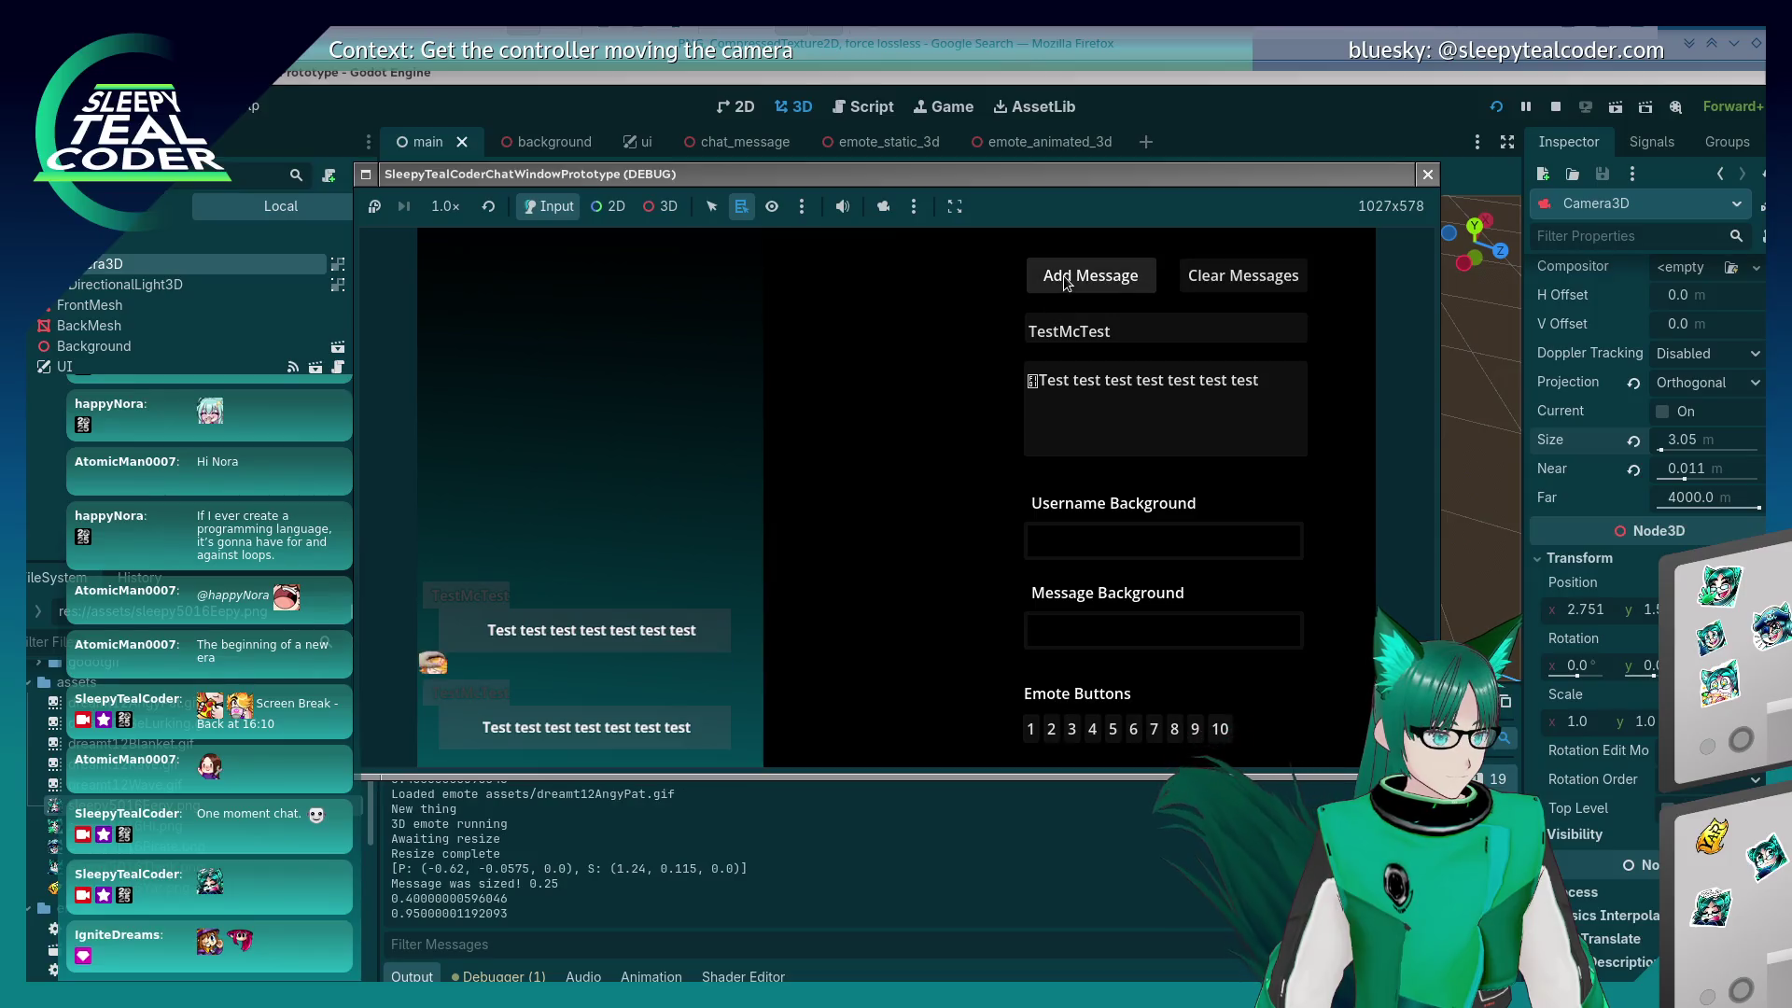
# Step: Add a test chat message, toggle the in-game camera override on, then stop the prototype
pyautogui.click(885, 206)
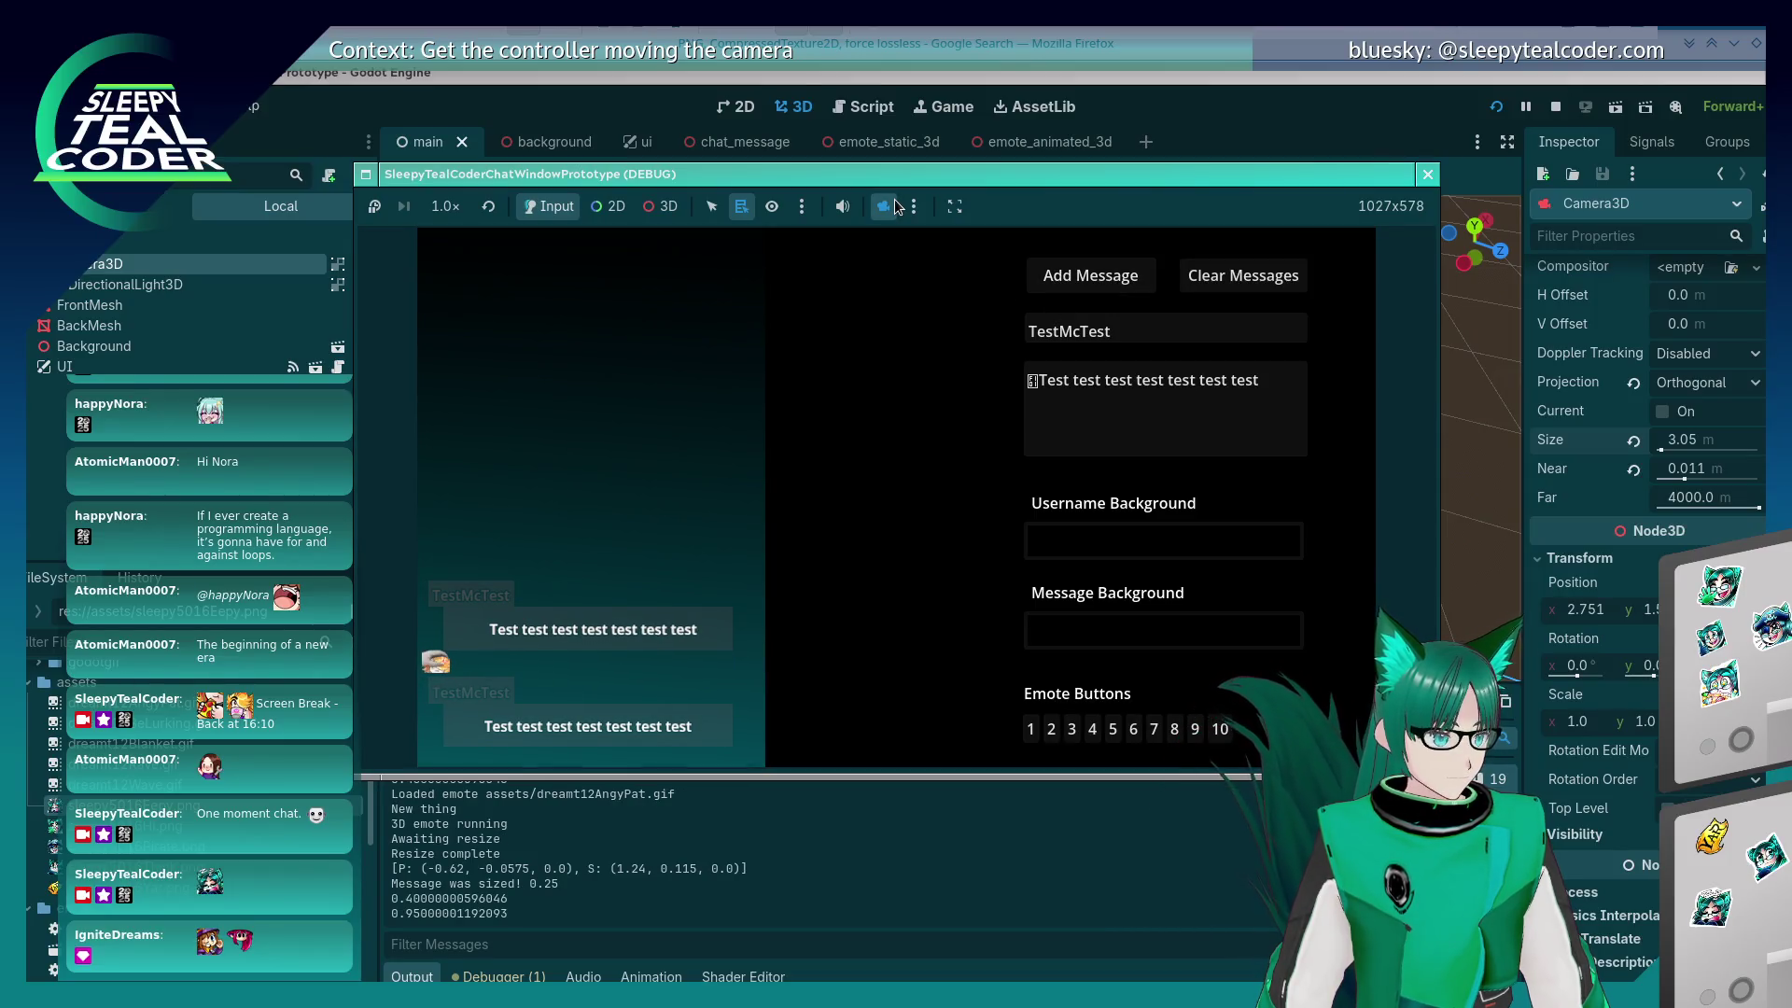
pyautogui.click(884, 209)
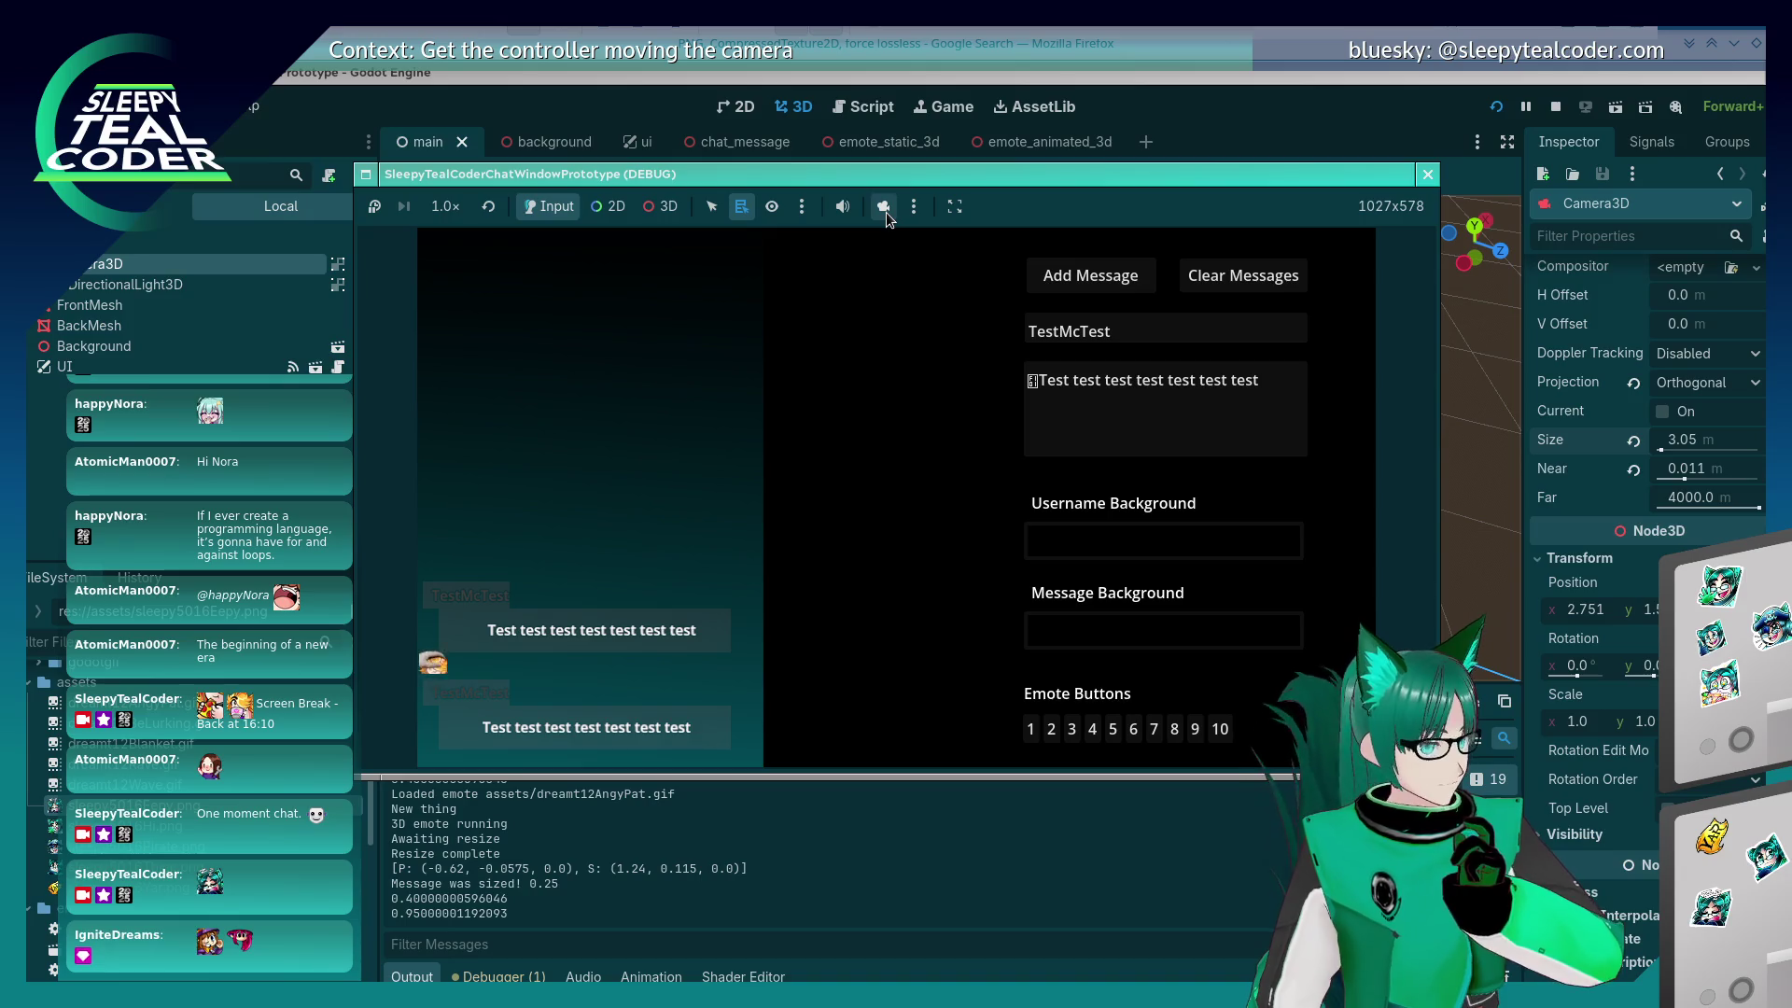
pyautogui.click(885, 209)
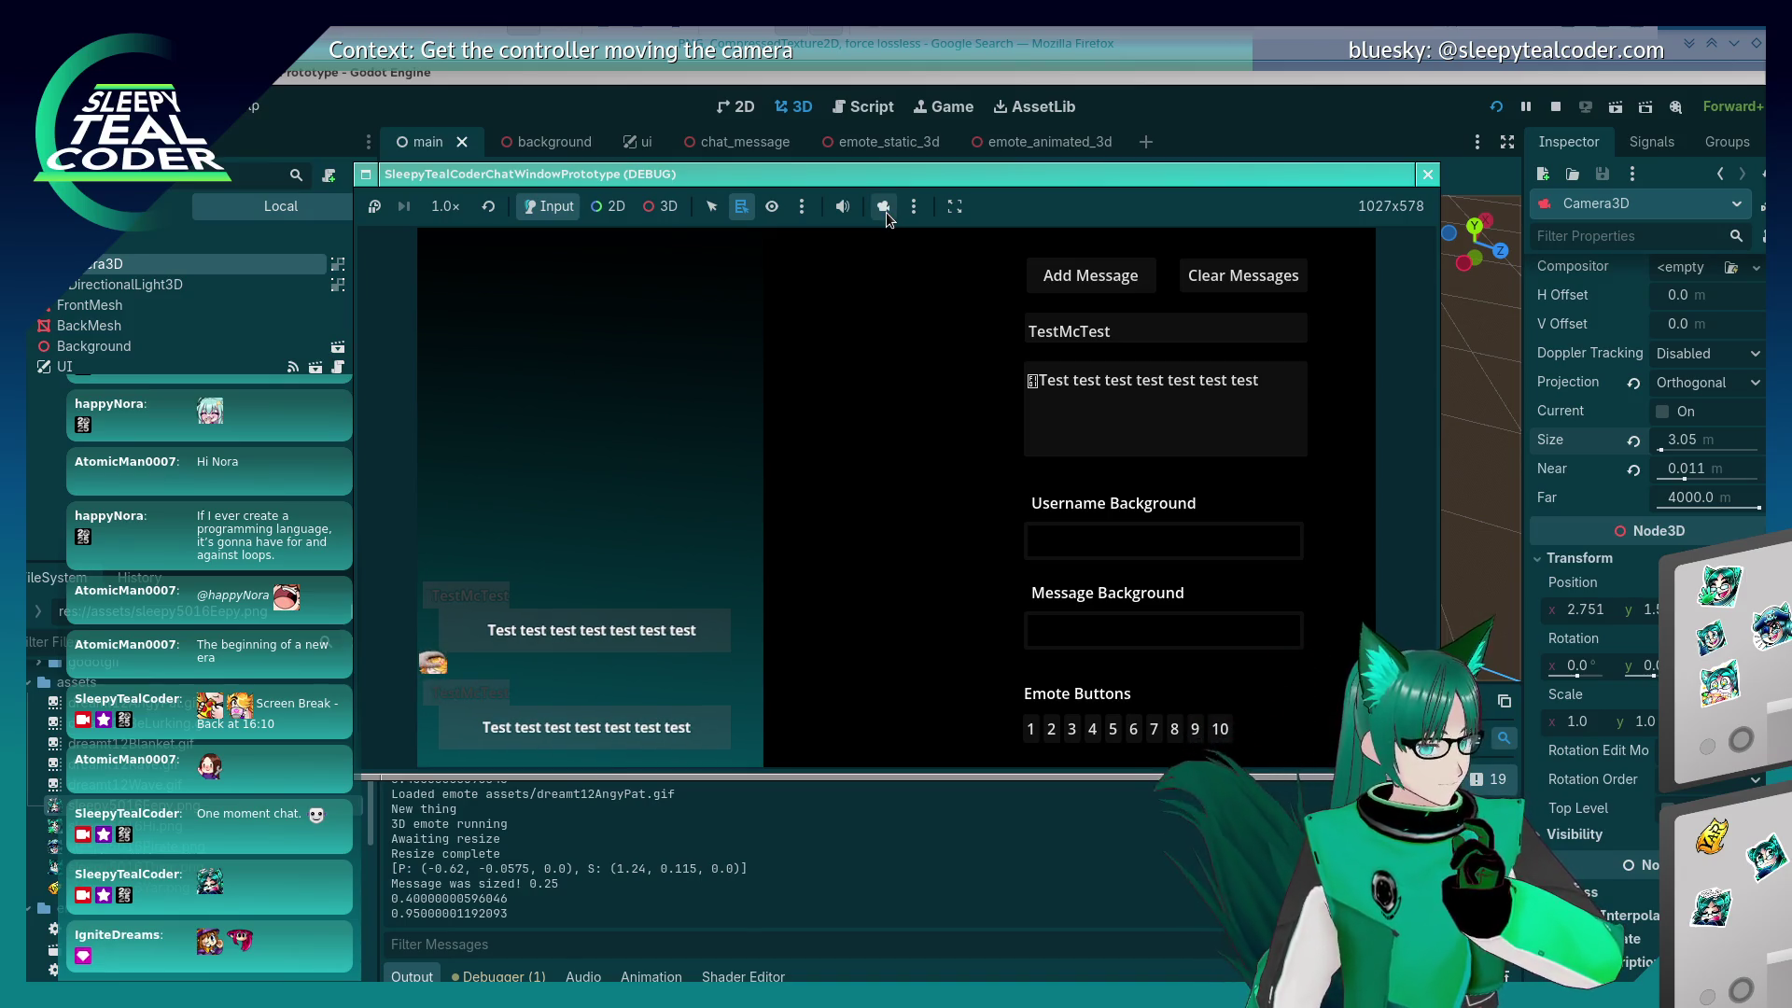
pyautogui.click(884, 209)
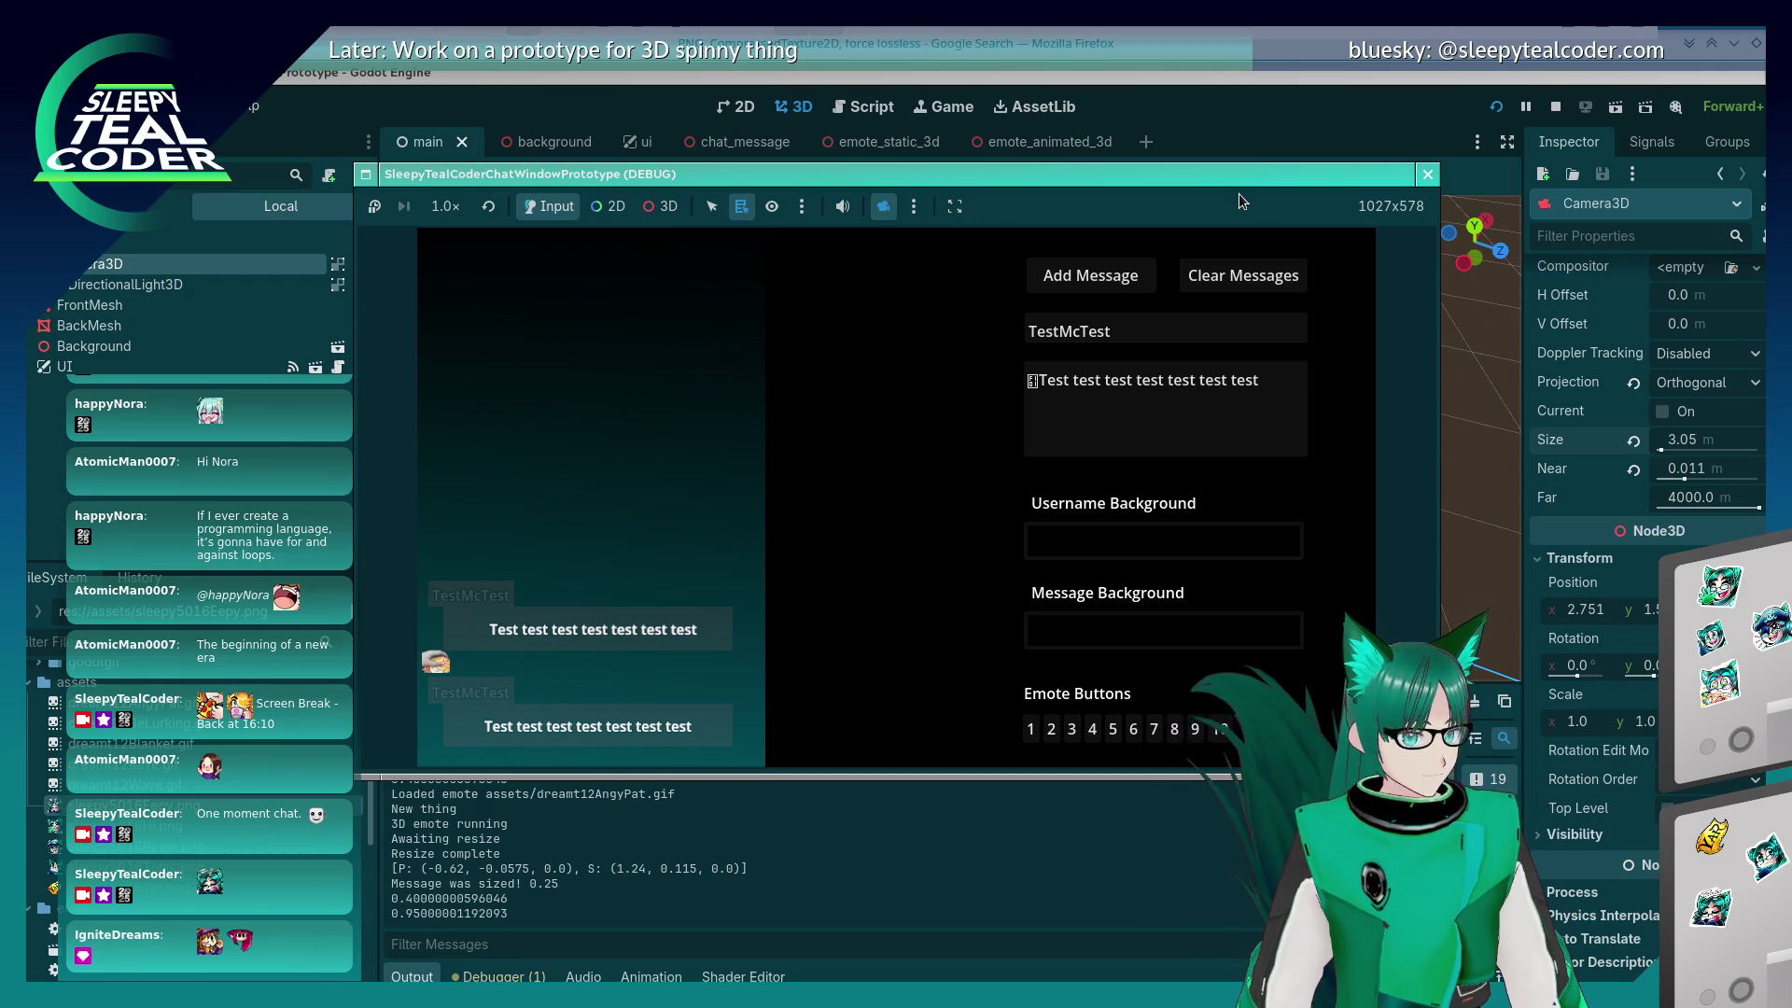
pyautogui.click(1428, 175)
# Step: Set the Camera3D Size to 3.11 and save and run the project
pyautogui.click(1710, 441)
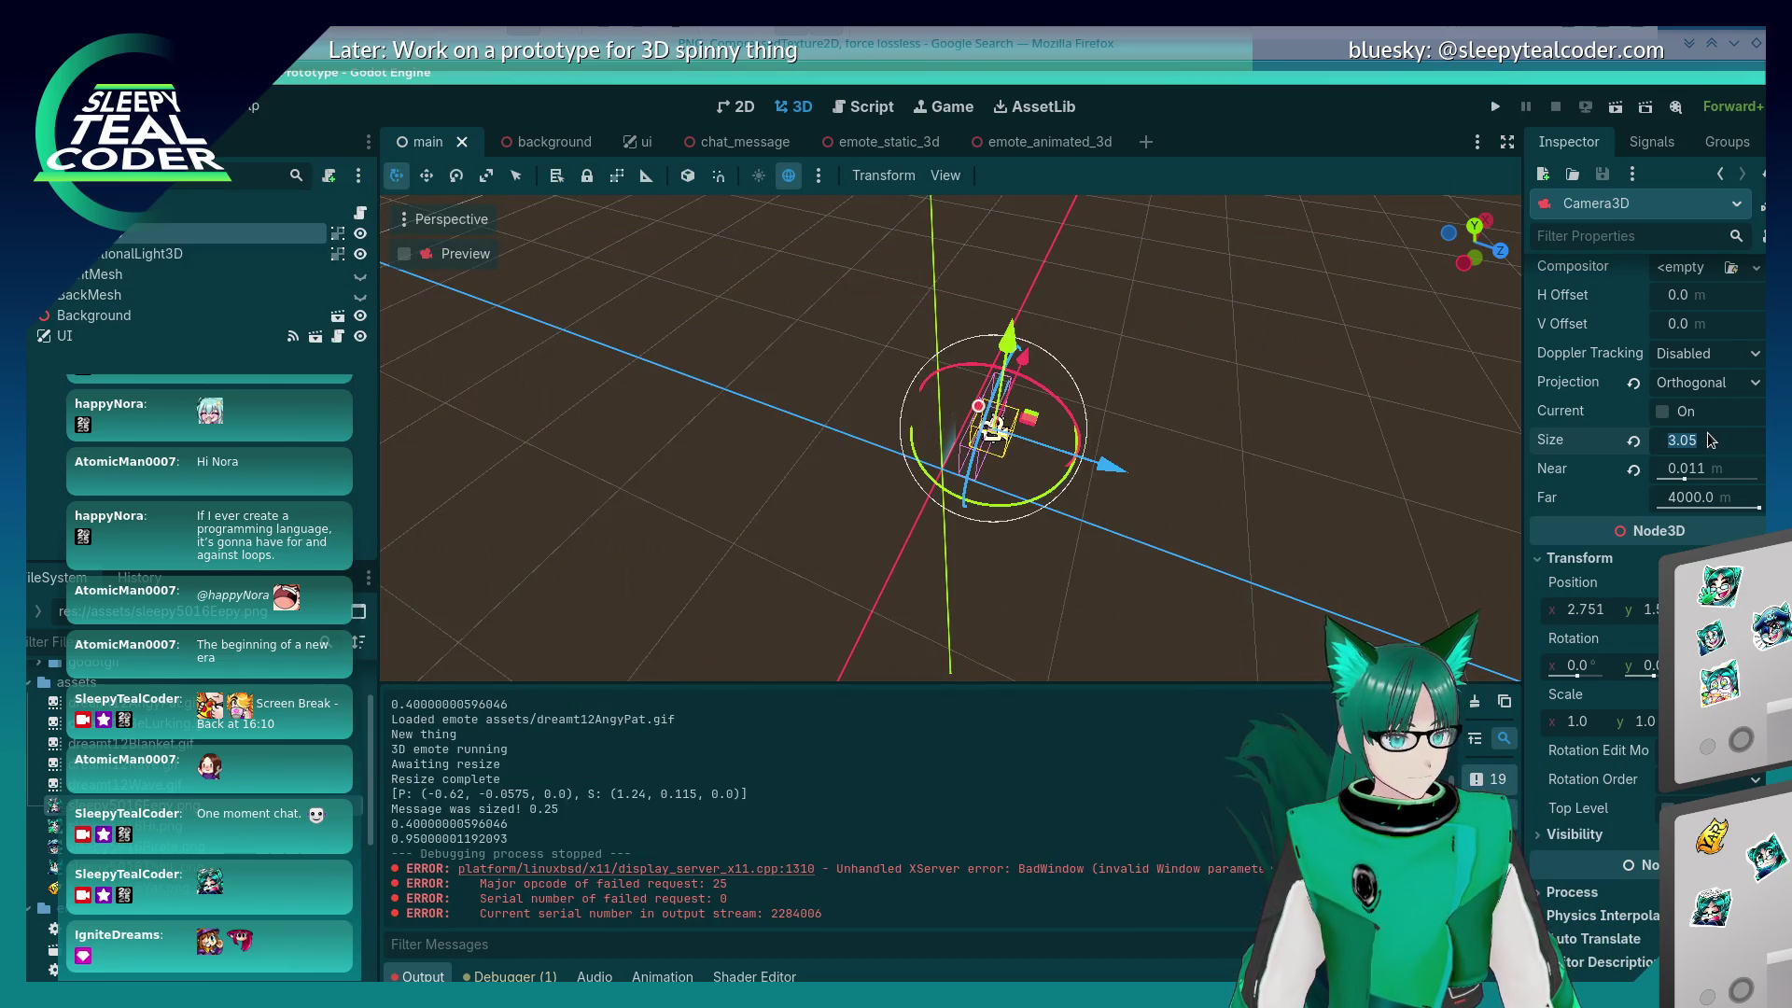
pyautogui.write('3.1')
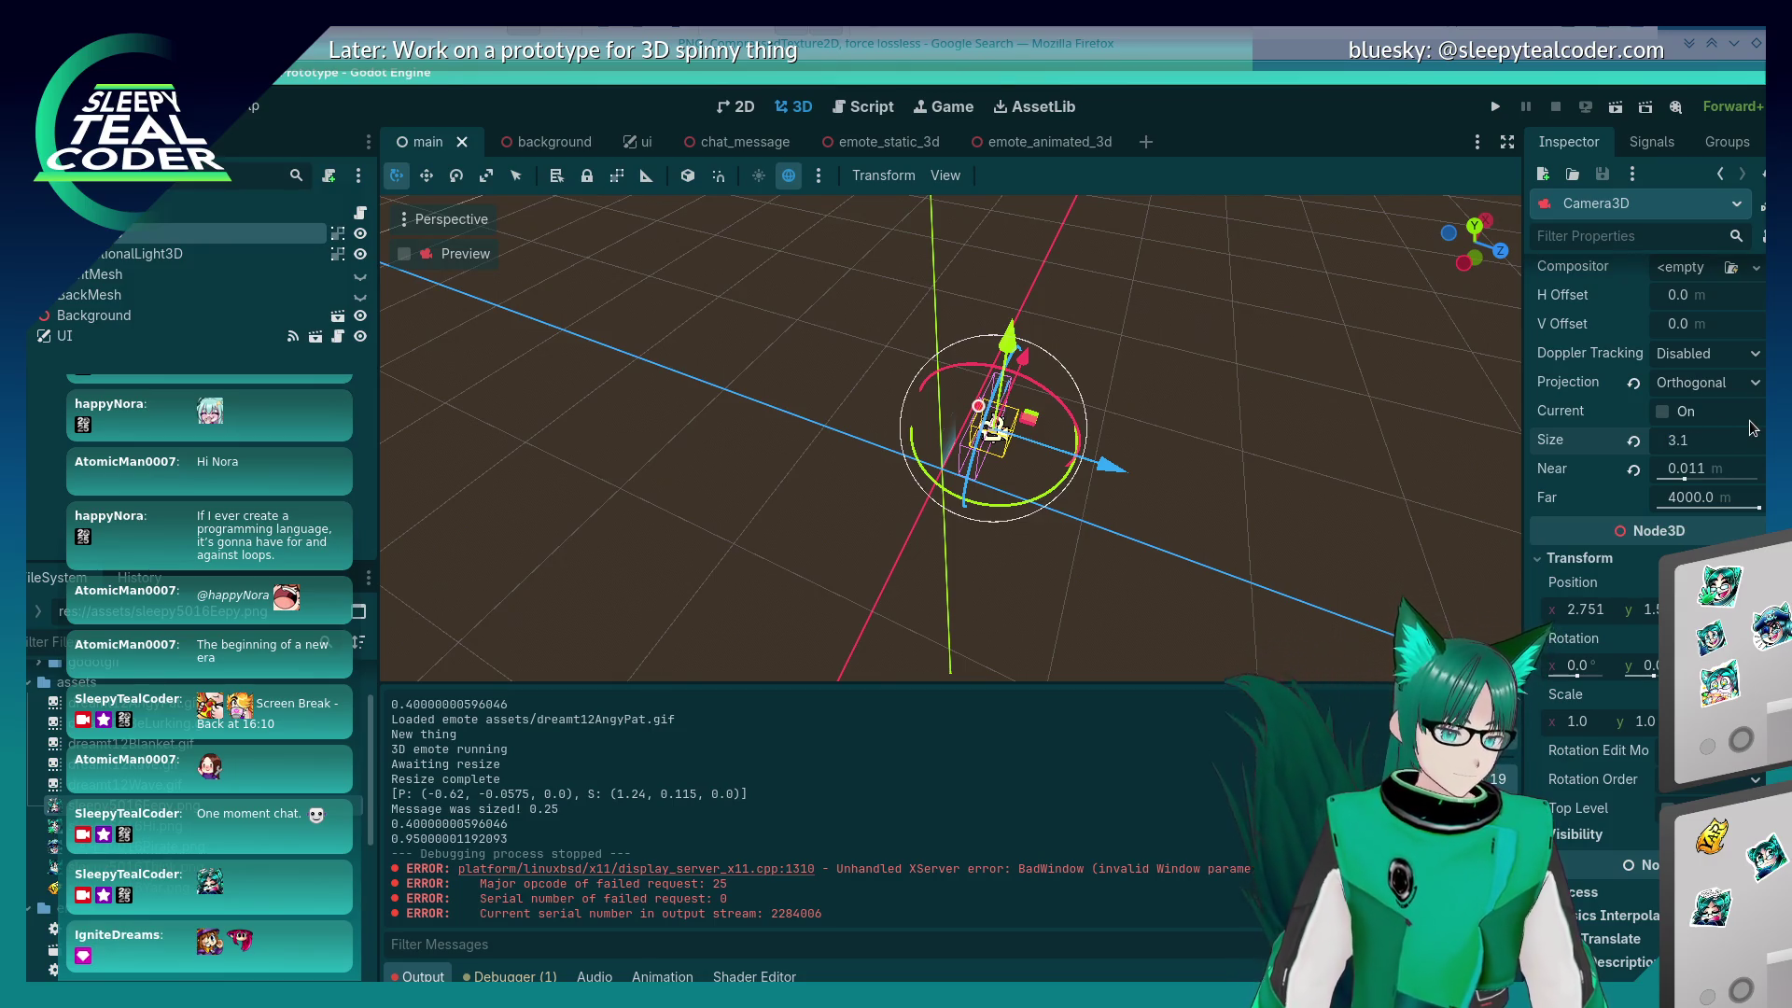
pyautogui.write('1')
pyautogui.press('Return')
pyautogui.click(1494, 108)
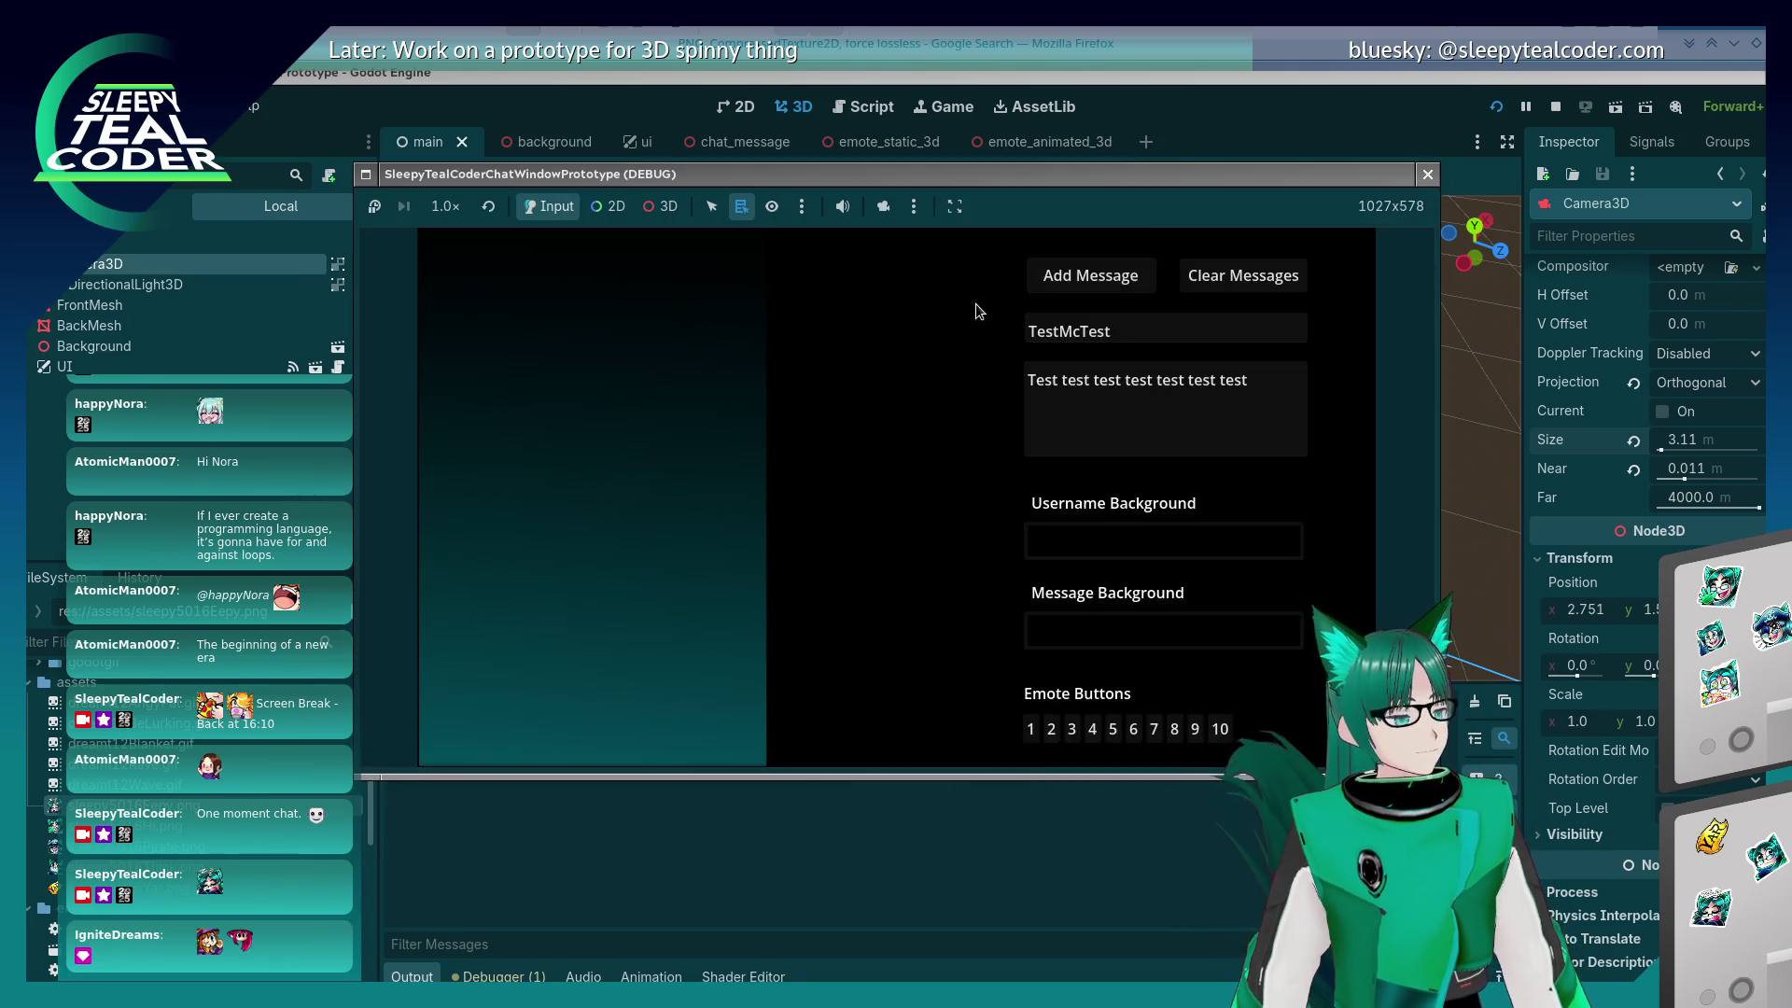
# Step: Add test chat messages including an emote with the camera override on, then stop the game
pyautogui.click(880, 208)
pyautogui.click(1105, 285)
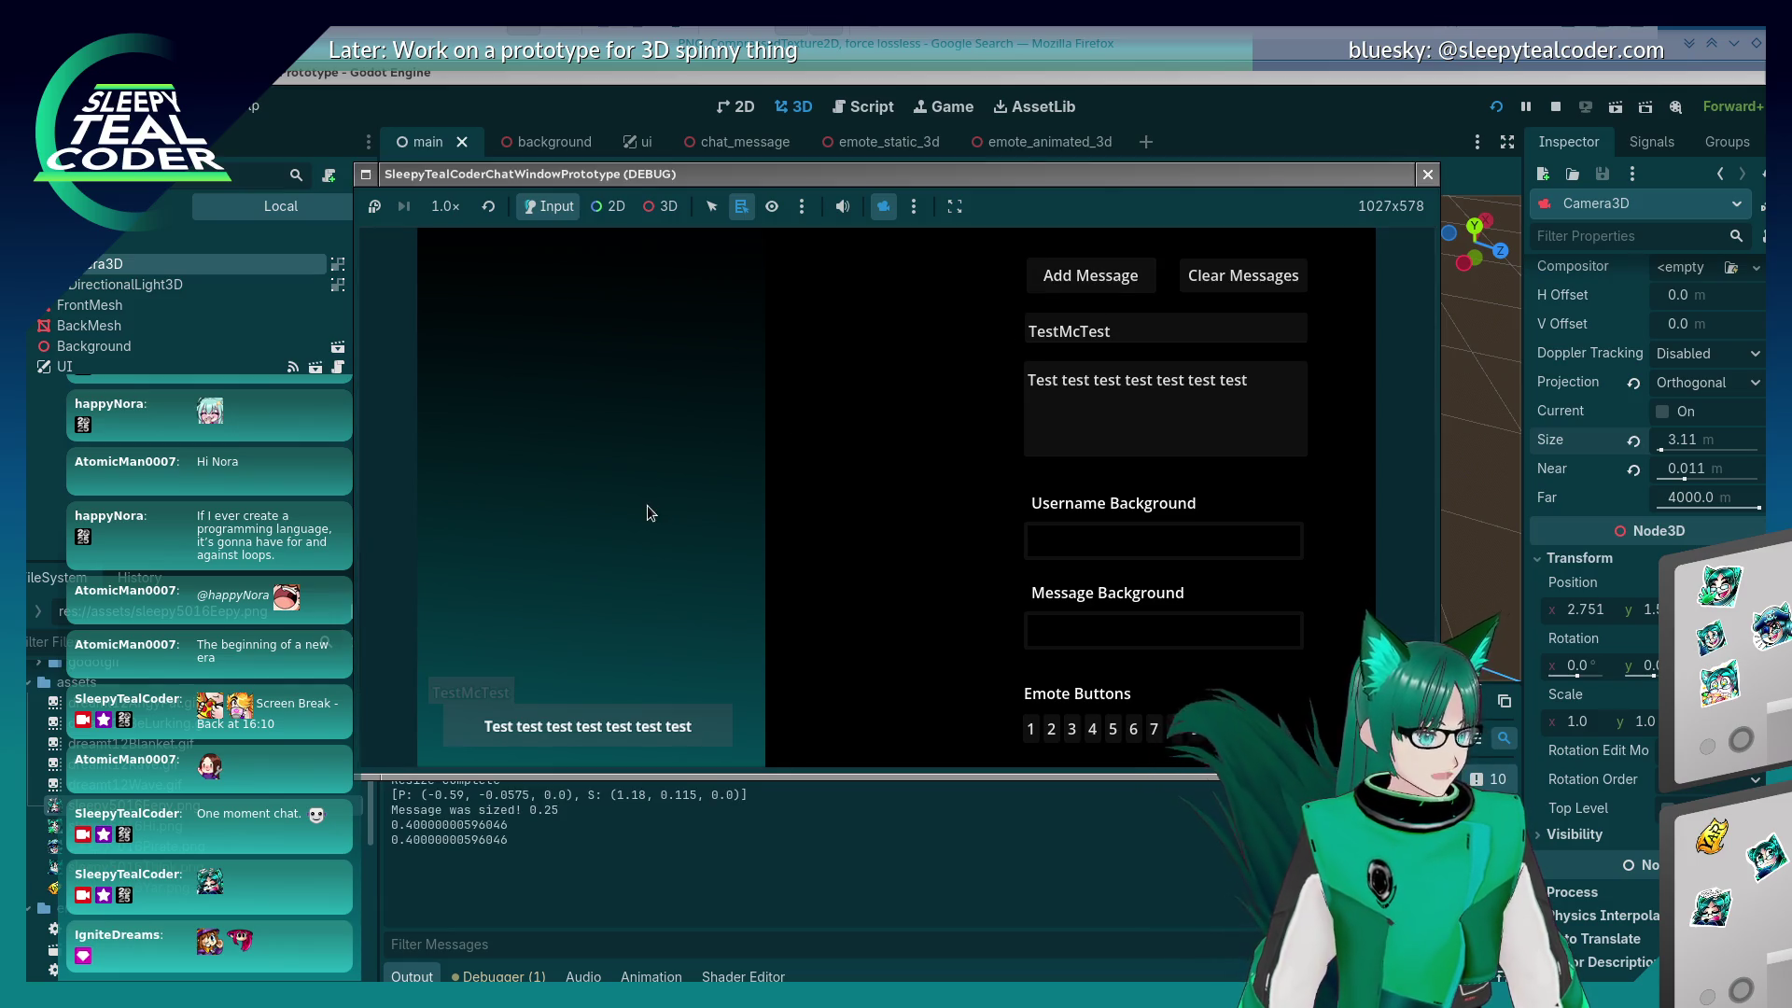
pyautogui.click(1031, 729)
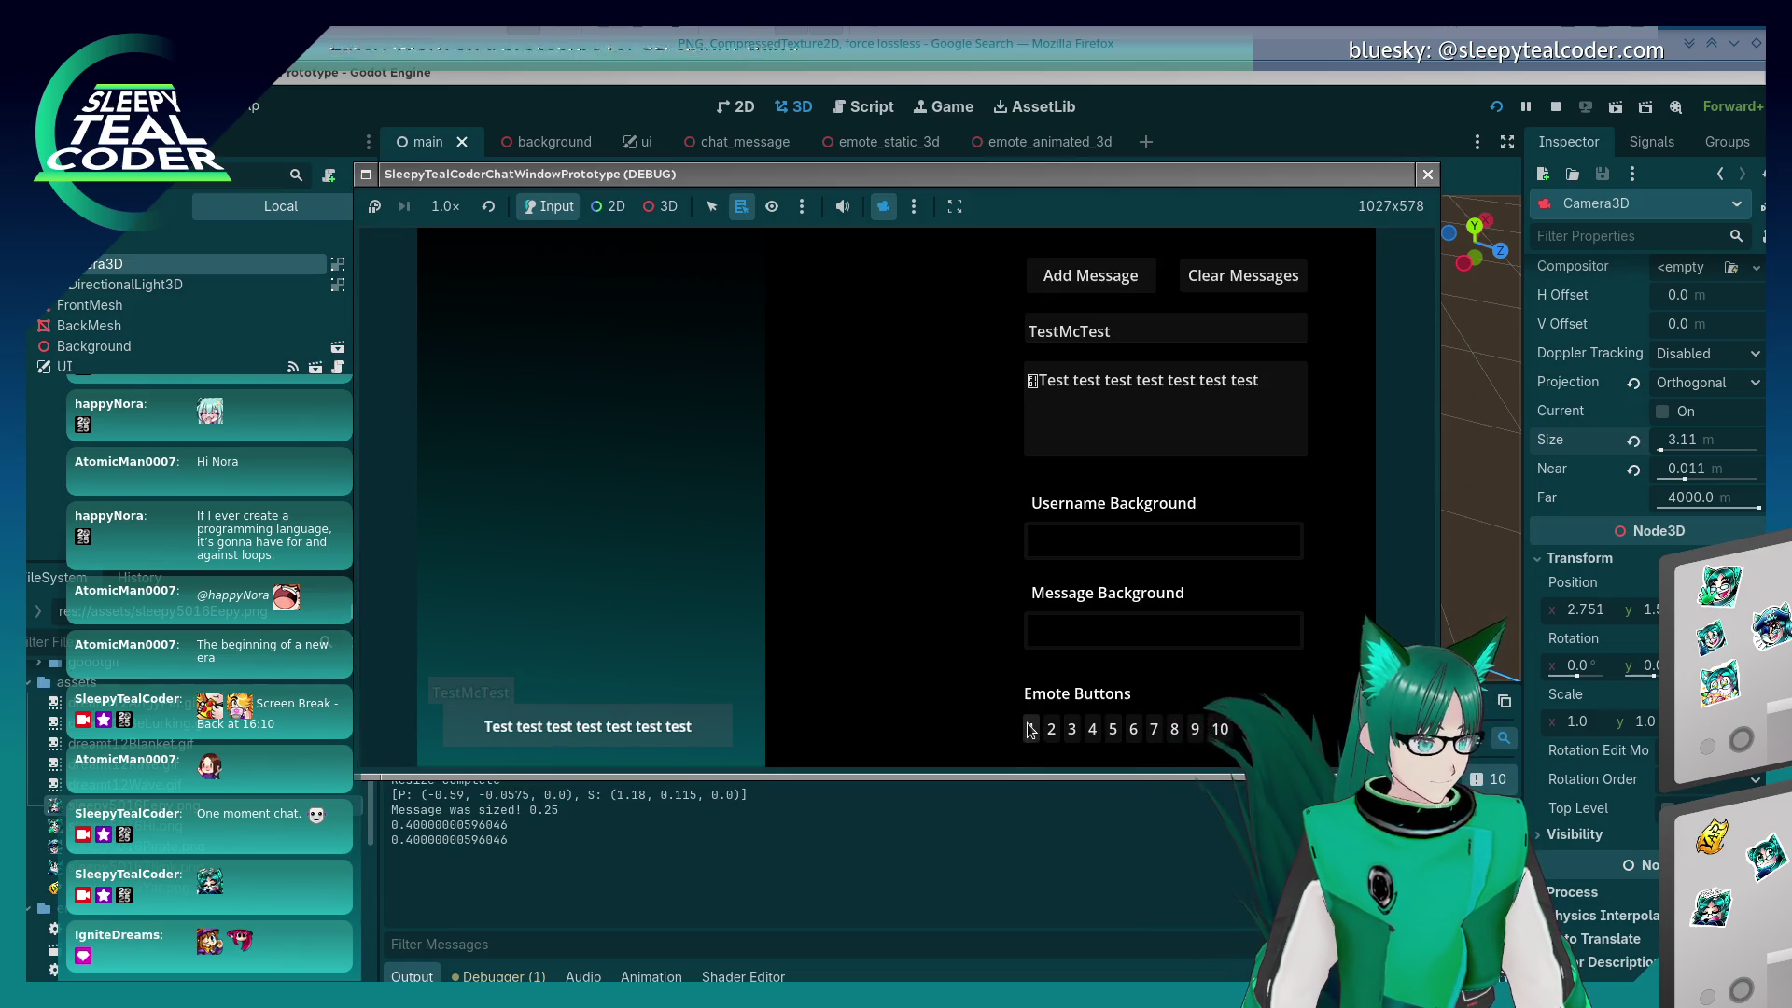
pyautogui.click(1060, 280)
pyautogui.click(885, 203)
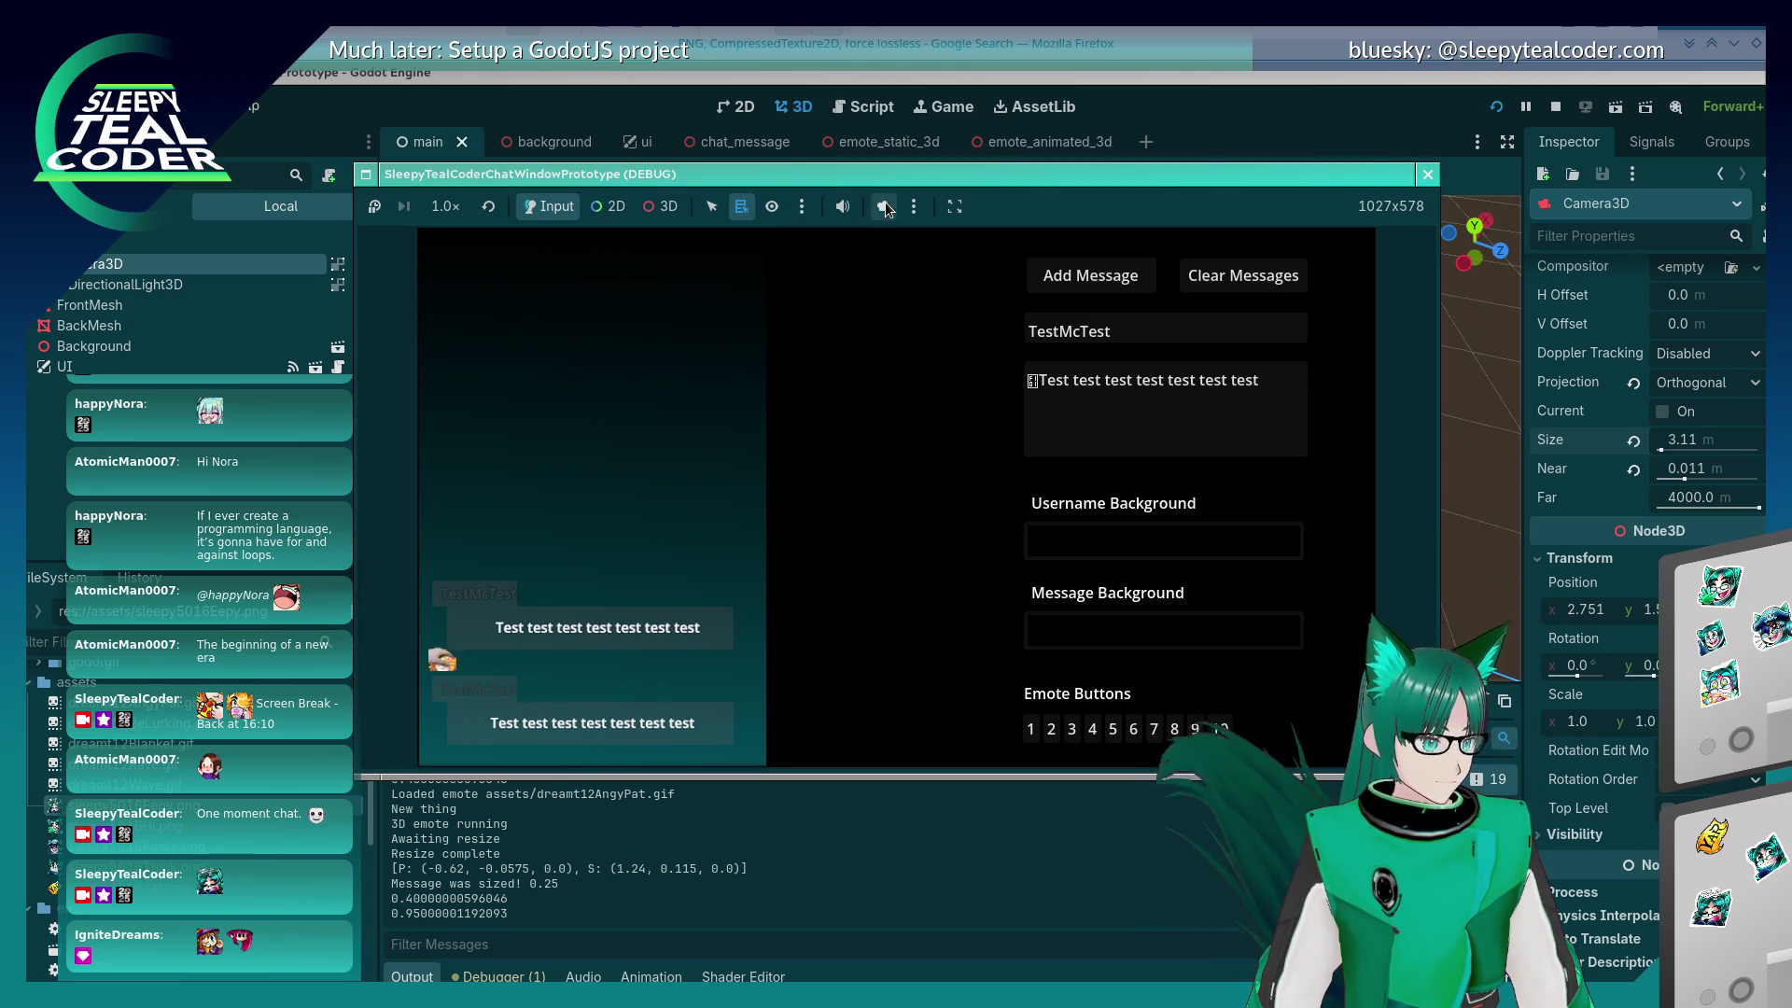
pyautogui.click(884, 207)
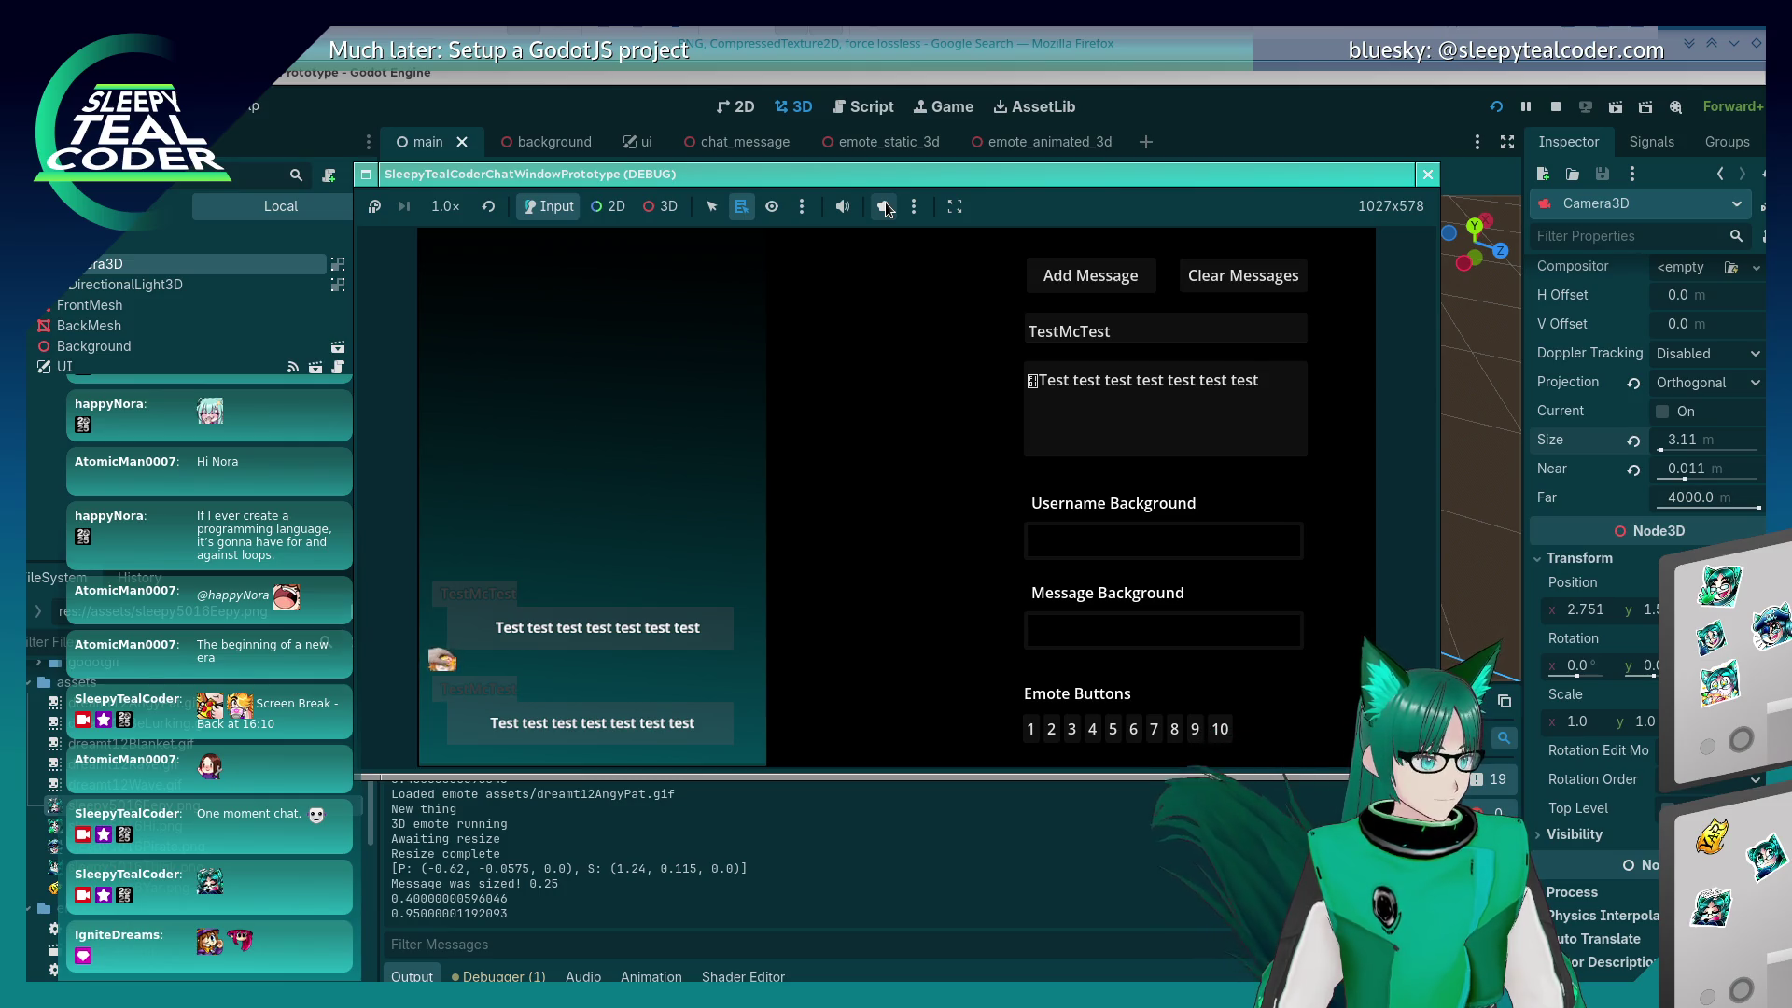
pyautogui.click(1428, 174)
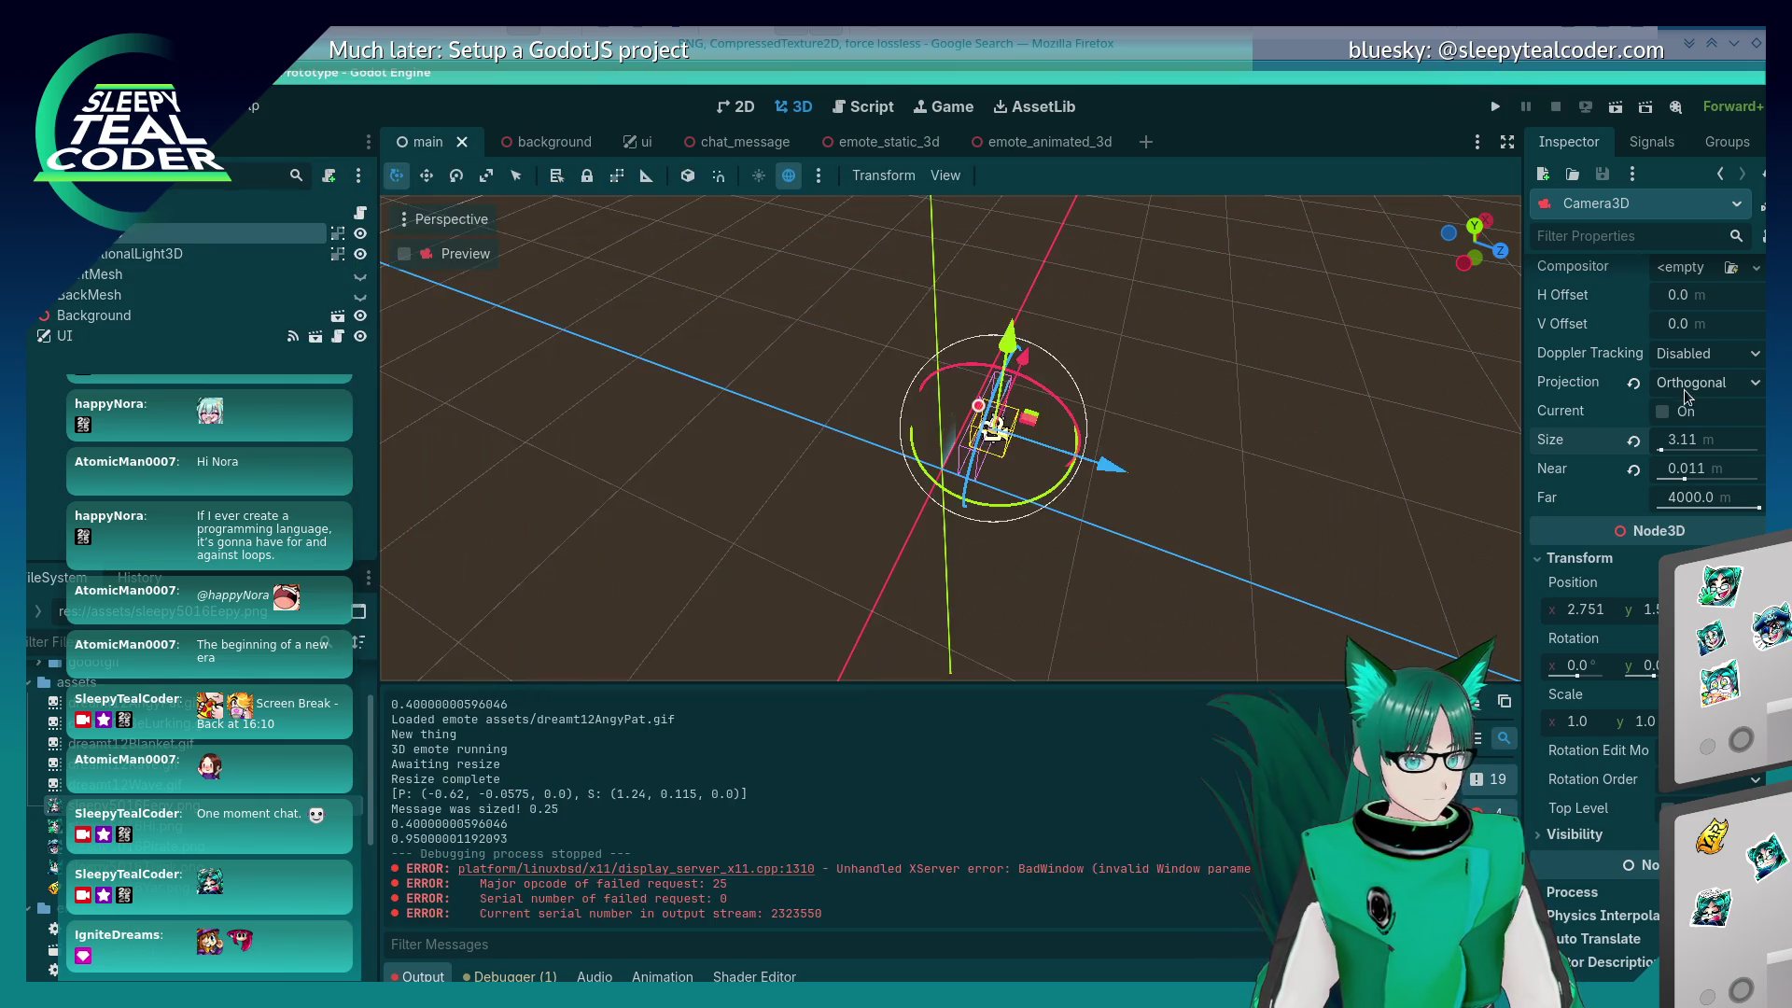
# Step: Set the Camera3D Size back to 3.05 and save and run again
pyautogui.click(1706, 441)
pyautogui.write('3.05')
pyautogui.press('Return')
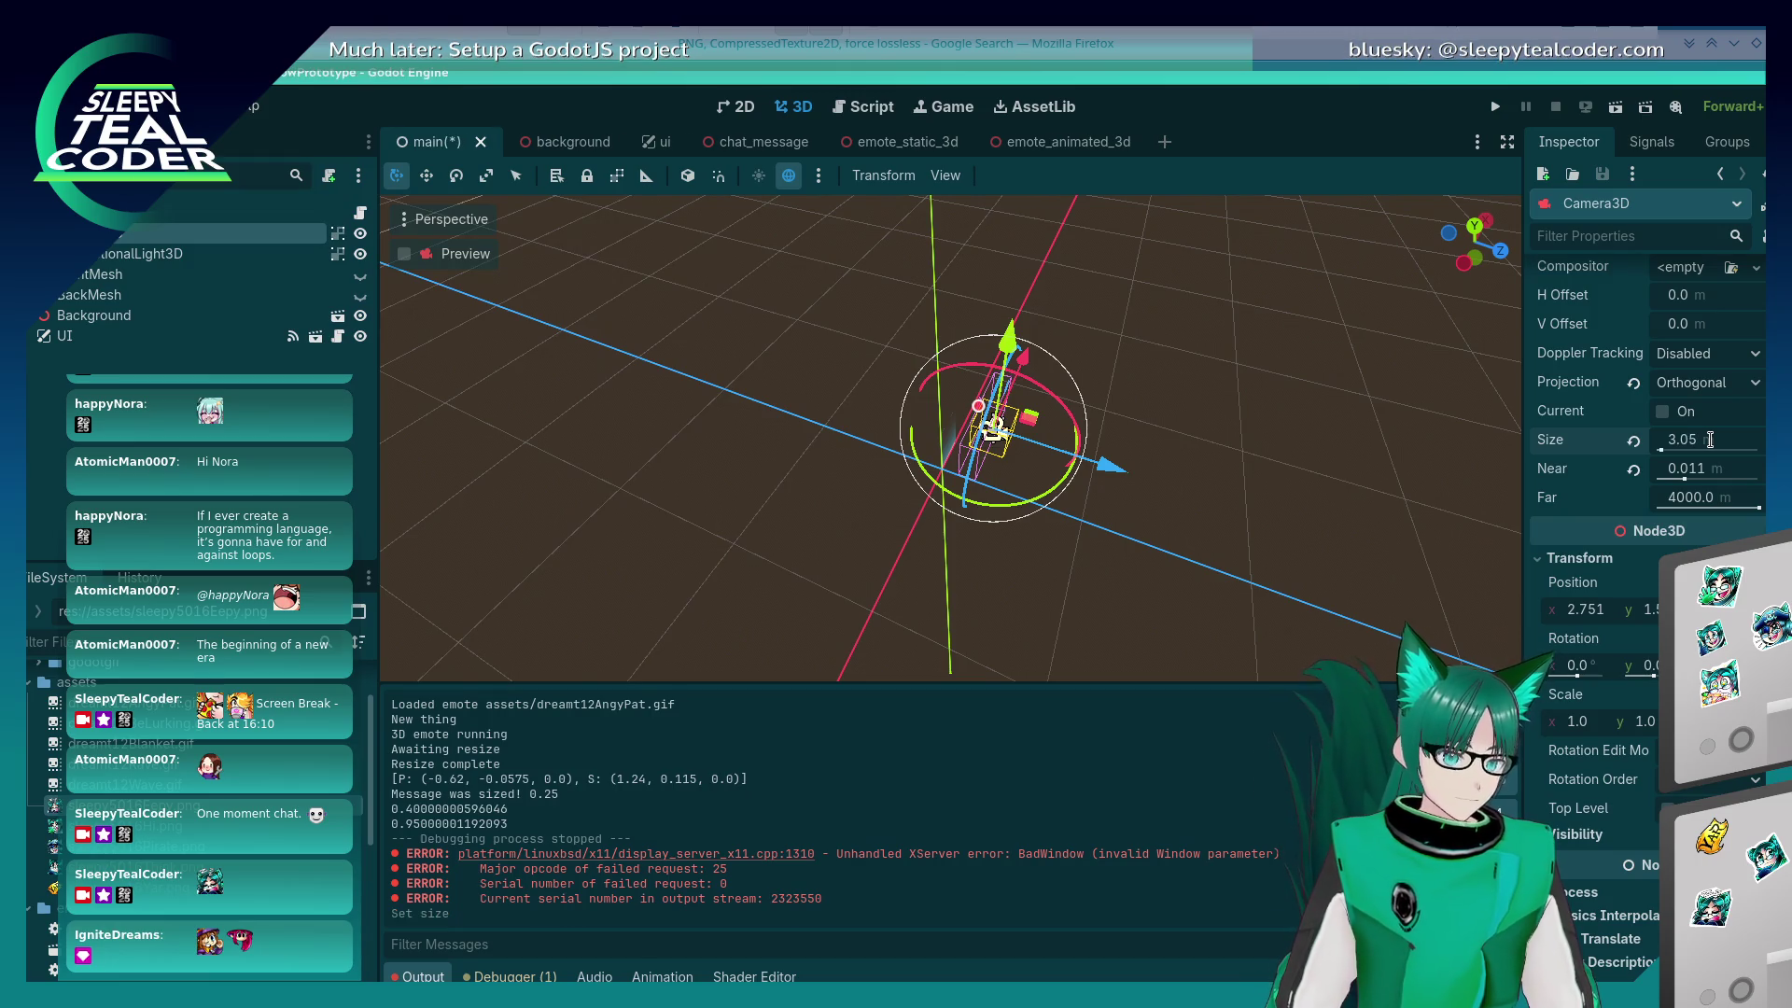
pyautogui.click(1495, 106)
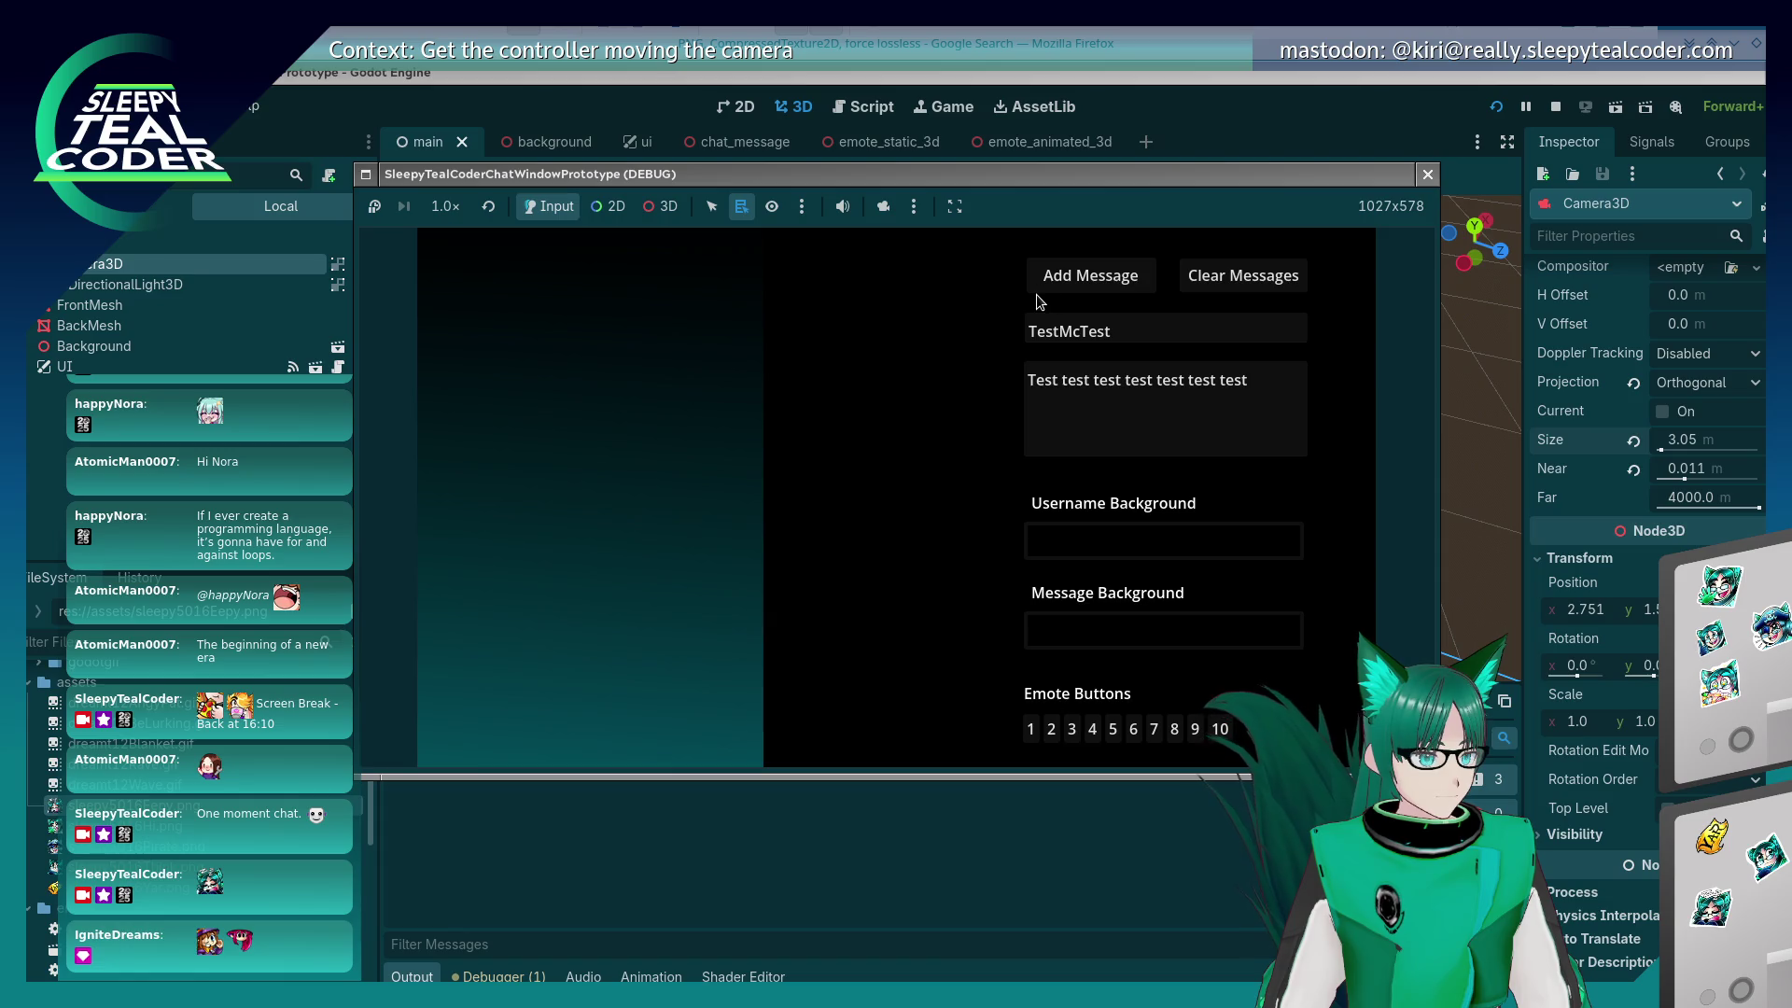
# Step: Add a test message, toggle the camera override on and off ending off, and select Camera3D Size
pyautogui.click(1119, 276)
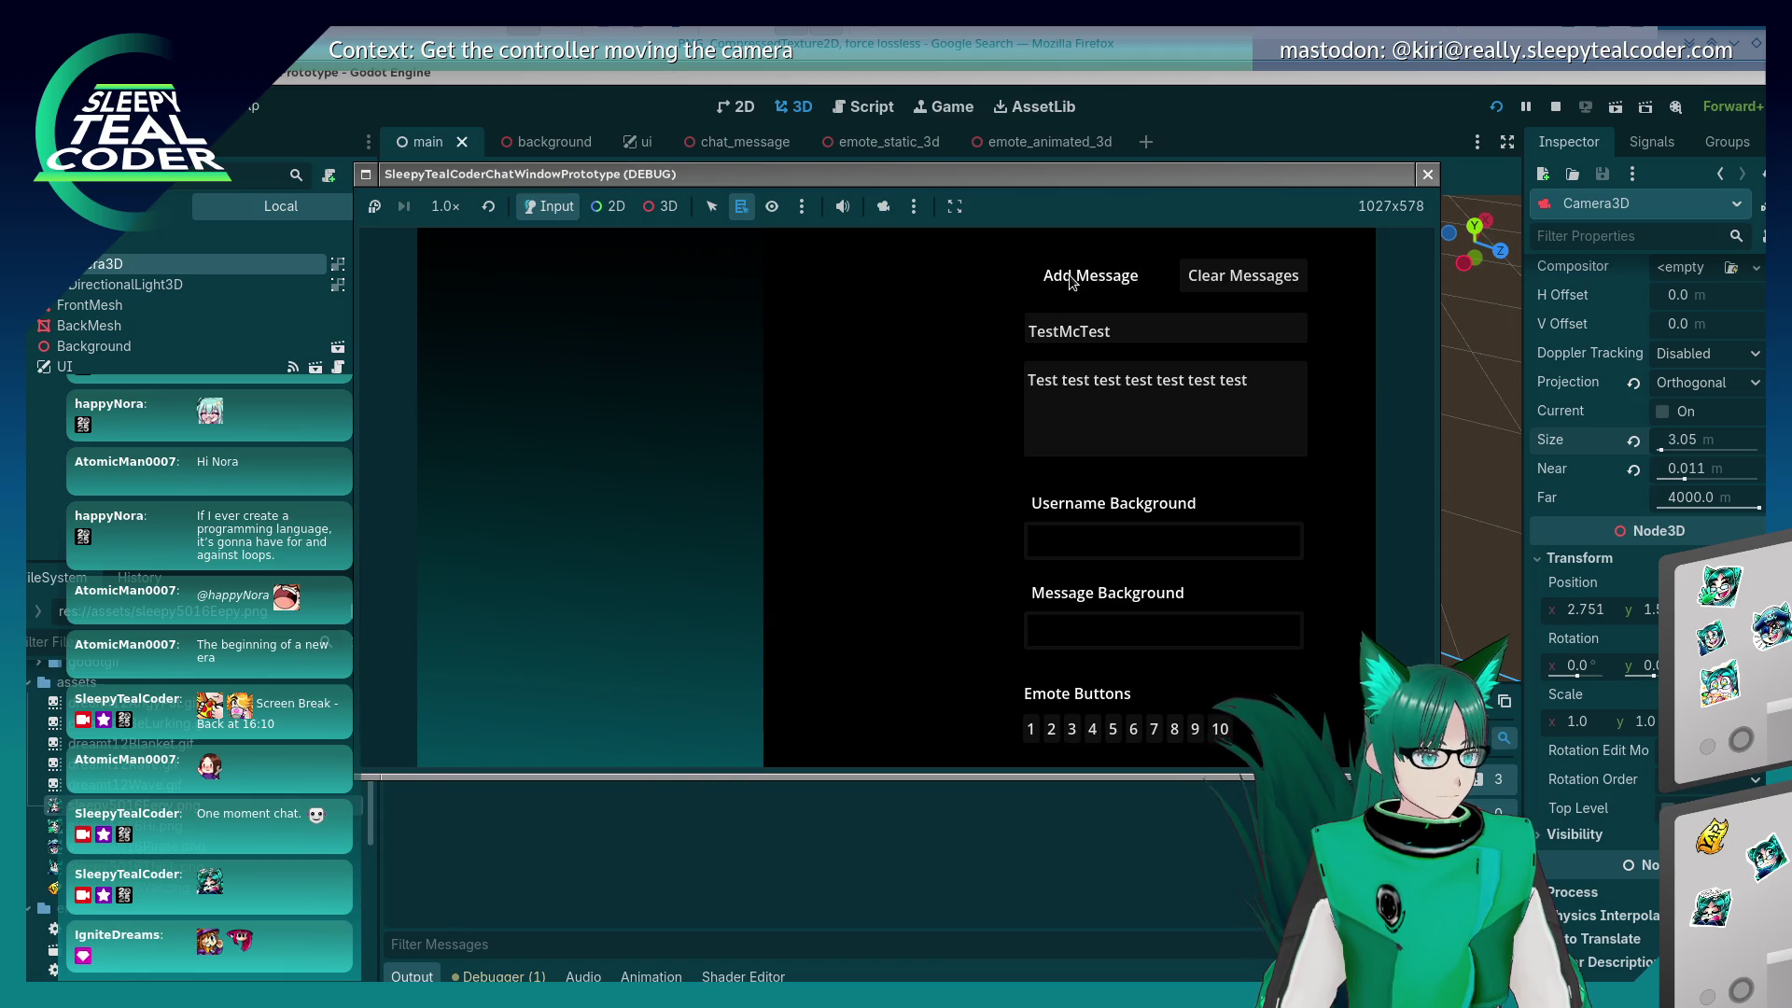
pyautogui.click(886, 207)
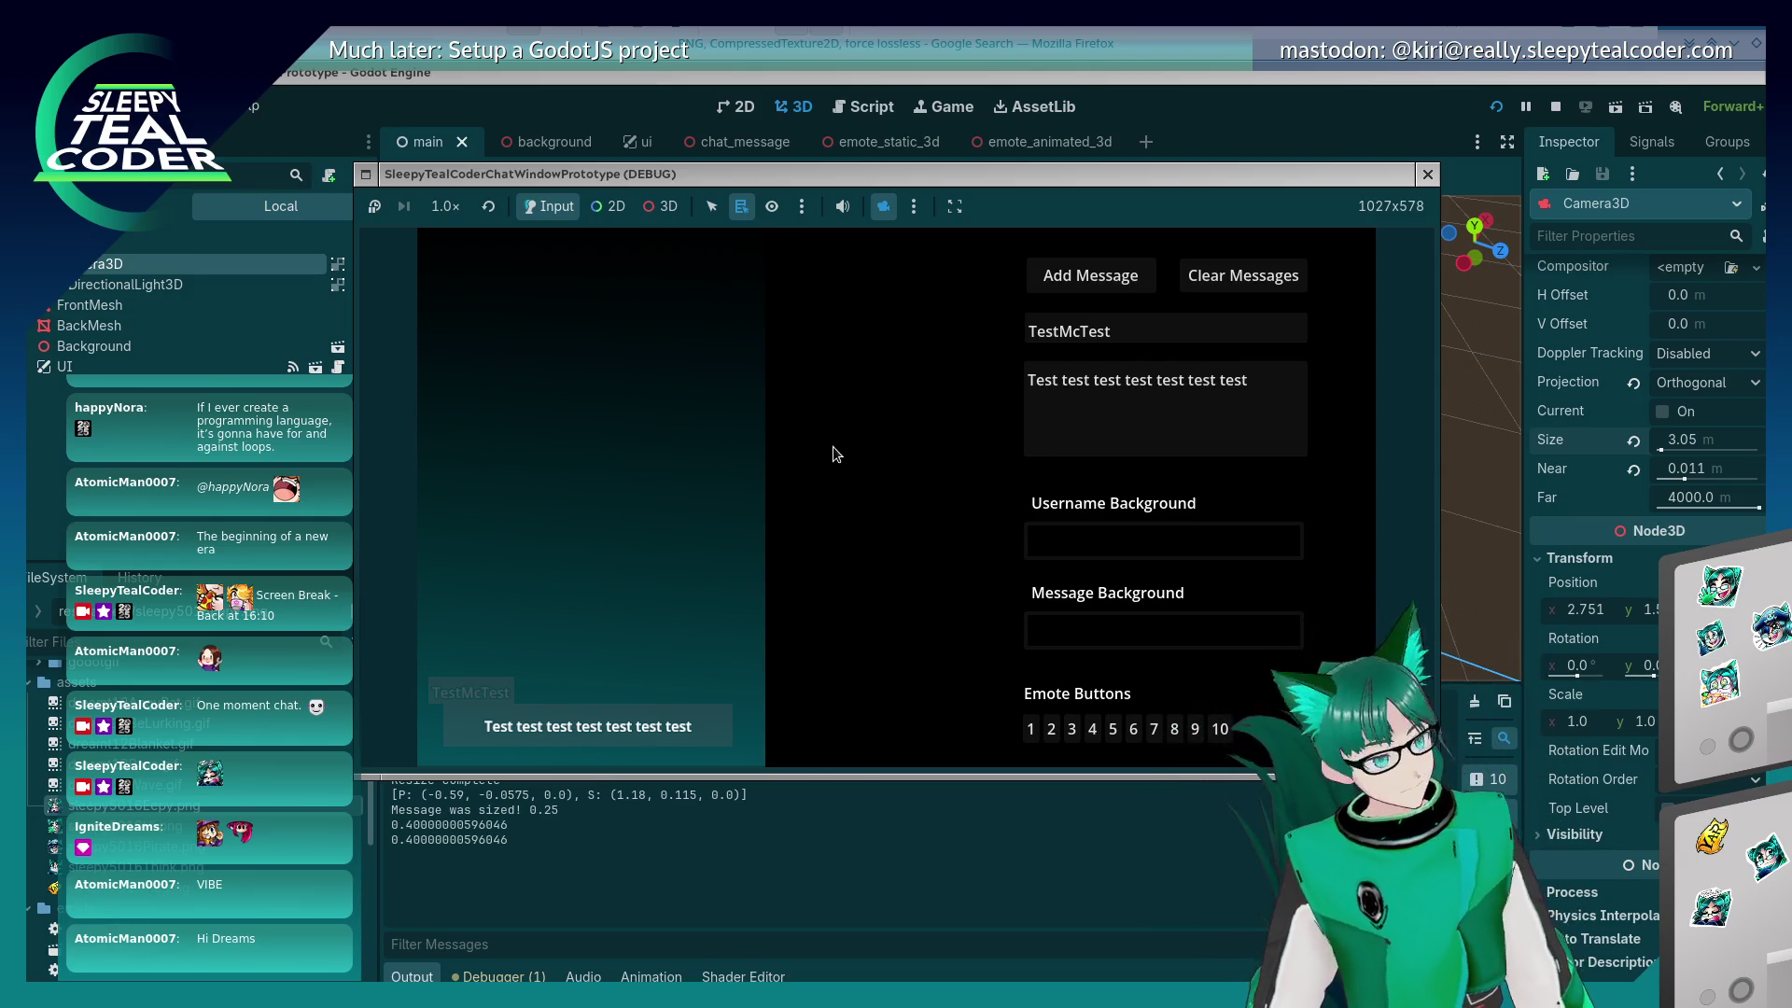
pyautogui.click(882, 209)
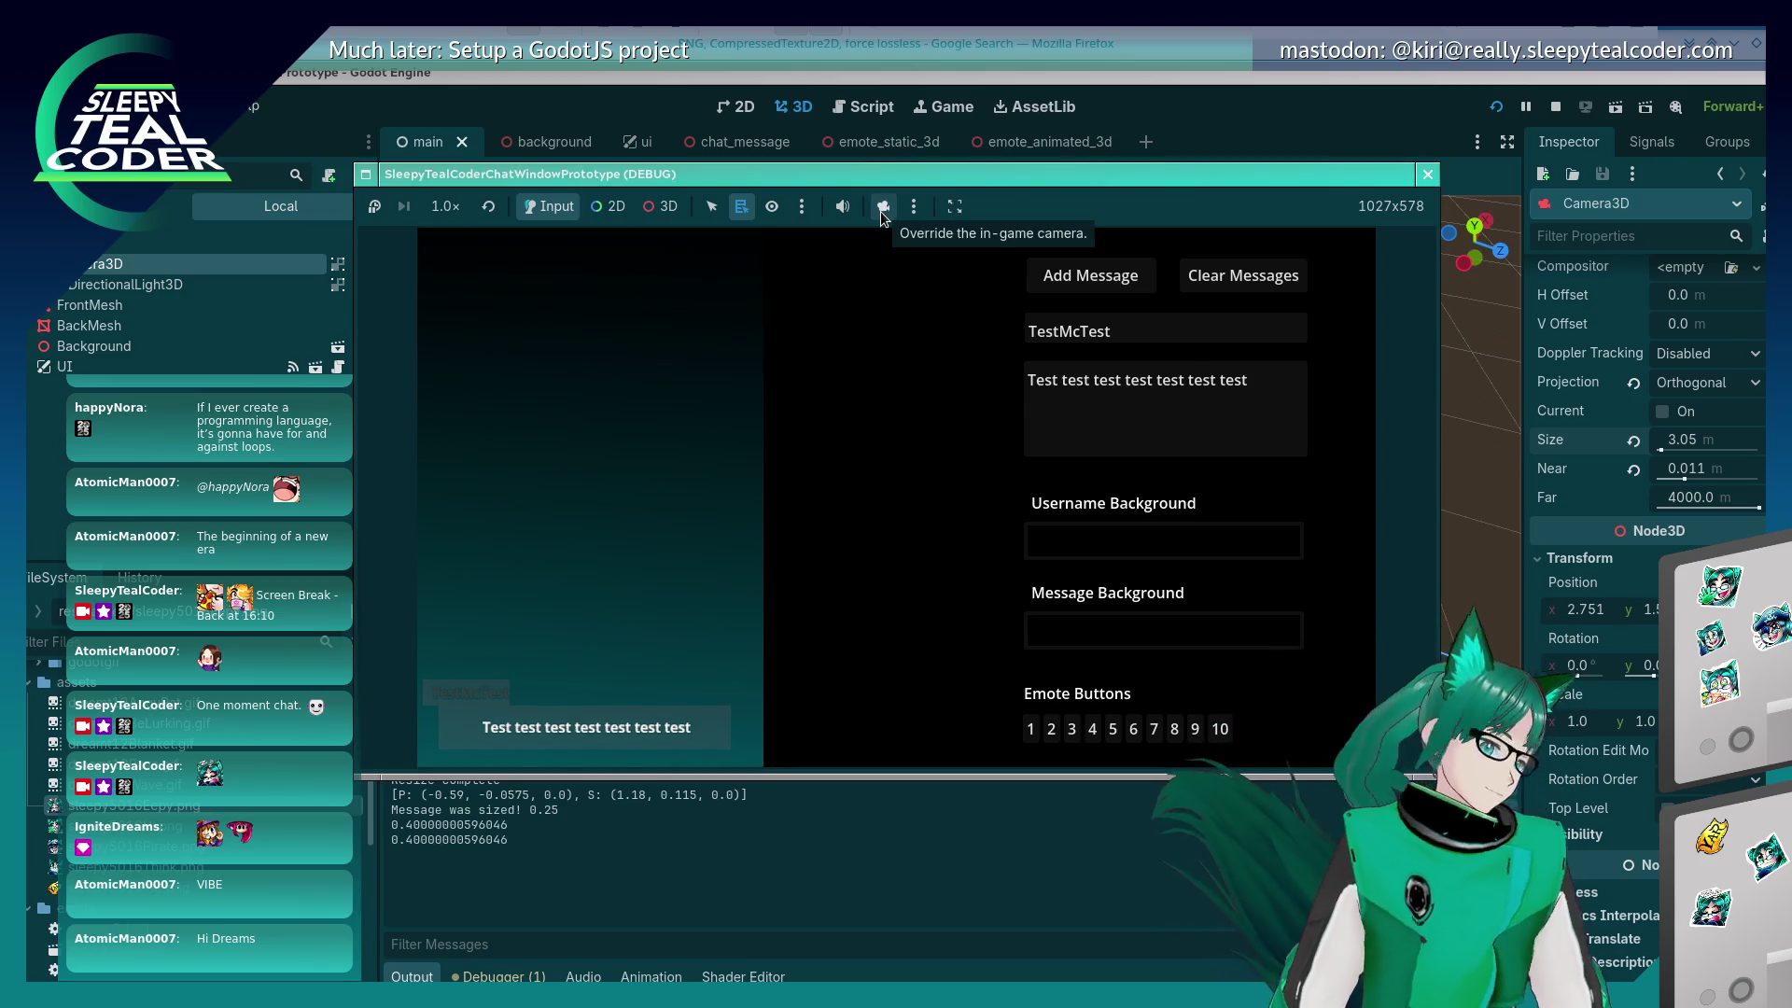
pyautogui.click(882, 212)
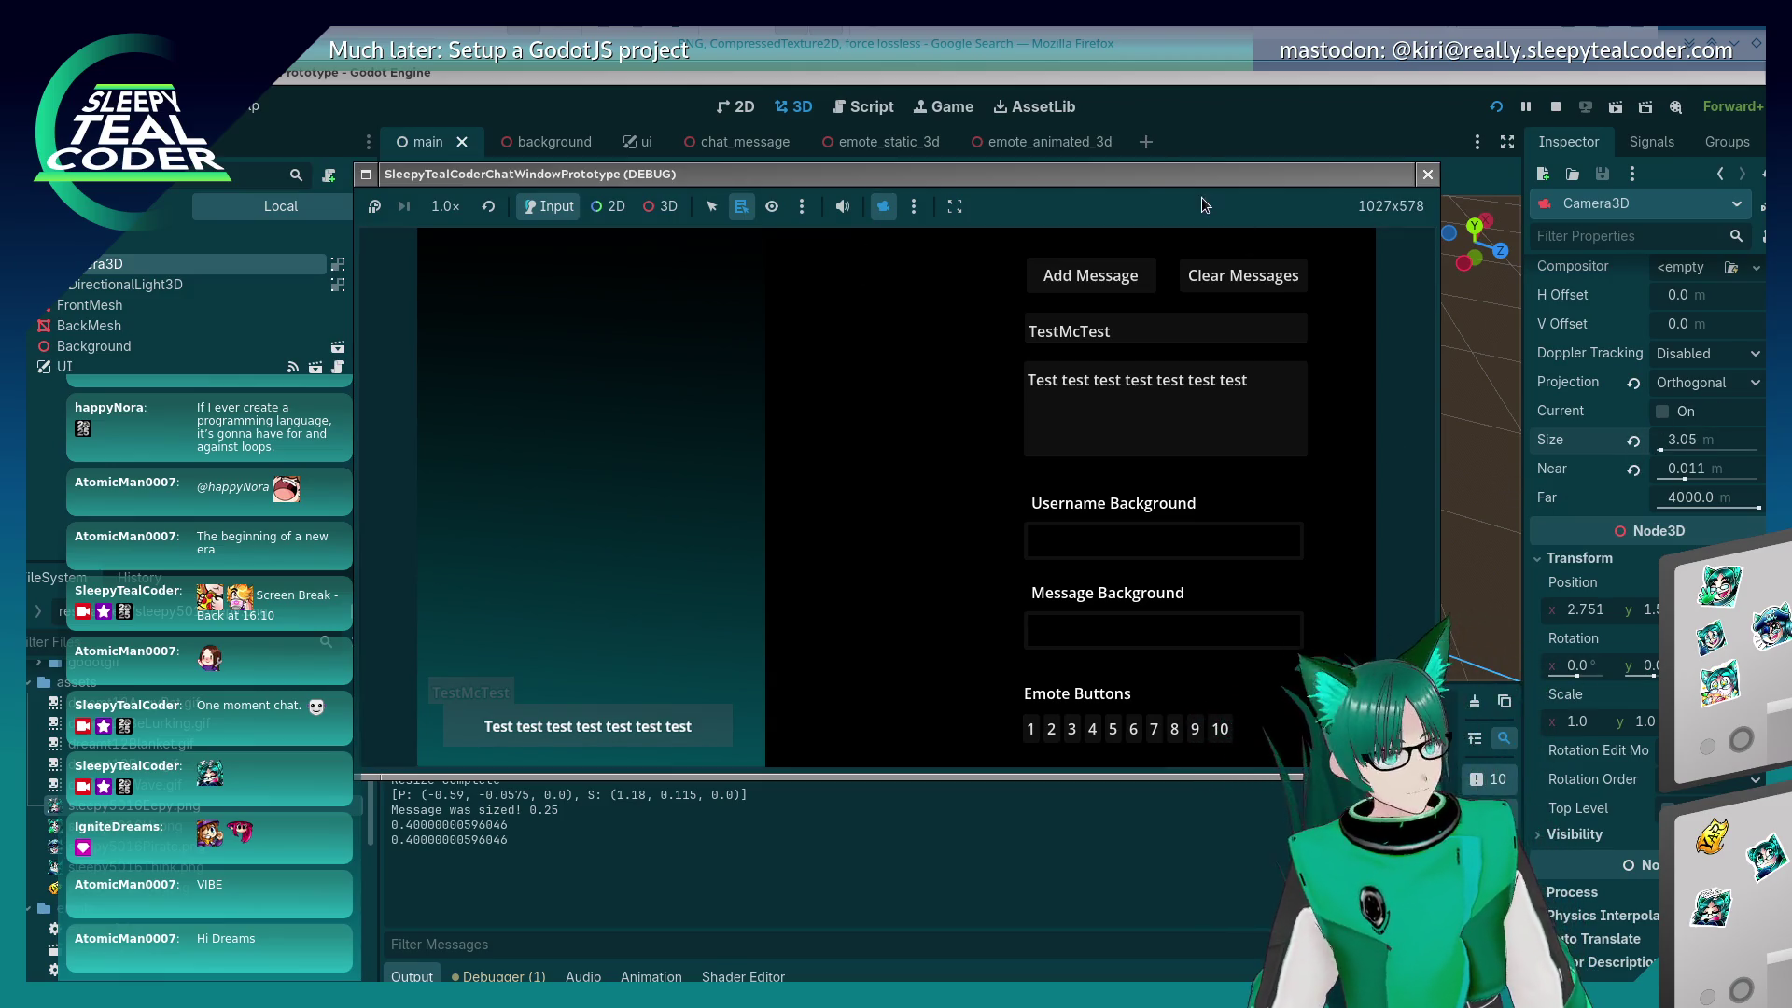
pyautogui.click(885, 205)
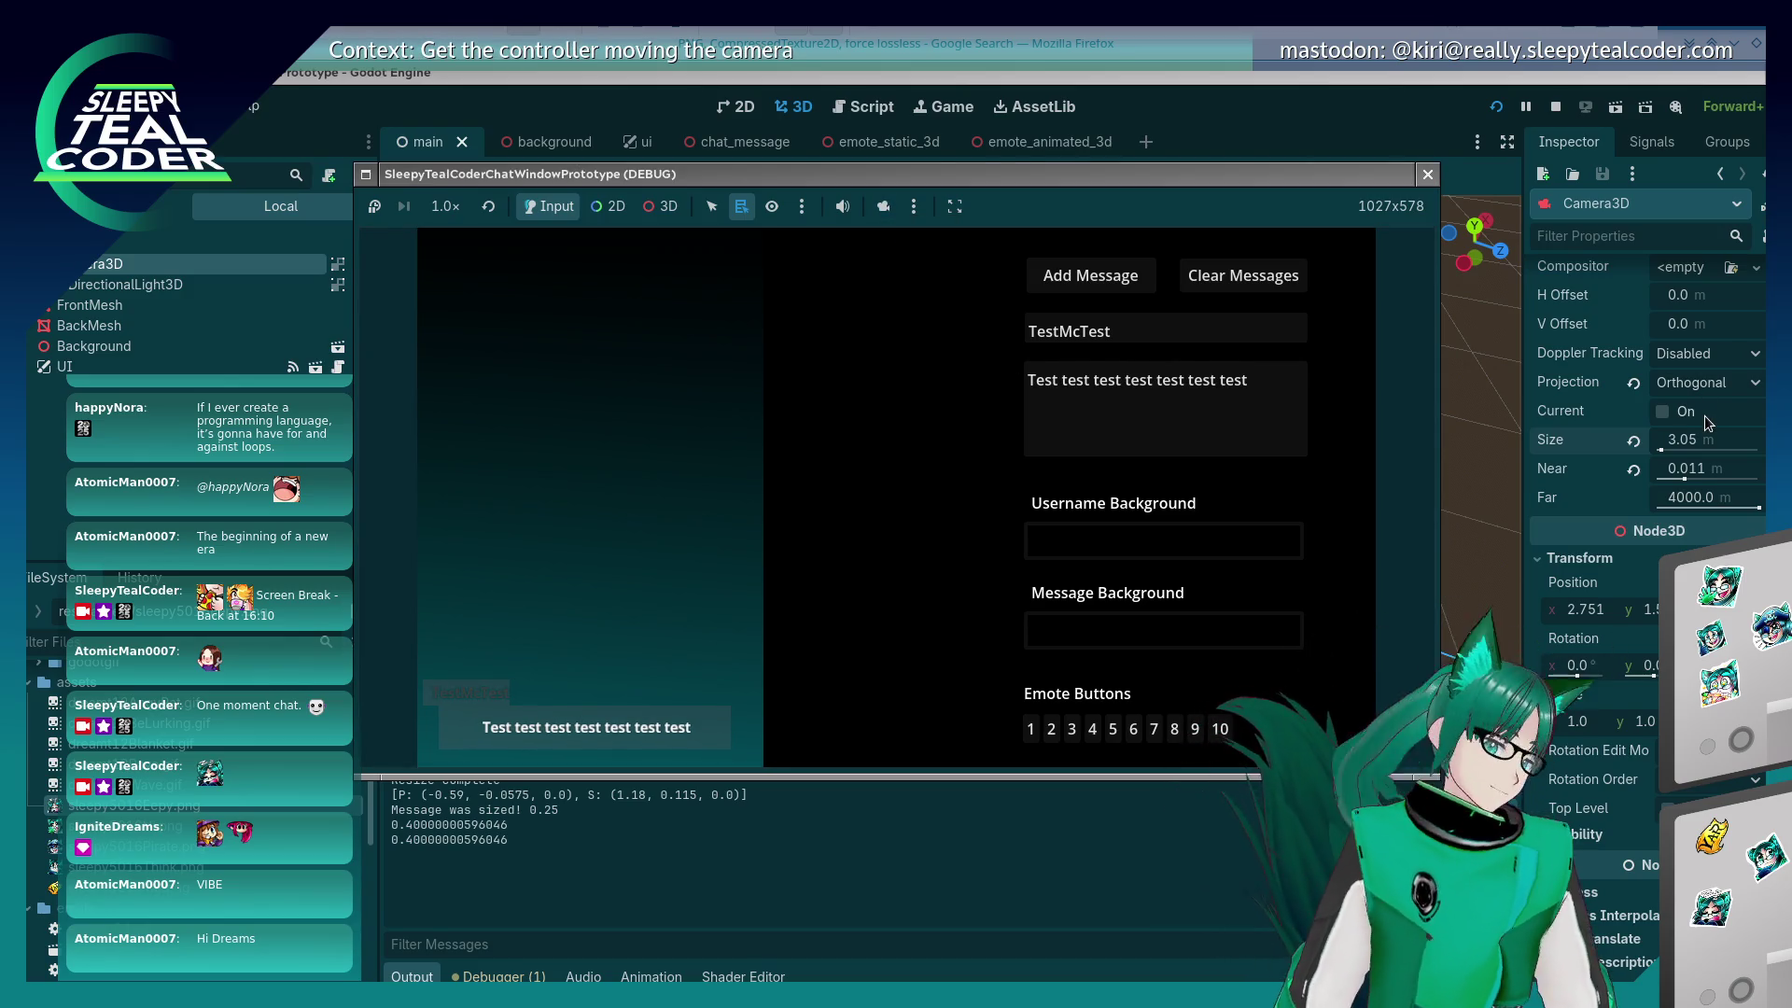
pyautogui.click(1698, 439)
# Step: Set the Camera3D Size to 3.025 and rerun the project with F5
pyautogui.write('3.025')
pyautogui.press('Return')
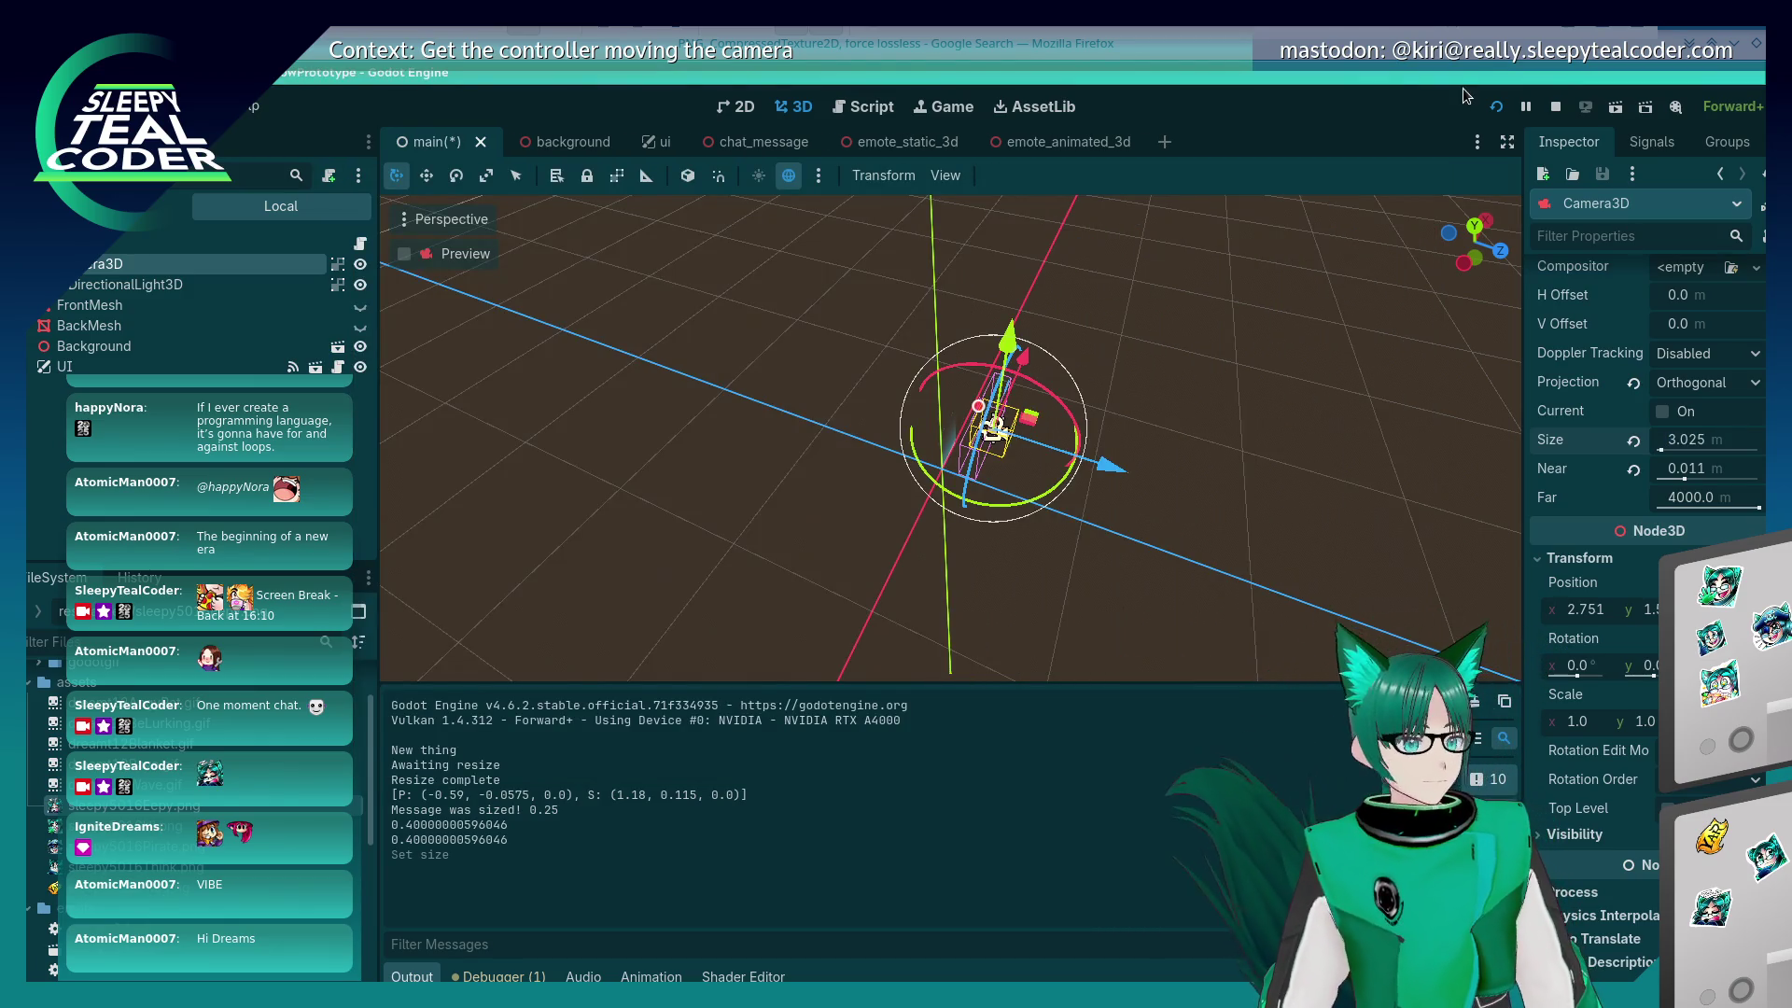
pyautogui.press('F5')
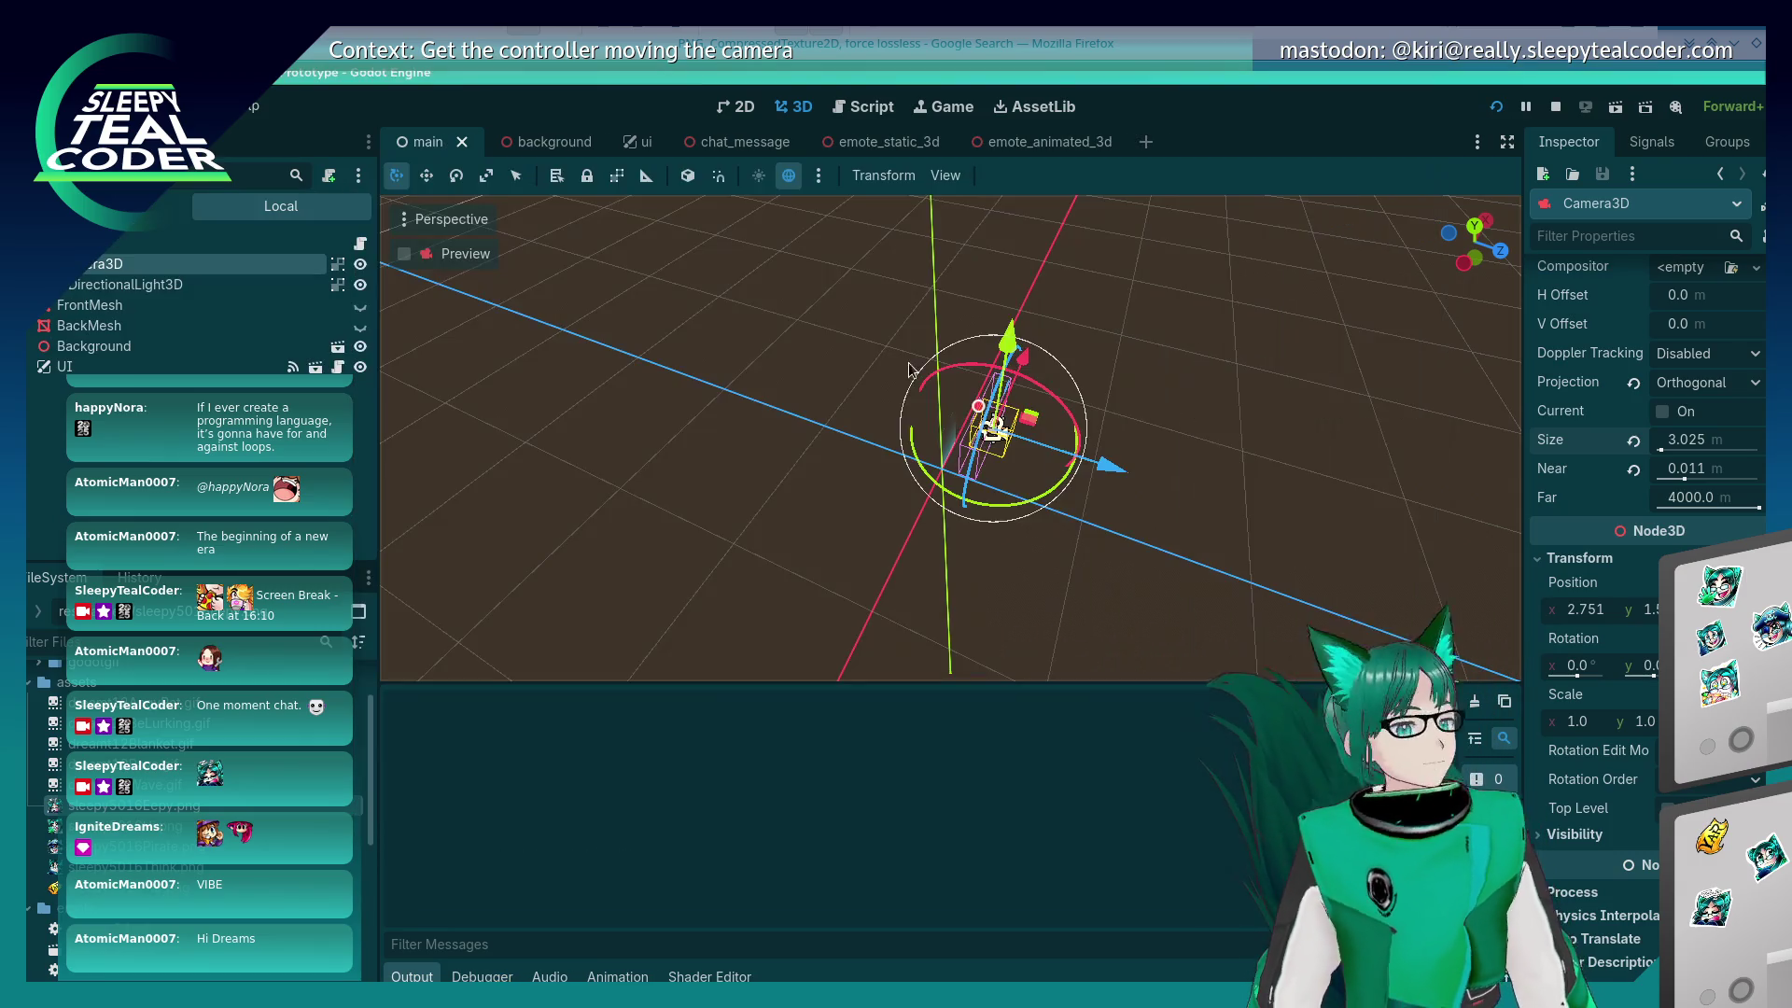
# Step: Add two test chat messages, one with an emote, and bring the game window forward
pyautogui.click(1090, 276)
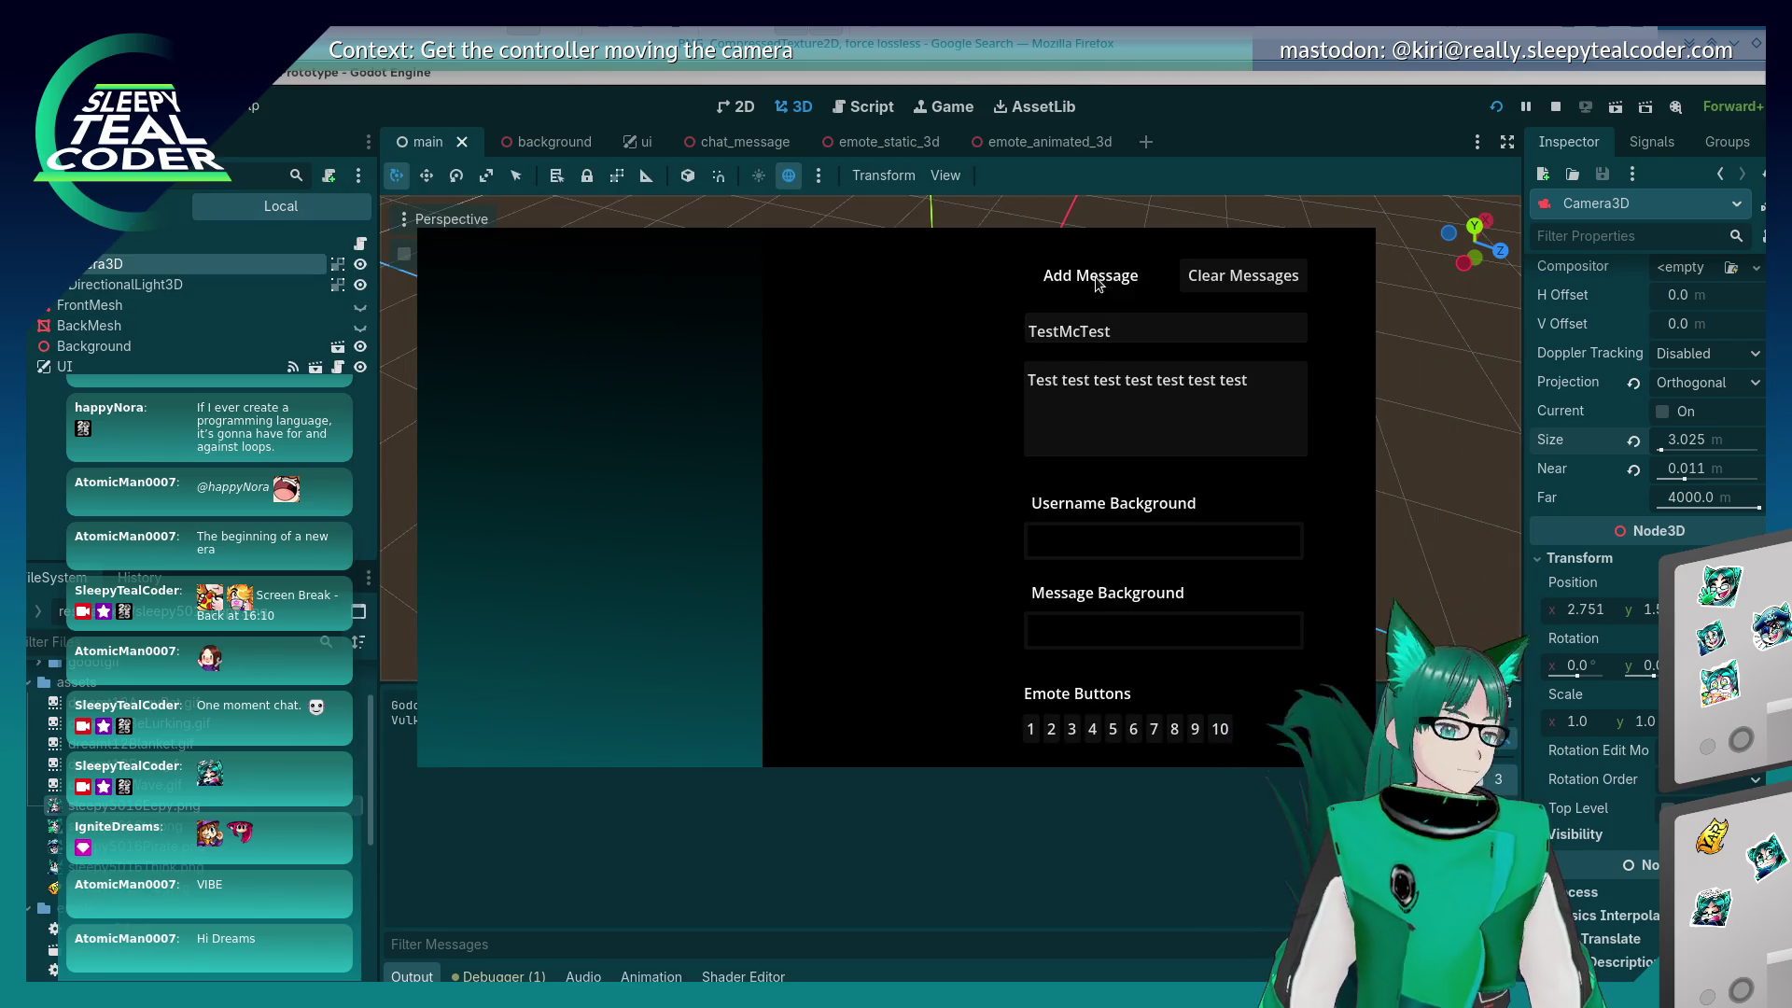
pyautogui.click(1030, 729)
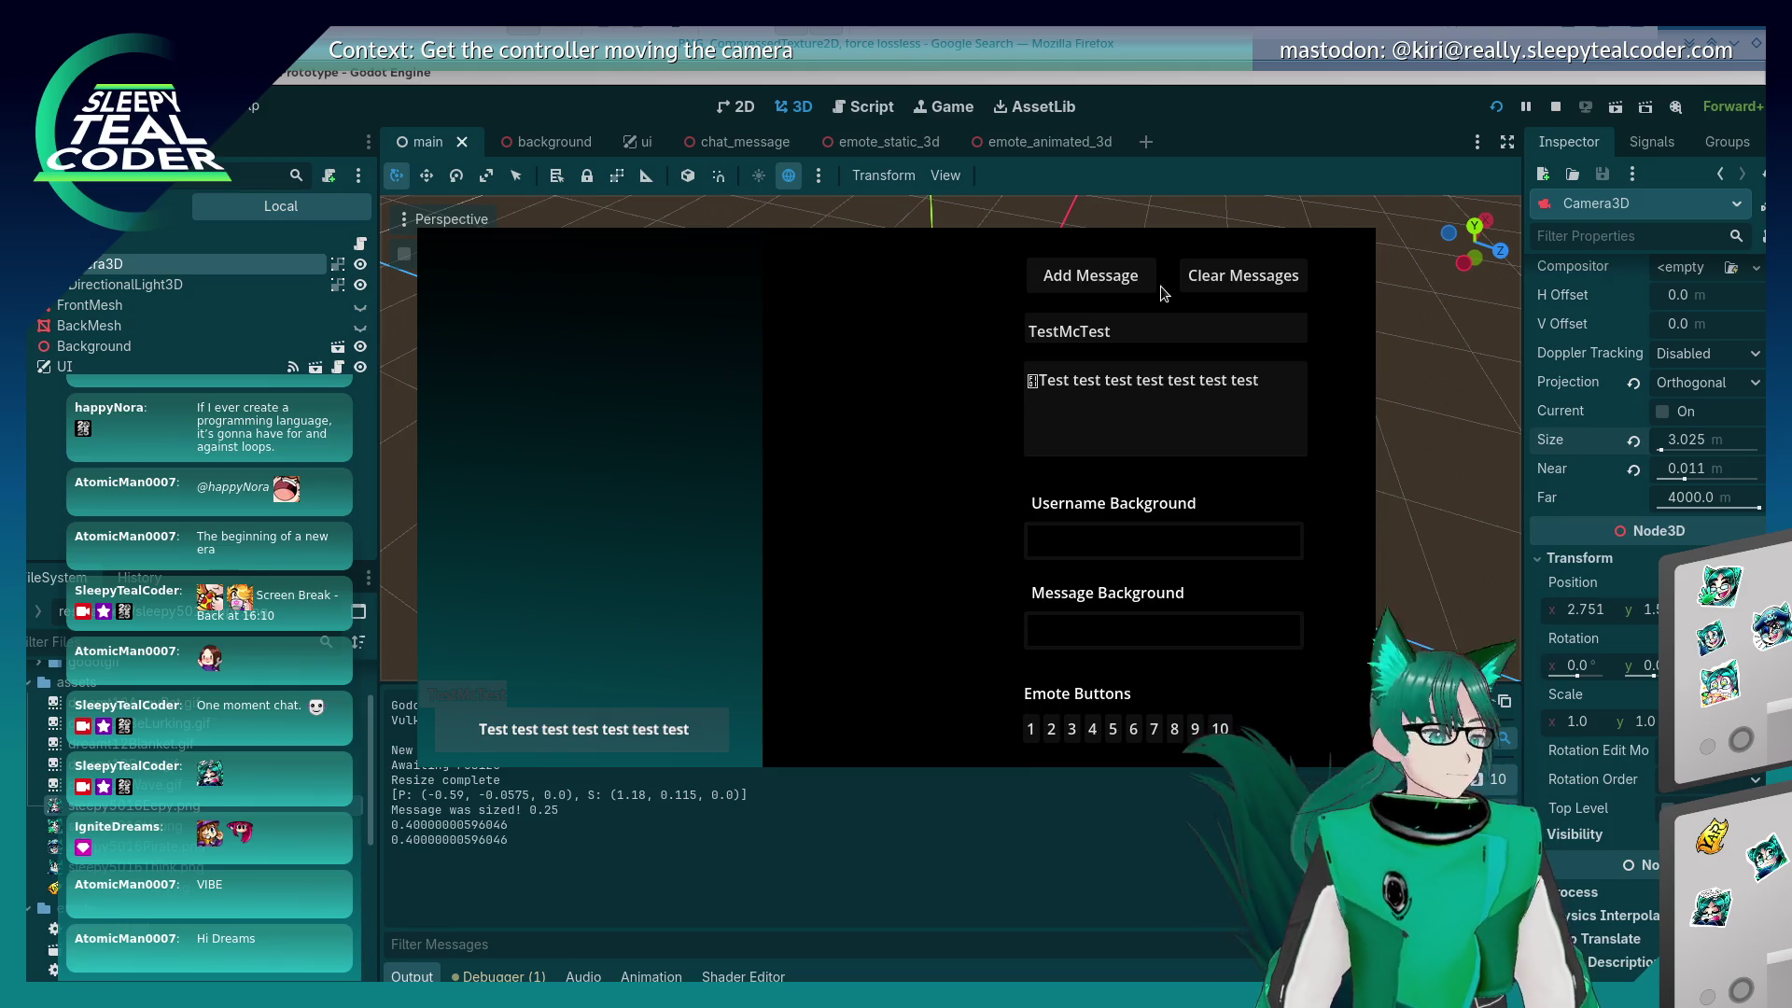
pyautogui.click(1106, 272)
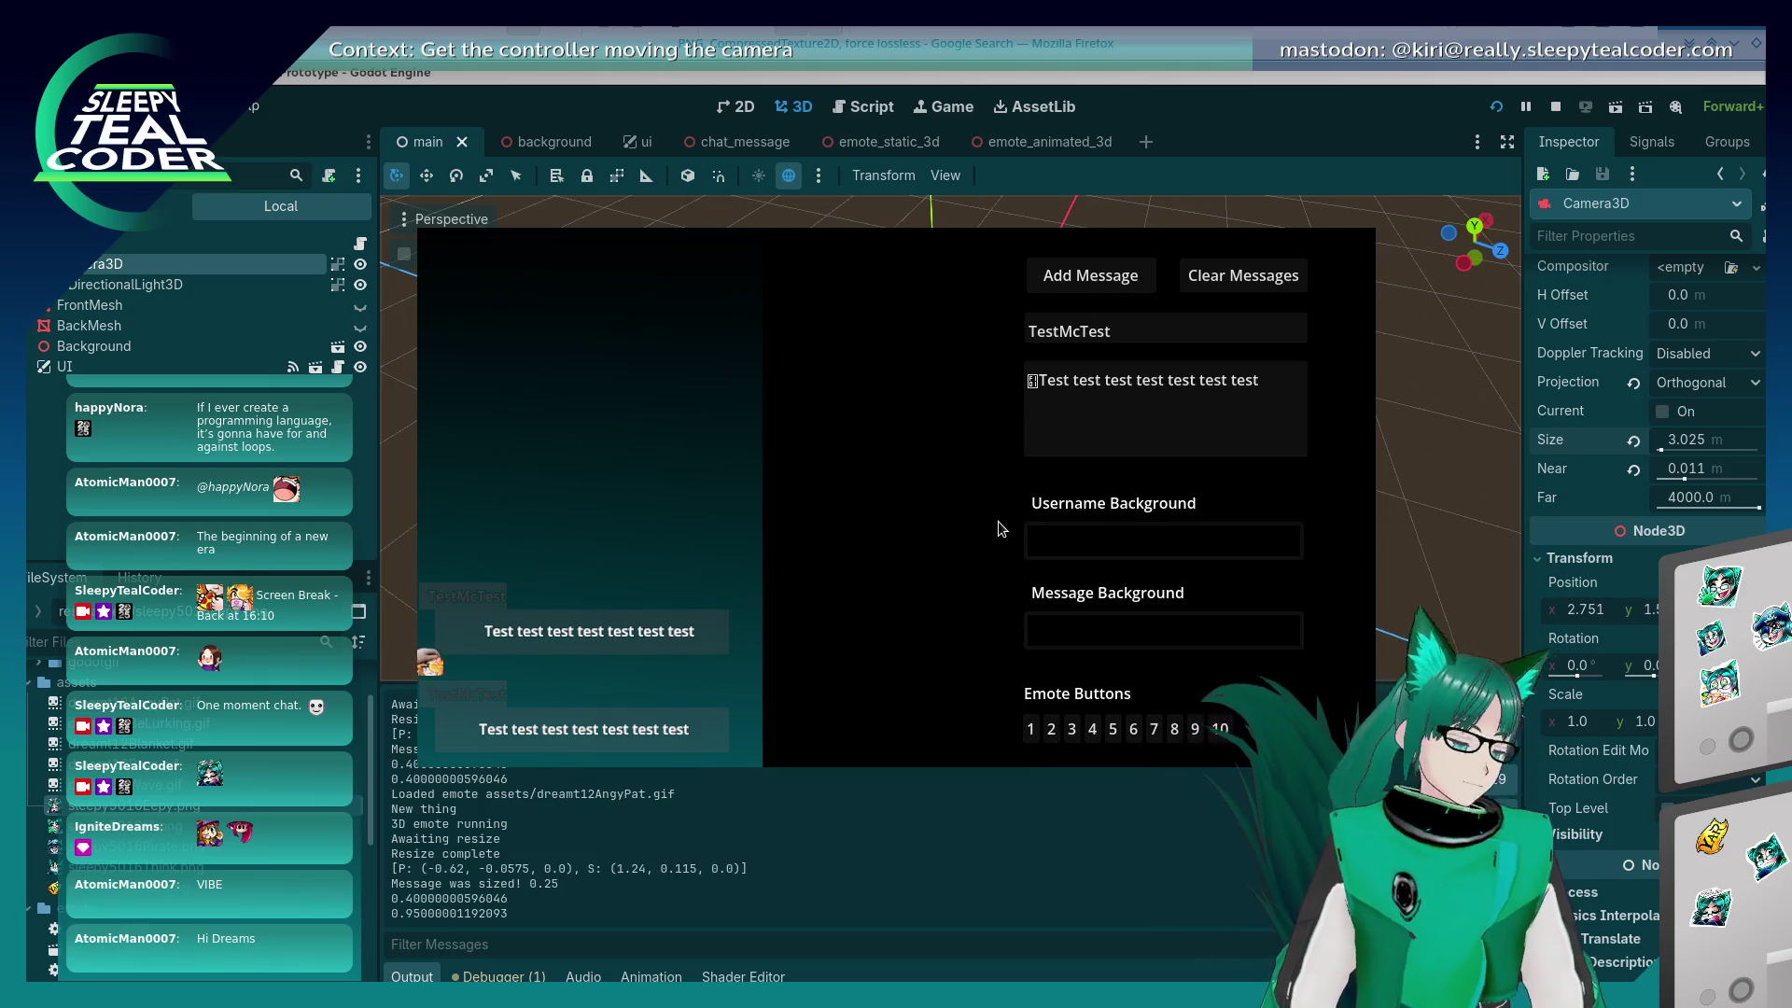
pyautogui.hotkey('alt', 'Tab')
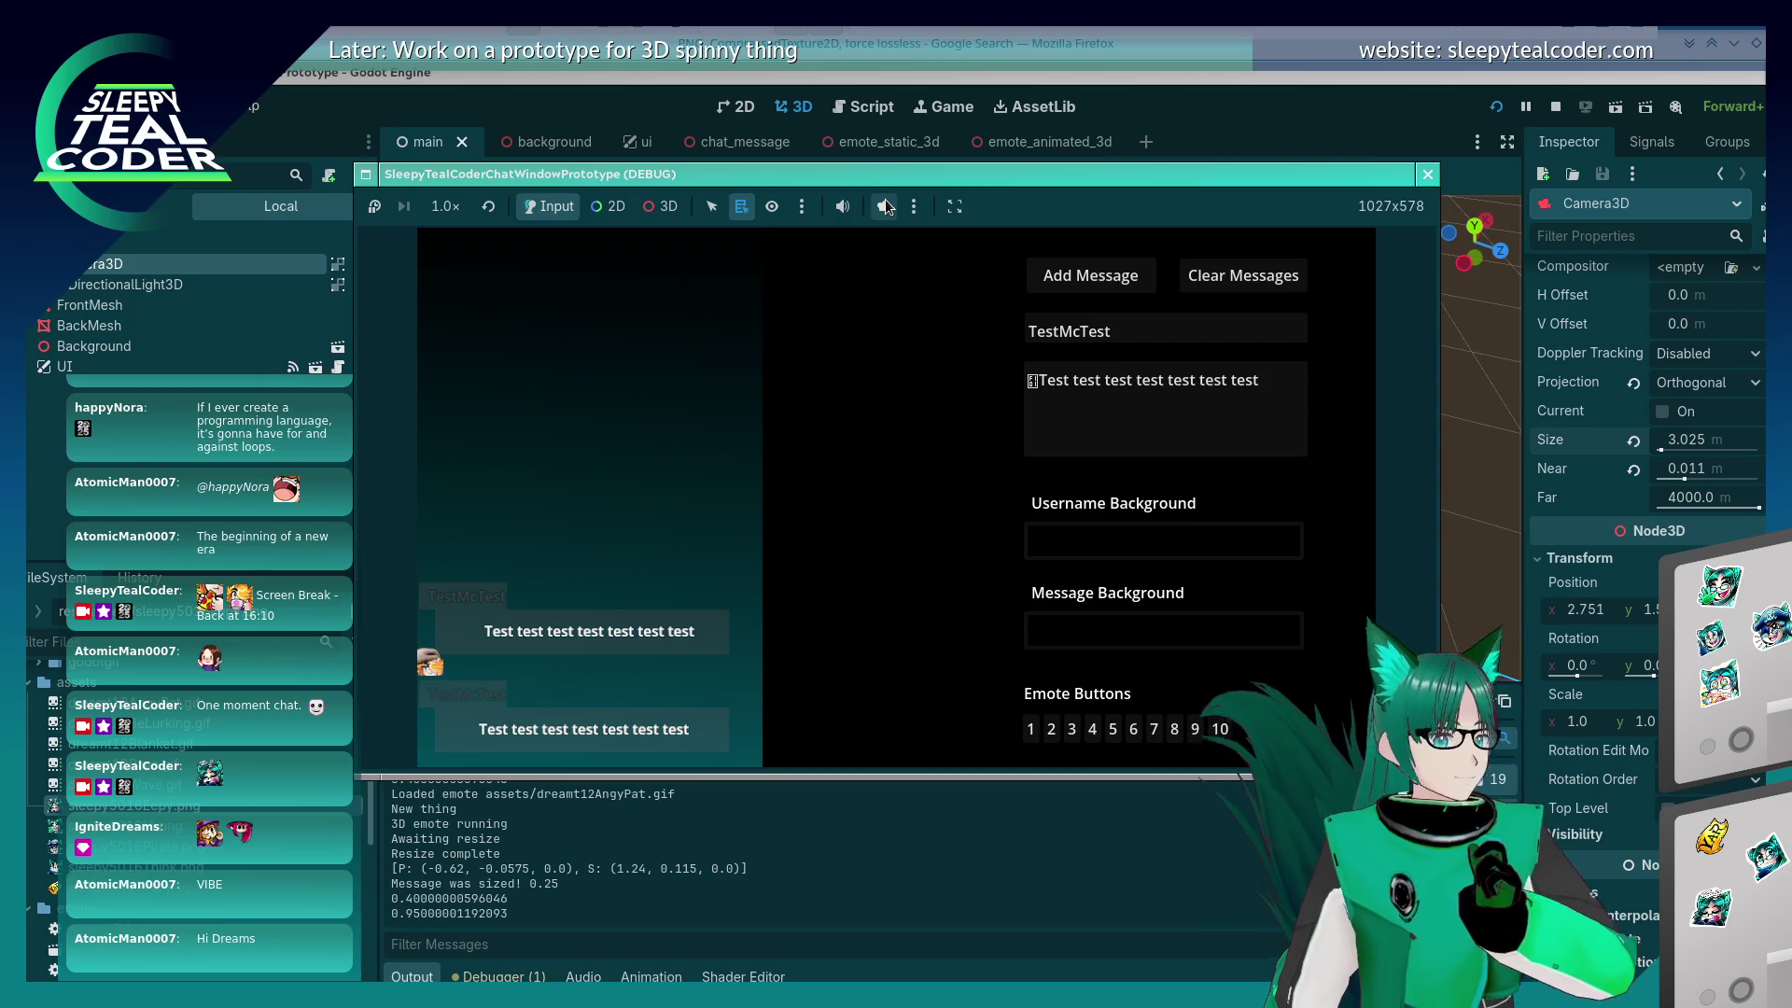
# Step: Try Camera3D Size values 3.0, 3.5 and 3.01
pyautogui.click(1699, 418)
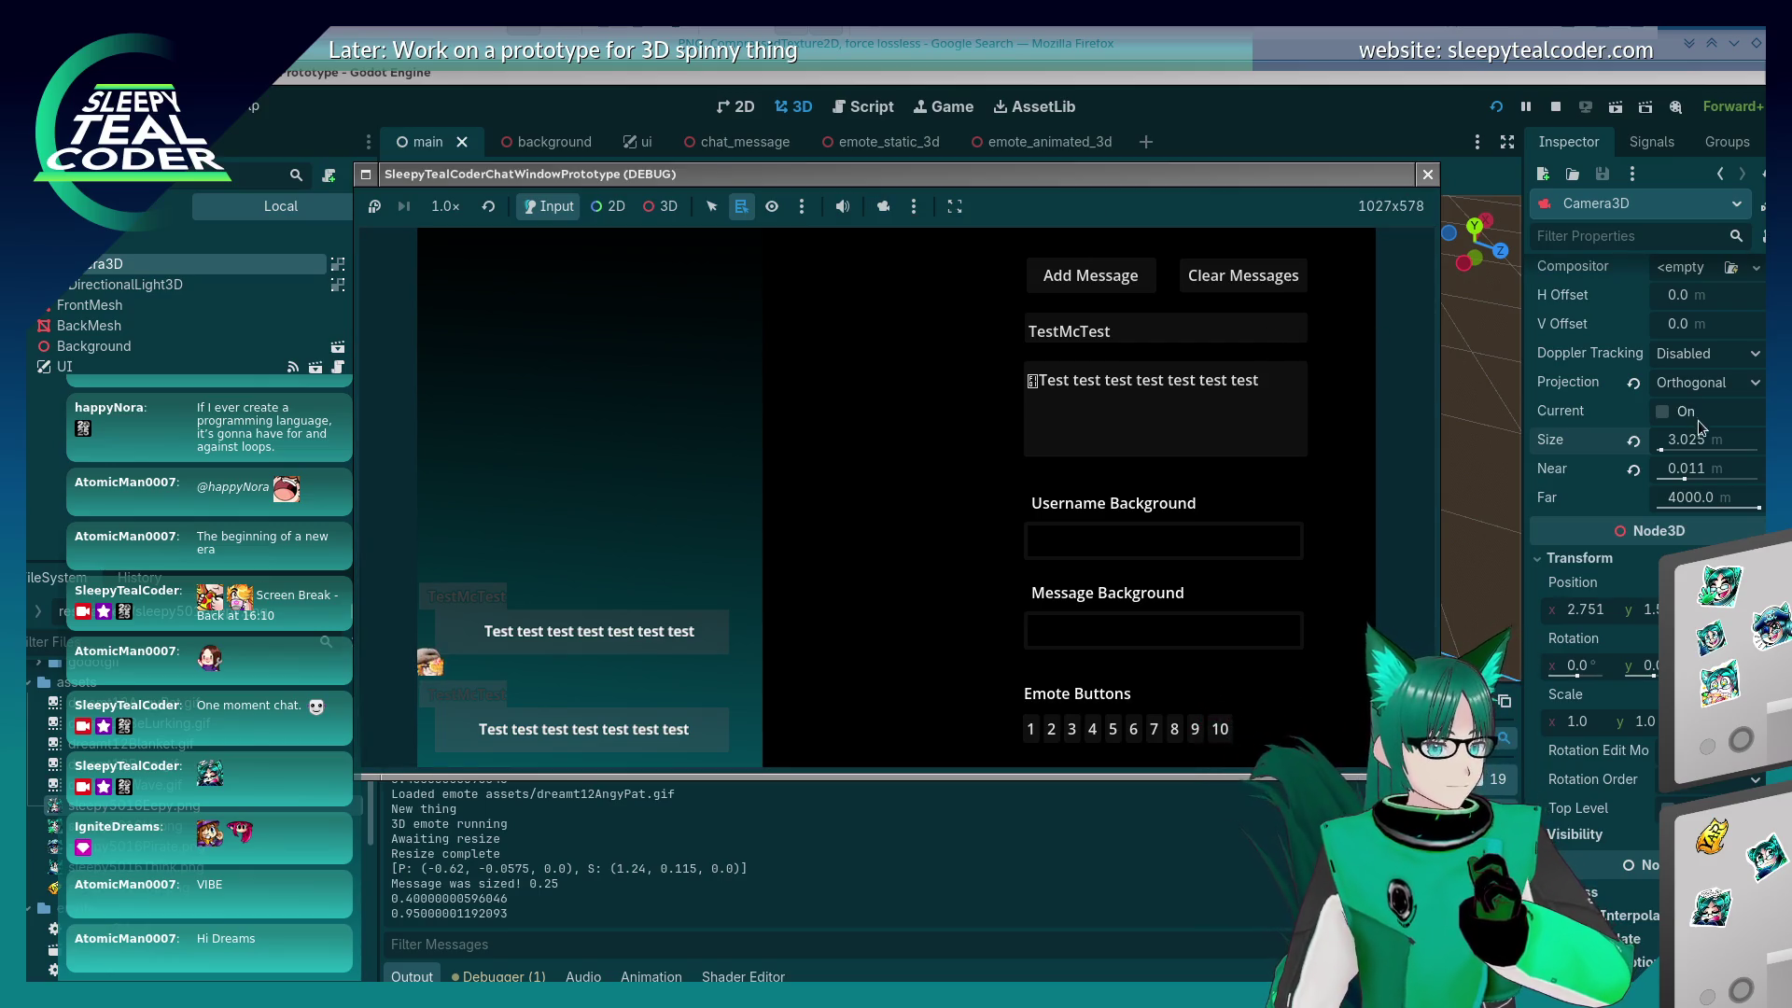
pyautogui.click(1698, 438)
pyautogui.write('3')
pyautogui.press('Return')
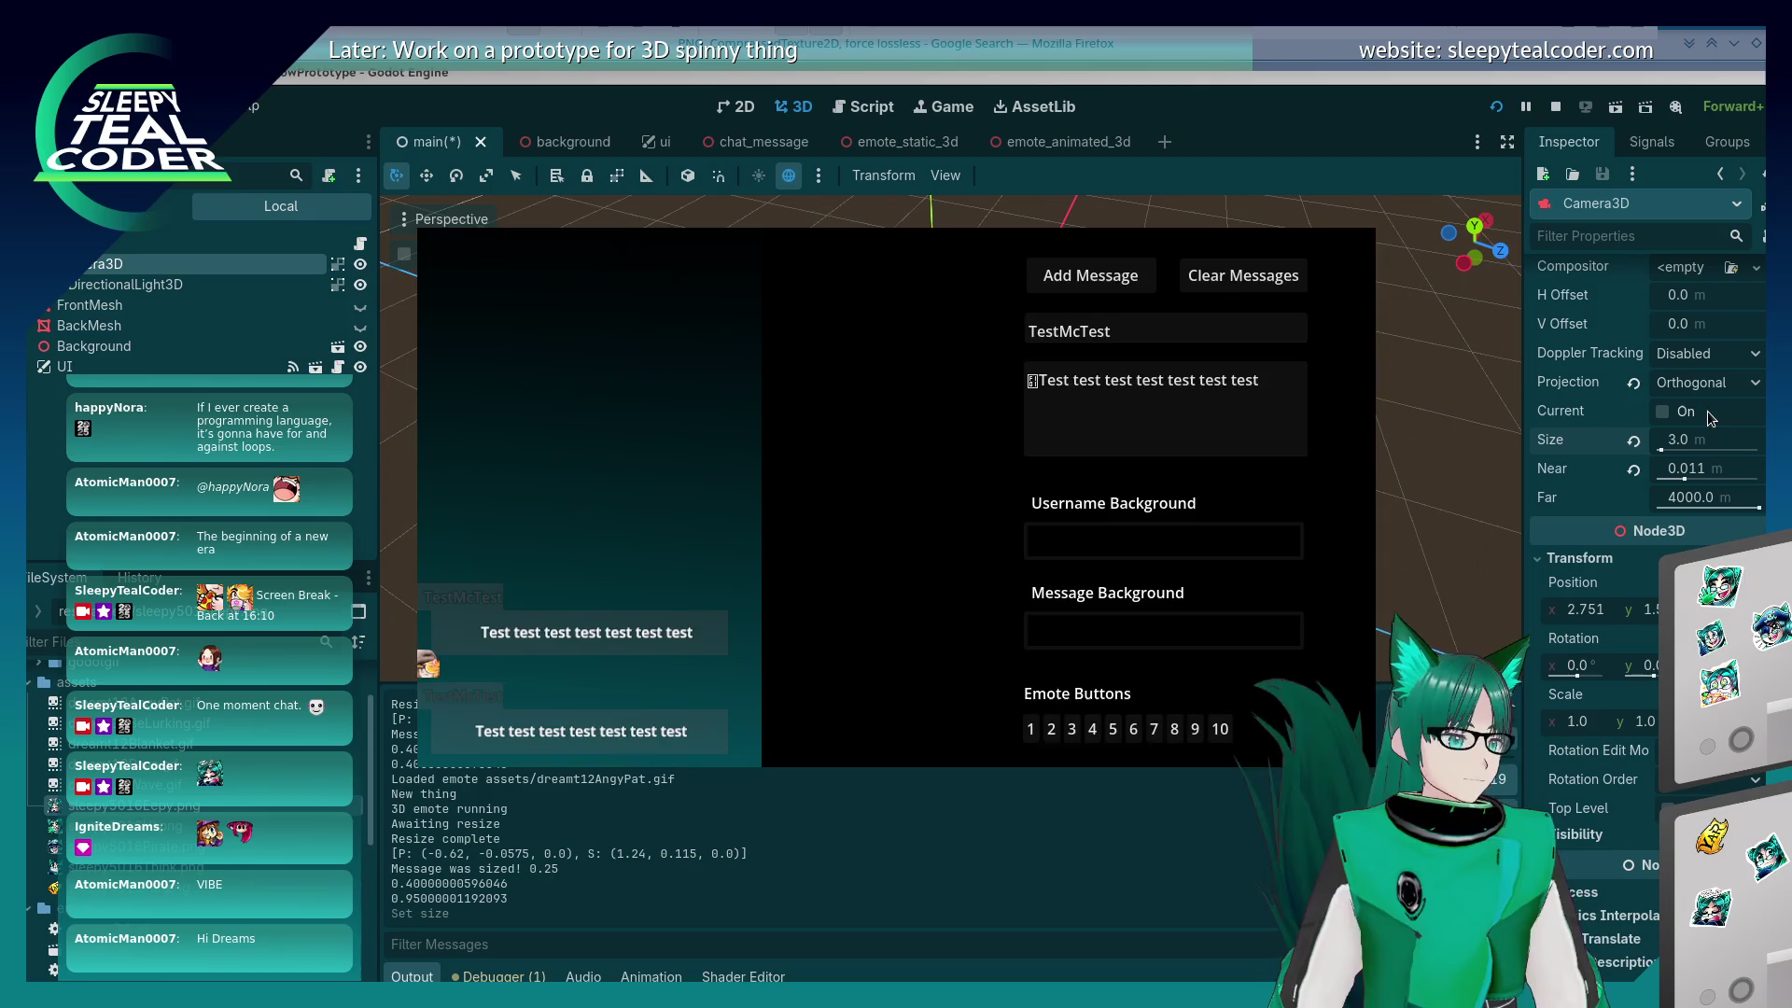
pyautogui.click(1698, 438)
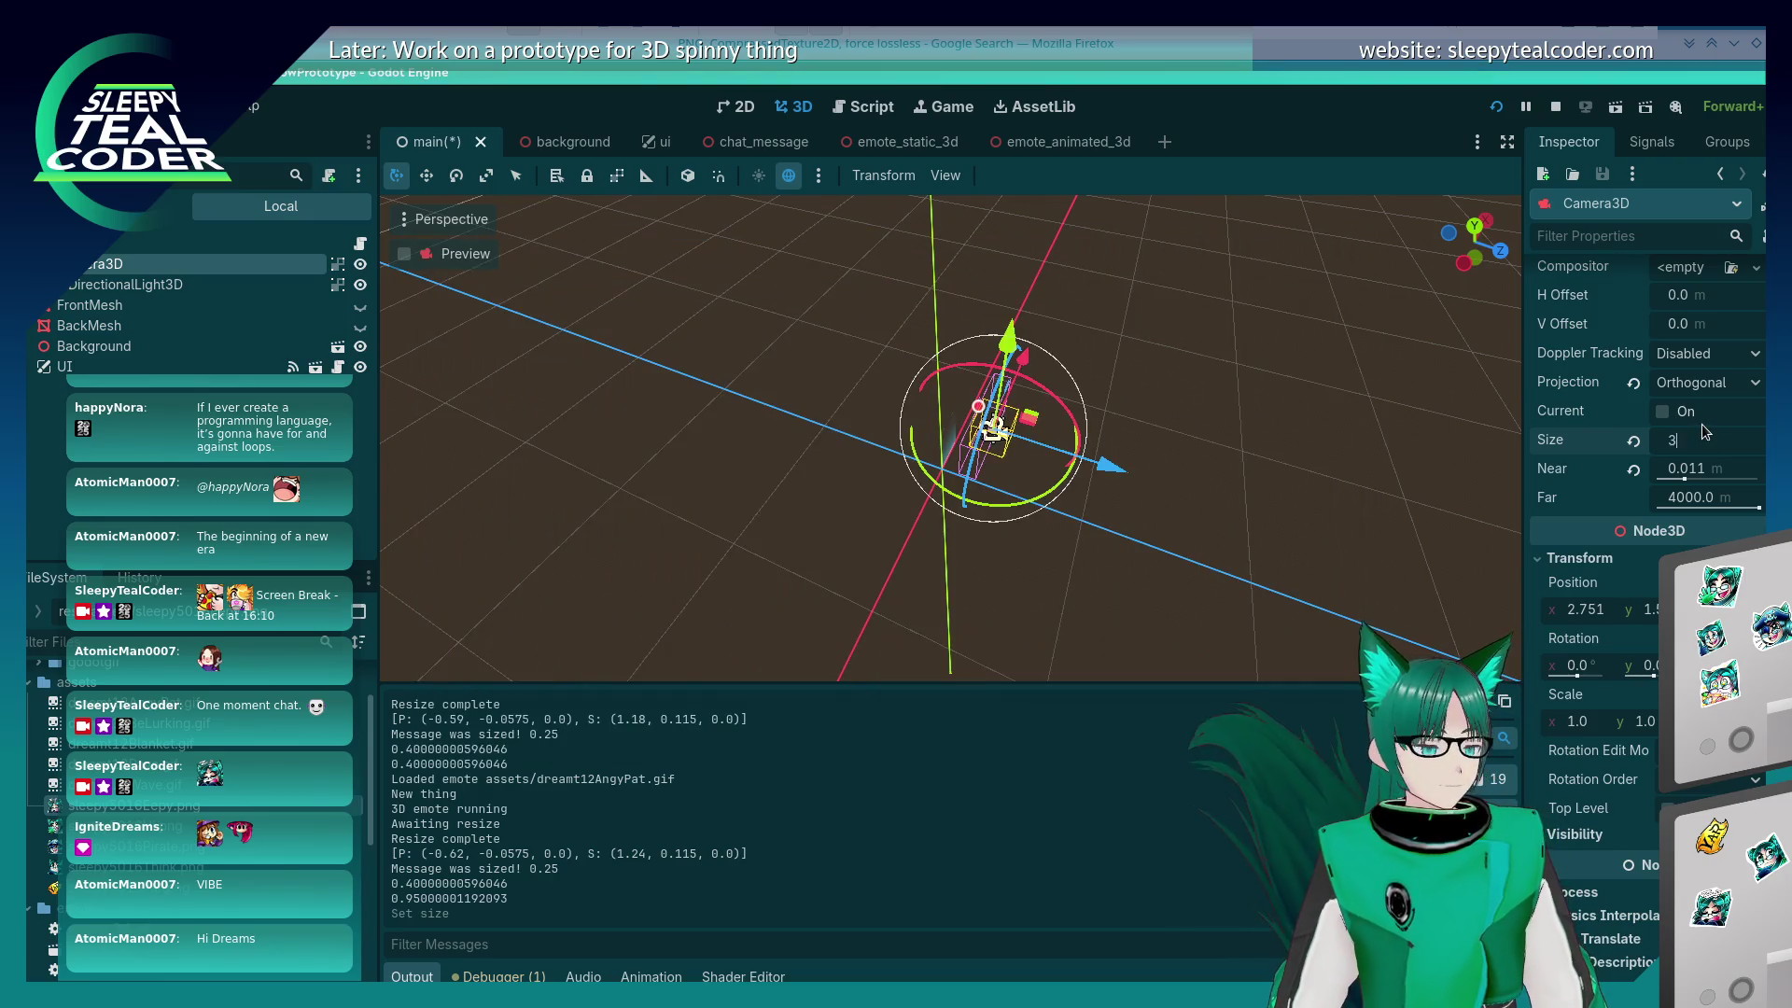
pyautogui.write('.5')
pyautogui.press('Return')
pyautogui.click(1700, 425)
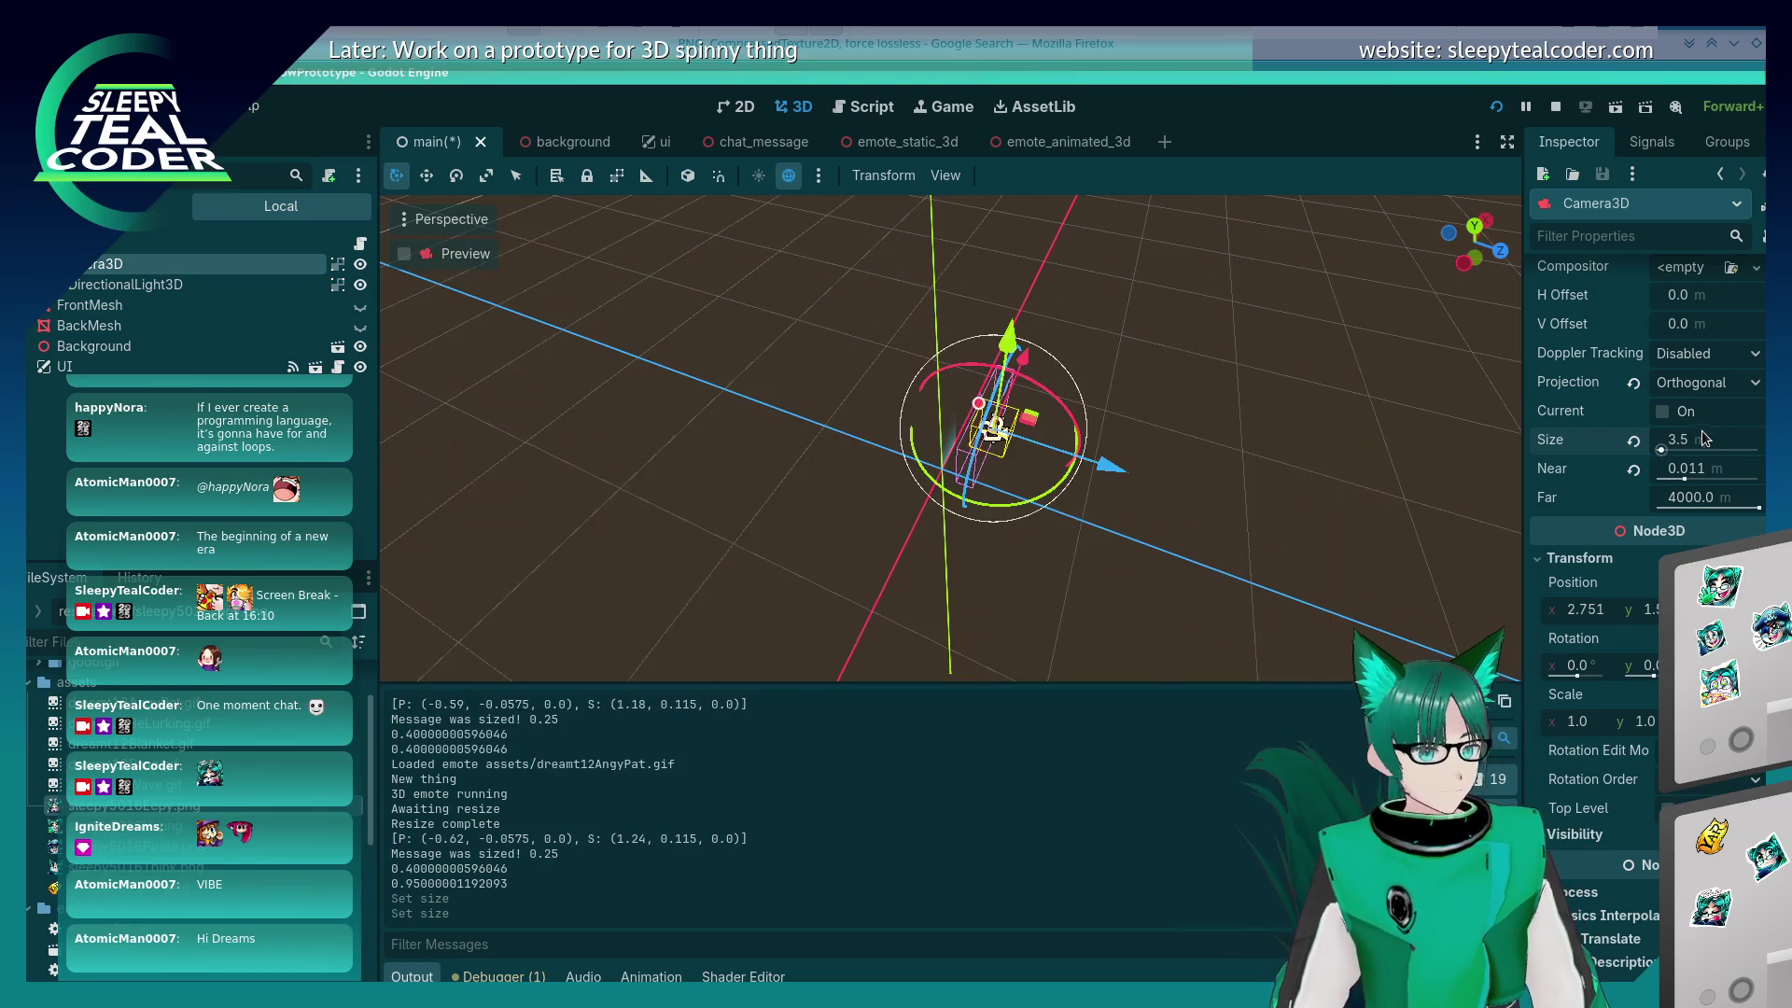
pyautogui.press('BackSpace')
pyautogui.write('01')
pyautogui.press('Return')
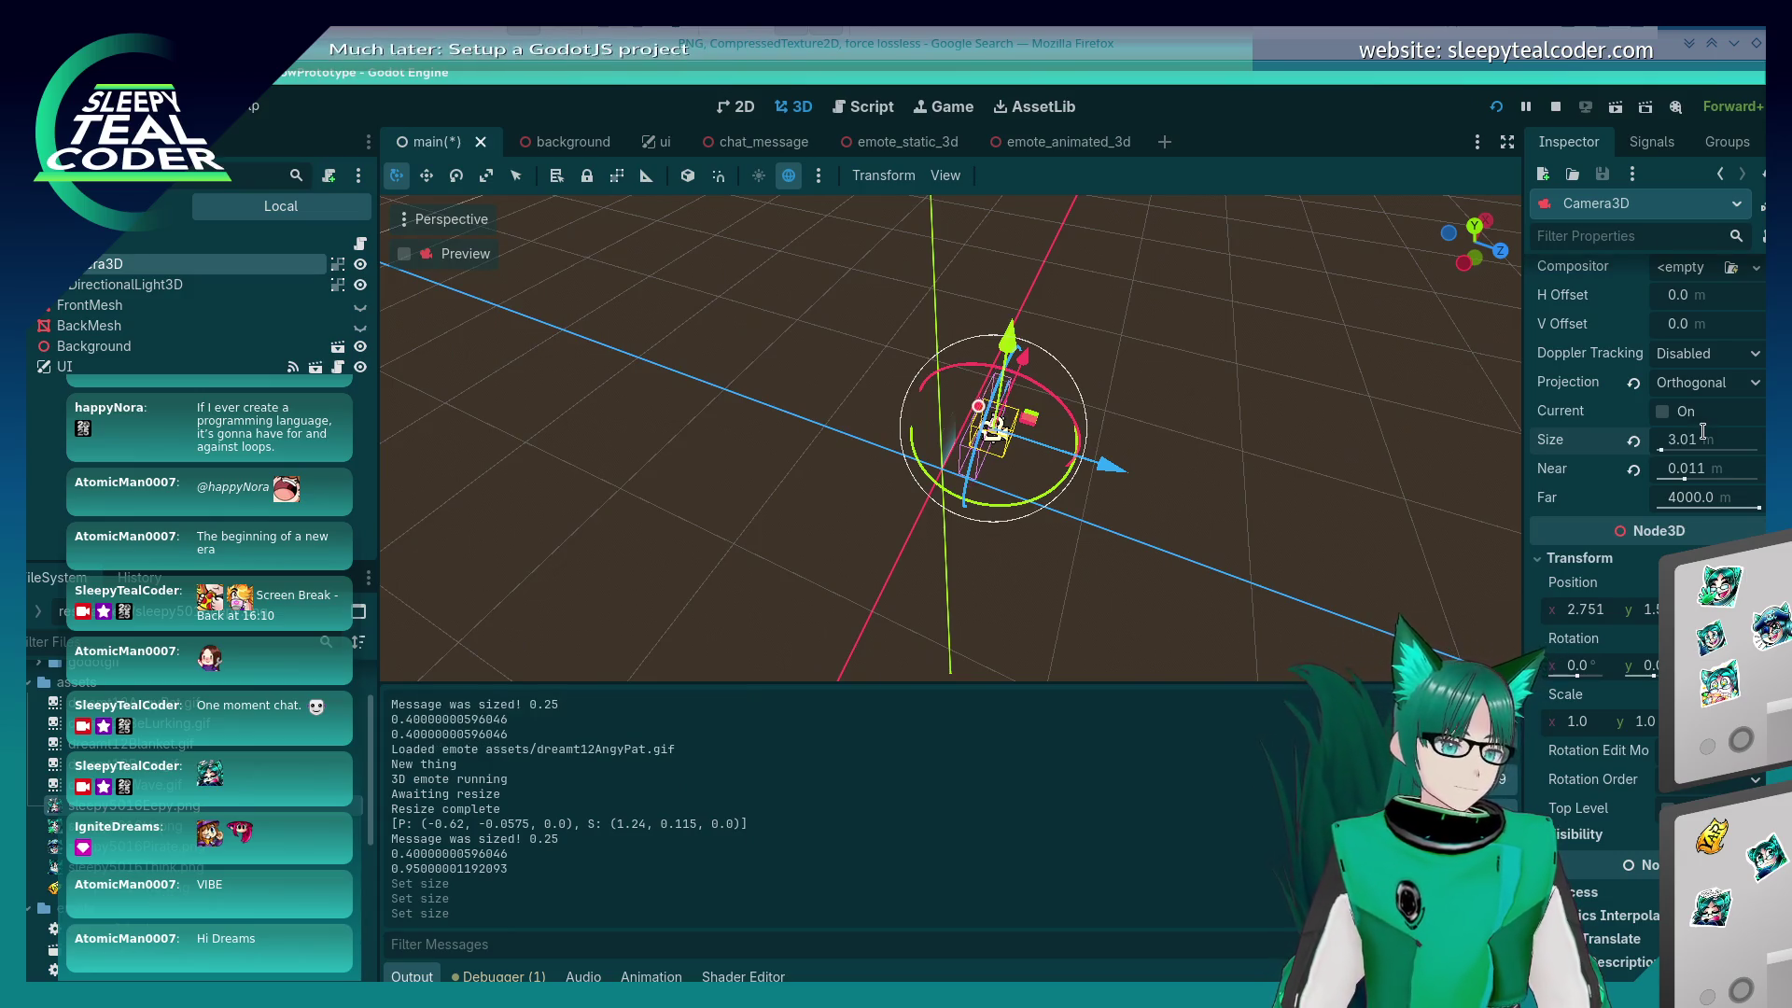
# Step: Try Camera3D Size values 3.0, 2.5 and 3.125, checking each in the game window
pyautogui.click(1702, 431)
pyautogui.write('3')
pyautogui.press('Return')
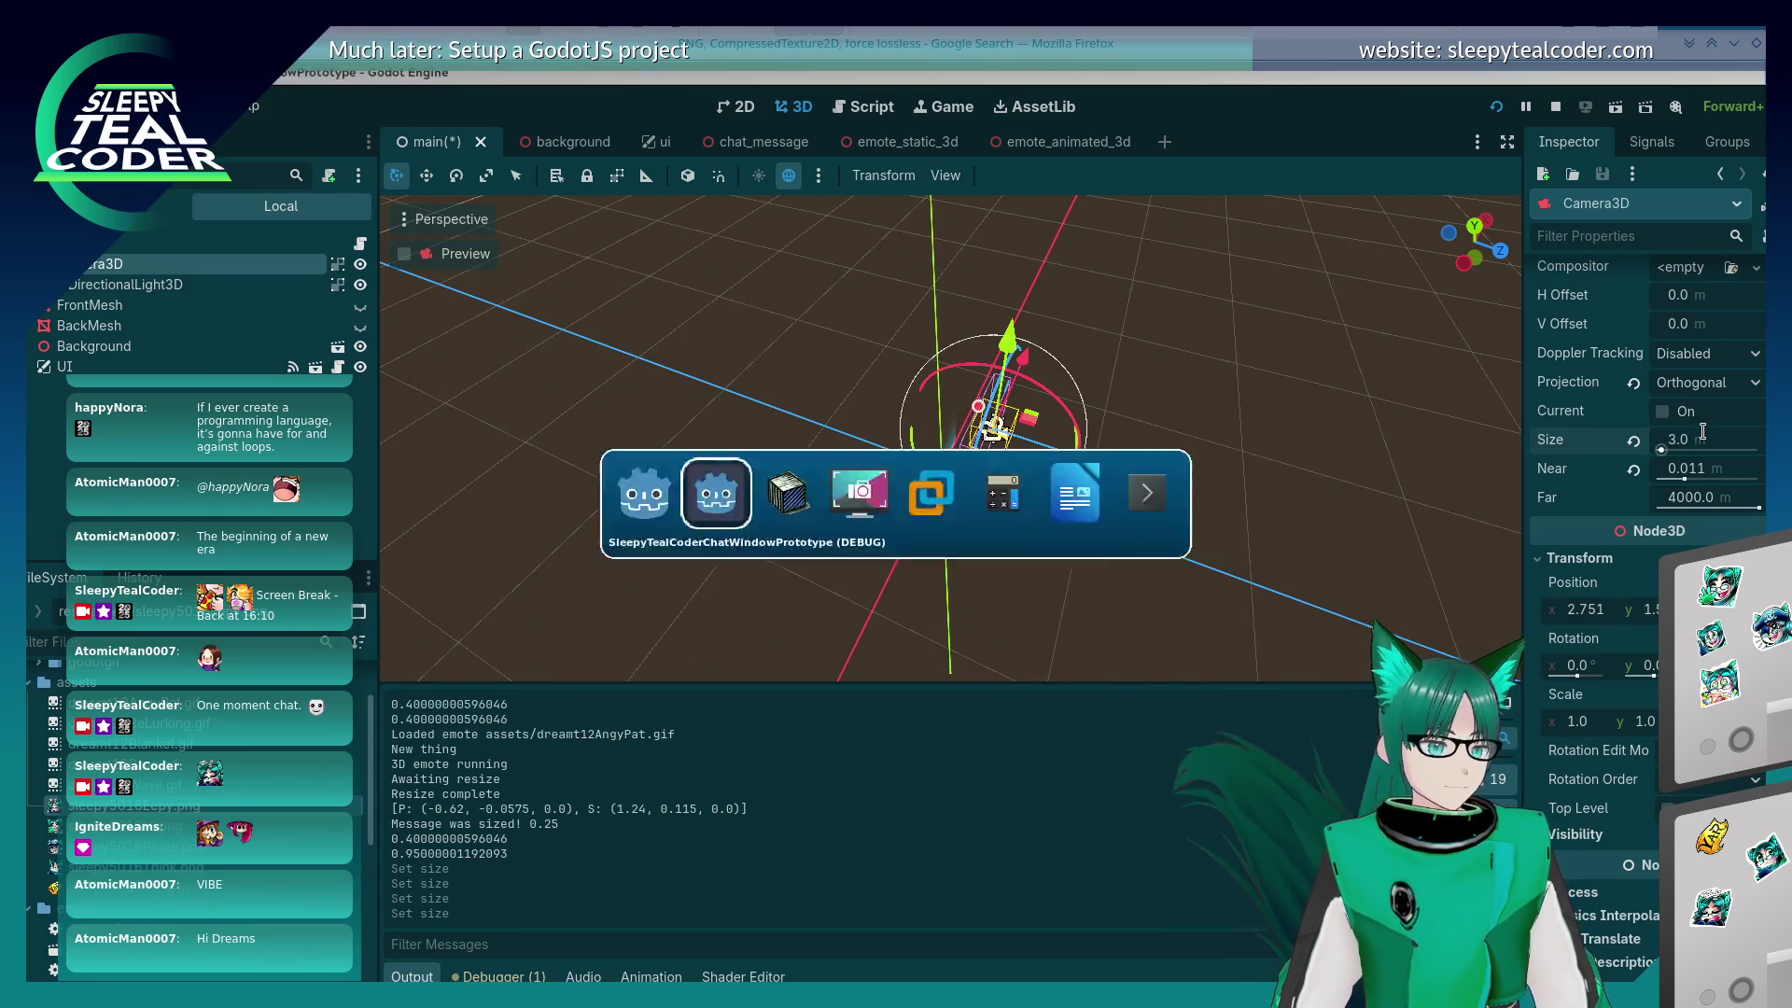
pyautogui.click(1702, 432)
pyautogui.write('2.5')
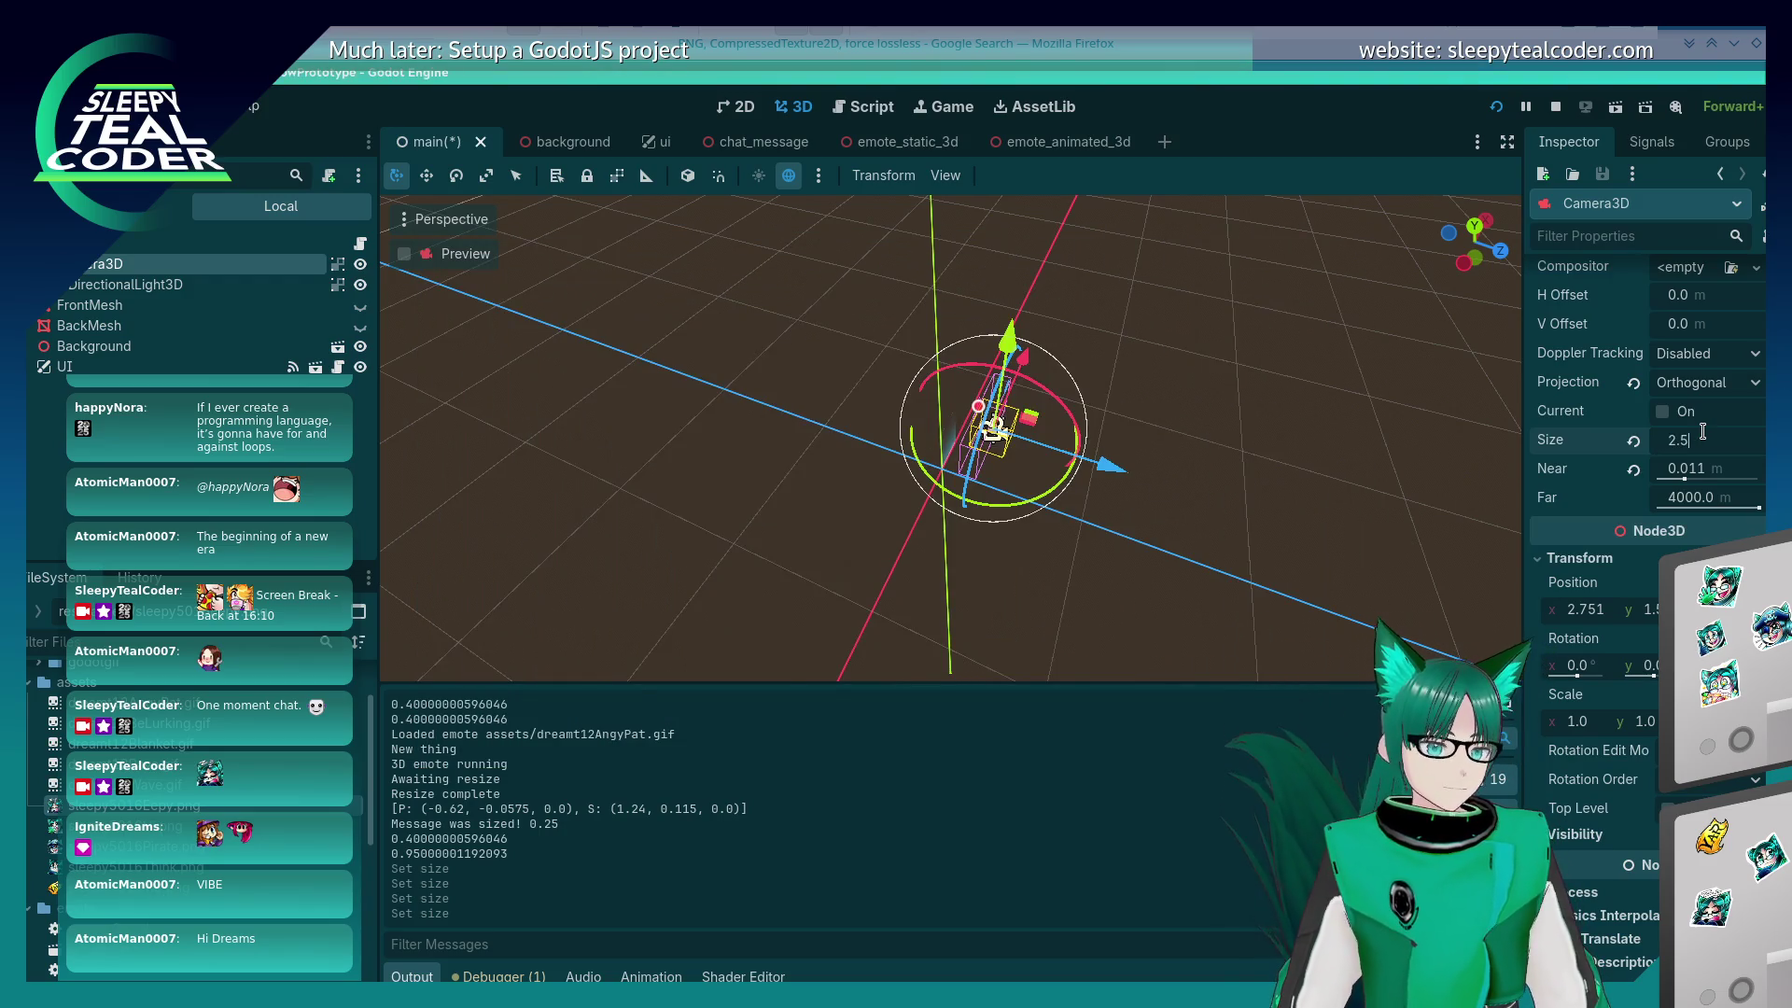
pyautogui.press('Return')
pyautogui.hotkey('alt', 'Tab')
pyautogui.write('3.')
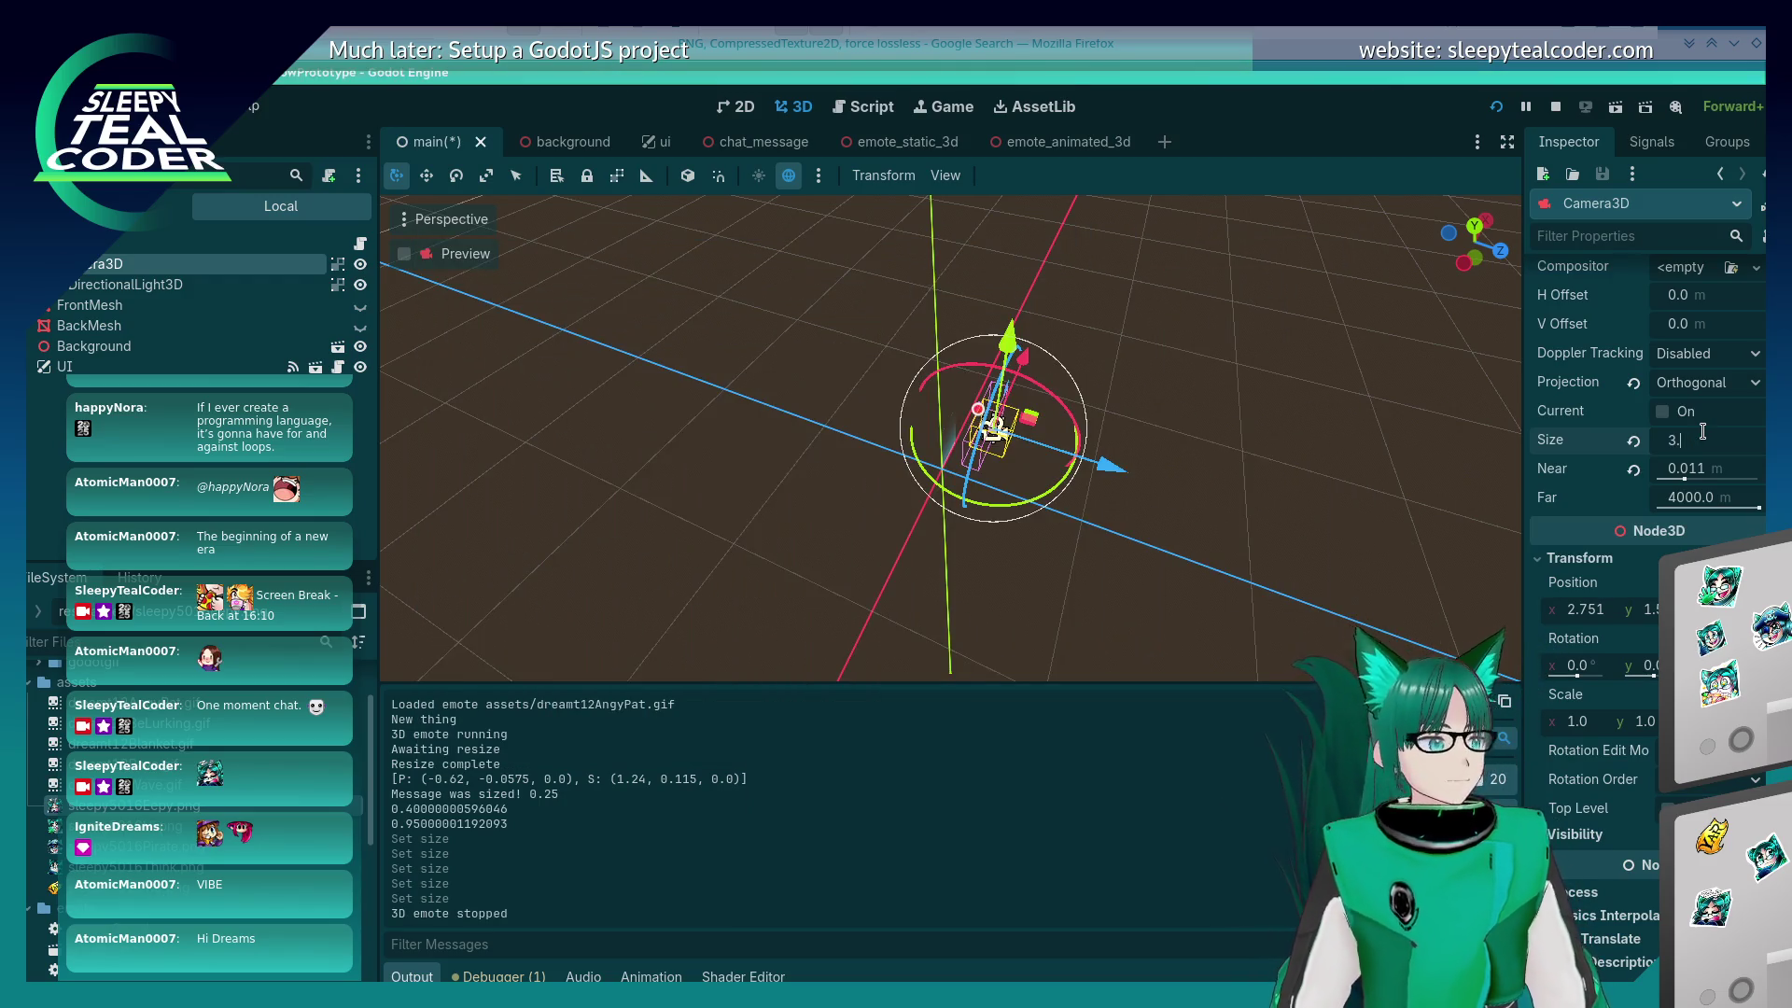
pyautogui.write('125')
pyautogui.press('Return')
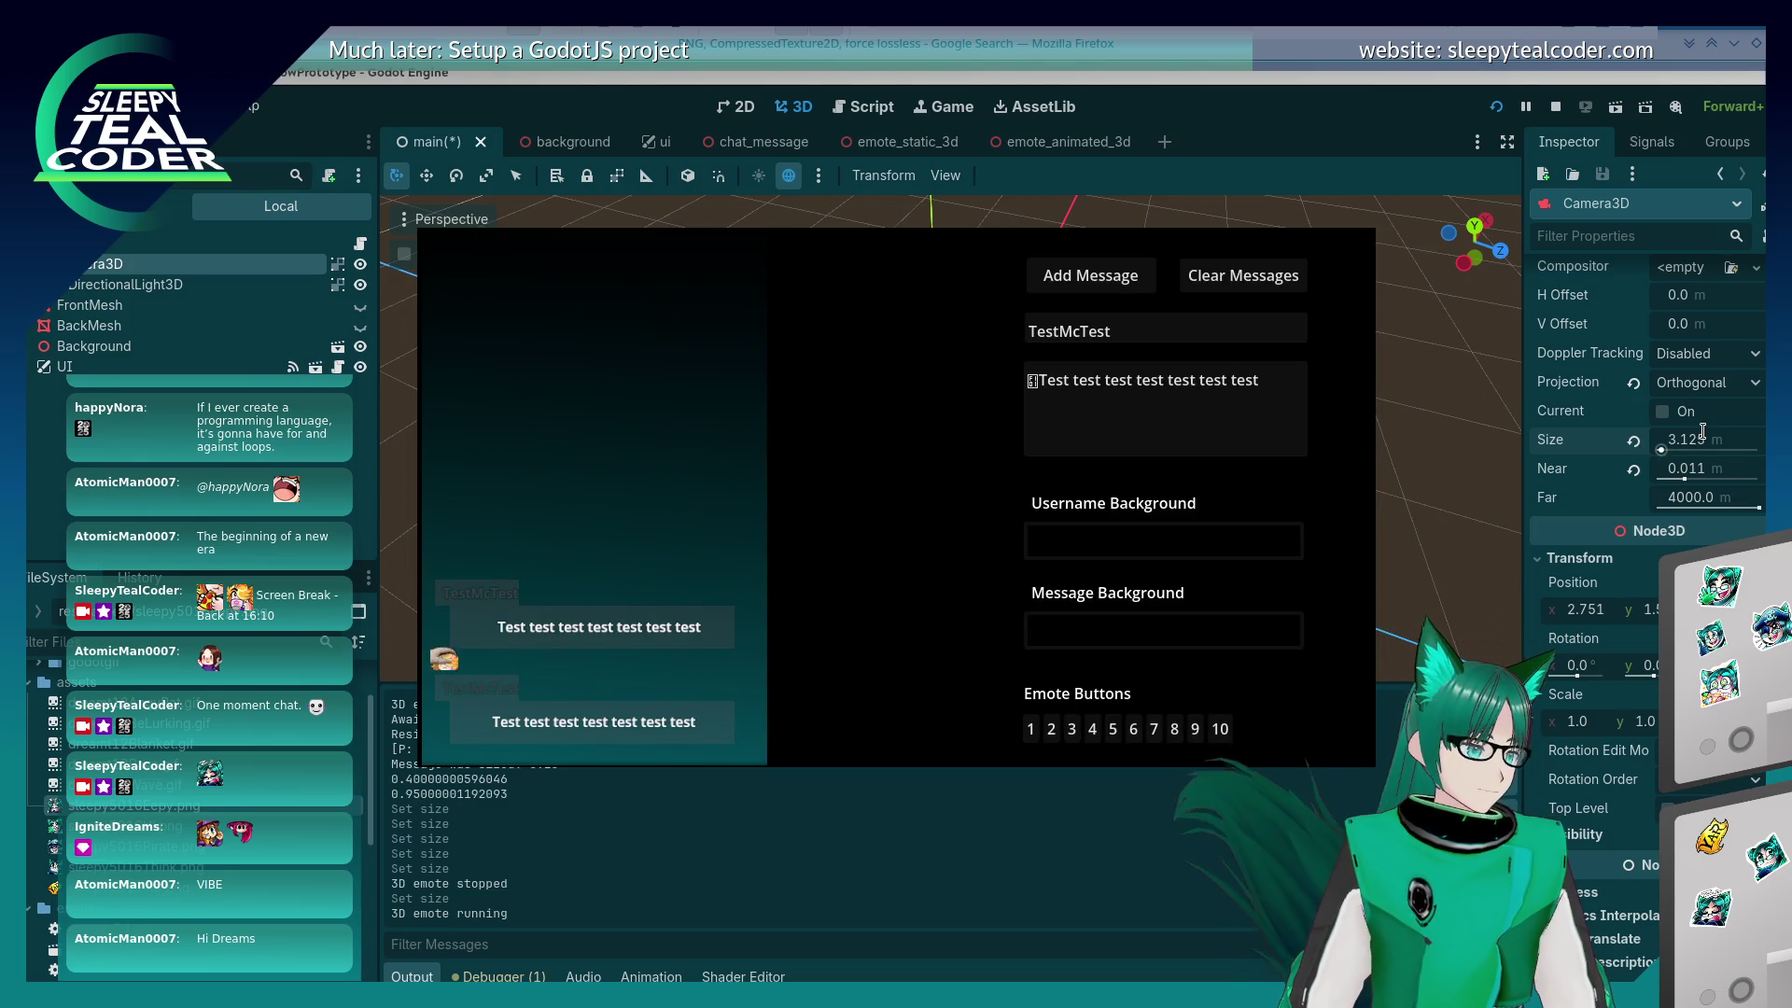
# Step: Narrow the Camera3D Size down through 3.119, 3.114 and 3.112
pyautogui.hotkey('alt', 'Tab')
pyautogui.click(1704, 437)
pyautogui.write('3.11')
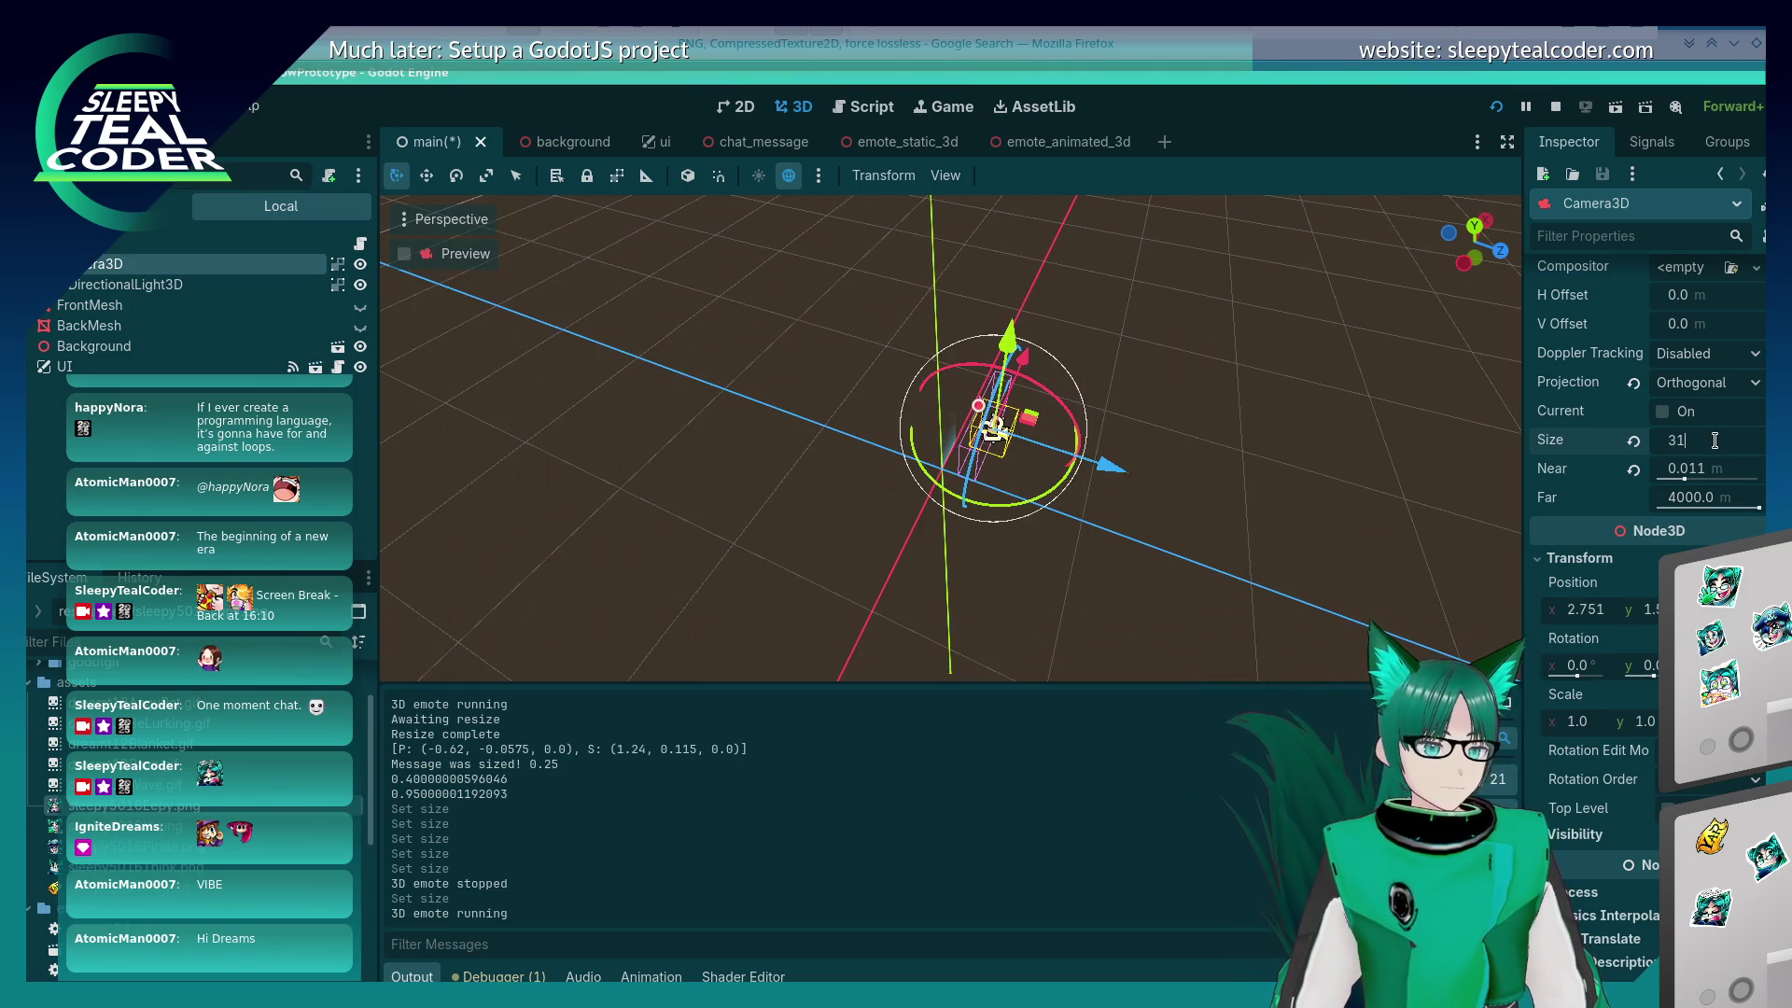
pyautogui.write('9')
pyautogui.press('Return')
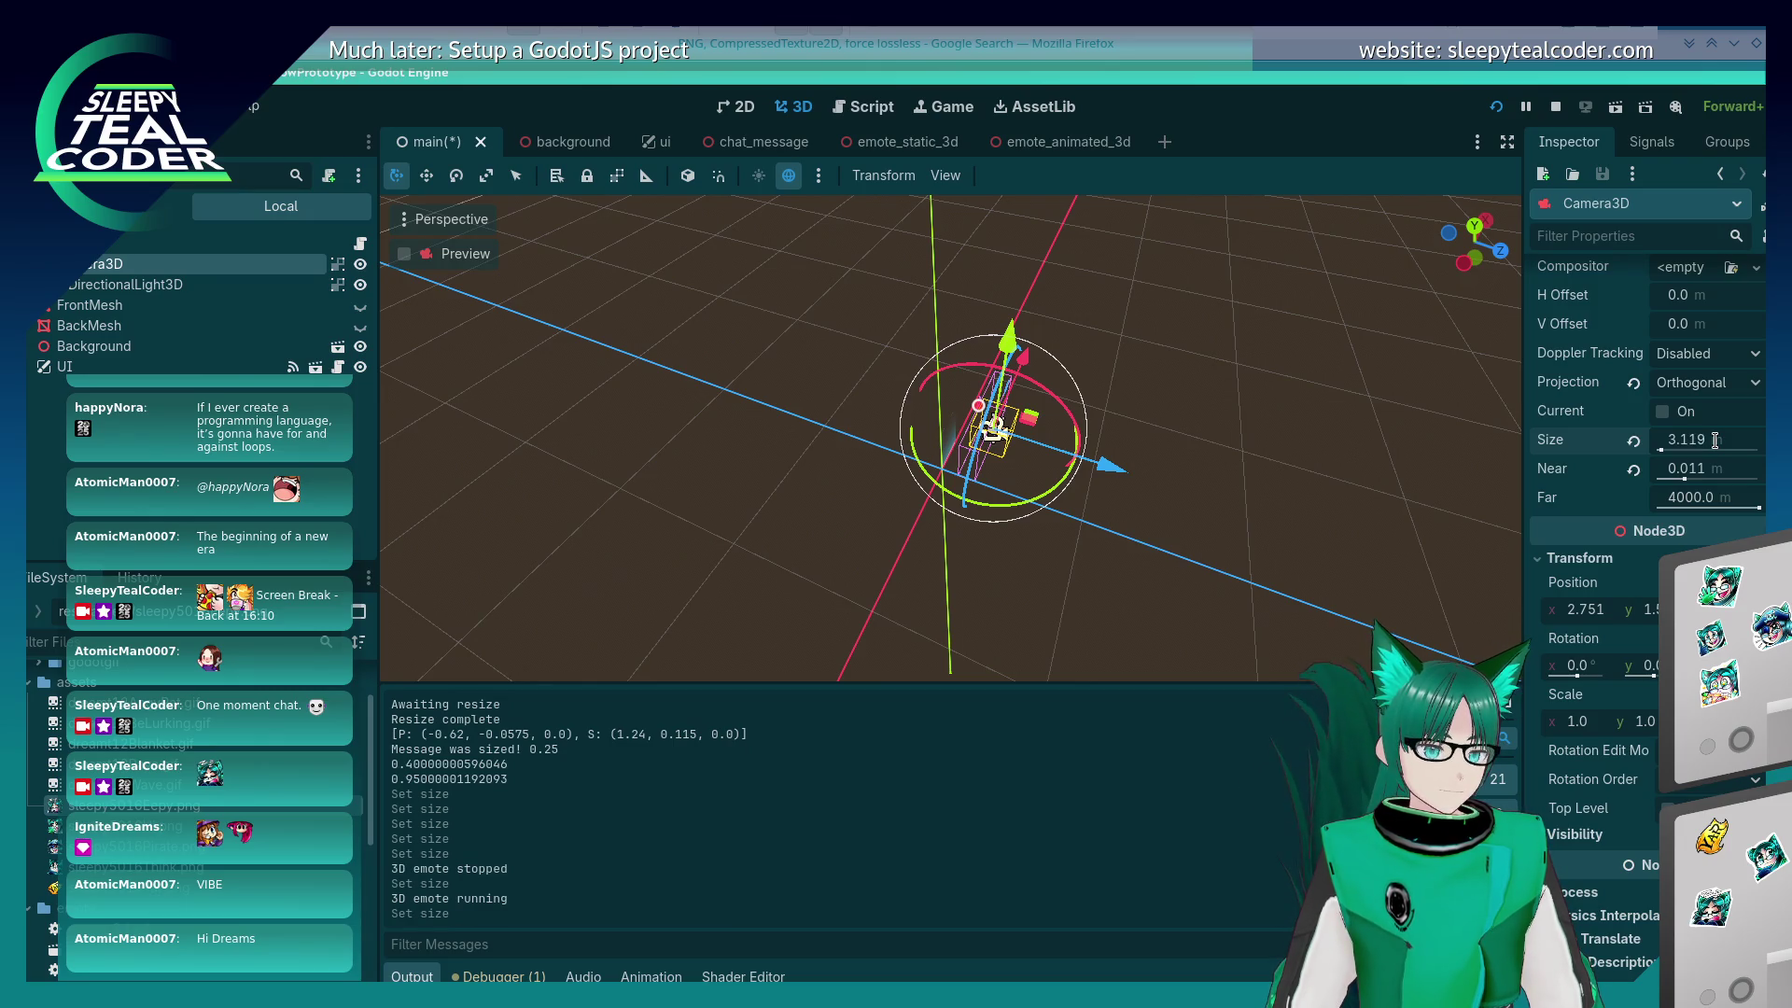
pyautogui.hotkey('alt', 'Tab')
pyautogui.write('3.114')
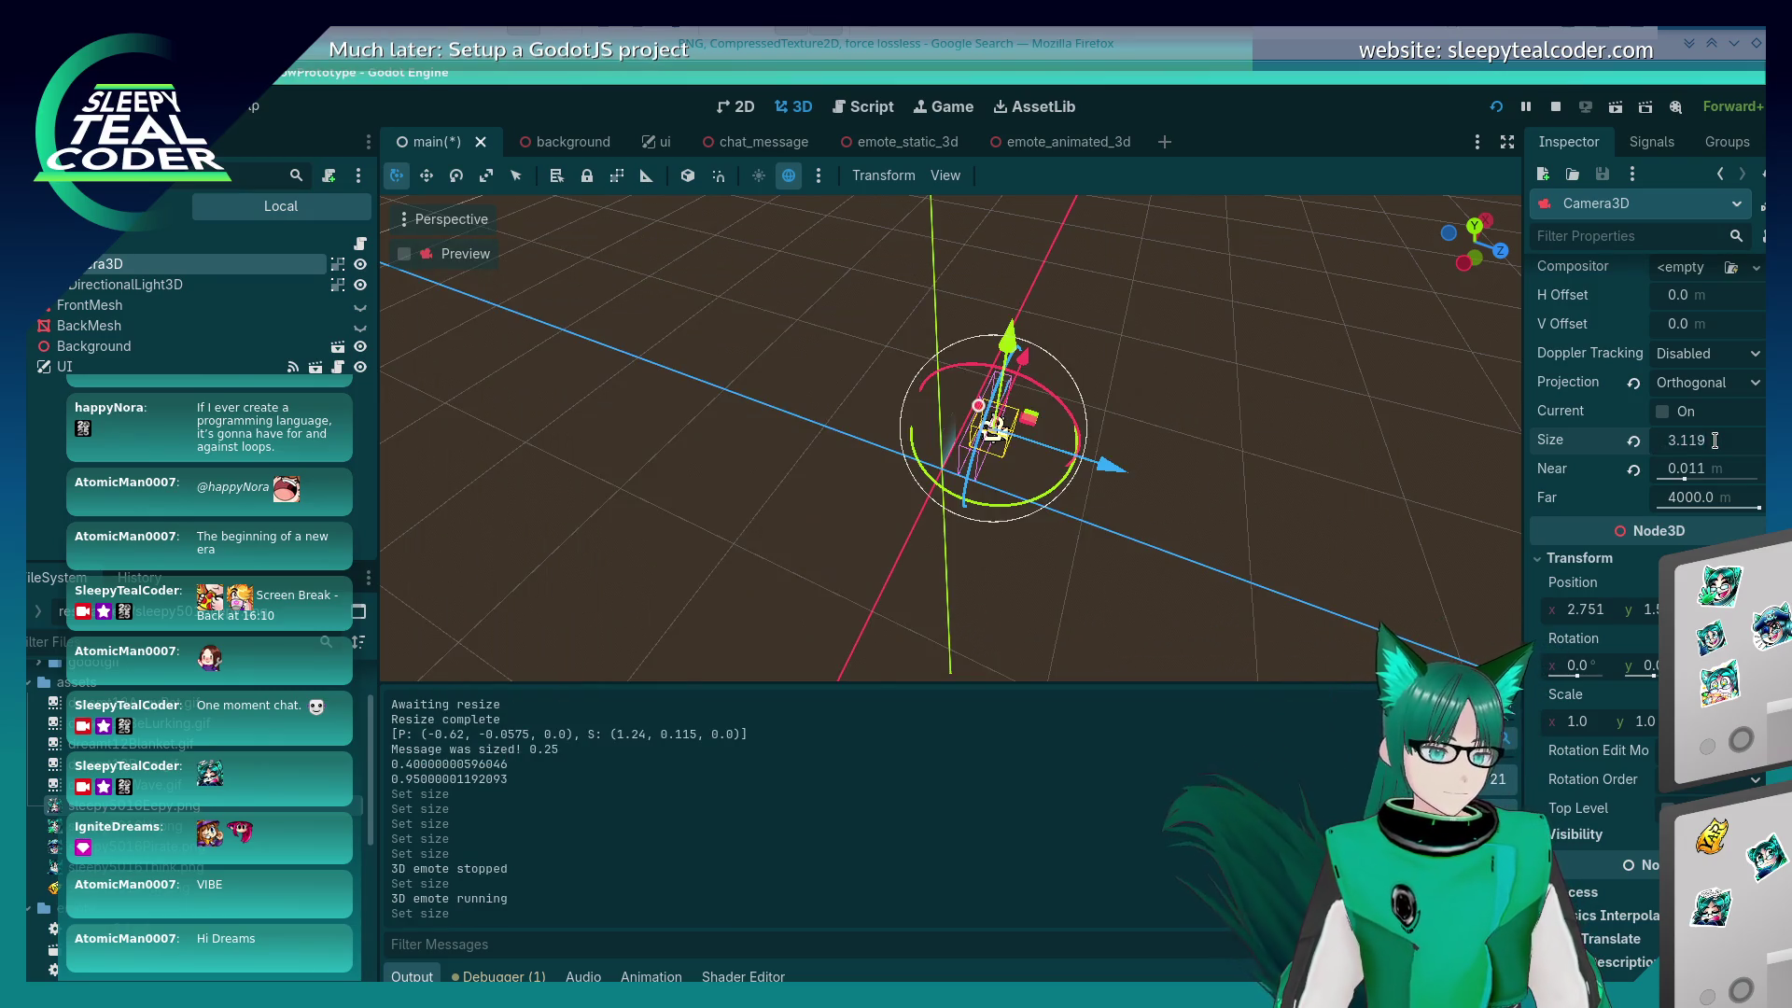
pyautogui.press('Return')
pyautogui.hotkey('alt', 'Tab')
pyautogui.click(1715, 439)
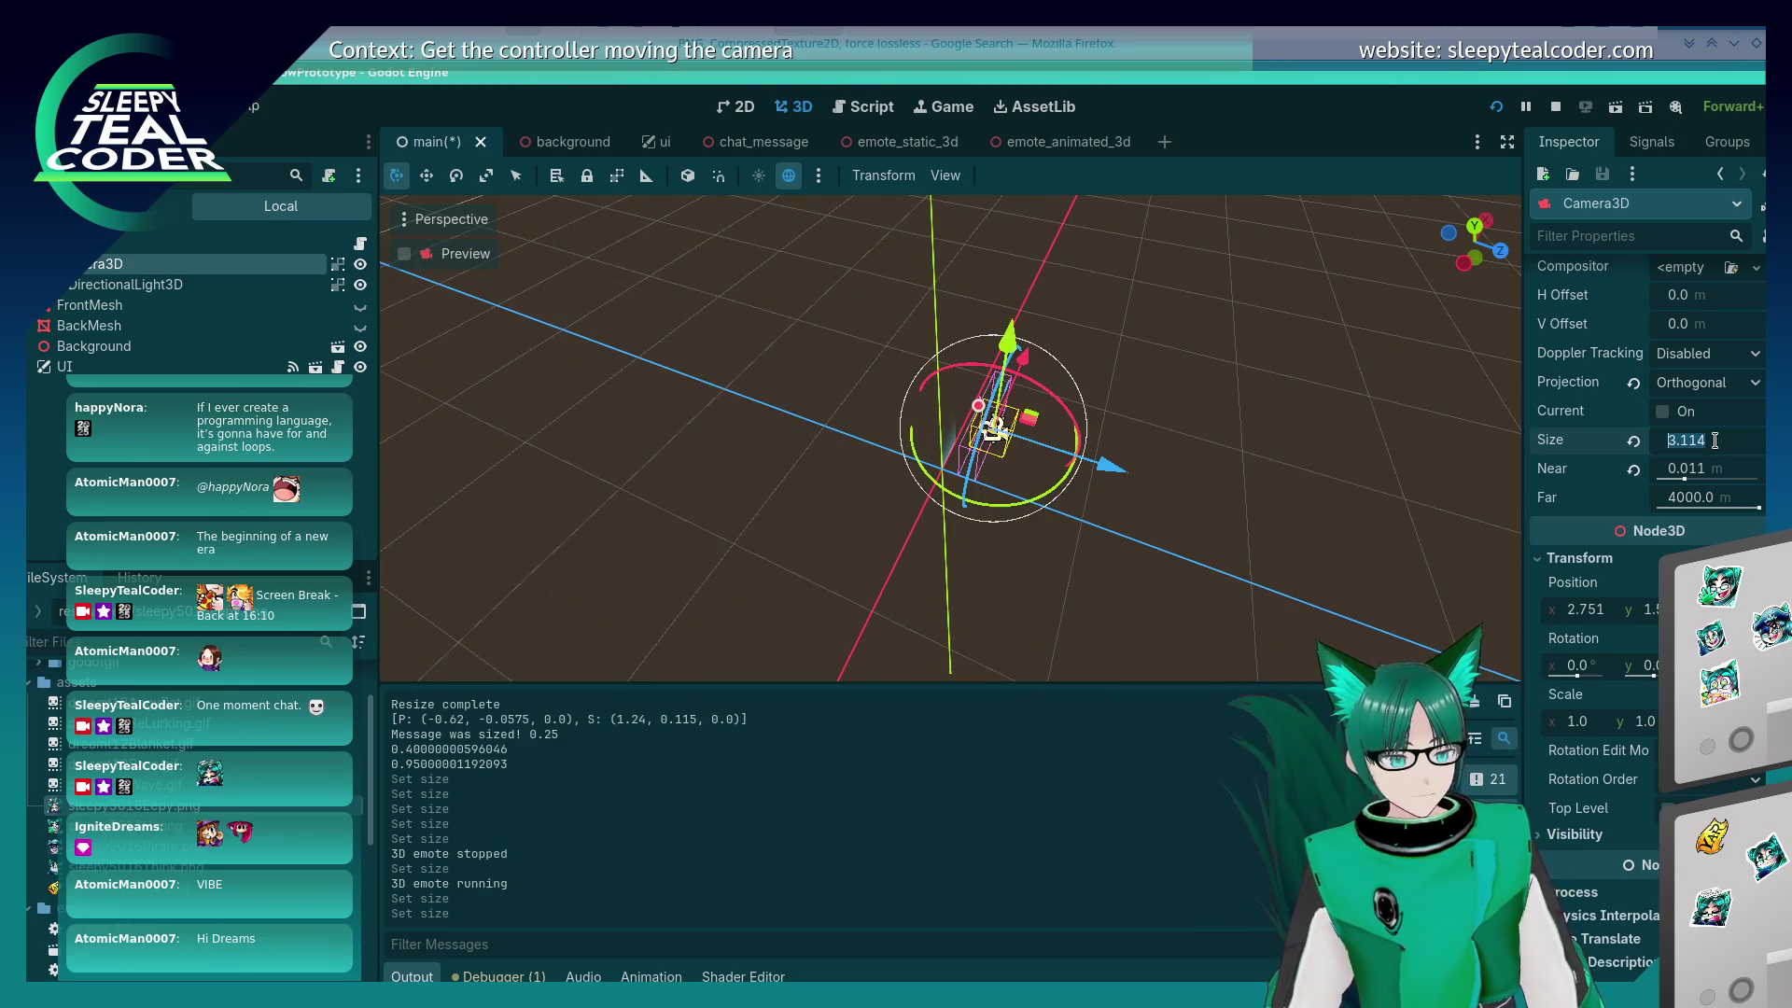
pyautogui.write('3.112')
pyautogui.press('Return')
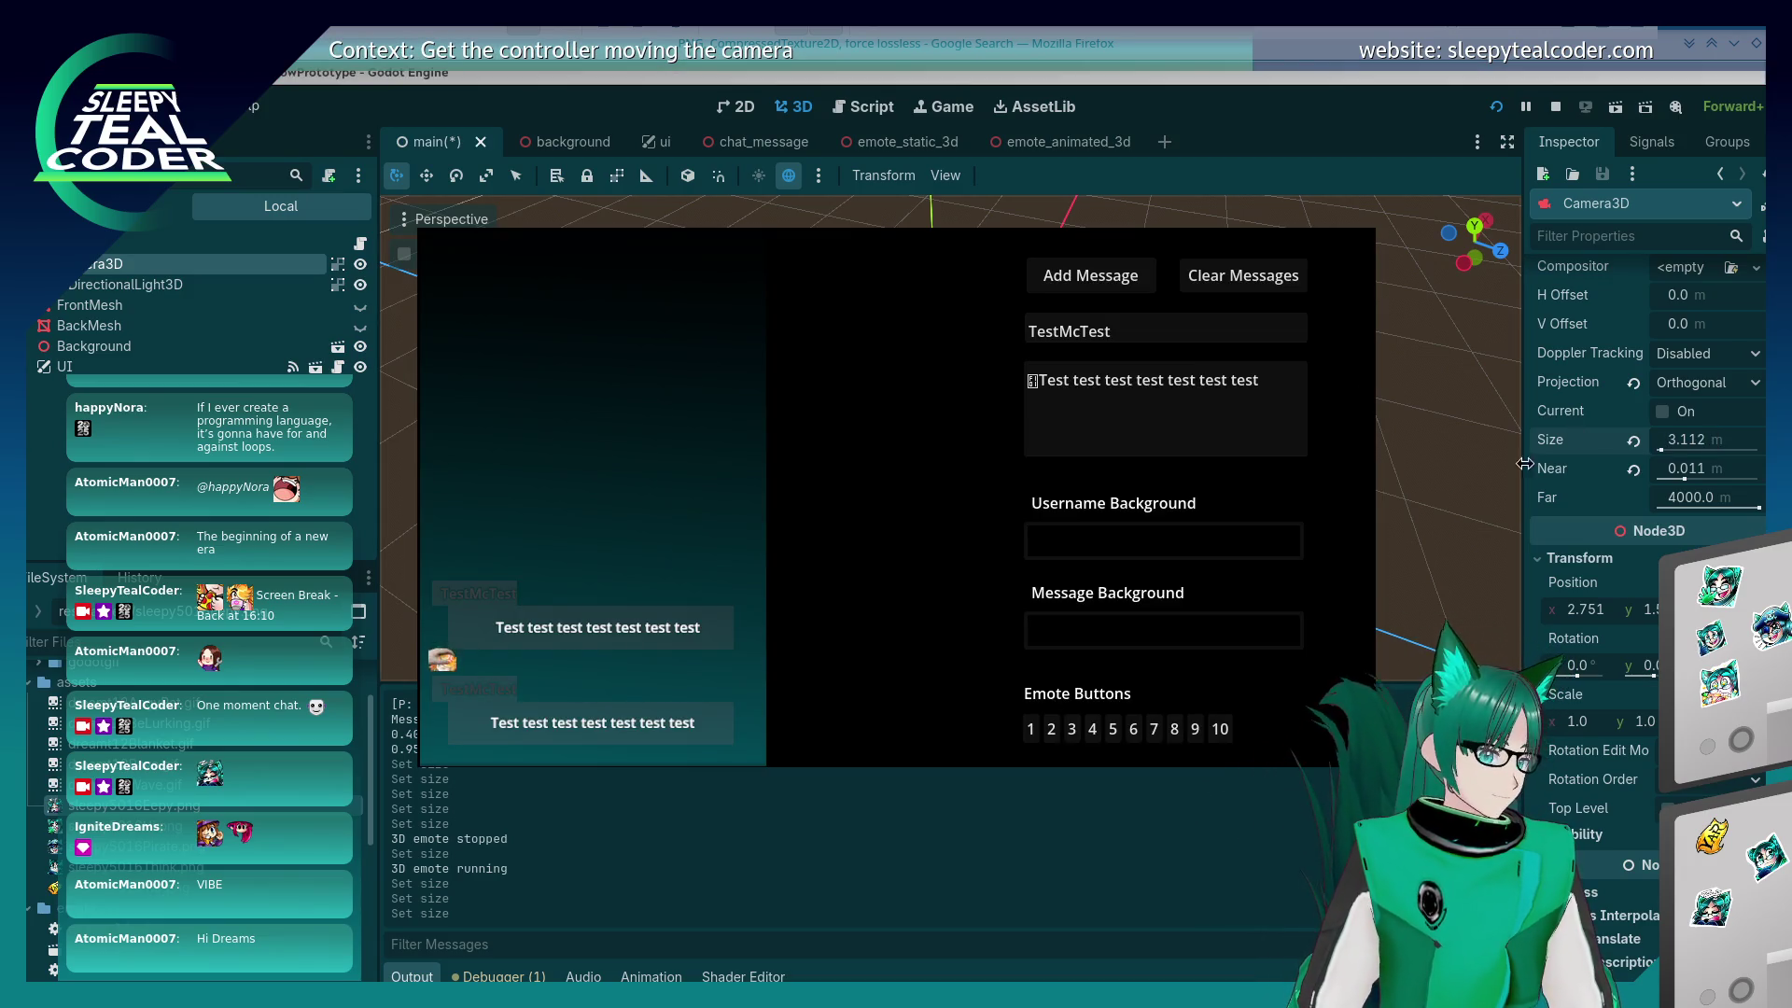
# Step: Confirm the Camera3D Size at about 3.11 and switch to the notes document
pyautogui.hotkey('alt', 'Tab')
pyautogui.click(1715, 439)
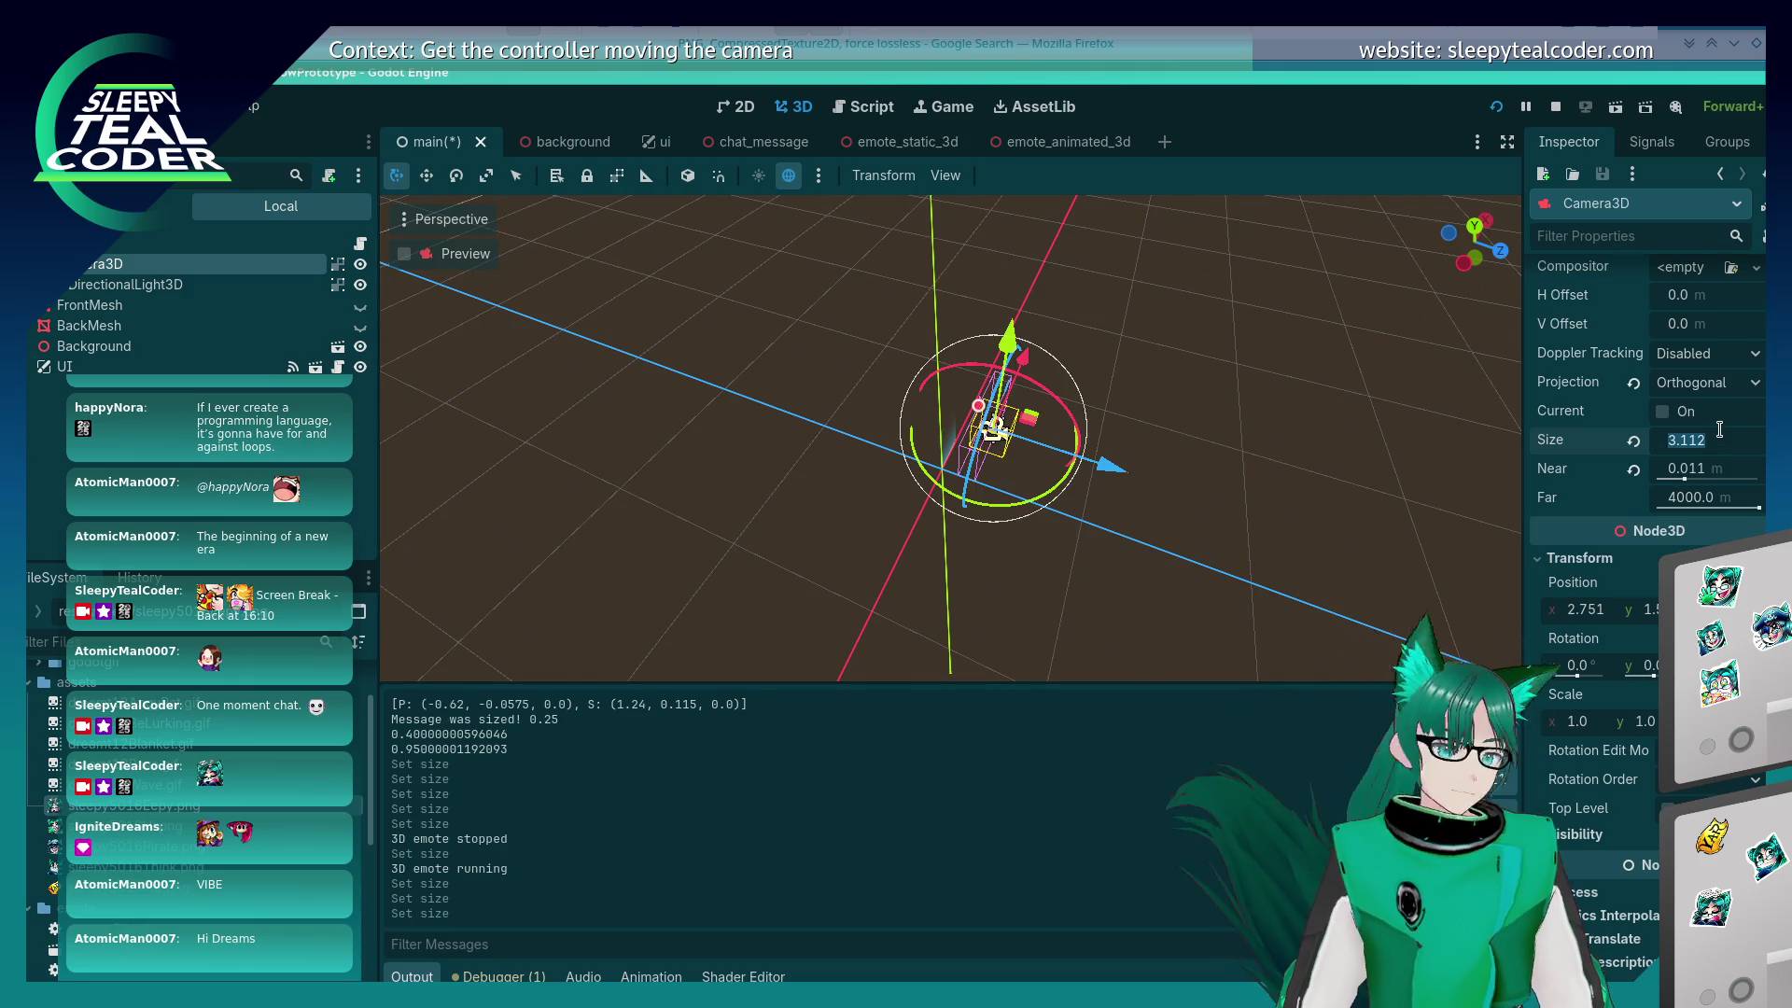
pyautogui.press('Return')
pyautogui.write('3.11')
pyautogui.press('Return')
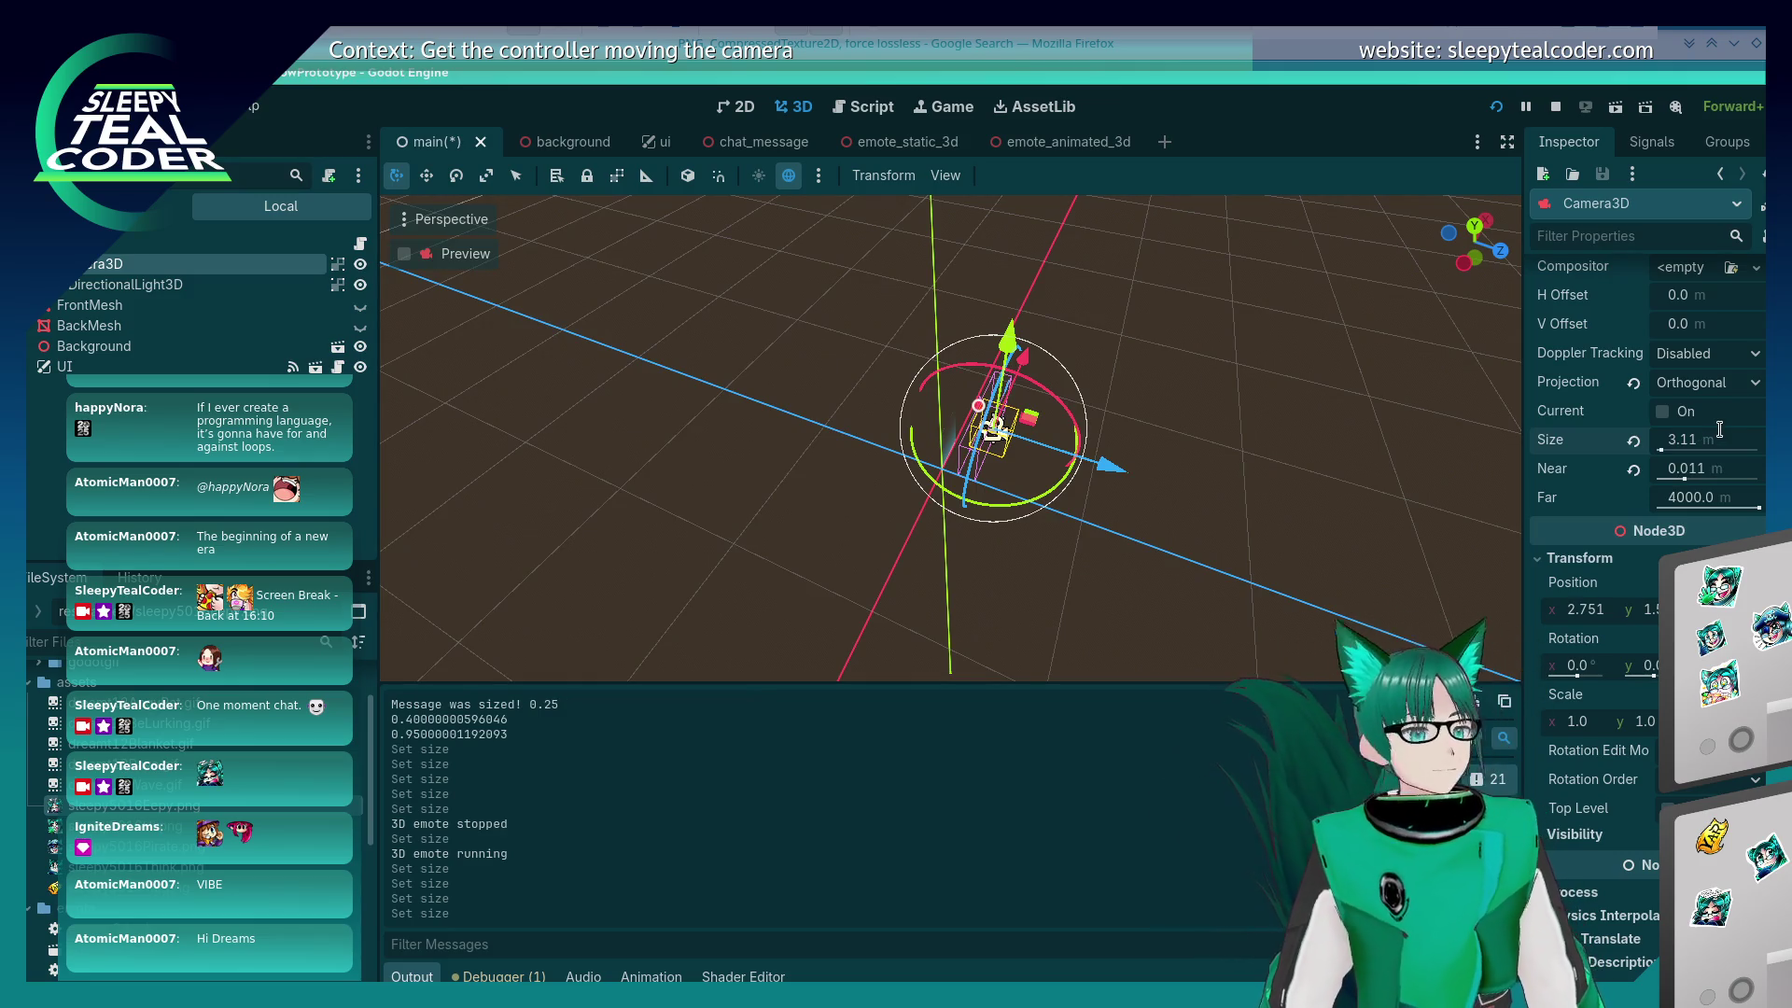
pyautogui.hotkey('alt', 'Tab')
pyautogui.press('Tab')
pyautogui.press('Tab')
pyautogui.press('Tab')
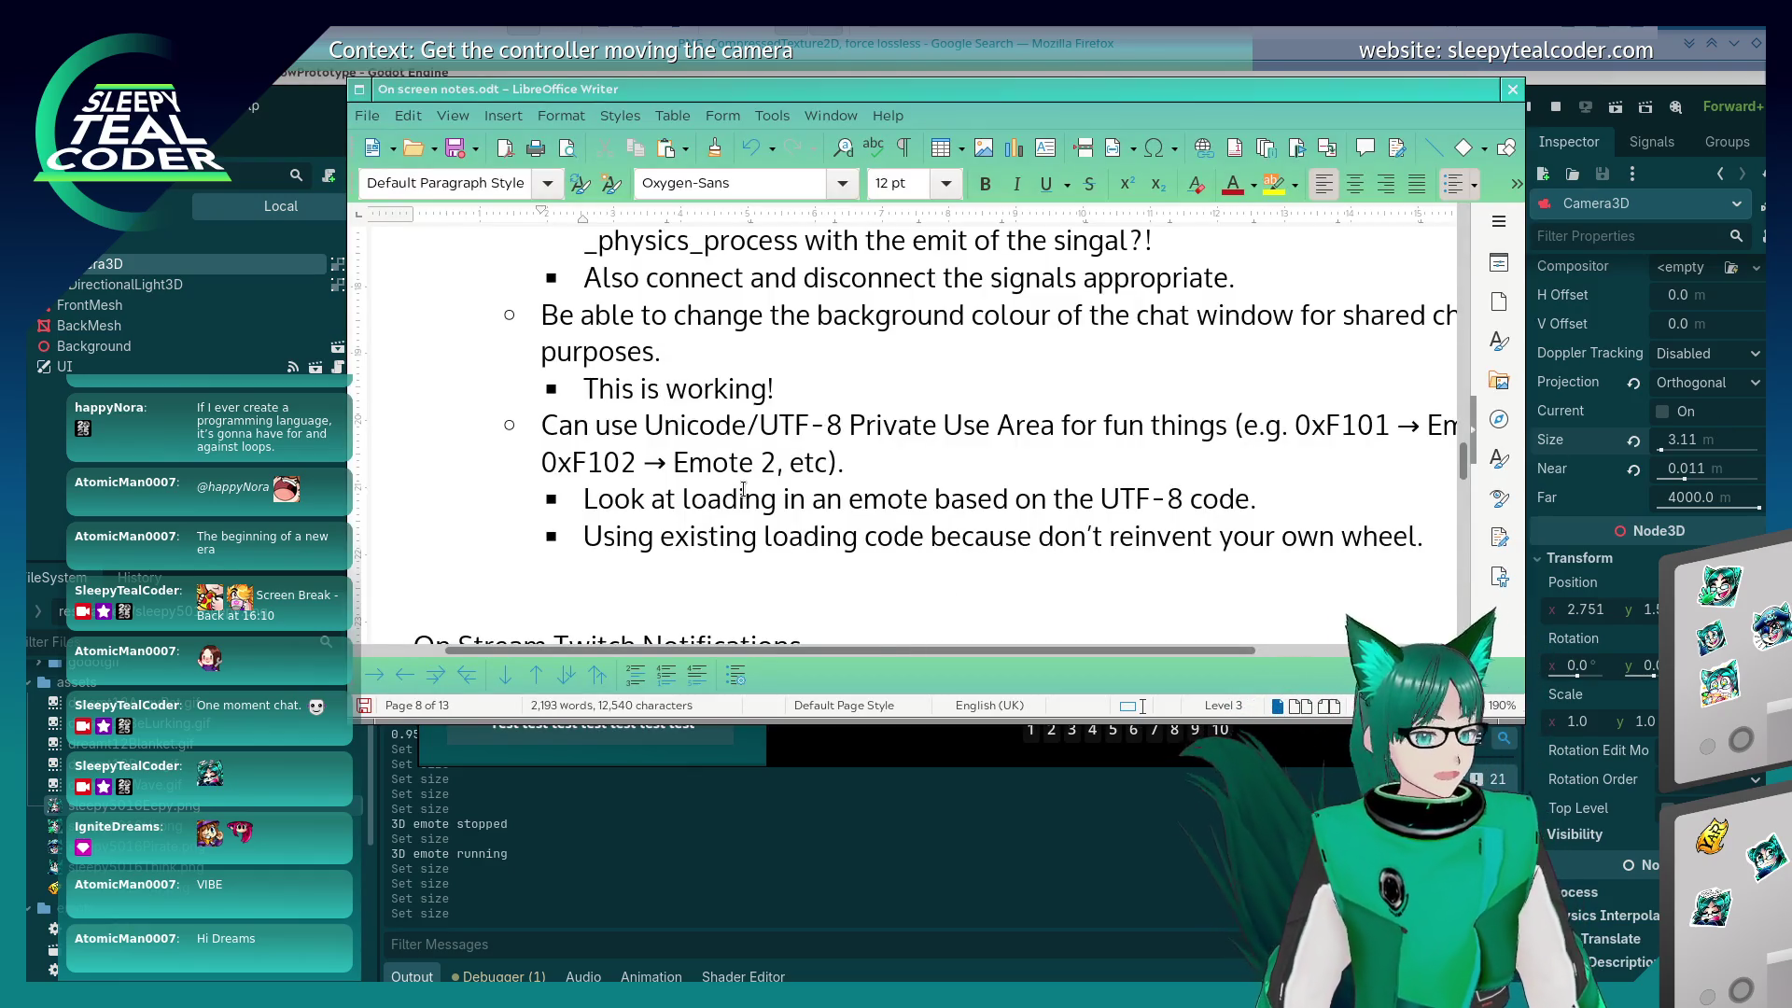
# Step: Add a new level-2 bullet below the 'wheel.' line in the notes
pyautogui.scroll(-1, 744, 488)
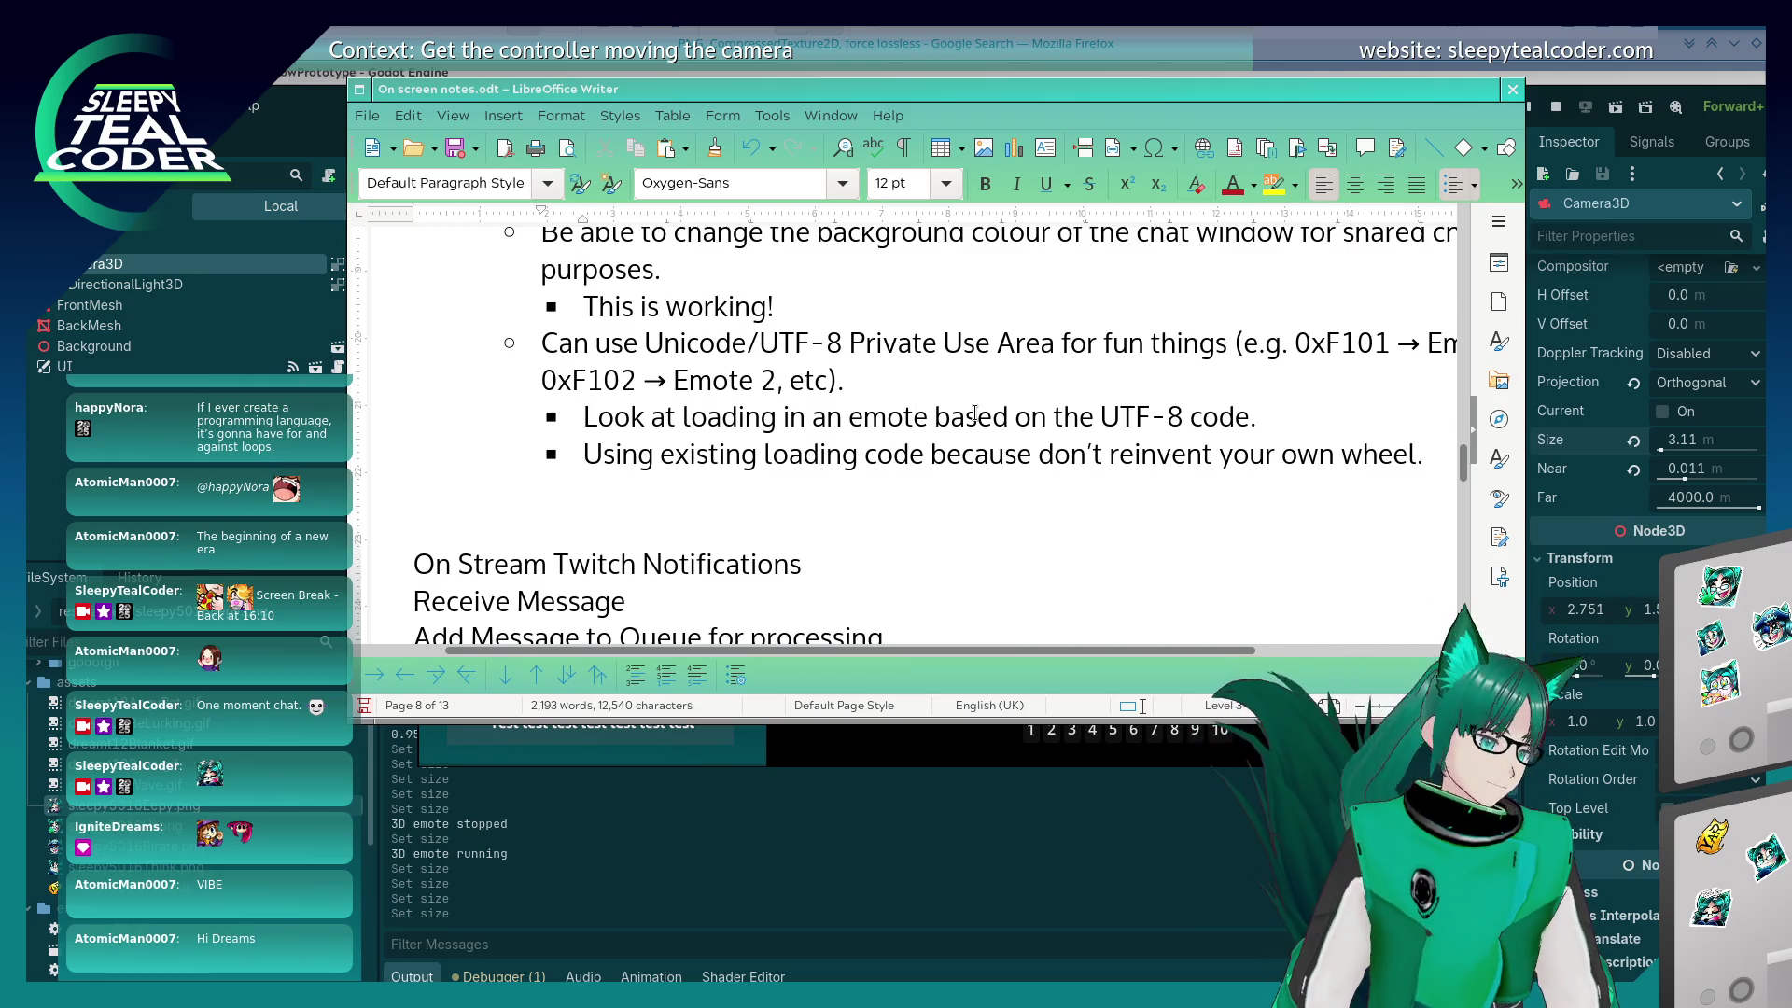
pyautogui.press('Return')
pyautogui.press('BackSpace')
pyautogui.press('BackSpace')
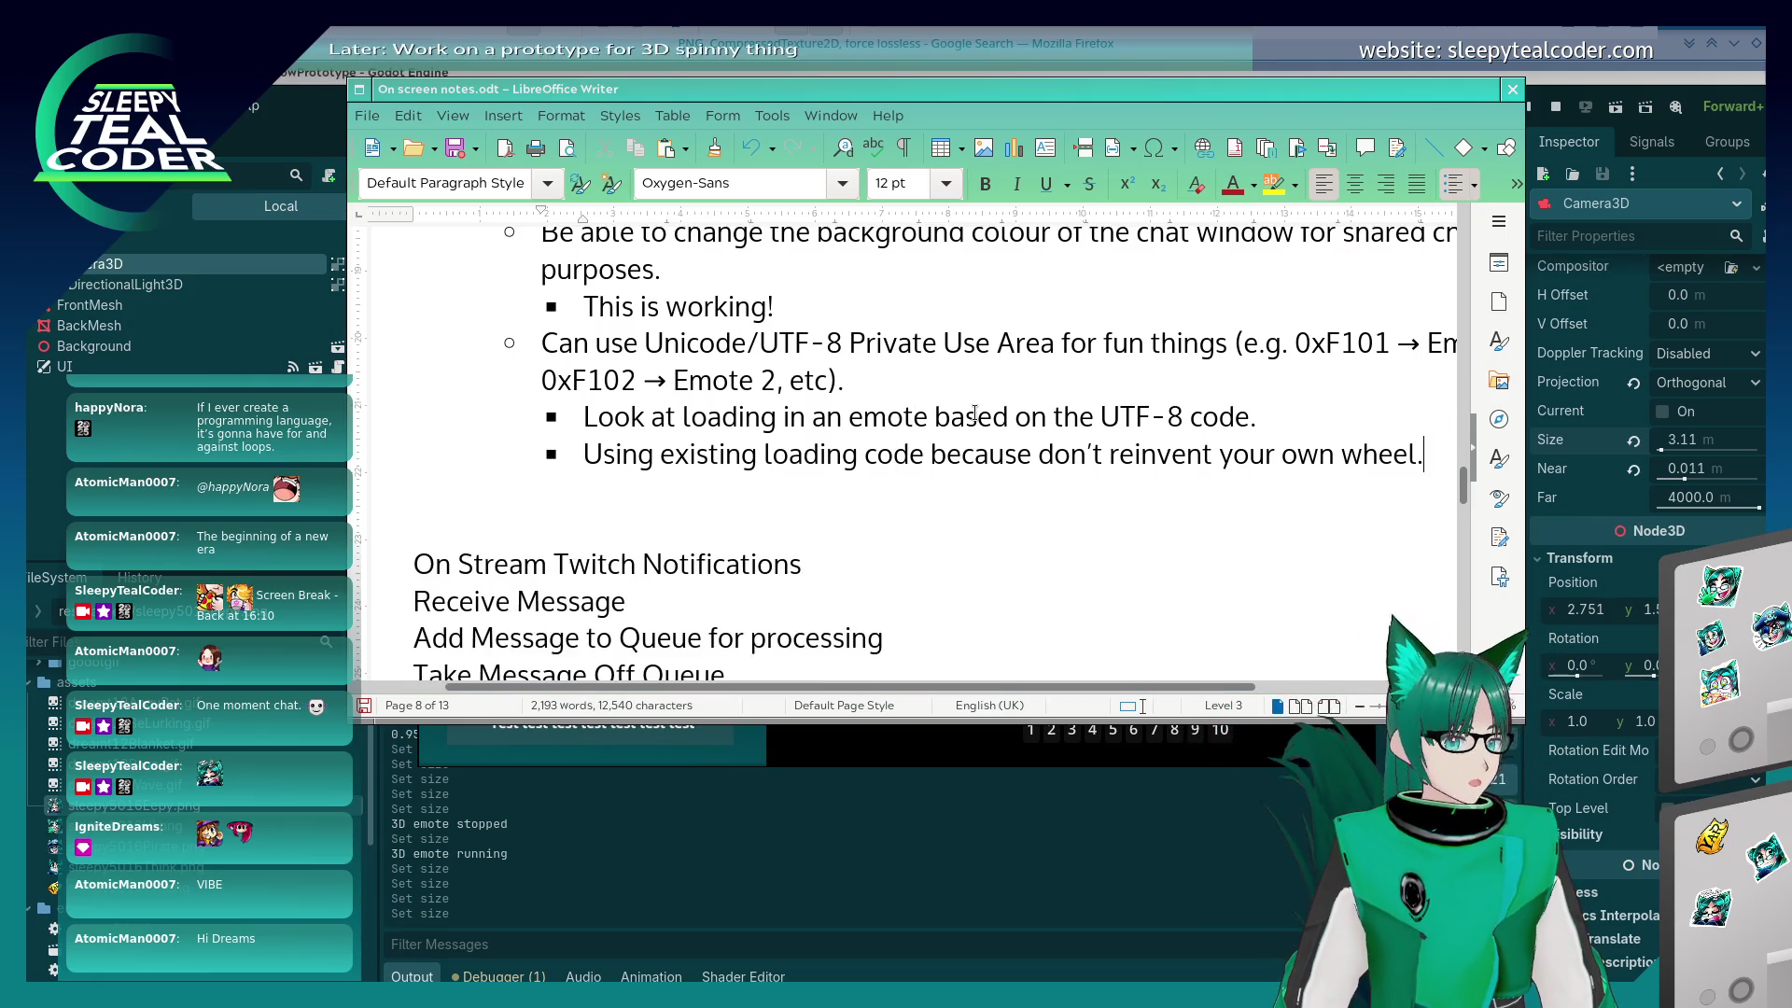
pyautogui.press('Return')
pyautogui.hotkey('shift', 'Tab')
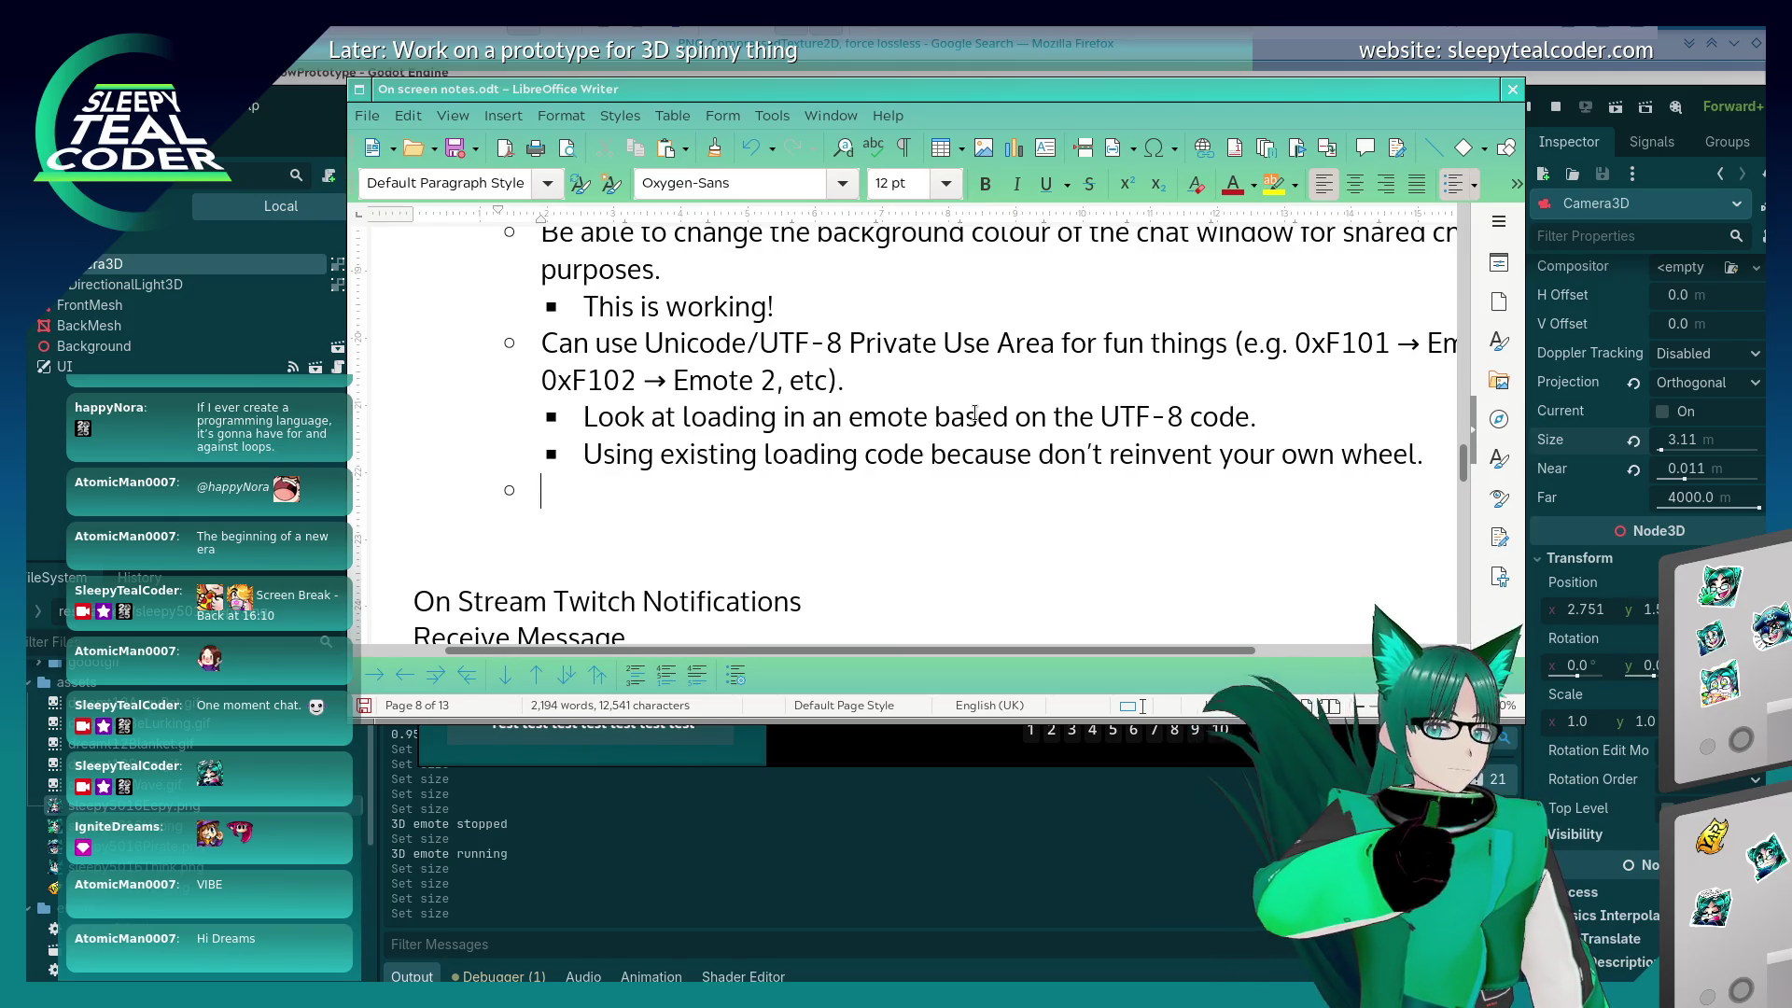
# Step: Write that emotes aren't smooth enough atm and the zoom causing it needs fixing, sadly
pyautogui.write('Got is')
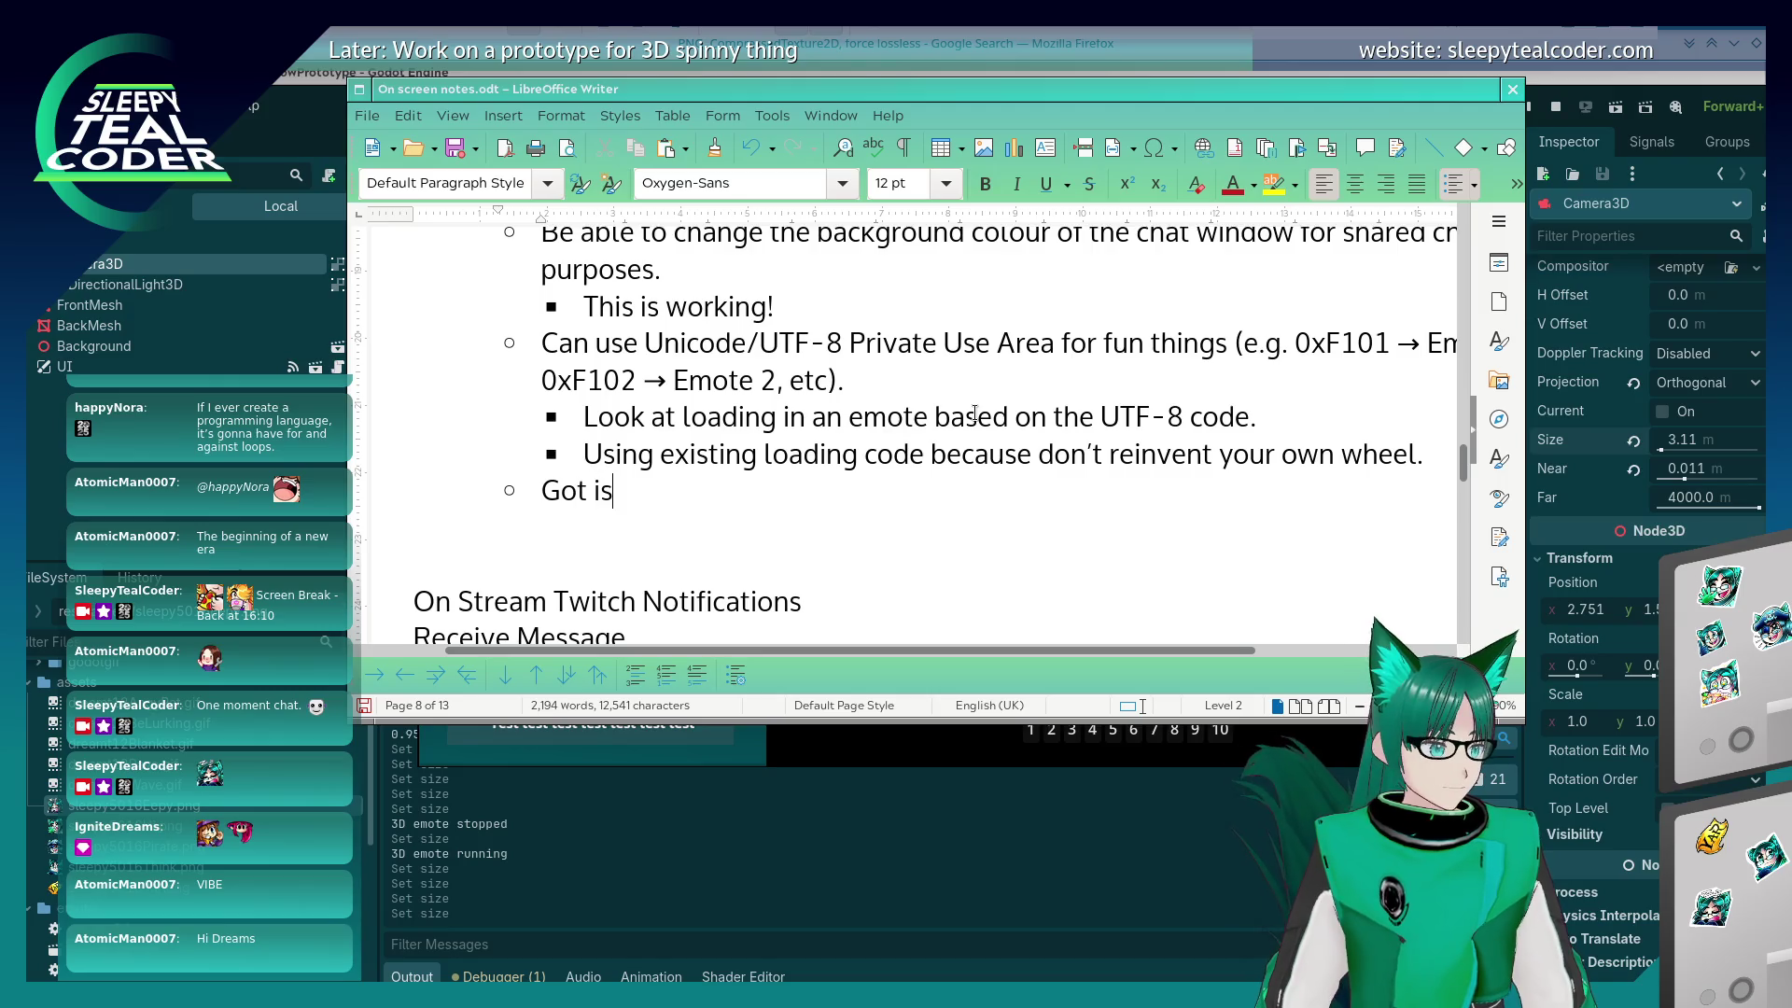
pyautogui.write('sues with emotes ')
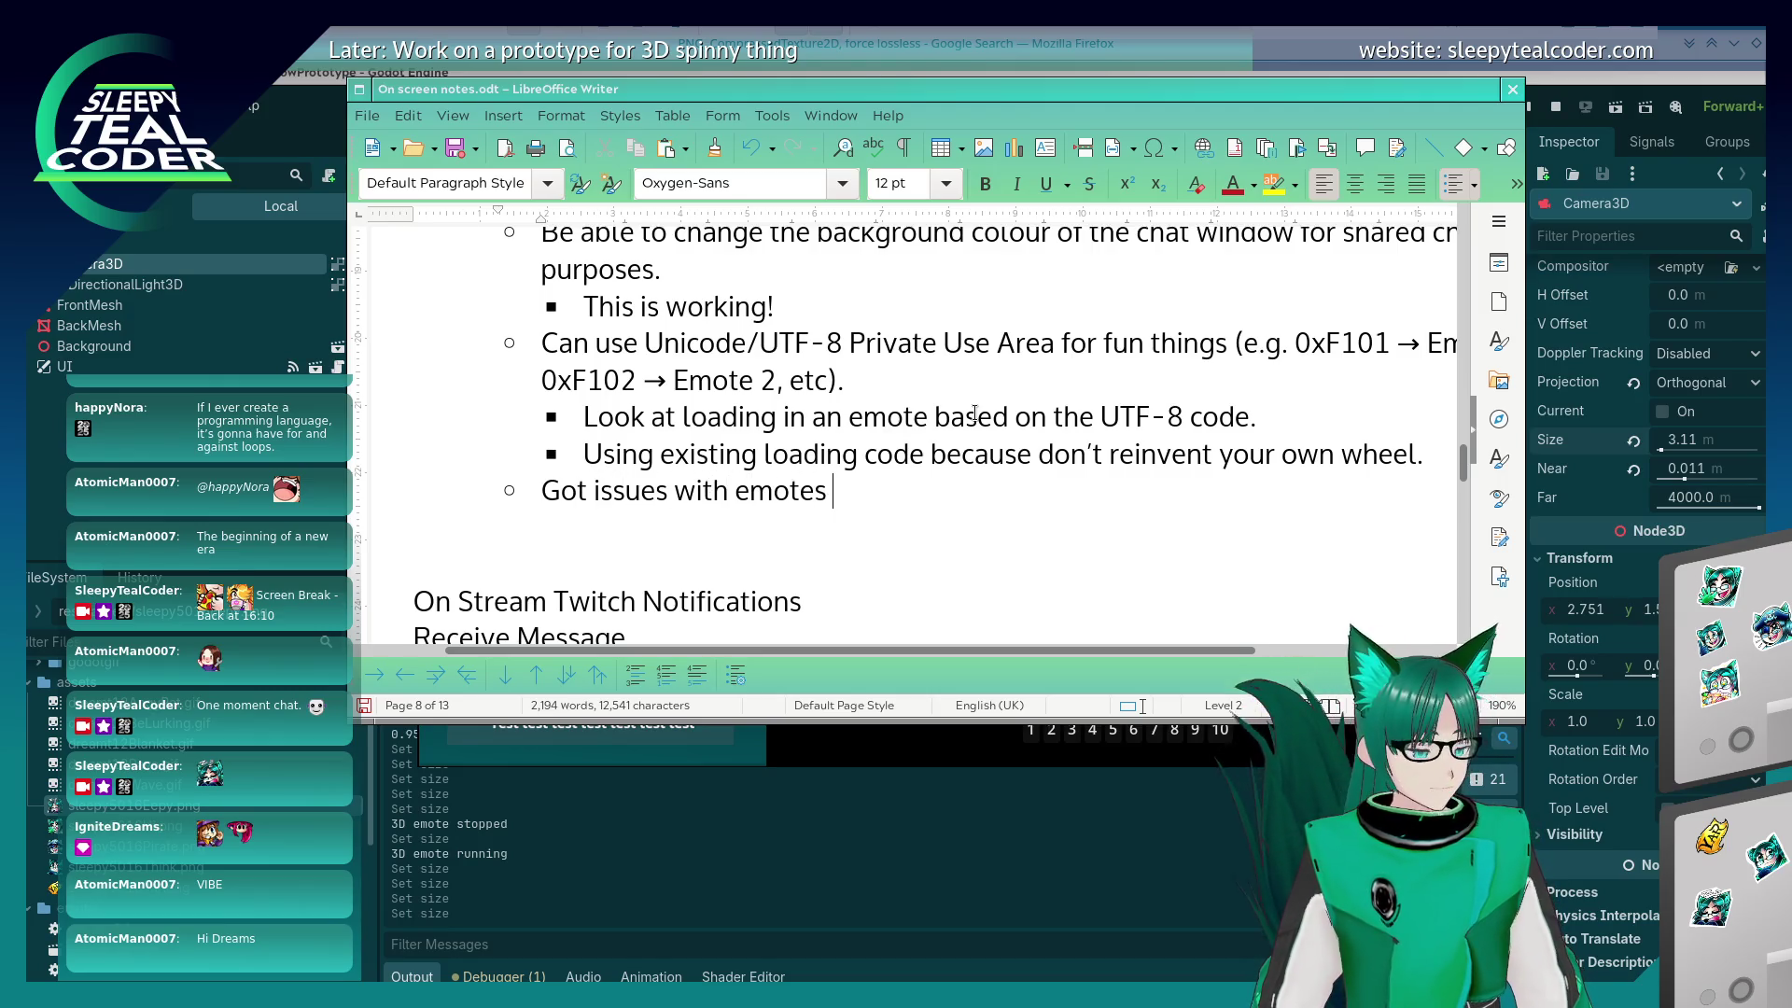
pyautogui.write('not being ')
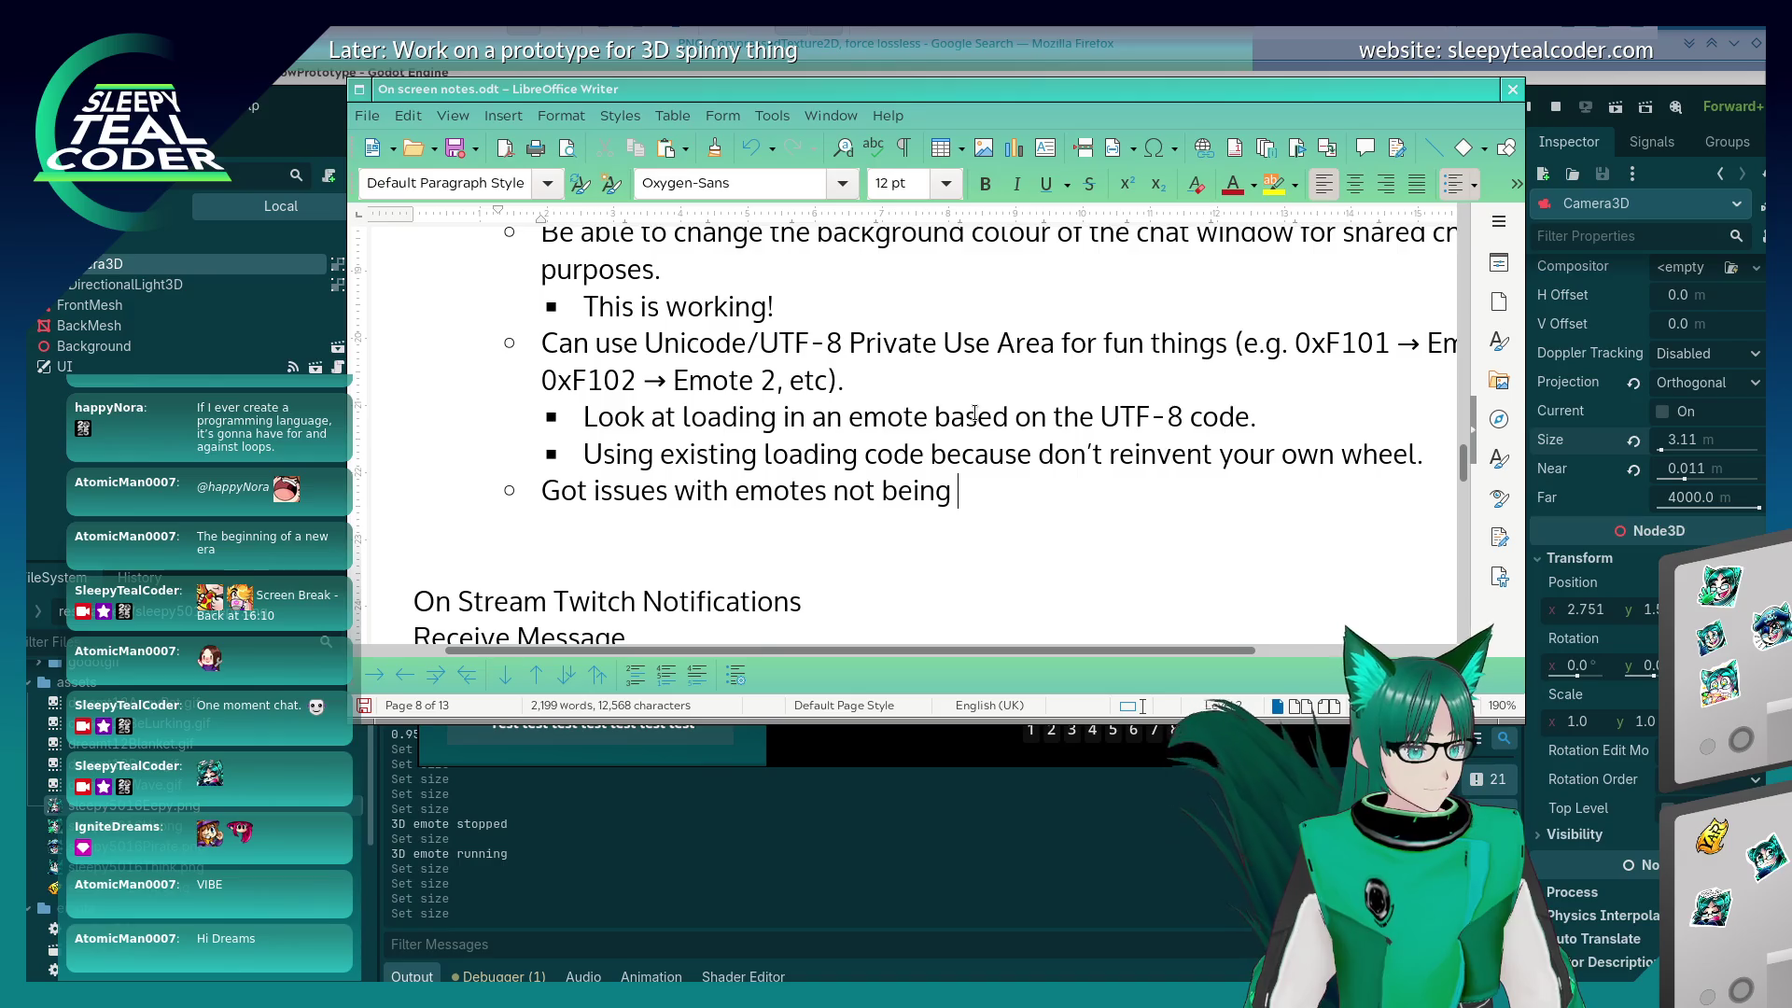
pyautogui.write('smooth enough atm,')
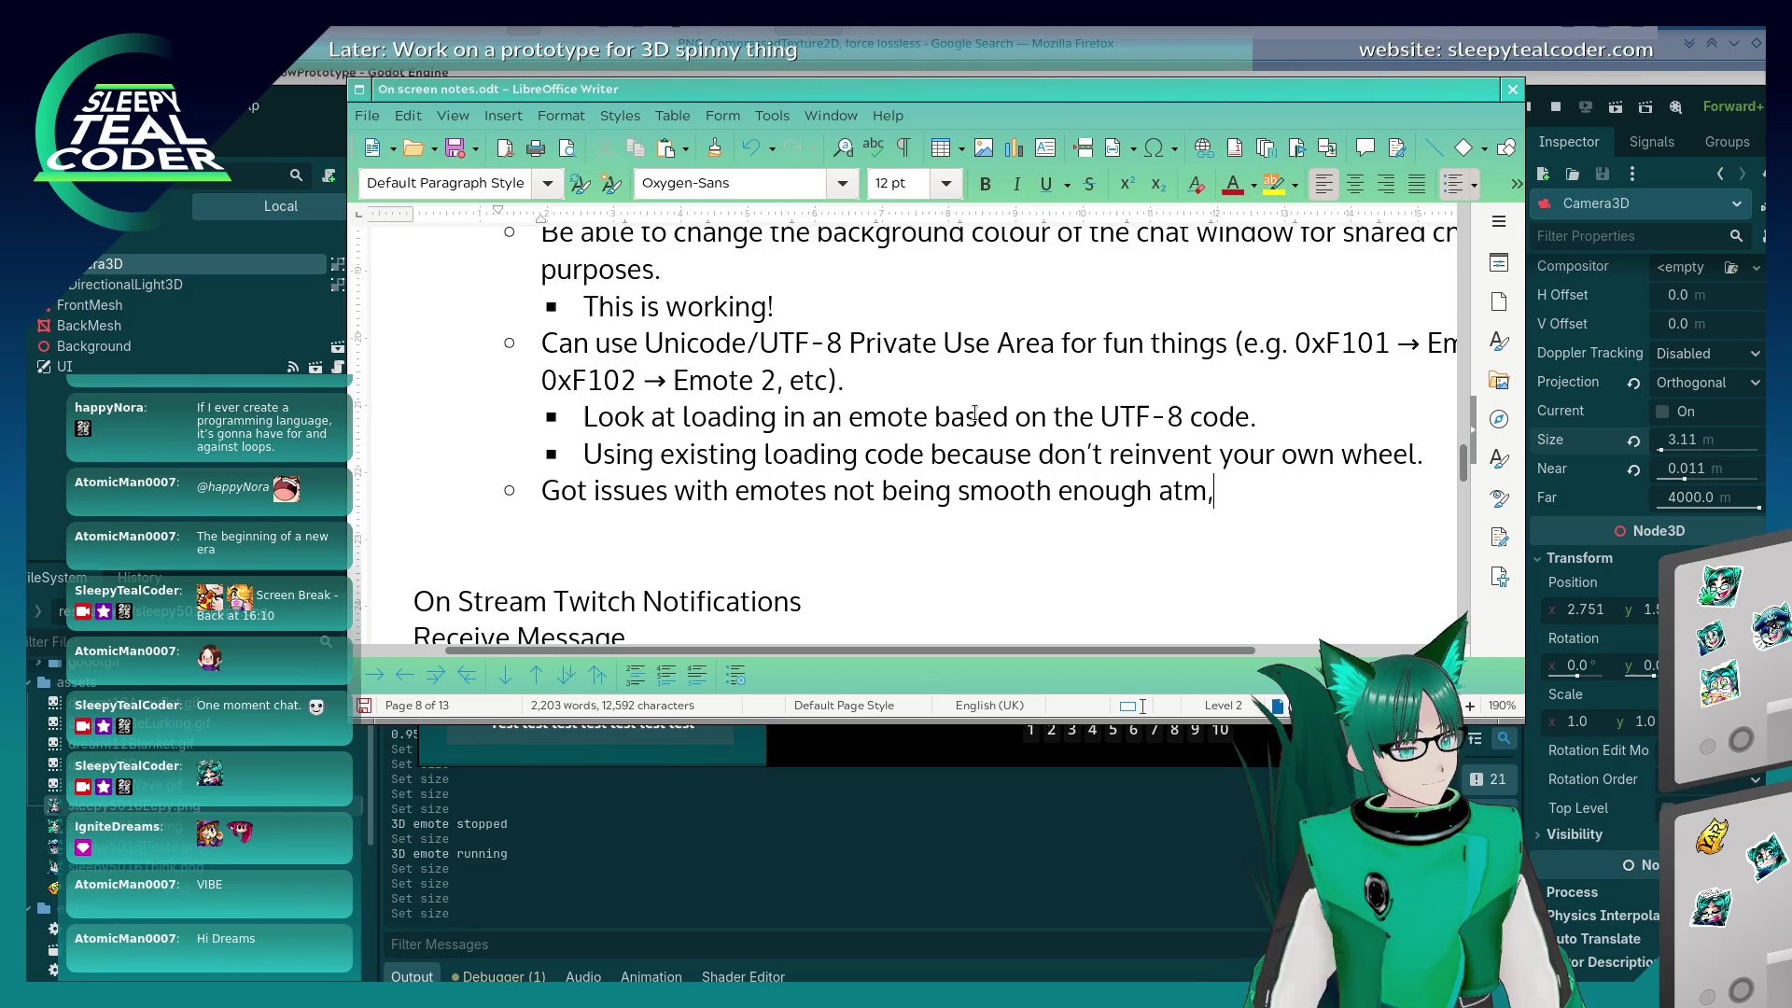
pyautogui.write('=')
pyautogui.press('BackSpace')
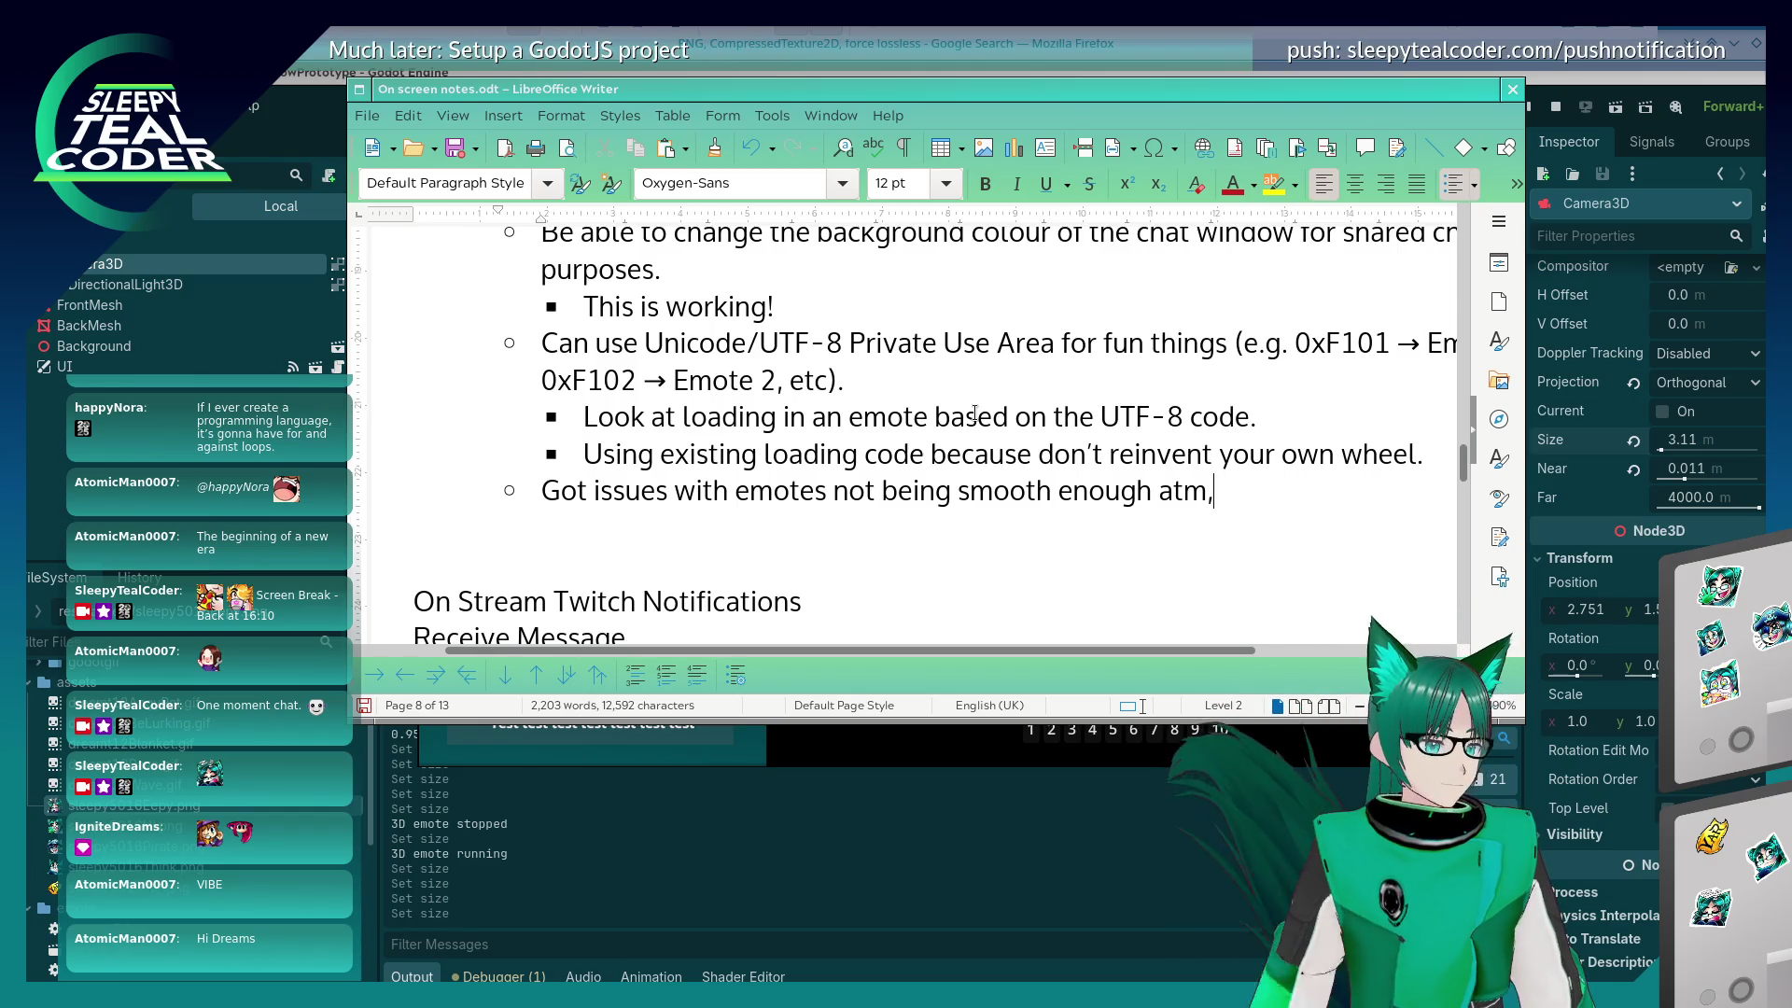
pyautogui.hotkey('alt', 'Tab')
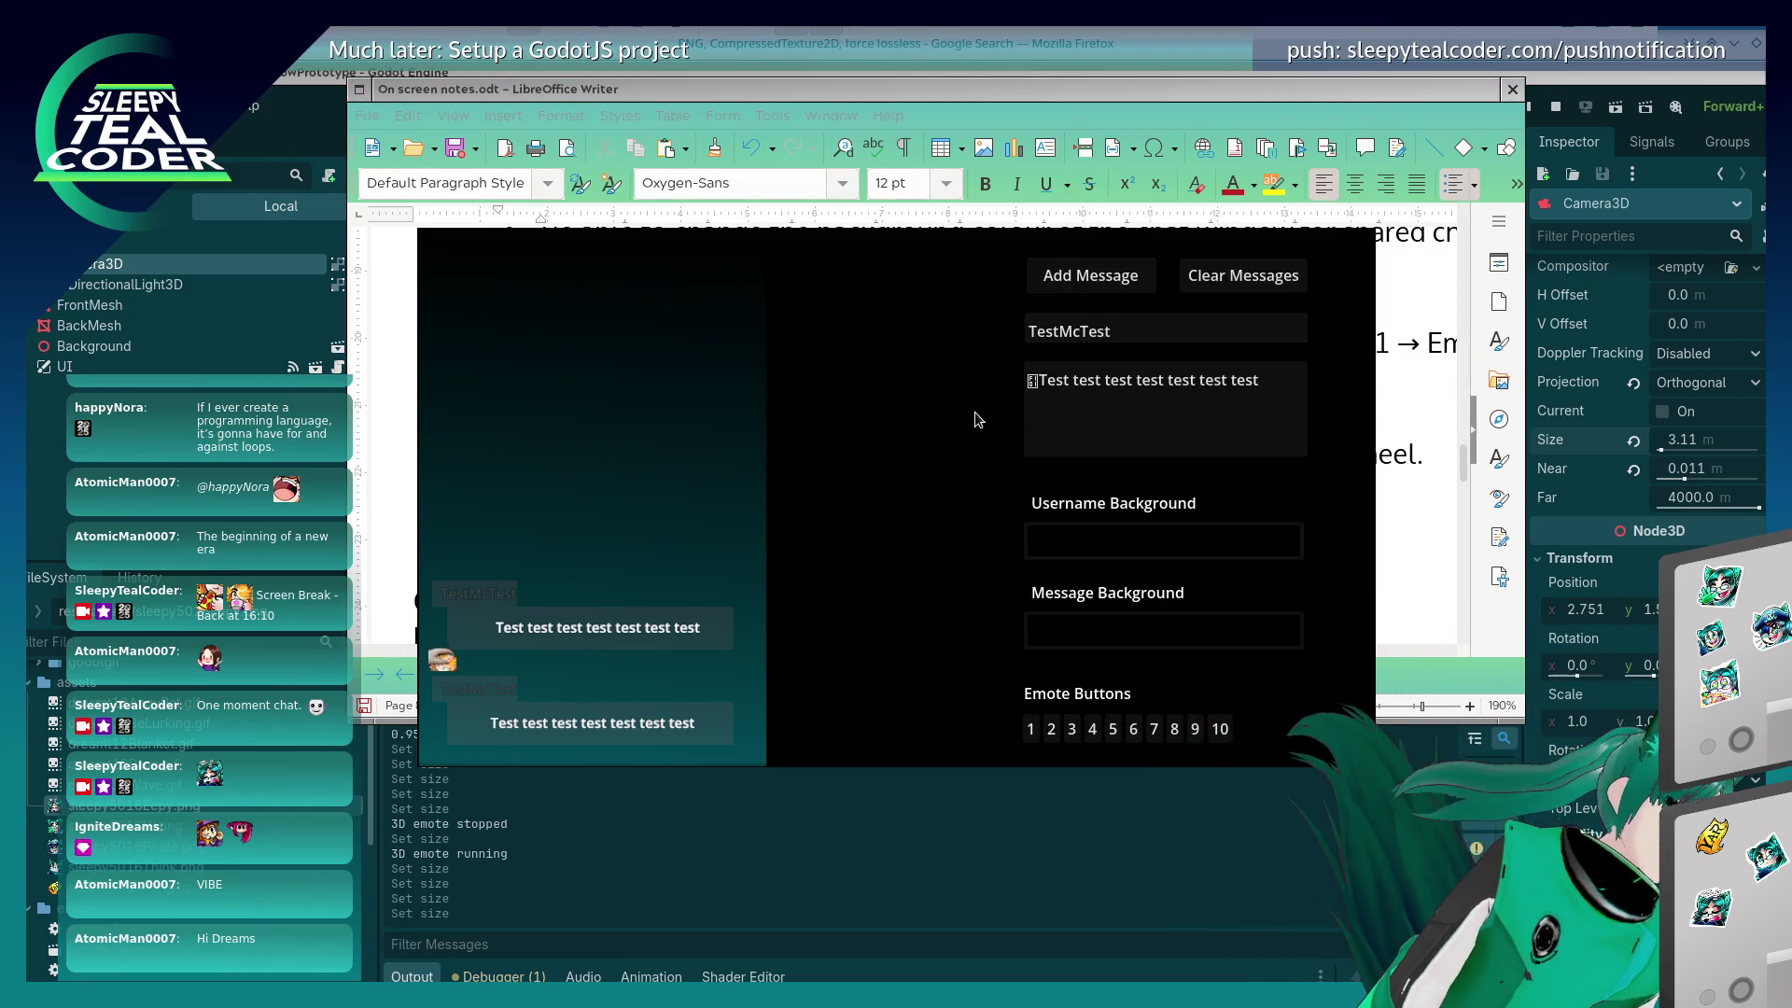
pyautogui.hotkey('alt', 'Tab')
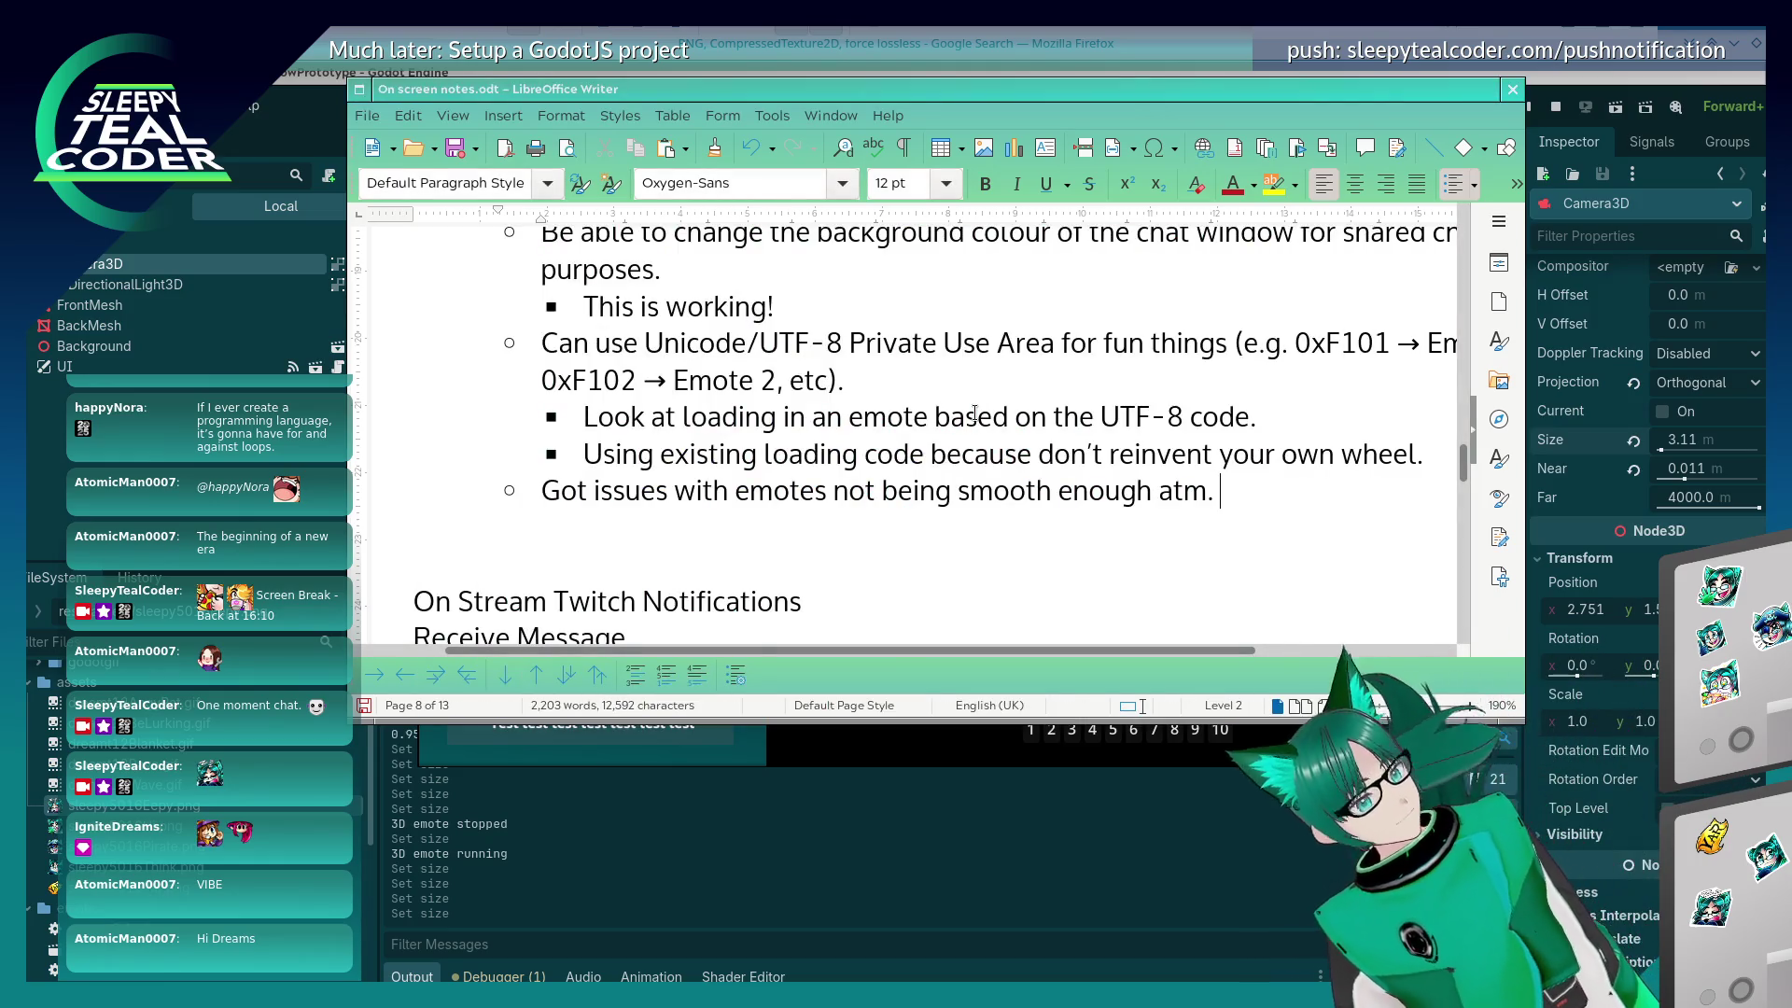
pyautogui.press('BackSpace')
pyautogui.write('- need to fix the zoom.')
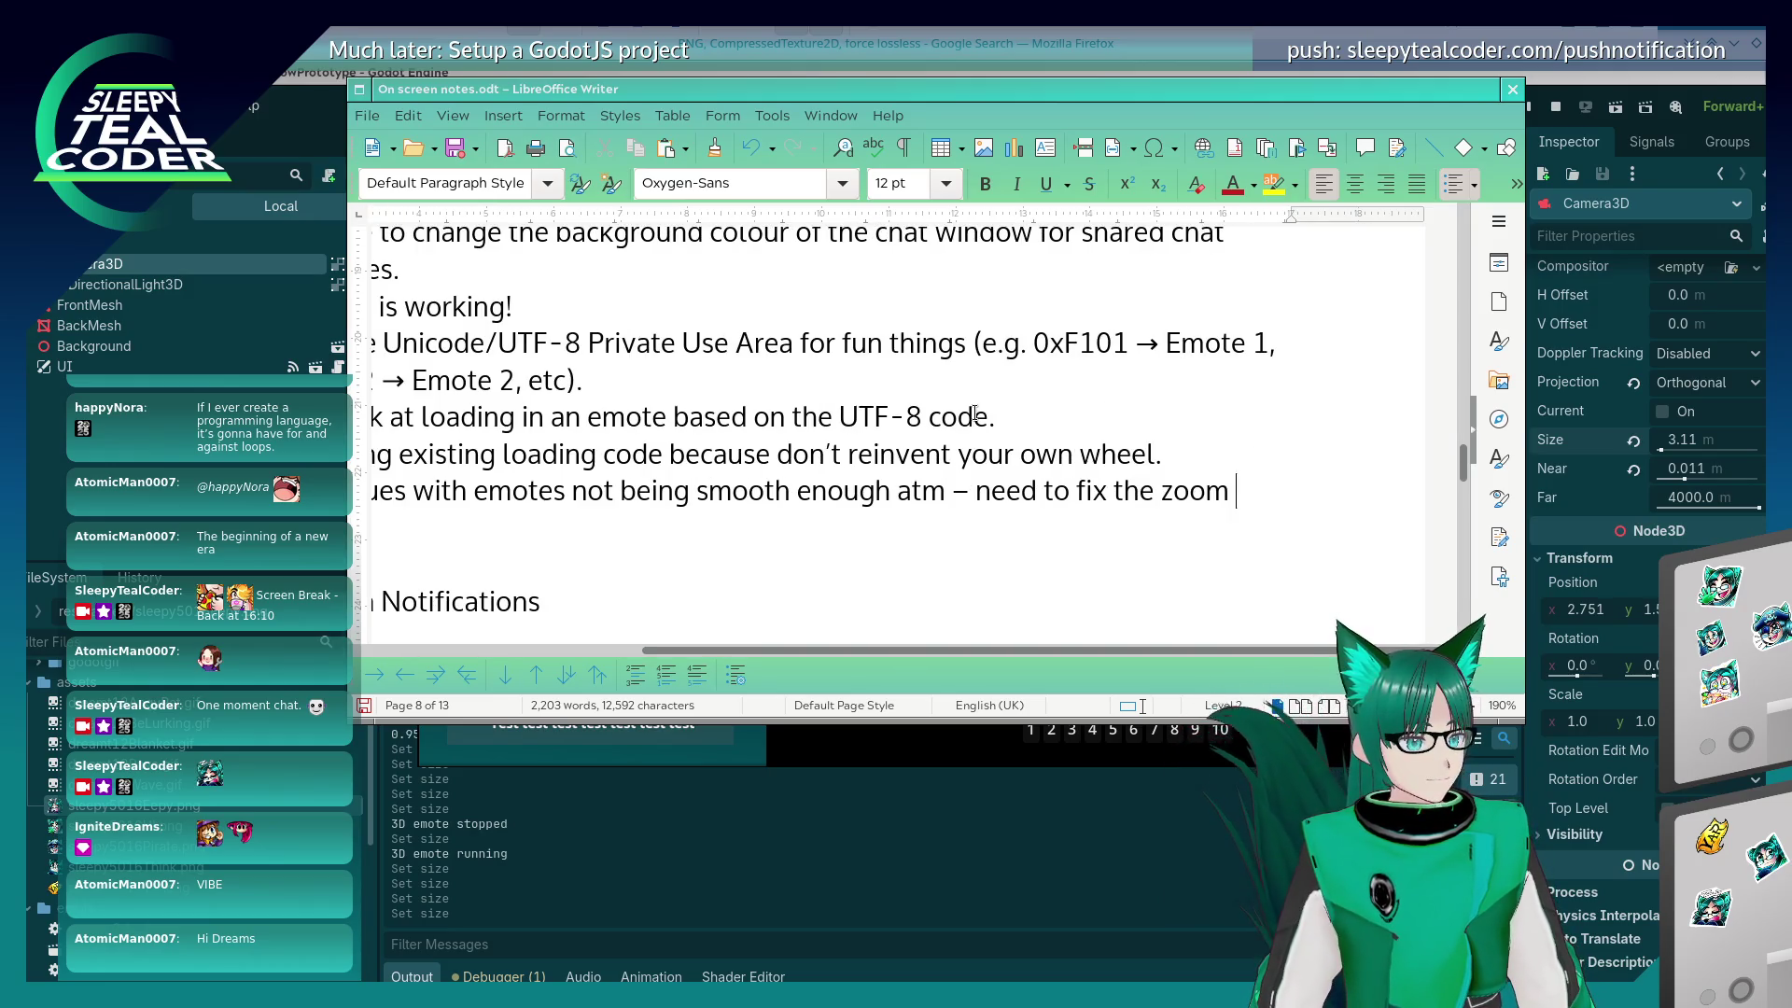
pyautogui.write("that's causing the issue")
pyautogui.press('BackSpace')
pyautogui.write('sadly.')
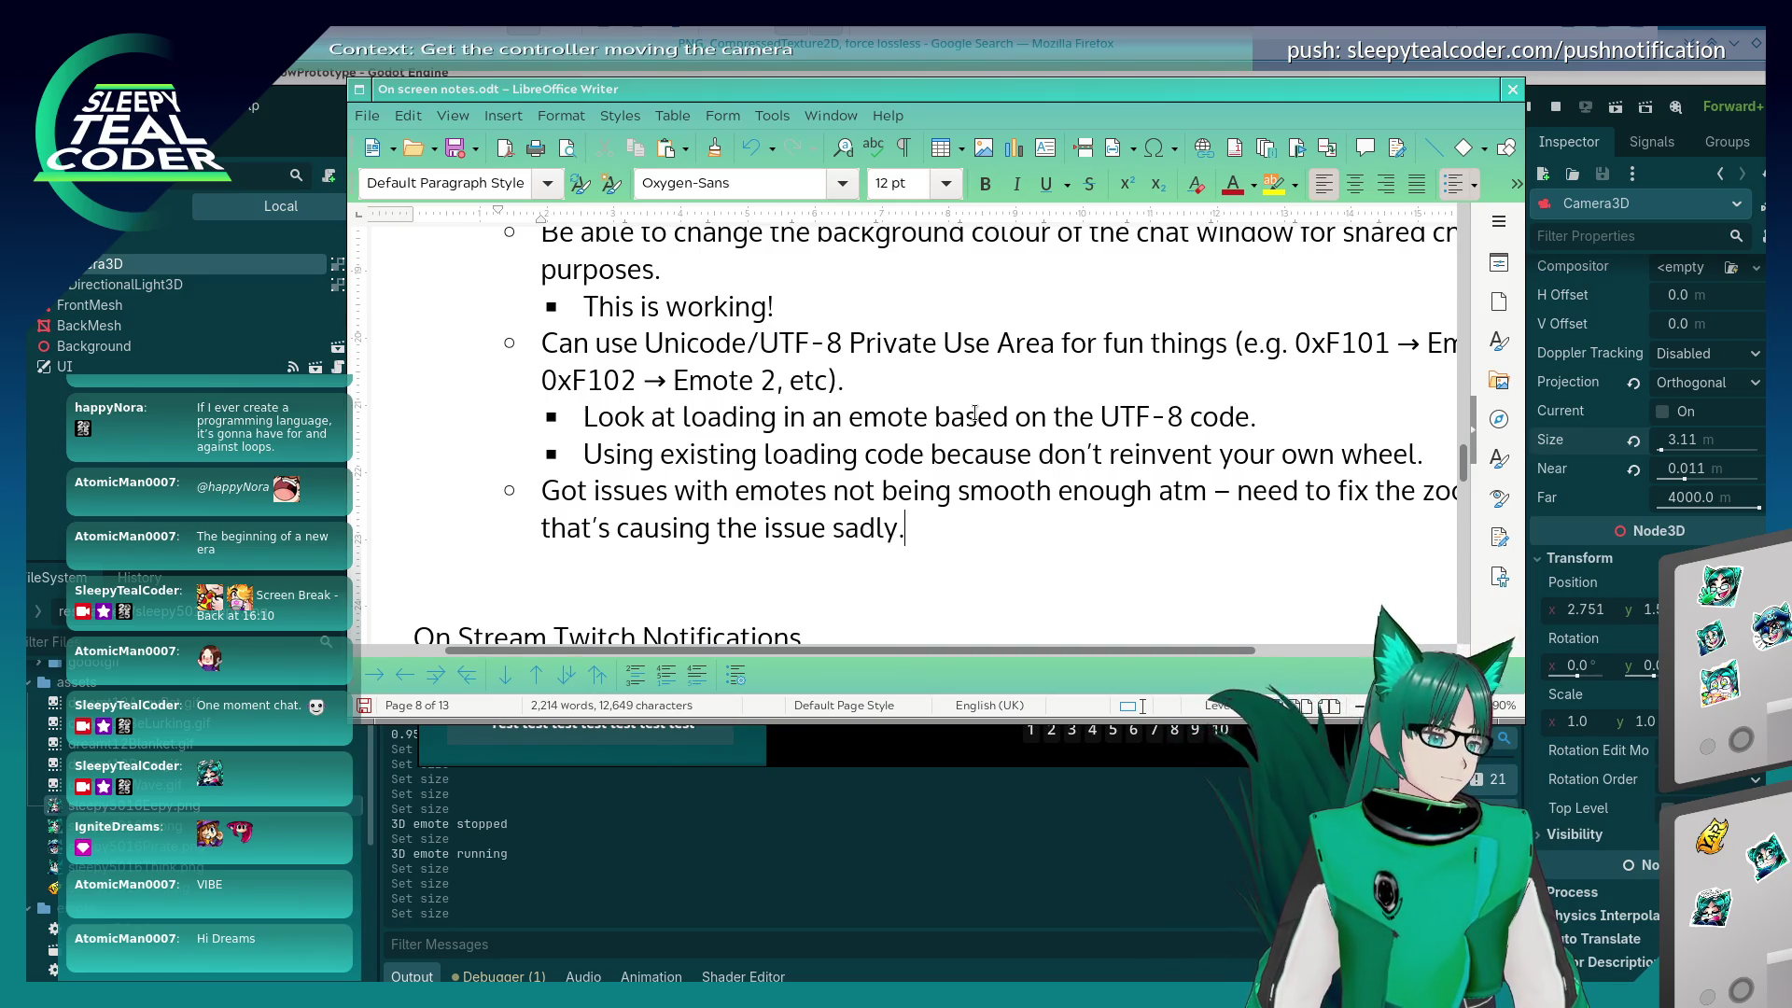
pyautogui.press('Return')
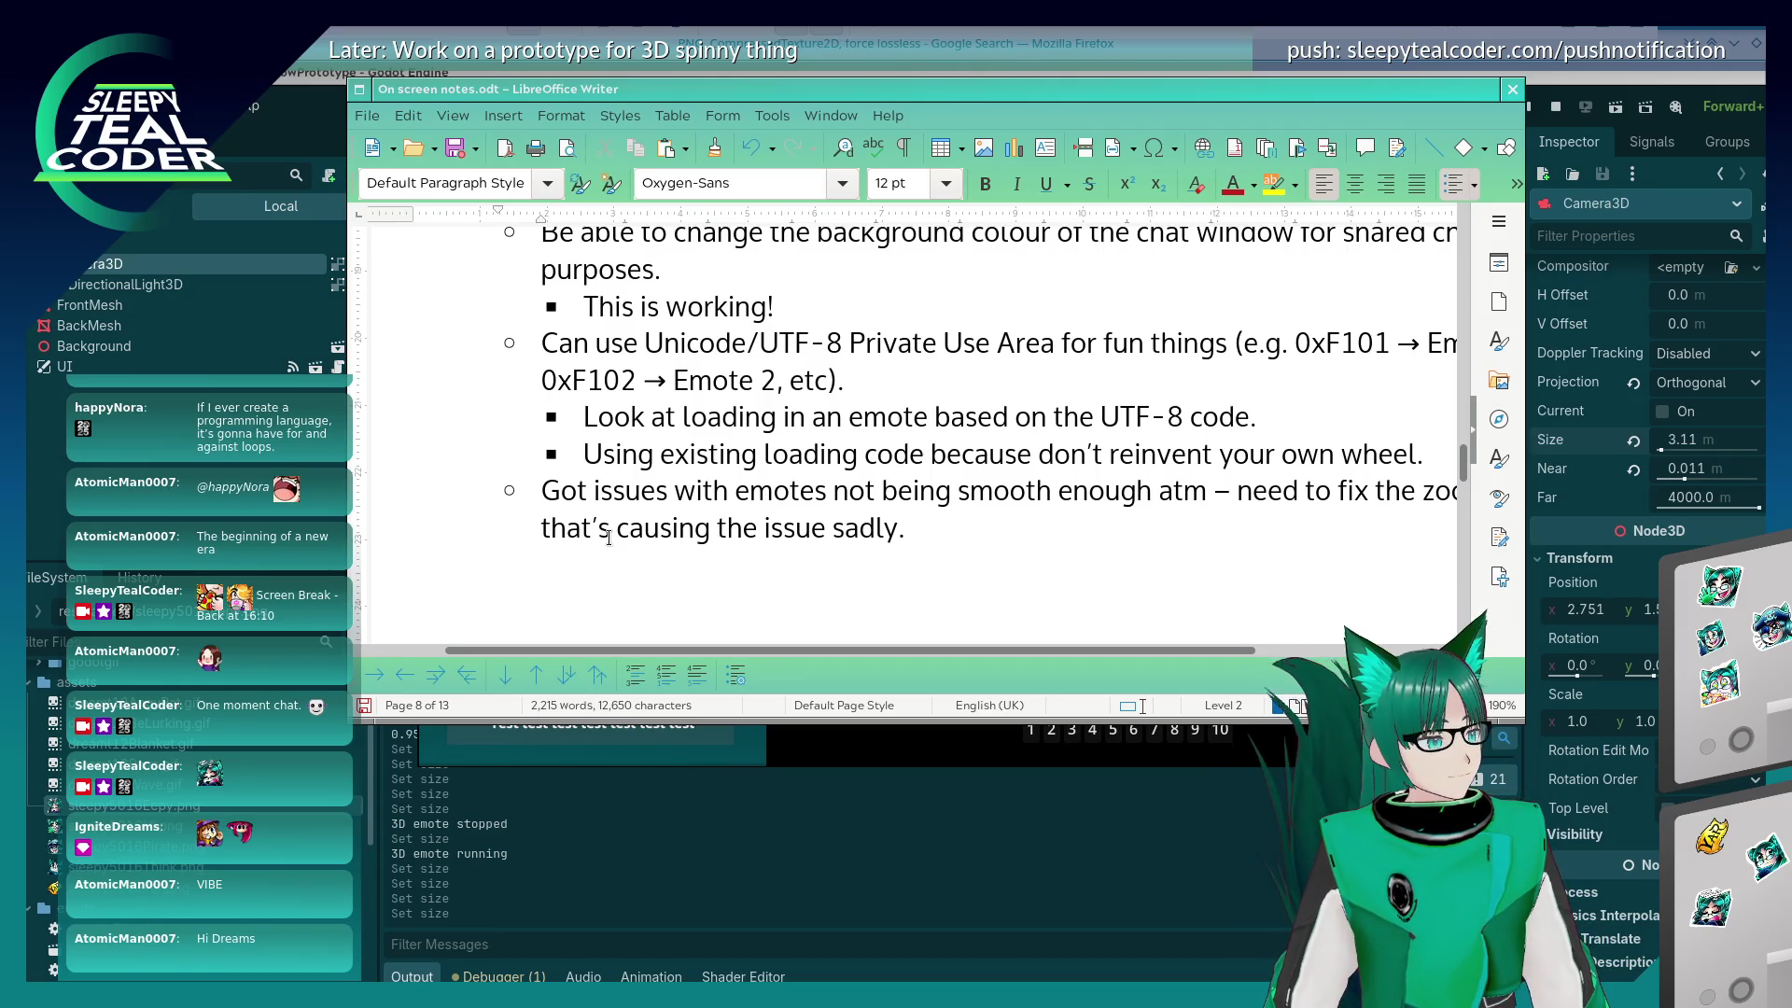
# Step: Add a sub-bullet: worked fine on the previous research project, is the camera misplaced?!
pyautogui.press('BackSpace')
pyautogui.hotkey('ctrl', 'z')
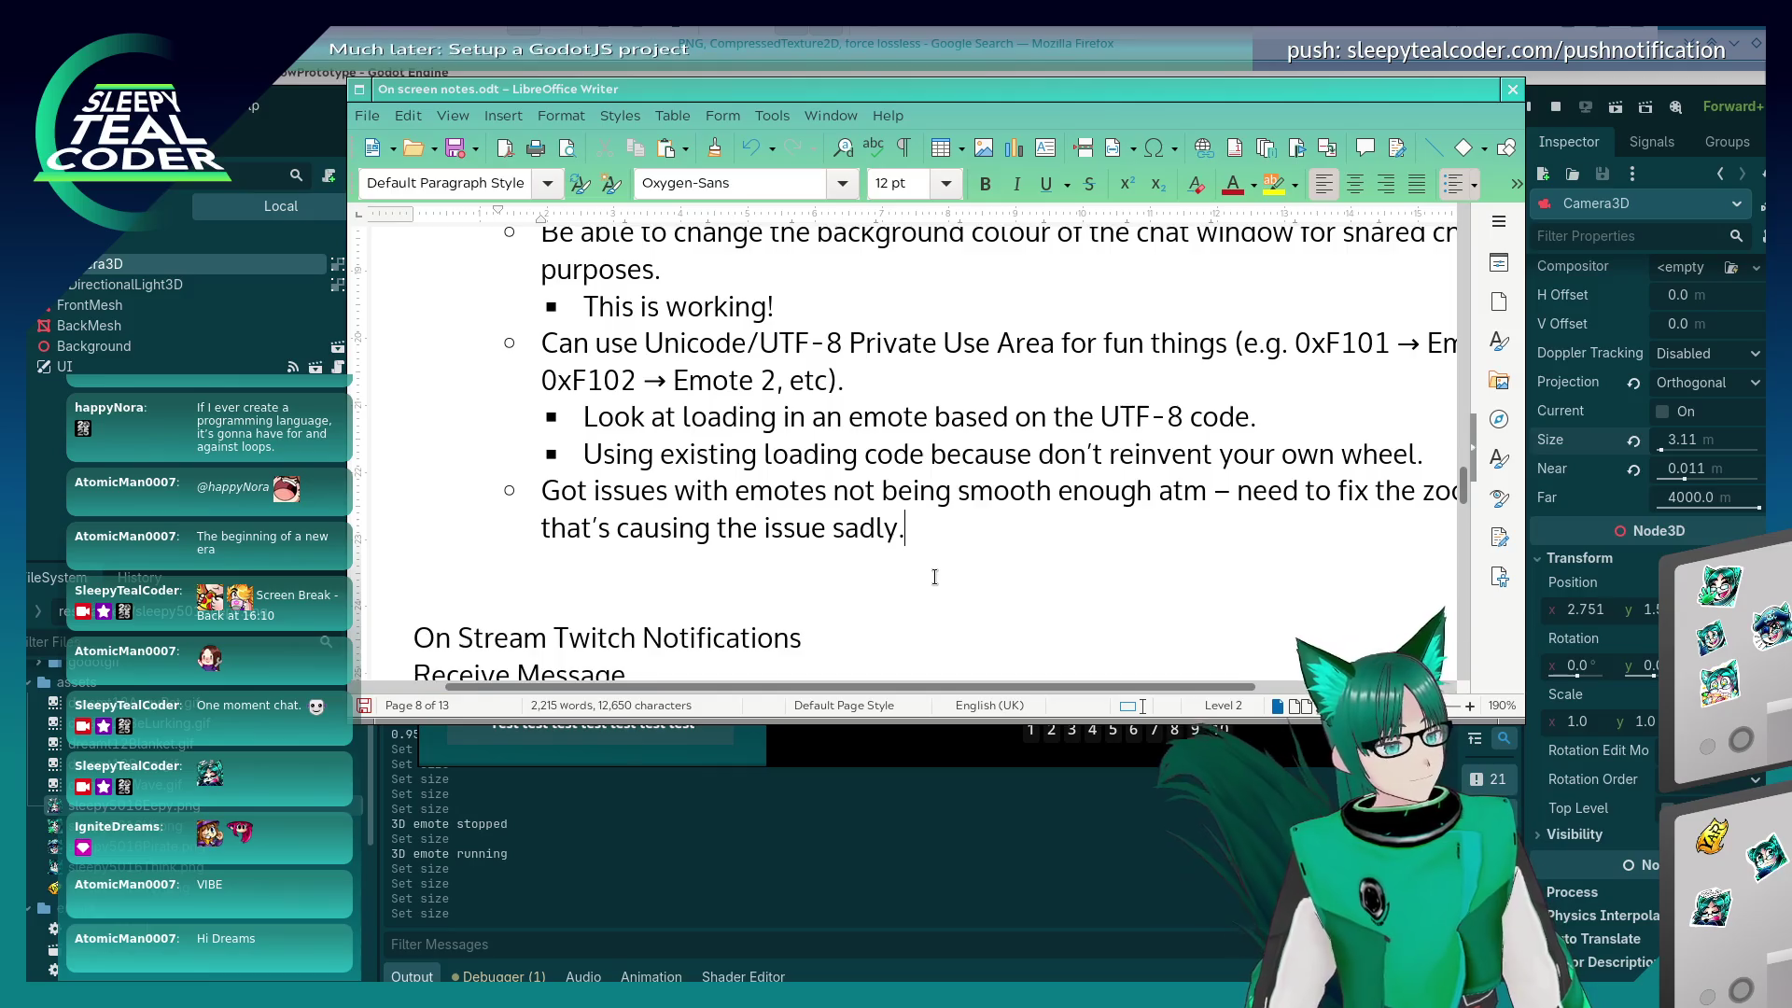
pyautogui.press('Tab')
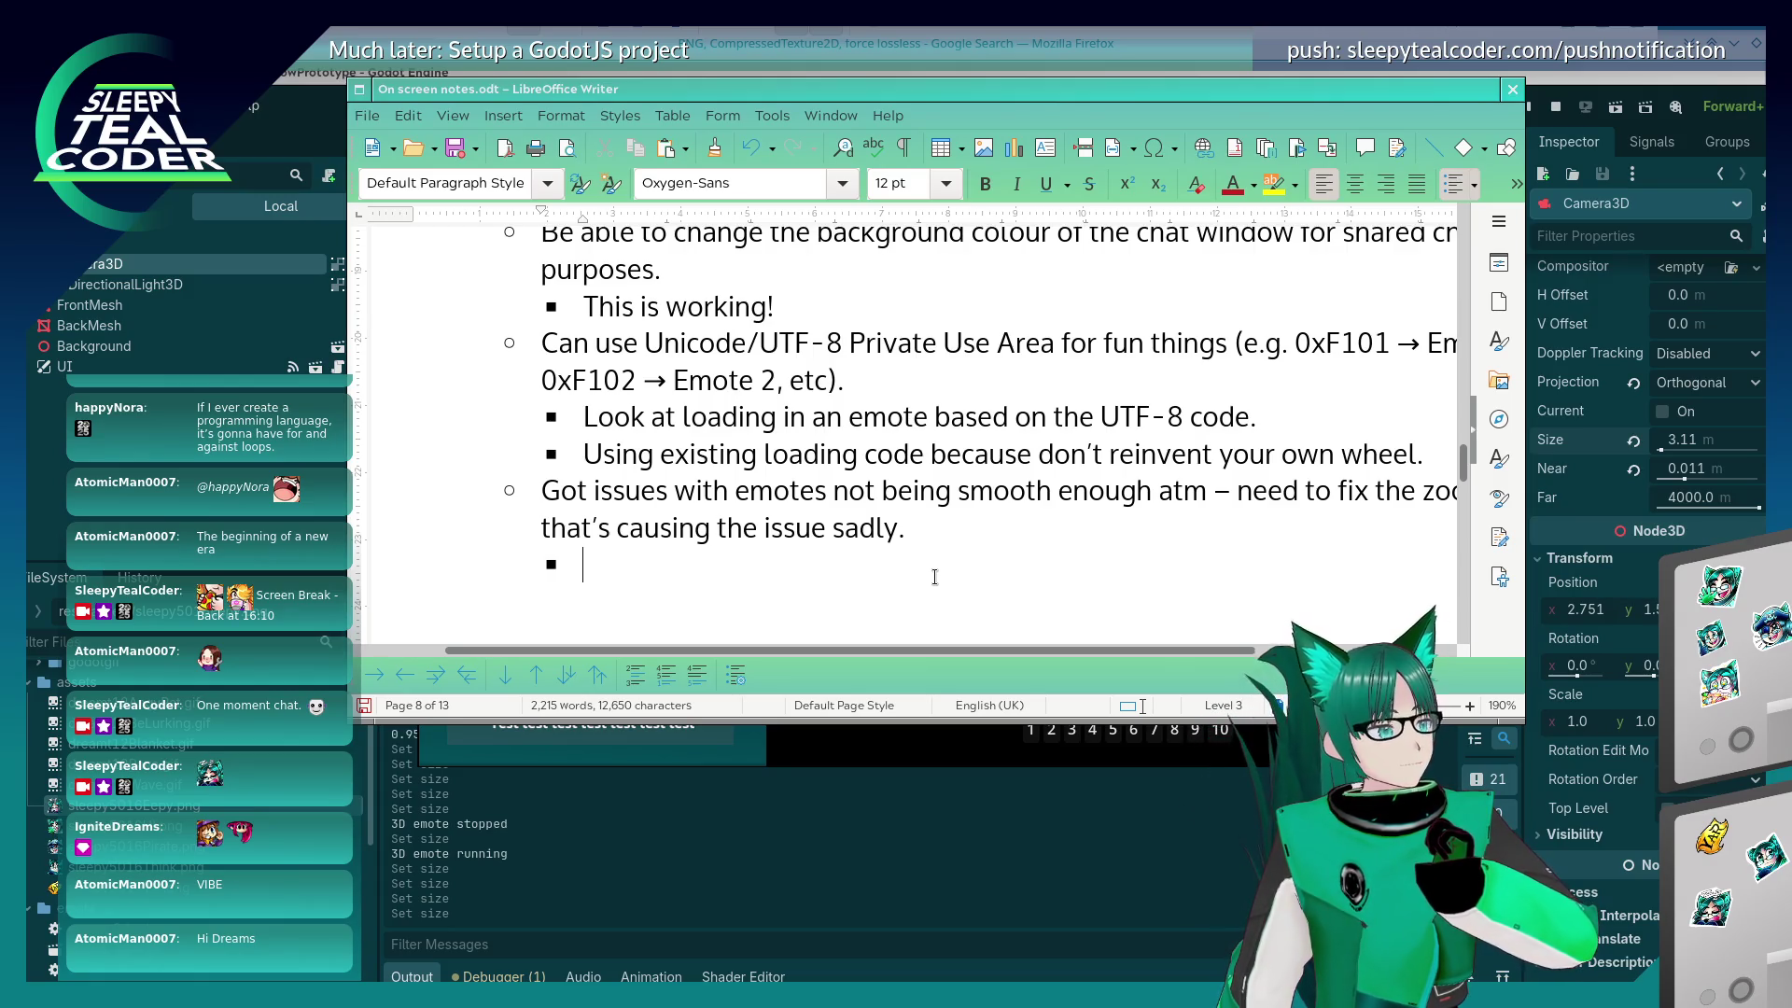
pyautogui.write('Was wor')
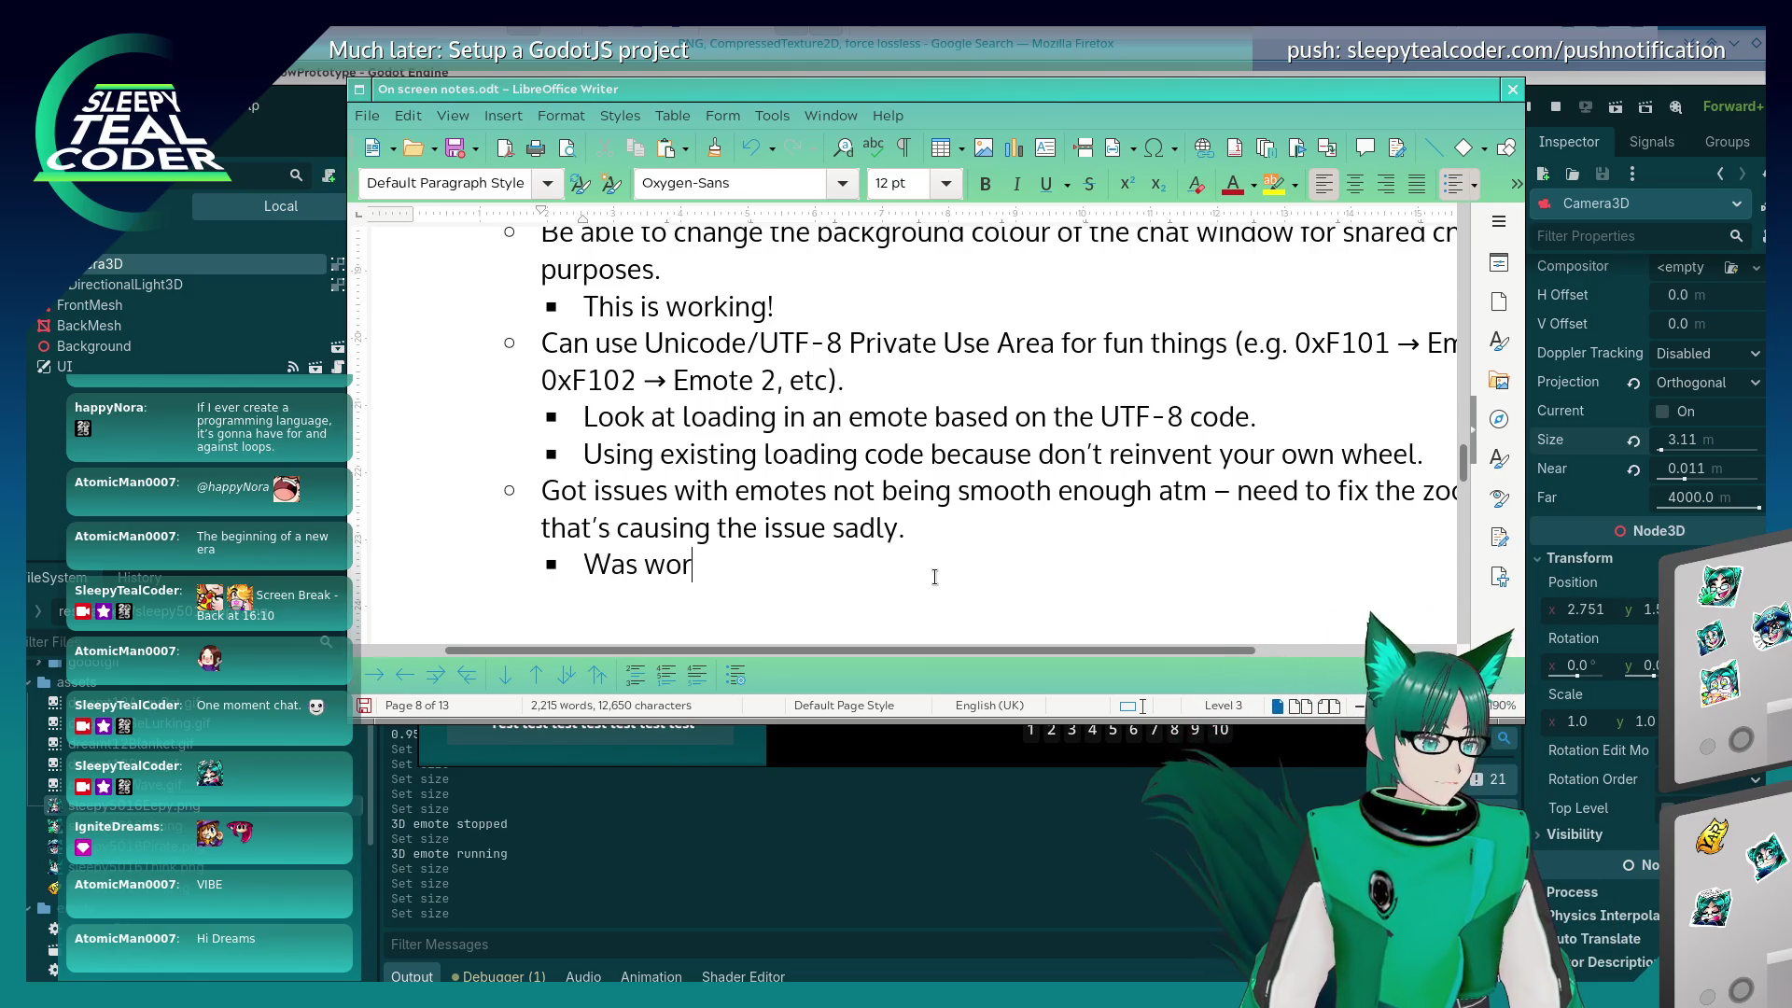
pyautogui.write('king fine on the ')
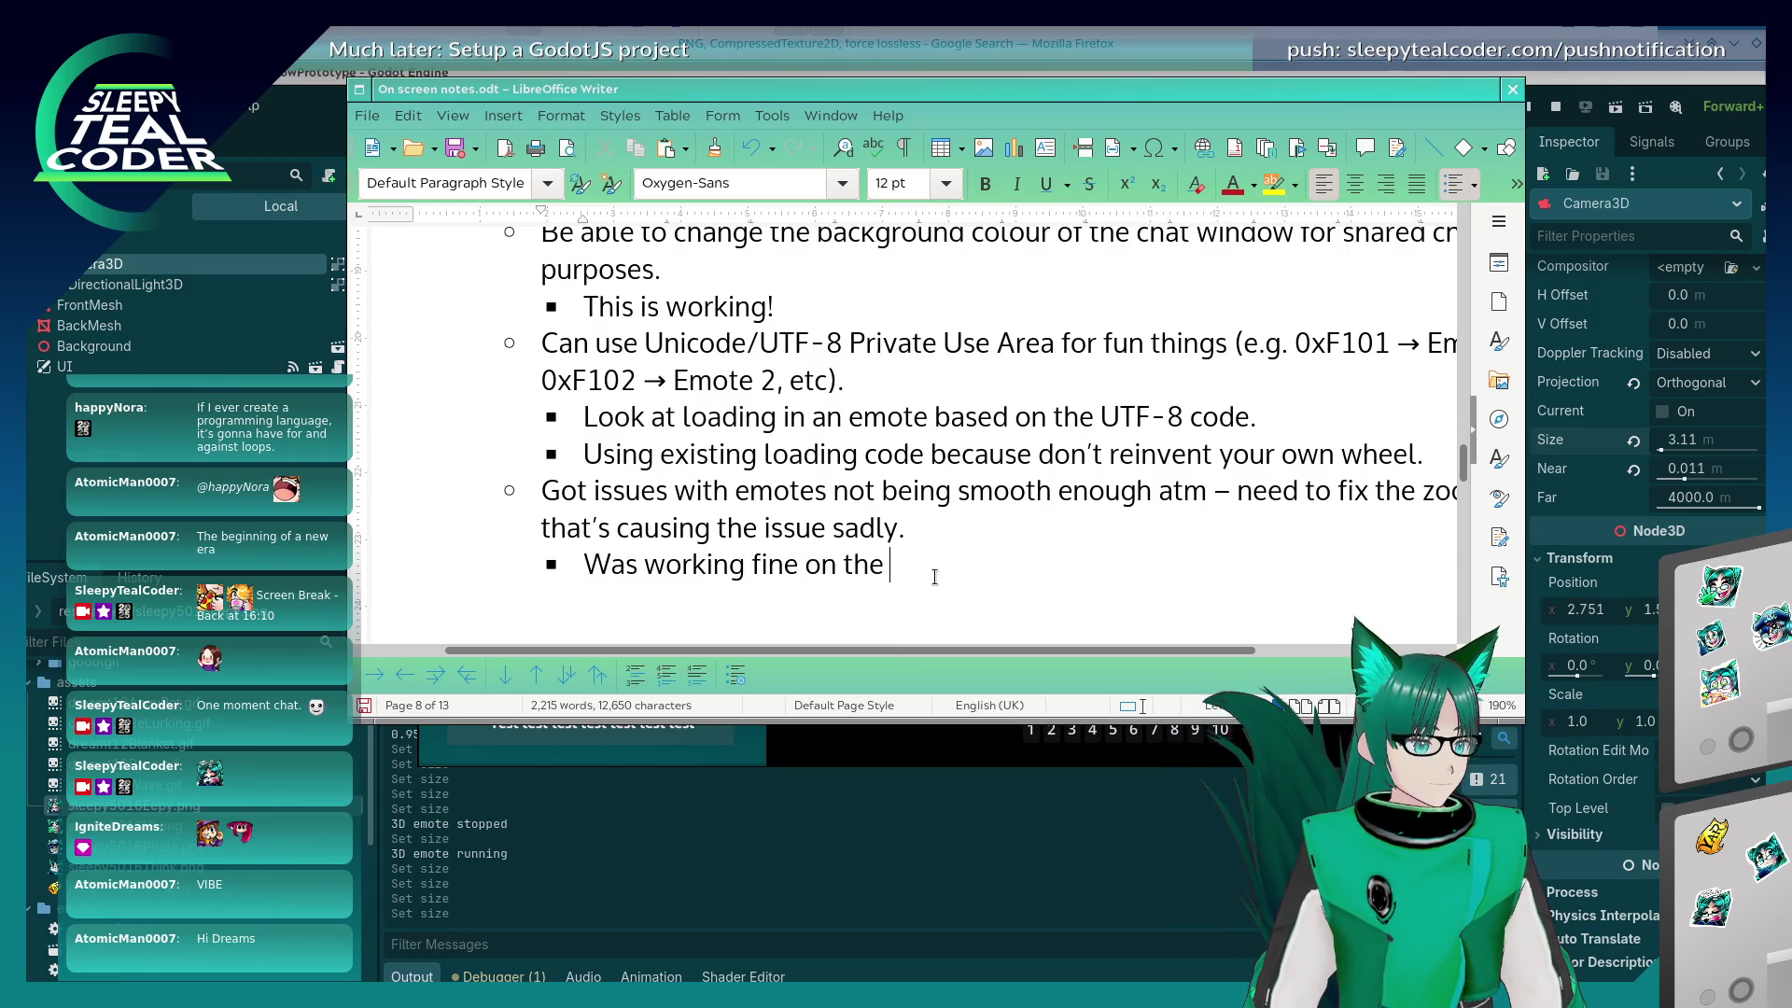
pyautogui.write('previous re')
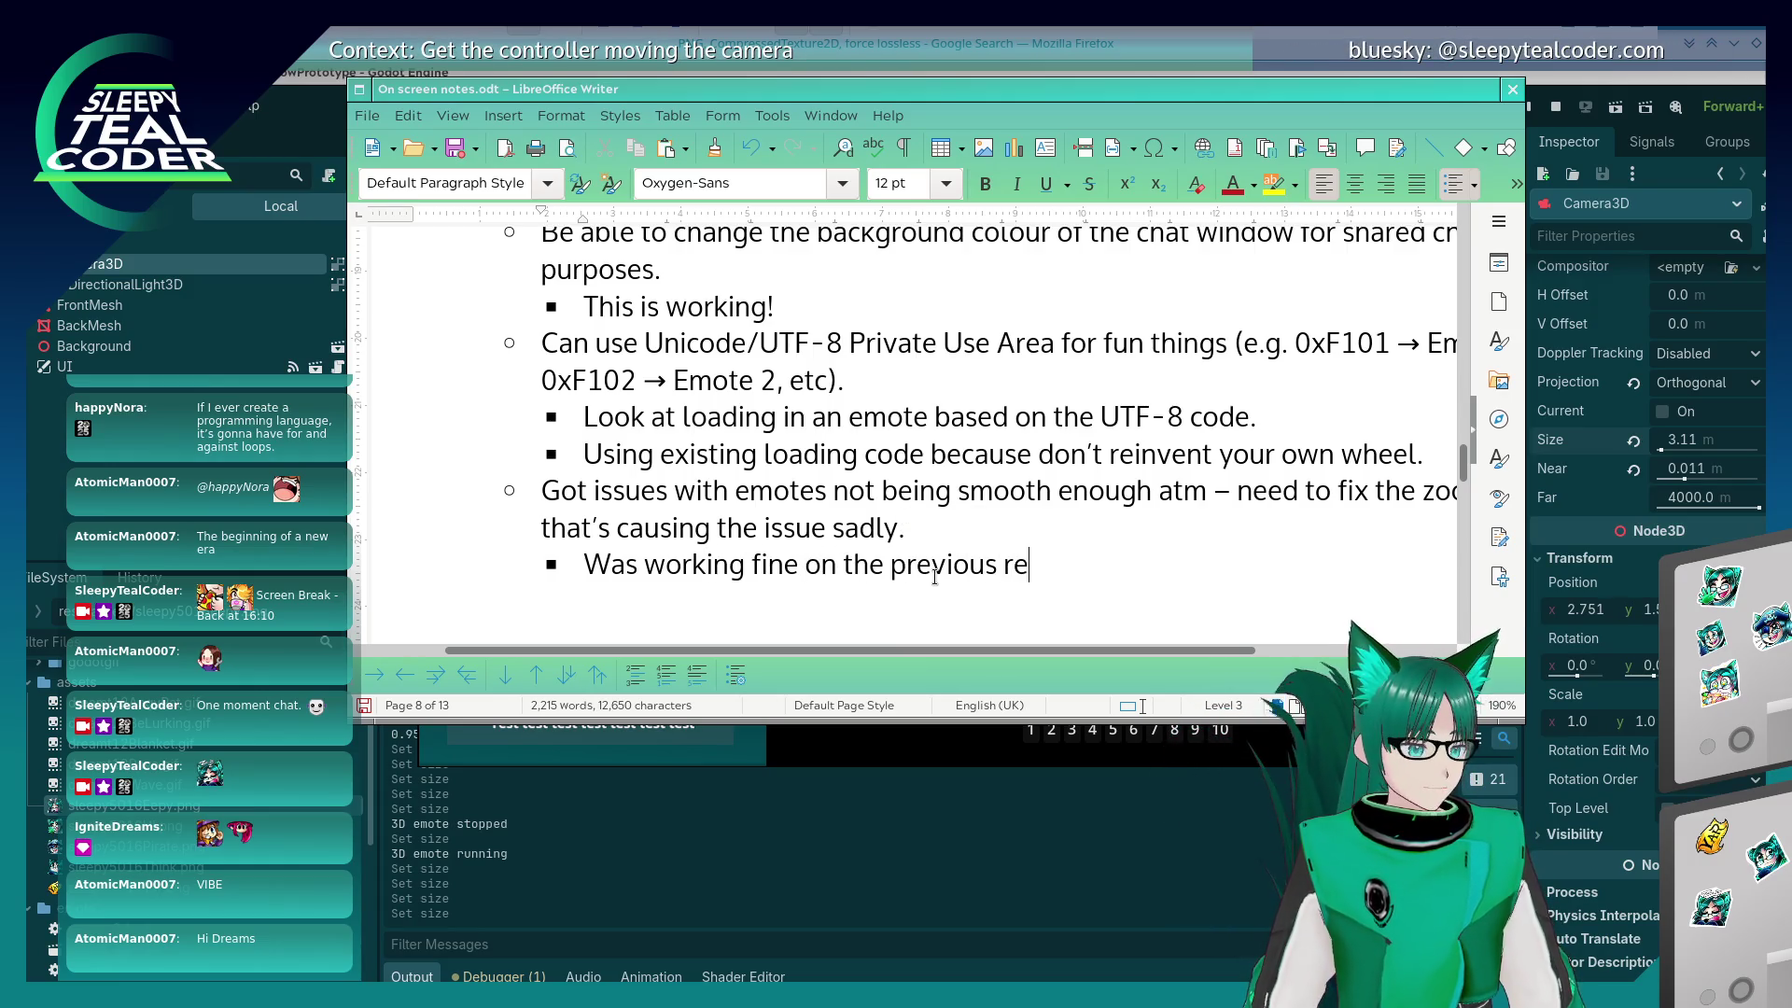
pyautogui.write('search project – is camera not in the right')
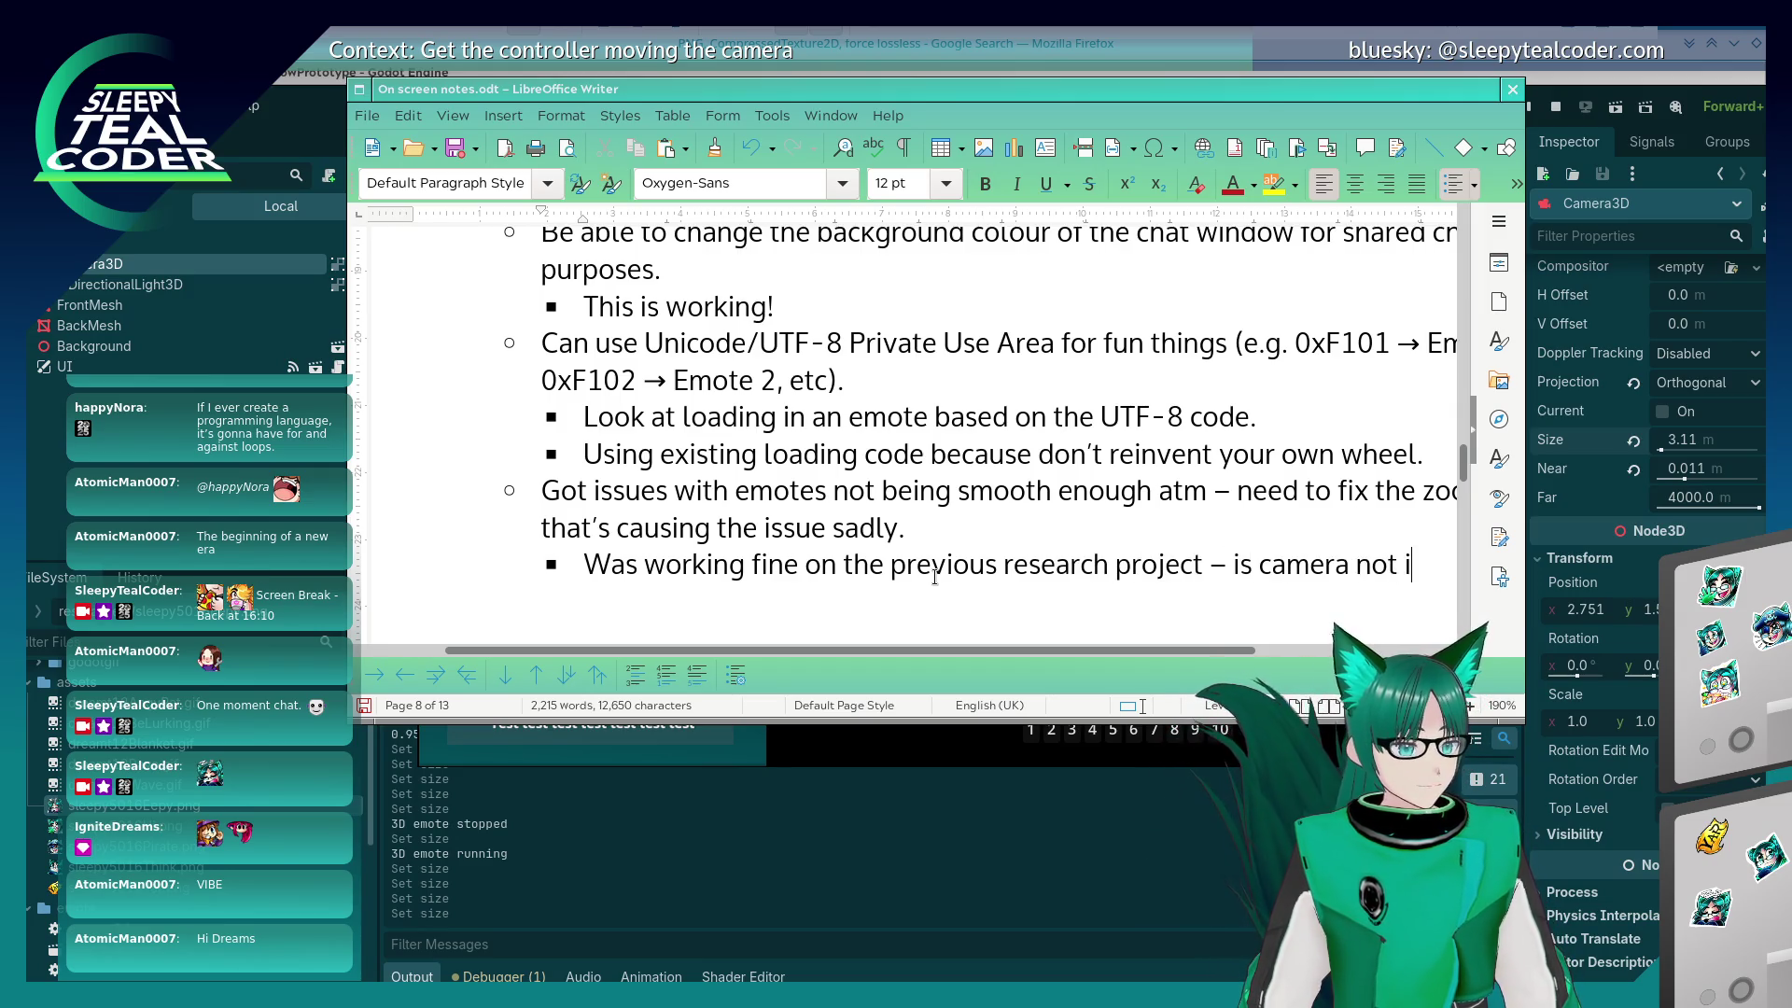
pyautogui.write(' place?!')
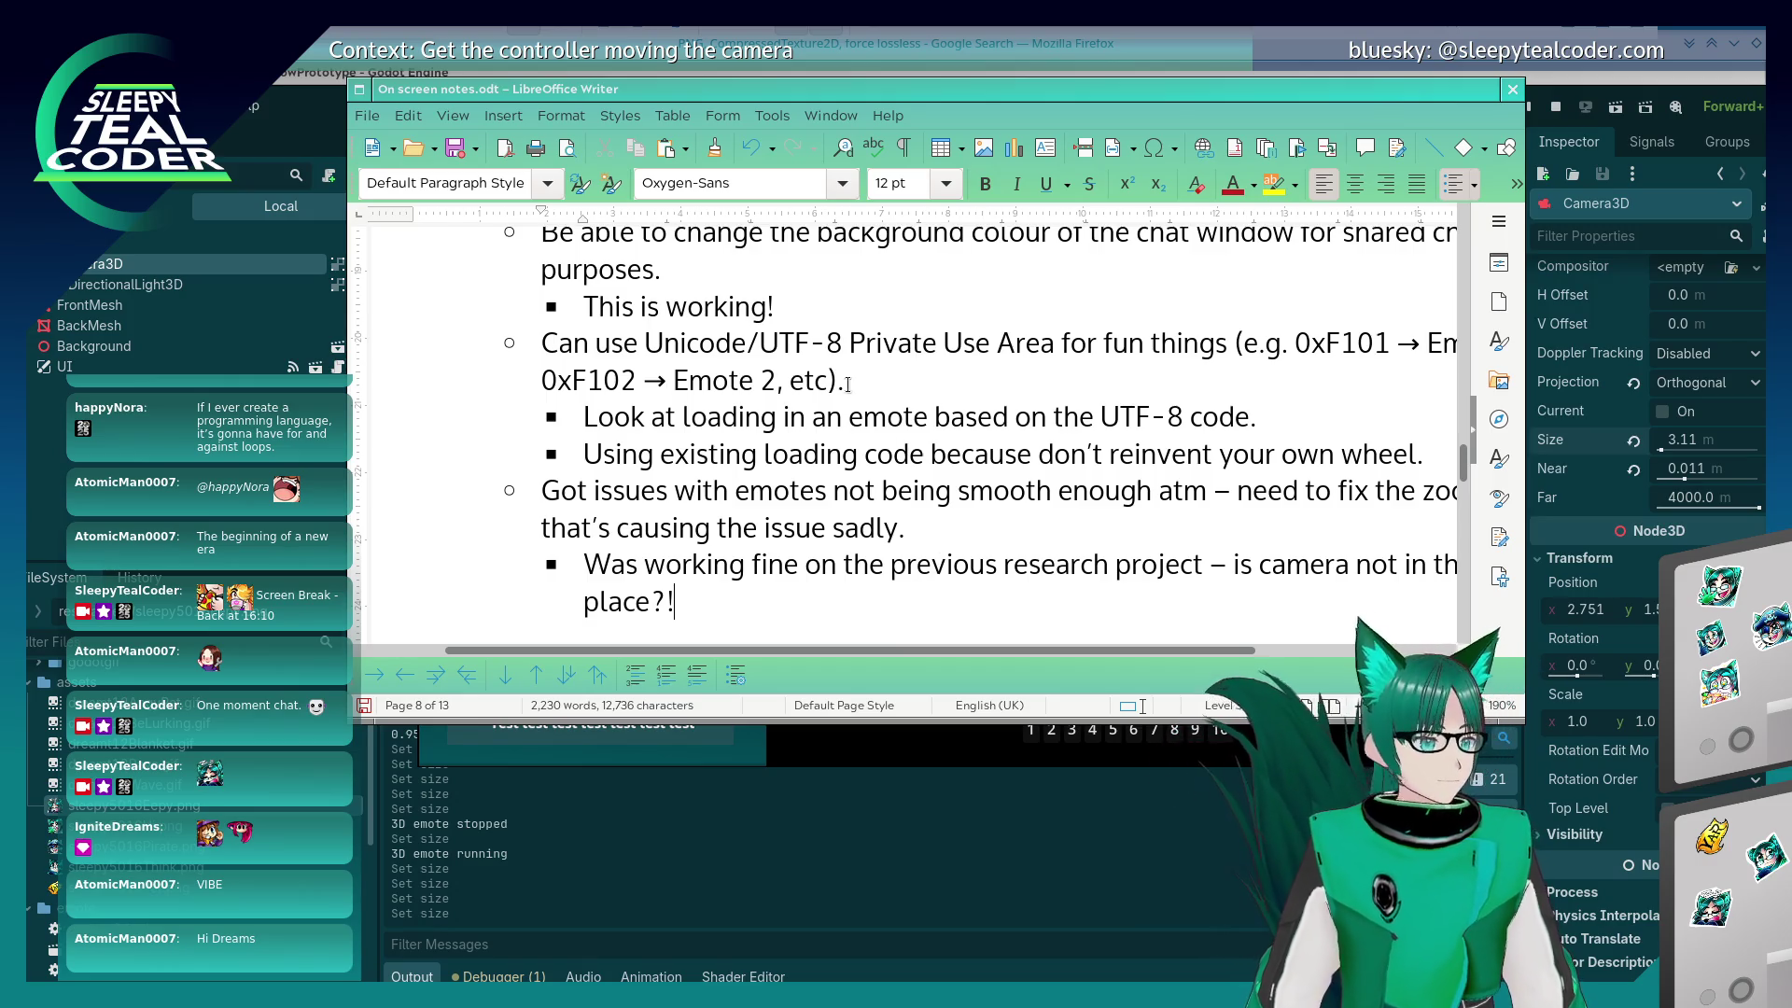
pyautogui.click(1008, 763)
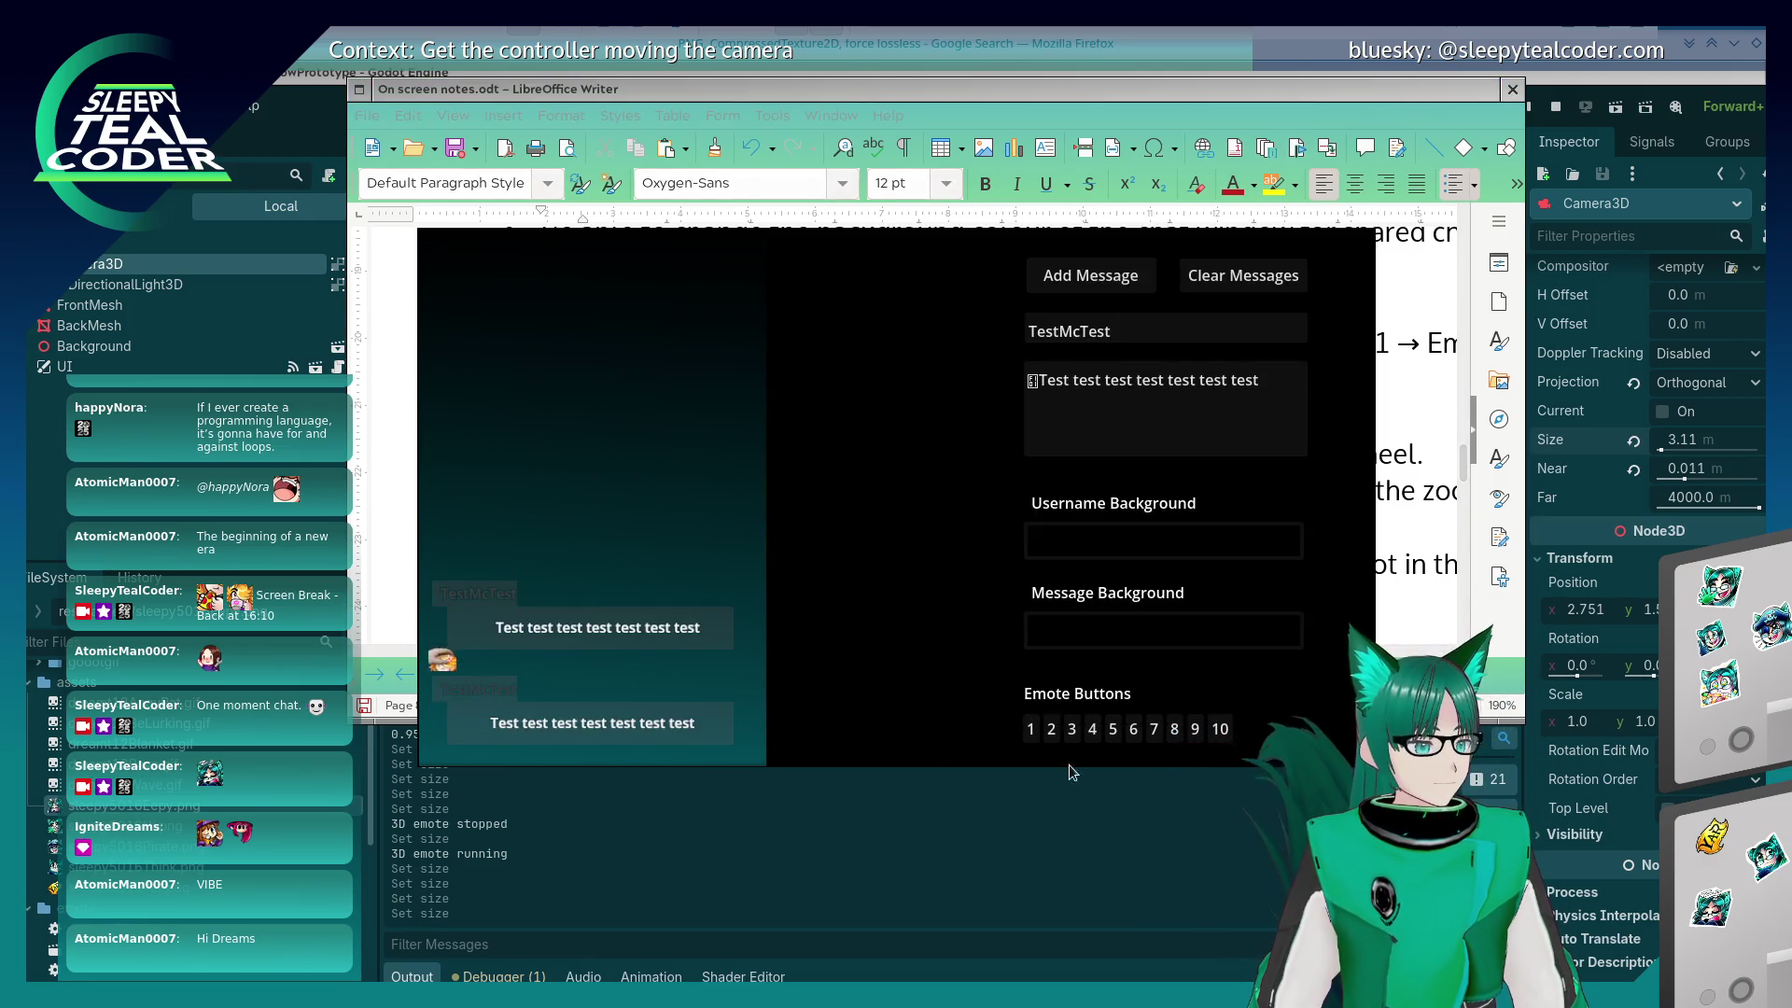
# Step: Add a third test chat message with an emote in the prototype window
pyautogui.click(1049, 726)
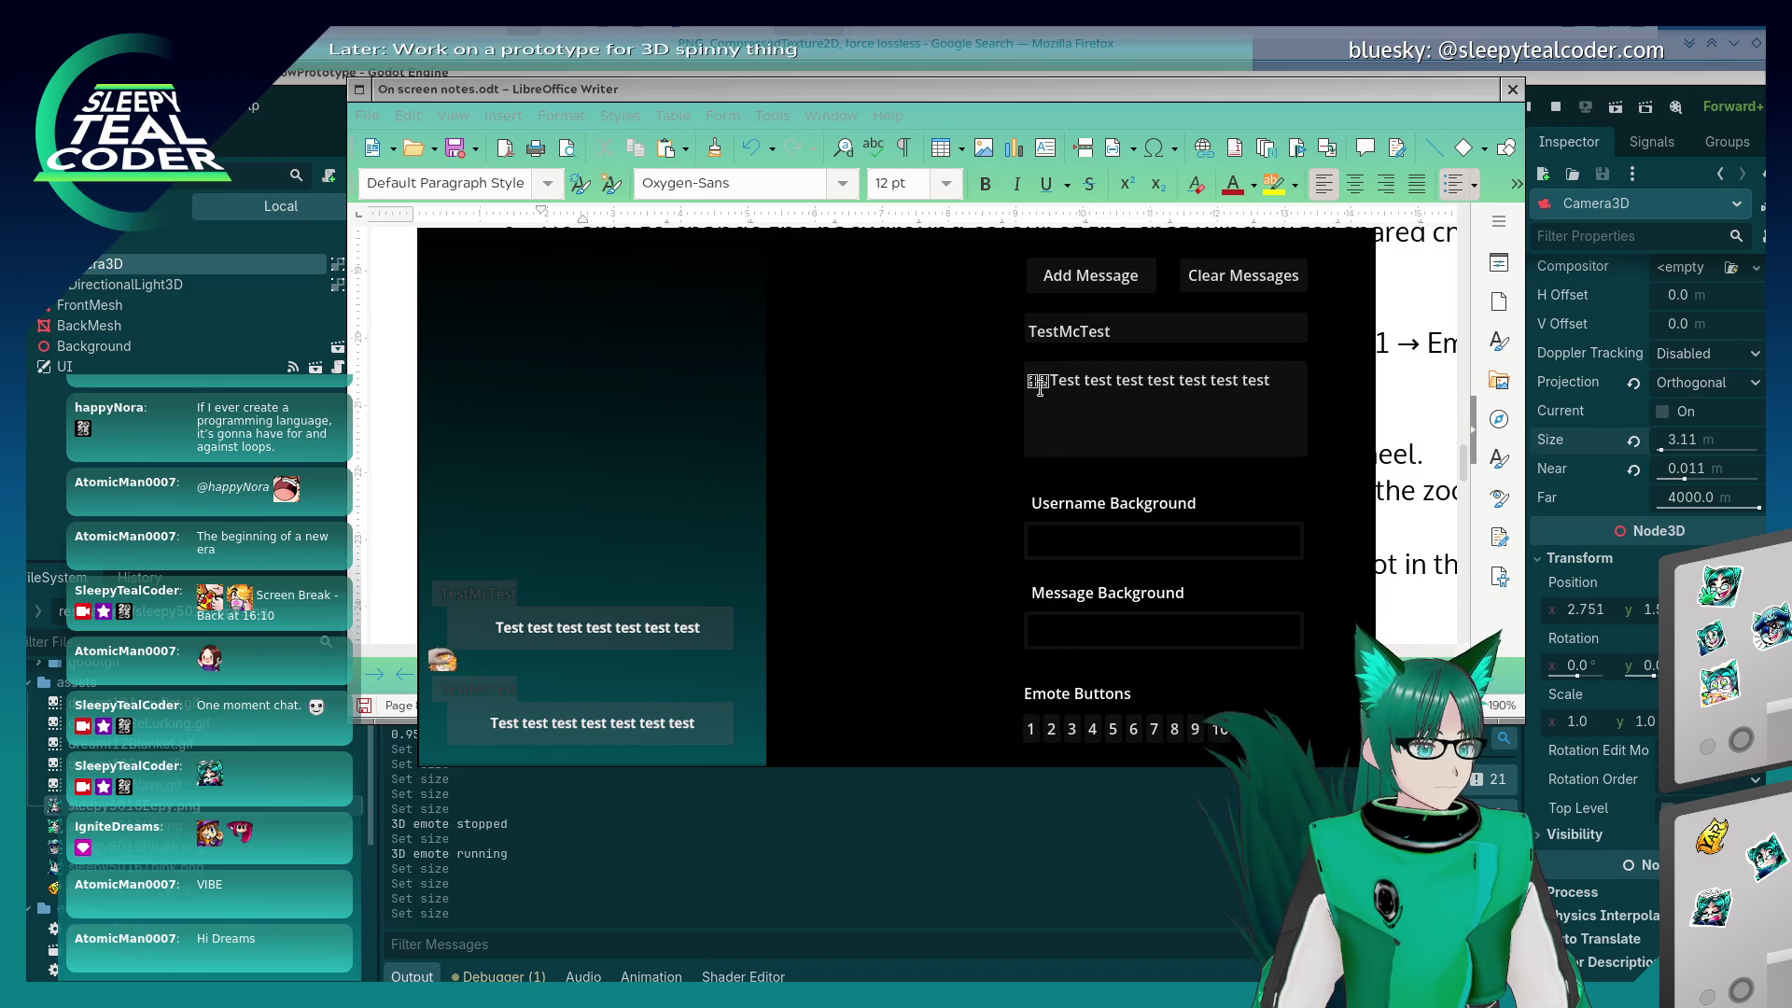
pyautogui.press('BackSpace')
pyautogui.click(1120, 276)
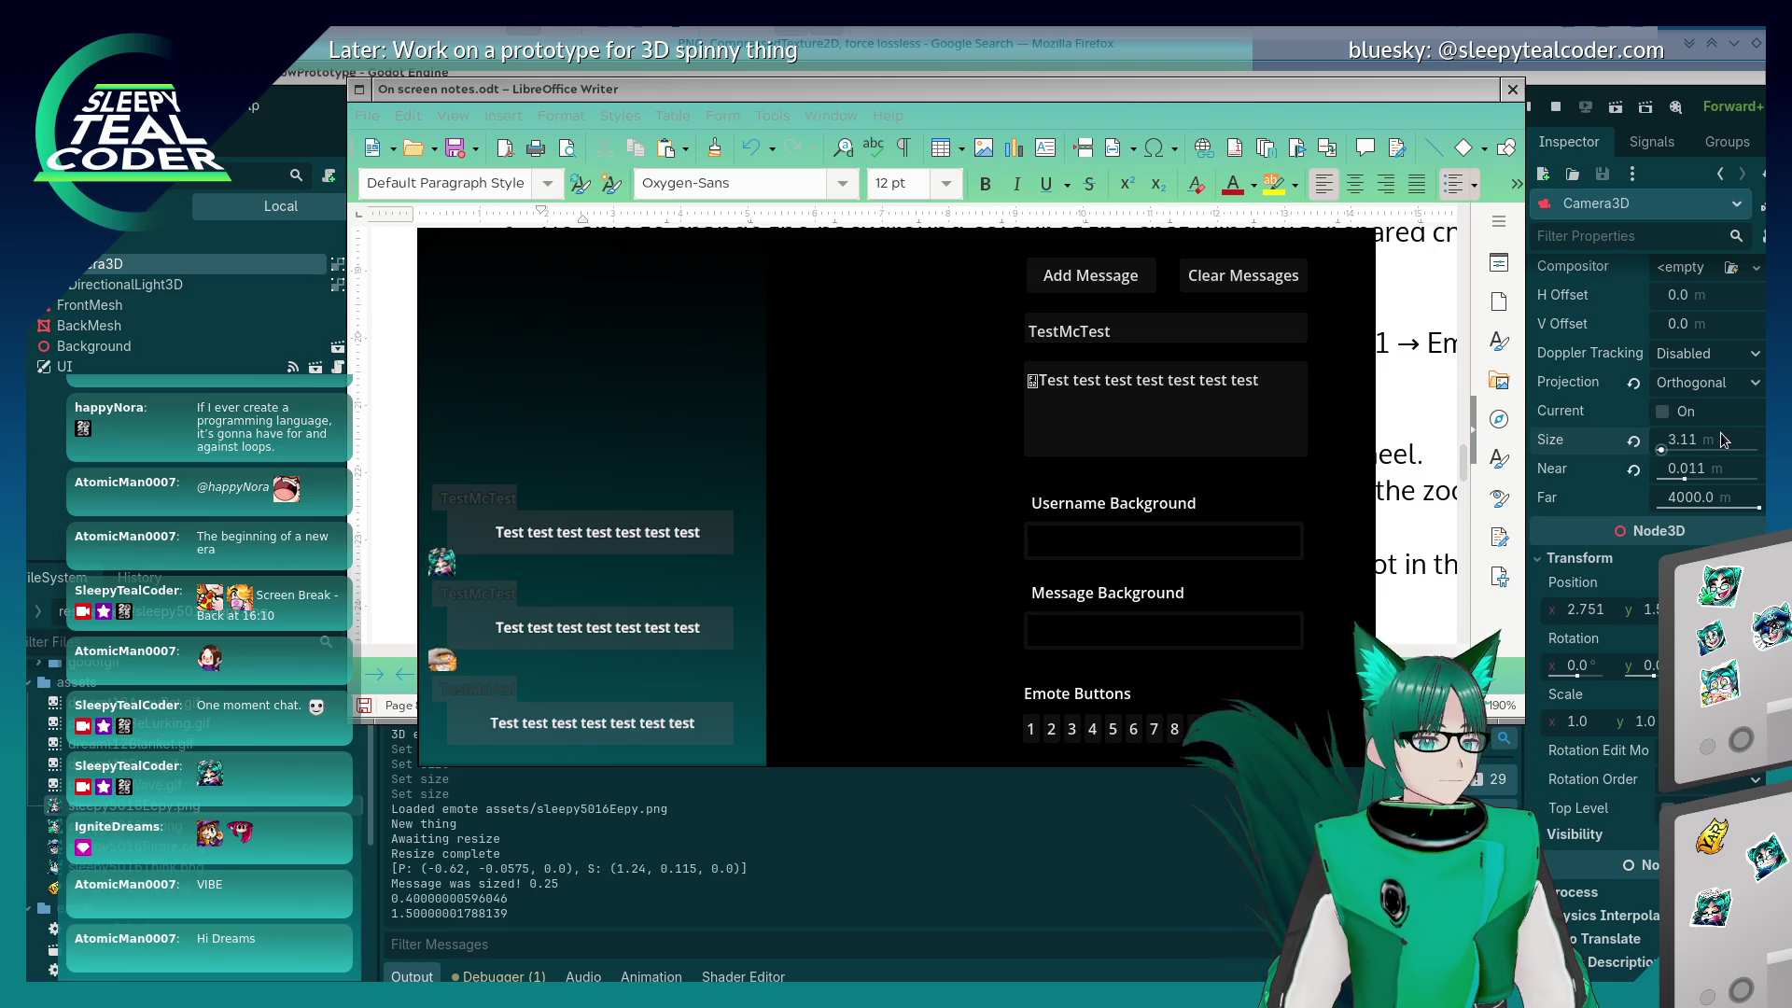
pyautogui.click(1227, 117)
# Step: Add a bullet 'Use size to adjust the camera.' below the camera-placement question
pyautogui.click(832, 619)
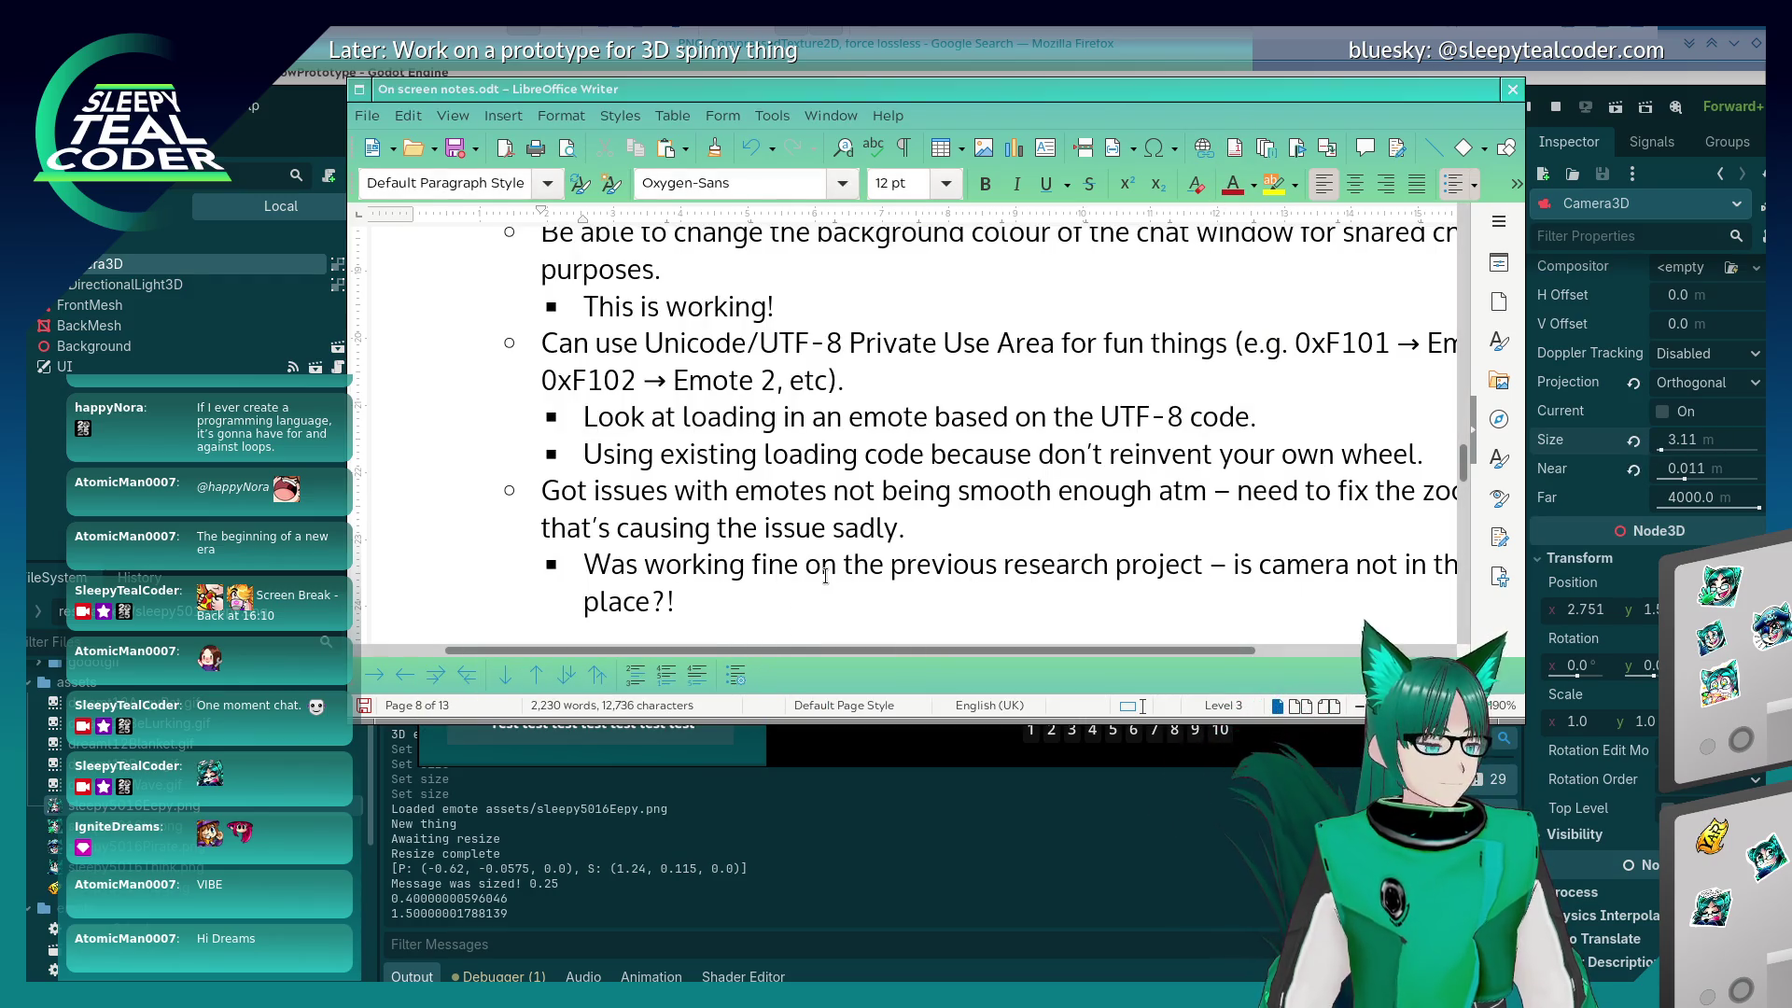
pyautogui.press('Return')
pyautogui.write('Yse')
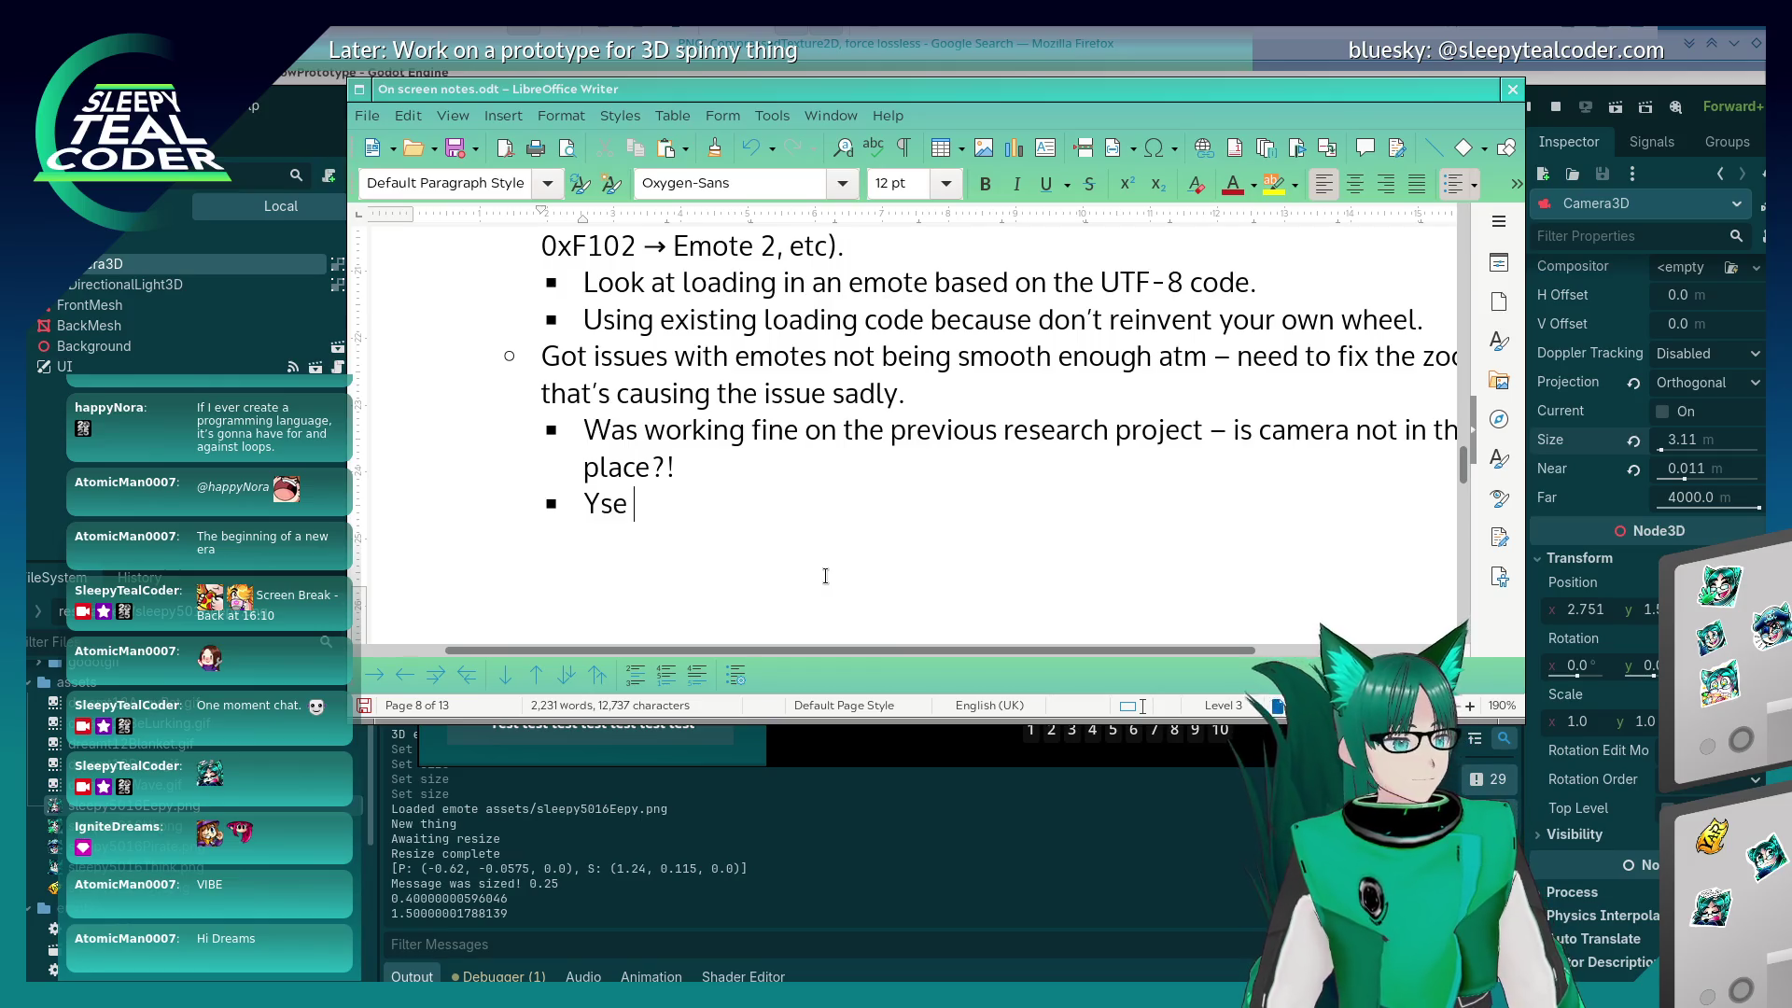
pyautogui.press('BackSpace')
pyautogui.press('BackSpace')
pyautogui.press('BackSpace')
pyautogui.write('Use s')
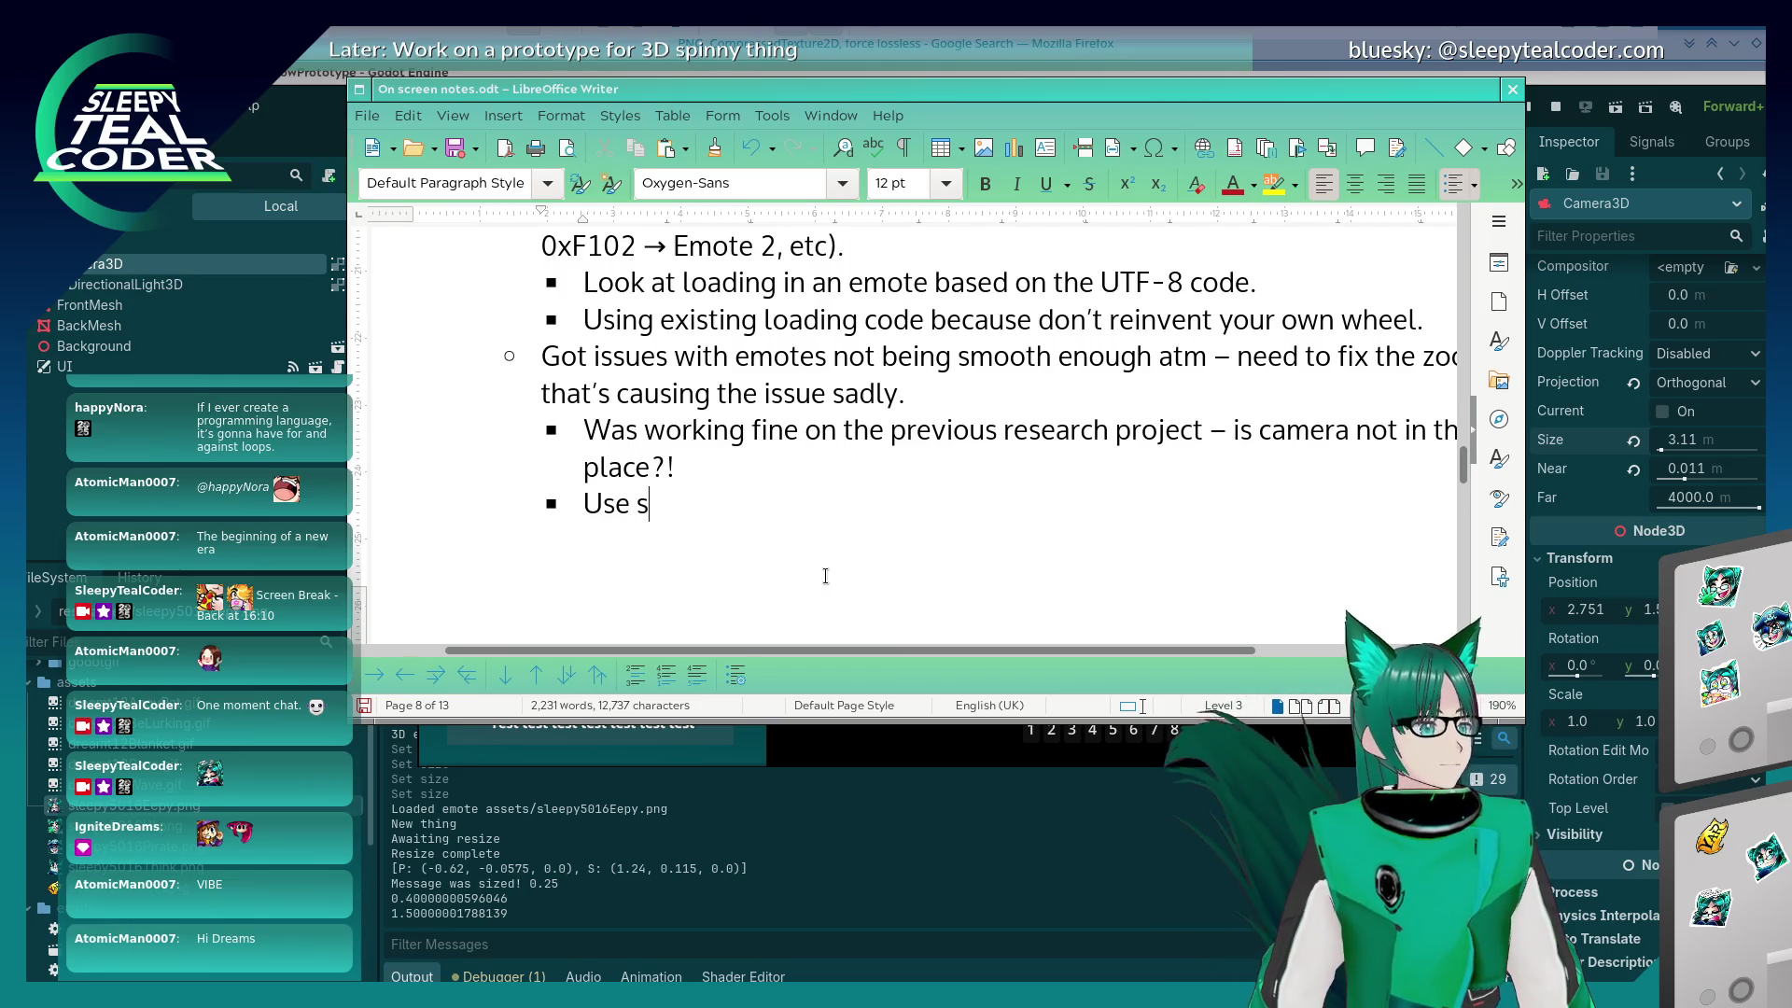
pyautogui.write('ize to adjust th')
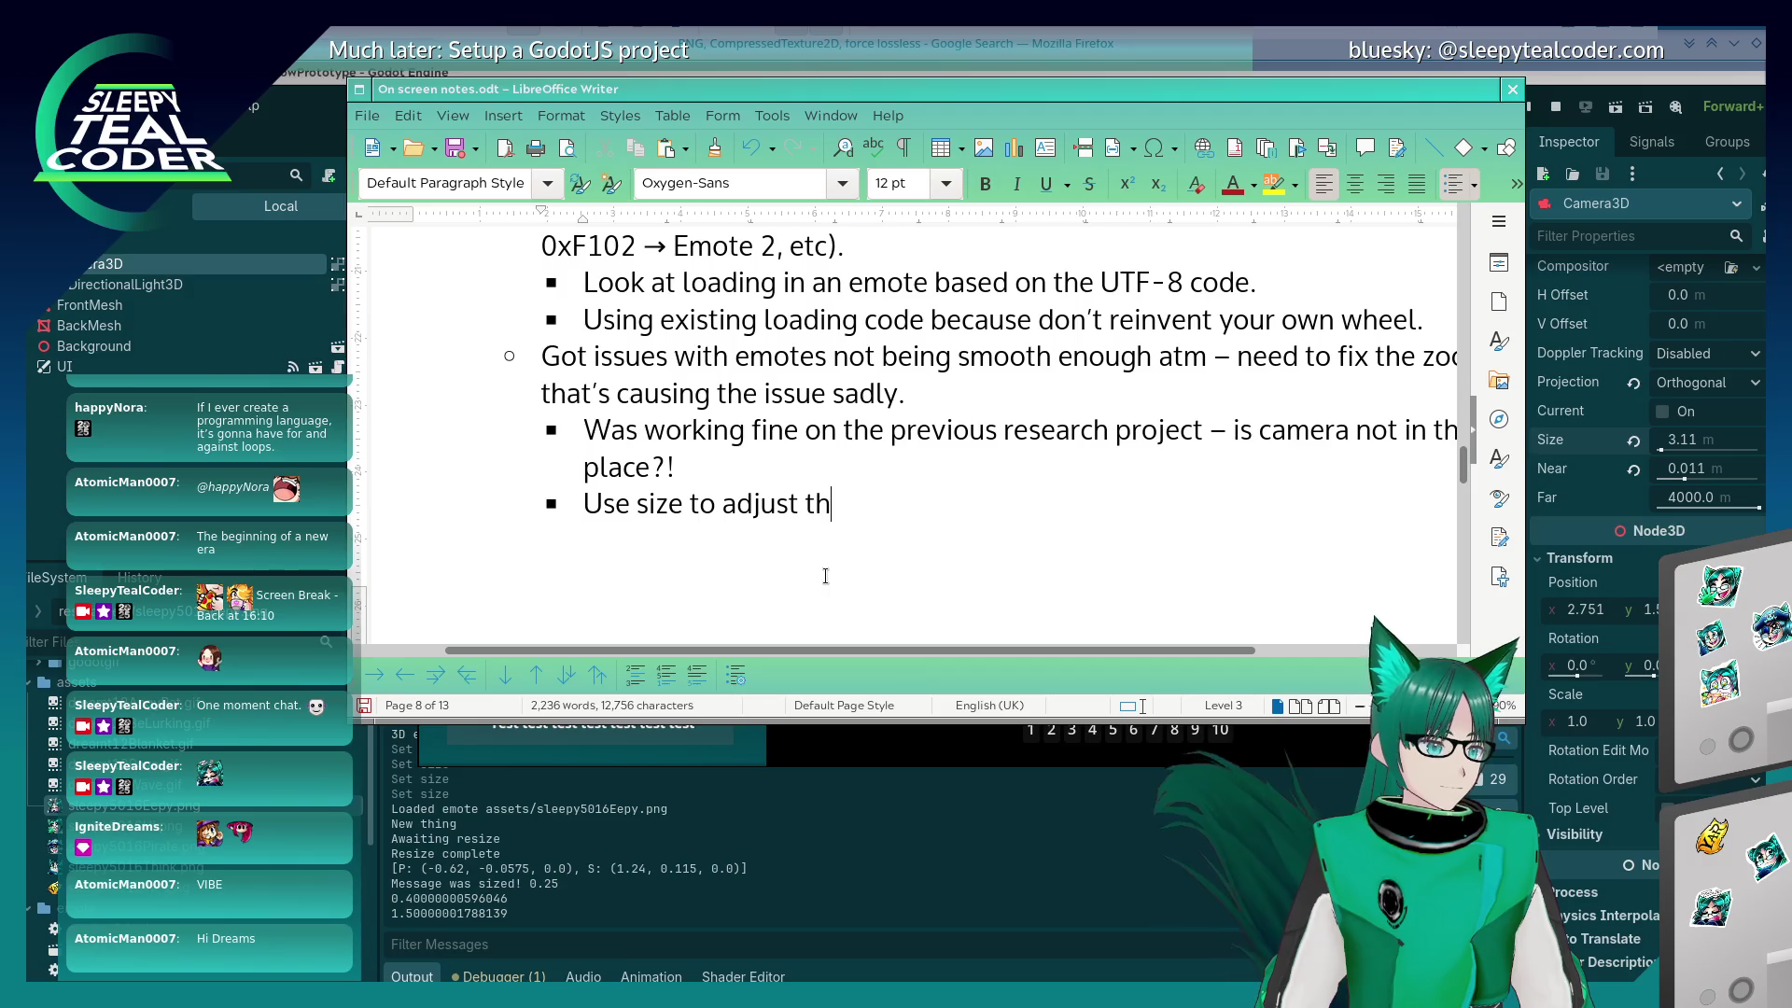
pyautogui.write('e c')
pyautogui.press('BackSpace')
pyautogui.press('BackSpace')
pyautogui.write('camera.')
pyautogui.hotkey('alt', 'Tab')
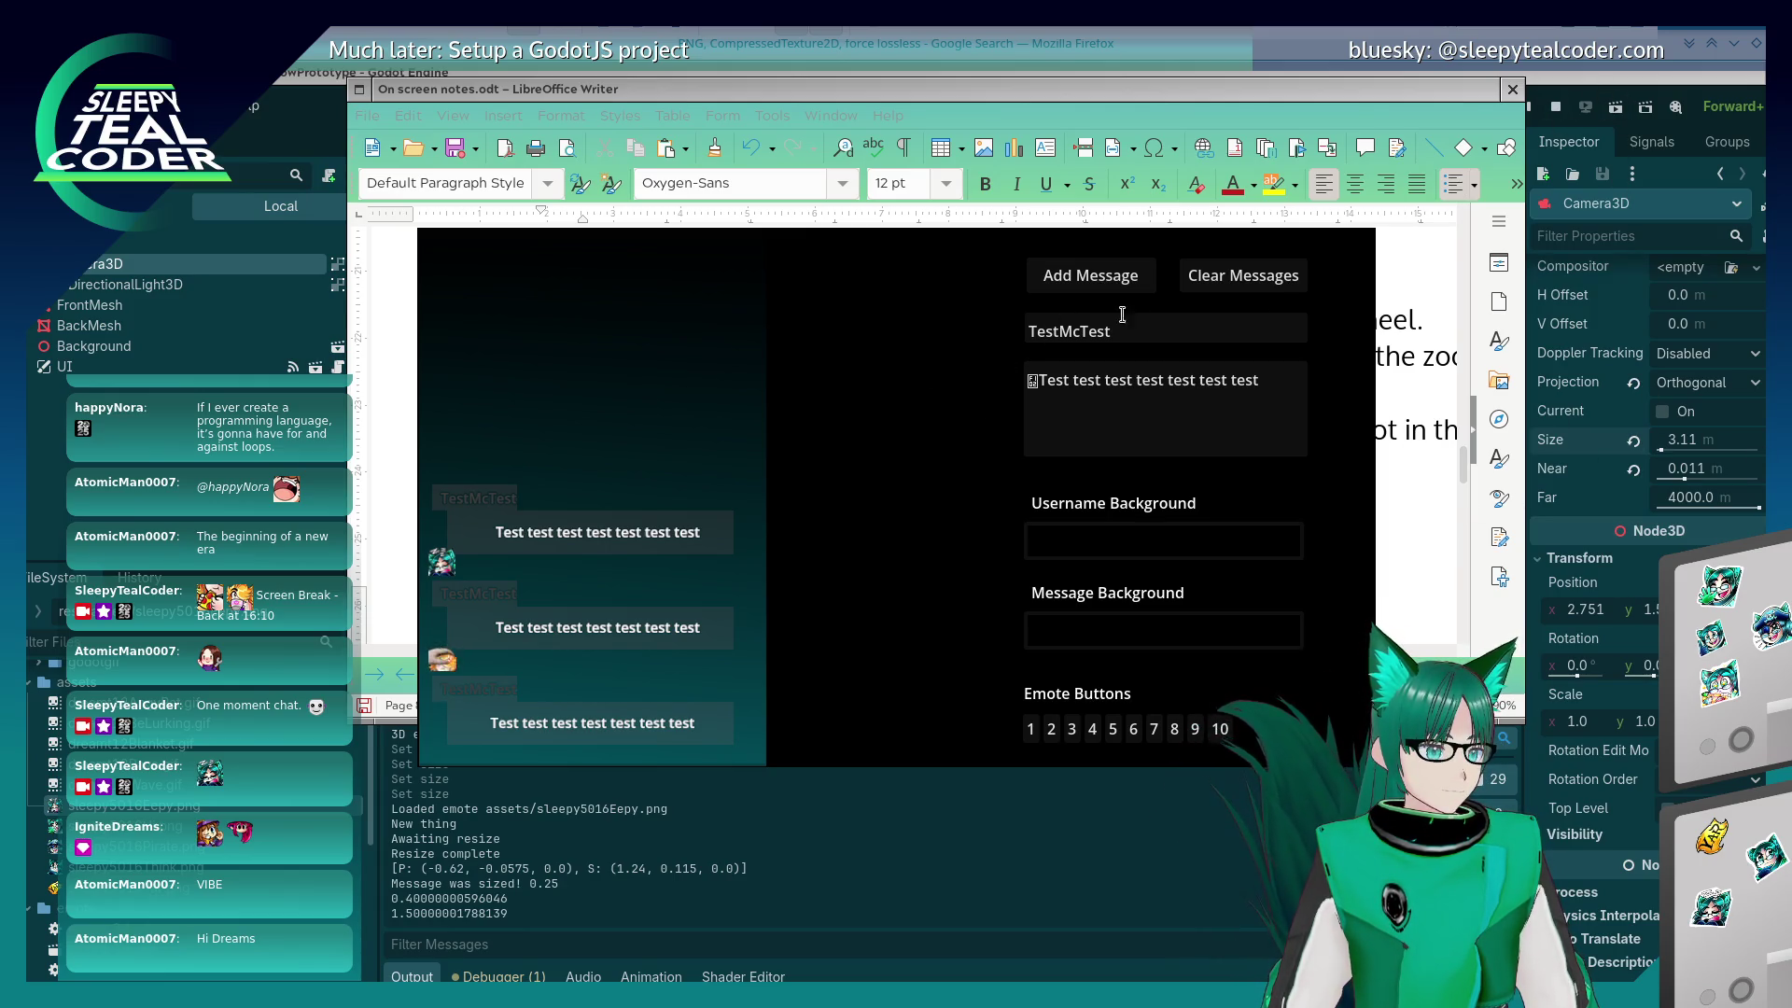
# Step: Move the chat prototype window left and down and set it to Keep on top
pyautogui.hotkey('alt', 'Tab')
pyautogui.moveTo(872, 183); pyautogui.dragTo(687, 217)
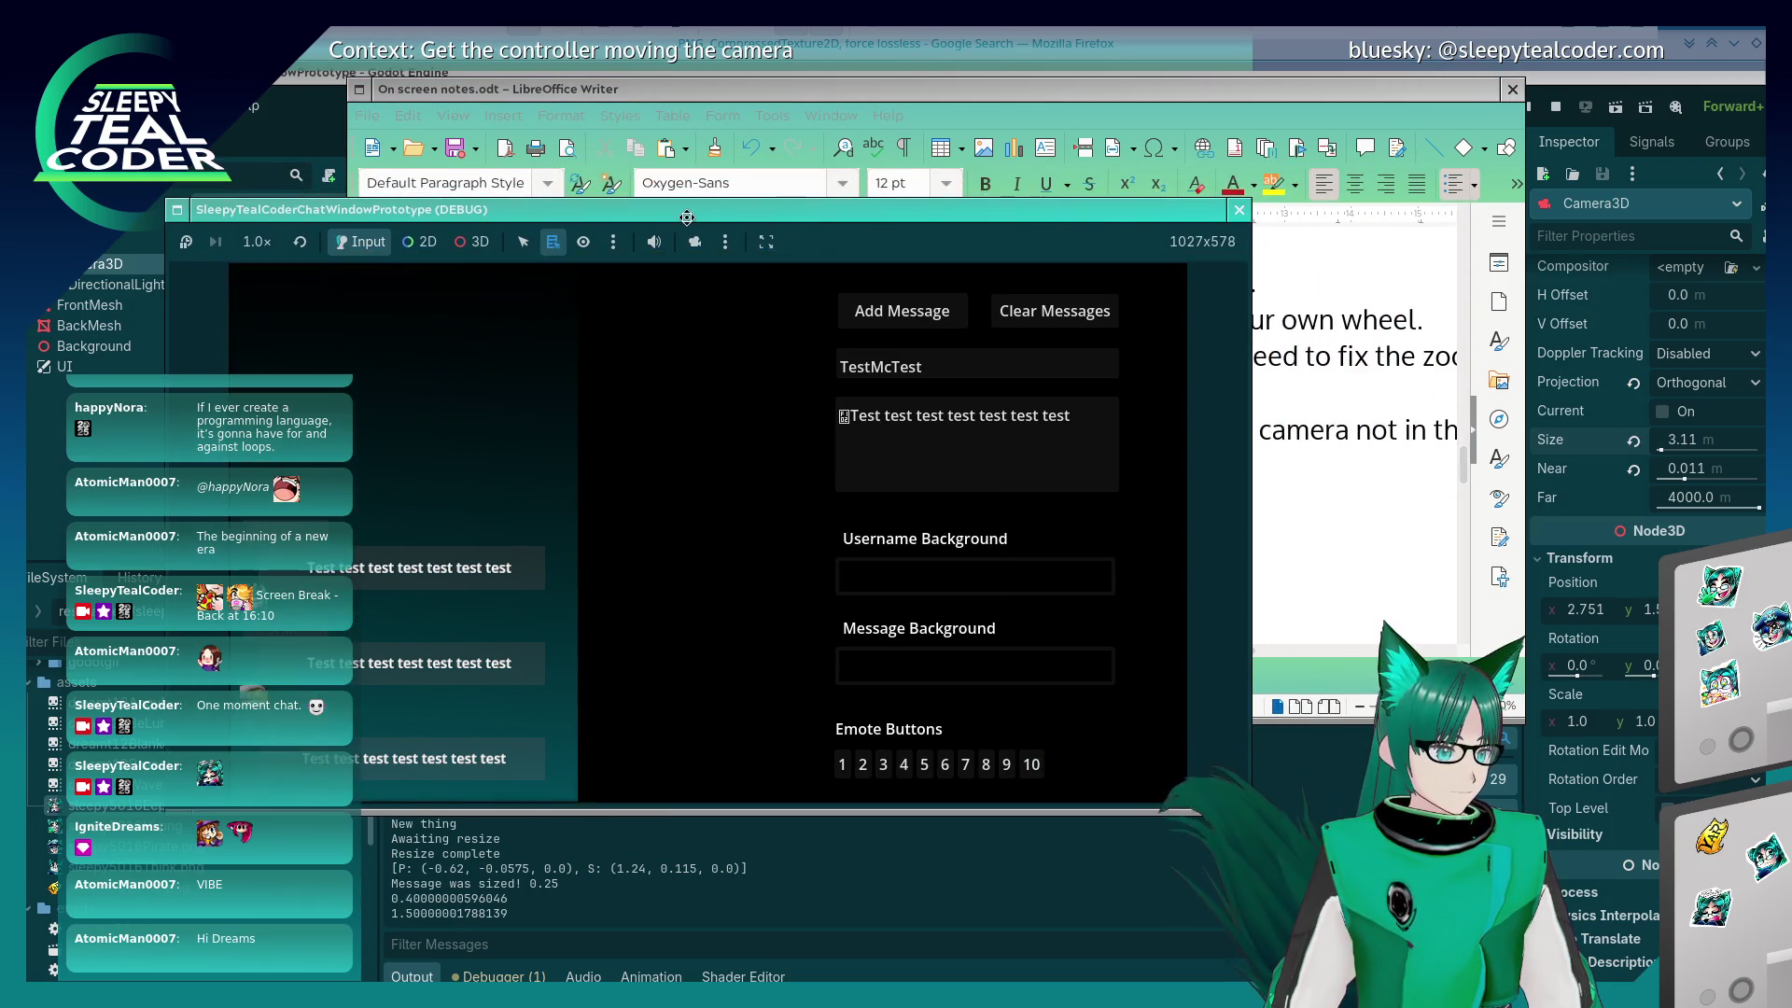
pyautogui.rightClick(686, 217)
pyautogui.moveTo(634, 409)
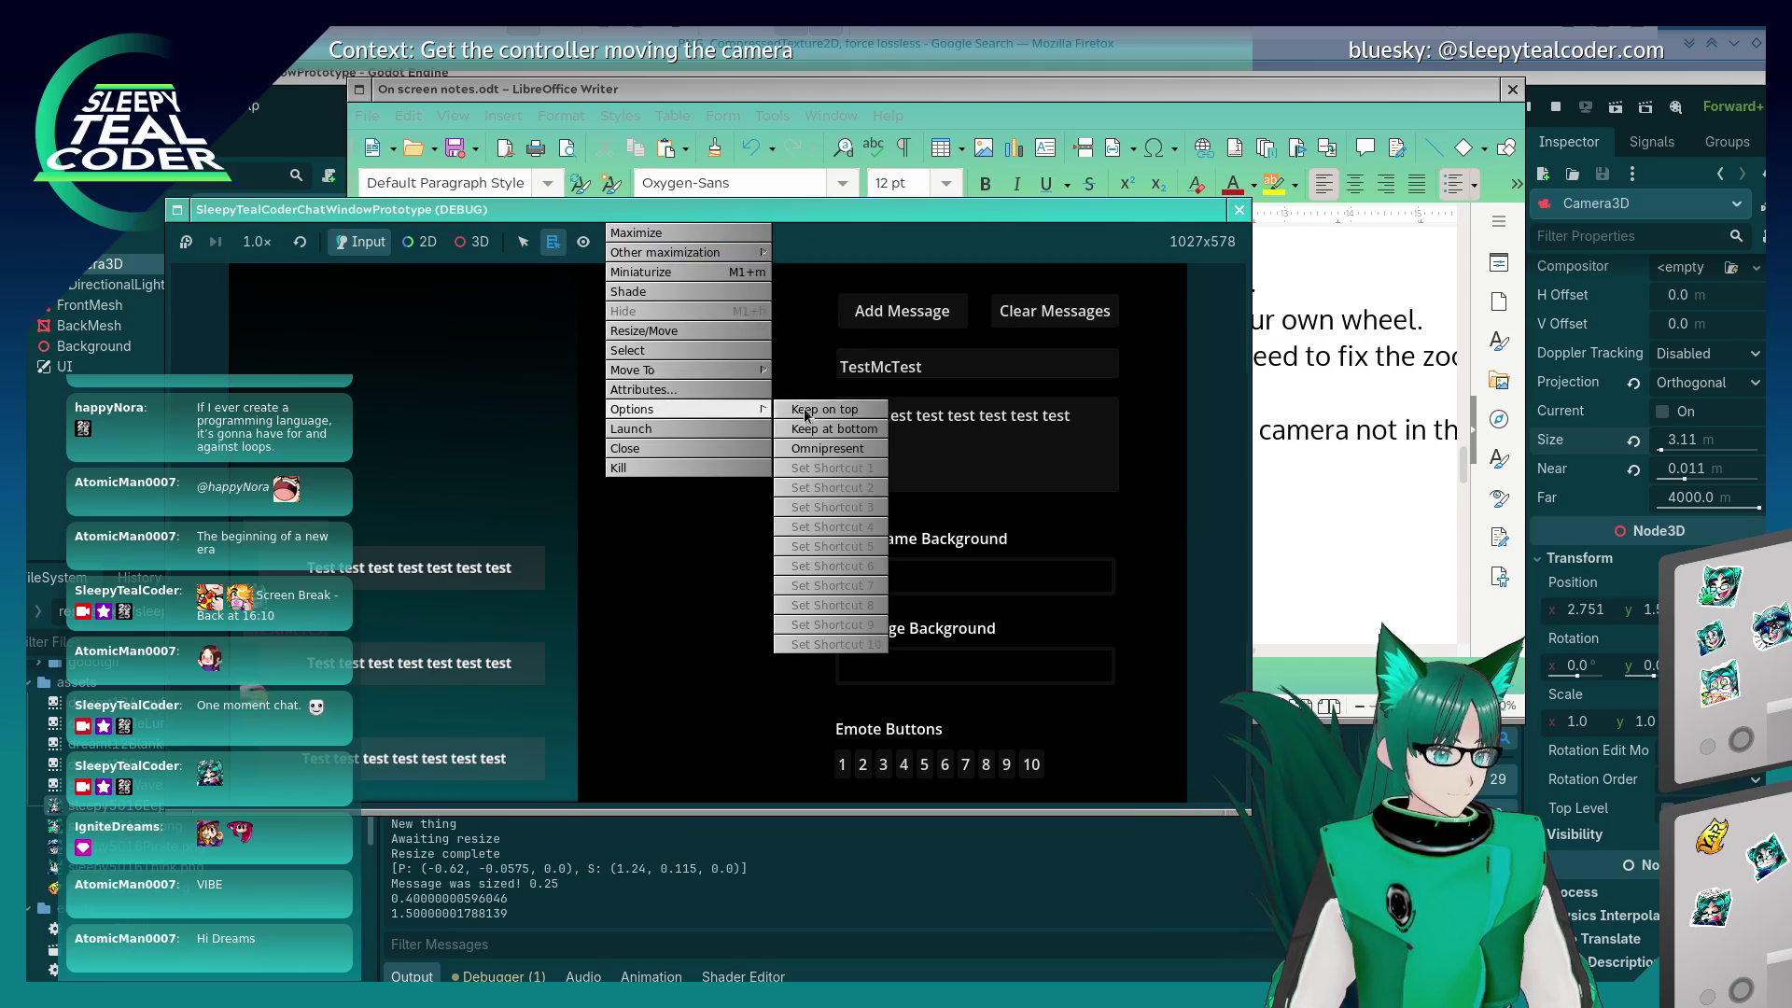
pyautogui.click(1017, 384)
pyautogui.hotkey('alt', 'Tab')
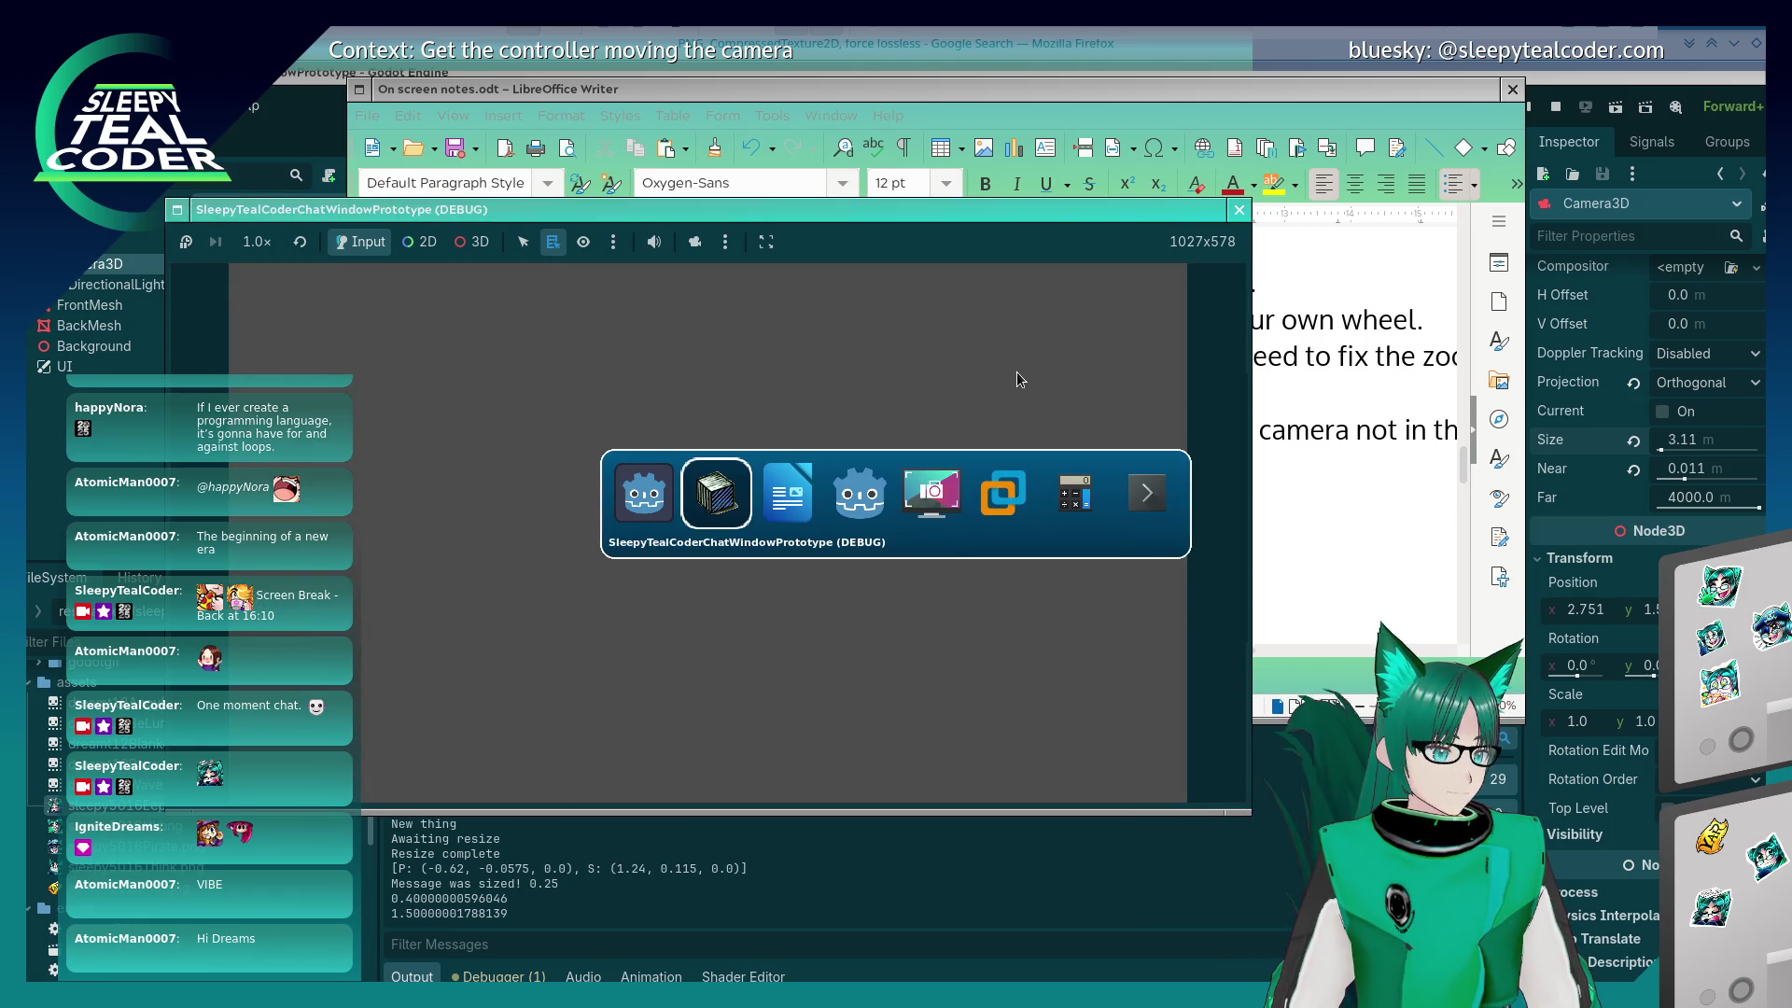
pyautogui.hotkey('alt', 'Tab')
pyautogui.hotkey('alt', 'Tab')
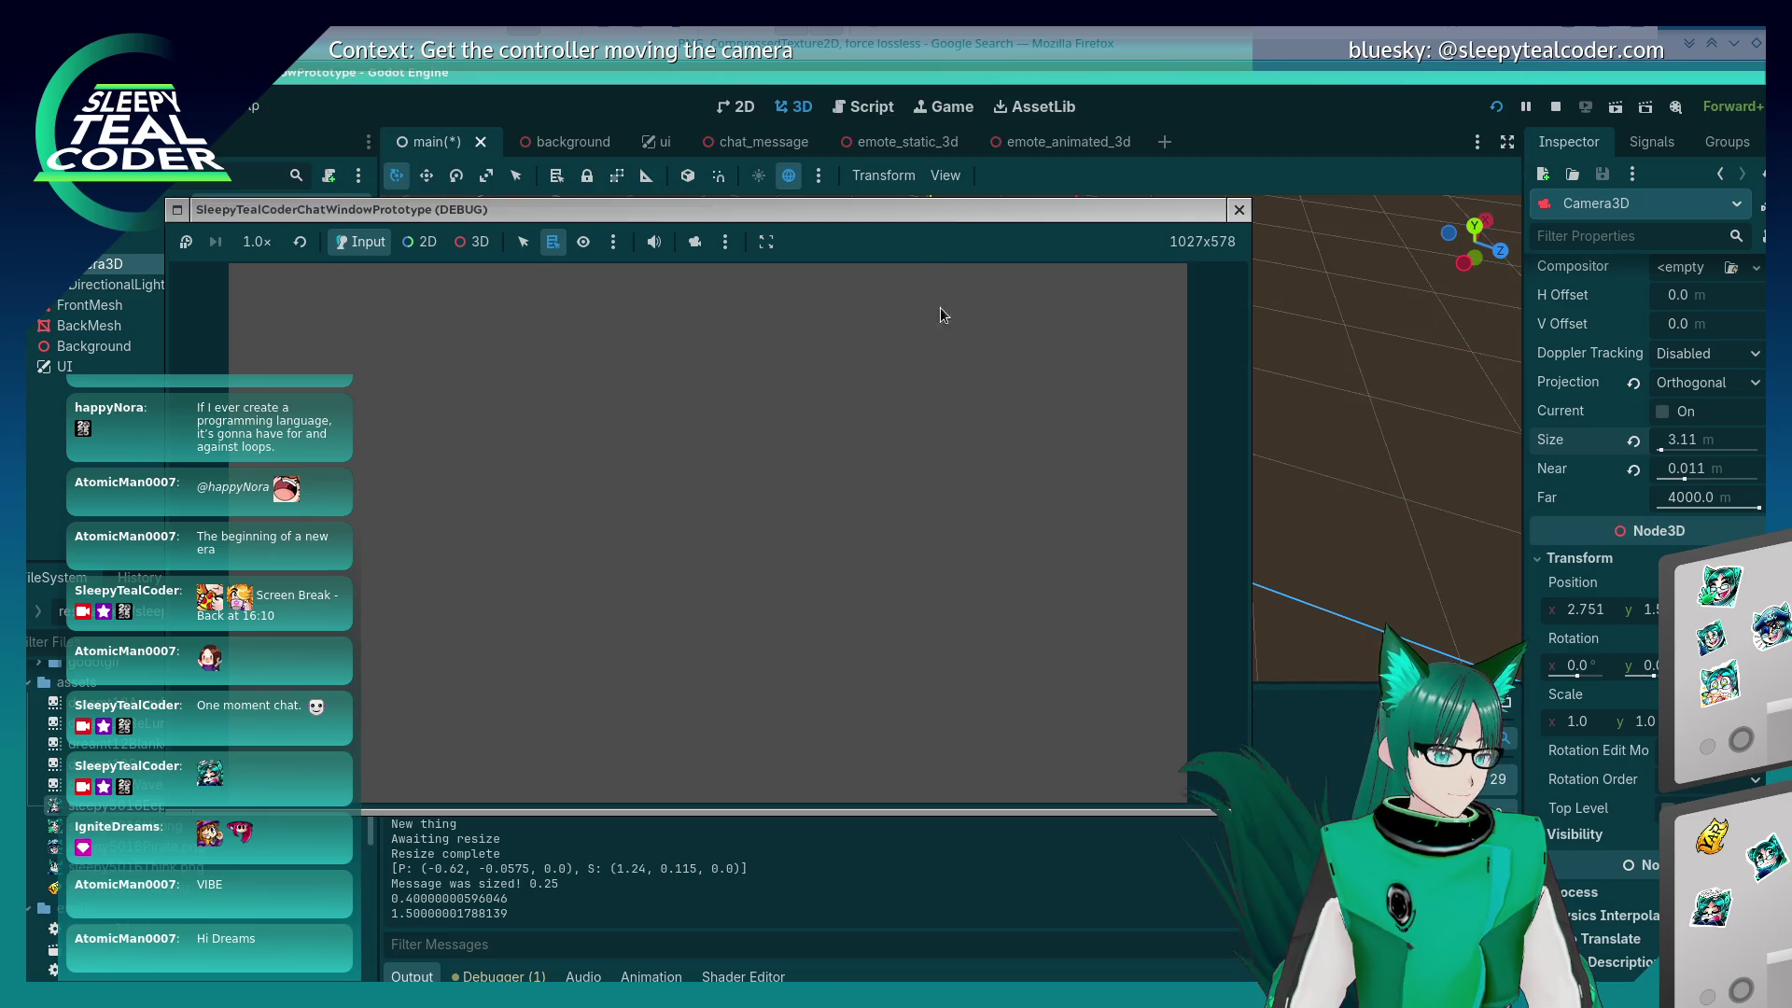
pyautogui.rightClick(903, 224)
pyautogui.press('Up')
pyautogui.press('Up')
pyautogui.press('Up')
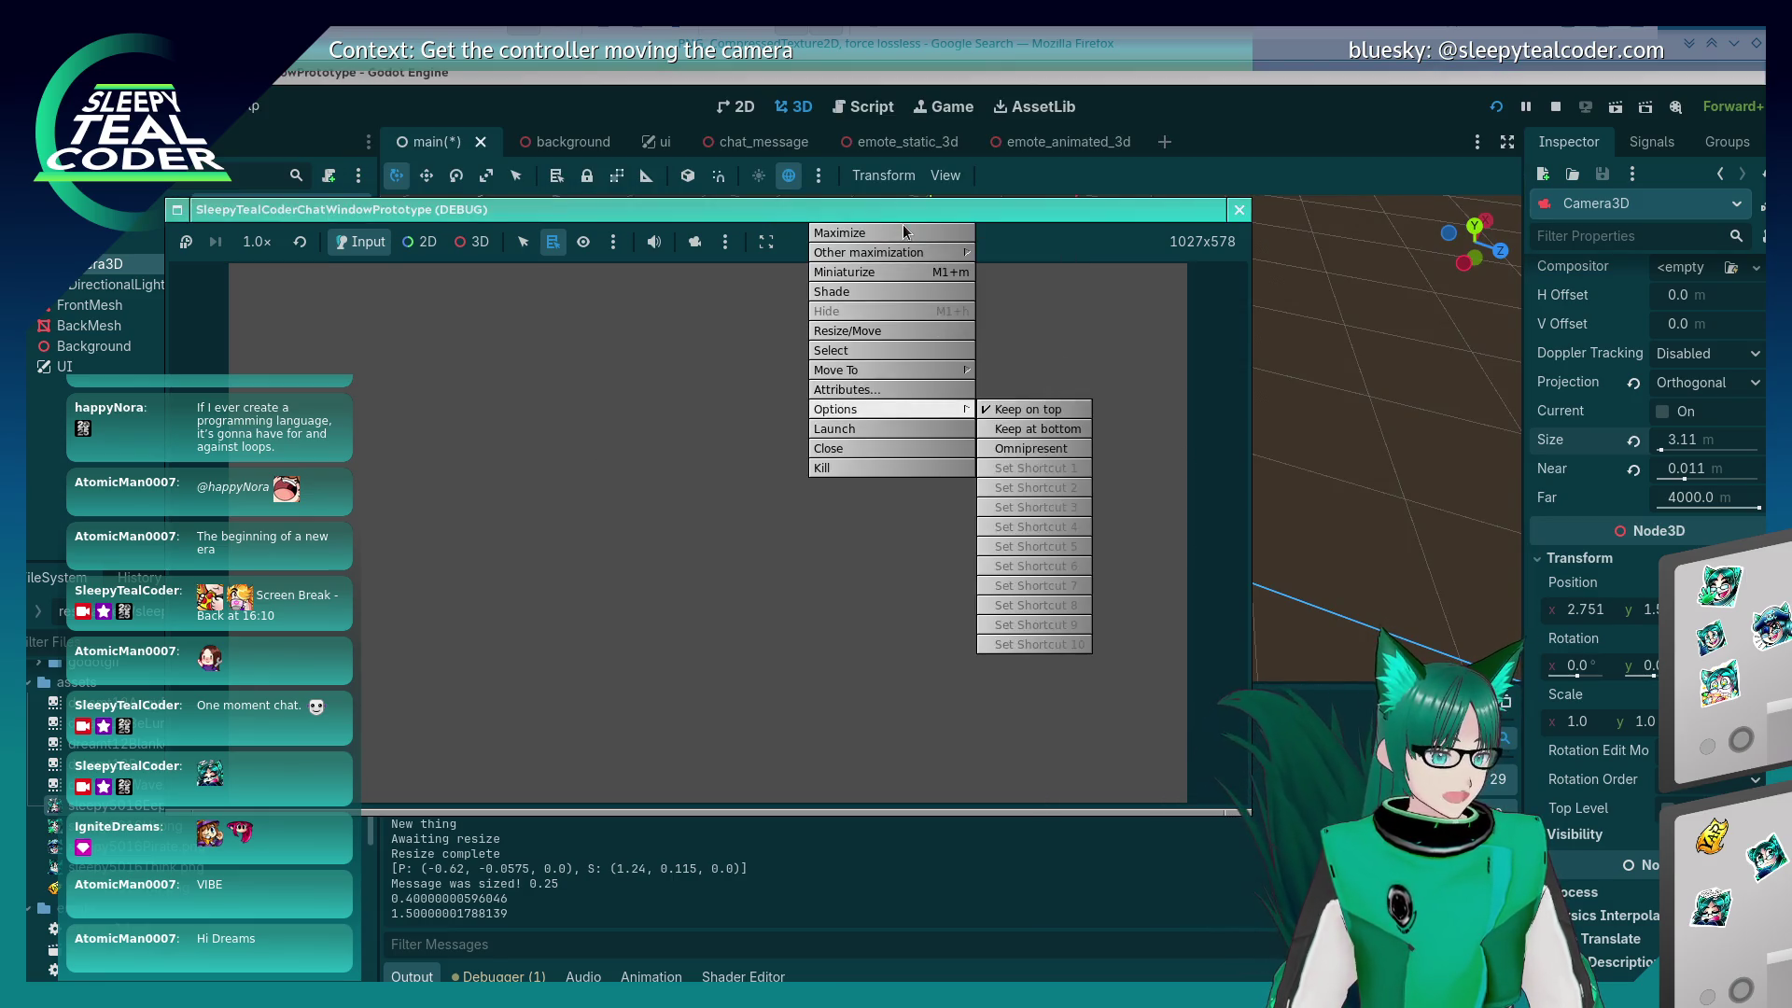
pyautogui.click(1001, 412)
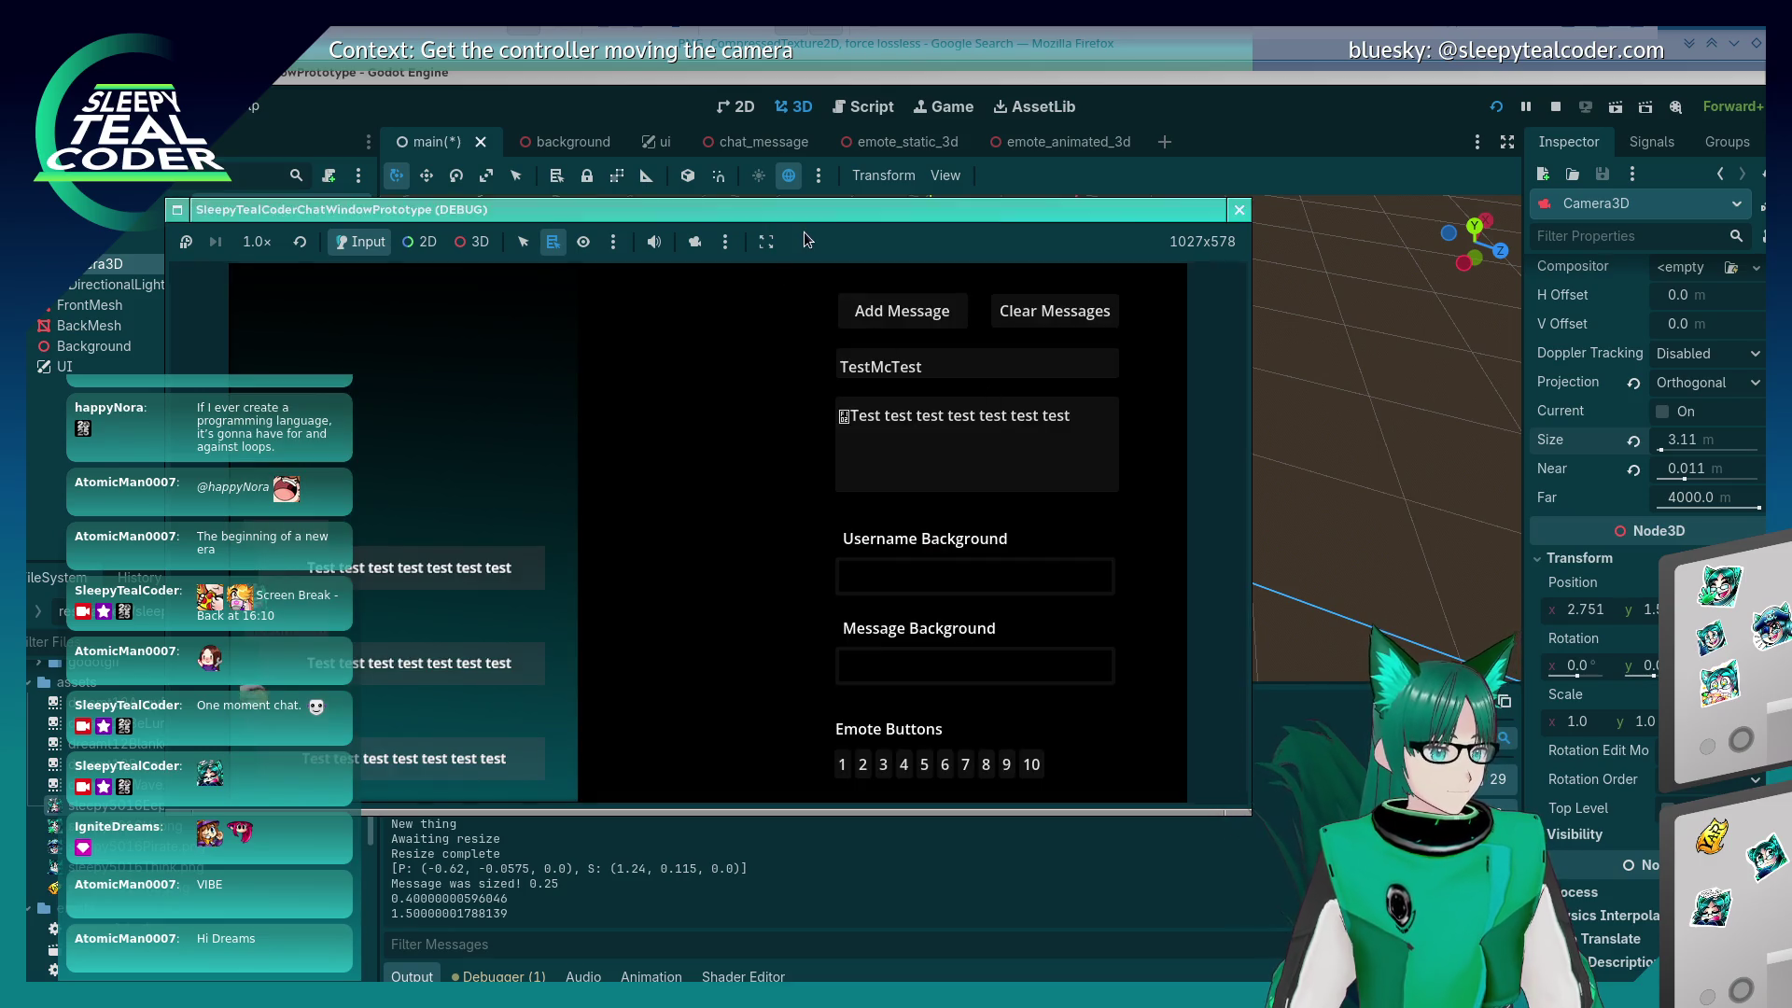
# Step: Nudge the chat window slightly upward and select the Camera3D Size field
pyautogui.hotkey('alt', 'Tab')
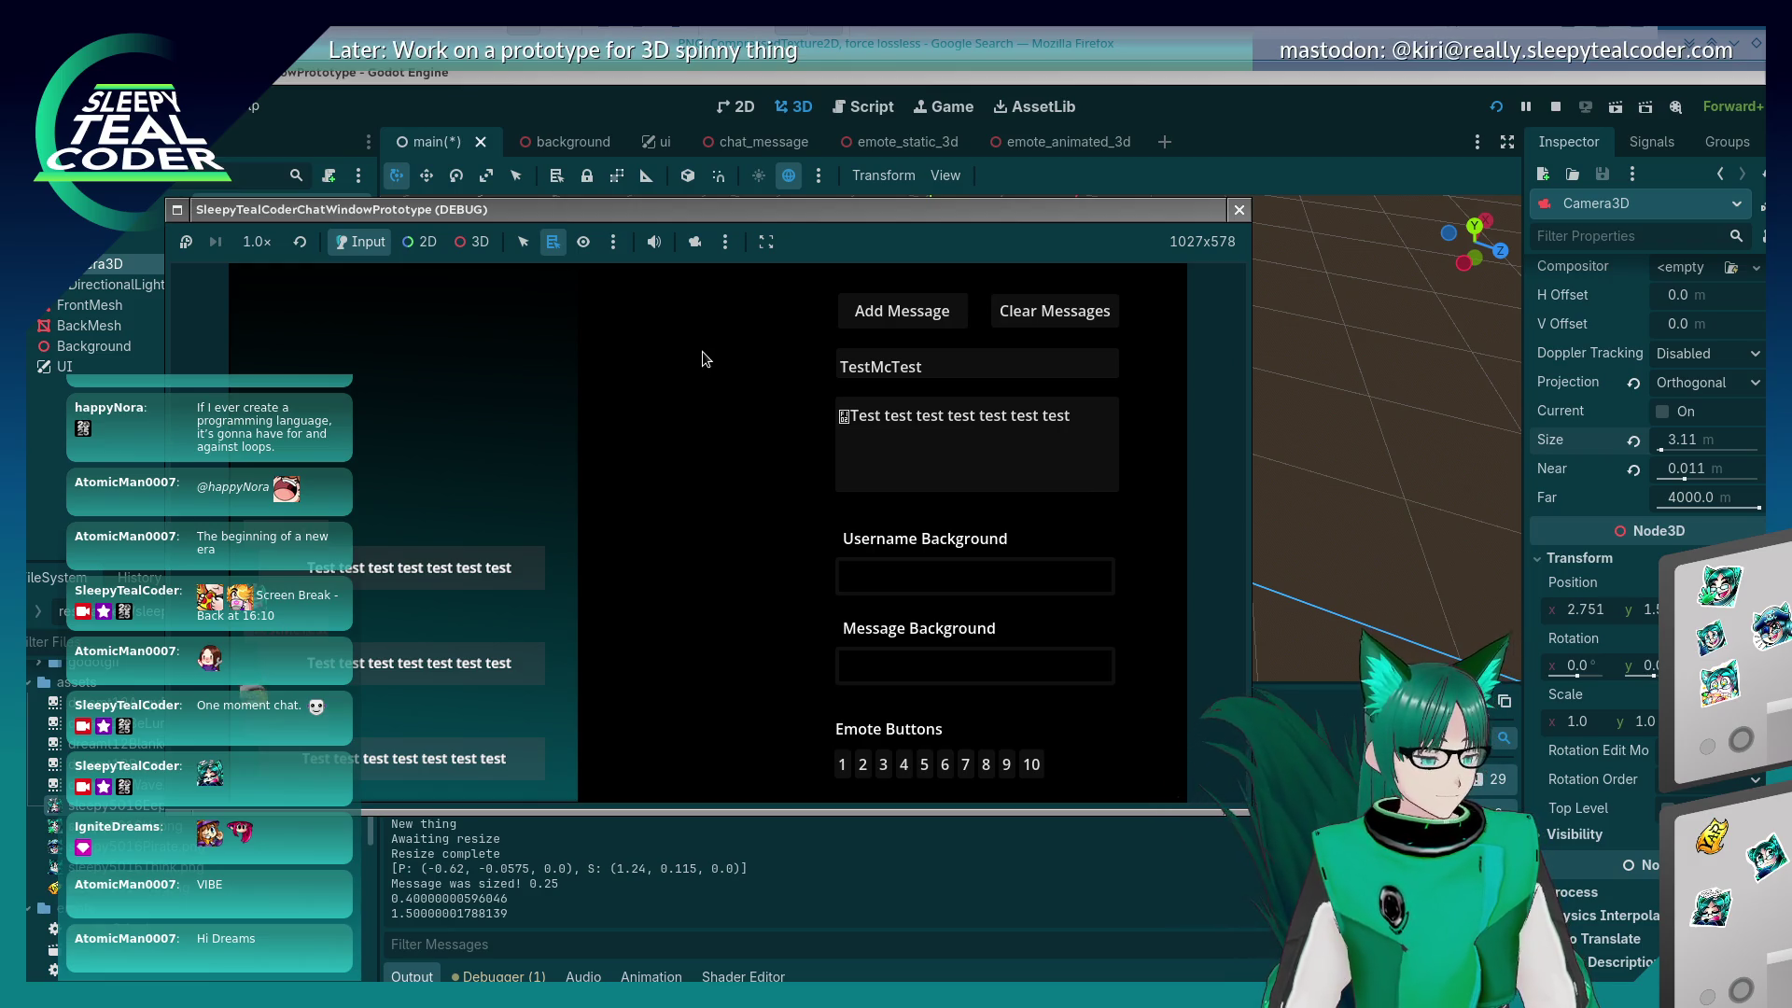
pyautogui.hotkey('ctrl', 'Escape')
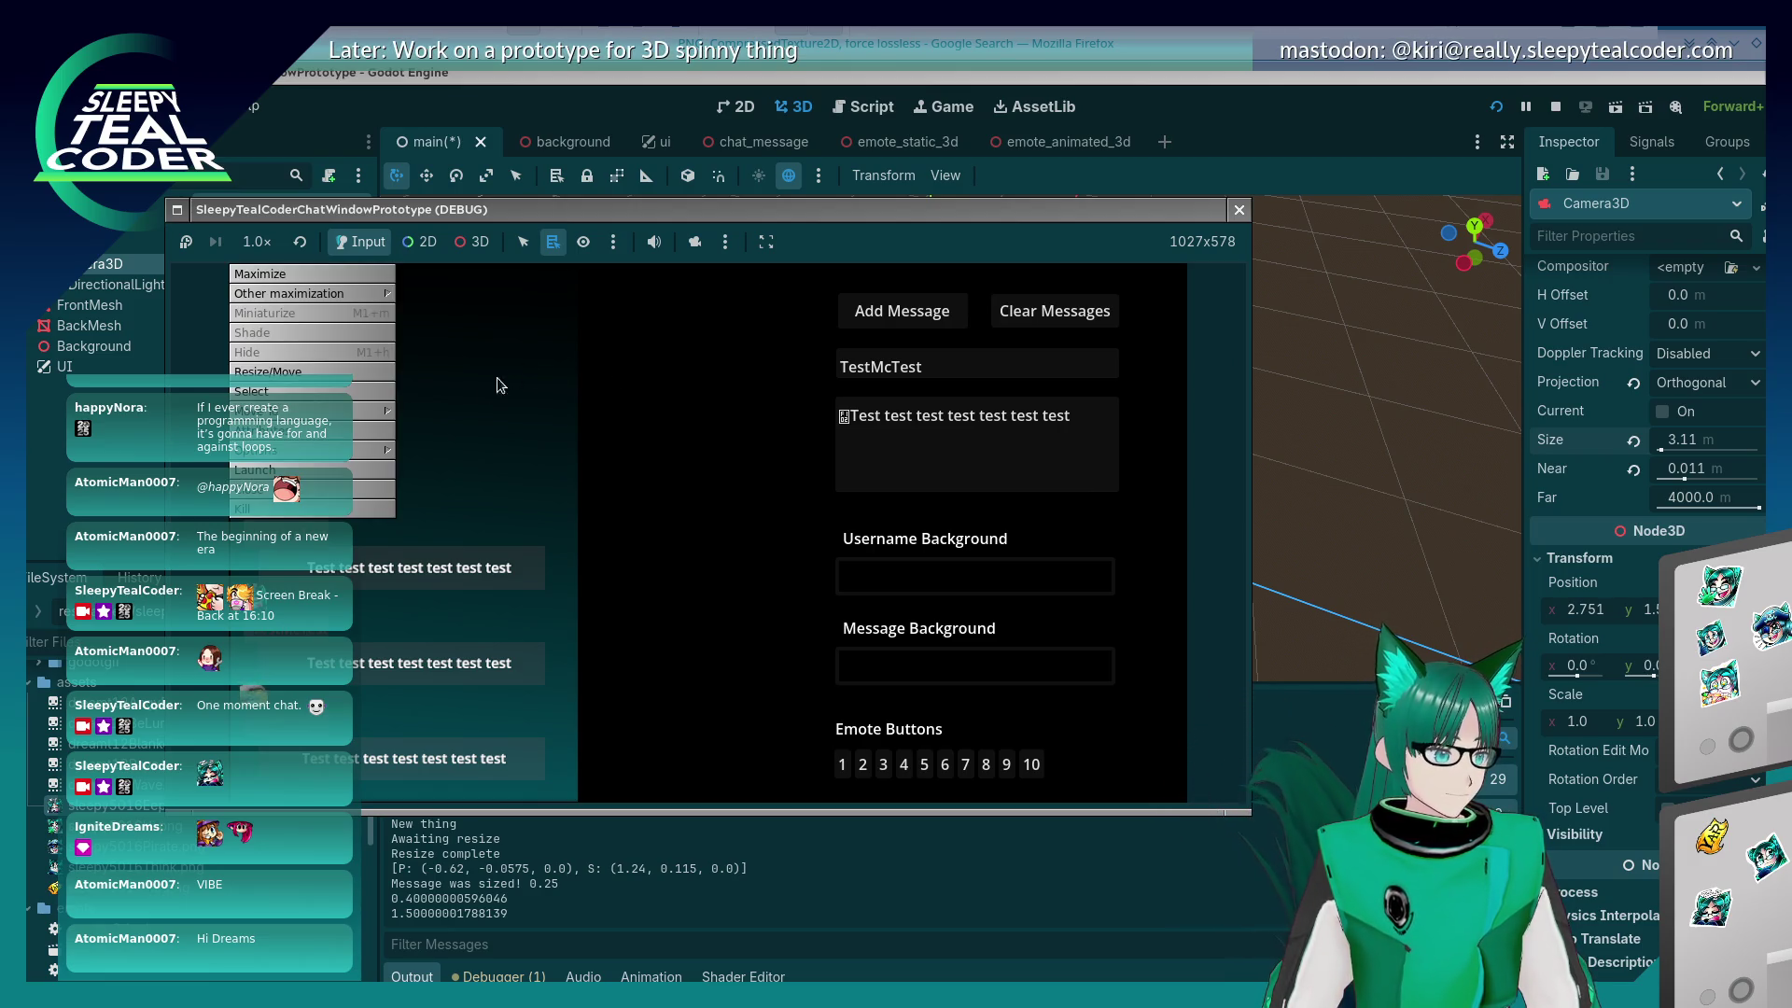
pyautogui.click(396, 448)
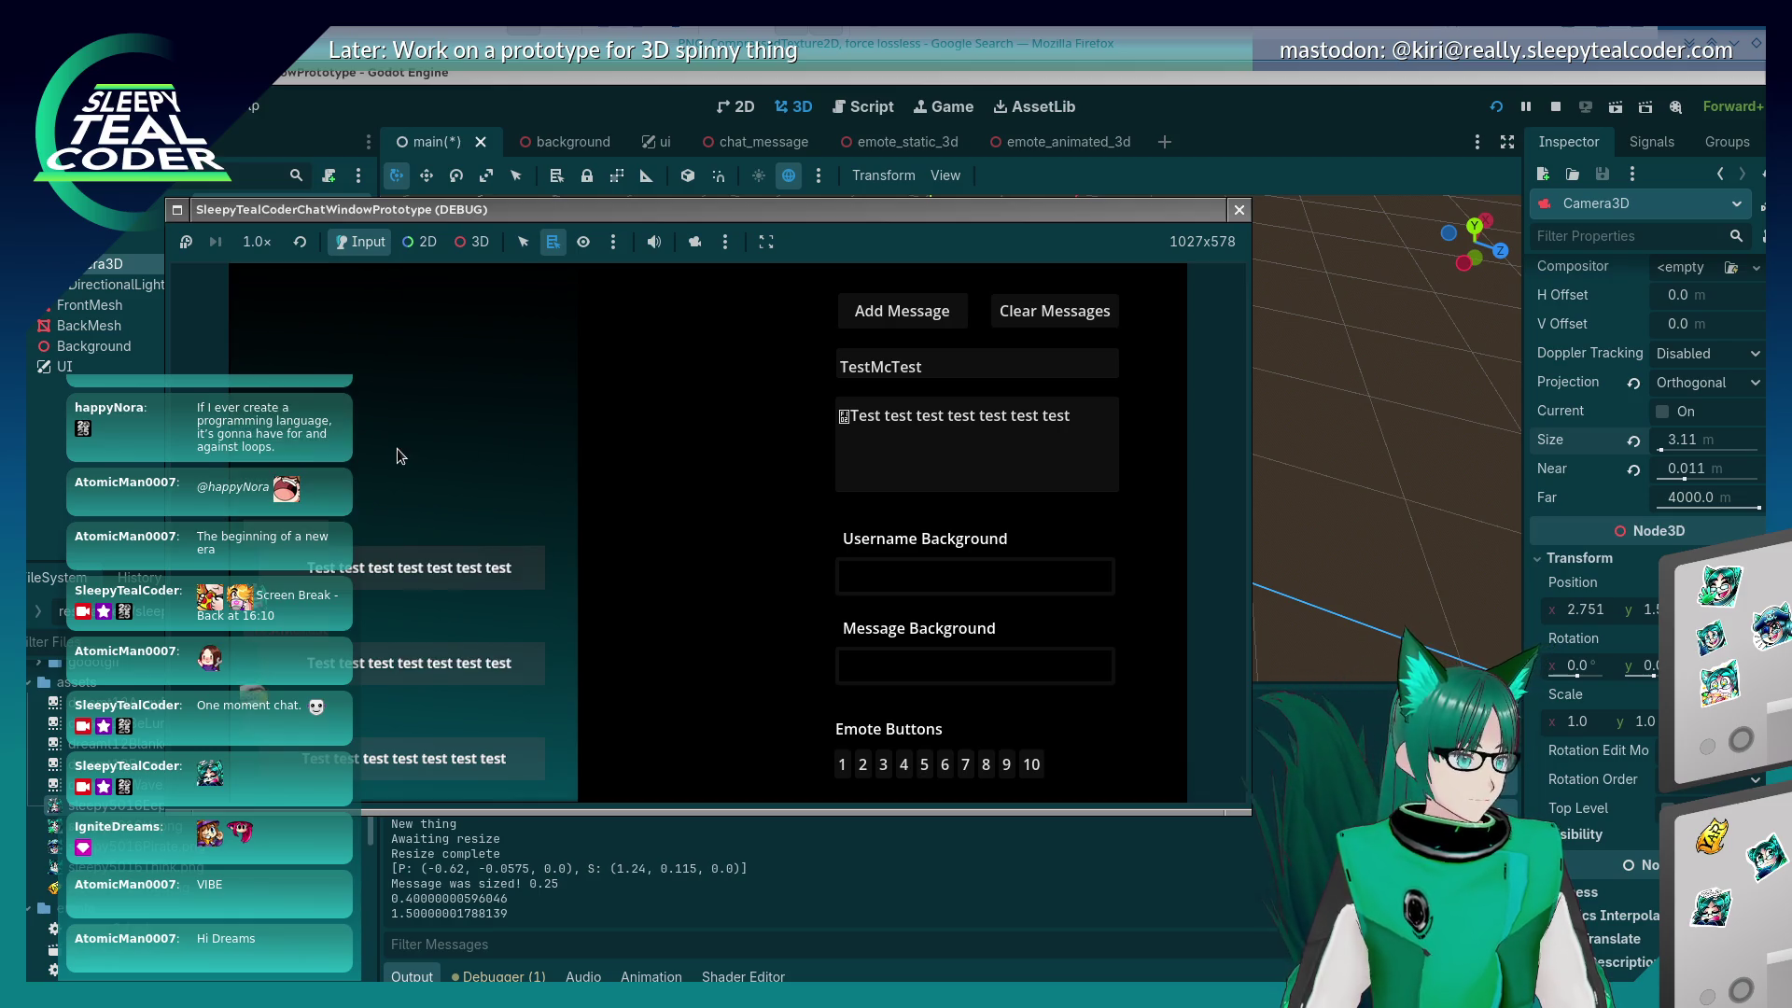
pyautogui.moveTo(774, 224); pyautogui.dragTo(767, 195)
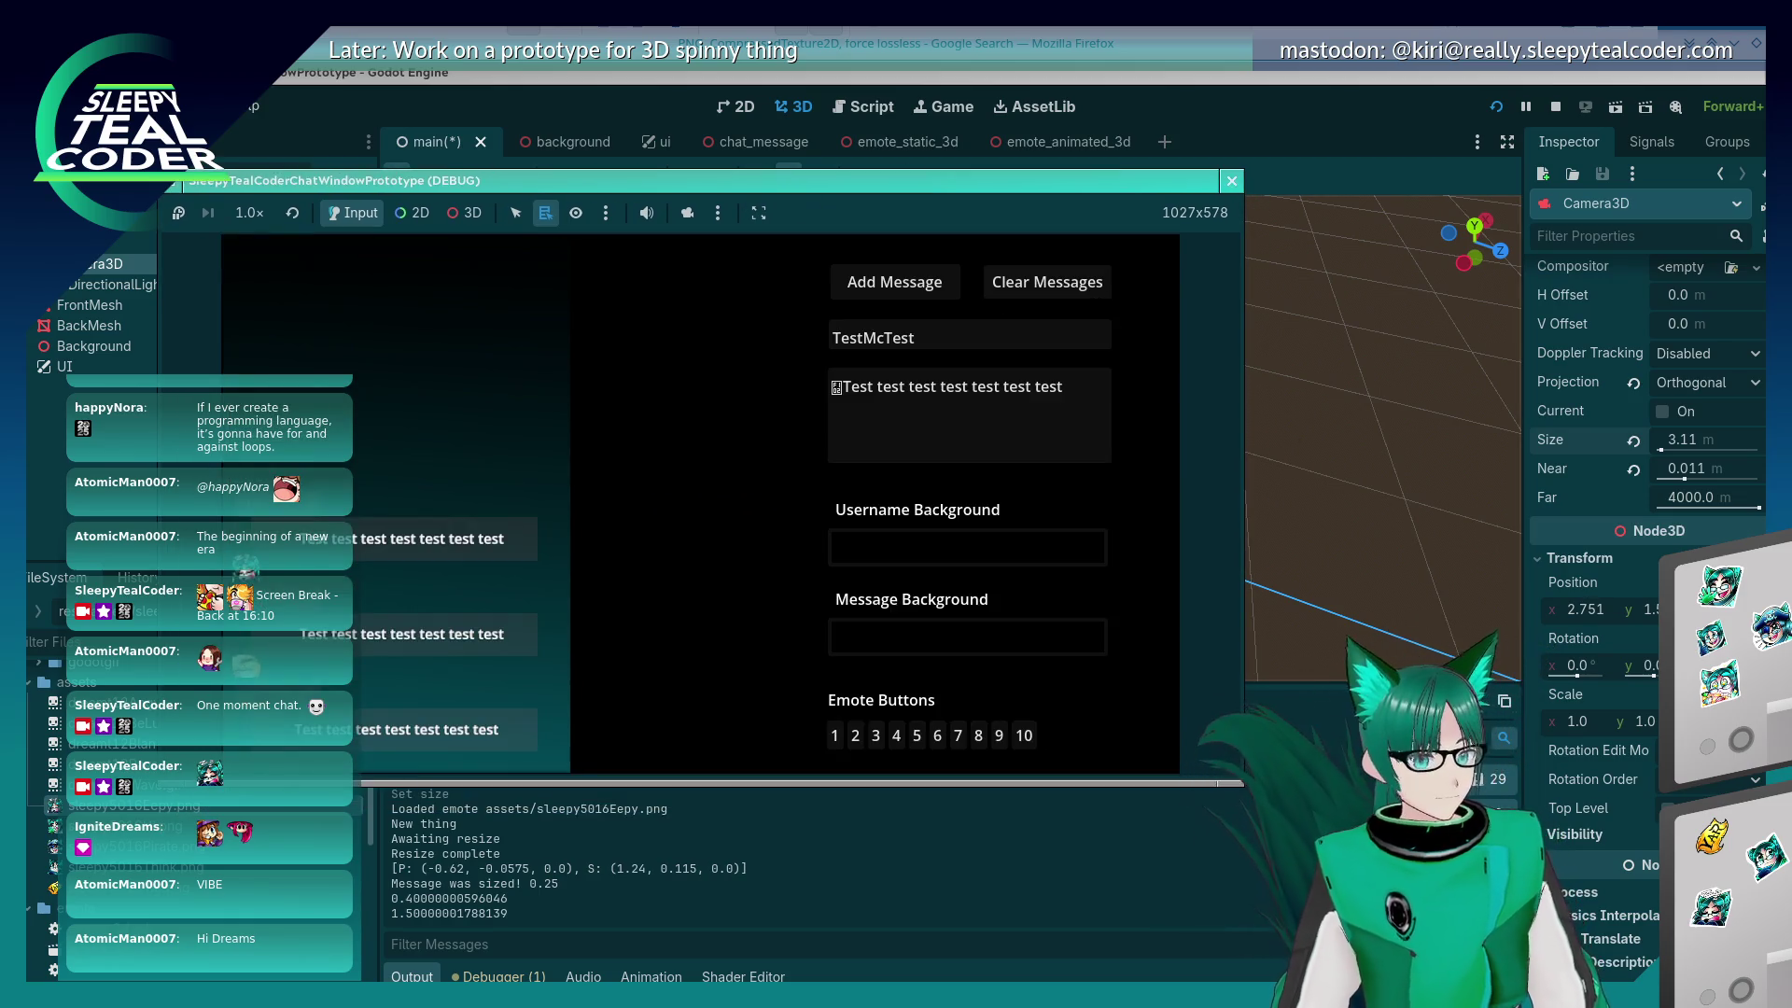
pyautogui.click(1682, 439)
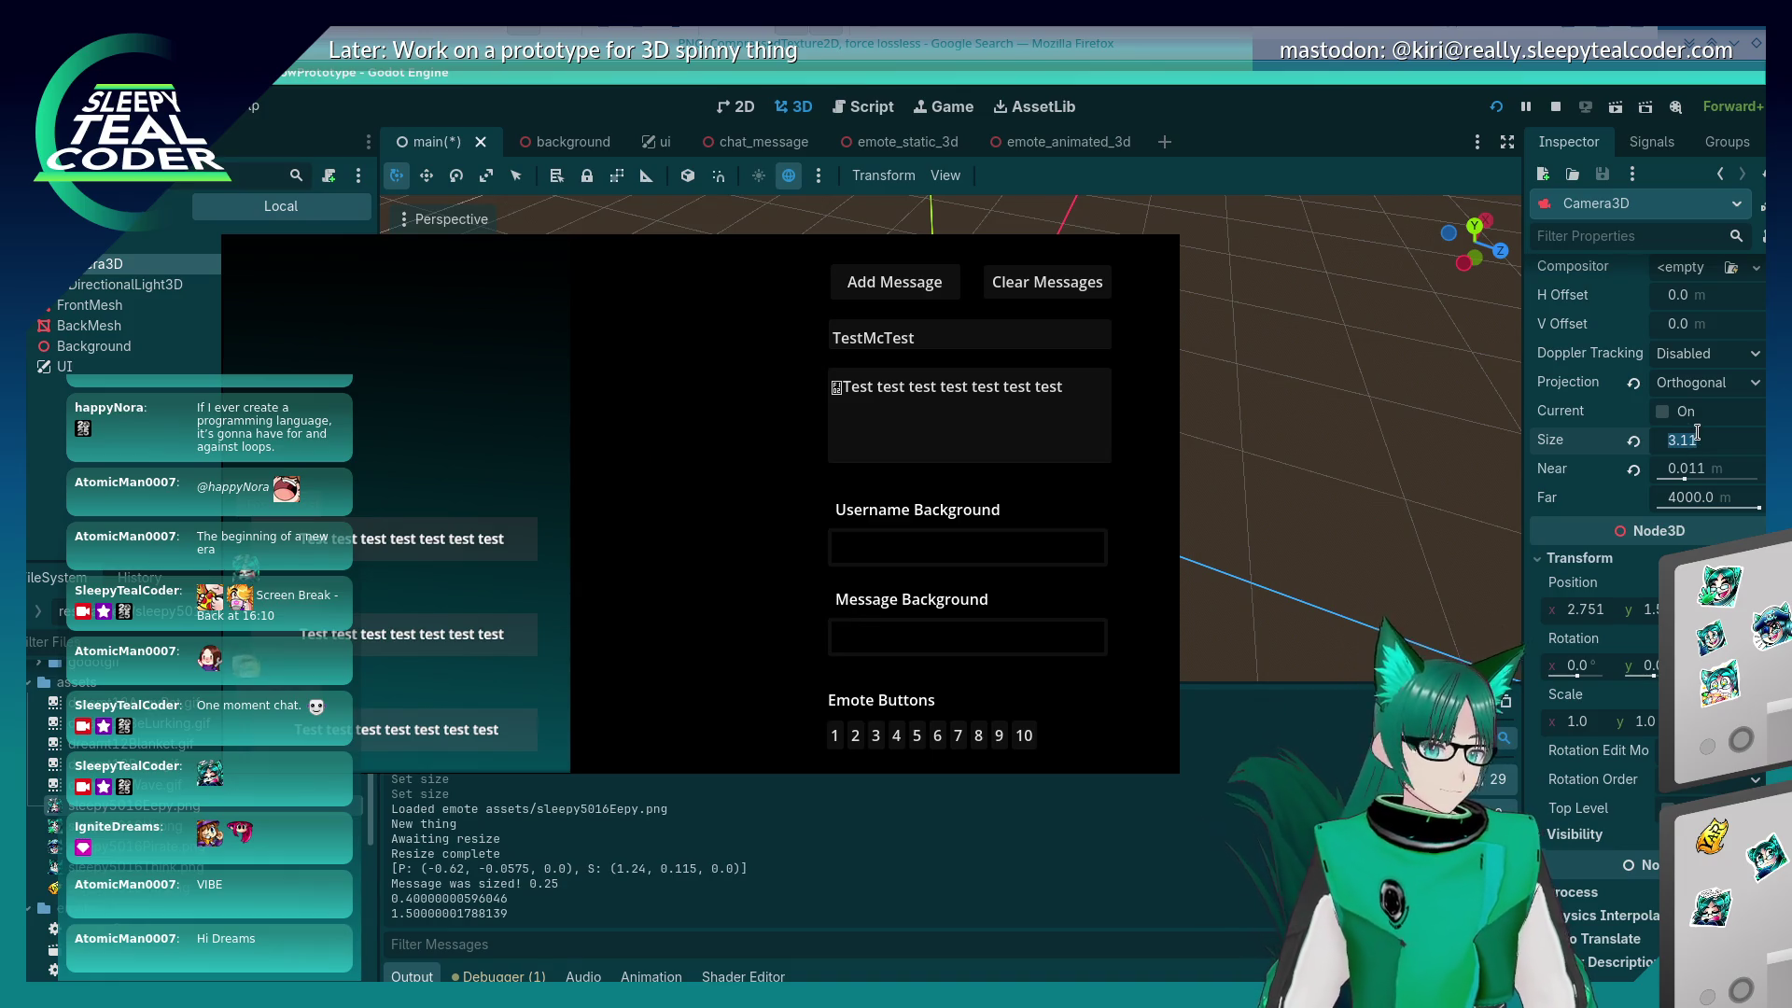
# Step: Enter a Camera3D Size of 3 and move the chat window right and up
pyautogui.write('3')
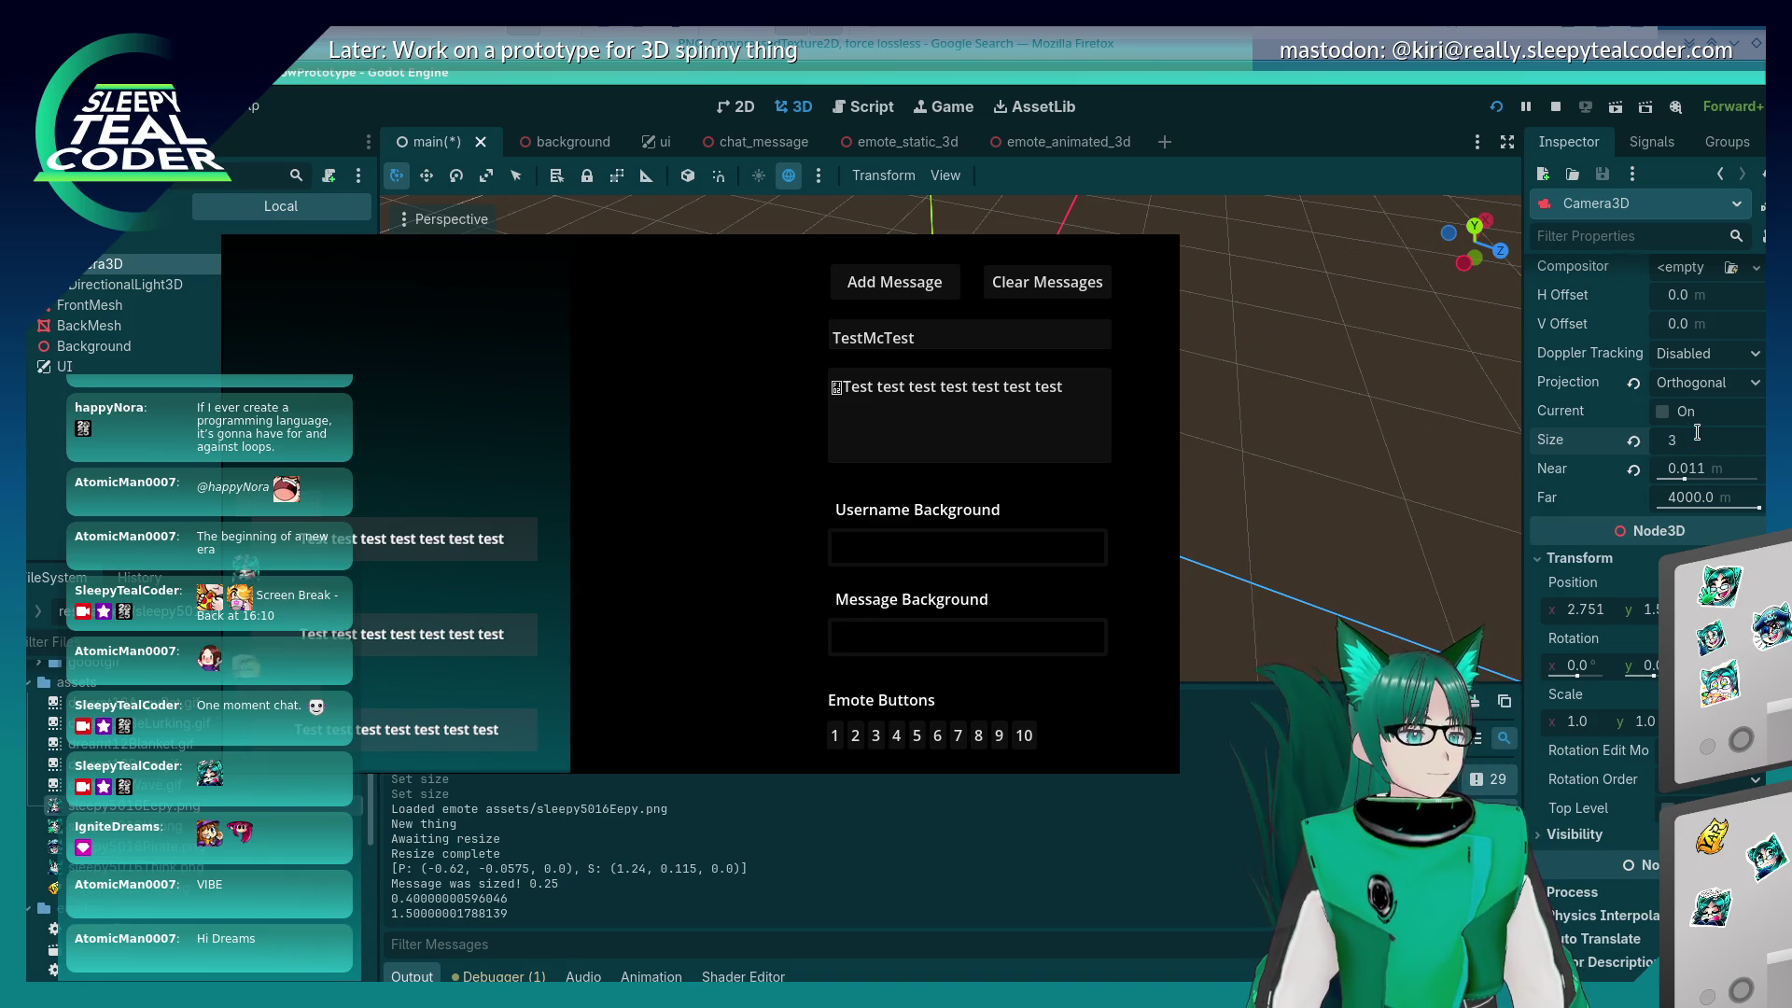
pyautogui.moveTo(692, 435)
pyautogui.mouseDown()
pyautogui.moveTo(940, 395)
pyautogui.moveTo(796, 390)
pyautogui.moveTo(628, 422)
pyautogui.moveTo(780, 414)
pyautogui.mouseUp()
pyautogui.hotkey('alt', 'Tab')
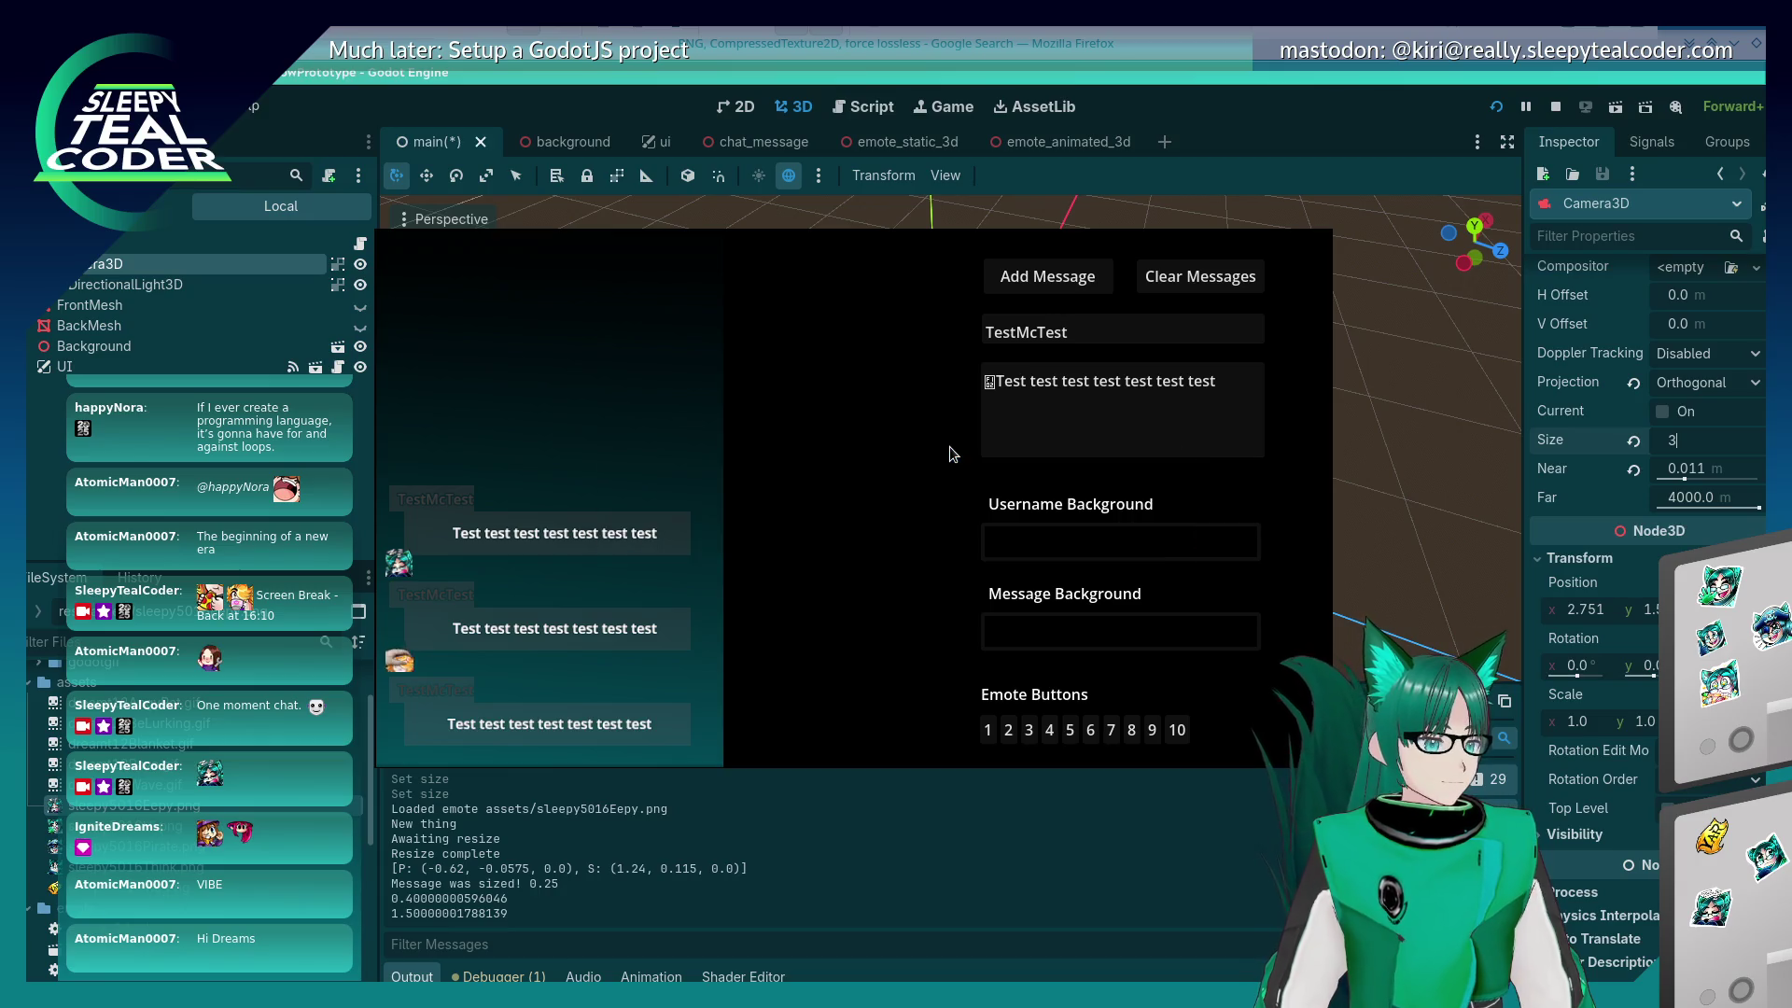
pyautogui.hotkey('alt', 'Tab')
pyautogui.moveTo(691, 181)
pyautogui.mouseDown()
pyautogui.moveTo(948, 165)
pyautogui.moveTo(919, 170)
pyautogui.mouseUp()
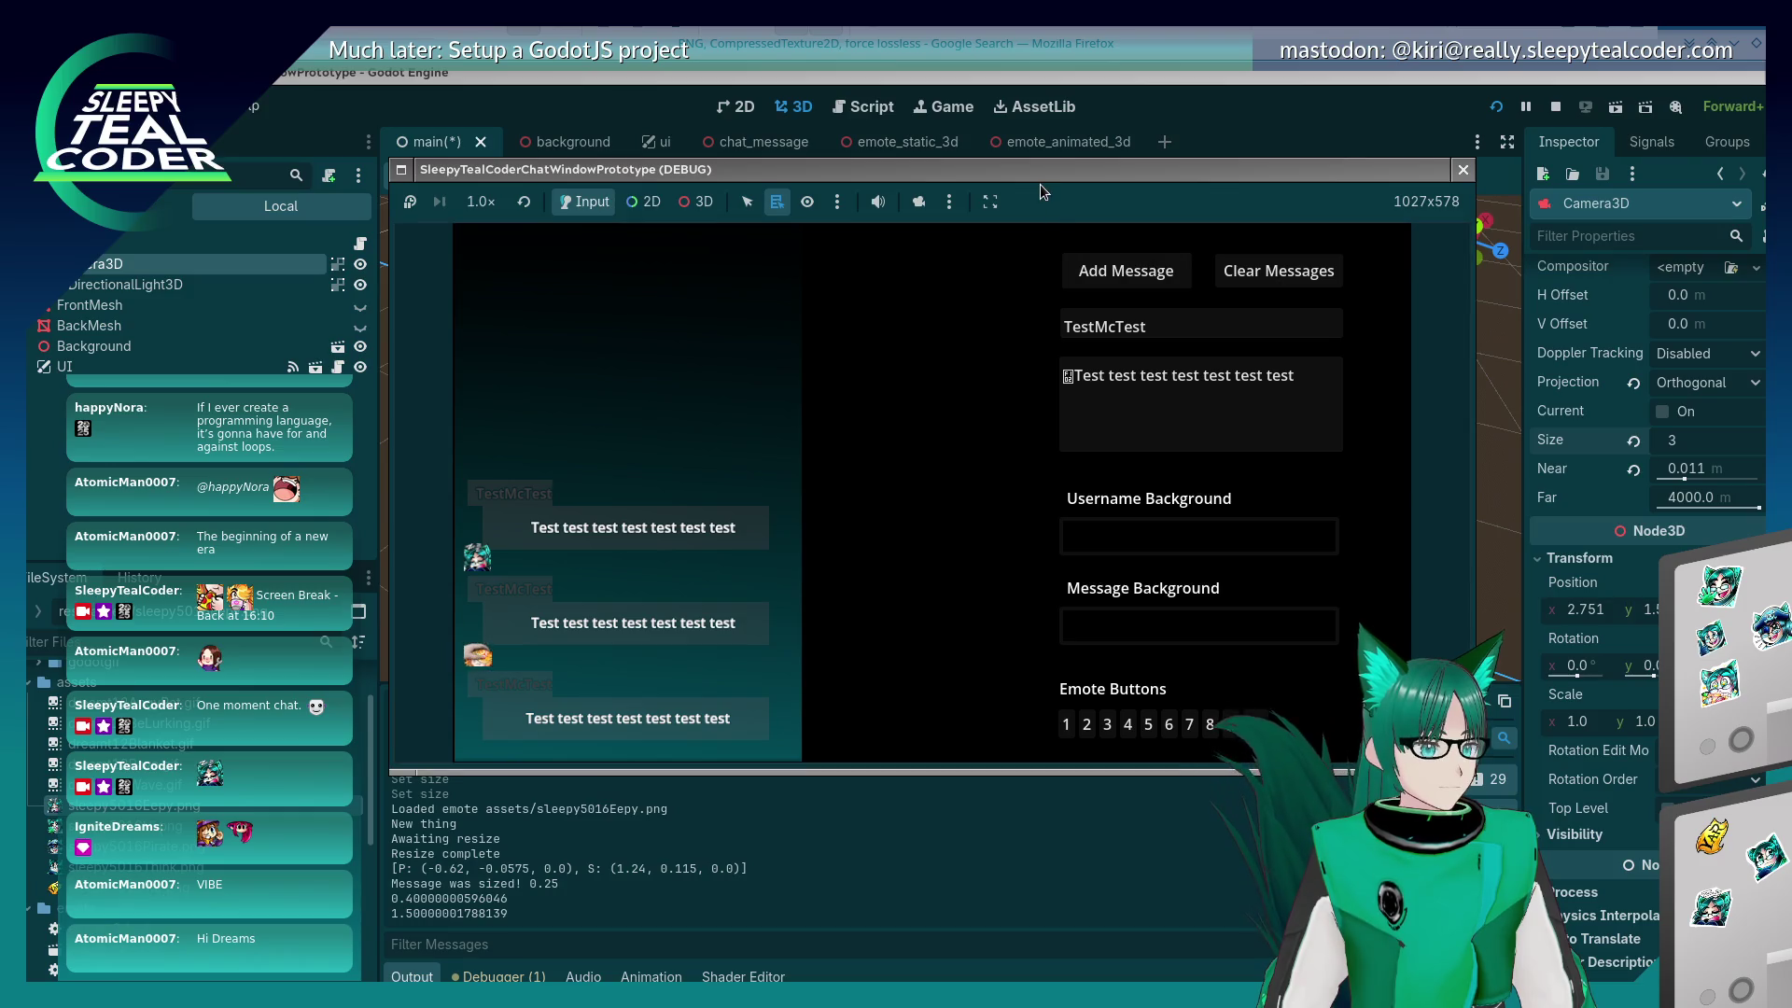
# Step: Toggle the chat window's Keep on top setting and bring the Writer notes forward
pyautogui.hotkey('alt', 'Tab')
pyautogui.hotkey('alt', 'Tab')
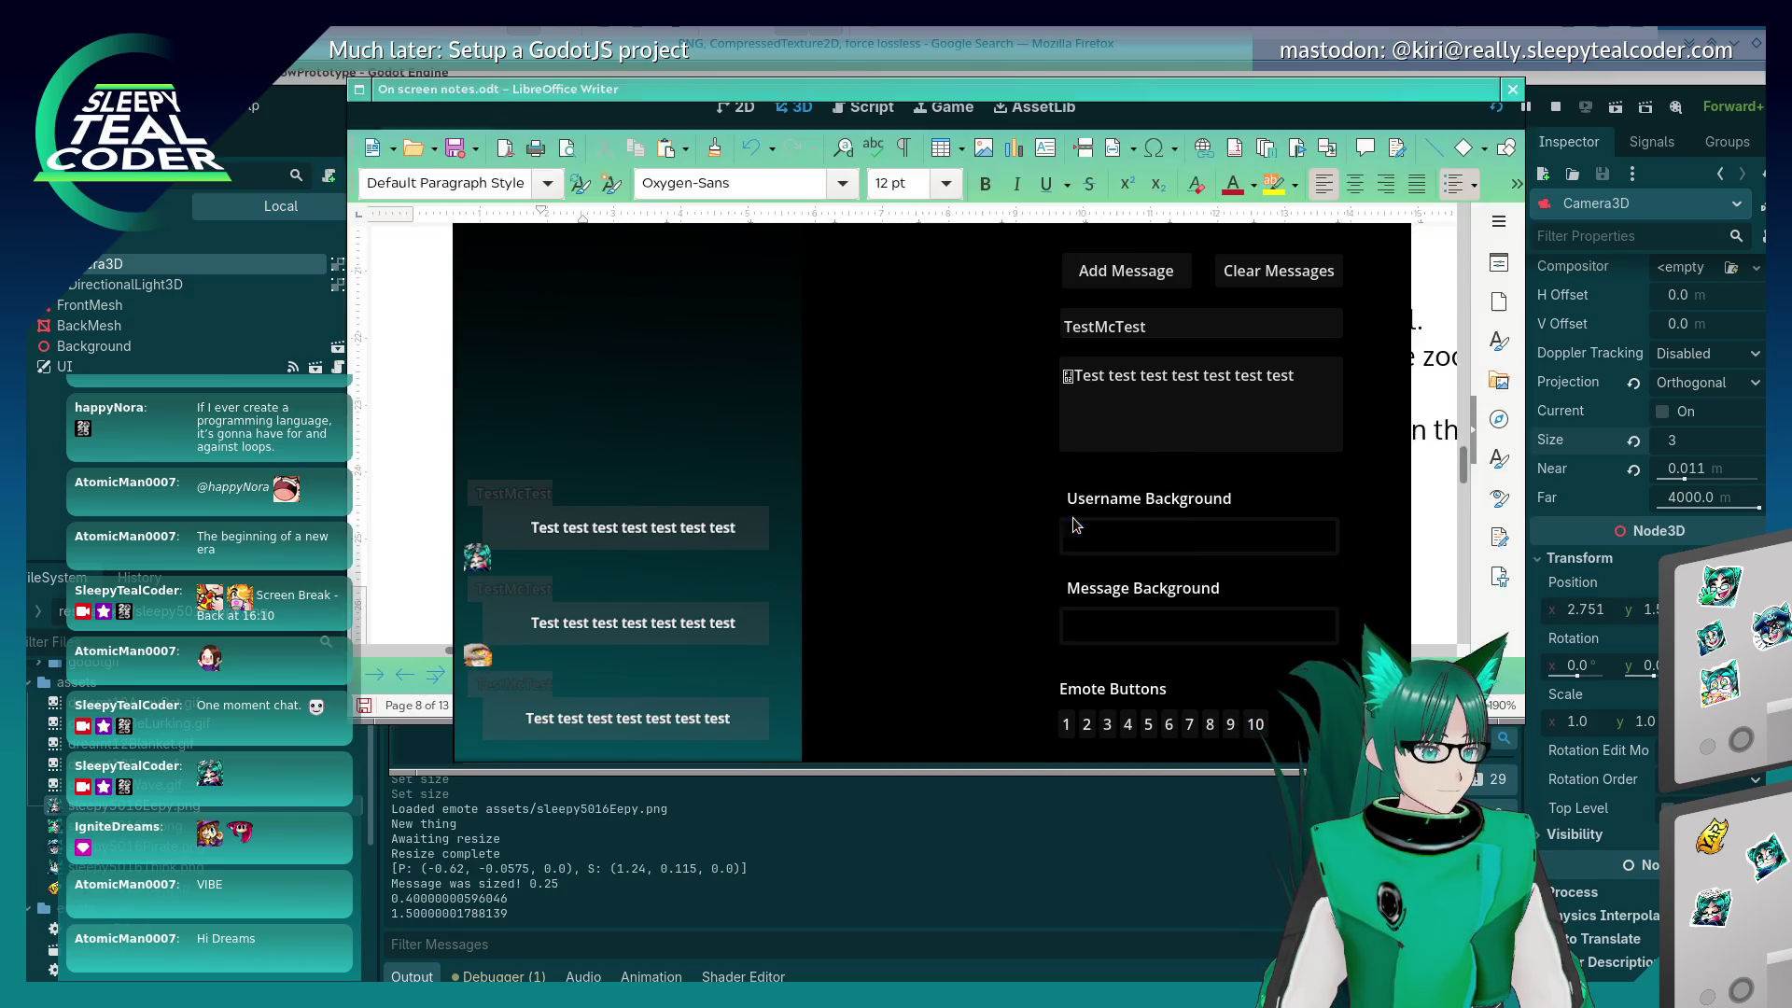
pyautogui.click(745, 453)
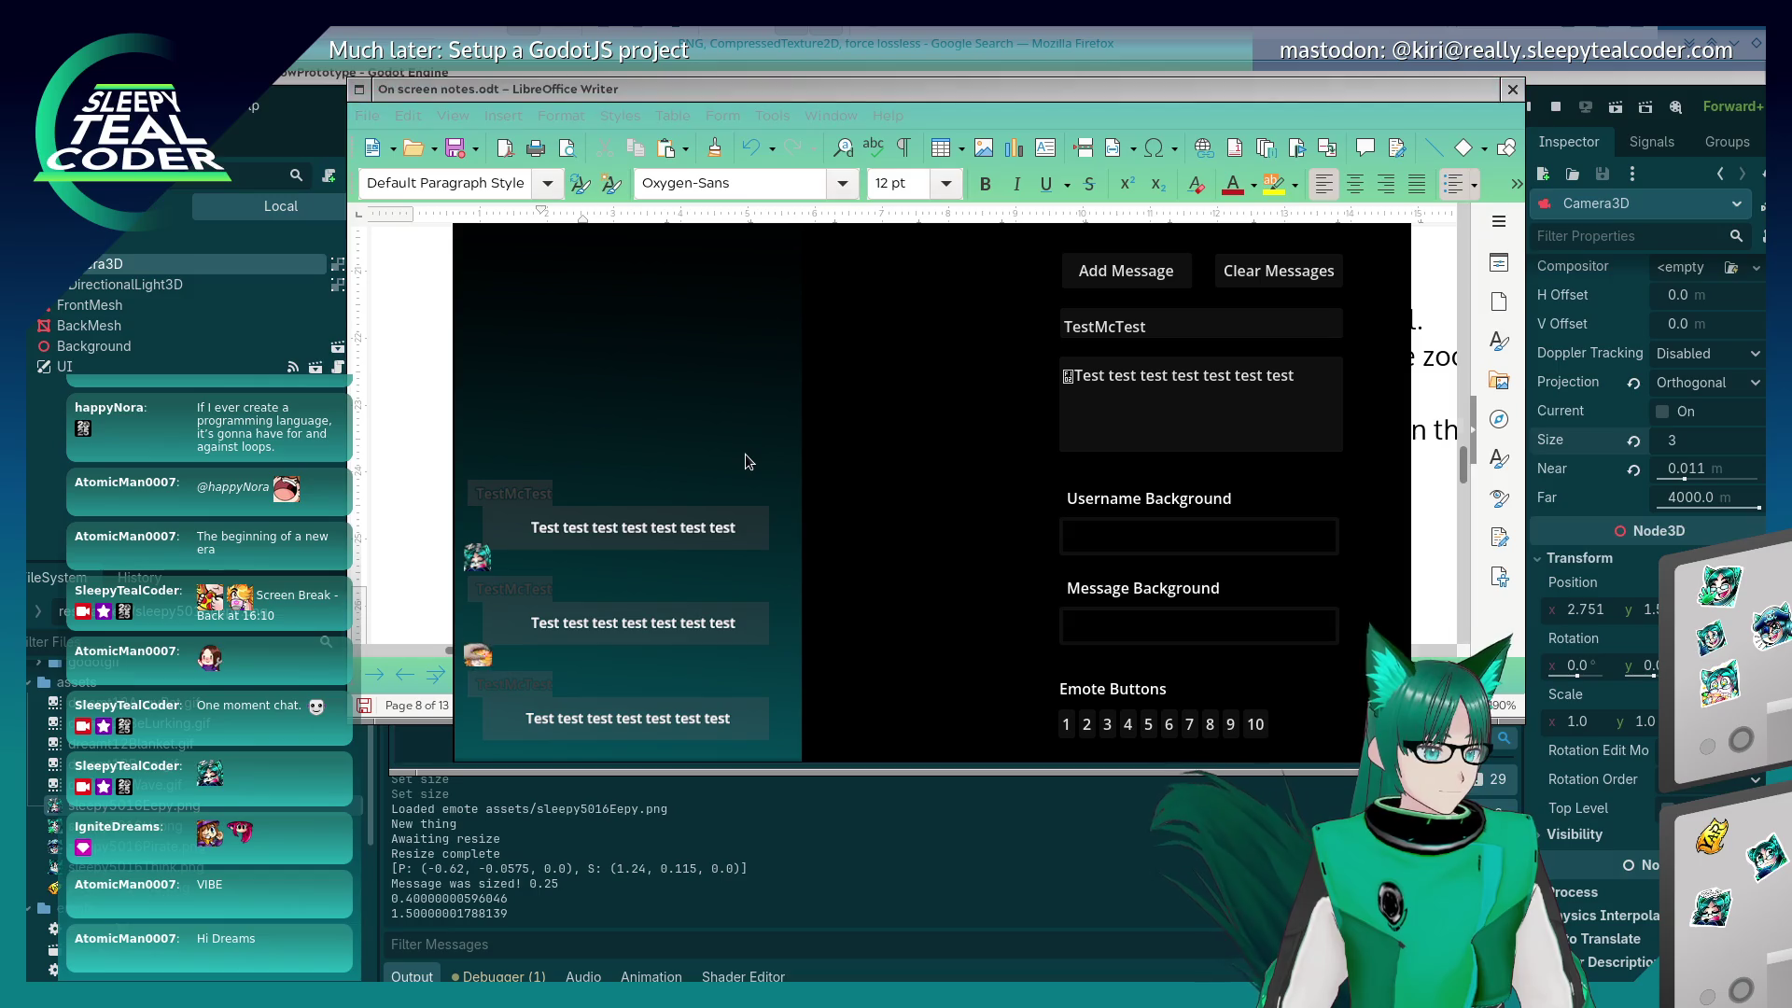
pyautogui.hotkey('ctrl', 'Escape')
pyautogui.moveTo(611, 410)
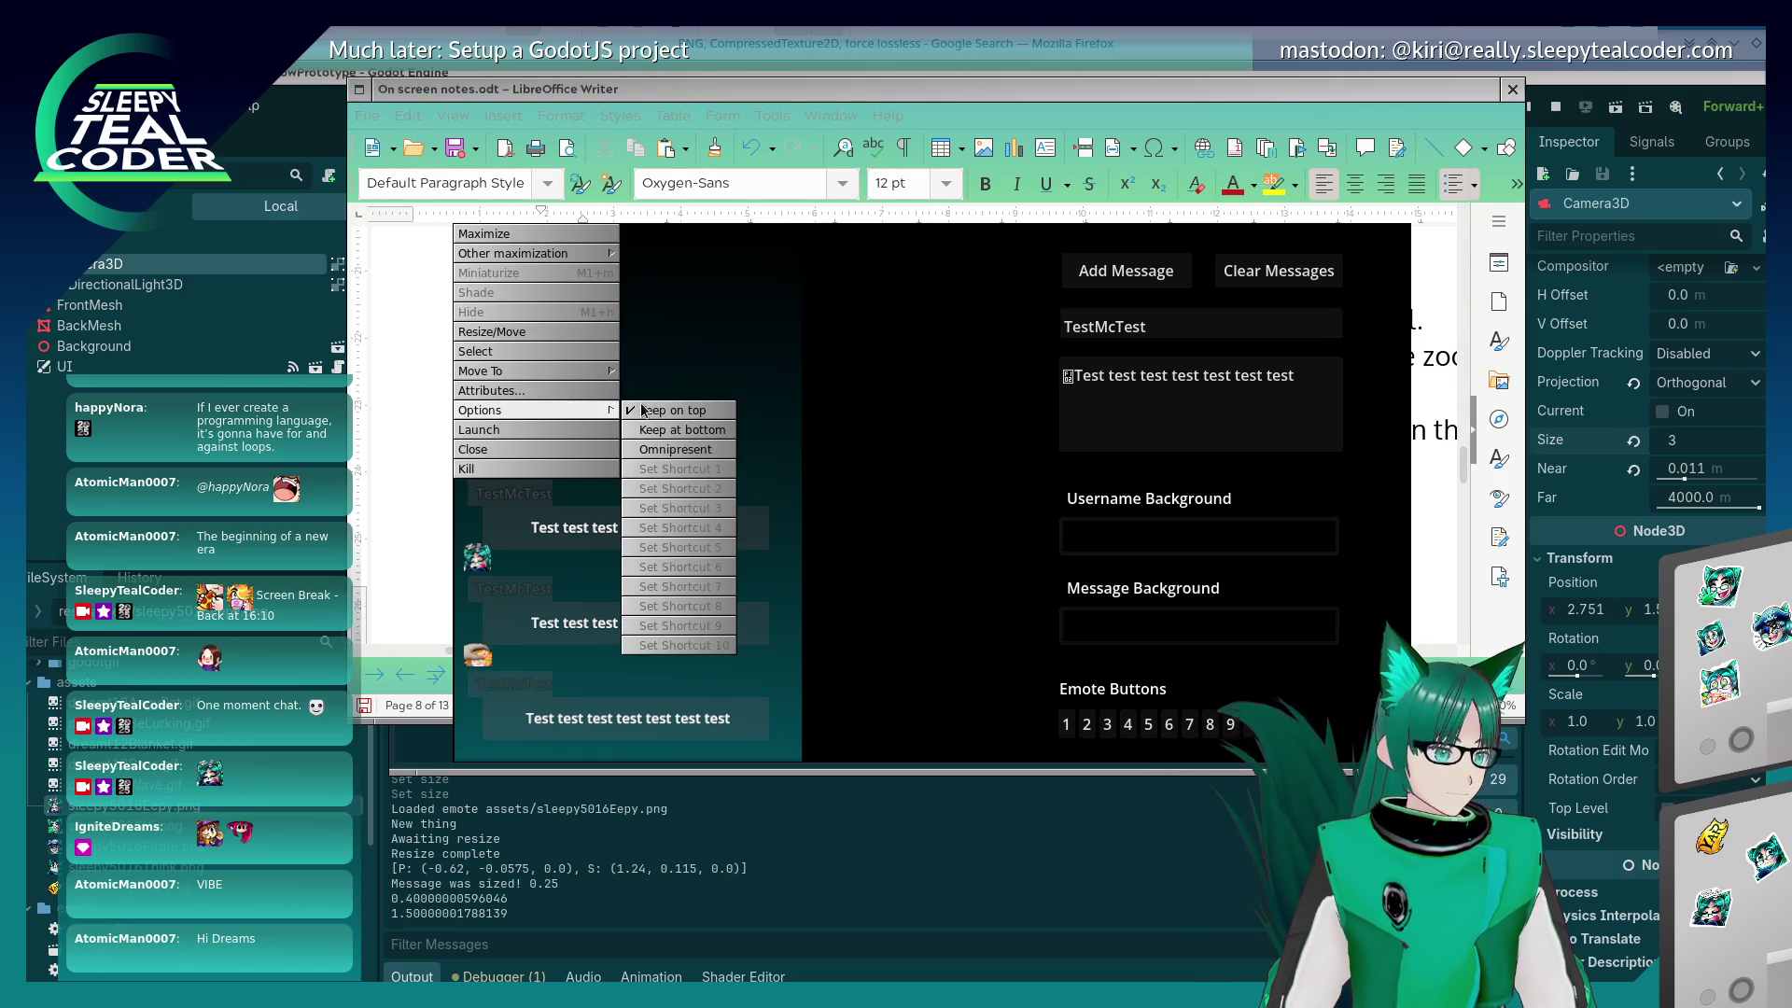
pyautogui.click(666, 411)
pyautogui.click(974, 103)
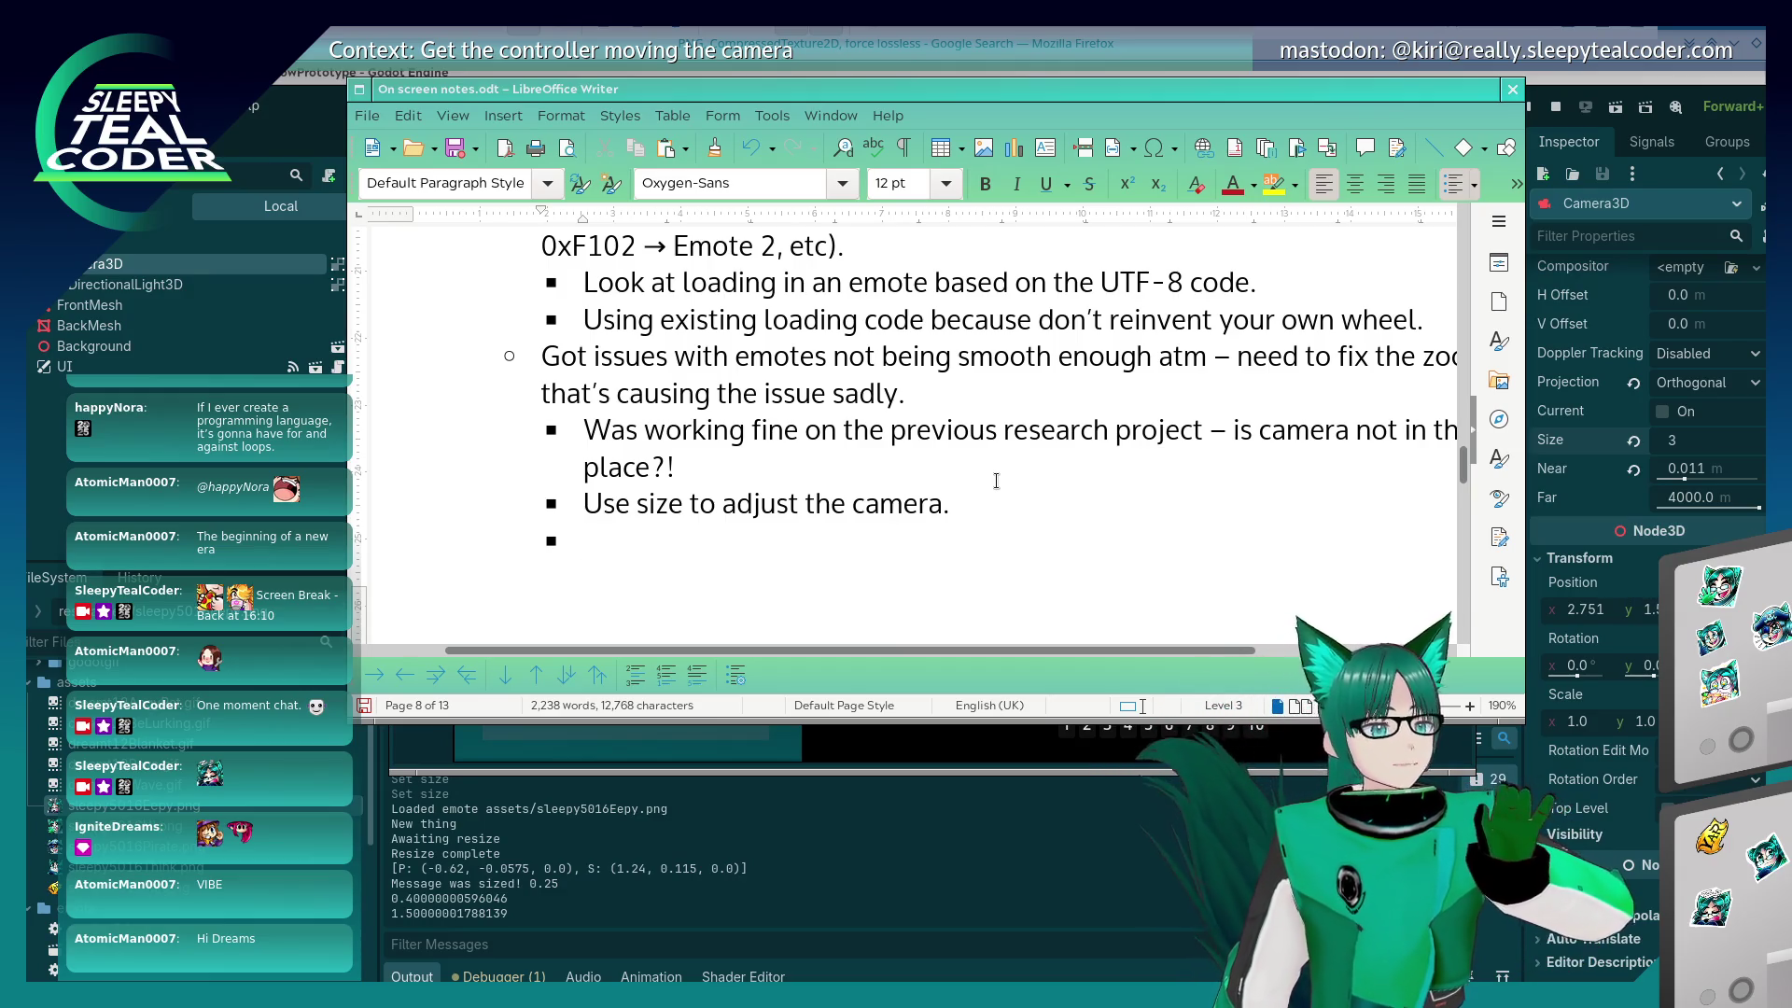
pyautogui.click(795, 757)
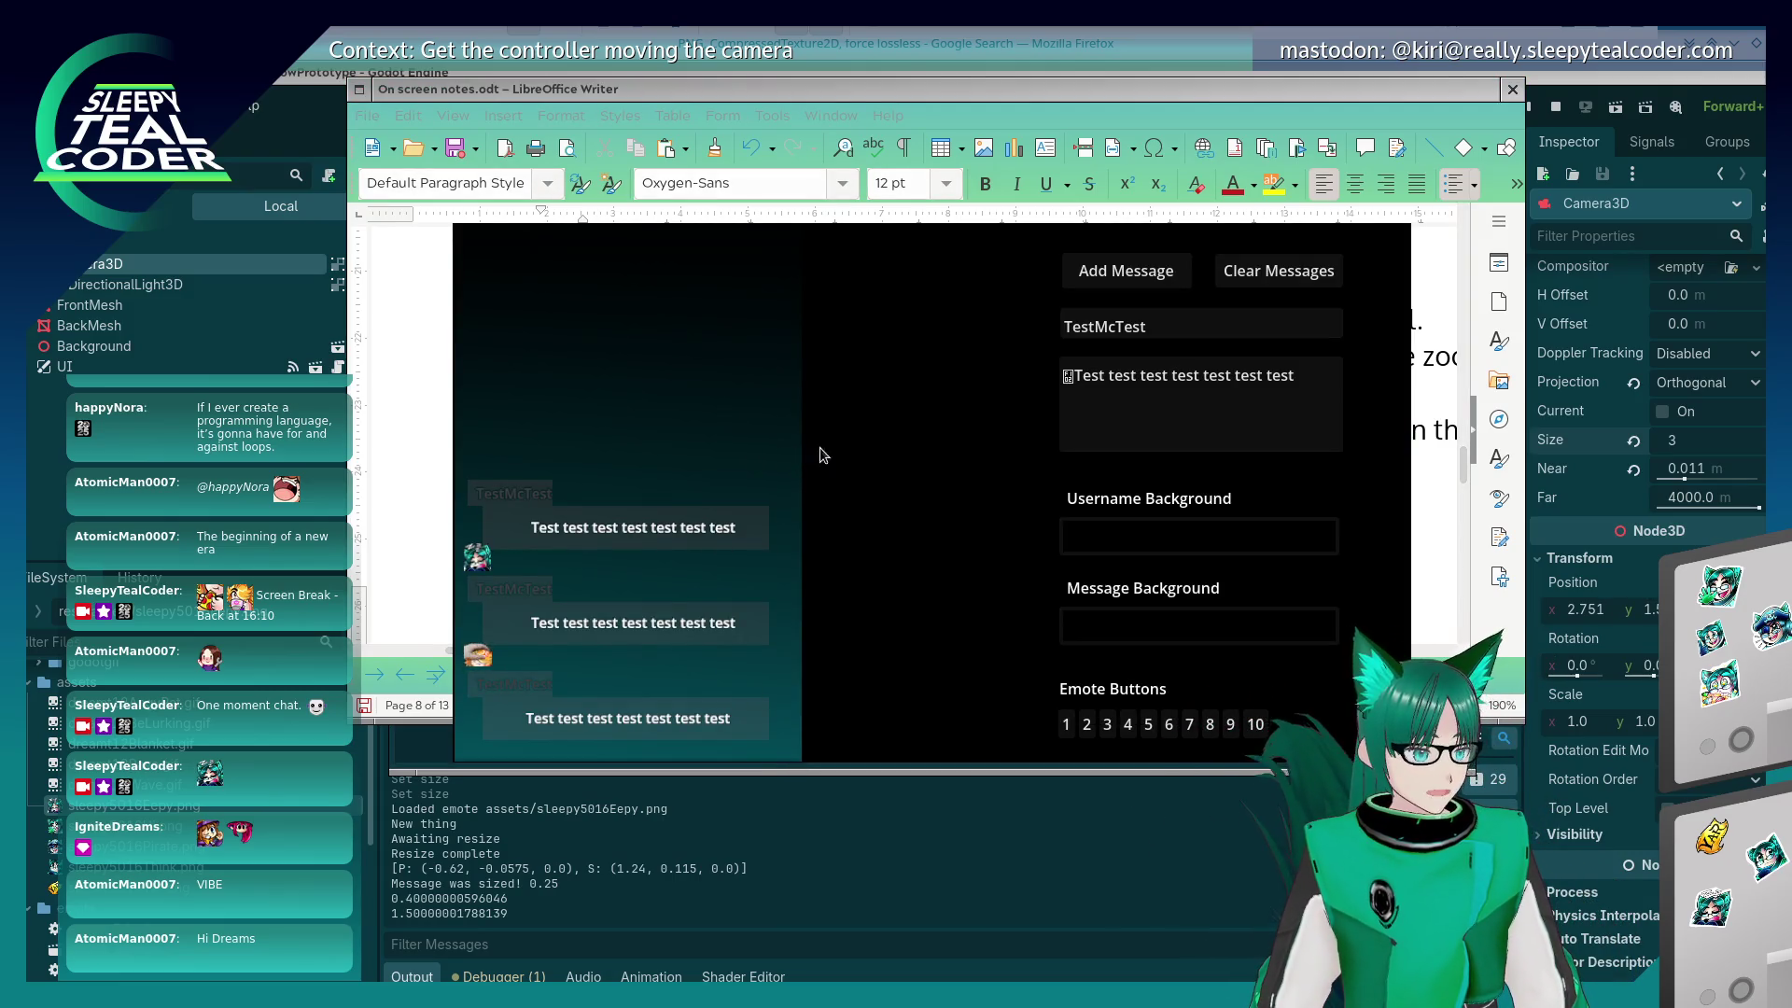
pyautogui.hotkey('ctrl', 'Escape')
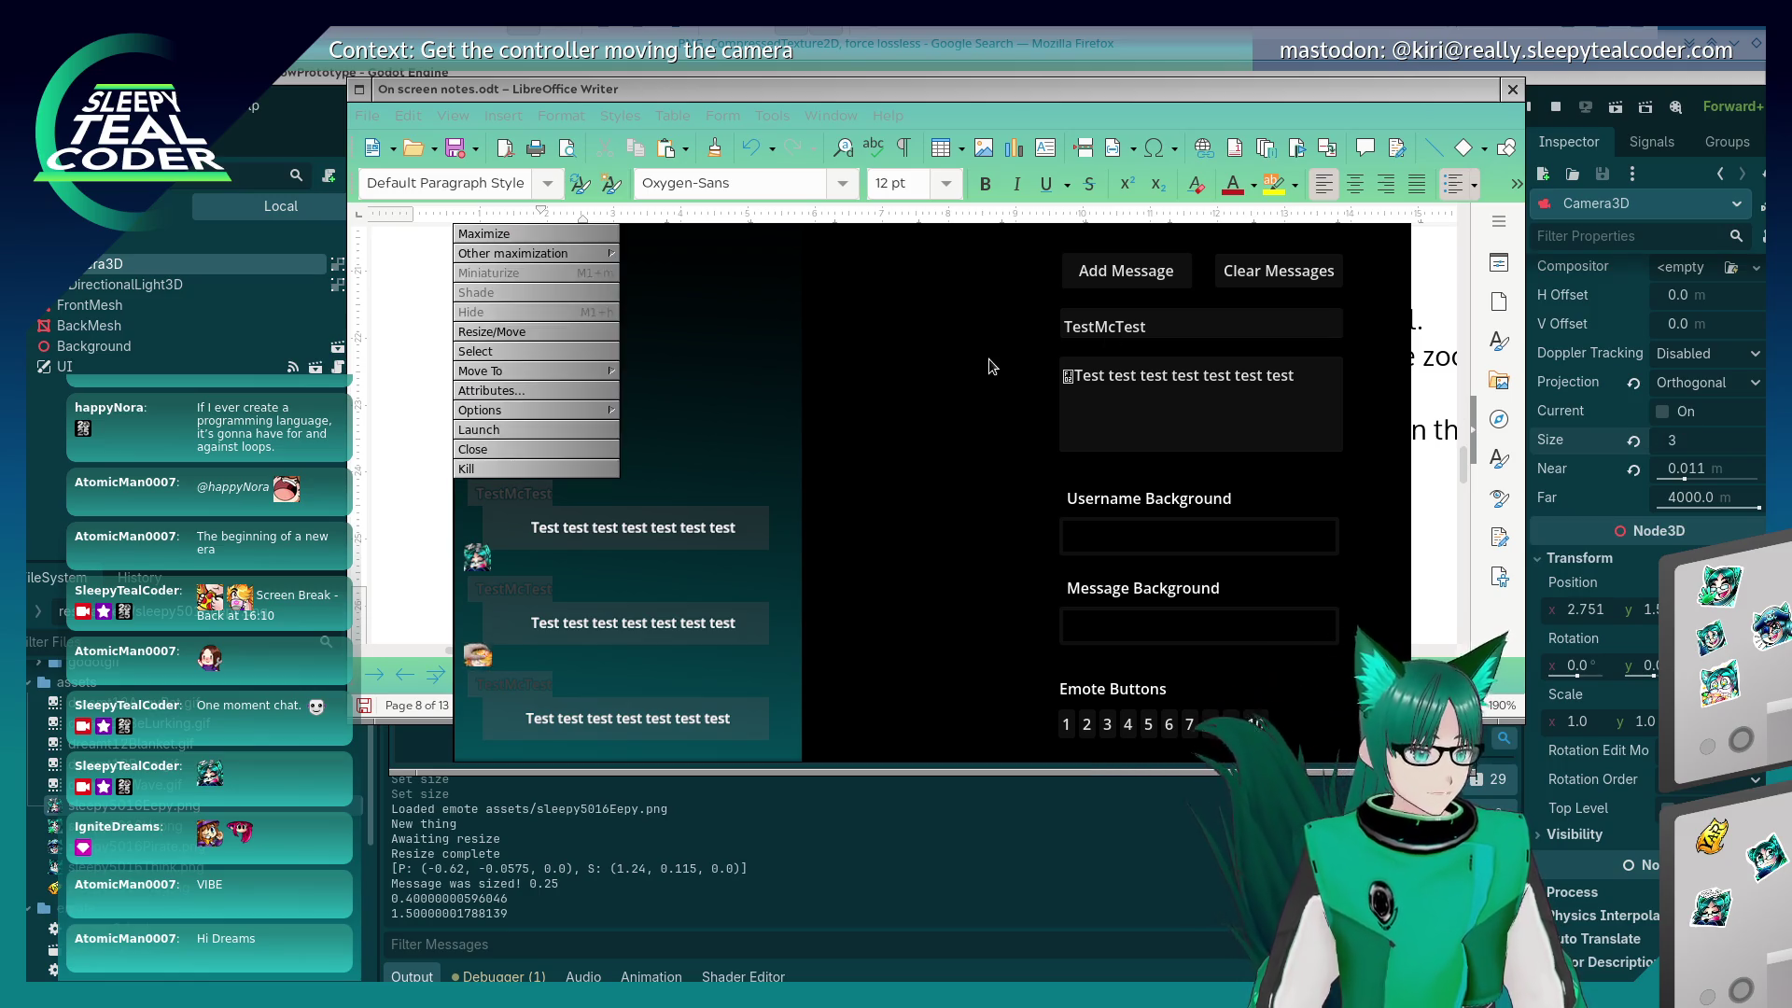
pyautogui.press('Escape')
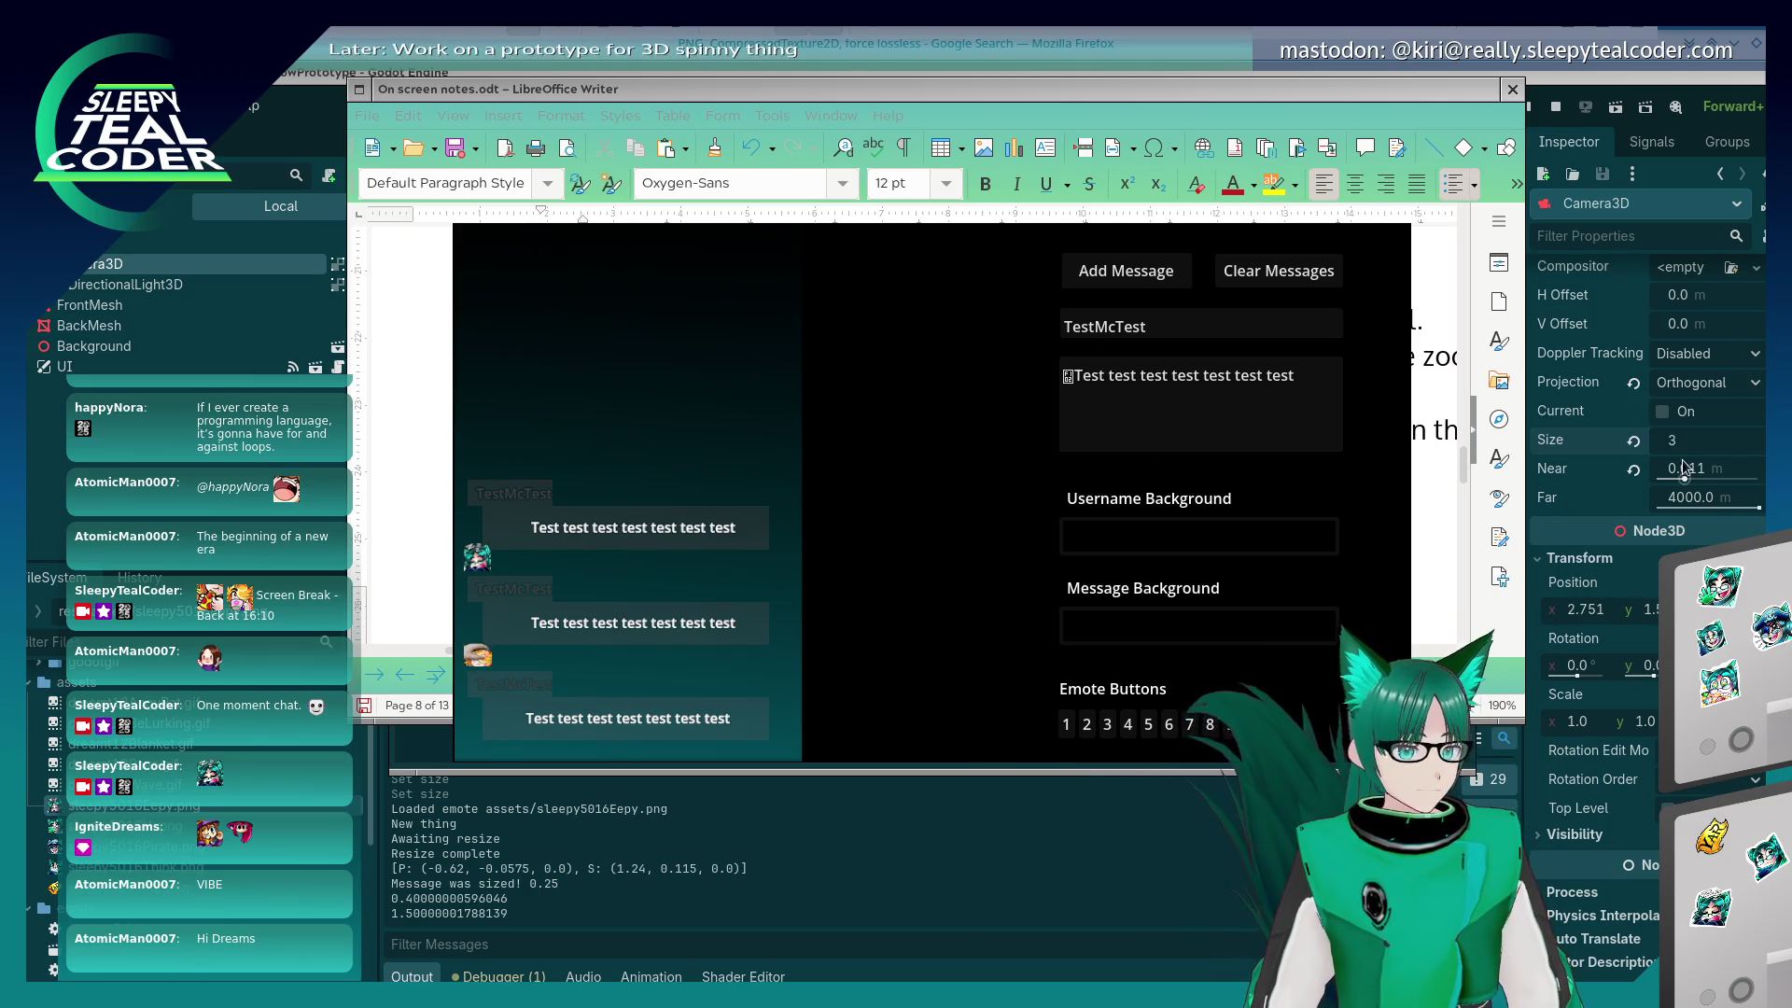
pyautogui.click(1688, 438)
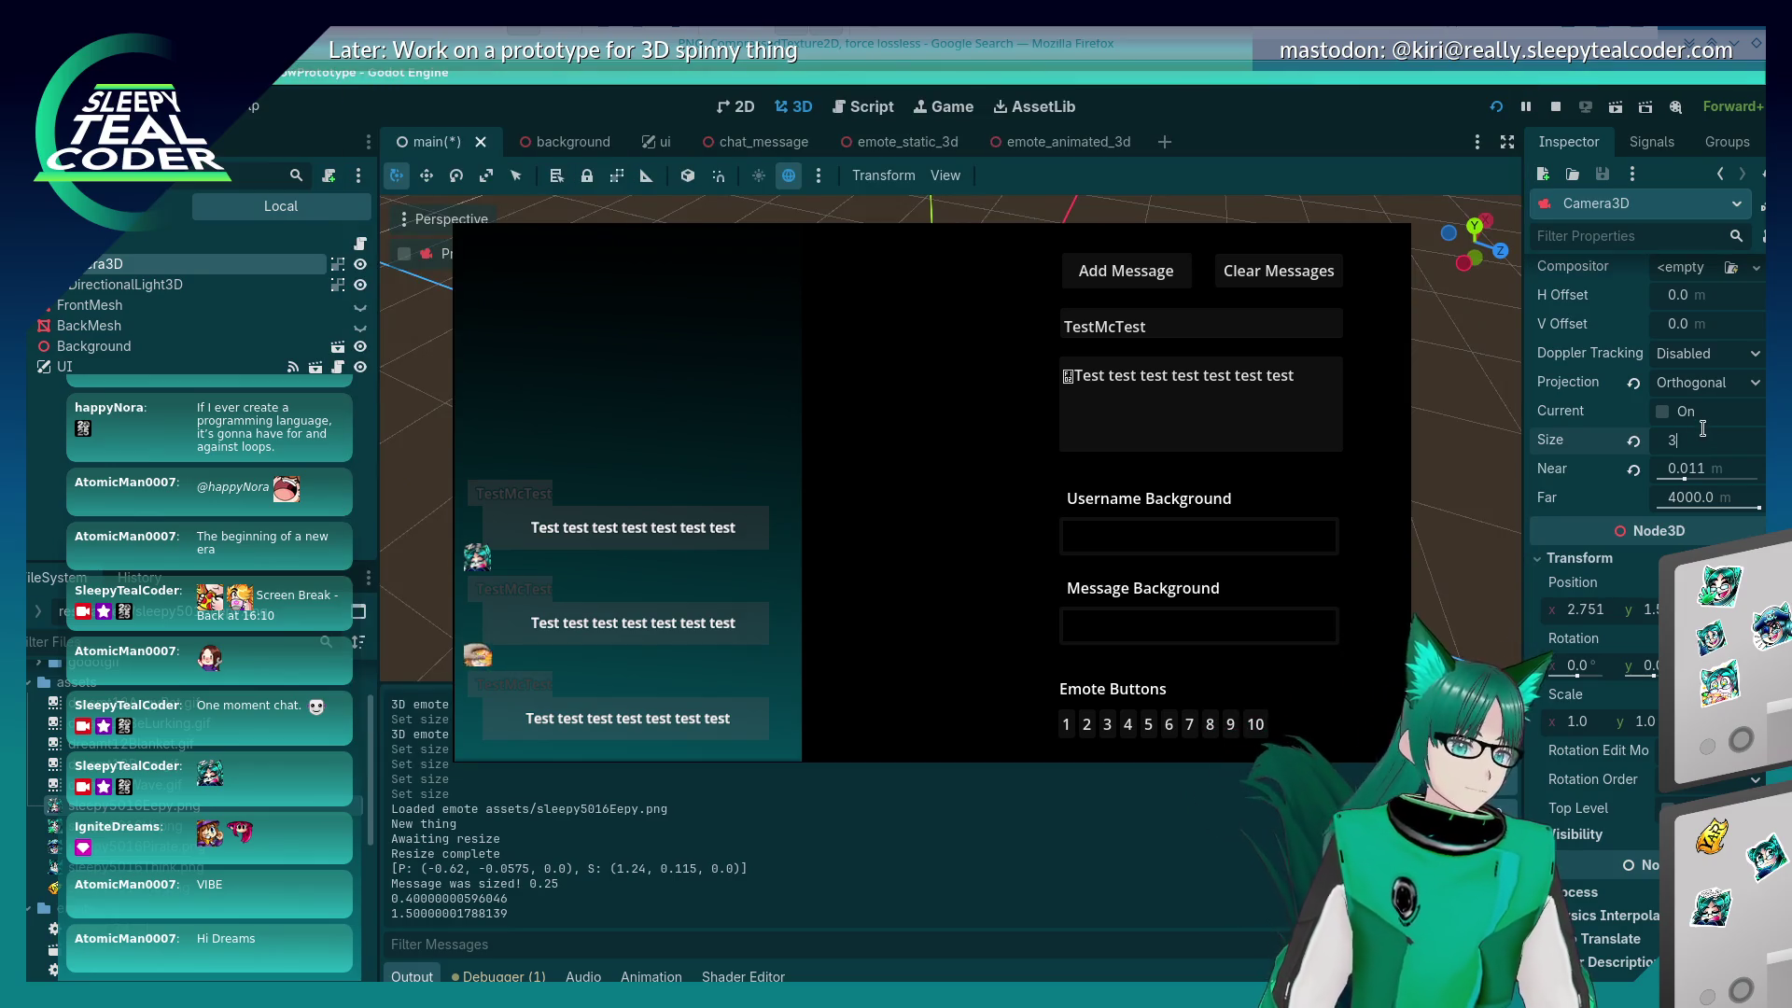
pyautogui.write('.1')
# Step: Commit Camera3D Size 3.1 and toggle Current on and off a few times
pyautogui.press('Return')
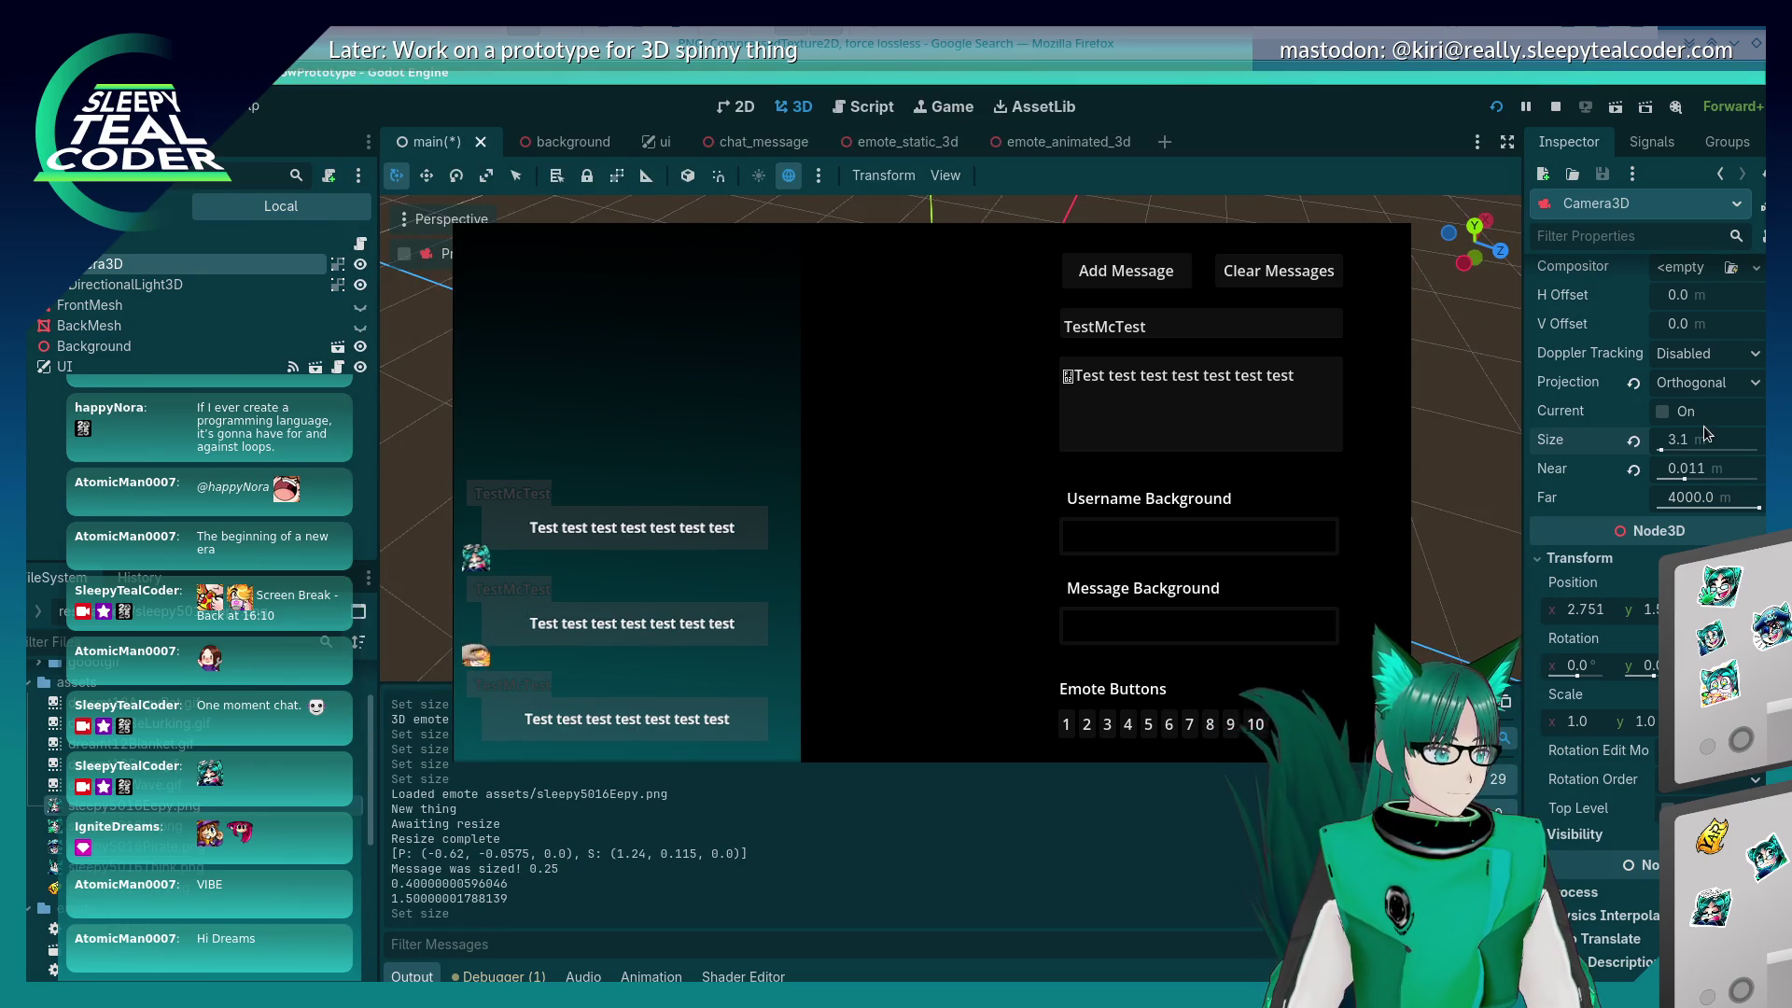
pyautogui.click(1704, 421)
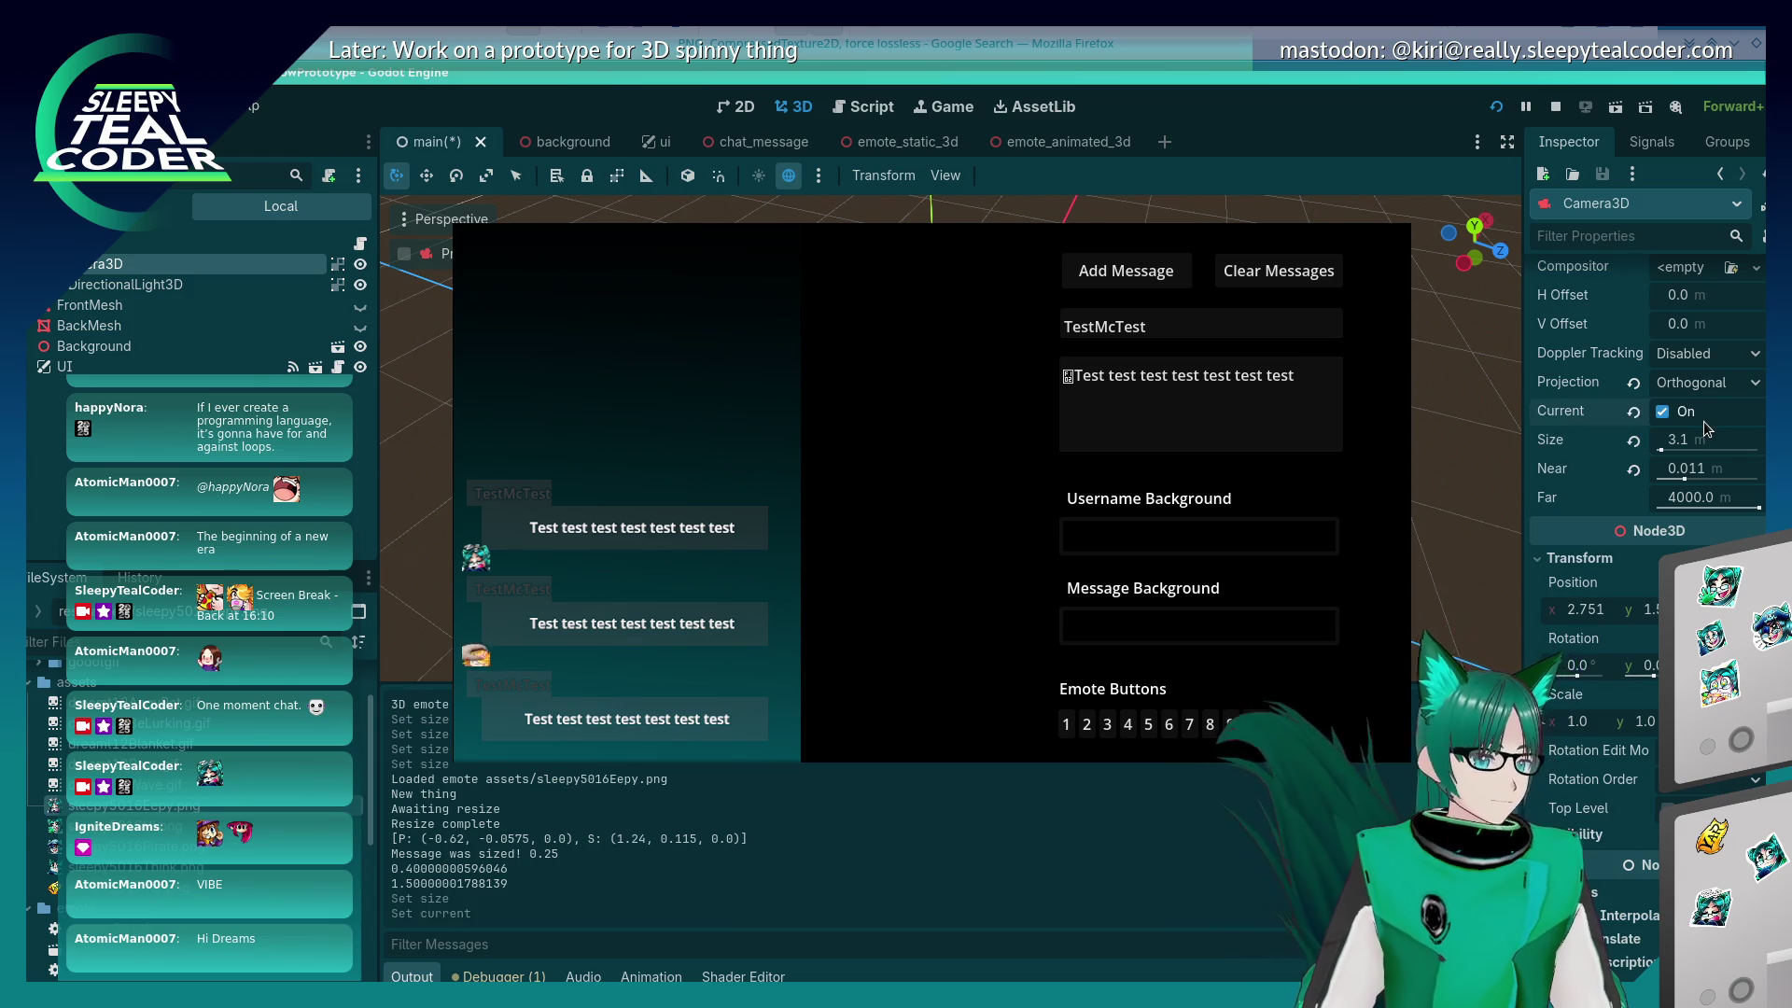
pyautogui.click(1691, 418)
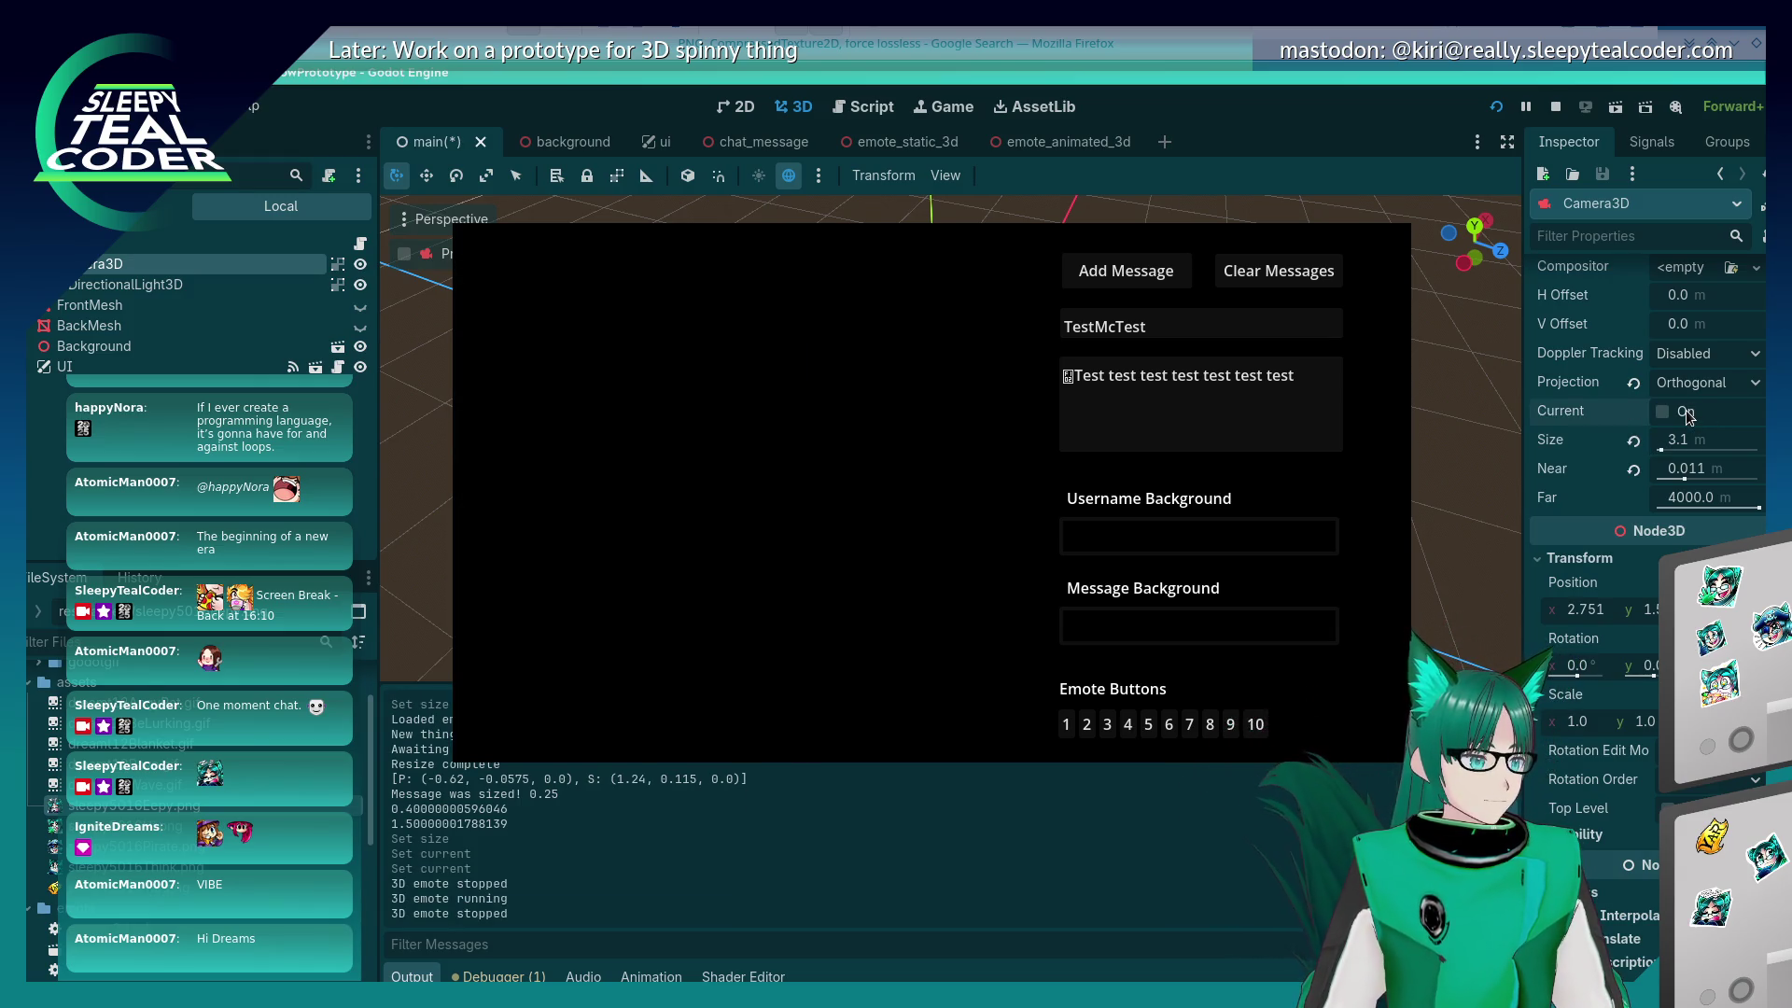
pyautogui.click(1687, 414)
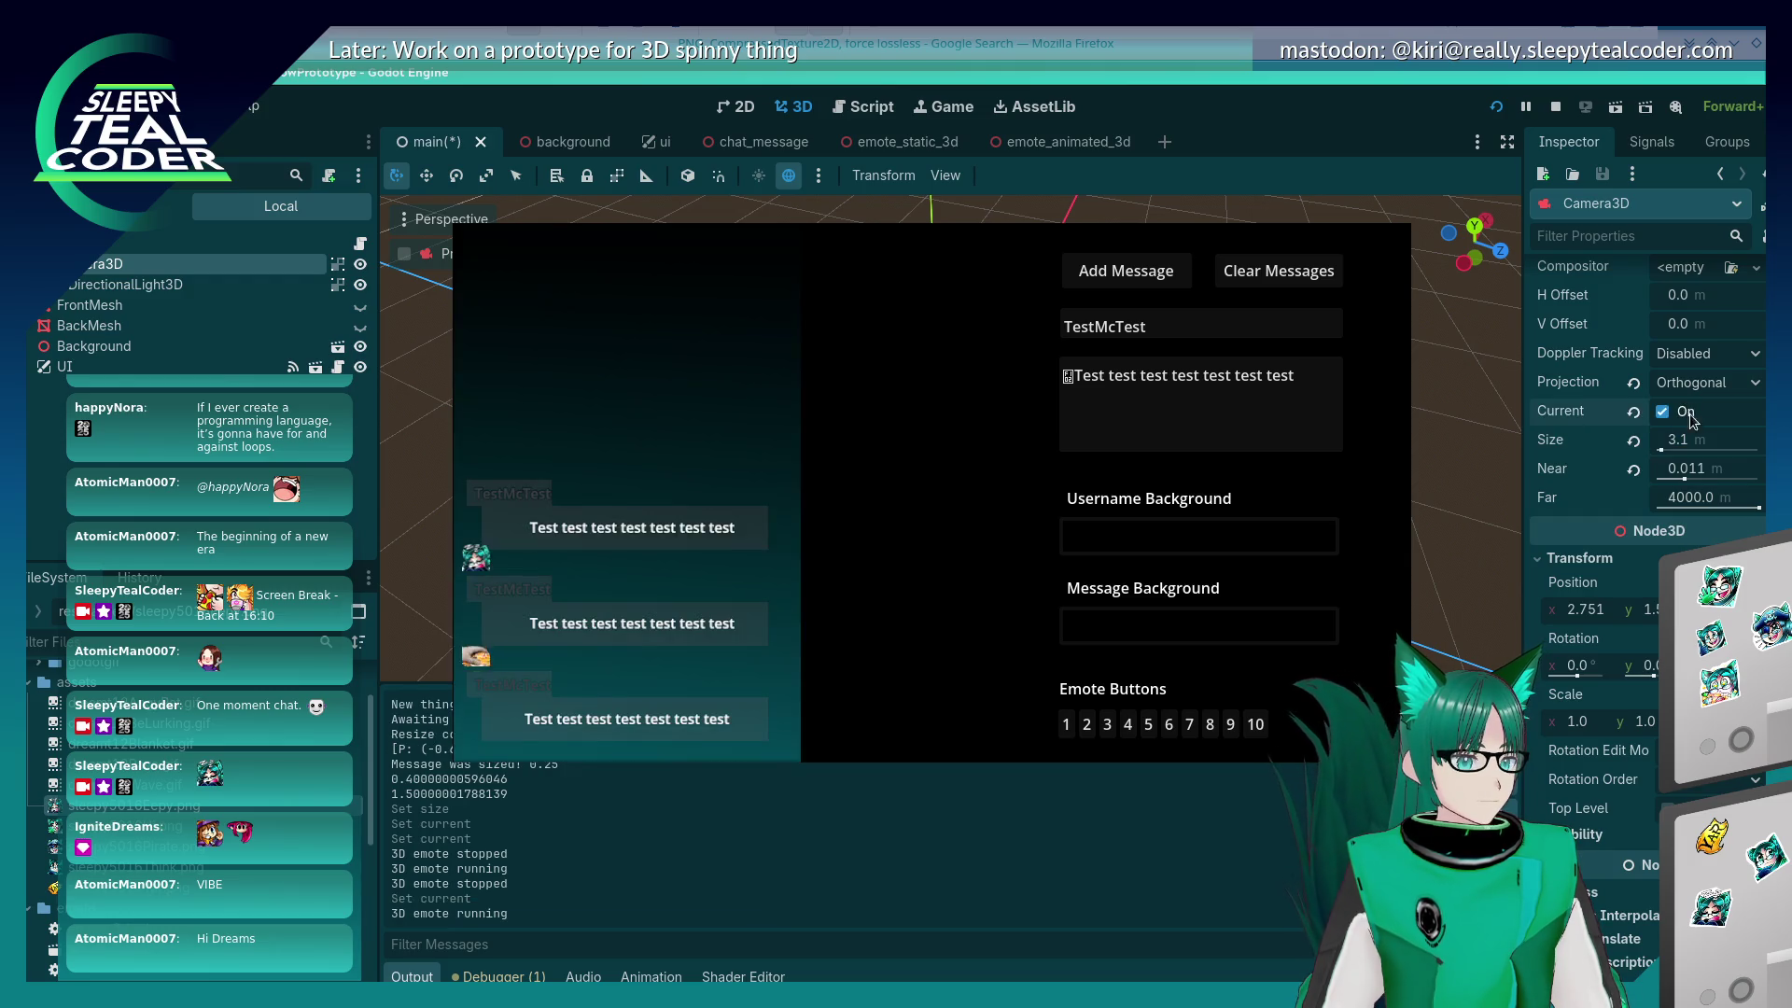
pyautogui.click(1707, 439)
pyautogui.click(1662, 411)
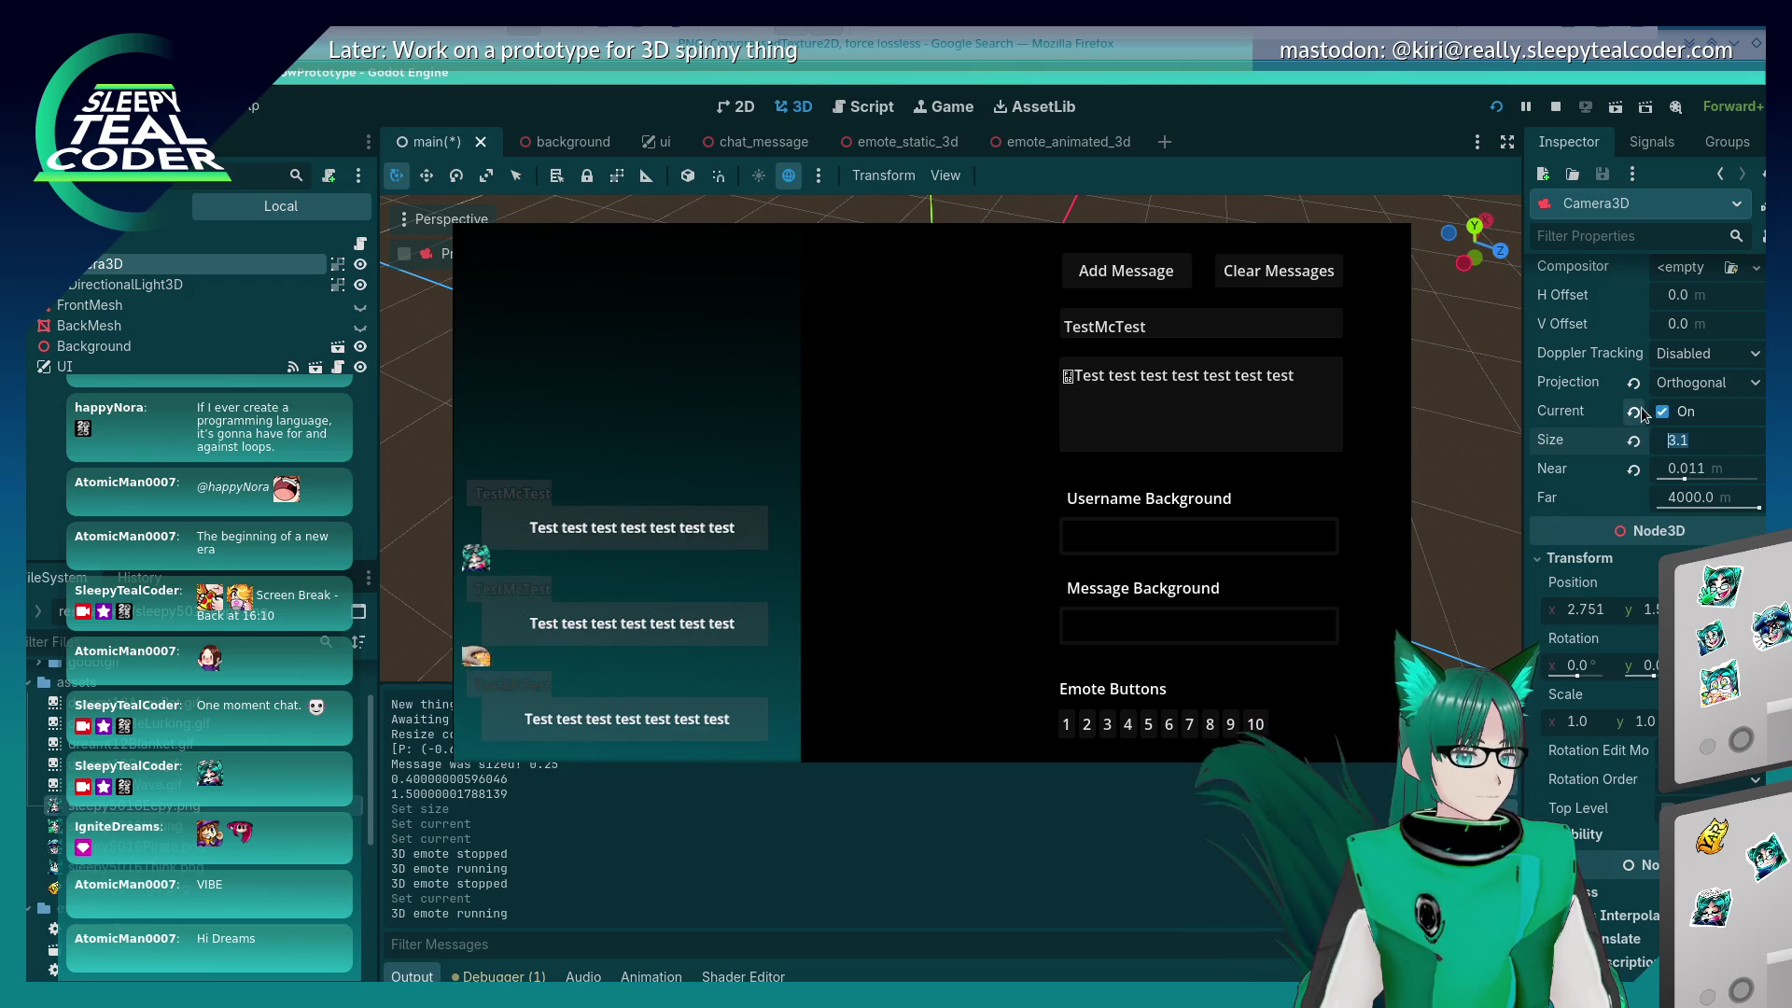
pyautogui.press('Return')
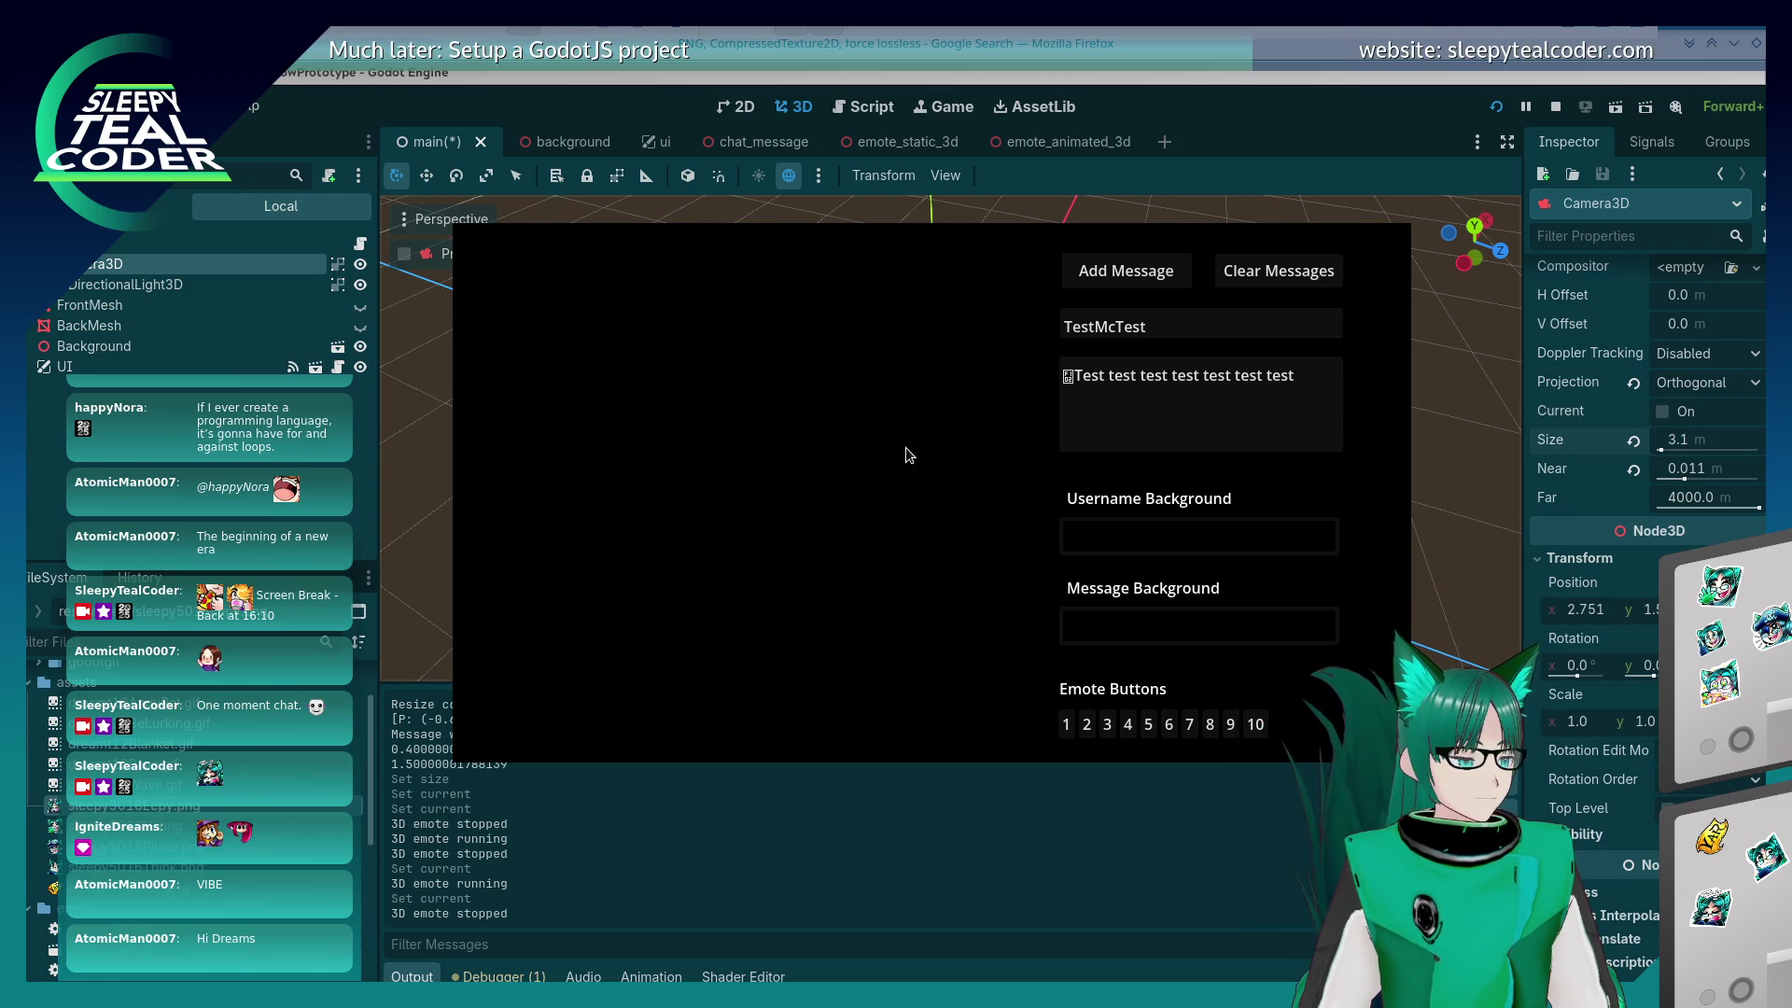
# Step: In the running game, turn the in-game camera override on and back off
pyautogui.hotkey('alt', 'Tab')
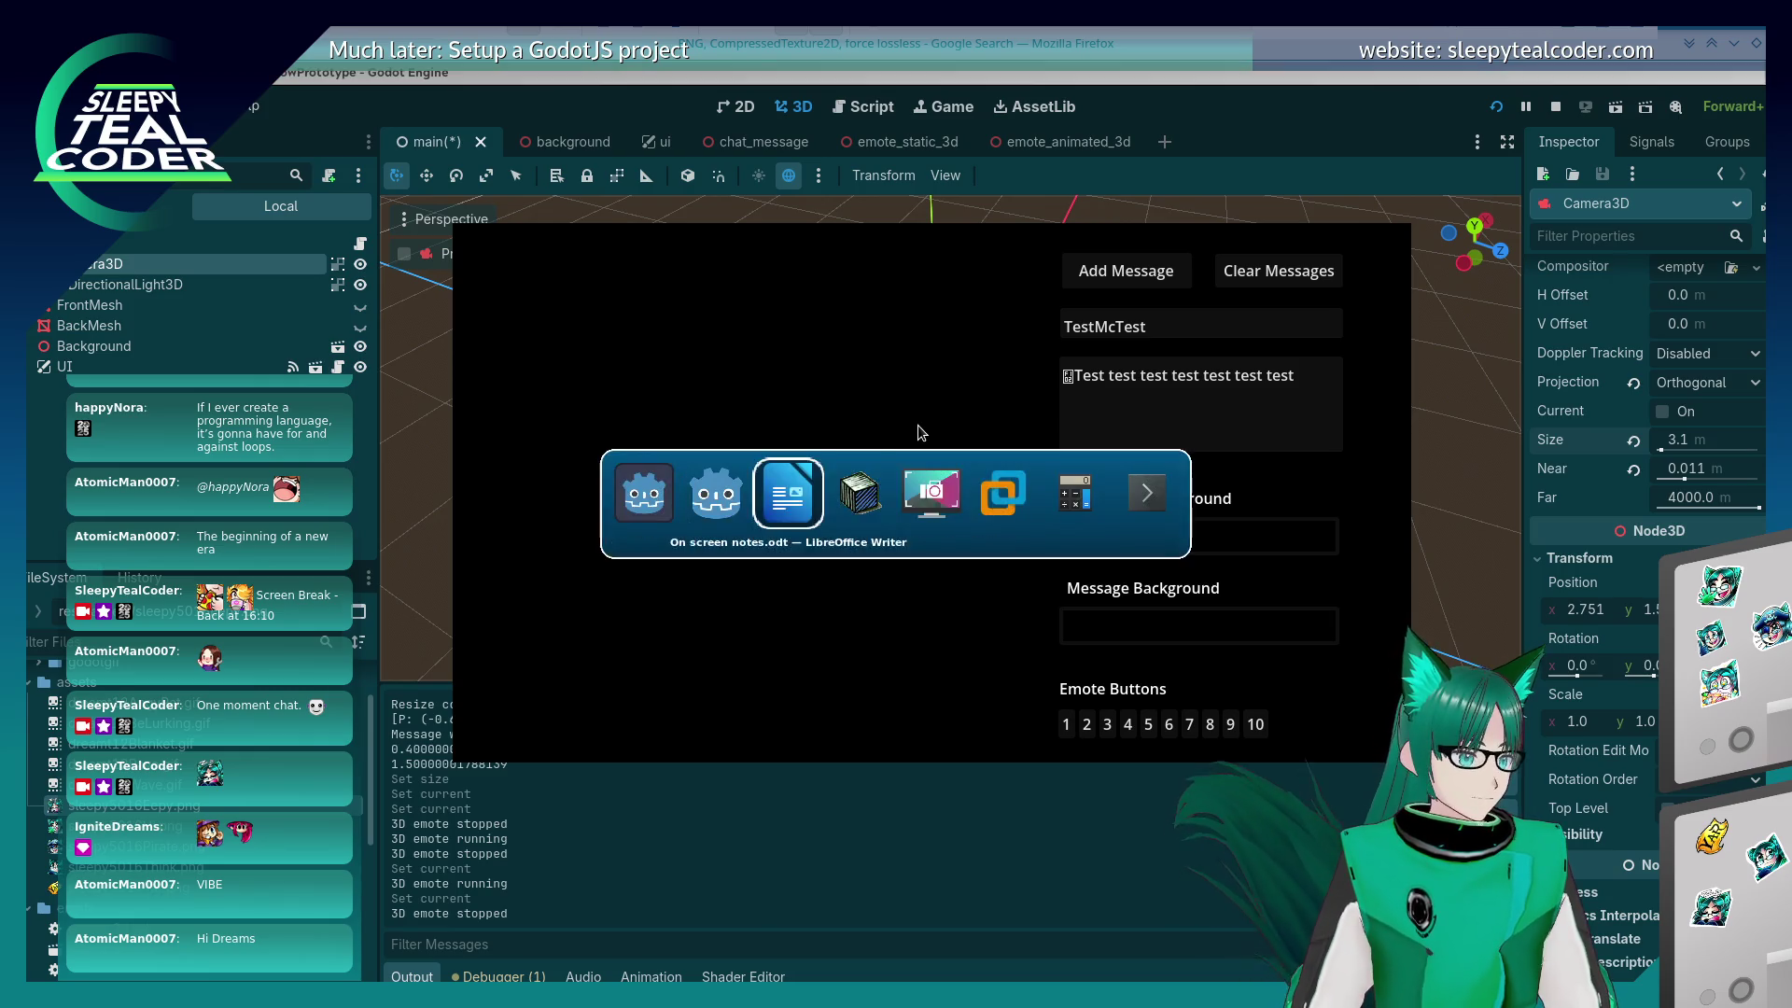
pyautogui.click(949, 202)
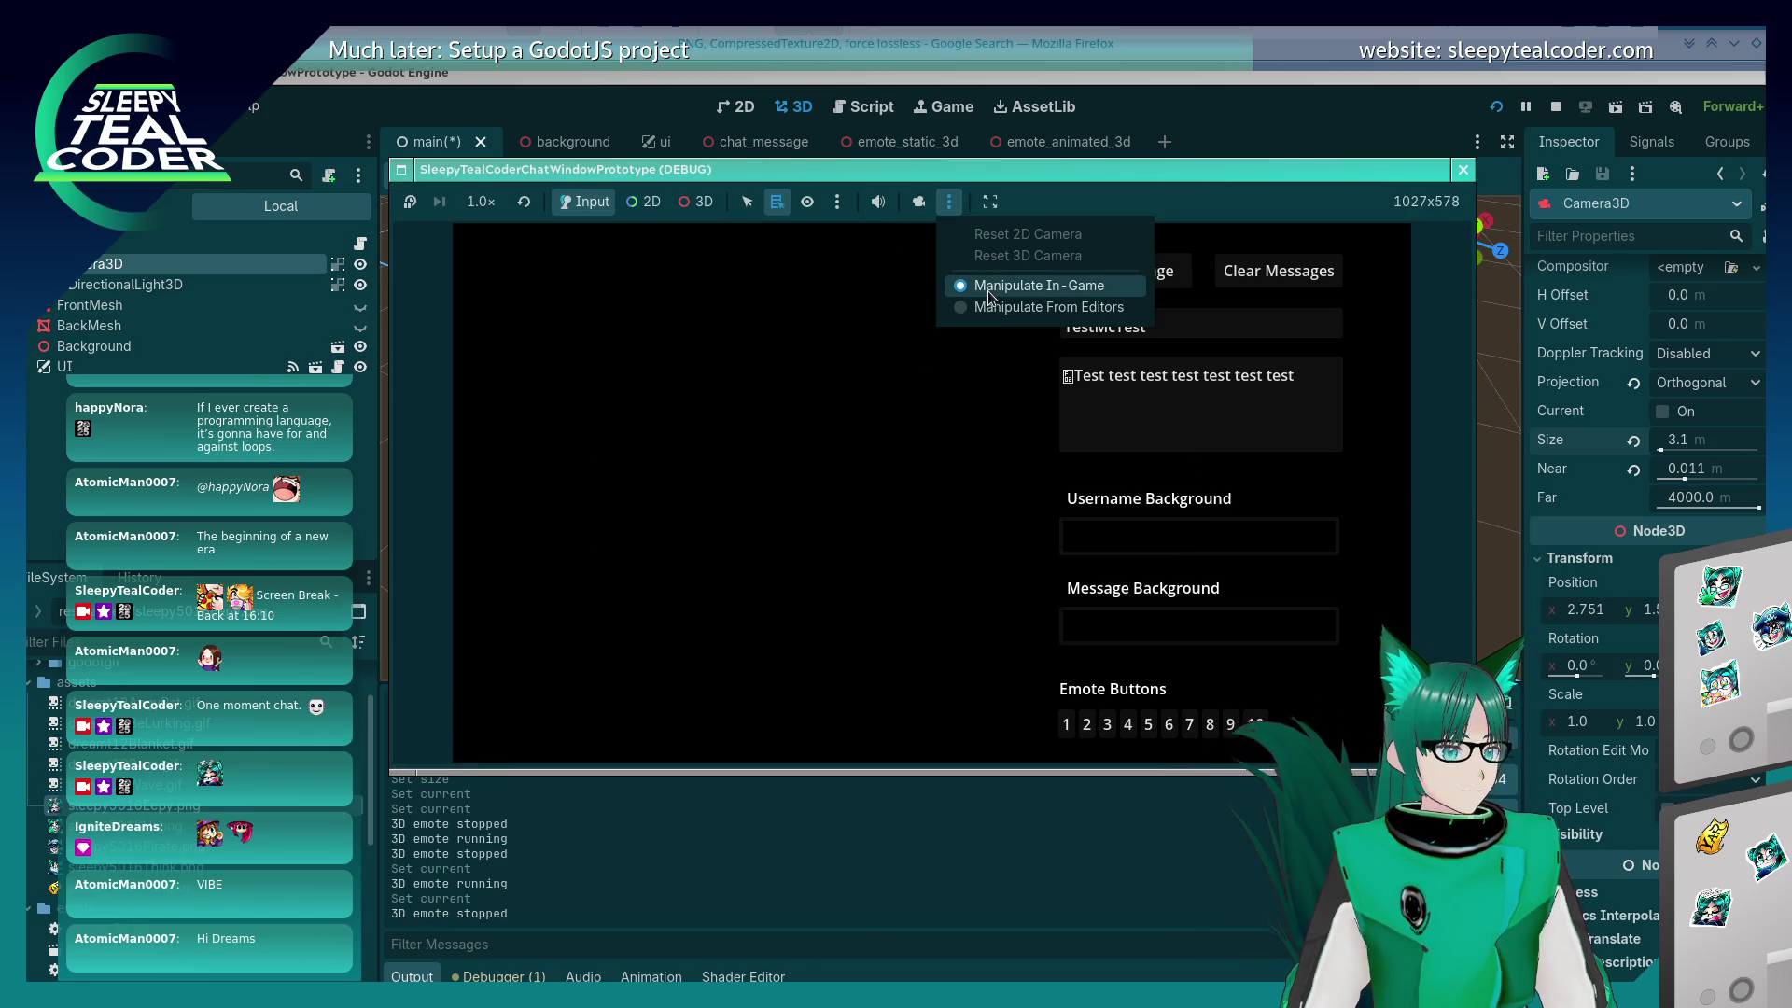
pyautogui.click(1661, 411)
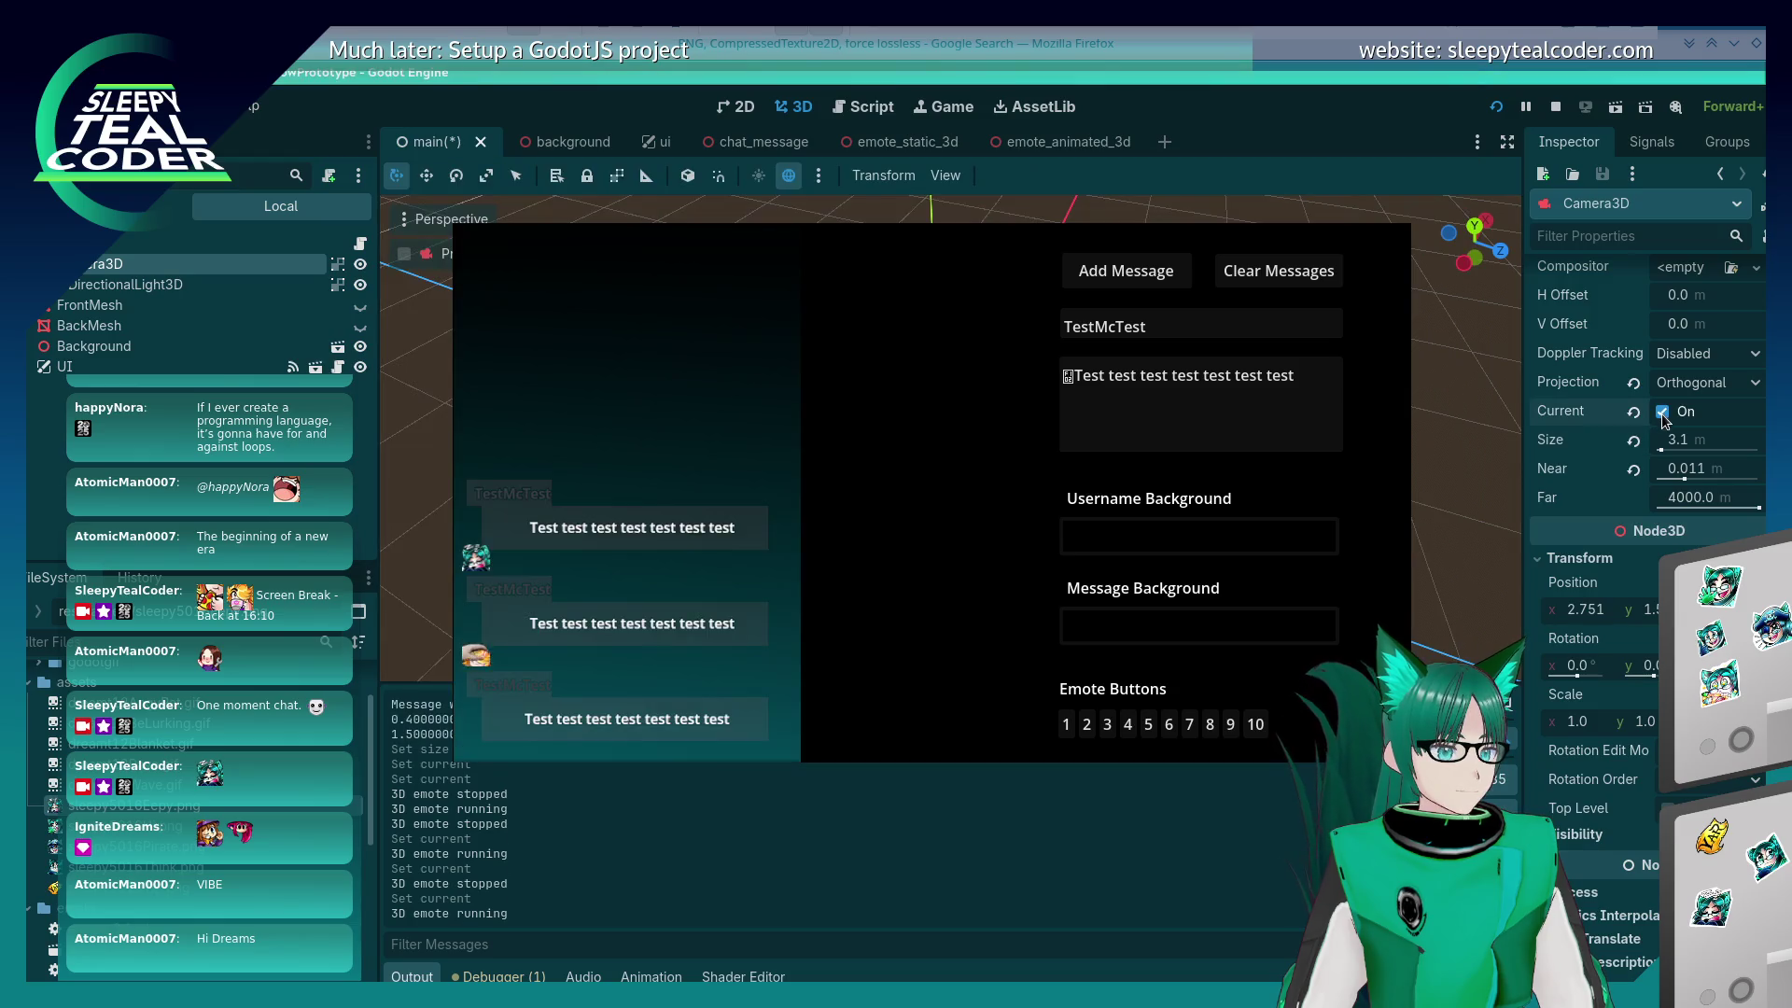
pyautogui.click(918, 202)
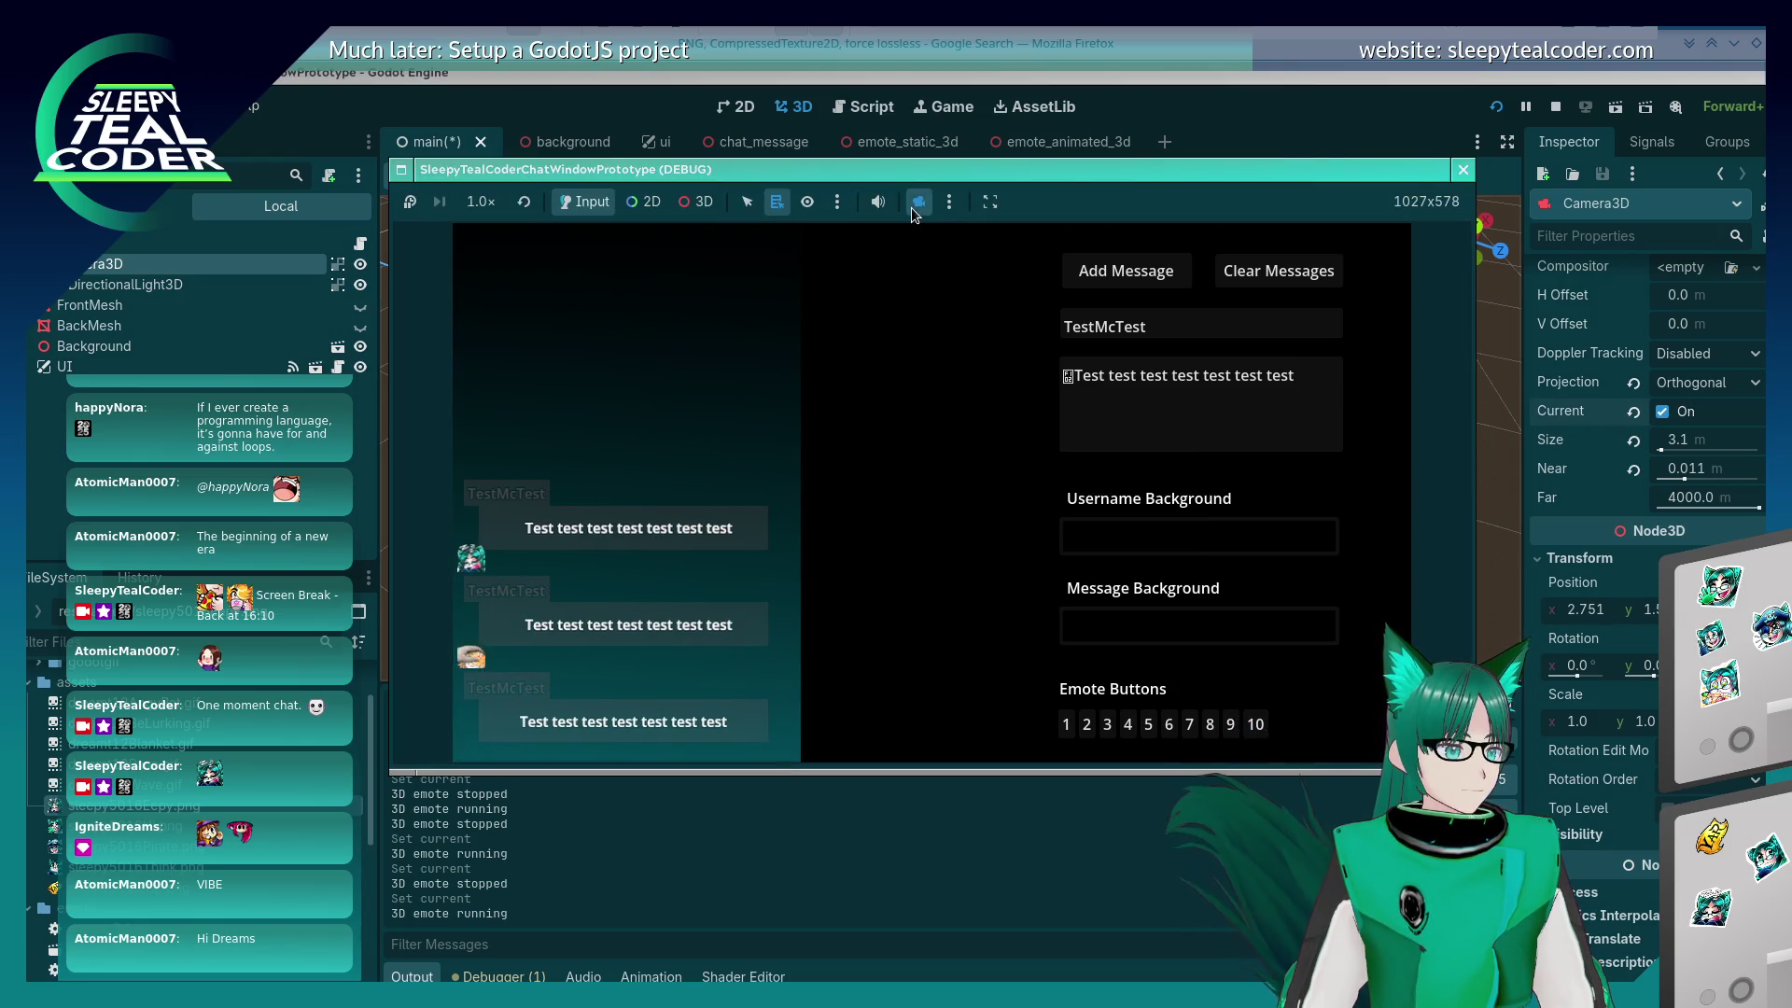
pyautogui.click(949, 201)
pyautogui.click(979, 254)
pyautogui.click(927, 196)
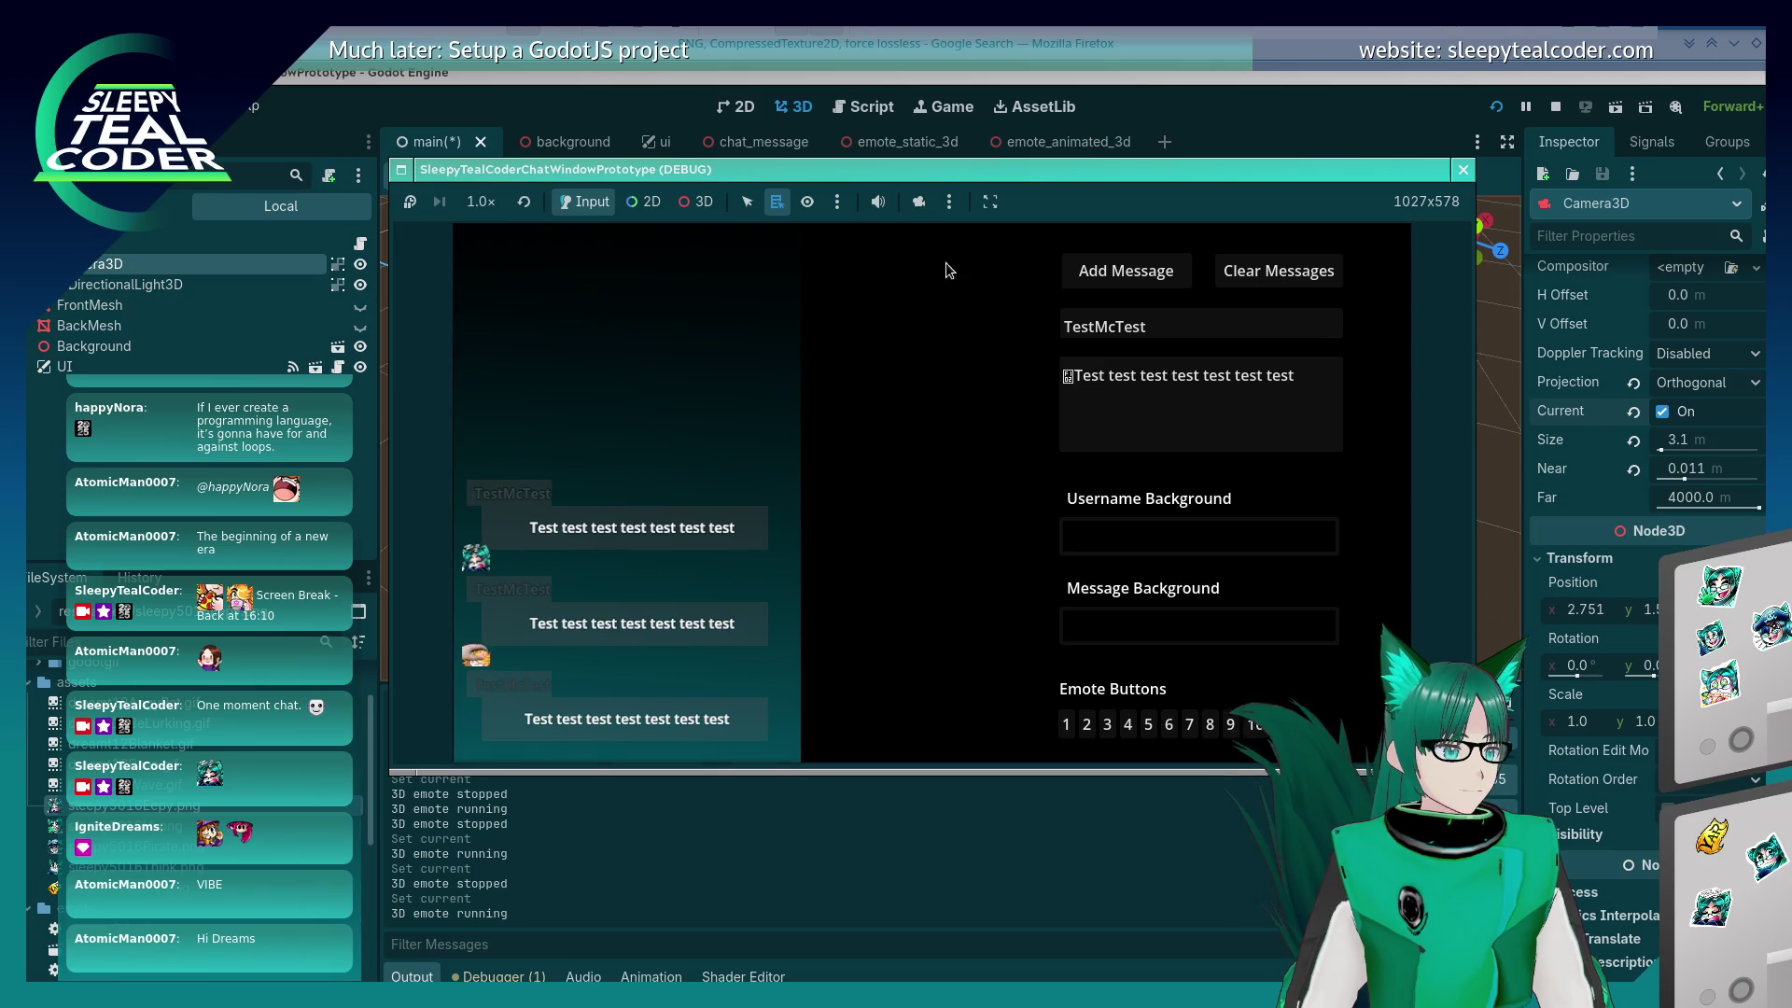
# Step: Try camera Size values 3.2, 3.09, 3.08 and 3.099999, settling on 3.099
pyautogui.click(1711, 441)
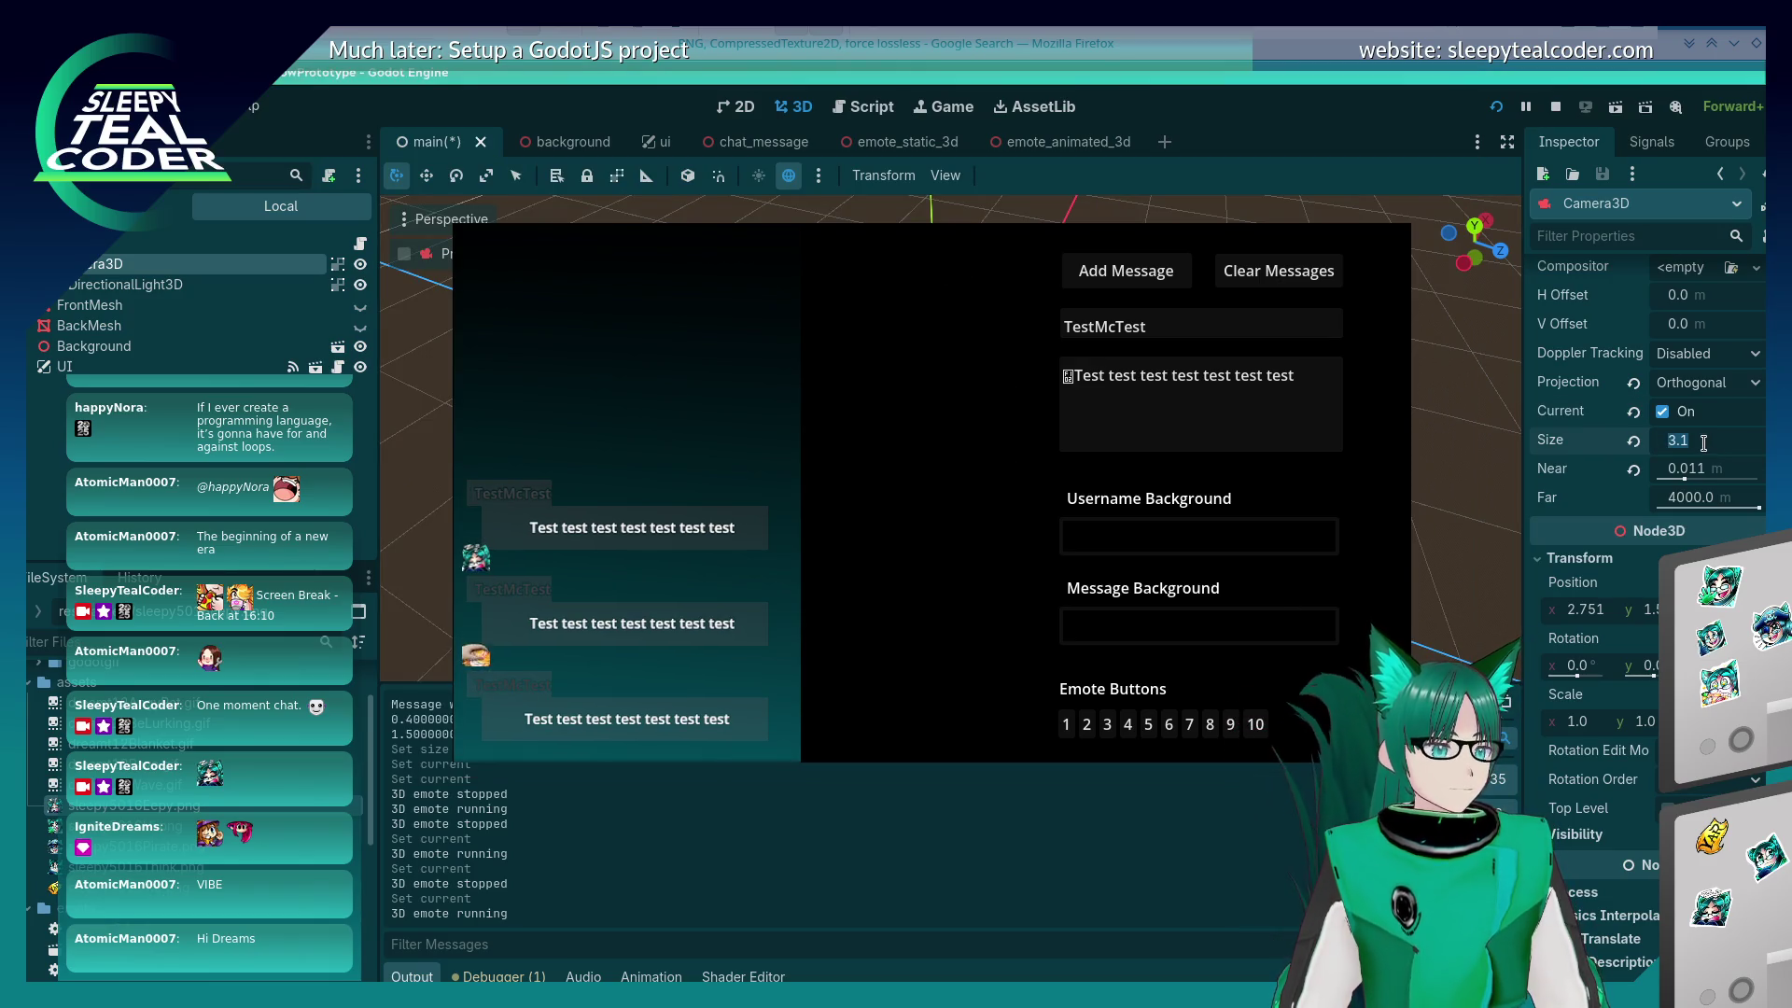
pyautogui.write('3.2')
pyautogui.press('Return')
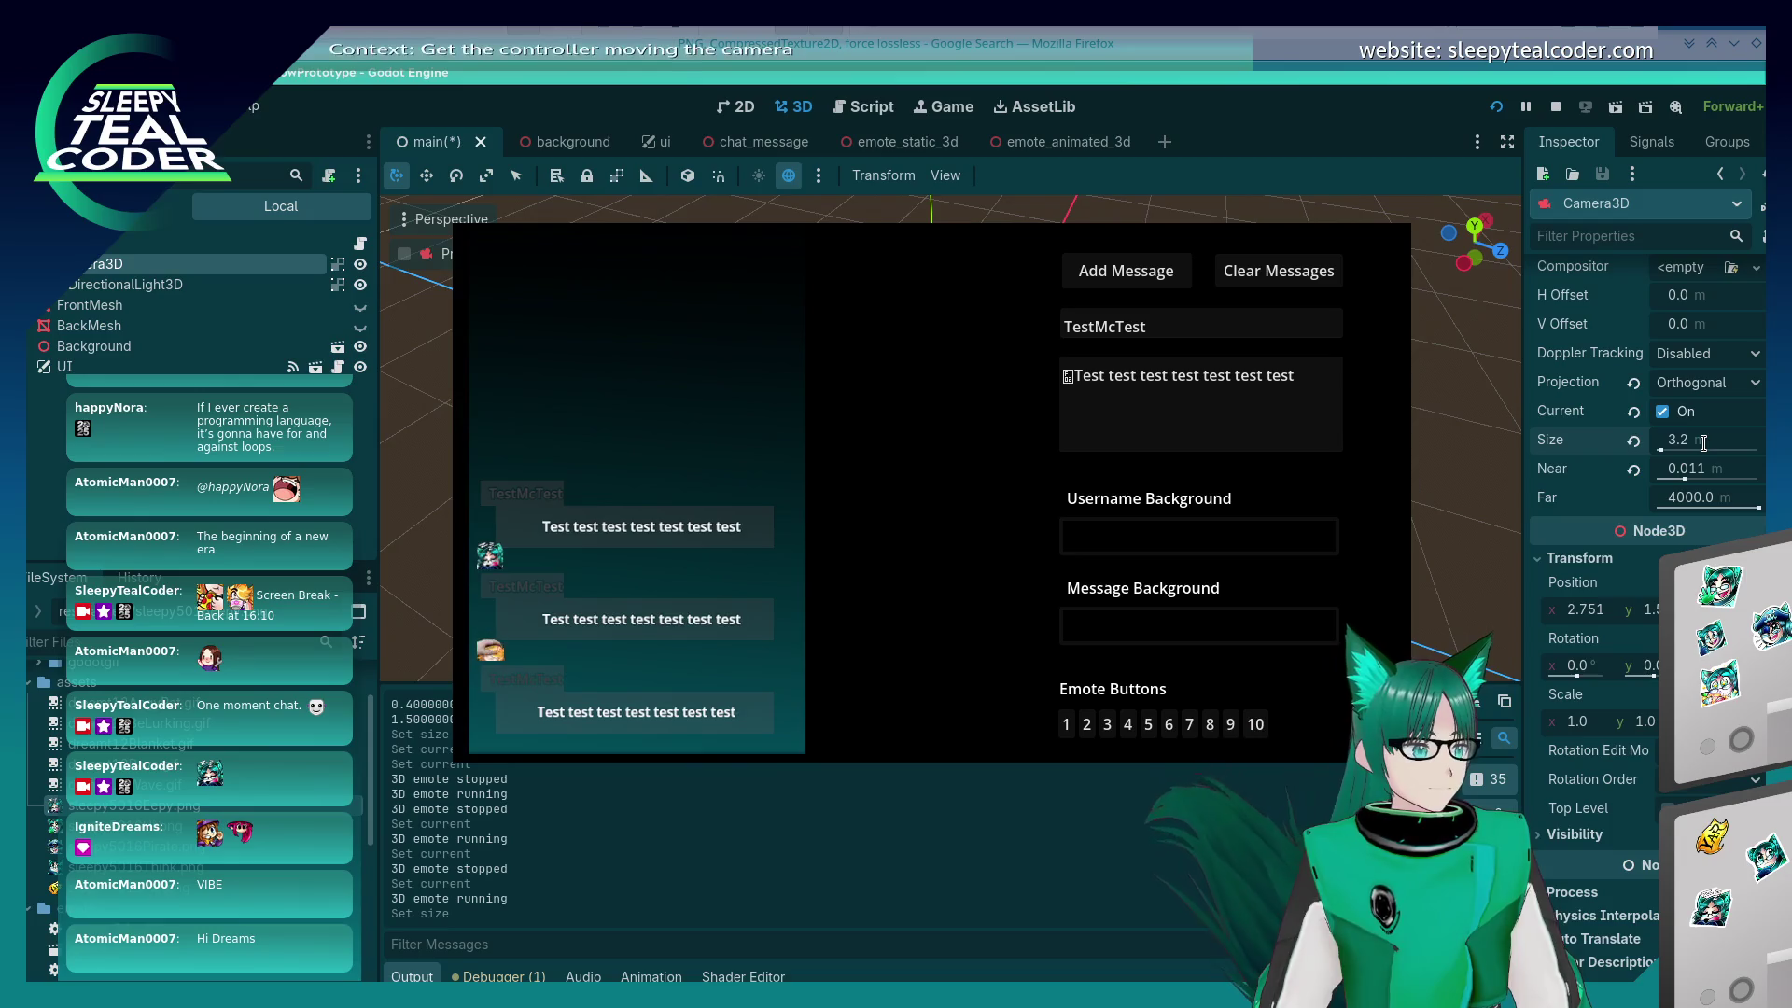
pyautogui.click(1703, 438)
pyautogui.write('3')
pyautogui.press('Return')
pyautogui.click(1703, 438)
pyautogui.write('3.08')
pyautogui.press('Return')
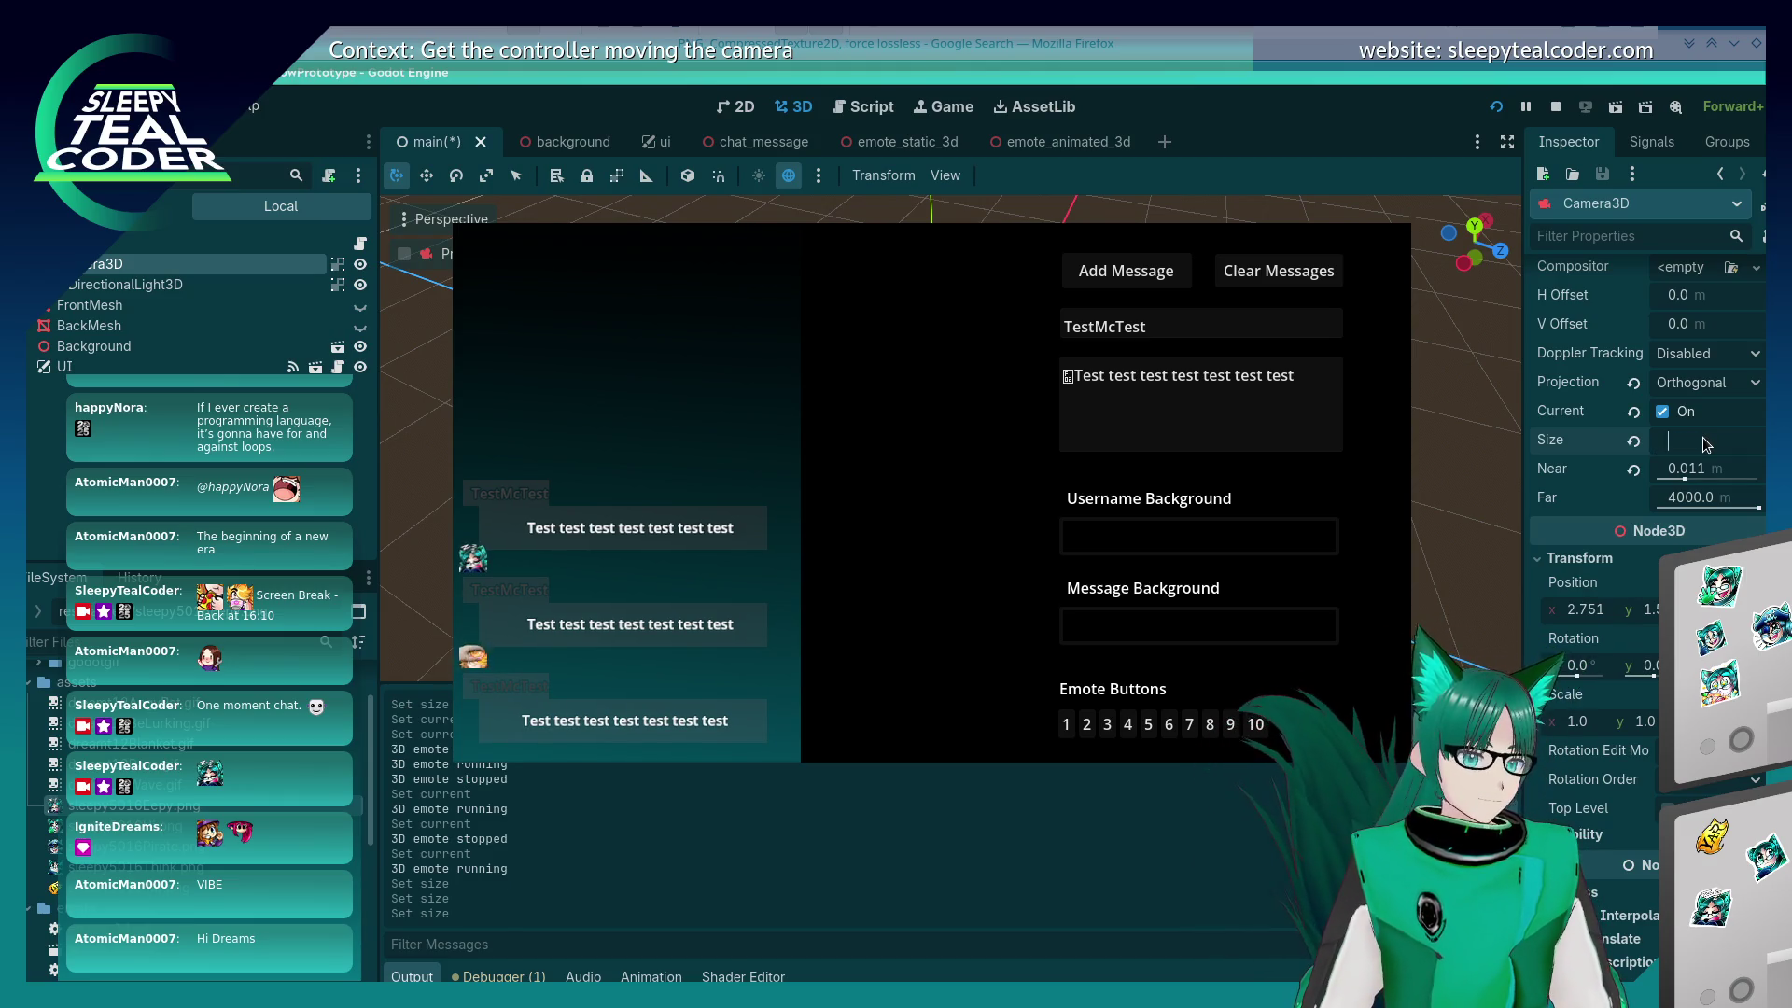
pyautogui.write('3.099999')
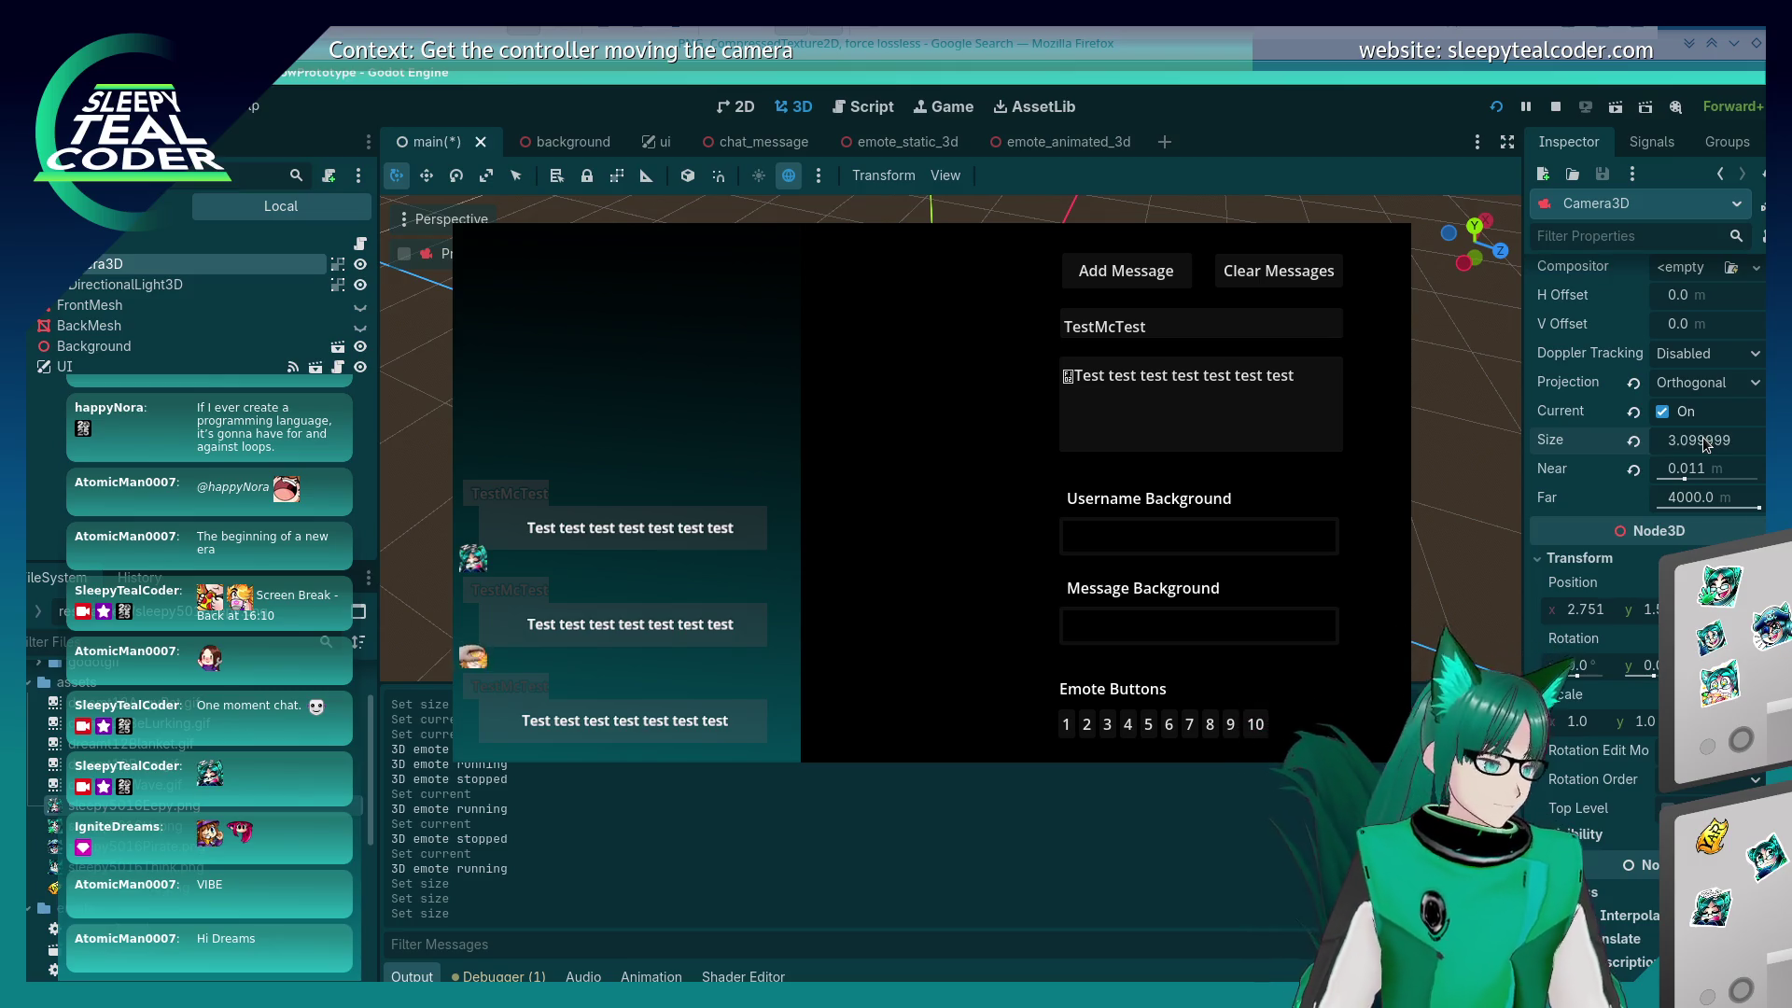
pyautogui.press('Return')
pyautogui.click(1702, 439)
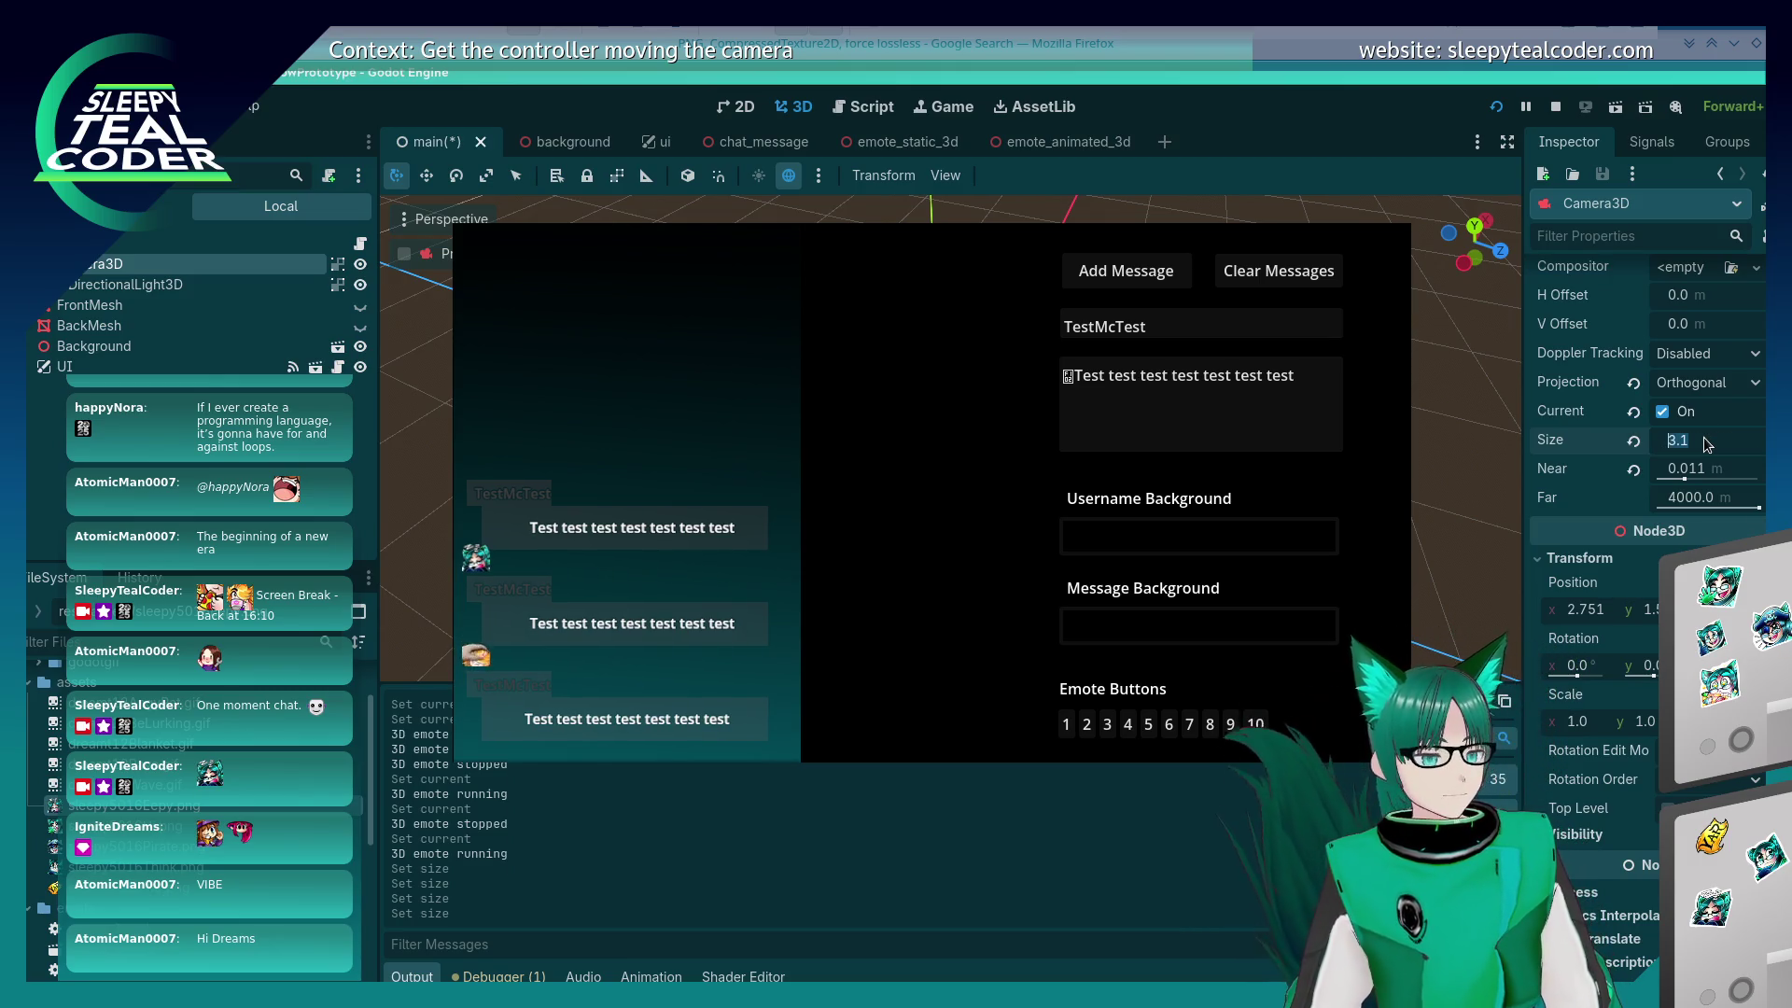
pyautogui.write('3.099')
pyautogui.press('Return')
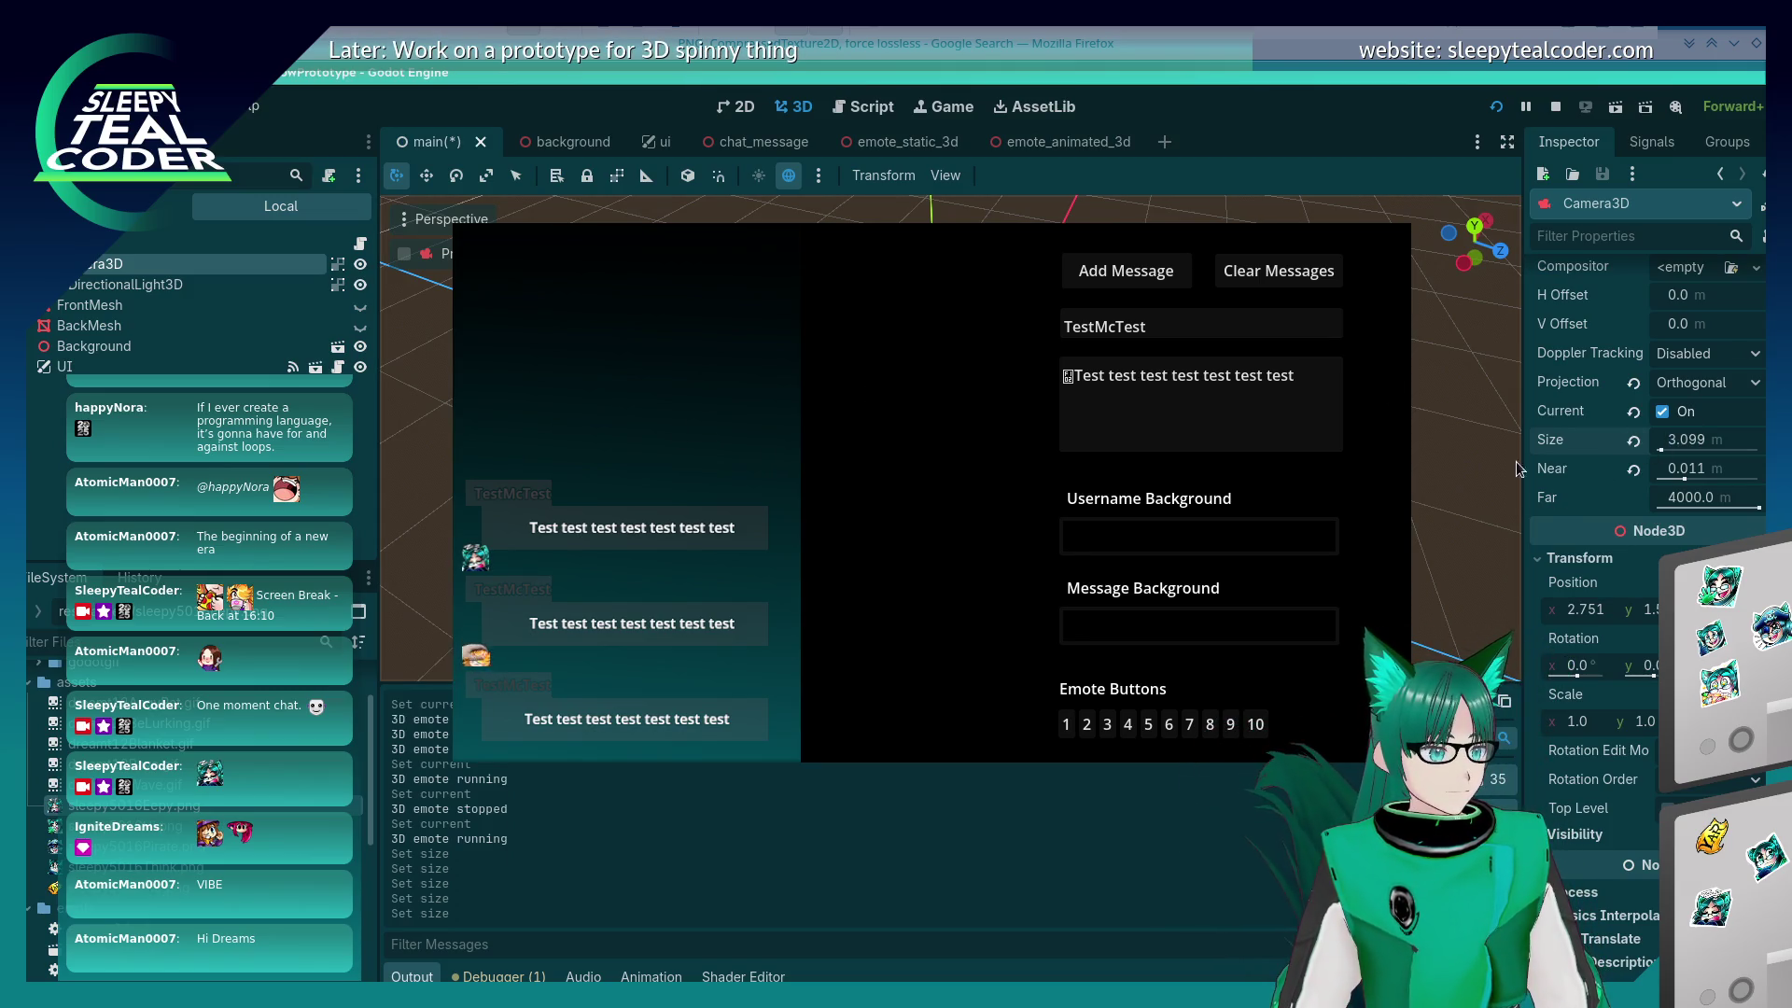
# Step: Back in the running game window, turn off the in-game camera override
pyautogui.hotkey('alt', 'Tab')
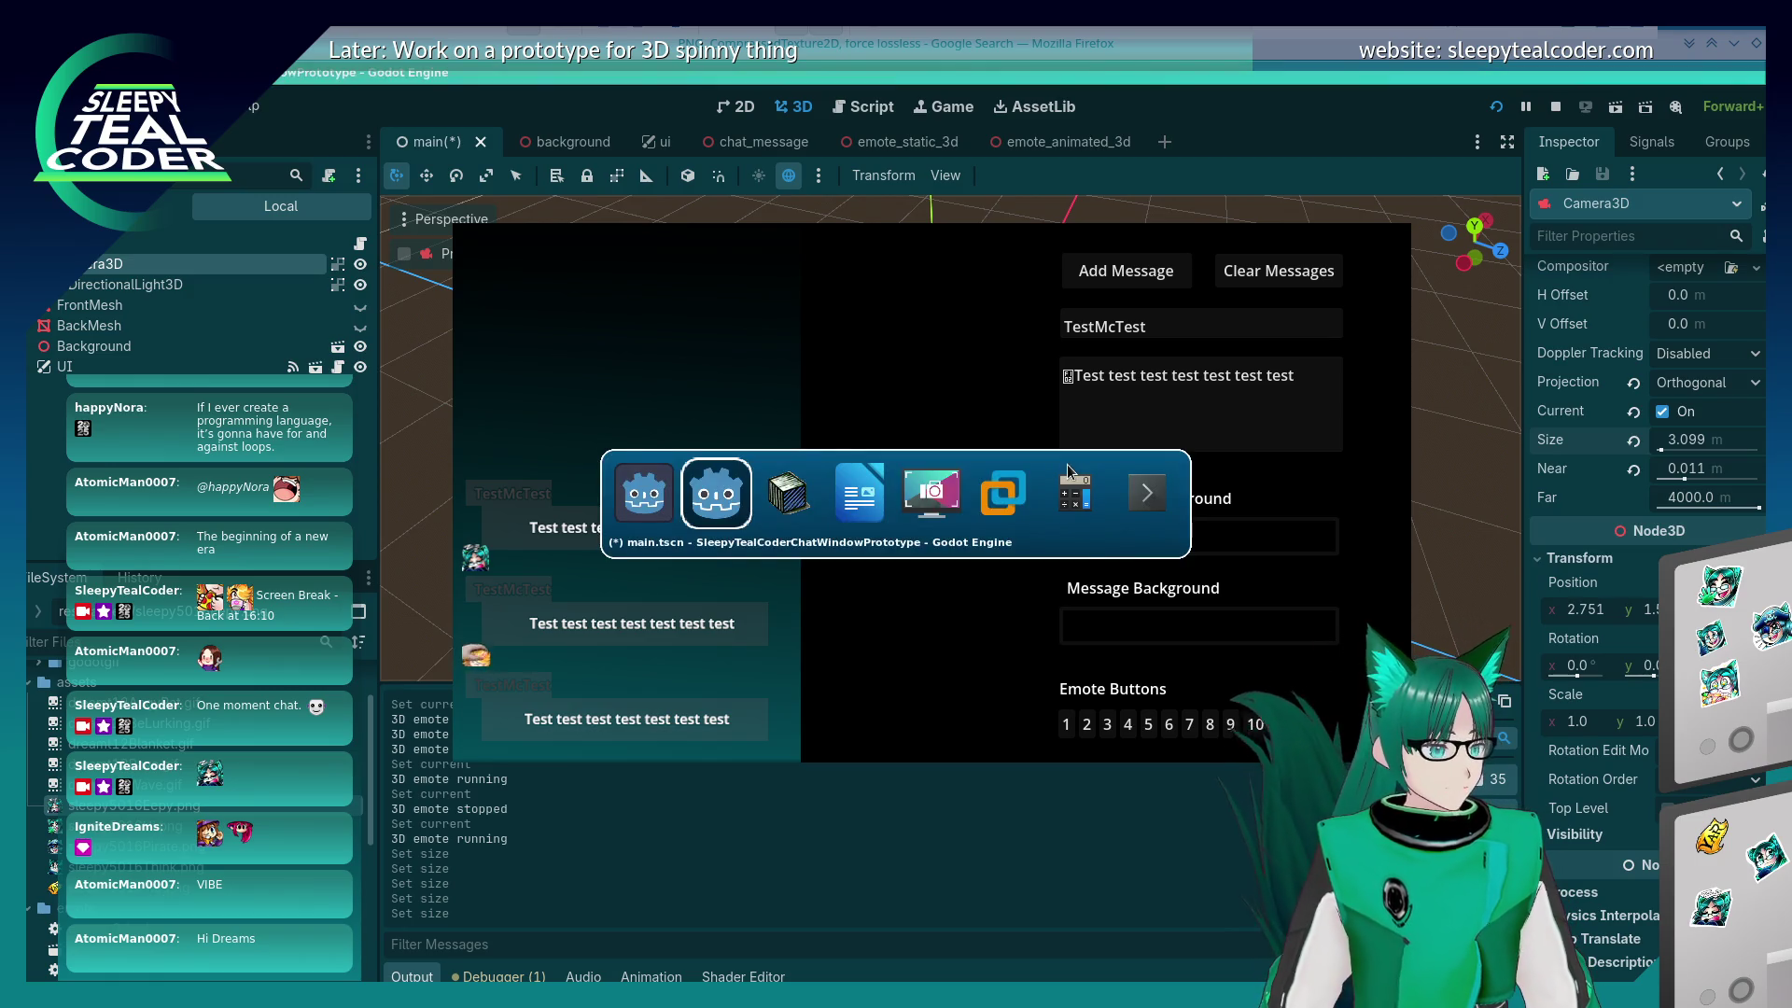
pyautogui.click(663, 479)
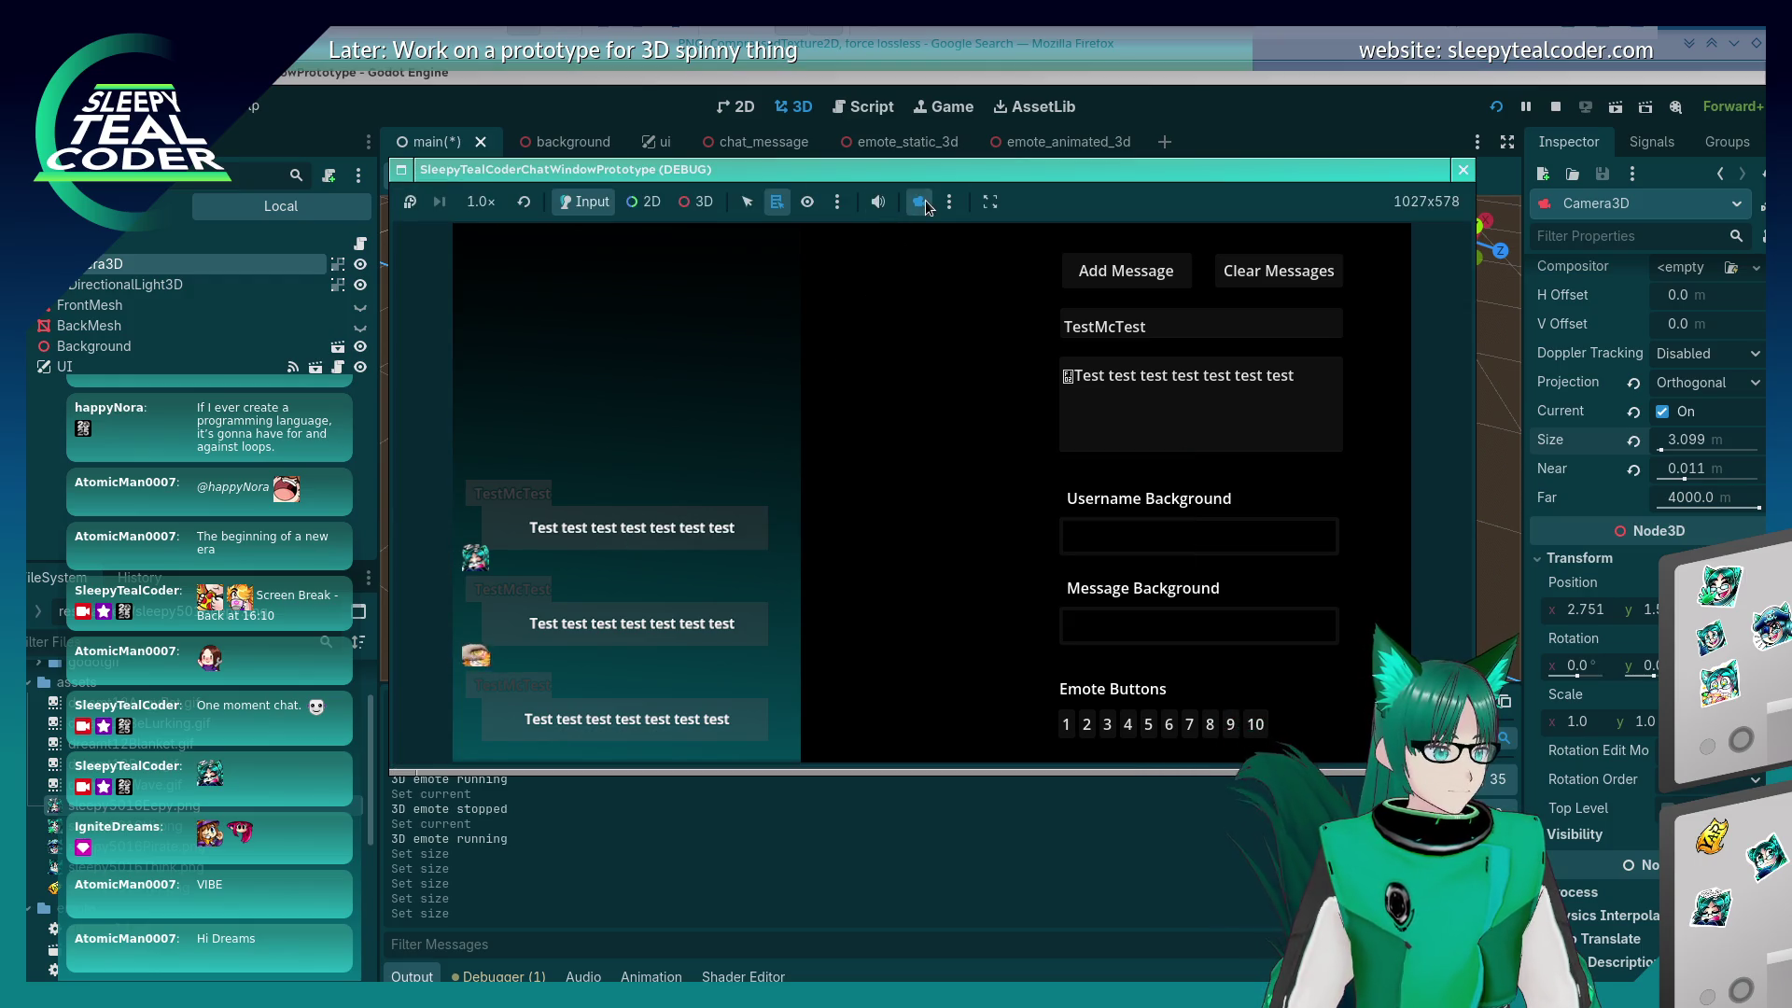
pyautogui.click(922, 204)
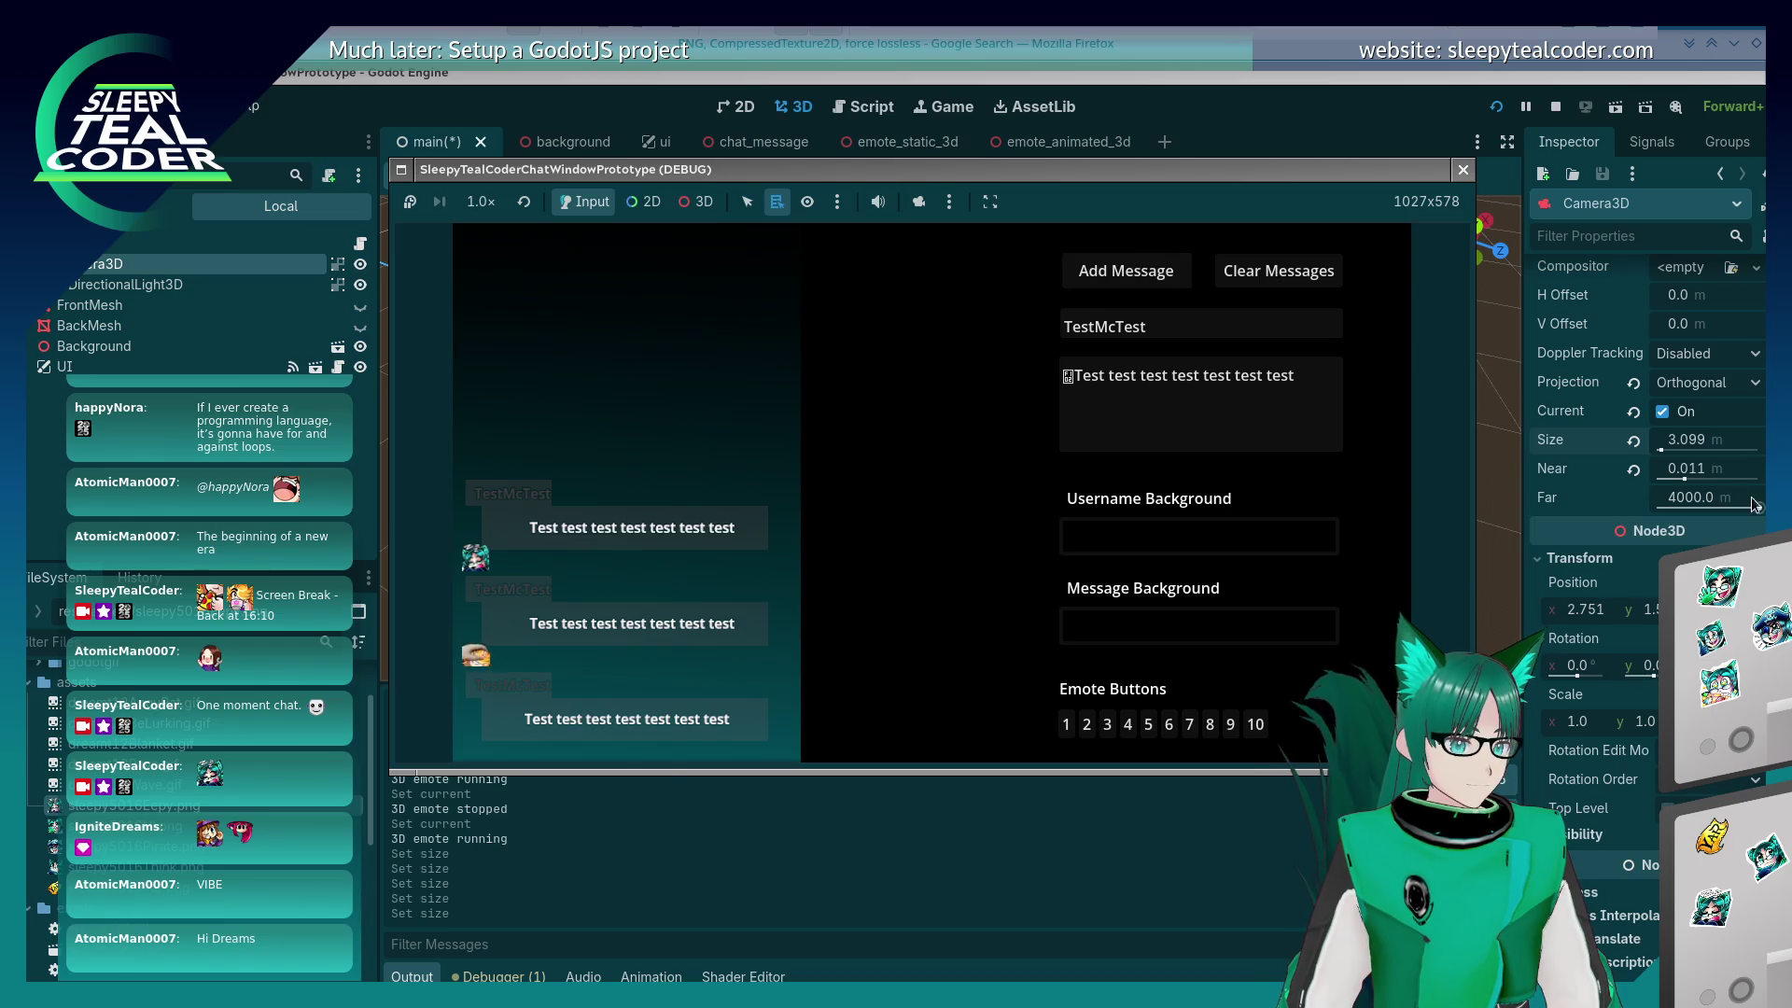
# Step: Try a Camera3D near clip of 0.001, restore it to 0.05, and reduce the far clip
pyautogui.moveTo(1683, 485)
pyautogui.mouseDown()
pyautogui.moveTo(1633, 480)
pyautogui.moveTo(1755, 480)
pyautogui.moveTo(1695, 480)
pyautogui.mouseUp()
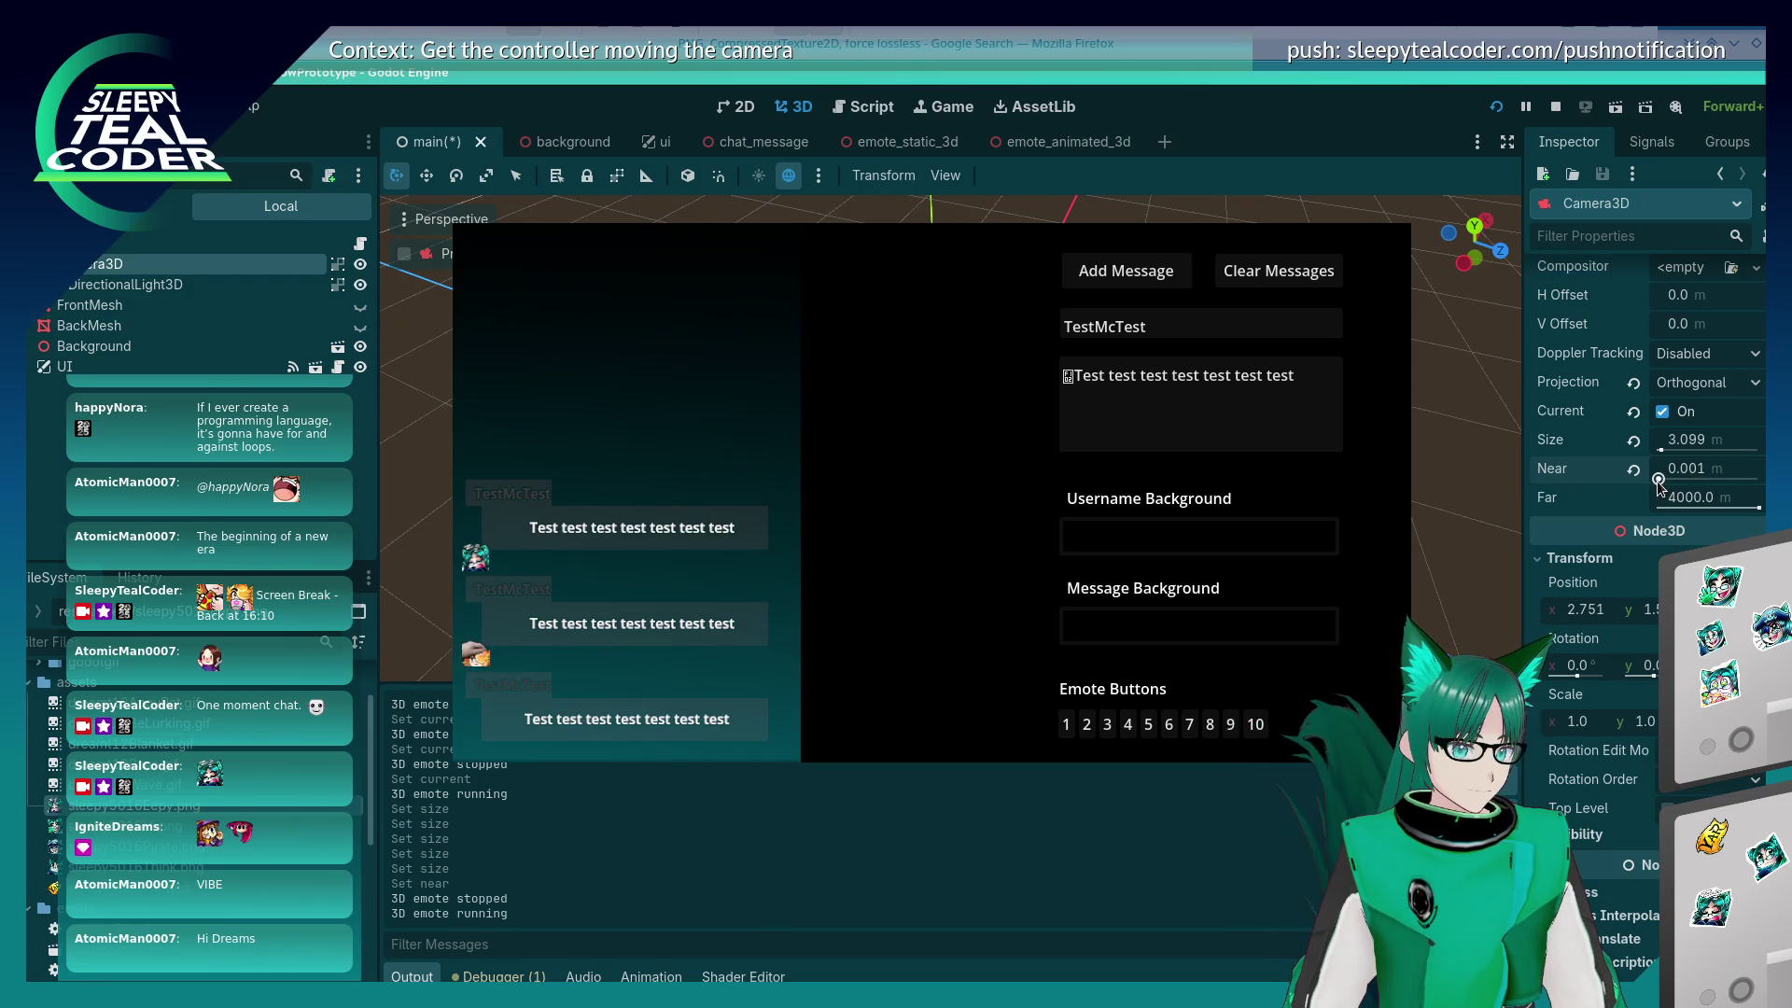
pyautogui.moveTo(1667, 483); pyautogui.dragTo(1696, 490)
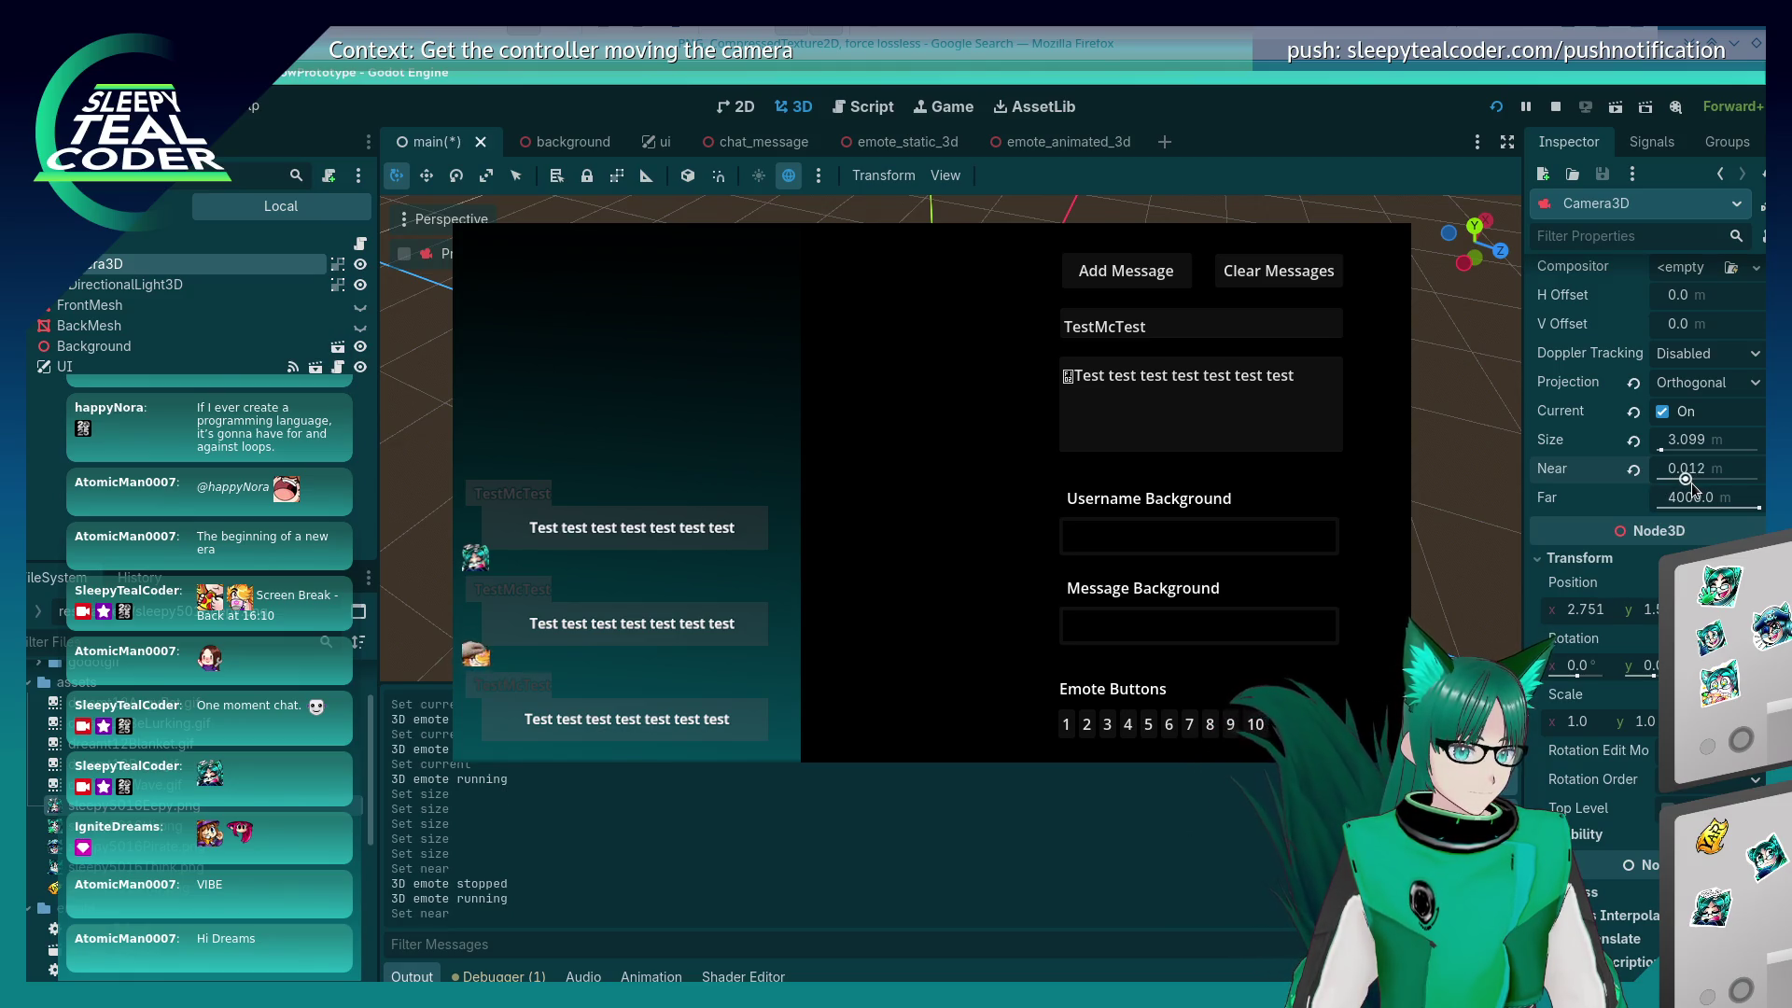
pyautogui.click(1633, 468)
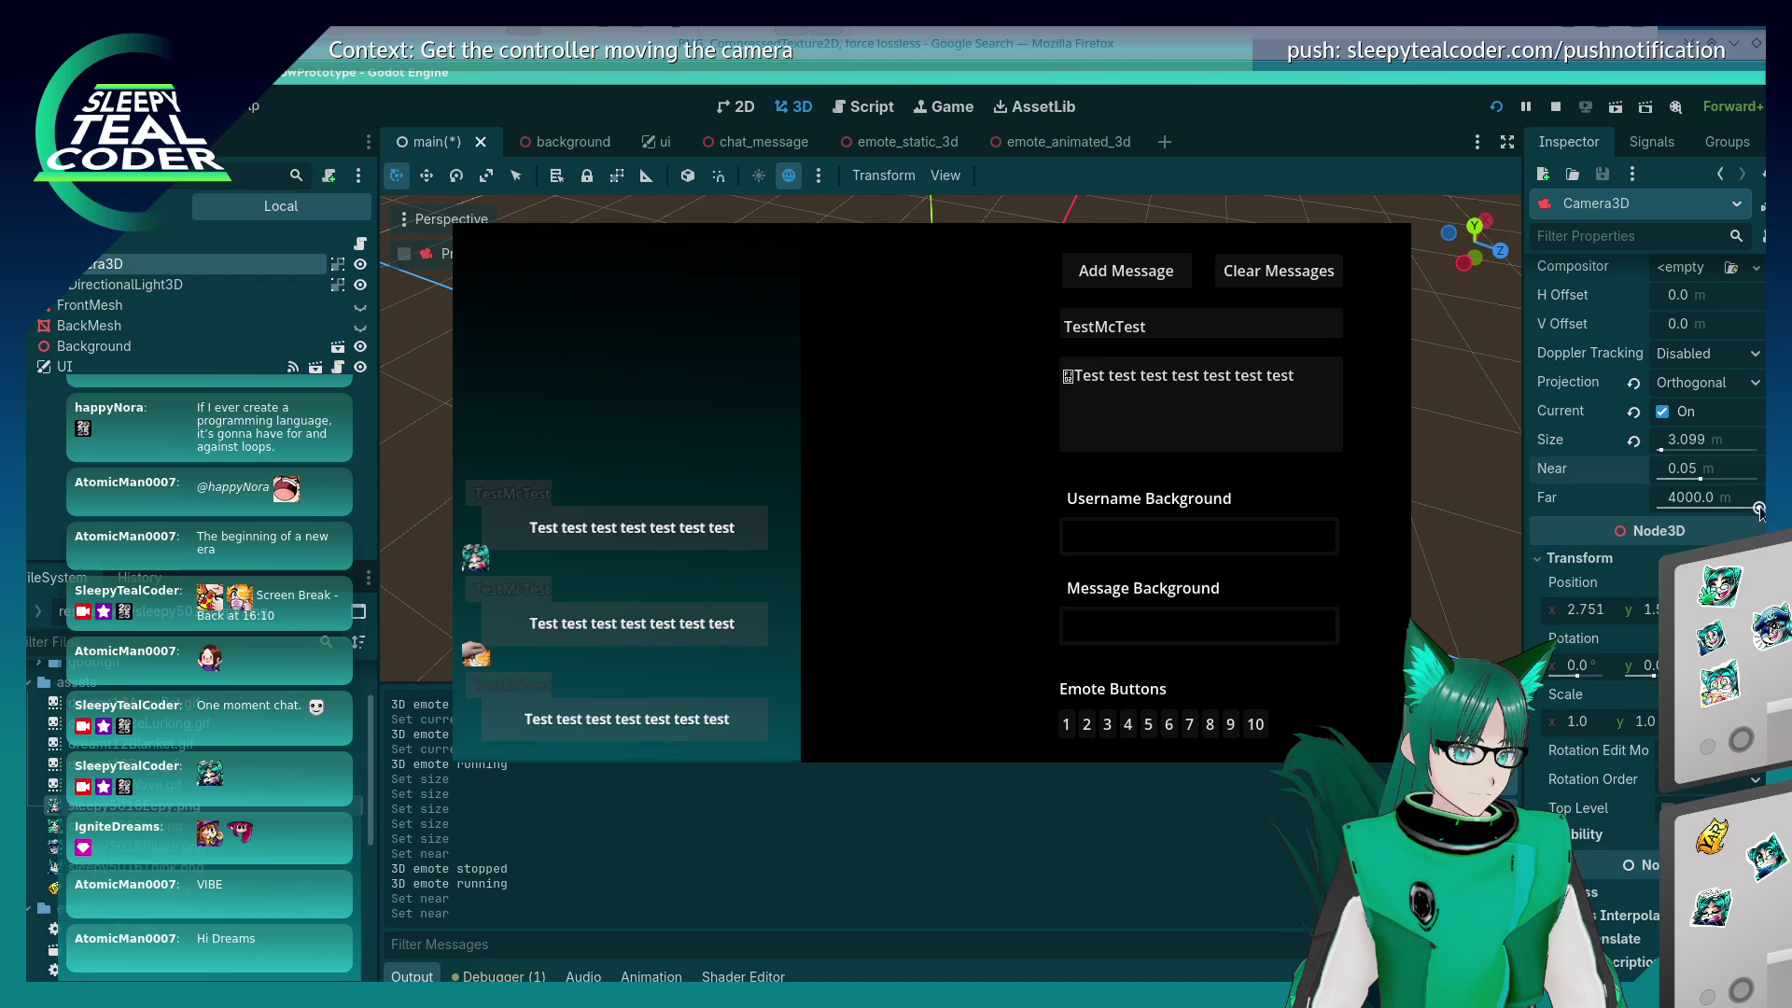
pyautogui.moveTo(1758, 509)
pyautogui.mouseDown()
pyautogui.moveTo(1722, 508)
pyautogui.moveTo(1758, 509)
pyautogui.mouseUp()
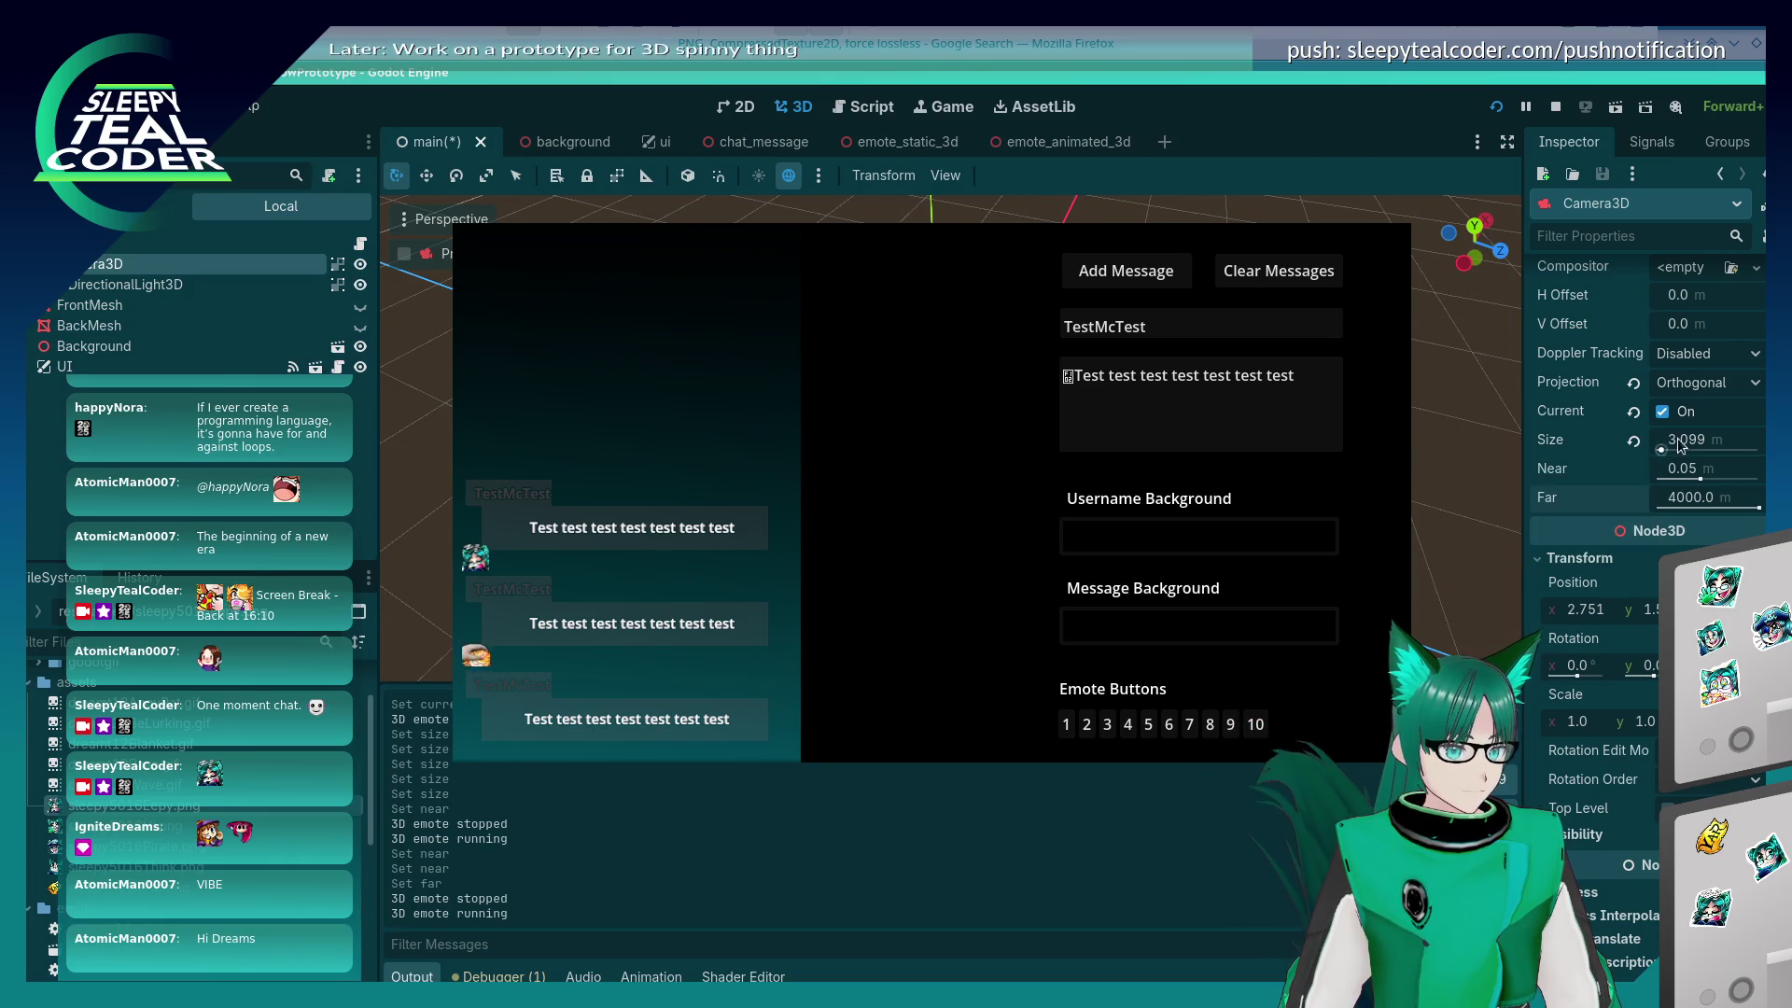
# Step: Try Doppler Tracking set to Idle, then return it to Disabled
pyautogui.click(1687, 360)
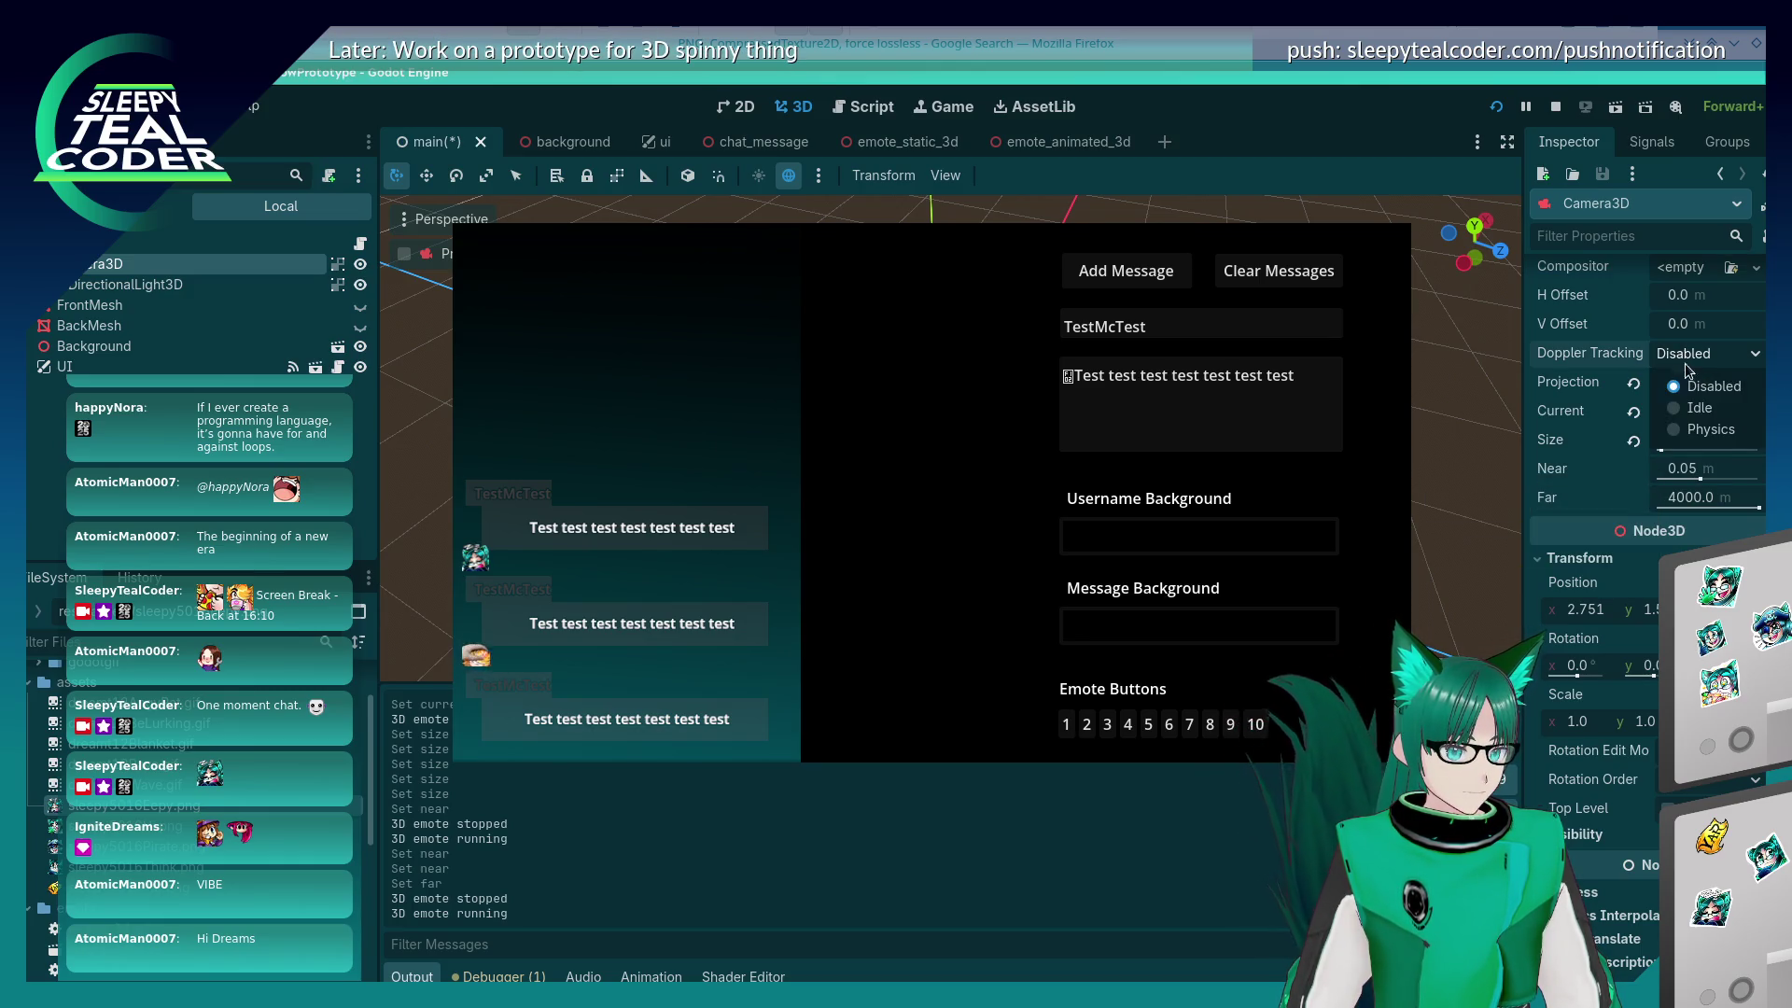
pyautogui.click(1687, 414)
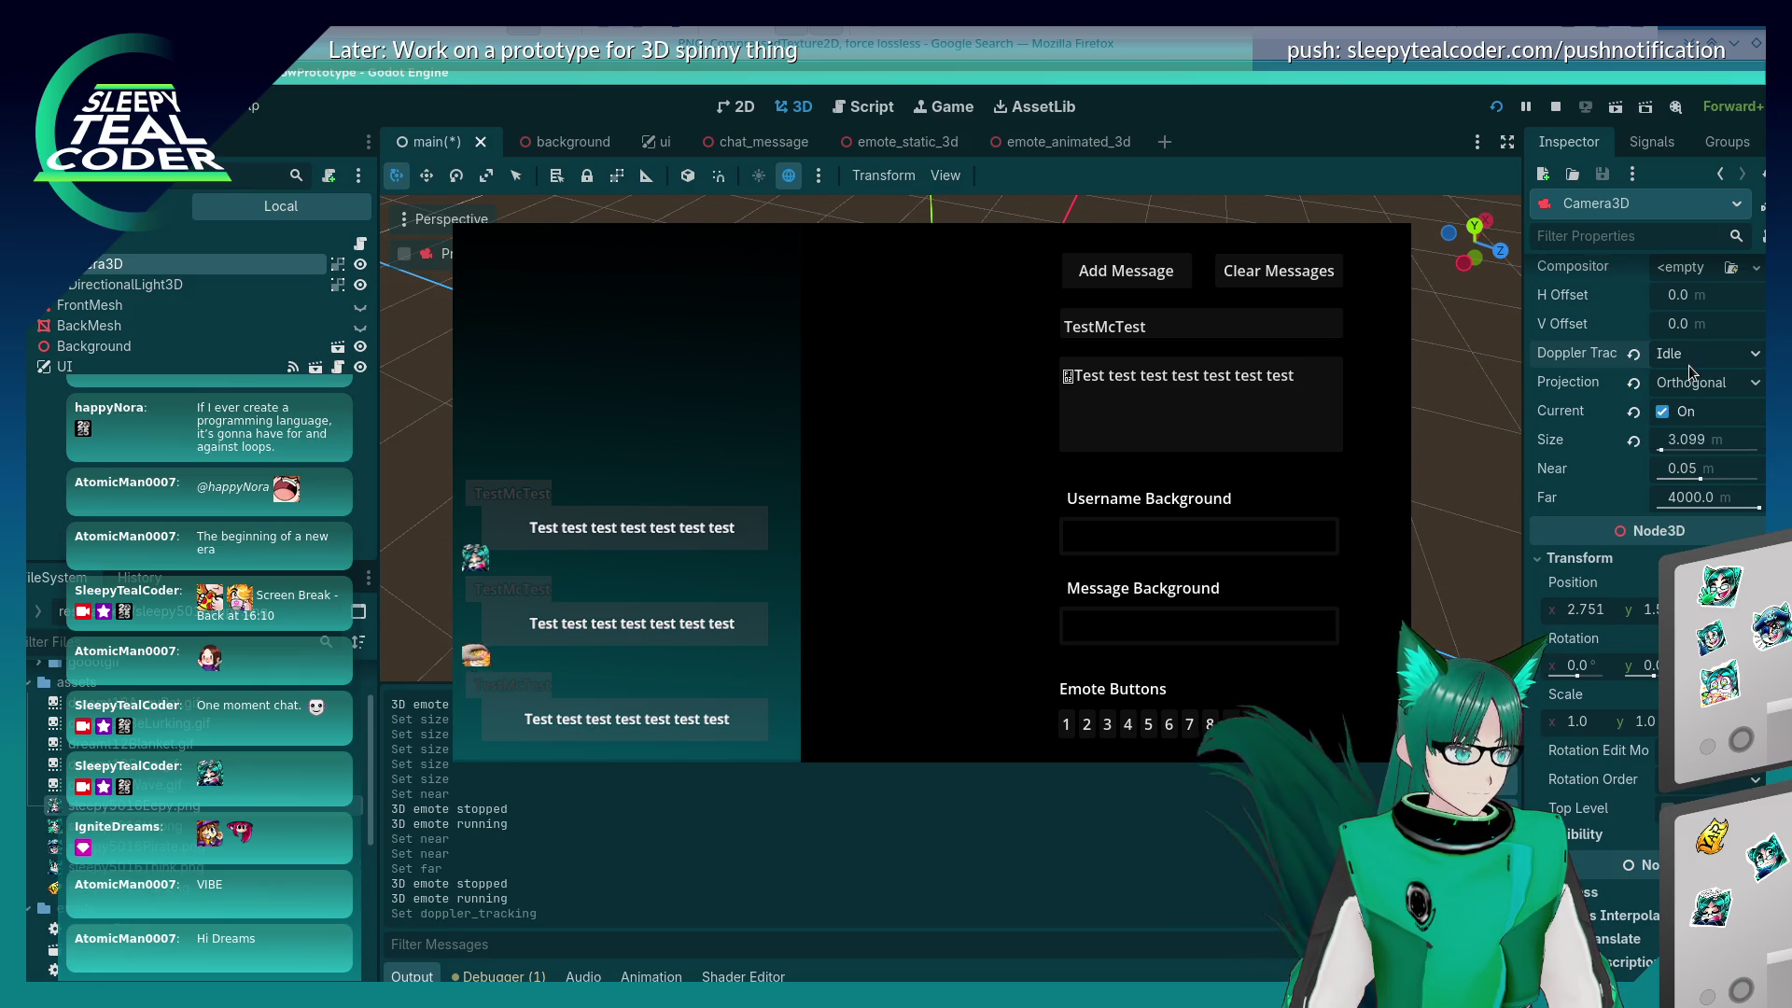
pyautogui.click(1685, 363)
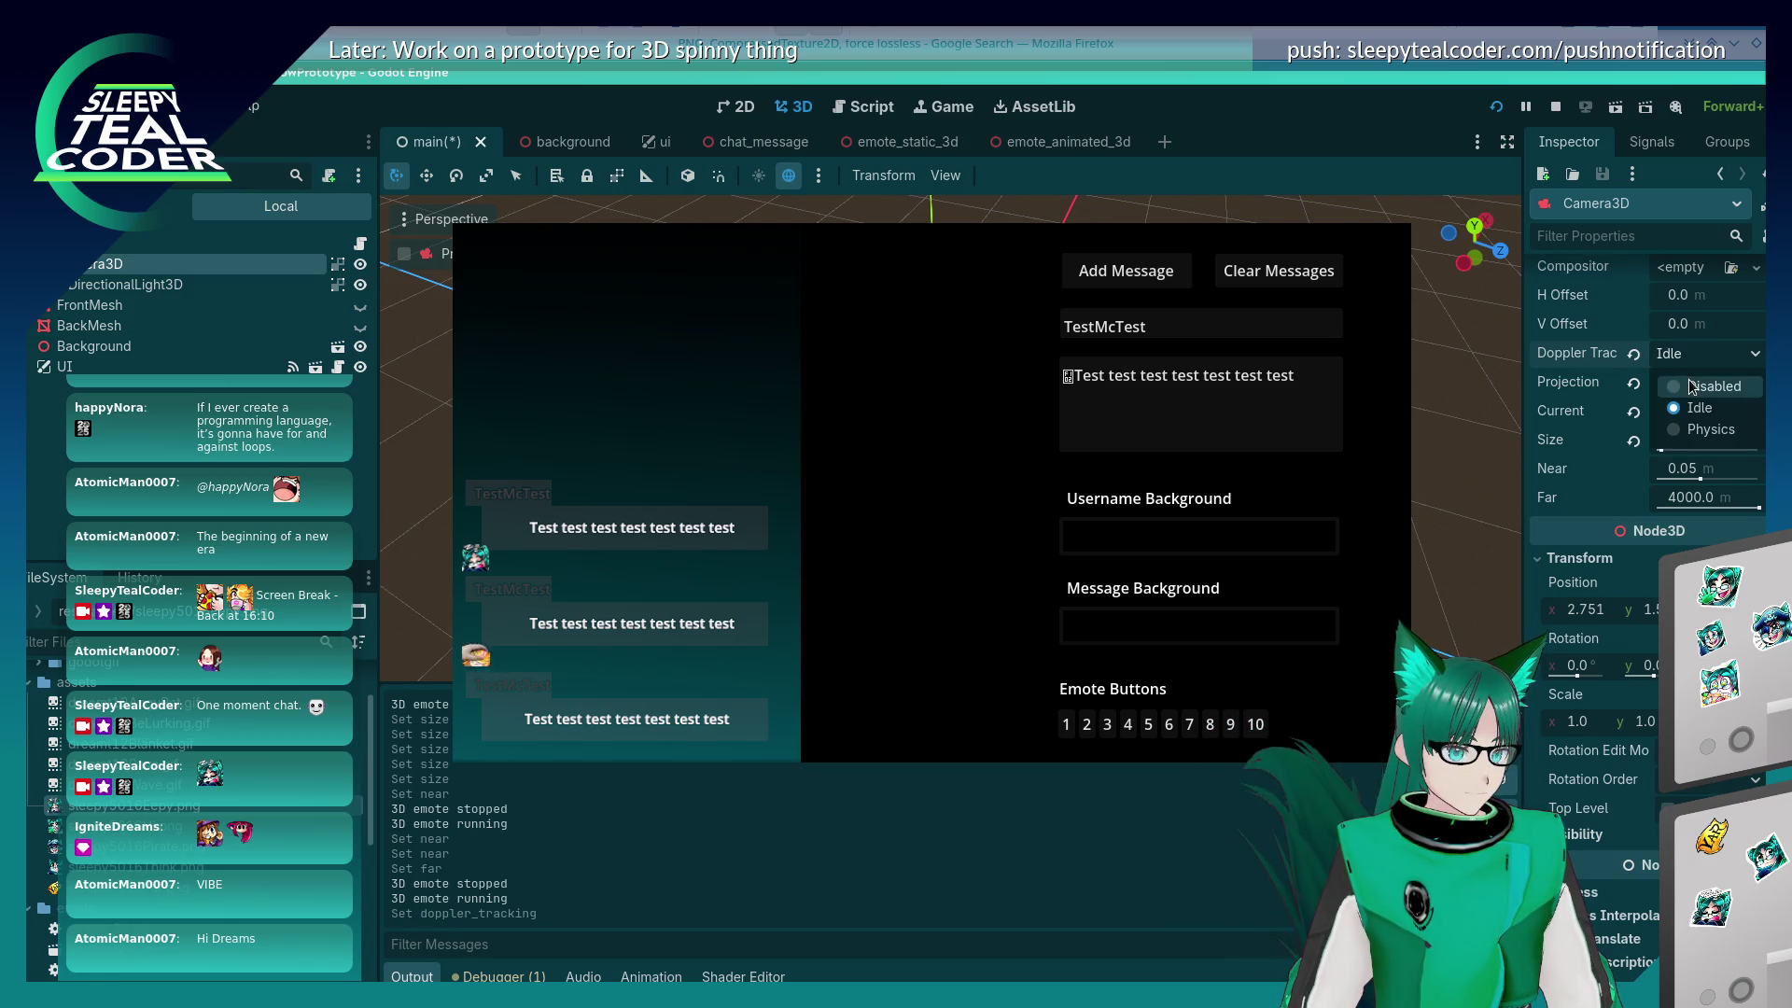
pyautogui.click(1691, 386)
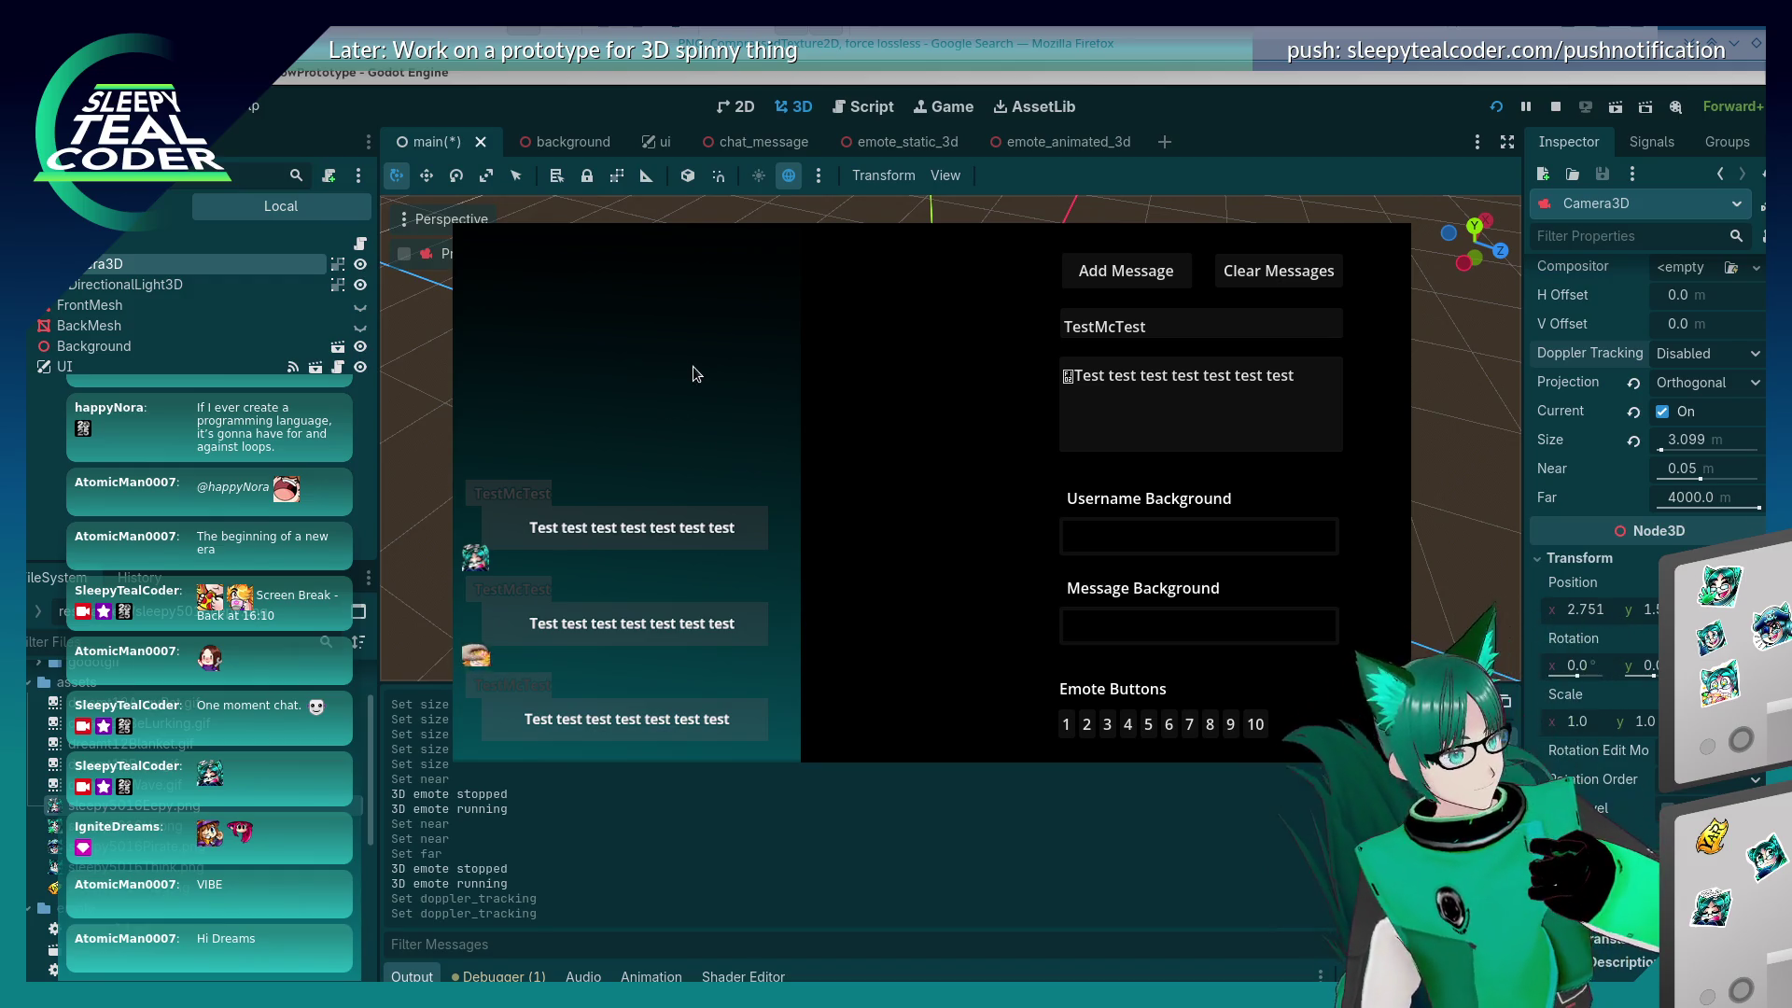
pyautogui.hotkey('alt', 'Tab')
pyautogui.hotkey('alt', 'Tab')
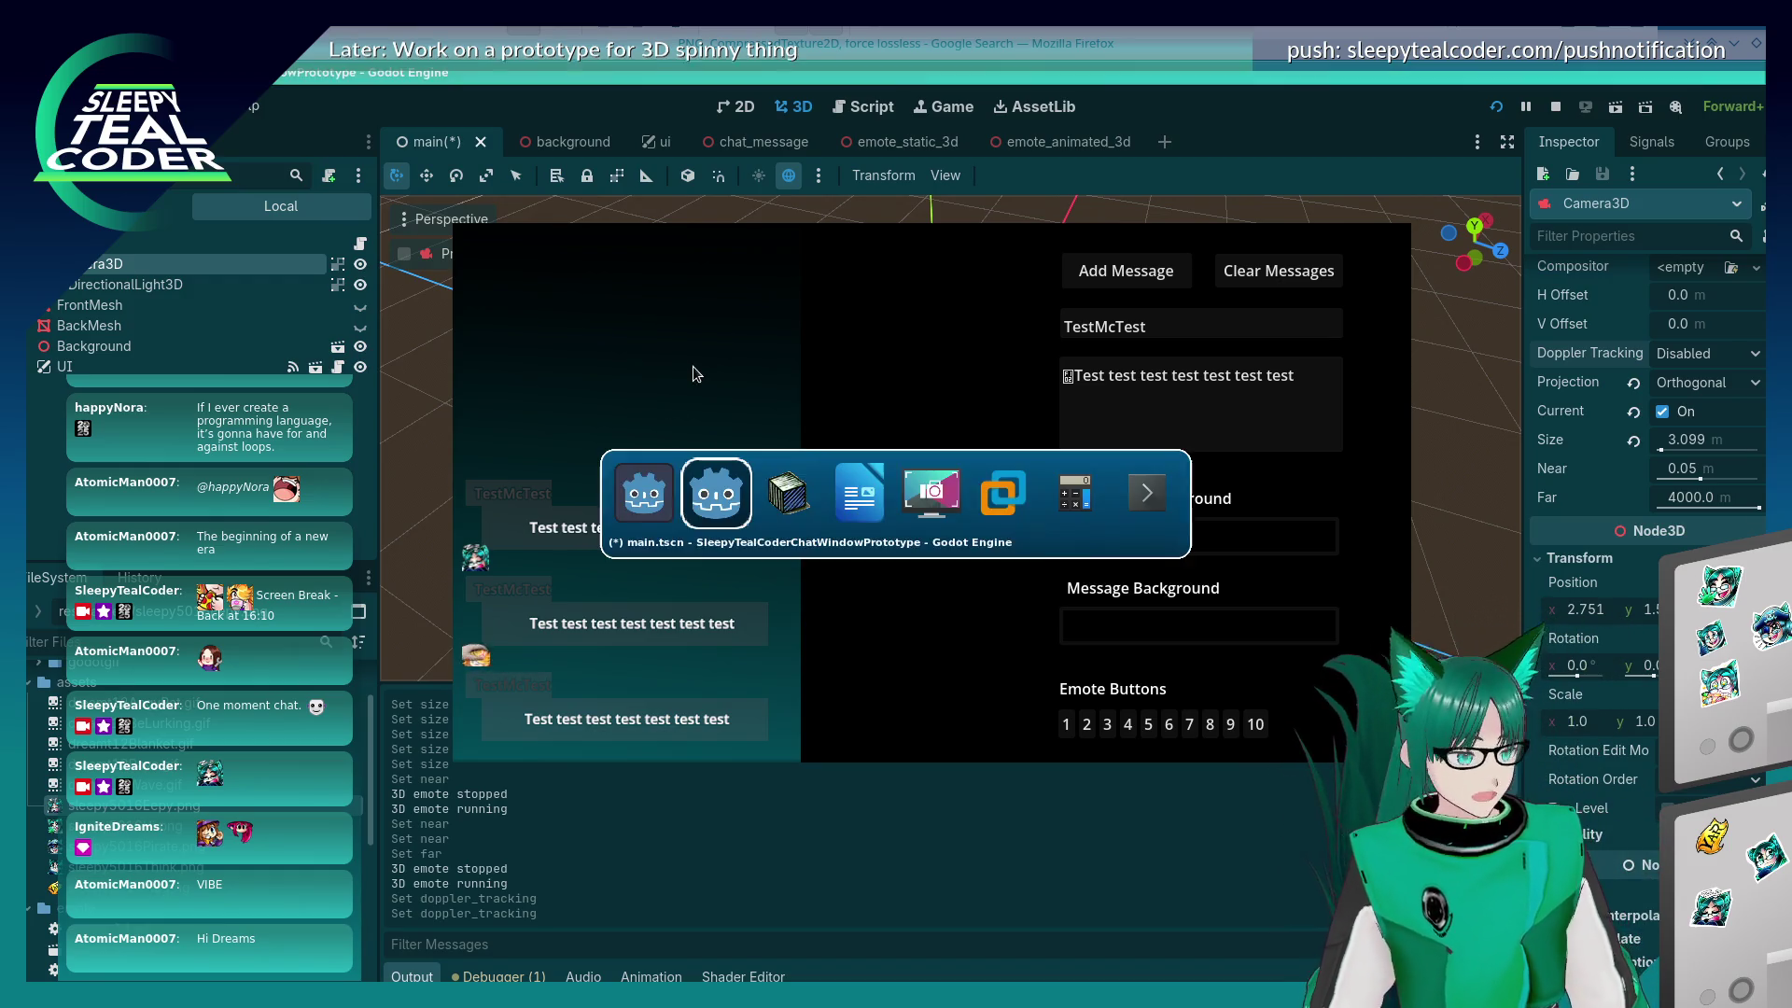
# Step: Switch the game to 3D picking and remotely inspect the emote sprite and FrontMesh
pyautogui.click(800, 192)
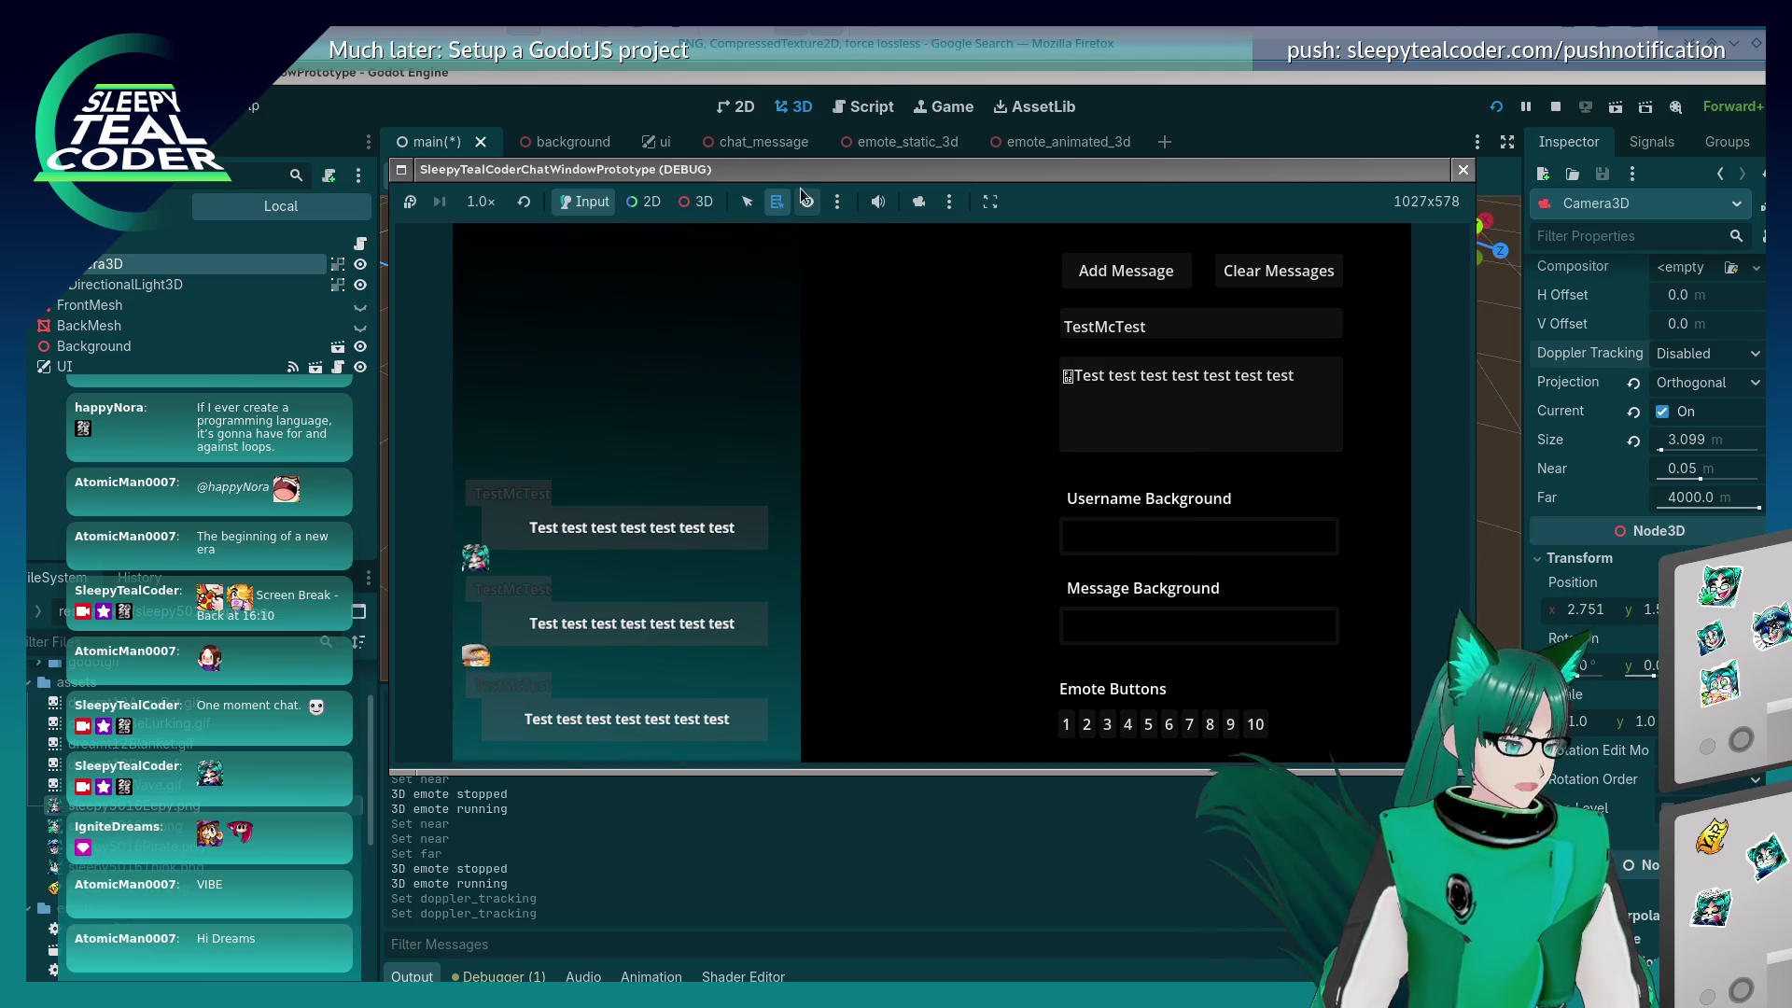
pyautogui.click(701, 204)
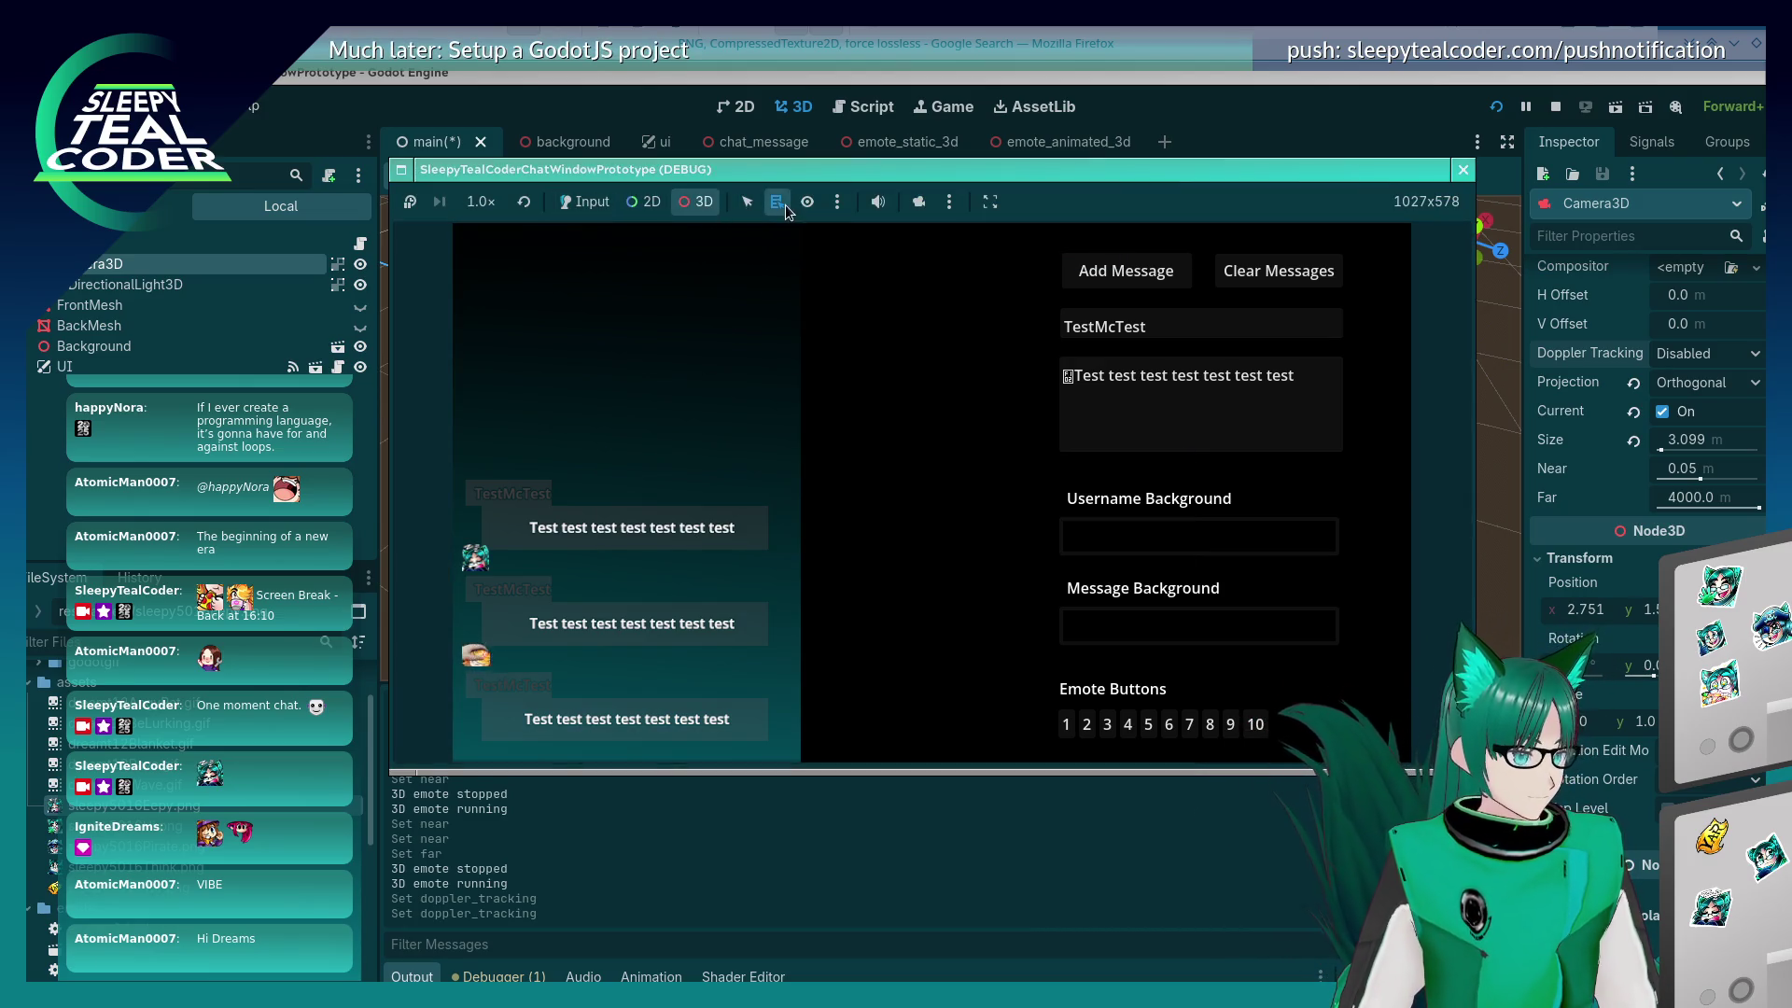
pyautogui.rightClick(477, 563)
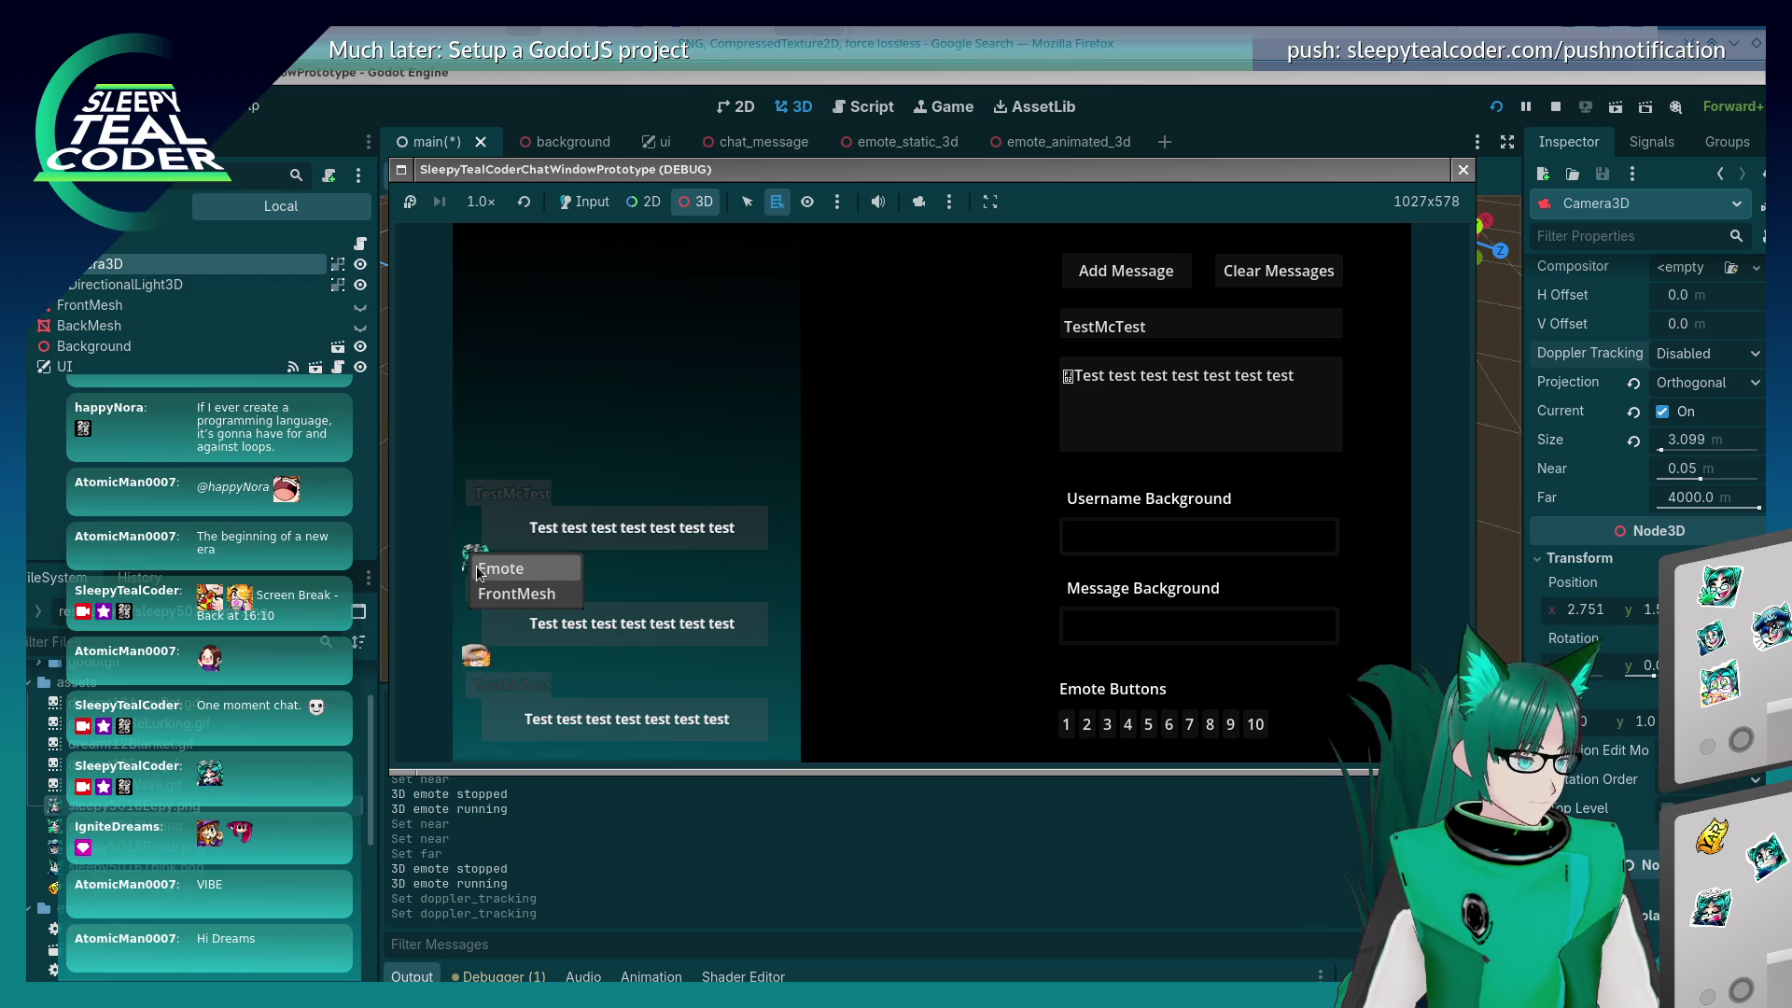
pyautogui.click(478, 571)
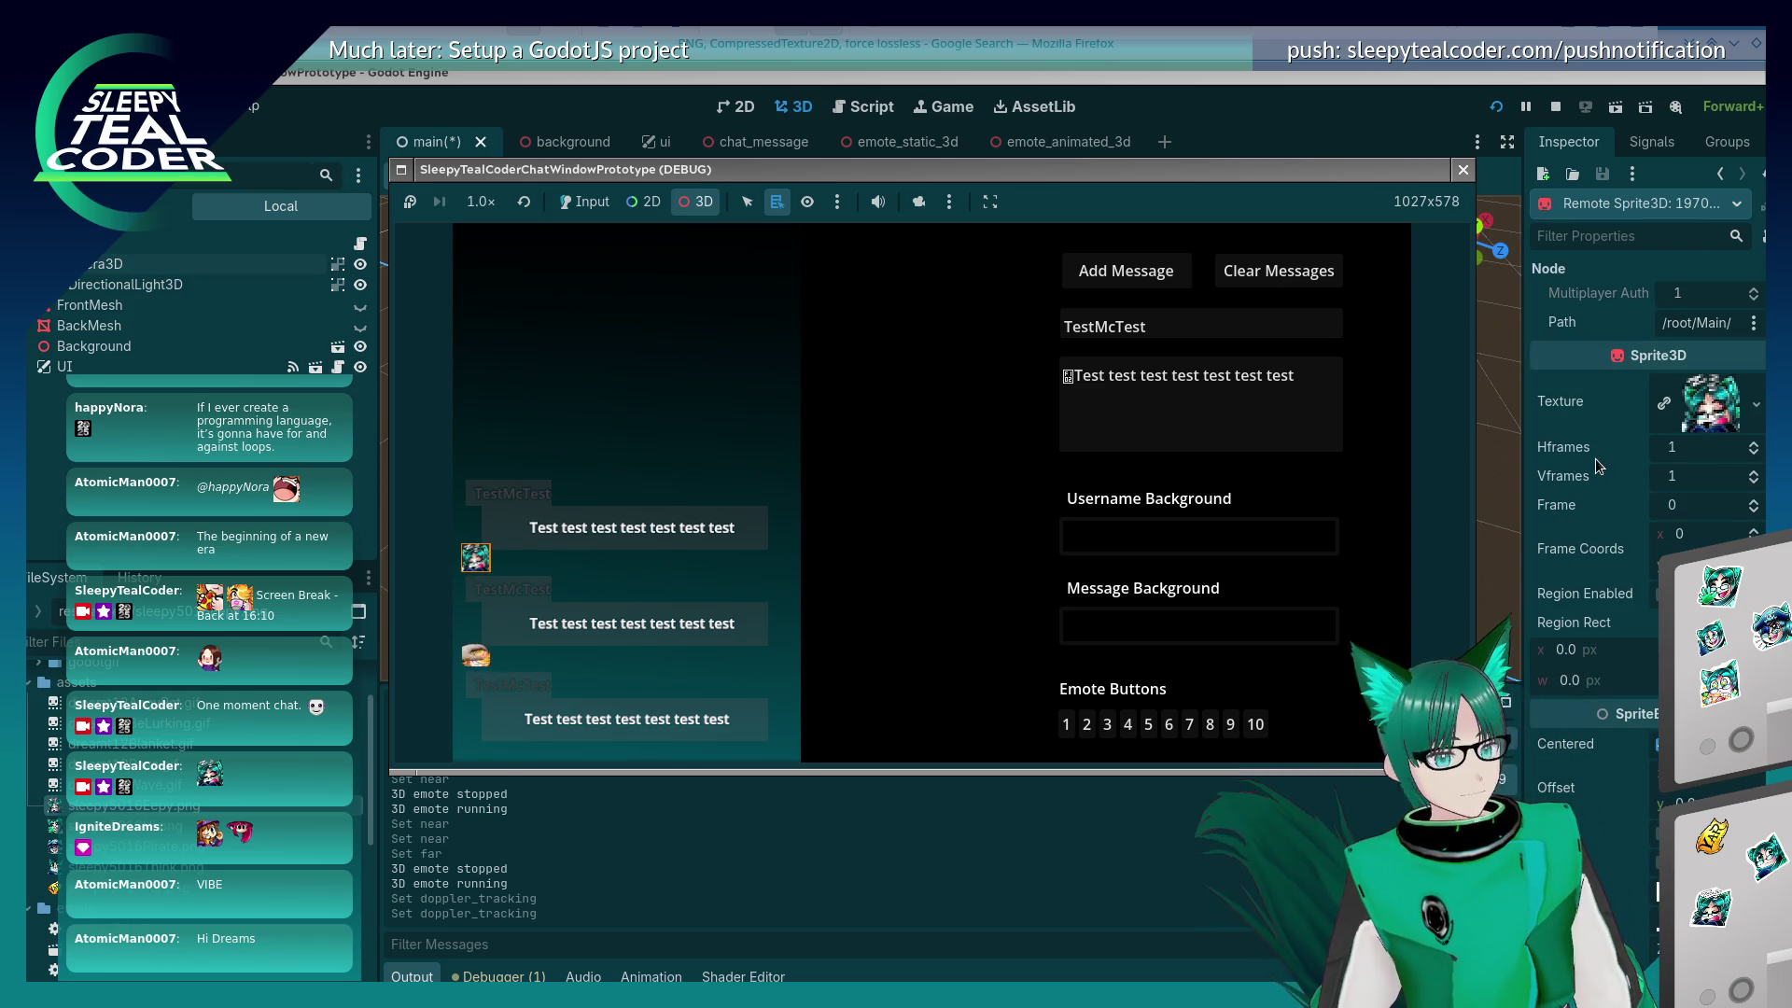
pyautogui.rightClick(481, 564)
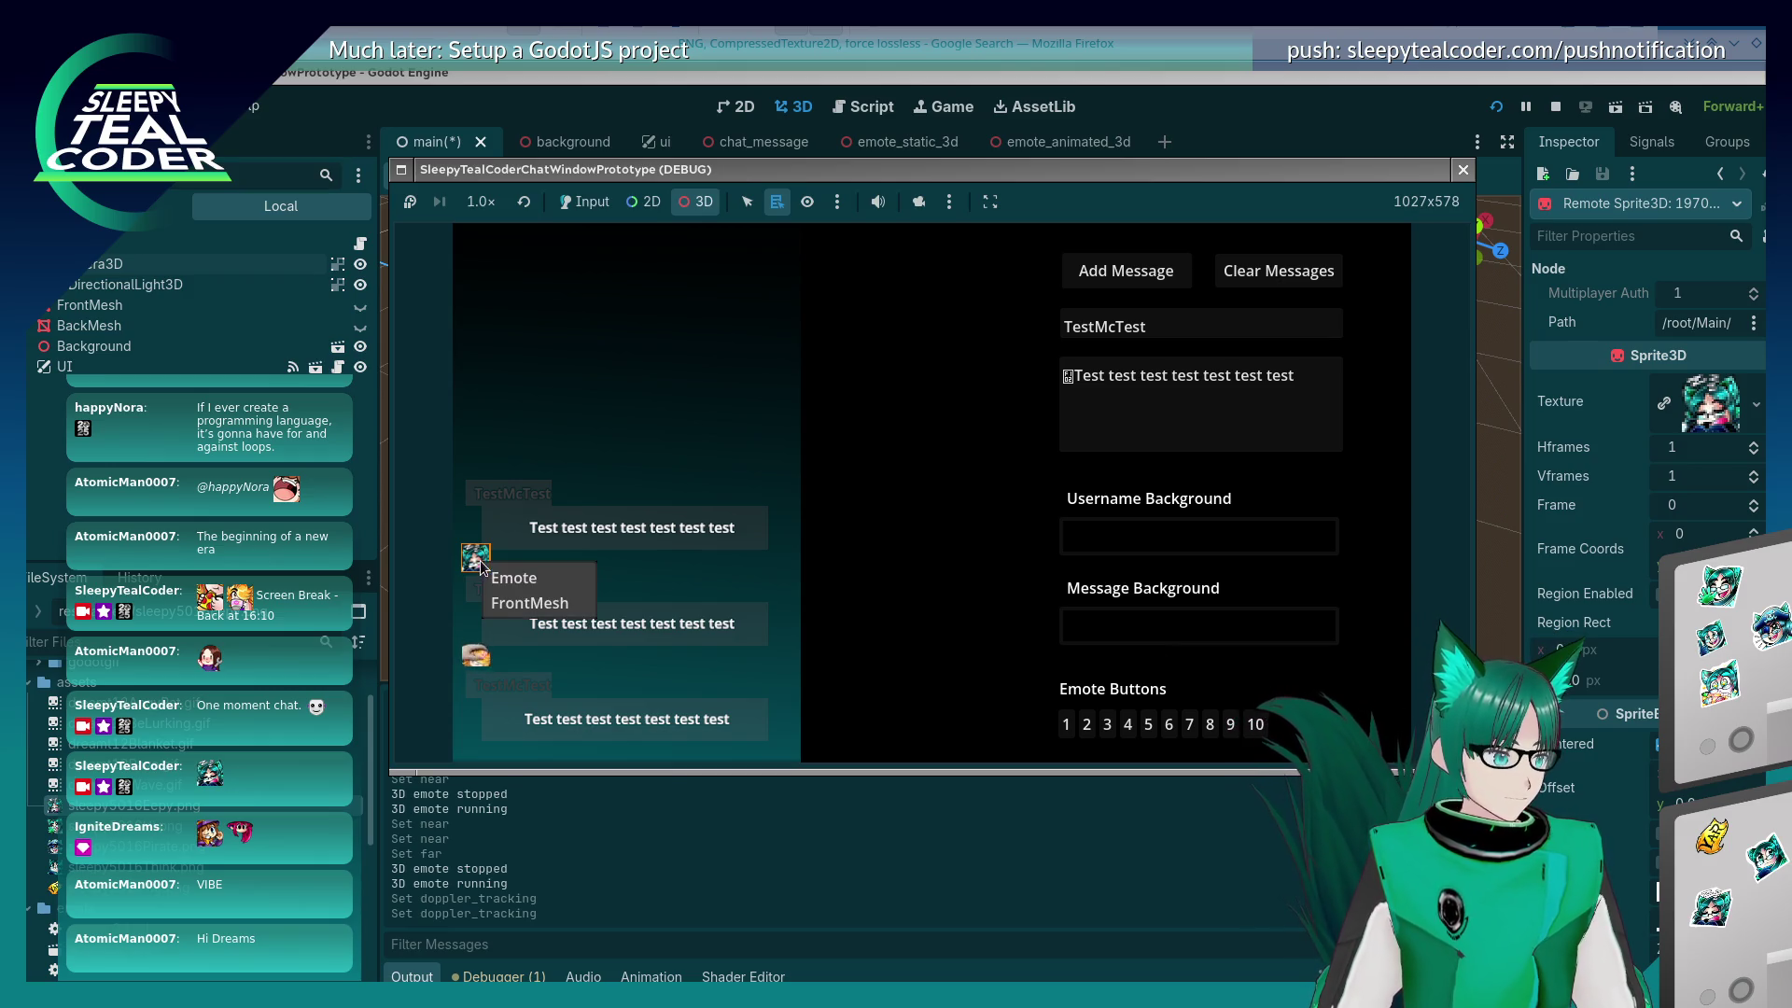
pyautogui.click(520, 605)
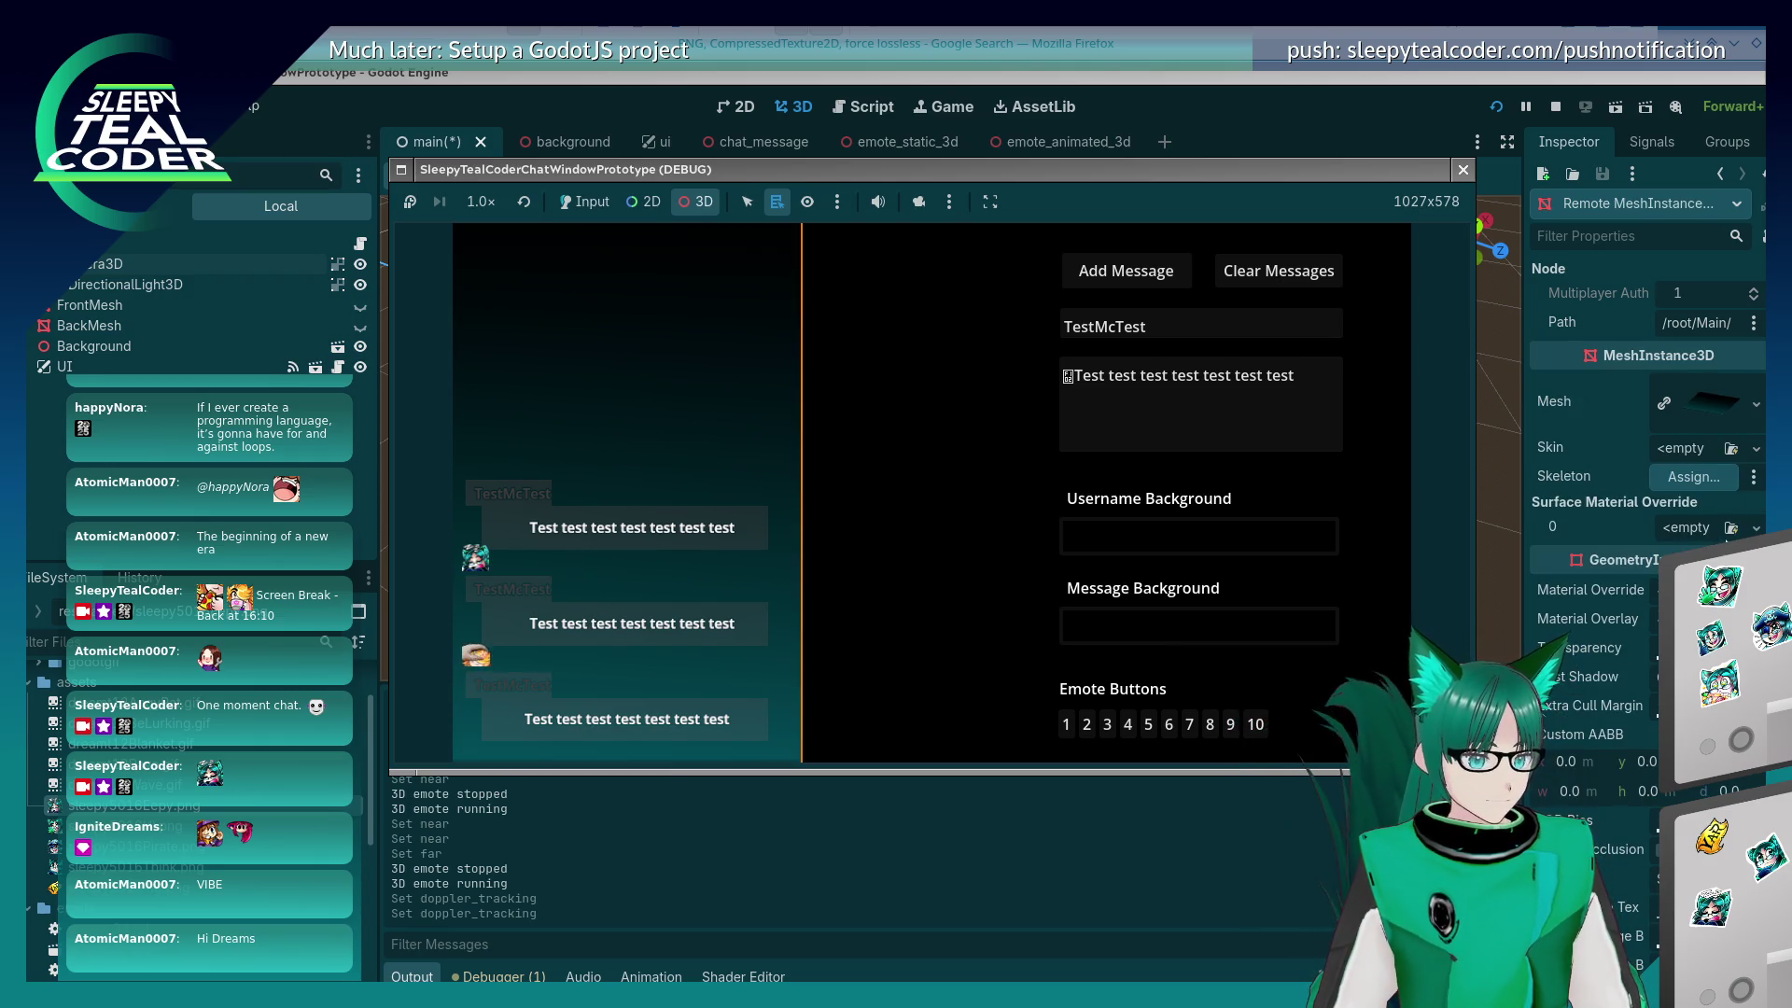
pyautogui.click(1704, 387)
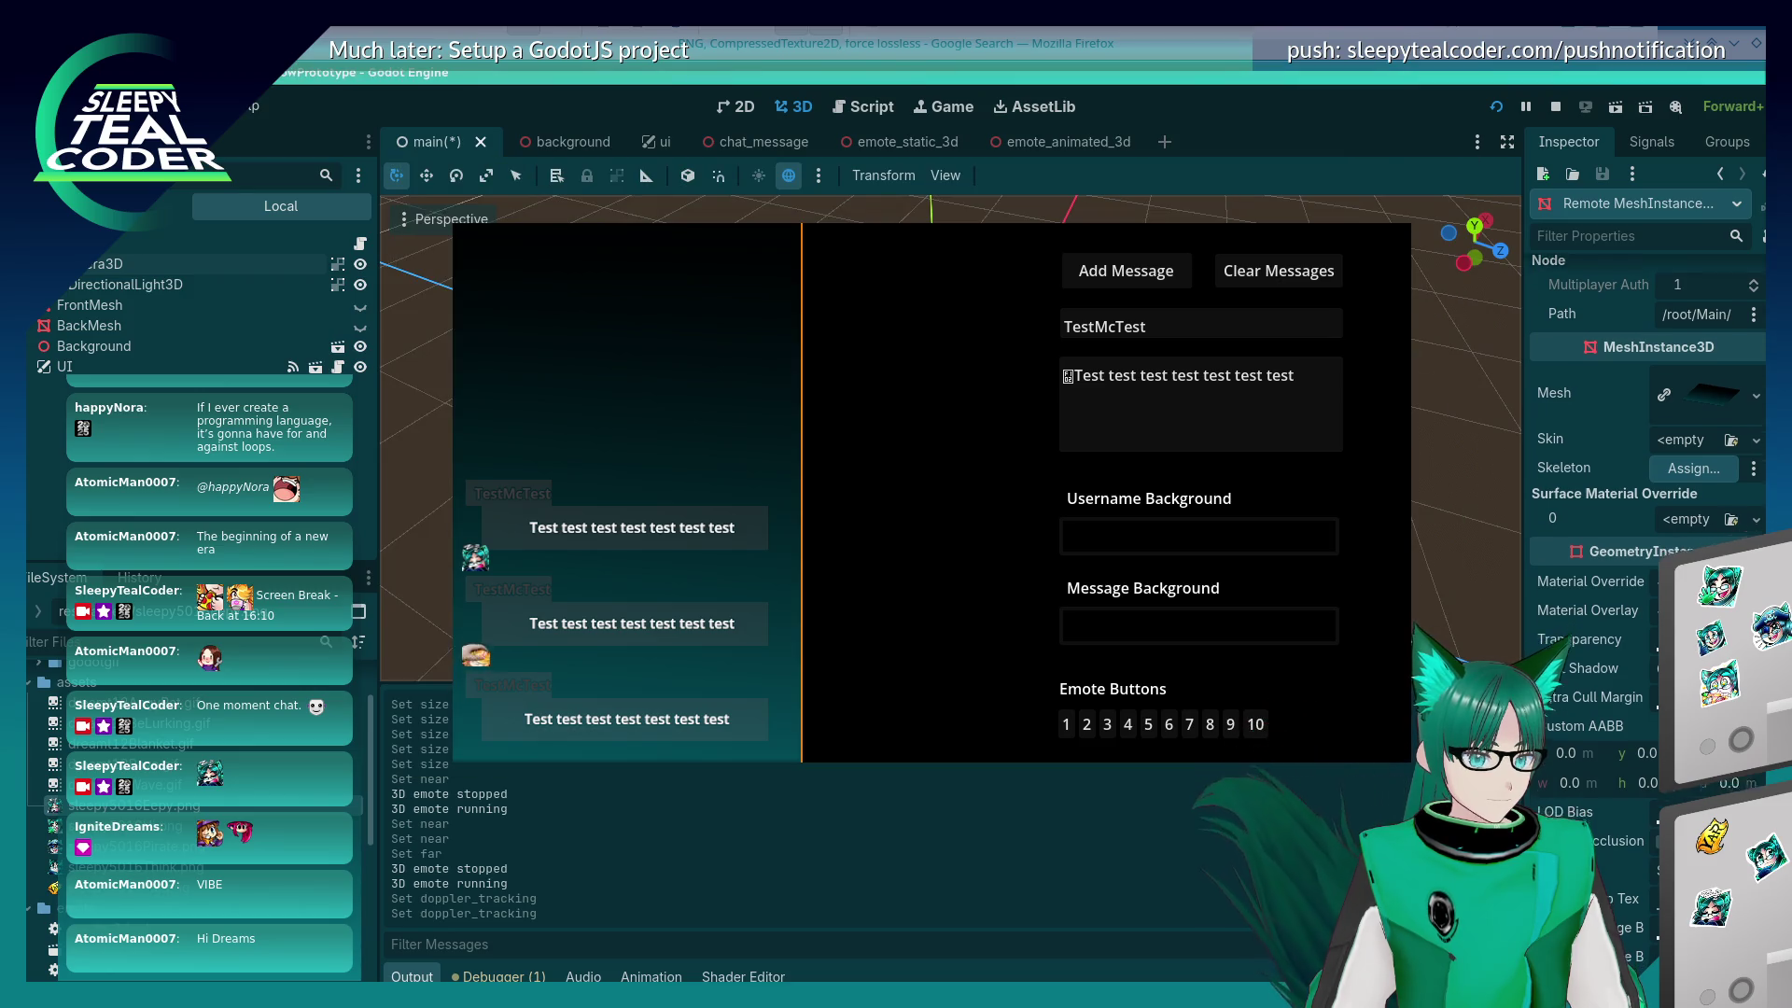
pyautogui.click(1704, 387)
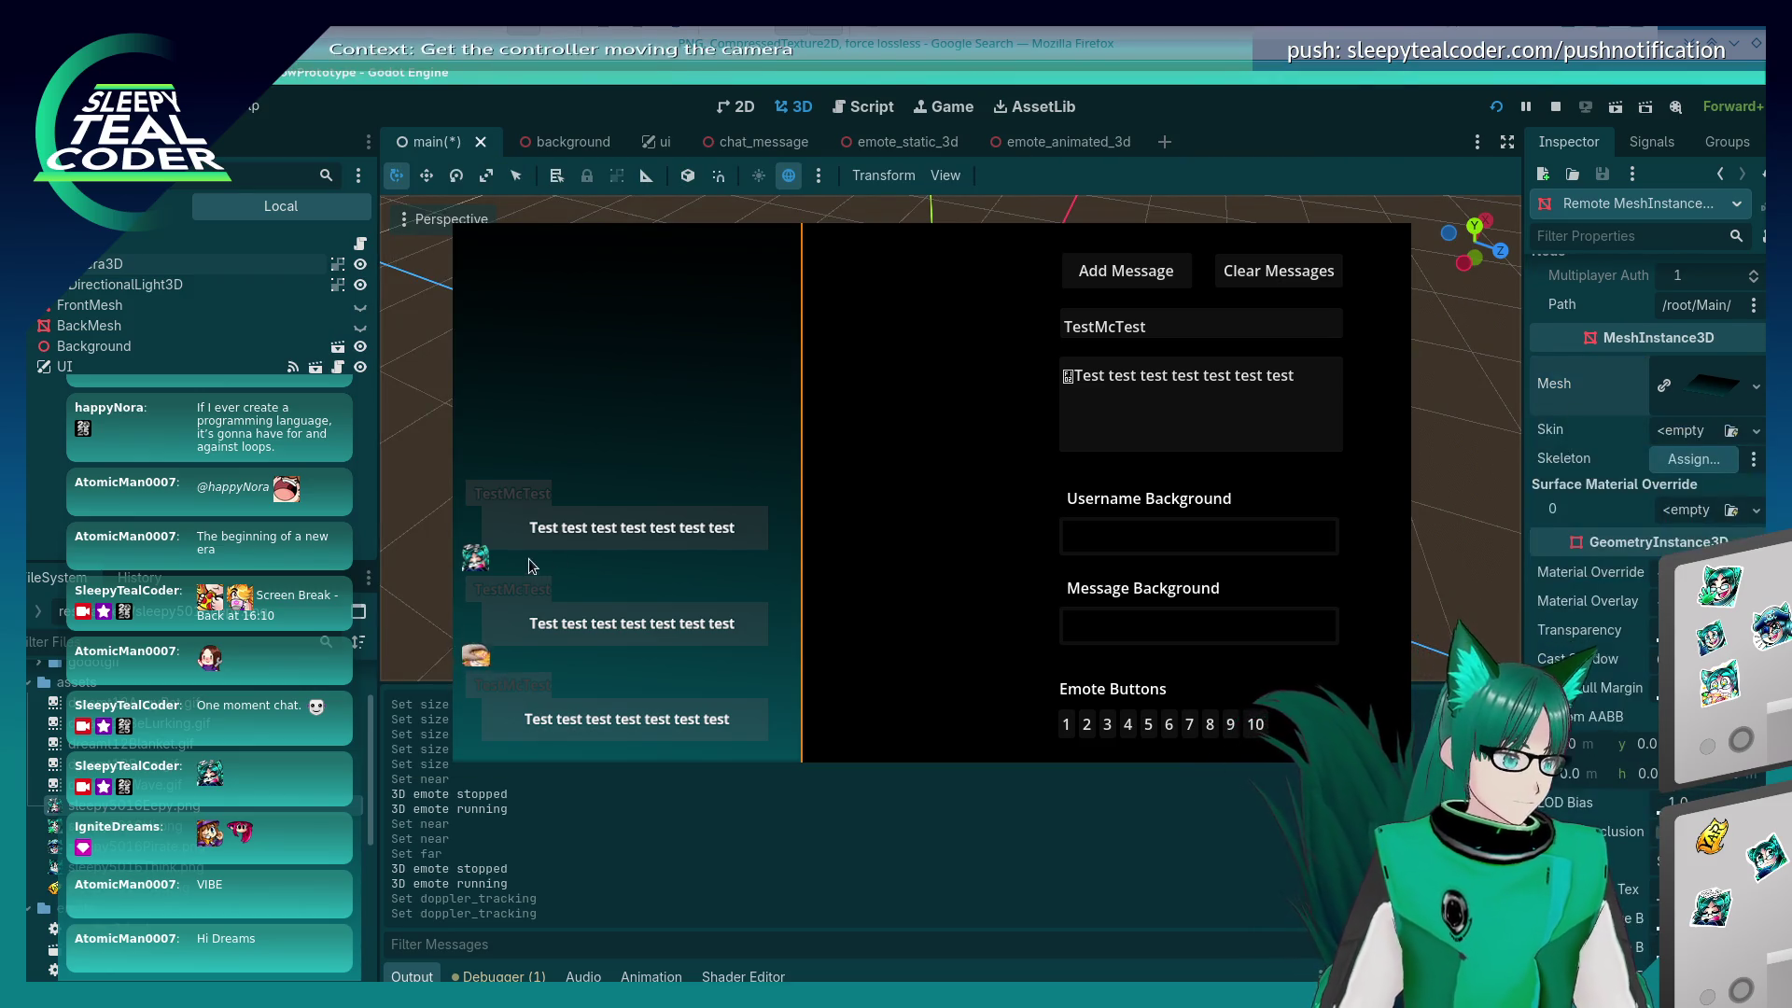
pyautogui.click(494, 562)
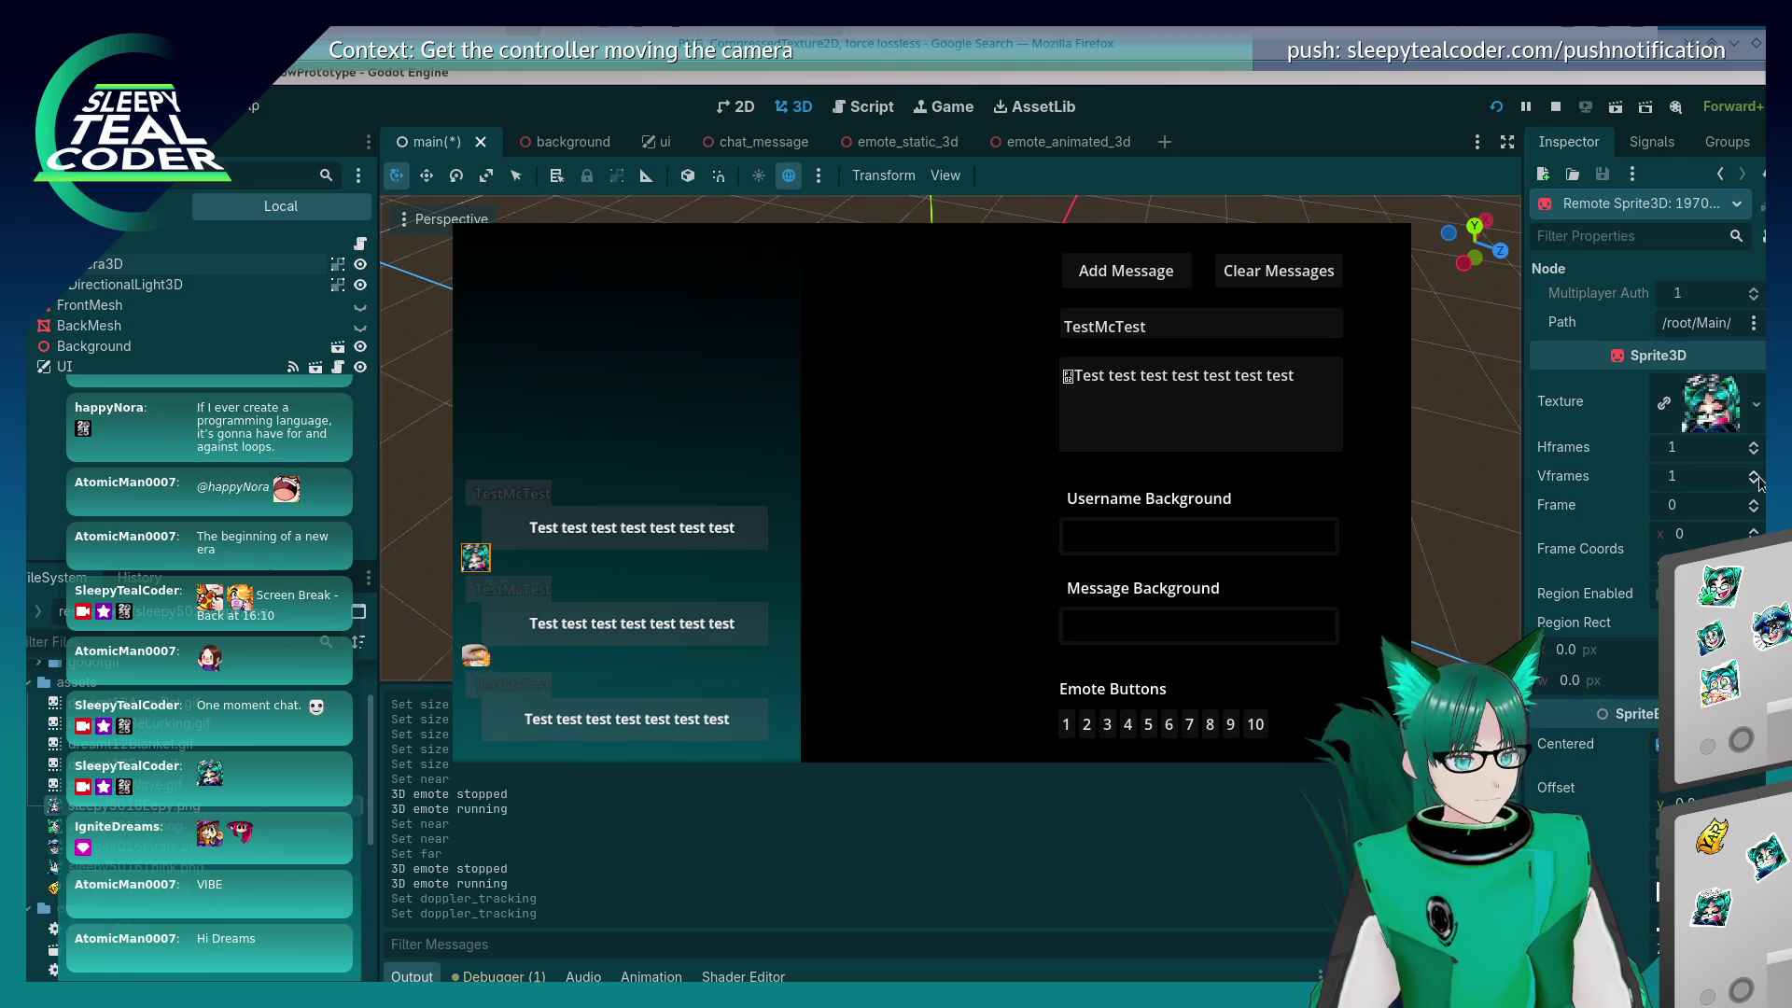
# Step: Trial the emote's scale at x 1.1, then a uniform 1.05
pyautogui.scroll(-5, 1753, 530)
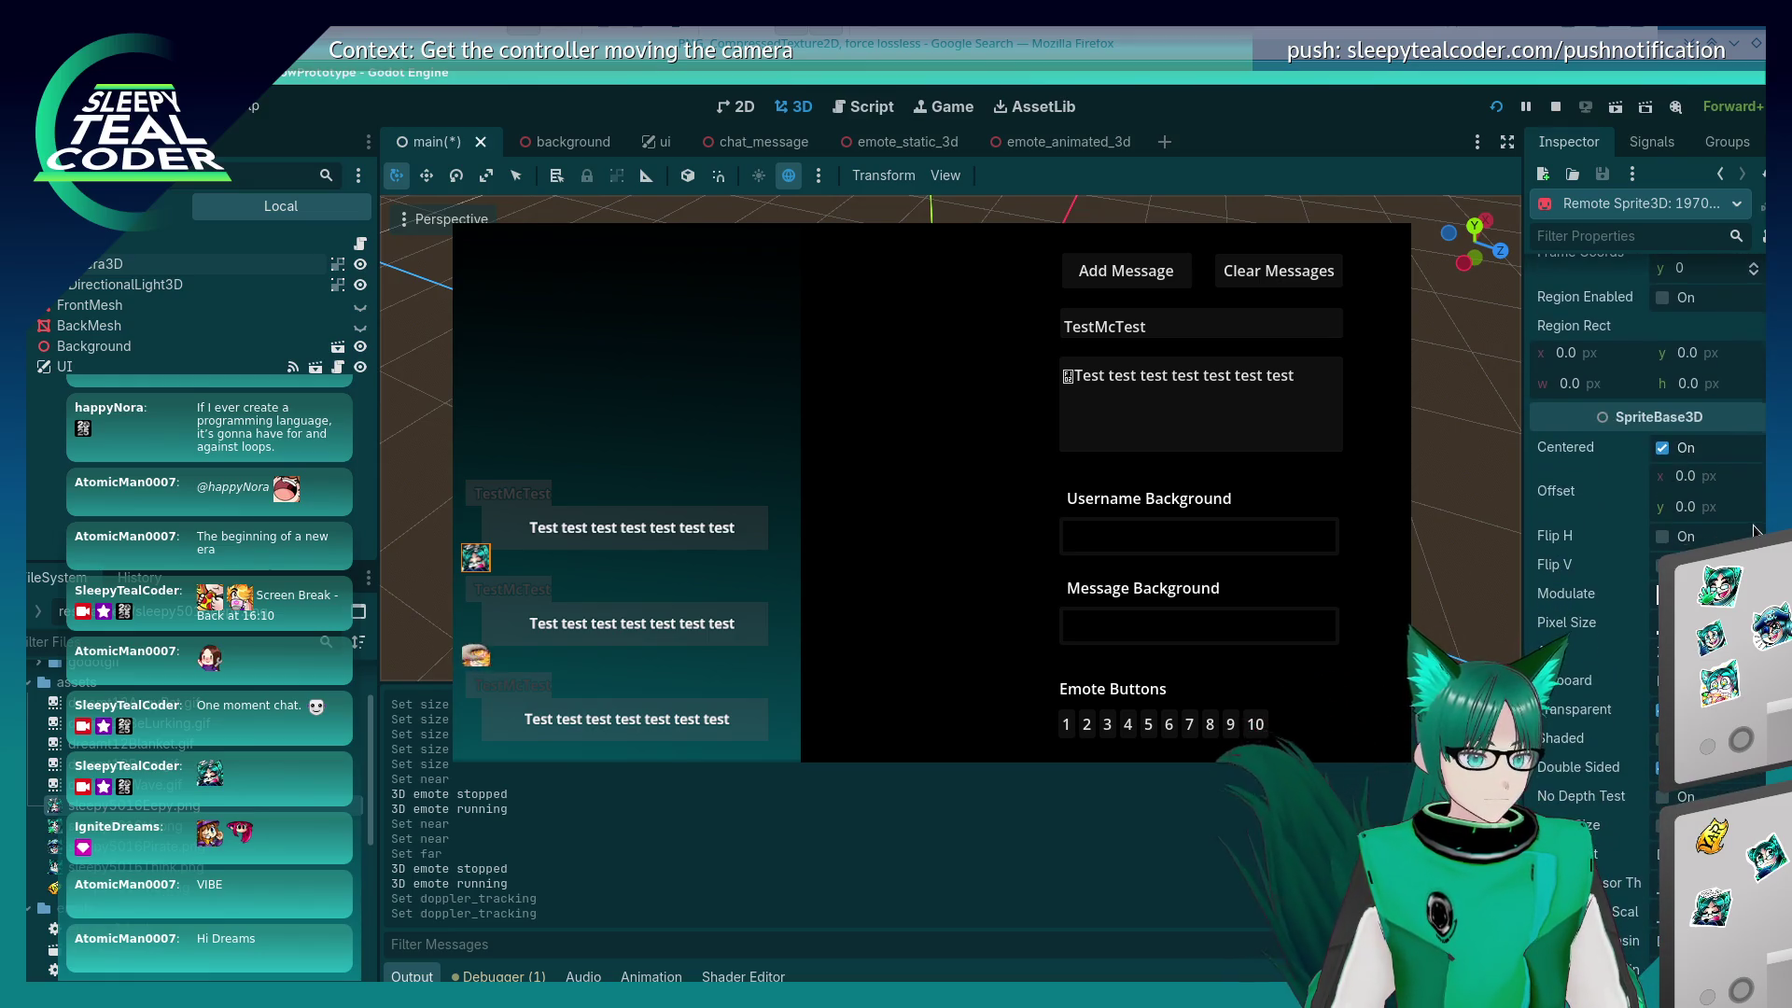
pyautogui.scroll(-7, 1754, 530)
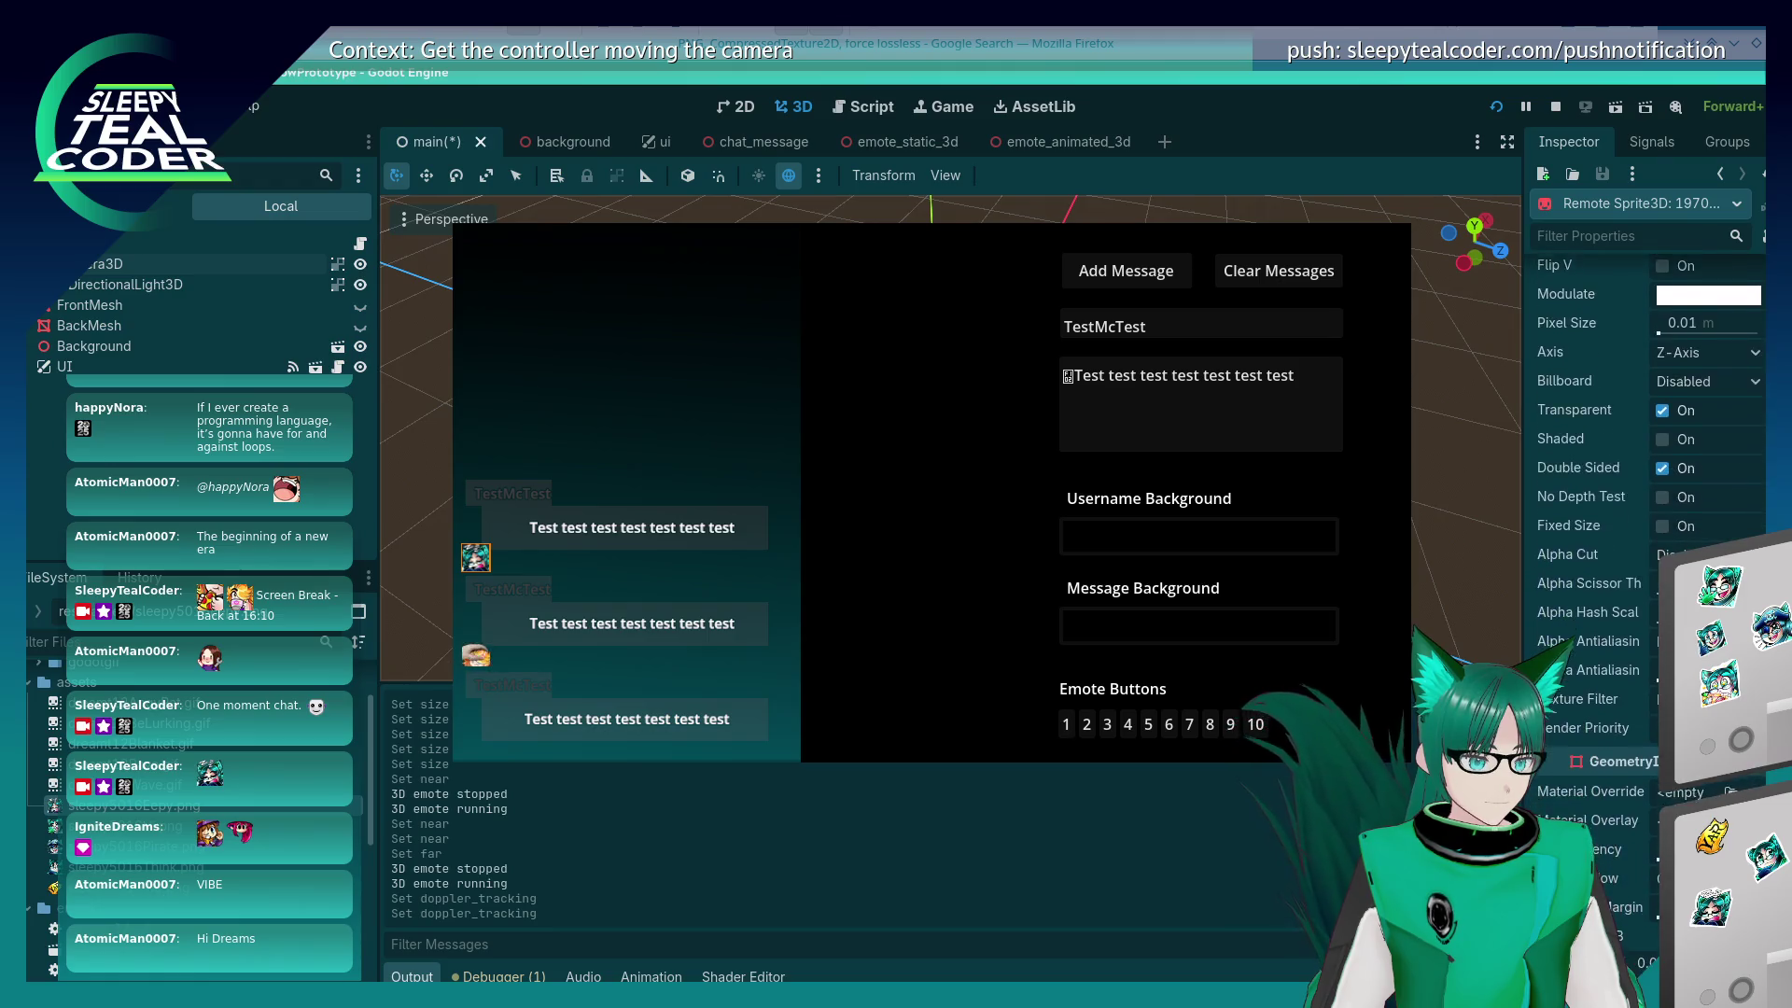
pyautogui.scroll(-10, 1753, 530)
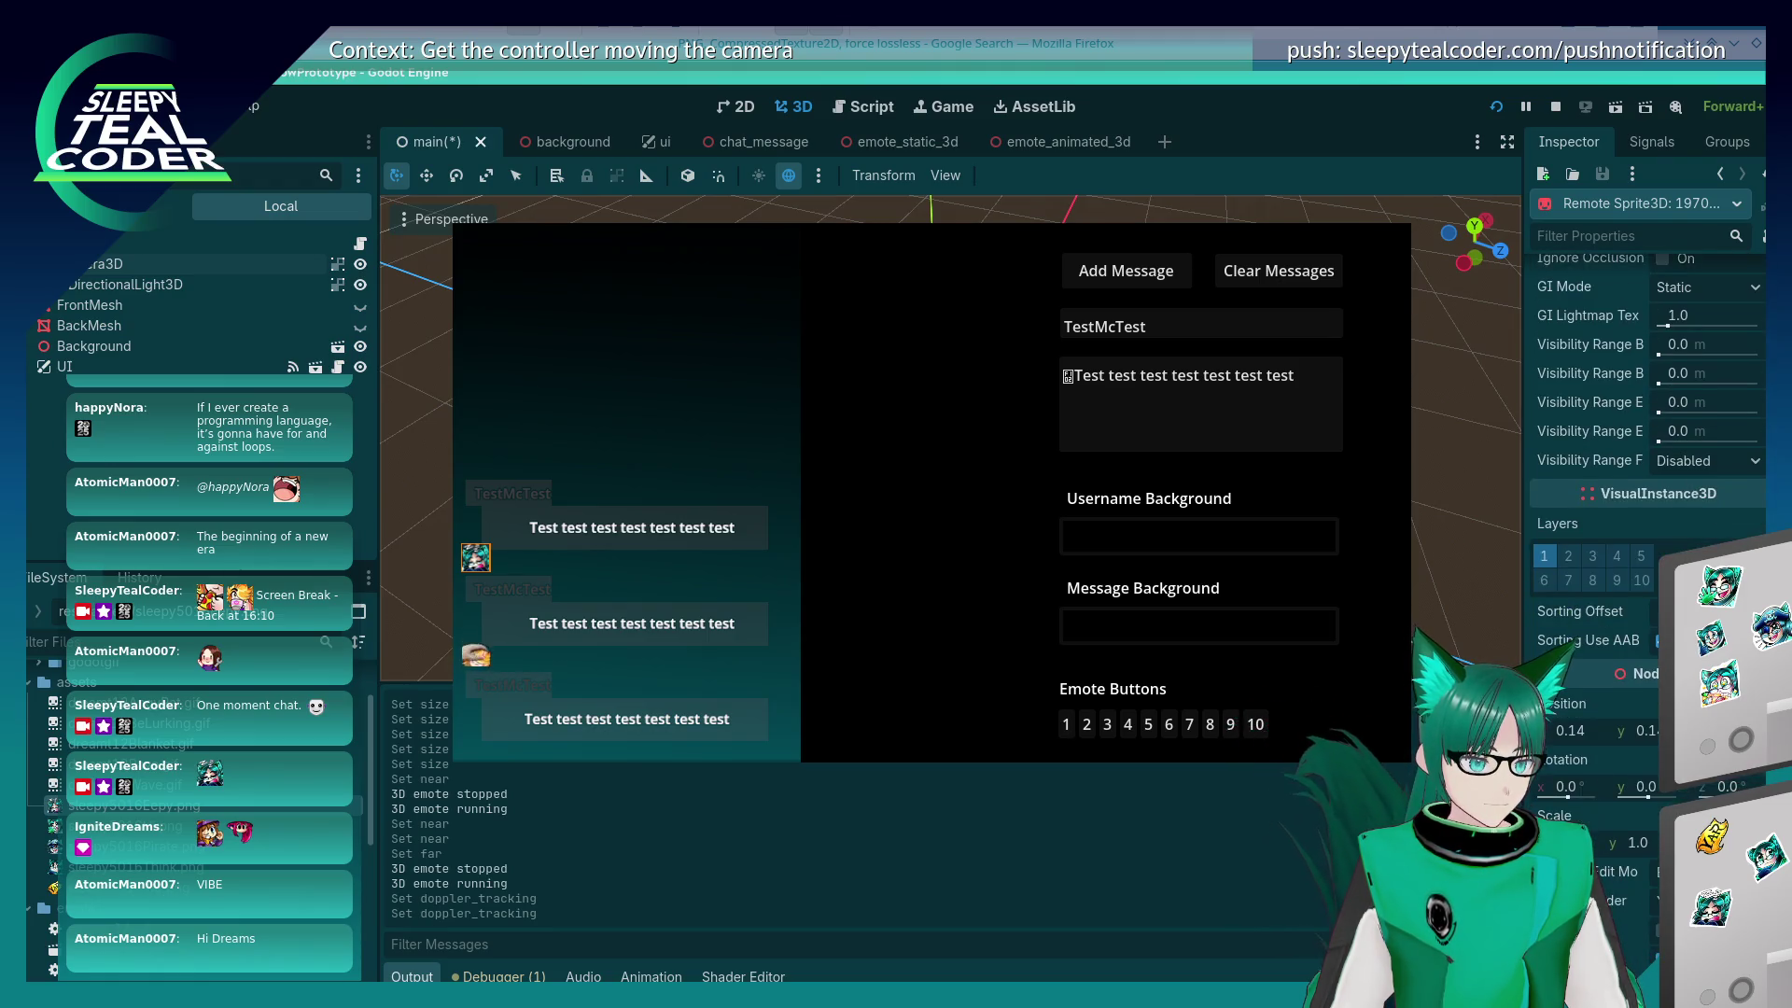
pyautogui.scroll(-3, 1754, 530)
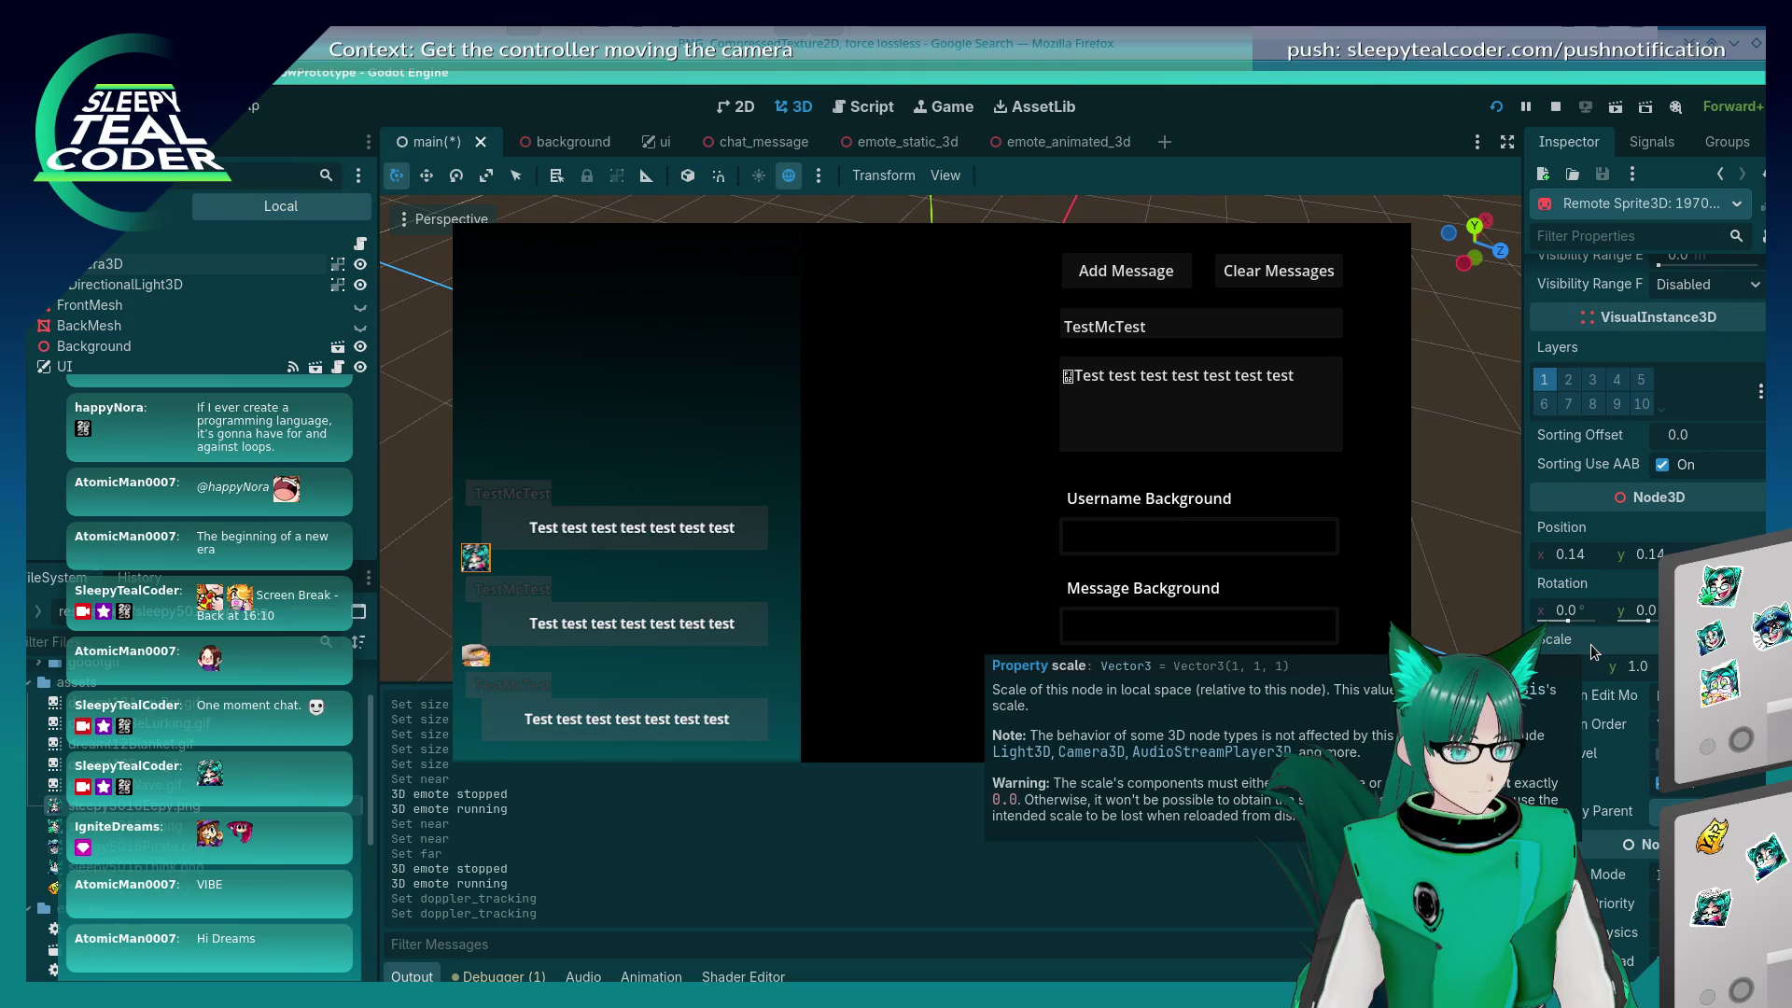
pyautogui.write('1.1')
pyautogui.press('Tab')
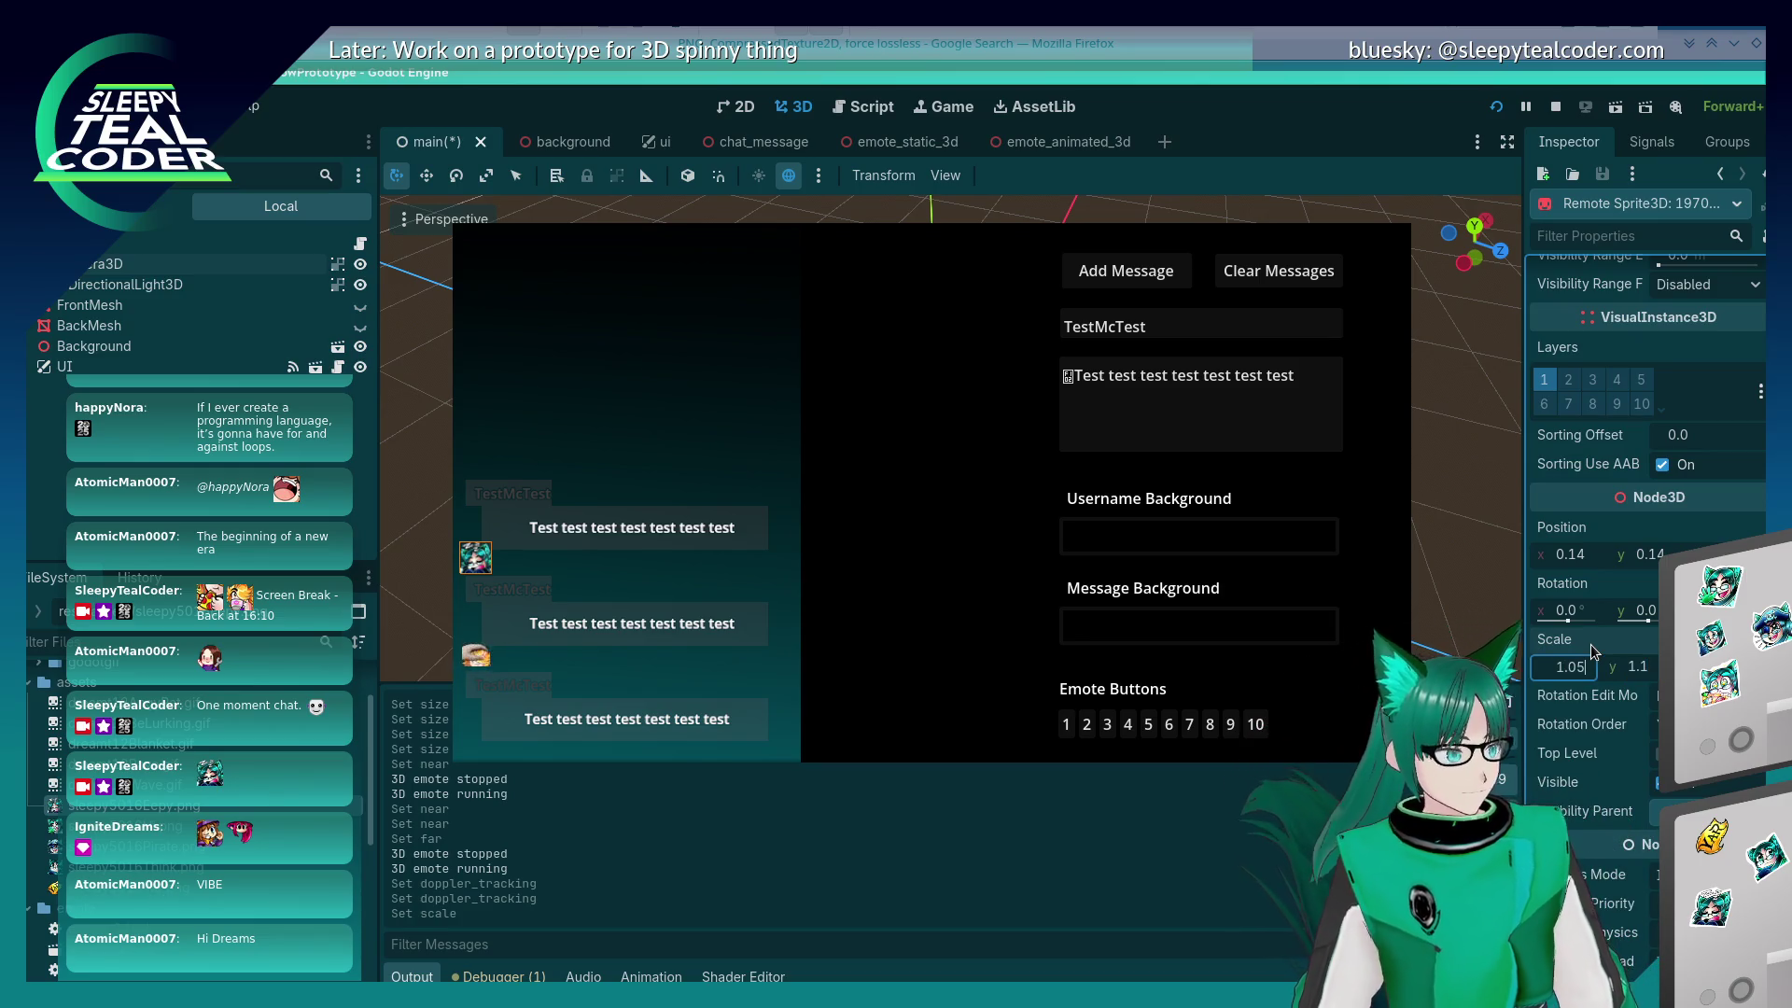
pyautogui.press('Return')
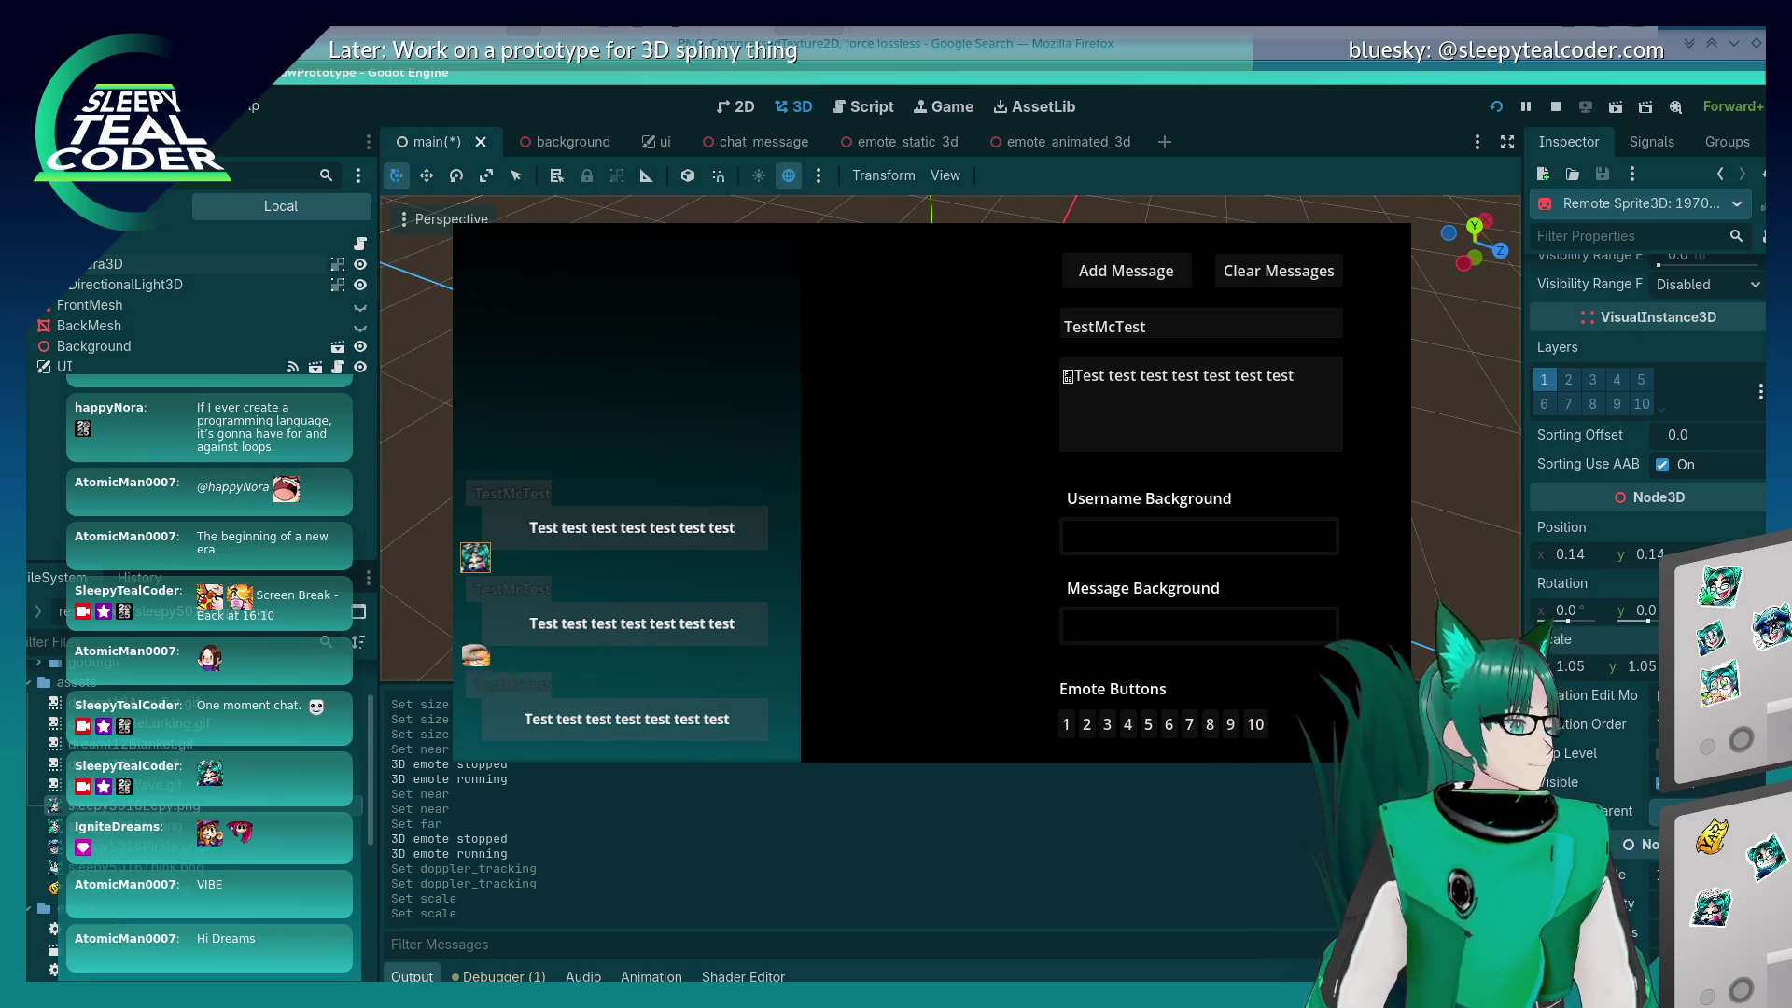
# Step: Move the Twitch chat popout over the left side of the screen
pyautogui.moveTo(768, 44)
pyautogui.mouseDown()
pyautogui.moveTo(799, 100)
pyautogui.moveTo(169, 303)
pyautogui.moveTo(342, 208)
pyautogui.moveTo(634, 439)
pyautogui.moveTo(508, 336)
pyautogui.moveTo(485, 248)
pyautogui.moveTo(494, 197)
pyautogui.mouseUp()
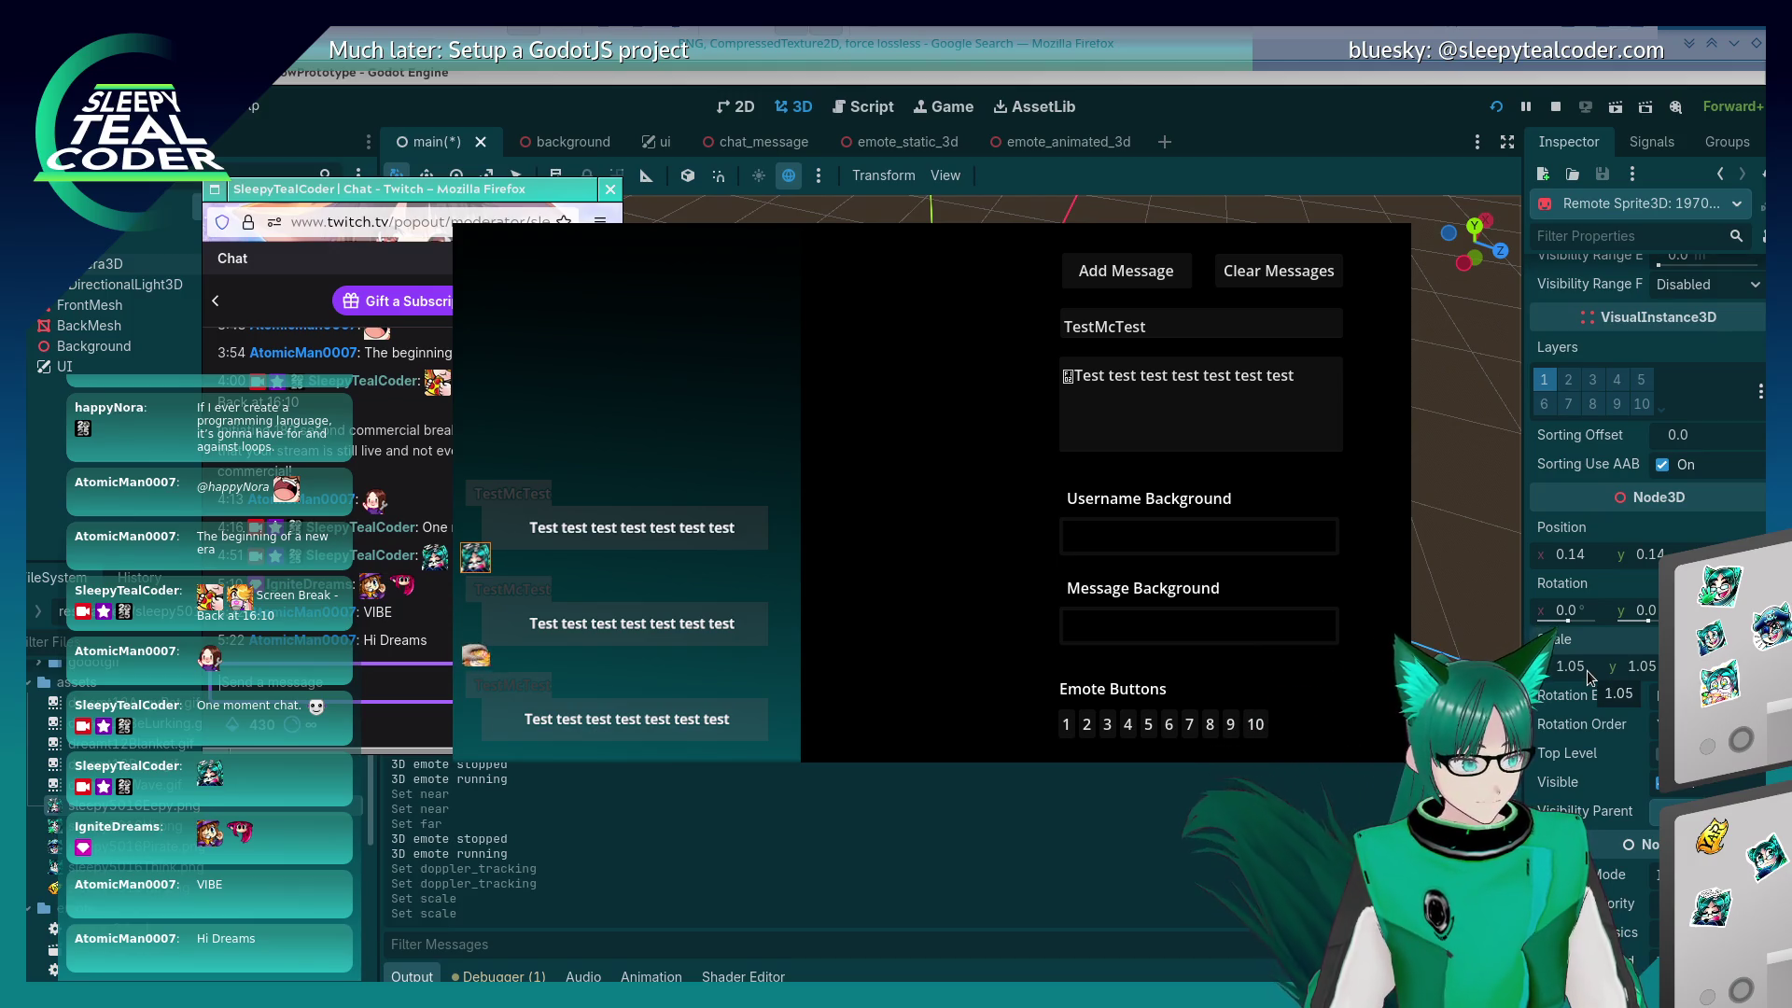
pyautogui.click(1587, 673)
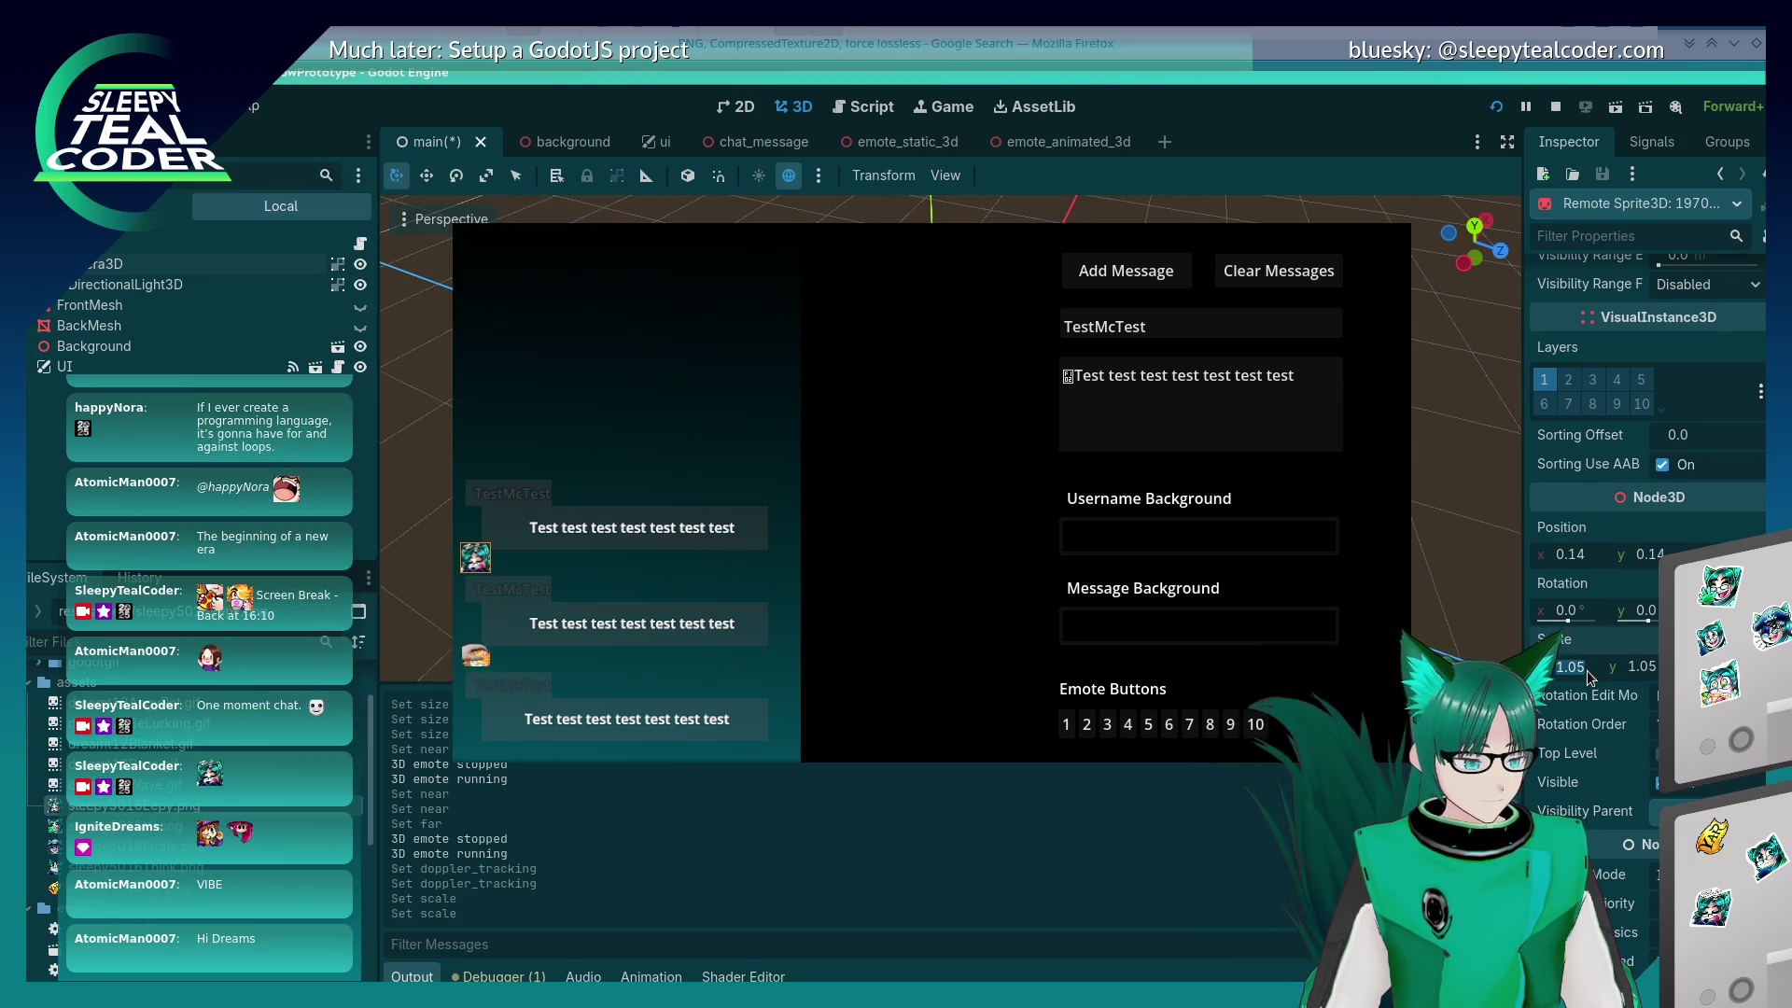
pyautogui.hotkey('alt', 'Tab')
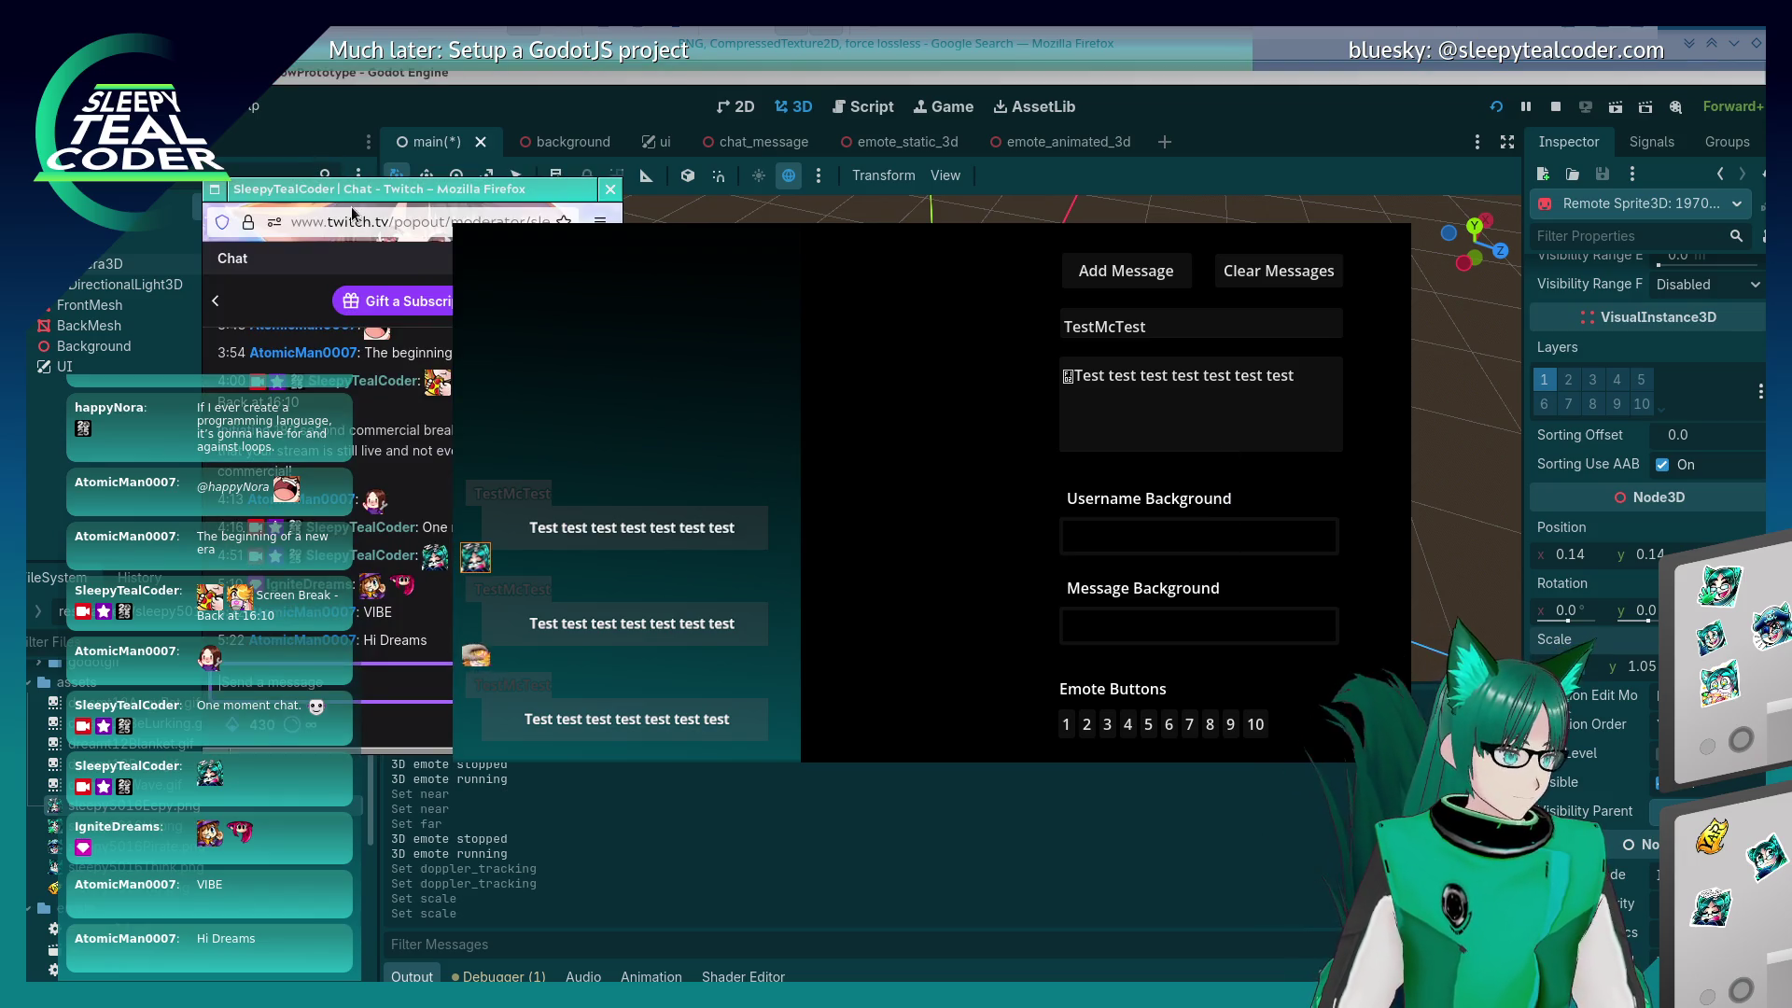
pyautogui.rightClick(353, 213)
pyautogui.click(485, 403)
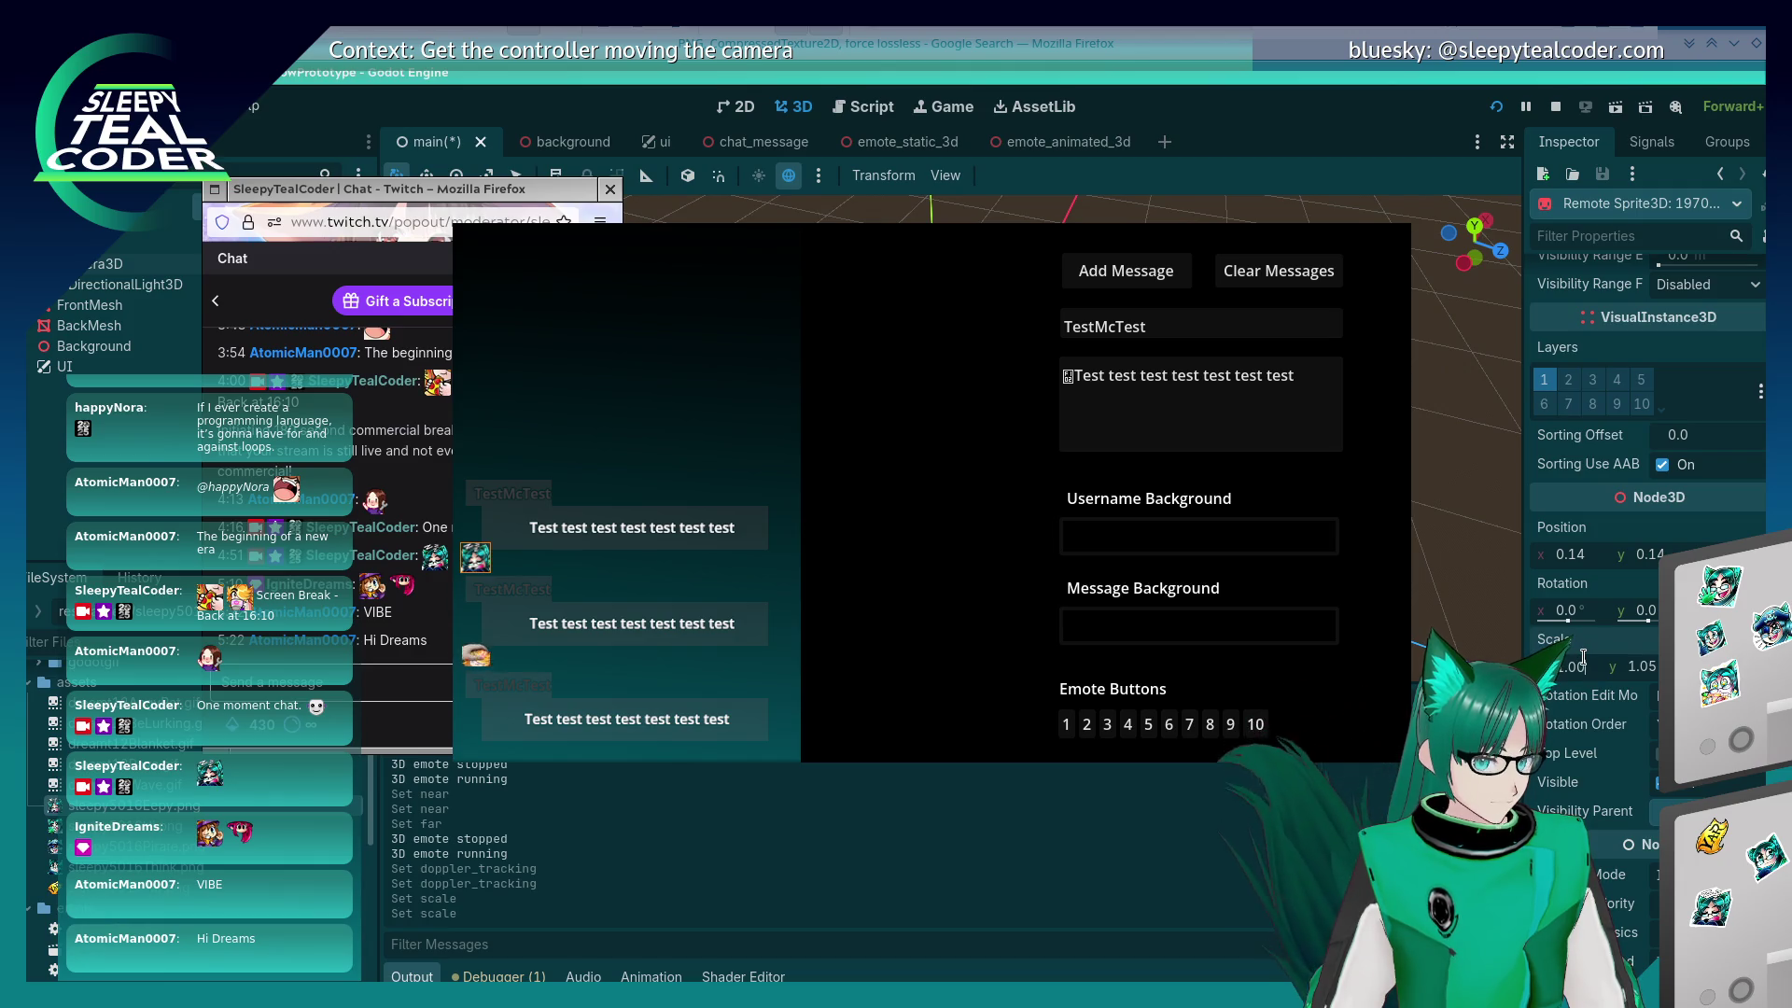
# Step: Try emote scales 0.95 and 0.98, then set x and y Scale to 0.99
pyautogui.press('Tab')
pyautogui.write('0.99')
pyautogui.press('Tab')
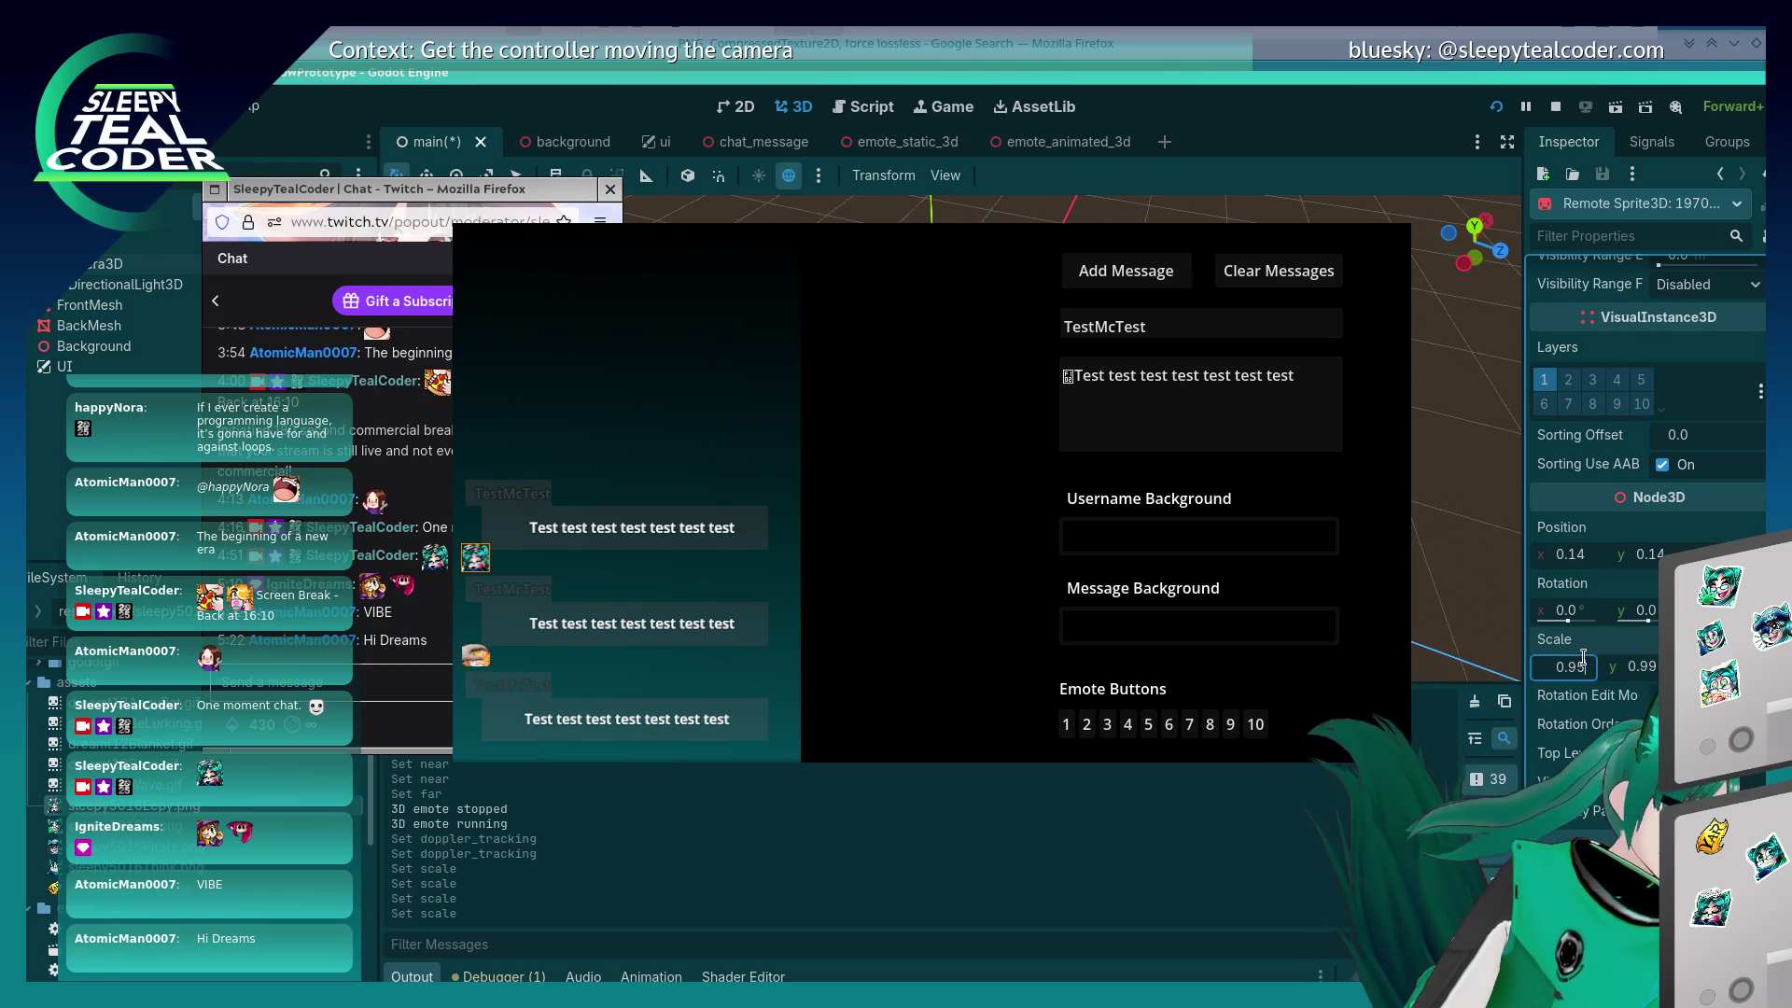
pyautogui.press('Return')
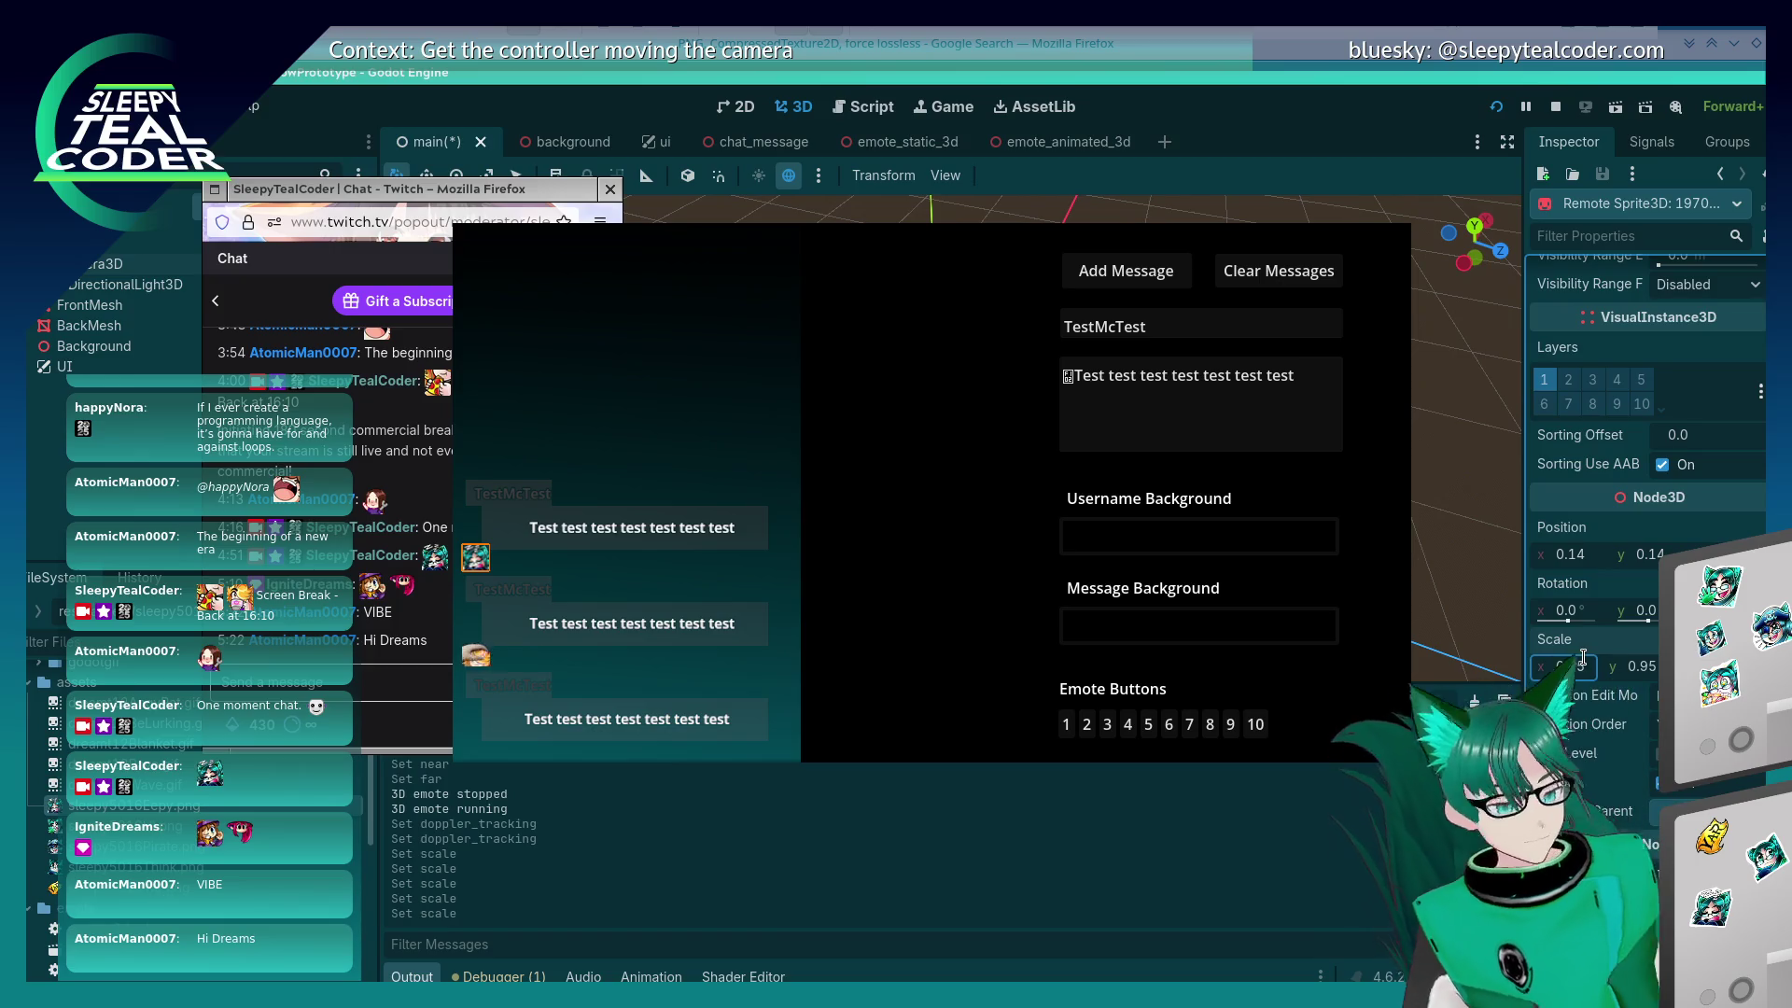
pyautogui.click(1572, 671)
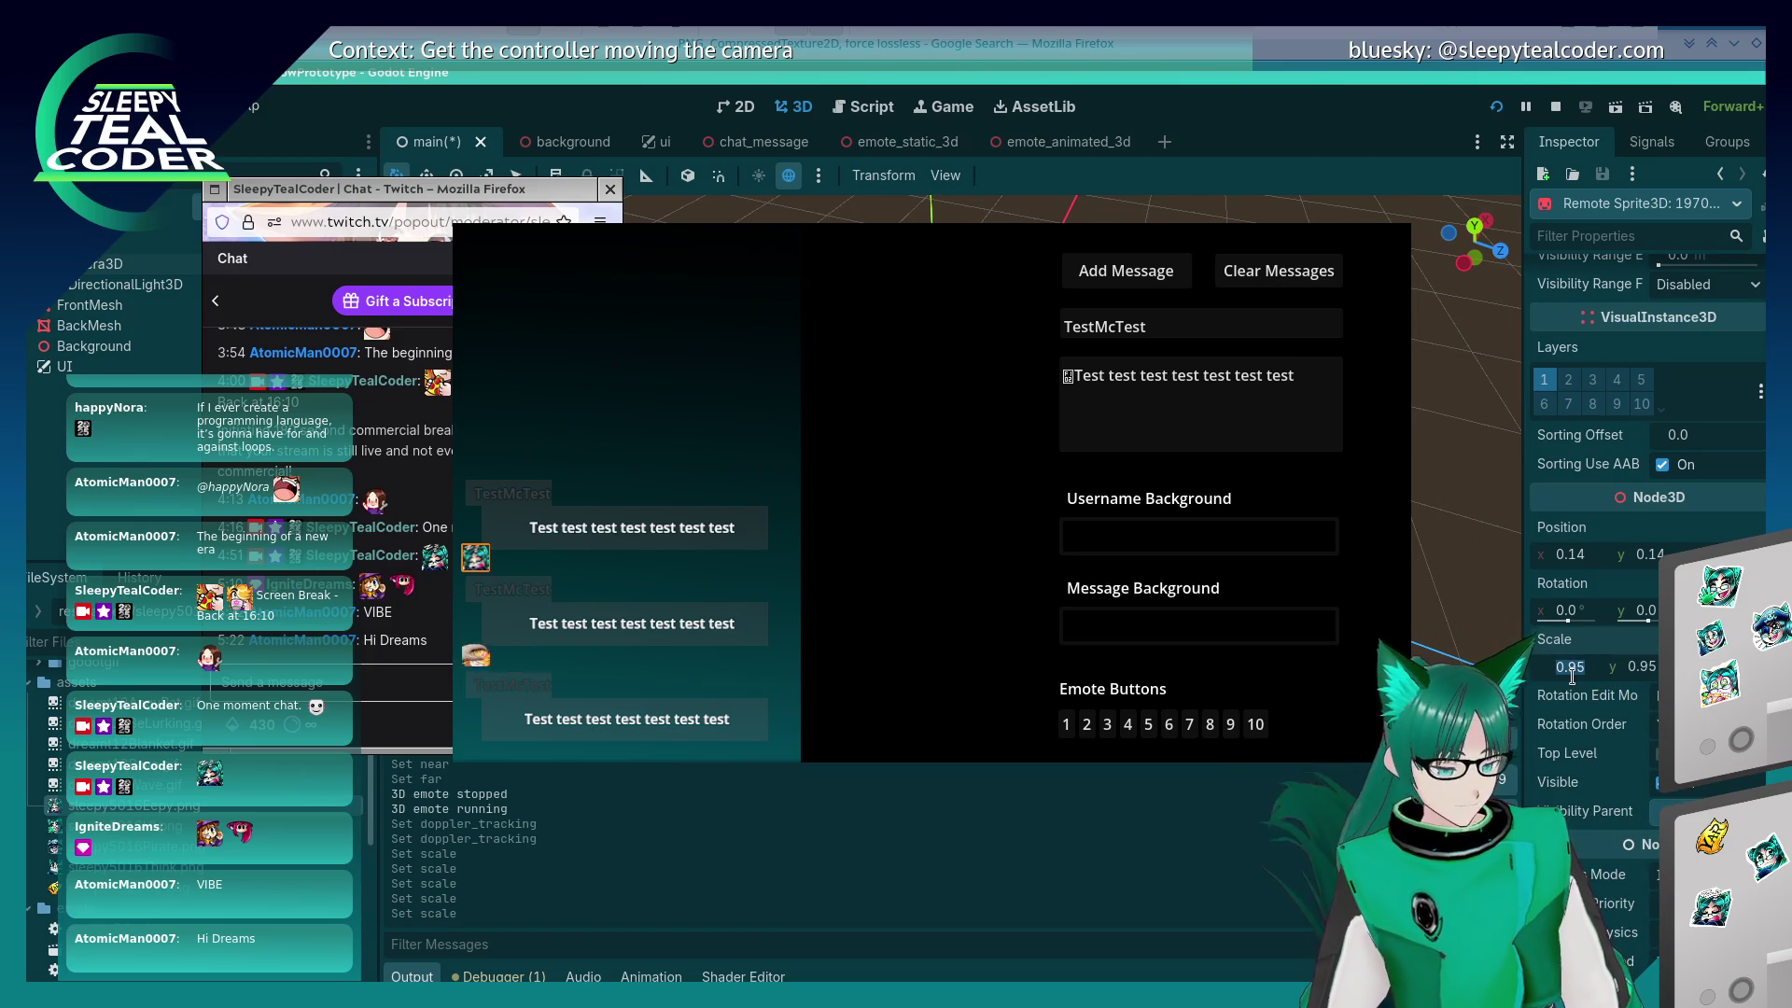
pyautogui.write('98')
pyautogui.press('Return')
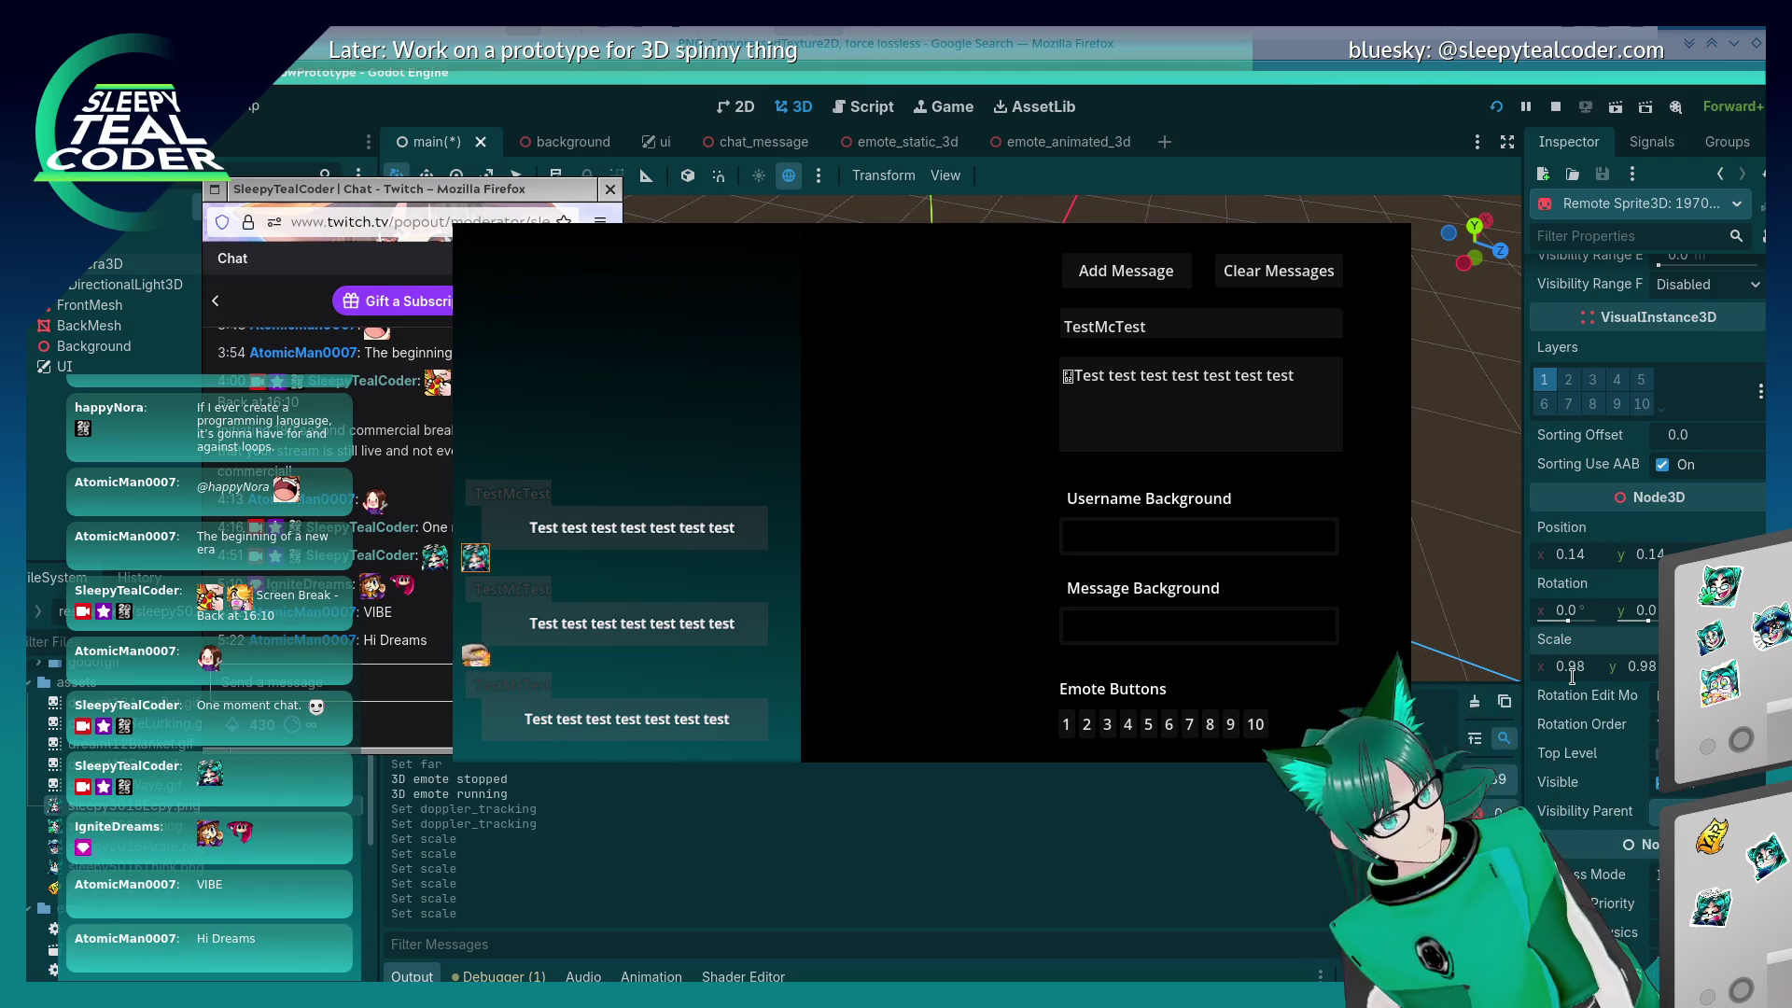
pyautogui.write('0.99')
pyautogui.press('Return')
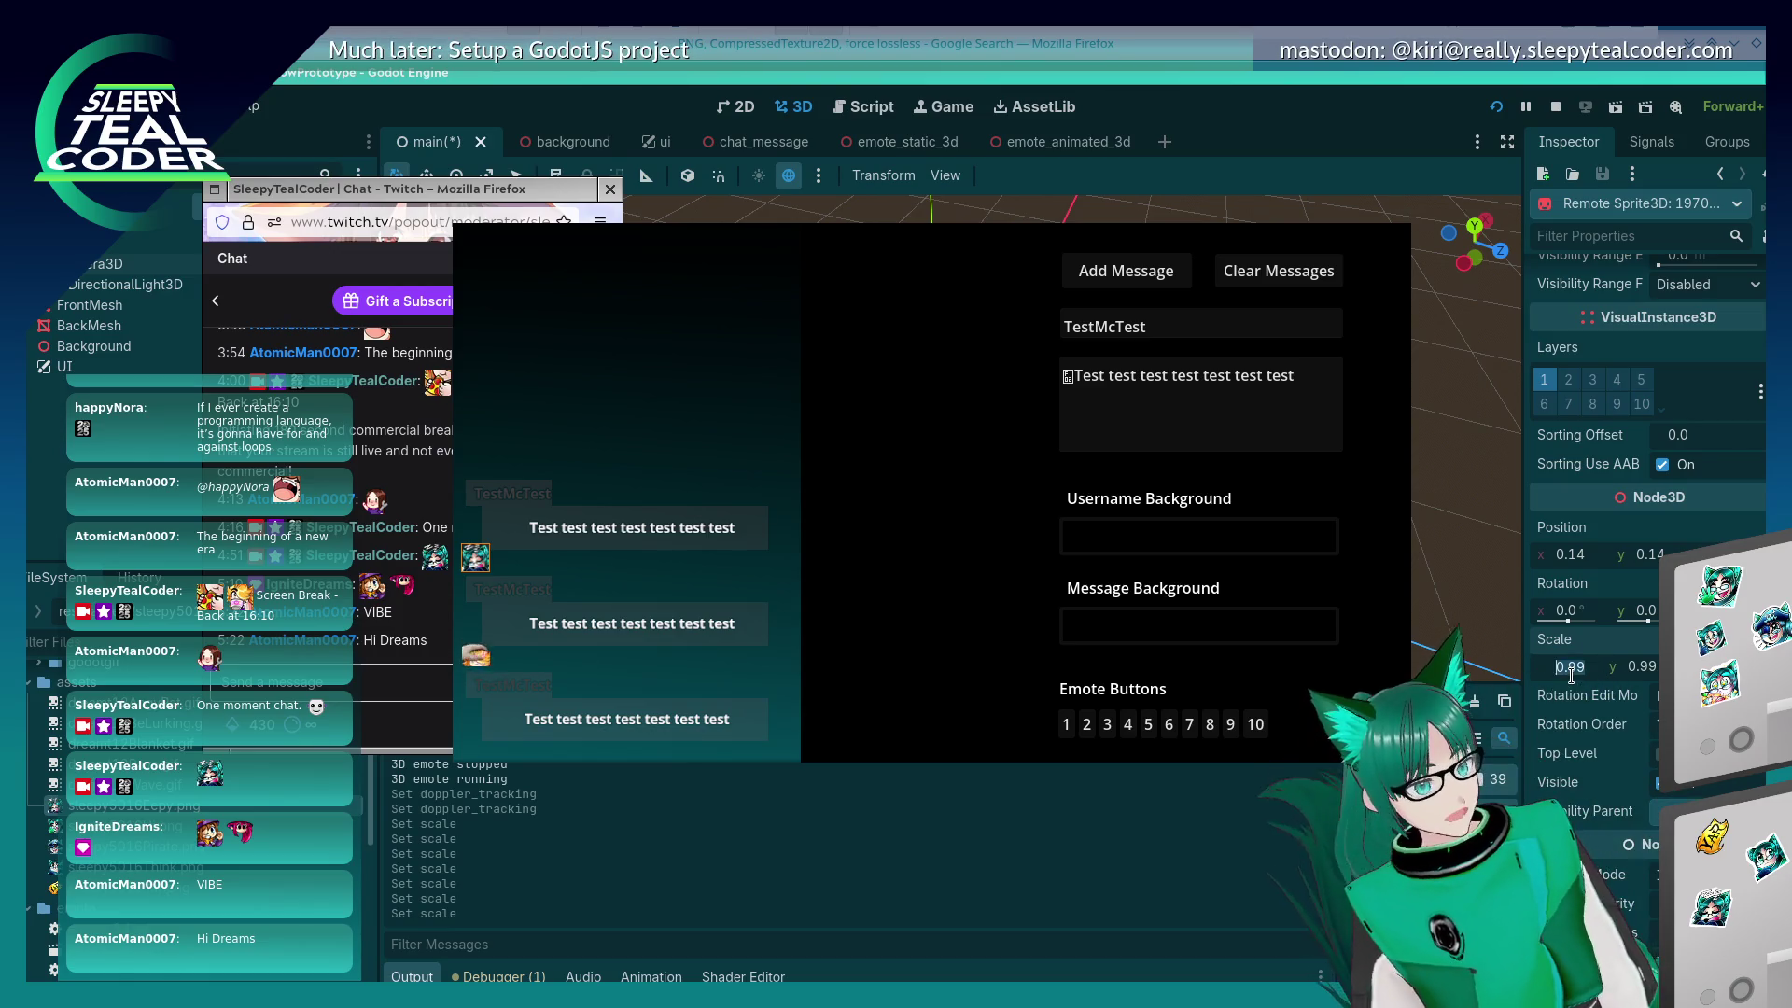
pyautogui.press('Return')
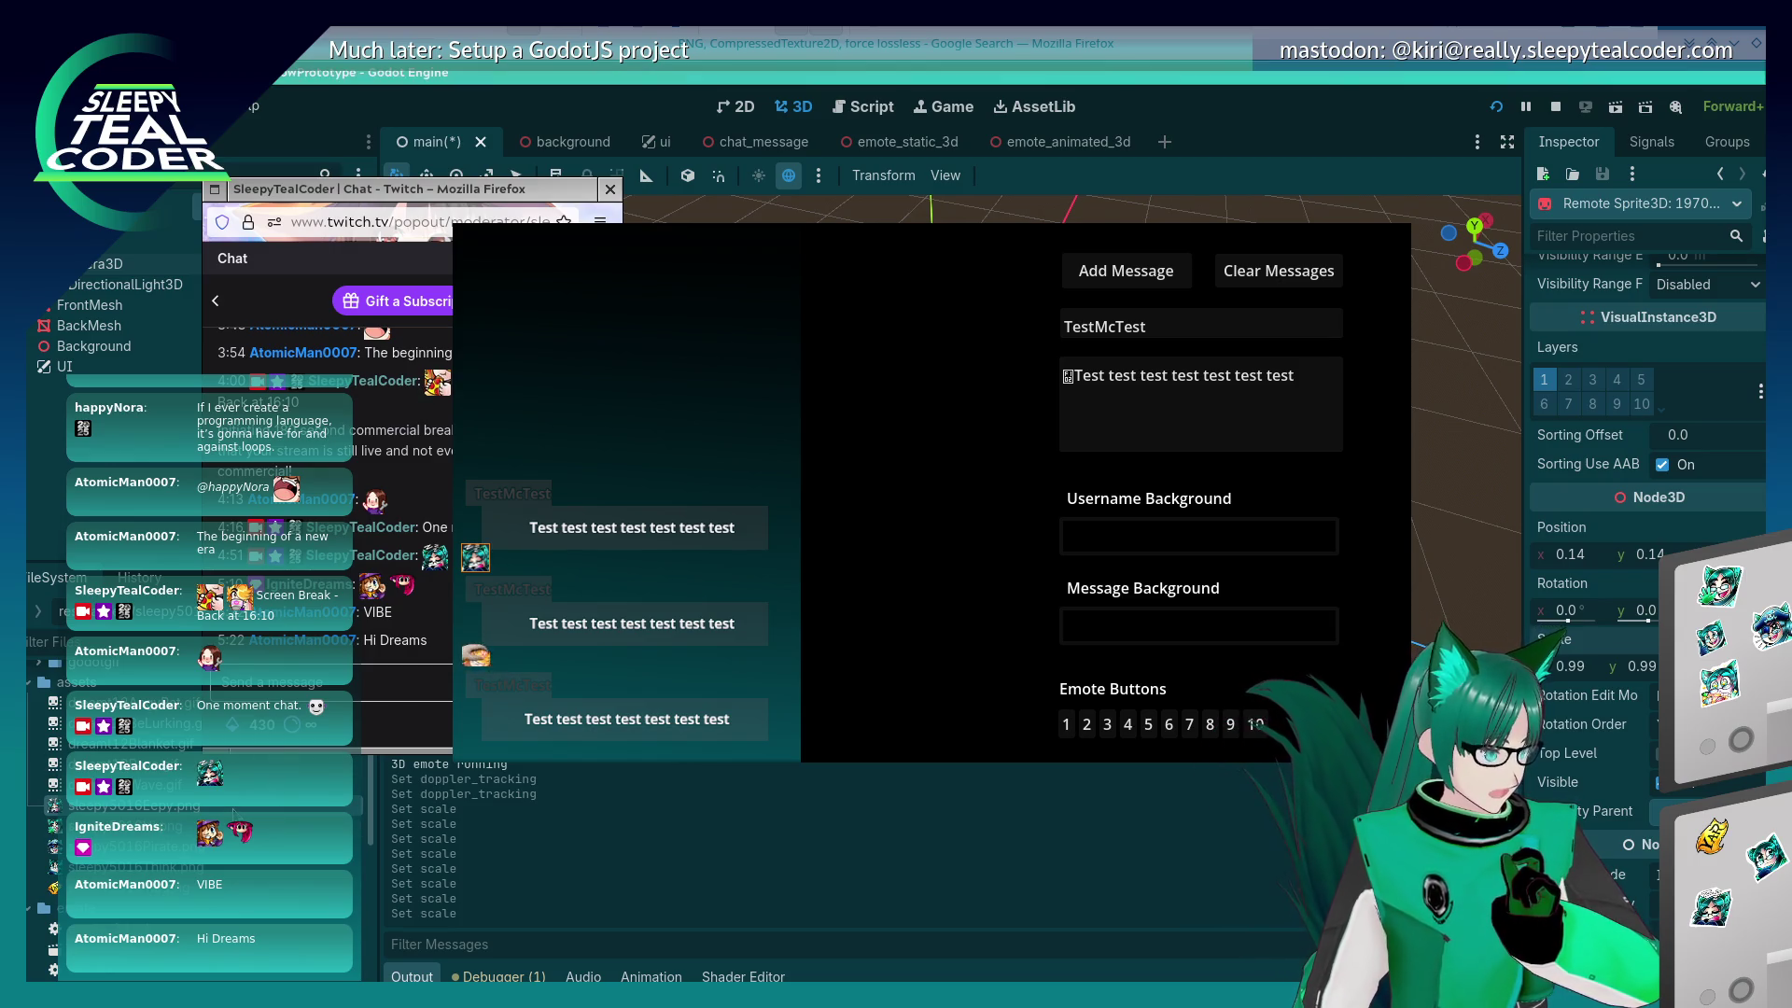
# Step: Dismiss the chat popout's window menu and stop the project with F8
pyautogui.rightClick(411, 210)
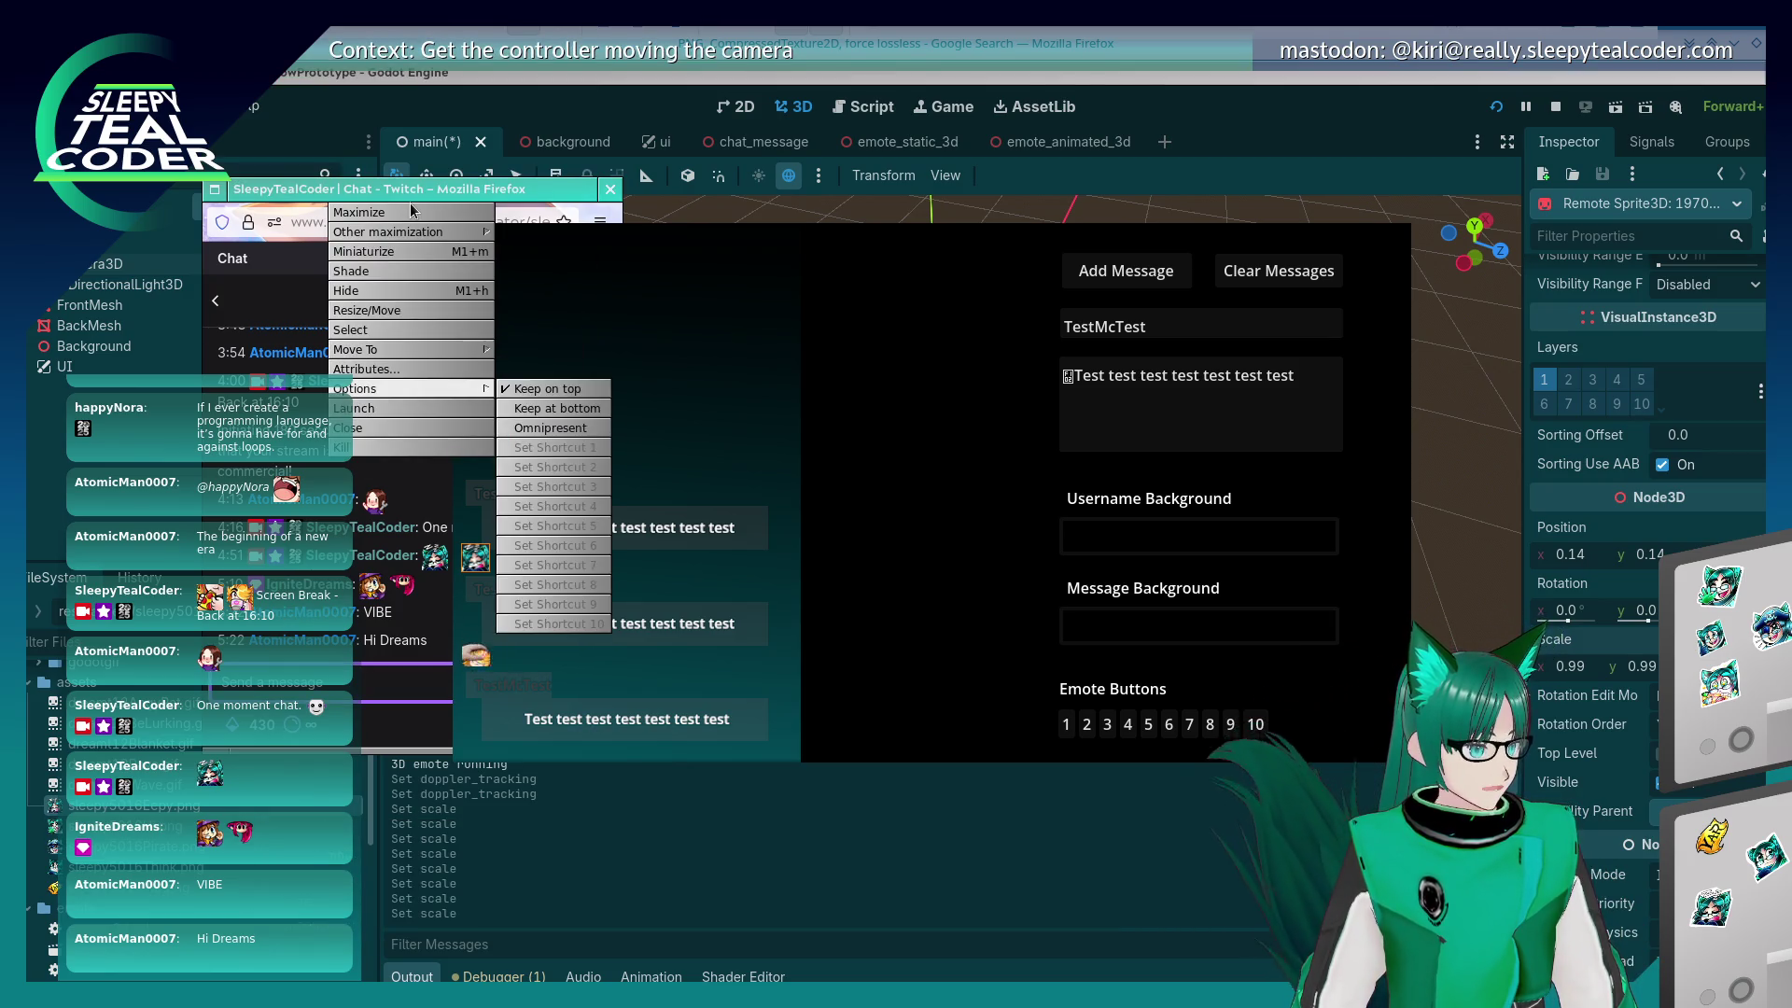
pyautogui.click(776, 351)
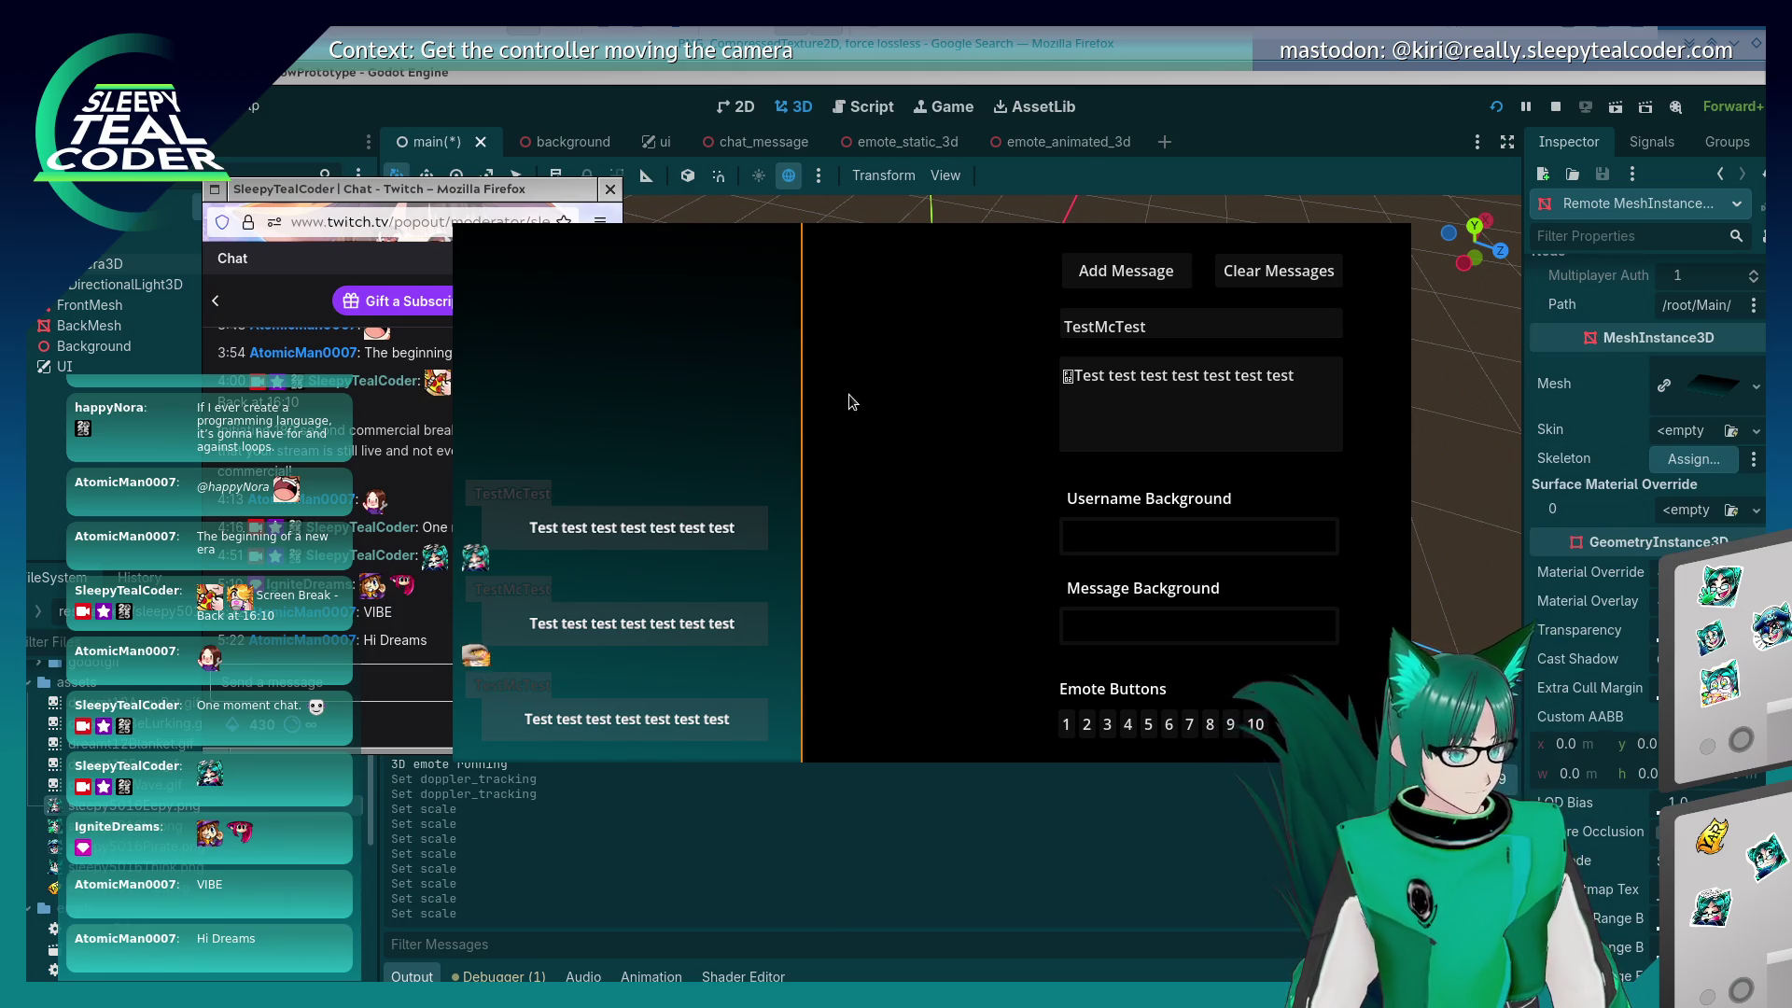
pyautogui.press('F8')
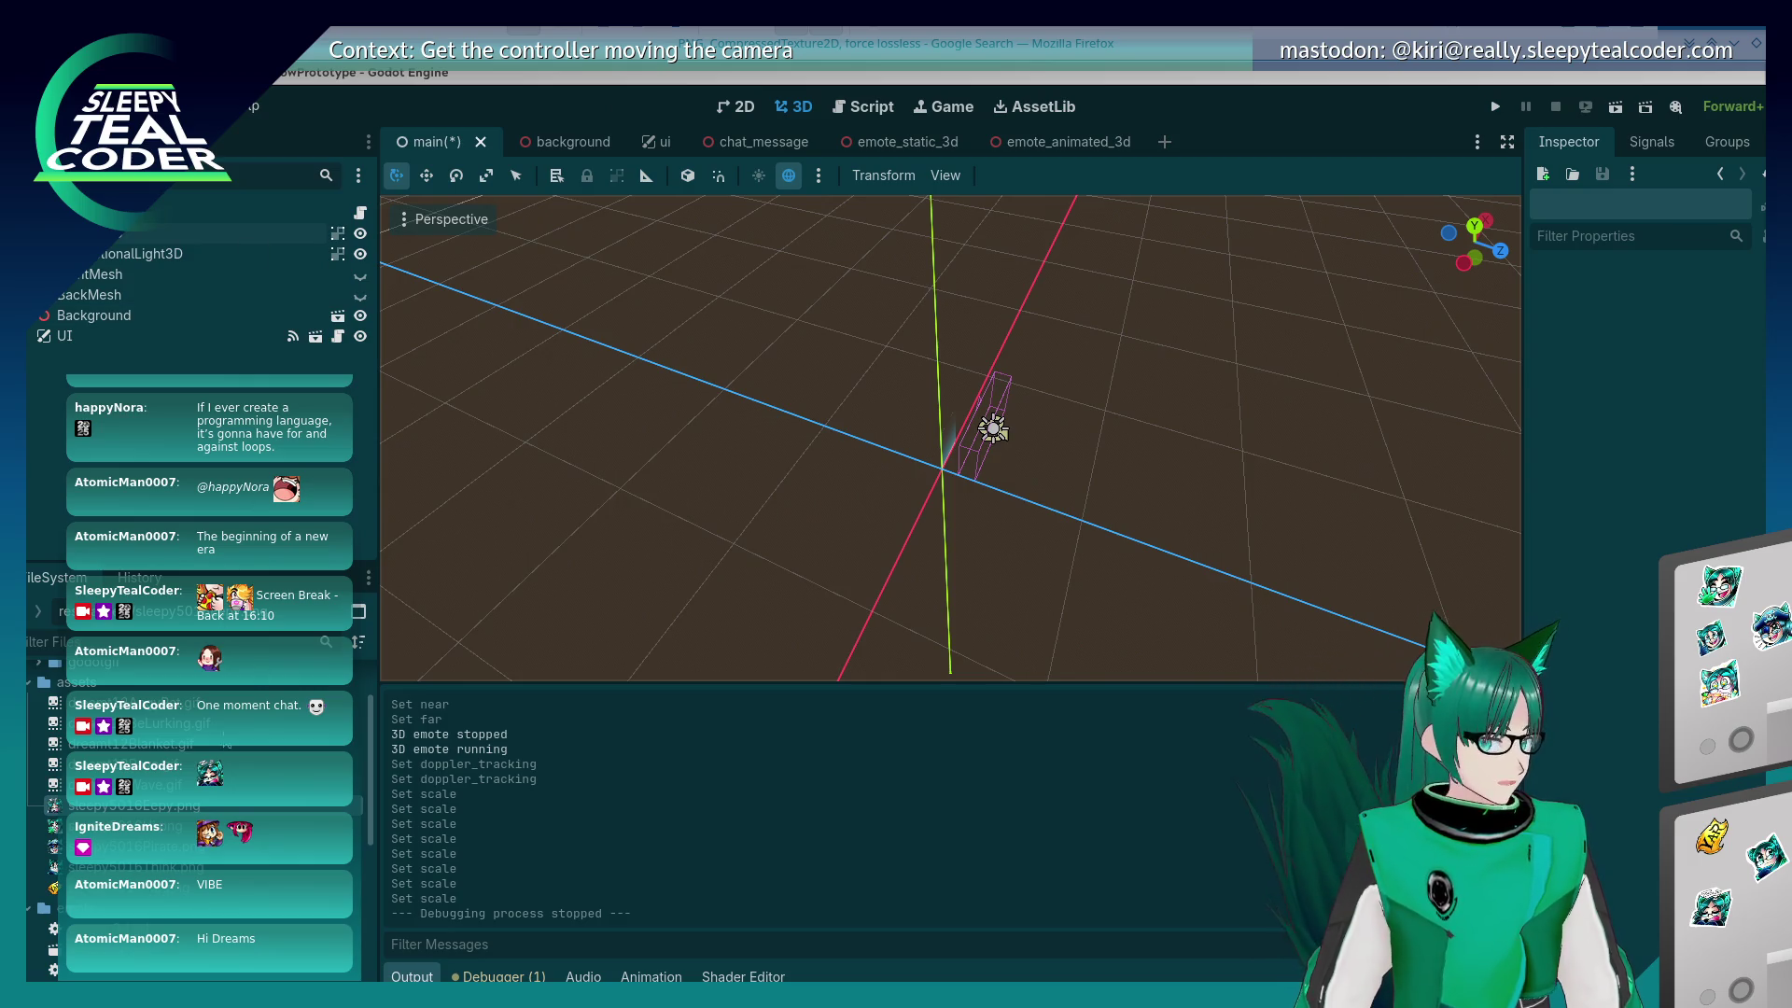
# Step: Open sleepy5016Eepy.png's import settings, keep Roughness on Detect, and pick a Compress To target
pyautogui.click(130, 805)
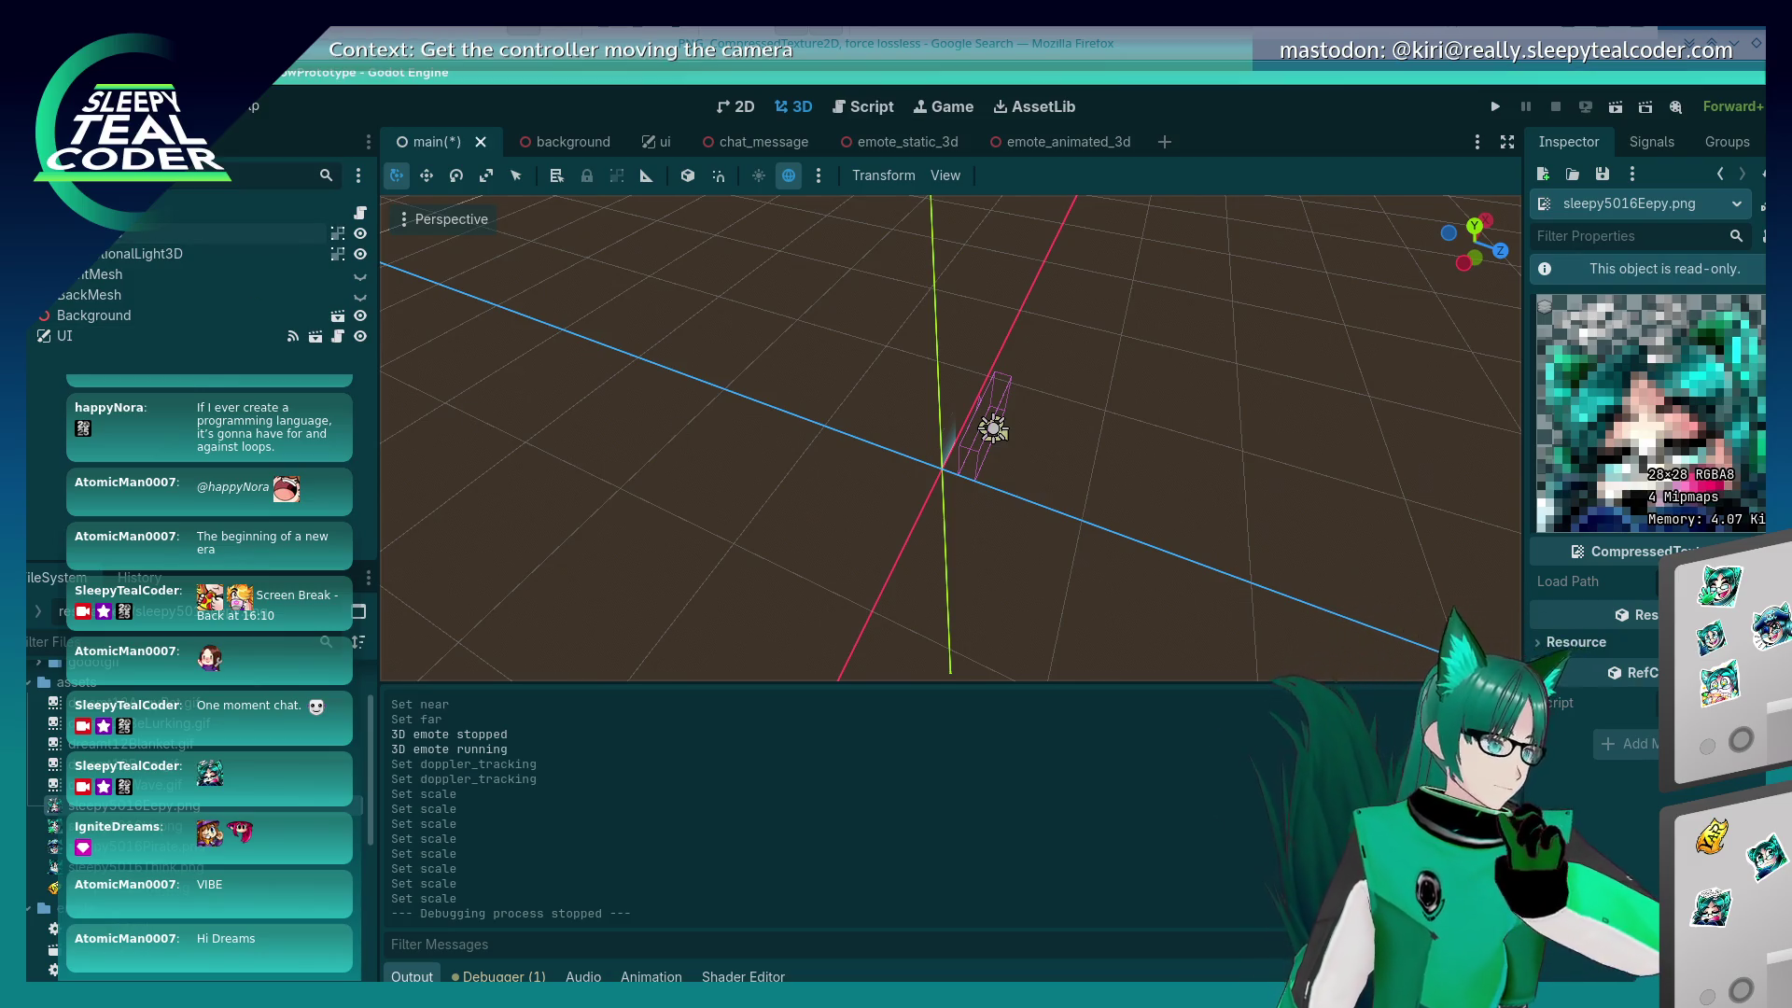
pyautogui.click(107, 141)
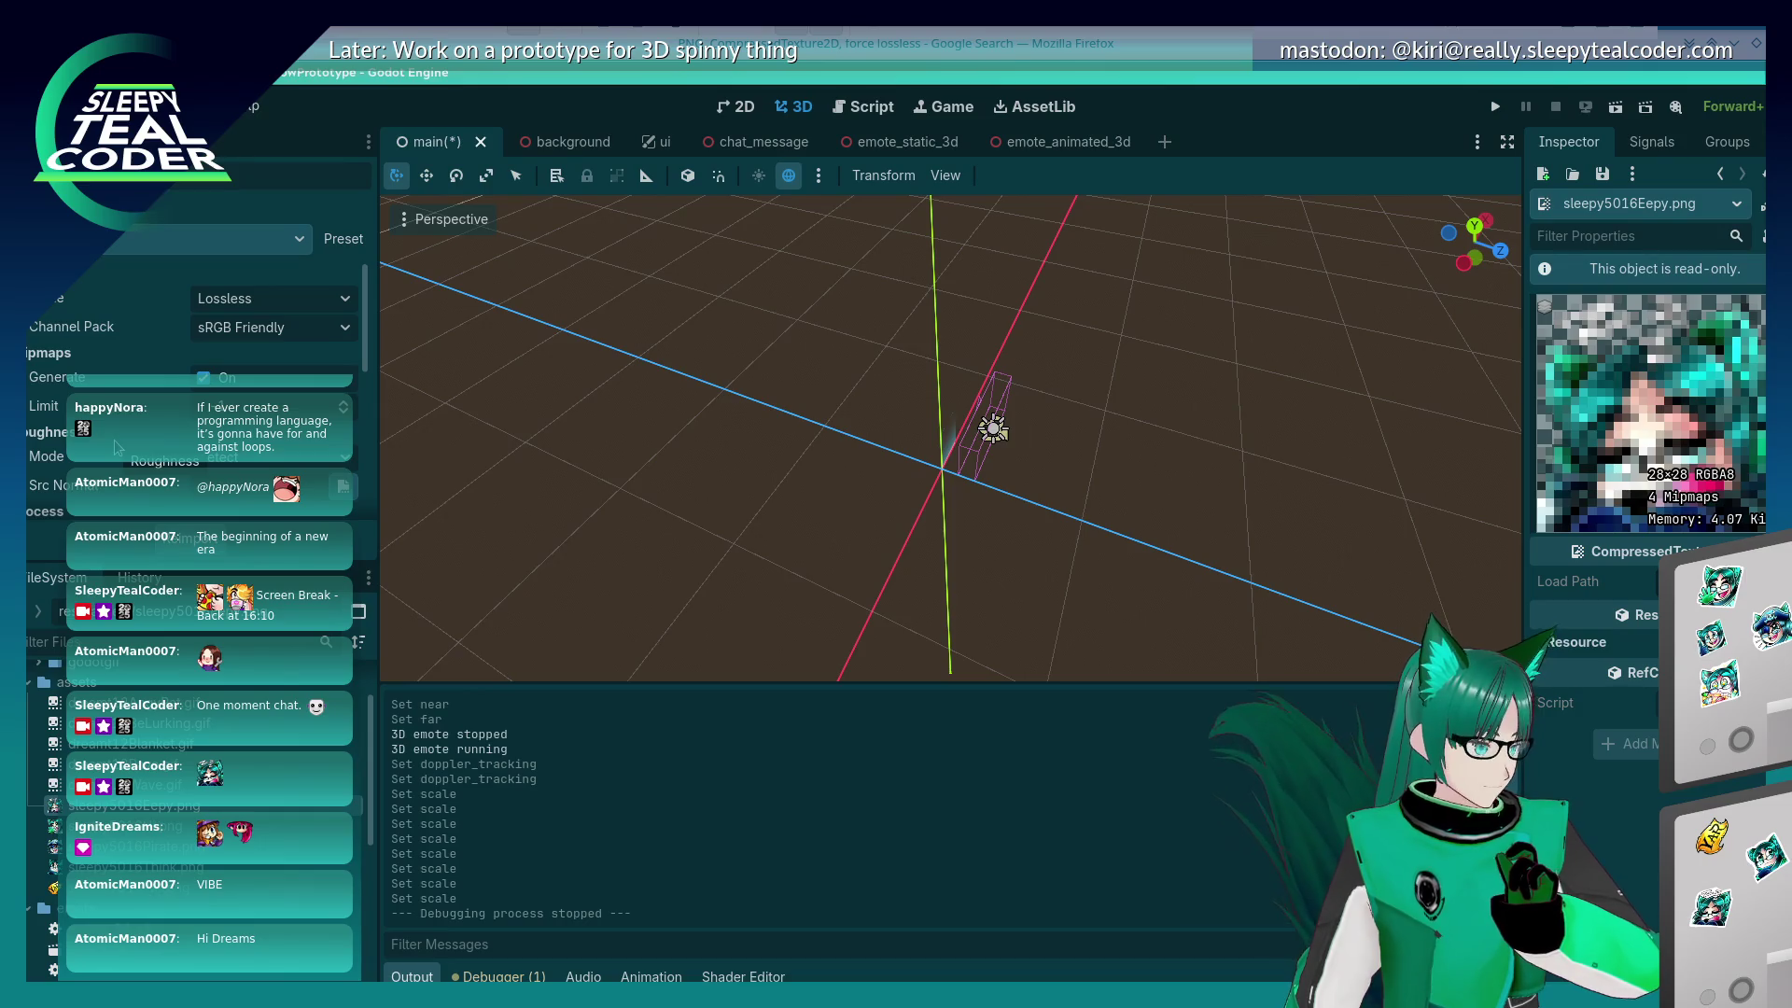
pyautogui.scroll(-2, 118, 448)
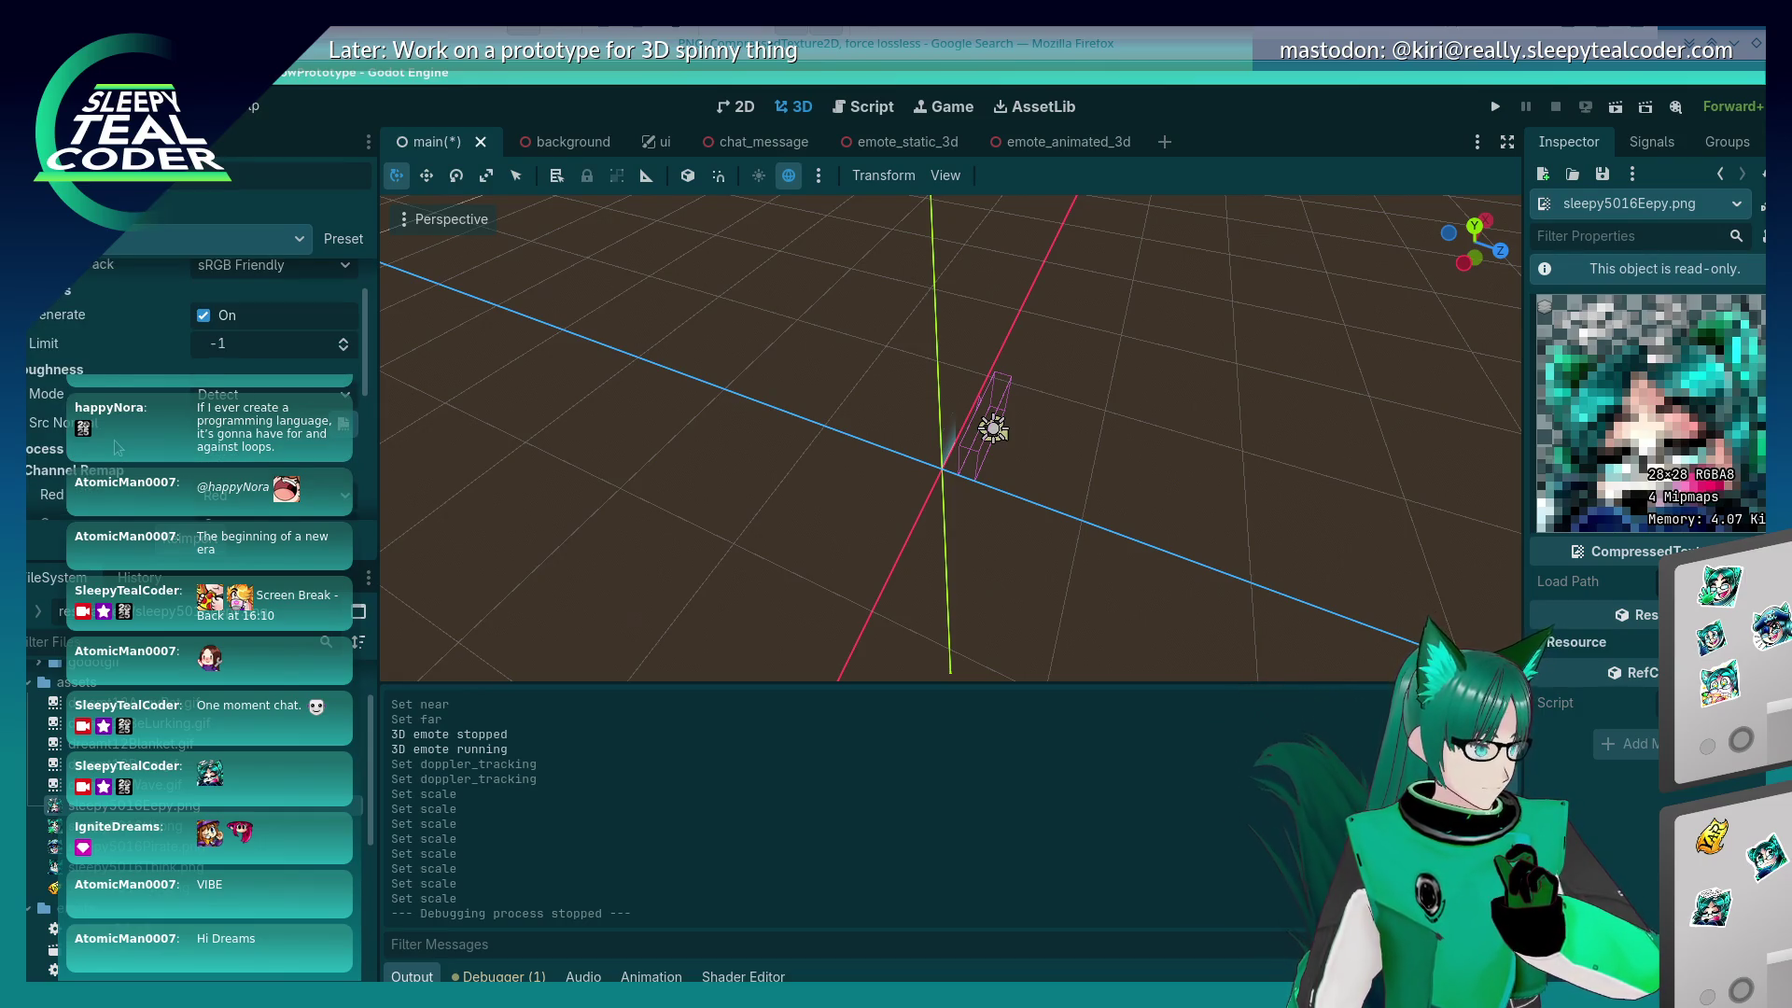
pyautogui.click(293, 399)
pyautogui.click(293, 407)
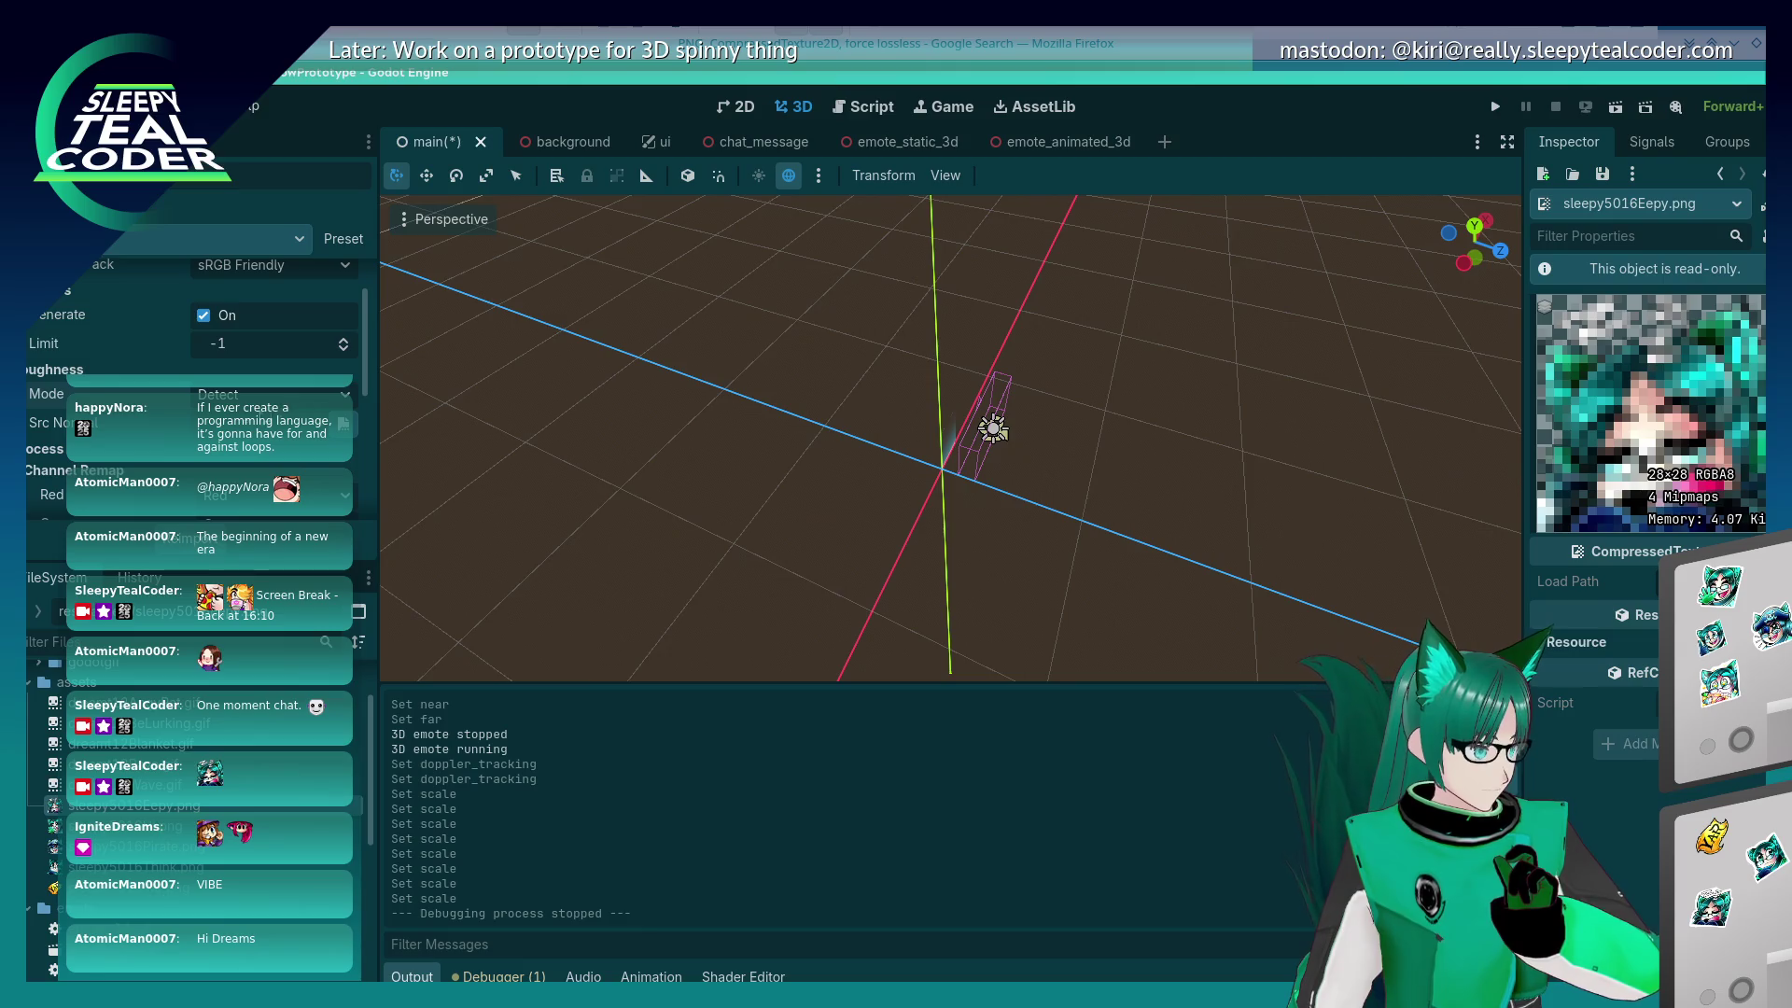
pyautogui.scroll(-4, 128, 459)
pyautogui.scroll(-3, 128, 459)
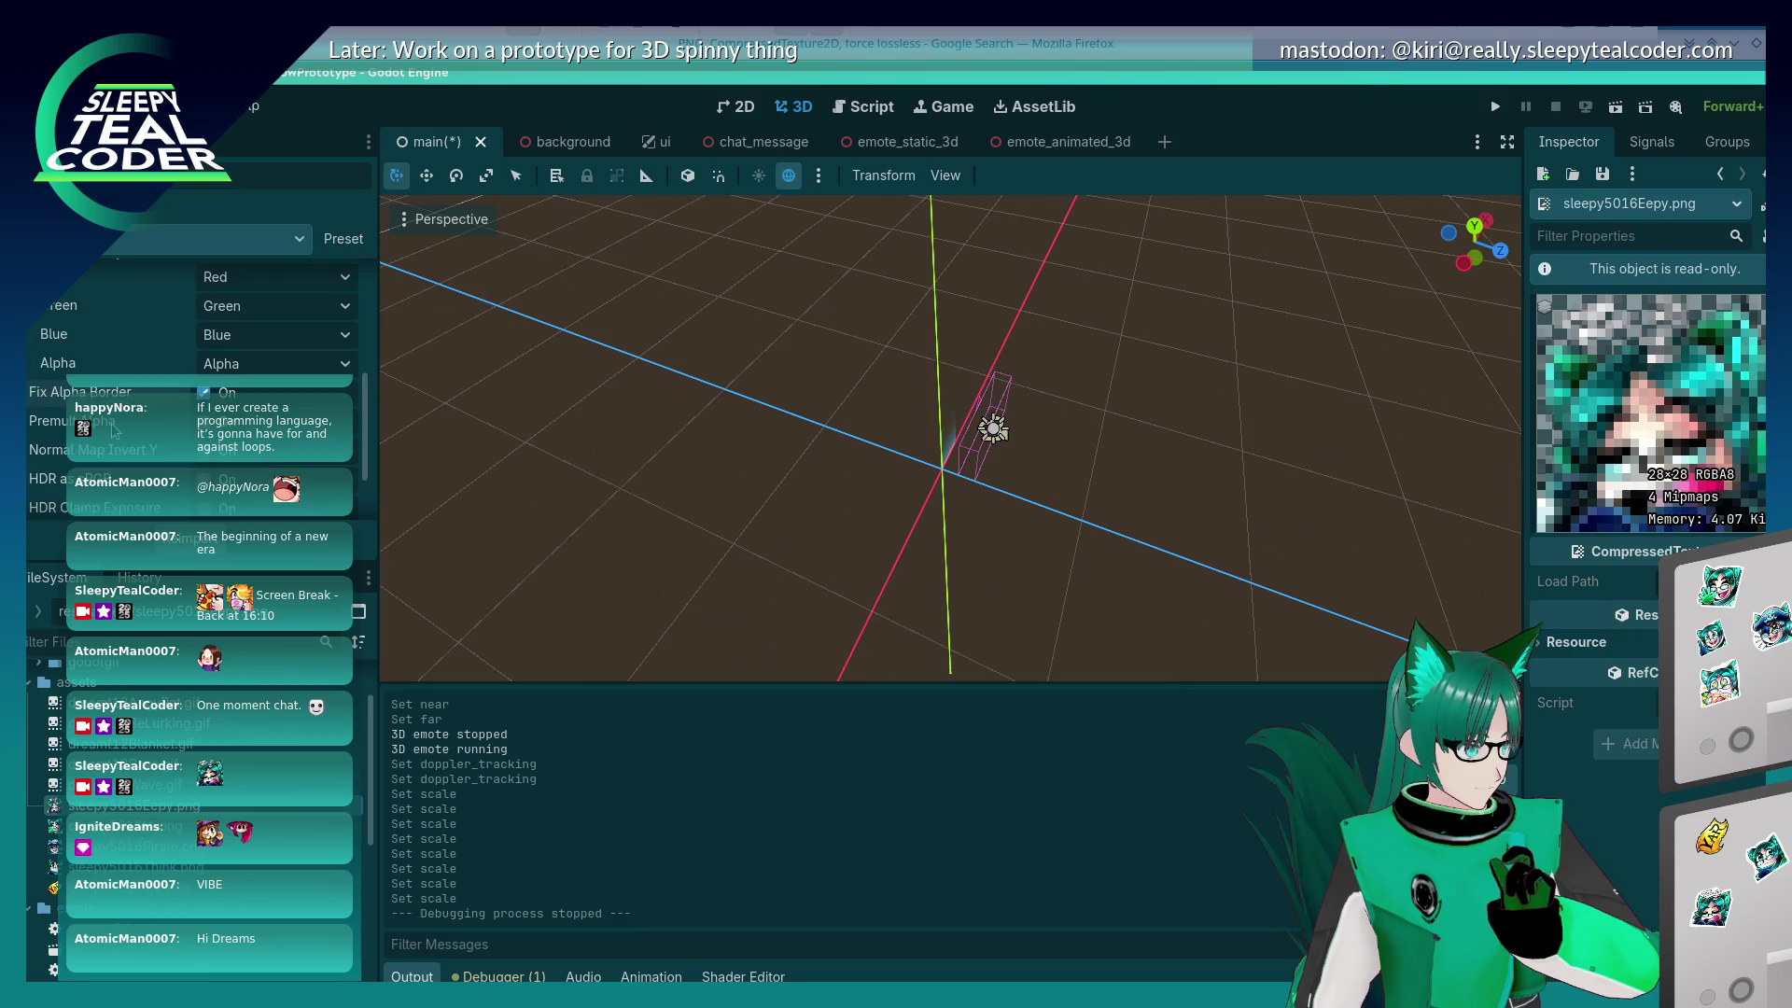
pyautogui.scroll(-3, 113, 430)
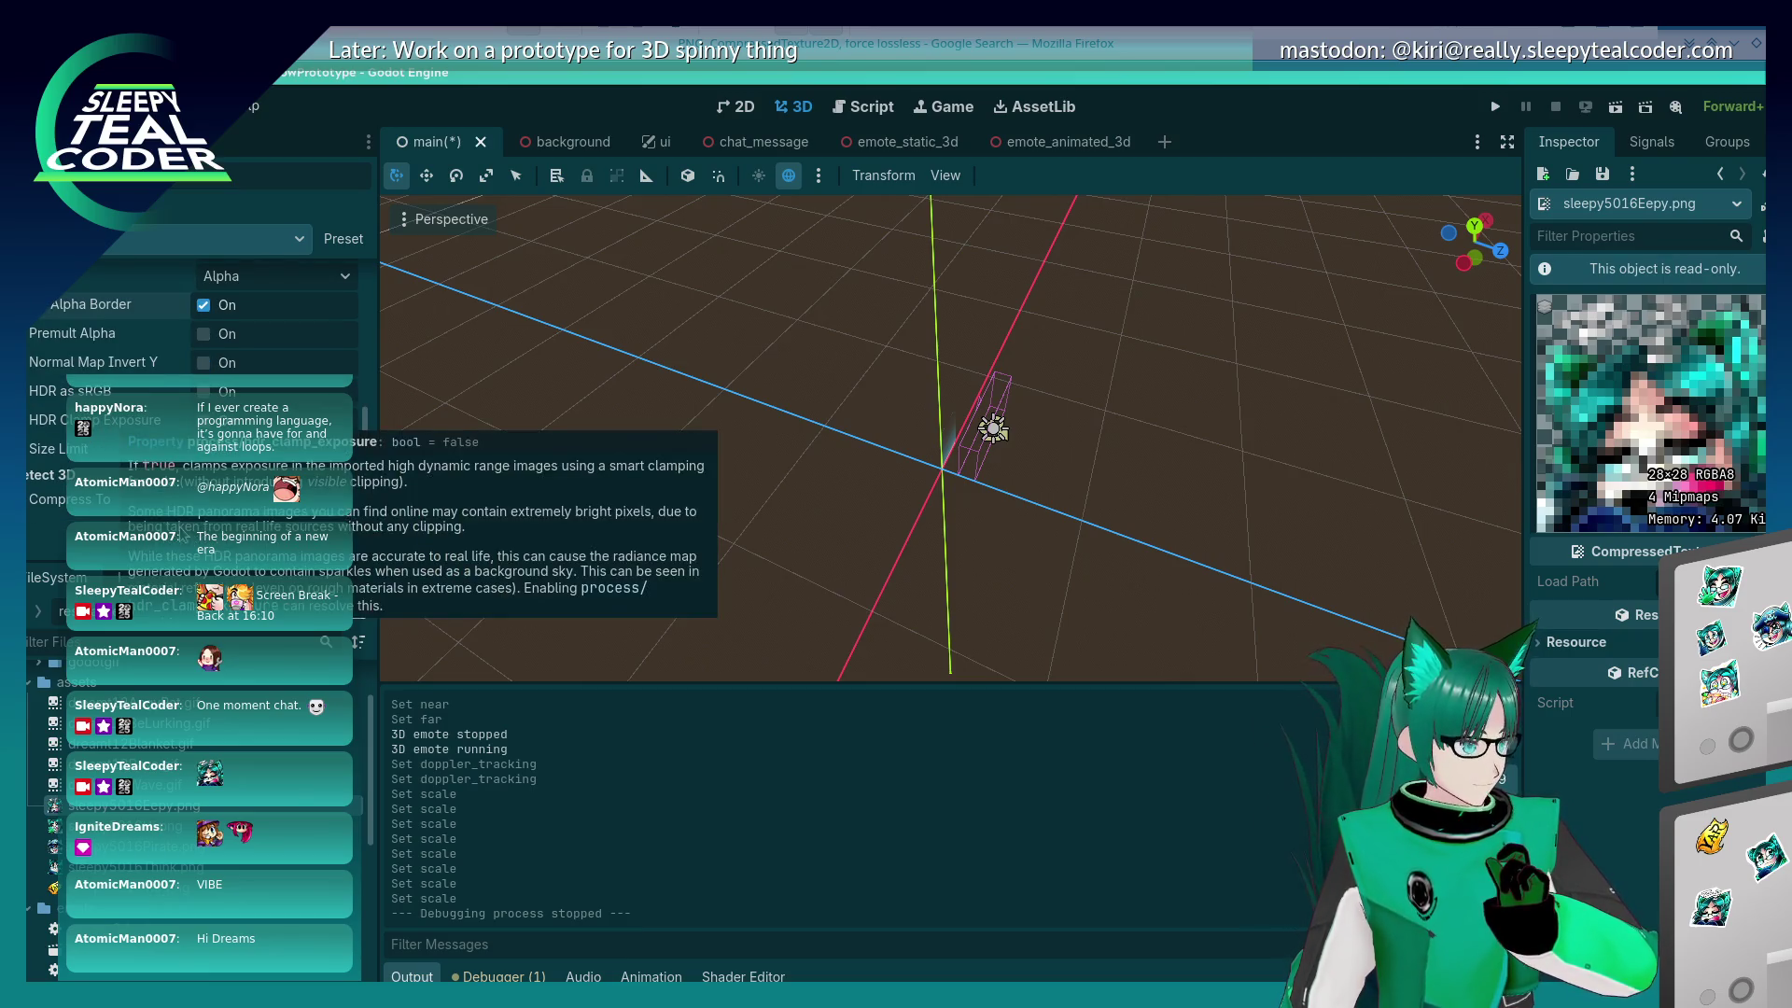
pyautogui.click(282, 509)
pyautogui.click(271, 530)
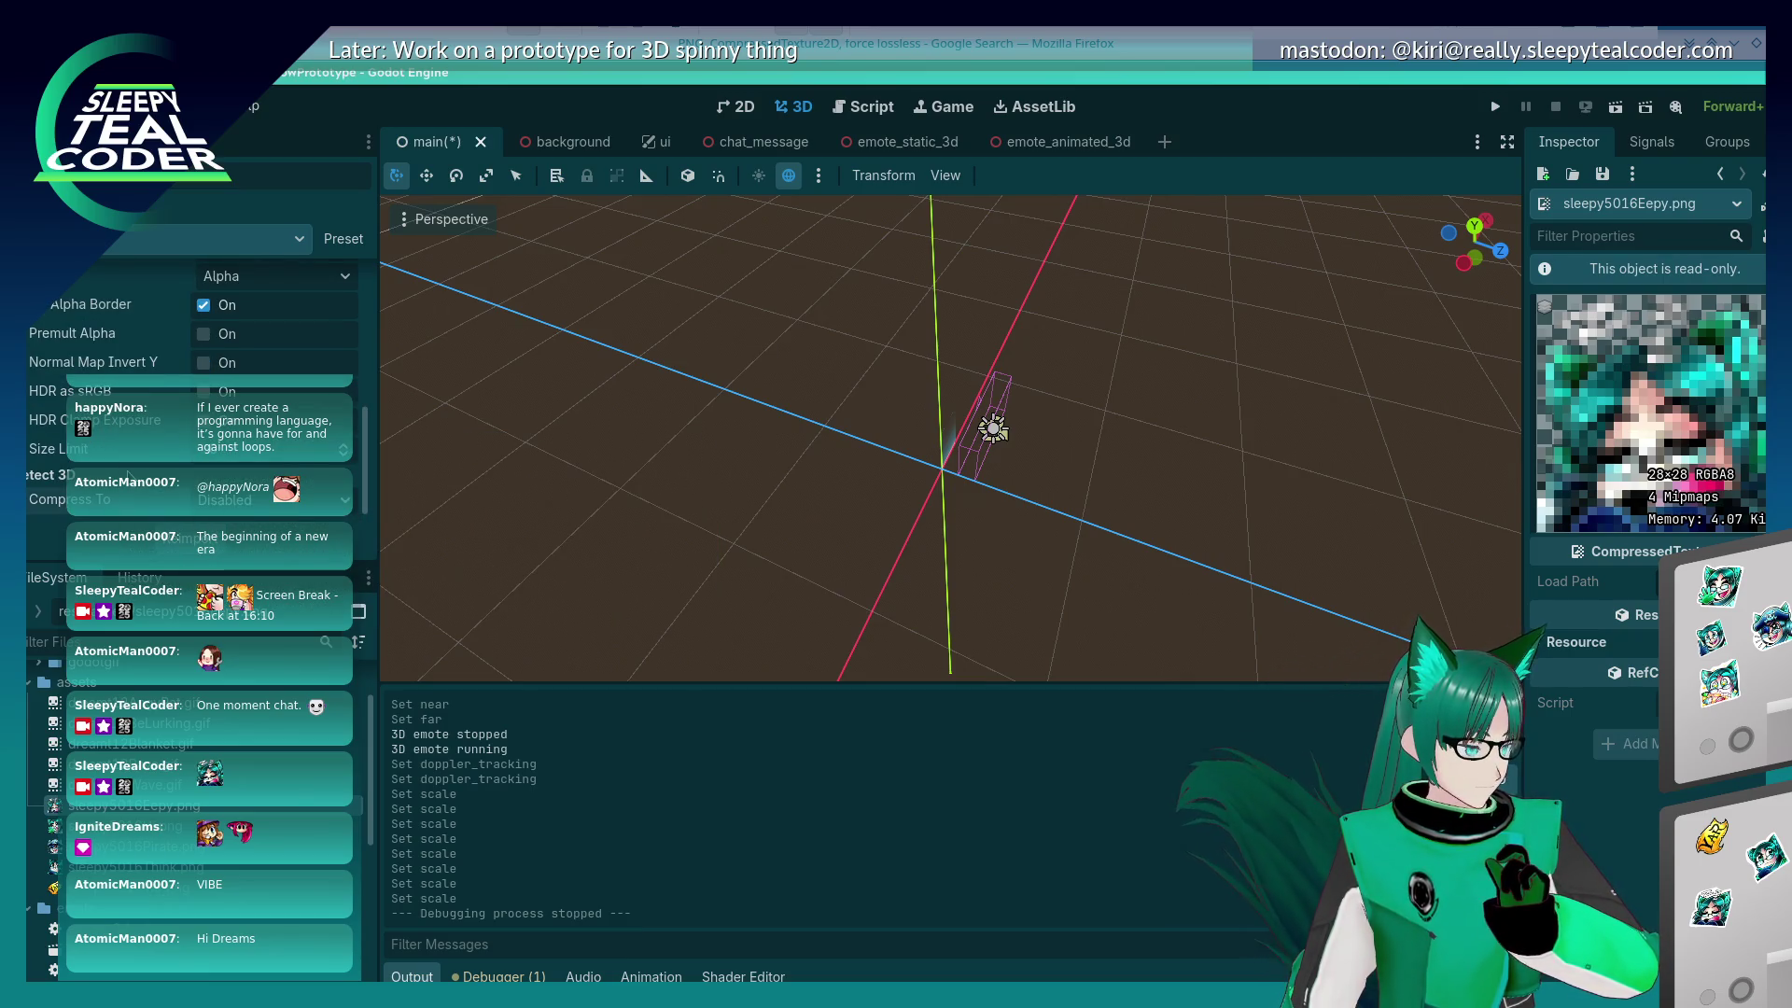
pyautogui.scroll(5, 126, 470)
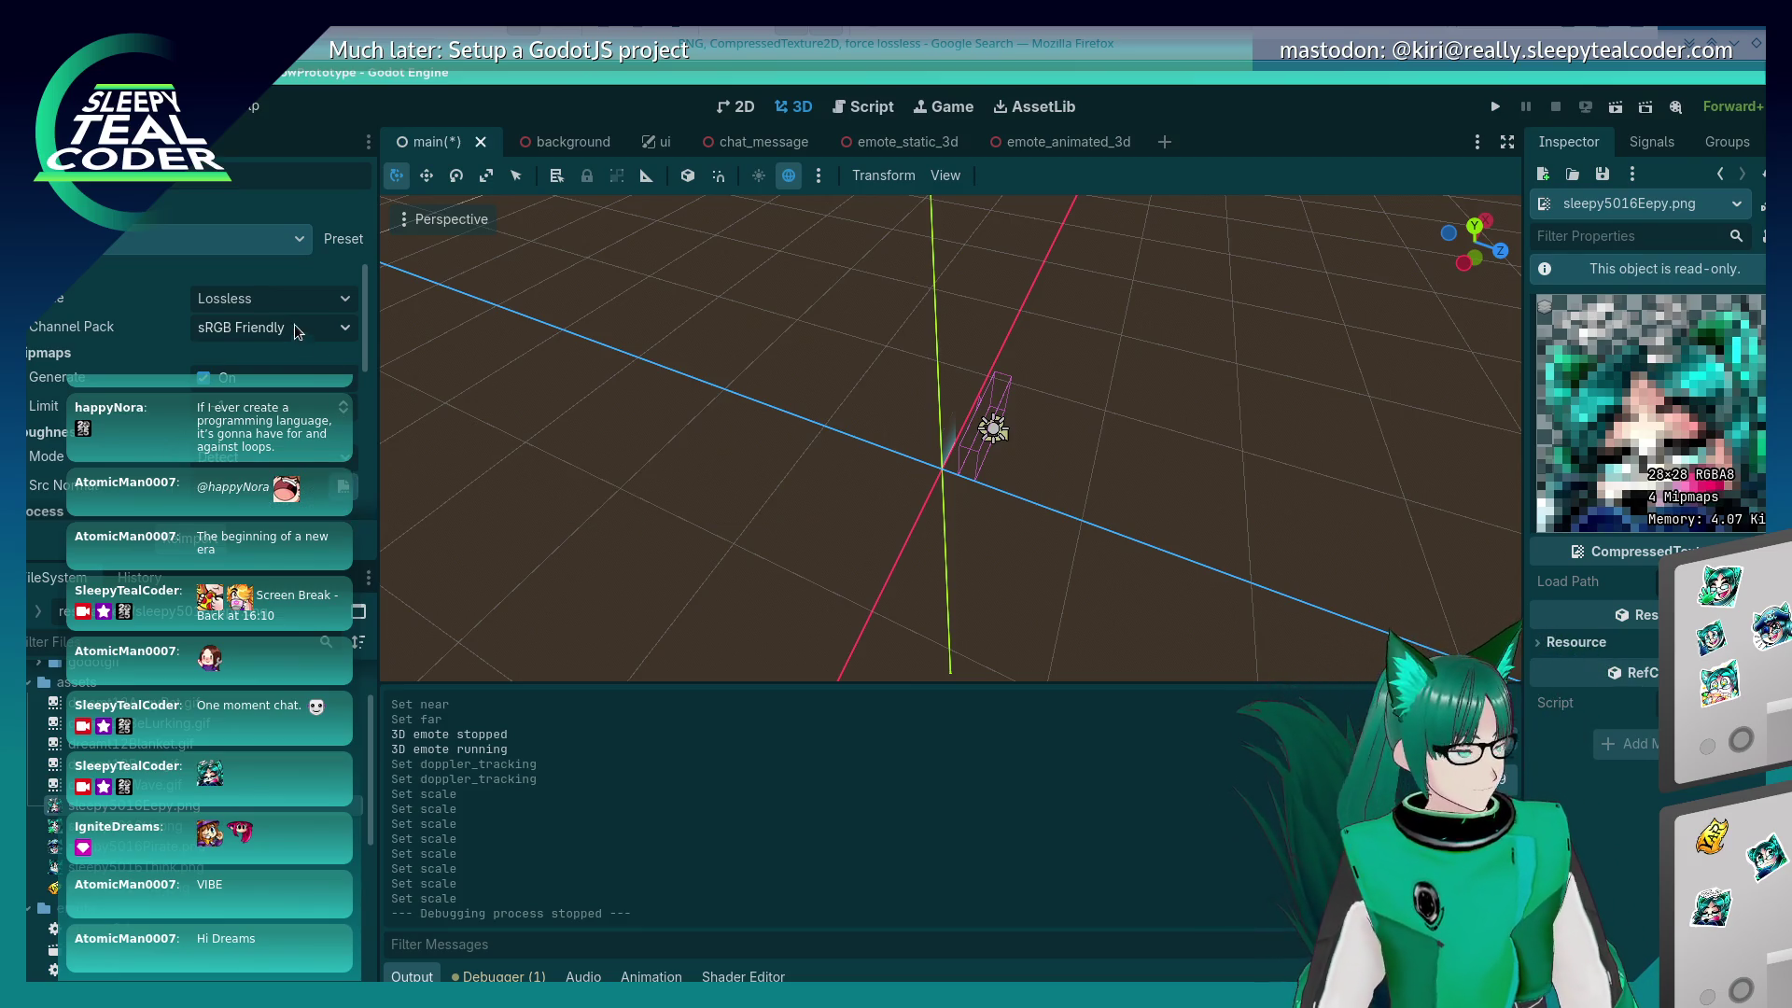
# Step: Switch Import As to Bitmap and back to Texture2D, then reimport and confirm
pyautogui.click(198, 244)
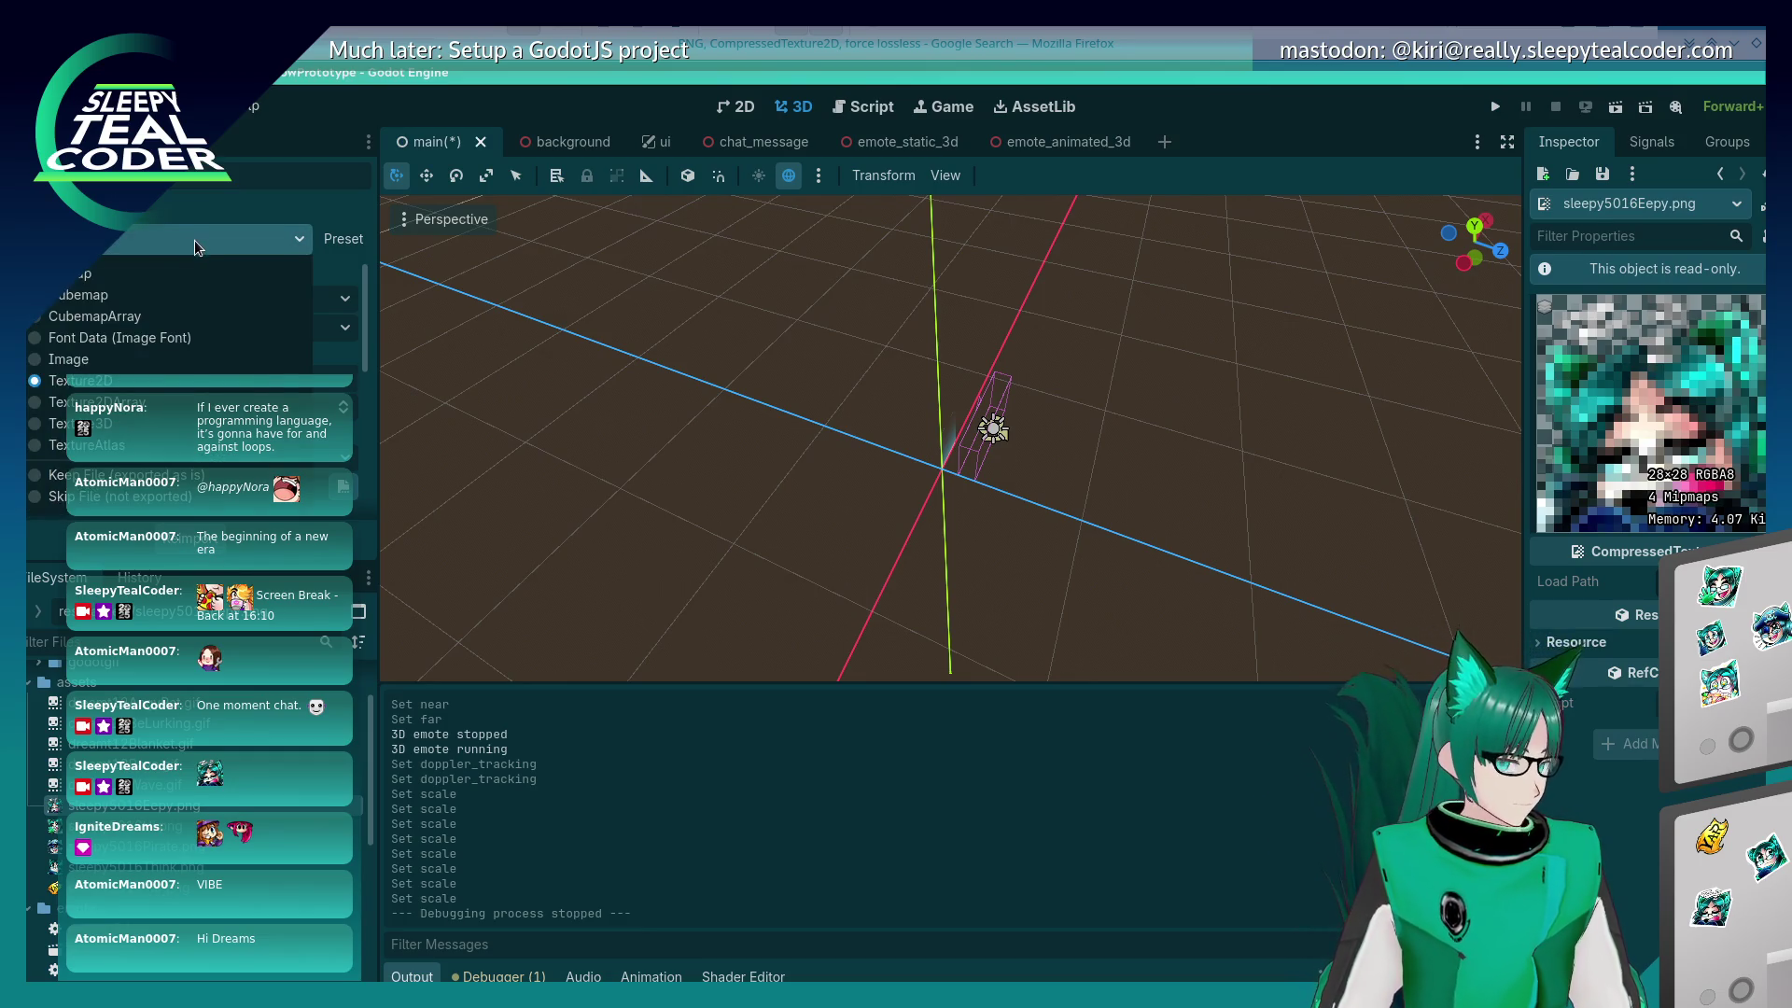
pyautogui.click(156, 275)
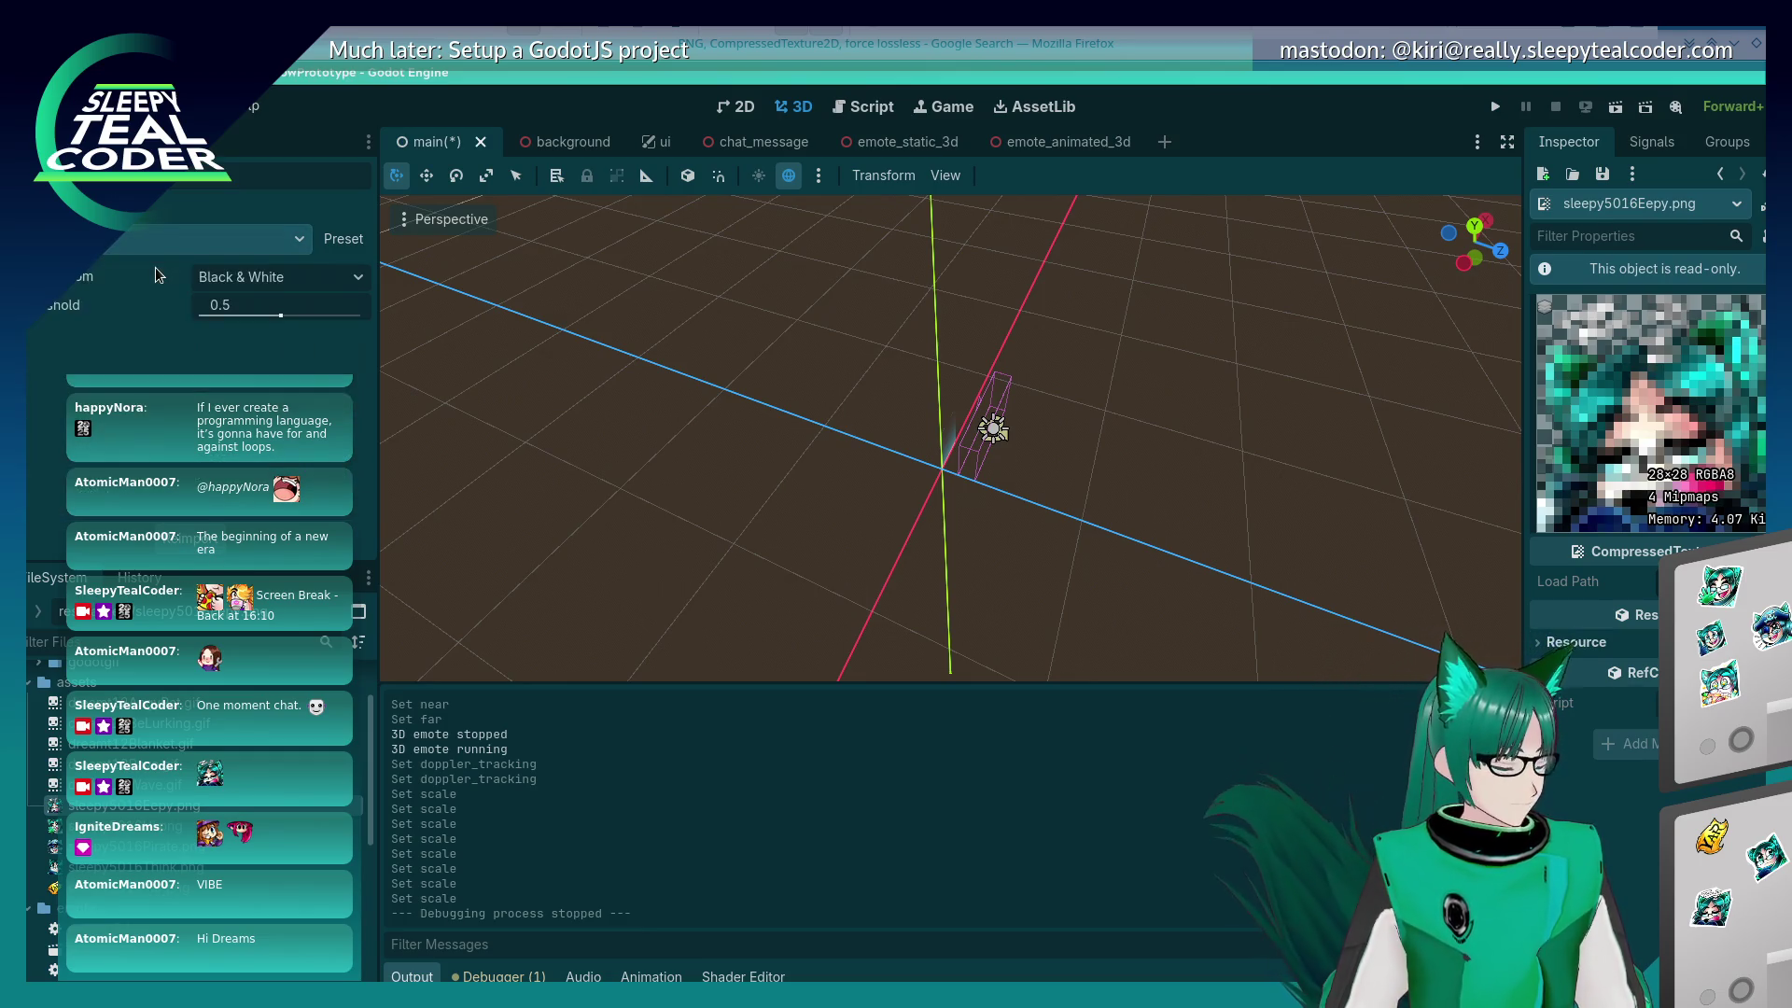
pyautogui.click(154, 240)
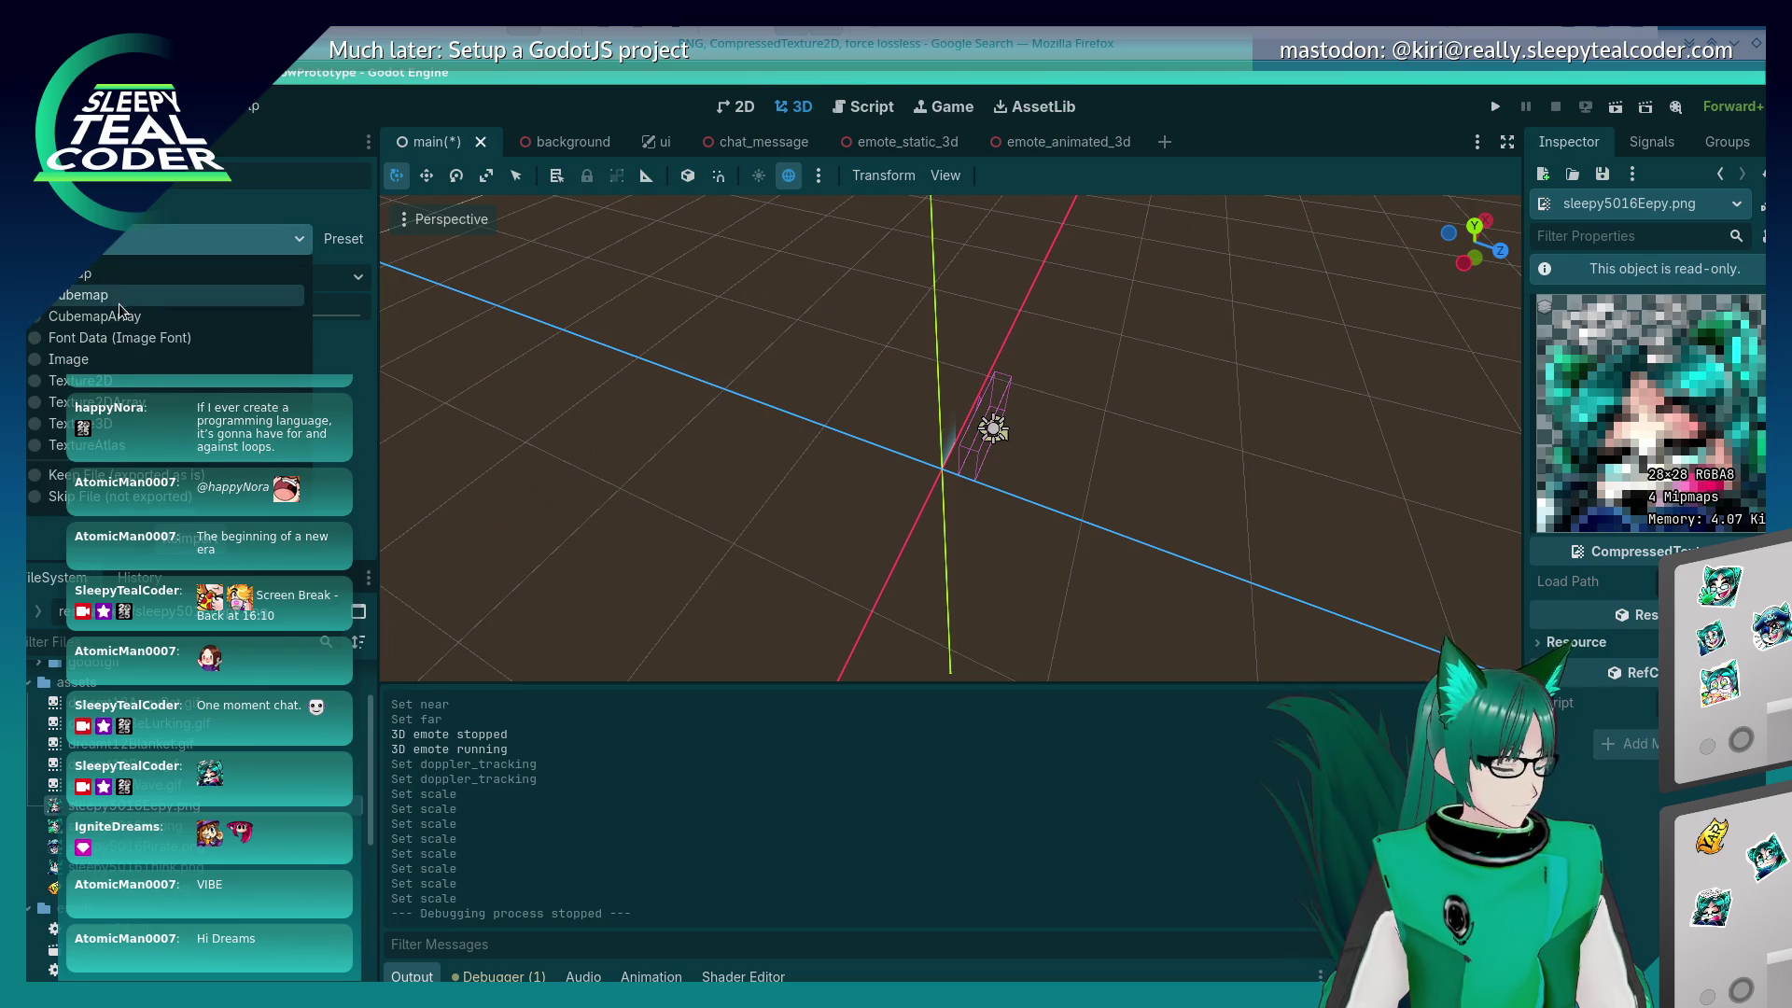
pyautogui.click(84, 382)
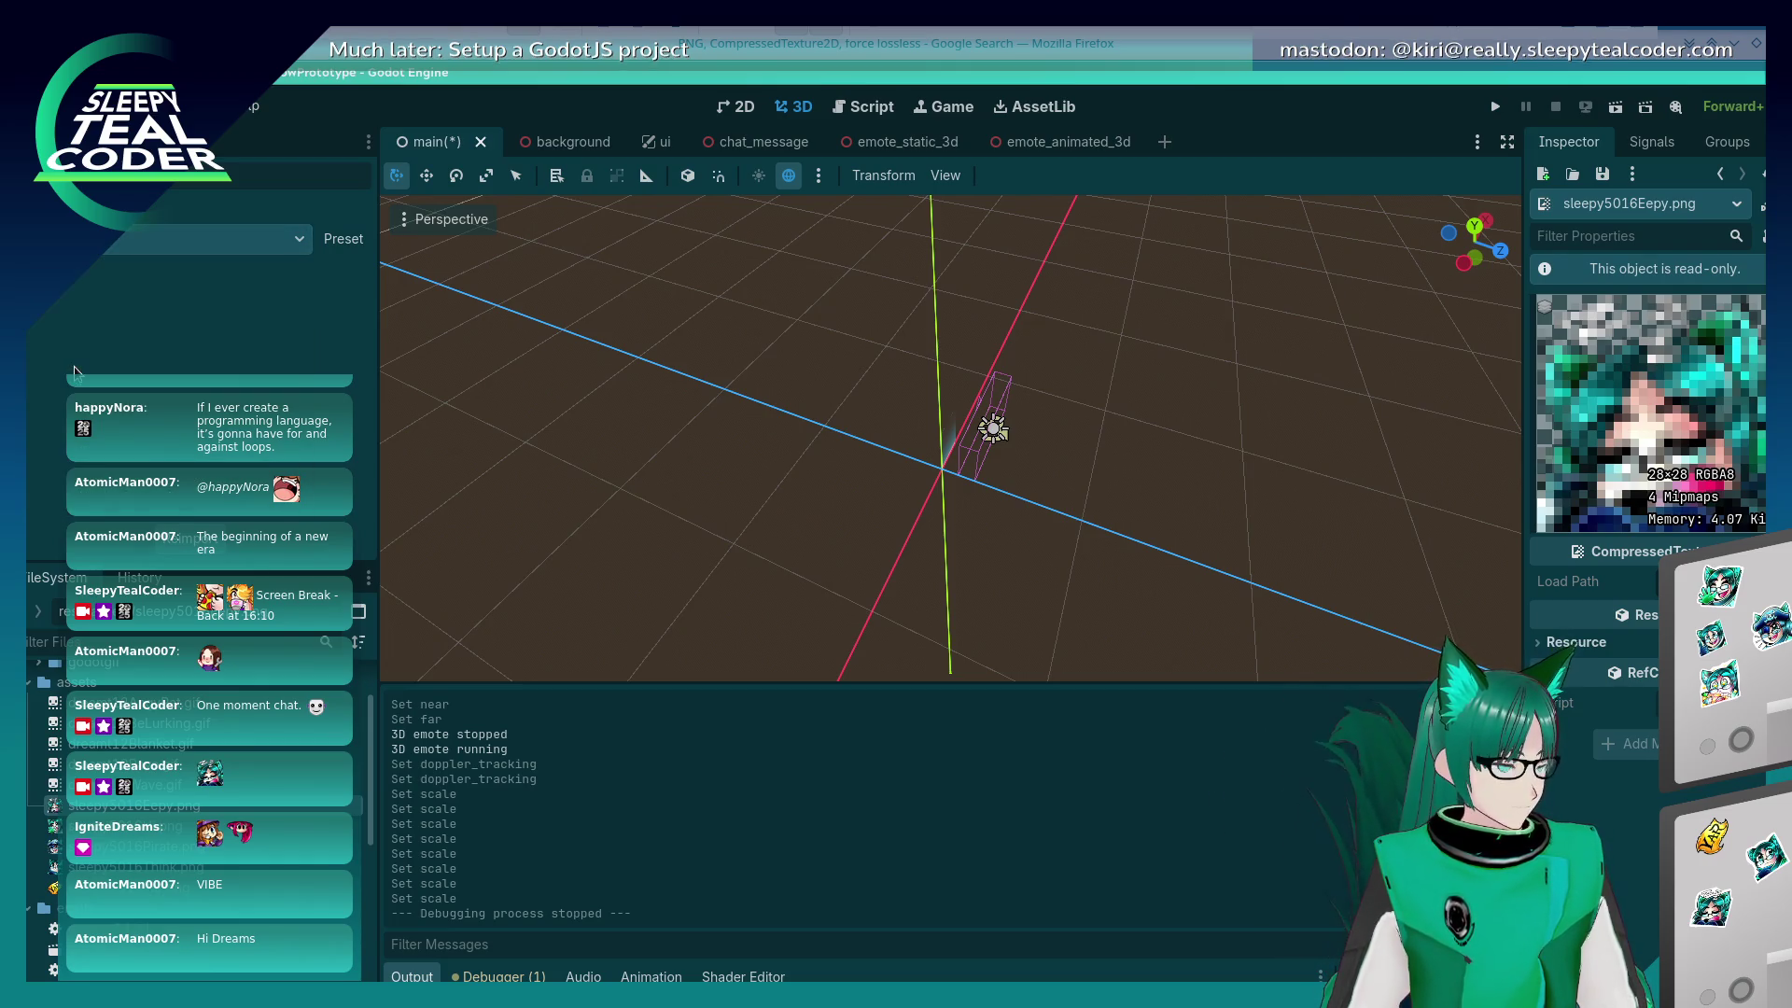
pyautogui.click(192, 549)
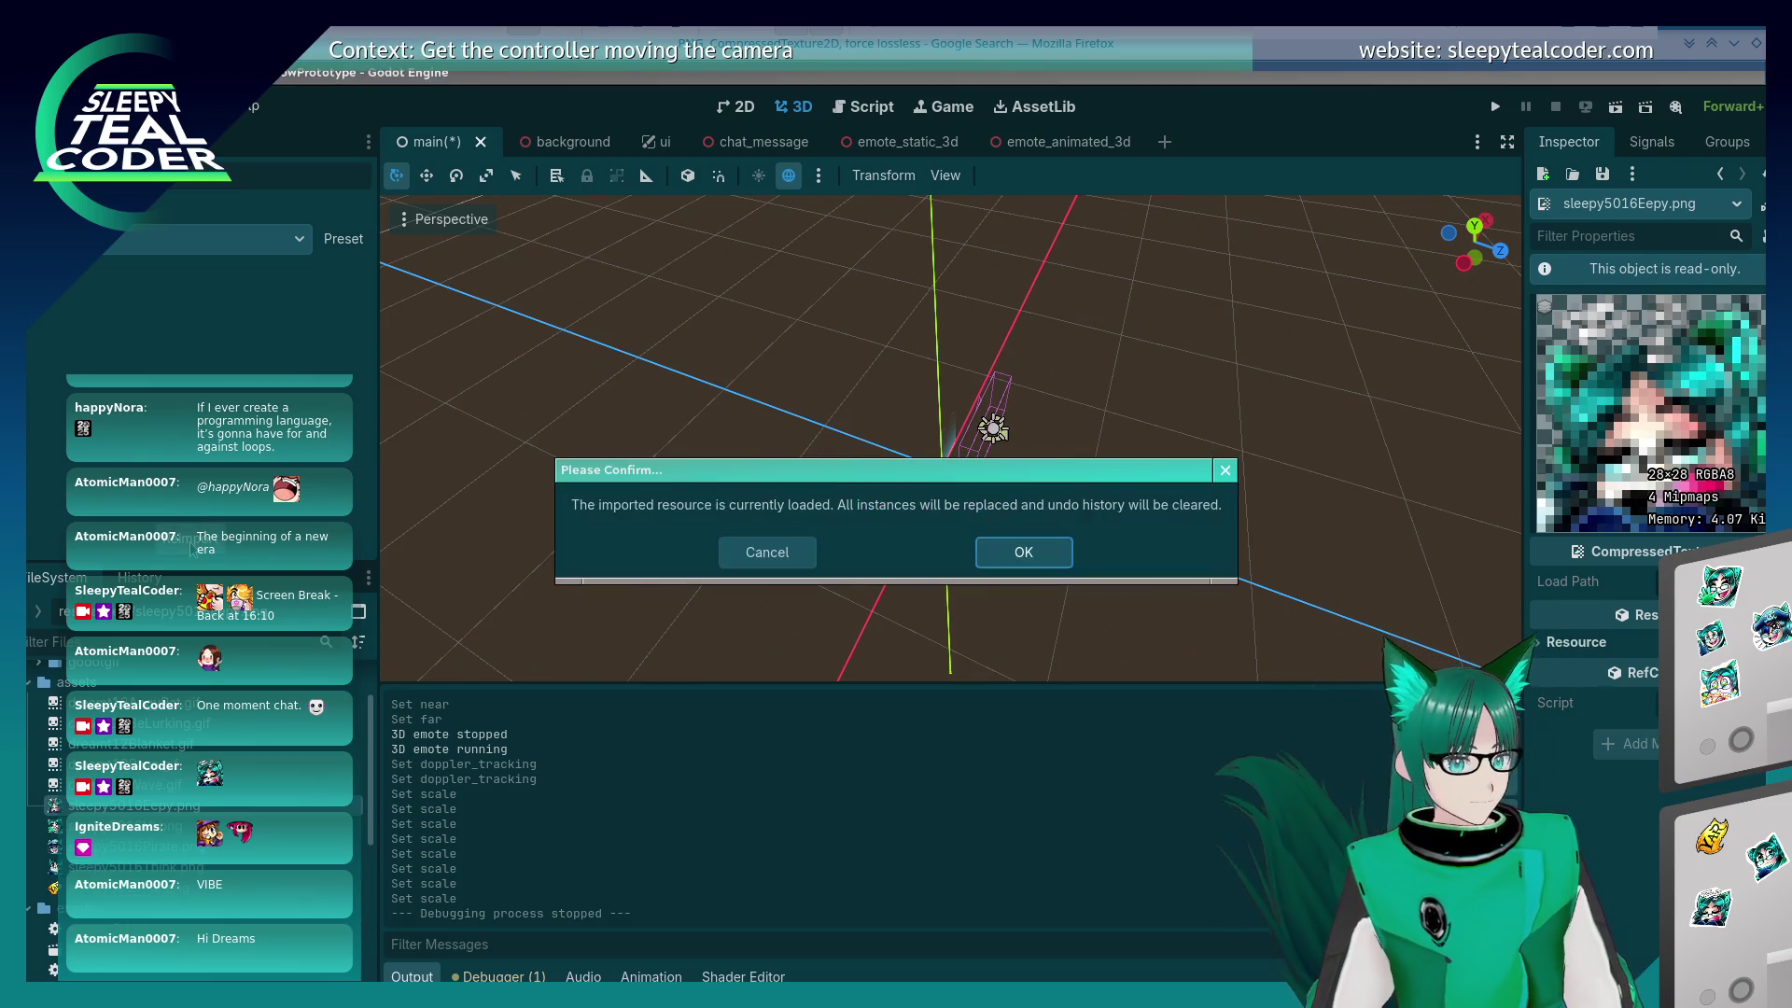
pyautogui.click(1022, 553)
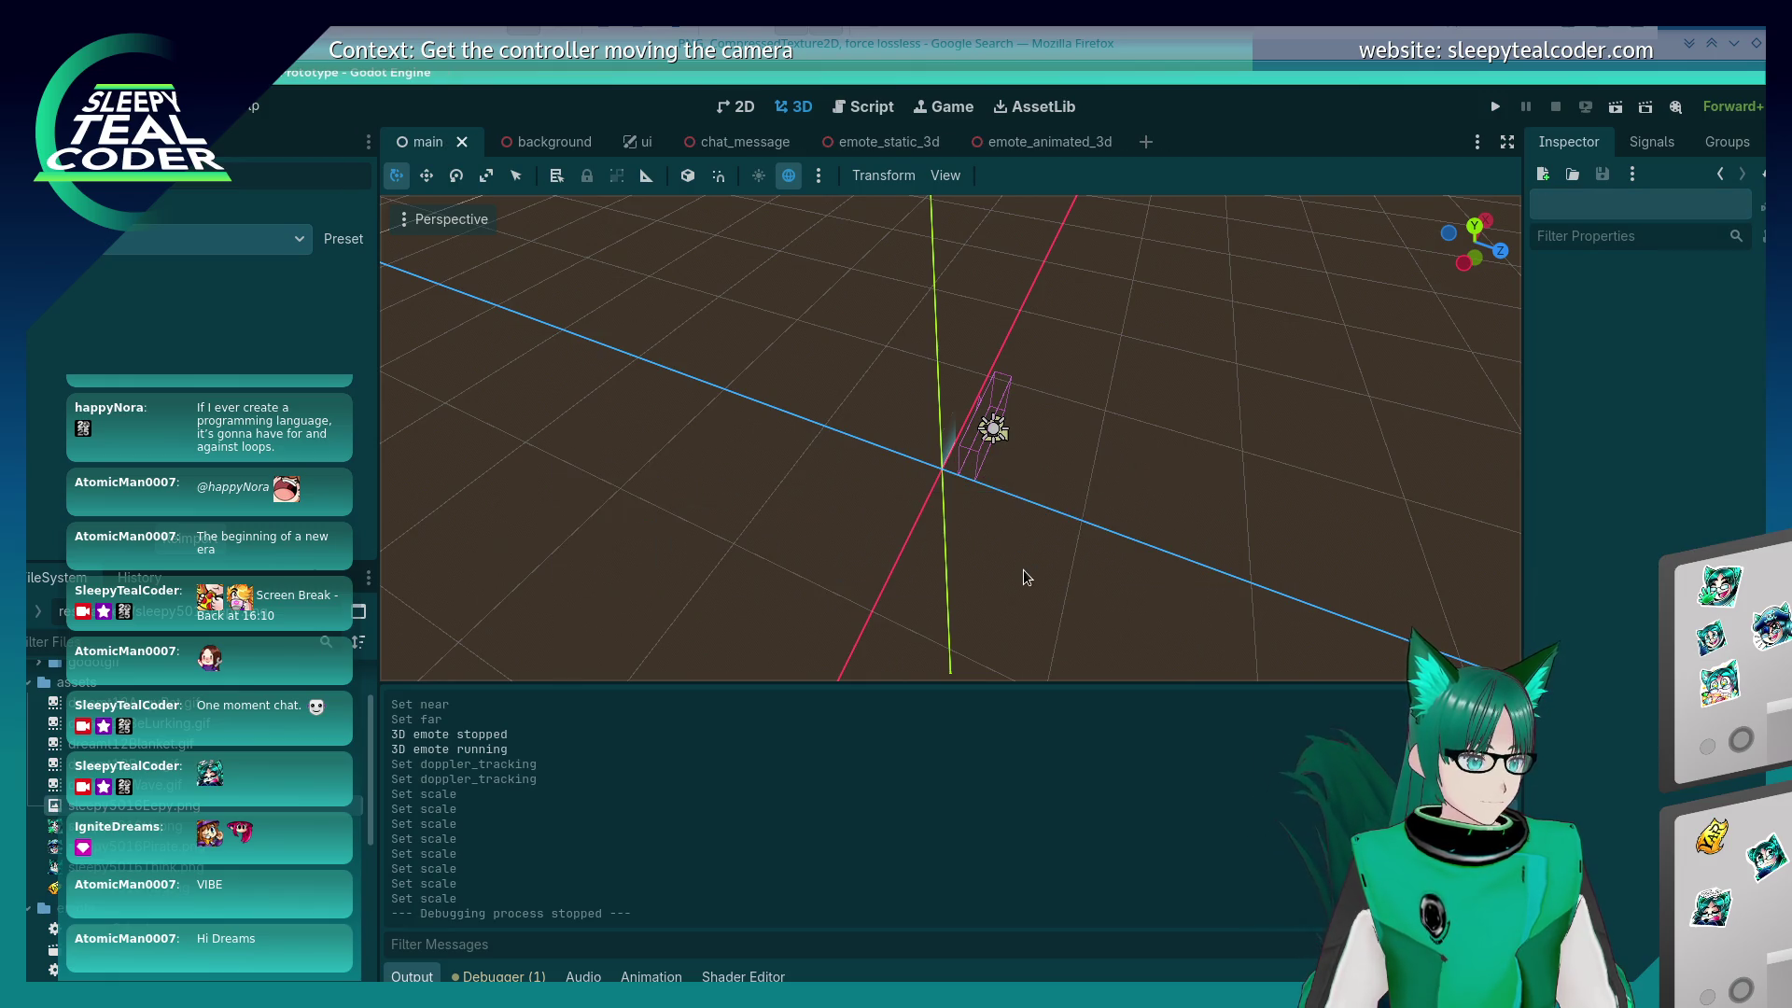
# Step: Test-run the prototype posting an emote message, close it, and set Import As to Texture2D
pyautogui.moveTo(1024, 576); pyautogui.dragTo(1144, 368)
pyautogui.click(1498, 101)
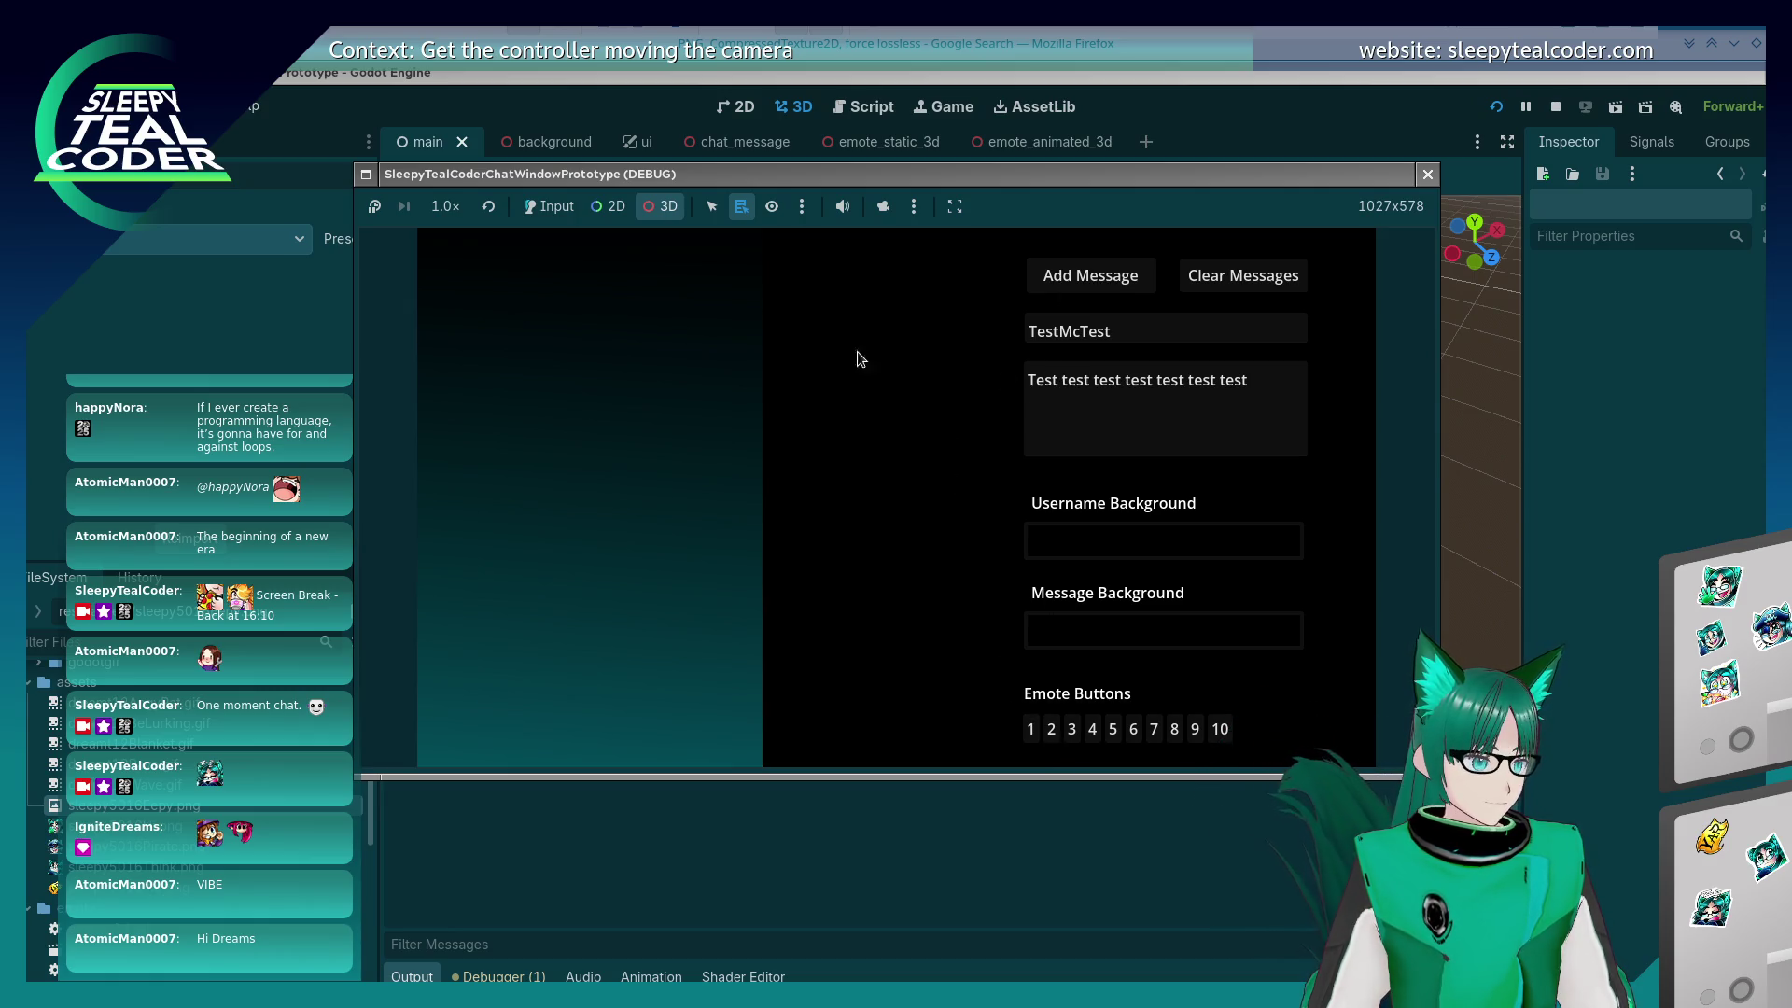
pyautogui.click(555, 207)
pyautogui.click(1052, 734)
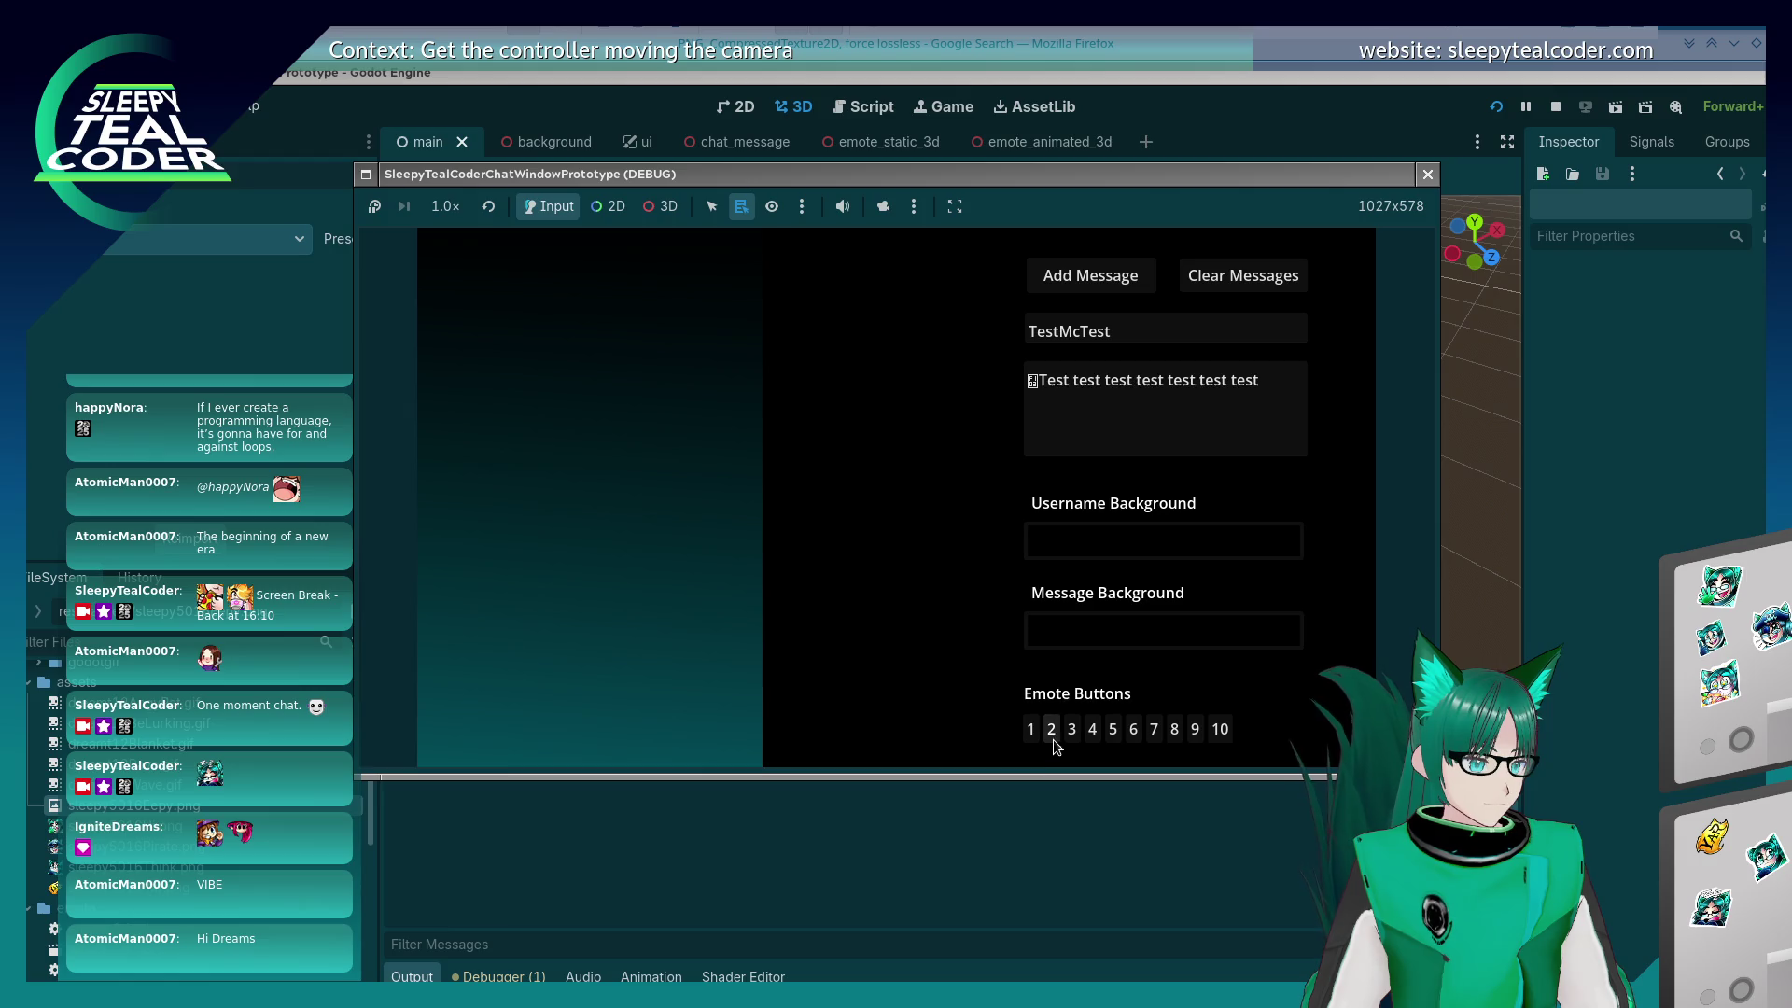
pyautogui.click(1071, 280)
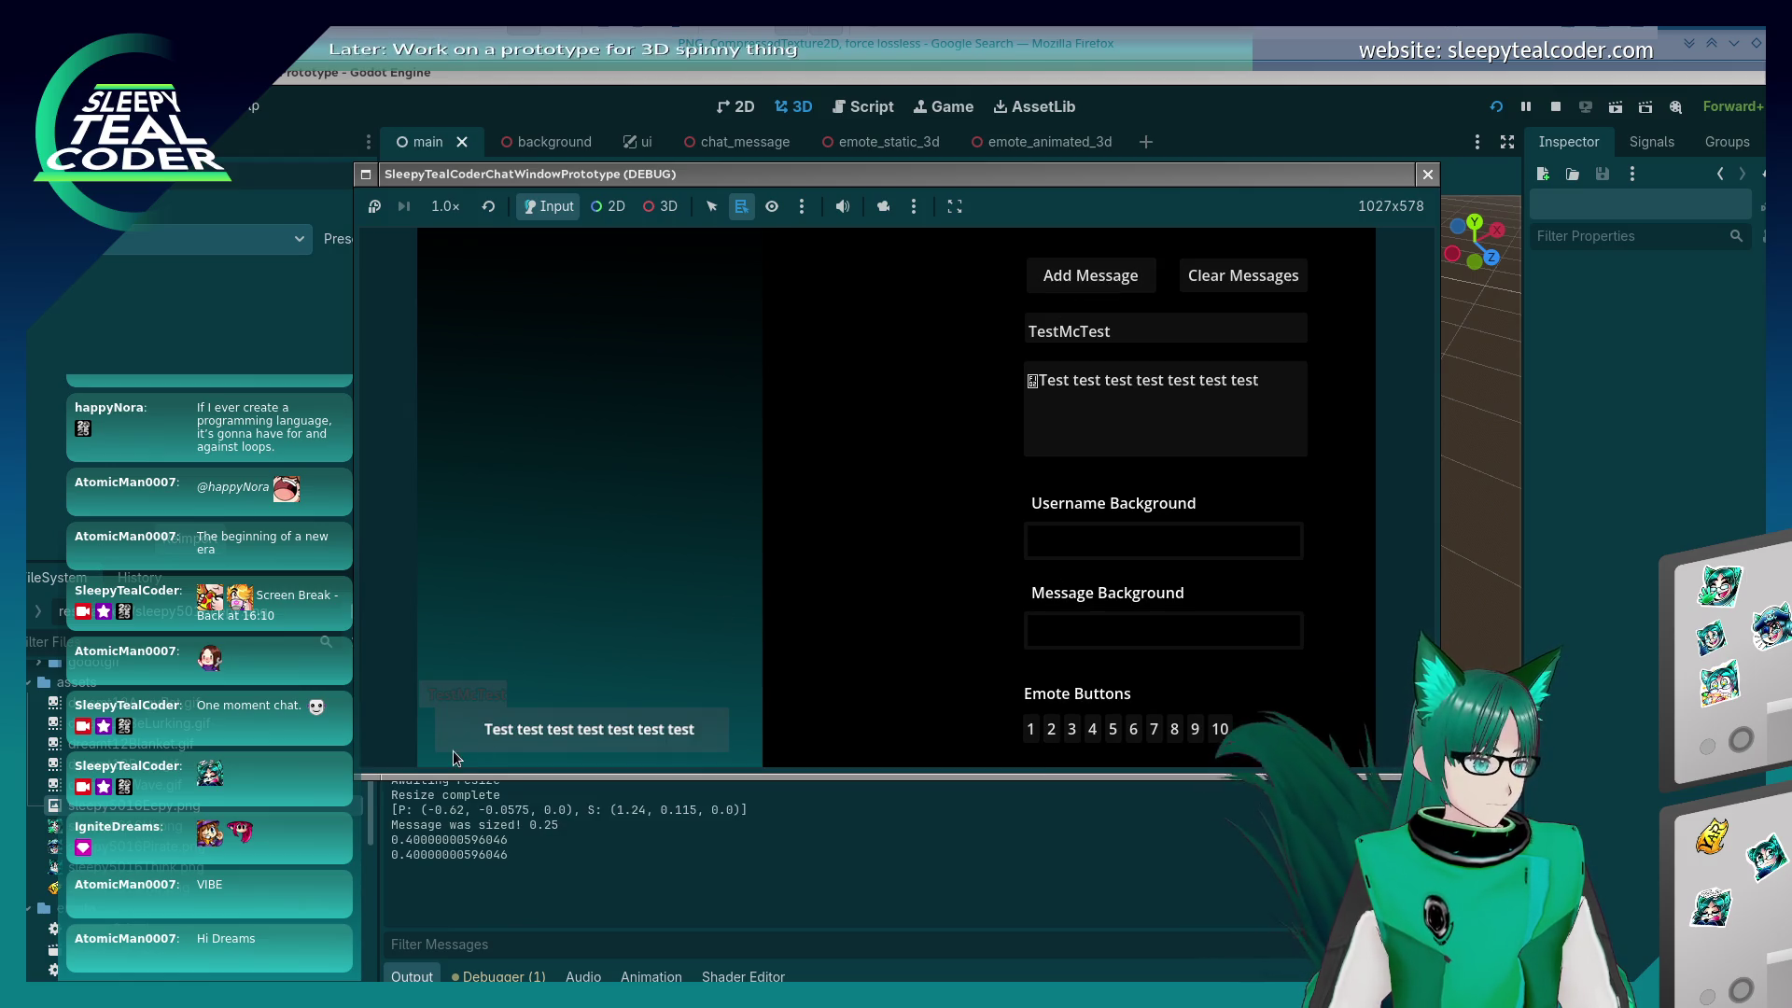
pyautogui.press('F8')
pyautogui.click(252, 380)
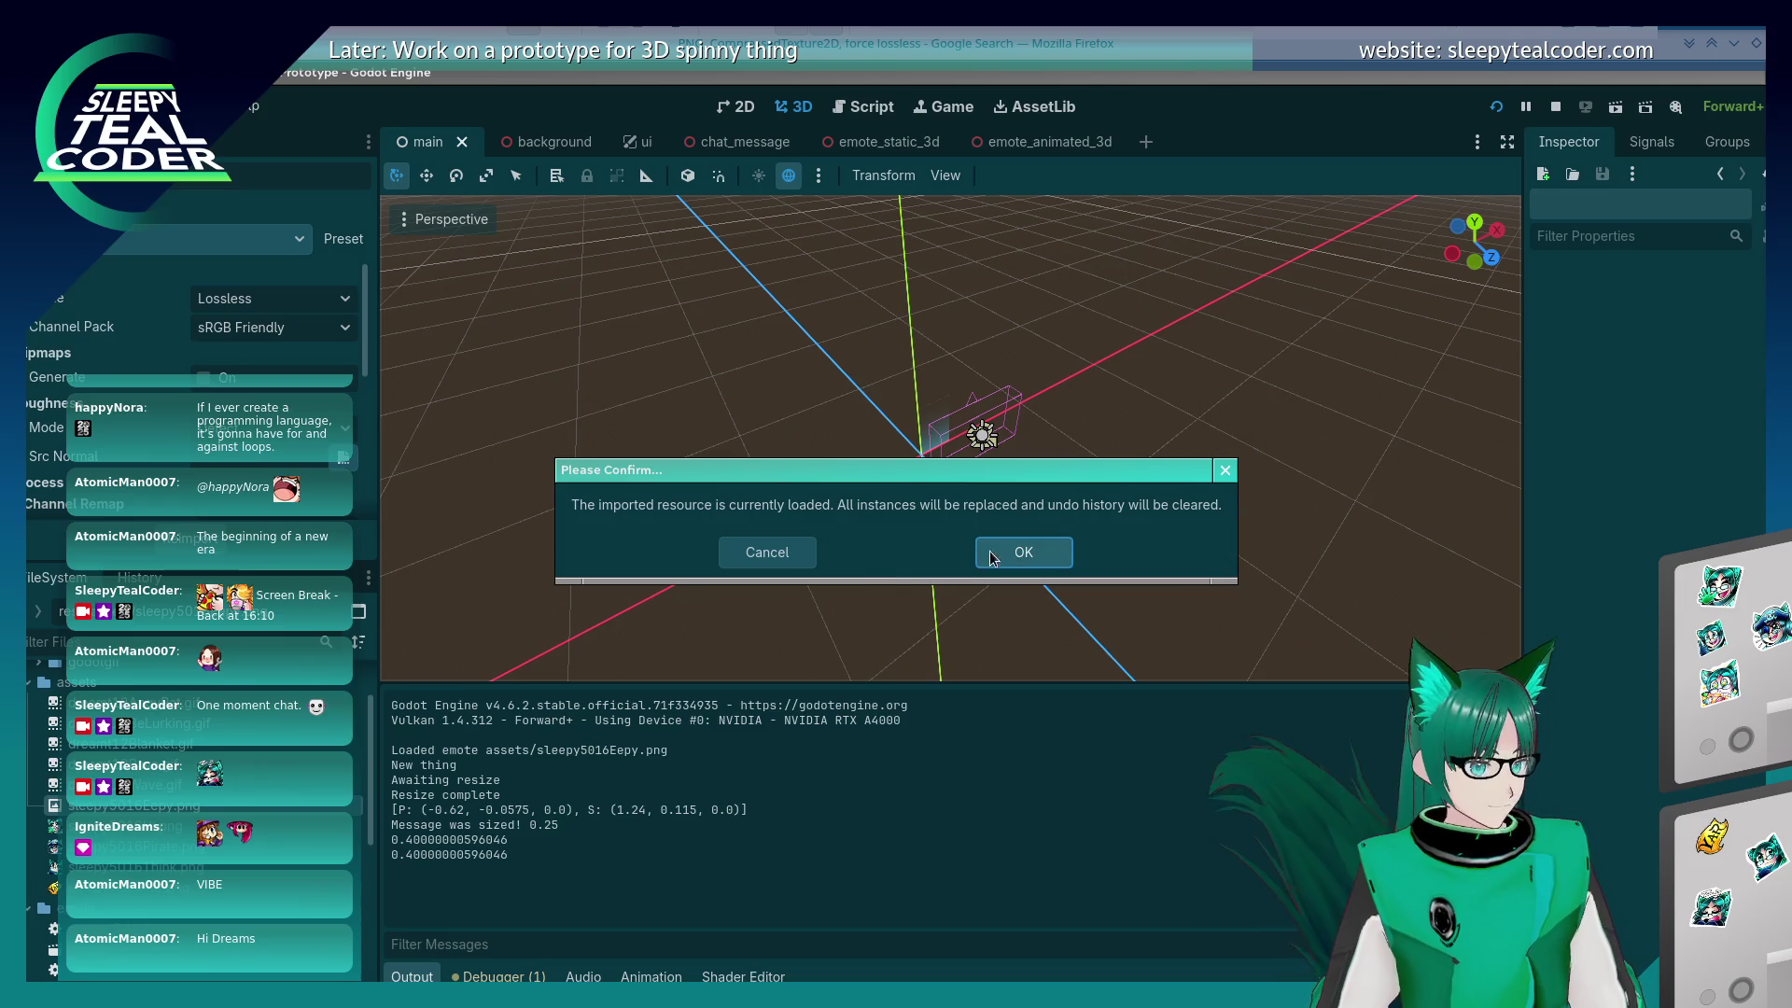
# Step: Confirm the reimport, post another emote test message, then enable Mipmaps > Generate
pyautogui.click(1017, 553)
pyautogui.hotkey('alt', 'Tab')
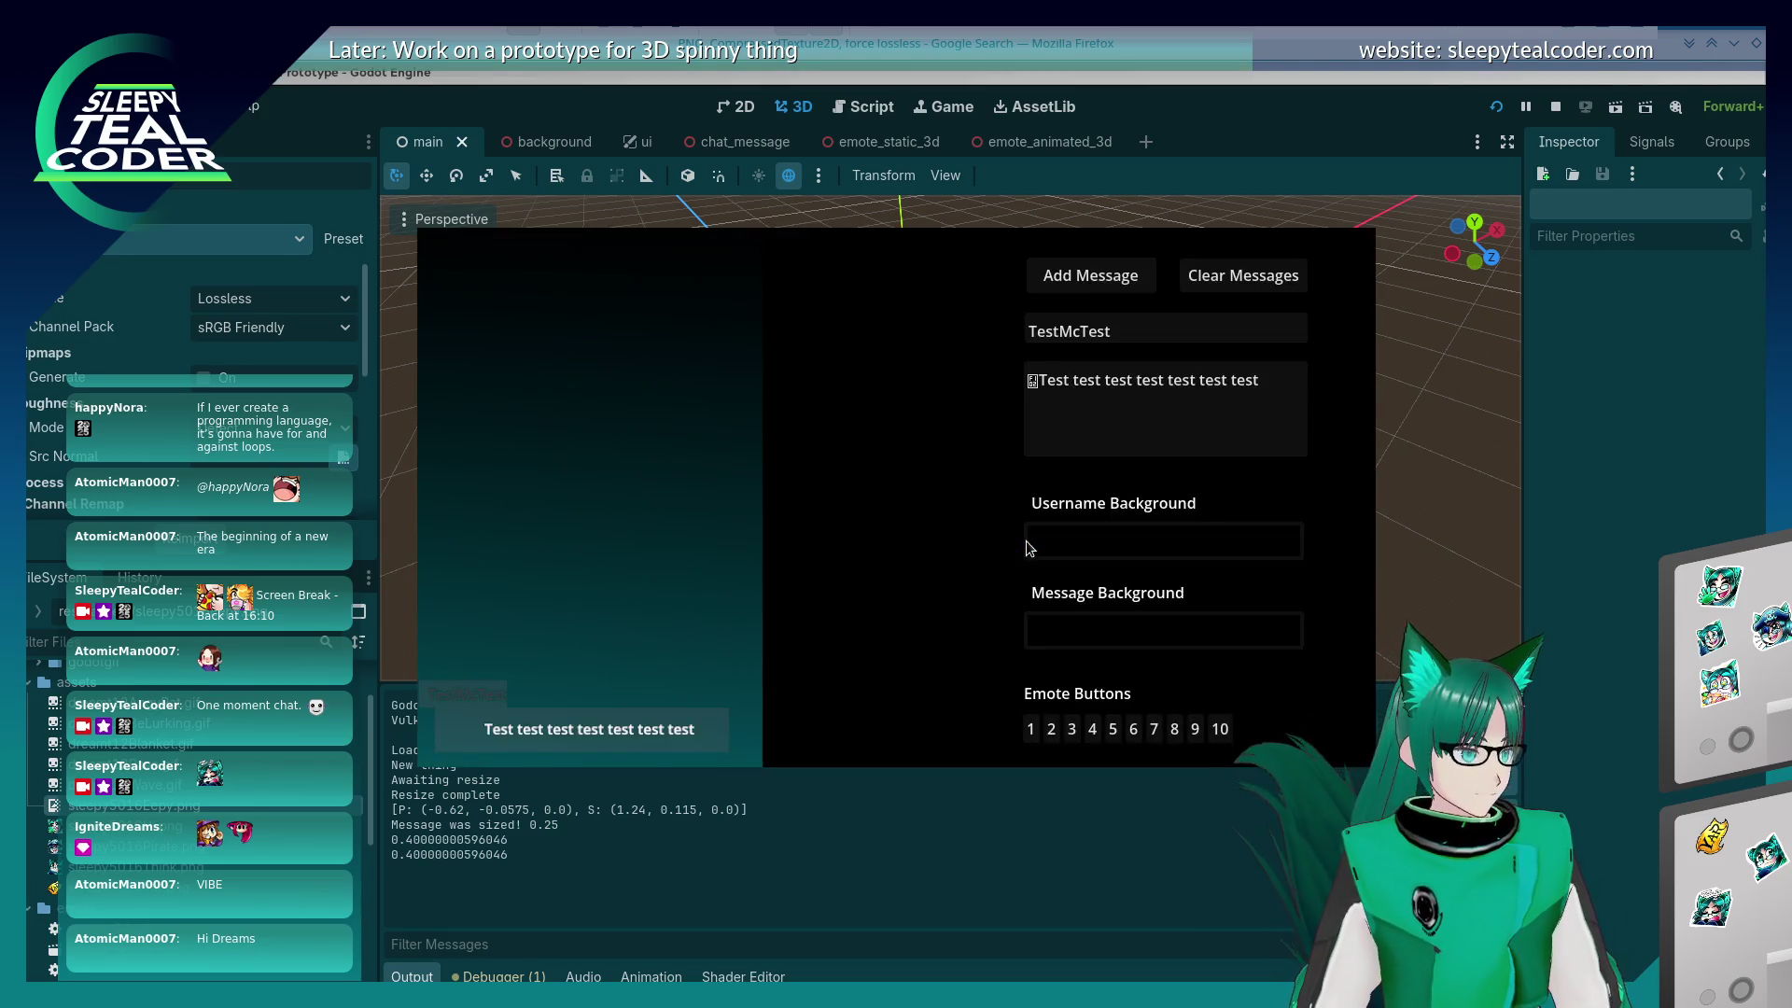
pyautogui.click(1089, 280)
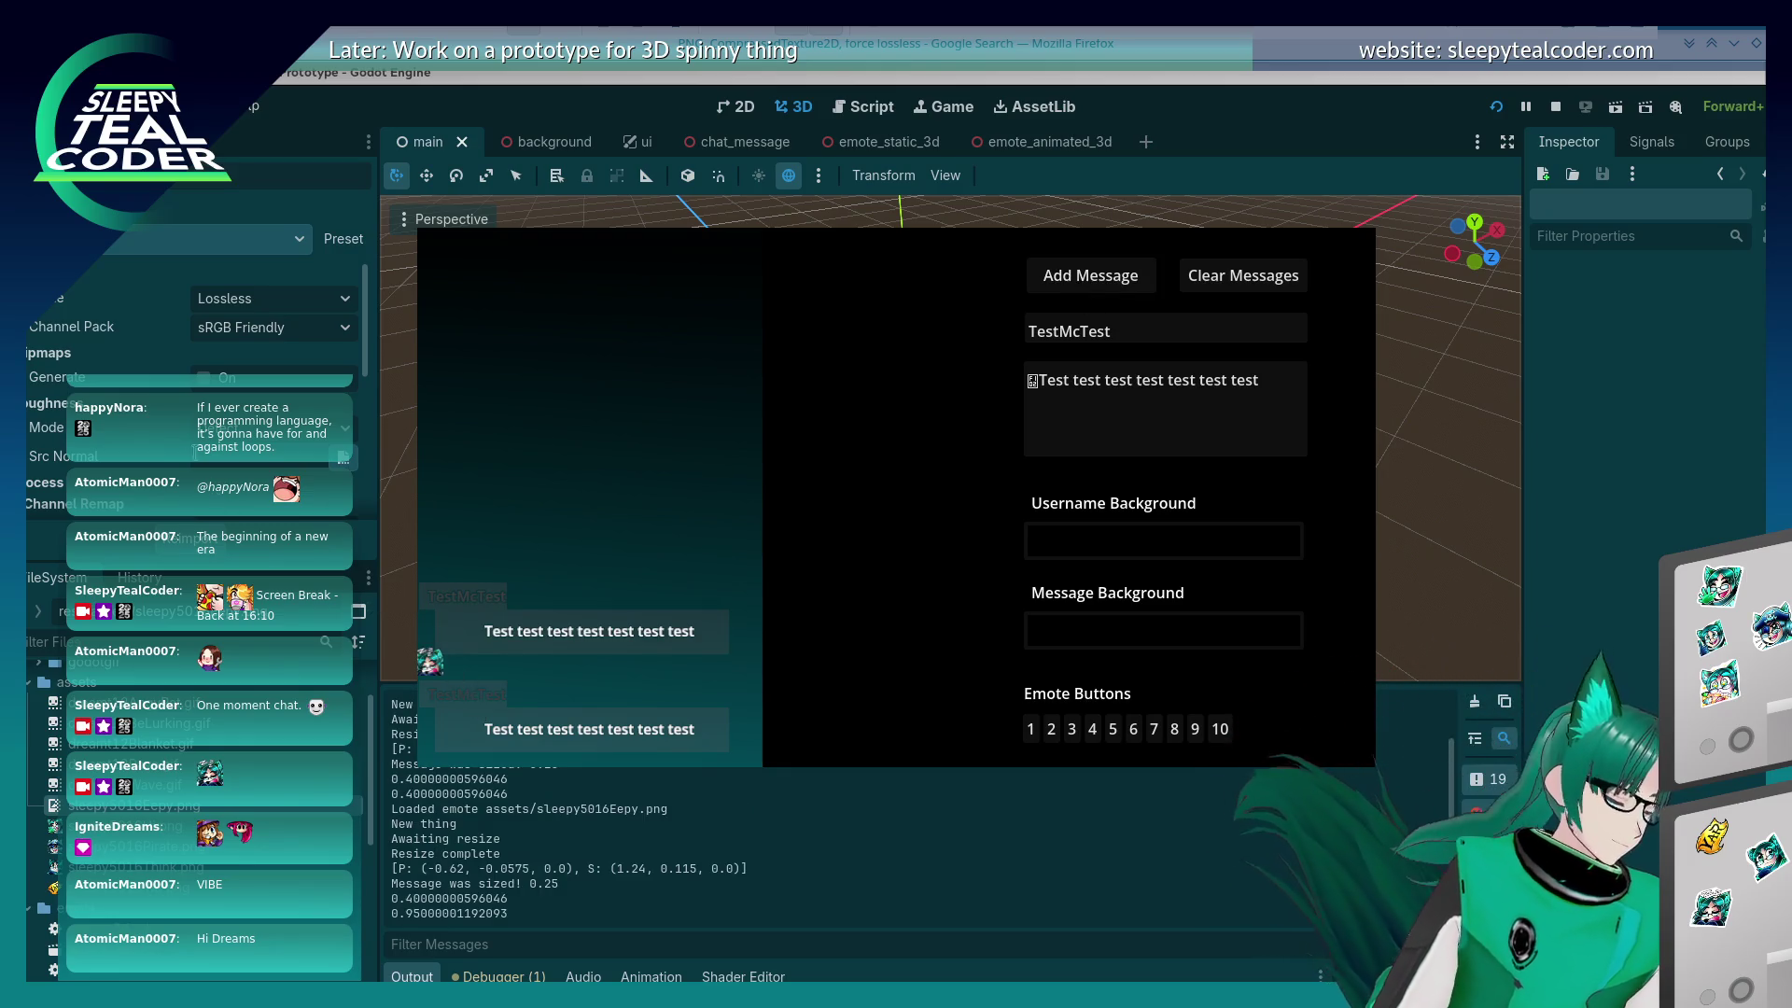
pyautogui.hotkey('alt', 'Tab')
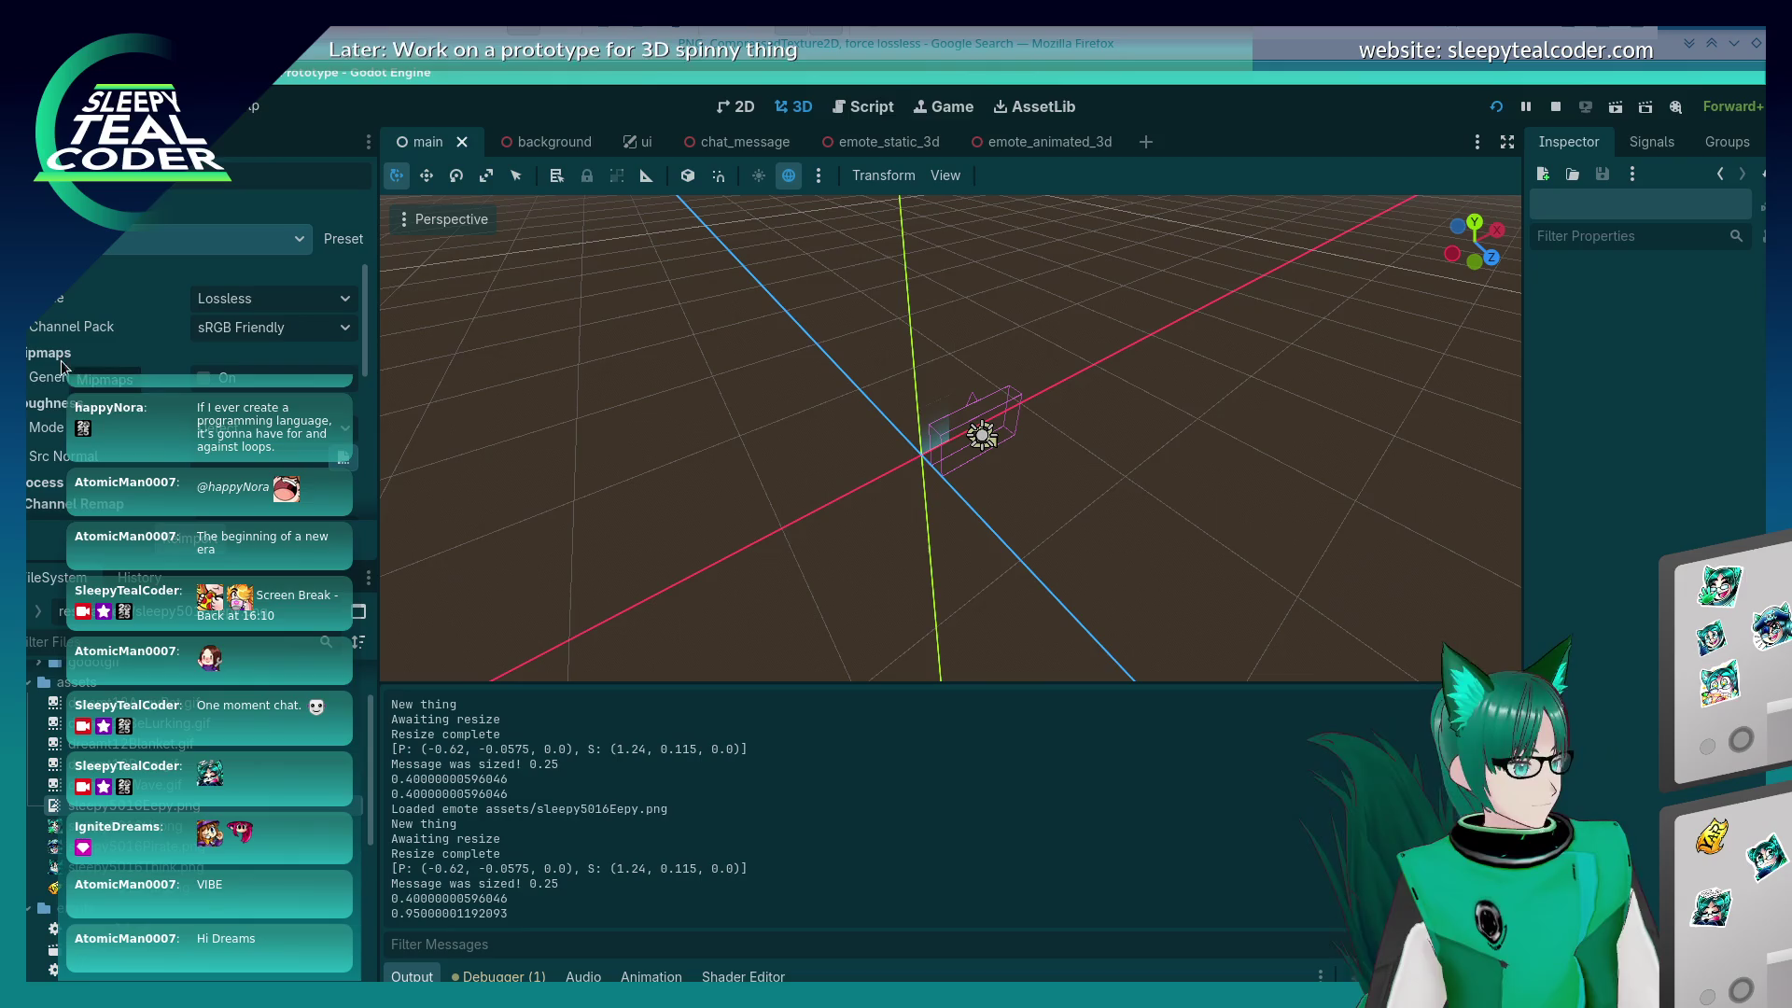
pyautogui.moveTo(56, 387)
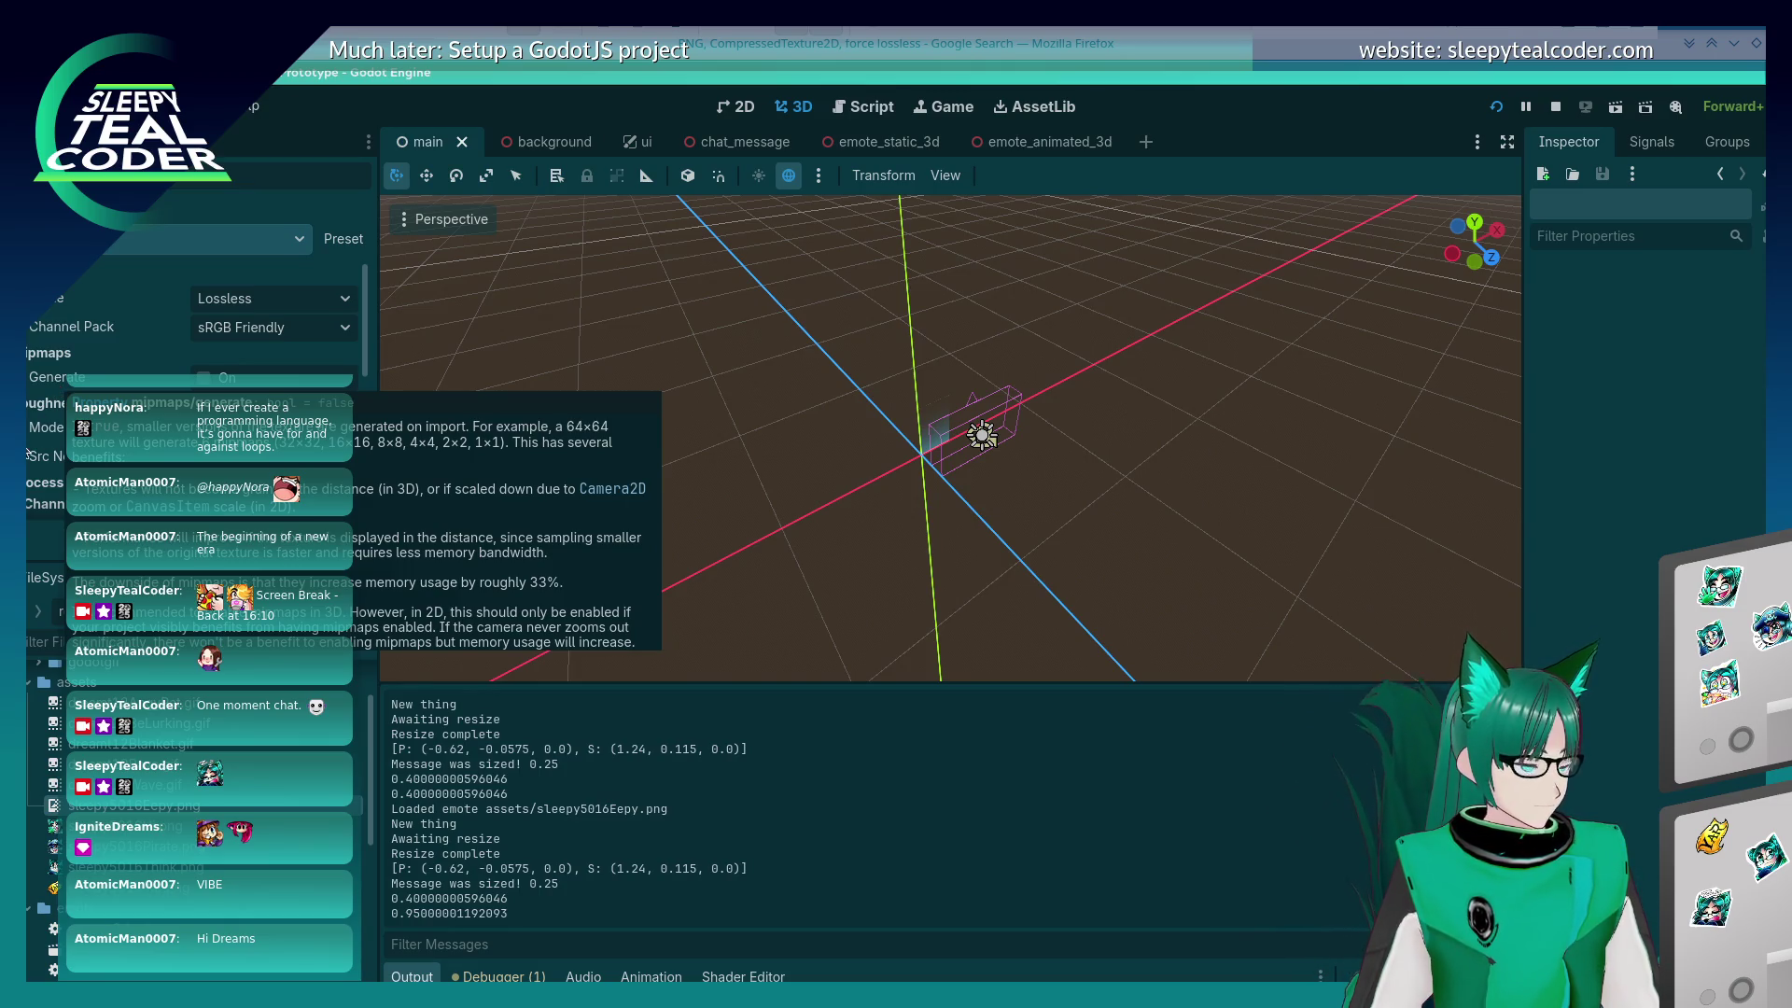
pyautogui.click(202, 377)
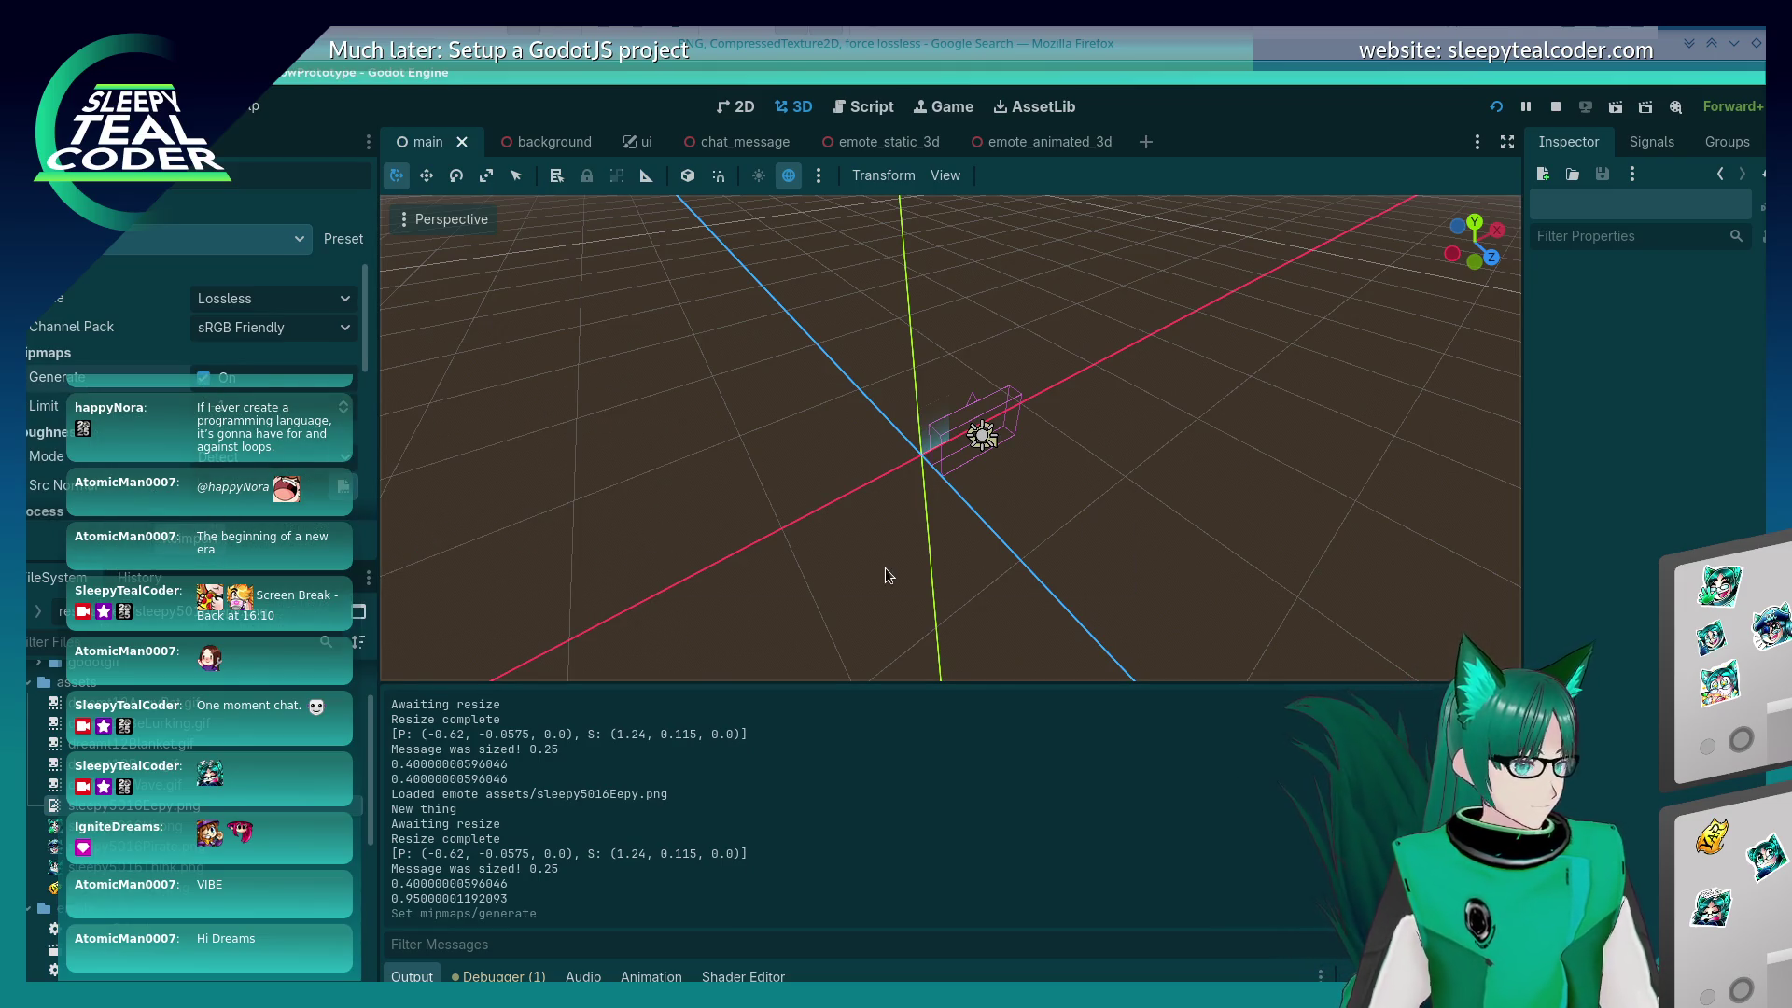
# Step: Rerun the prototype with F5, add third and fourth test messages, then switch to Firefox
pyautogui.press('F5')
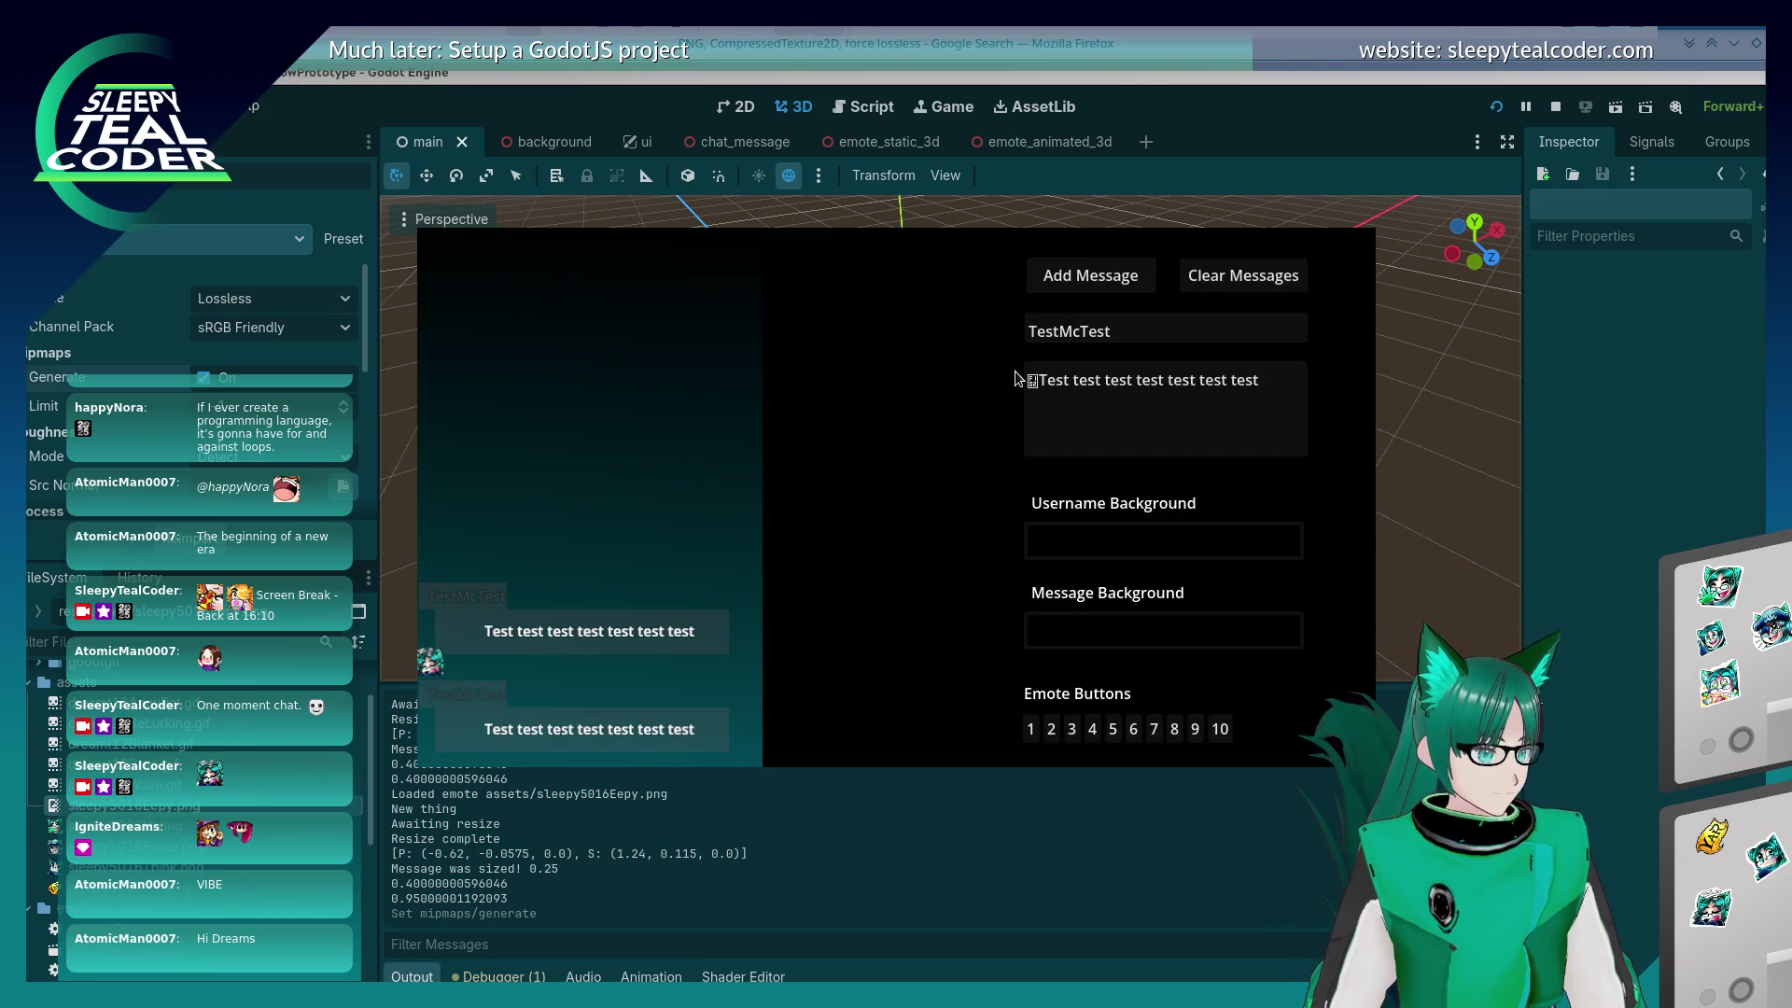
pyautogui.click(1082, 276)
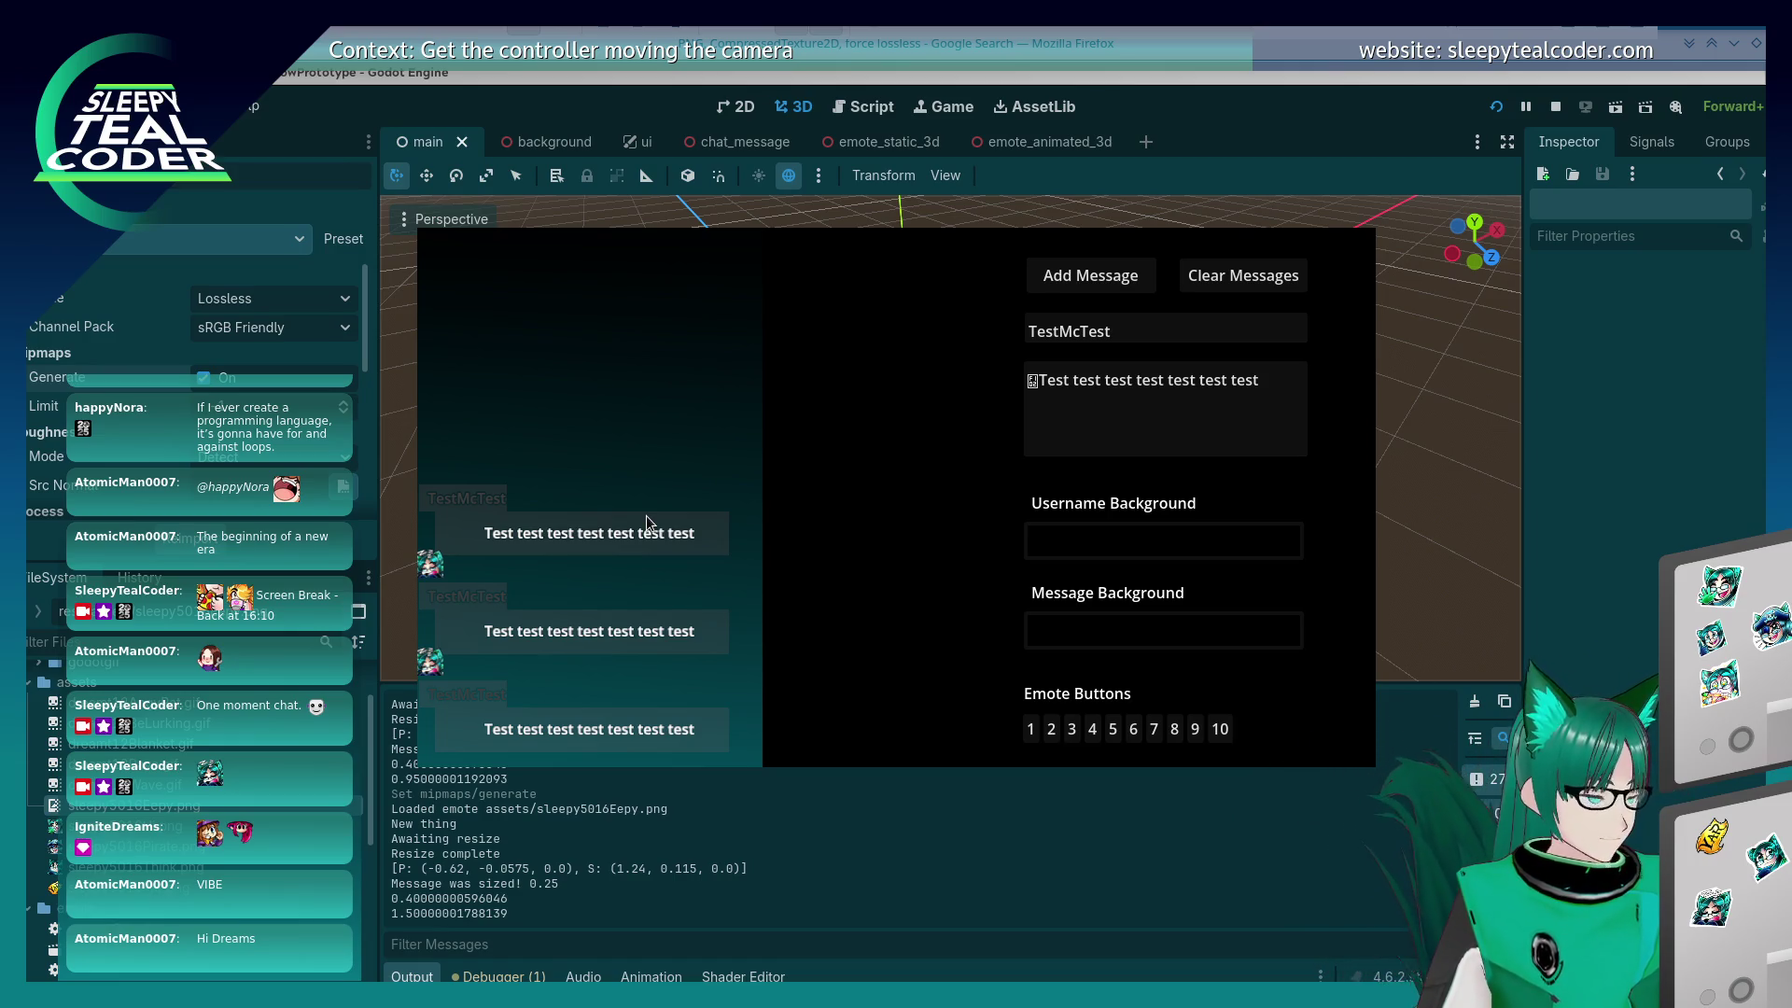
pyautogui.click(1088, 274)
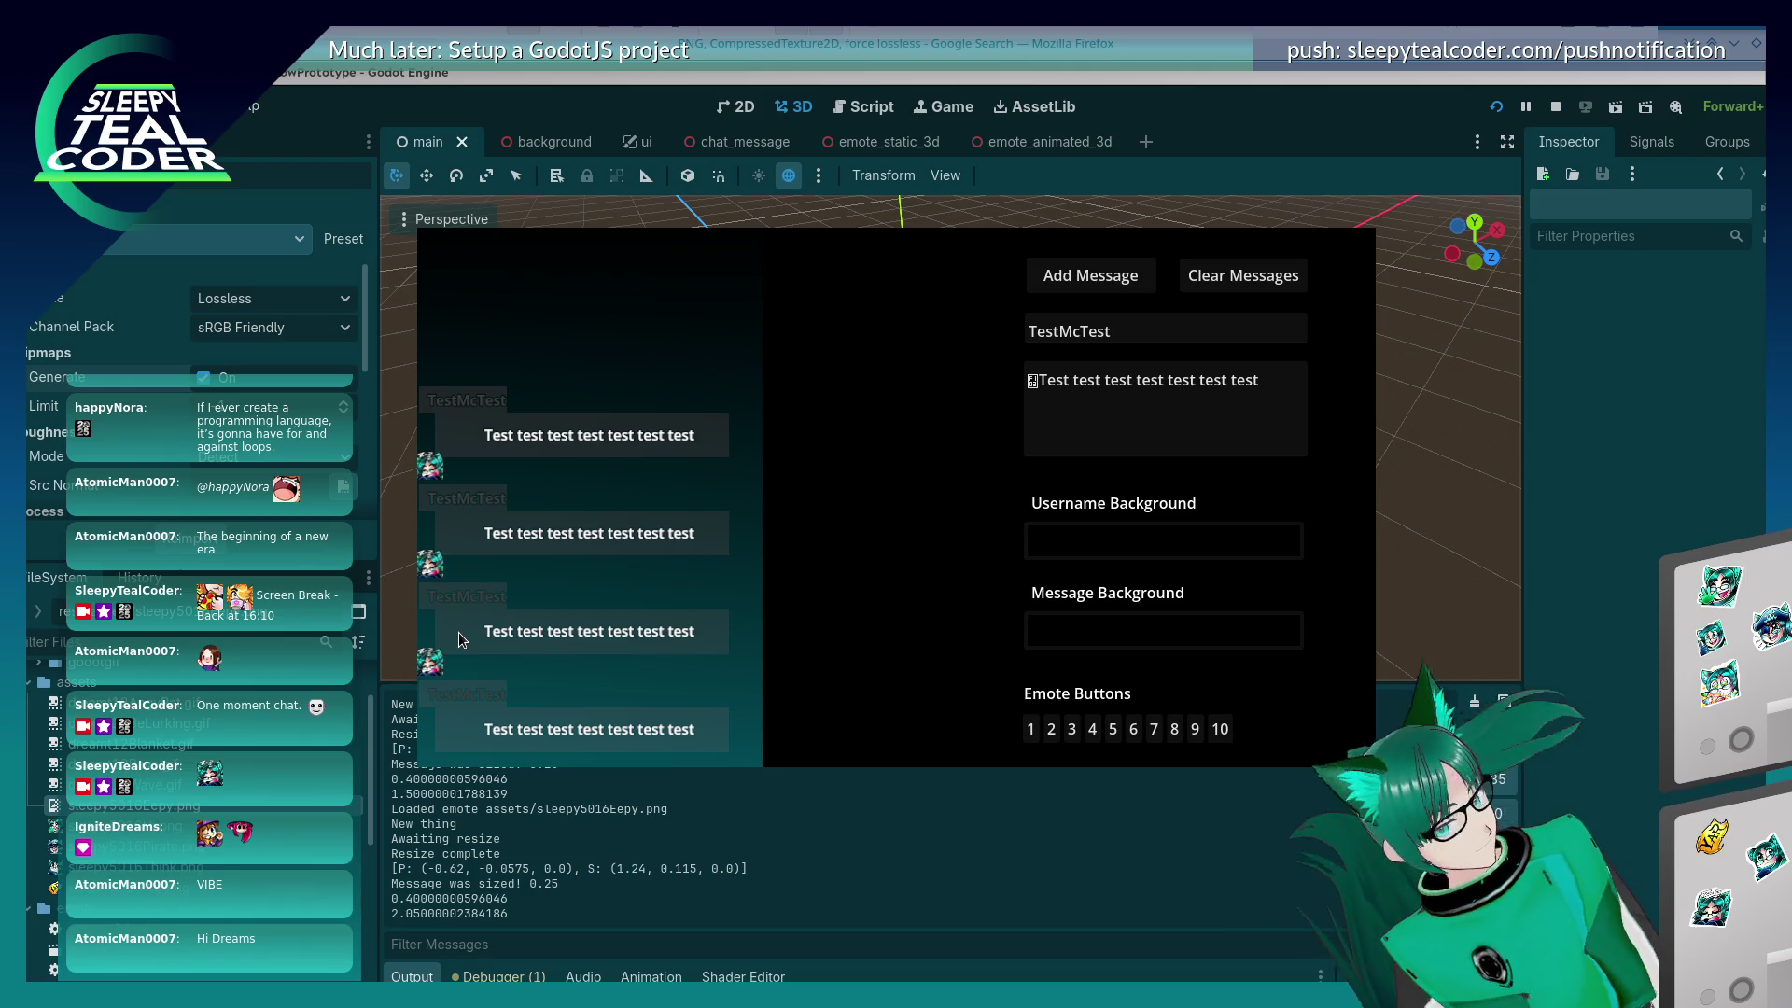
pyautogui.click(1041, 49)
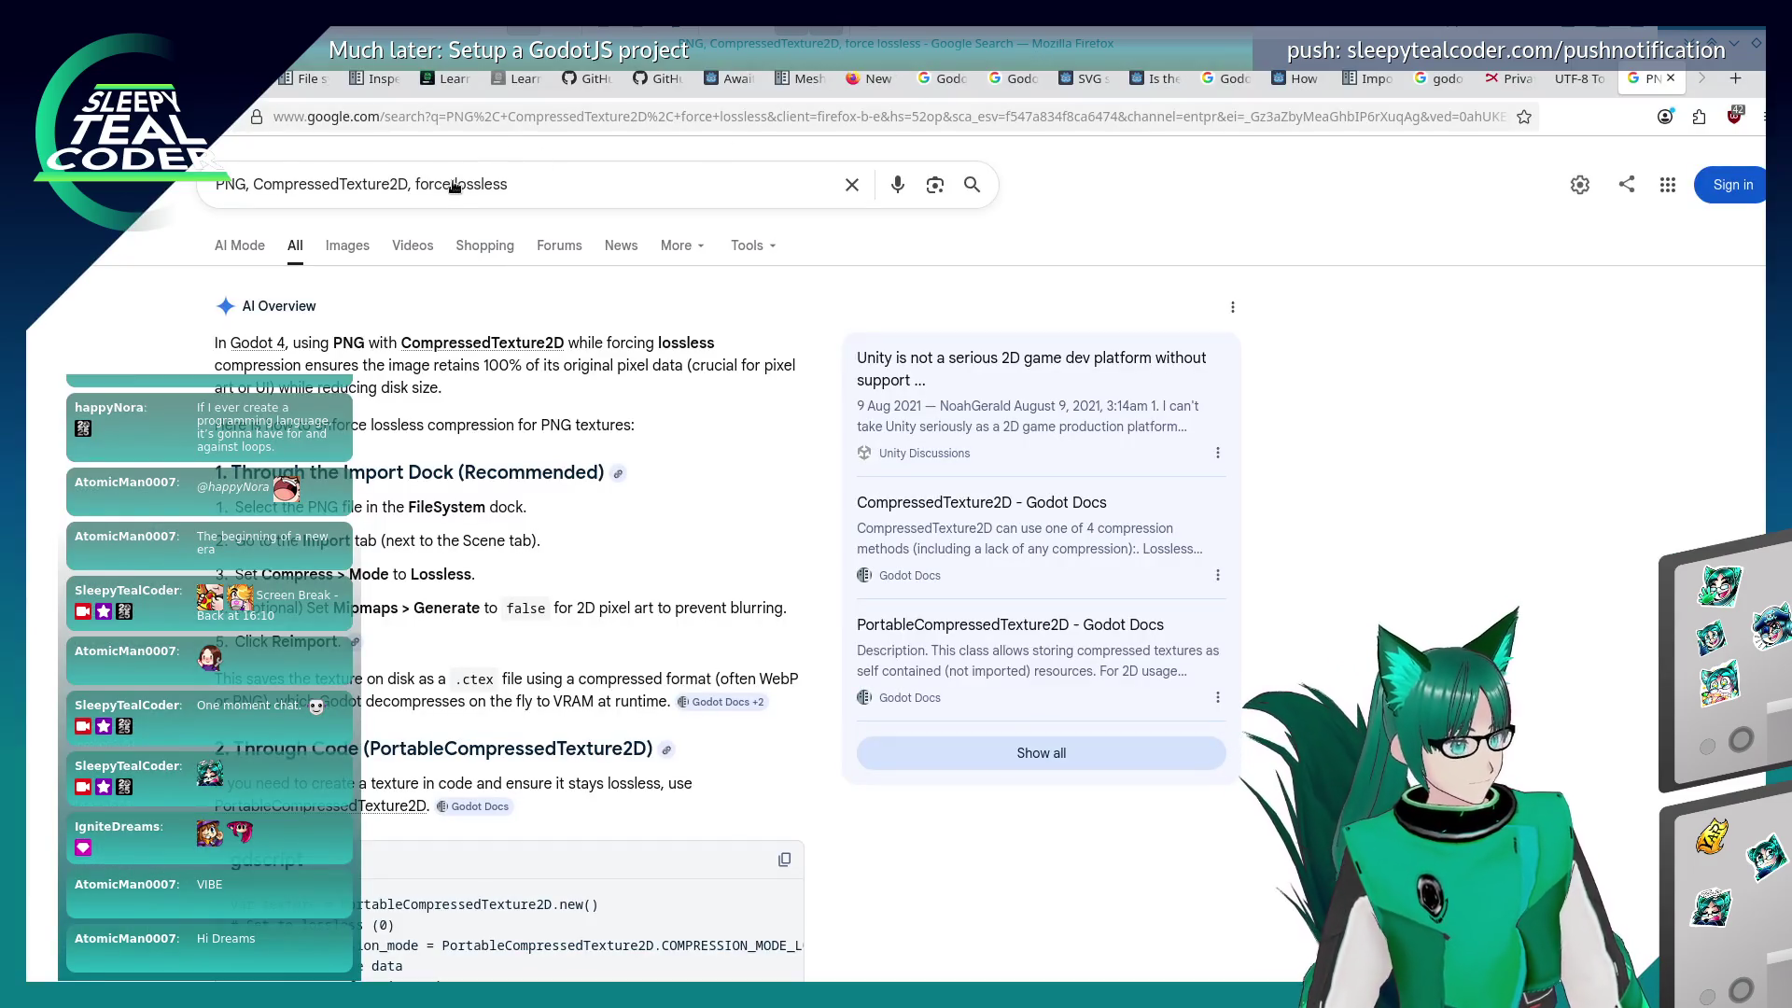
# Step: Search Google for 'Godot, imported png, not sharp enough' and skim the results
pyautogui.moveTo(408, 186); pyautogui.dragTo(214, 187)
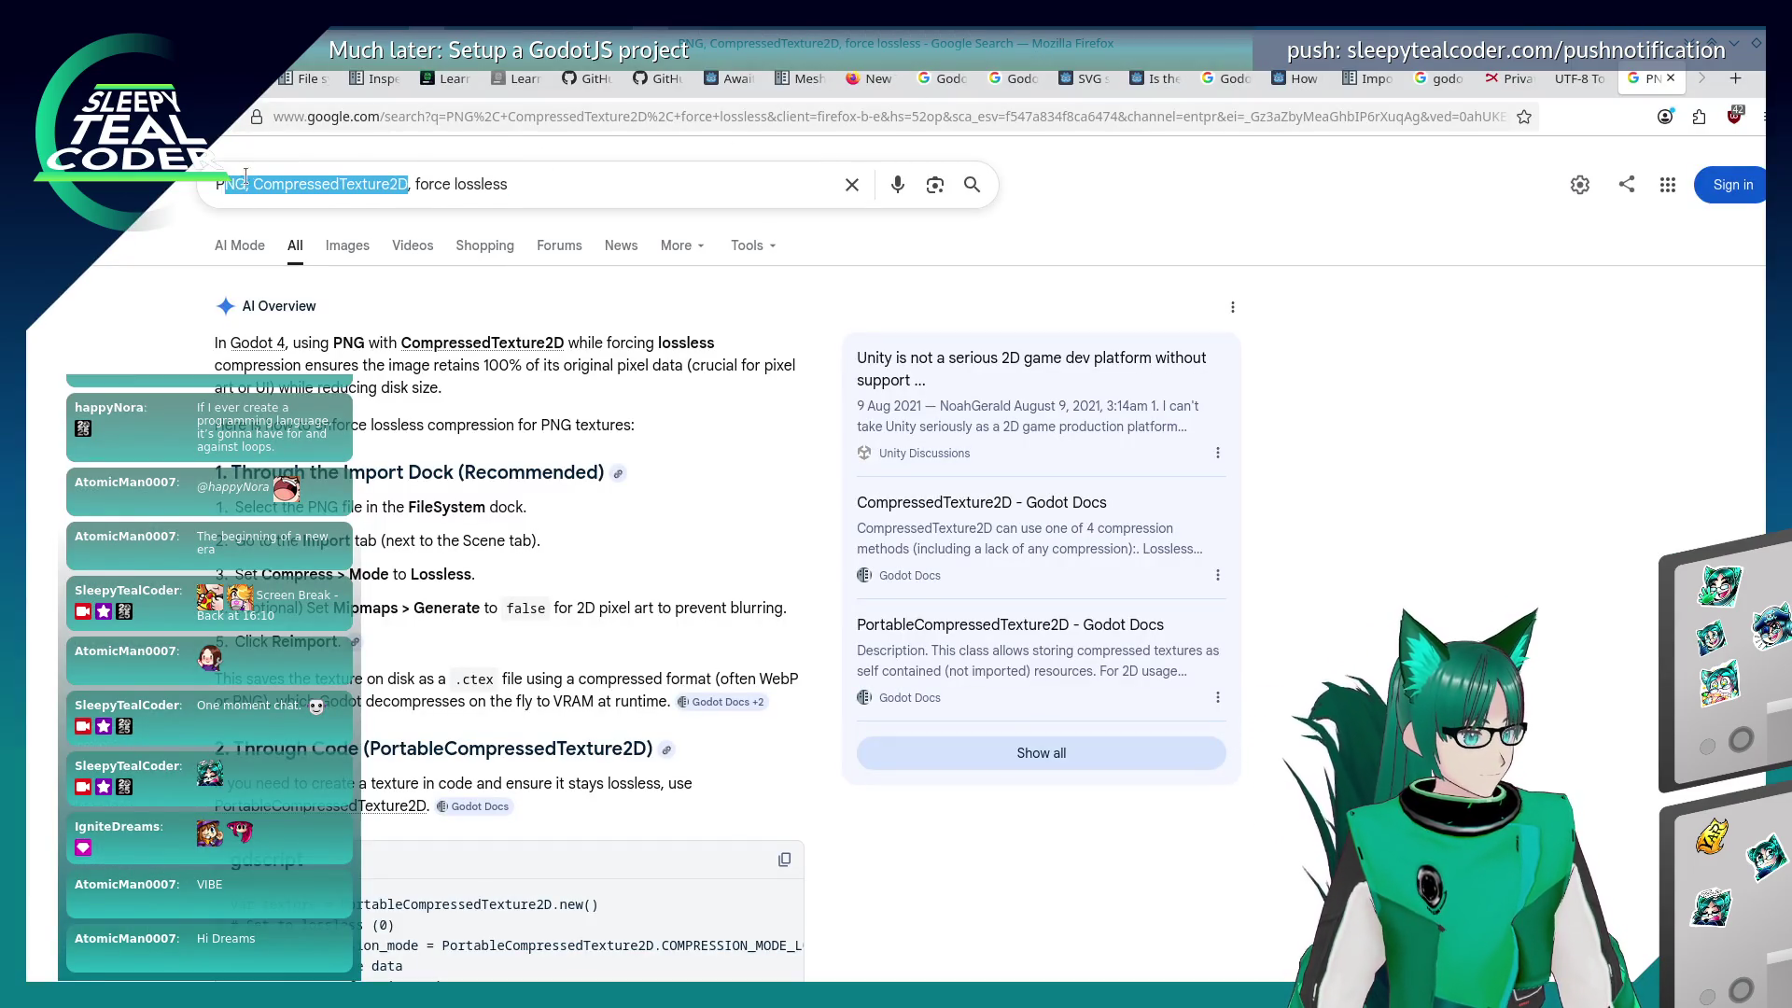
pyautogui.click(454, 184)
pyautogui.moveTo(552, 184); pyautogui.dragTo(213, 185)
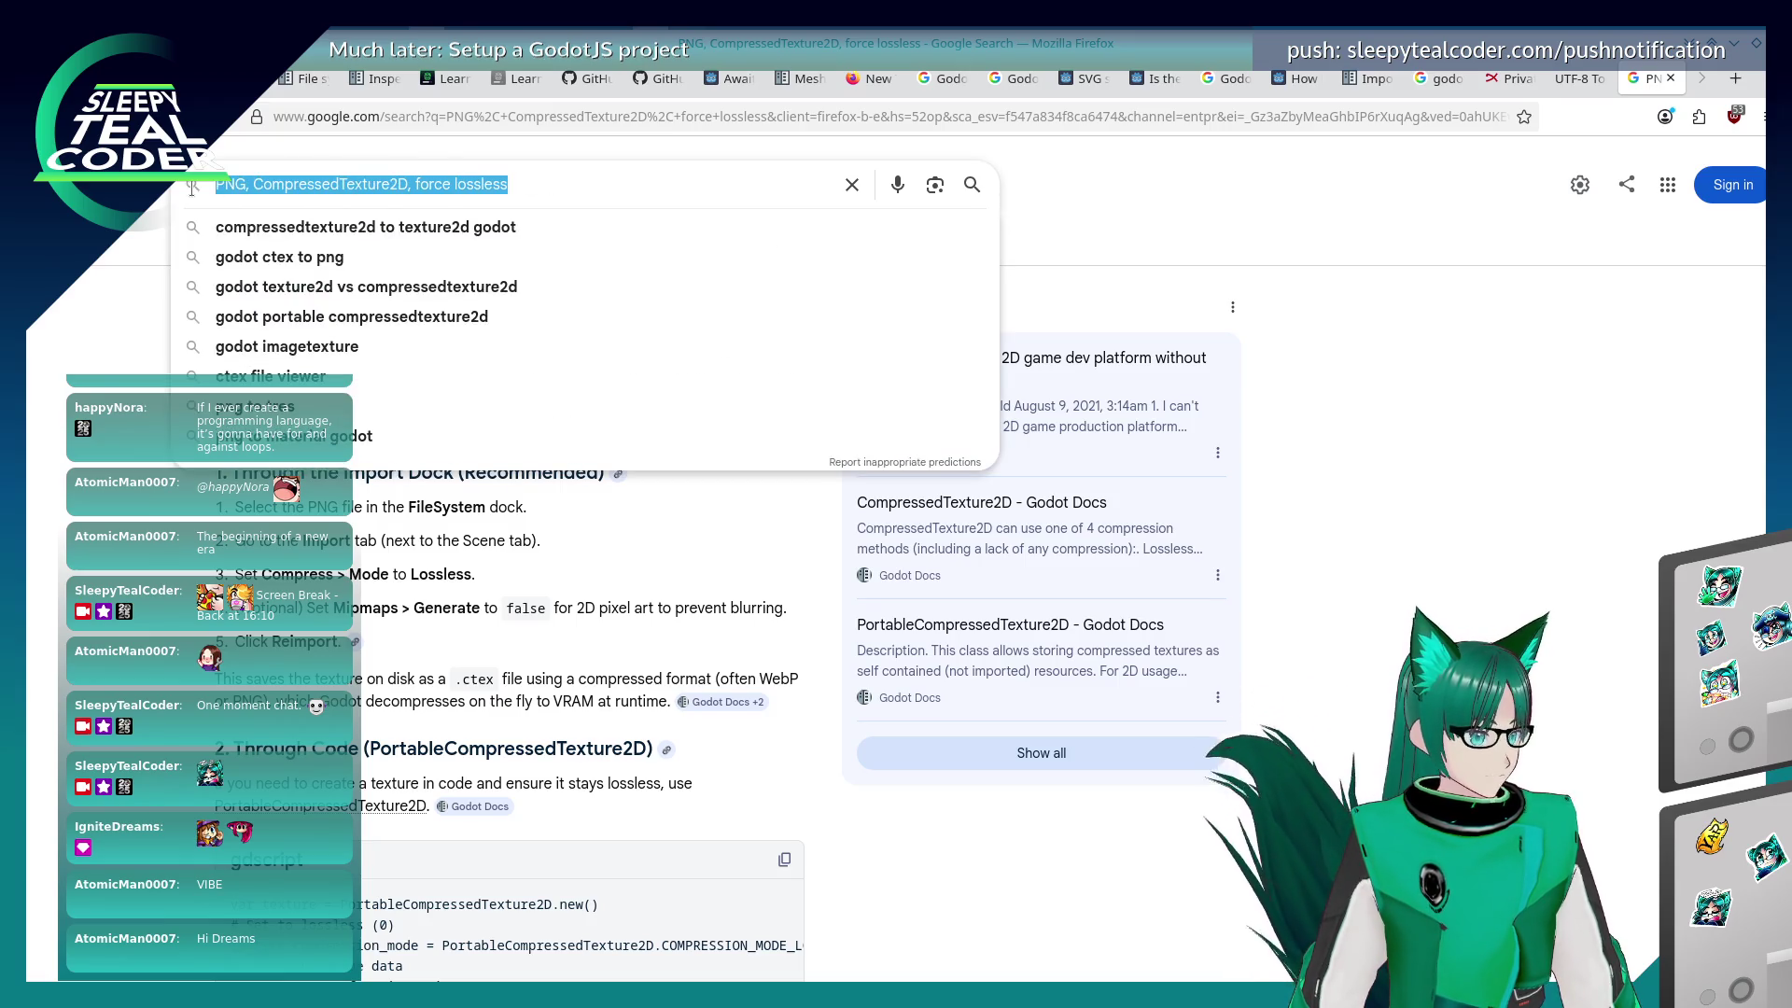
pyautogui.write('Godot, imported pn')
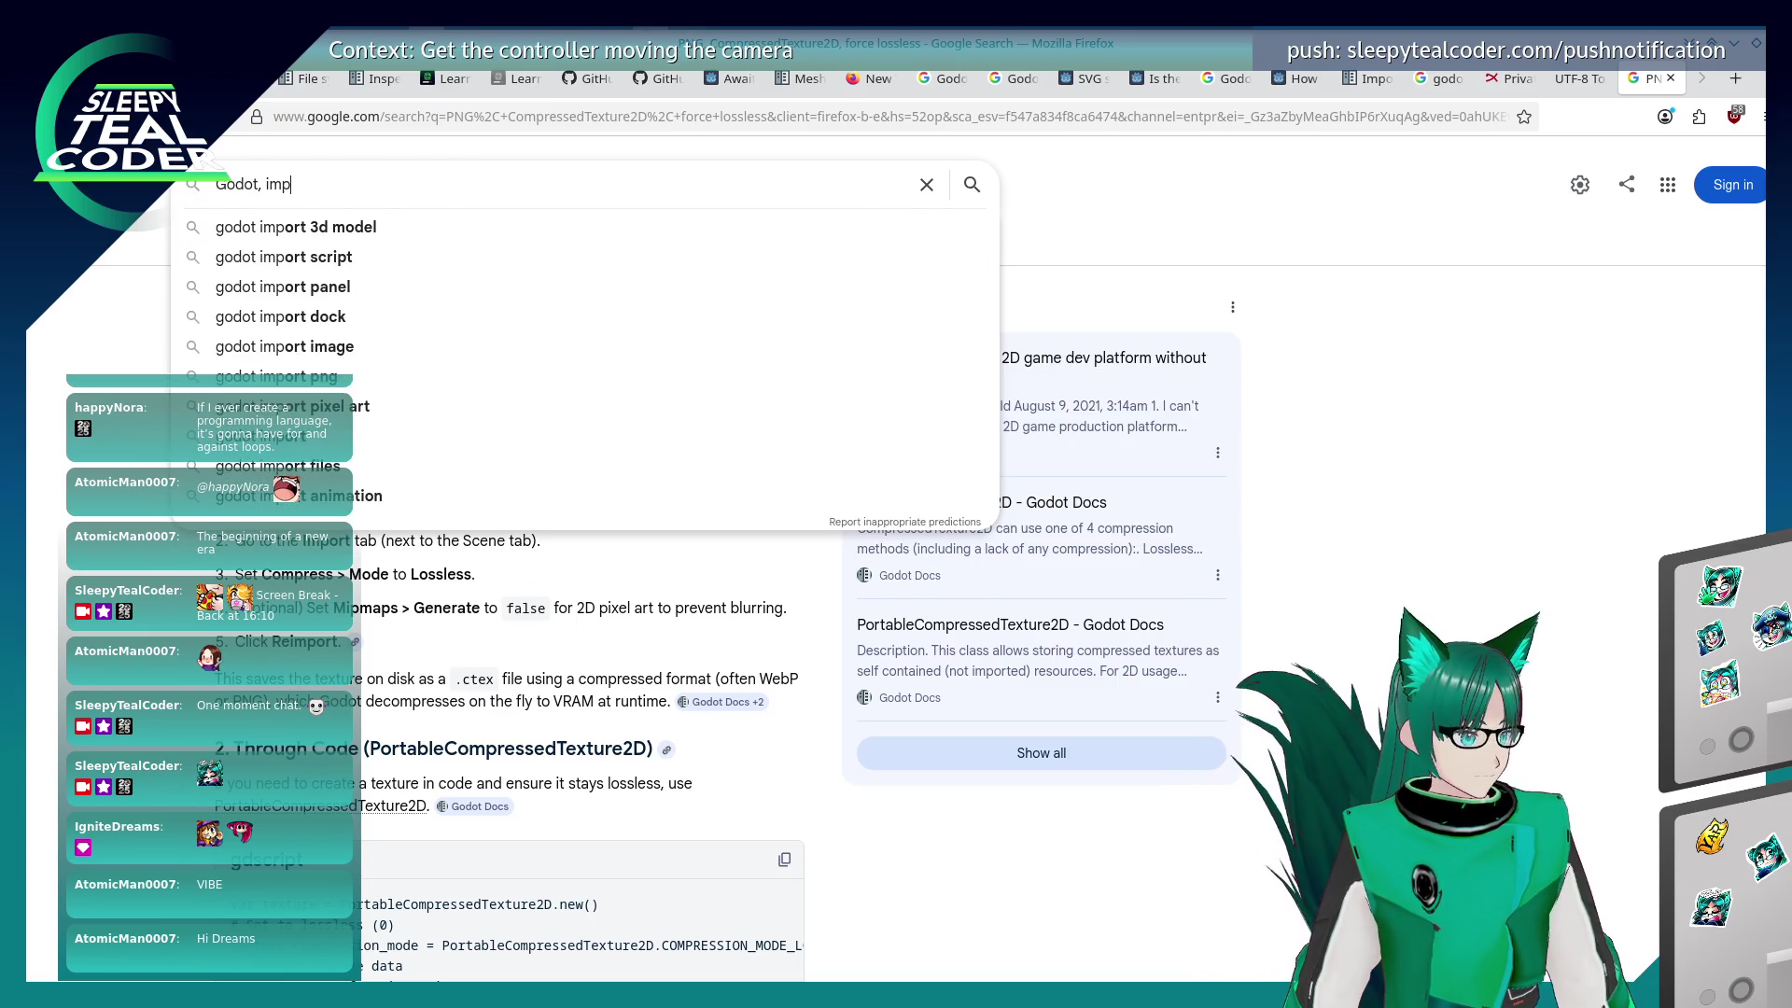
pyautogui.write('g, ')
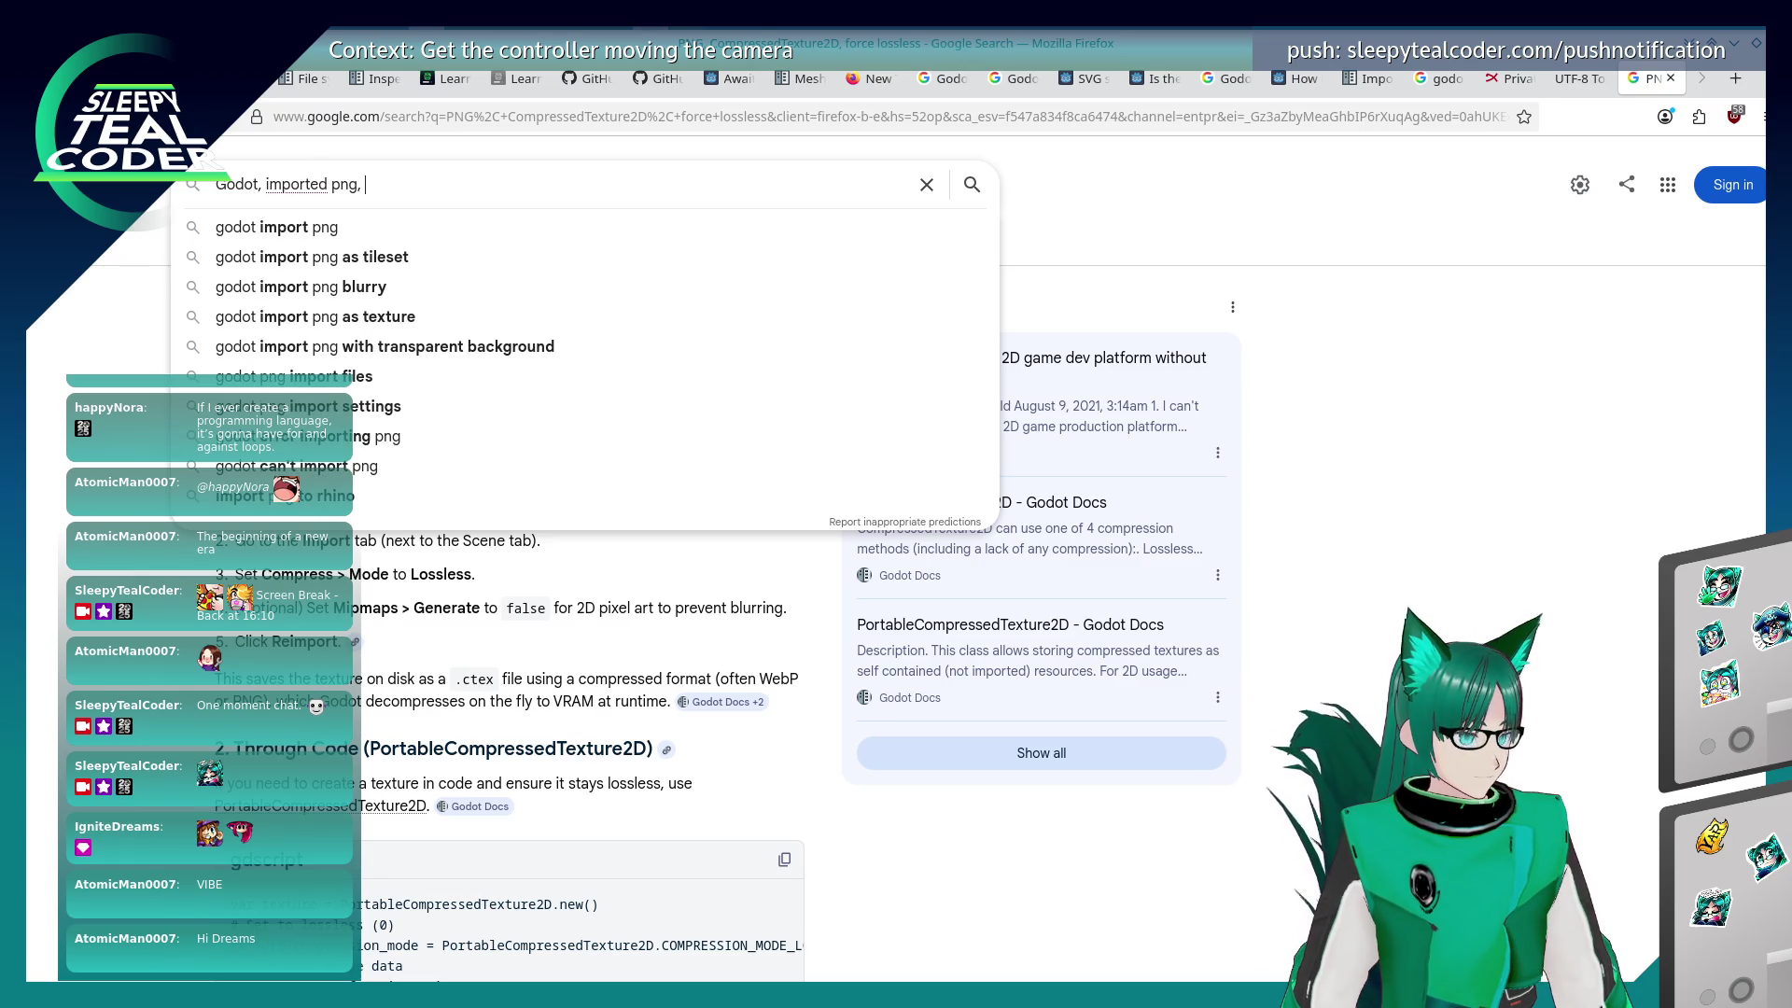
pyautogui.write('not sharp enough')
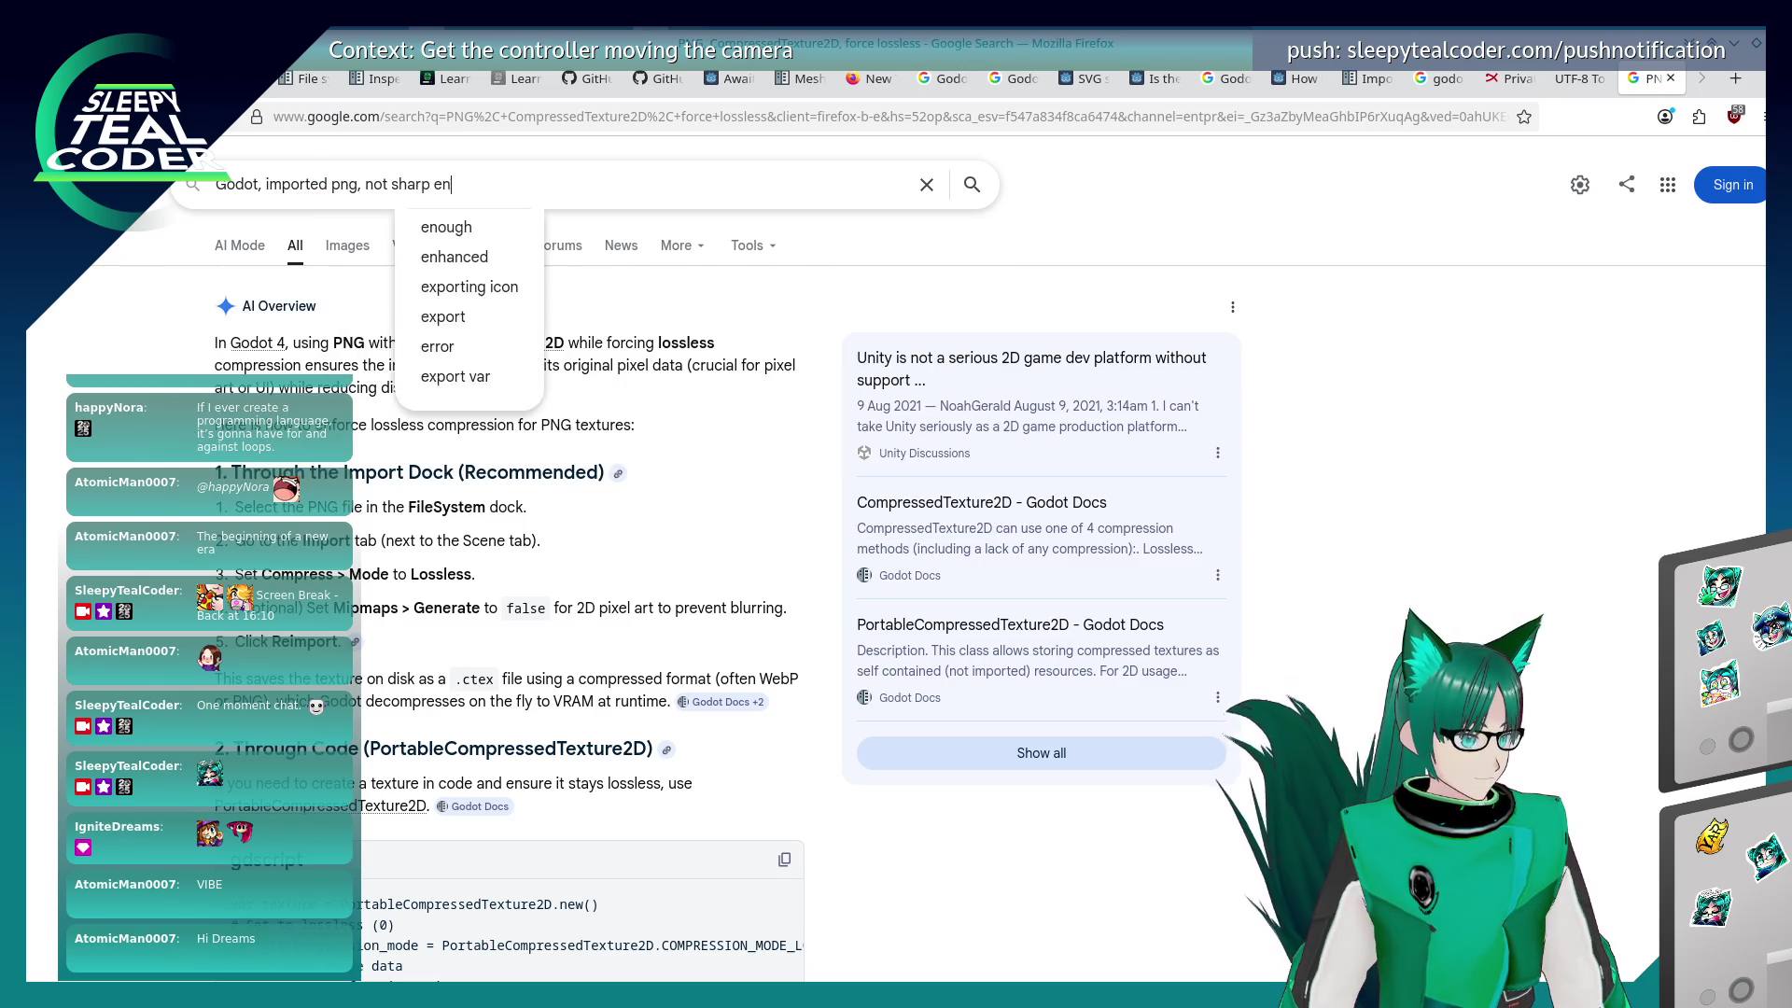
pyautogui.press('Return')
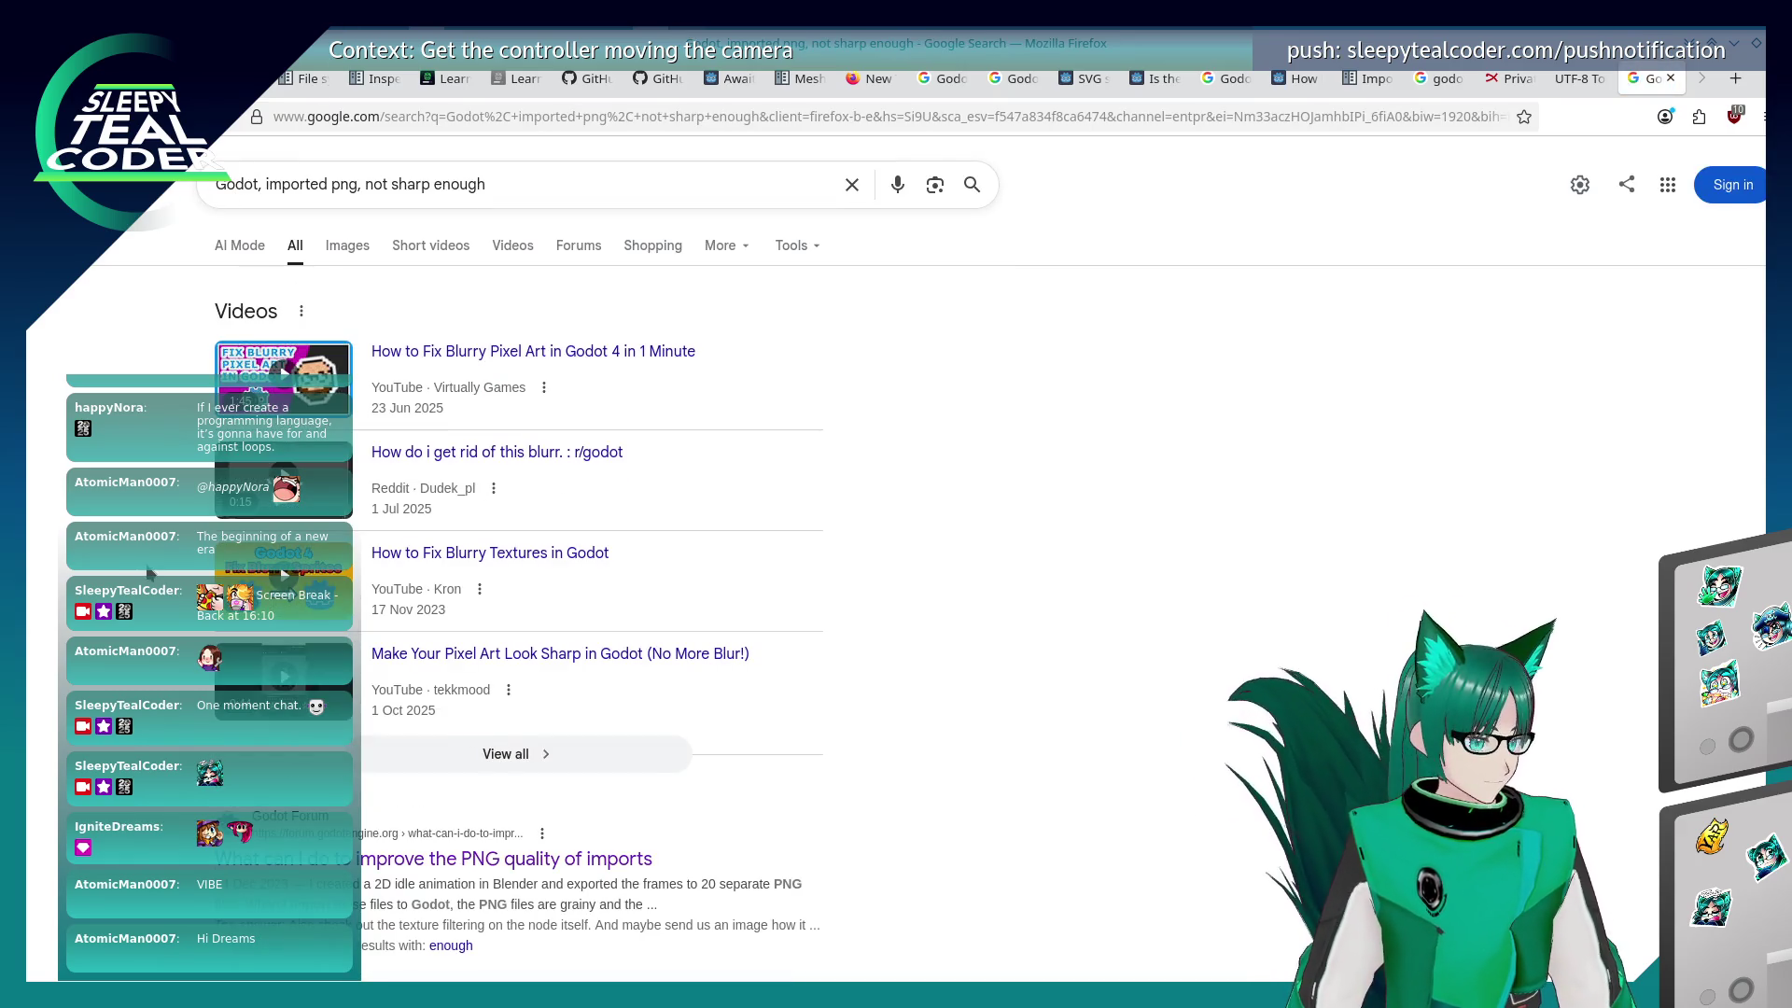
pyautogui.scroll(-3, 152, 569)
pyautogui.scroll(3, 155, 573)
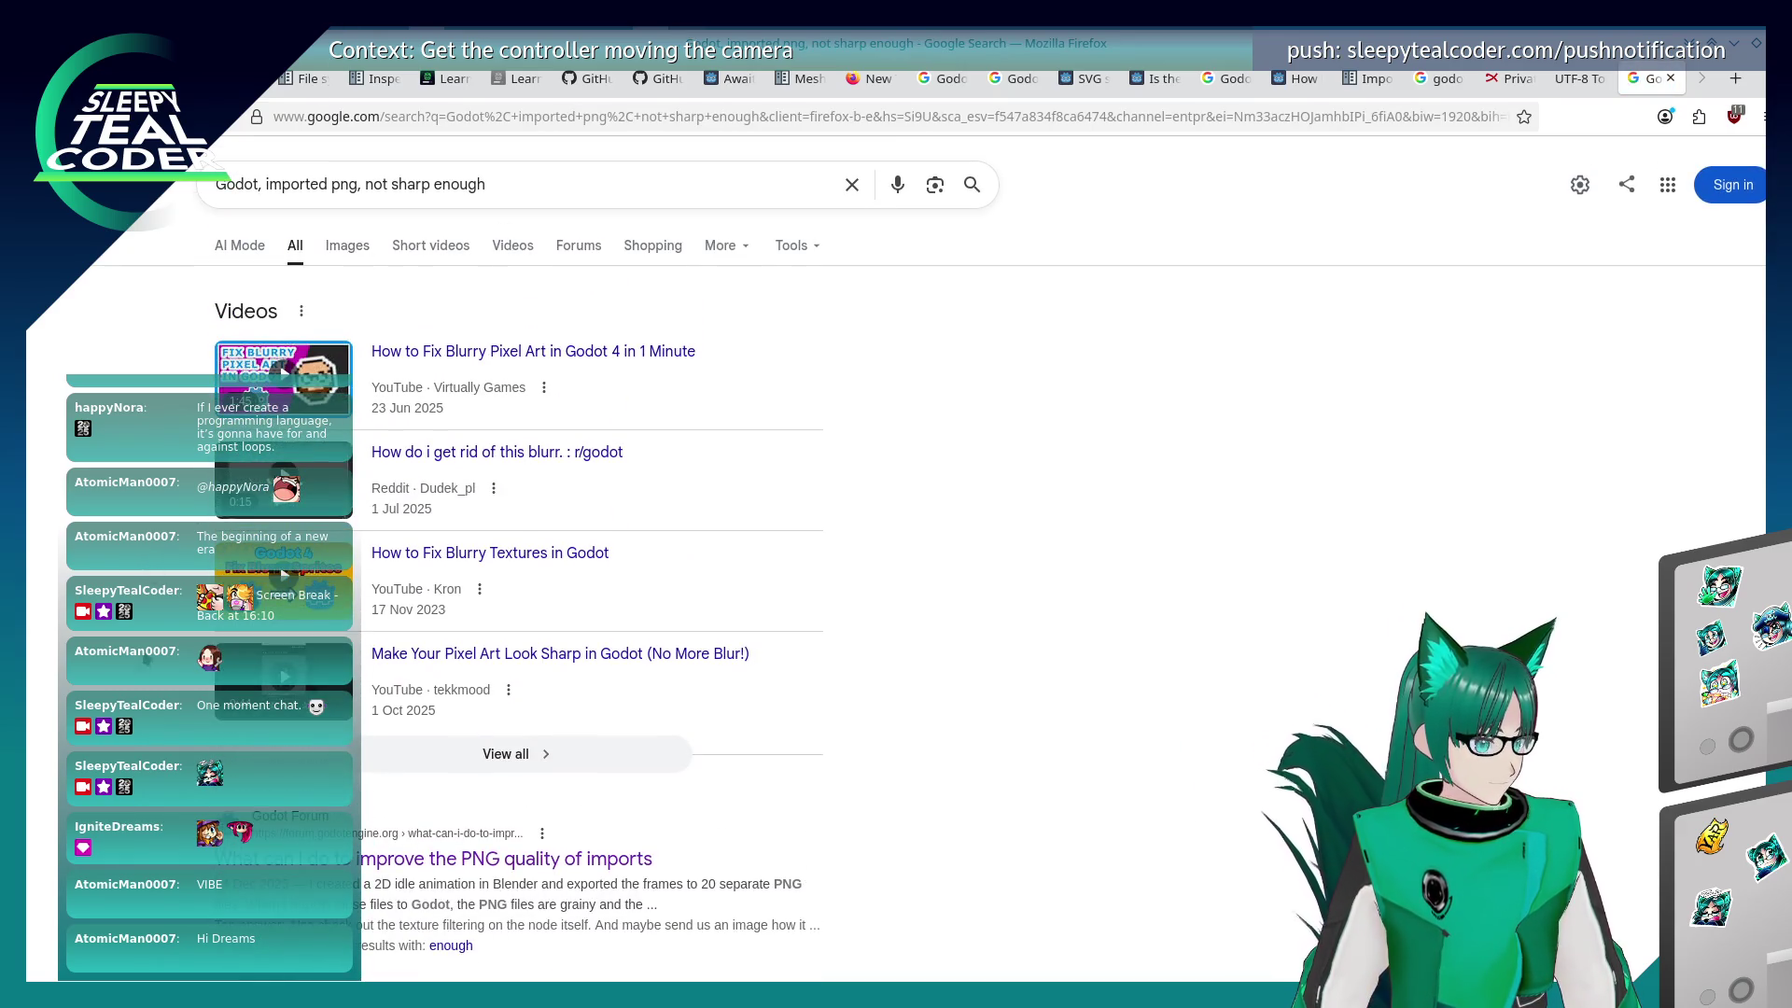
pyautogui.scroll(-4, 155, 573)
pyautogui.scroll(4, 154, 694)
# Step: Revise the query to 'Godot, imported png, blurry' and open the 'Sprite blurry after importing into Godot' thread
pyautogui.moveTo(369, 184); pyautogui.dragTo(611, 169)
pyautogui.write('blurry')
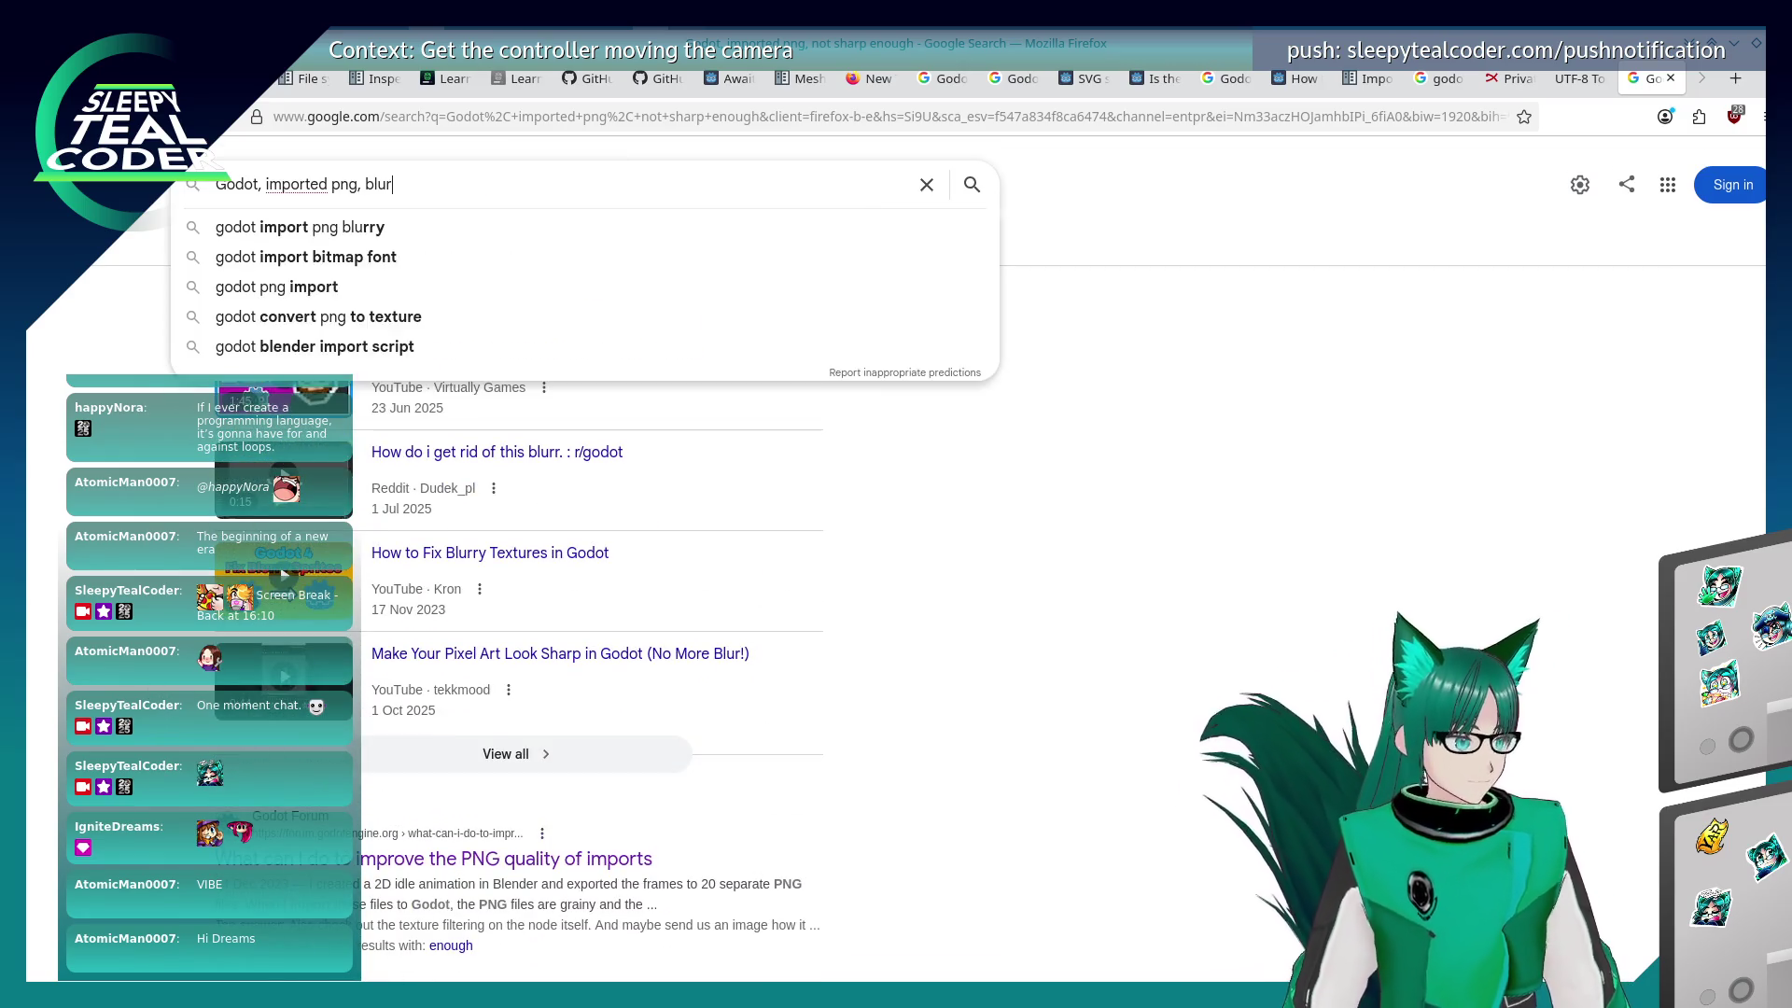
pyautogui.press('Return')
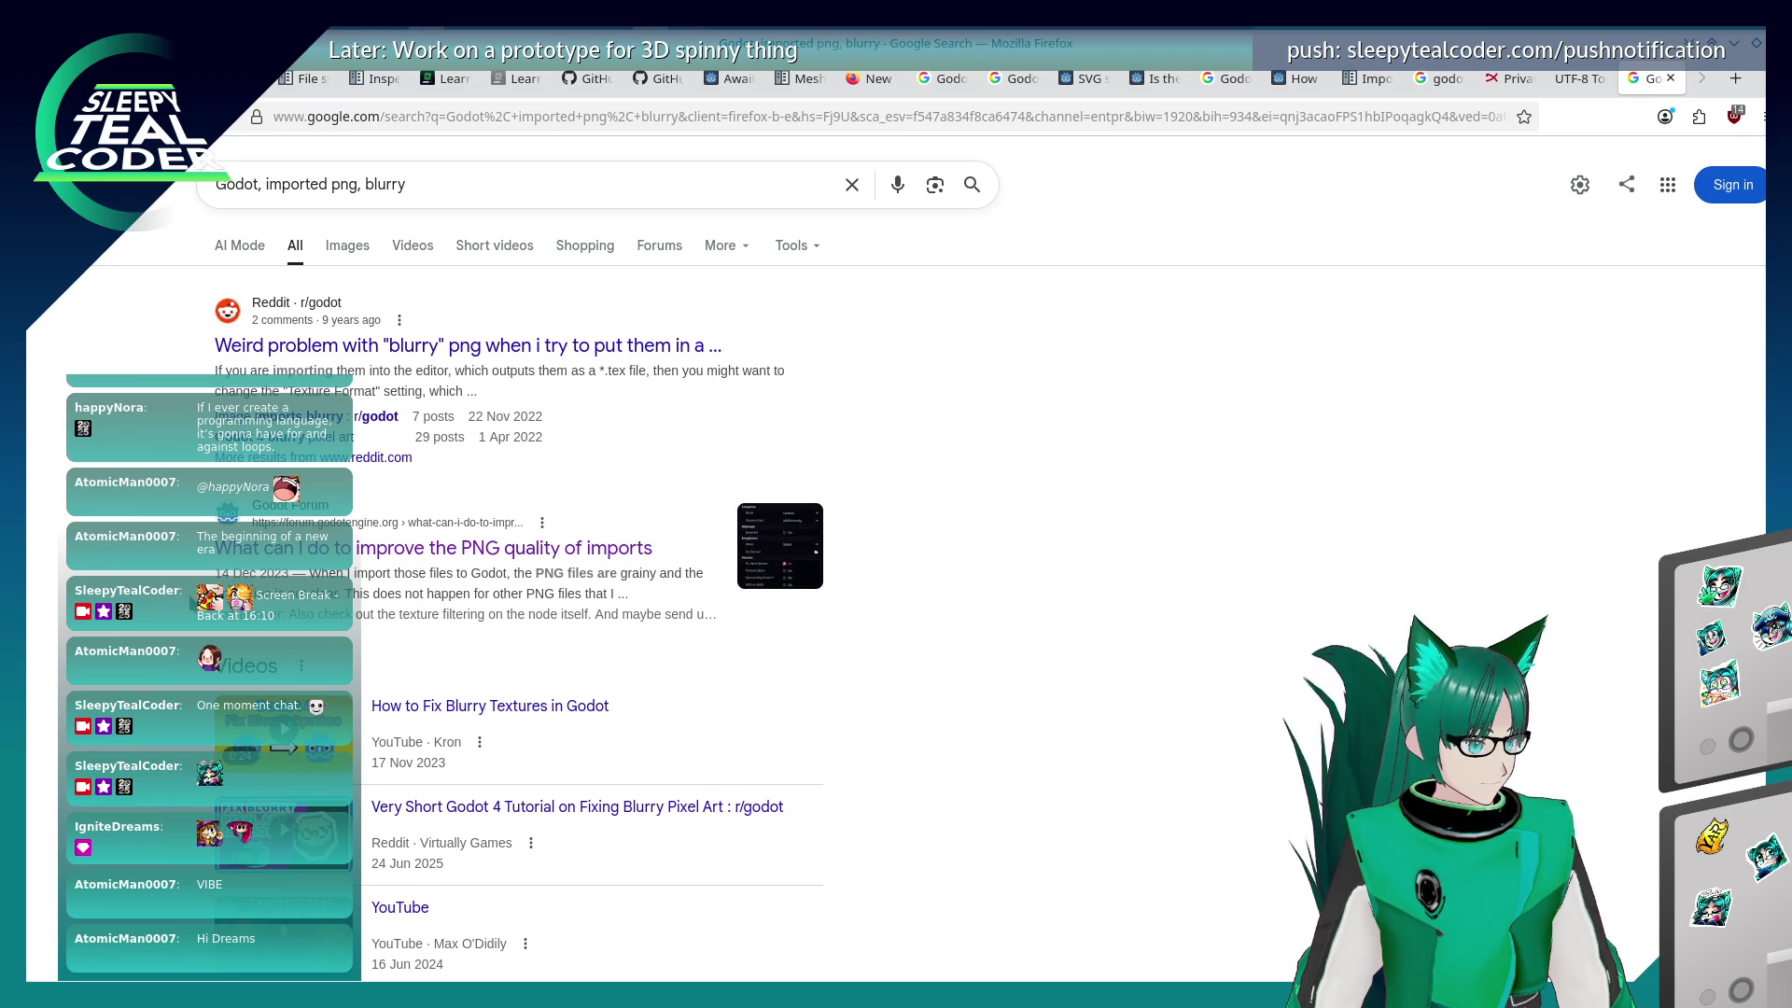
pyautogui.scroll(-7, 518, 592)
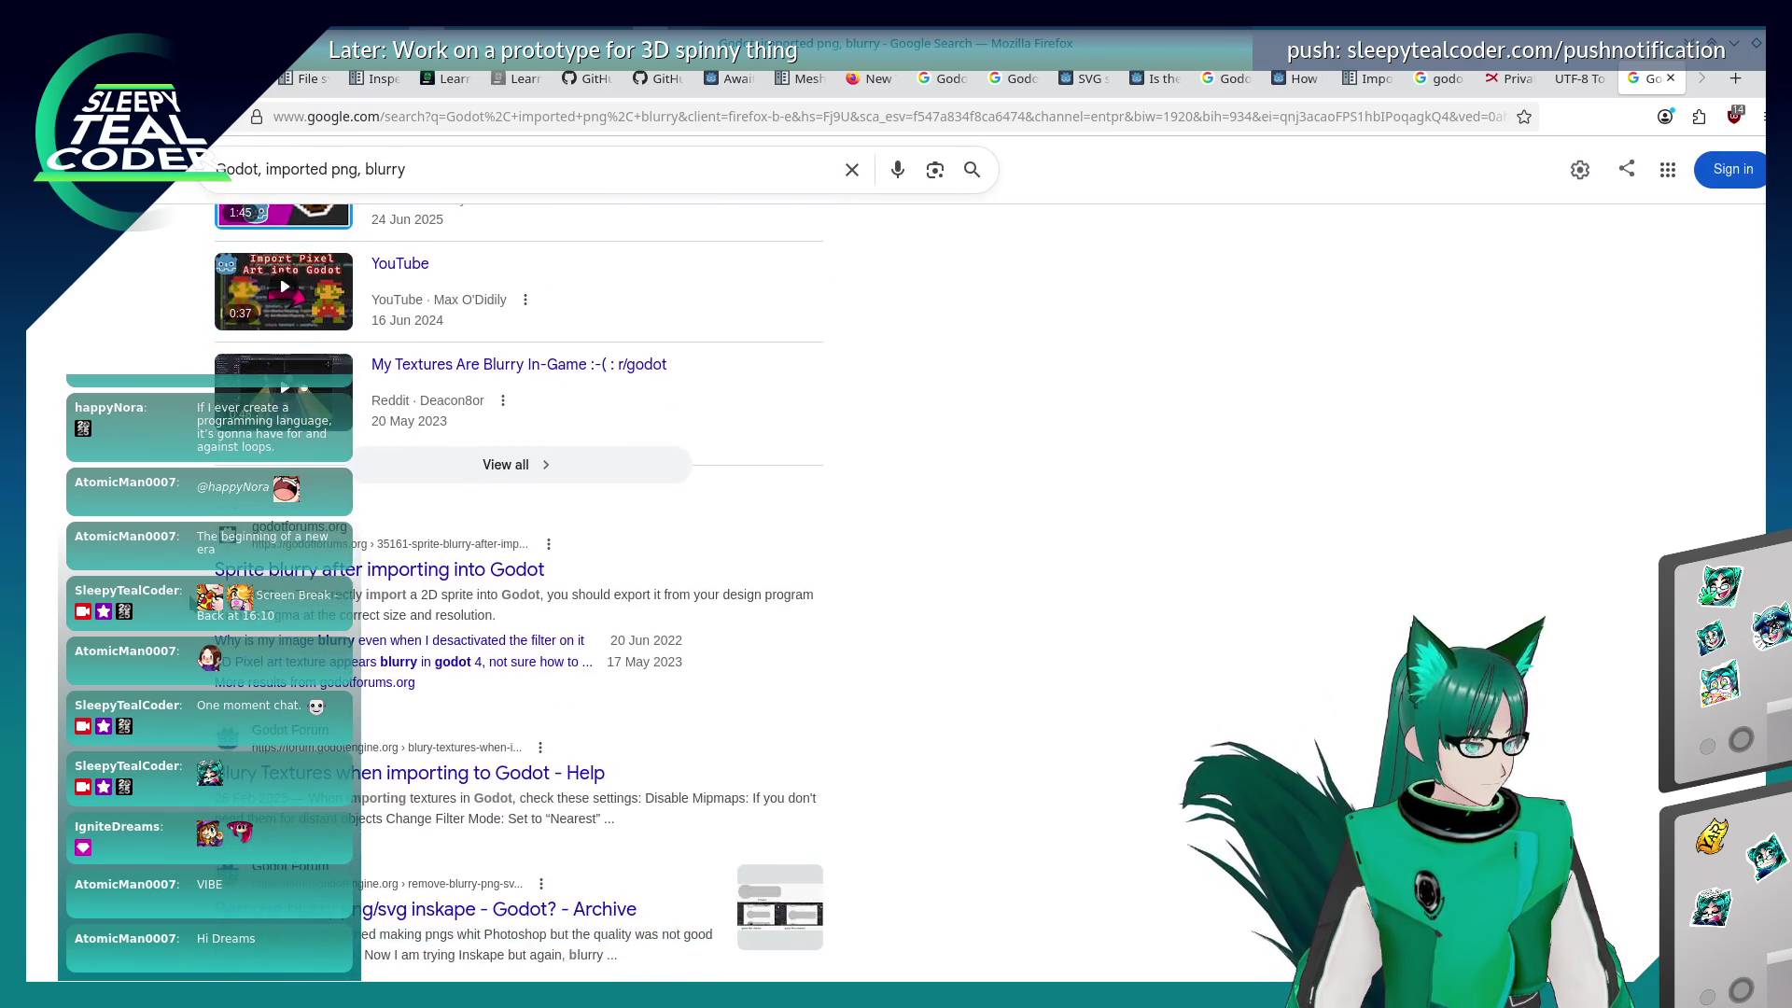
pyautogui.click(374, 454)
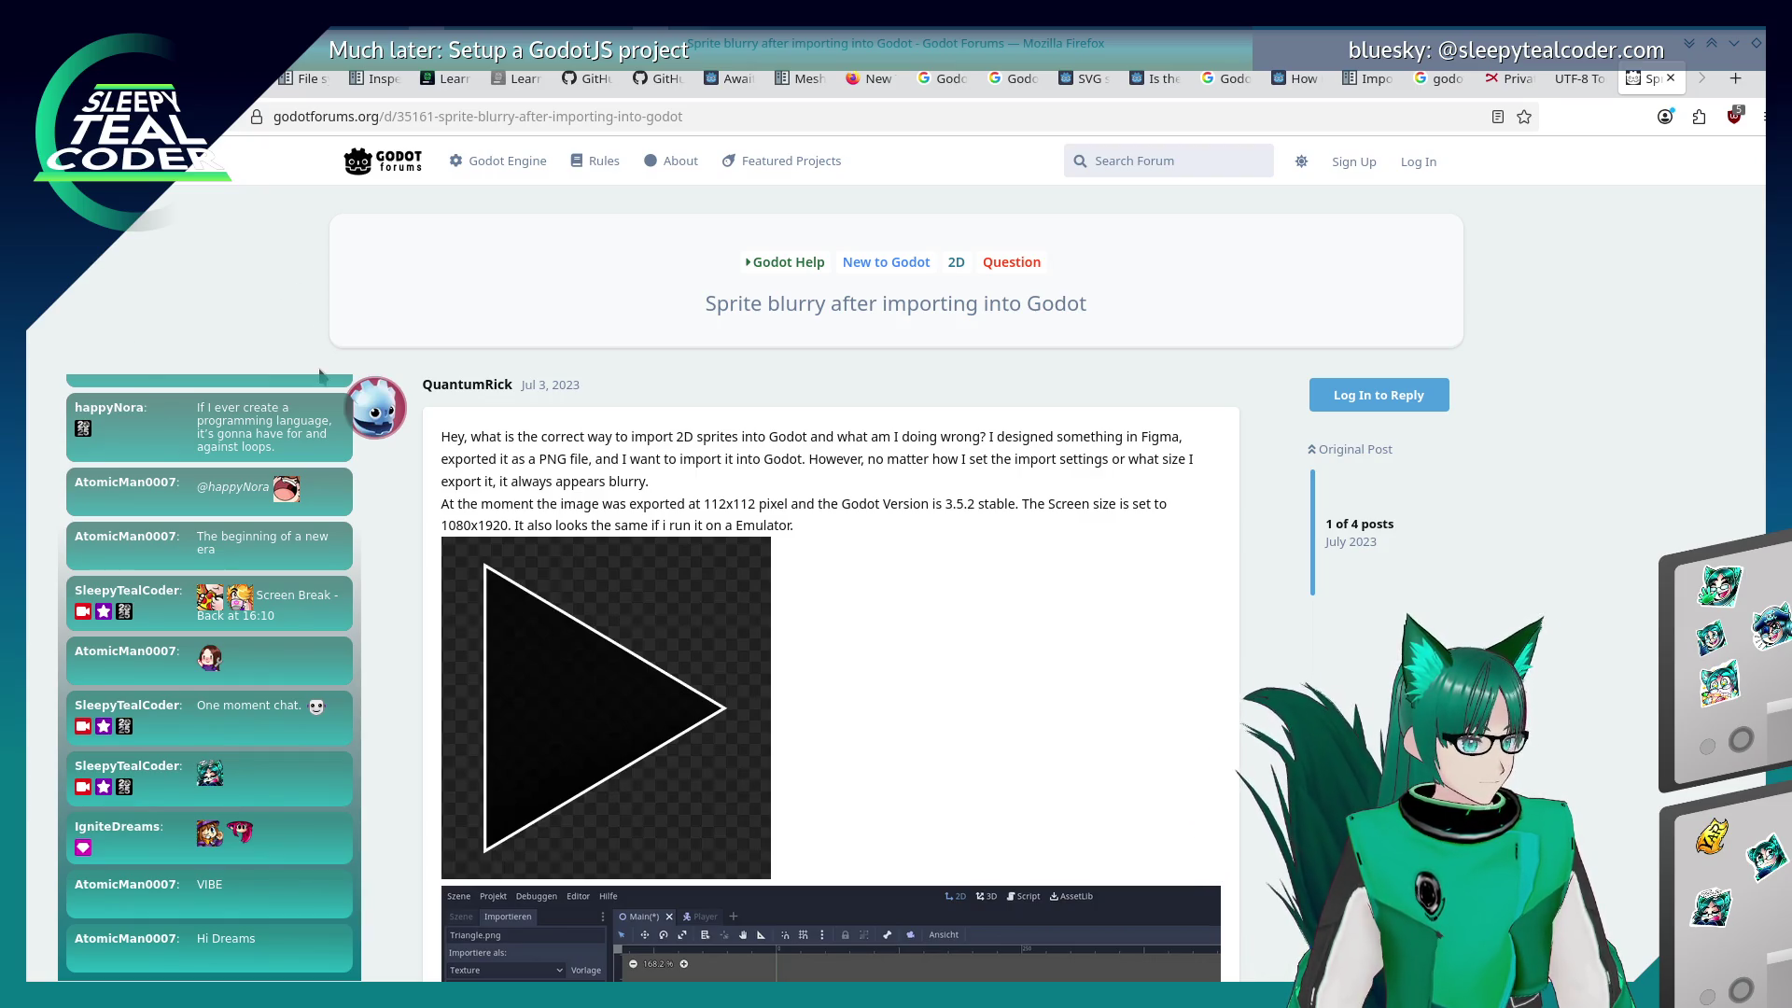
pyautogui.scroll(-9, 320, 502)
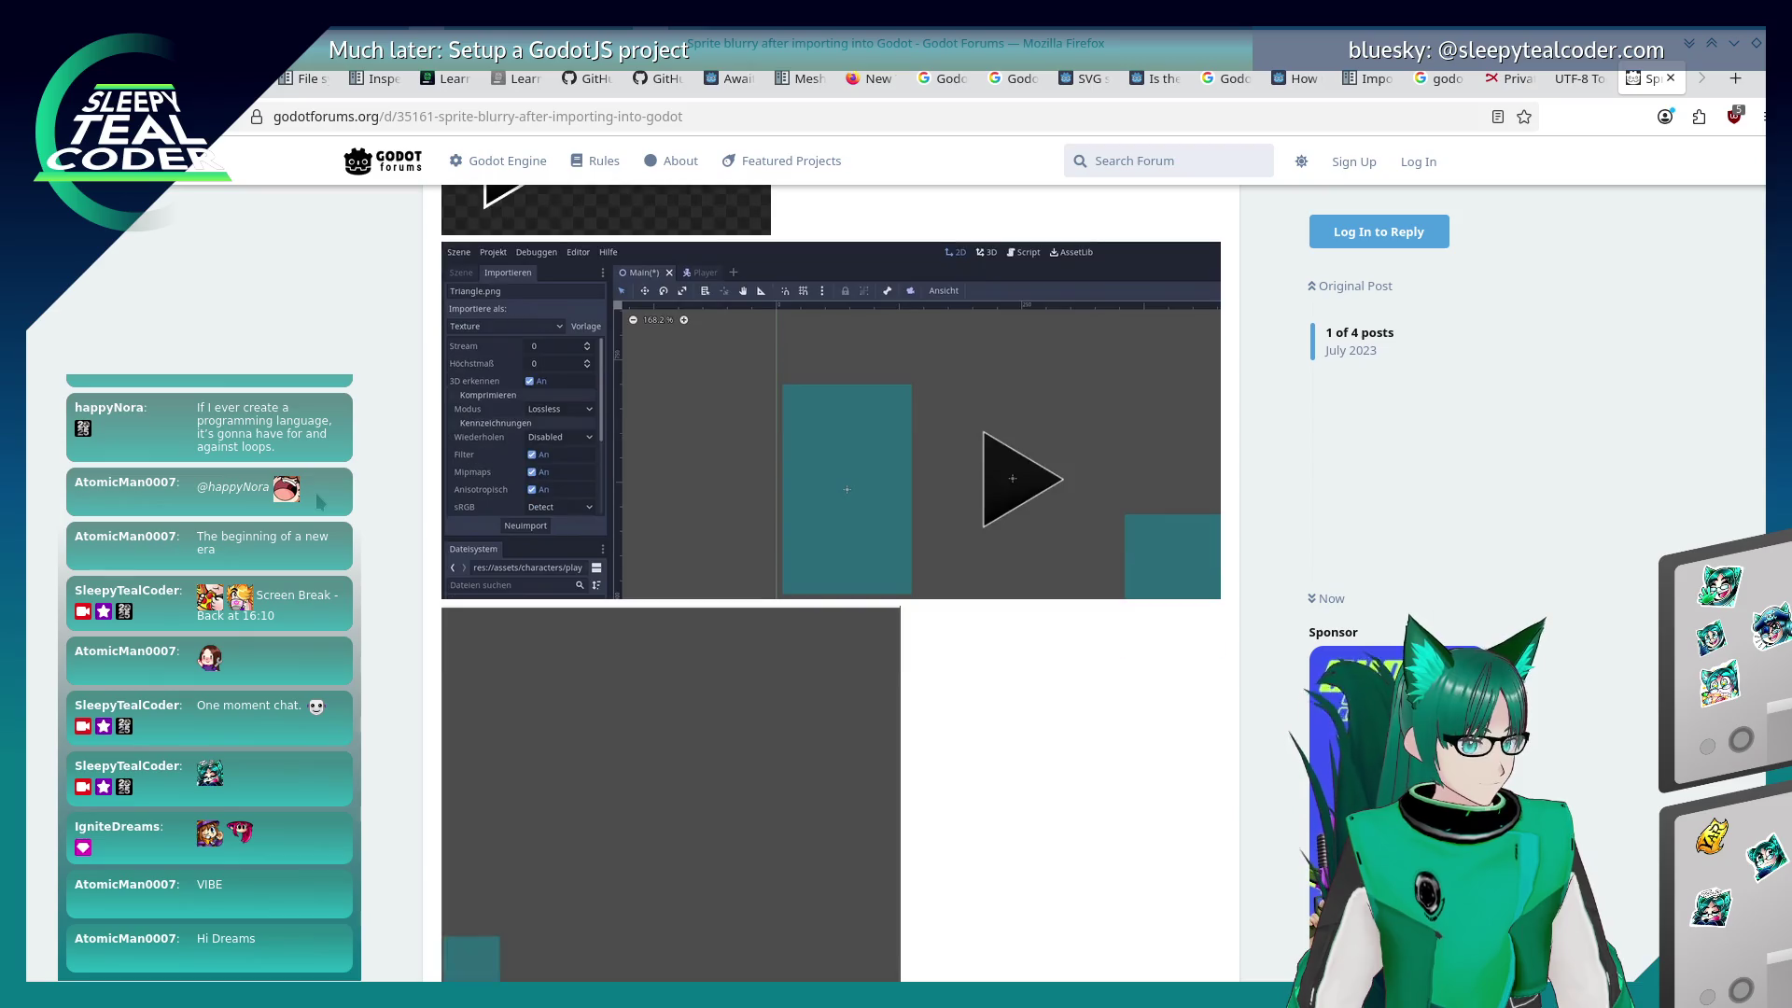
pyautogui.scroll(-5, 320, 502)
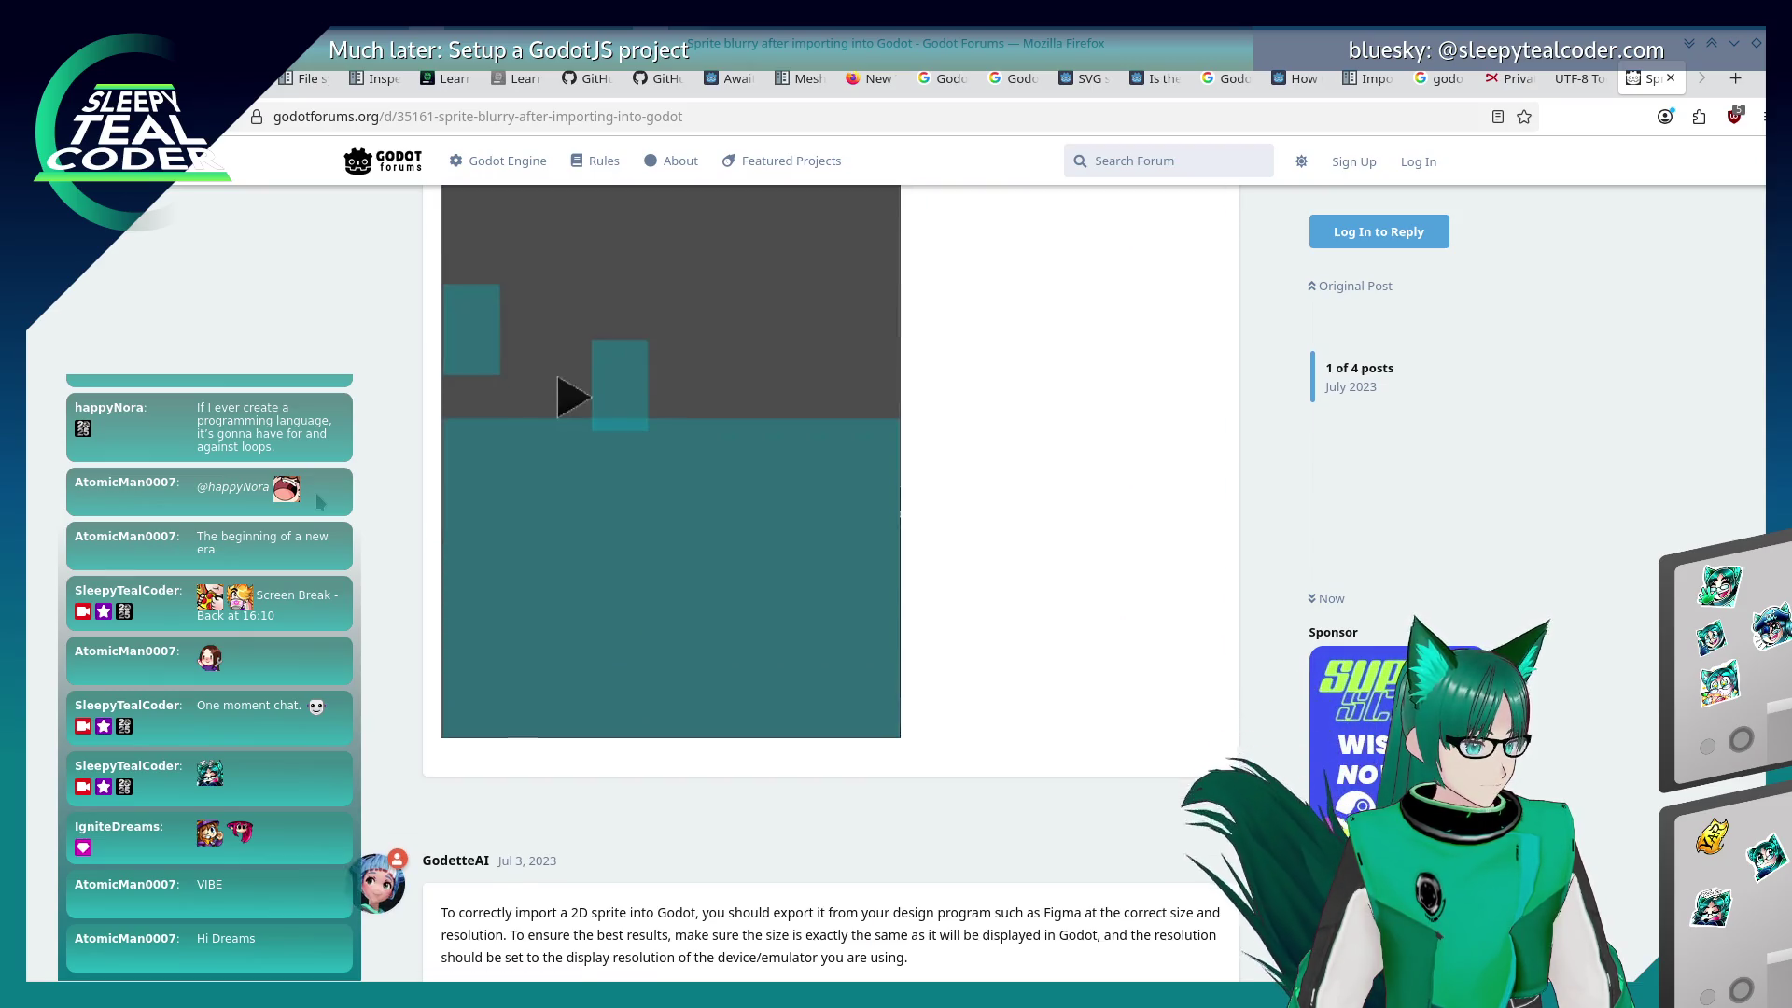
pyautogui.scroll(-3, 320, 502)
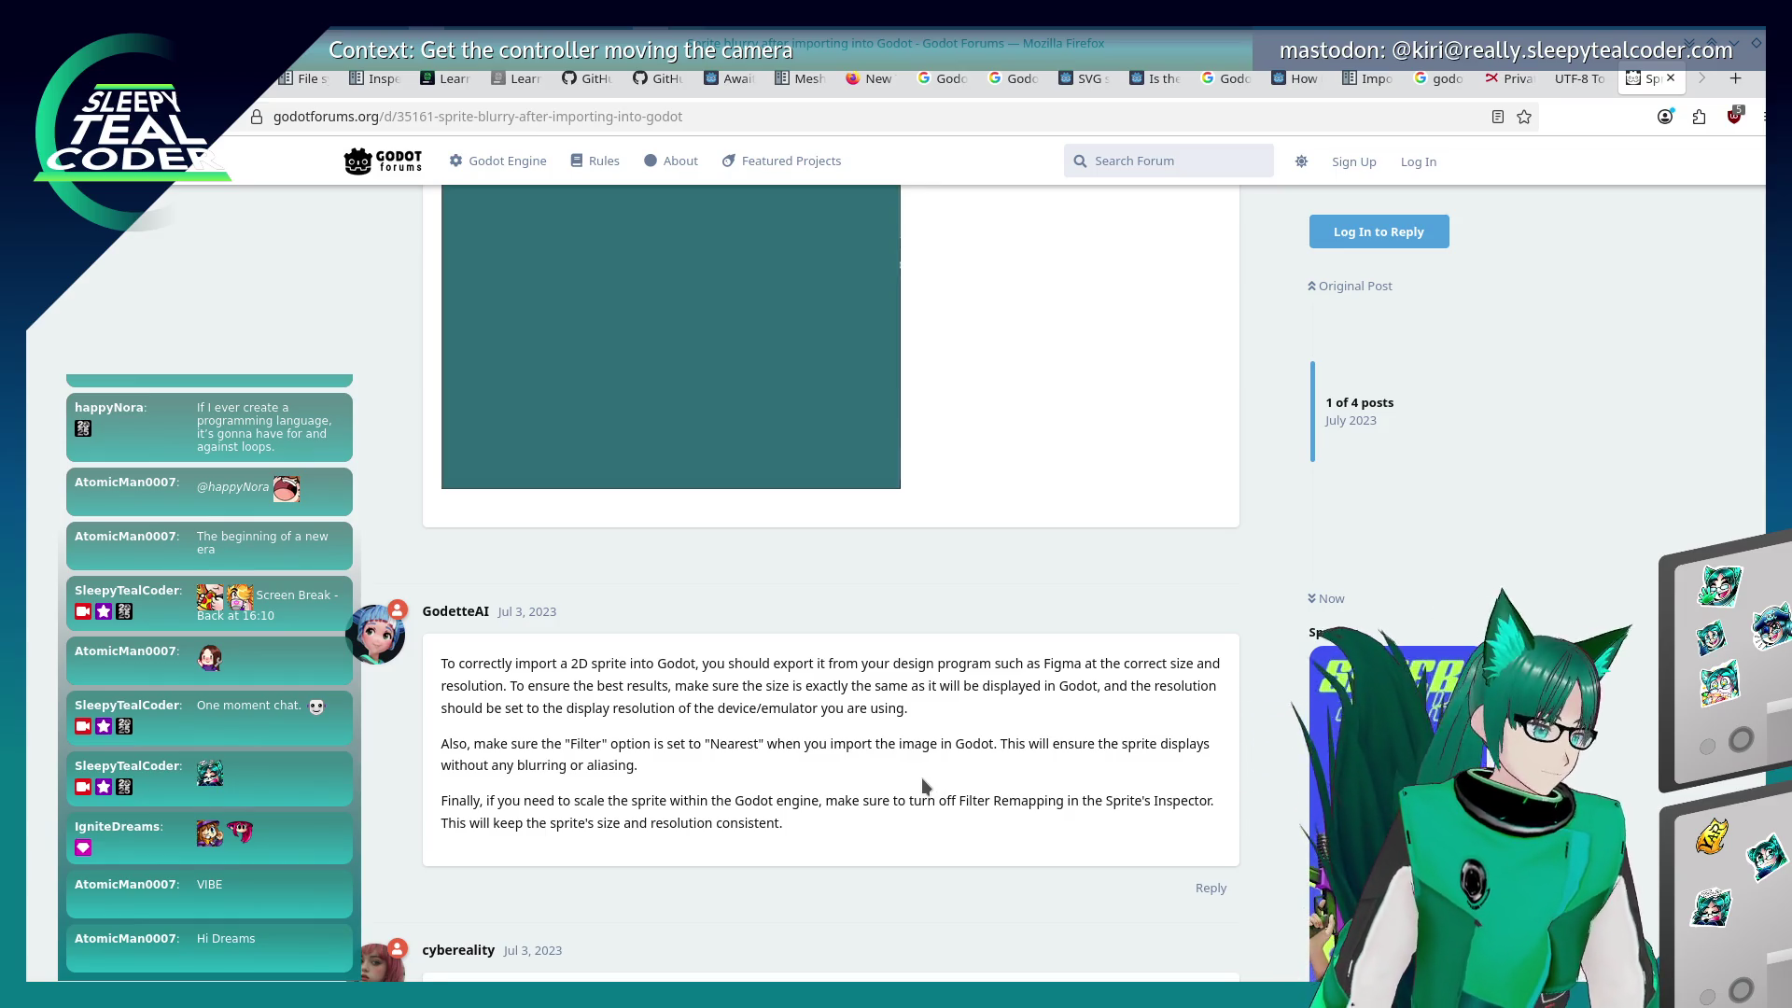
pyautogui.scroll(-5, 937, 787)
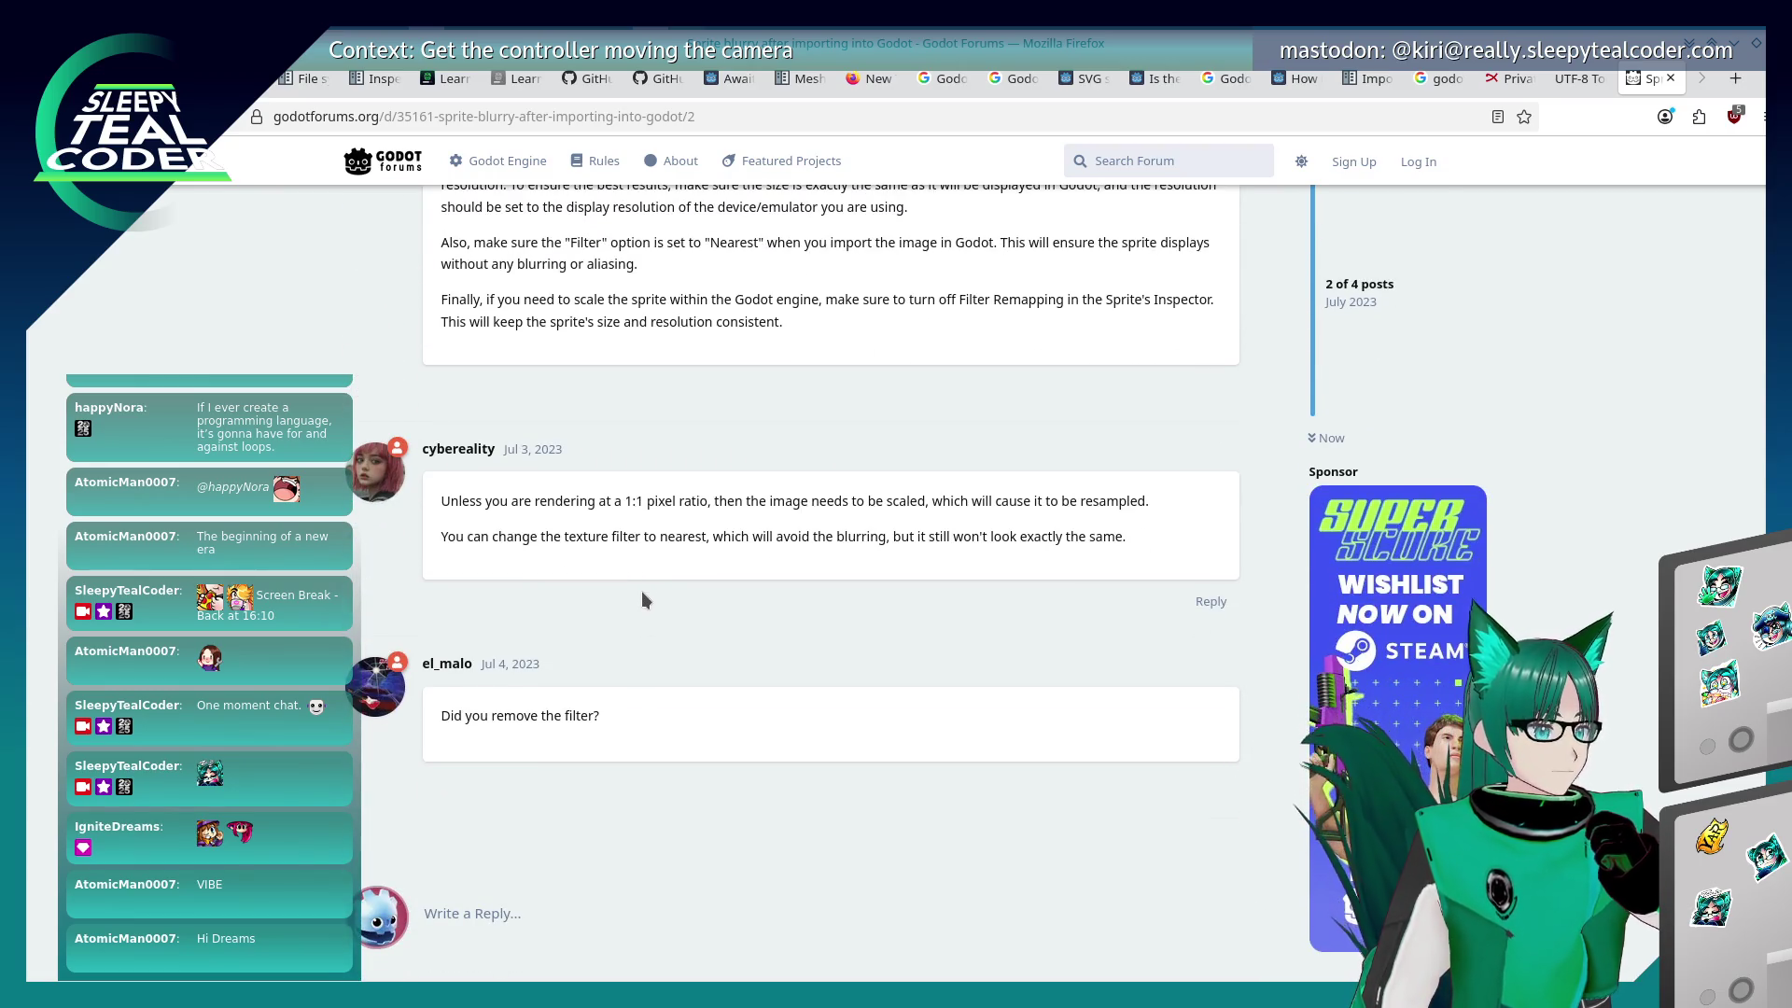
pyautogui.scroll(2, 641, 591)
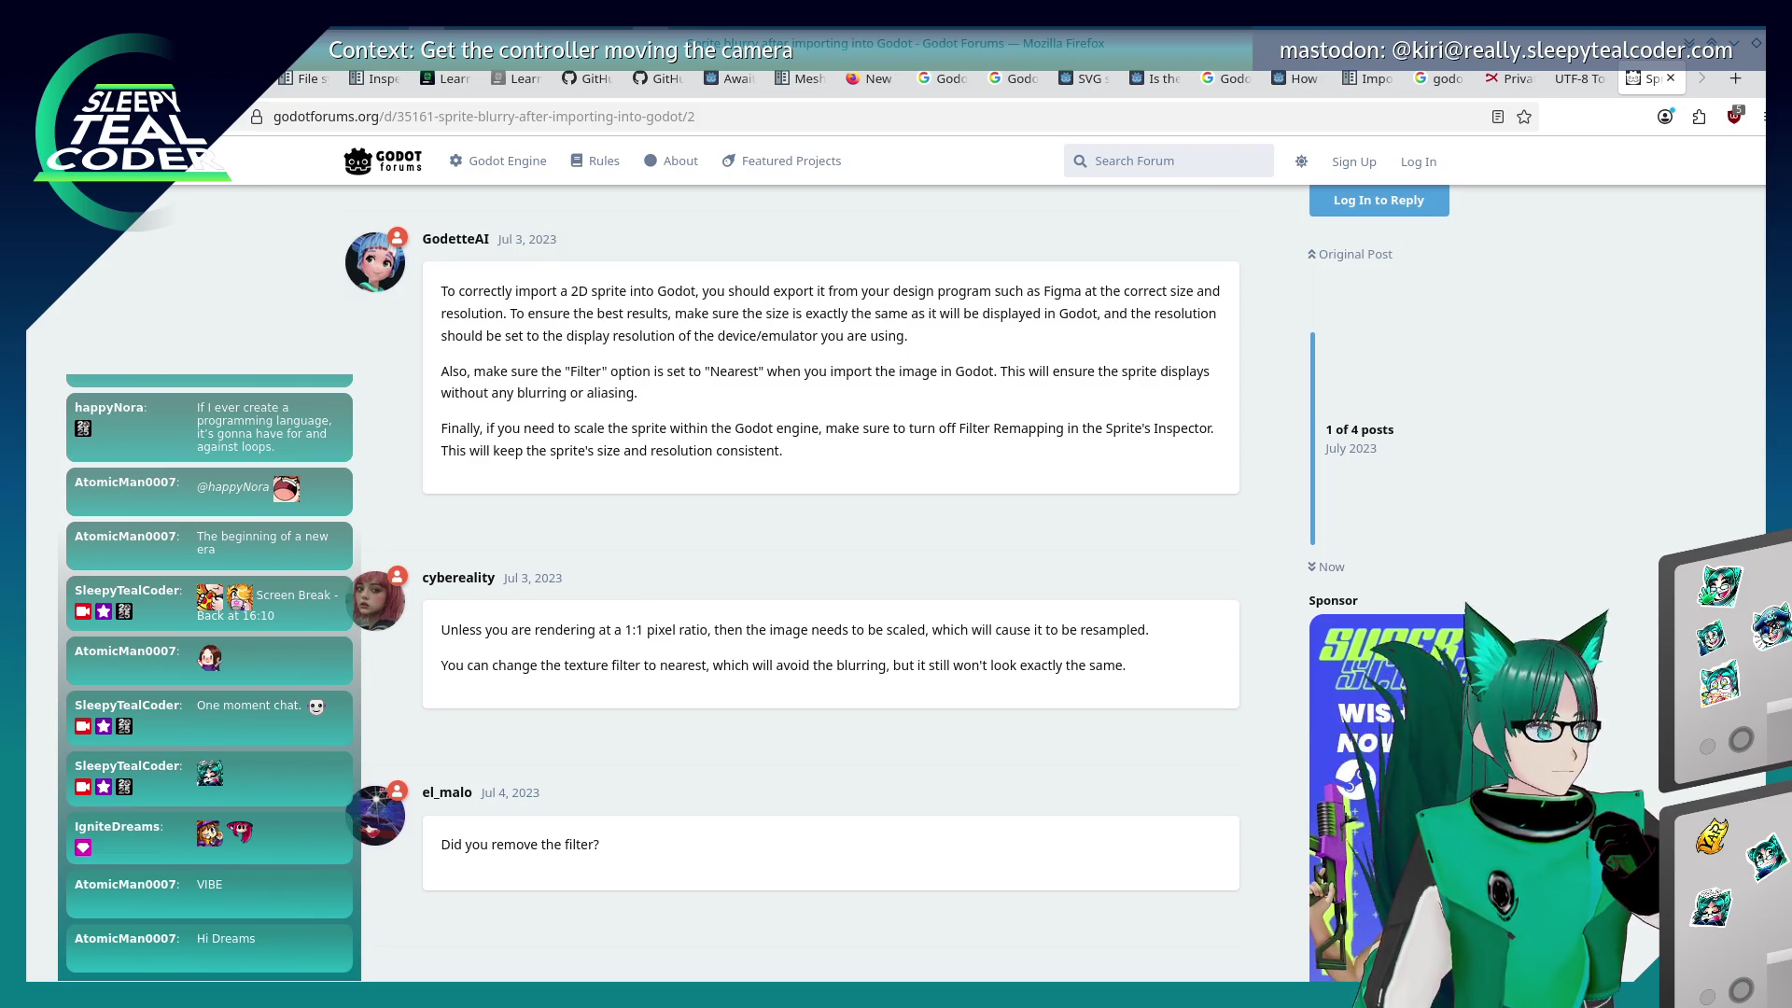
pyautogui.hotkey('alt', 'Left')
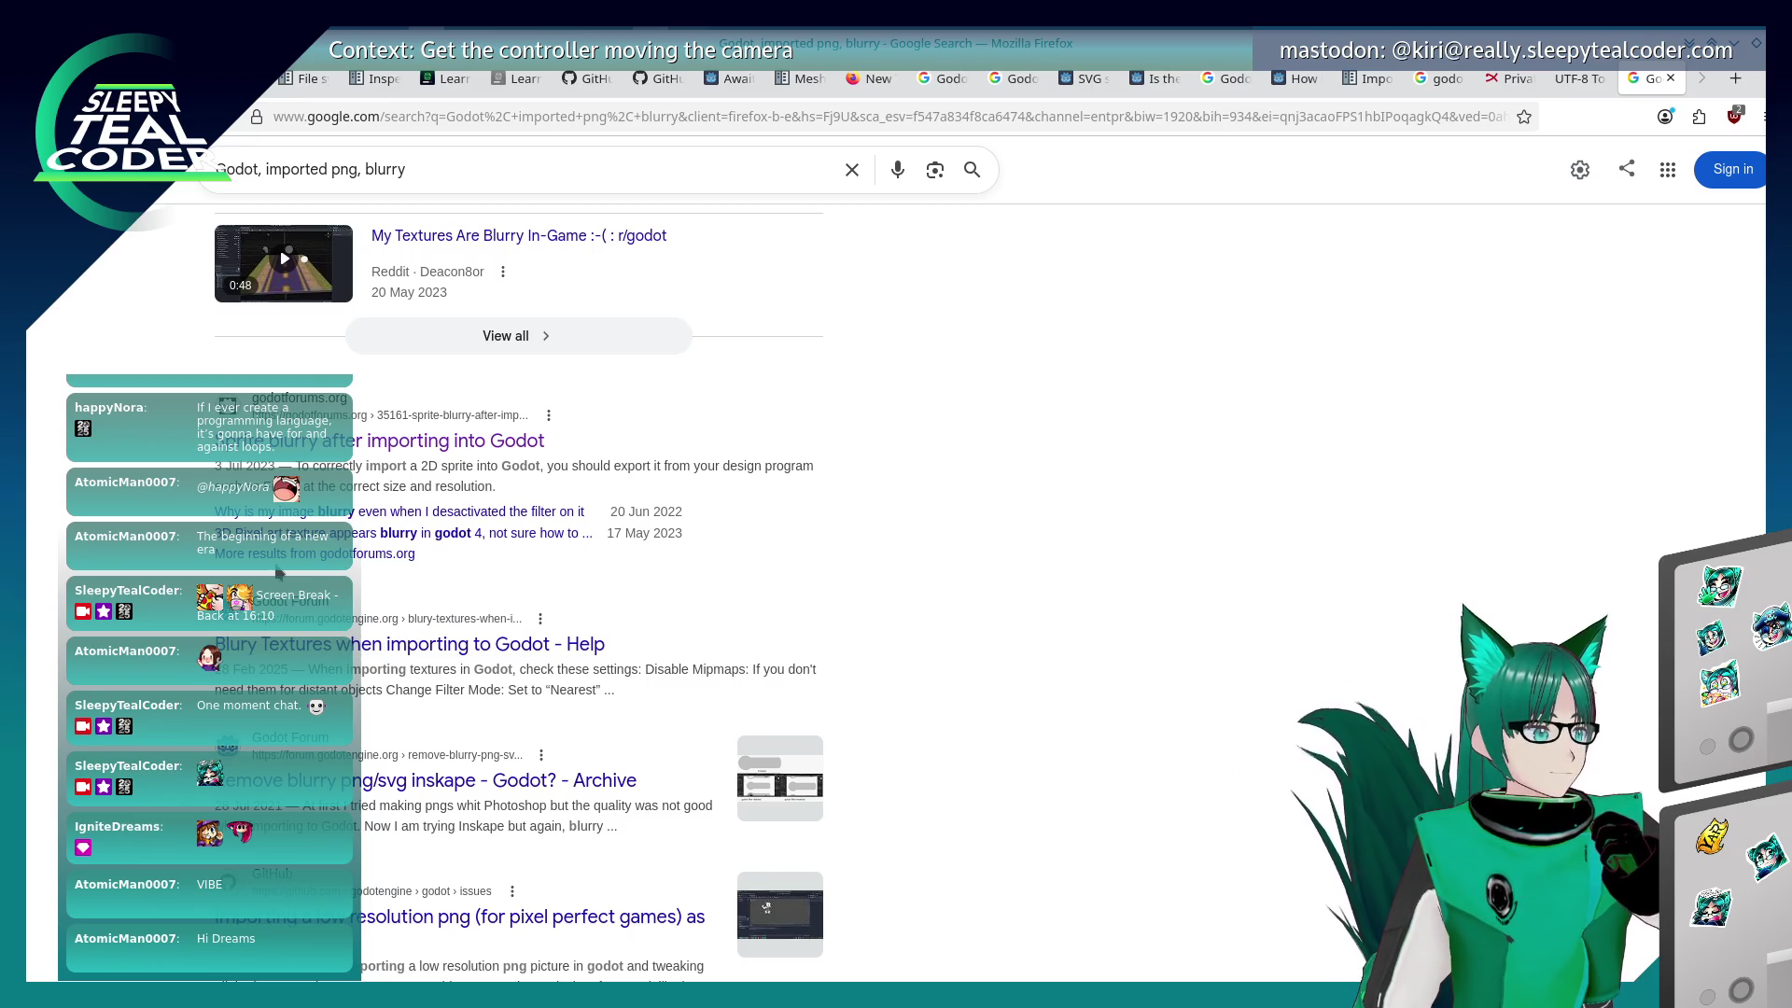
# Step: Open and read the archived 'Remove blurry png/svg inkskape - Godot?' topic
pyautogui.scroll(-2, 518, 597)
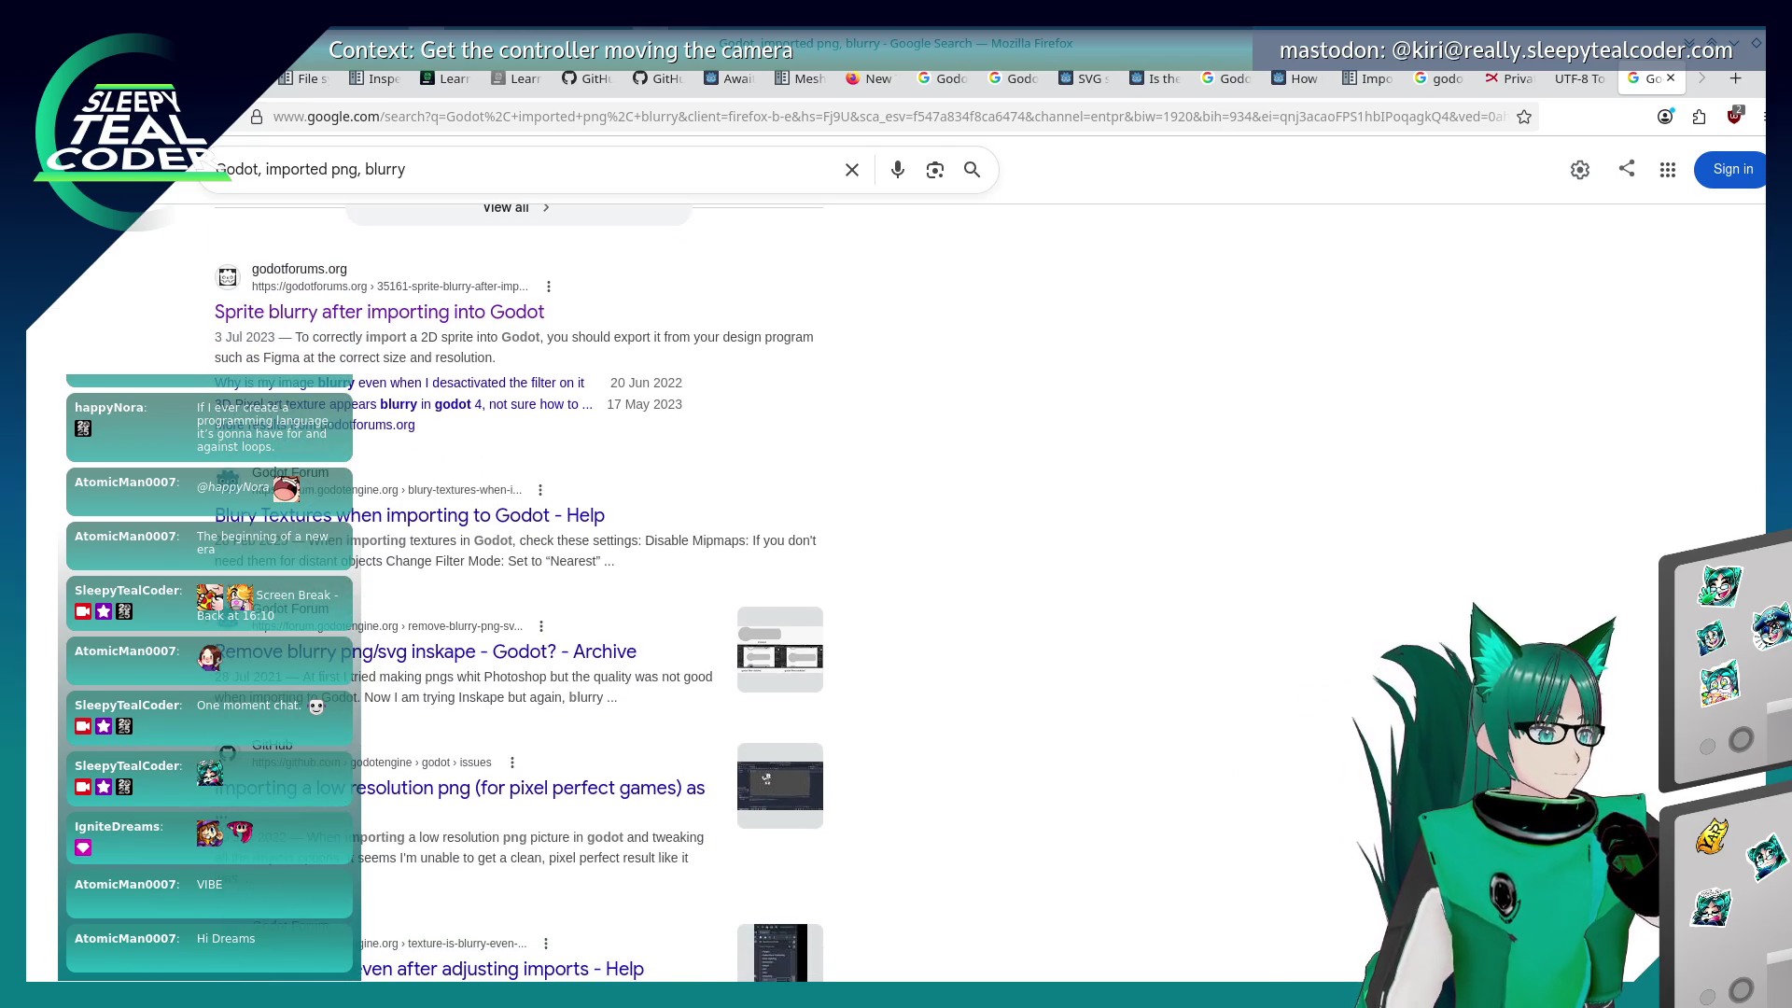
pyautogui.click(254, 653)
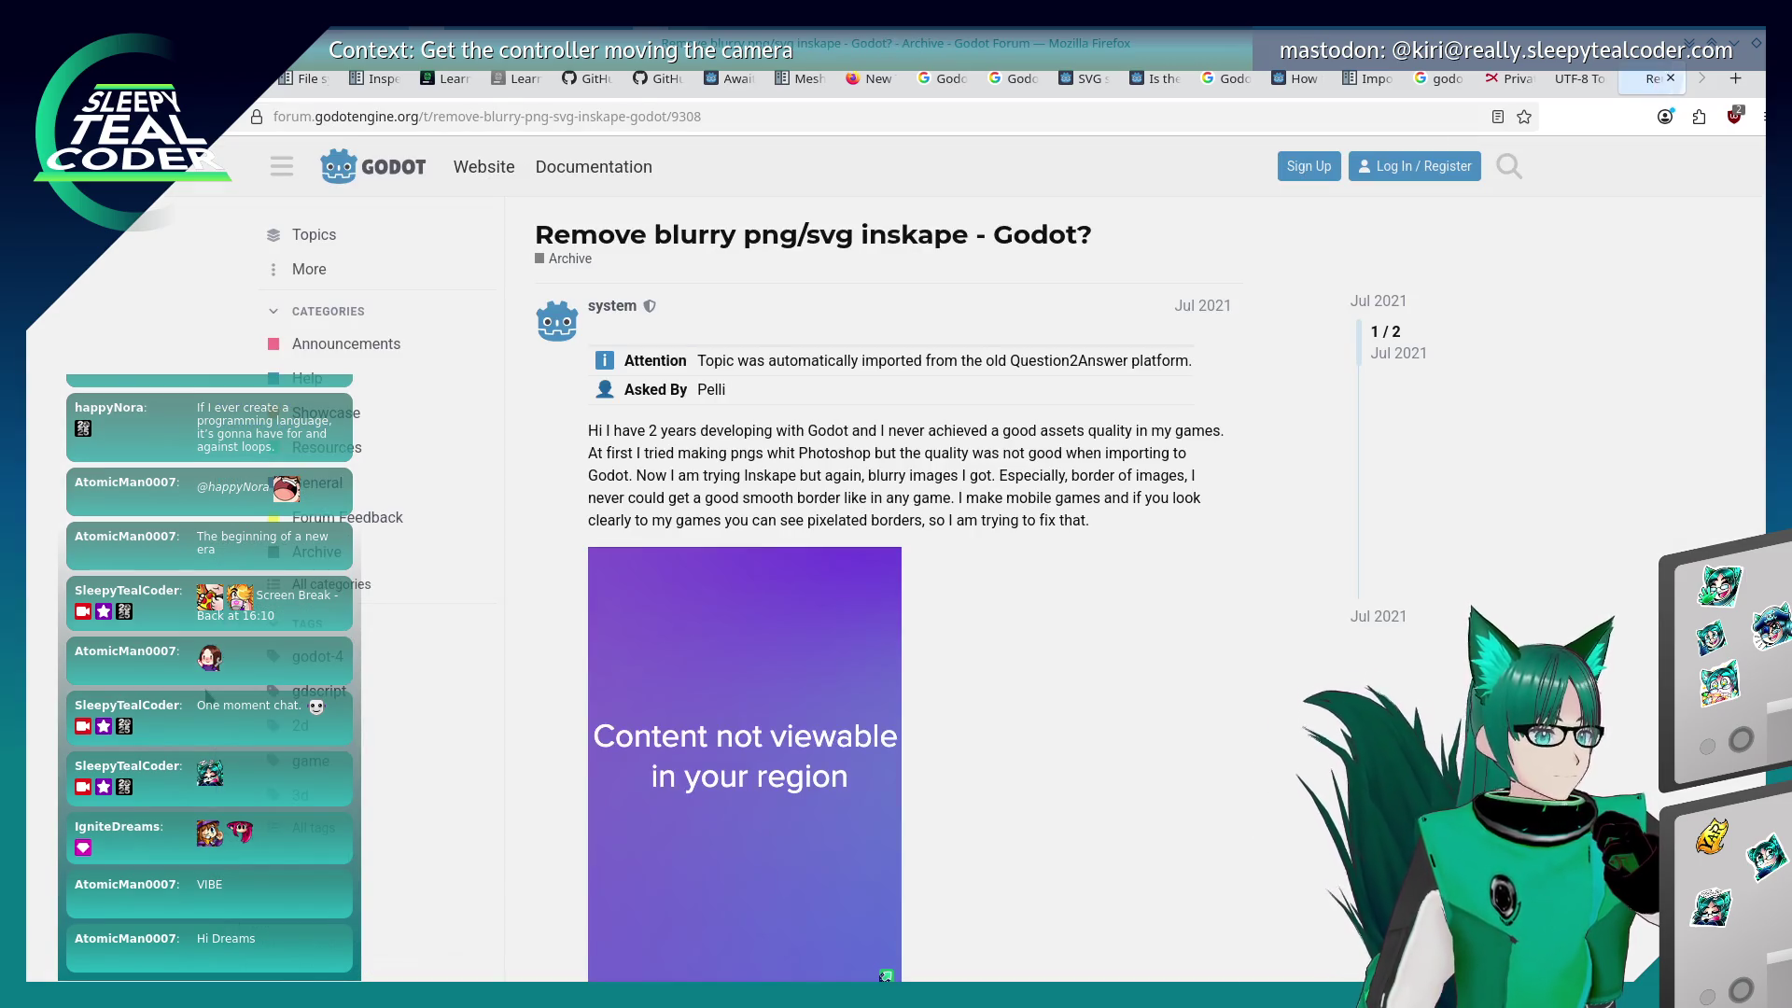
pyautogui.scroll(-4, 208, 696)
pyautogui.scroll(-4, 209, 696)
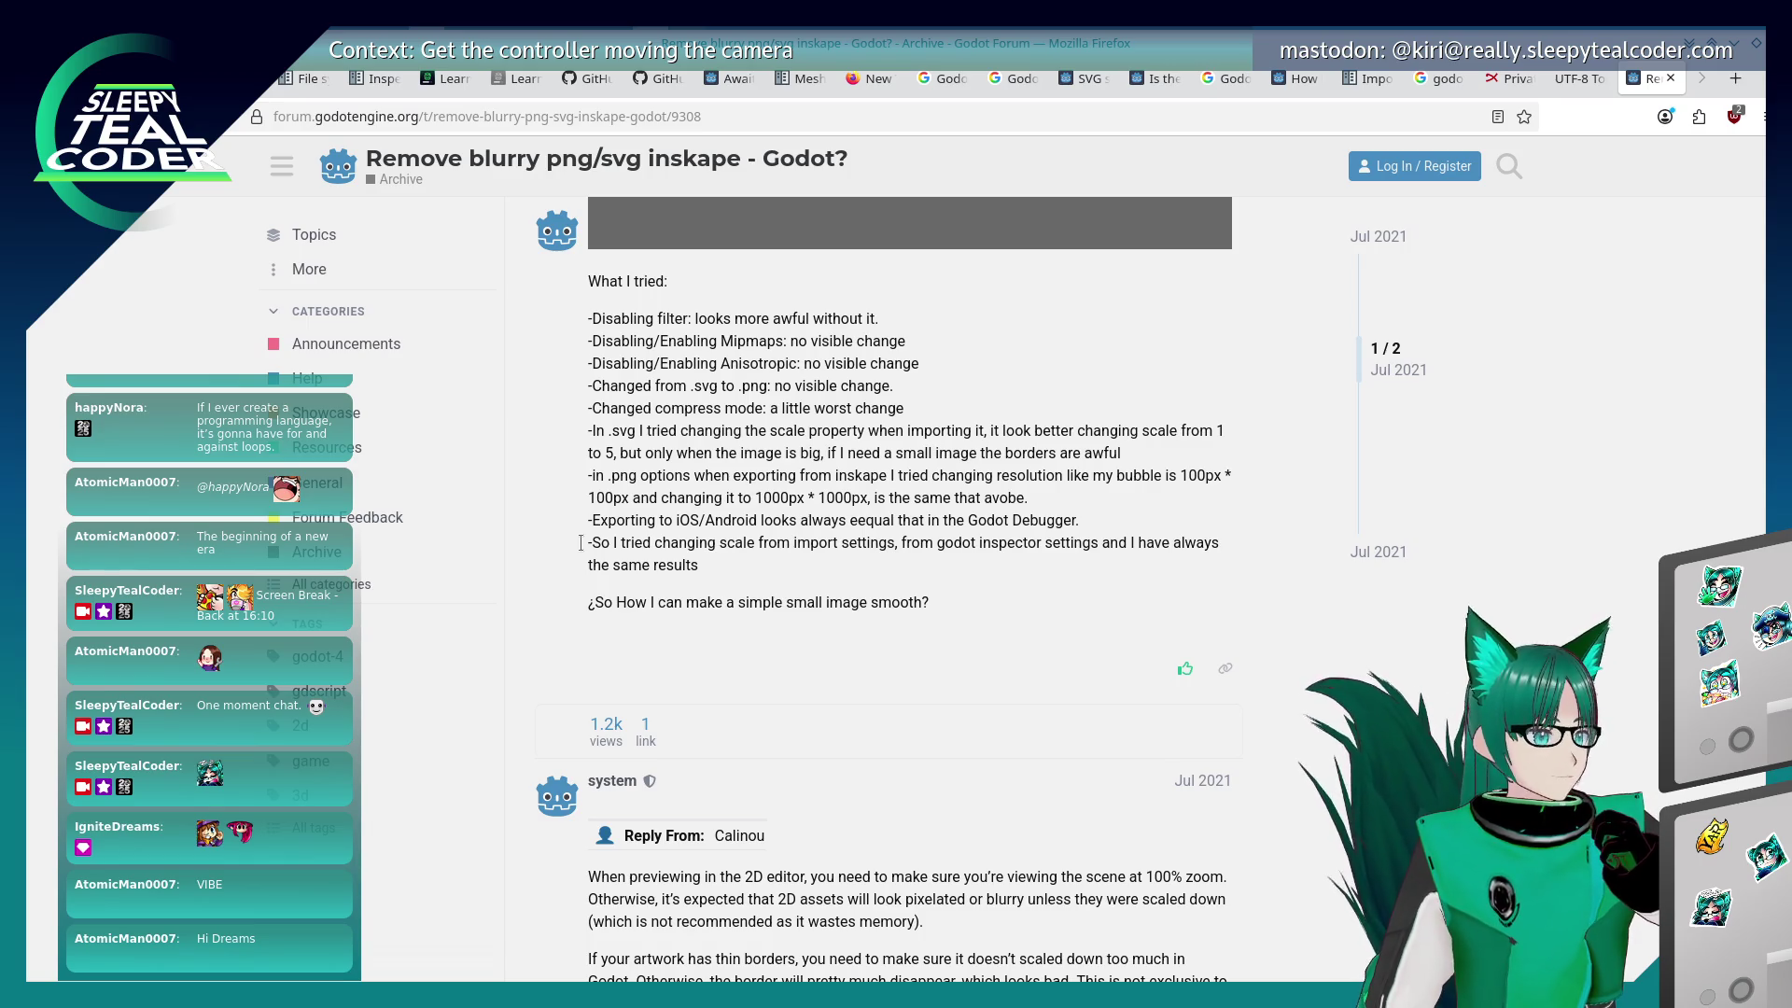
pyautogui.scroll(-4, 516, 557)
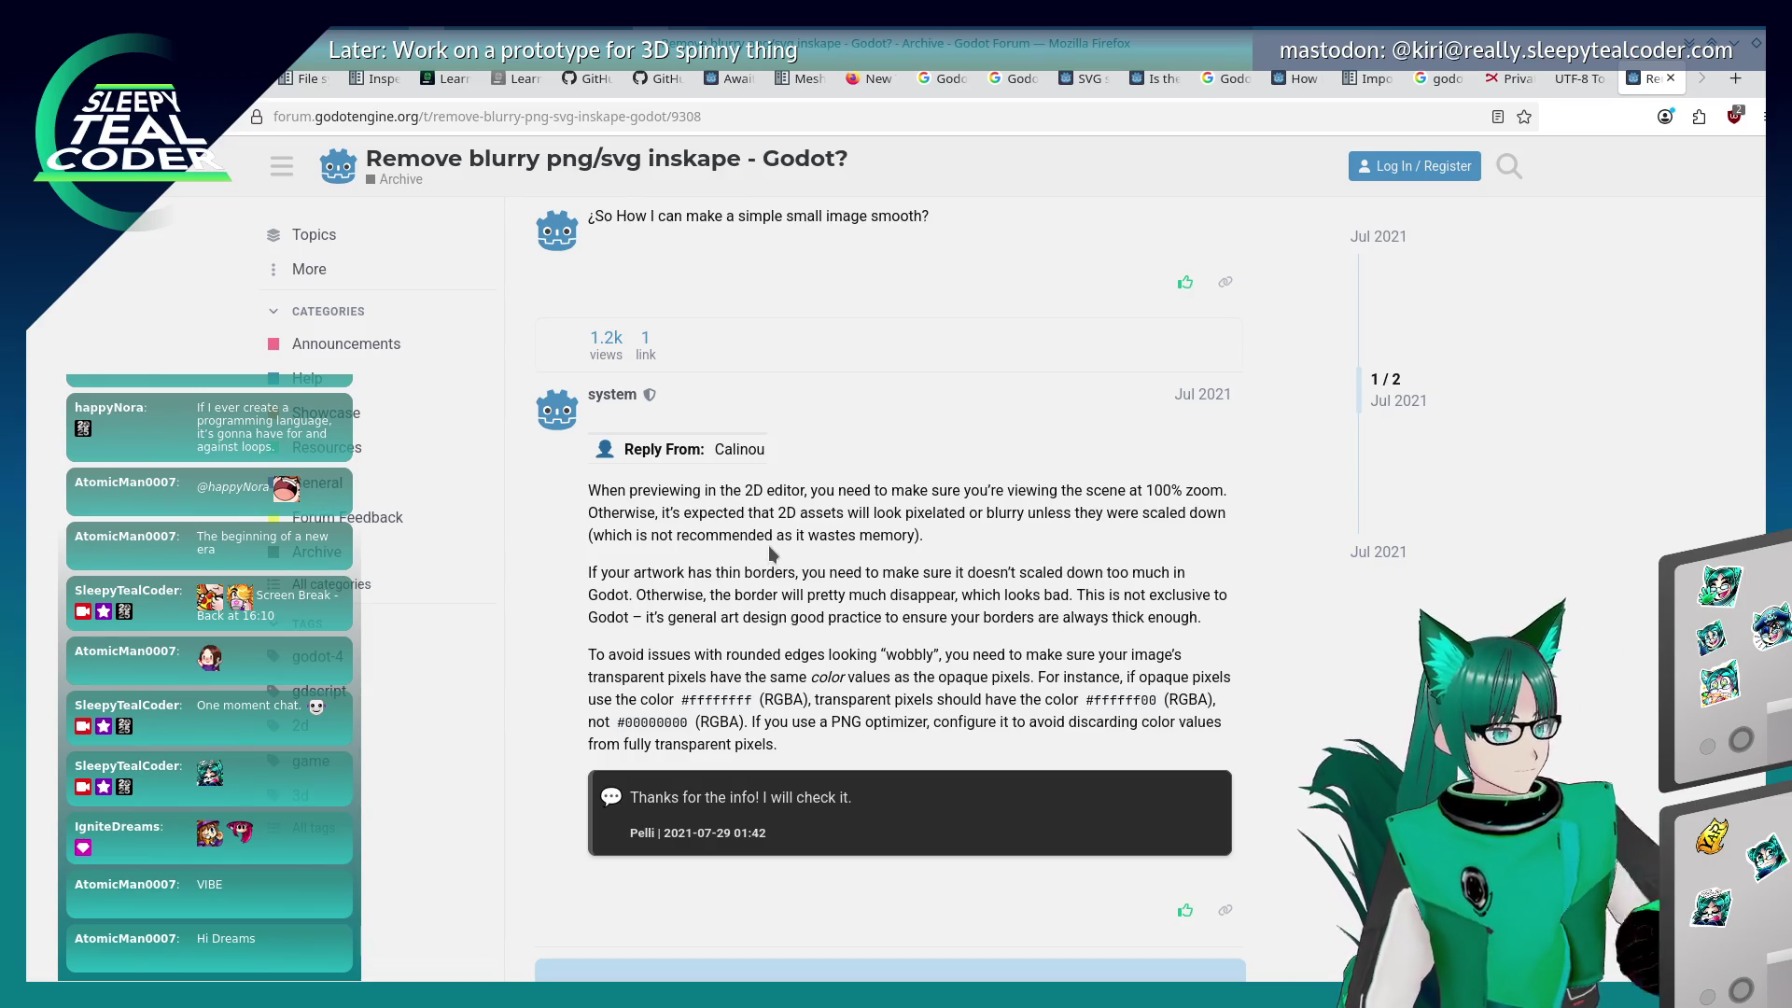
# Step: Switch back to the Godot Engine editor with Alt+Tab
pyautogui.hotkey('alt', 'Tab')
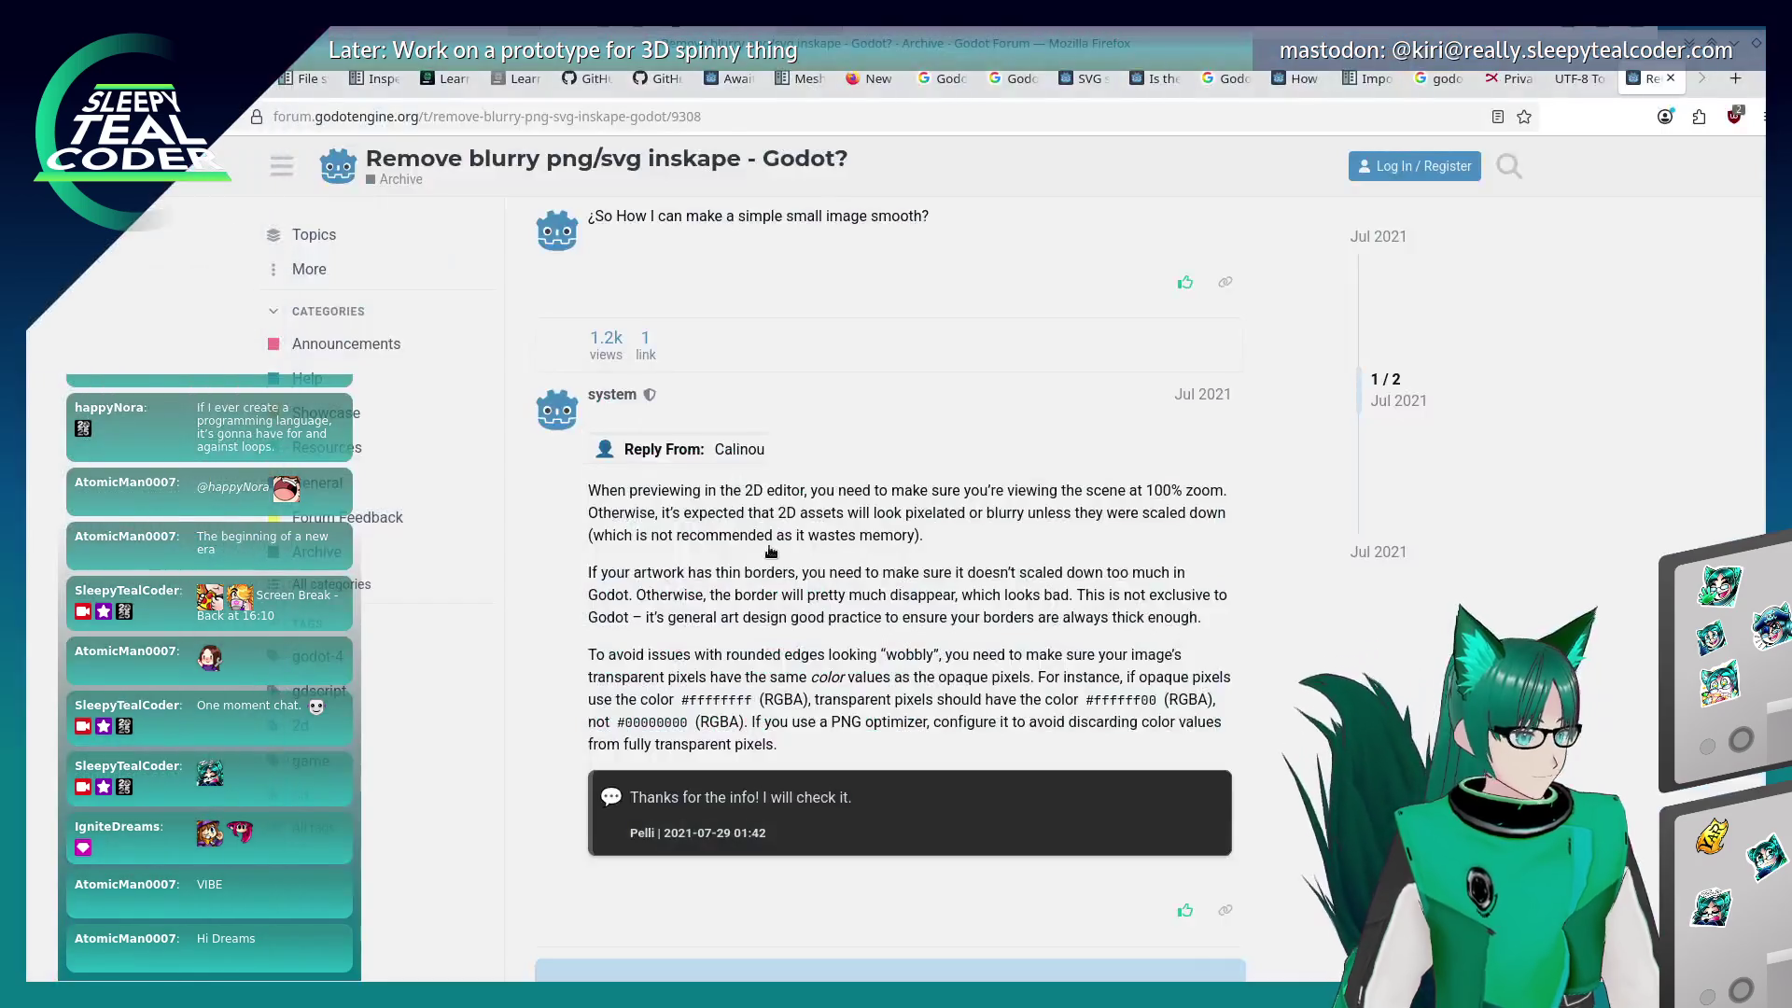
pyautogui.hotkey('alt', 'Tab')
pyautogui.press('Tab')
pyautogui.press('Tab')
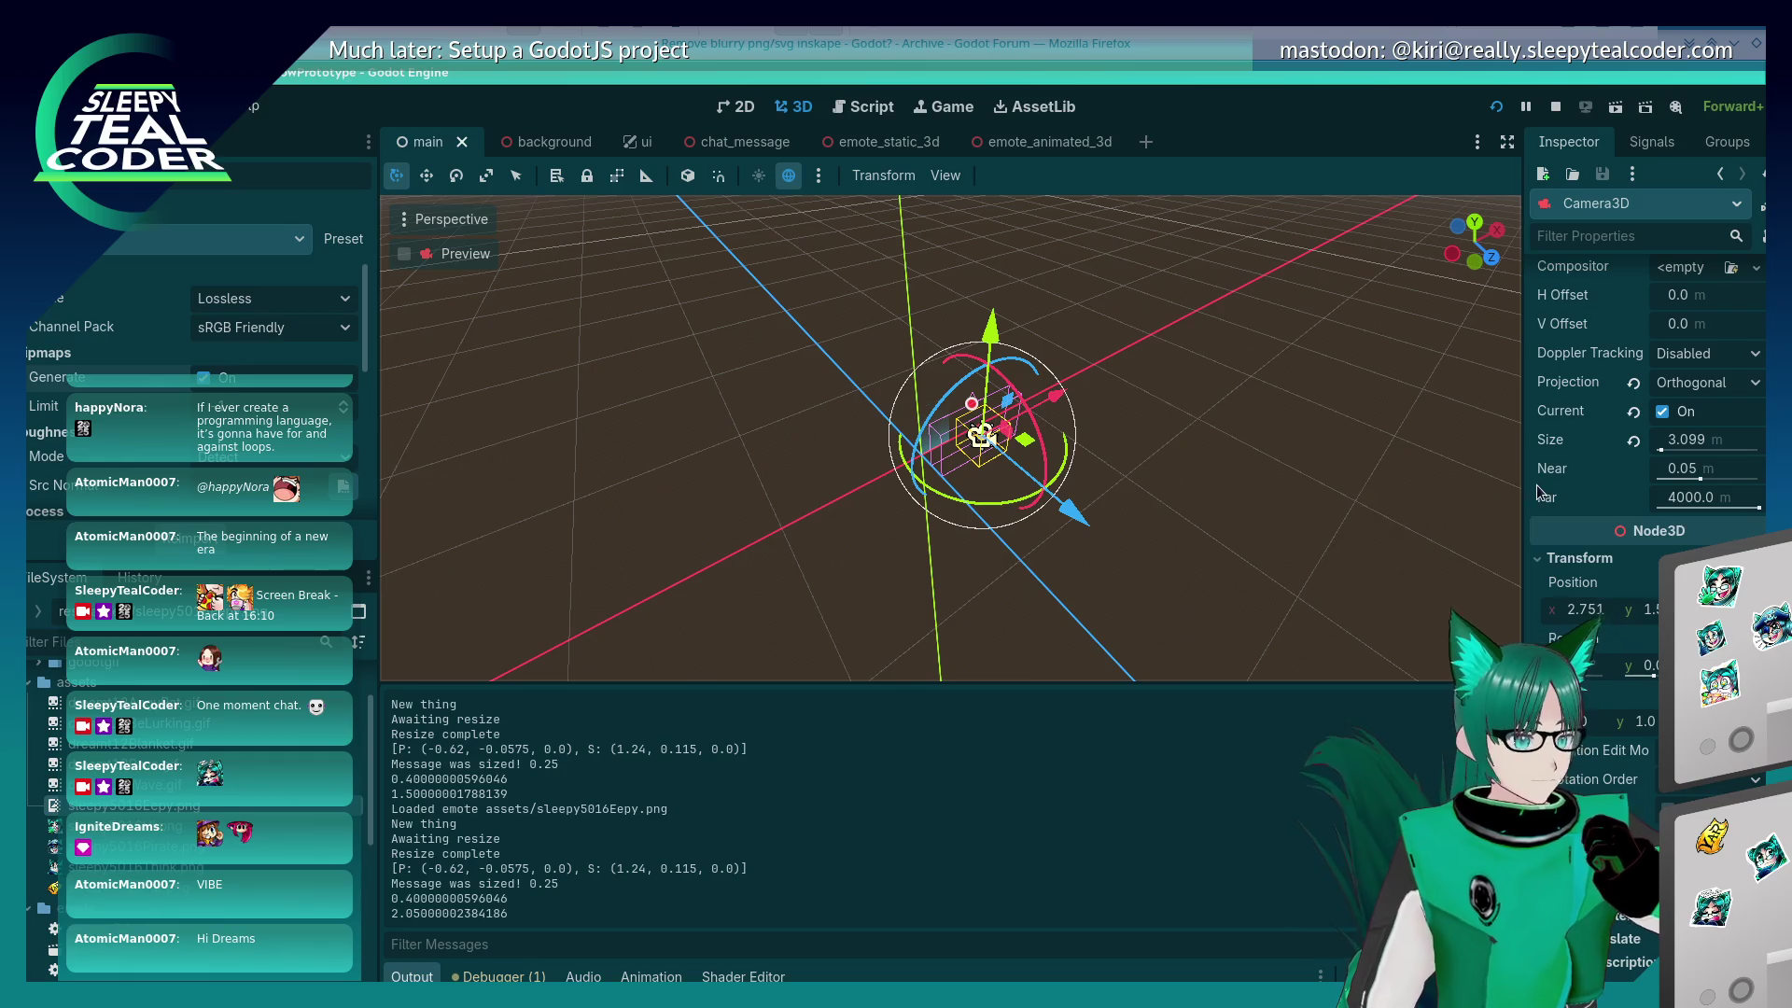
# Step: Filter the Camera3D Inspector properties for 'zoom', then clear the filter again
pyautogui.scroll(3, 1533, 495)
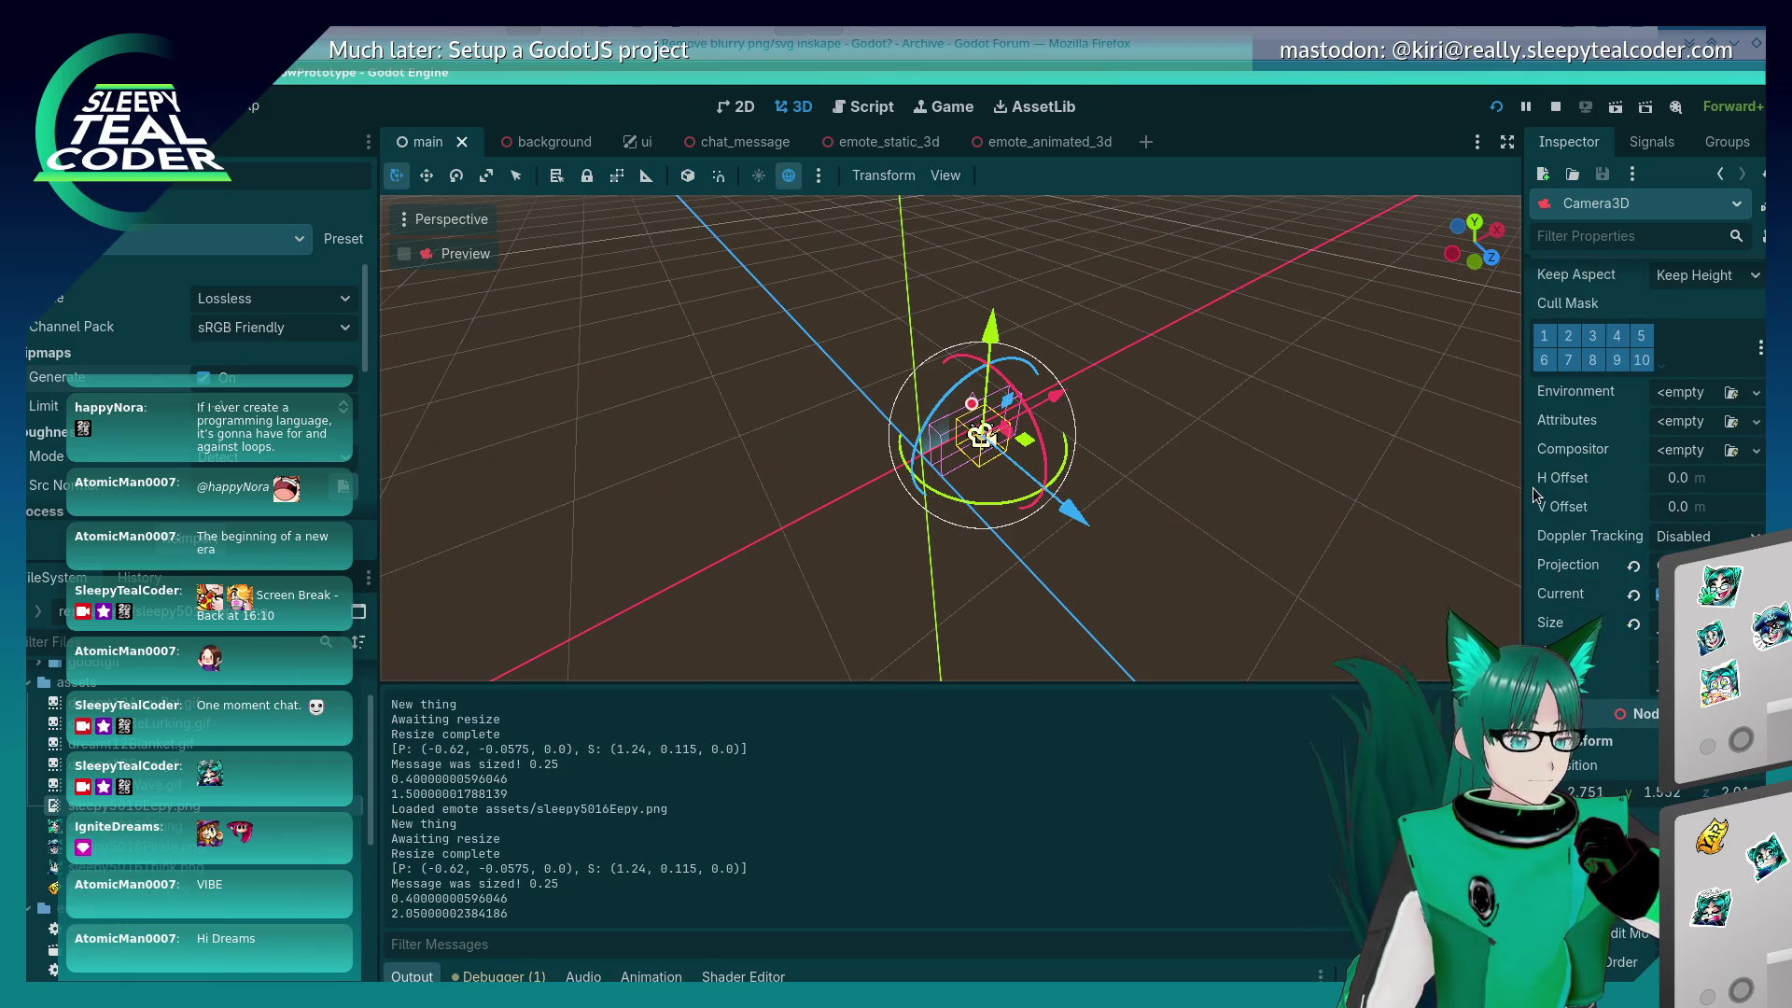
pyautogui.scroll(3, 1531, 492)
pyautogui.scroll(2, 1530, 489)
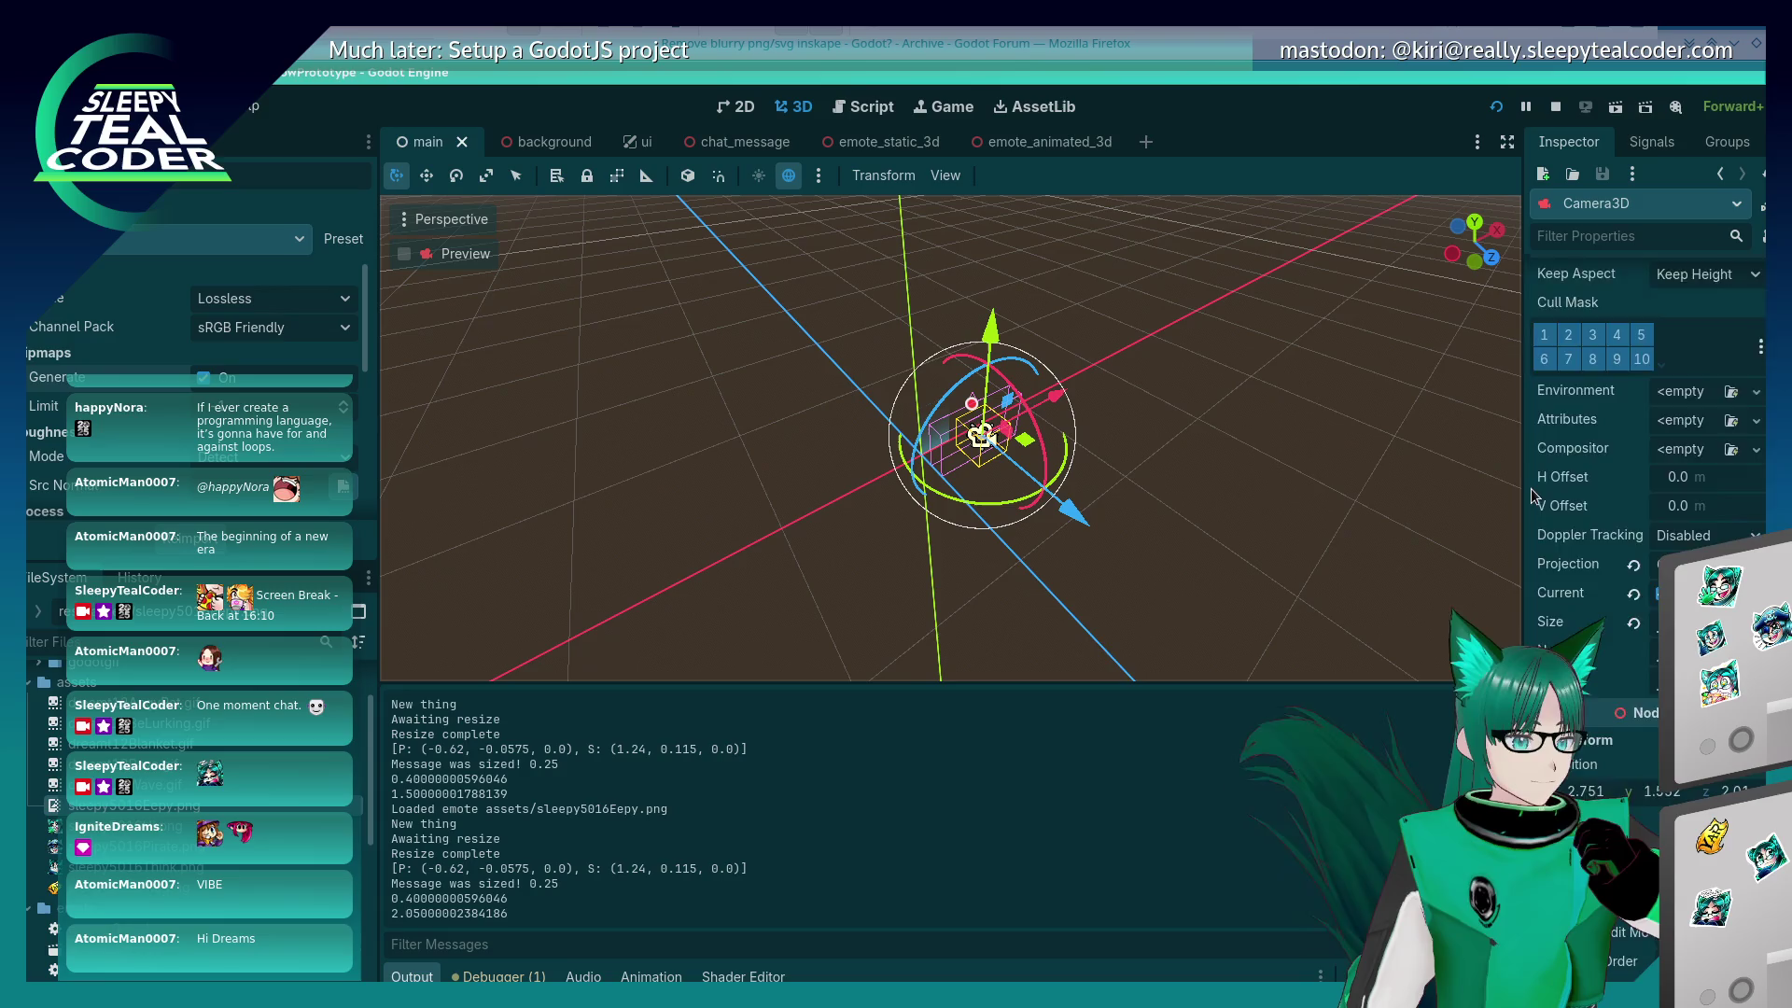
pyautogui.click(1559, 247)
pyautogui.write('zoom')
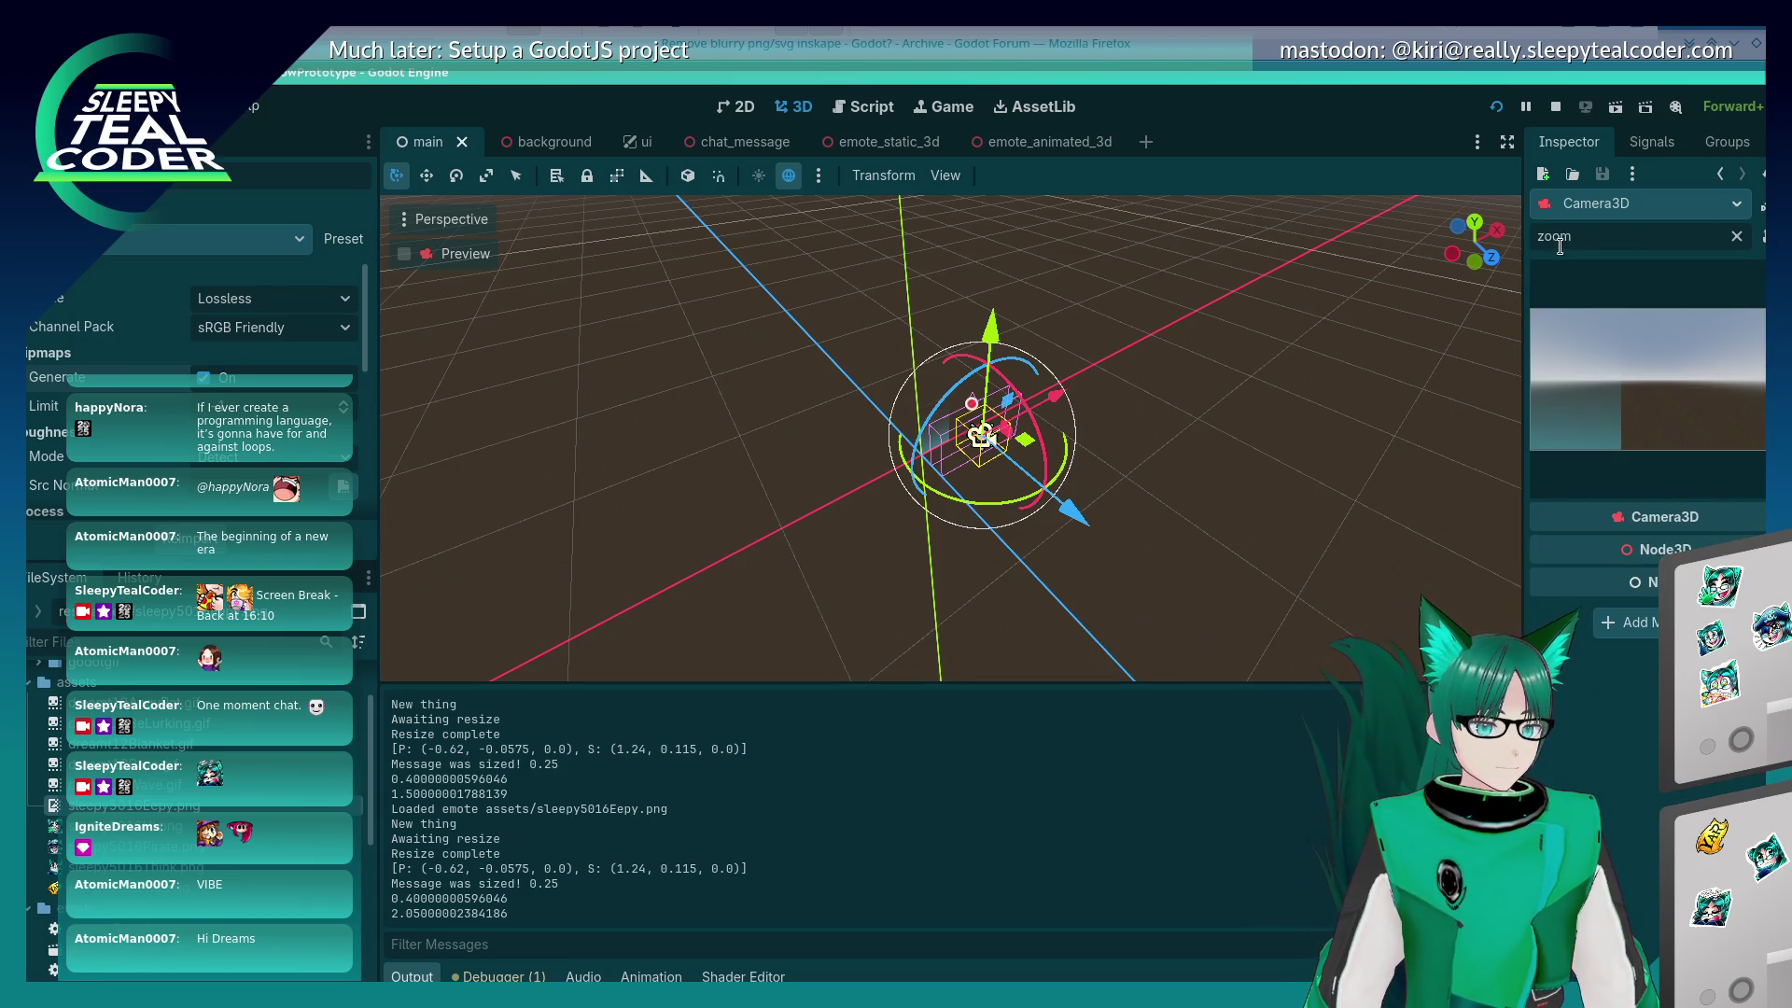
pyautogui.hotkey('ctrl', 'a')
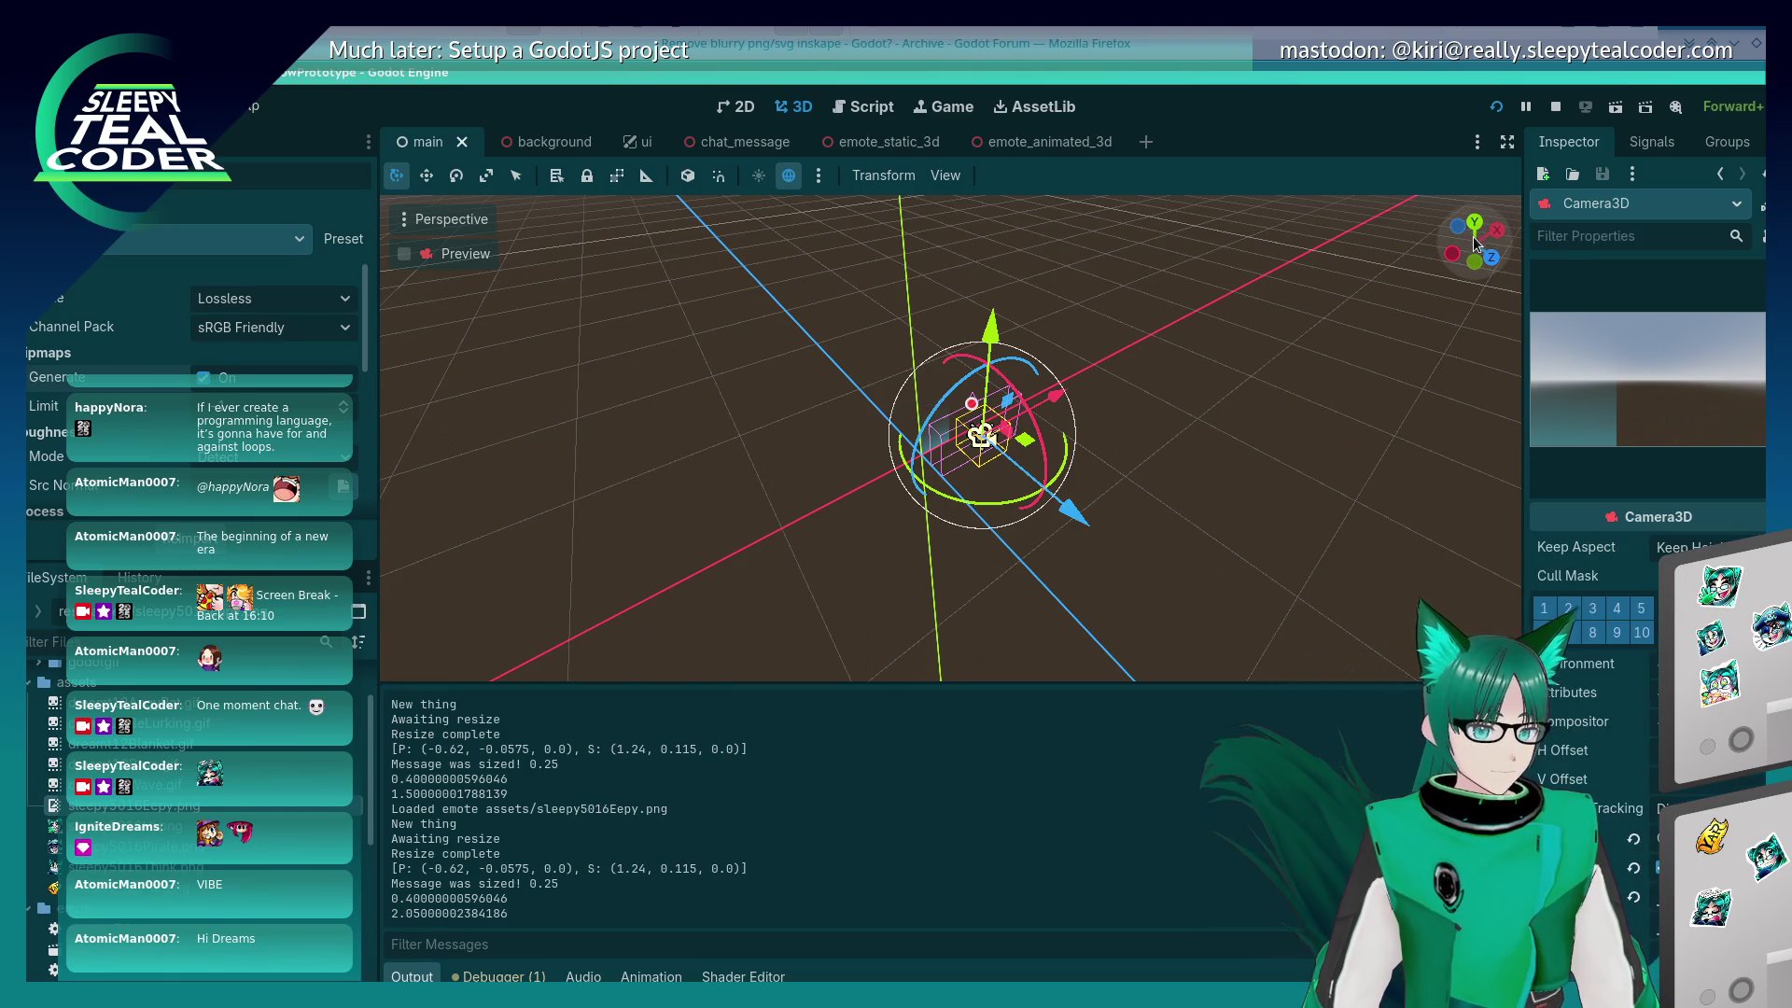
pyautogui.press('BackSpace')
# Step: Orbit the 3D viewport and enable Preview to see the scene through Camera3D
pyautogui.scroll(-1, 1596, 752)
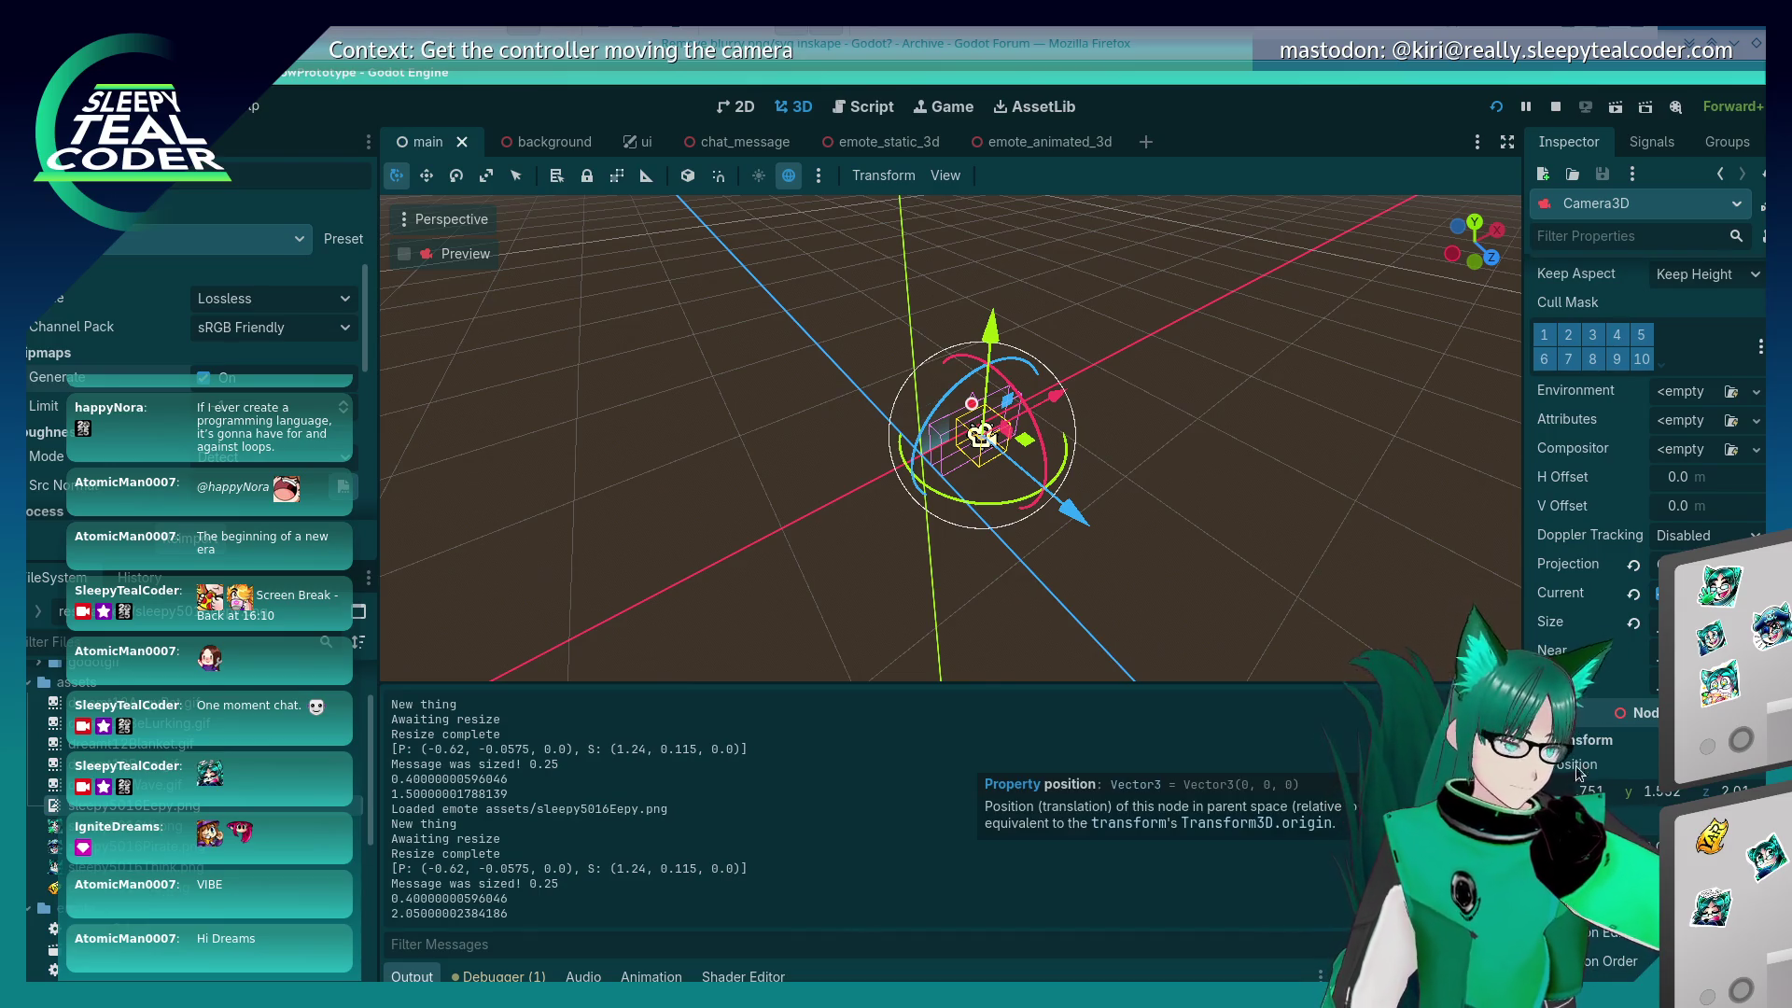
pyautogui.moveTo(981, 497); pyautogui.dragTo(906, 557)
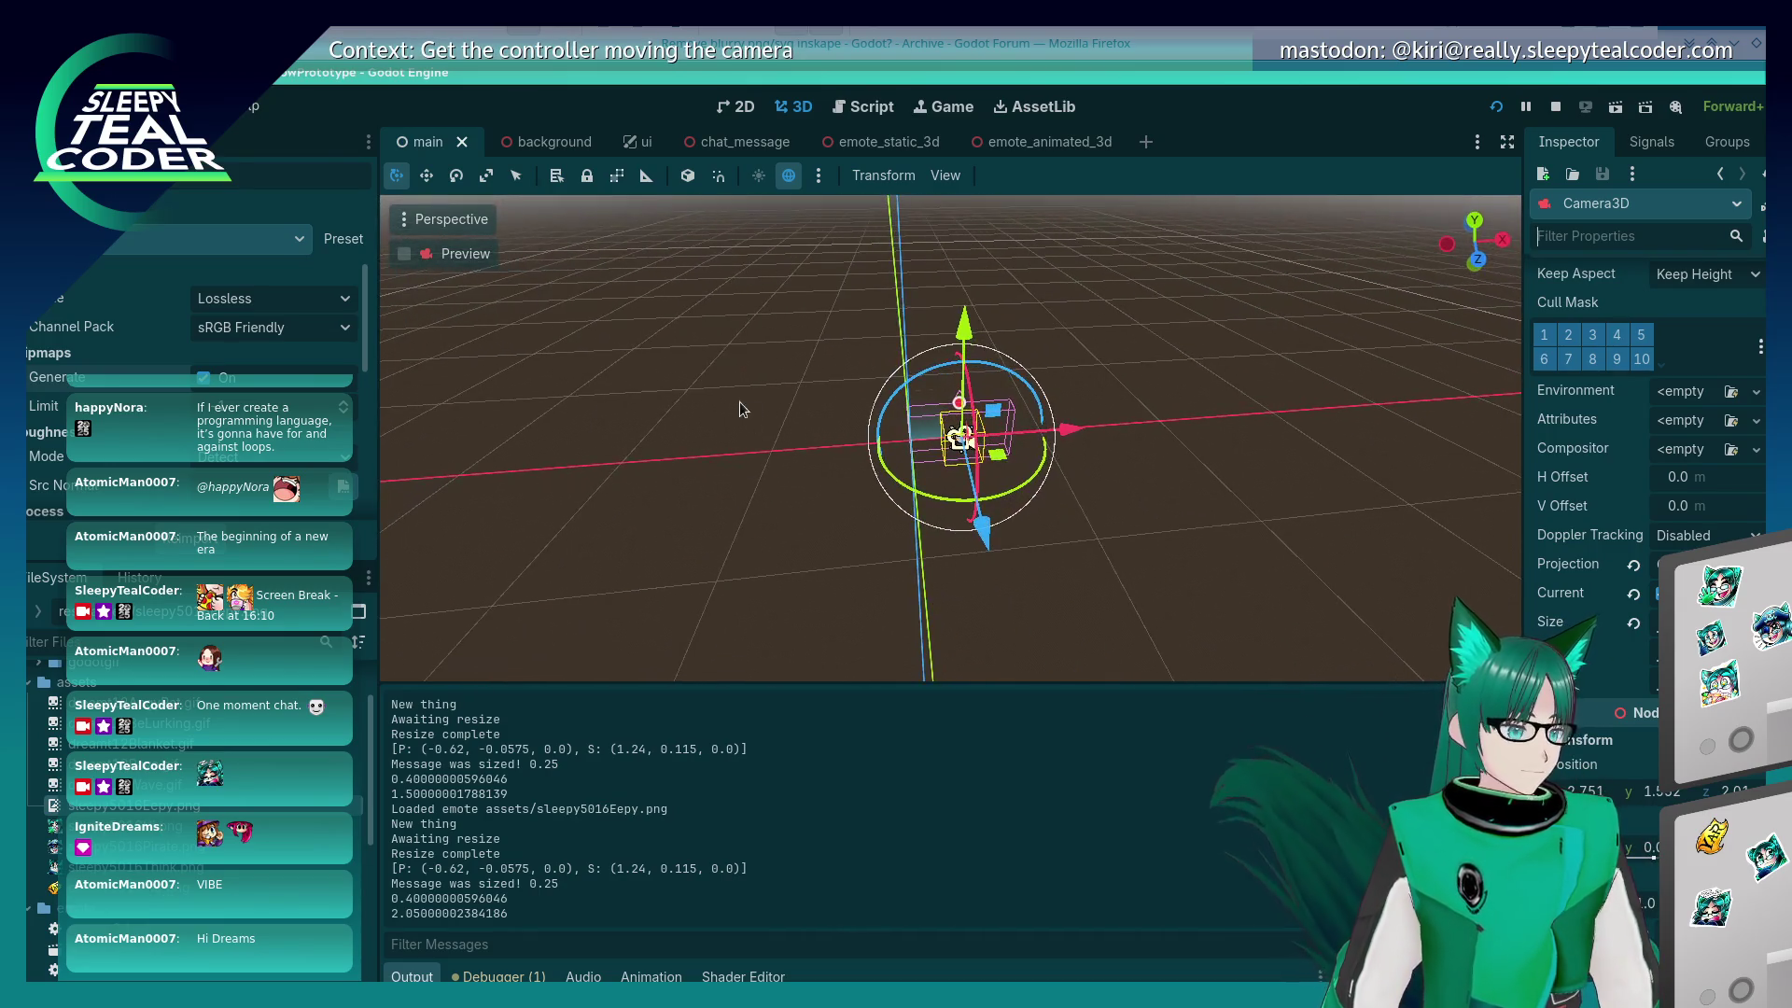
pyautogui.click(404, 254)
pyautogui.click(403, 220)
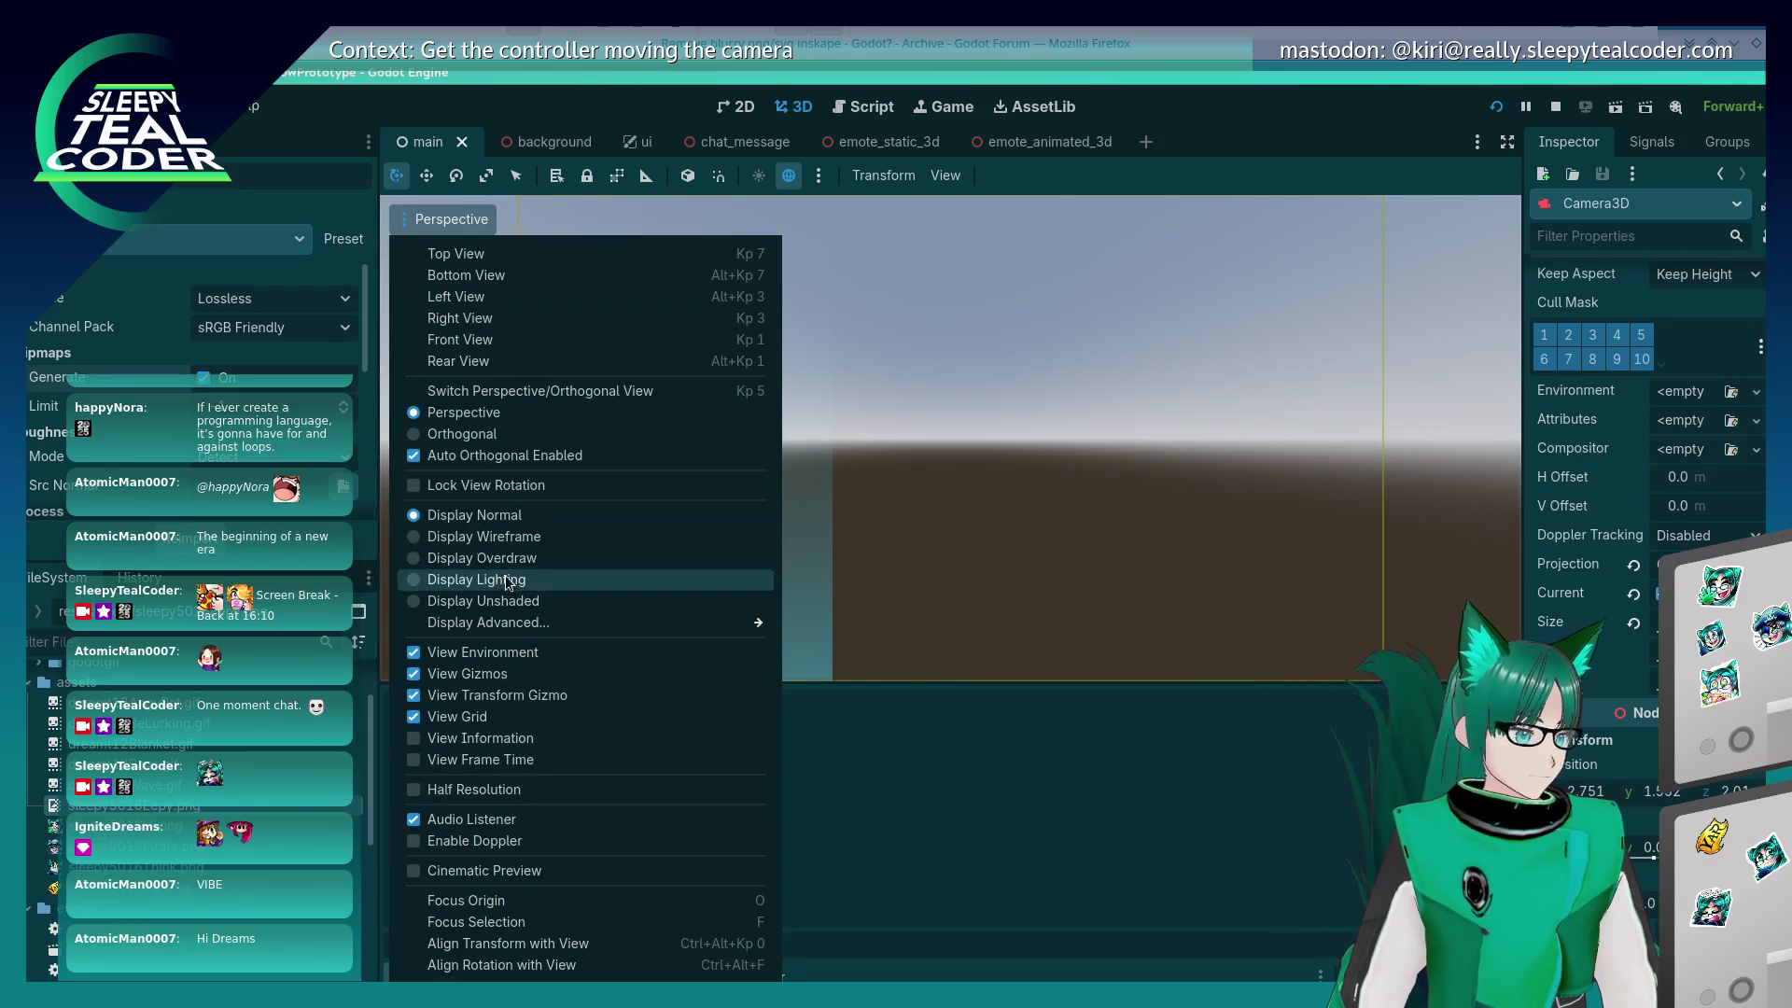
# Step: Switch the 3D viewport to an orthogonal view and back to perspective
pyautogui.moveTo(519, 623)
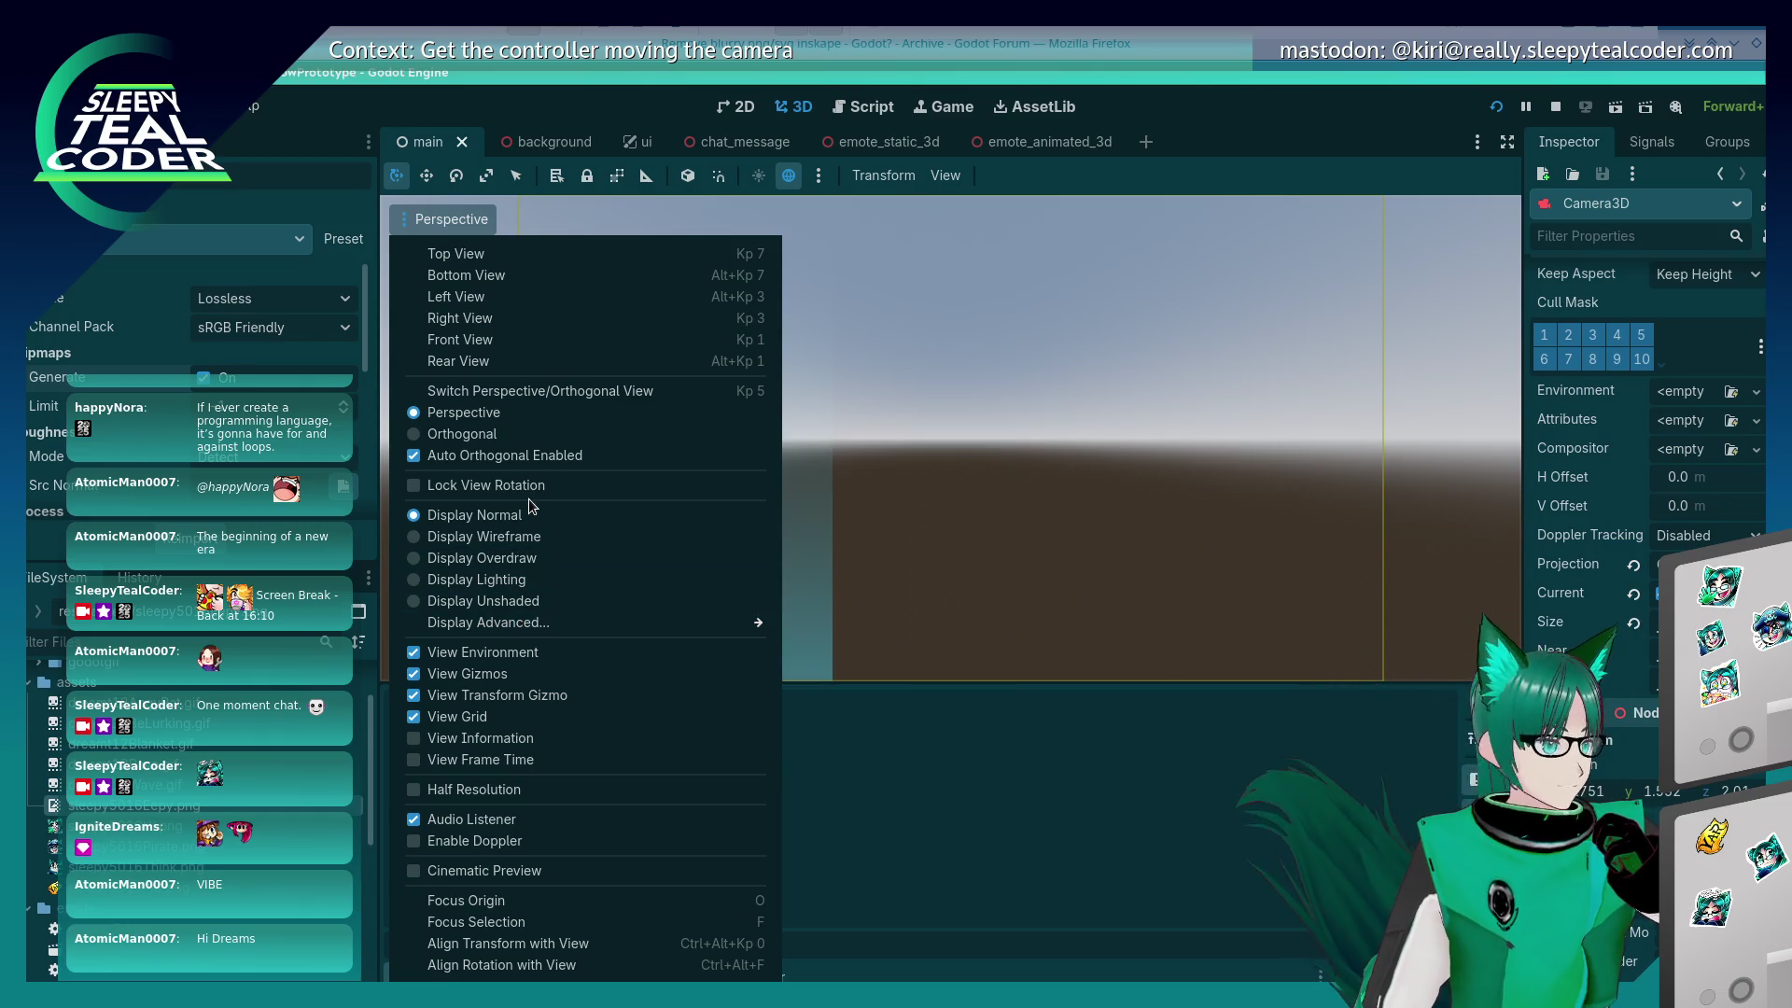
pyautogui.click(538, 433)
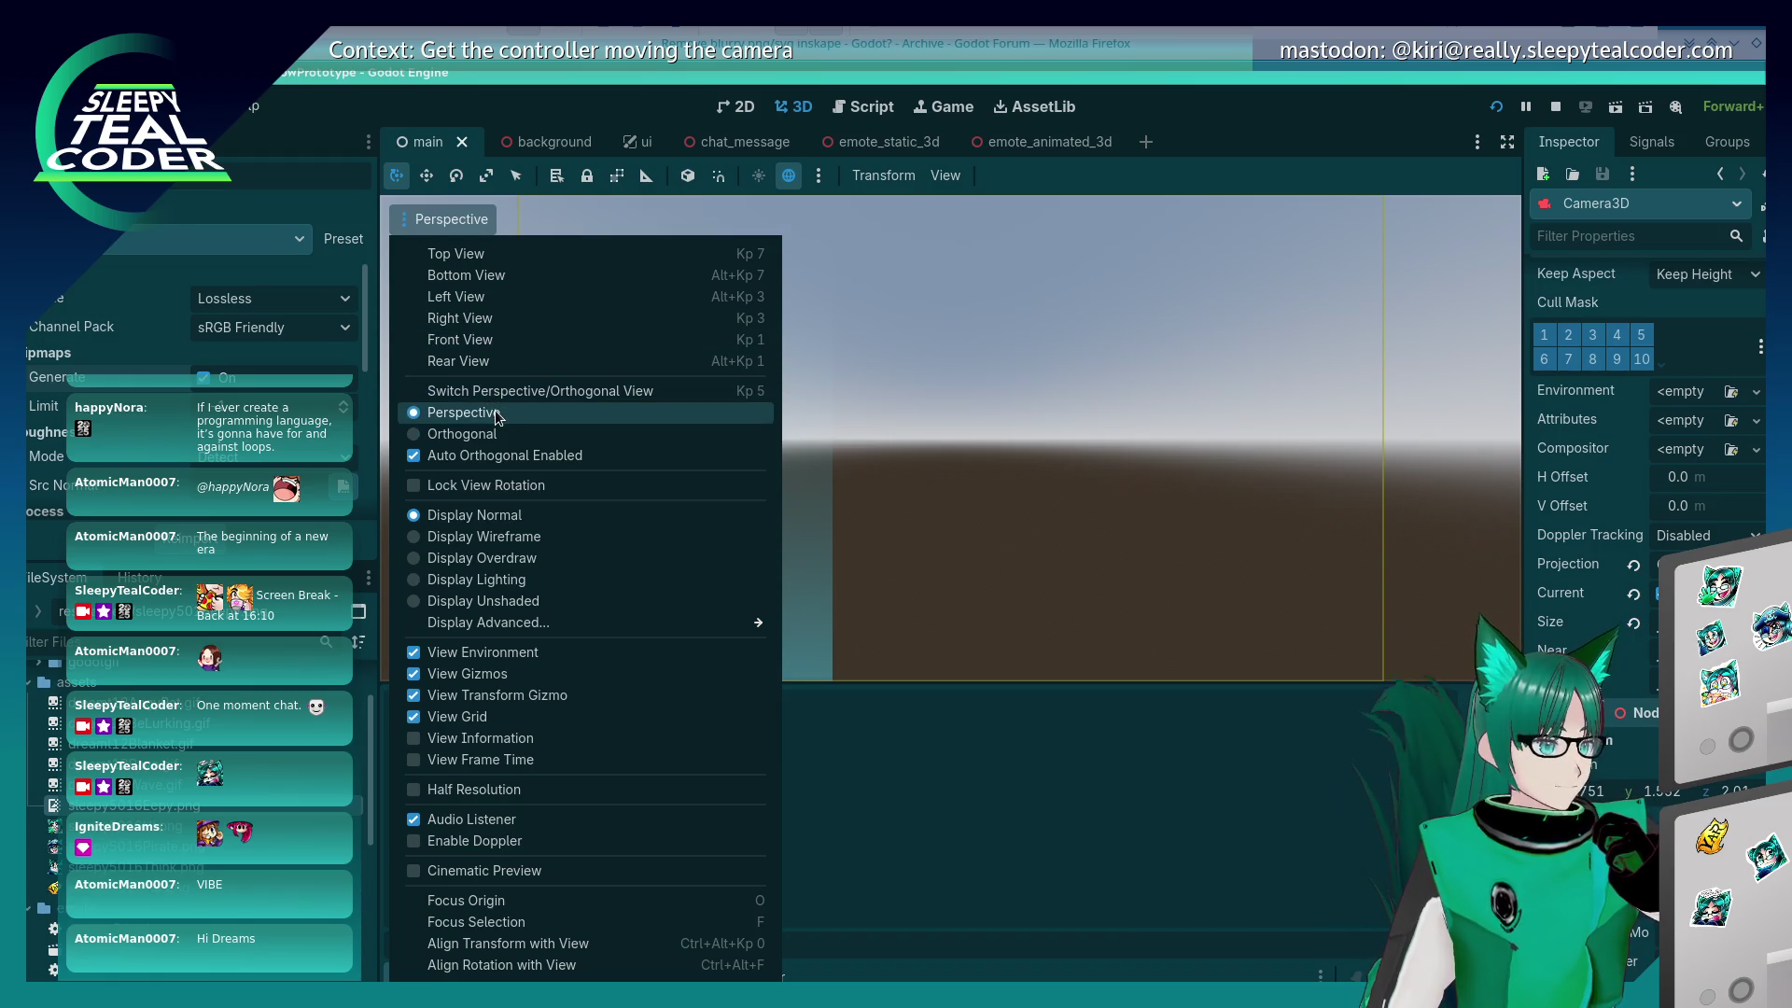
pyautogui.click(462, 220)
pyautogui.click(462, 219)
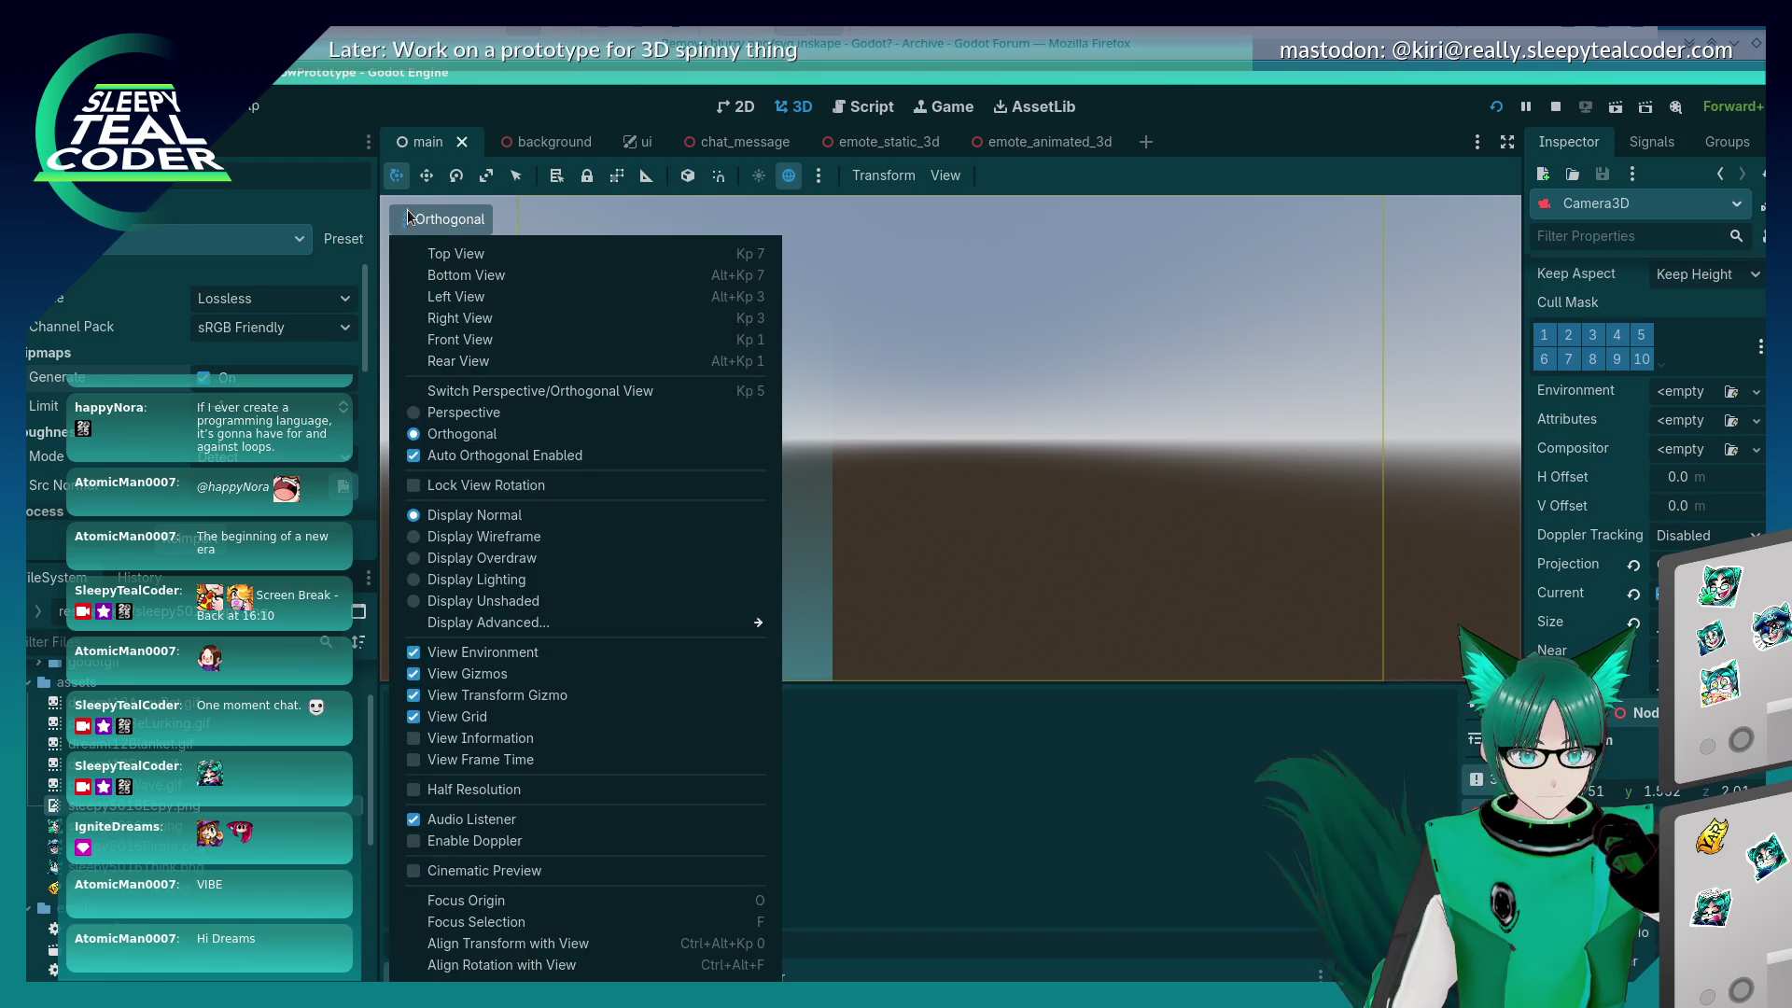
pyautogui.click(470, 381)
# Step: Show and then hide the viewport's statistics and frame timing overlays
pyautogui.click(427, 228)
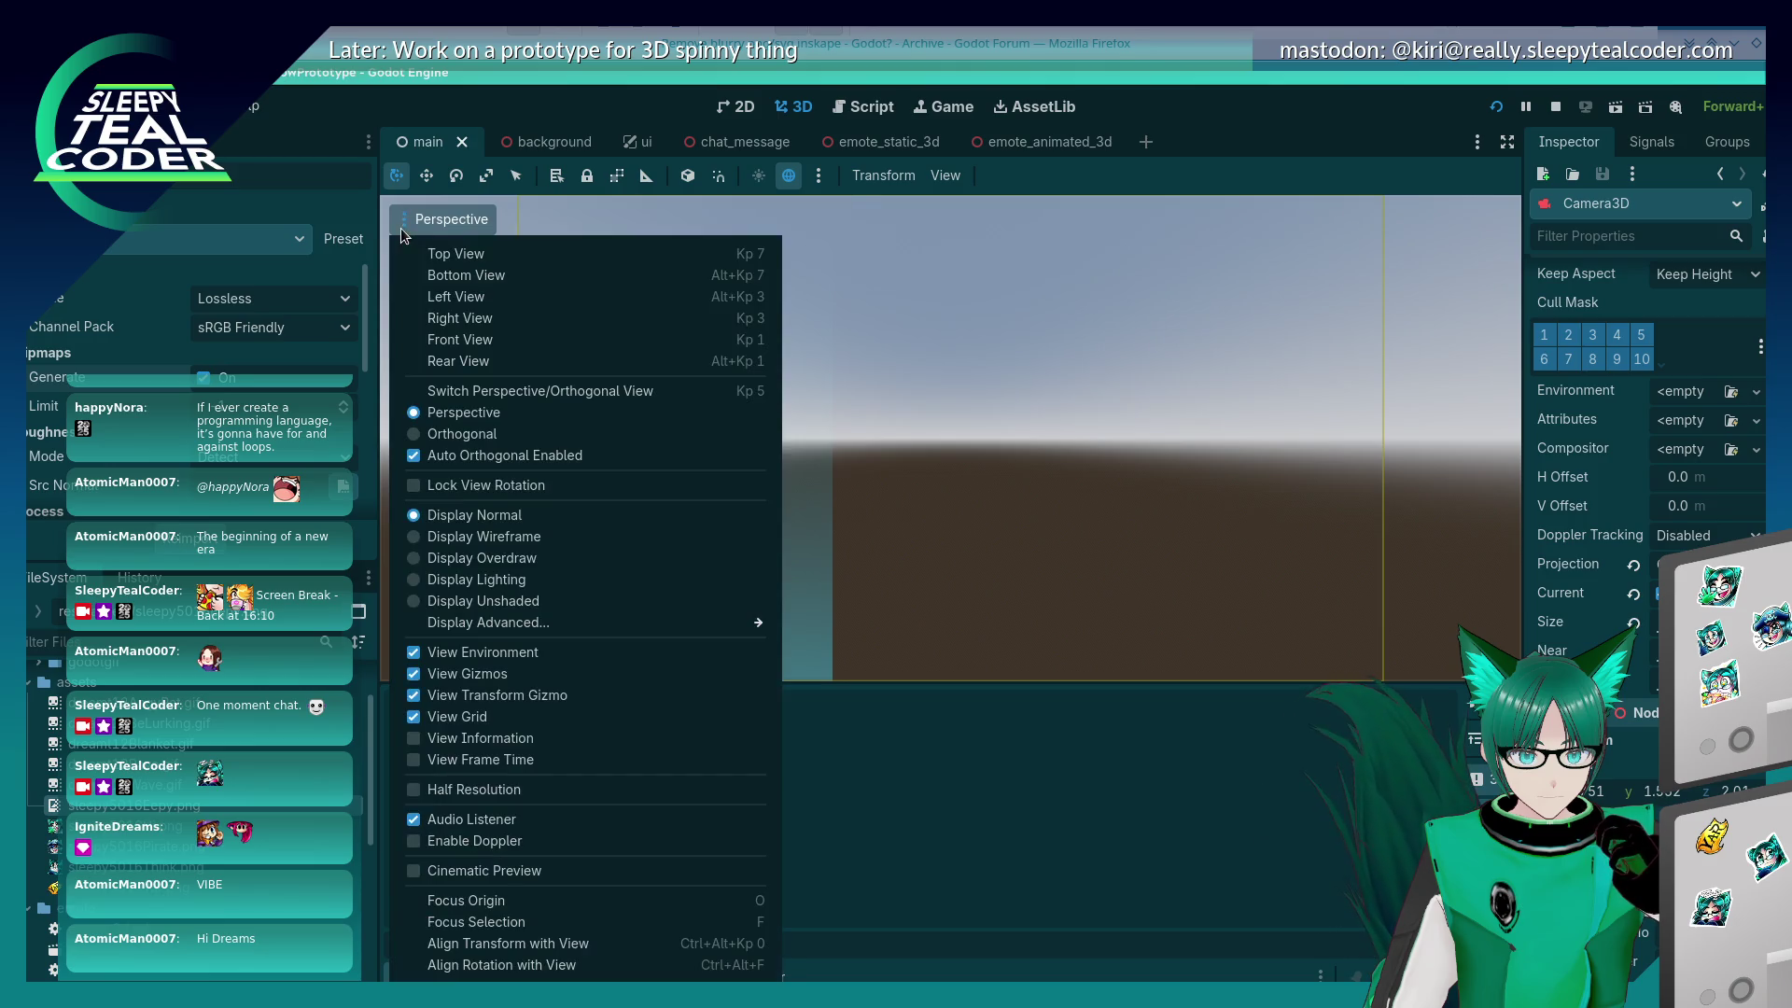
pyautogui.moveTo(450, 626)
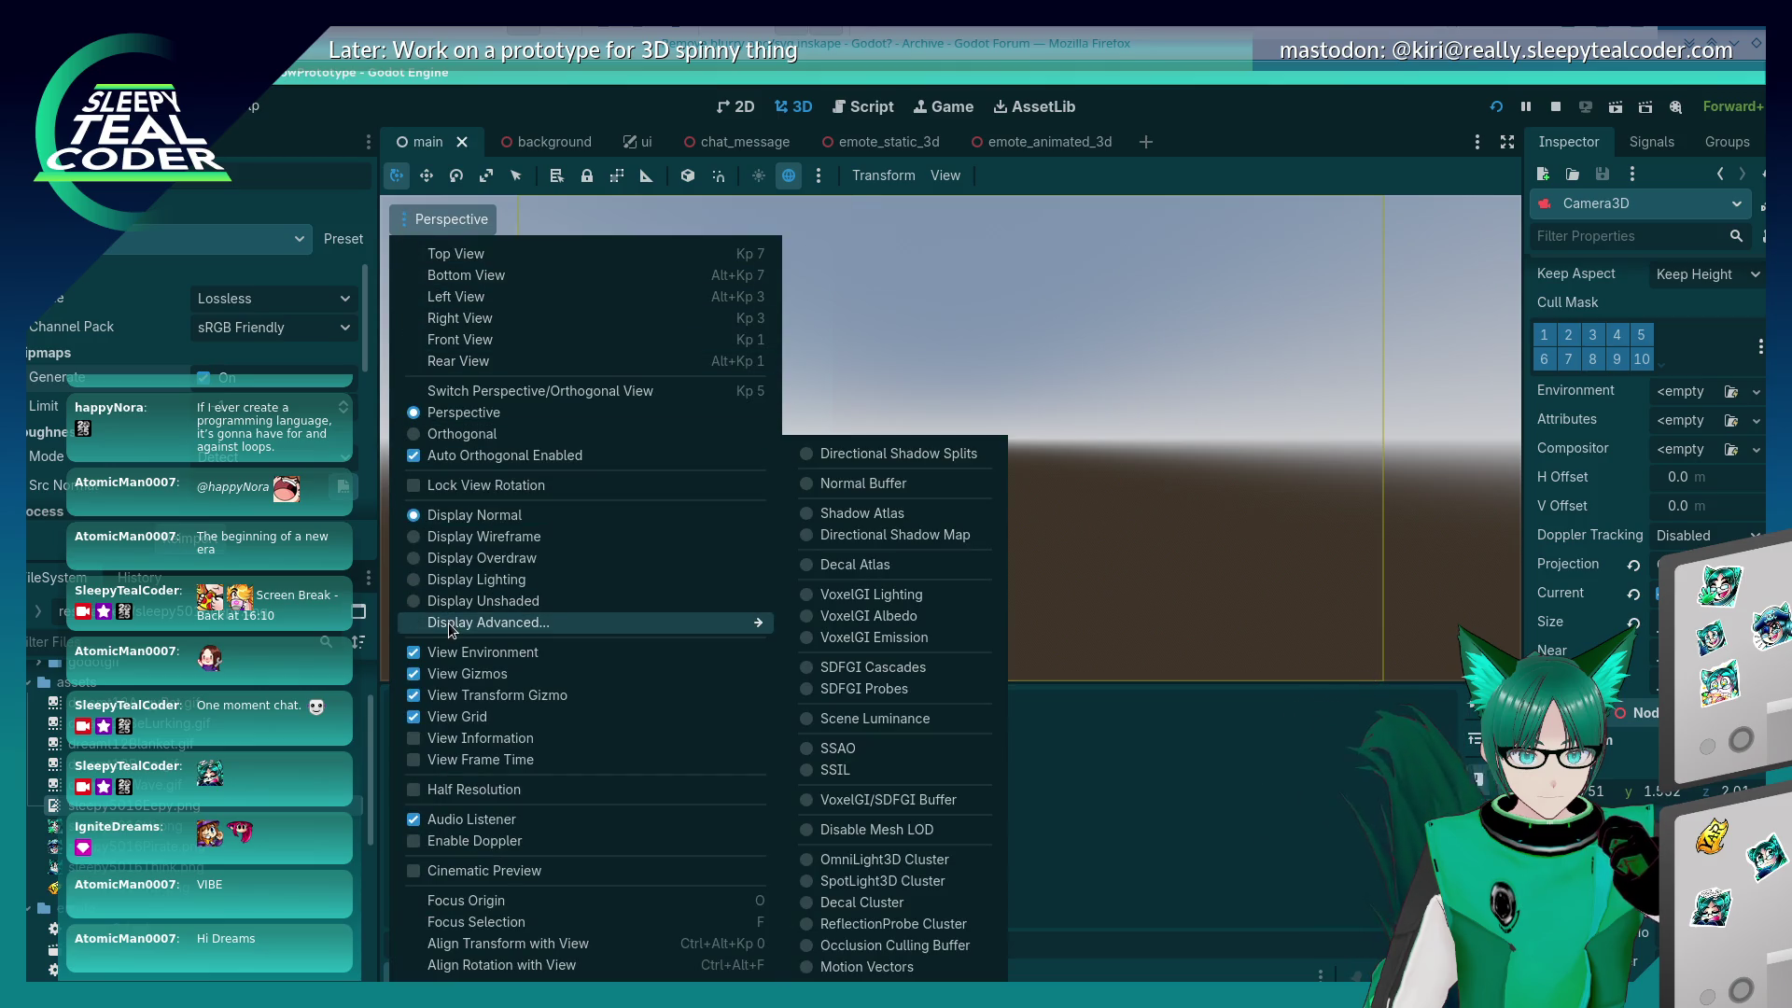
pyautogui.click(456, 739)
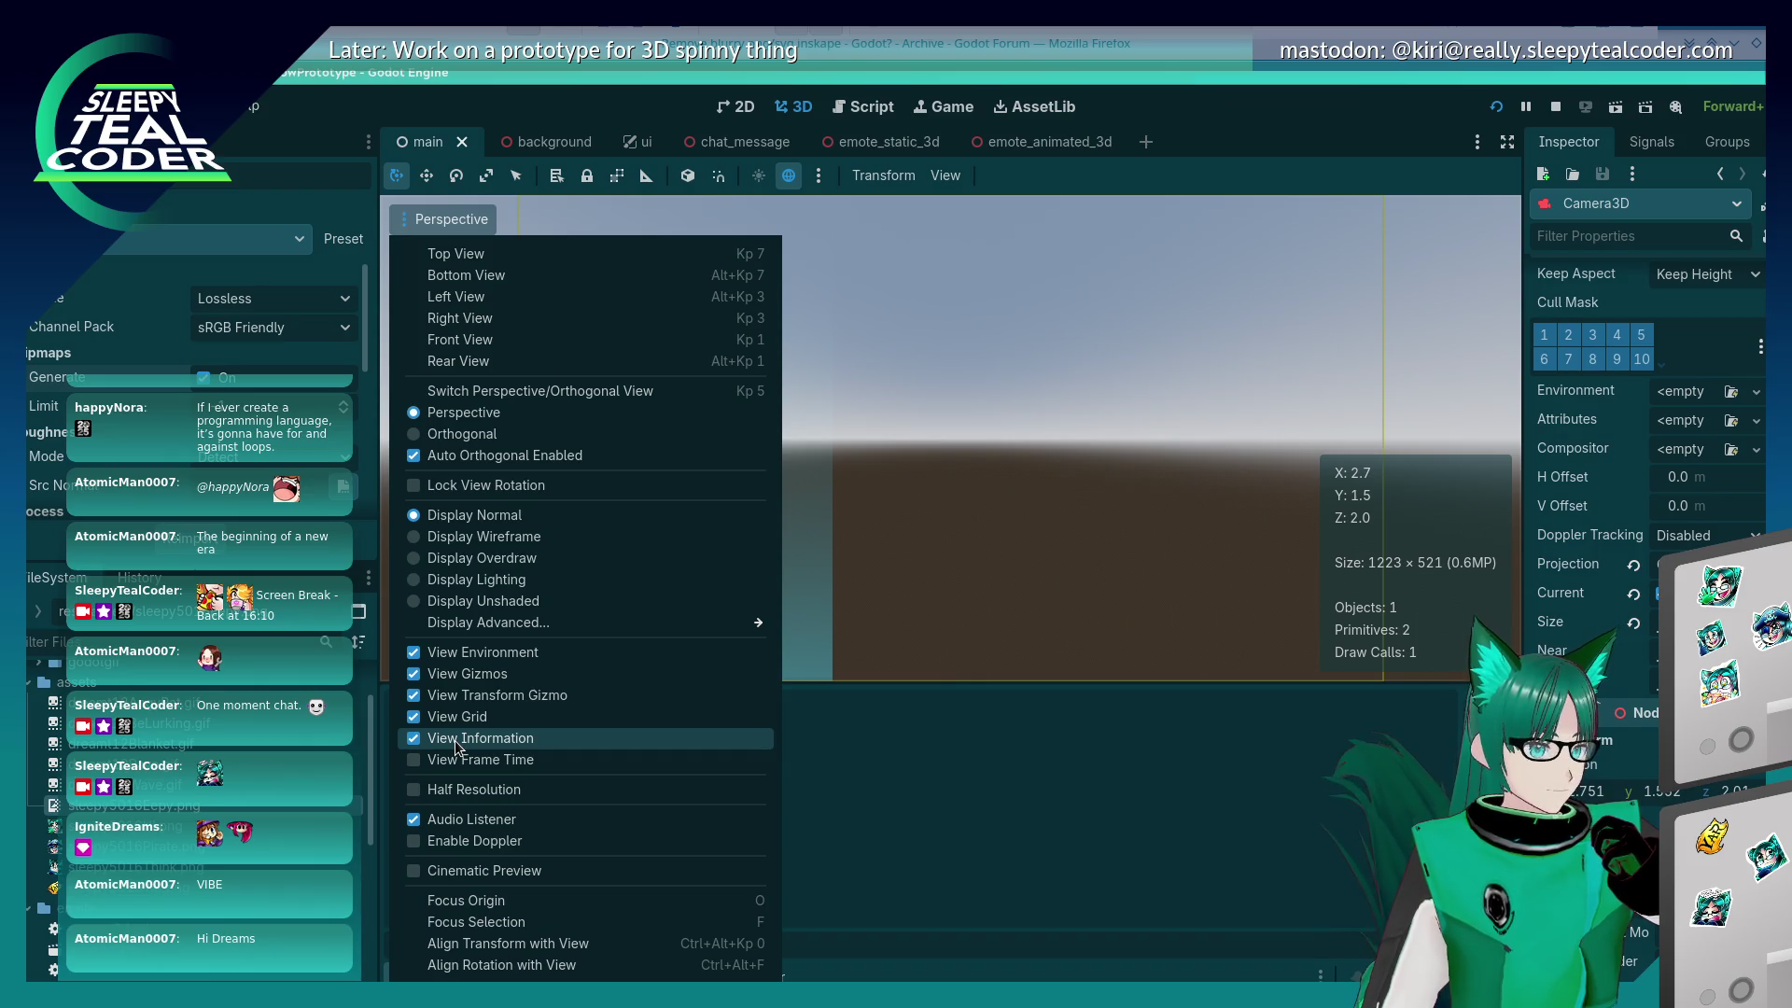
pyautogui.click(456, 740)
pyautogui.click(452, 762)
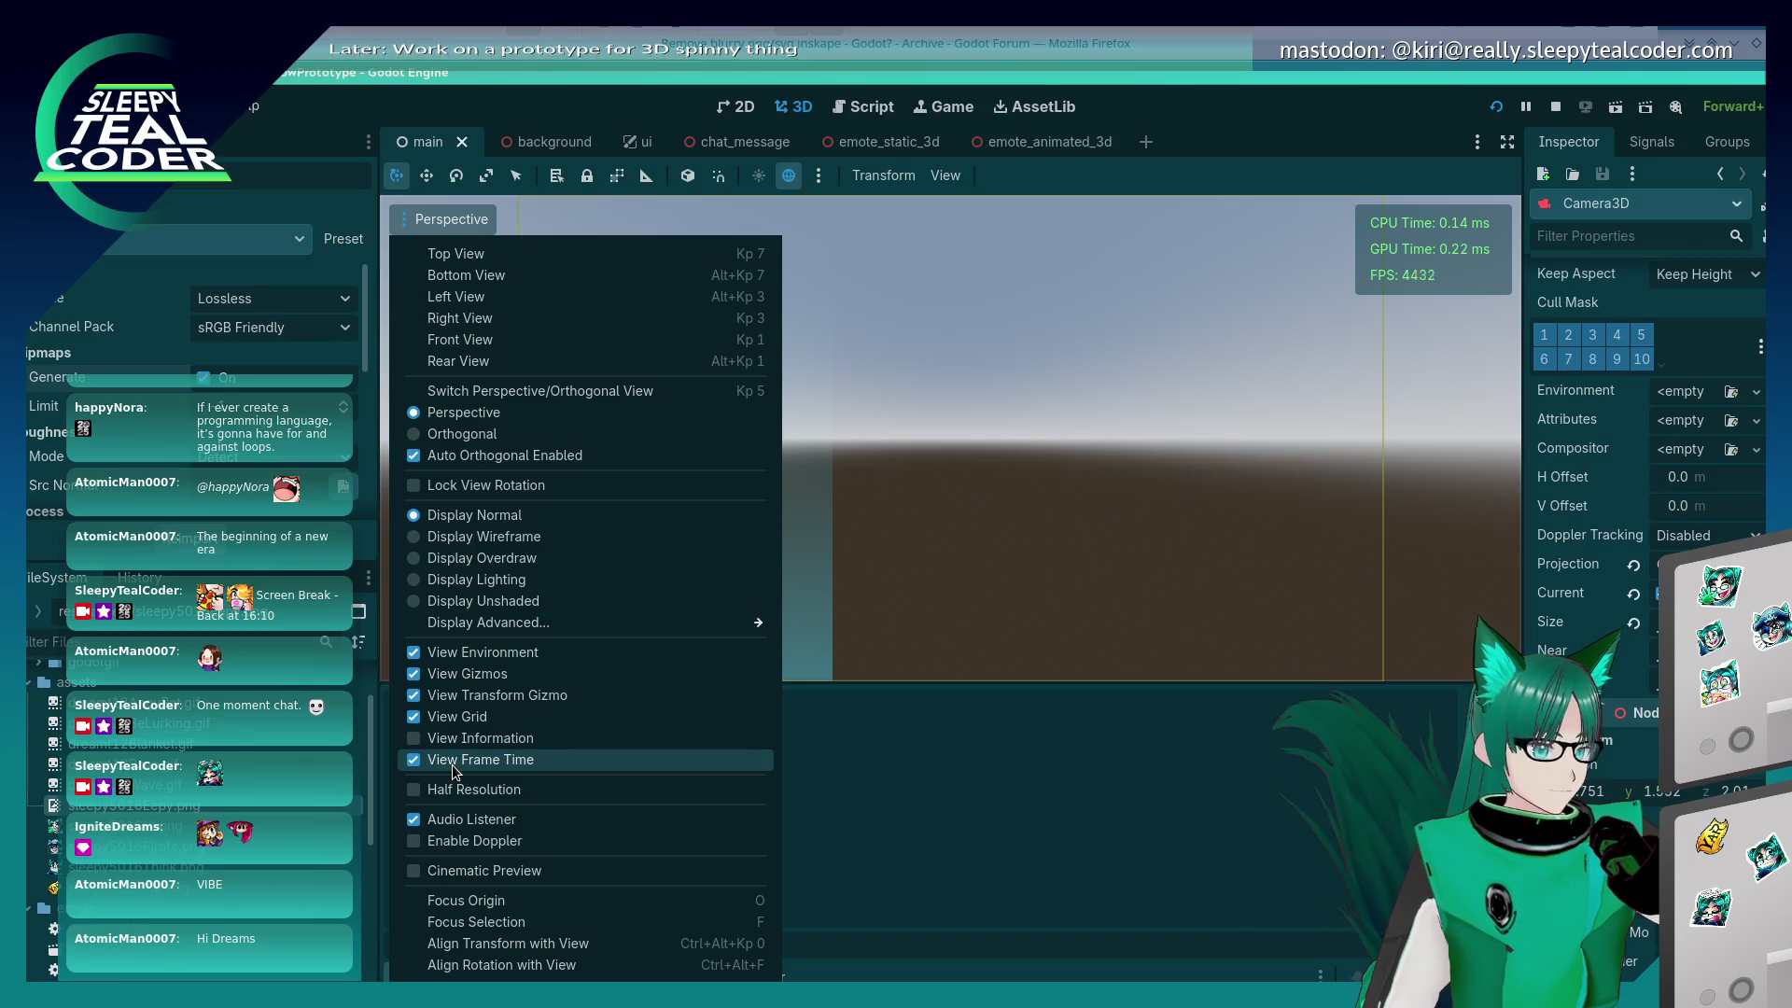
pyautogui.click(451, 764)
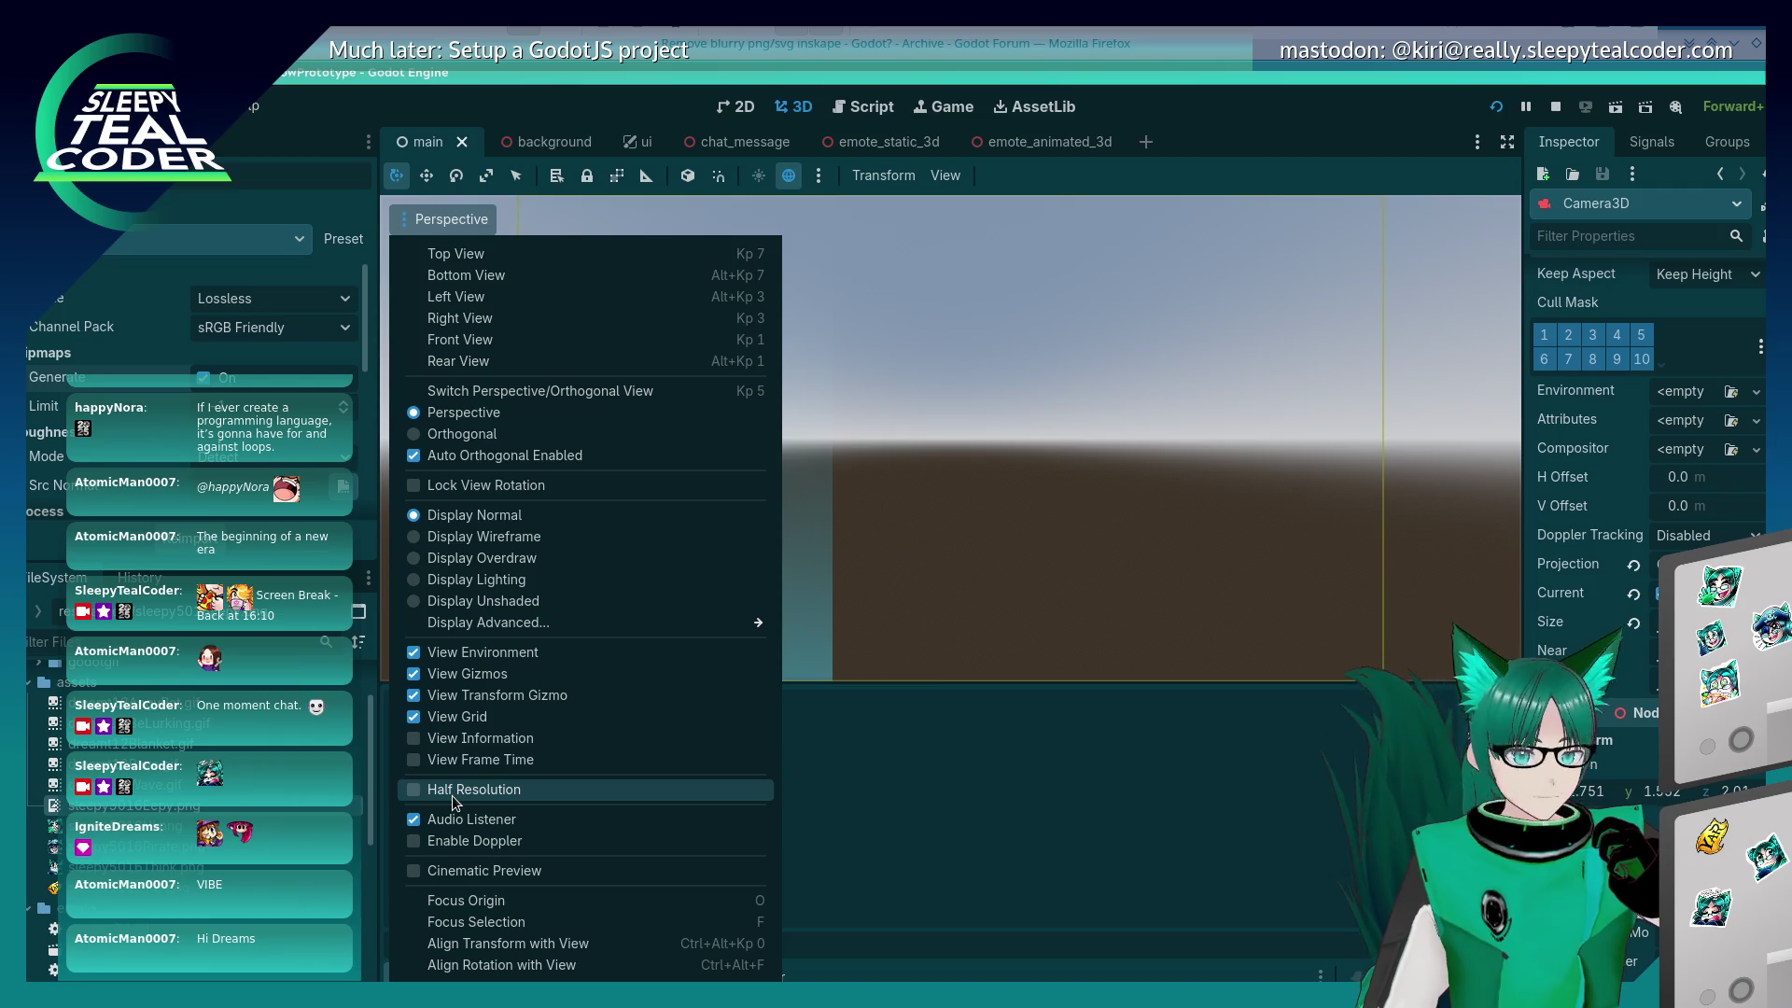
# Step: Try half-resolution rendering, frame timing and cinematic preview in the viewport, turning each back off
pyautogui.click(451, 795)
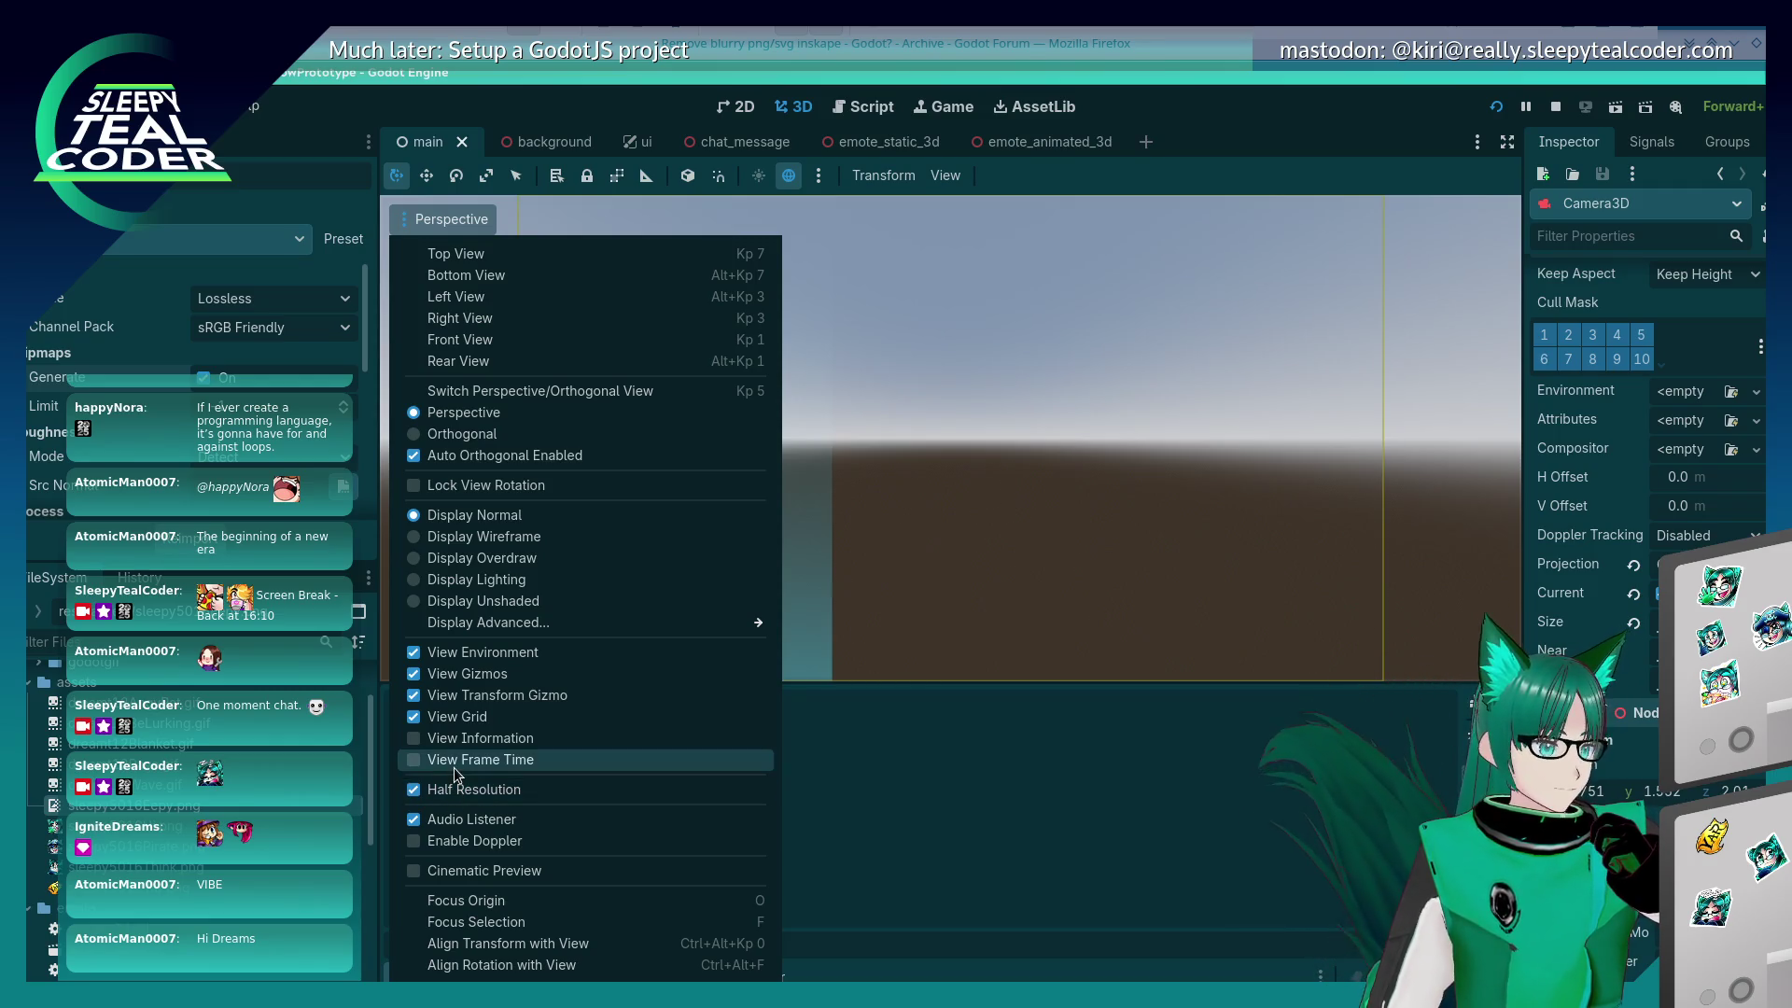
pyautogui.click(453, 767)
pyautogui.click(454, 767)
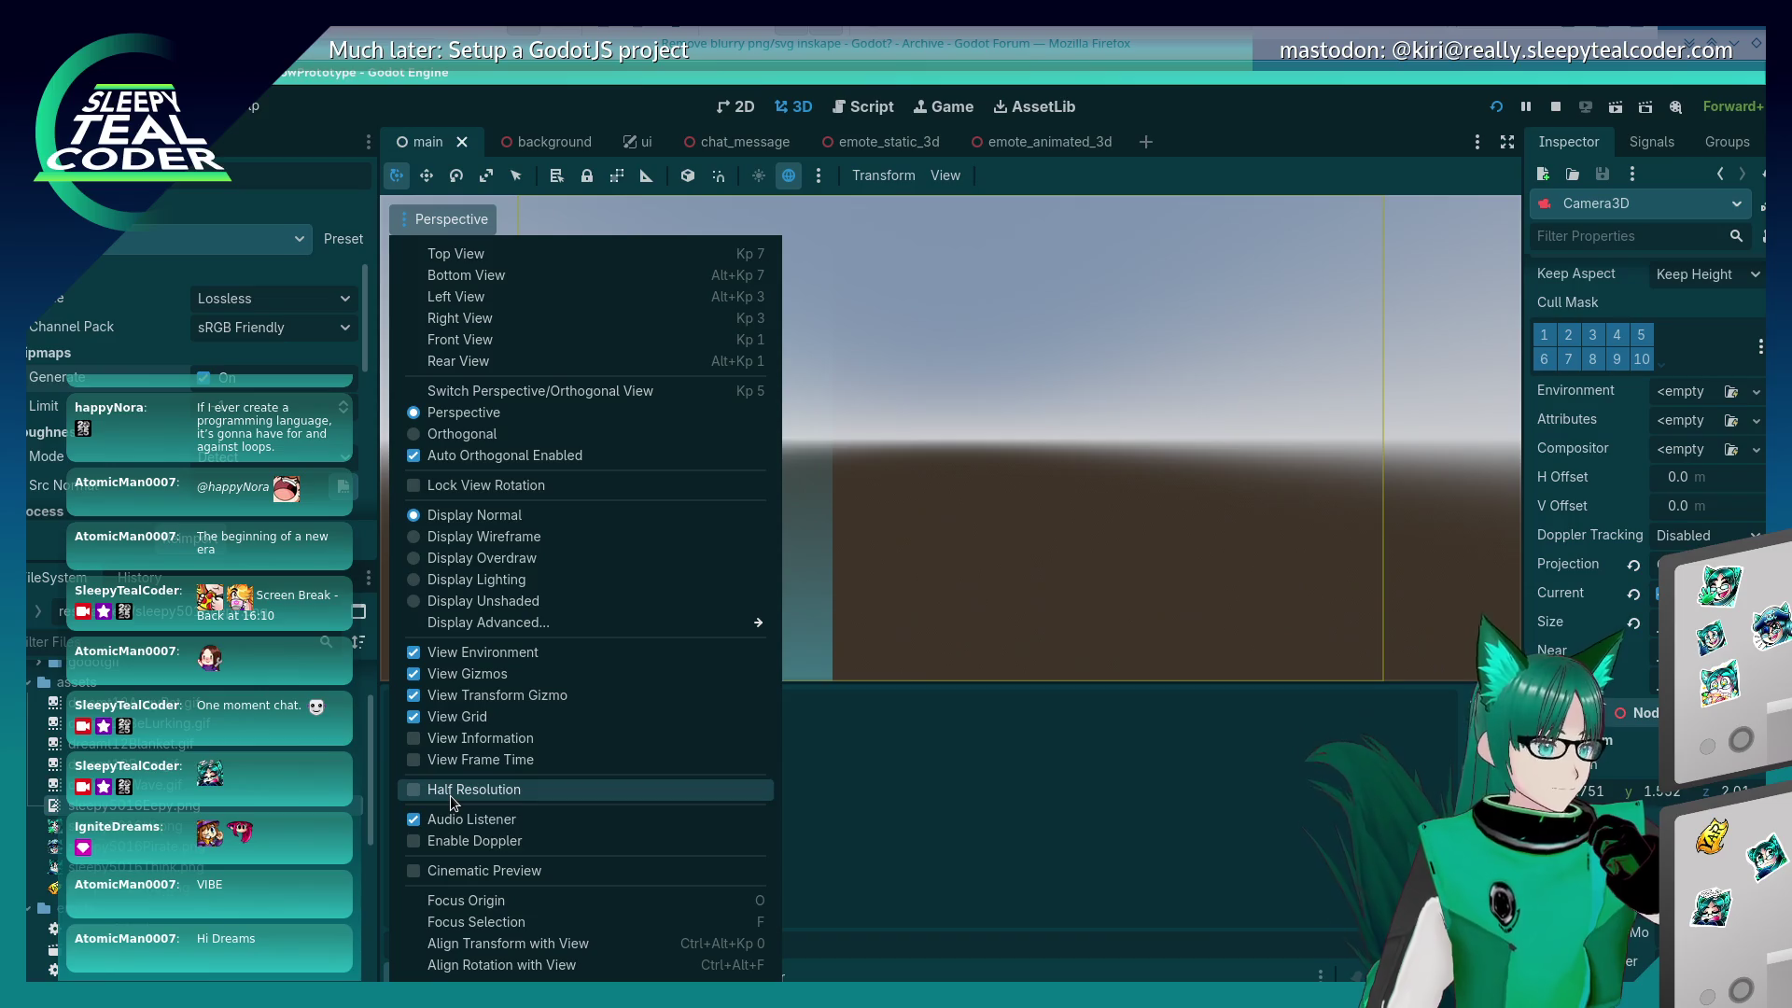
pyautogui.click(450, 795)
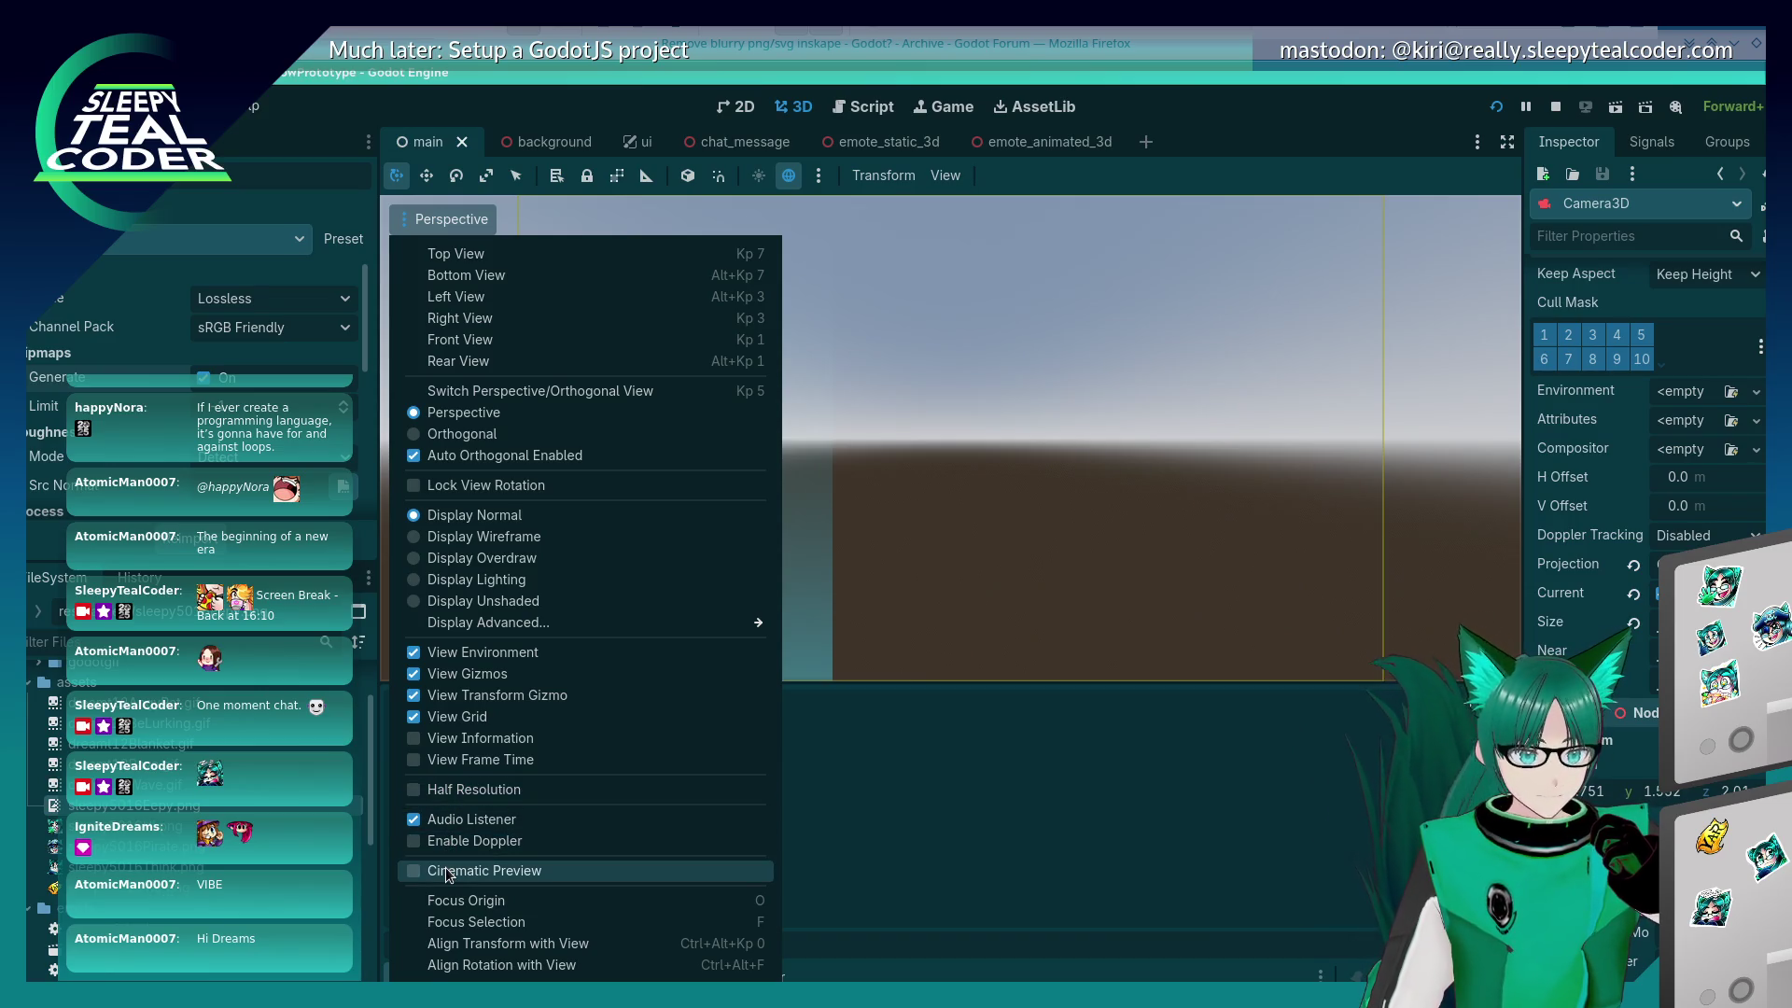
pyautogui.click(451, 871)
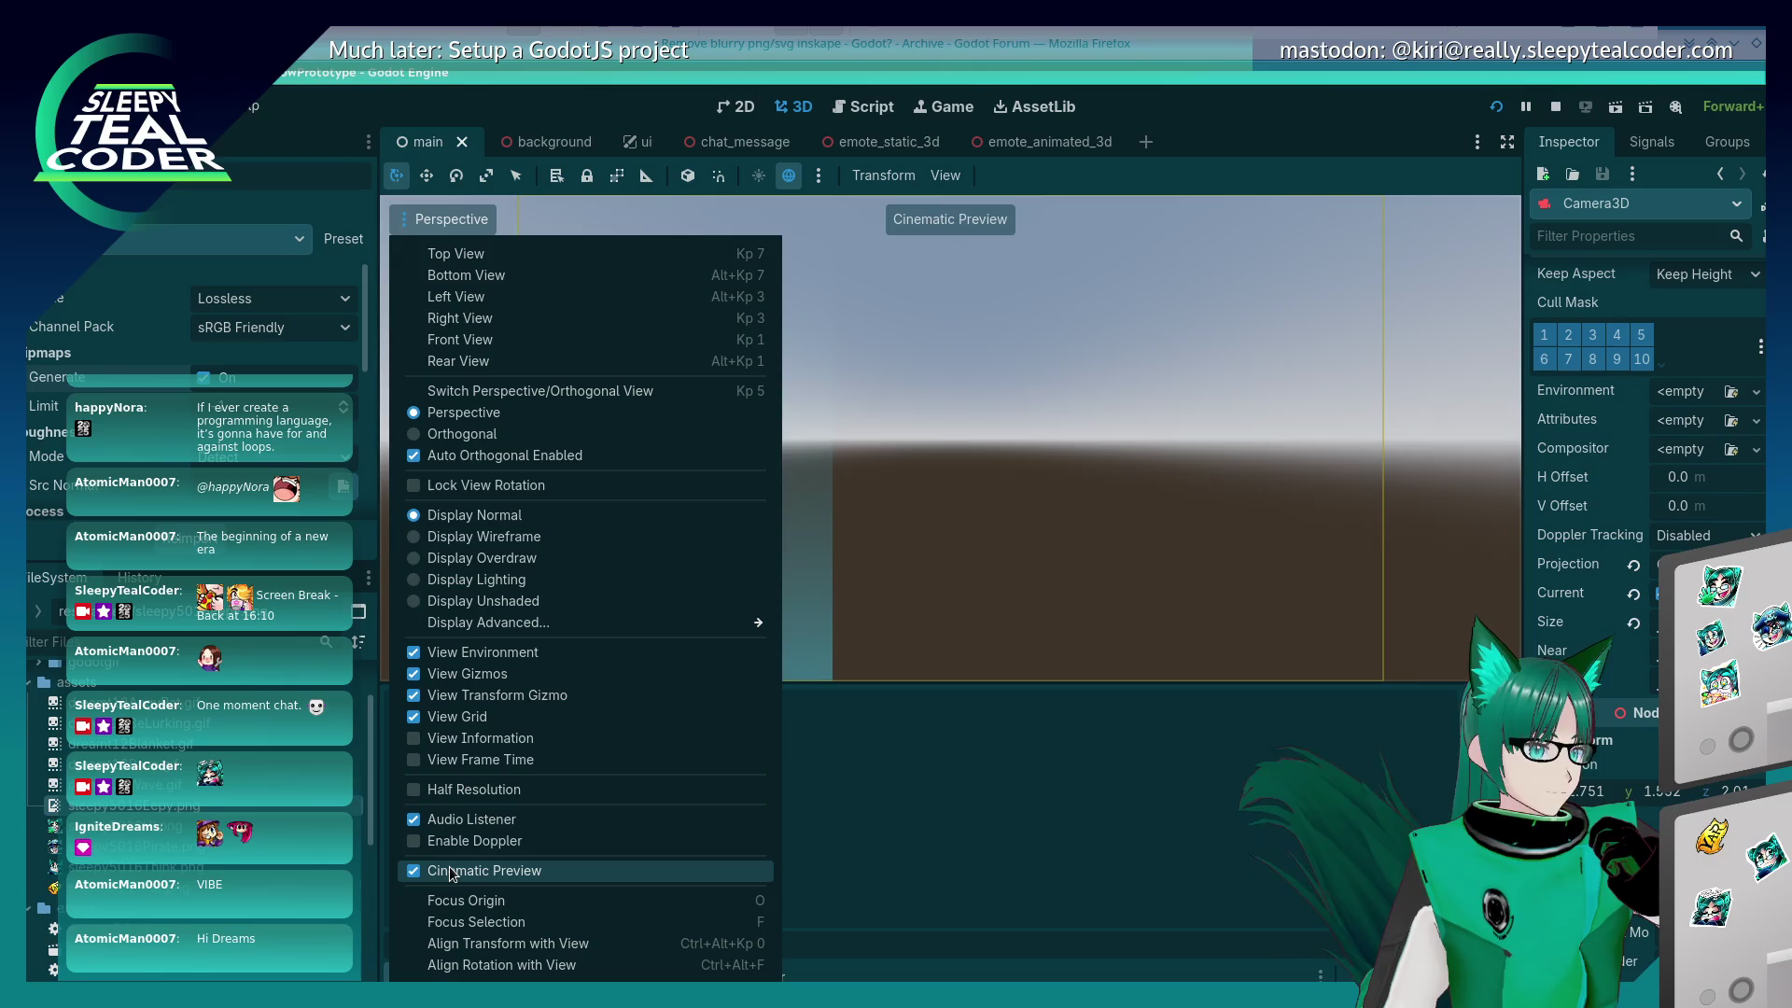
pyautogui.click(450, 871)
pyautogui.click(1073, 497)
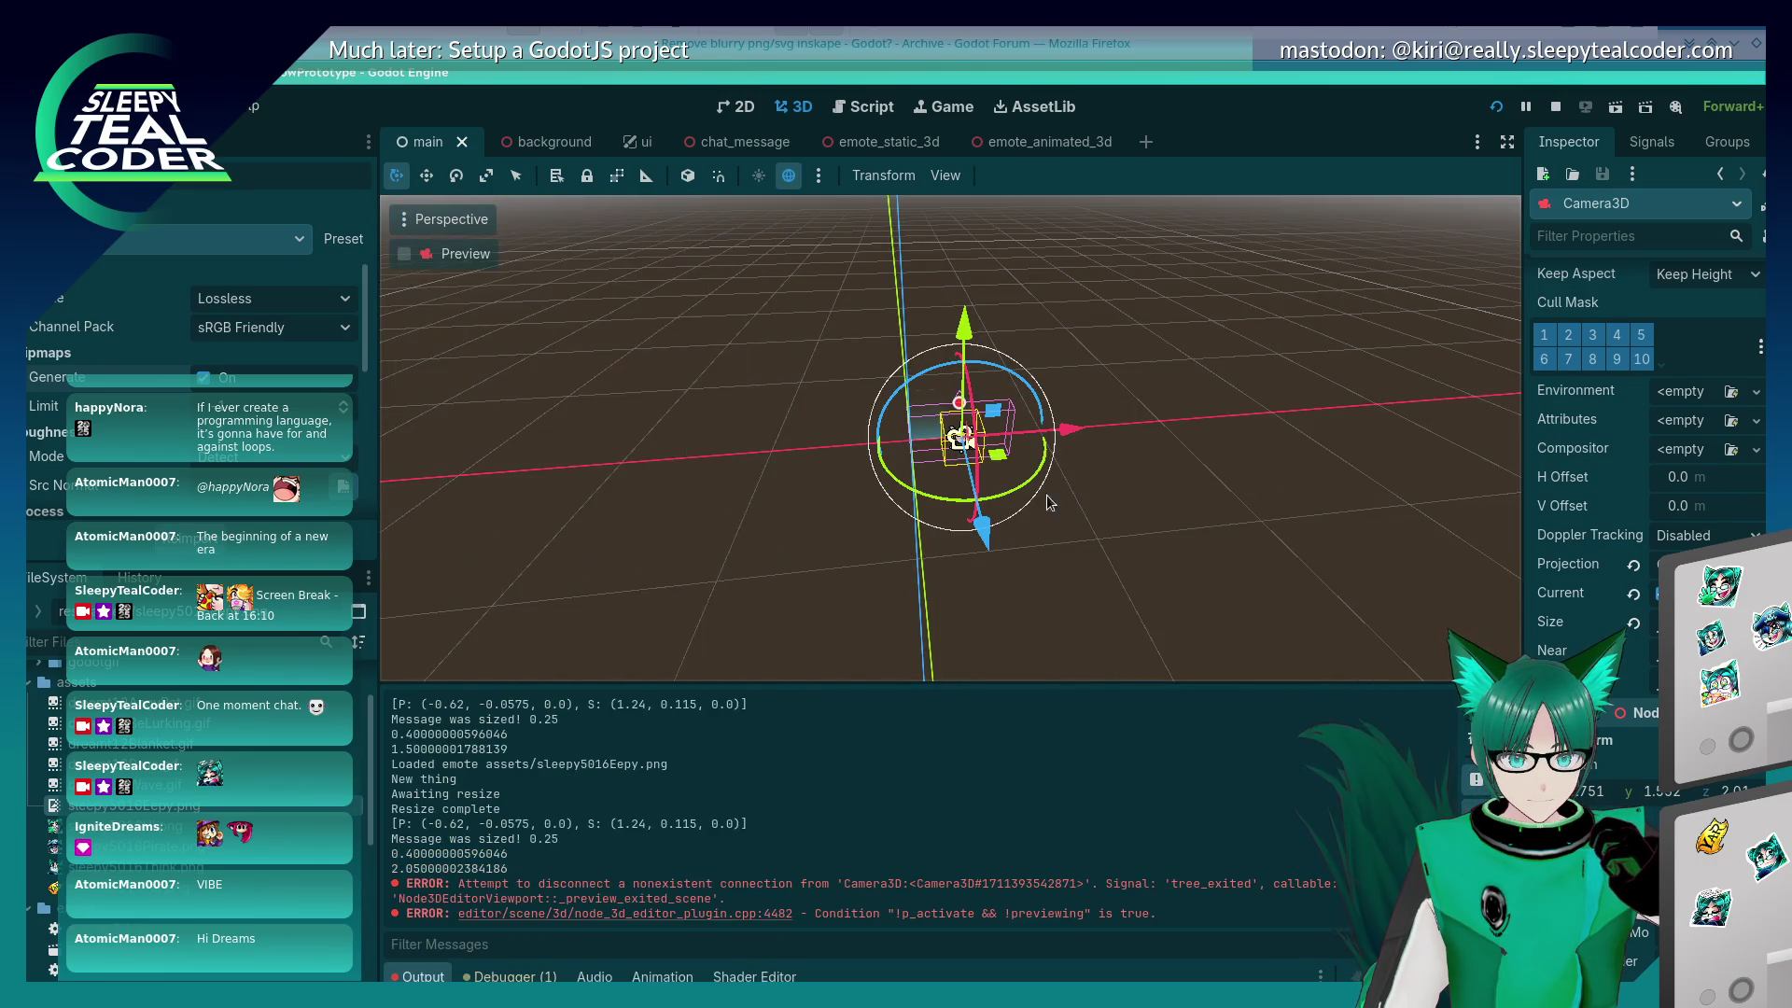
# Step: Preview through Camera3D, set Keep Aspect to Keep Width, then back to Keep Height
pyautogui.click(406, 255)
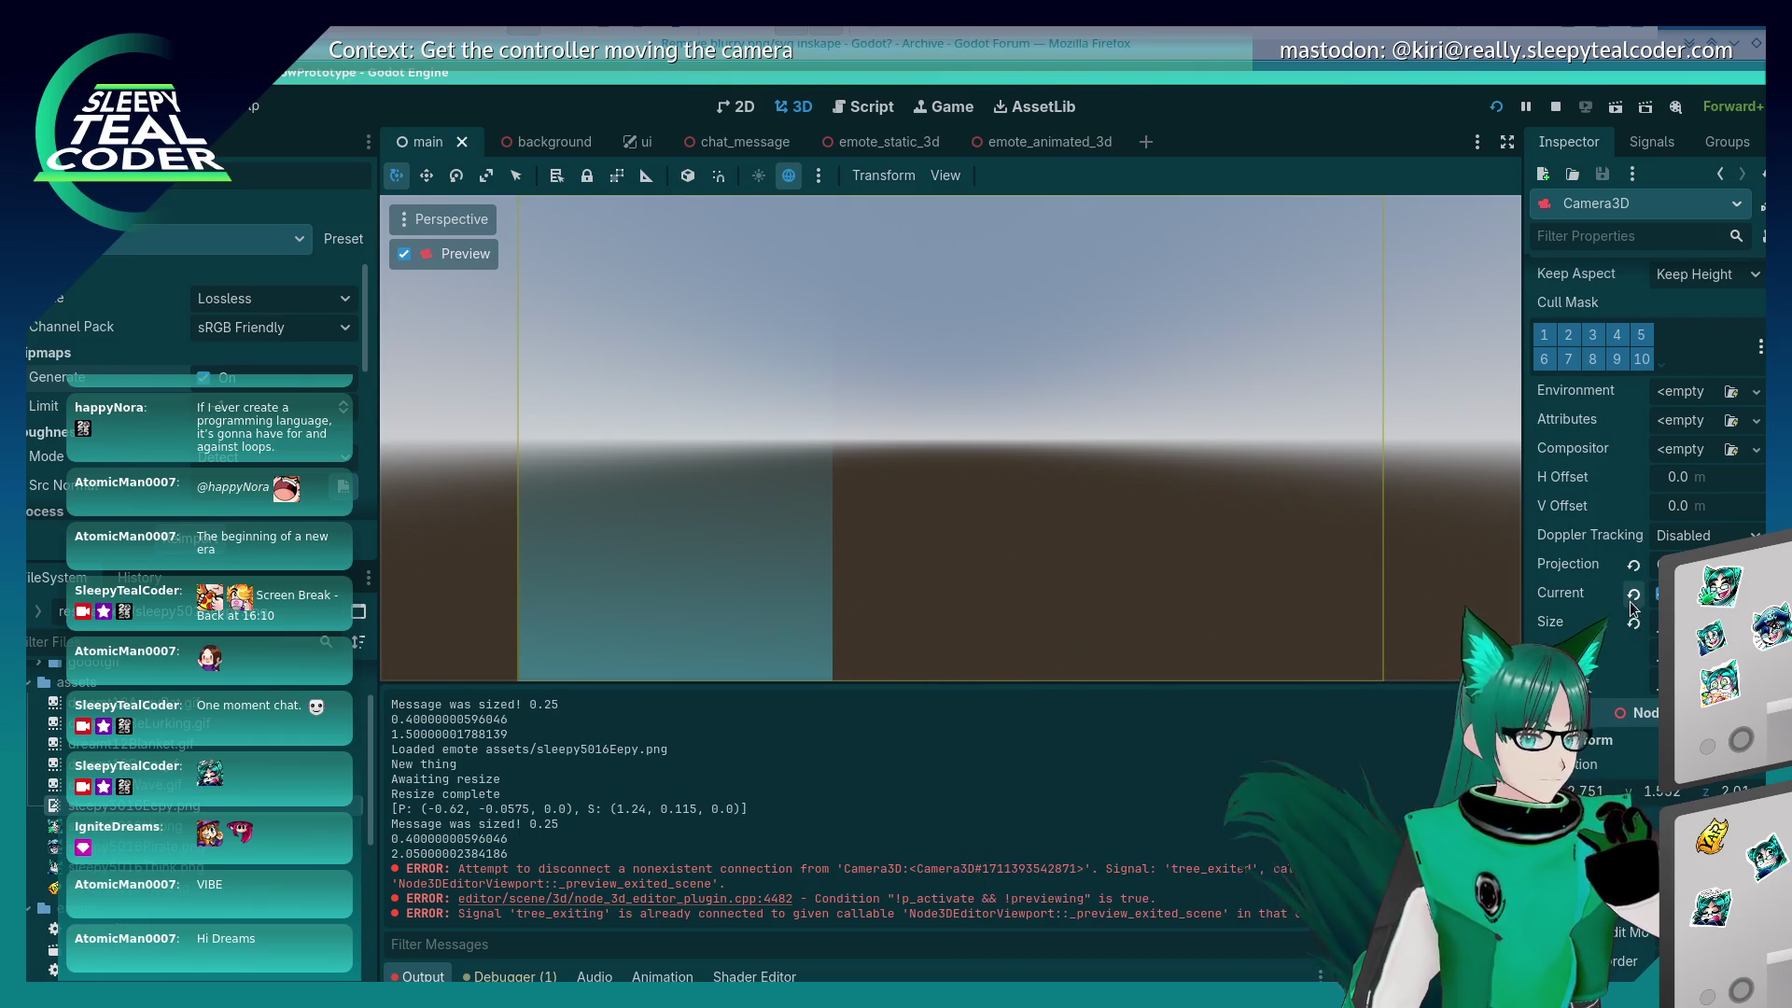
pyautogui.scroll(-3, 1605, 653)
pyautogui.scroll(-1, 1631, 611)
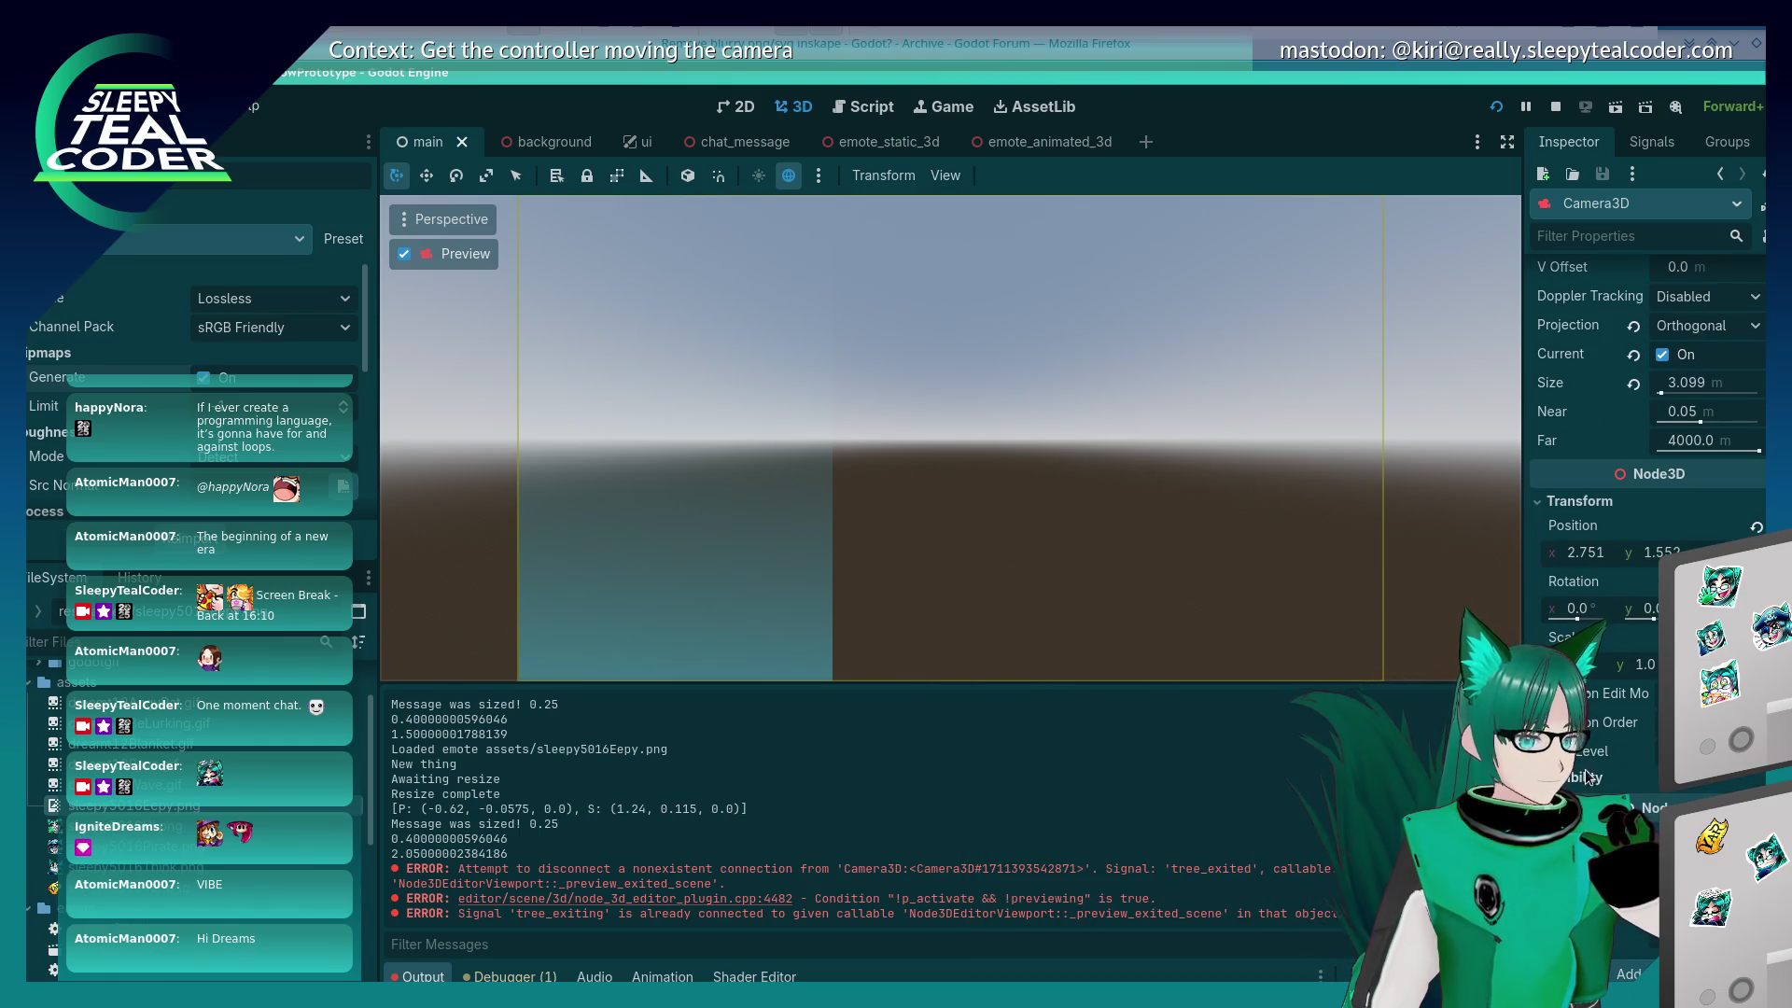
pyautogui.scroll(5, 1642, 560)
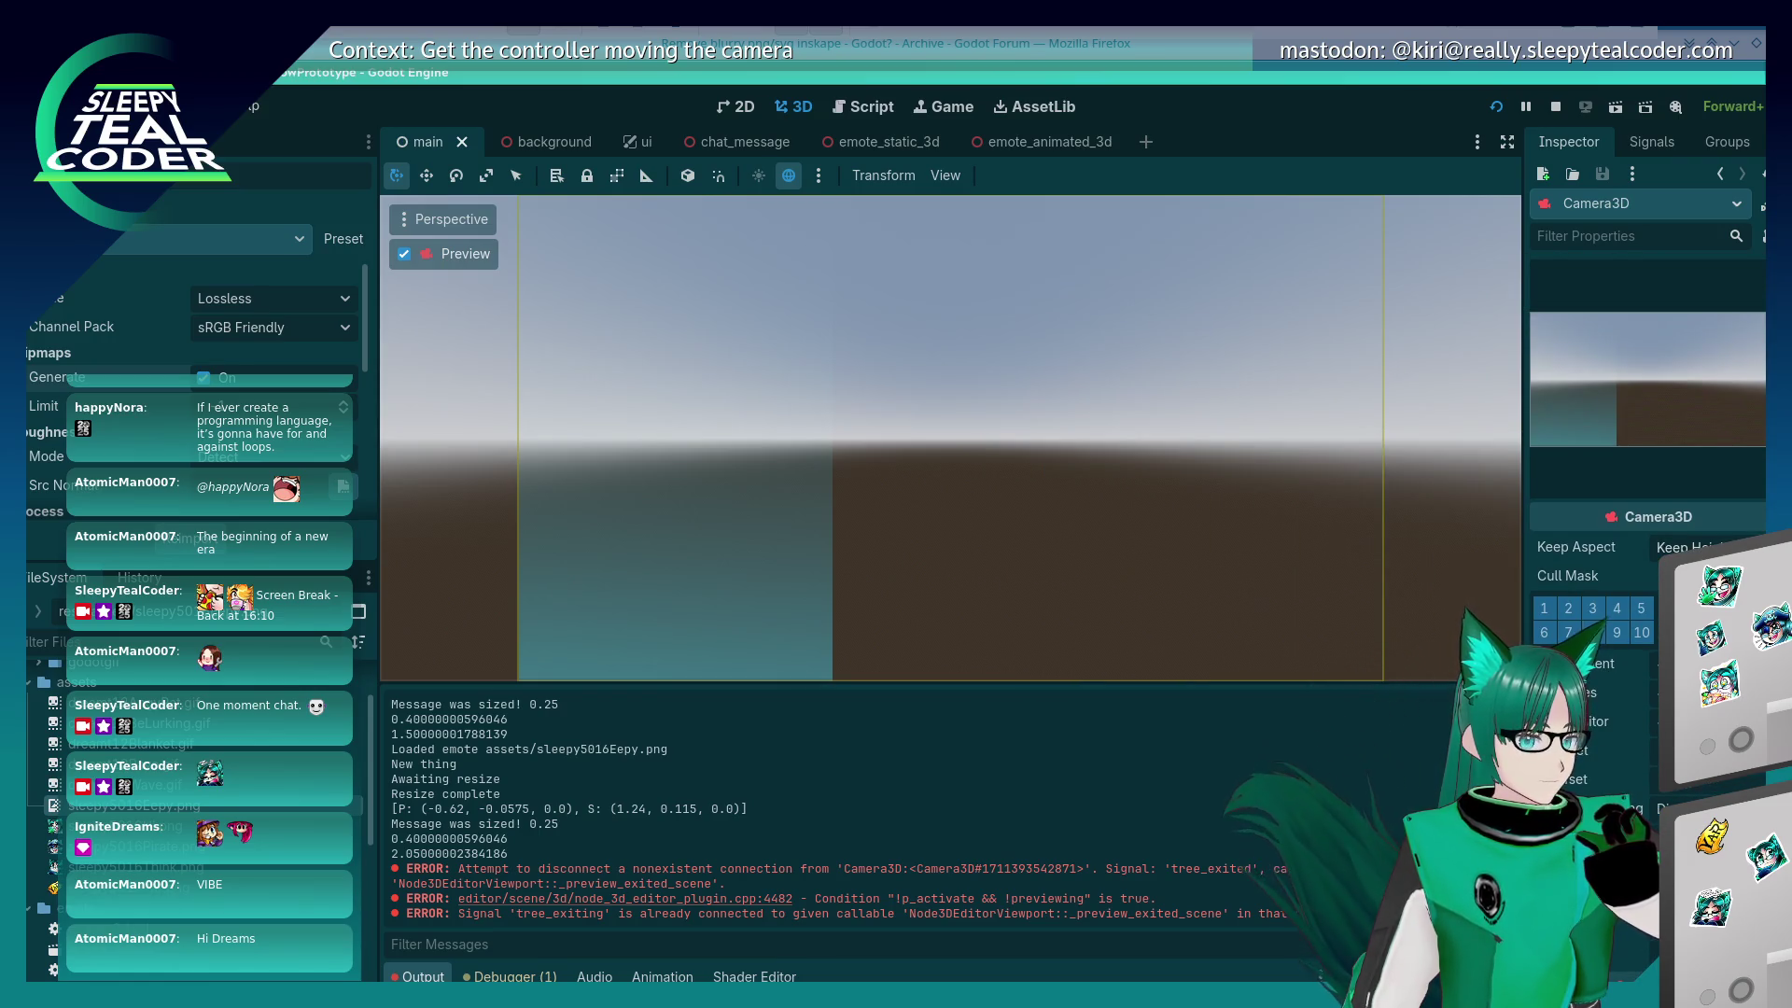
pyautogui.click(1698, 571)
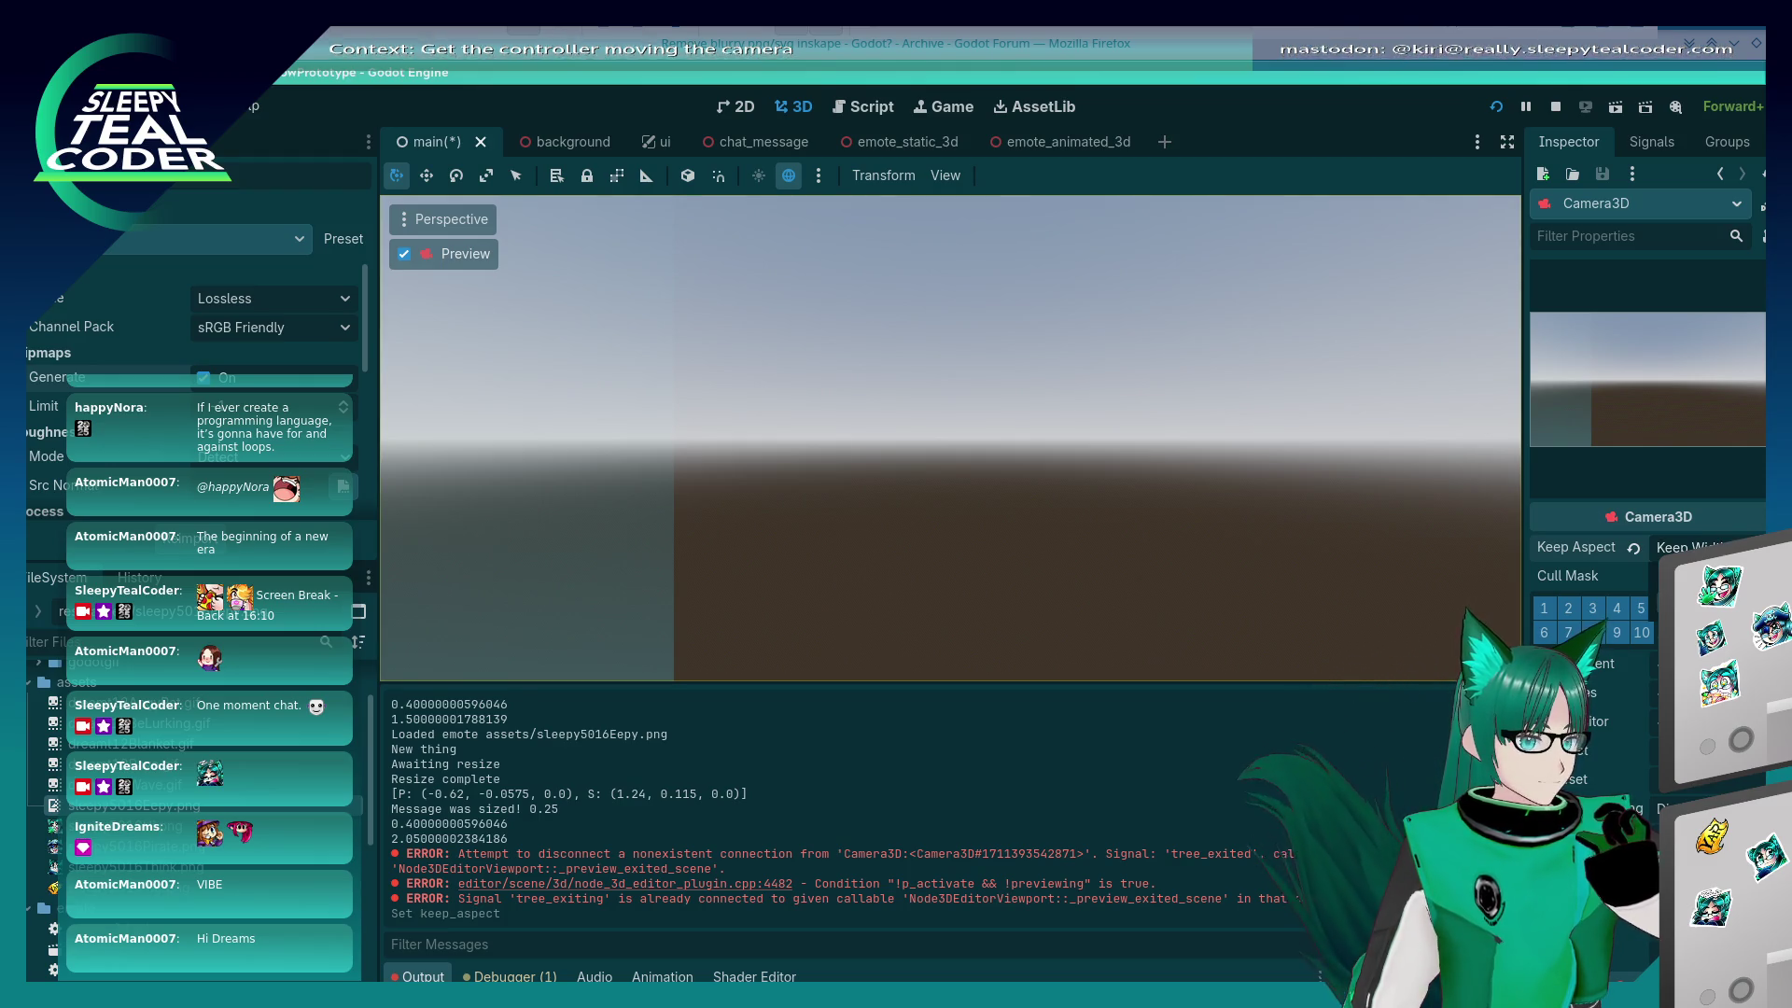
pyautogui.click(1632, 548)
pyautogui.click(1490, 112)
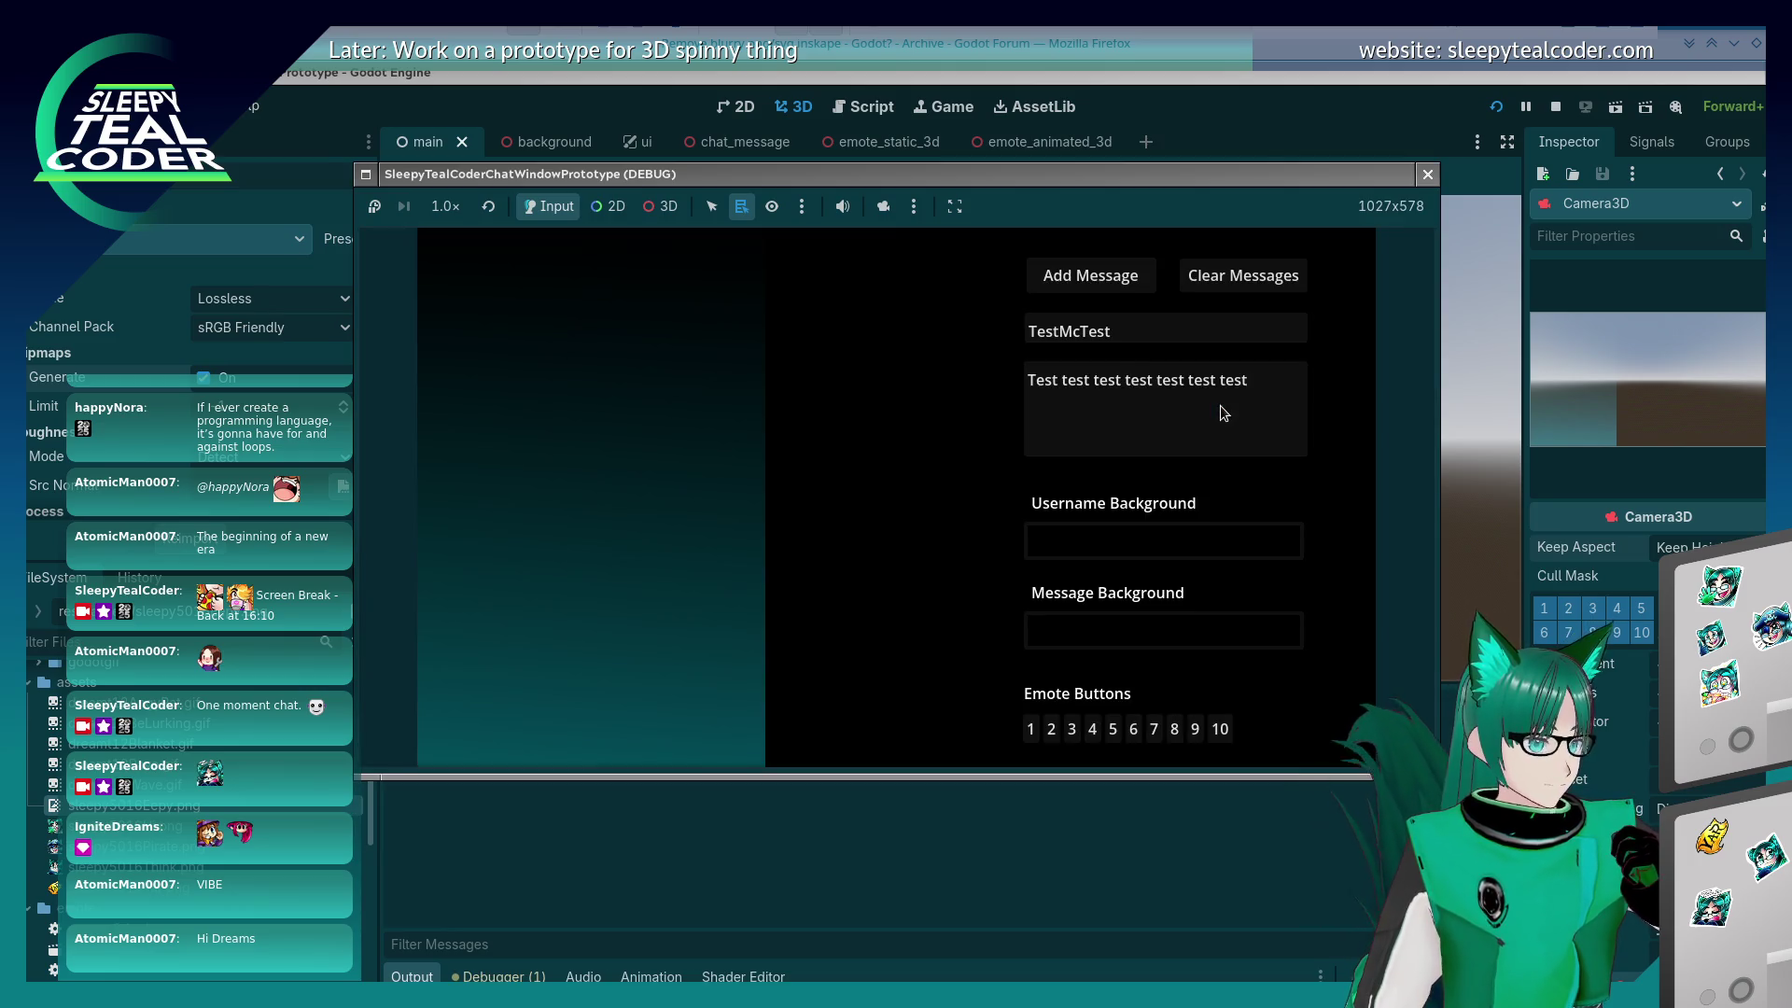
# Step: Post a test message with an emote, stop and restart the game, and bring its window forward
pyautogui.click(1053, 729)
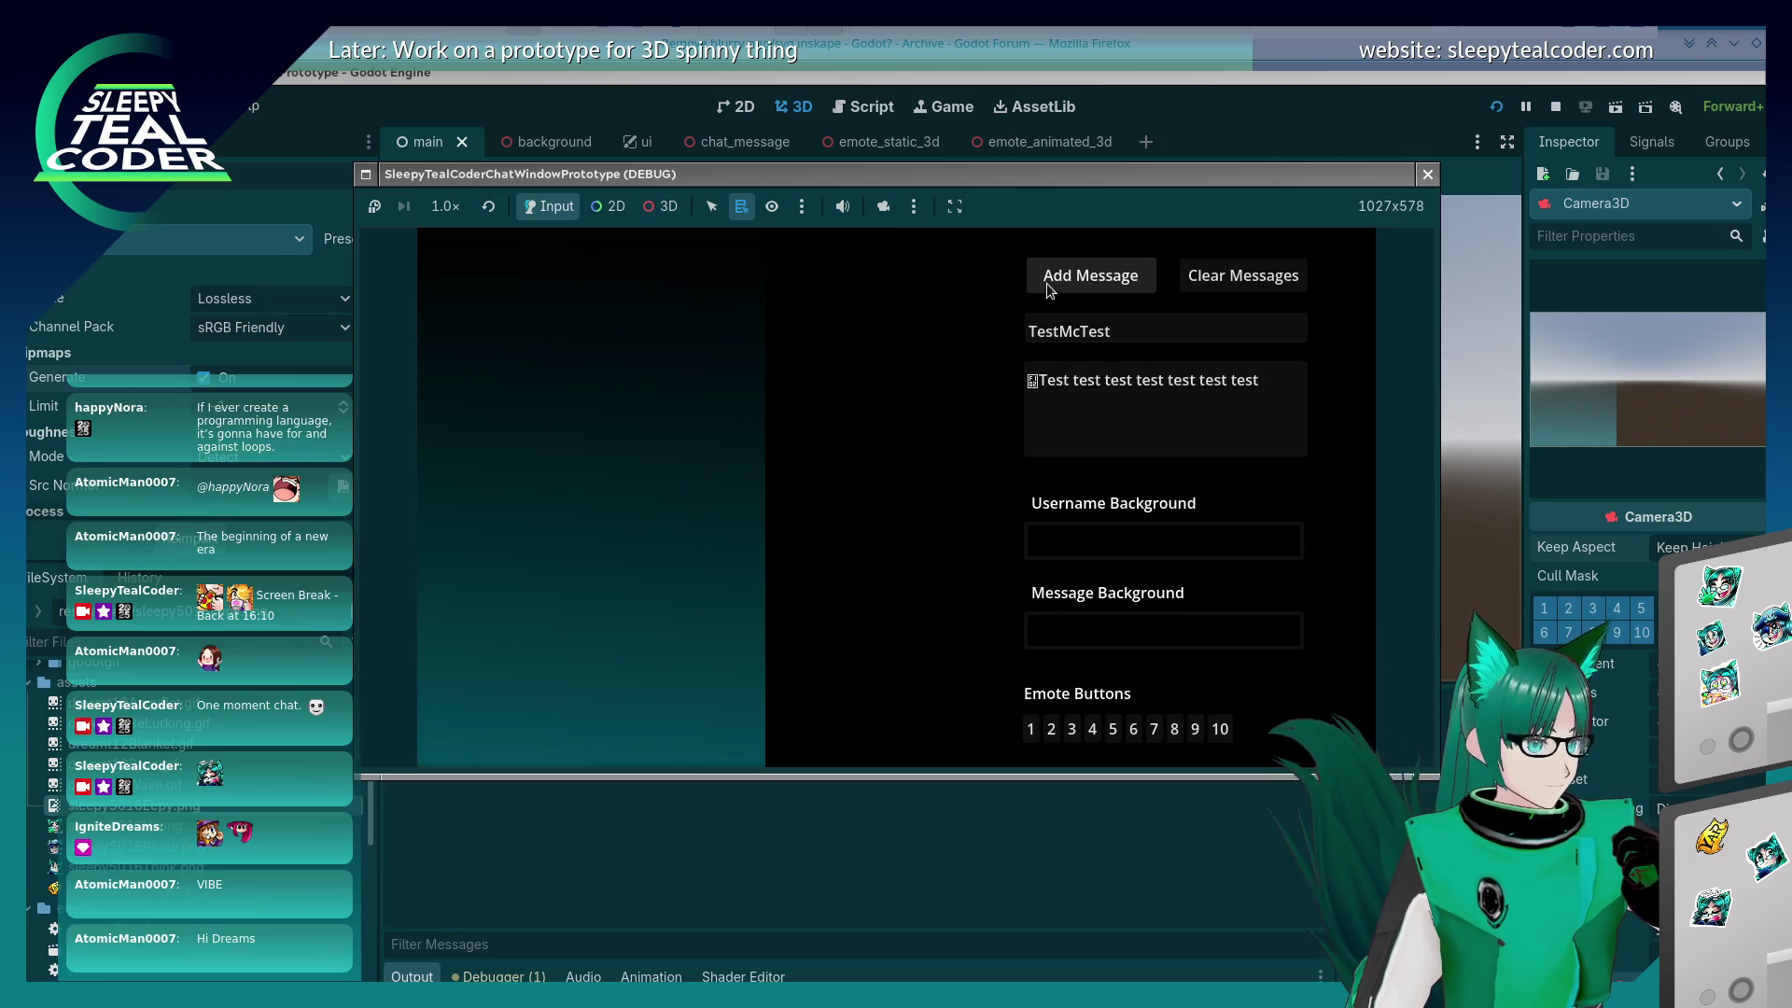
pyautogui.click(1082, 276)
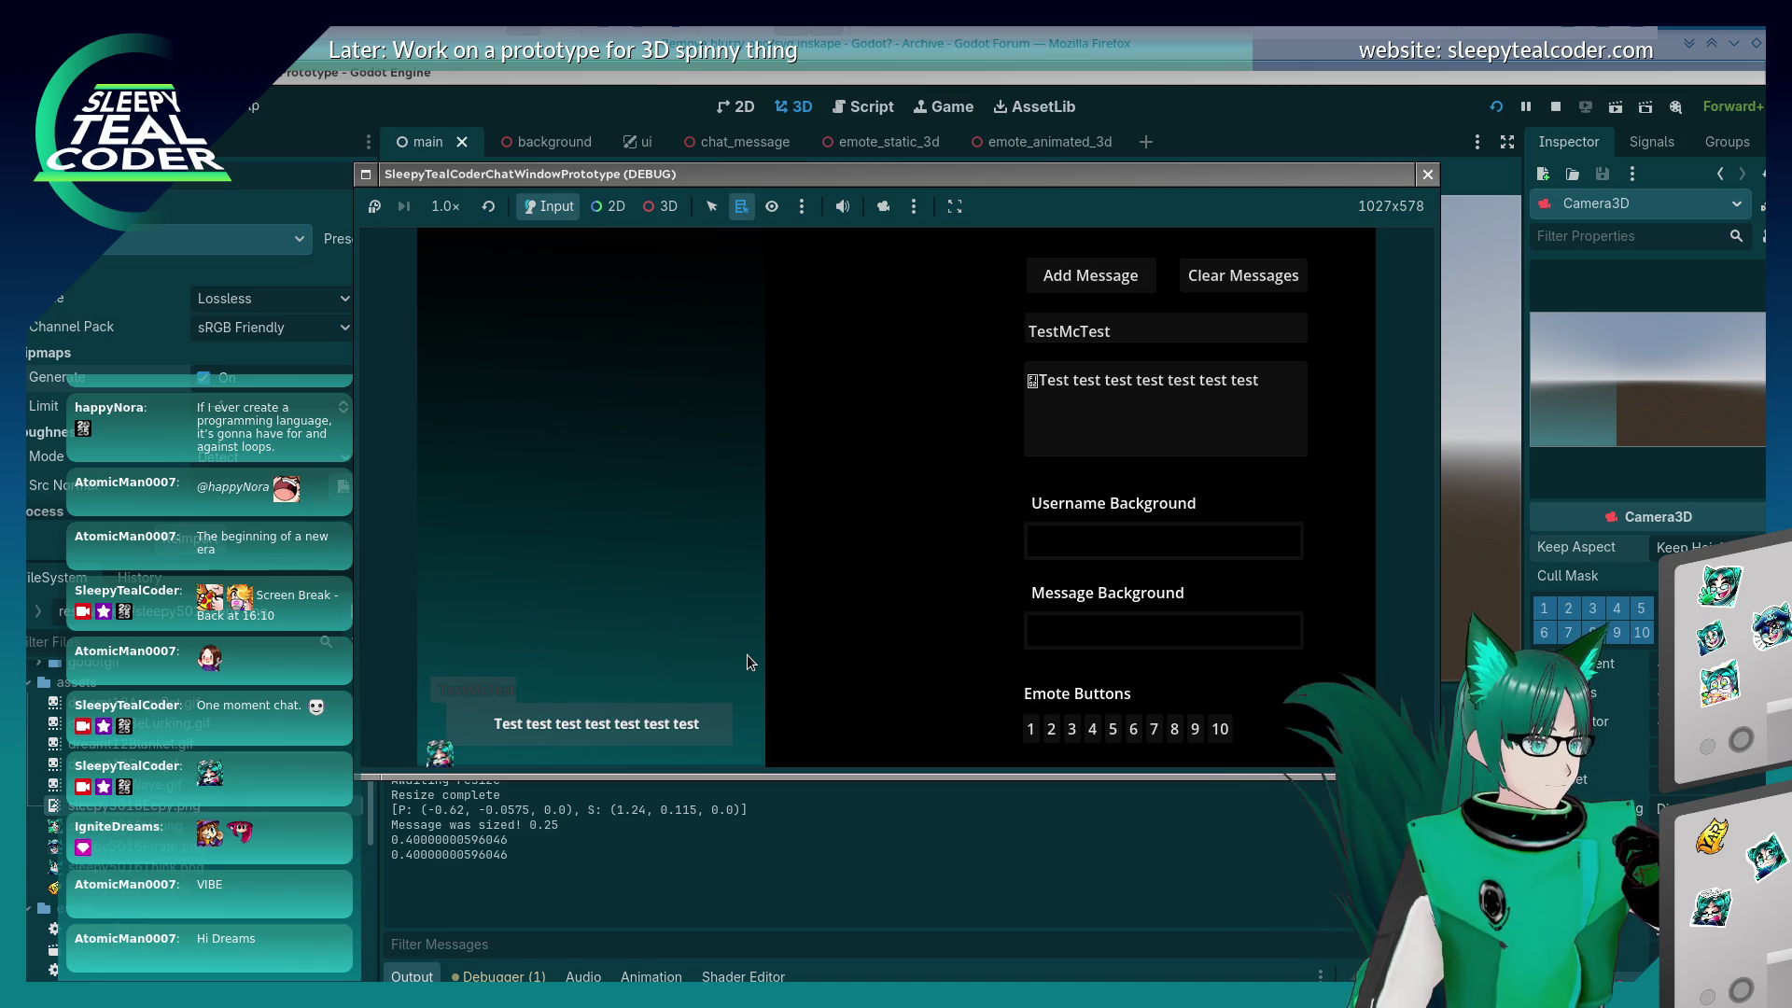
pyautogui.press('F8')
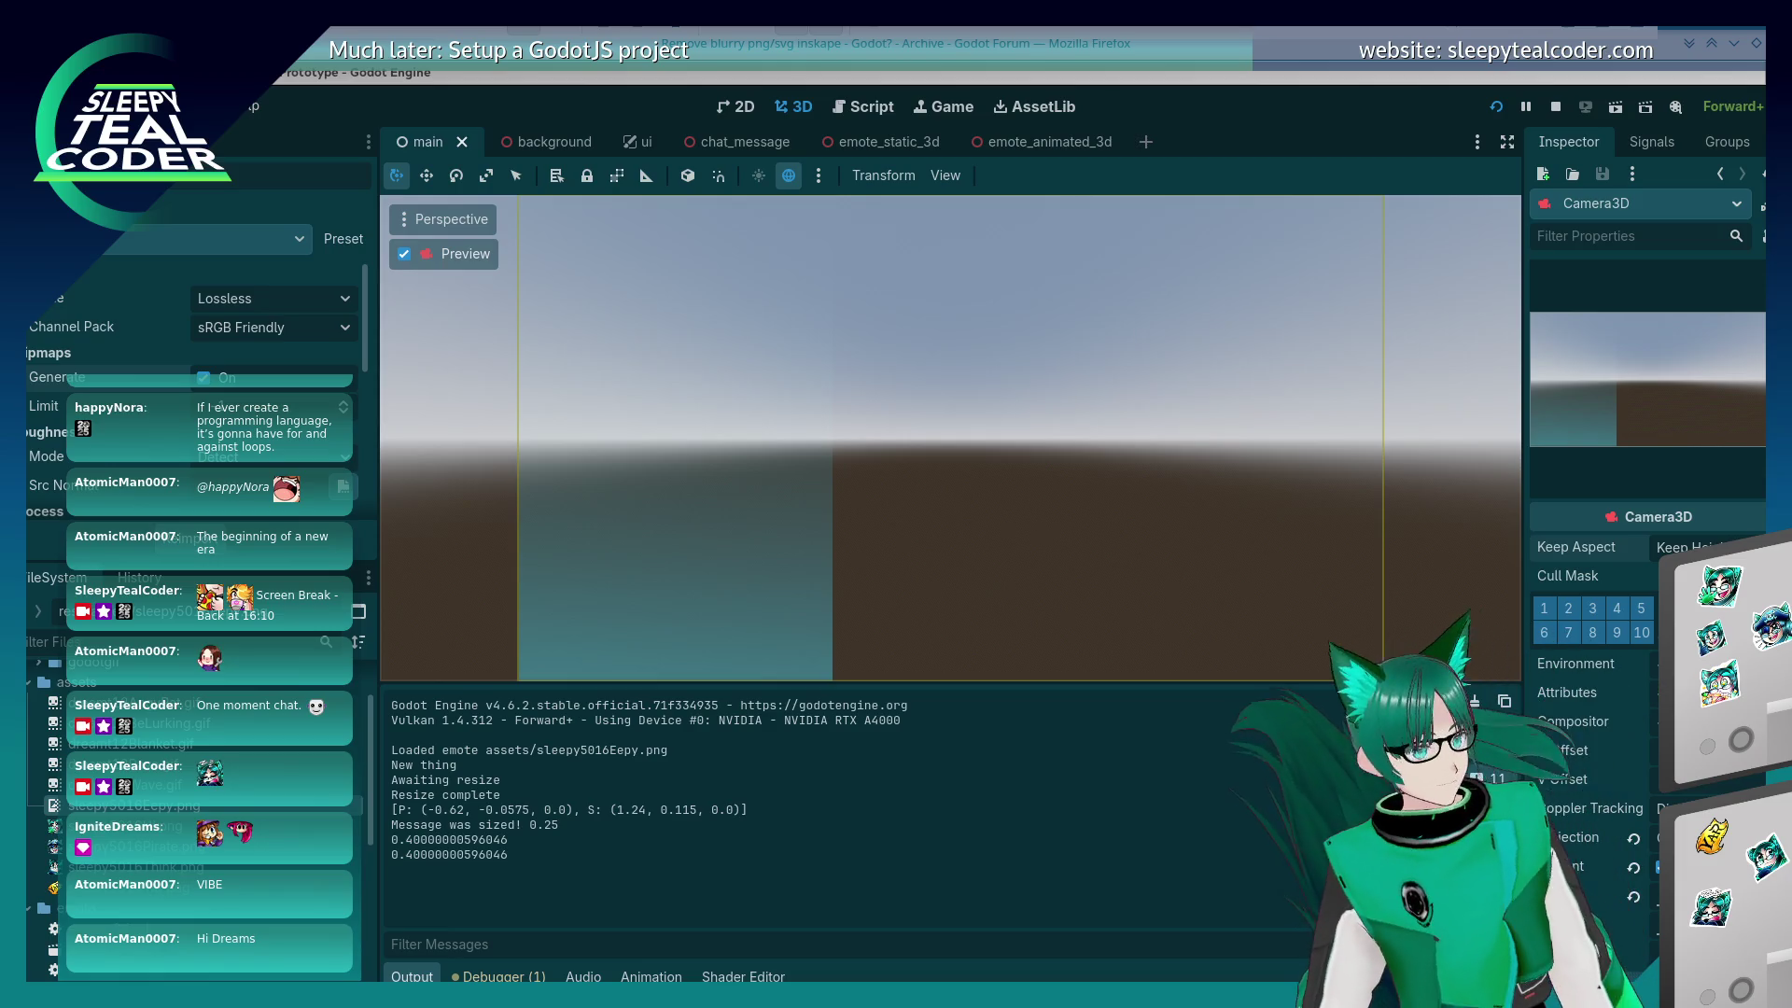
pyautogui.click(131, 826)
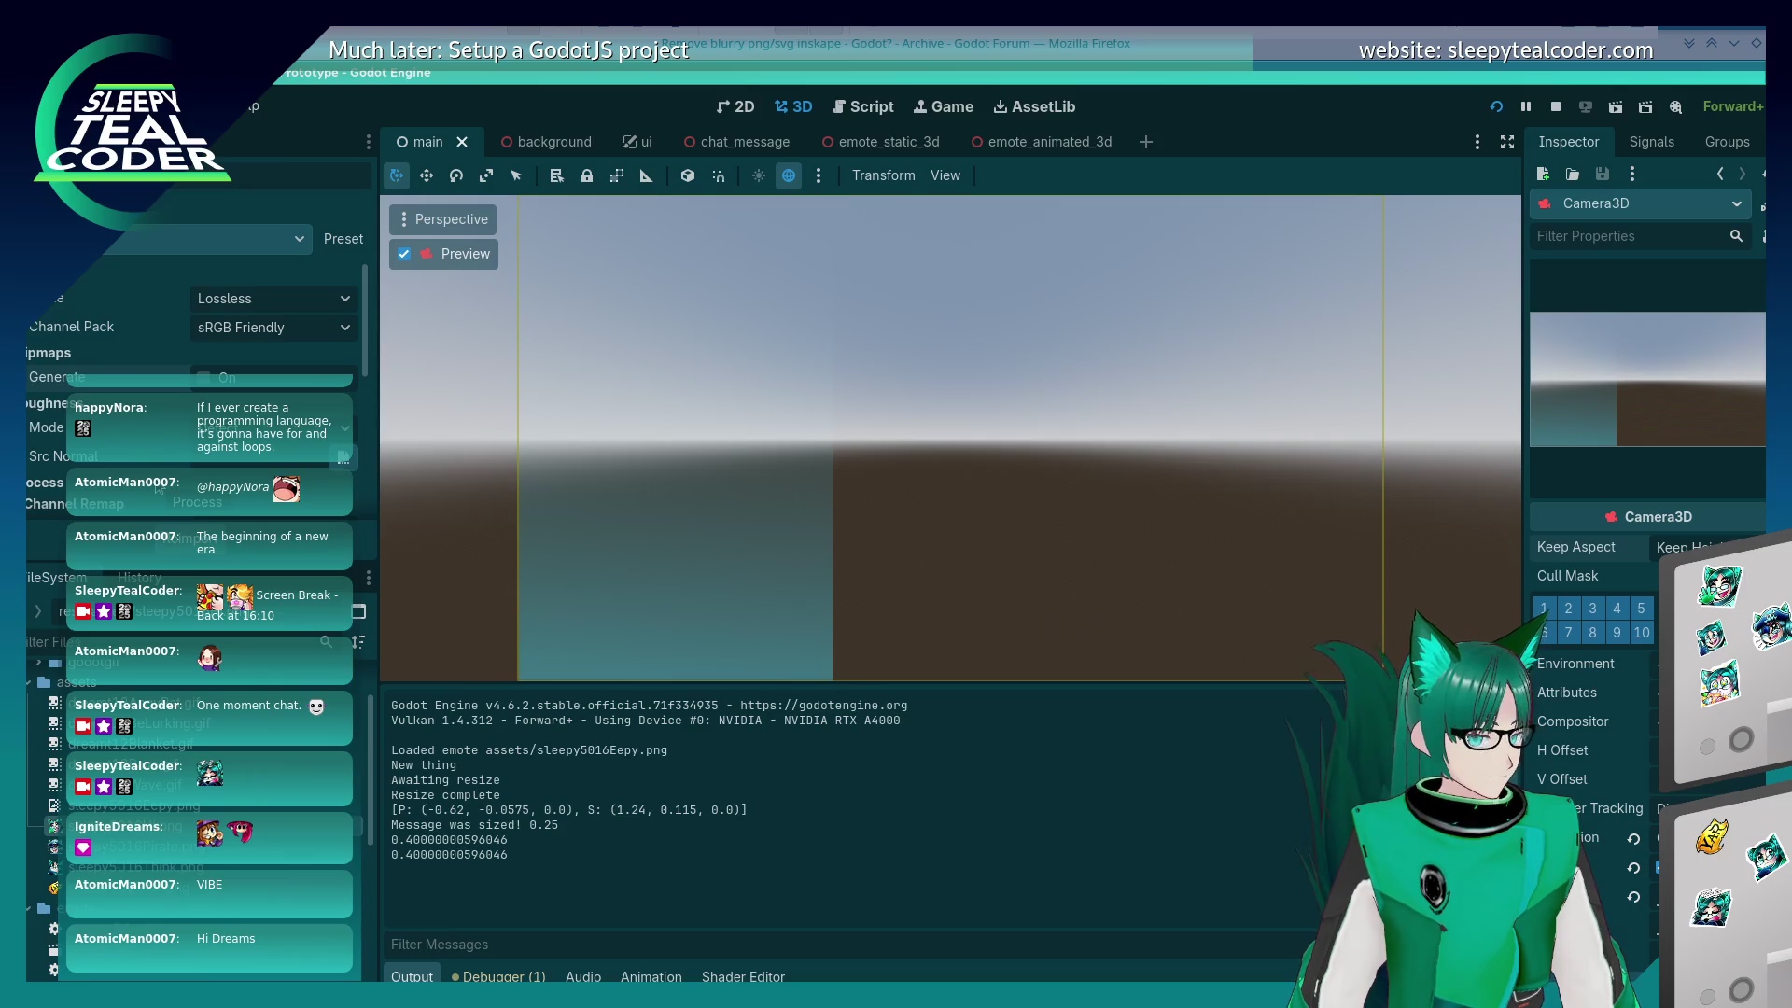
pyautogui.click(1511, 110)
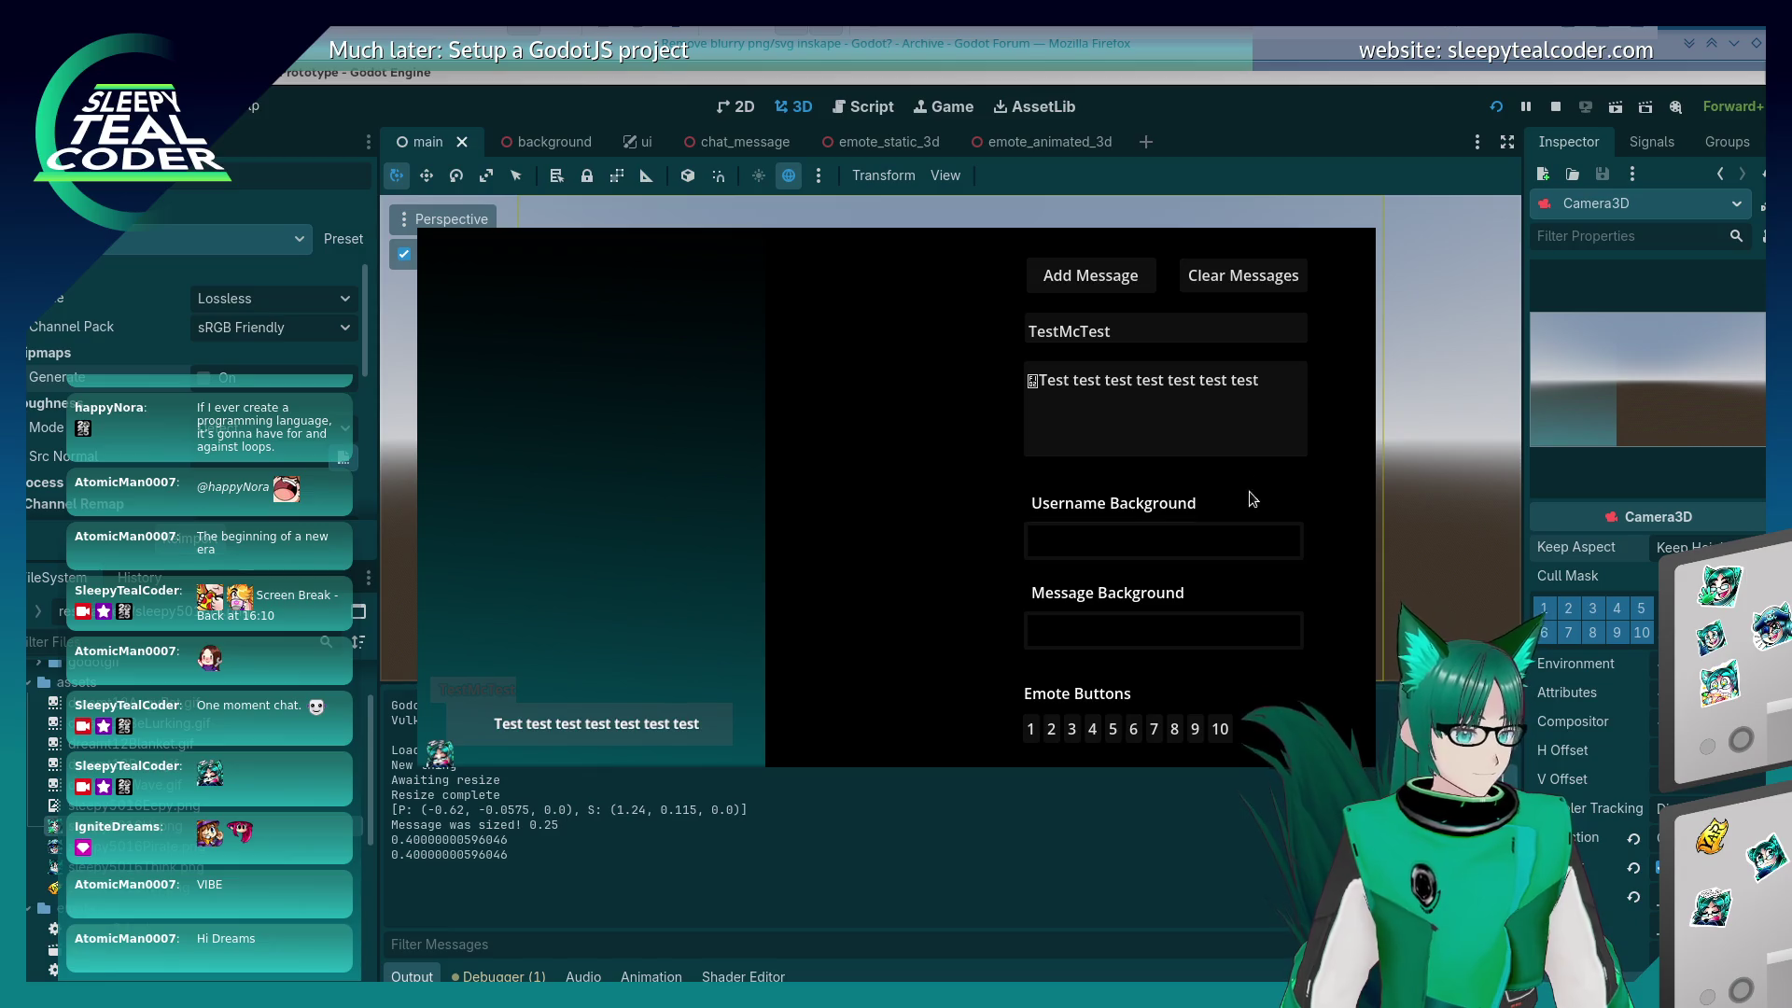
pyautogui.scroll(-4, 1573, 797)
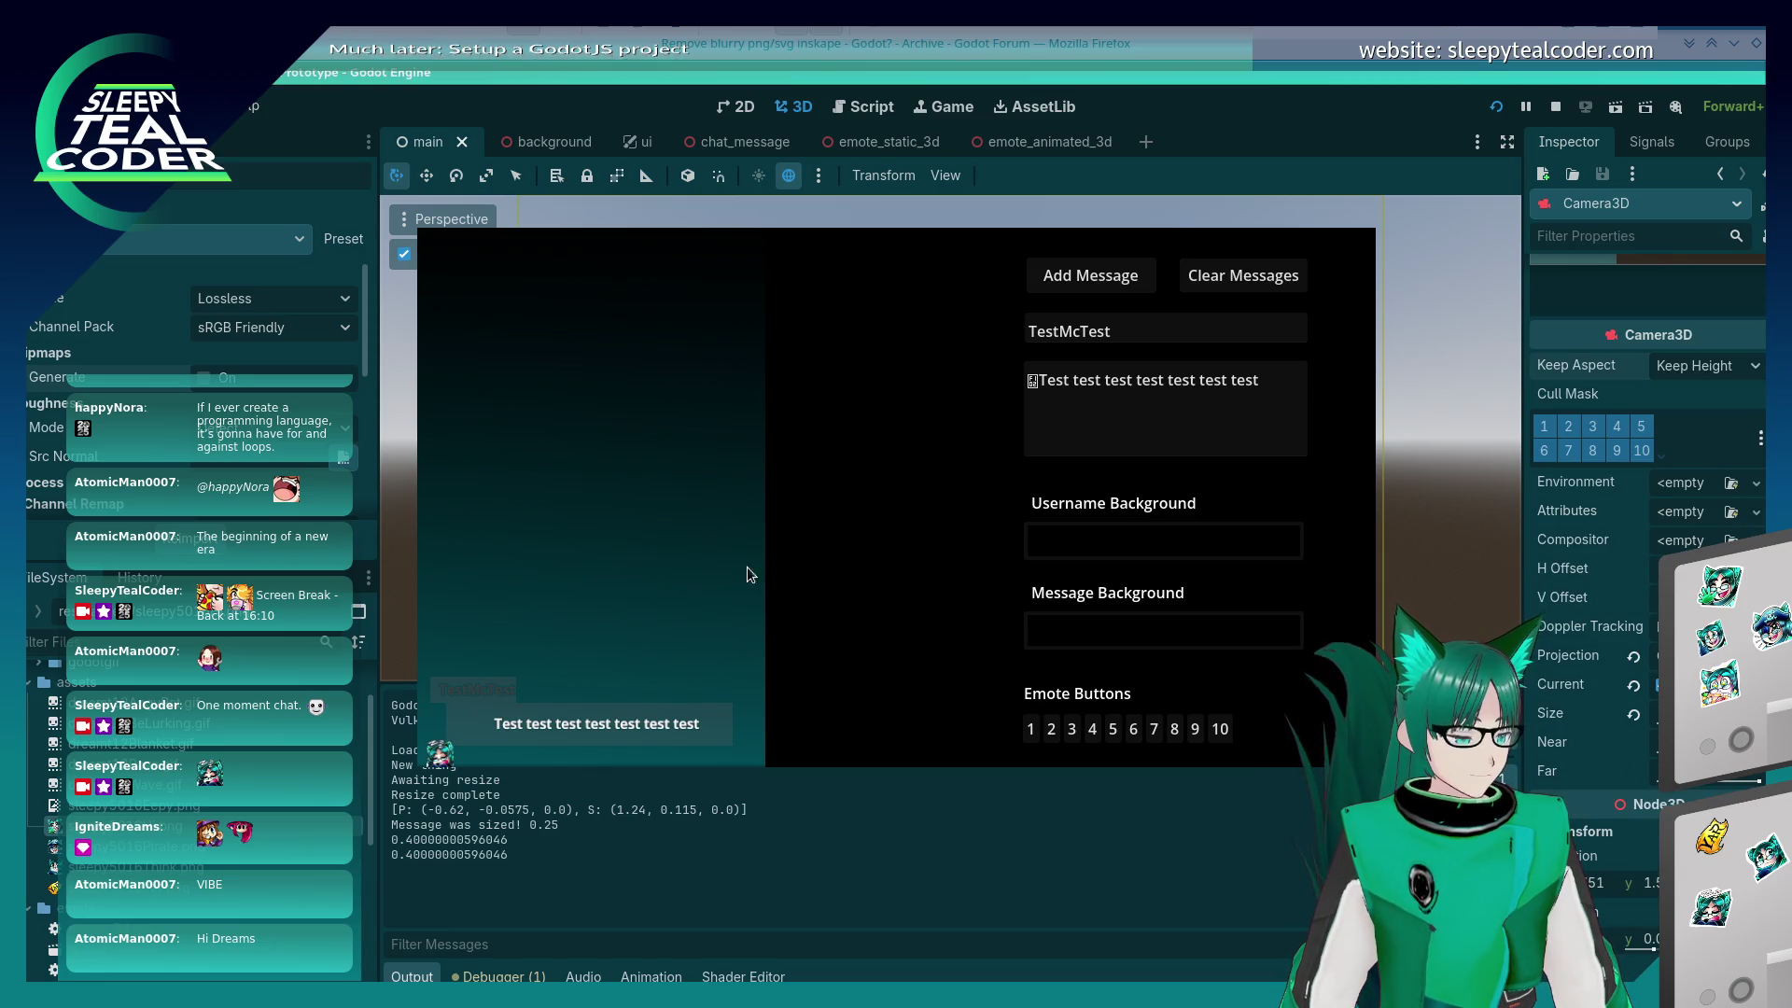
pyautogui.hotkey('alt', 'Tab')
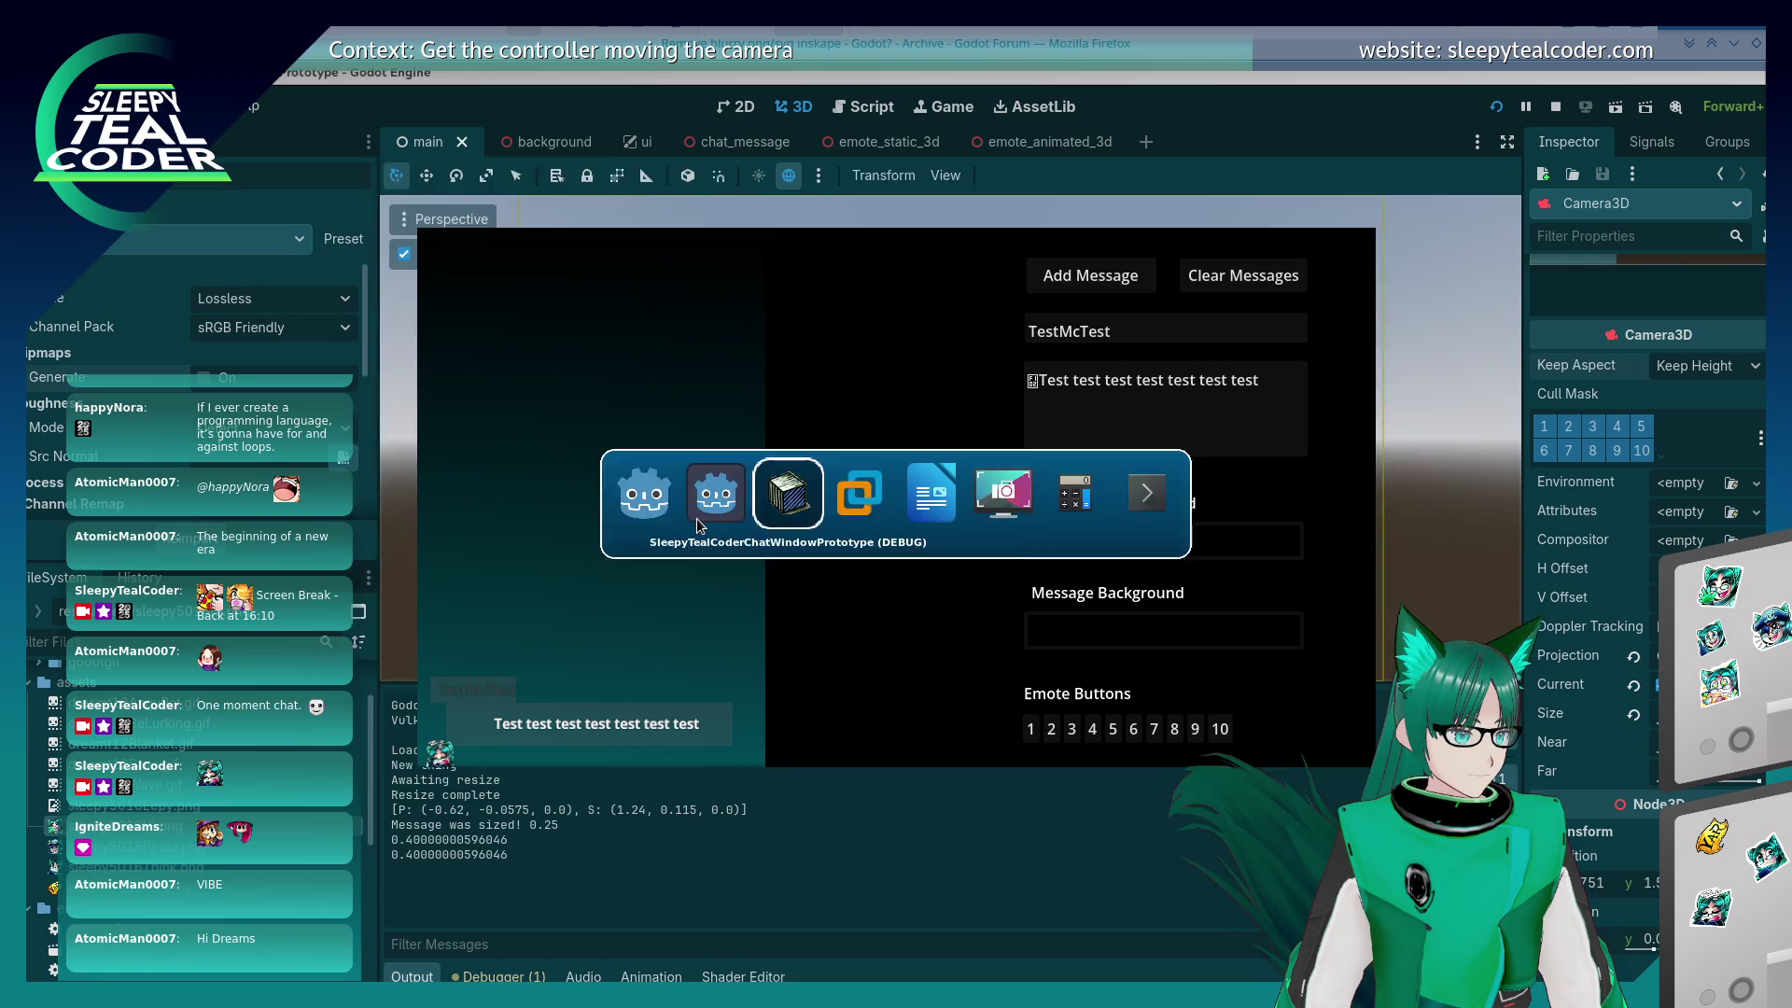
pyautogui.click(696, 518)
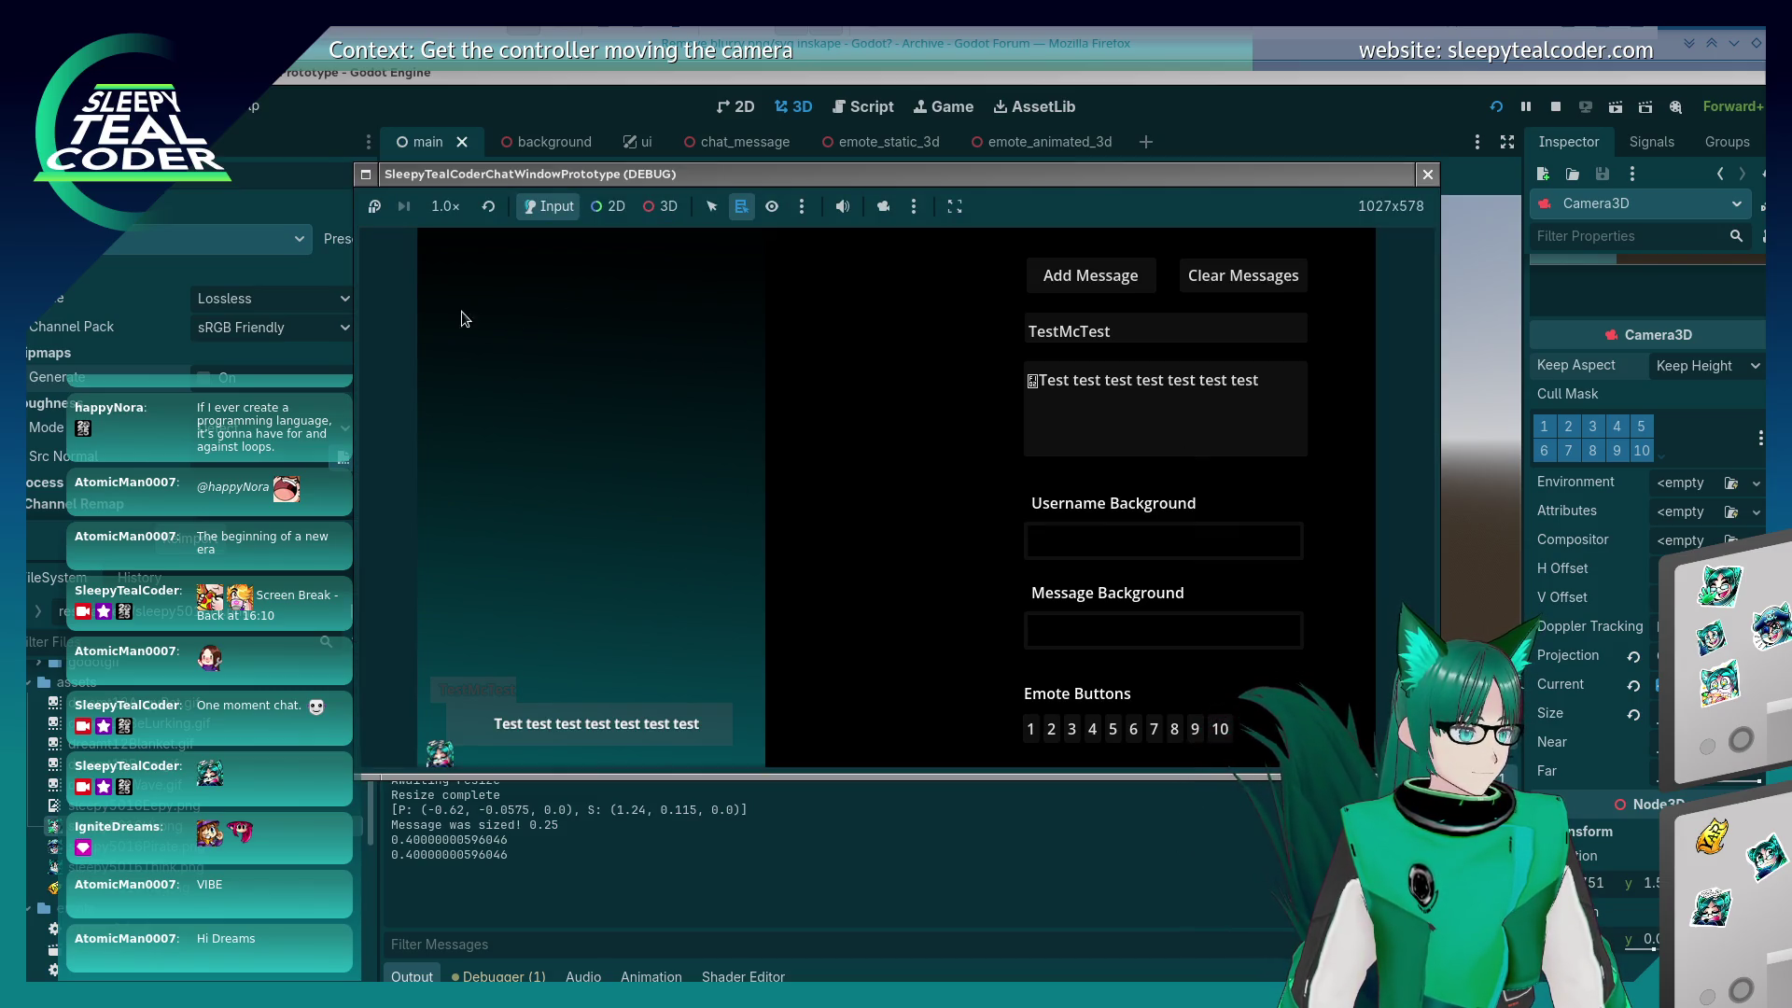
# Step: Set the chat window to Keep on top, undo the size change, and set Camera3D projection to Frustum
pyautogui.hotkey('ctrl', 'Escape')
pyautogui.click(786, 496)
pyautogui.hotkey('ctrl', 'Escape')
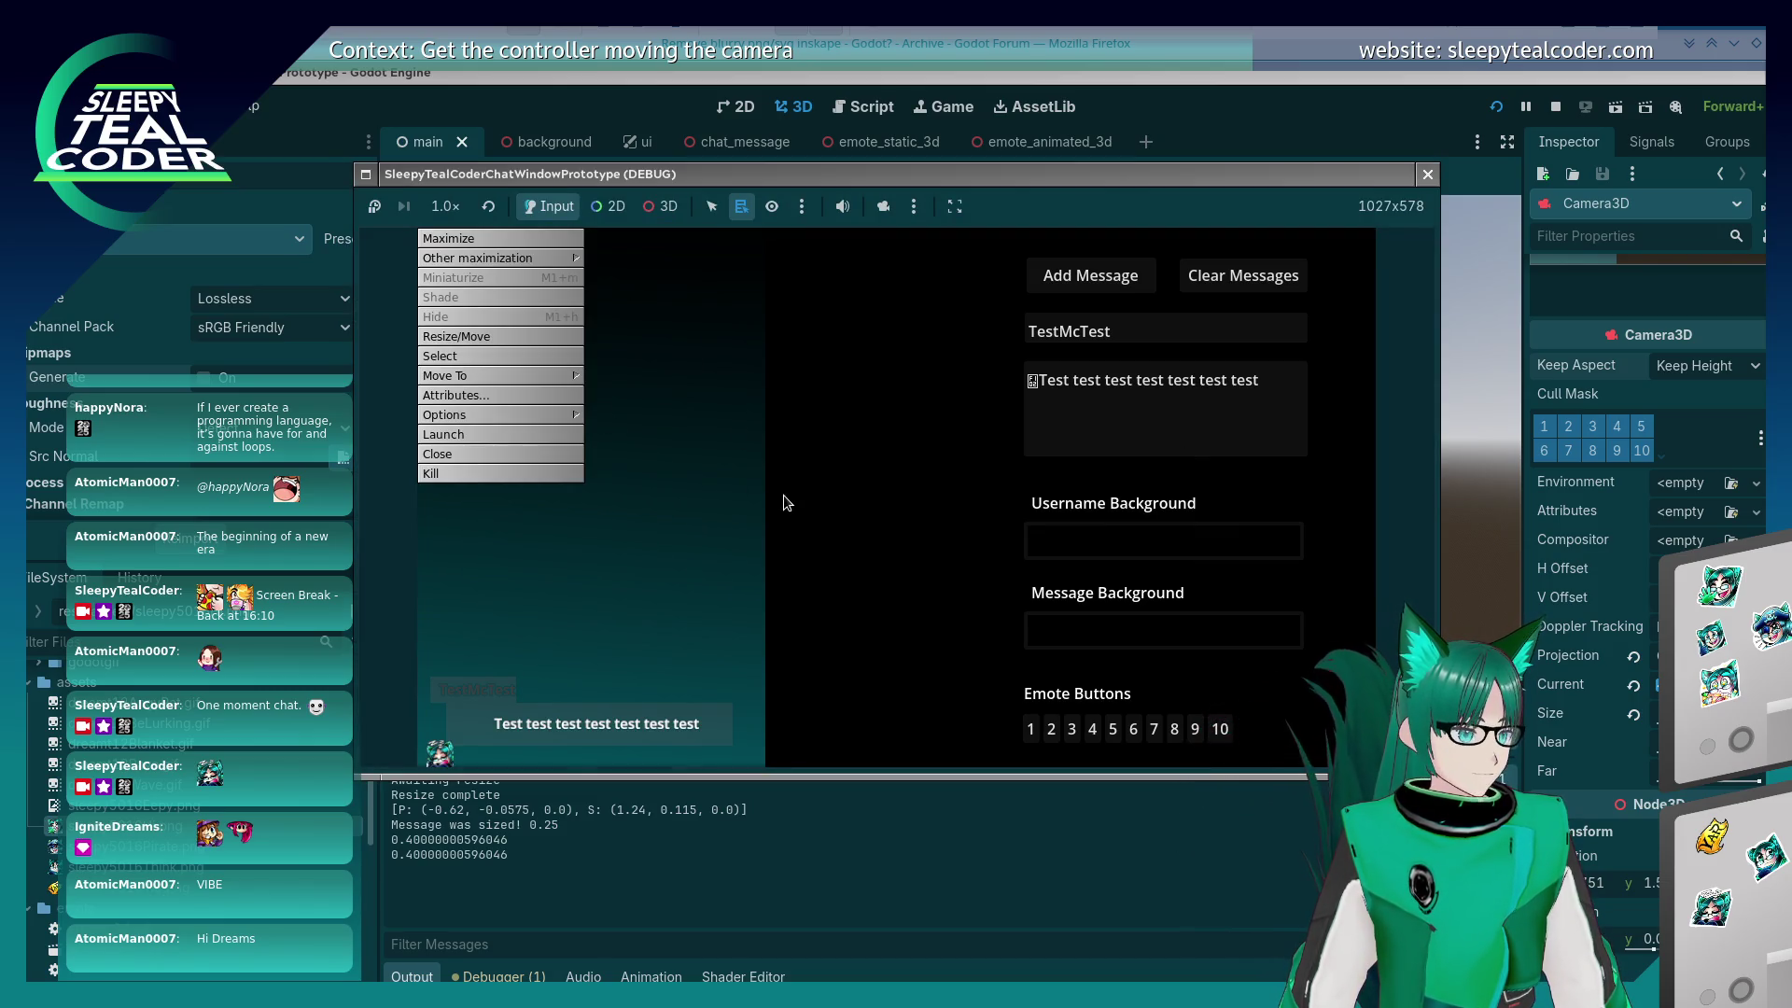
pyautogui.press('Up')
pyautogui.press('Up')
pyautogui.press('Up')
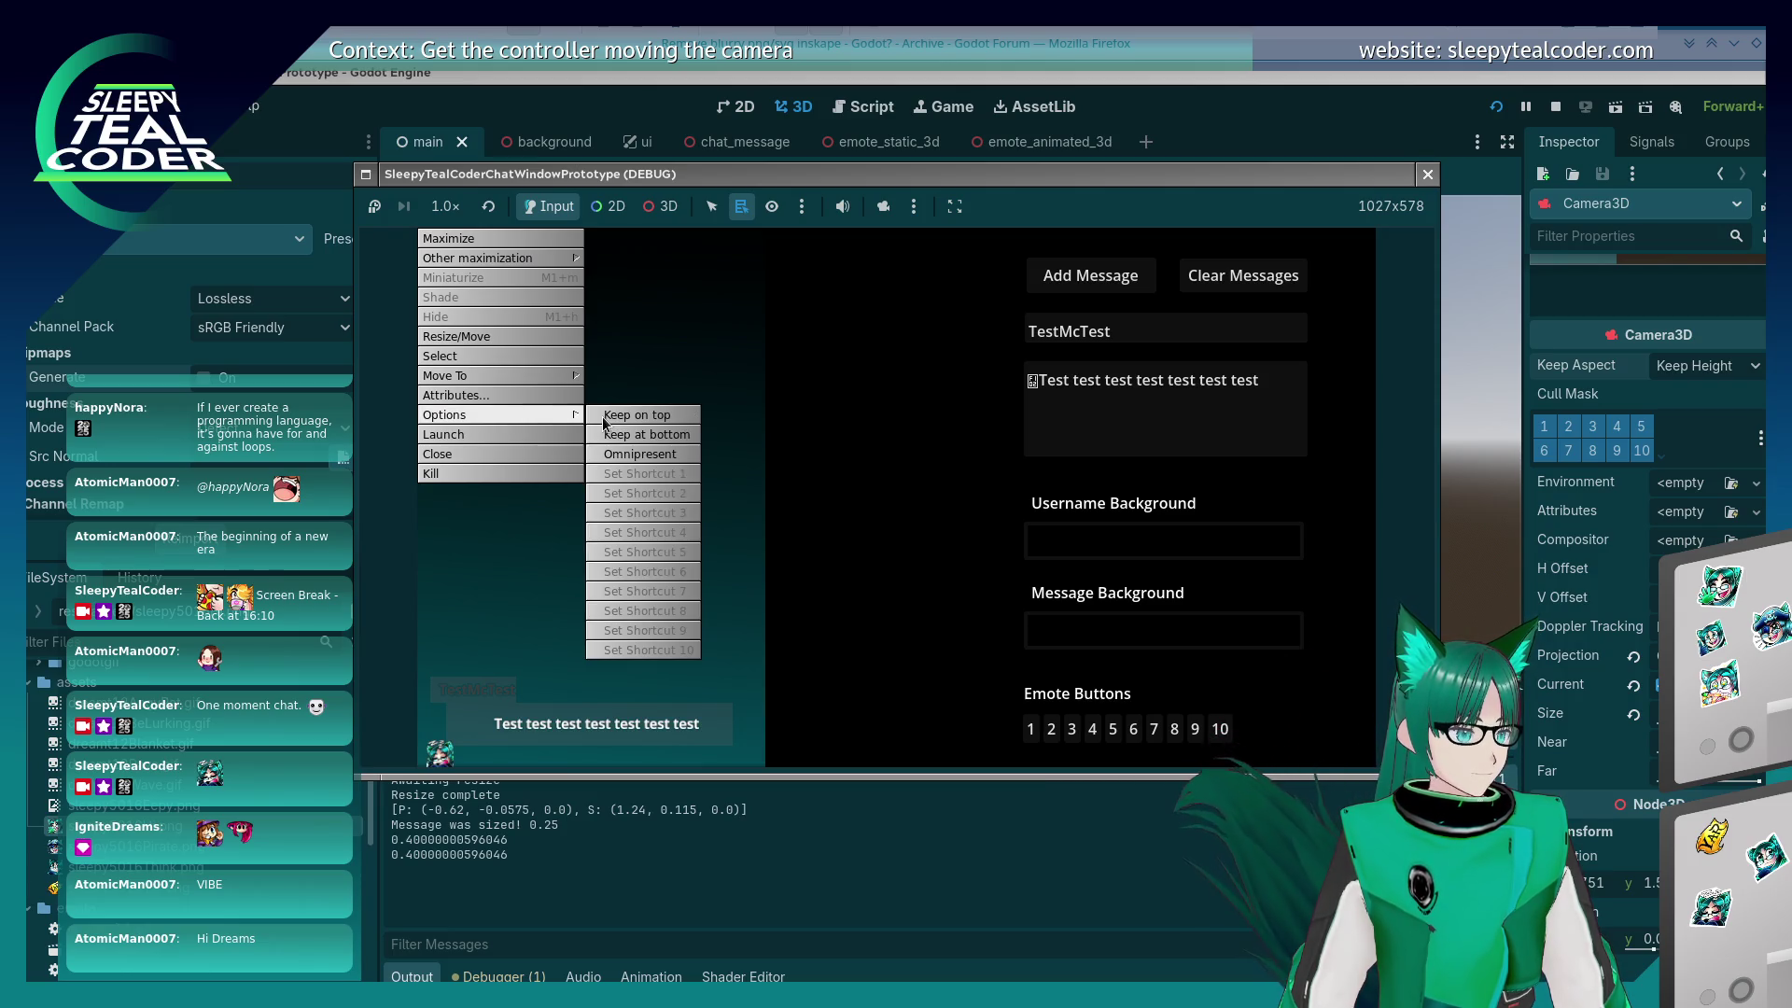
pyautogui.click(602, 418)
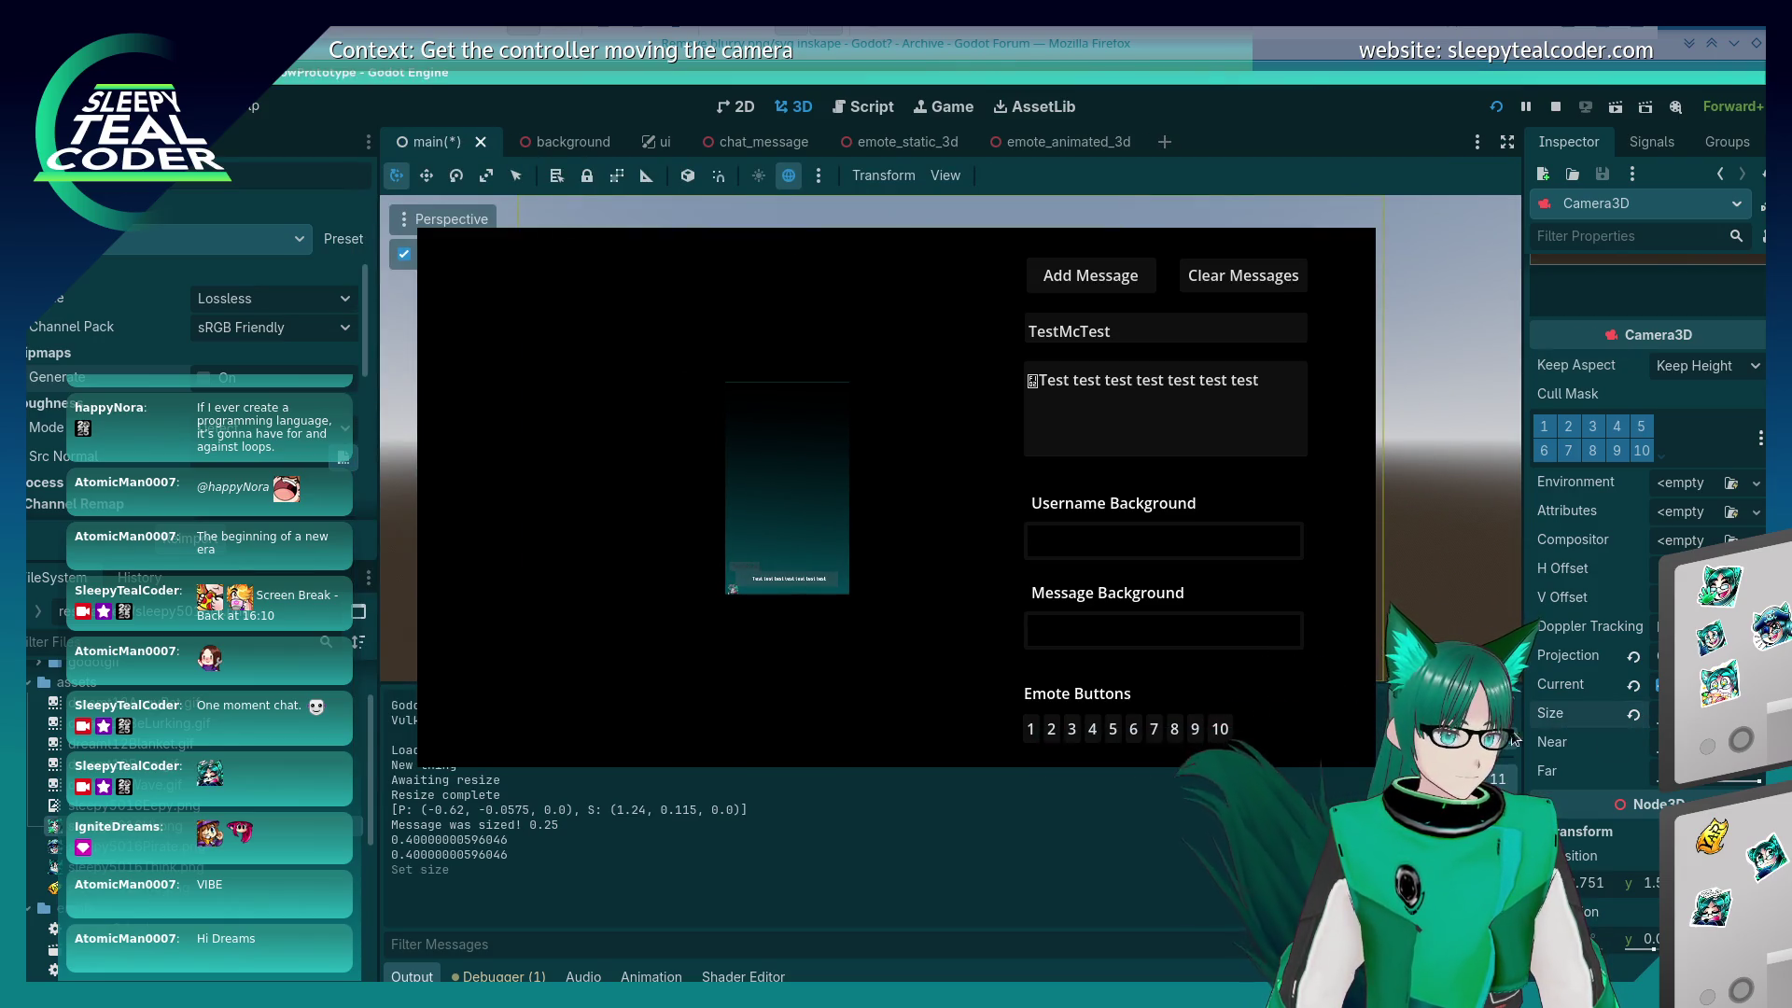
pyautogui.hotkey('ctrl', 'z')
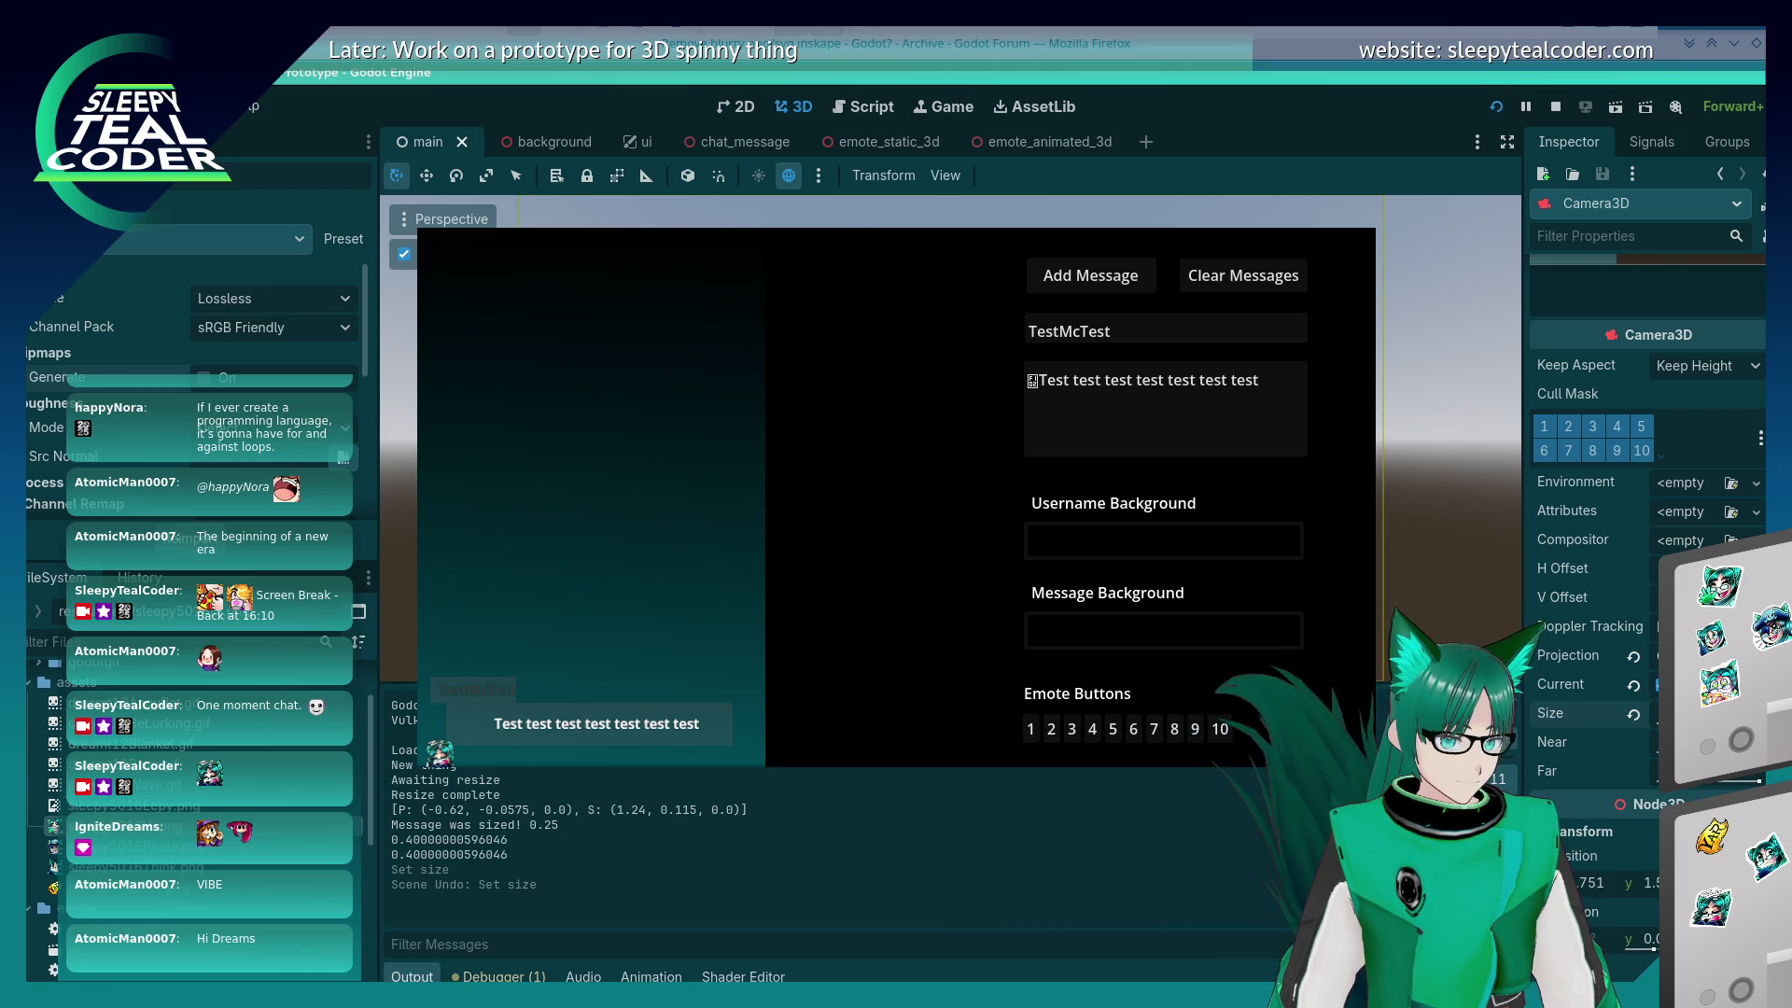
pyautogui.click(1689, 713)
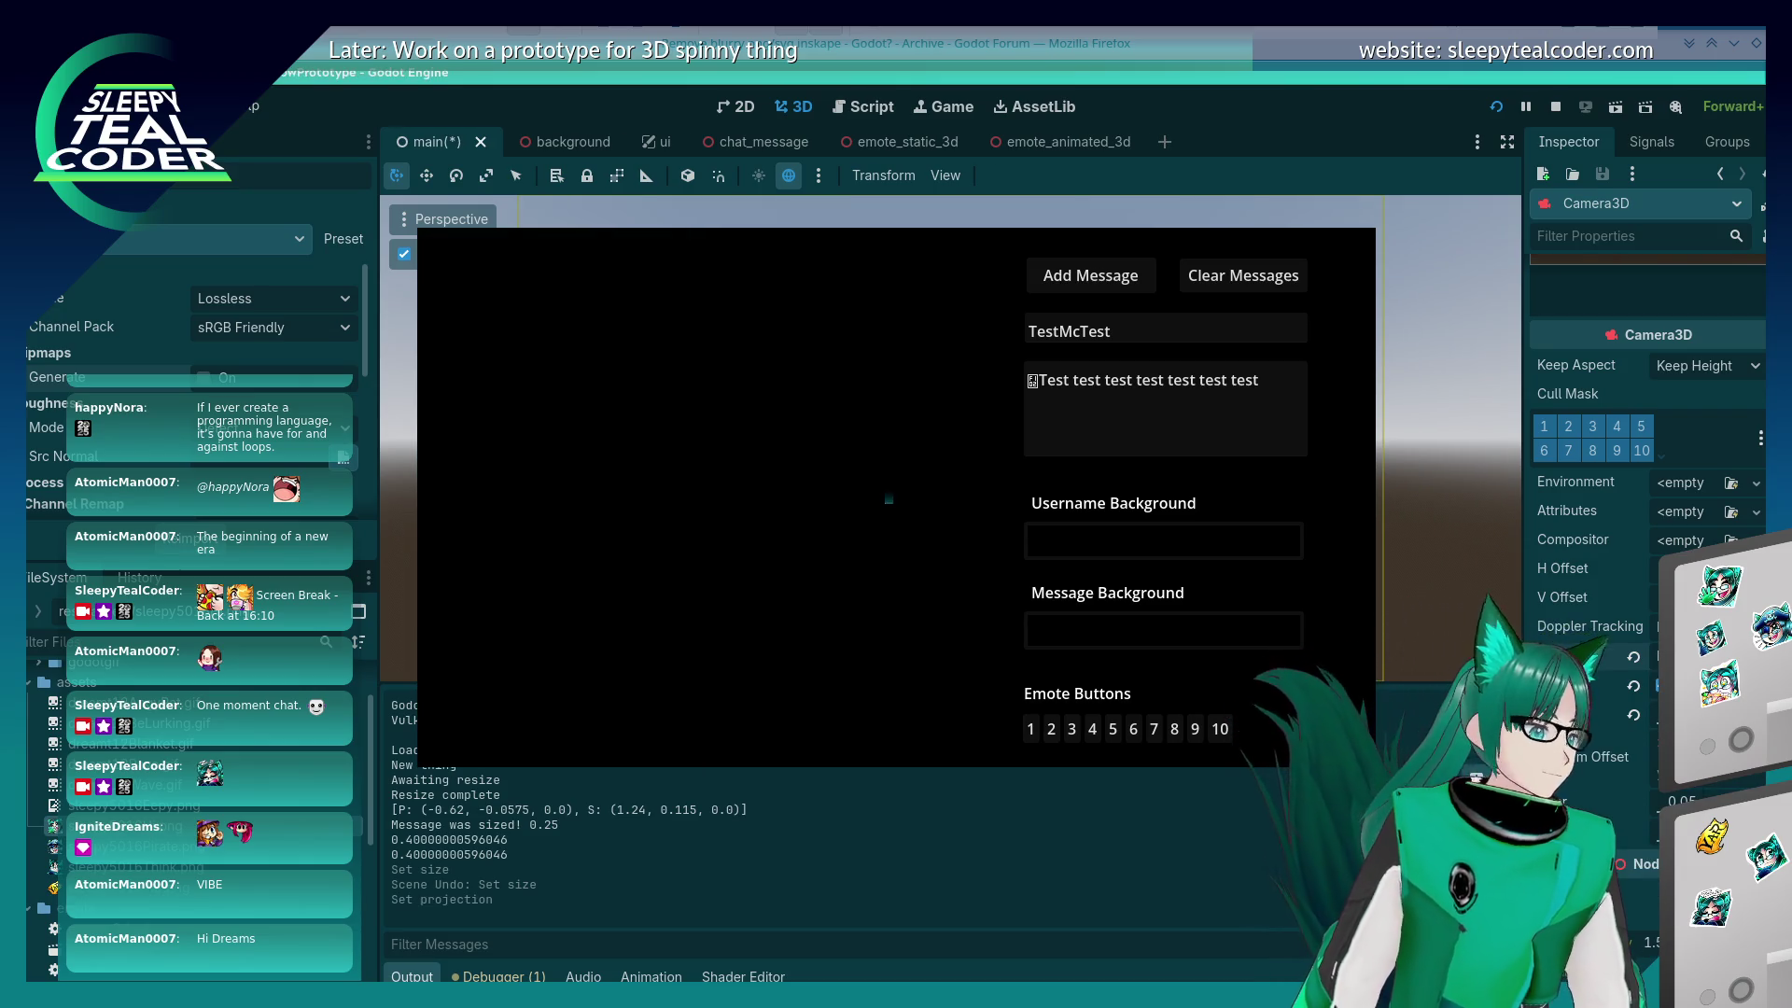
# Step: Switch Camera3D projection between Perspective and Orthogonal, then assign a new CameraAttributes to Attributes
pyautogui.click(1689, 684)
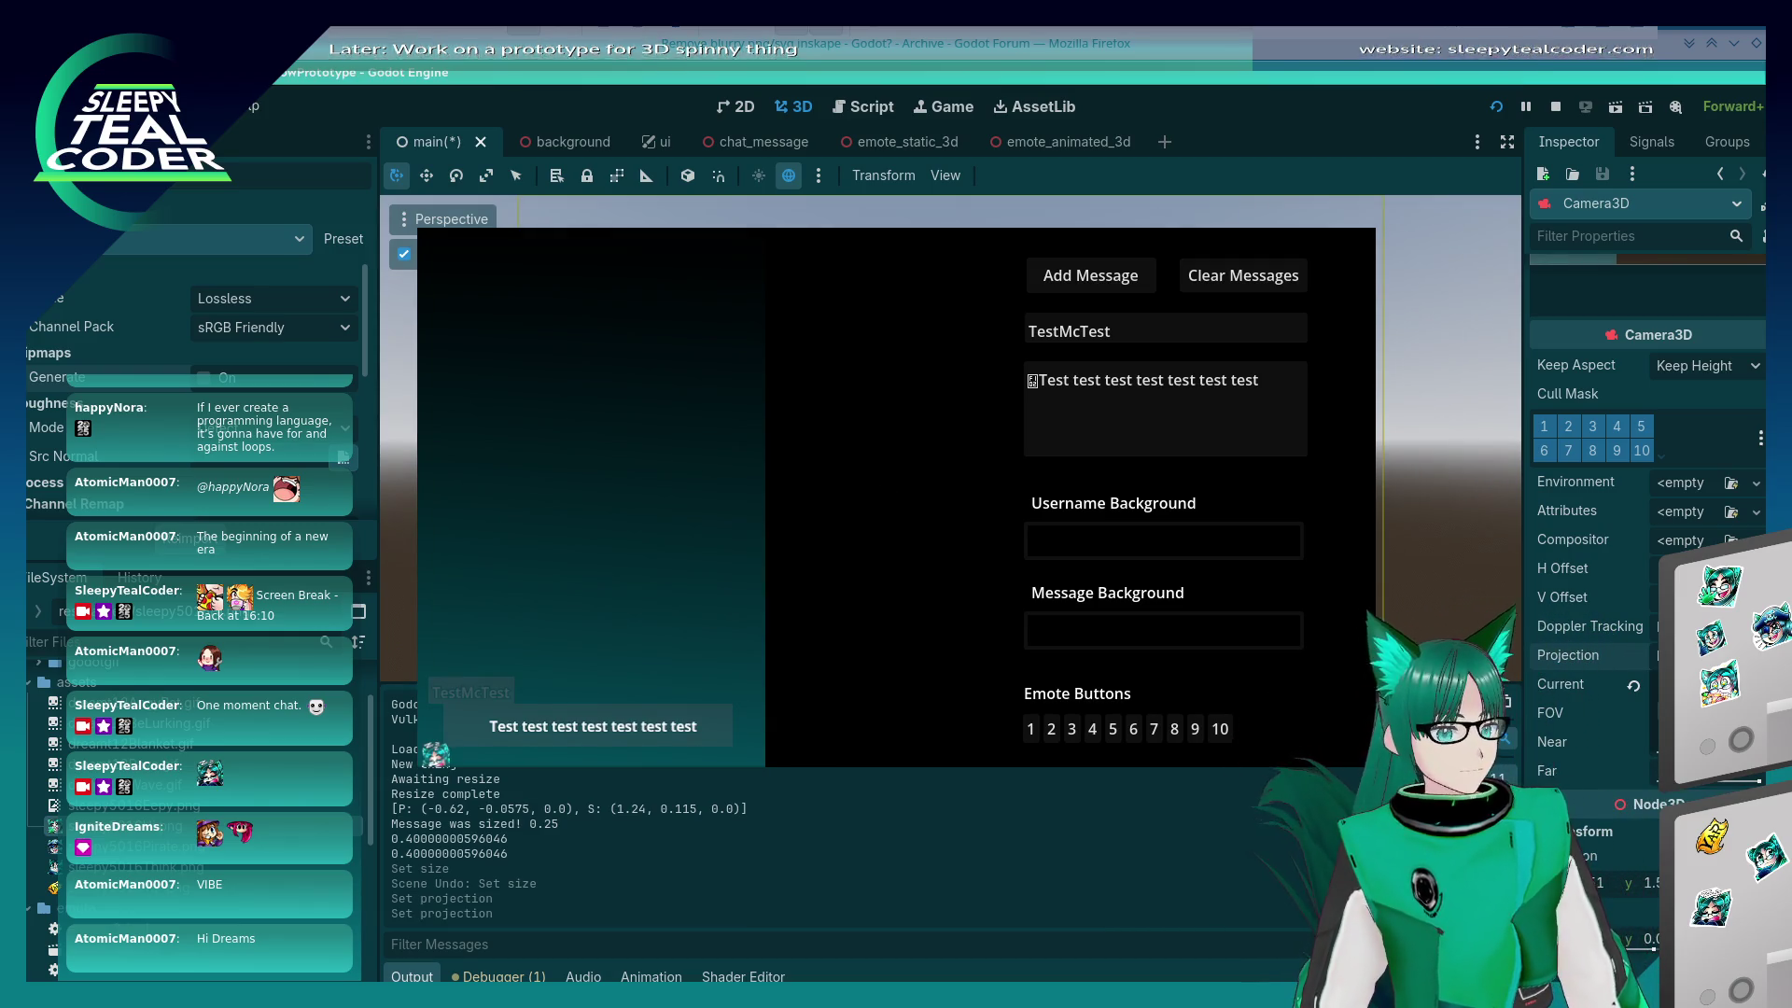
pyautogui.click(1689, 655)
pyautogui.click(1689, 684)
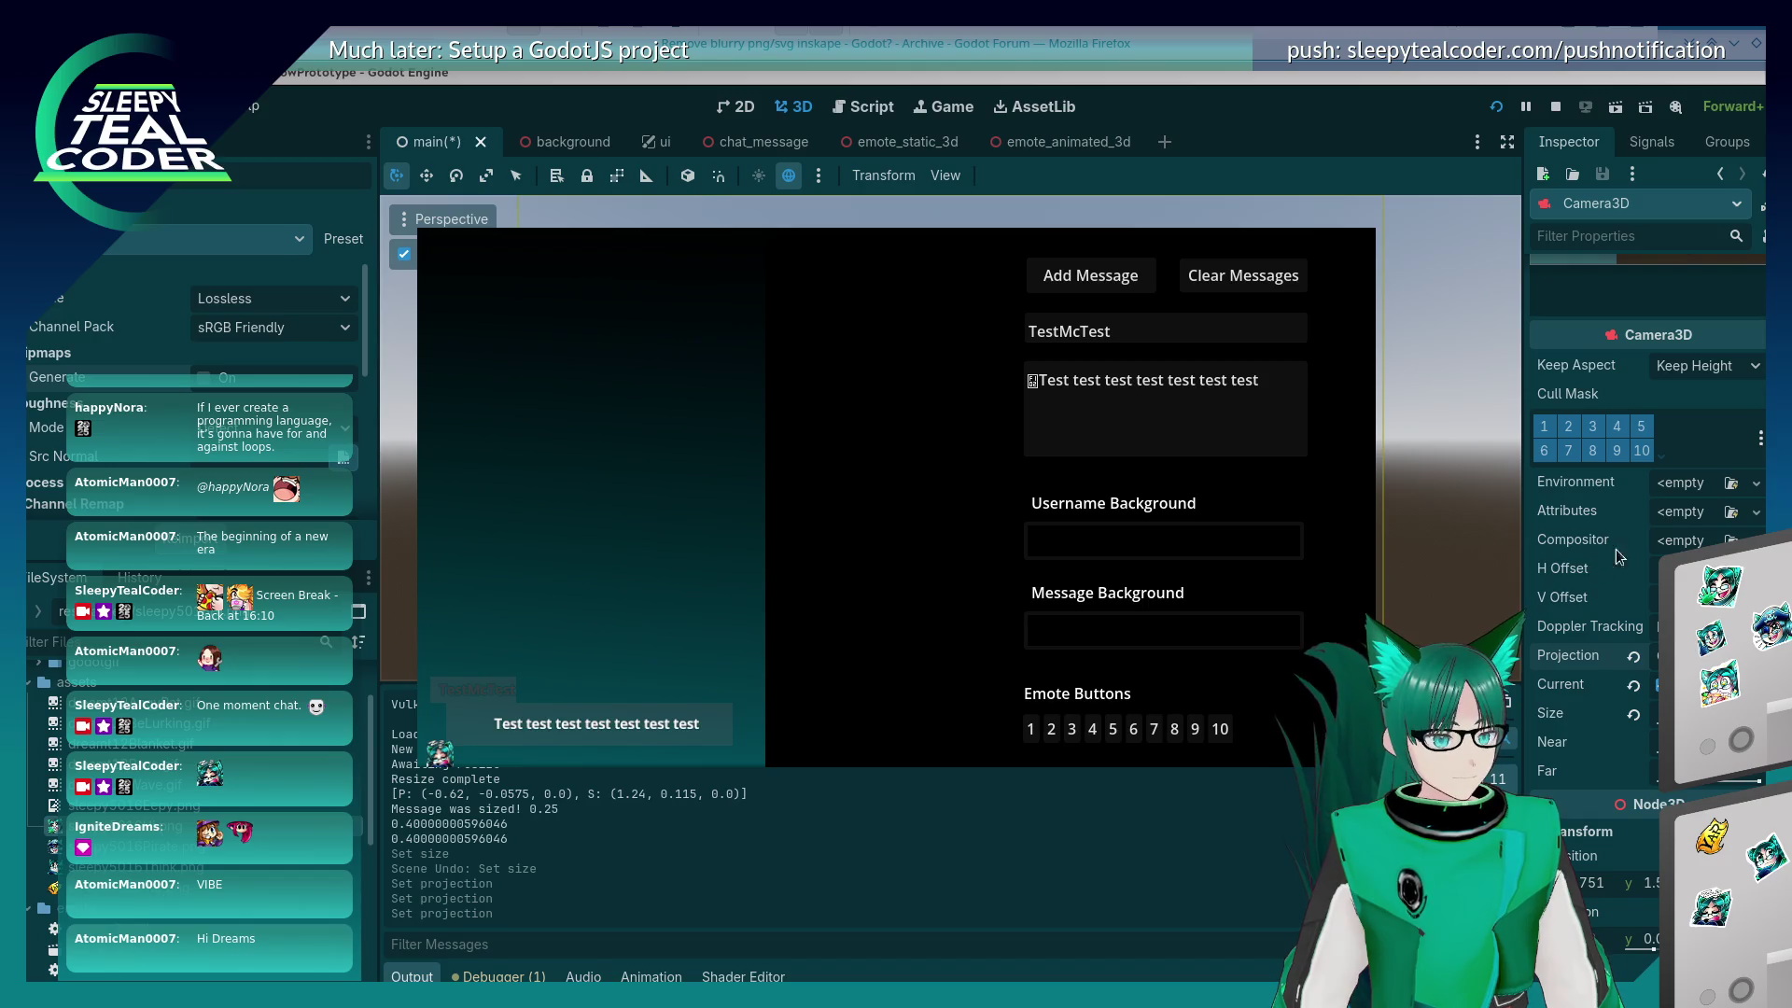
pyautogui.click(1755, 483)
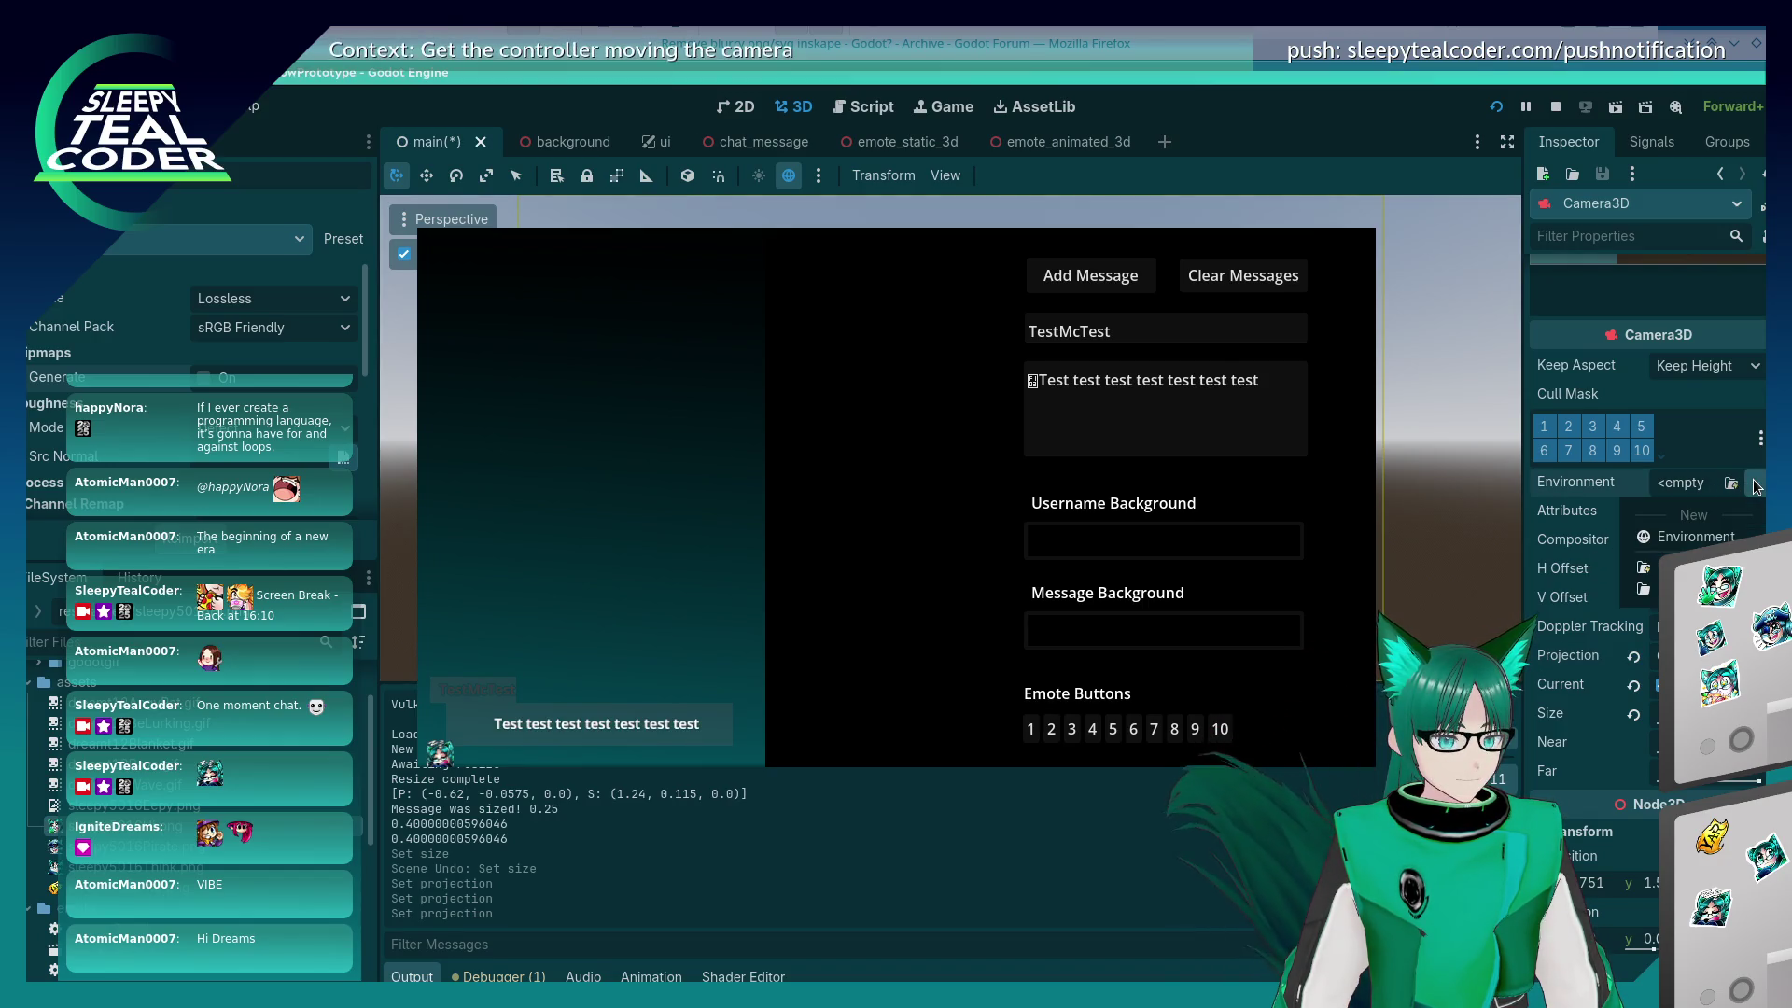
pyautogui.click(1755, 512)
pyautogui.click(1755, 512)
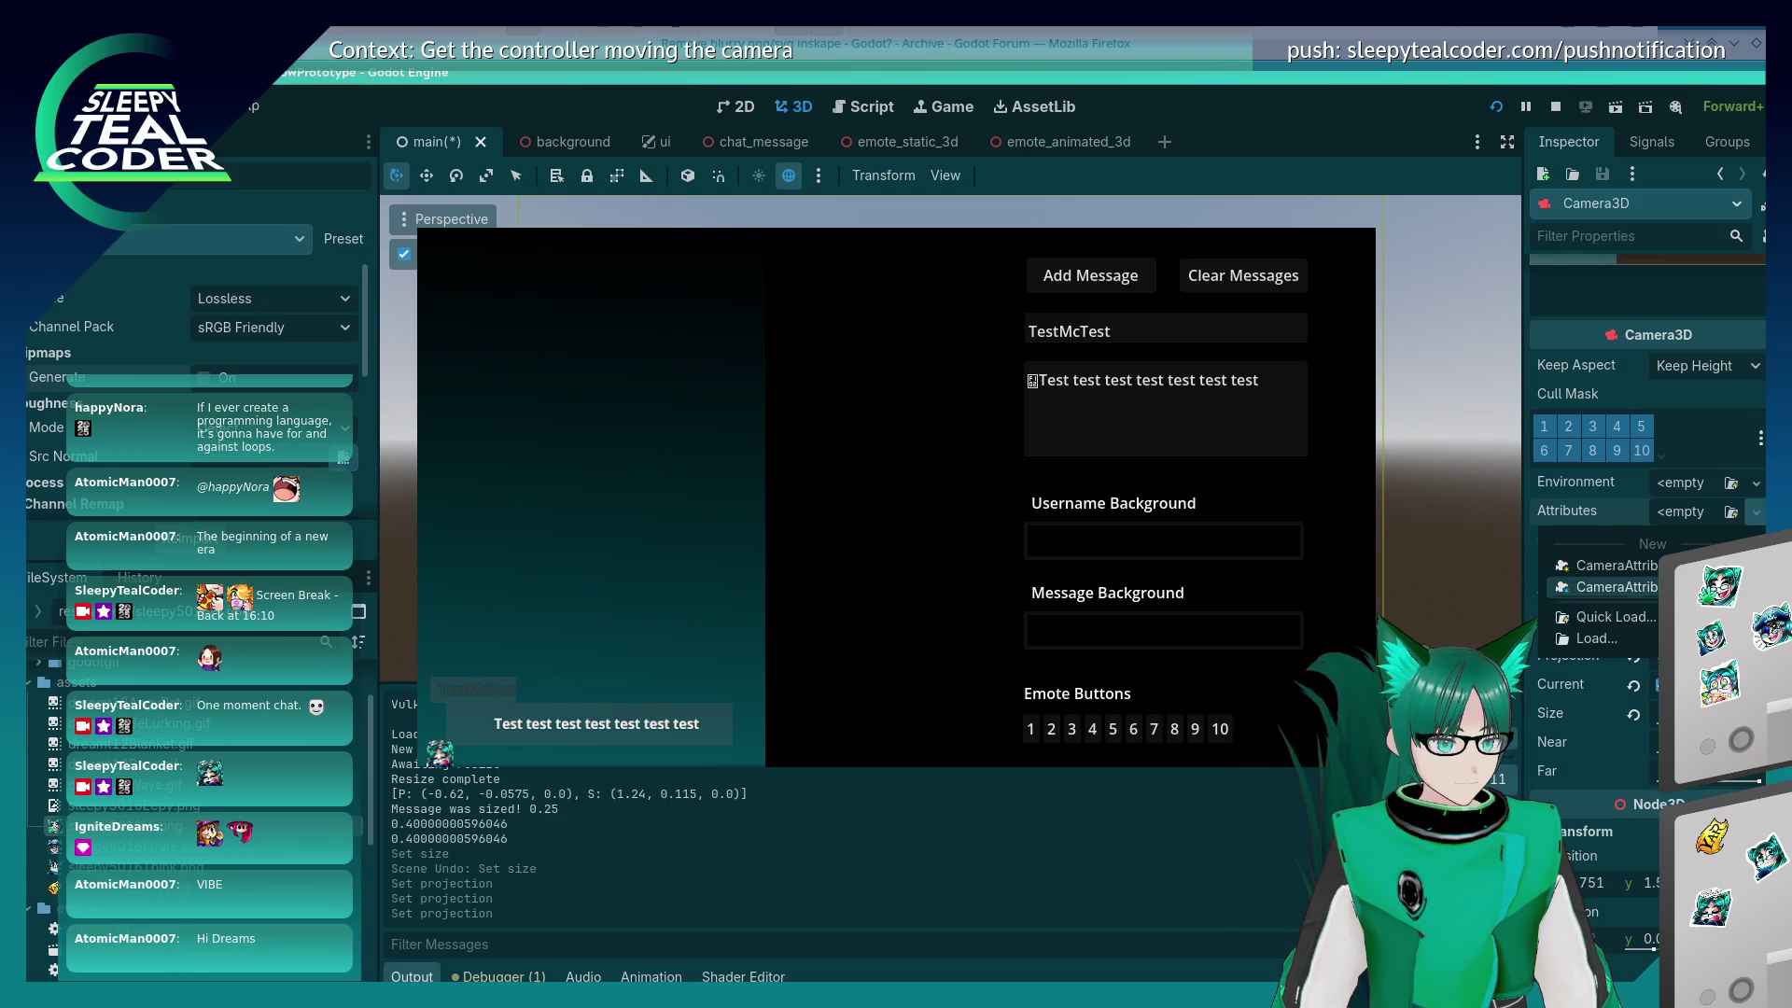
pyautogui.click(1605, 587)
# Step: Raise the exposure multiplier and focus distance, then revert them and the far distance to defaults
pyautogui.click(1683, 512)
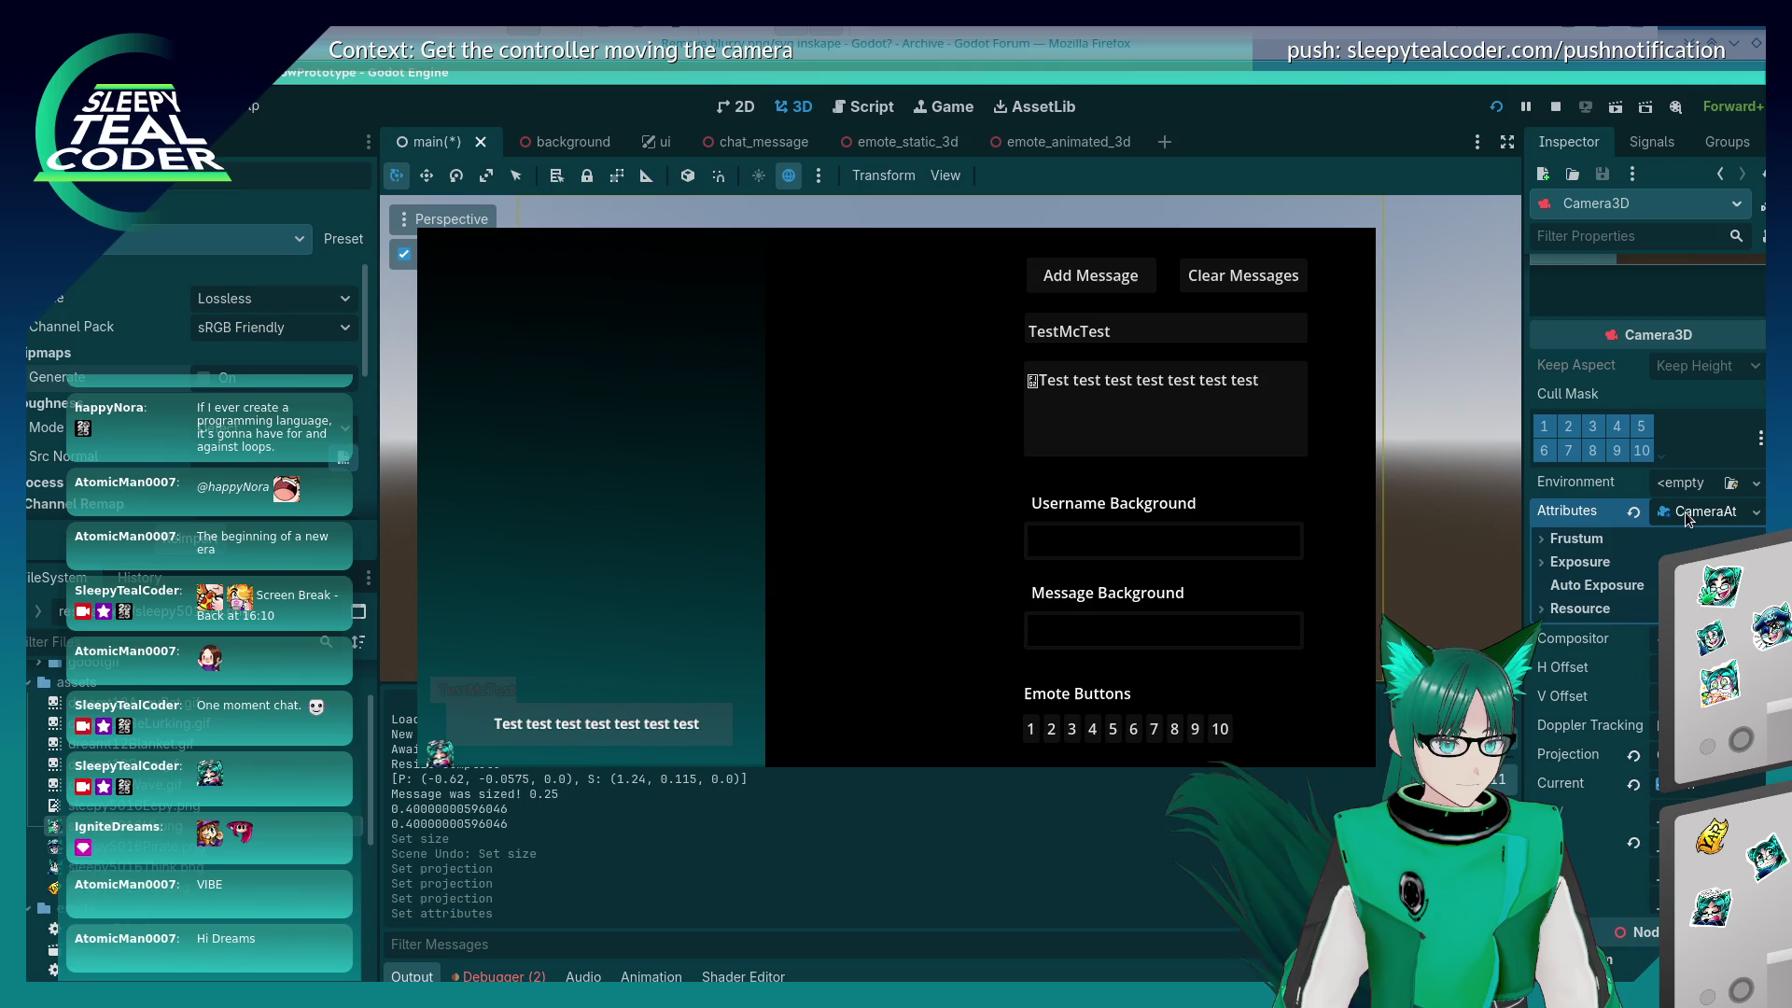
pyautogui.click(1544, 540)
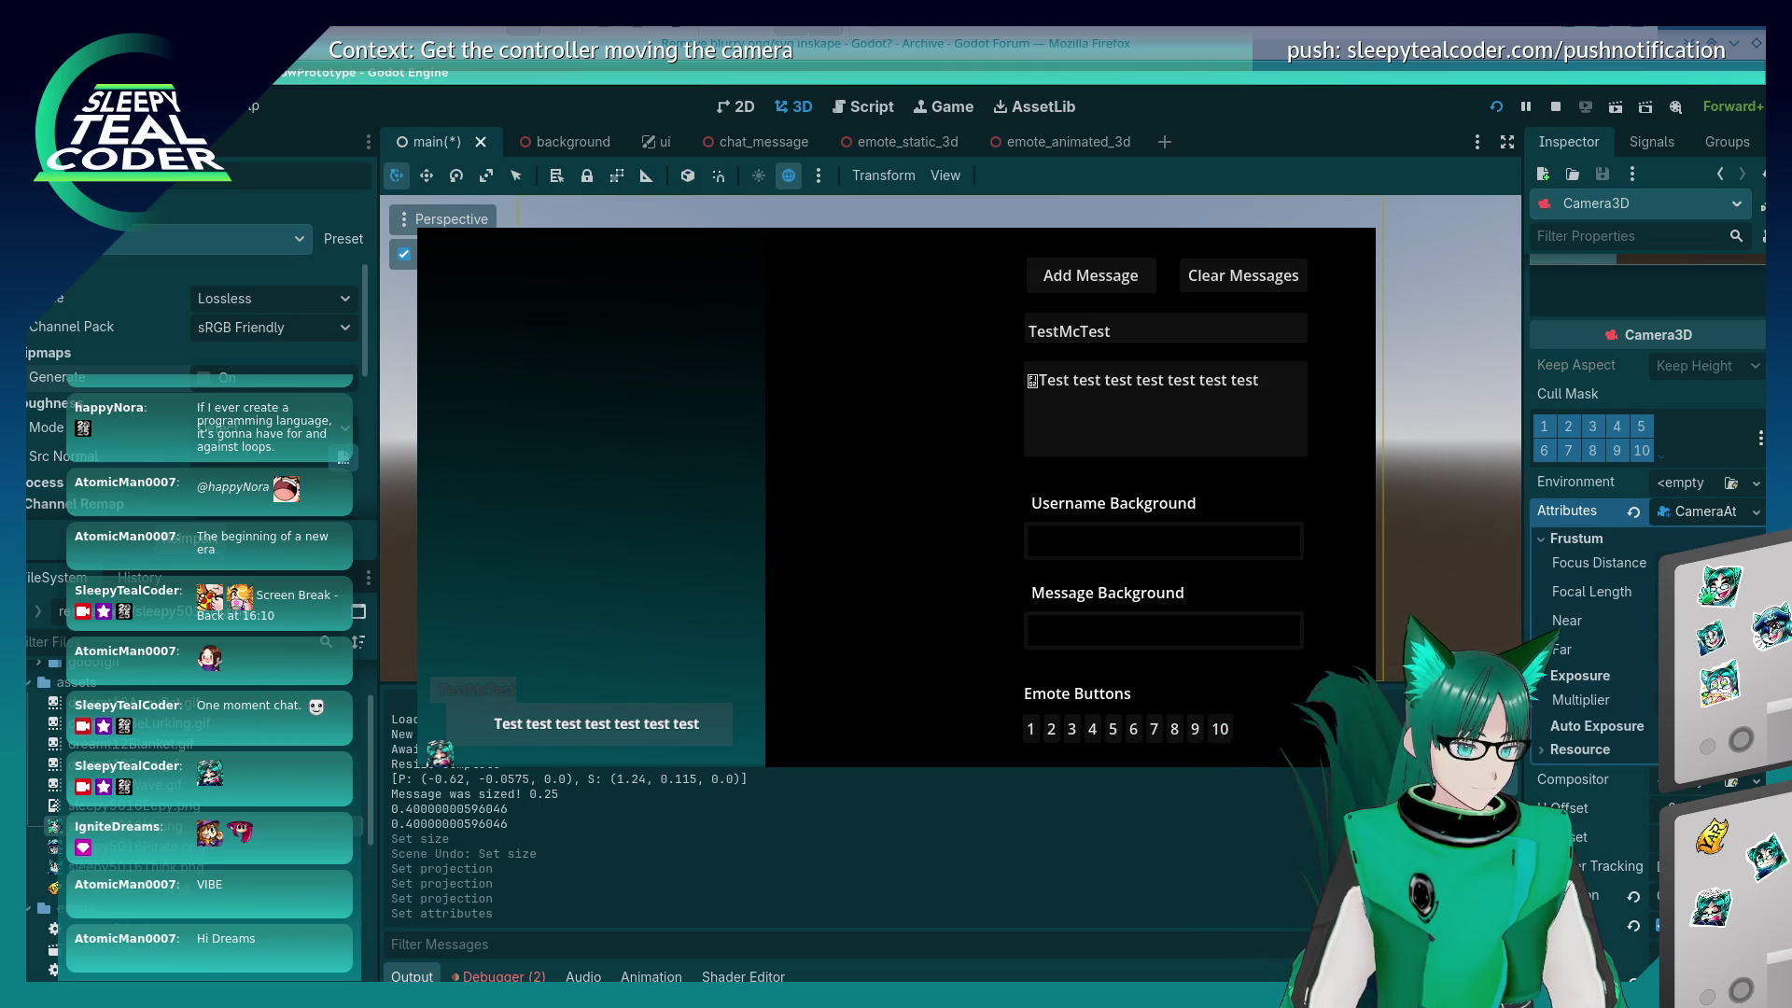
pyautogui.moveTo(1707, 700); pyautogui.dragTo(1745, 700)
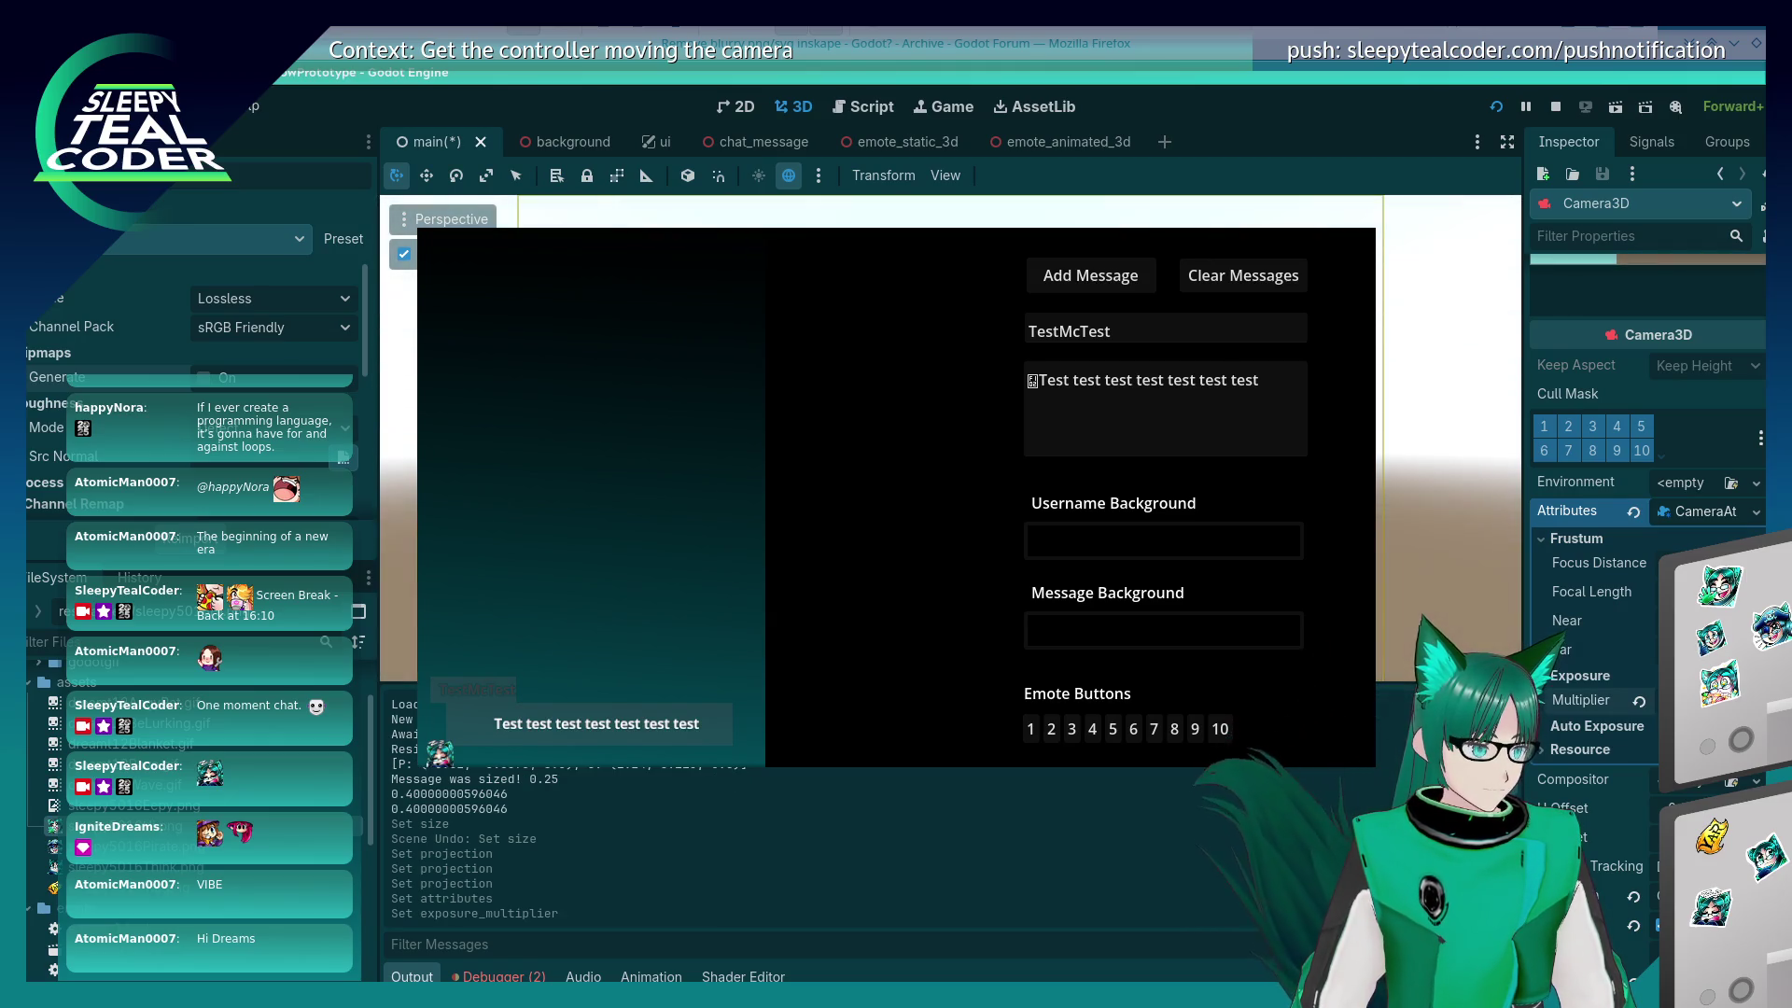
pyautogui.click(1640, 701)
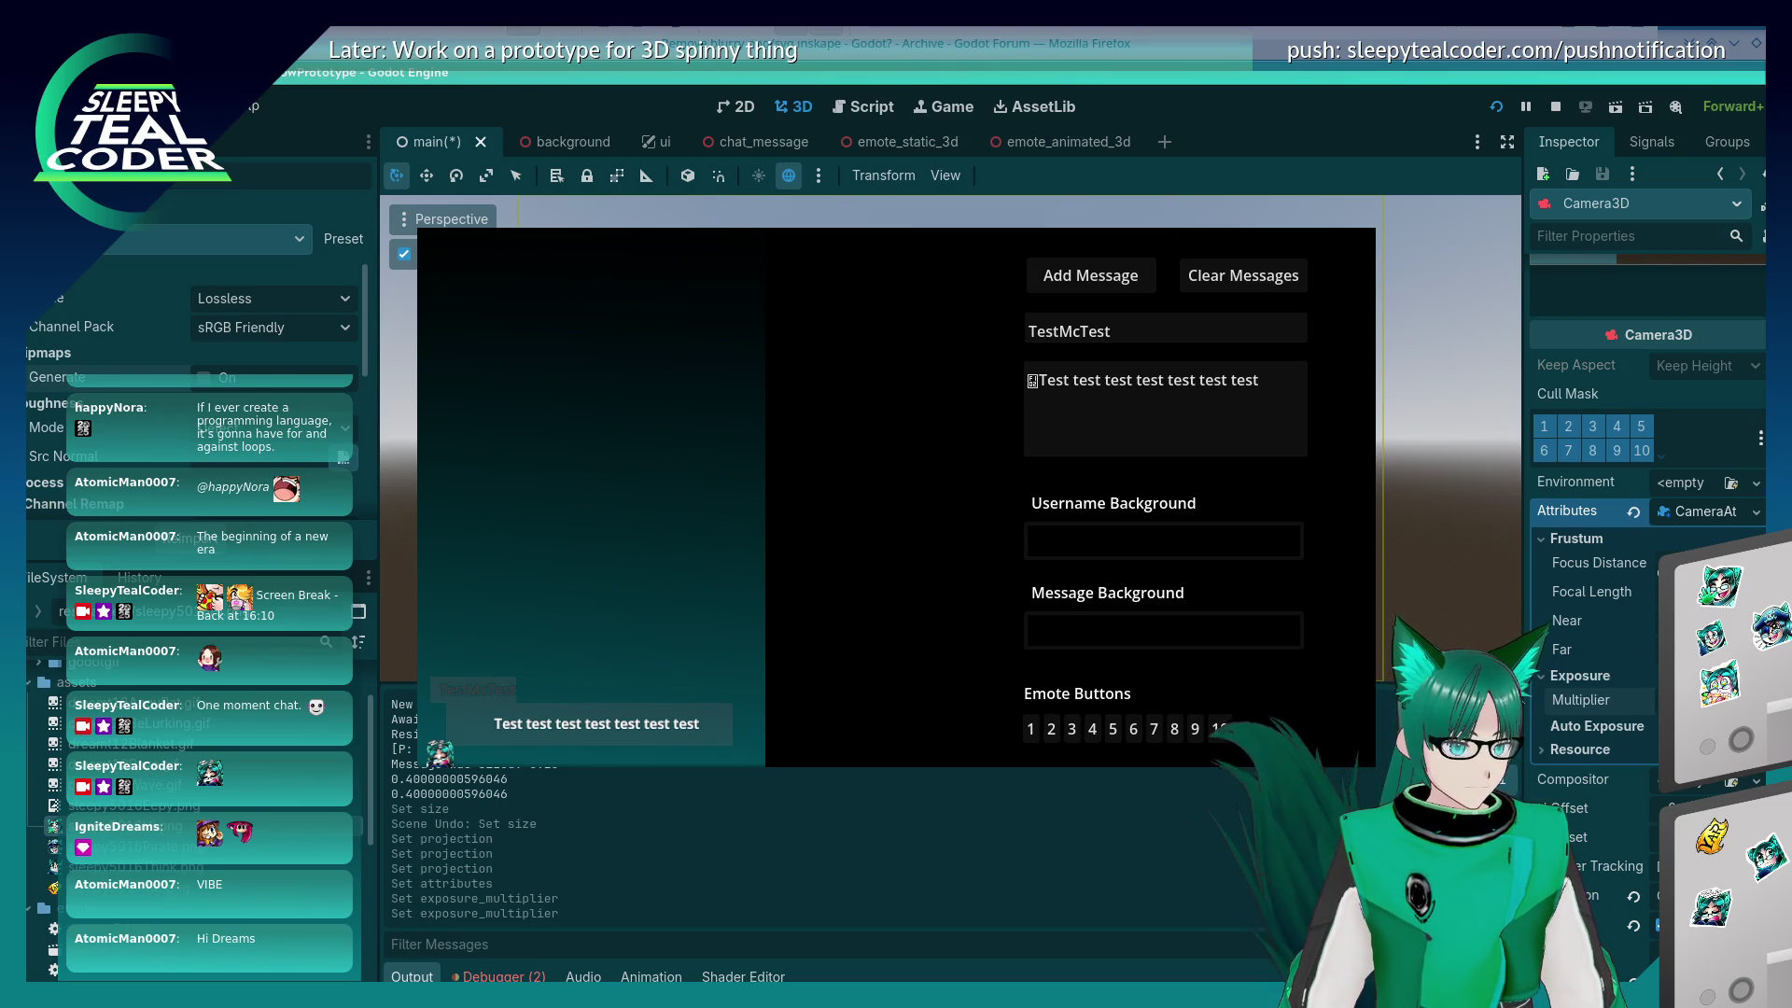
pyautogui.moveTo(1679, 562); pyautogui.dragTo(1707, 563)
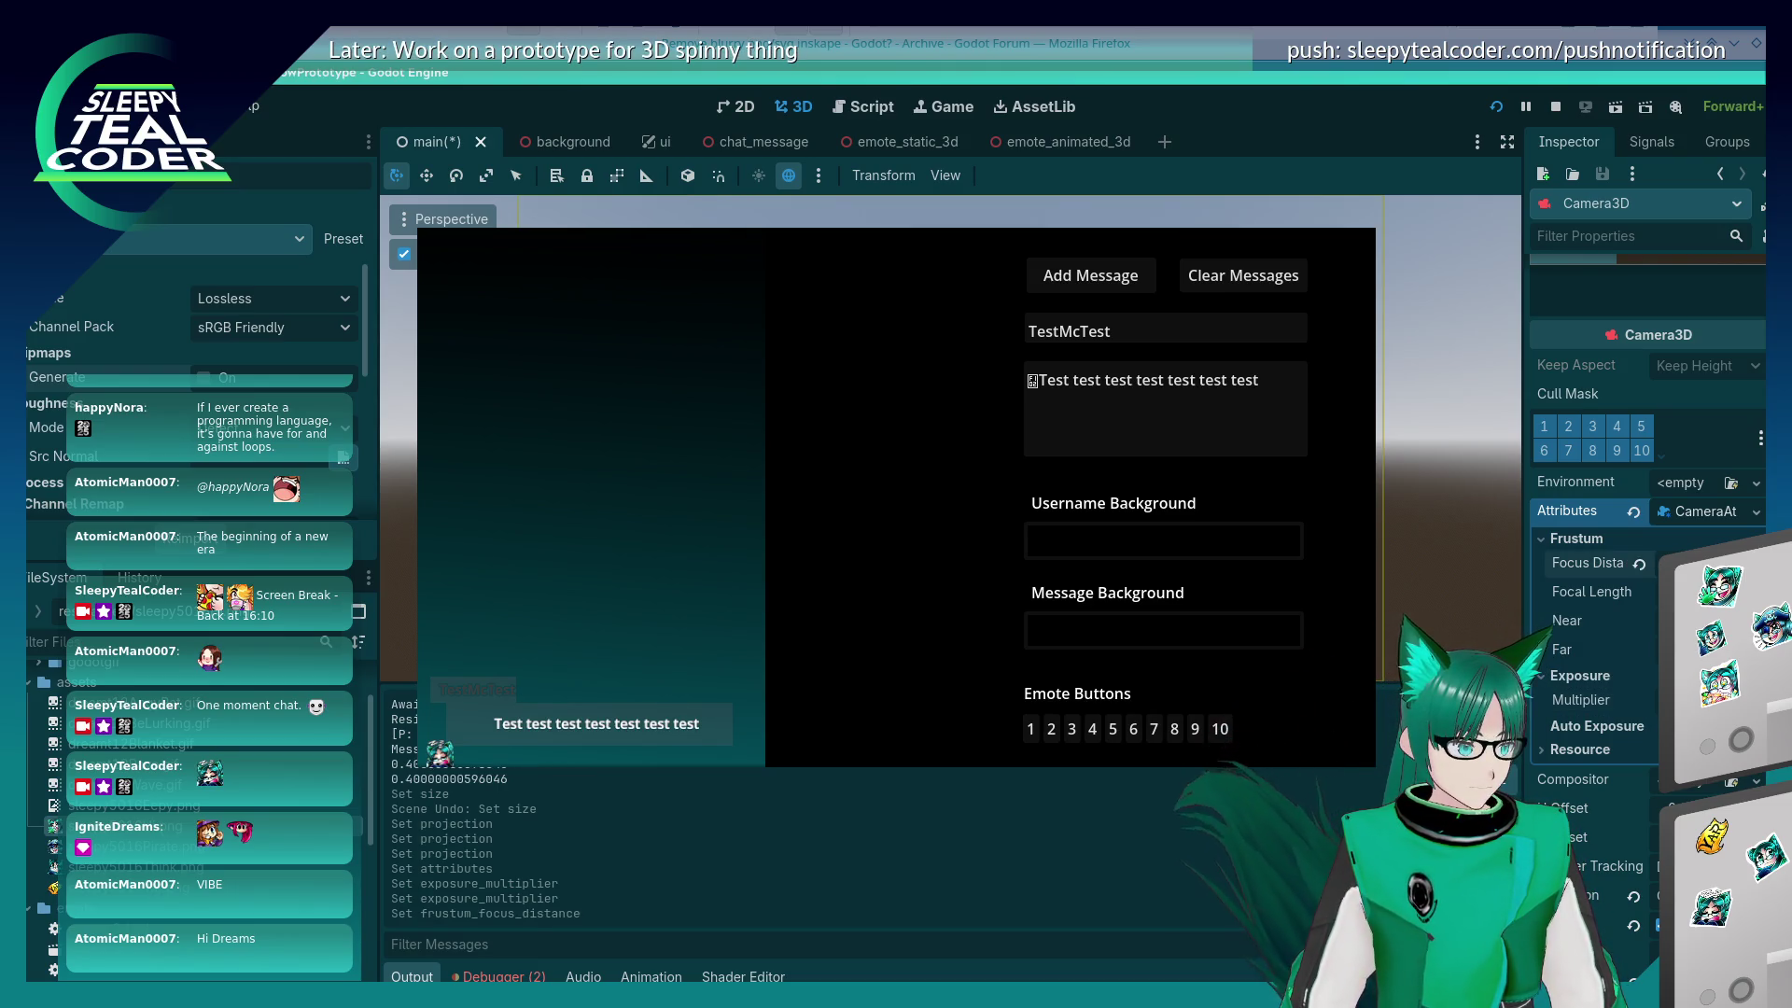
pyautogui.click(1639, 563)
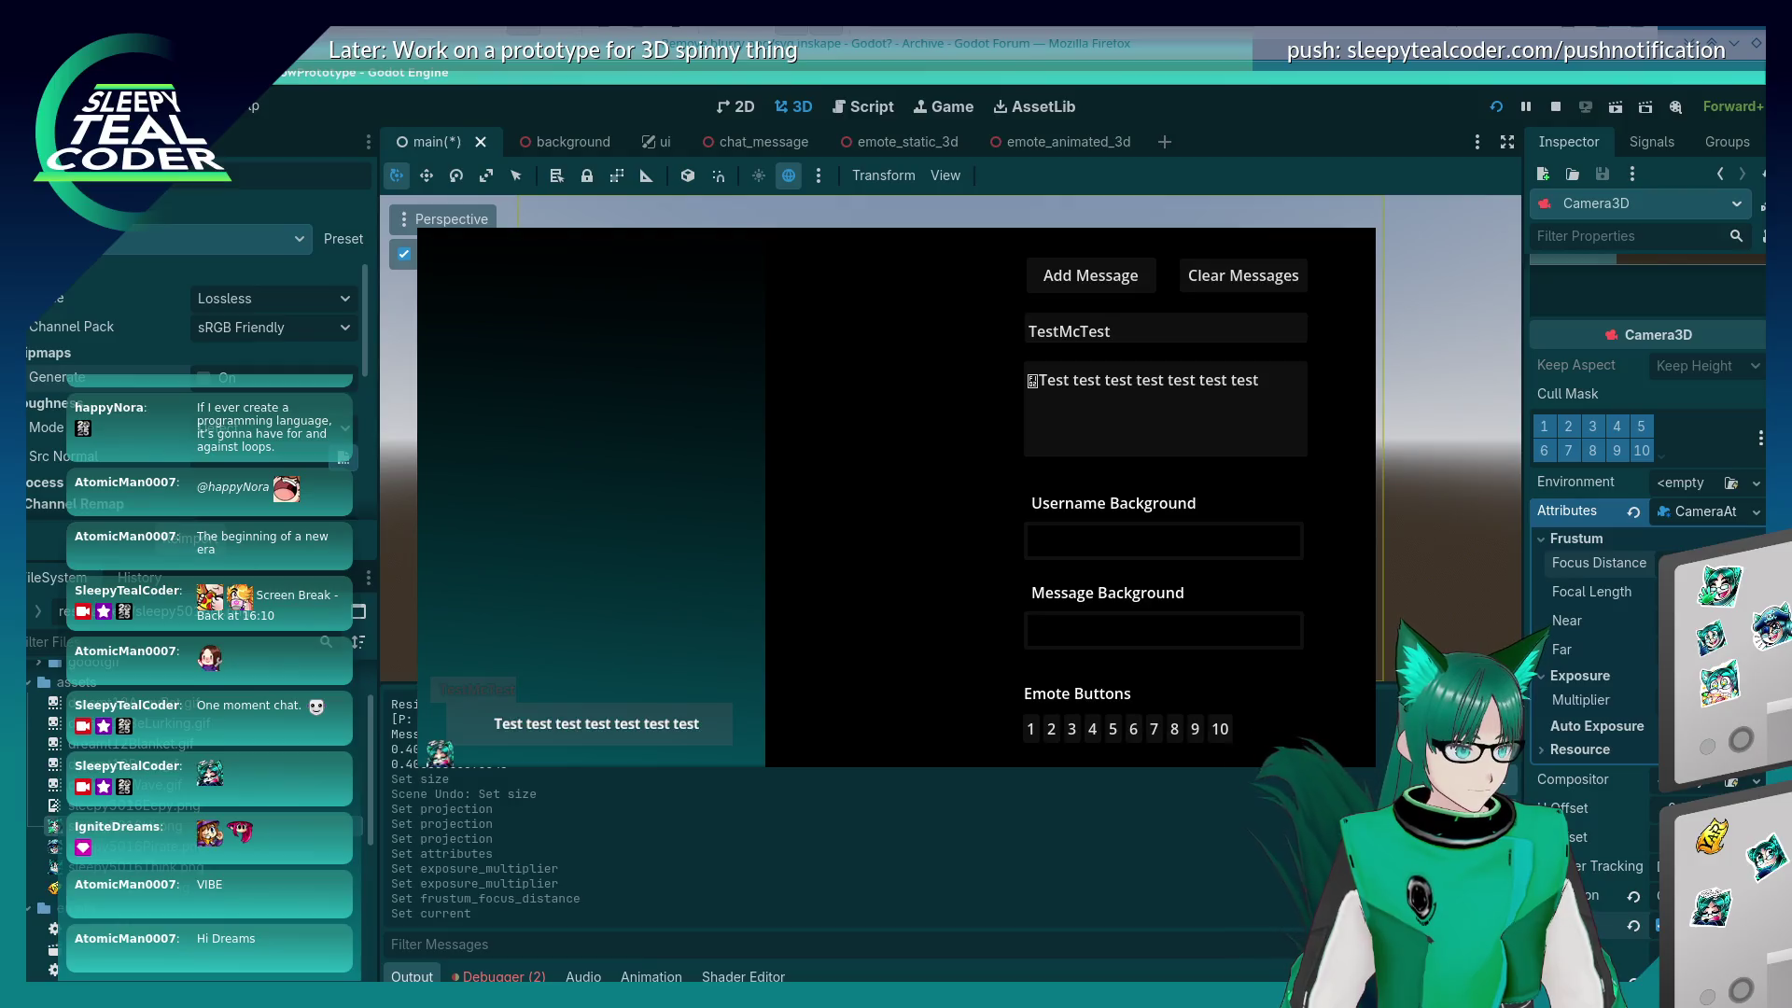
pyautogui.click(1639, 650)
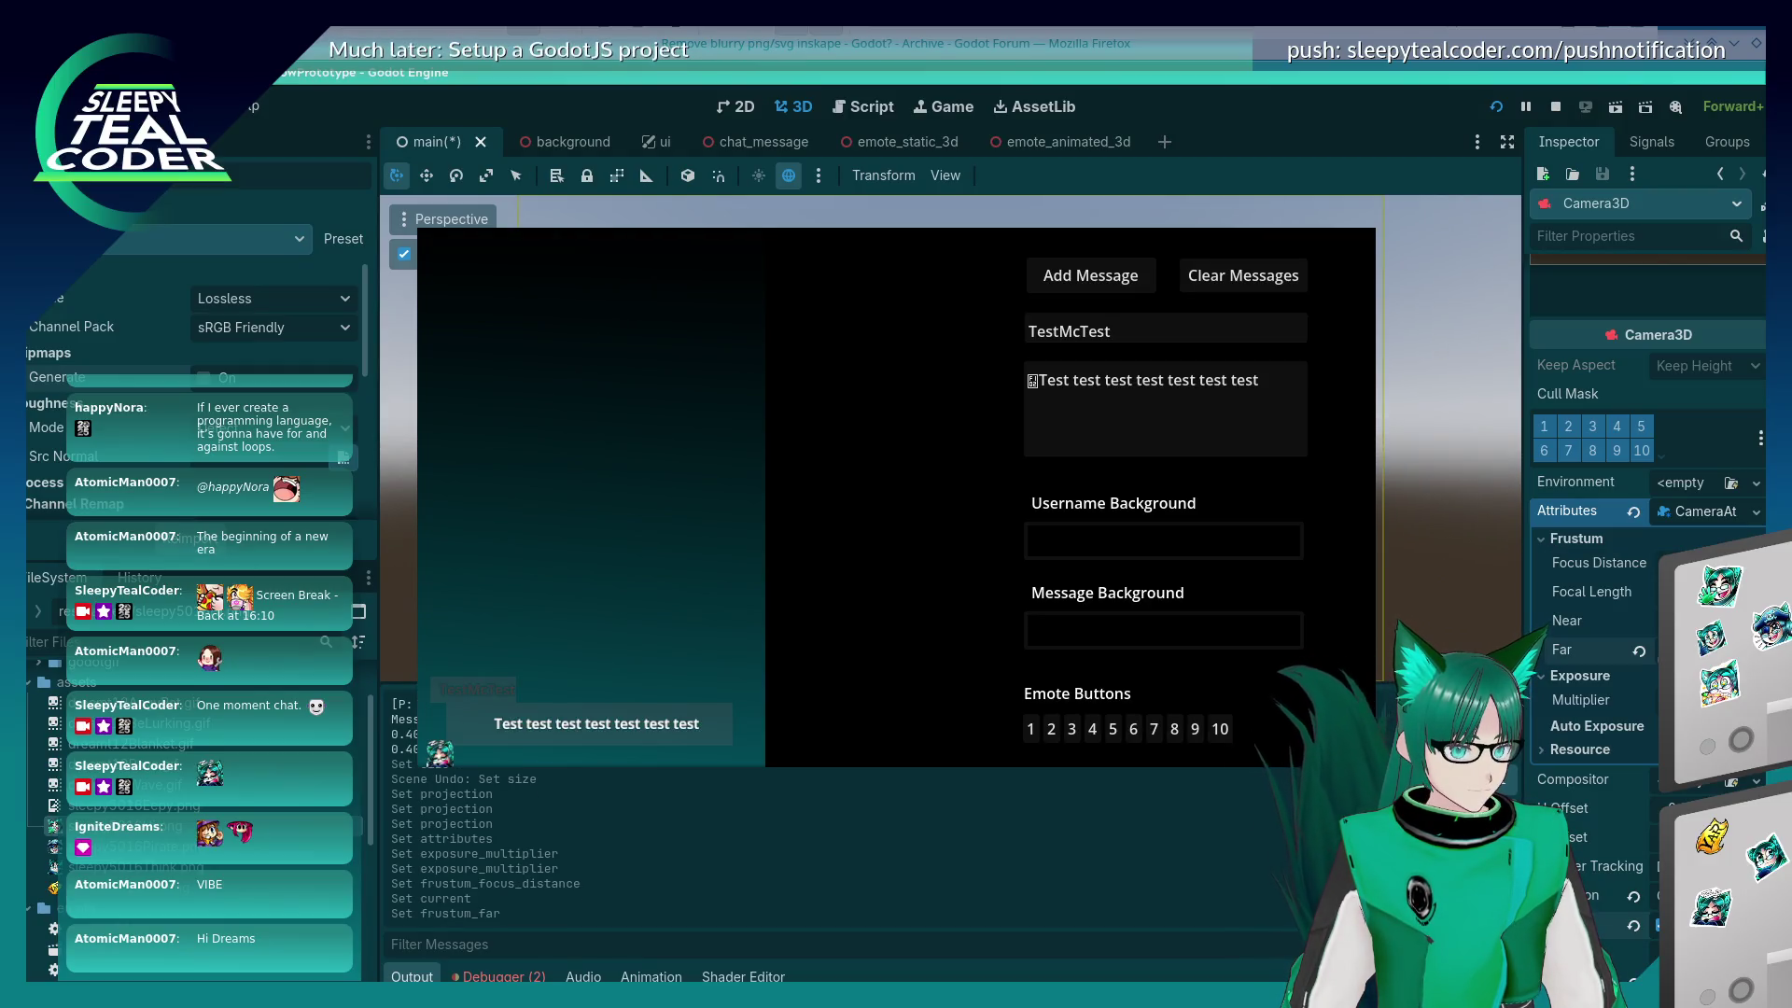
# Step: Turn auto exposure on and off, then clear and recreate the CameraAttributes resource and relaunch
pyautogui.click(1543, 746)
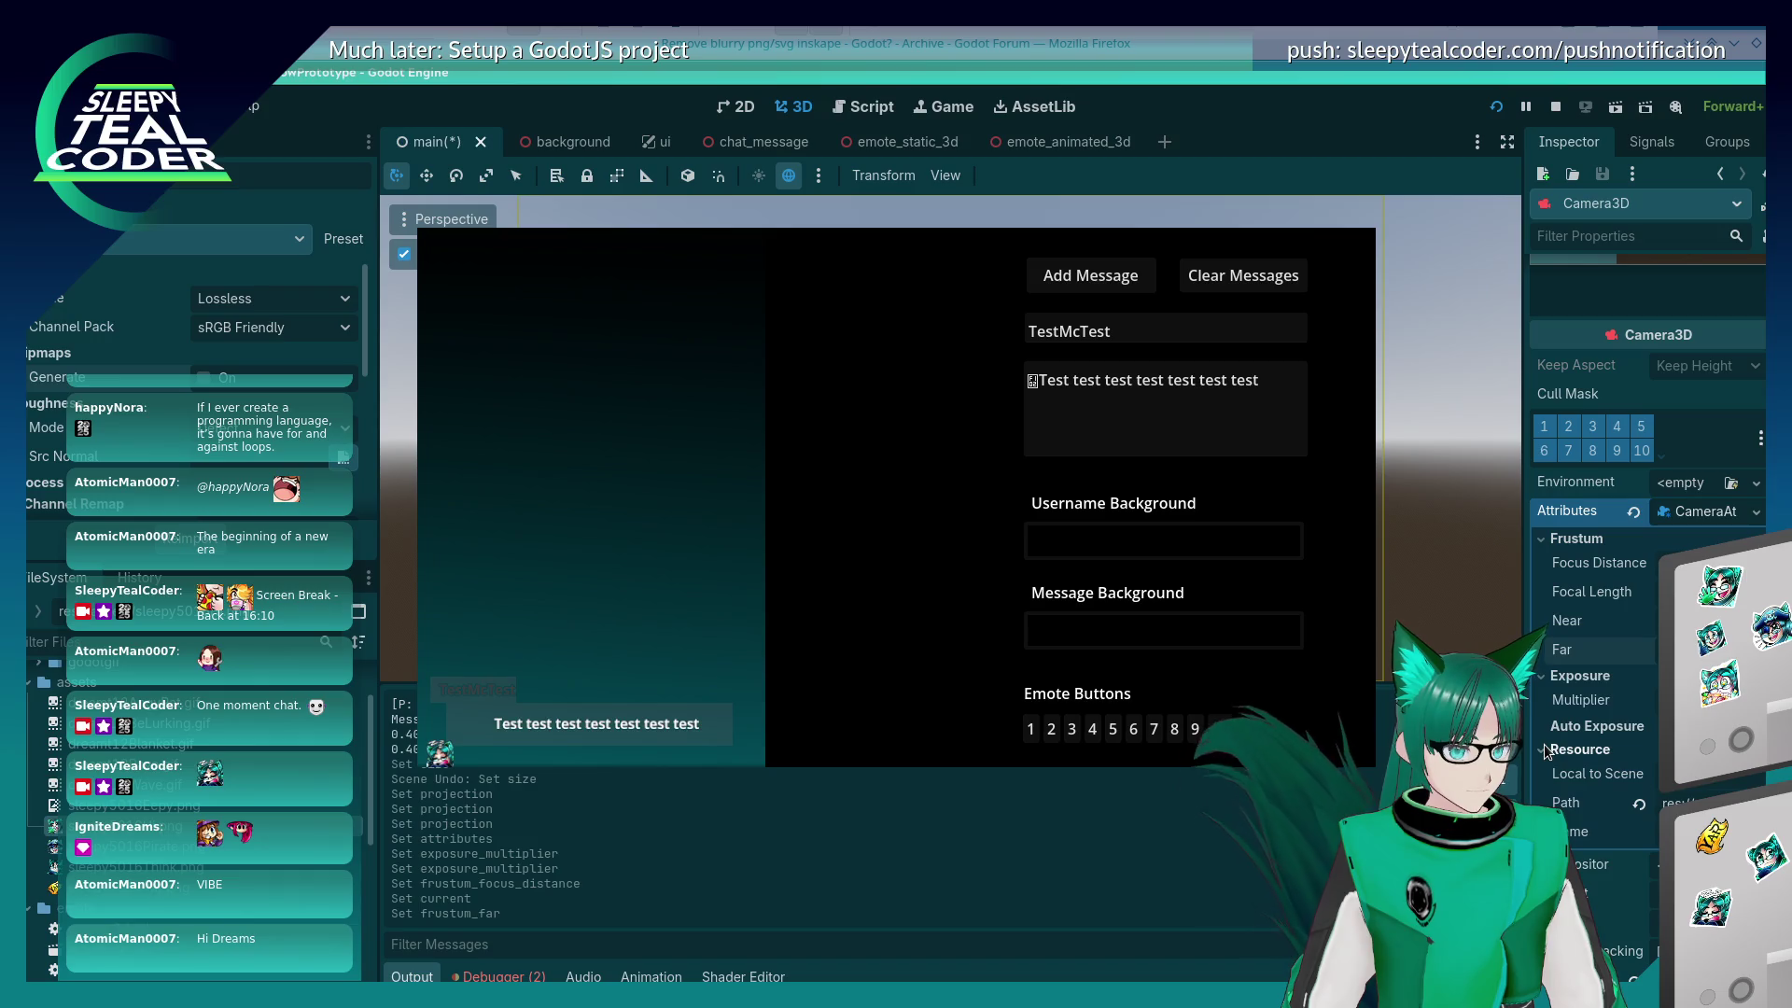
pyautogui.click(1586, 726)
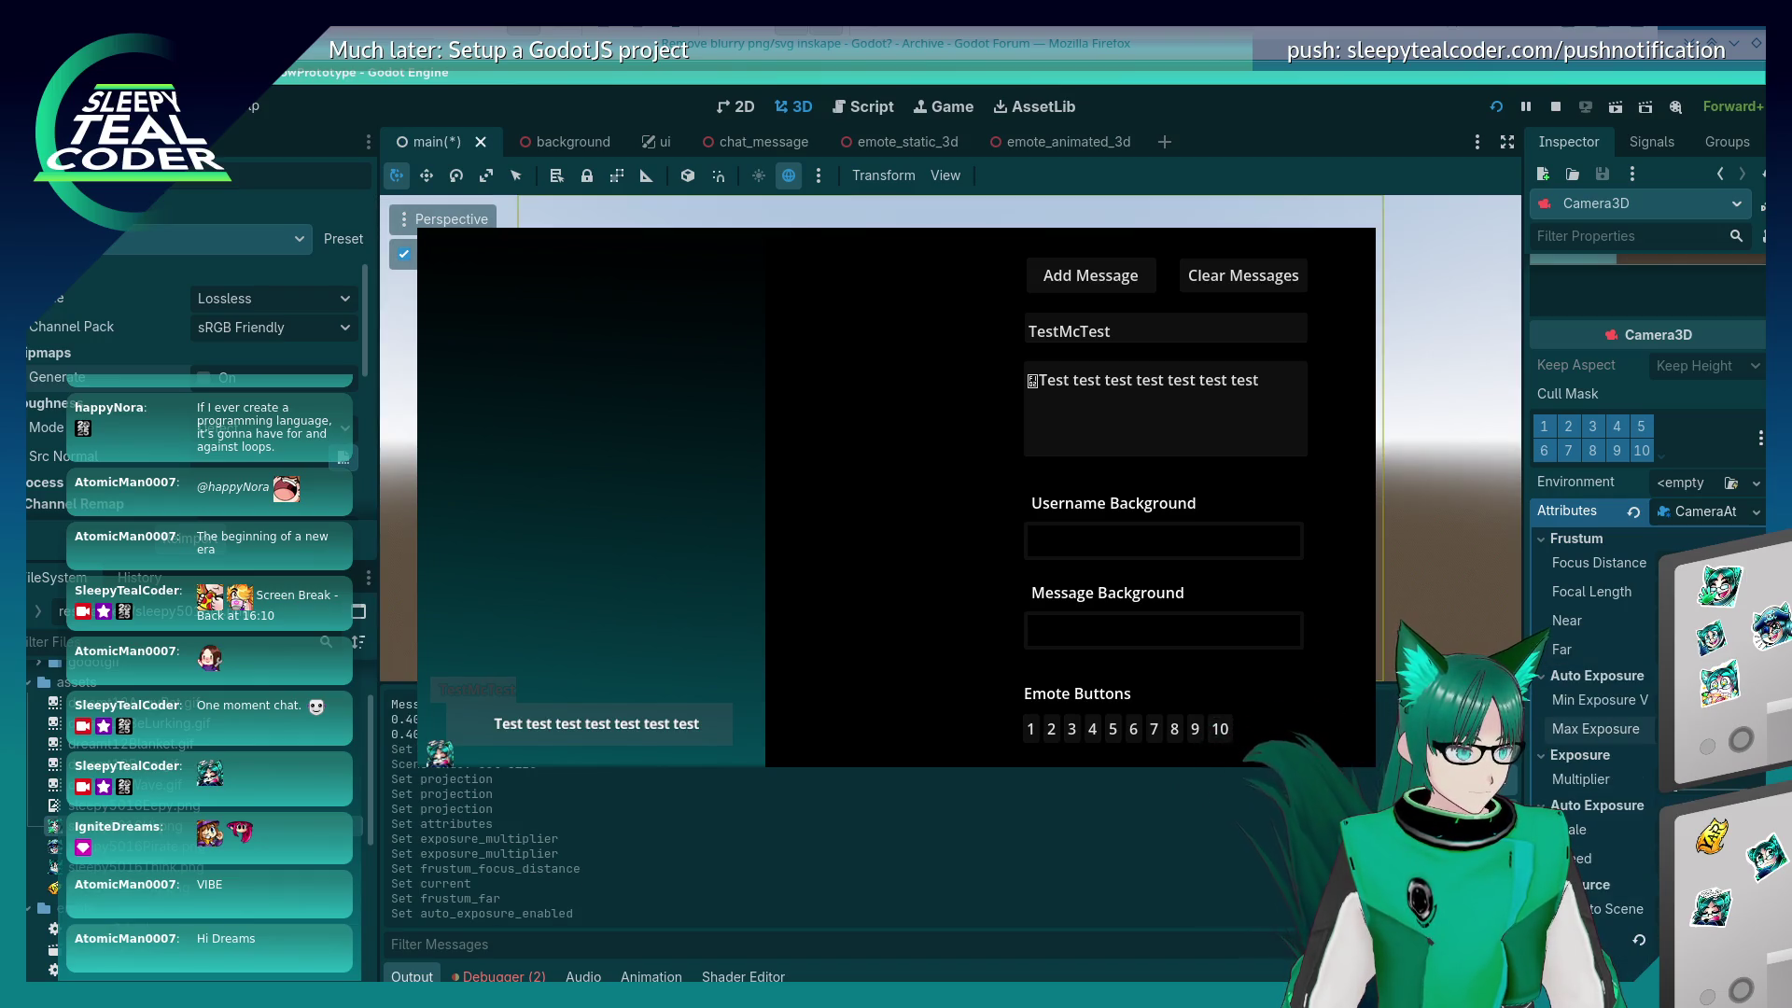
pyautogui.click(1596, 805)
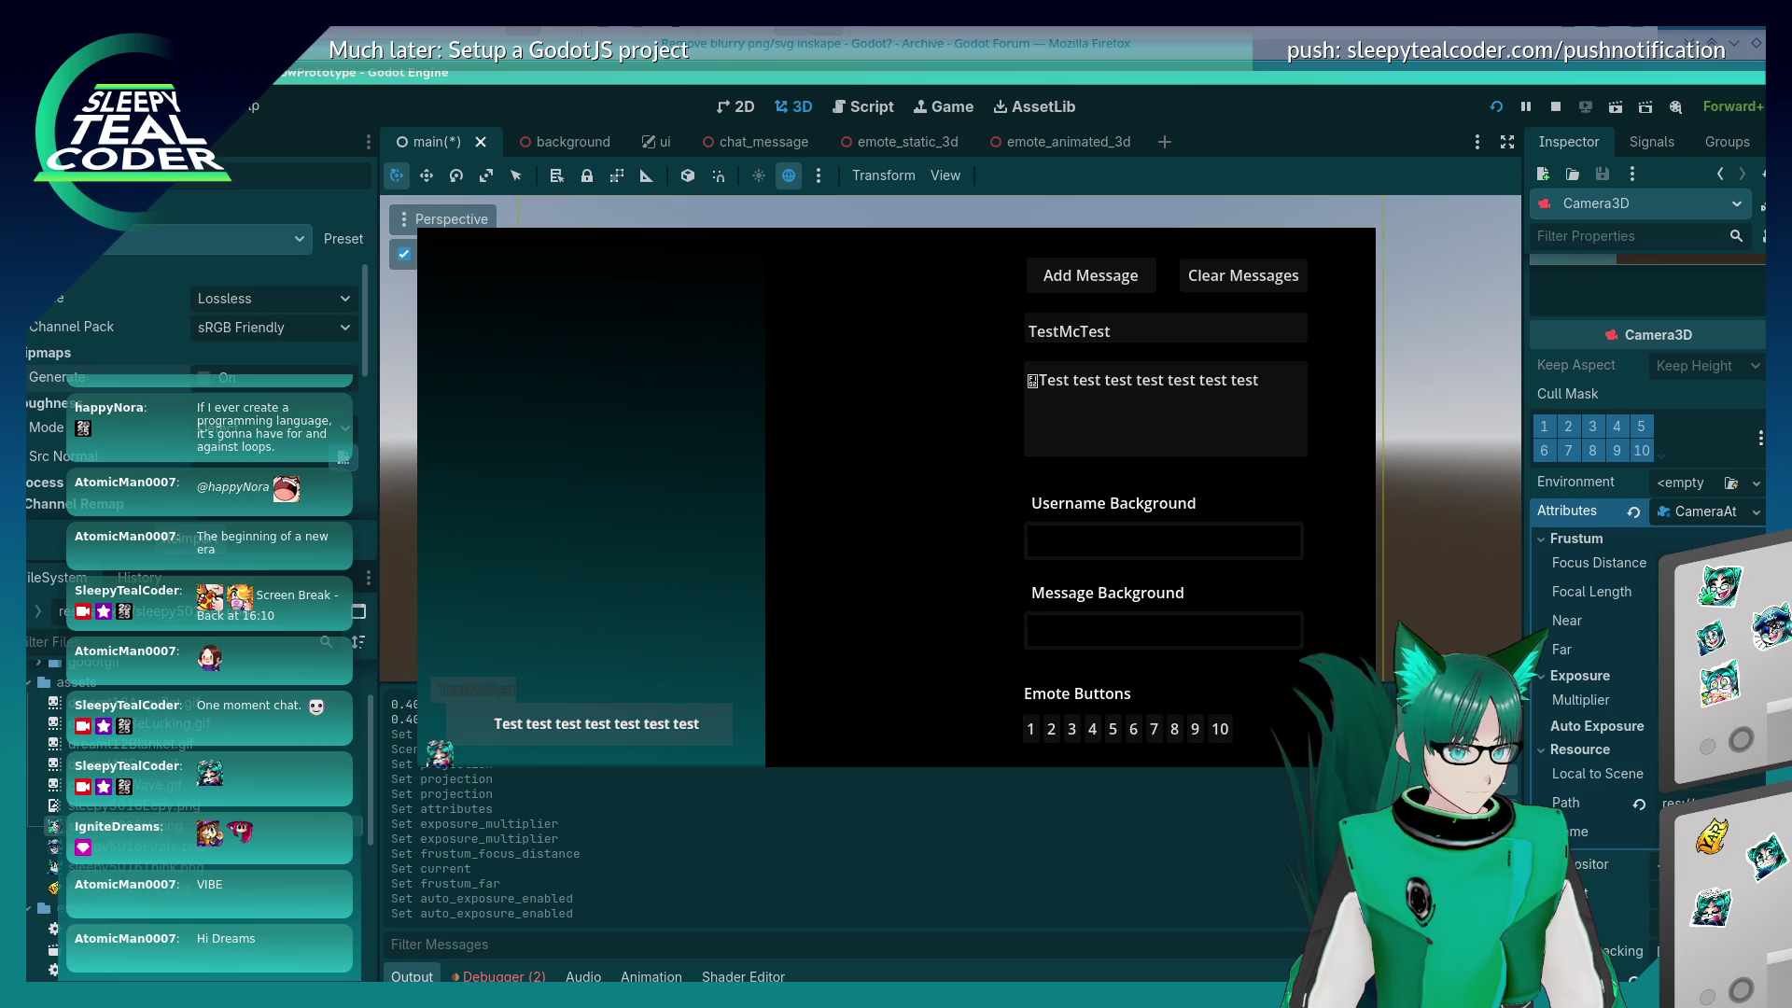
pyautogui.click(1631, 519)
pyautogui.click(1755, 511)
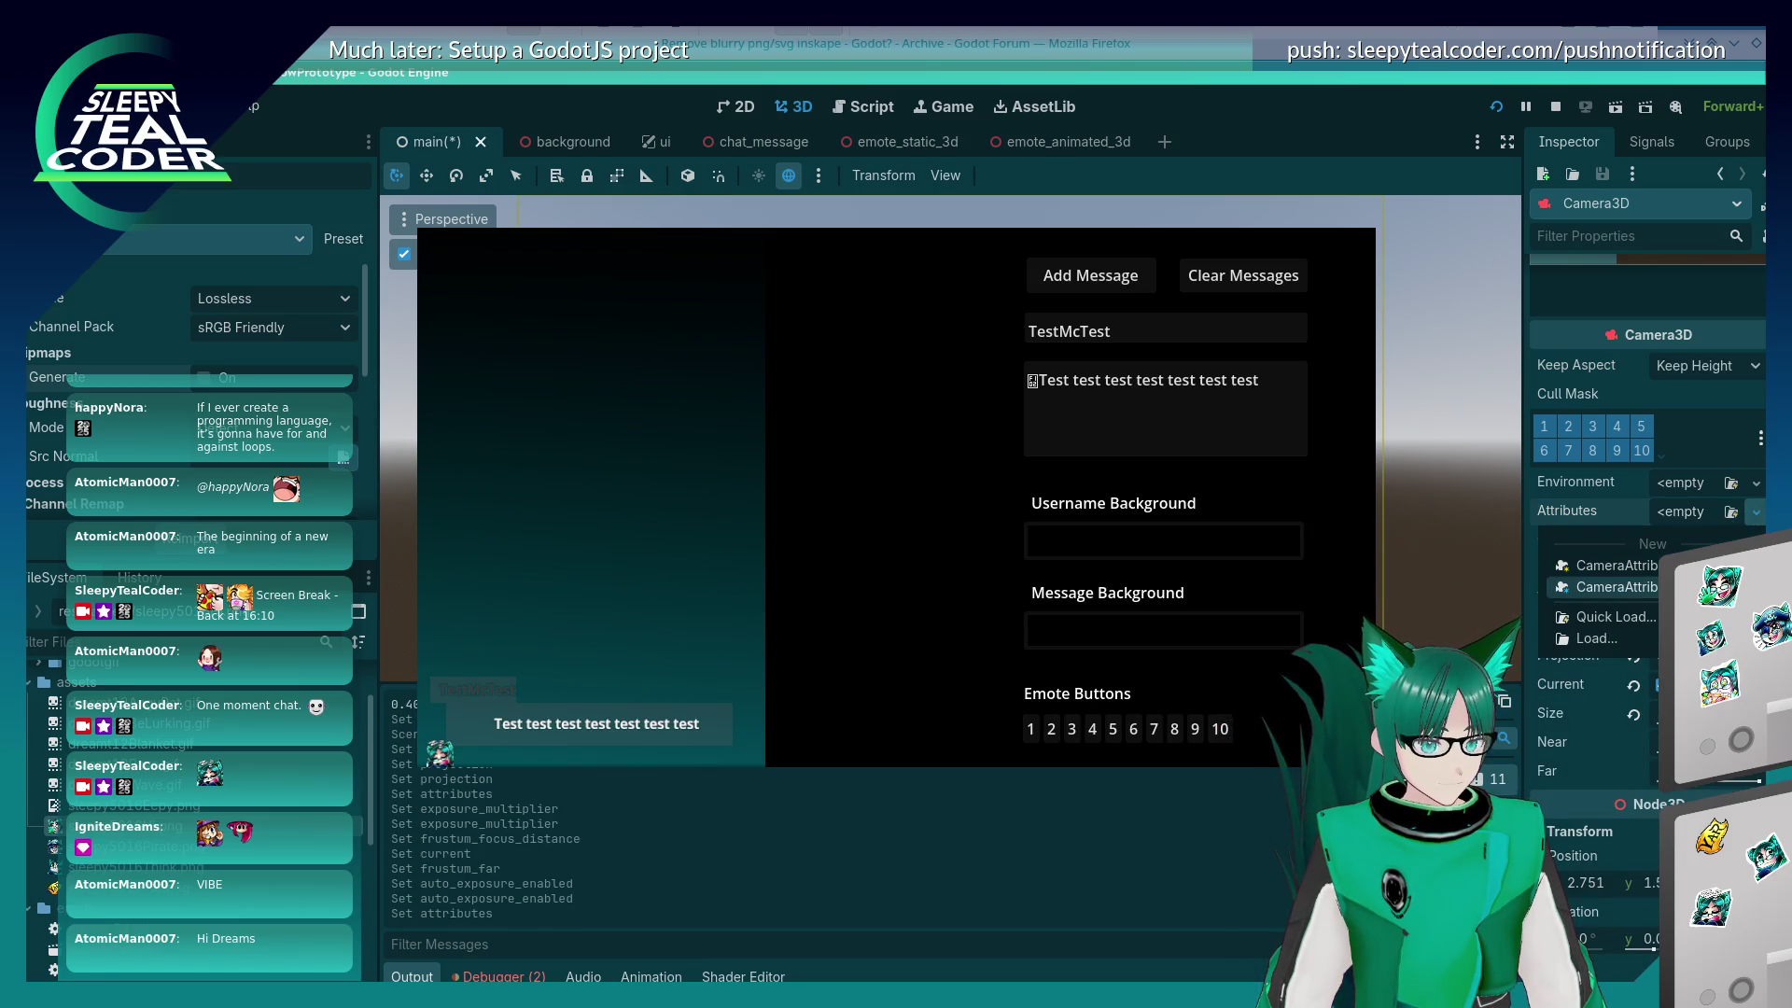
pyautogui.click(1617, 587)
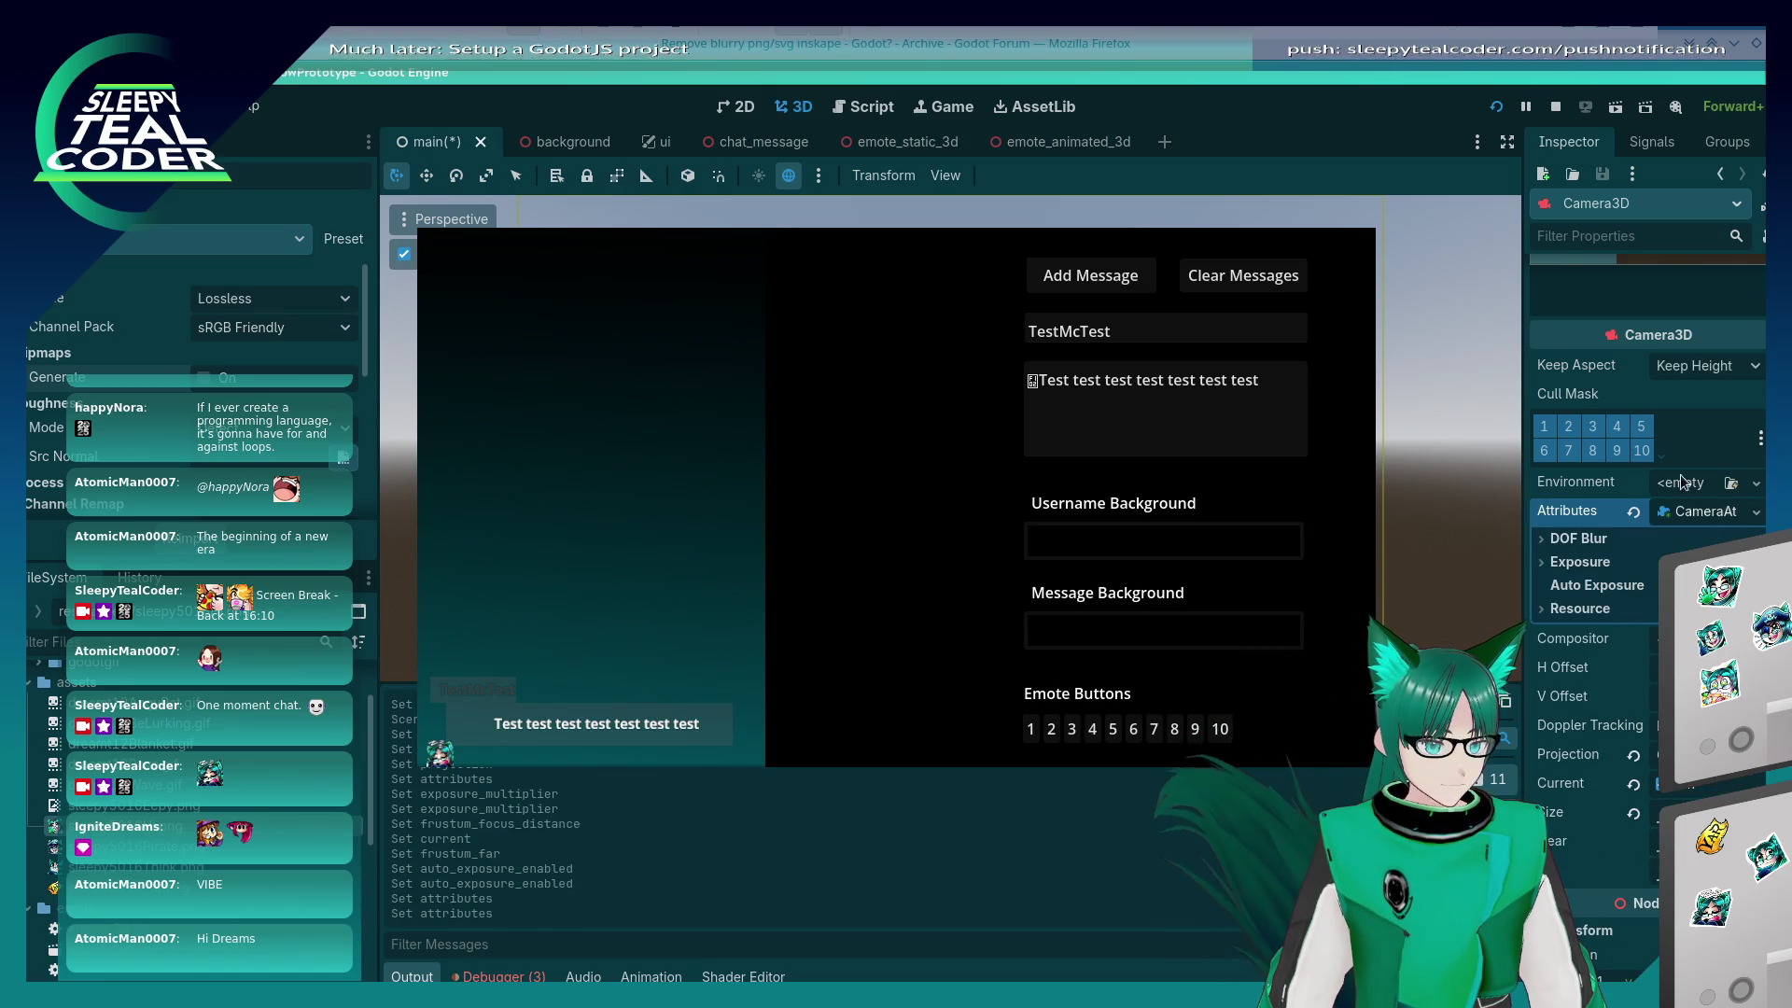
pyautogui.click(1496, 108)
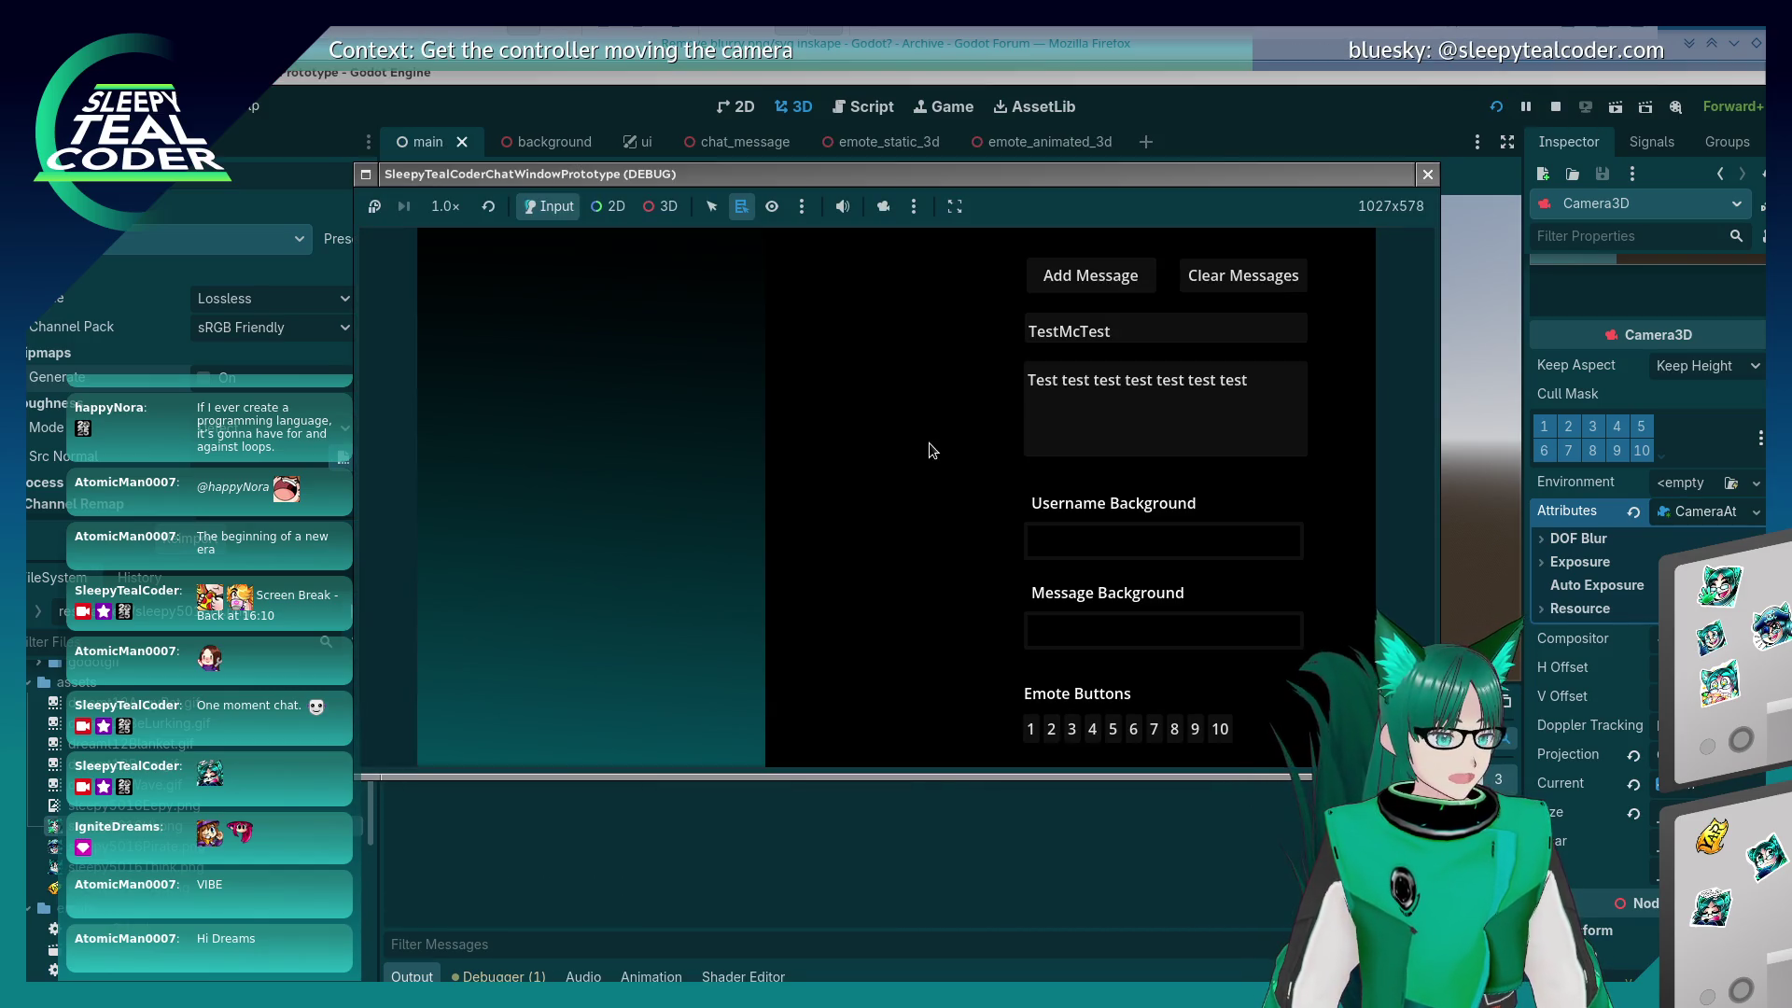
# Step: Browse the game window's stacking options, then post the test message into the chat
pyautogui.hotkey('ctrl', 'Escape')
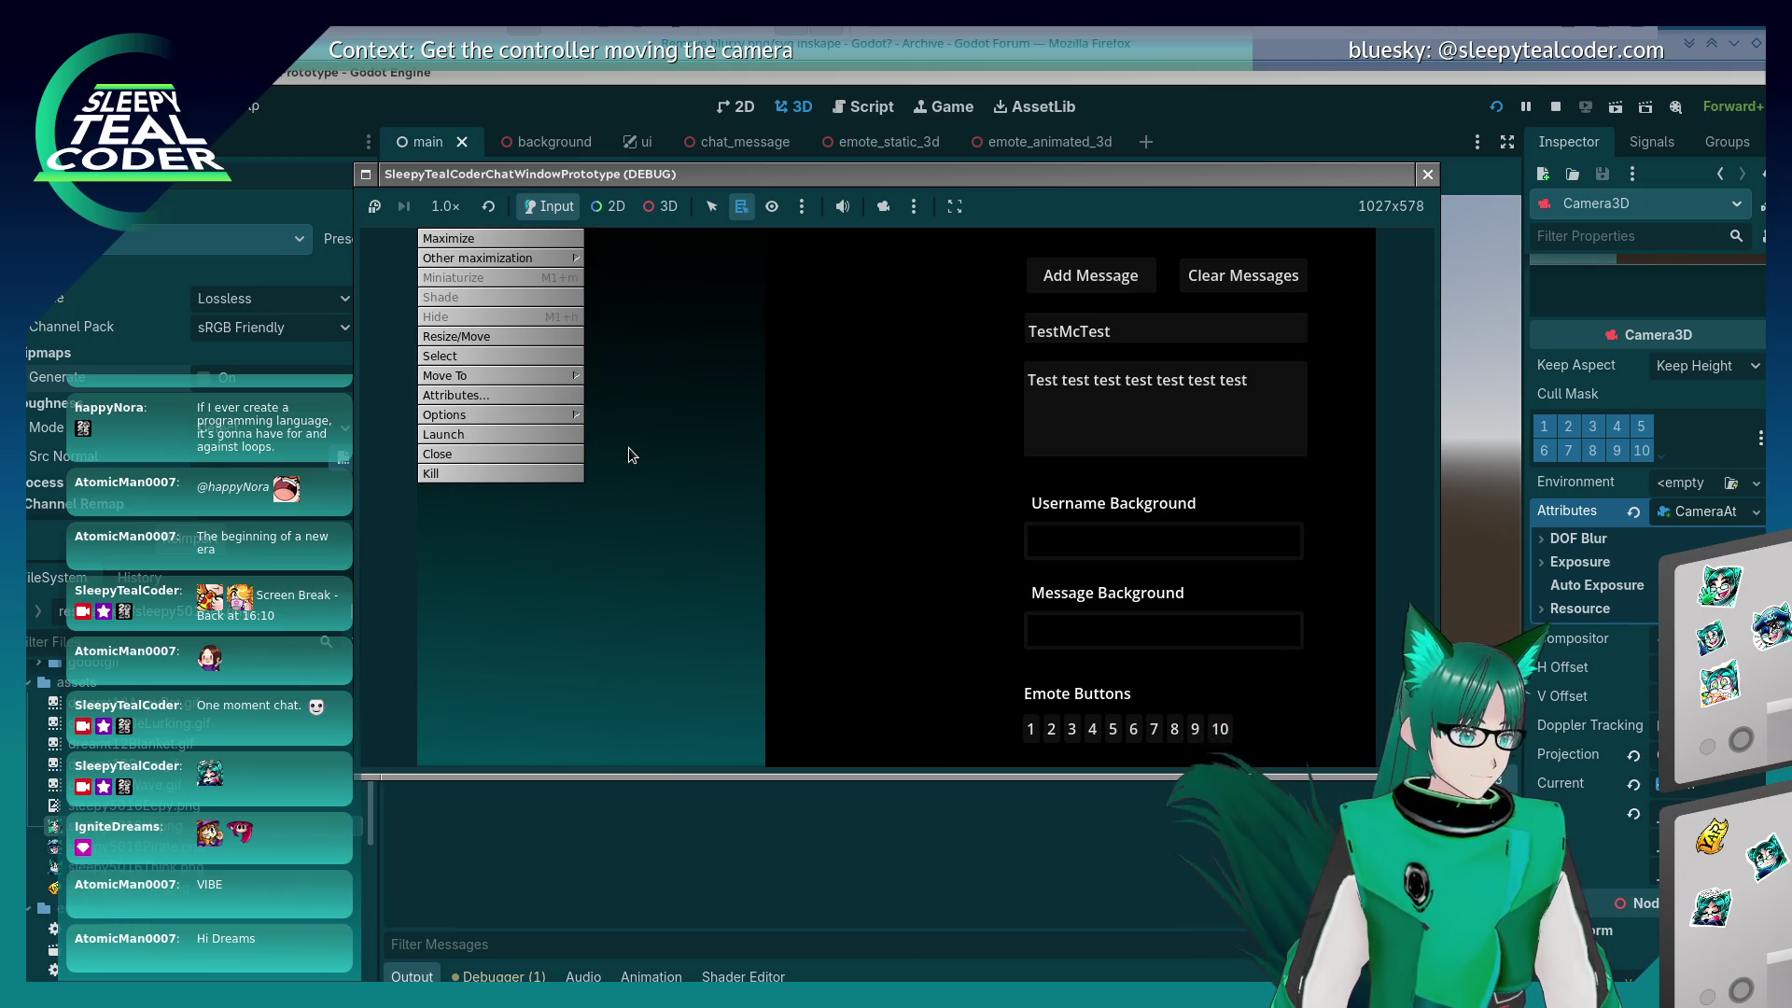
pyautogui.press('Down')
pyautogui.press('Escape')
pyautogui.press('Escape')
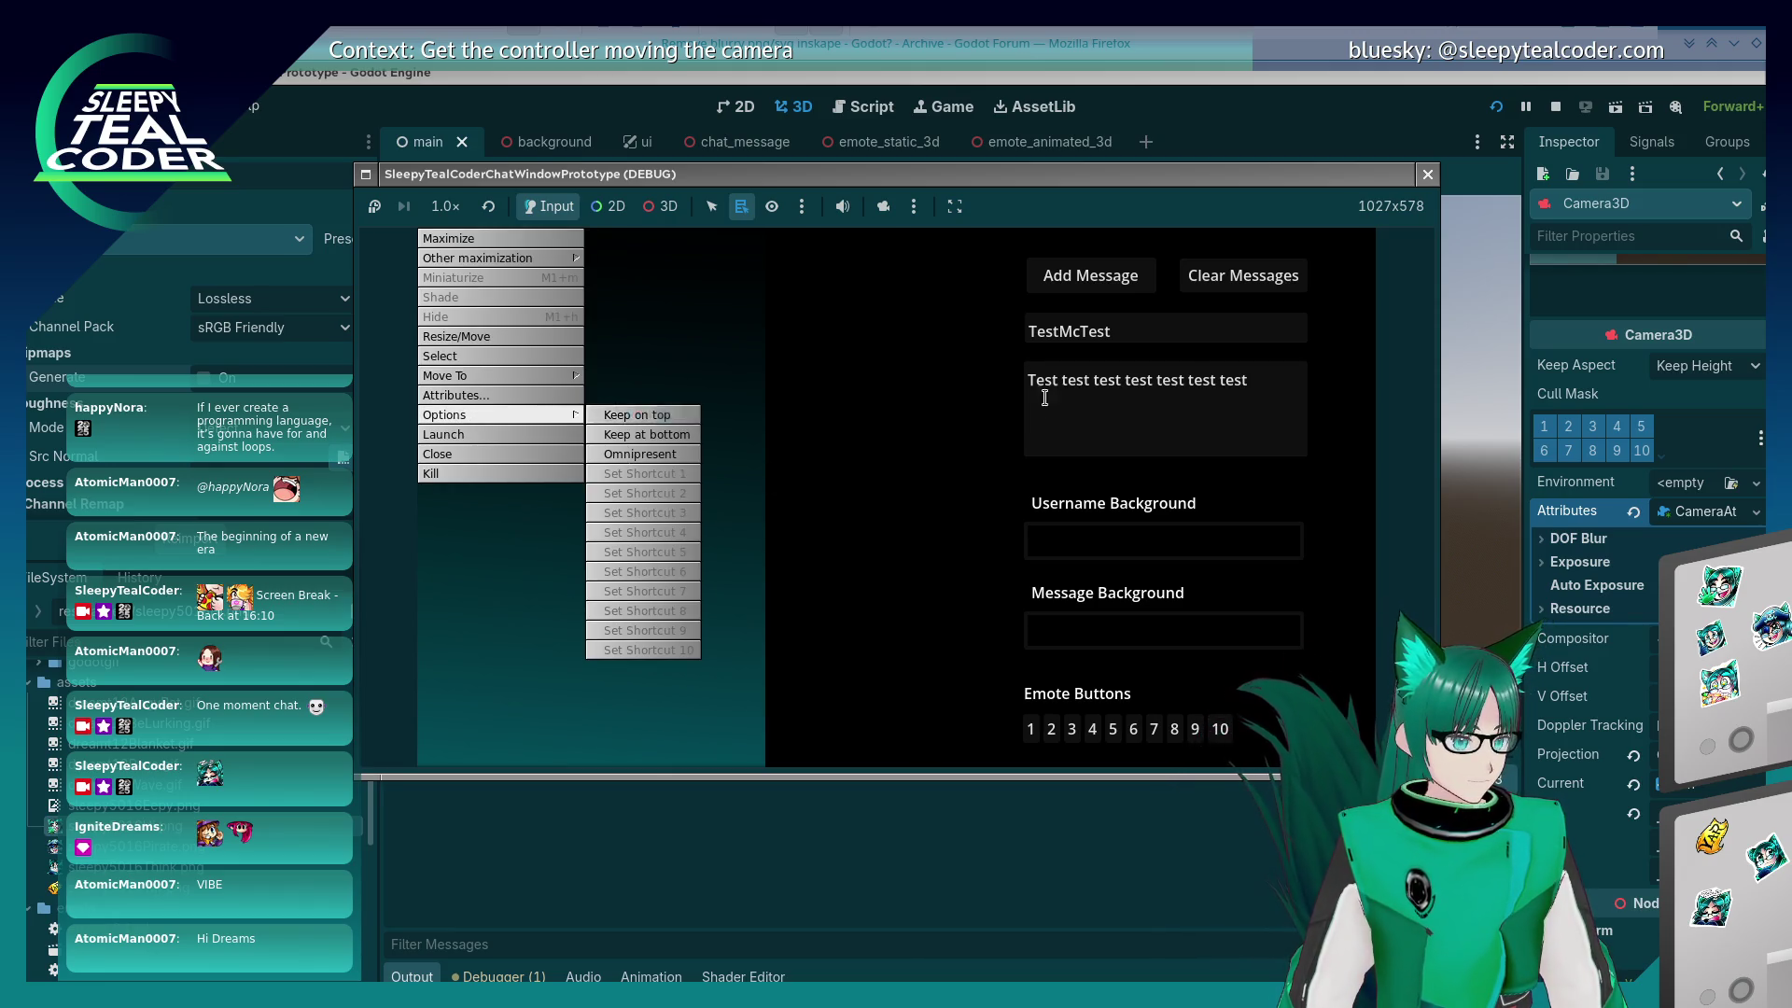
pyautogui.click(1085, 281)
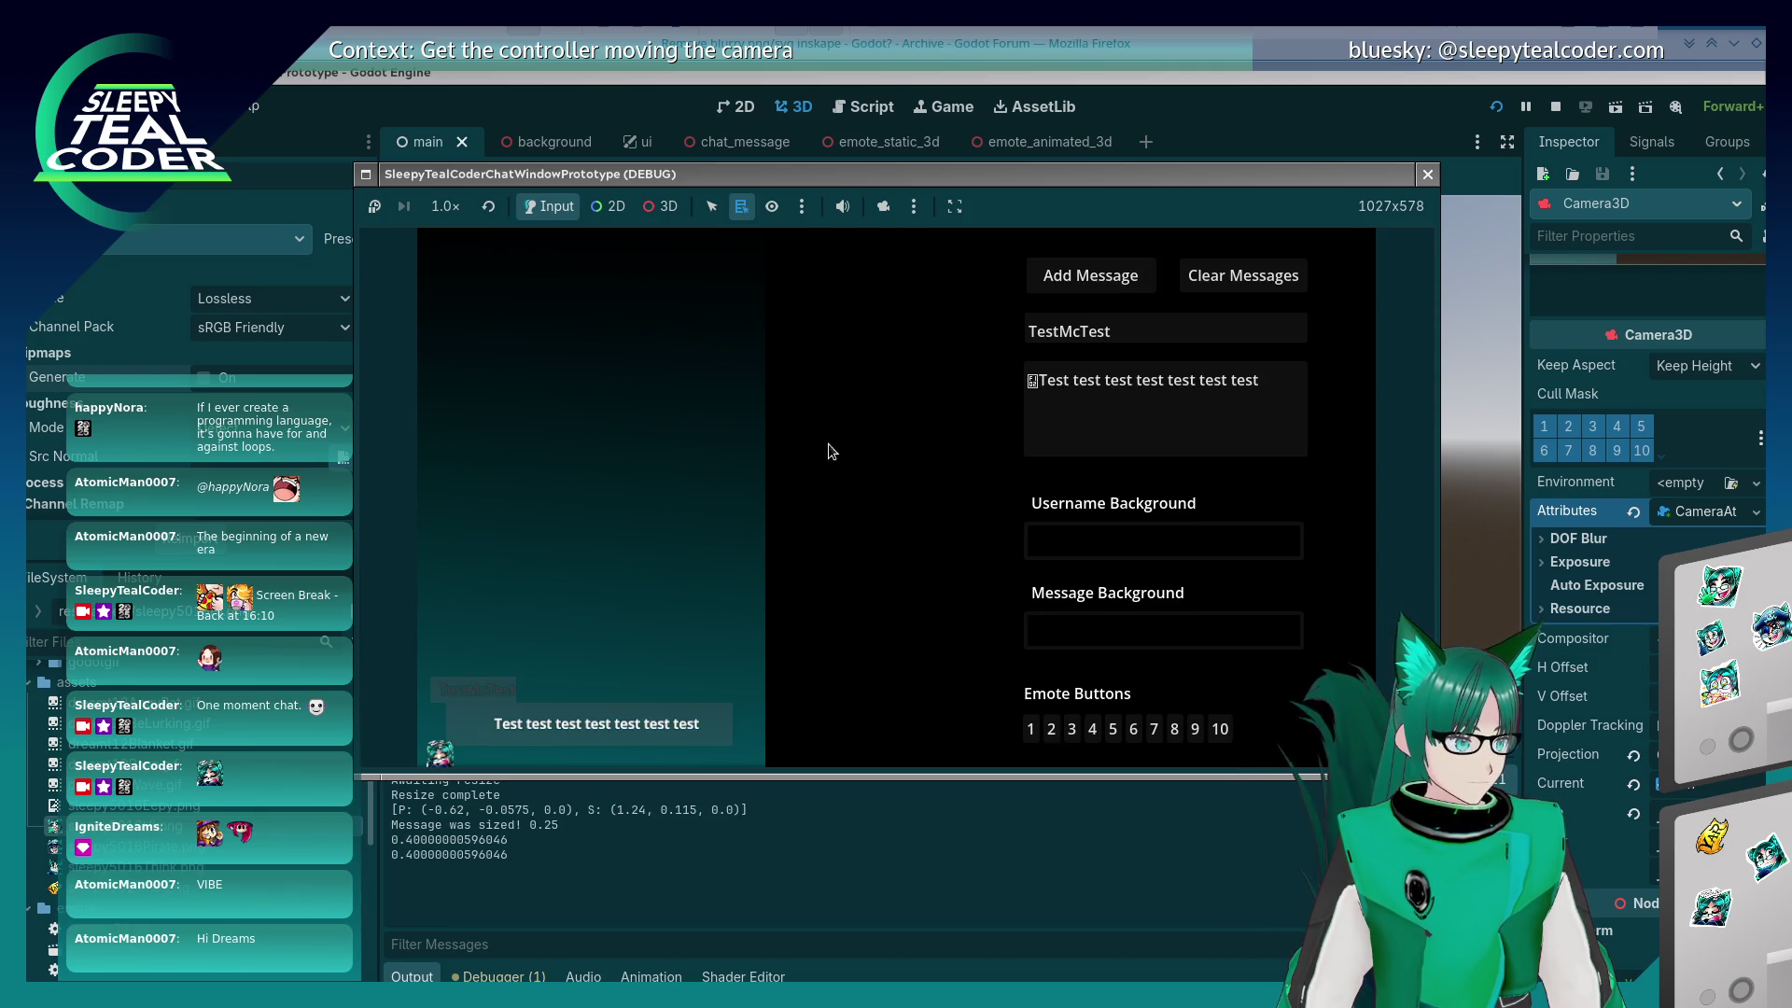
# Step: Toggle DOF Blur Far and Near Enabled on, then switch far blur off again
pyautogui.click(1544, 540)
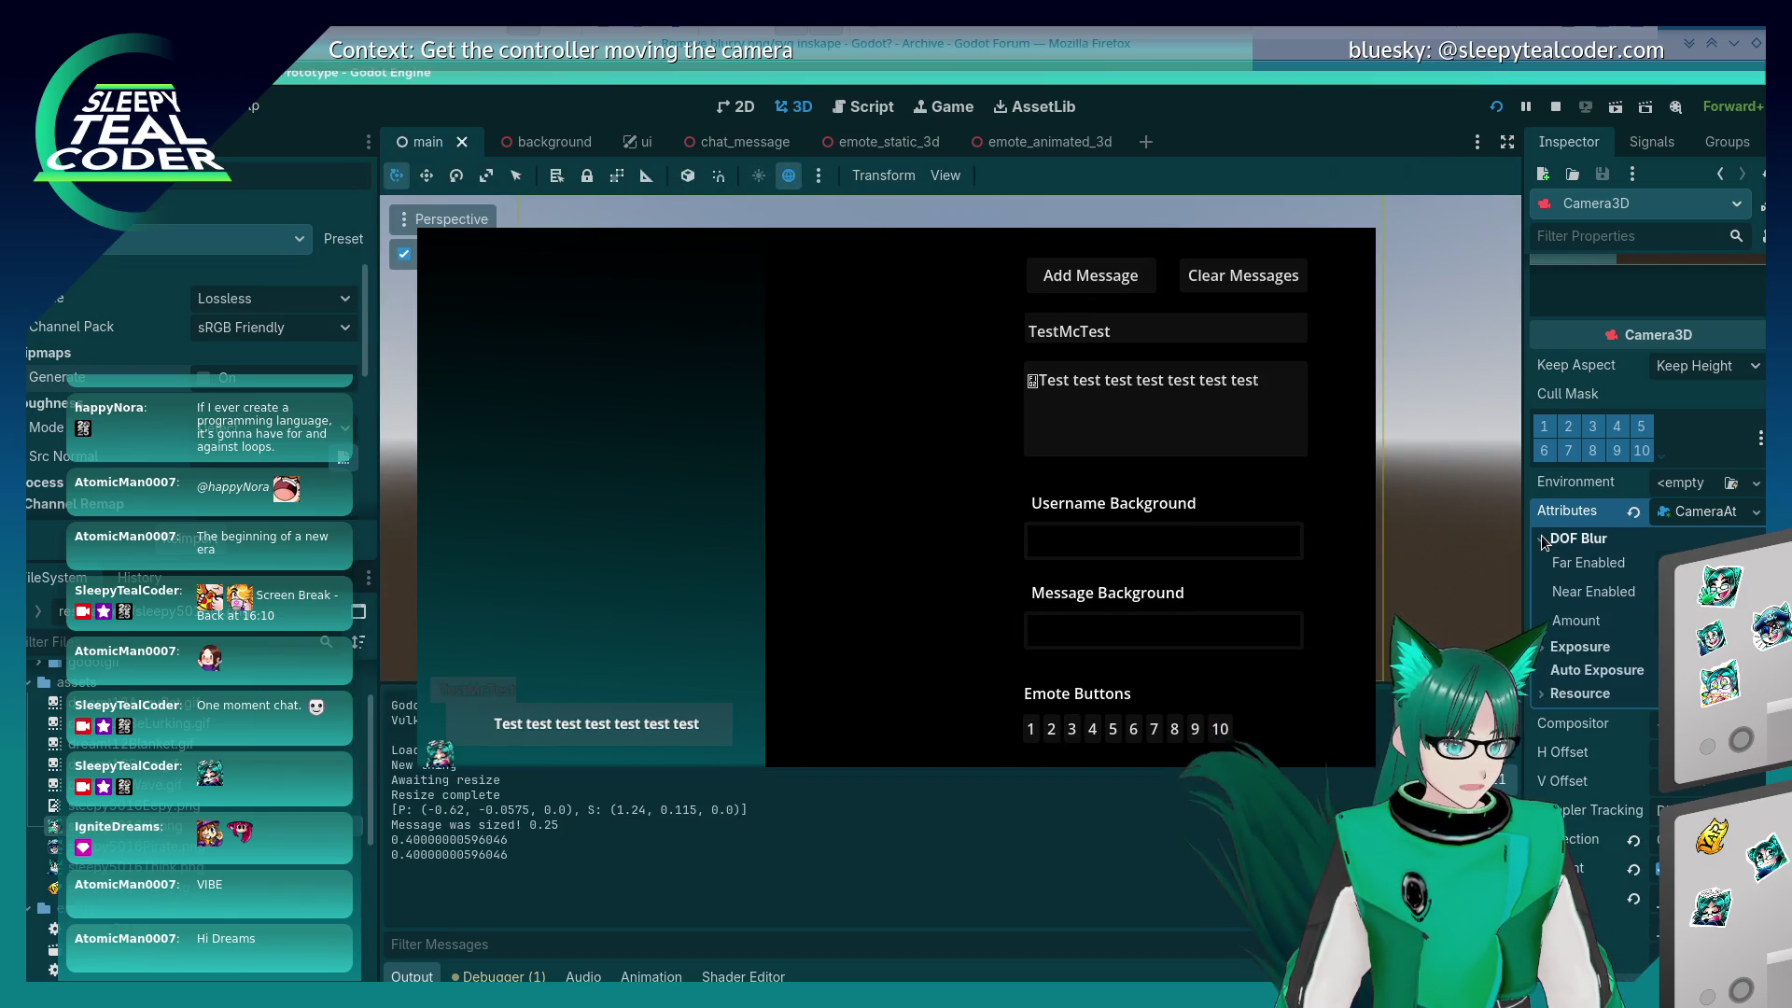
pyautogui.click(1675, 563)
pyautogui.click(1675, 564)
pyautogui.click(1674, 592)
pyautogui.click(1674, 564)
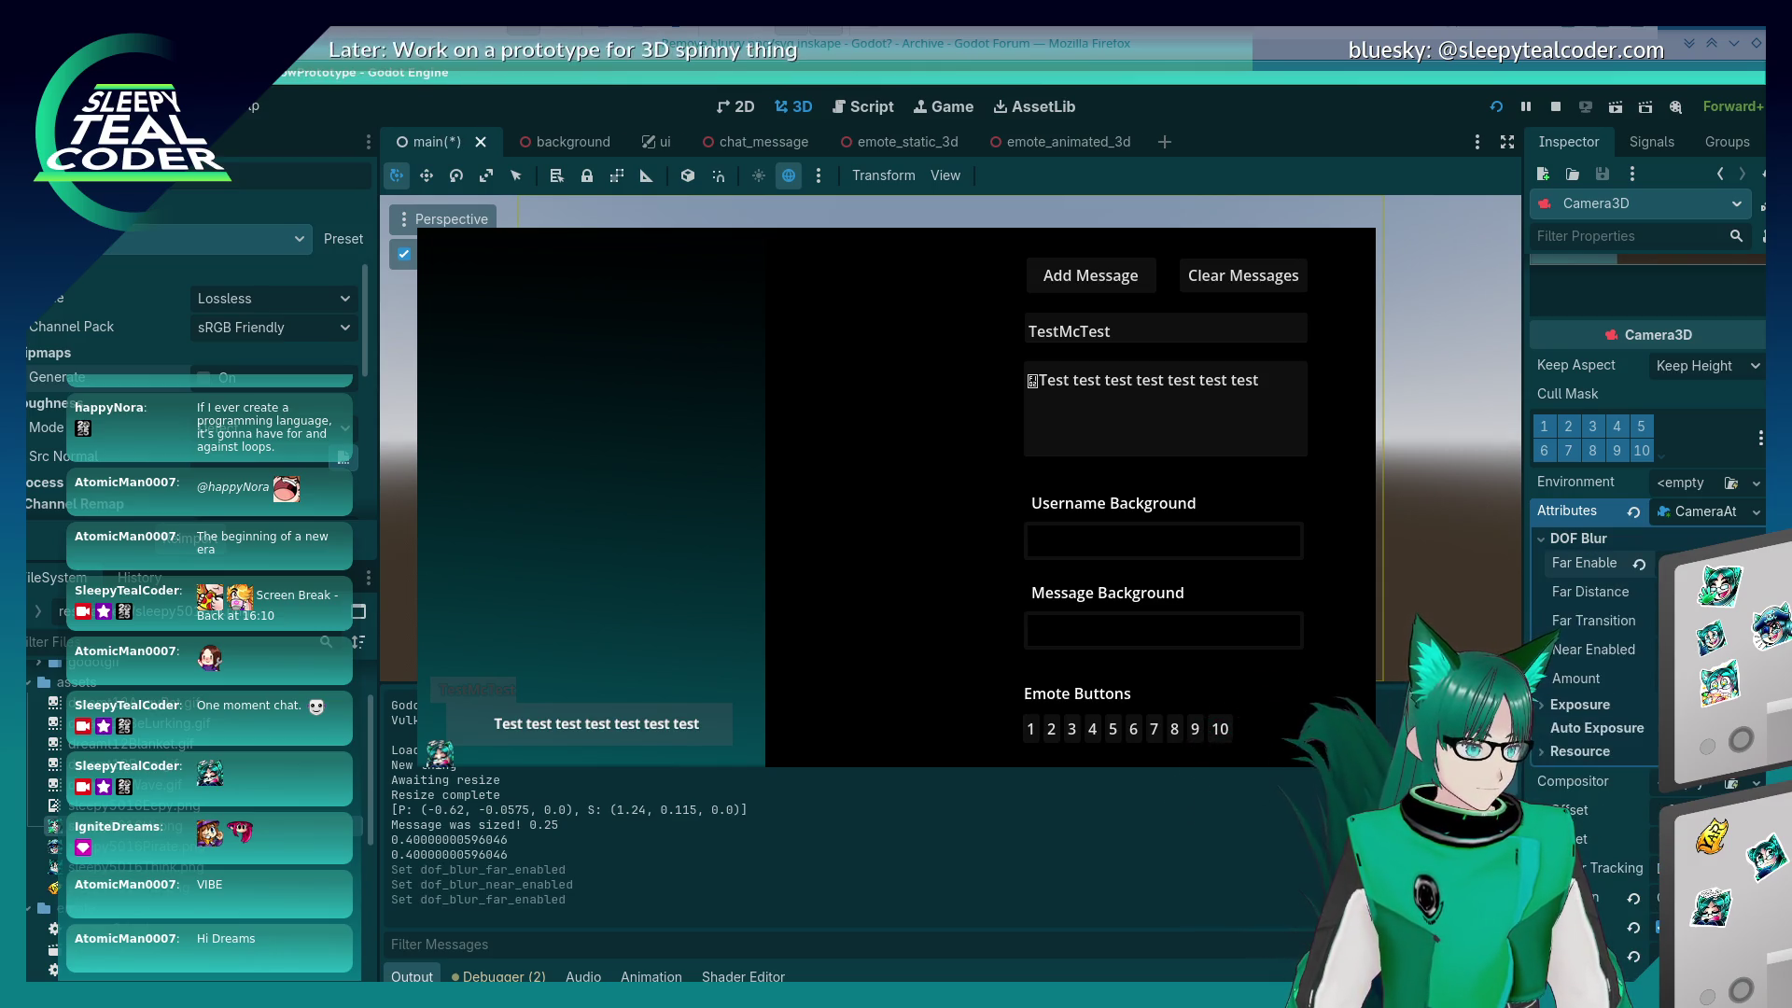
# Step: Change the DOF blur Amount and Exposure Multiplier, then reset both to defaults
pyautogui.click(1689, 621)
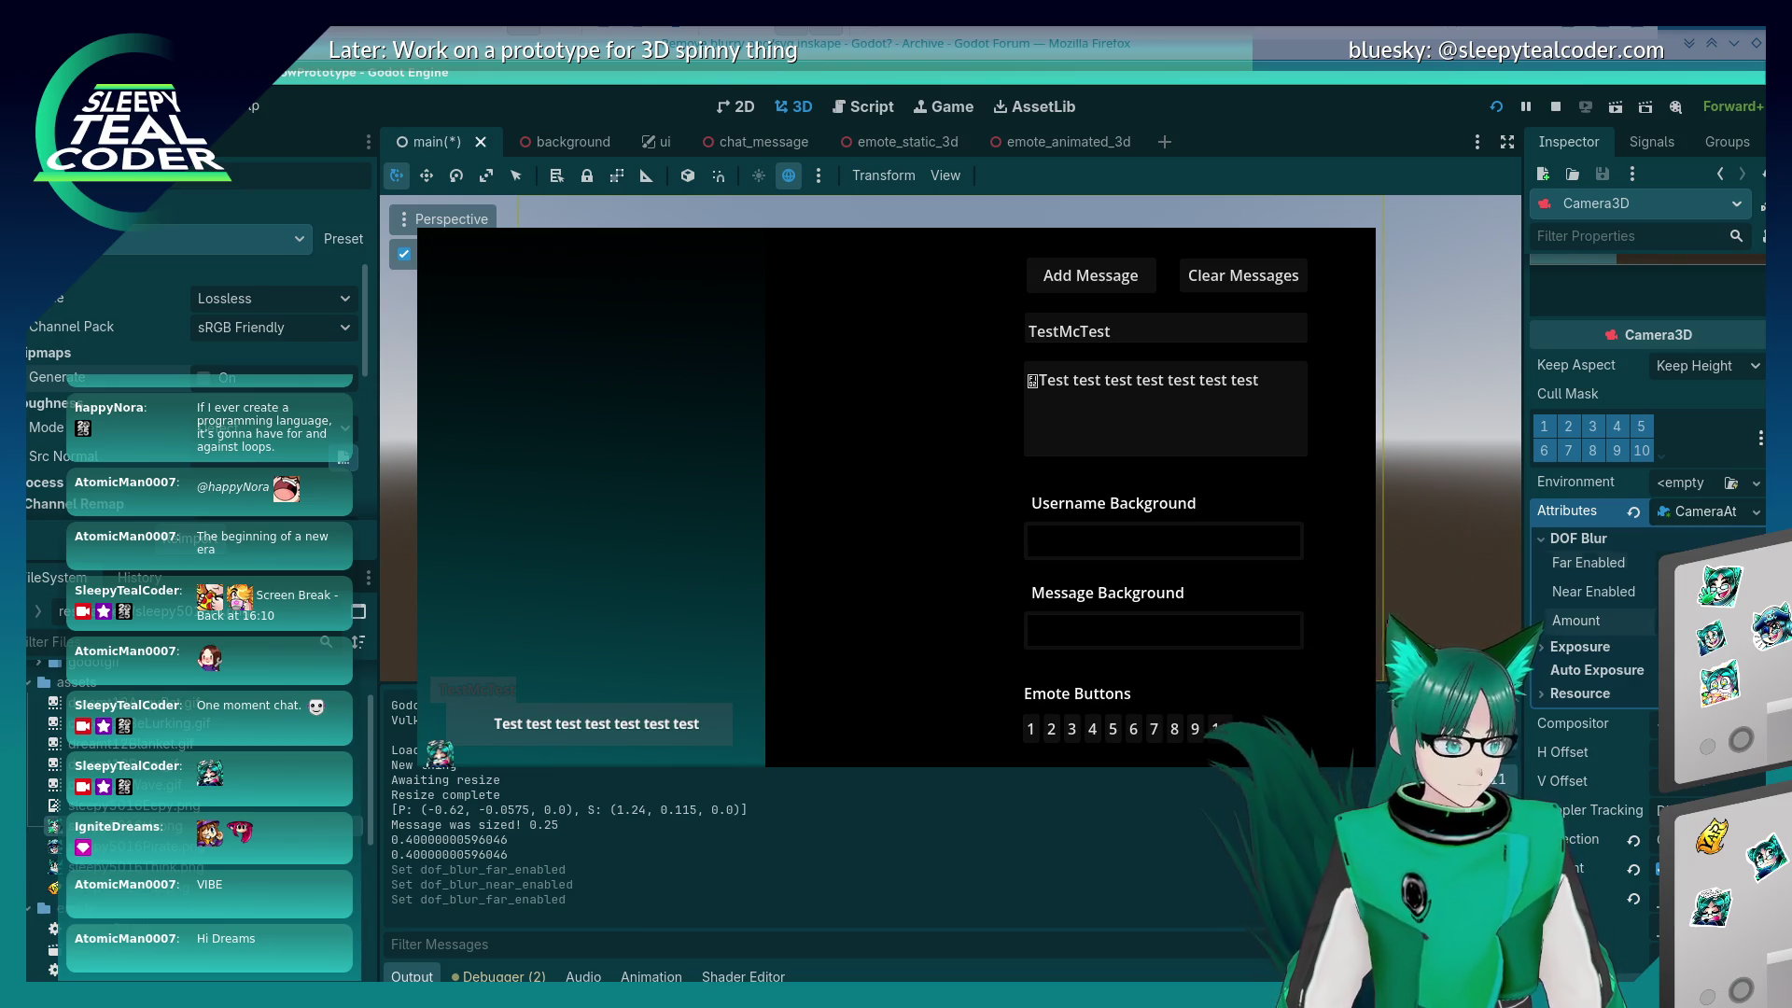
pyautogui.click(1639, 621)
pyautogui.click(1580, 645)
pyautogui.click(1689, 671)
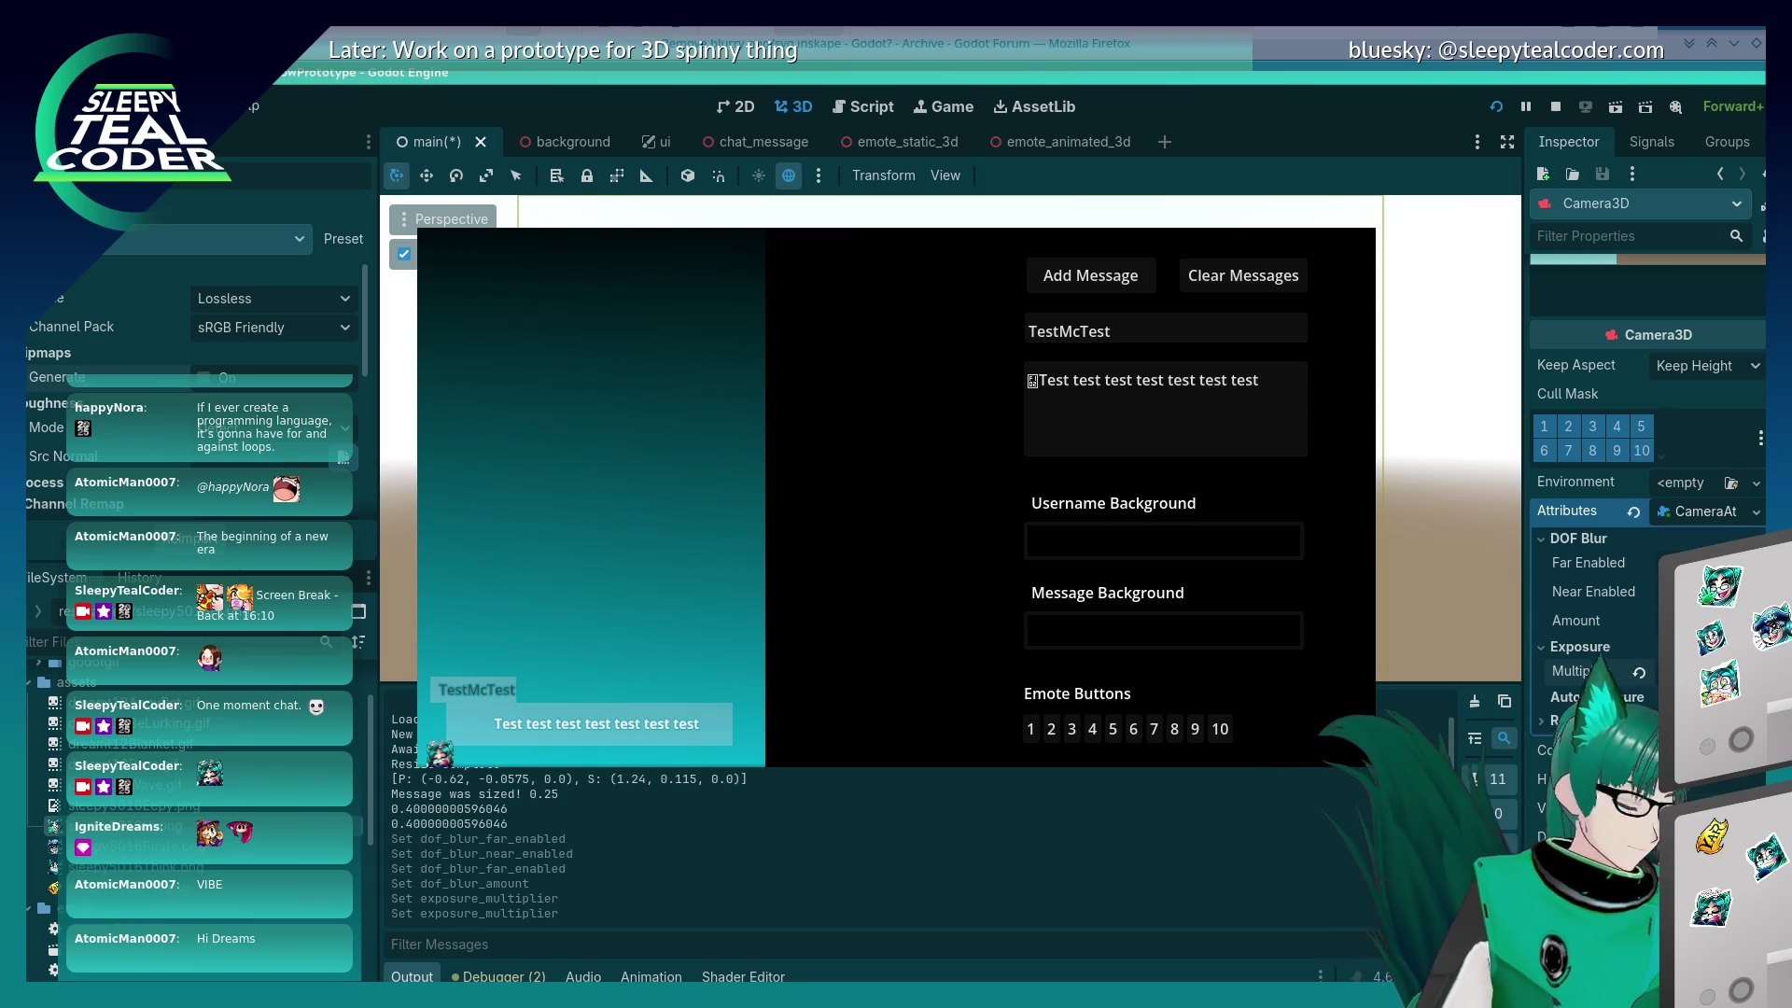
pyautogui.click(1638, 671)
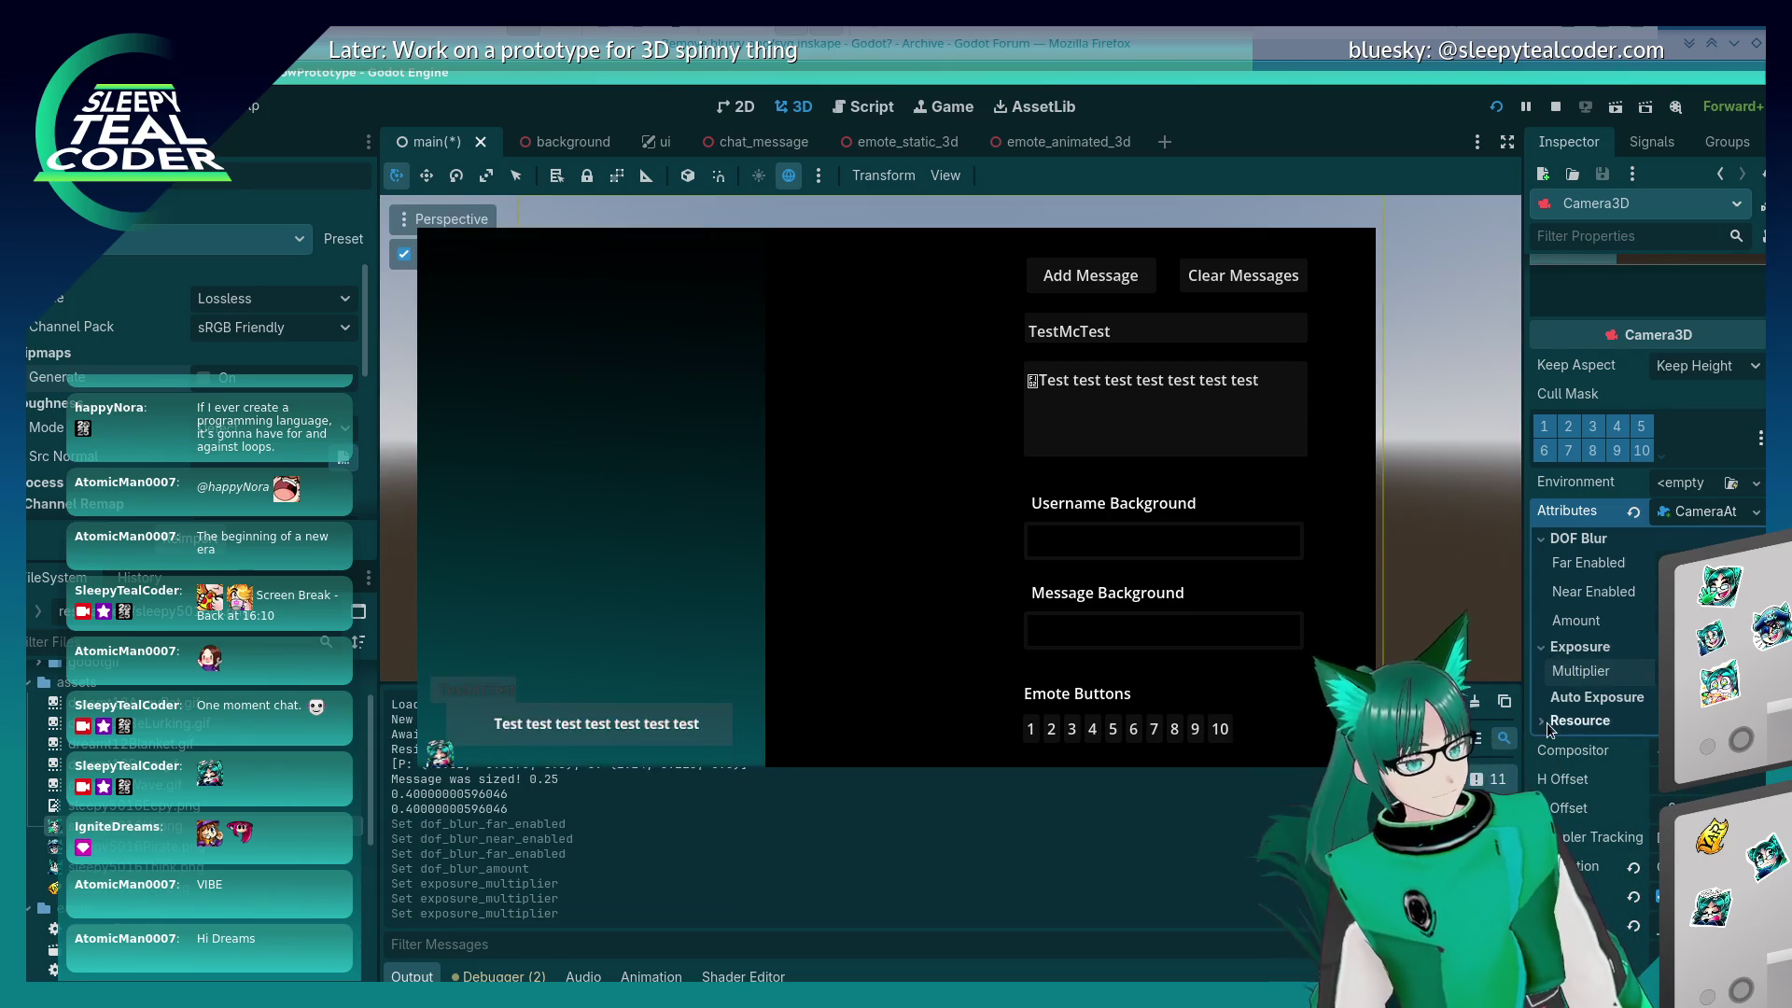
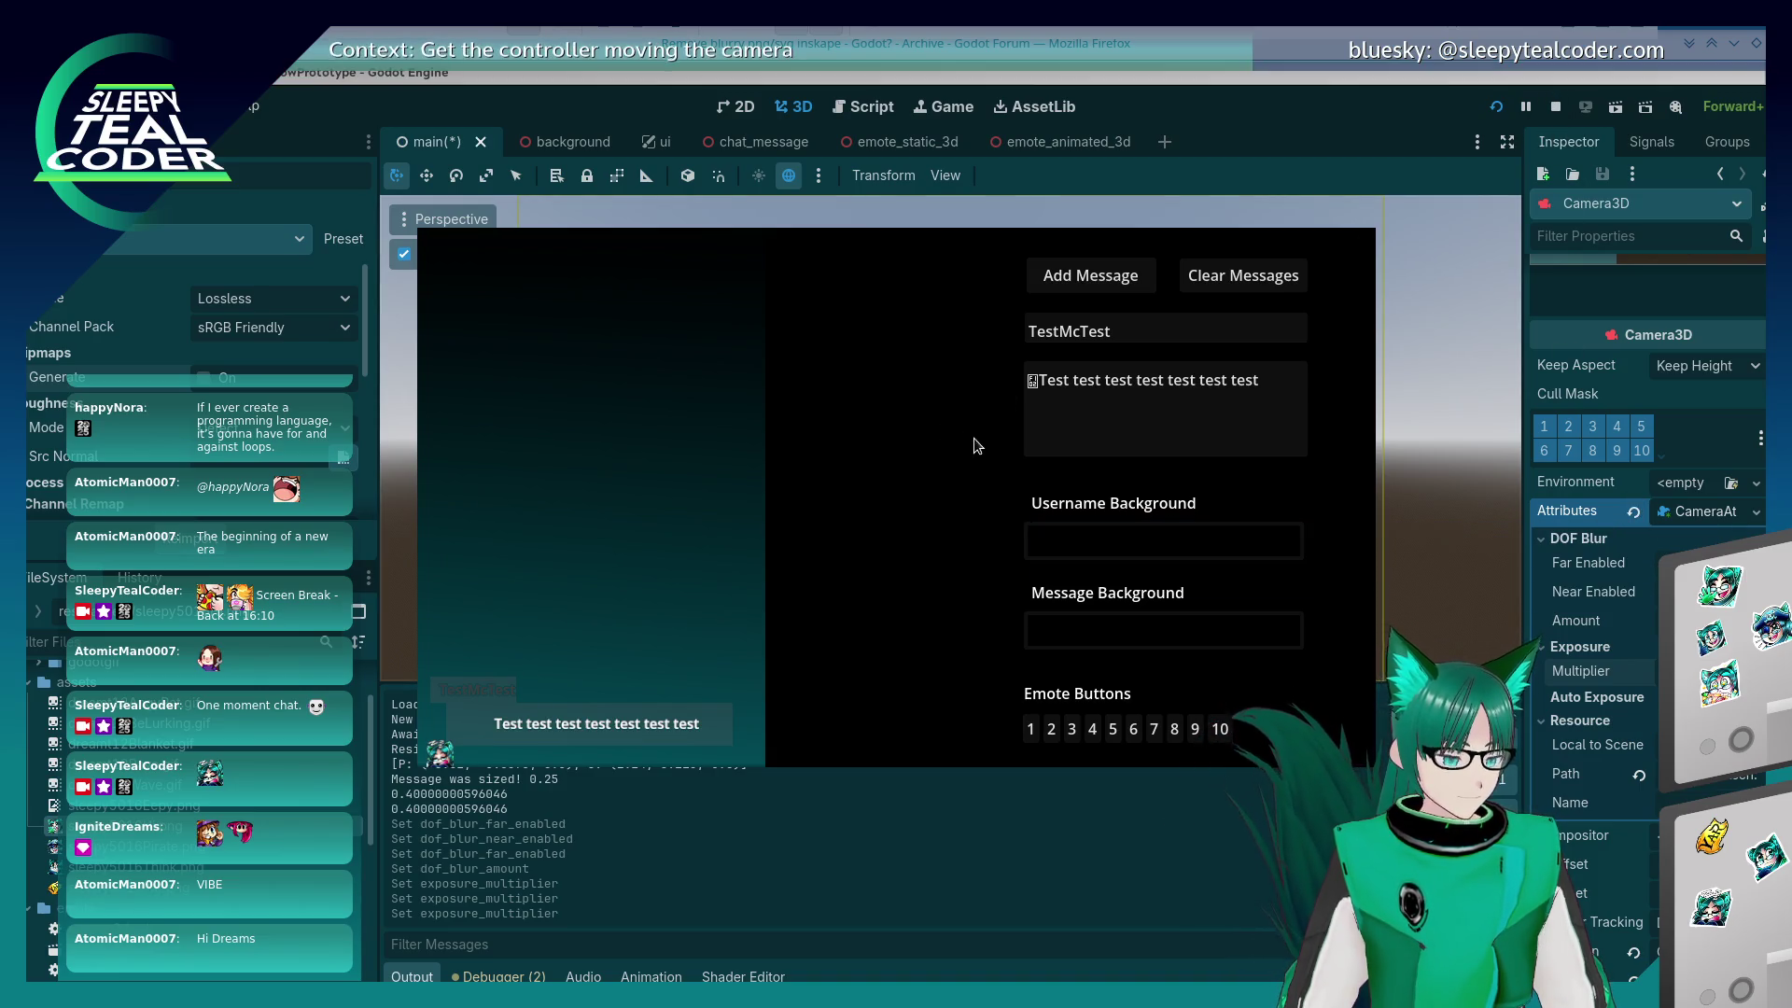
# Step: Stop the game and replace the Camera3D's attributes with a new CameraAttributes resource
pyautogui.press('F8')
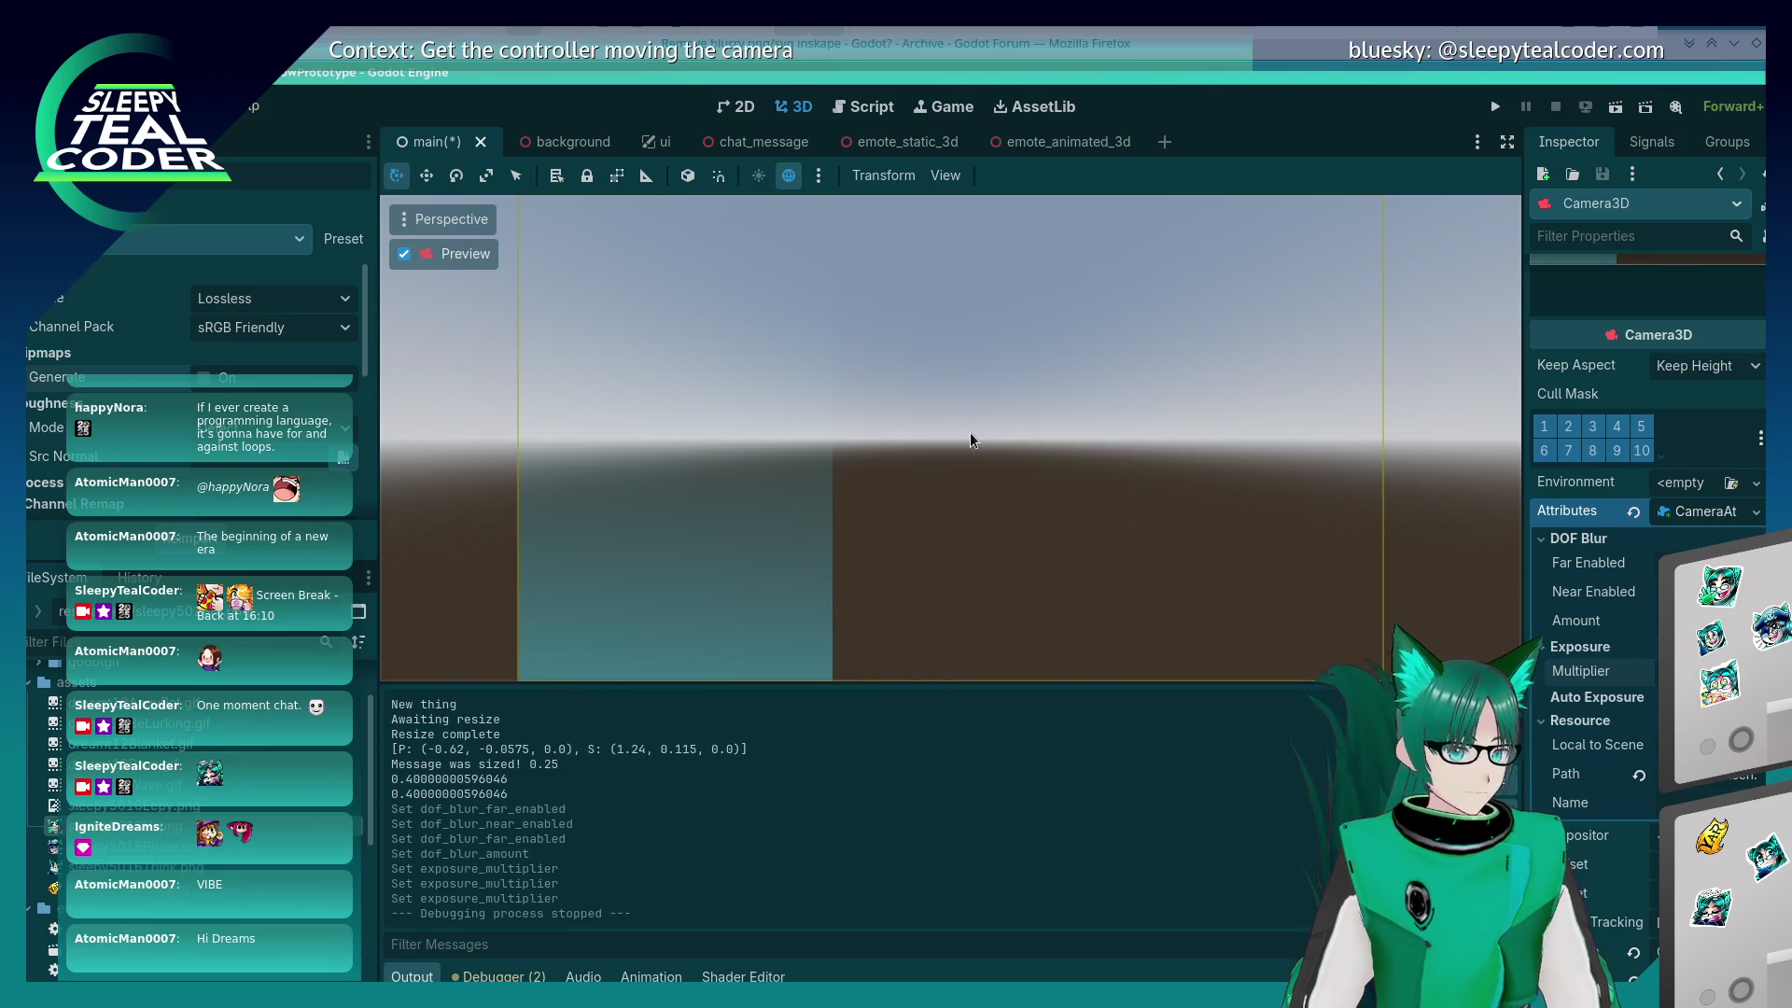
pyautogui.click(1633, 511)
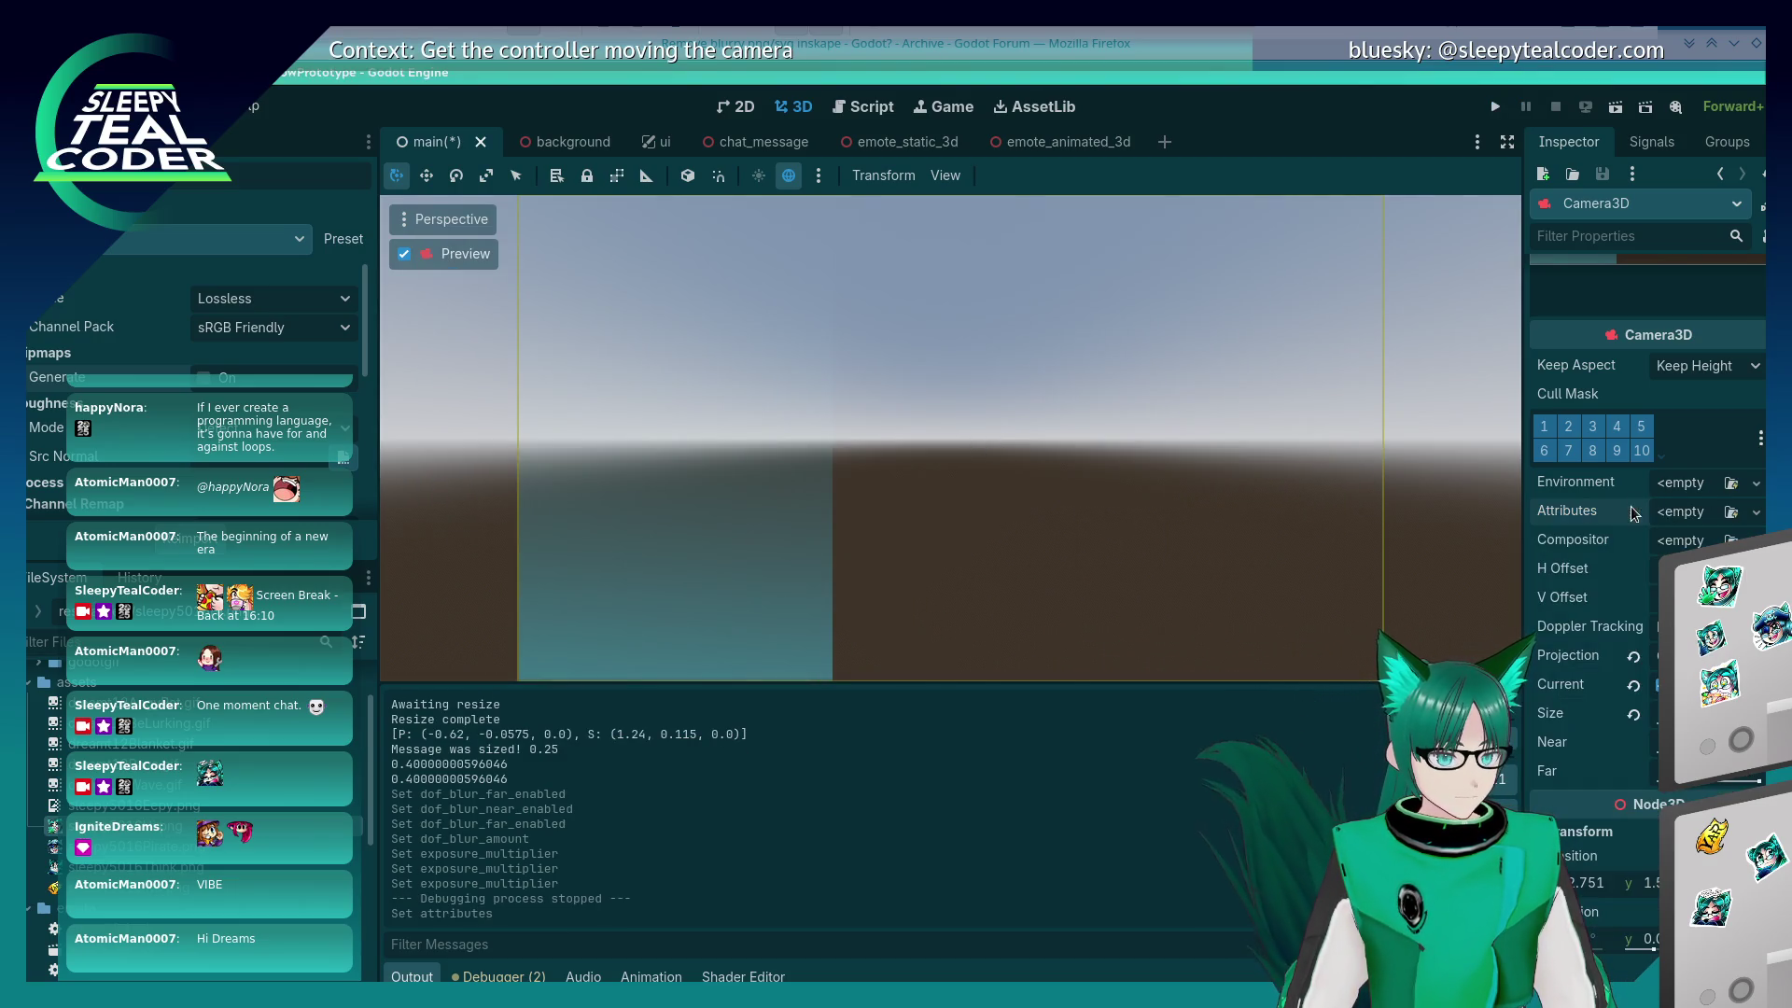
pyautogui.click(1731, 512)
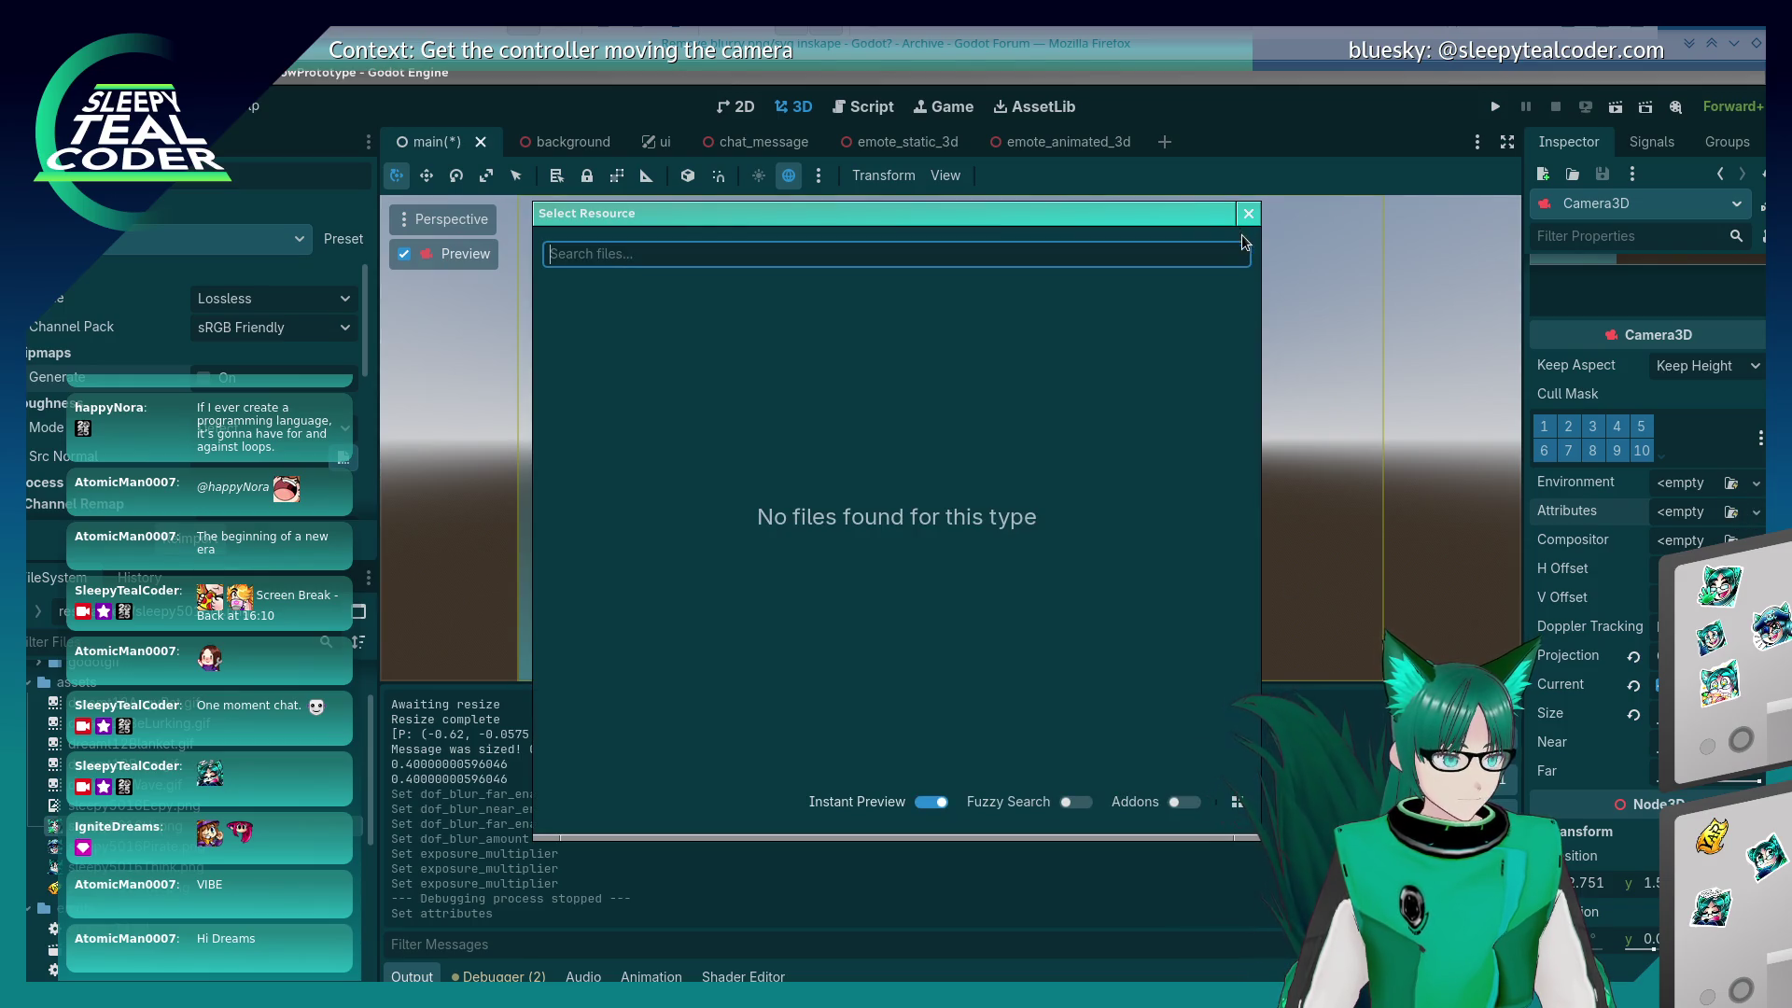
pyautogui.click(1248, 213)
pyautogui.click(1754, 512)
pyautogui.click(1605, 588)
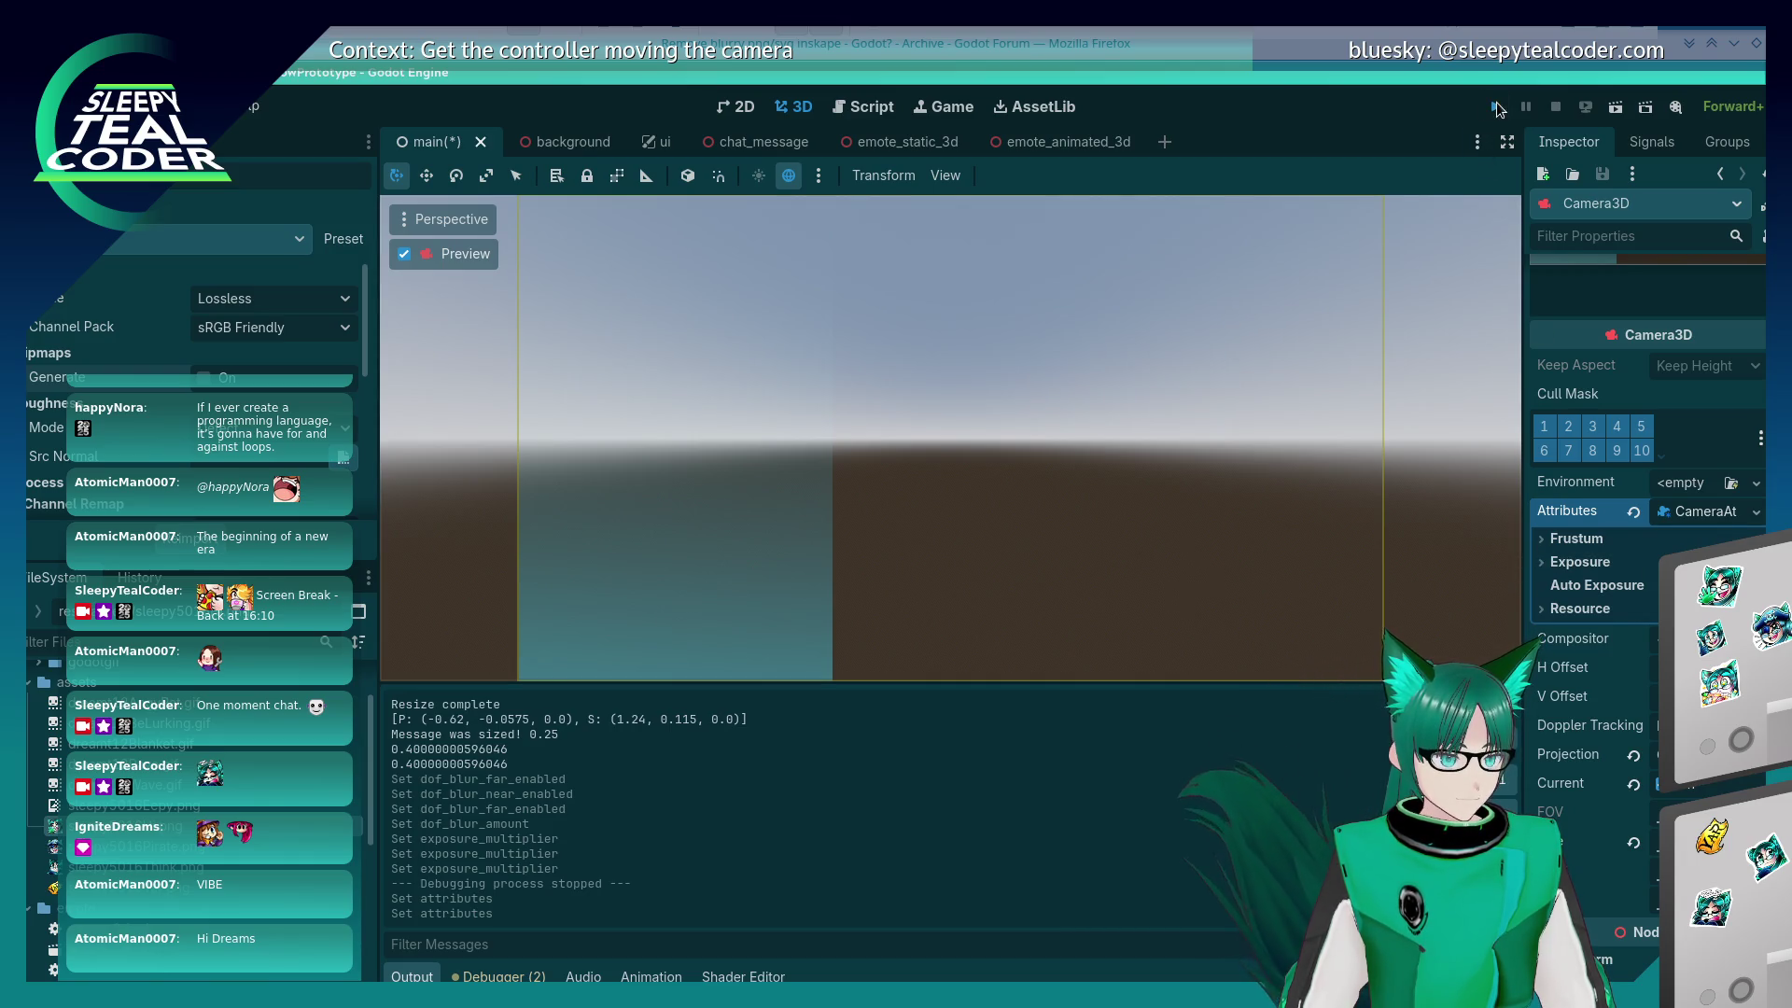
# Step: Save and run the scene, then expand the Frustum settings in the Inspector
pyautogui.click(1496, 104)
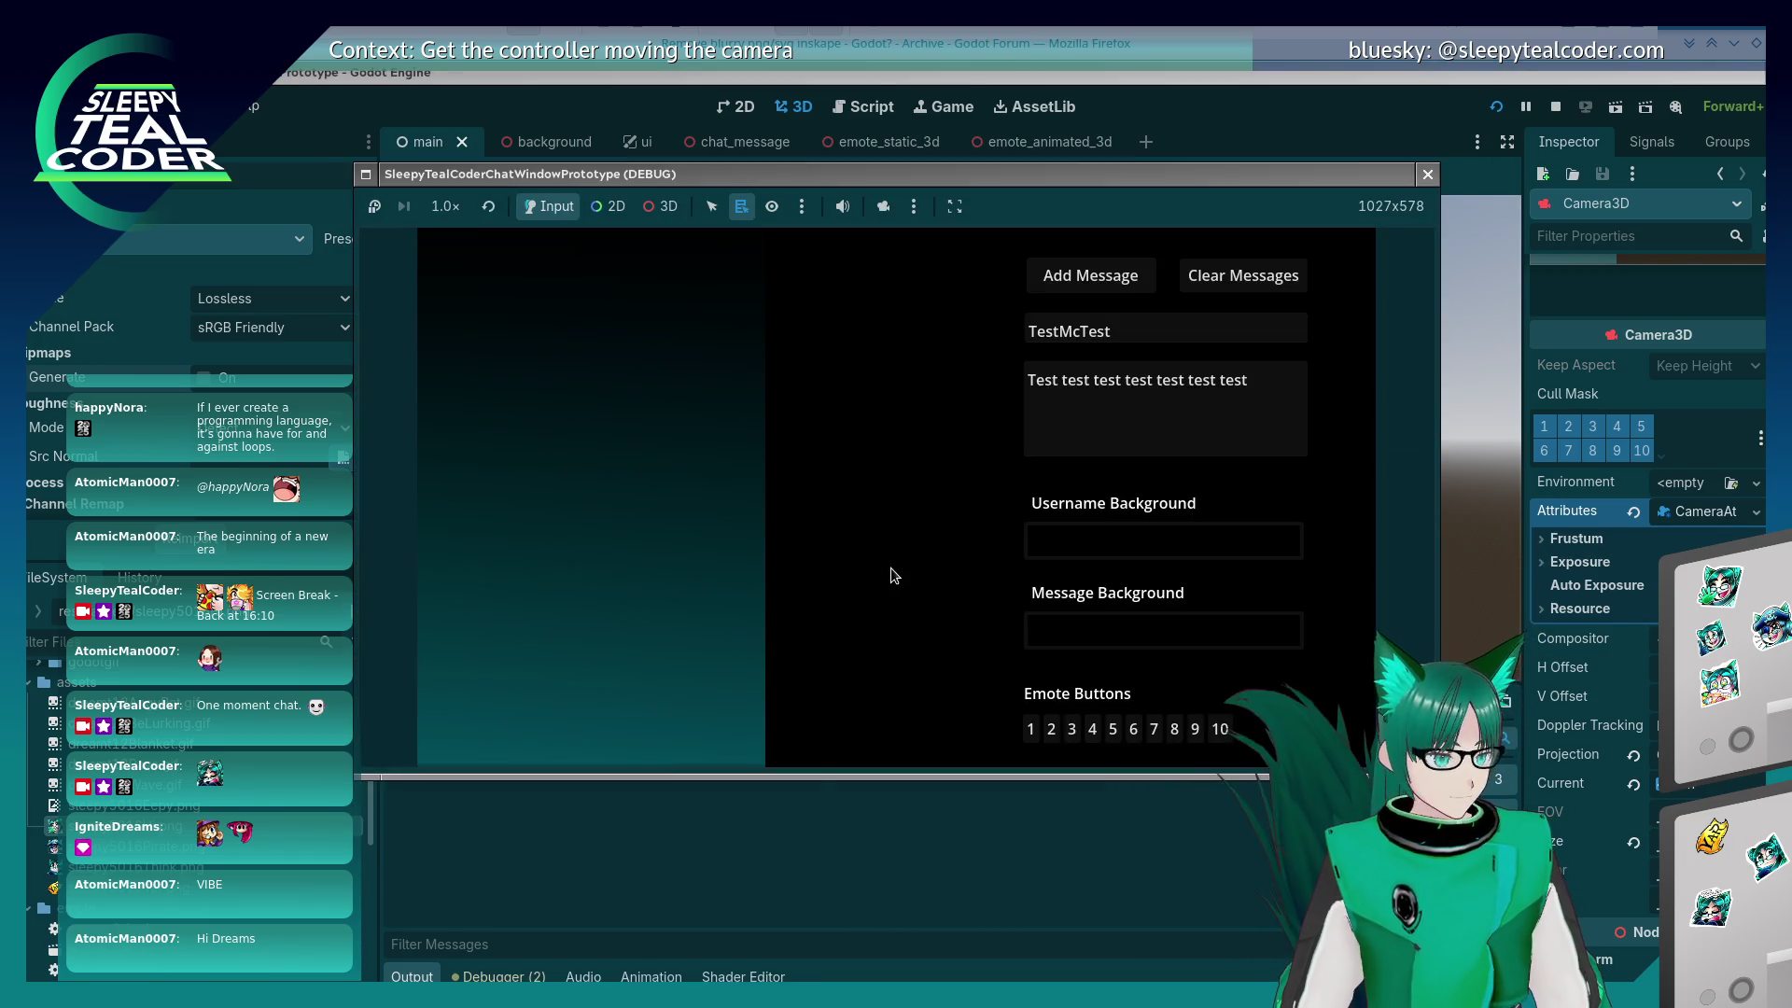
pyautogui.hotkey('ctrl', 'Escape')
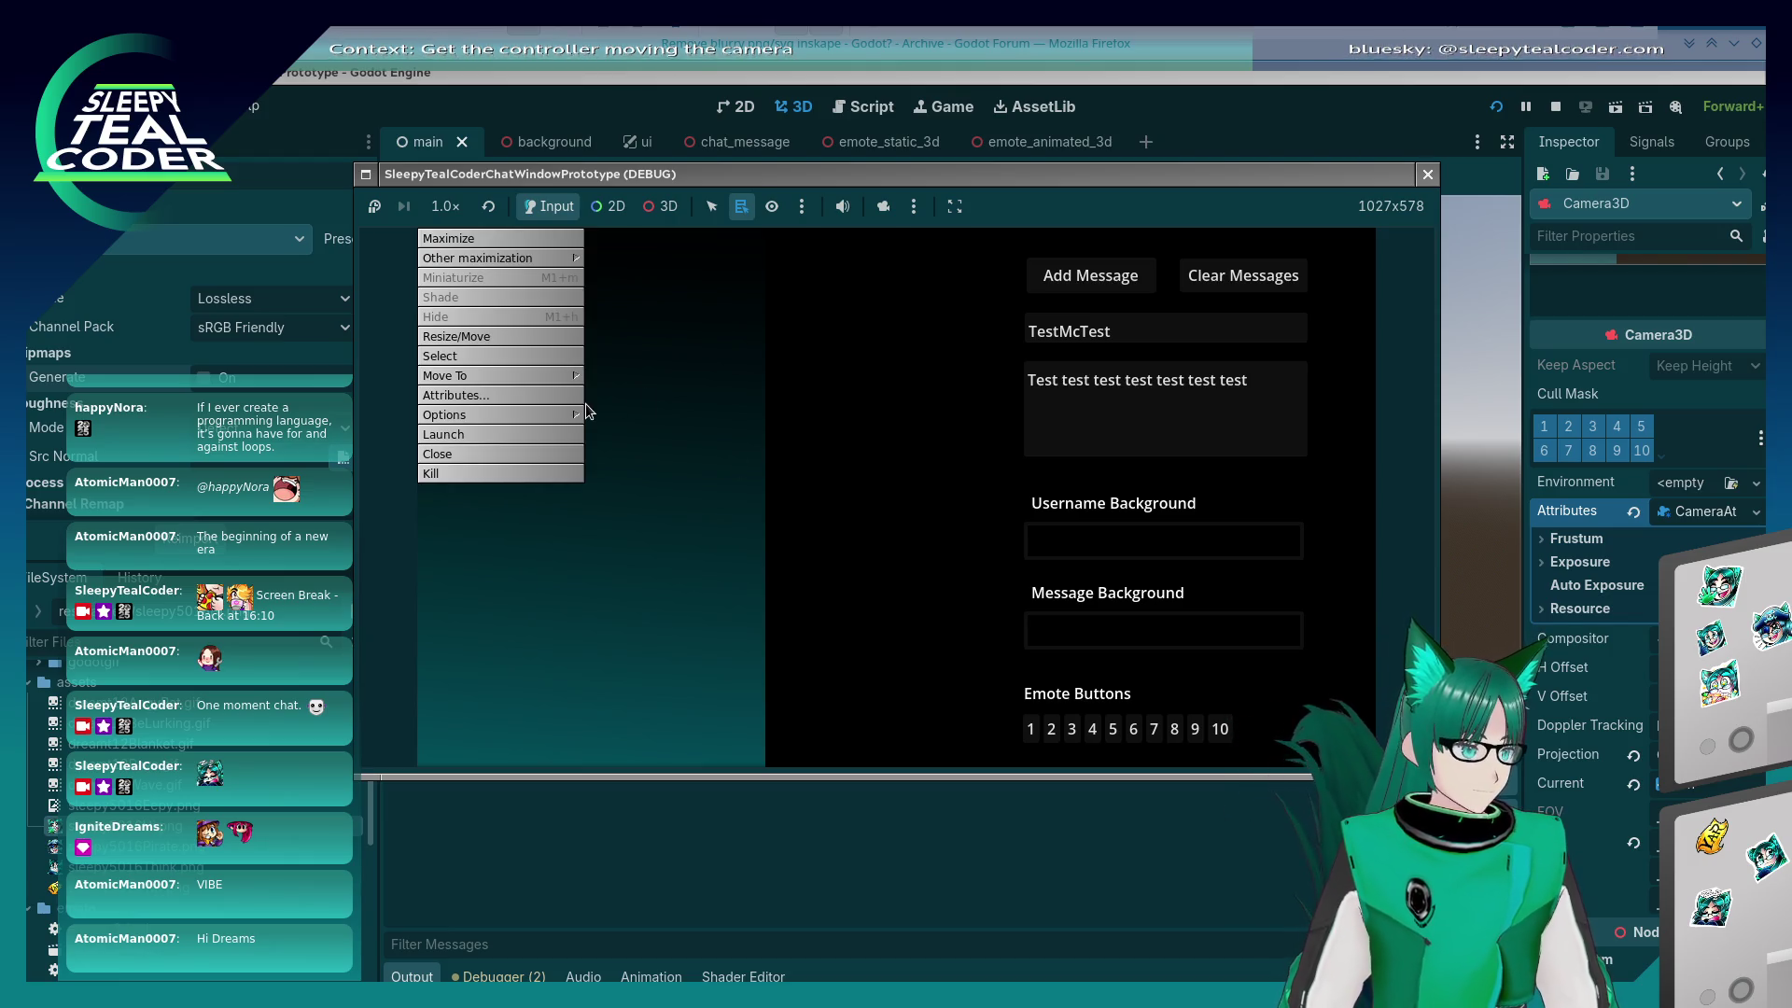
pyautogui.click(586, 411)
pyautogui.click(638, 415)
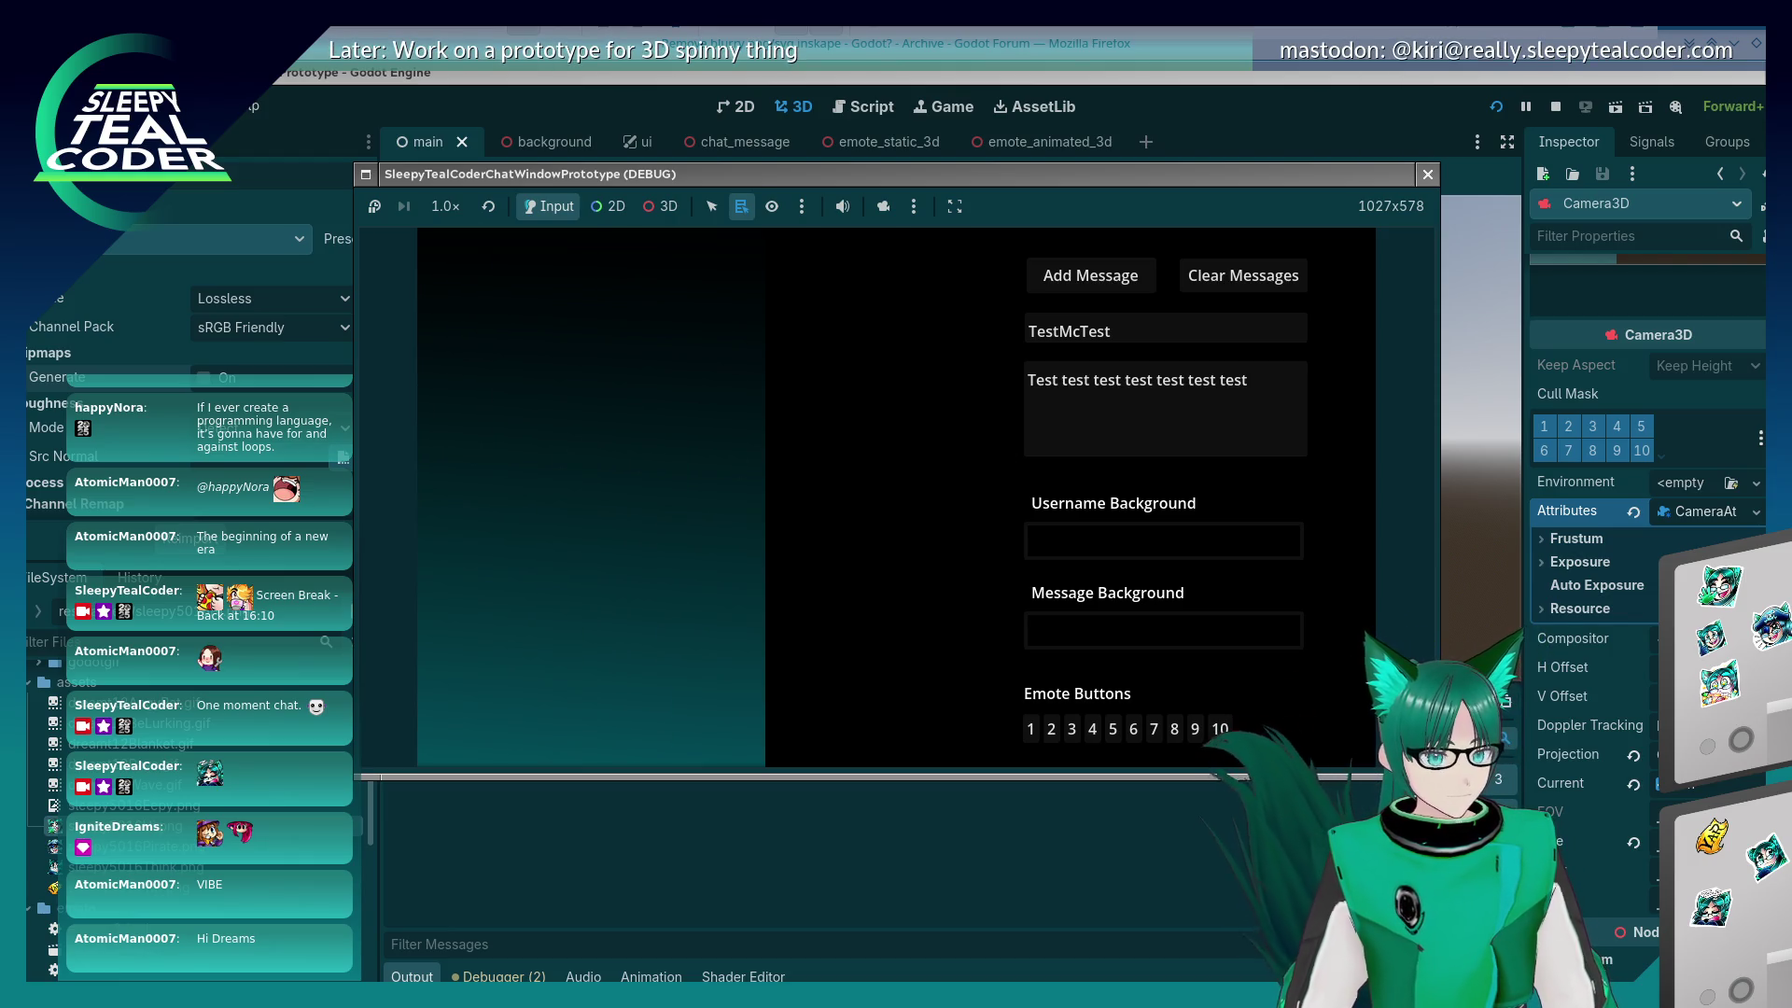
pyautogui.click(1549, 541)
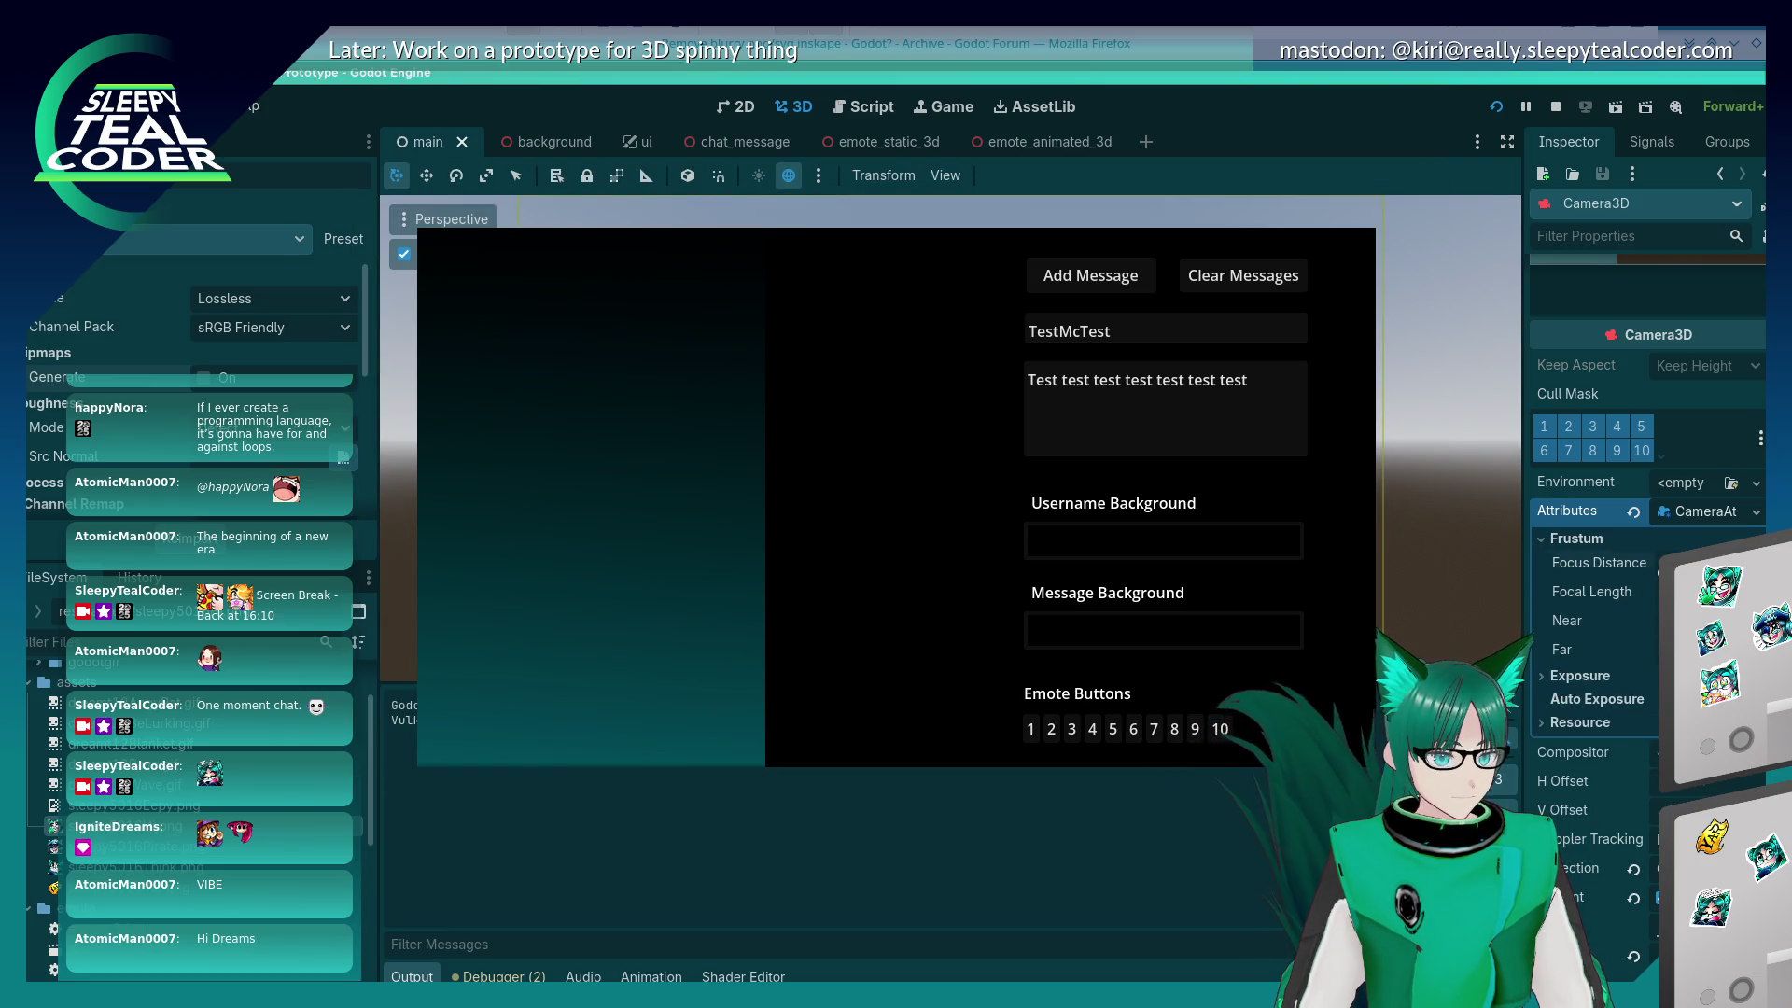
# Step: Tweak frustum focus distance, focal length and near clip, posting a test emote message, then stop
pyautogui.press('Return')
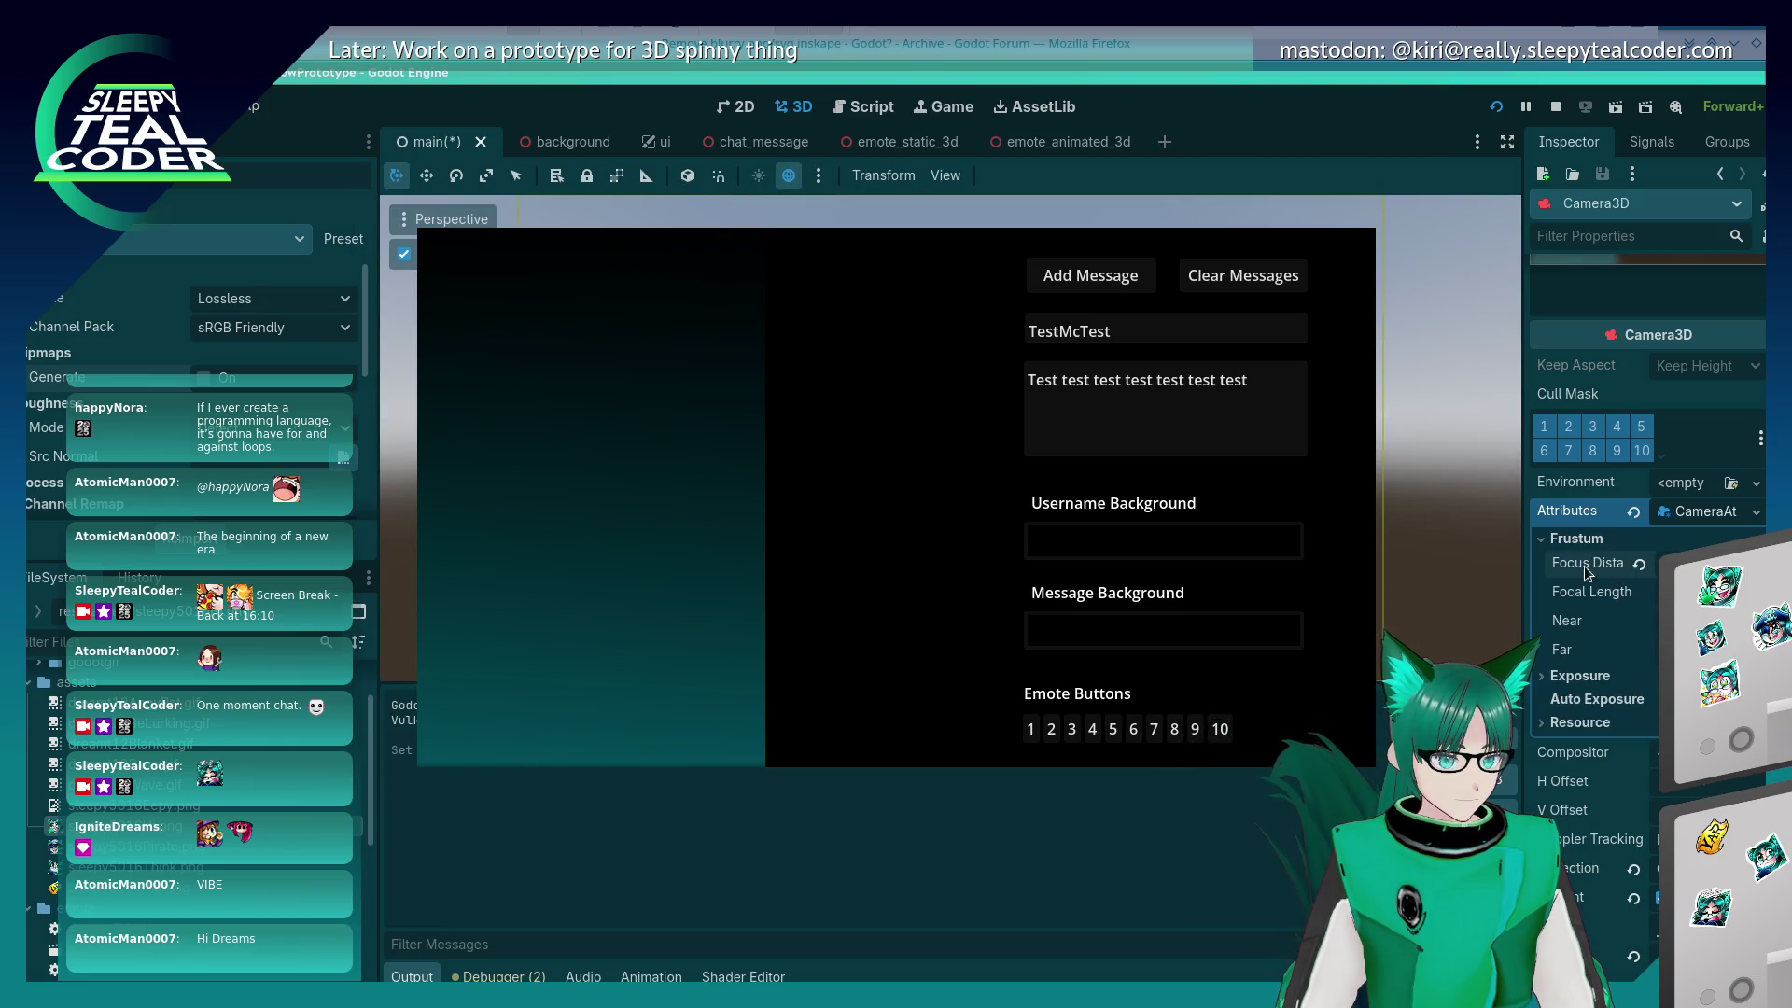
pyautogui.click(1051, 728)
pyautogui.click(1096, 285)
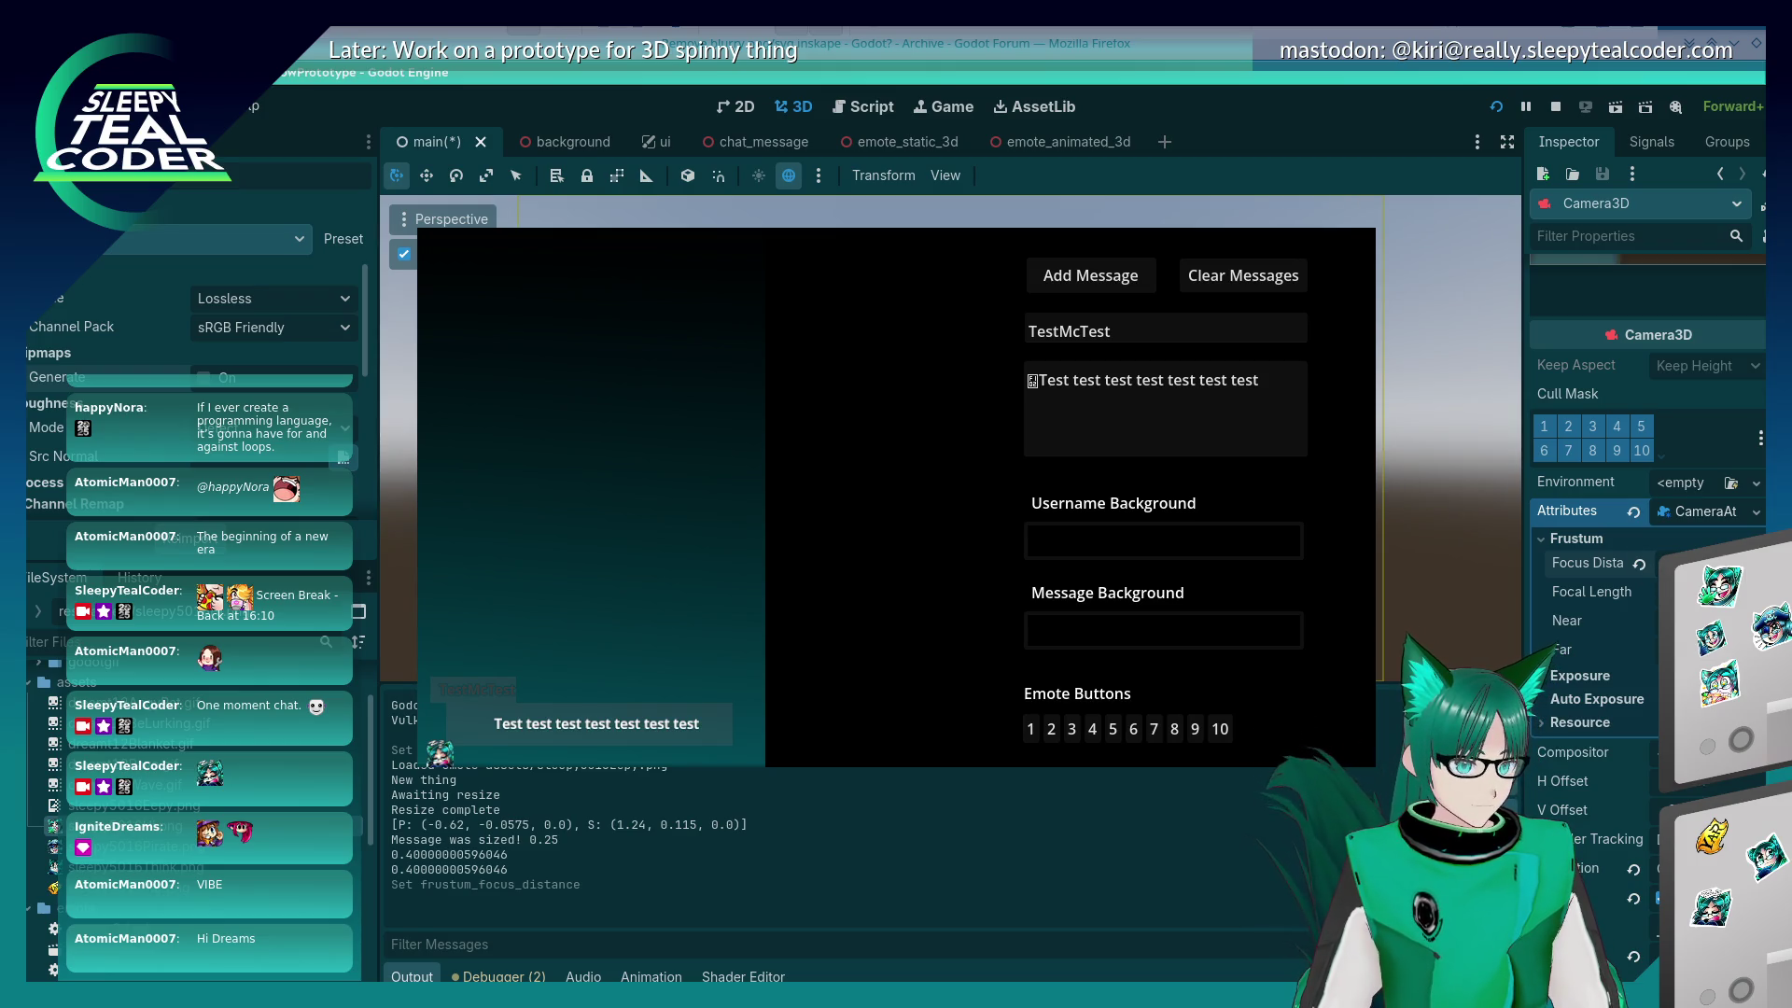
pyautogui.moveTo(1698, 591); pyautogui.dragTo(1717, 592)
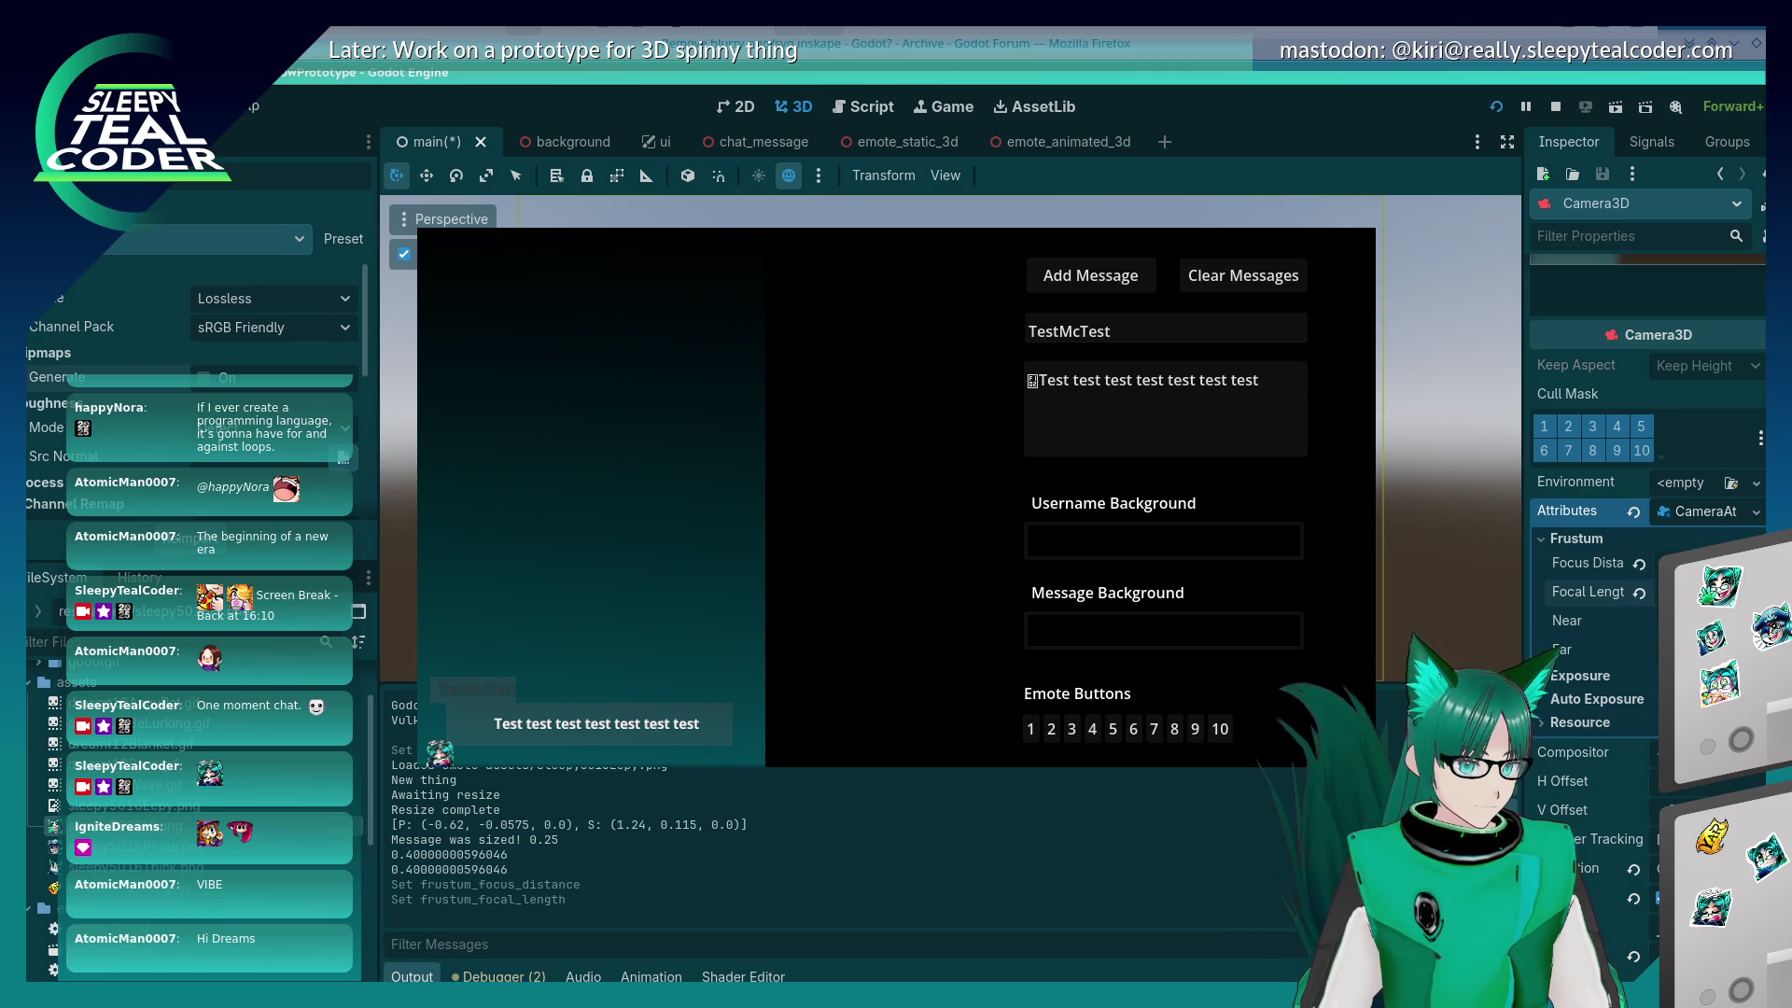
pyautogui.moveTo(1698, 620)
pyautogui.mouseDown()
pyautogui.moveTo(1716, 621)
pyautogui.moveTo(1721, 700)
pyautogui.mouseUp()
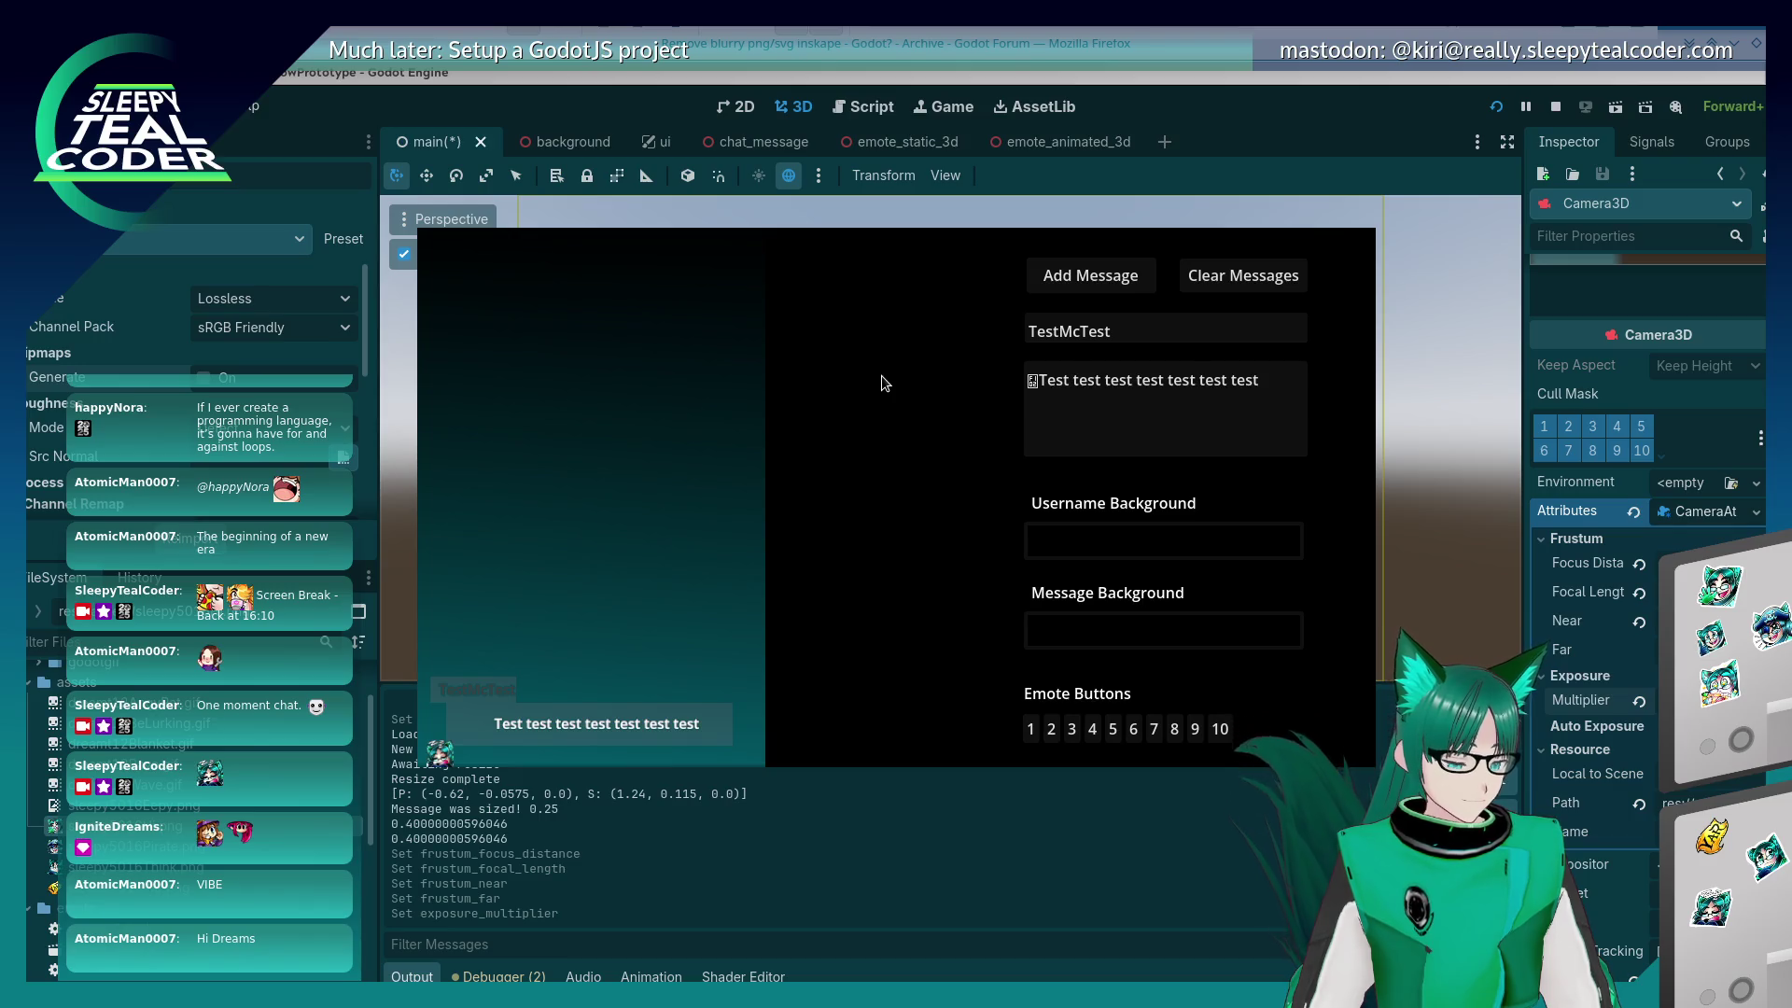
pyautogui.press('F8')
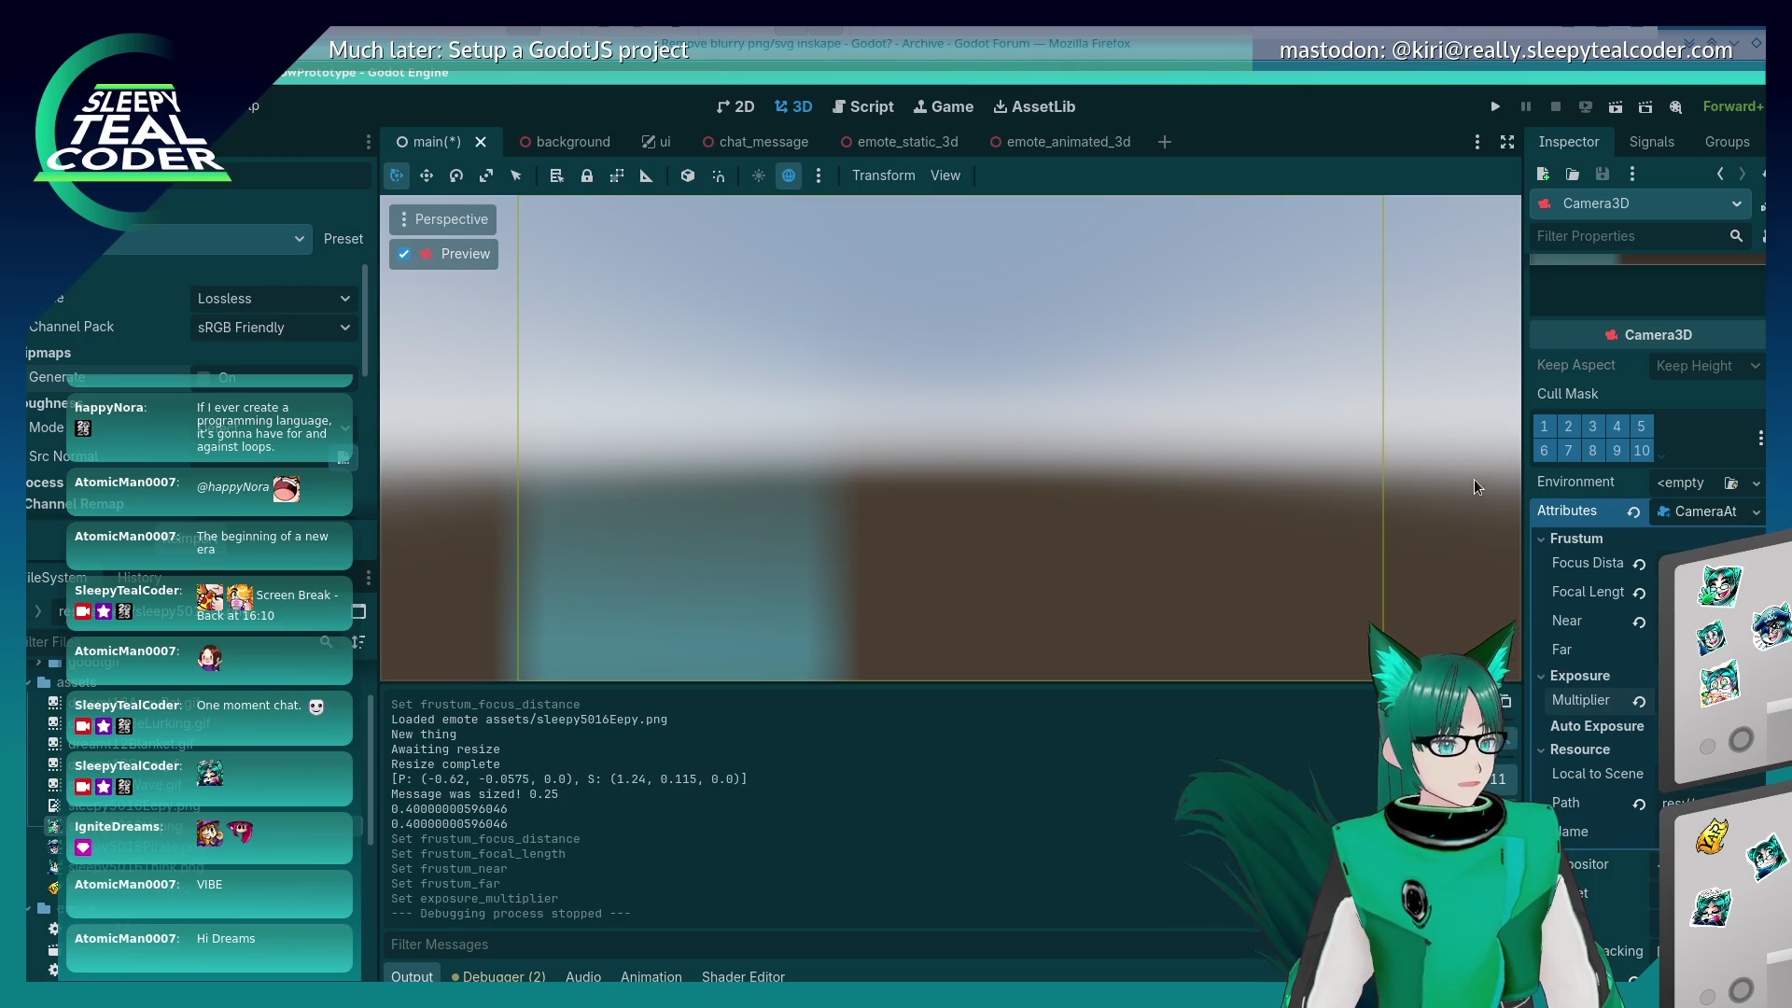
# Step: Choose Clear from the Camera3D's Attributes resource dropdown
pyautogui.click(1754, 510)
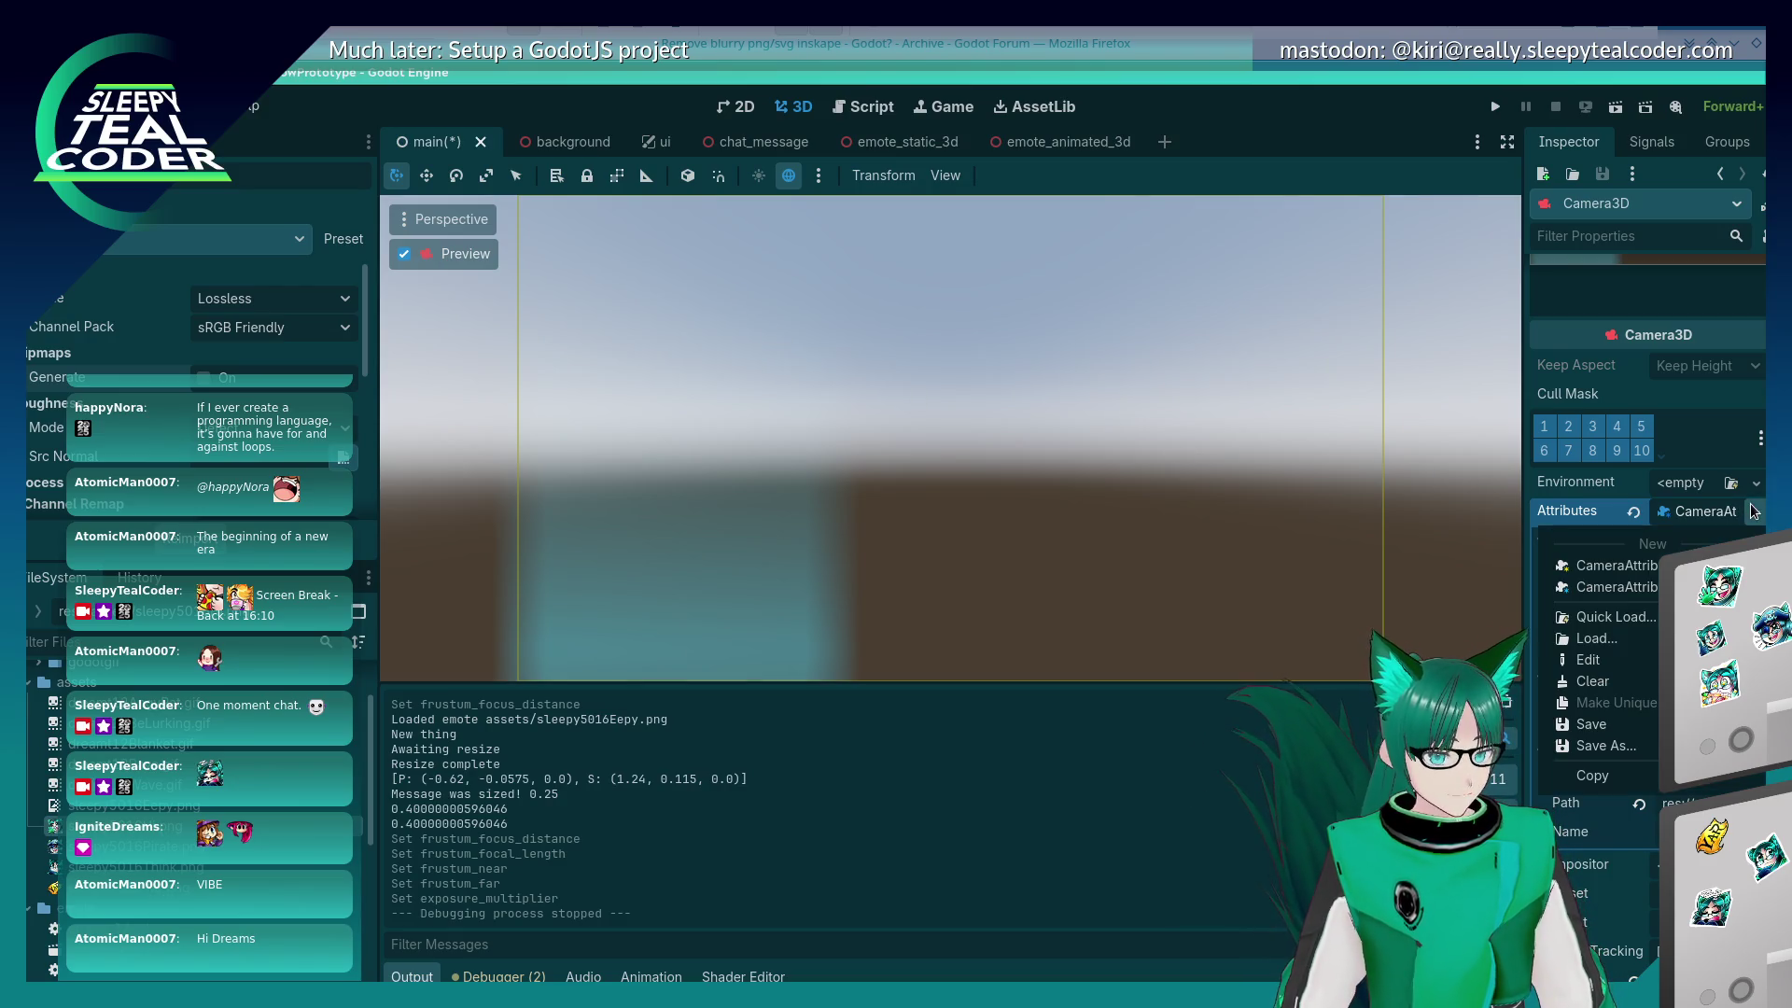
pyautogui.click(1632, 686)
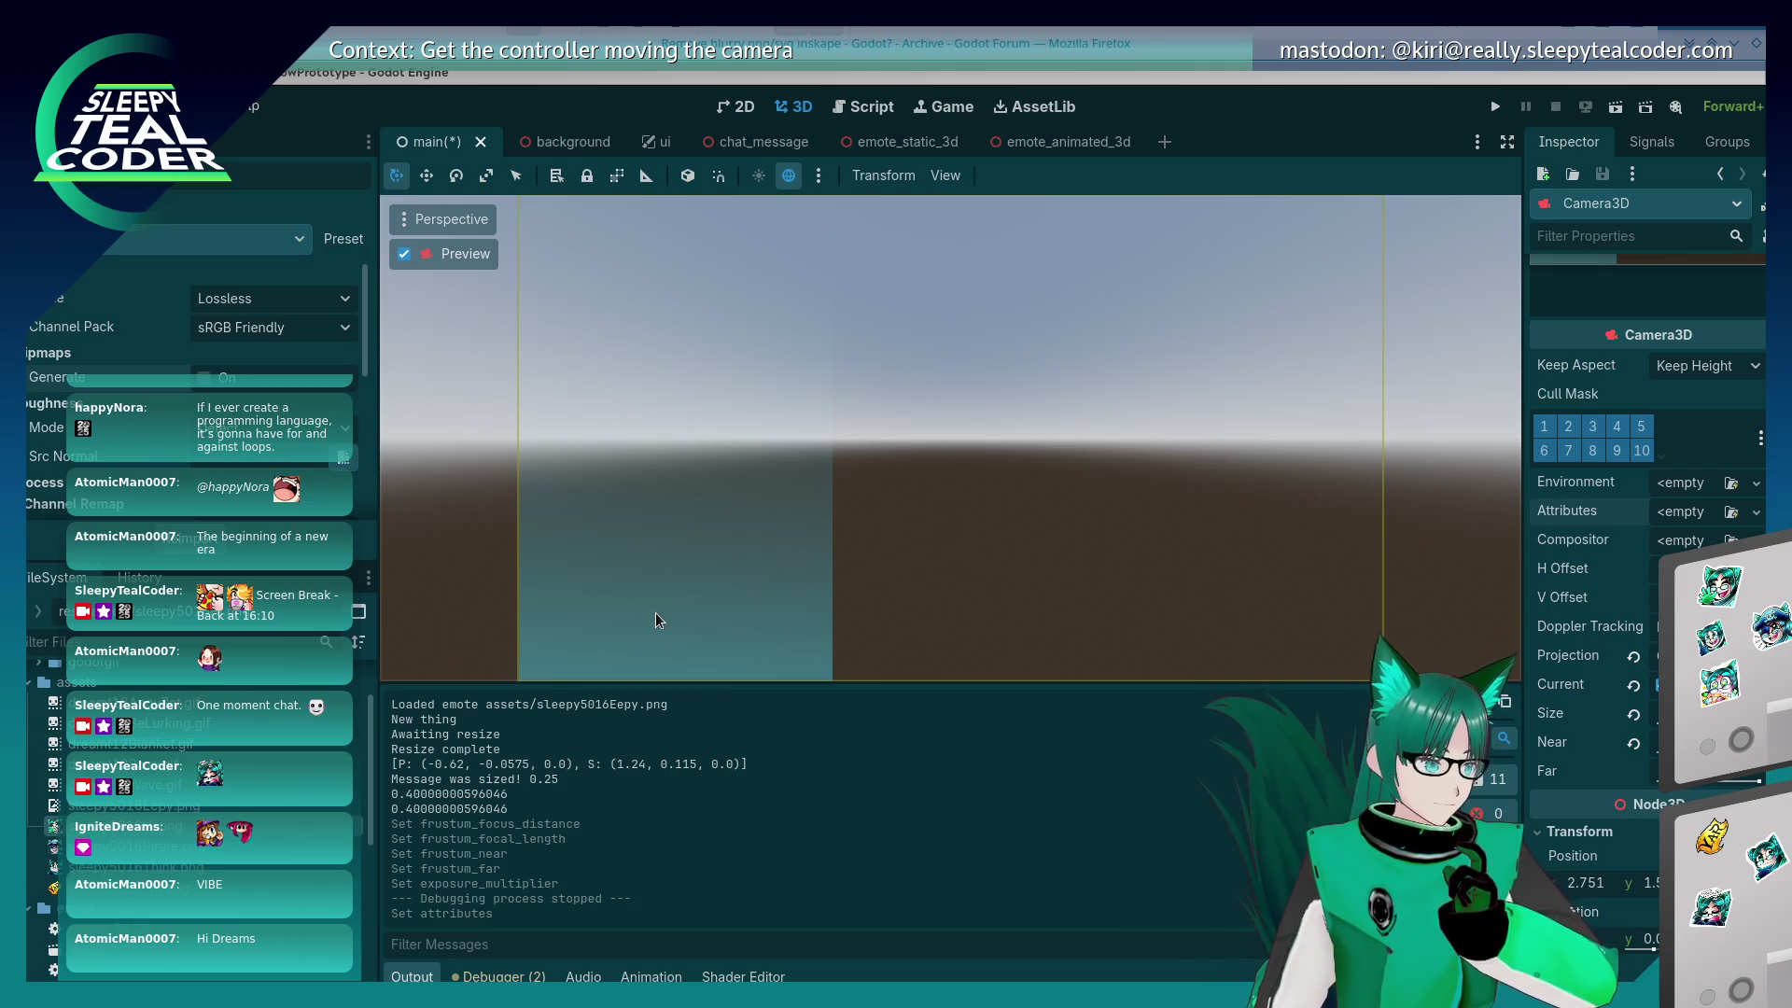
pyautogui.scroll(3, 135, 814)
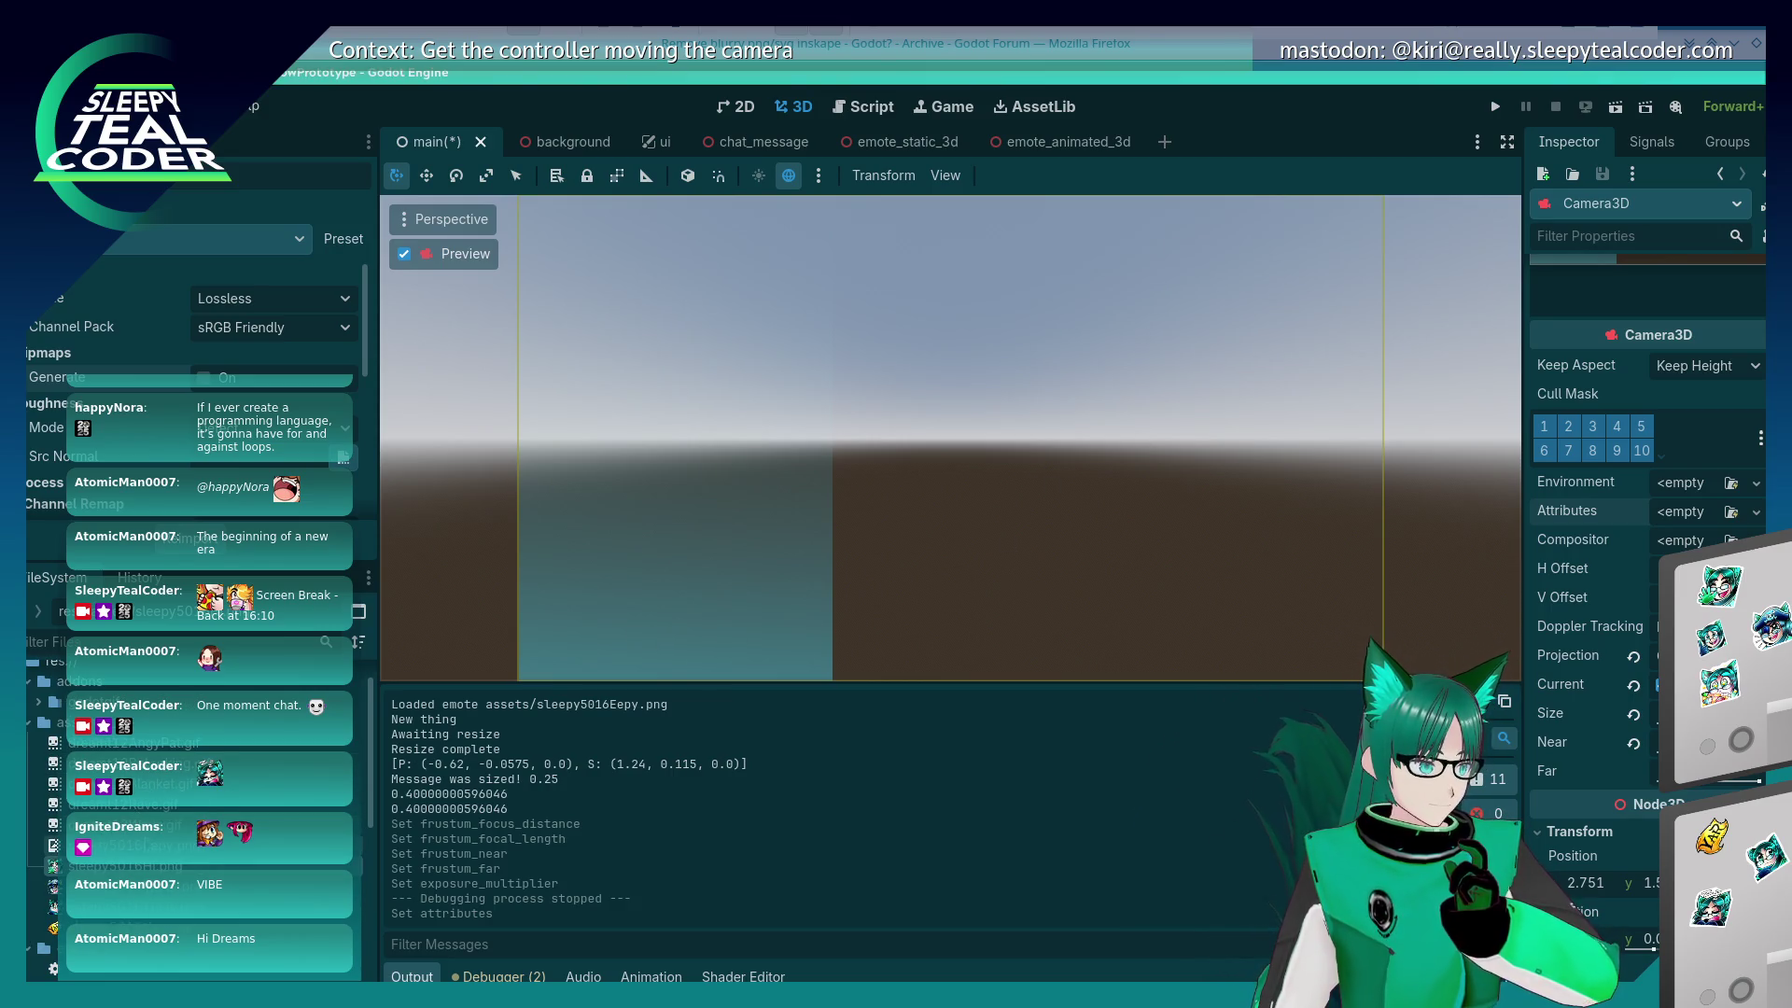
# Step: Try mipmaps on the emote texture, then set sleepy5016Eepy.png's 3D compression to Disabled
pyautogui.click(203, 377)
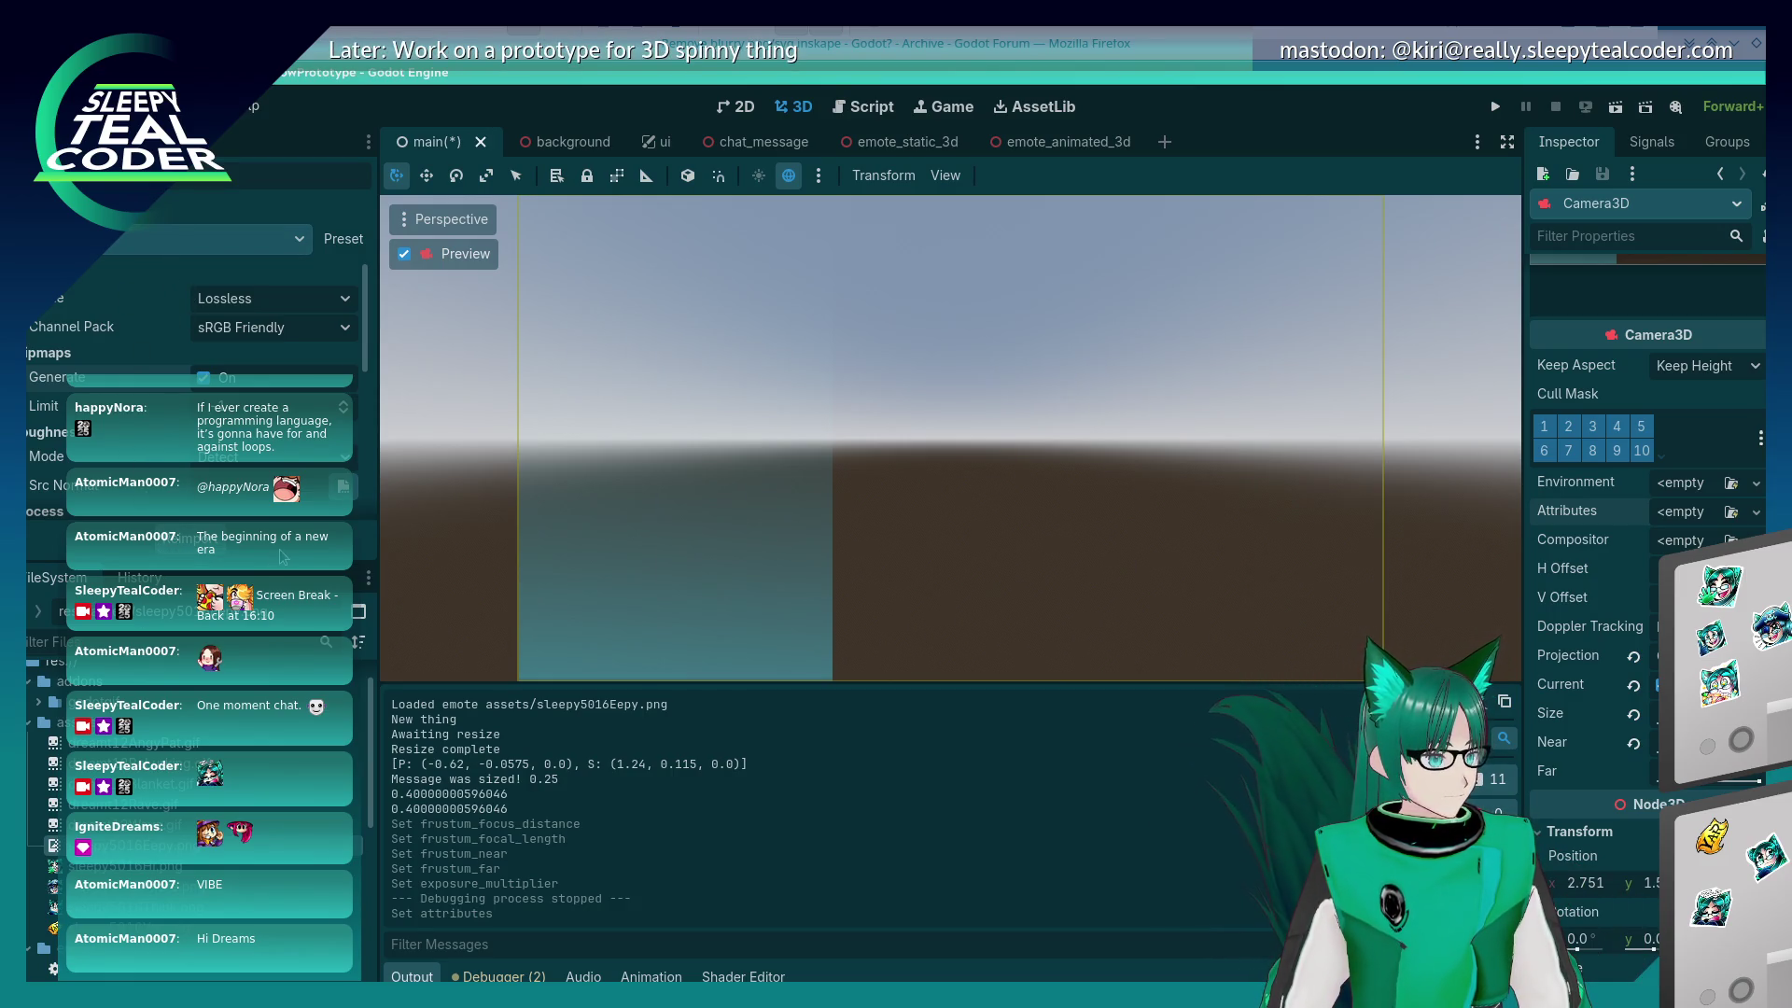
pyautogui.click(203, 377)
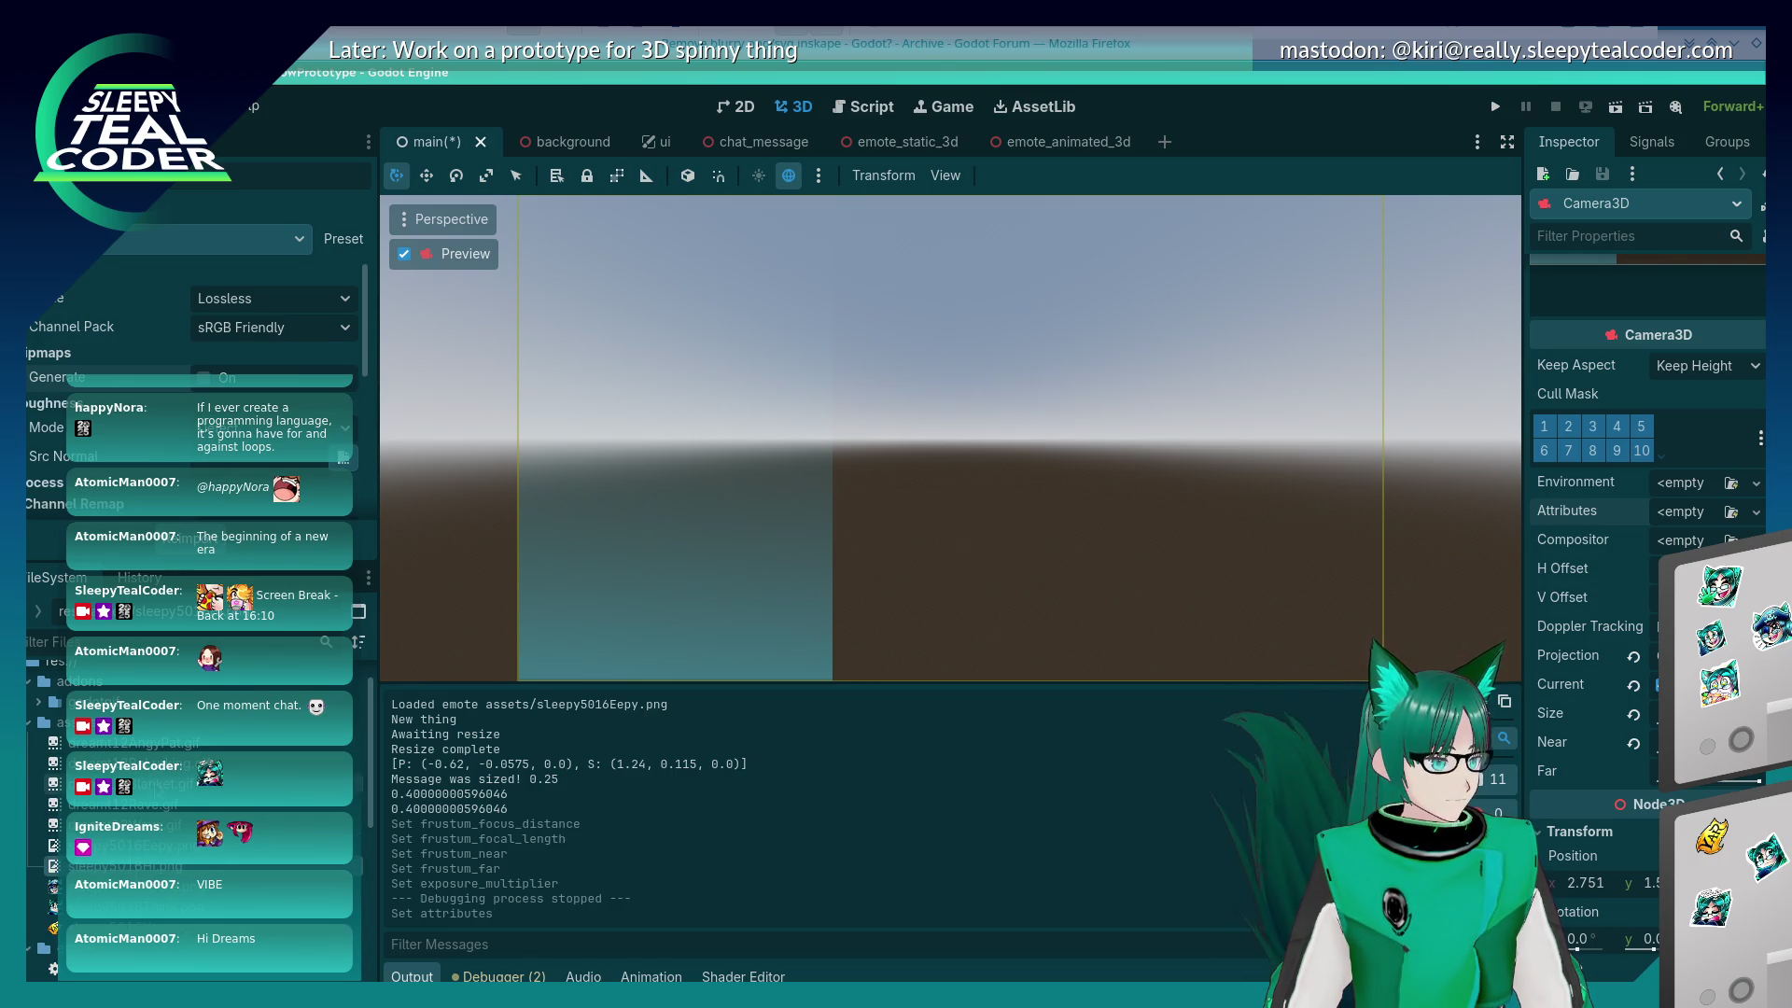
pyautogui.click(121, 846)
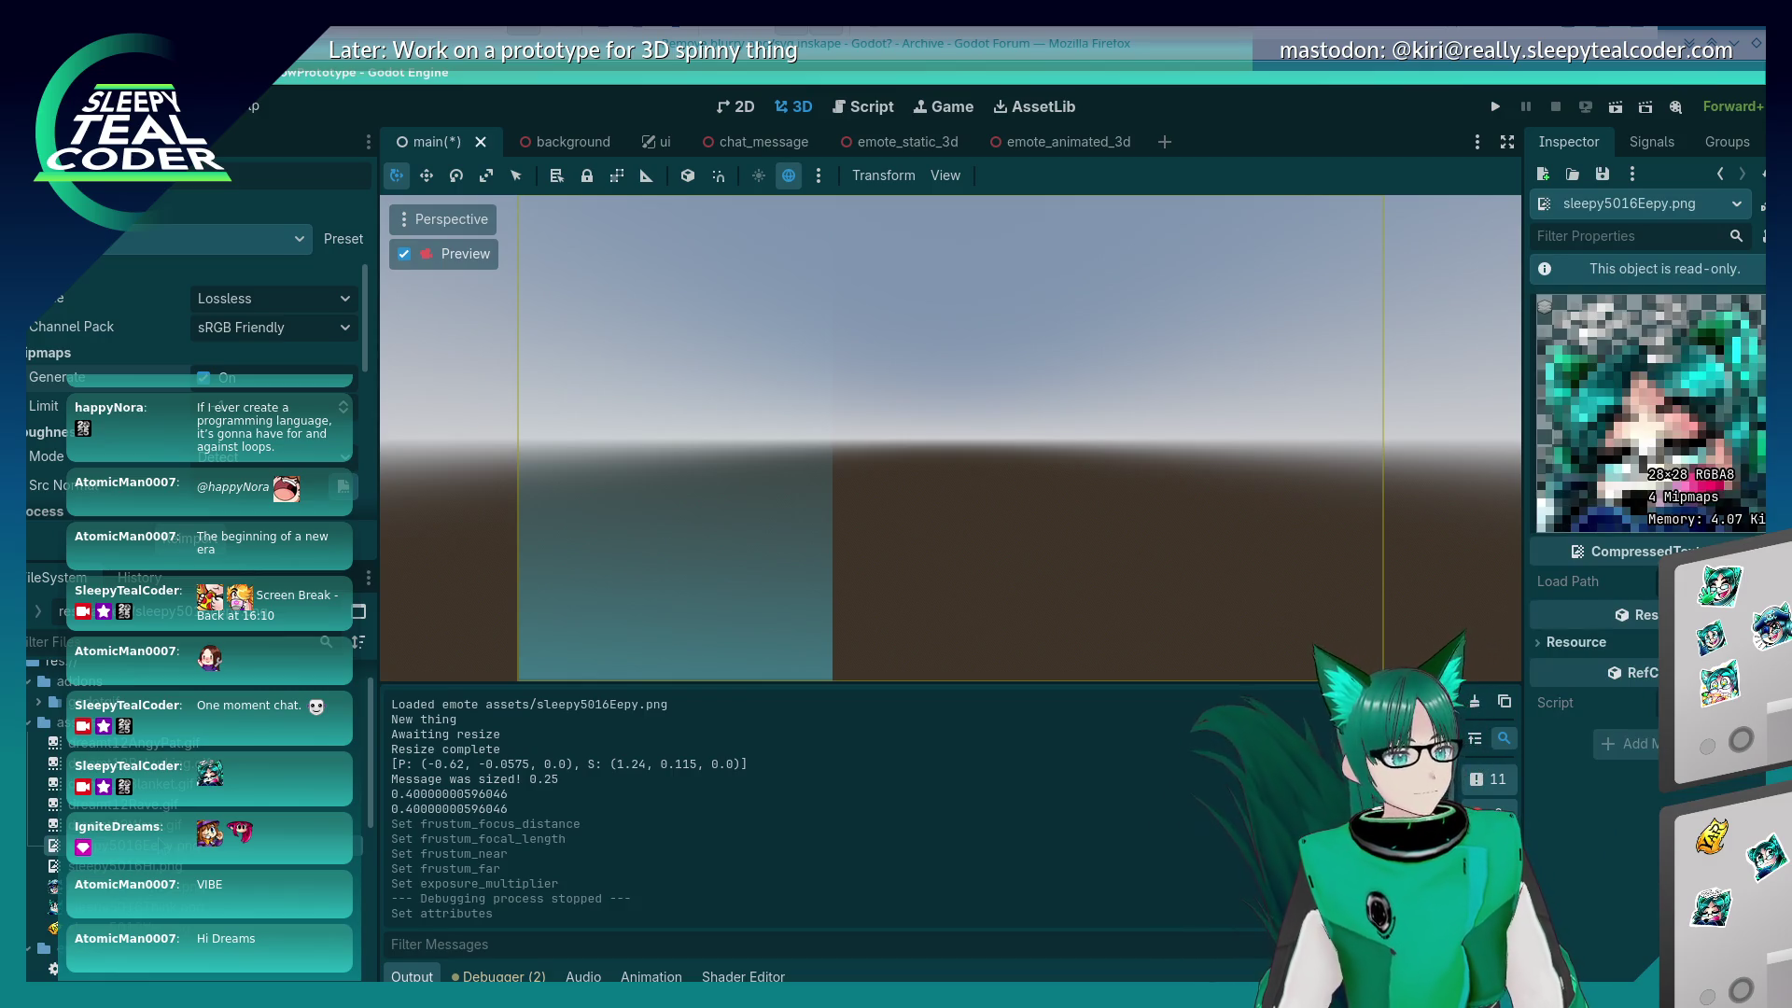
pyautogui.click(121, 865)
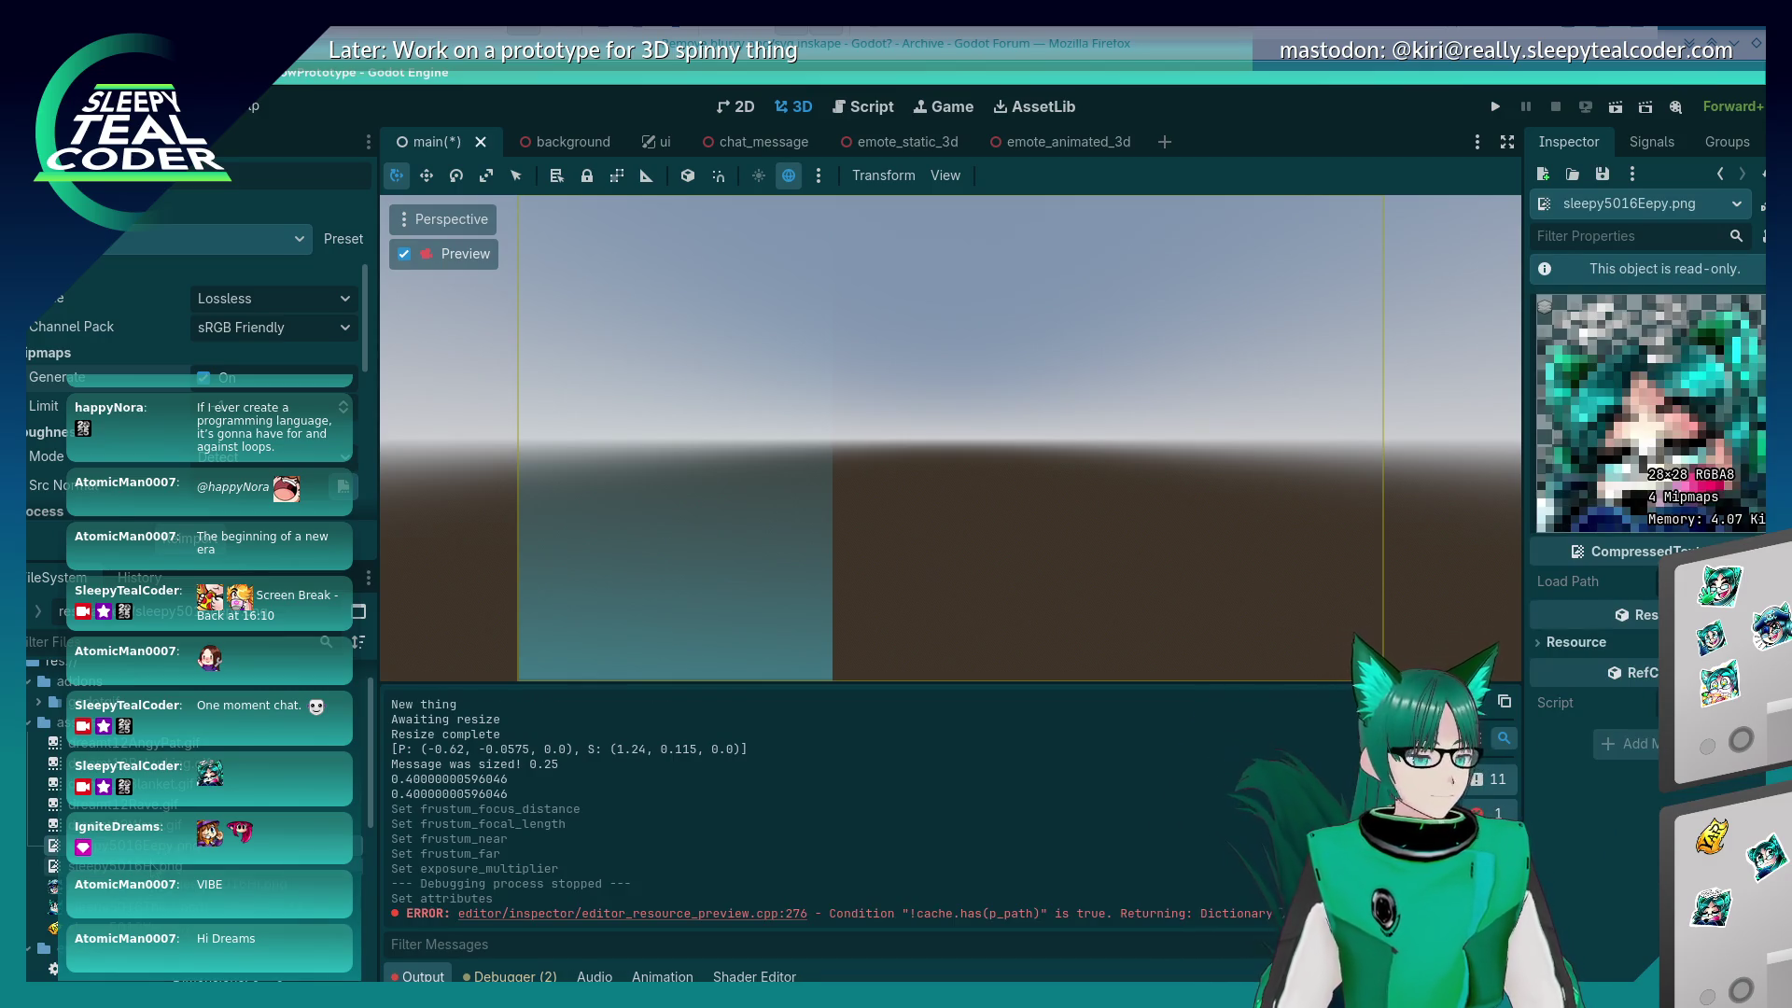
pyautogui.click(122, 845)
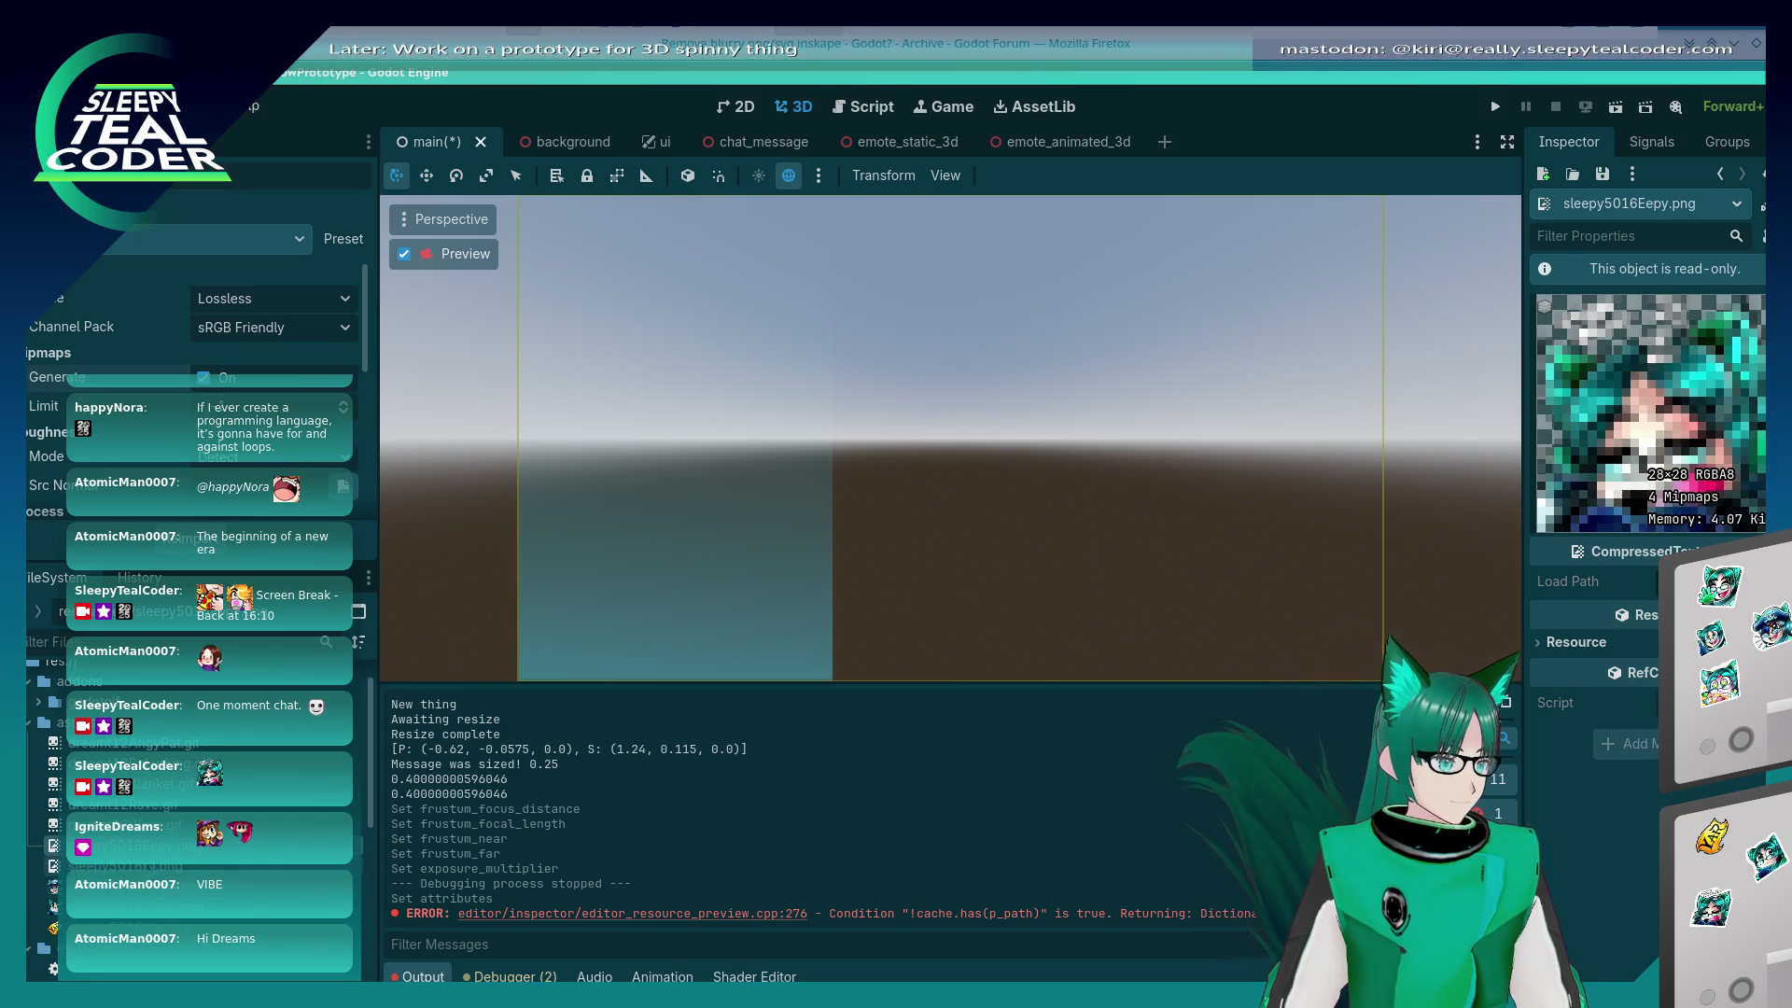
pyautogui.scroll(-1, 370, 351)
pyautogui.moveTo(371, 351); pyautogui.dragTo(377, 485)
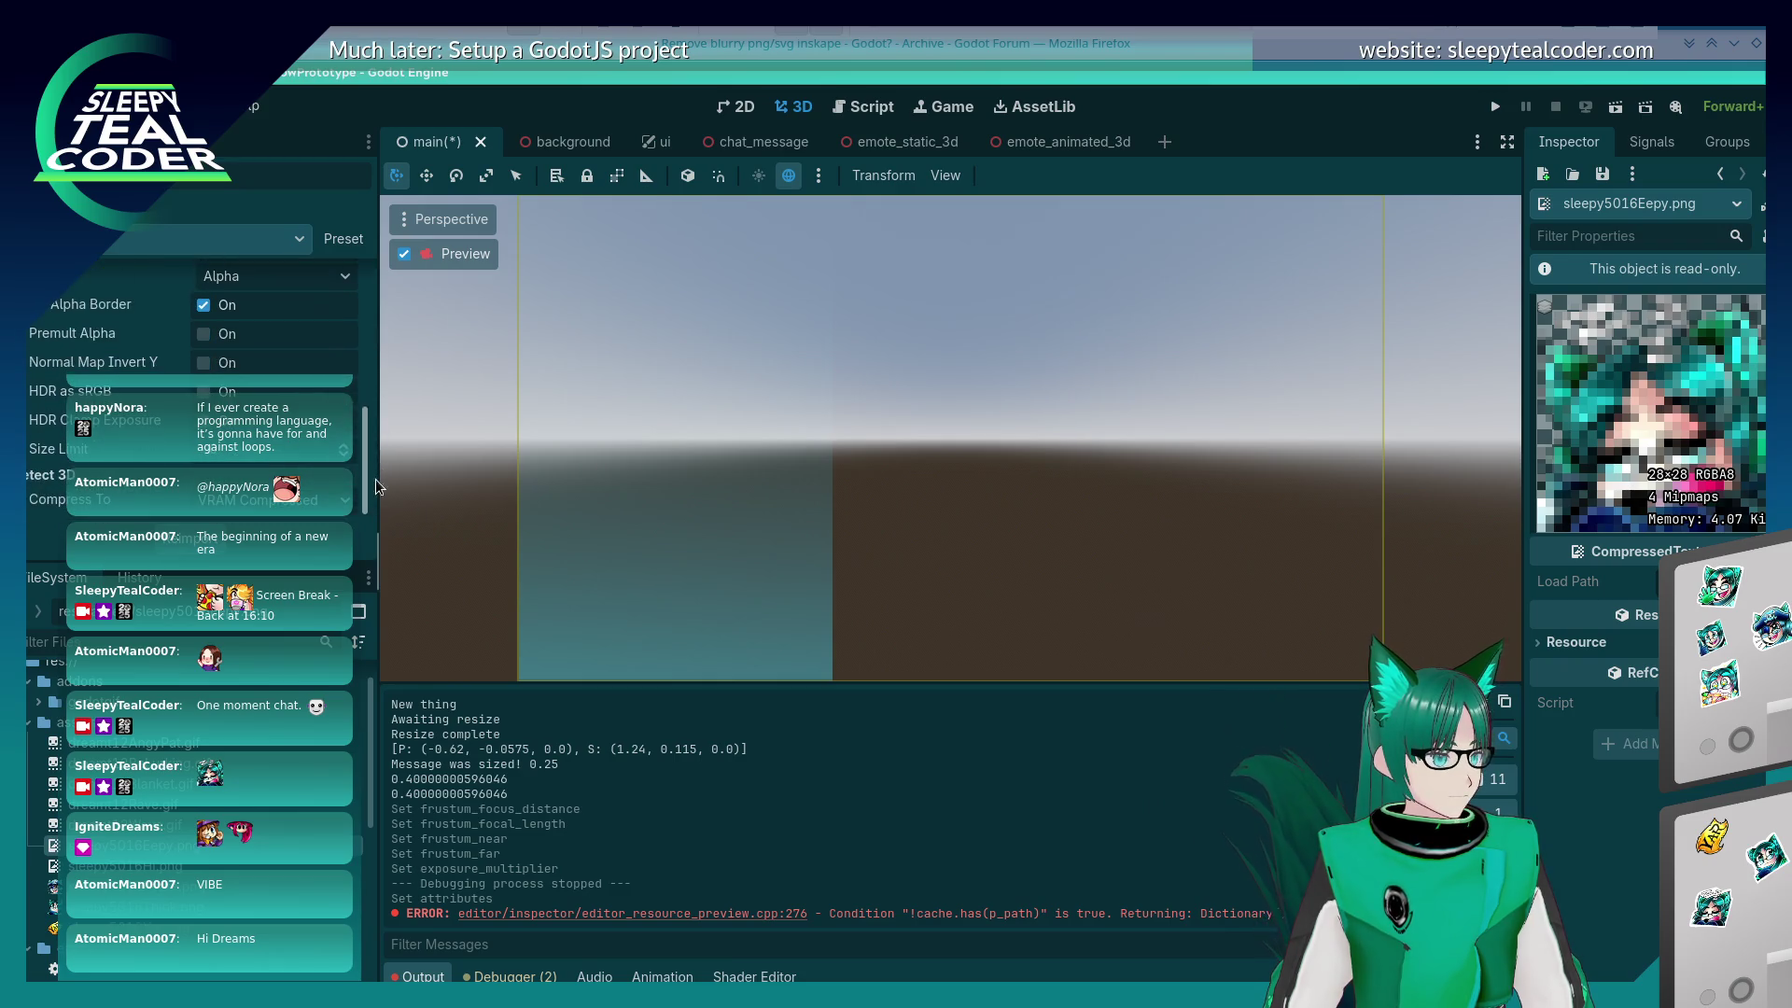
pyautogui.click(327, 501)
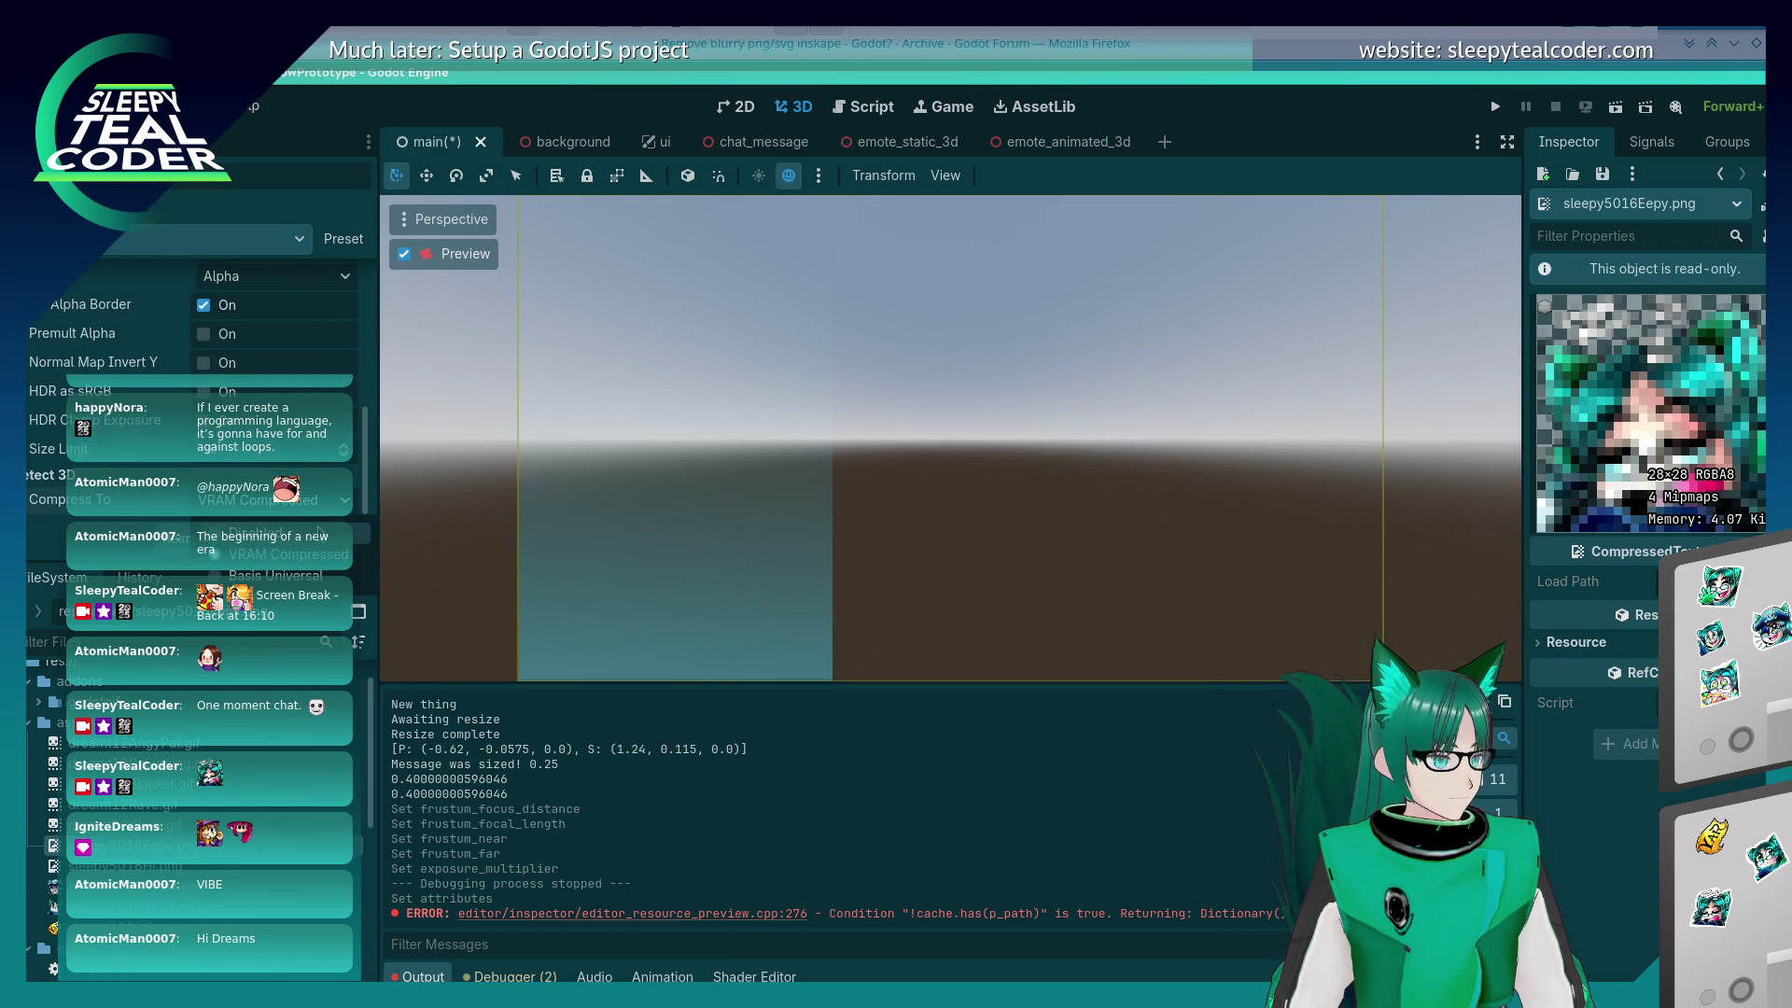
pyautogui.click(322, 534)
# Step: Disable 3D compression for the sleepy5016Hi.png and sleepy5016Pirate.png emotes
pyautogui.click(121, 865)
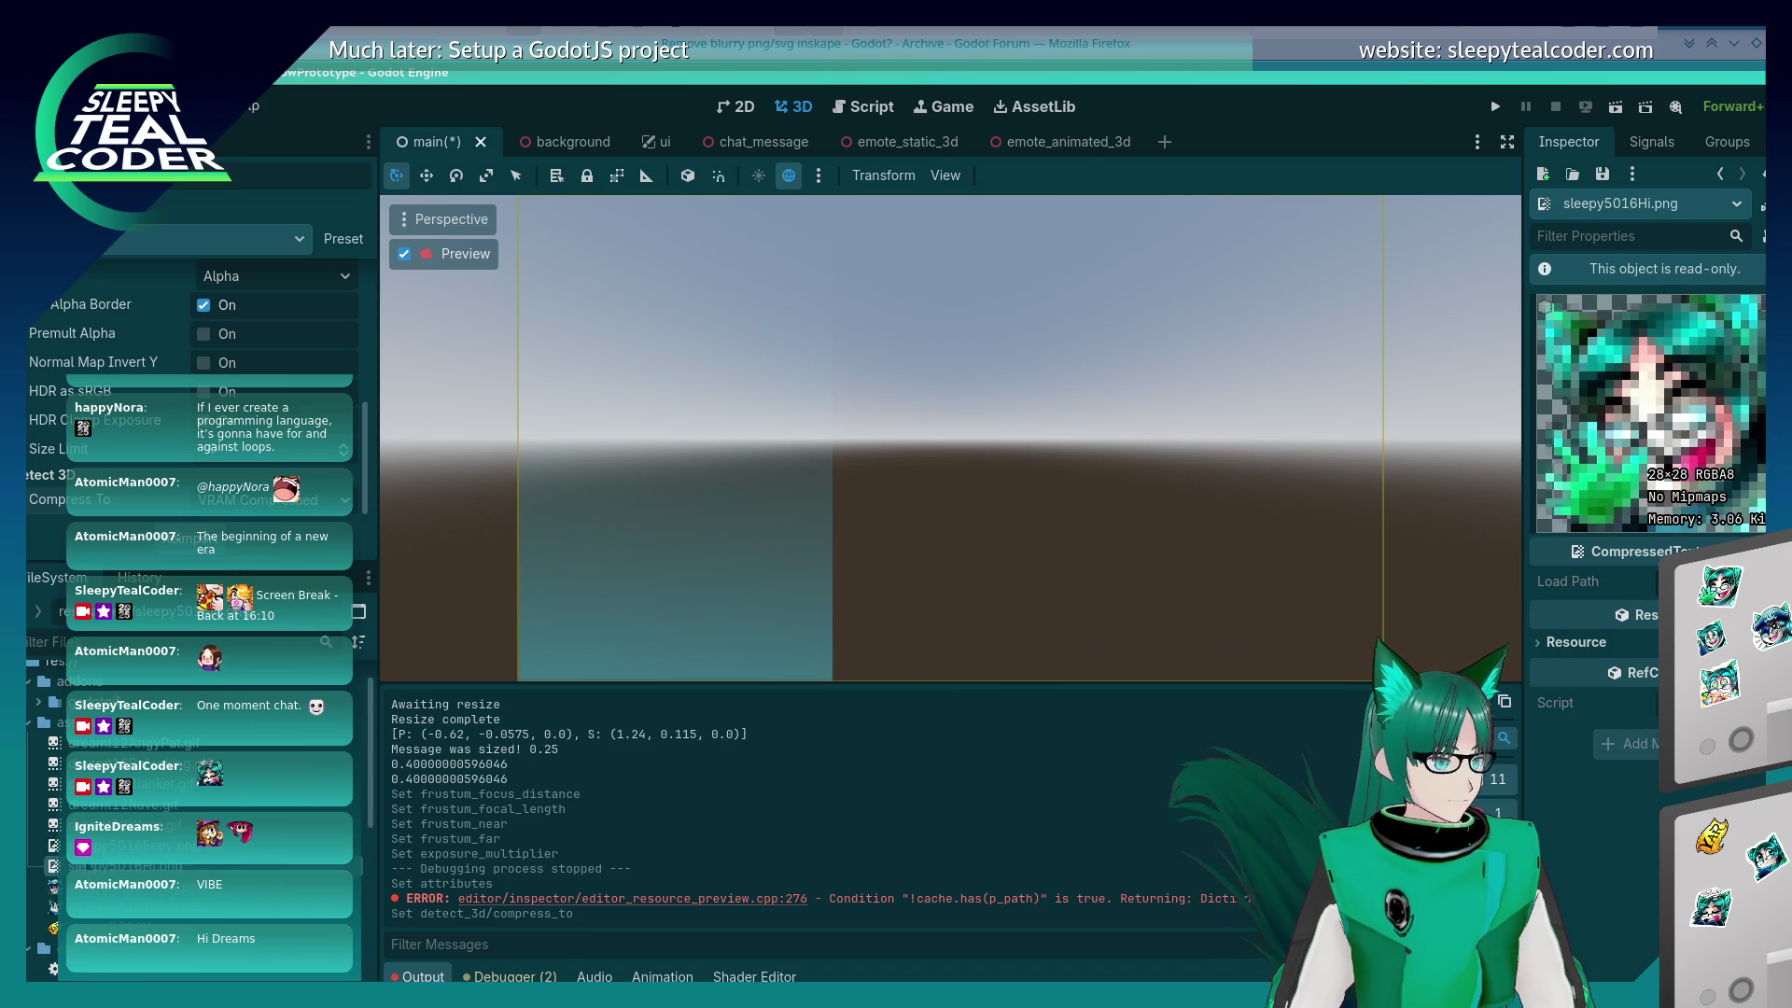
pyautogui.click(252, 513)
pyautogui.click(231, 535)
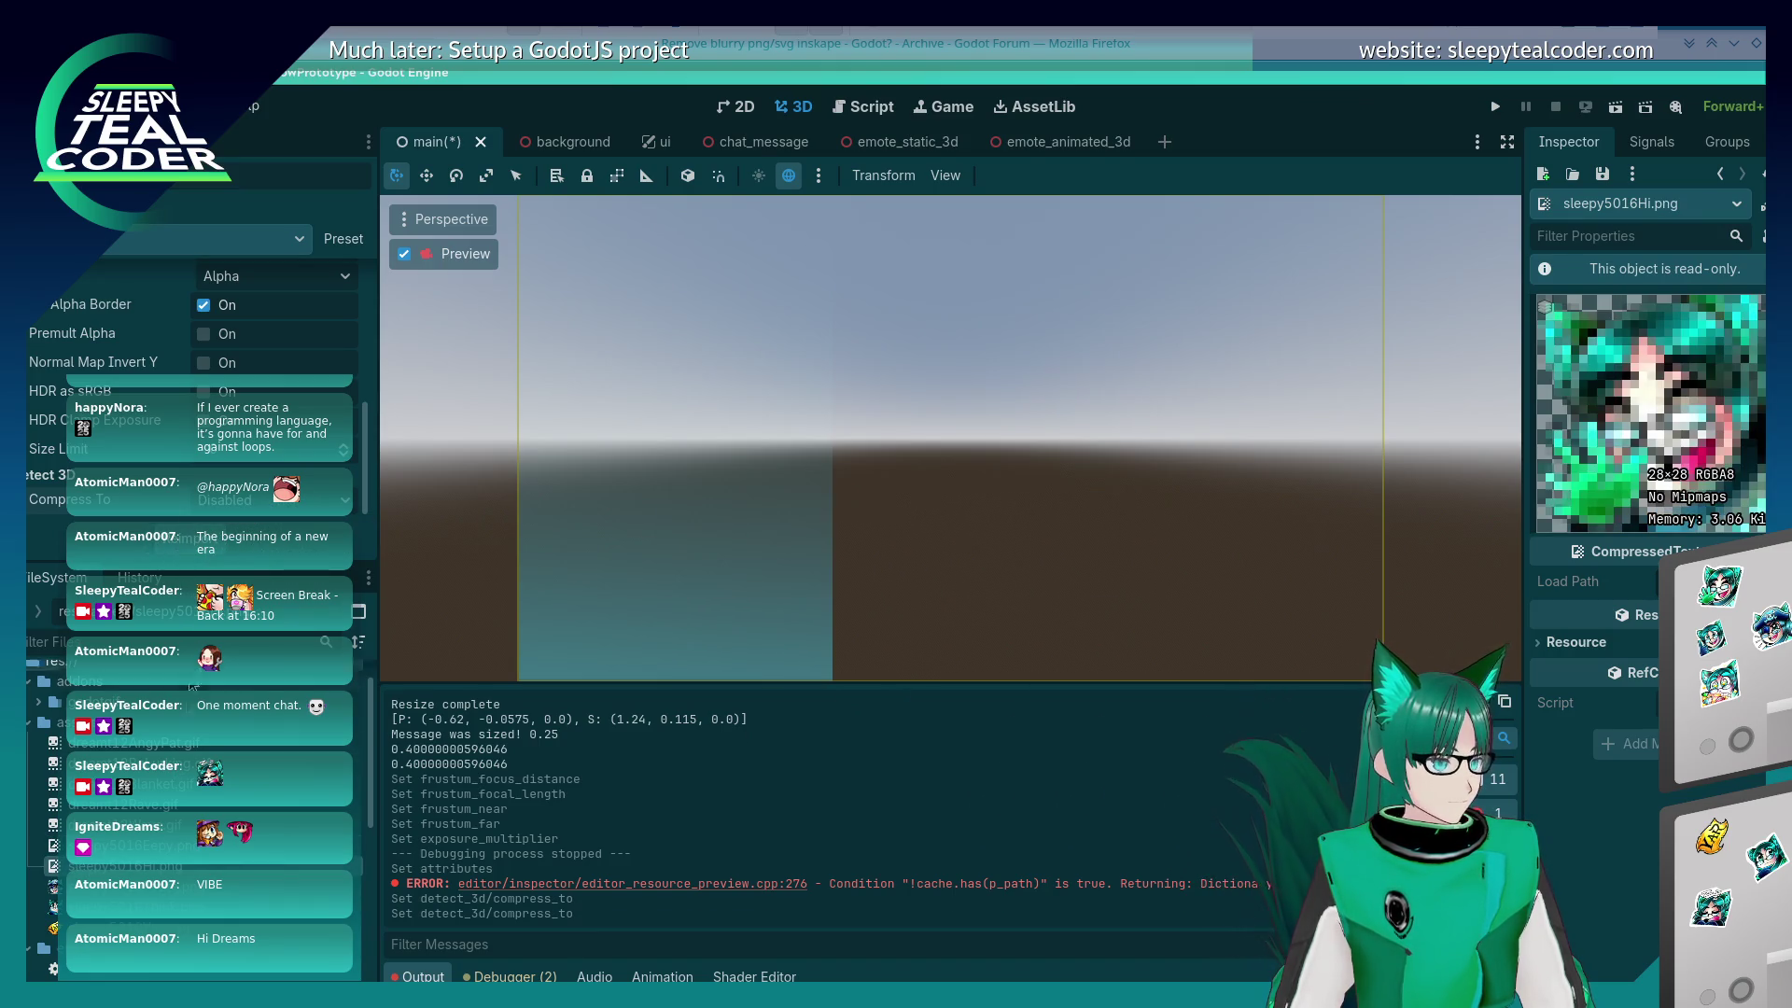
pyautogui.click(122, 885)
pyautogui.click(282, 515)
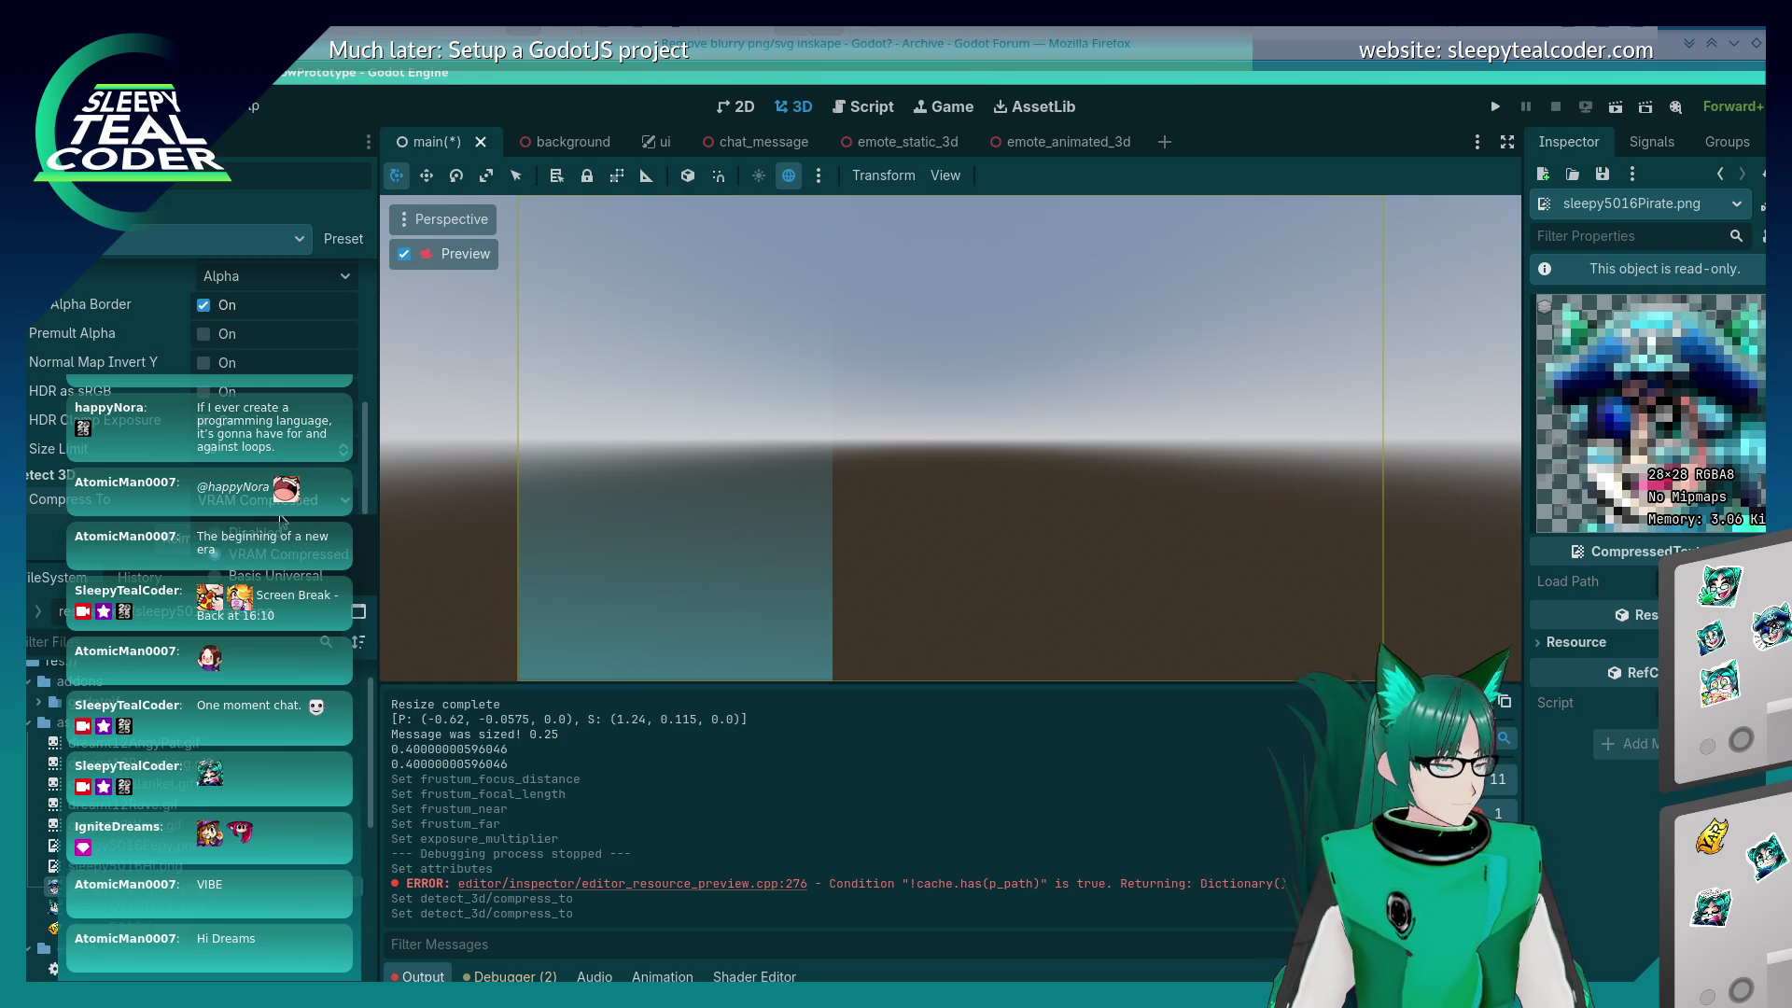
pyautogui.click(278, 527)
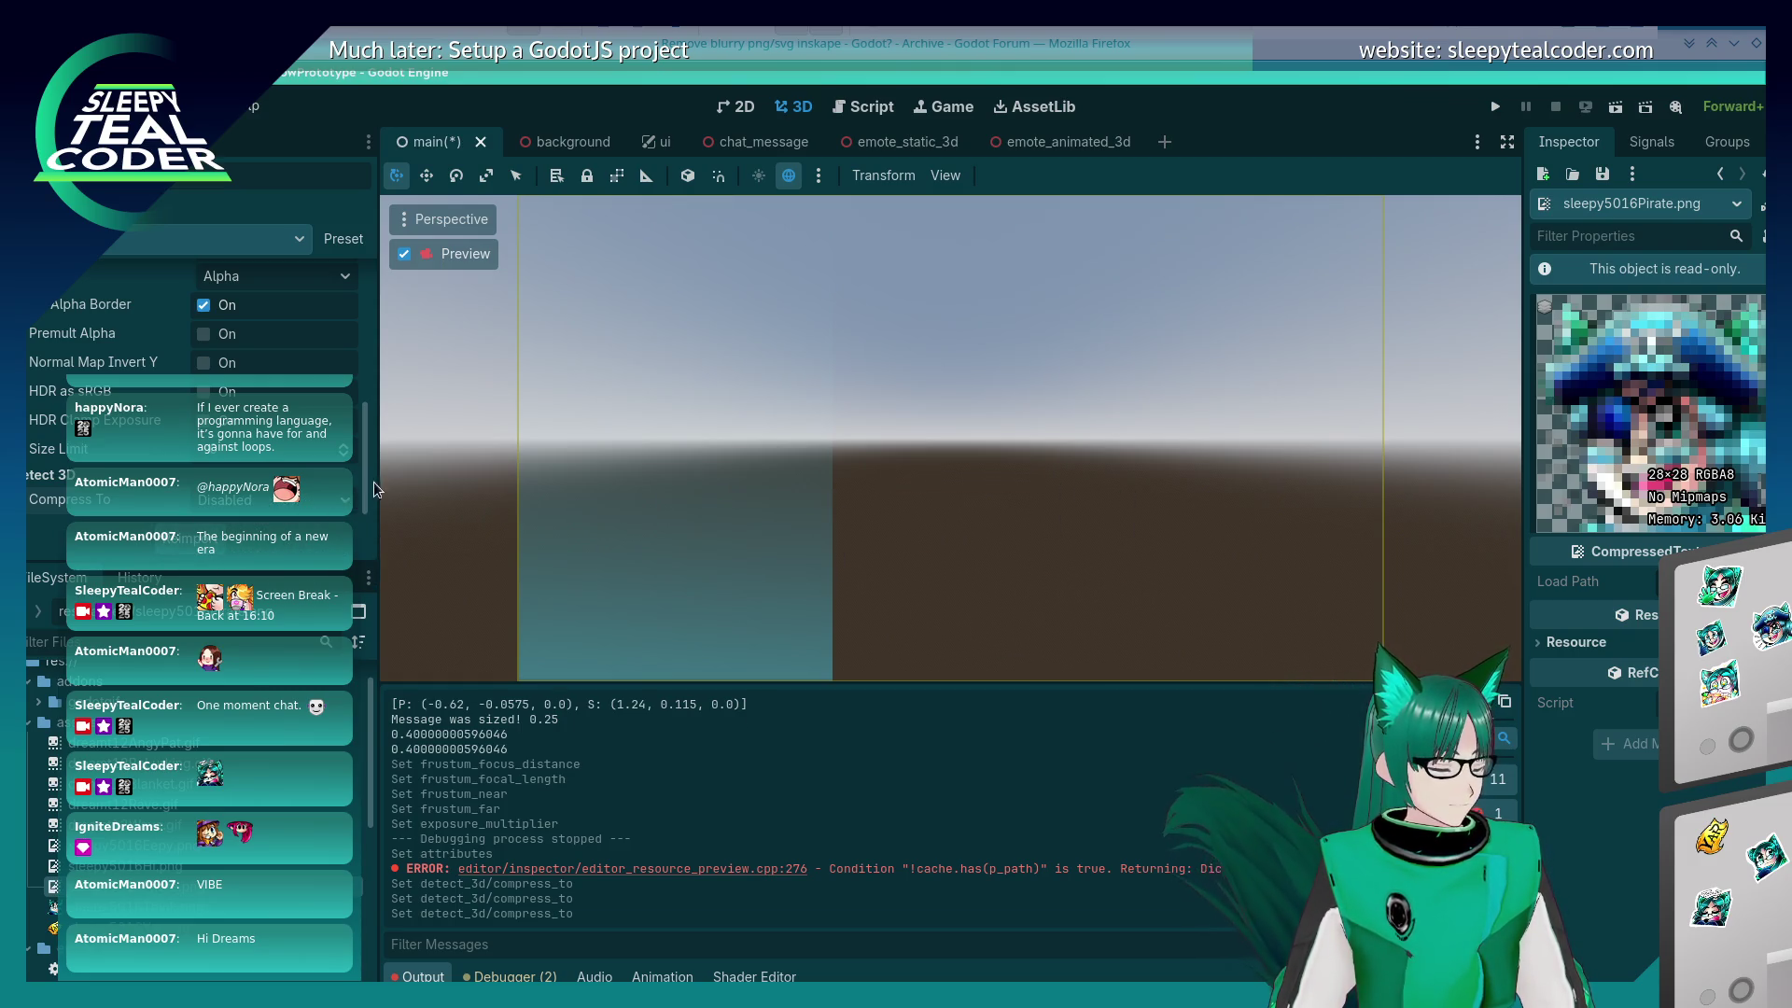
# Step: Disable compression for the Yar emote image as well
pyautogui.moveTo(365, 457); pyautogui.dragTo(364, 232)
pyautogui.scroll(-5, 317, 420)
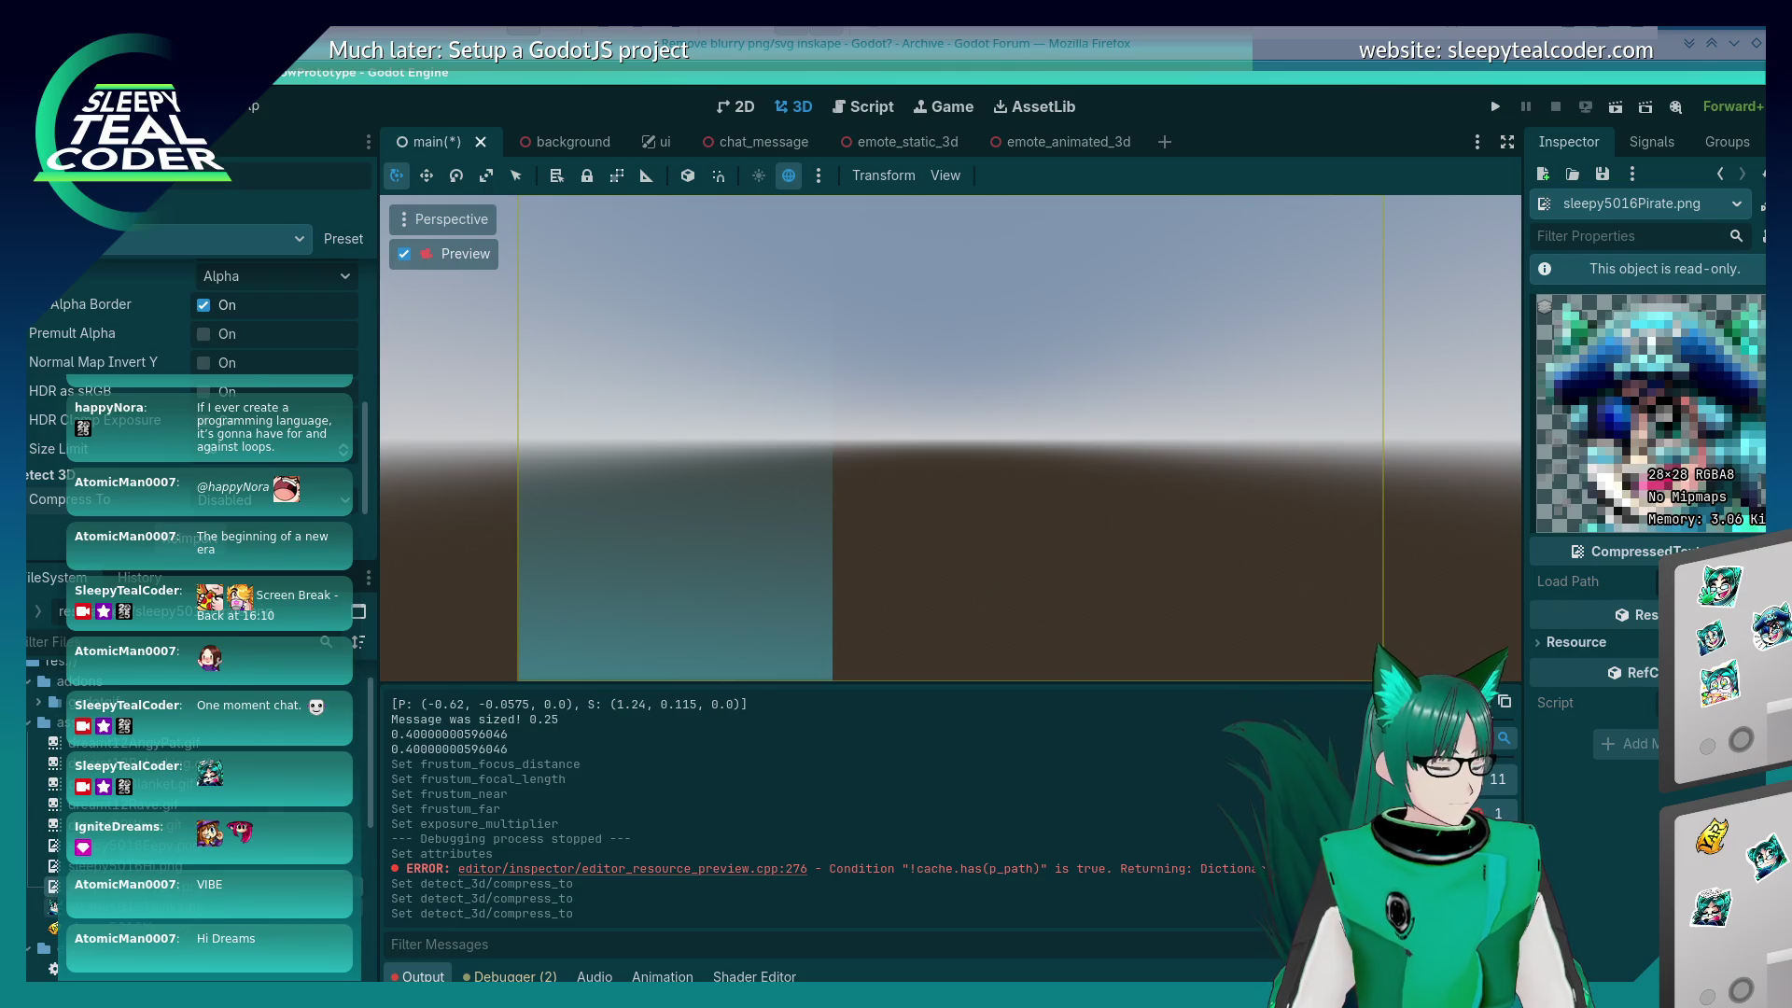
pyautogui.press('Down')
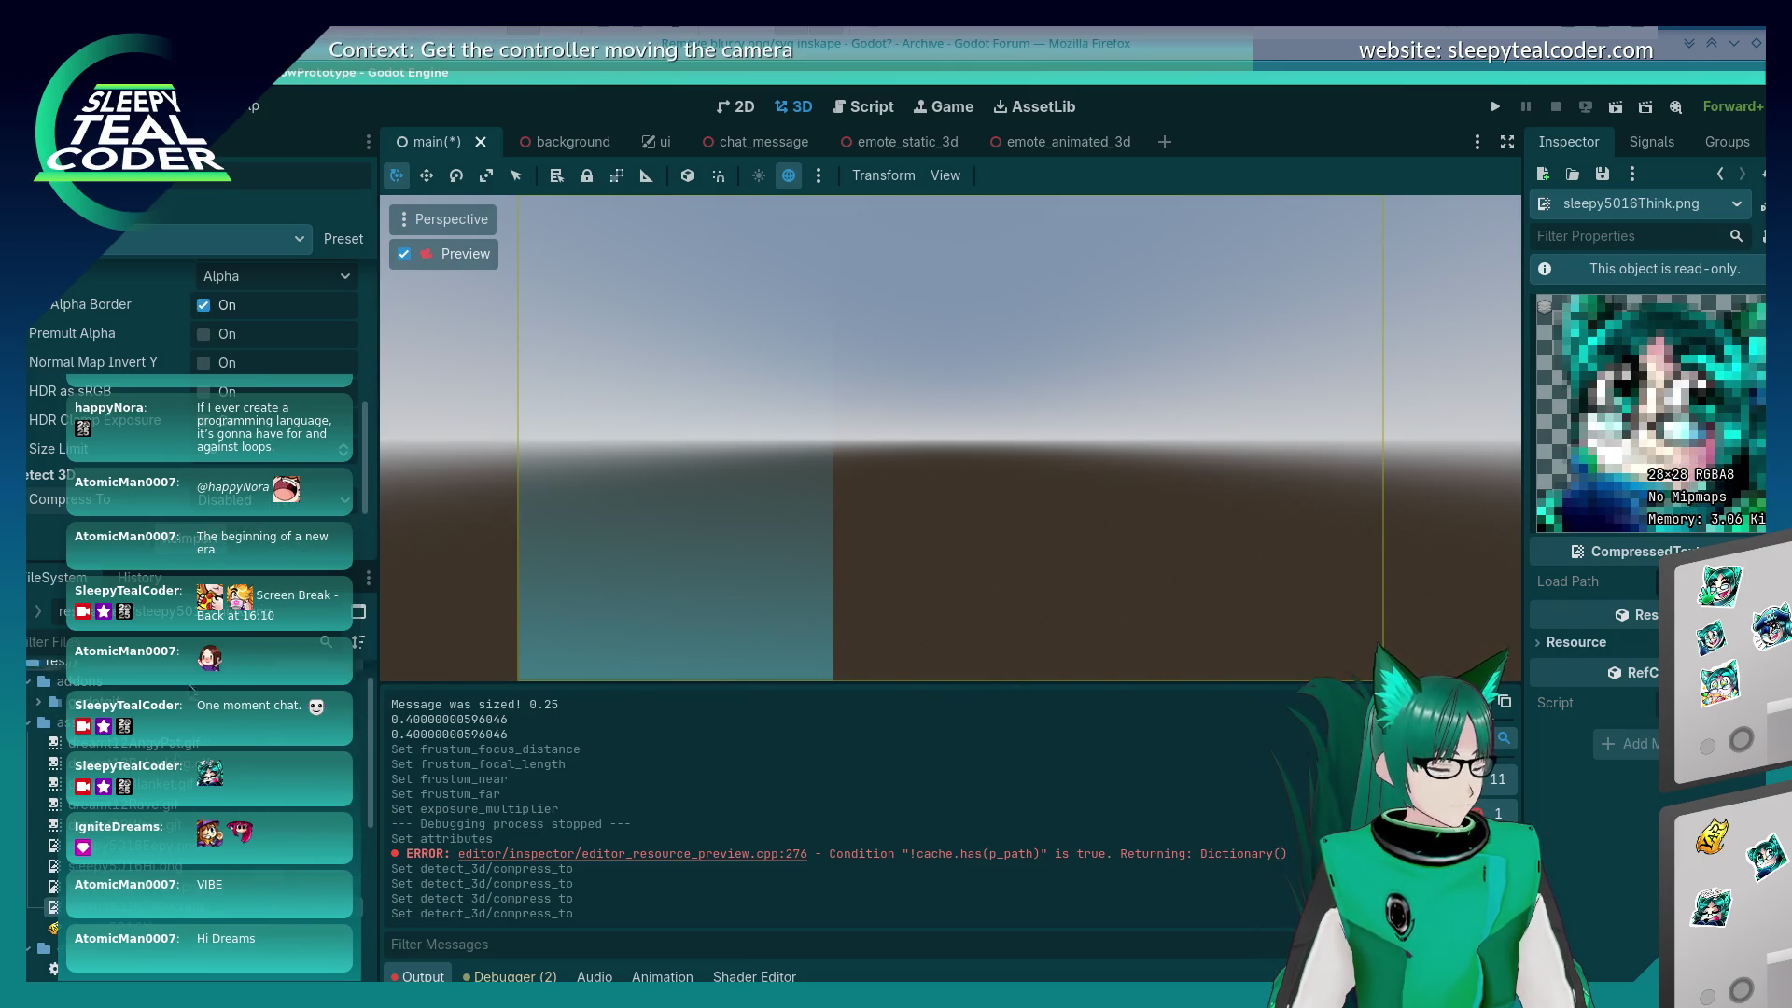
pyautogui.press('Down')
pyautogui.click(270, 500)
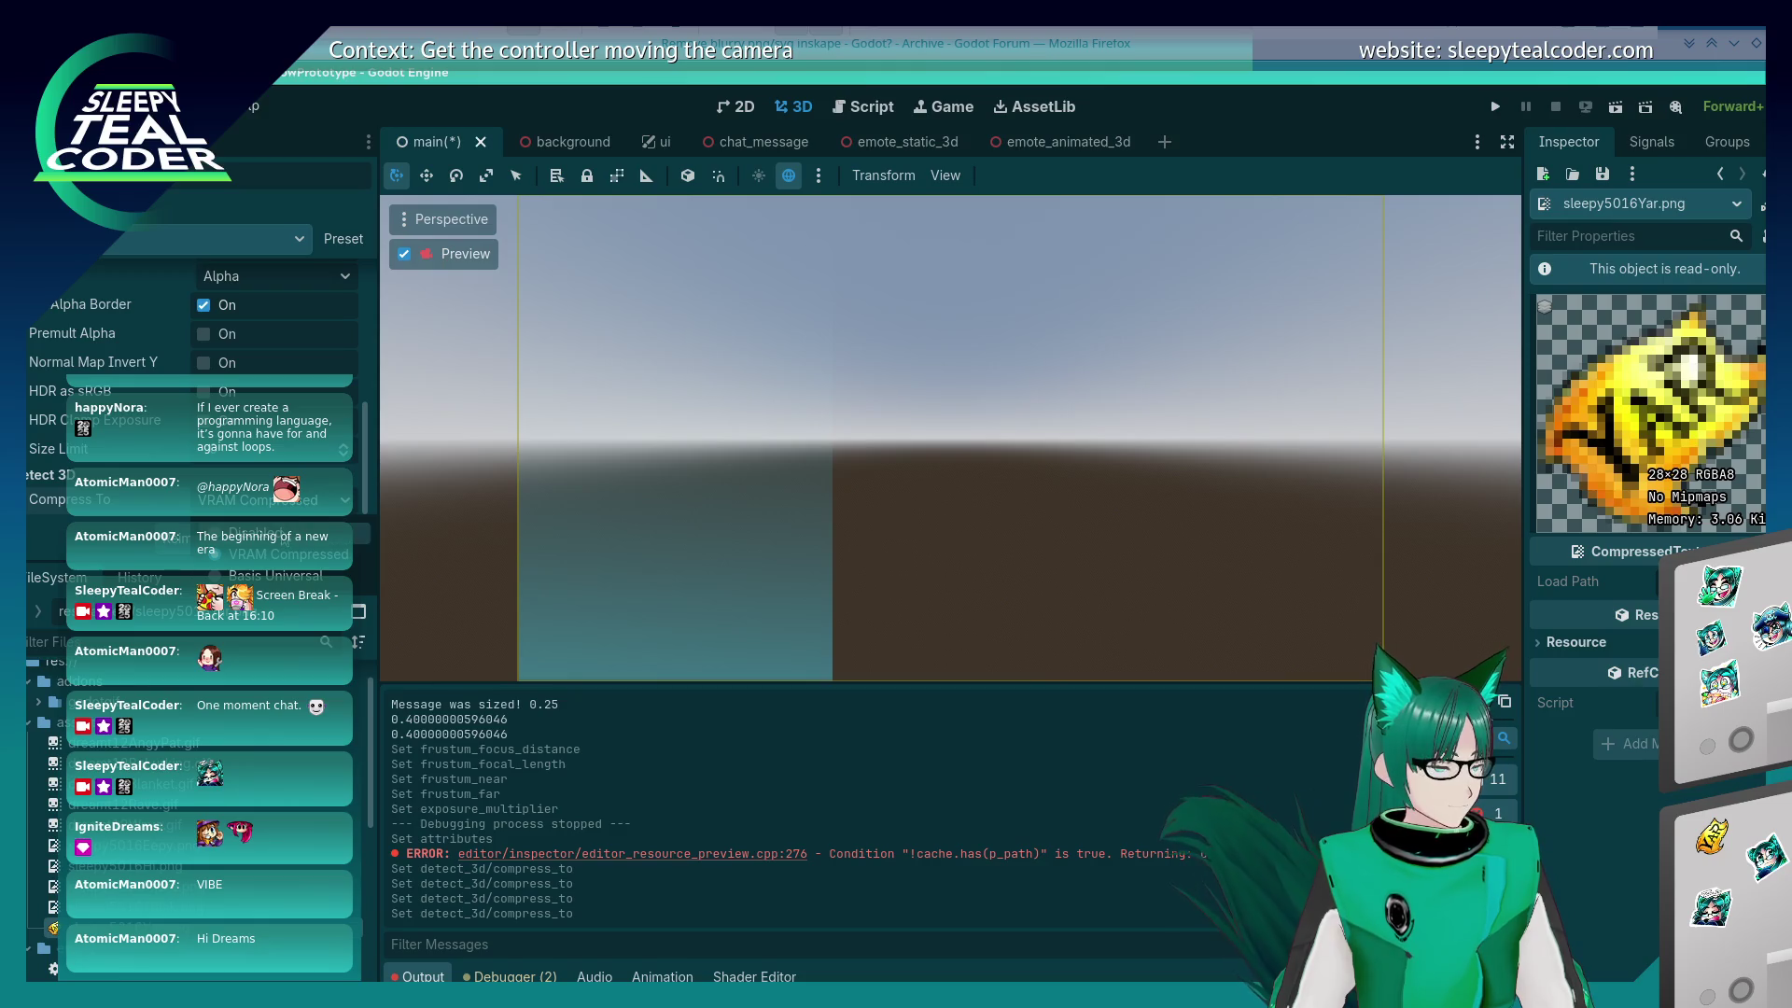
pyautogui.click(224, 549)
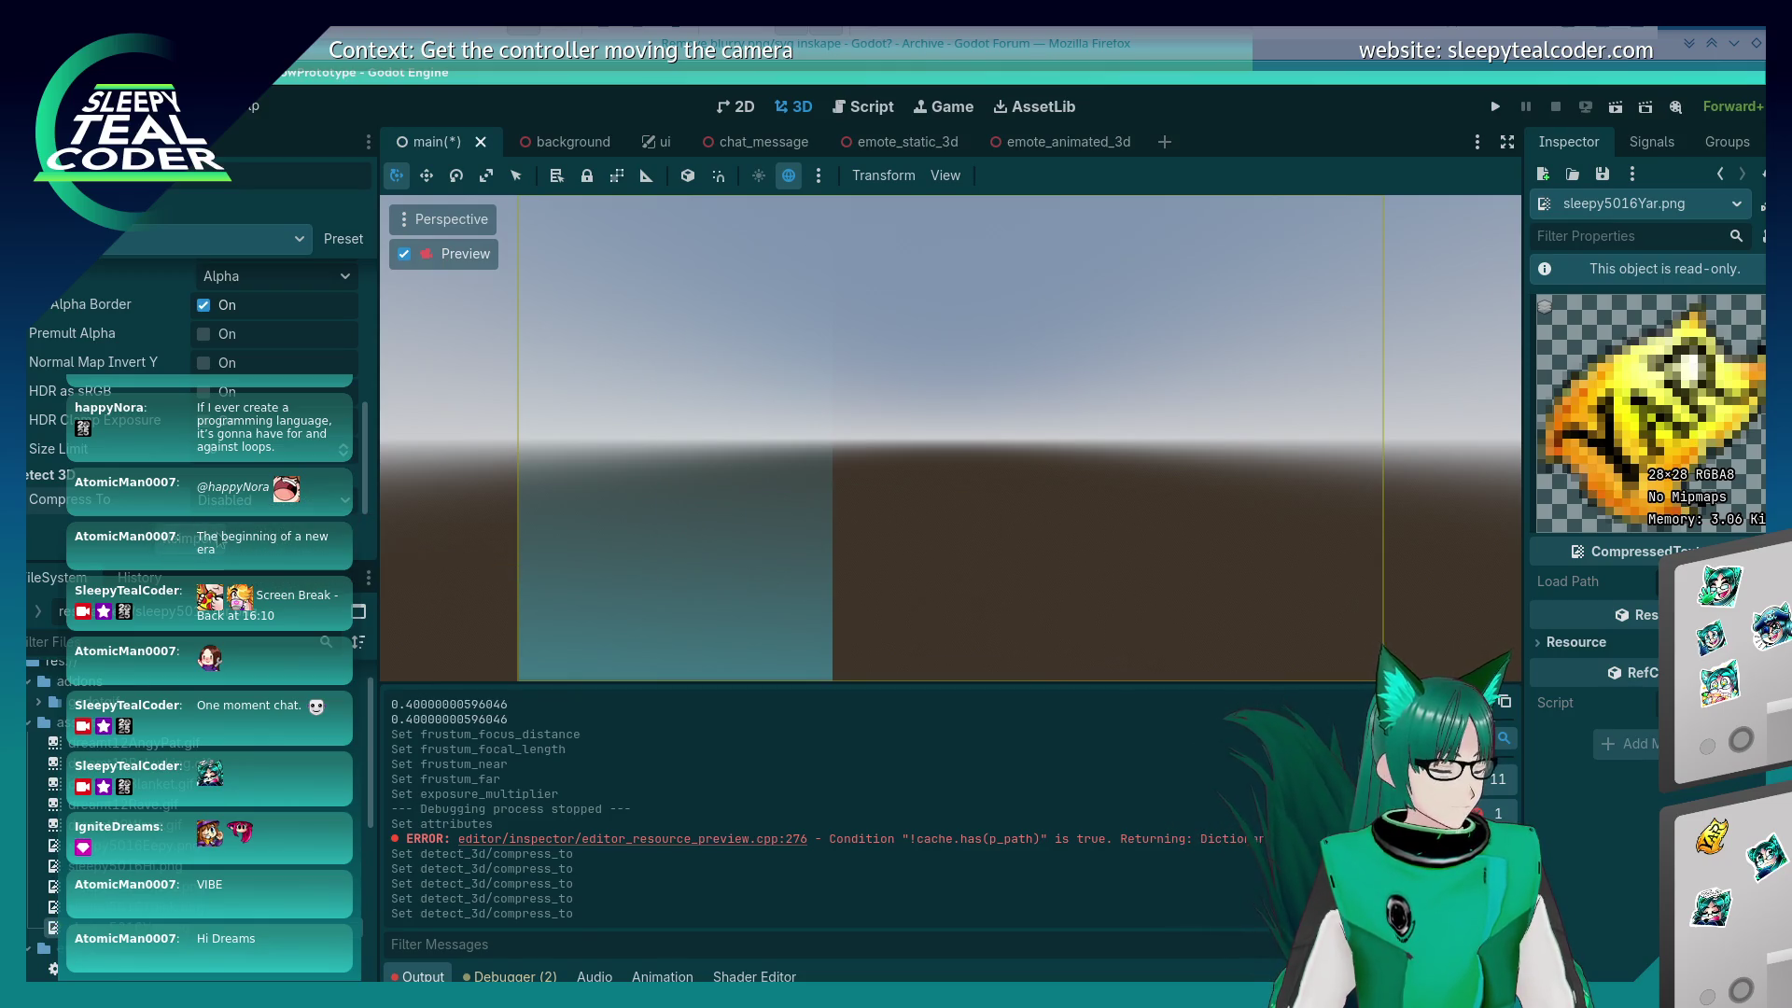
# Step: Check the Roughness Mode options without changing them, then save and run the scene
pyautogui.moveTo(364, 508); pyautogui.dragTo(381, 345)
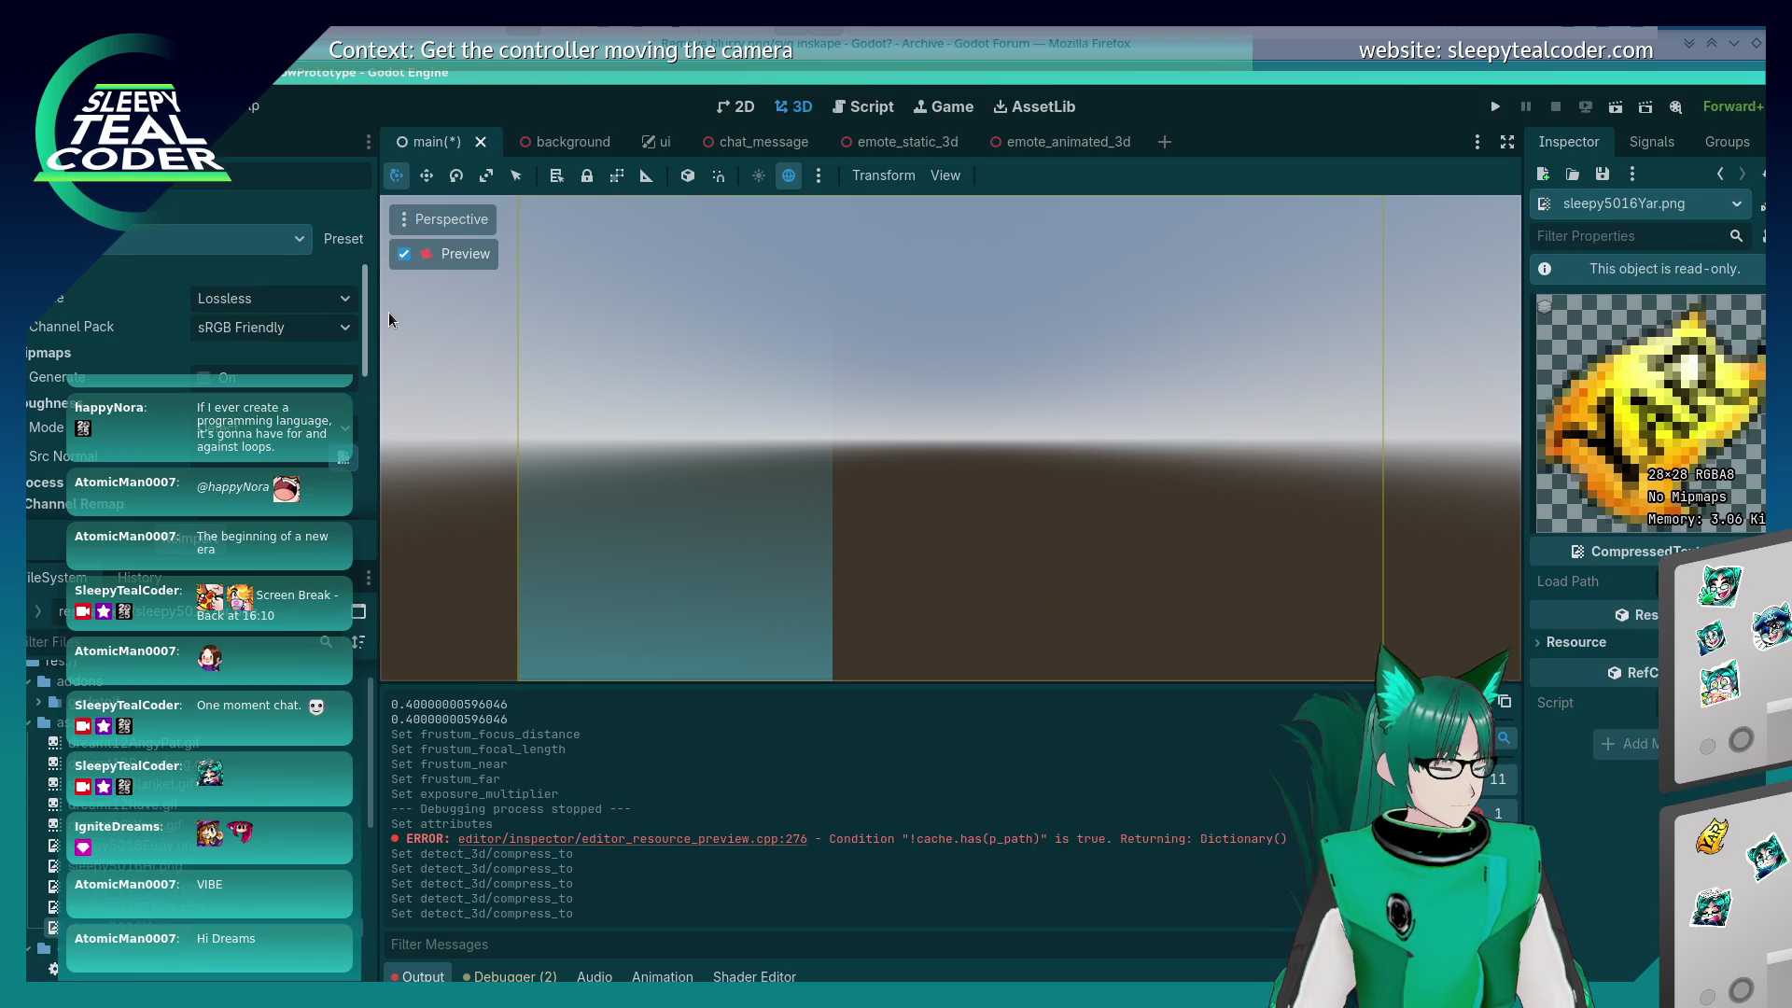
pyautogui.click(235, 431)
pyautogui.click(183, 436)
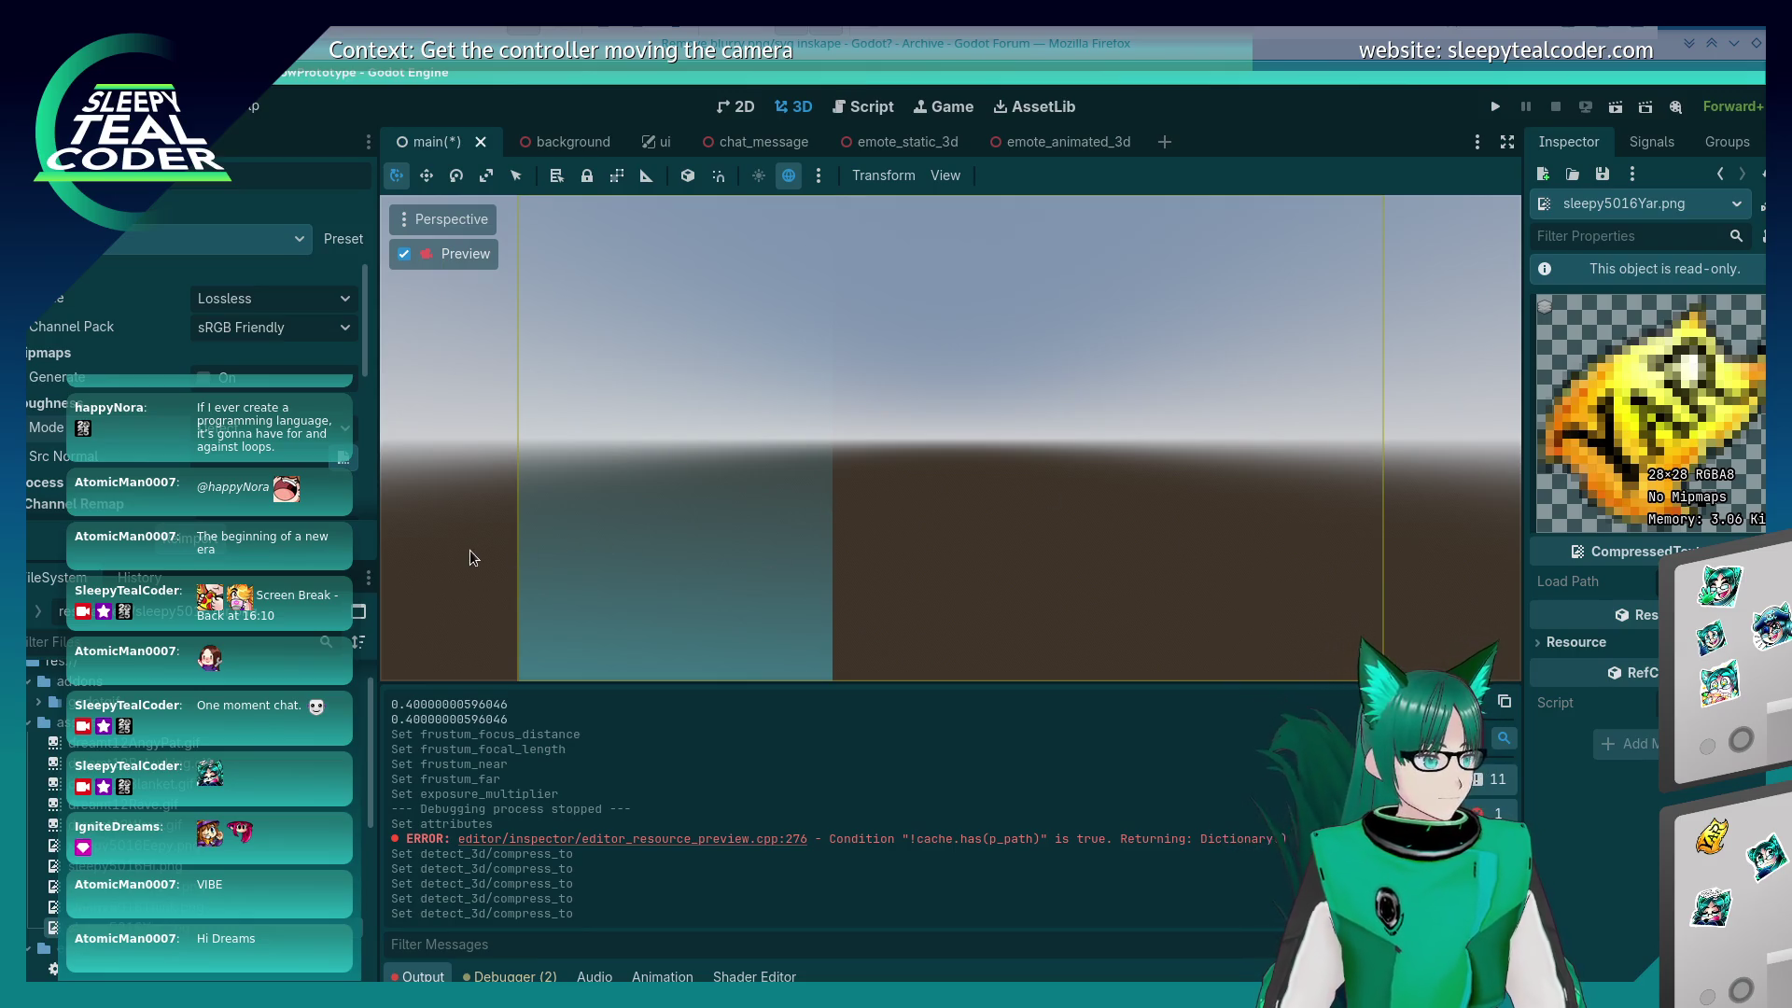
pyautogui.click(1498, 104)
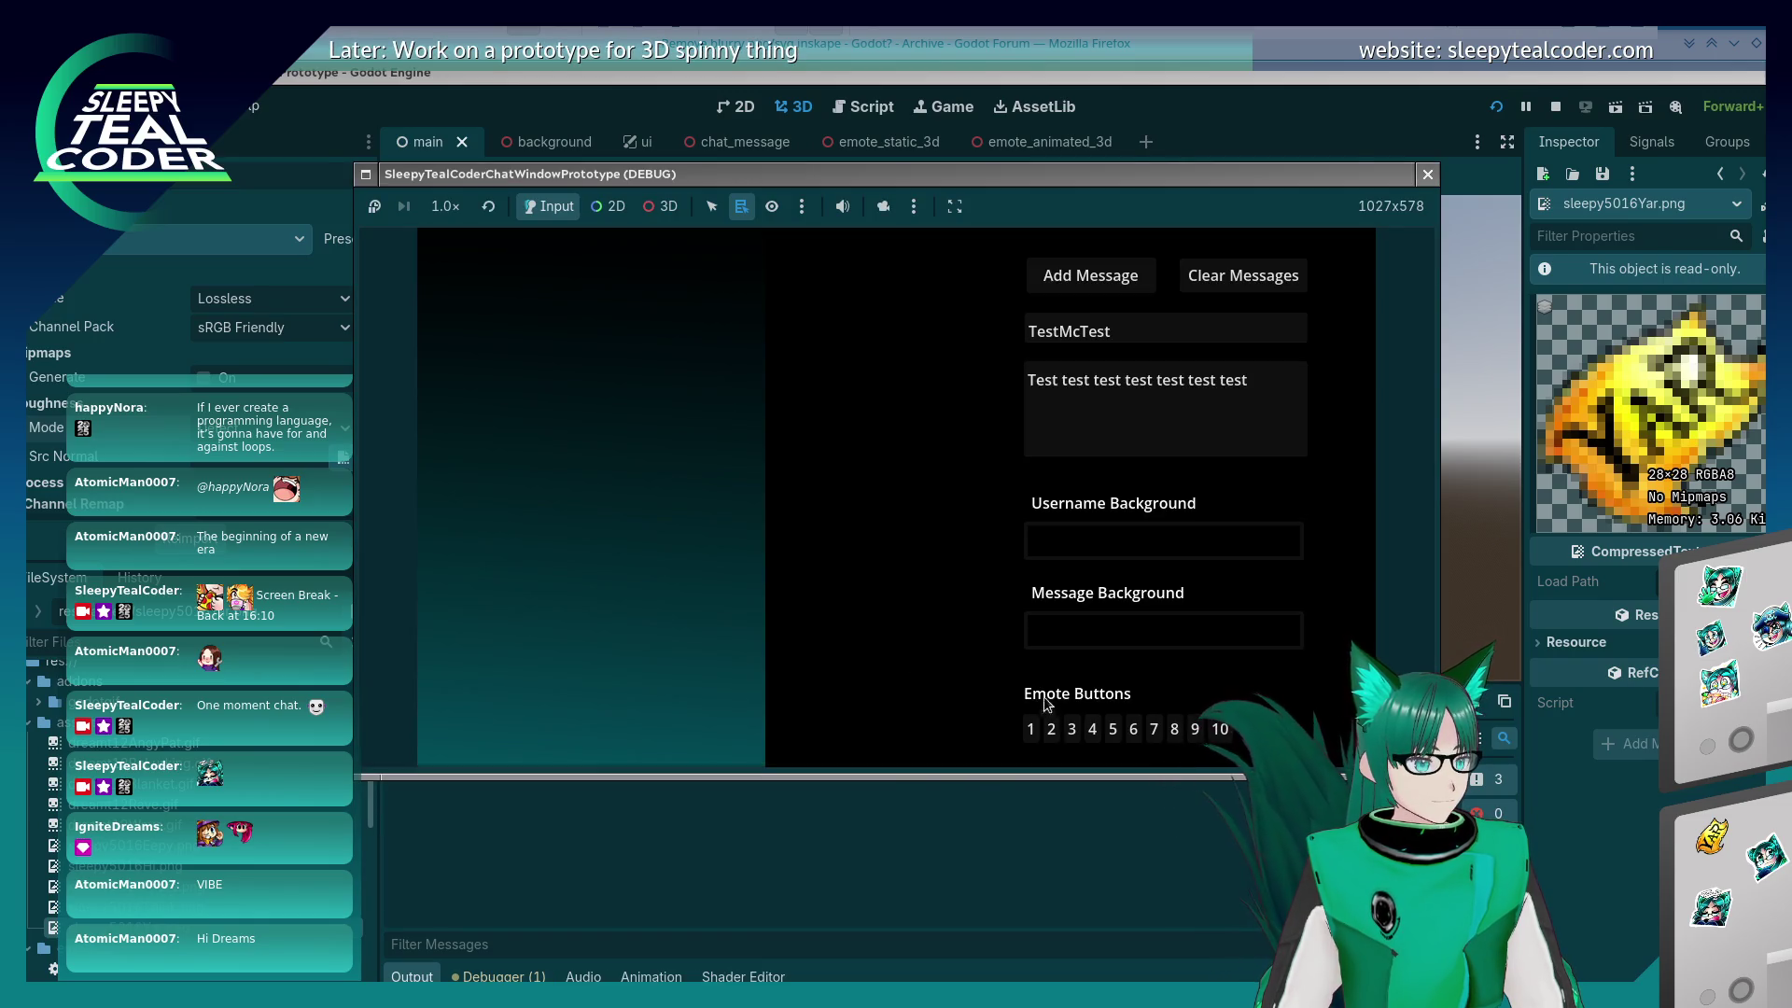
# Step: Post a test message with an emote, compare its size against Twitch chat, then close the game
pyautogui.click(1051, 729)
pyautogui.click(1089, 276)
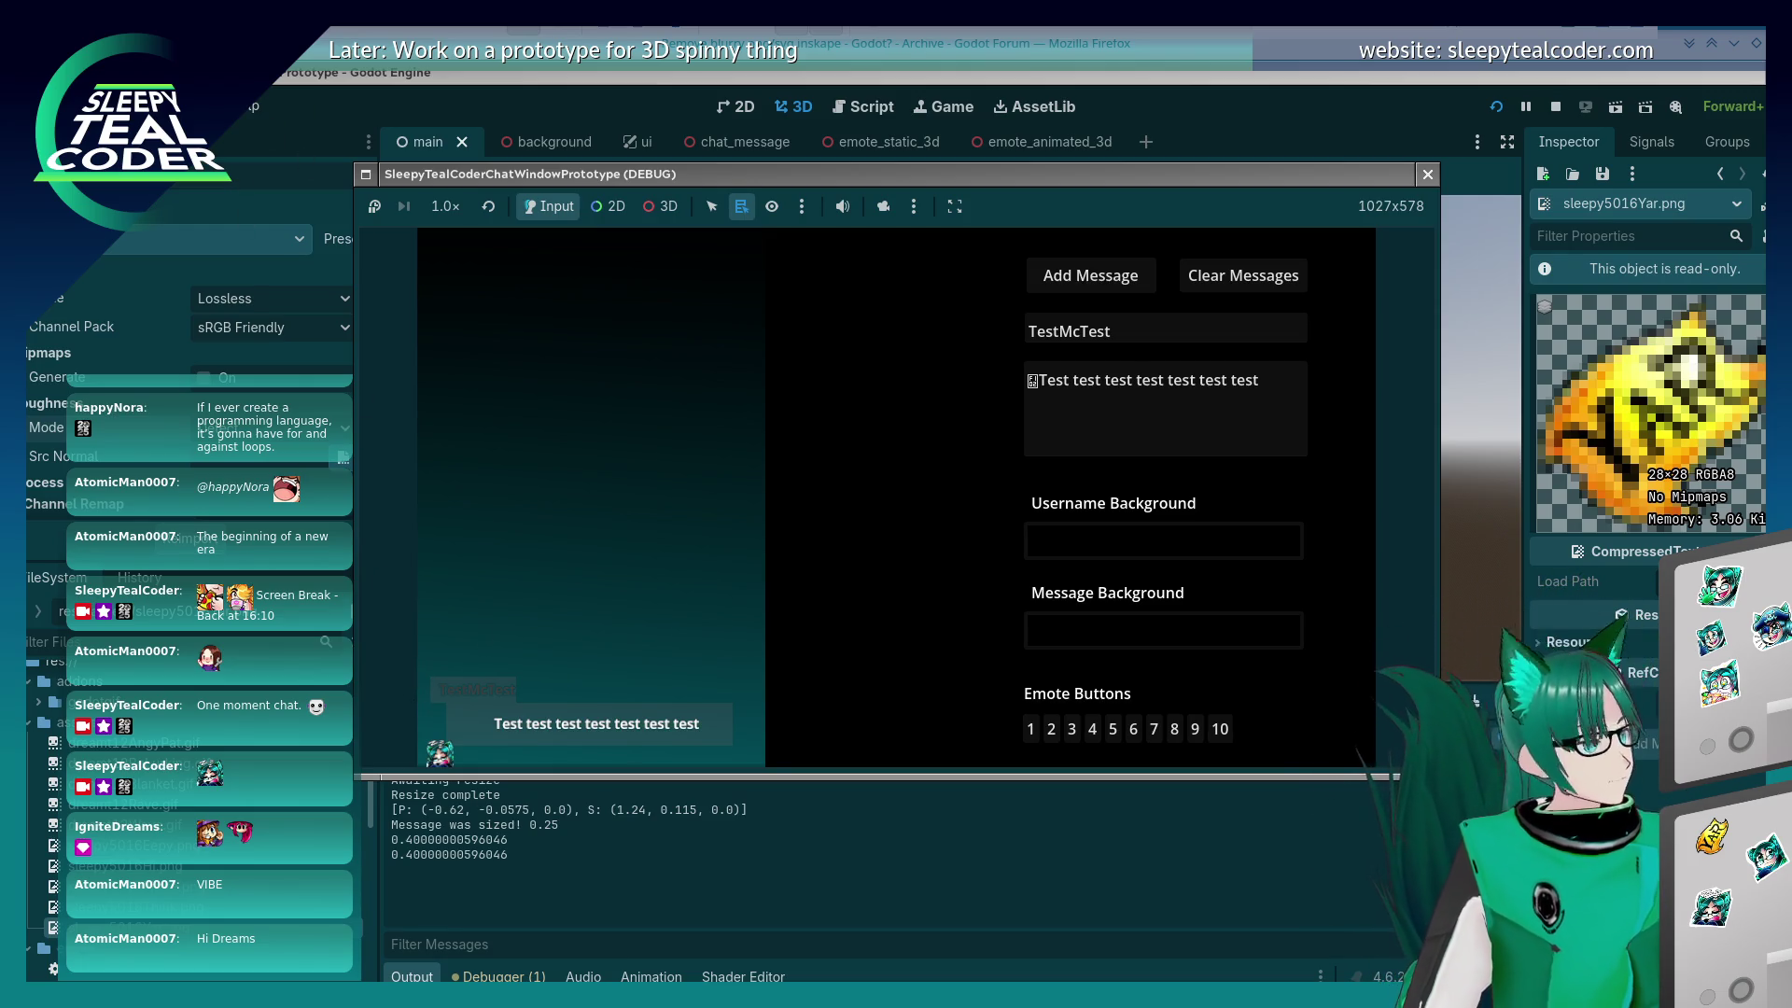
pyautogui.moveTo(564, 75)
pyautogui.mouseDown()
pyautogui.moveTo(761, 233)
pyautogui.moveTo(819, 392)
pyautogui.moveTo(808, 369)
pyautogui.mouseUp()
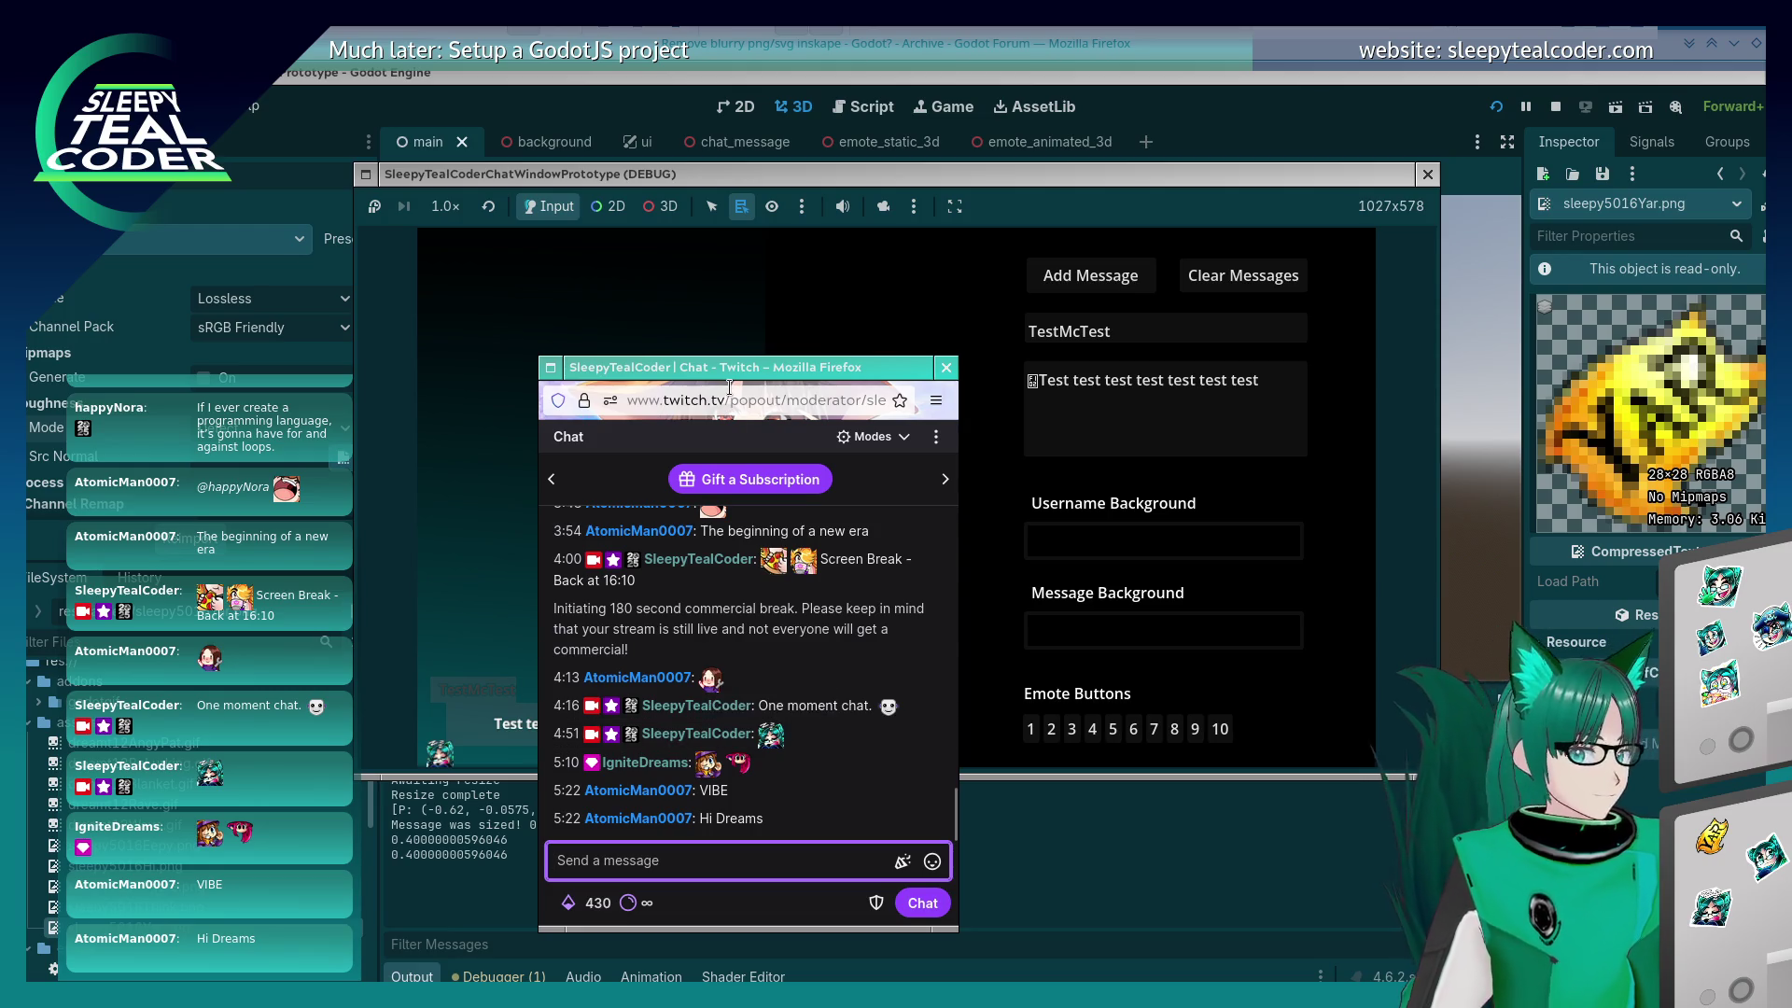
pyautogui.moveTo(728, 387)
pyautogui.mouseDown()
pyautogui.moveTo(499, 0)
pyautogui.moveTo(448, 0)
pyautogui.mouseUp()
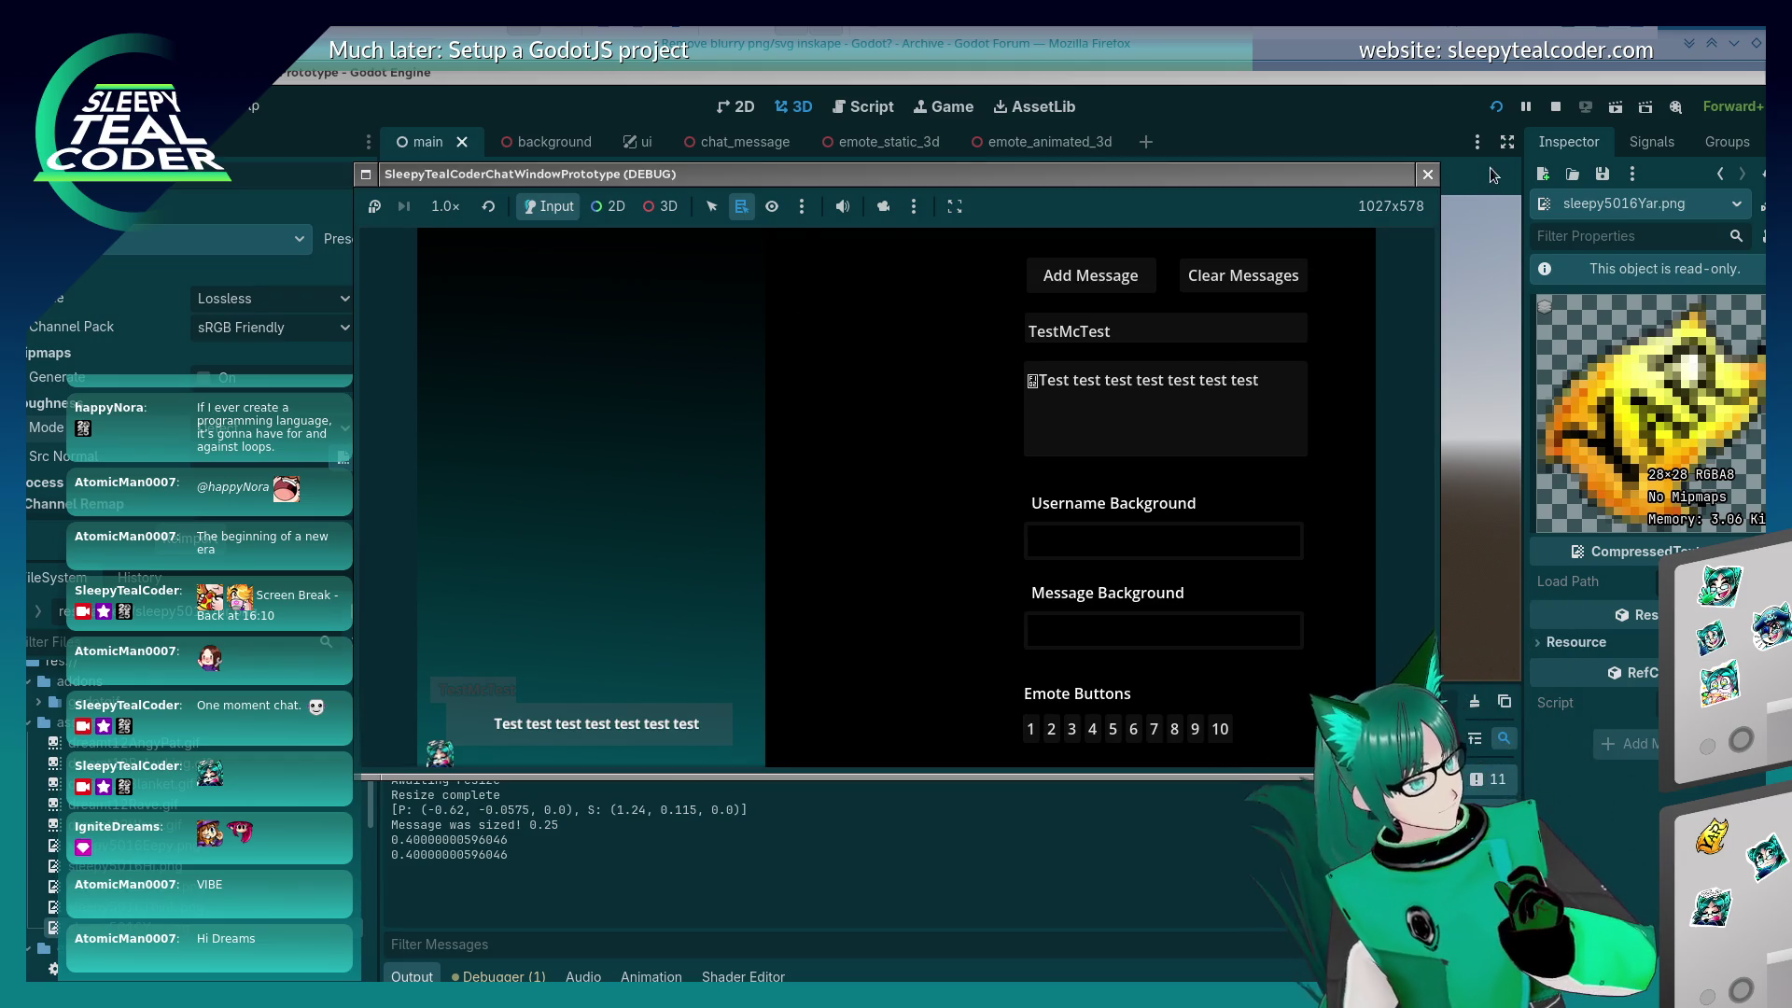
pyautogui.click(1437, 172)
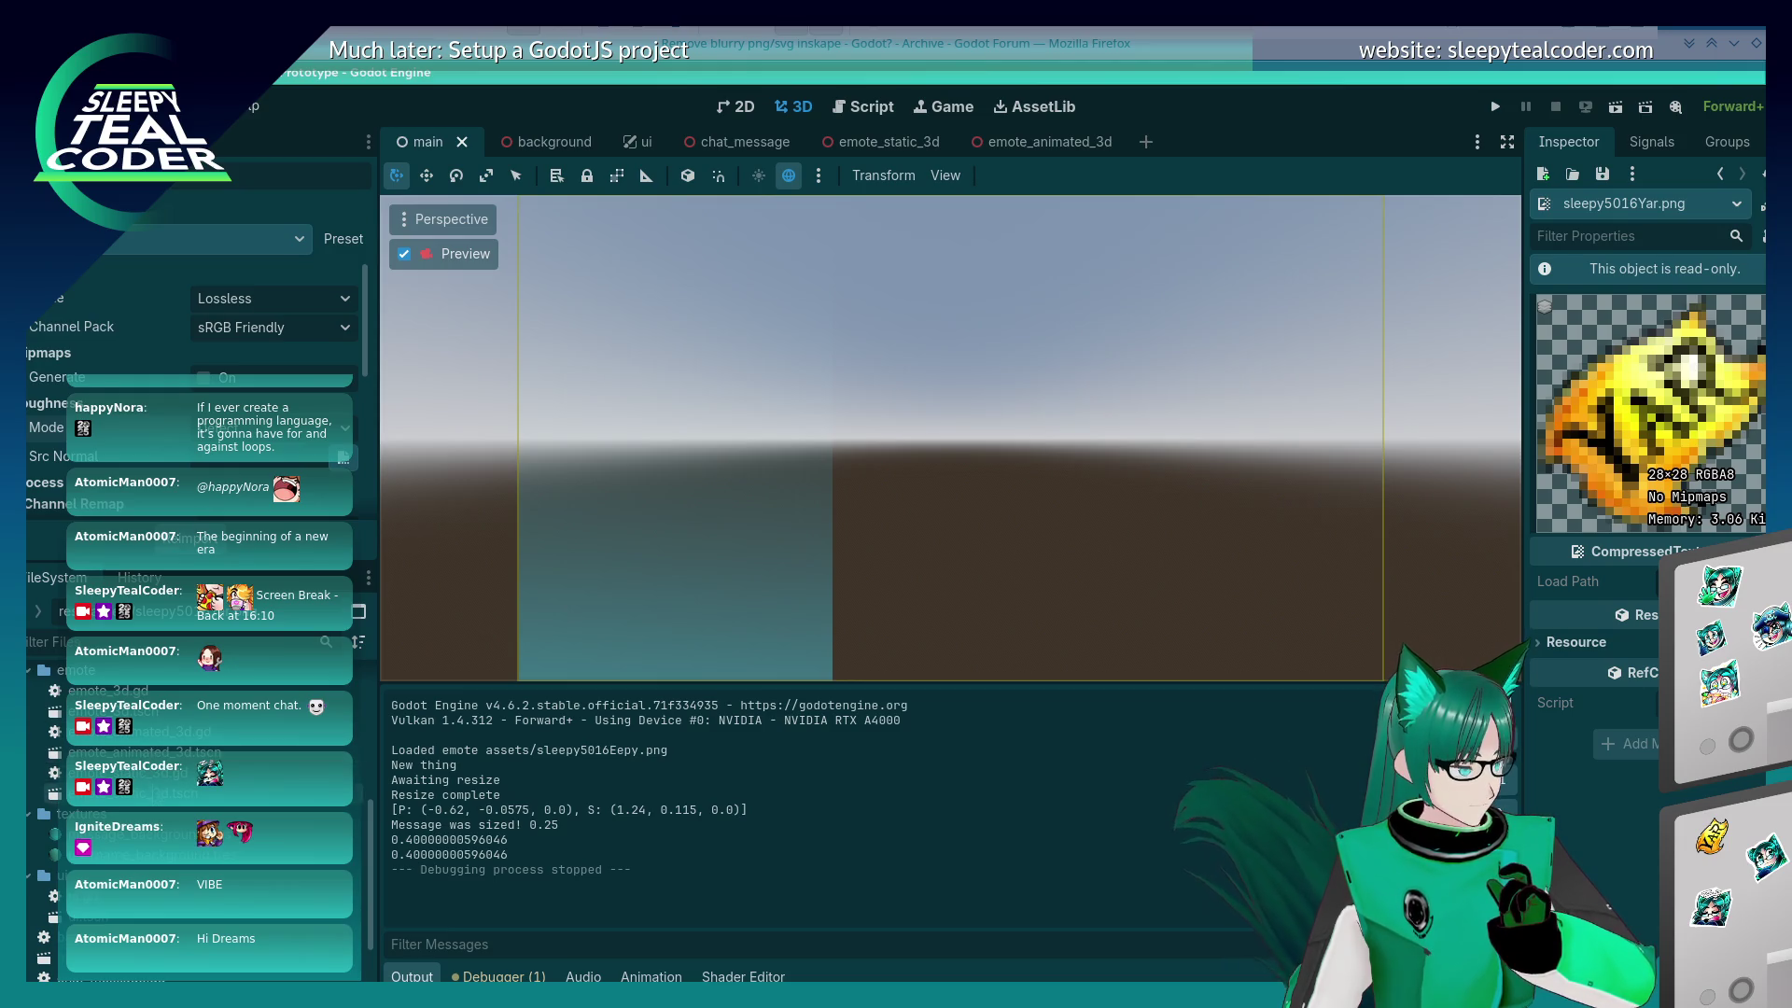
# Step: Inspect the Emote sprite's Flags in emote_static_3d, then bring up the blurry PNG forum thread
pyautogui.click(880, 141)
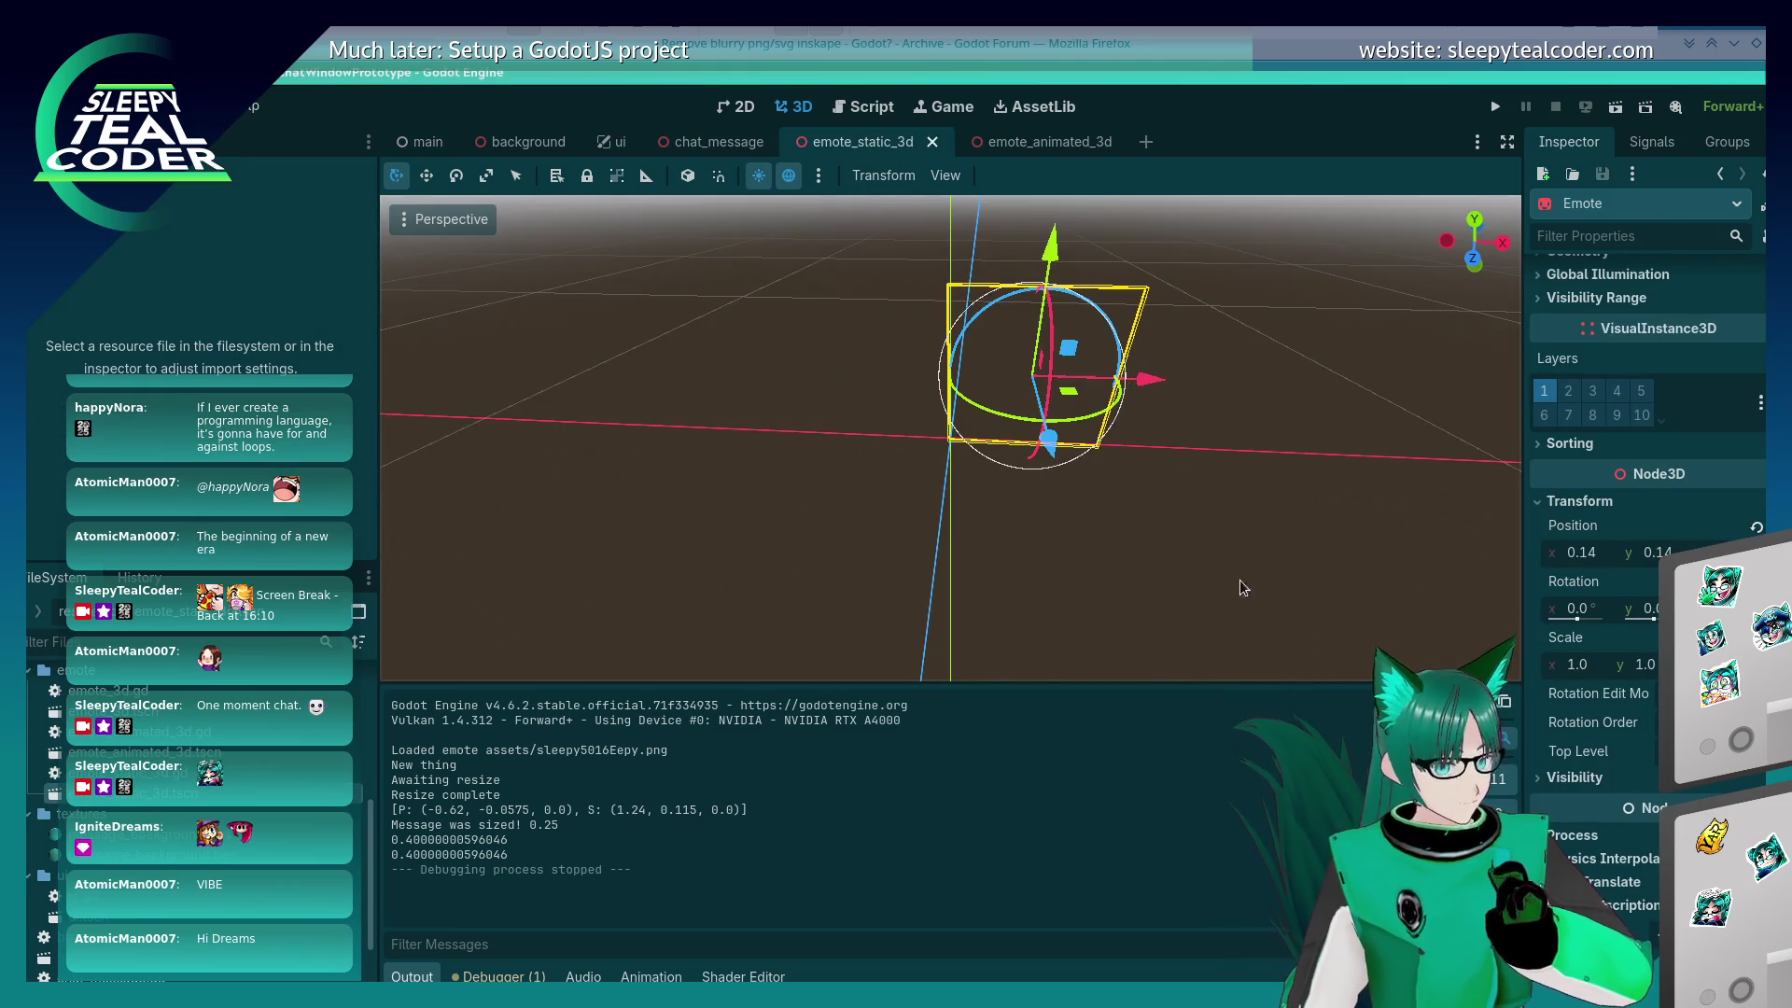
pyautogui.click(1106, 366)
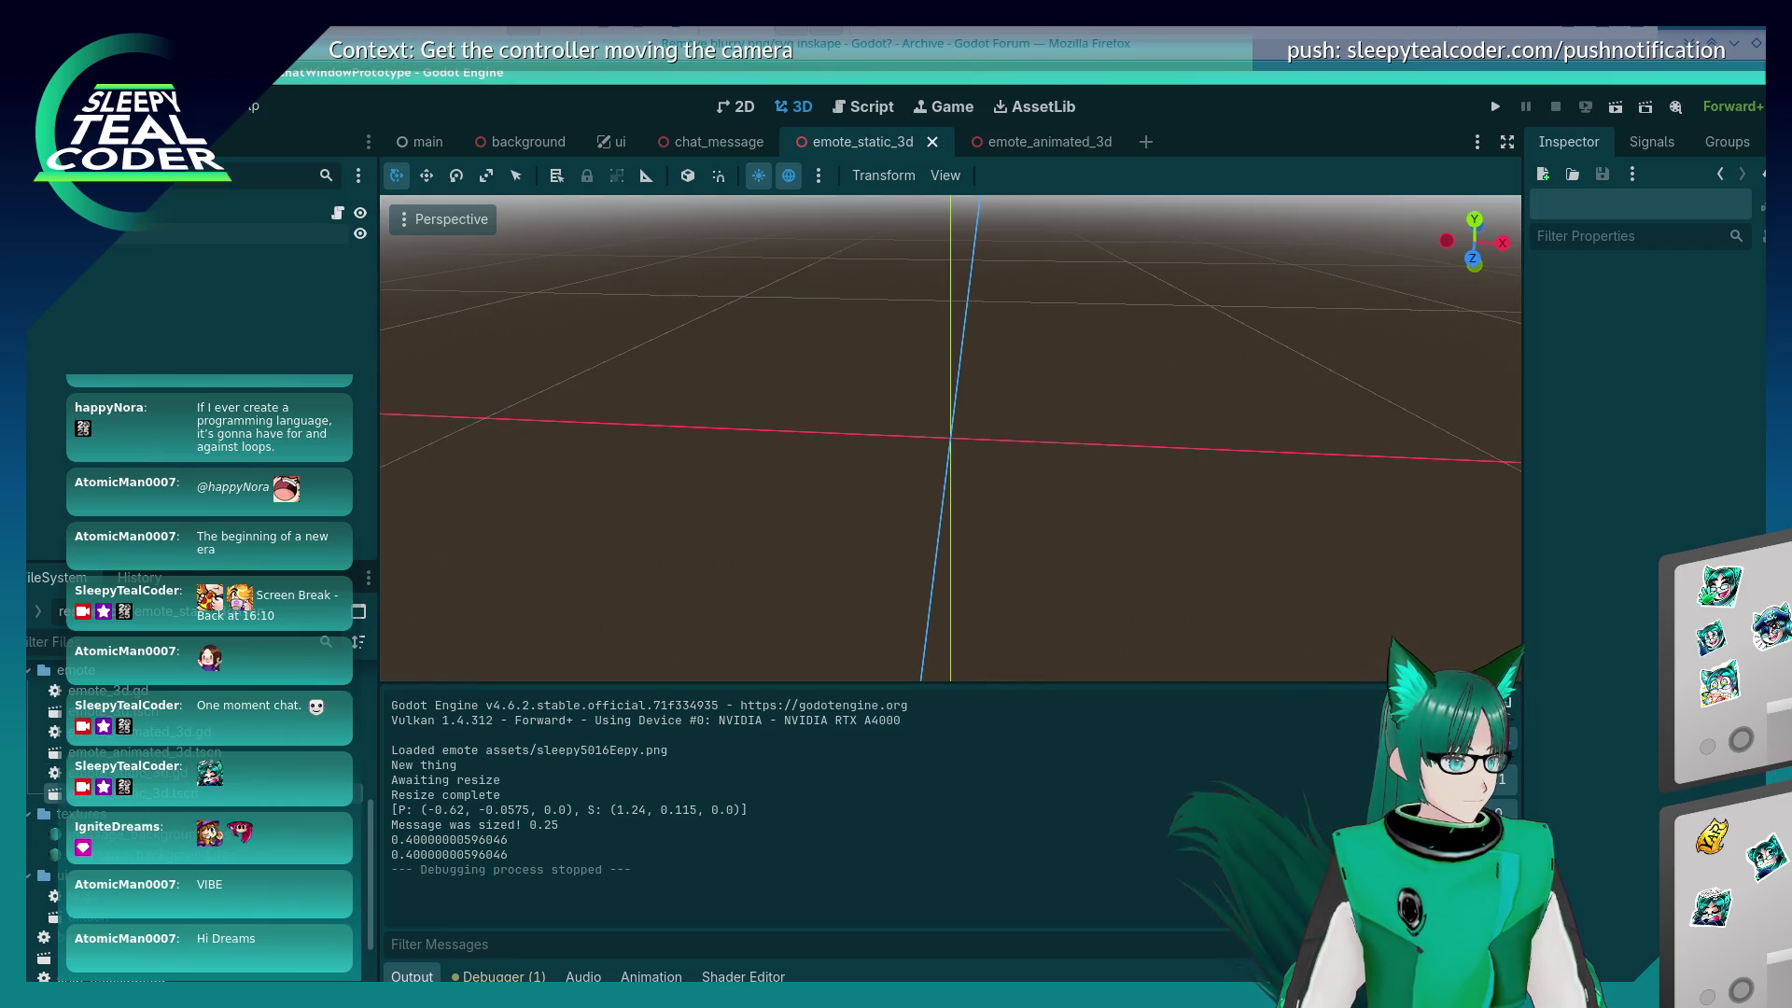
pyautogui.click(233, 213)
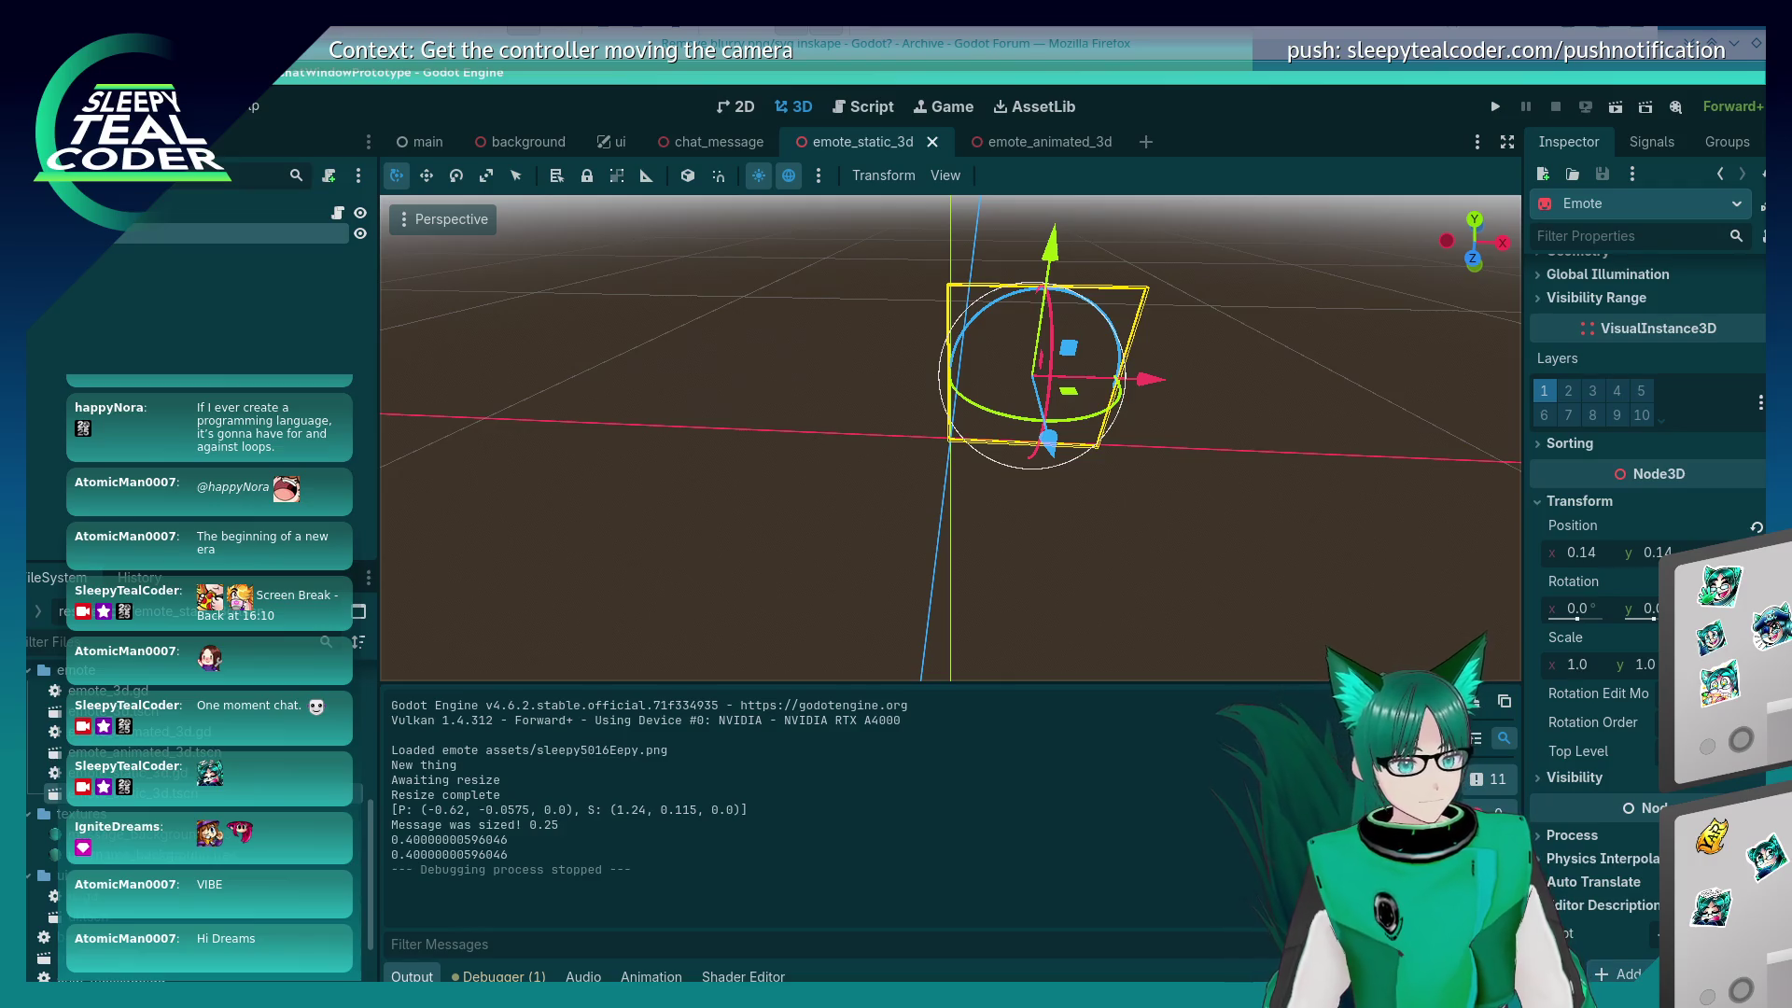
pyautogui.scroll(8, 1647, 560)
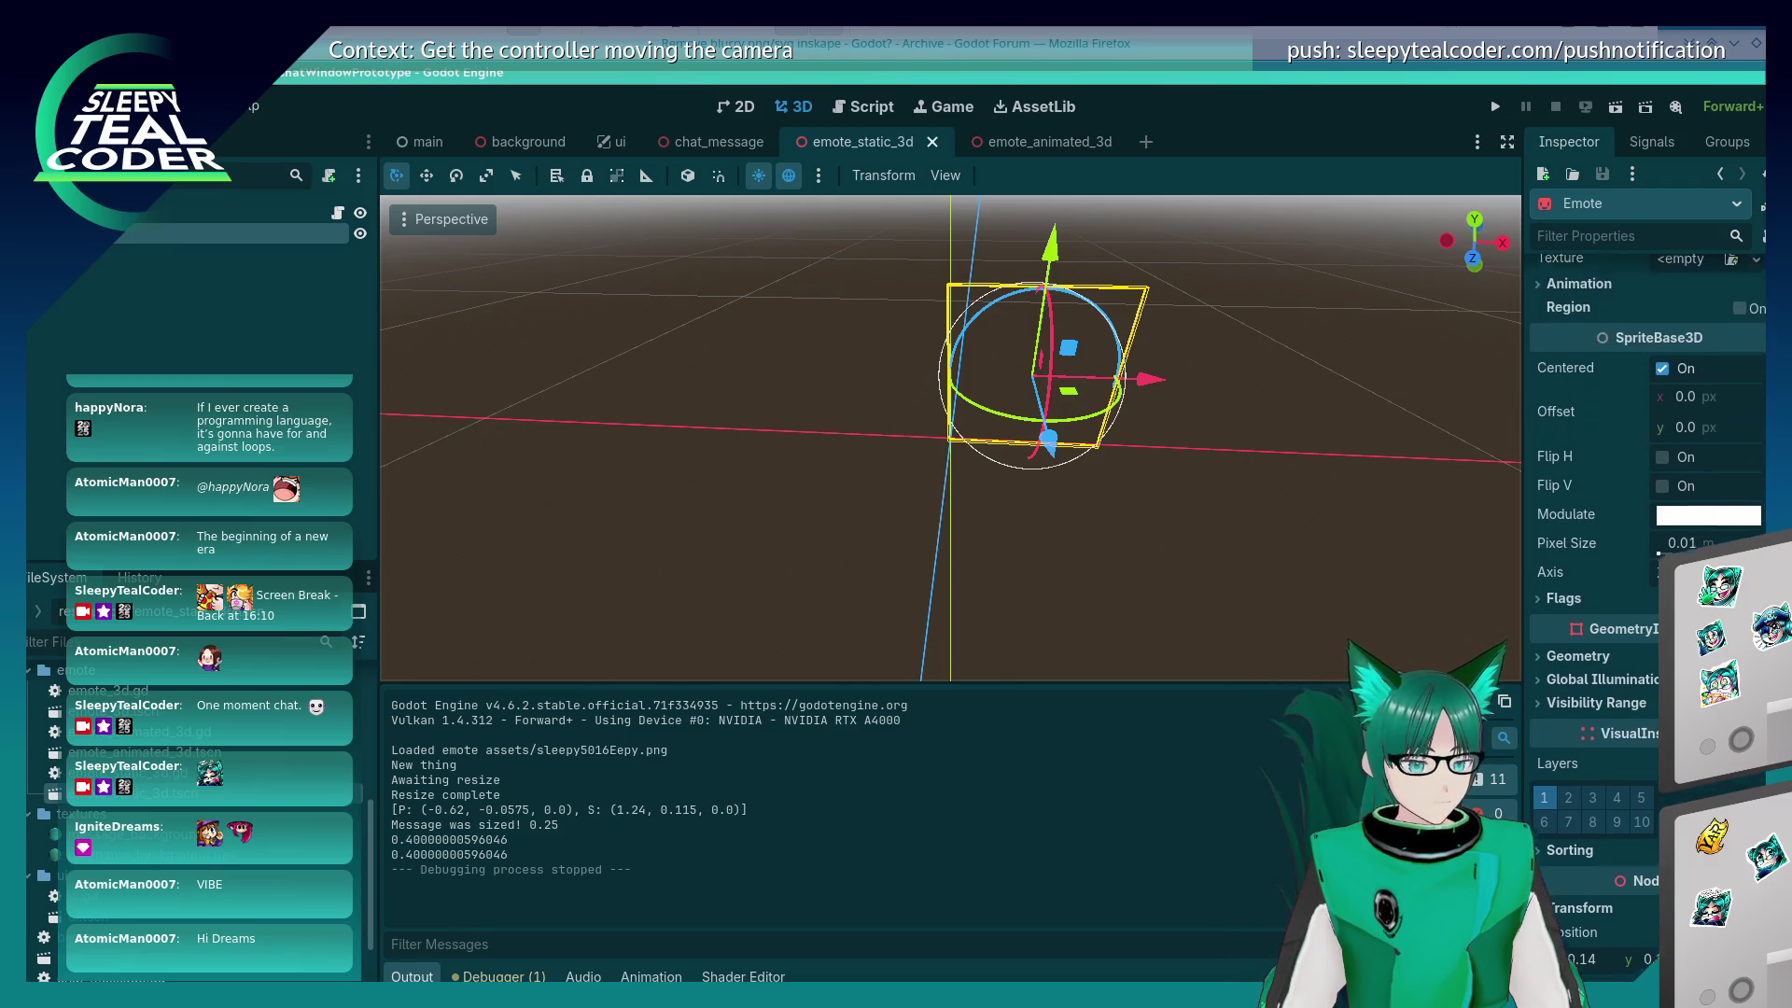
pyautogui.scroll(1, 1647, 560)
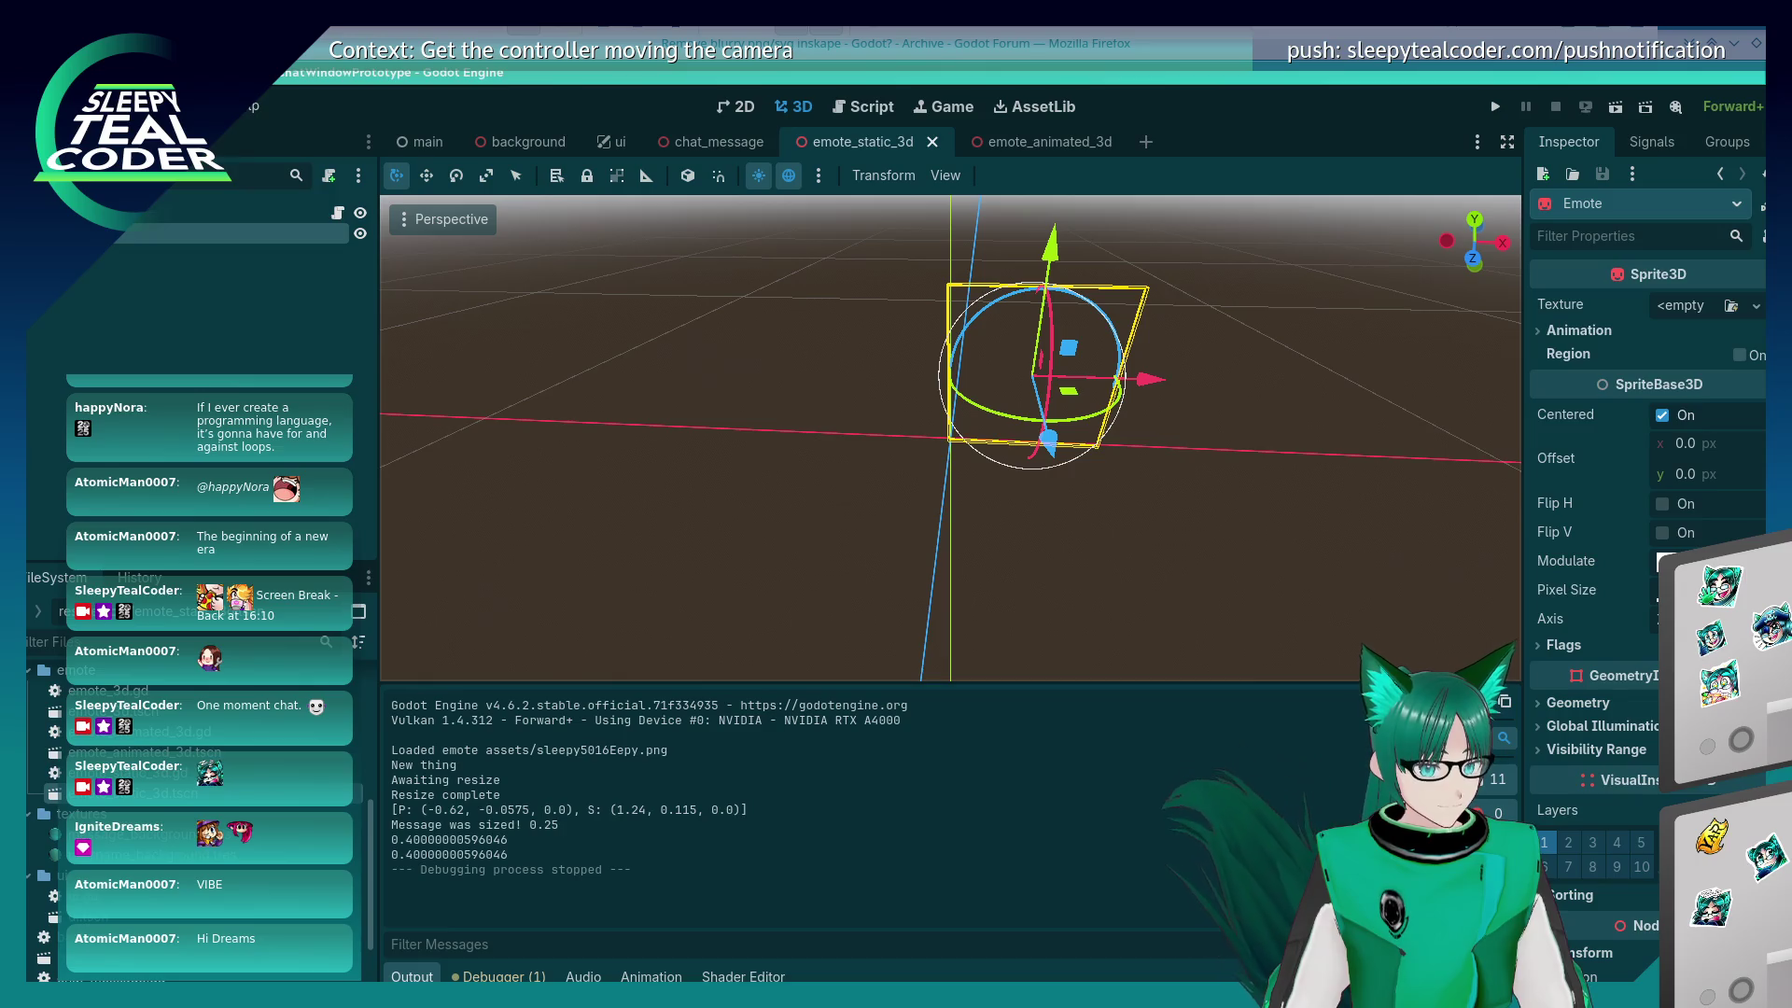
pyautogui.click(1564, 648)
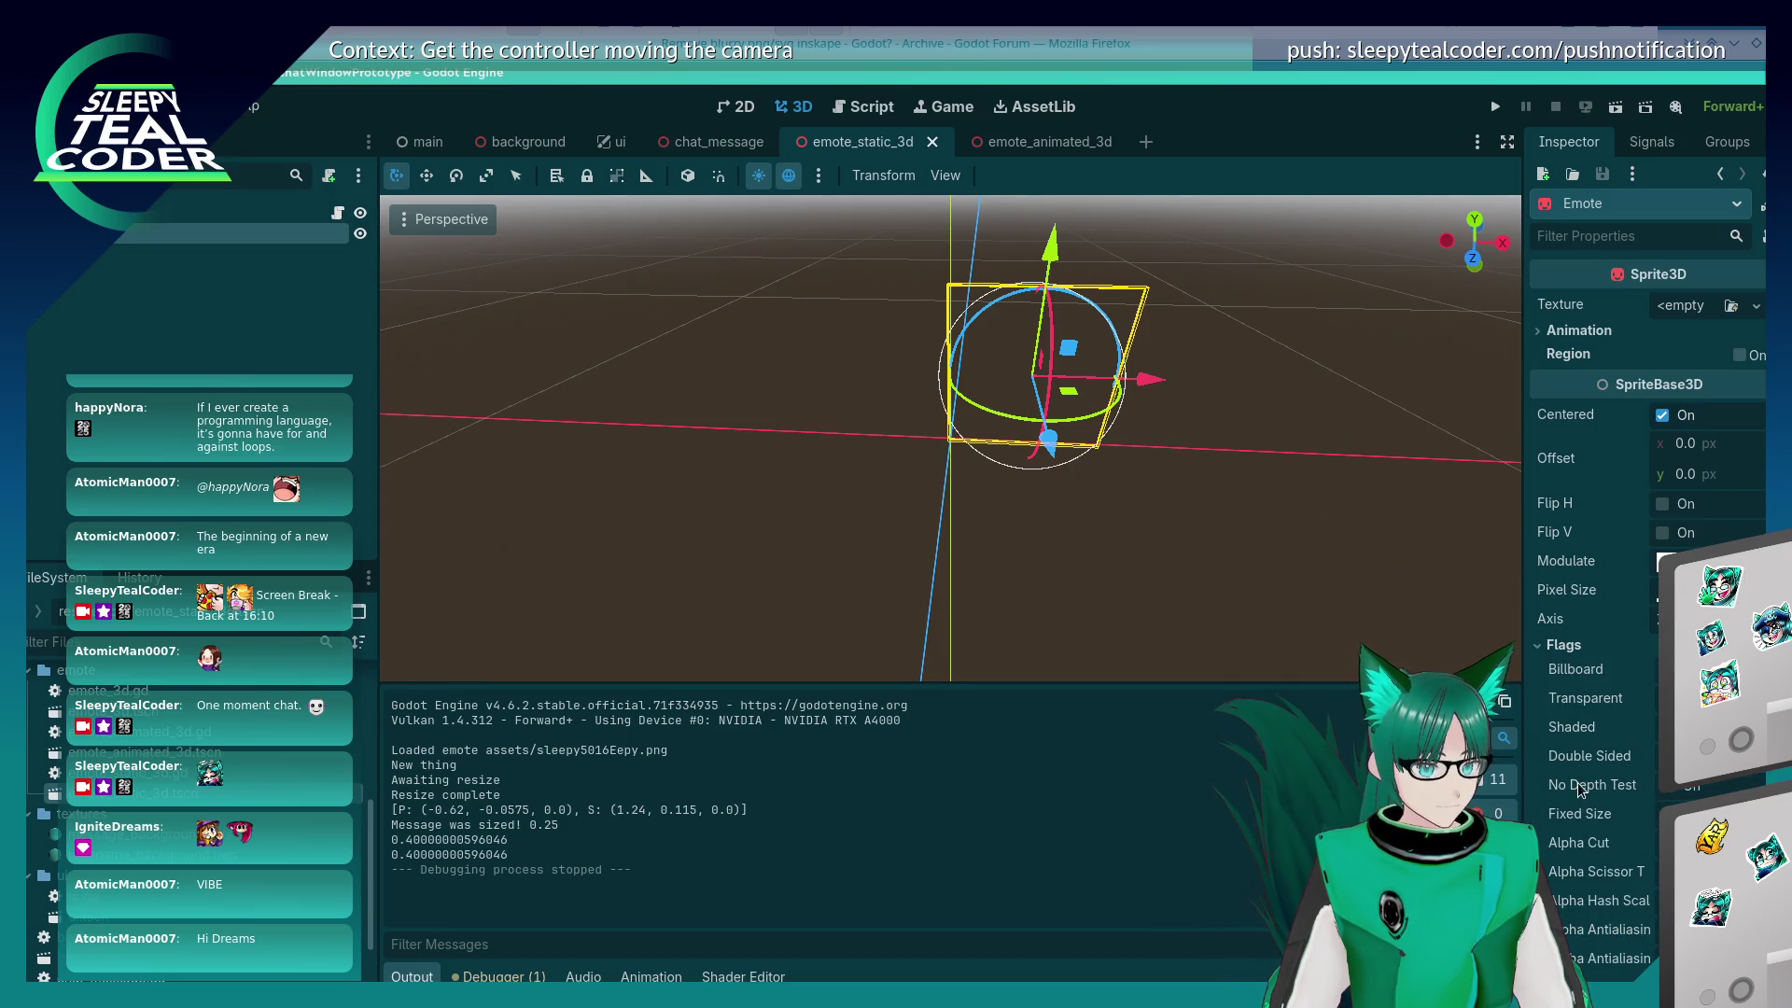
pyautogui.scroll(-3, 1578, 788)
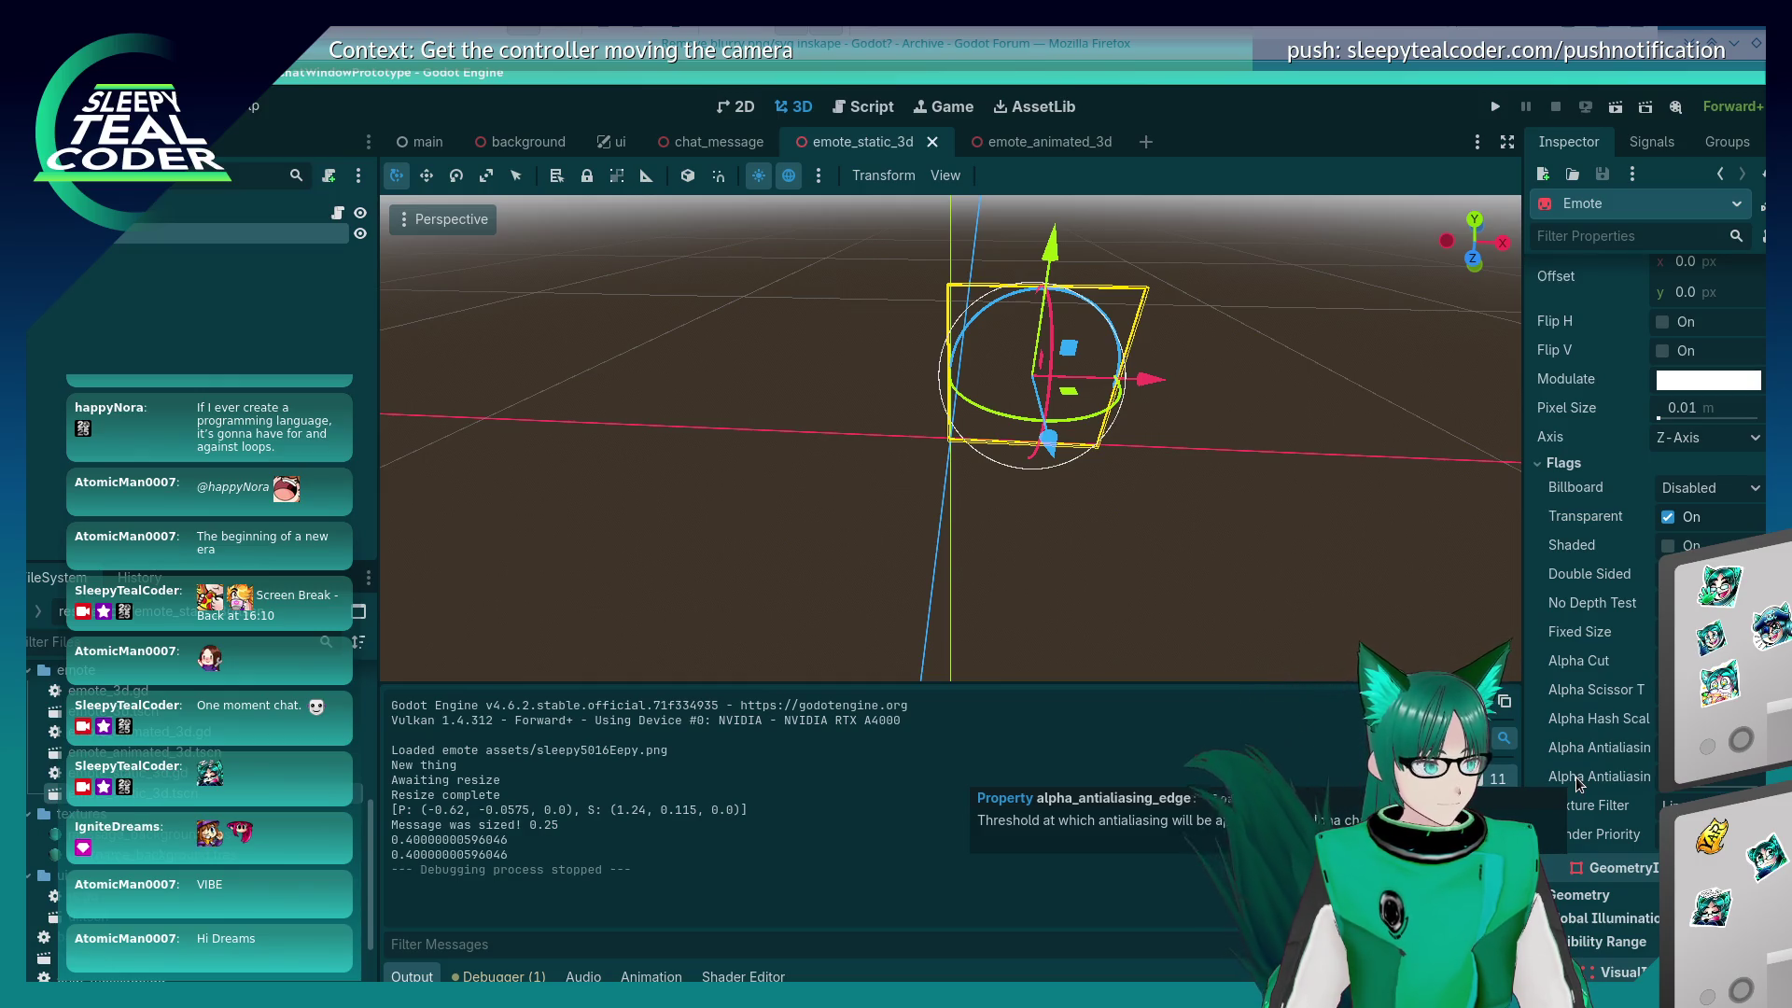
pyautogui.click(921, 49)
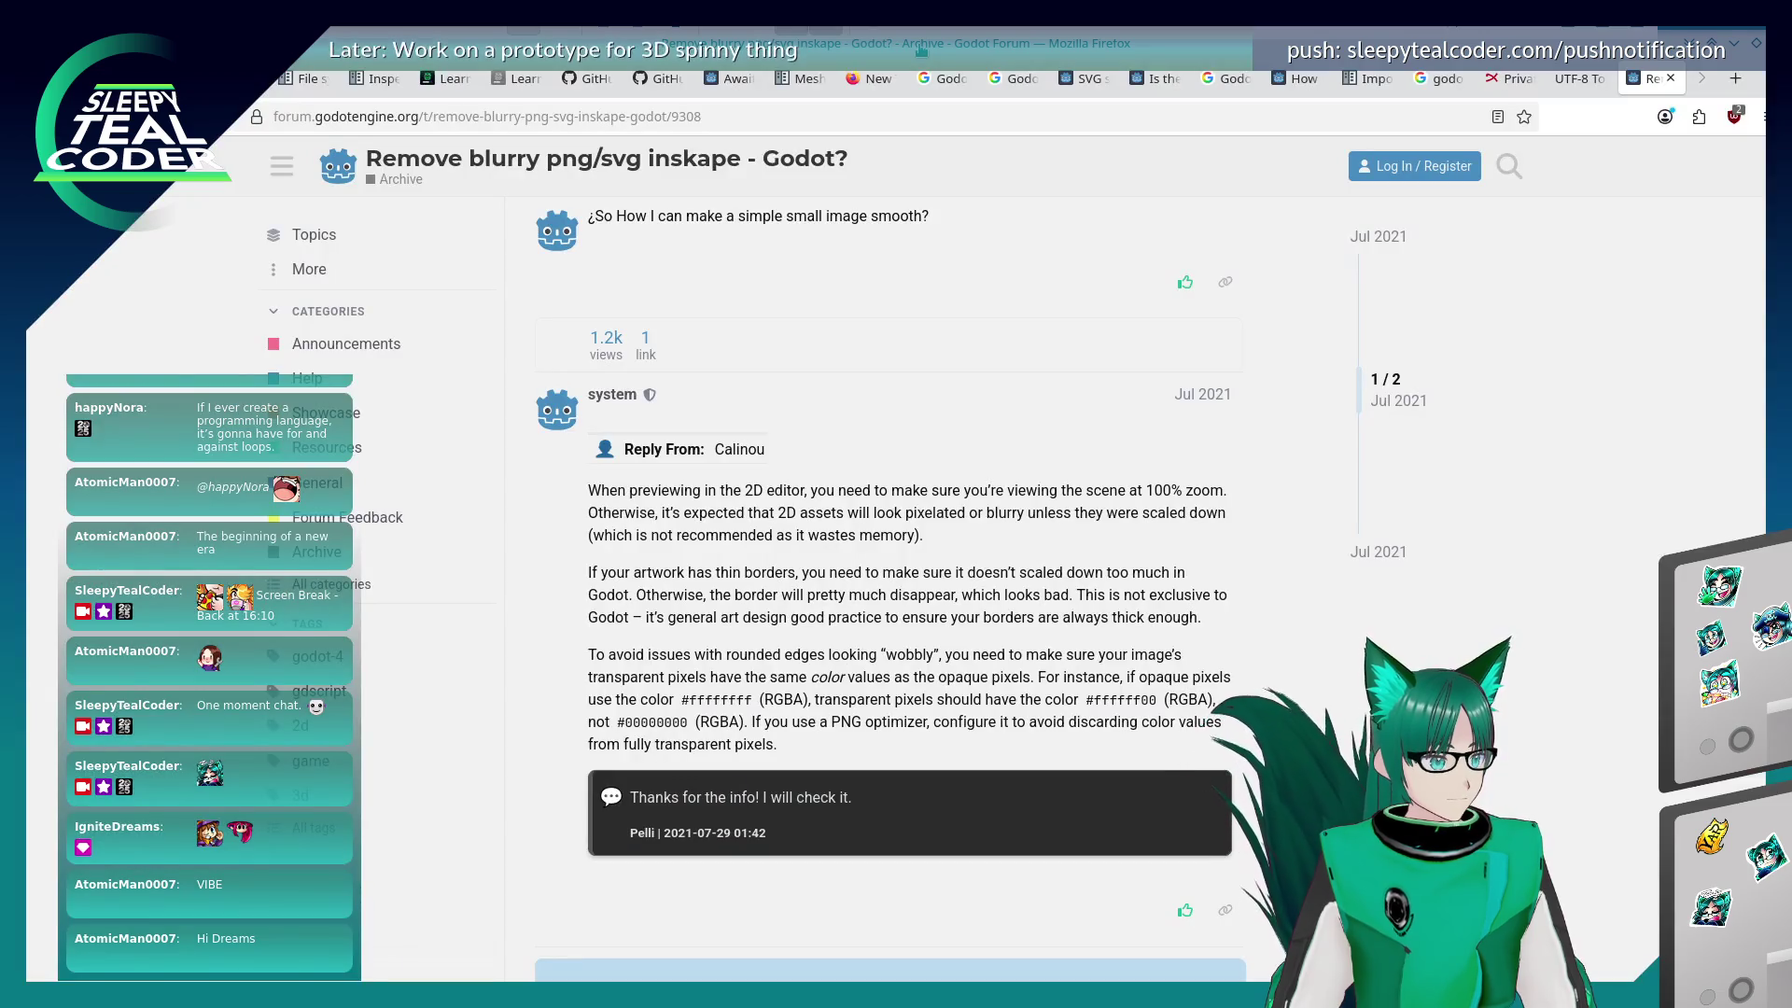
# Step: Read through the blurry PNG forum thread
pyautogui.scroll(-3, 668, 528)
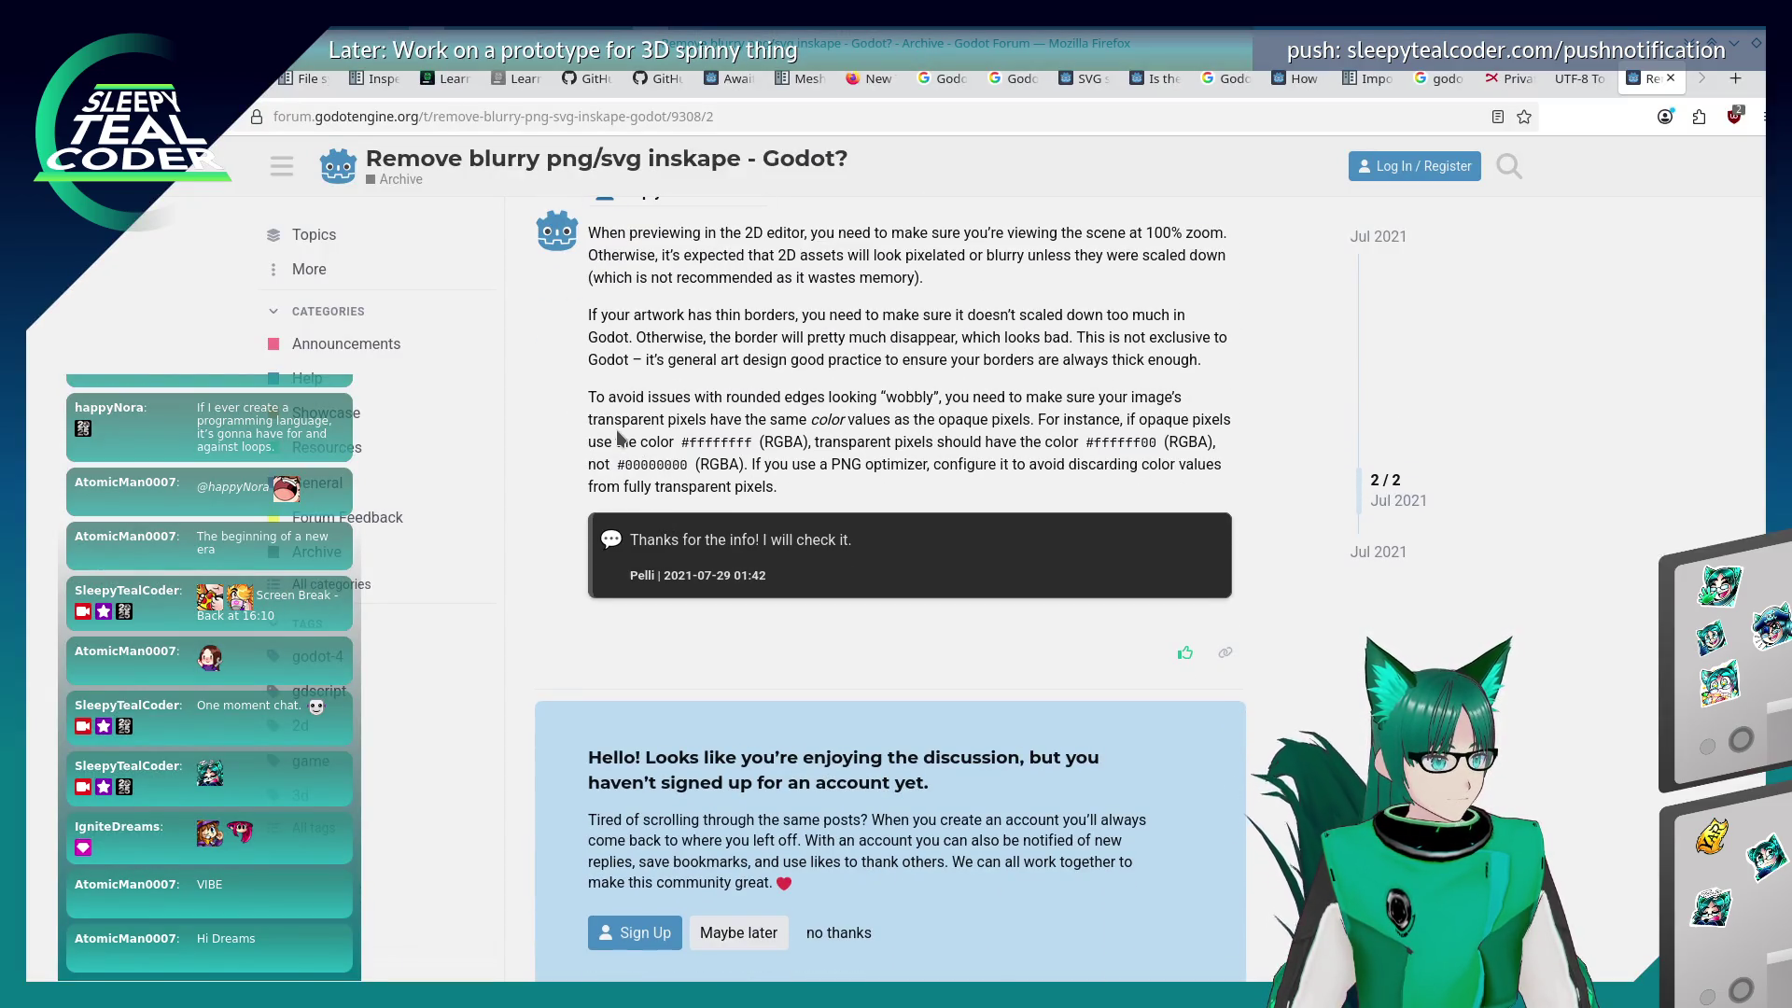
pyautogui.scroll(4, 618, 439)
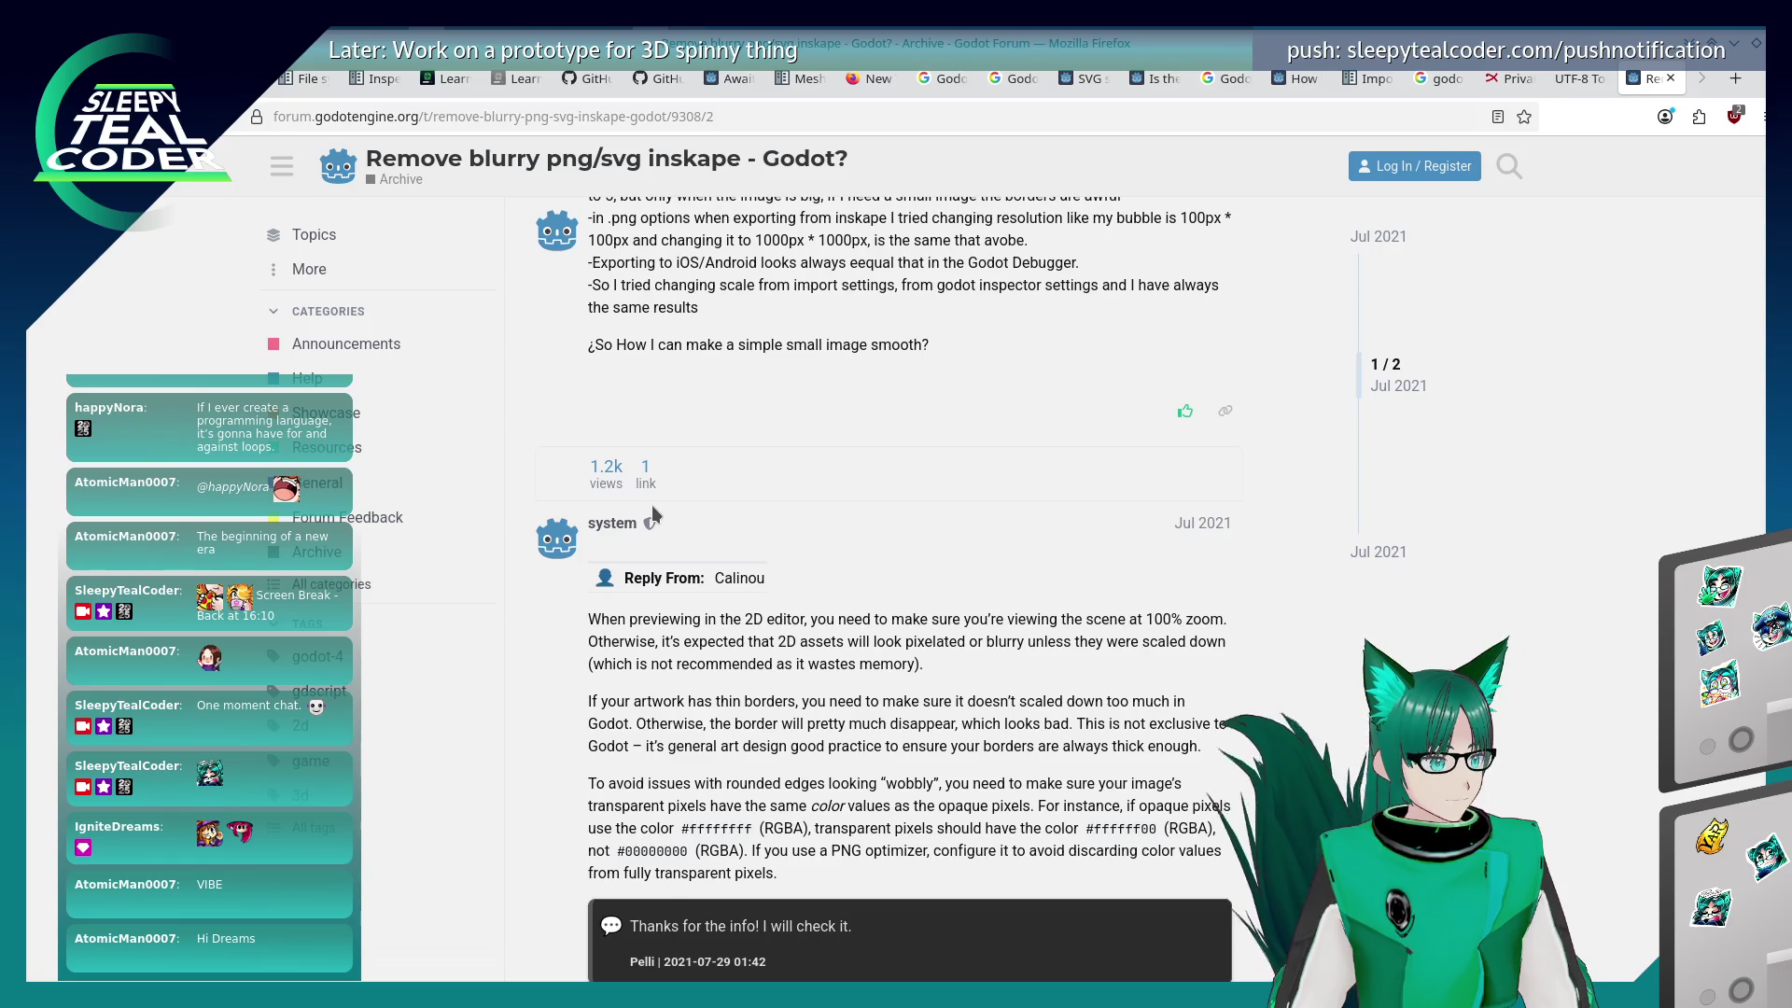
pyautogui.scroll(4, 736, 816)
pyautogui.scroll(-4, 738, 821)
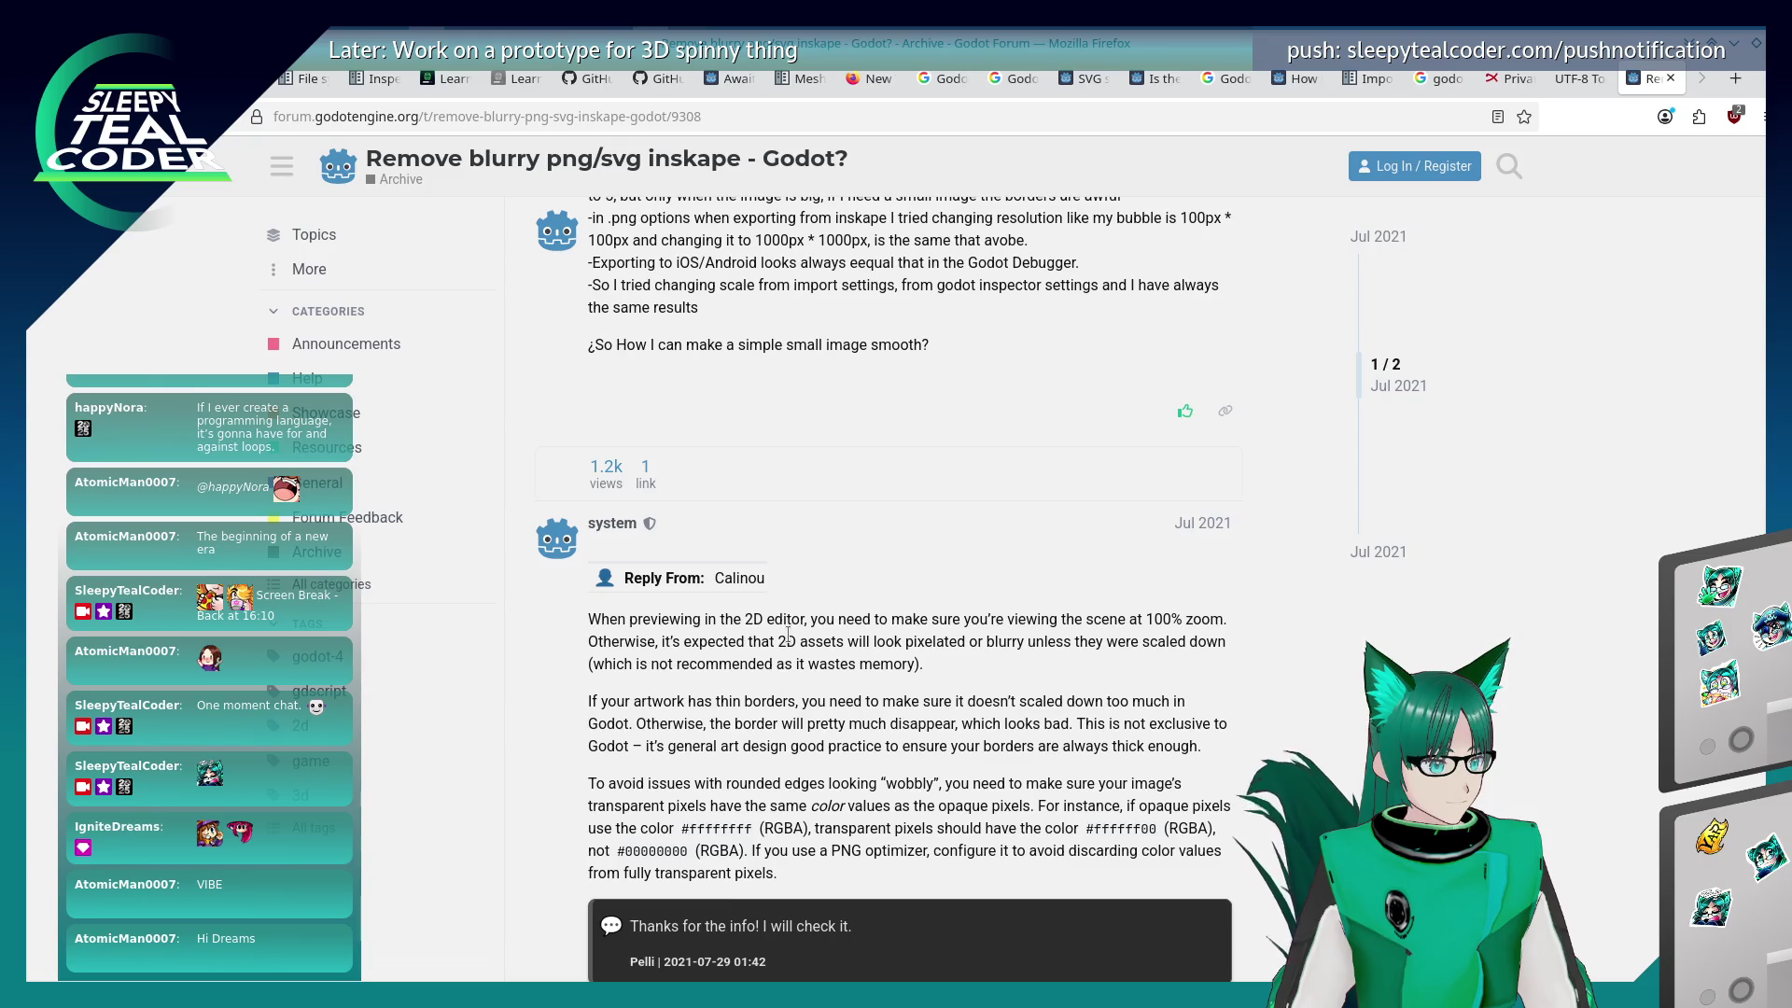
pyautogui.scroll(3, 789, 637)
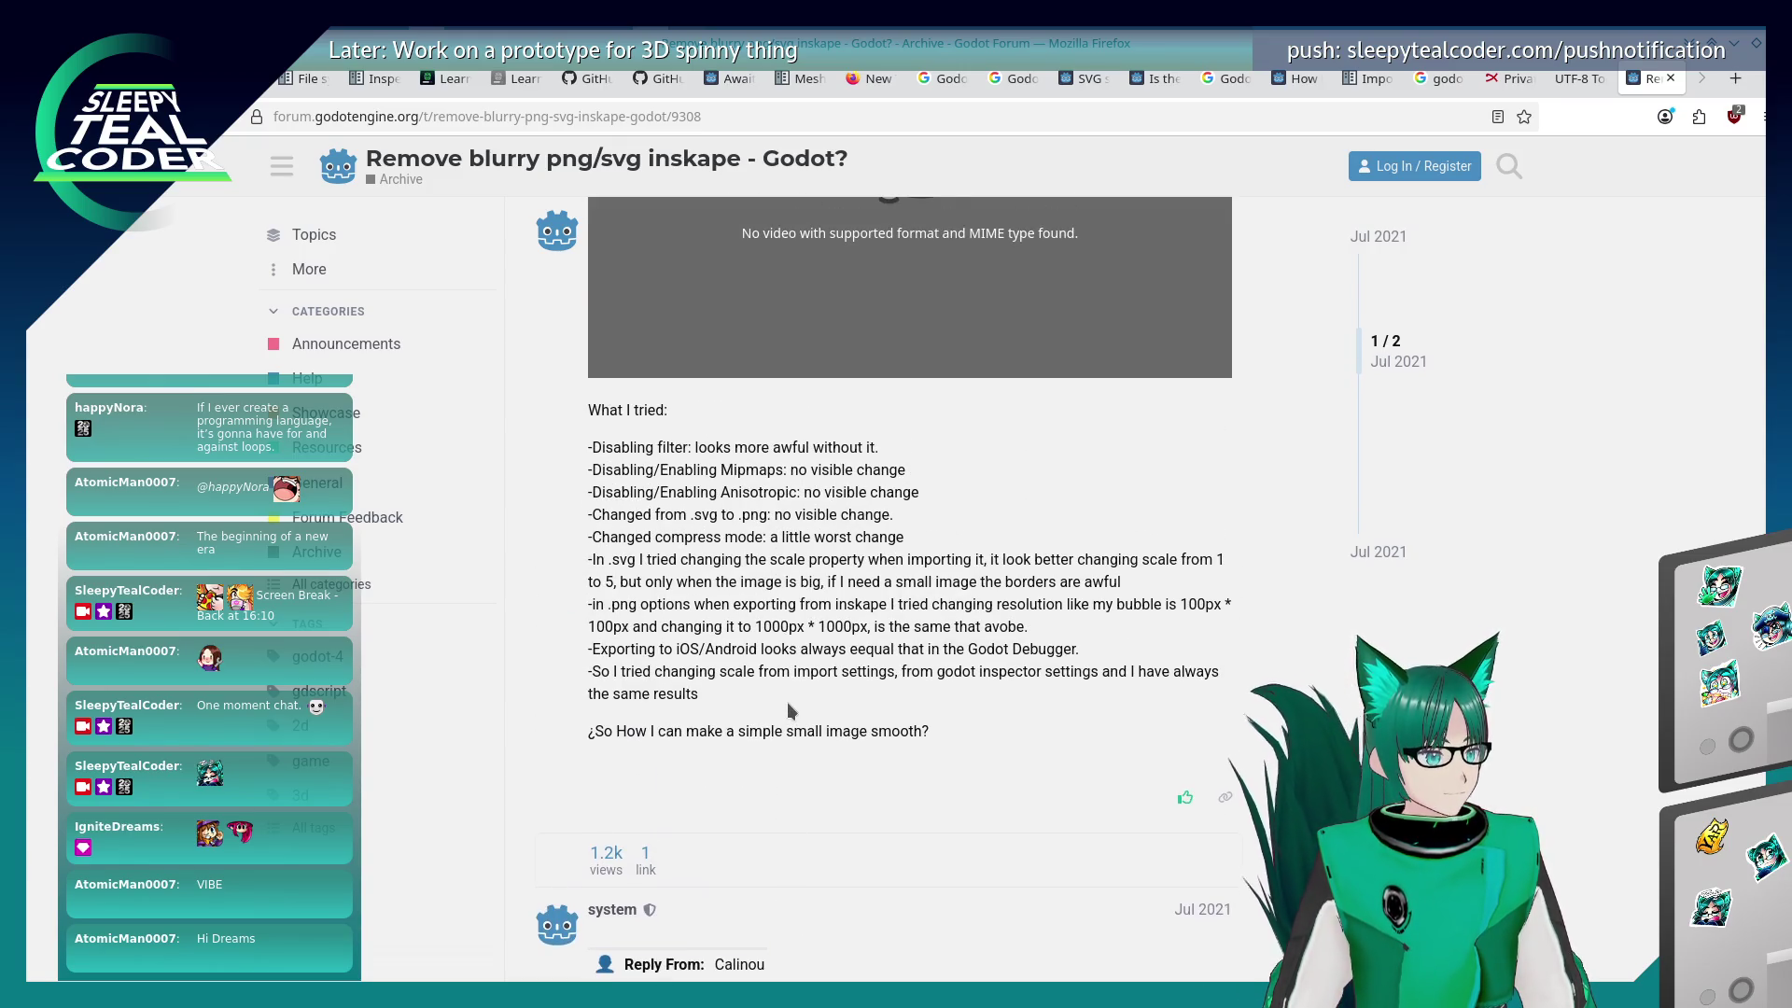
# Step: Return to the search results and read the 'Texture is blurry even after adjusting imports' thread
pyautogui.hotkey('alt', 'Left')
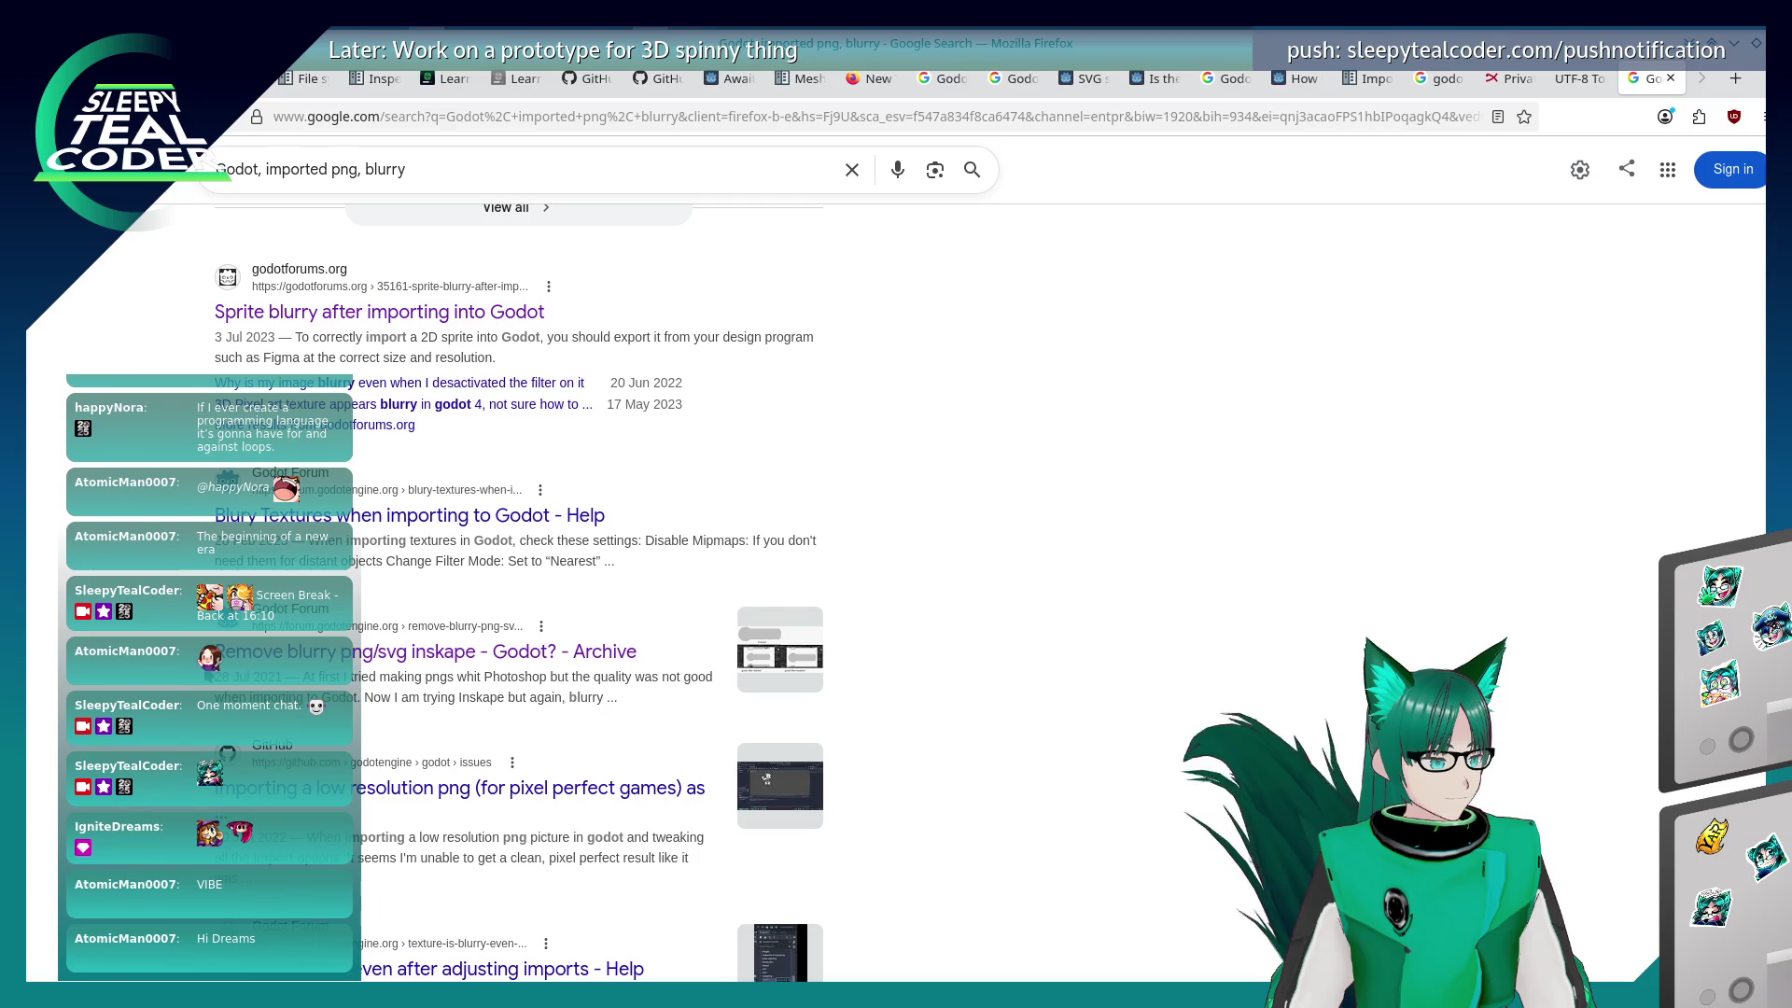
pyautogui.scroll(-3, 519, 598)
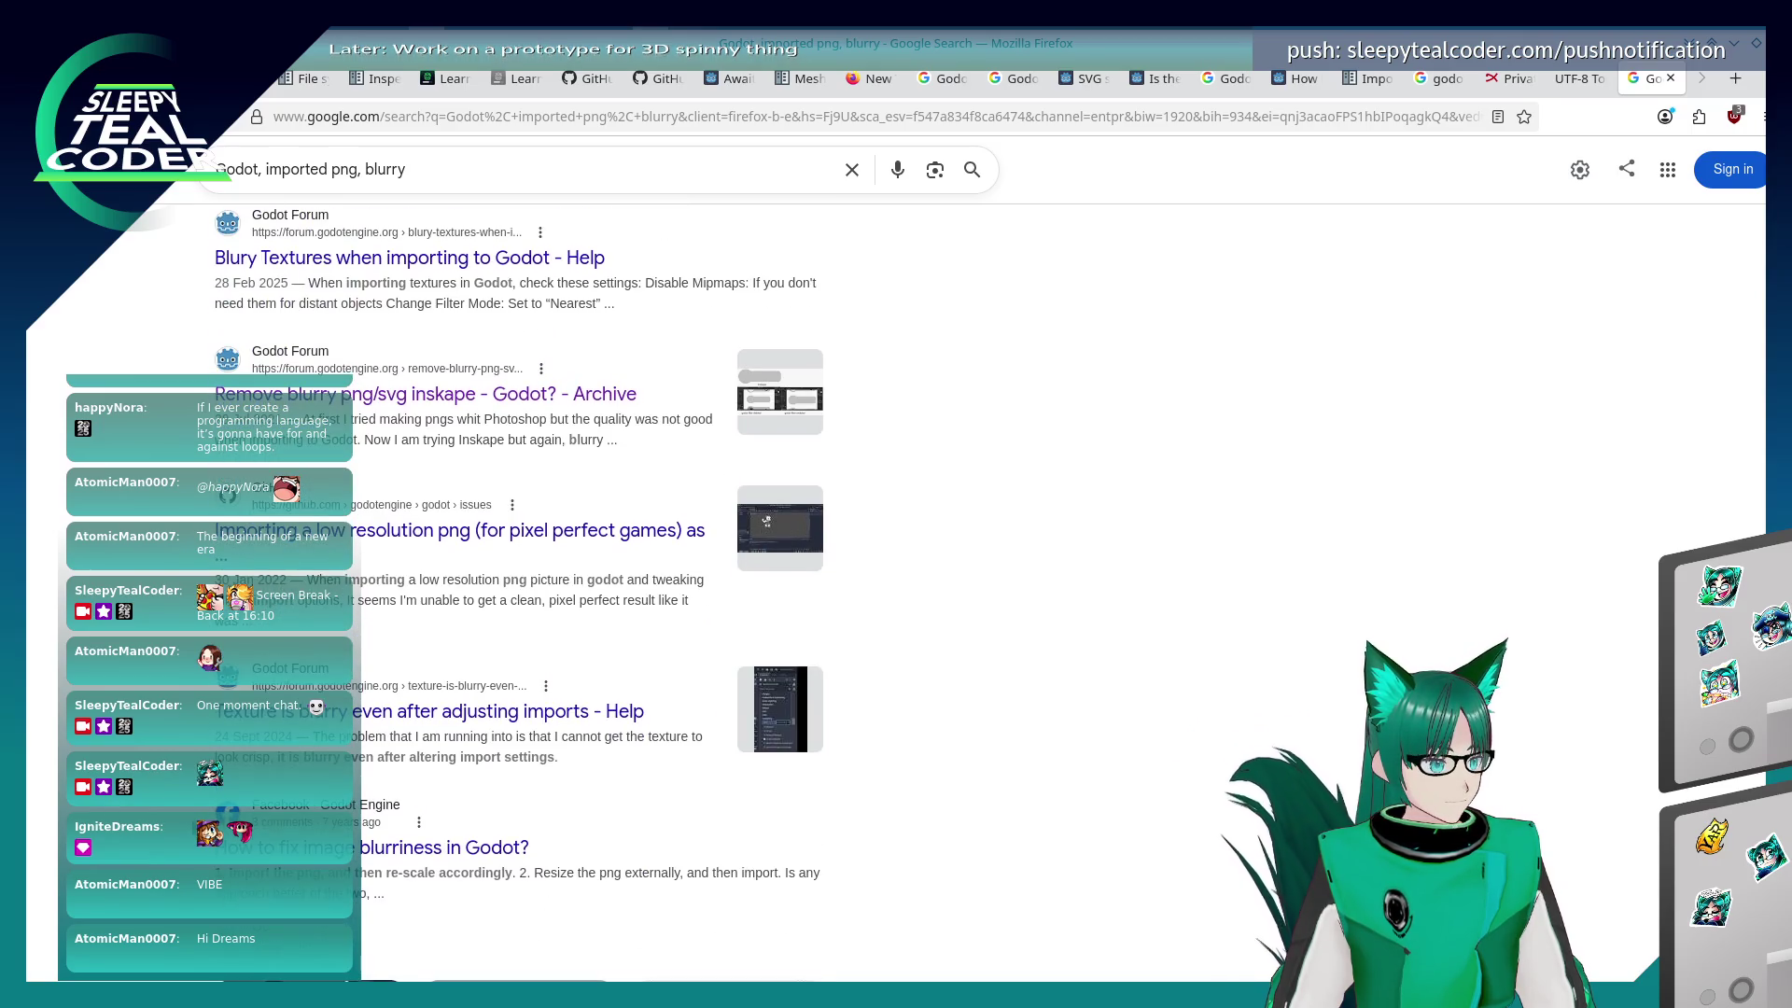
pyautogui.scroll(-2, 519, 597)
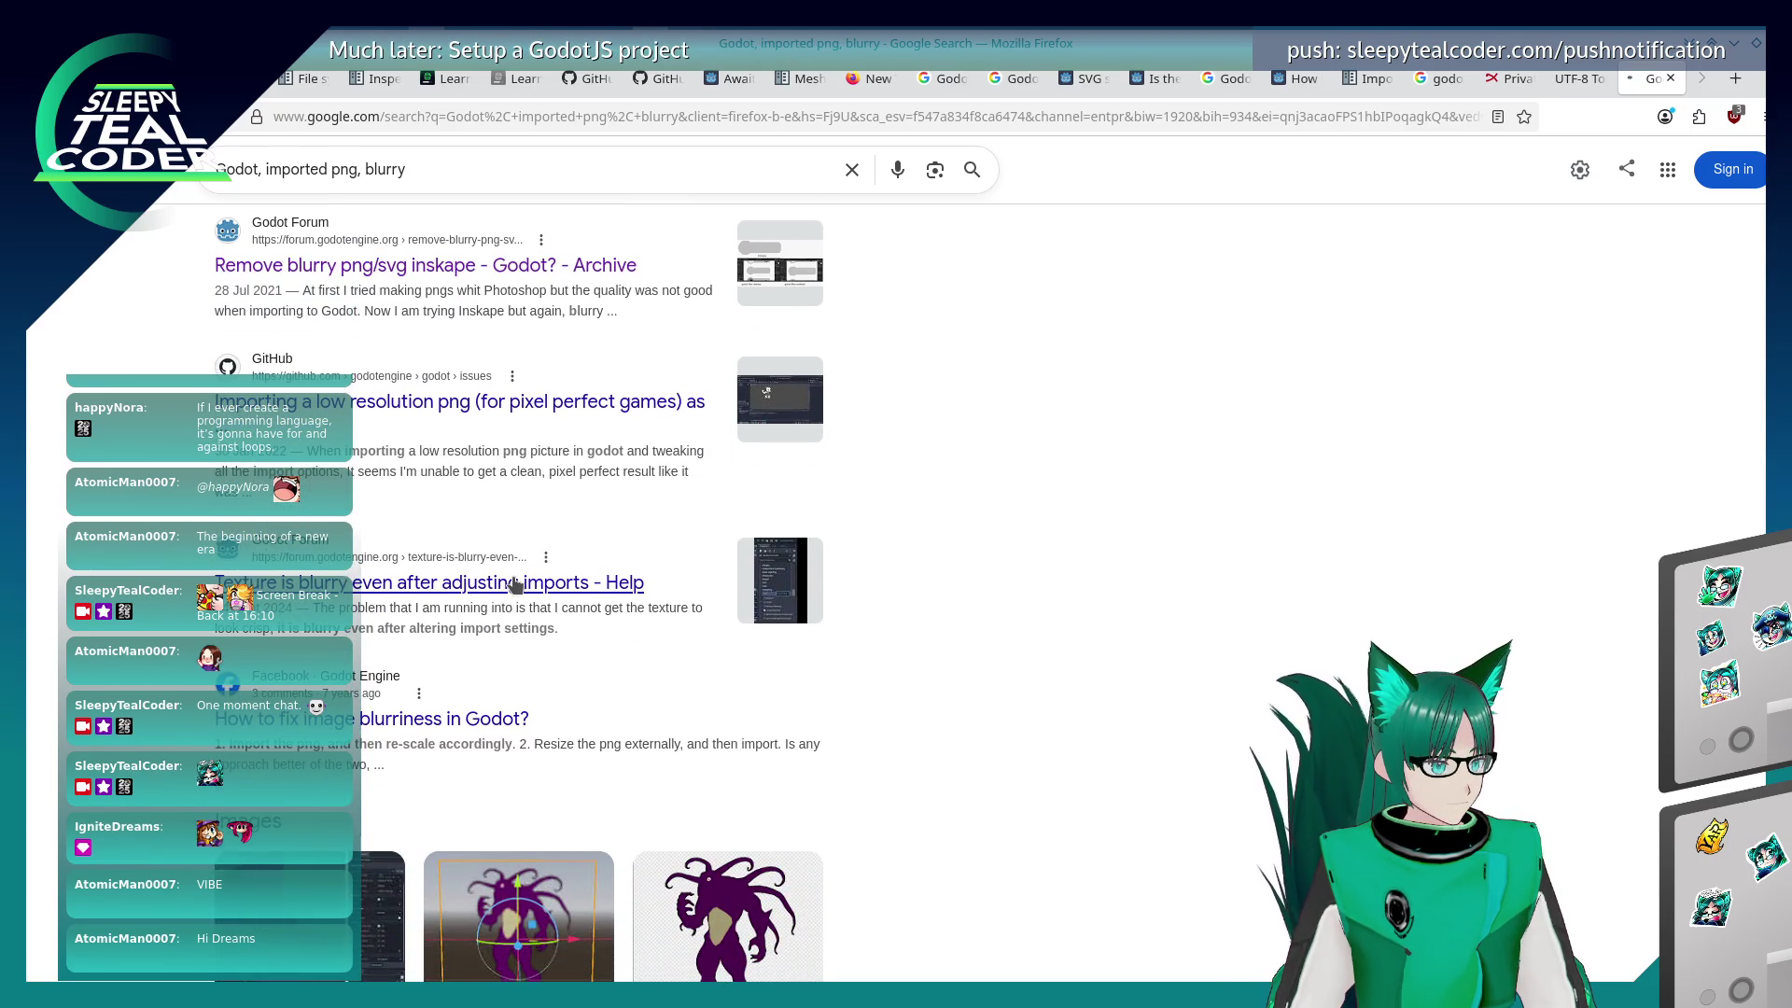
pyautogui.click(515, 585)
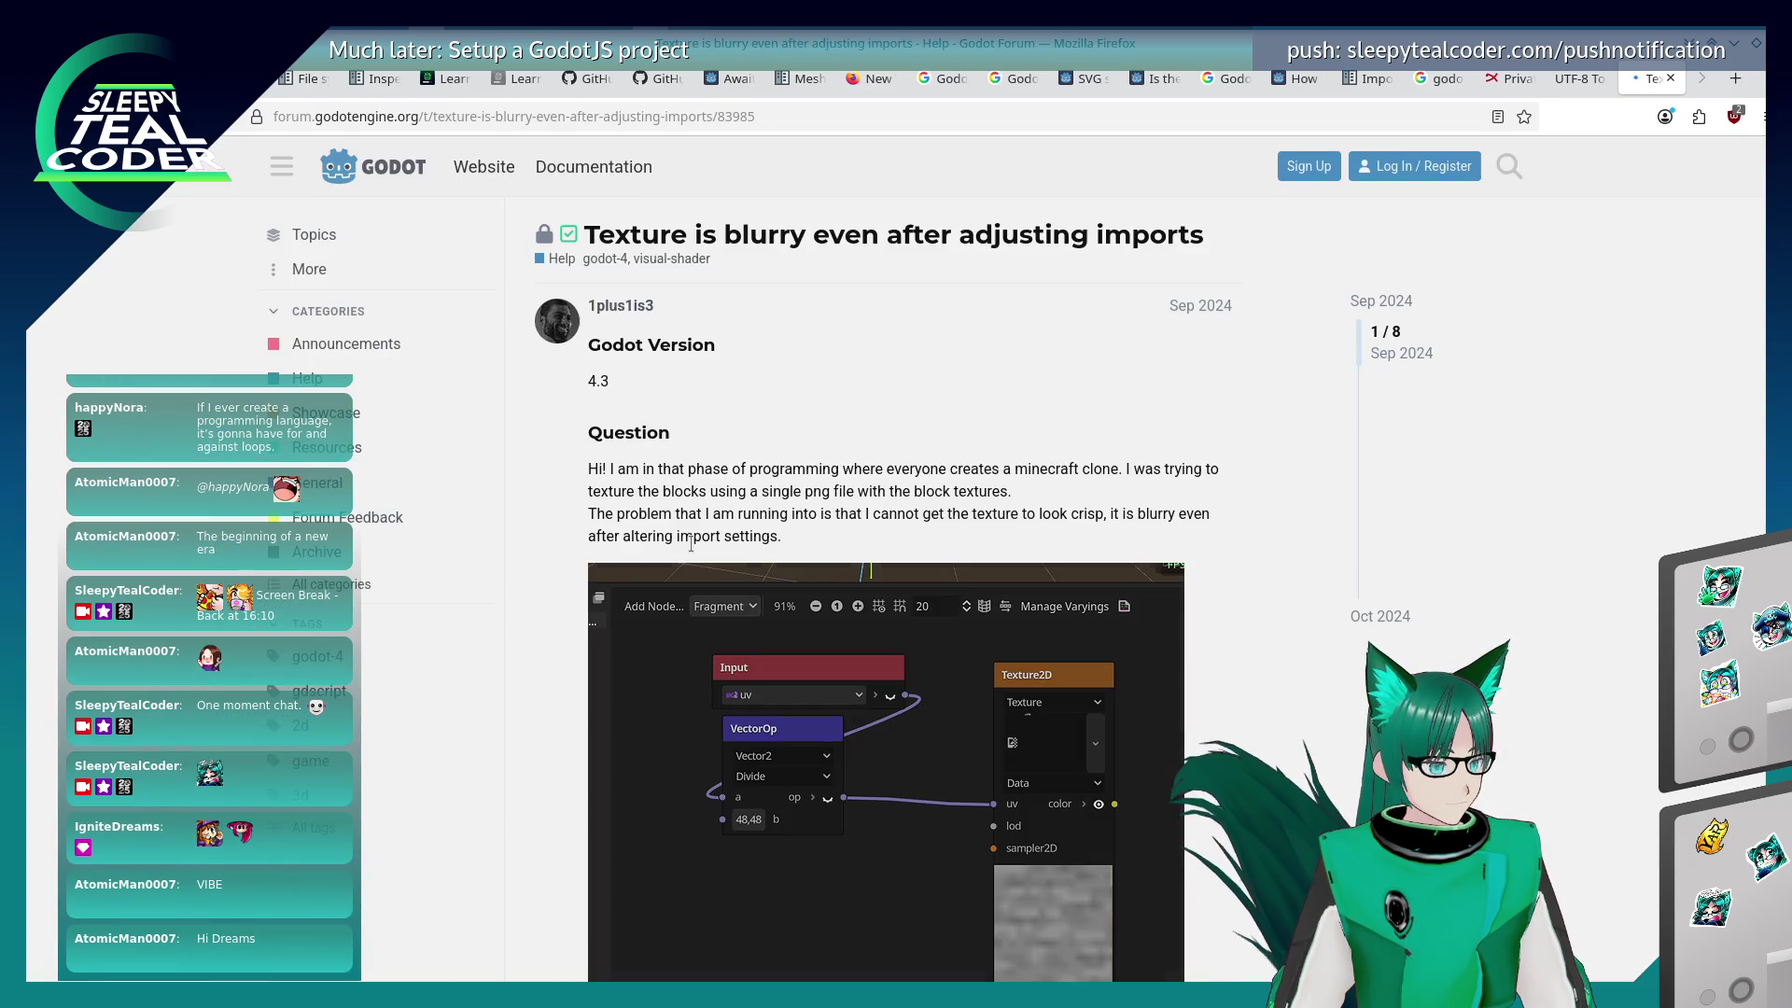
pyautogui.scroll(-2, 540, 679)
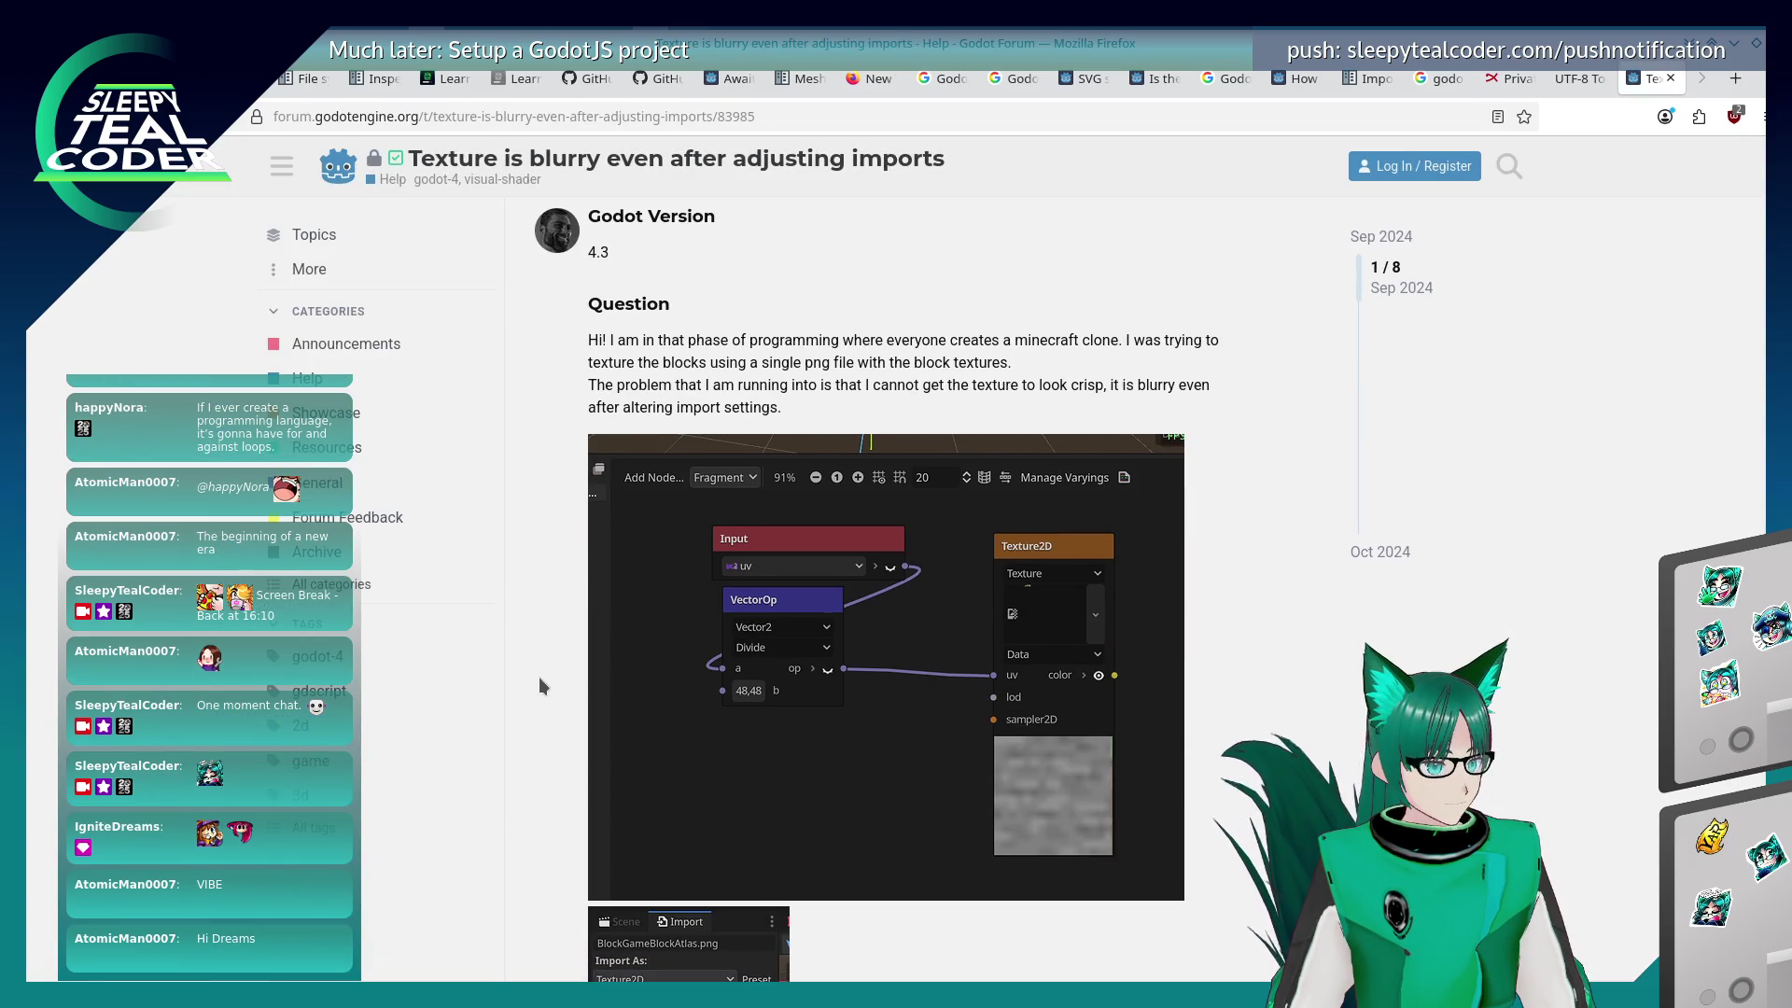
pyautogui.scroll(-10, 540, 675)
pyautogui.scroll(-9, 541, 664)
pyautogui.scroll(-3, 541, 665)
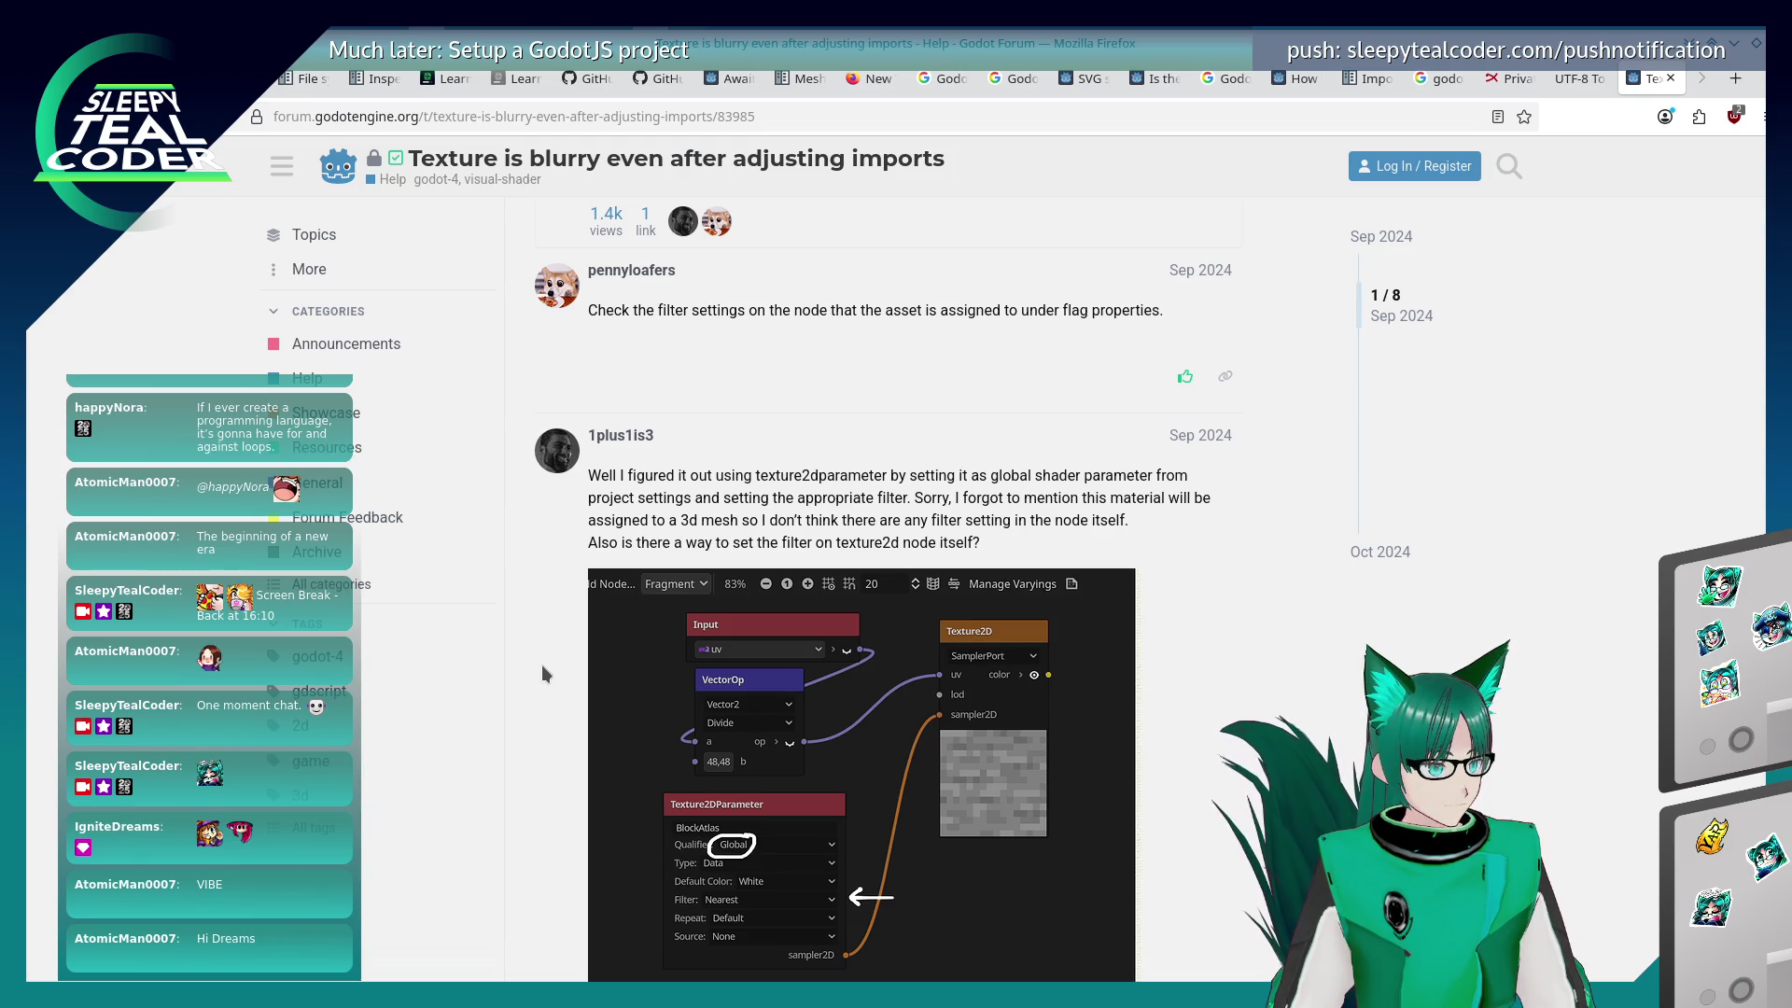
pyautogui.scroll(-12, 541, 664)
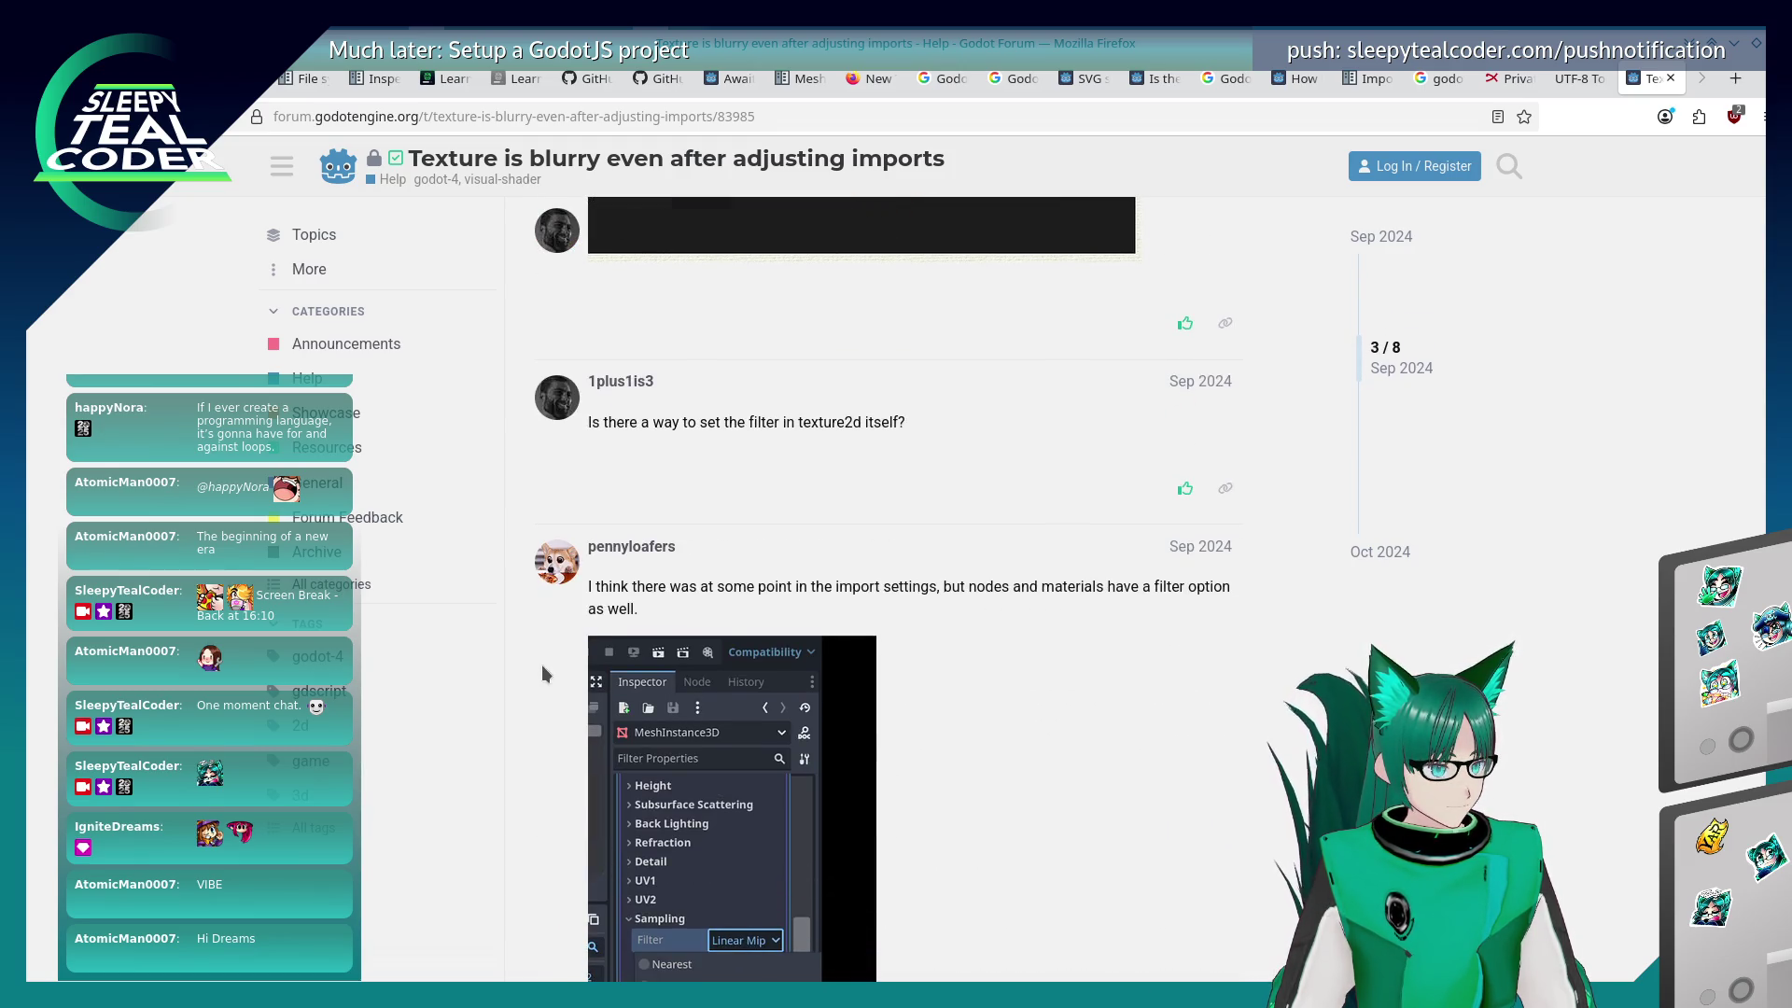
pyautogui.scroll(-4, 541, 664)
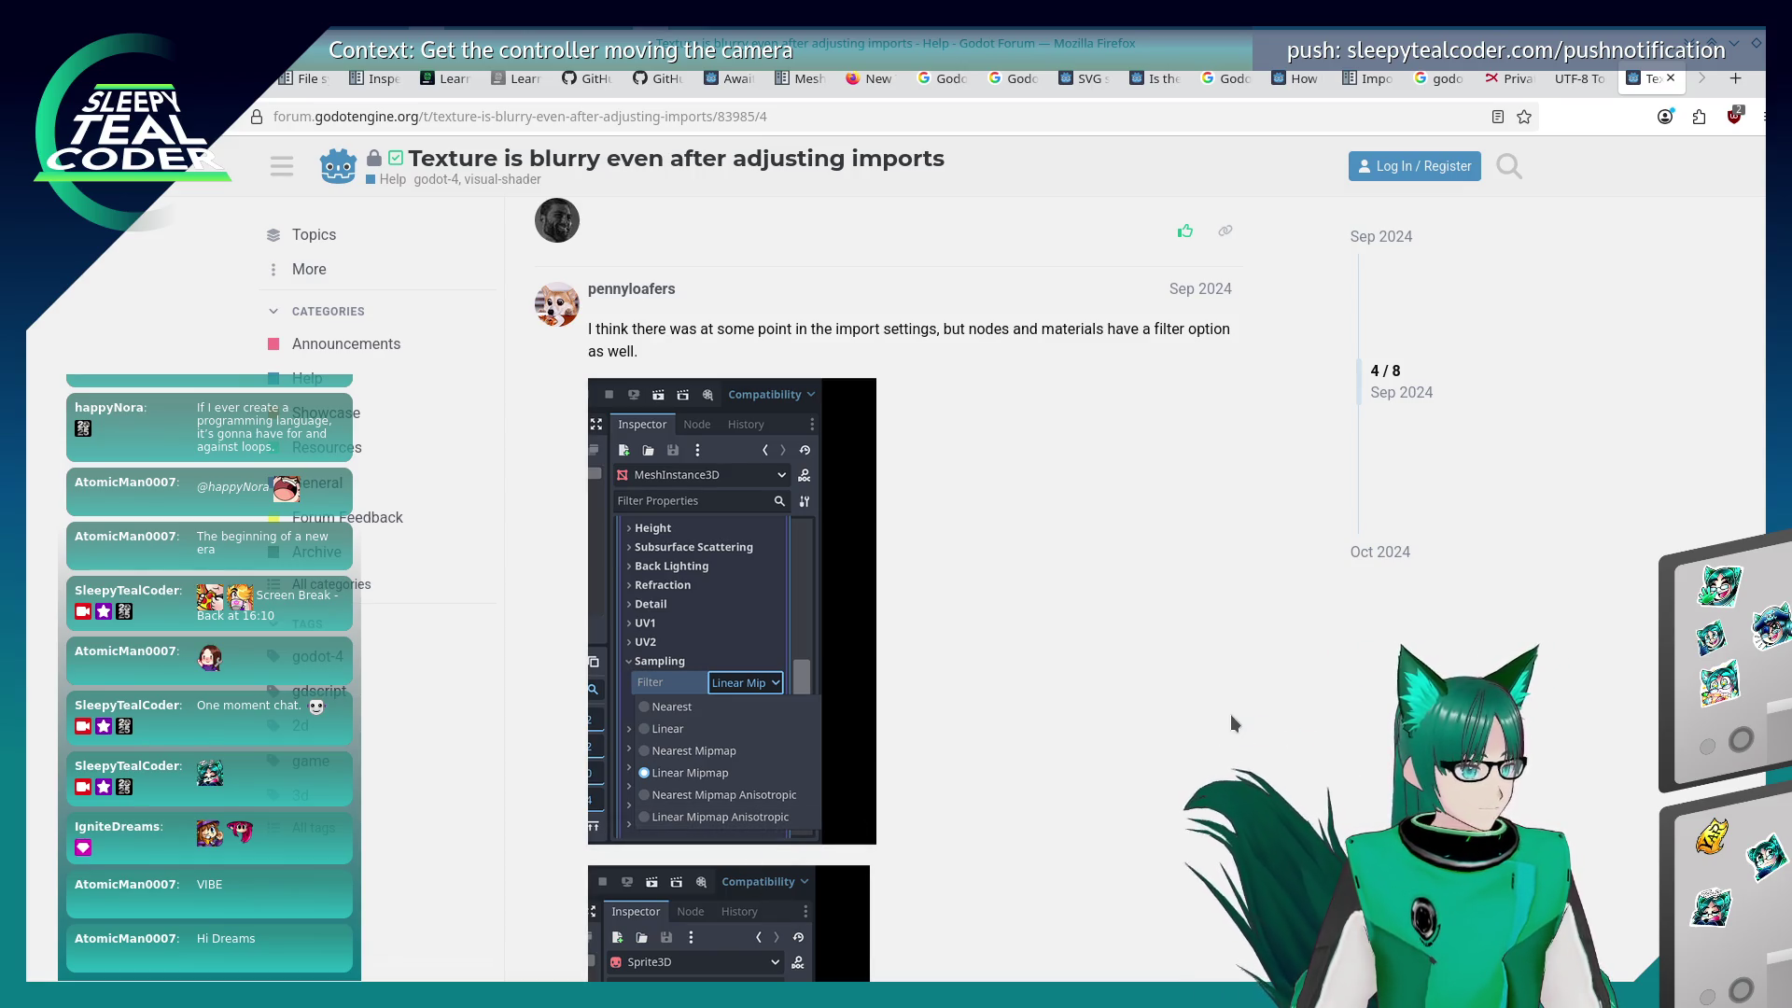
pyautogui.scroll(-4, 1231, 716)
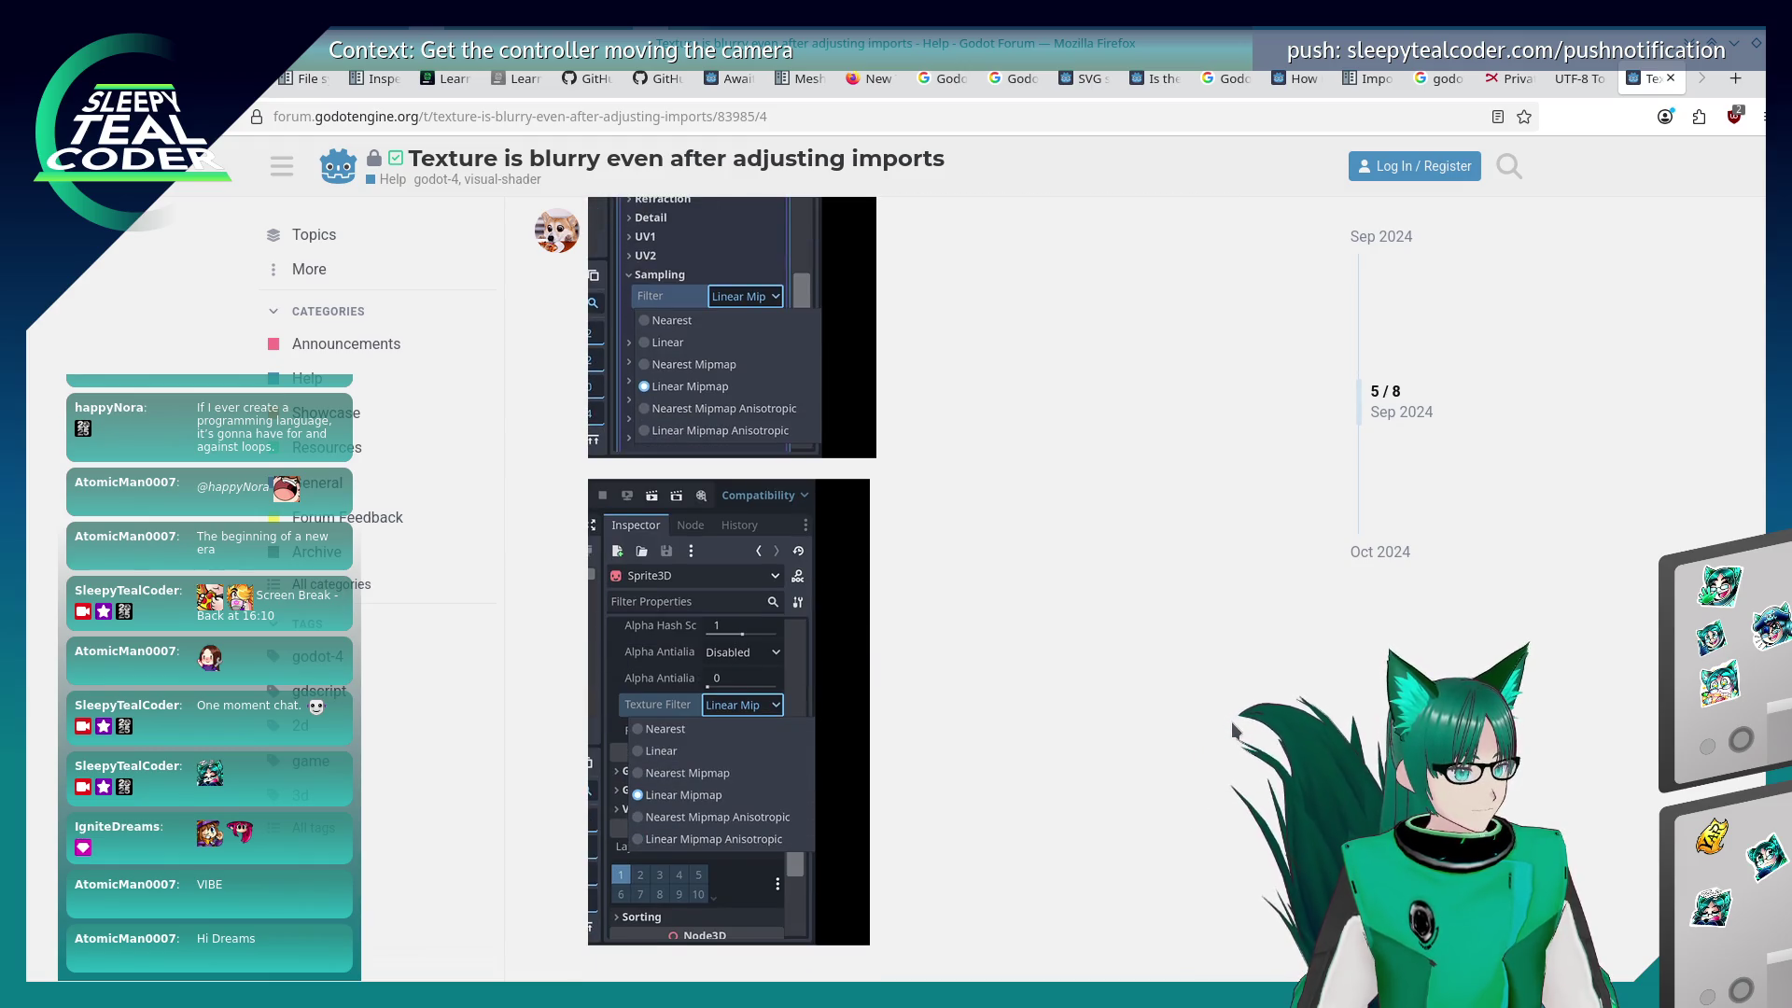
# Step: Back in Godot, set the Emote sprite's Texture Filter to Nearest and run the project
pyautogui.hotkey('alt', 'Tab')
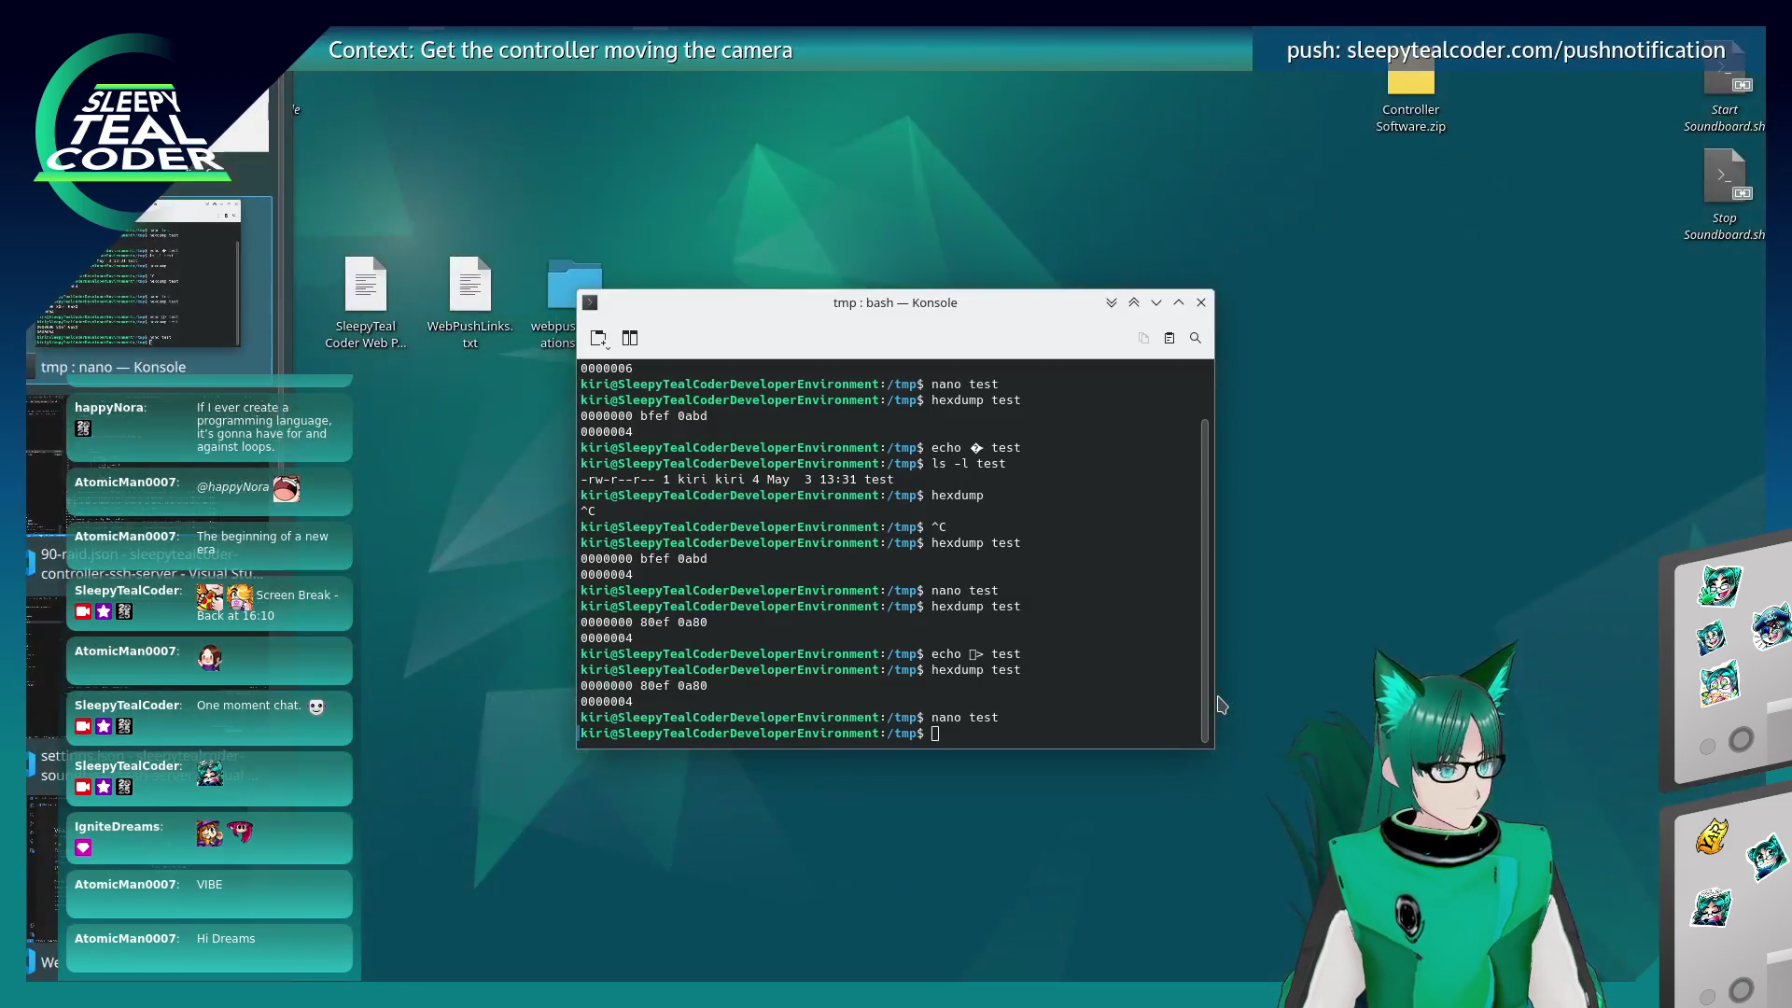
pyautogui.hotkey('alt', 'Tab')
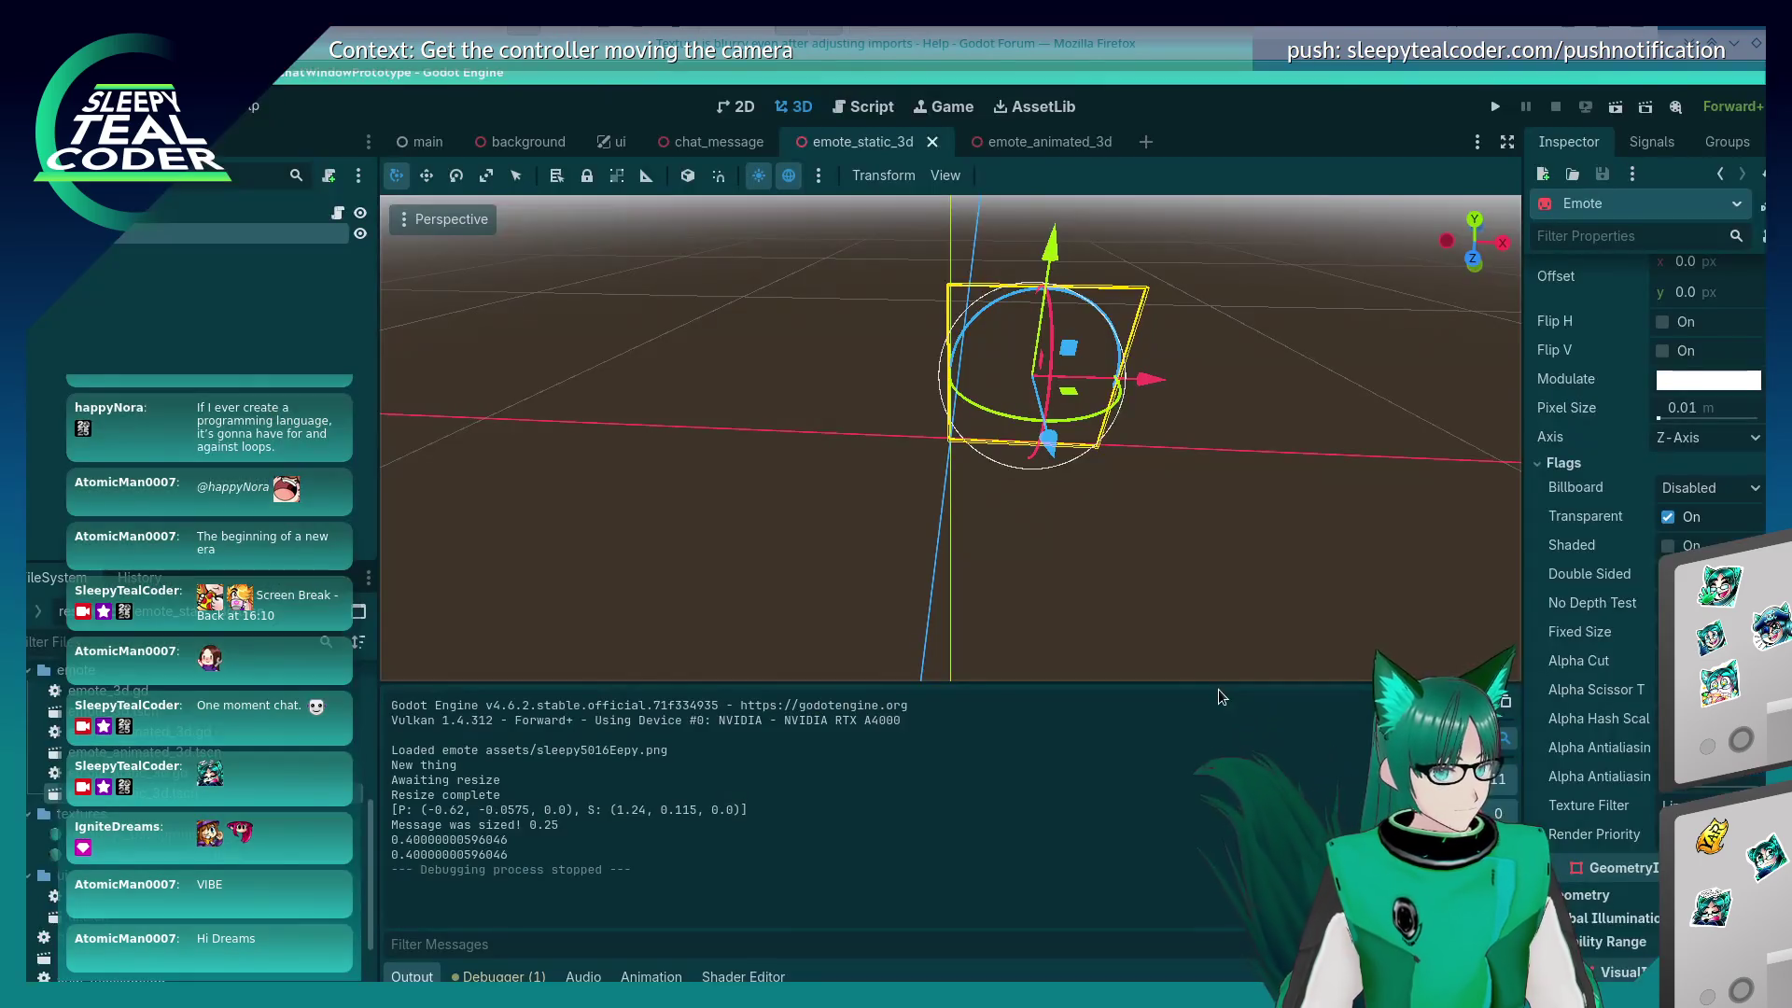
pyautogui.click(1707, 805)
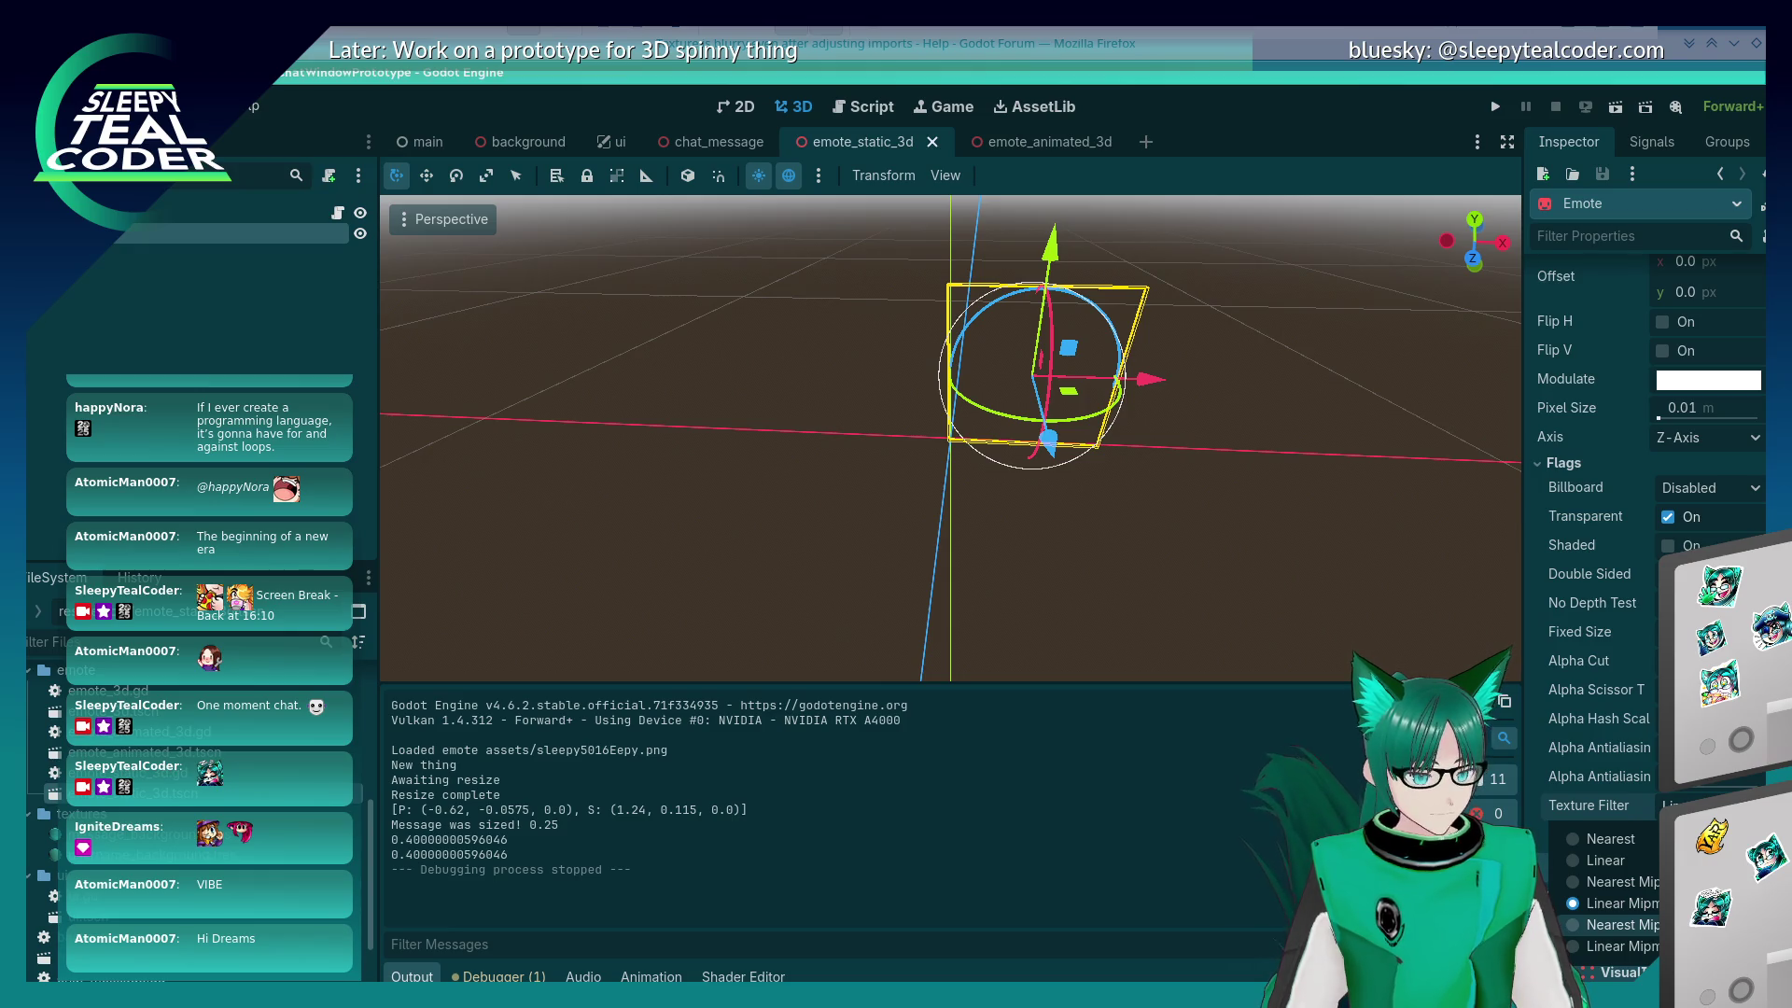
pyautogui.click(1622, 924)
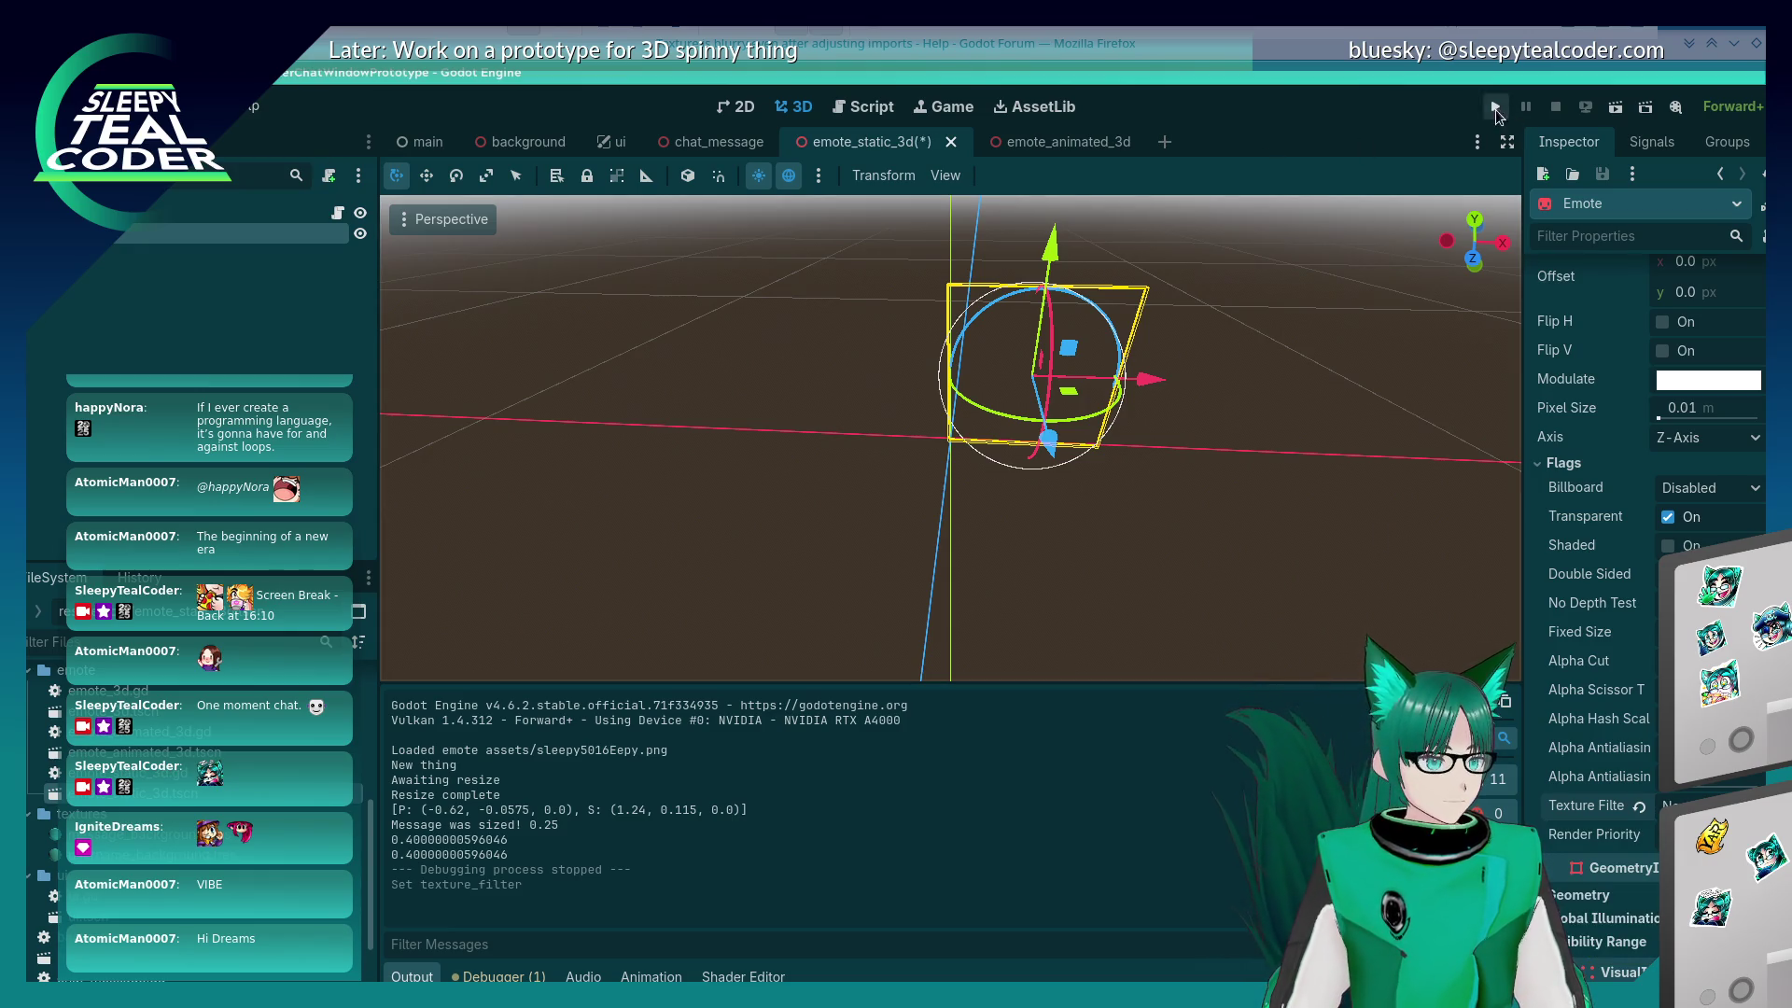
pyautogui.click(1495, 106)
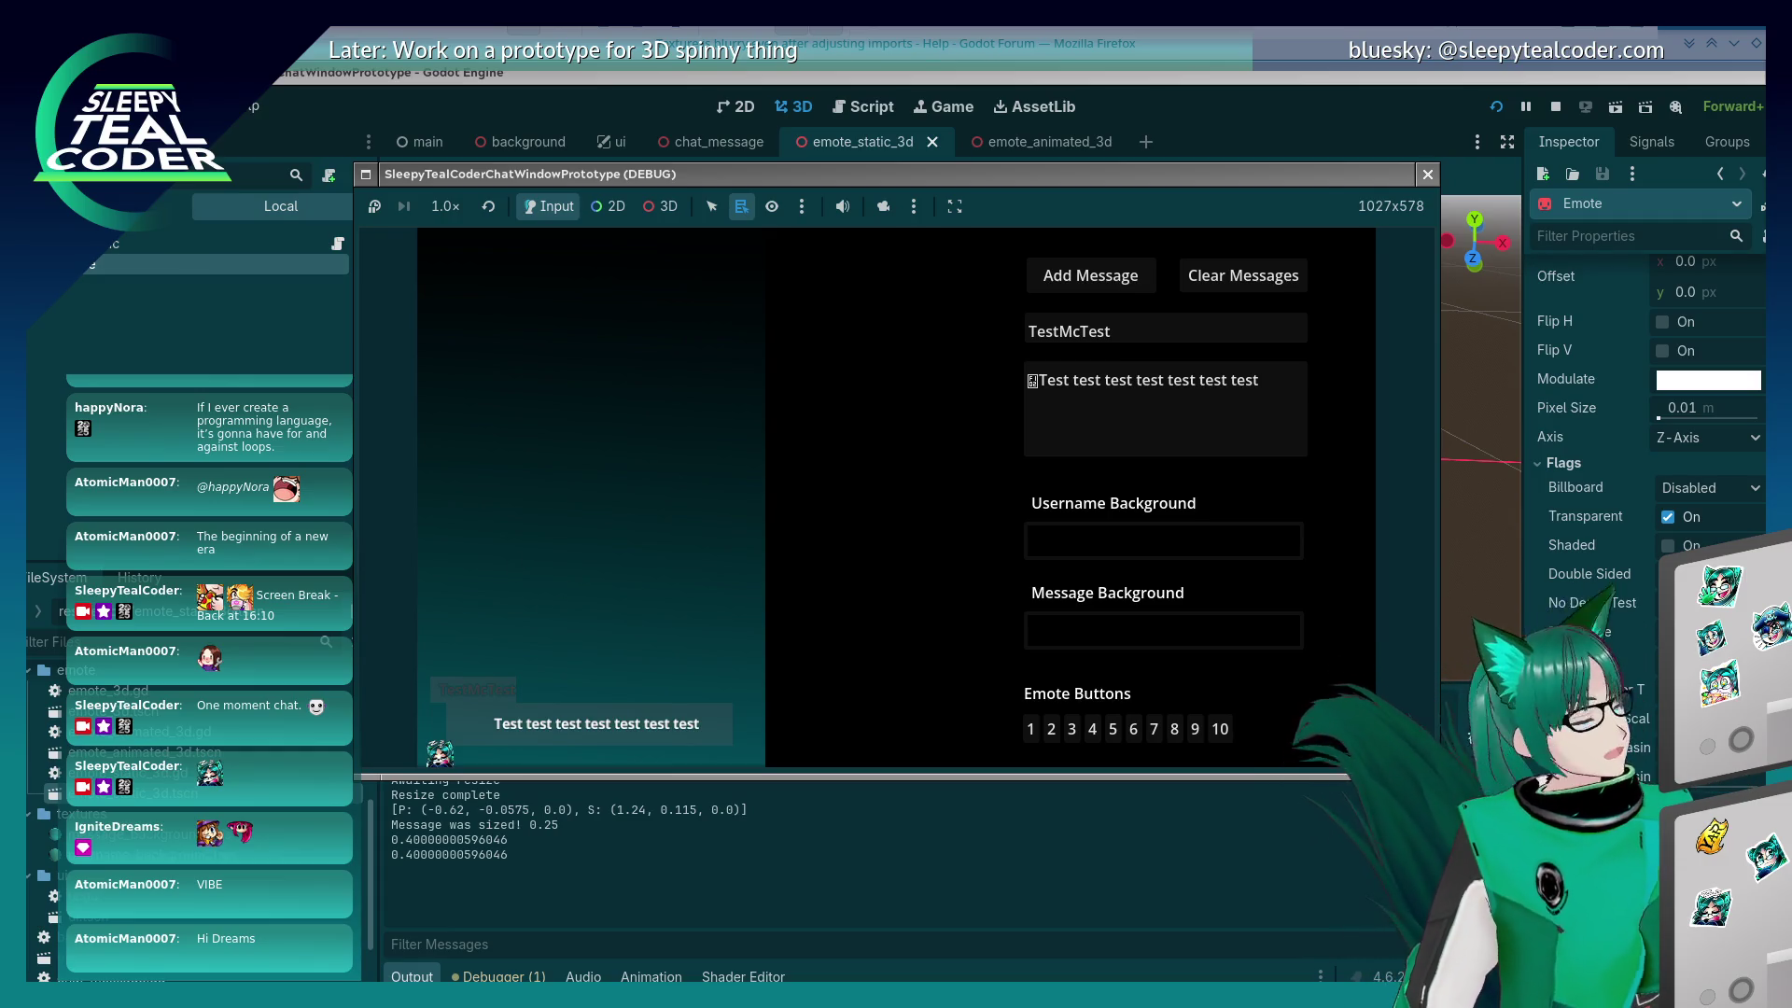
# Step: Drag the Twitch chat popup over the running game window for size comparison
pyautogui.moveTo(1013, 236)
pyautogui.mouseDown()
pyautogui.moveTo(751, 267)
pyautogui.moveTo(650, 343)
pyautogui.moveTo(686, 341)
pyautogui.mouseUp()
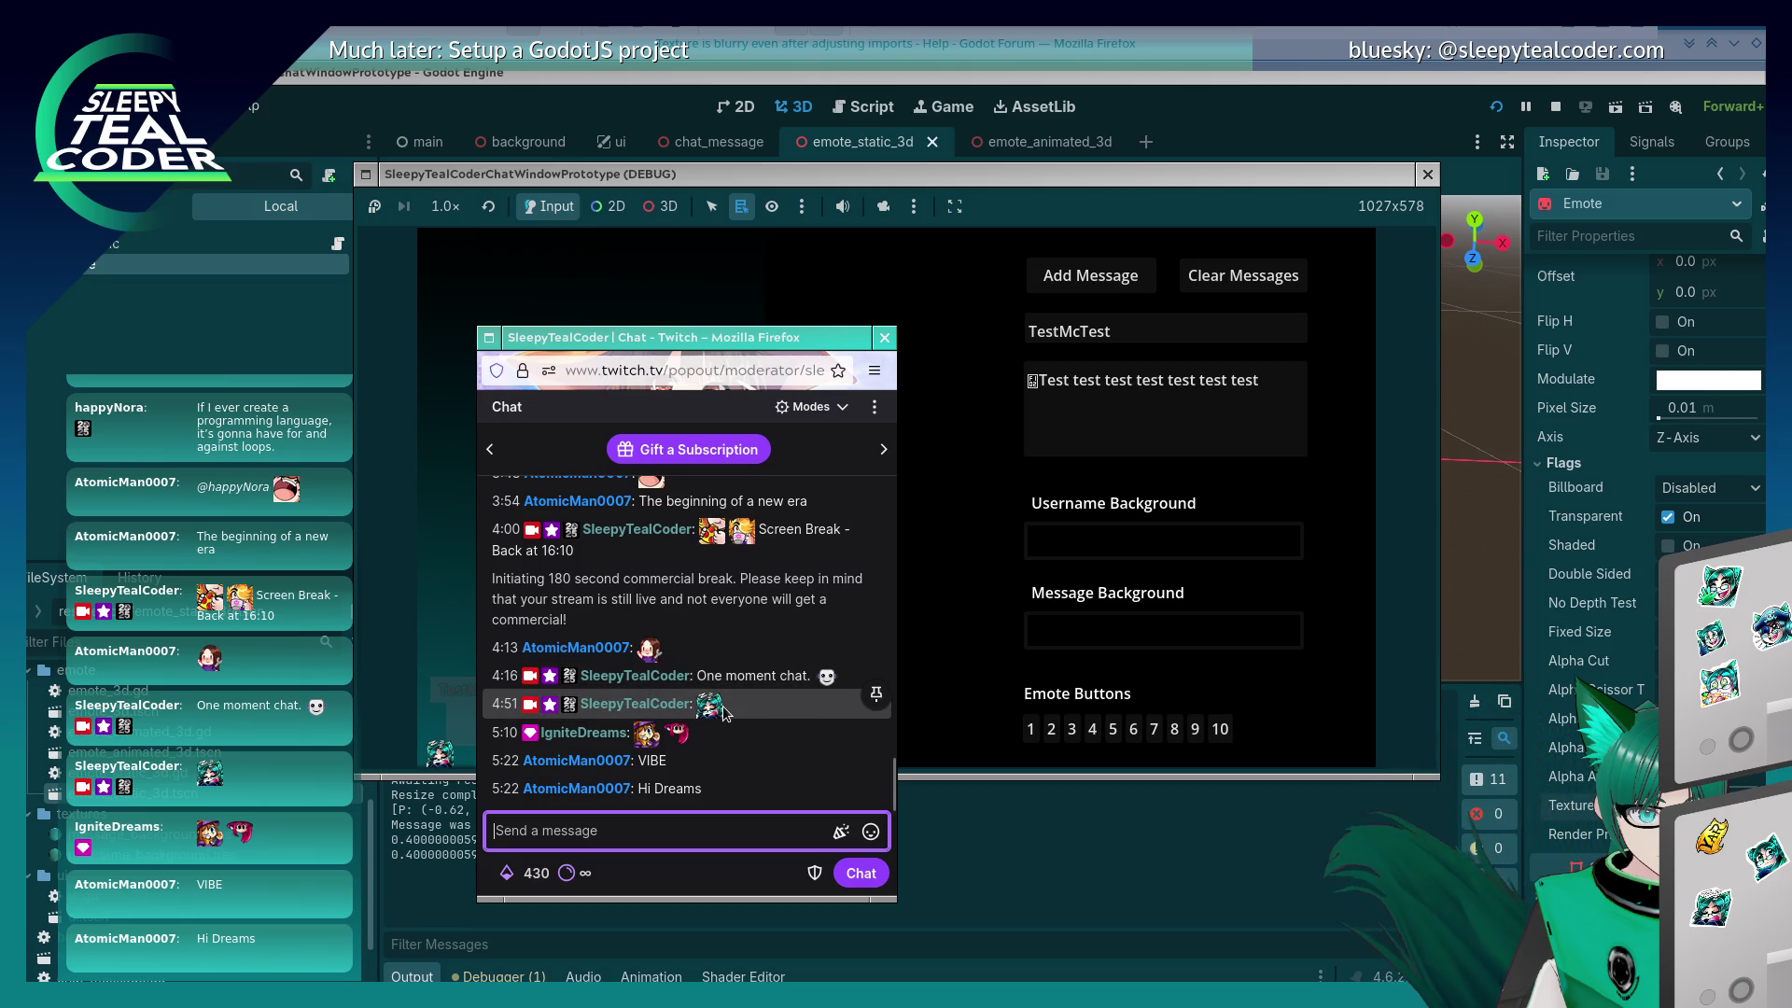
# Step: View and close the sleepy5016Eepy emote card in Twitch chat, then change the game's view scaling
pyautogui.click(442, 758)
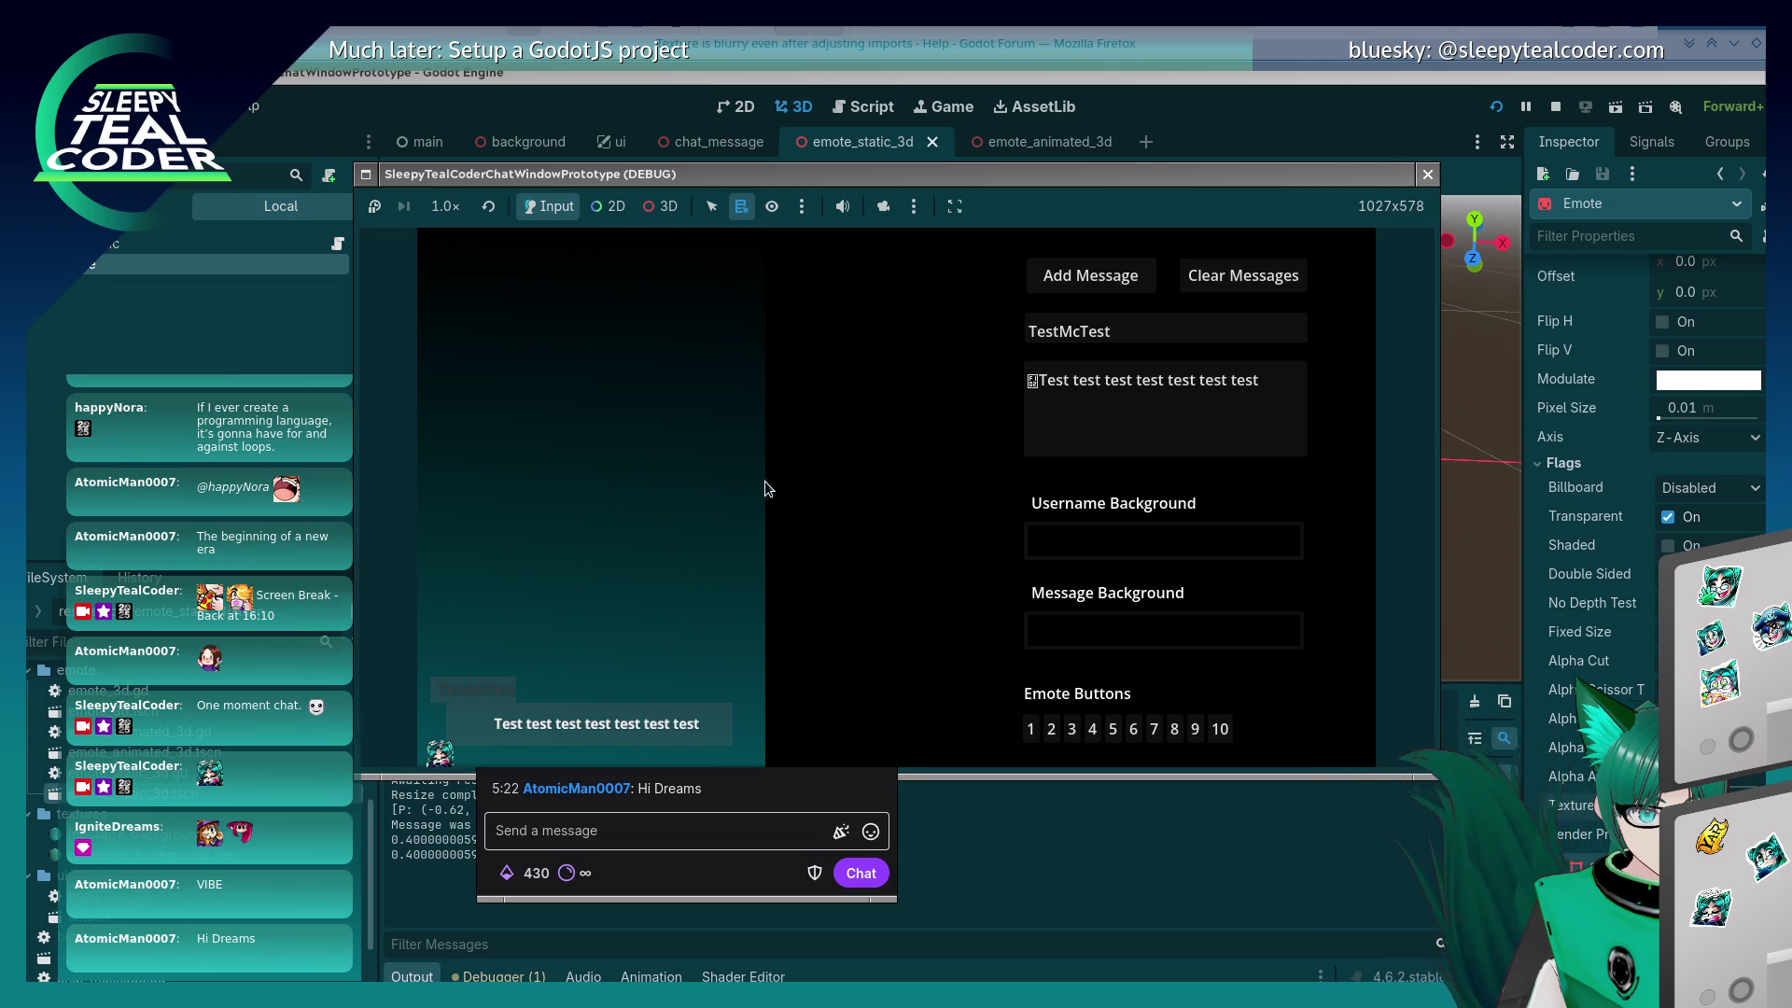
pyautogui.click(667, 848)
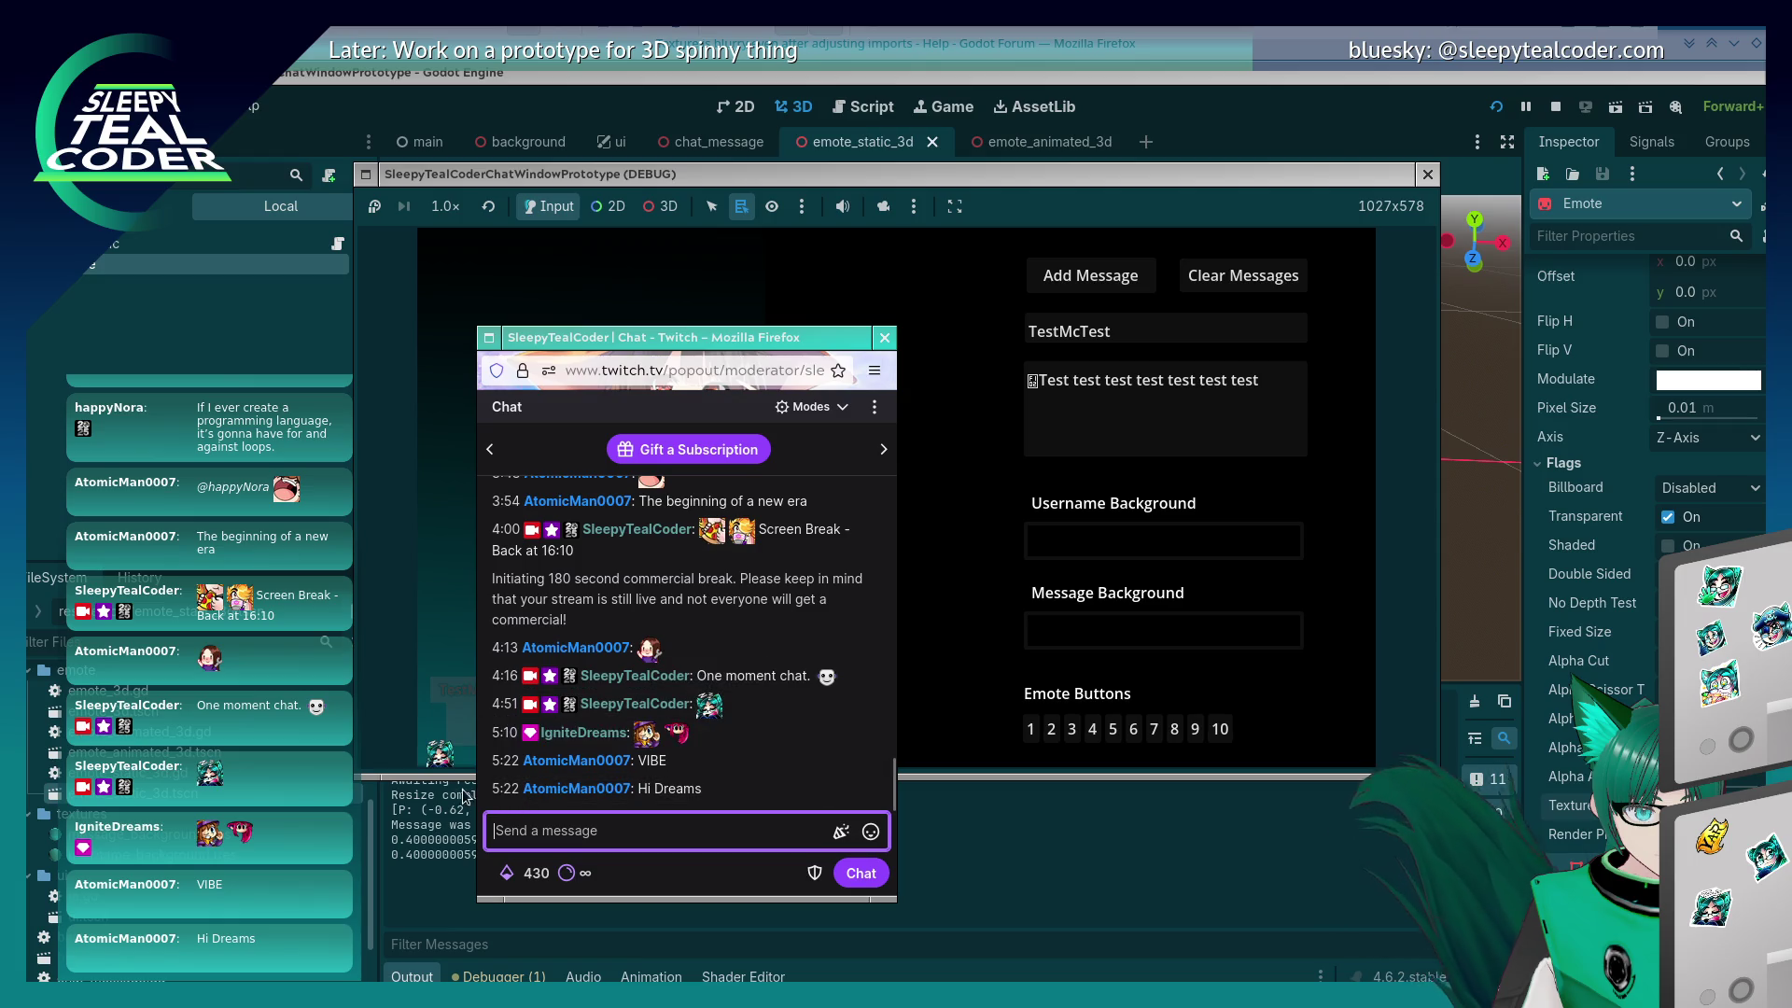
pyautogui.click(712, 714)
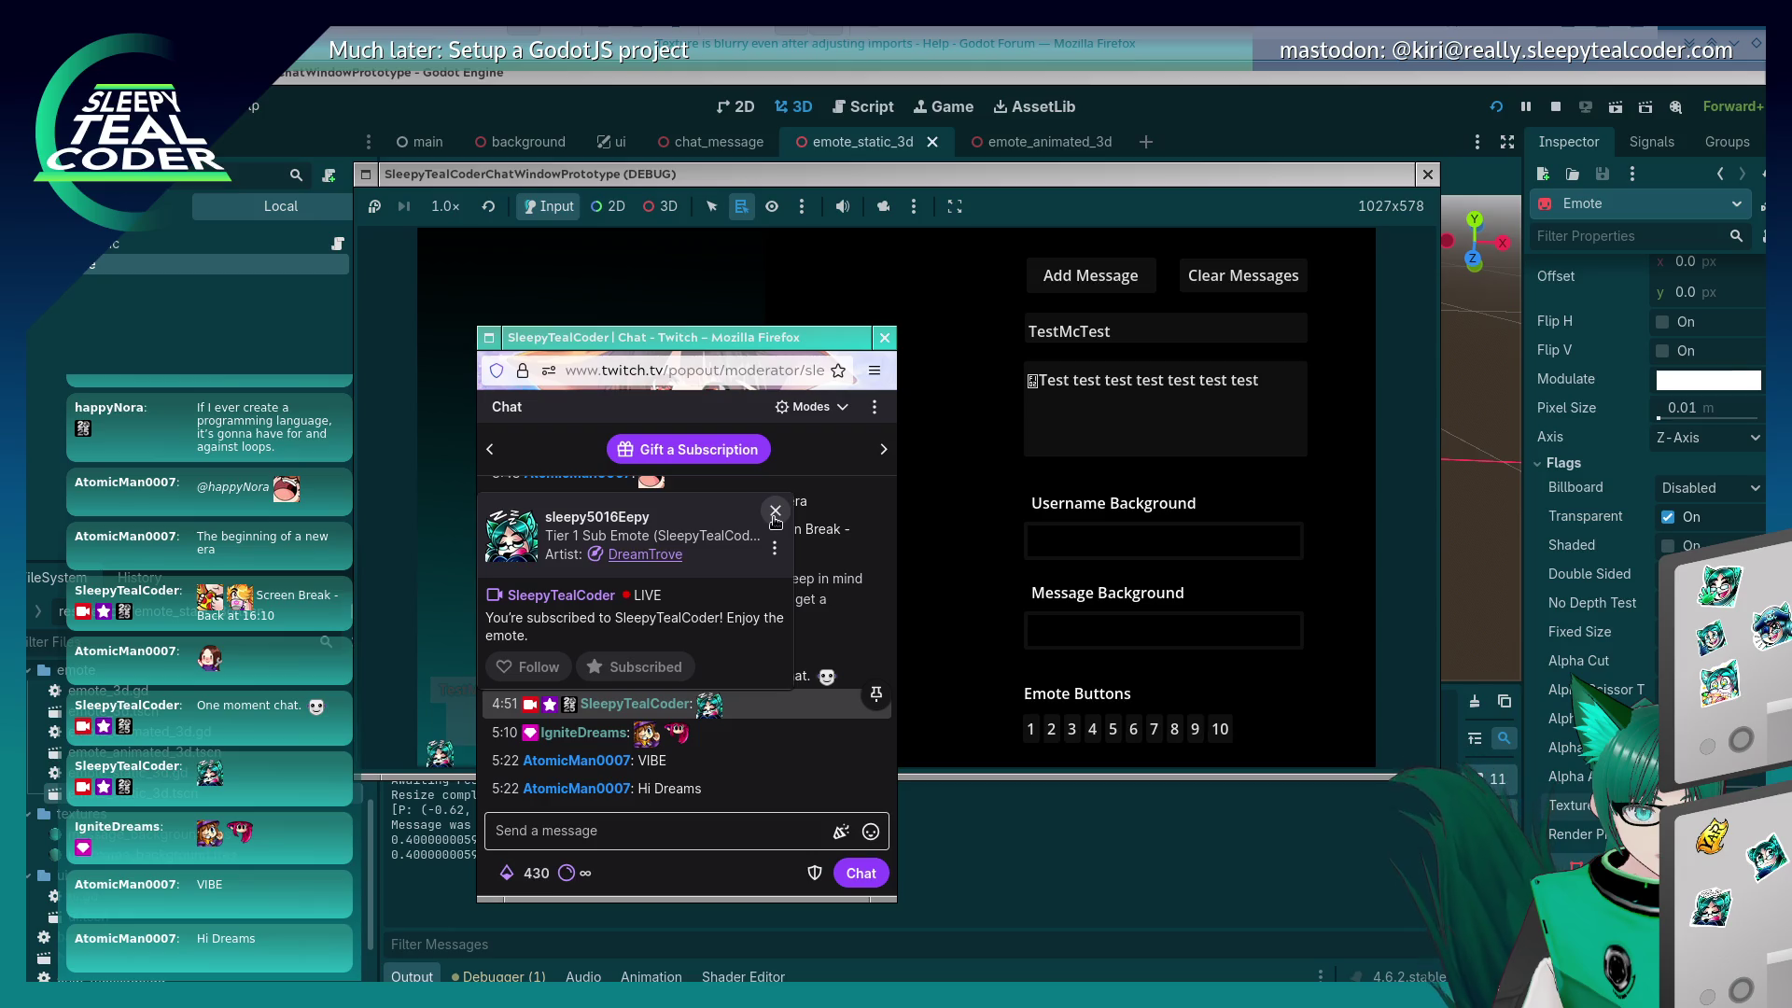
pyautogui.click(774, 516)
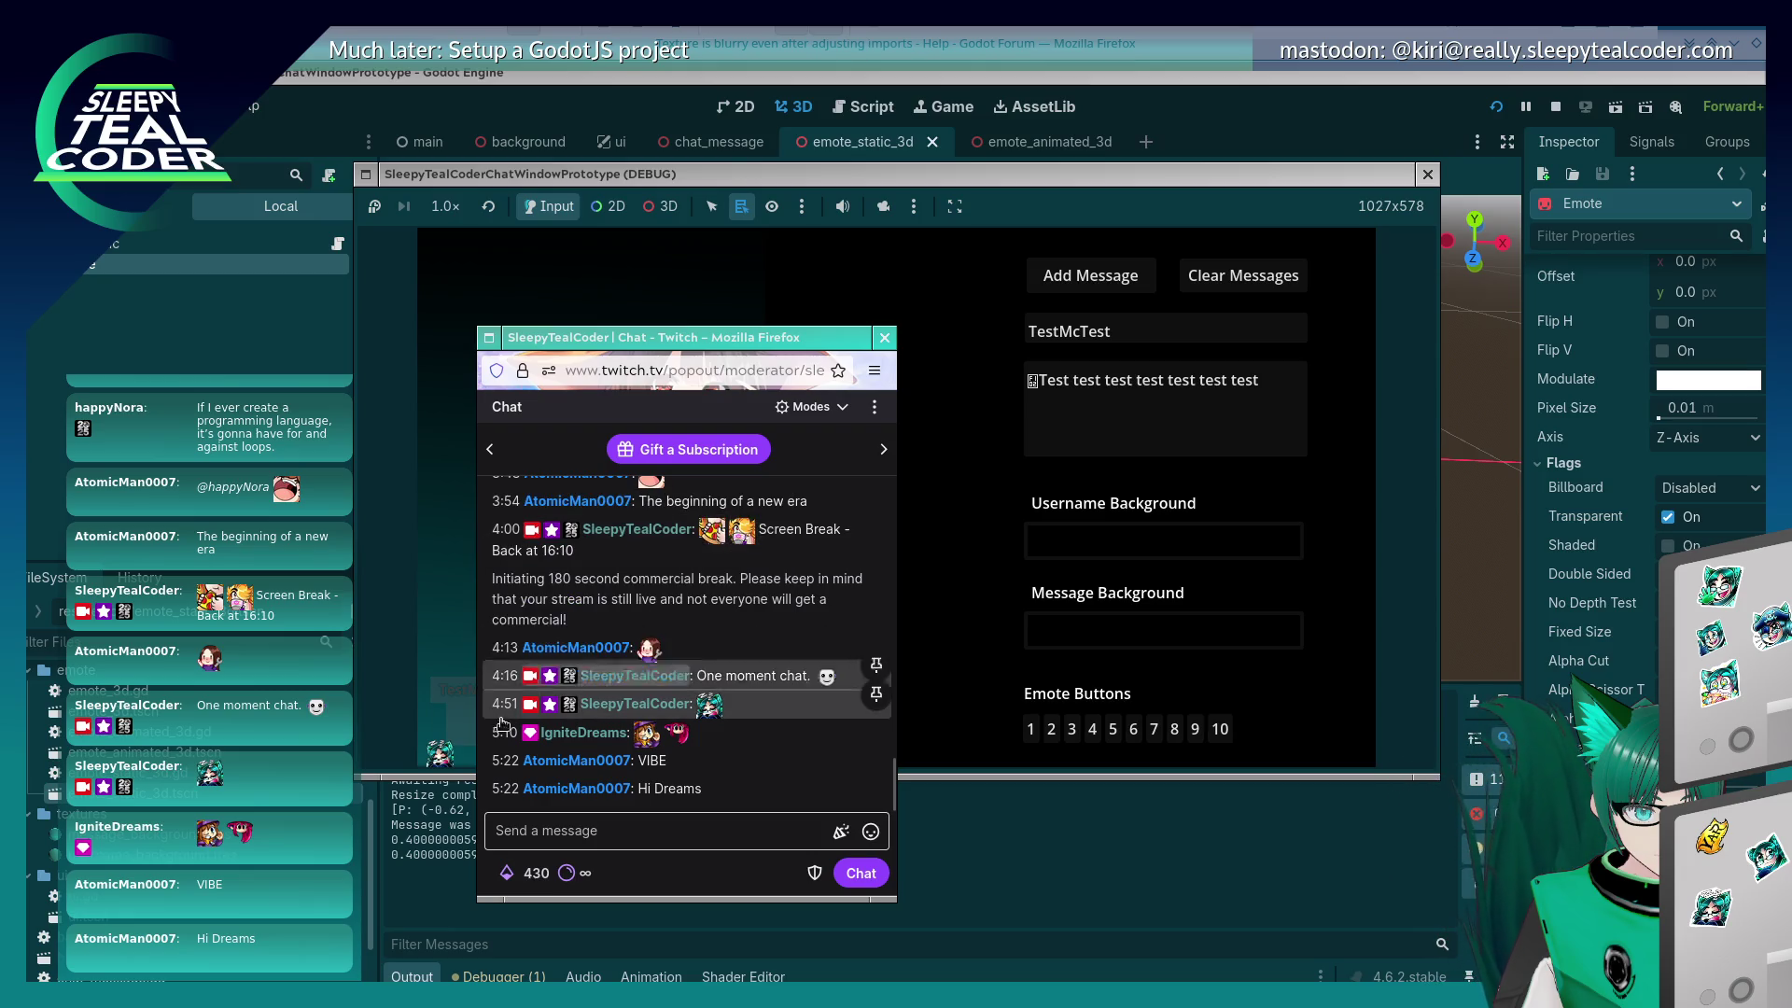
pyautogui.click(442, 765)
pyautogui.click(882, 205)
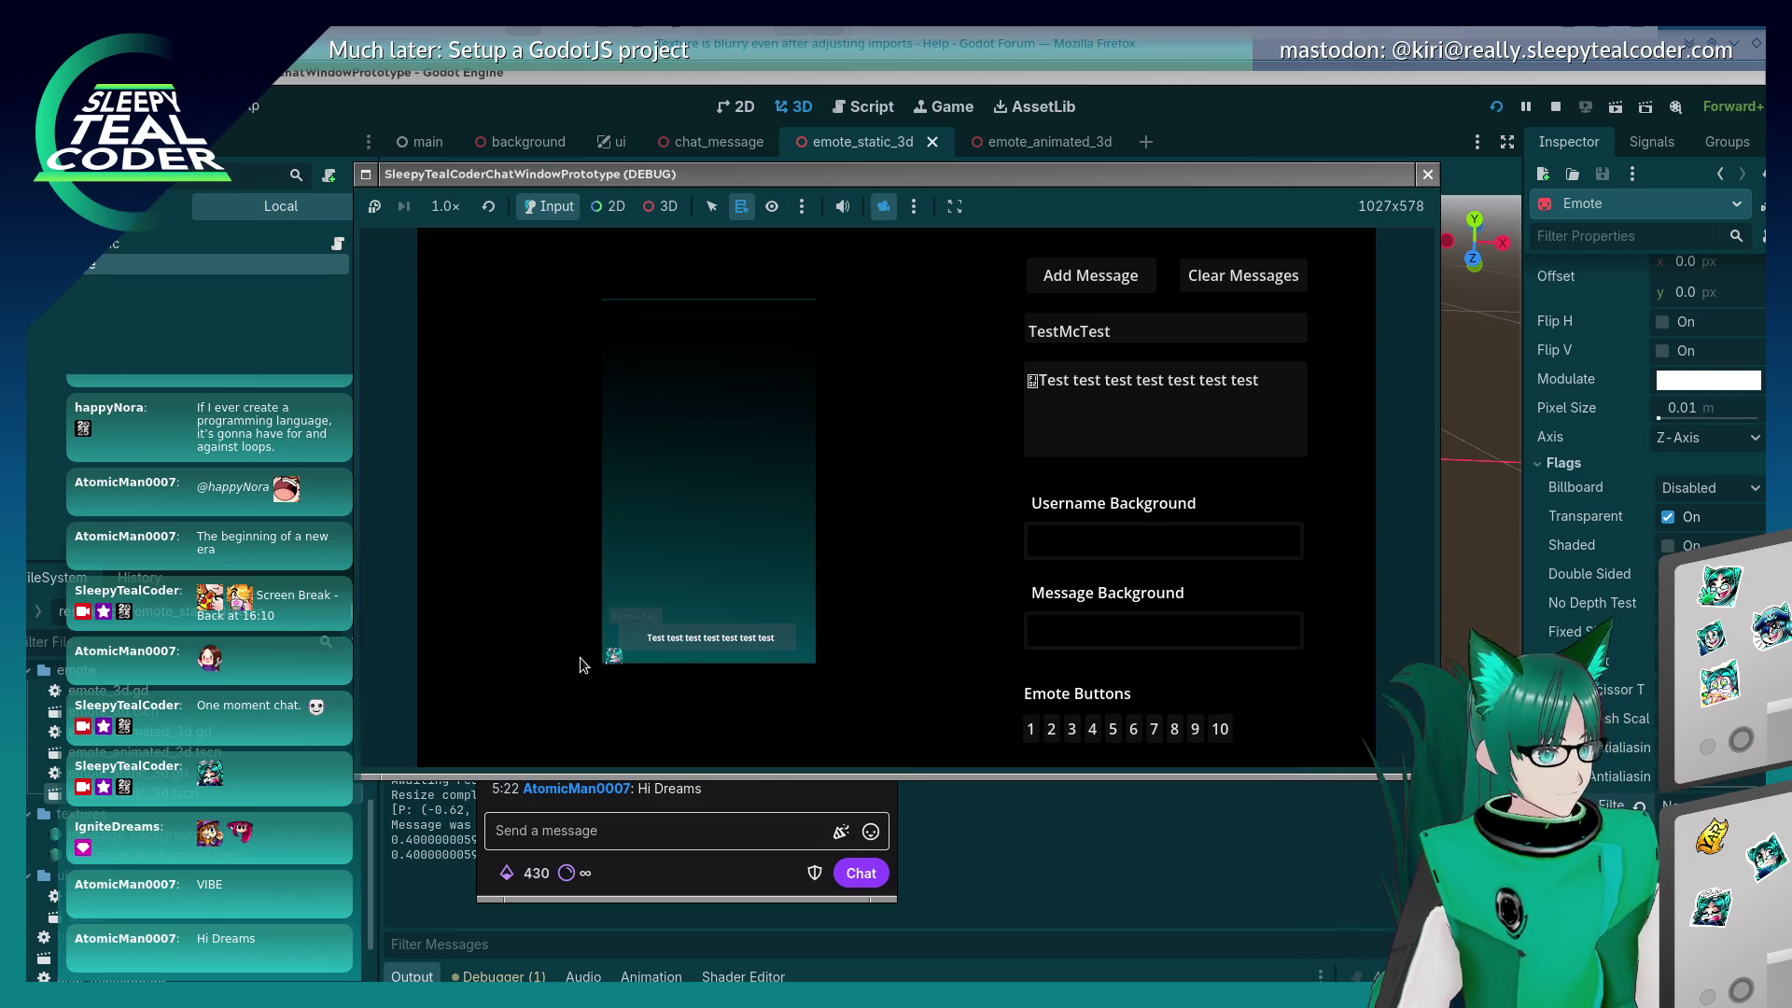
# Step: Switch the running game to 3D select mode, then stop it with F8
pyautogui.click(664, 214)
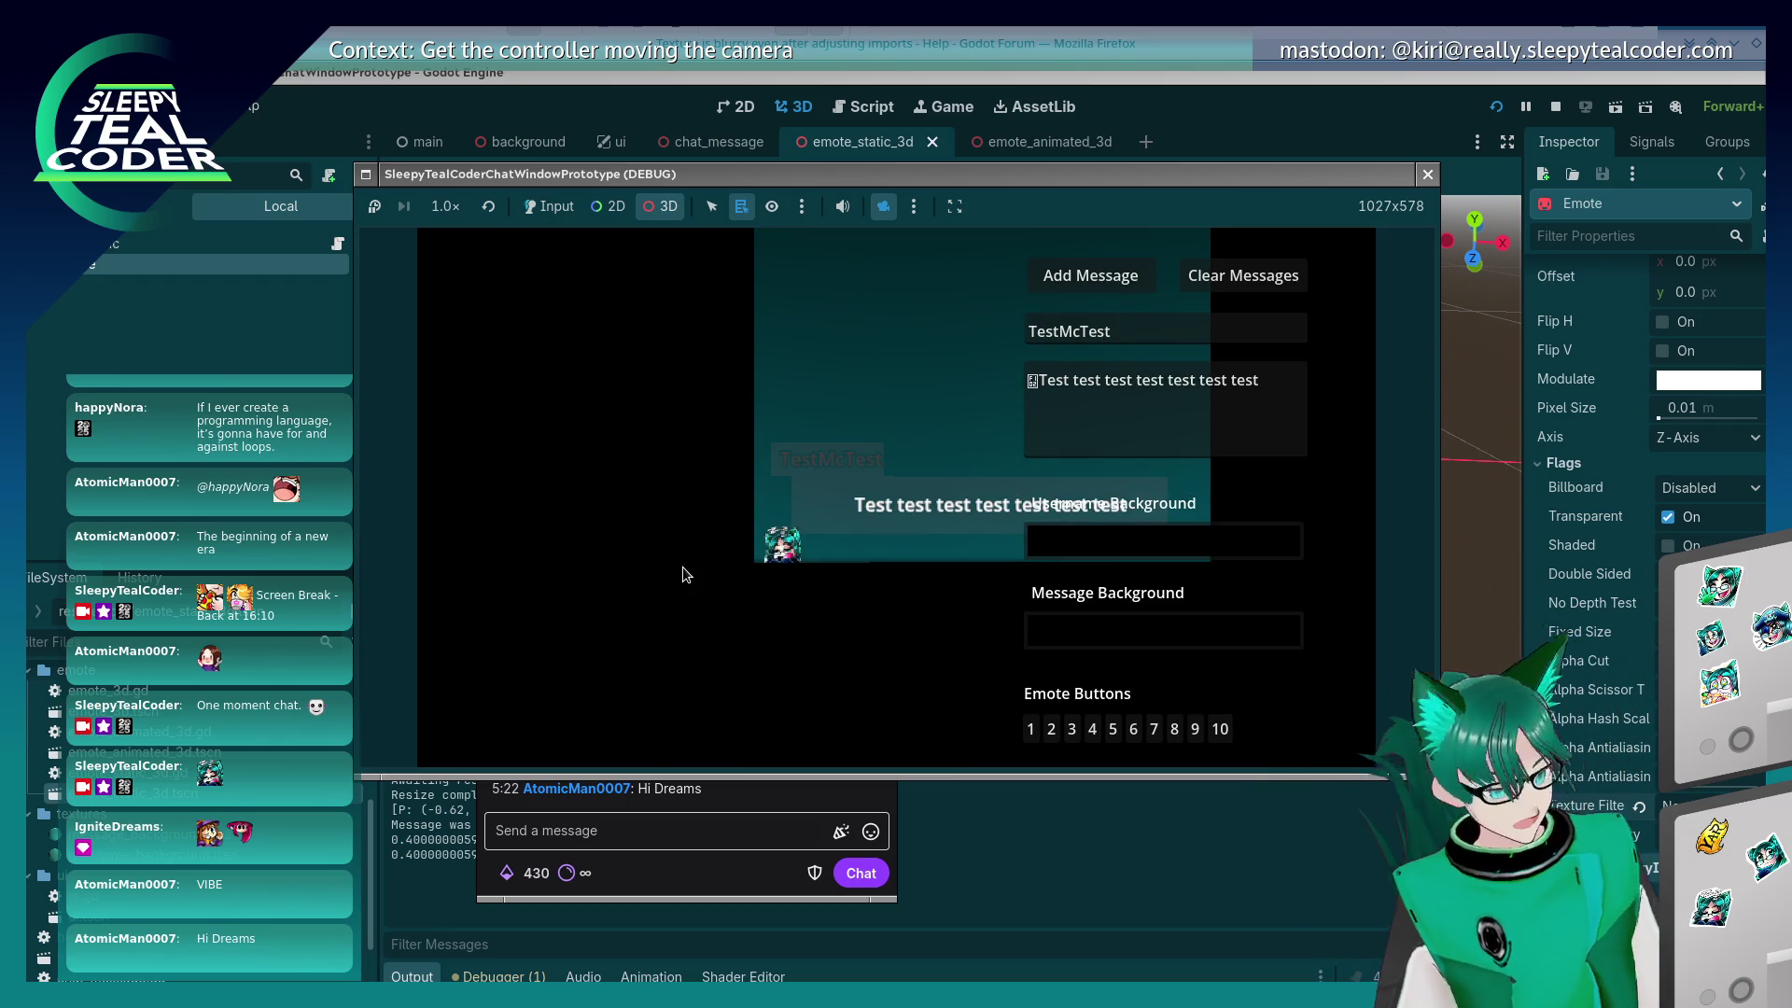
pyautogui.press('F8')
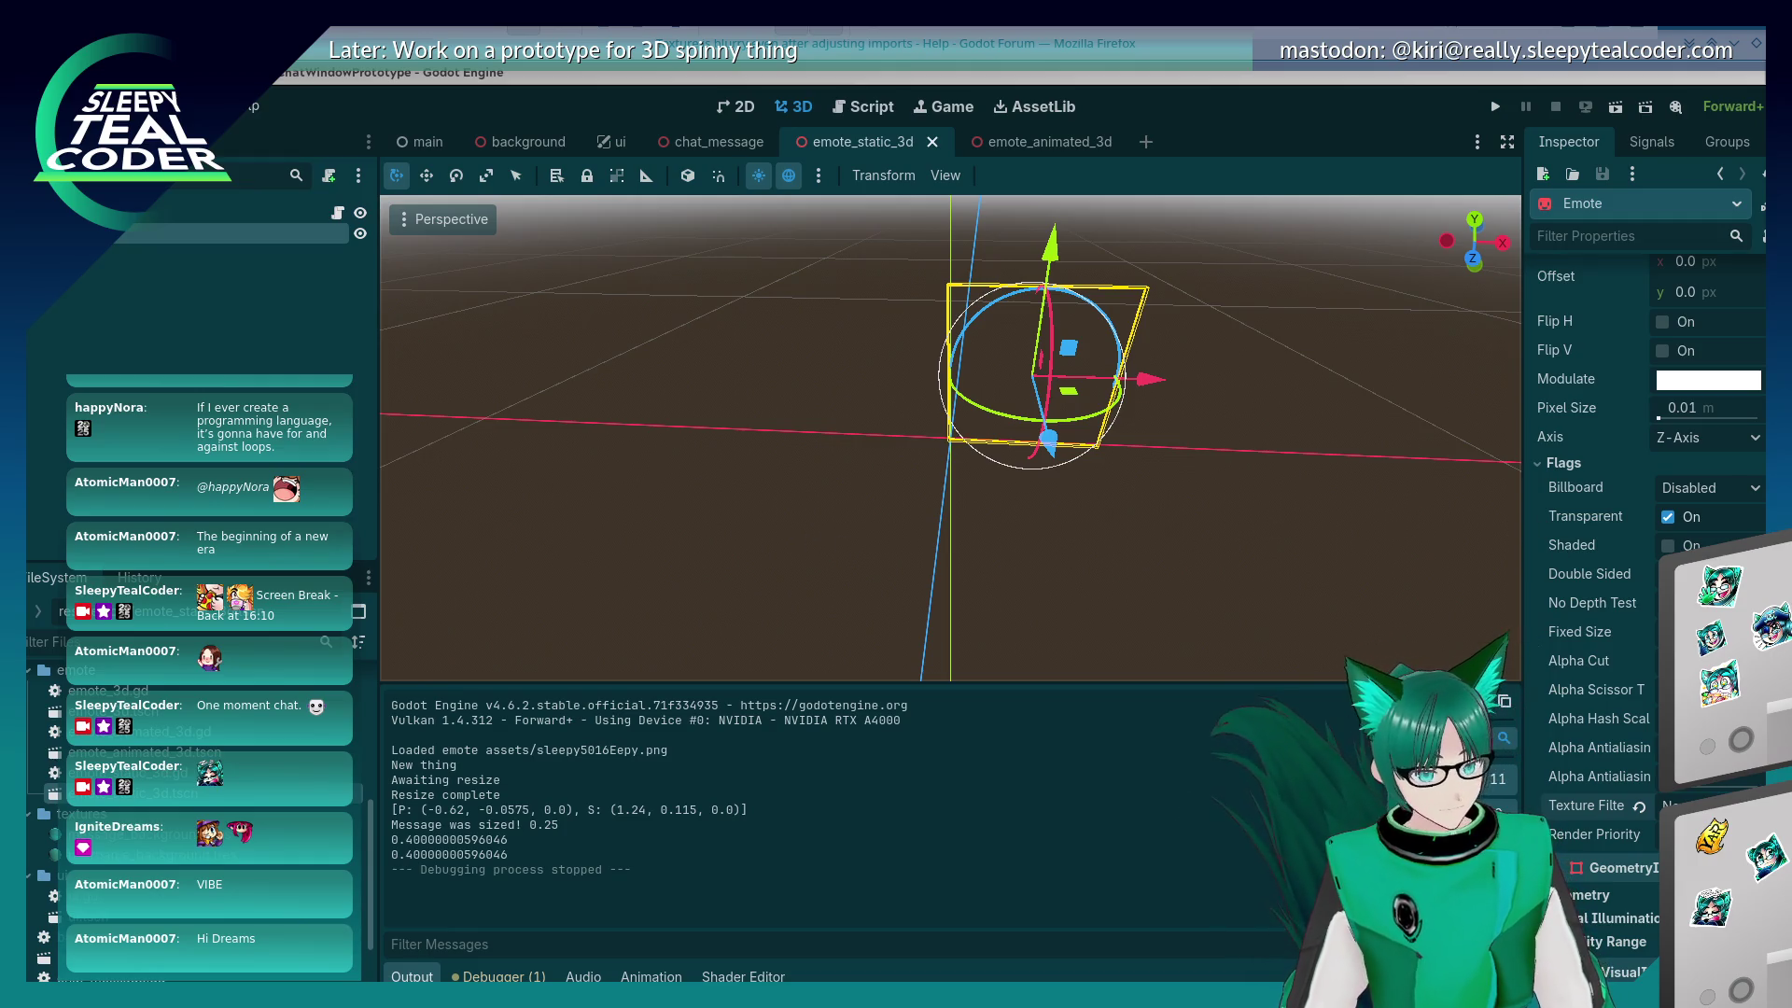
# Step: Apply another emote Texture Filter, test-run it in Input mode, stop with F8, and reopen the main scene
pyautogui.click(1605, 881)
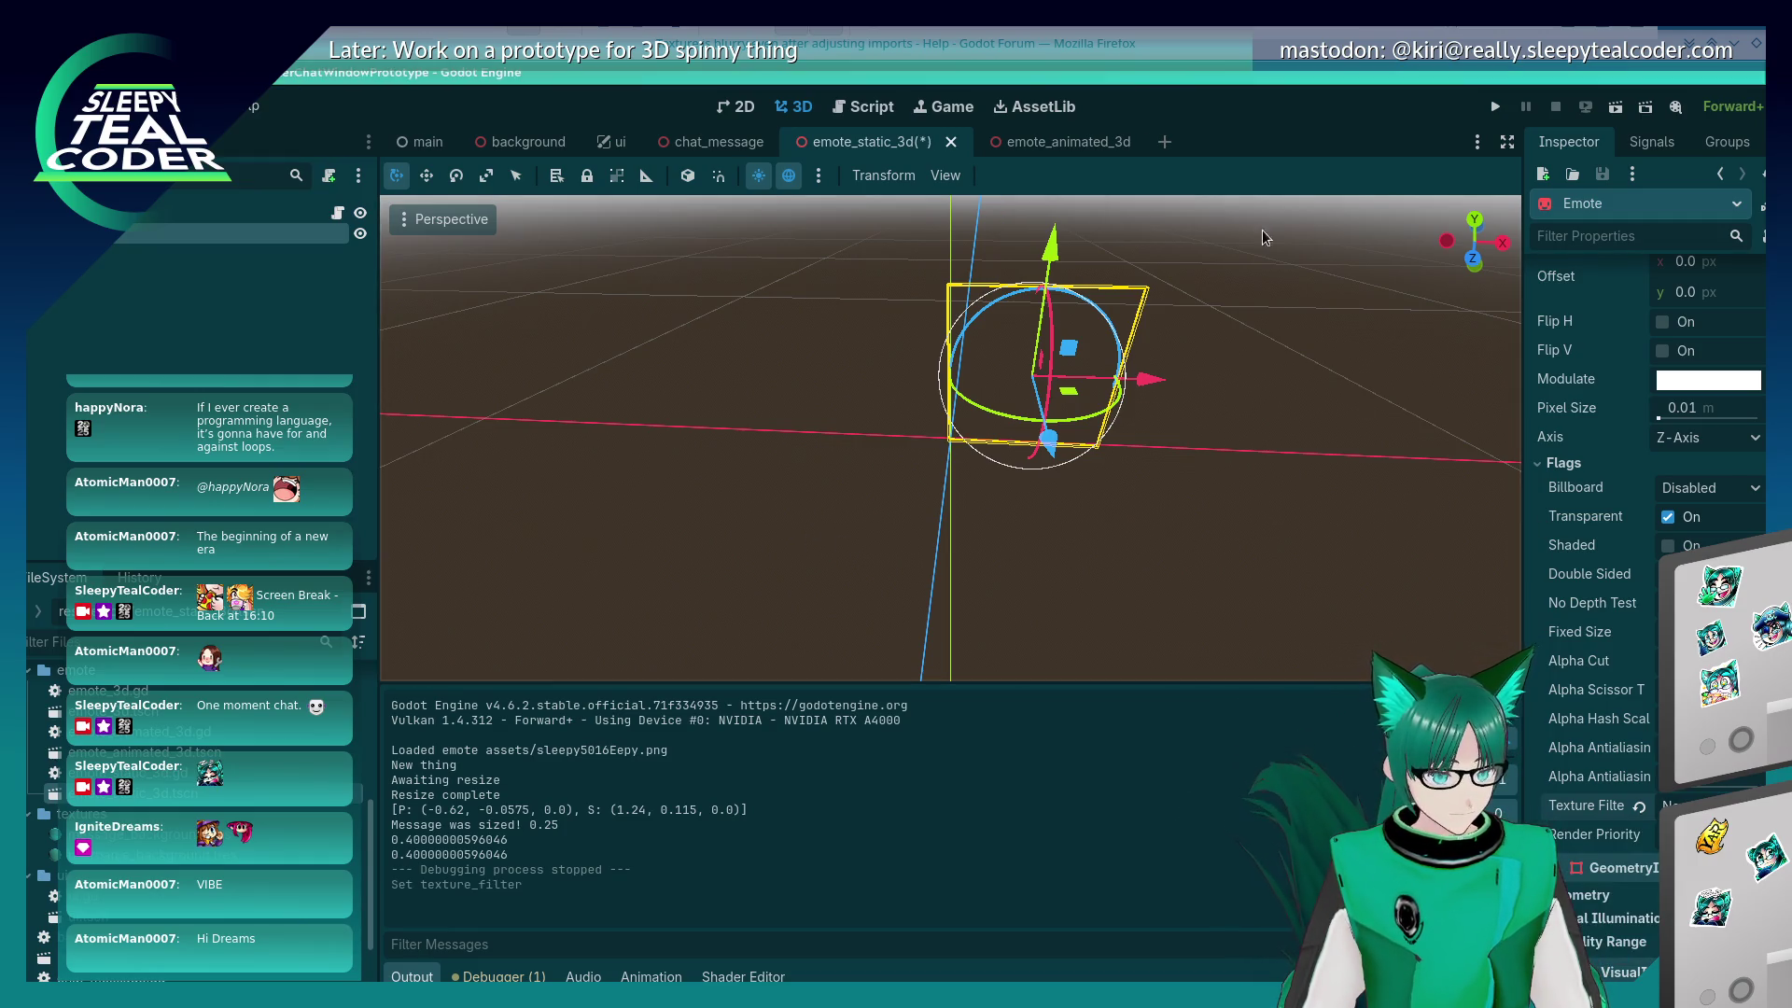
pyautogui.click(1496, 105)
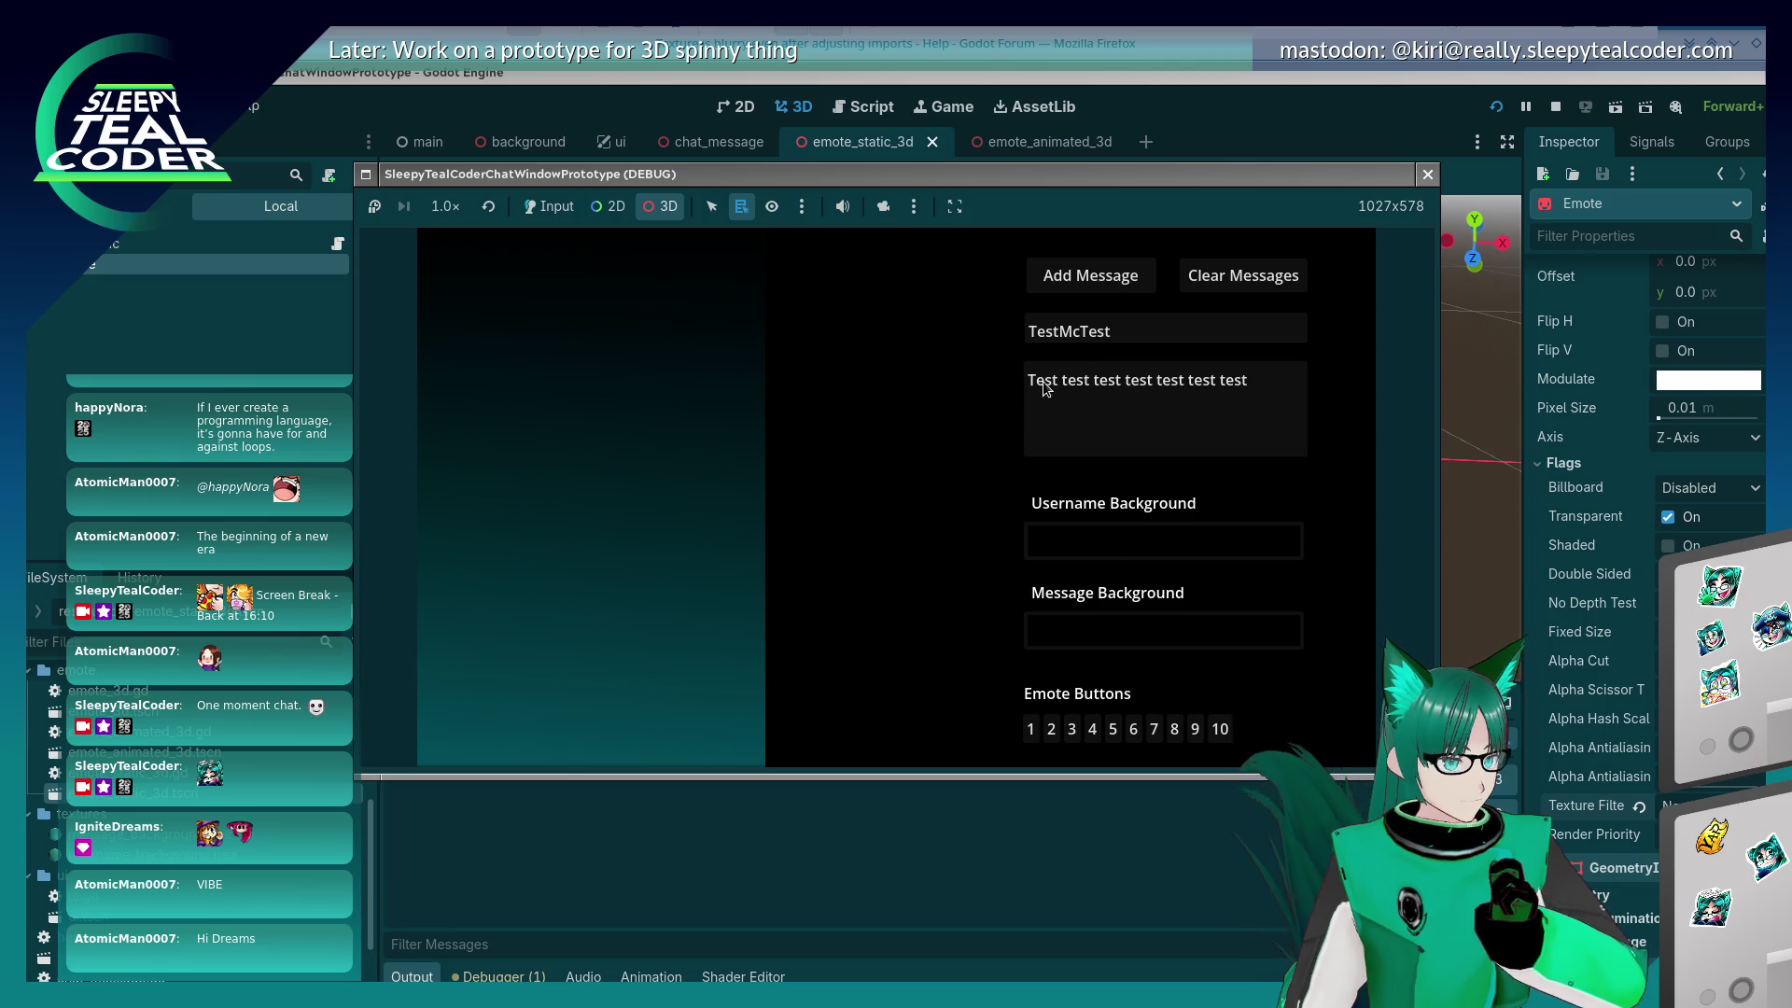
pyautogui.click(527, 207)
pyautogui.click(880, 208)
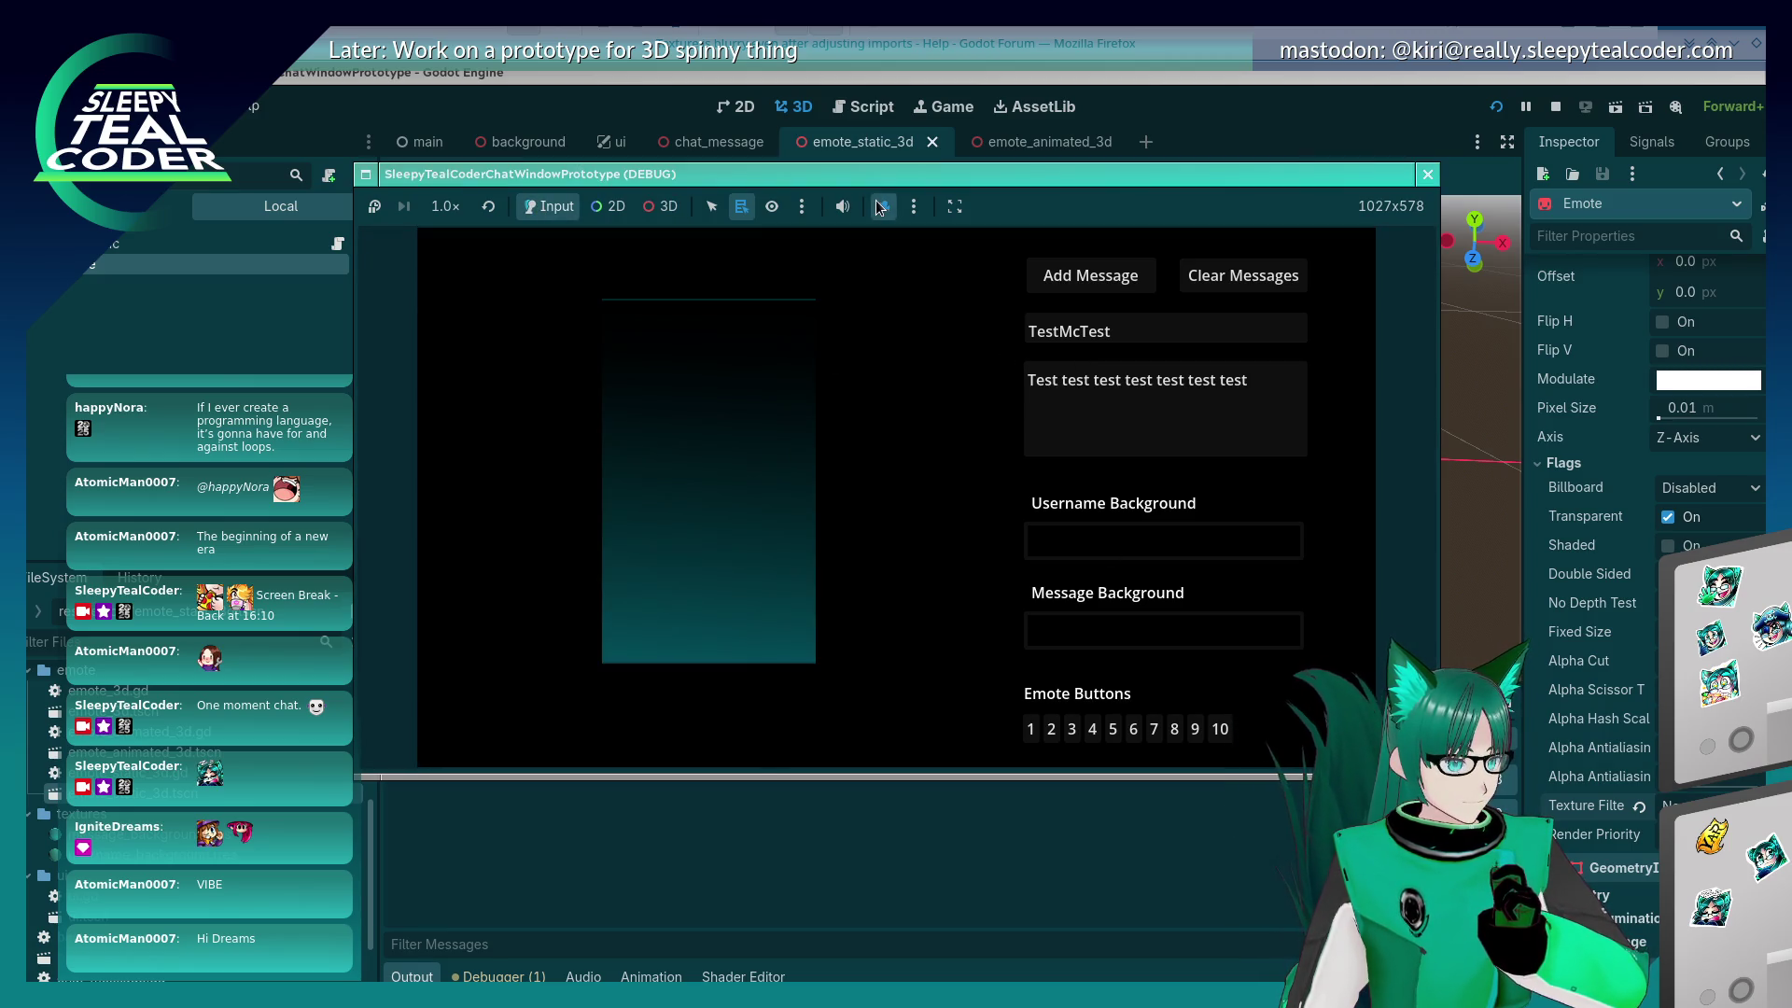
pyautogui.press('F8')
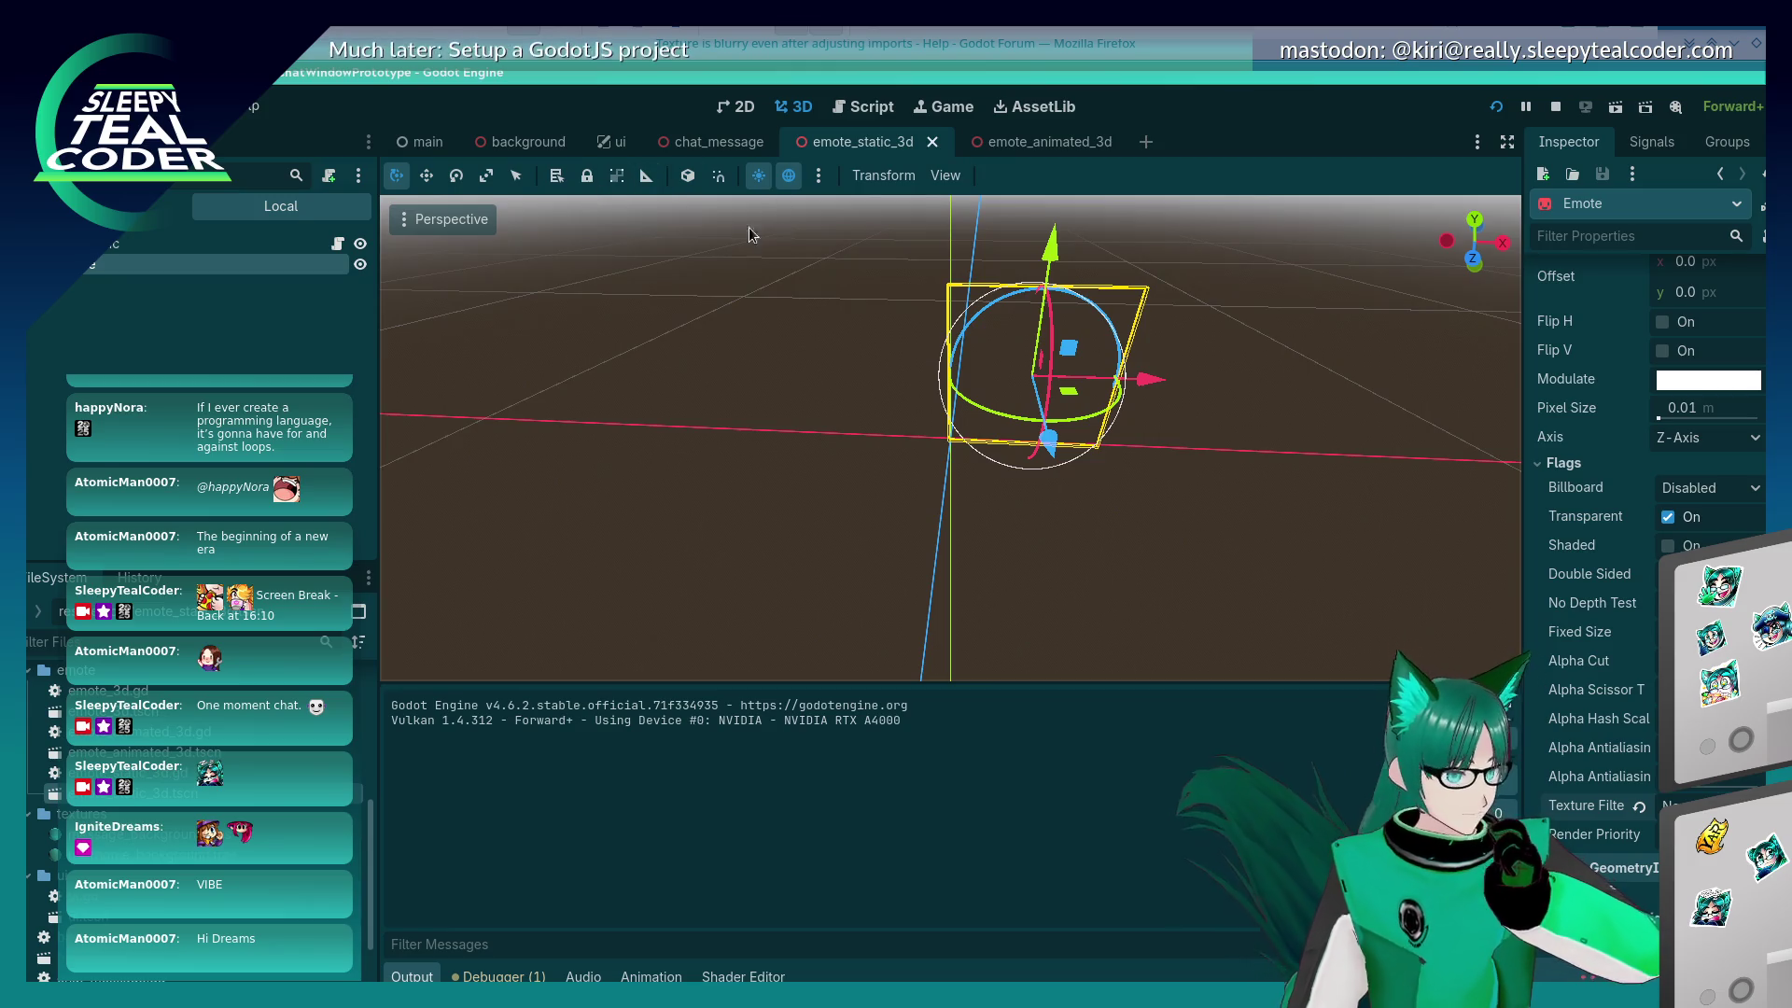
pyautogui.click(426, 144)
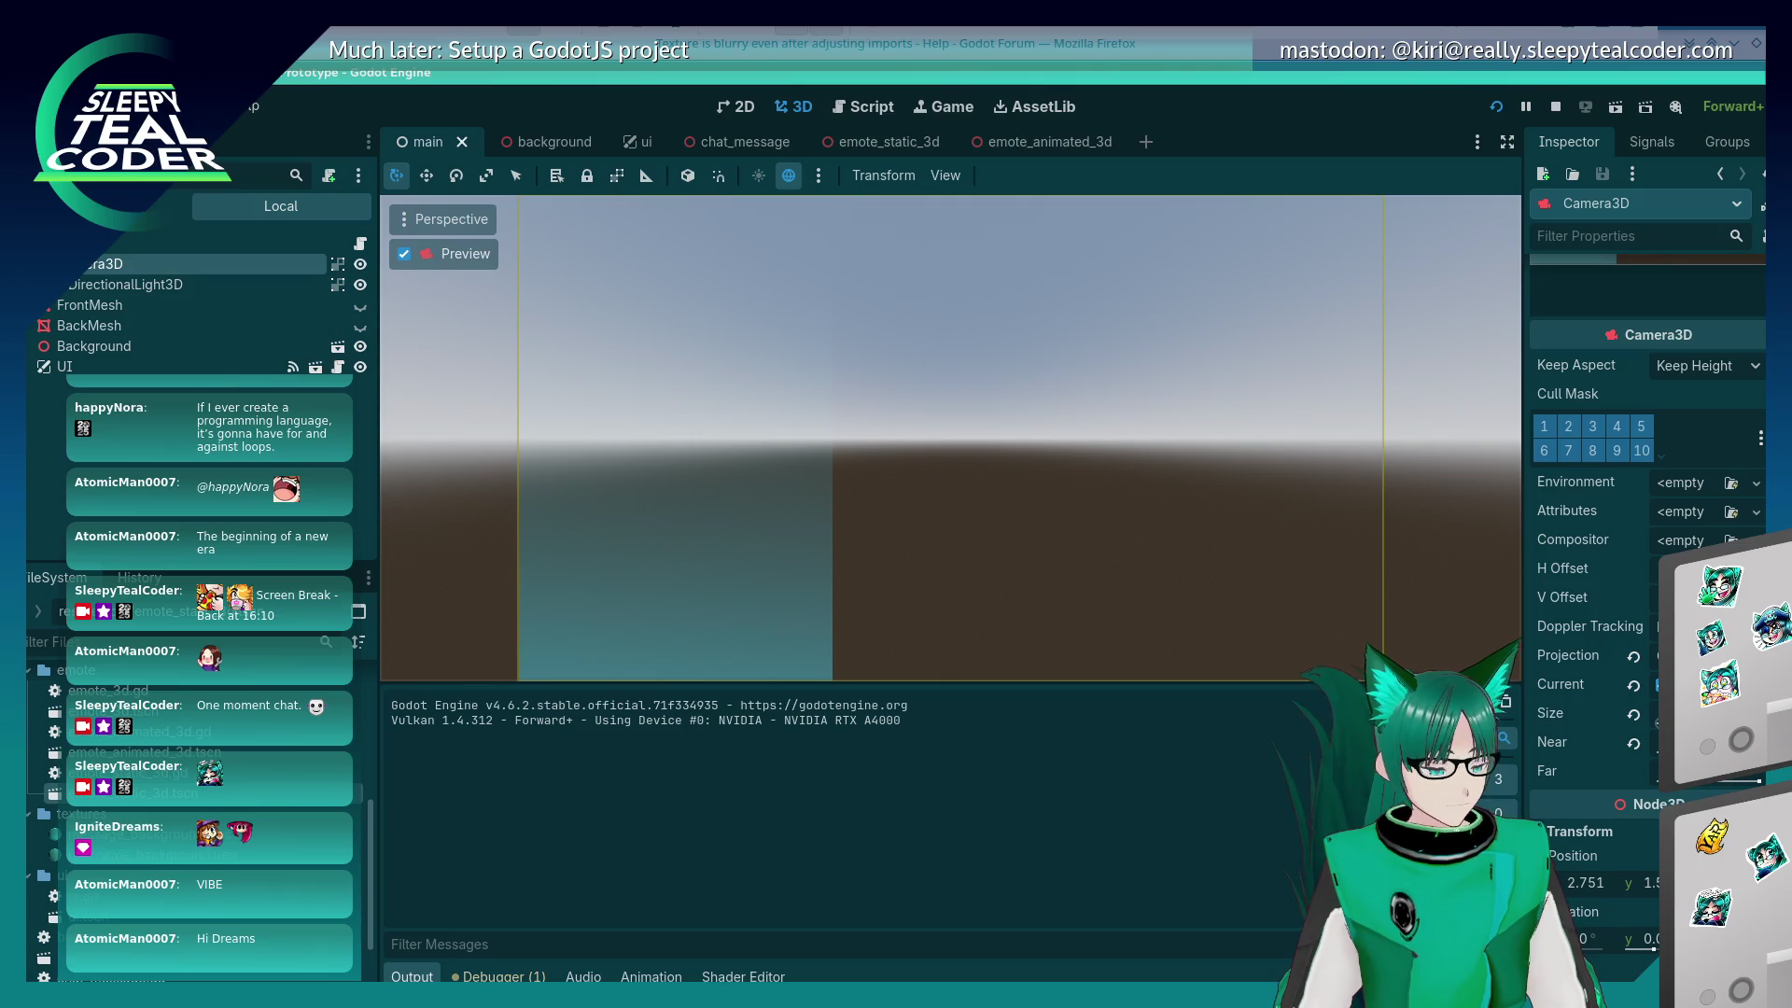
# Step: Switch the main scene viewport to Orthogonal projection
pyautogui.click(403, 220)
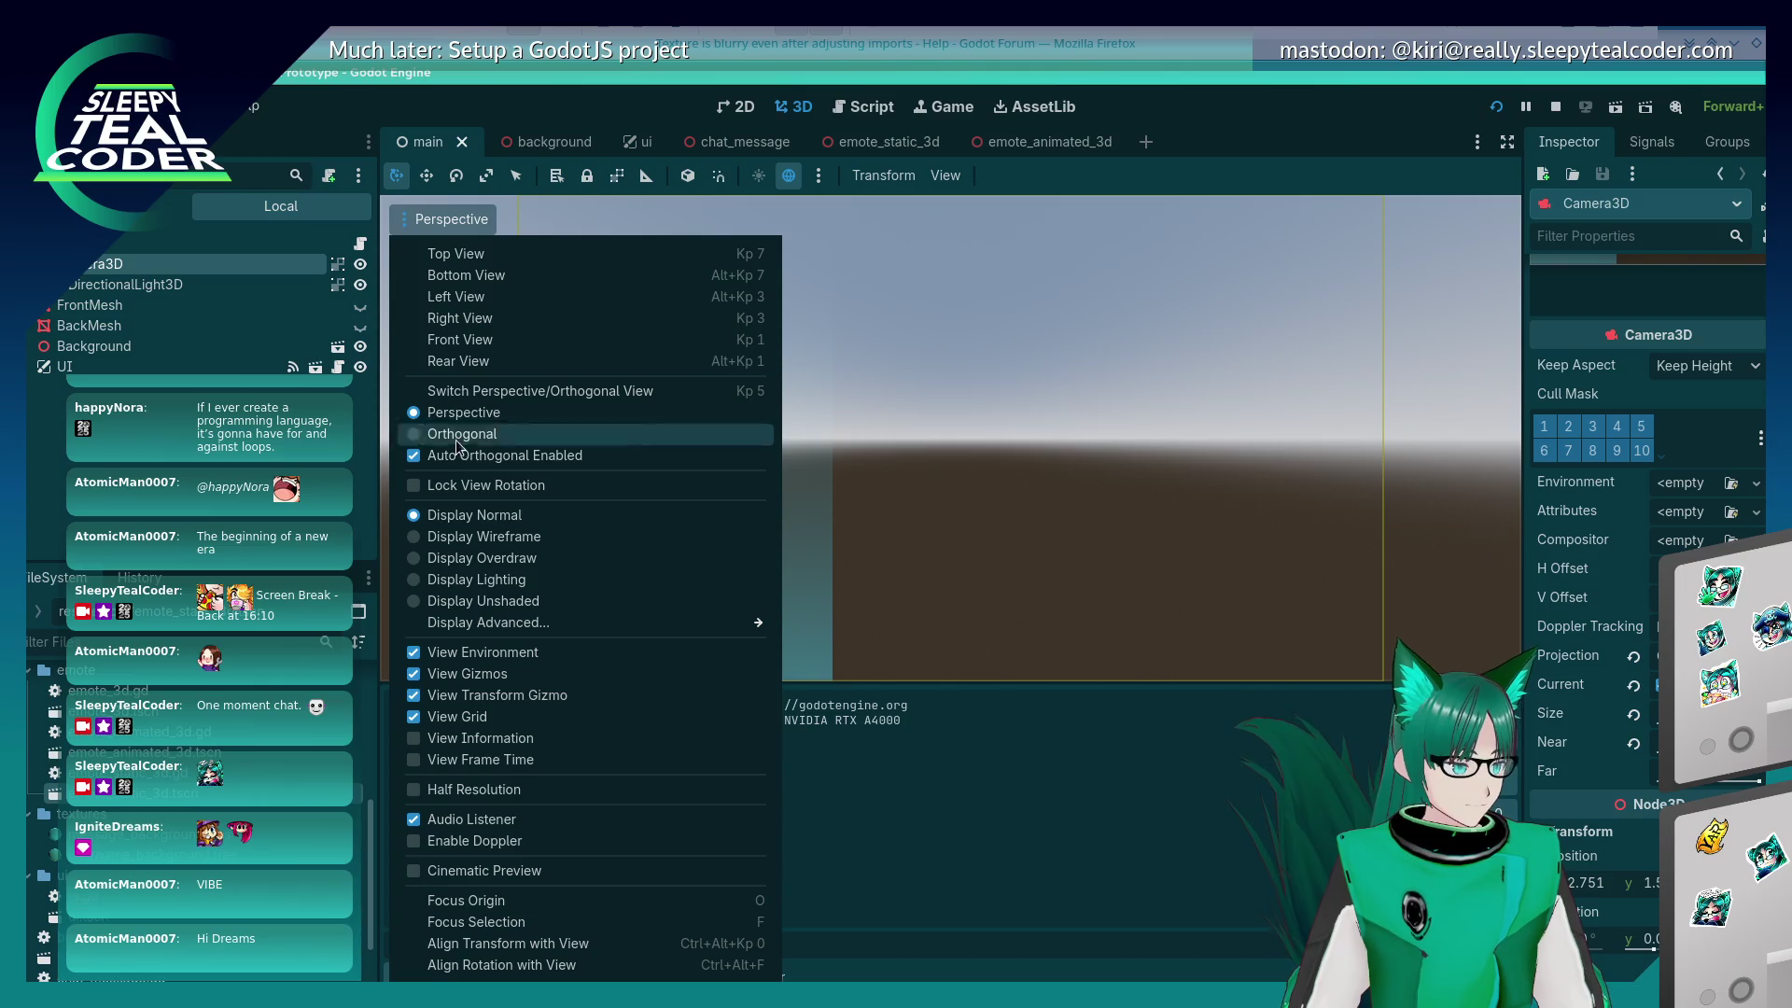
pyautogui.click(464, 434)
pyautogui.click(432, 224)
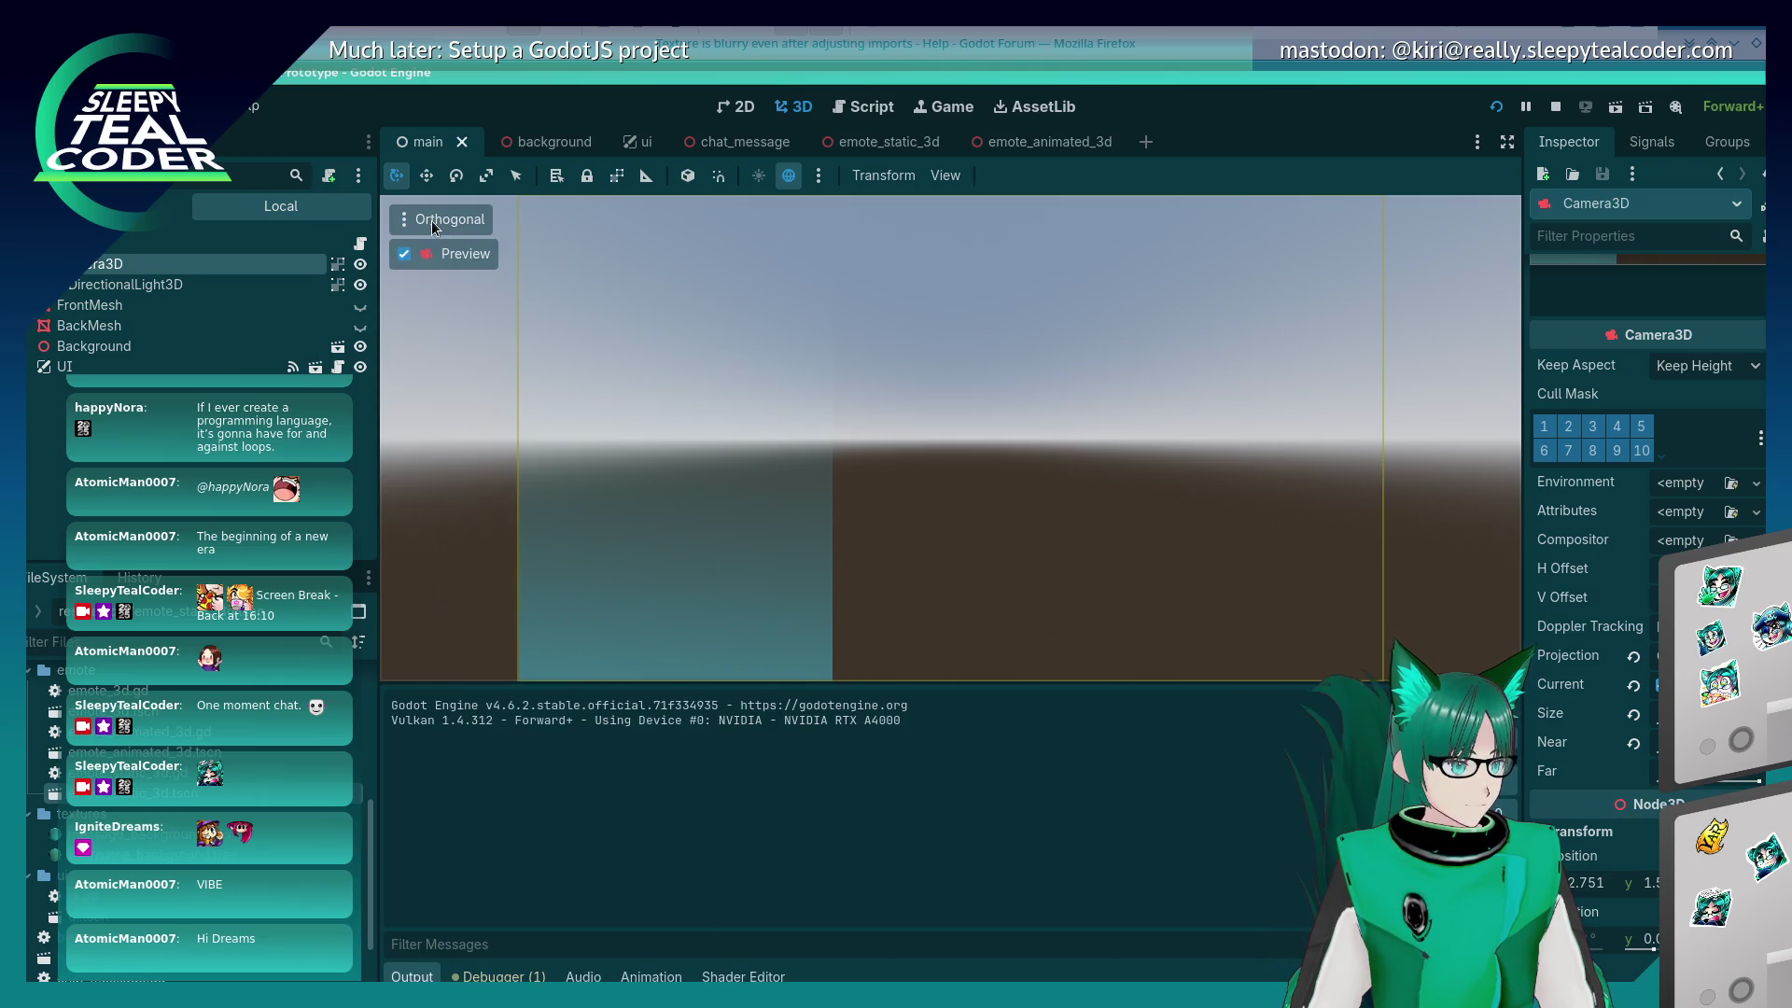
# Step: Run the game, post an emote test message, and close the game window
pyautogui.click(407, 256)
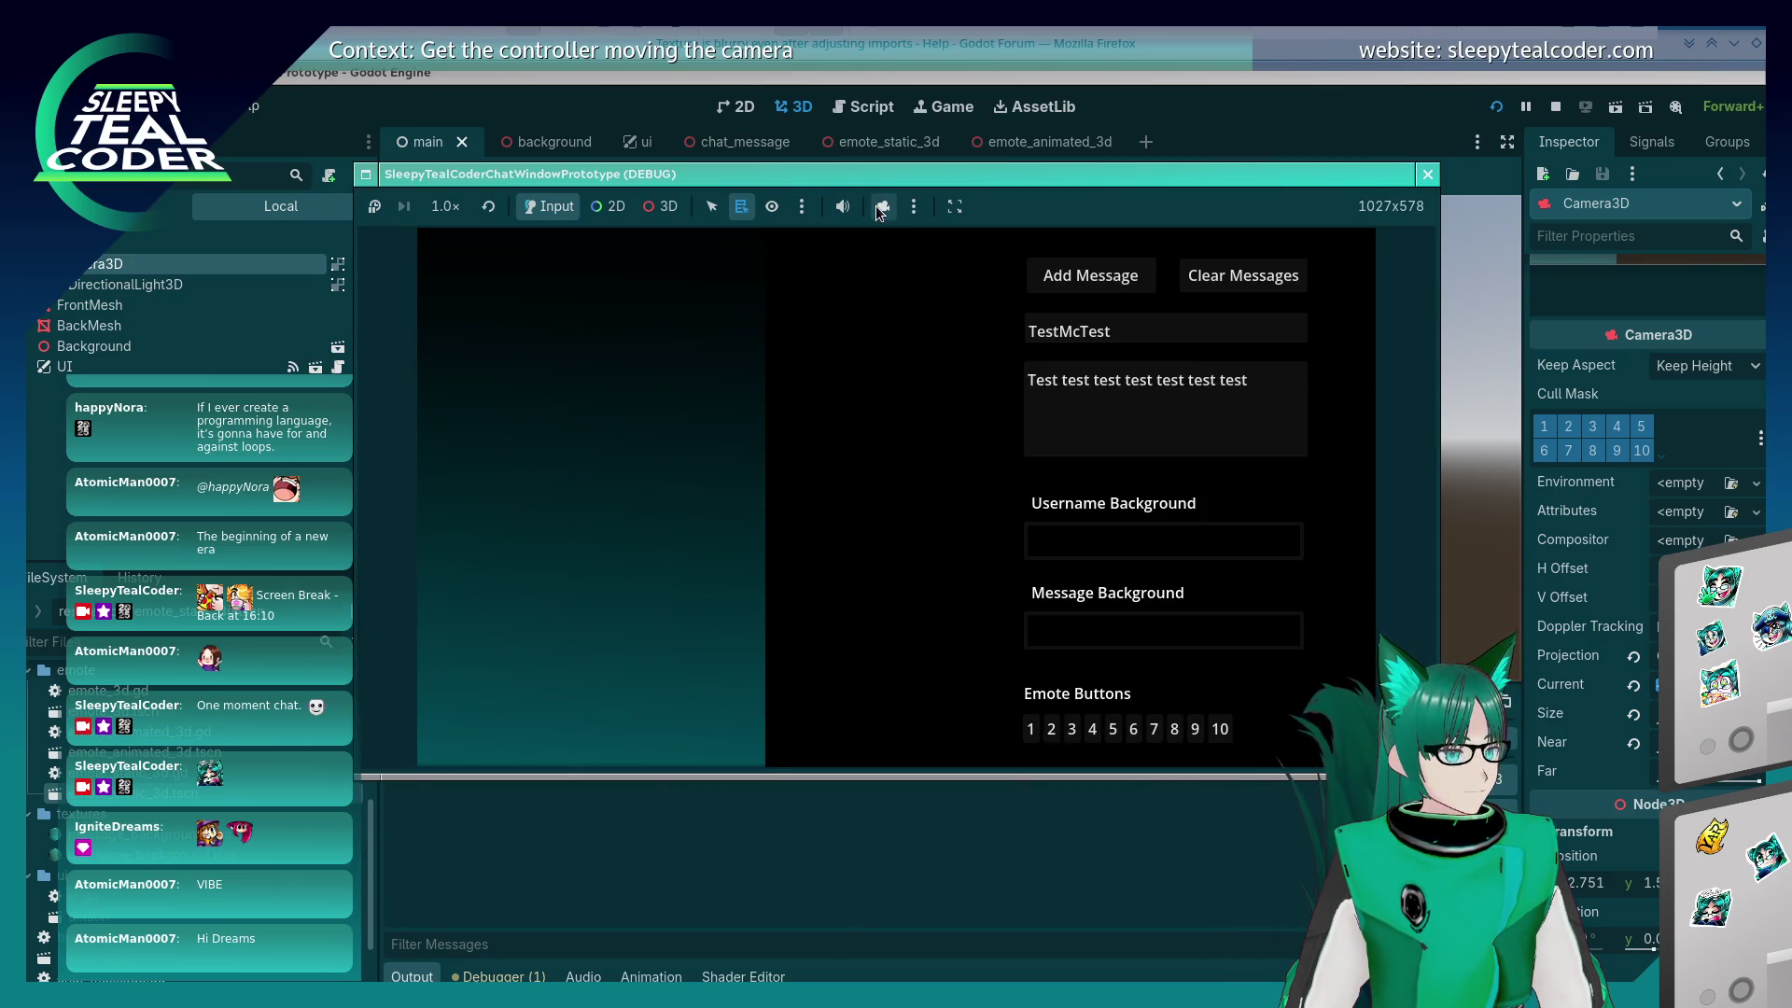
pyautogui.click(1053, 733)
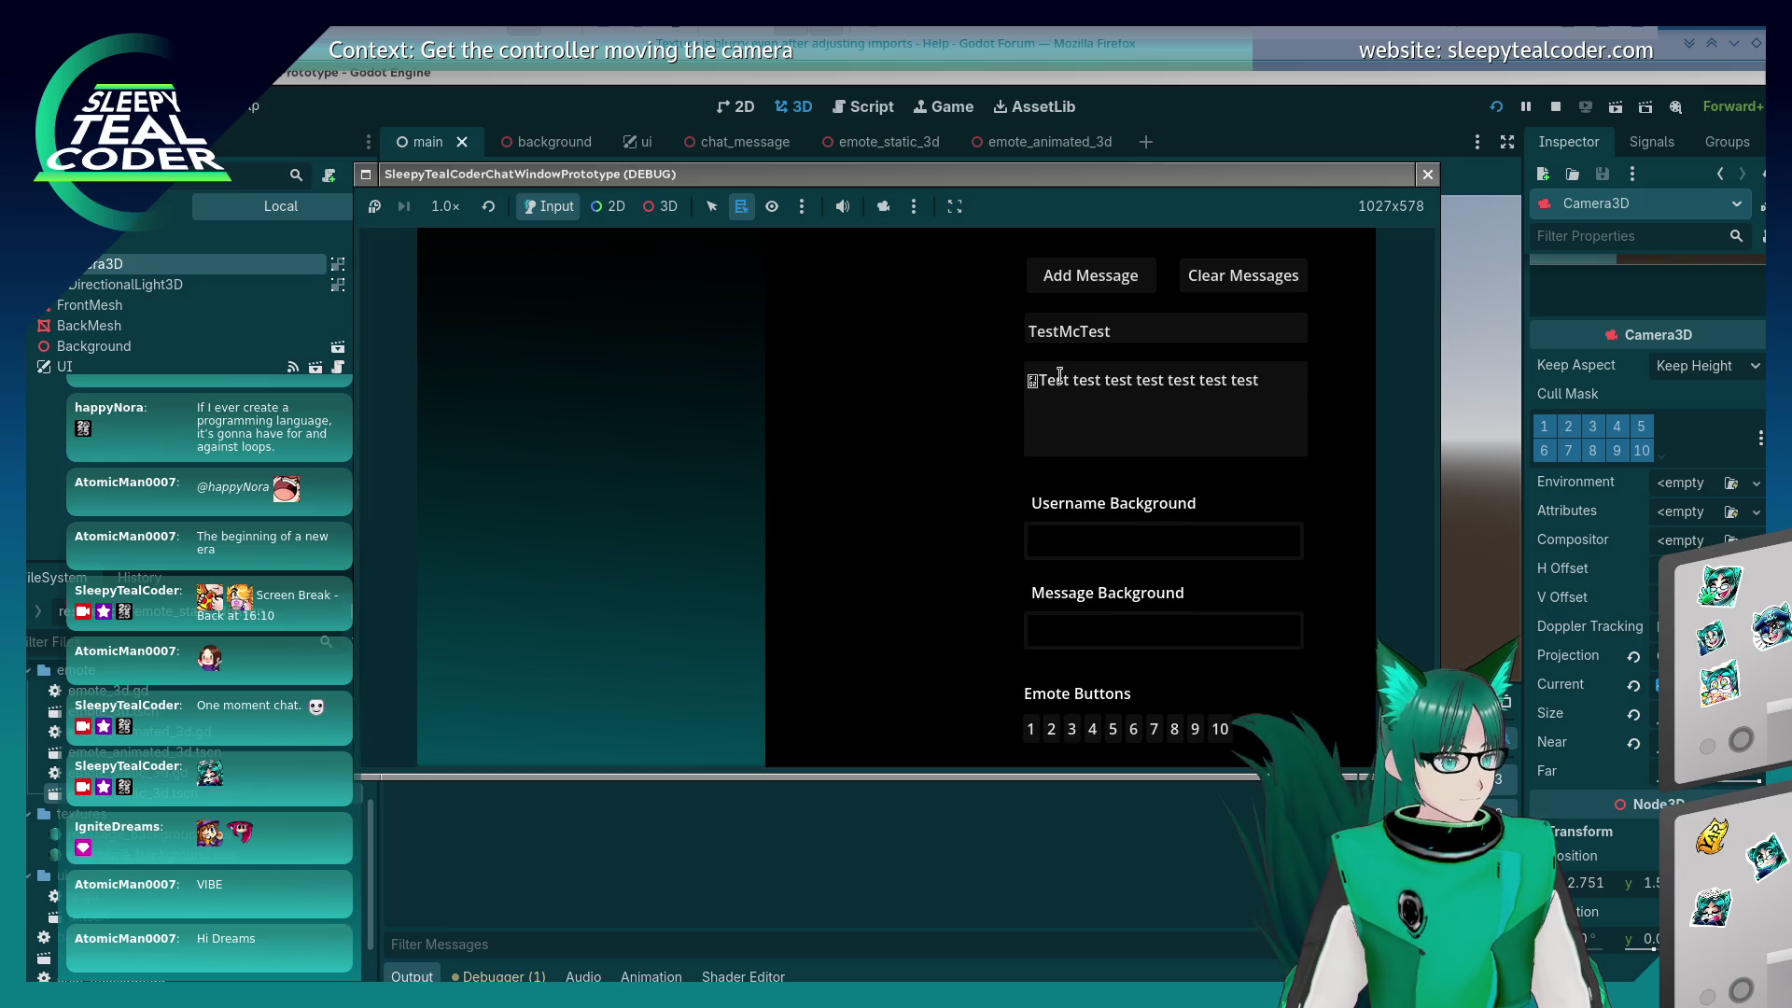
pyautogui.click(1053, 292)
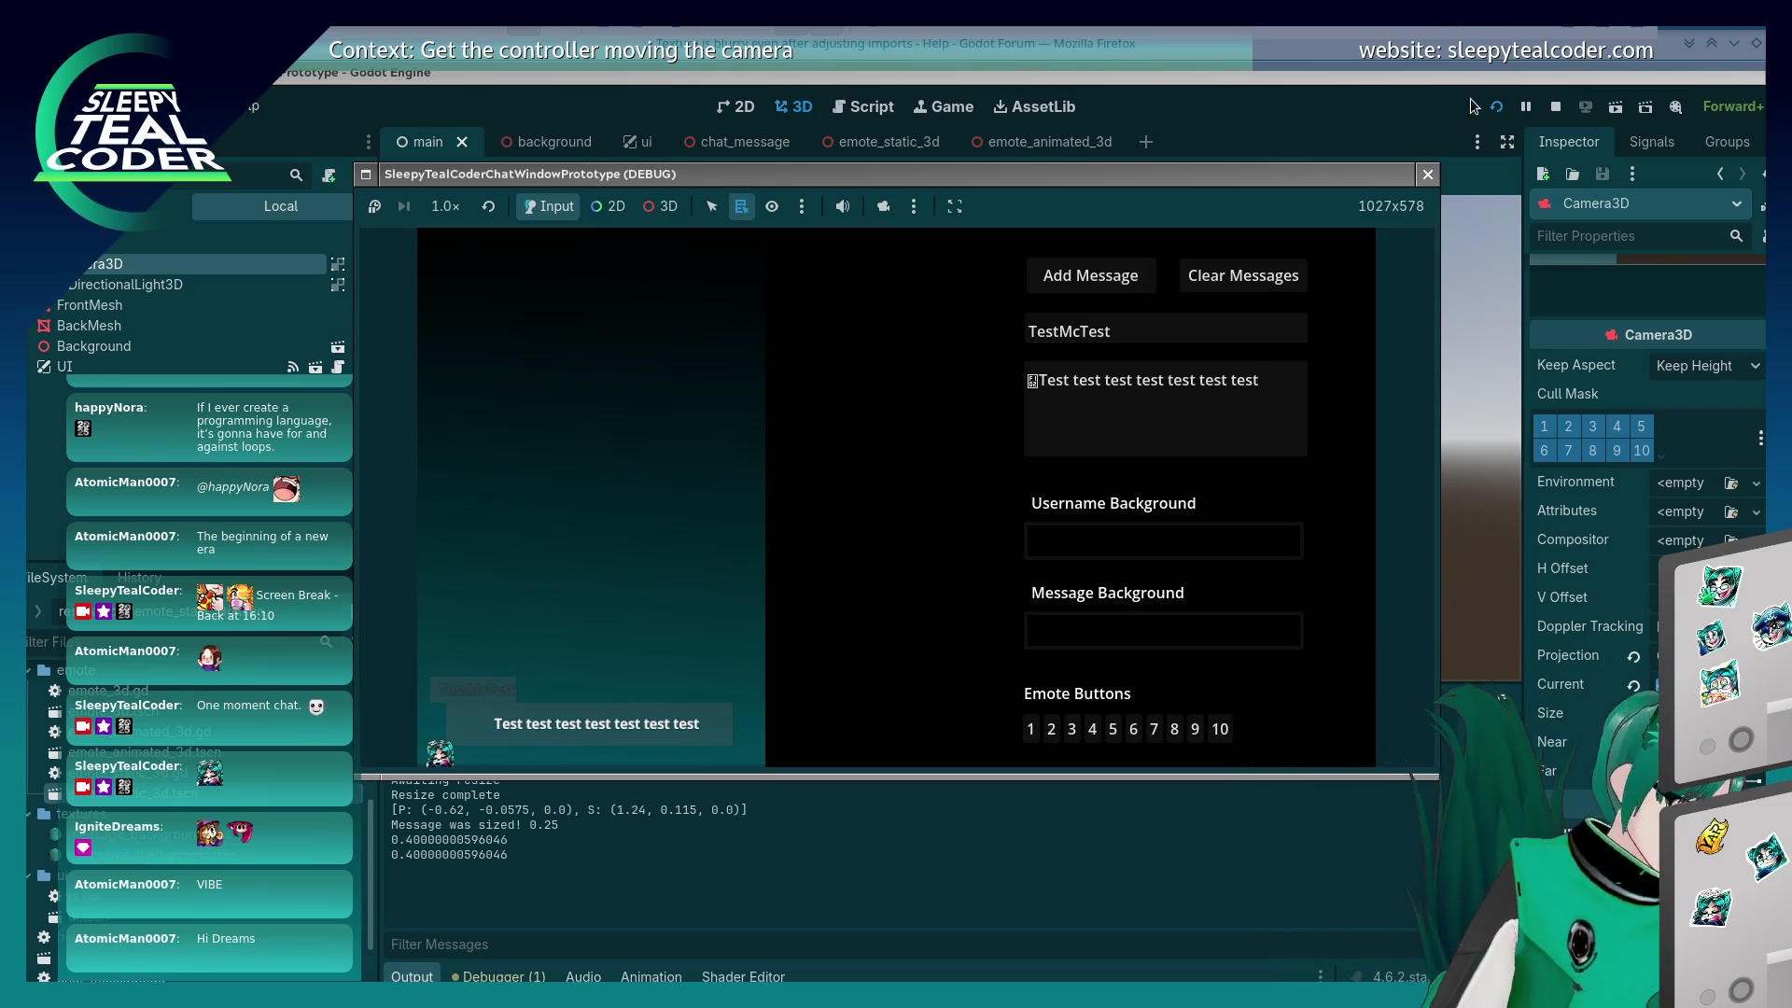
pyautogui.click(1423, 172)
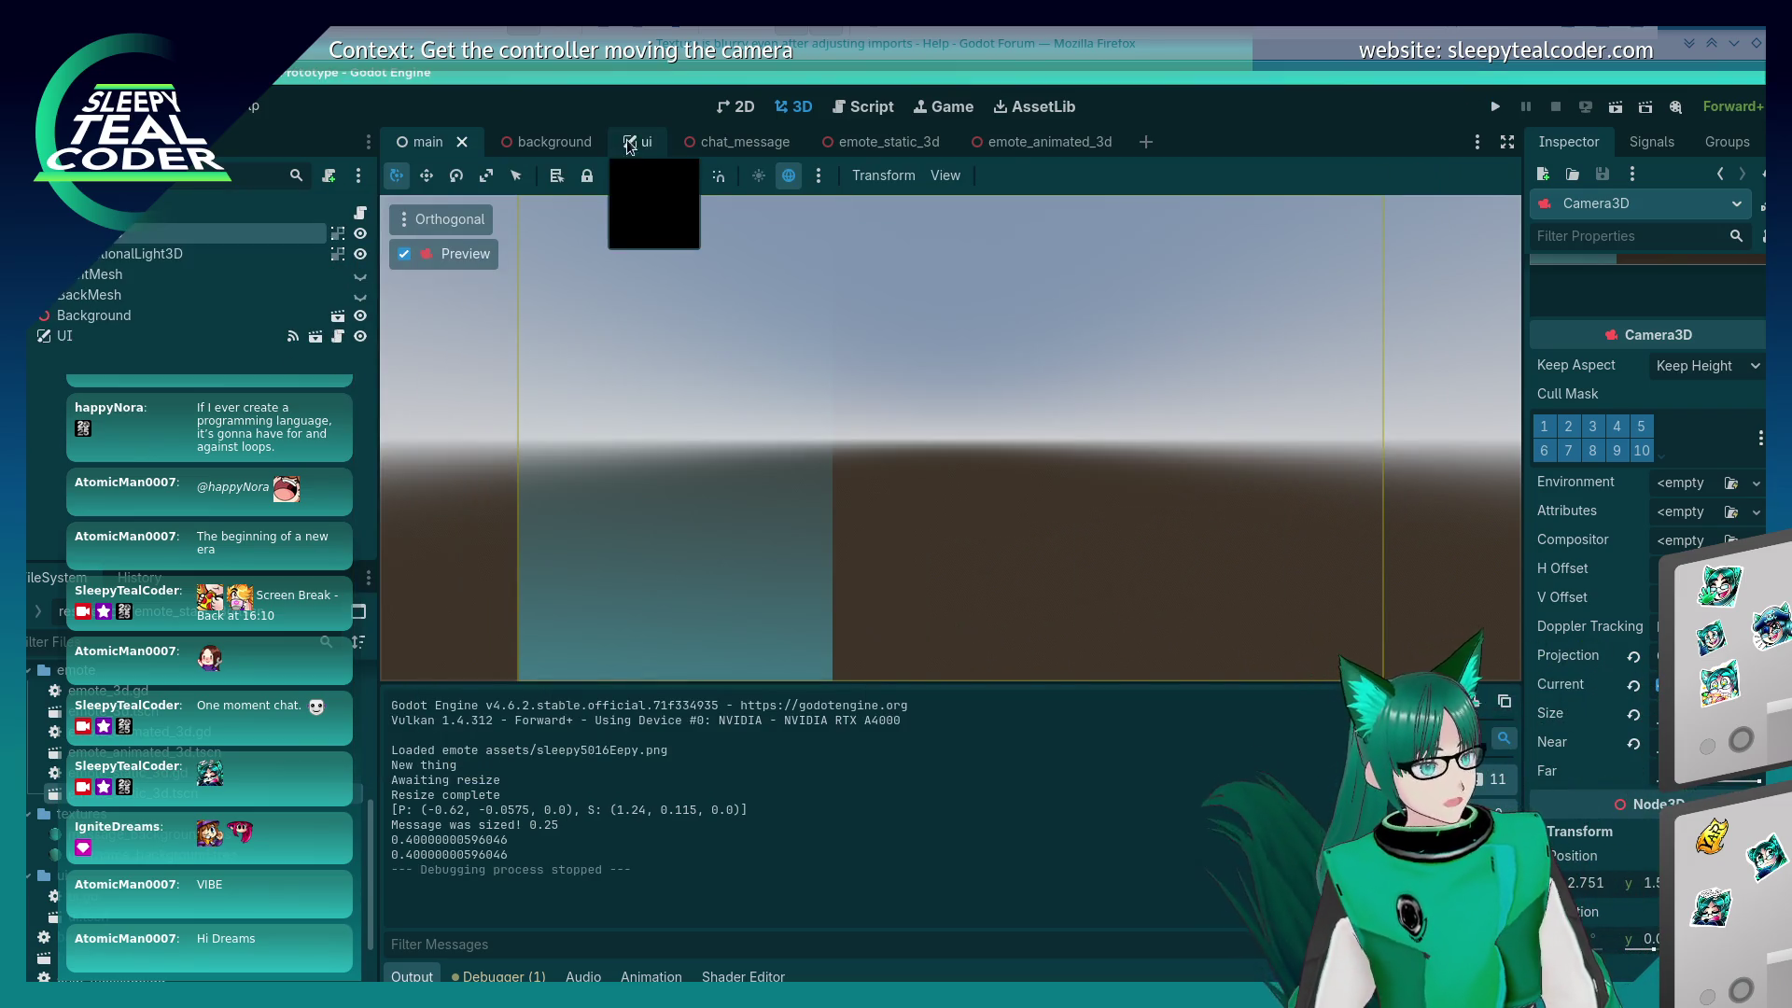
# Step: In chat_message.gd, change the last digit of all three emote scale values on line 135 to 8
pyautogui.click(870, 107)
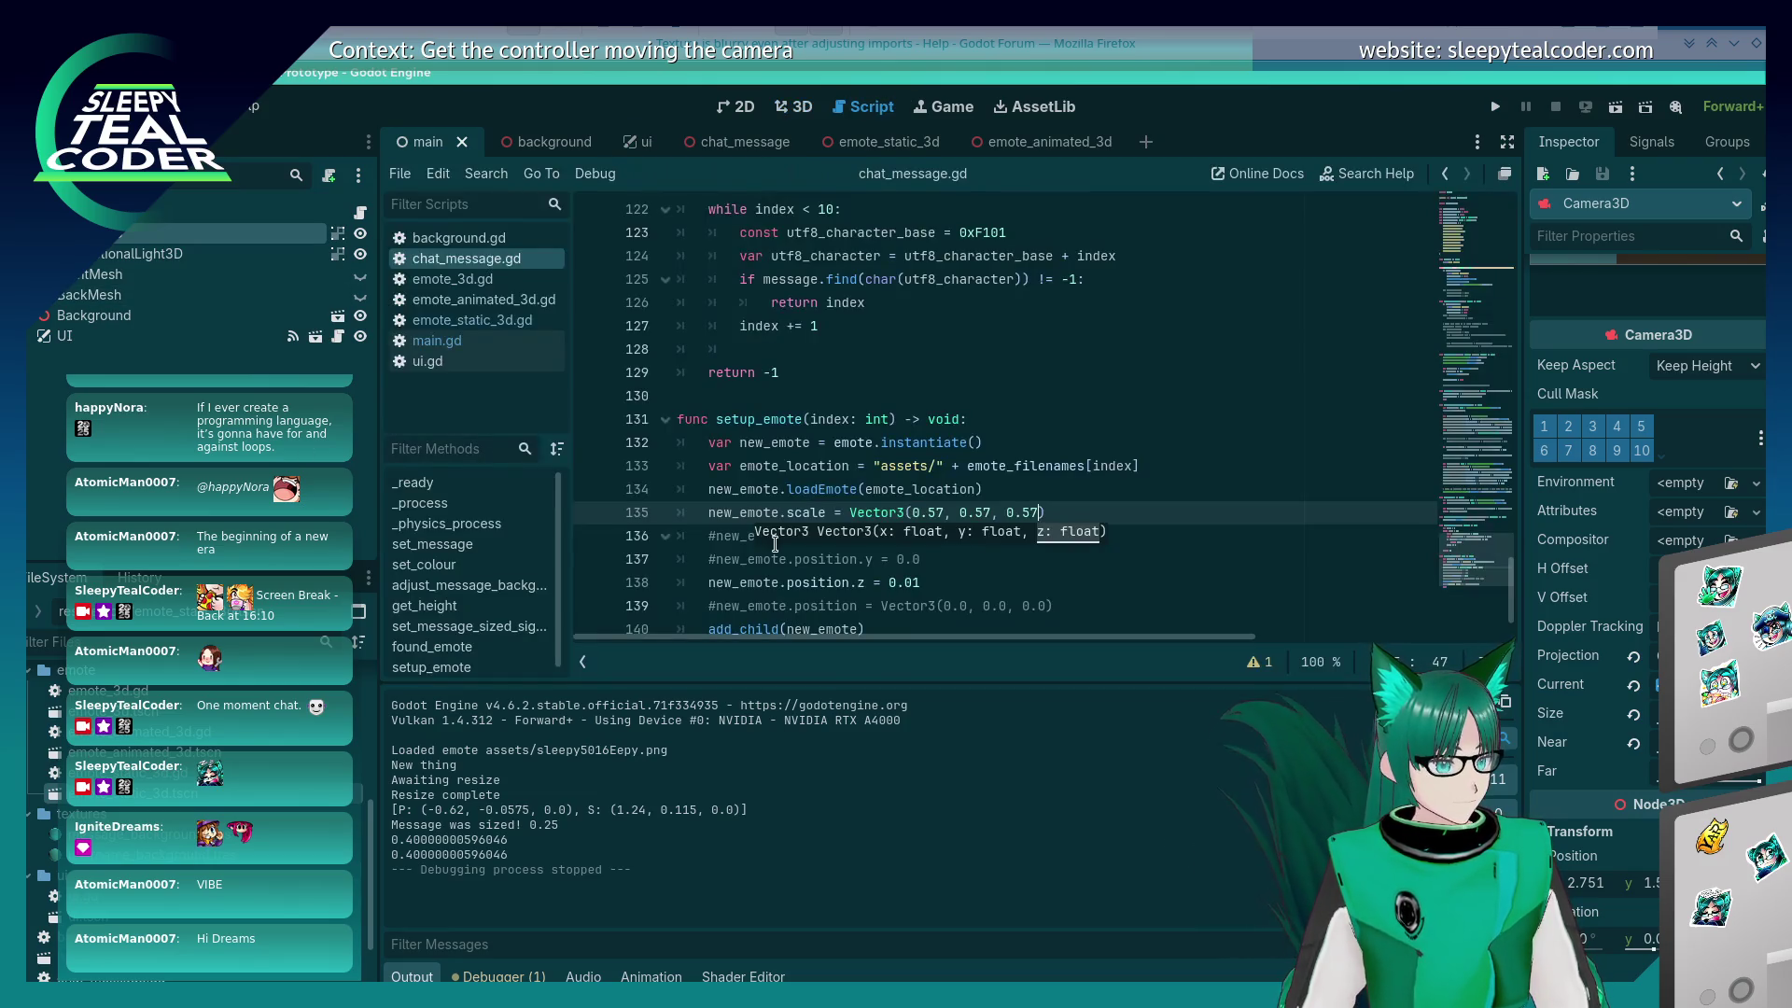
pyautogui.click(934, 513)
pyautogui.press('Delete')
pyautogui.write('8')
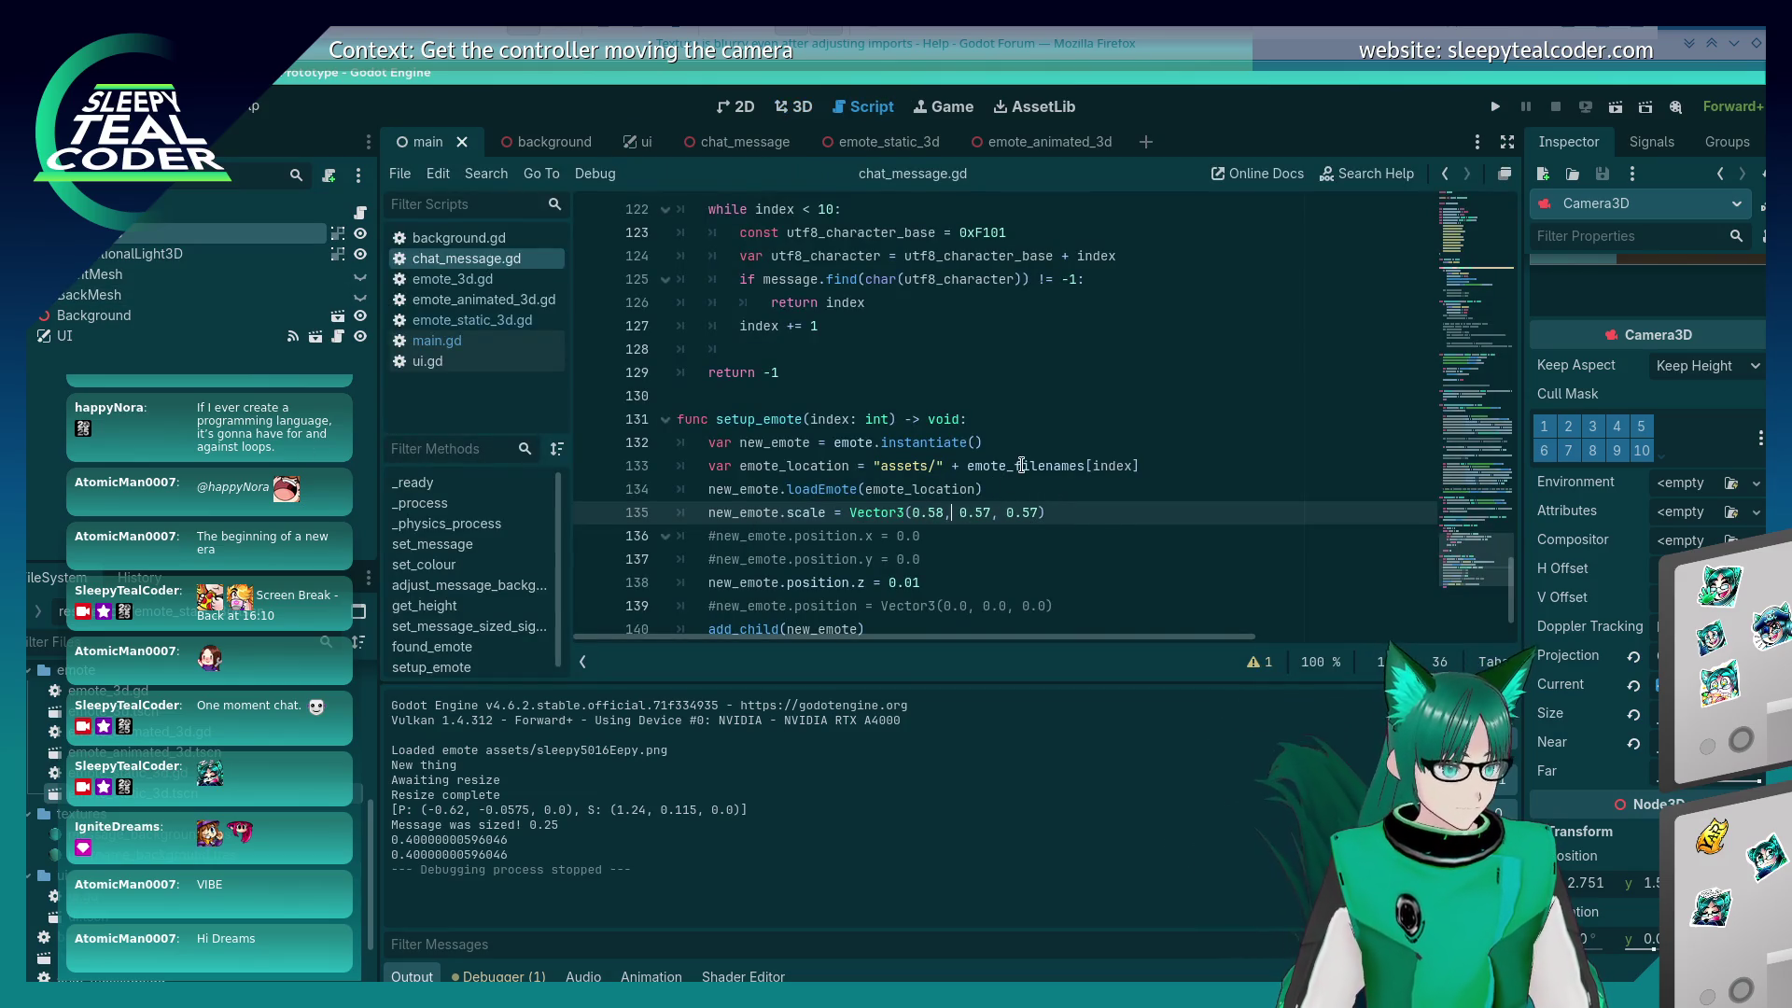
pyautogui.press('Right')
pyautogui.press('Right')
pyautogui.press('Right')
pyautogui.press('Delete')
pyautogui.write('8')
pyautogui.press('Right')
pyautogui.press('Right')
pyautogui.press('Right')
pyautogui.press('Delete')
pyautogui.write('8')
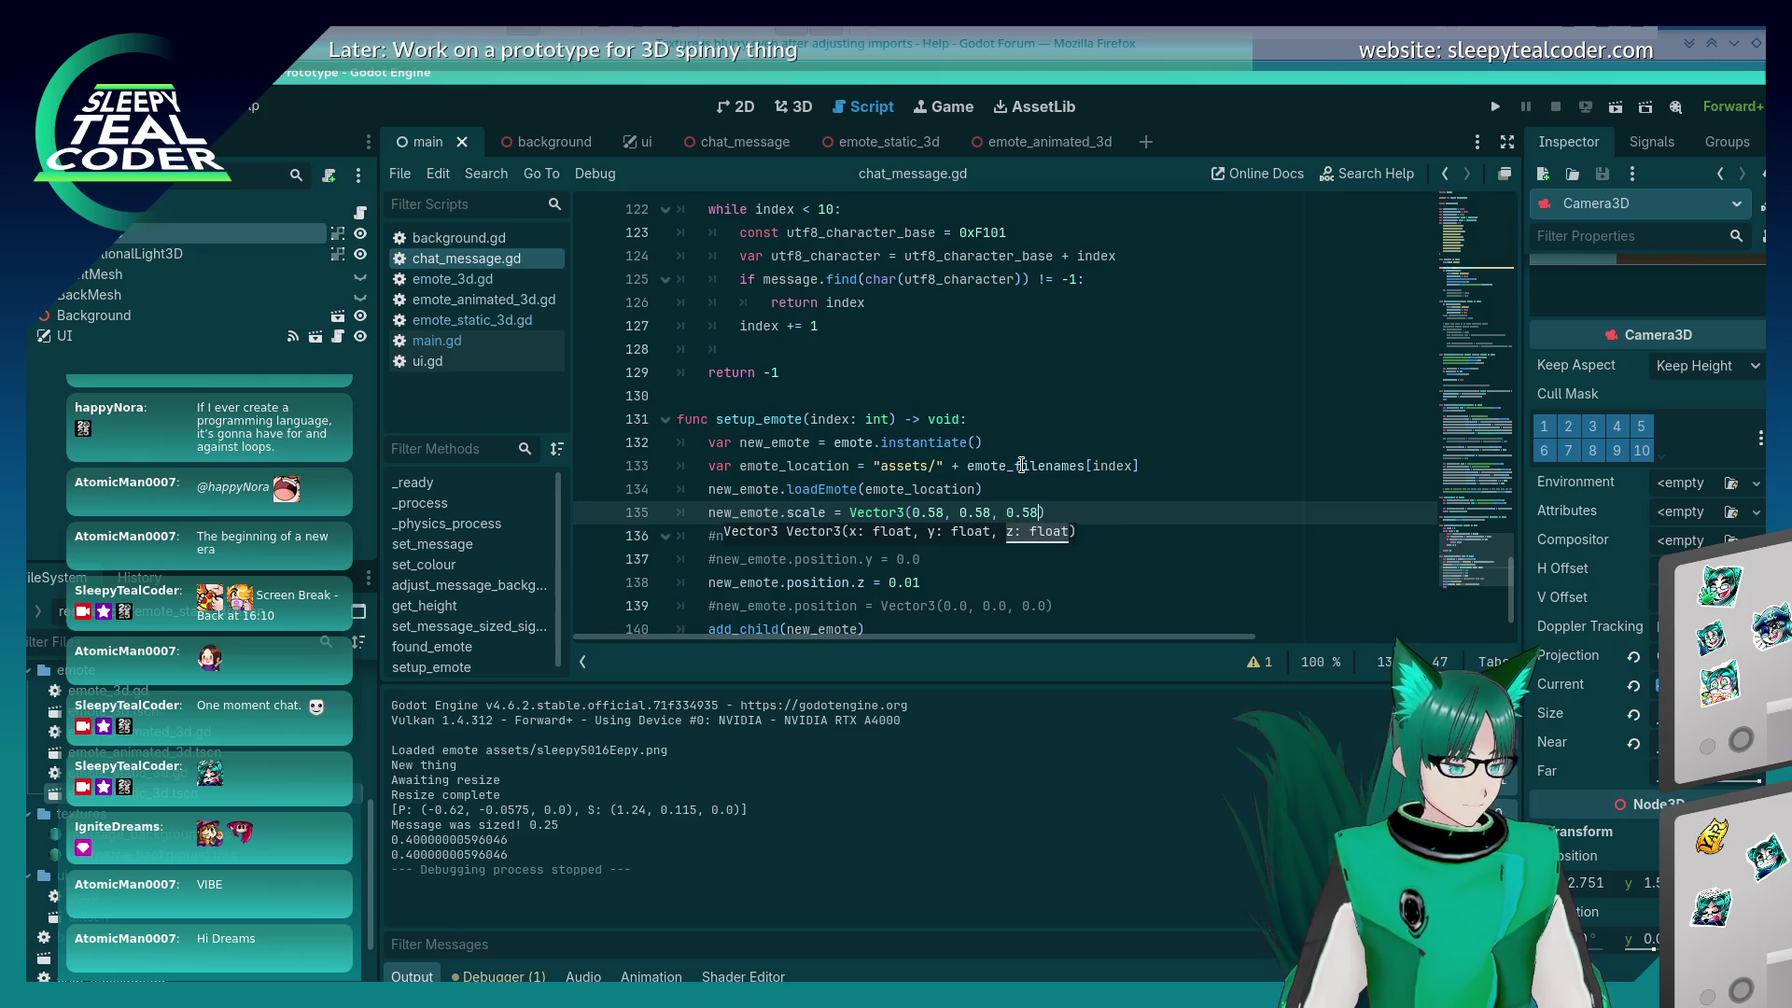
# Step: Save, run the project, and post an emote test message
pyautogui.press('F5')
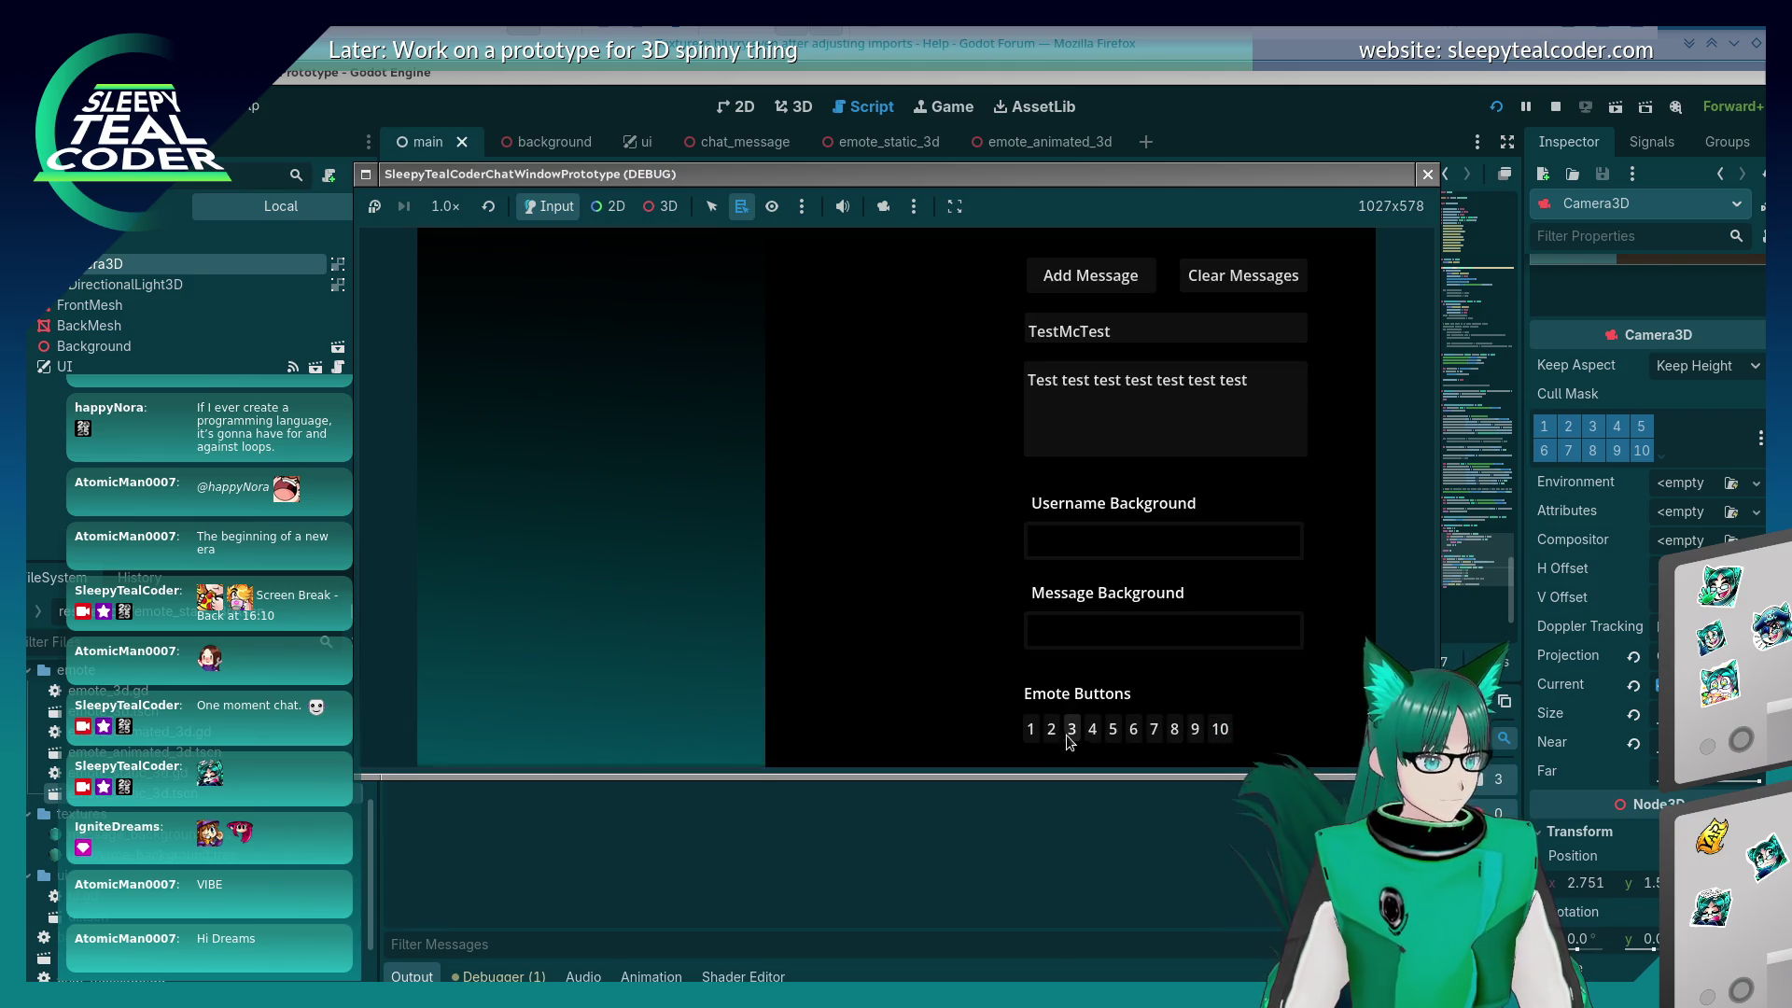
pyautogui.click(1050, 729)
pyautogui.click(1056, 289)
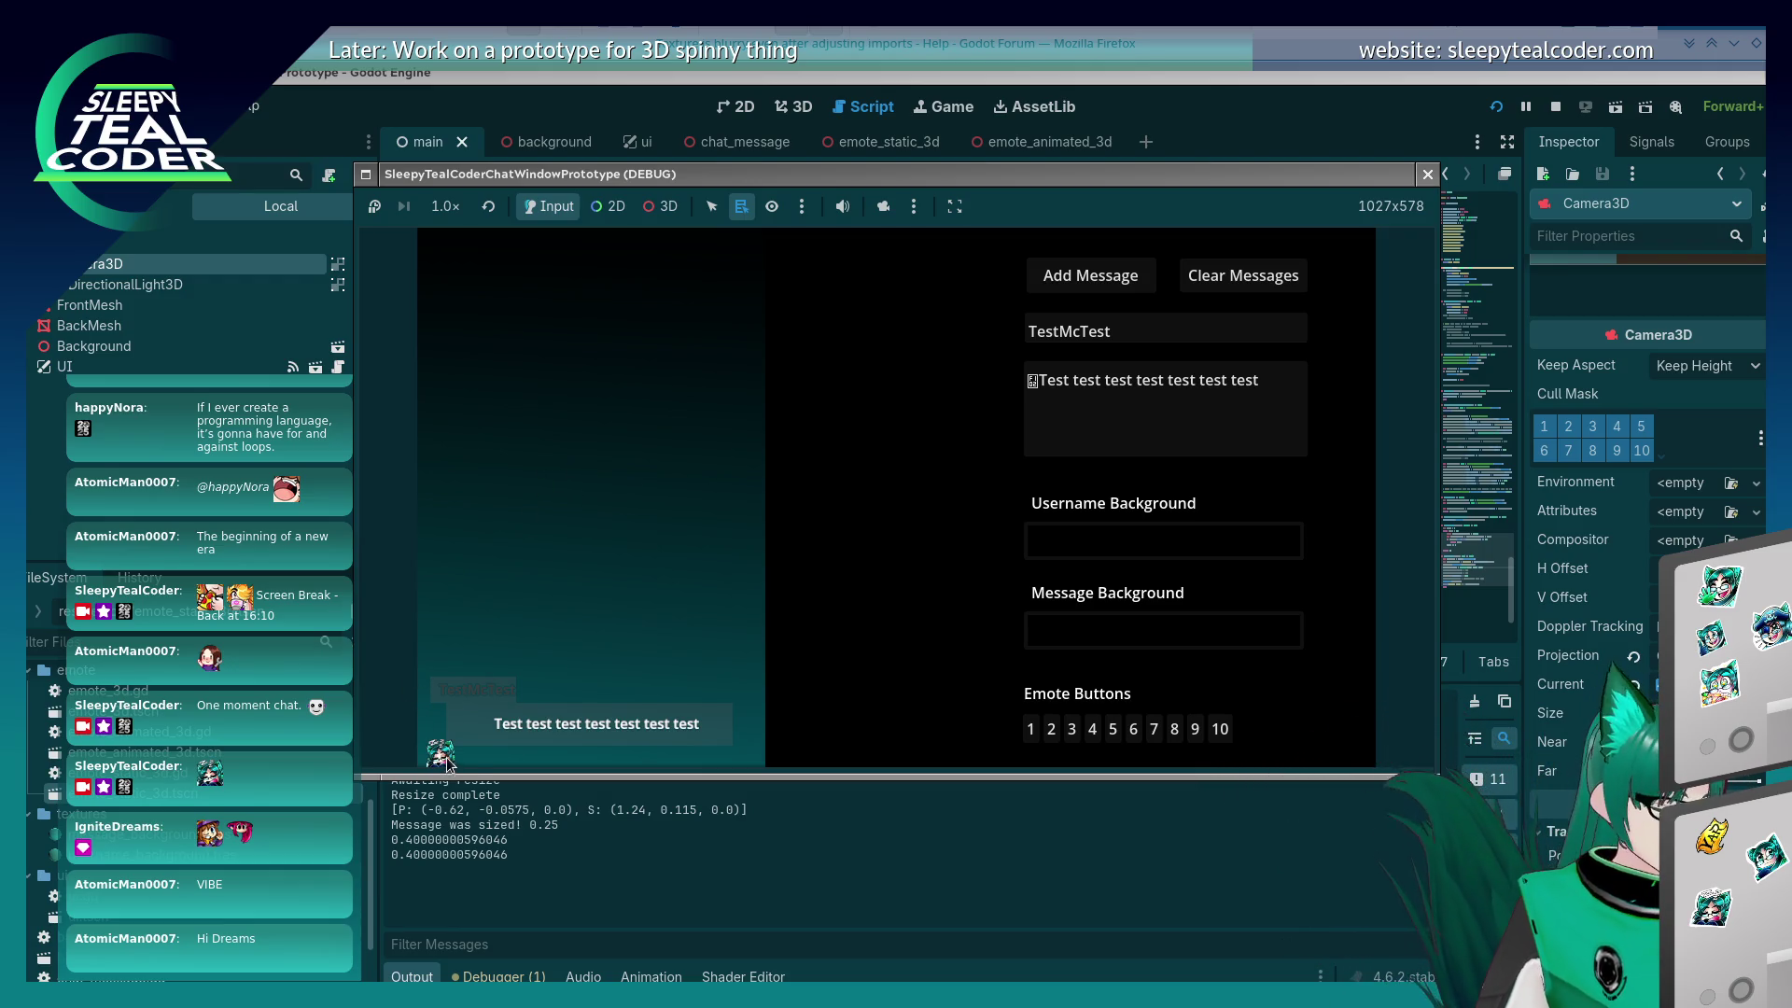
# Step: Back in chat_message.gd, change the emote scale values on line 135 to 0.56
pyautogui.hotkey('alt', 'Tab')
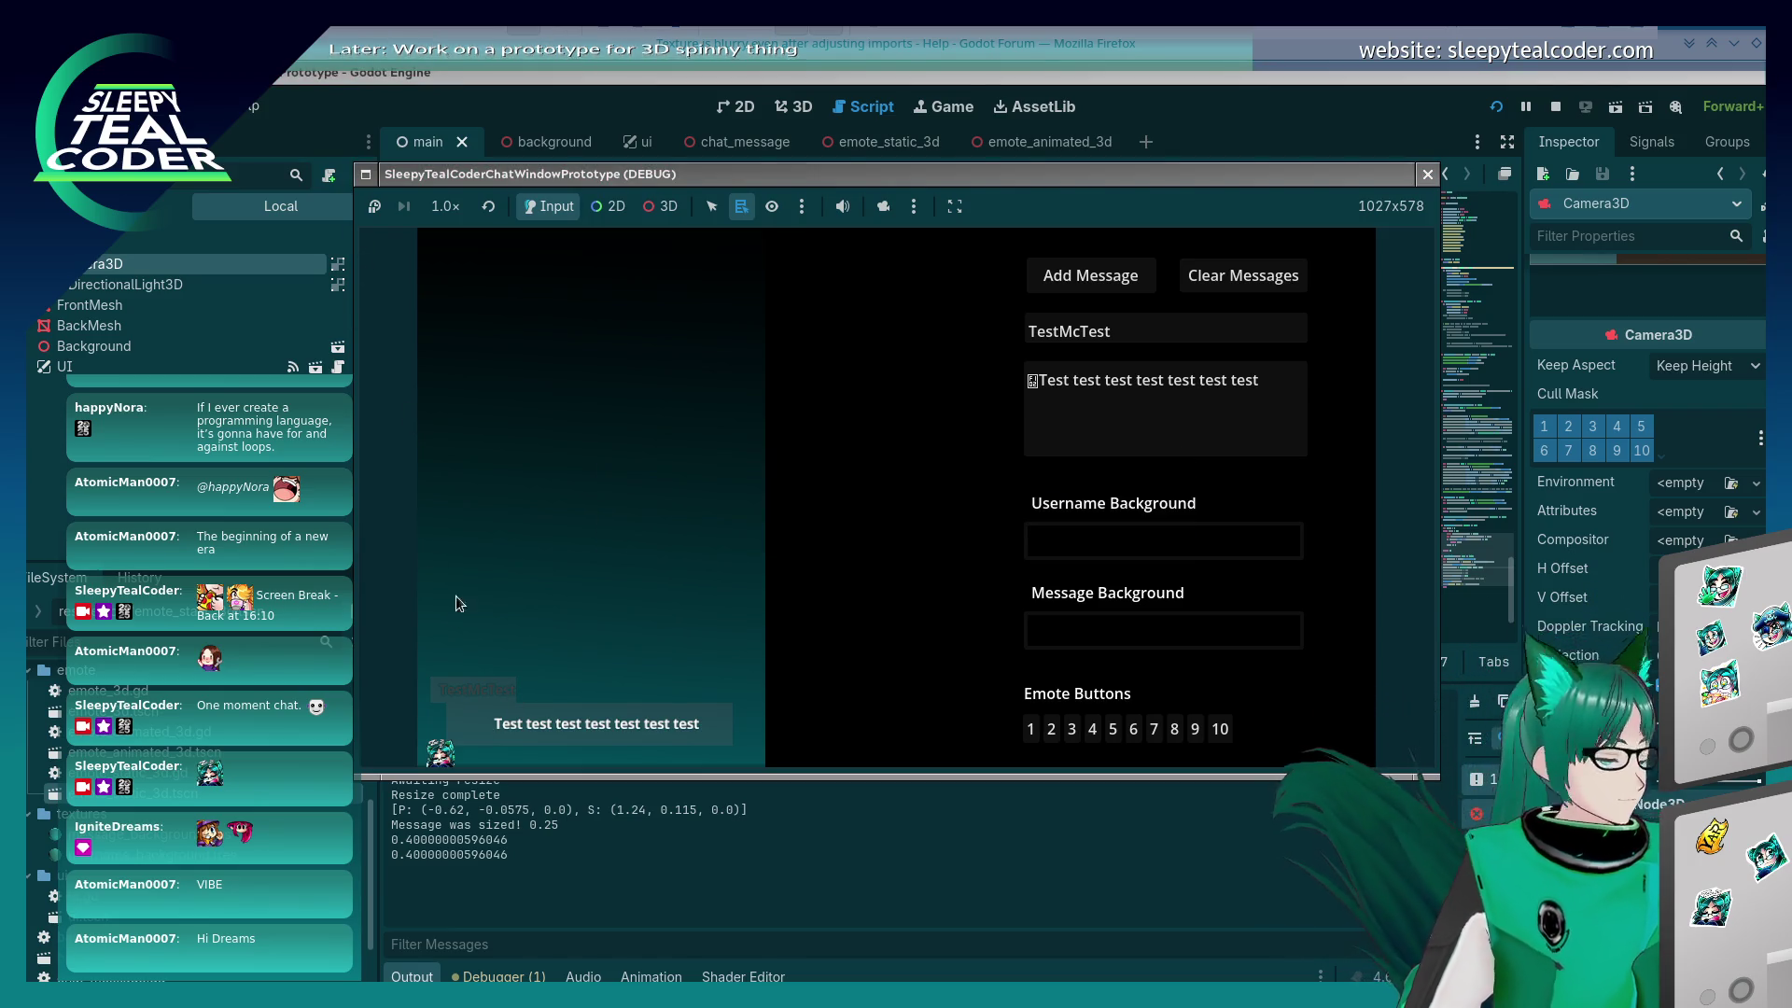
pyautogui.click(1077, 86)
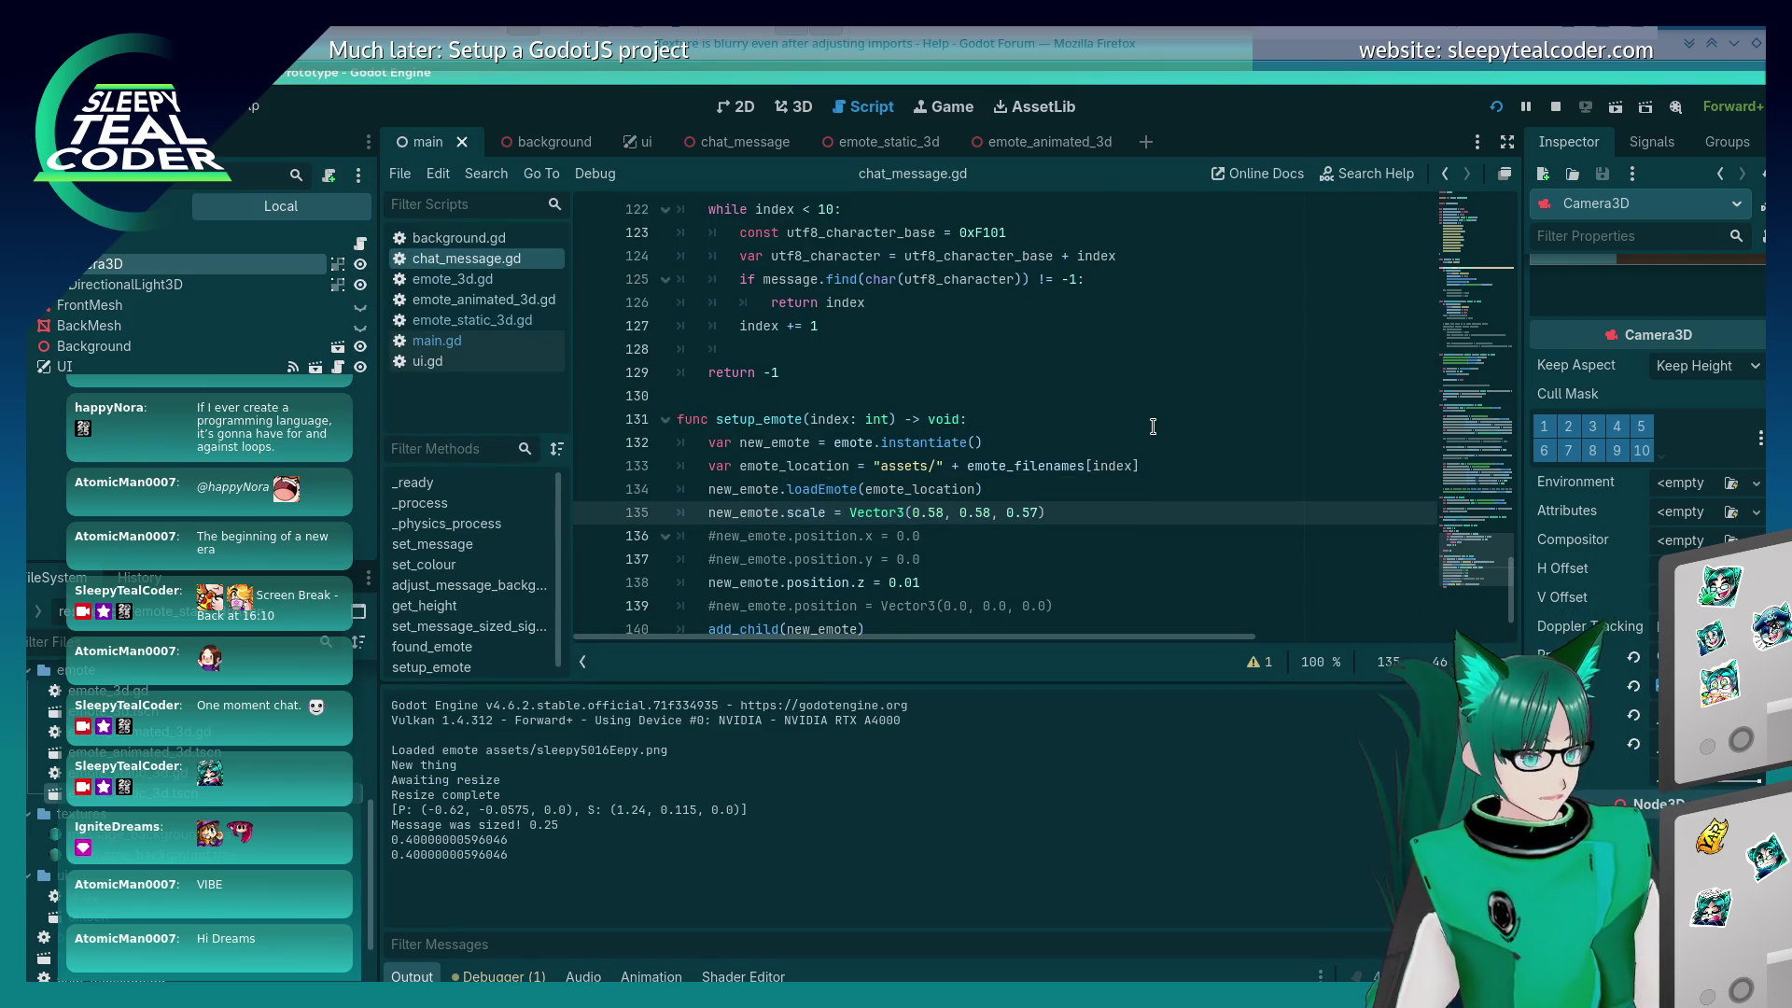
pyautogui.press('Left')
pyautogui.press('Left')
pyautogui.press('Left')
pyautogui.press('BackSpace')
pyautogui.write('6')
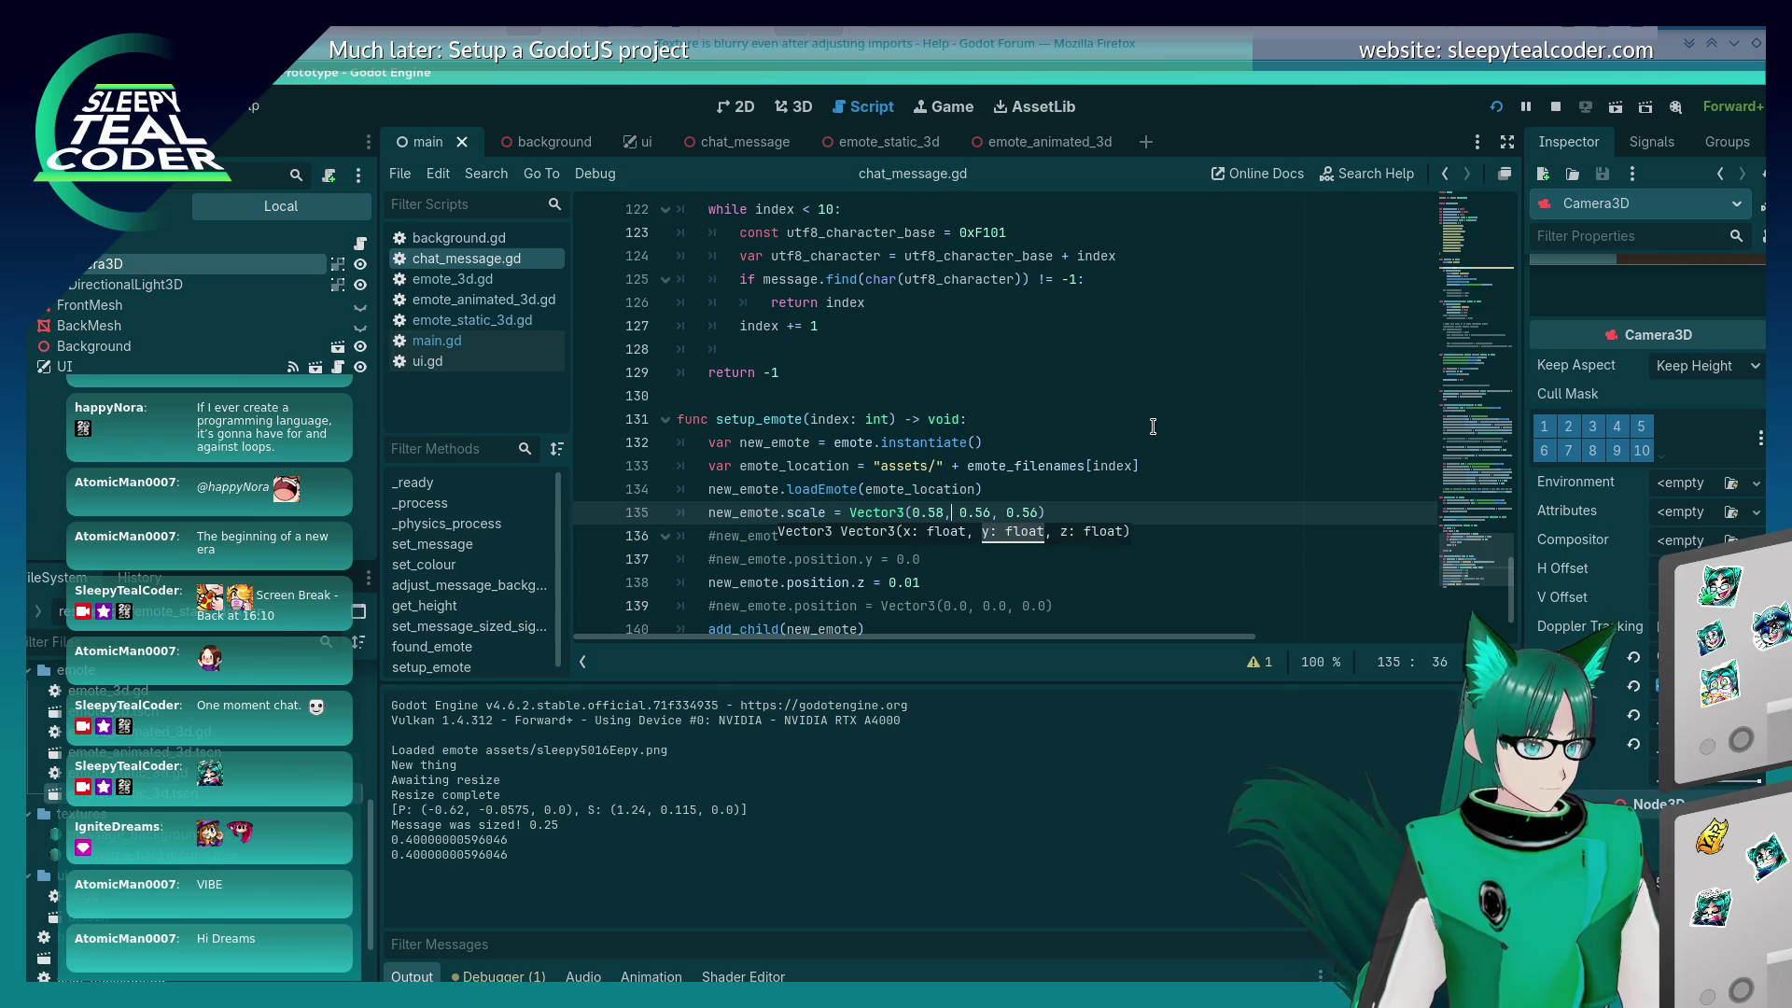
pyautogui.press('Left')
pyautogui.press('Left')
pyautogui.press('Left')
pyautogui.press('BackSpace')
pyautogui.write('6')
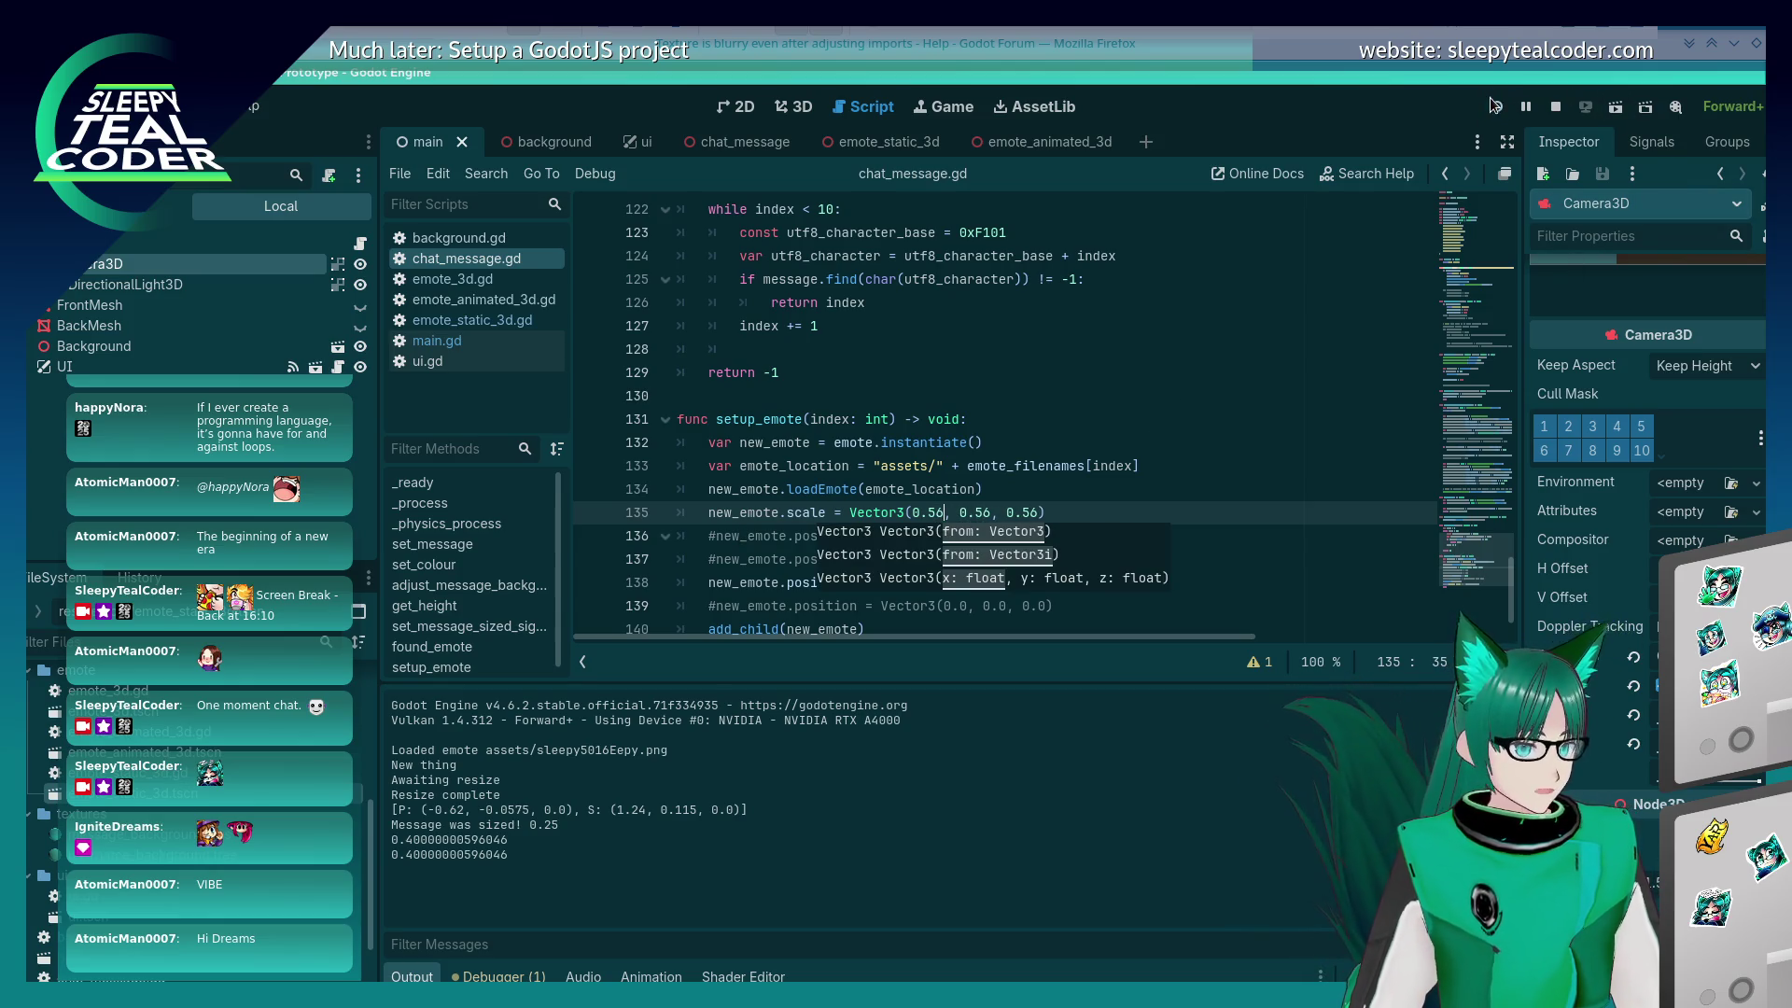
# Step: Rerun, post two emote test messages, and move the Twitch chat popout over the game
pyautogui.hotkey('alt', 'Tab')
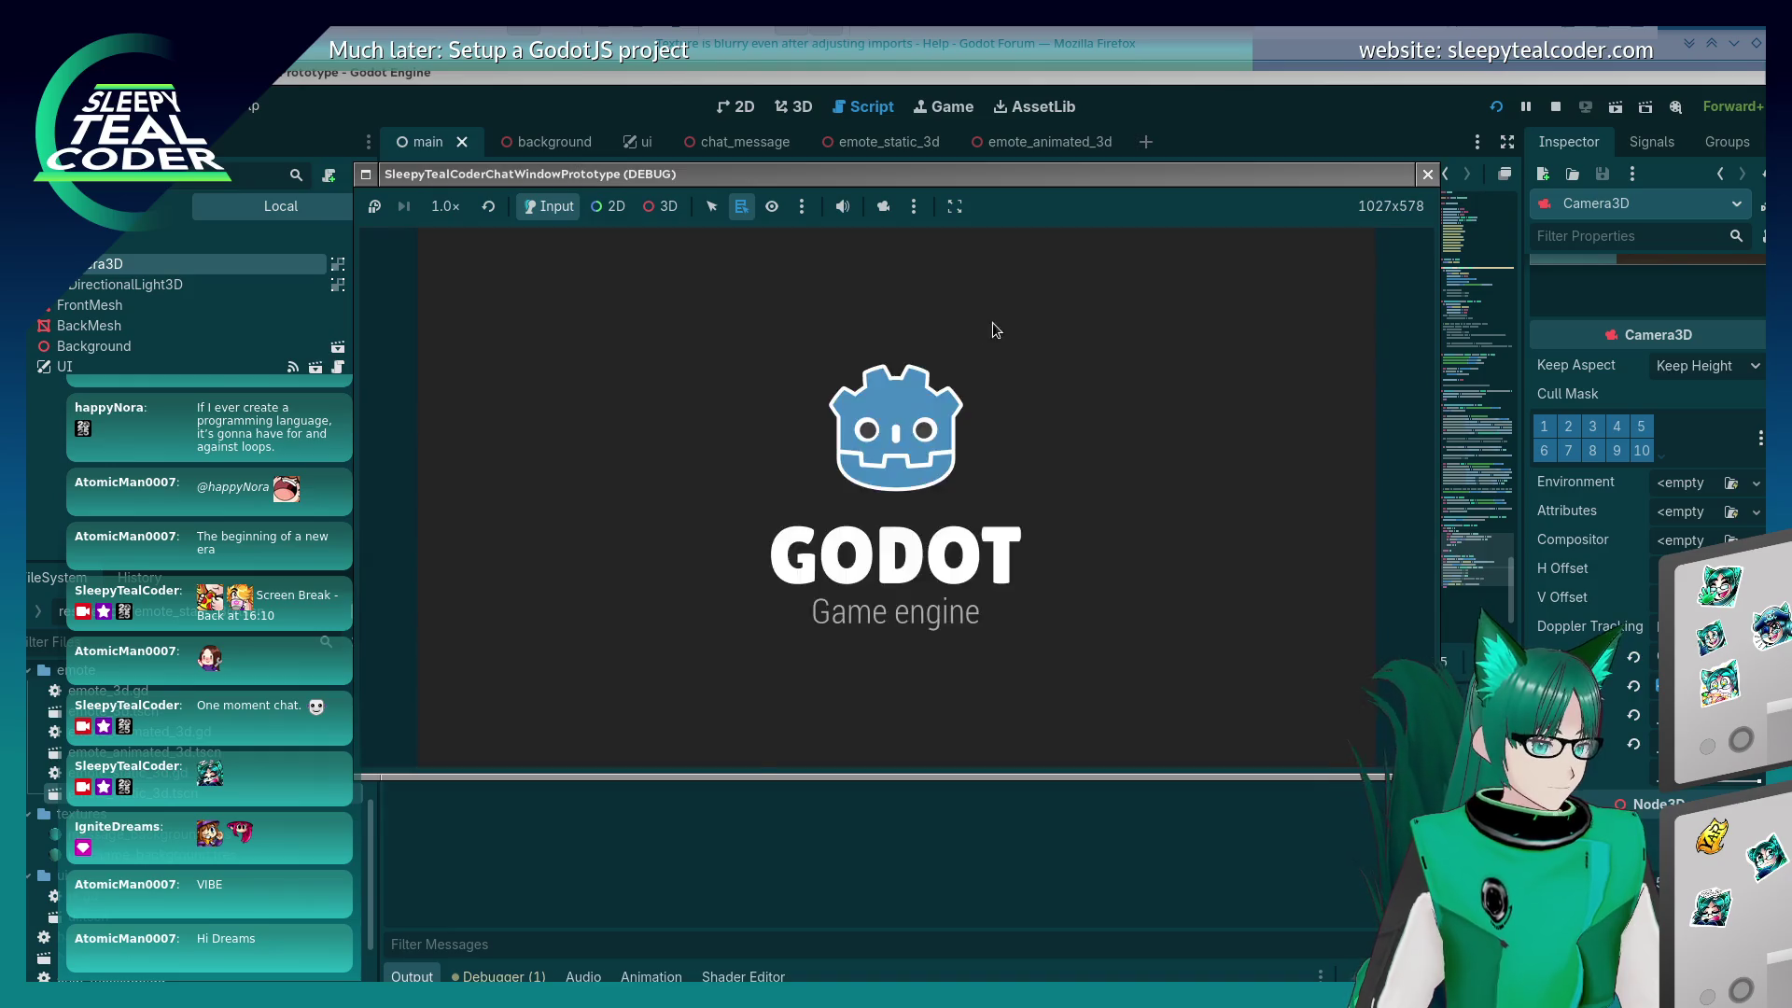
pyautogui.click(1094, 278)
pyautogui.click(1050, 729)
pyautogui.click(1088, 278)
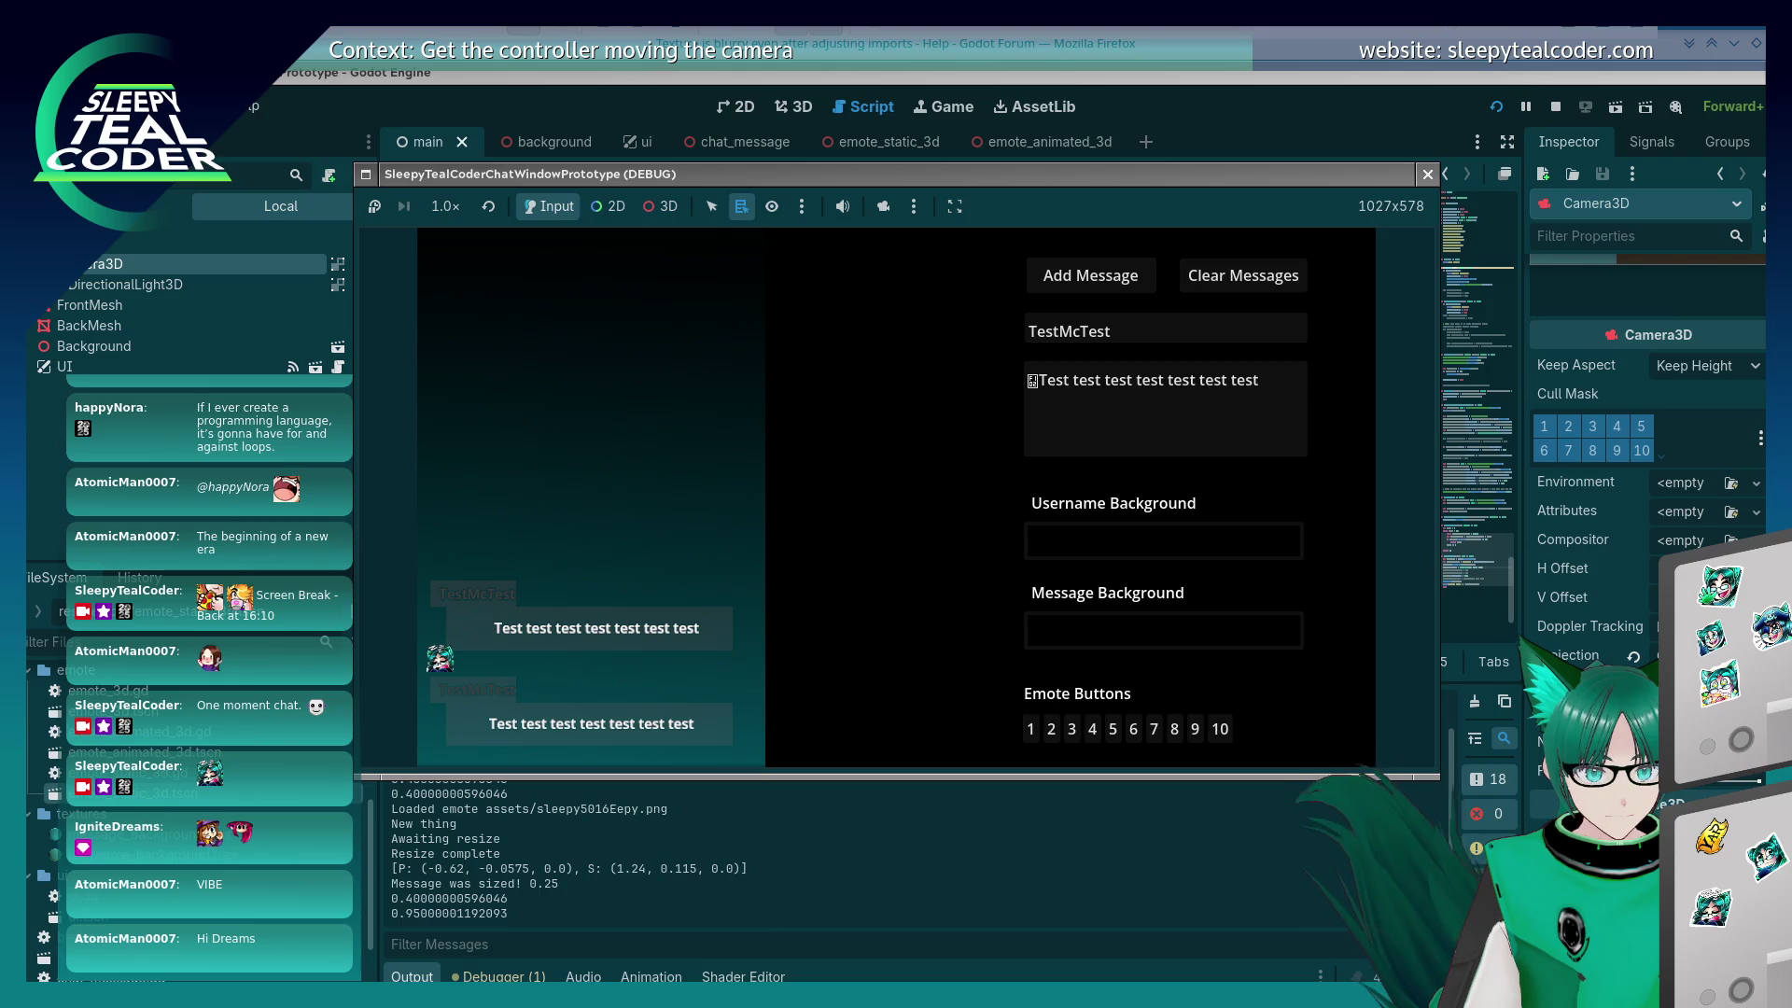
pyautogui.moveTo(700, 270)
pyautogui.mouseDown()
pyautogui.moveTo(684, 310)
pyautogui.moveTo(644, 304)
pyautogui.mouseUp()
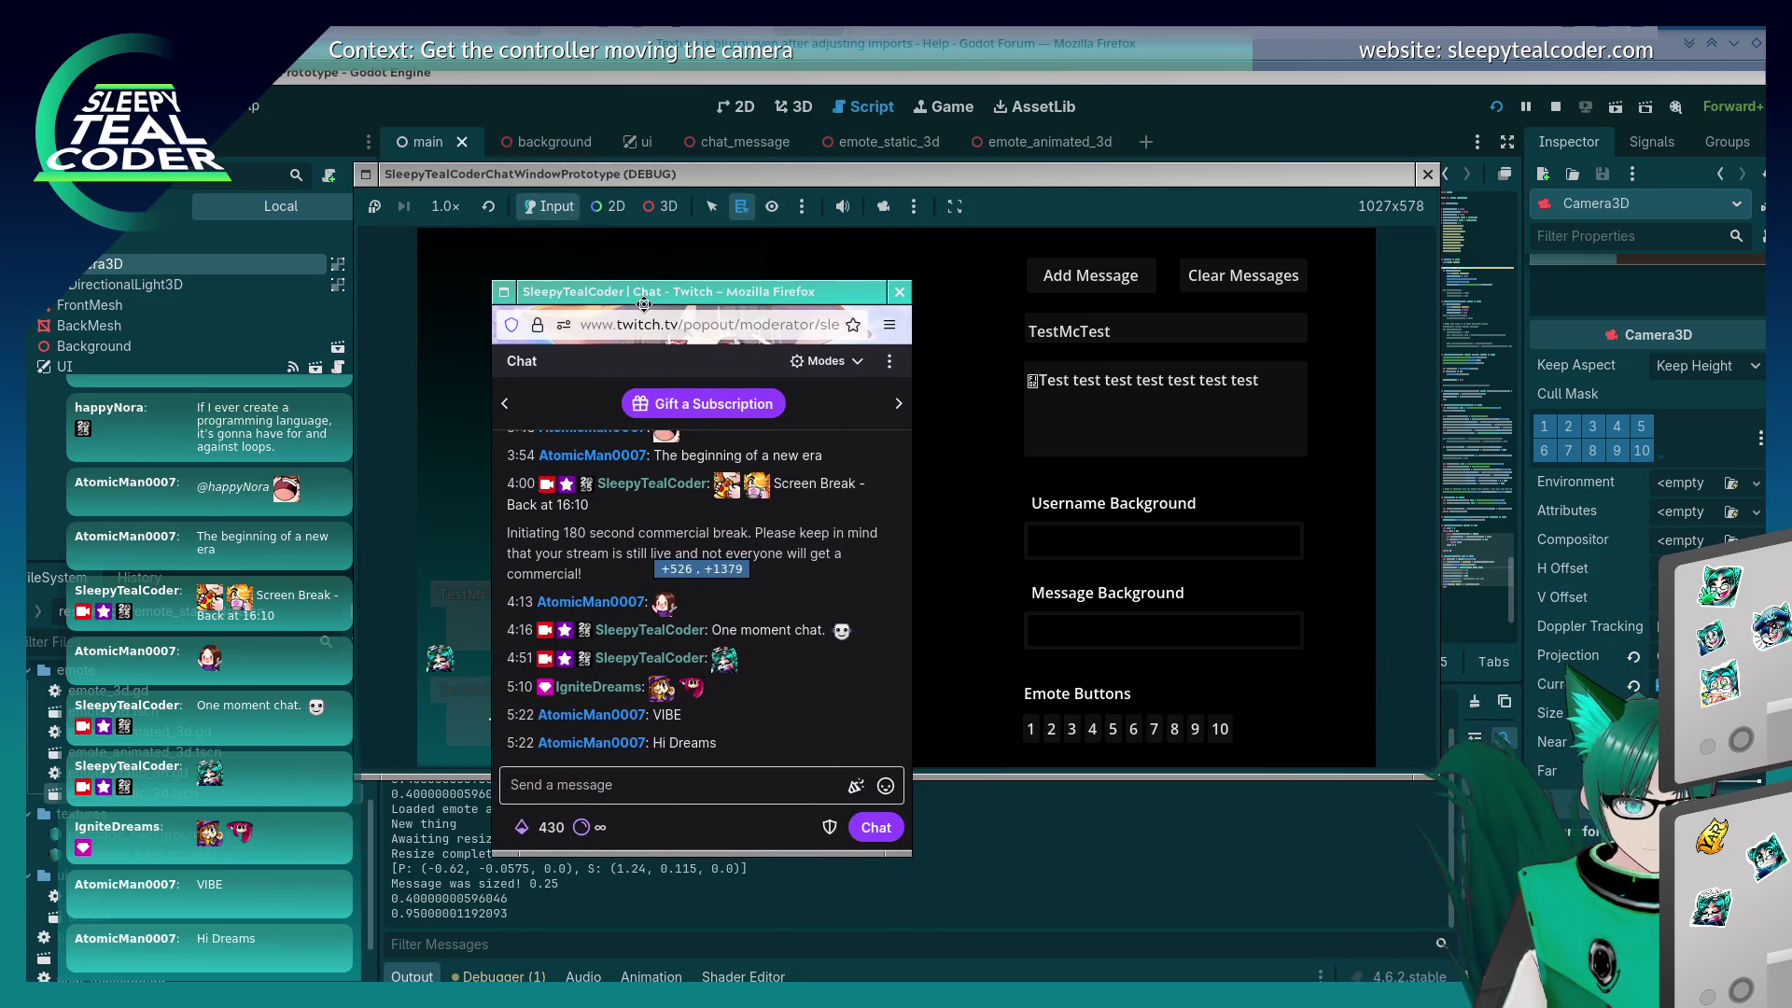
# Step: Nudge the Twitch chat popout up-left and try a screen ruler over it
pyautogui.moveTo(644, 304)
pyautogui.mouseDown()
pyautogui.moveTo(568, 274)
pyautogui.moveTo(419, 89)
pyautogui.moveTo(547, 305)
pyautogui.moveTo(606, 299)
pyautogui.mouseUp()
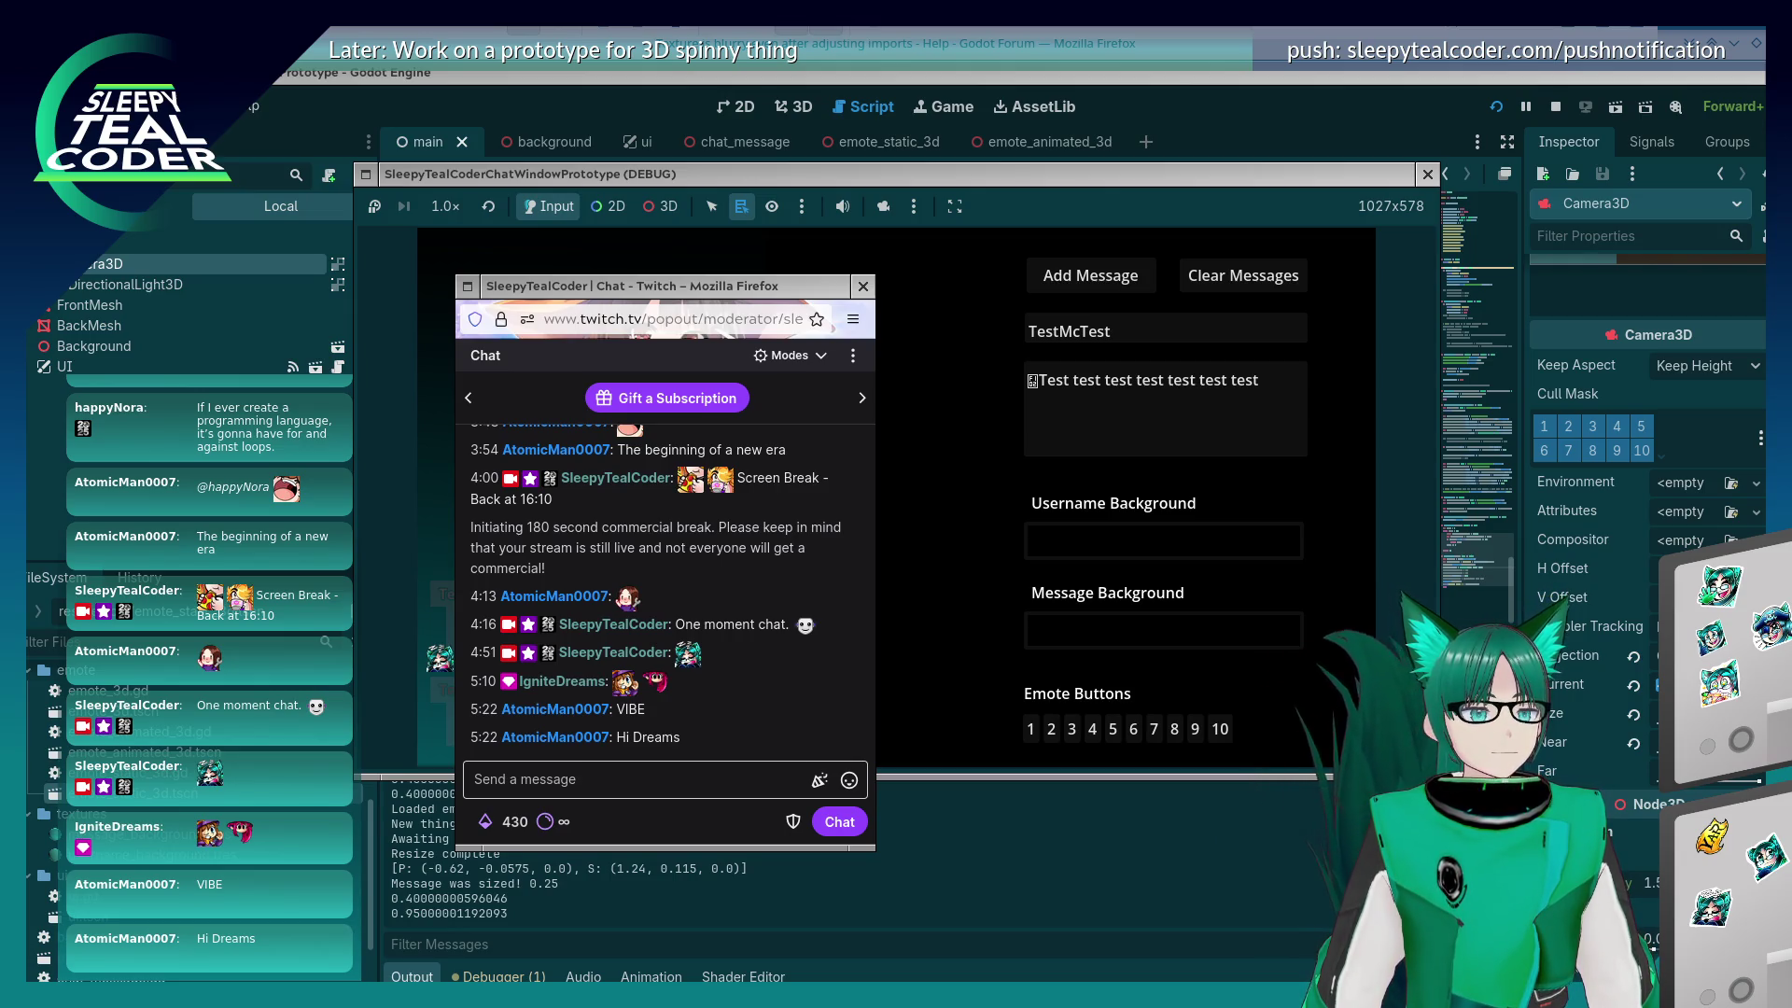
pyautogui.moveTo(639, 692)
pyautogui.mouseDown()
pyautogui.moveTo(694, 653)
pyautogui.moveTo(643, 697)
pyautogui.mouseUp()
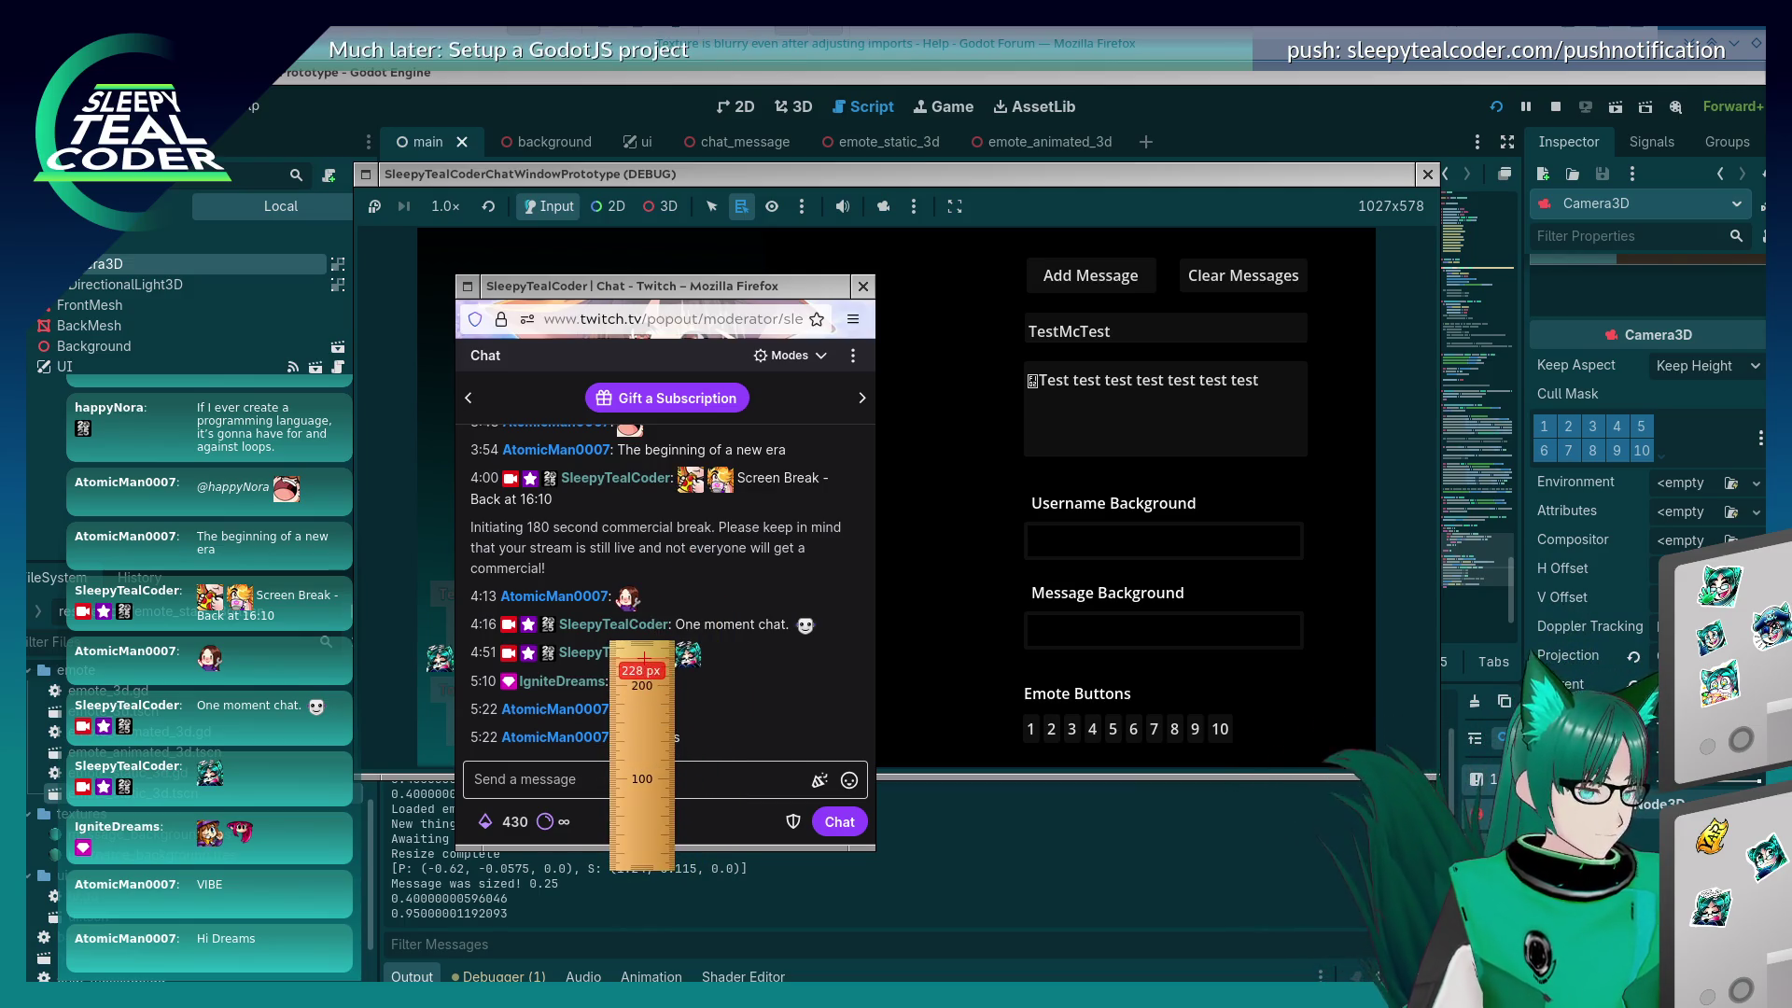
pyautogui.rightClick(650, 668)
pyautogui.click(686, 805)
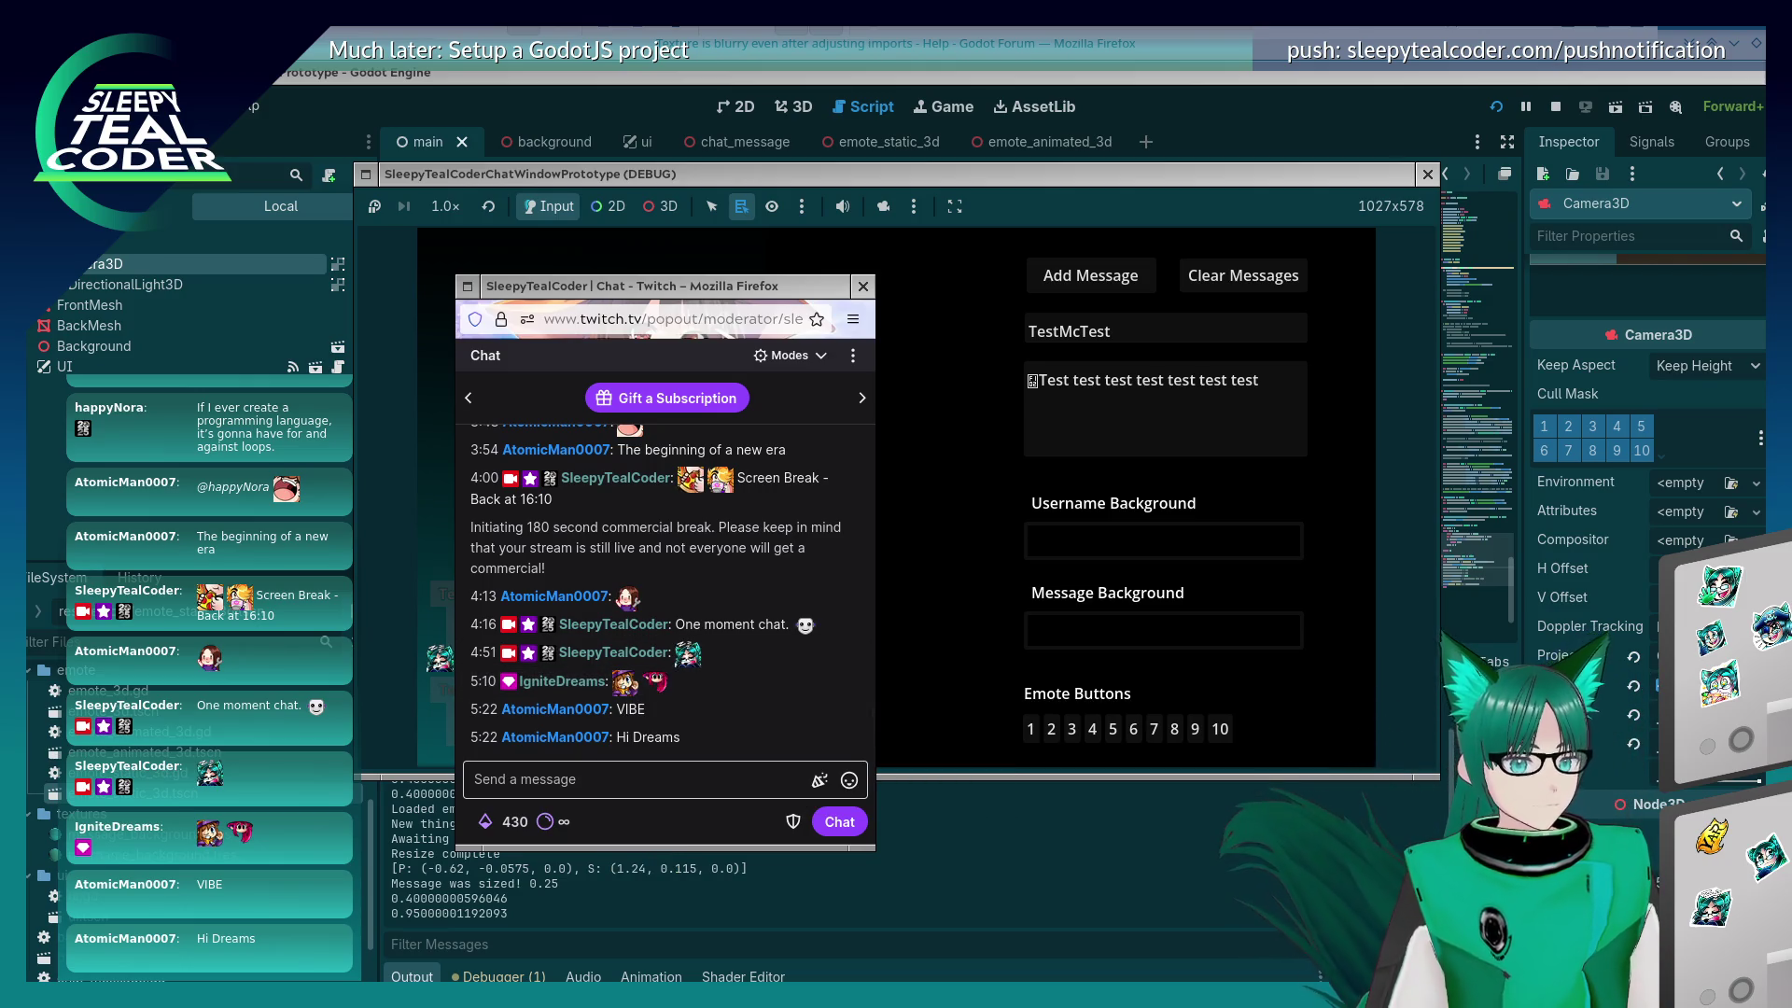
# Step: Reposition the screen ruler, finally placing a new one beside the chat window
pyautogui.moveTo(1522, 449)
pyautogui.mouseDown()
pyautogui.moveTo(959, 606)
pyautogui.moveTo(373, 724)
pyautogui.moveTo(405, 716)
pyautogui.mouseUp()
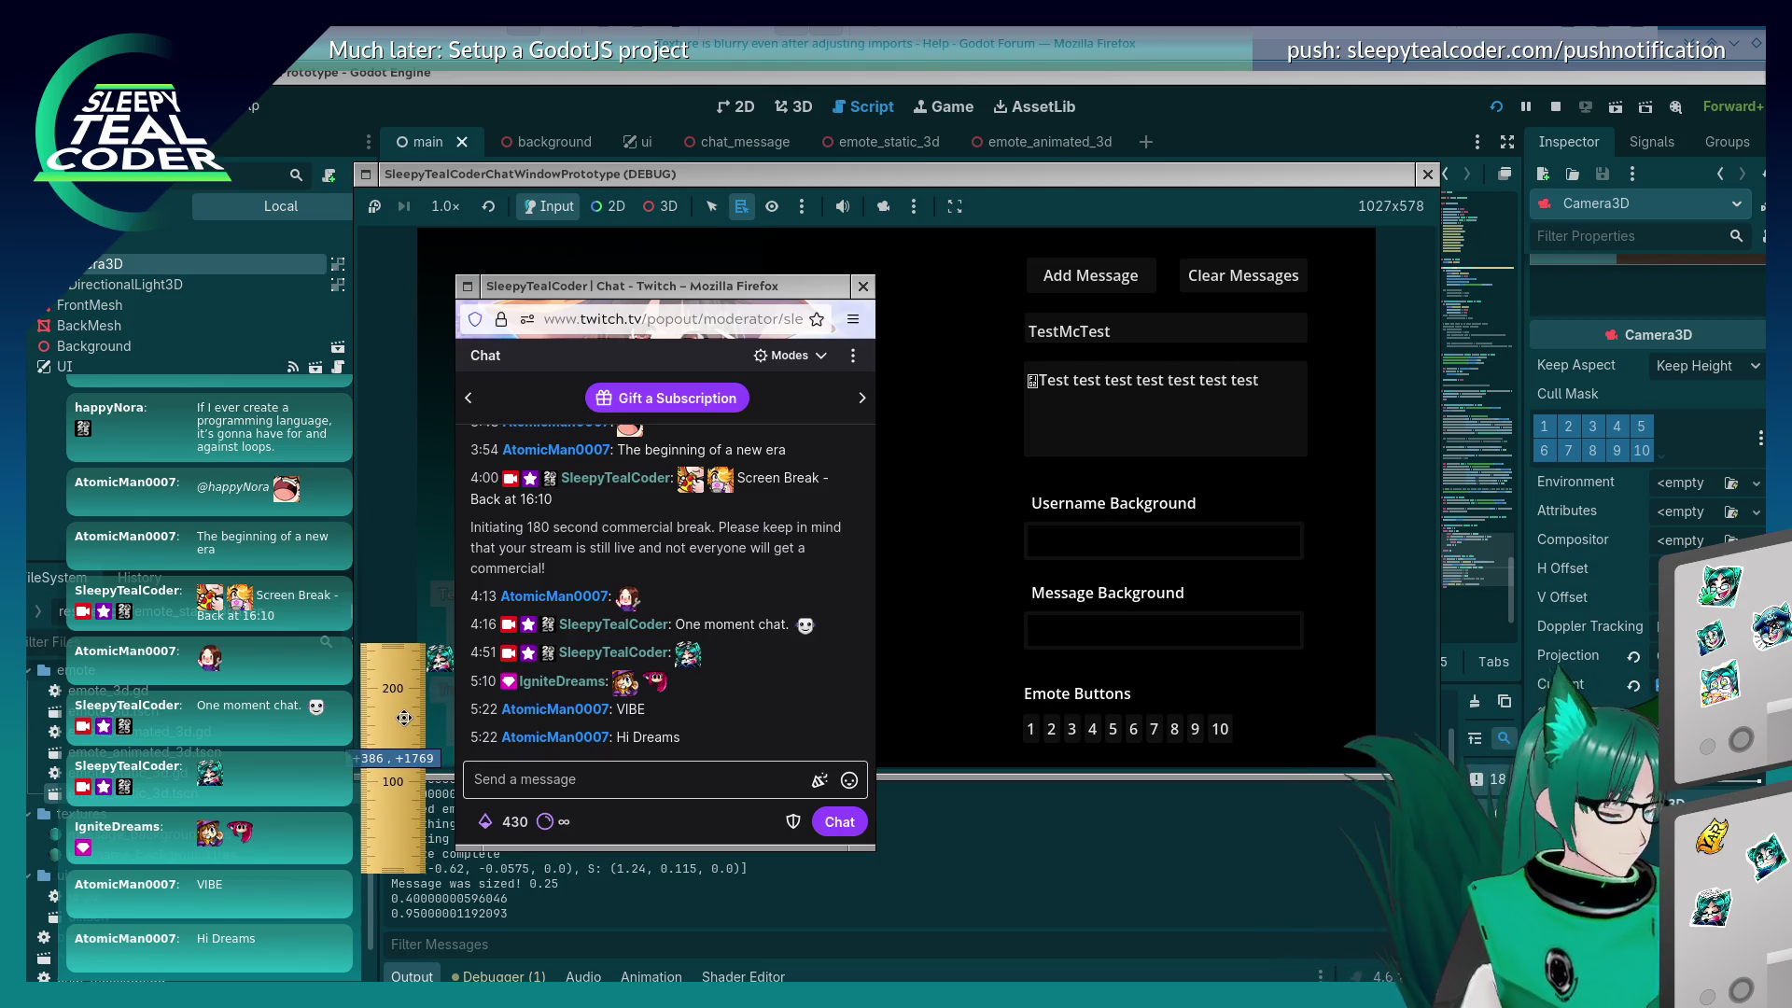
pyautogui.rightClick(392, 667)
pyautogui.click(401, 798)
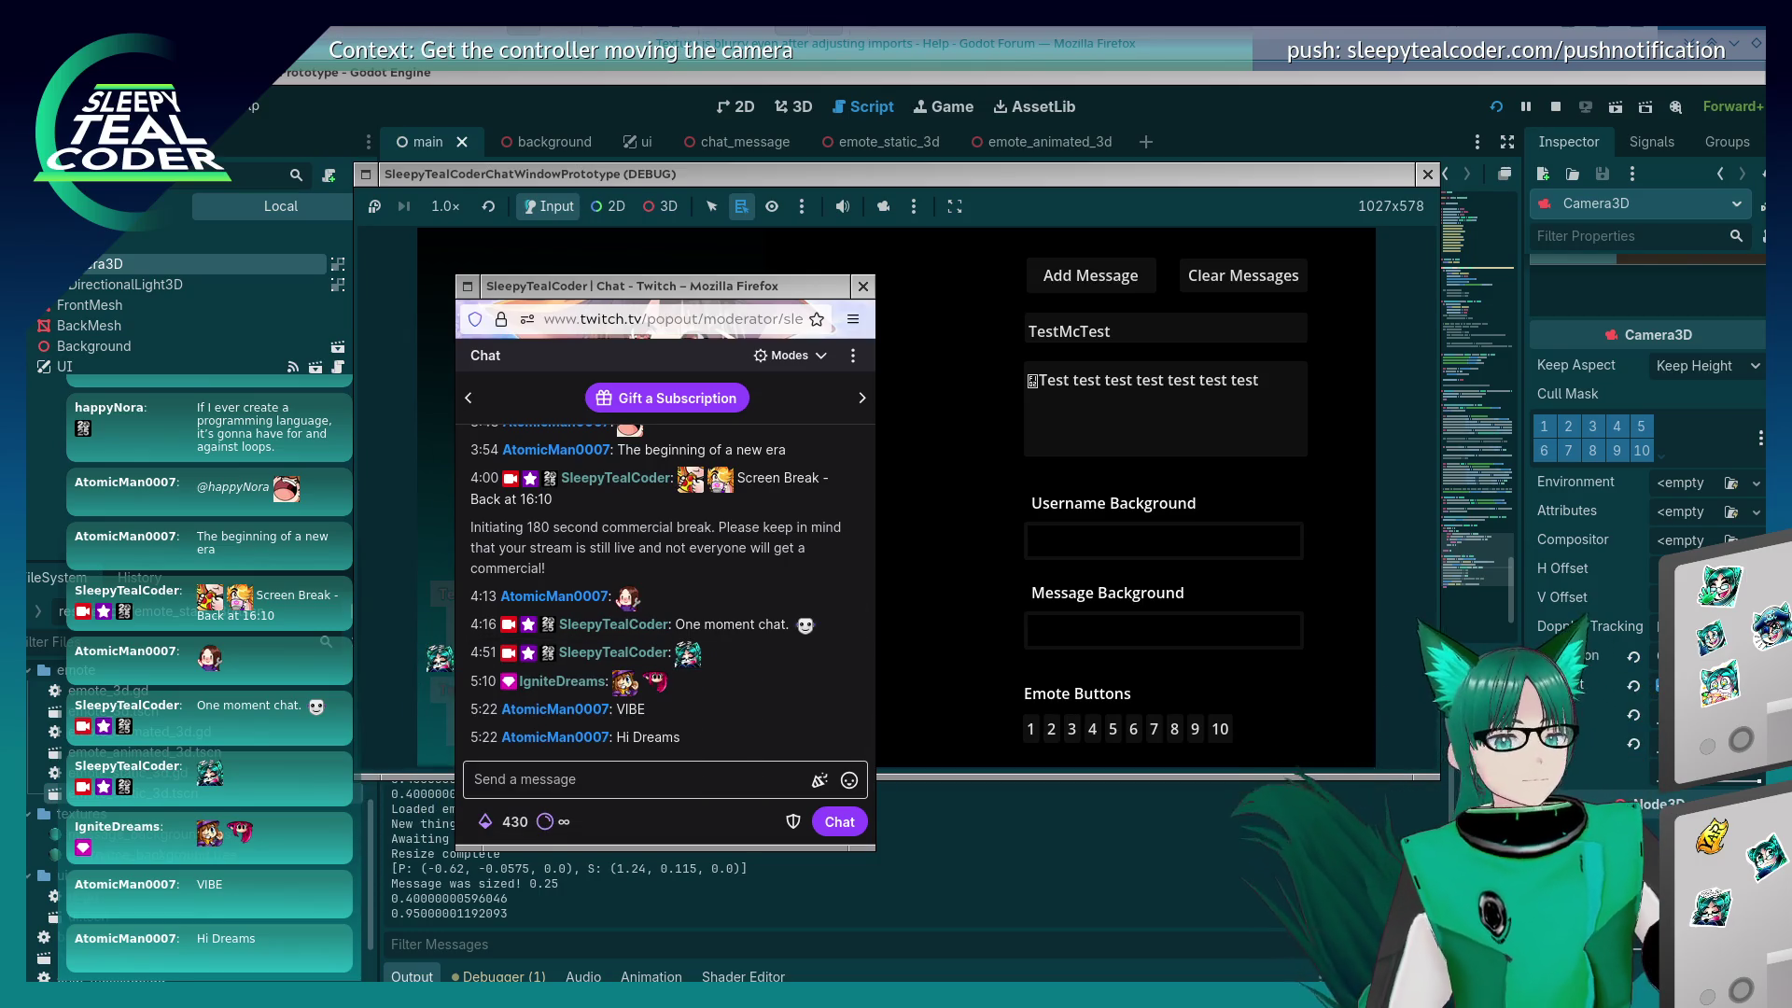
pyautogui.moveTo(1029, 590); pyautogui.dragTo(401, 520)
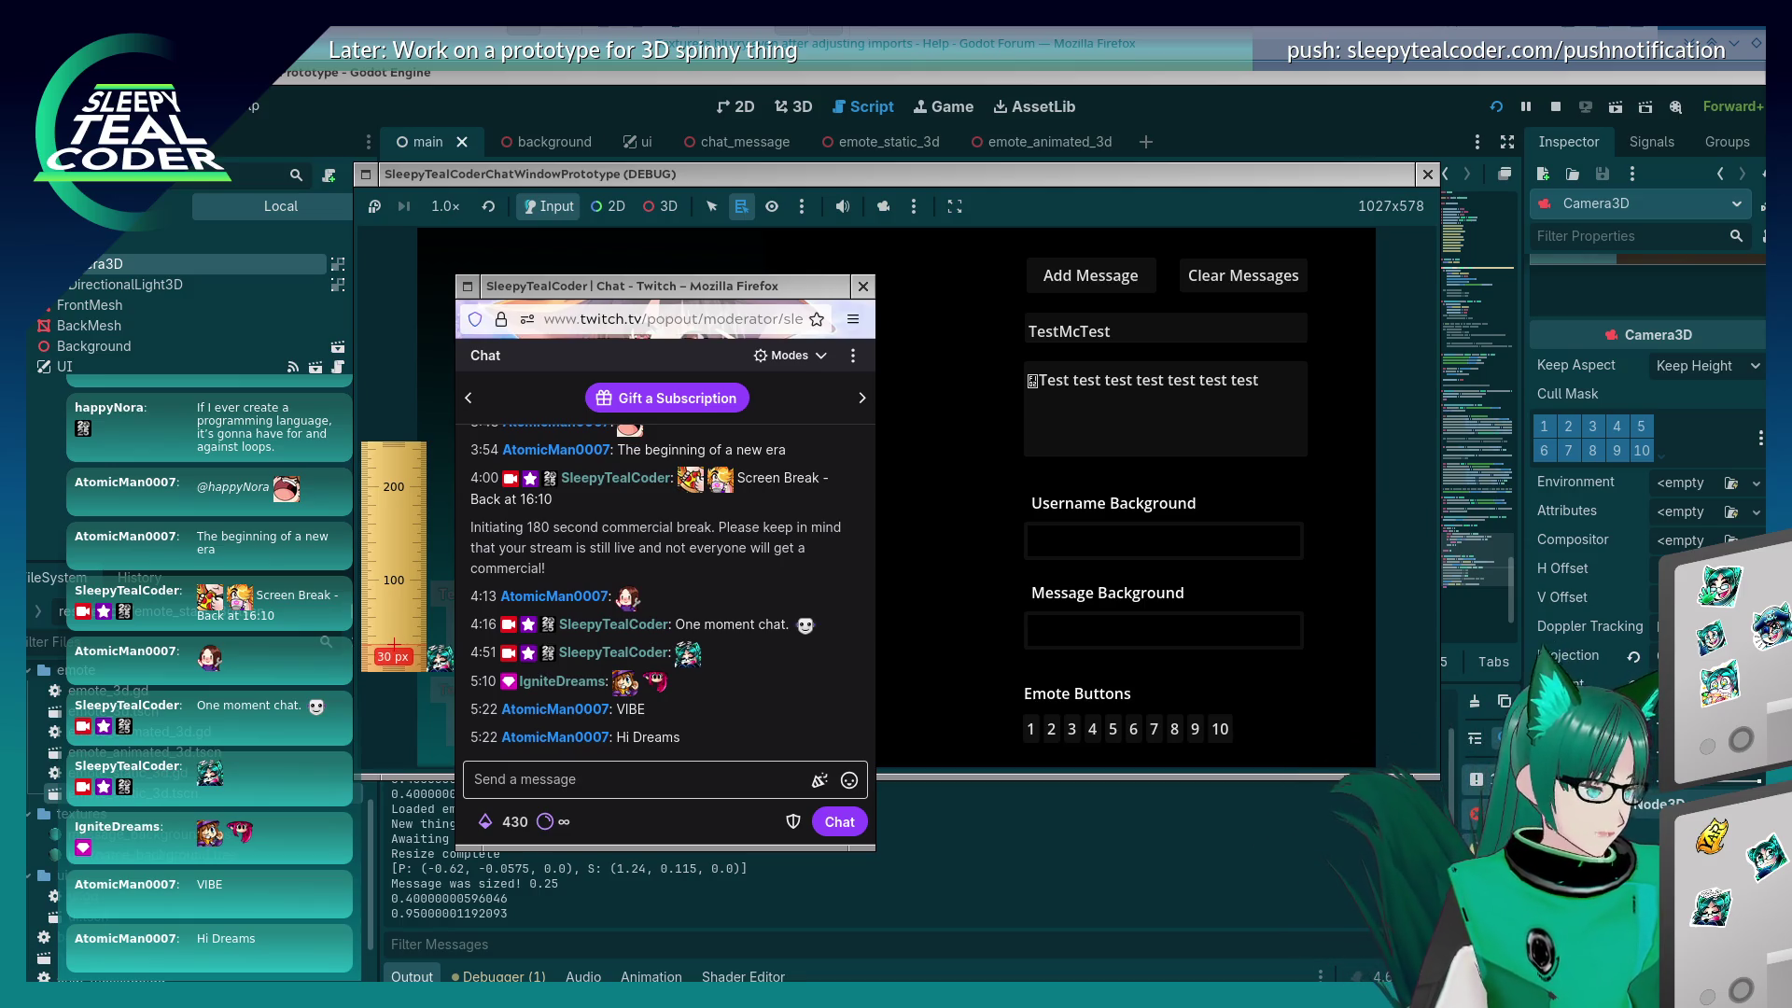
pyautogui.moveTo(394, 500); pyautogui.dragTo(626, 497)
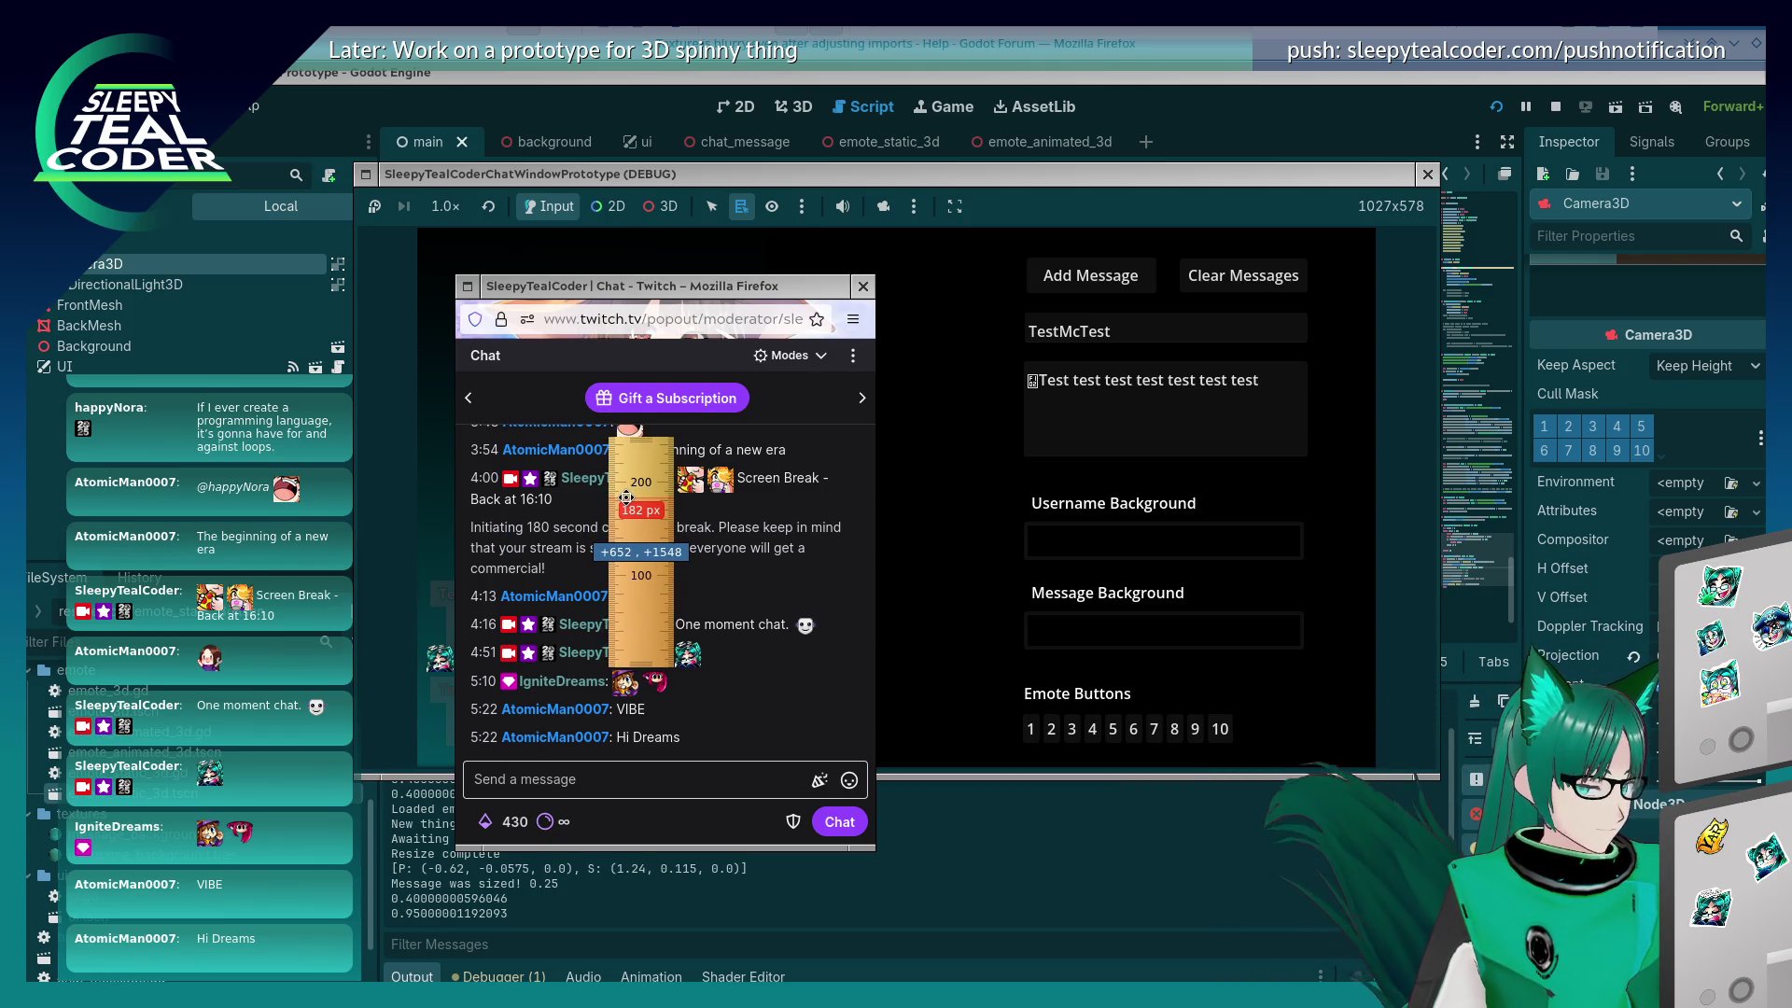
pyautogui.moveTo(626, 497); pyautogui.dragTo(627, 499)
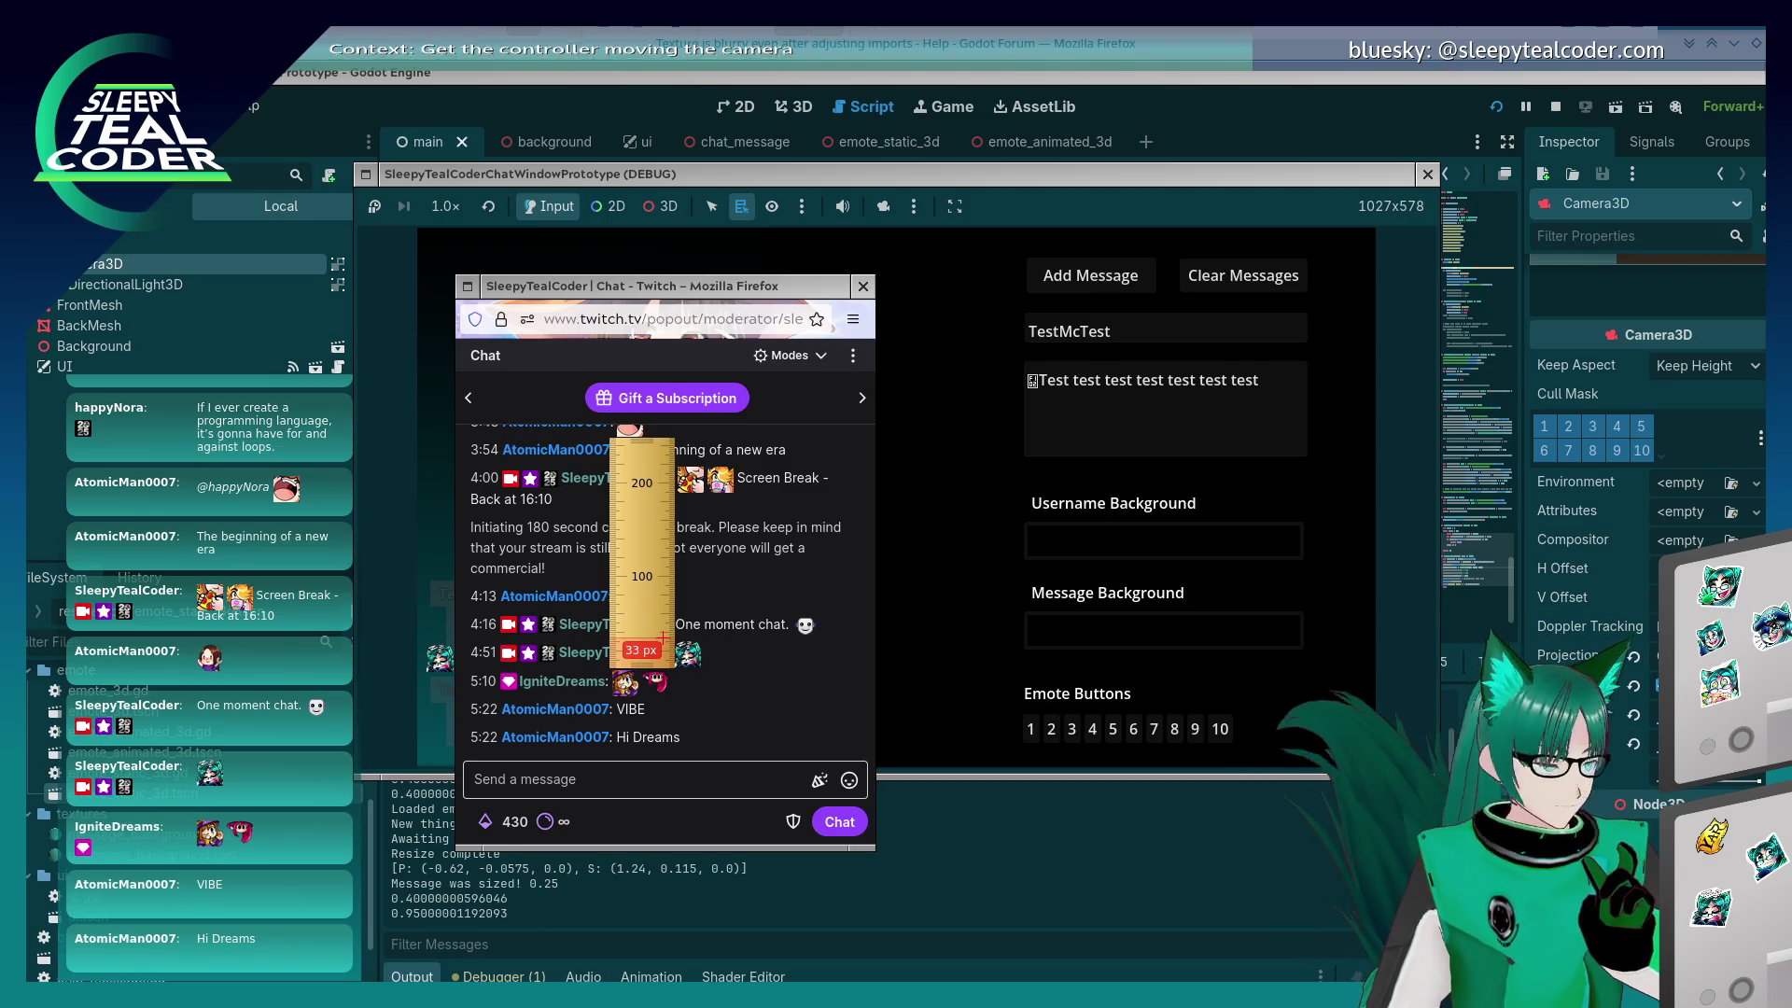
pyautogui.moveTo(642, 583); pyautogui.dragTo(395, 588)
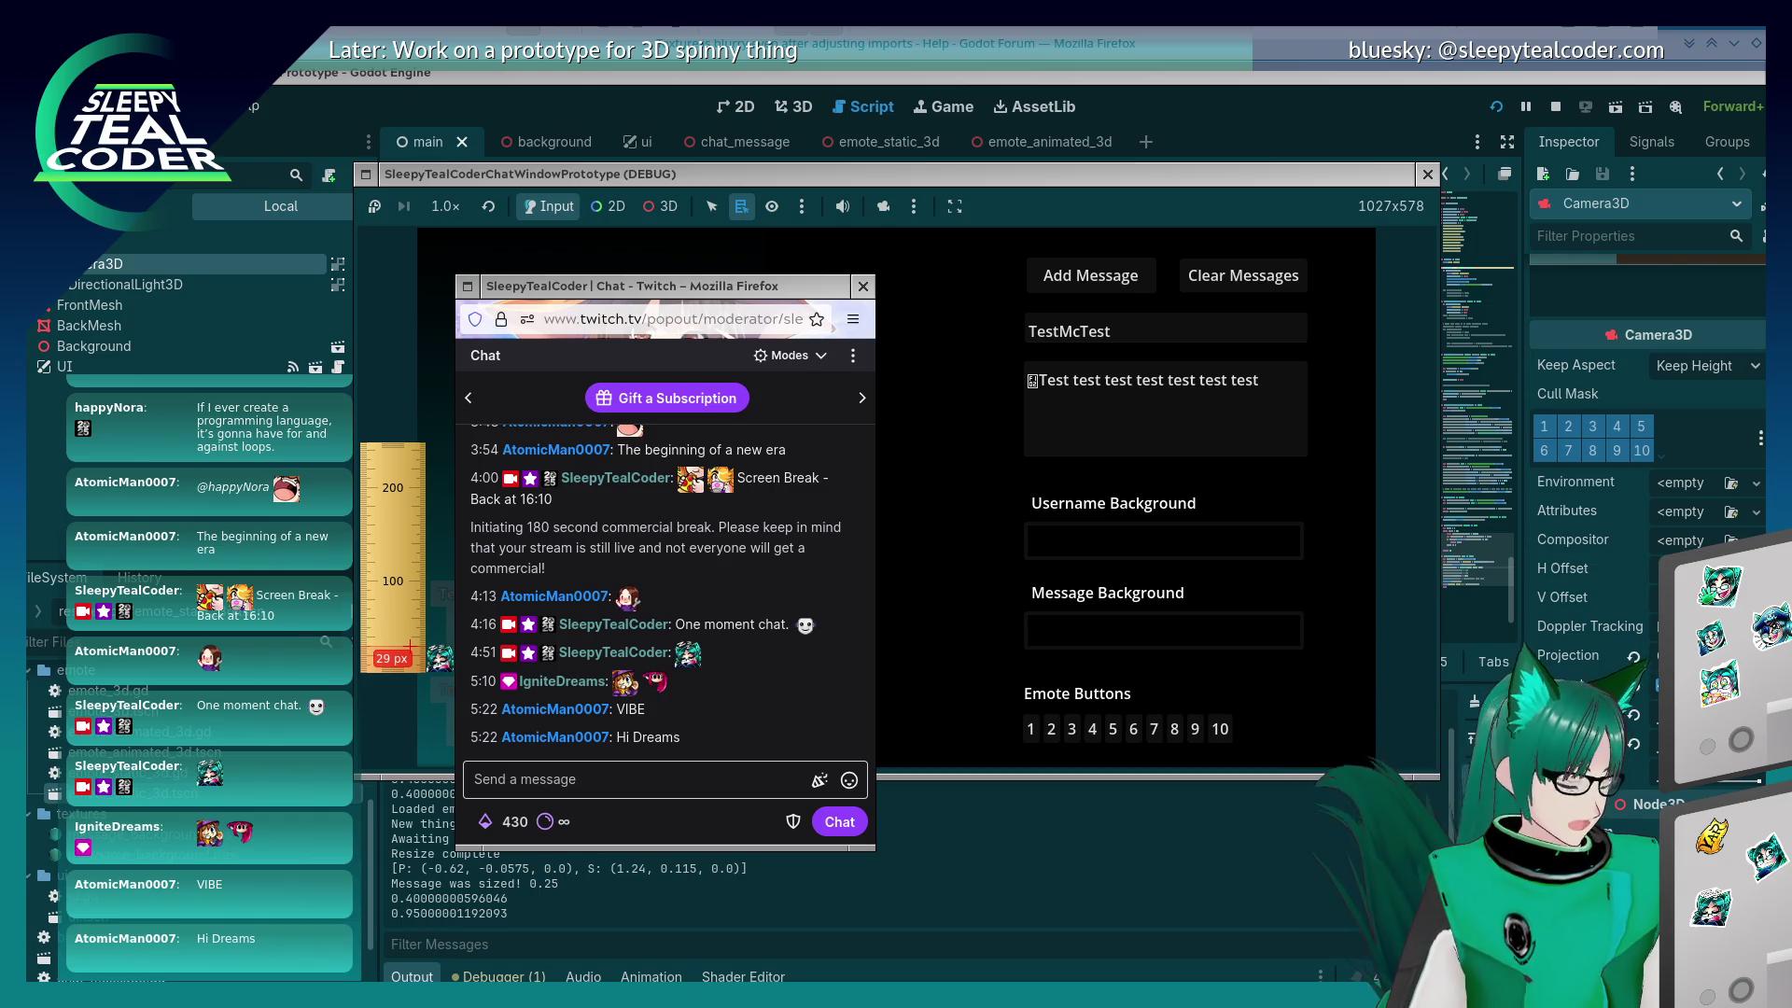
pyautogui.click(184, 507)
# Step: Change the z emote scale digit to 4, relaunch, post an emote message, and measure it
pyautogui.press('Left')
pyautogui.press('Left')
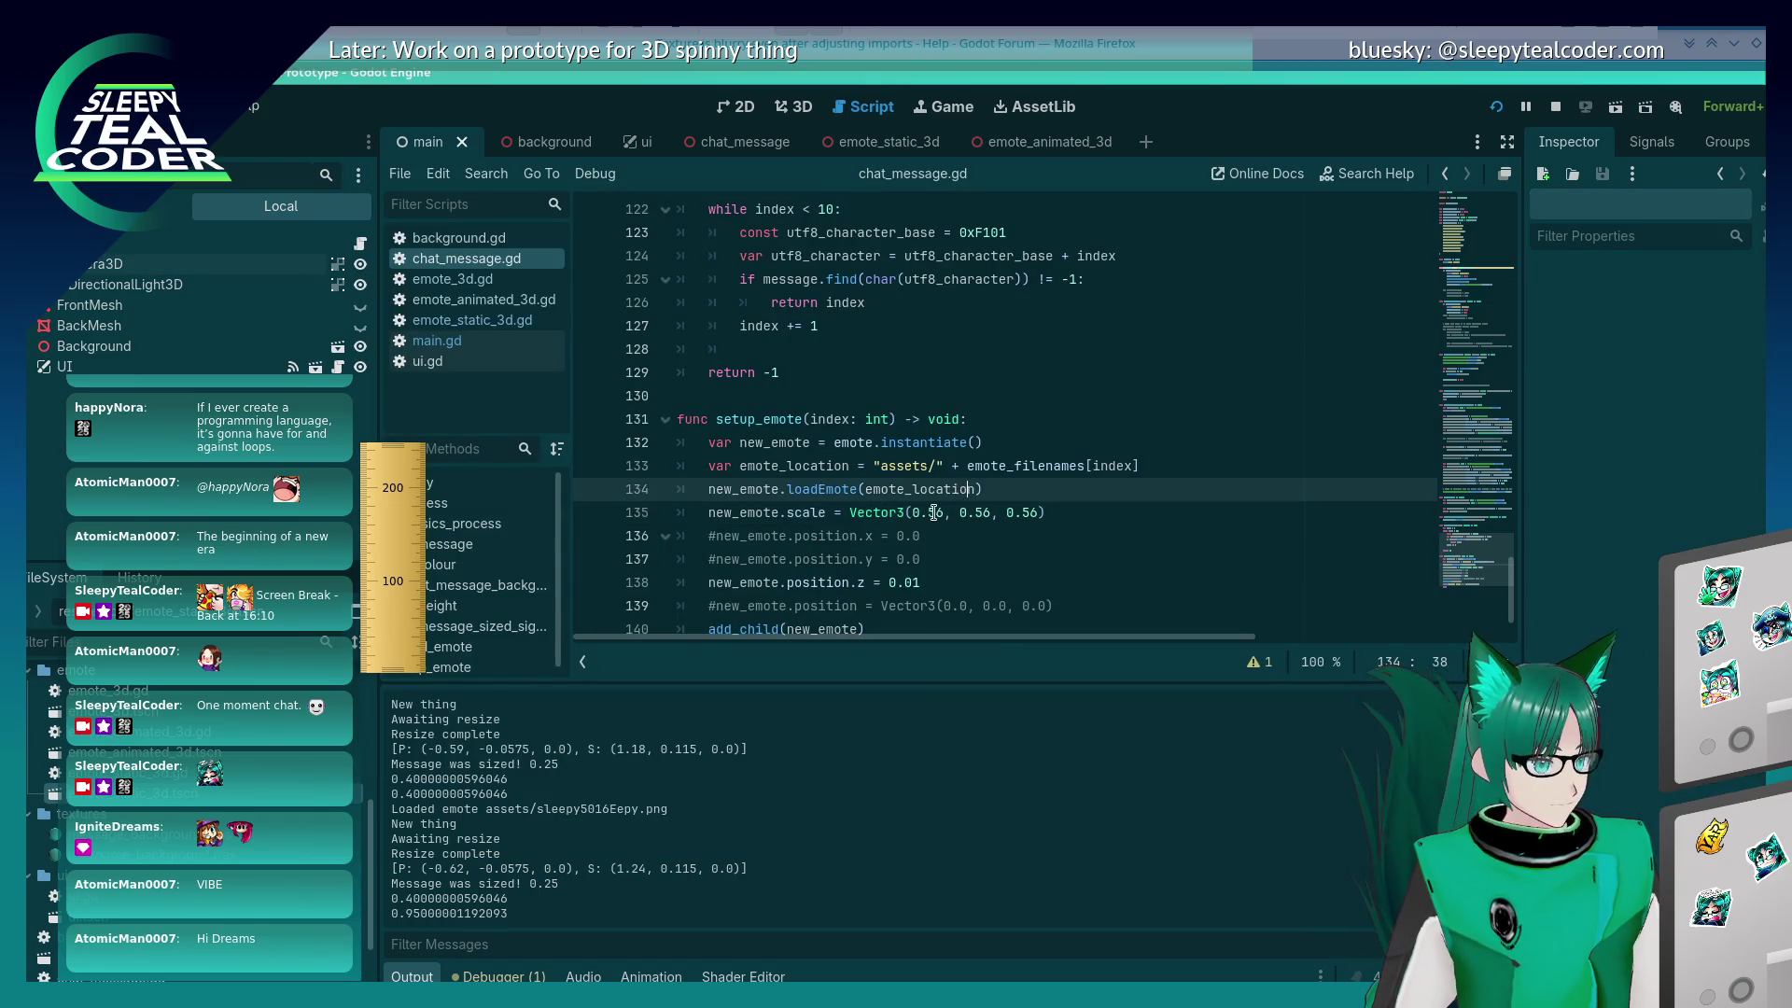
pyautogui.press('Right')
pyautogui.press('Right')
pyautogui.press('Right')
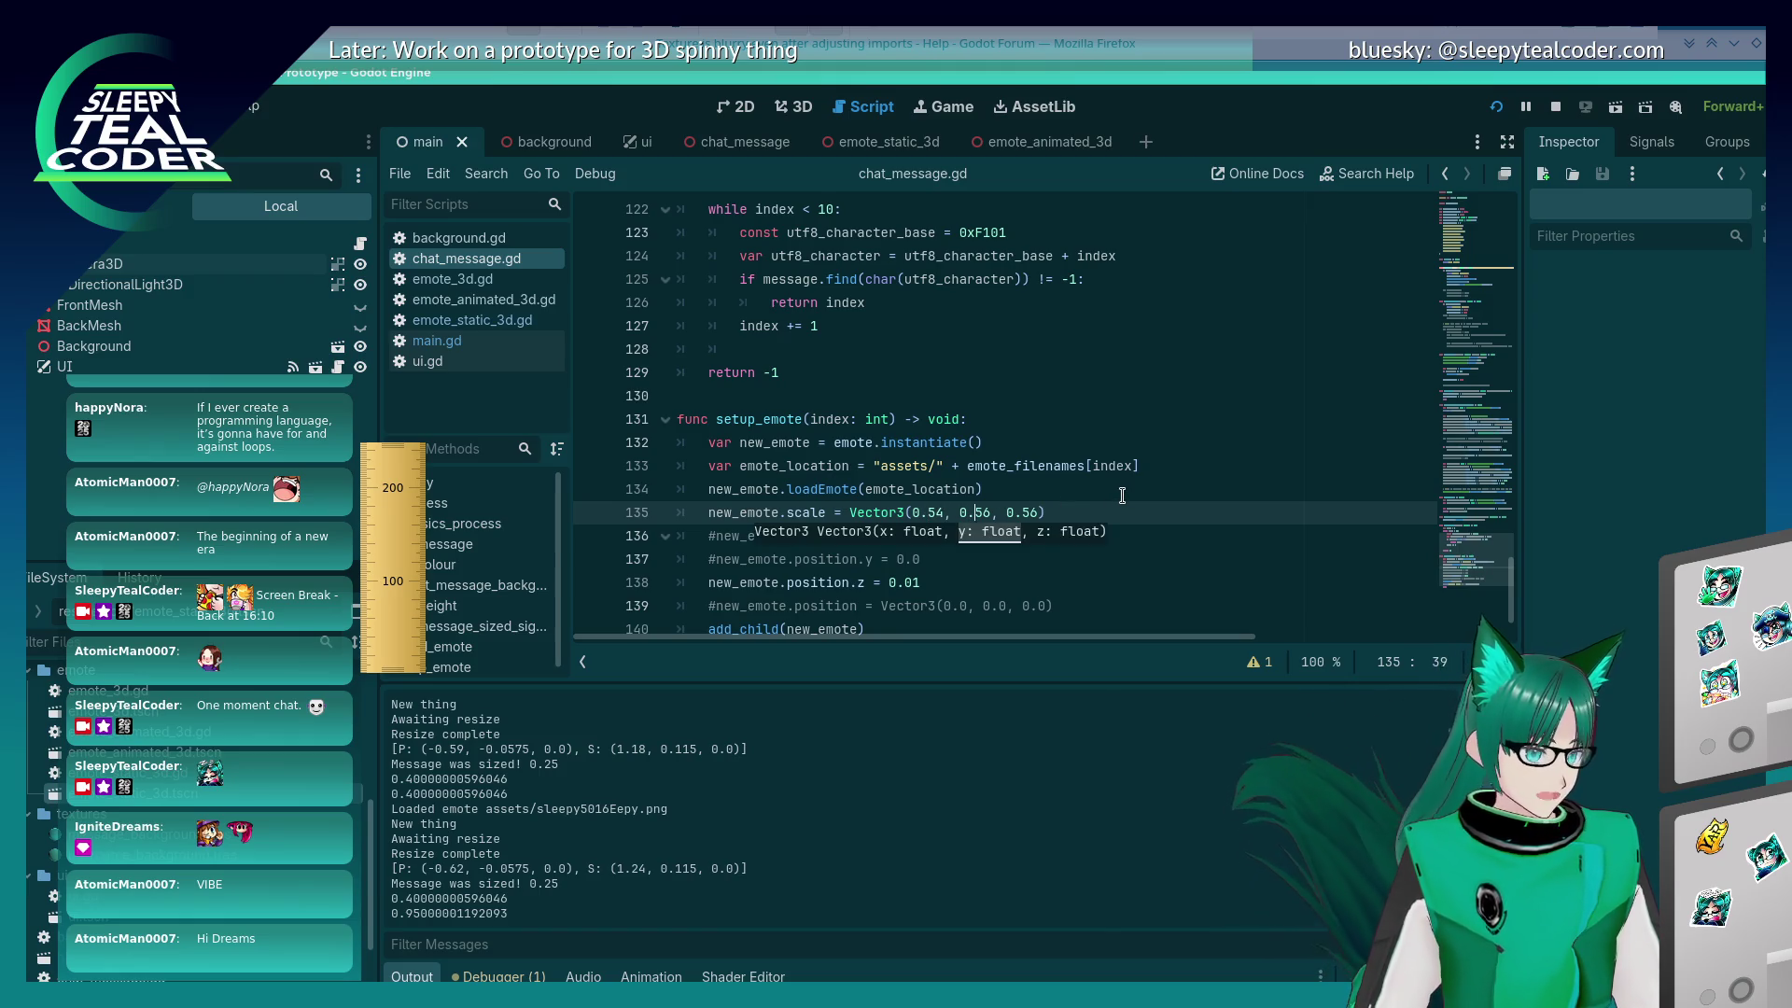
pyautogui.press('Right')
pyautogui.press('Right')
pyautogui.press('Right')
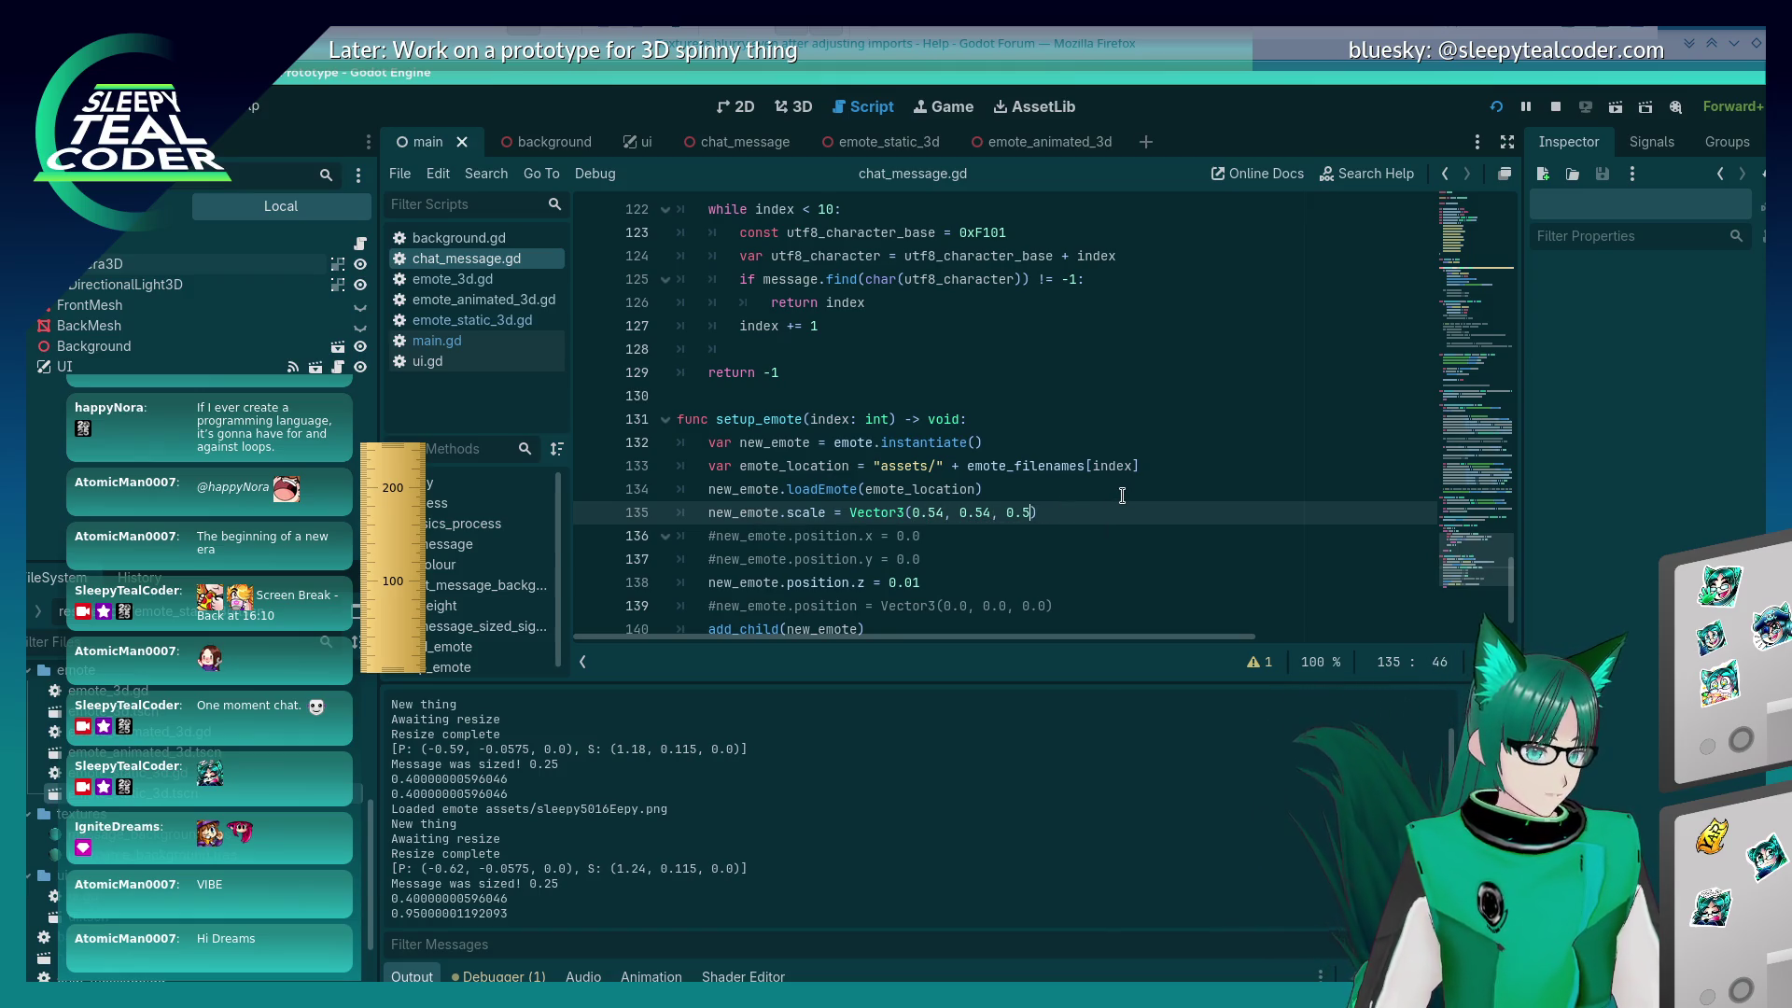
pyautogui.press('Delete')
pyautogui.write('4')
pyautogui.click(1495, 107)
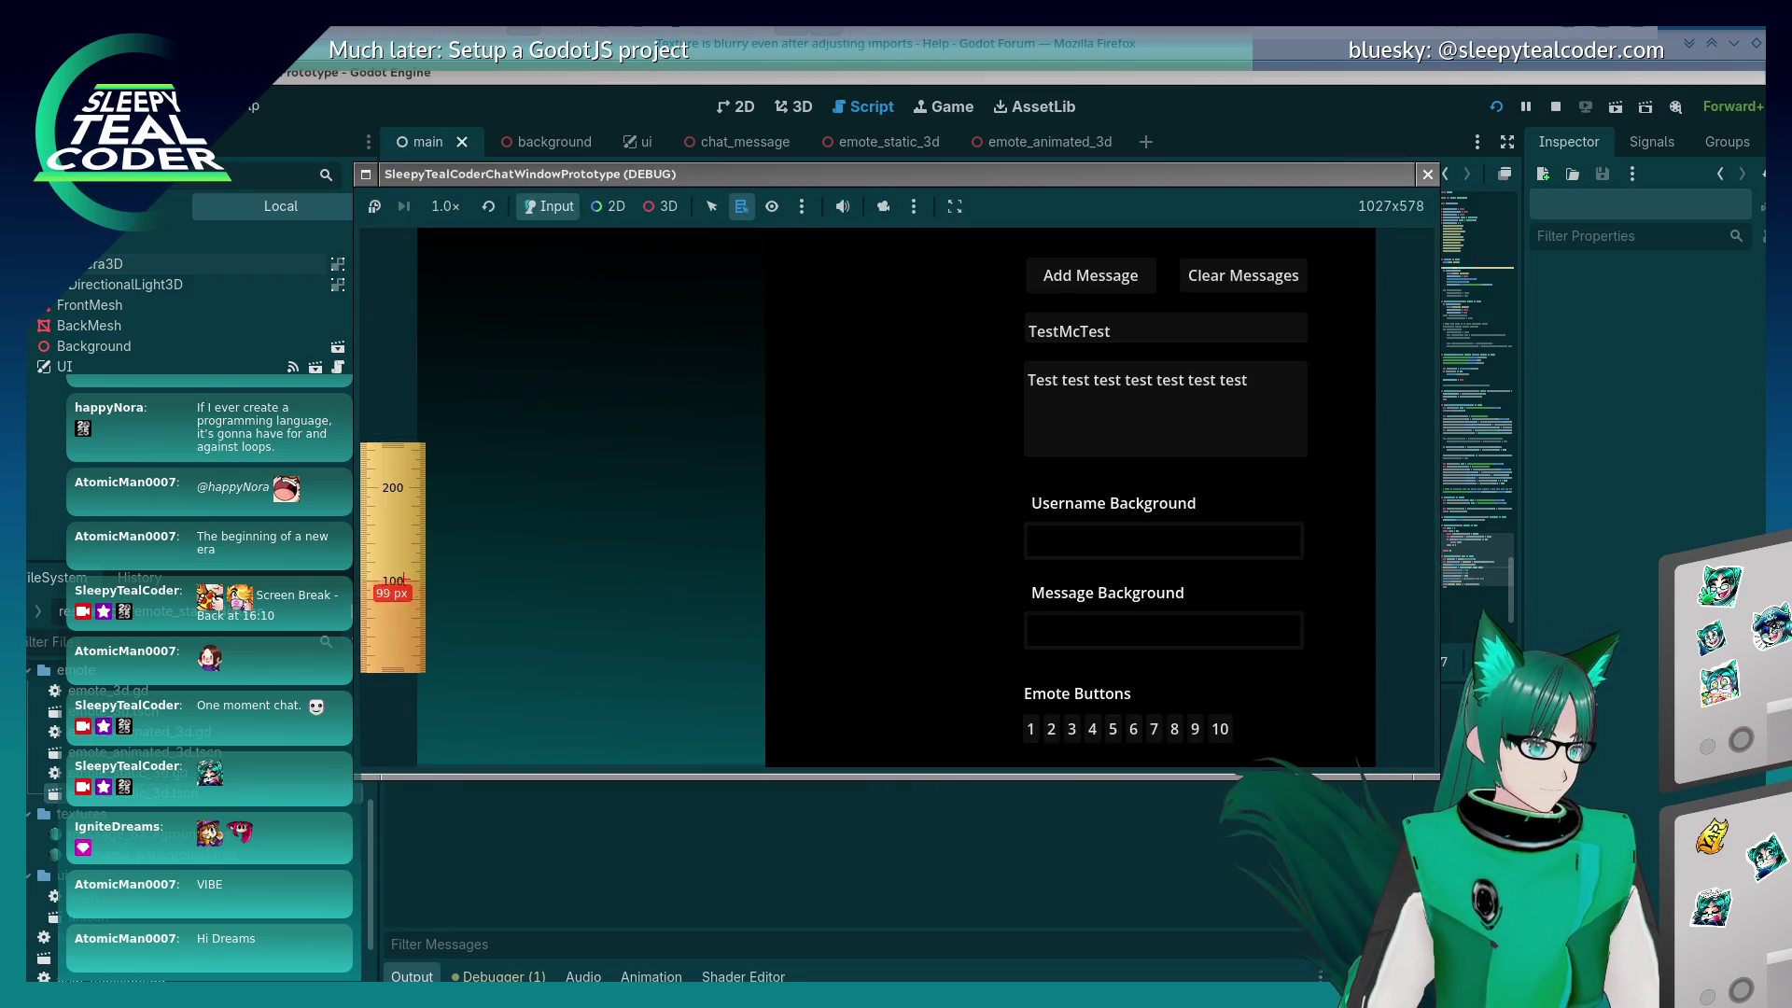
pyautogui.click(1050, 729)
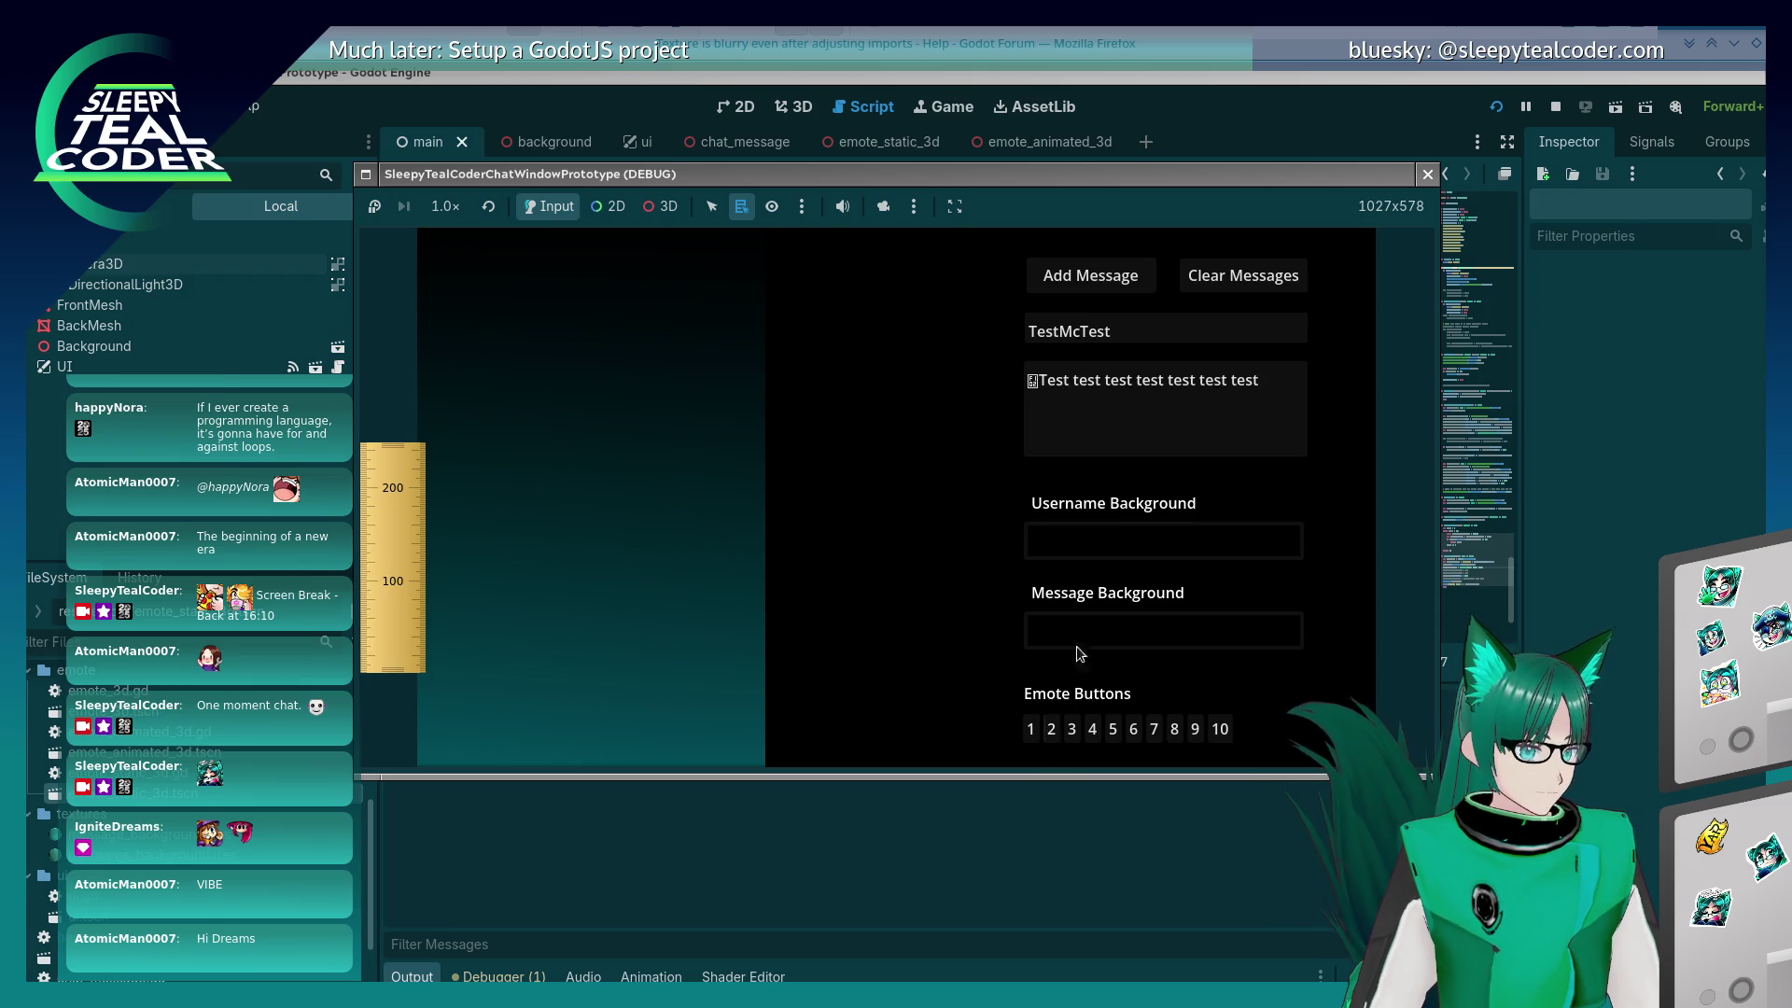
pyautogui.click(1090, 275)
pyautogui.moveTo(398, 546); pyautogui.dragTo(401, 642)
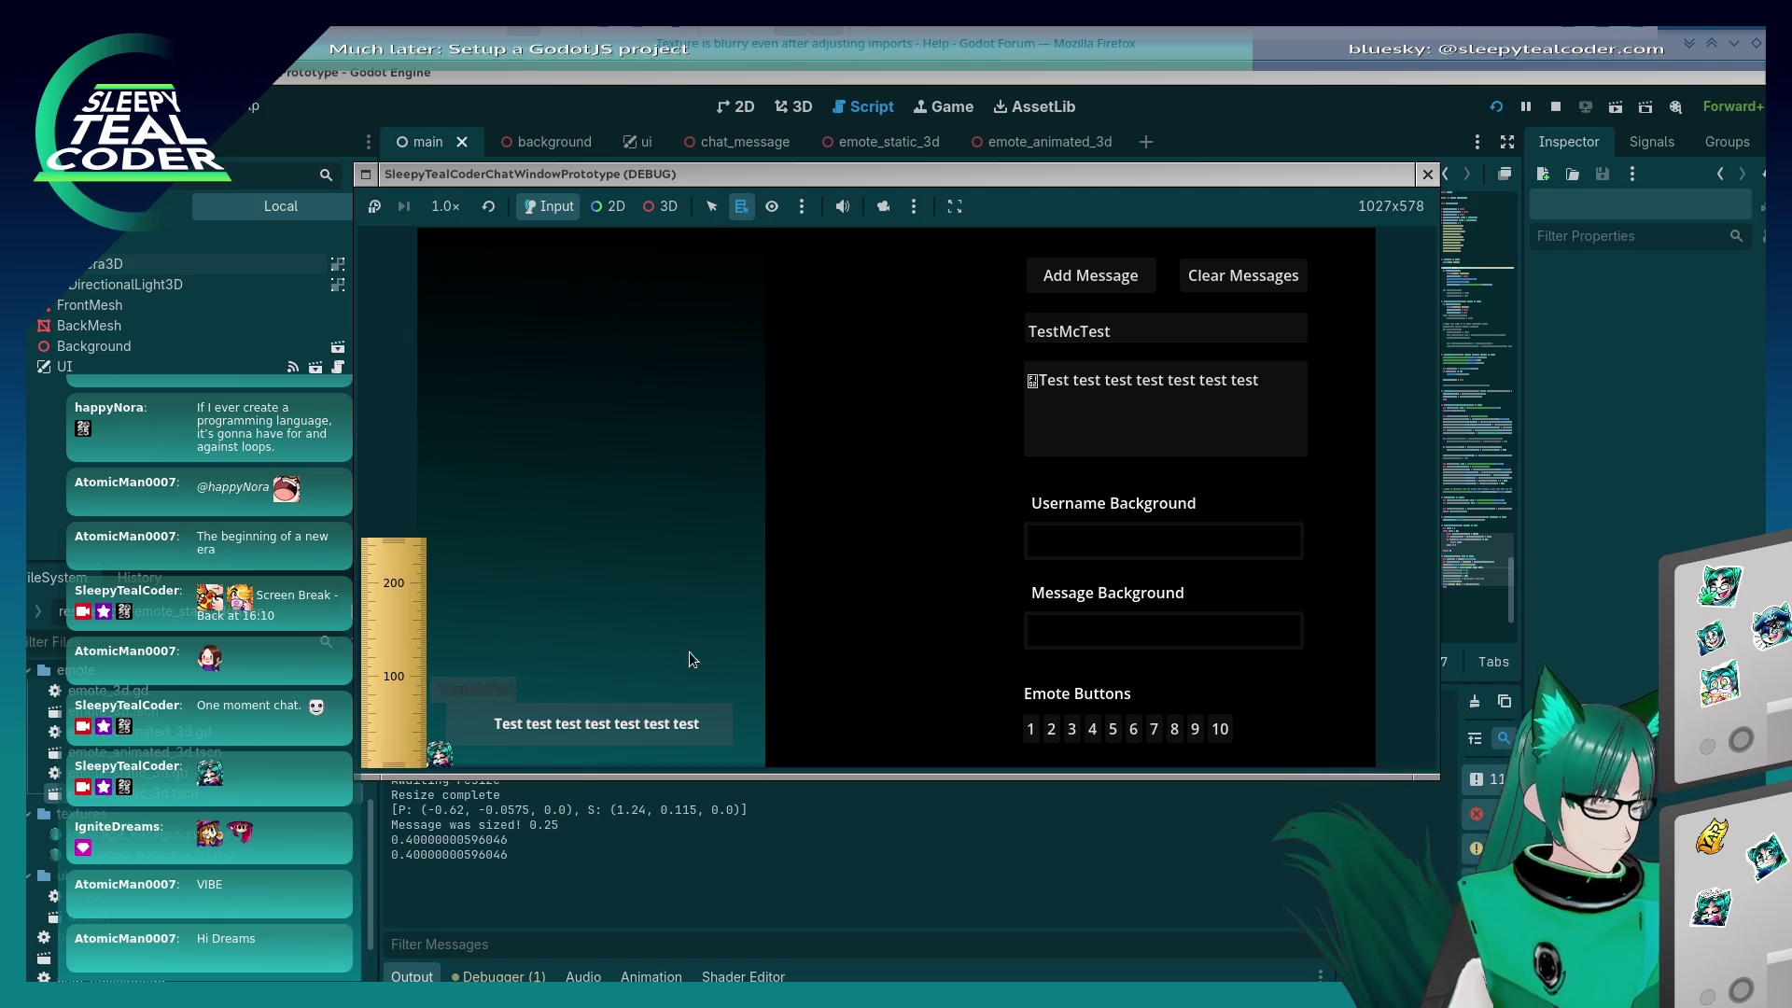
# Step: Back in chat_message.gd, set the emote scale values on line 135 to 0.52
pyautogui.hotkey('alt', 'Tab')
pyautogui.click(935, 515)
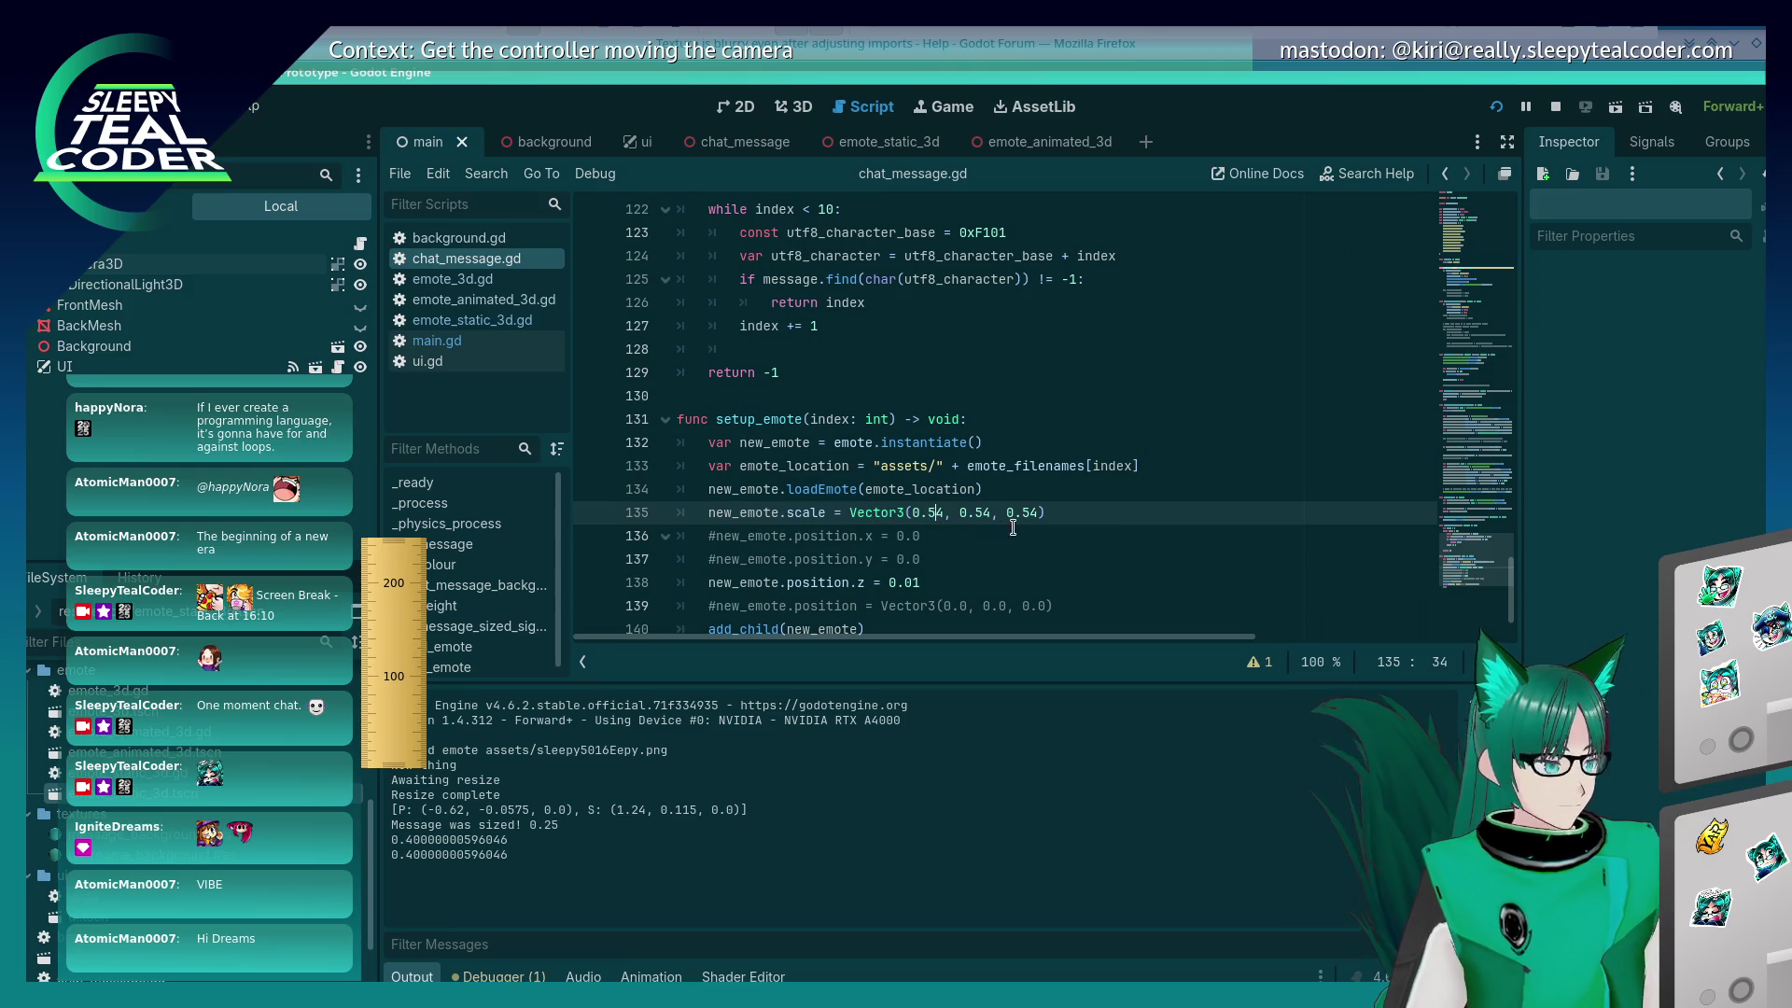
pyautogui.press('Right')
pyautogui.press('Right')
pyautogui.press('Right')
pyautogui.press('BackSpace')
pyautogui.write('2')
pyautogui.press('Right')
pyautogui.press('Right')
pyautogui.press('Right')
pyautogui.press('BackSpace')
pyautogui.write('2')
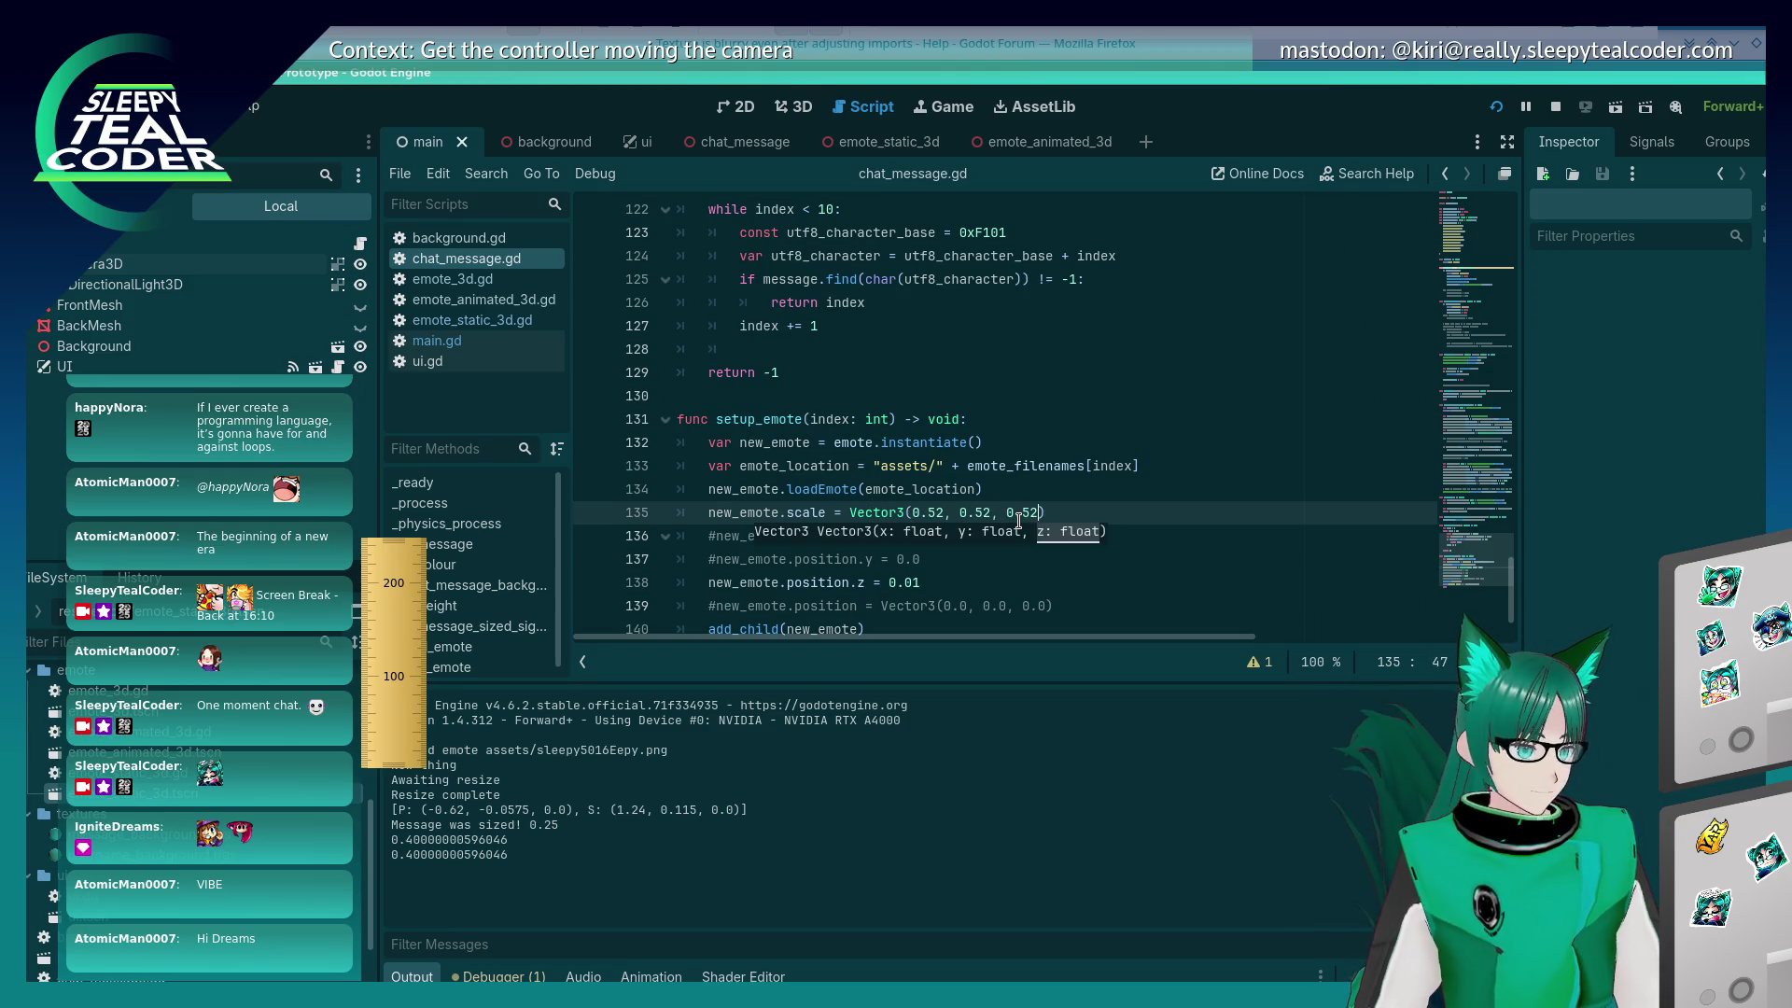
# Step: Save, run with F5, and post an emote test message at 0.52 scale
pyautogui.hotkey('ctrl', 's')
pyautogui.press('F5')
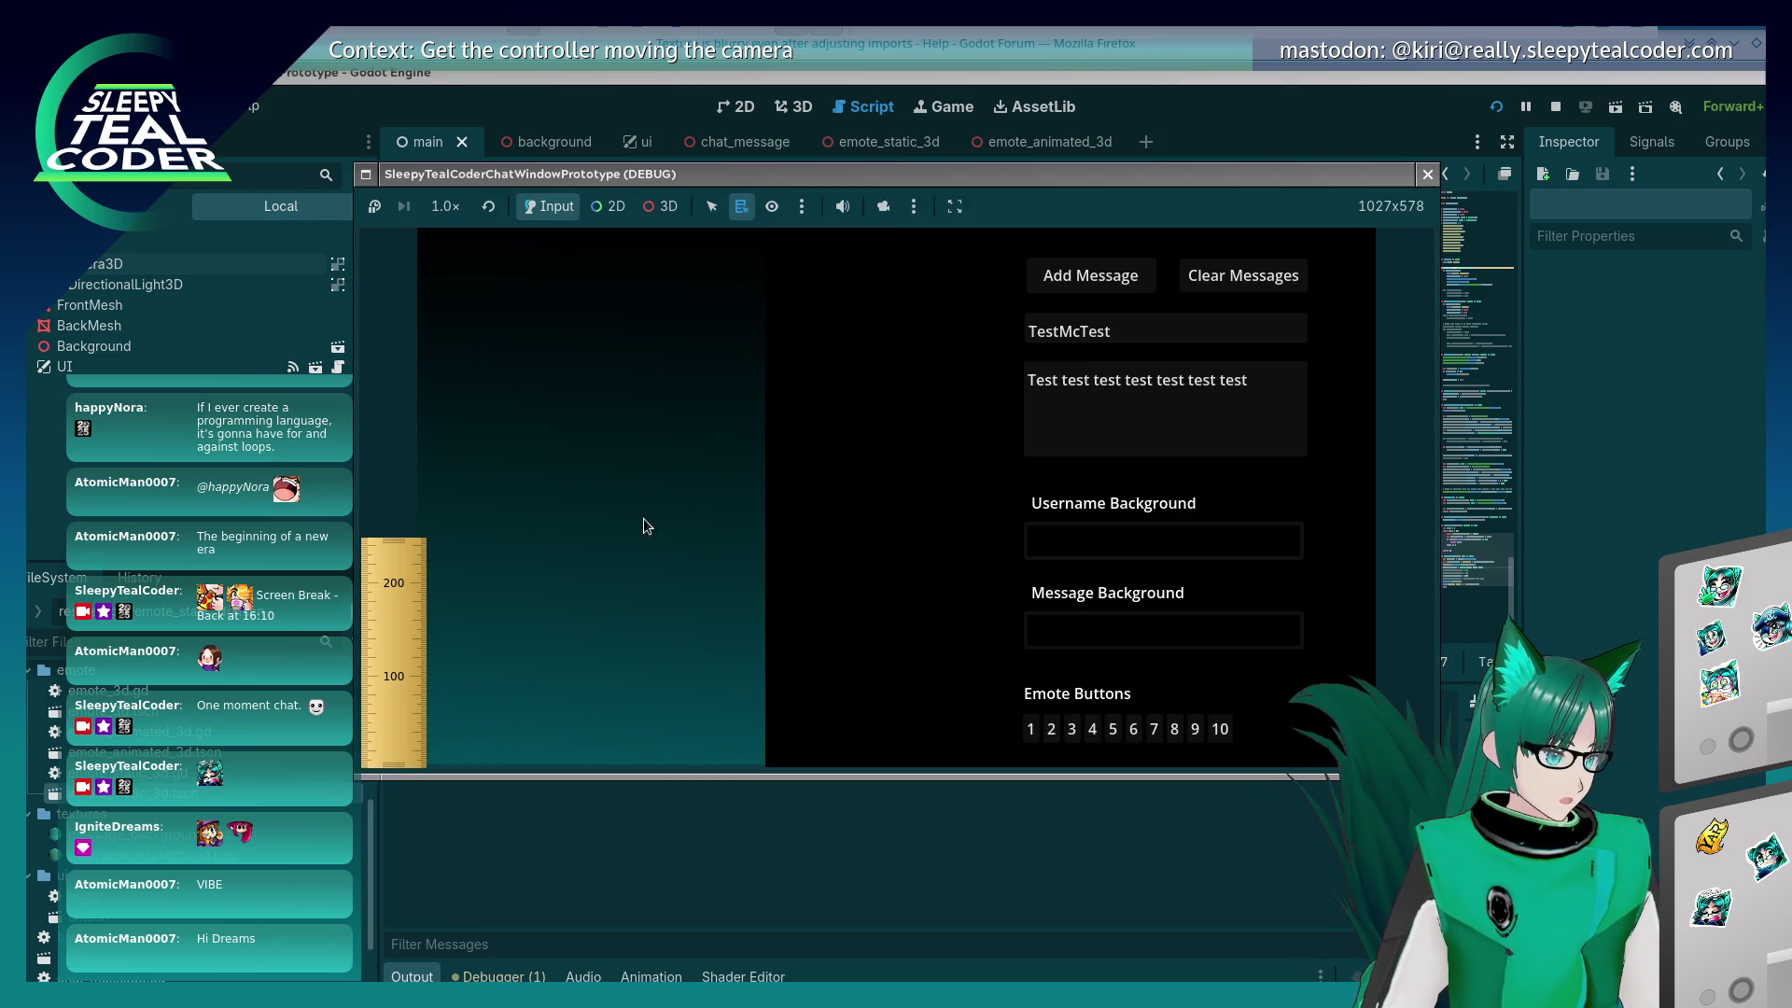
pyautogui.click(1032, 730)
pyautogui.click(1089, 275)
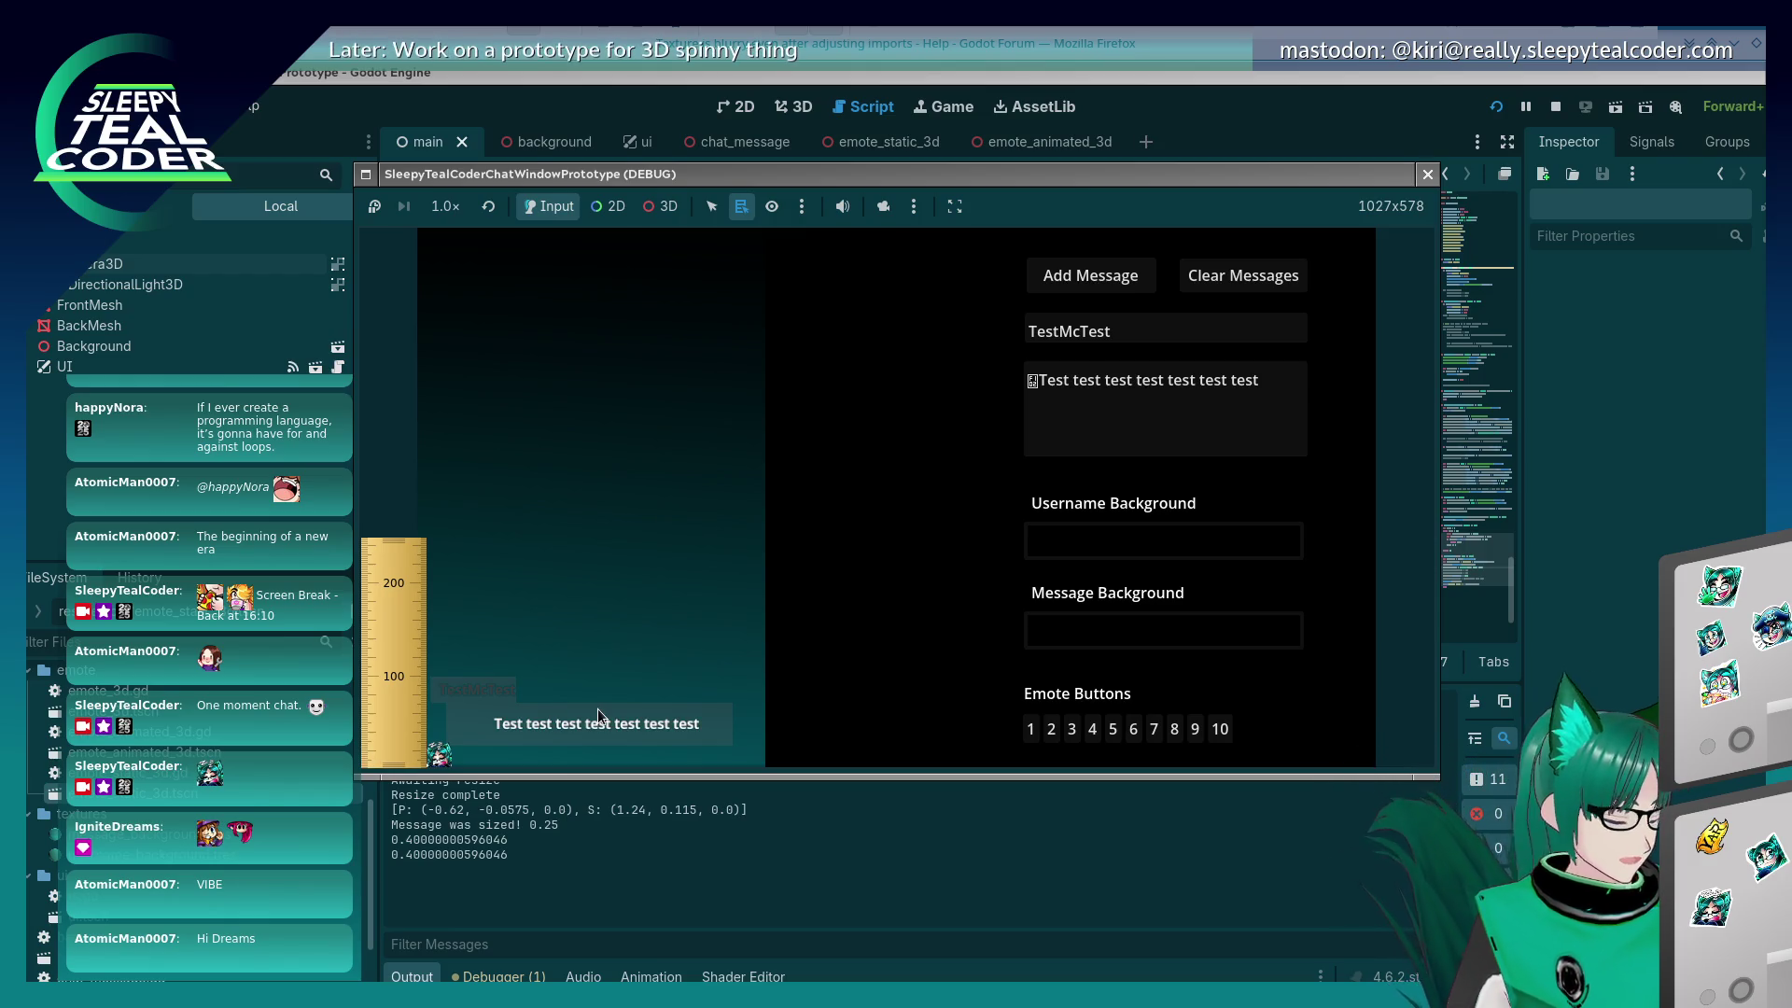
pyautogui.hotkey('alt', 'Tab')
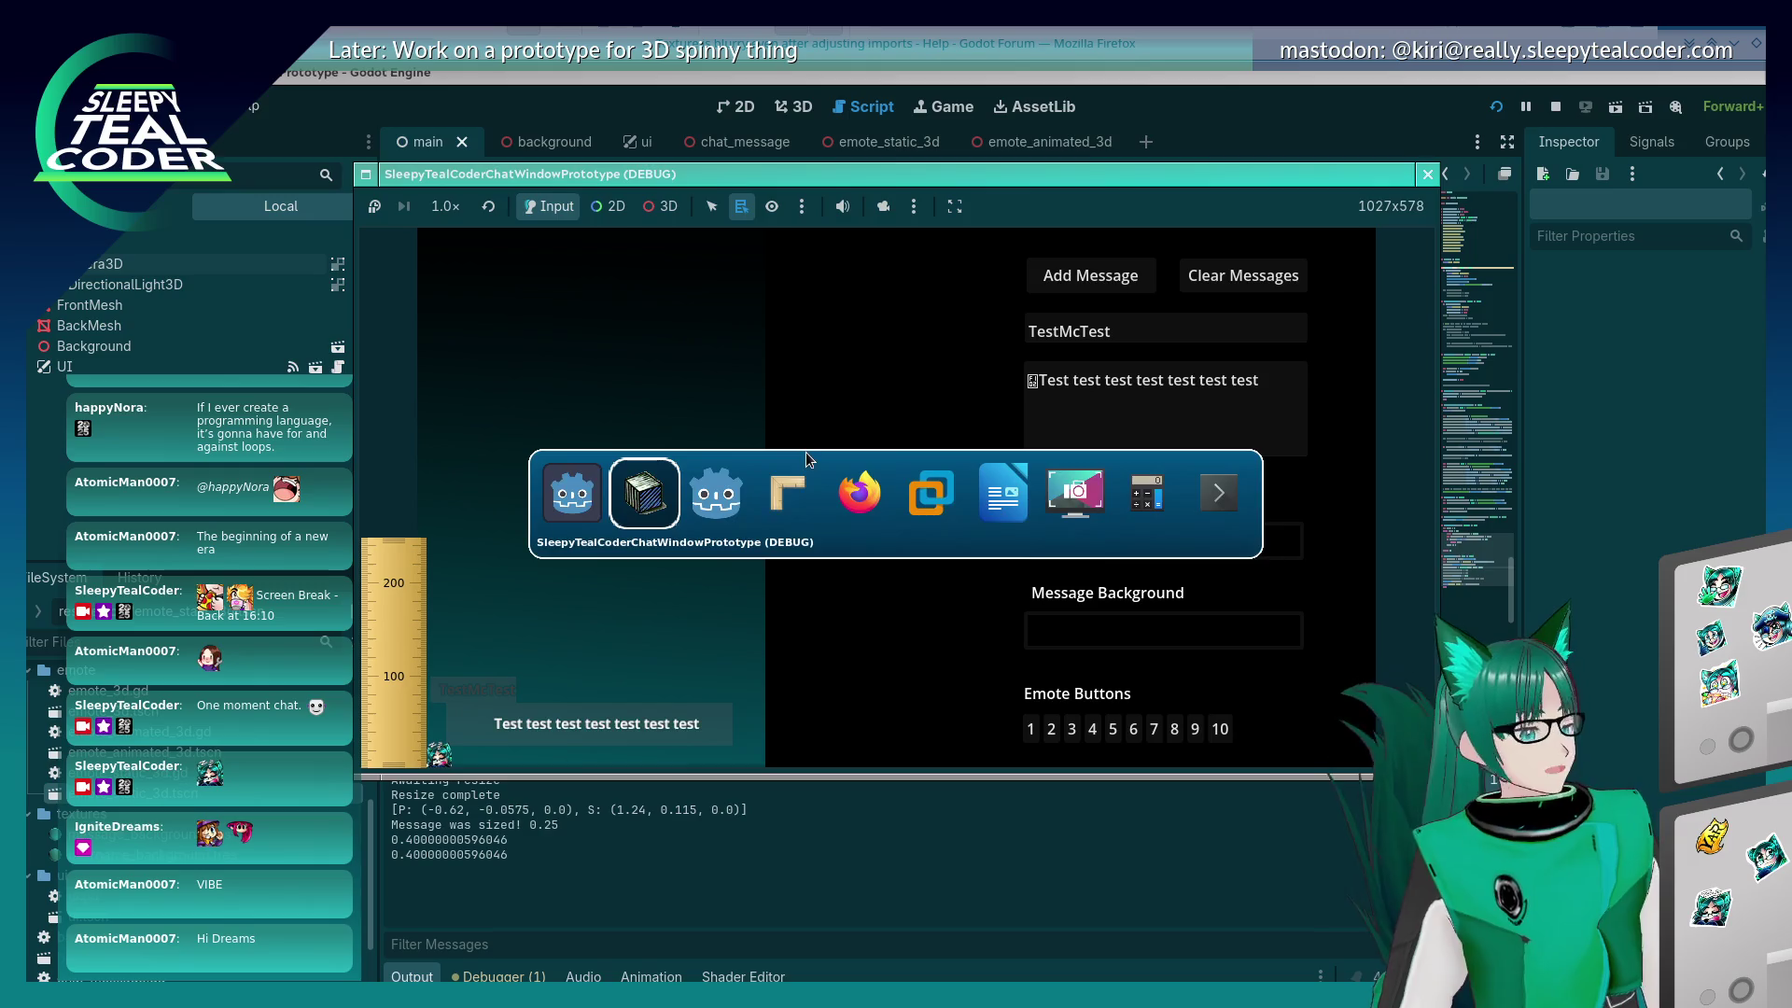
# Step: Bring the Twitch chat popup forward, drag it lower, then return to chat_message.gd
pyautogui.hotkey('alt', 'Tab')
pyautogui.hotkey('alt', 'Tab')
pyautogui.hotkey('alt', 'Tab')
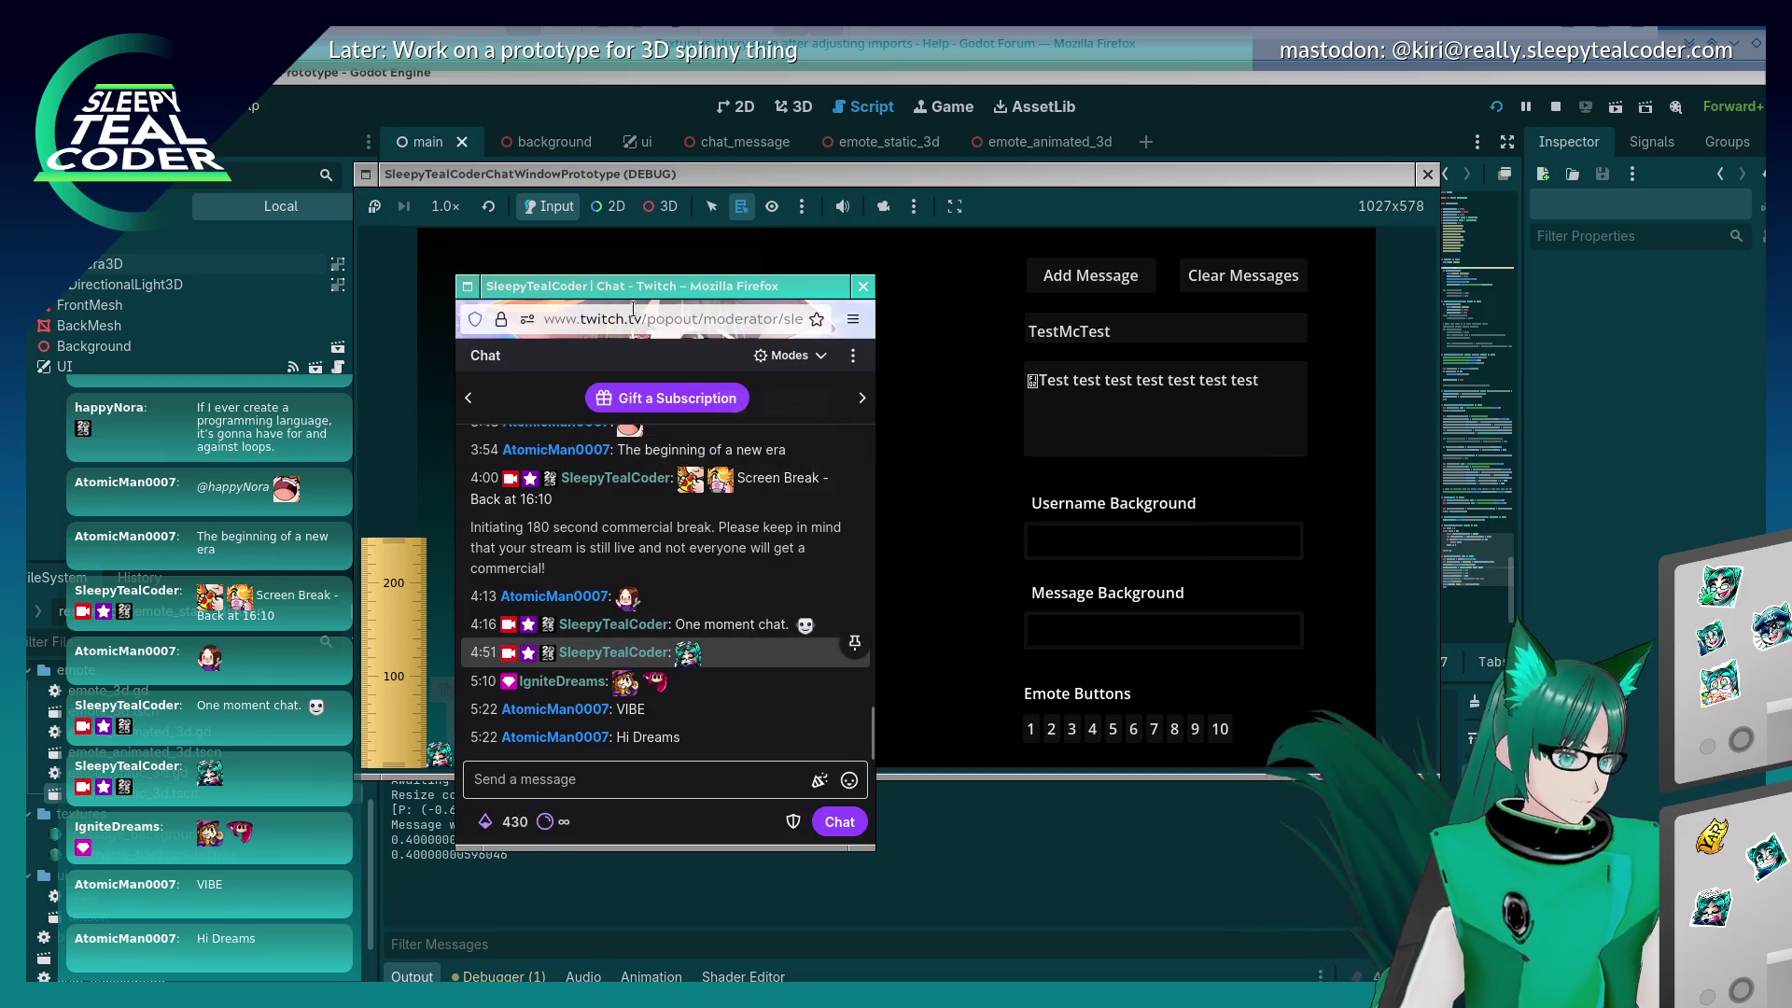
pyautogui.moveTo(627, 304); pyautogui.dragTo(621, 386)
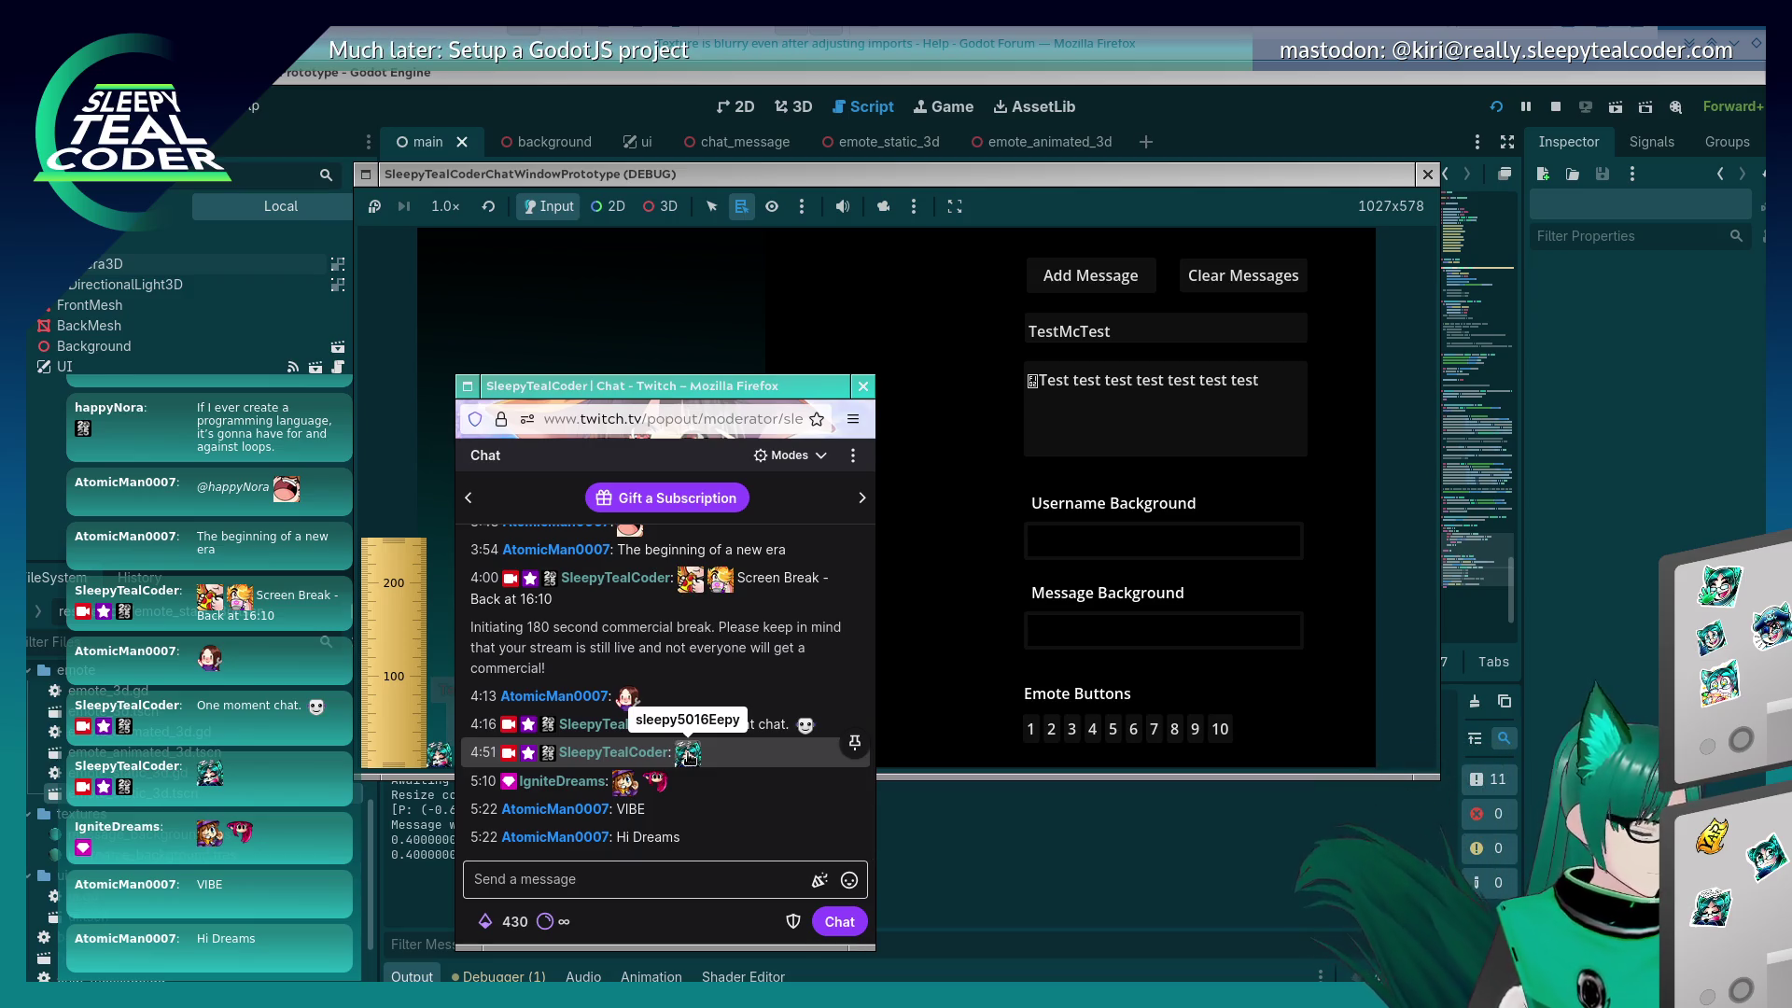
pyautogui.click(1556, 680)
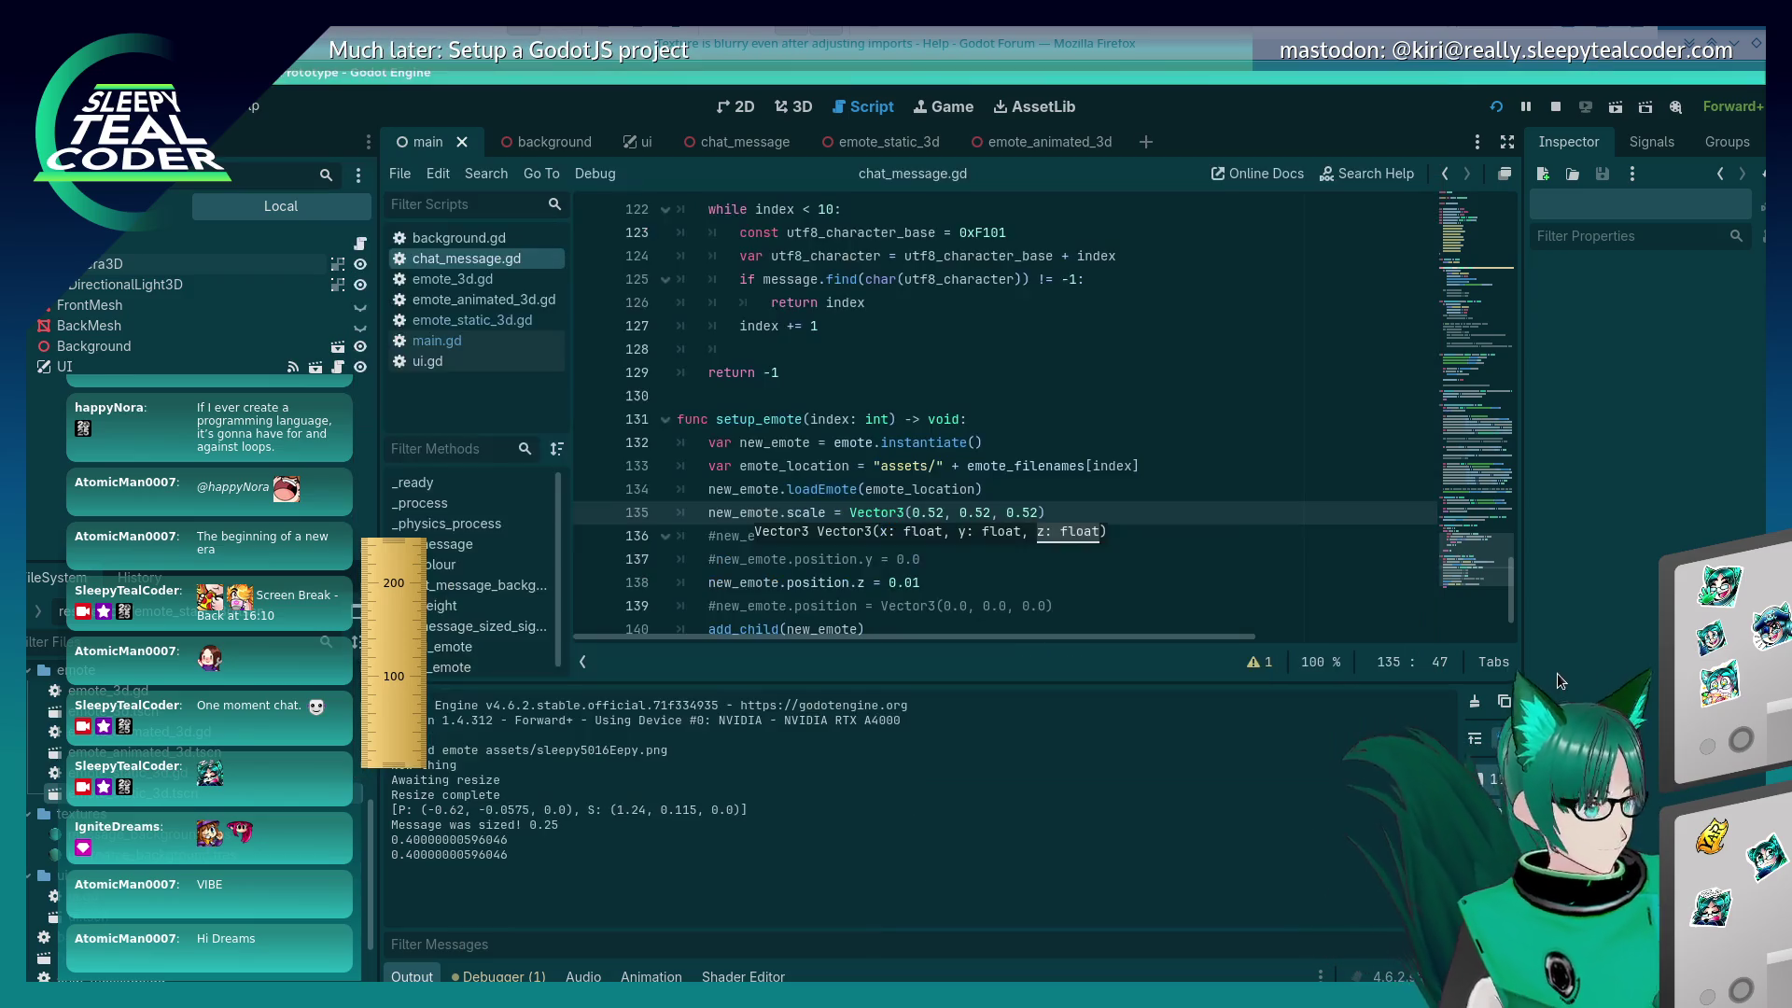
# Step: Set the emote scale on line 135 to 0.54 on all three axes
pyautogui.click(947, 510)
pyautogui.press('BackSpace')
pyautogui.write('4')
pyautogui.press('Right')
pyautogui.press('Right')
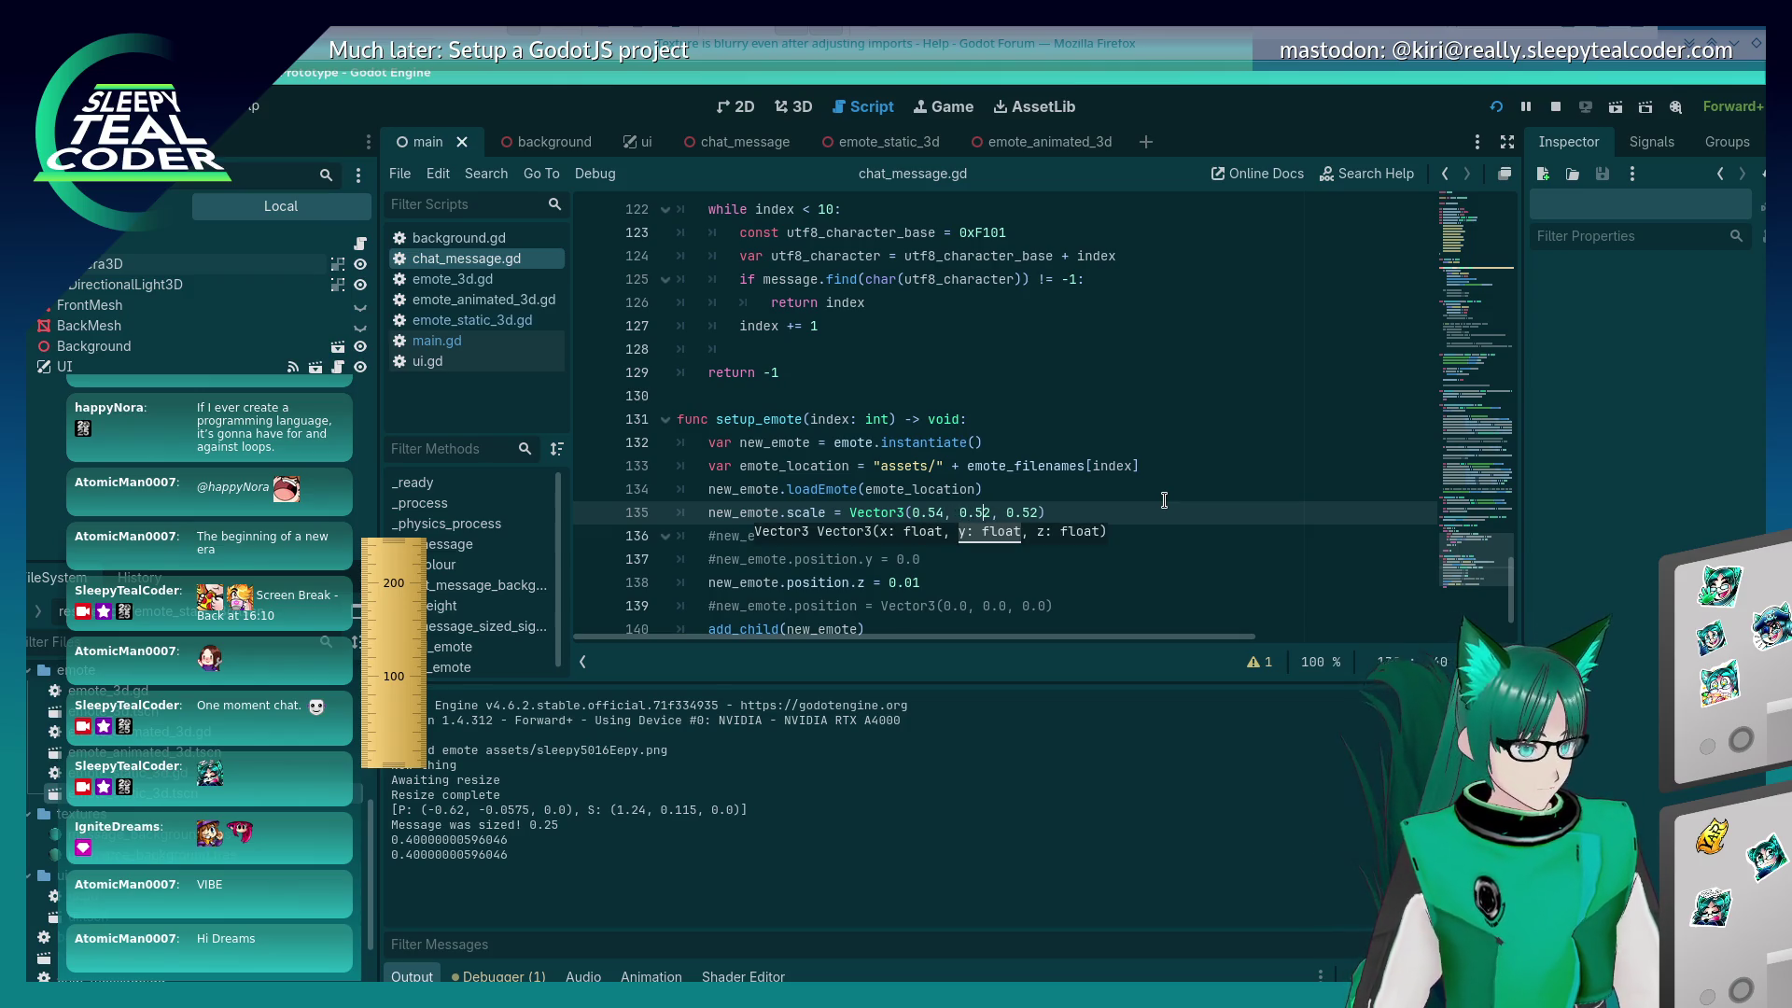
pyautogui.press('Right')
pyautogui.press('Right')
pyautogui.press('Right')
# Step: Run with F5 and post one-emote, two-emote, and single-emote test messages
pyautogui.press('F5')
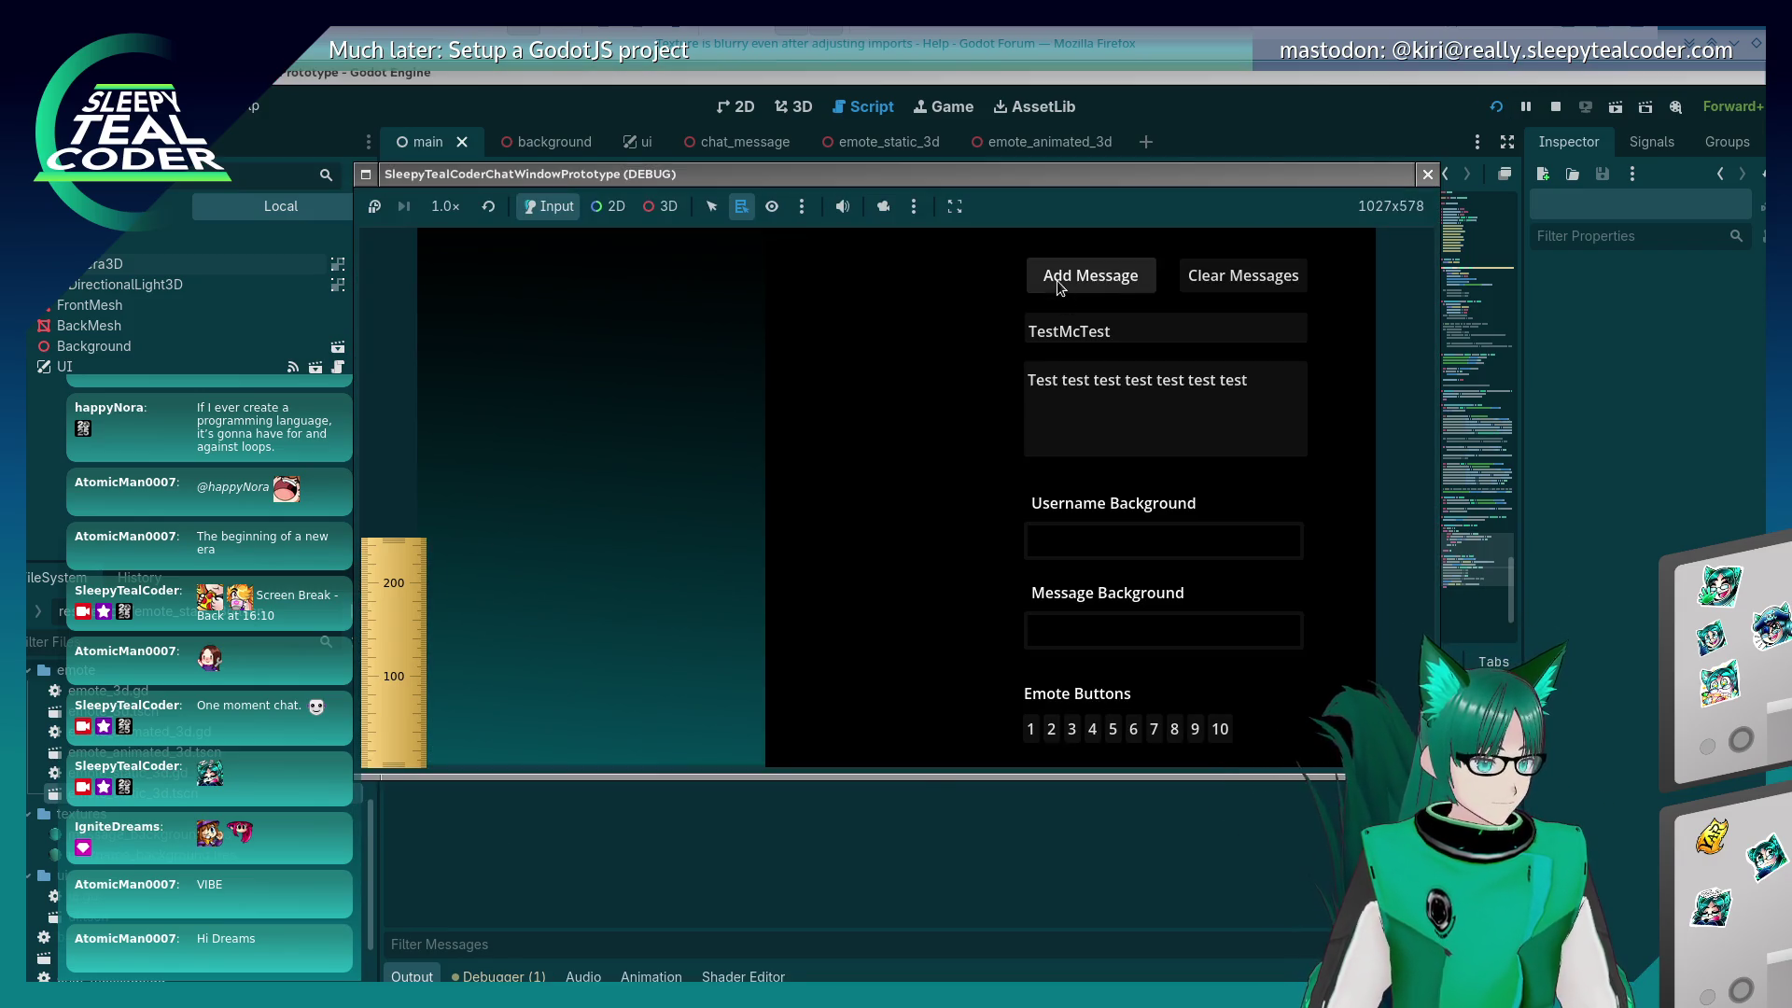
pyautogui.click(1032, 731)
pyautogui.click(1144, 284)
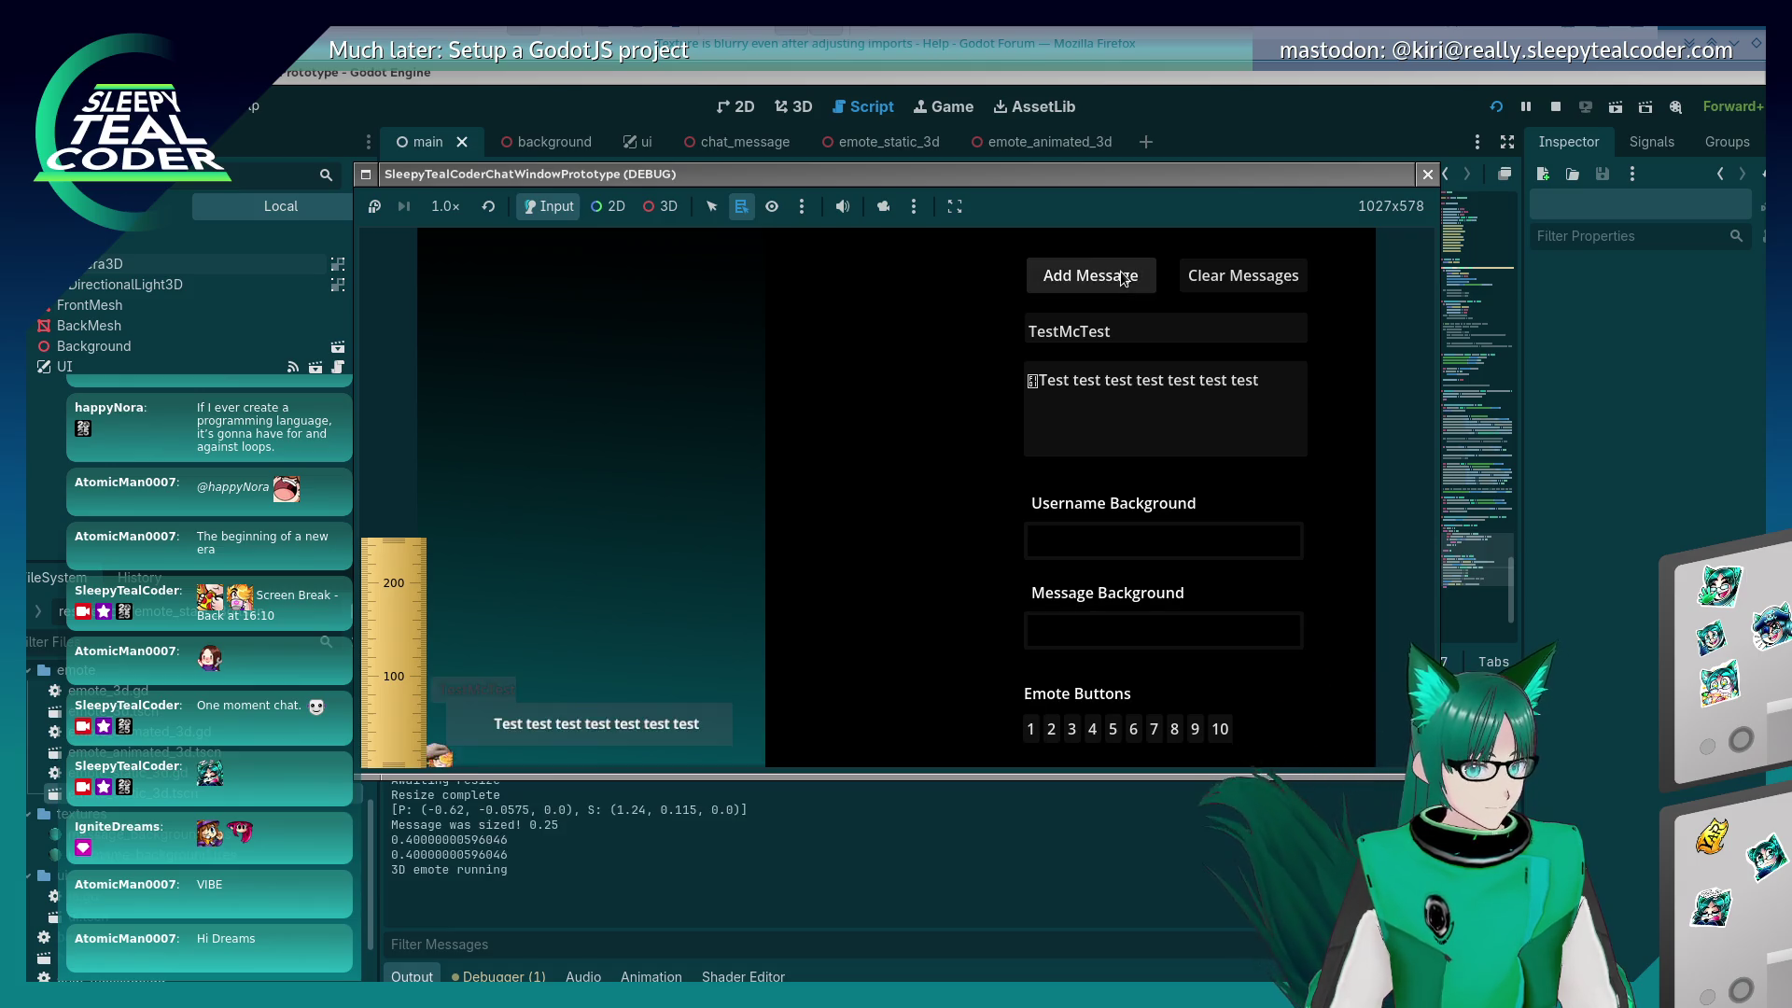
pyautogui.click(1219, 729)
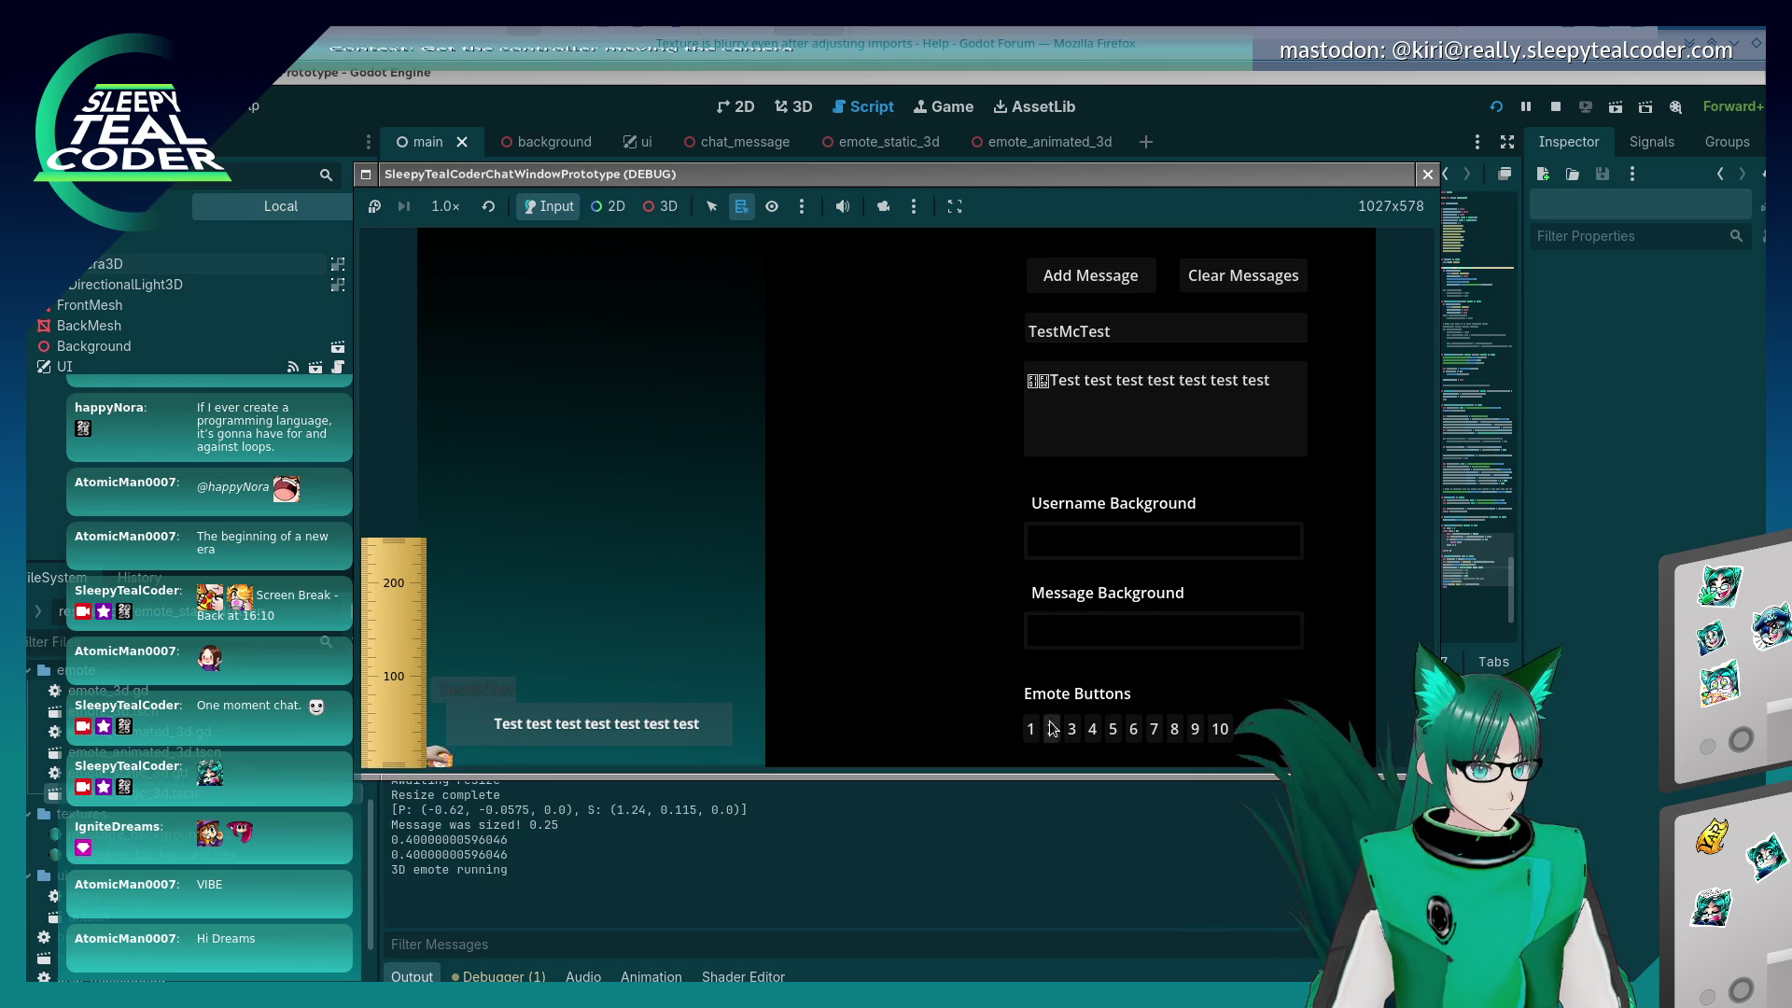
pyautogui.click(1090, 275)
pyautogui.click(1062, 397)
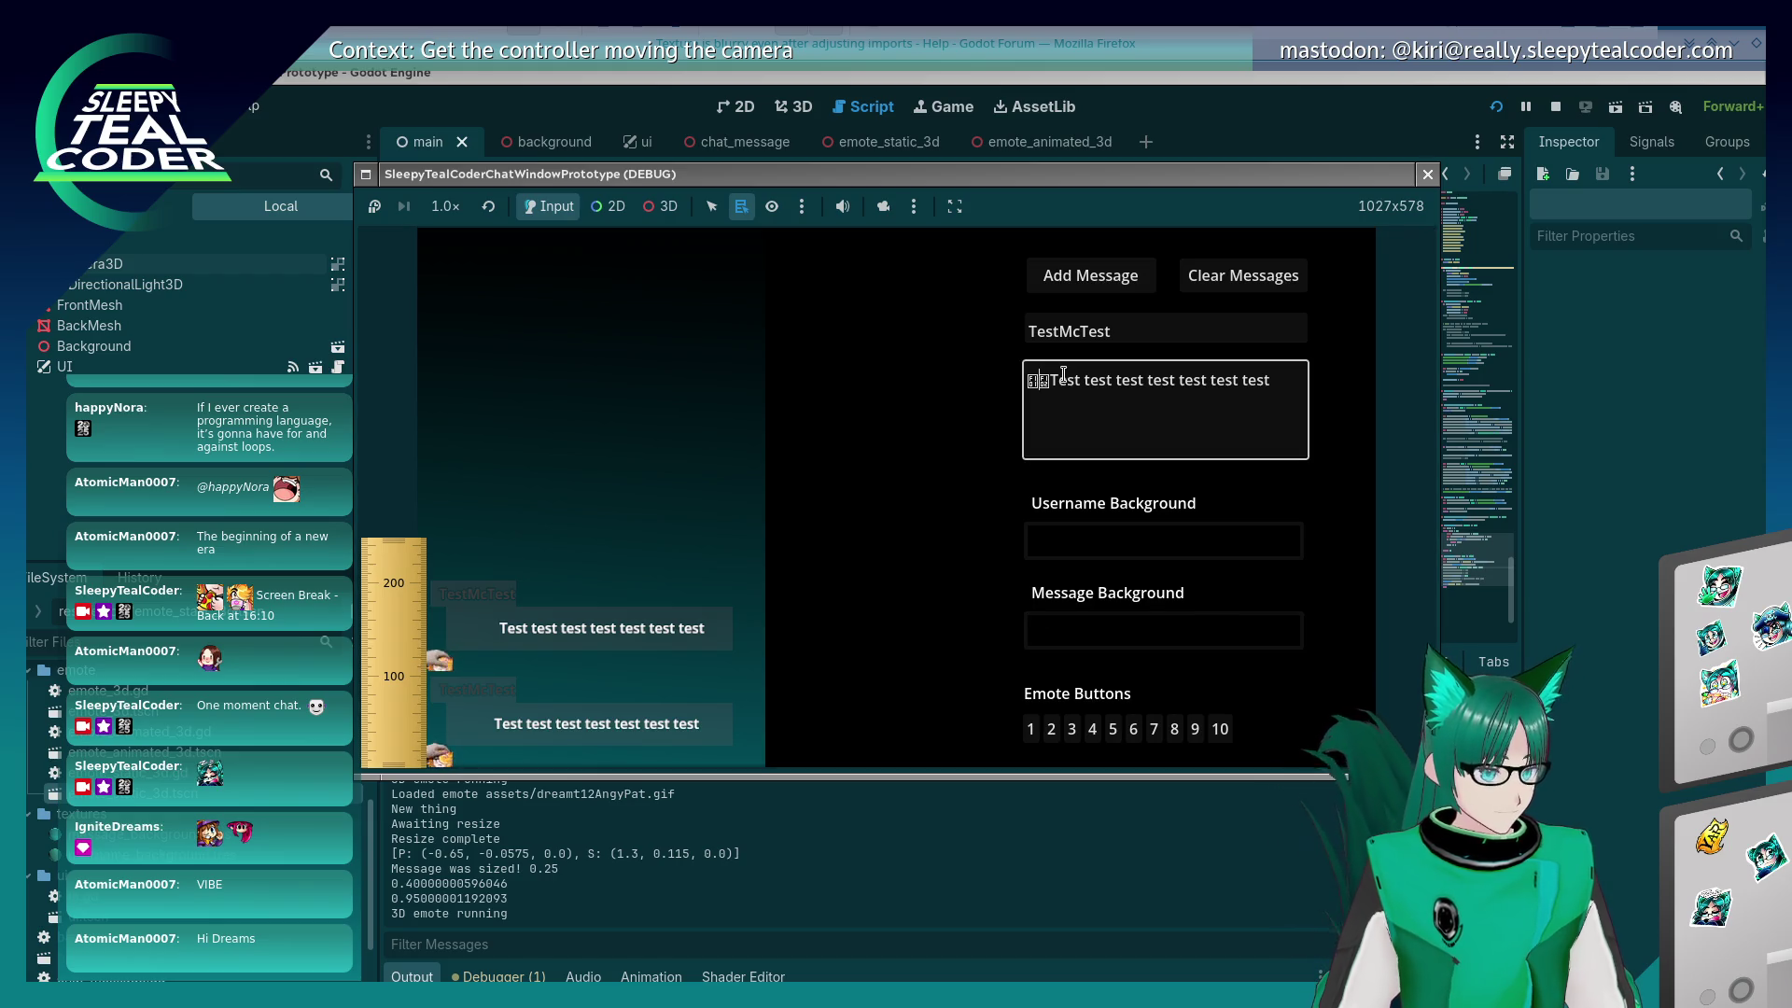
pyautogui.press('BackSpace')
pyautogui.click(1086, 261)
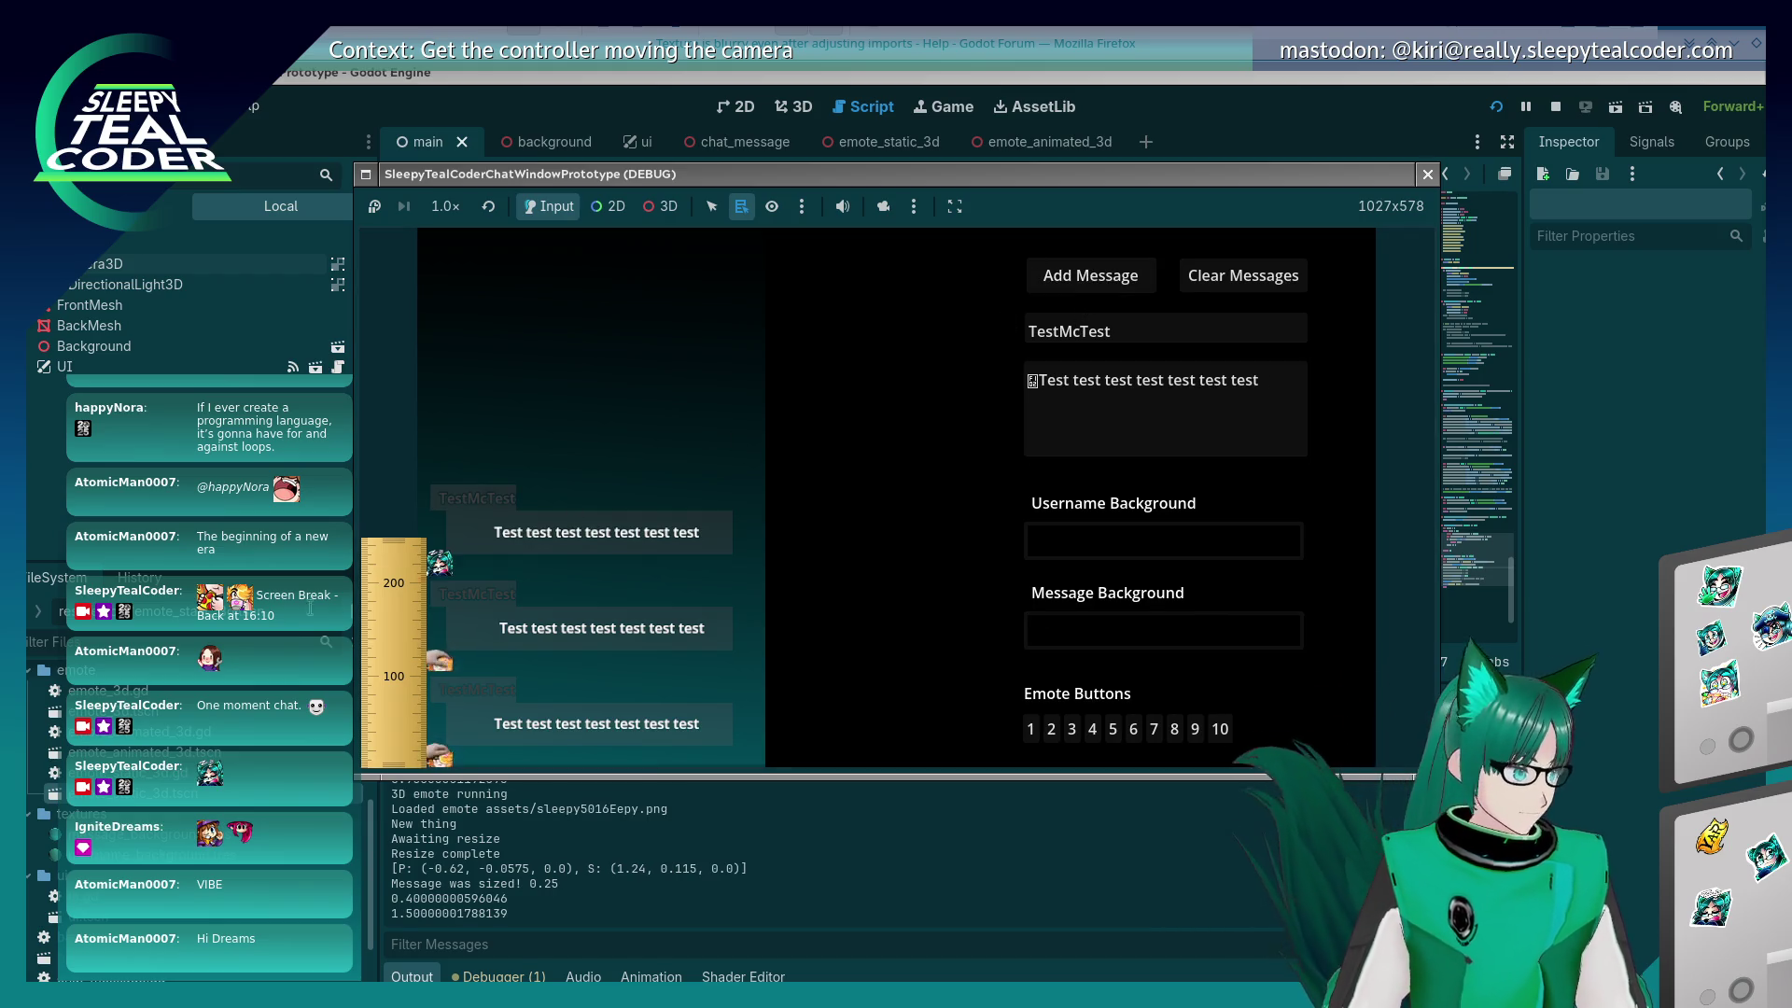
# Step: Move the ruler beside the messages and compare them against the Twitch chat popup
pyautogui.moveTo(393, 558); pyautogui.dragTo(383, 461)
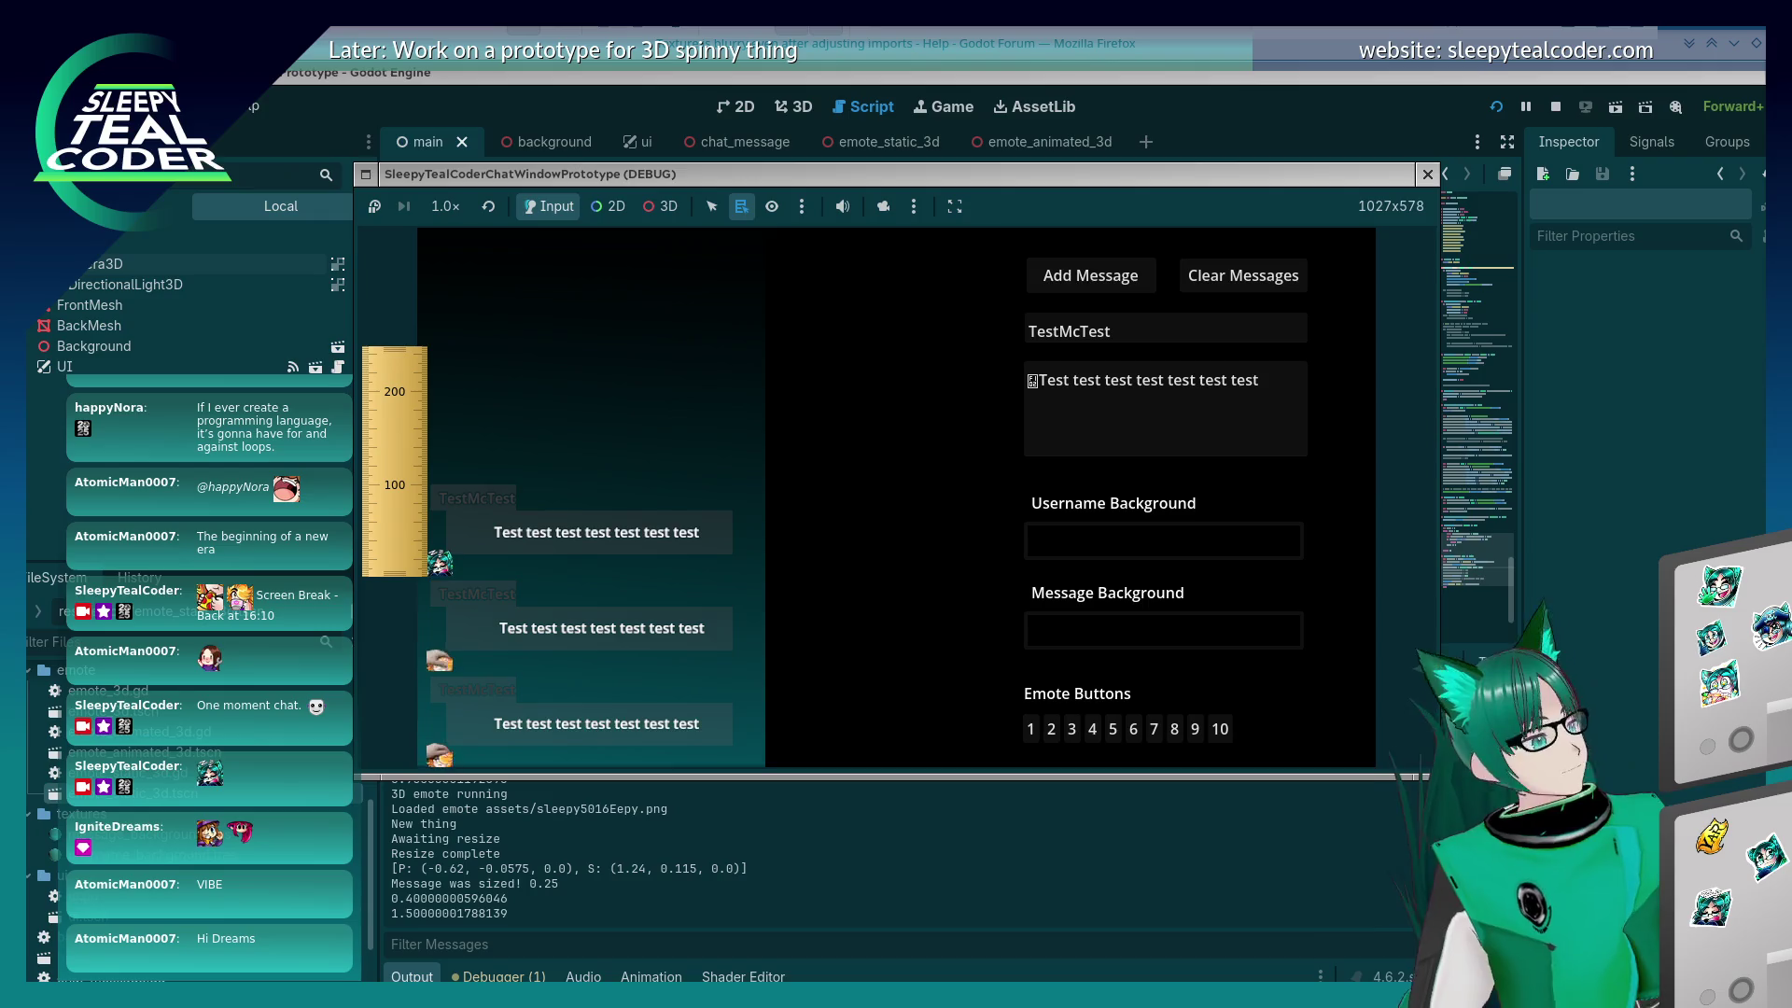
pyautogui.hotkey('alt', 'Tab')
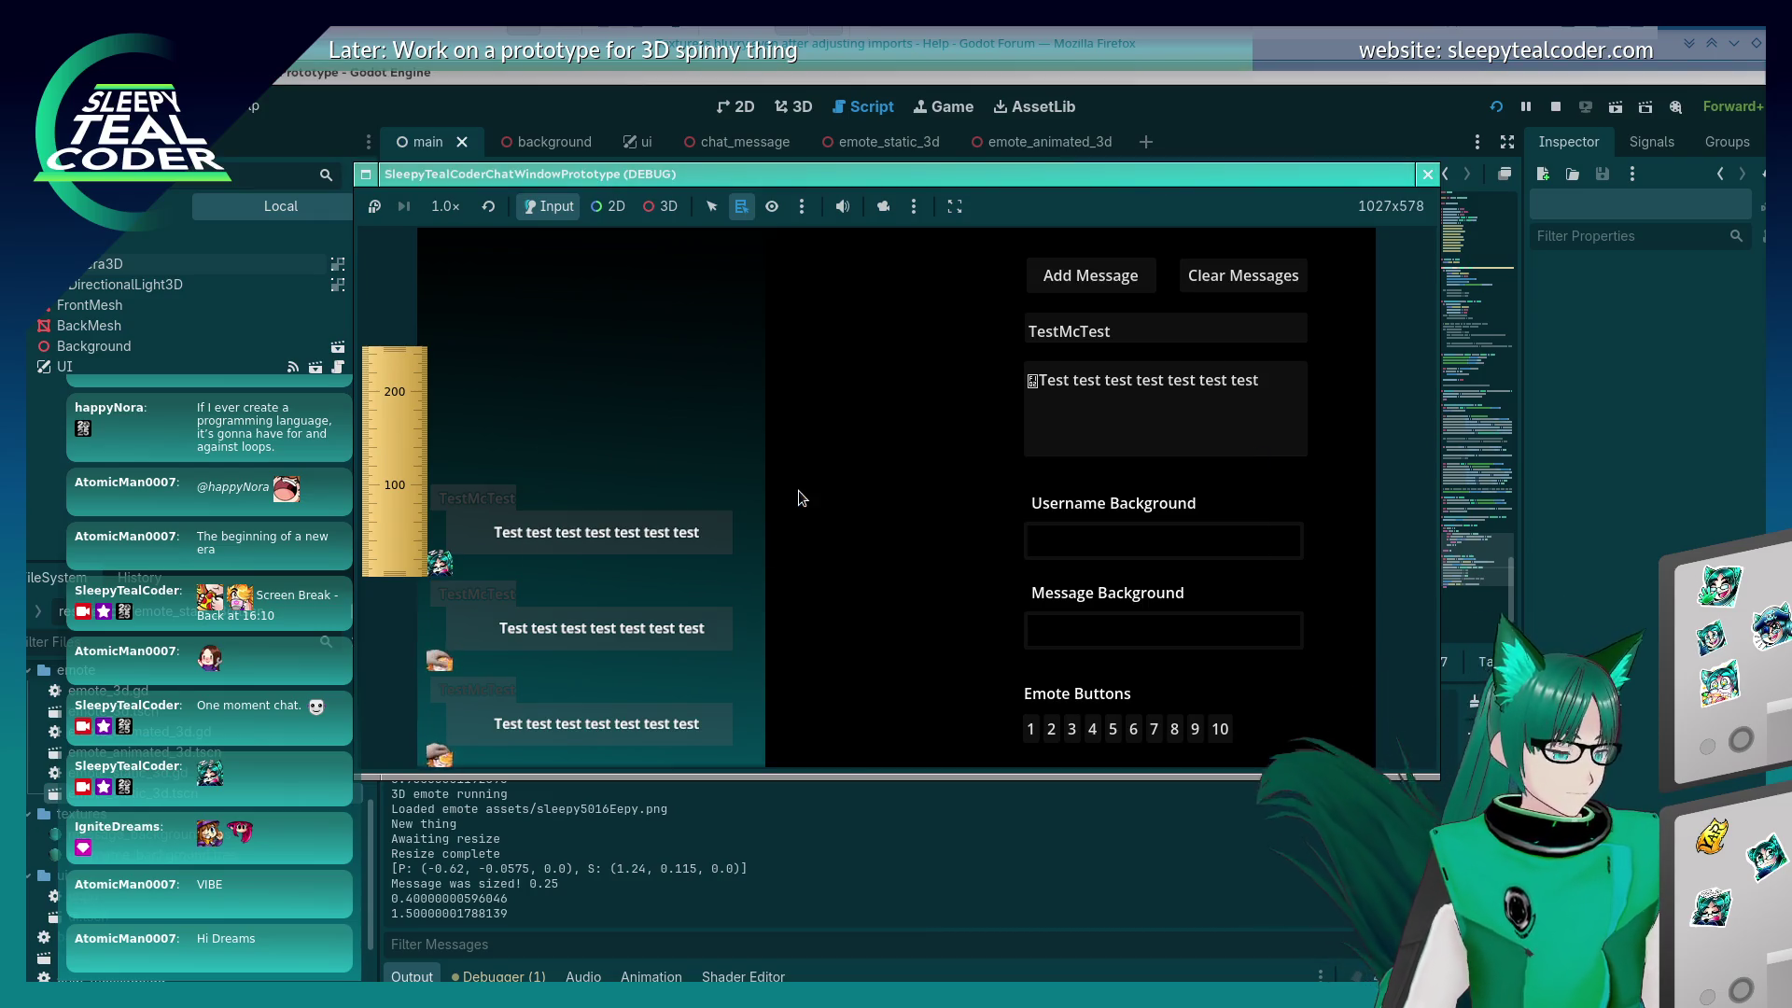
pyautogui.hotkey('alt', 'Tab')
pyautogui.moveTo(713, 389); pyautogui.dragTo(853, 233)
pyautogui.scroll(3, 846, 572)
pyautogui.scroll(5, 846, 572)
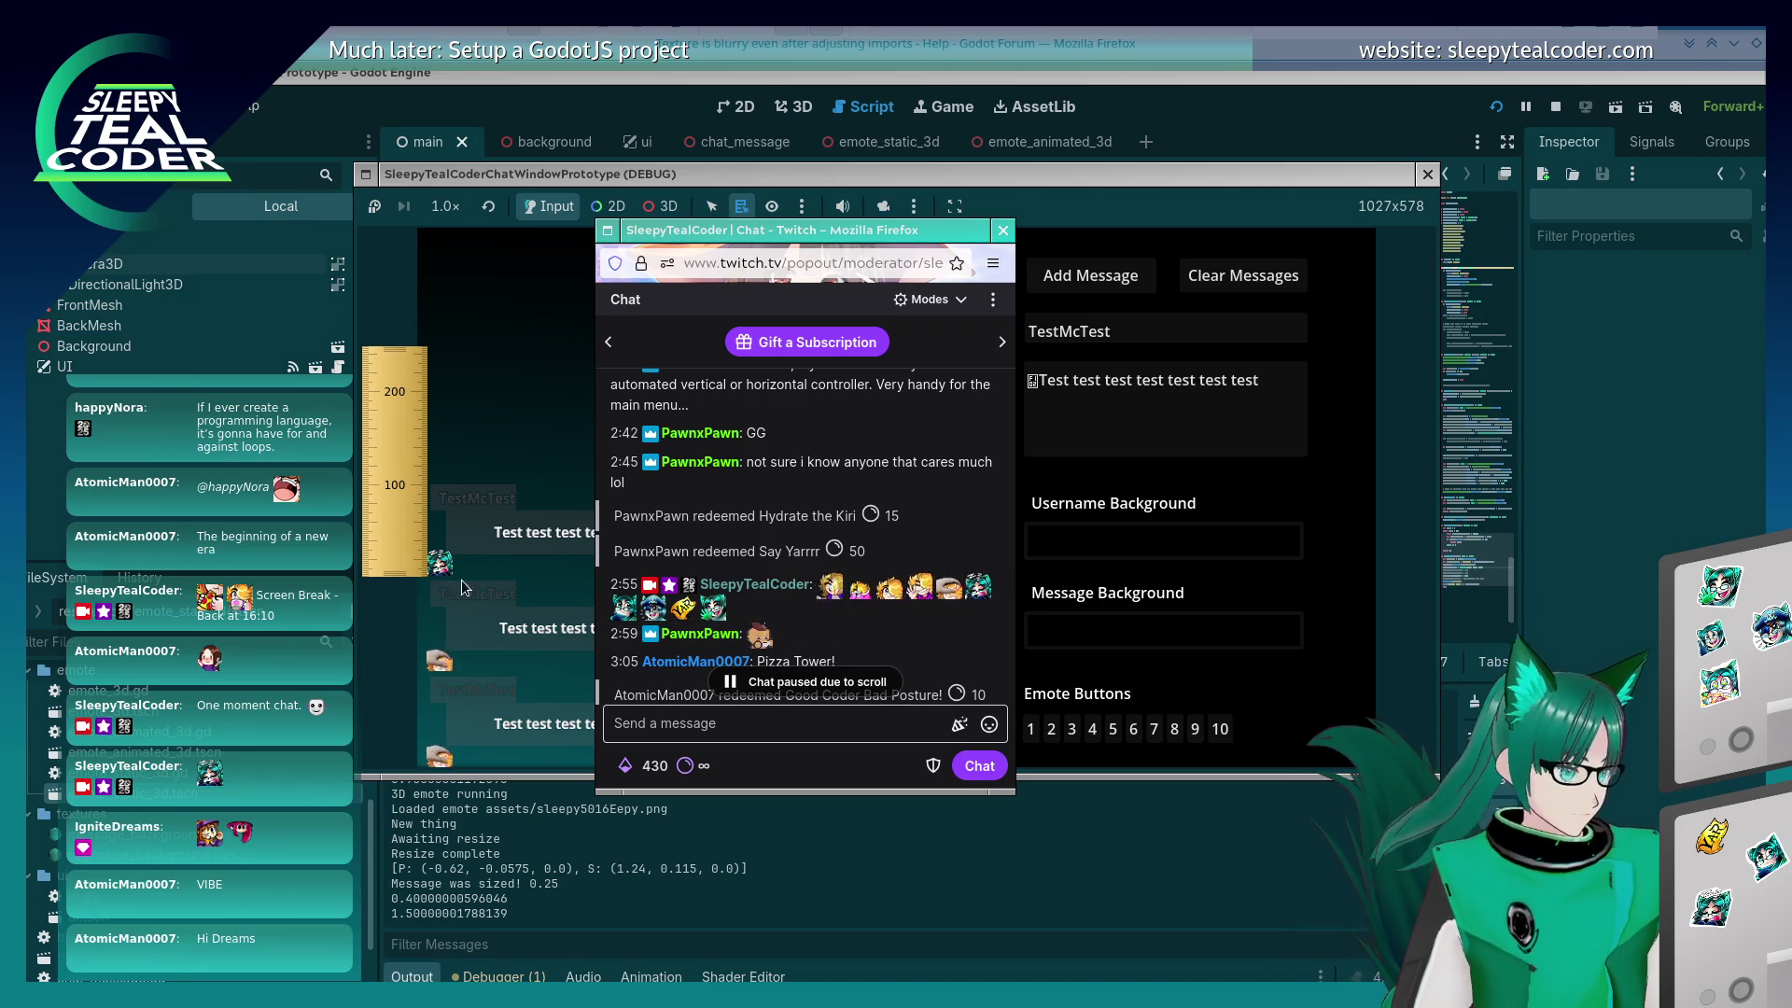
pyautogui.click(485, 524)
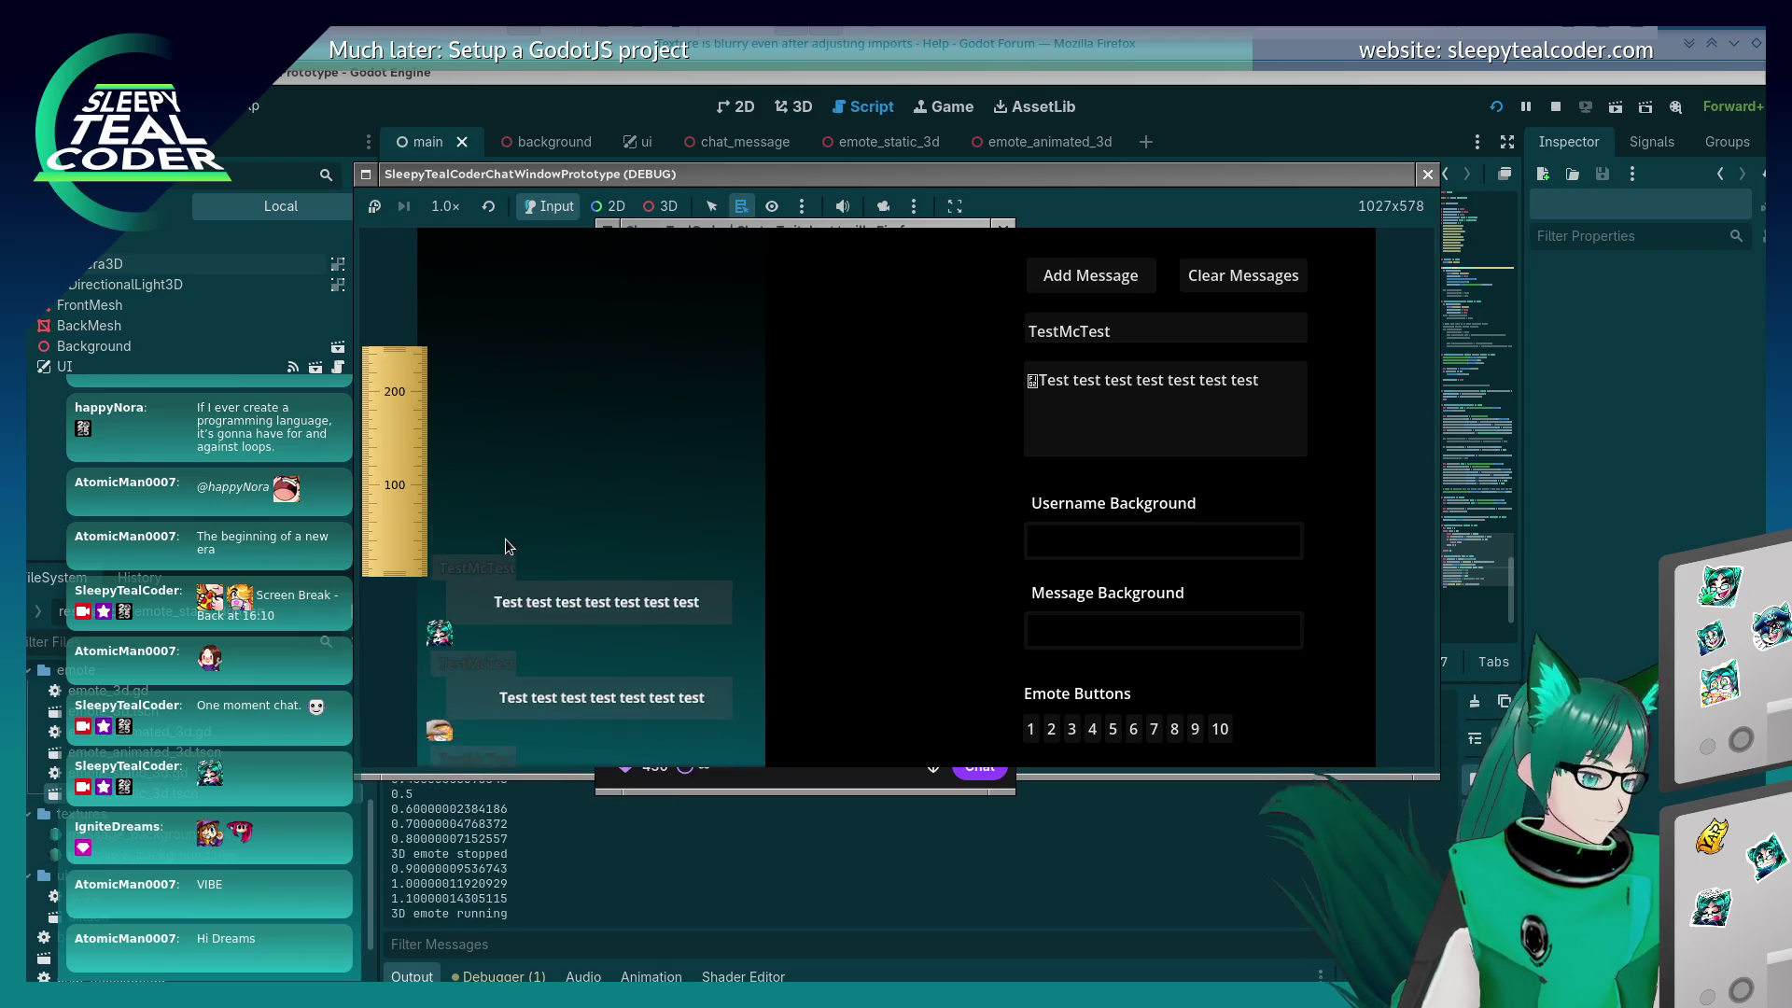
pyautogui.hotkey('alt', 'Tab')
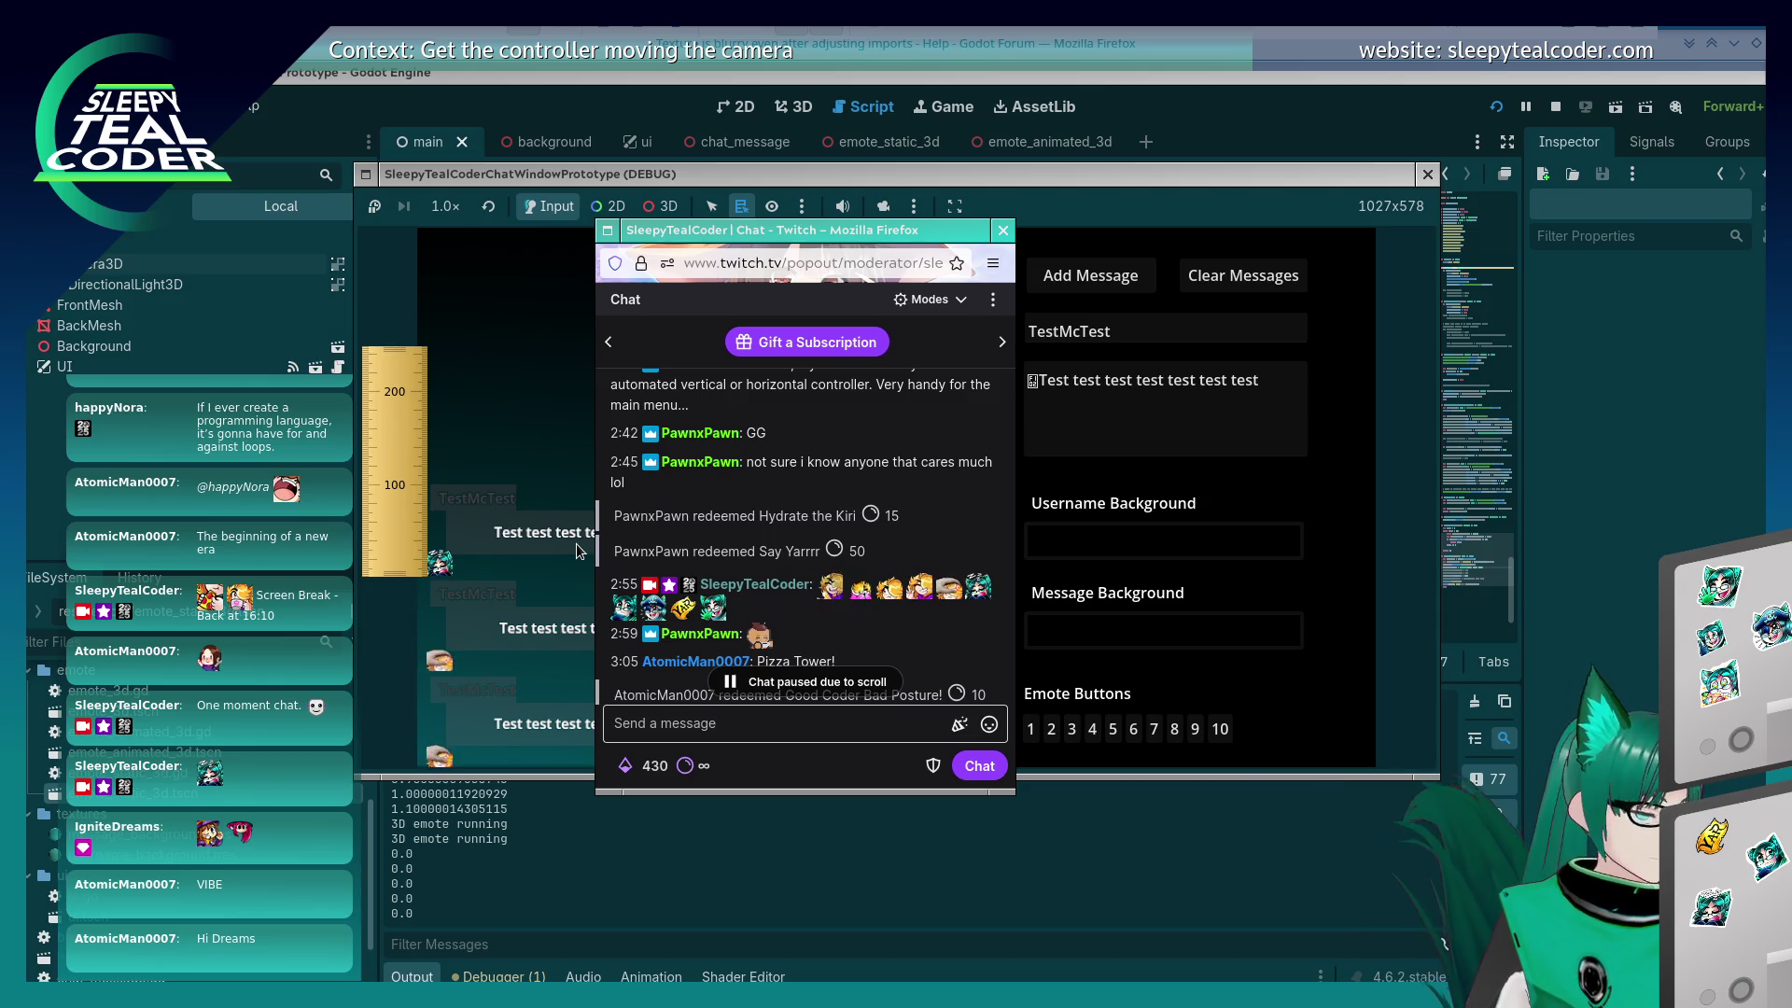
pyautogui.scroll(-5, 658, 576)
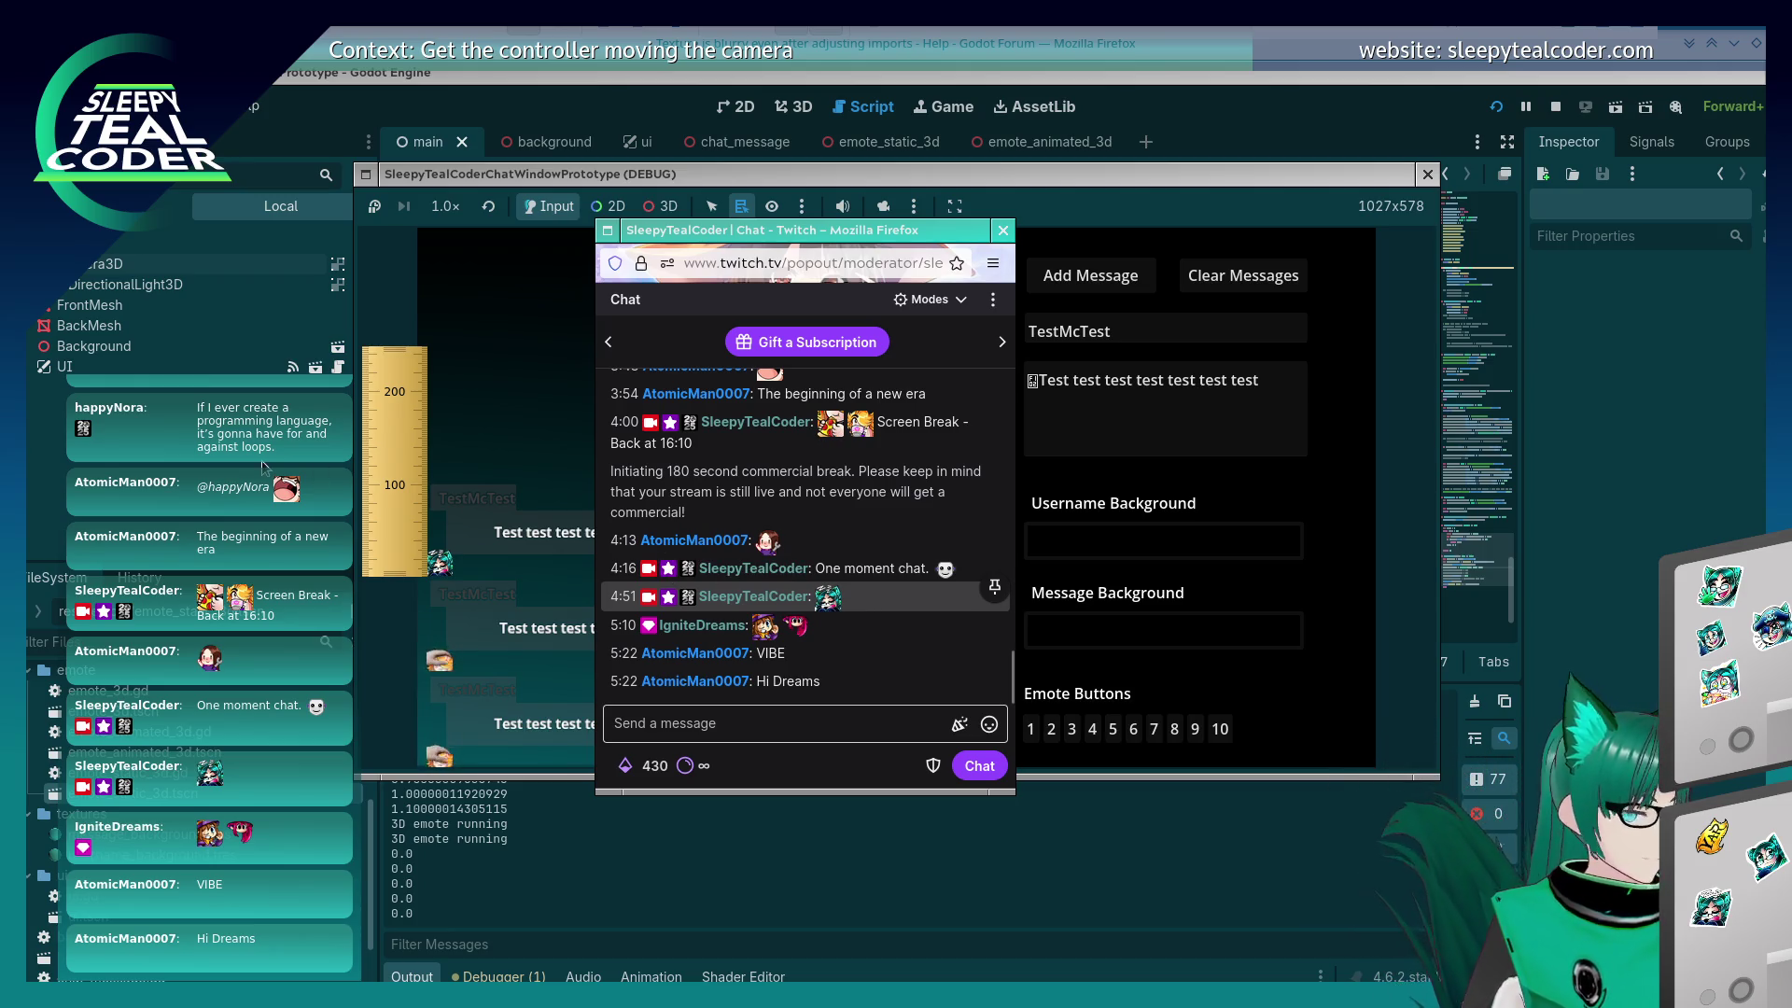
pyautogui.hotkey('alt', 'Tab')
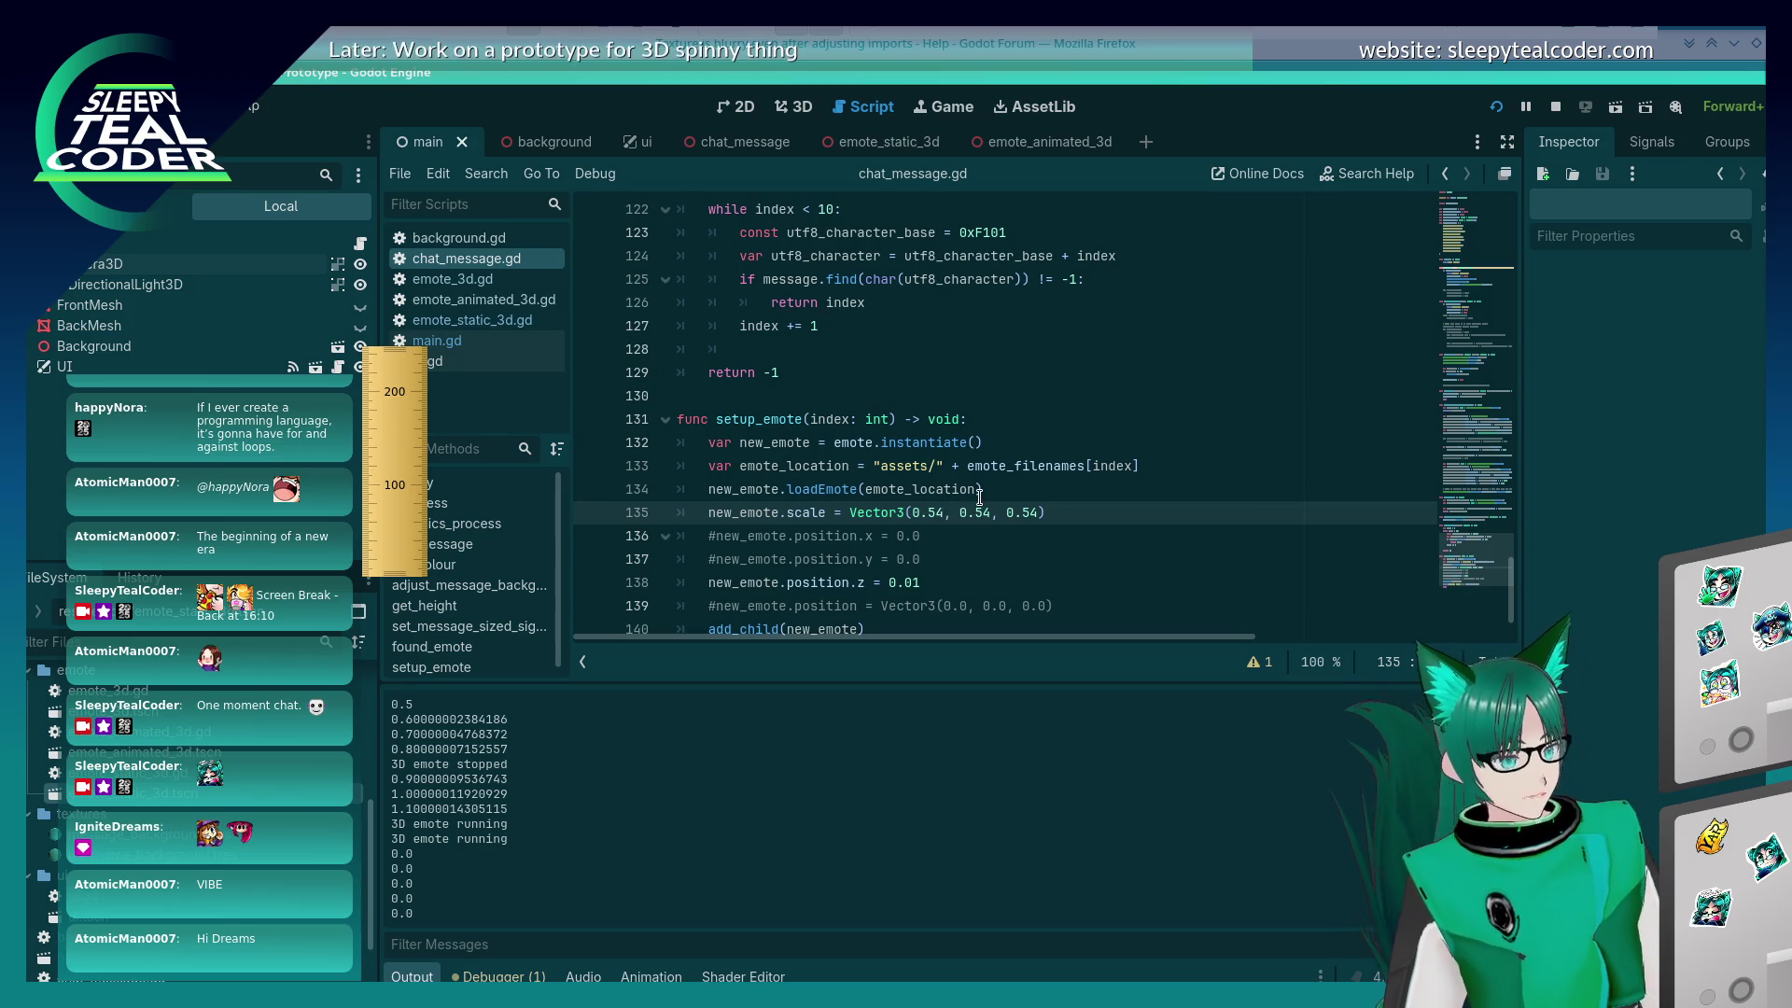
# Step: Change the emote scale values on line 135 to 0.55
pyautogui.press('Left')
pyautogui.press('Left')
pyautogui.press('Left')
pyautogui.press('BackSpace')
pyautogui.write('5')
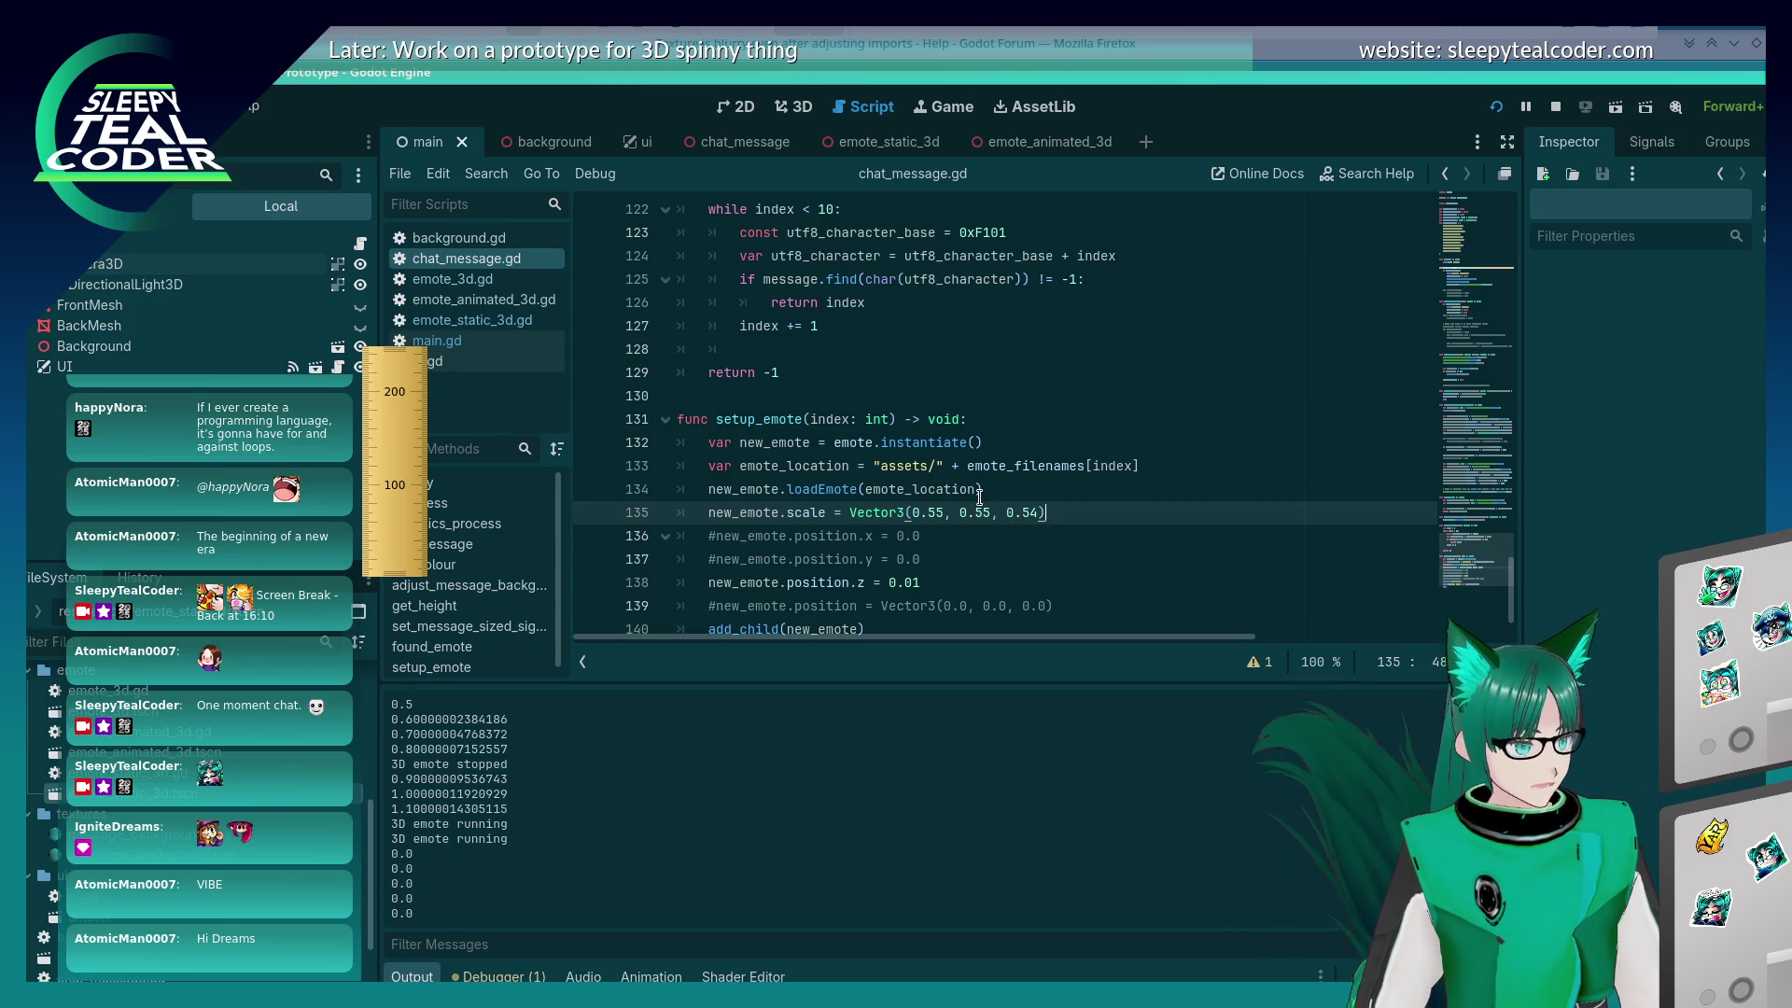
pyautogui.press('Right')
pyautogui.press('Right')
pyautogui.press('Right')
pyautogui.press('BackSpace')
pyautogui.write('5')
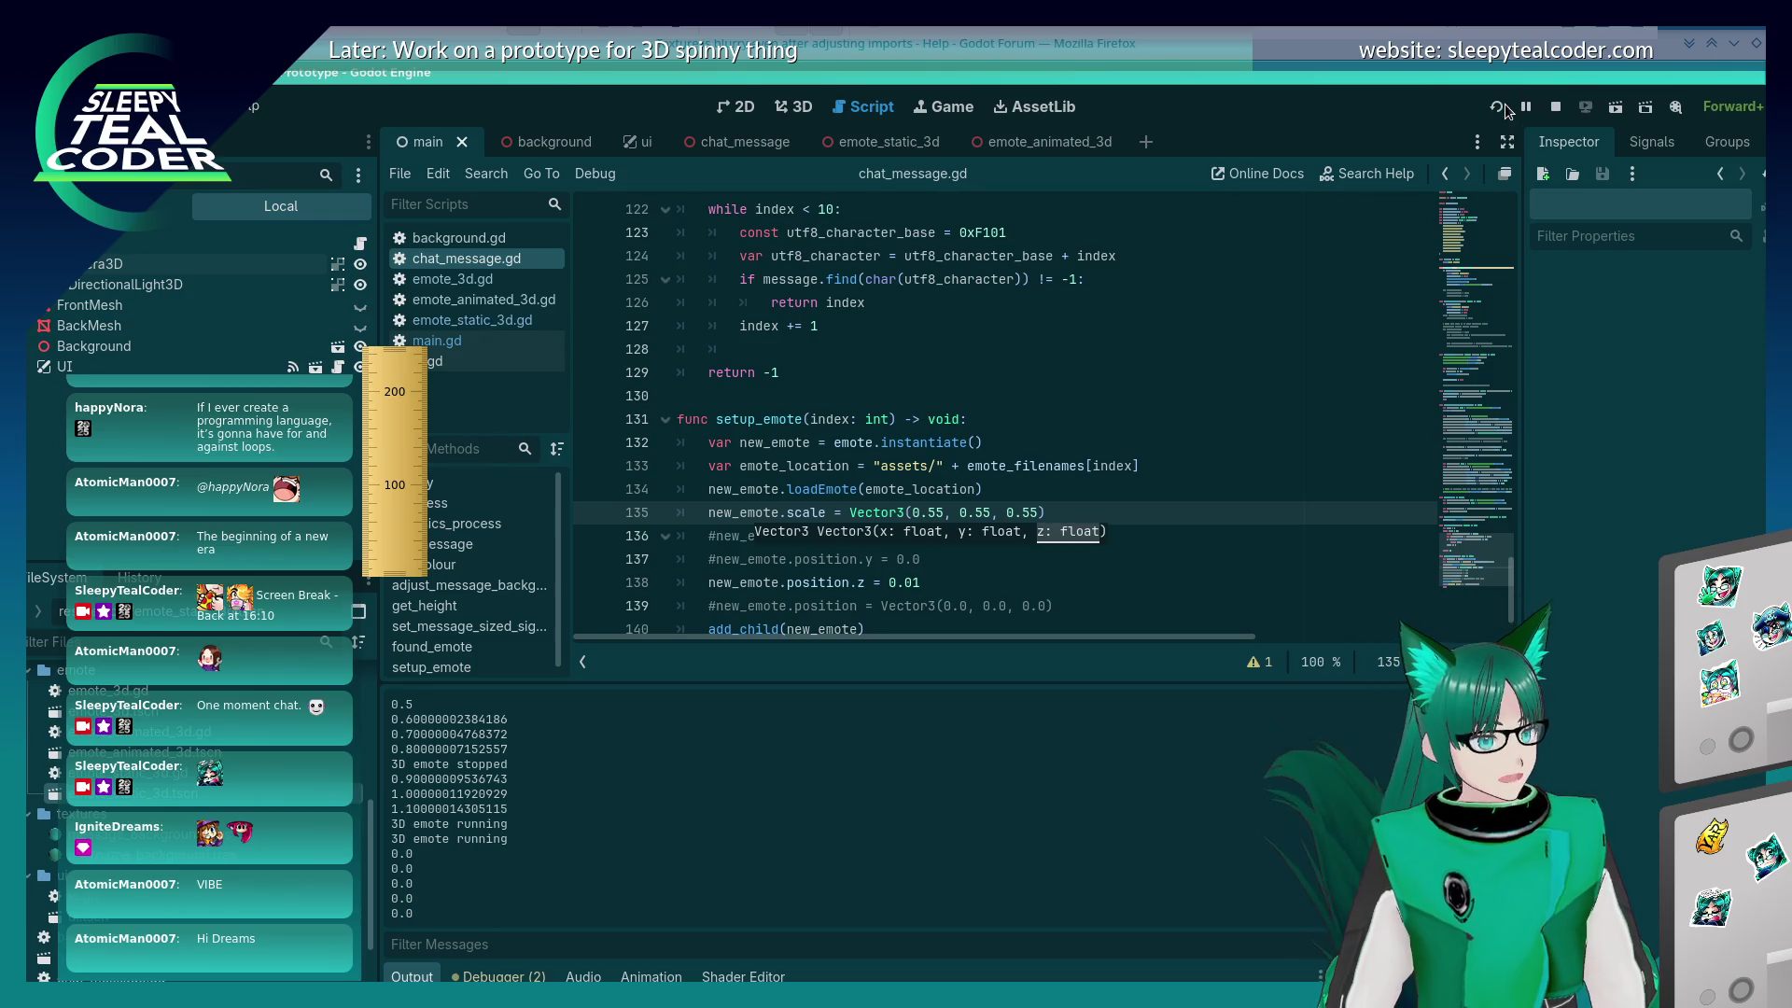
# Step: Run the game, post an emote message, and switch to the Twitch chat for comparison
pyautogui.press('F5')
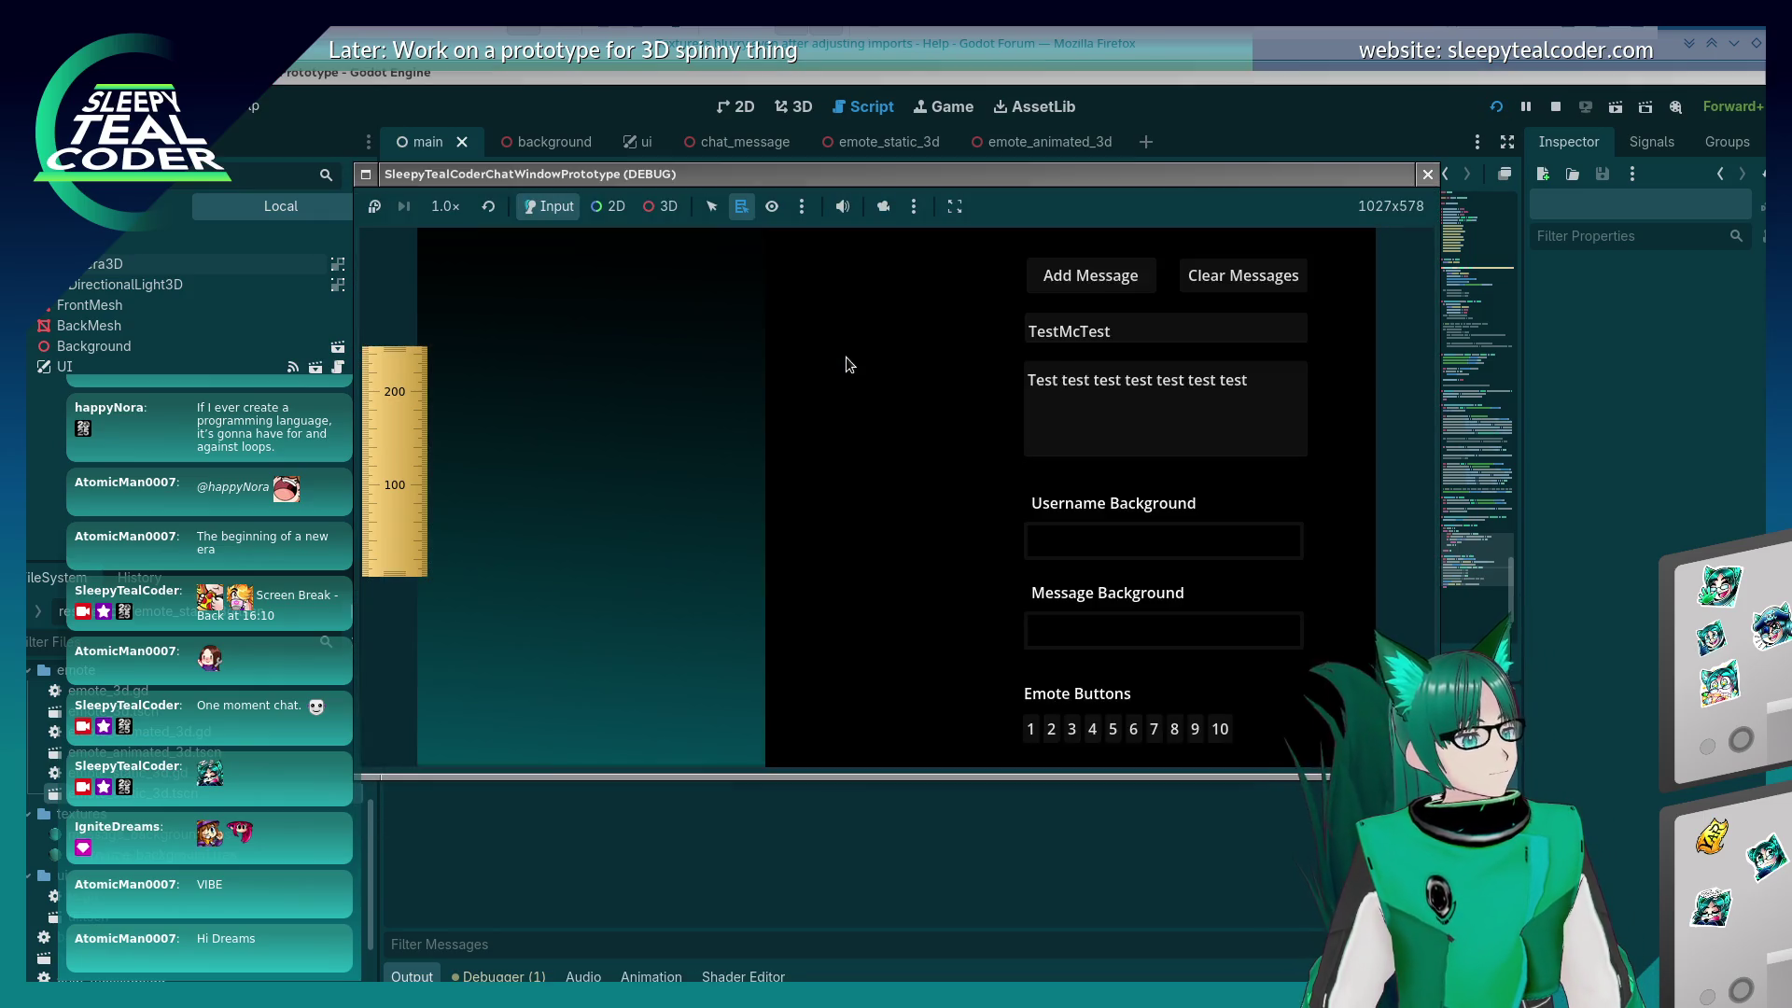
pyautogui.click(1069, 726)
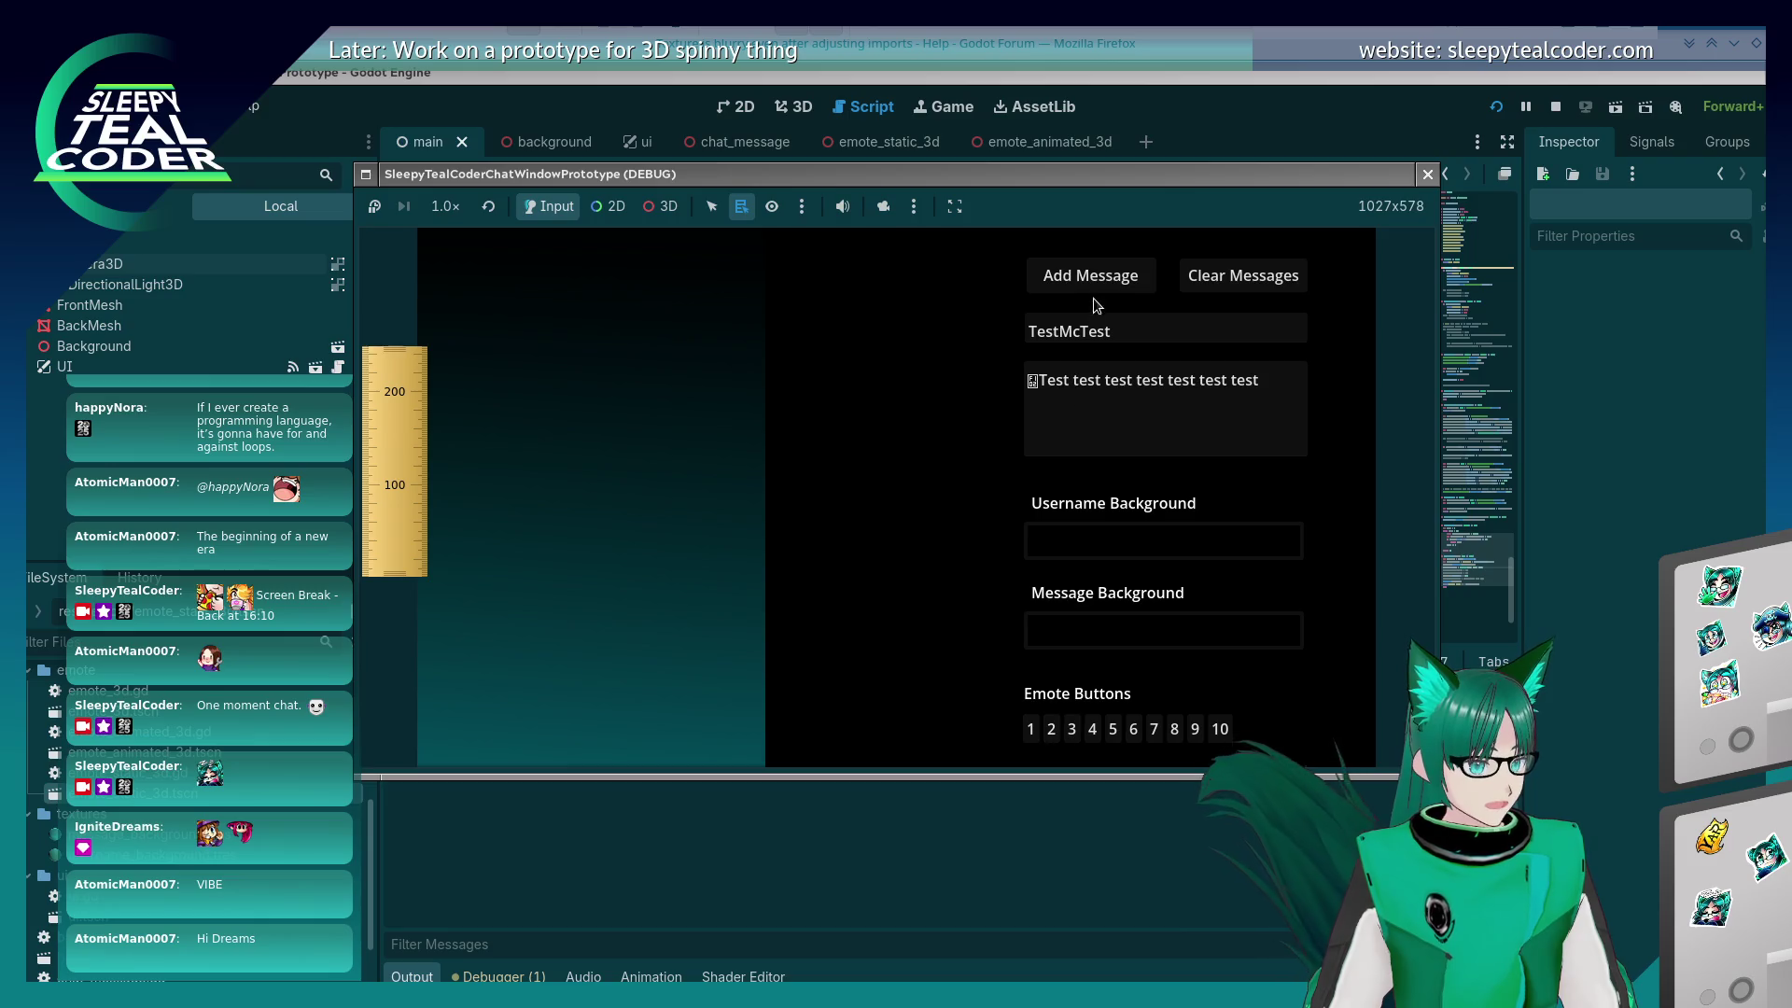
pyautogui.click(1090, 275)
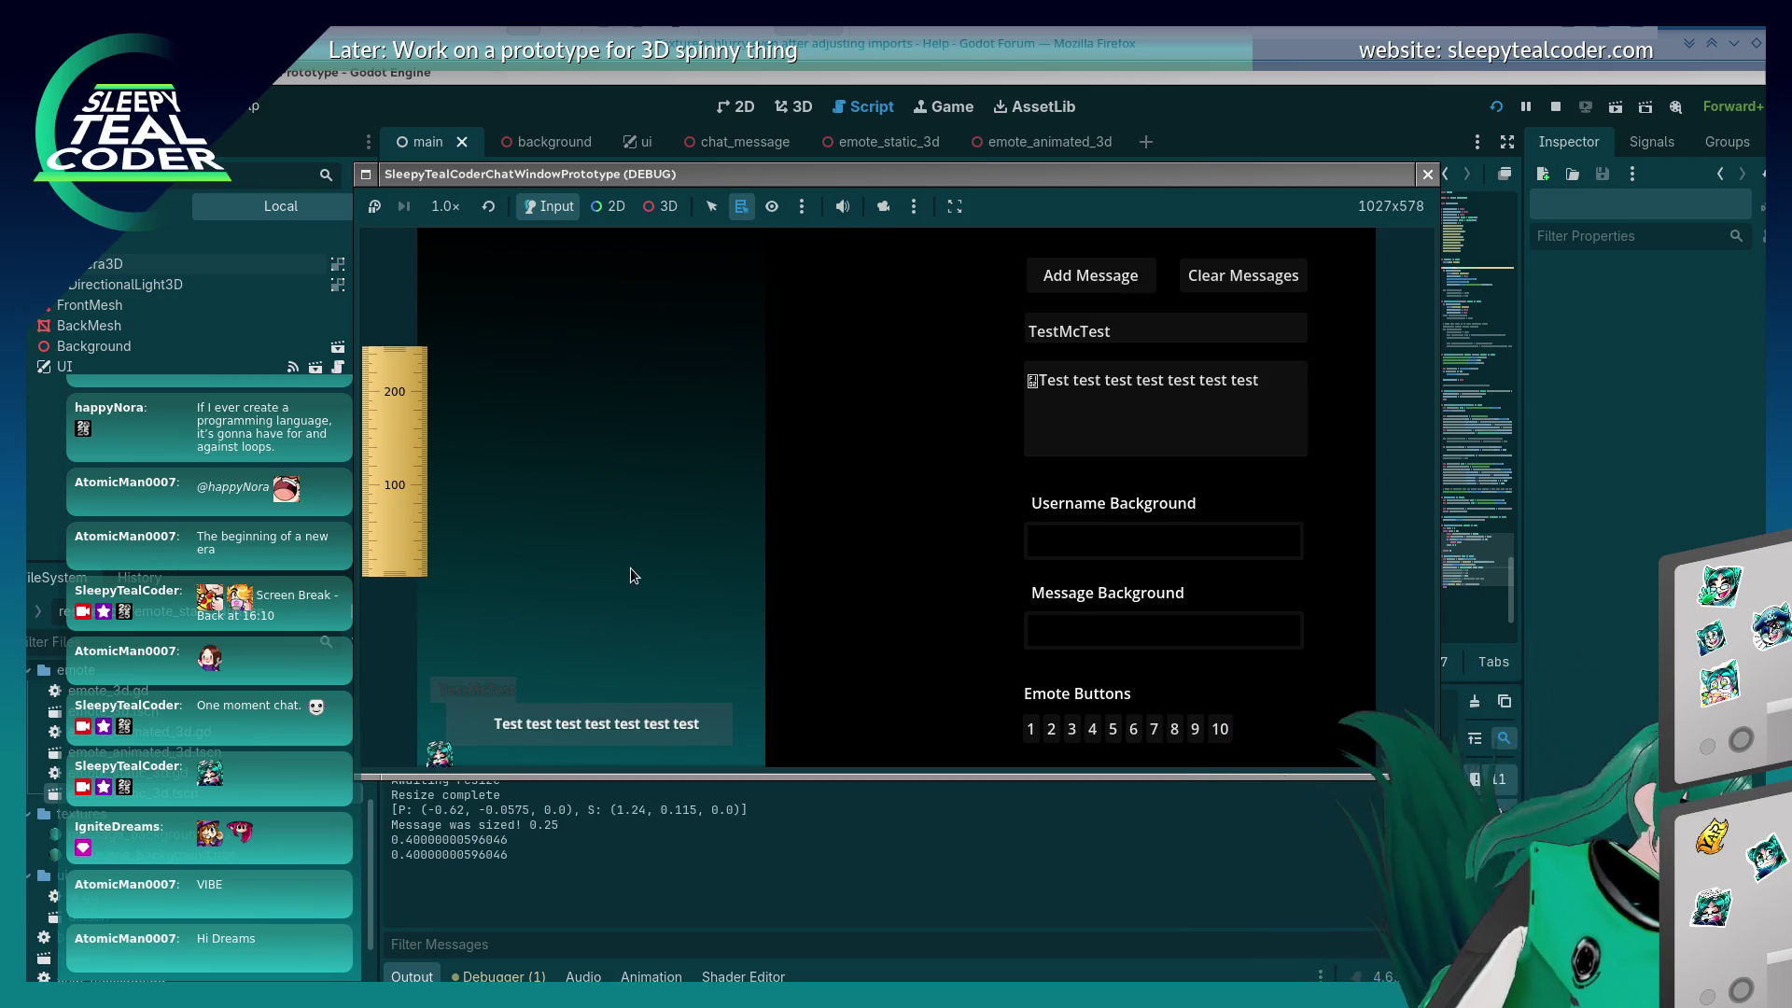
pyautogui.hotkey('alt', 'Tab')
pyautogui.hotkey('alt', 'Tab')
pyautogui.hotkey('alt', 'Tab')
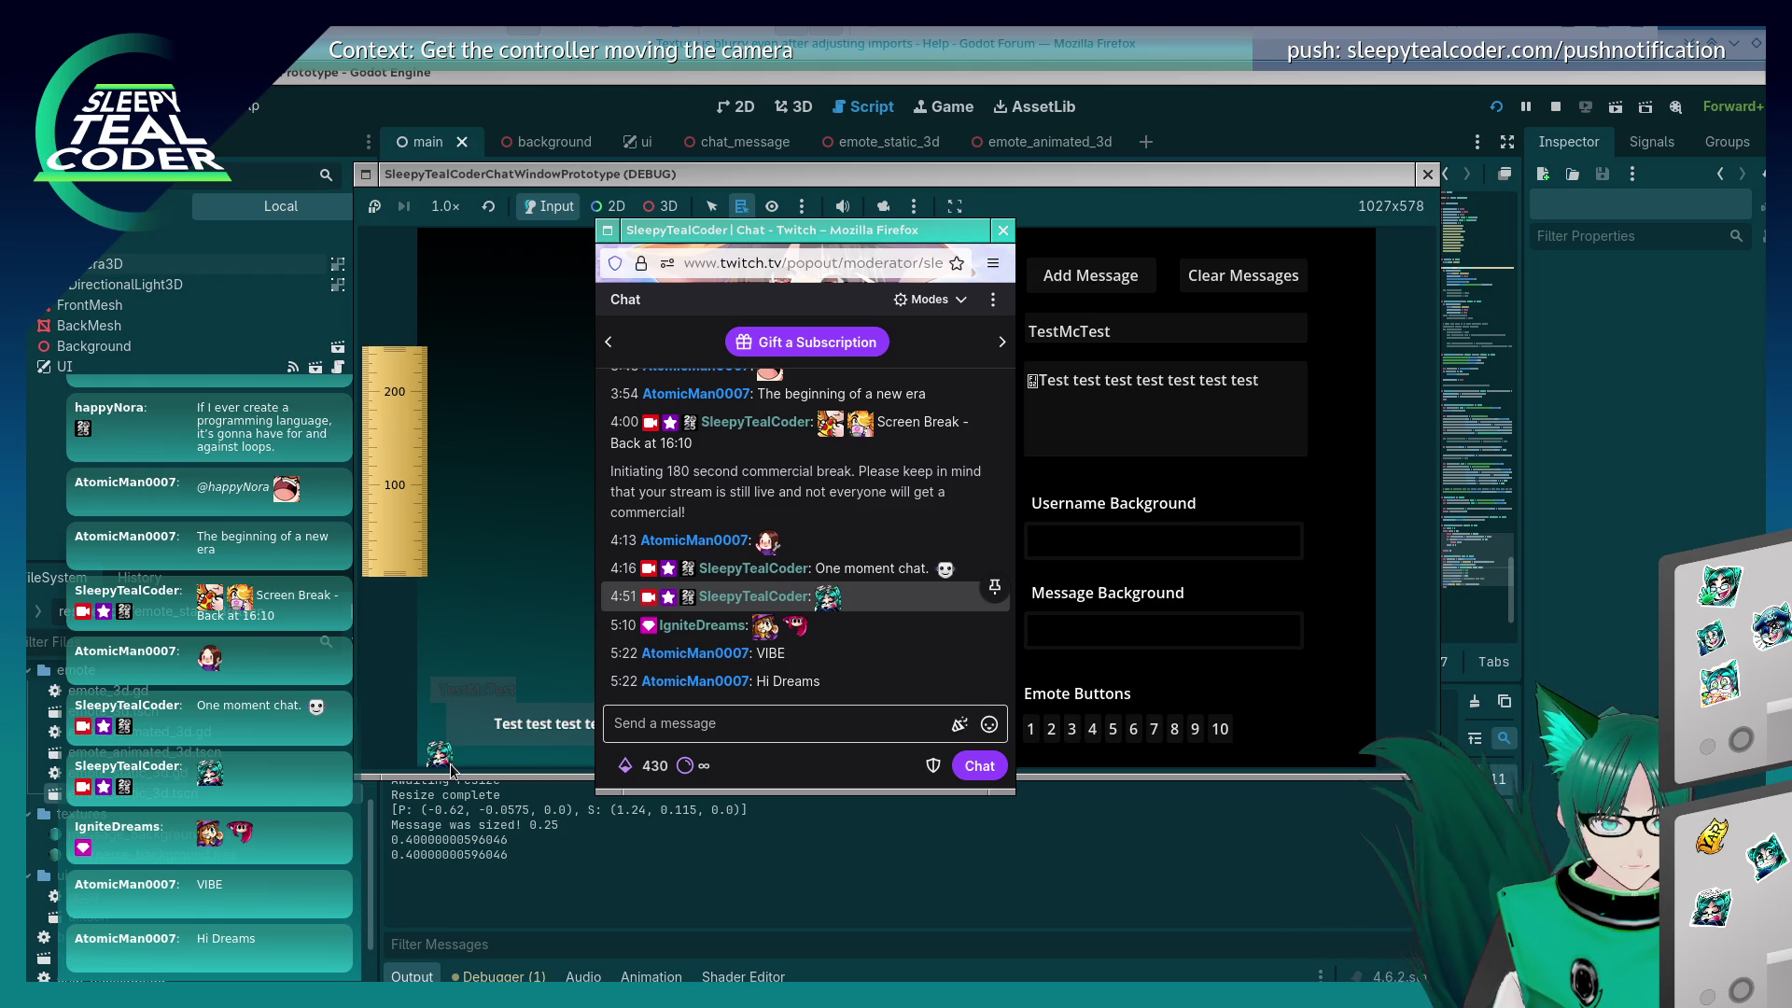
# Step: Post a second single-emote TestMcTest message in the running game
pyautogui.click(1129, 676)
pyautogui.click(1055, 731)
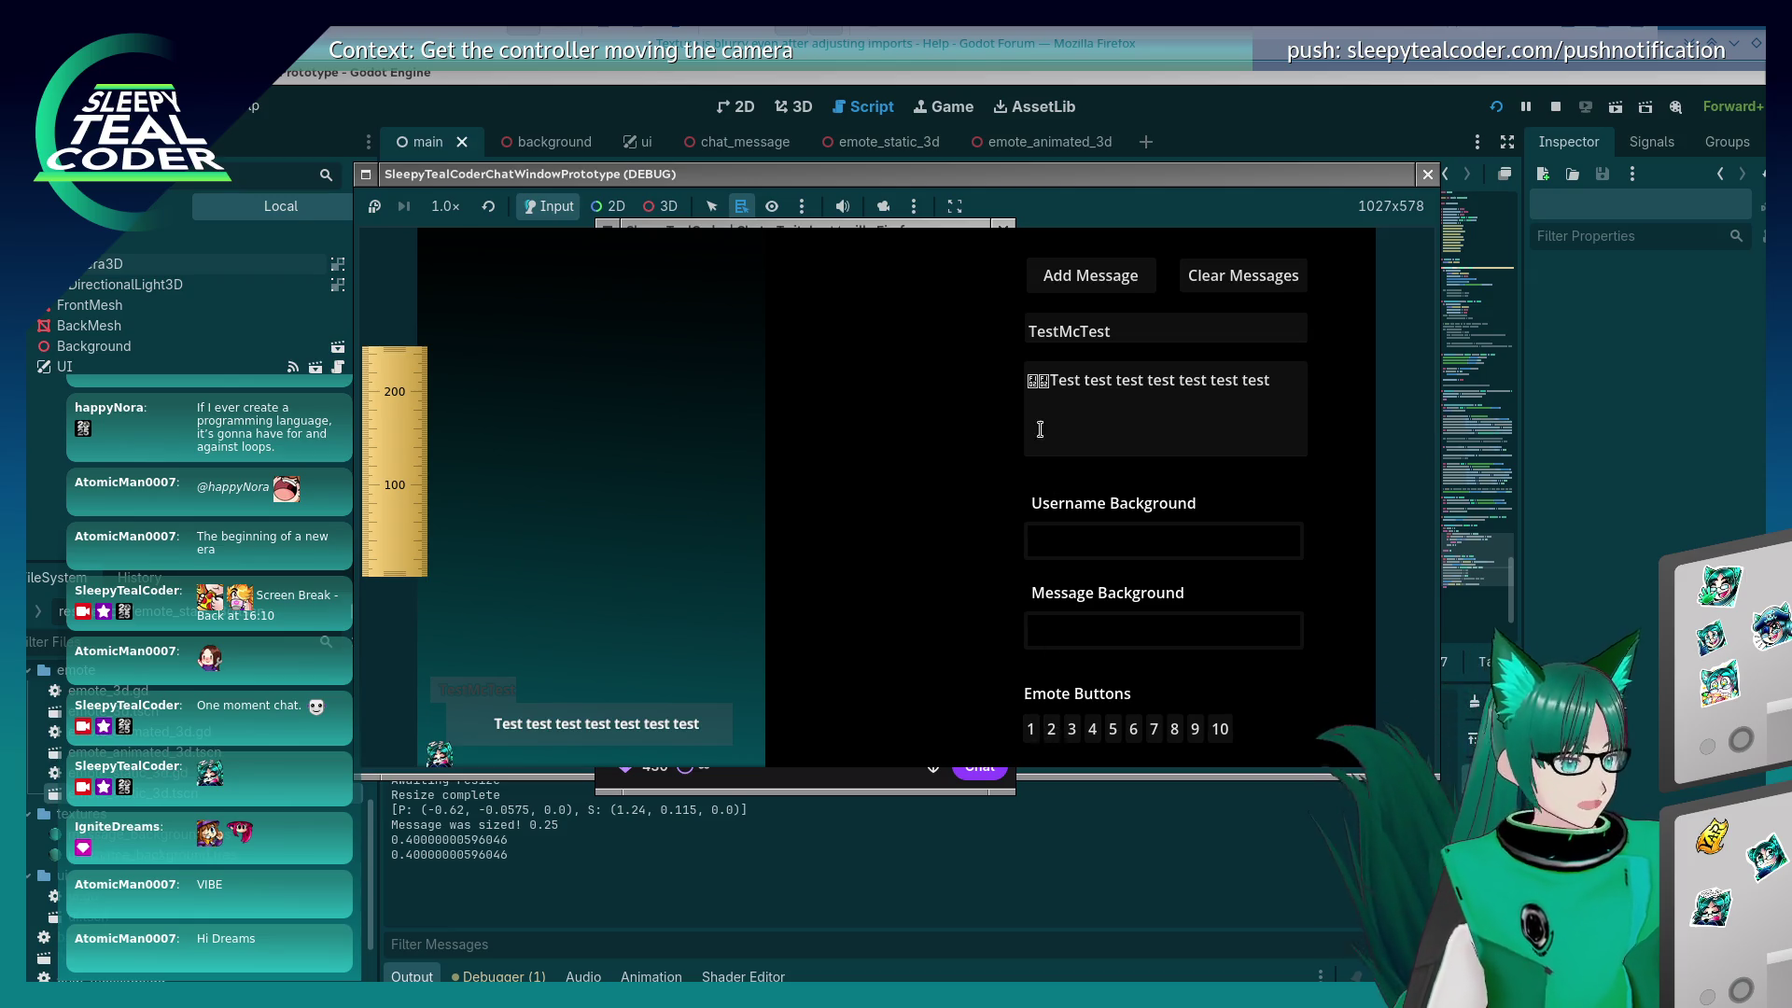
pyautogui.click(1044, 383)
pyautogui.press('BackSpace')
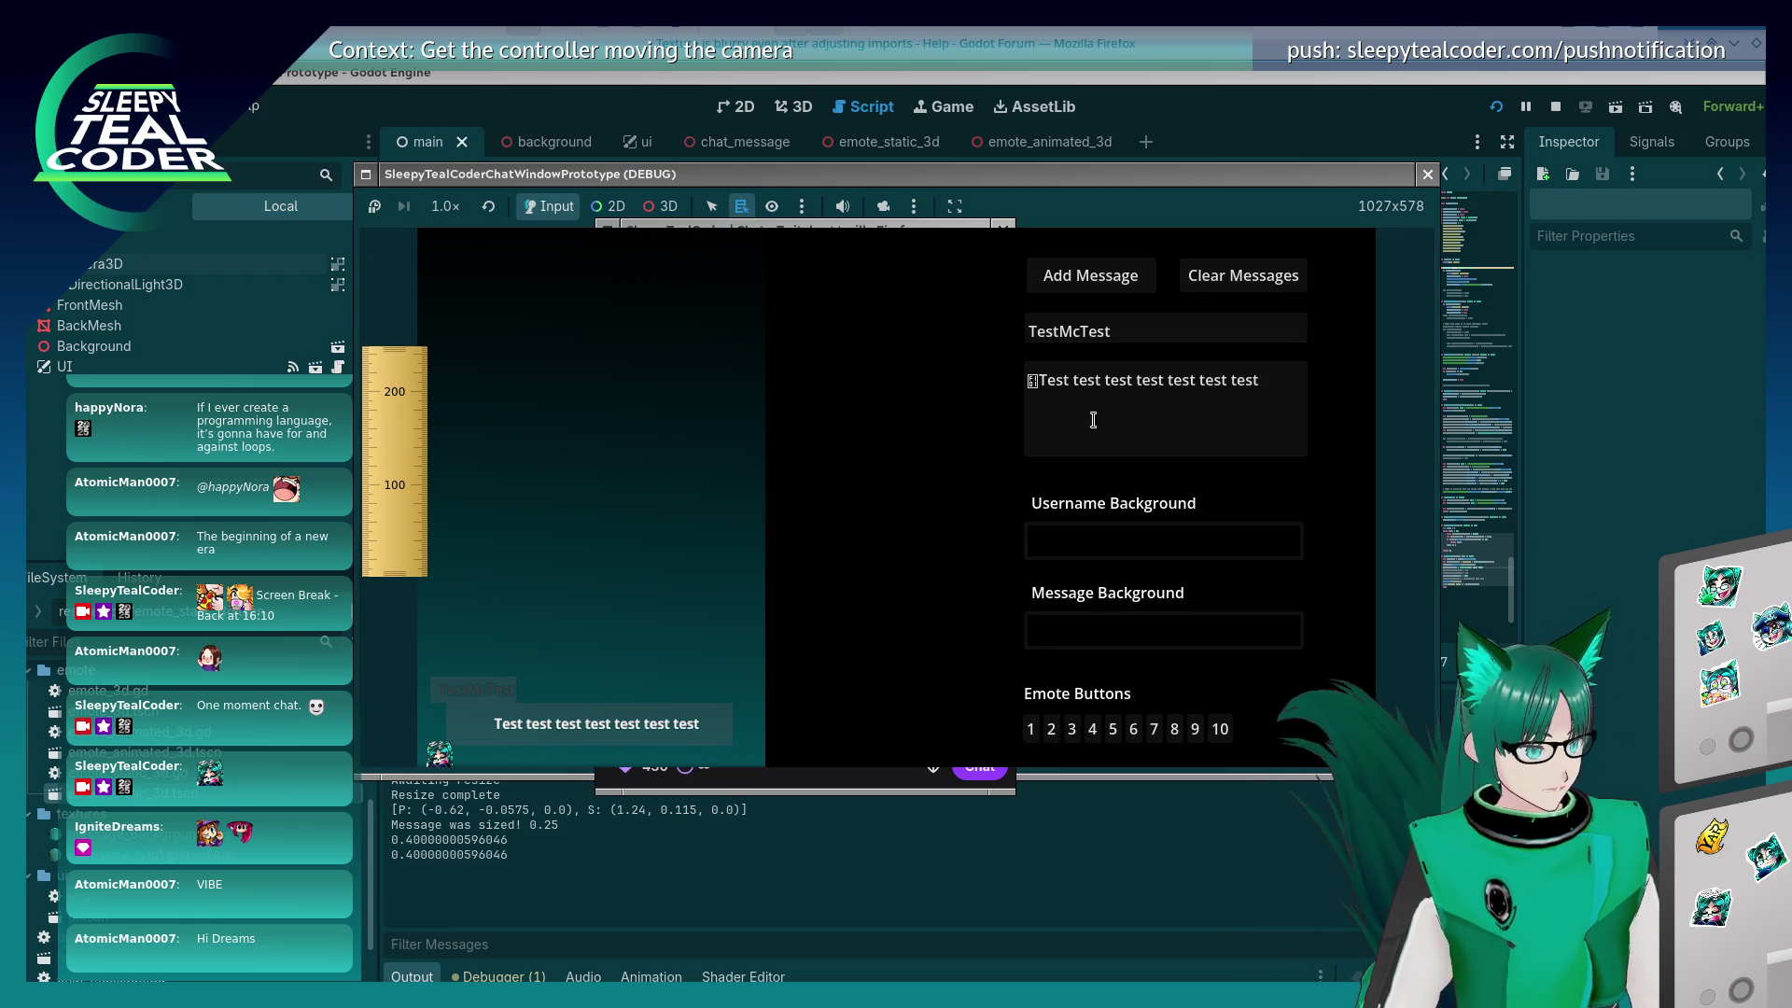
pyautogui.click(1107, 279)
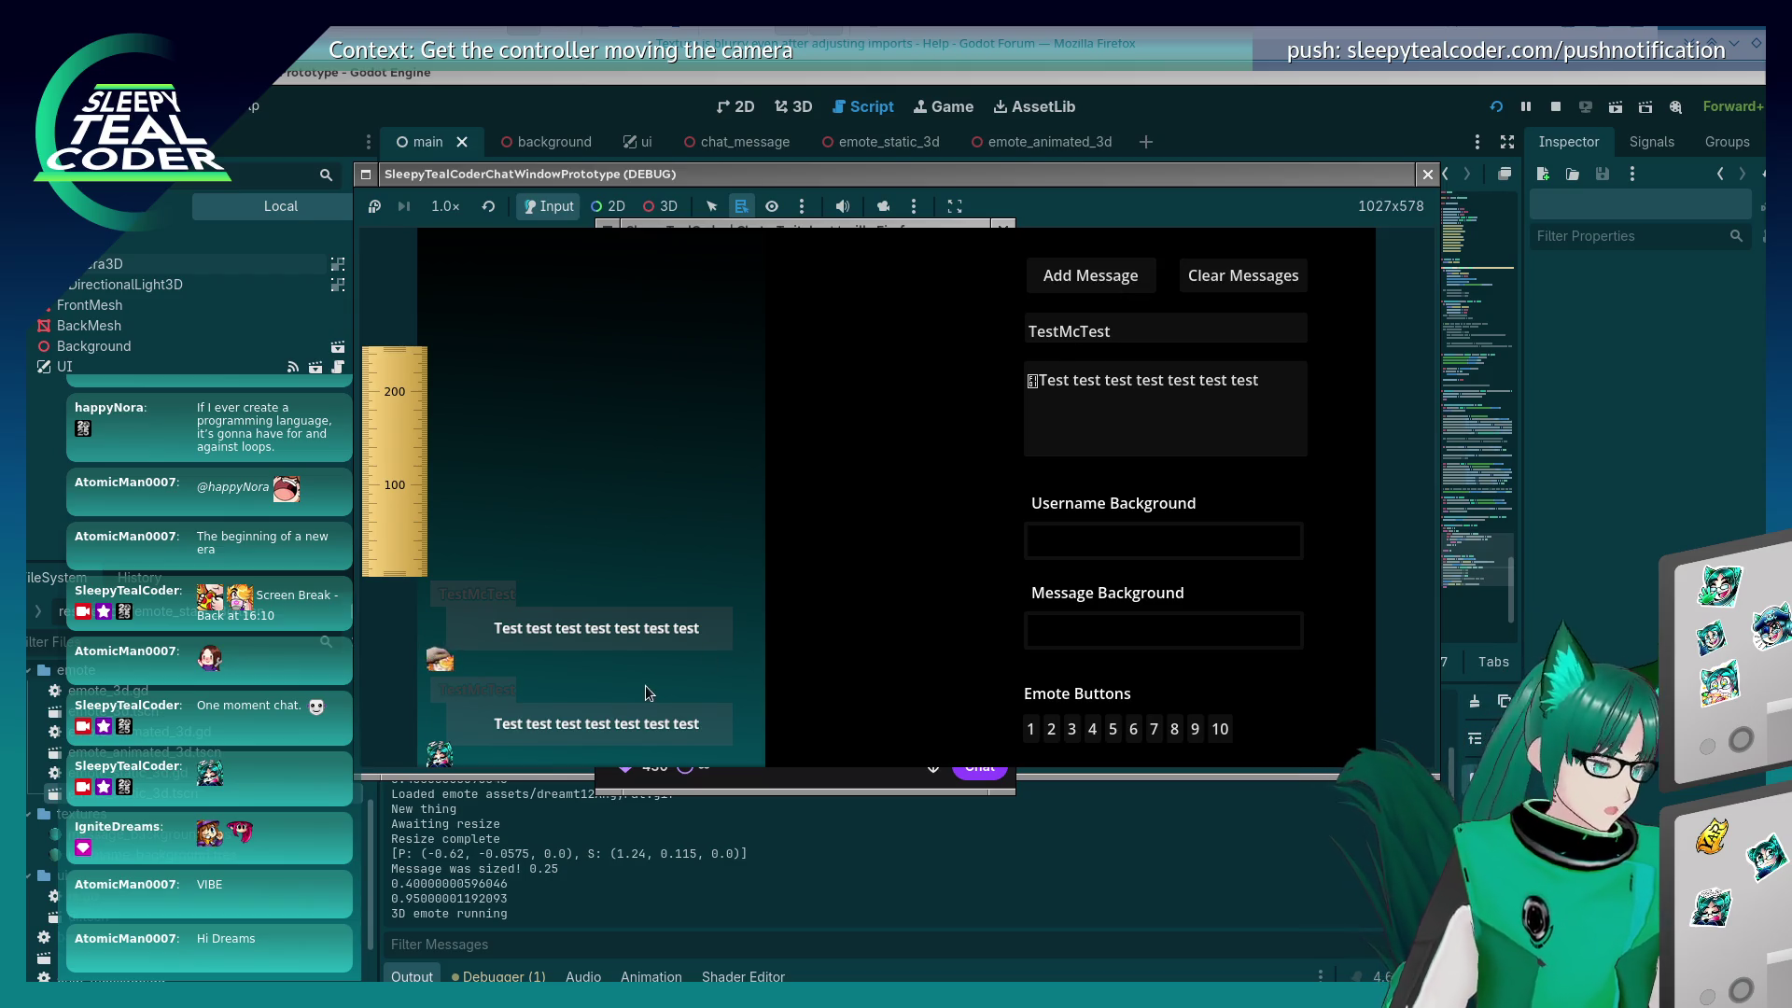
# Step: Compare against the Twitch chat, then shrink the game view to a small centred panel
pyautogui.hotkey('alt', 'Tab')
pyautogui.scroll(3, 791, 612)
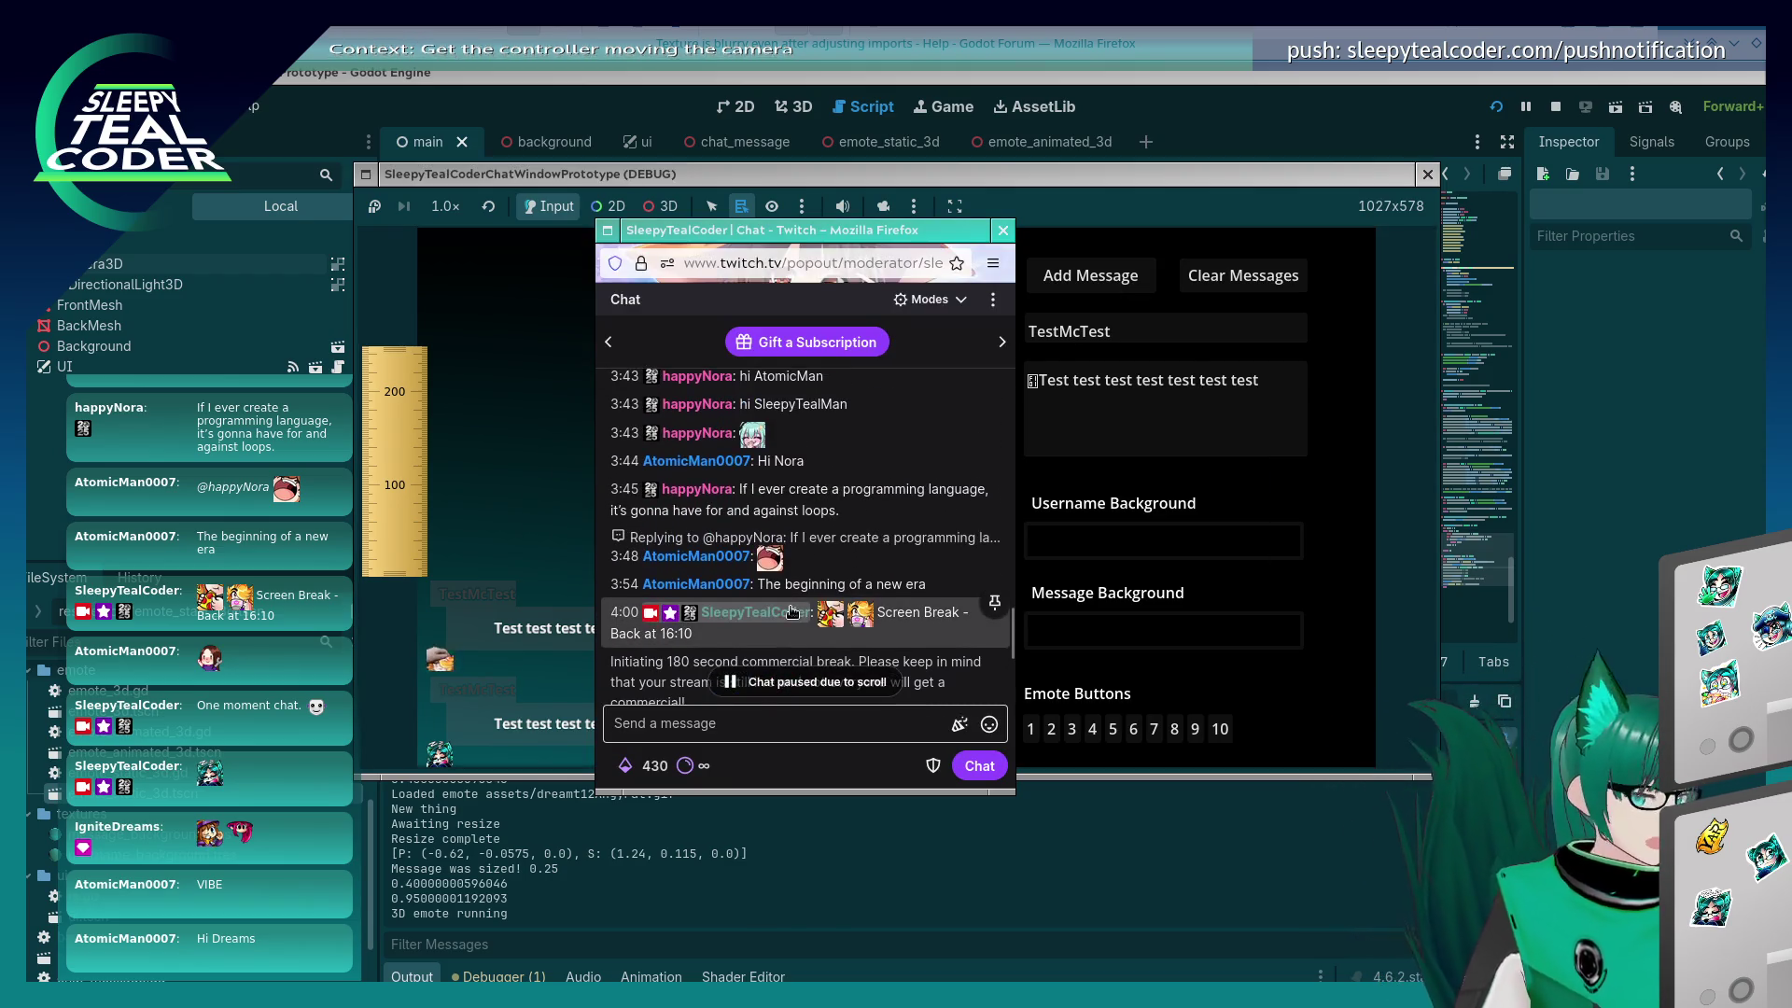
pyautogui.scroll(5, 791, 611)
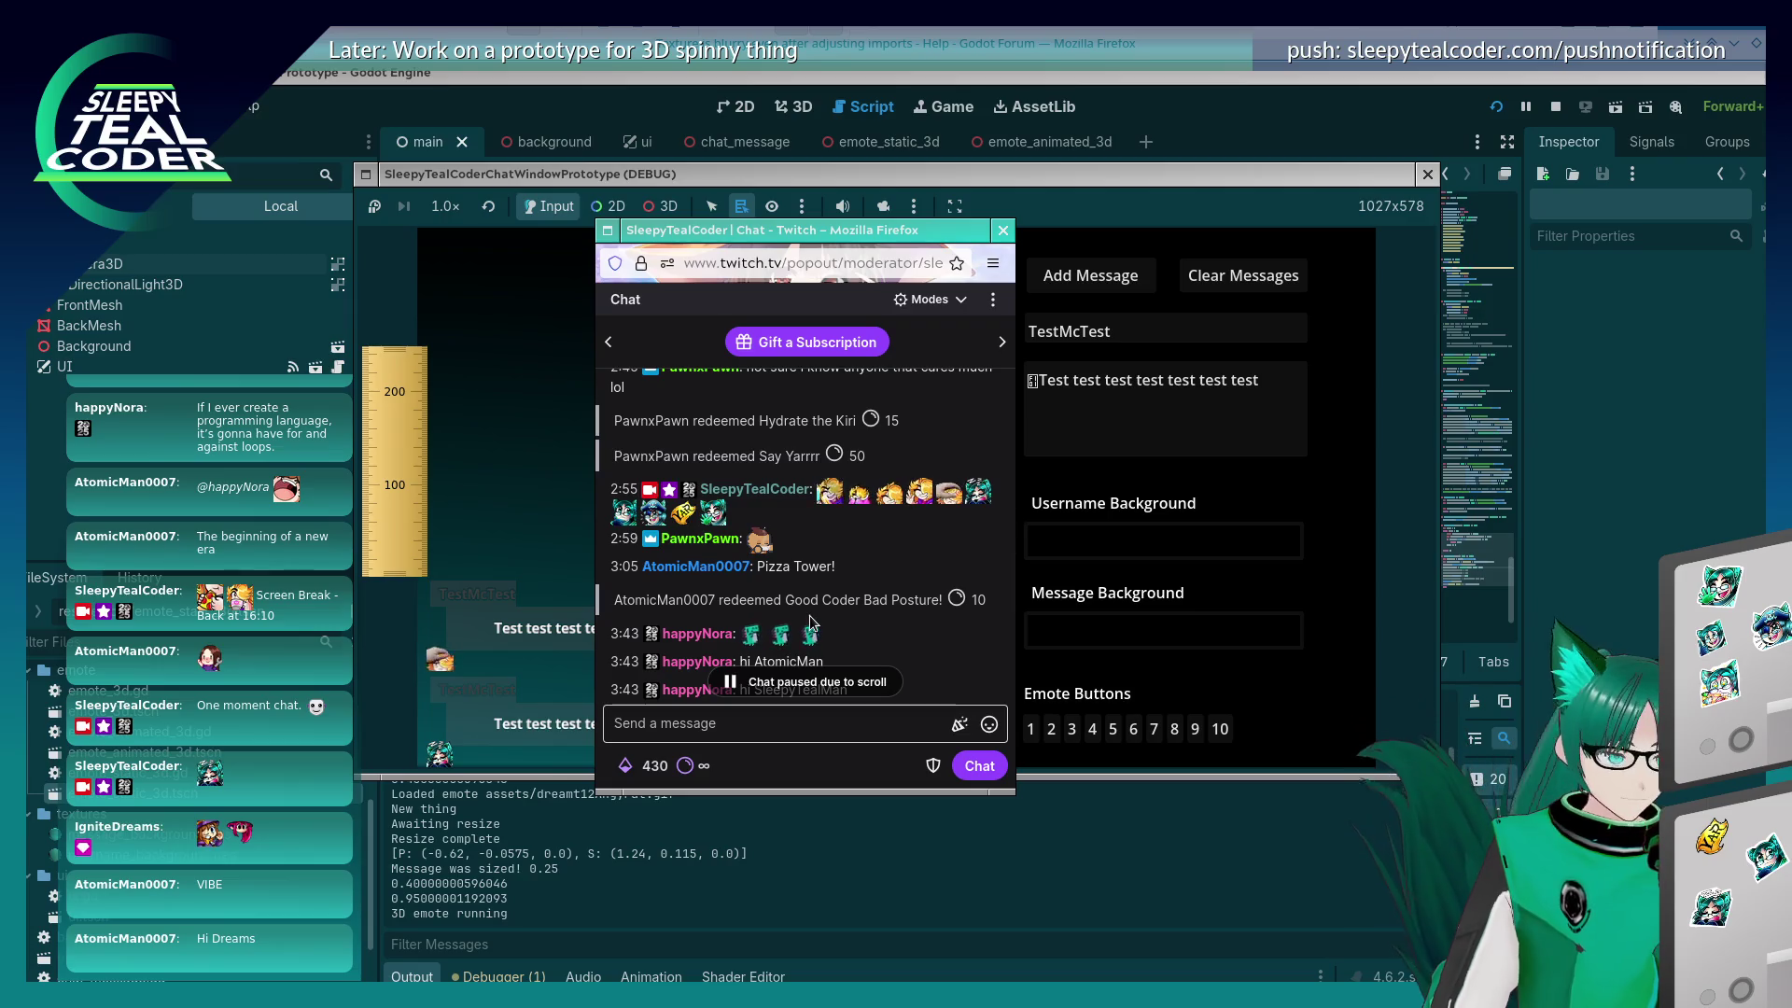
pyautogui.scroll(-5, 810, 622)
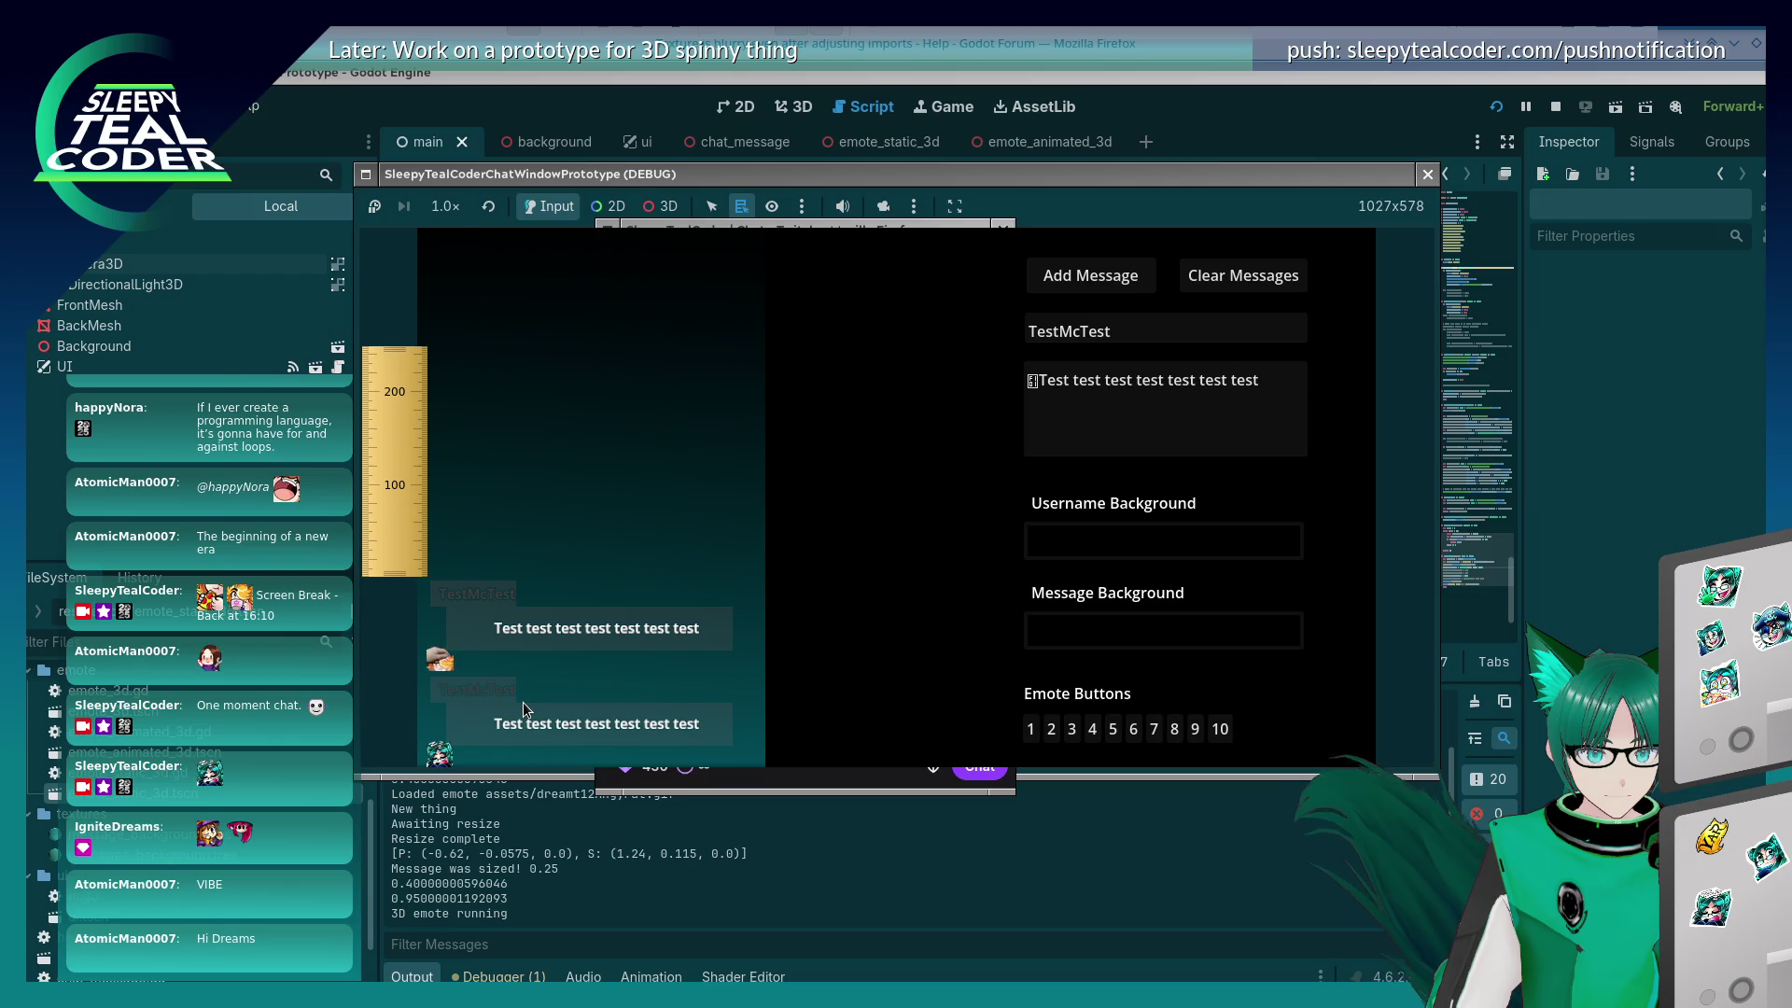
pyautogui.click(883, 207)
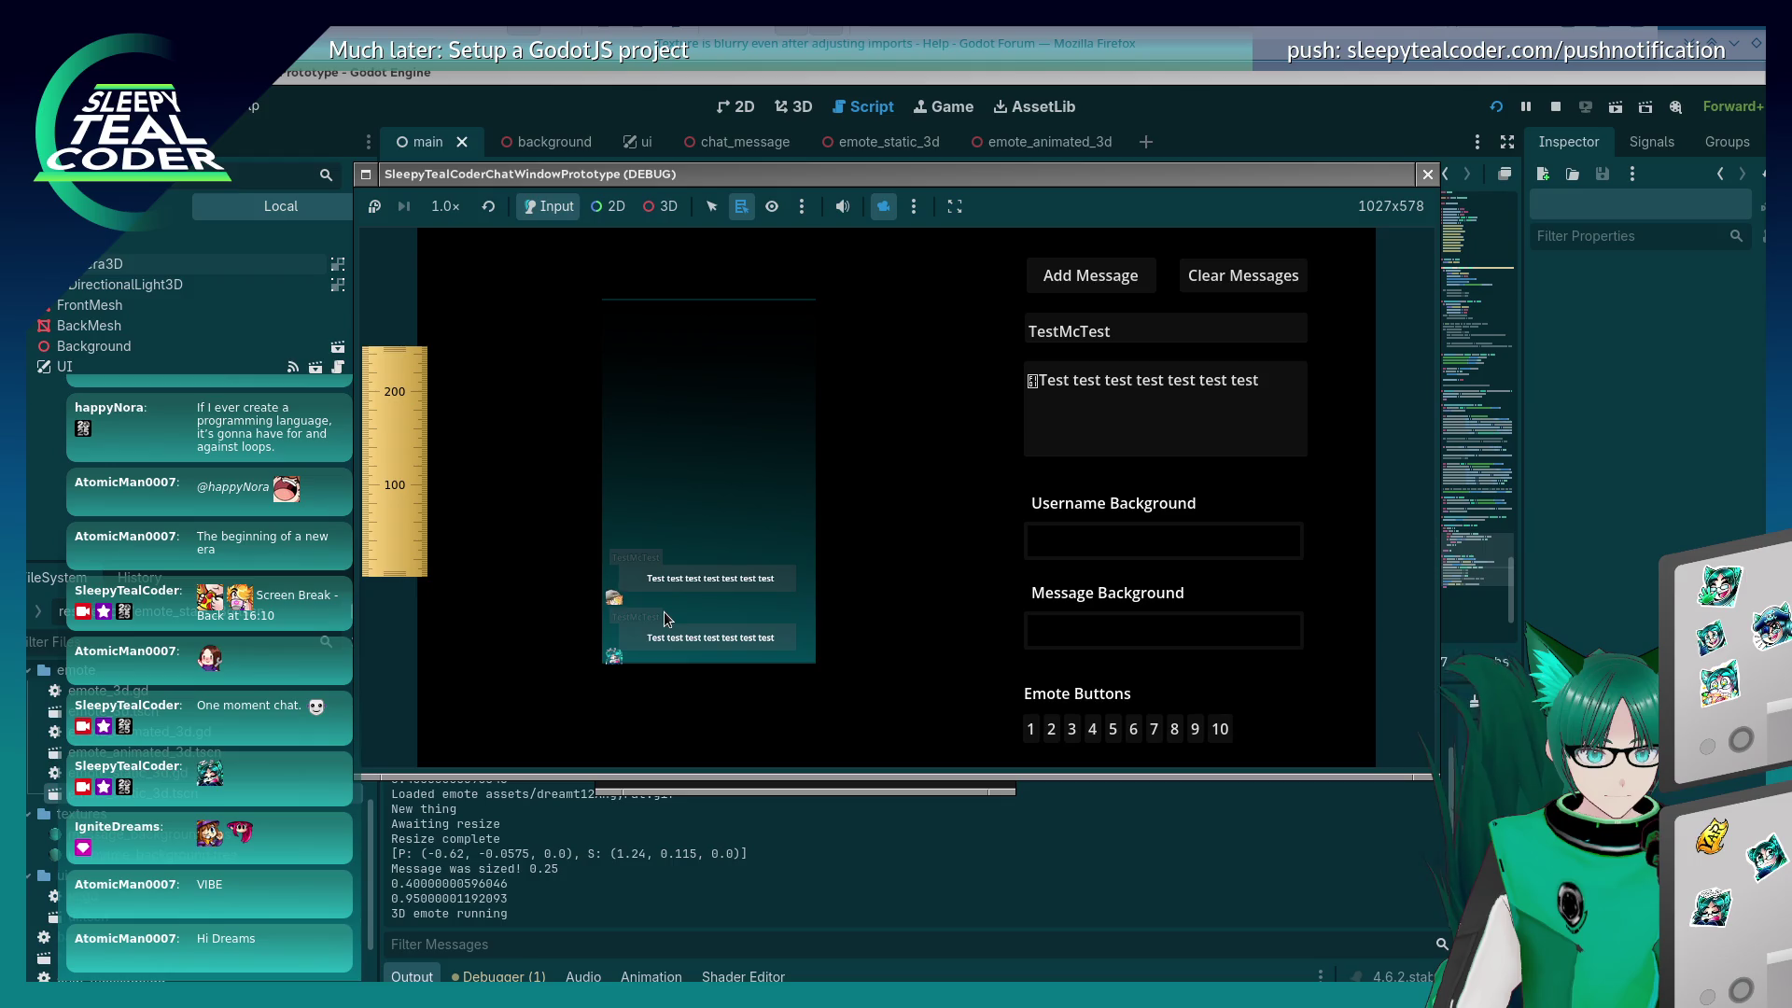
# Step: Switch the game to 3D picking, restore the game's own camera, then return to Input mode
pyautogui.click(659, 207)
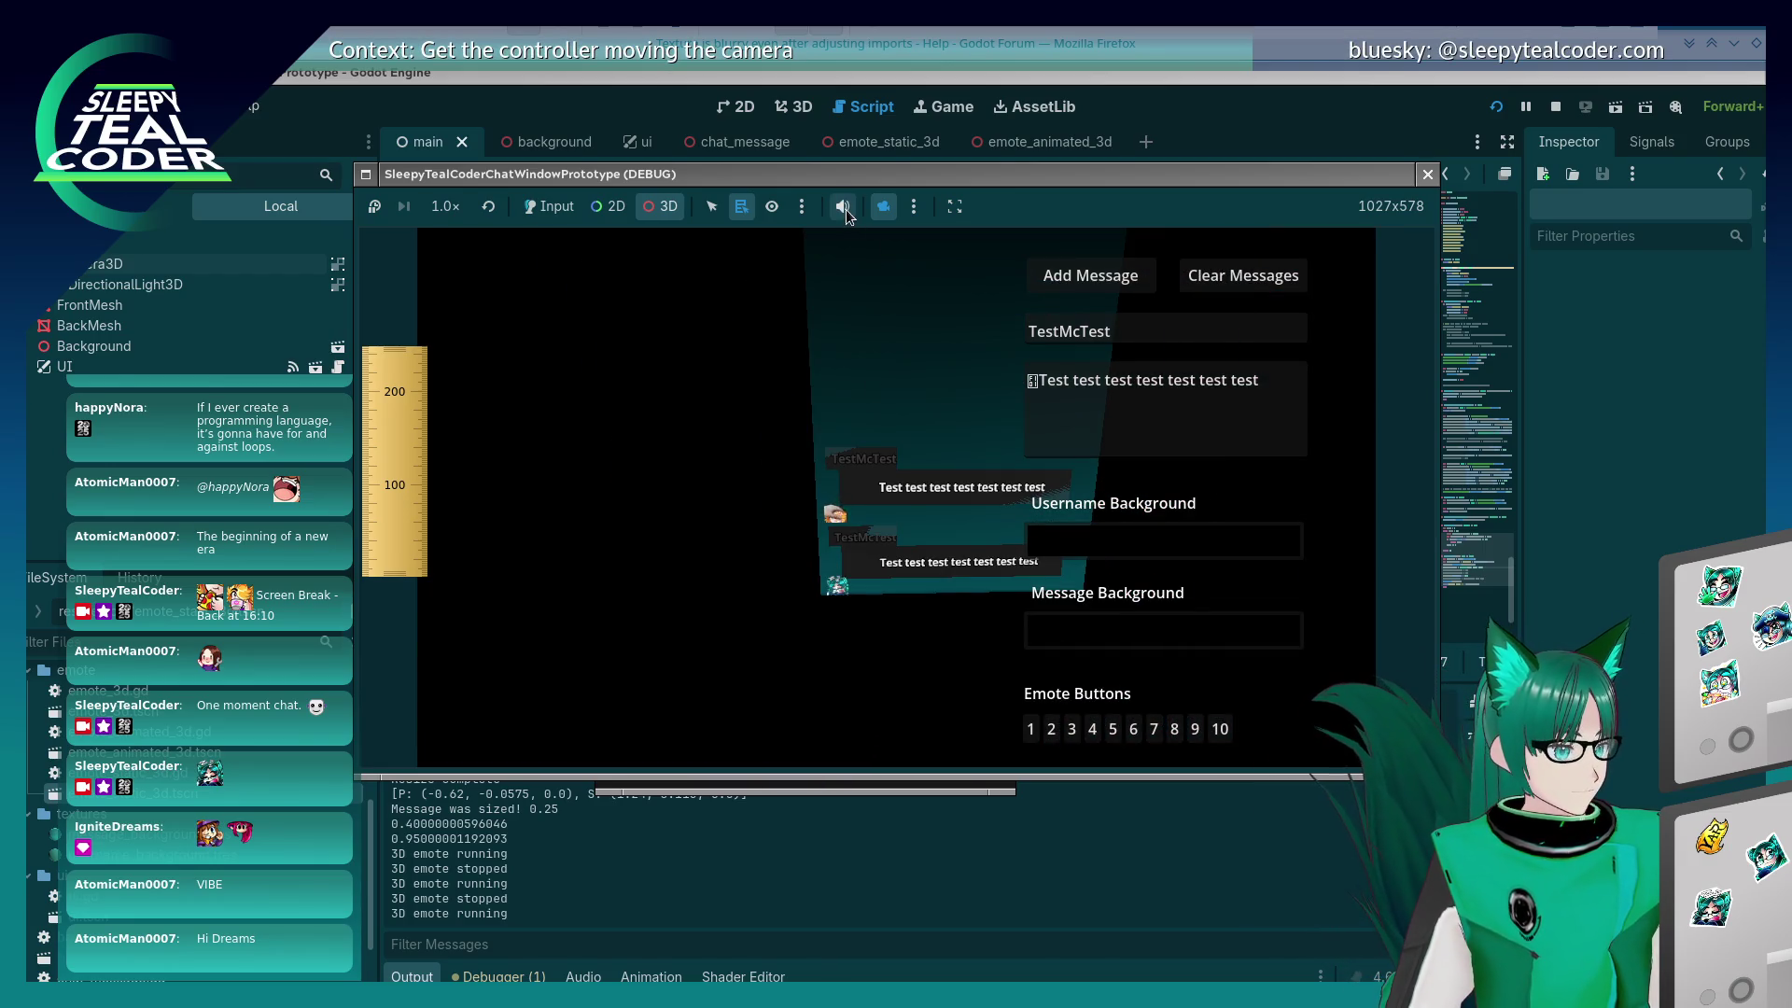
pyautogui.click(881, 209)
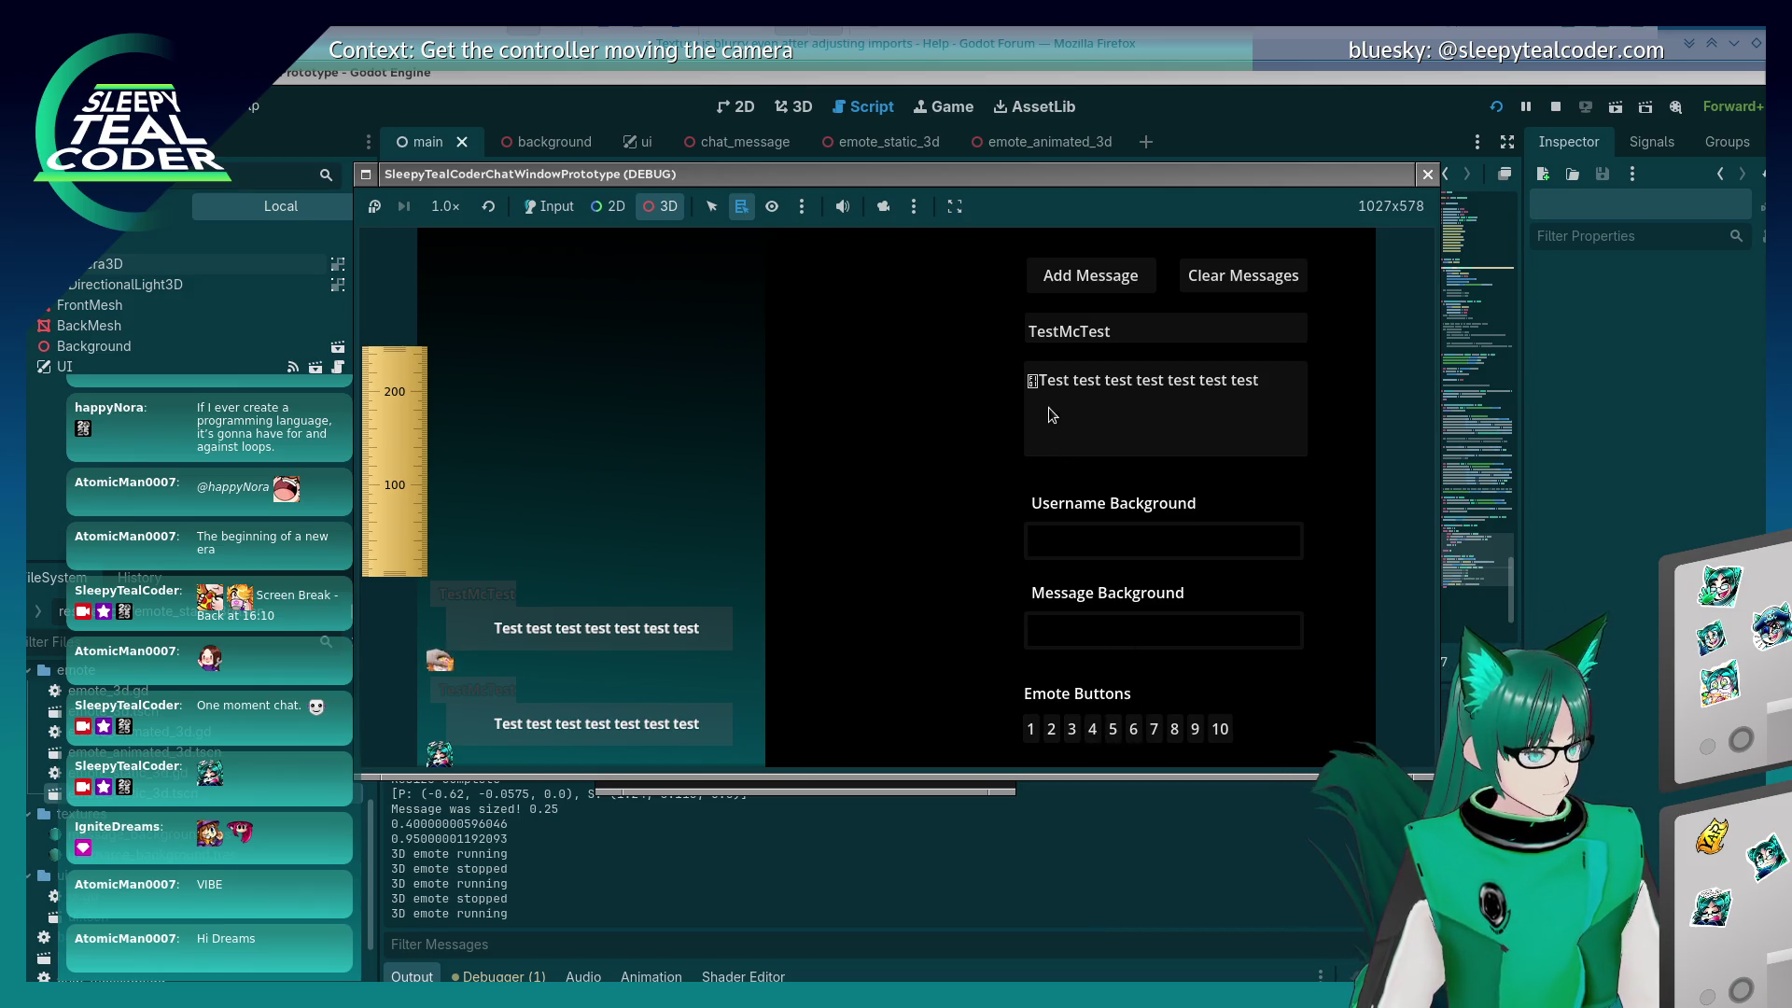
pyautogui.click(551, 206)
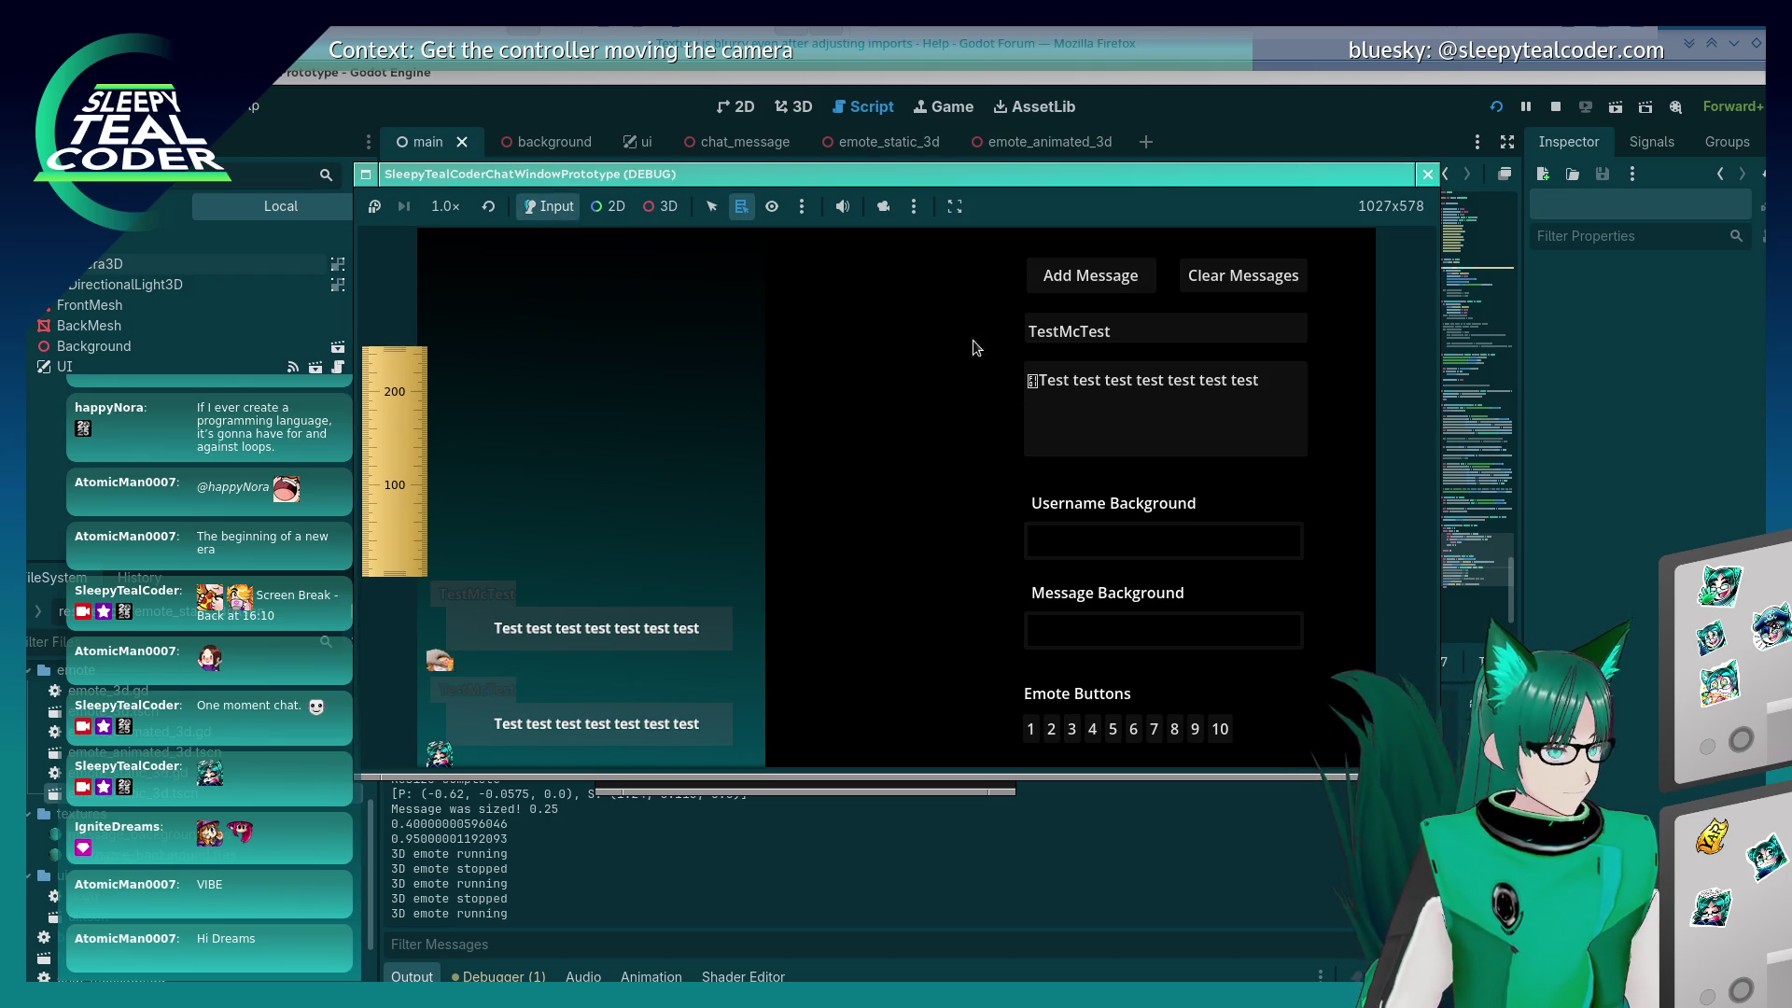
# Step: Post two emote test messages, the second using the pirate emote
pyautogui.click(1031, 381)
pyautogui.click(1085, 731)
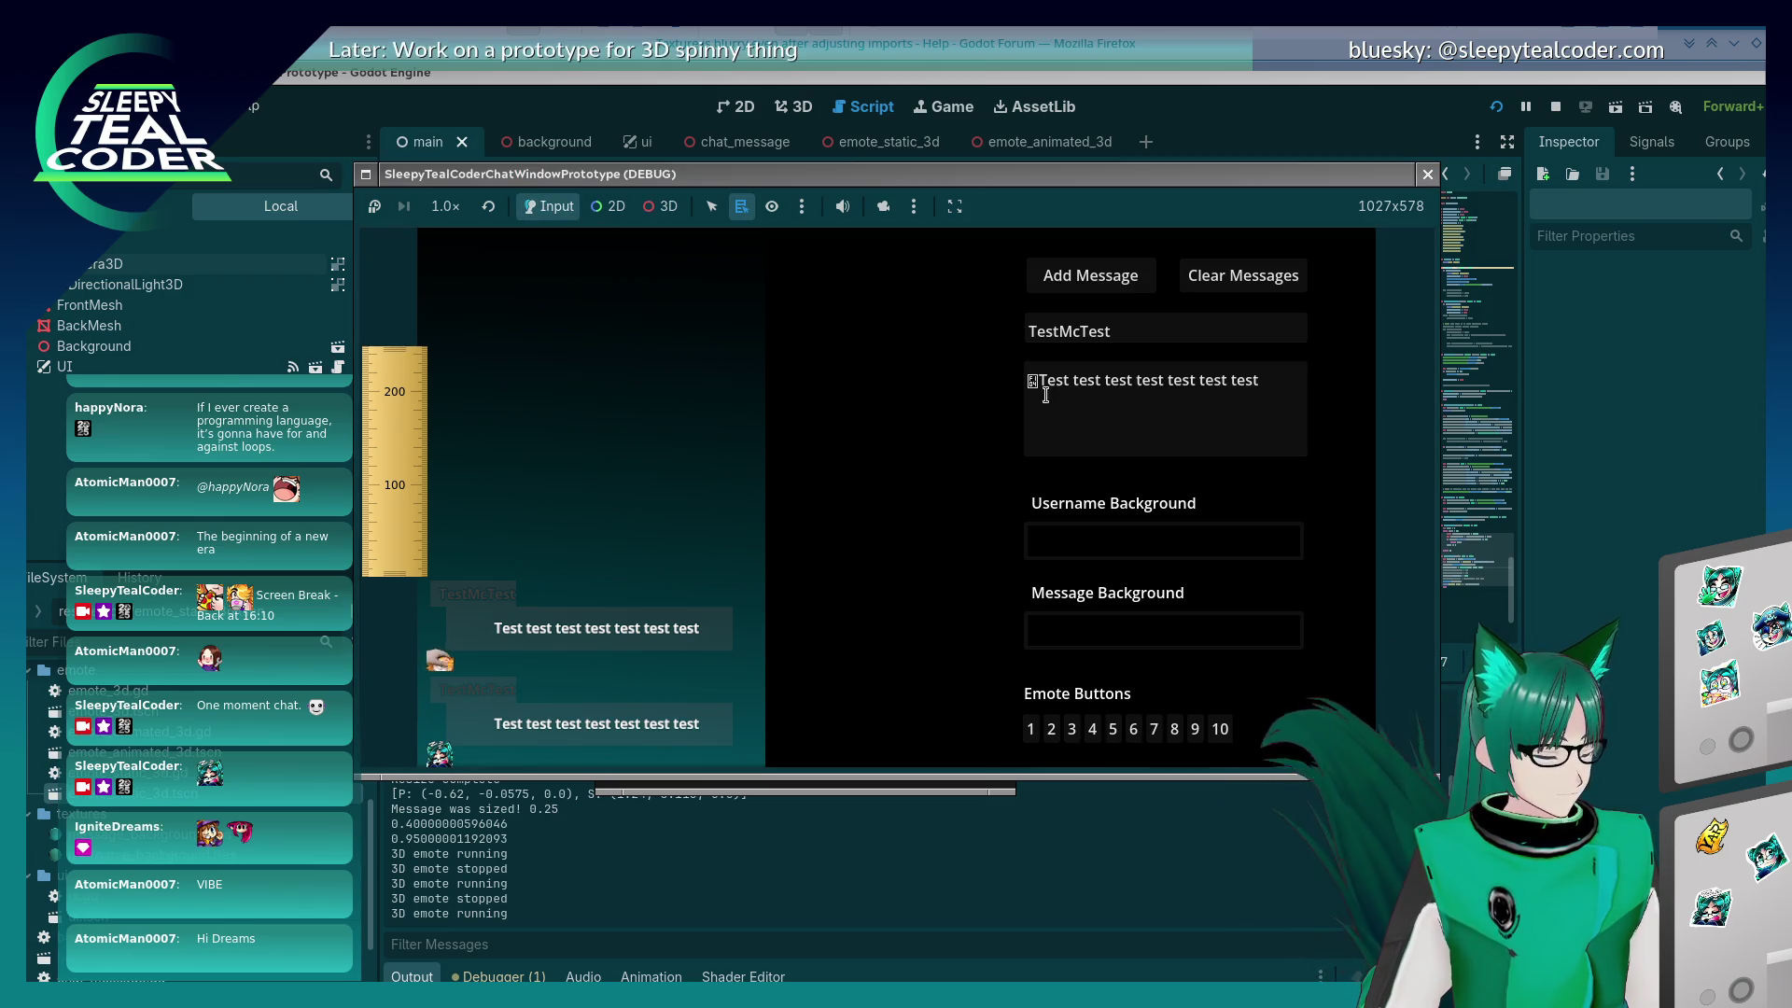
pyautogui.click(1090, 275)
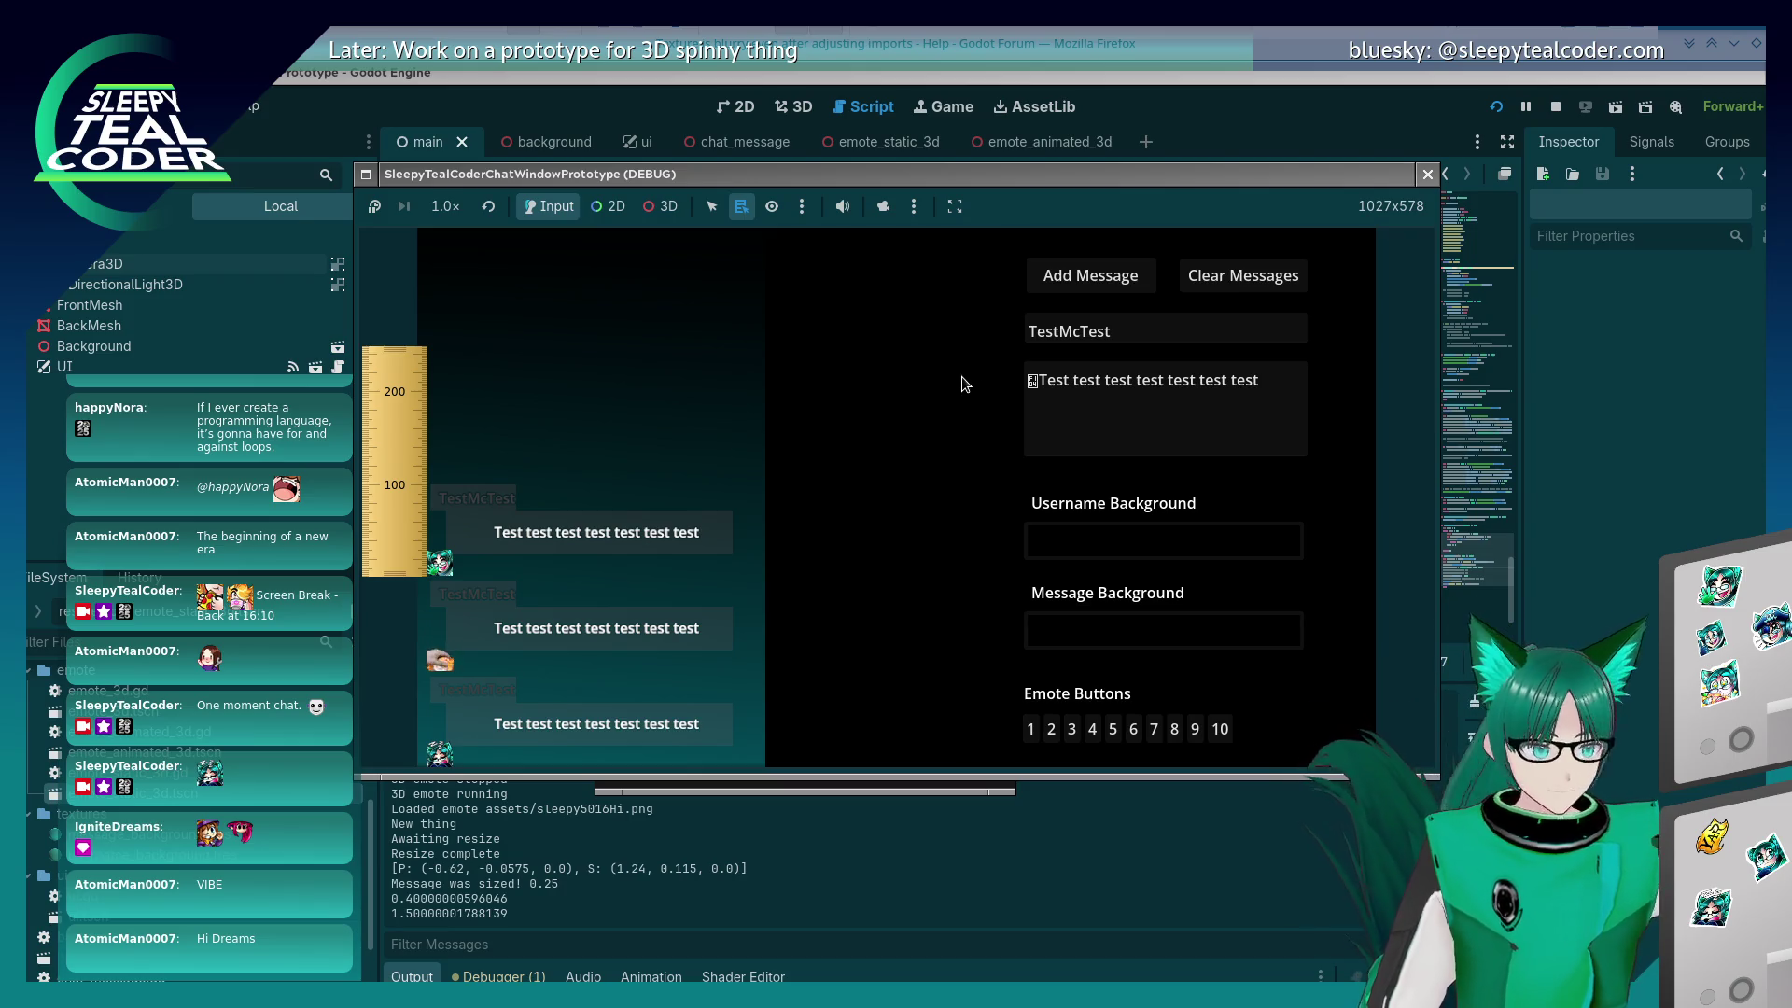
pyautogui.click(1039, 380)
pyautogui.press('BackSpace')
pyautogui.click(1154, 729)
pyautogui.click(1103, 278)
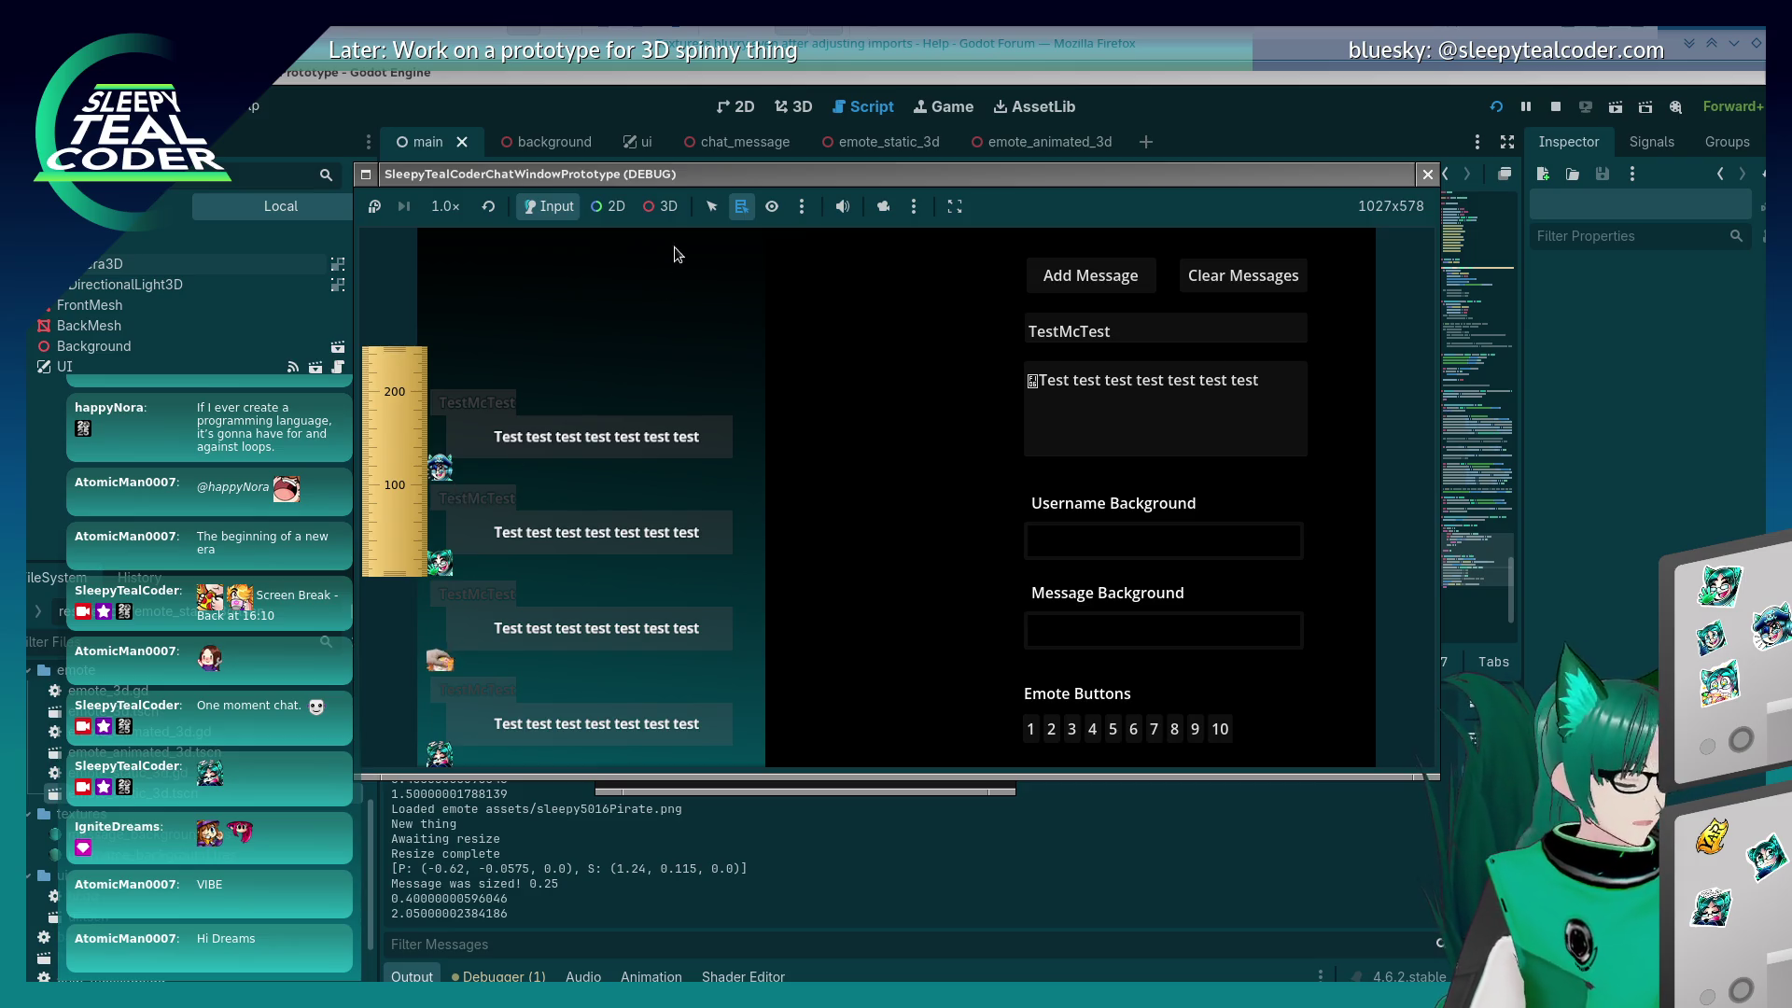
# Step: Move the game window slightly aside and return to the main editor window
pyautogui.moveTo(709, 166)
pyautogui.mouseDown()
pyautogui.moveTo(787, 191)
pyautogui.moveTo(764, 188)
pyautogui.mouseUp()
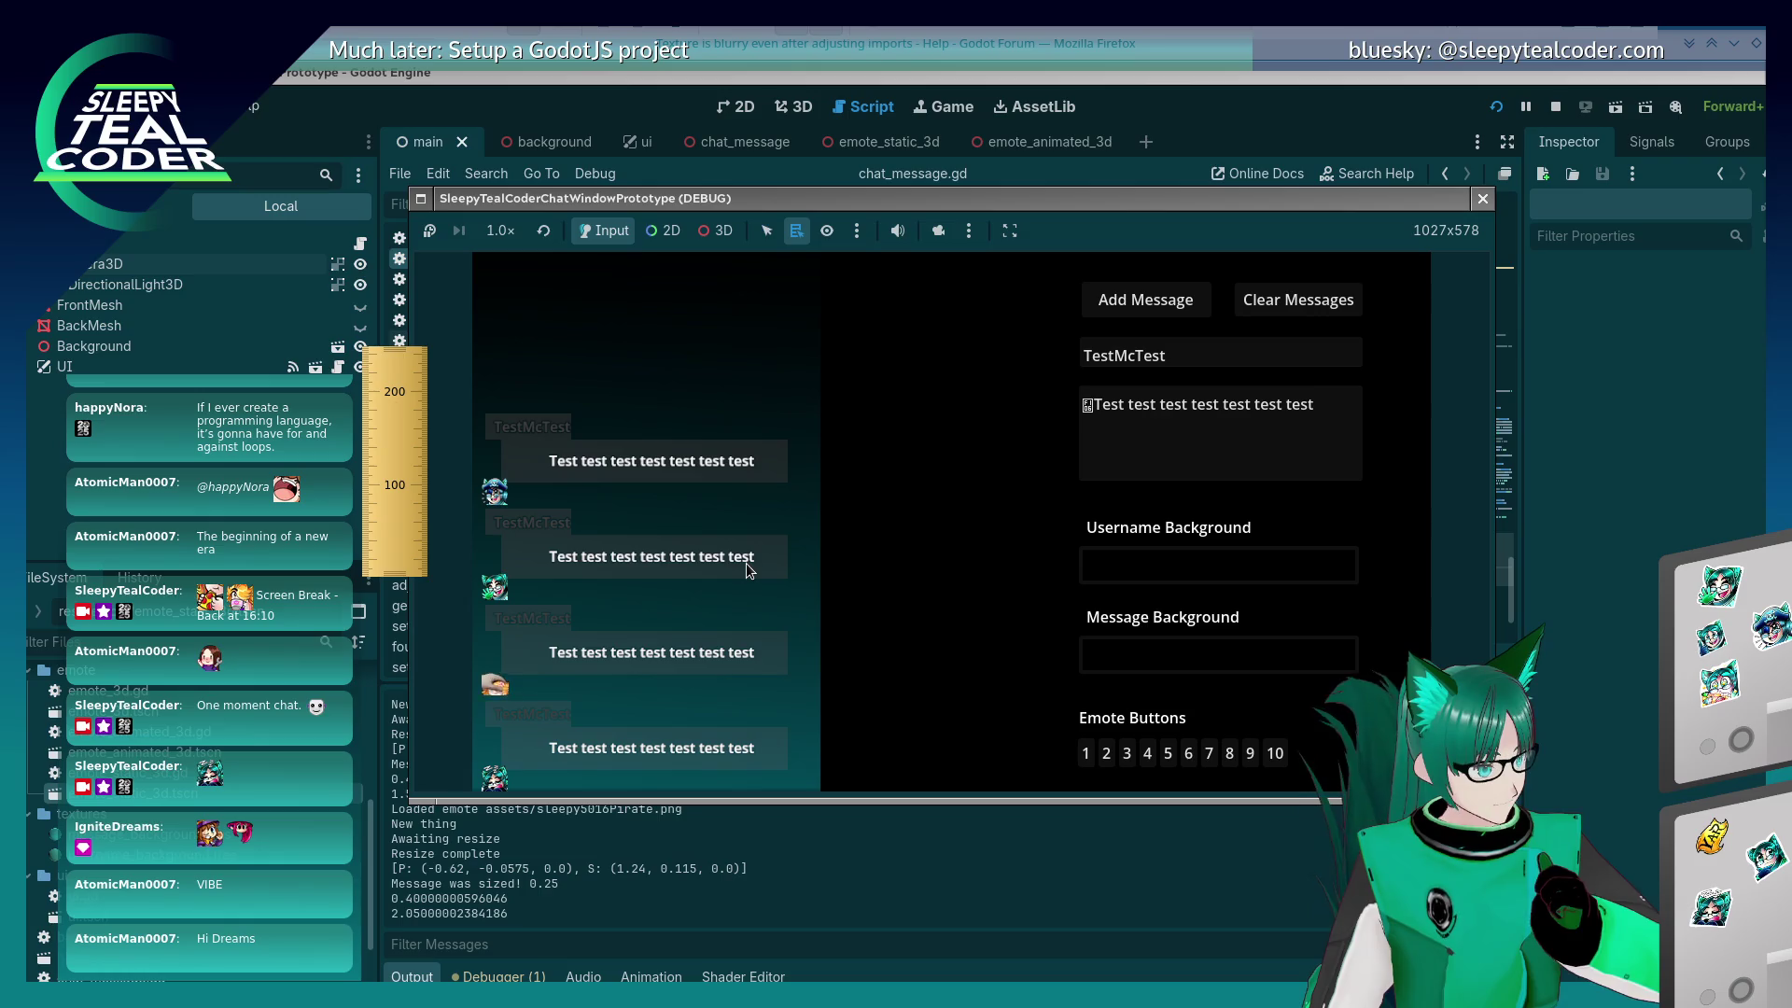
pyautogui.hotkey('alt', 'Tab')
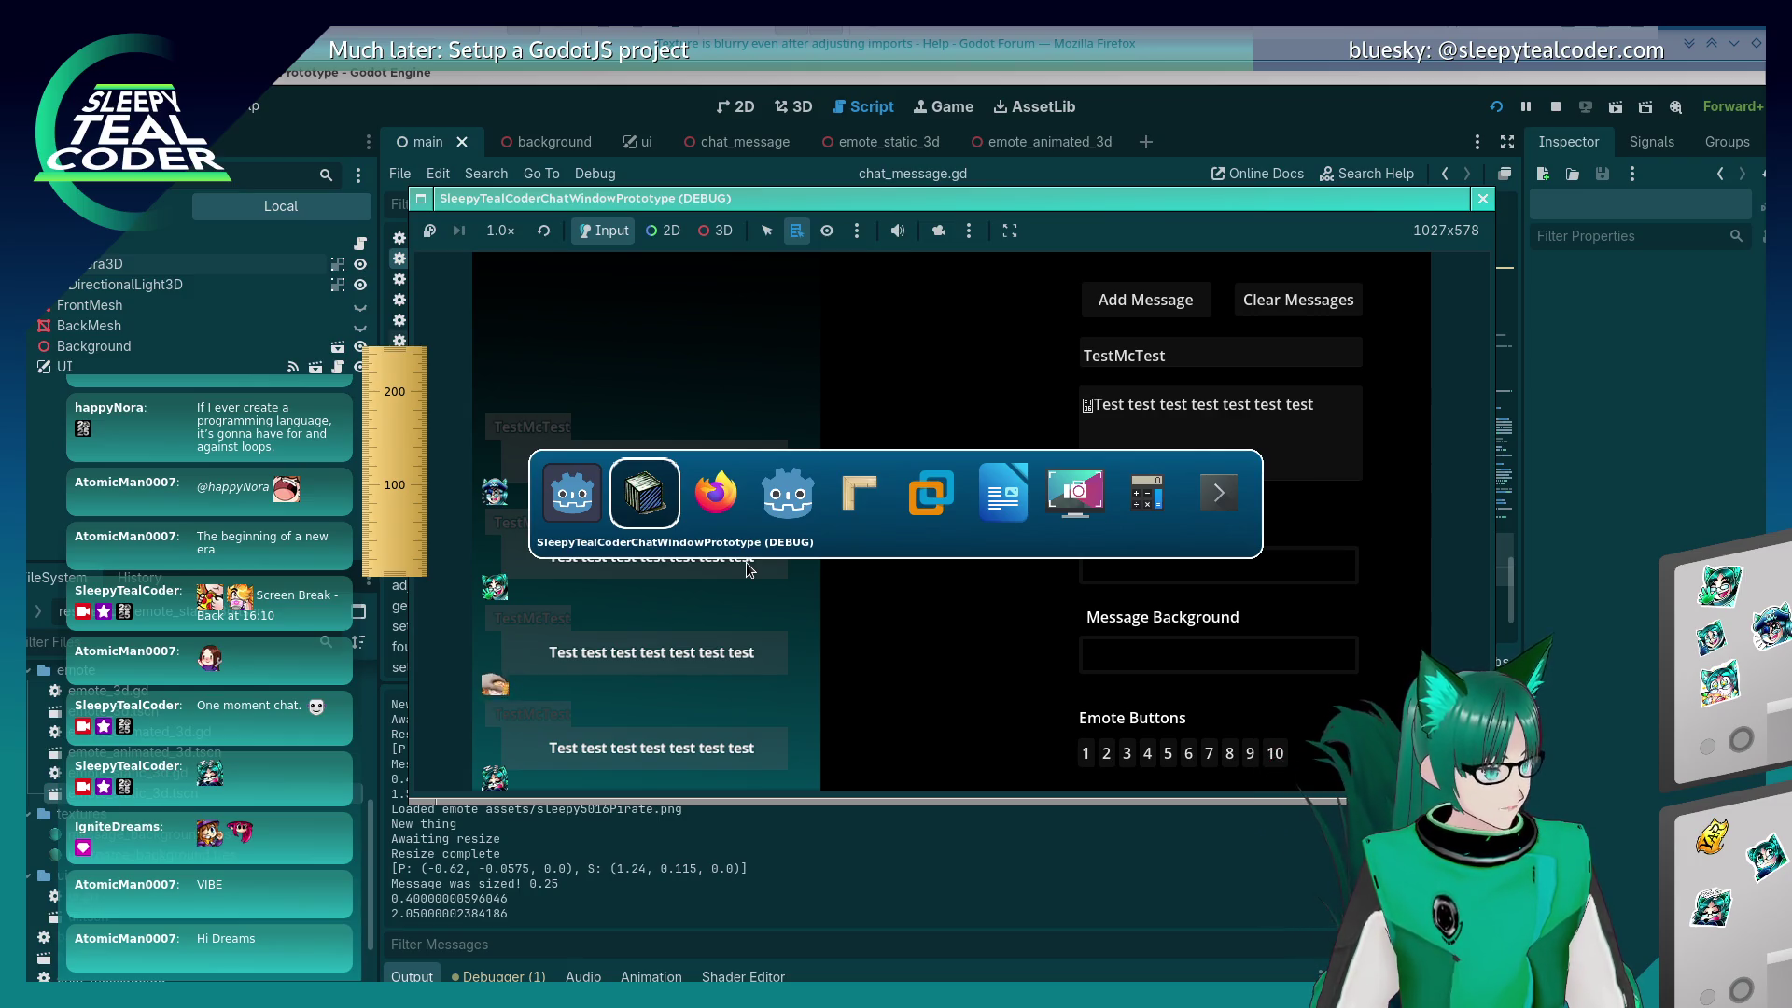
pyautogui.press('Tab')
pyautogui.press('Tab')
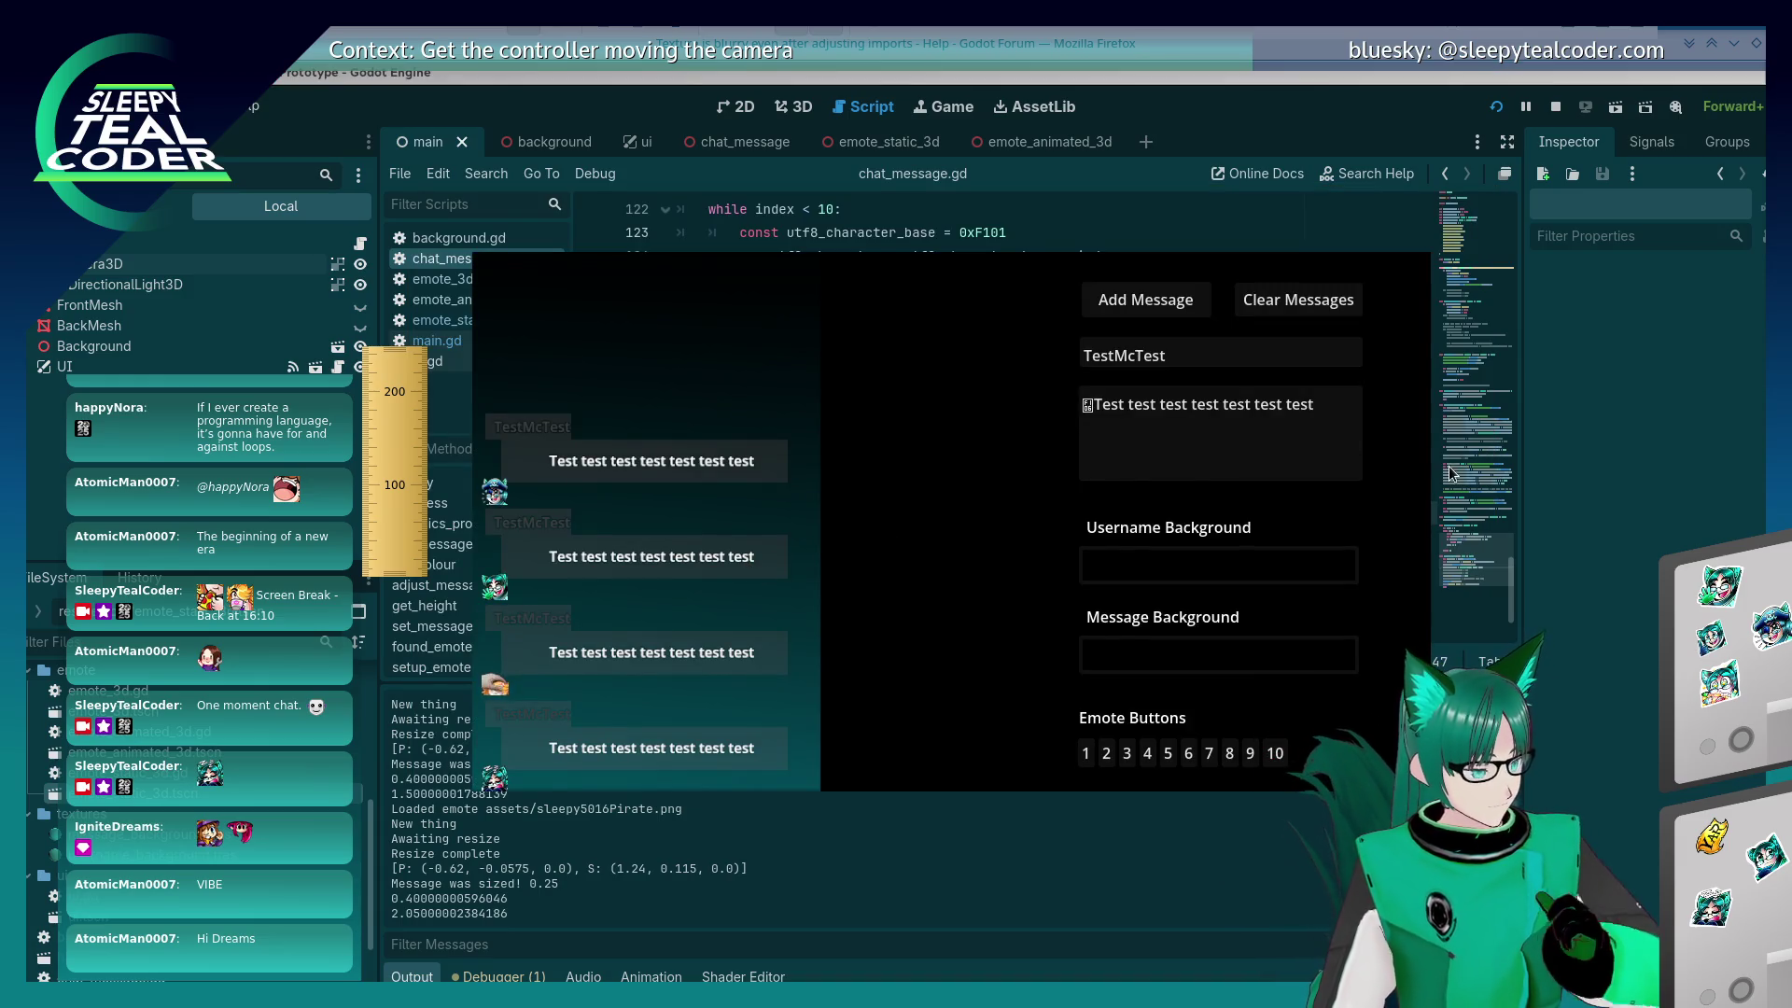
# Step: Hide the Camera3D node, run the main scene, then make Camera3D visible again
pyautogui.click(963, 217)
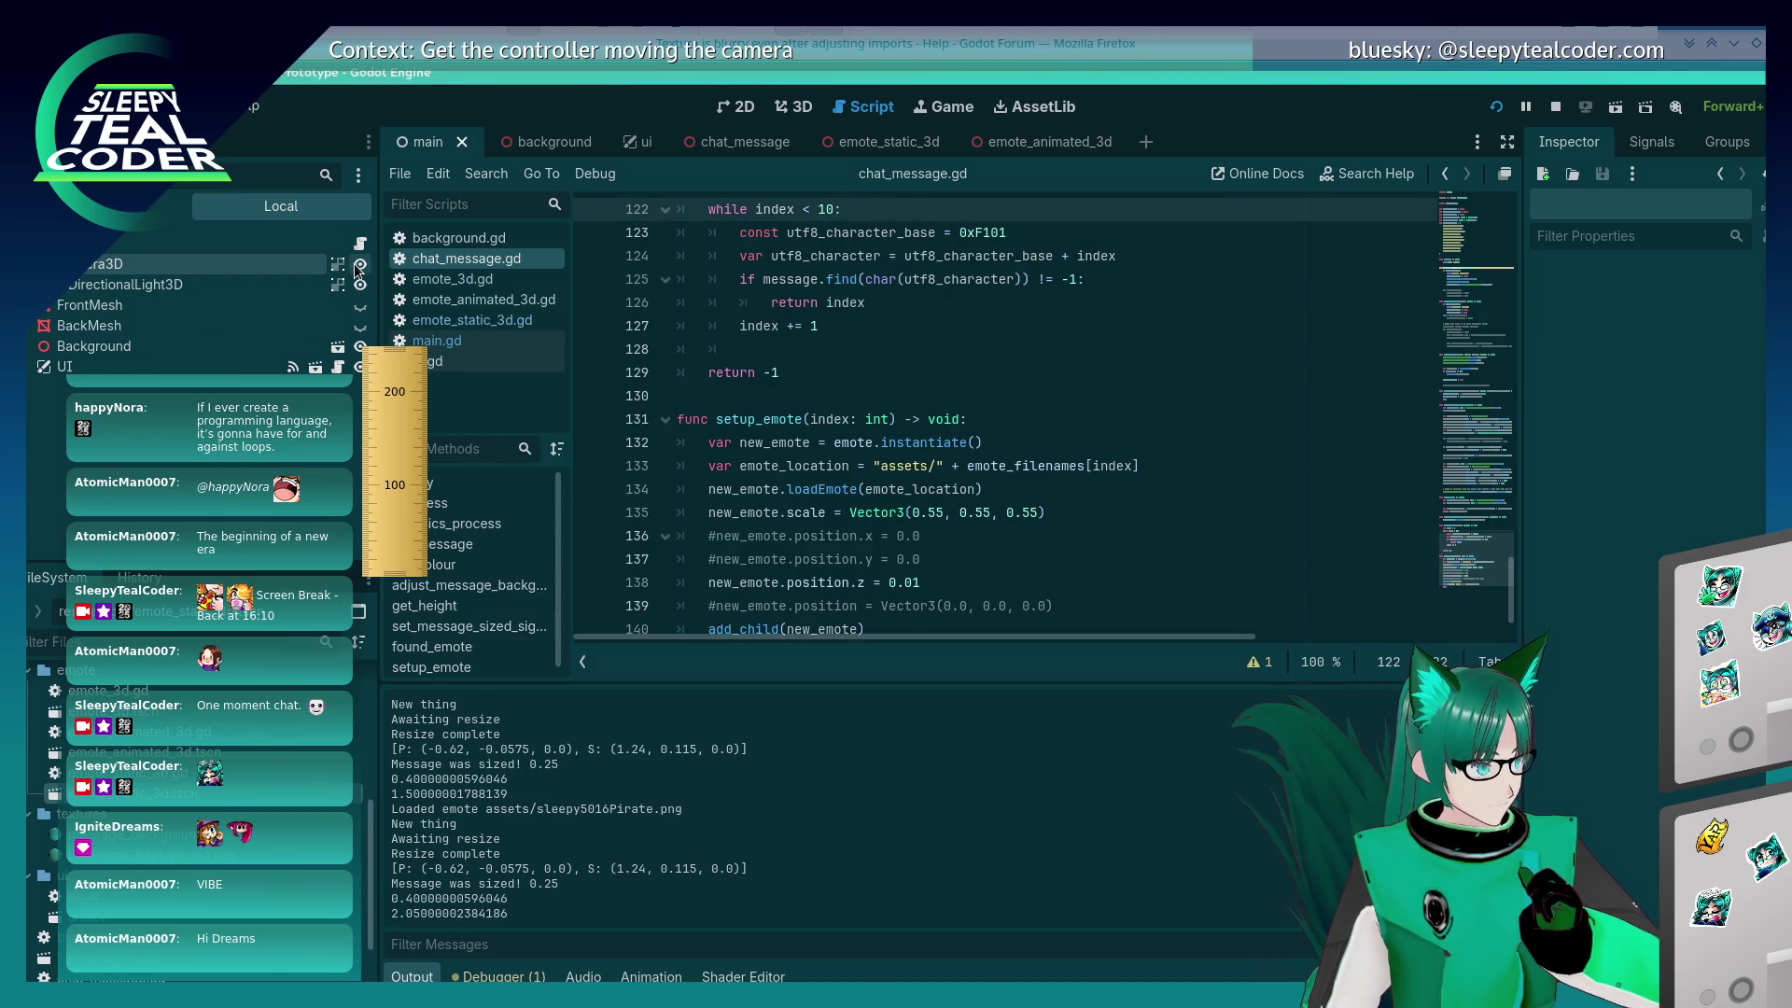
pyautogui.click(357, 264)
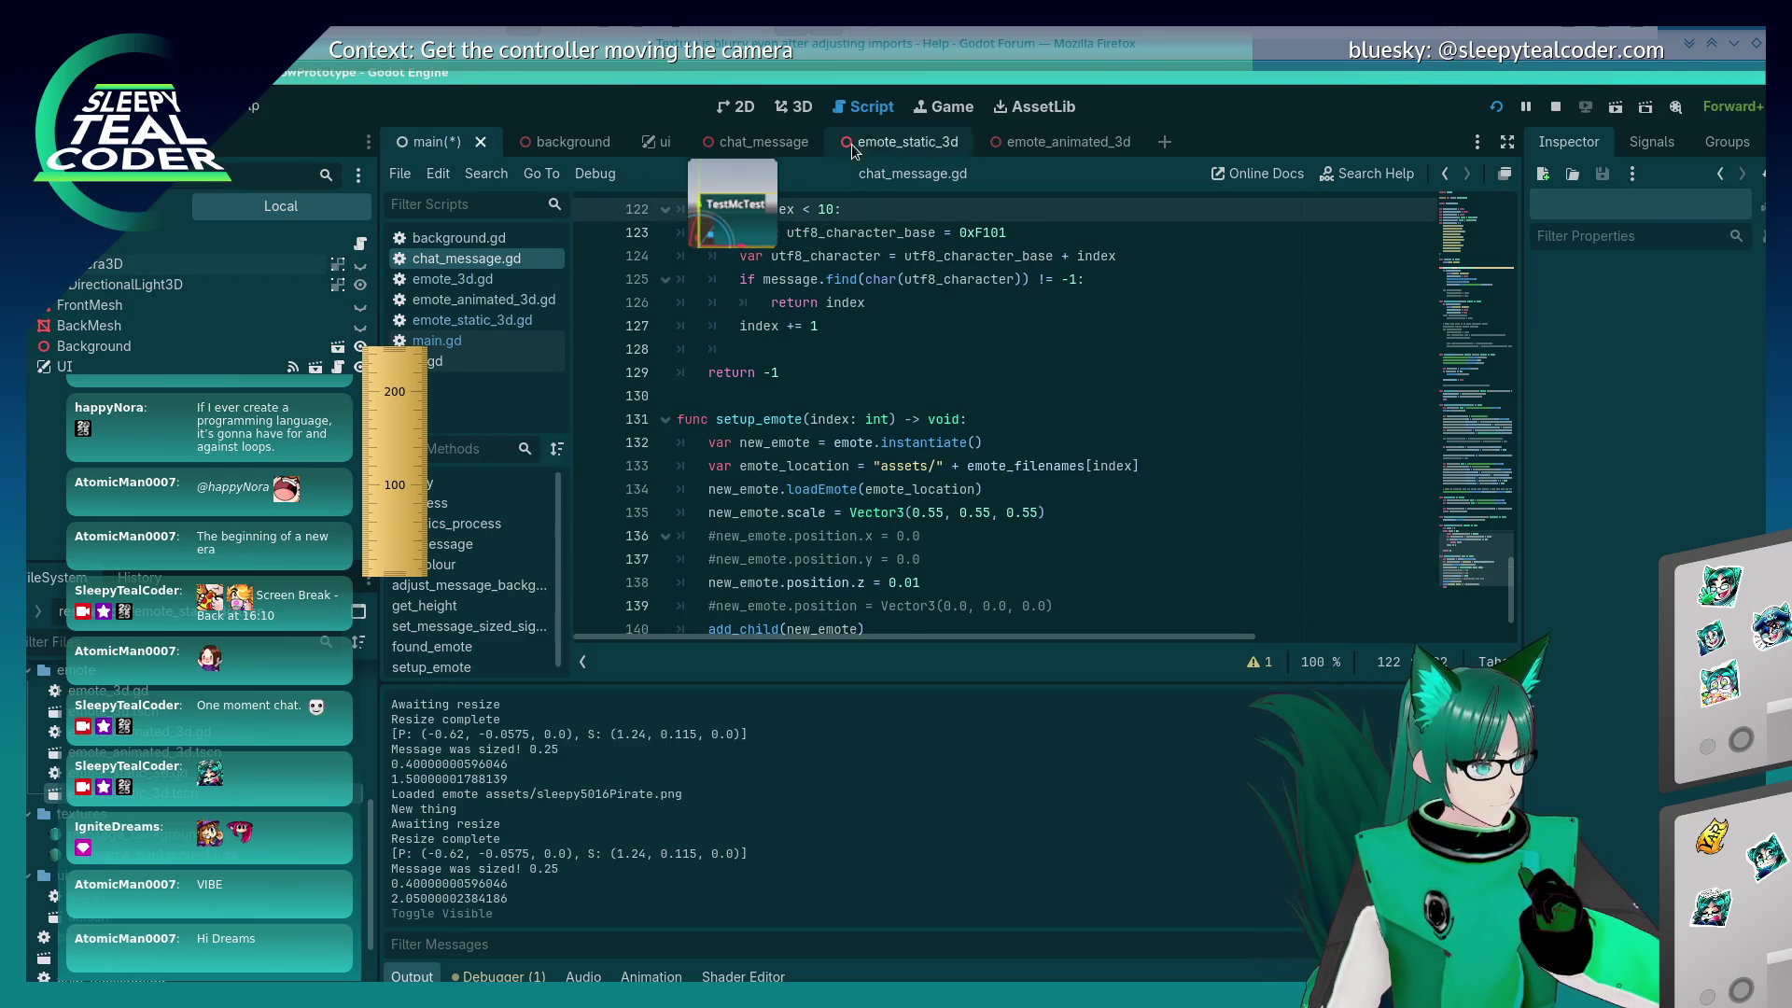
pyautogui.click(1495, 108)
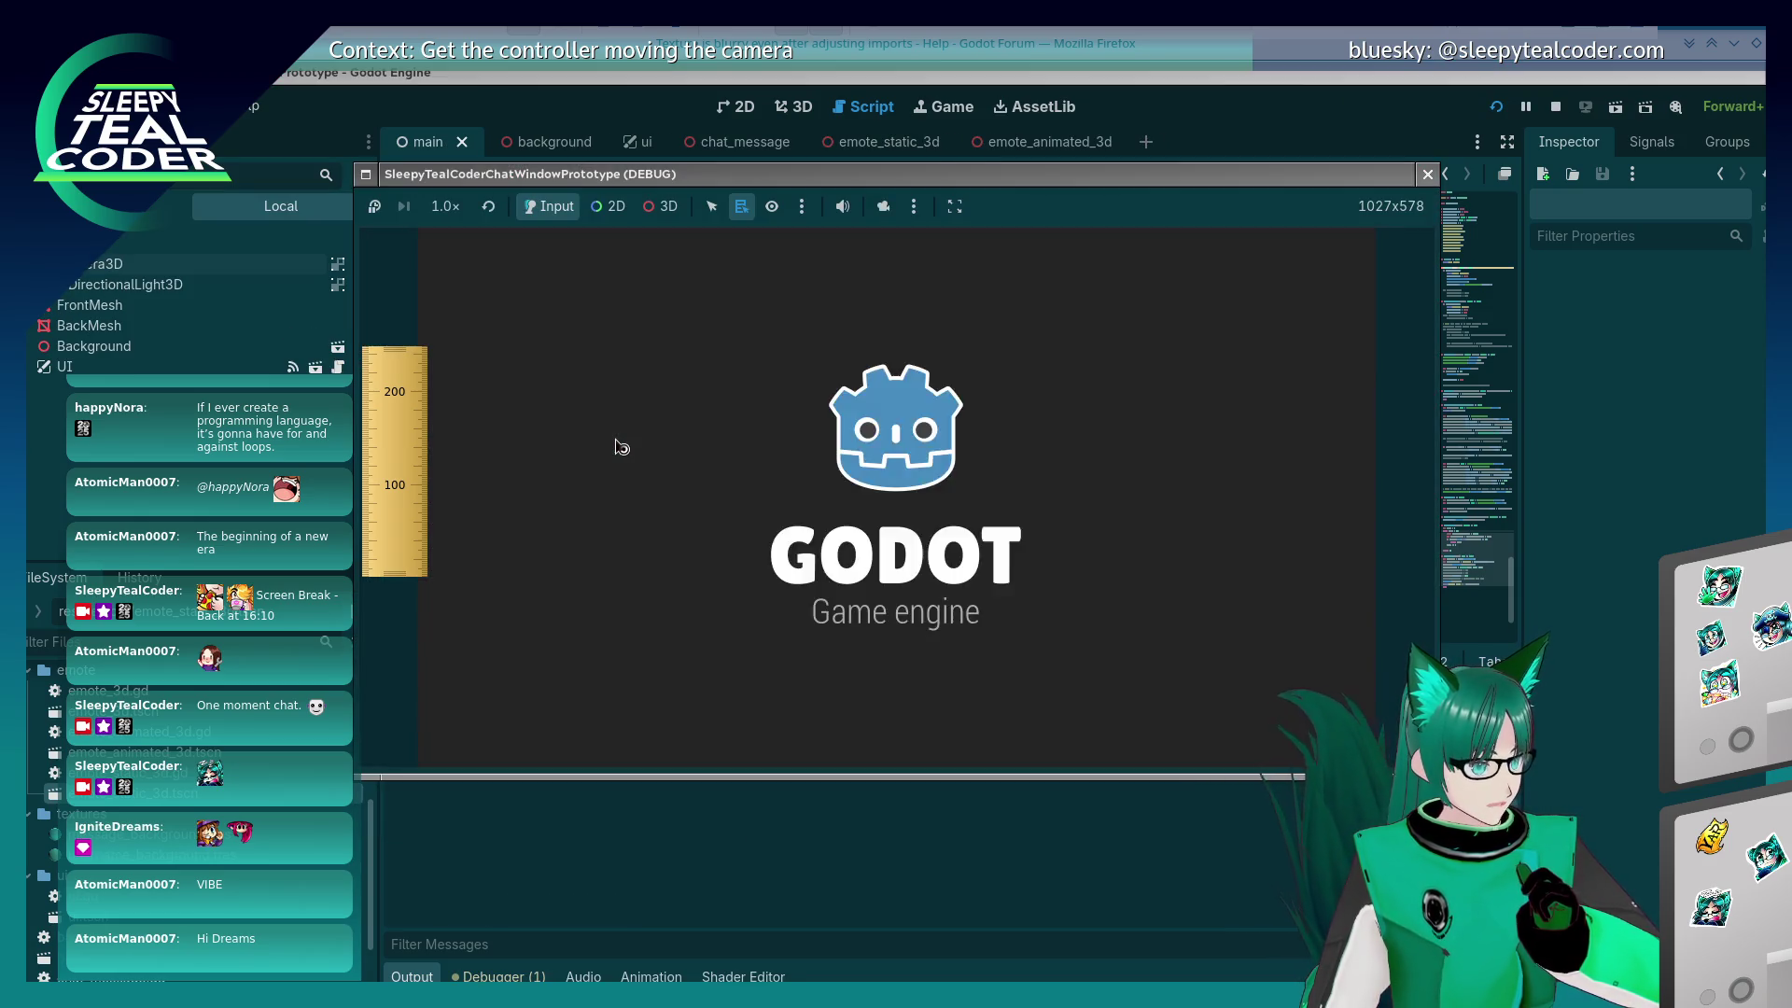
pyautogui.click(312, 261)
pyautogui.click(358, 267)
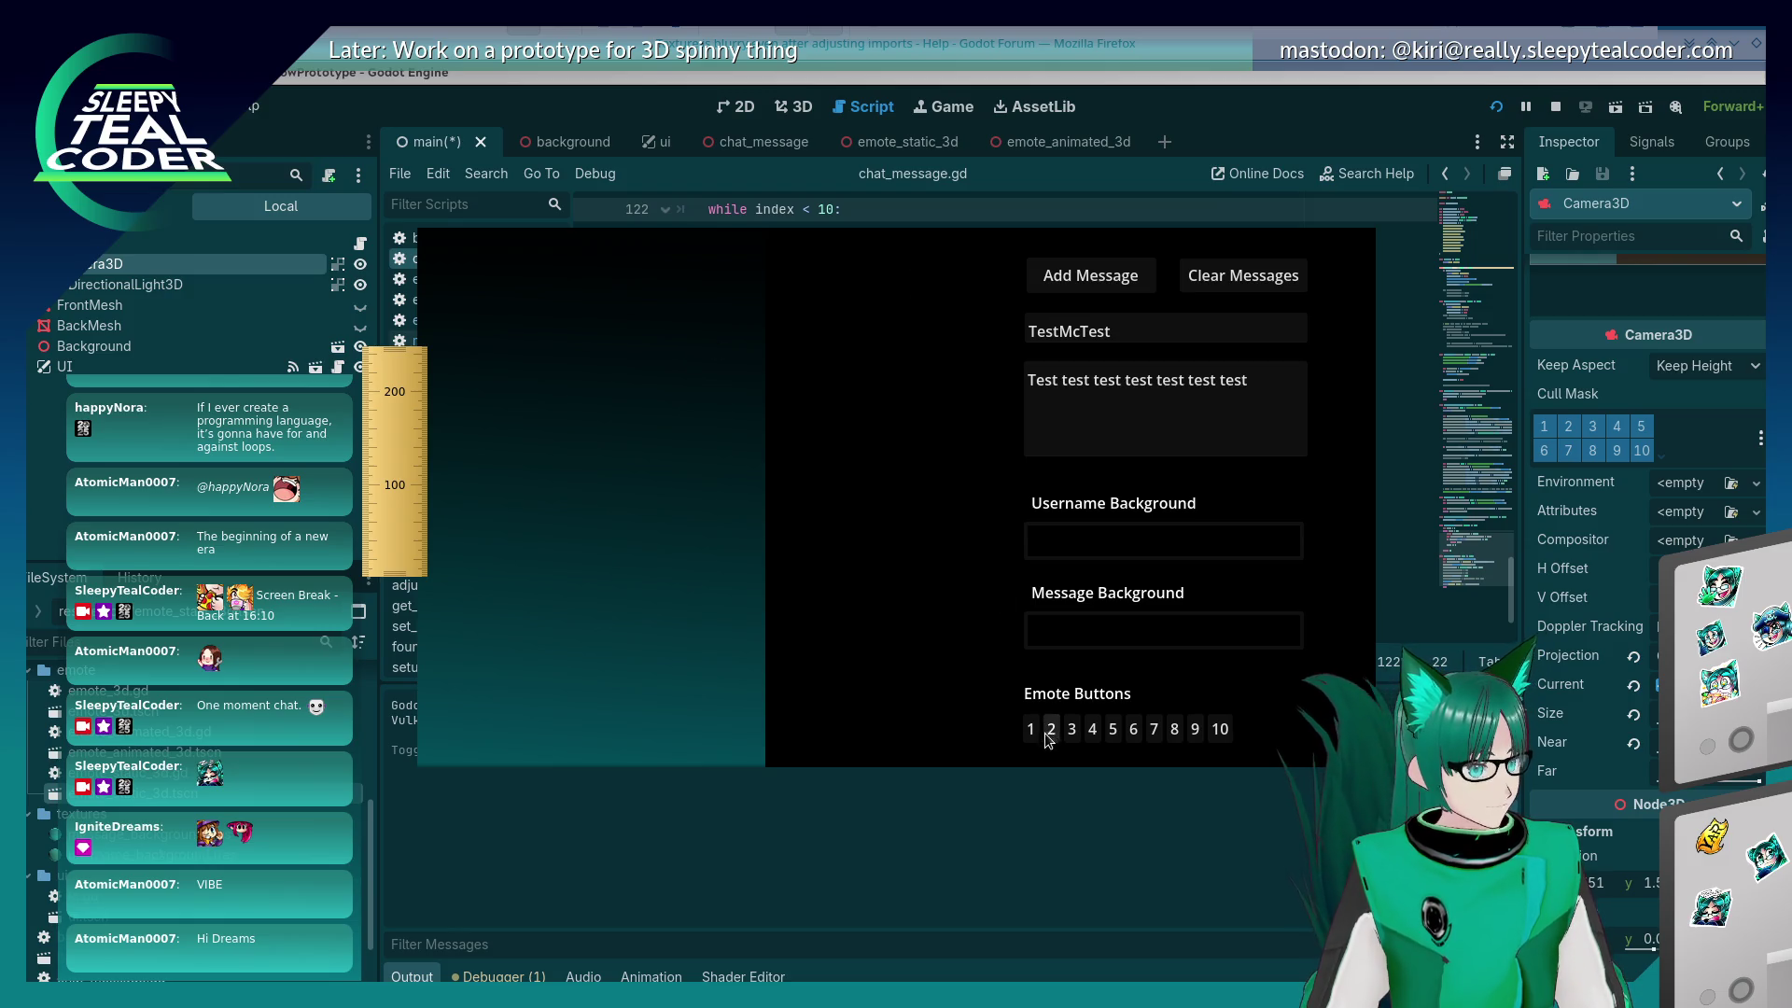
# Step: Post two emote test messages and scroll the Inspector down to Transform
pyautogui.click(1050, 729)
pyautogui.click(1061, 280)
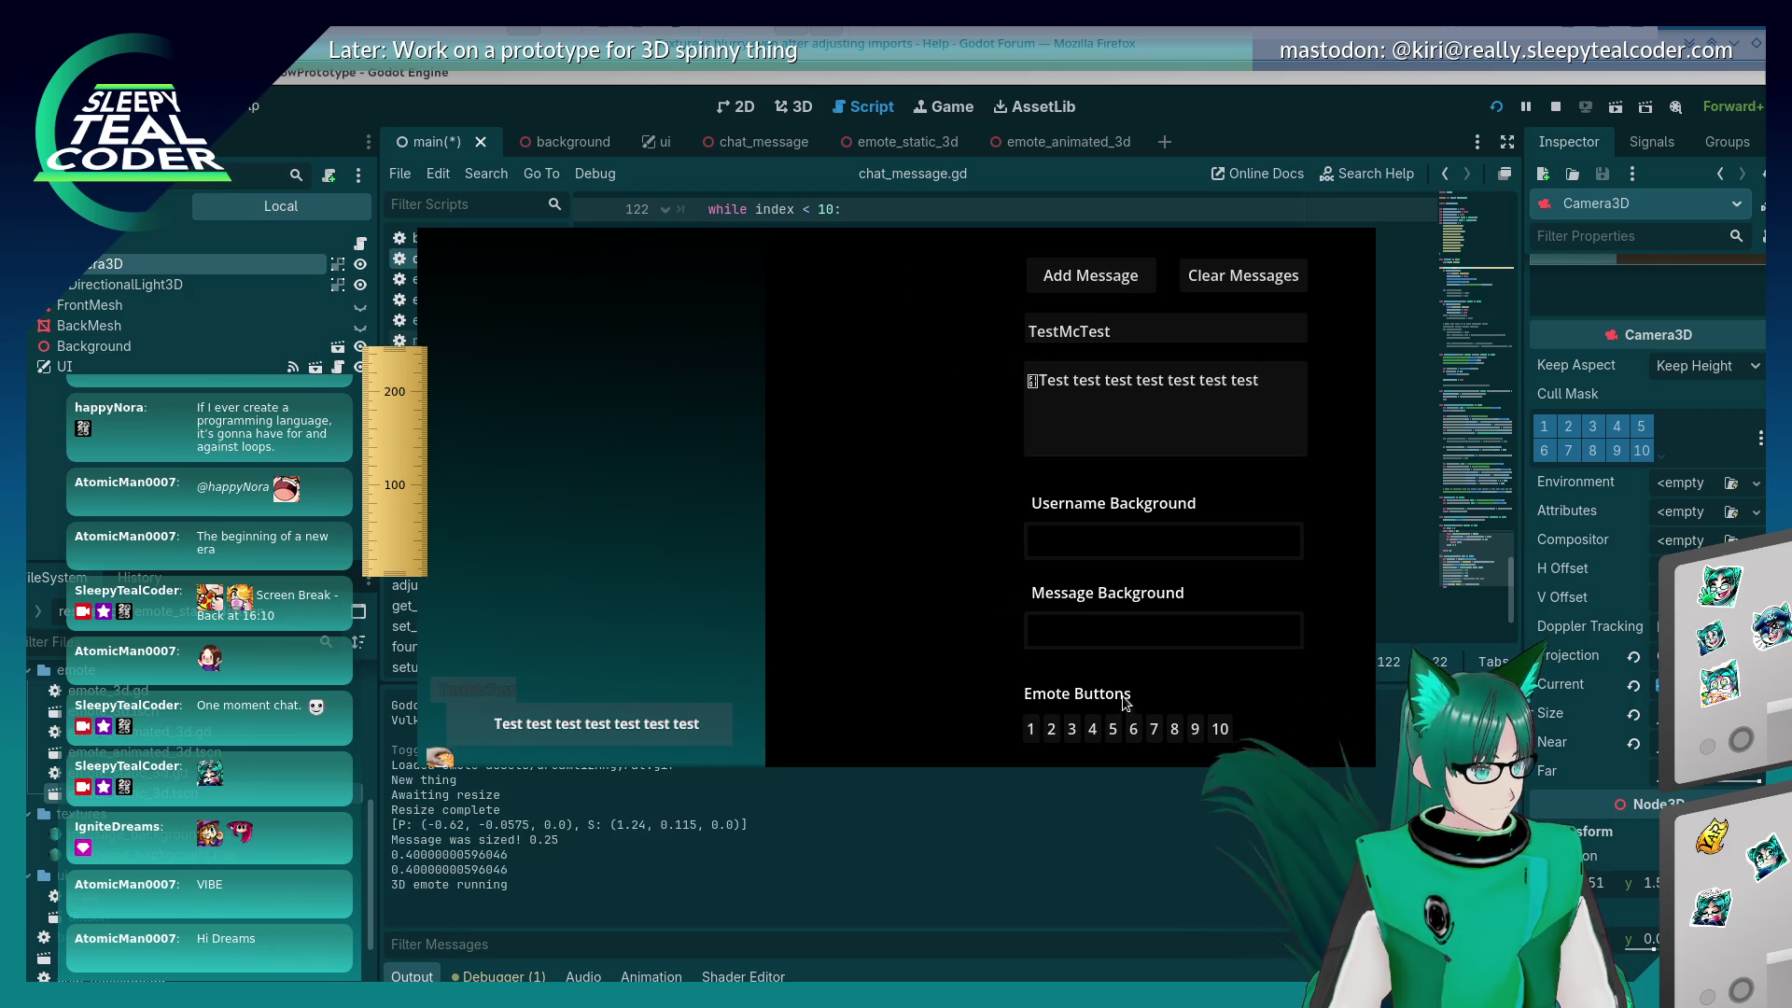
pyautogui.click(1052, 730)
pyautogui.click(1106, 269)
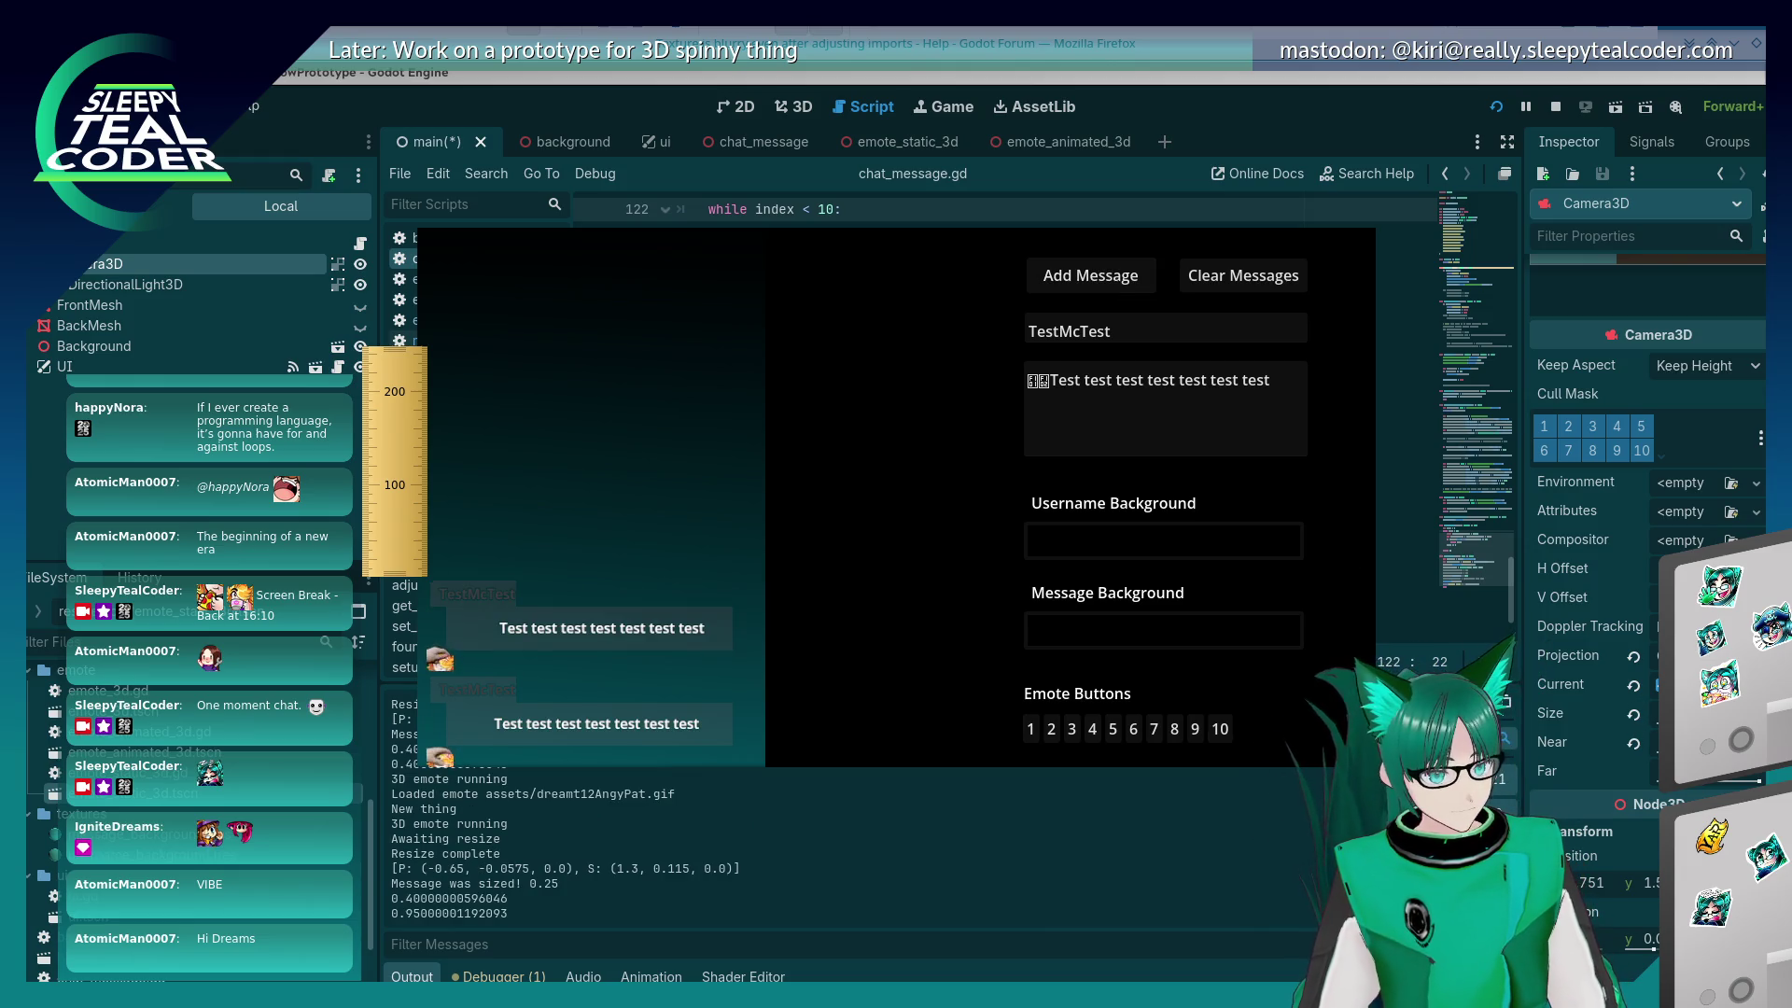
pyautogui.scroll(-4, 1620, 752)
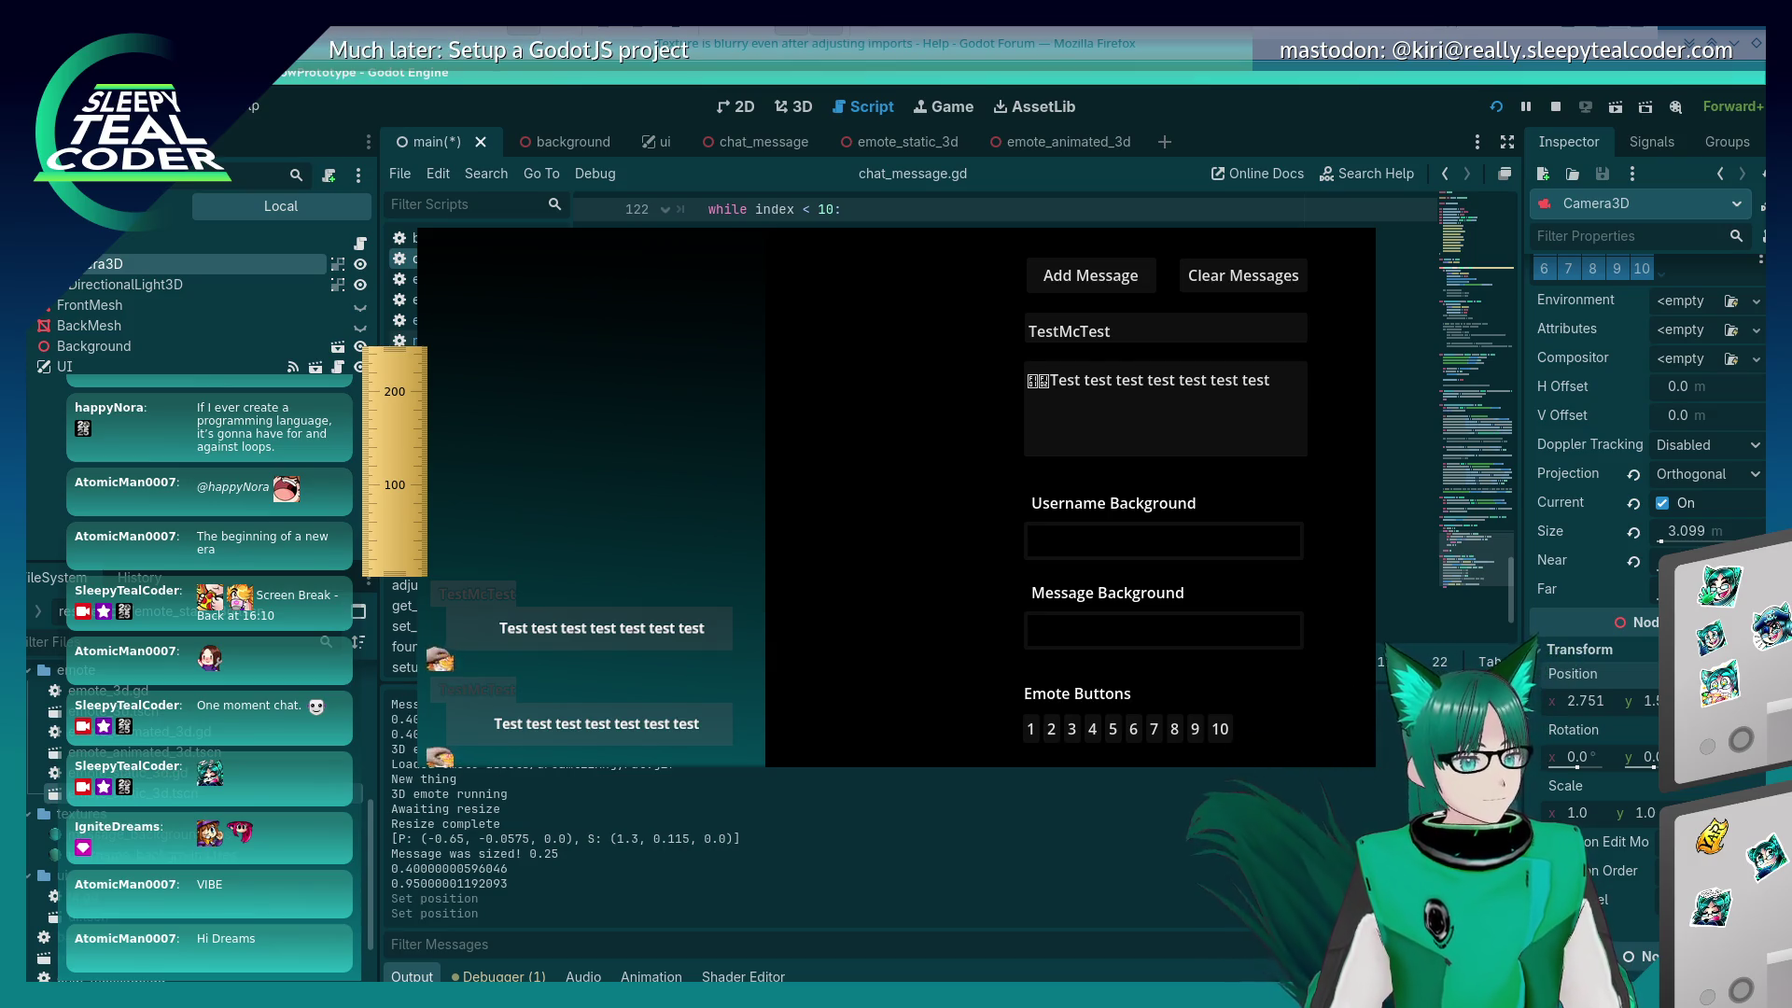
# Step: Reset the camera position to zero, restart the game, and post an emote test message
pyautogui.click(1633, 673)
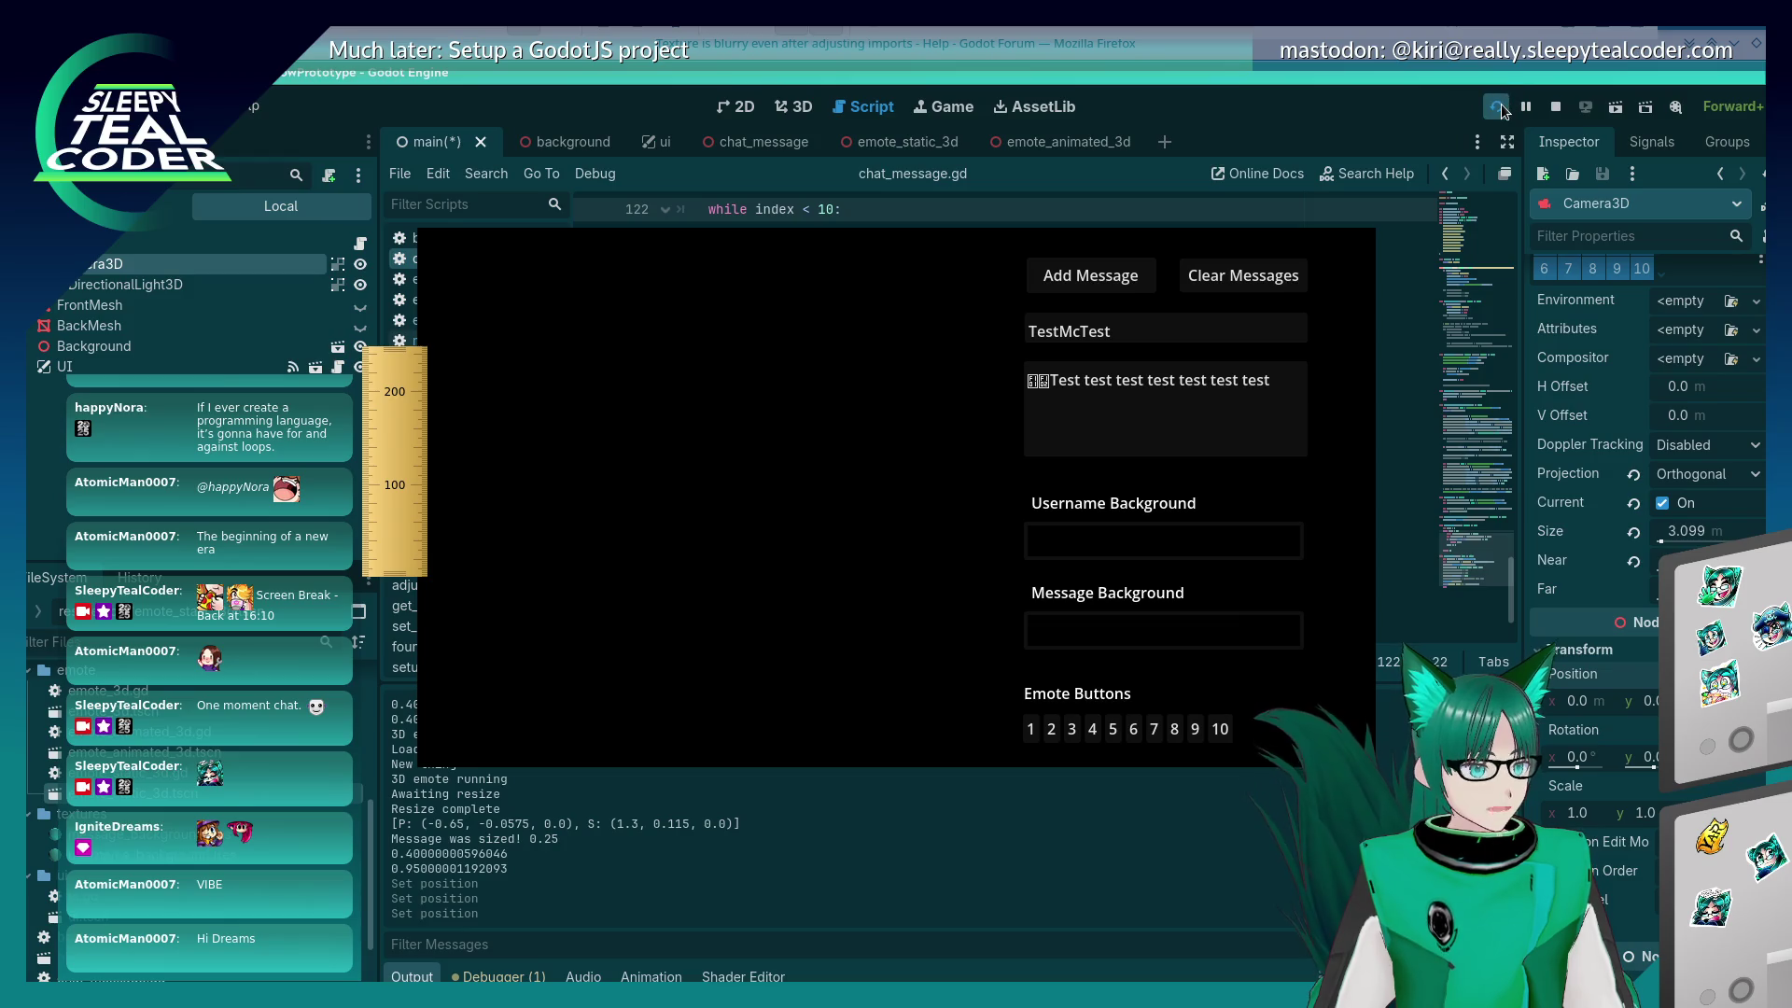
pyautogui.click(1497, 107)
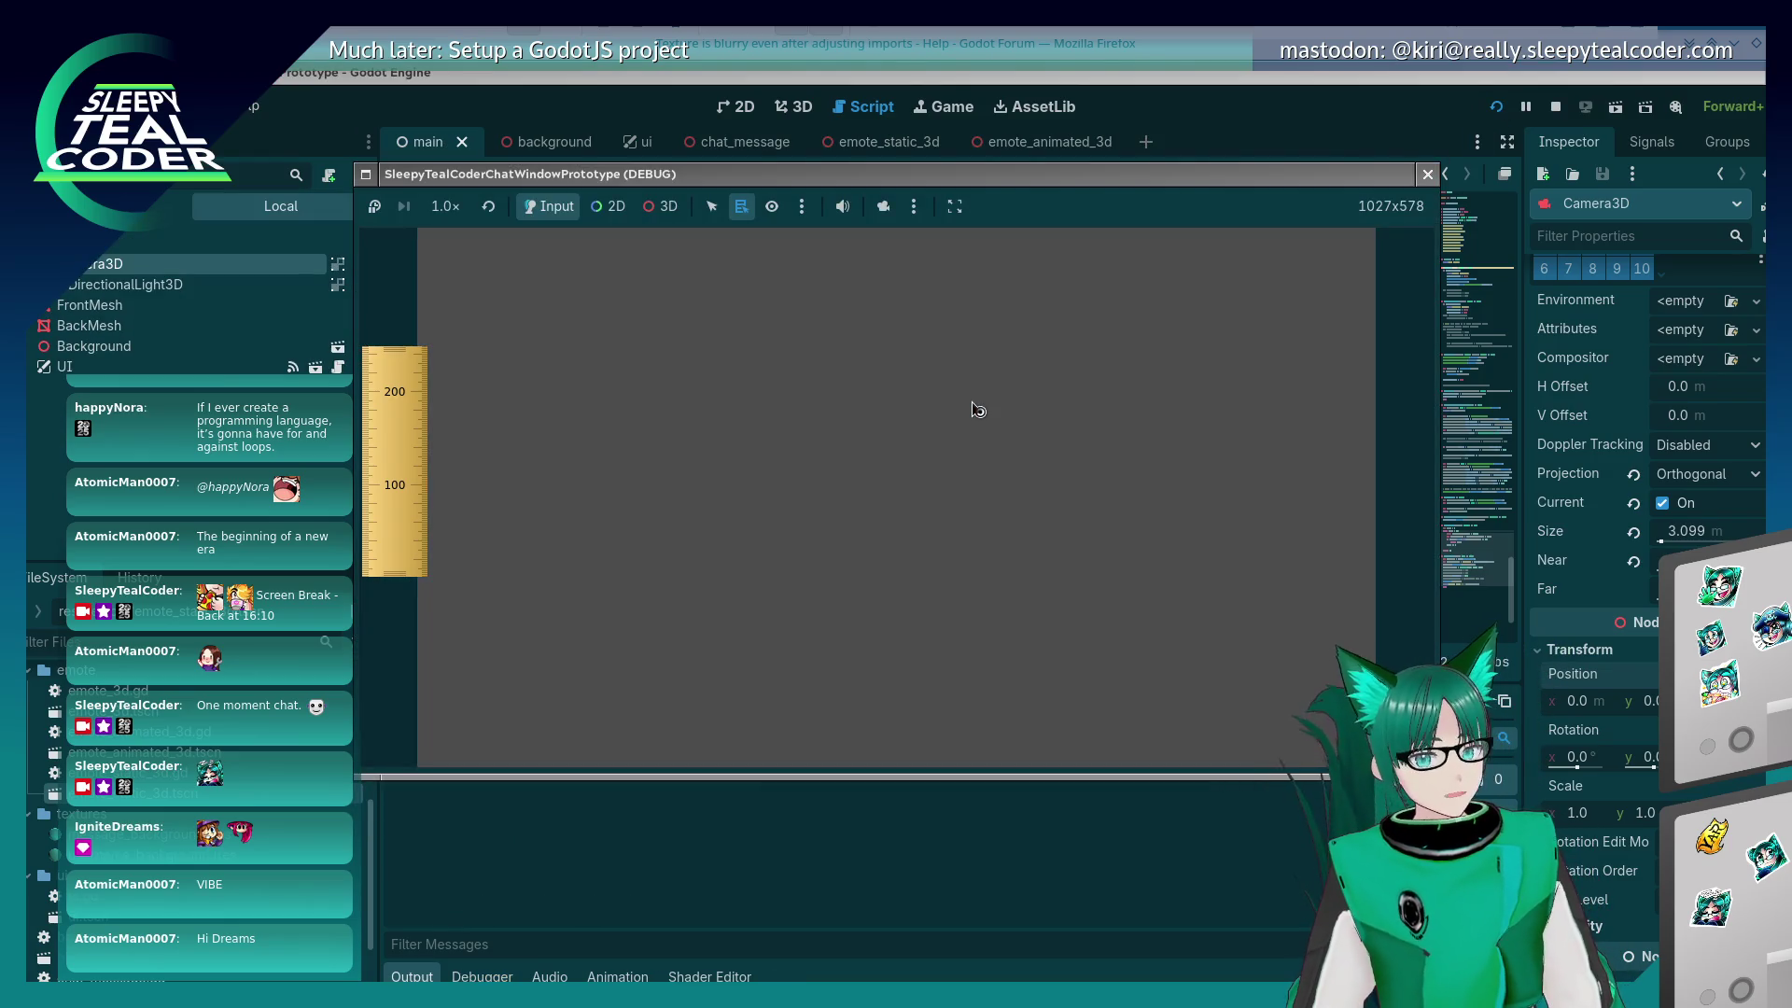
pyautogui.hotkey('alt', 'Tab')
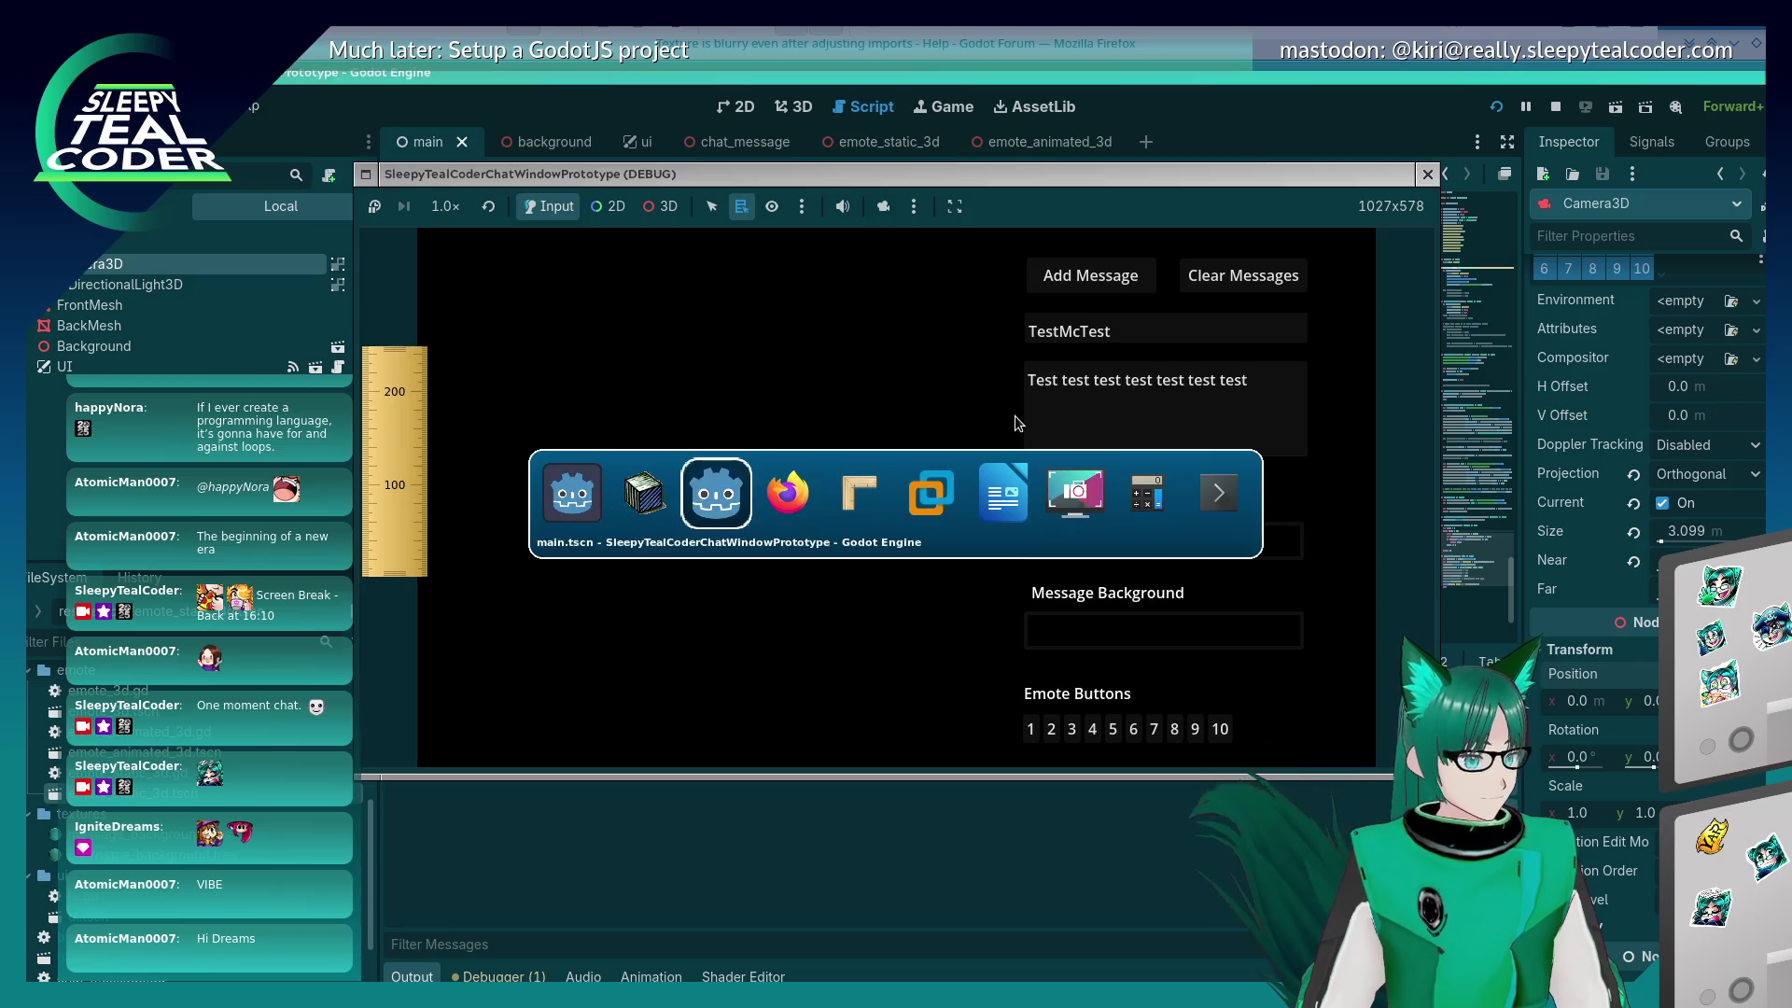
pyautogui.press('Tab')
pyautogui.hotkey('alt', 'Tab')
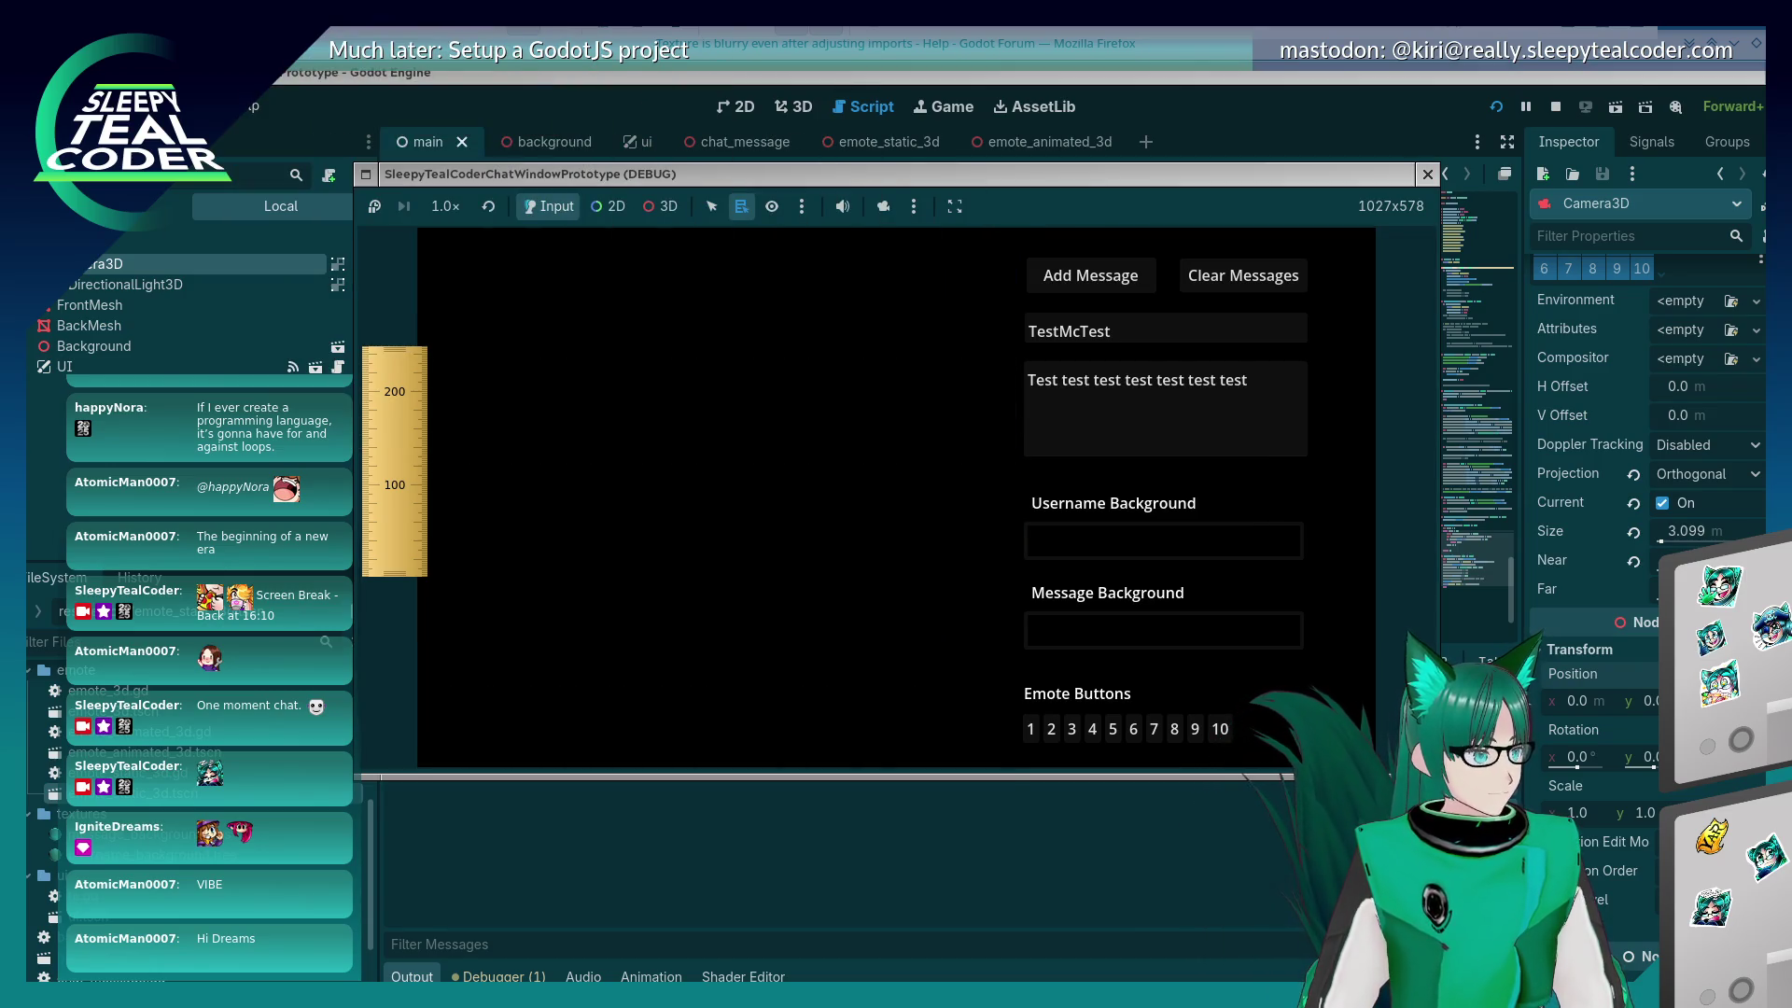
pyautogui.click(1032, 723)
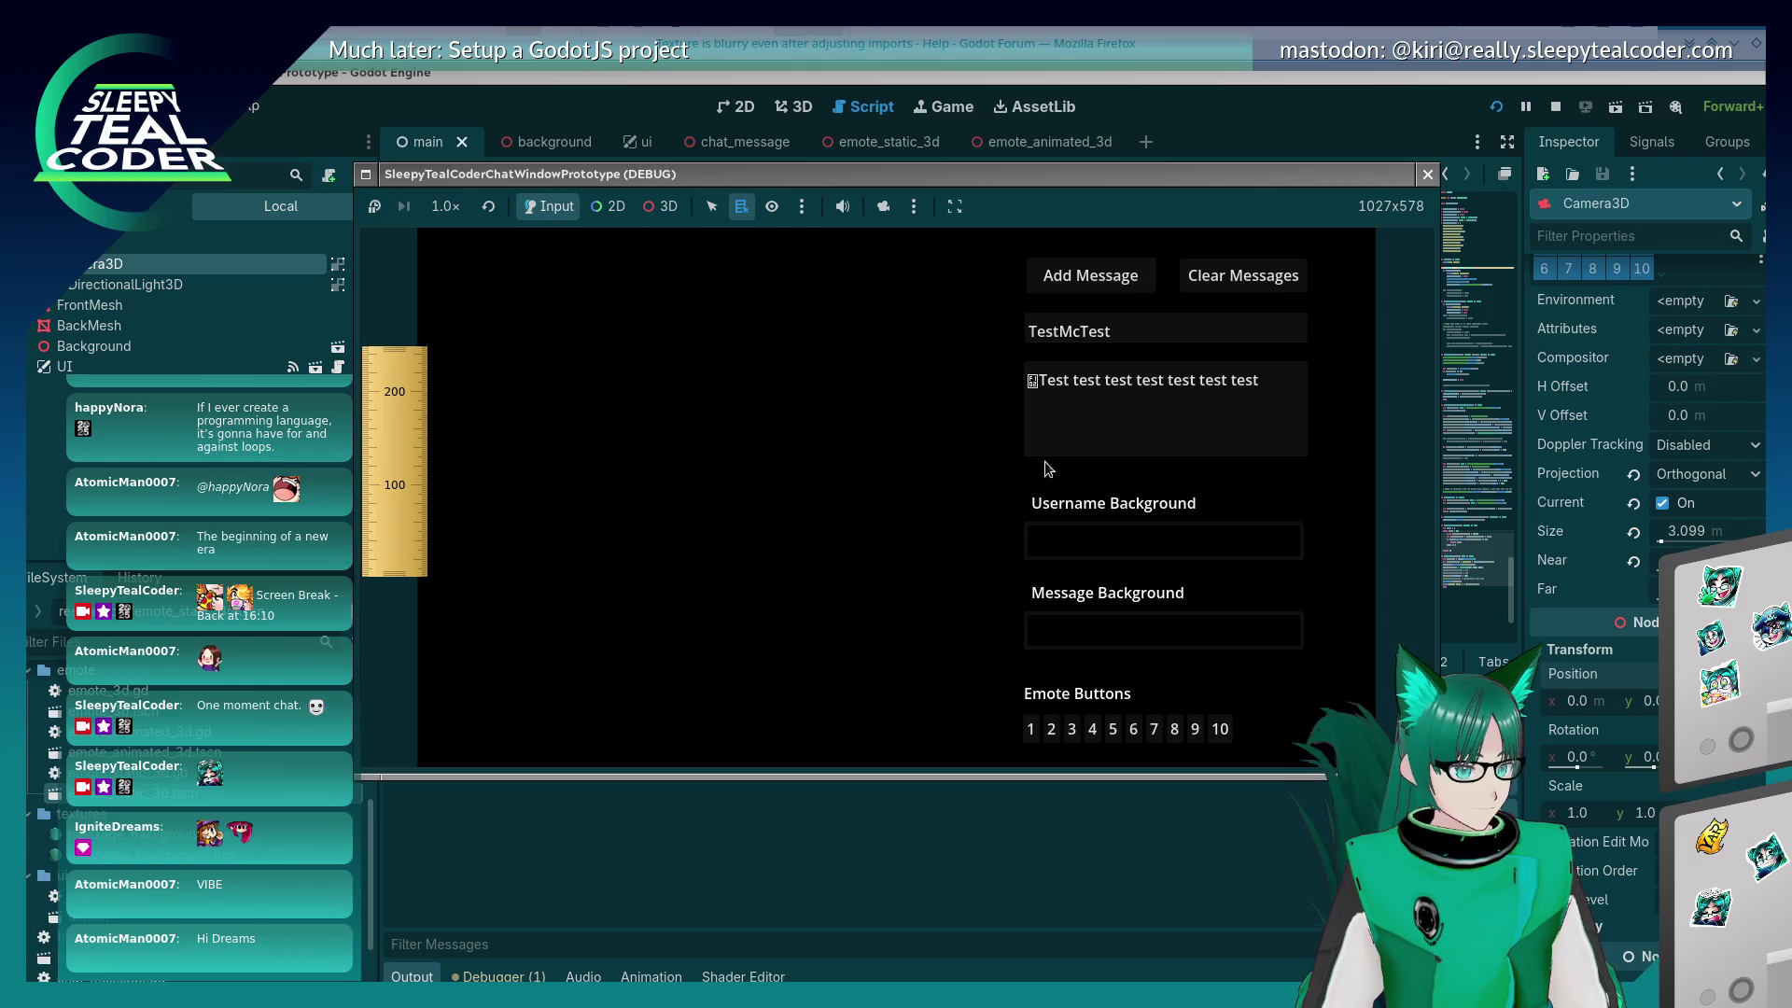
pyautogui.click(1063, 285)
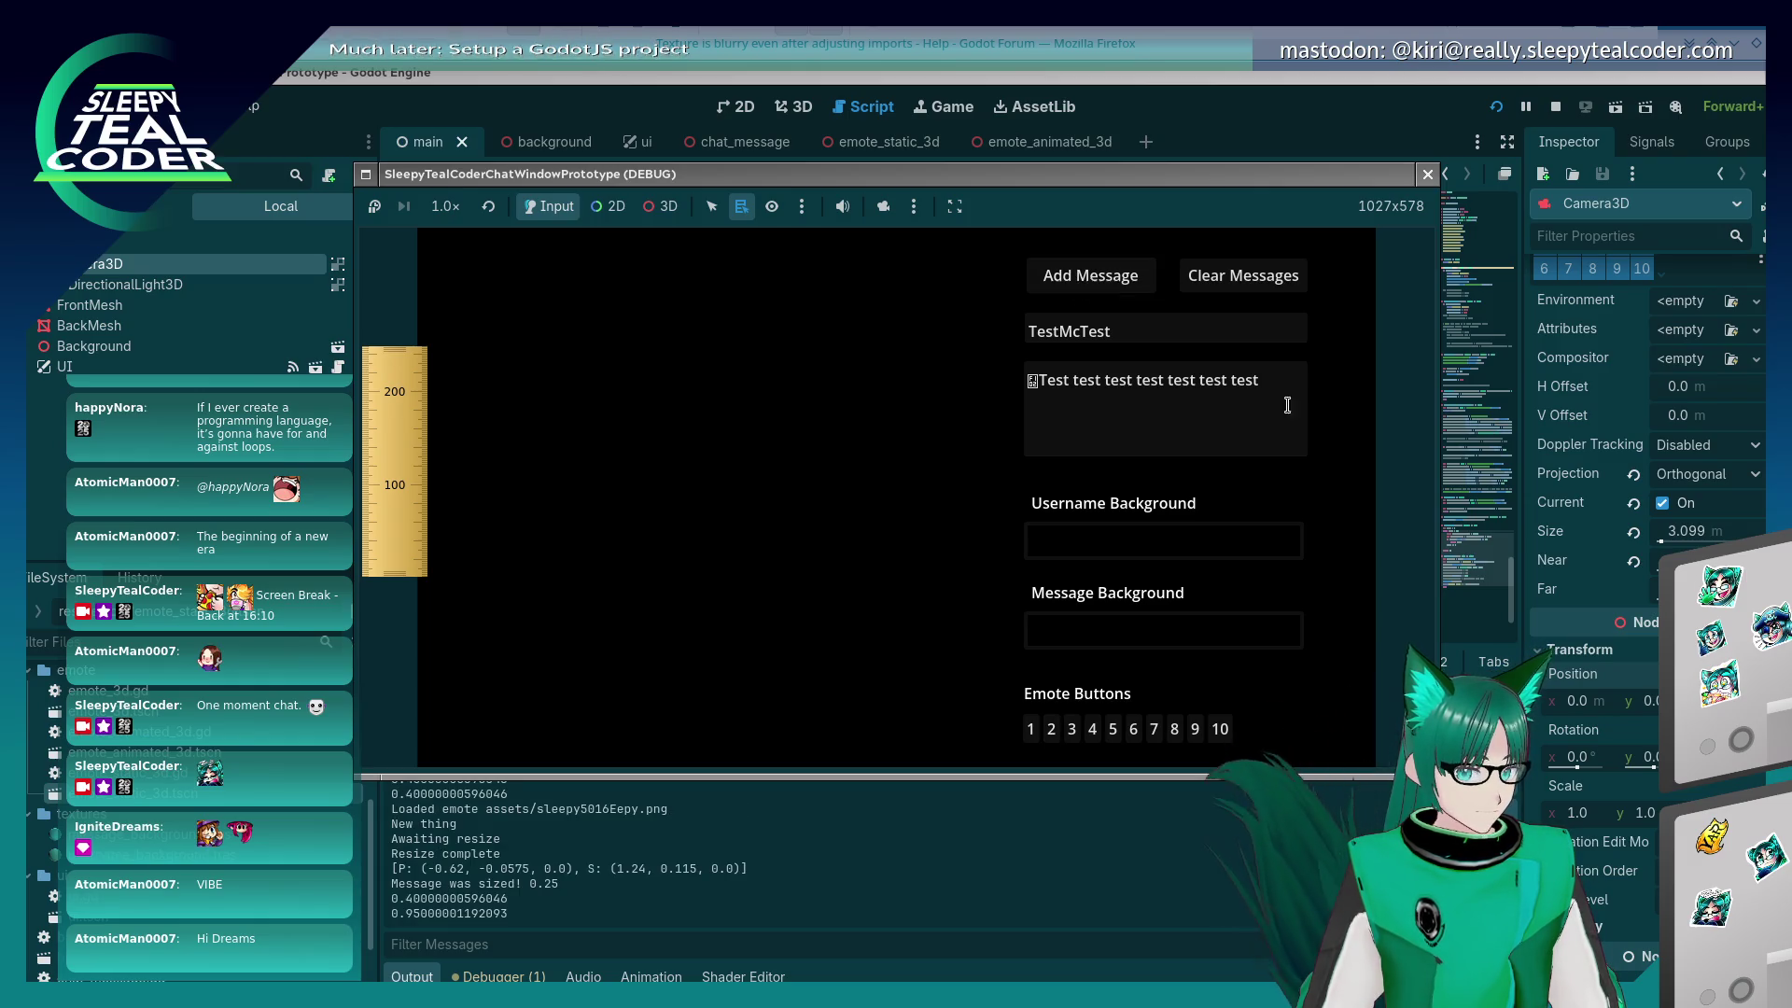
# Step: Stop the game, undo the camera position reset, rerun, and post two emote messages
pyautogui.click(1427, 174)
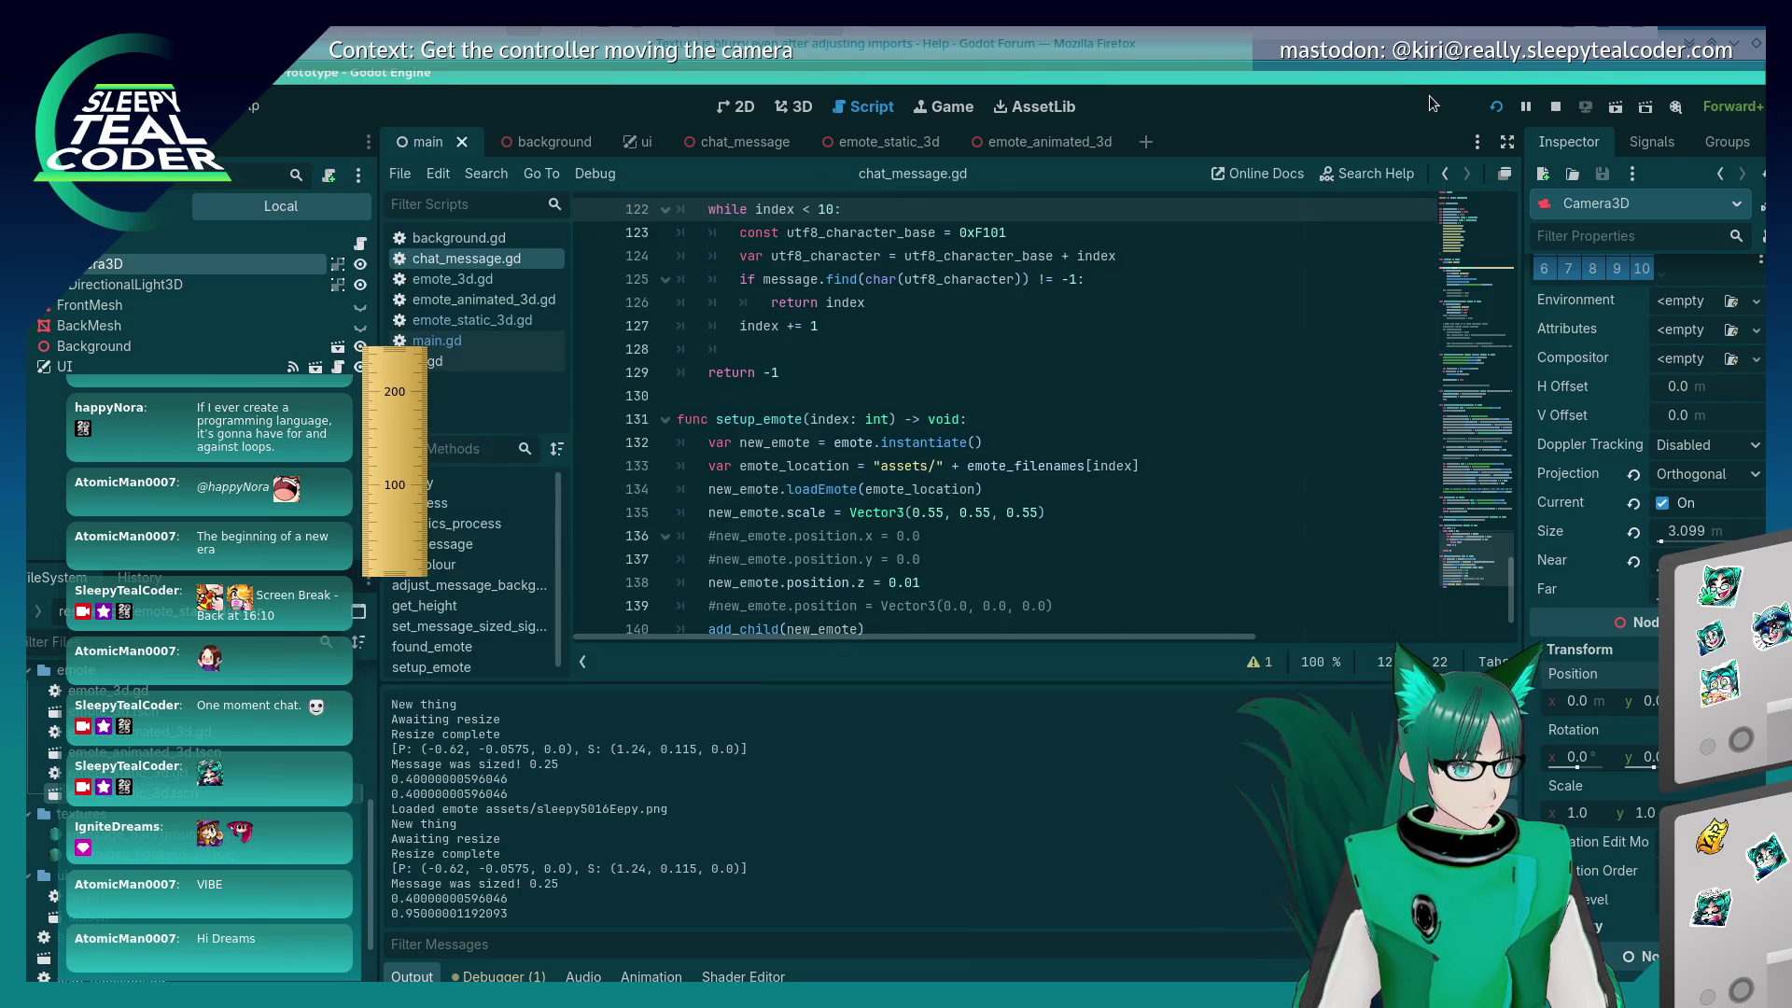
pyautogui.hotkey('ctrl', 'z')
pyautogui.hotkey('alt', 'Tab')
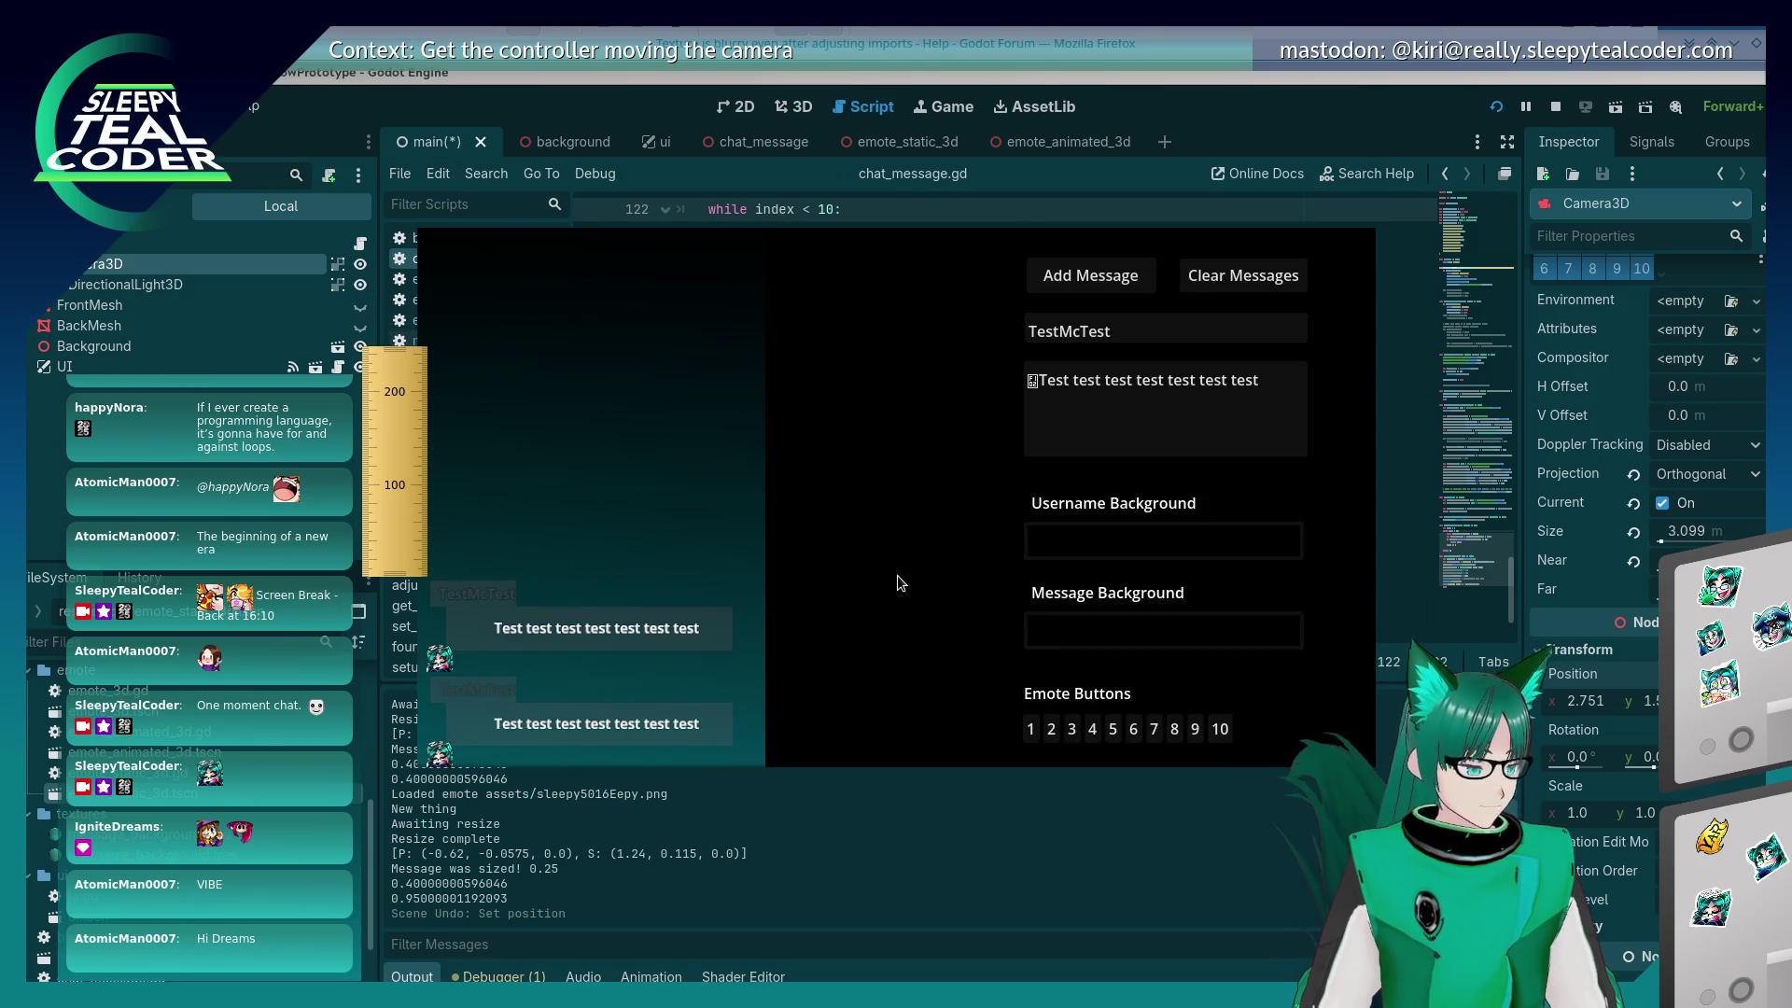
pyautogui.click(1504, 106)
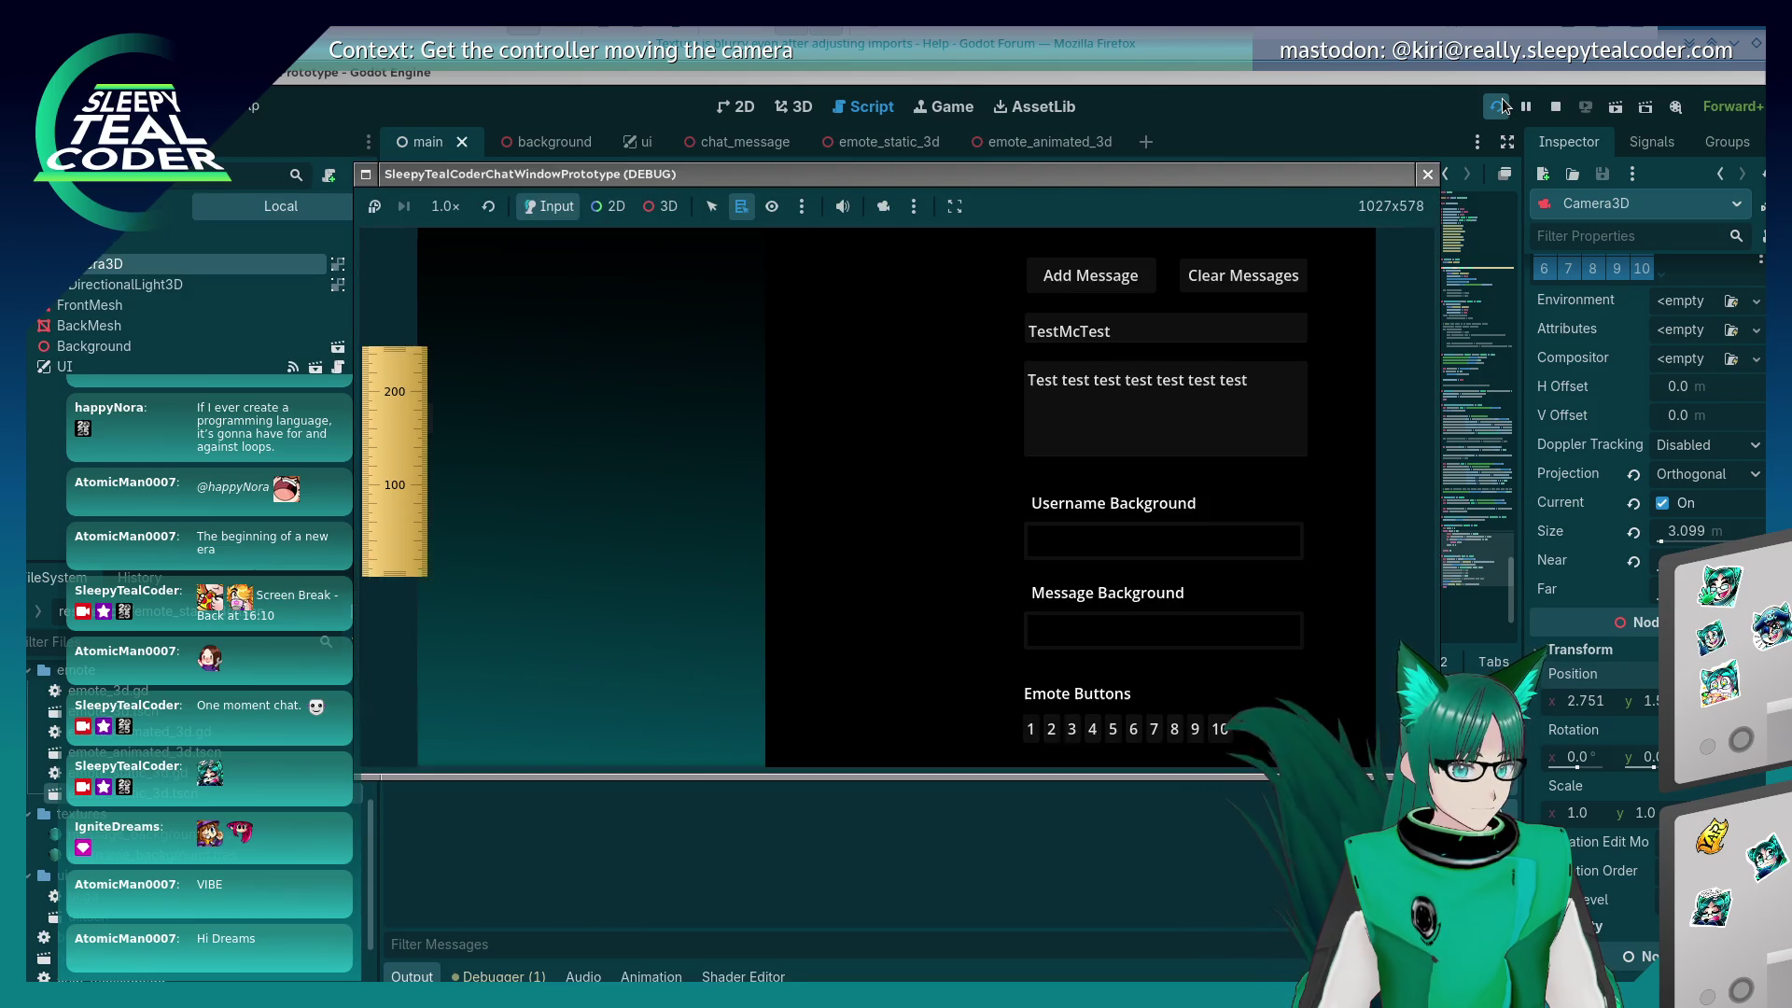
pyautogui.click(1089, 730)
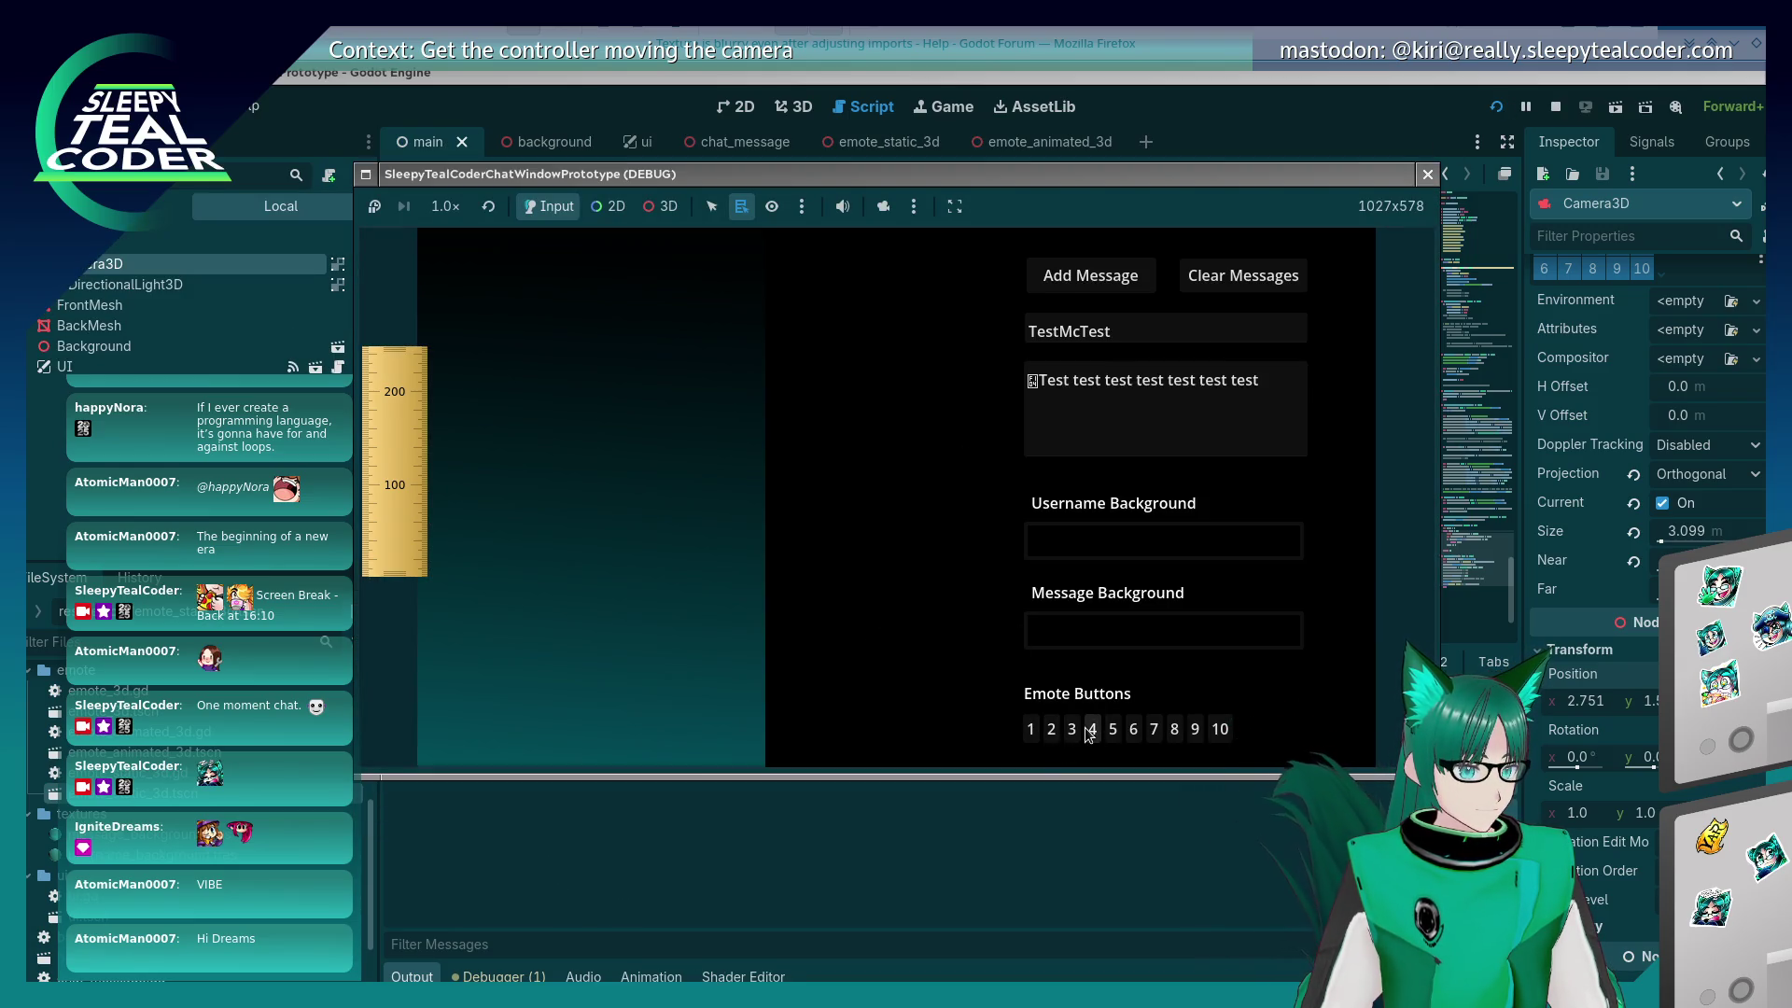
pyautogui.click(1078, 280)
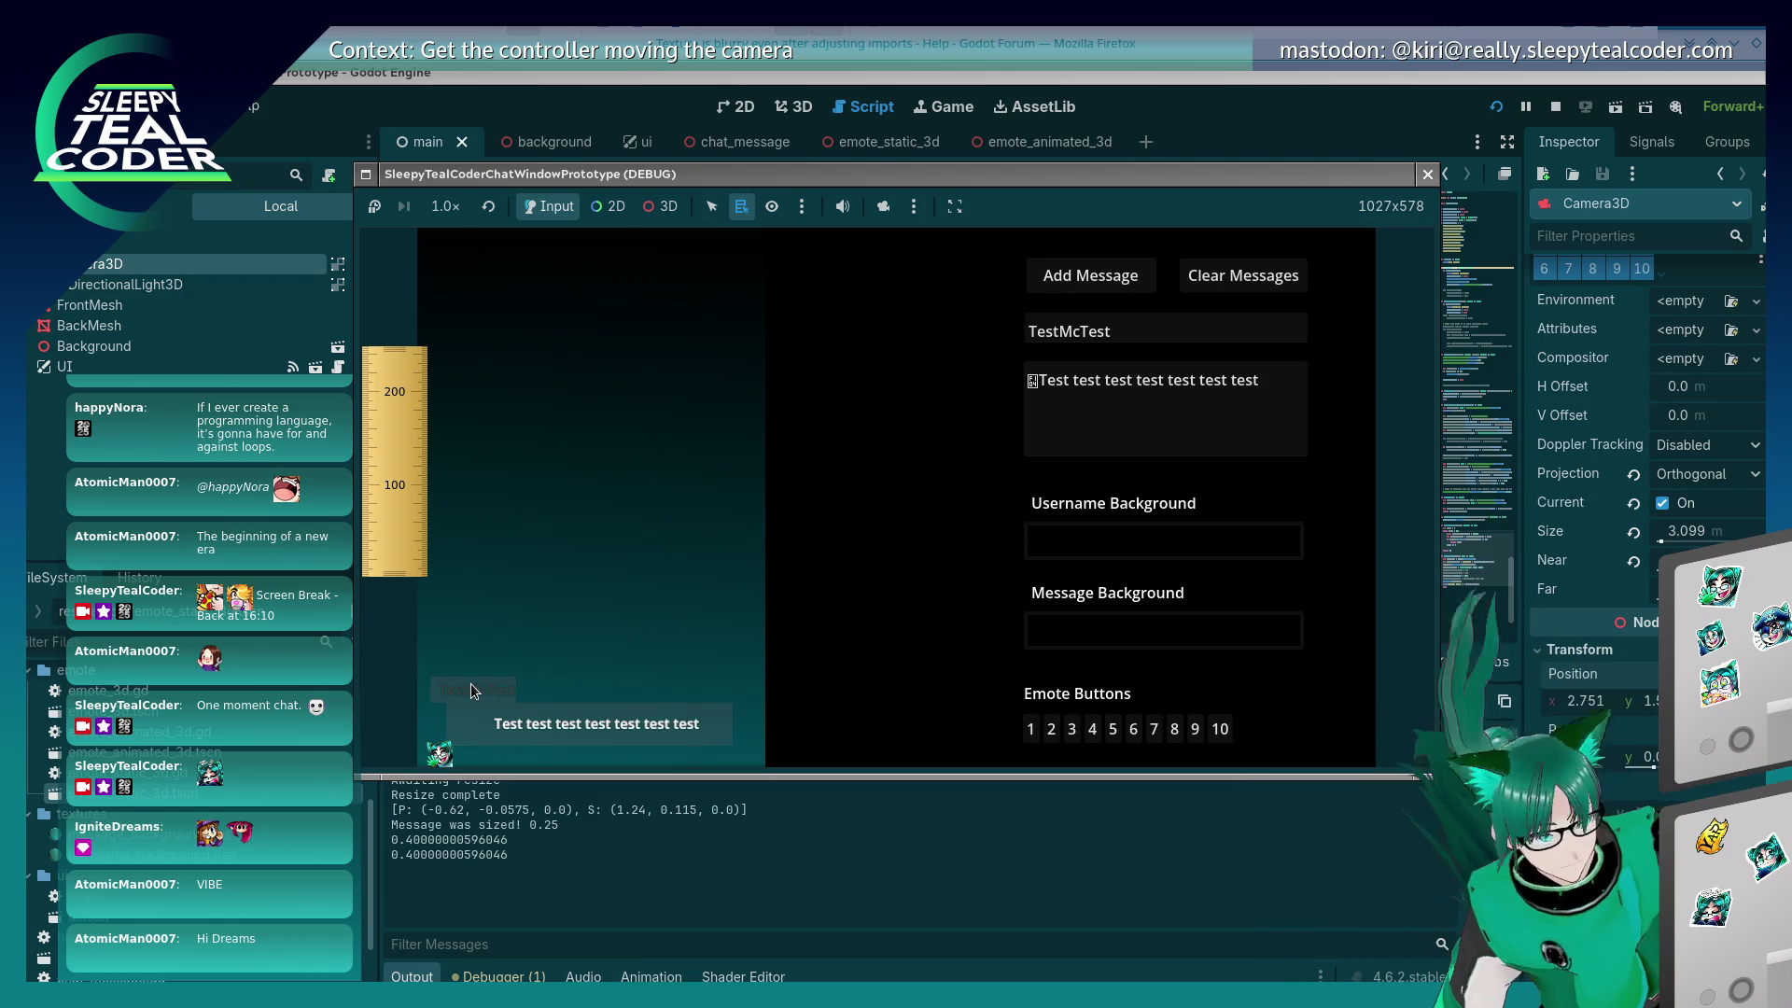
pyautogui.click(1132, 729)
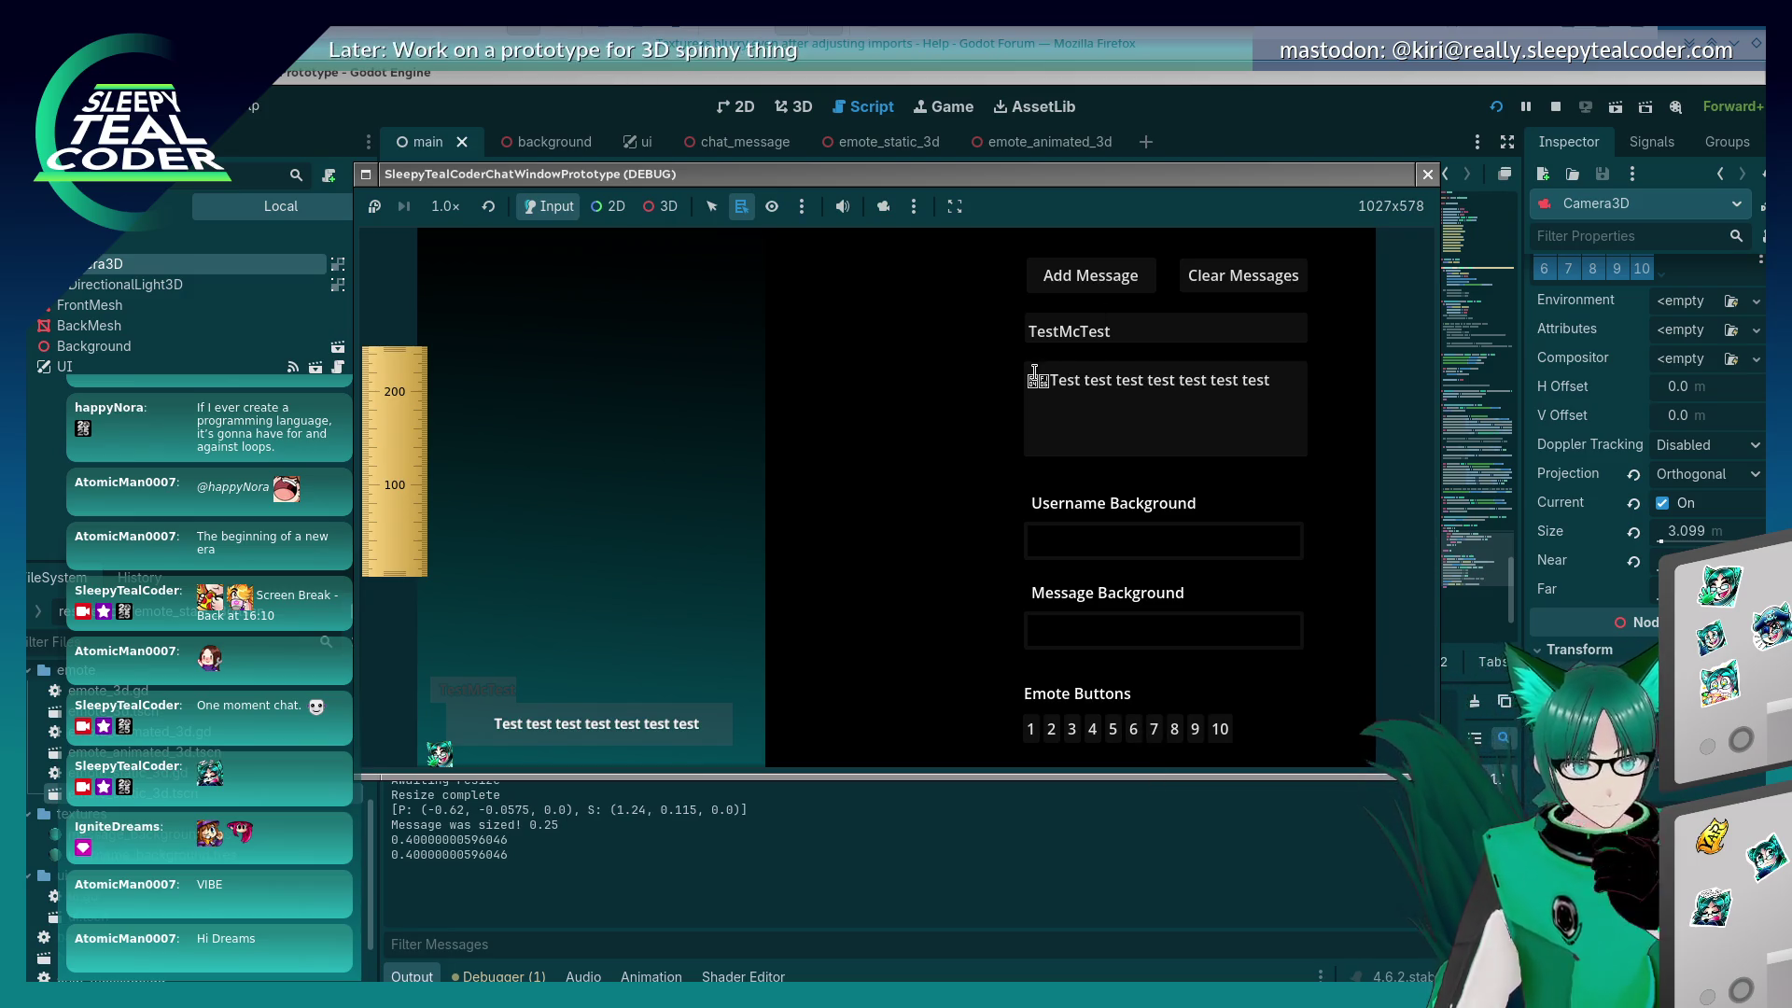
pyautogui.click(1090, 275)
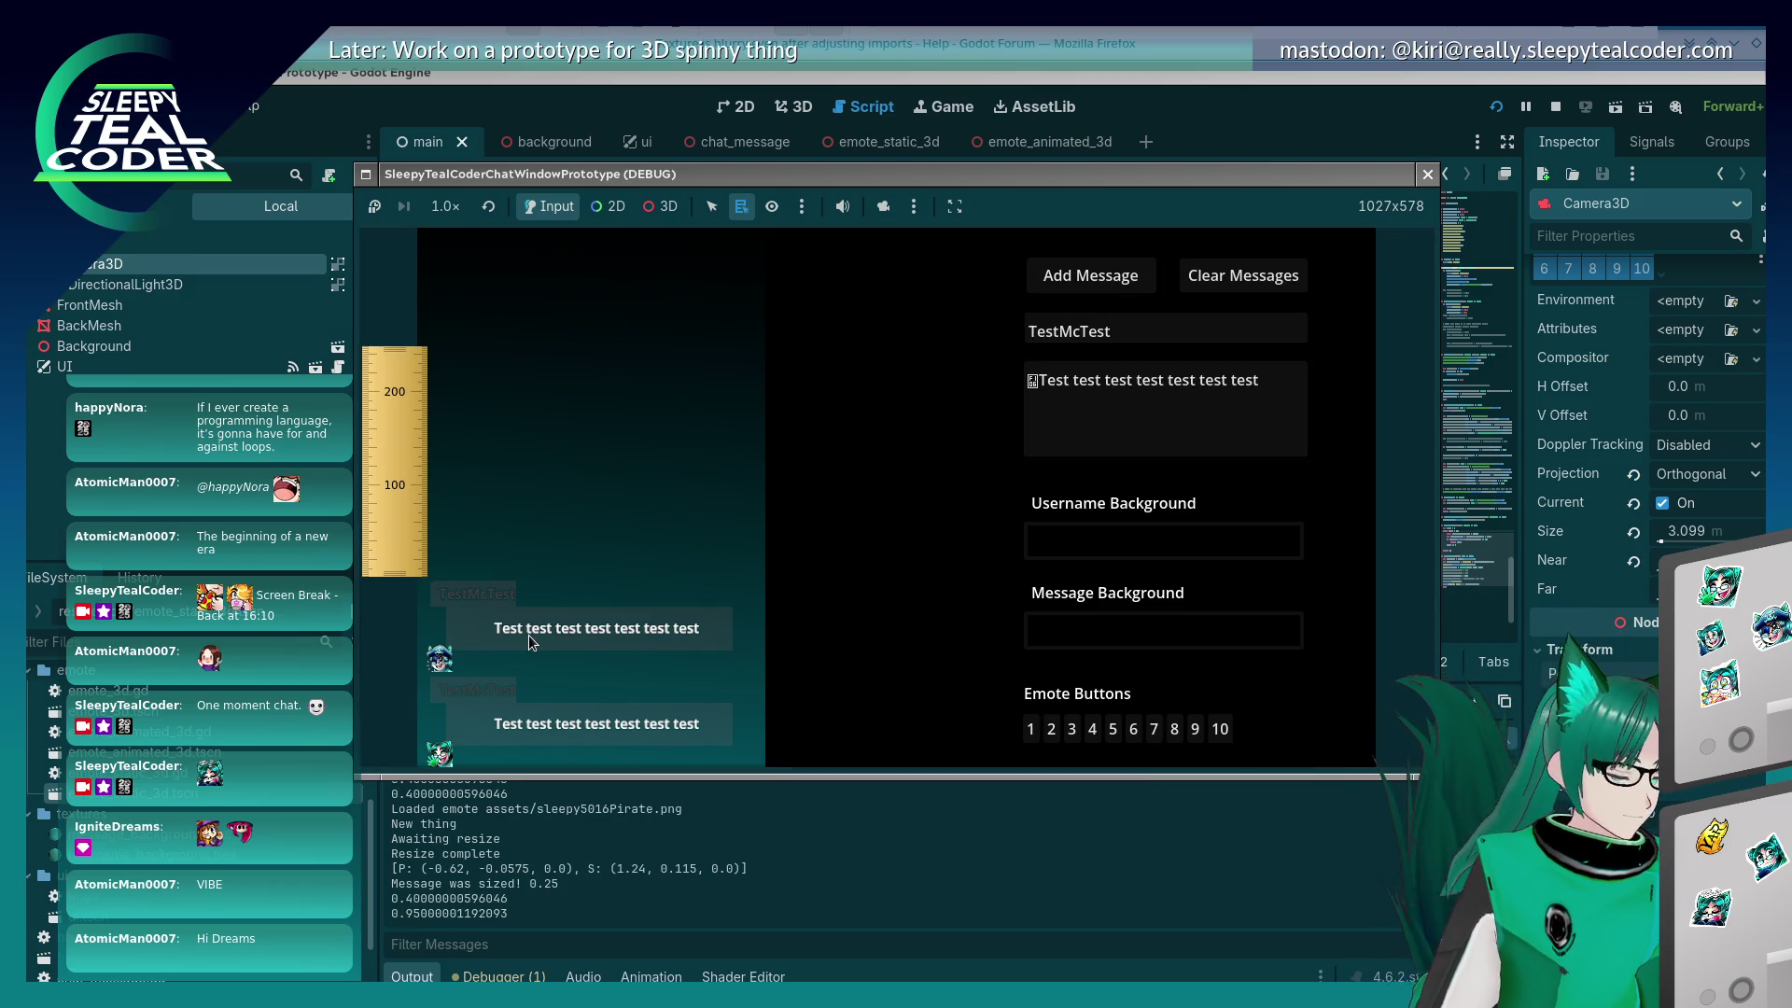
# Step: Bring the Firefox Twitch chat popout in front of the running prototype
pyautogui.hotkey('alt', 'Tab')
pyautogui.hotkey('alt', 'Tab')
pyautogui.hotkey('alt', 'Tab')
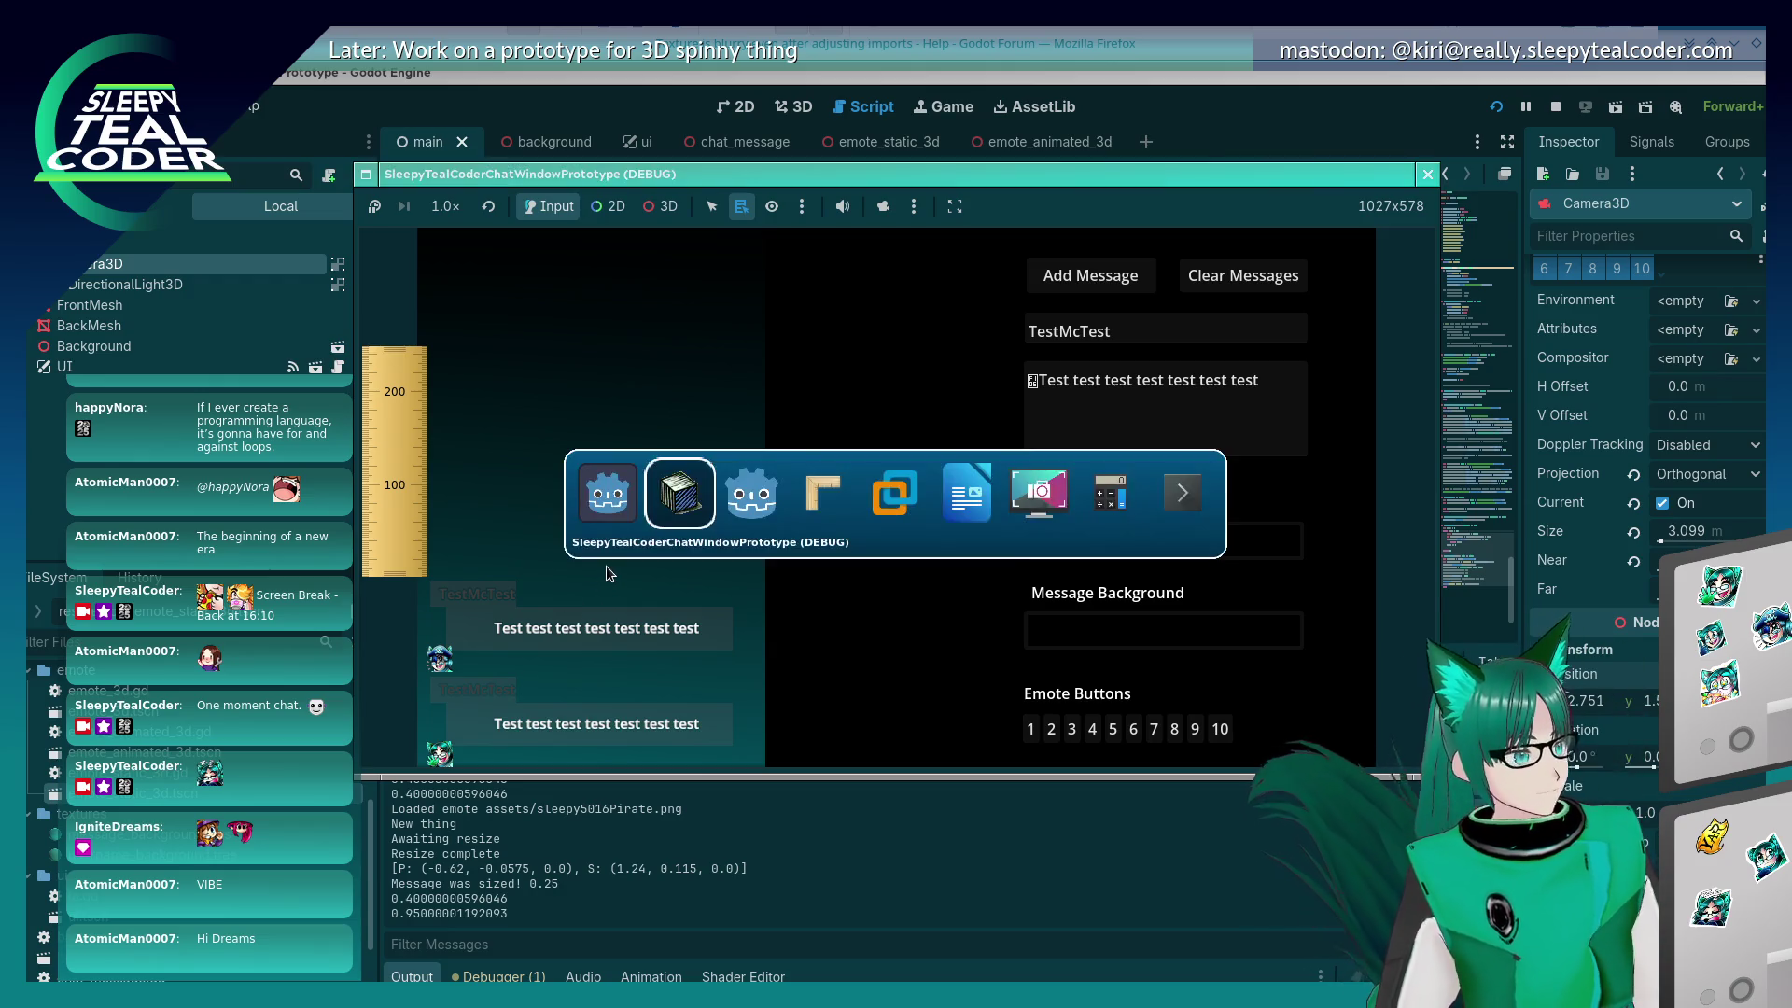
pyautogui.hotkey('alt', 'shift', 'Tab')
pyautogui.hotkey('alt', 'shift', 'Tab')
pyautogui.hotkey('alt', 'shift', 'Tab')
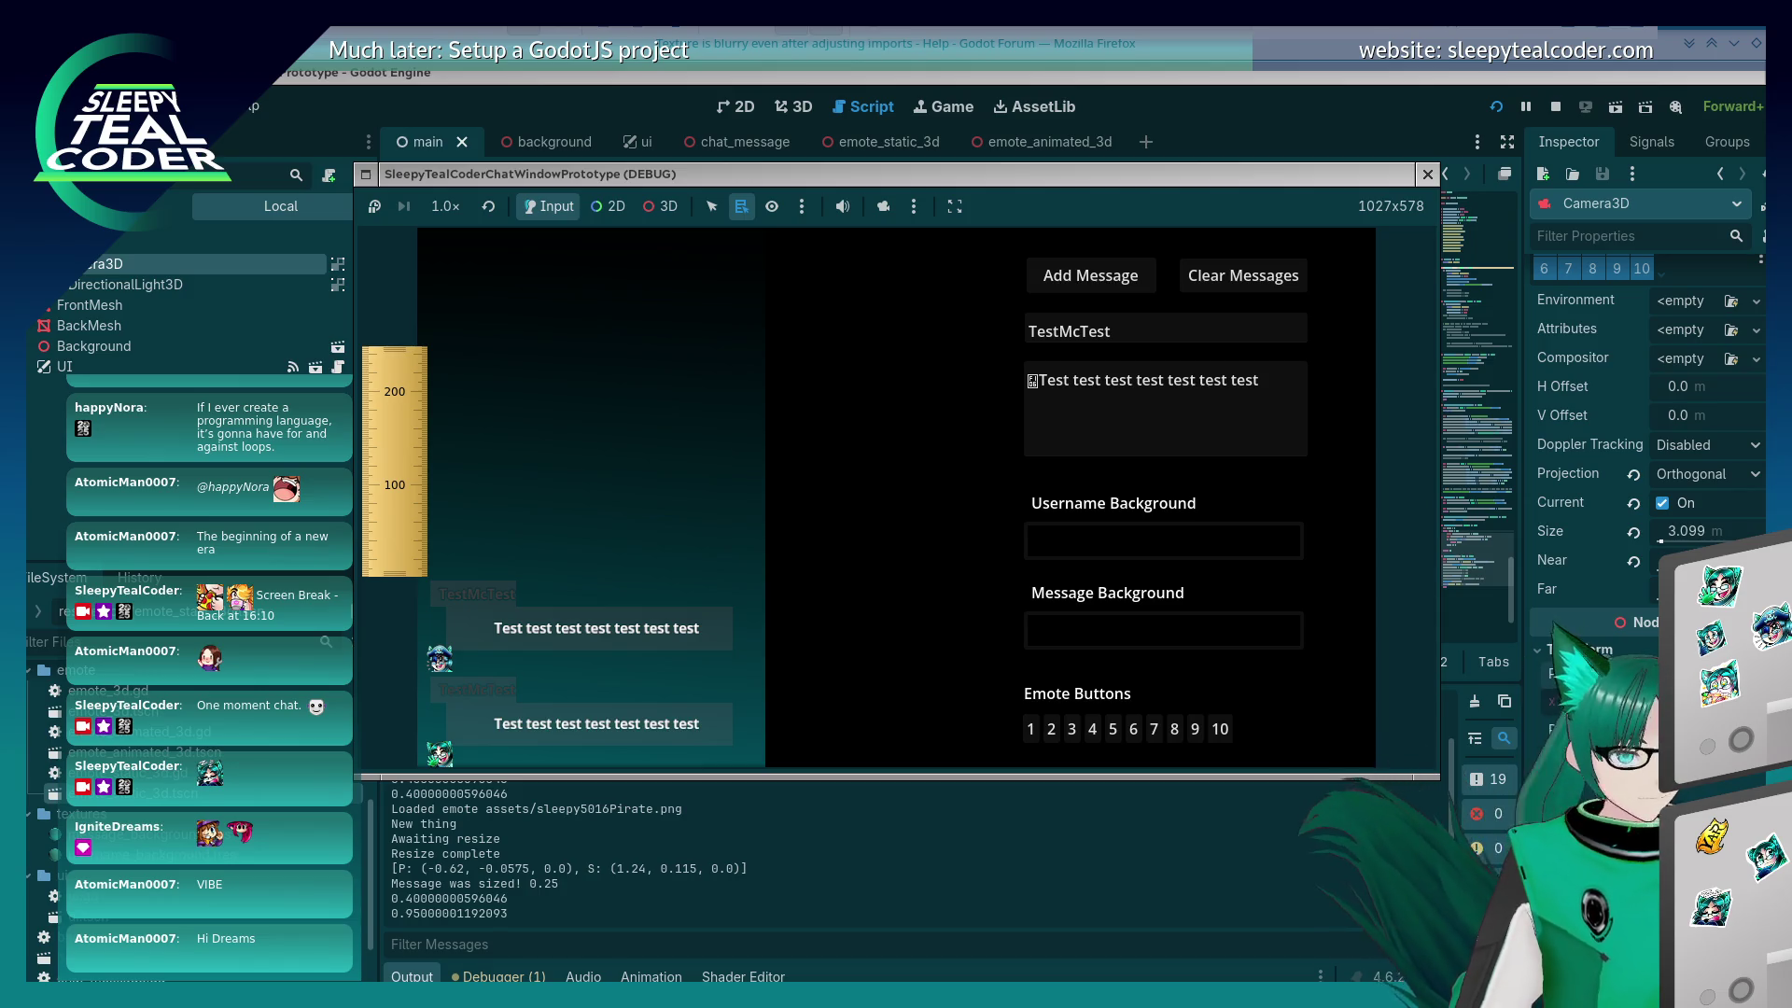
pyautogui.hotkey('alt', 'Tab')
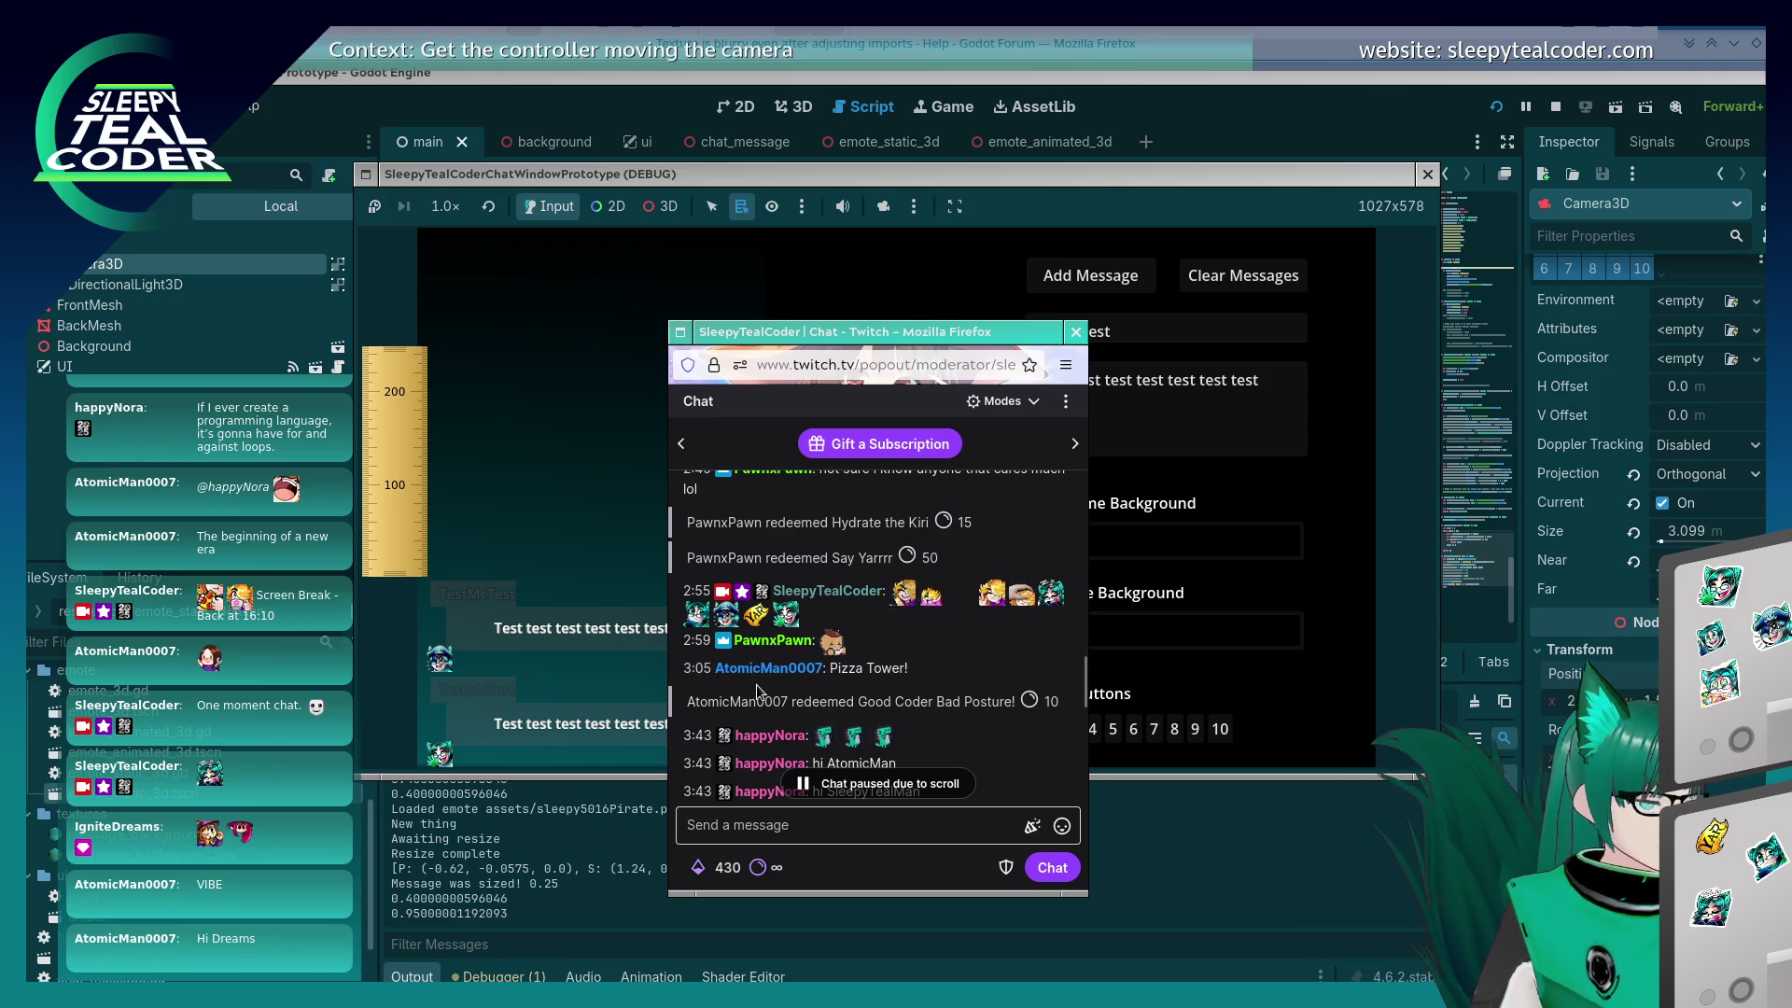
# Step: Select the chatter's name in the 3:05 Twitch line for comparison, then minimize the popout
pyautogui.doubleClick(756, 682)
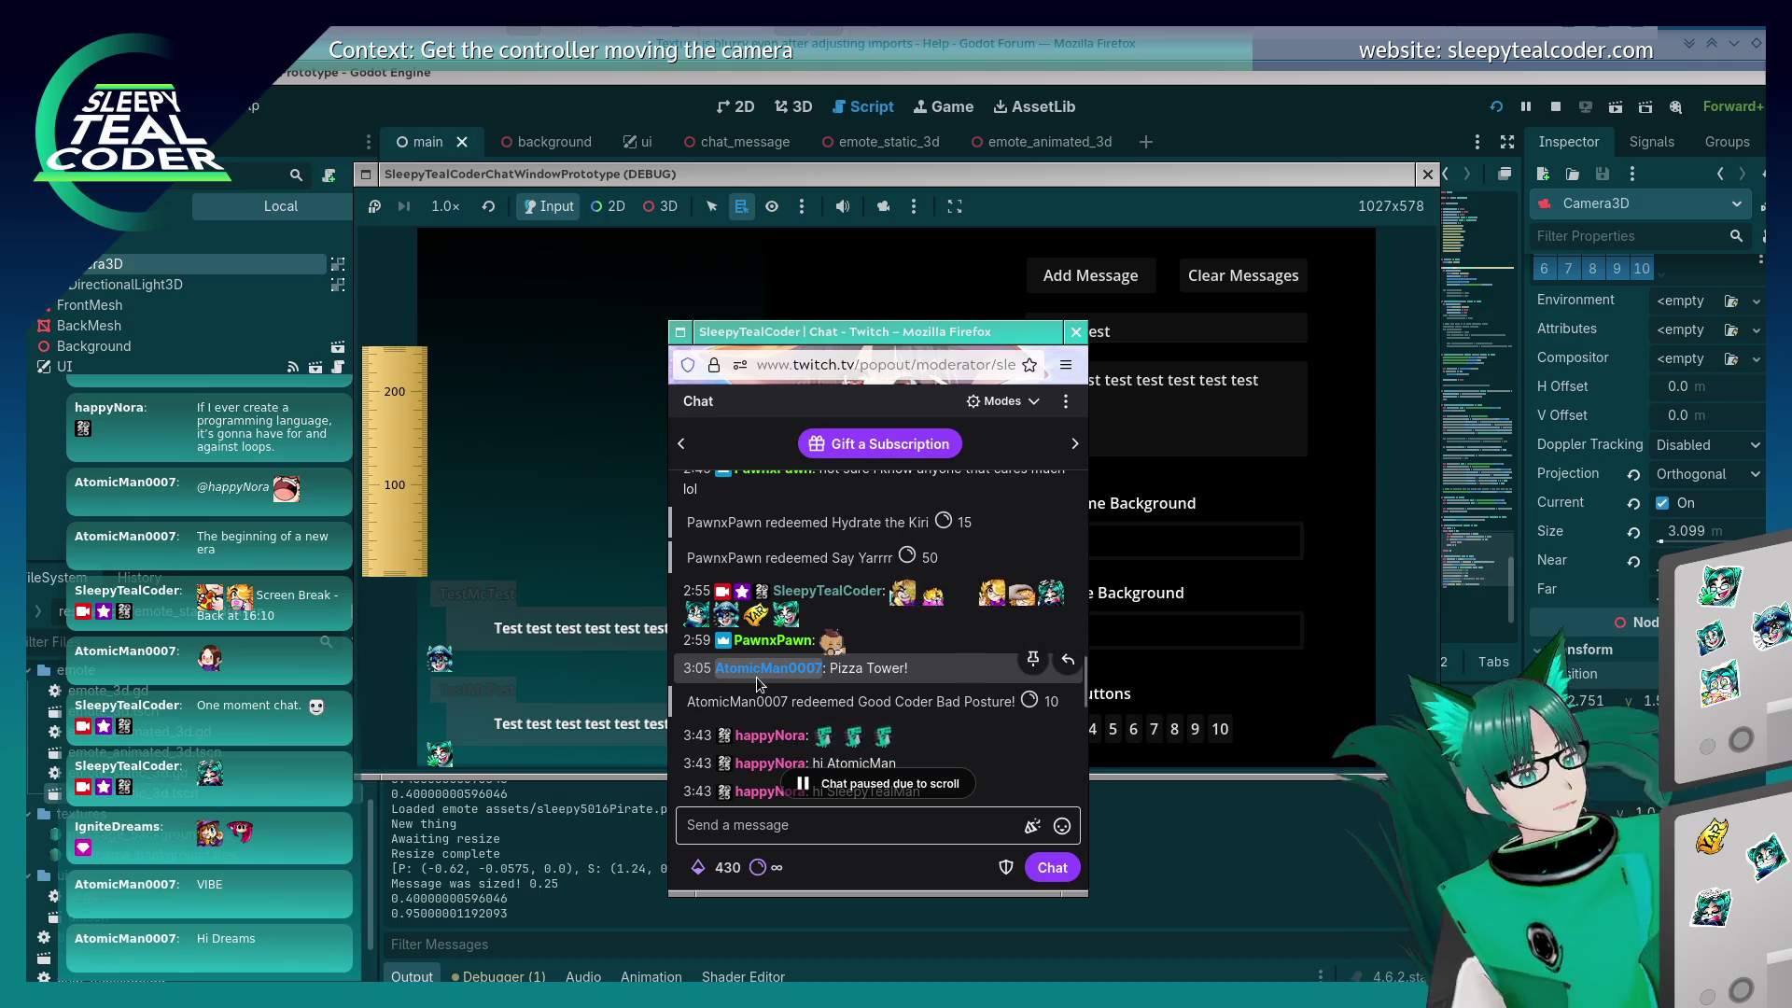
pyautogui.click(756, 693)
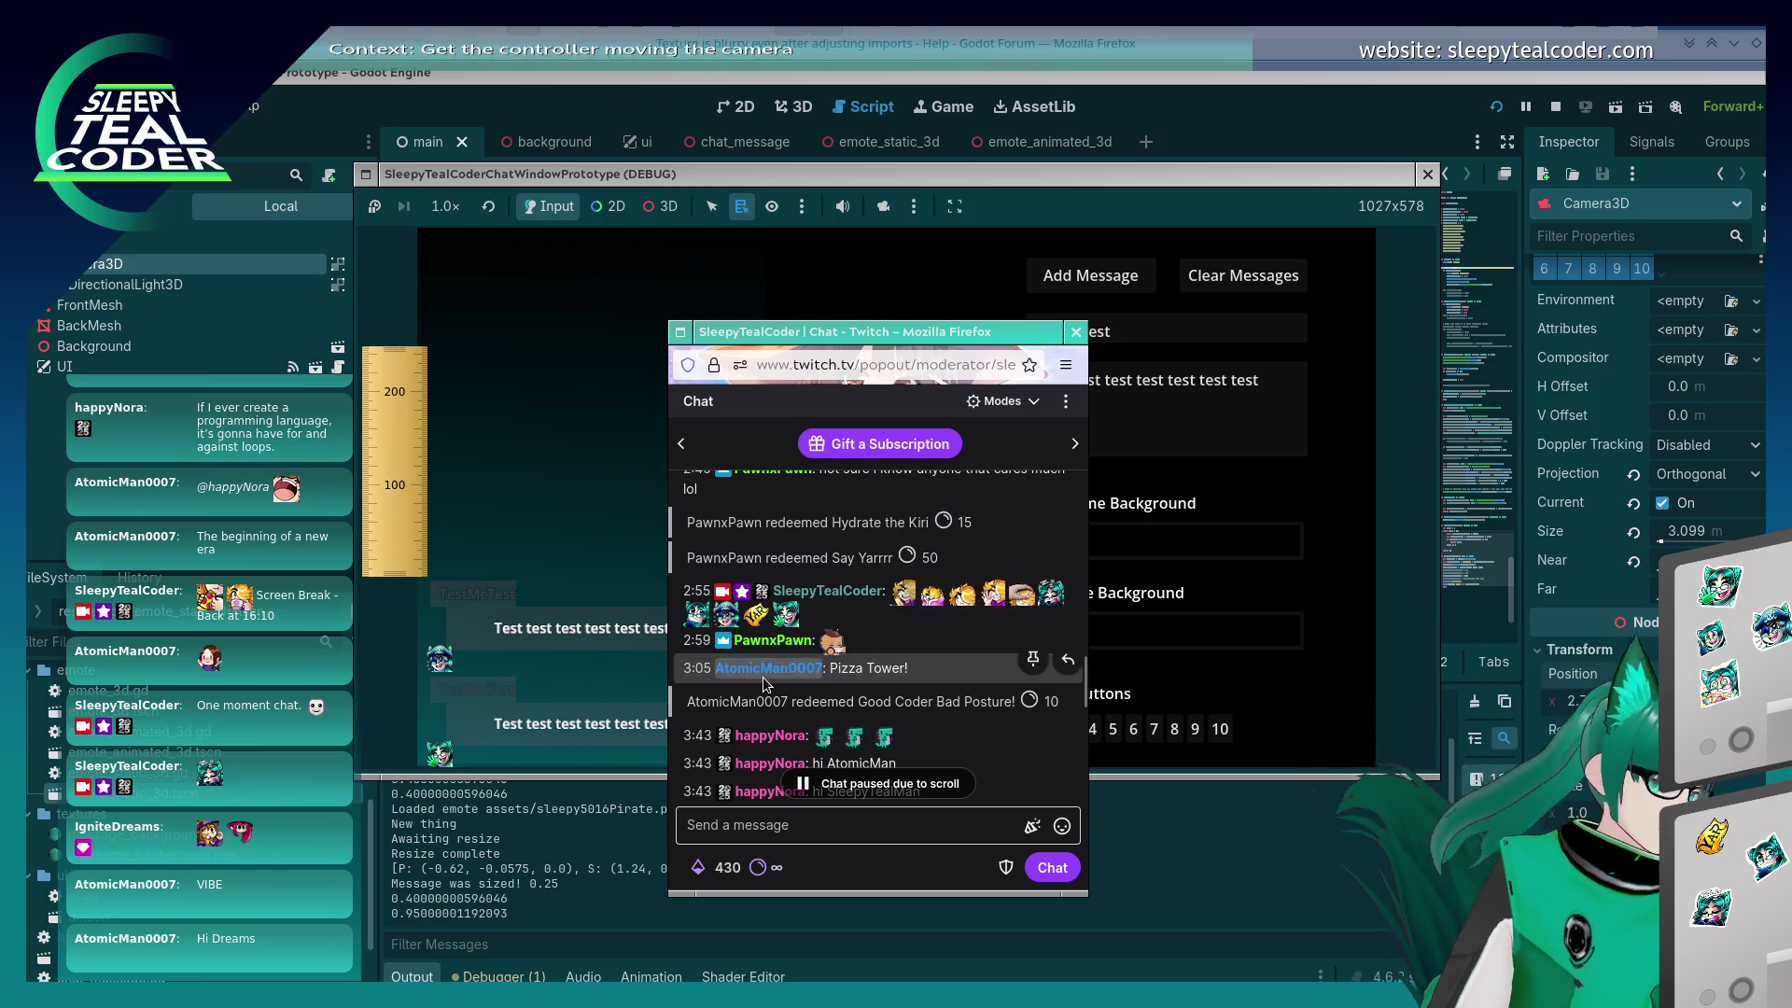
pyautogui.doubleClick(769, 668)
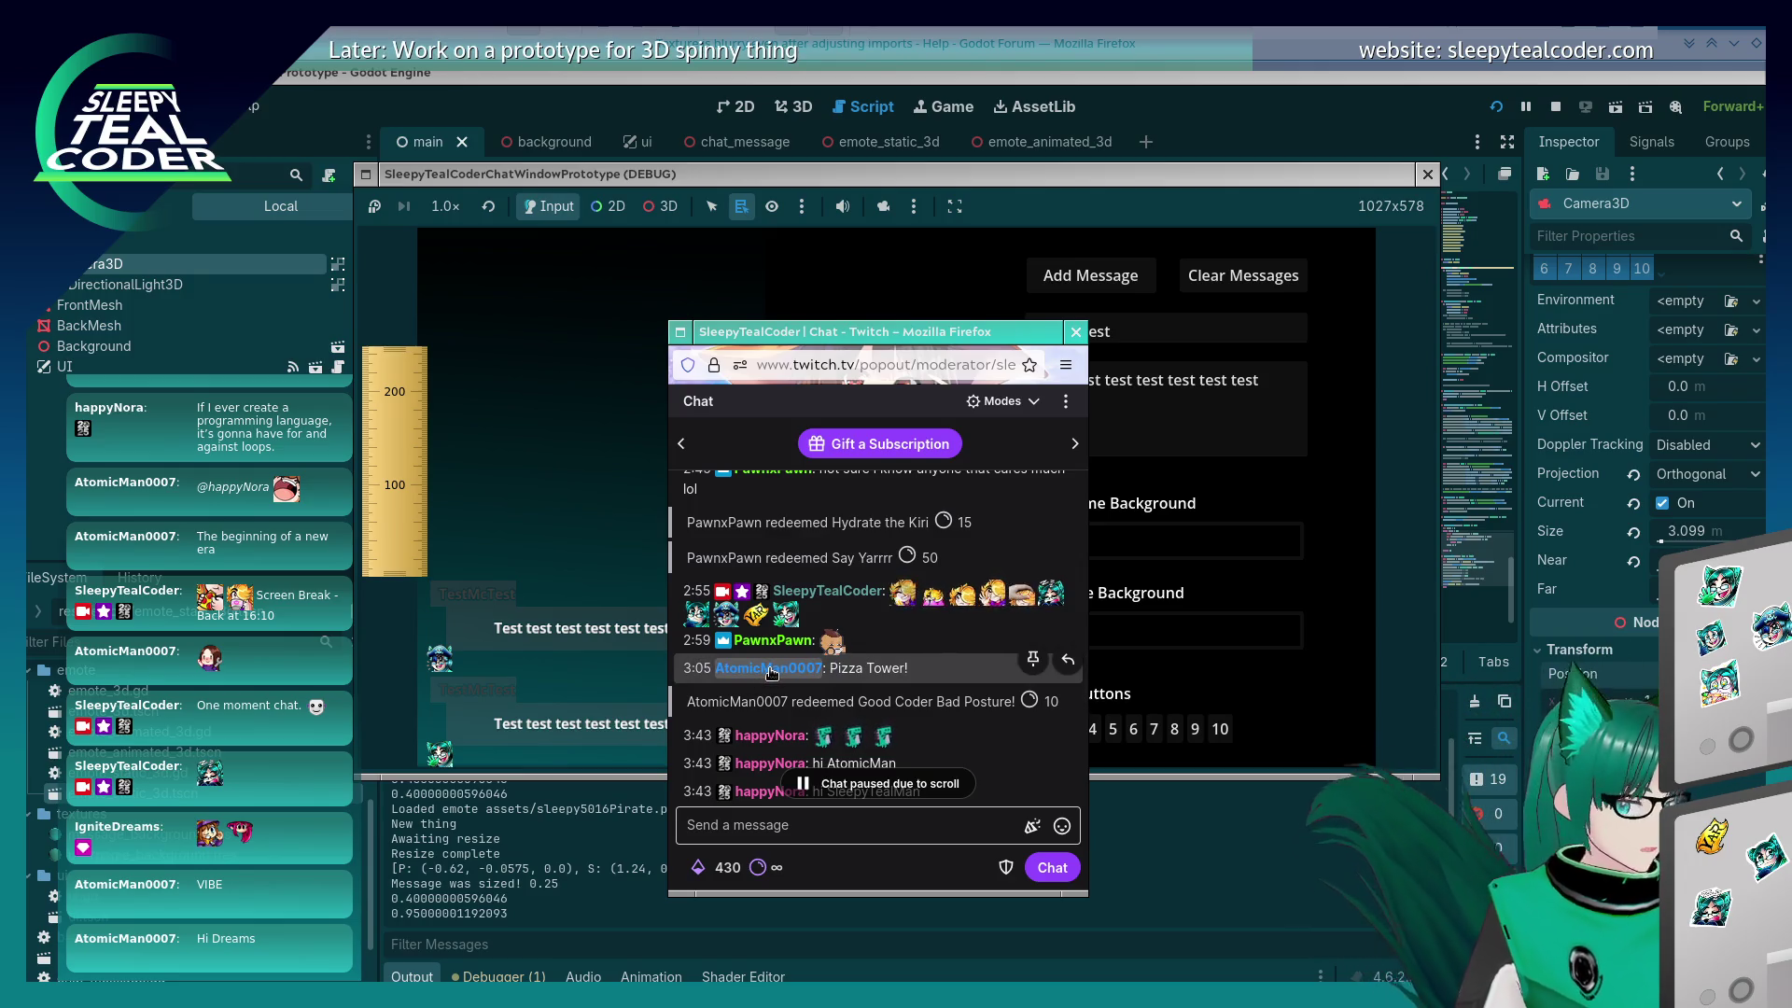
pyautogui.press('super+Down')
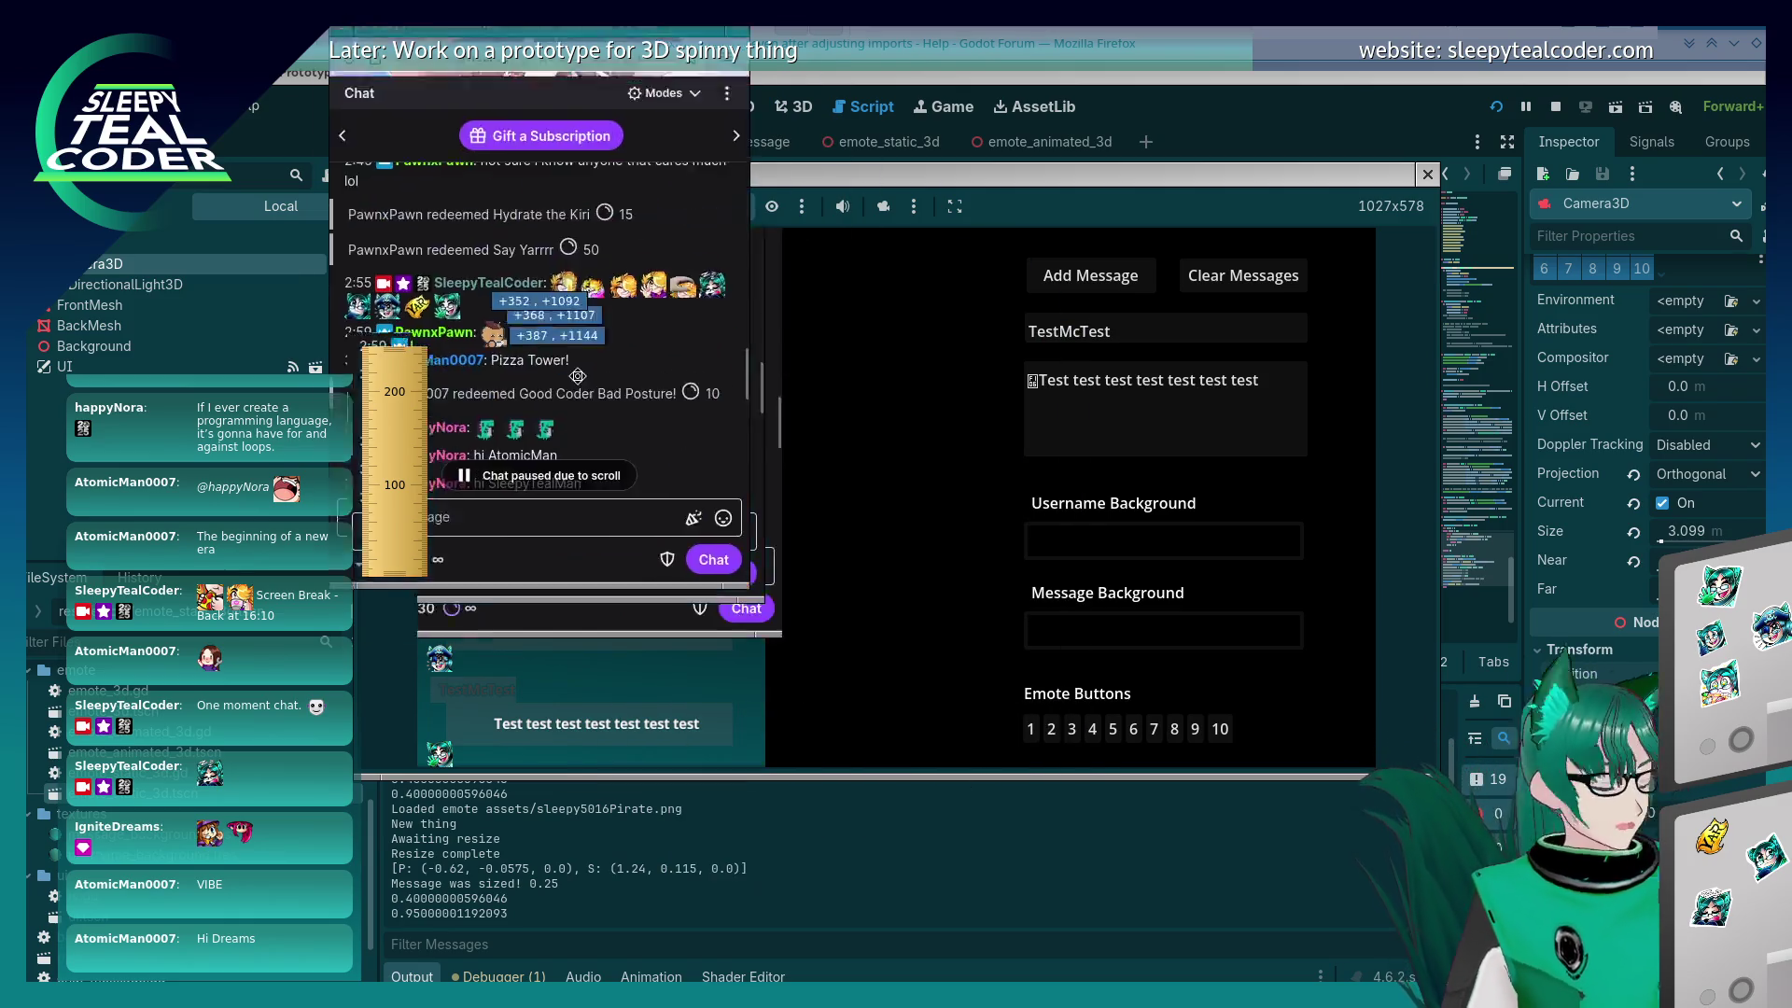
# Step: Post a message with emote 7, measure its height with KRuler, then stop the game
pyautogui.click(1154, 732)
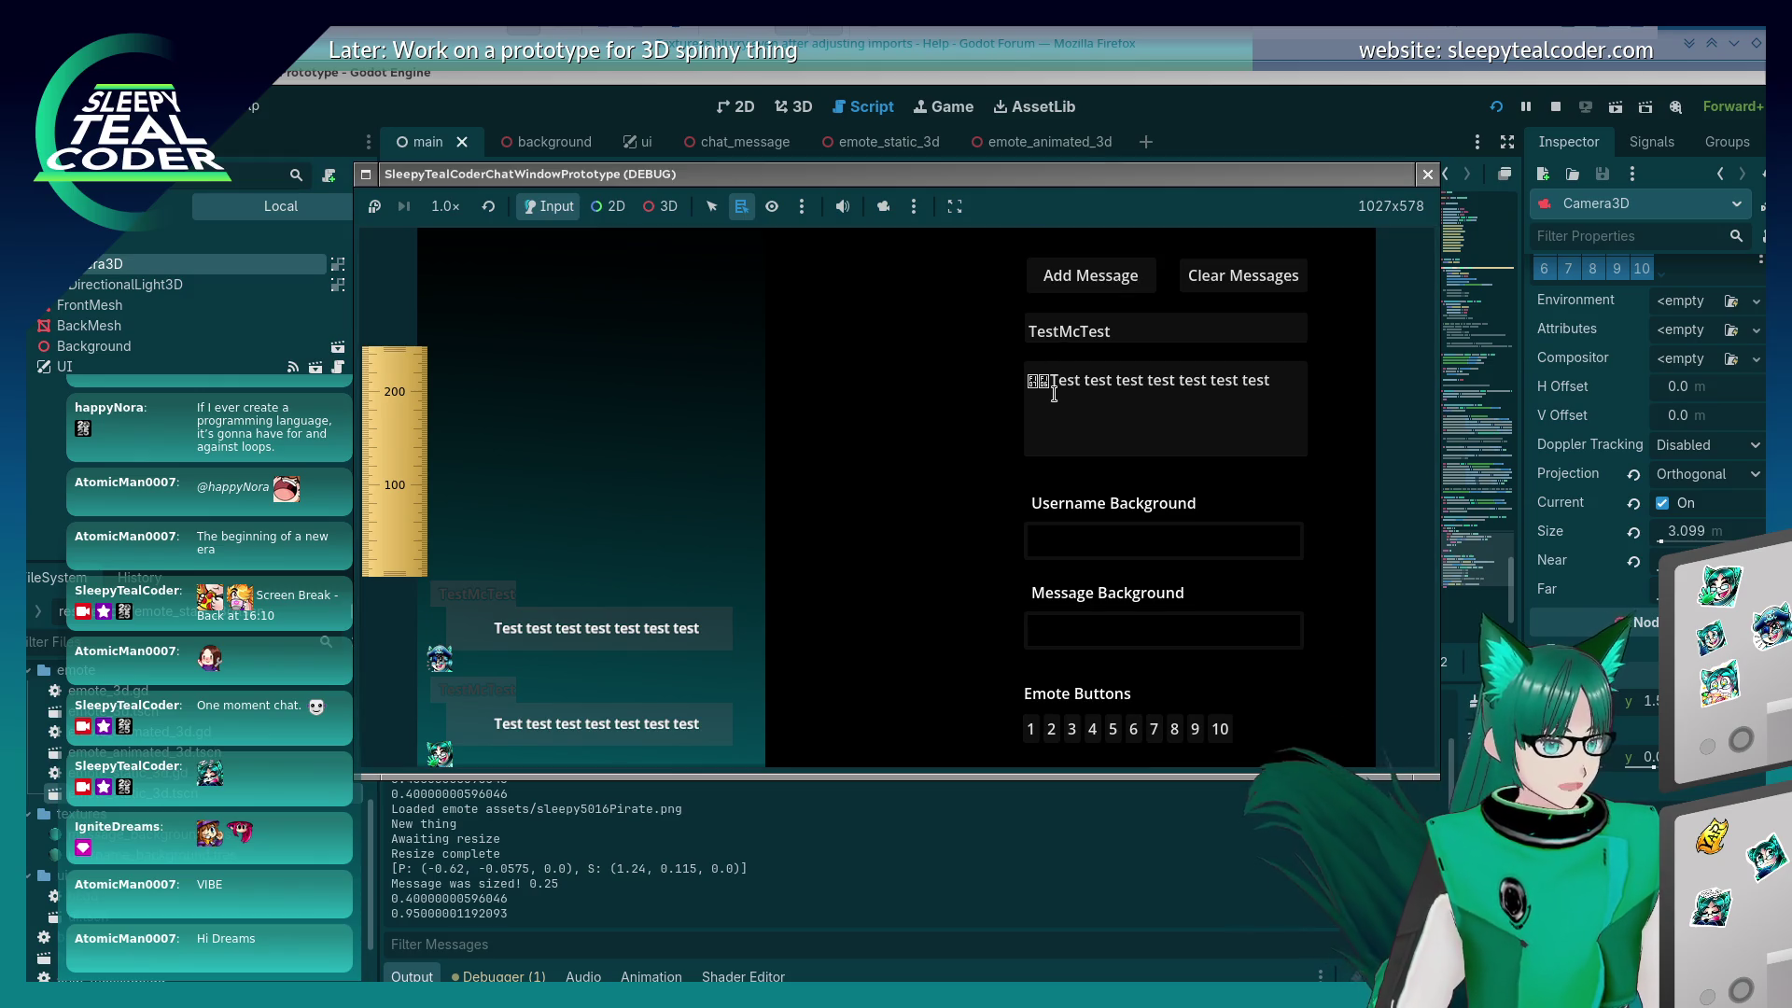
pyautogui.click(1064, 278)
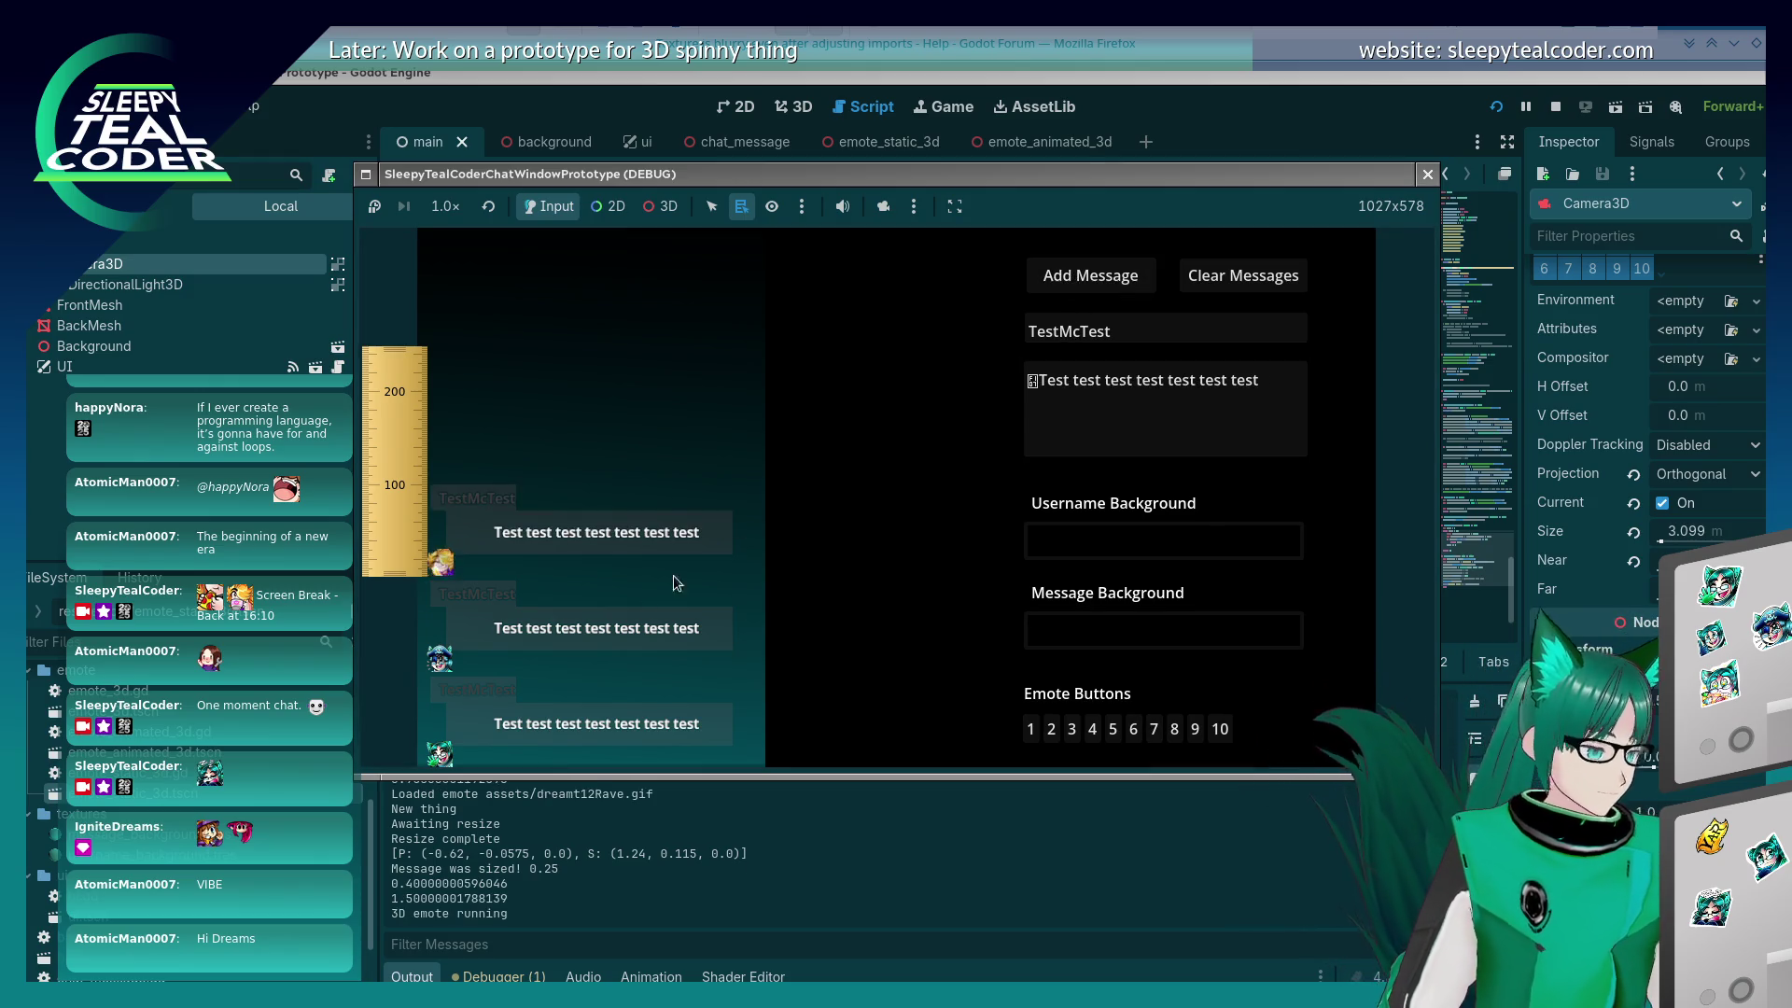
pyautogui.moveTo(429, 571); pyautogui.dragTo(401, 458)
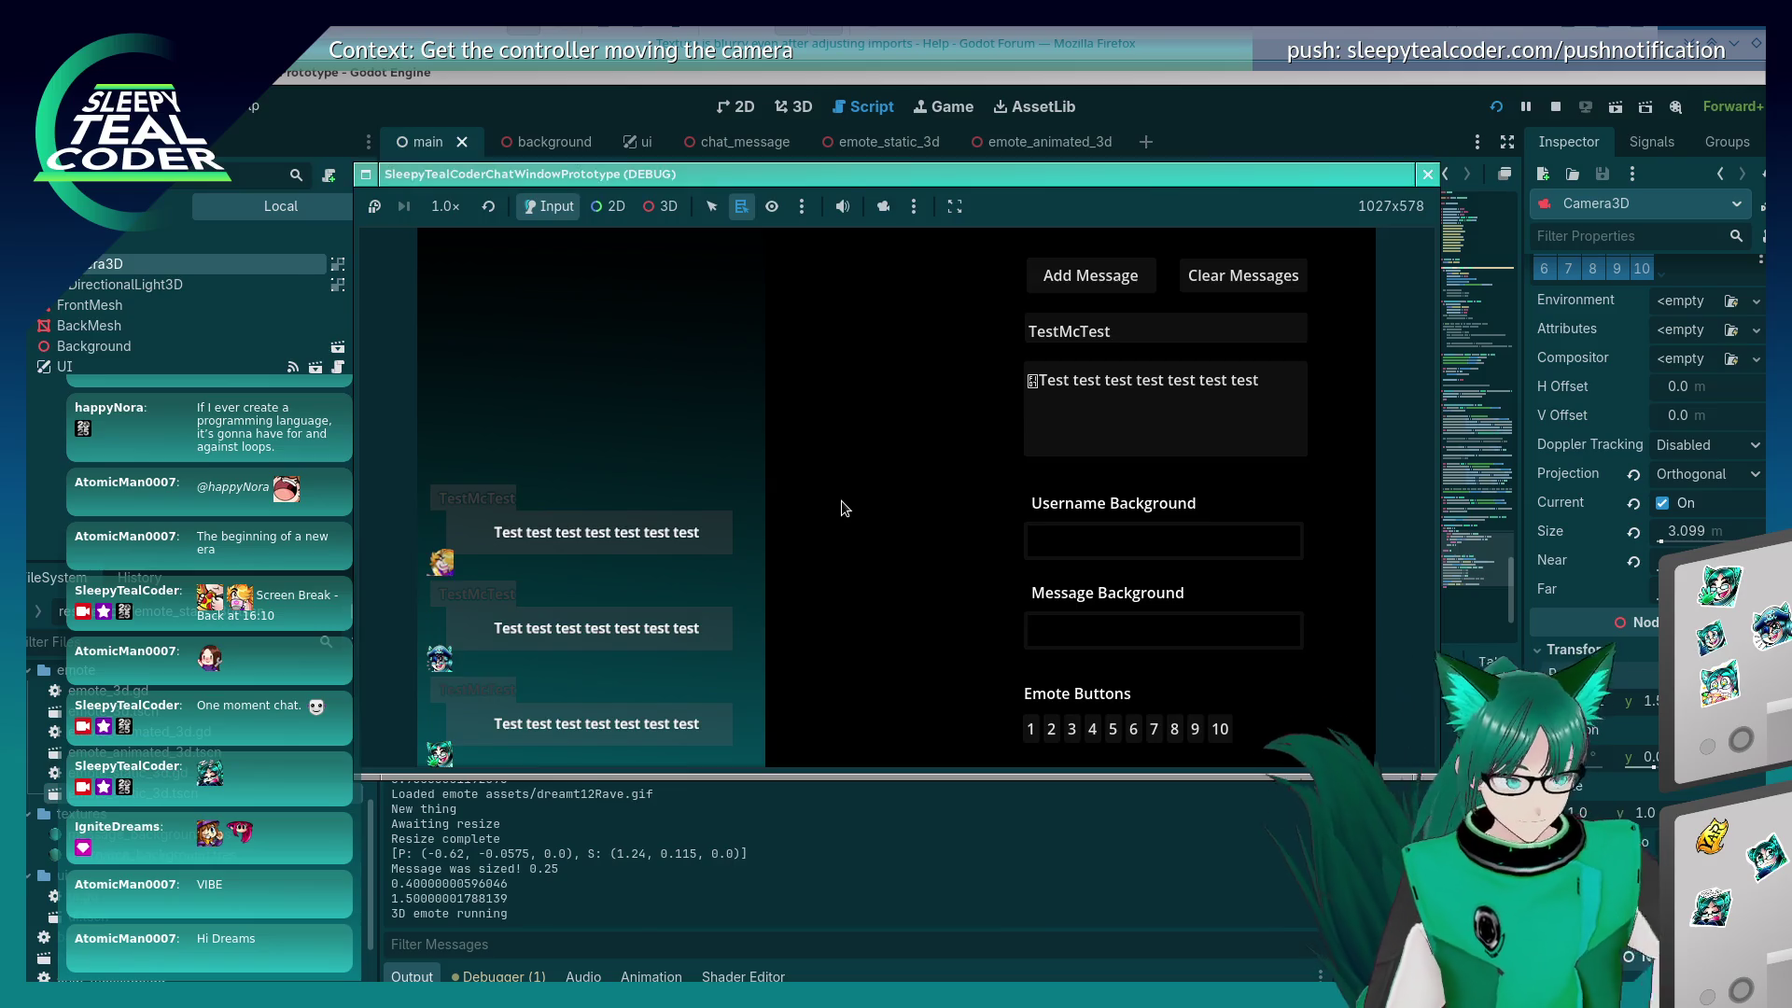
pyautogui.press('F8')
# Step: Switch to the 3D view and keep Camera3D's projection set to Orthogonal
pyautogui.click(758, 537)
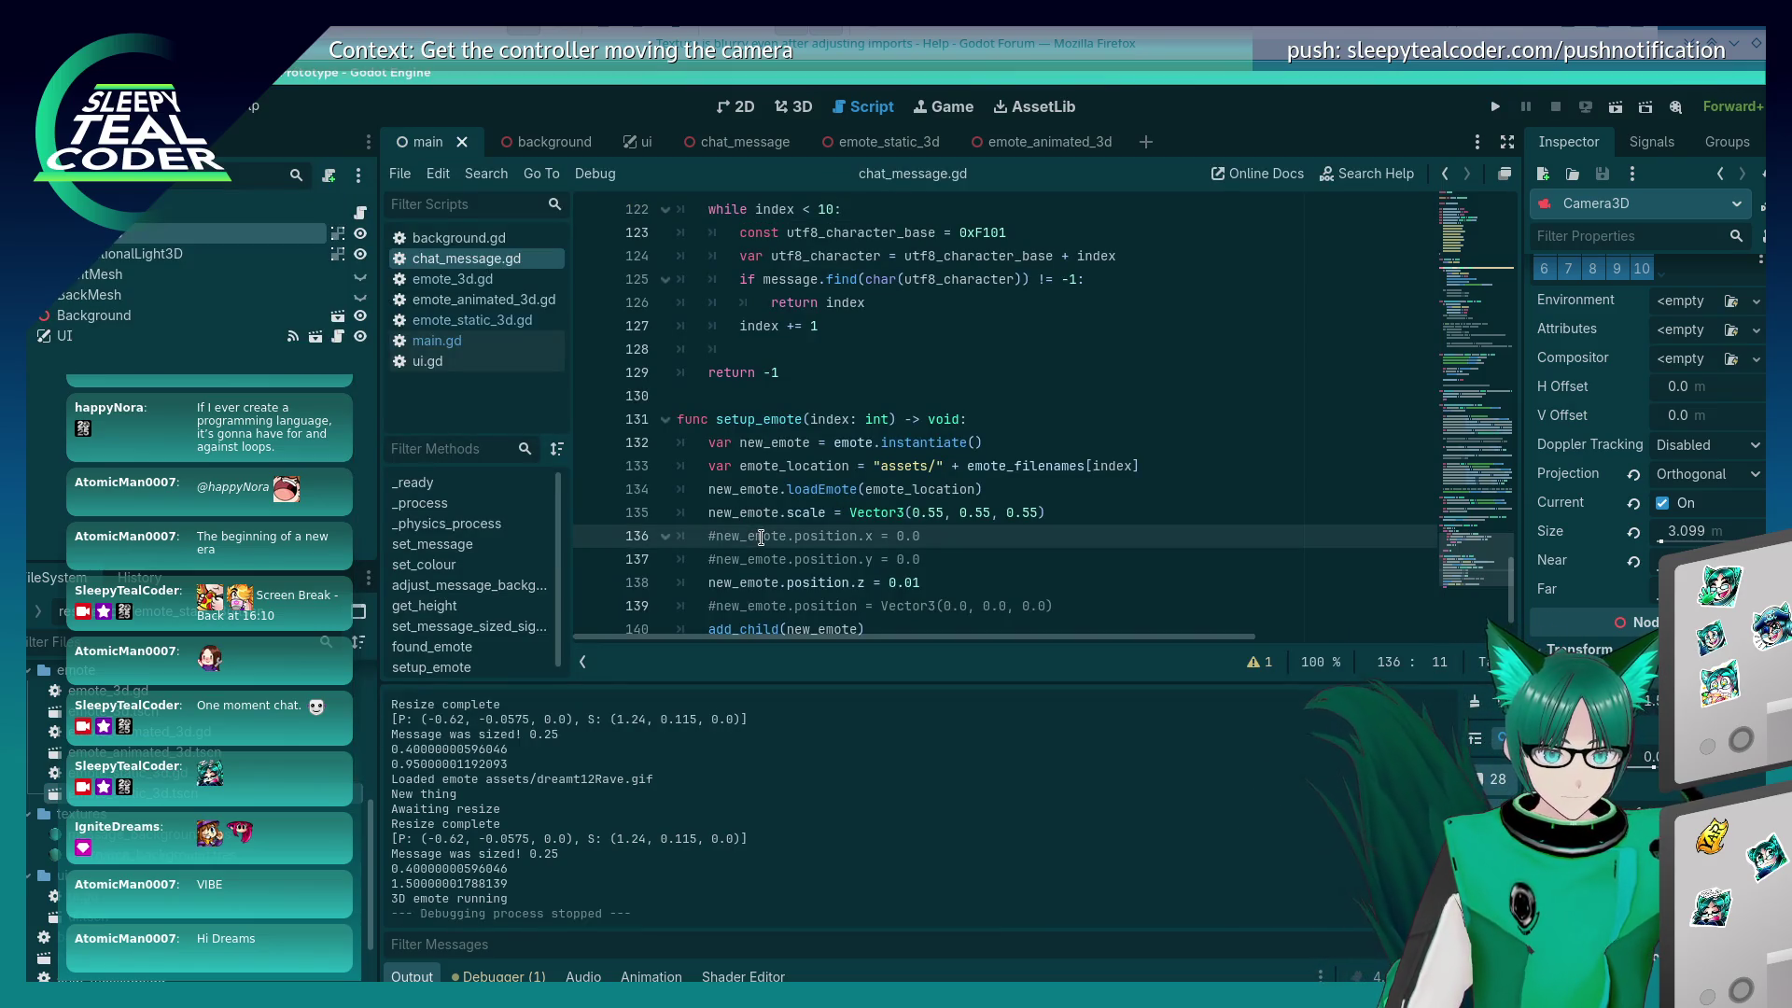
pyautogui.click(795, 107)
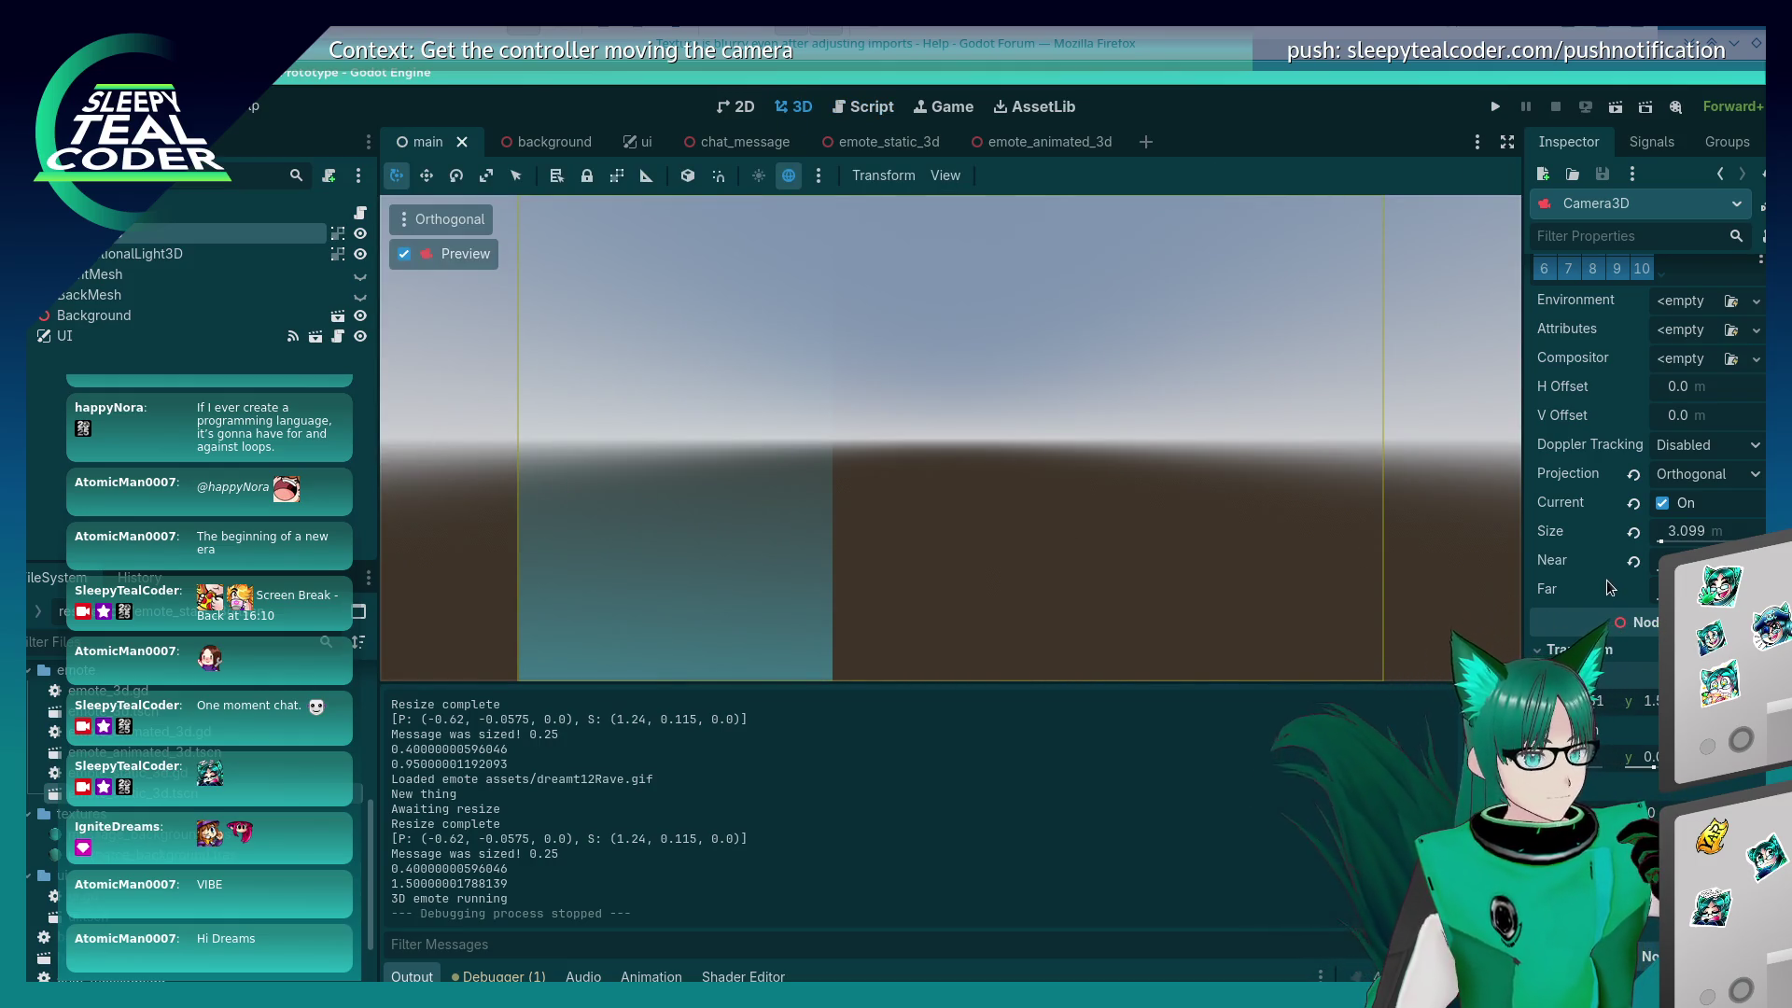
pyautogui.click(1675, 475)
pyautogui.click(1675, 475)
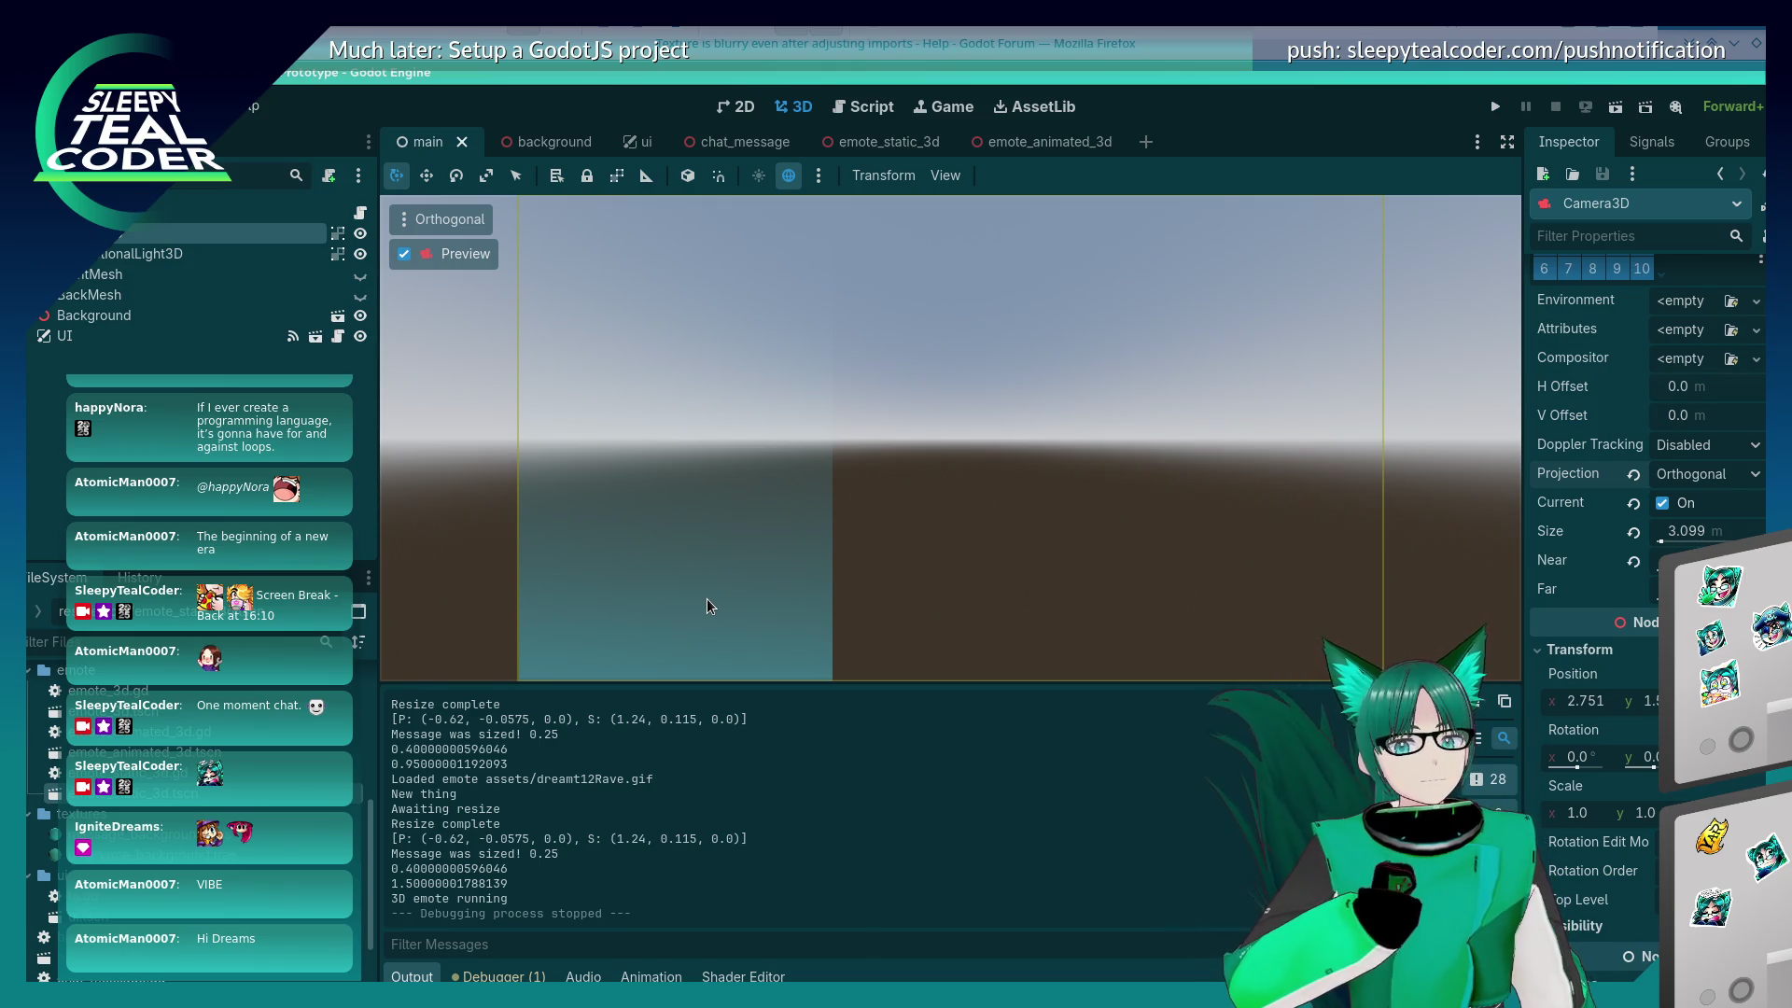
# Step: Run the prototype, post an emote message and an edited single-emote message, then close it
pyautogui.click(1495, 107)
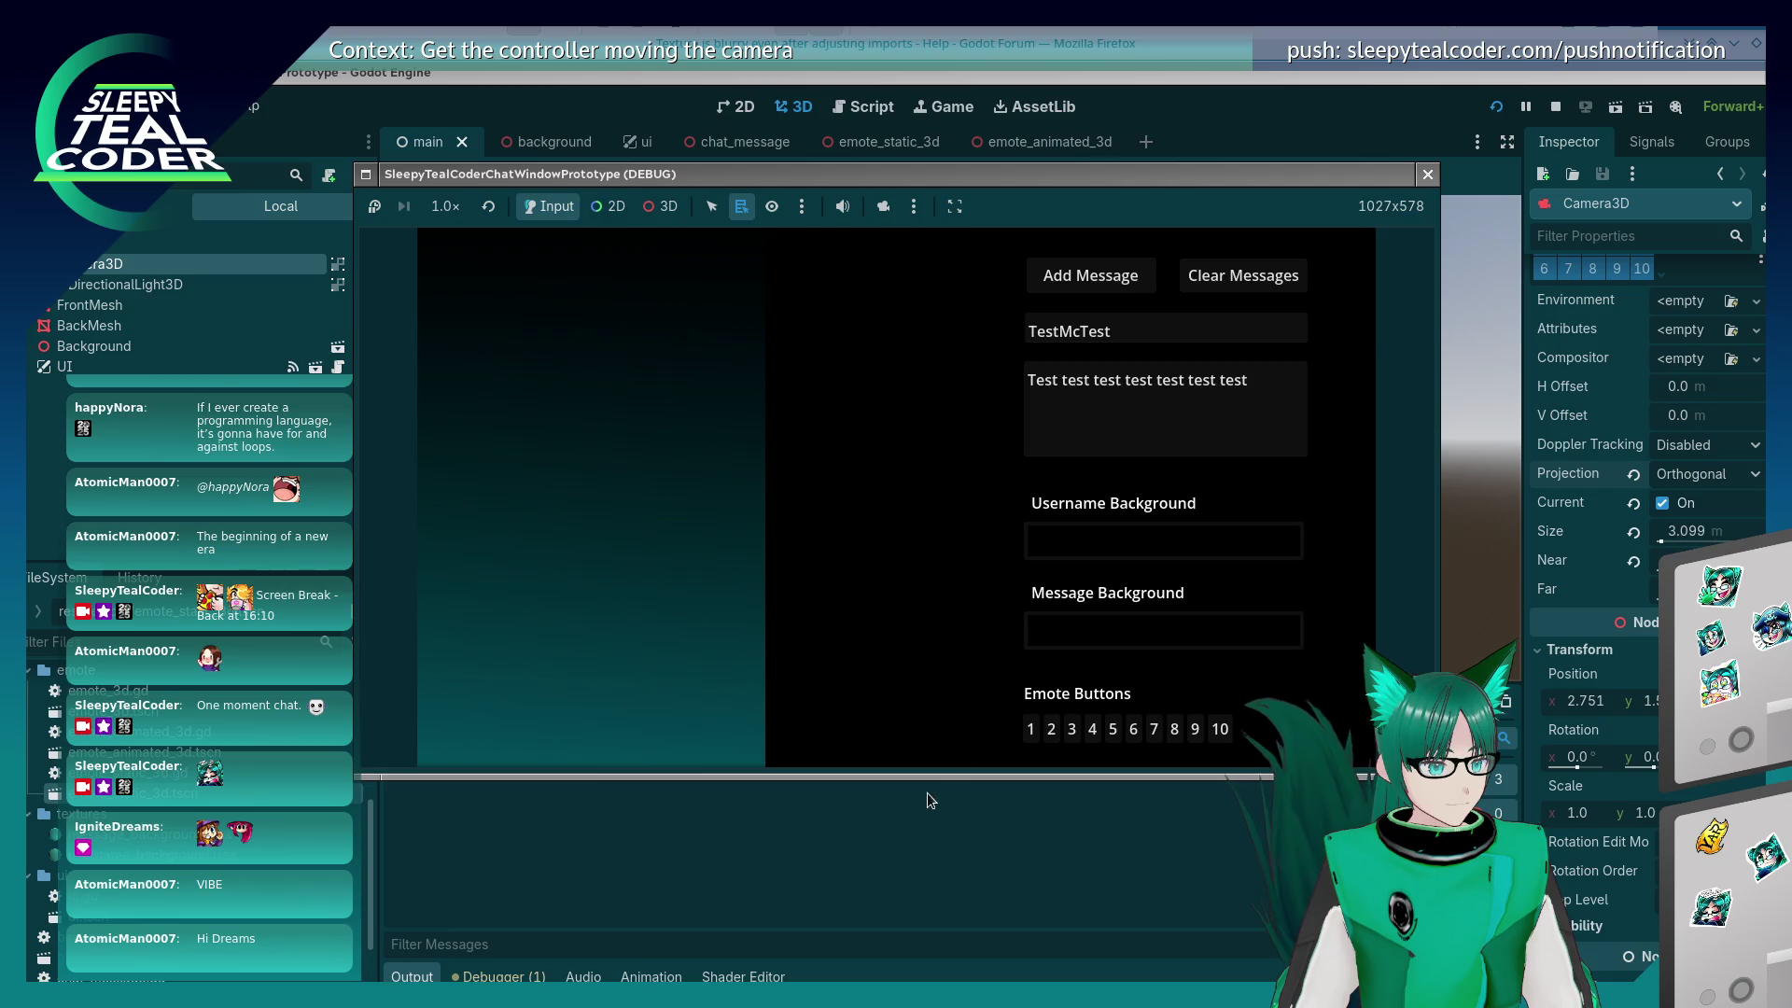
pyautogui.click(1030, 729)
pyautogui.click(1113, 283)
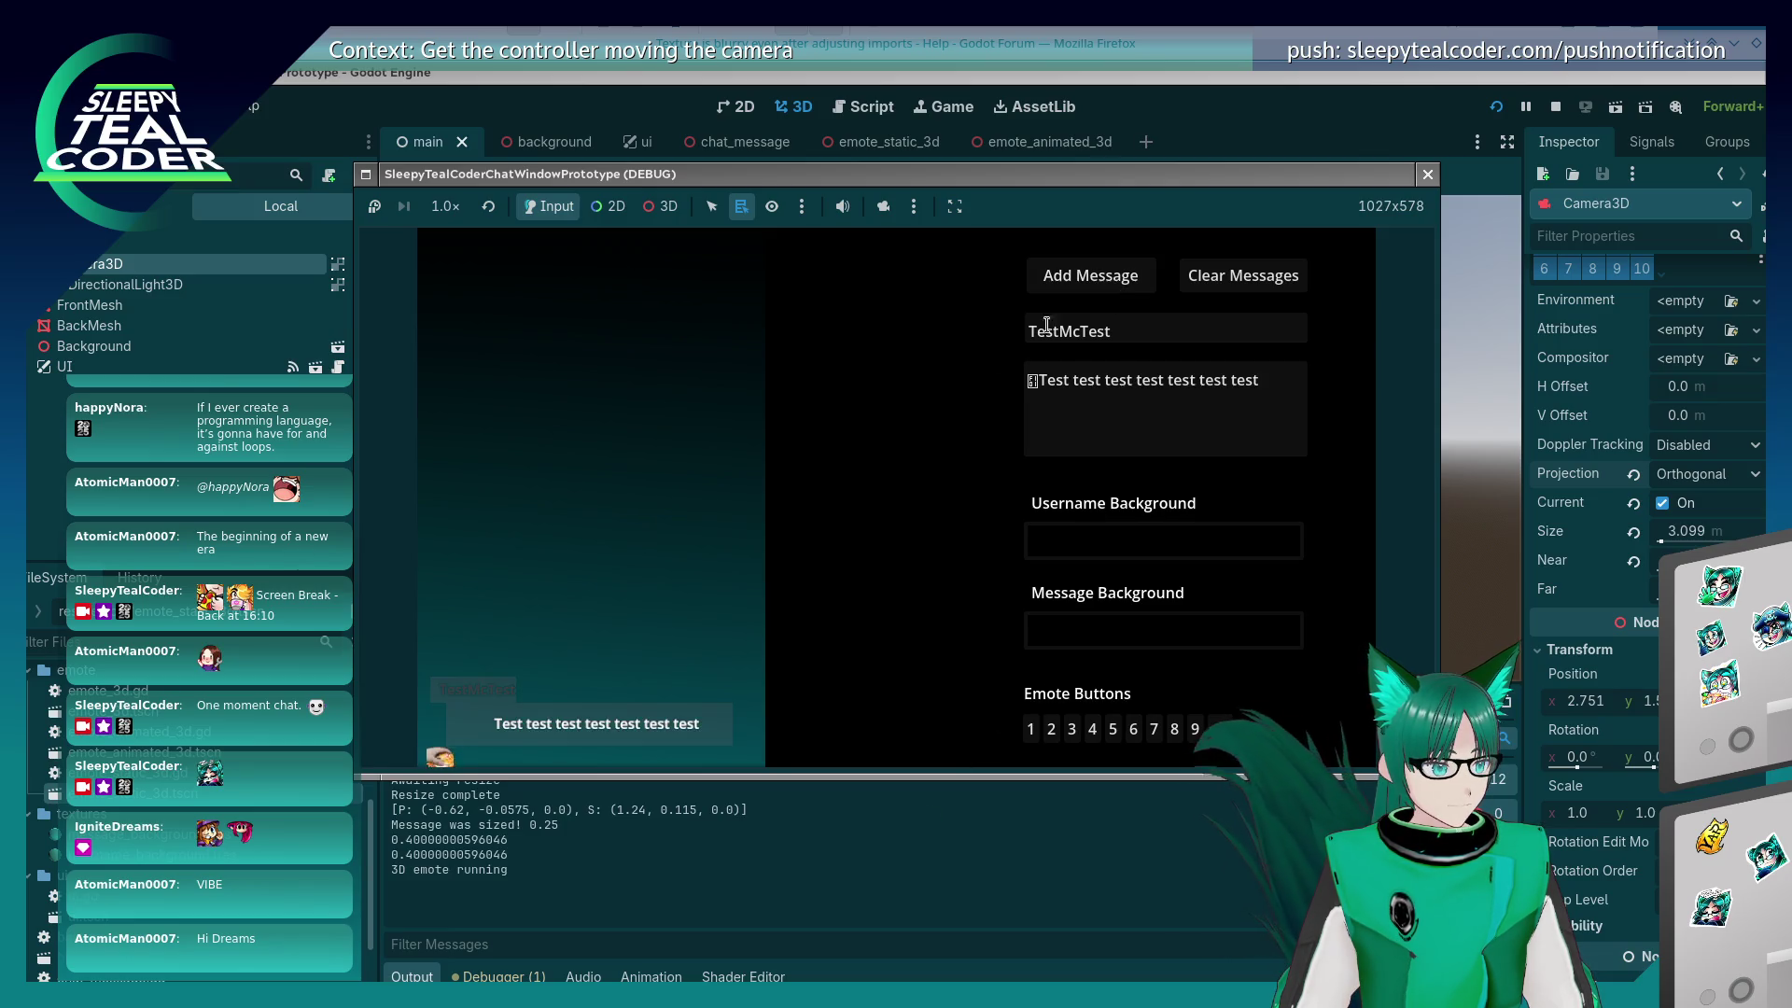
pyautogui.click(1051, 728)
pyautogui.click(1047, 382)
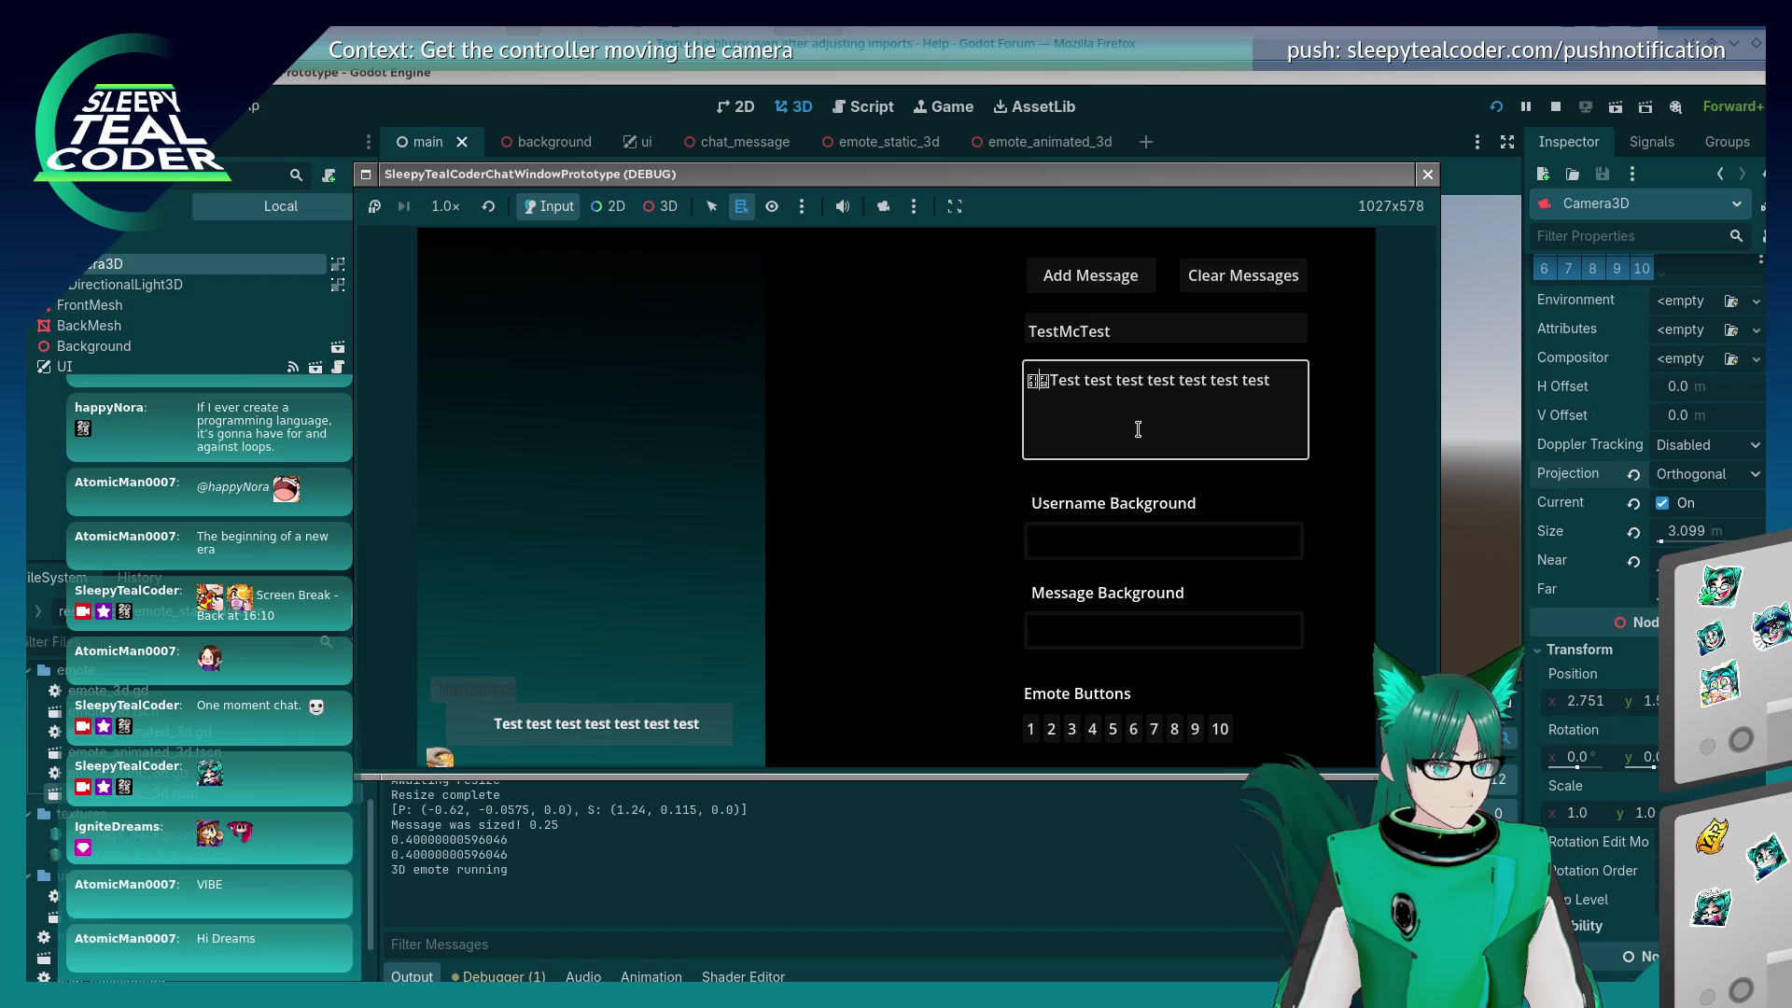
pyautogui.press('BackSpace')
pyautogui.click(1097, 283)
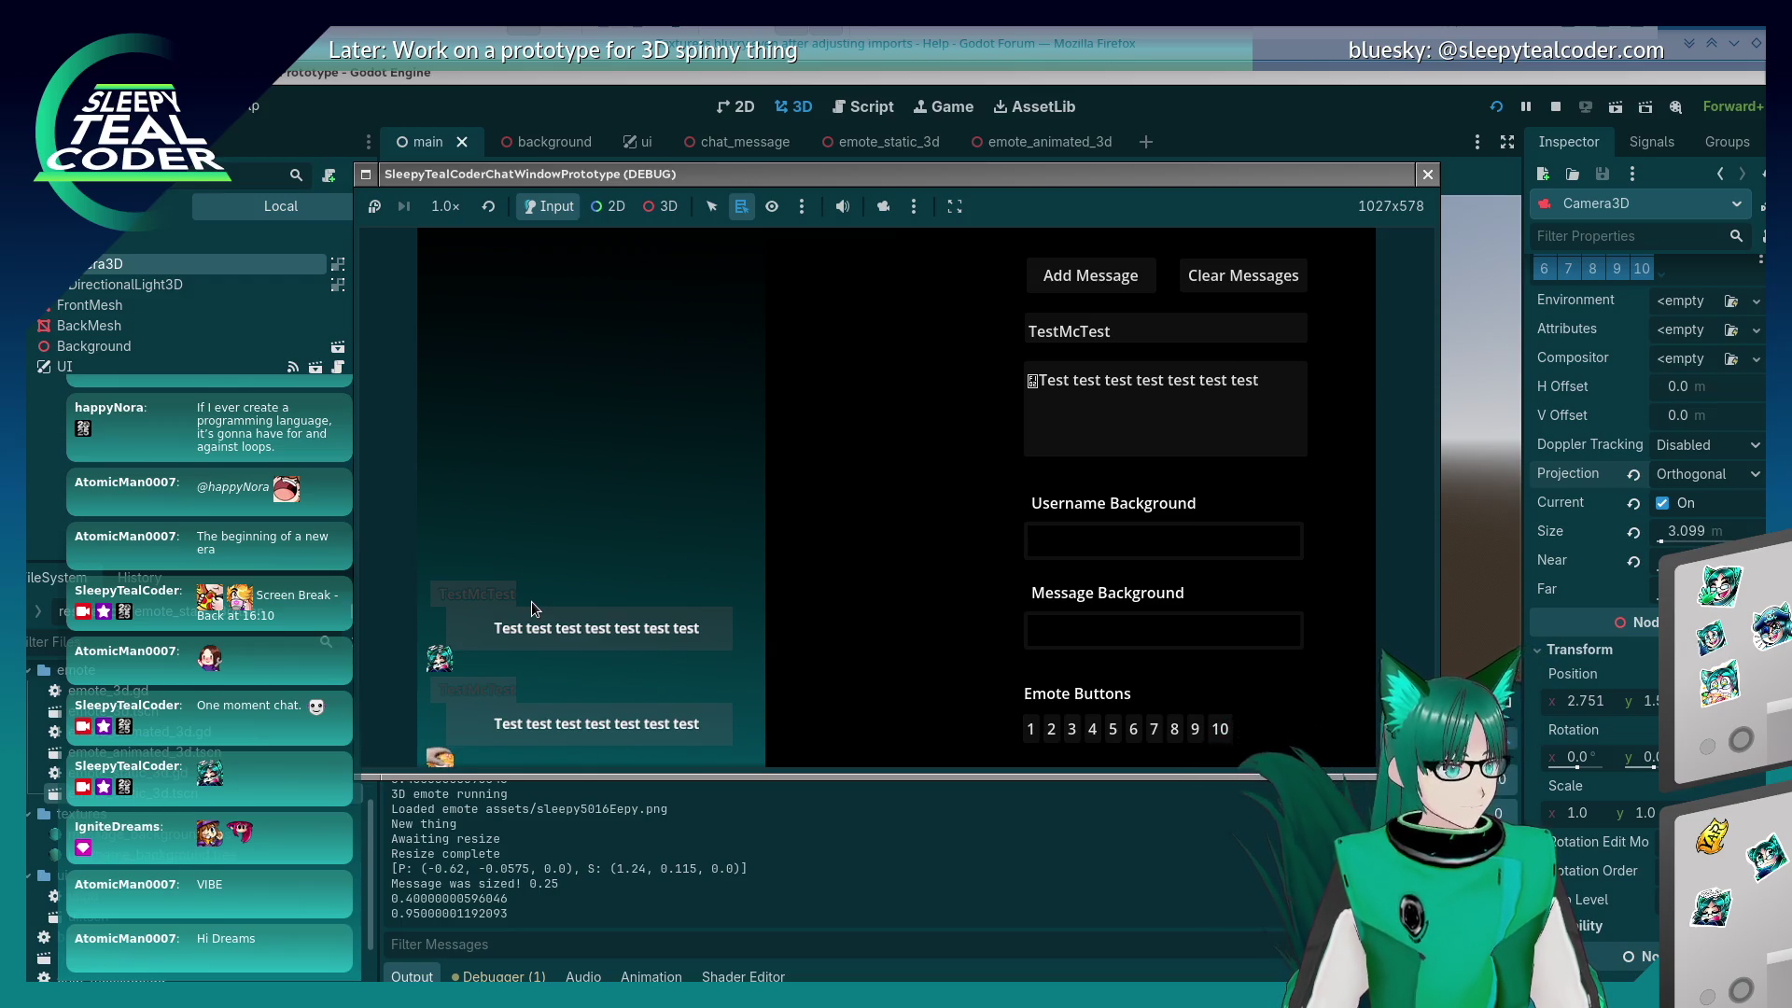
pyautogui.click(1425, 173)
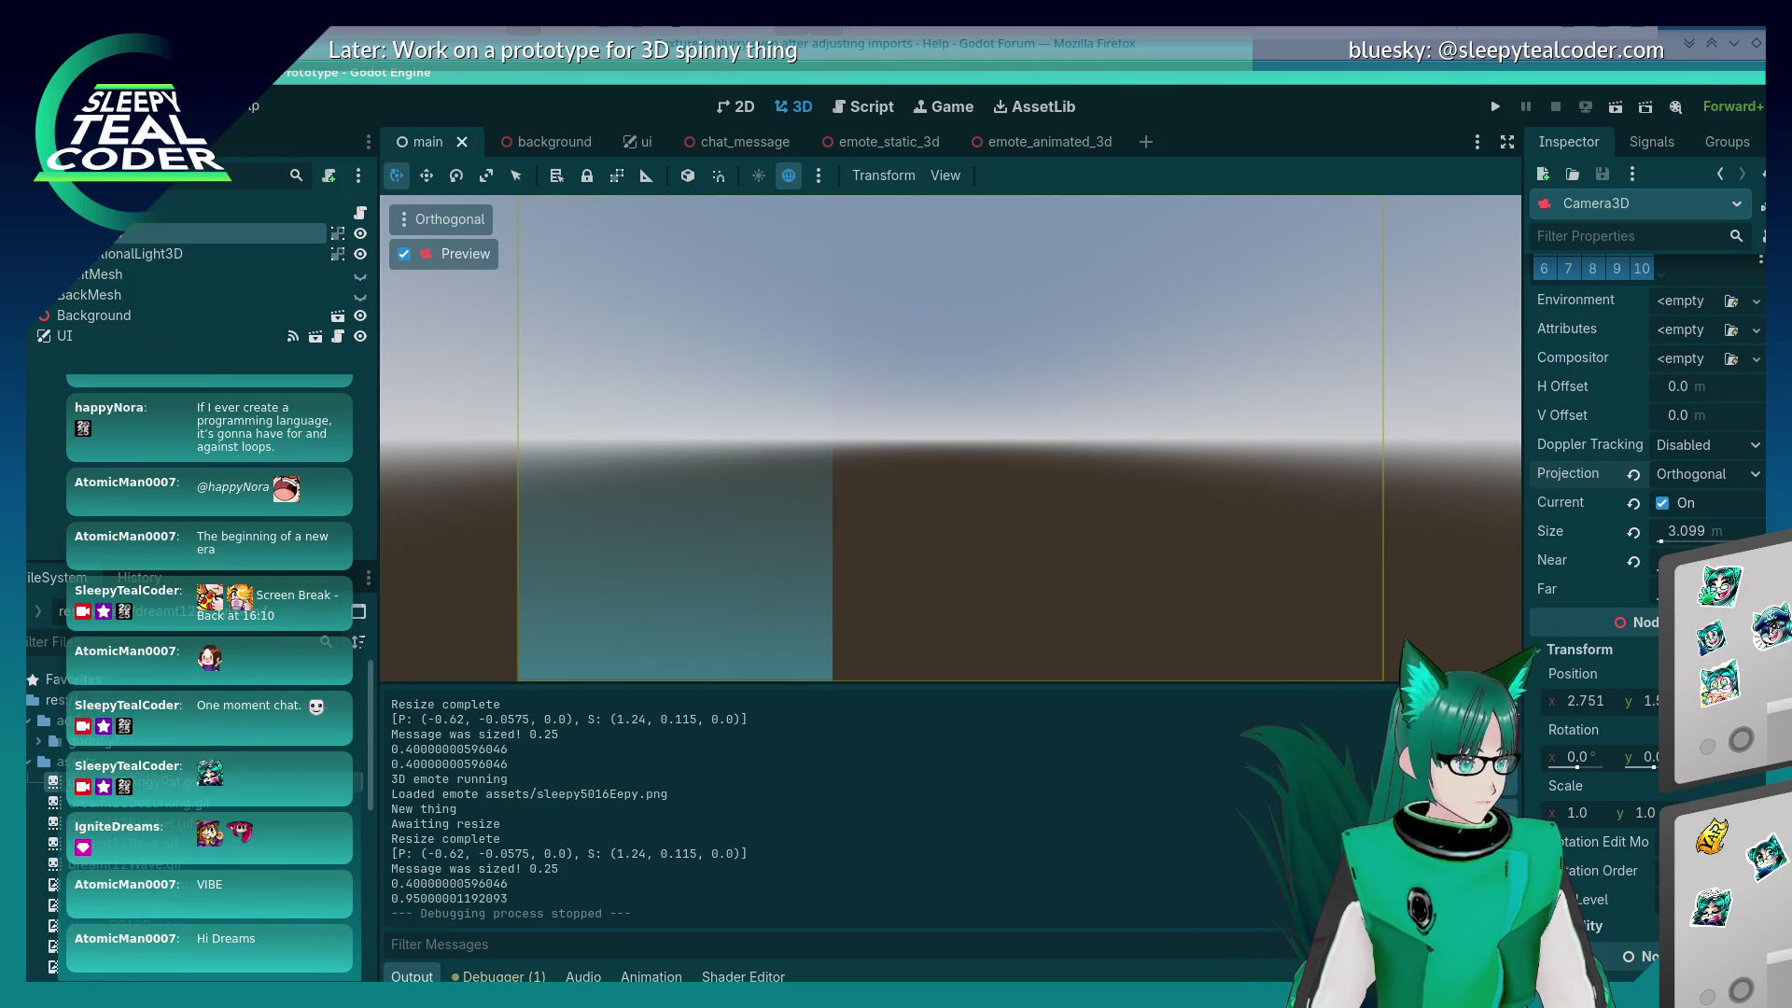
# Step: Check dreamt12AngyPat.gif's Import As type without changing it, then open its SpriteFrames animation
pyautogui.click(196, 141)
pyautogui.click(194, 248)
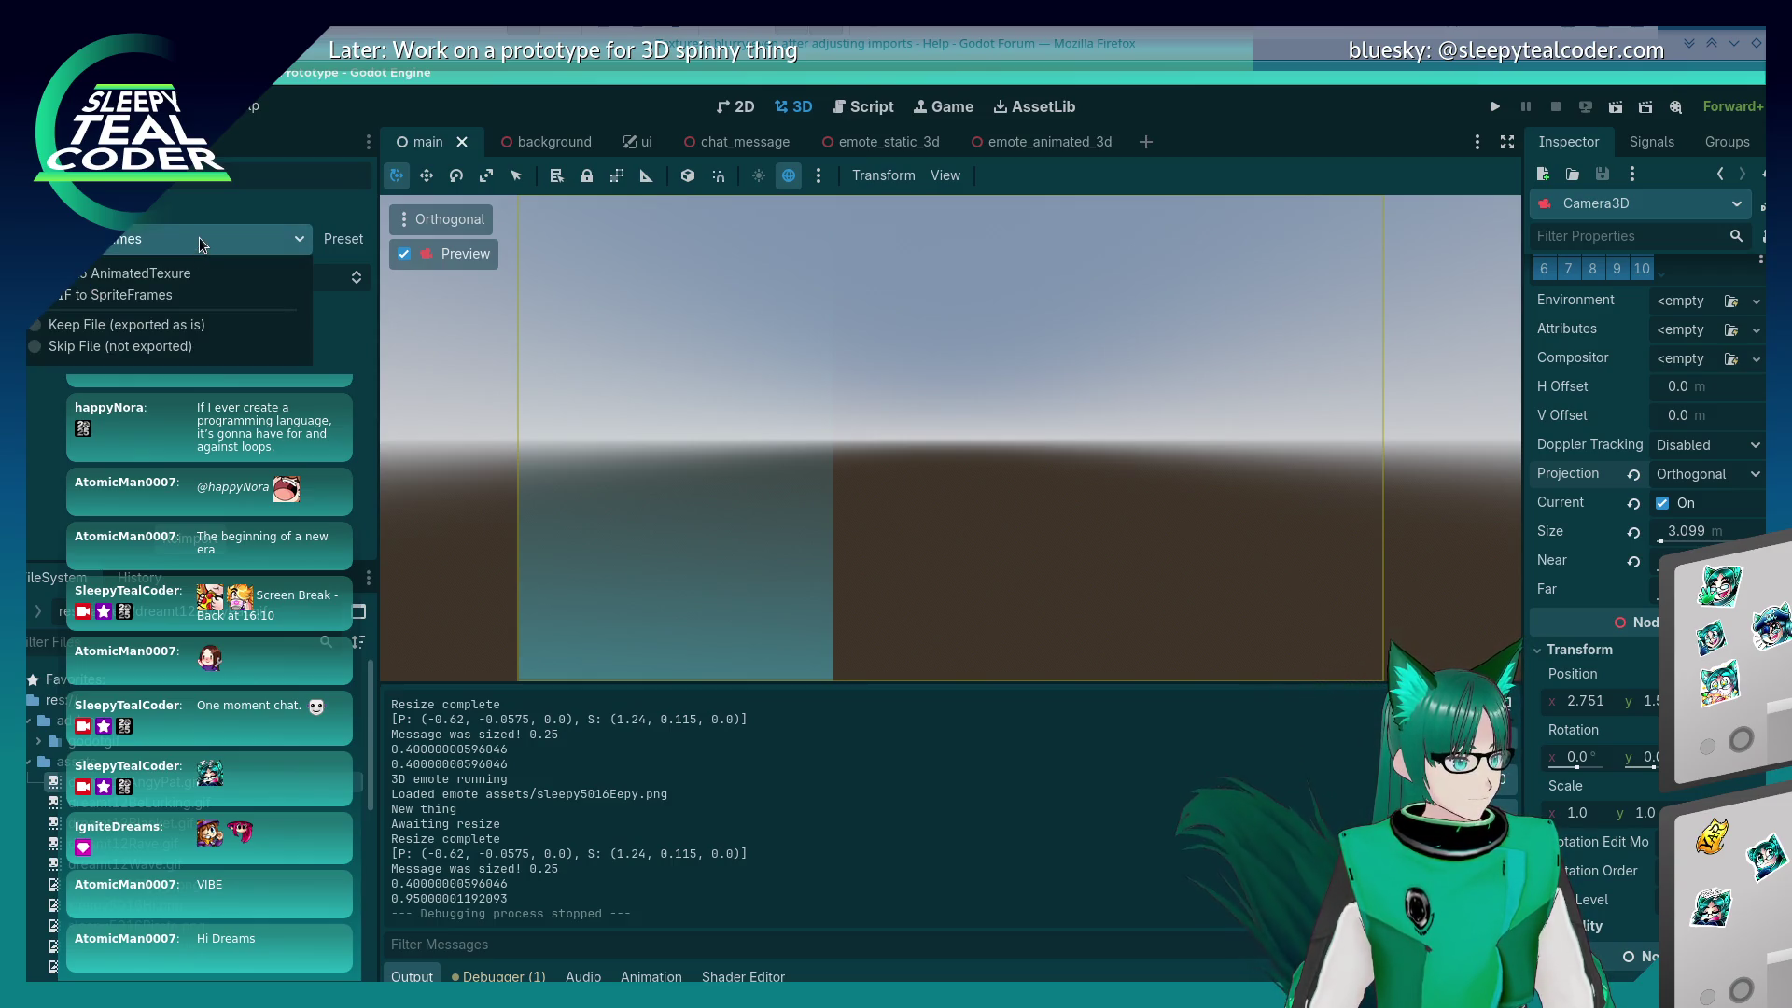
pyautogui.click(199, 241)
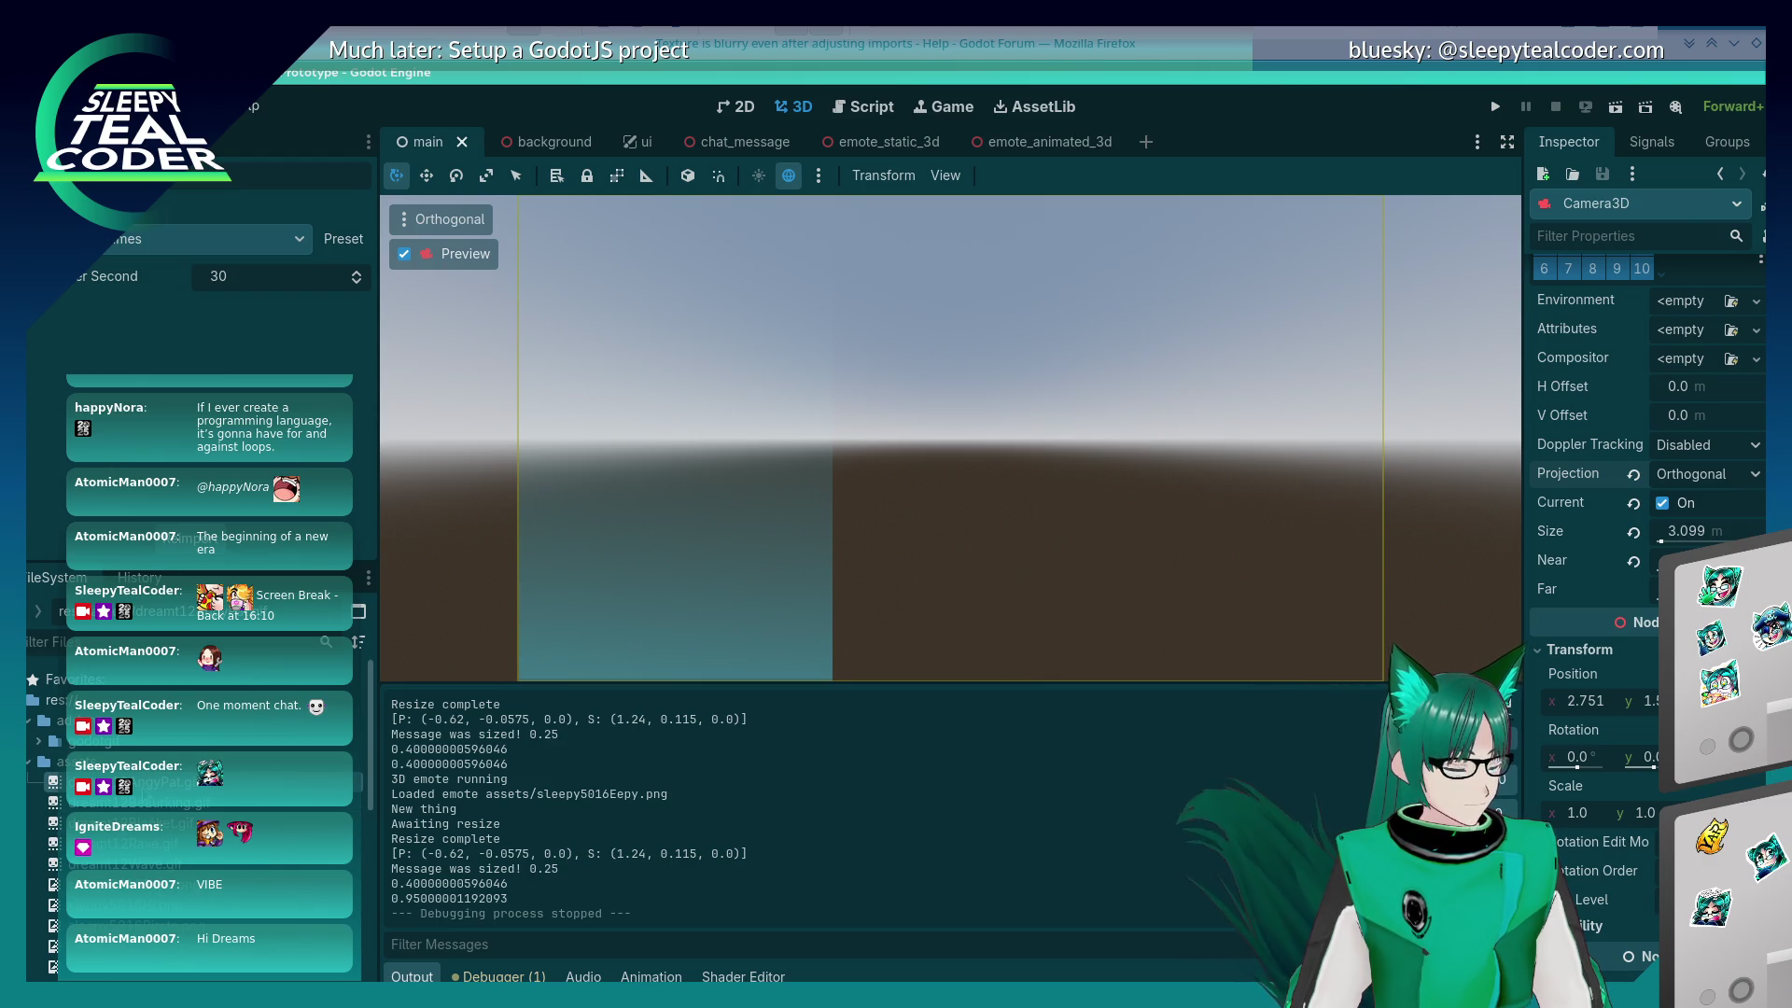
pyautogui.doubleClick(140, 781)
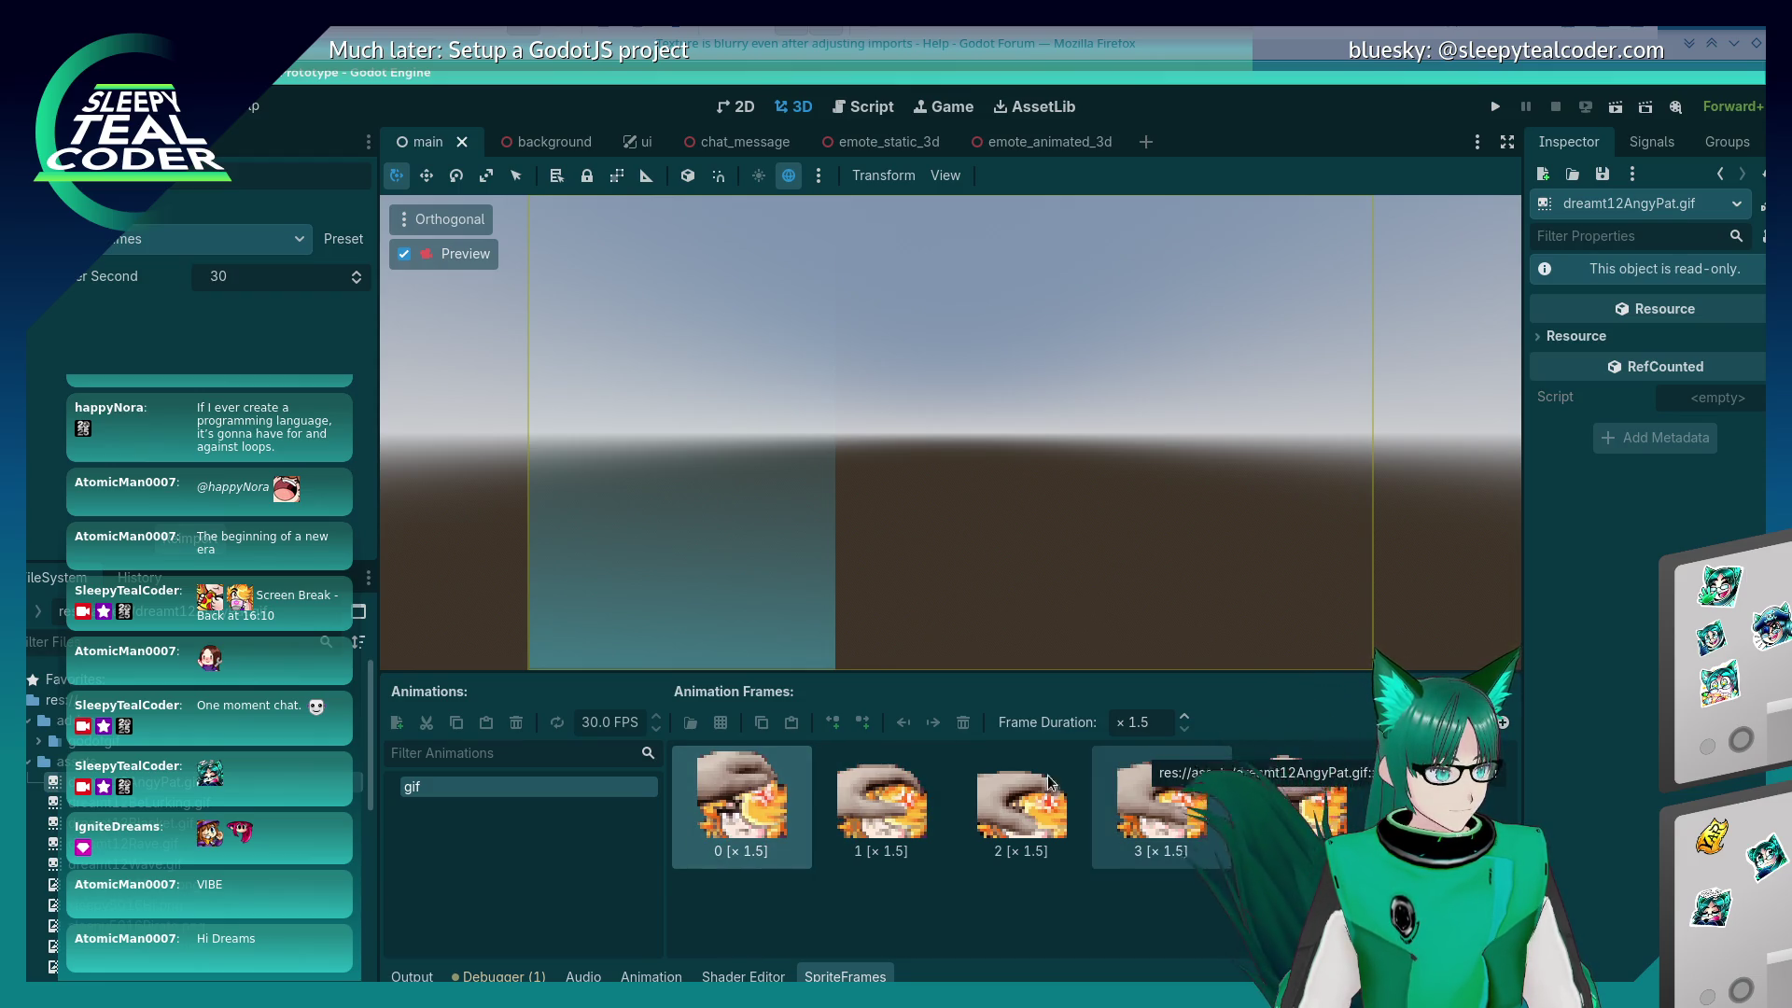
pyautogui.hotkey('alt', 'Tab')
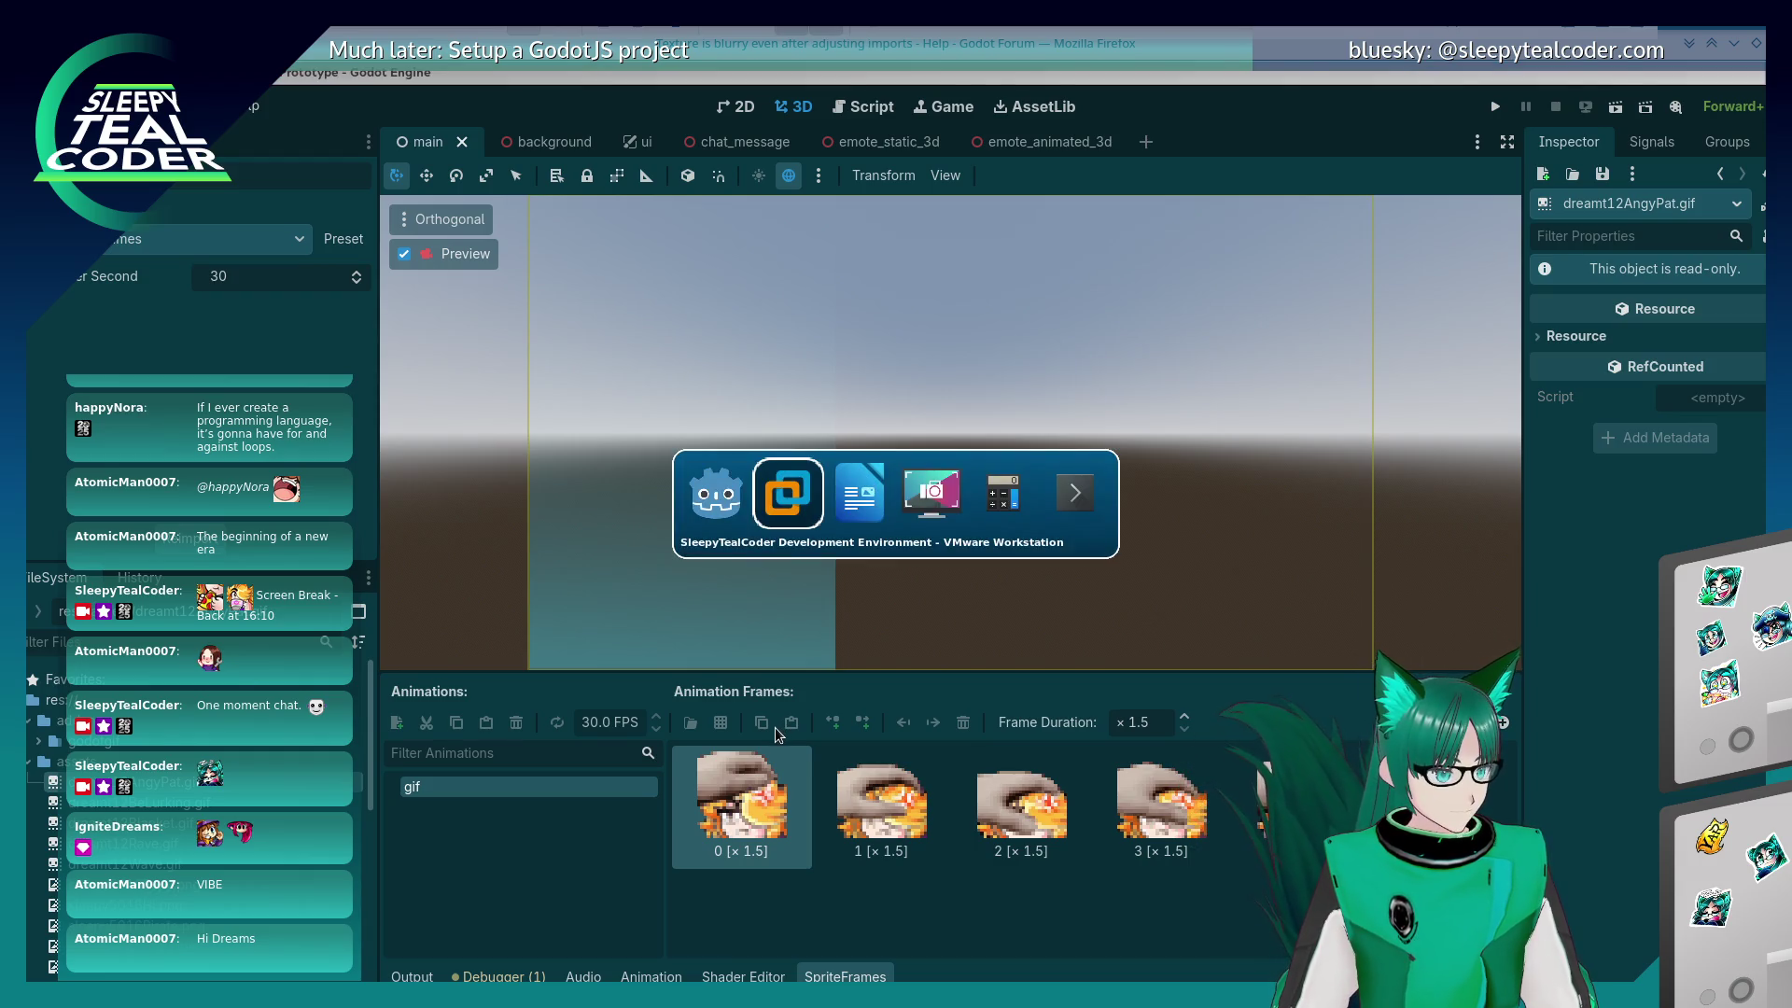
pyautogui.hotkey('alt', 'Tab')
pyautogui.hotkey('alt', 'Tab')
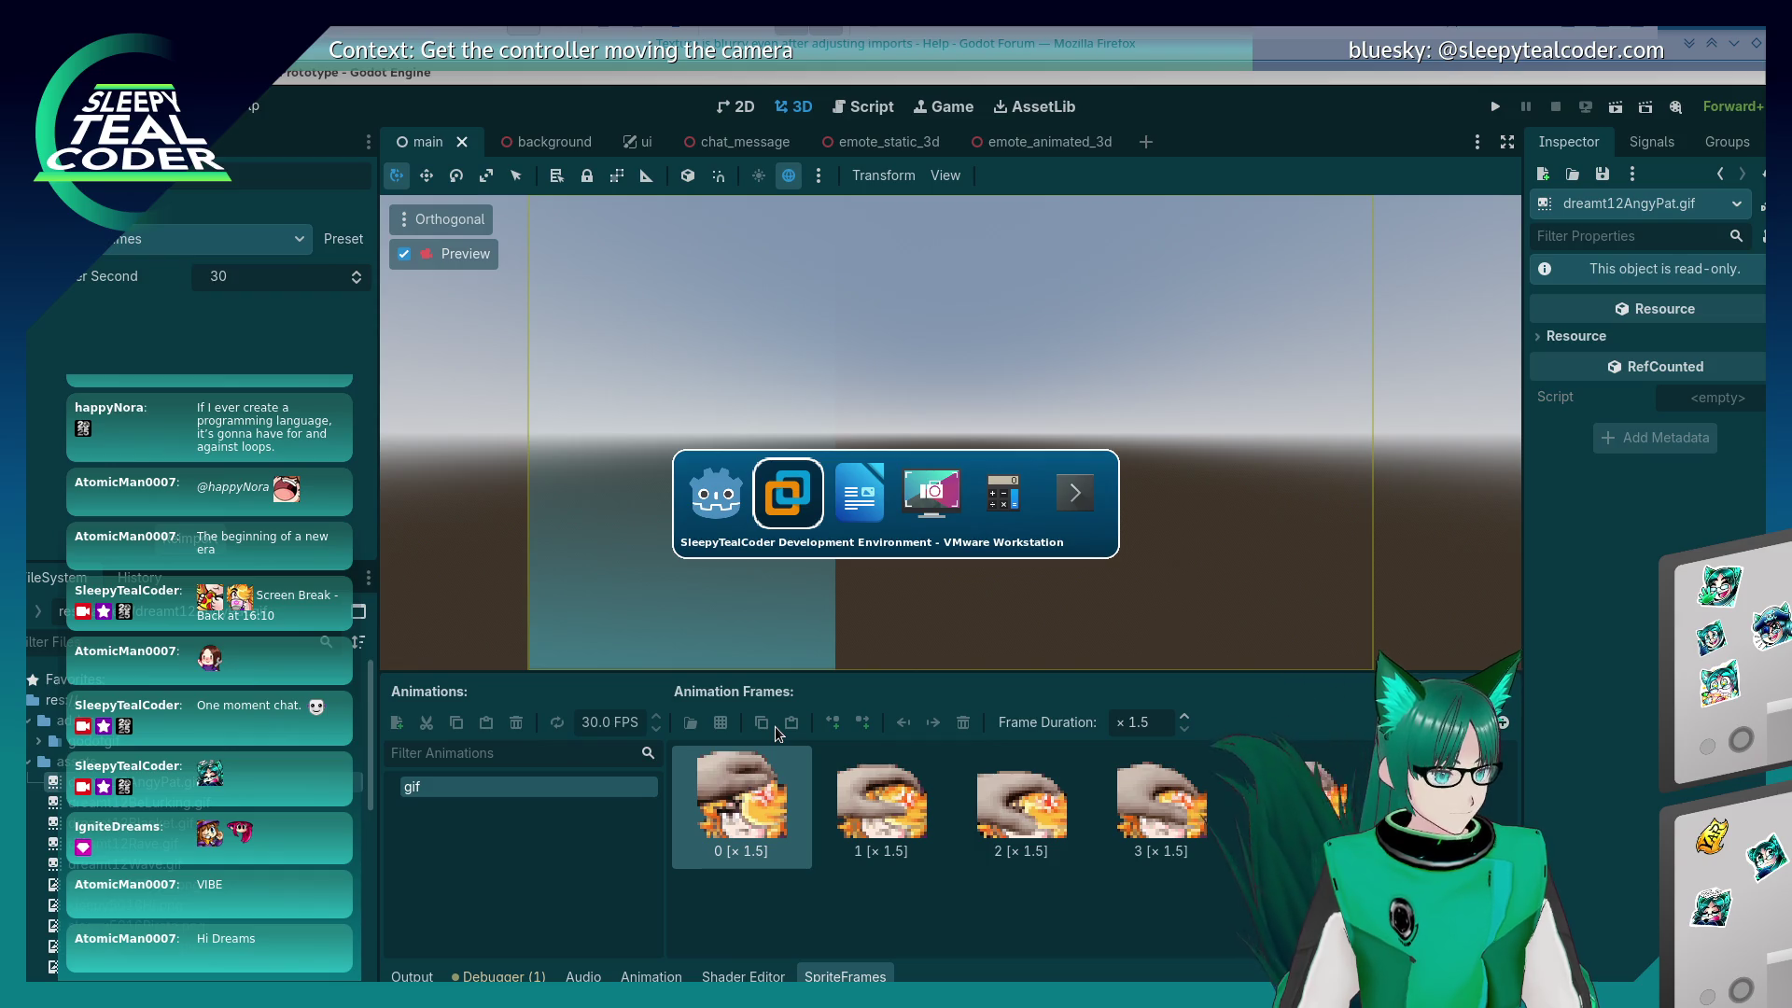
pyautogui.hotkey('alt', 'shift', 'Tab')
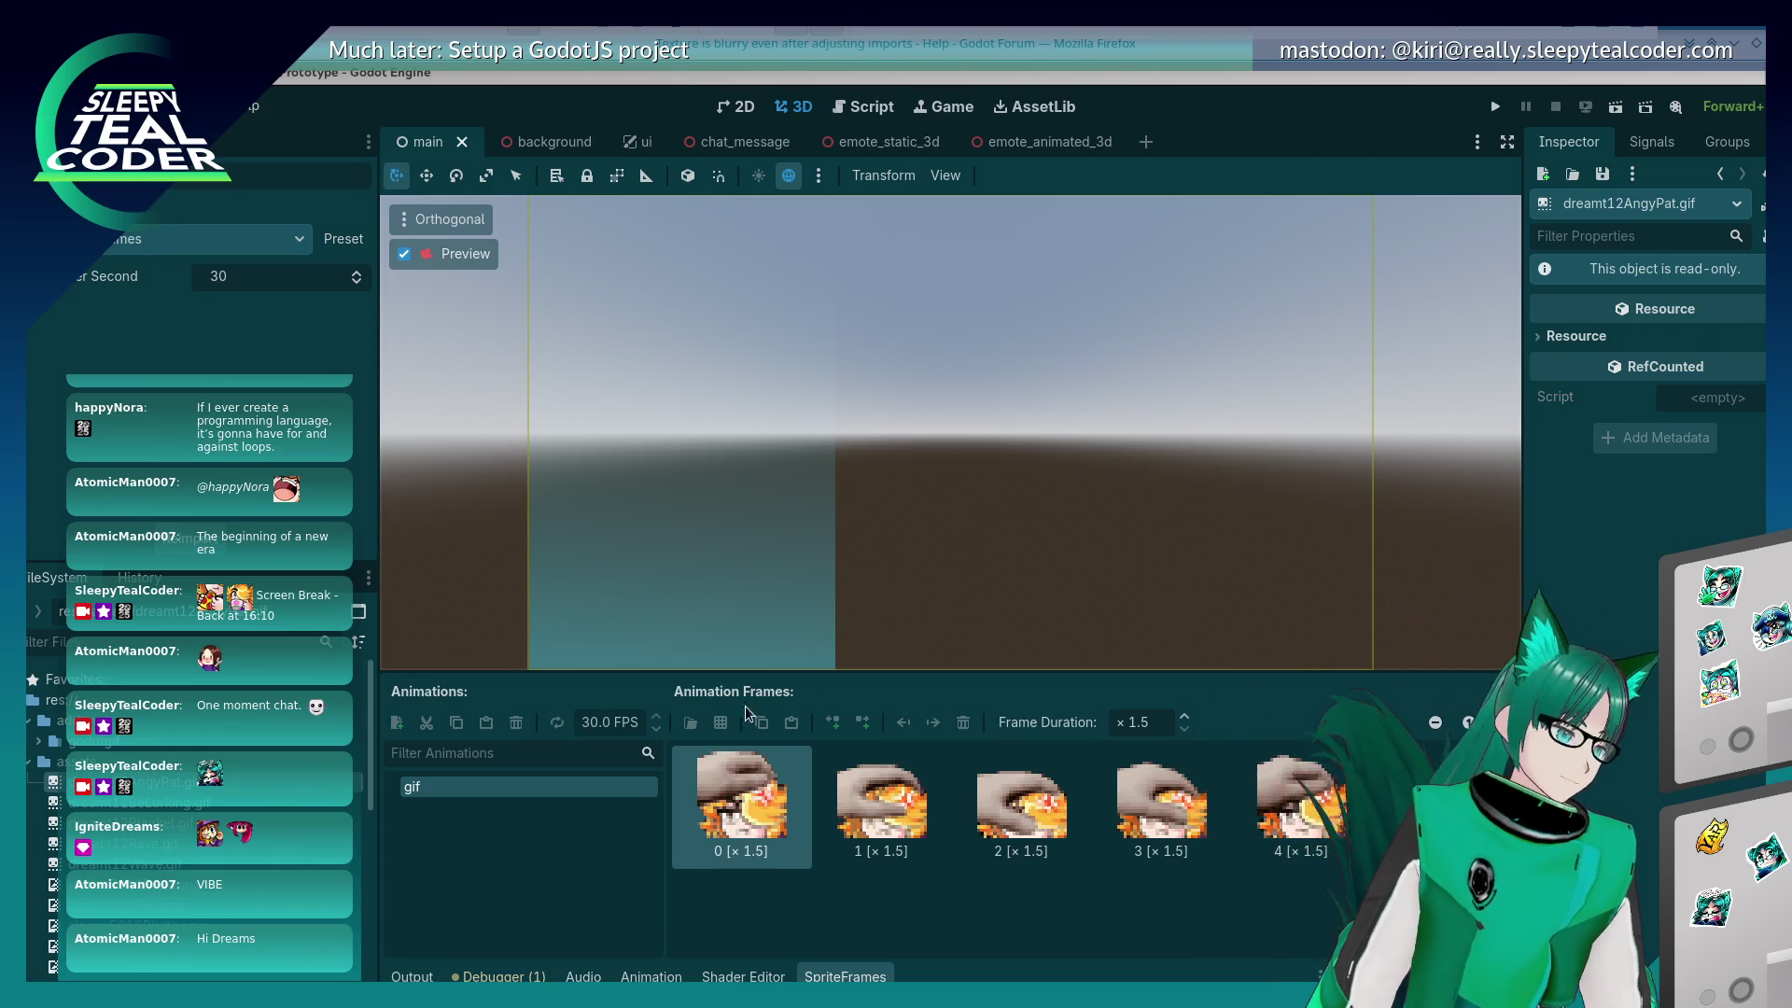
pyautogui.click(1497, 107)
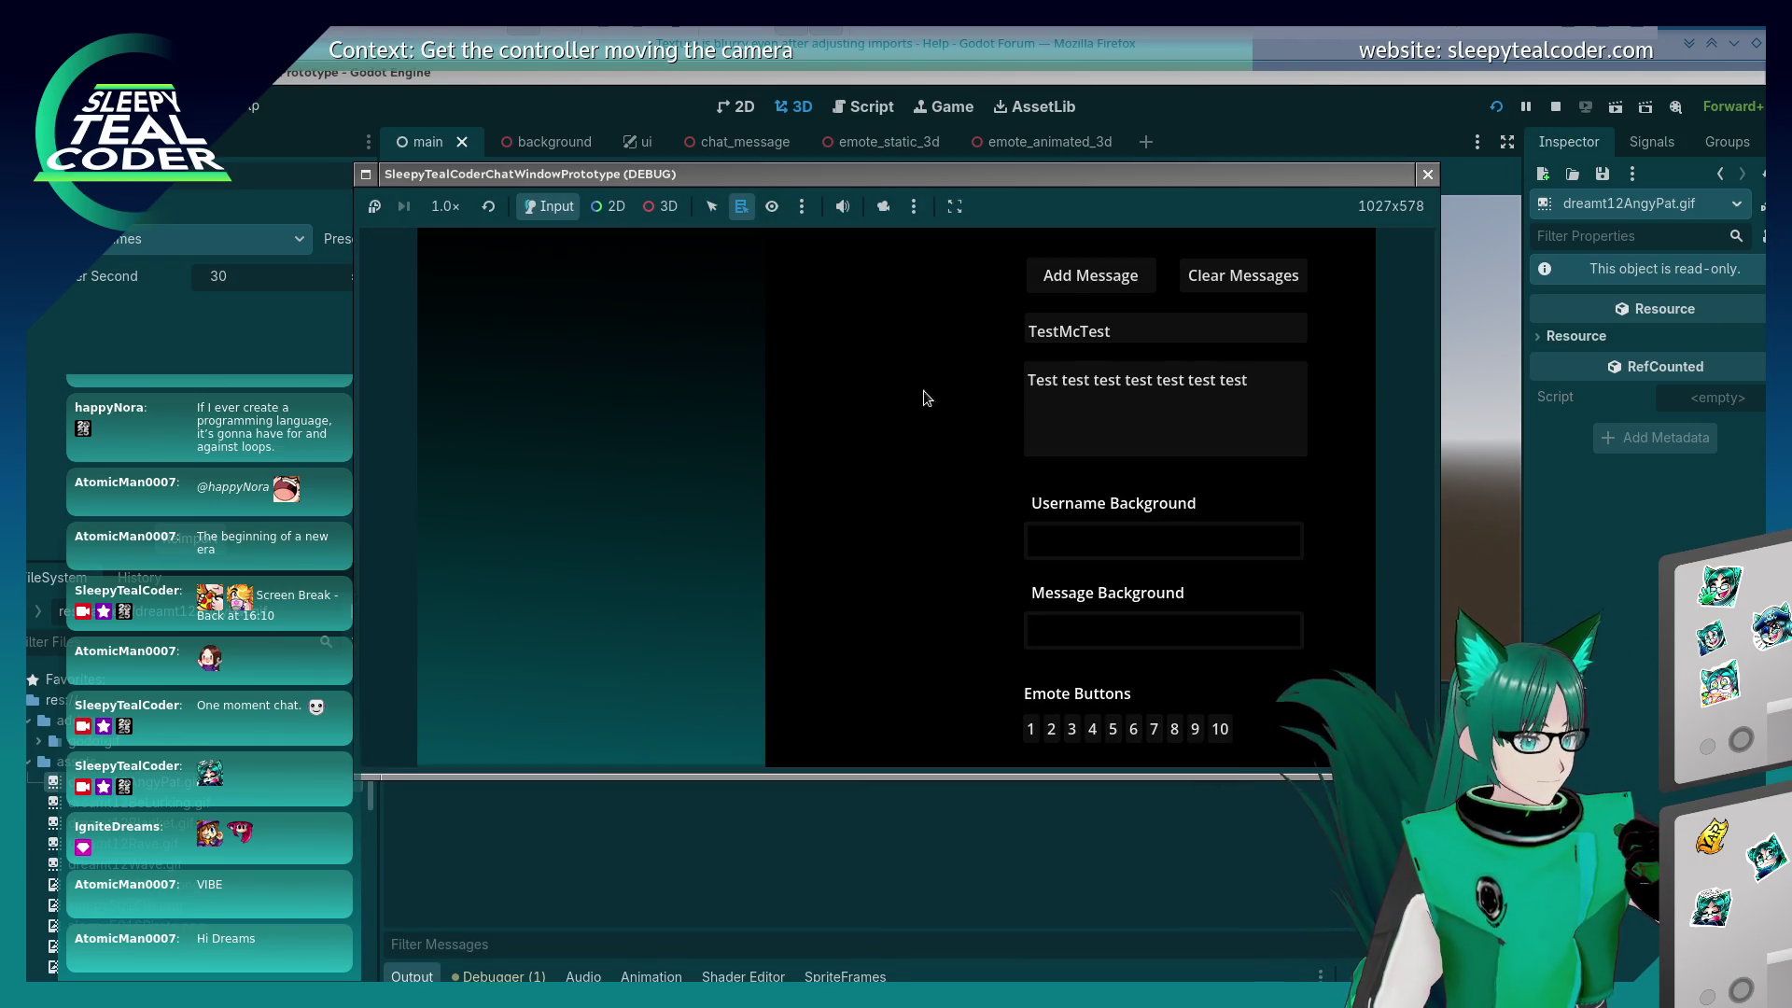
# Step: Post an emote test message, then a second one with the AngyPat emote
pyautogui.click(1030, 729)
pyautogui.click(1083, 276)
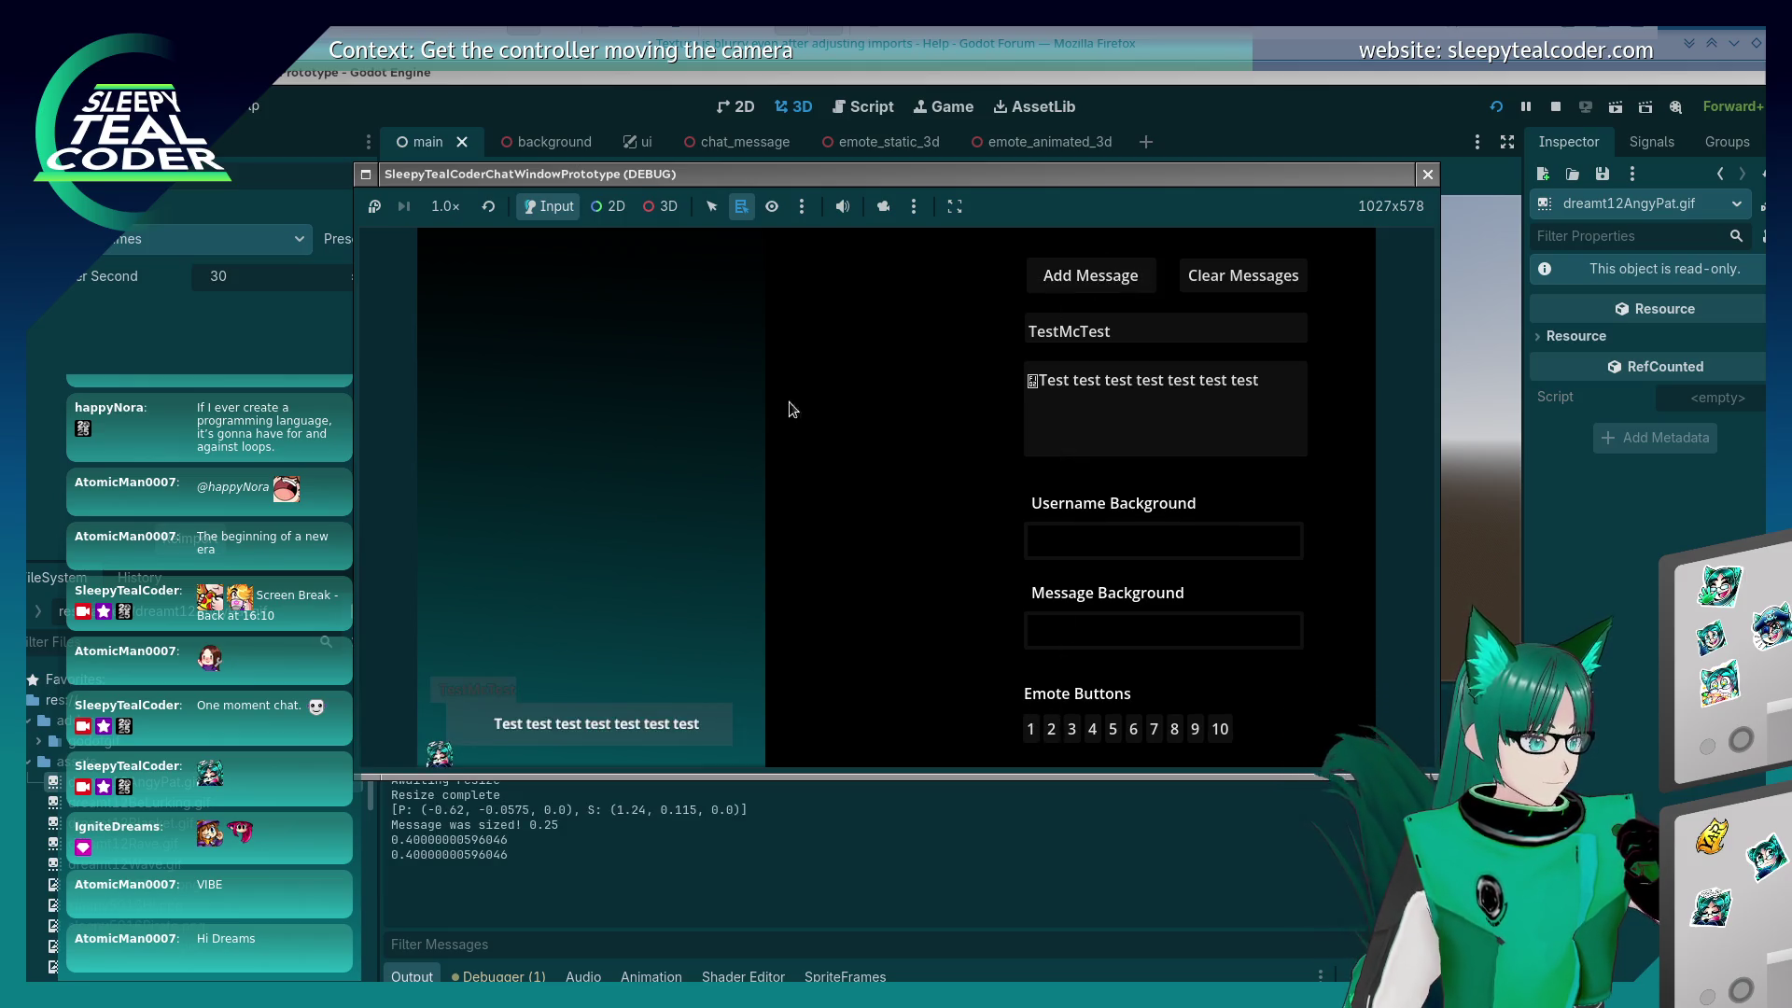
pyautogui.click(1045, 404)
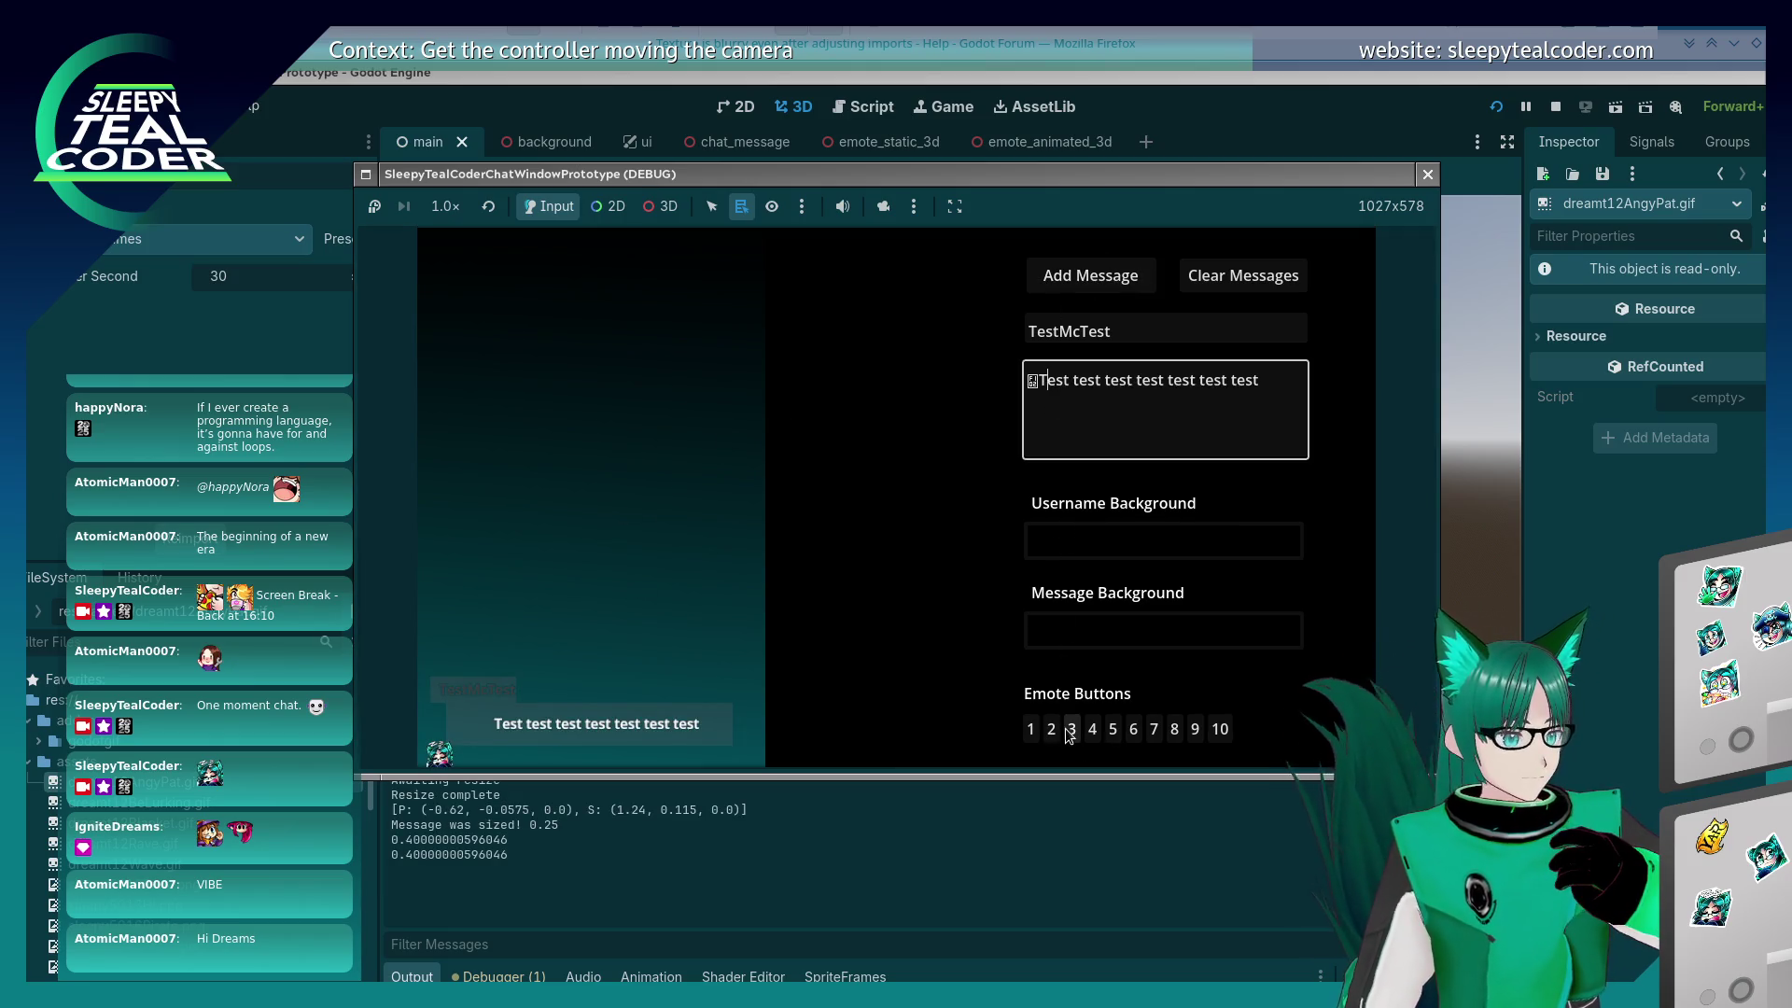
pyautogui.click(1070, 729)
pyautogui.click(1087, 276)
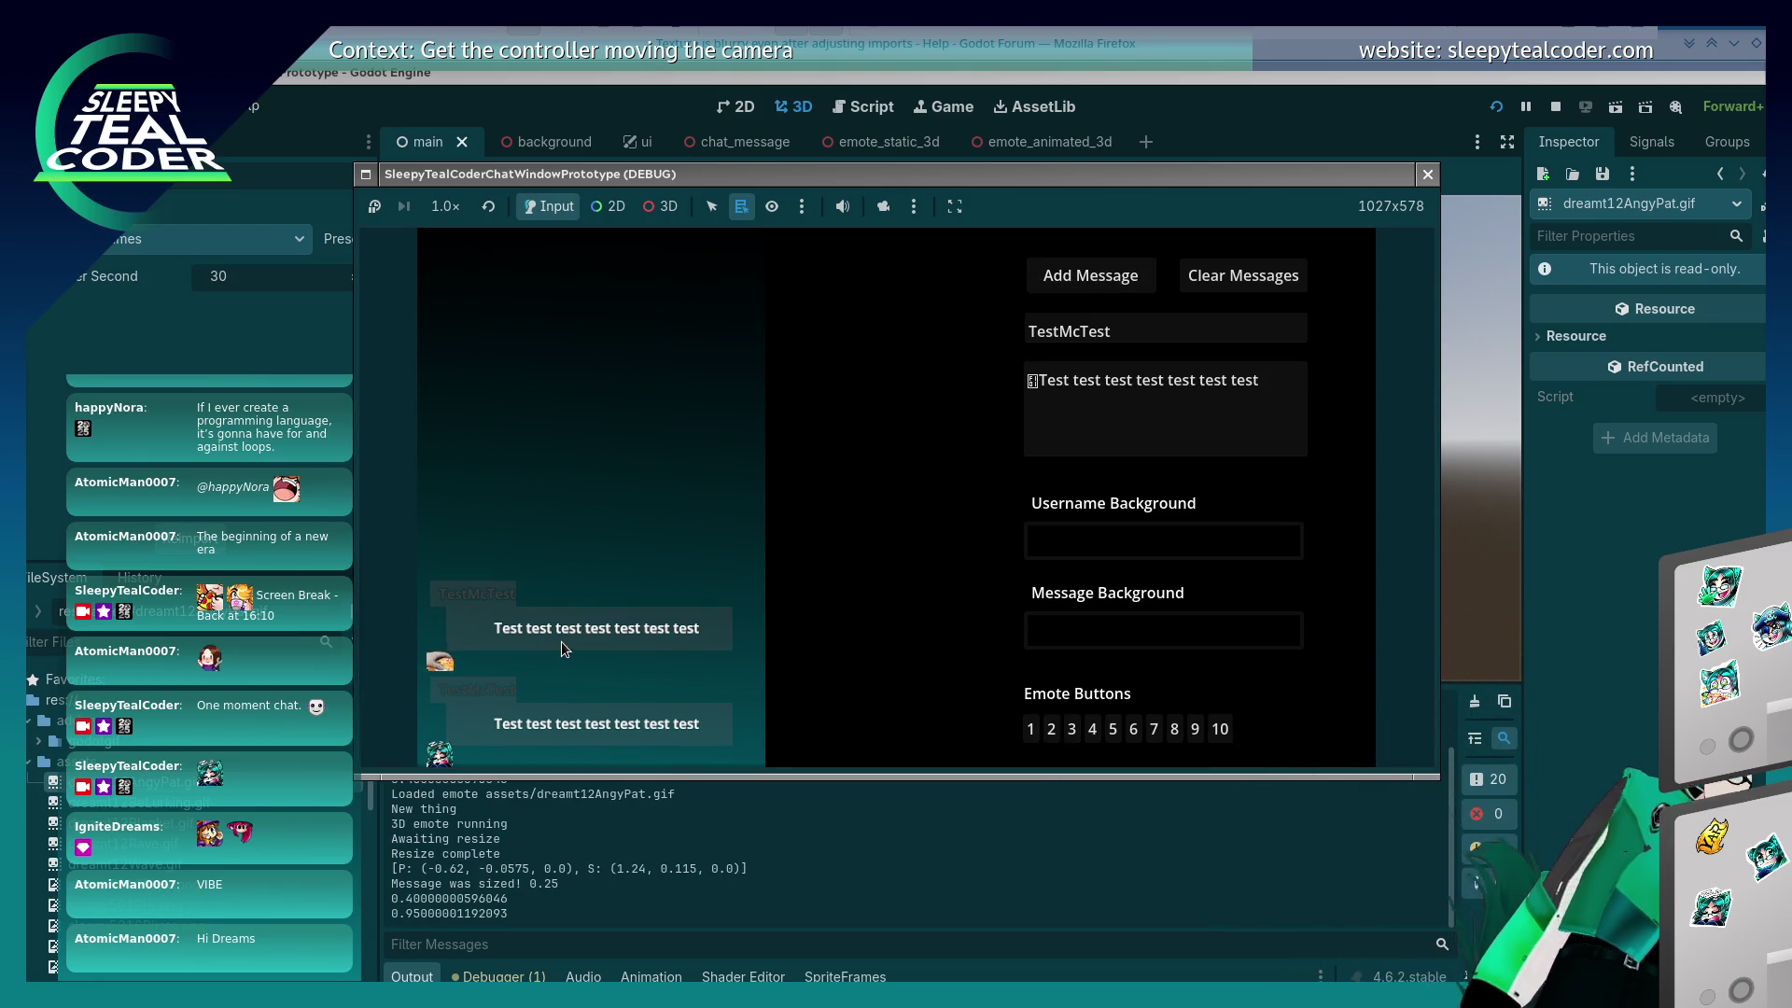
# Step: Use the editor camera override to zoom and pan onto the chat messages, then disable it
pyautogui.click(882, 201)
pyautogui.click(881, 202)
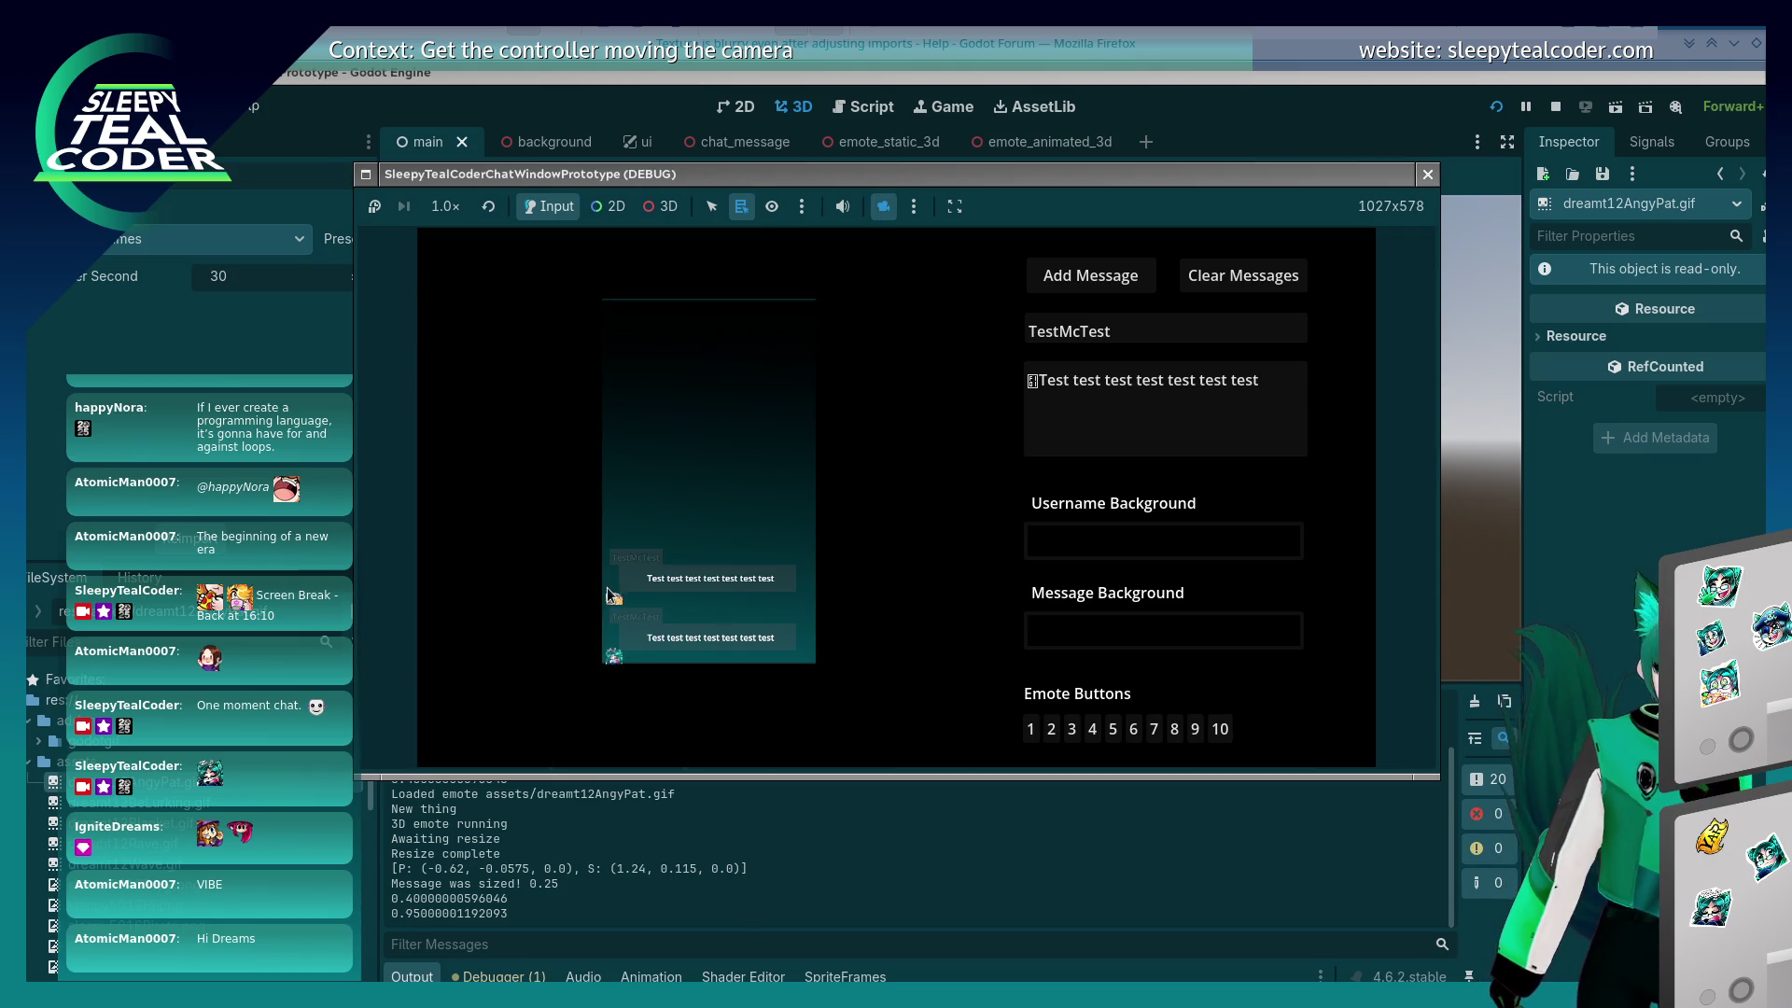
pyautogui.click(668, 206)
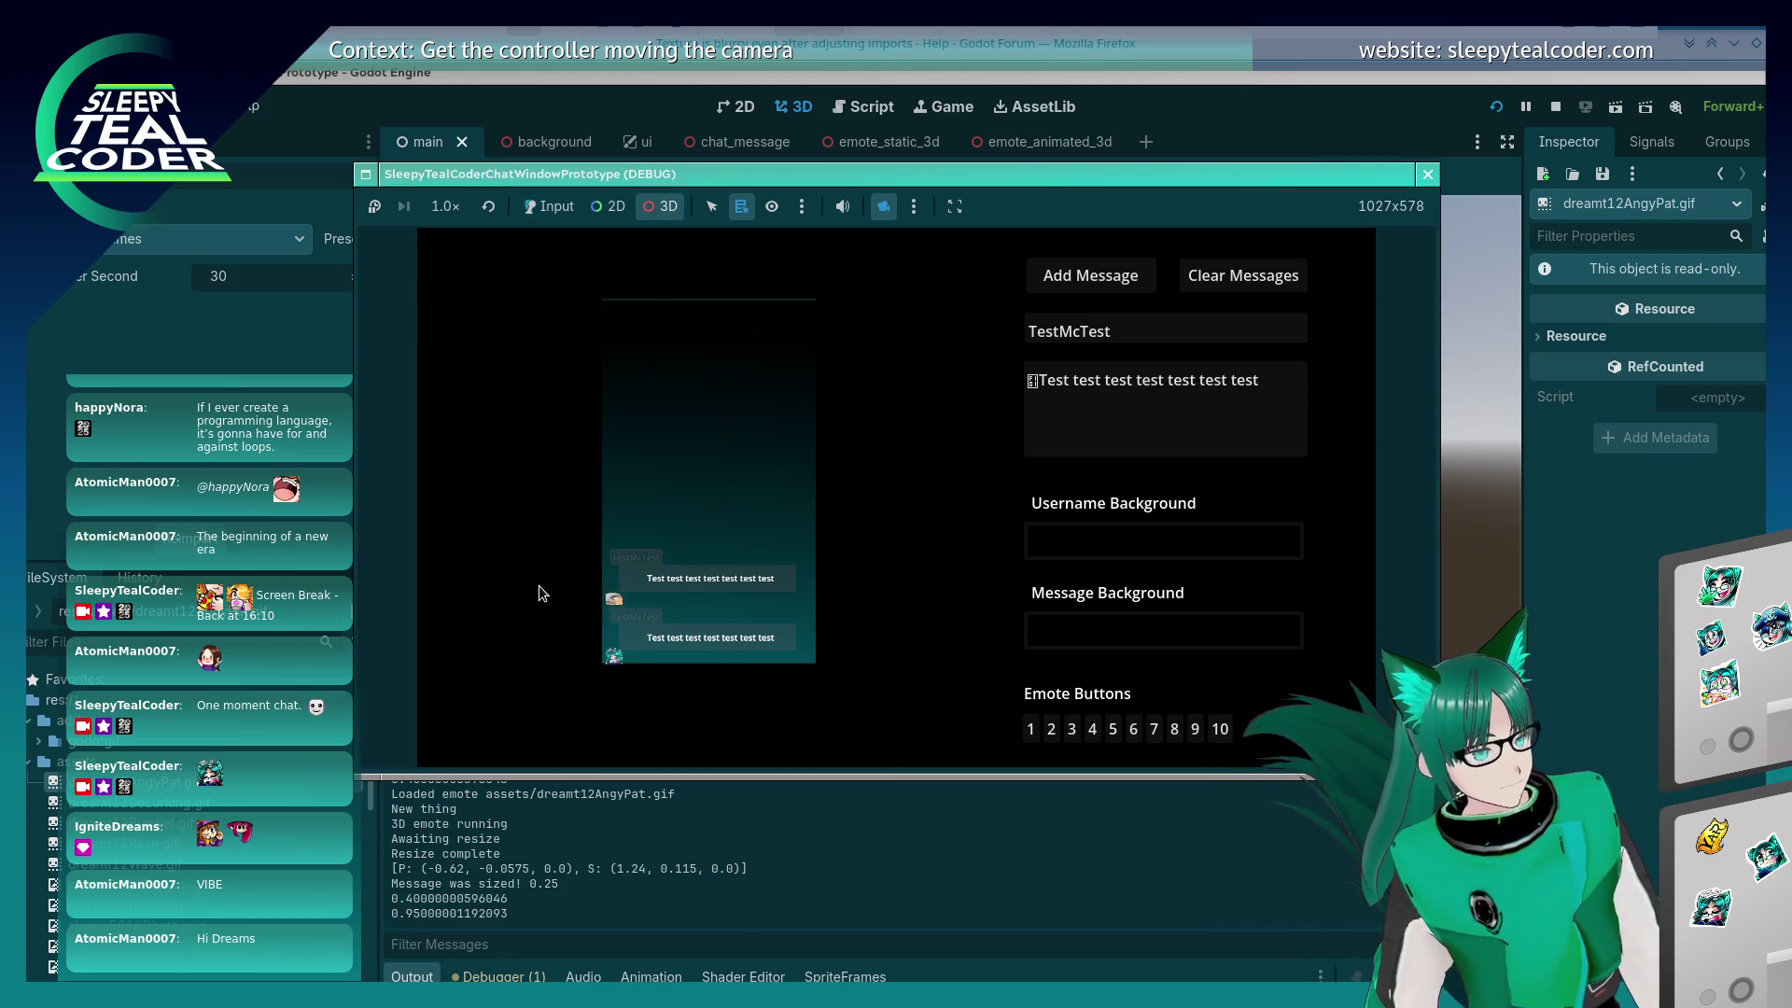
pyautogui.scroll(2, 540, 585)
pyautogui.moveTo(597, 564); pyautogui.dragTo(922, 407)
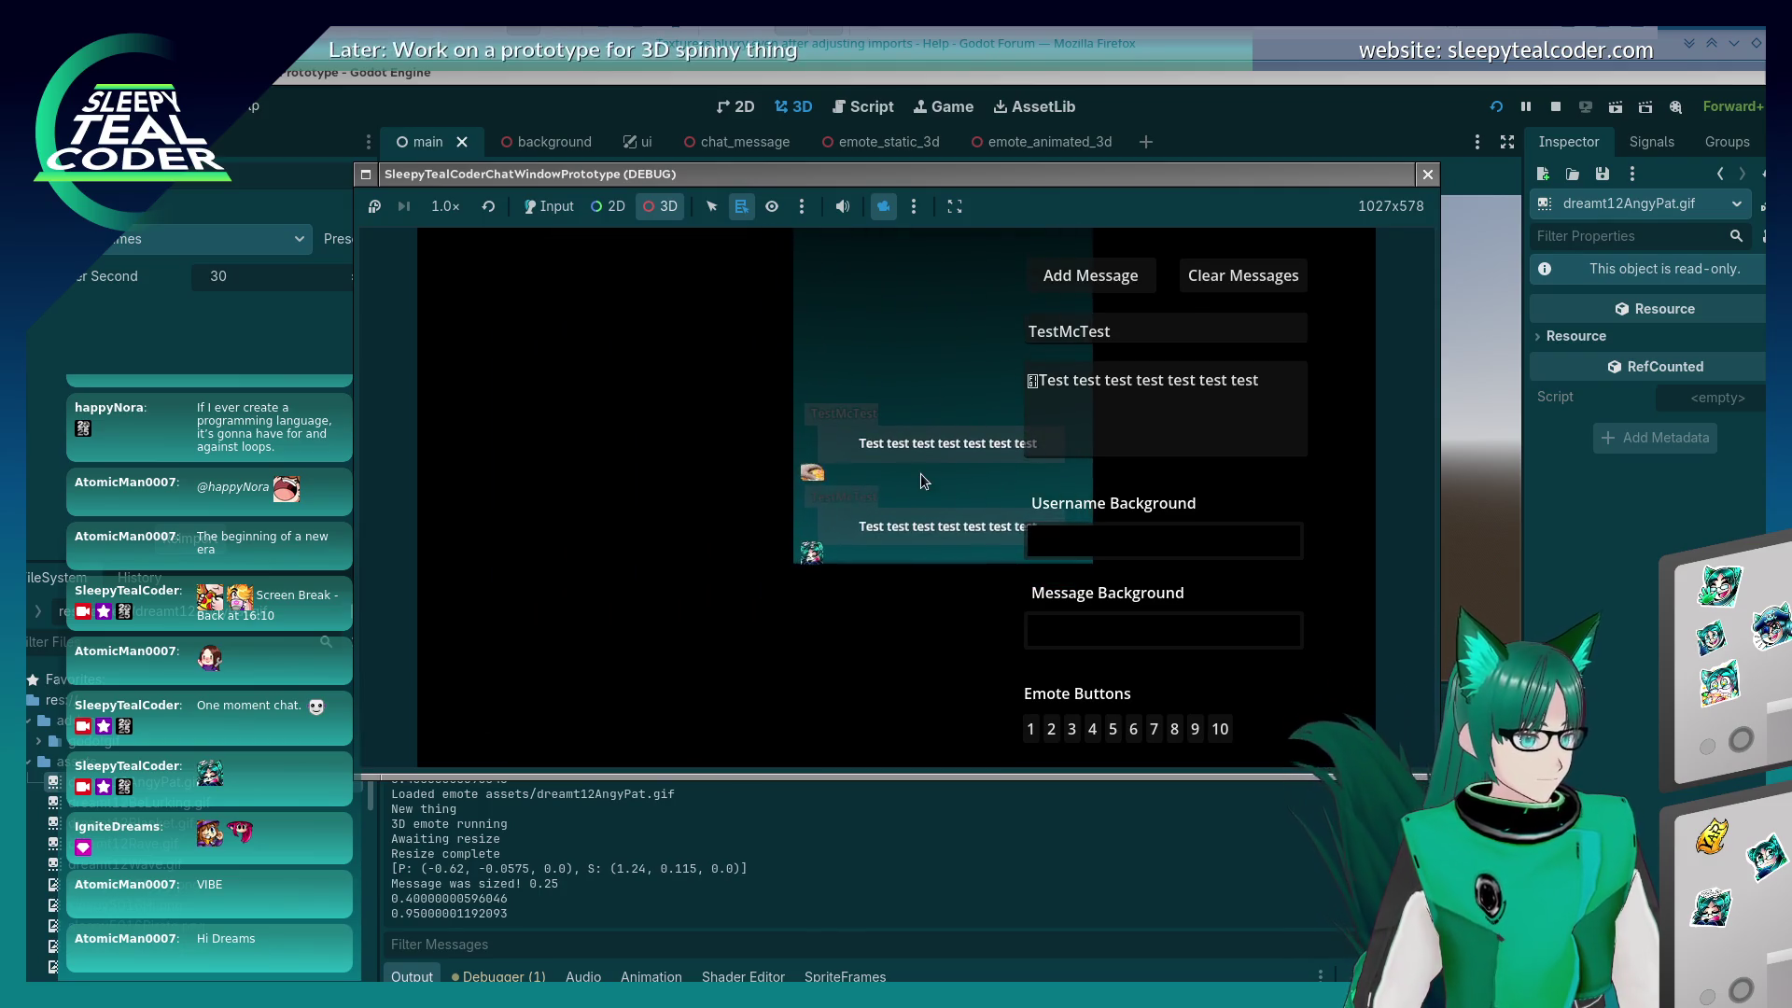
pyautogui.scroll(2, 921, 478)
pyautogui.scroll(-2, 833, 436)
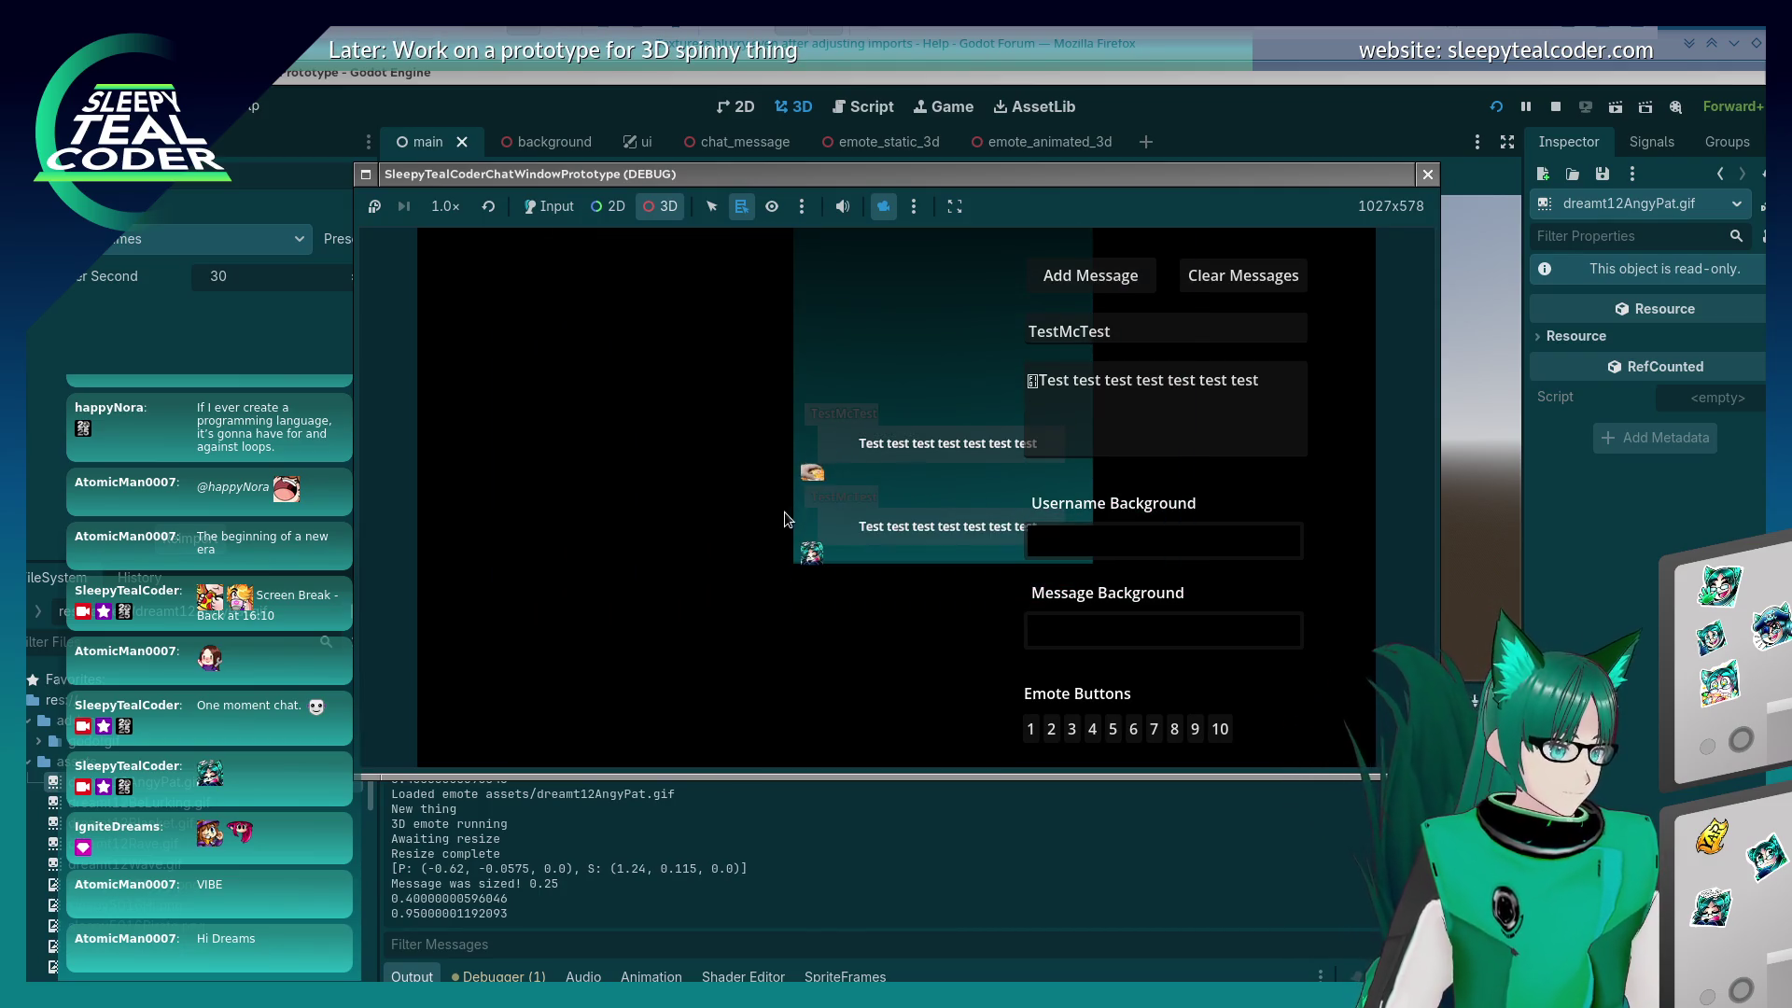
pyautogui.scroll(1, 795, 504)
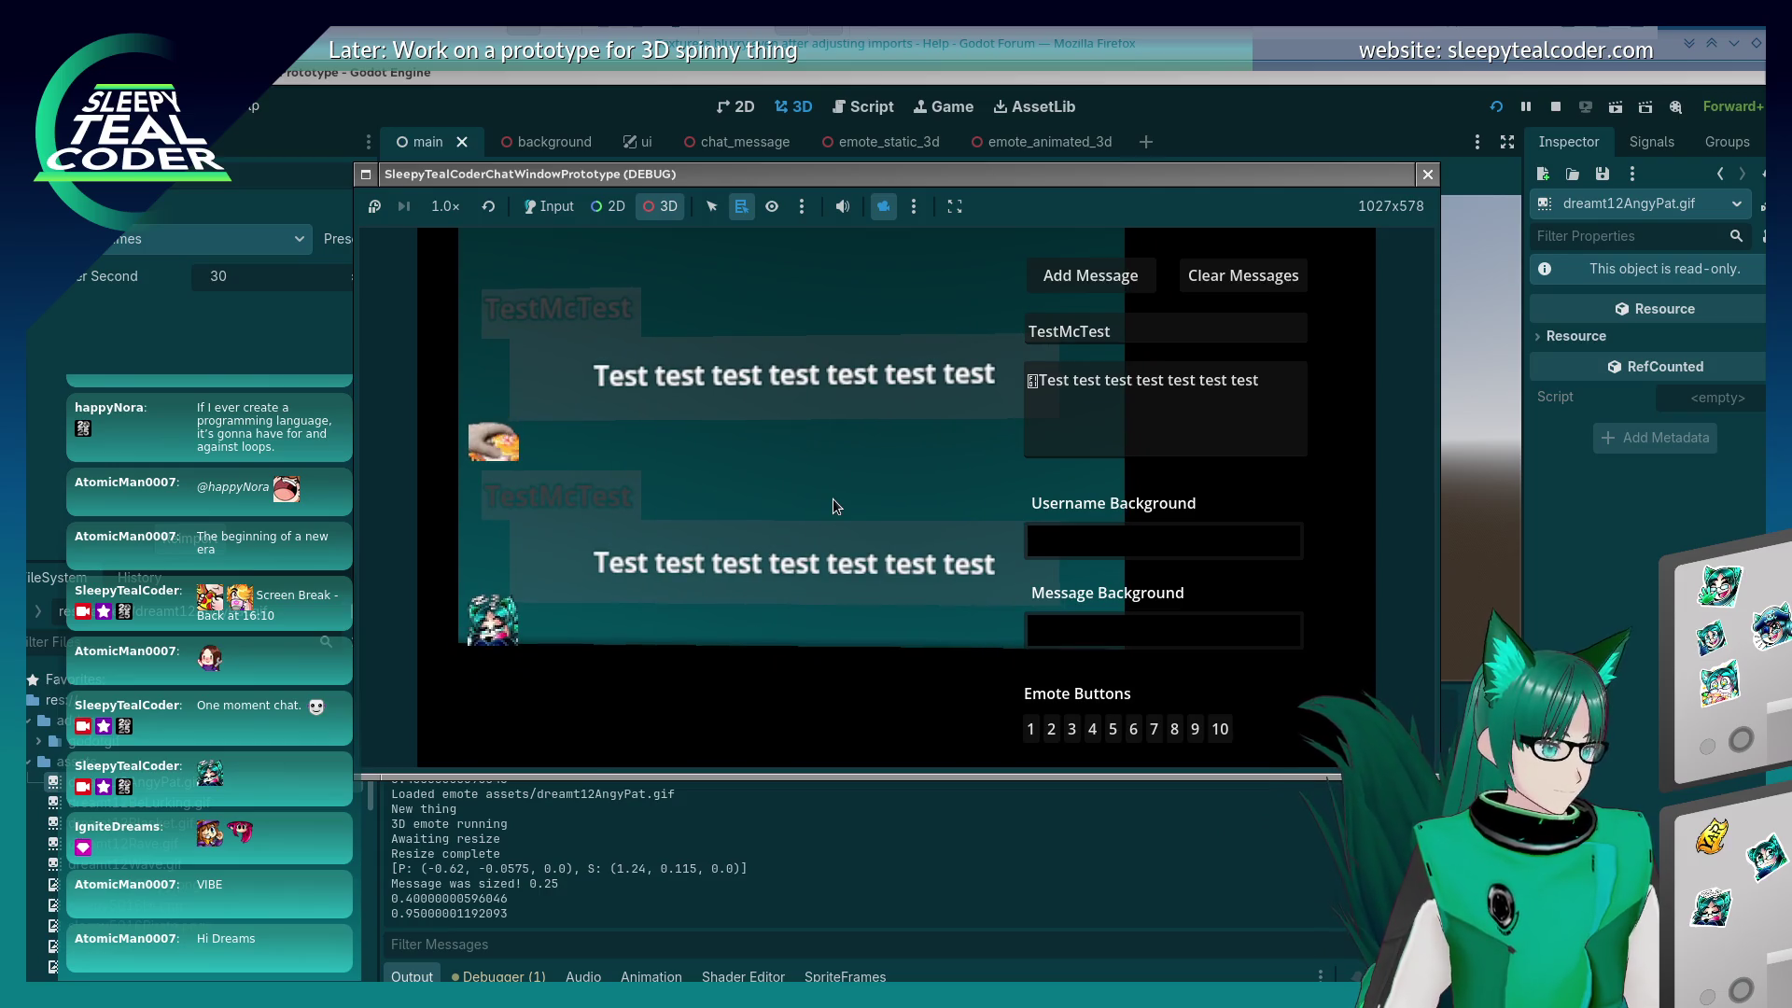
pyautogui.click(884, 205)
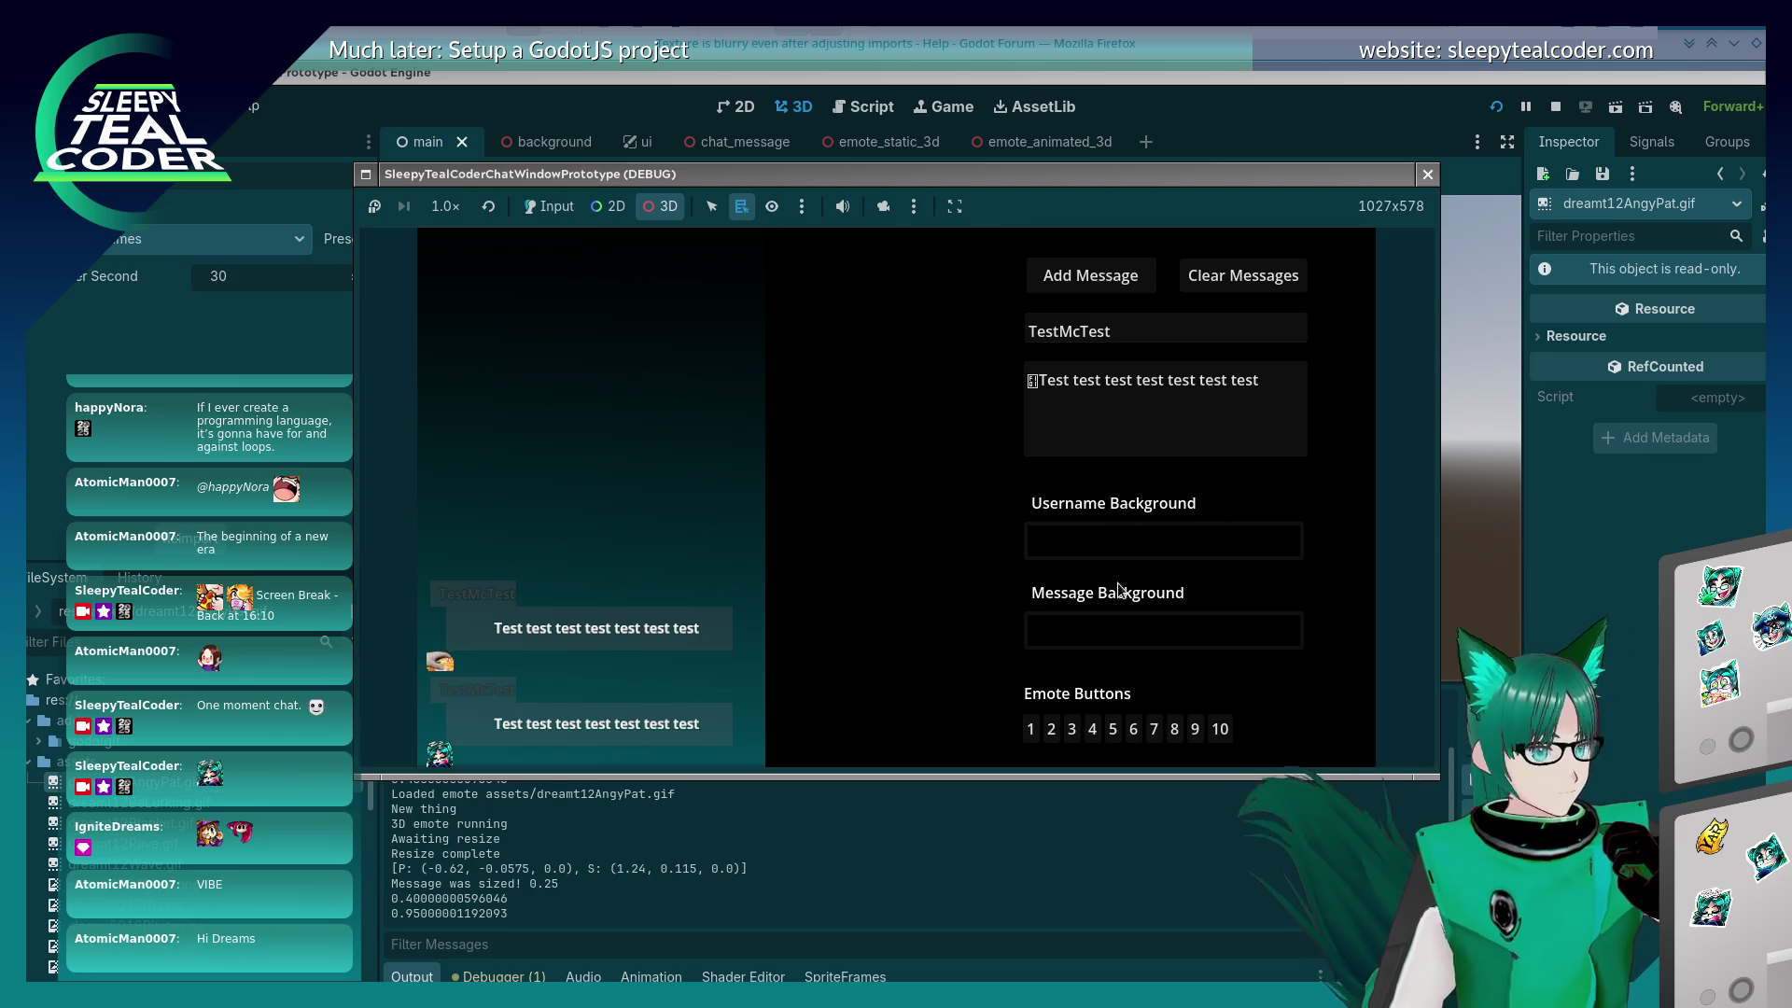
# Step: Set the Username Background to teal and the Message Background to purple
pyautogui.click(548, 207)
pyautogui.click(1184, 541)
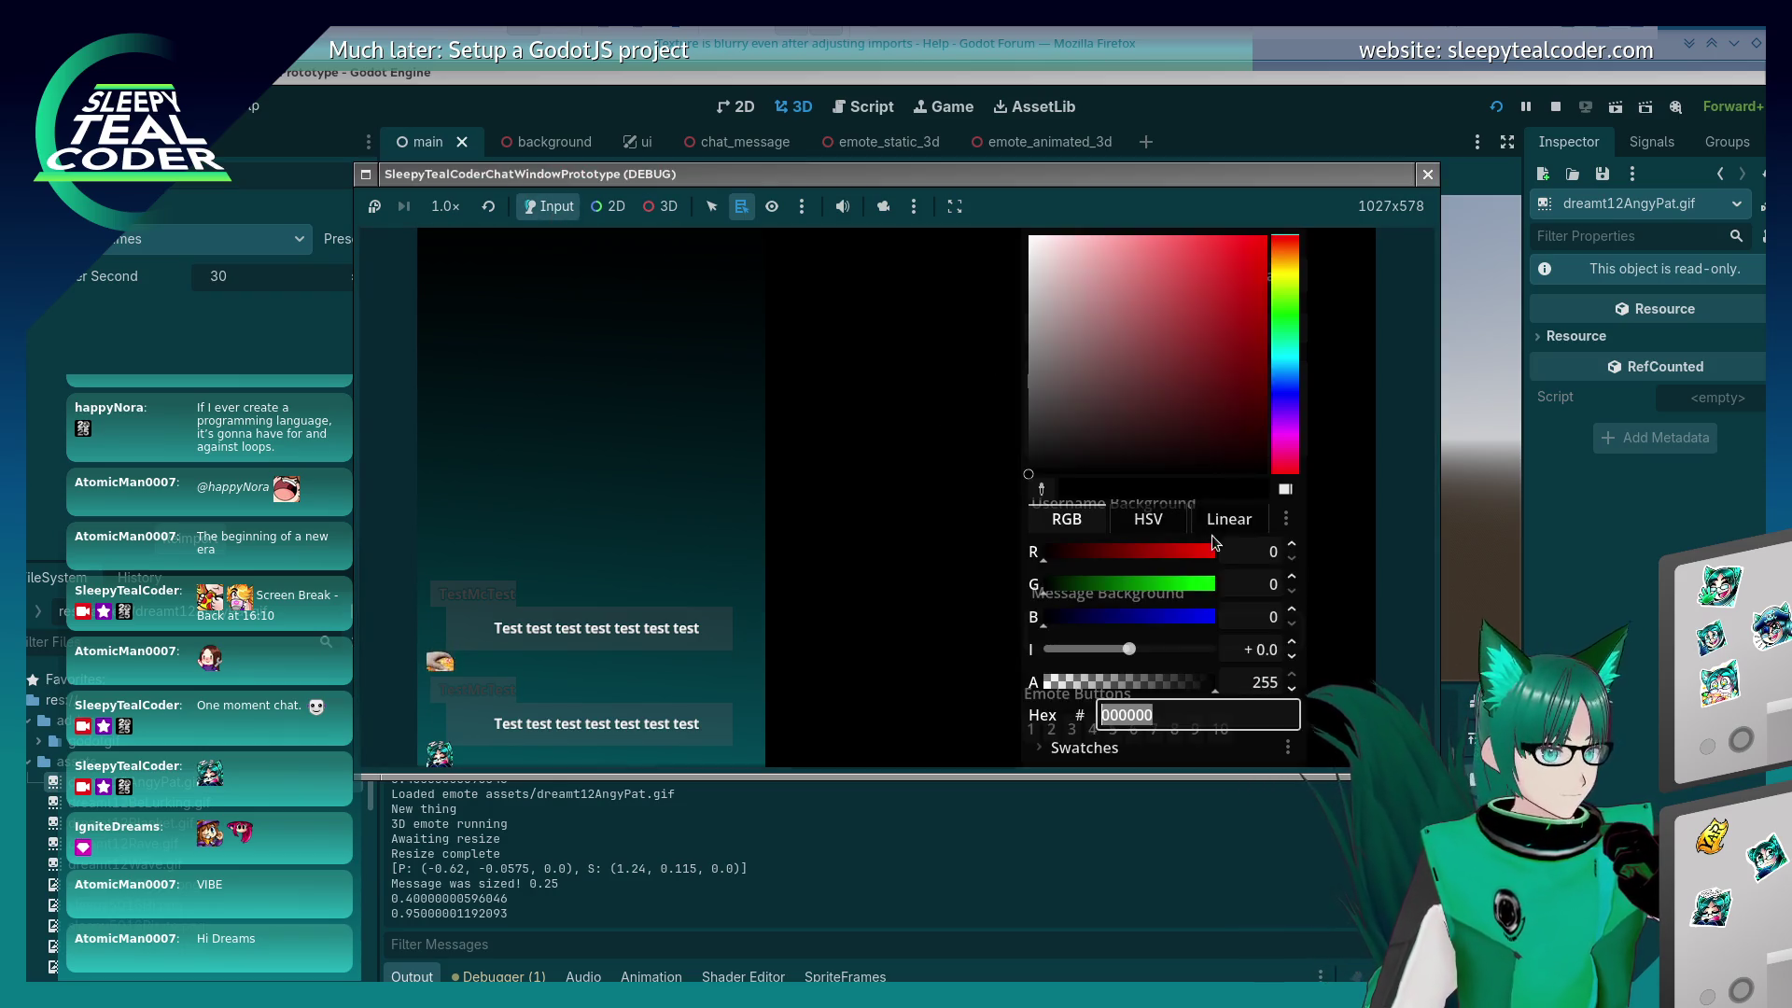
pyautogui.click(1284, 369)
pyautogui.click(1234, 332)
pyautogui.click(800, 460)
pyautogui.click(1170, 630)
pyautogui.click(1285, 427)
pyautogui.click(1232, 360)
pyautogui.click(1039, 334)
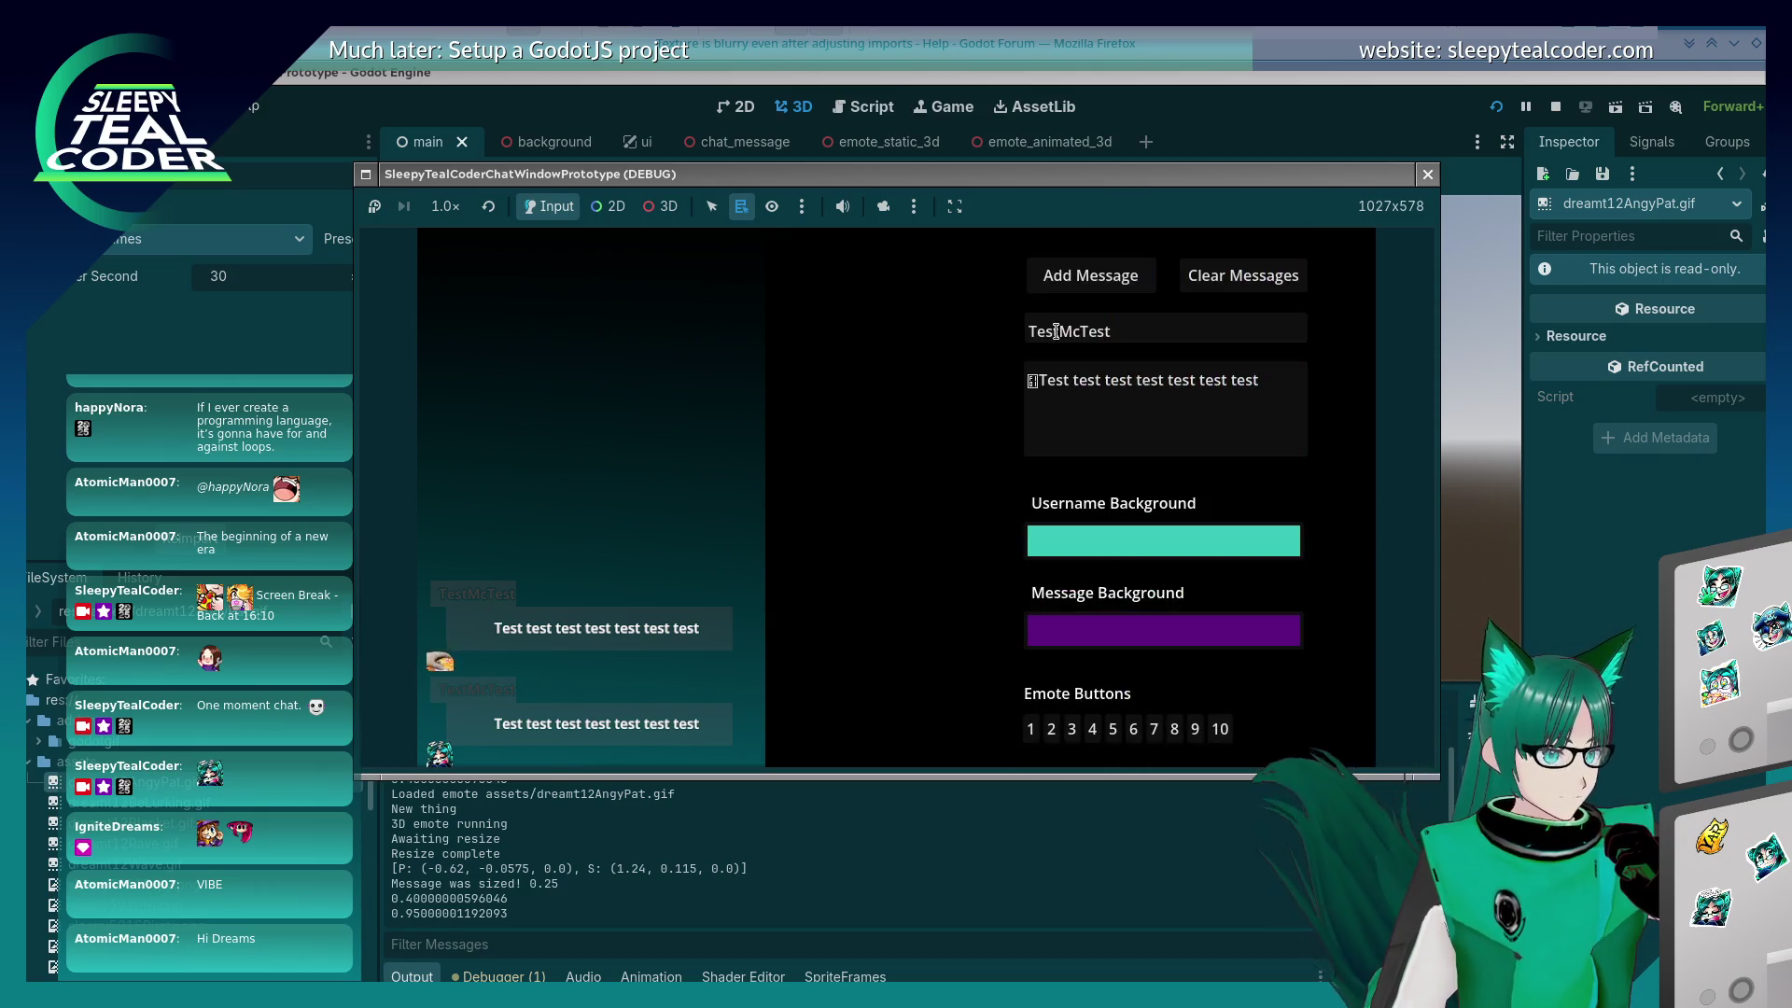
# Step: Post a message with emote 2, then stop the running game
pyautogui.click(1049, 720)
pyautogui.click(1090, 280)
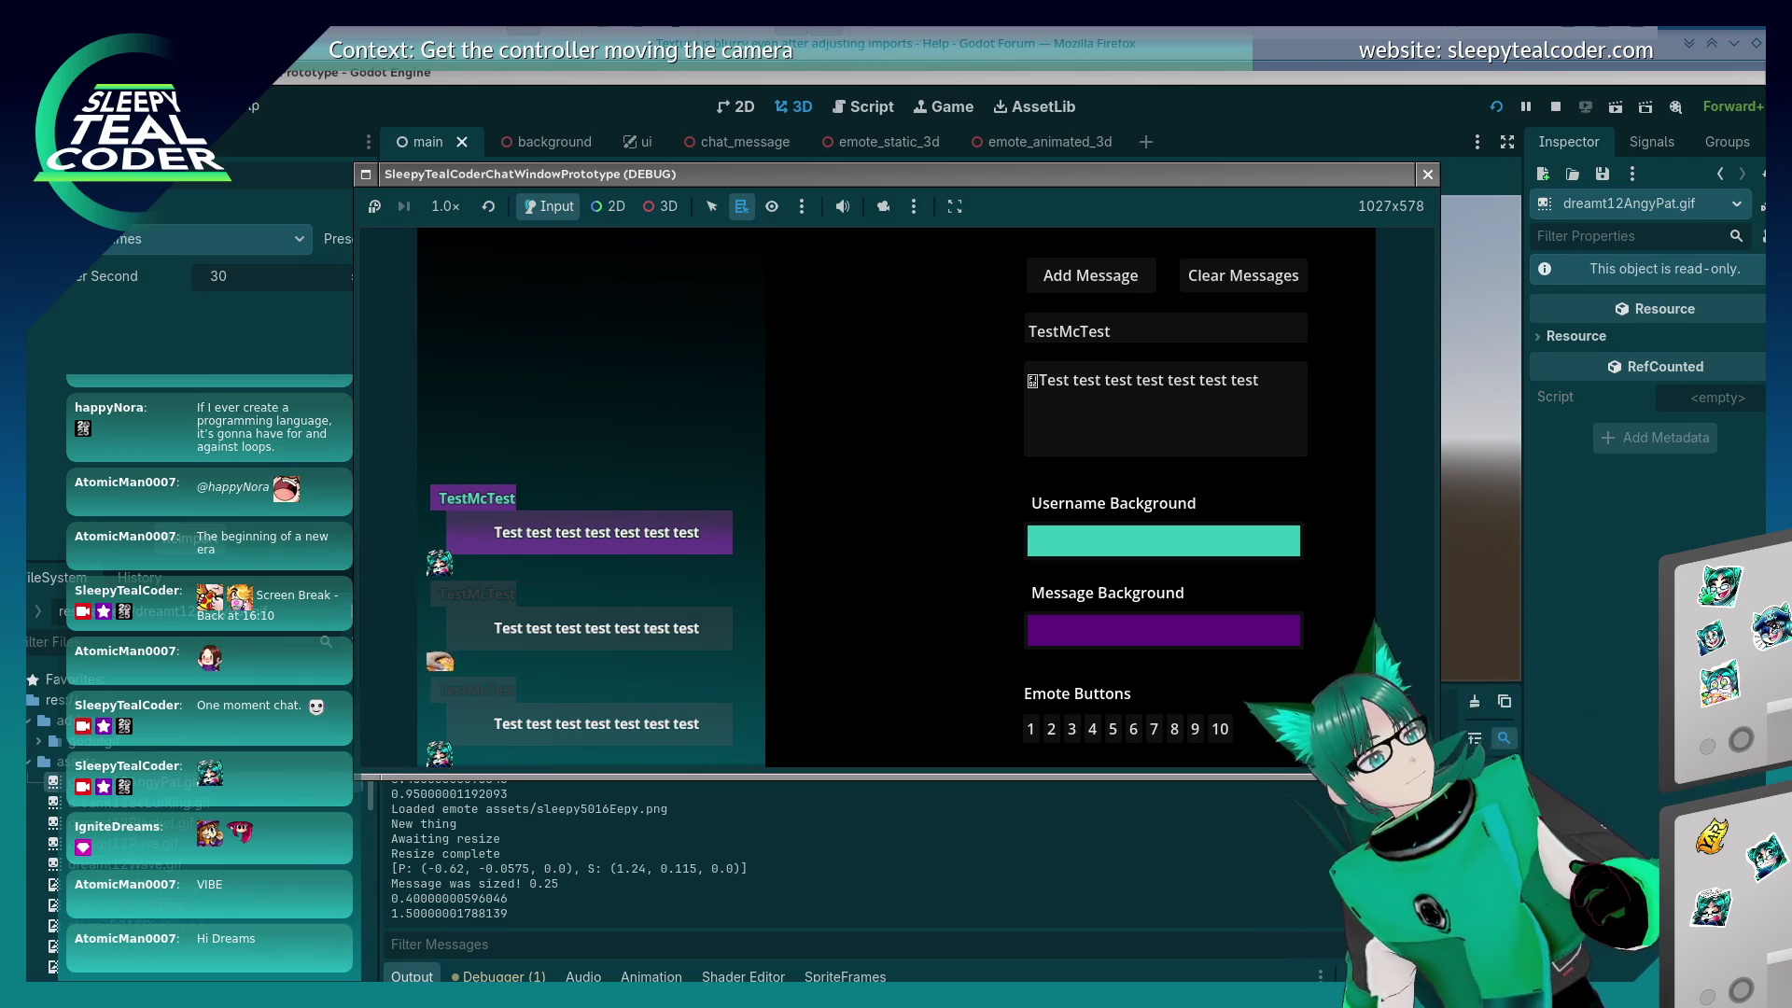
pyautogui.press('F8')
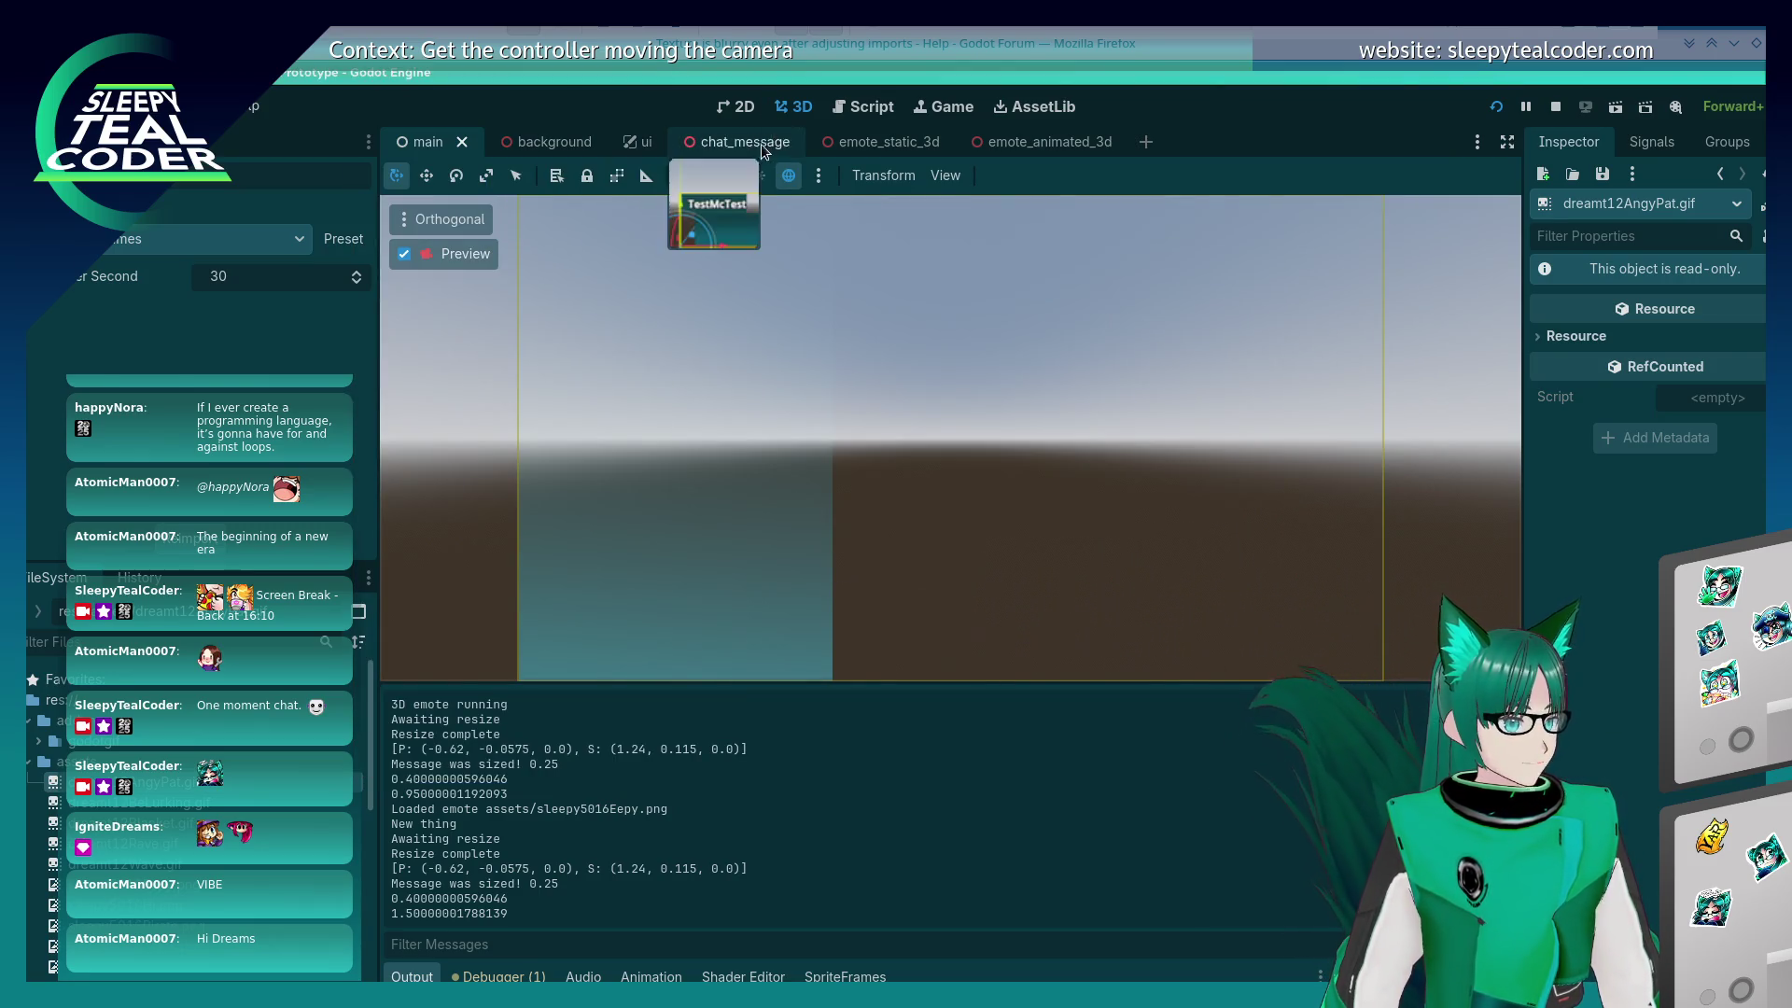
# Step: In the chat_message scene, nudge the TestMcTest username label slightly left on X
pyautogui.click(762, 142)
pyautogui.scroll(8, 917, 424)
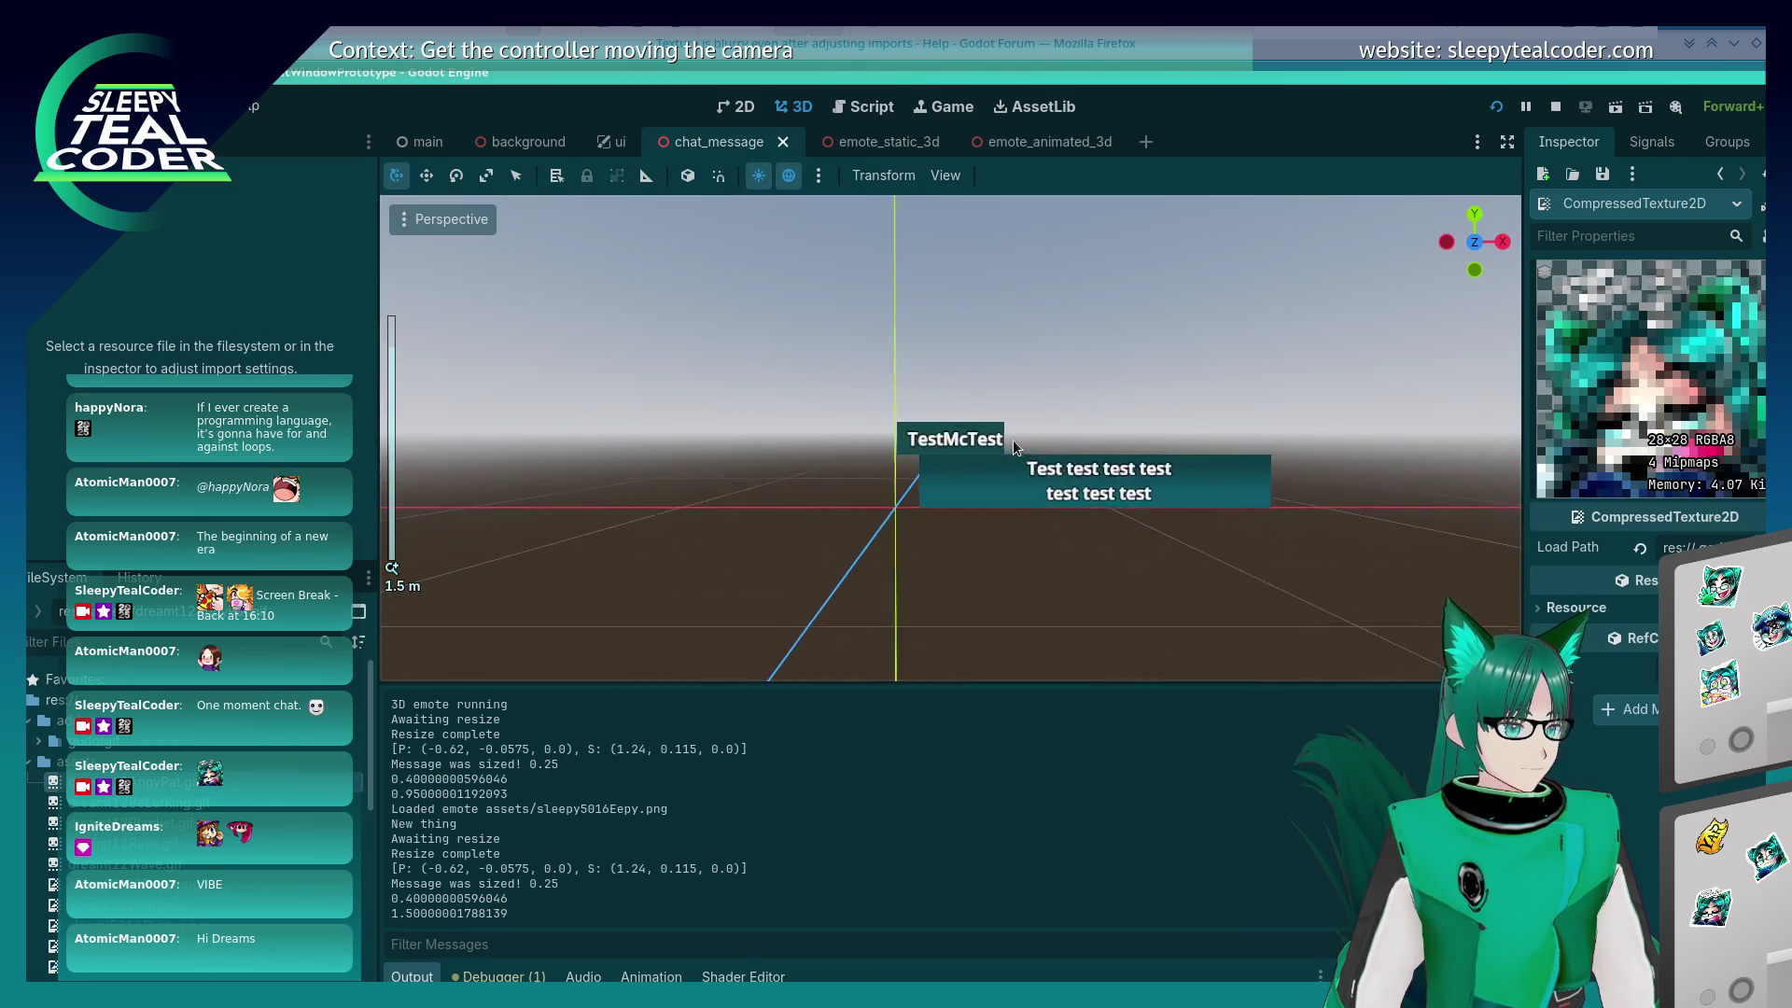
pyautogui.click(985, 439)
pyautogui.moveTo(1087, 446); pyautogui.dragTo(1080, 445)
pyautogui.click(1128, 364)
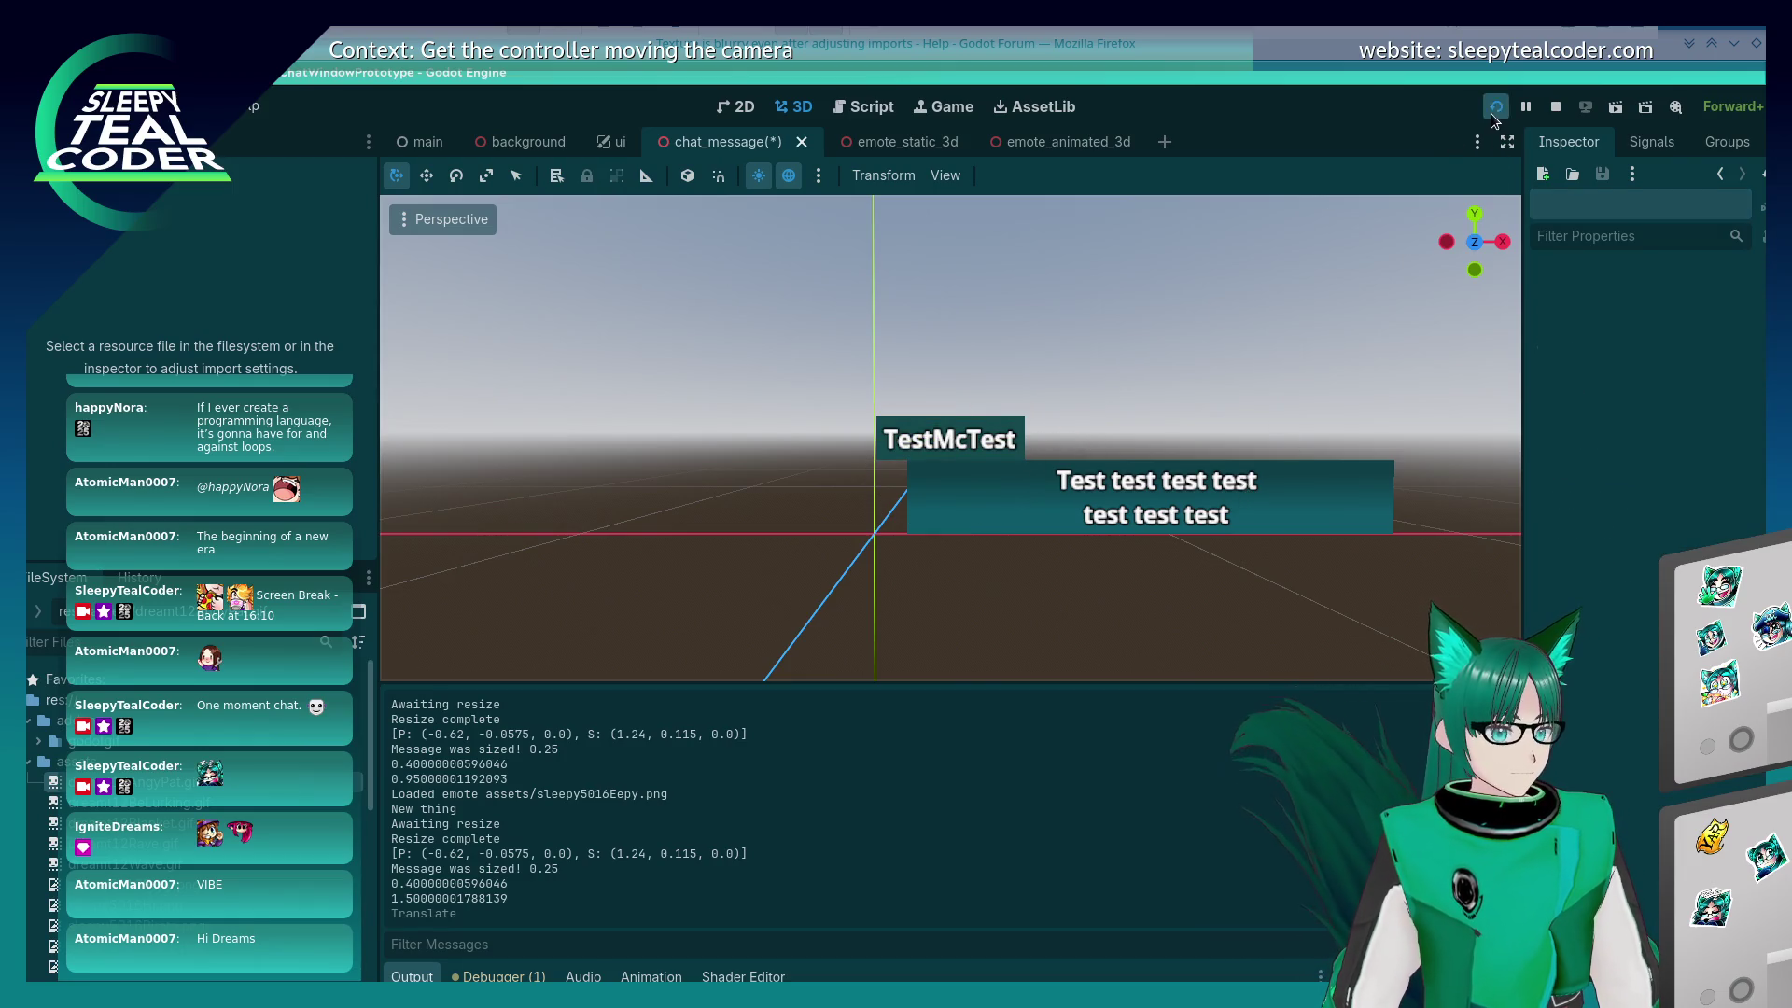
# Step: Save and run the game, then post two test messages that each start with an emote
pyautogui.press('F5')
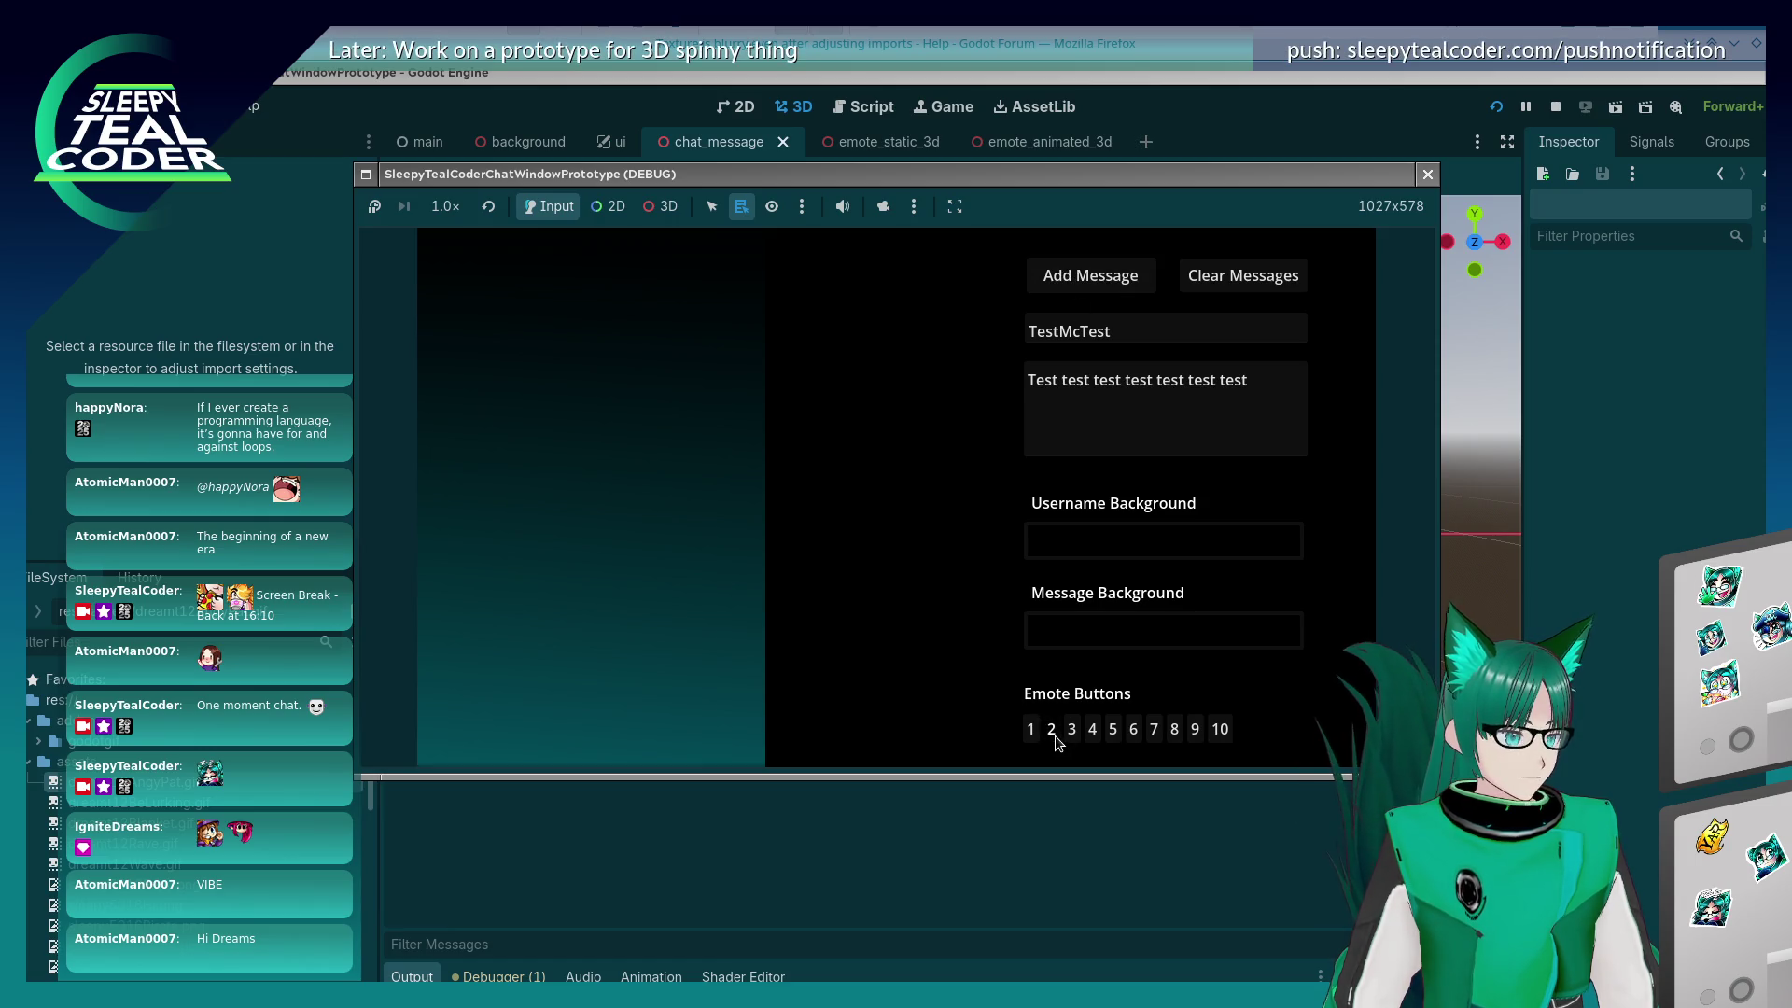
pyautogui.click(1051, 728)
pyautogui.click(1073, 280)
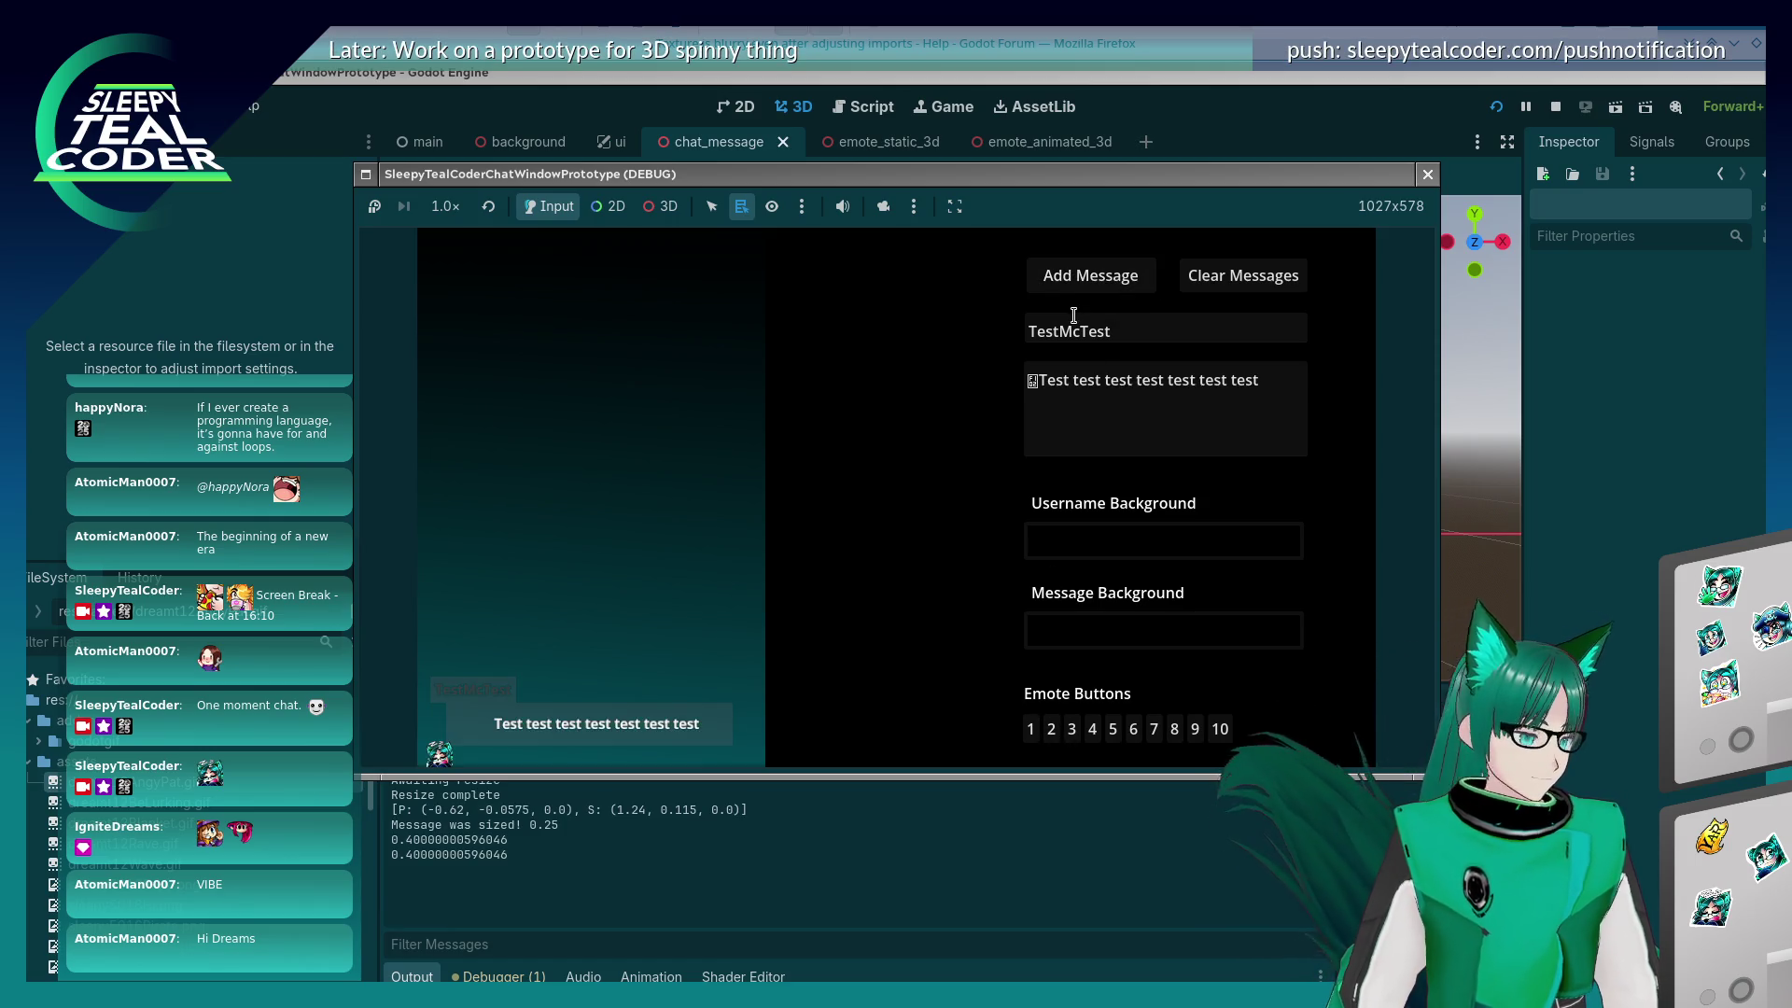
pyautogui.click(1071, 729)
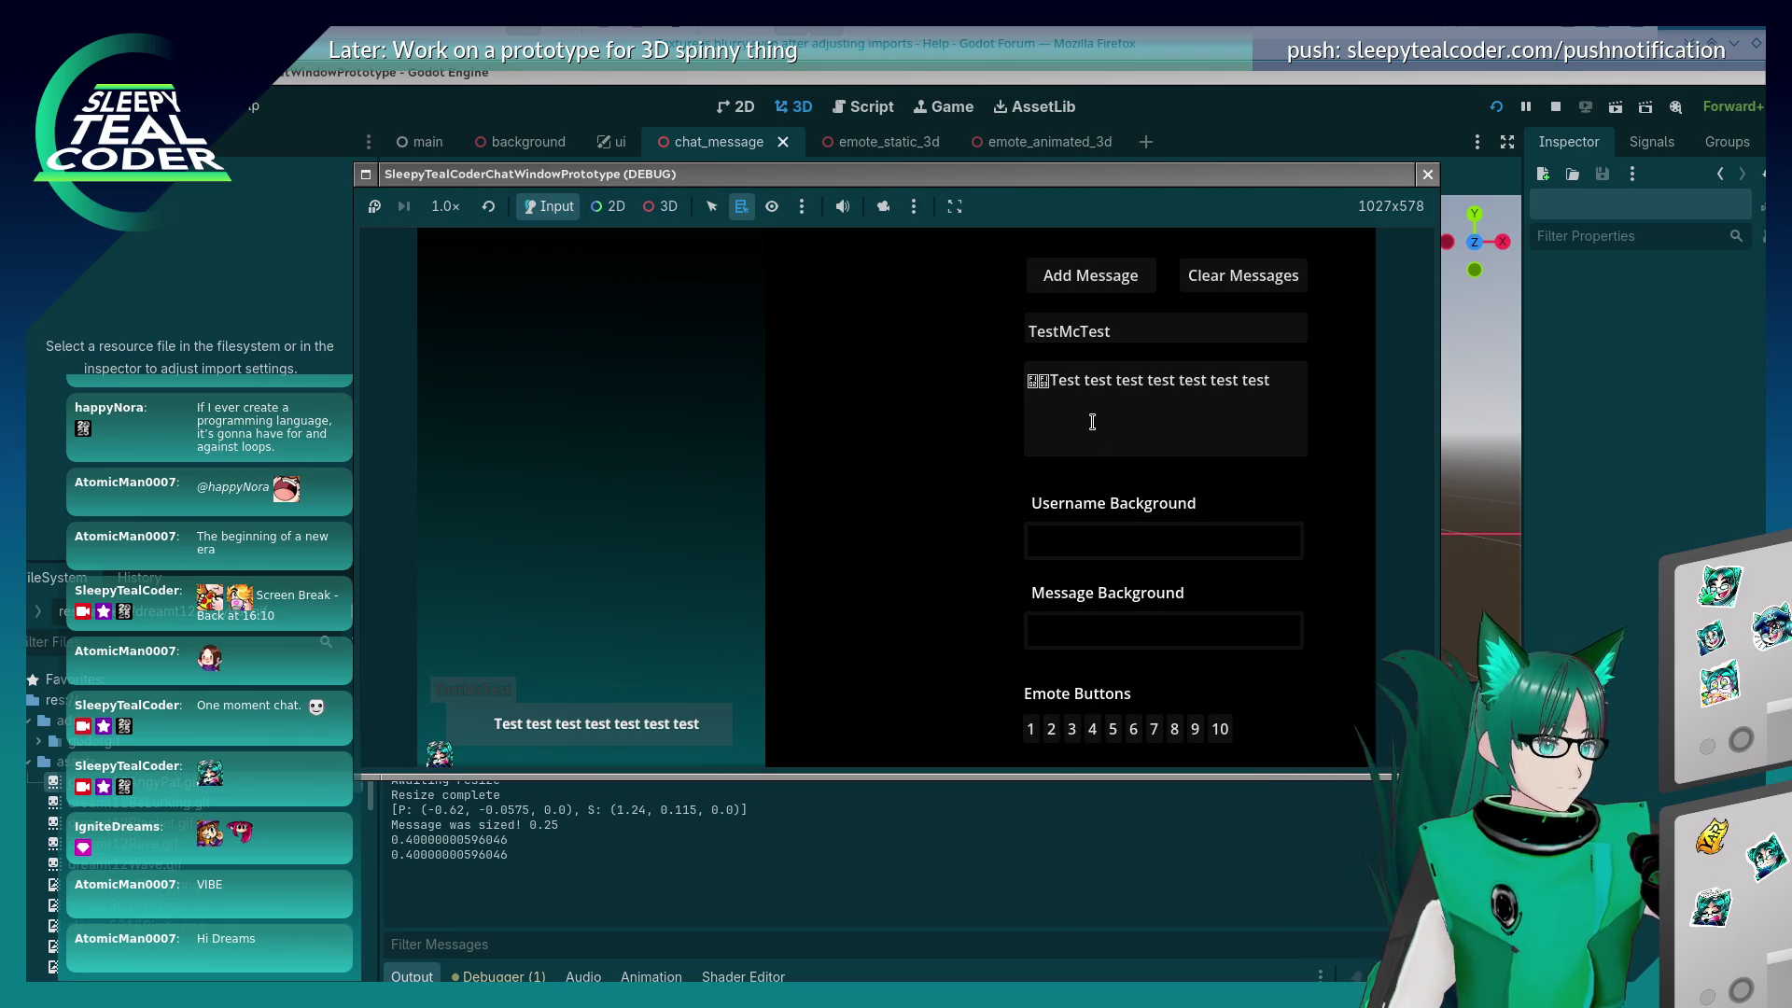
pyautogui.click(1105, 277)
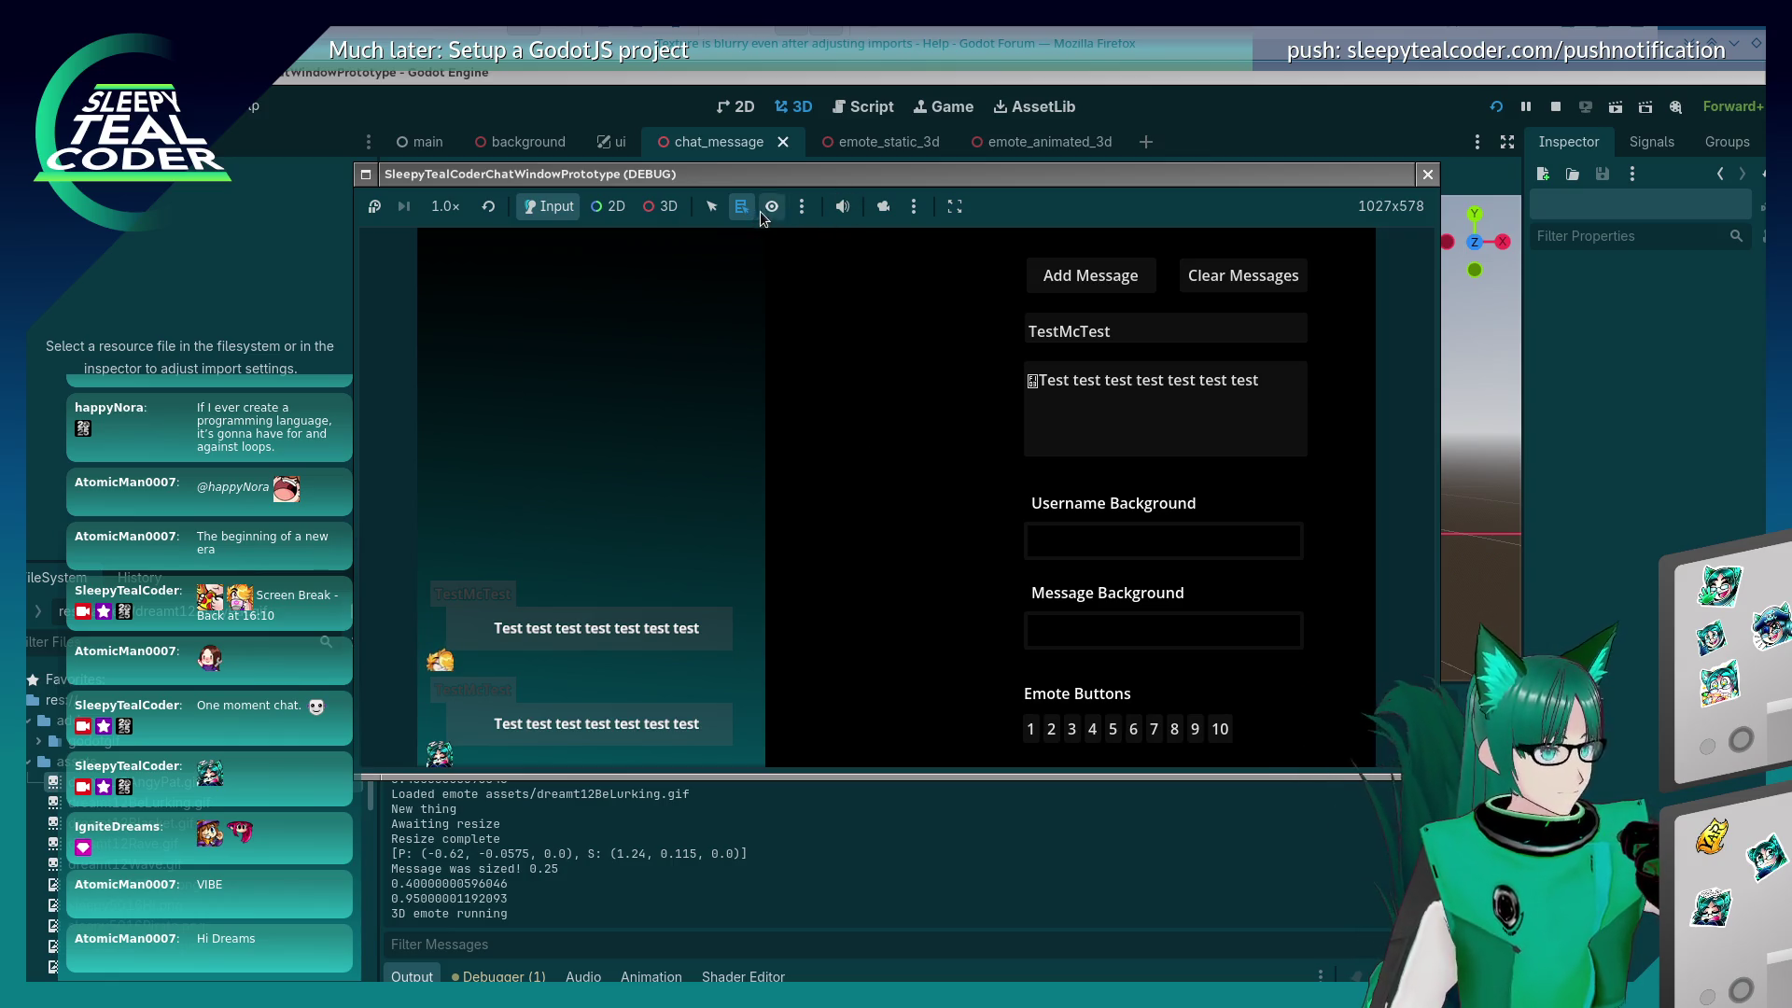
# Step: Toggle the editor camera override on and off, then stop the running game
pyautogui.click(883, 207)
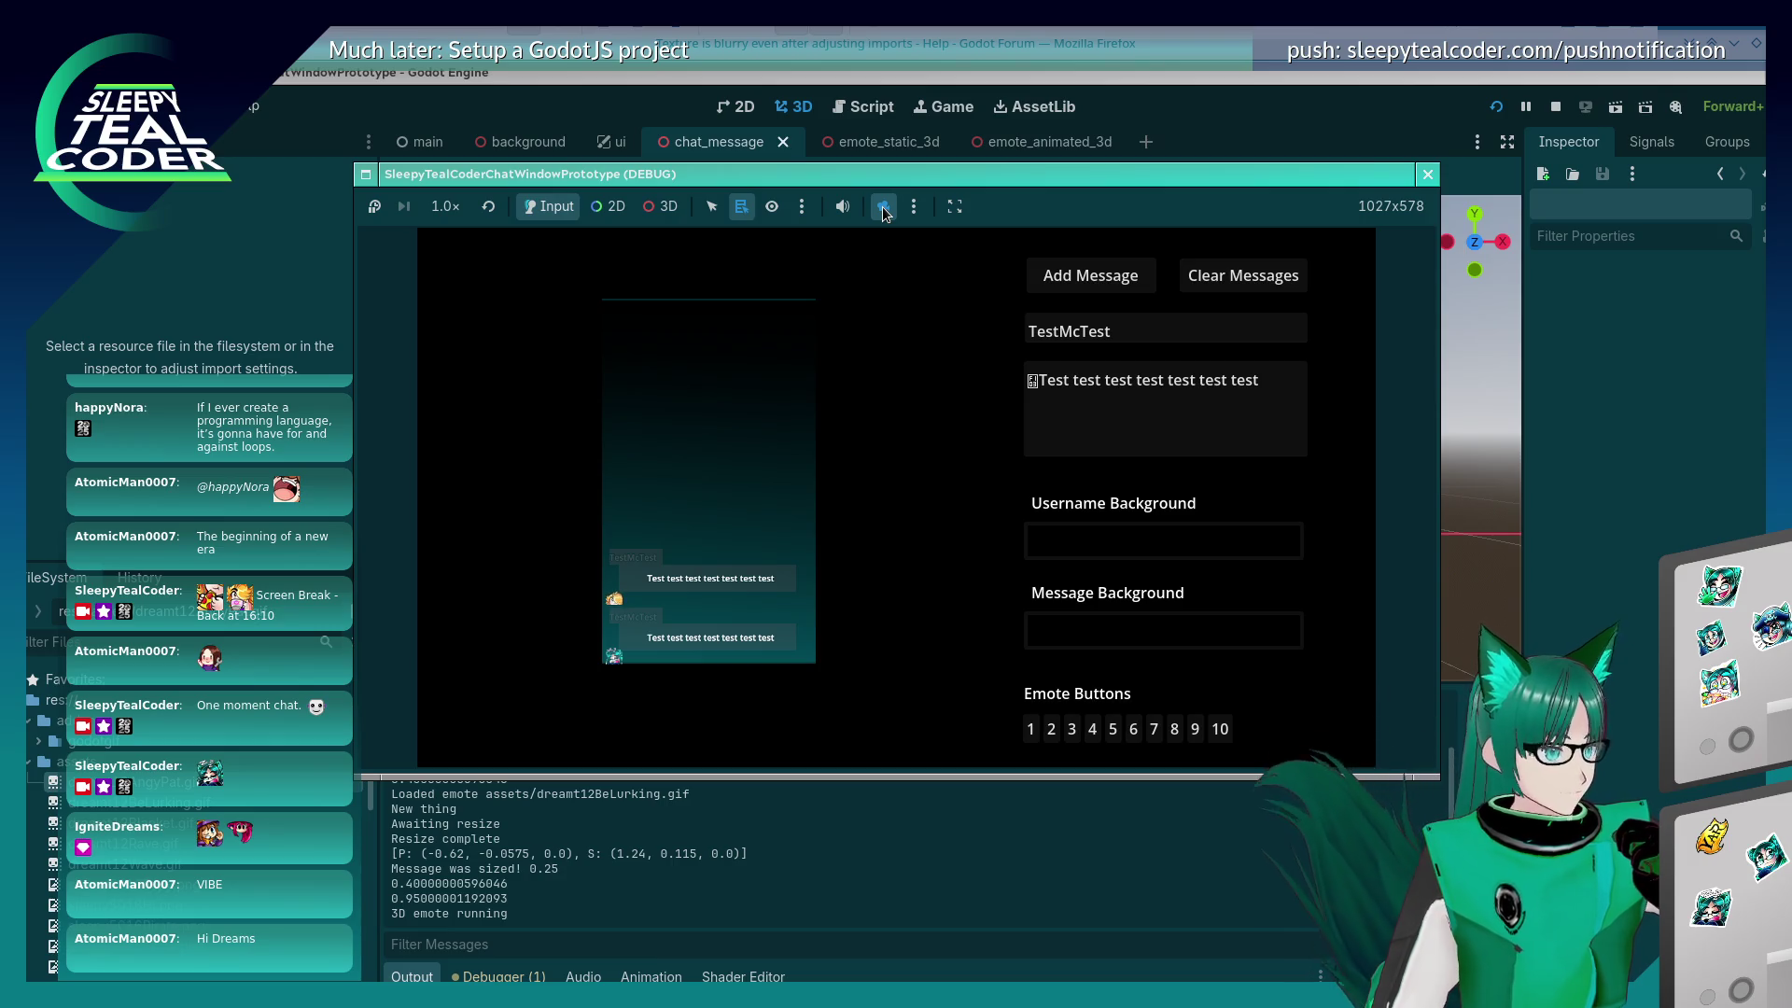
pyautogui.click(883, 207)
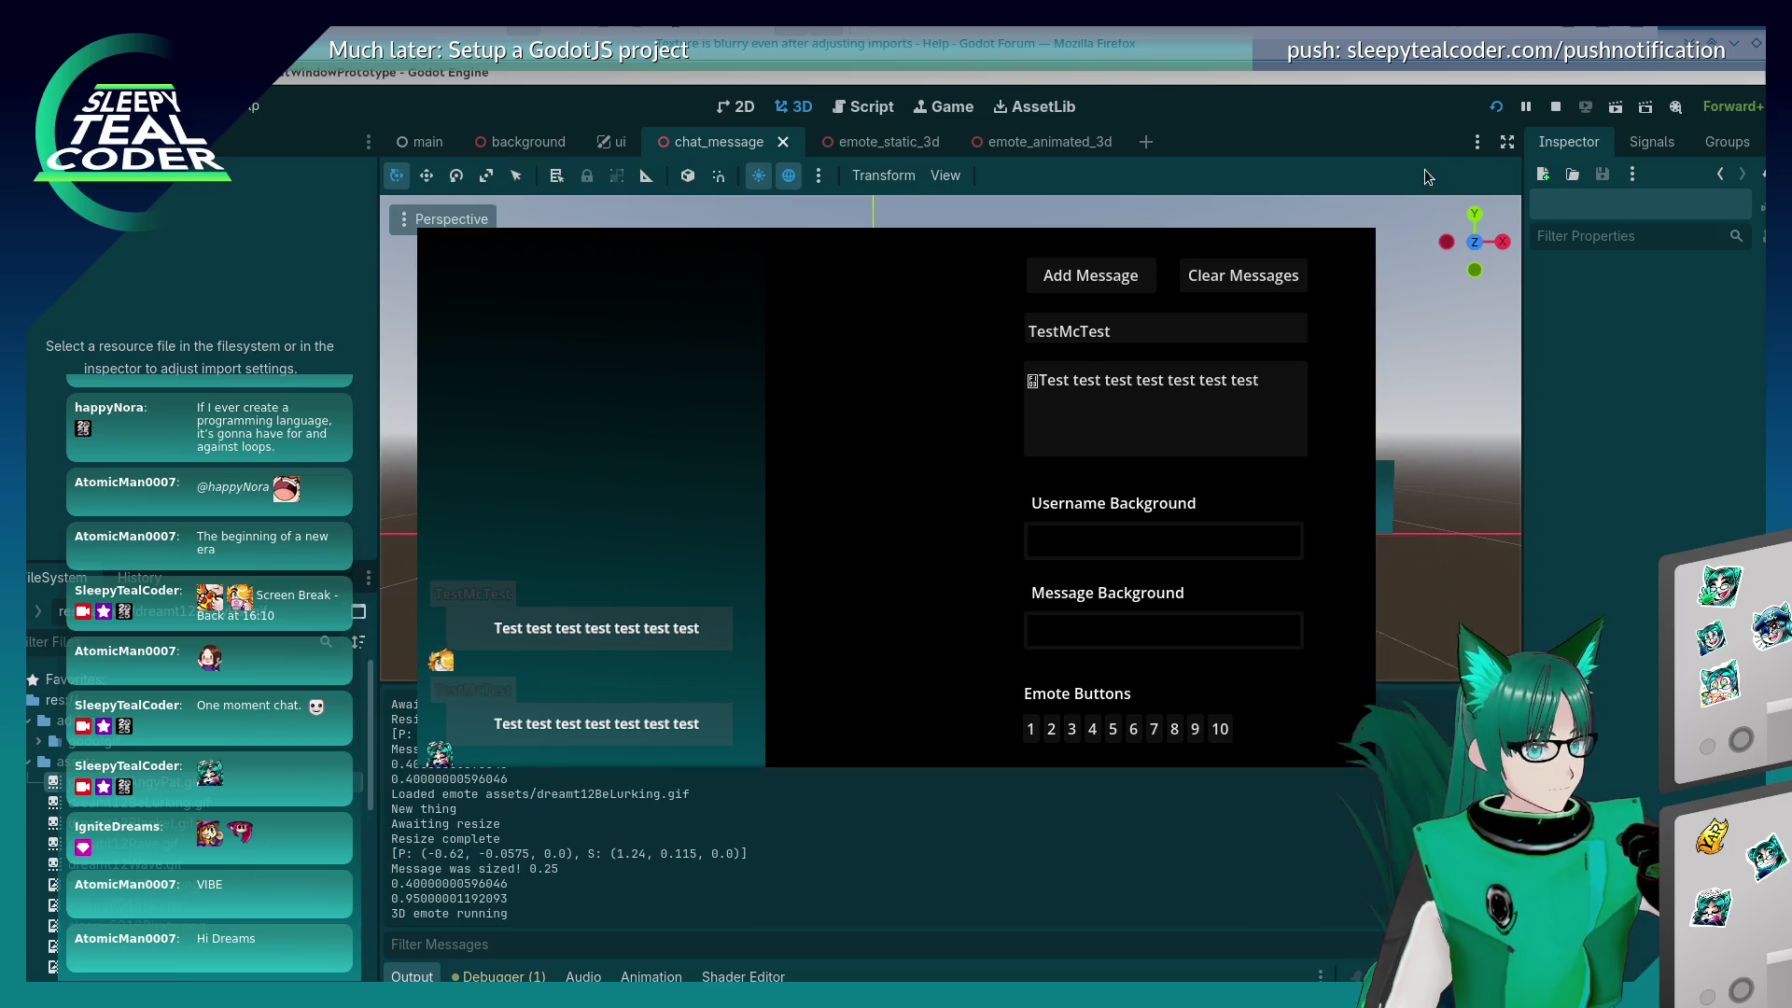
pyautogui.click(1425, 172)
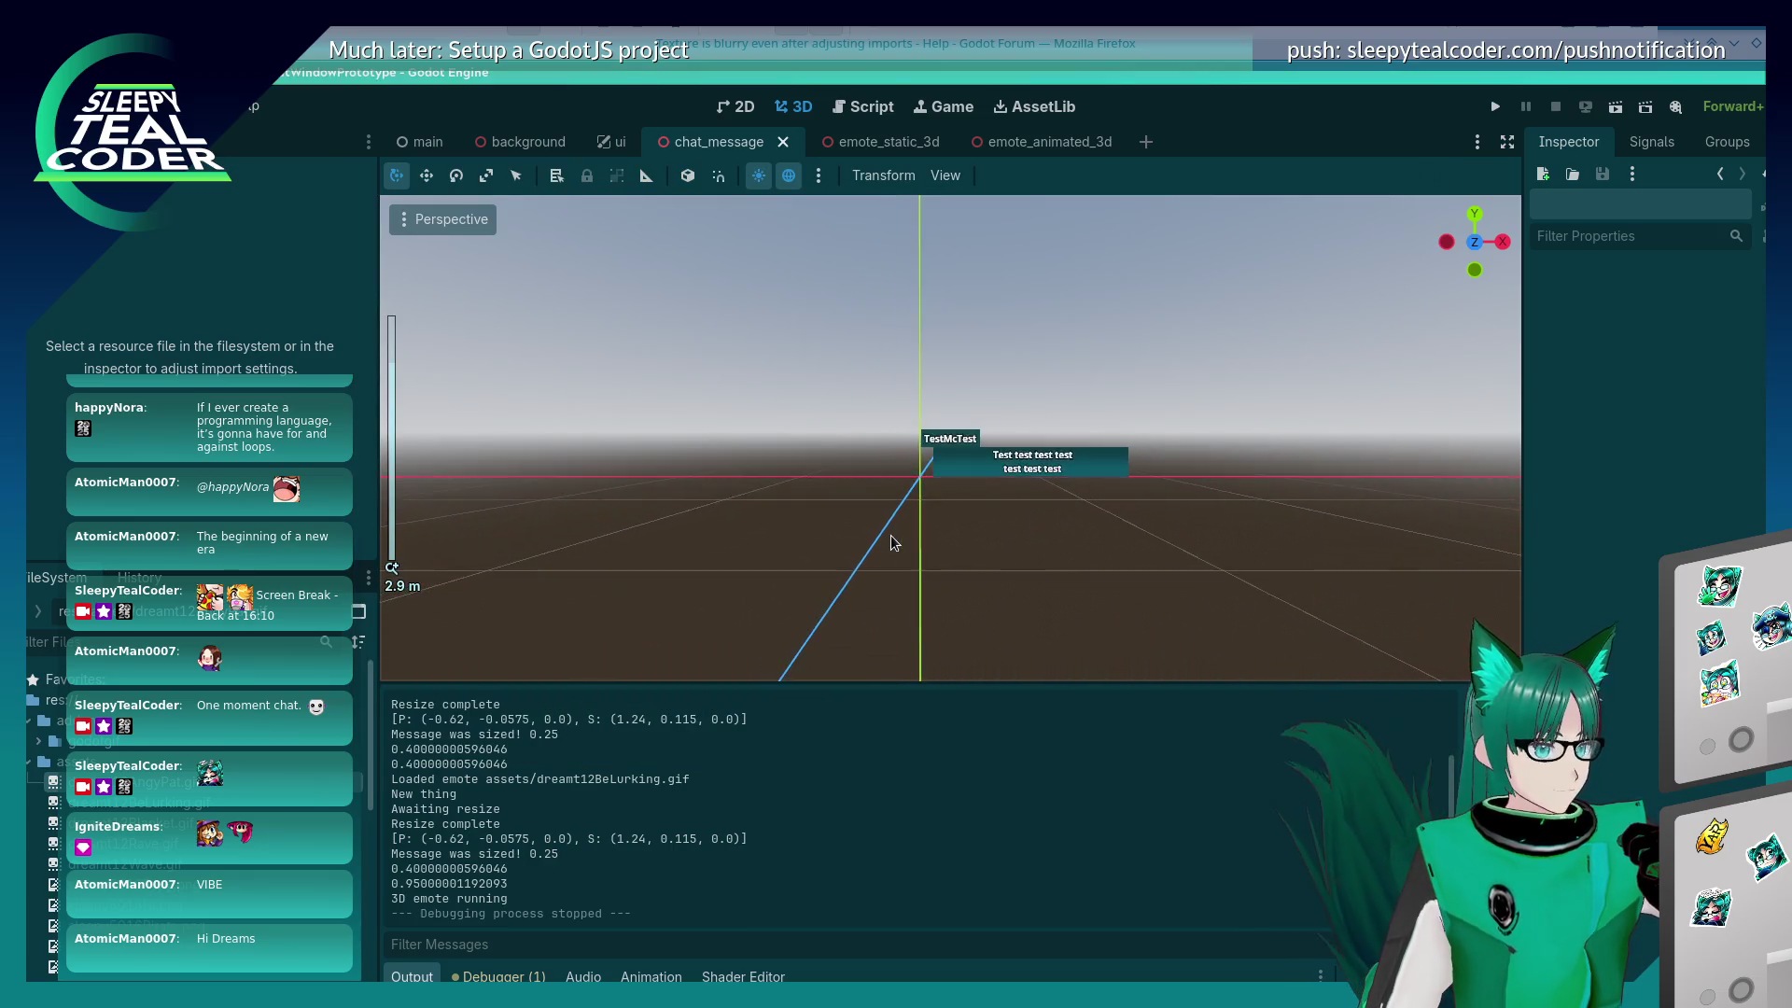
# Step: Turn off the camera Preview and shift the Camera3D slightly along the X axis
pyautogui.scroll(-5, 984, 305)
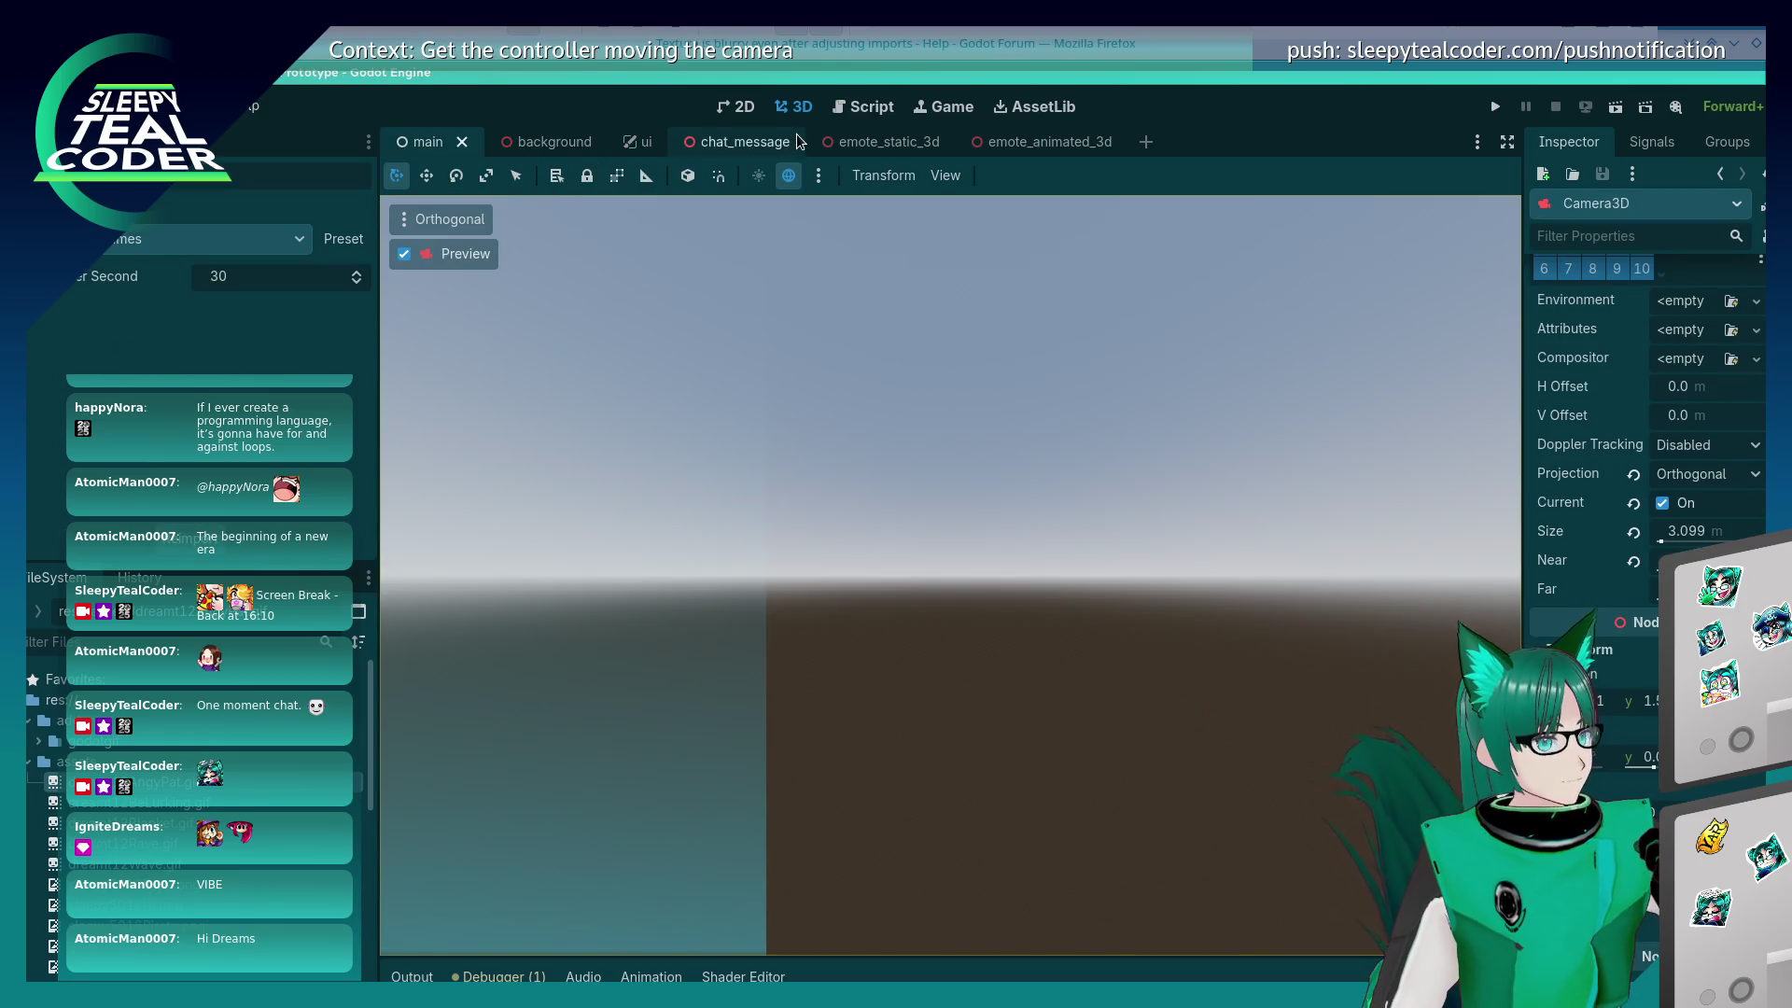
pyautogui.click(404, 254)
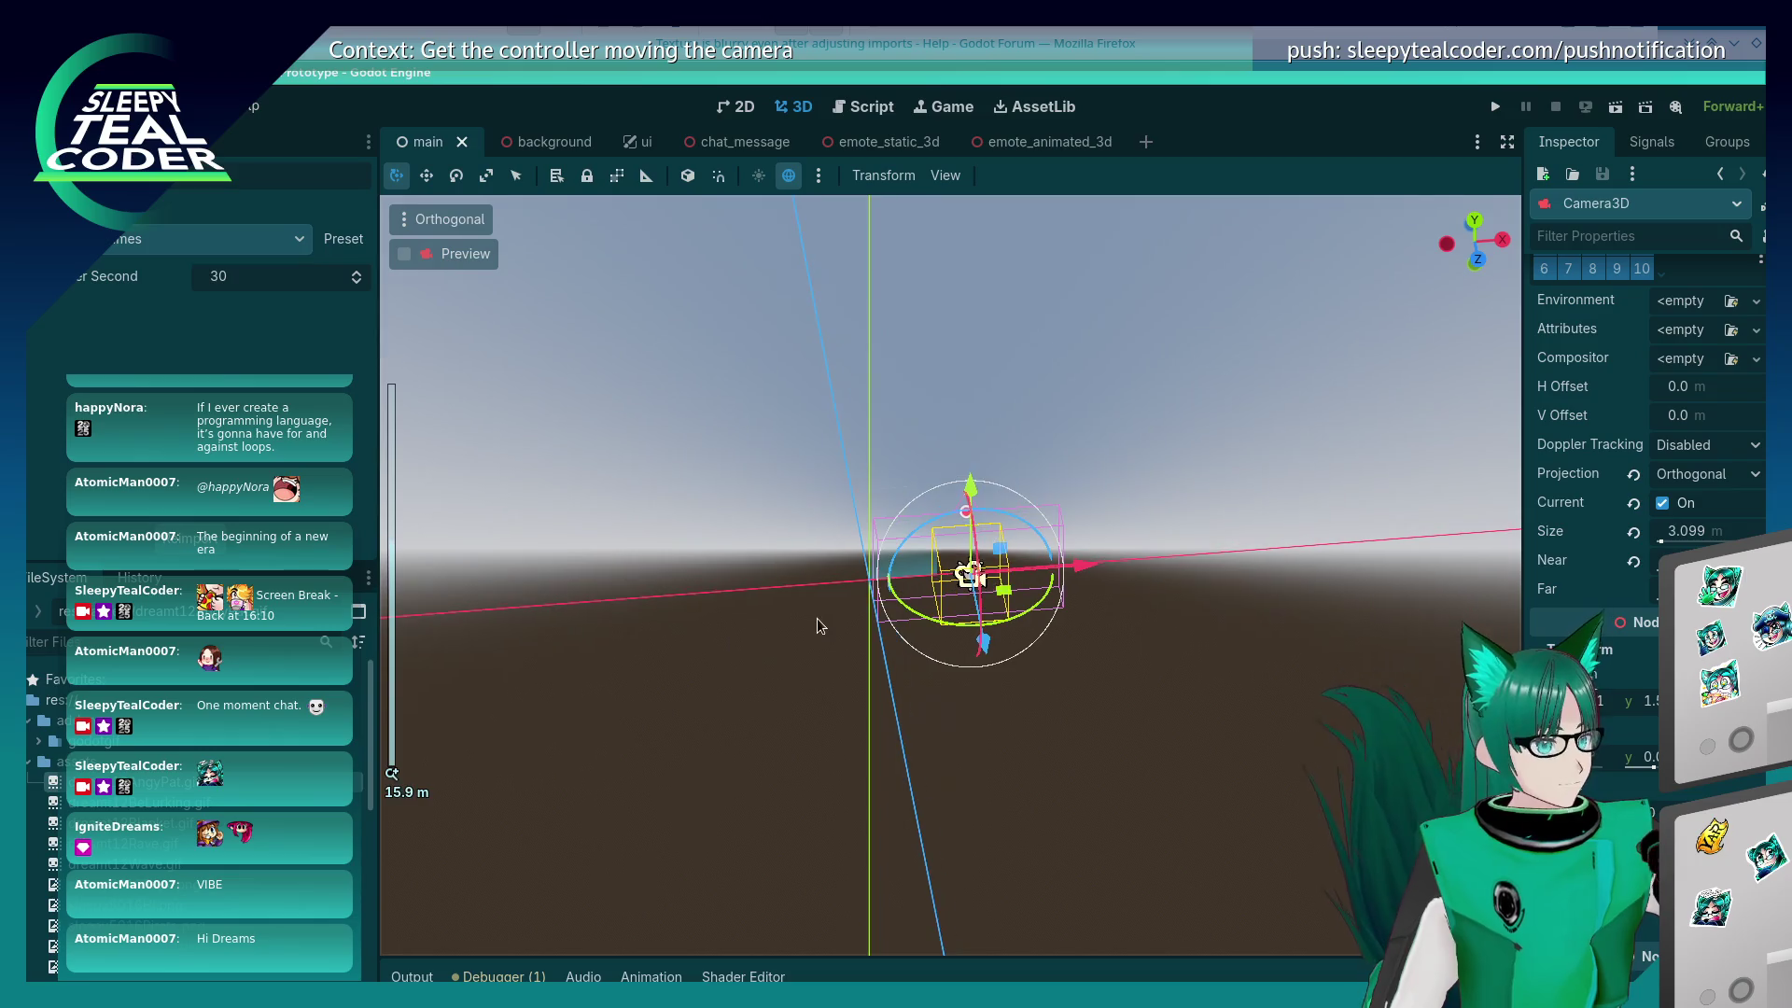
pyautogui.moveTo(840, 619)
pyautogui.mouseDown()
pyautogui.moveTo(917, 639)
pyautogui.moveTo(852, 619)
pyautogui.mouseUp()
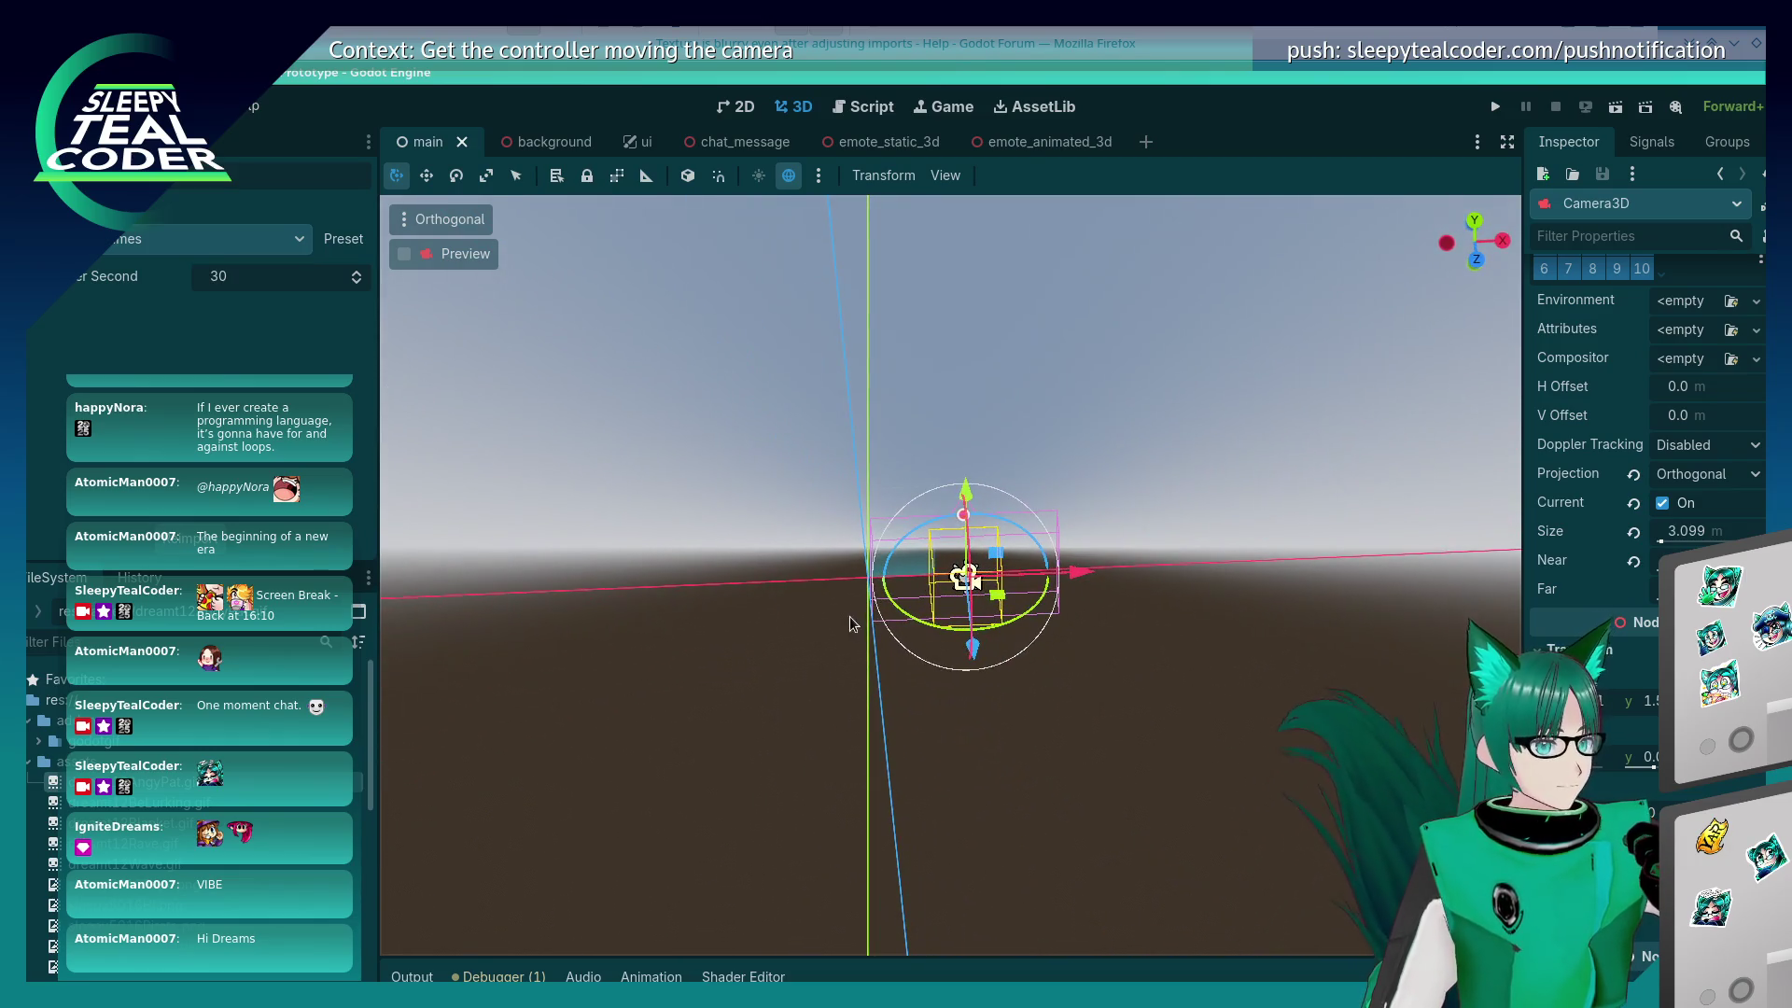
pyautogui.moveTo(1087, 574); pyautogui.dragTo(1077, 577)
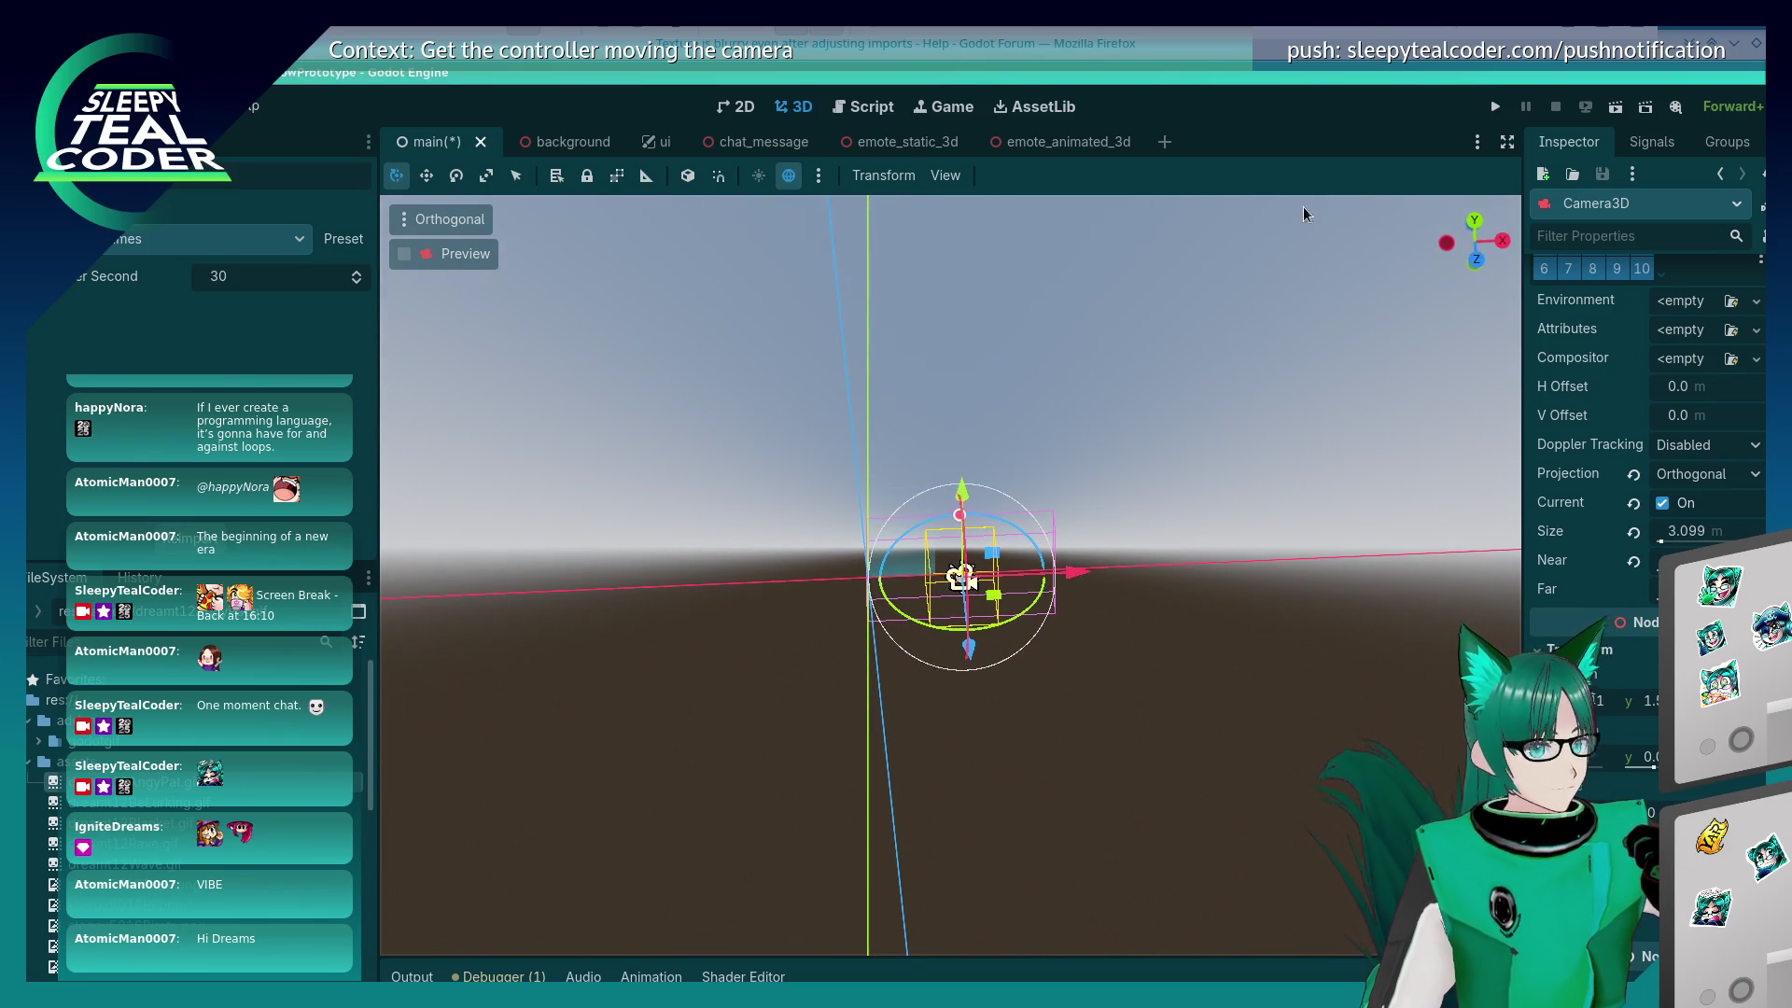
# Step: Save and run the main scene, post an emote test message, then close the game
pyautogui.click(1494, 106)
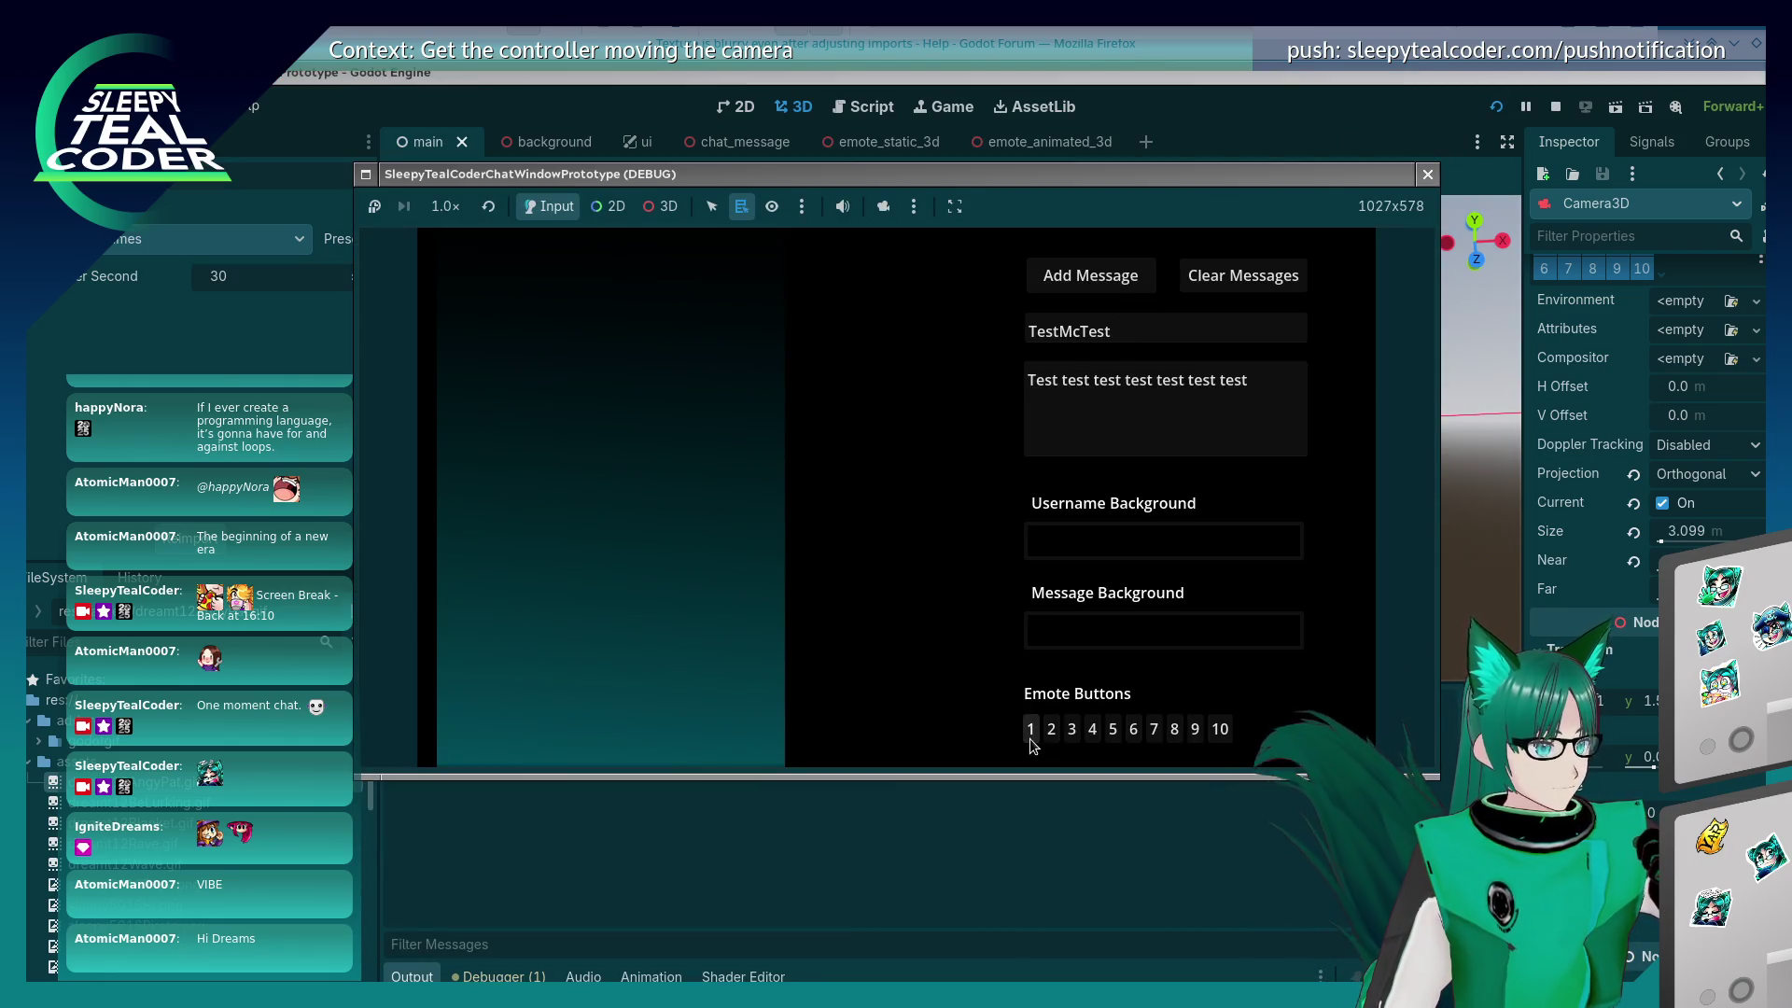
pyautogui.click(1030, 729)
pyautogui.click(1073, 280)
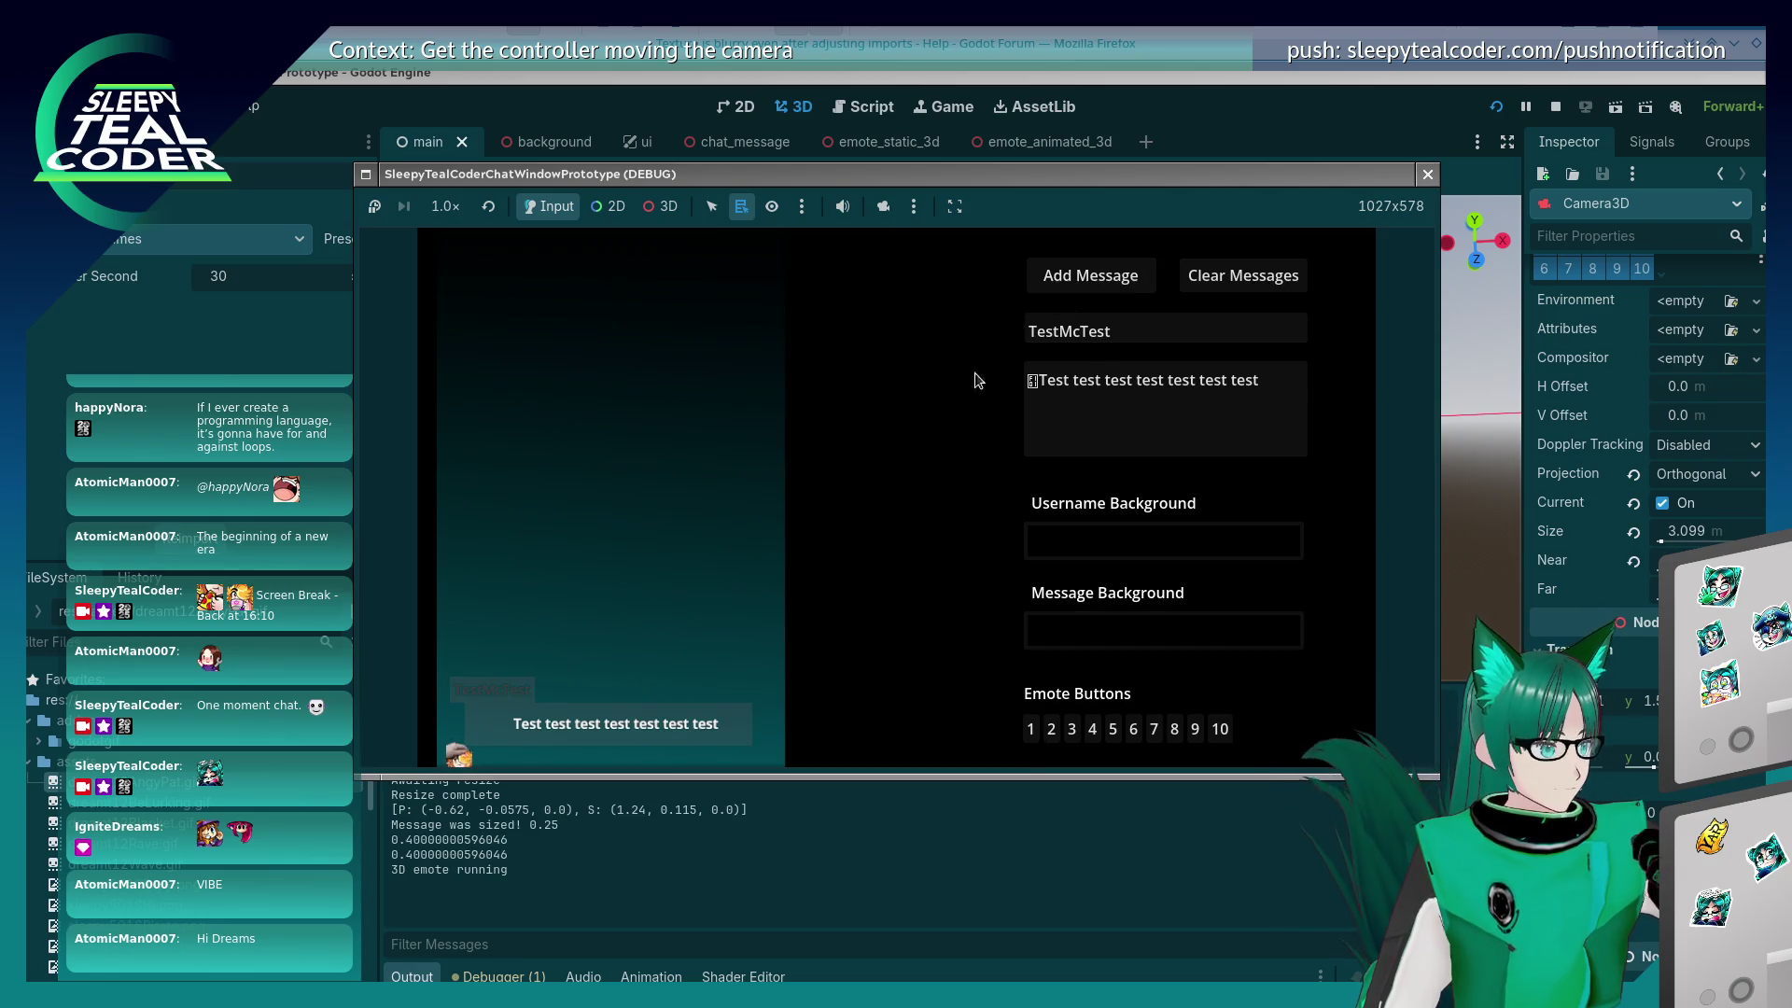
pyautogui.click(1426, 173)
# Step: Set the Camera3D orthographic Size to 3.098, then save and relaunch the game
pyautogui.moveTo(859, 564)
pyautogui.mouseDown()
pyautogui.moveTo(1108, 579)
pyautogui.moveTo(840, 491)
pyautogui.moveTo(1082, 508)
pyautogui.moveTo(1118, 399)
pyautogui.mouseUp()
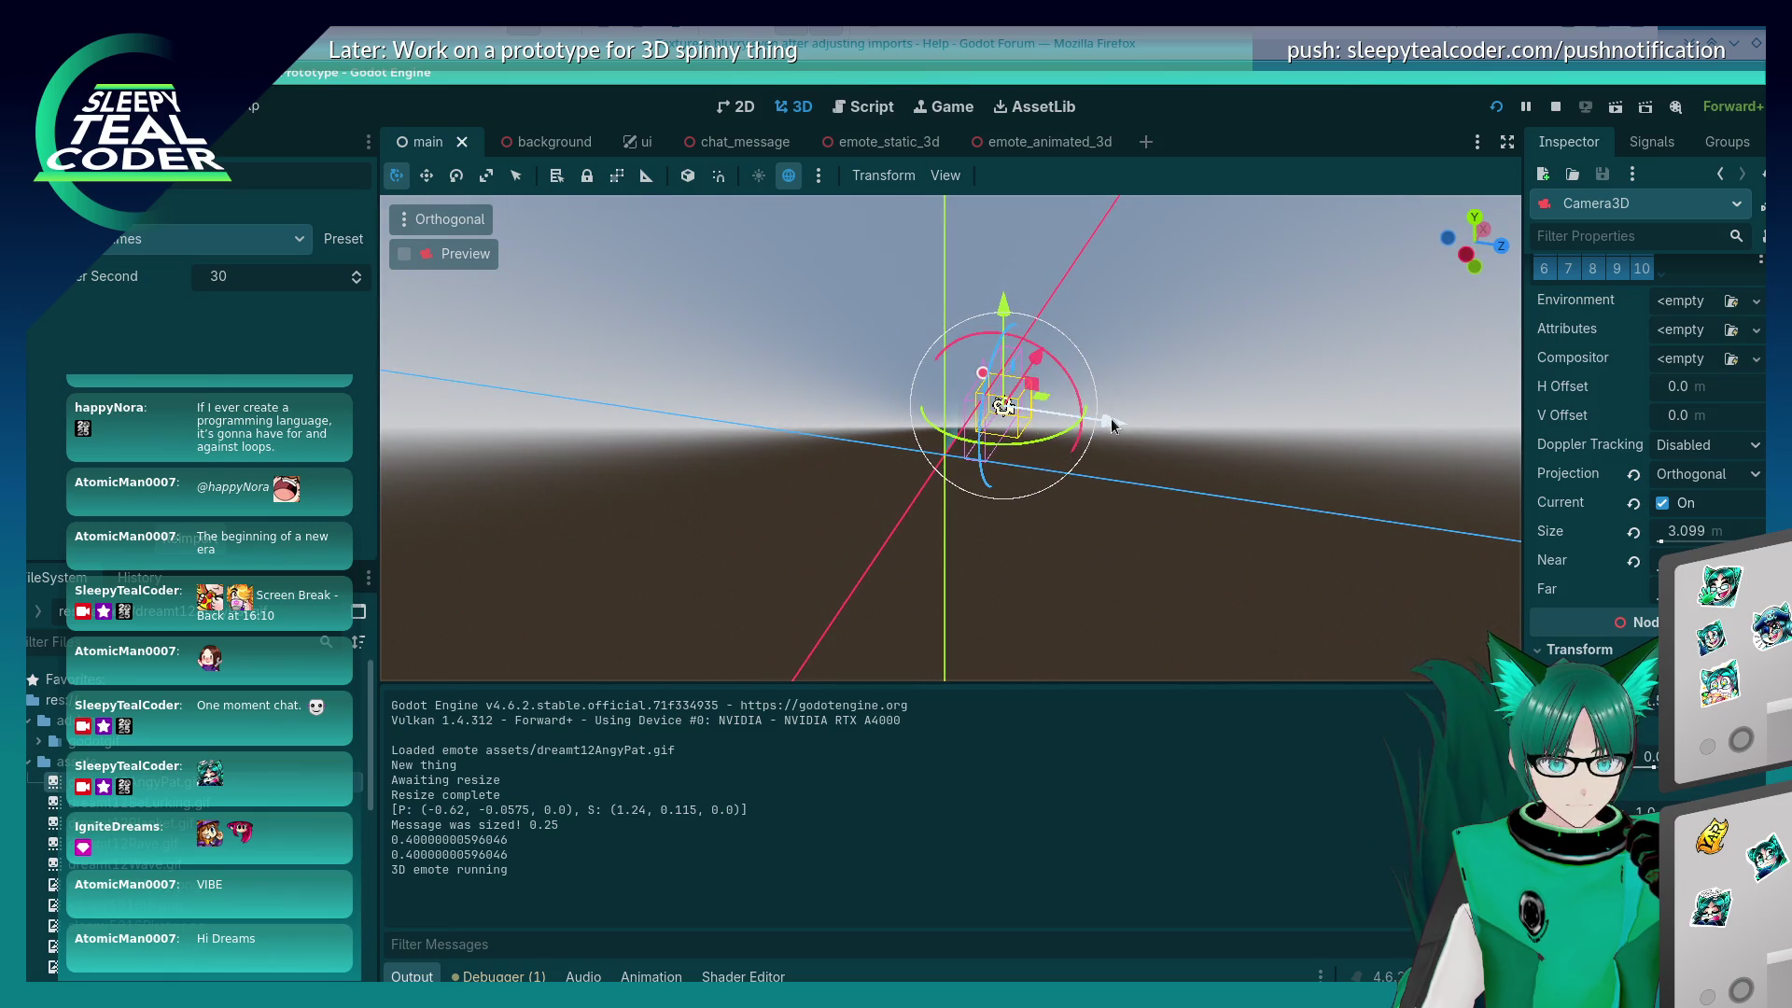
pyautogui.click(1715, 534)
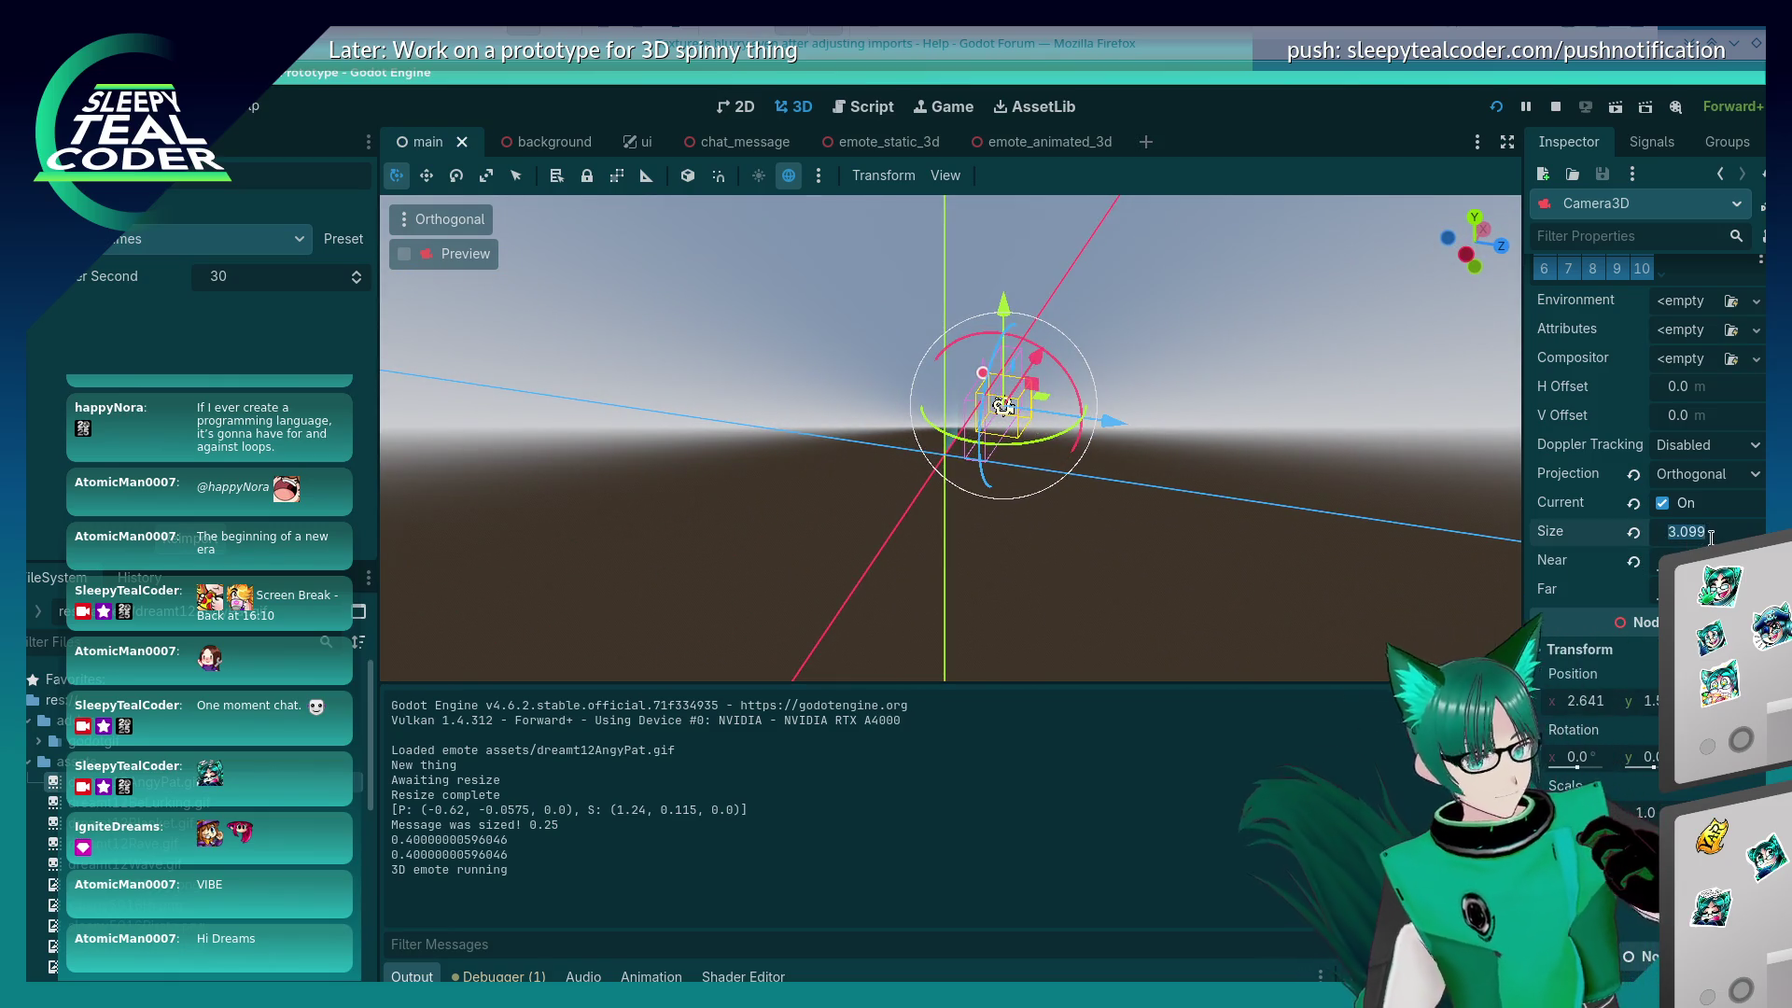
pyautogui.write('3')
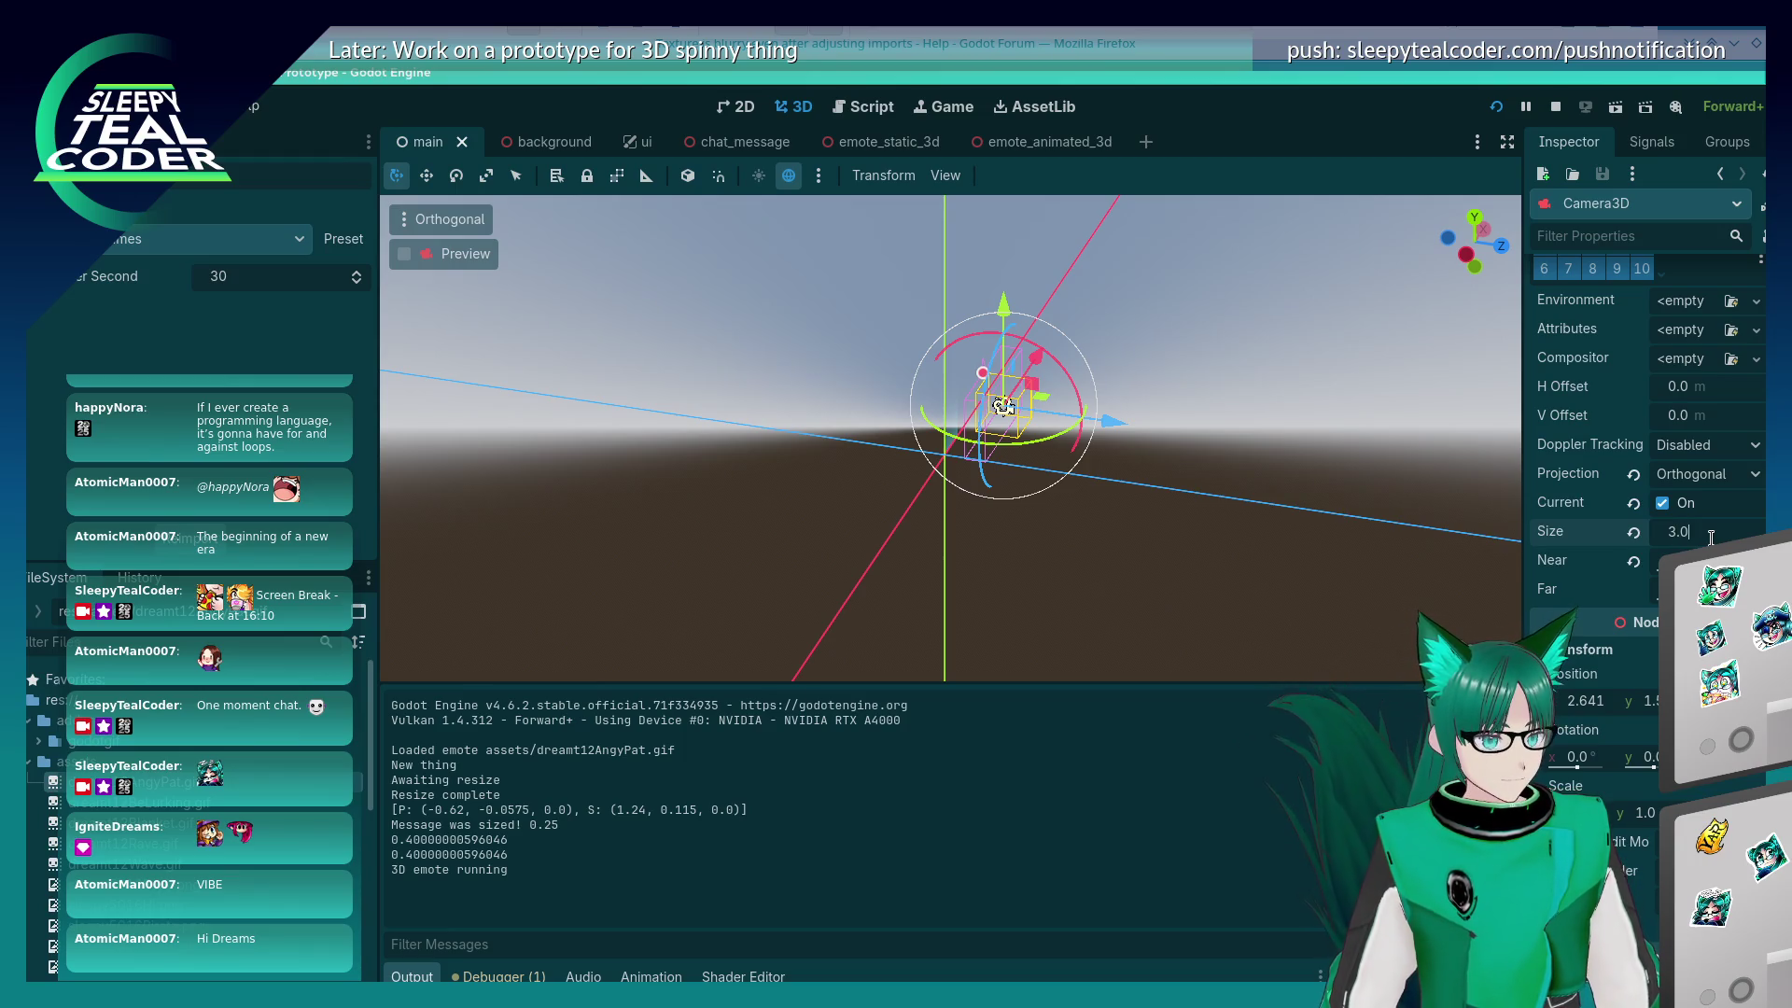
pyautogui.write('98')
pyautogui.press('Return')
pyautogui.click(1496, 107)
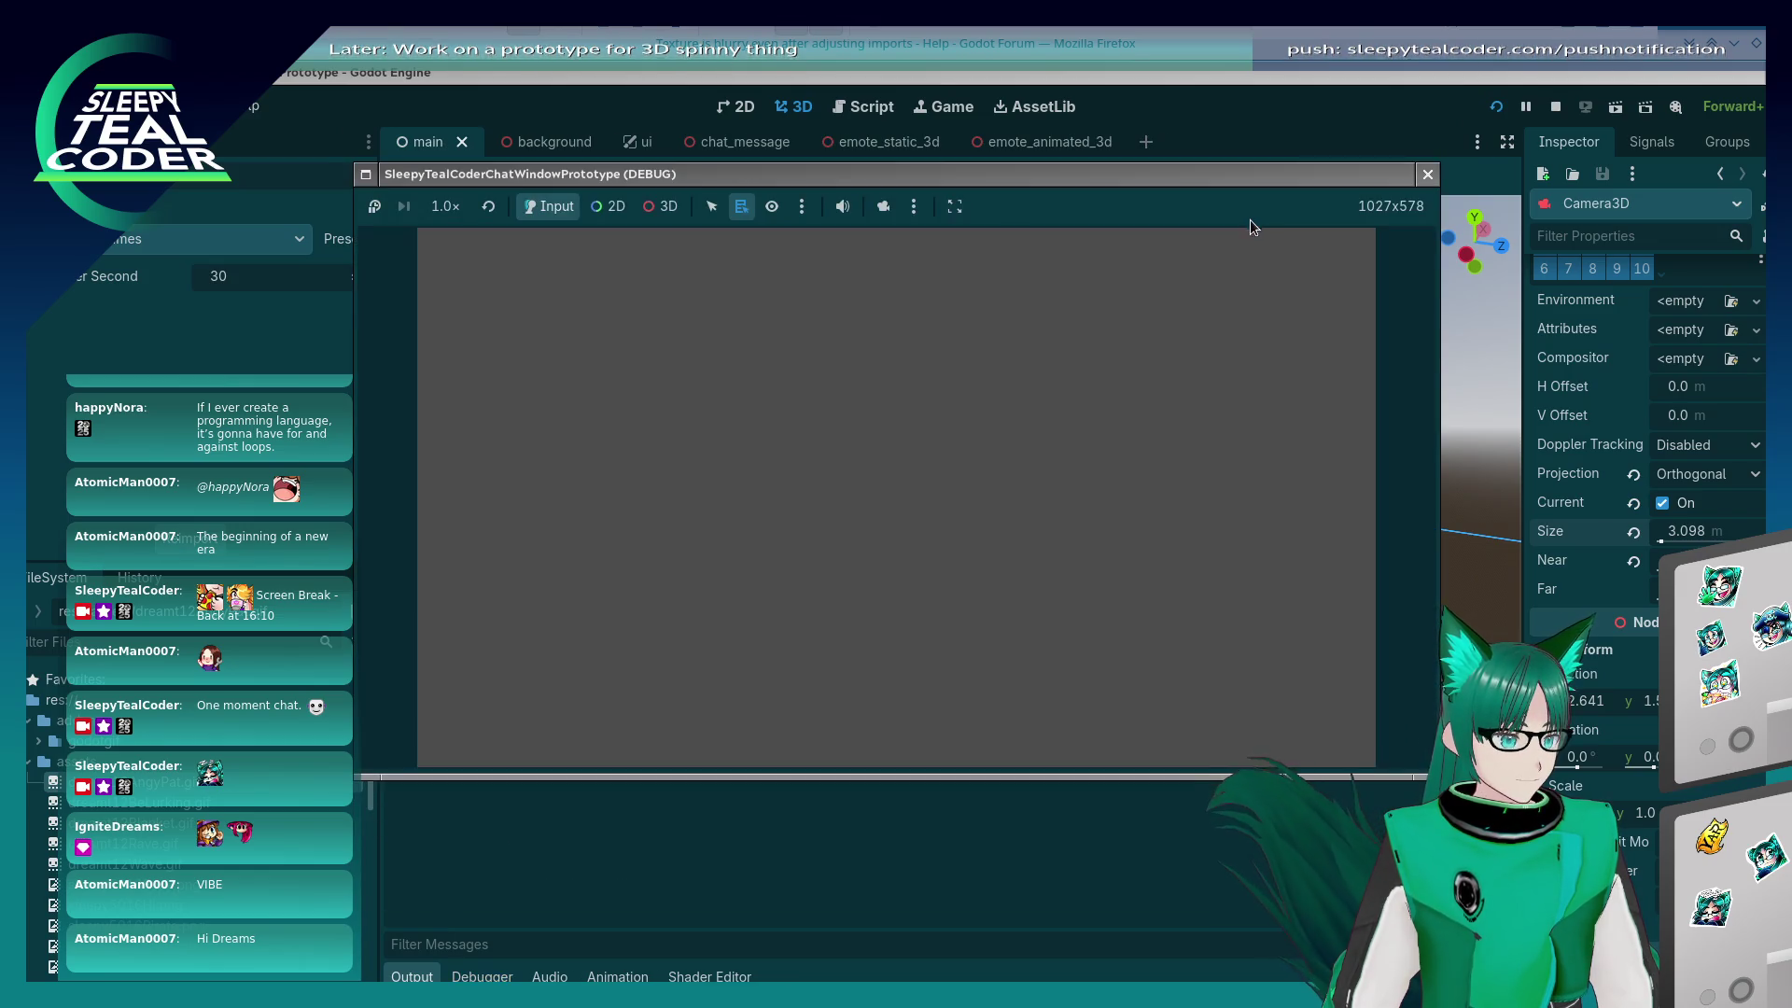
# Step: Post two test messages to the running chat, one with emote 1 and one with emote 2
pyautogui.click(1025, 738)
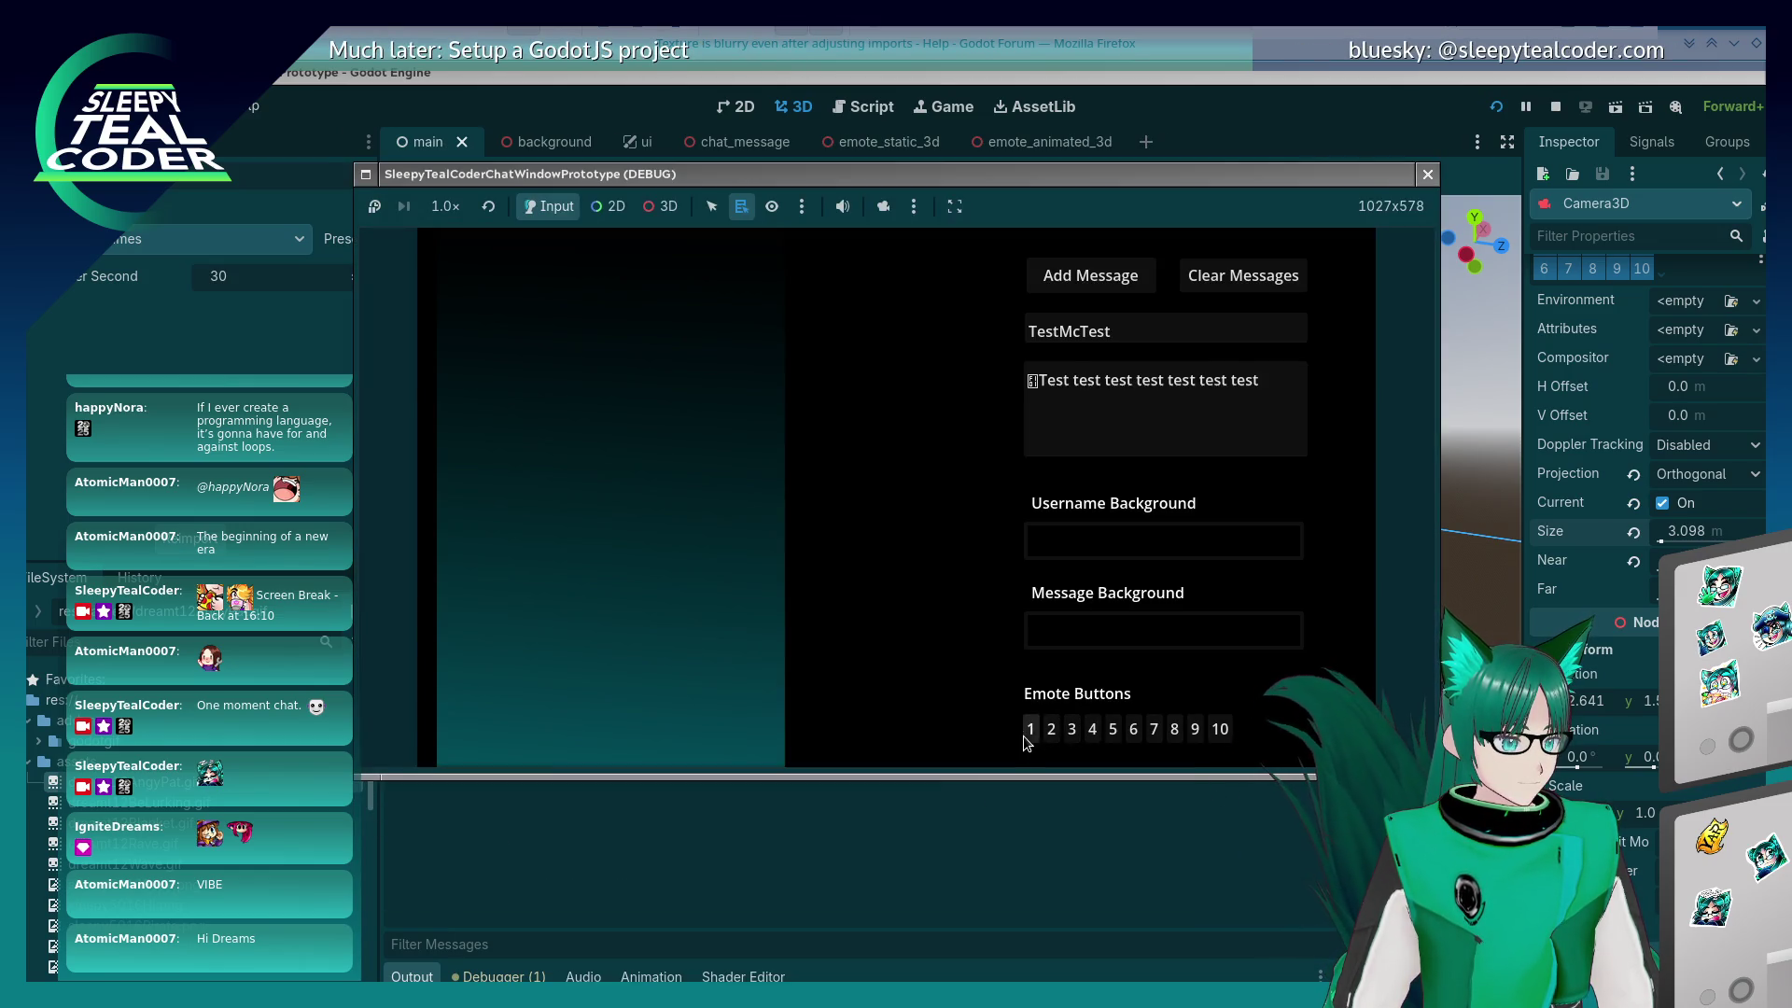
pyautogui.click(1126, 290)
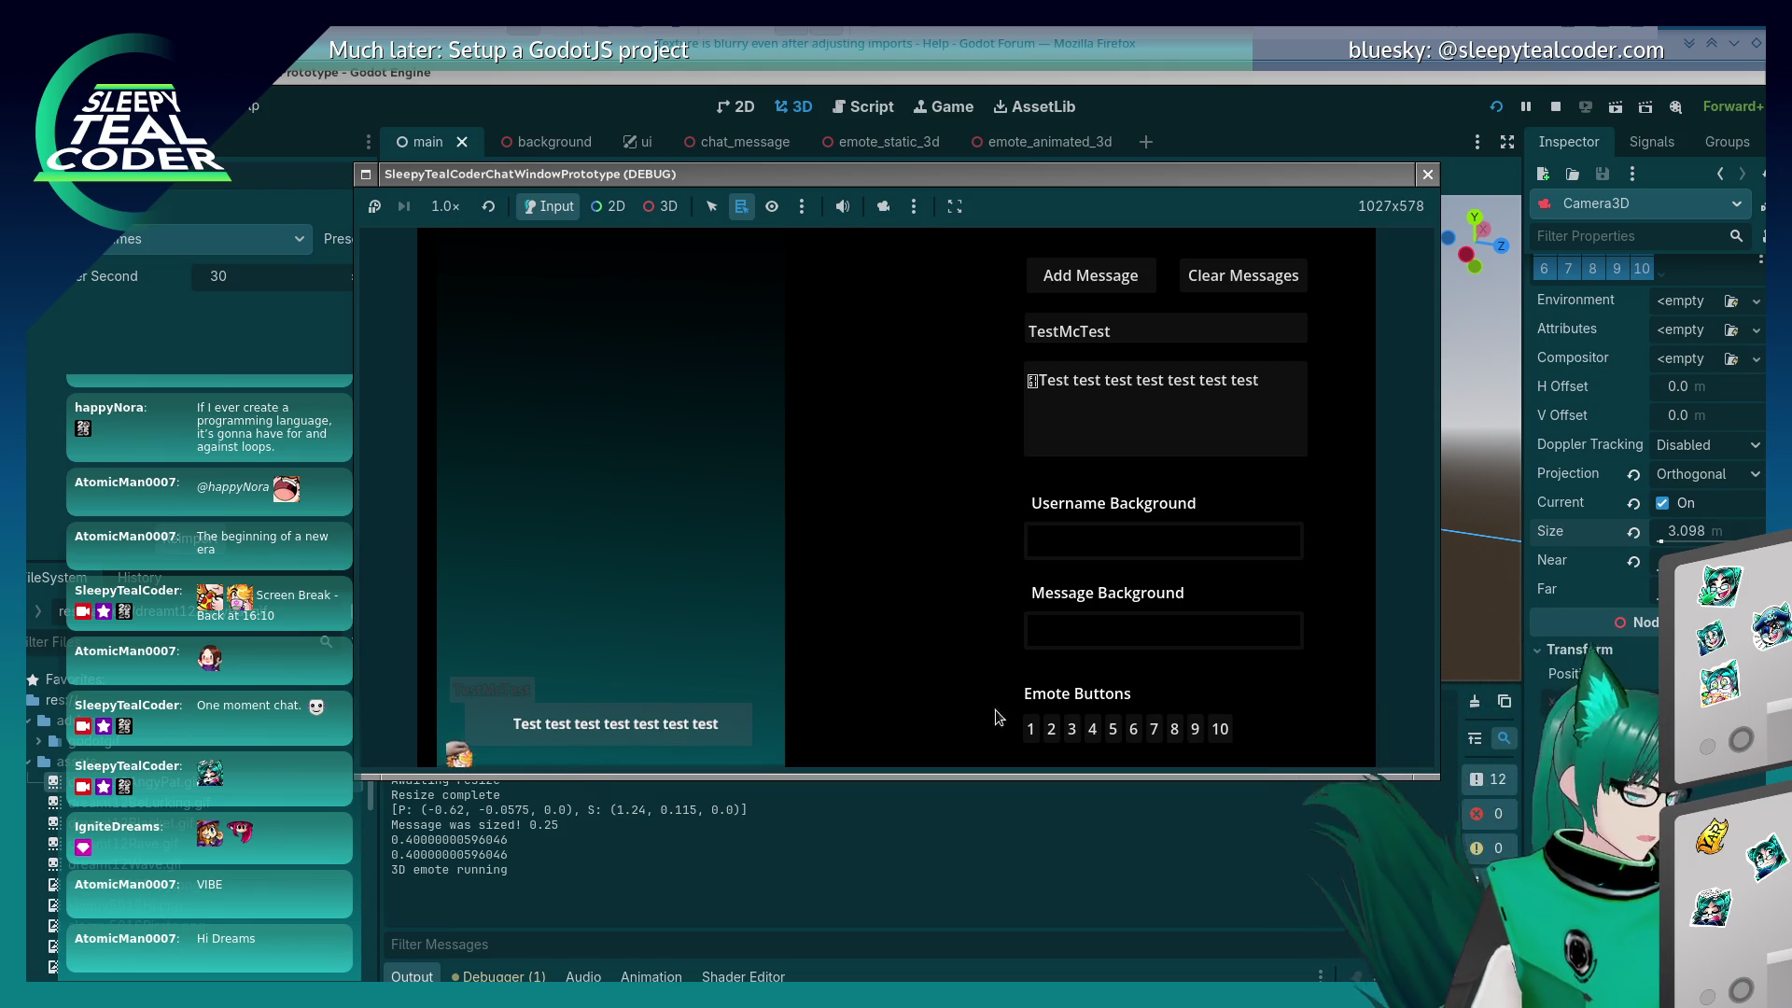
pyautogui.click(1050, 729)
pyautogui.click(1067, 280)
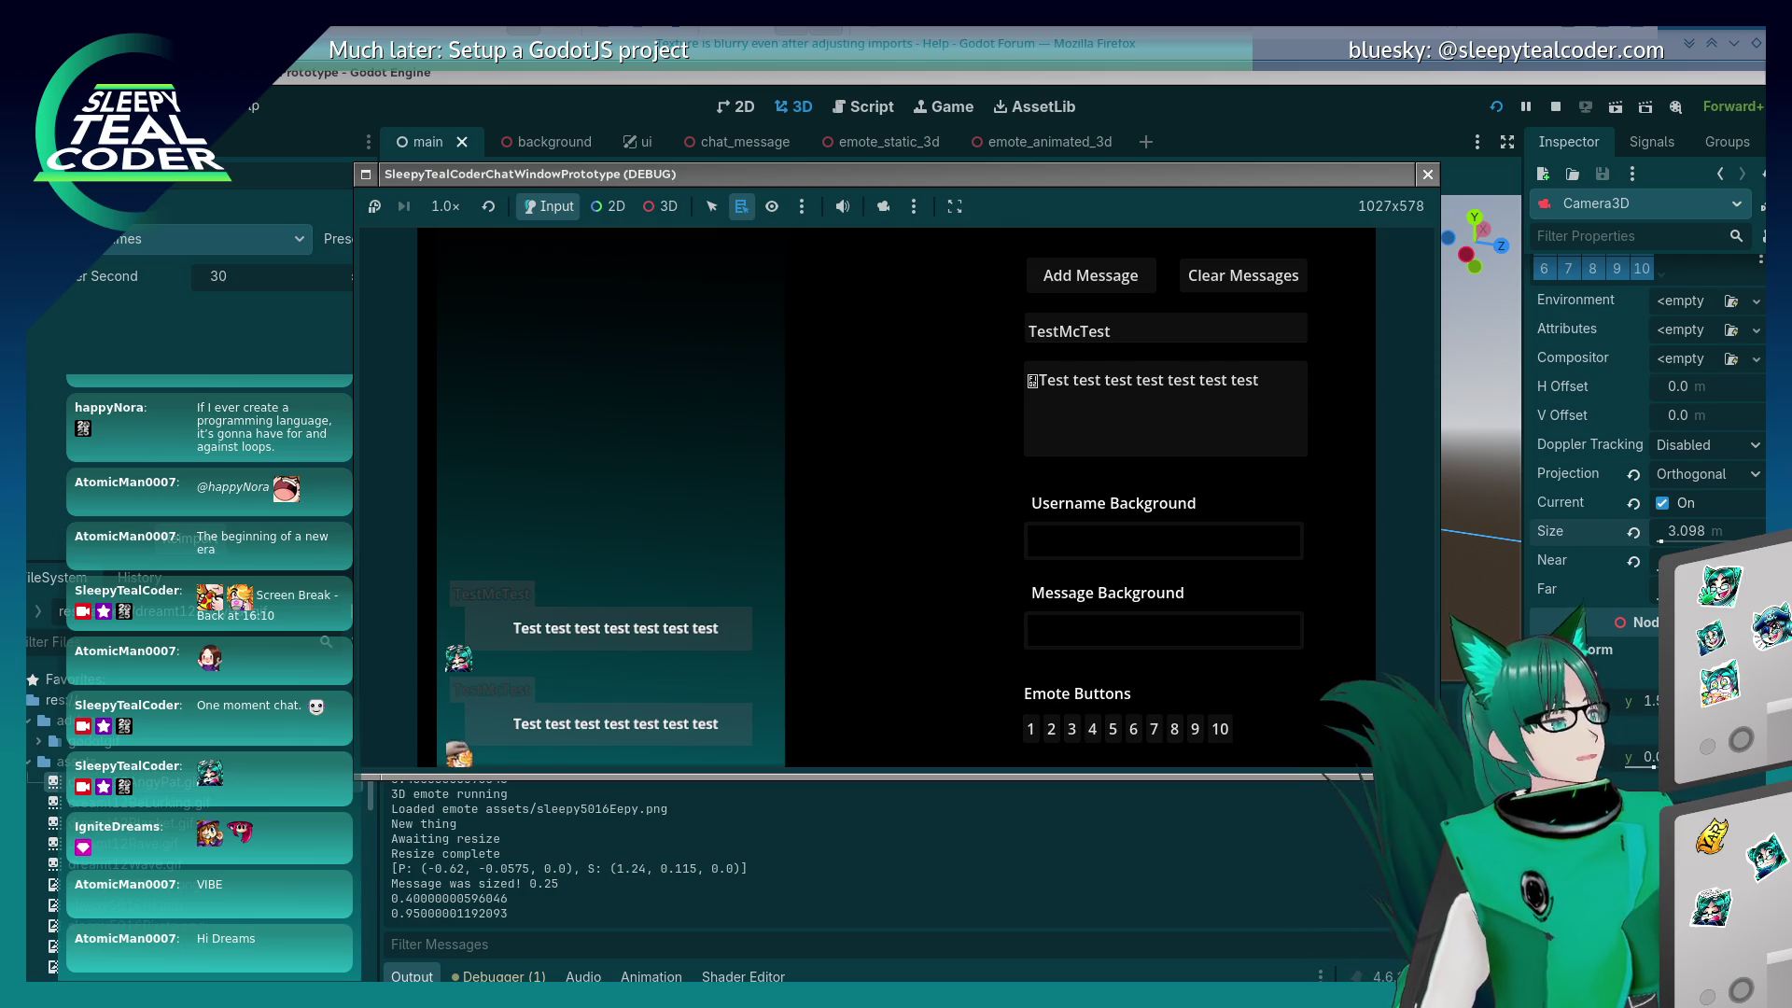
# Step: Move the Twitch chat popout to the upper-left of the screen for side-by-side comparison
pyautogui.moveTo(904, 75); pyautogui.dragTo(901, 287)
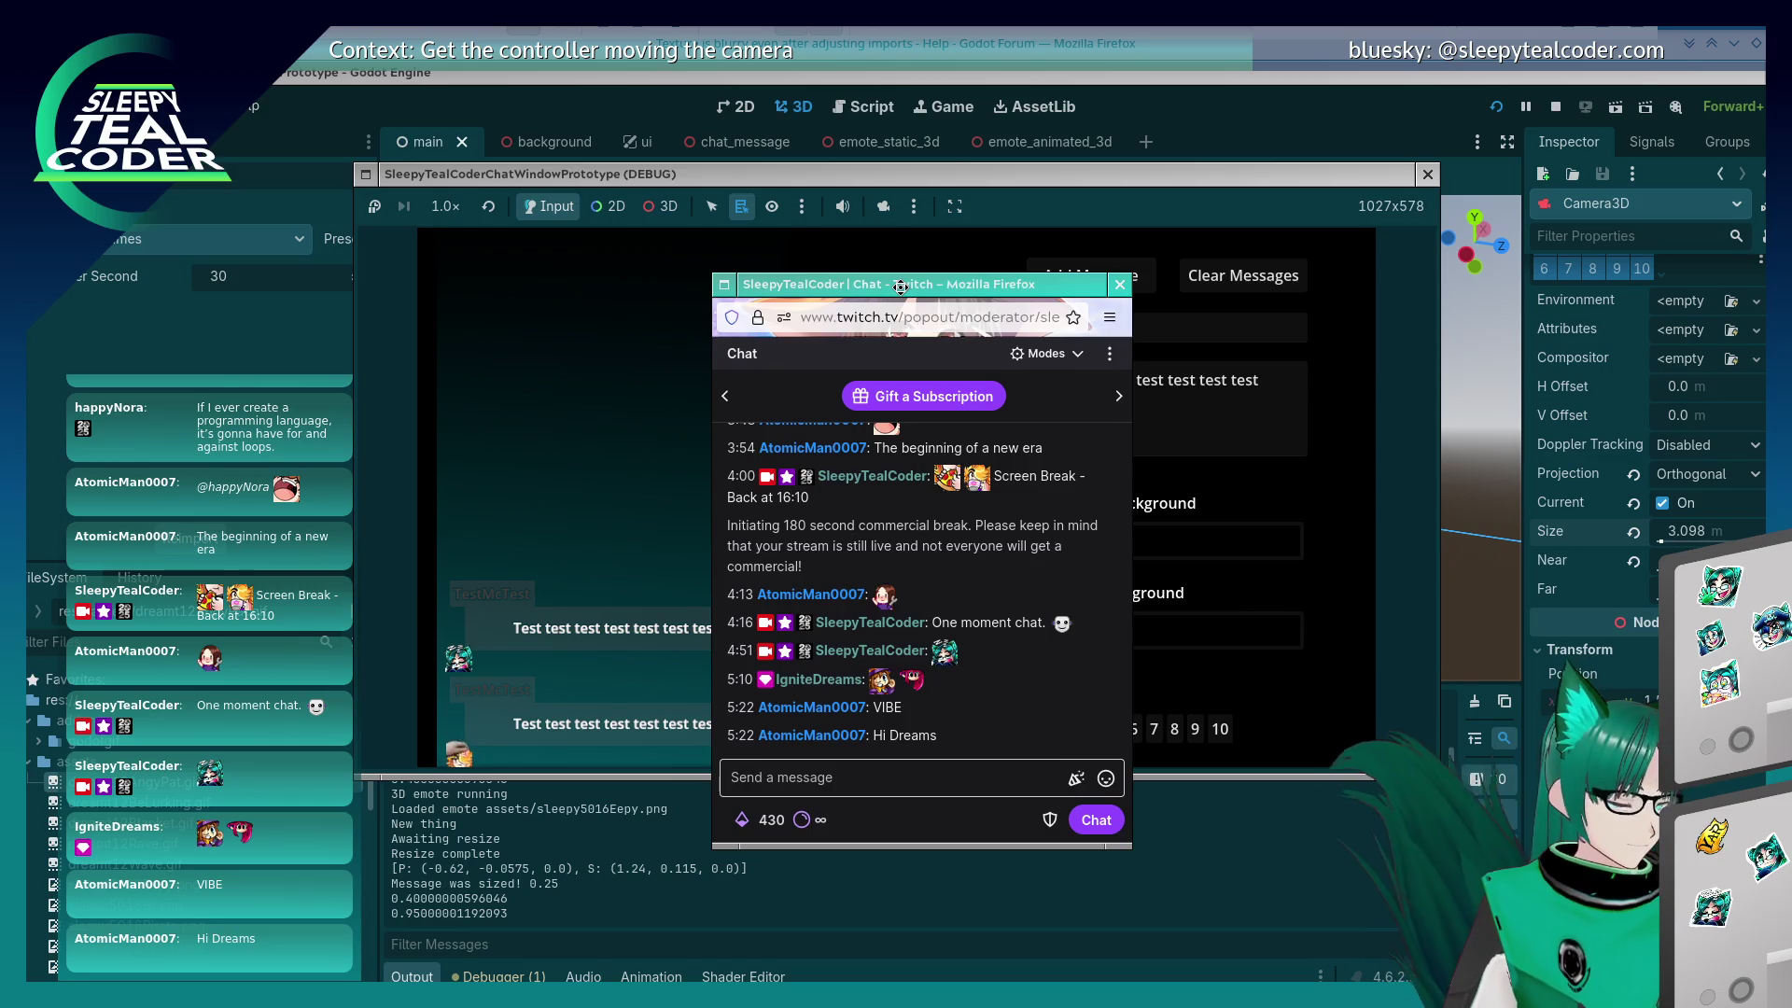
pyautogui.moveTo(900, 287)
pyautogui.mouseDown()
pyautogui.moveTo(416, 43)
pyautogui.moveTo(407, 69)
pyautogui.mouseUp()
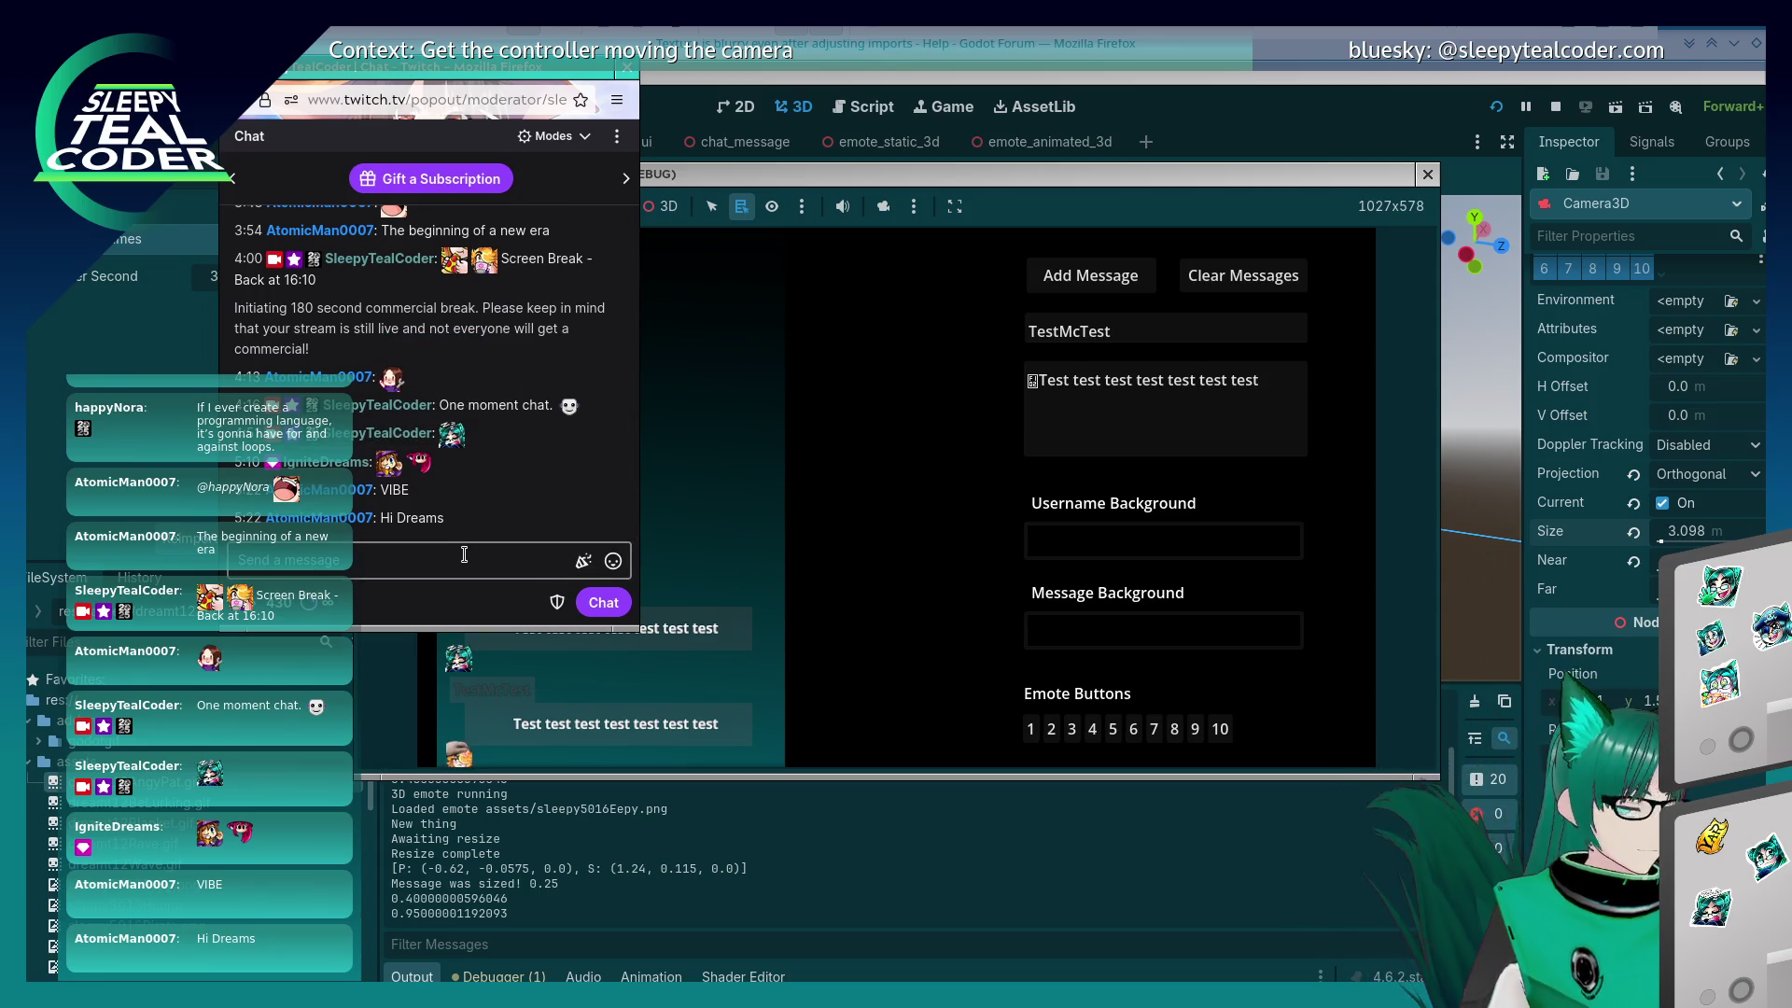
pyautogui.scroll(5, 428, 439)
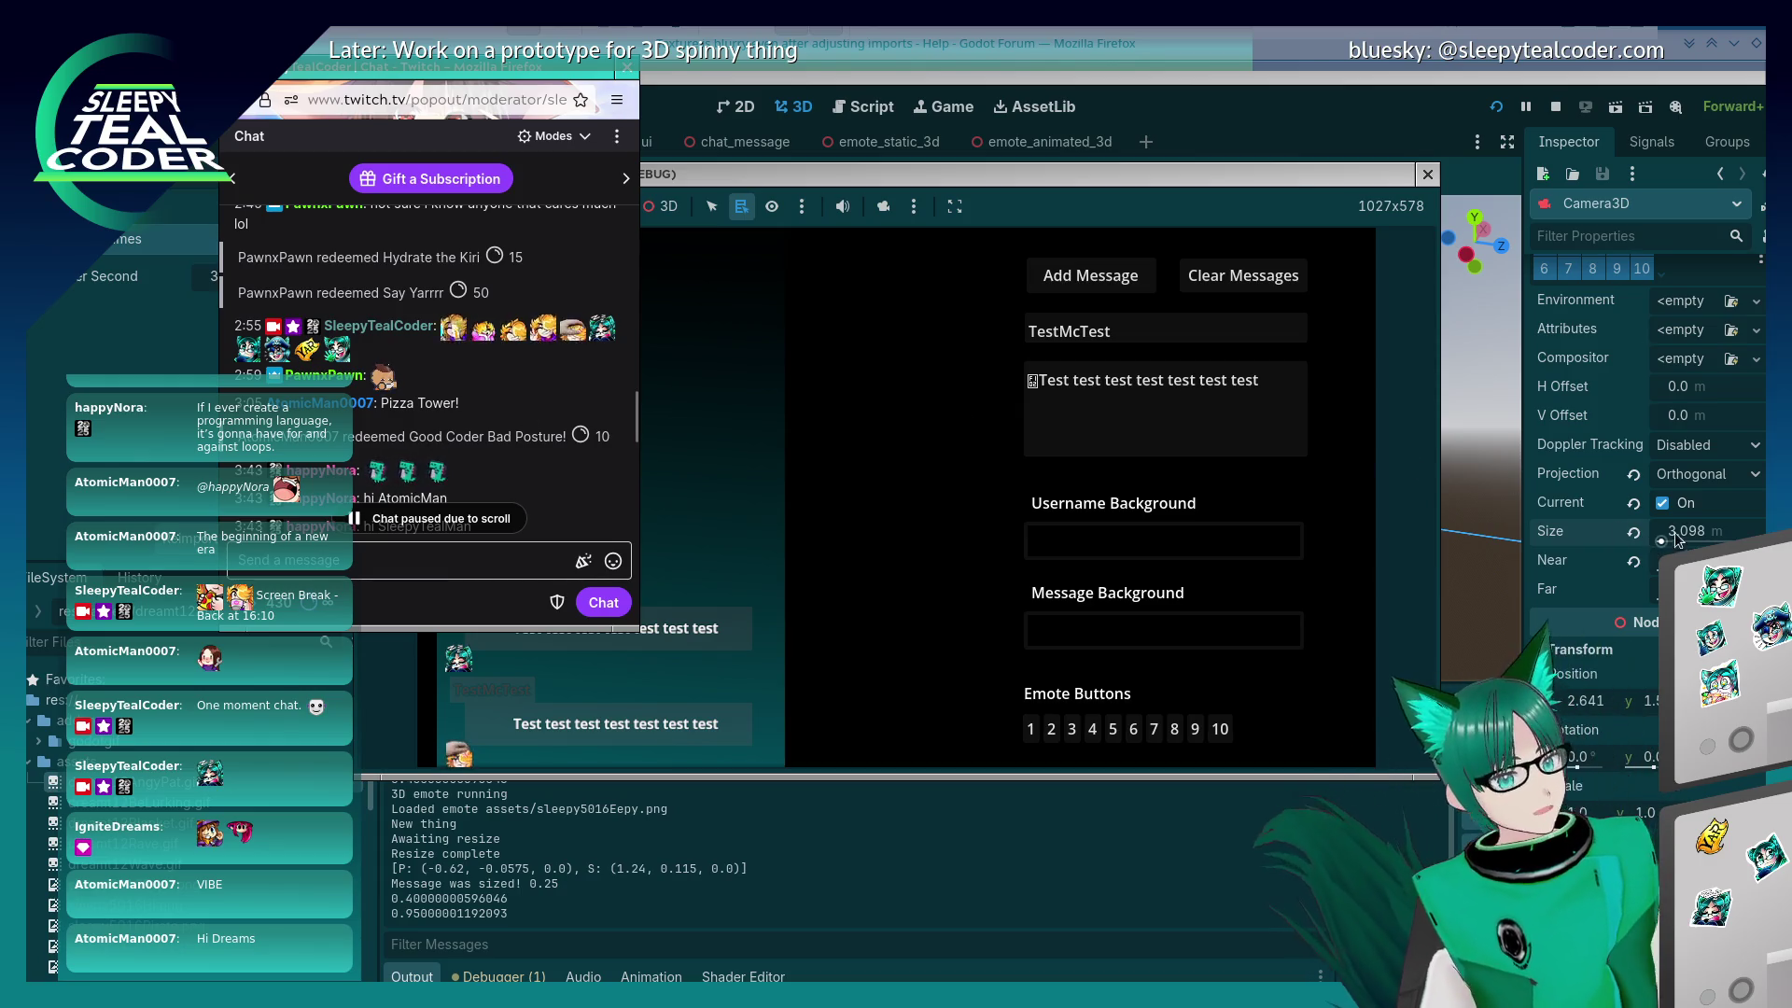
pyautogui.click(1707, 532)
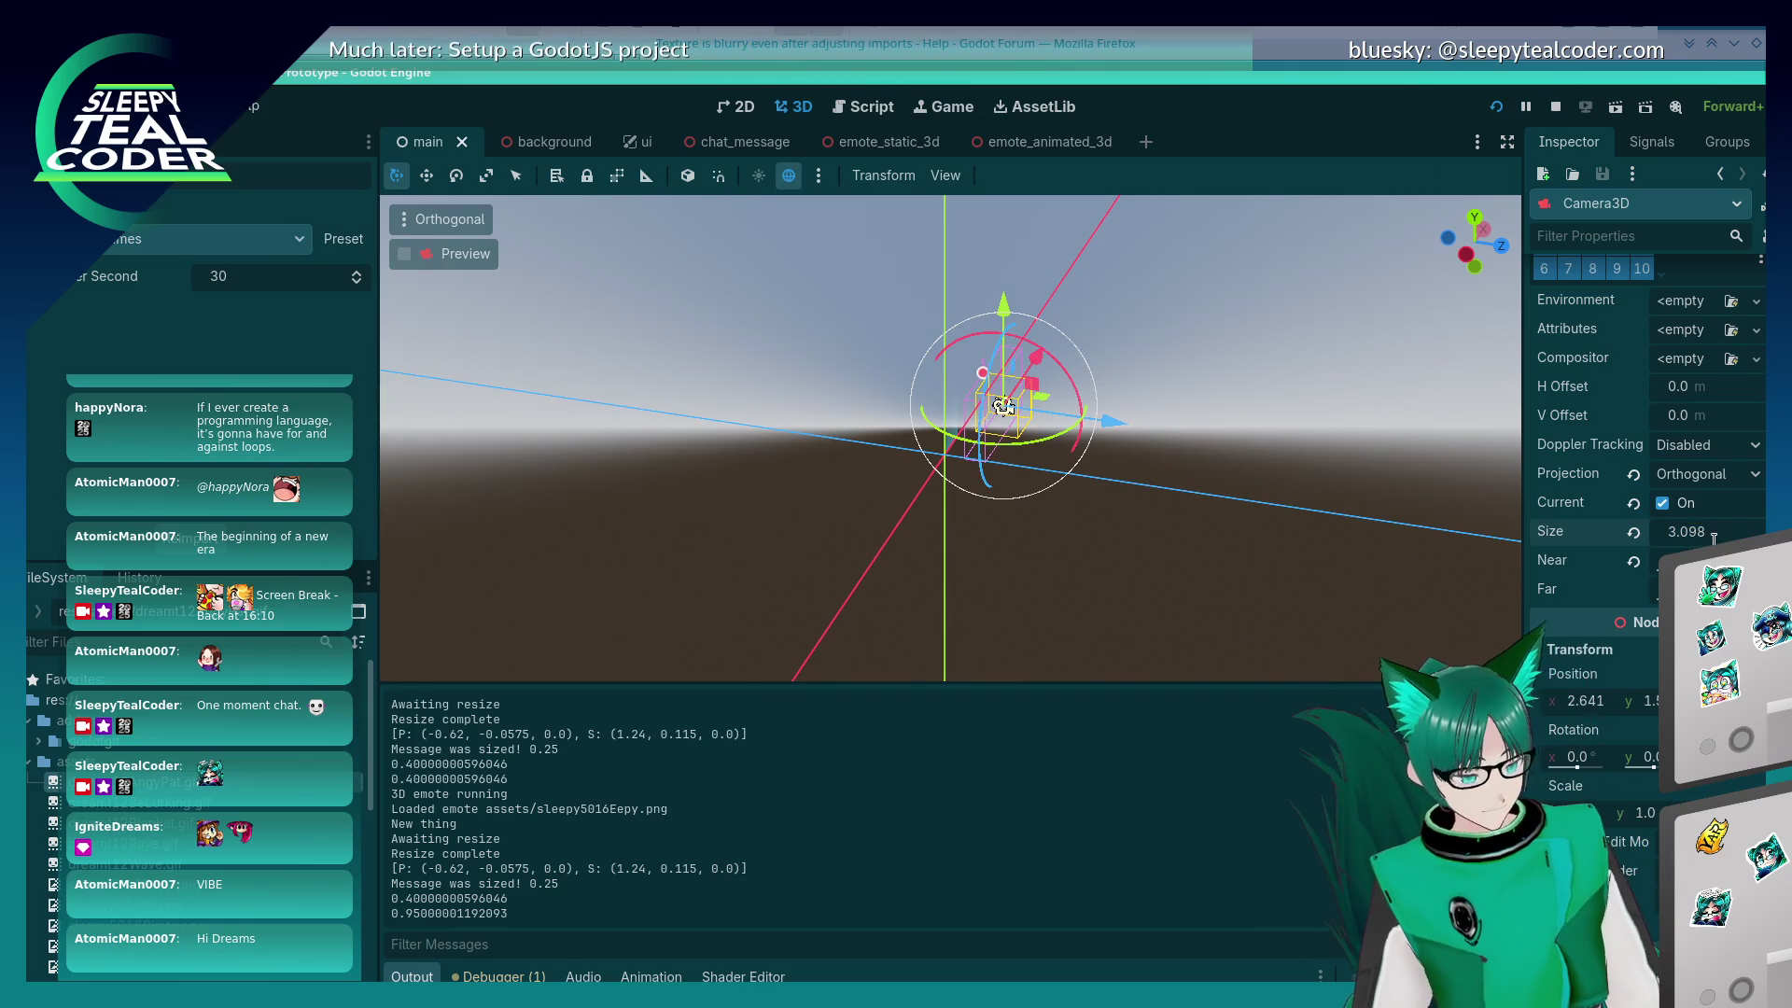
# Step: Set the running chat window to stay always on top of the editor
pyautogui.hotkey('alt', 'Tab')
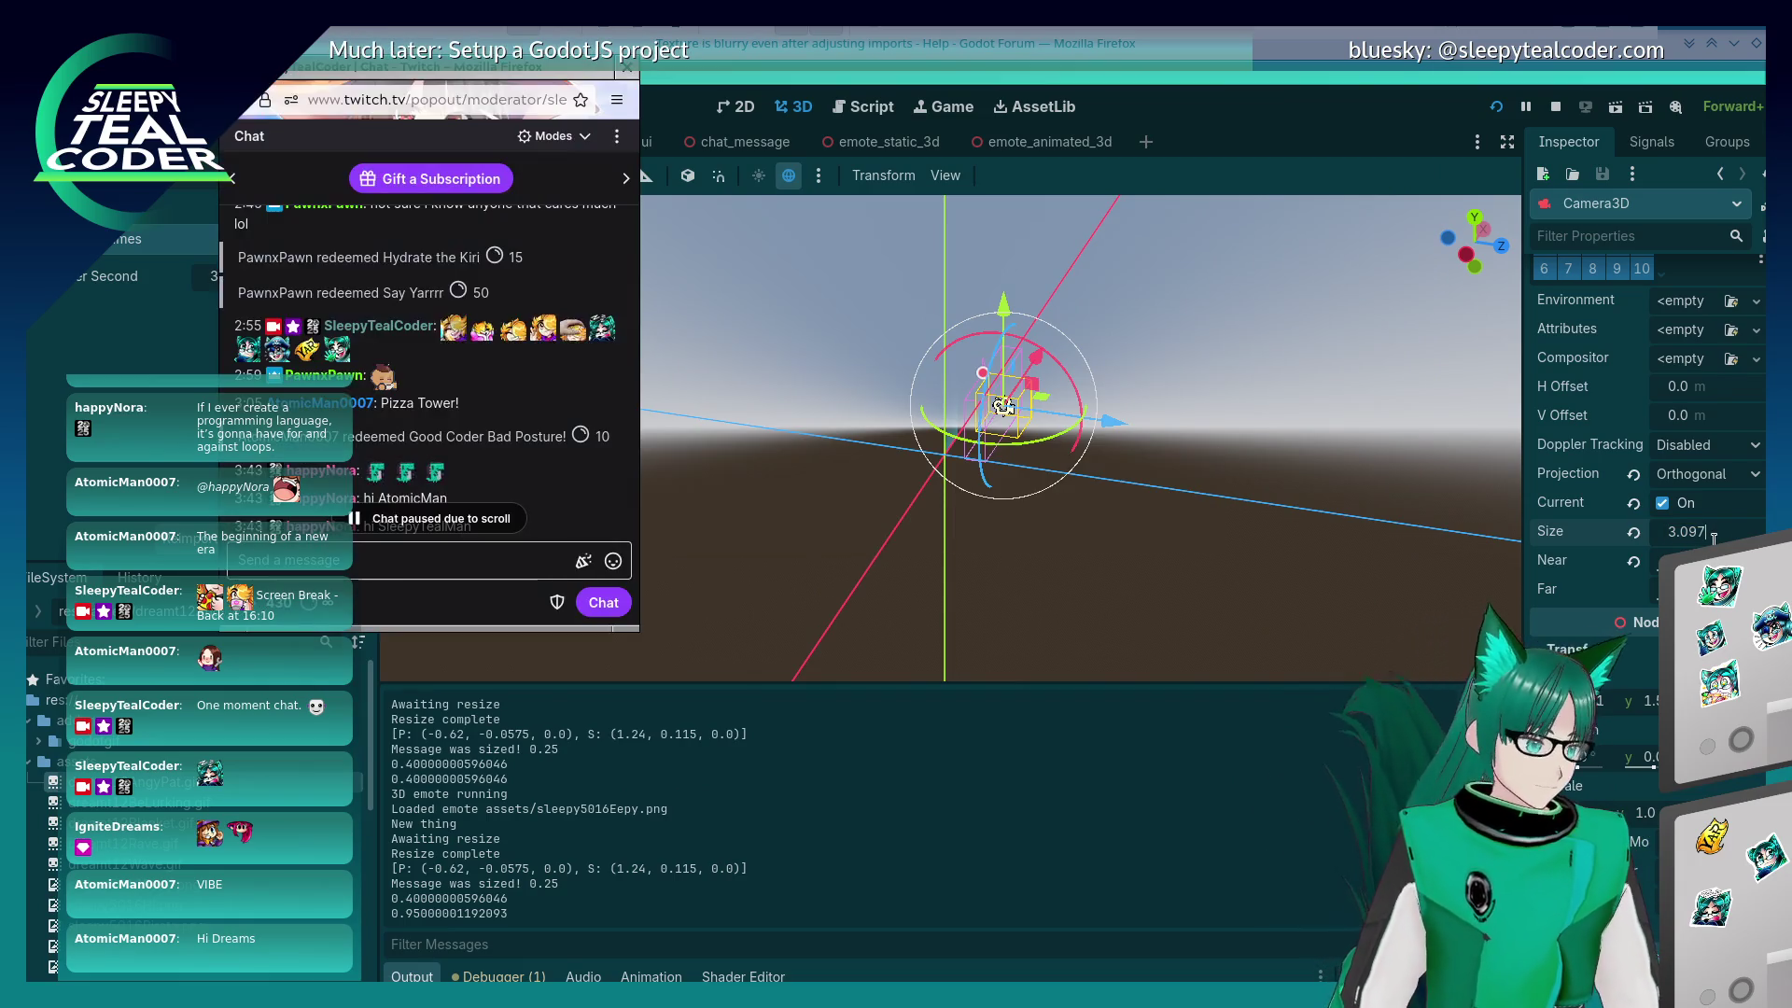
pyautogui.click(1088, 525)
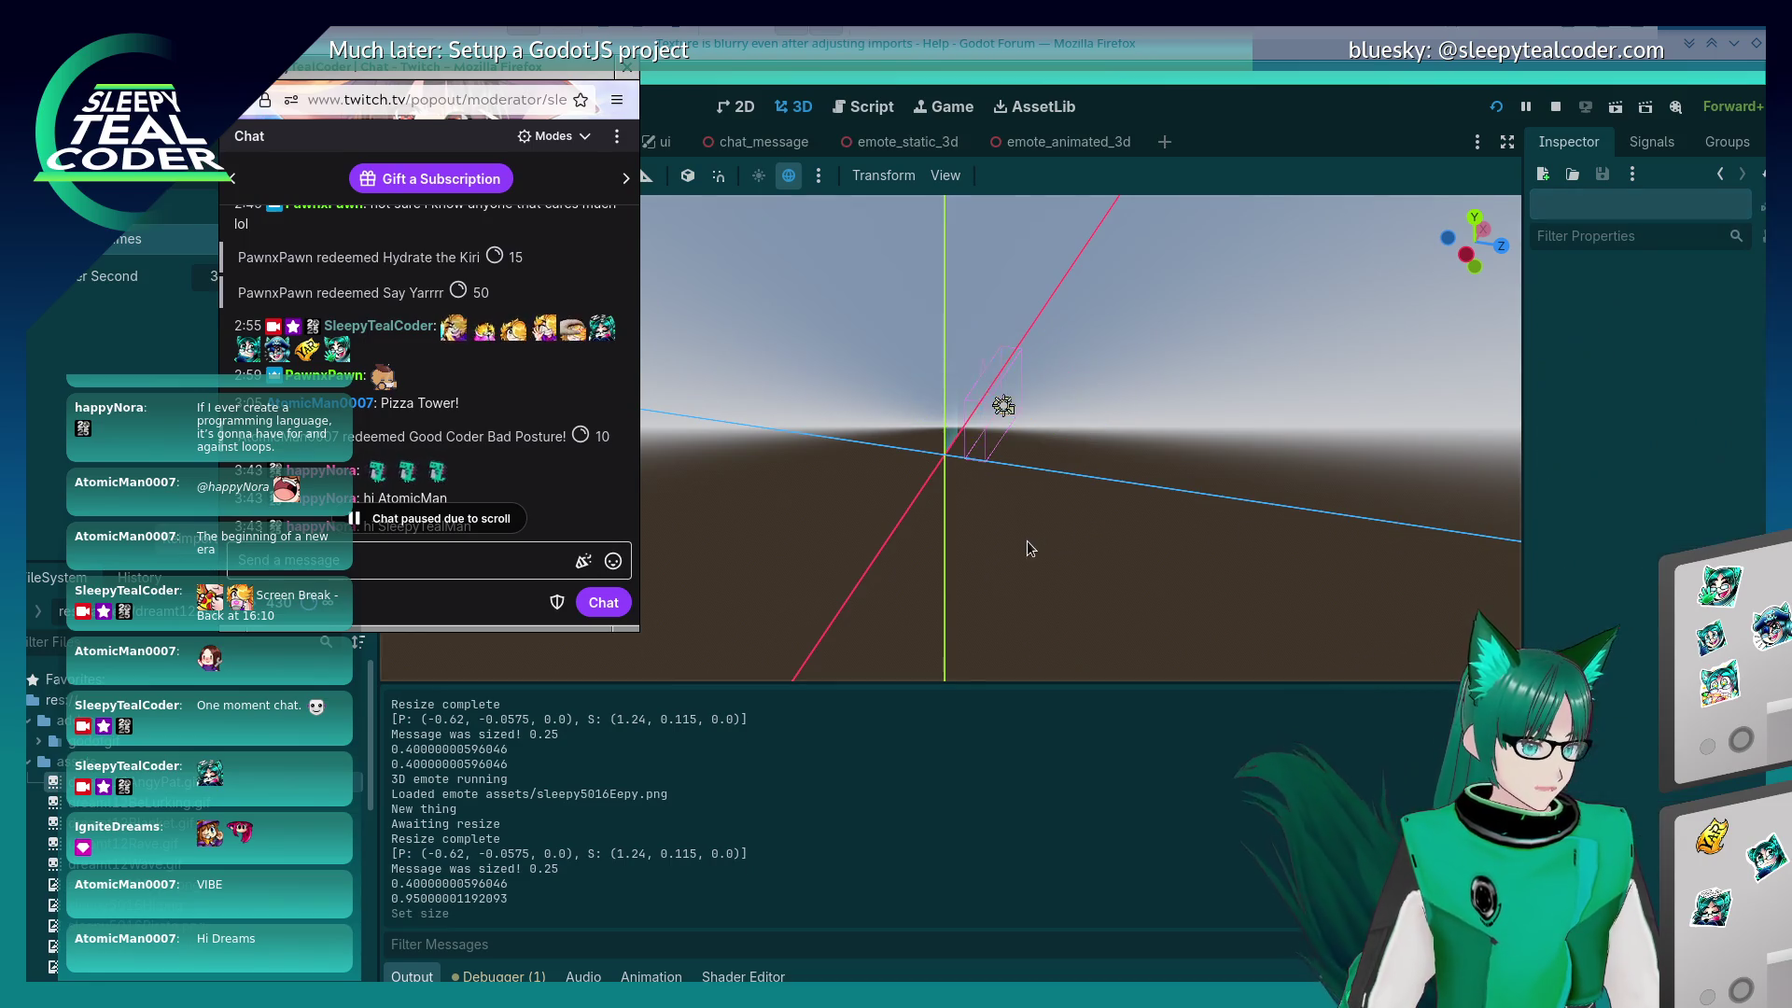
pyautogui.hotkey('alt', 'Tab')
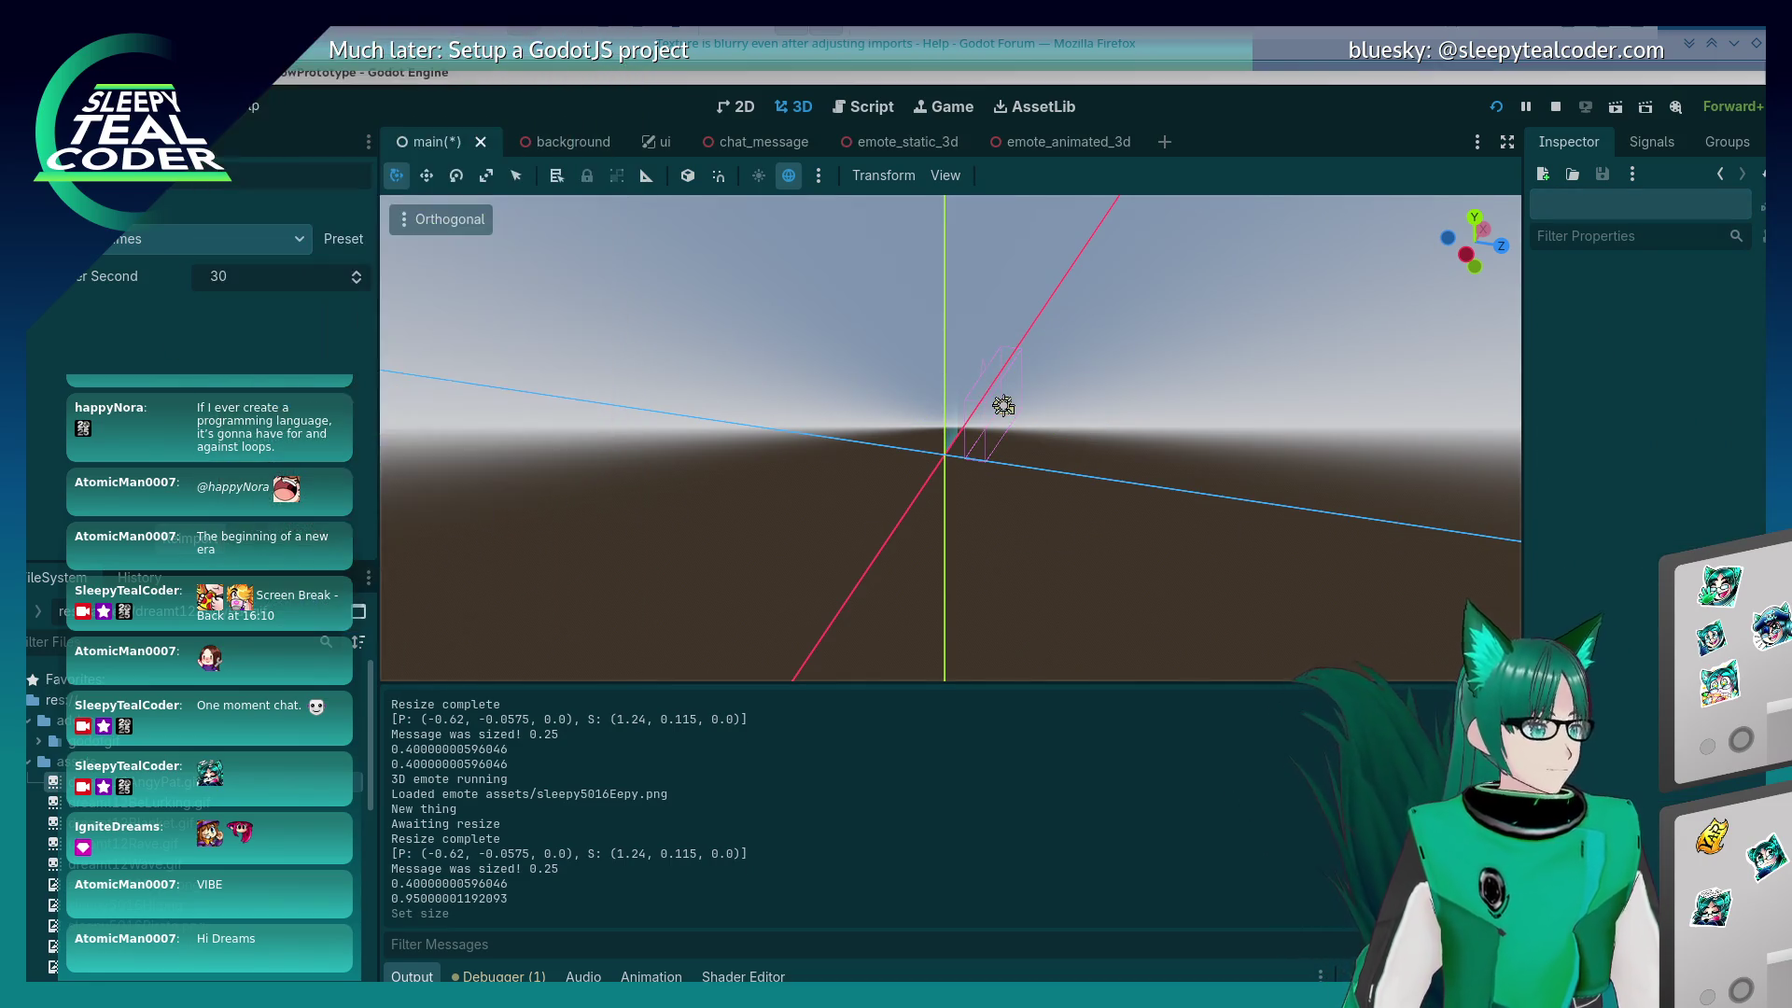
pyautogui.hotkey('alt', 'Tab')
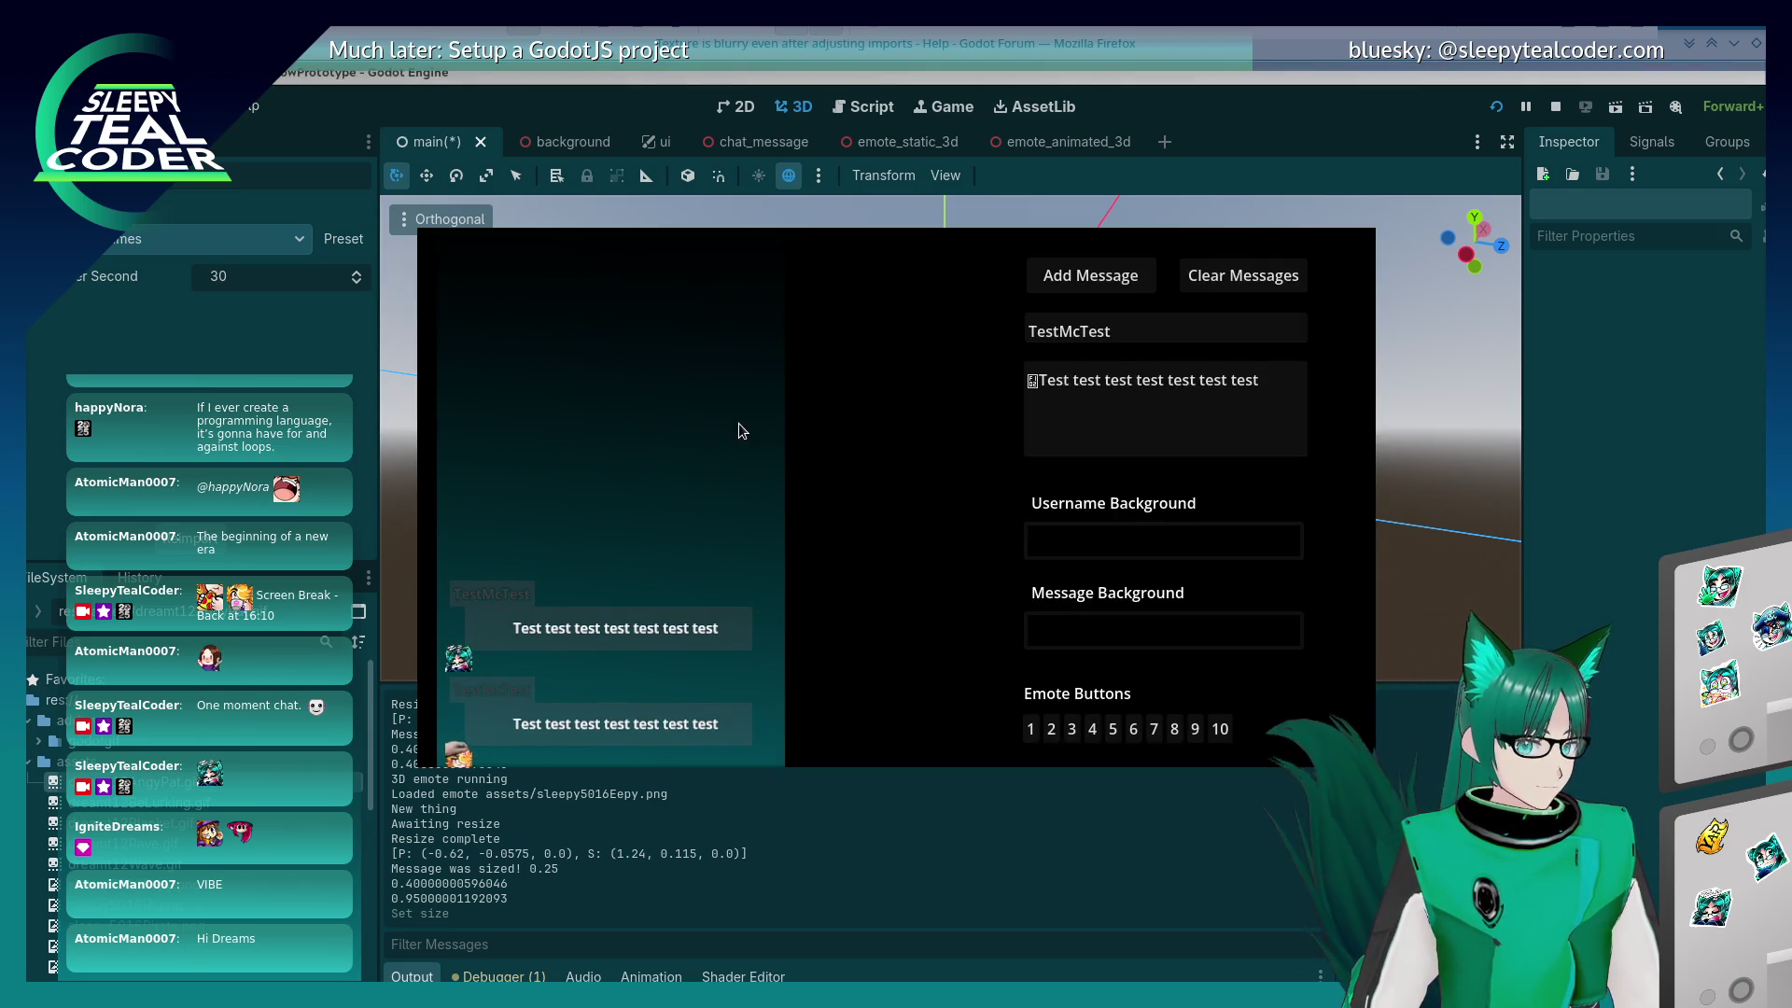
pyautogui.click(1401, 474)
pyautogui.click(1006, 408)
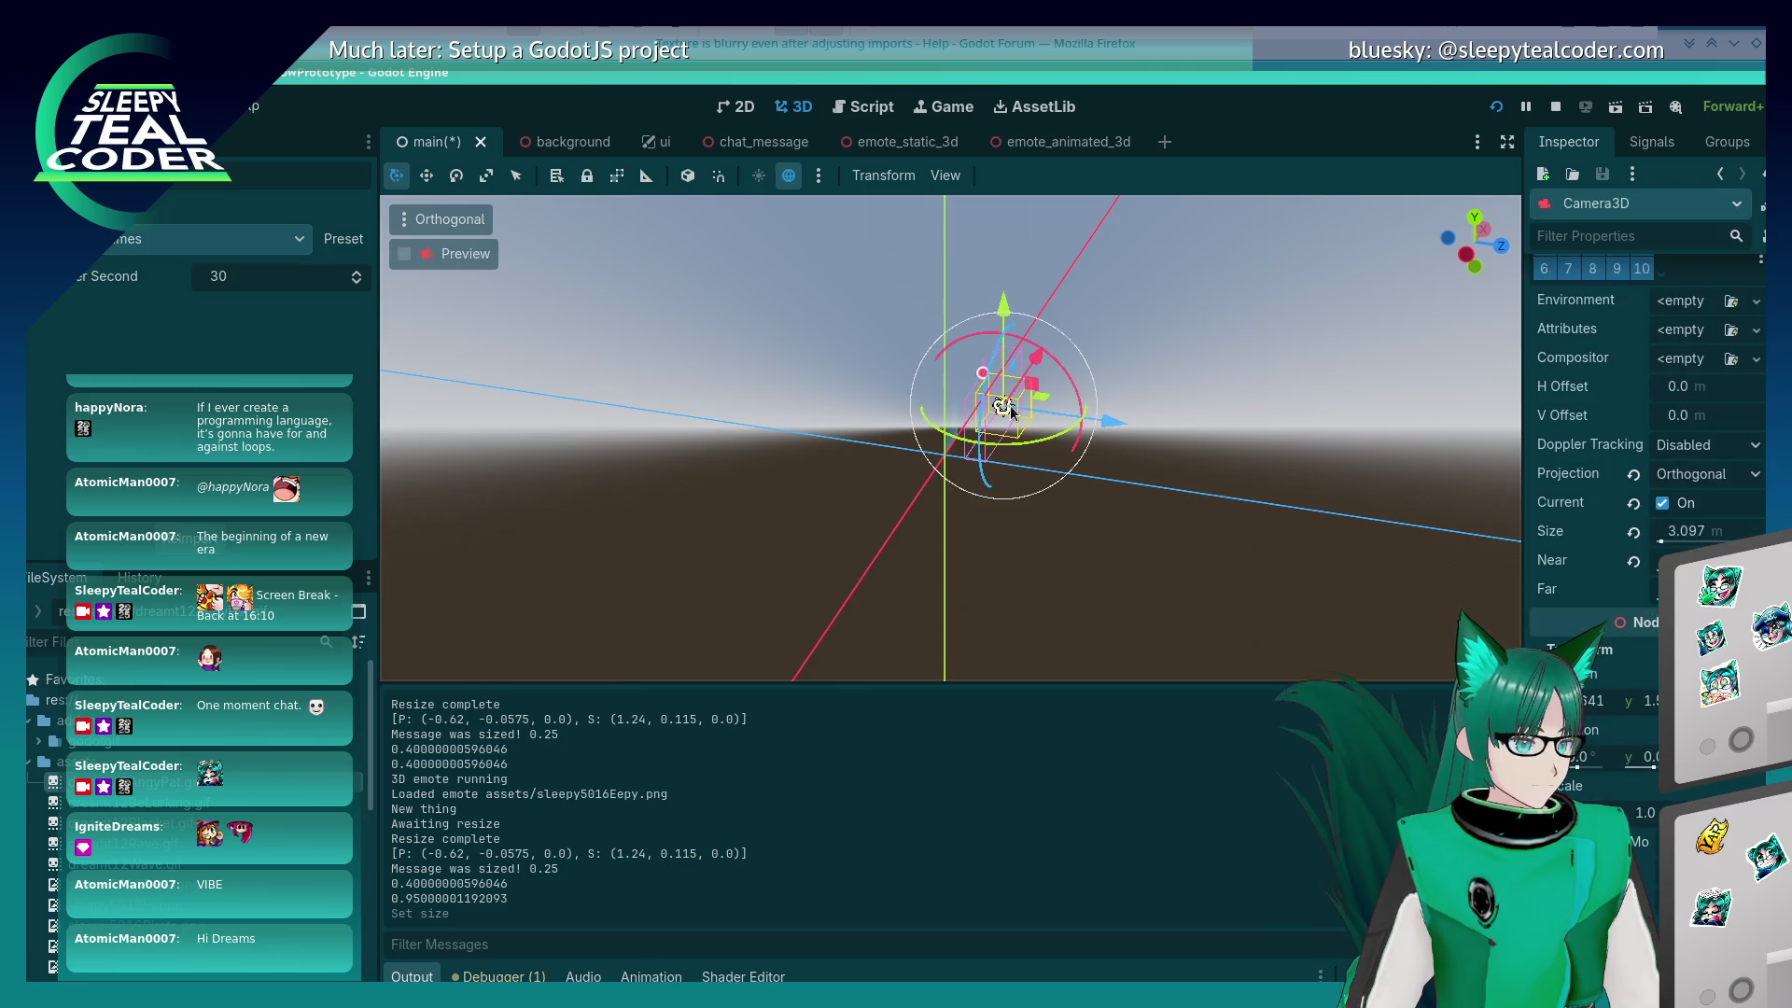
pyautogui.hotkey('alt', 'Tab')
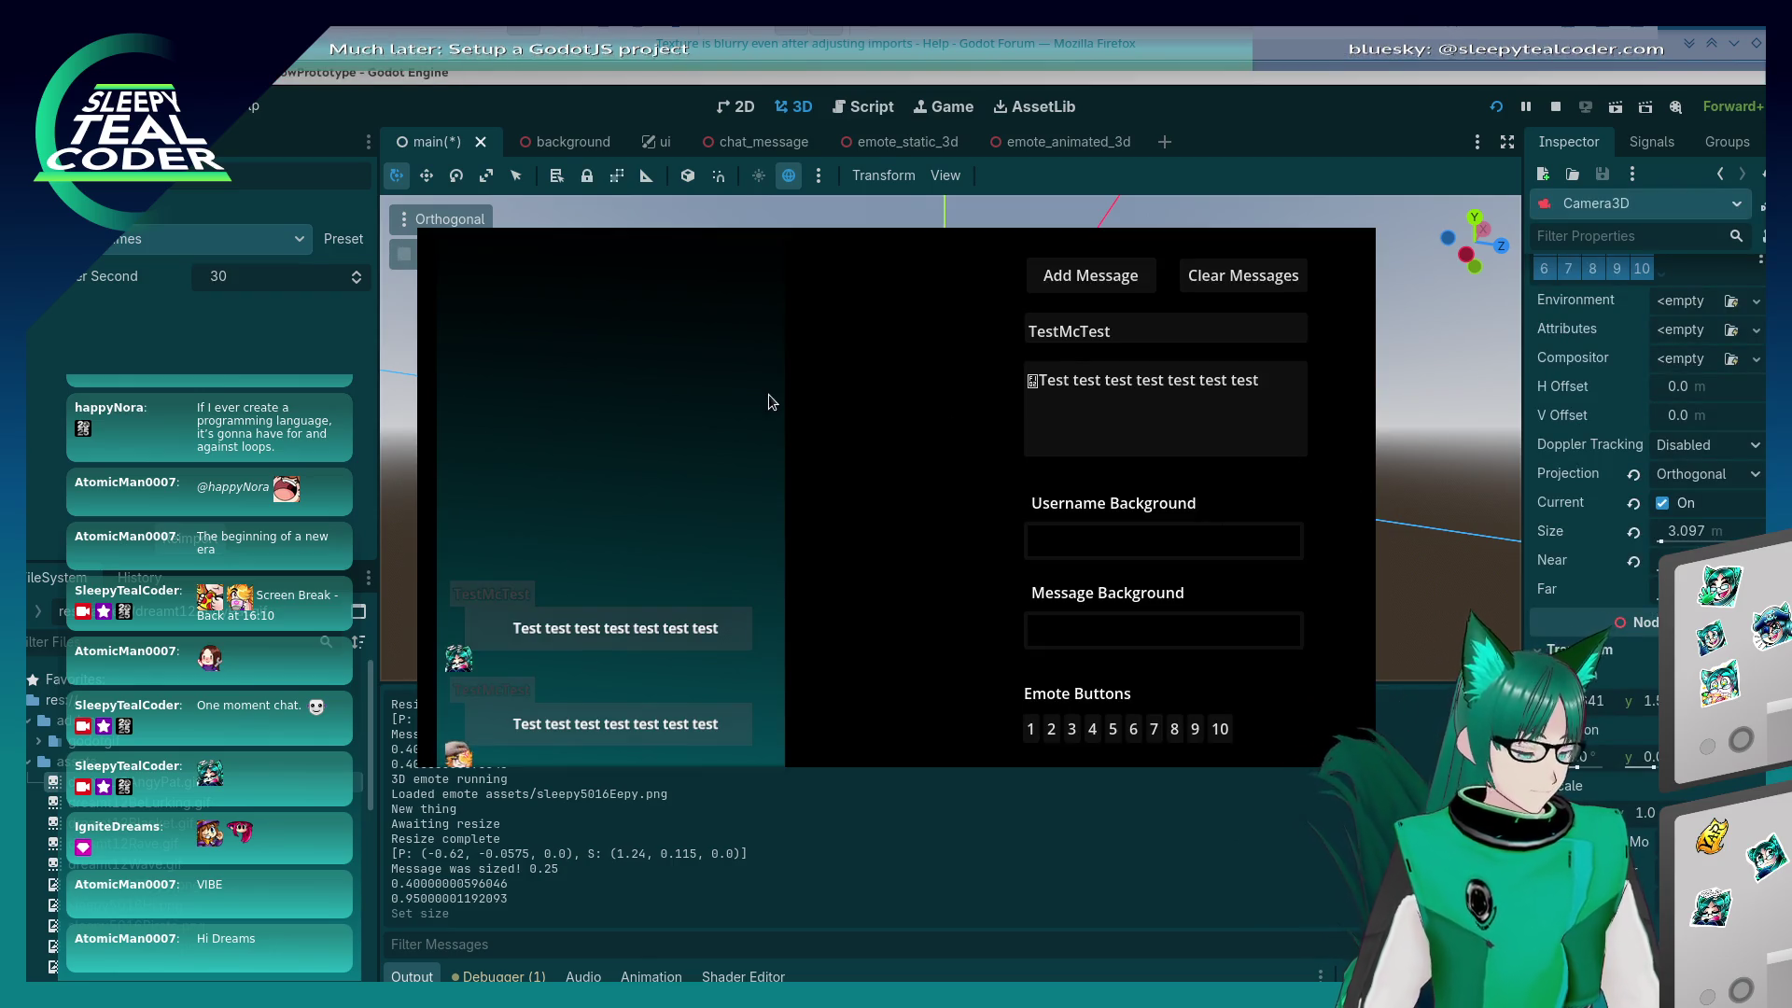
pyautogui.hotkey('ctrl', 'Escape')
pyautogui.moveTo(588, 415)
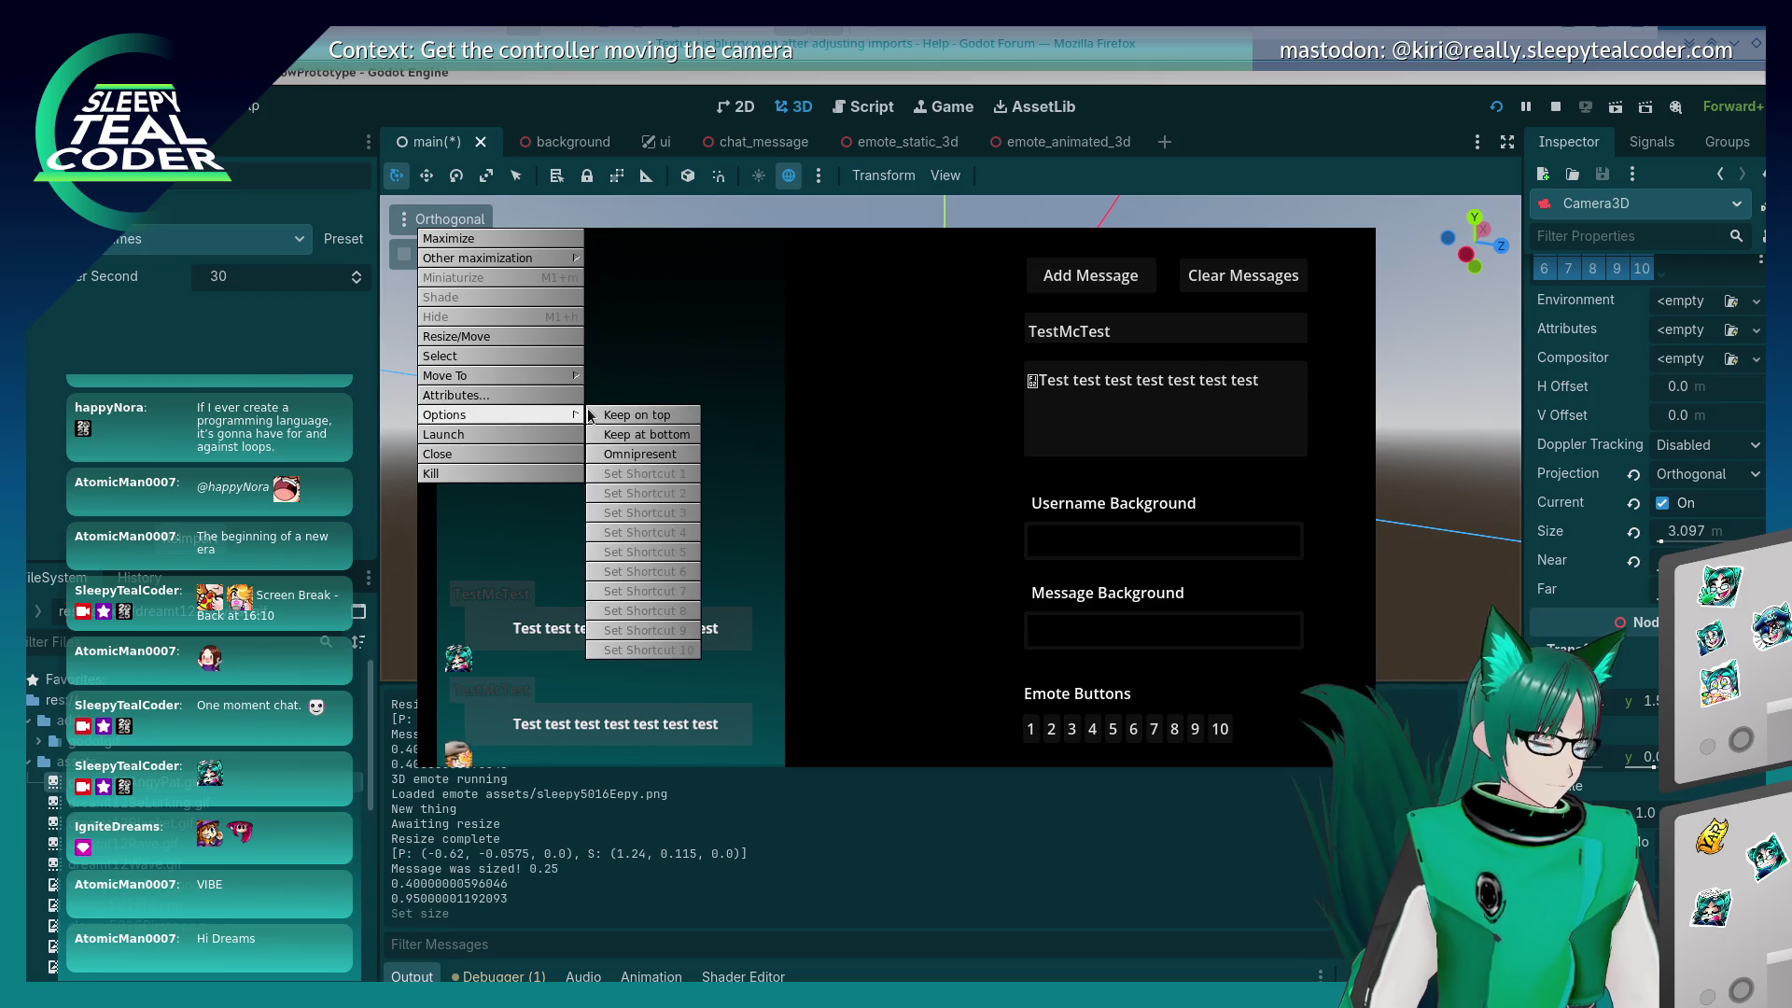
pyautogui.click(643, 414)
# Step: Step the camera Size through 3.095, 3.096 and 3.097 to 3.098
pyautogui.click(1729, 535)
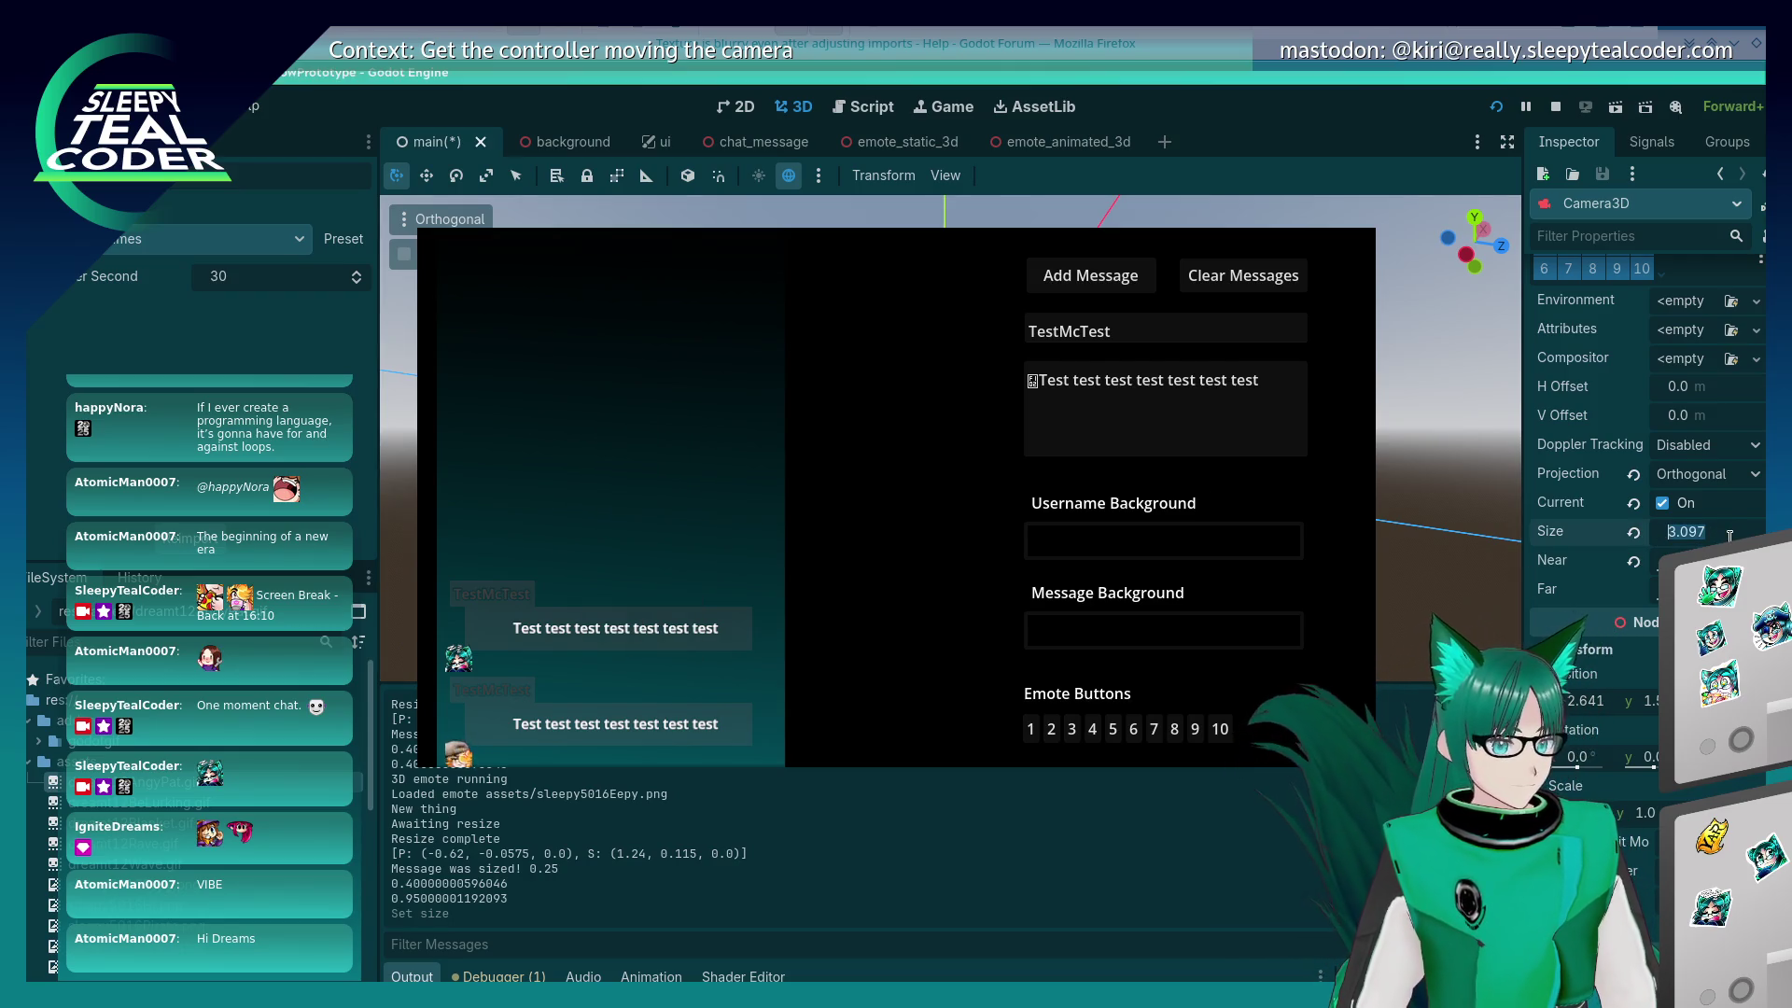
pyautogui.write('3.095')
pyautogui.press('Return')
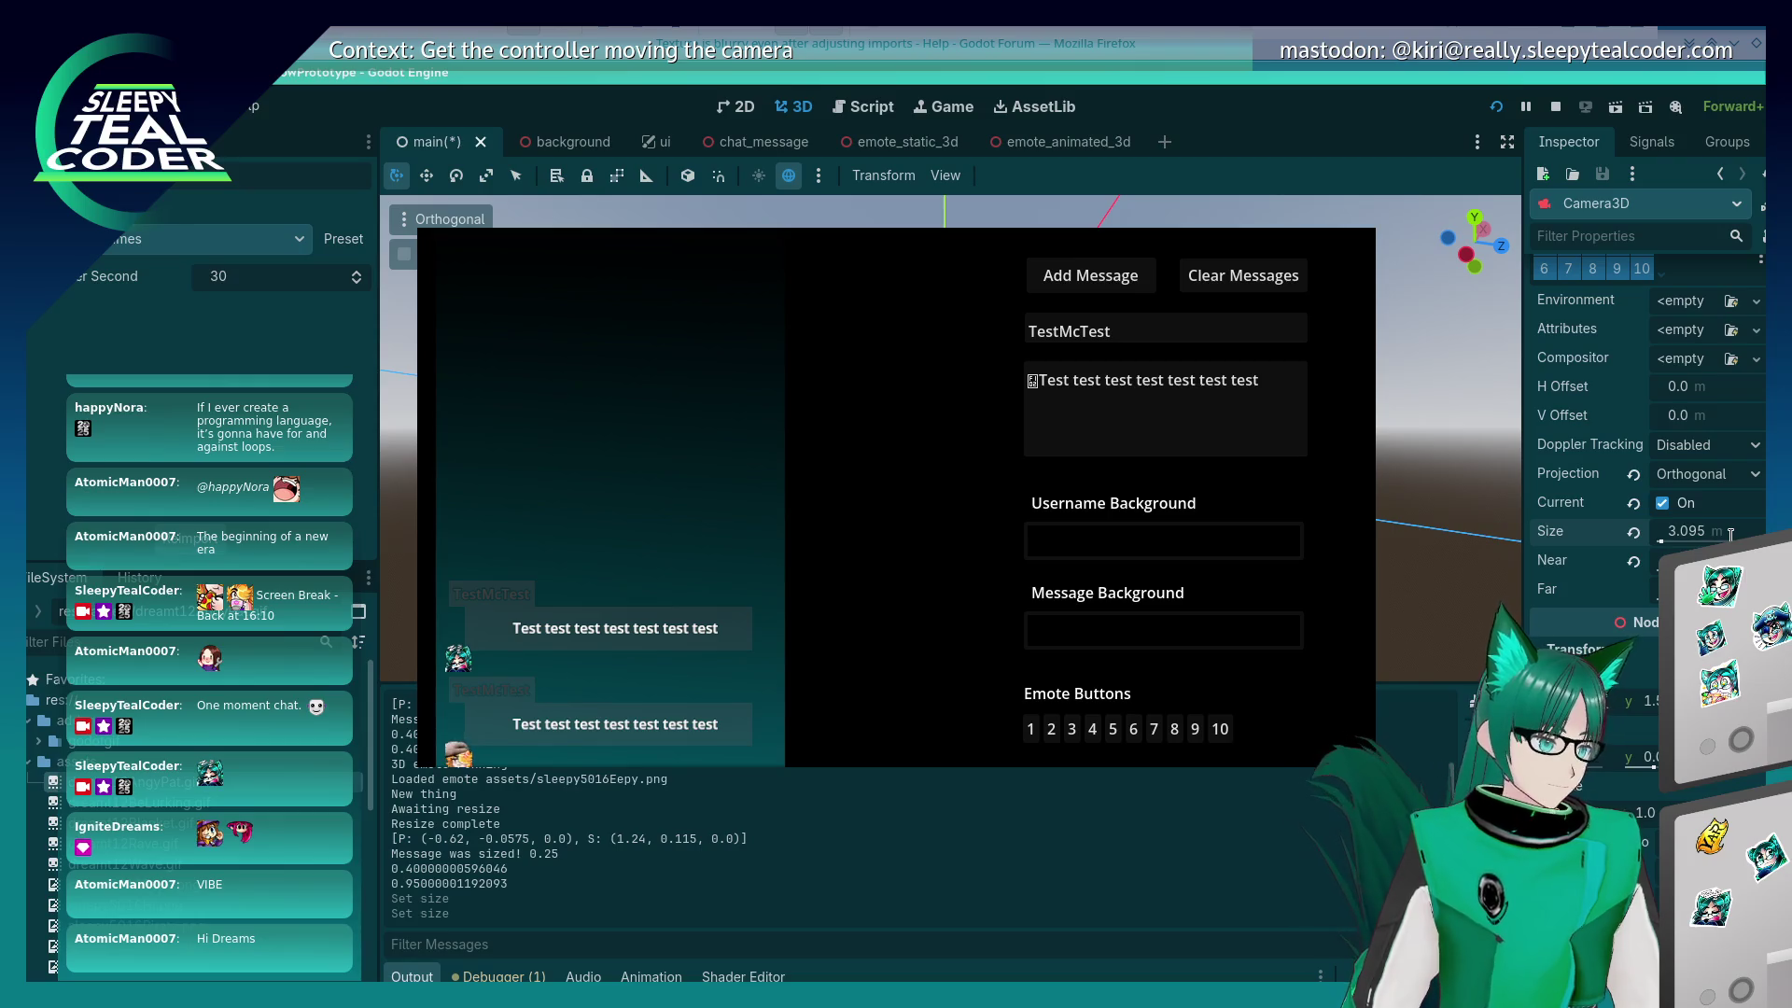
pyautogui.click(1729, 534)
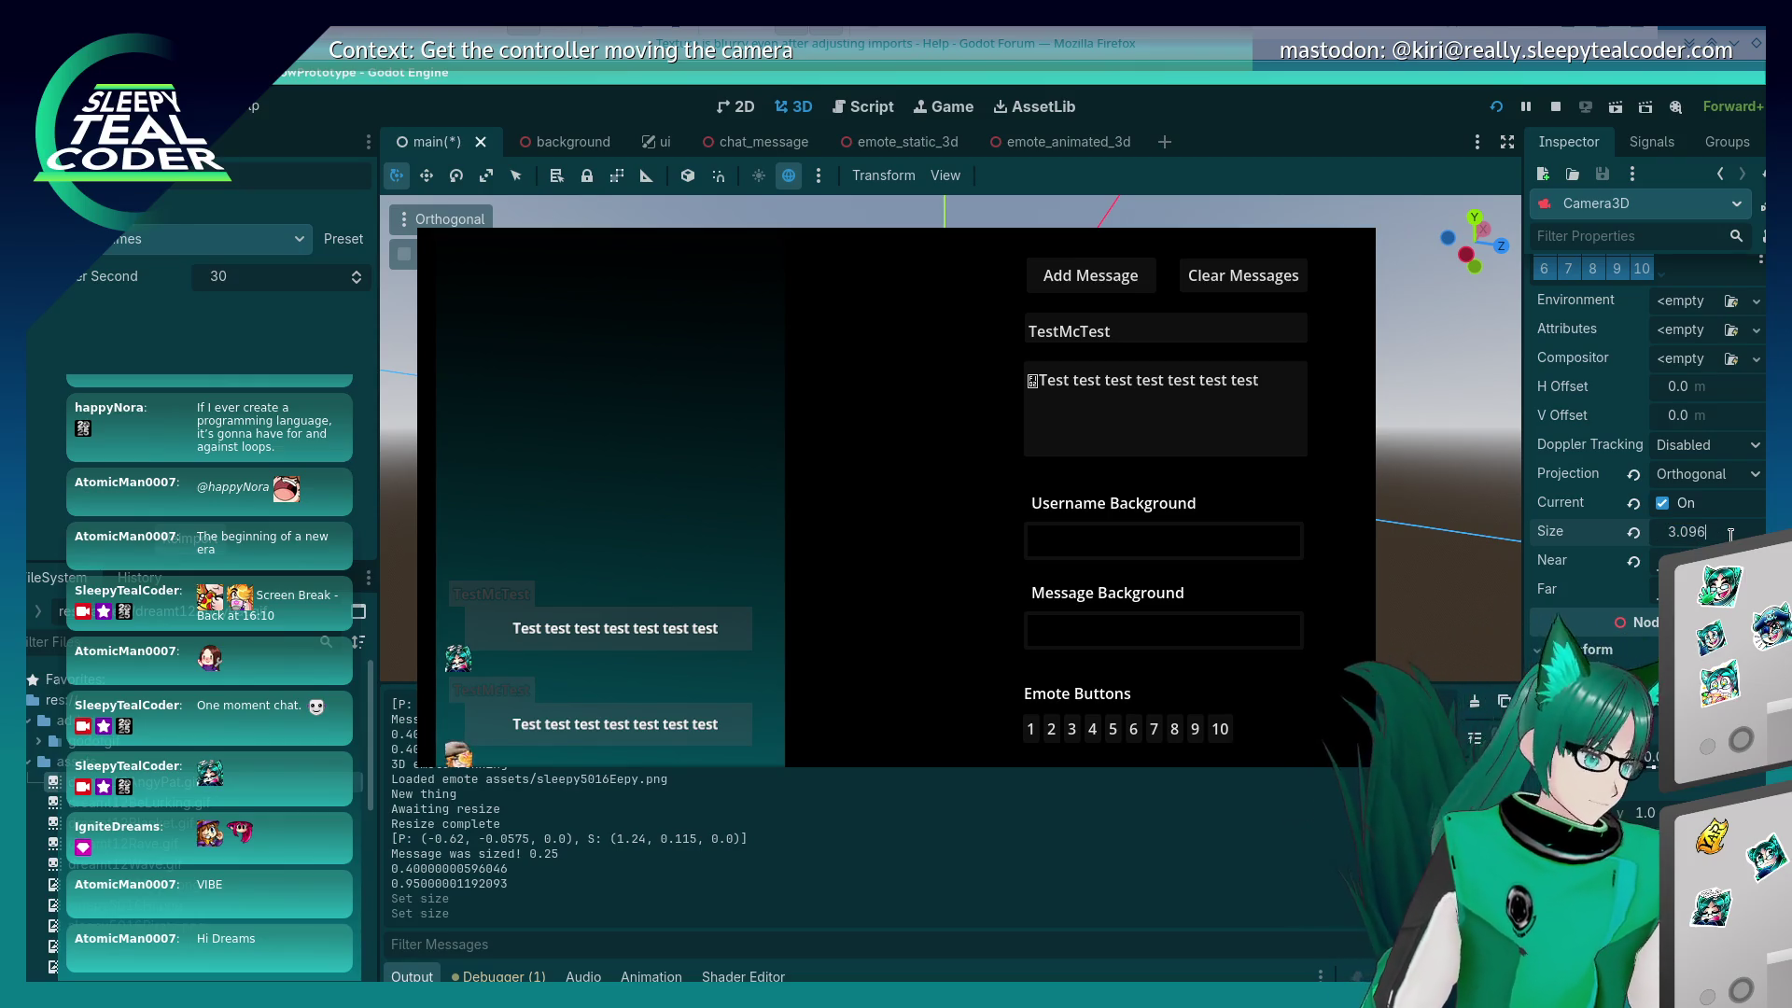
pyautogui.press('Return')
pyautogui.click(1729, 533)
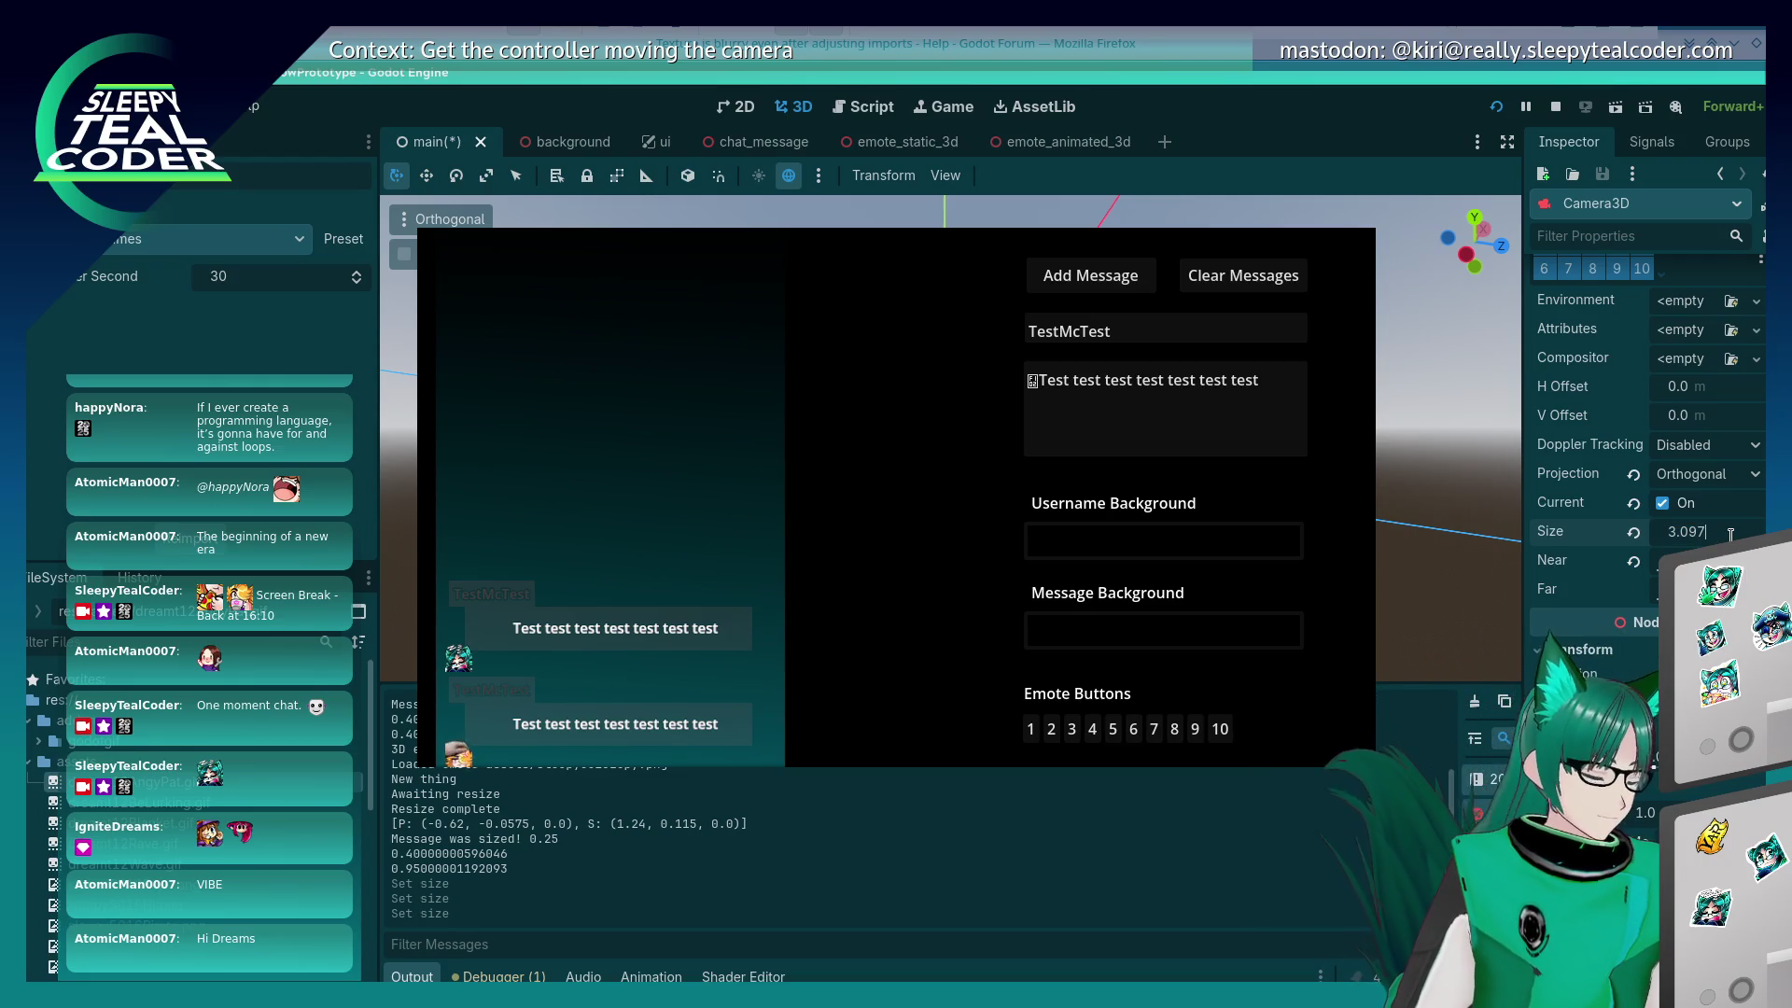
pyautogui.press('Return')
pyautogui.click(1729, 534)
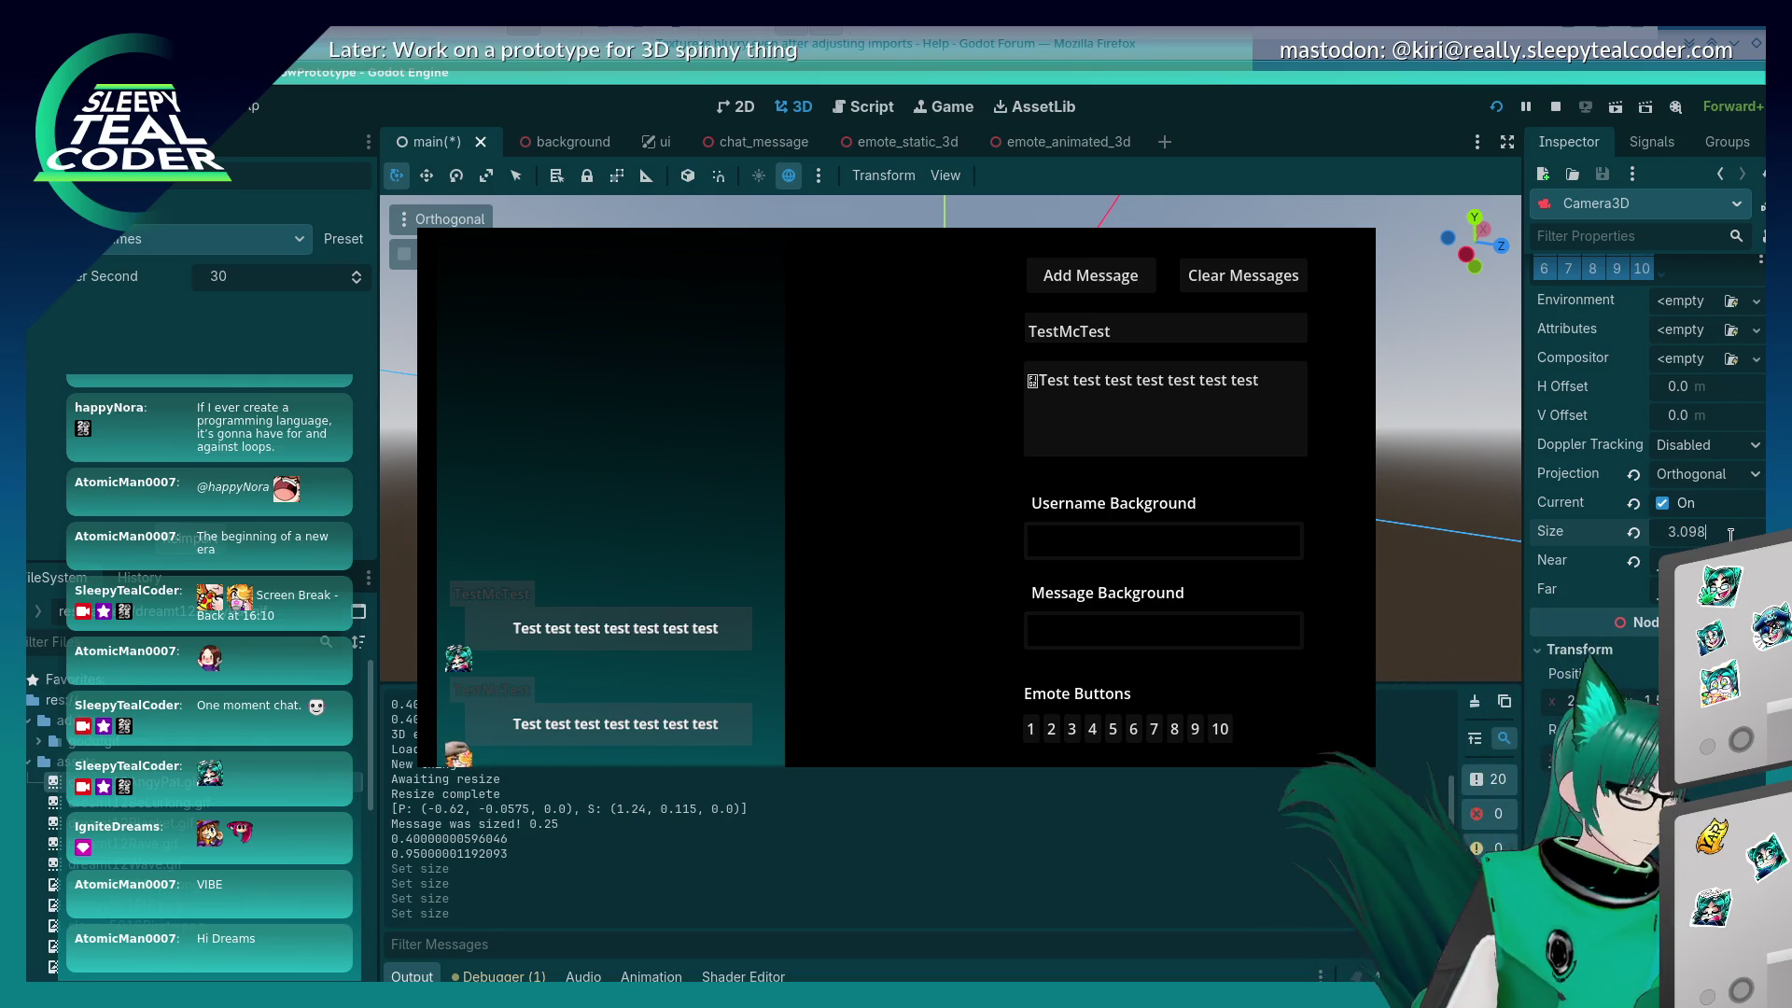
pyautogui.press('BackSpace')
pyautogui.write('8')
pyautogui.press('Return')
# Step: Try camera sizes of 3.1 and 3.099, then settle back on 3.098
pyautogui.click(1730, 534)
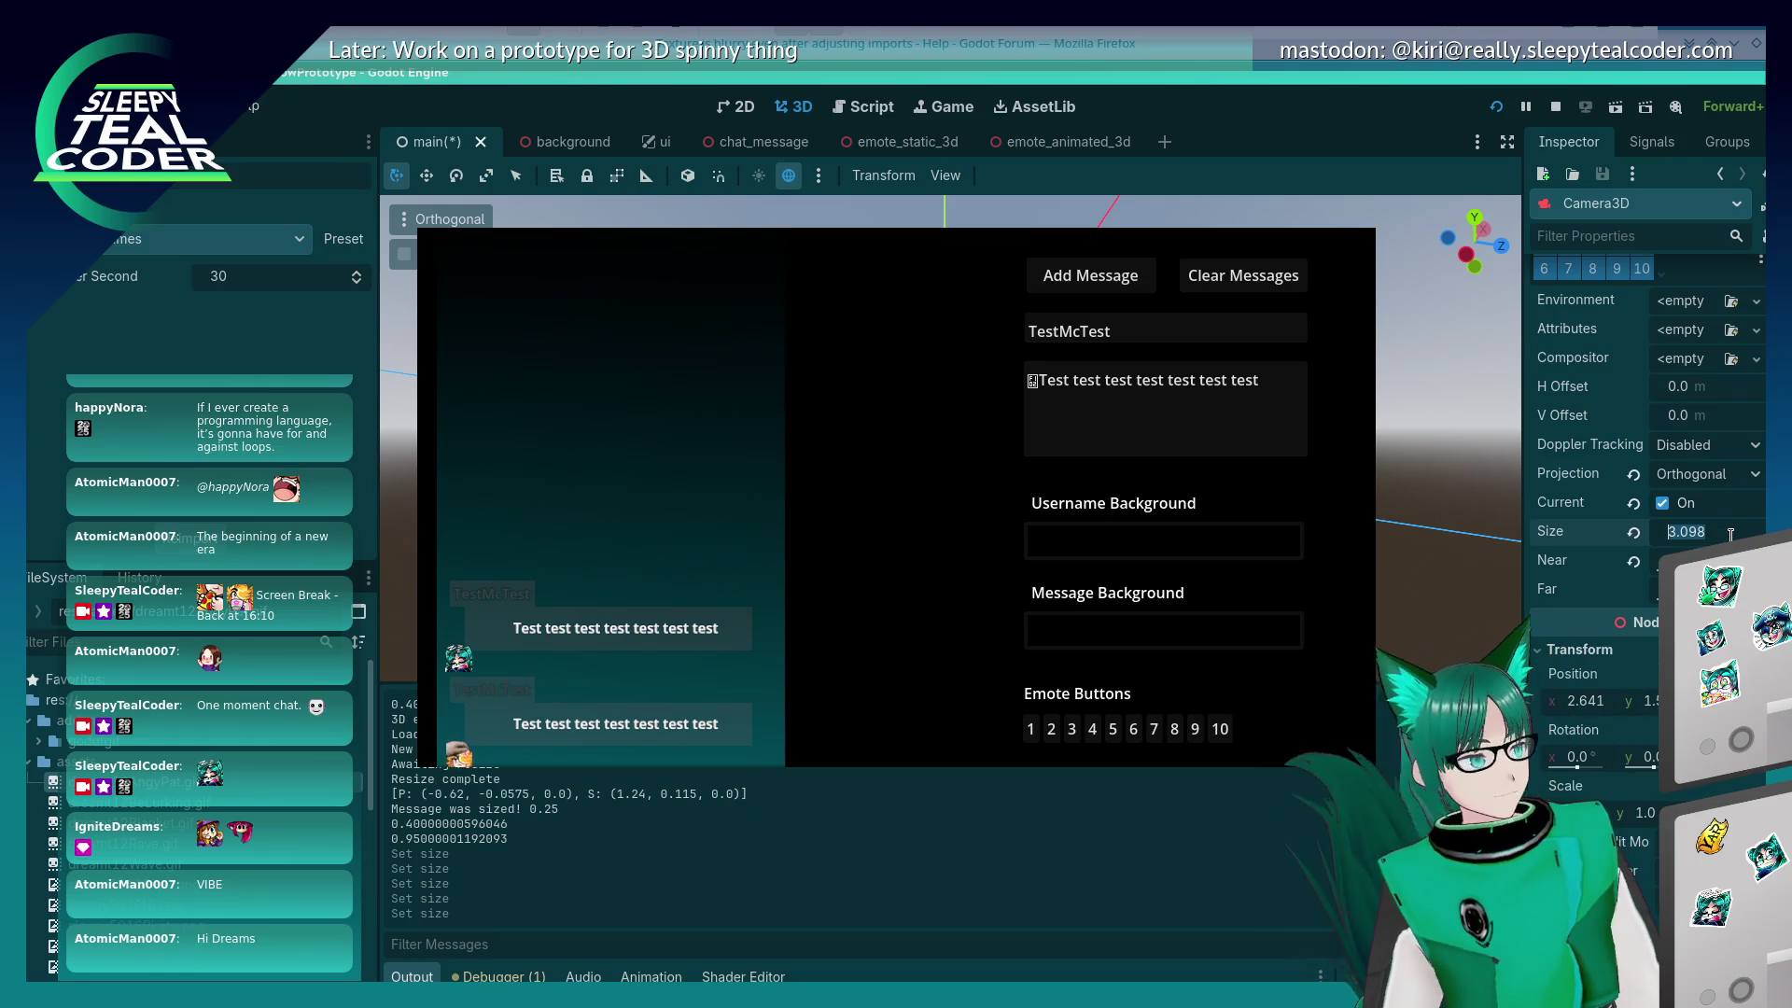
pyautogui.write('3.1')
pyautogui.press('Return')
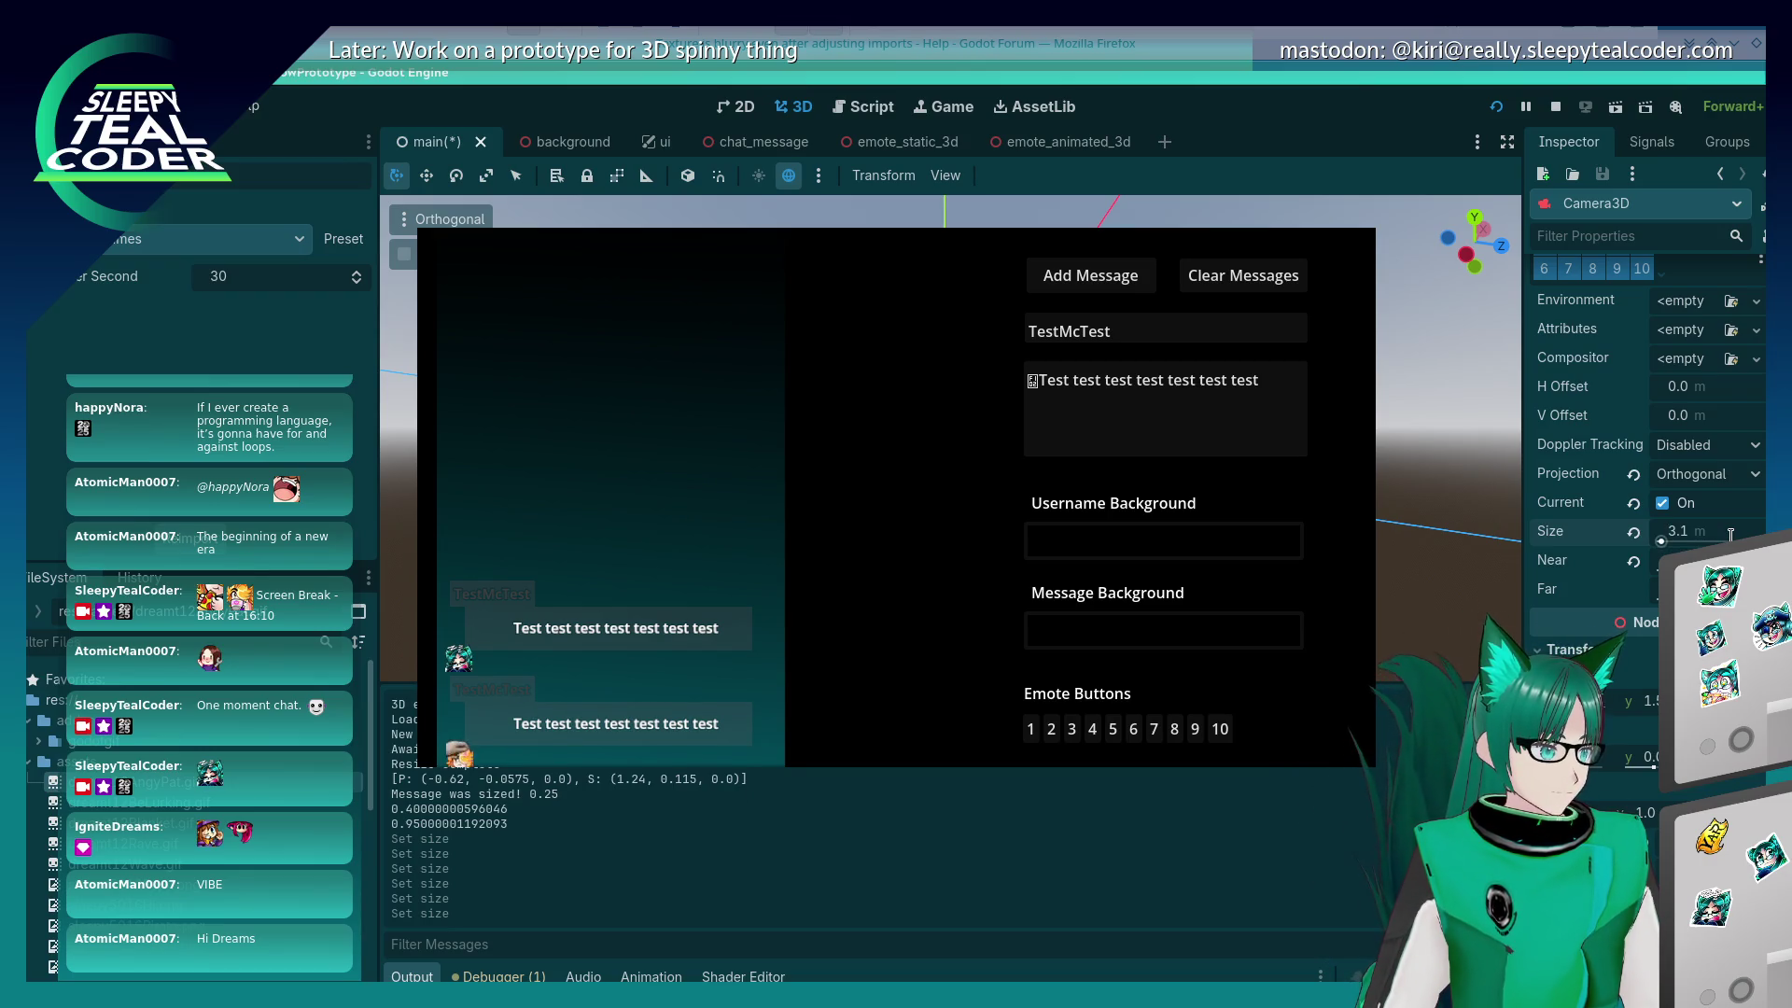
pyautogui.write('3')
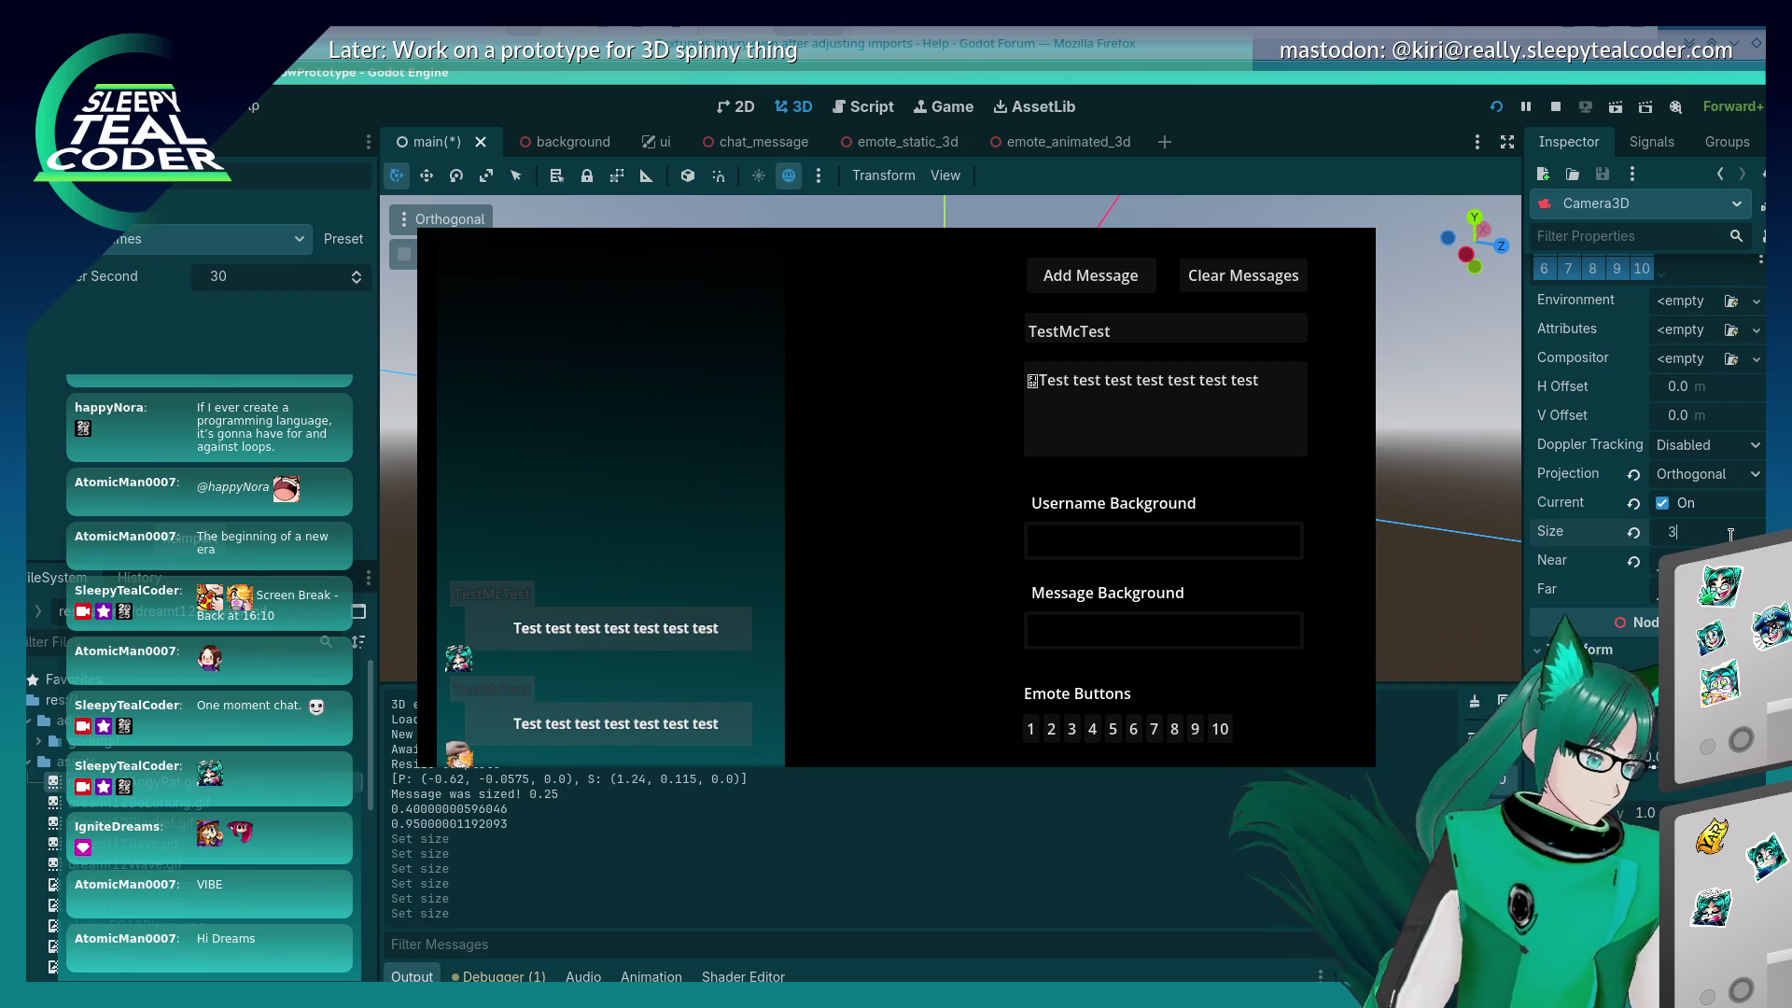
pyautogui.write('.098')
pyautogui.press('Return')
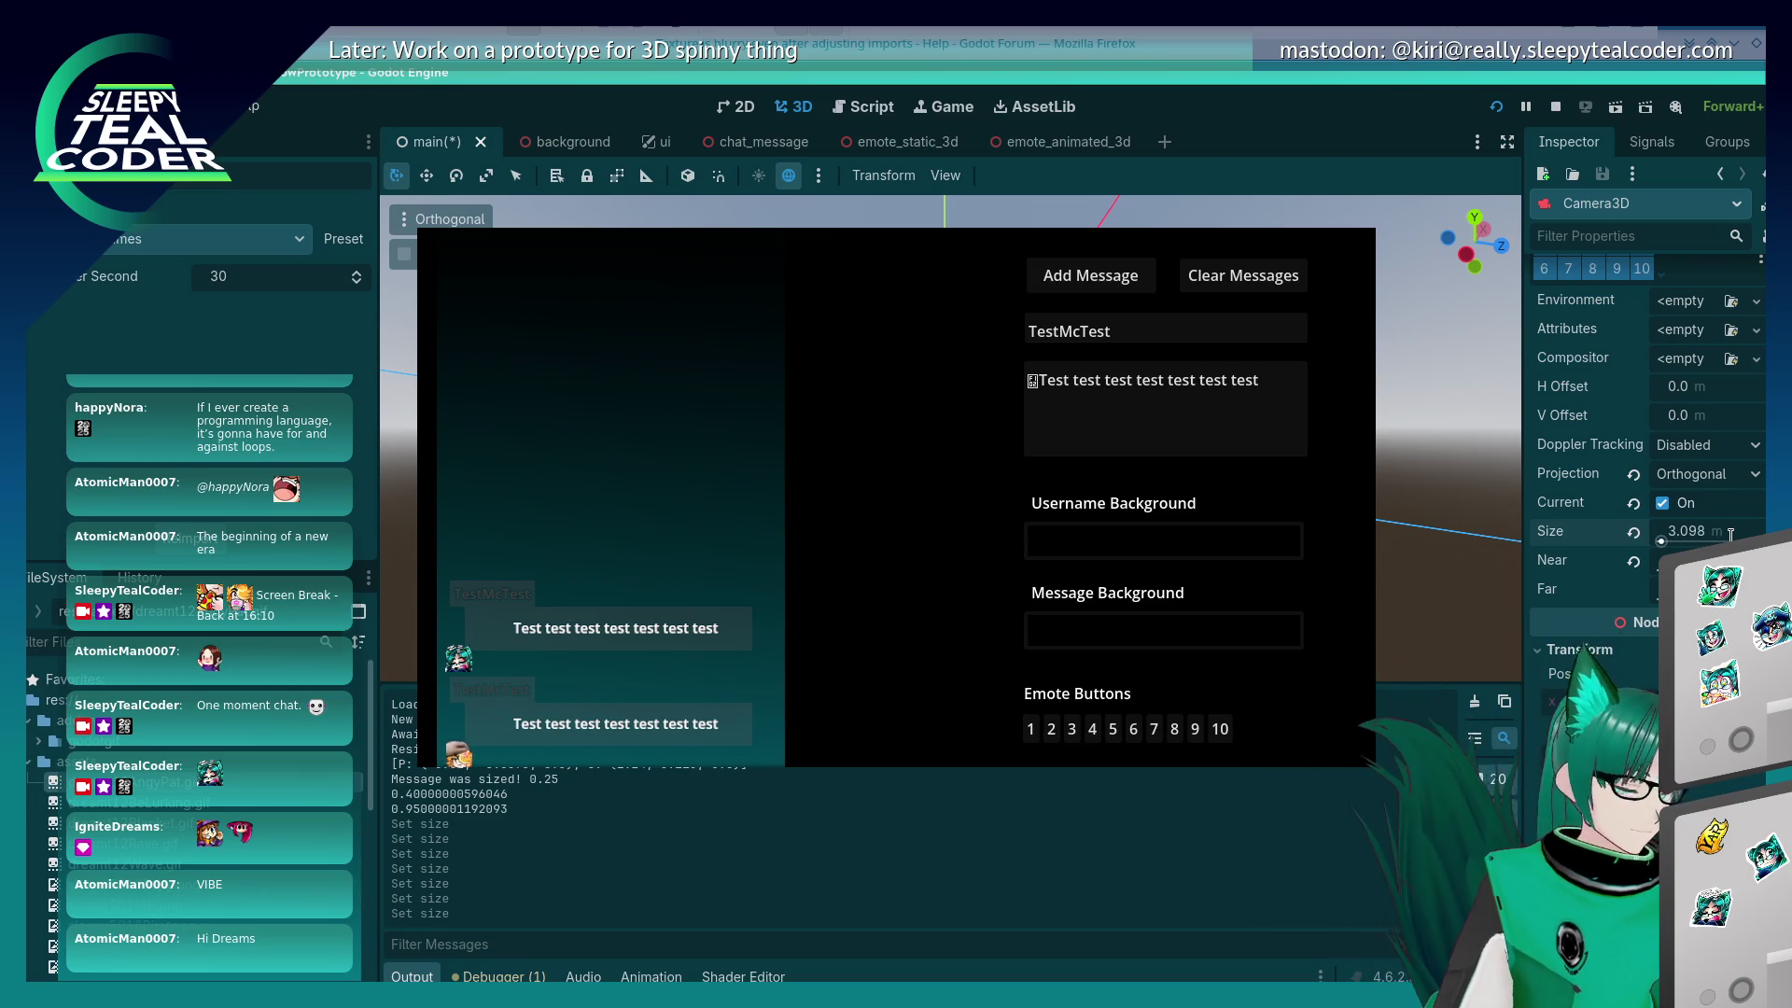
pyautogui.click(1730, 534)
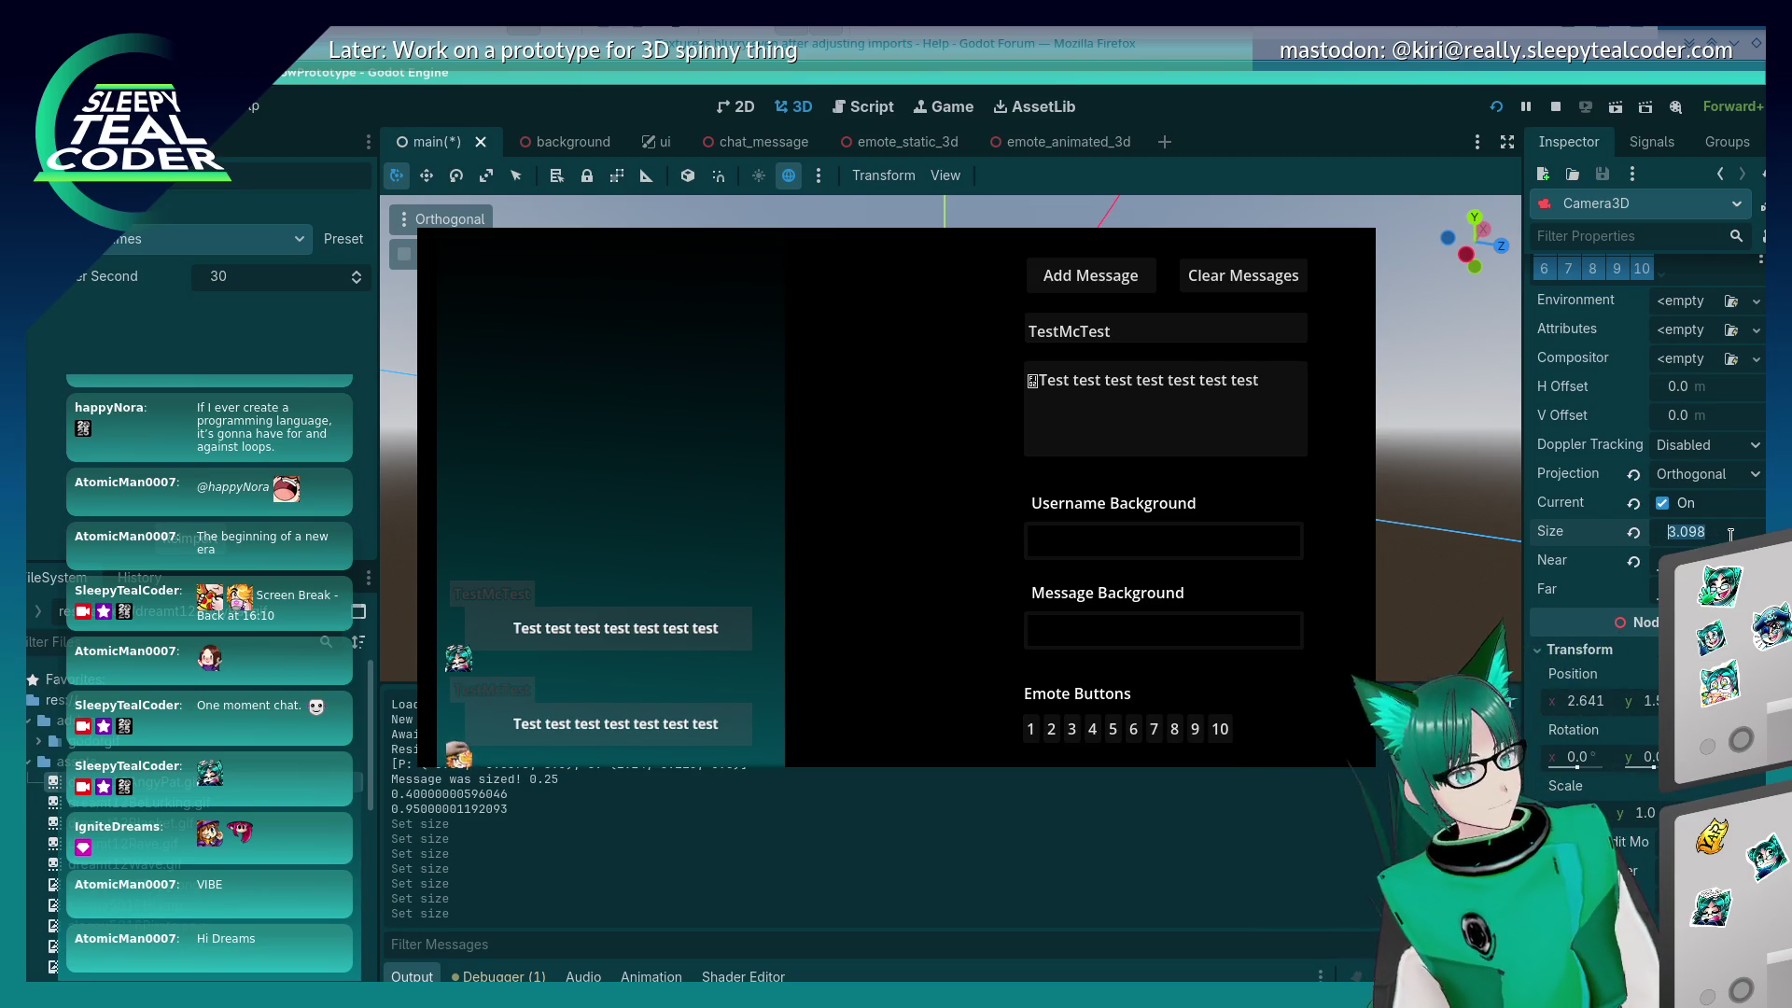
pyautogui.press('Up')
pyautogui.click(1730, 533)
pyautogui.write('30.9098')
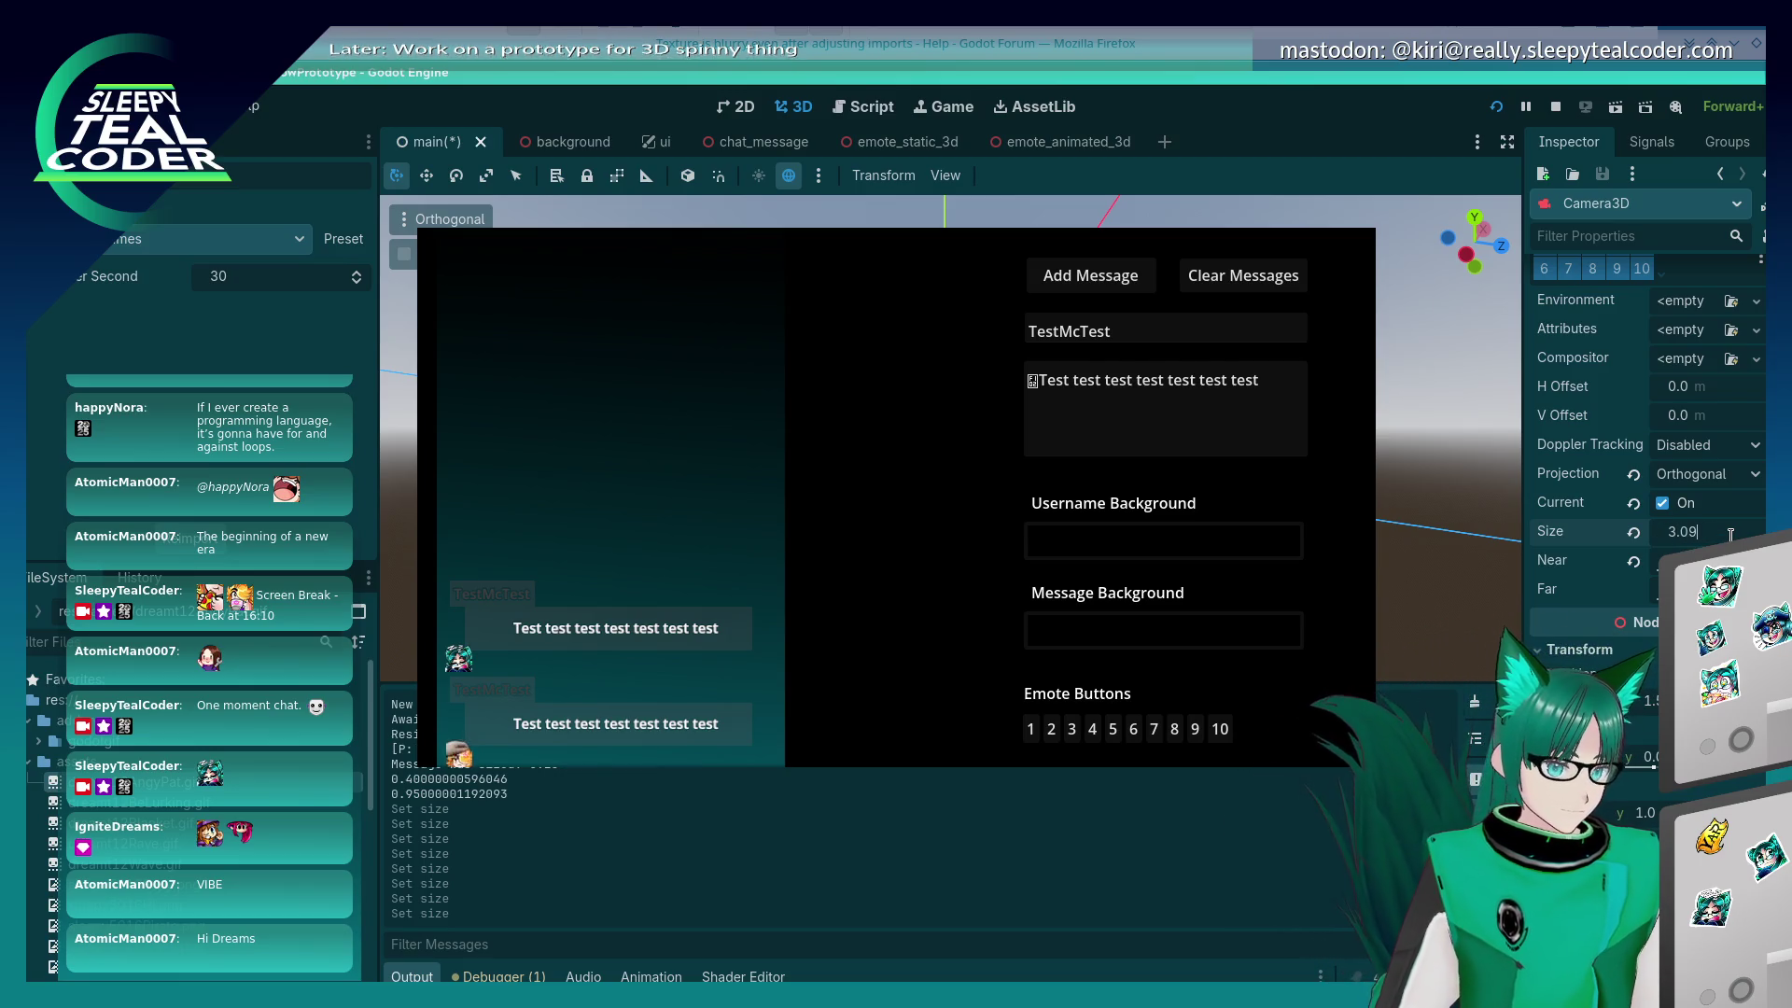
pyautogui.press('Return')
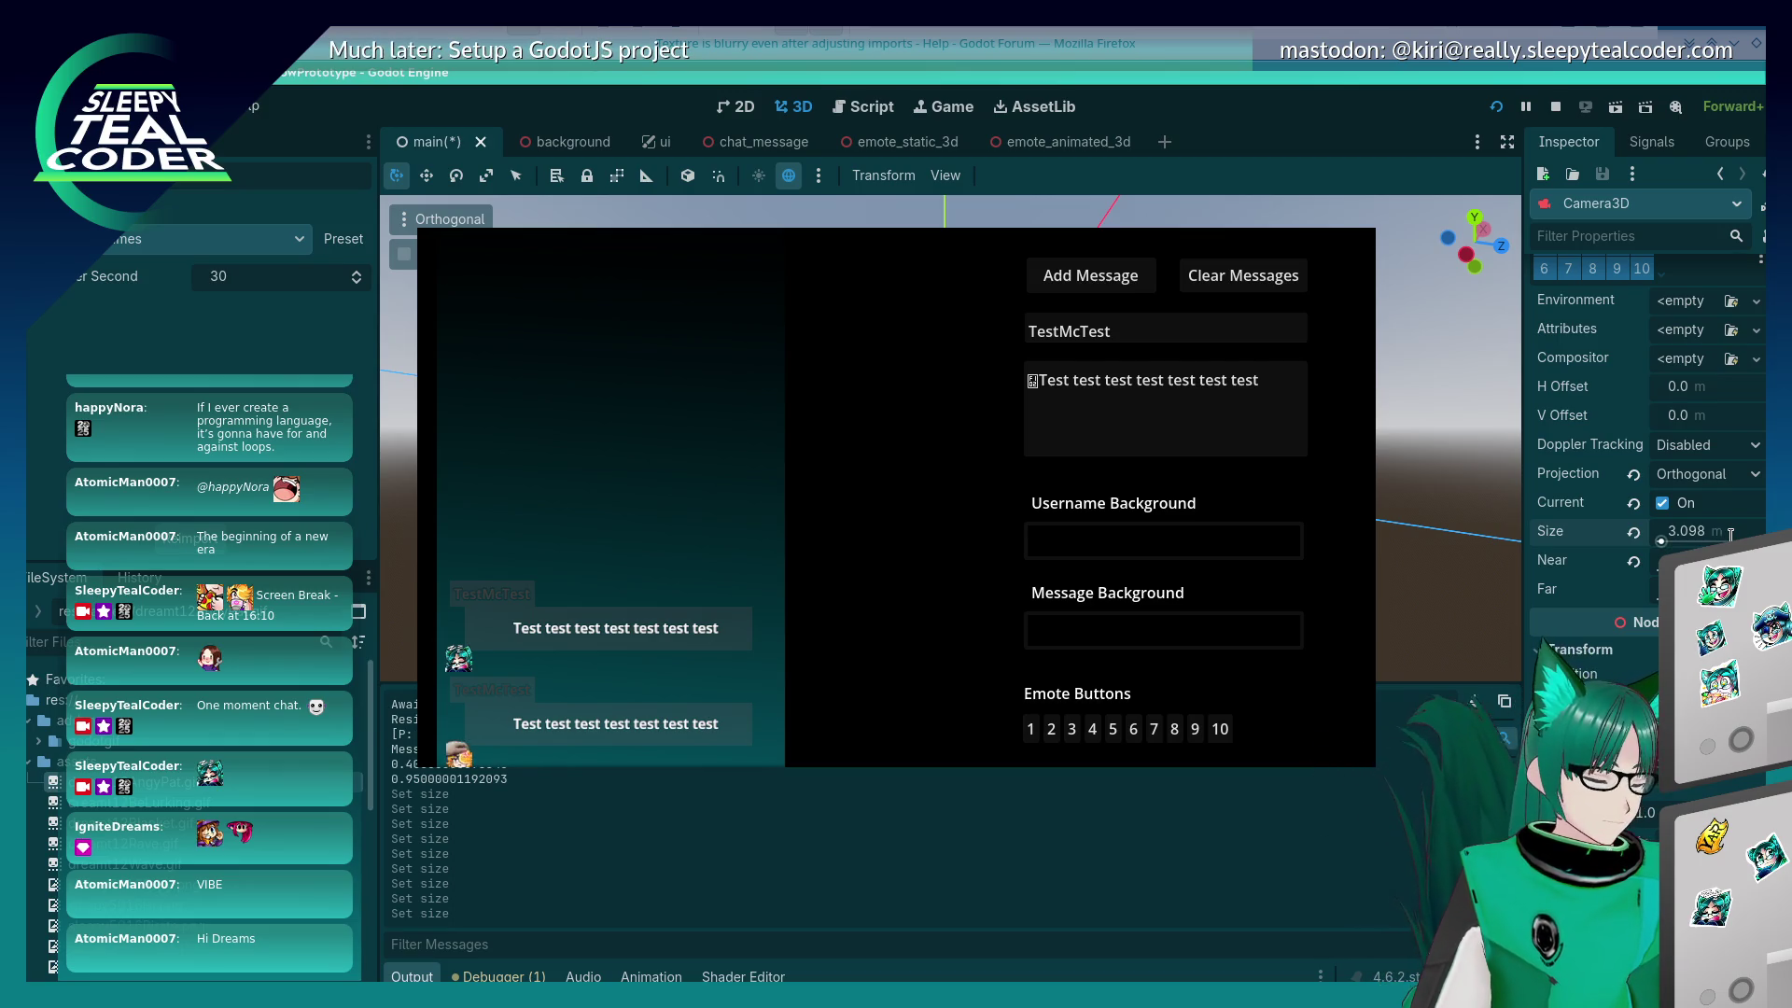
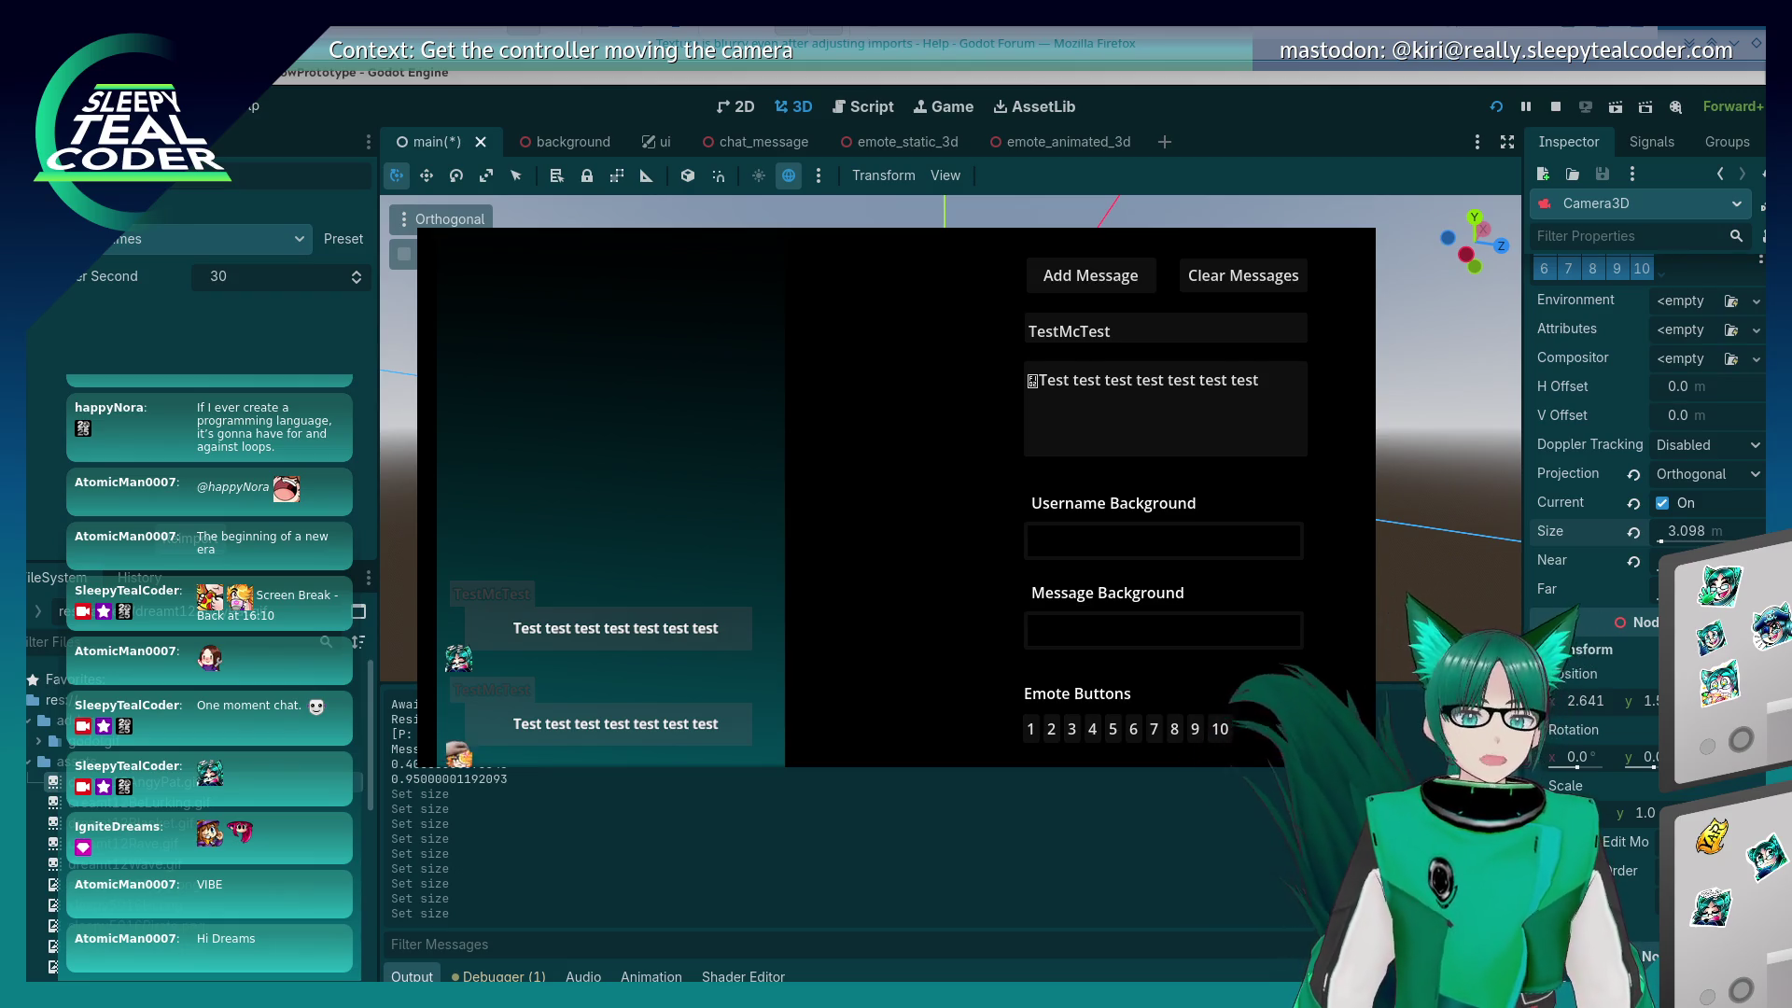
# Step: Place a measuring ruler beside the chat messages in the running game window
pyautogui.click(658, 602)
pyautogui.moveTo(362, 715)
pyautogui.mouseDown()
pyautogui.moveTo(427, 654)
pyautogui.moveTo(427, 591)
pyautogui.mouseUp()
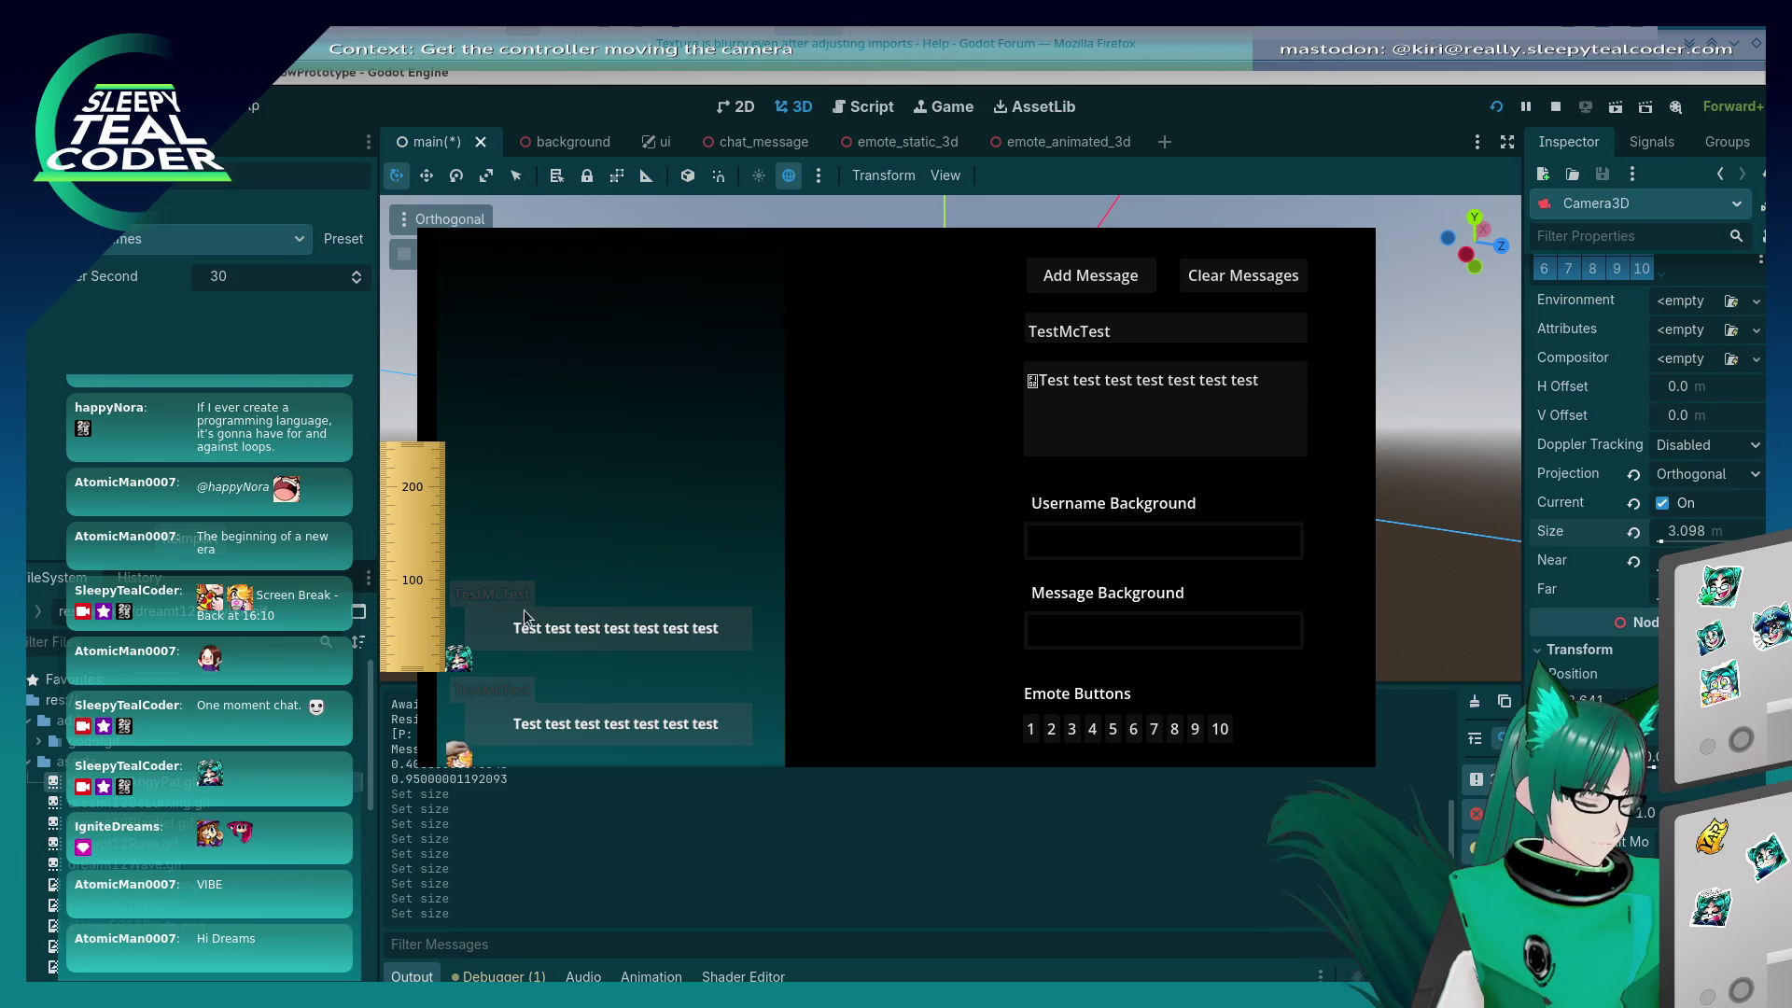
pyautogui.click(709, 536)
# Step: Reduce the Camera3D Size from 3.098 to 3.093, then to 3.09
pyautogui.click(1709, 528)
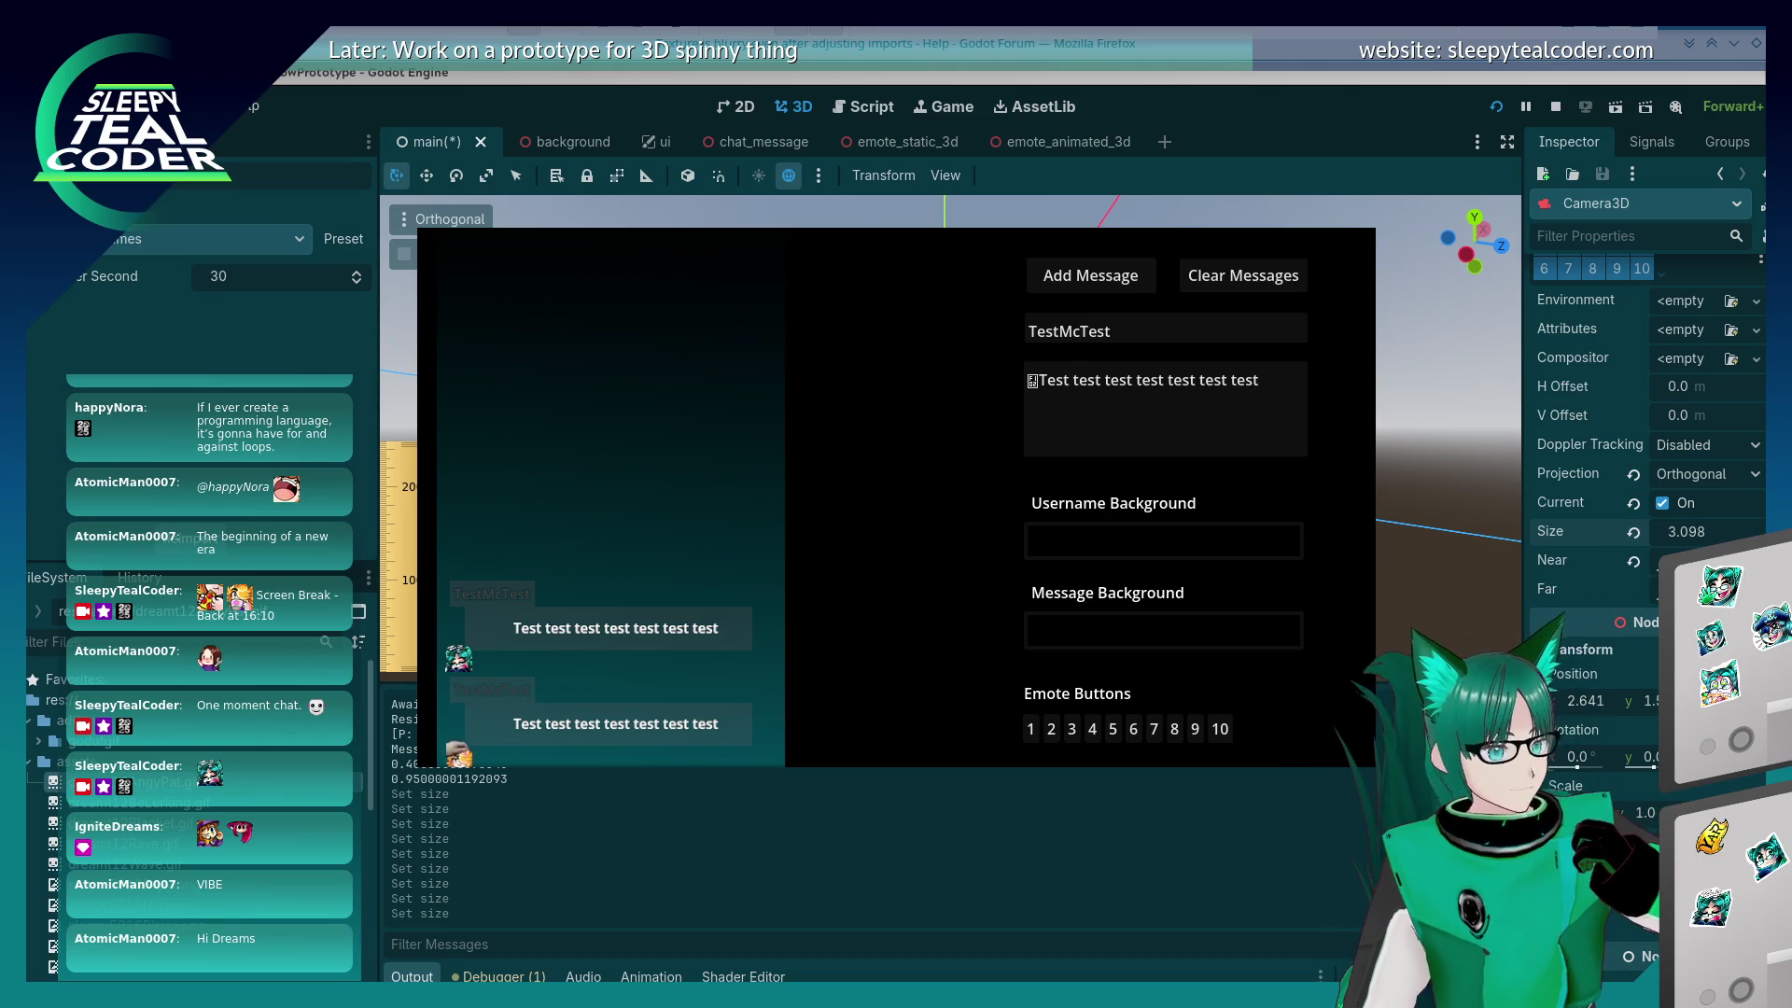
pyautogui.click(1721, 533)
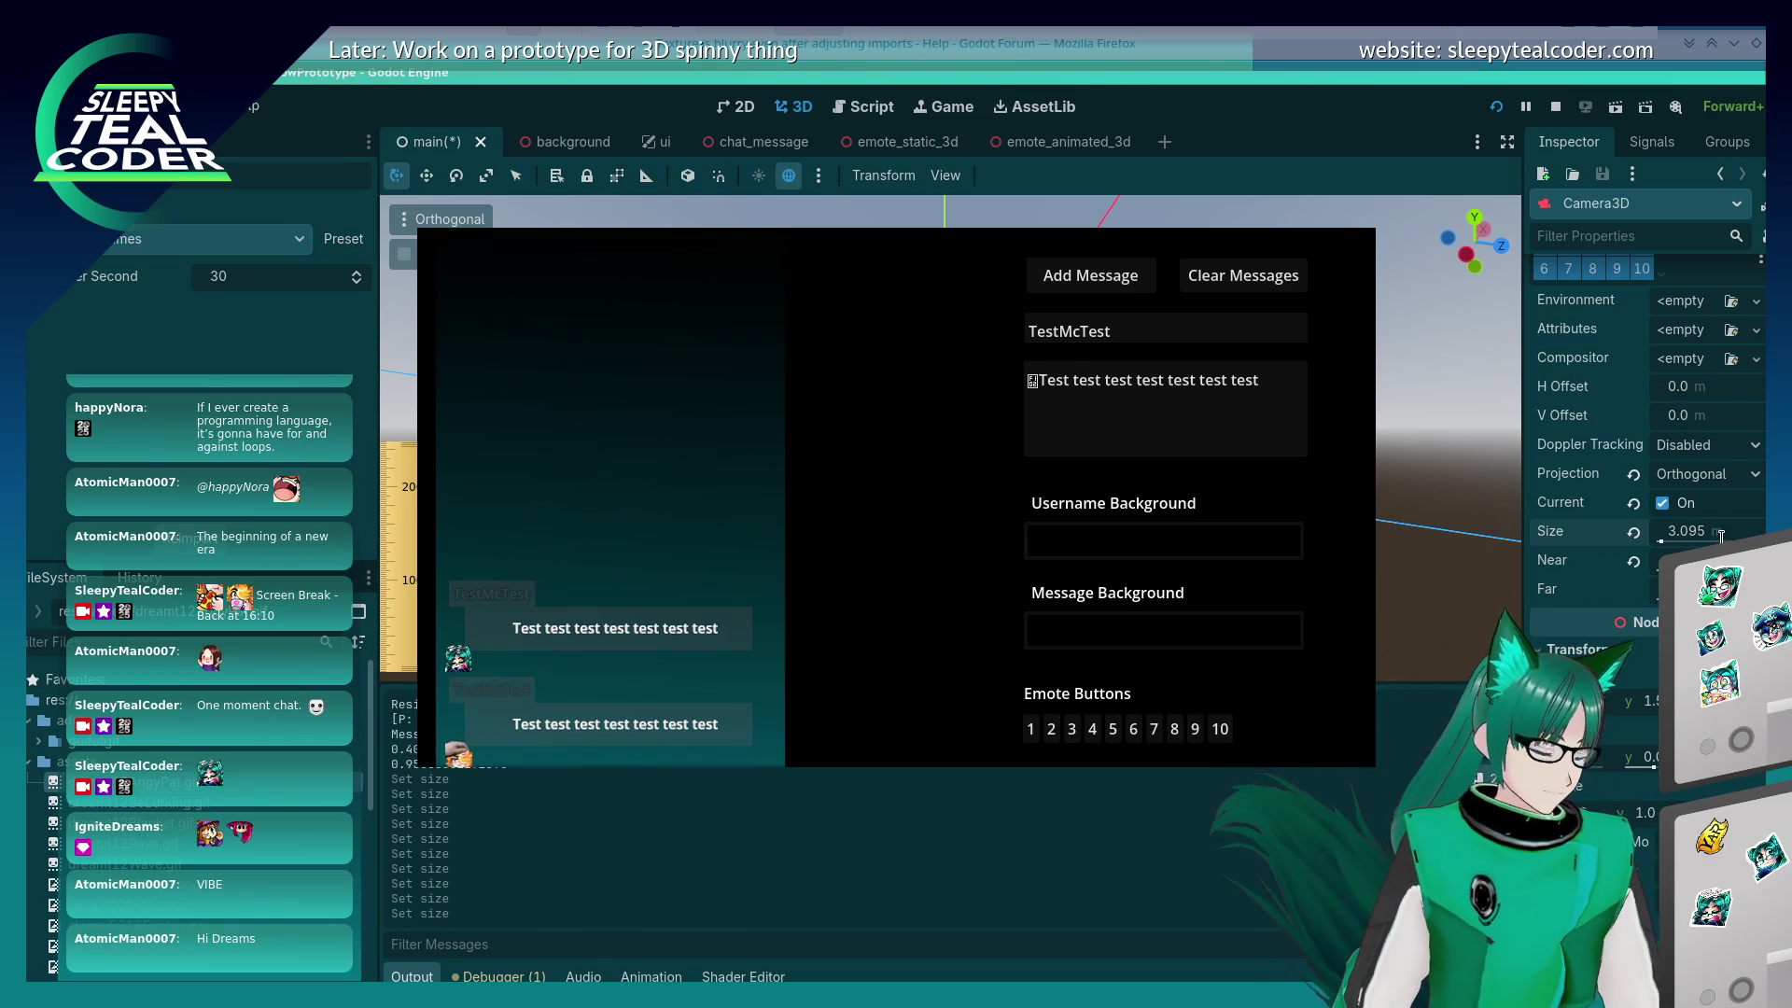
pyautogui.hotkey('ctrl', 'a')
pyautogui.press('Return')
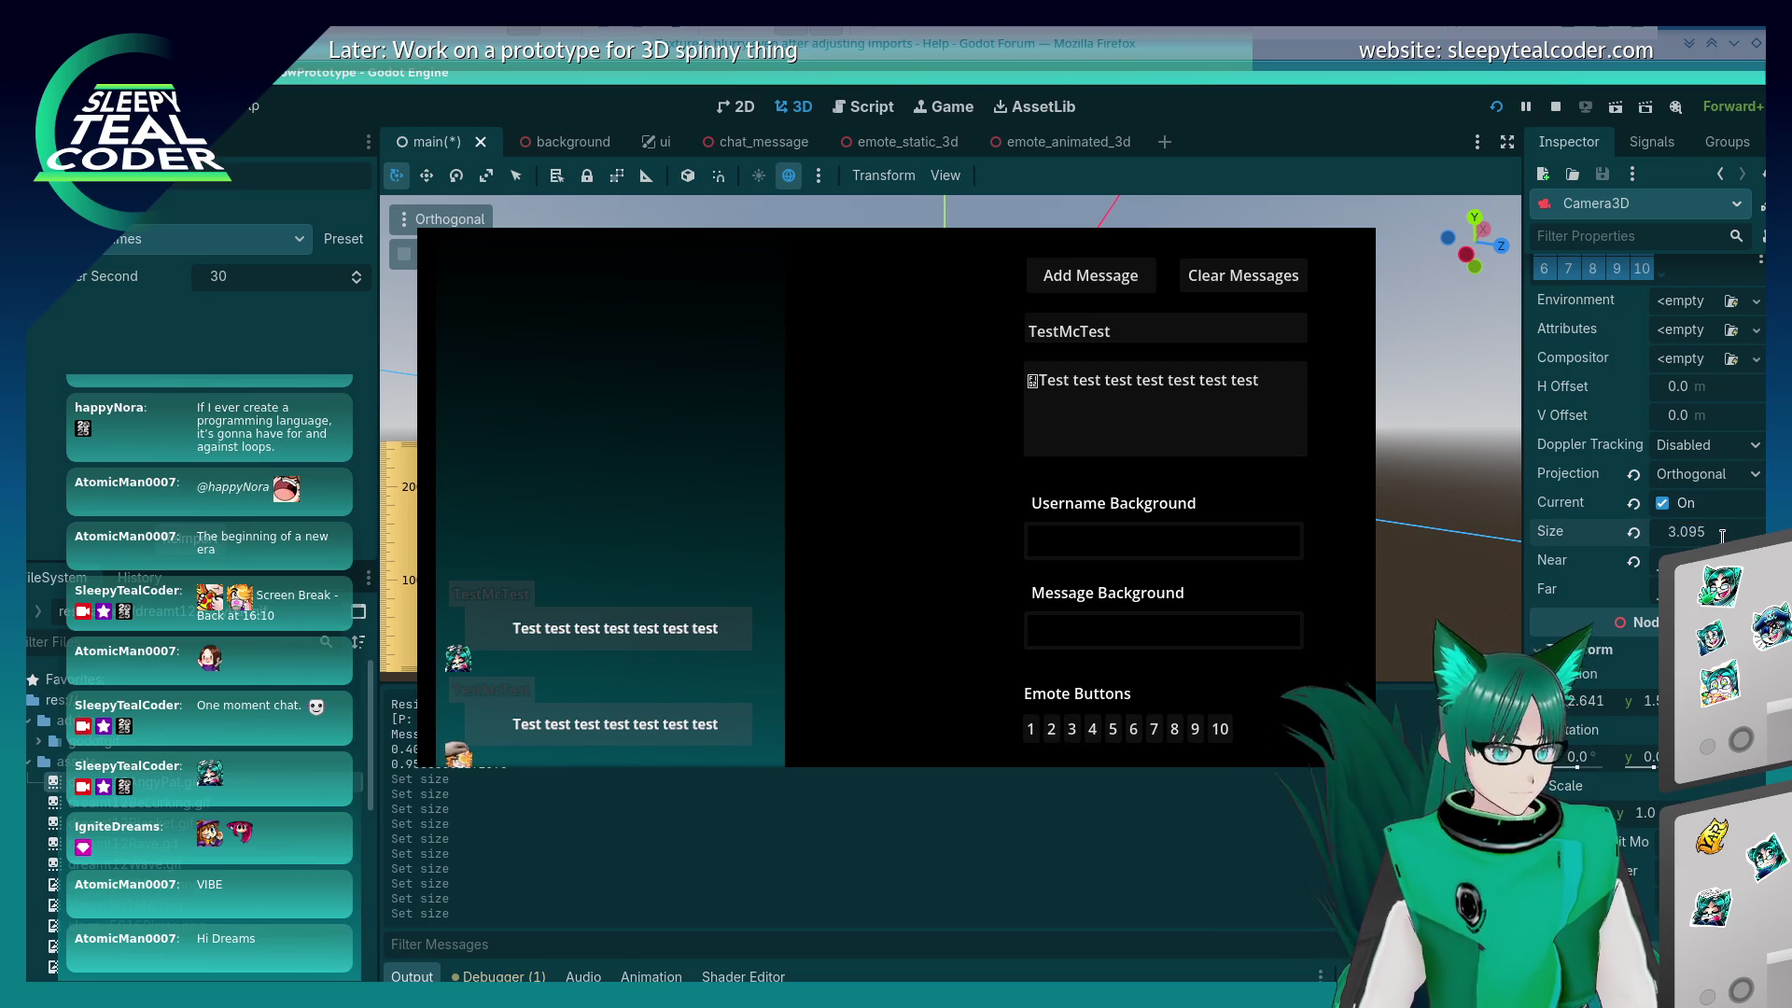
pyautogui.press('Return')
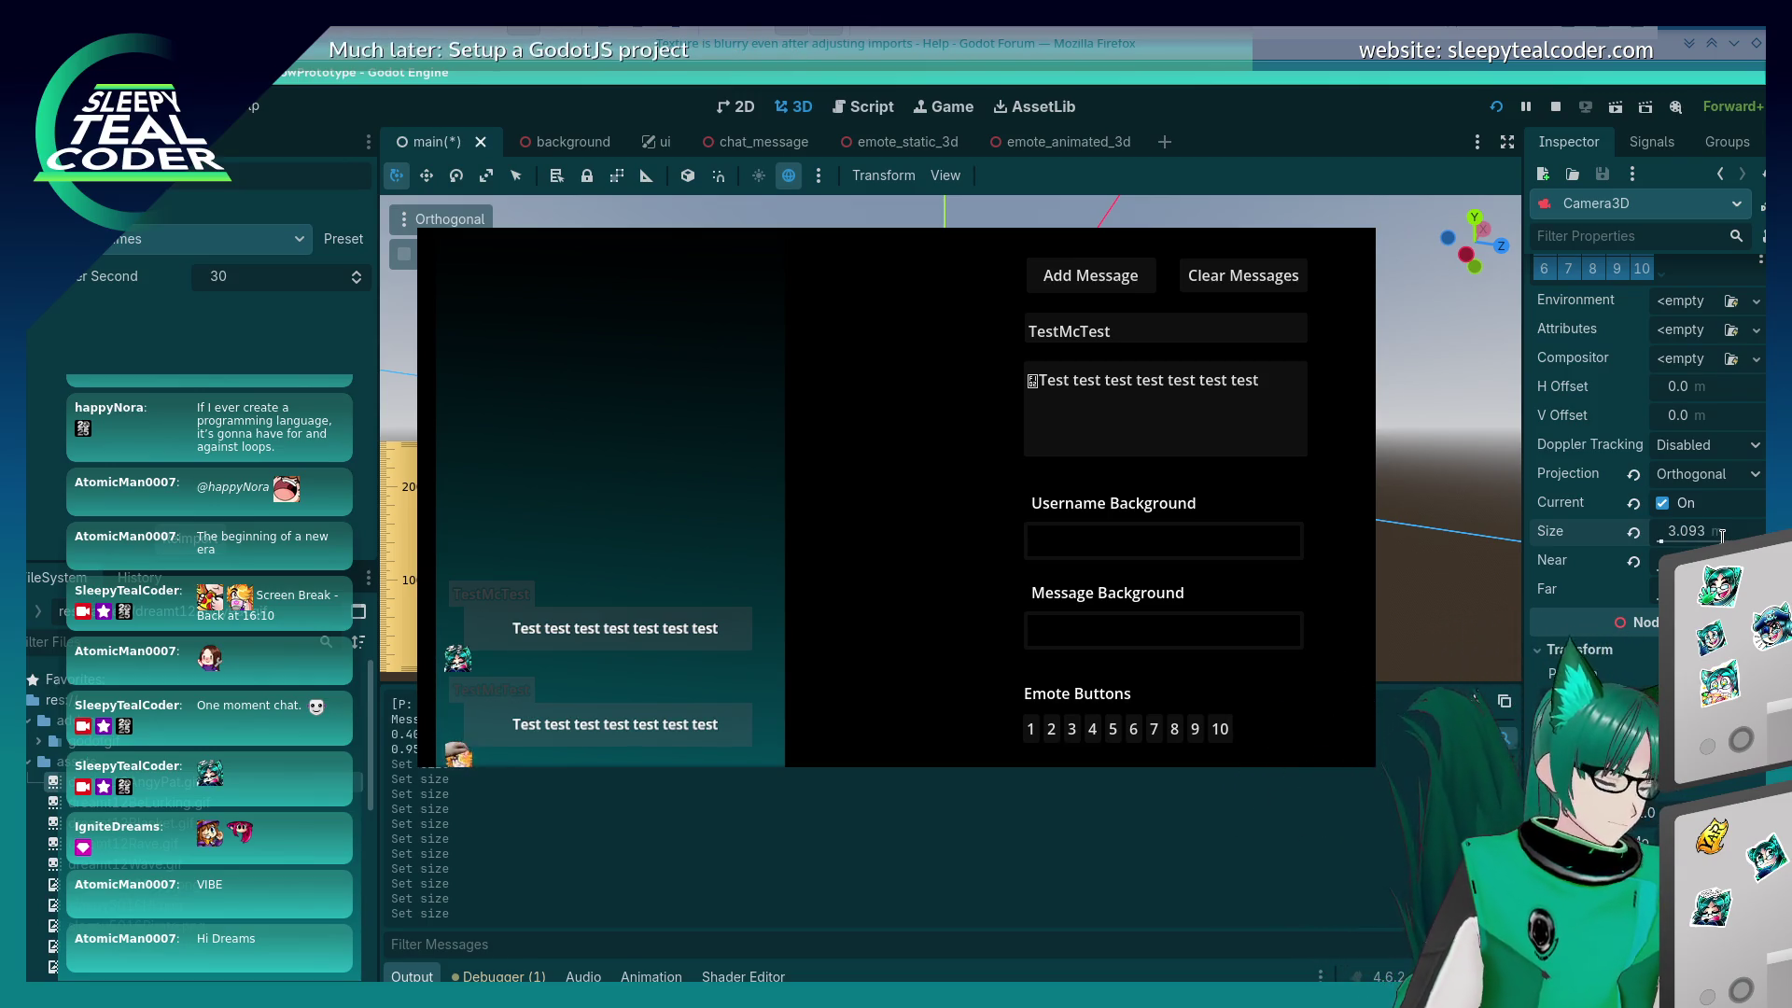
pyautogui.click(1722, 534)
pyautogui.press('BackSpace')
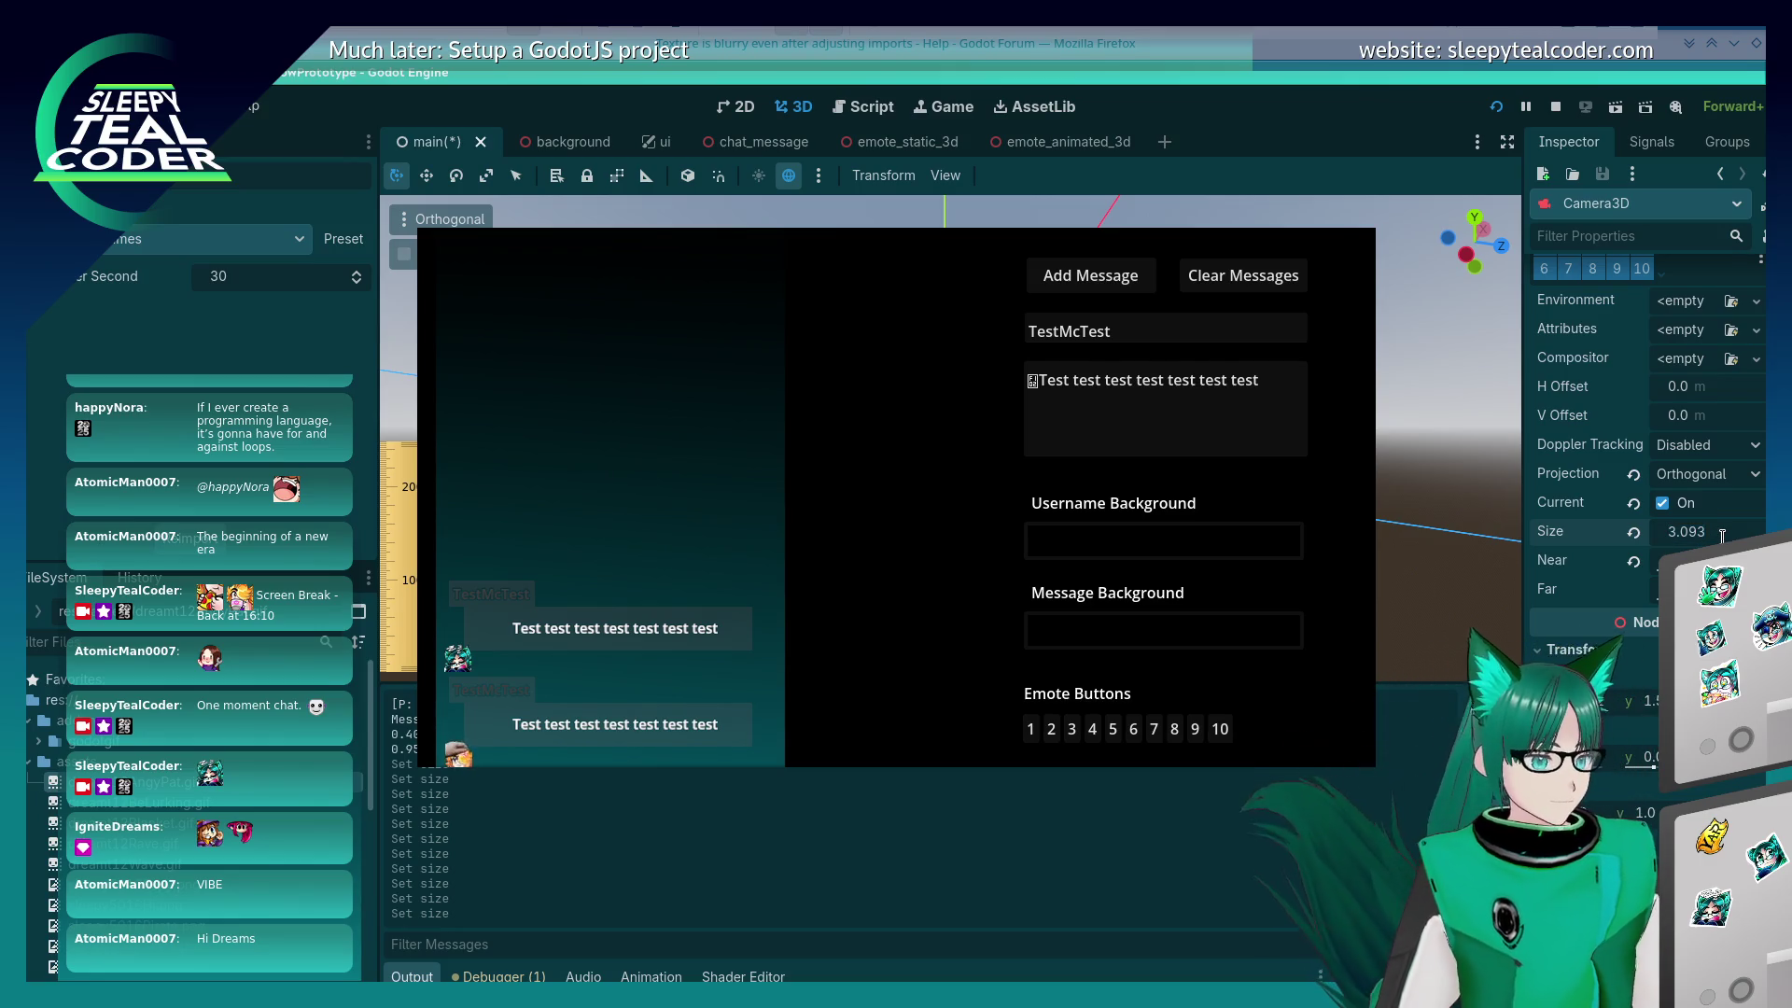
pyautogui.press('Return')
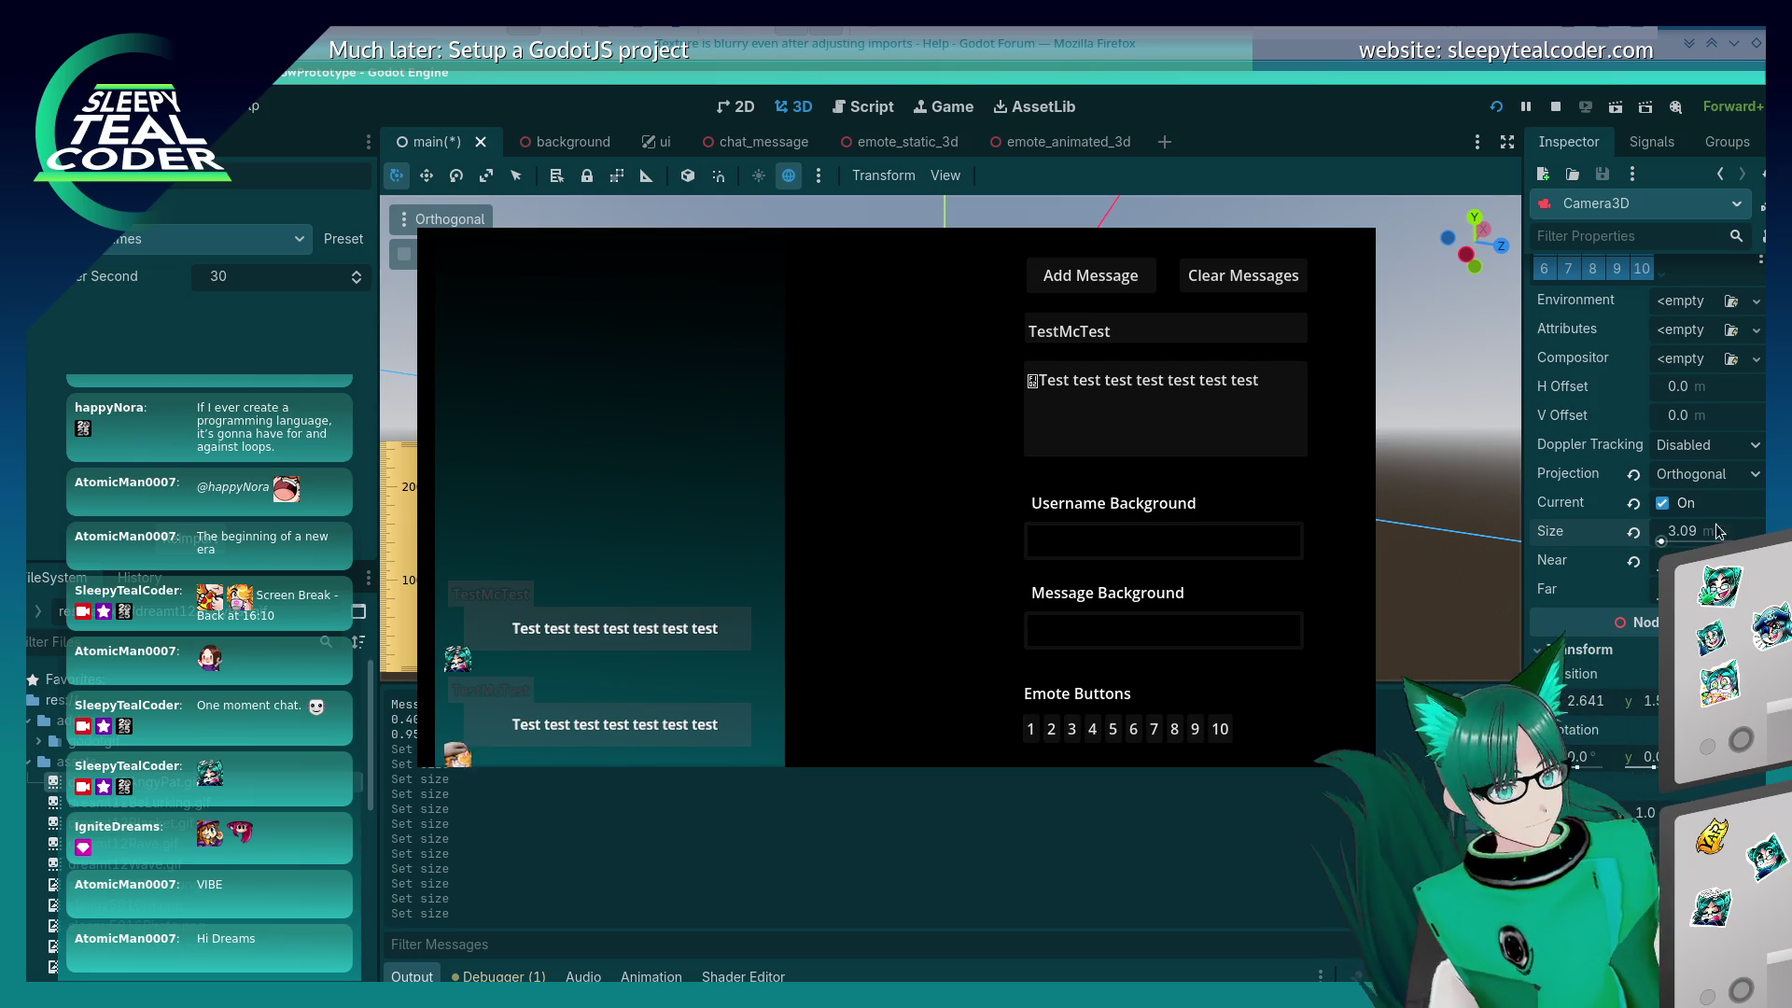
# Step: Trim the camera Size further to 3.088 and then 3.085
pyautogui.click(1708, 534)
pyautogui.press('BackSpace')
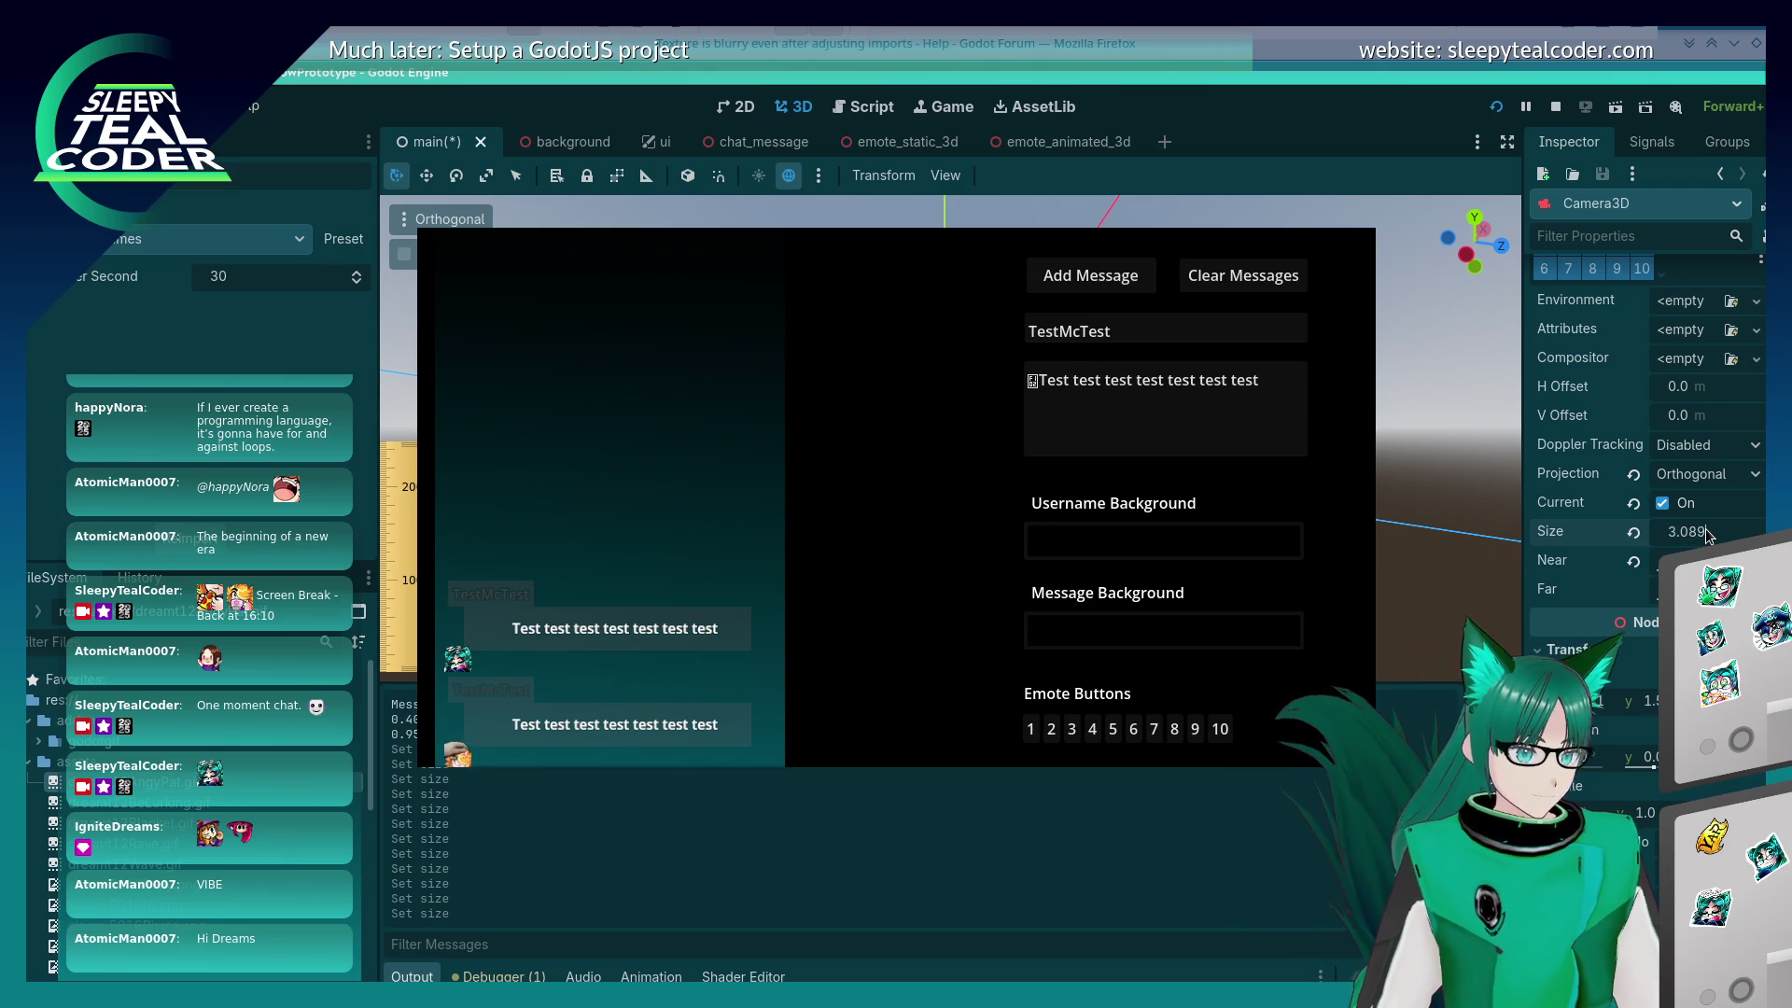
pyautogui.press('Return')
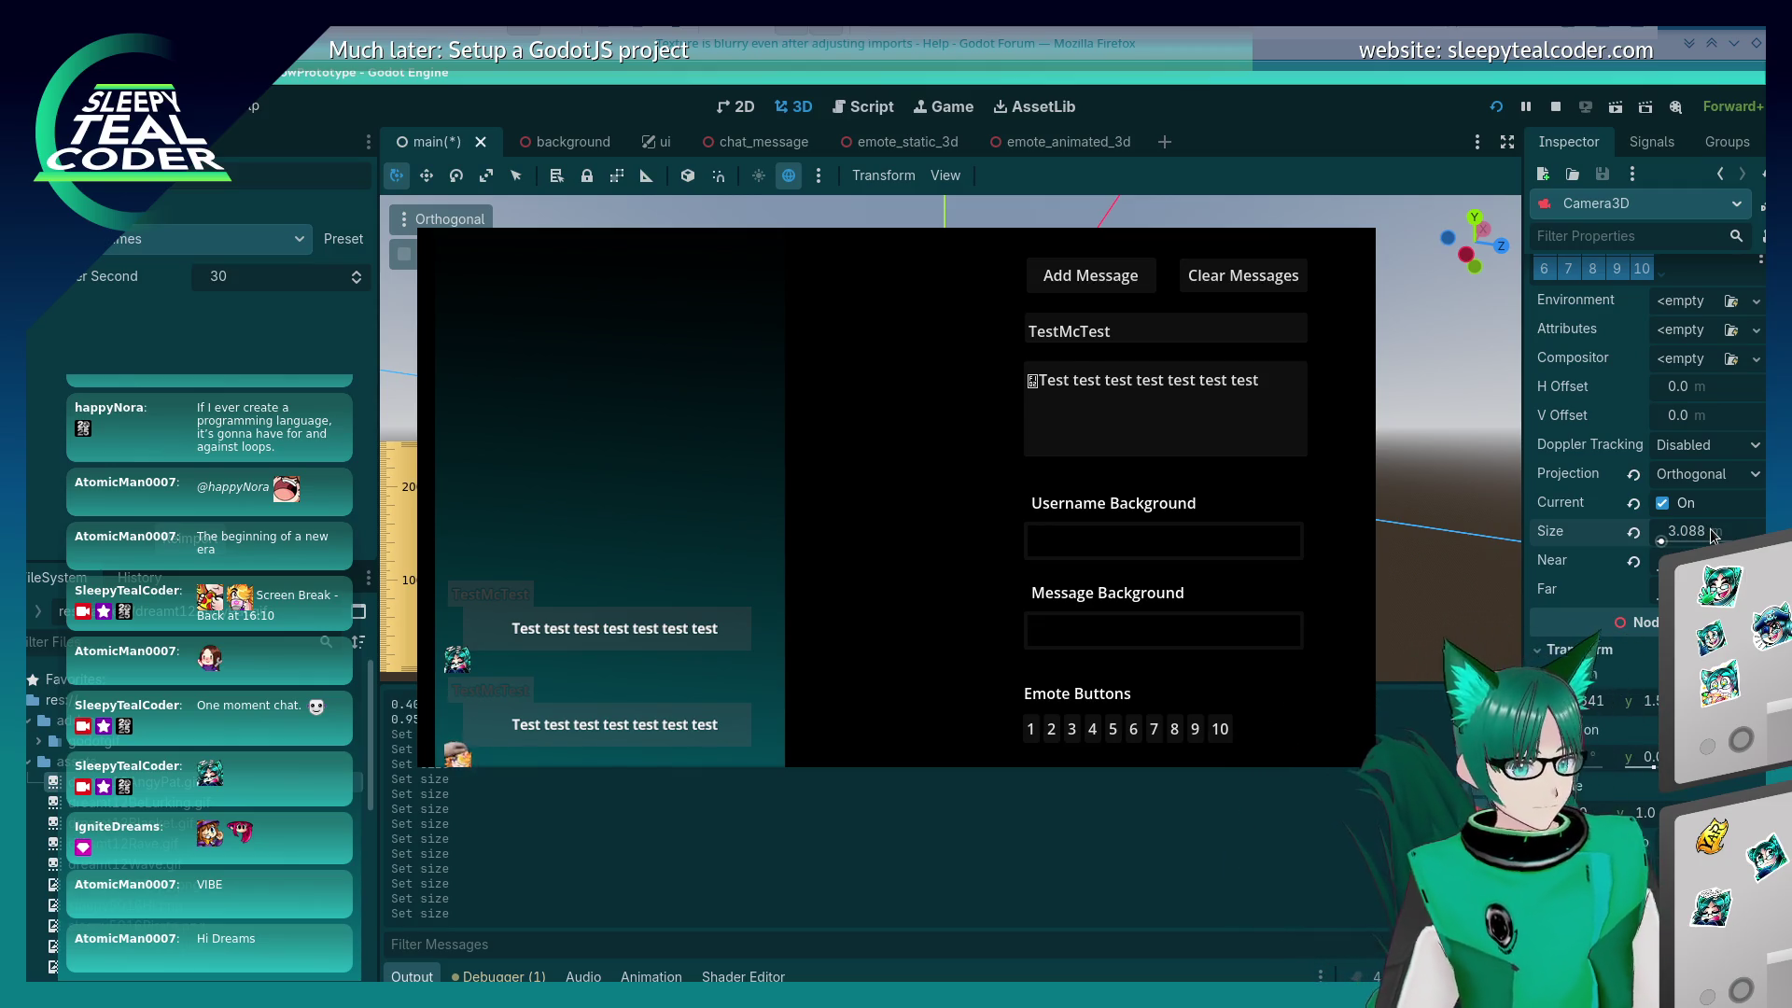
pyautogui.click(1713, 534)
pyautogui.press('BackSpace')
pyautogui.write('5')
pyautogui.press('Return')
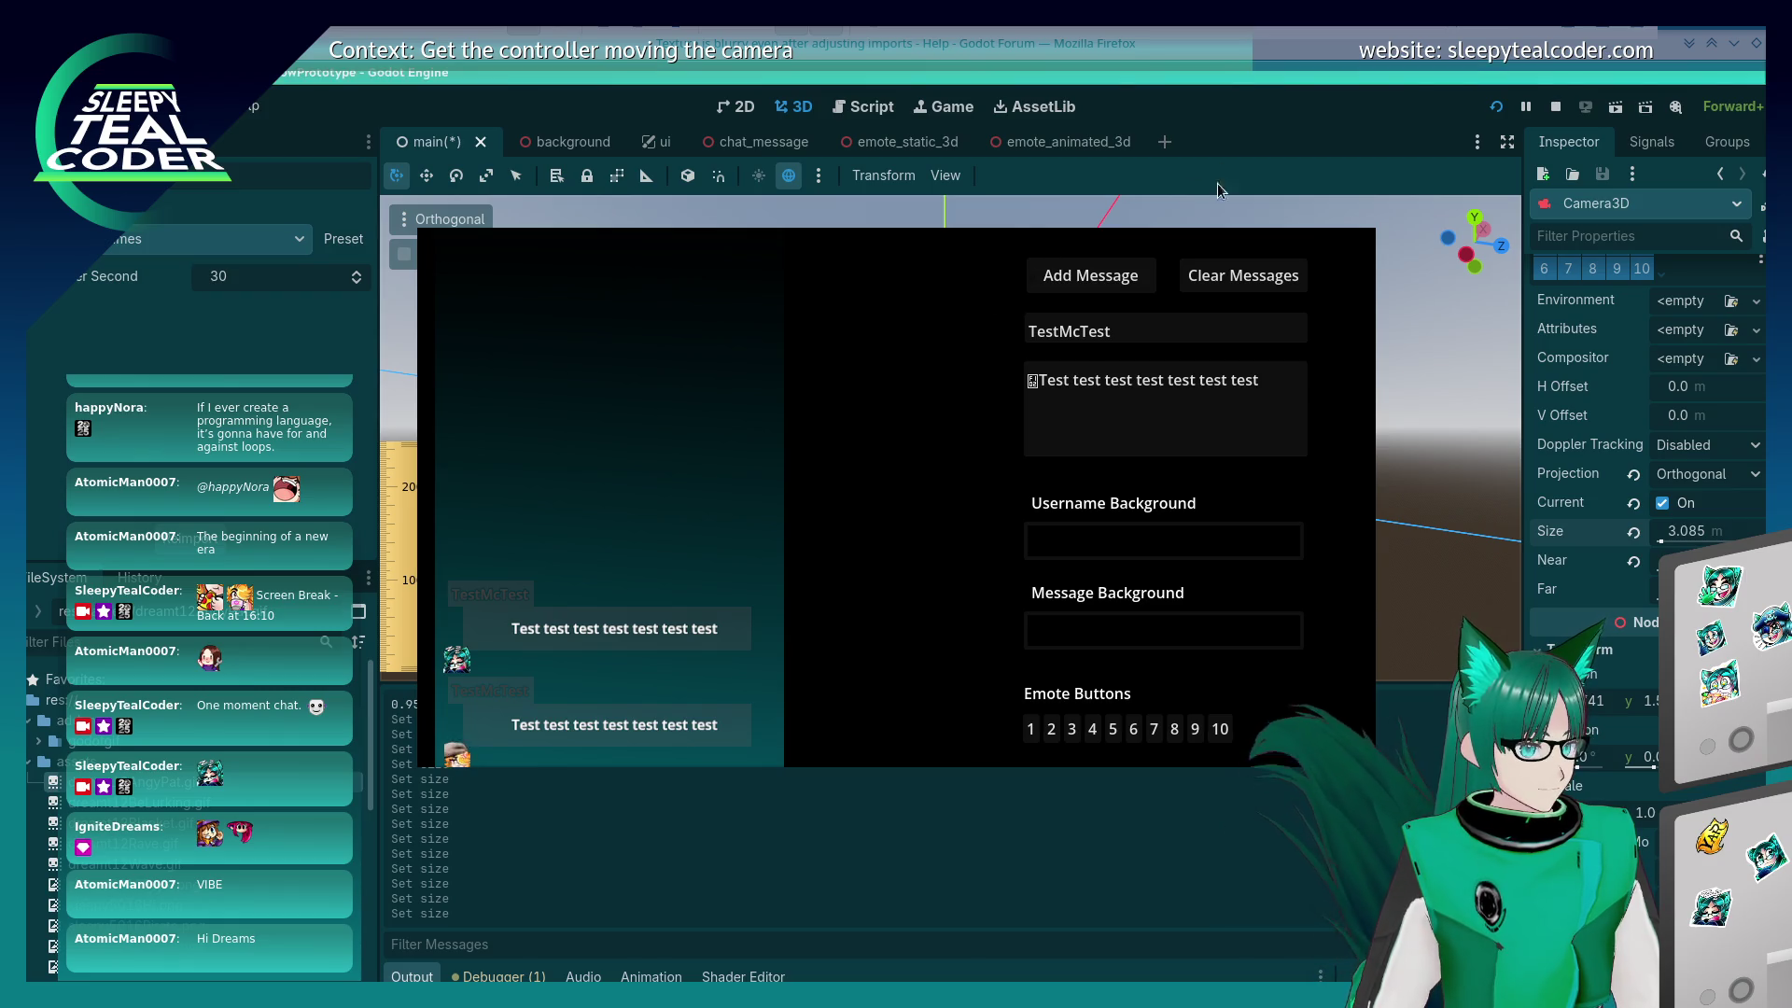
# Step: Move the game window lower and drag the camera gizmo so X becomes 2.748
pyautogui.moveTo(934, 328); pyautogui.dragTo(491, 351)
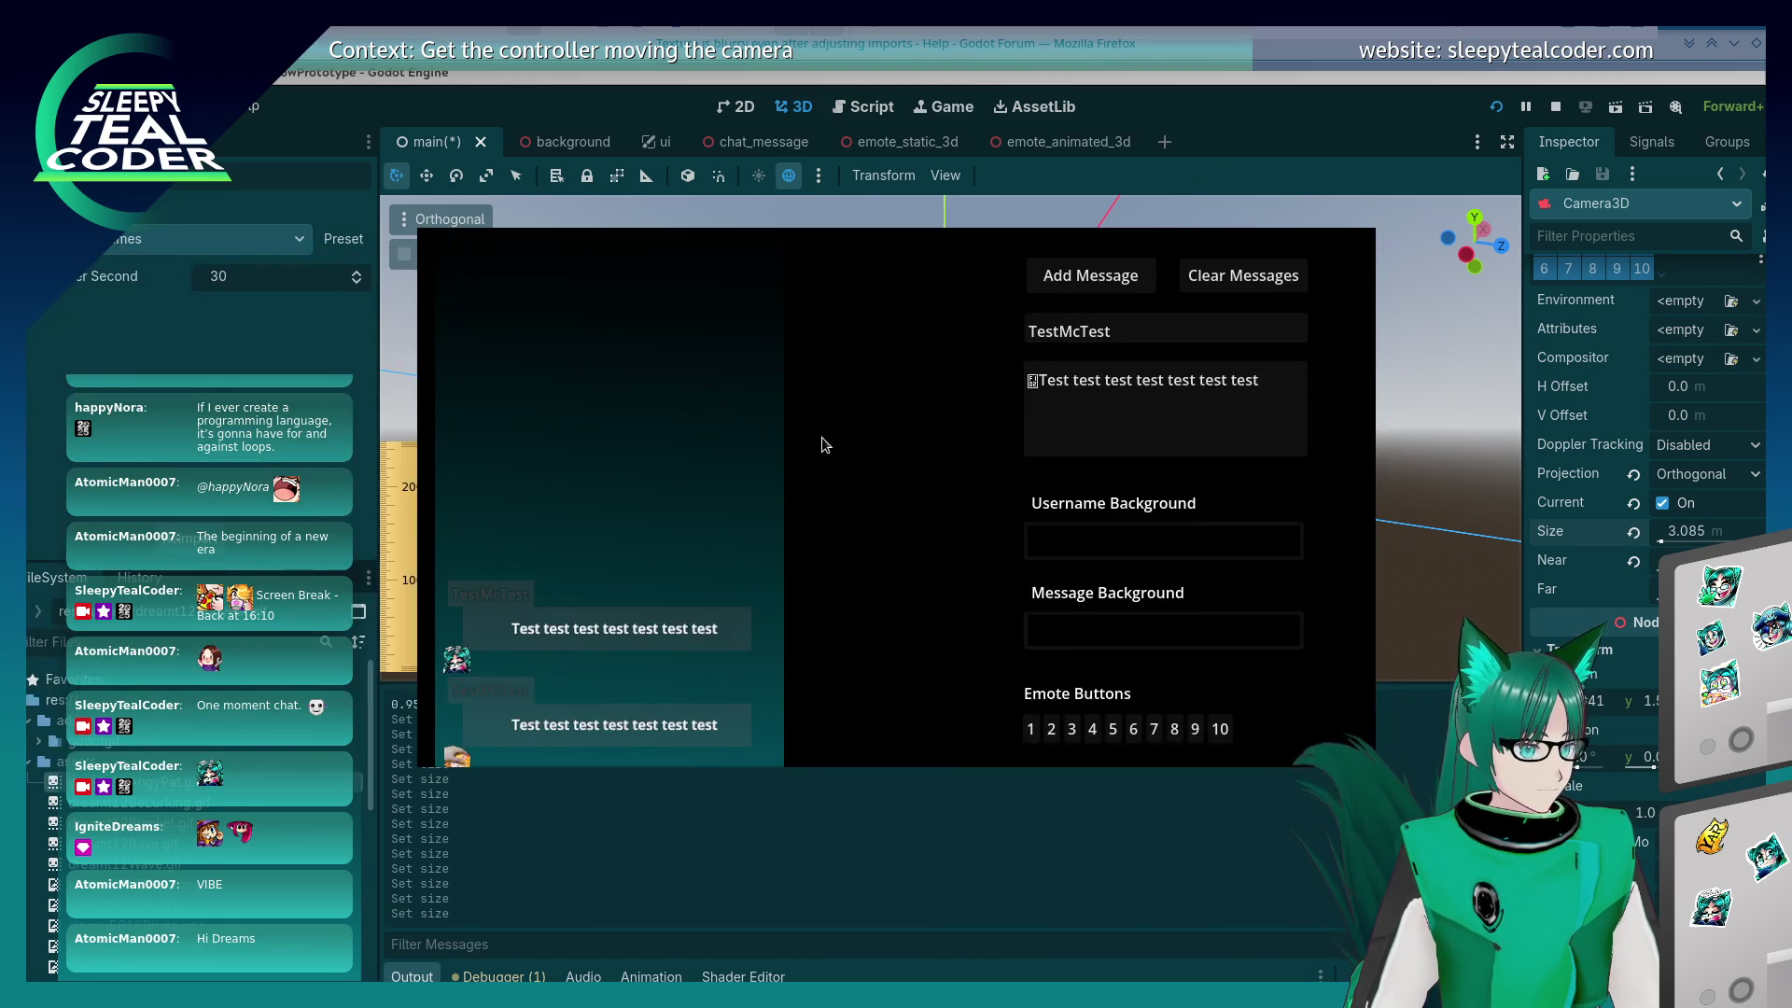
pyautogui.moveTo(920, 396); pyautogui.dragTo(924, 608)
pyautogui.moveTo(1045, 402)
pyautogui.mouseDown()
pyautogui.moveTo(1057, 336)
pyautogui.moveTo(1032, 361)
pyautogui.moveTo(1102, 430)
pyautogui.mouseUp()
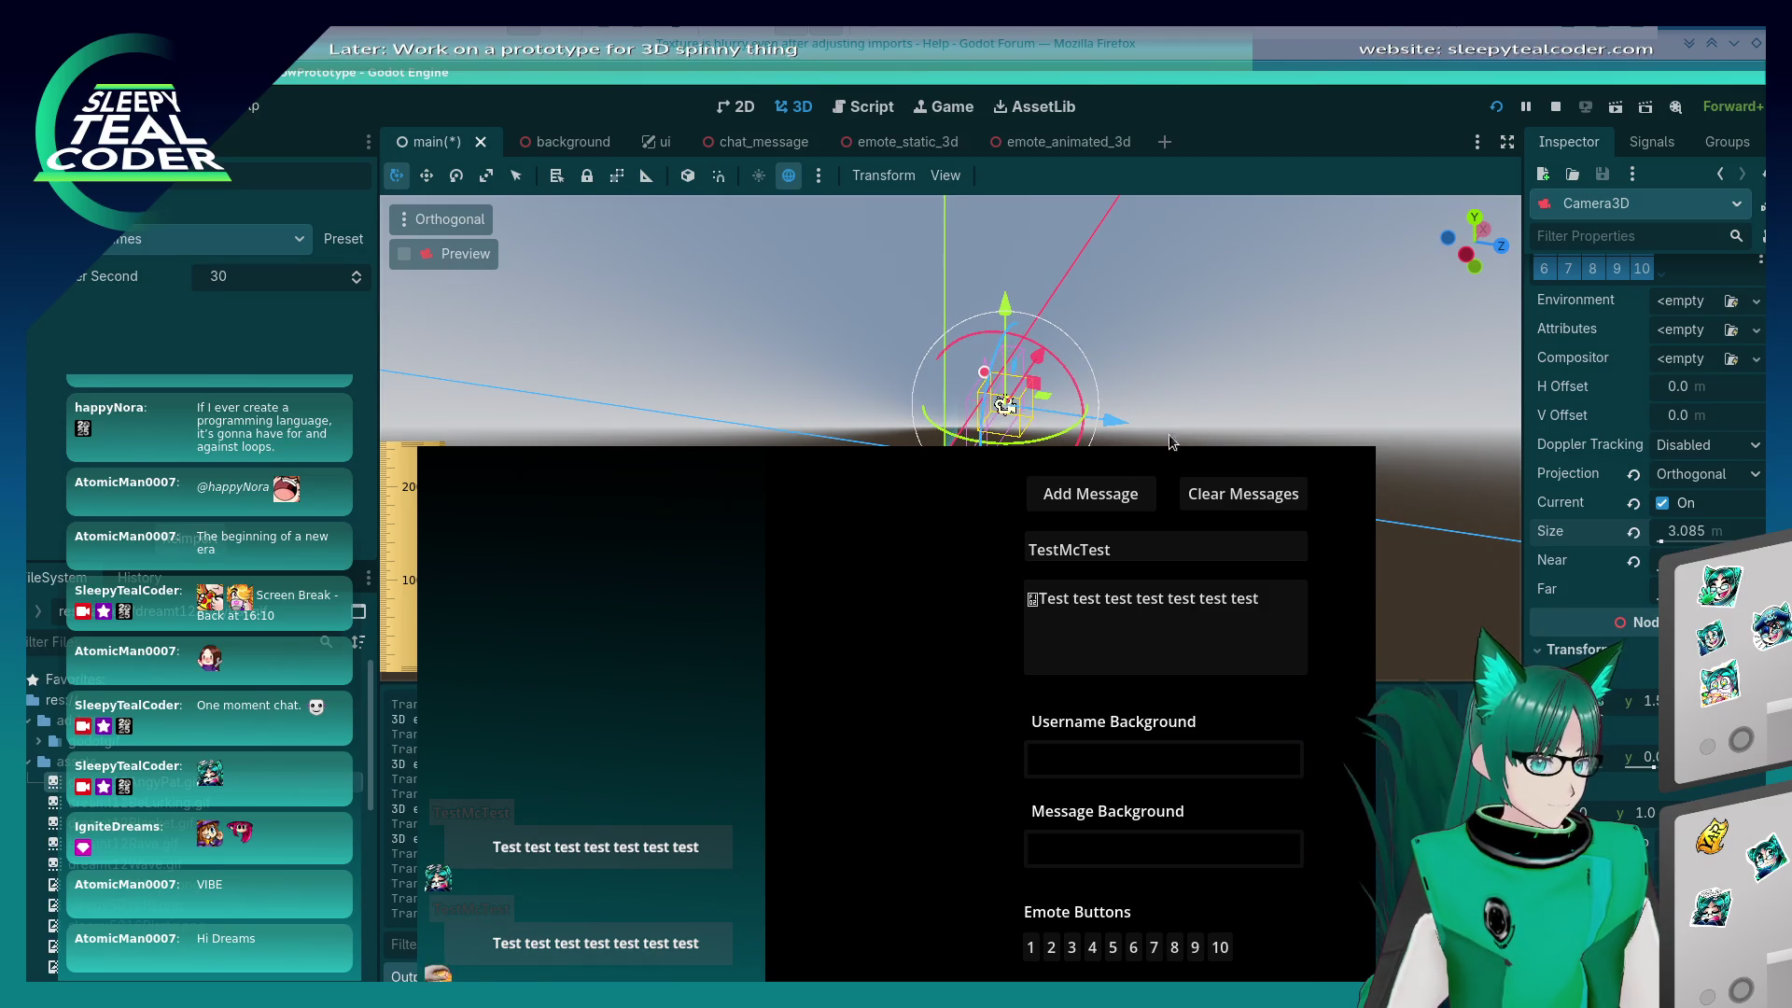
pyautogui.moveTo(1005, 311); pyautogui.dragTo(1008, 320)
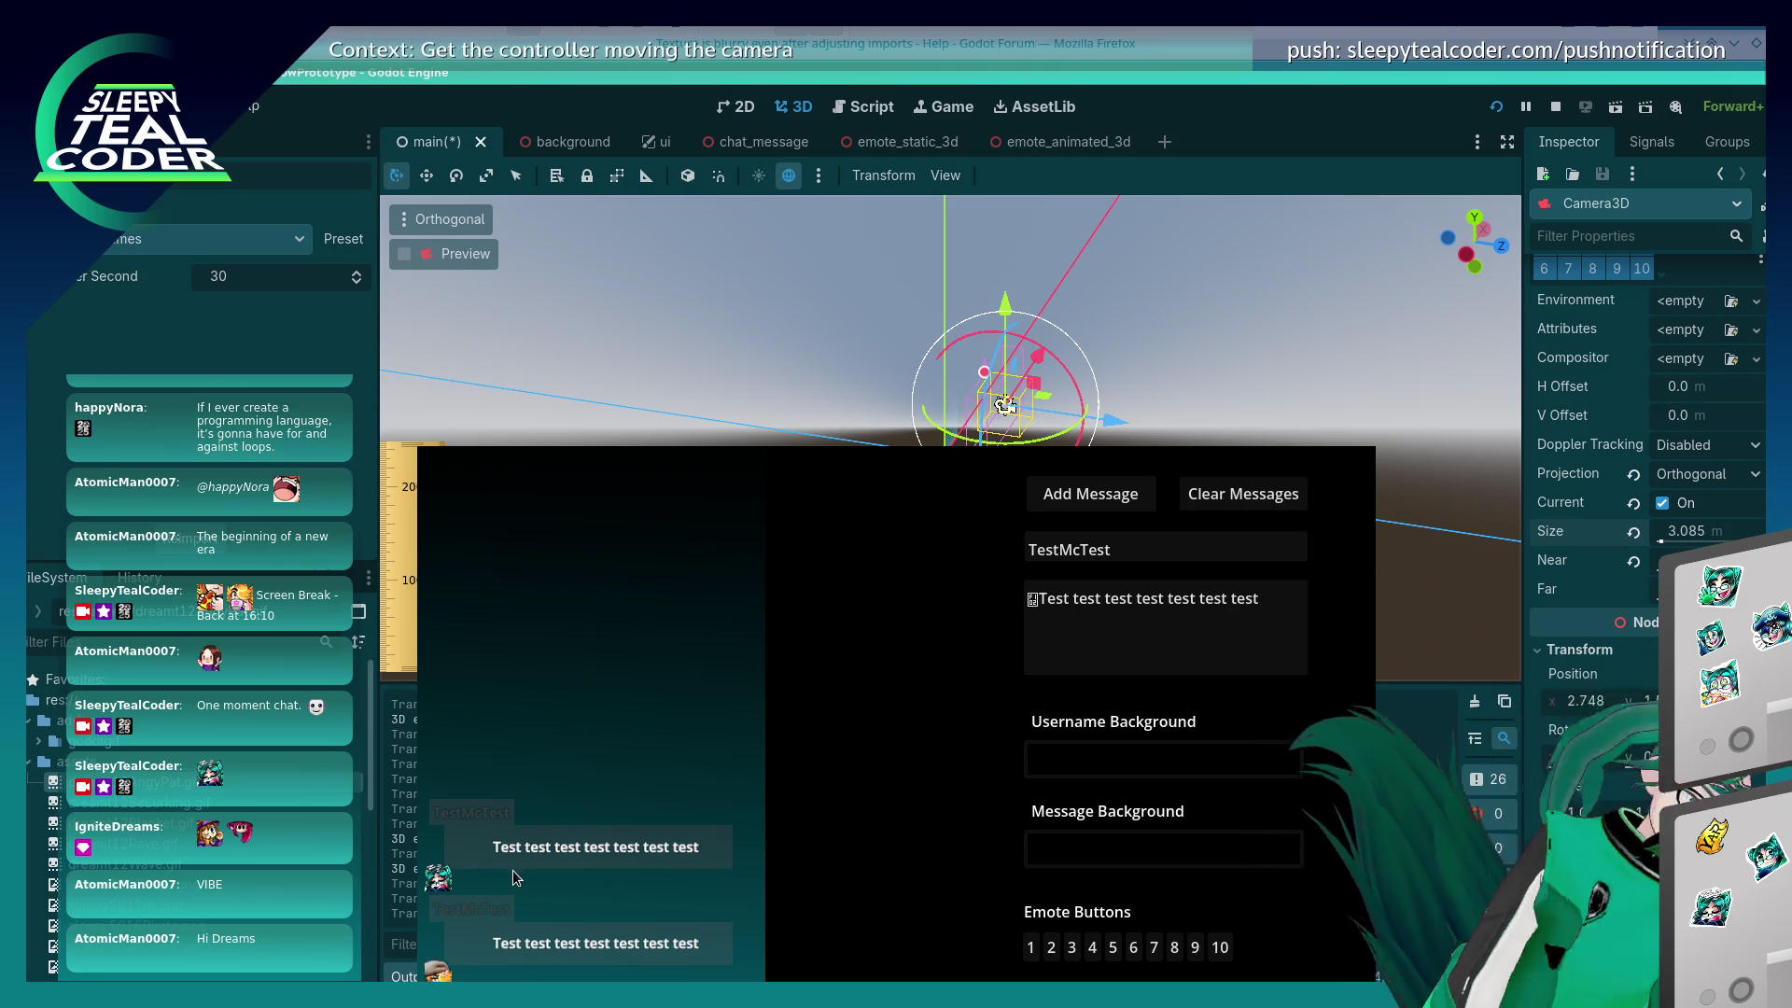
pyautogui.hotkey('alt', 'Tab')
pyautogui.hotkey('alt', 'Tab')
pyautogui.hotkey('alt', 'Tab')
pyautogui.hotkey('alt', 'Tab')
# Step: In the running game, toggle the editor camera override on and back off
pyautogui.hotkey('alt', 'shift', 'Tab')
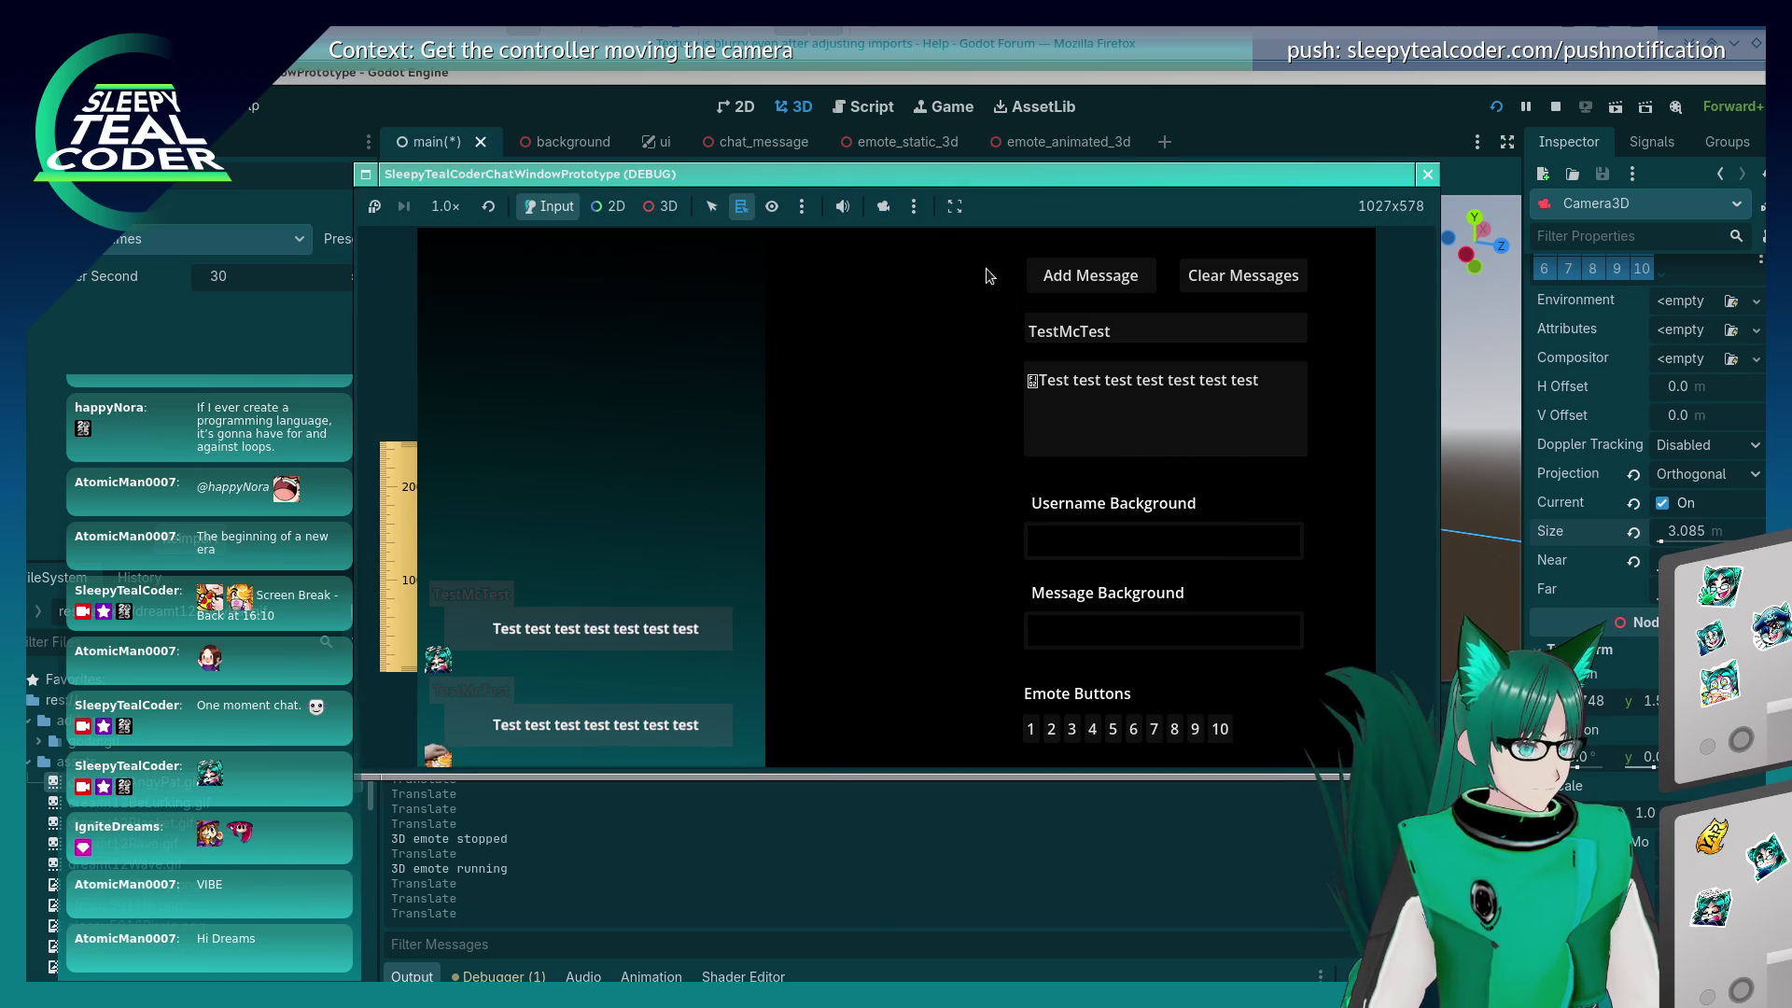
pyautogui.click(884, 208)
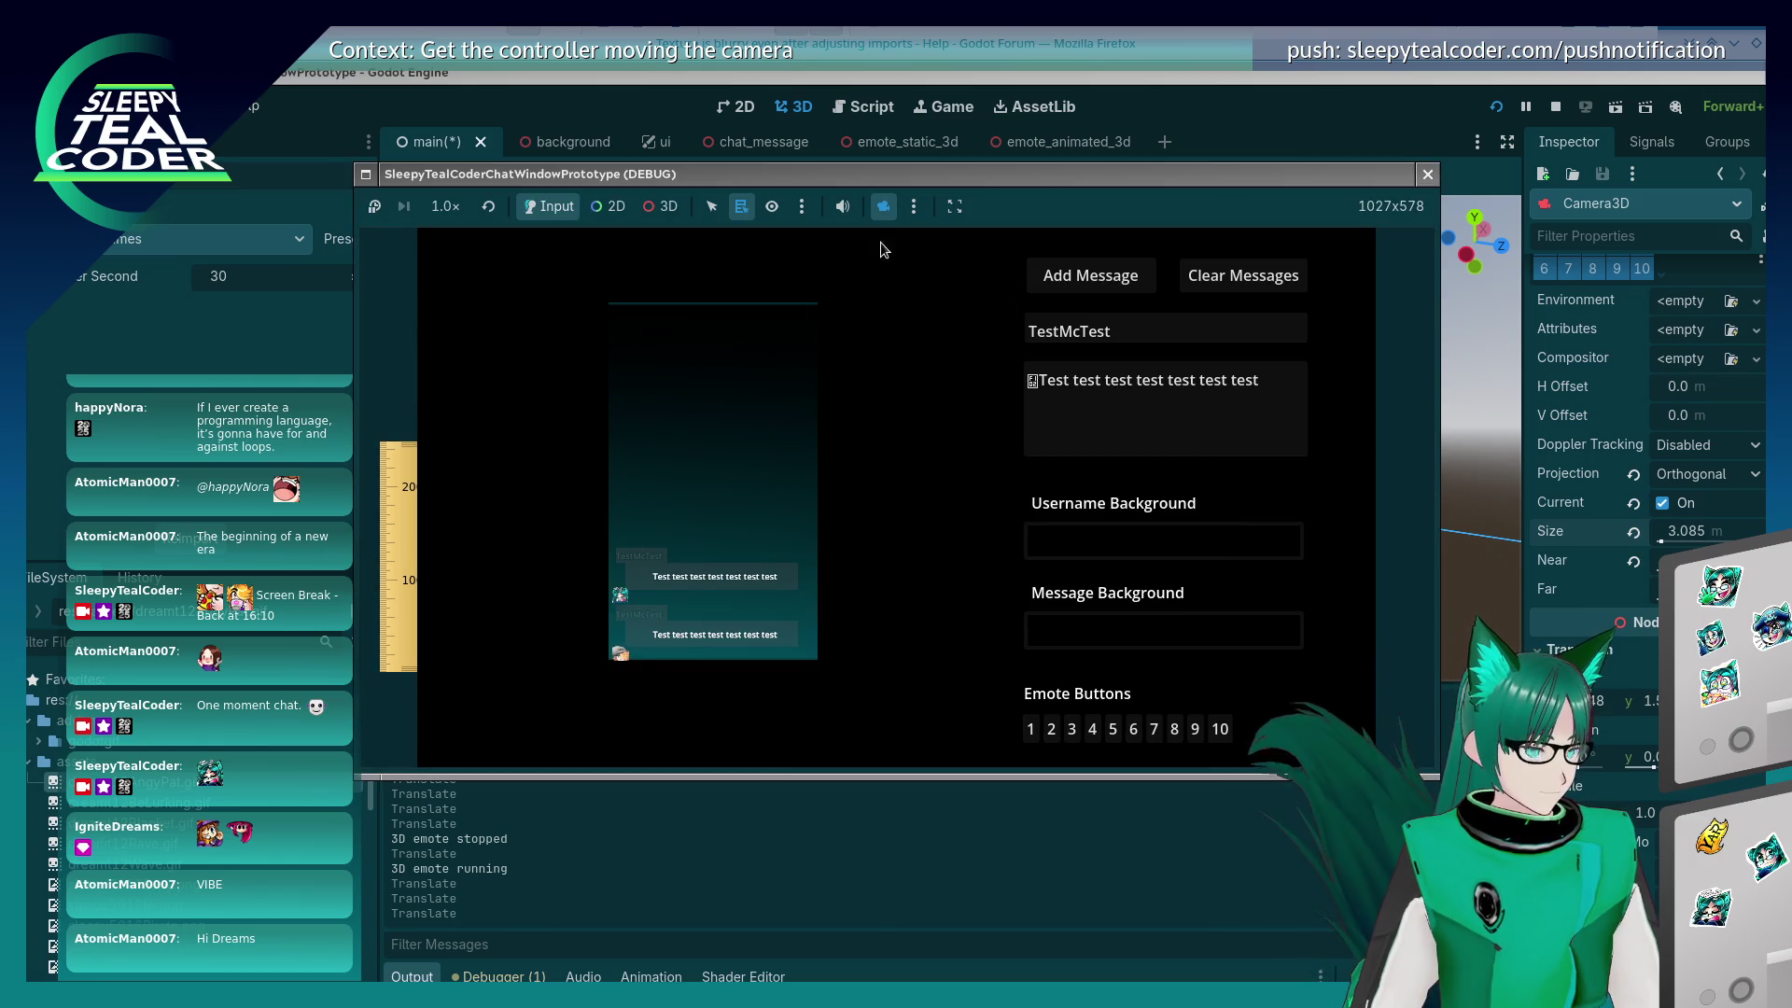
pyautogui.click(883, 206)
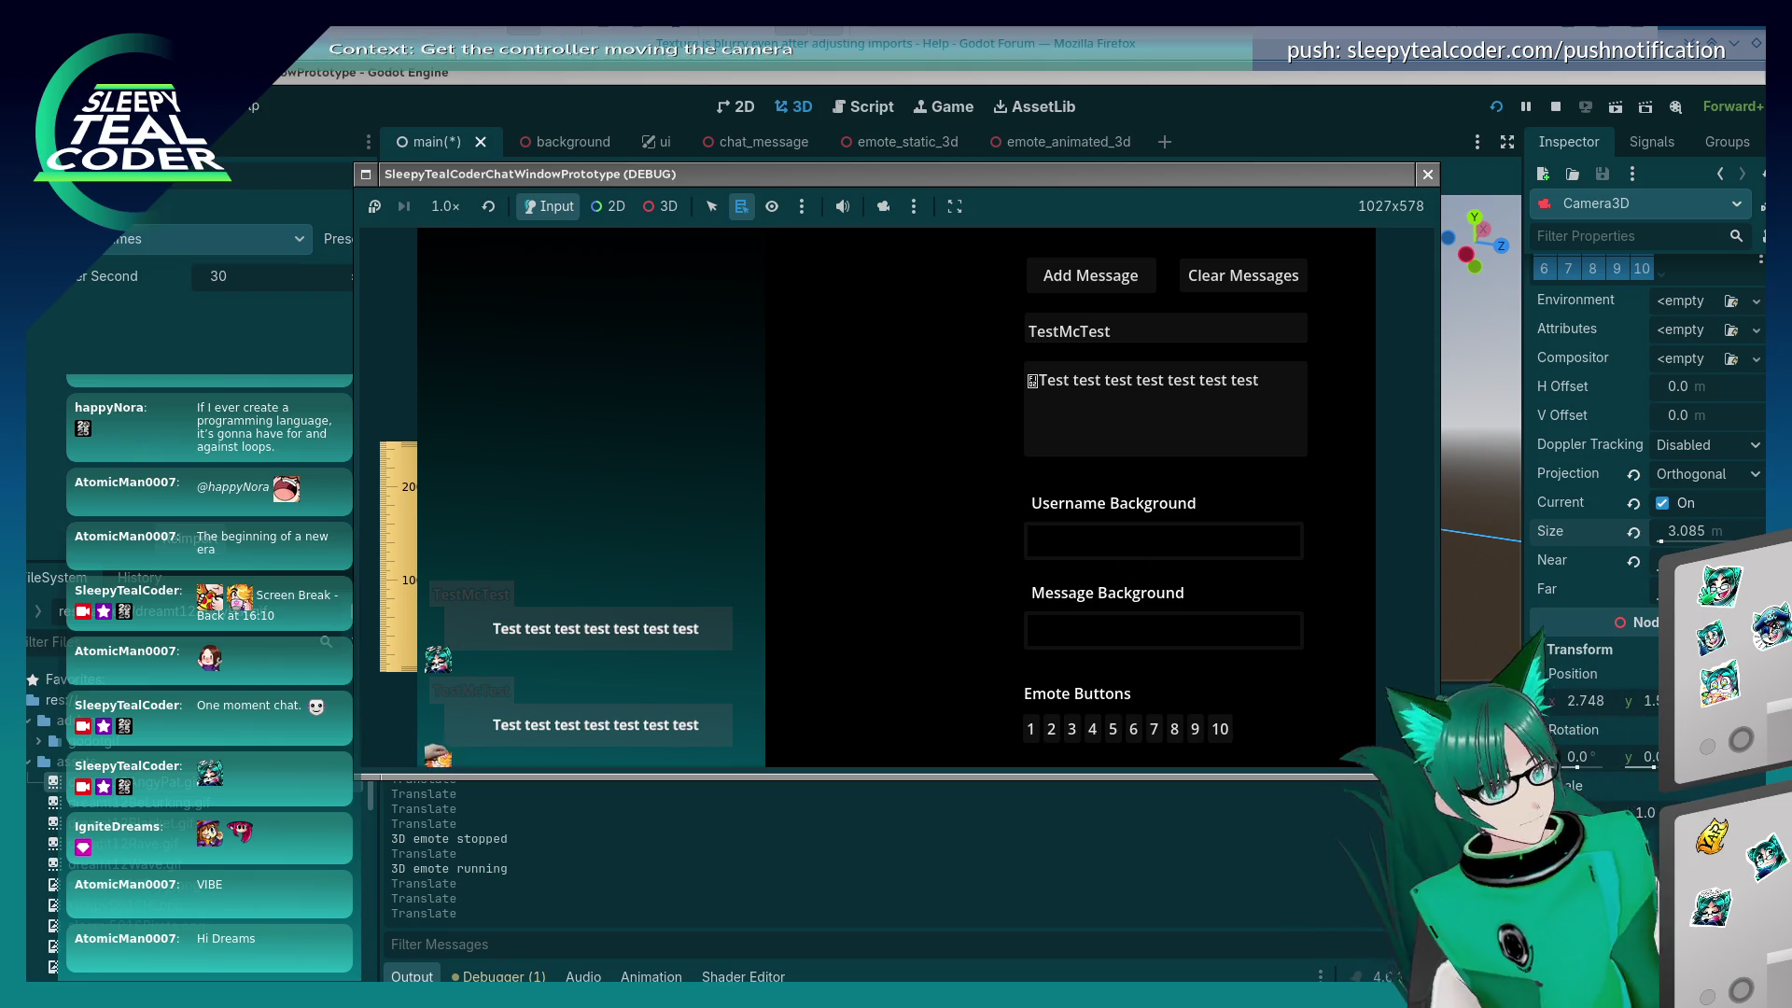
# Step: Start retyping the camera Size value in the Inspector, fixing a typo
pyautogui.click(1721, 530)
pyautogui.write('30.')
pyautogui.press('BackSpace')
# Step: Set the camera Size to 3.07, then 3.08, then 3.09
pyautogui.write('.07')
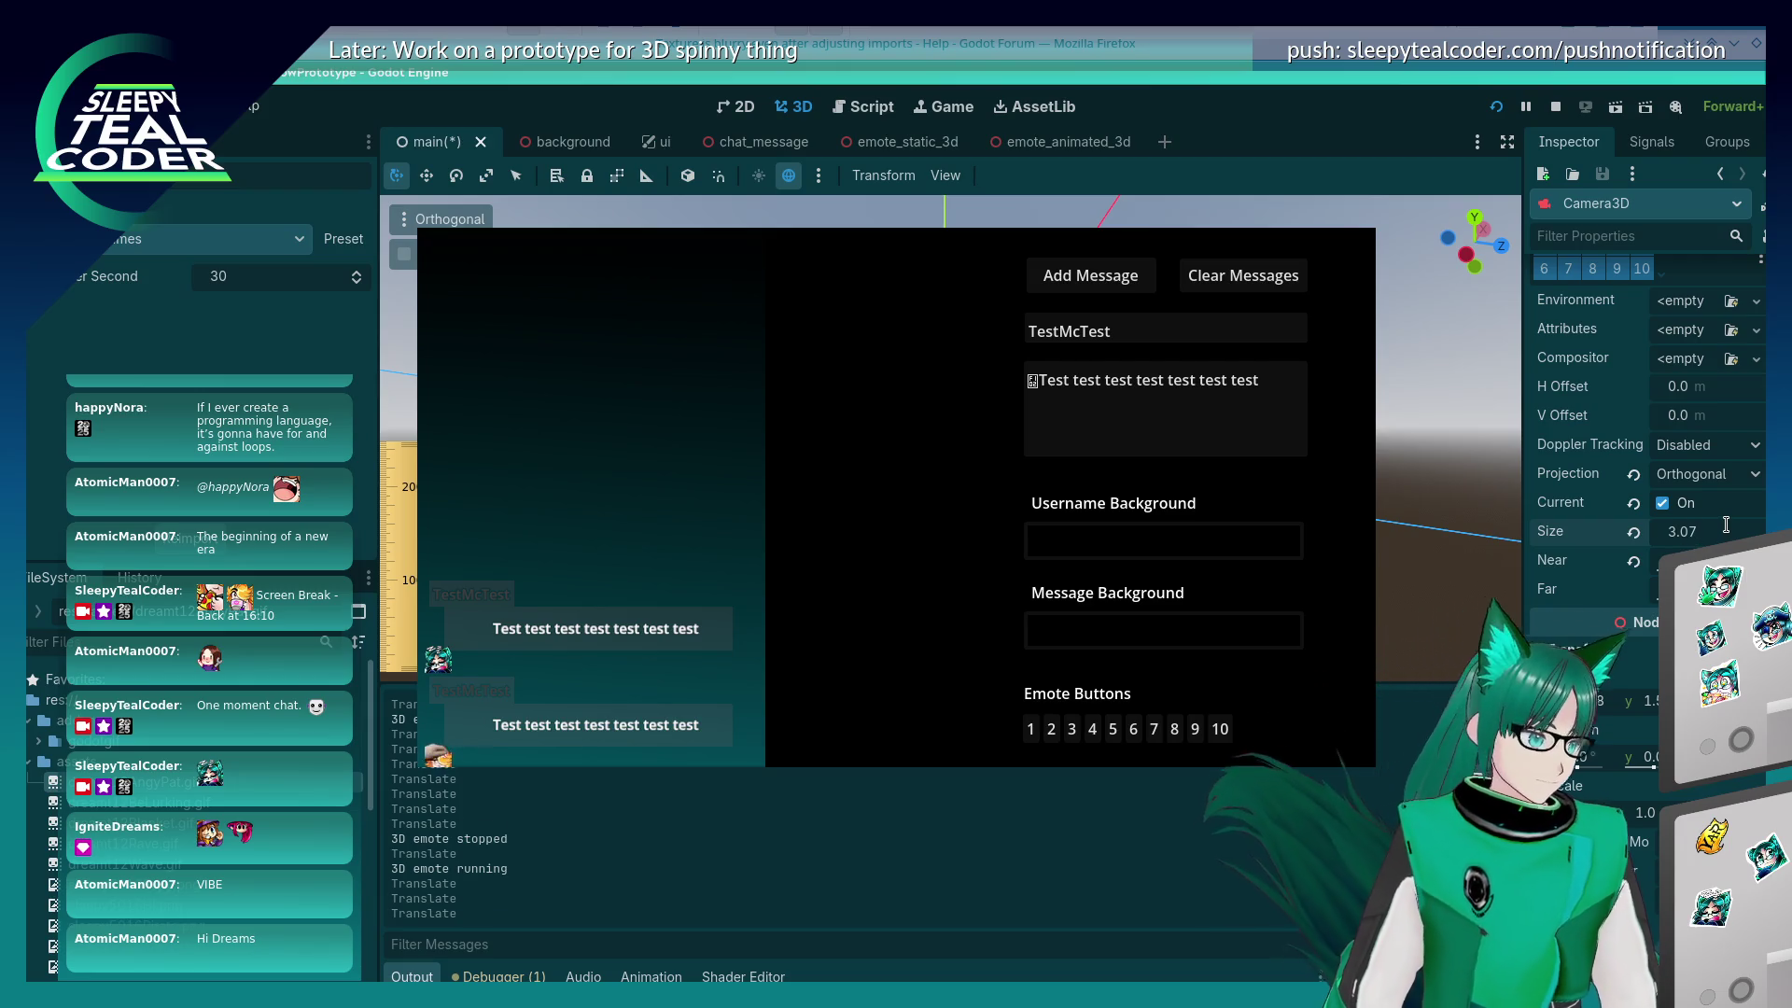
pyautogui.press('Return')
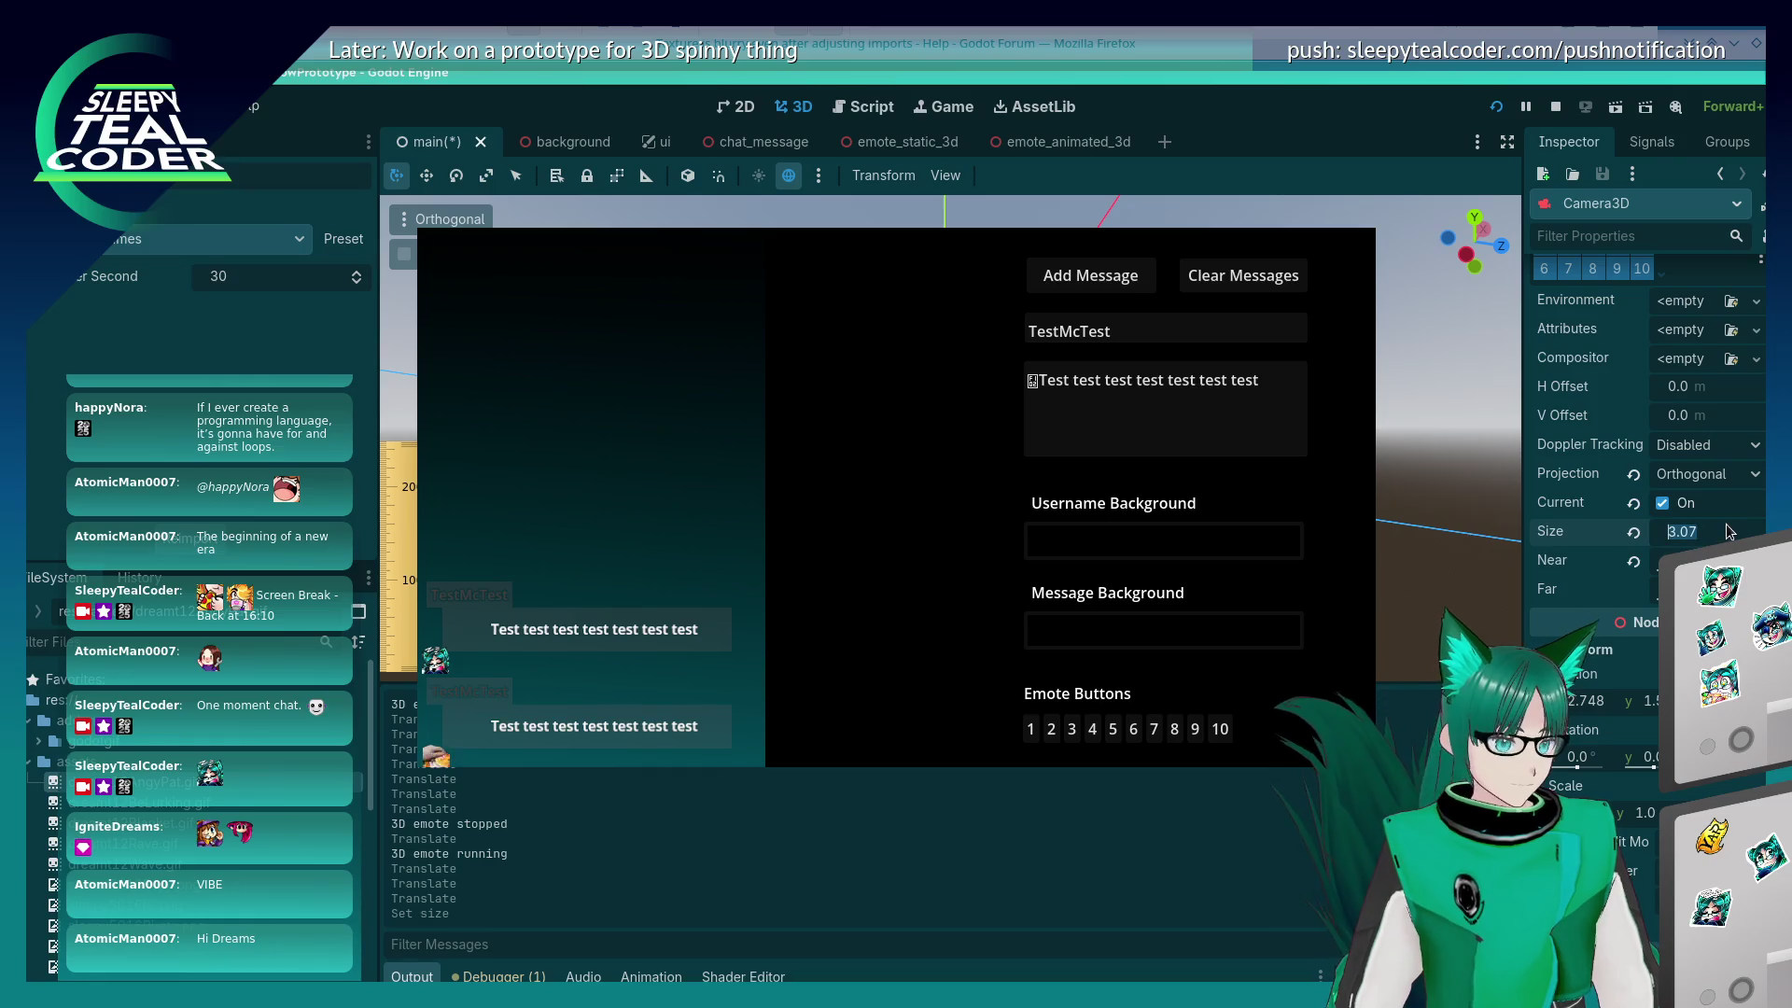
pyautogui.write('3.0')
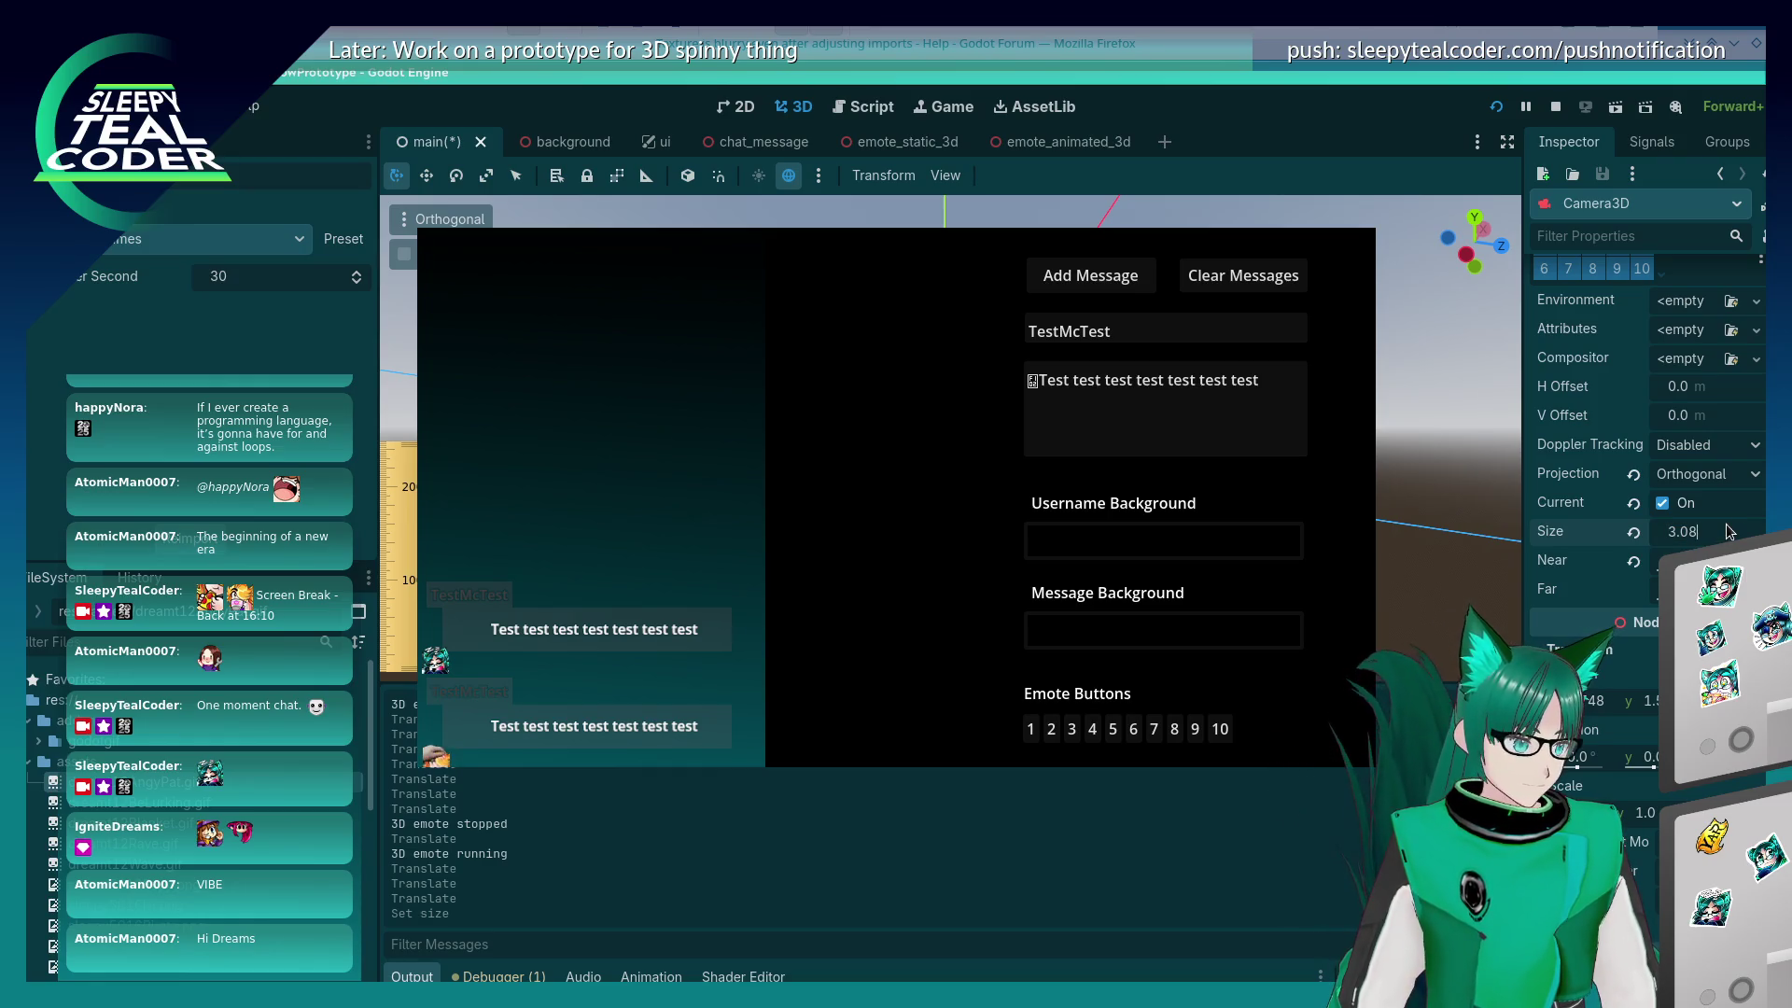
pyautogui.press('Return')
pyautogui.click(1729, 530)
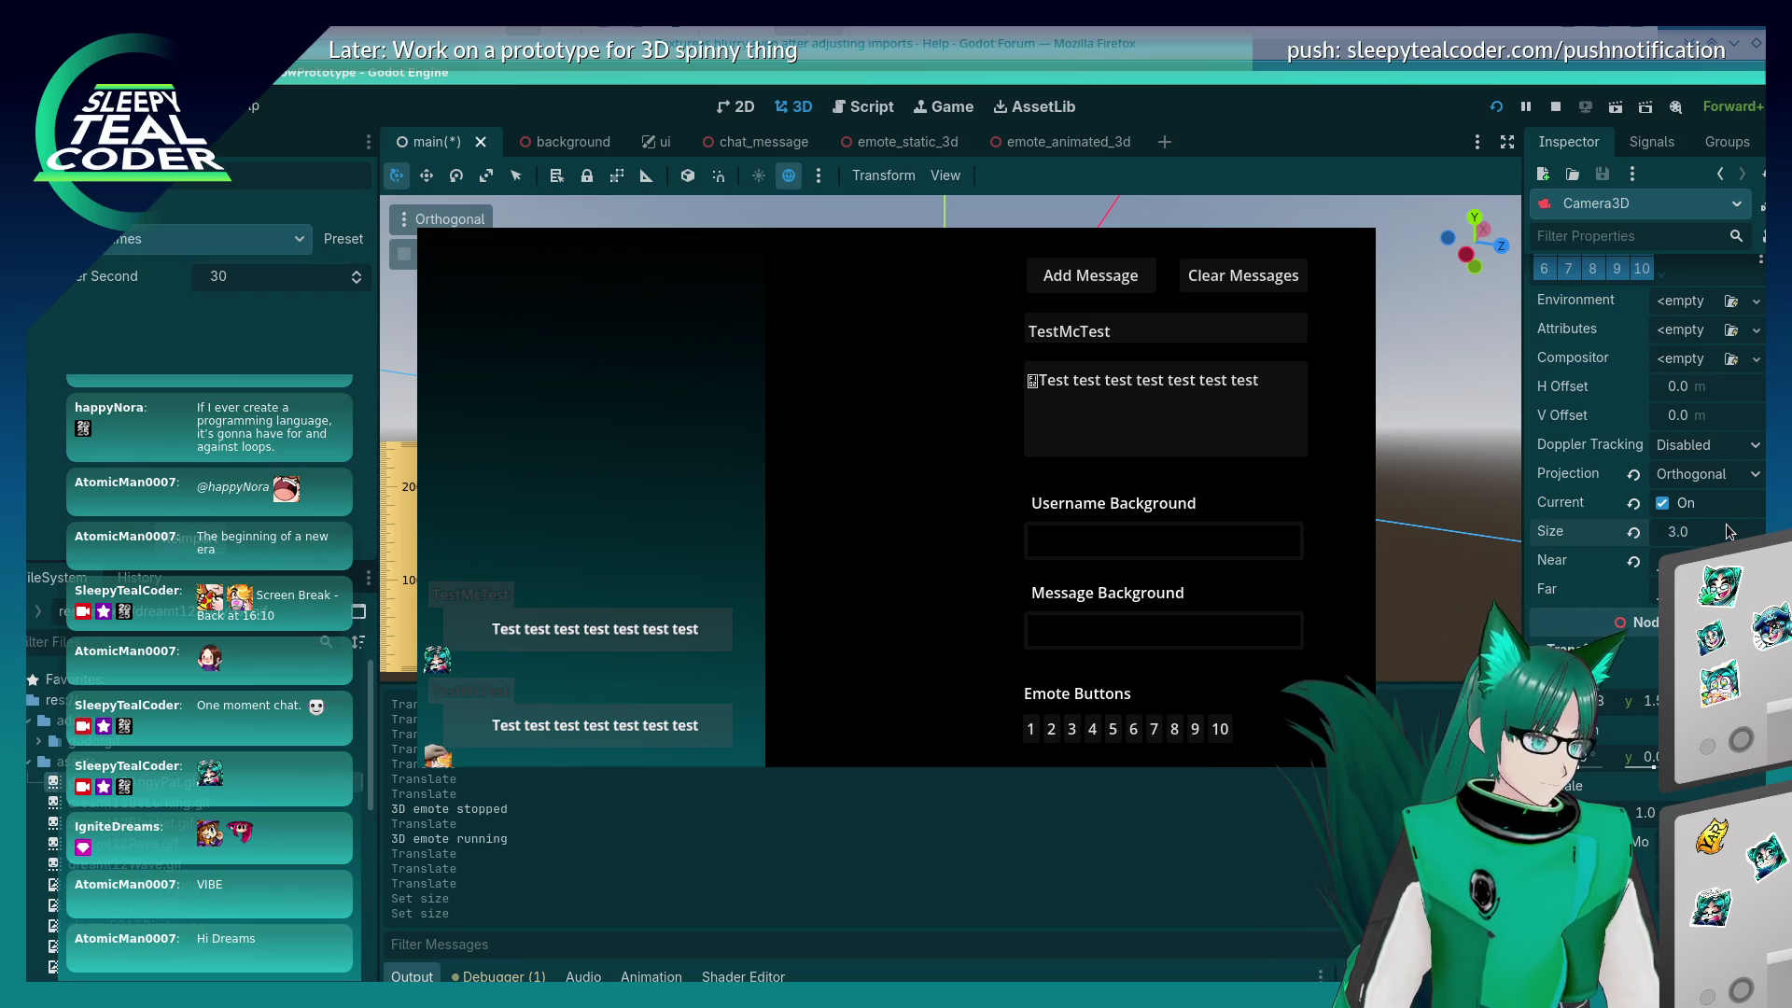
pyautogui.write('9')
pyautogui.press('Return')
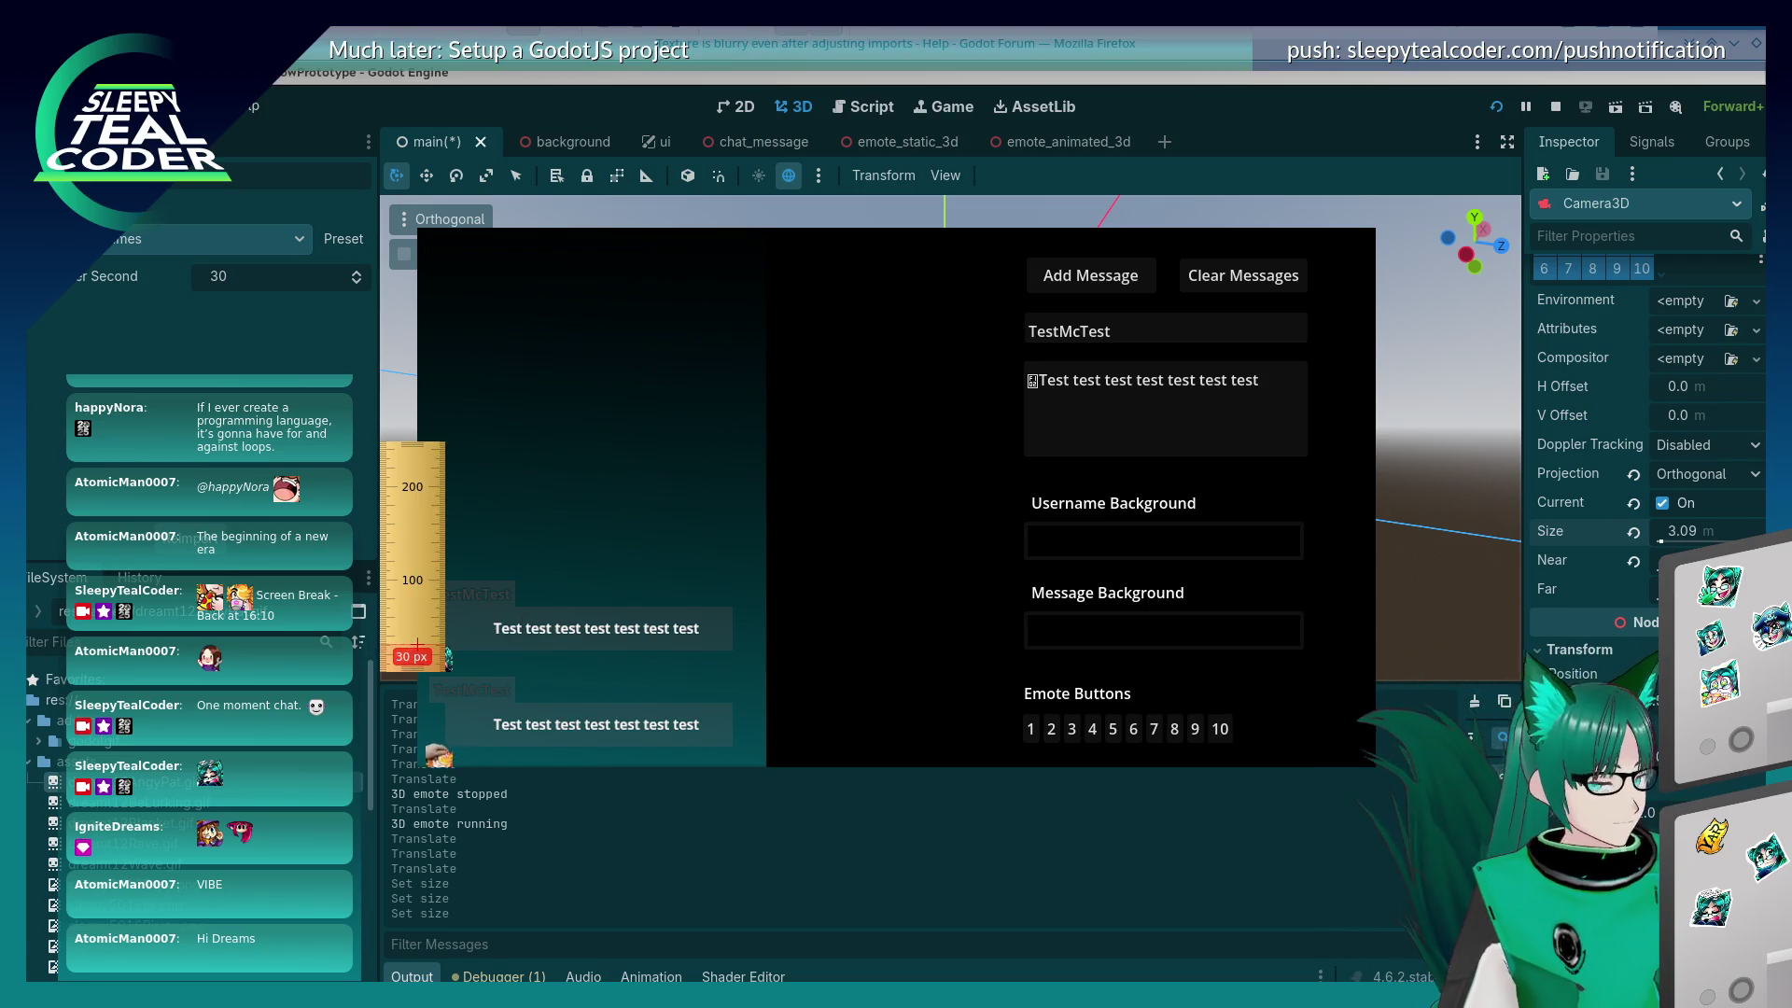
# Step: Realign the ruler and raise the camera Size to 3.095, then 3.098
pyautogui.moveTo(413, 640); pyautogui.dragTo(394, 637)
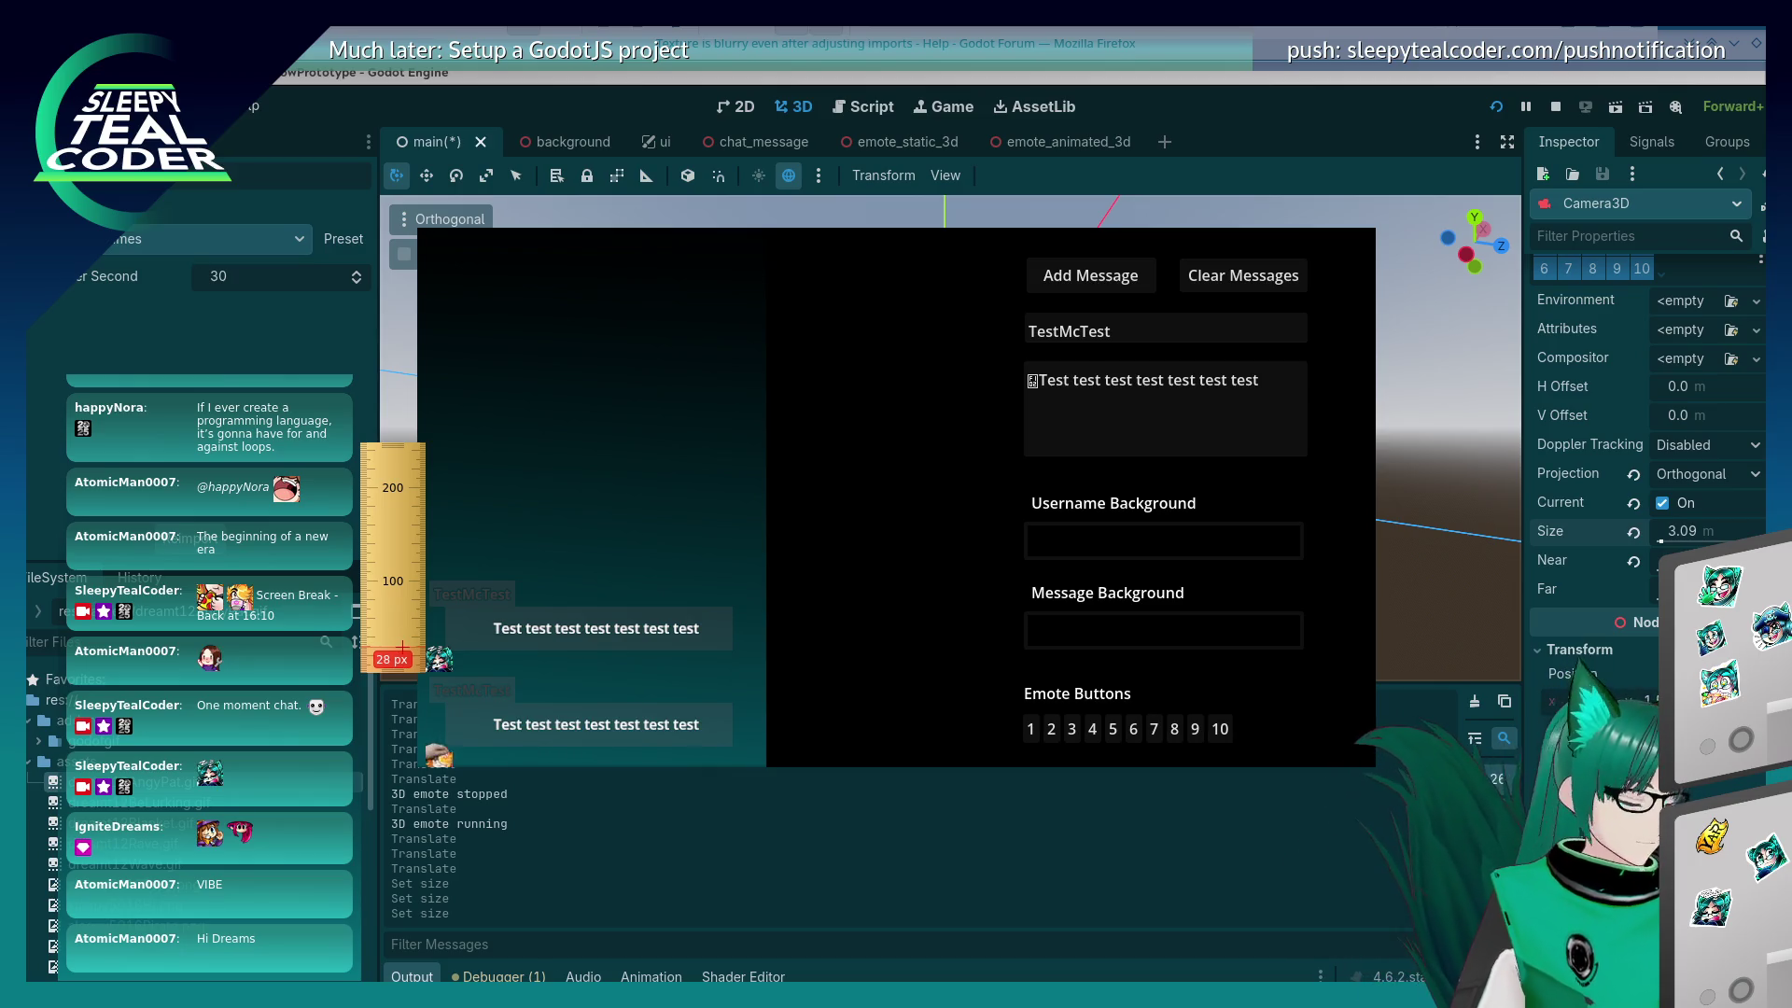
pyautogui.click(1696, 530)
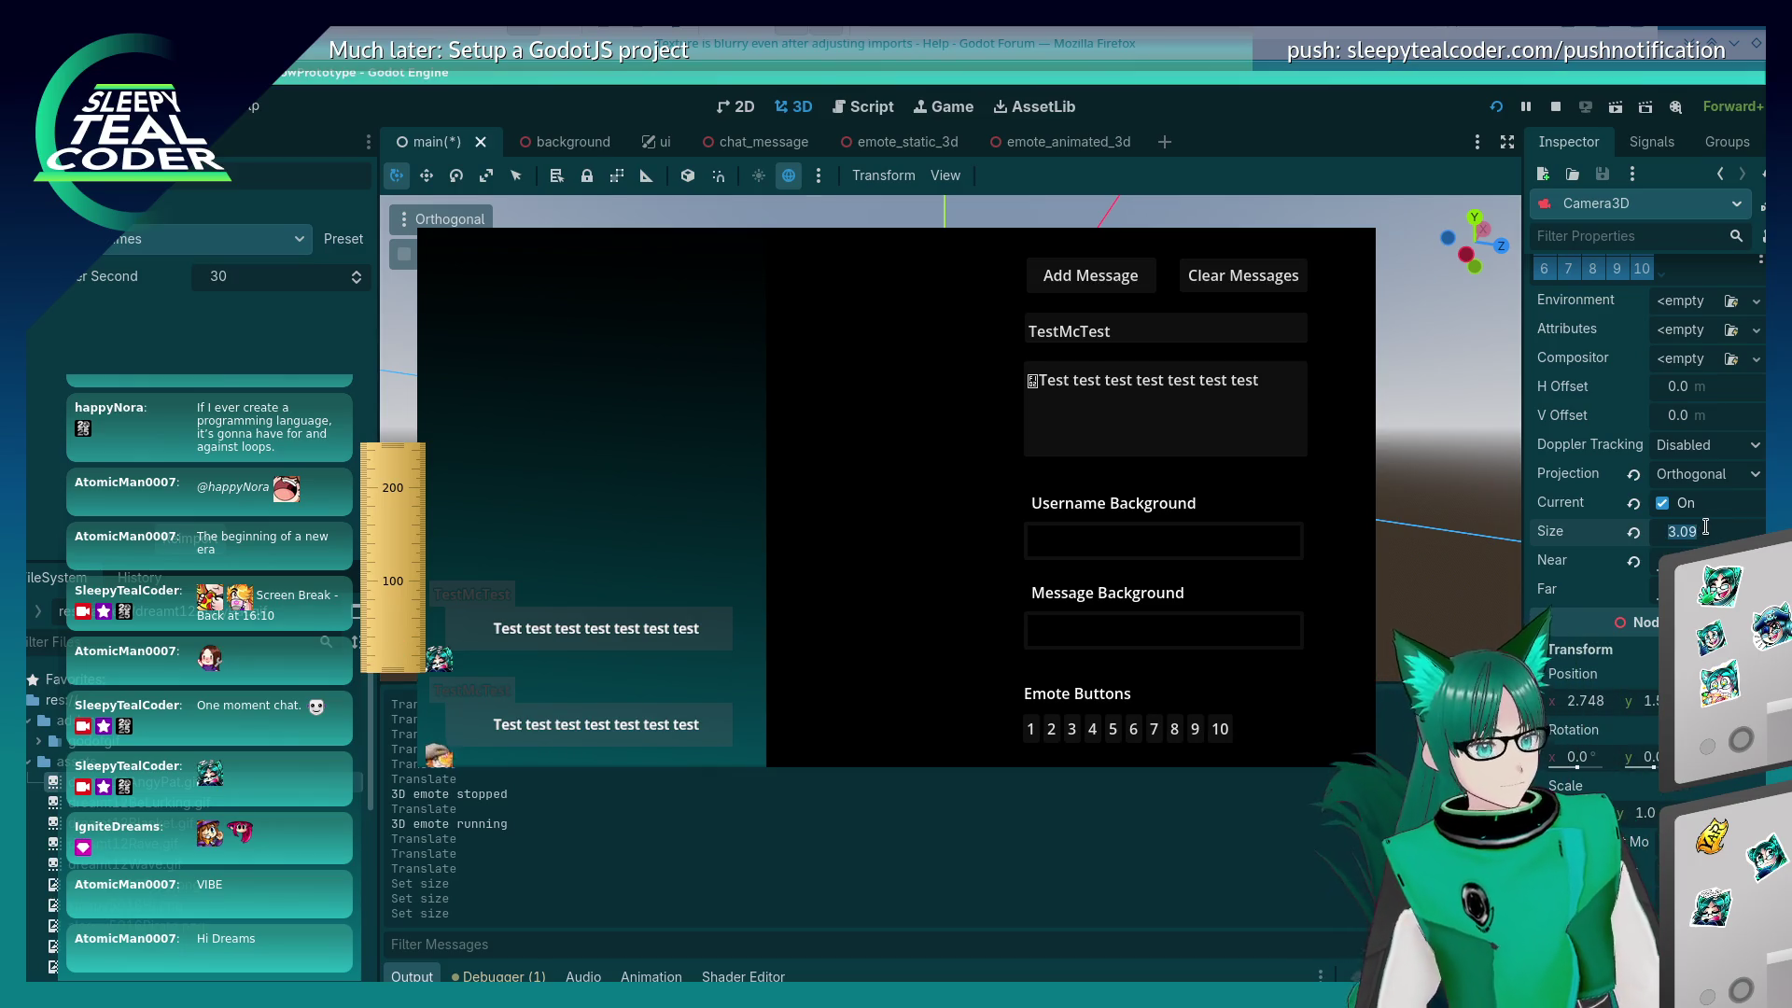
pyautogui.click(1703, 527)
pyautogui.press('Return')
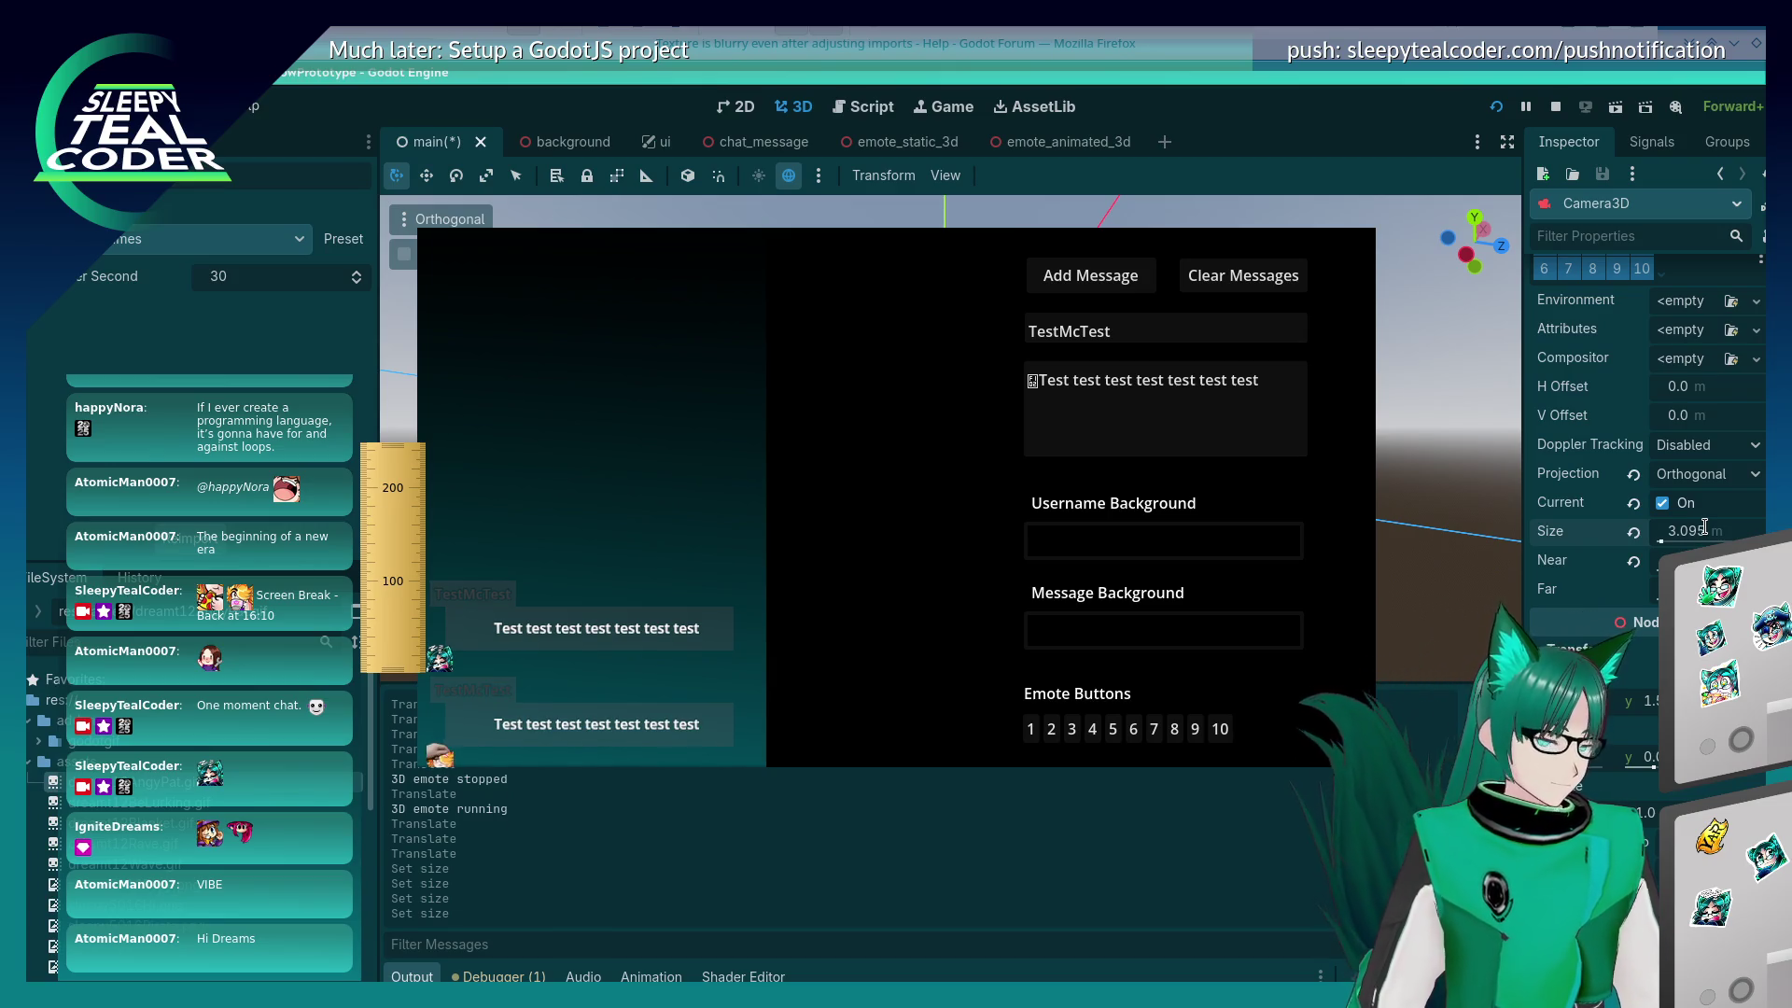
pyautogui.click(1704, 527)
pyautogui.write('3.098')
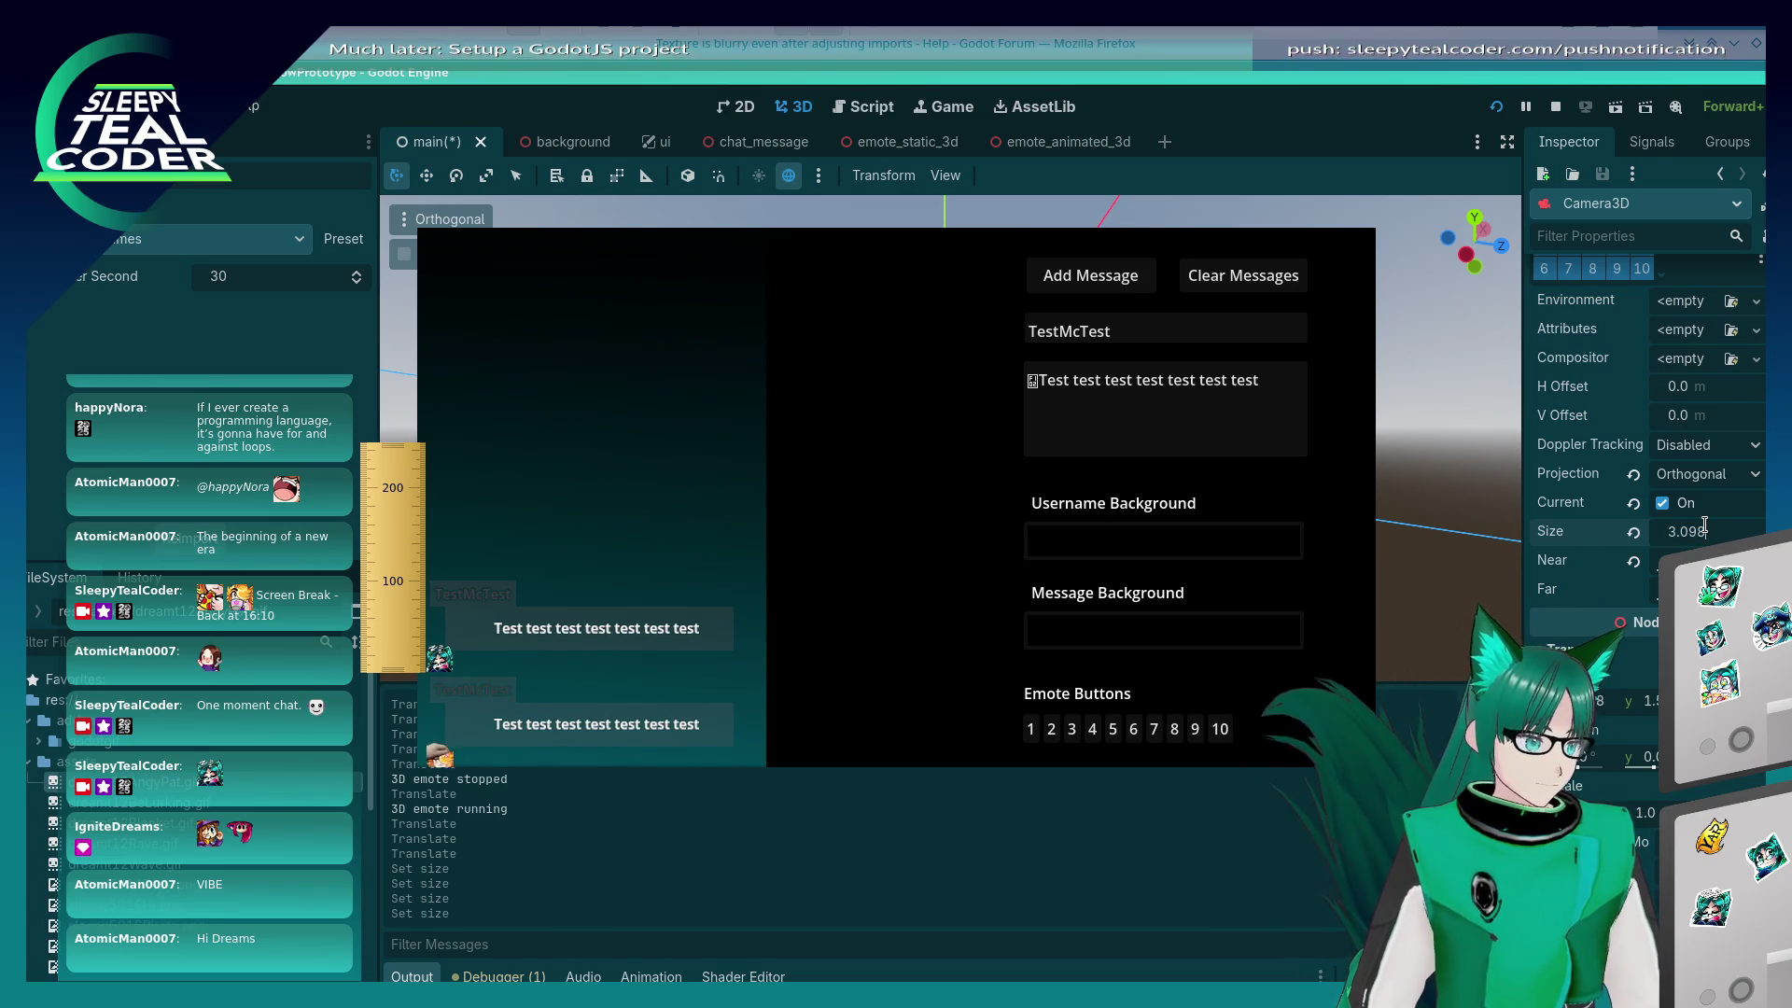
pyautogui.press('Return')
# Step: Increase the camera Size to 3.1 and then enter 3.11
pyautogui.click(1708, 531)
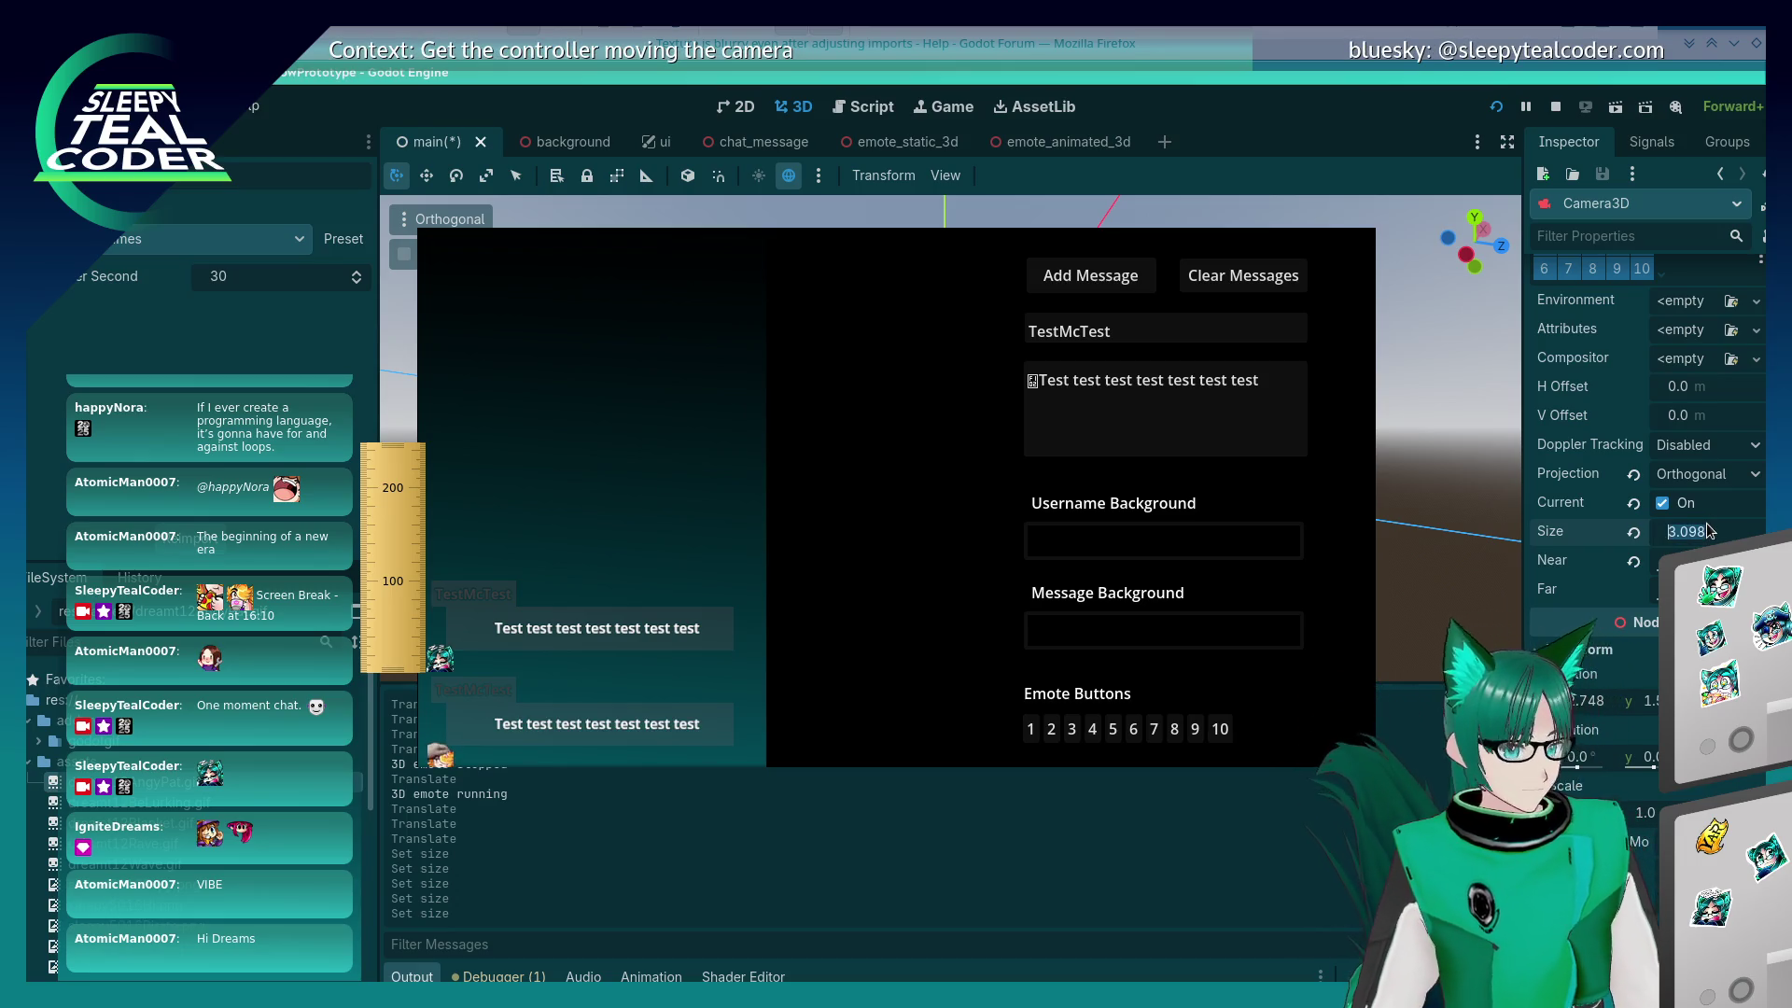
pyautogui.write('3.1')
pyautogui.press('Return')
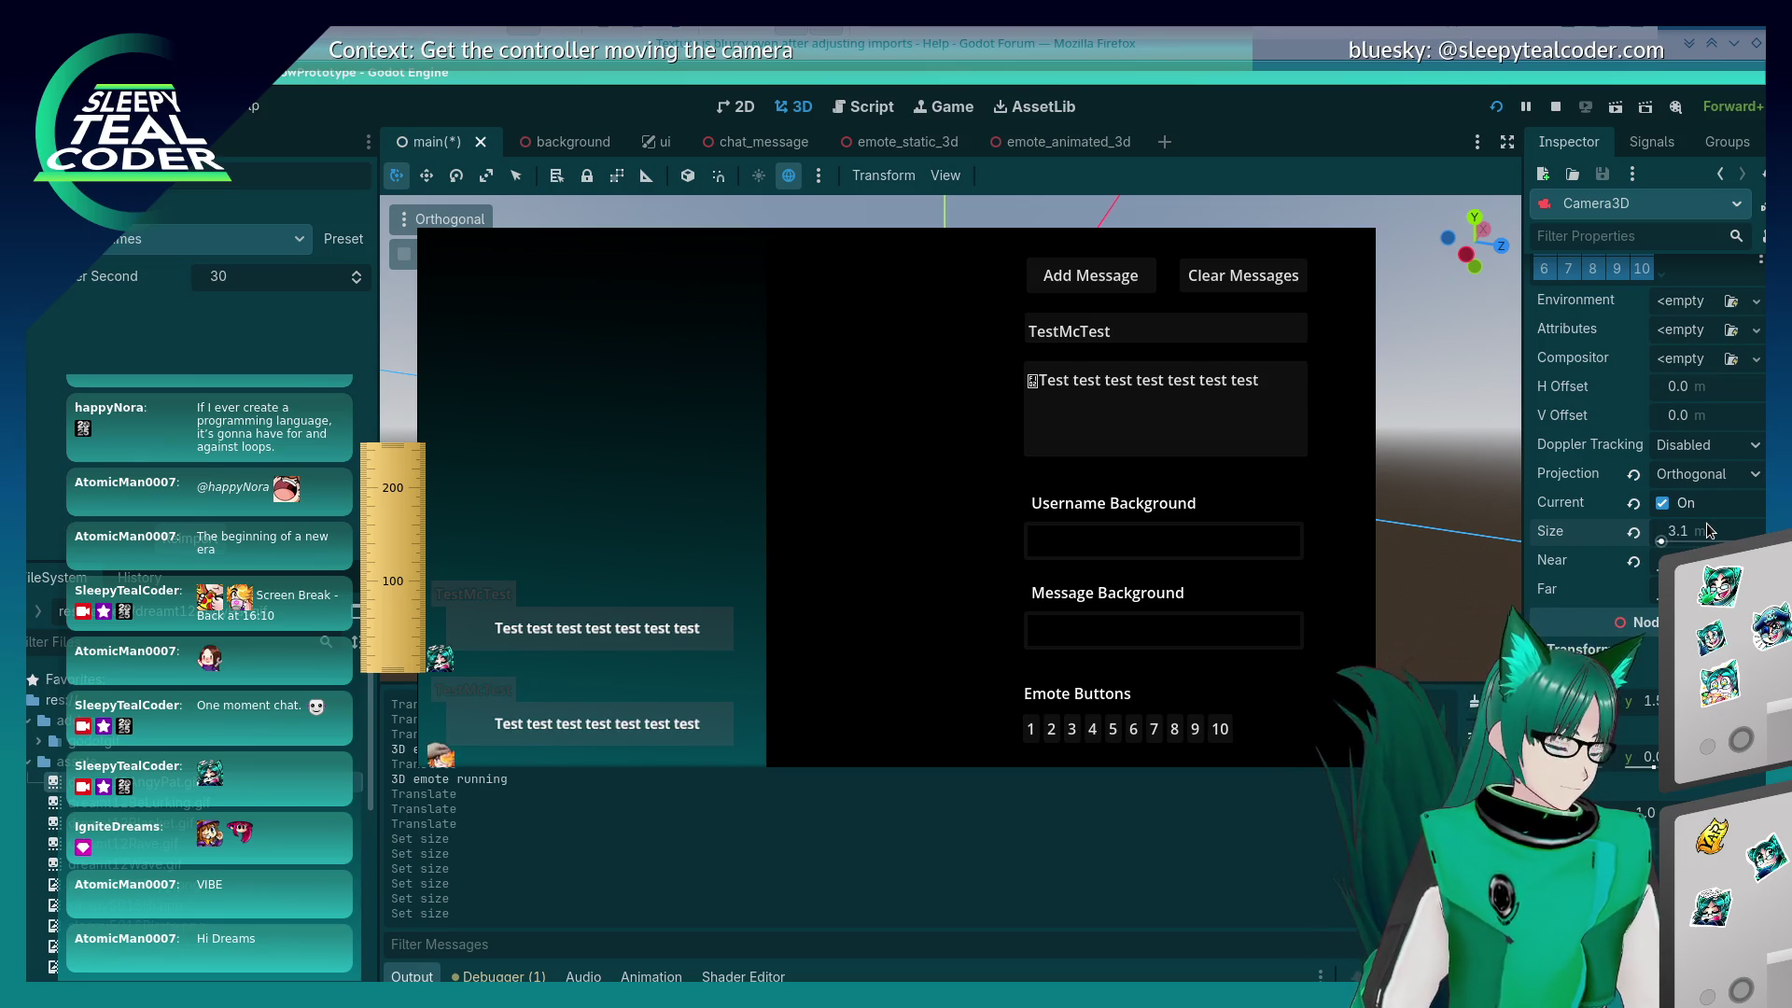
pyautogui.click(1706, 527)
pyautogui.write('3.11')
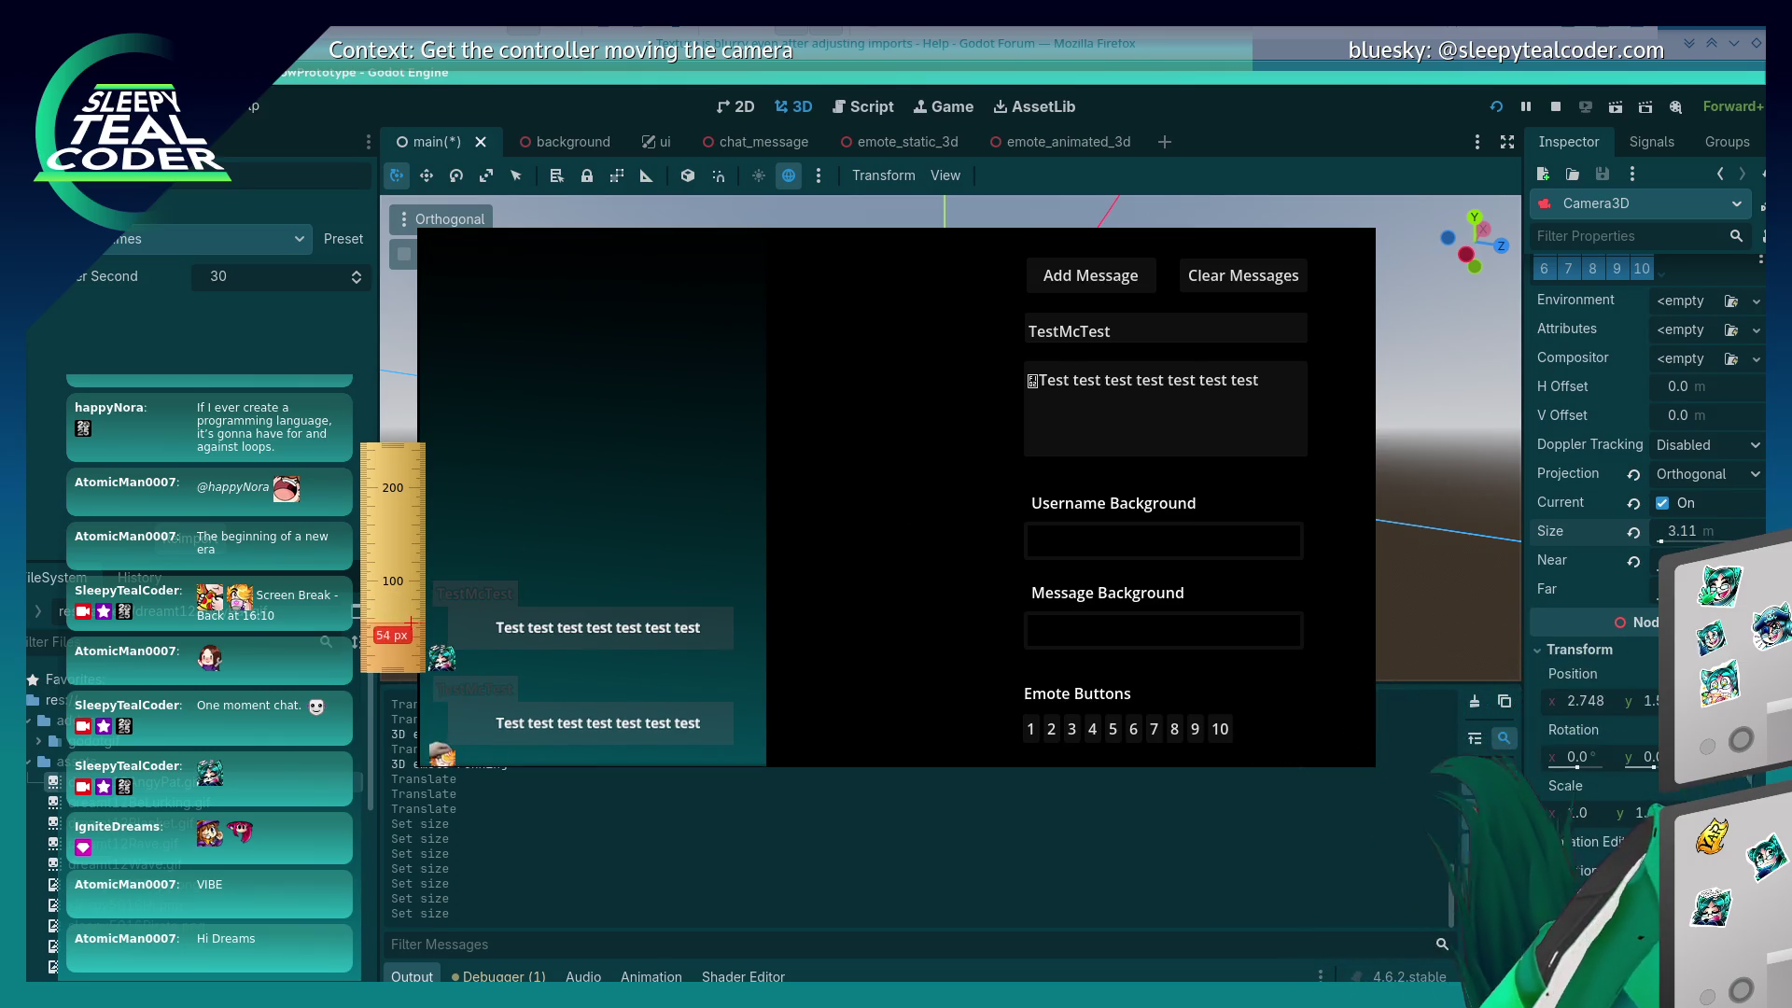
# Step: Shift the ruler left and set the camera Size to 3.12, then 3.13
pyautogui.moveTo(408, 644); pyautogui.dragTo(508, 657)
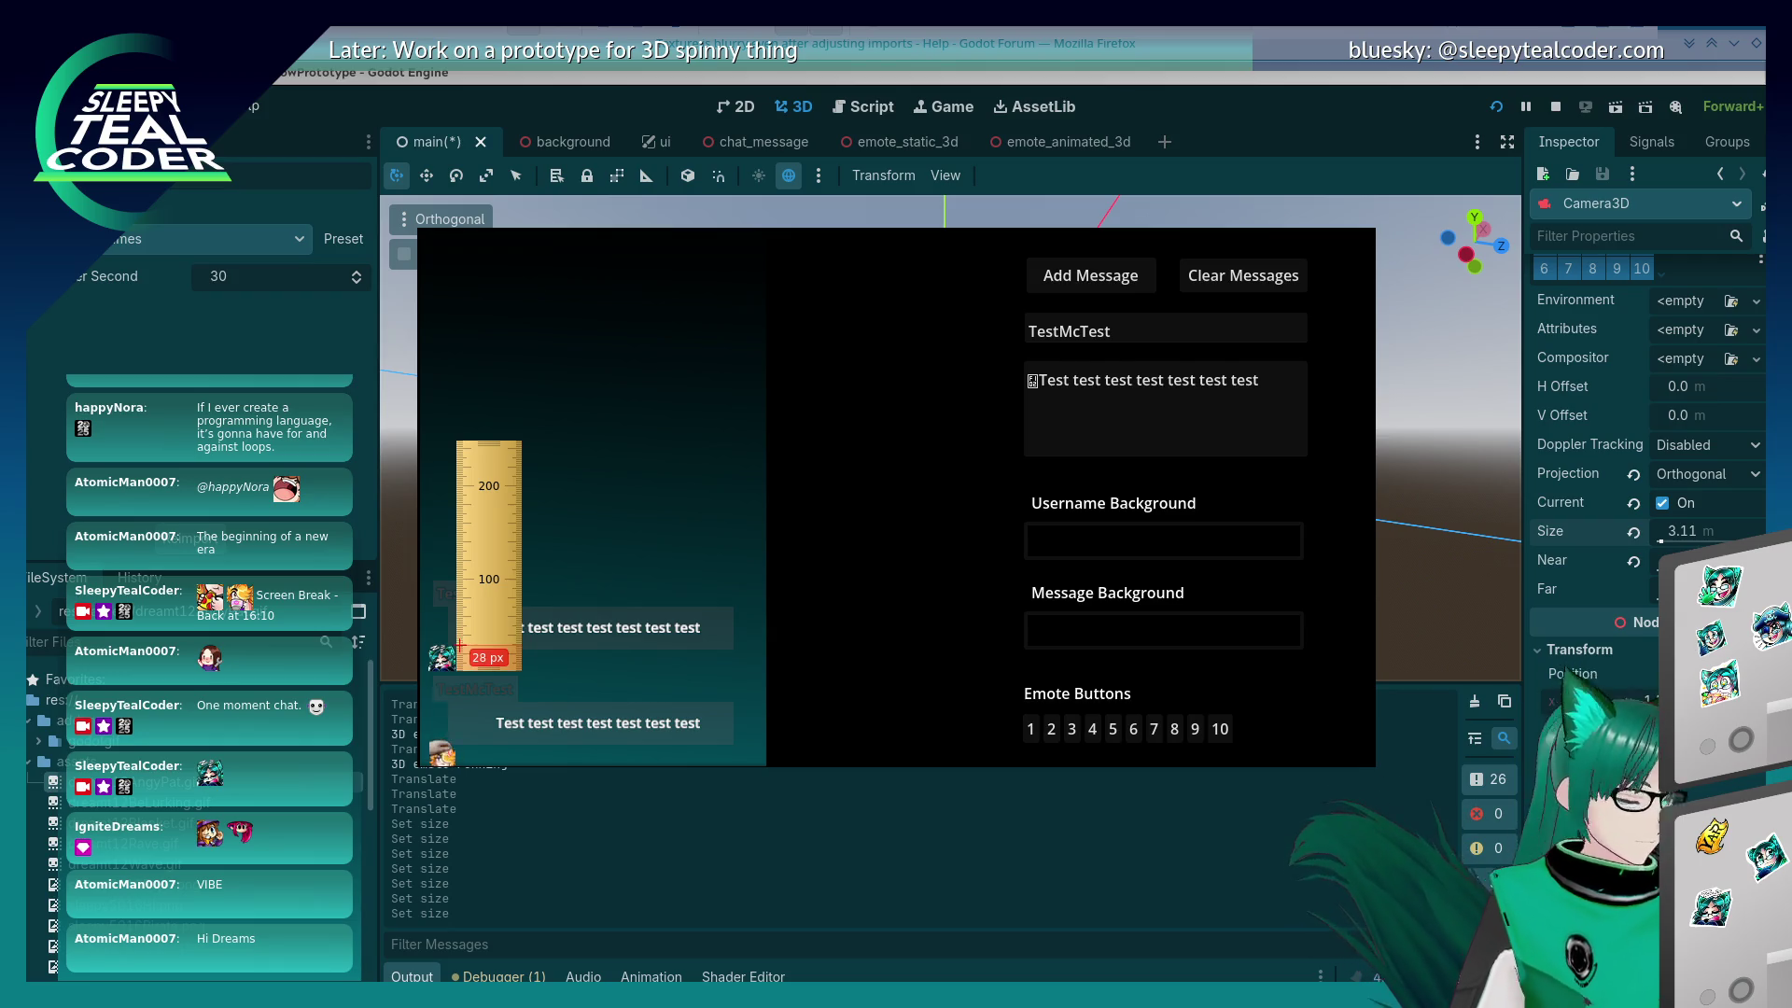
pyautogui.moveTo(475, 641); pyautogui.dragTo(463, 641)
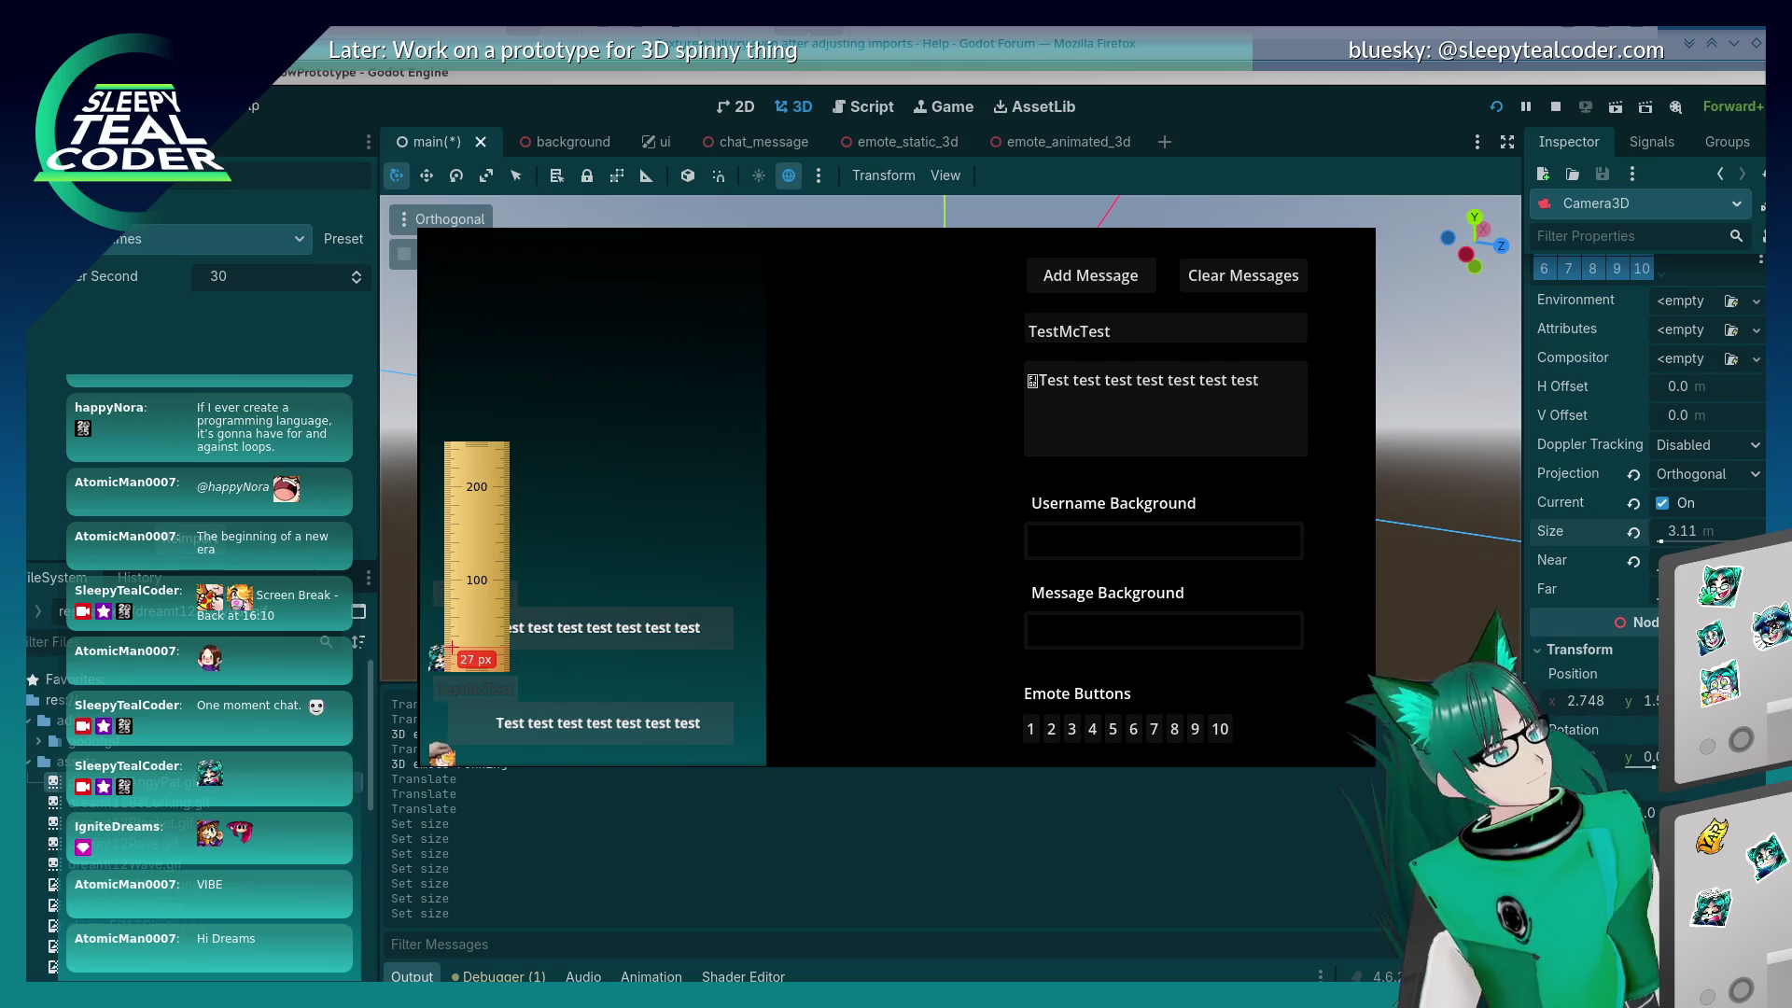
pyautogui.click(1683, 531)
pyautogui.write('3.12')
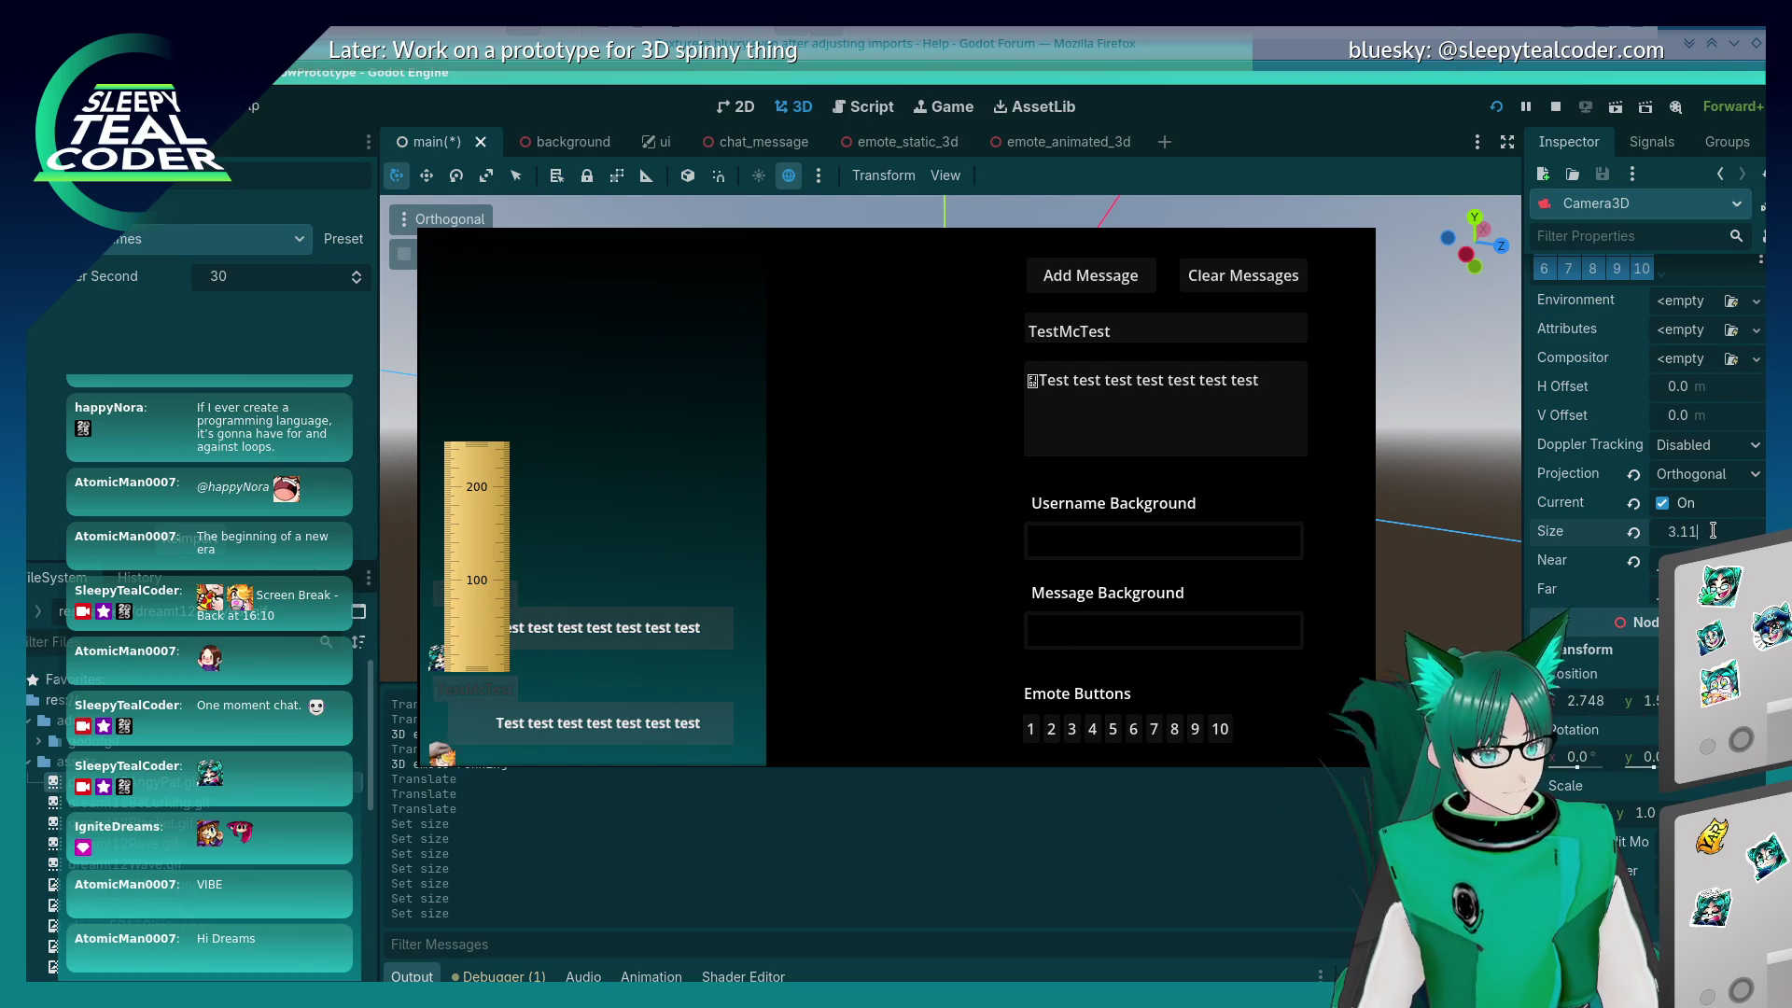
pyautogui.press('Return')
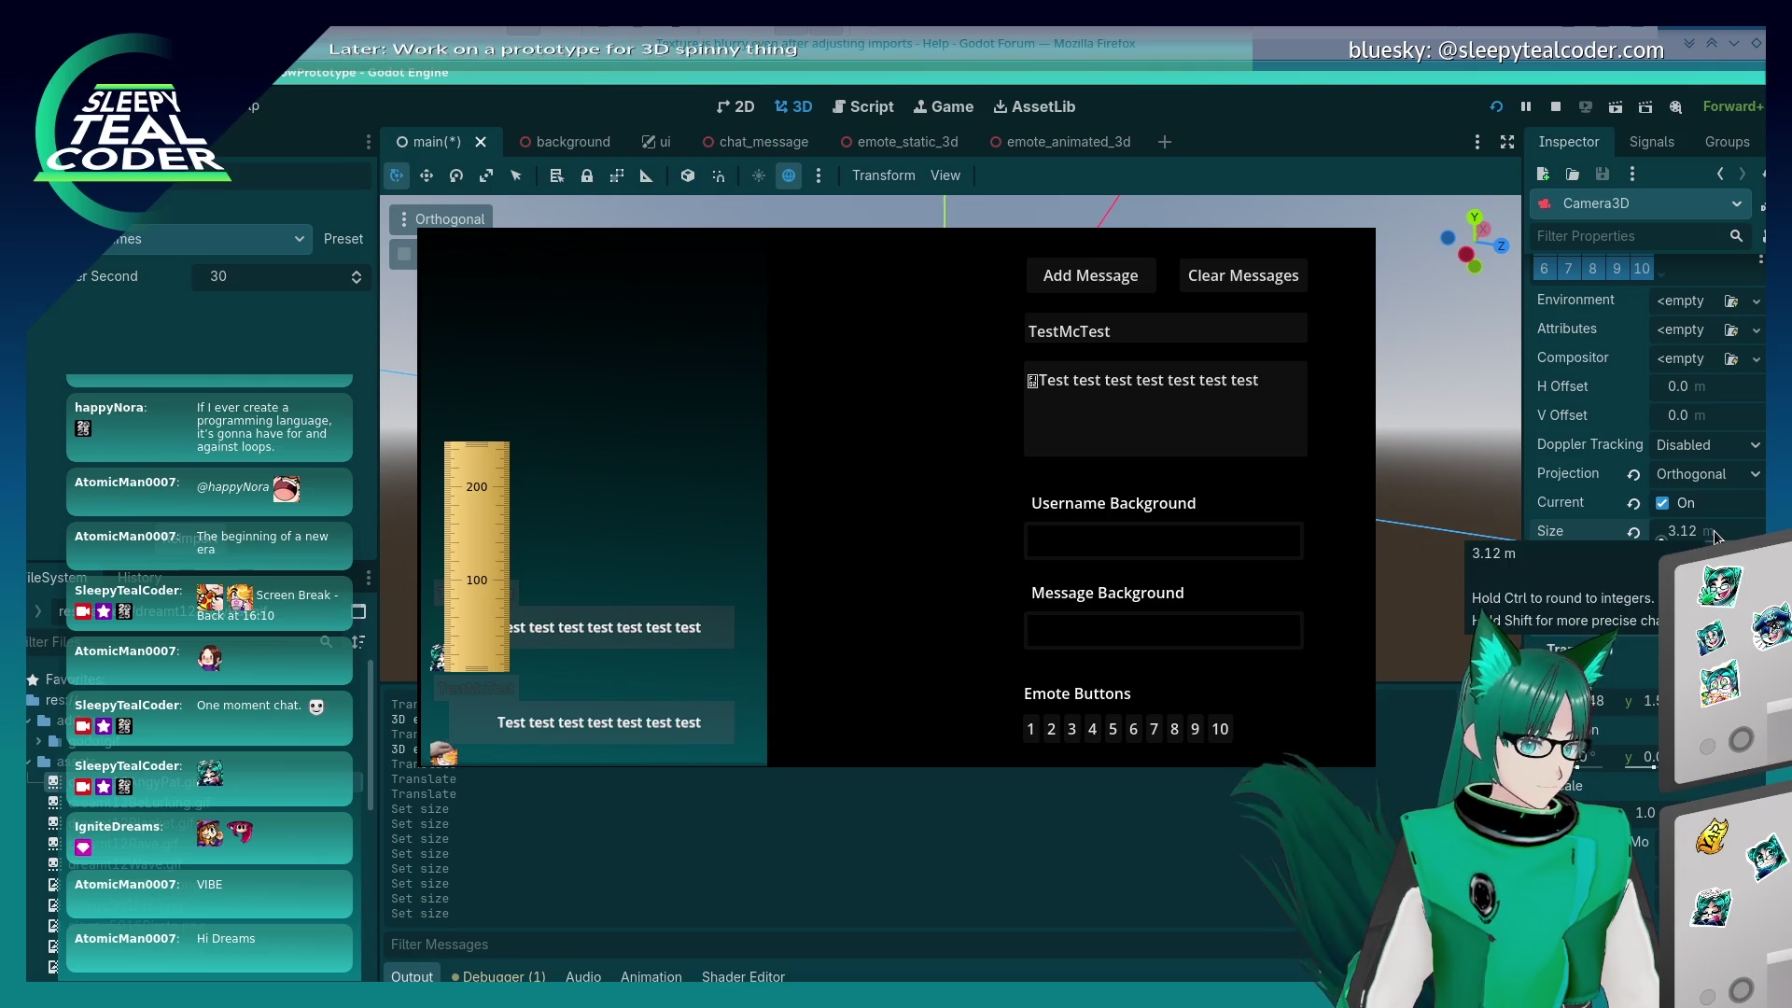
pyautogui.click(1715, 535)
pyautogui.write('3.13')
pyautogui.press('Return')
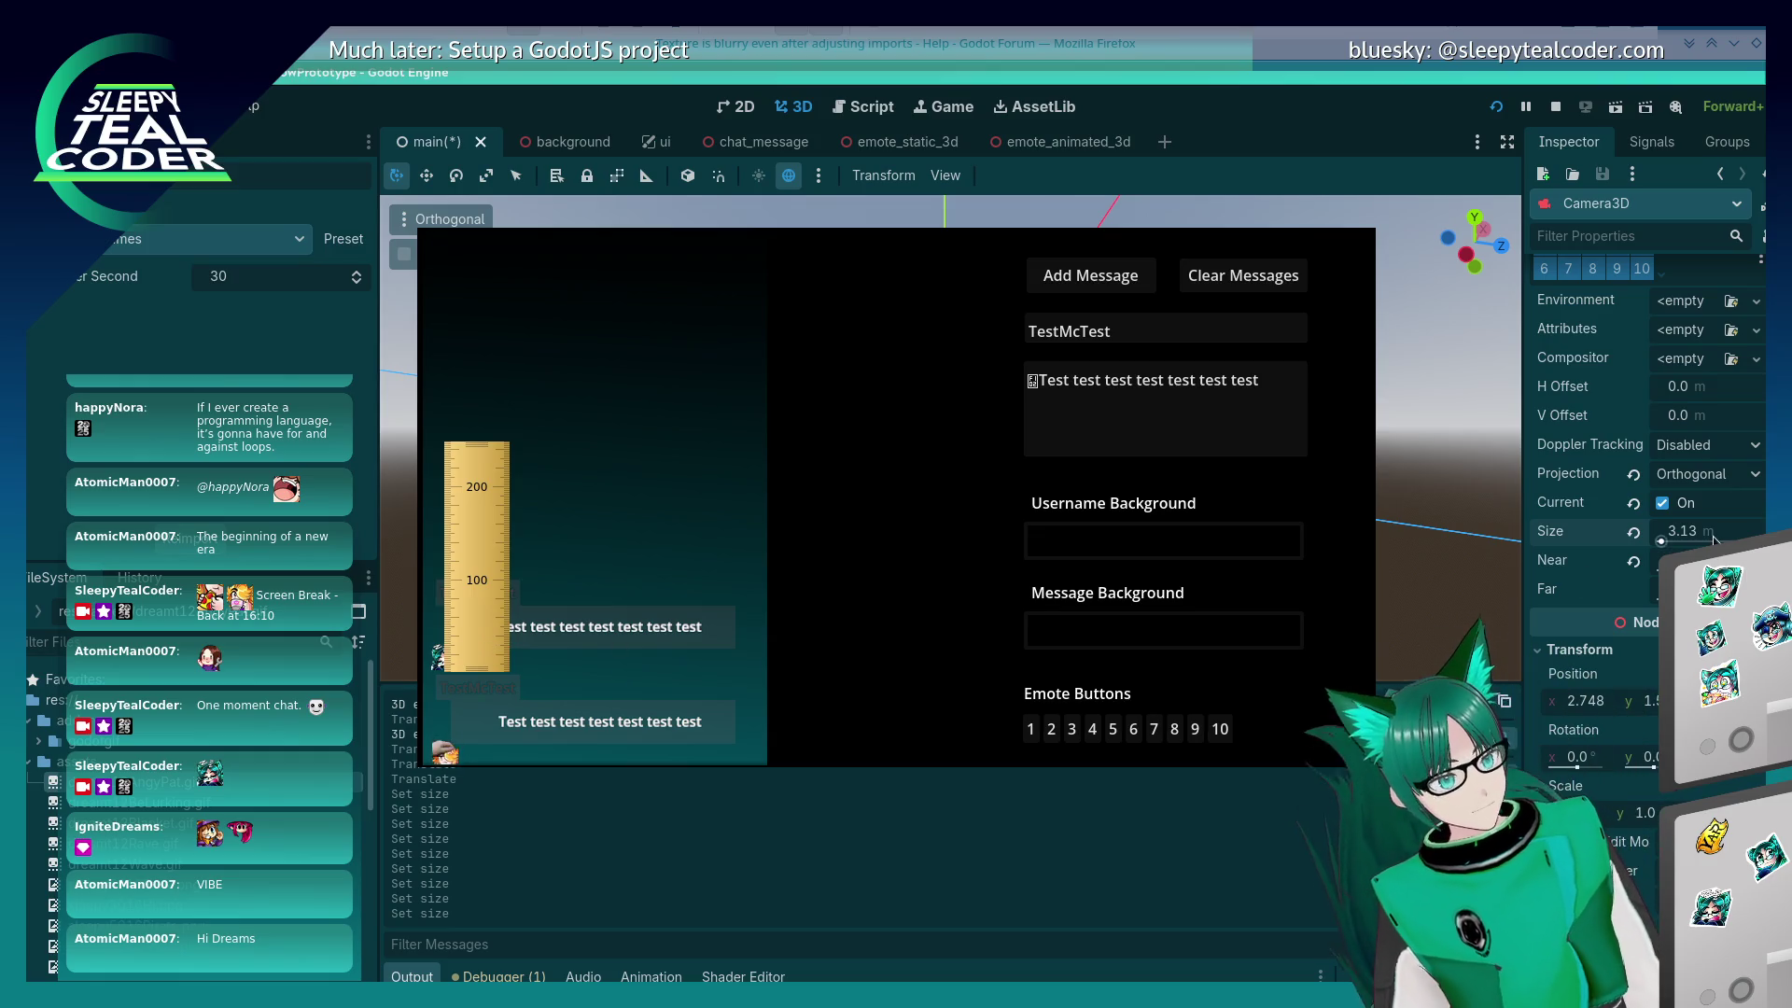
# Step: Try camera Sizes 3.14 and 3.16 while measuring chat spacing, returning to 3.14
pyautogui.moveTo(1708, 530); pyautogui.dragTo(1710, 530)
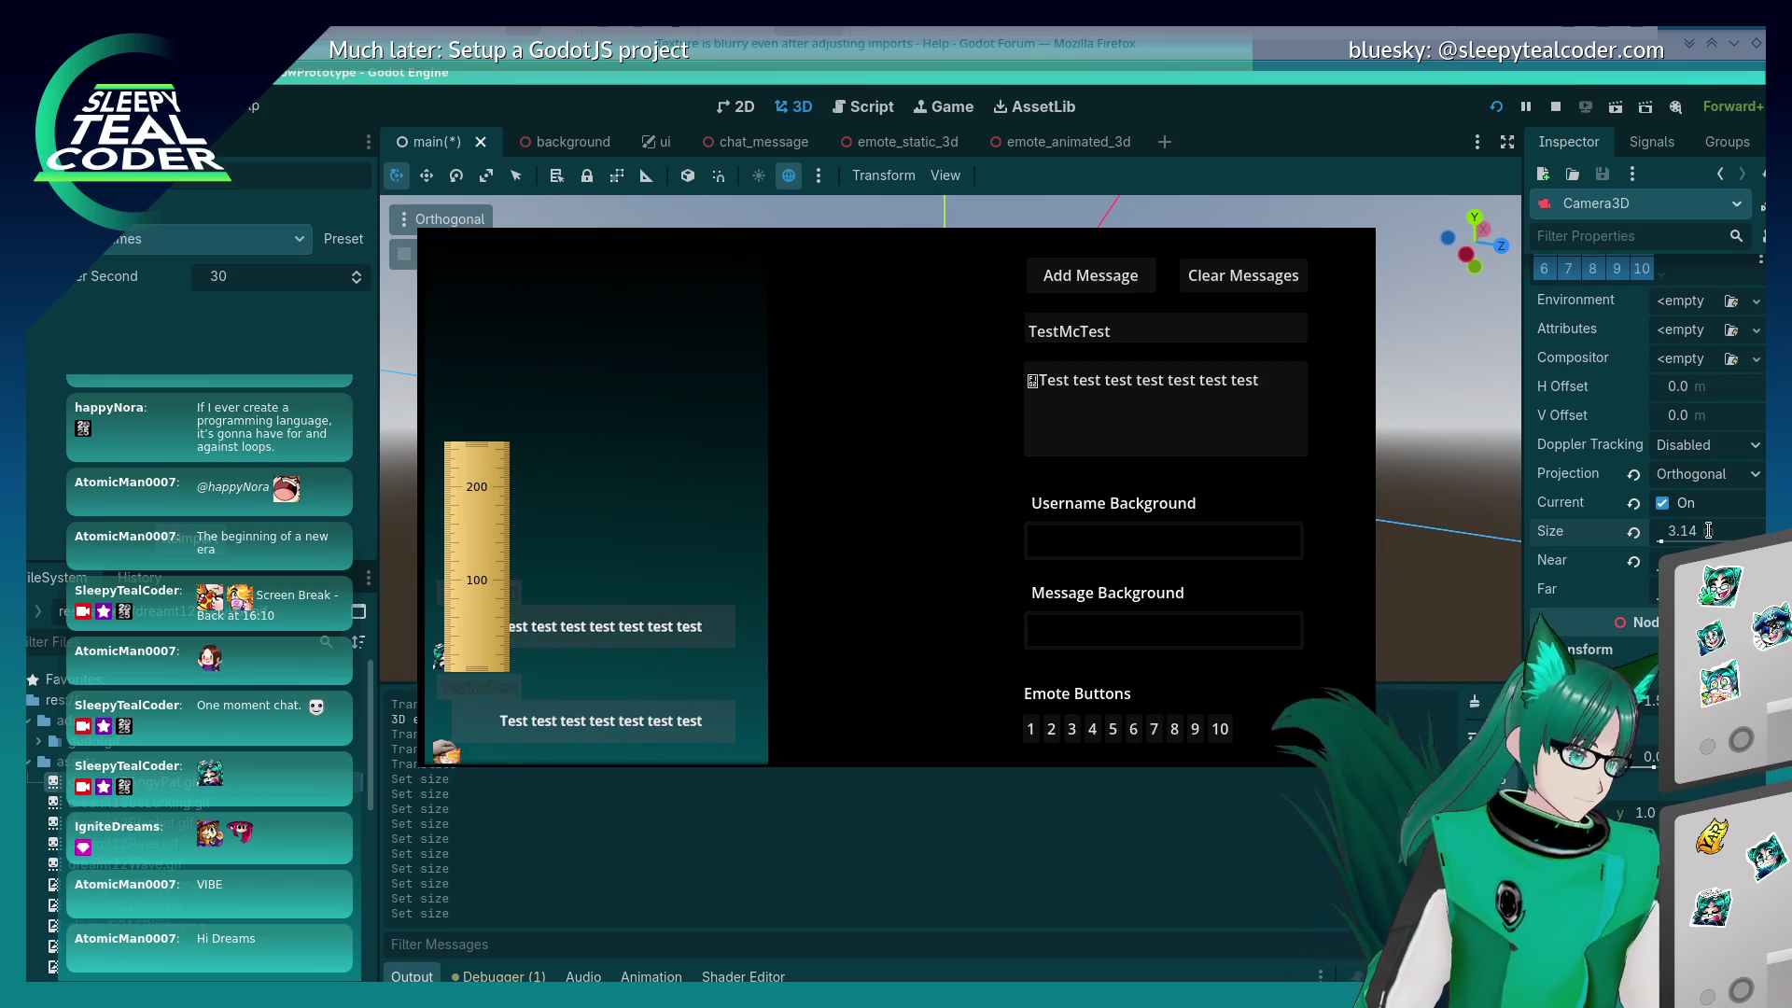
pyautogui.moveTo(454, 634); pyautogui.dragTo(486, 644)
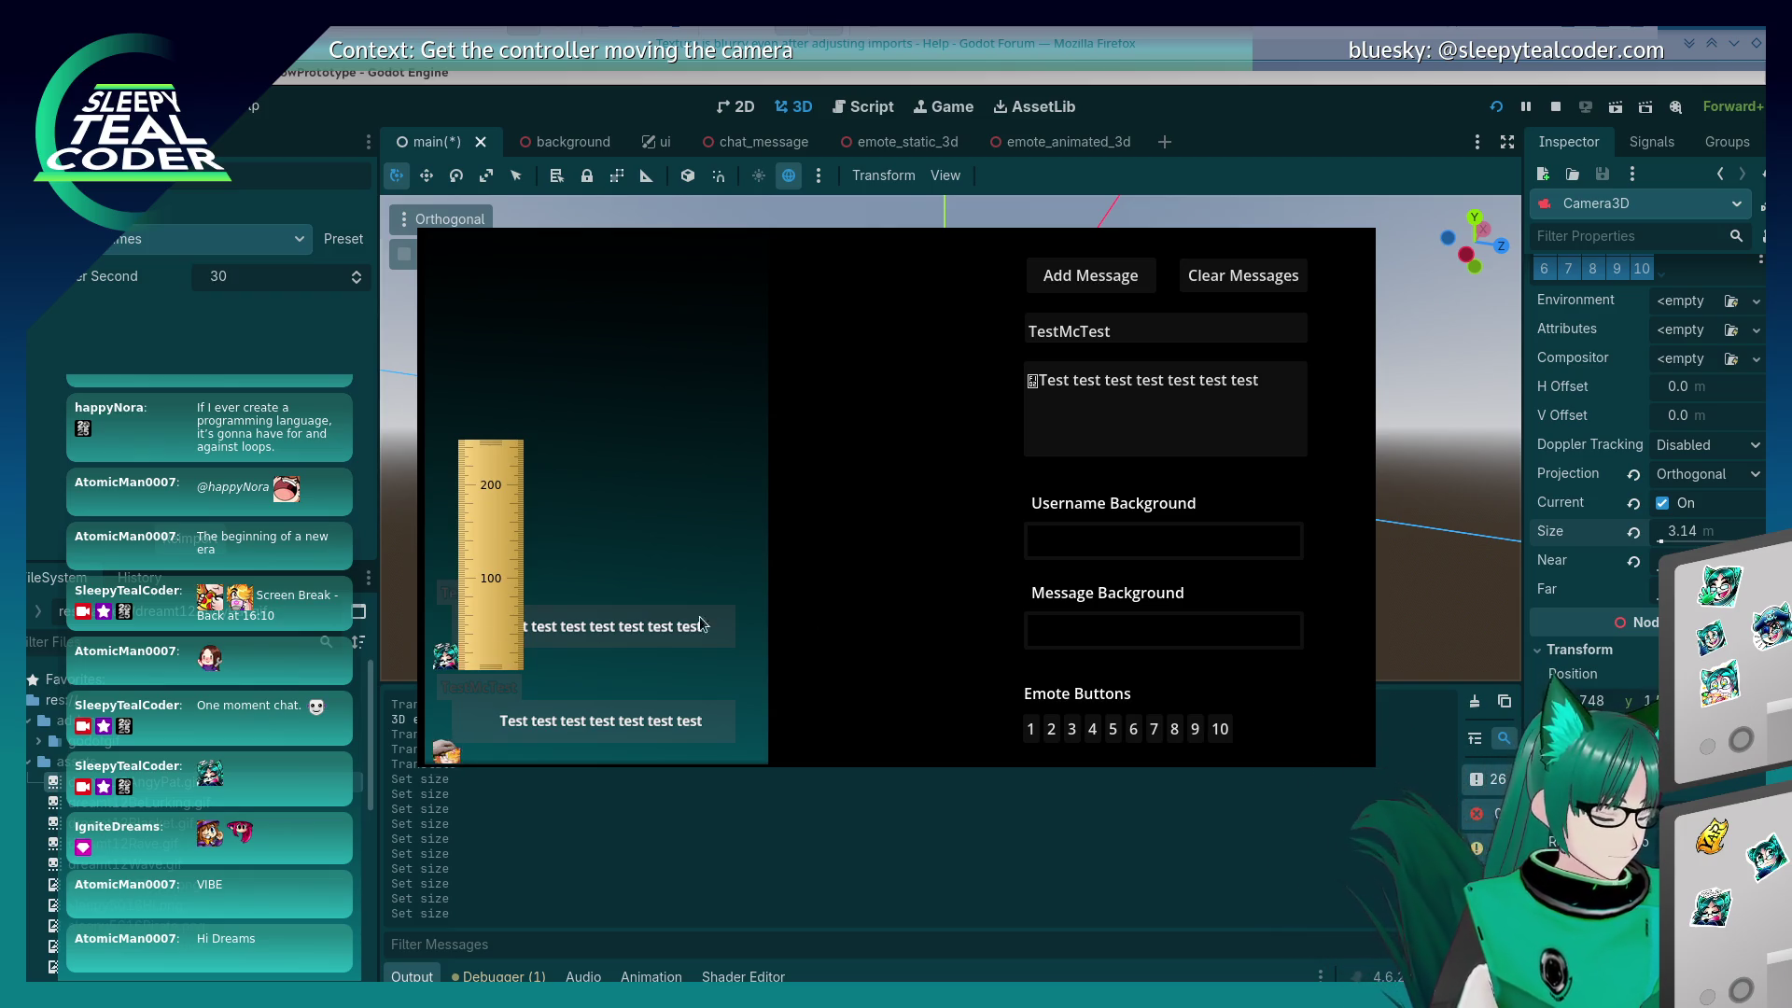
pyautogui.doubleClick(1711, 532)
pyautogui.write('16')
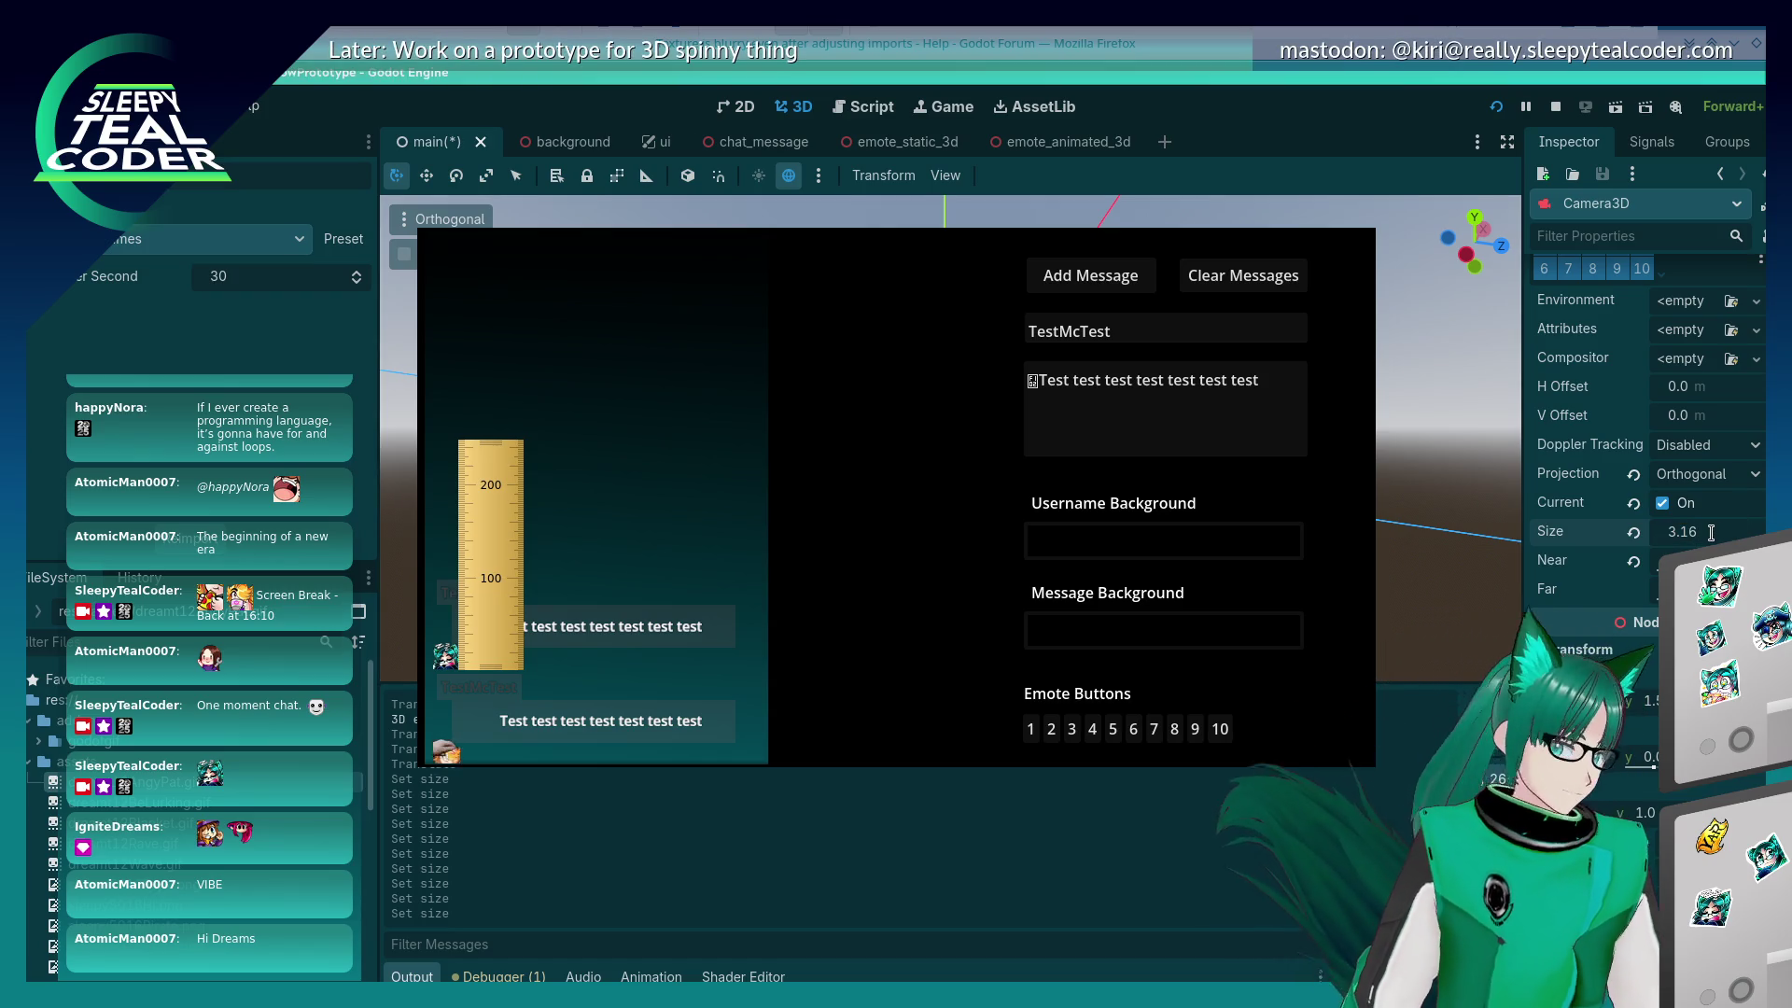
pyautogui.press('Return')
pyautogui.moveTo(476, 658)
pyautogui.mouseDown()
pyautogui.moveTo(469, 616)
pyautogui.moveTo(497, 595)
pyautogui.moveTo(479, 622)
pyautogui.mouseUp()
pyautogui.doubleClick(1713, 528)
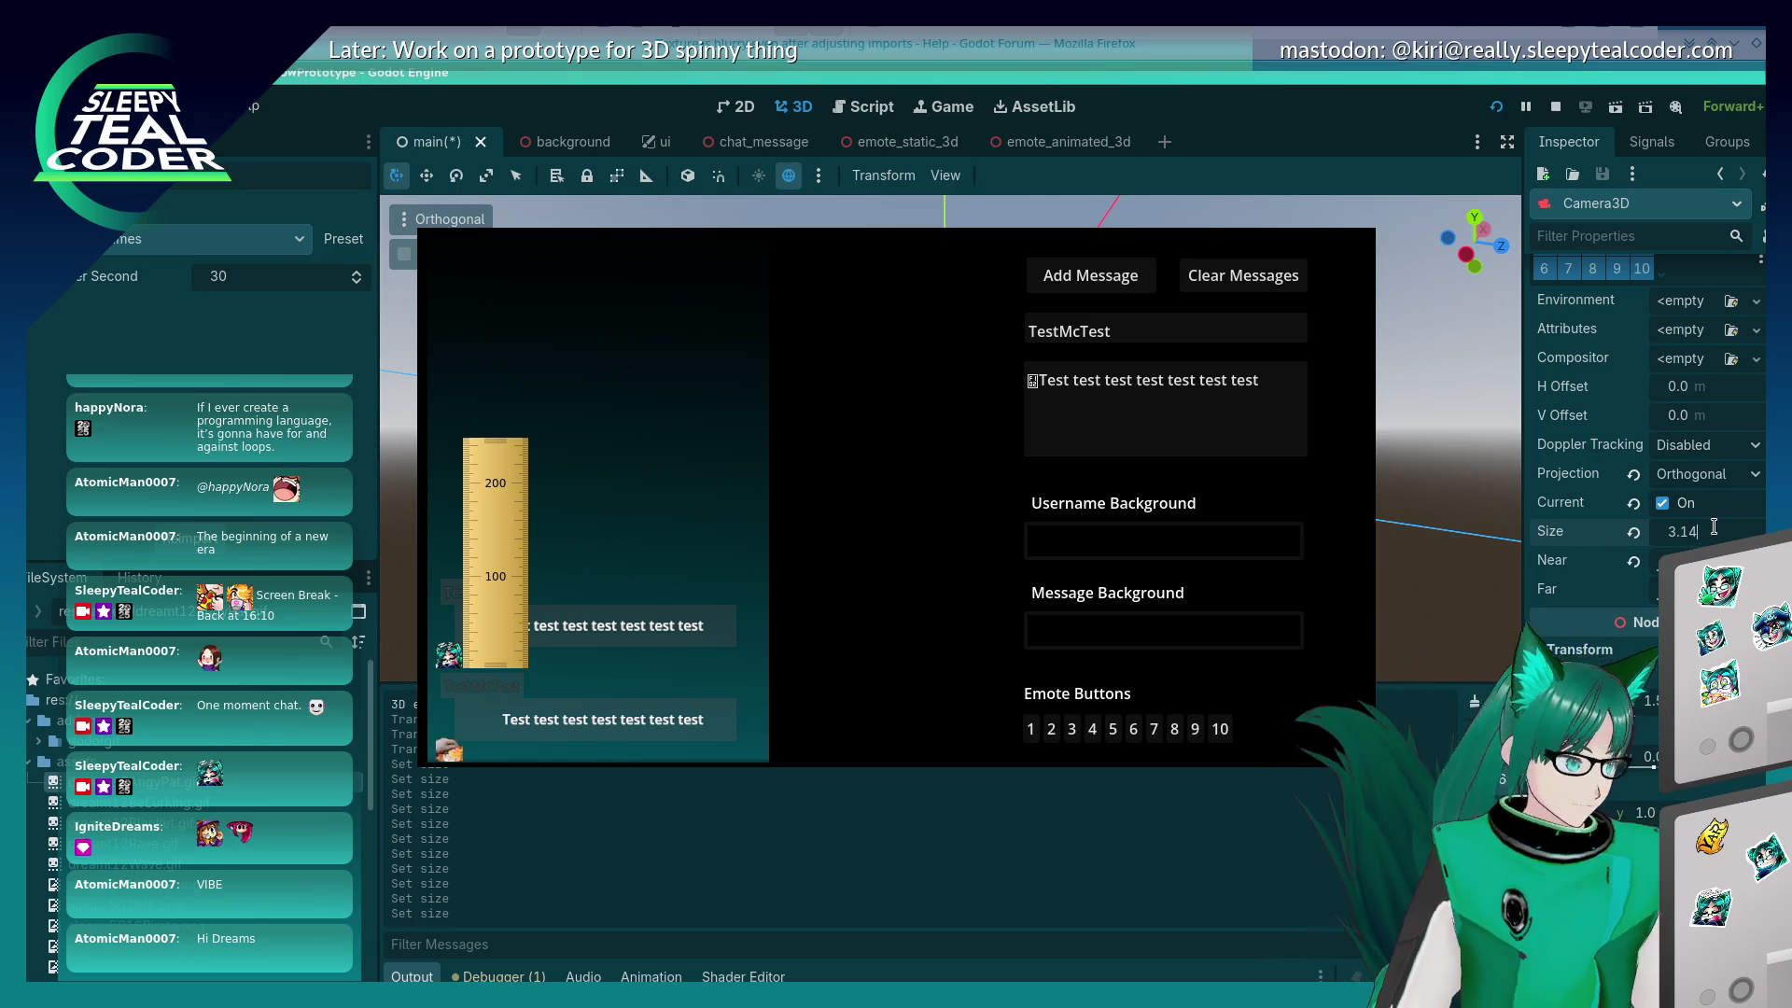
pyautogui.press('Return')
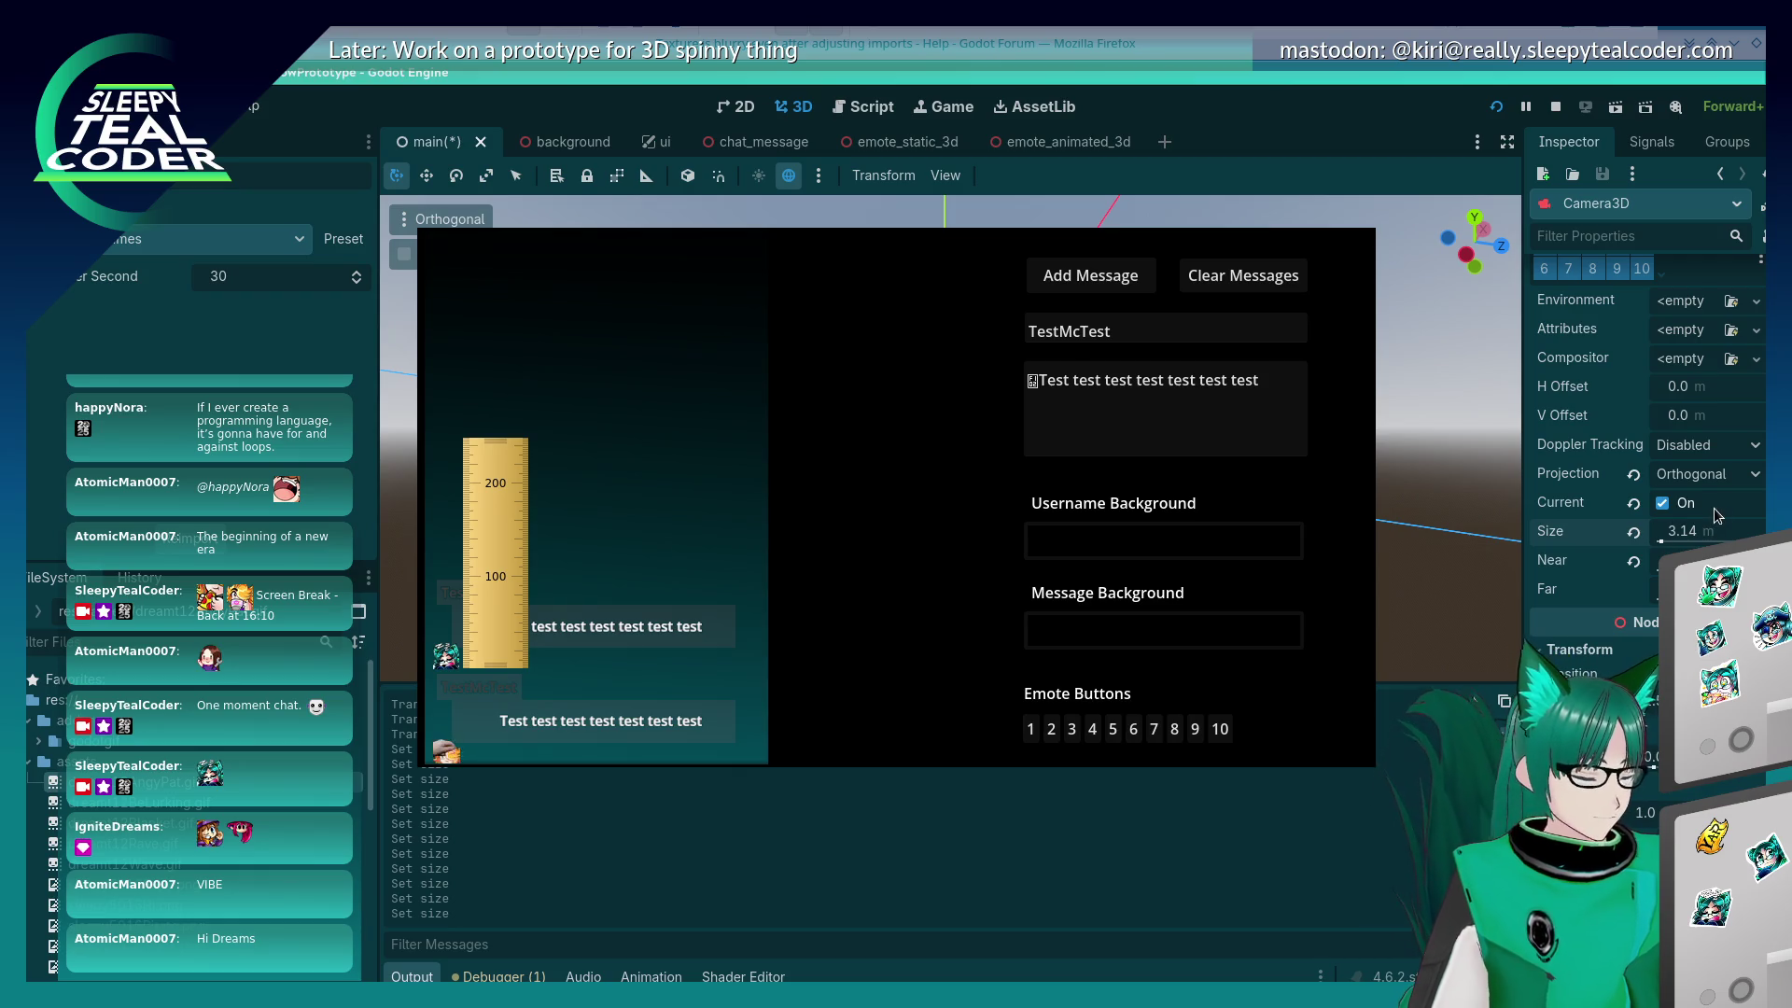
# Step: Raise the camera Size through 3.17 and 3.18 to 3.2, measuring a message's height
pyautogui.click(1698, 530)
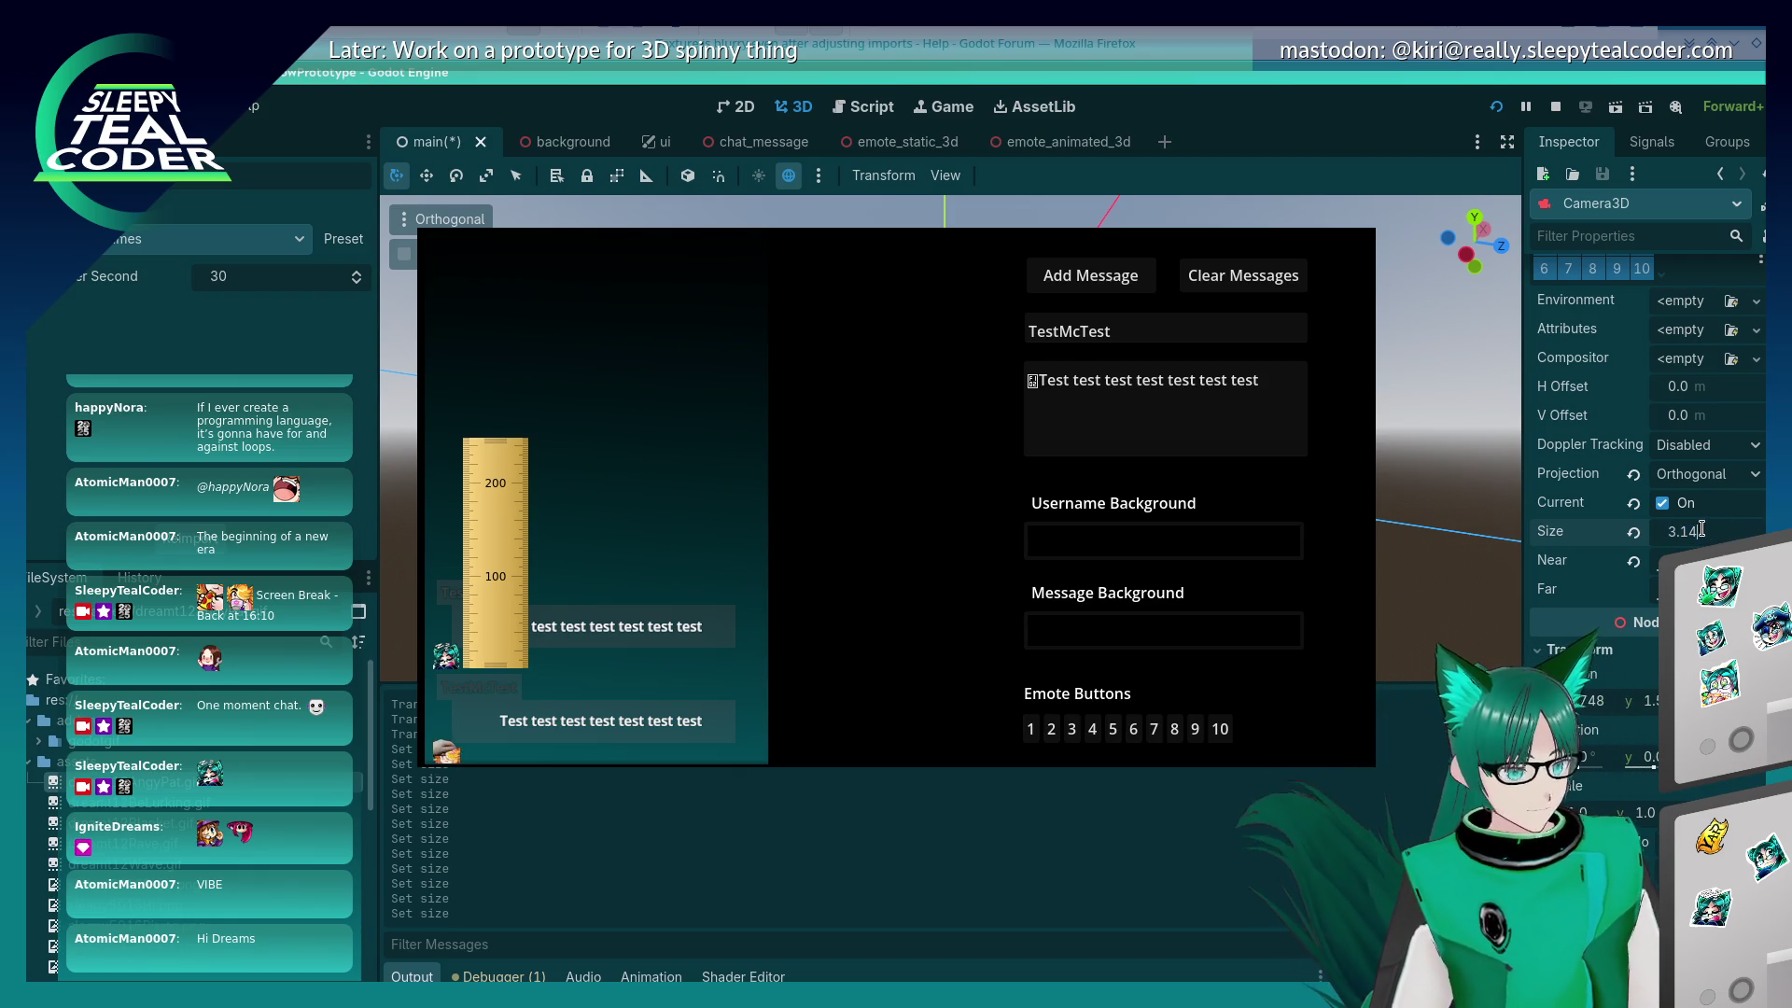
pyautogui.press('BackSpace')
pyautogui.write('7')
pyautogui.press('Return')
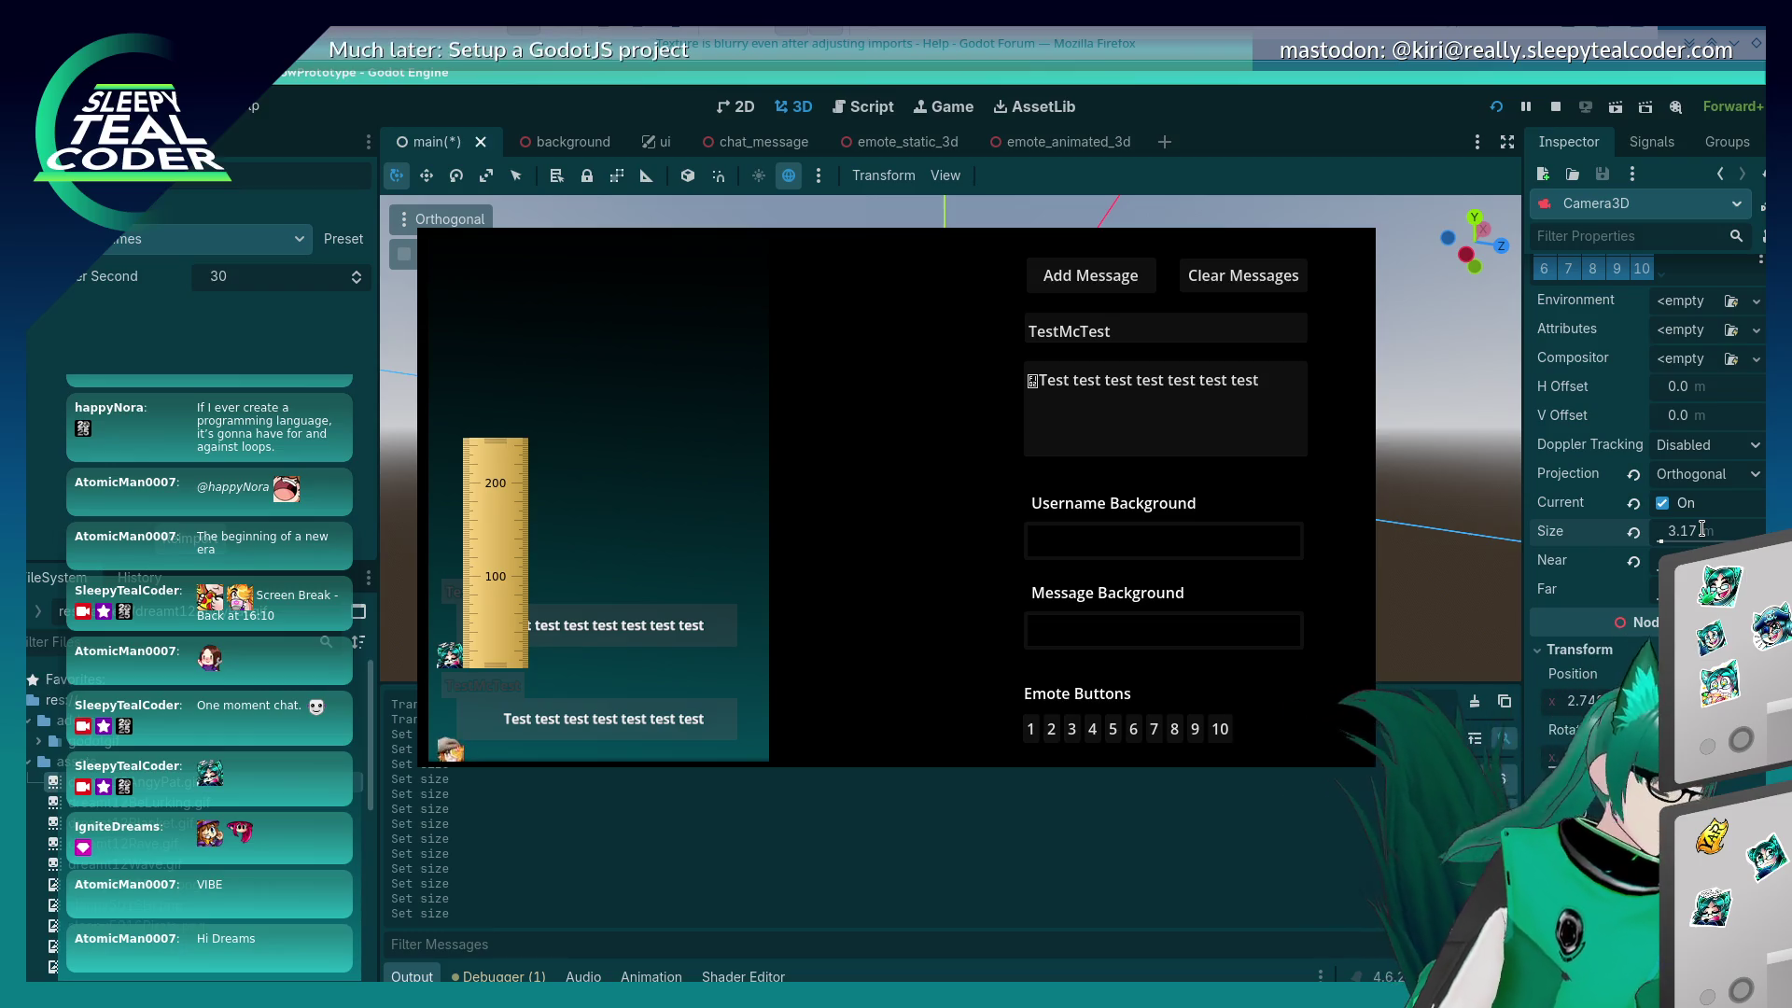
pyautogui.doubleClick(1712, 530)
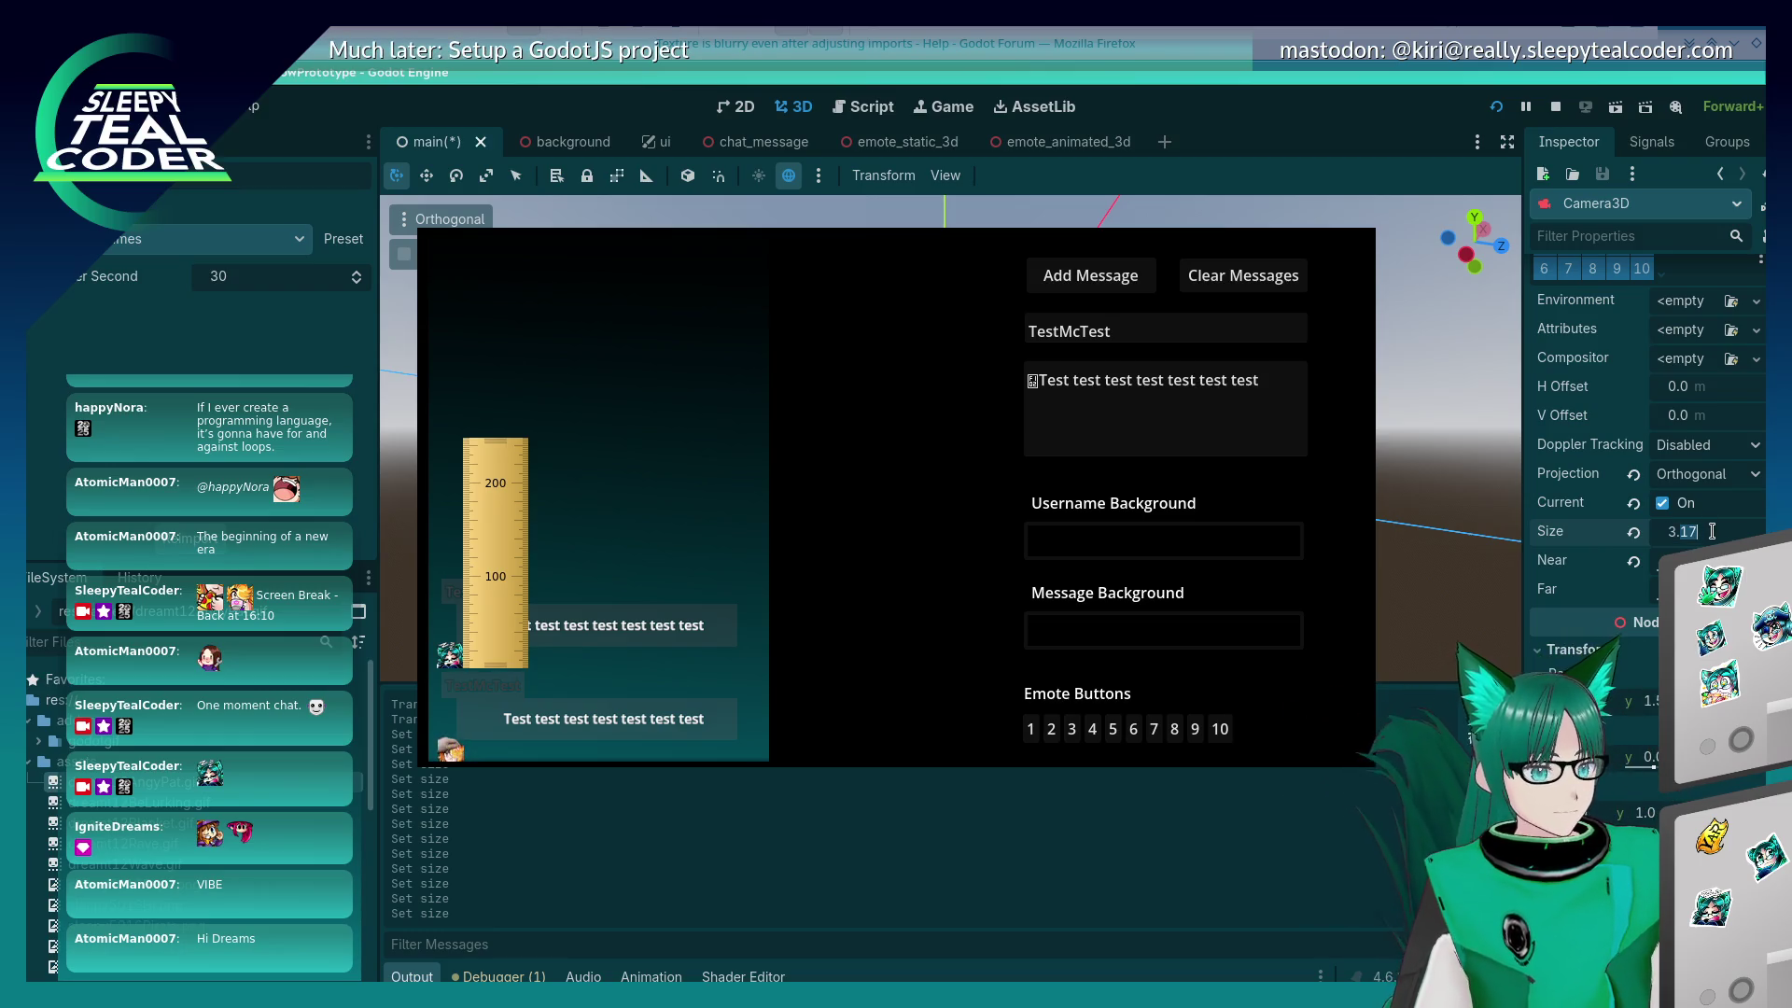
pyautogui.write('3.18')
pyautogui.press('Return')
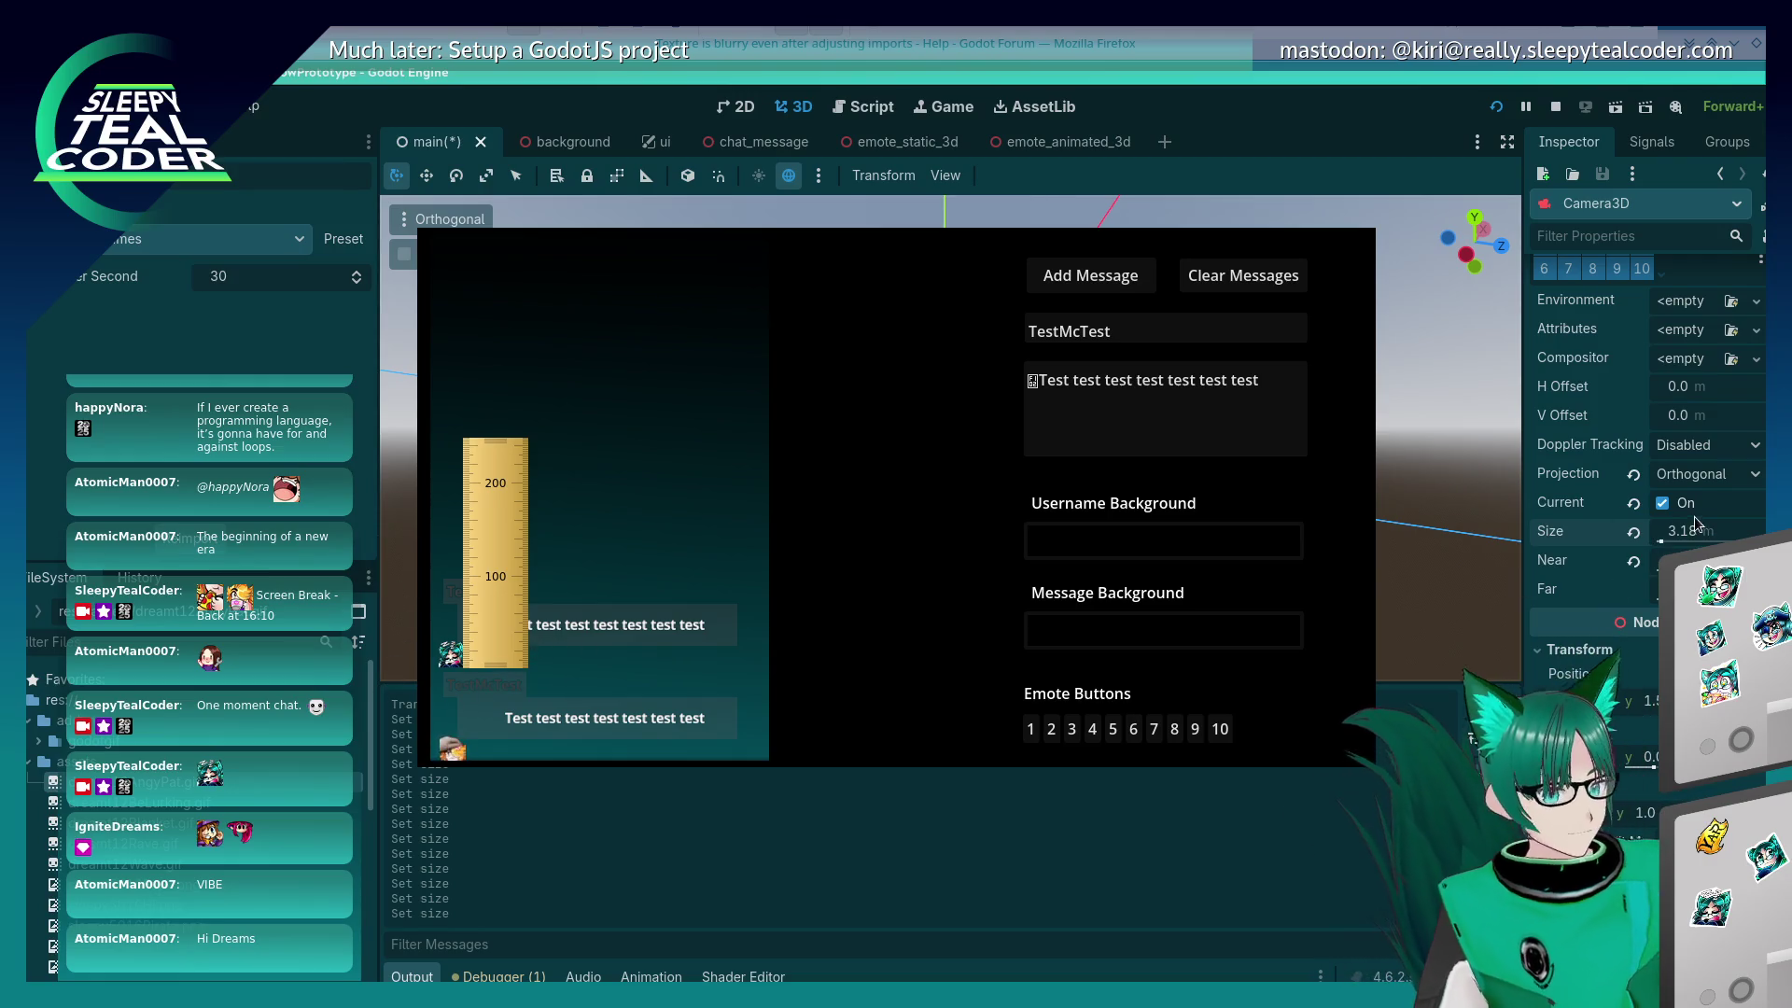
pyautogui.moveTo(1696, 522); pyautogui.dragTo(1712, 520)
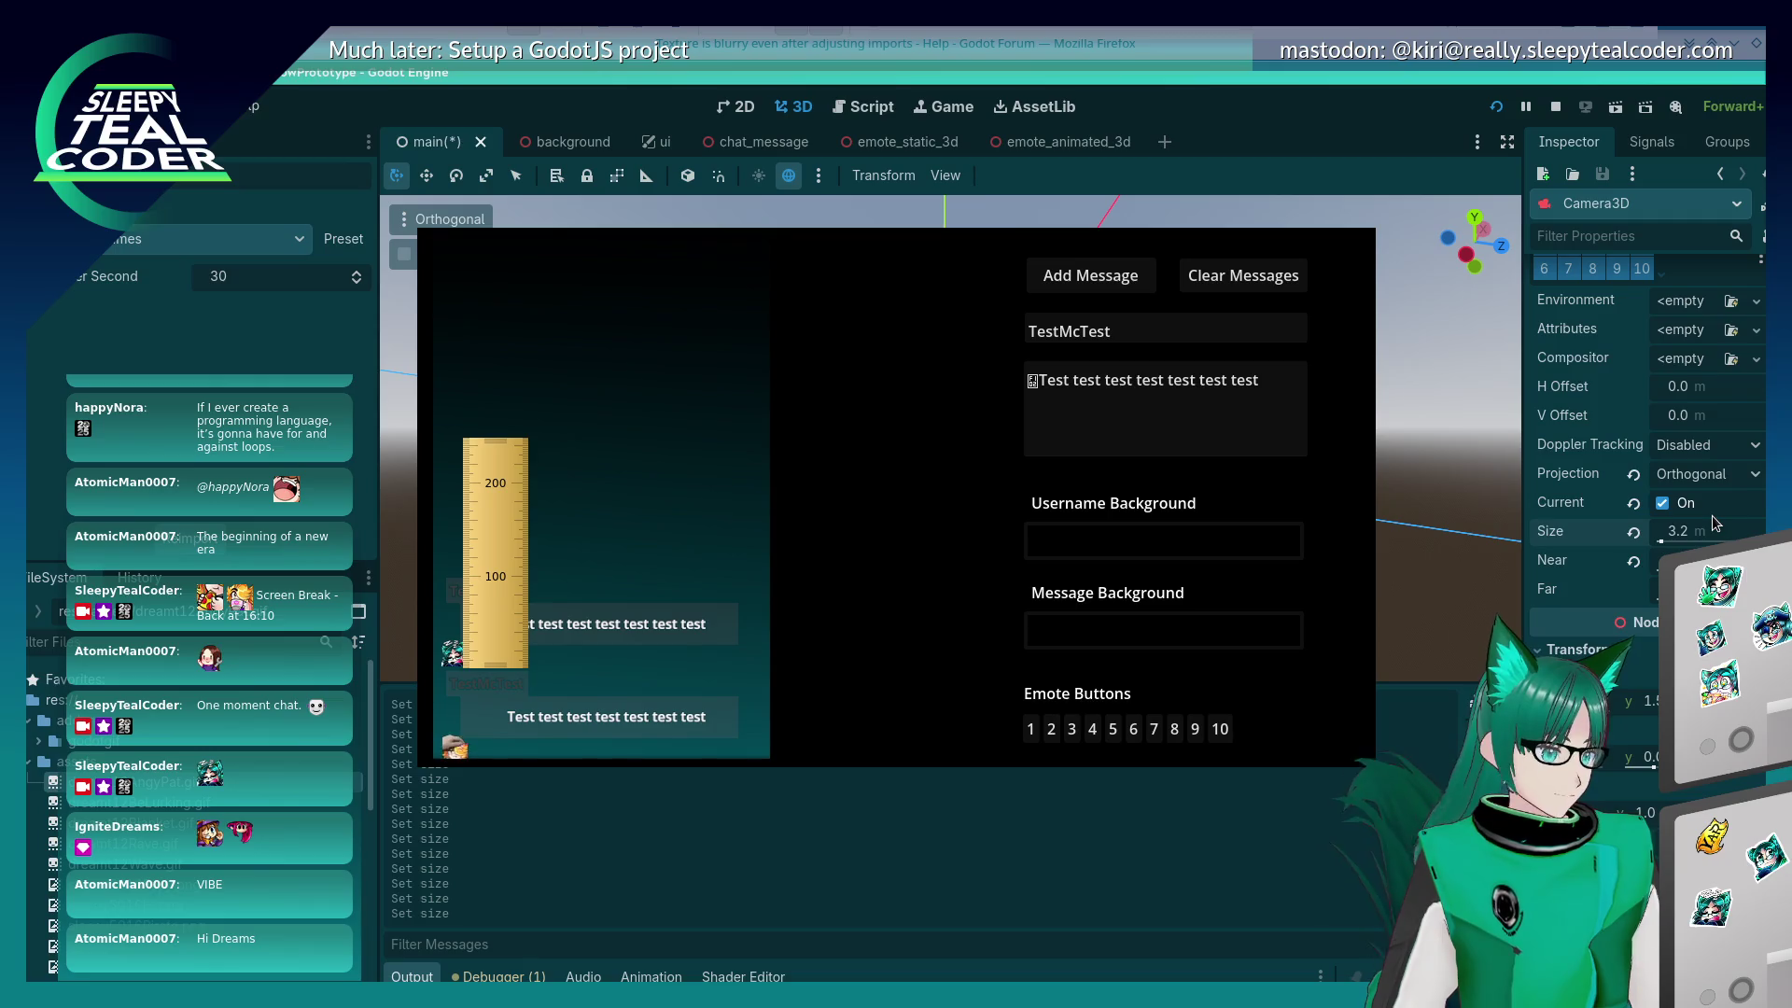
pyautogui.moveTo(474, 627)
pyautogui.mouseDown()
pyautogui.moveTo(487, 598)
pyautogui.moveTo(482, 642)
pyautogui.mouseUp()
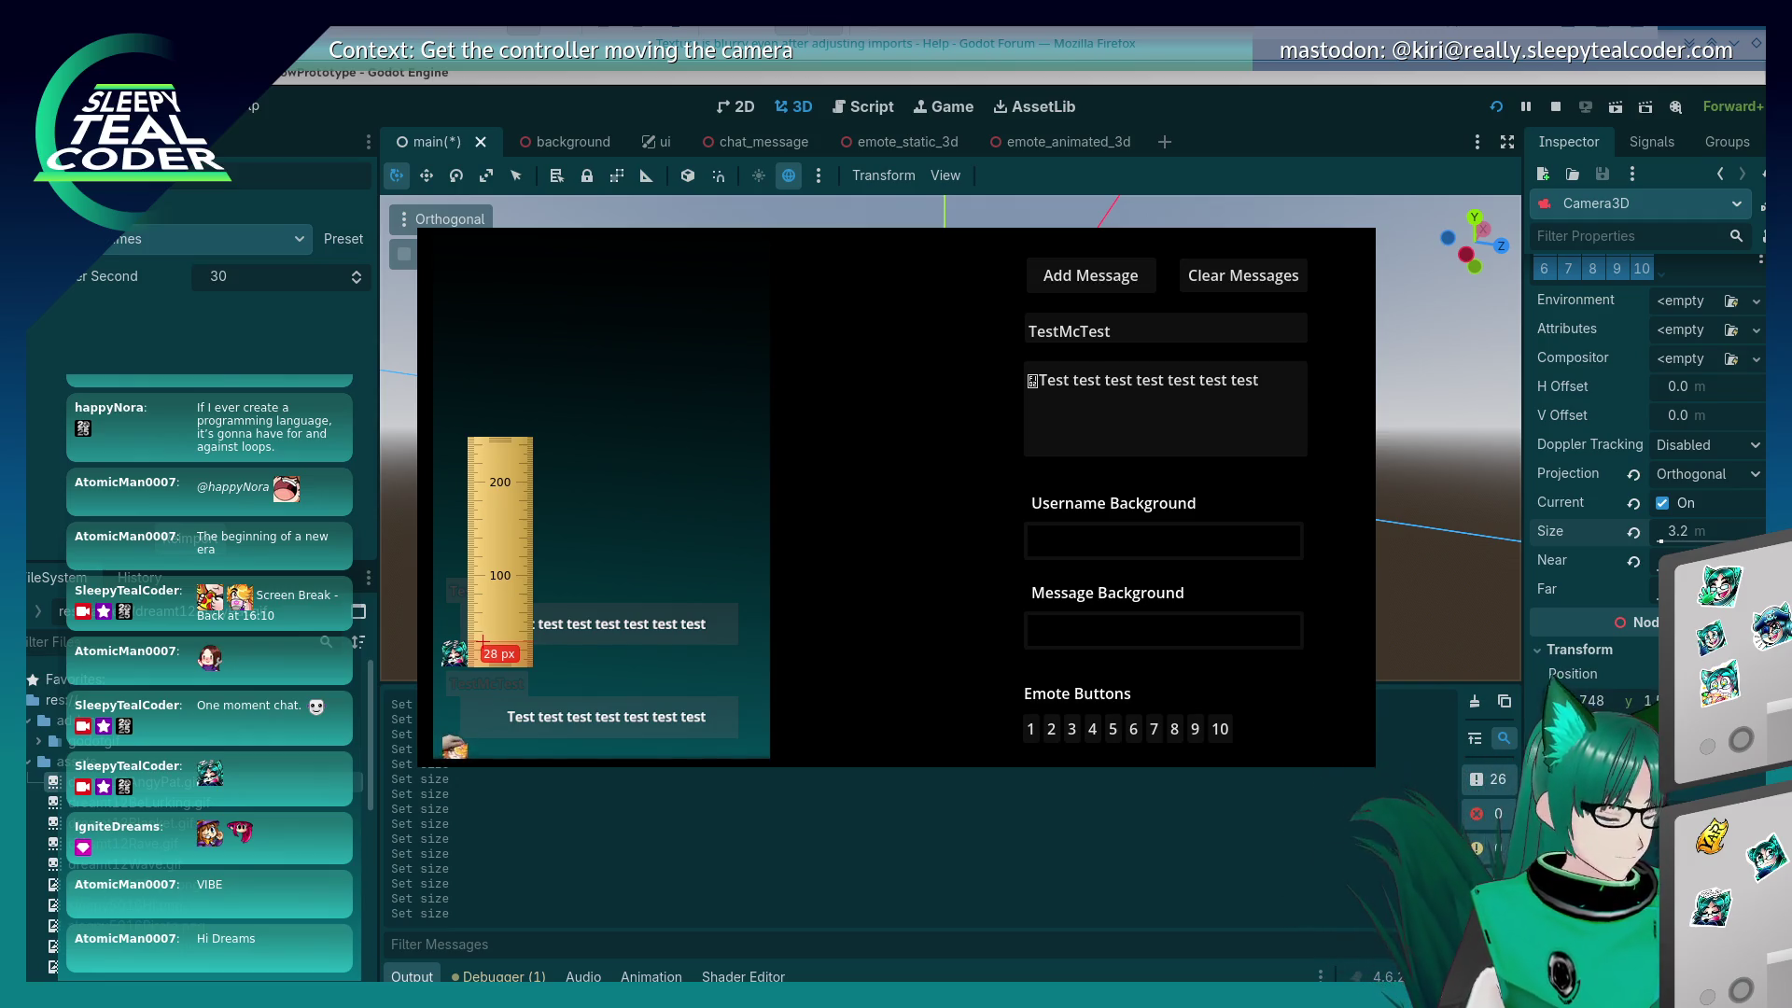
pyautogui.moveTo(483, 641); pyautogui.dragTo(482, 641)
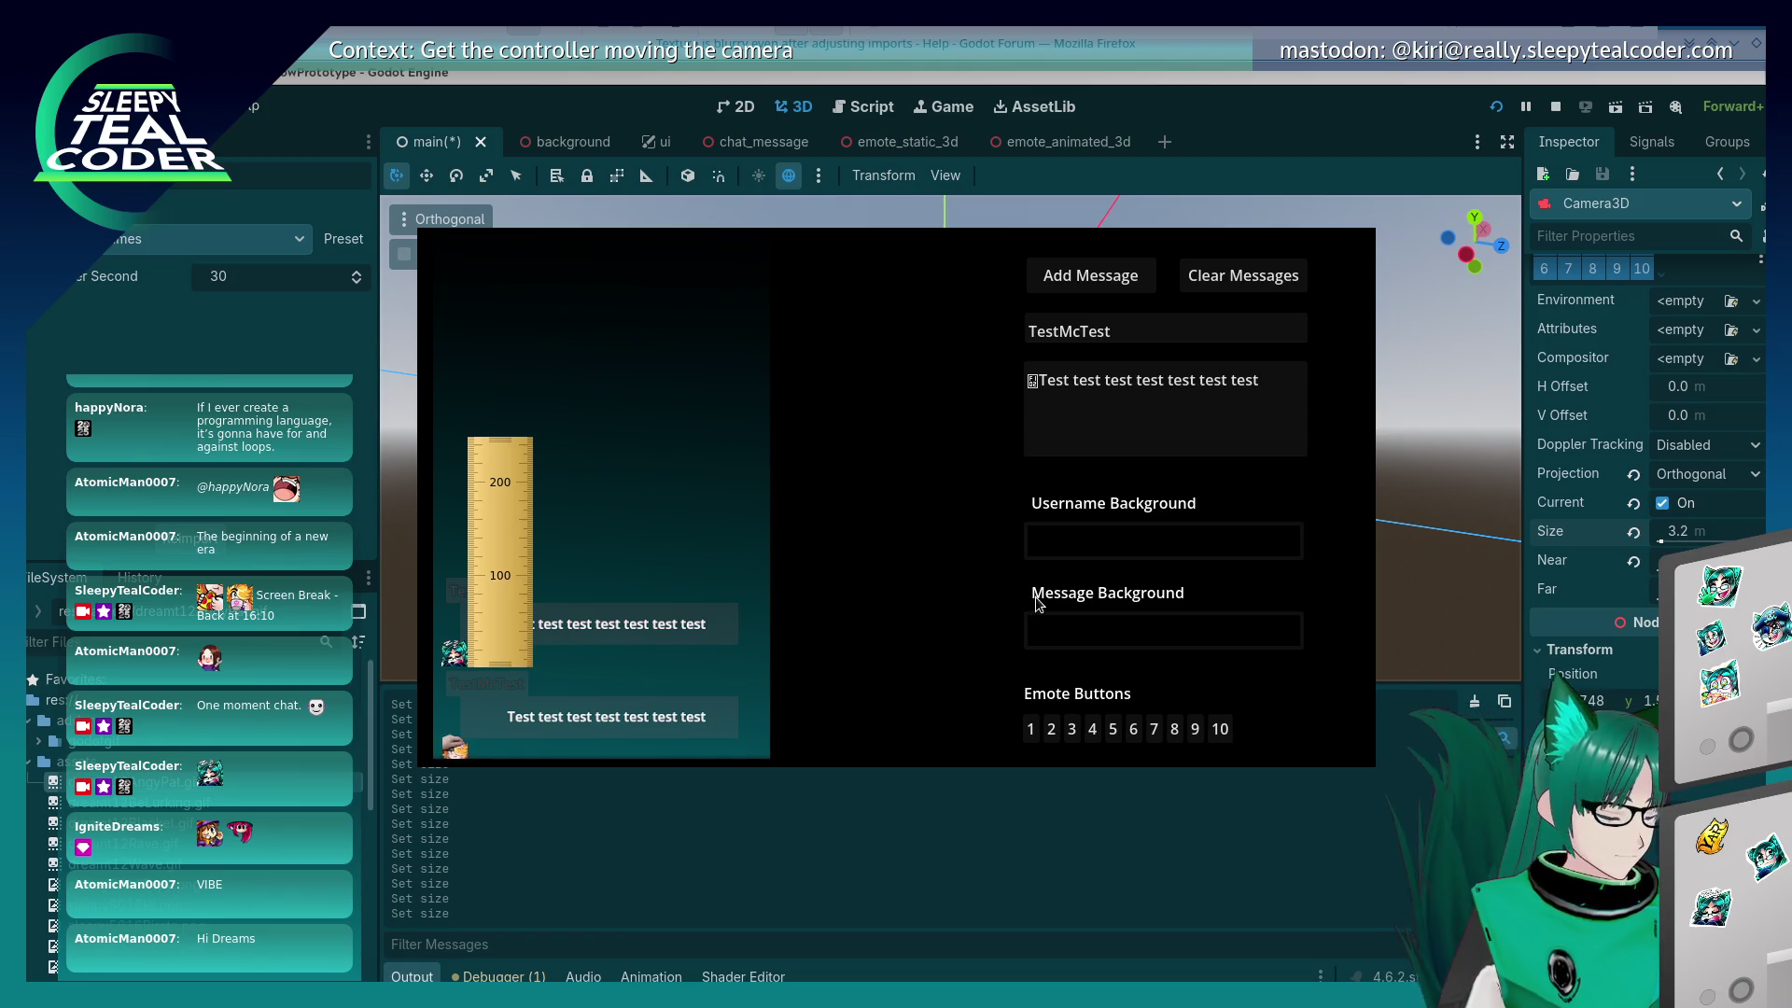
# Step: Try Size 3.21, settle the camera Size at 3.2, and stop the game
pyautogui.click(1718, 529)
pyautogui.write('3.21')
pyautogui.press('Return')
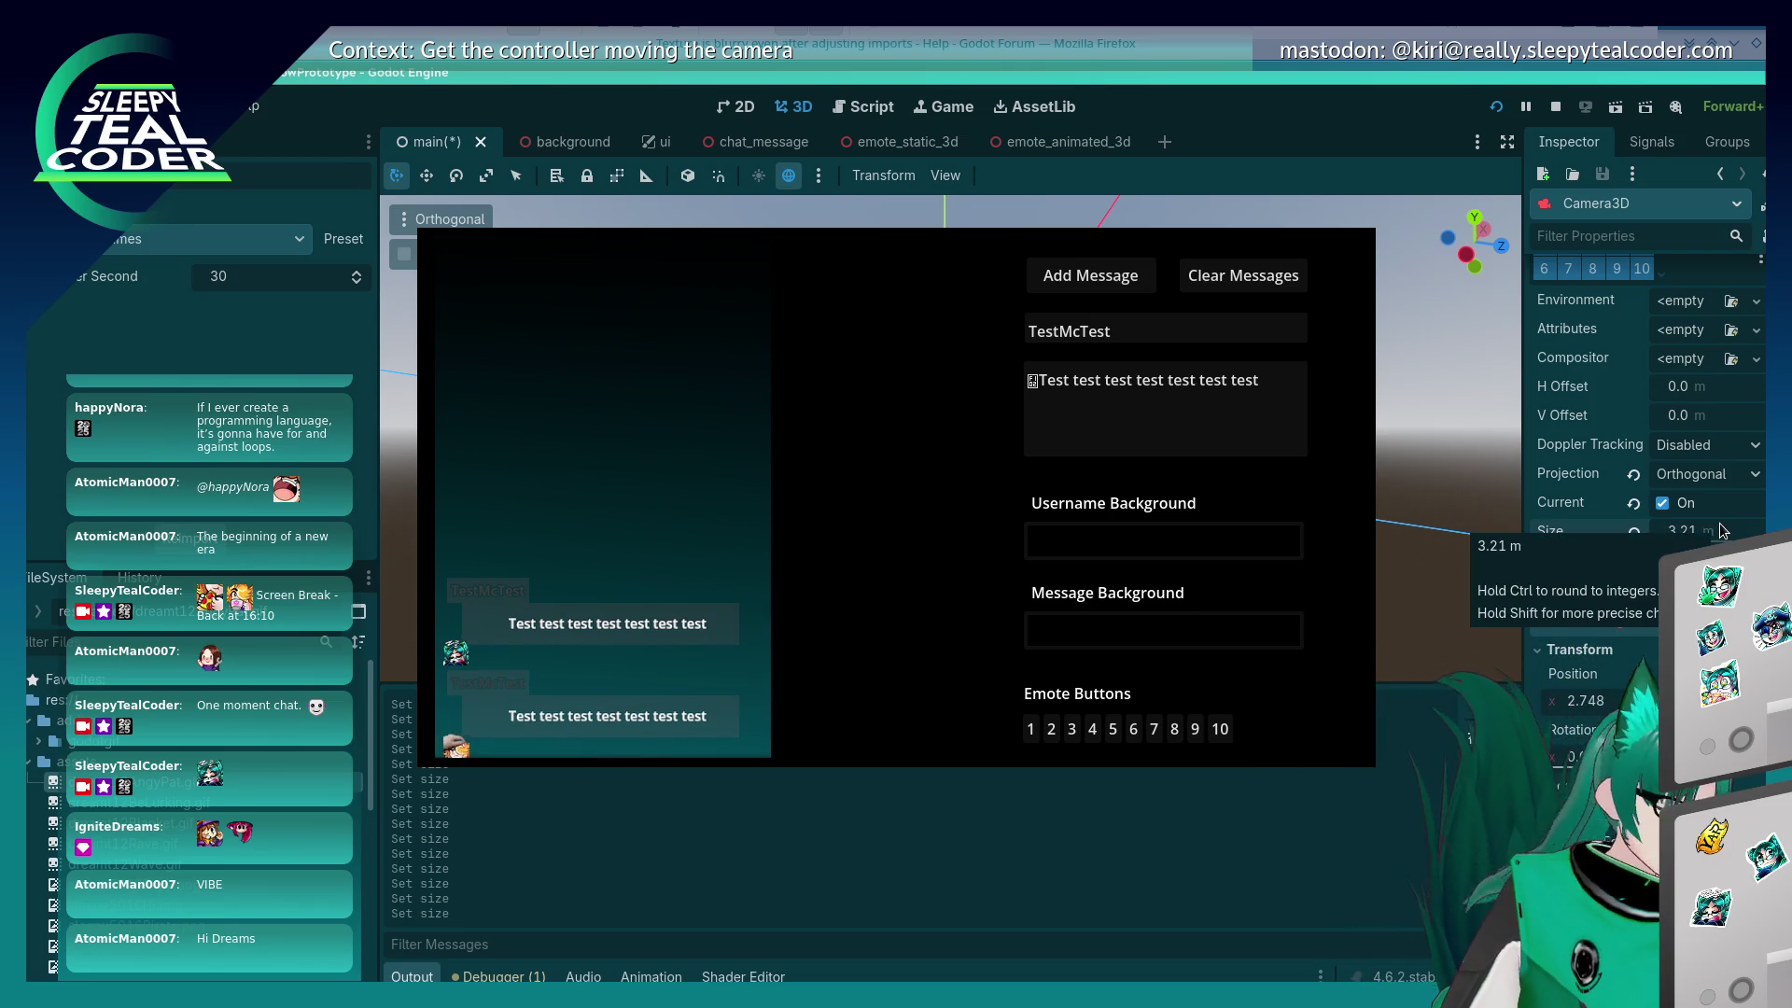
pyautogui.click(1723, 532)
pyautogui.write('3.2')
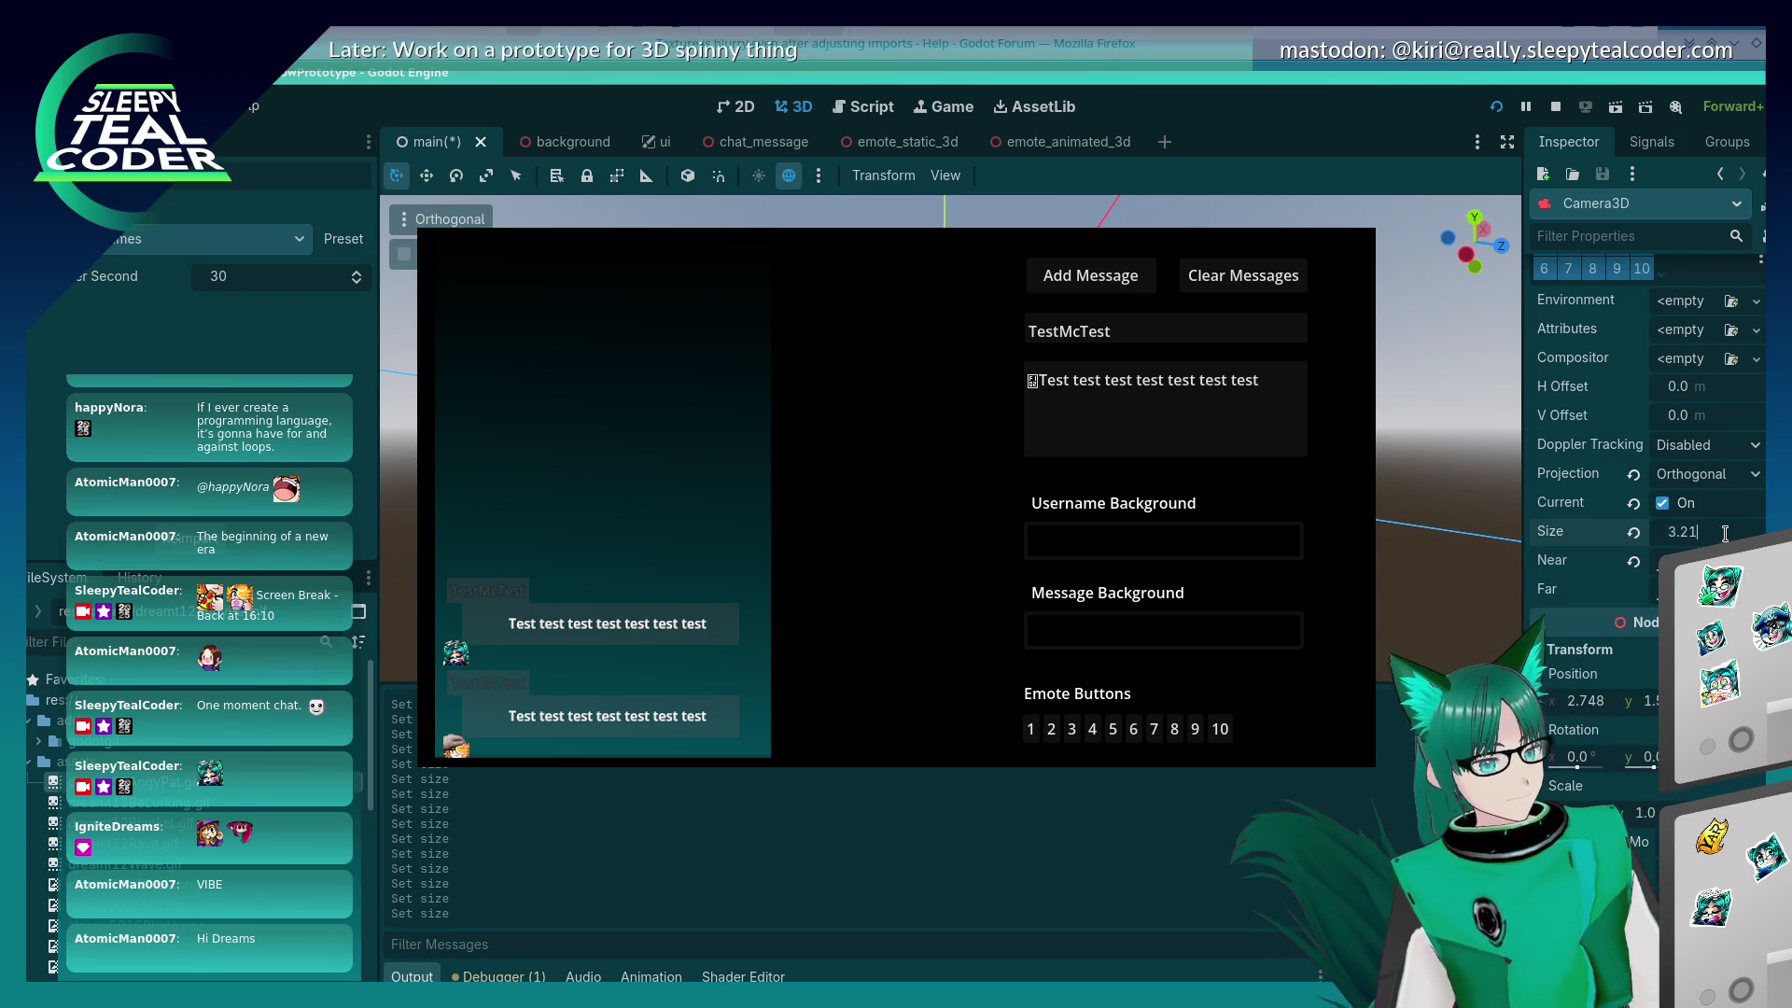
pyautogui.press('Return')
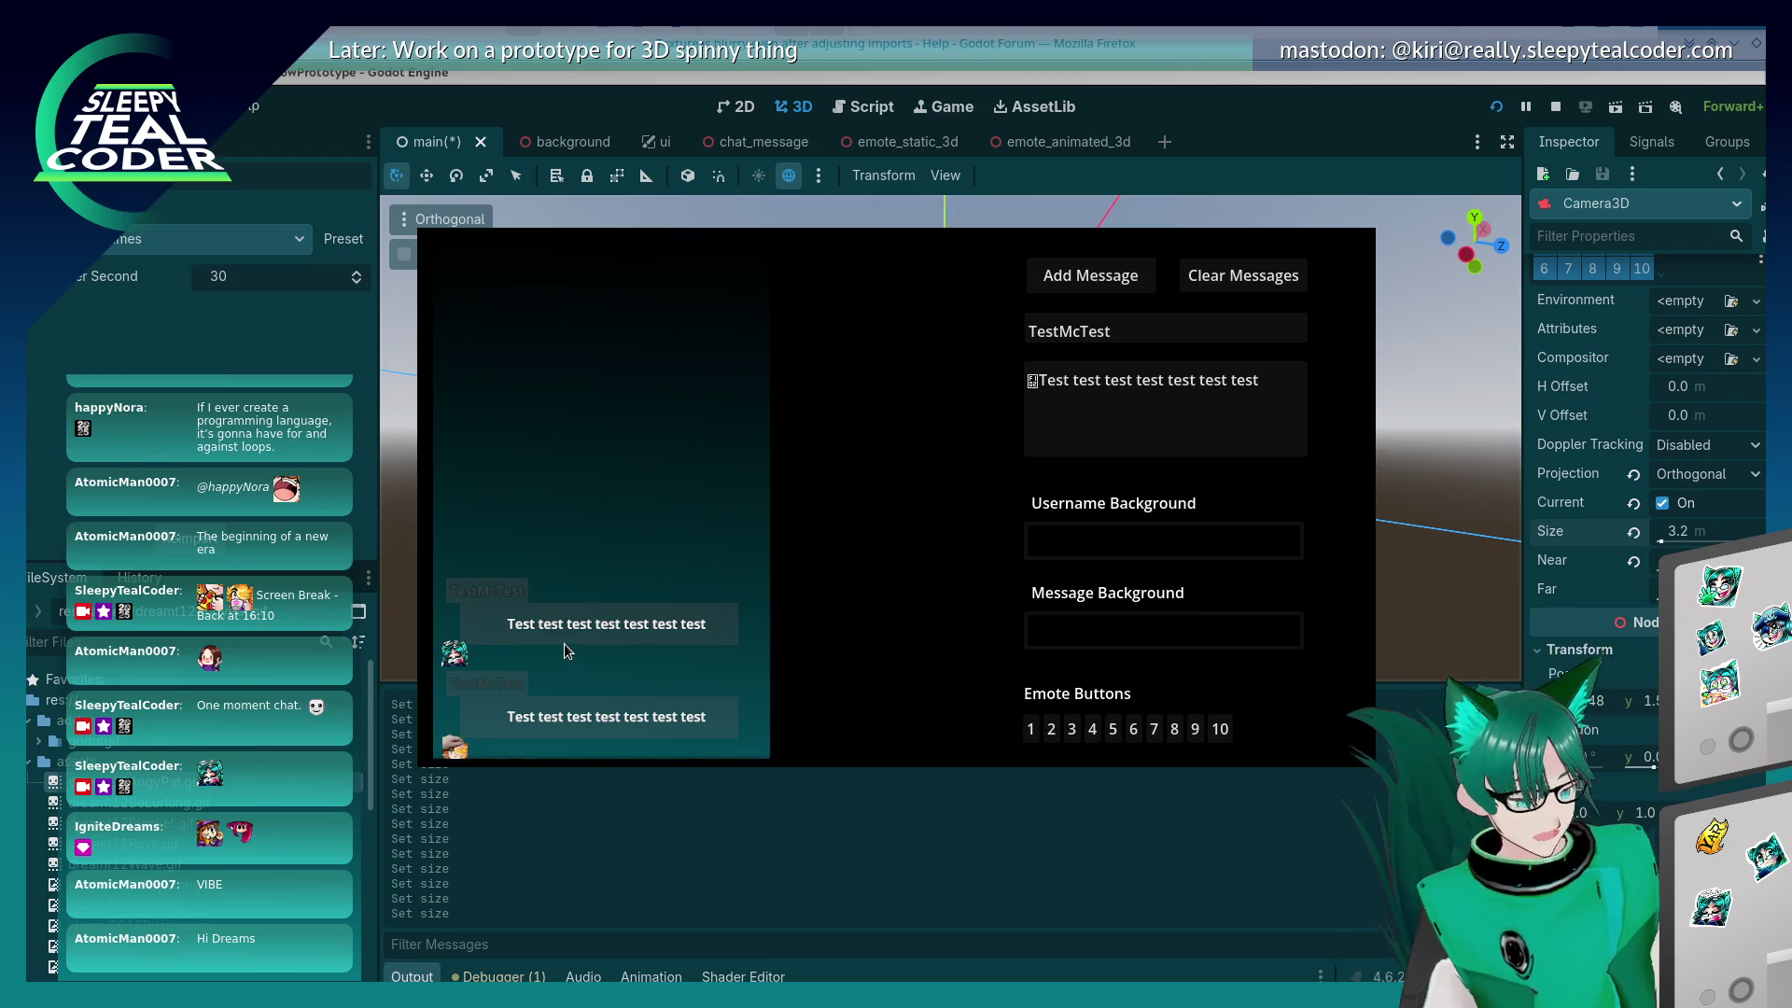
pyautogui.press('F8')
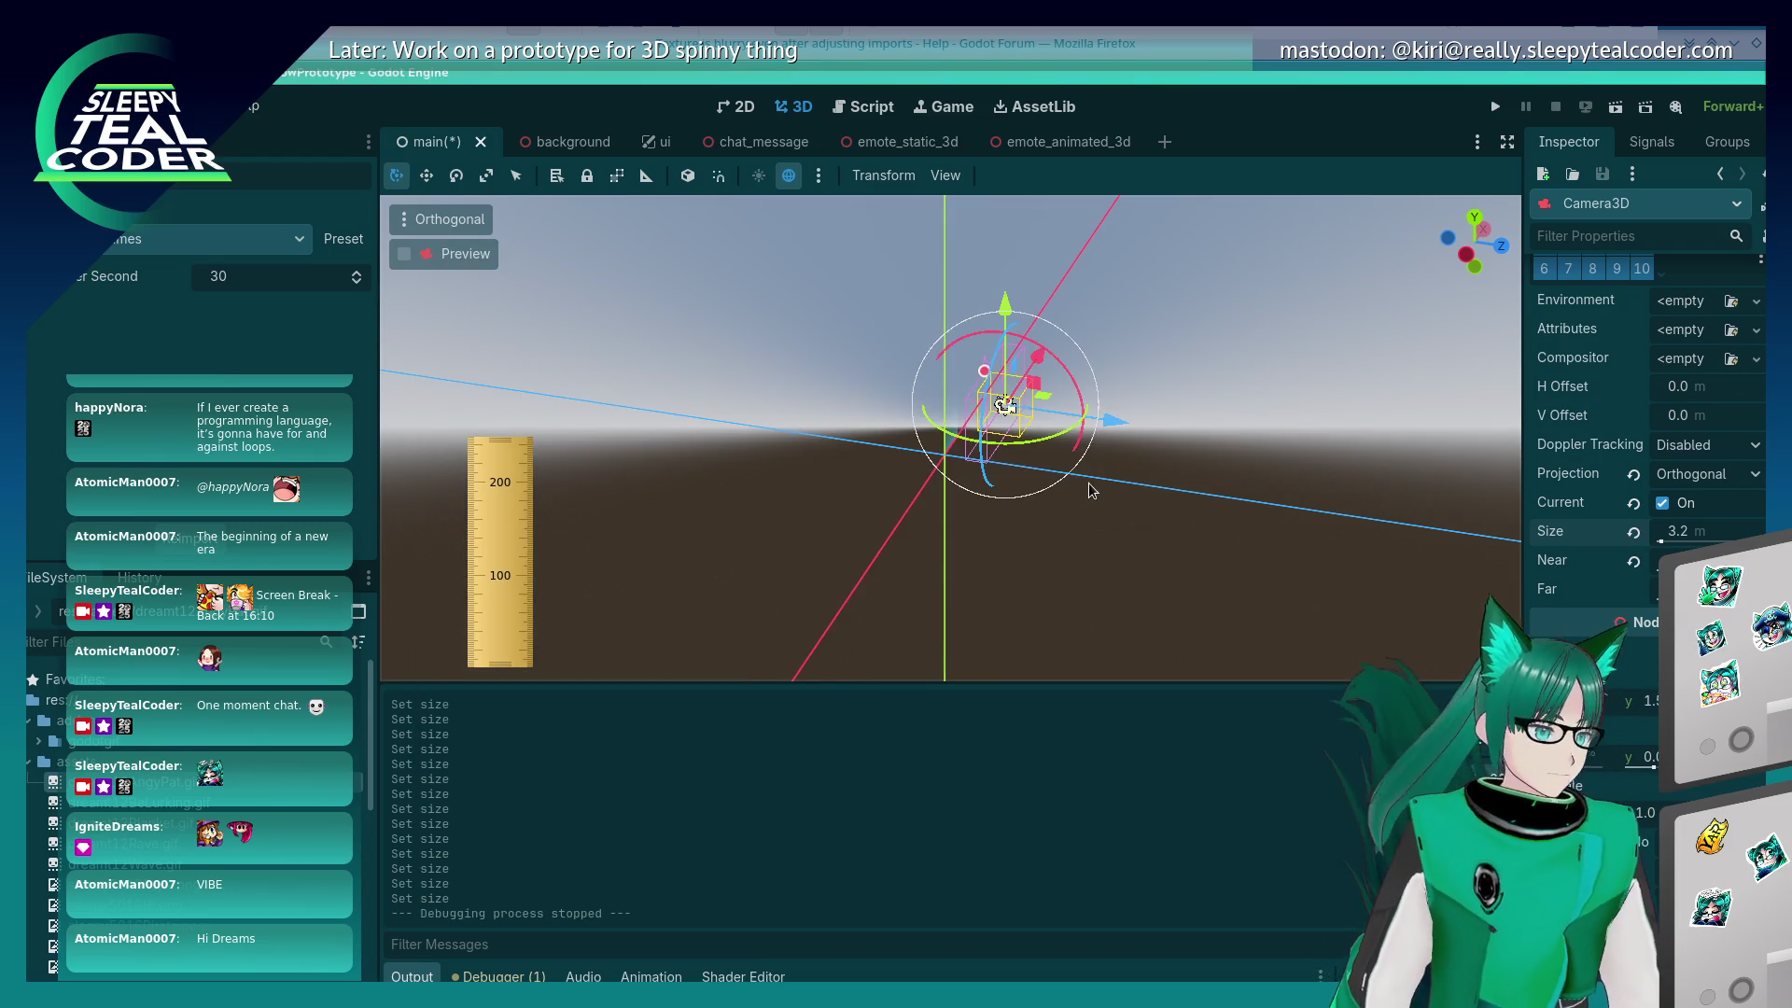
# Step: Nudge the selected Camera3D slightly along X and Y, then save and run the scene
pyautogui.moveTo(1137, 585)
pyautogui.mouseDown()
pyautogui.moveTo(948, 596)
pyautogui.moveTo(849, 556)
pyautogui.moveTo(904, 557)
pyautogui.mouseUp()
pyautogui.click(946, 447)
pyautogui.click(970, 414)
pyautogui.moveTo(970, 414)
pyautogui.mouseDown()
pyautogui.moveTo(852, 568)
pyautogui.moveTo(932, 592)
pyautogui.moveTo(788, 594)
pyautogui.mouseUp()
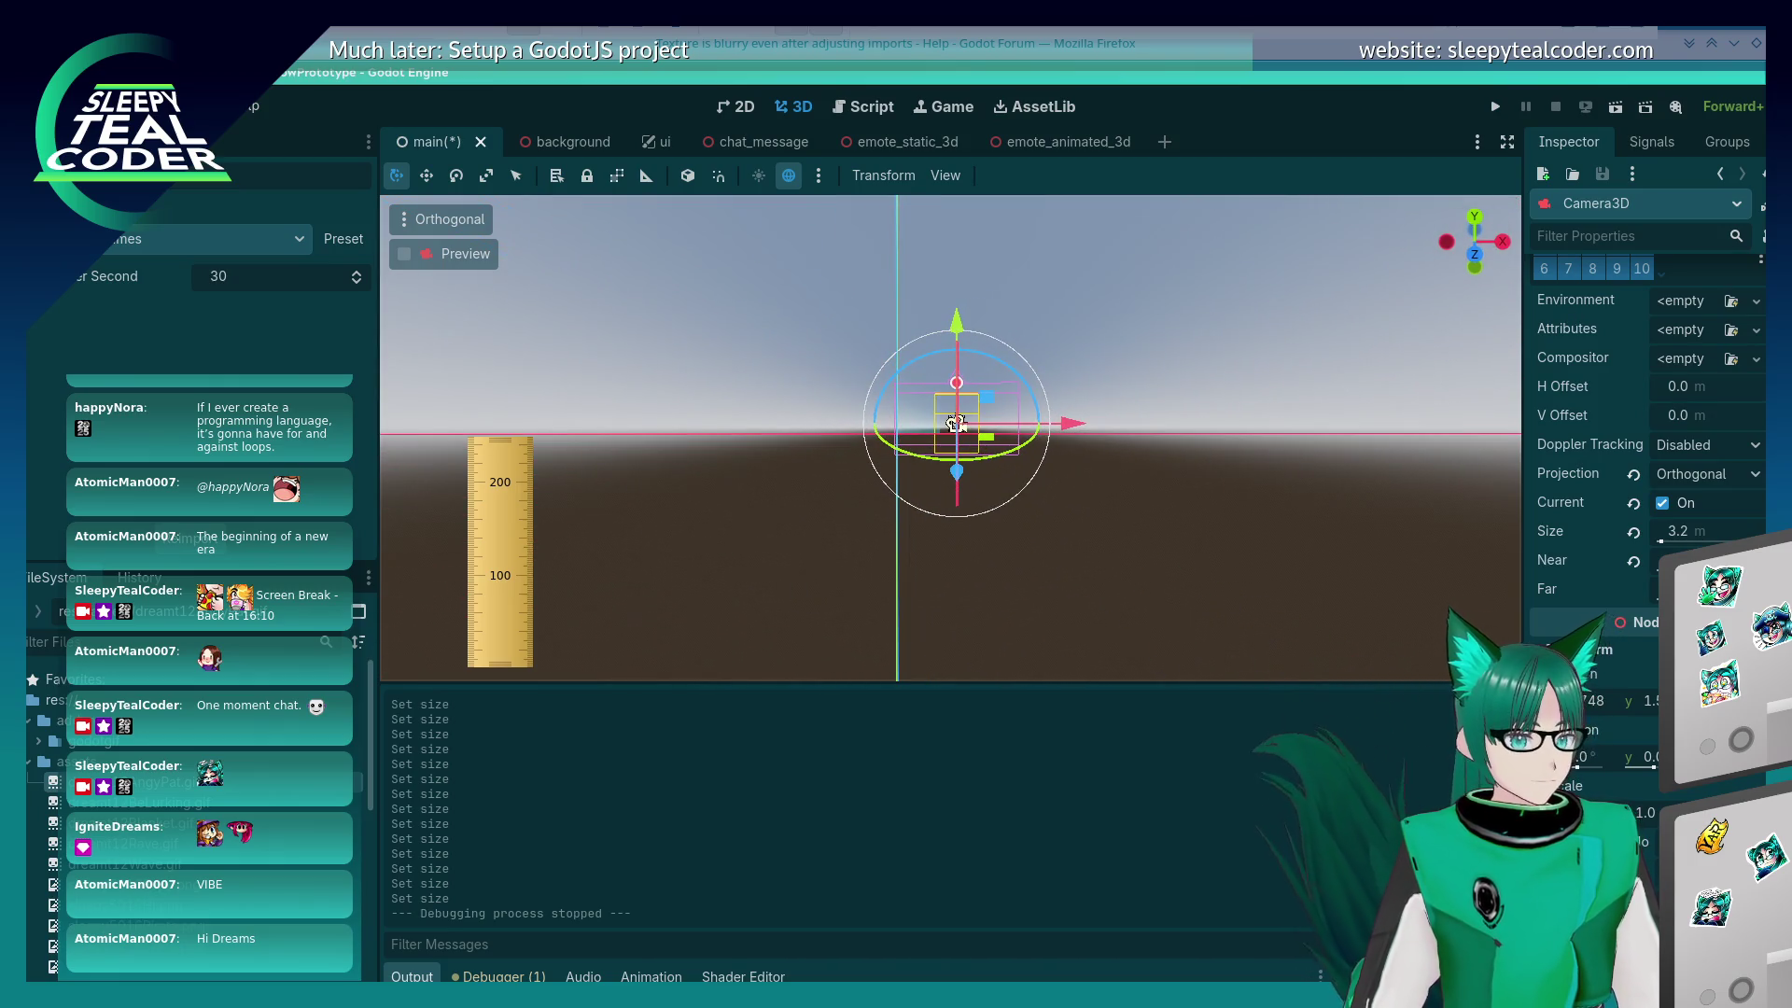
pyautogui.click(956, 422)
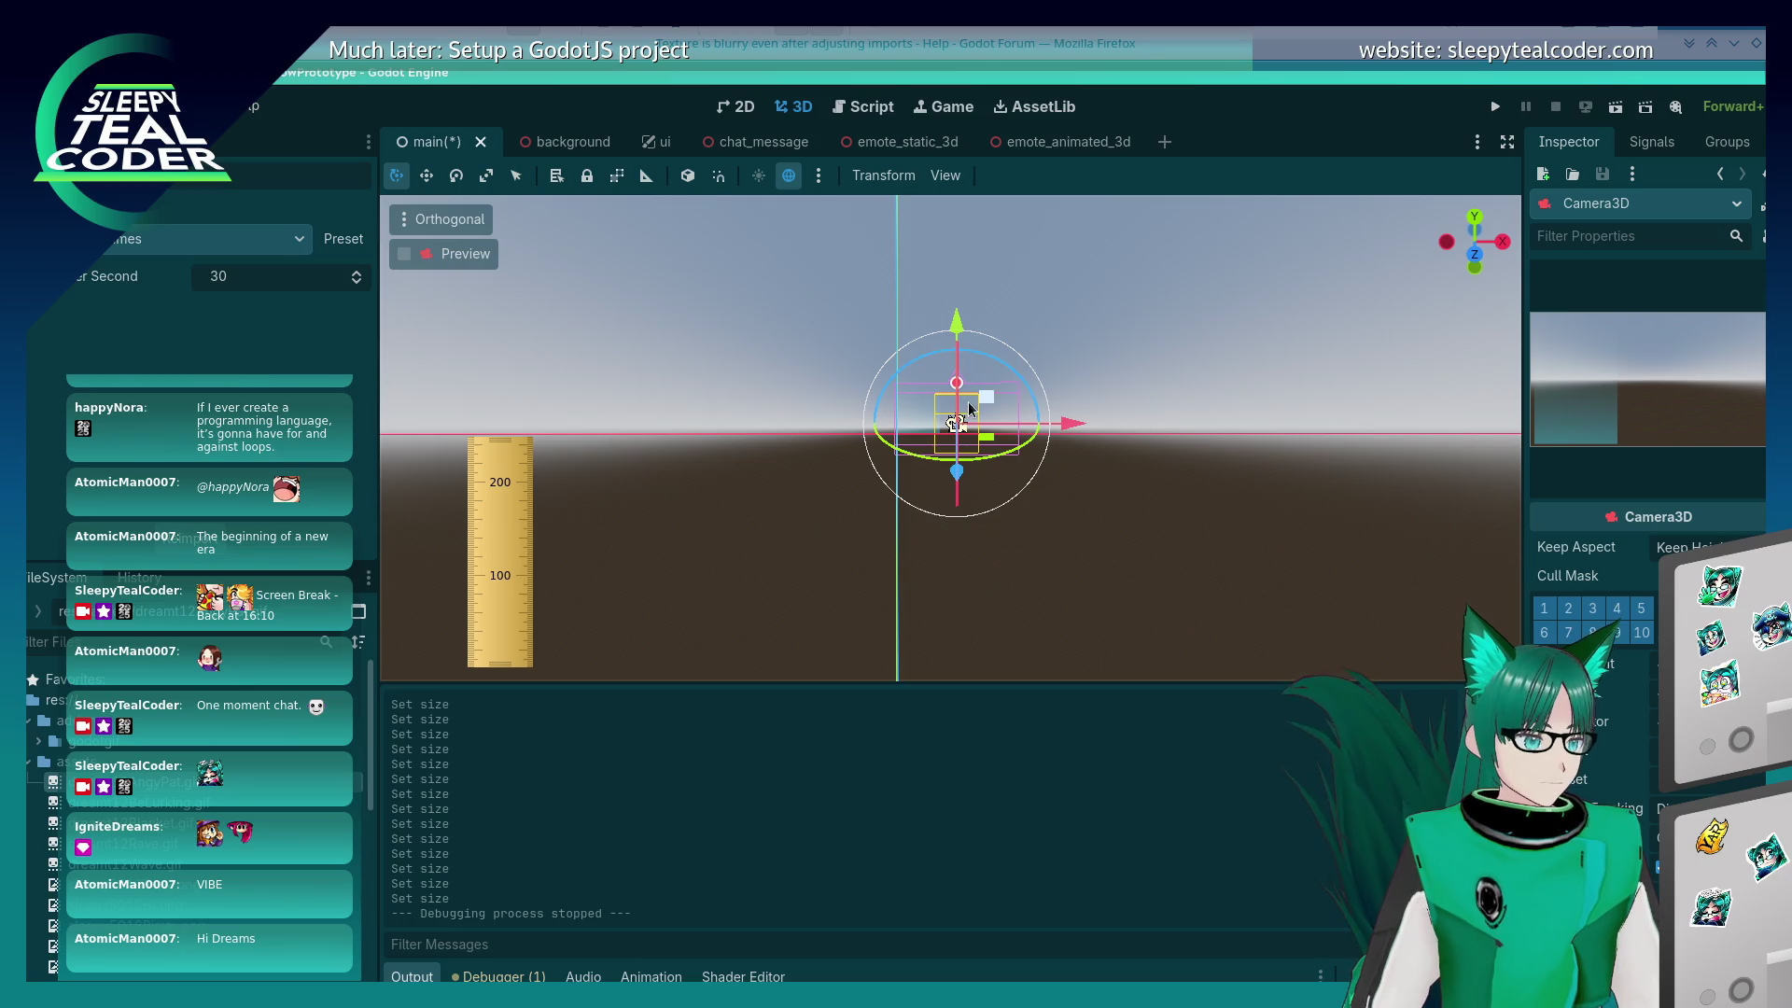
pyautogui.moveTo(1077, 422); pyautogui.dragTo(1083, 423)
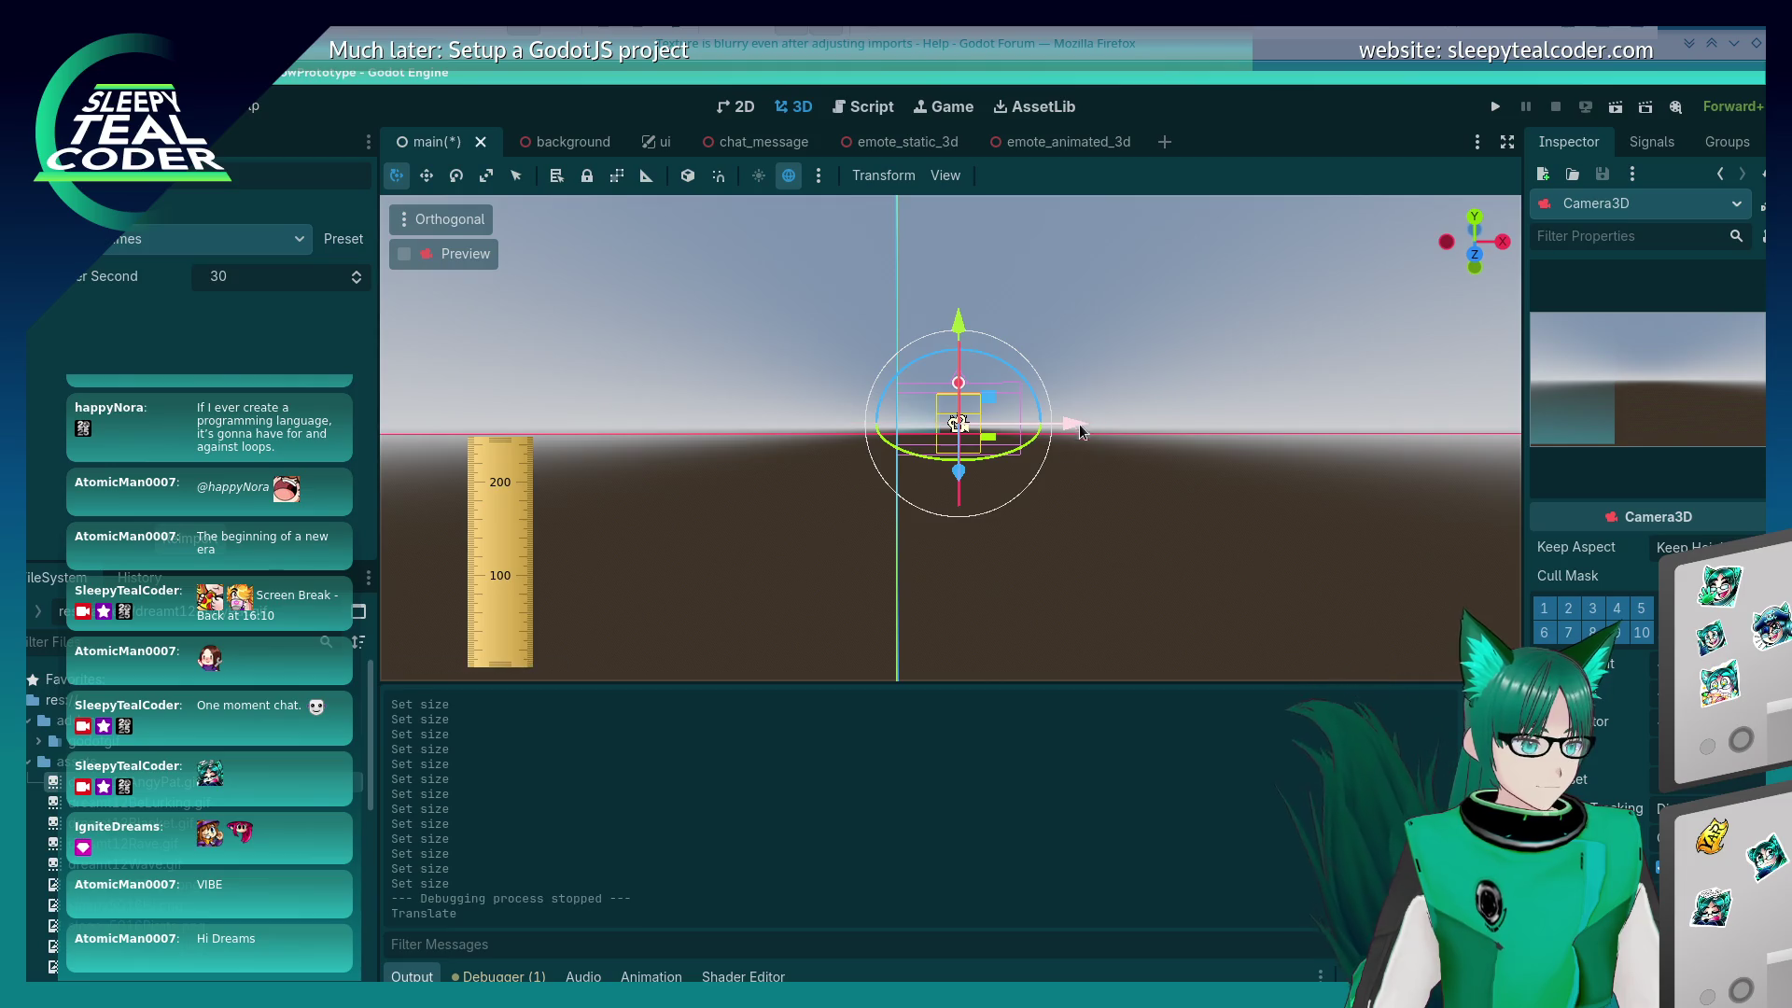
pyautogui.moveTo(956, 342); pyautogui.dragTo(982, 345)
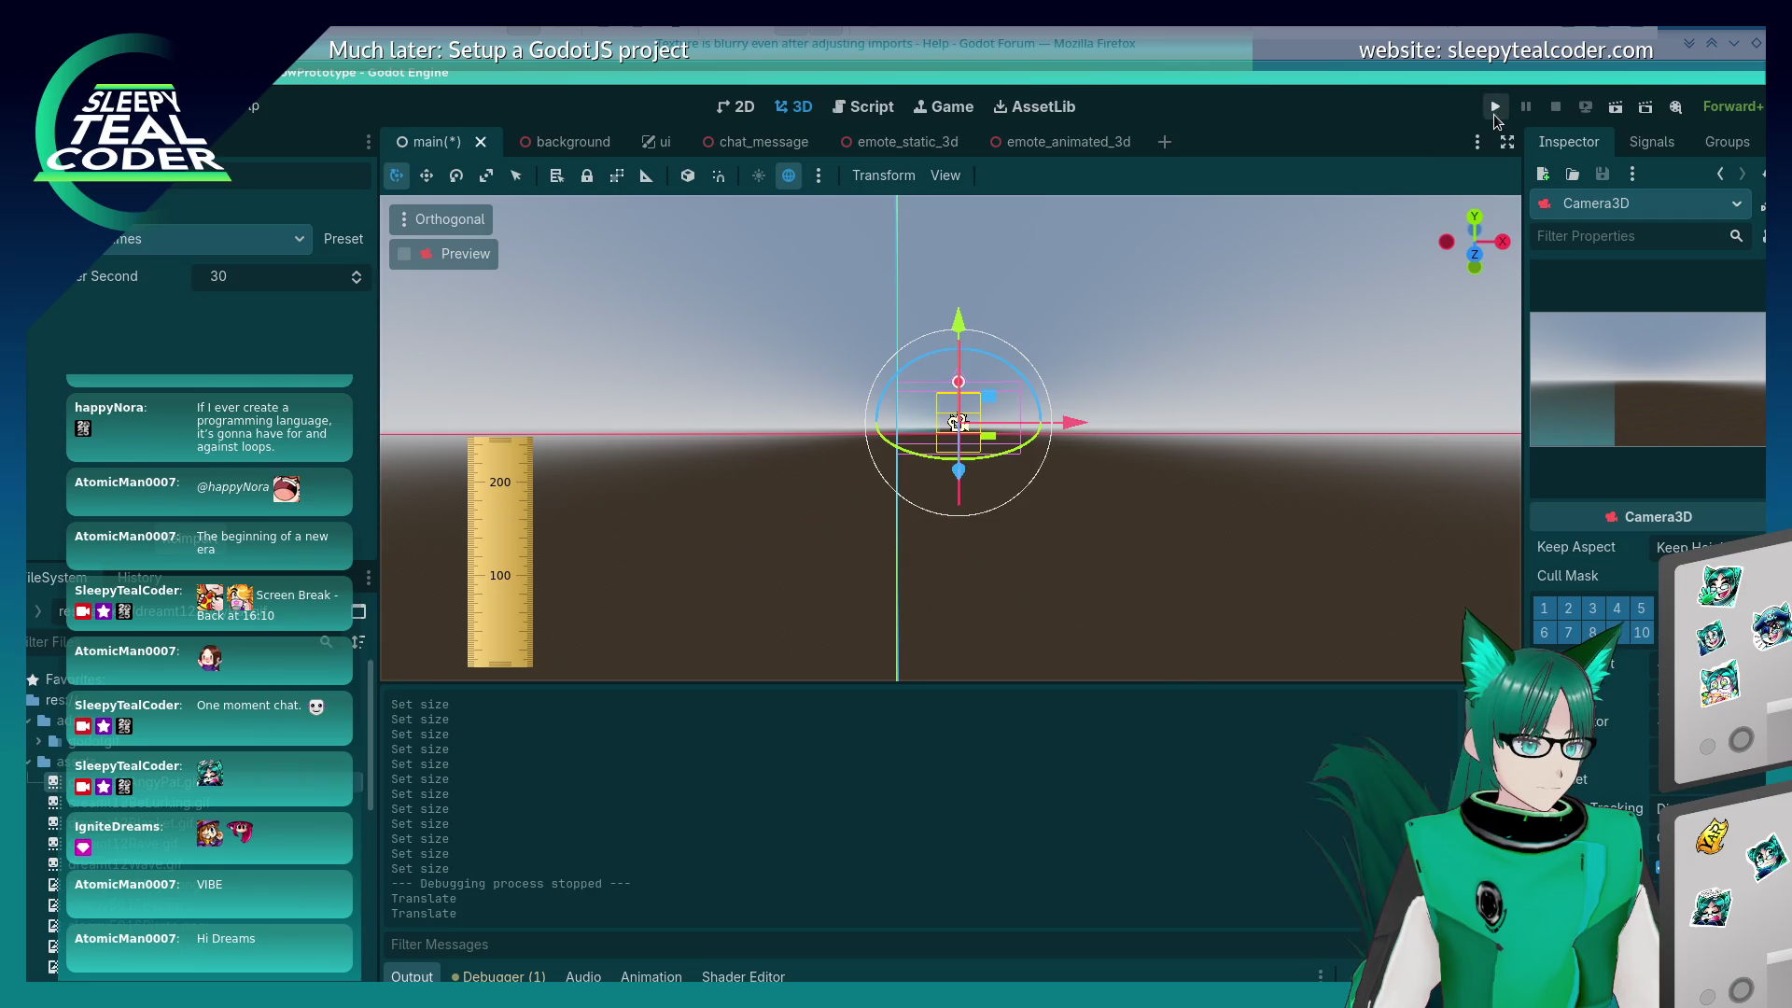
pyautogui.click(1495, 107)
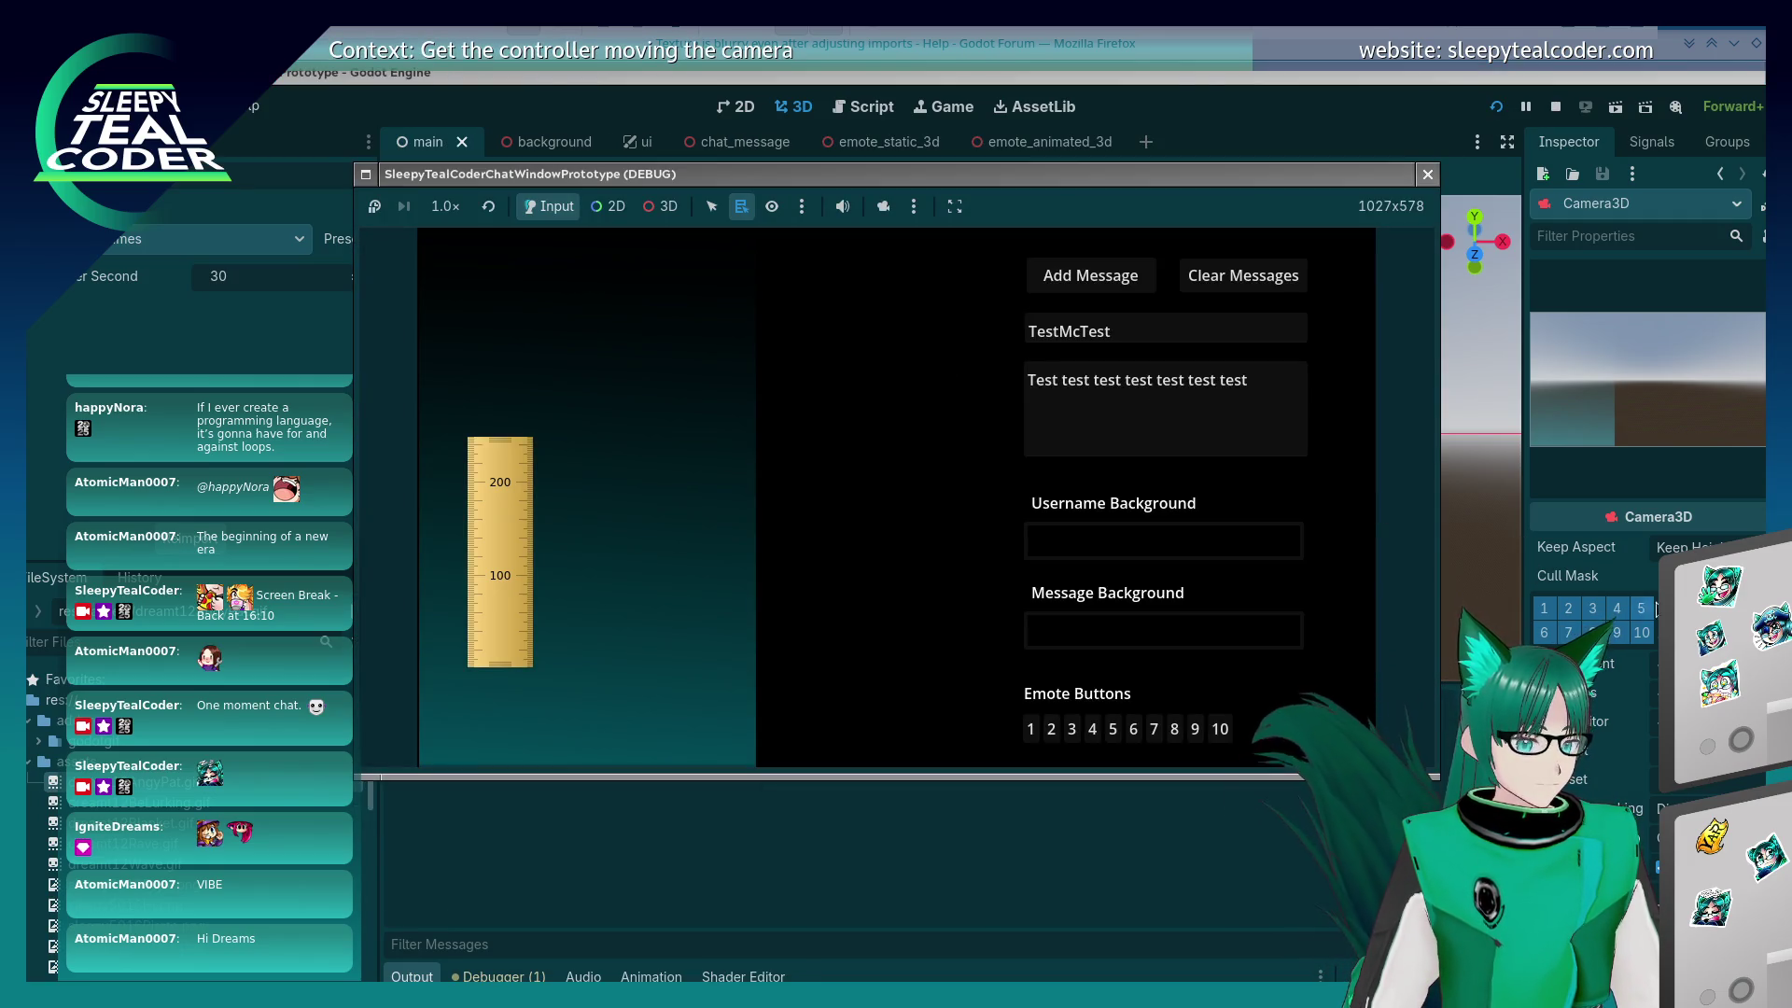
# Step: Relaunch the game and post a test message containing an emote
pyautogui.click(1428, 173)
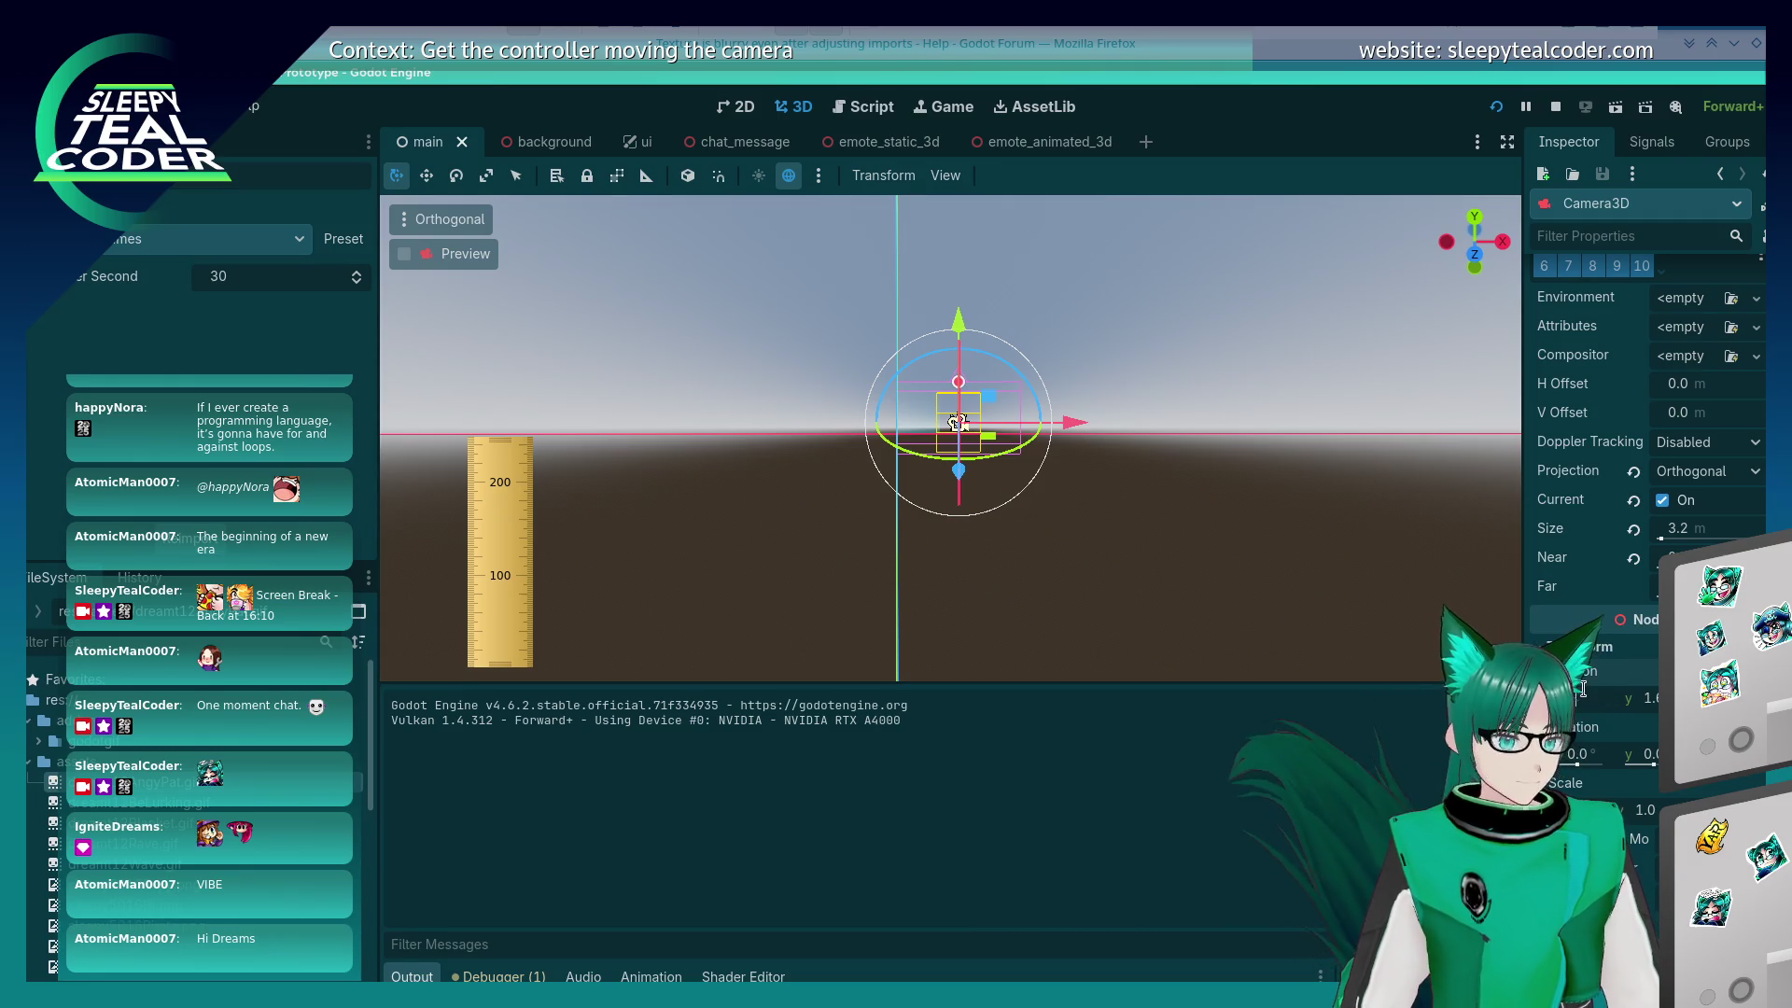
pyautogui.press('F5')
pyautogui.hotkey('alt', 'Tab')
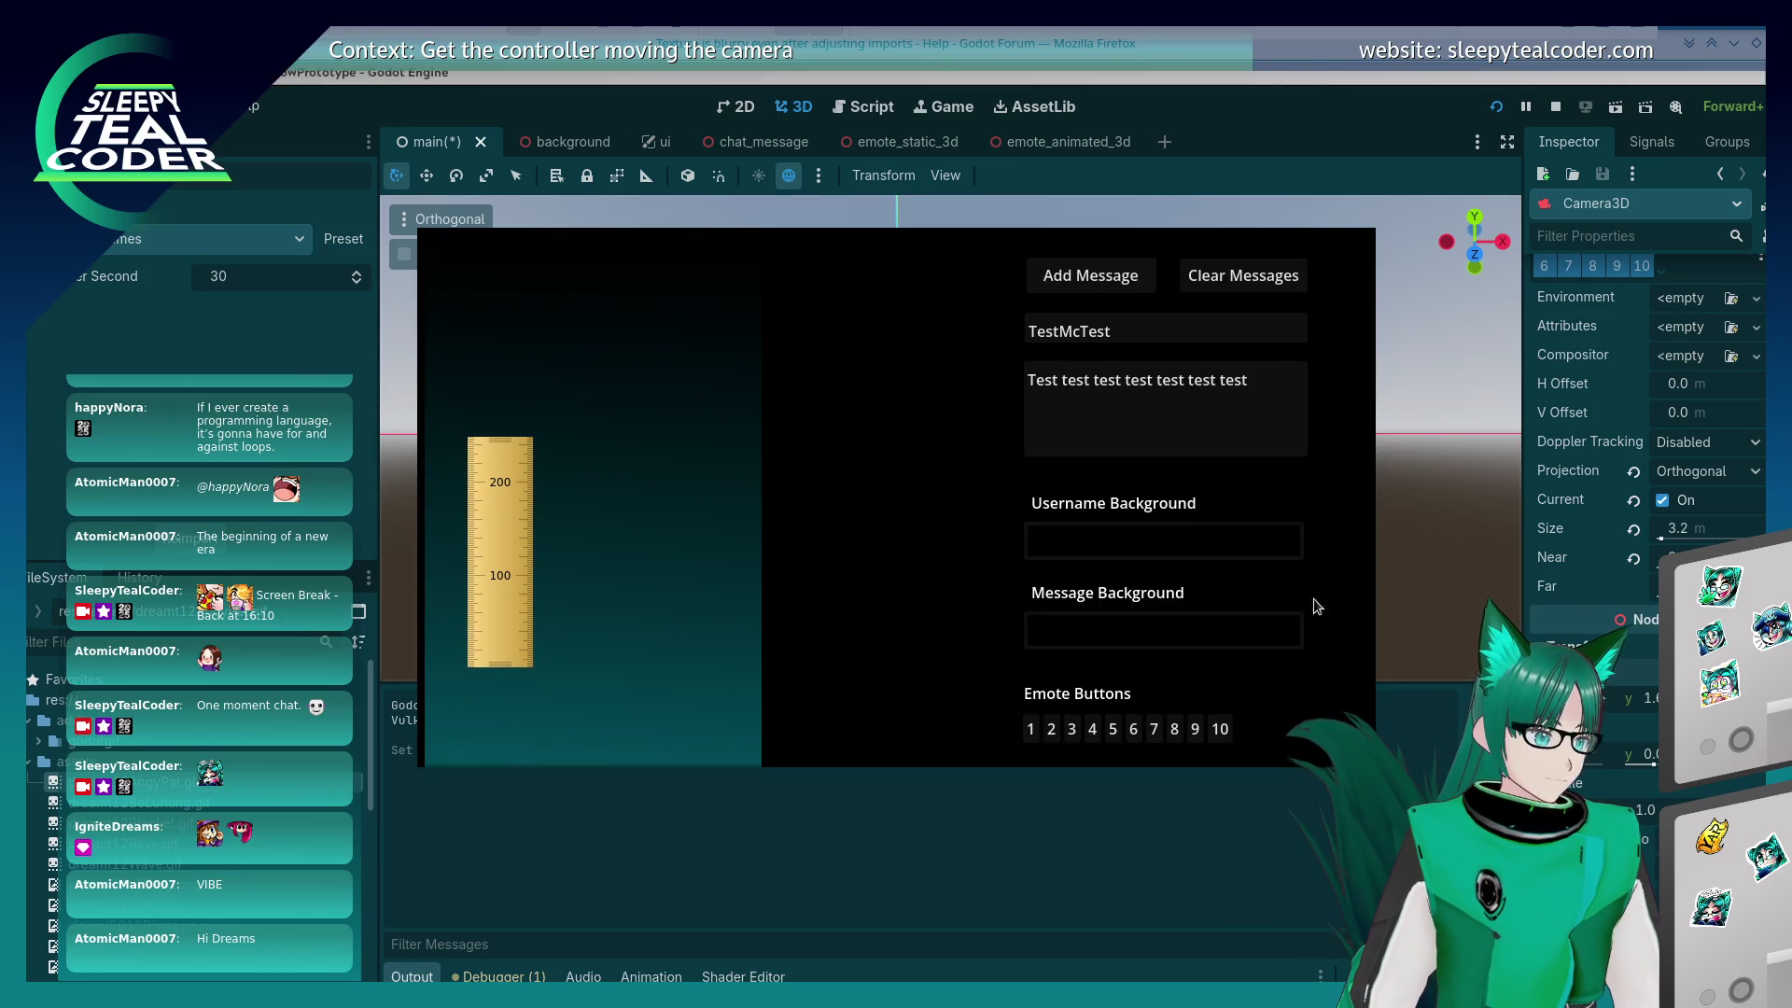
pyautogui.hotkey('alt', 'F4')
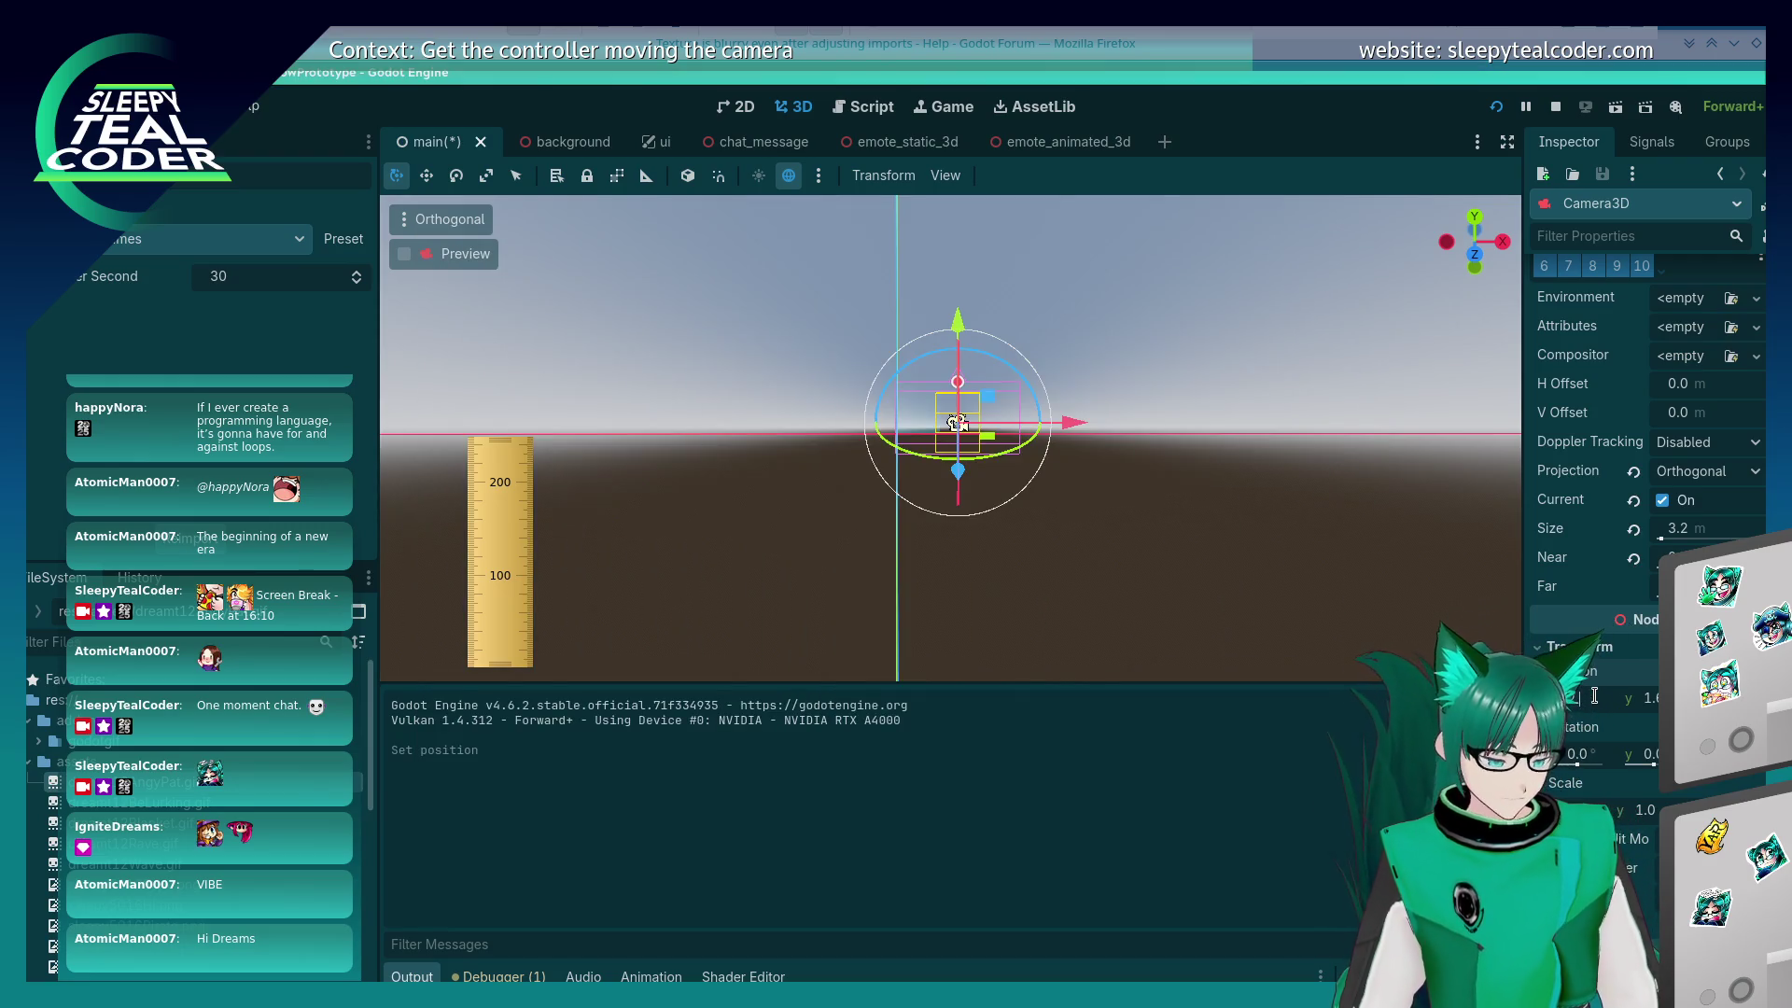
pyautogui.hotkey('alt', 'Tab')
pyautogui.hotkey('alt', 'Tab')
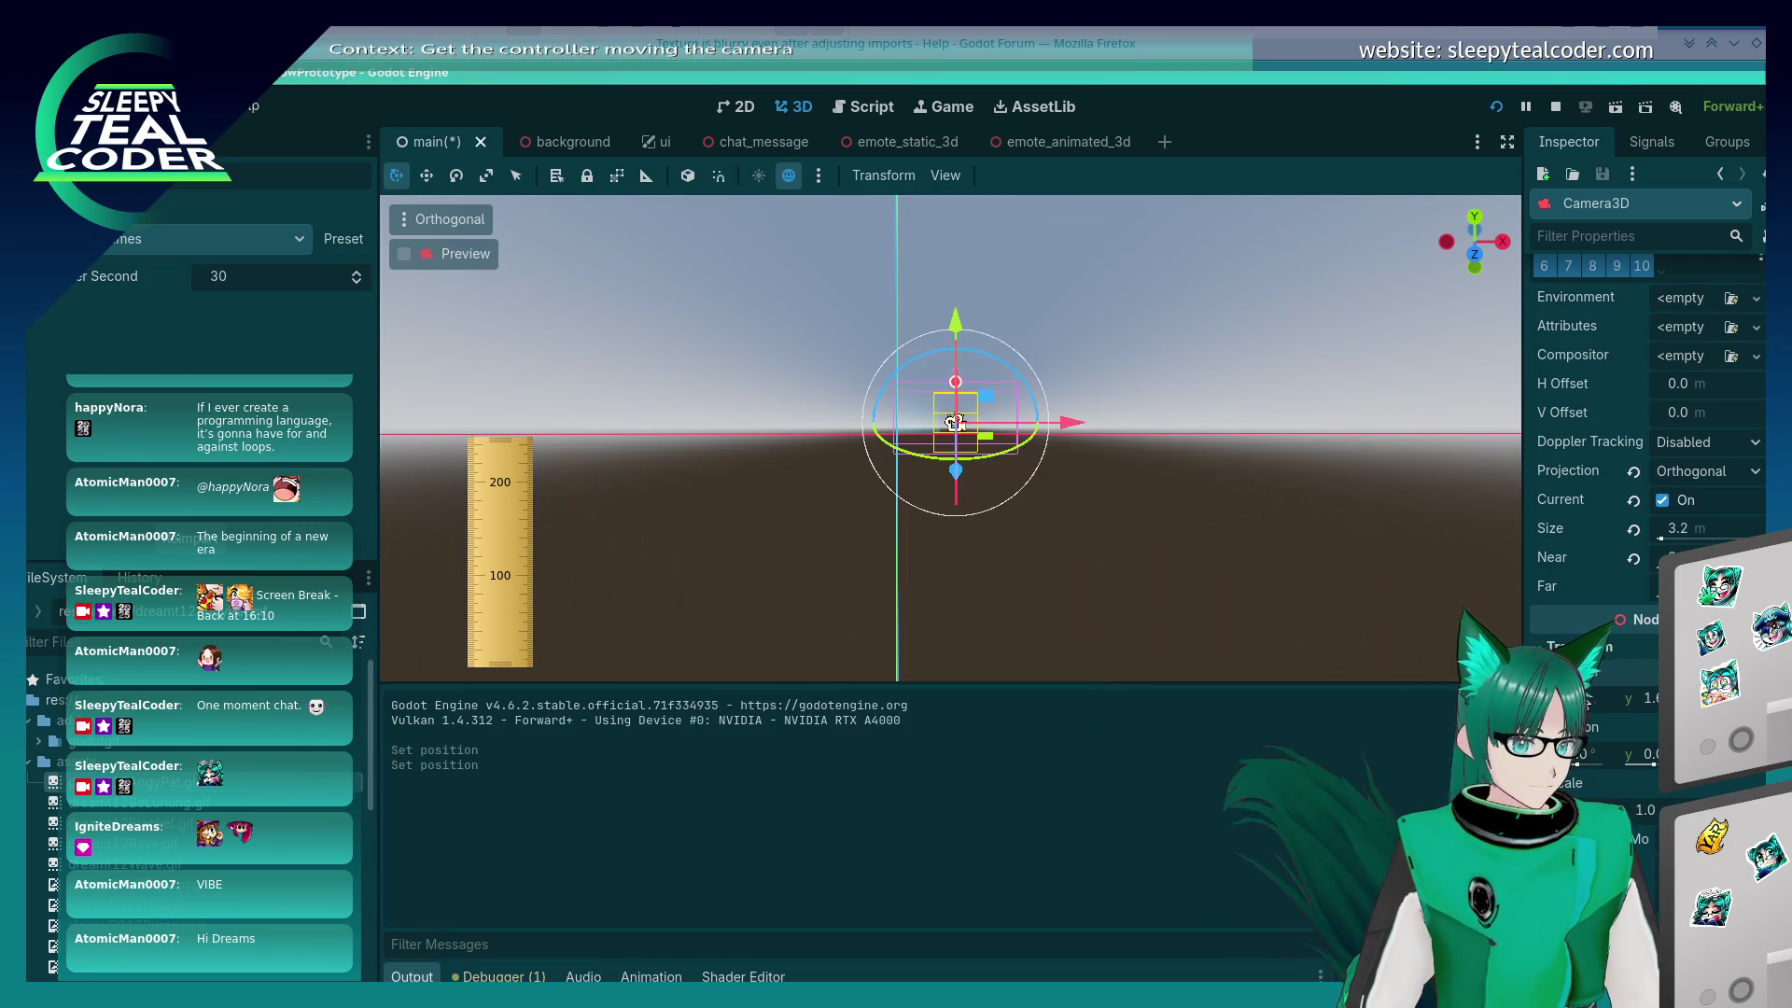
pyautogui.press('F5')
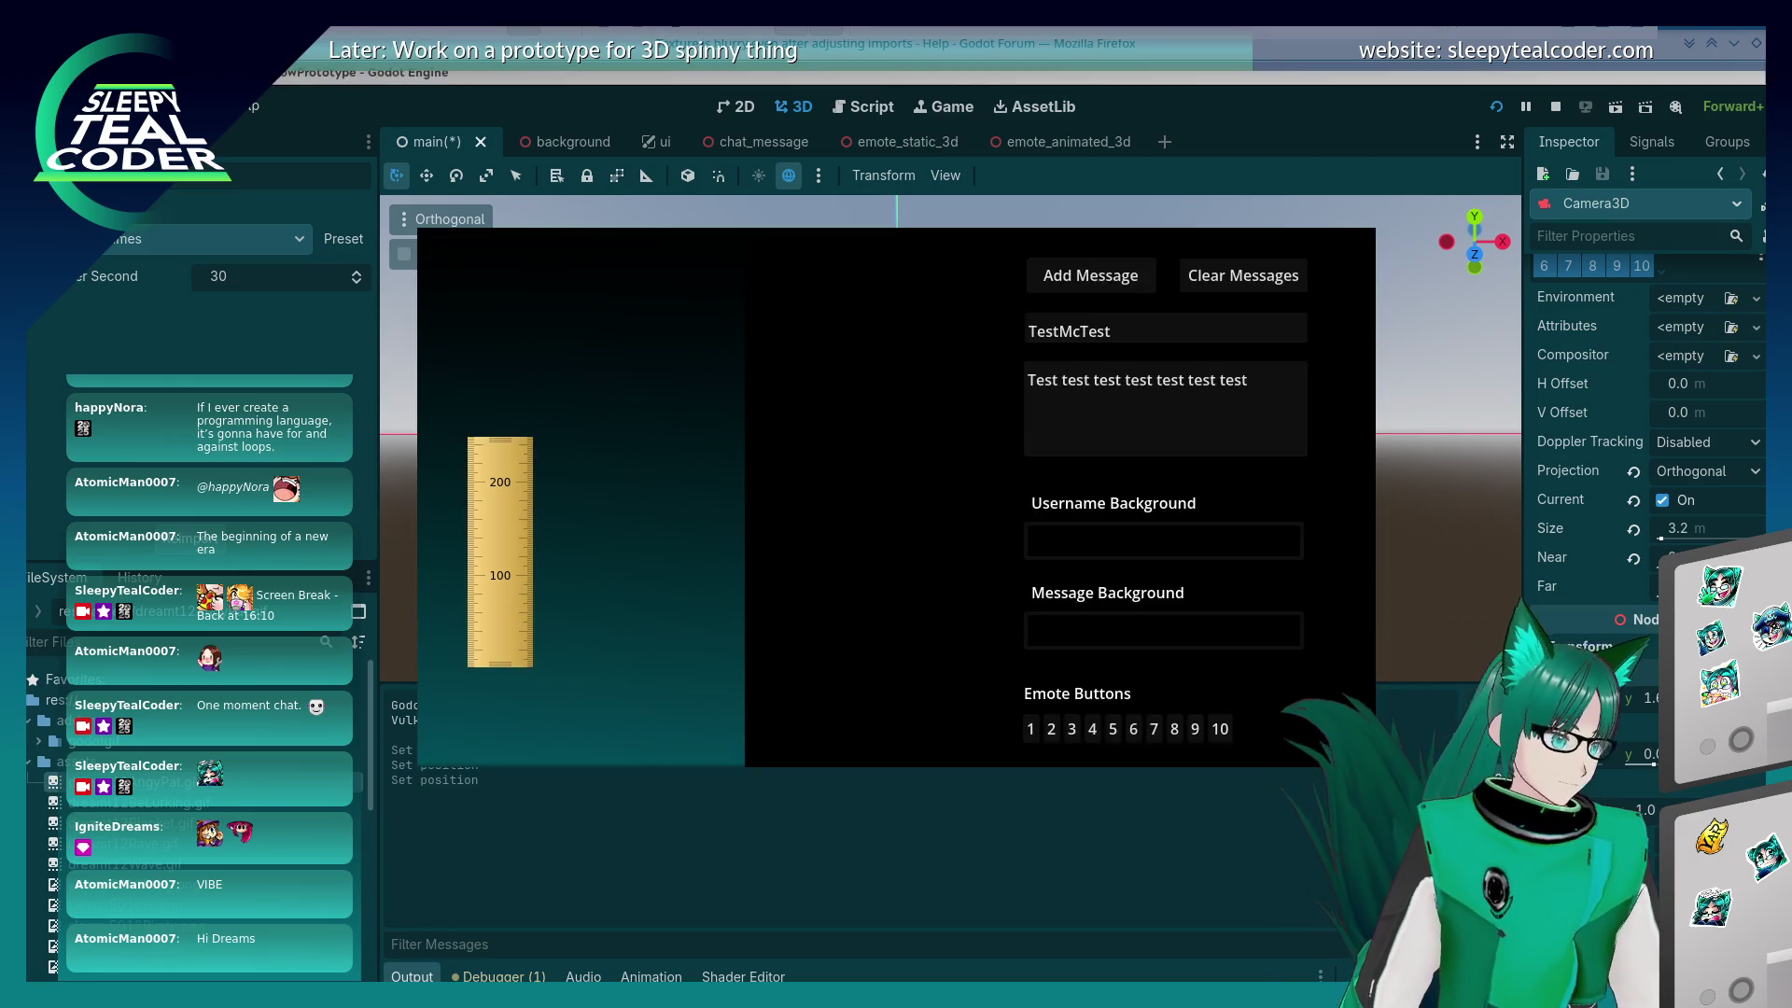
pyautogui.click(1030, 728)
pyautogui.click(1080, 280)
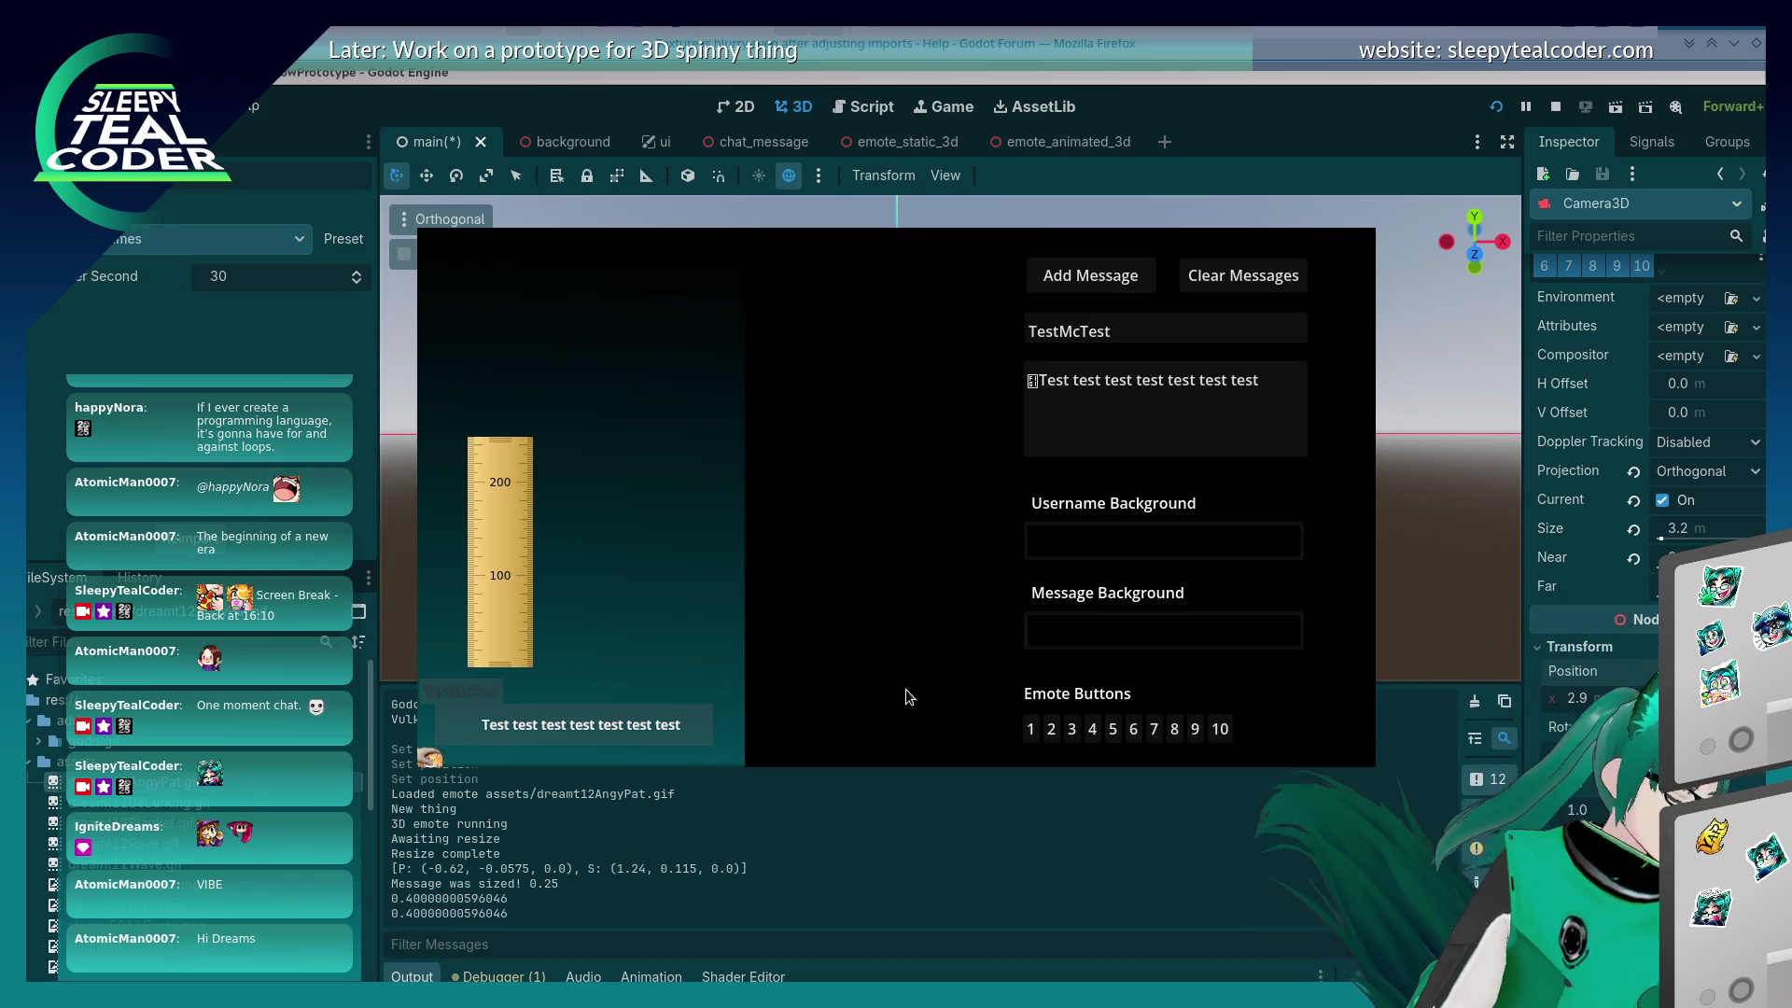
# Step: Commit the camera X position of about 2.845 and leave the game window in front
pyautogui.click(1576, 698)
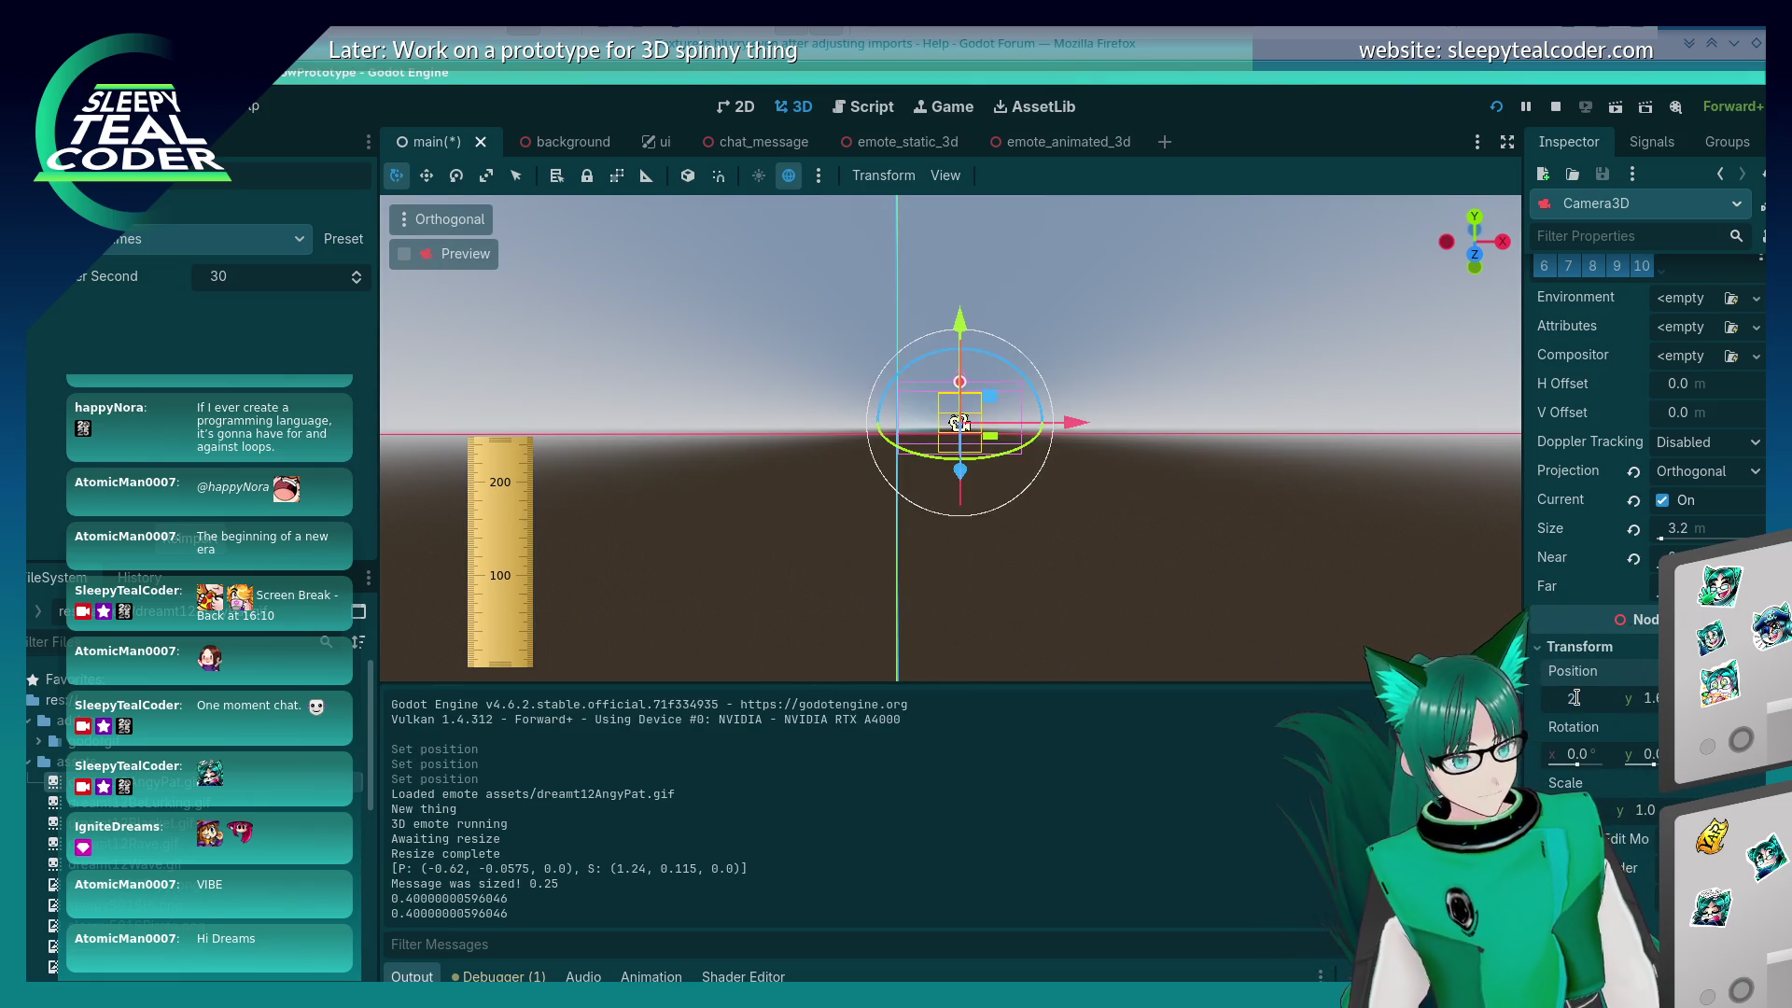
pyautogui.write('2.85')
pyautogui.press('Return')
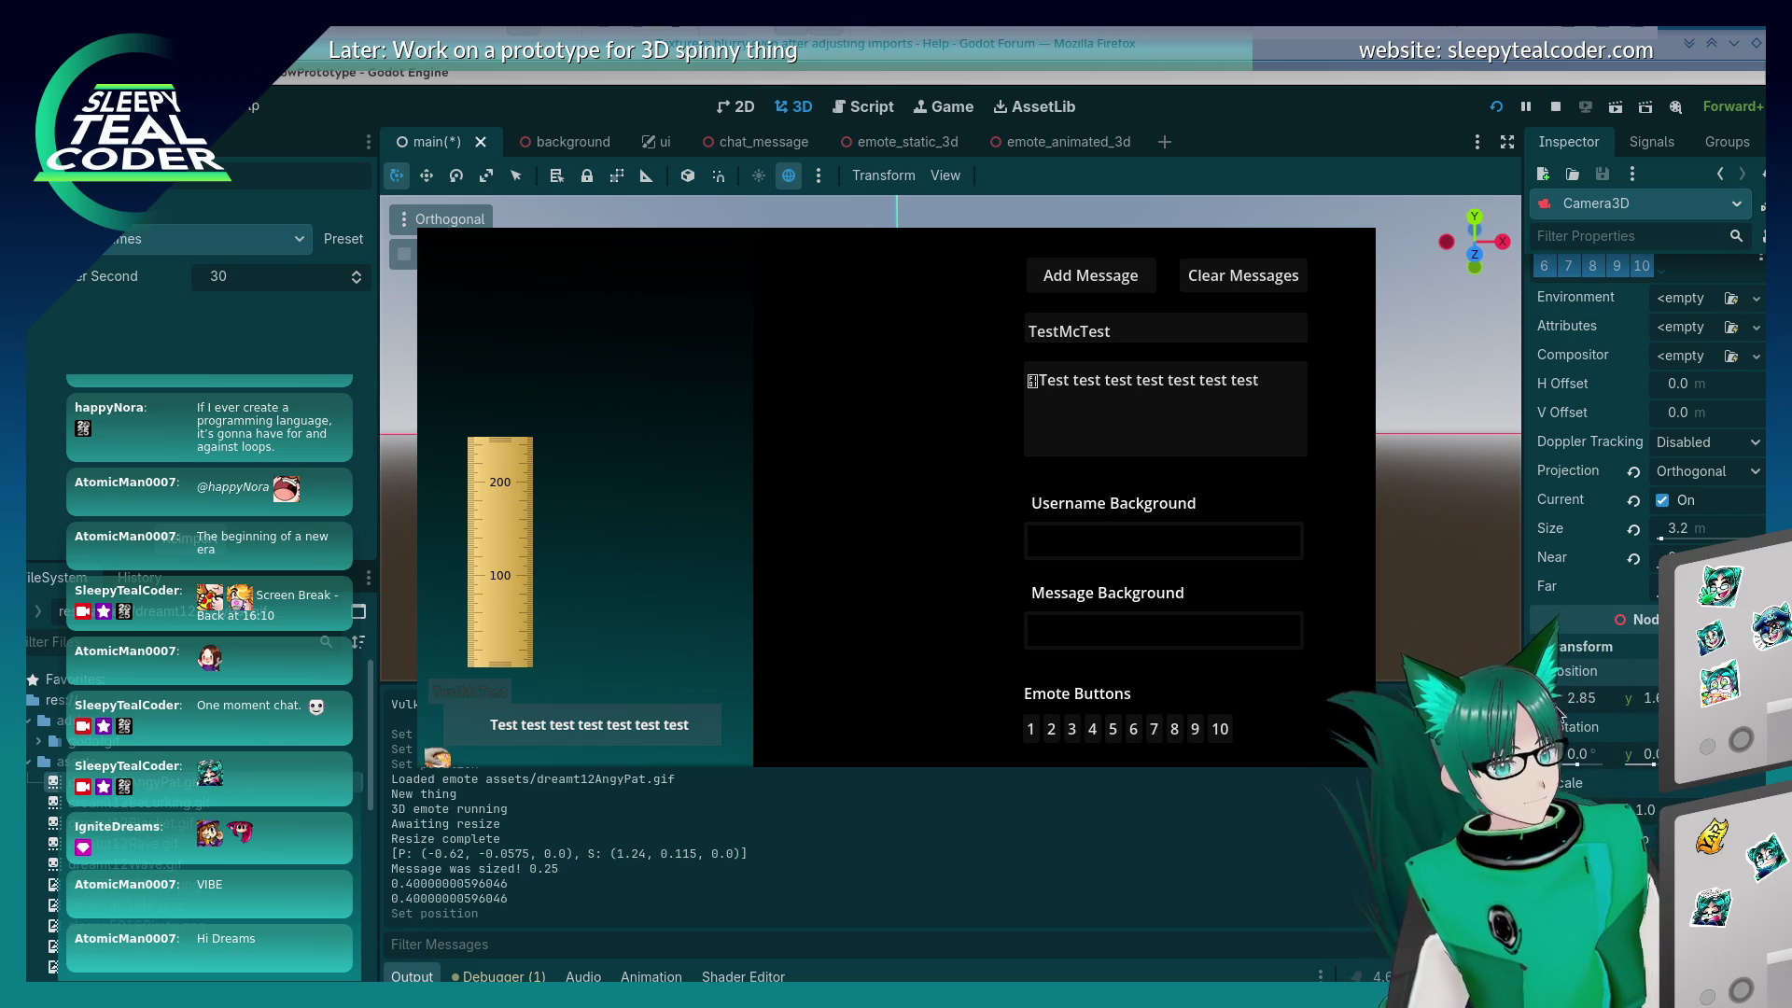
pyautogui.click(1587, 699)
pyautogui.hotkey('alt', 'Tab')
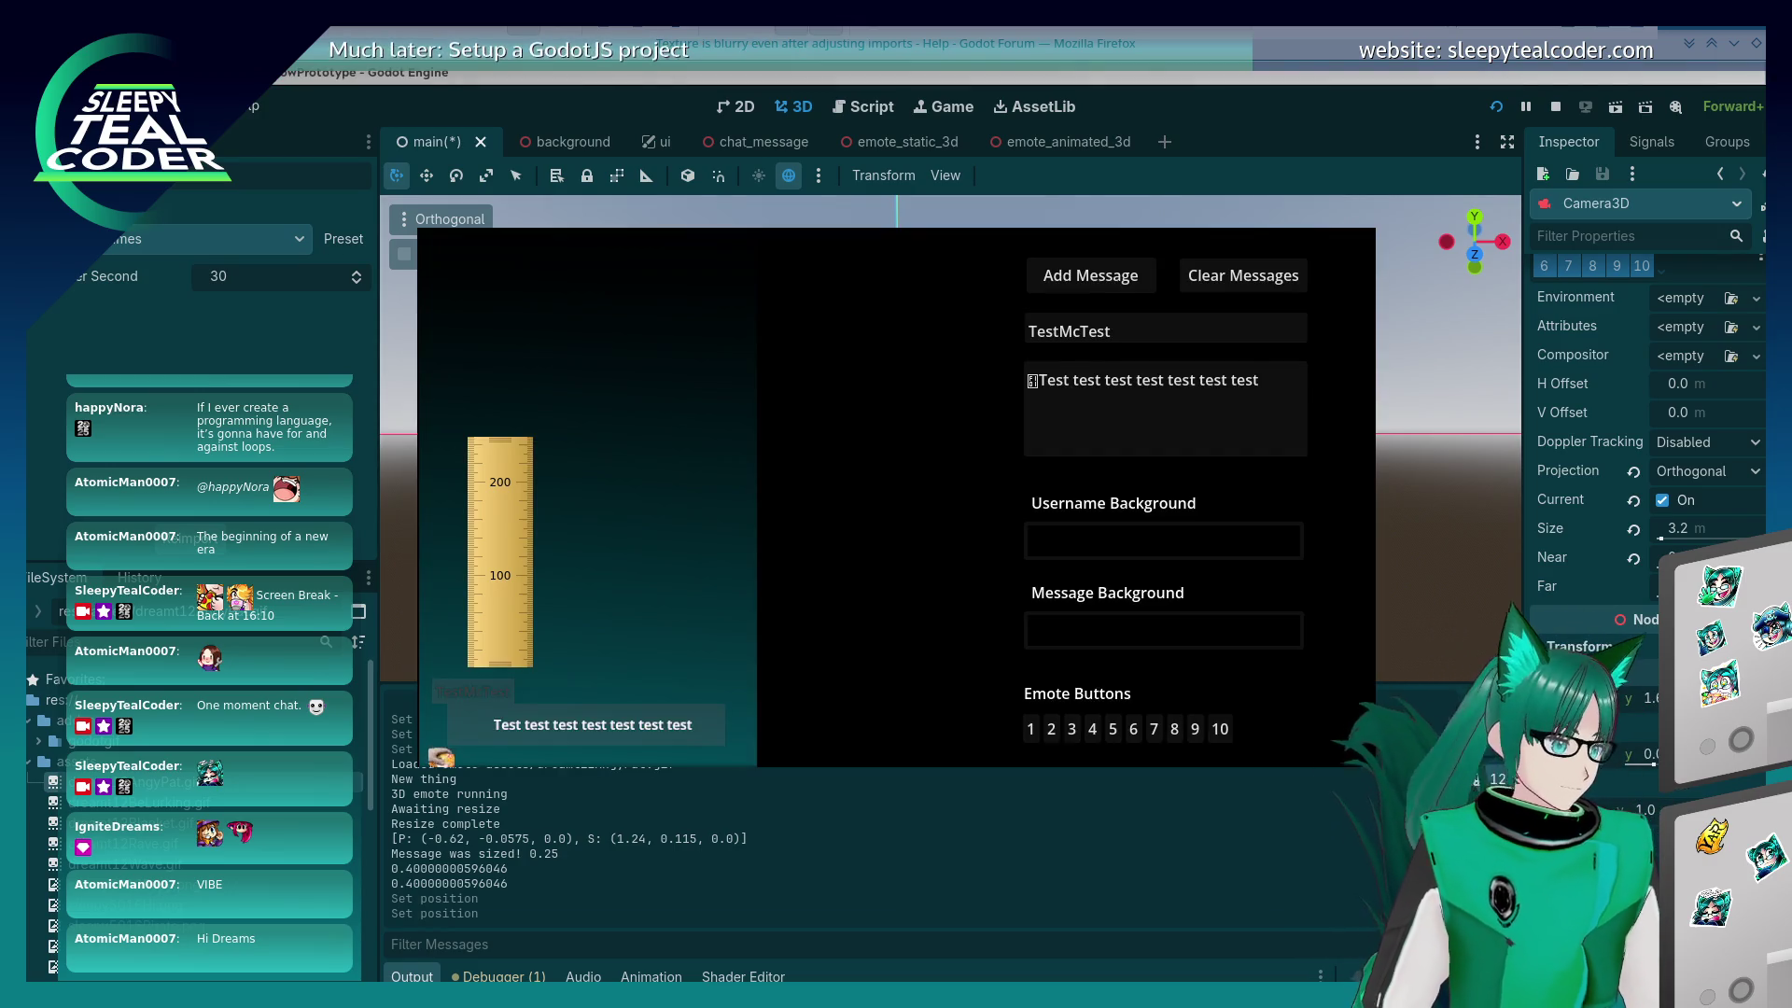
pyautogui.hotkey('alt', 'Tab')
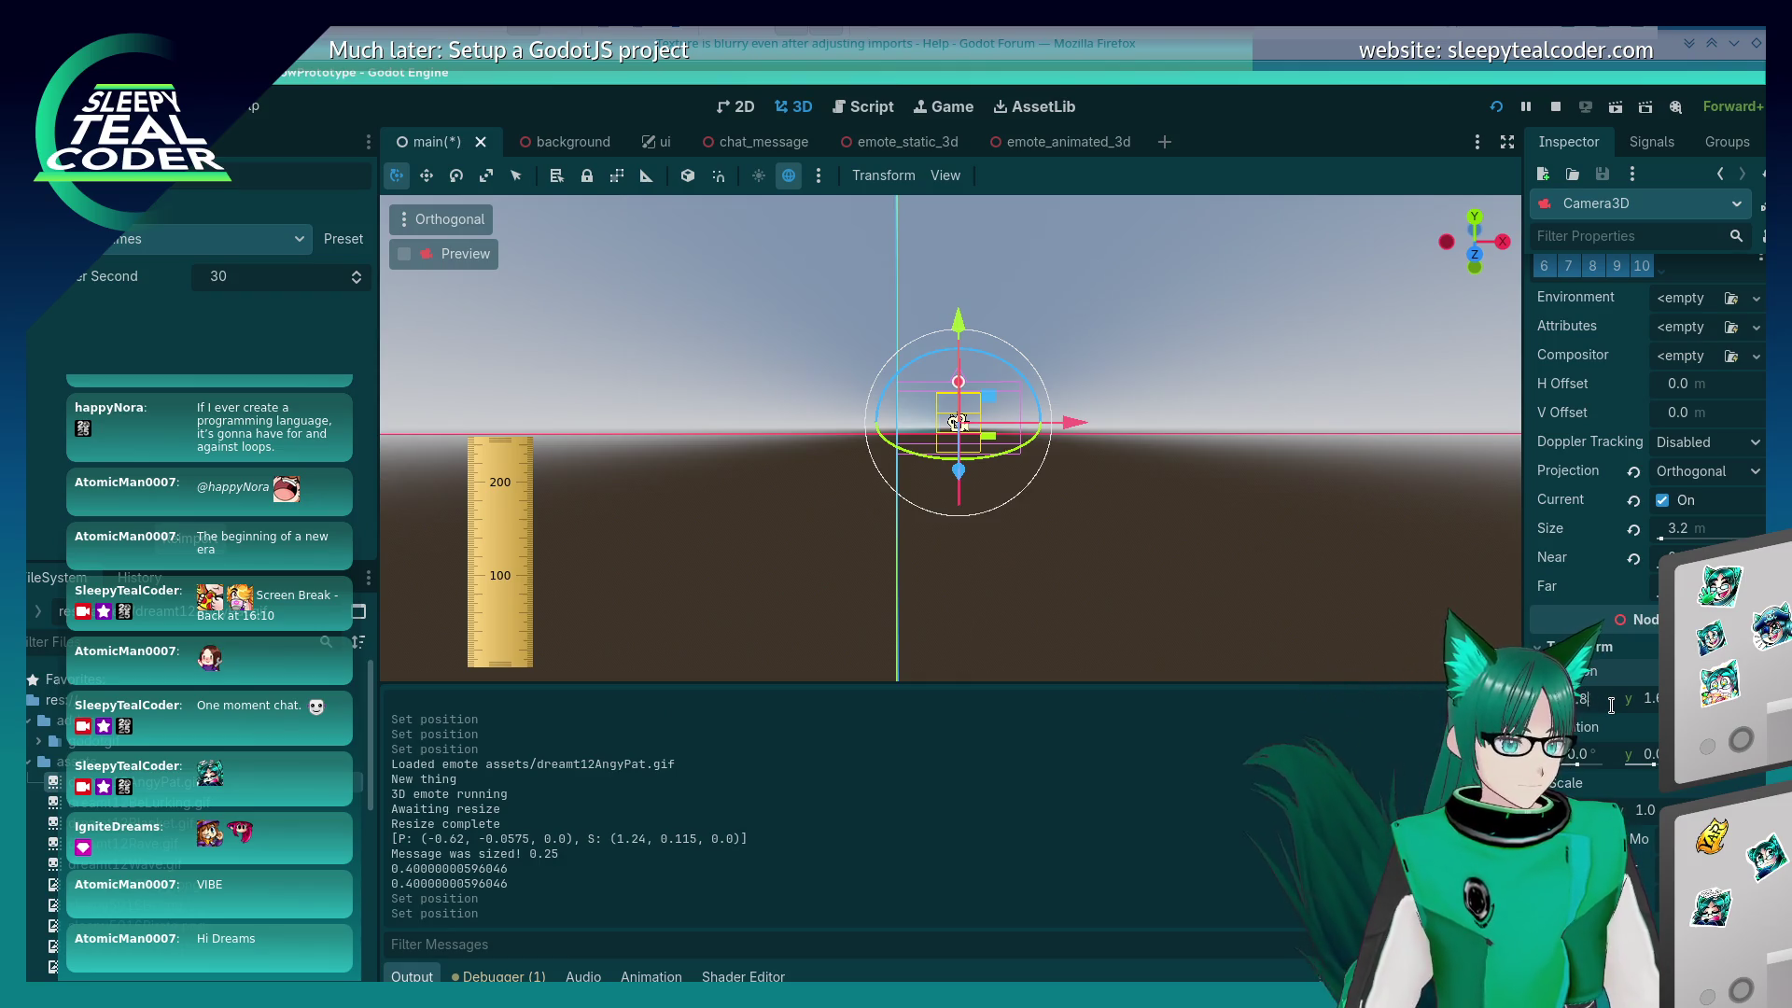
pyautogui.hotkey('alt', 'Tab')
pyautogui.hotkey('alt', 'Tab')
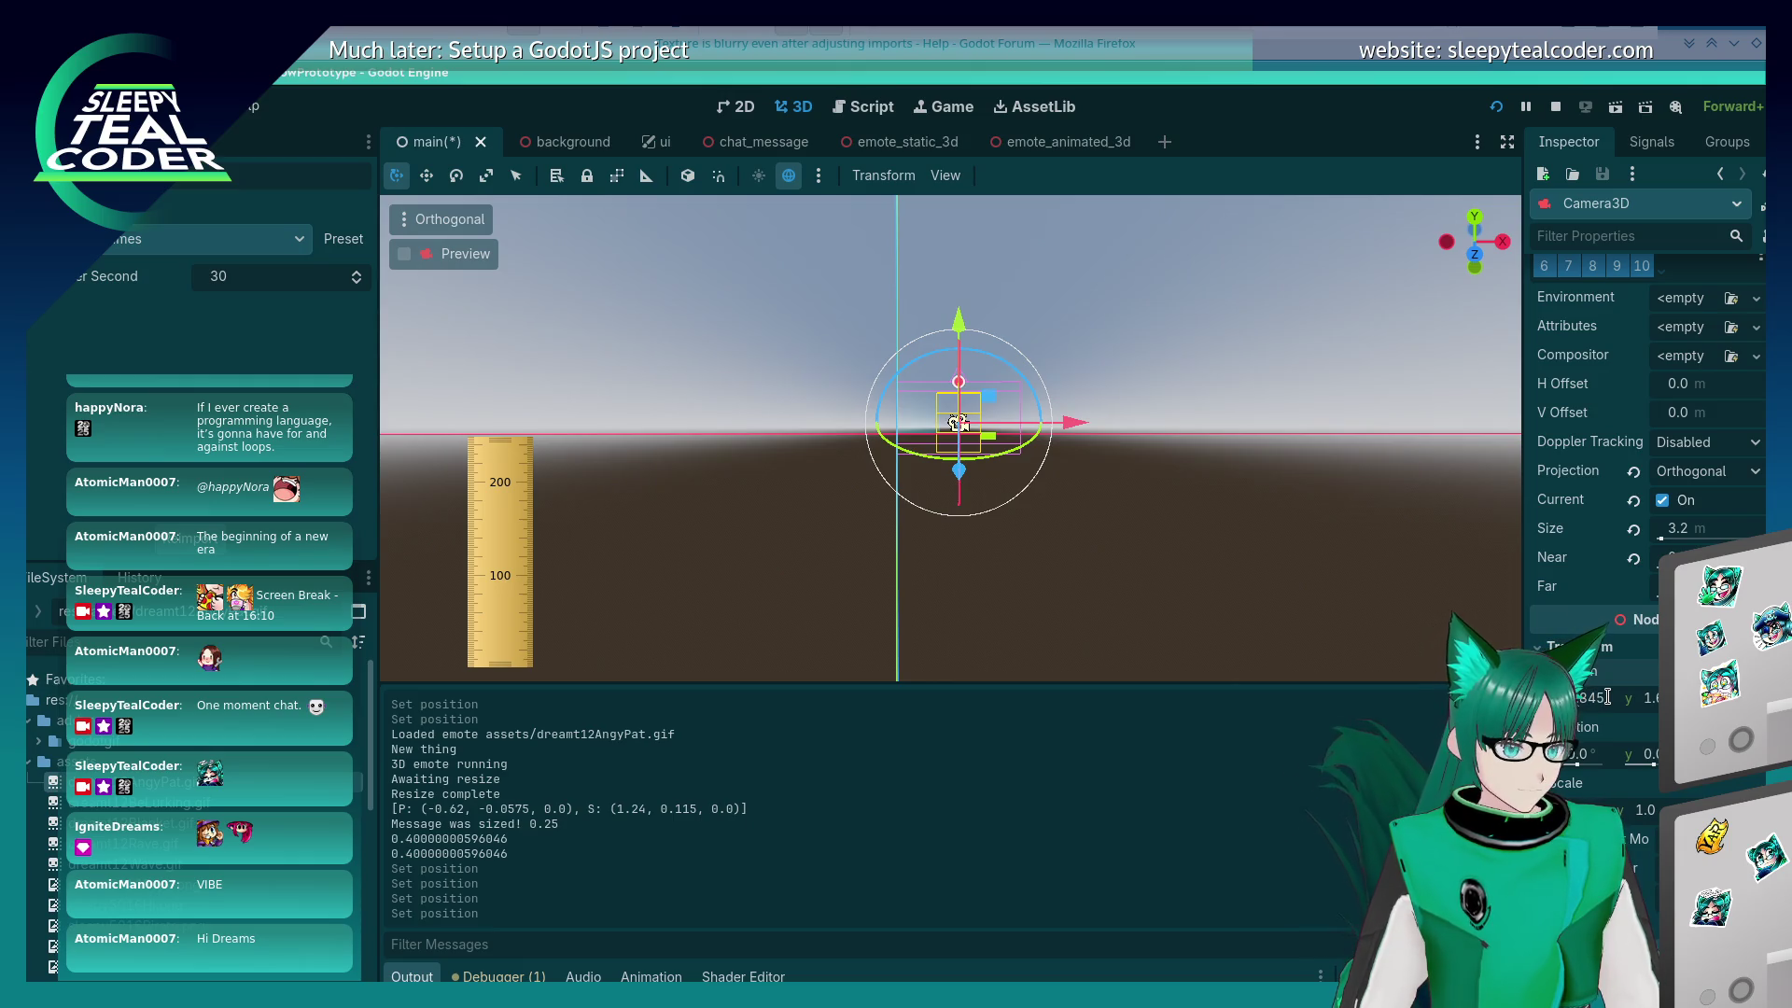
pyautogui.hotkey('alt', 'Tab')
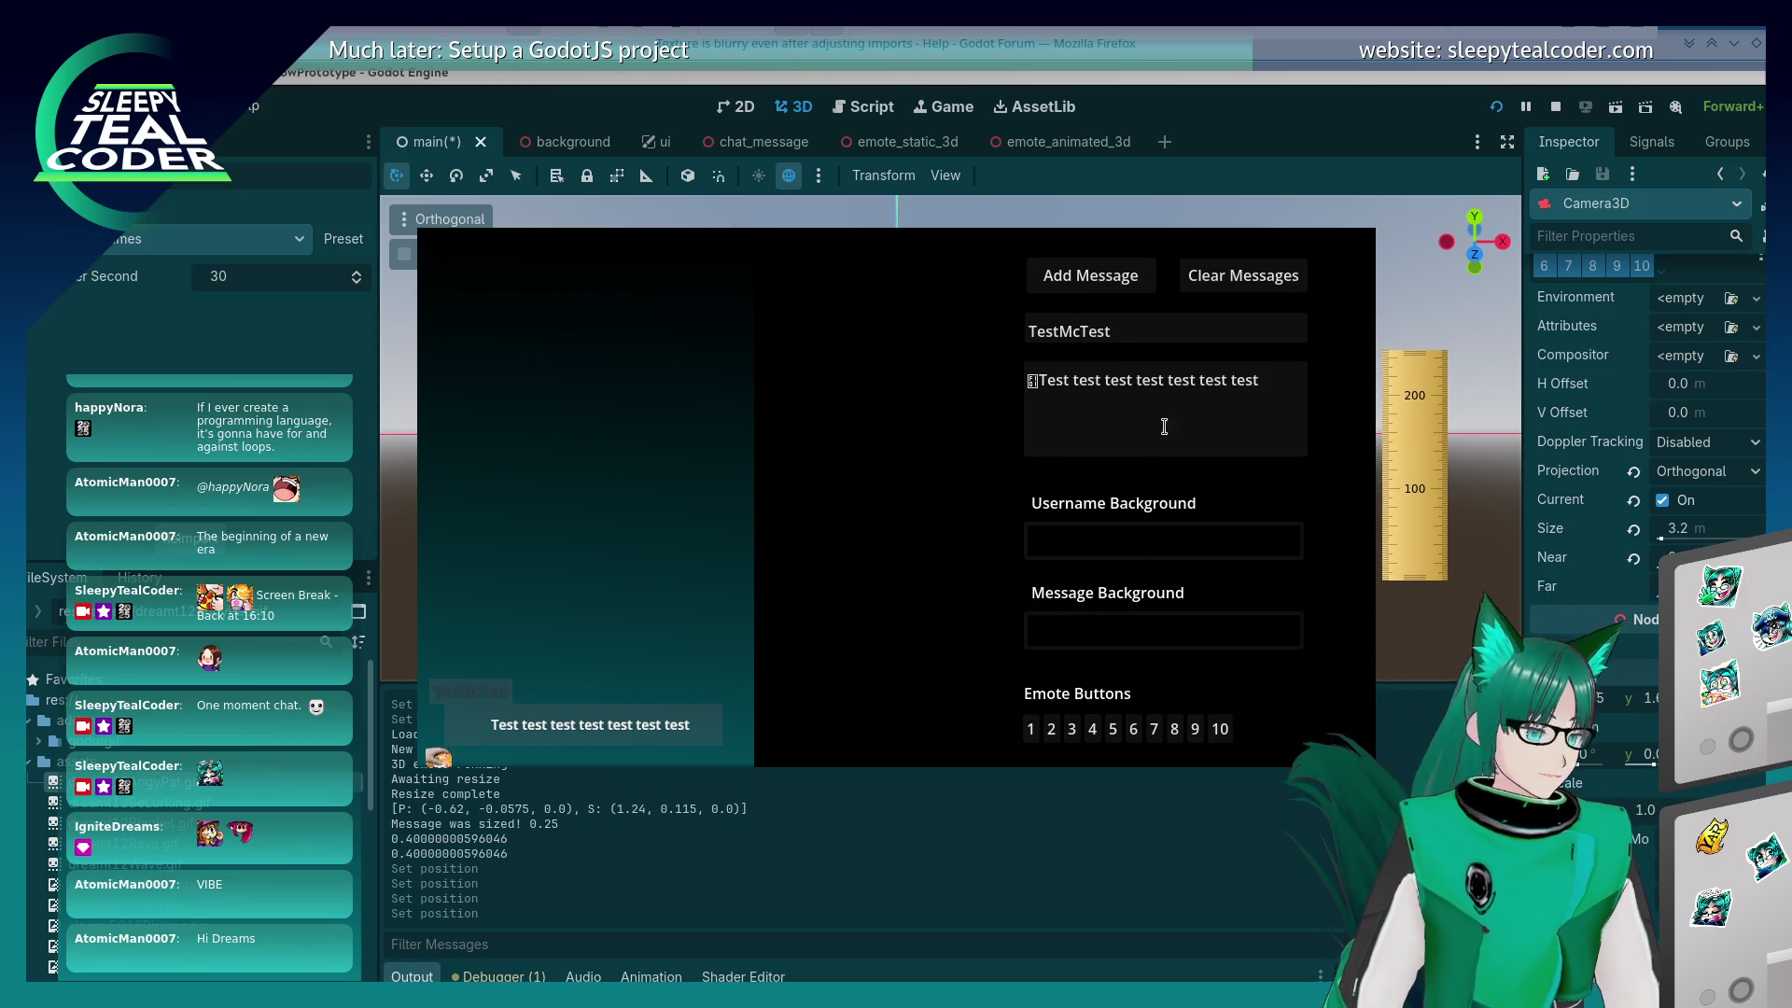
# Step: Post a message with a replaced leading emote, then one with two leading emotes
pyautogui.click(1071, 378)
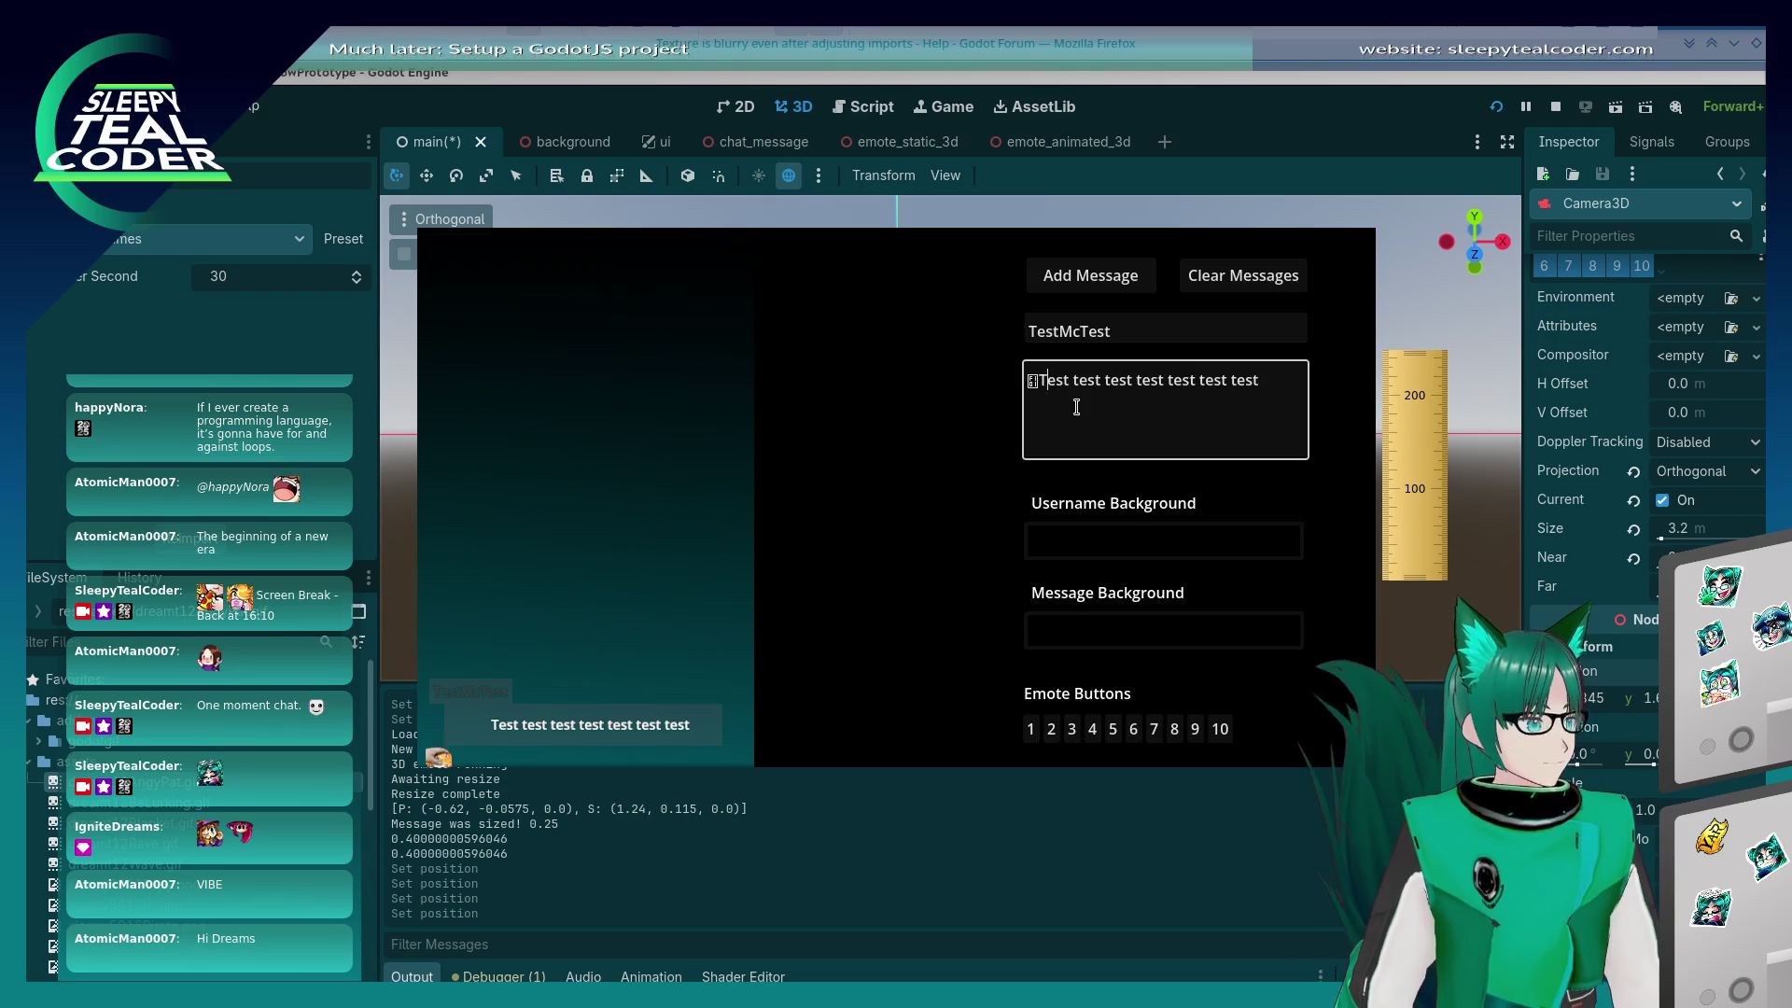
pyautogui.press('Home')
pyautogui.press('Delete')
pyautogui.click(1054, 733)
pyautogui.click(1090, 276)
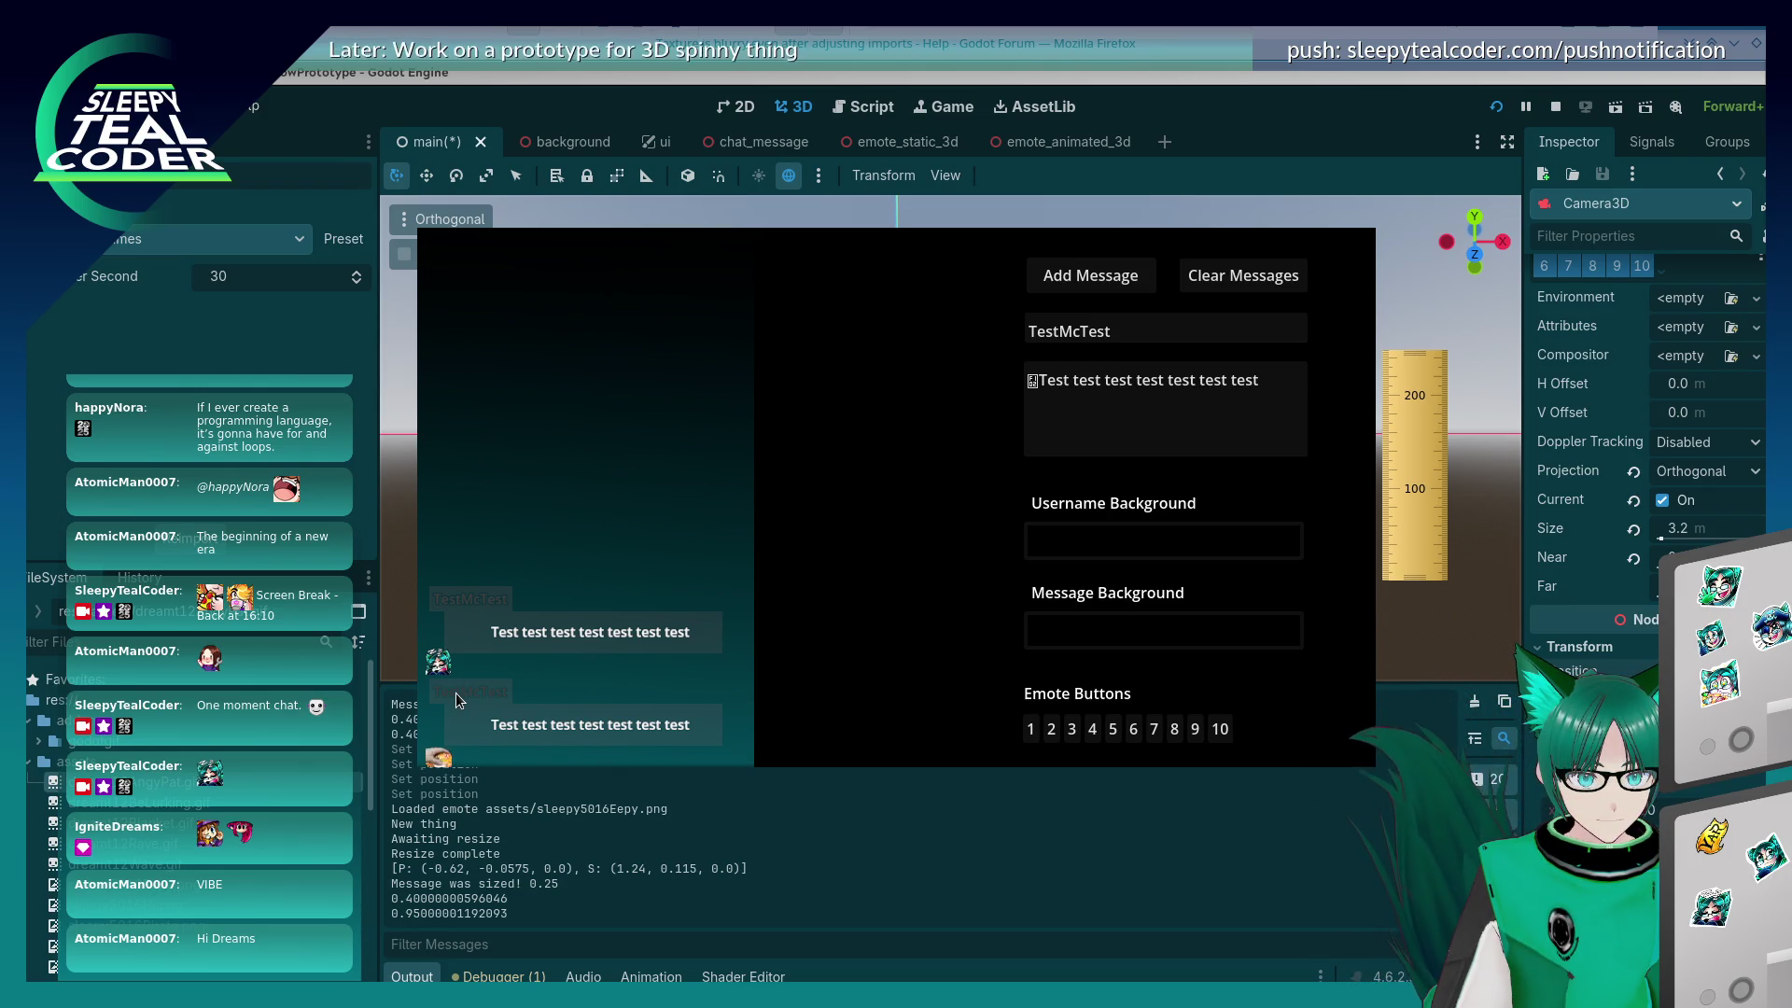
pyautogui.click(1092, 730)
pyautogui.click(1033, 383)
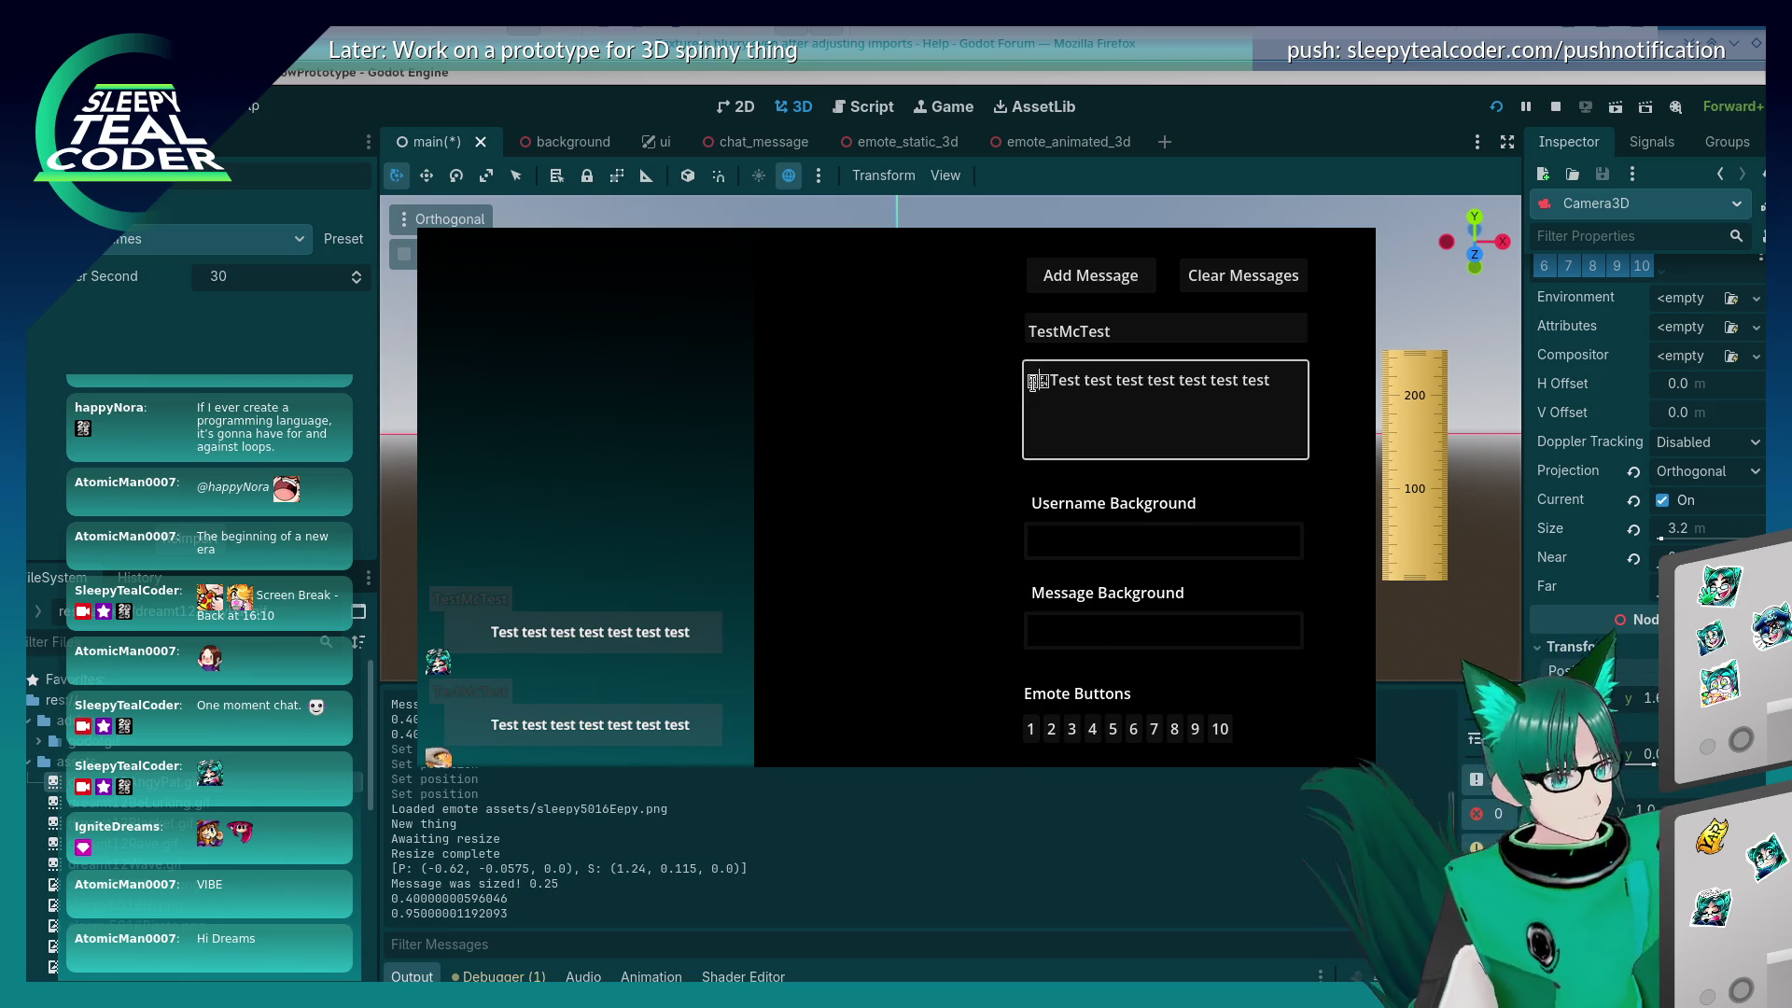
pyautogui.click(1063, 276)
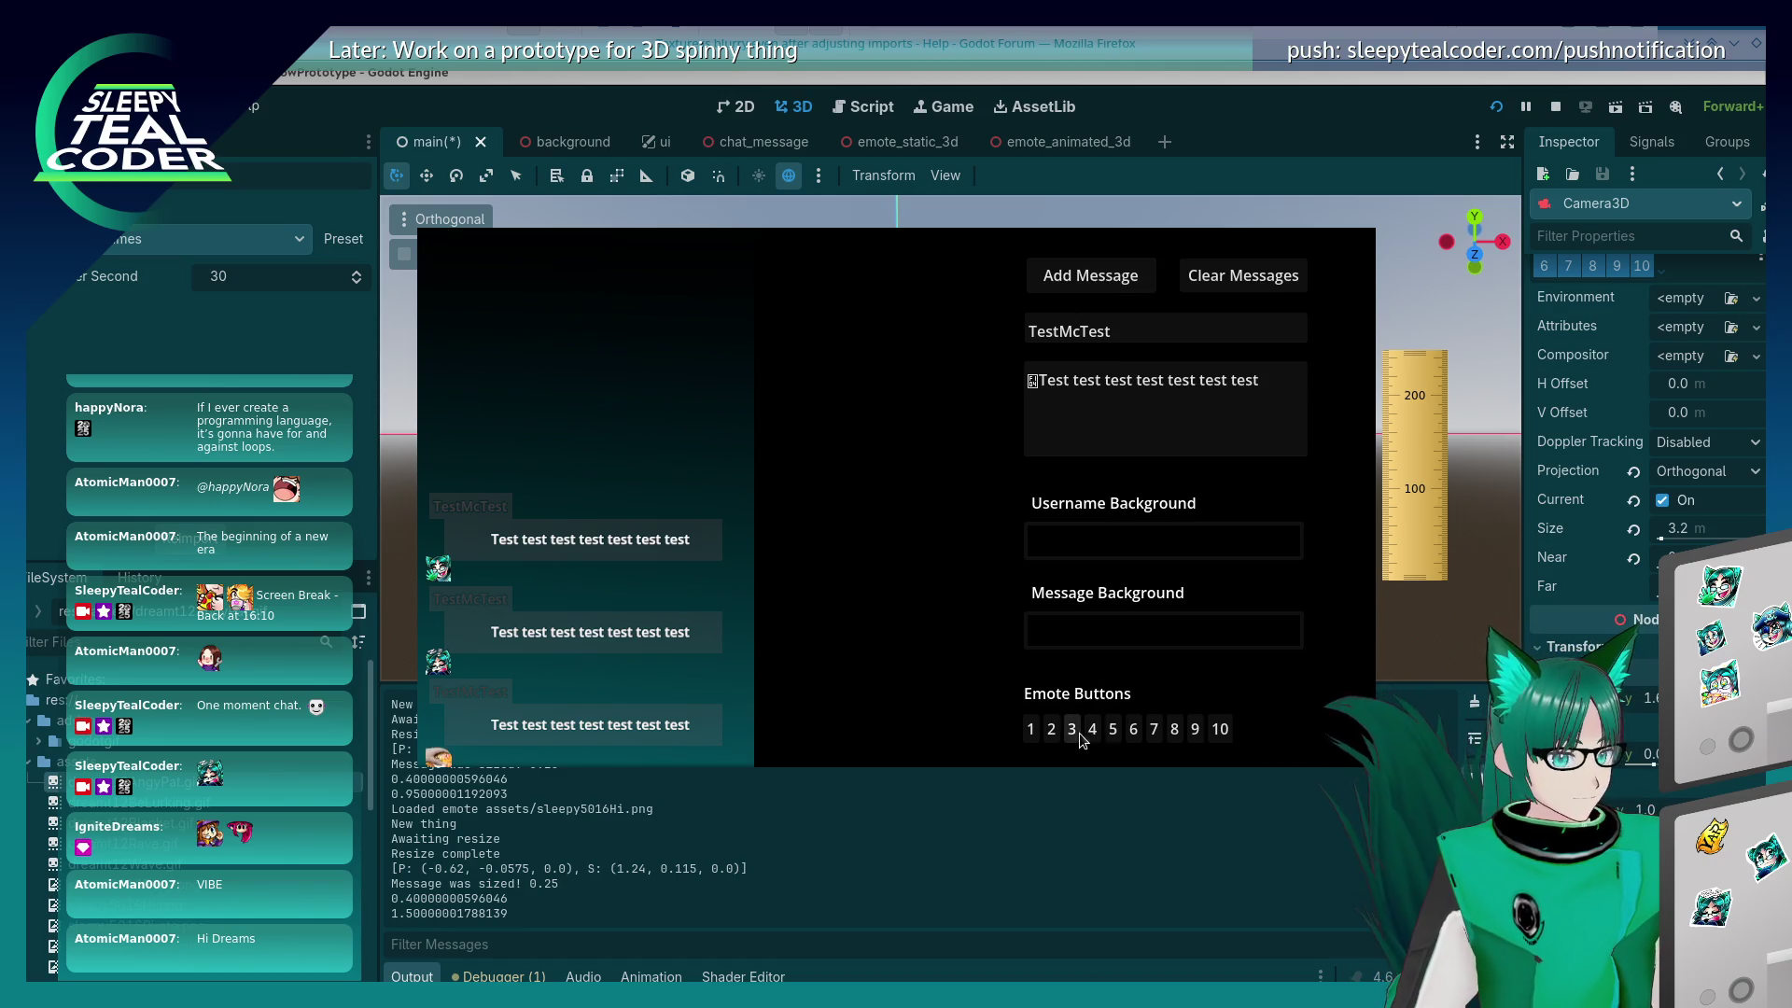
# Step: Post more messages with extra leading emotes, removing one, then stop the game
pyautogui.click(1116, 730)
pyautogui.click(1036, 384)
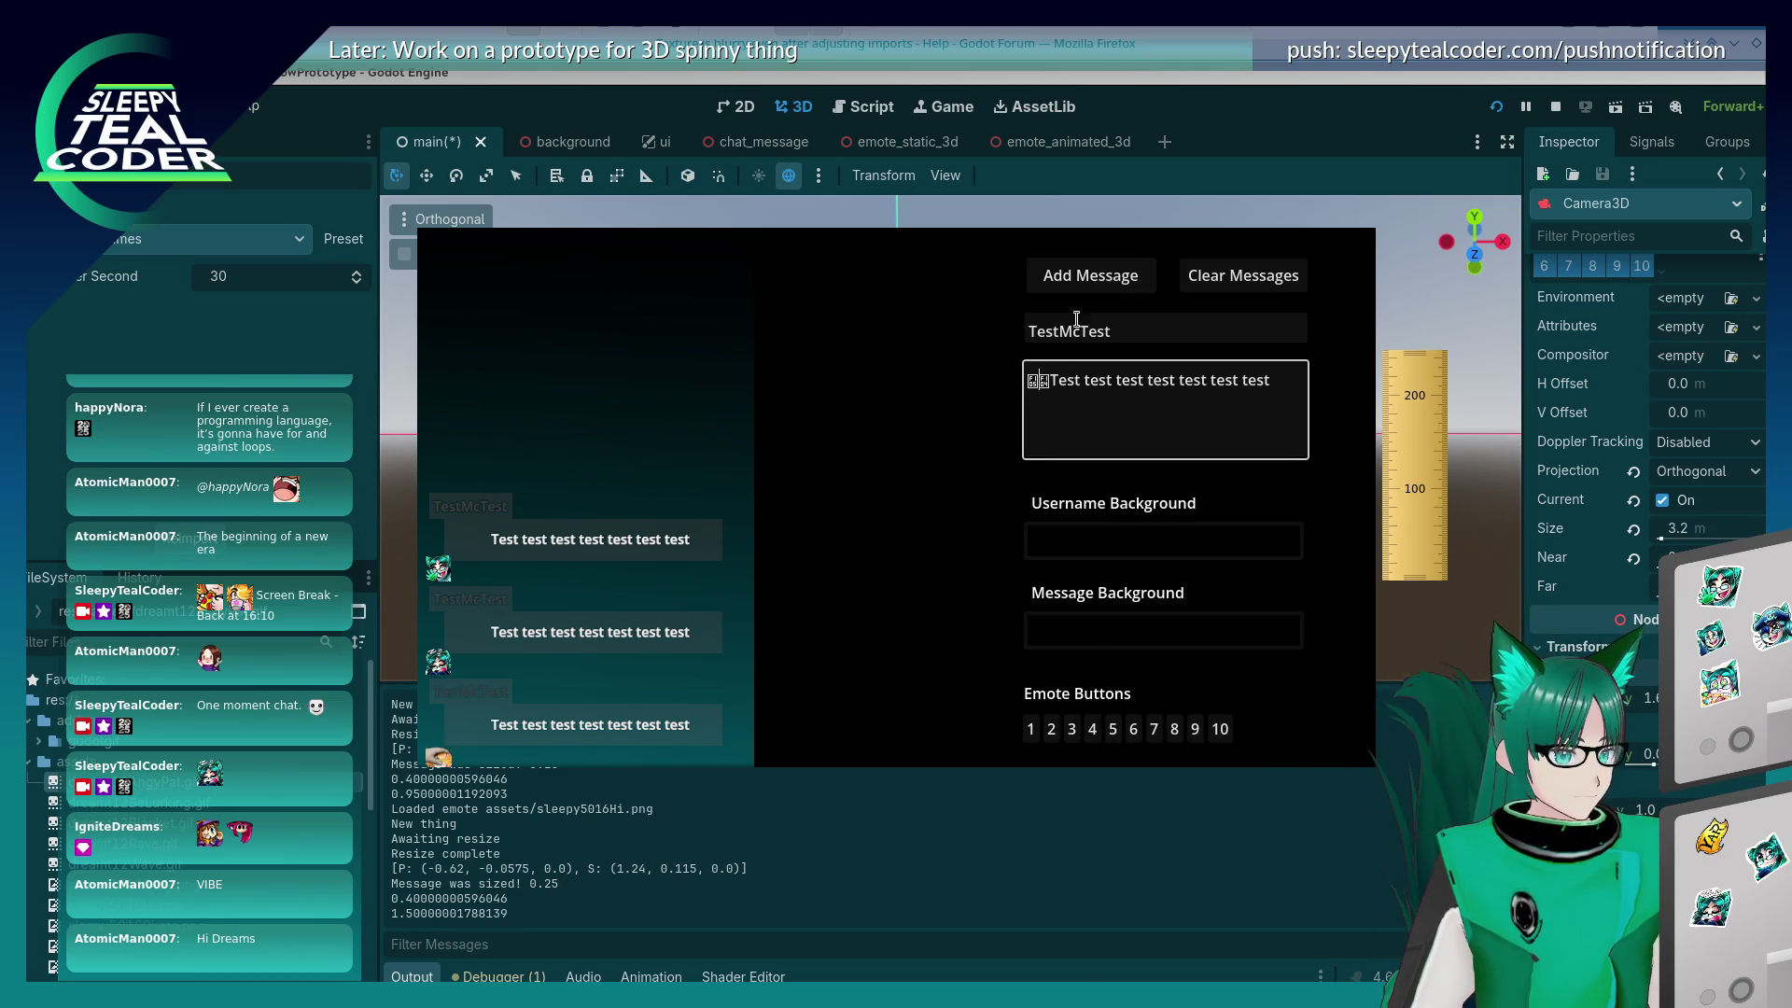
pyautogui.click(1090, 275)
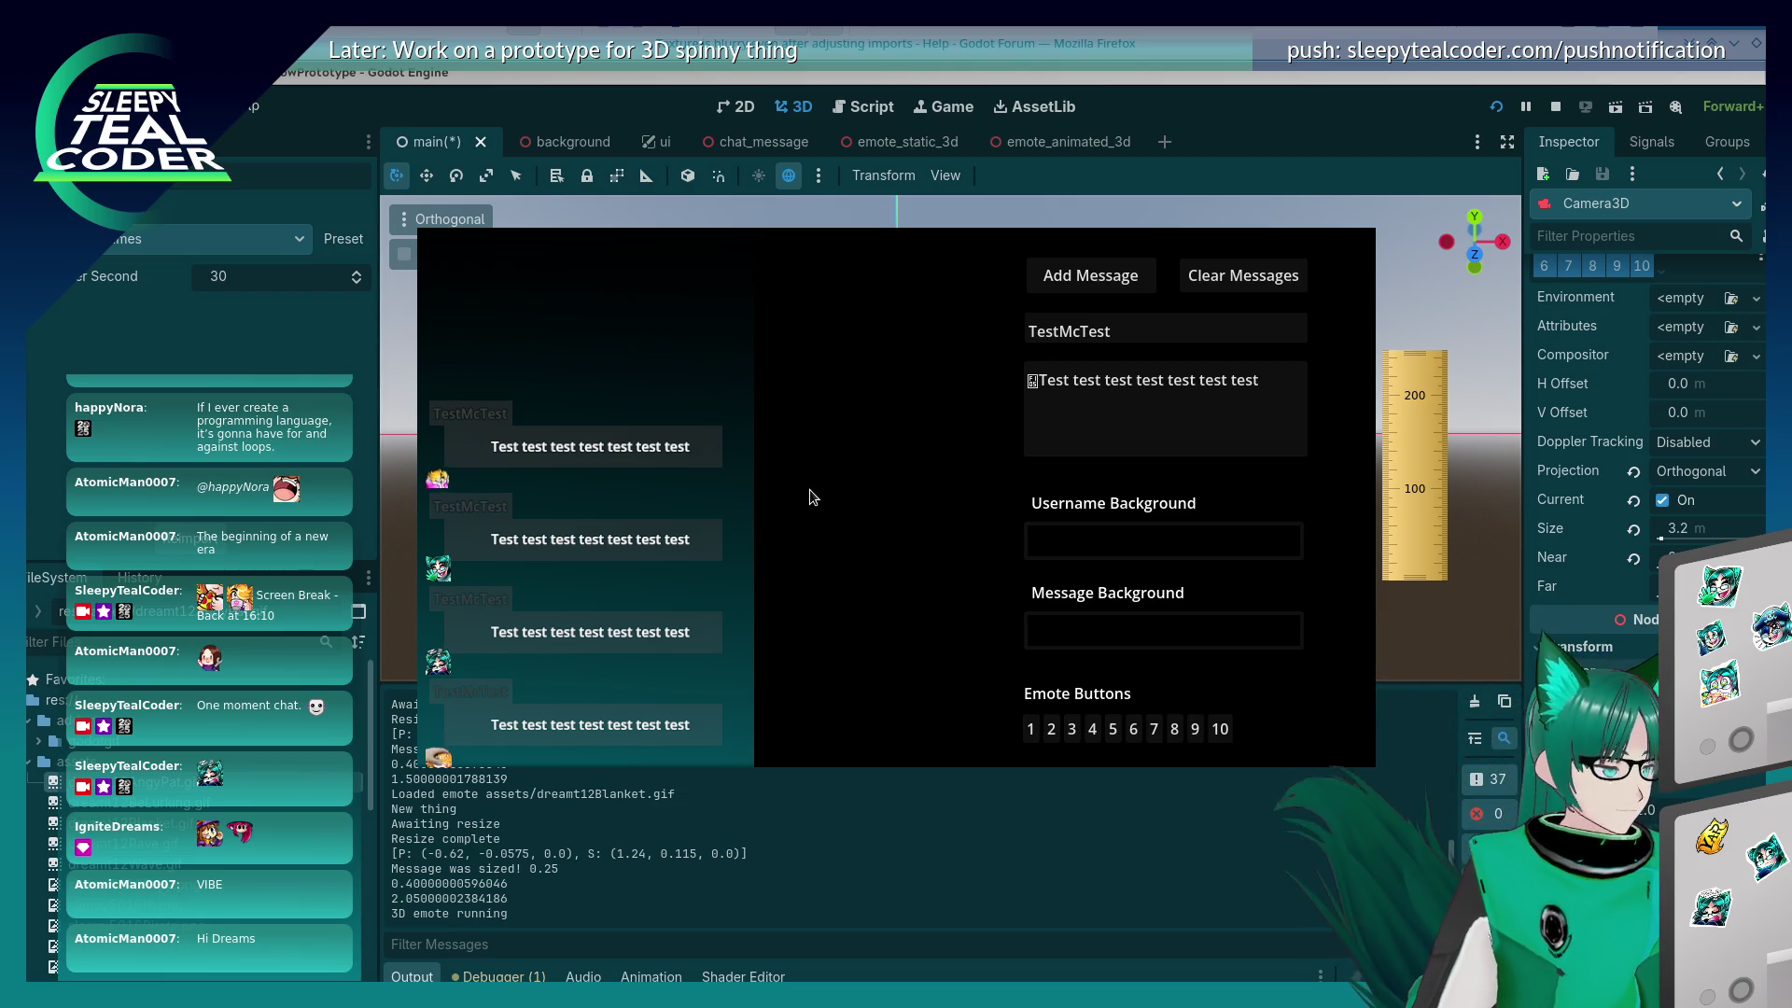
pyautogui.click(1148, 730)
pyautogui.click(1055, 386)
pyautogui.press('BackSpace')
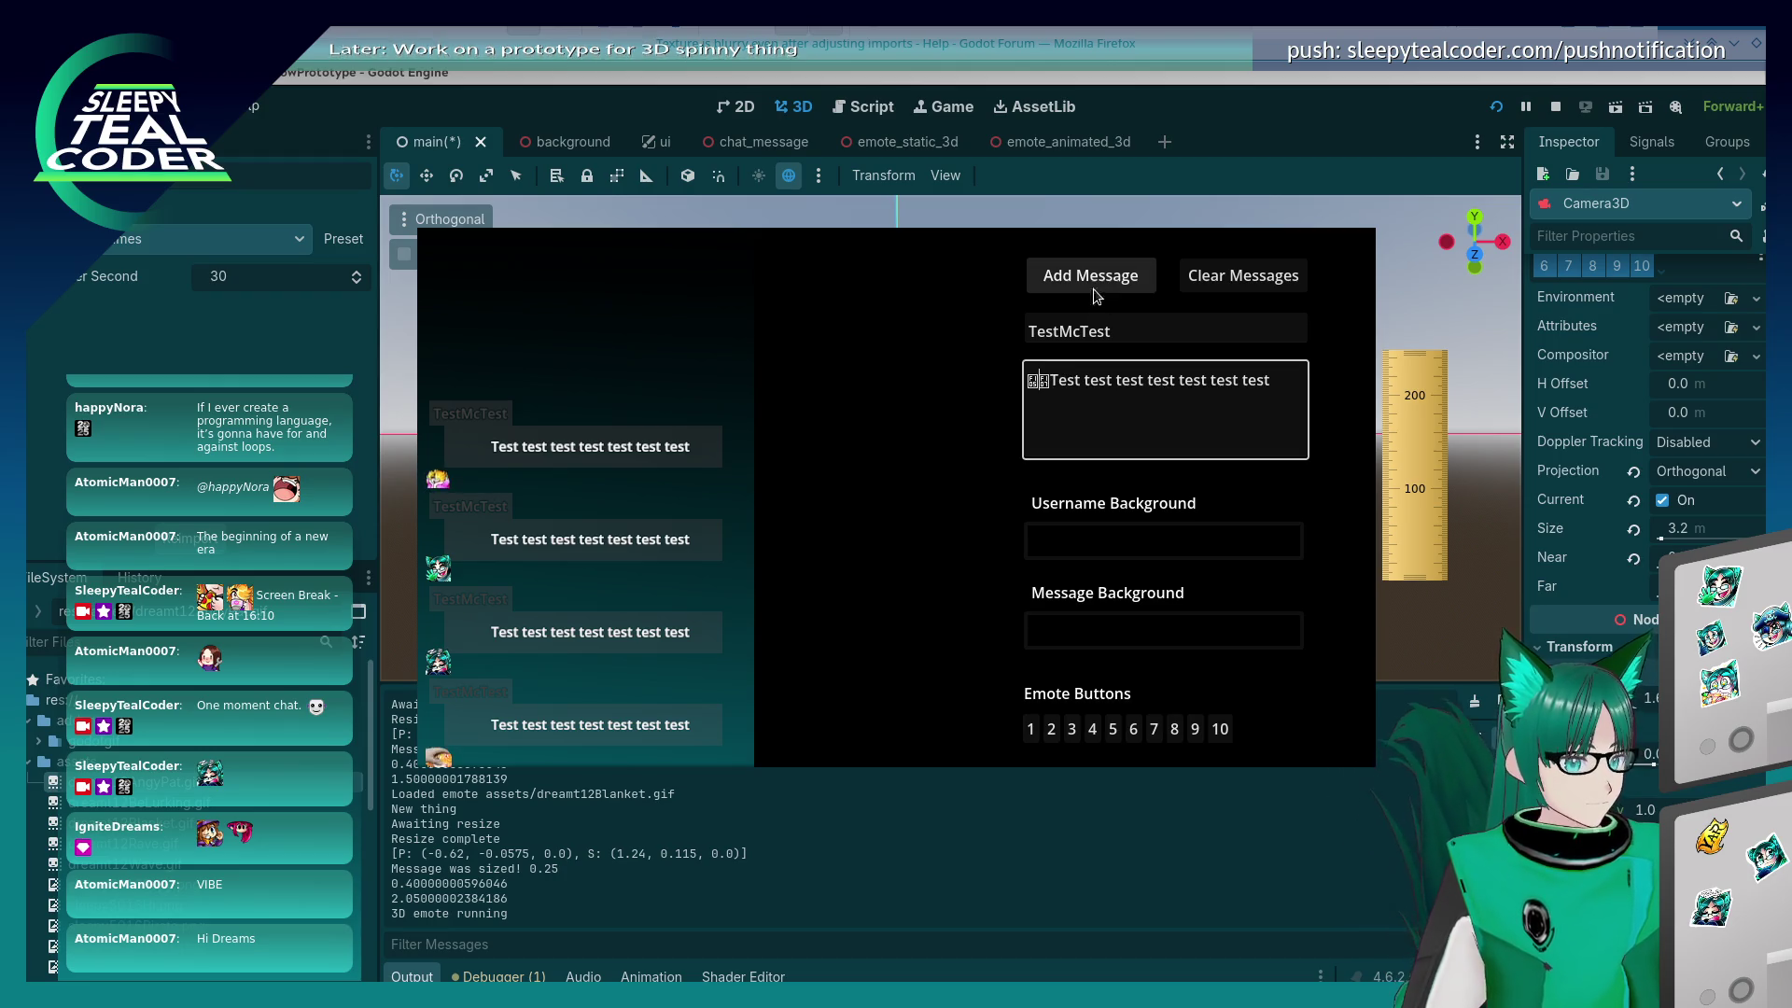
pyautogui.click(1090, 276)
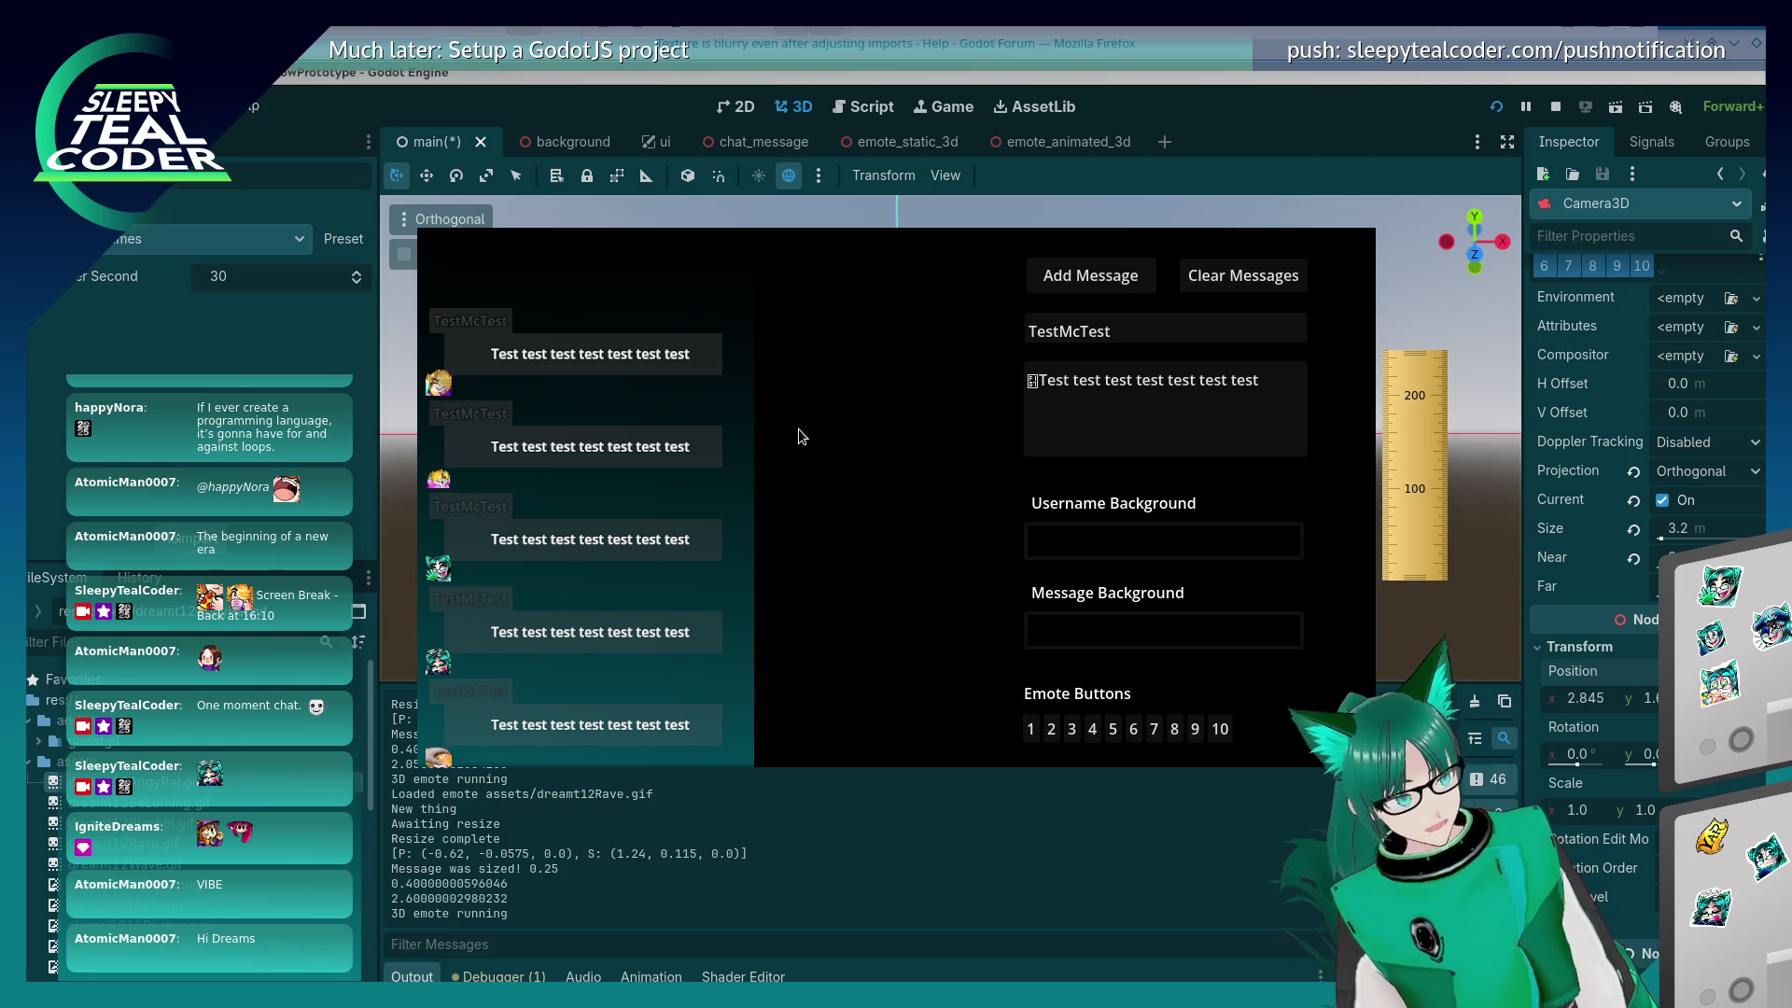
pyautogui.press('F8')
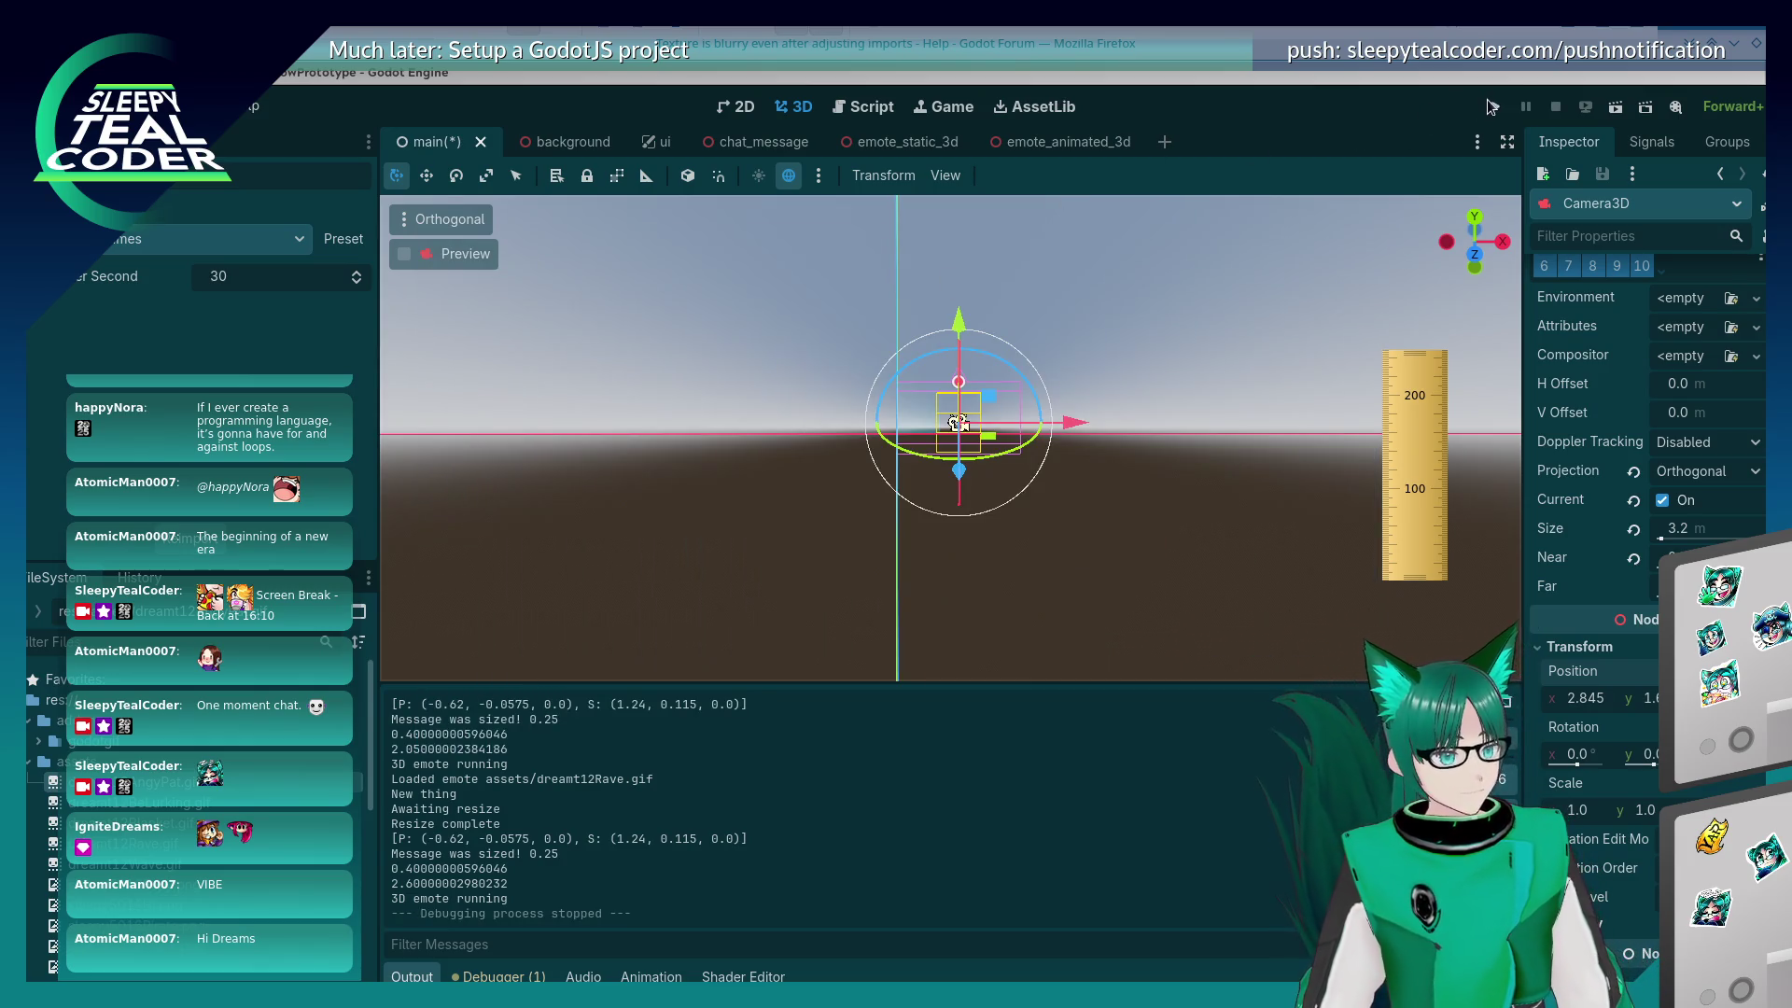
# Step: Save and run the project, toggling the game's camera override on, off and on
pyautogui.click(1490, 106)
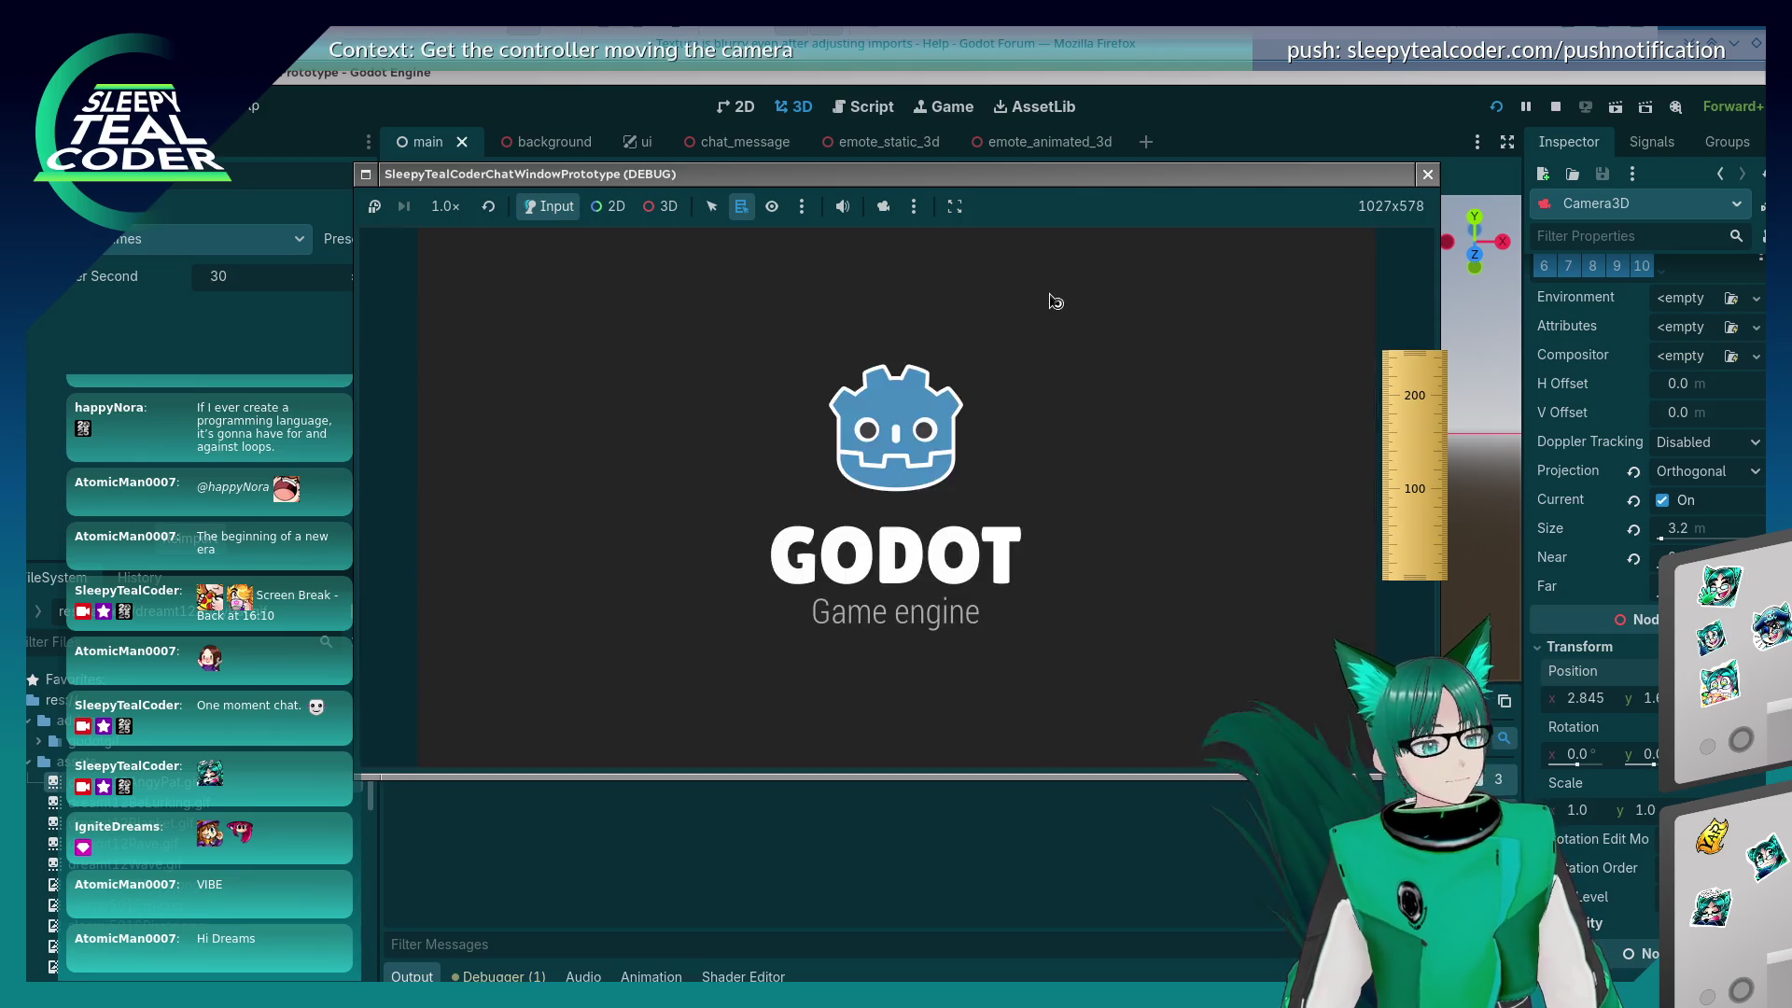
pyautogui.click(881, 207)
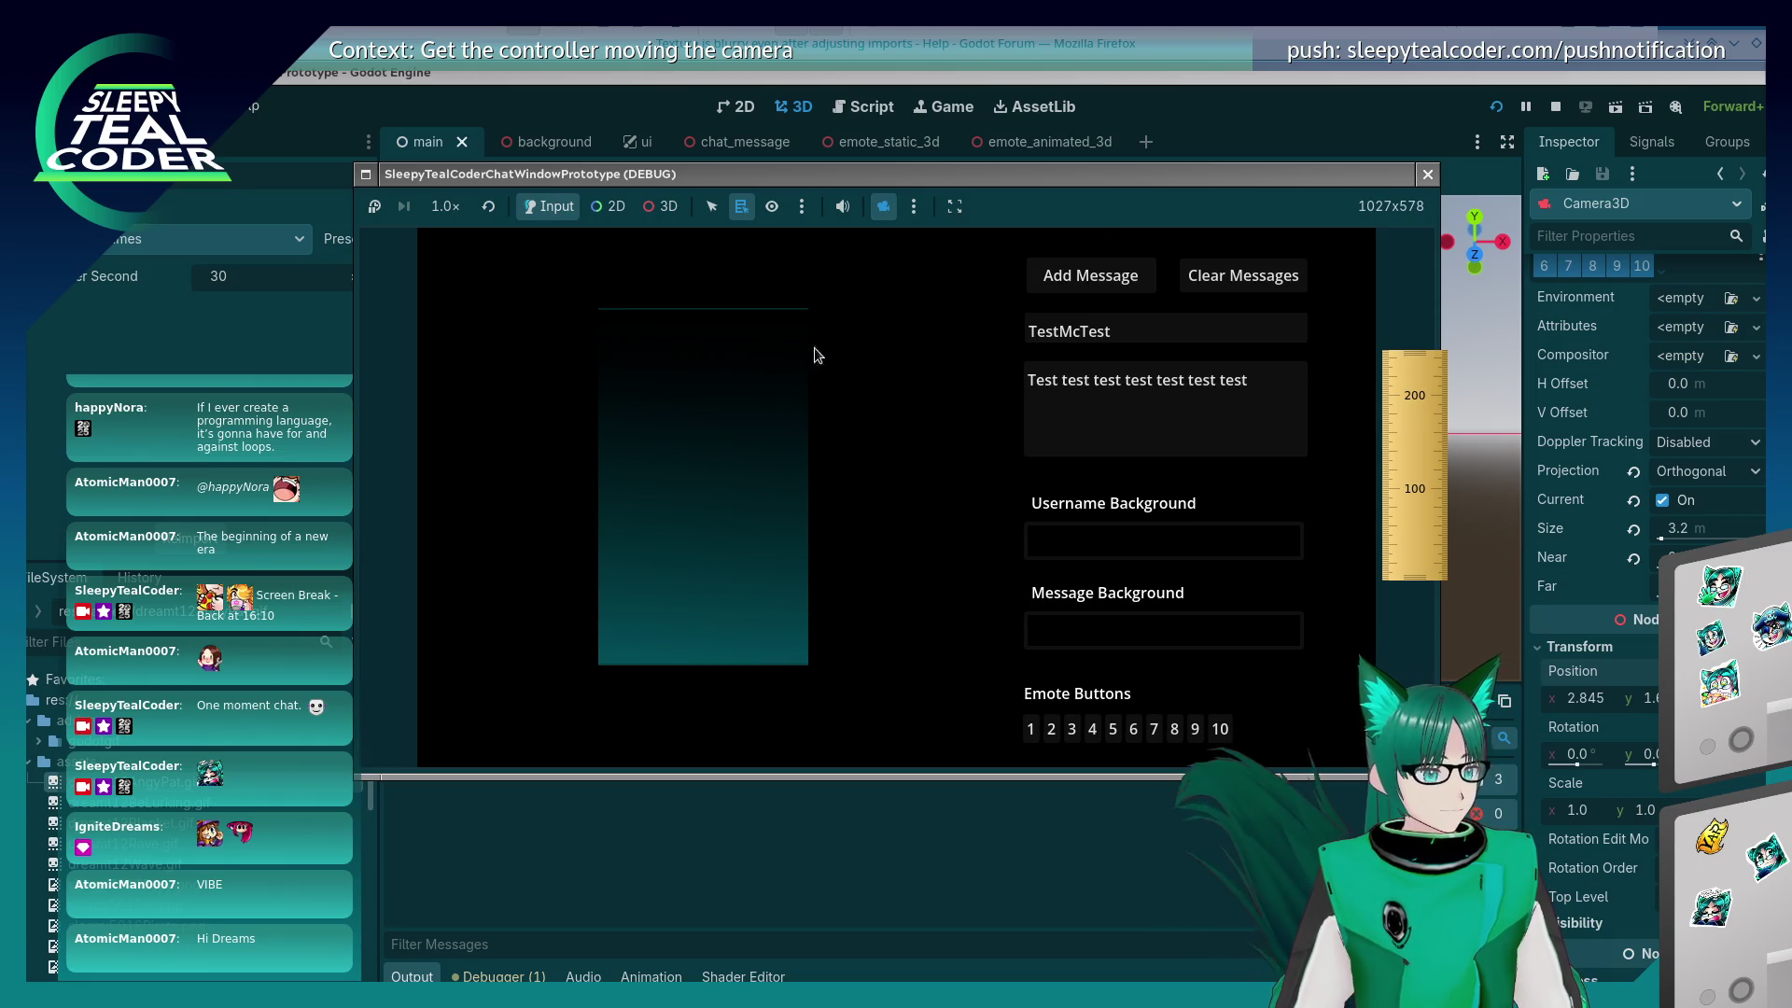
pyautogui.click(884, 206)
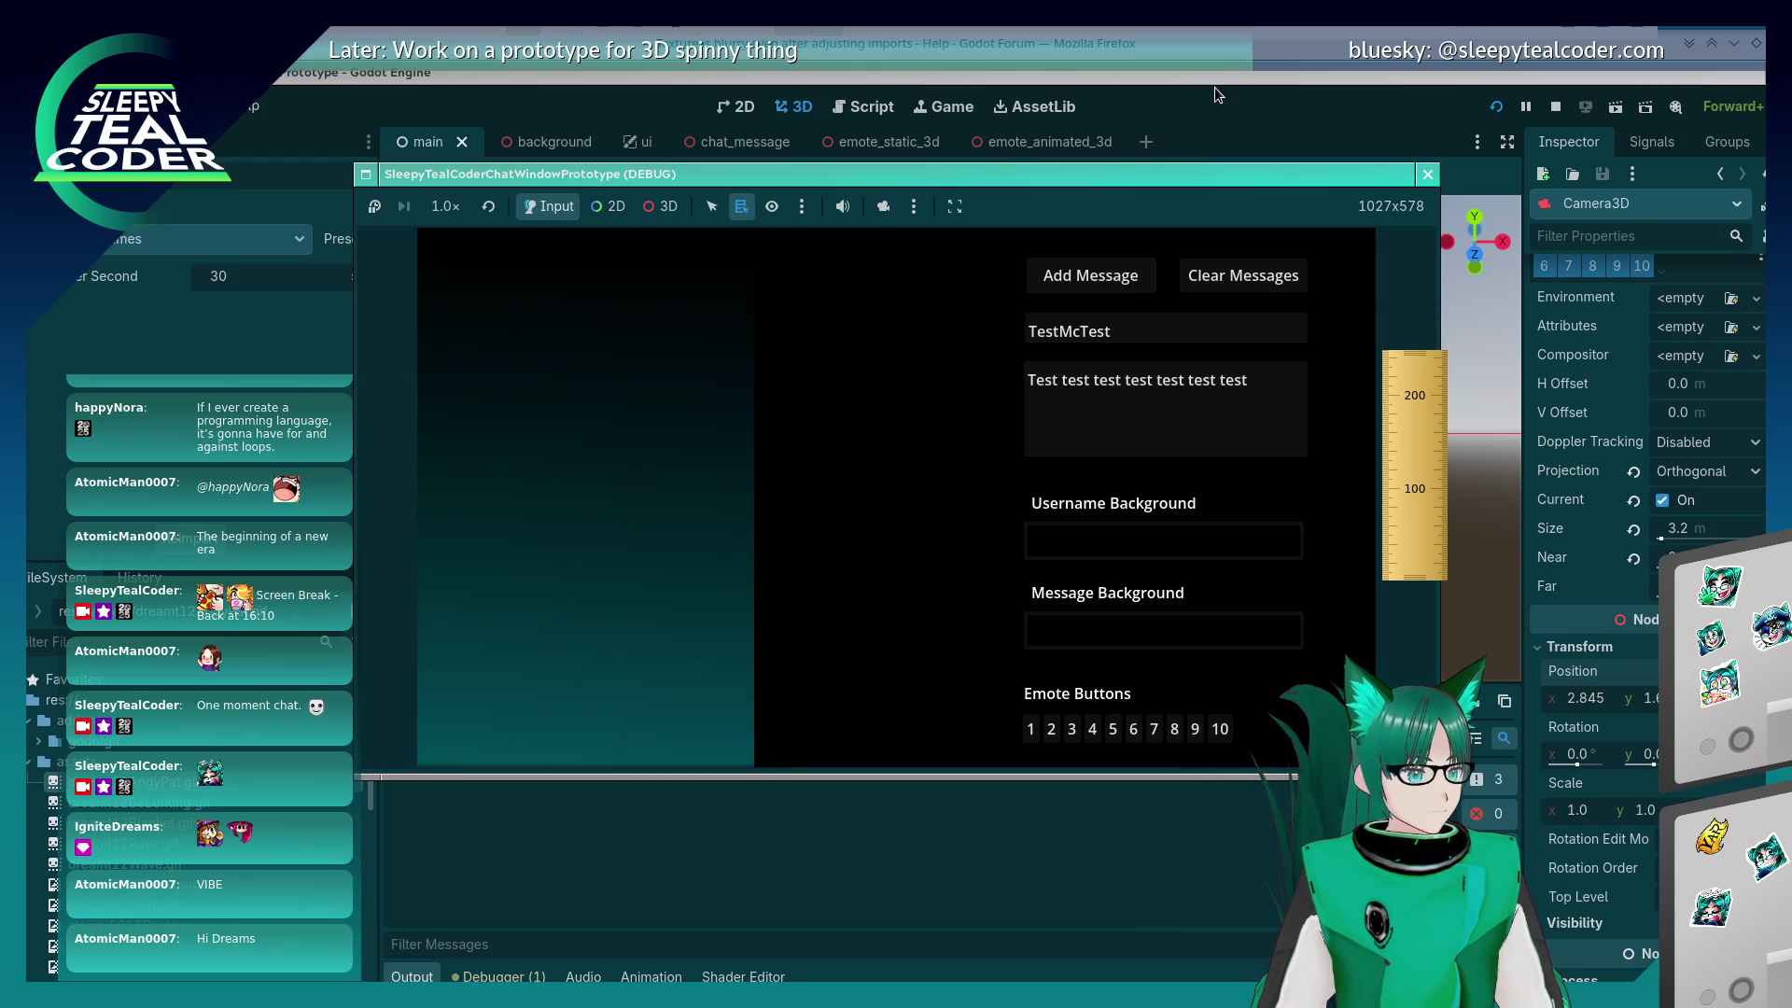
pyautogui.click(884, 206)
# Step: Reset the 3D camera, switch control to editors then back to in-game, and refocus the game
pyautogui.click(914, 207)
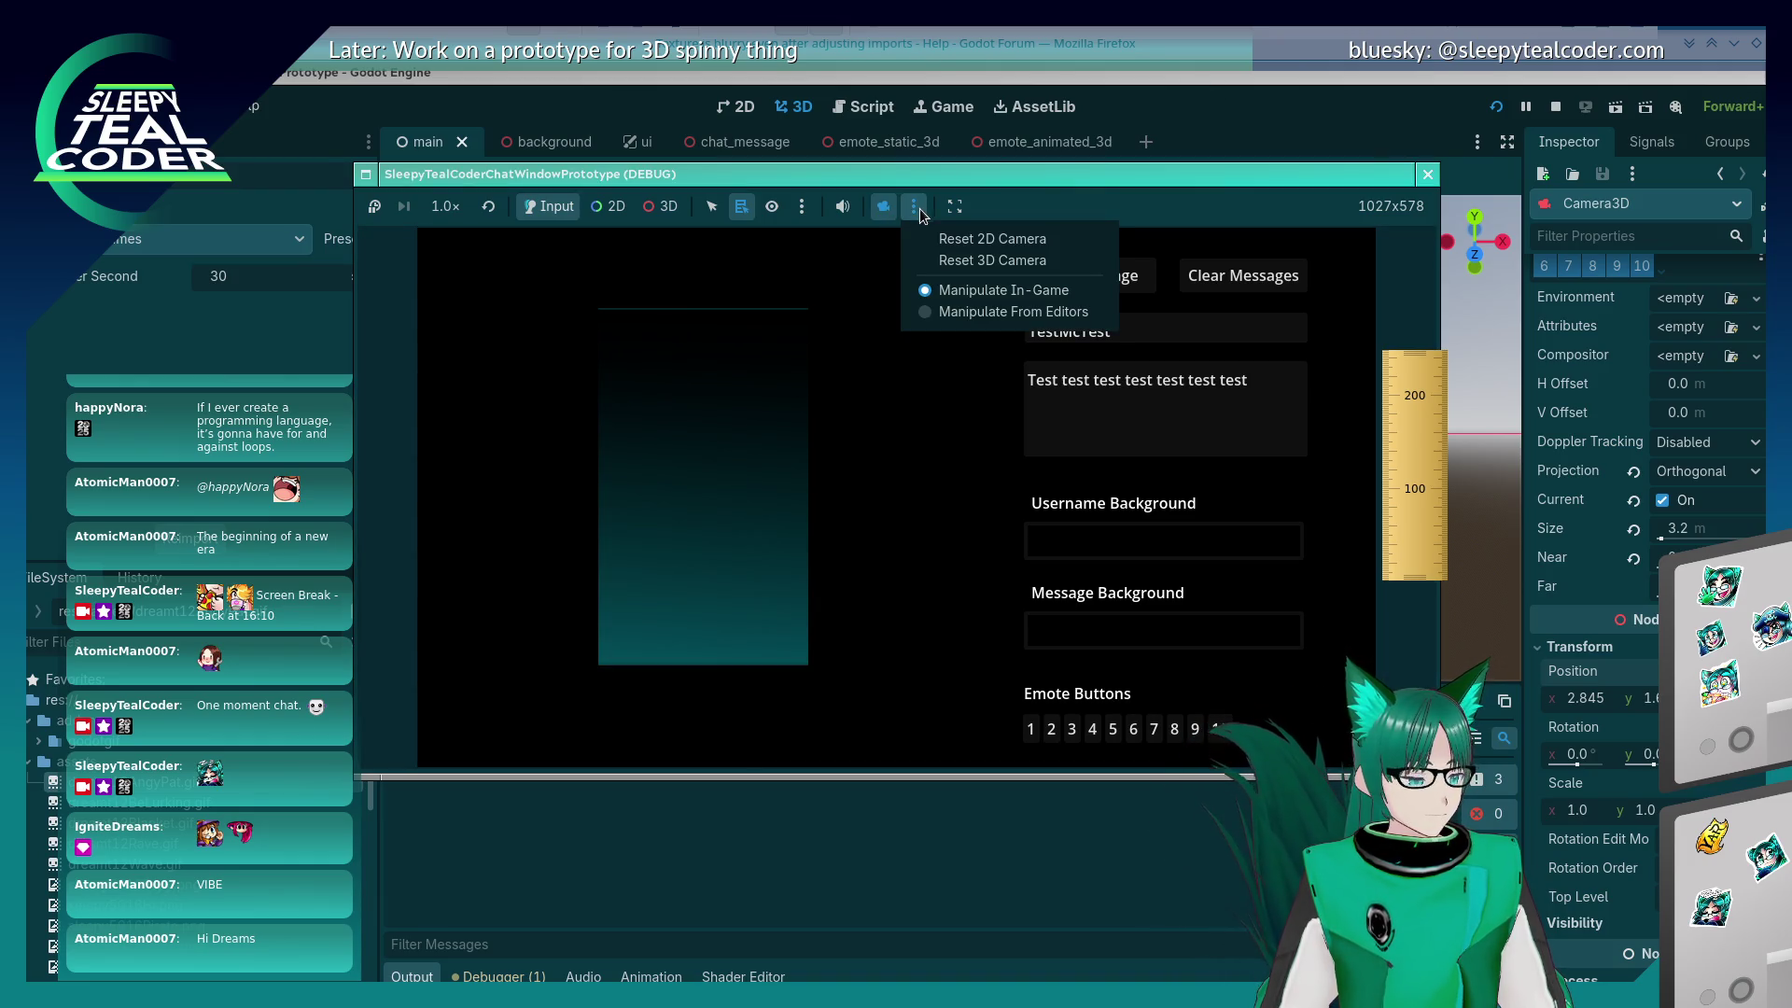
pyautogui.click(920, 256)
pyautogui.click(920, 211)
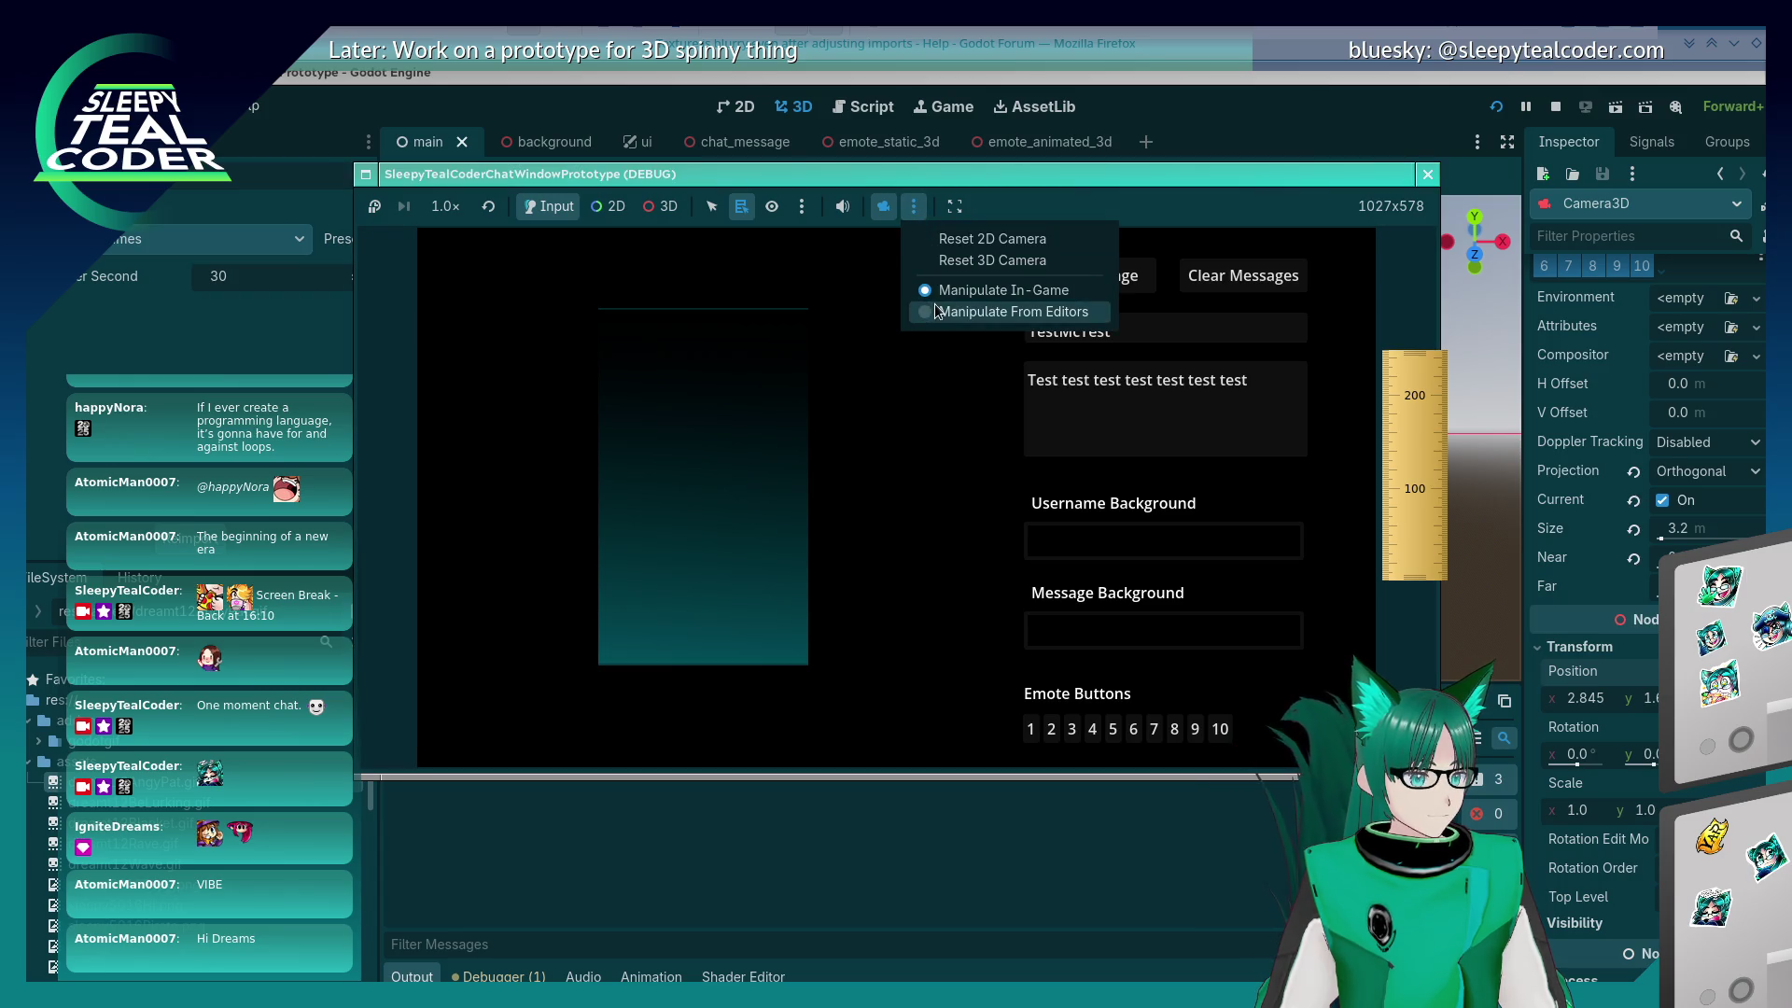
pyautogui.click(933, 308)
pyautogui.click(914, 206)
pyautogui.click(932, 291)
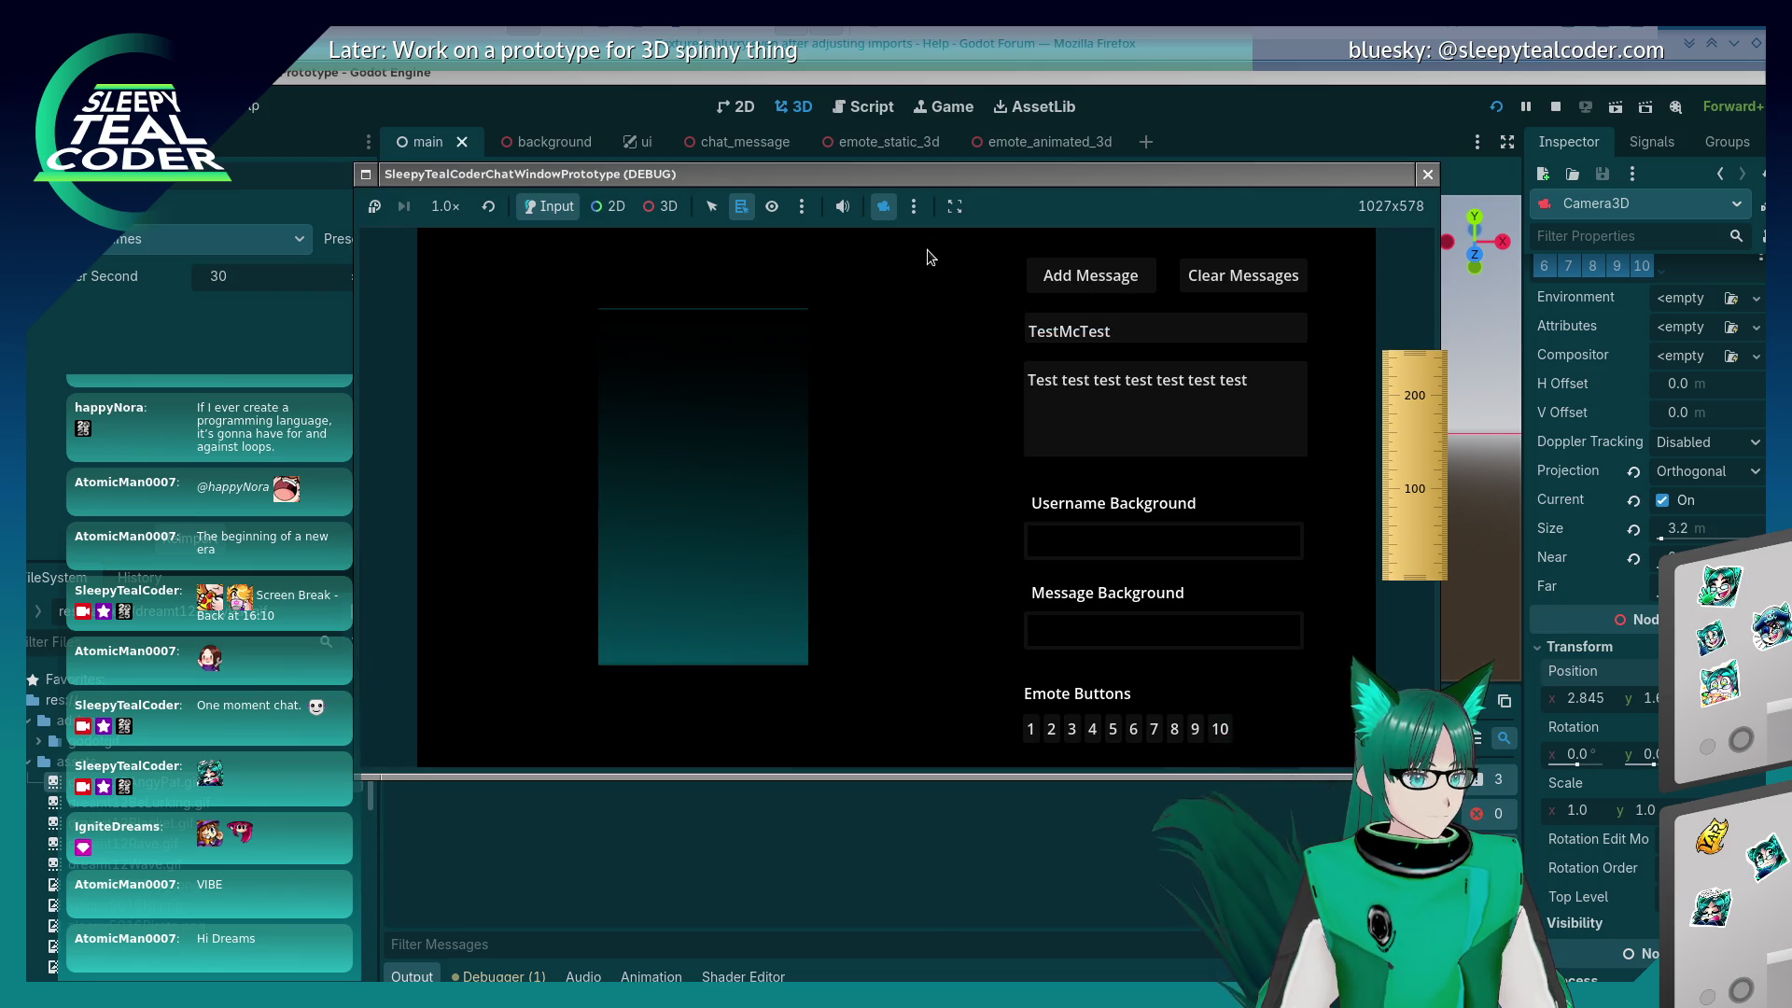
pyautogui.click(1166, 107)
pyautogui.scroll(5, 938, 403)
pyautogui.hotkey('alt', 'Tab')
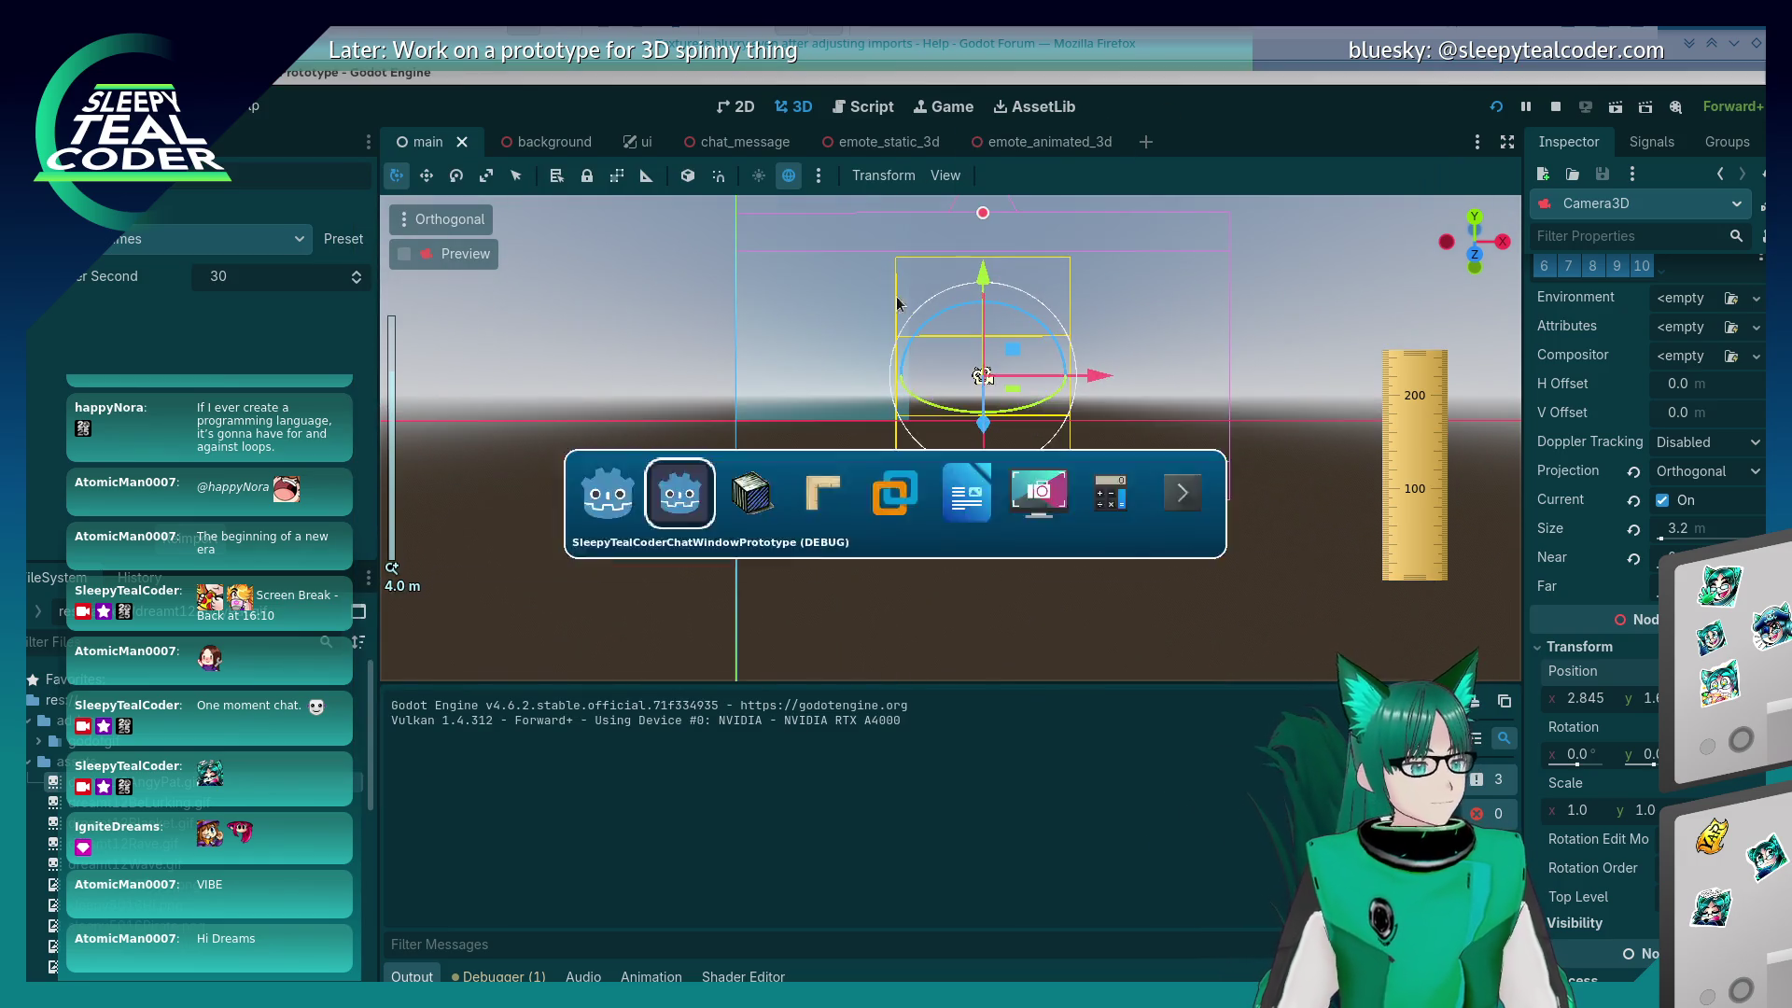
# Step: Set the running game's camera override to Manipulate From Editors
pyautogui.hotkey('alt', 'Tab')
pyautogui.click(911, 205)
pyautogui.click(952, 320)
pyautogui.hotkey('alt', 'Tab')
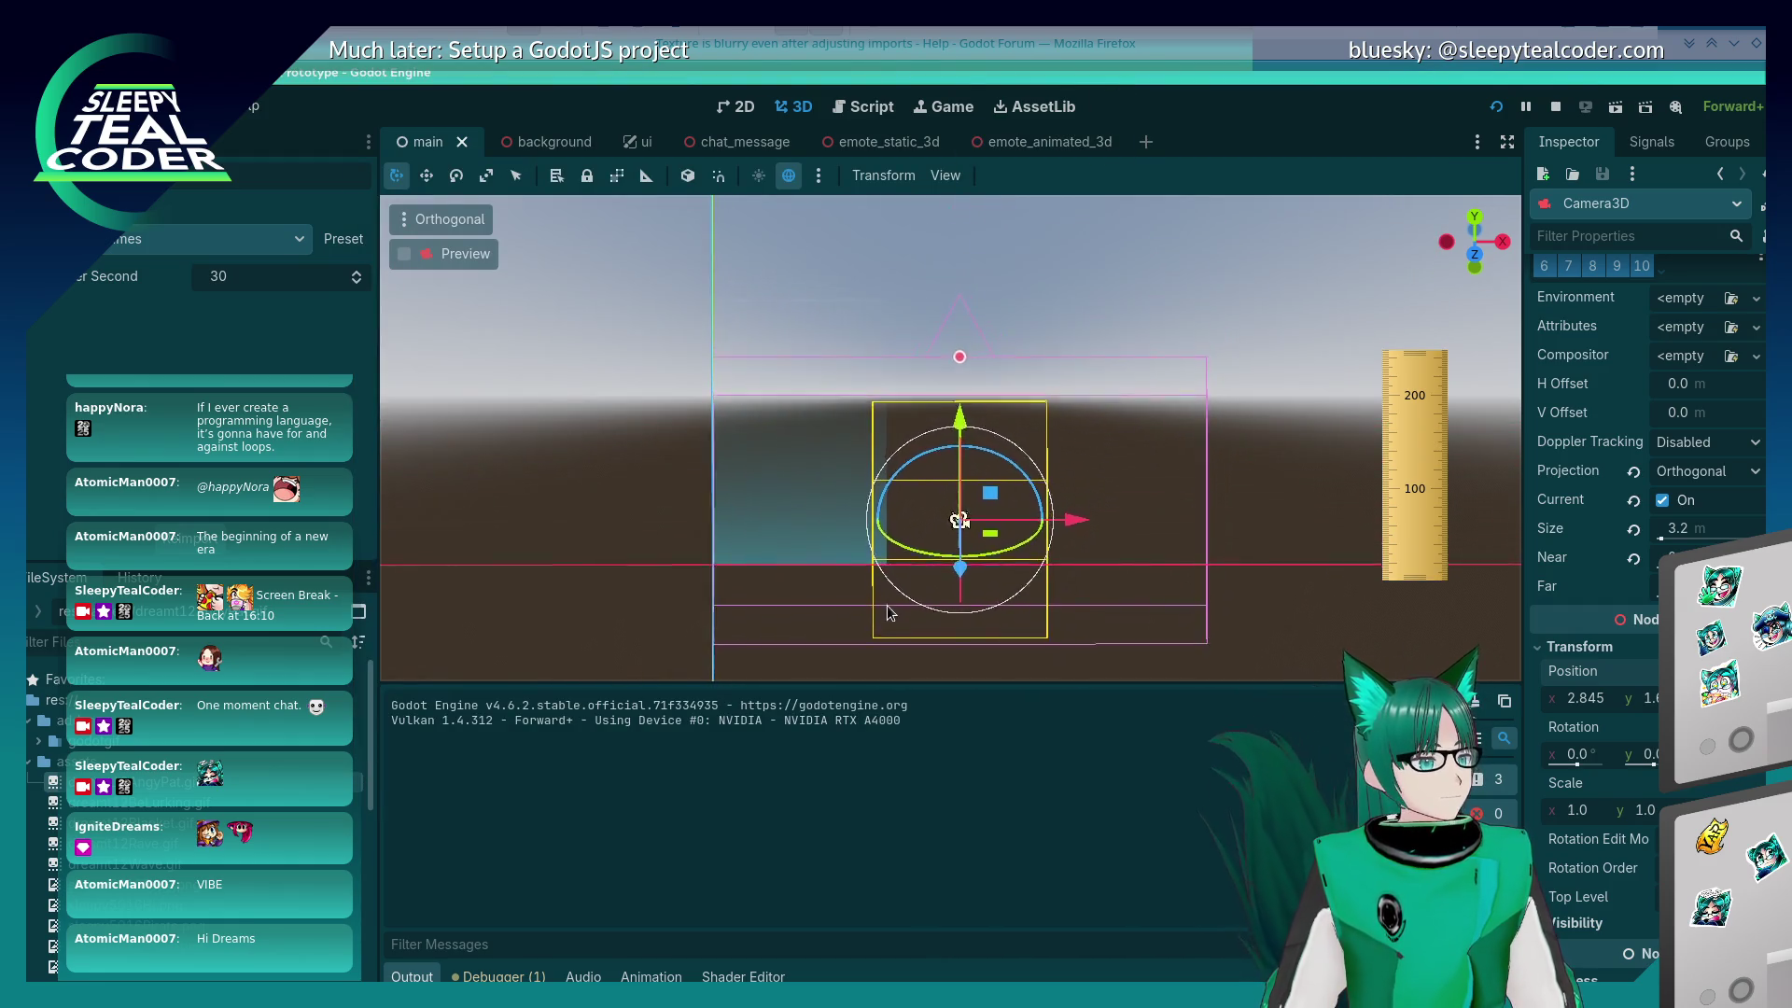
# Step: Toggle the editor camera preview on, then off
pyautogui.click(404, 254)
pyautogui.hotkey('alt', 'Tab')
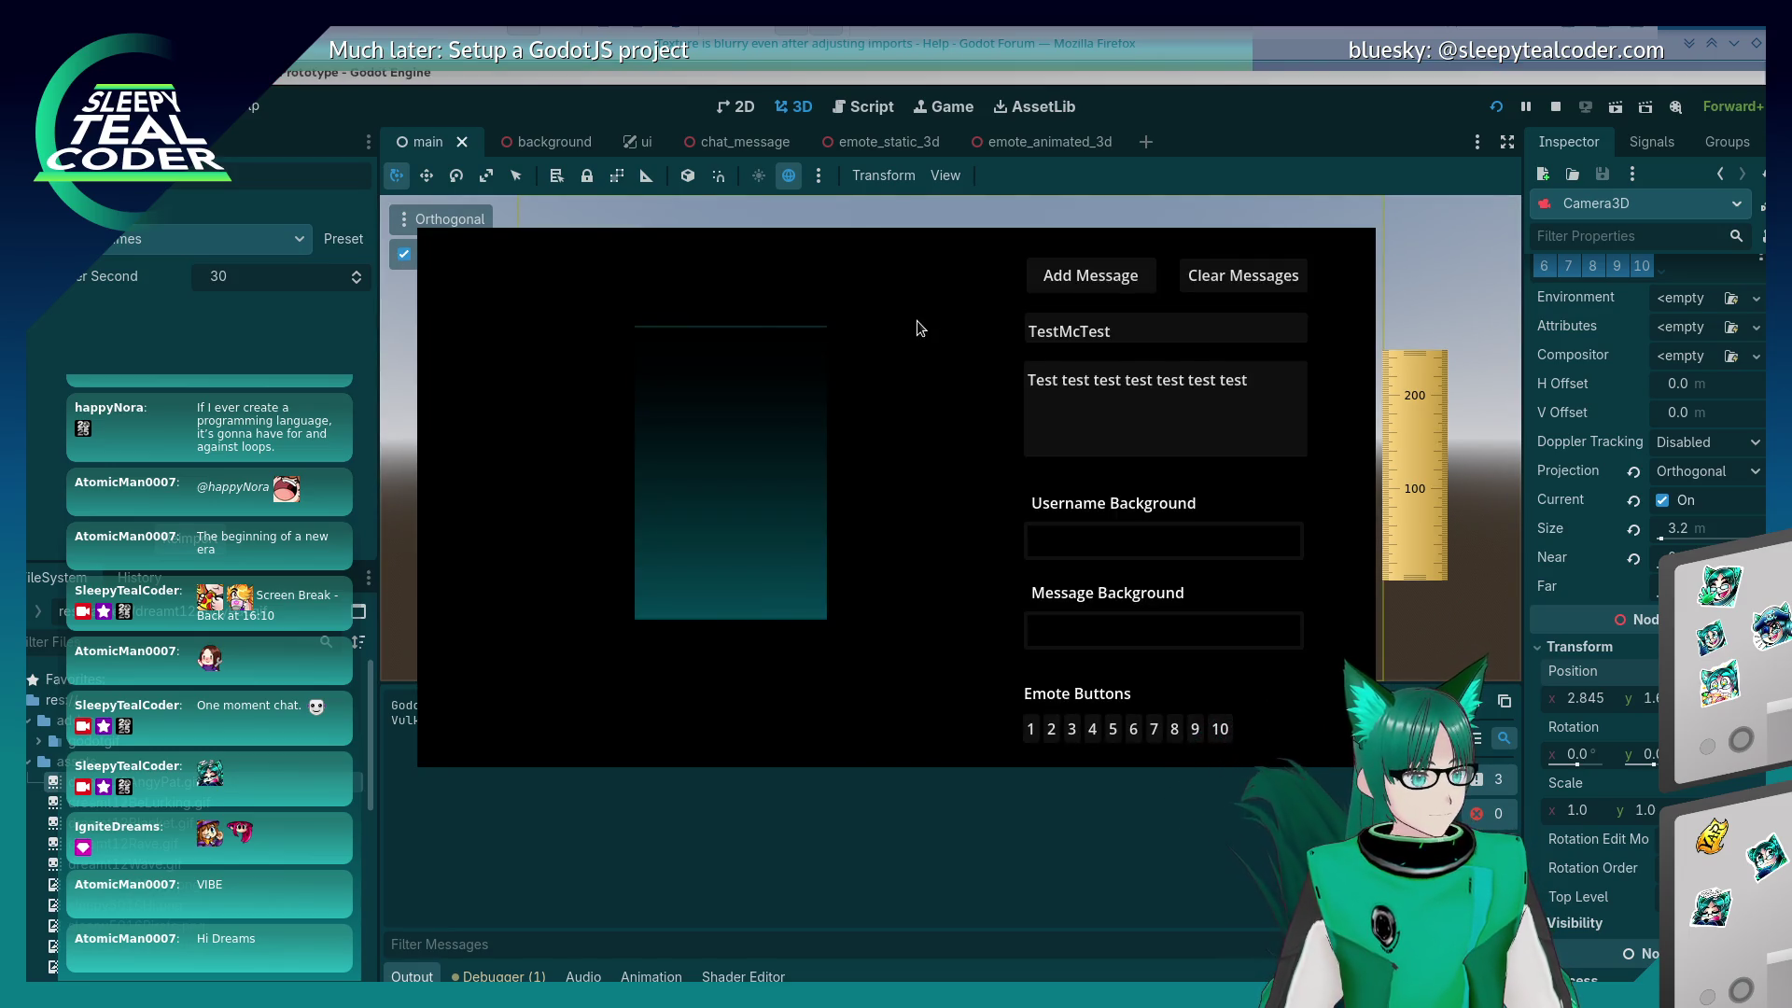
pyautogui.click(403, 255)
# Step: Switch the editor viewport to Perspective projection, then back to Orthogonal
pyautogui.click(415, 219)
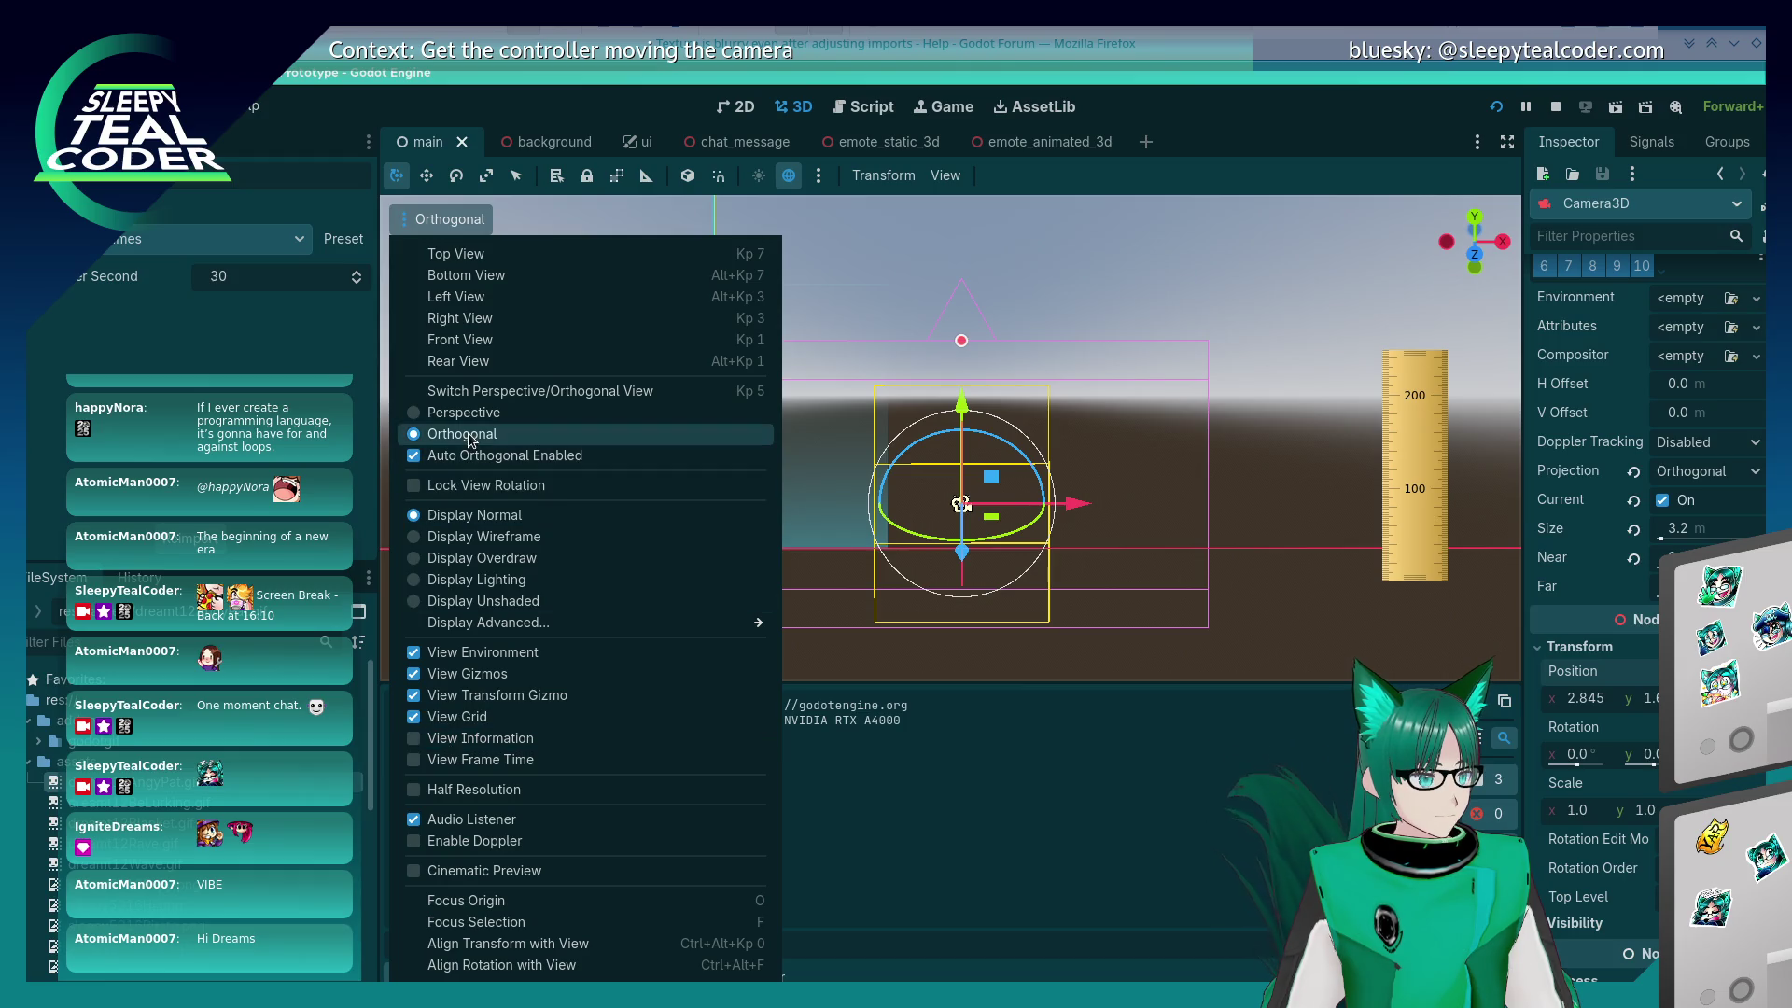
pyautogui.click(448, 413)
pyautogui.click(1033, 460)
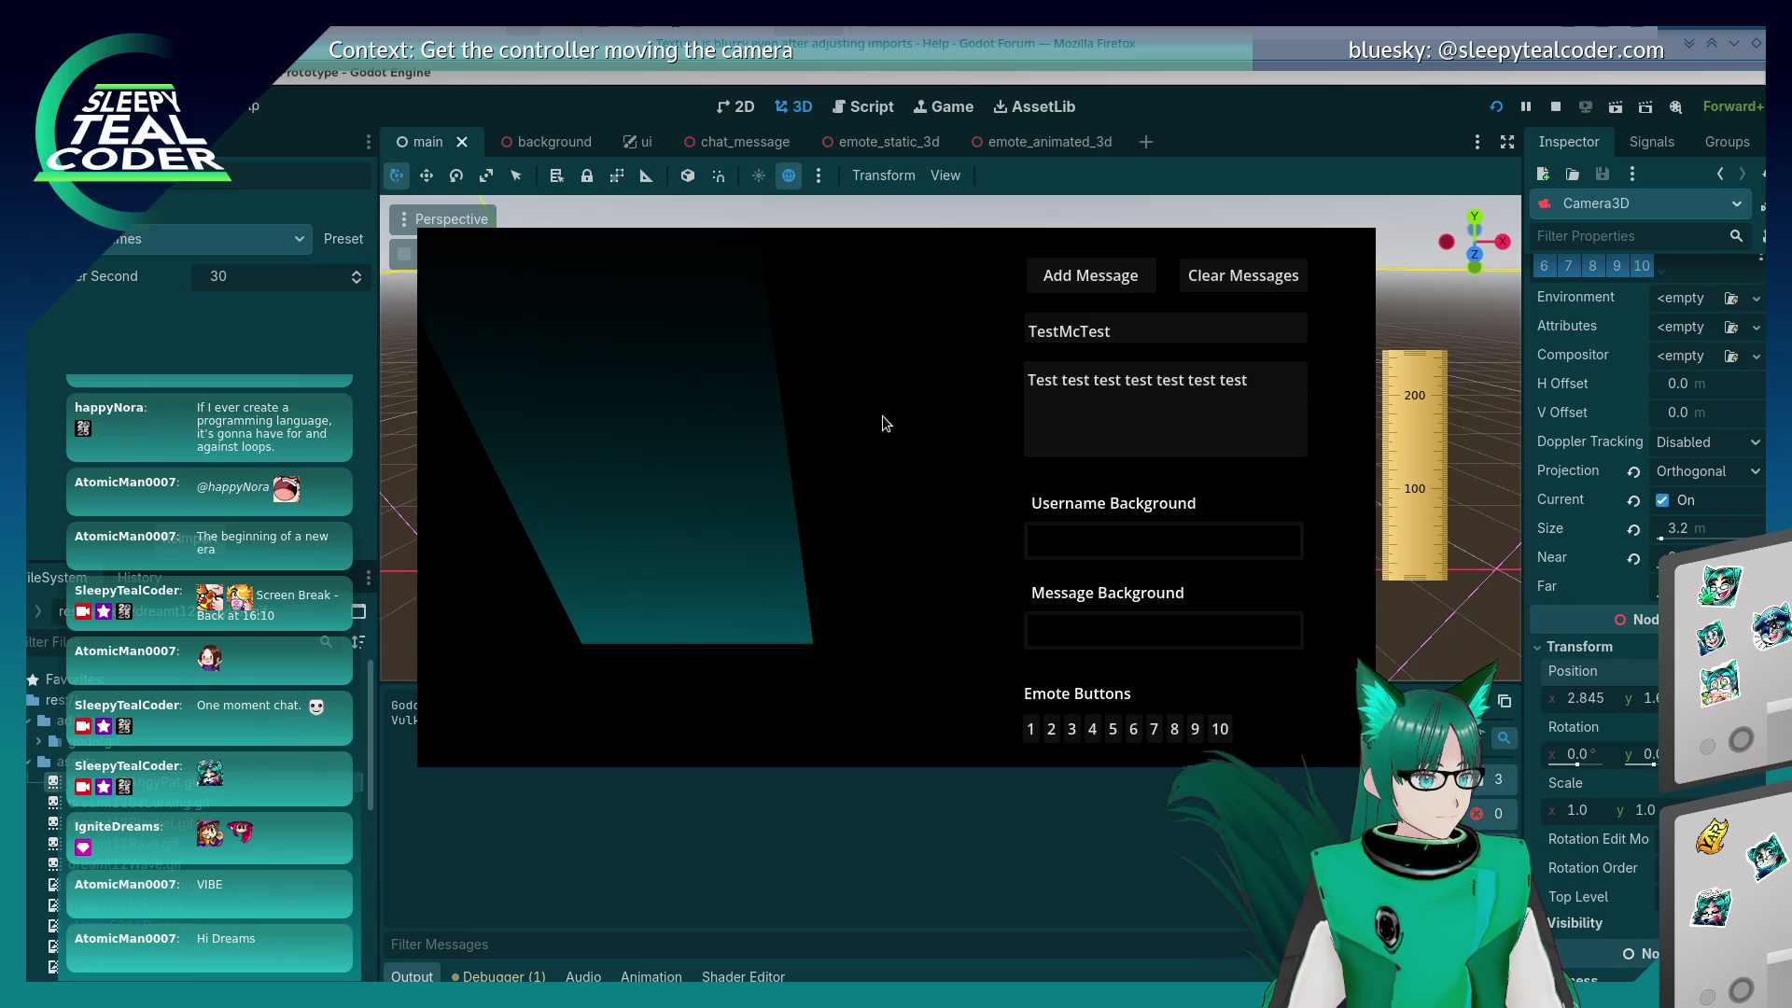
pyautogui.click(412, 226)
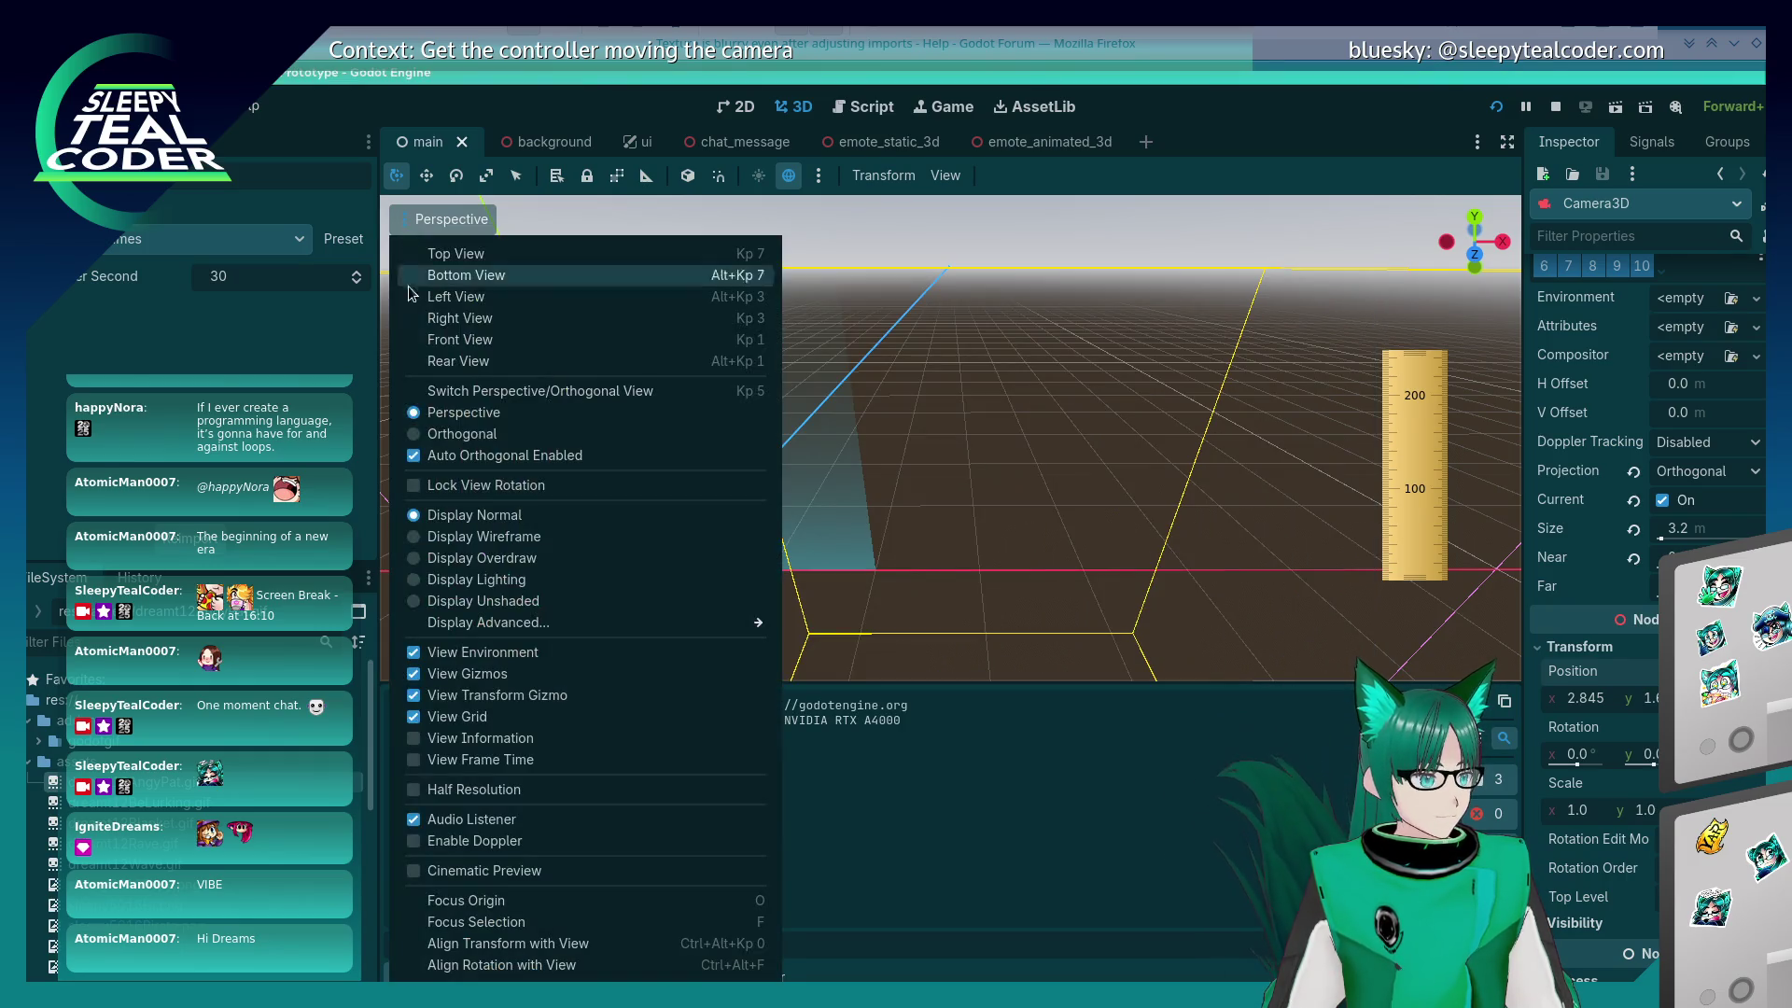
pyautogui.click(521, 434)
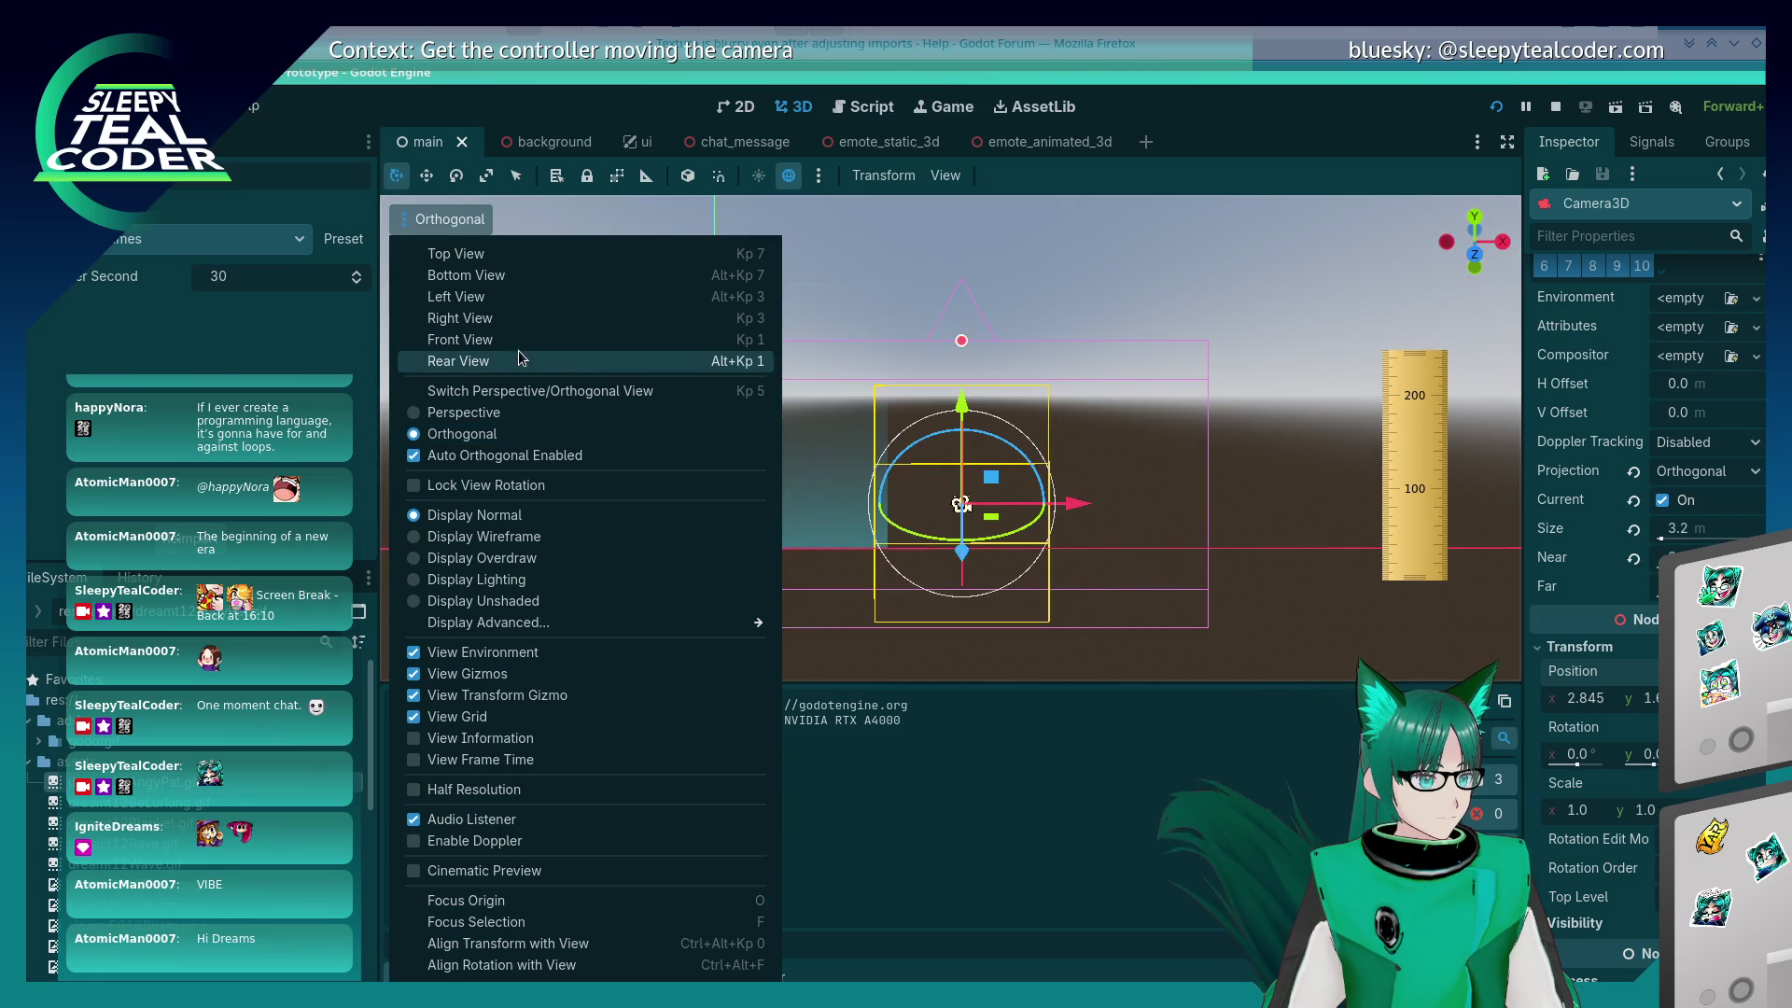
pyautogui.click(1169, 345)
# Step: Toggle the camera preview again and return to the game's camera override options
pyautogui.click(433, 250)
pyautogui.click(433, 250)
pyautogui.press('F5')
pyautogui.hotkey('alt', 'Tab')
pyautogui.click(913, 206)
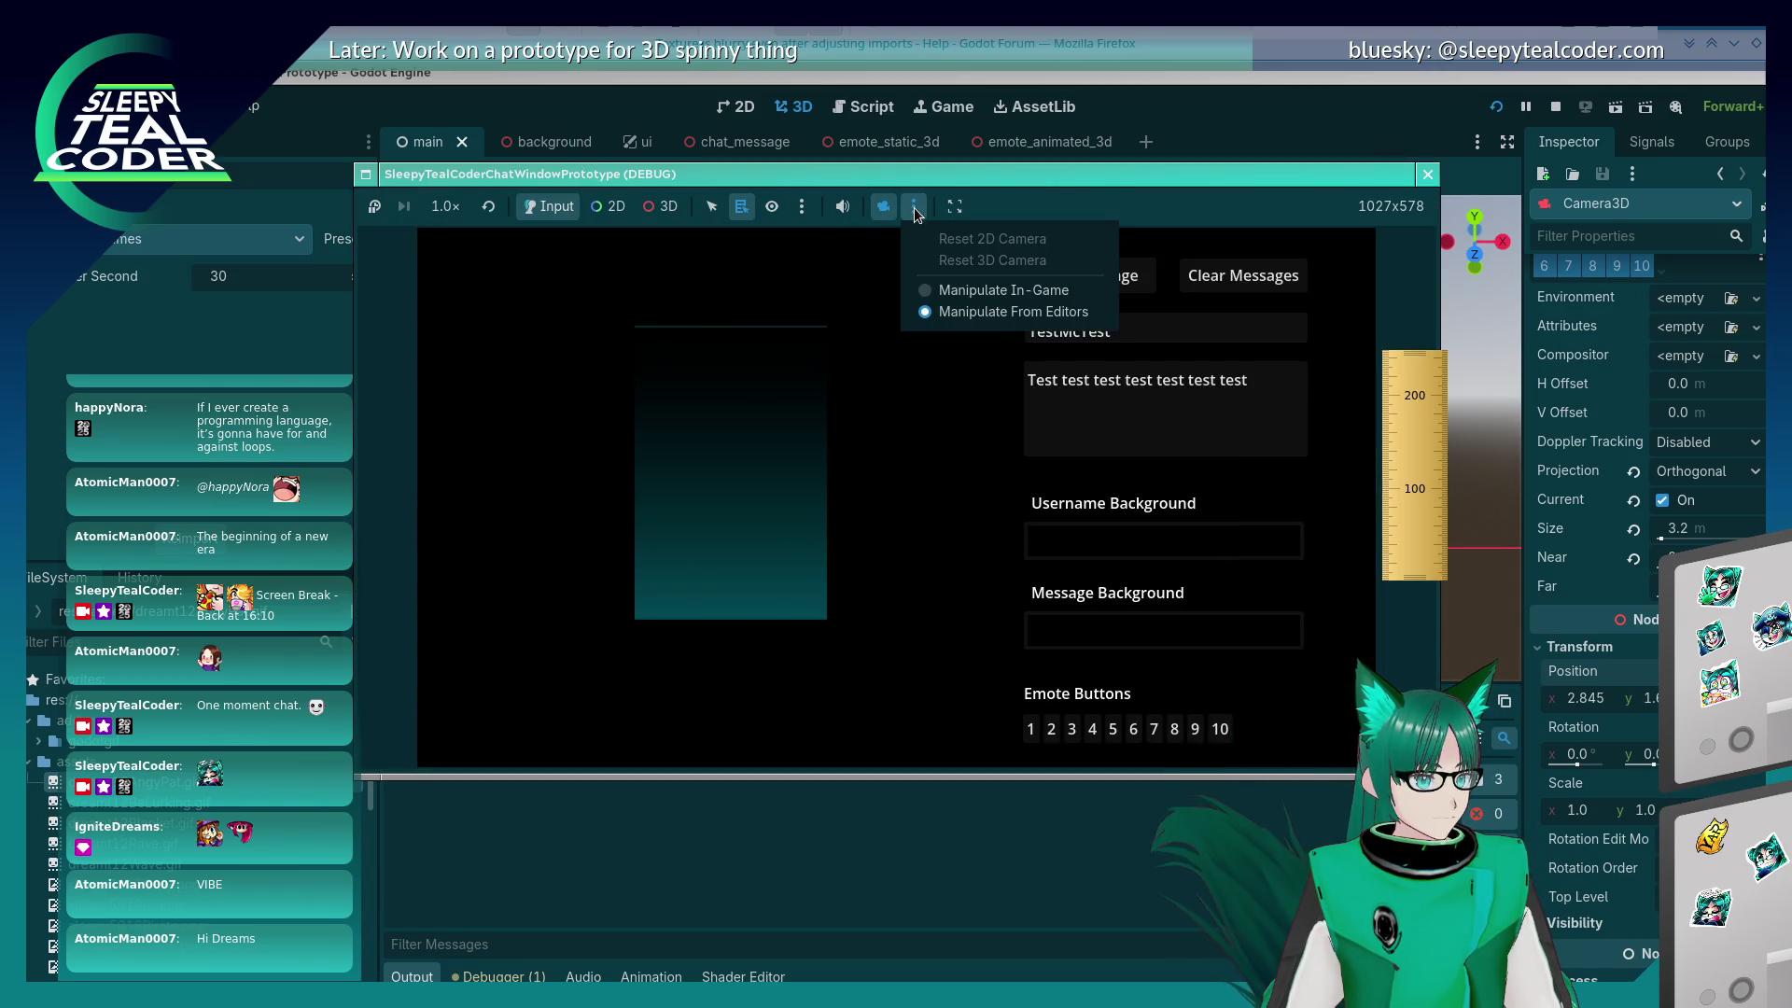
# Step: Set camera control from the editors, stop the game, and clear Camera3D's Current flag
pyautogui.click(946, 308)
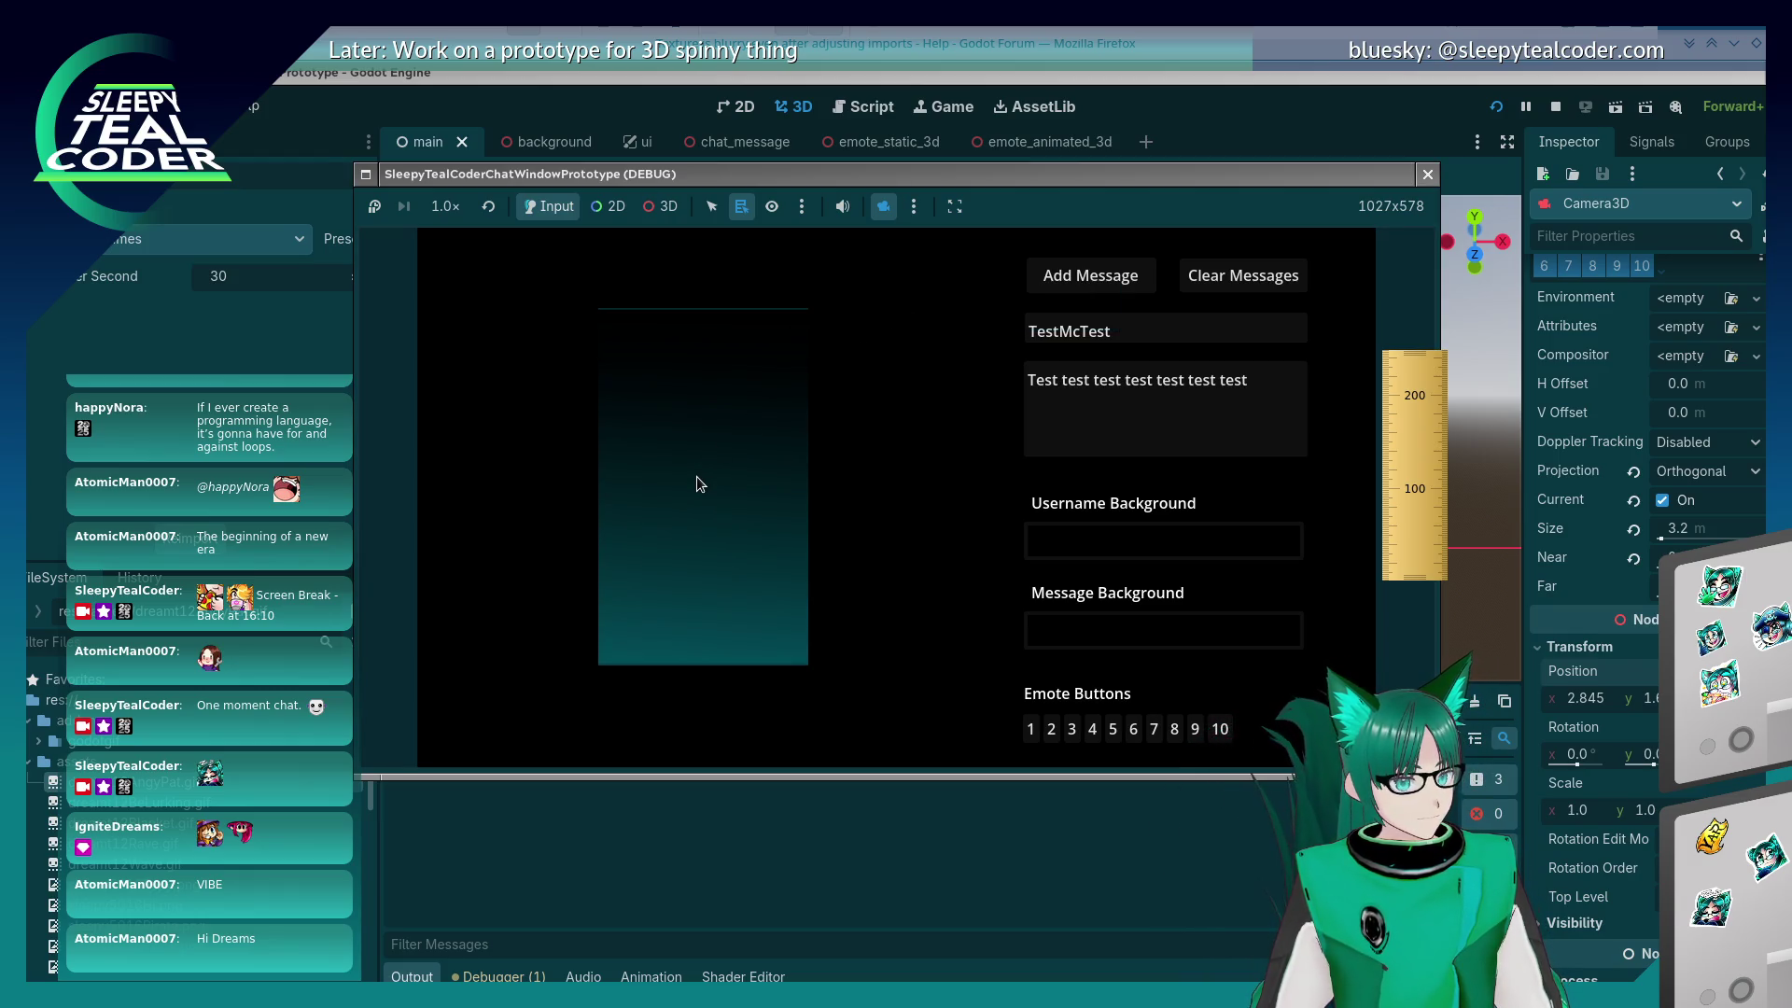
pyautogui.click(1554, 107)
pyautogui.click(1663, 501)
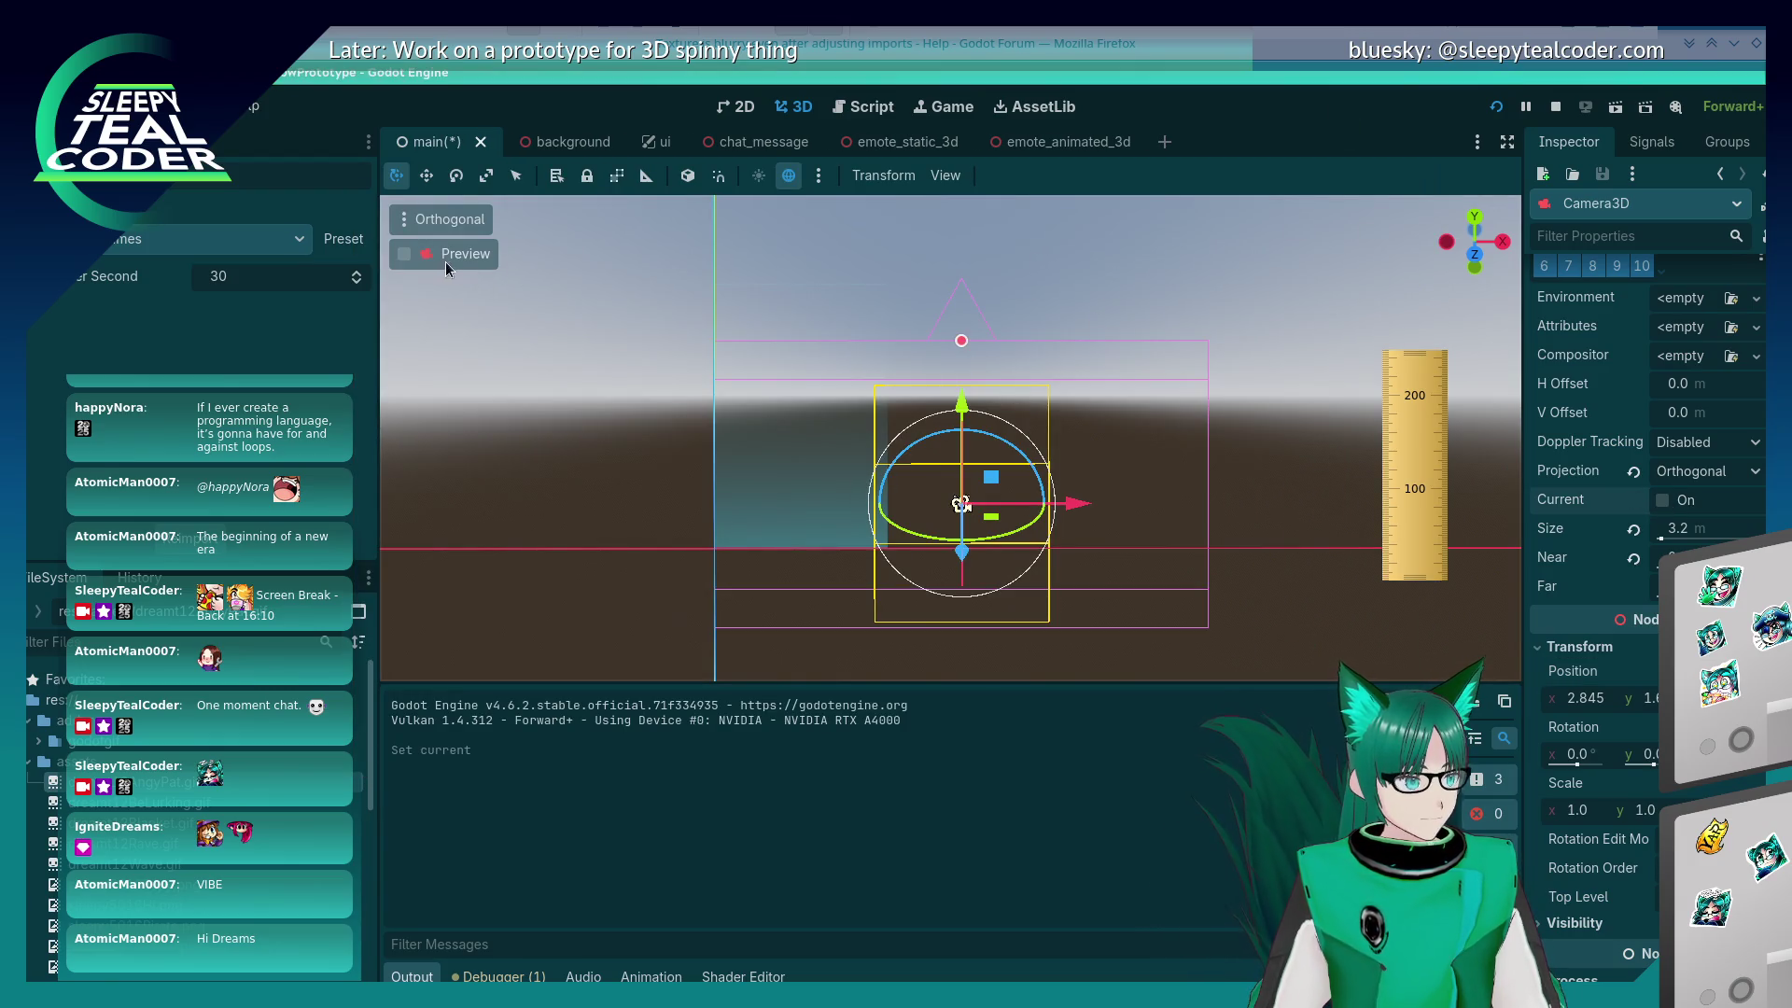
pyautogui.click(407, 262)
pyautogui.click(407, 261)
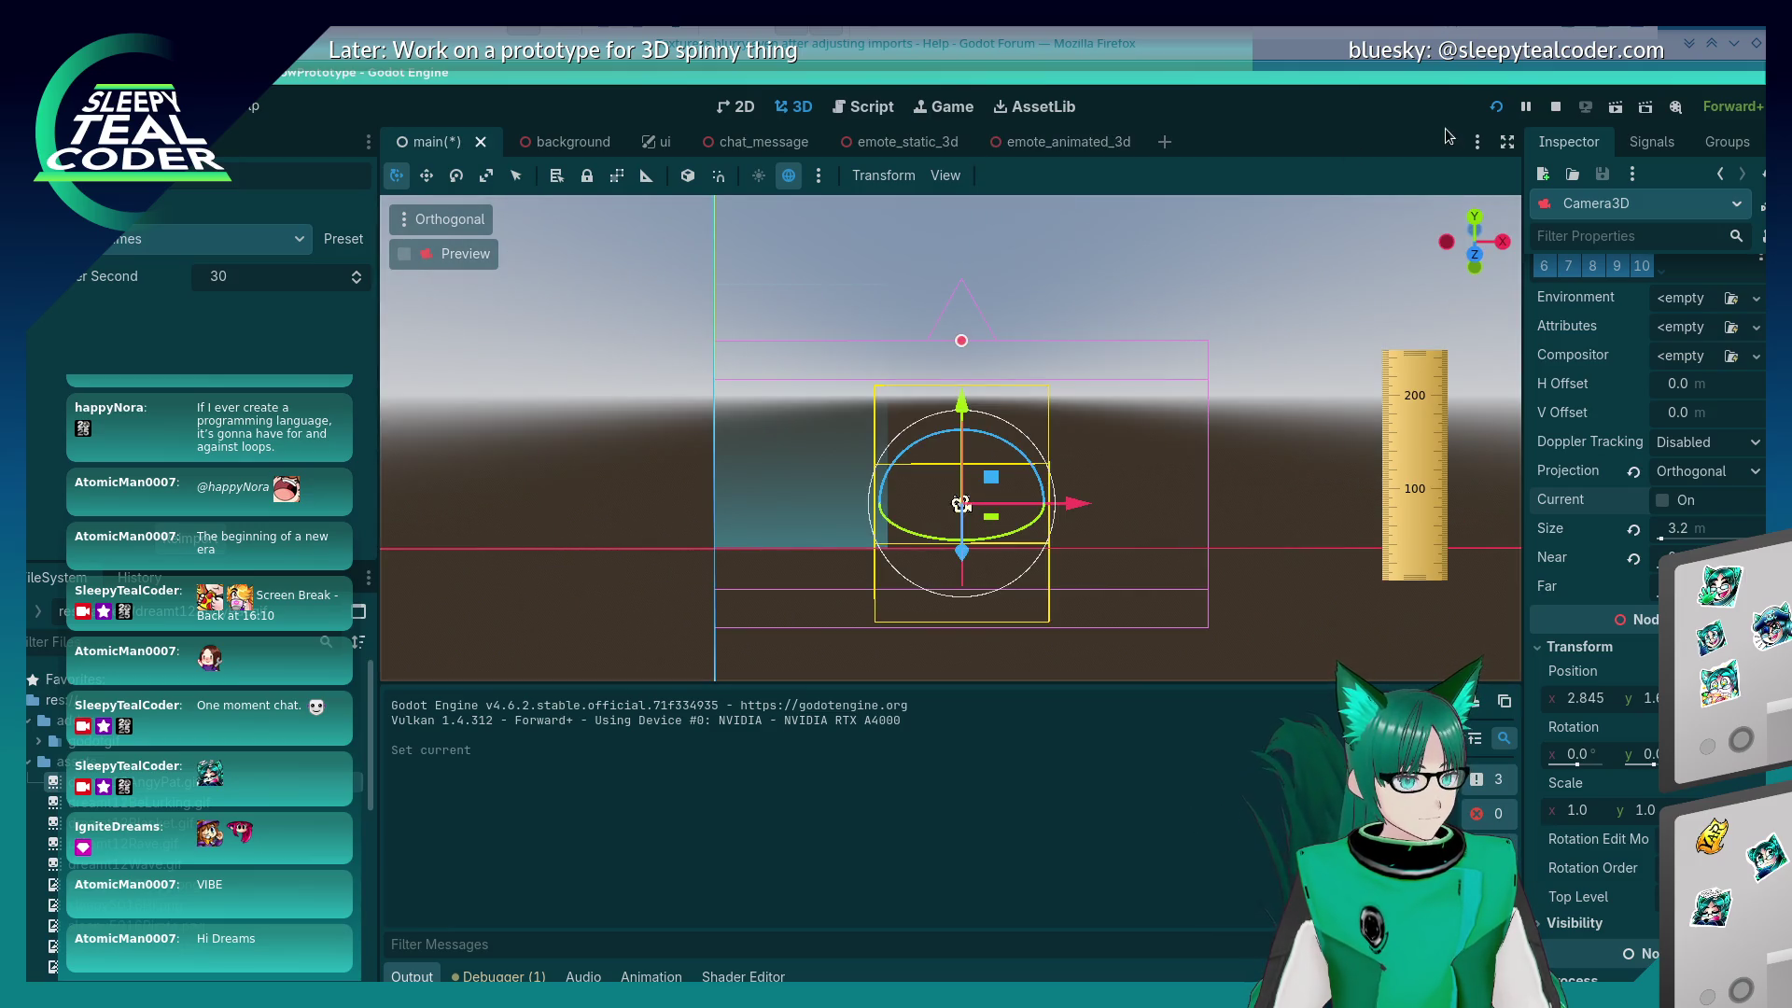
# Step: Save and rerun the project, override the in-game camera in 3D mode, and drag the view
pyautogui.click(1509, 110)
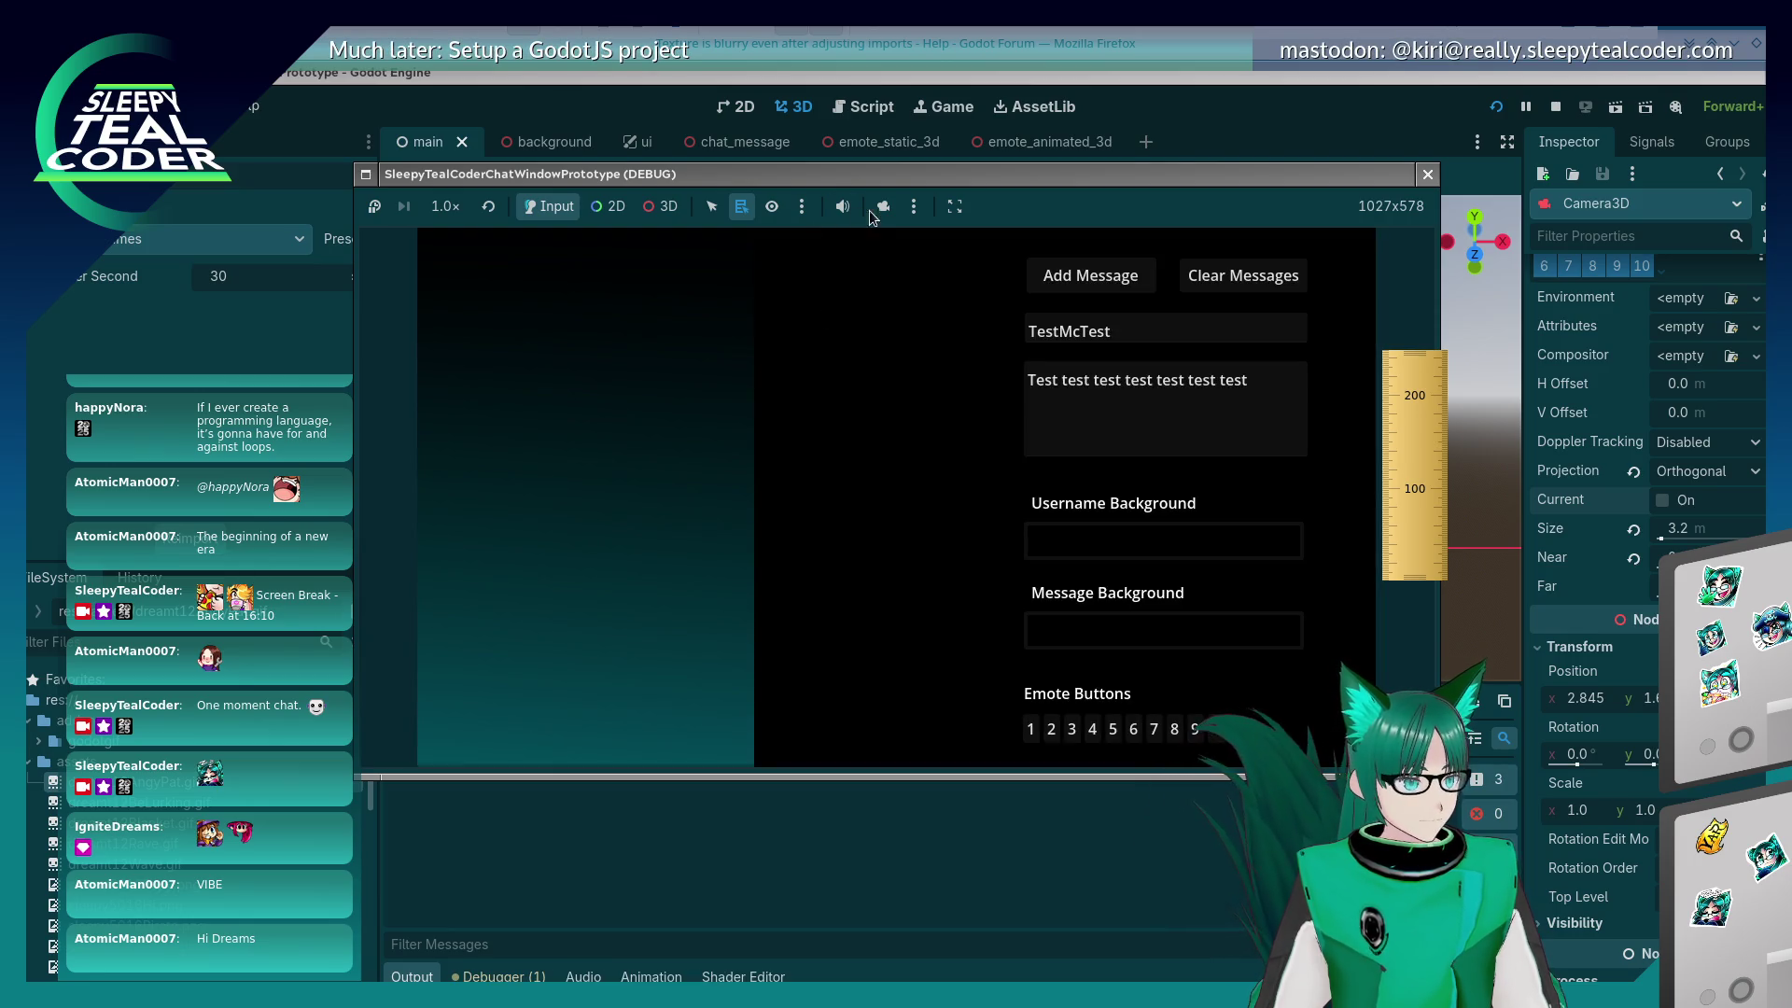
pyautogui.click(881, 209)
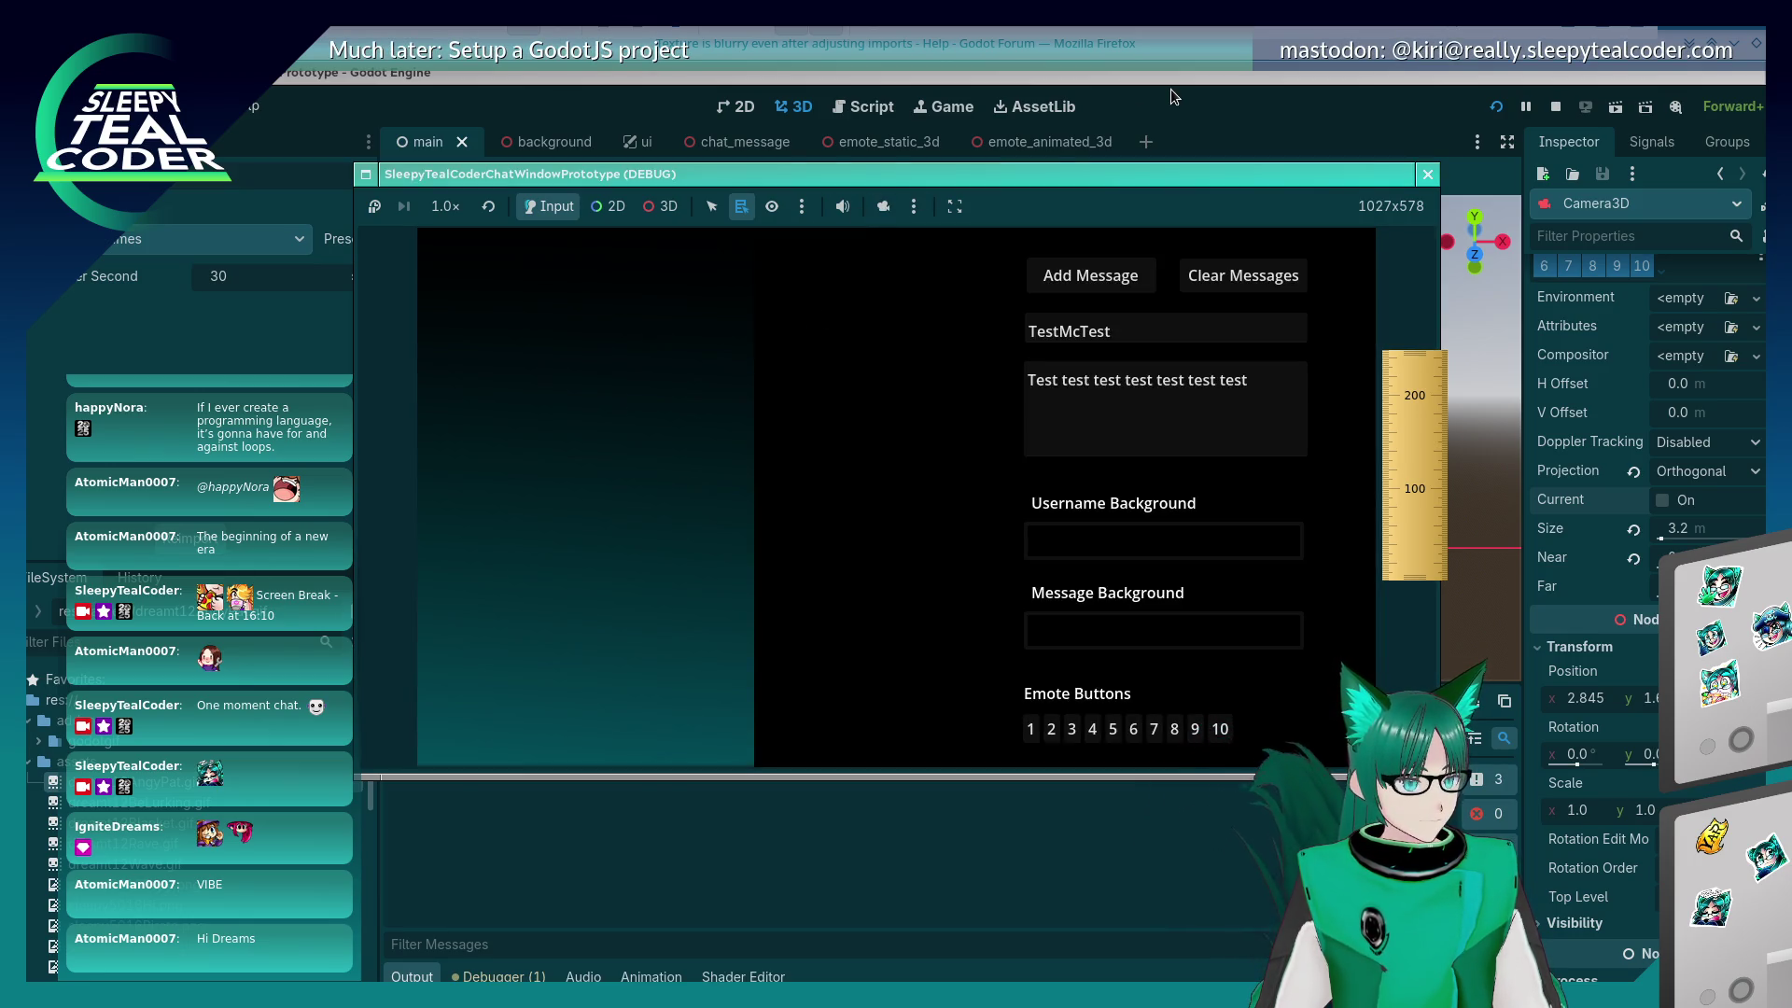
pyautogui.click(1170, 88)
pyautogui.scroll(3, 888, 450)
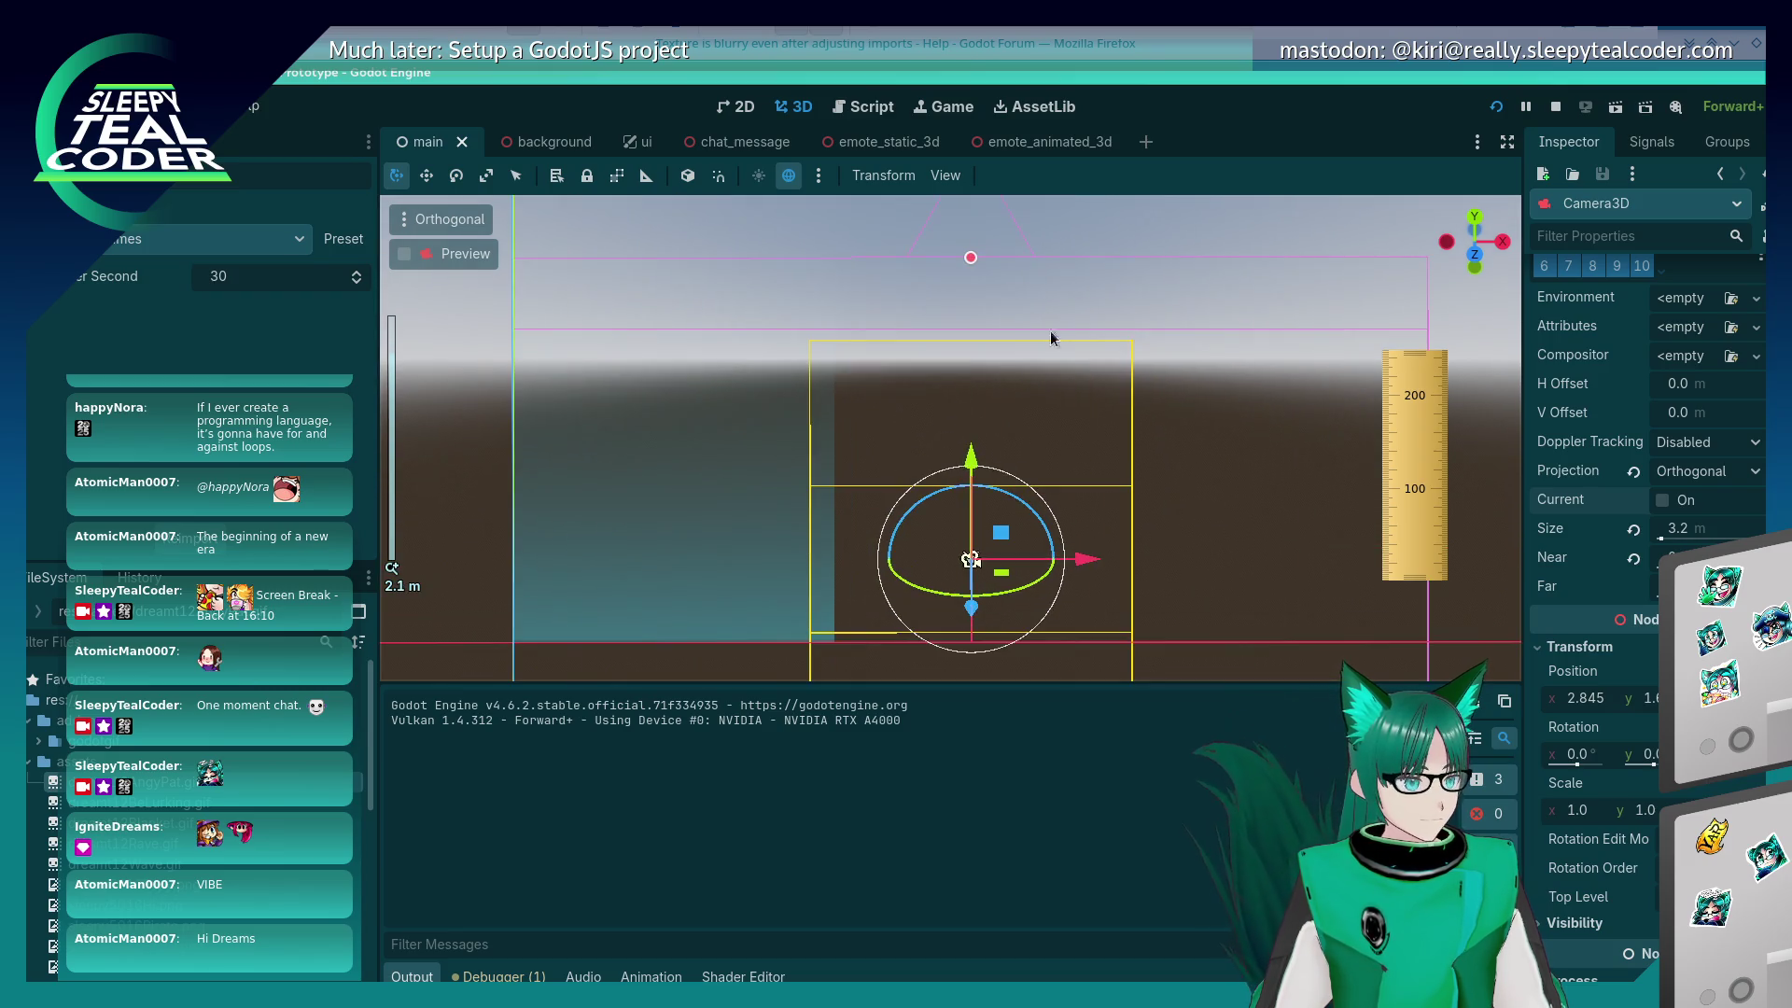
pyautogui.click(1495, 109)
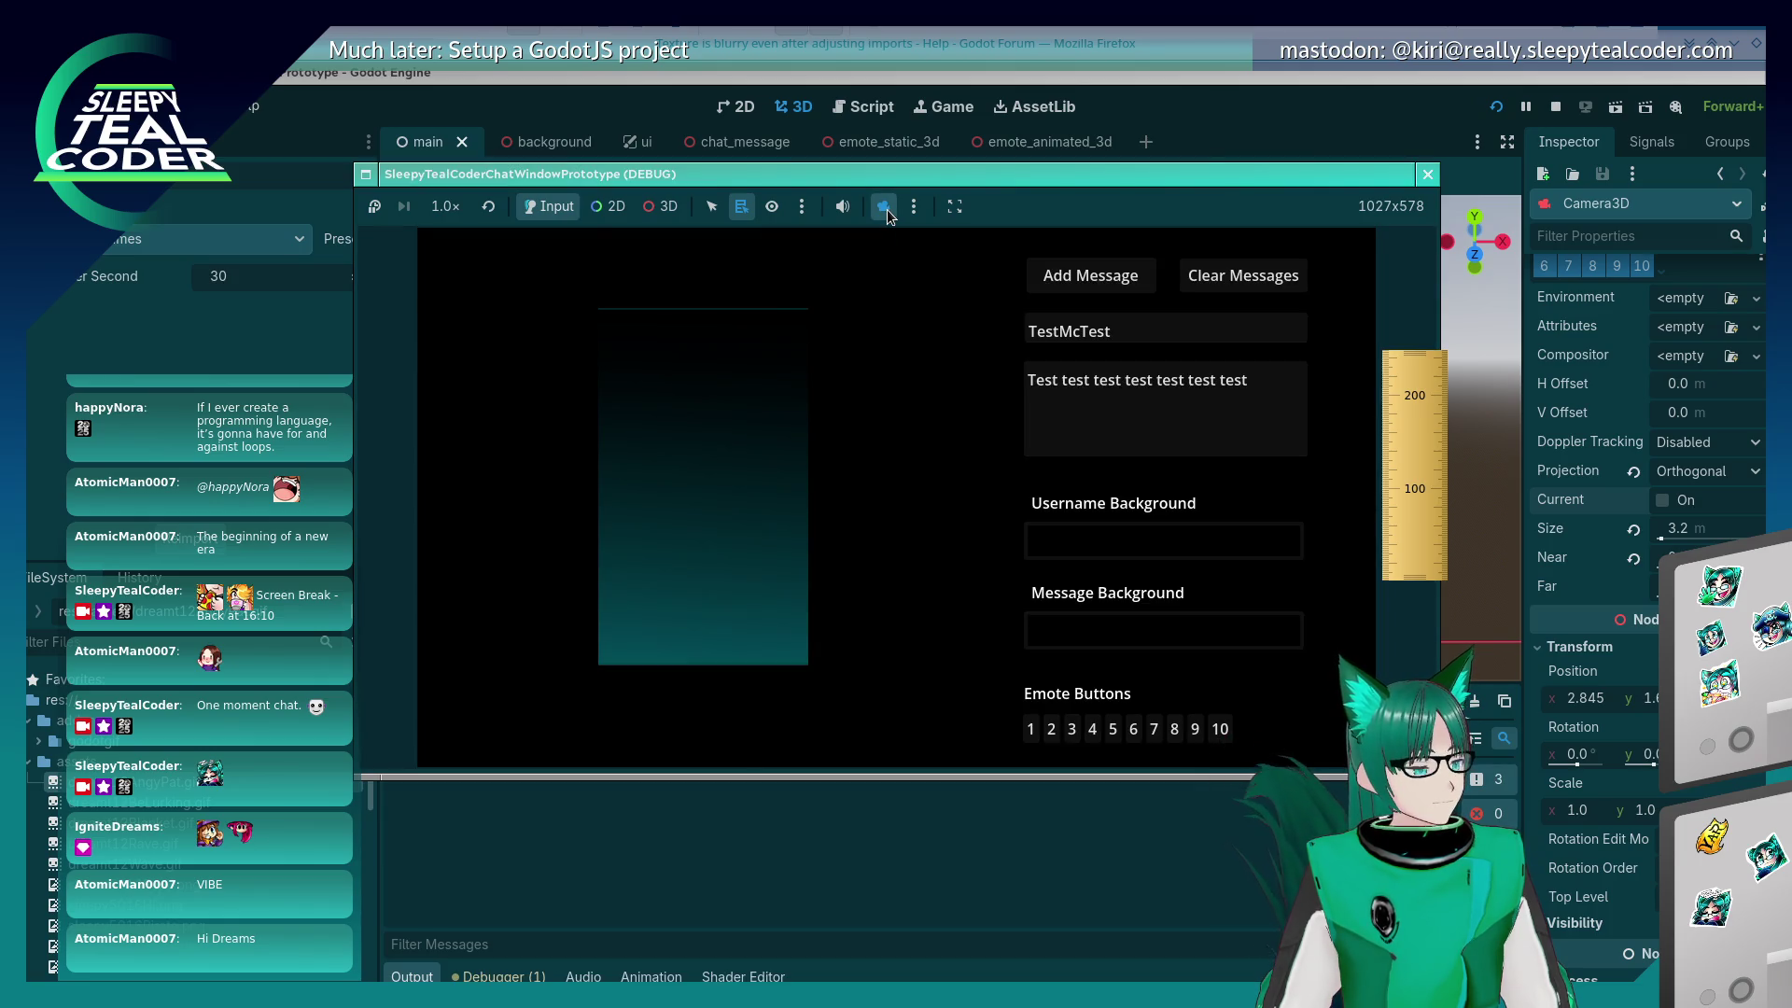
pyautogui.click(885, 208)
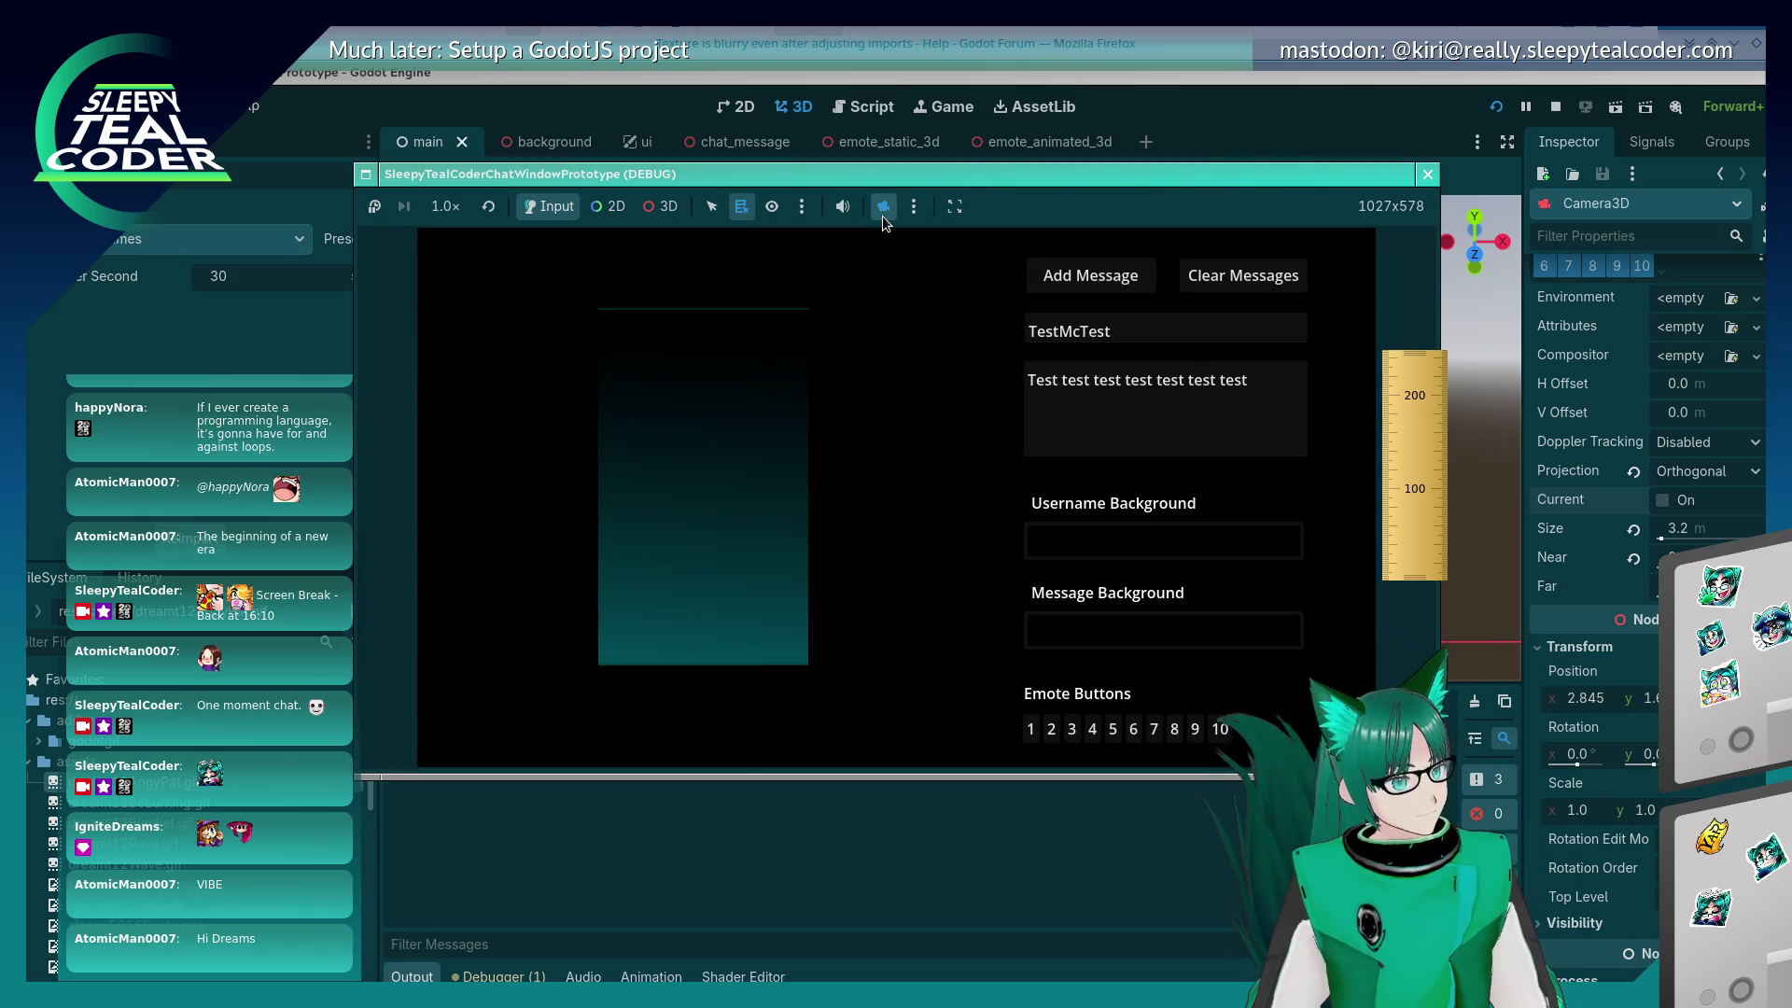
pyautogui.click(660, 206)
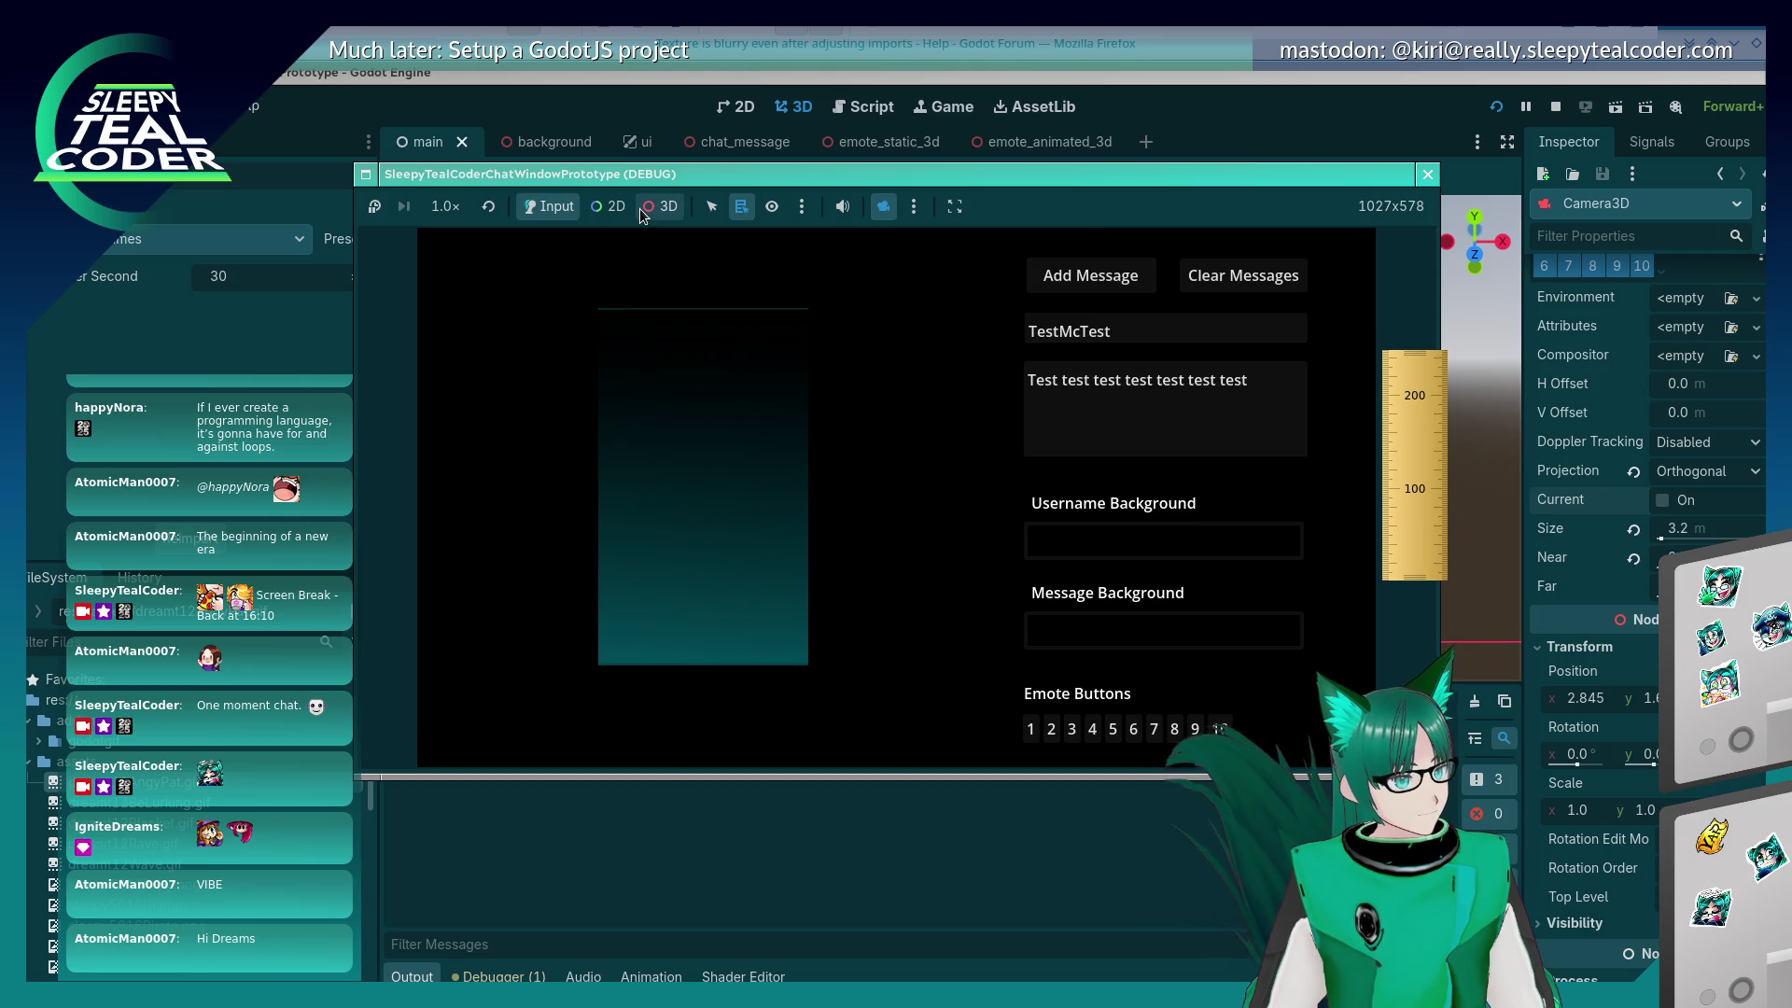
pyautogui.moveTo(657, 534)
pyautogui.mouseDown()
pyautogui.moveTo(718, 518)
pyautogui.moveTo(665, 518)
pyautogui.moveTo(737, 525)
pyautogui.mouseUp()
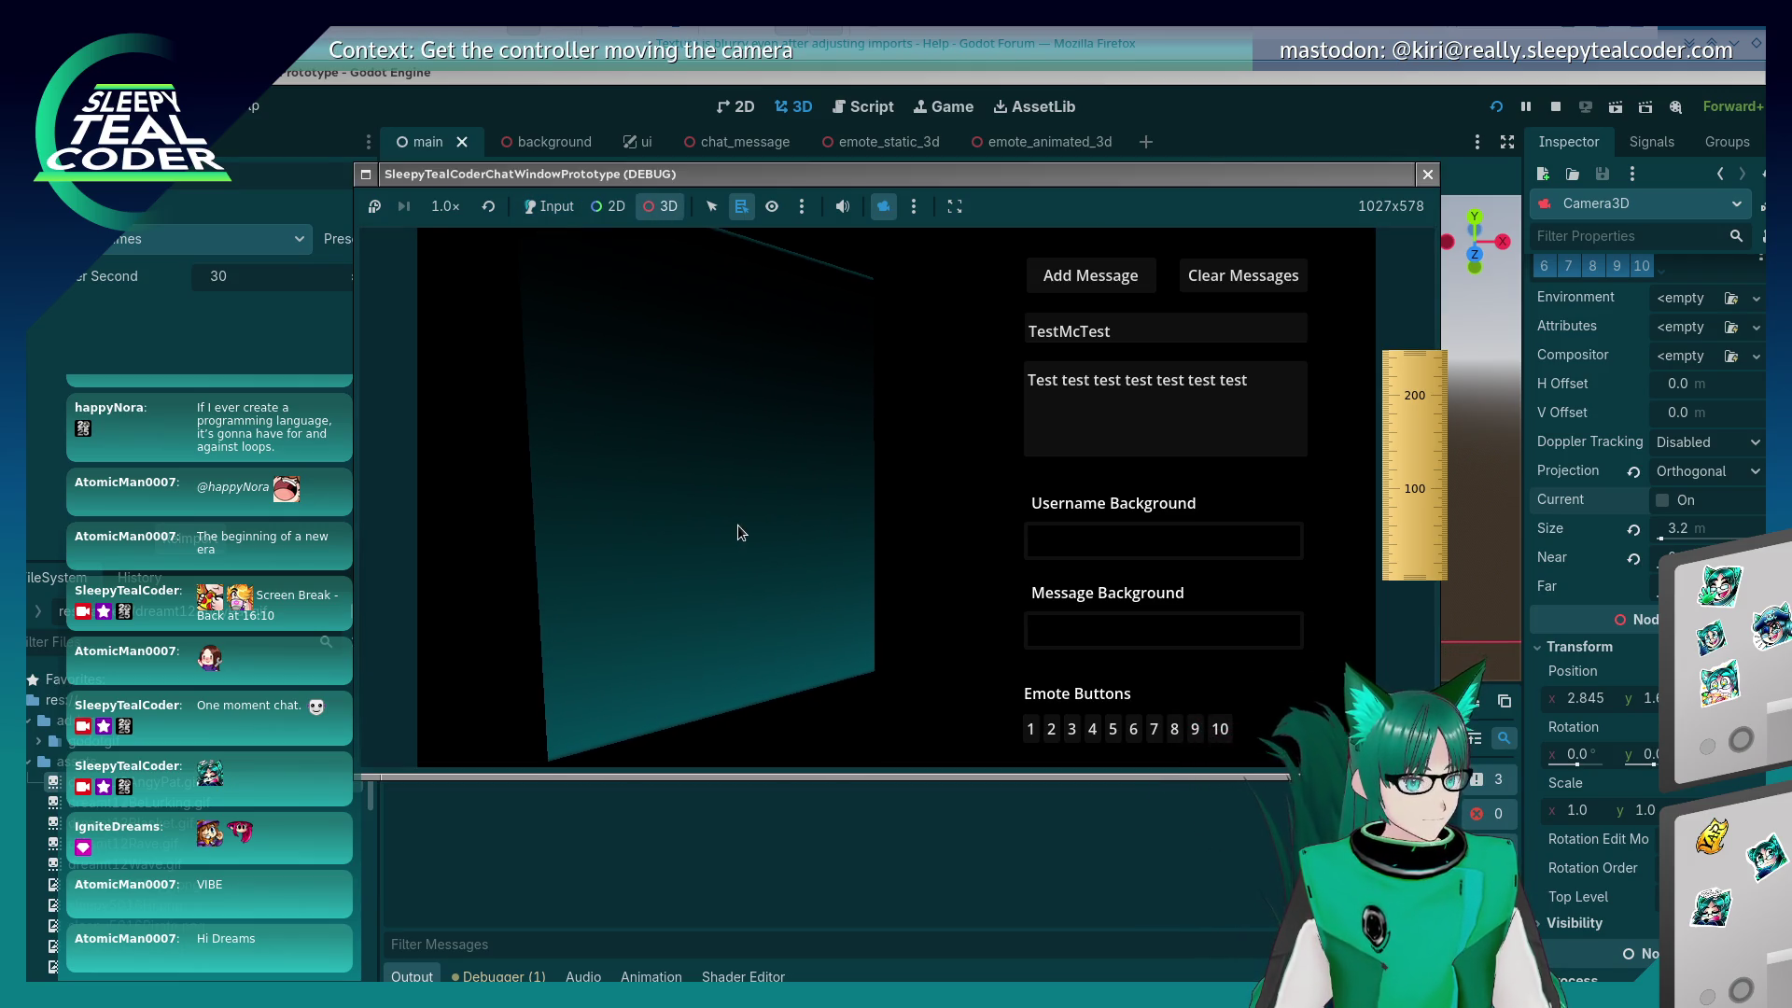
# Step: Insert an emote into the message text and add the message to the chat
pyautogui.click(551, 206)
pyautogui.click(1050, 728)
pyautogui.click(1081, 284)
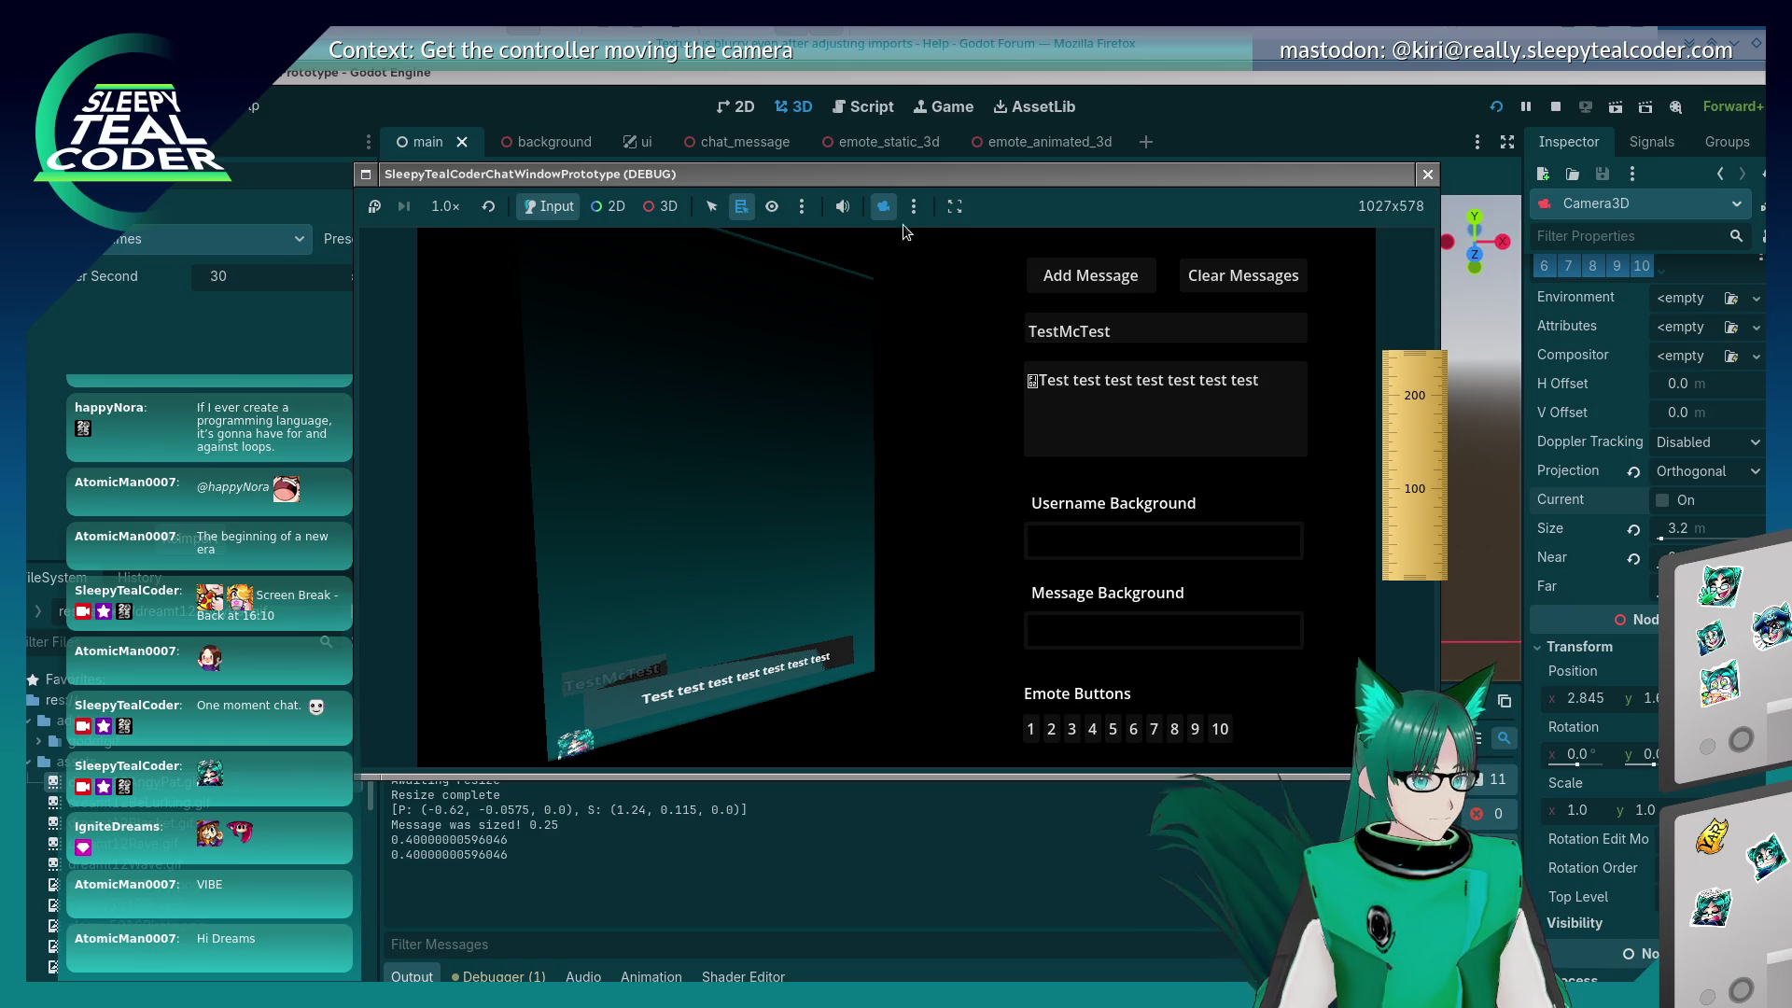
# Step: Re-enable the 3D camera override, orbit the message plane, then return to the game camera
pyautogui.click(883, 207)
pyautogui.click(884, 207)
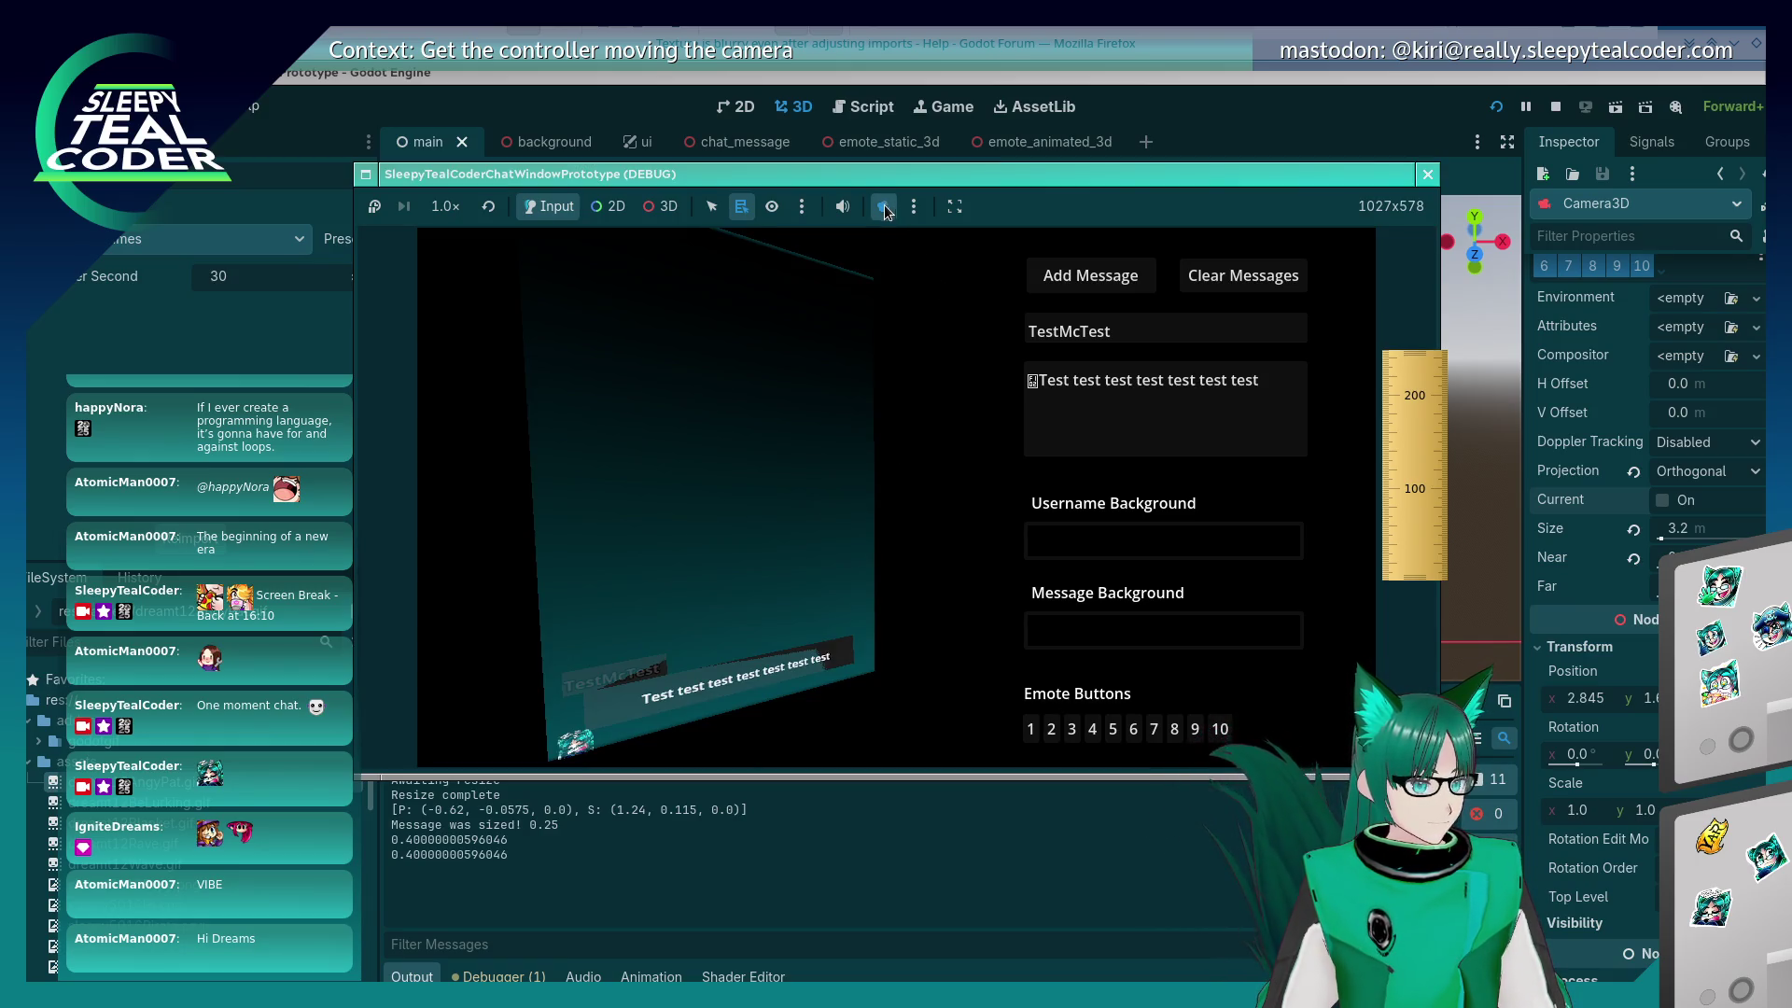
pyautogui.click(659, 206)
pyautogui.moveTo(680, 614)
pyautogui.mouseDown()
pyautogui.moveTo(702, 536)
pyautogui.moveTo(792, 512)
pyautogui.moveTo(687, 523)
pyautogui.moveTo(800, 518)
pyautogui.moveTo(849, 558)
pyautogui.moveTo(825, 562)
pyautogui.mouseUp()
pyautogui.click(887, 209)
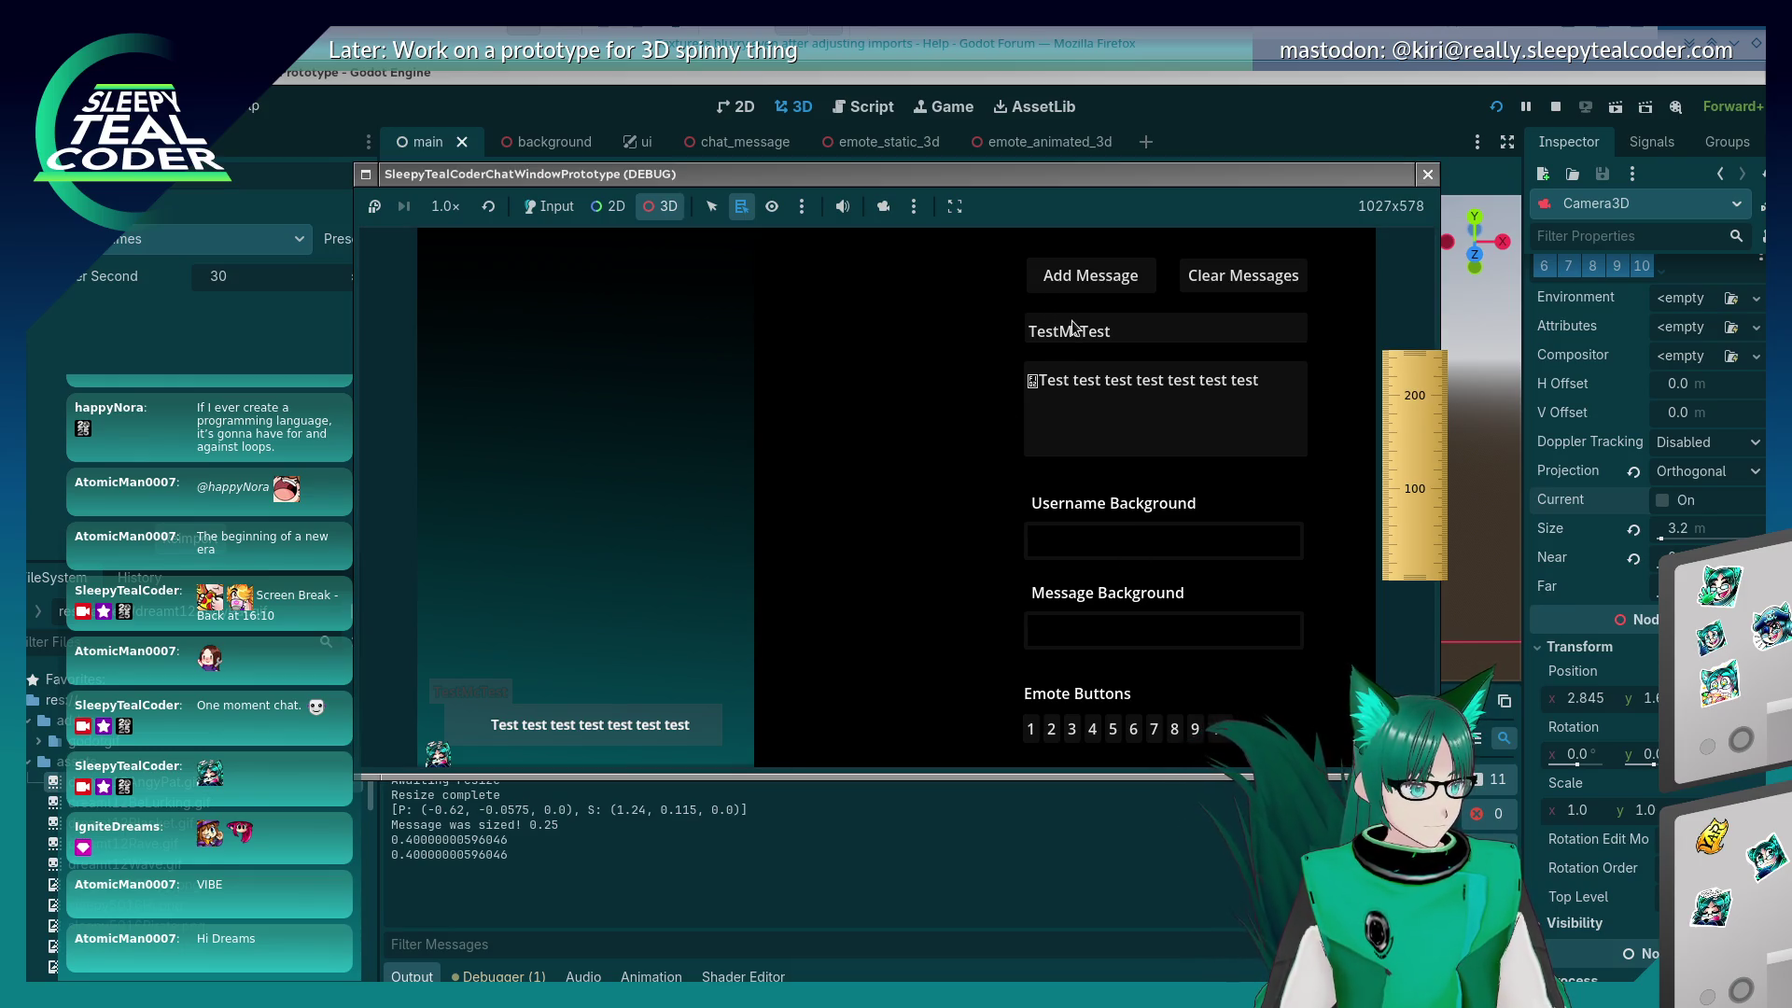
# Step: Set the username background colour to green and add a new TestMcTest message
pyautogui.click(550, 206)
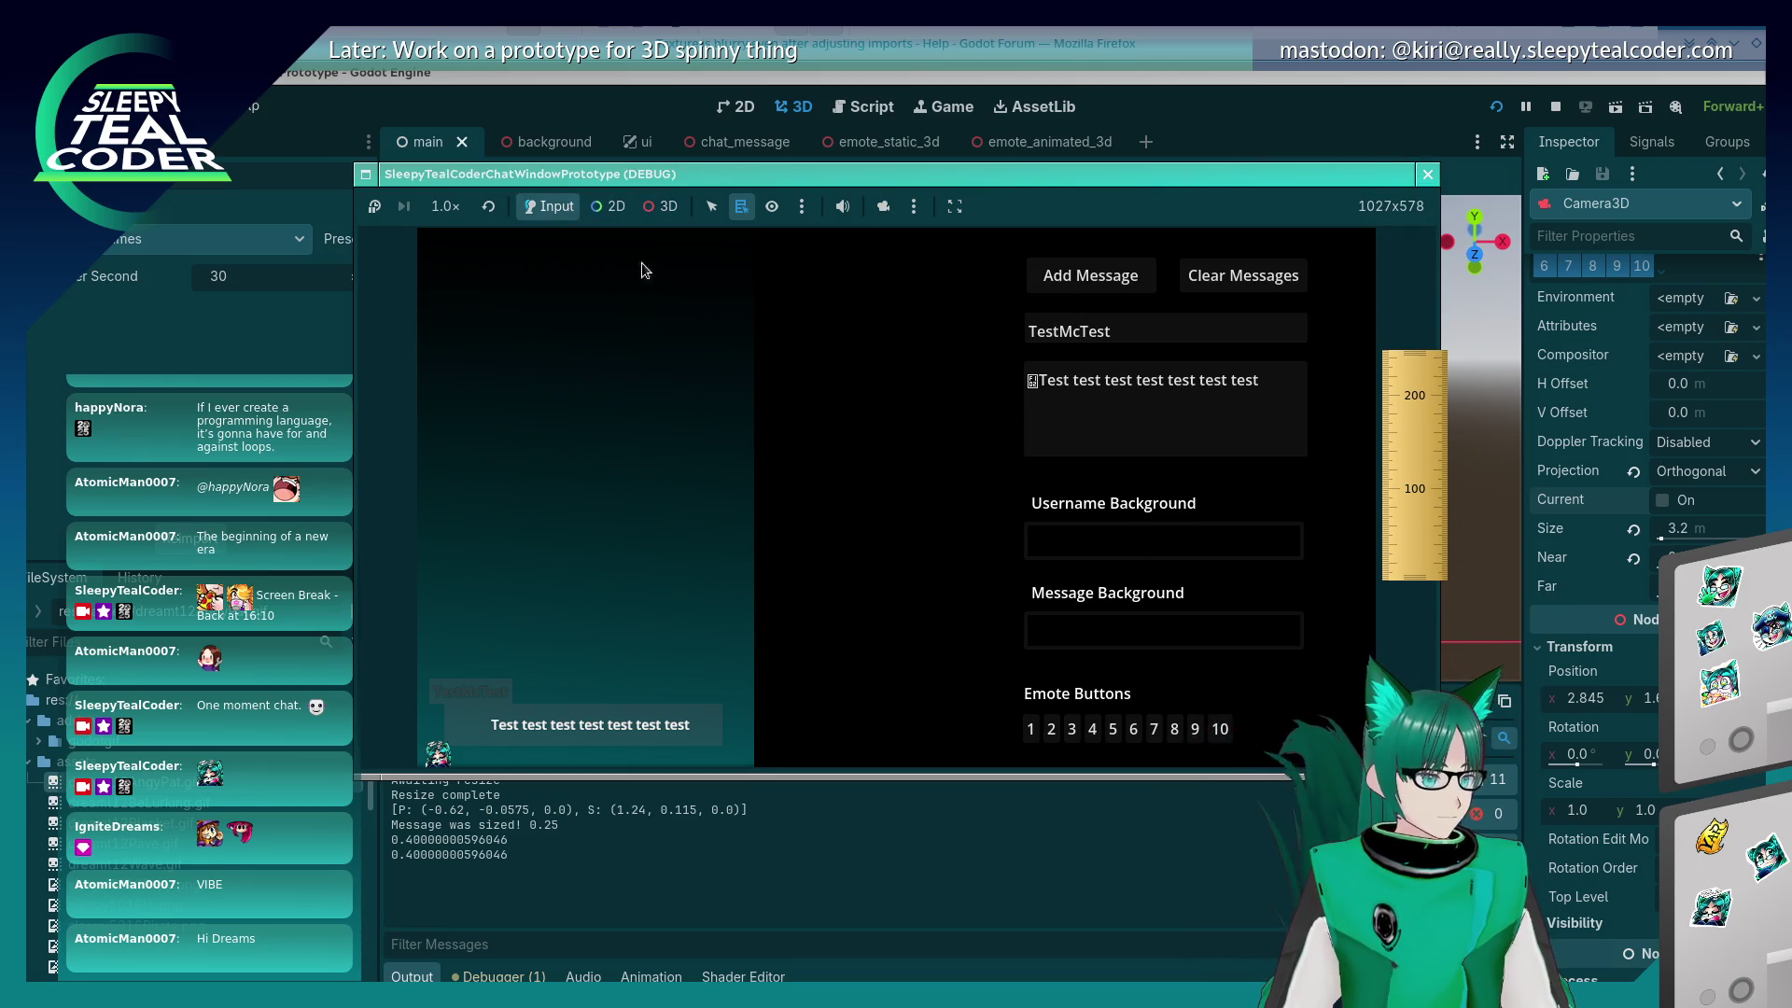
pyautogui.click(1088, 540)
pyautogui.click(1278, 317)
pyautogui.click(1236, 308)
pyautogui.click(883, 388)
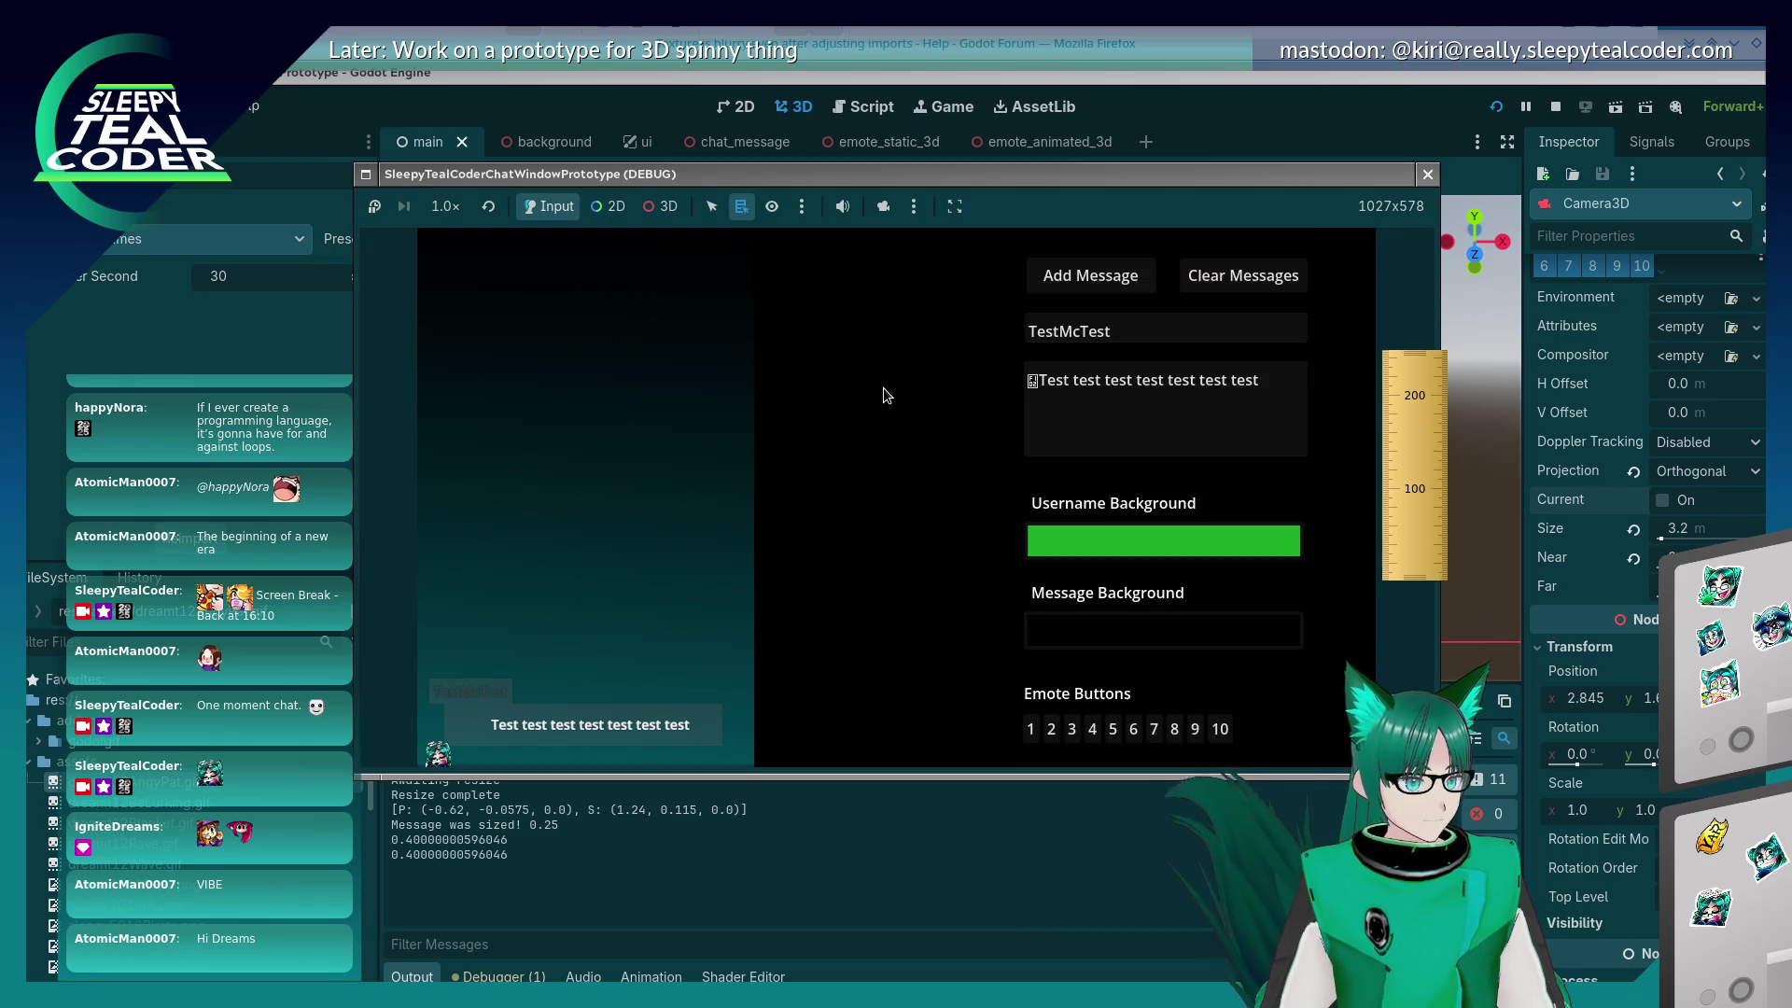
pyautogui.click(1090, 276)
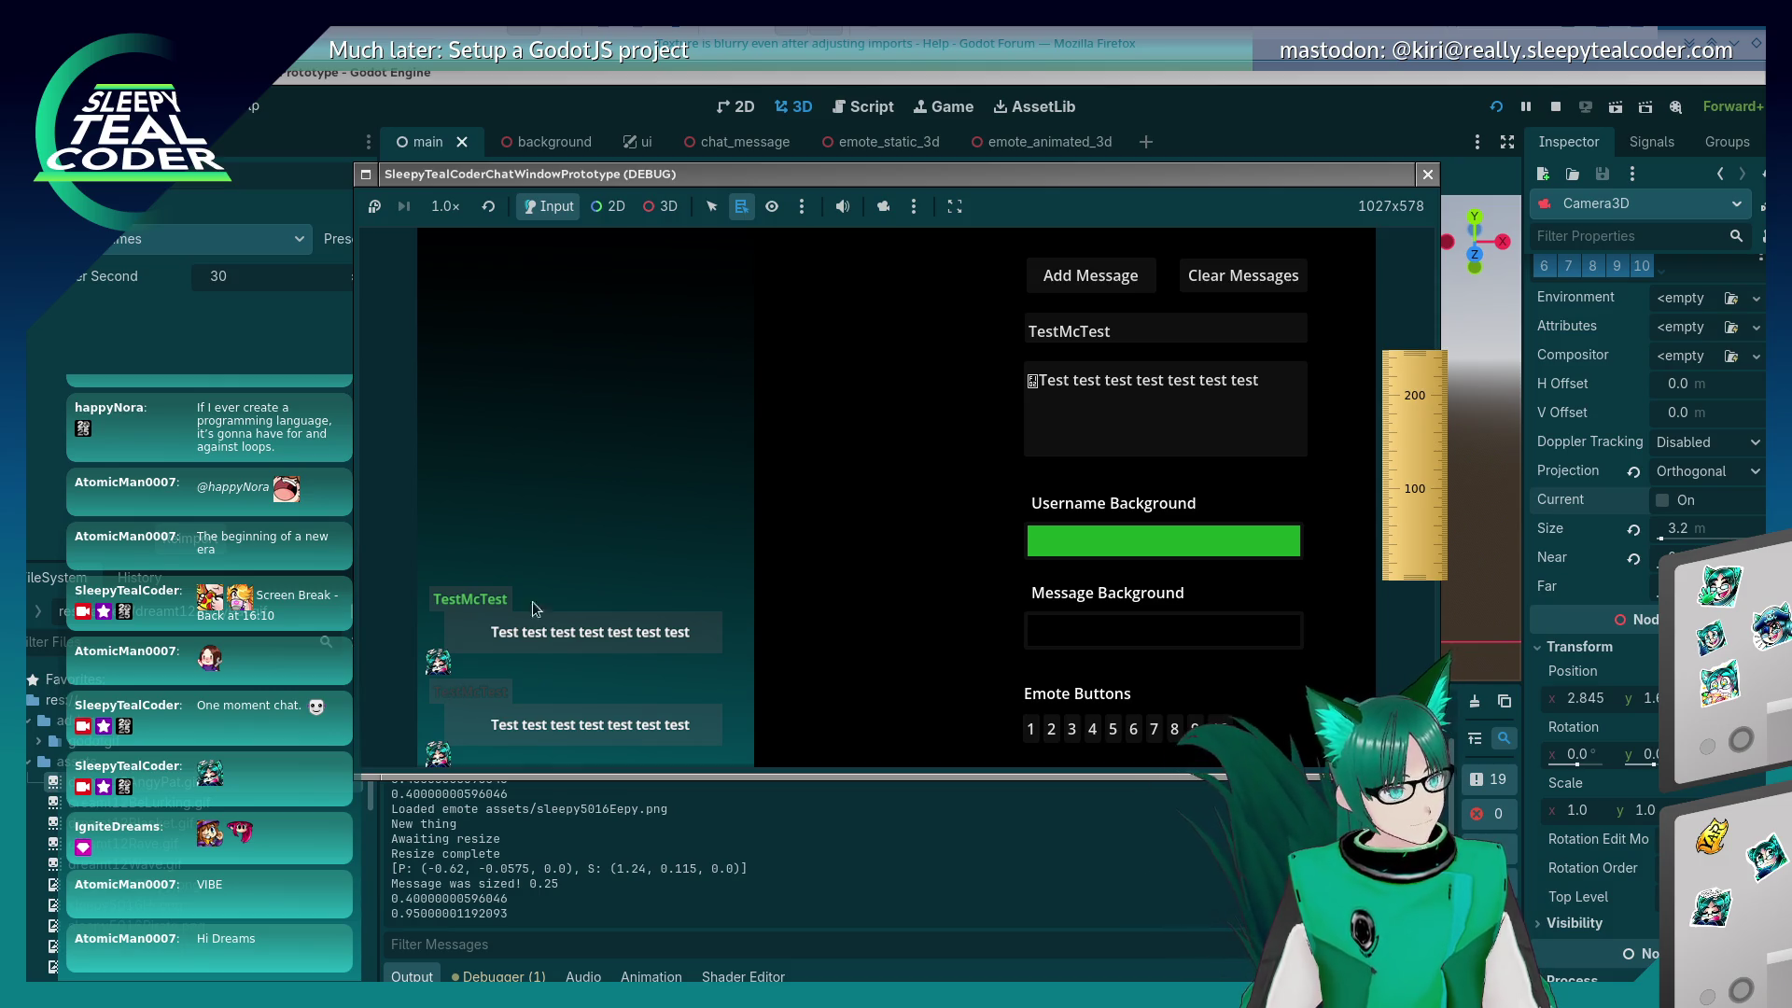
# Step: Pick the new message's Username label node from the running game
pyautogui.click(664, 207)
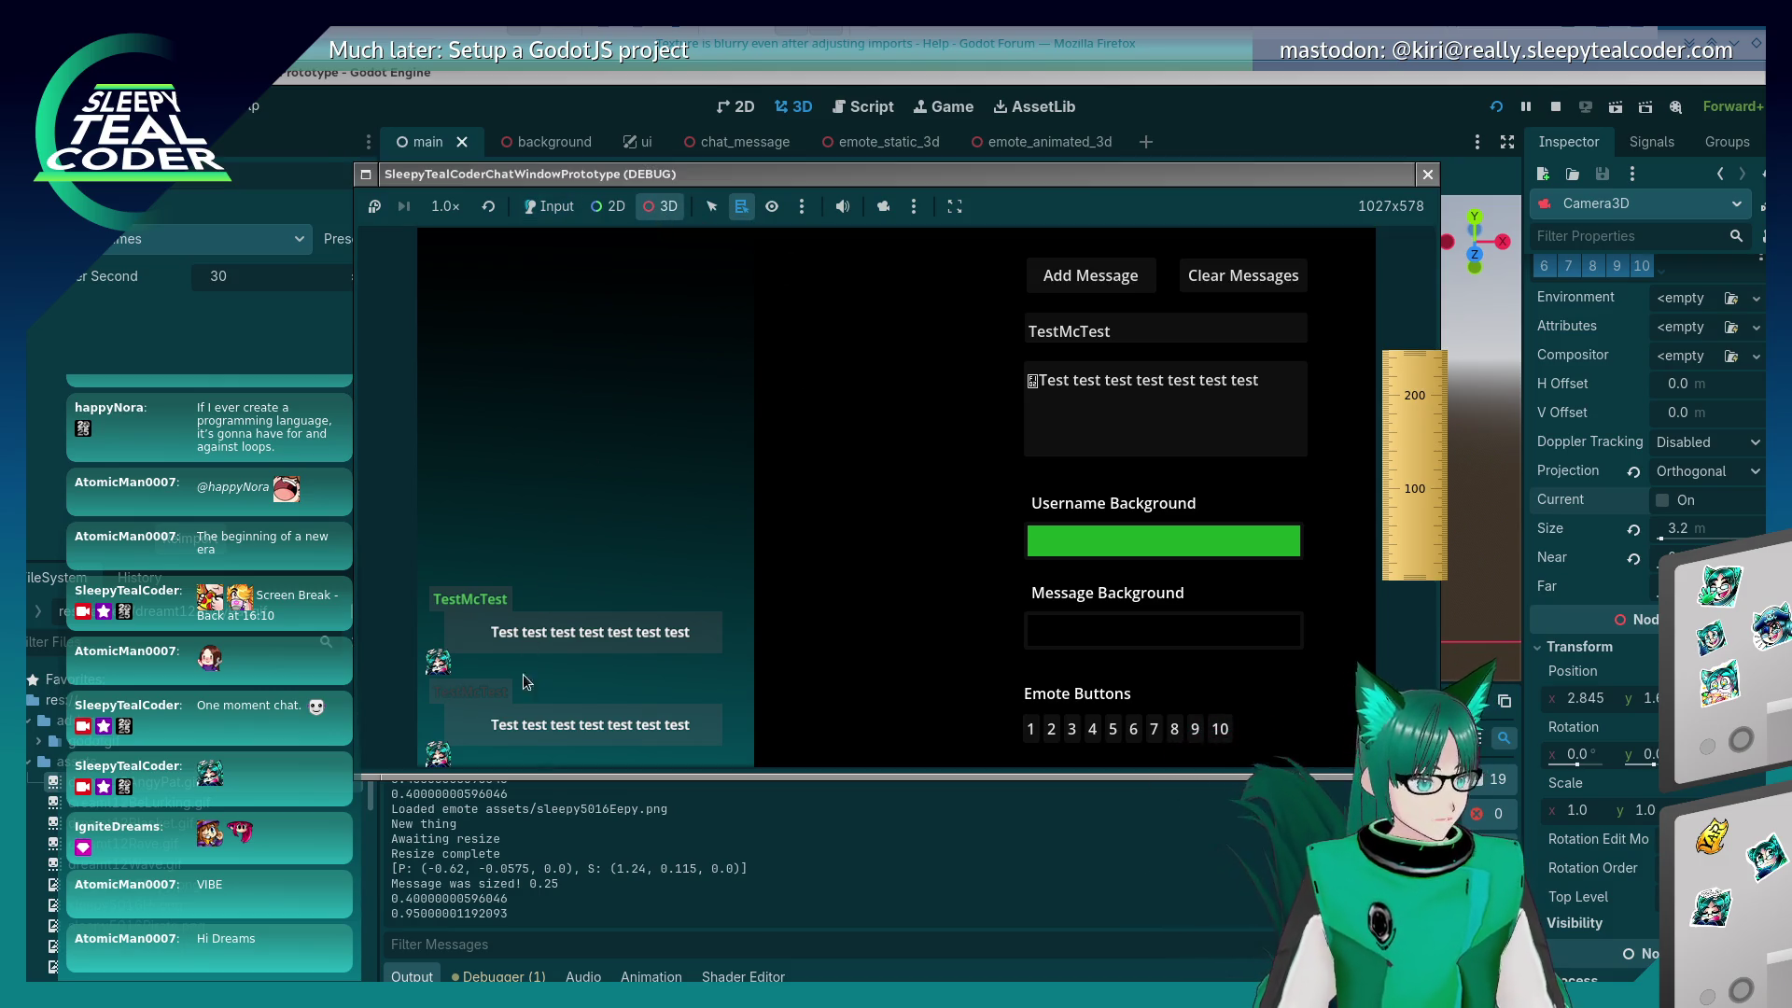
pyautogui.click(463, 692)
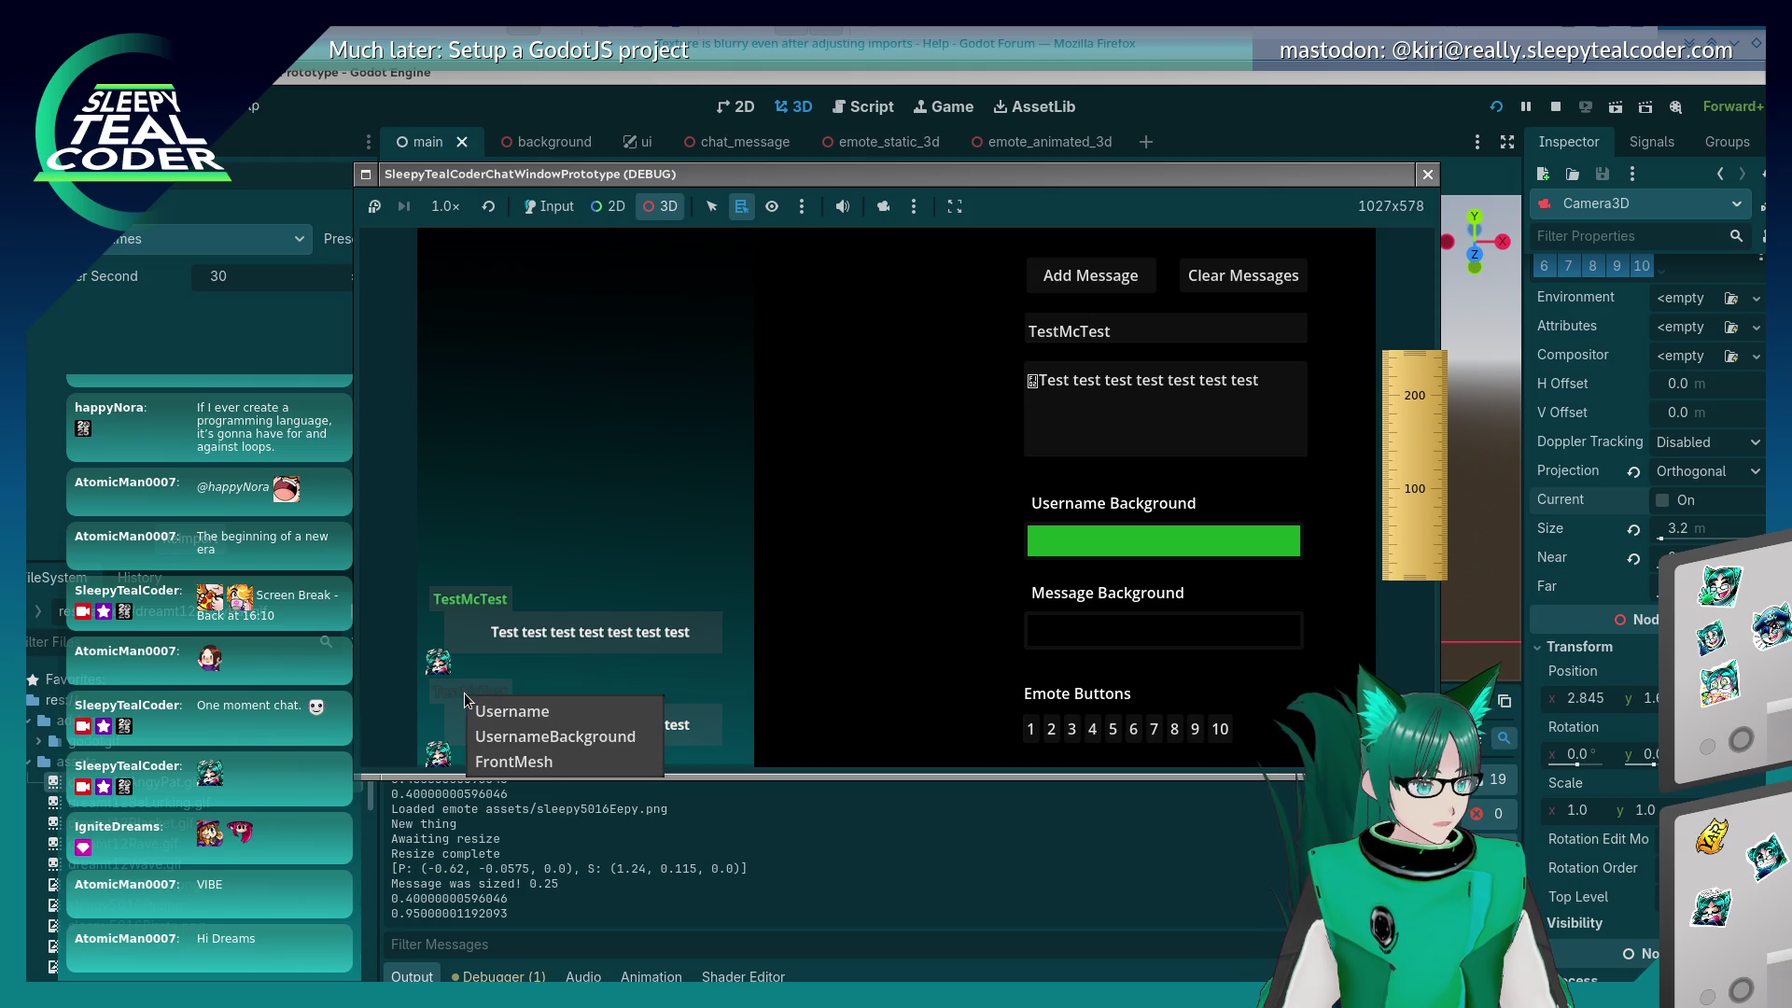
pyautogui.click(509, 711)
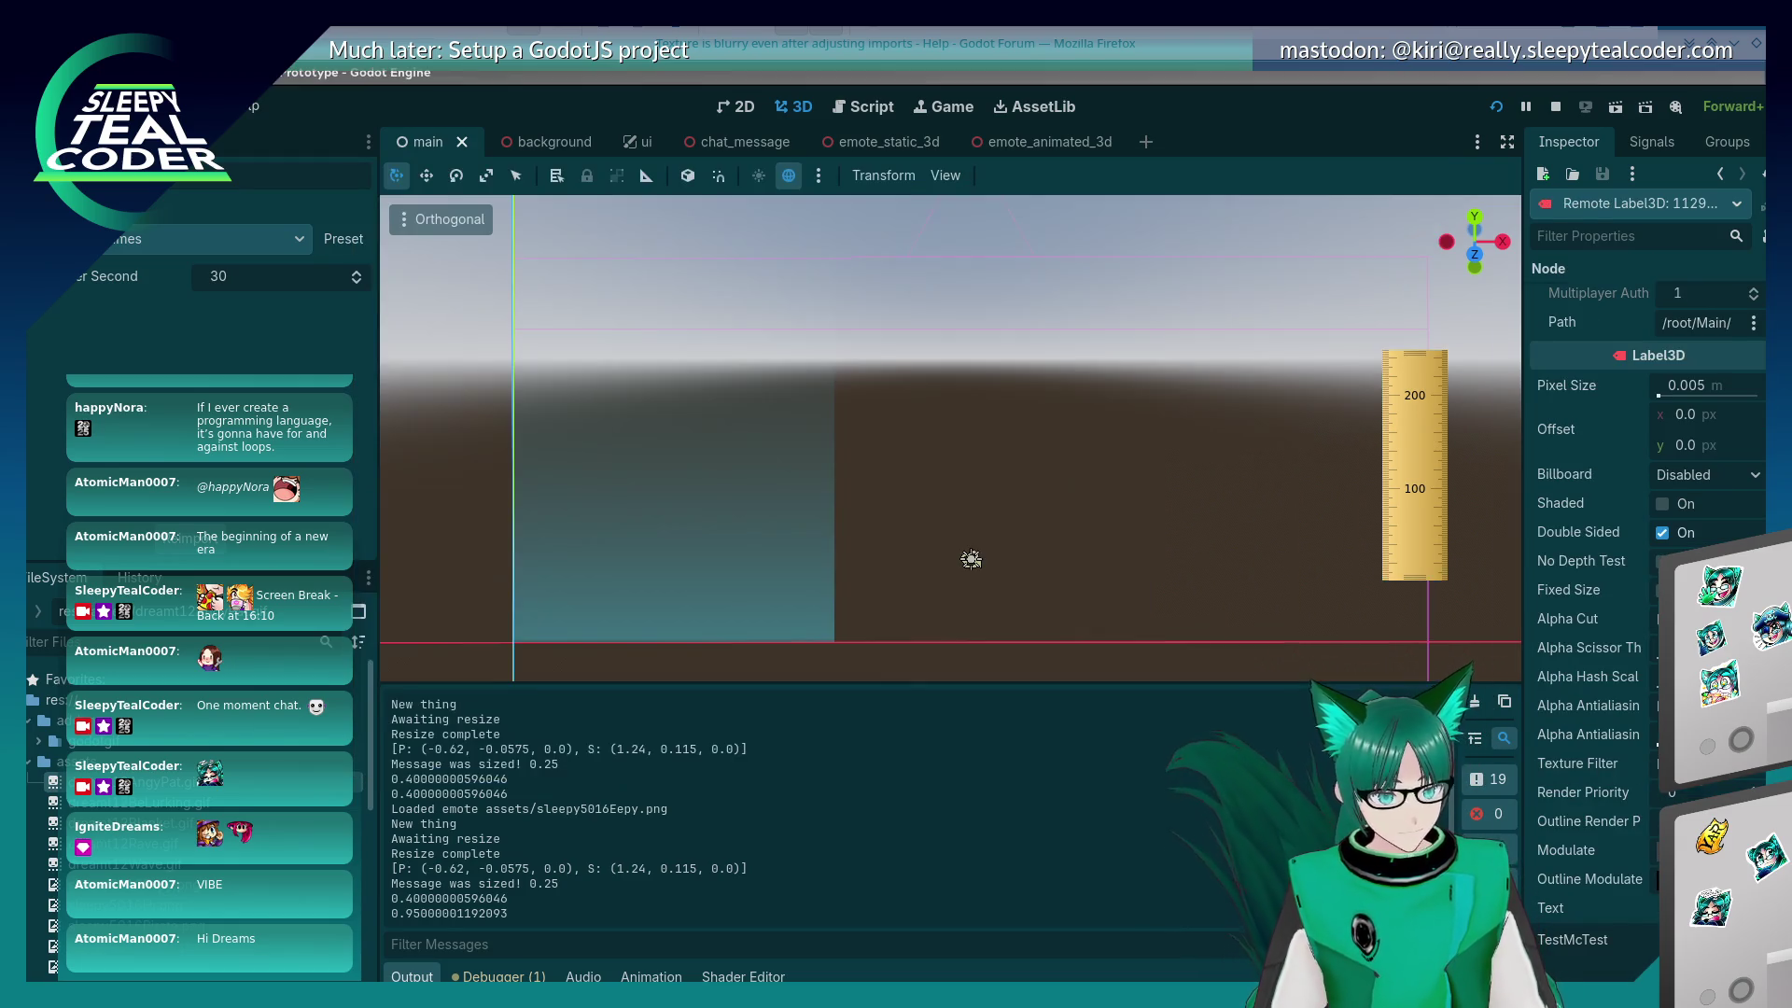
# Step: Set the Username label's Outline Modulate to #ffffff
pyautogui.write('ffffff')
pyautogui.press('Return')
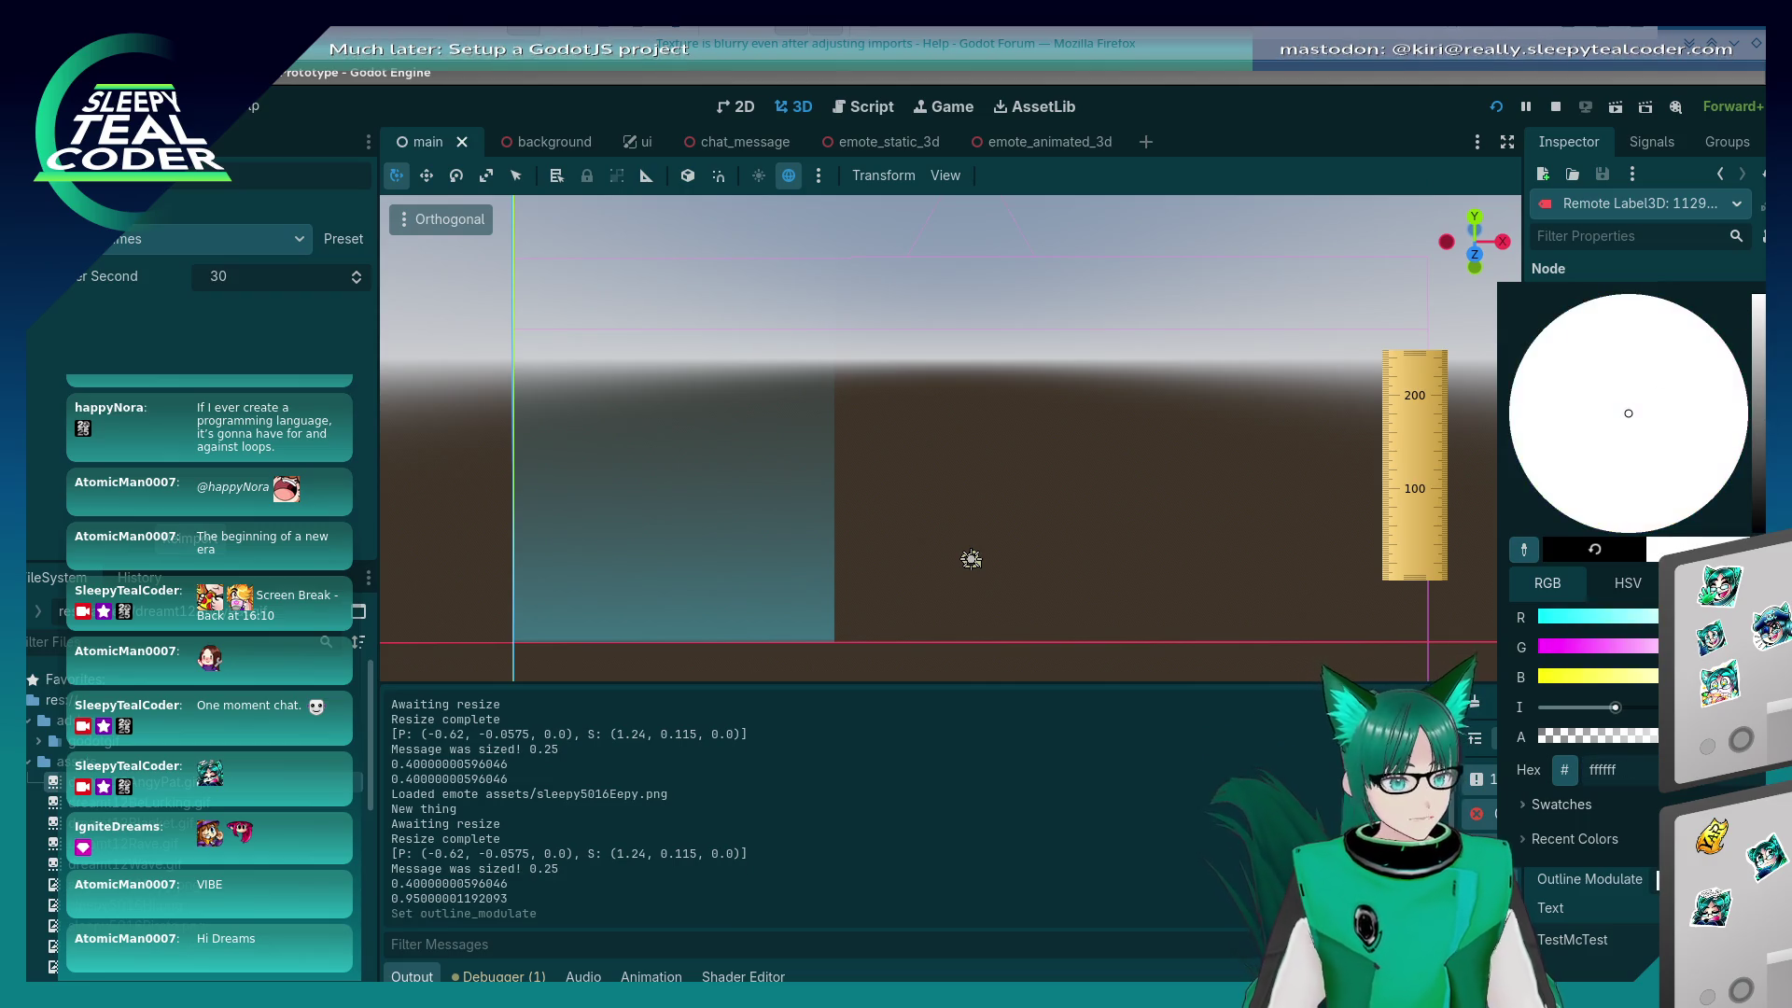
pyautogui.click(1613, 913)
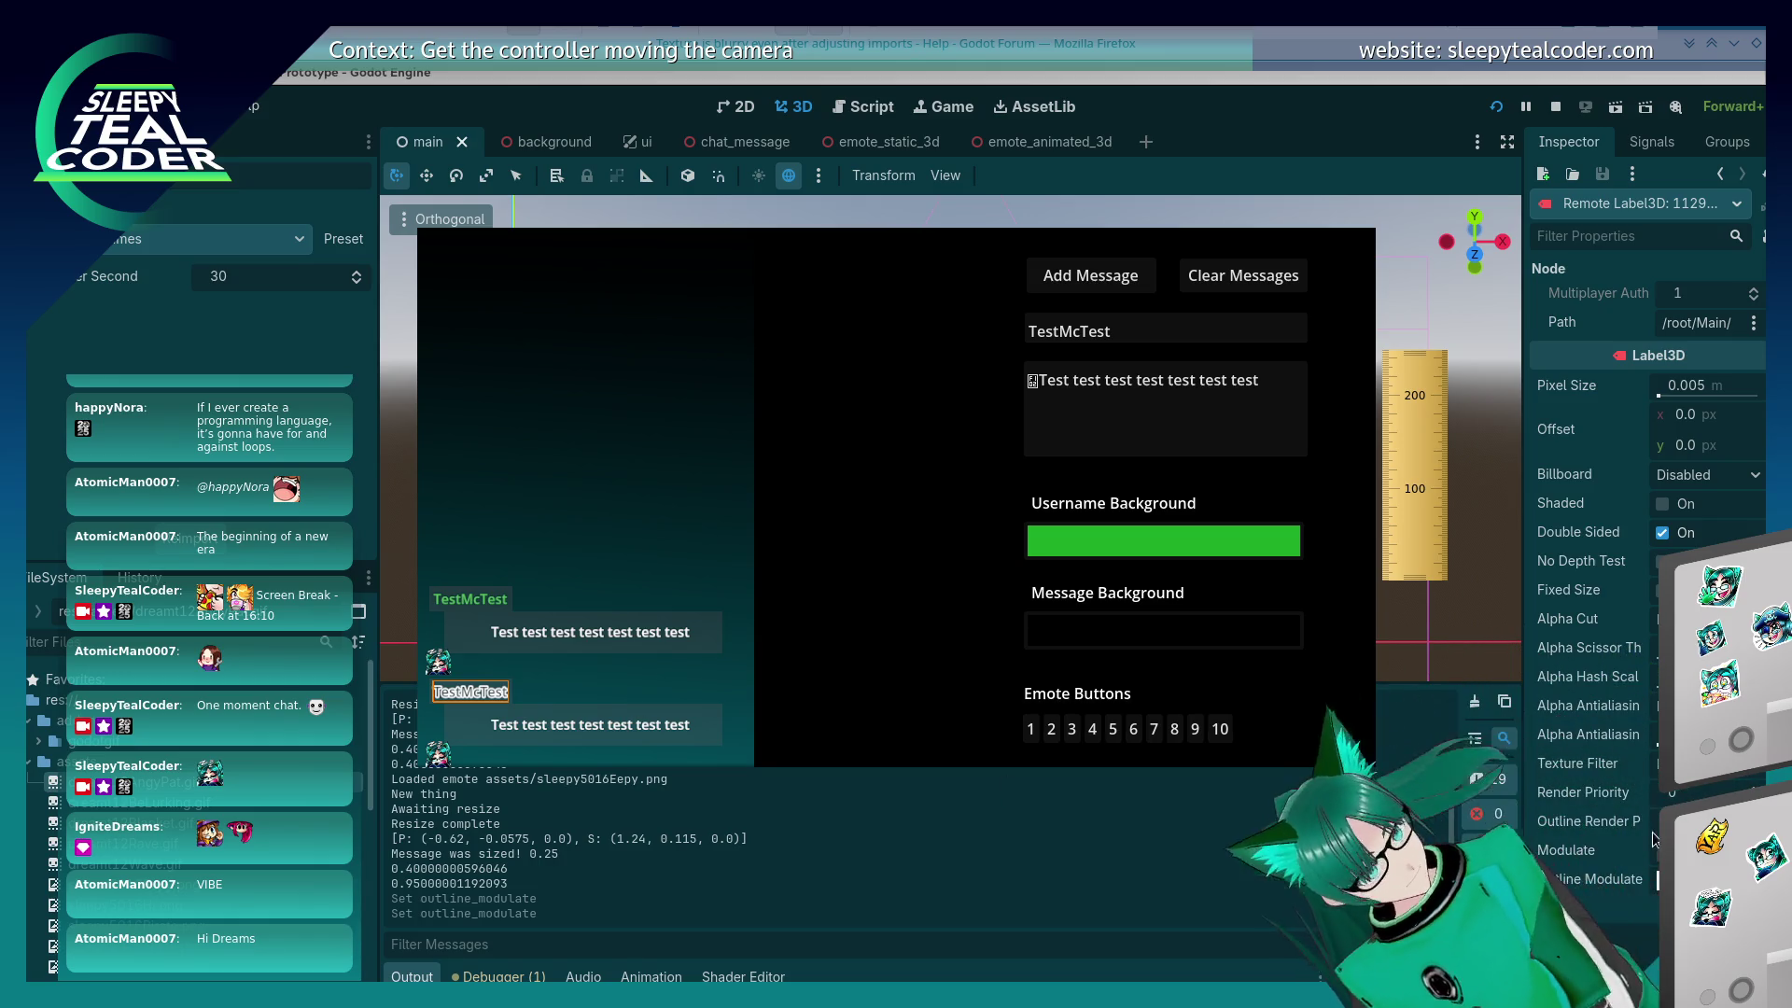
# Step: Switch between the editor and the running game to check the white outline
pyautogui.press('F8')
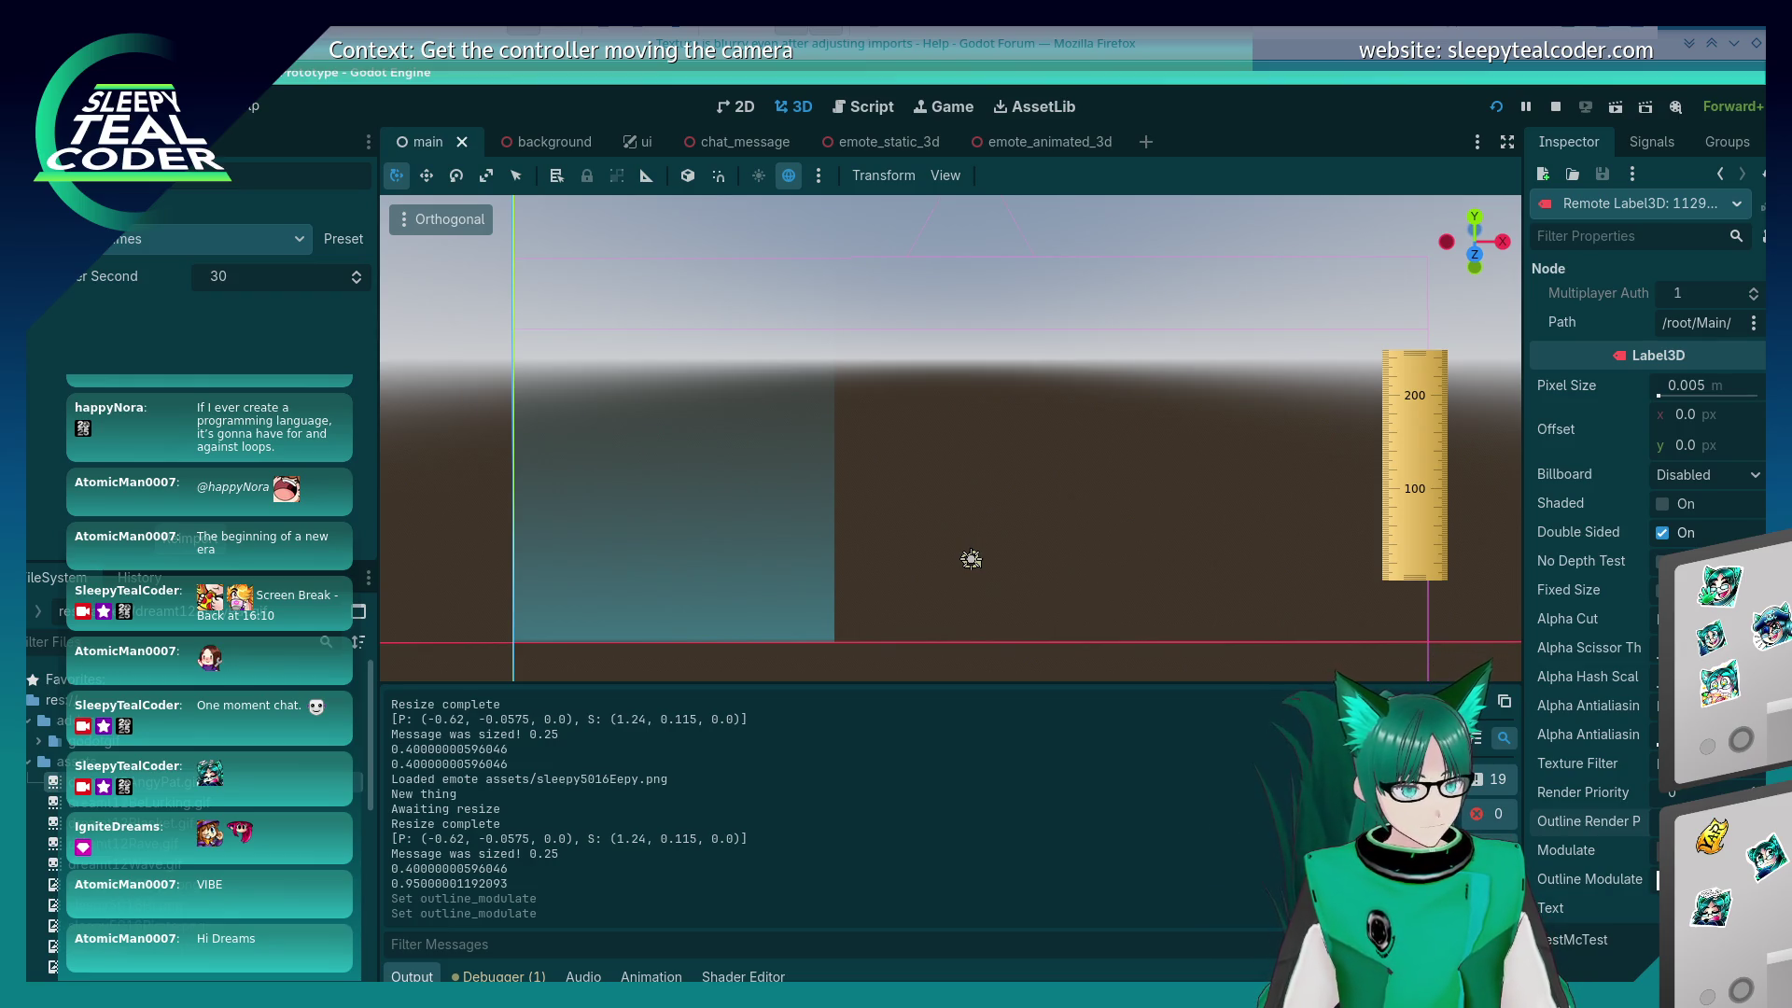
pyautogui.scroll(-5, 1644, 782)
pyautogui.press('F5')
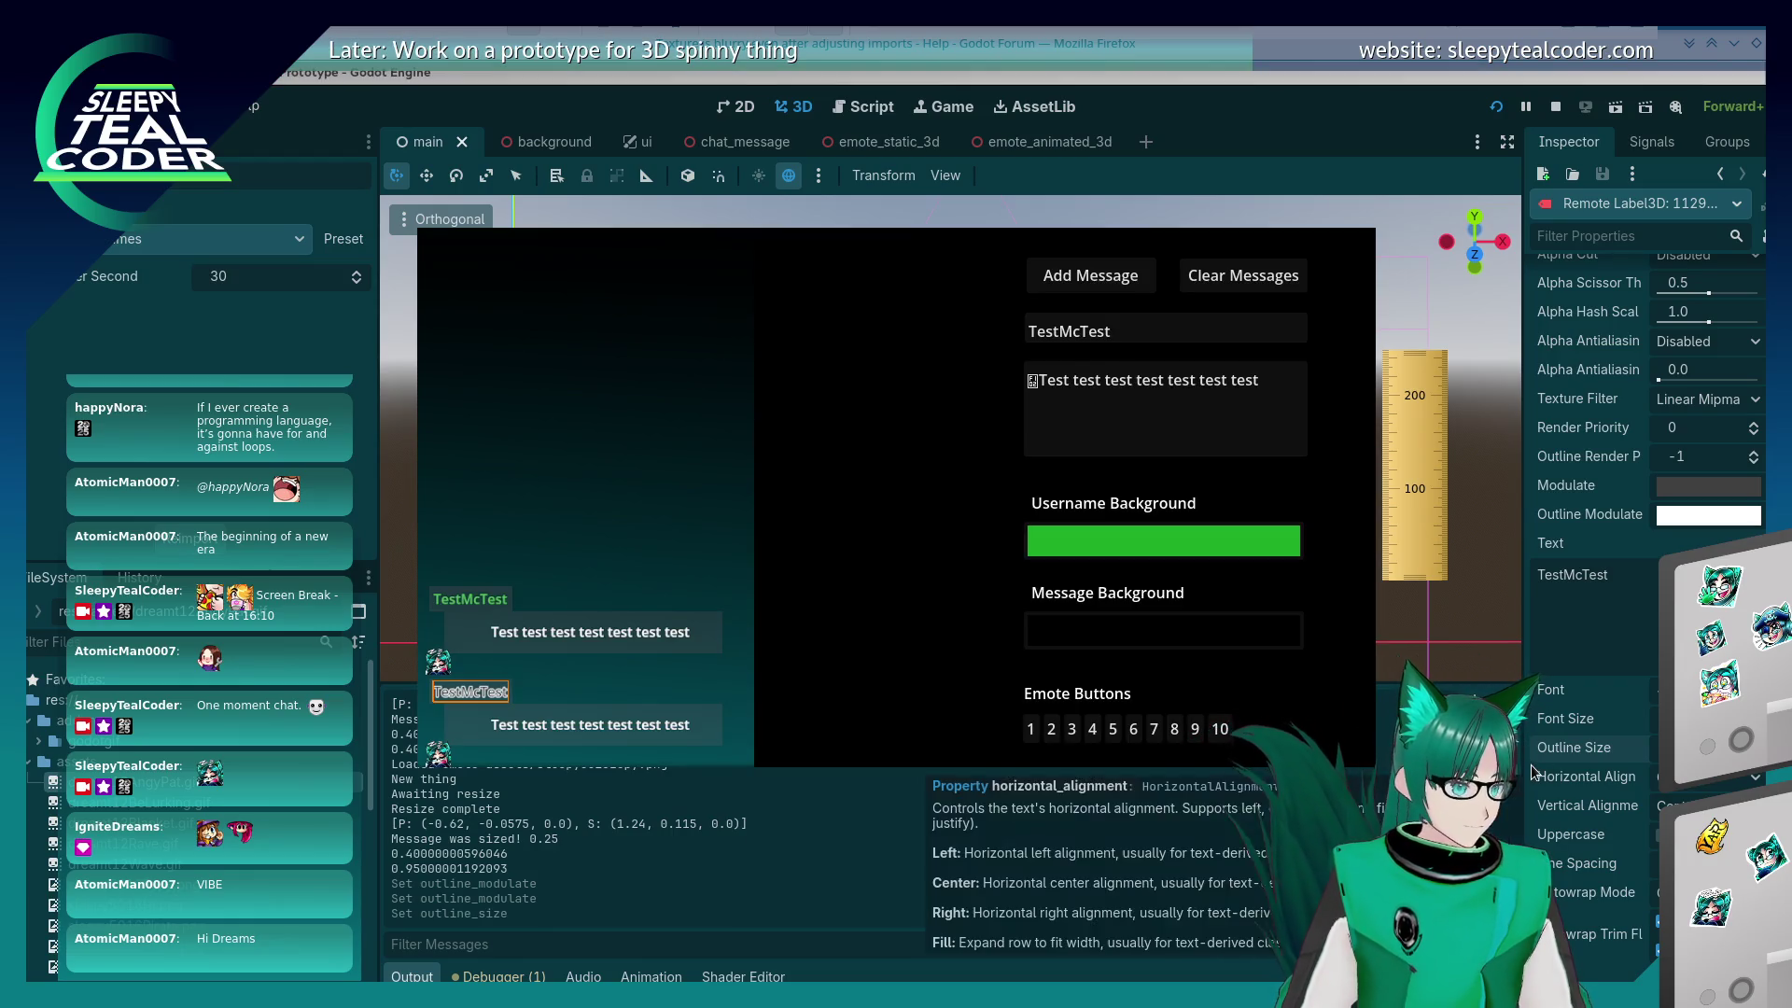
pyautogui.press('F8')
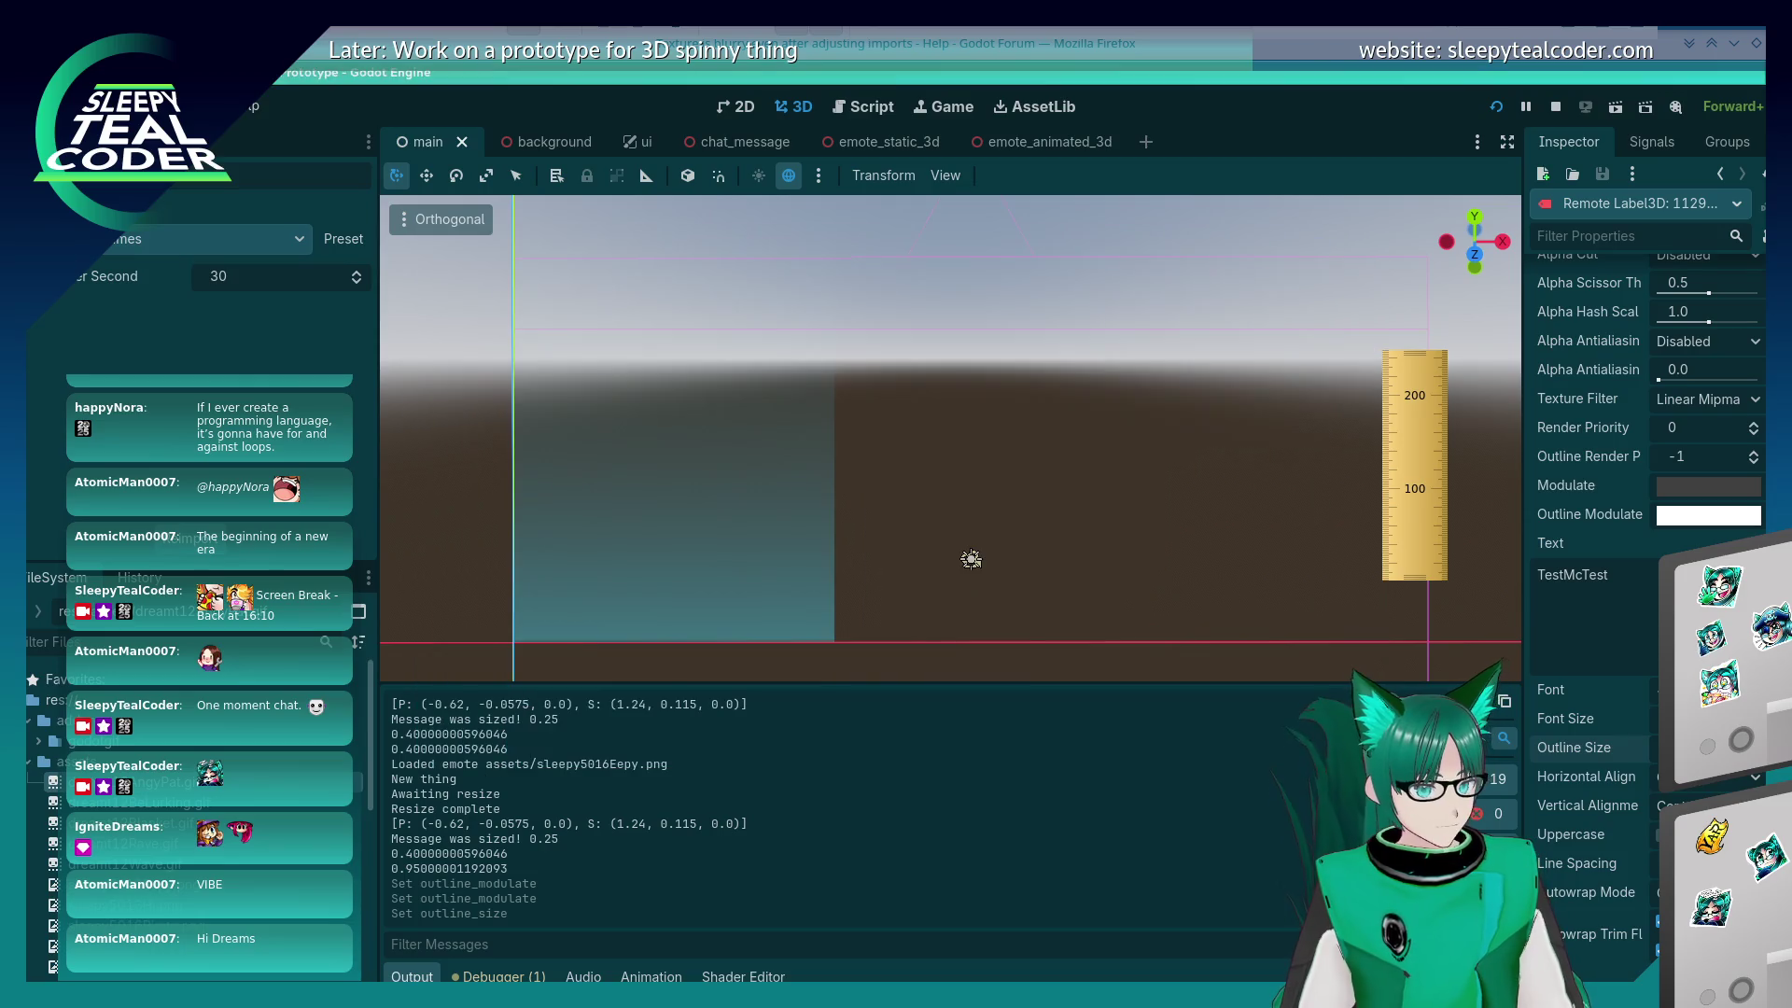
pyautogui.hotkey('alt', 'Tab')
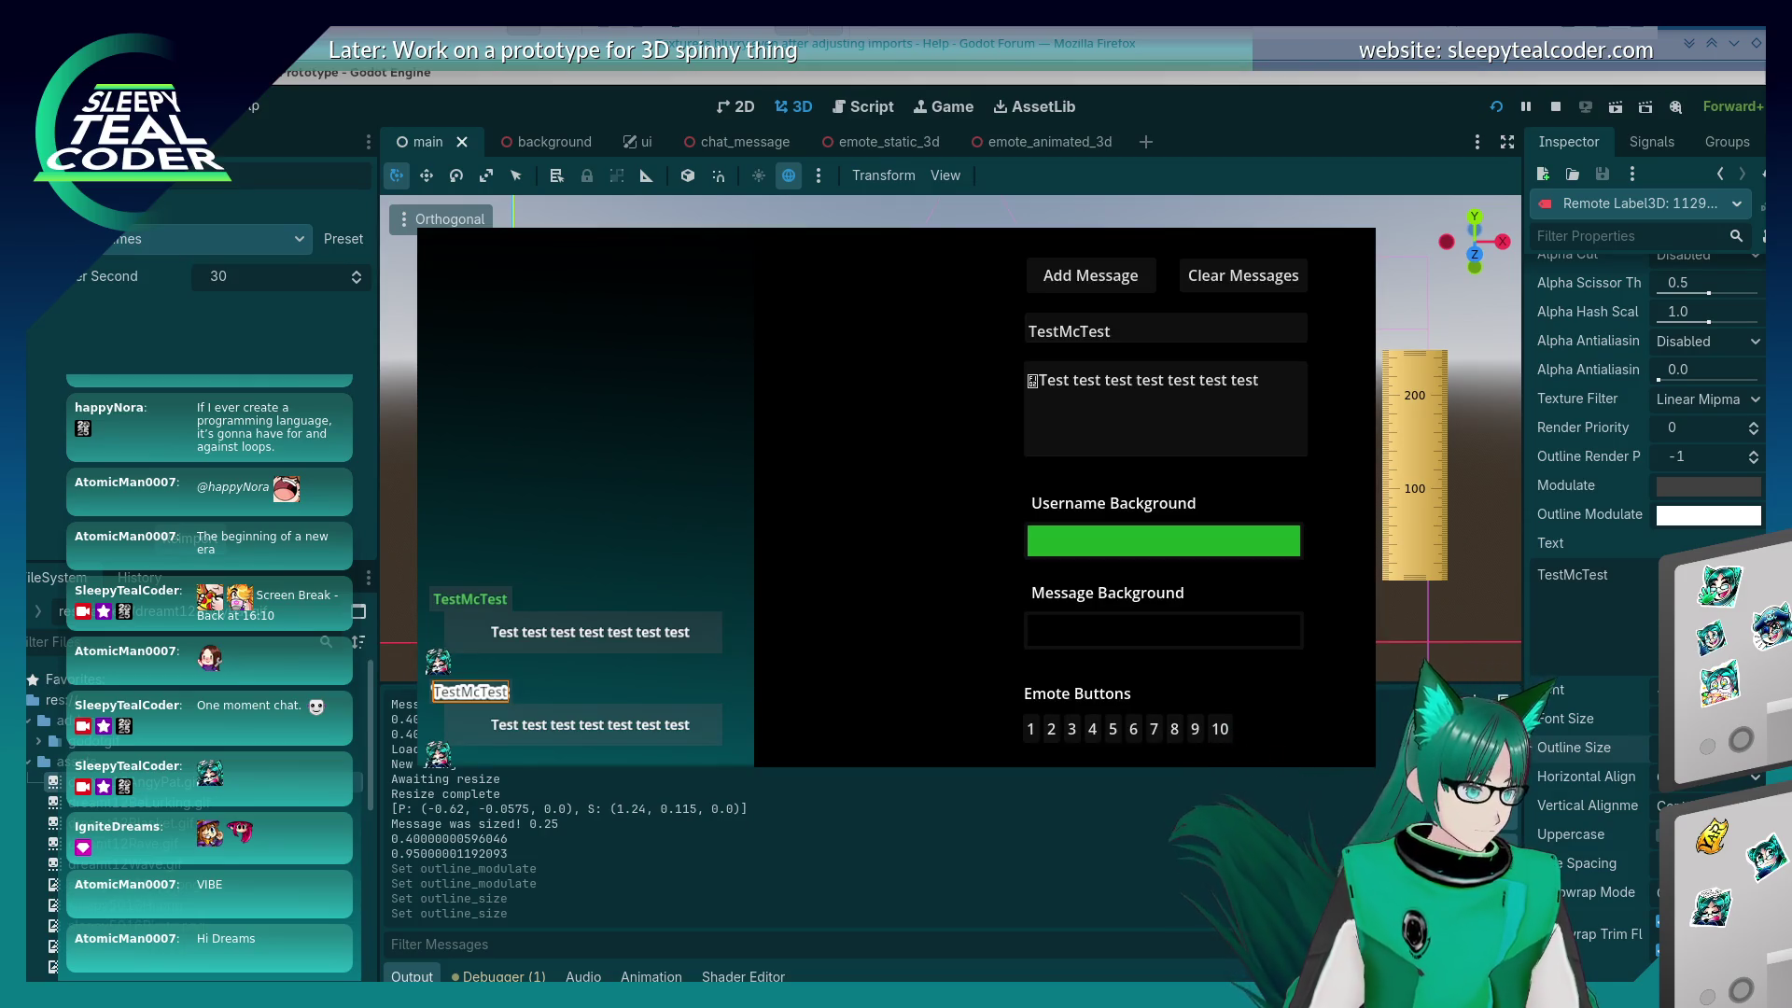
pyautogui.hotkey('alt', 'Tab')
pyautogui.hotkey('alt', 'Tab')
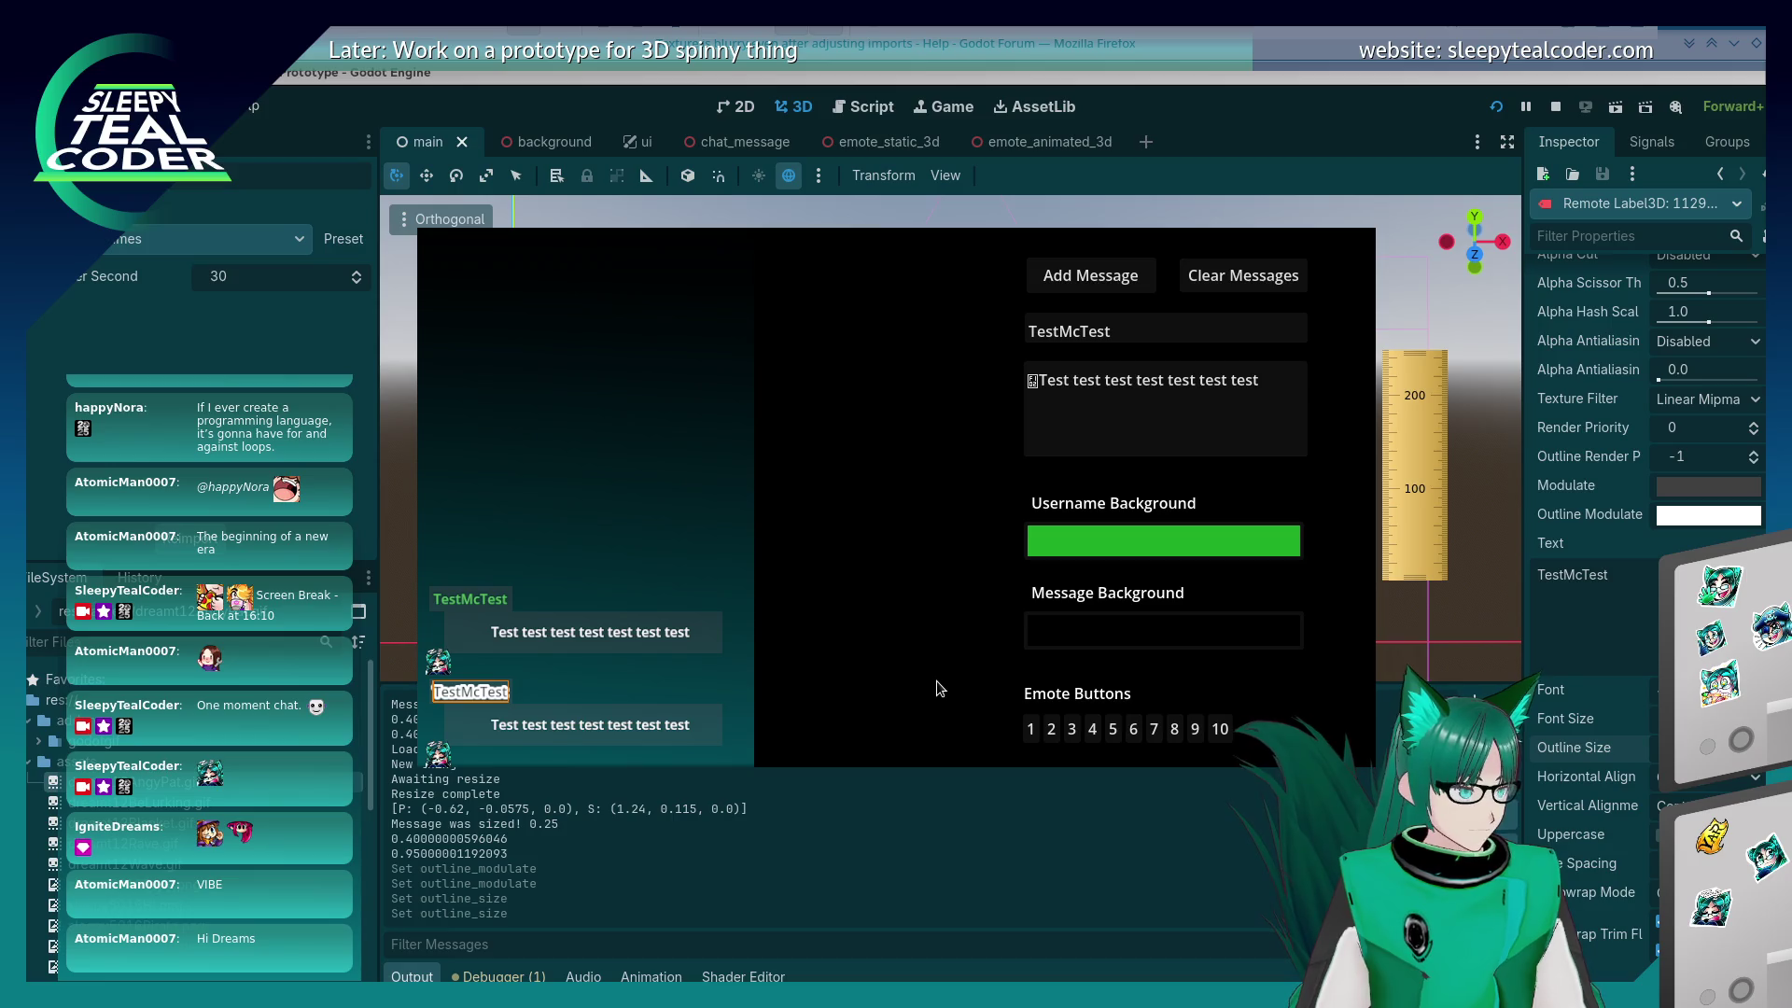
pyautogui.hotkey('alt', 'Tab')
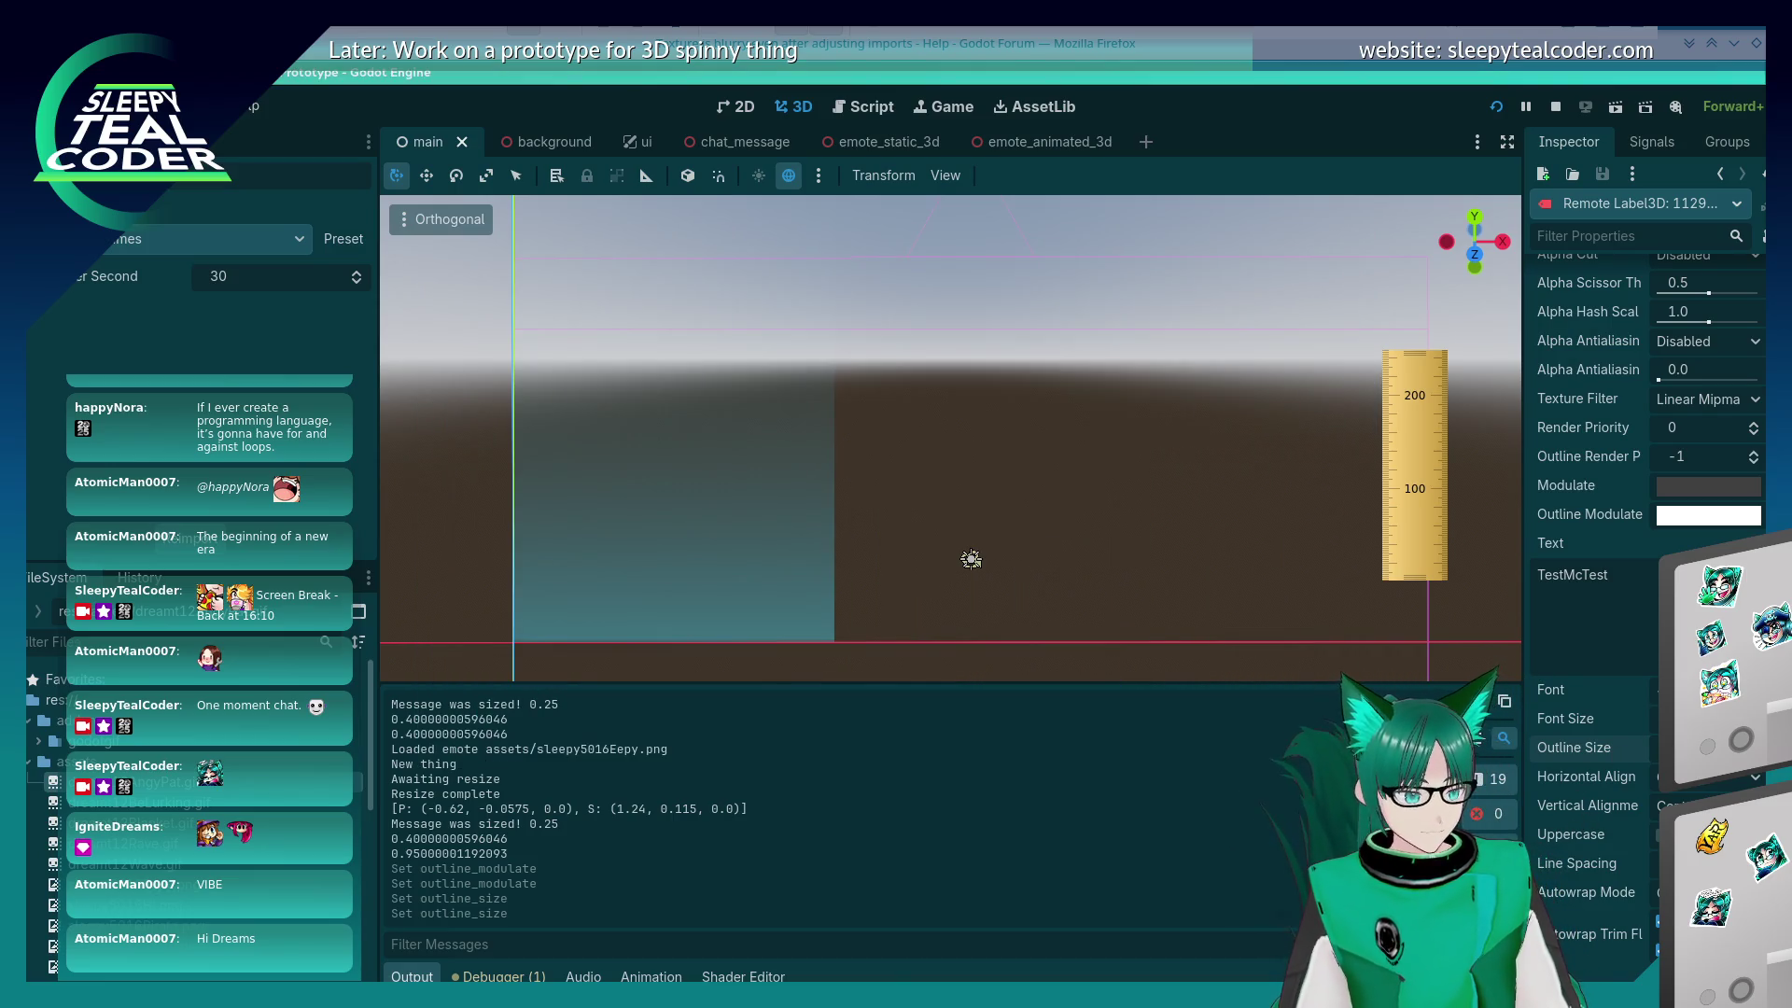
pyautogui.hotkey('alt', 'Tab')
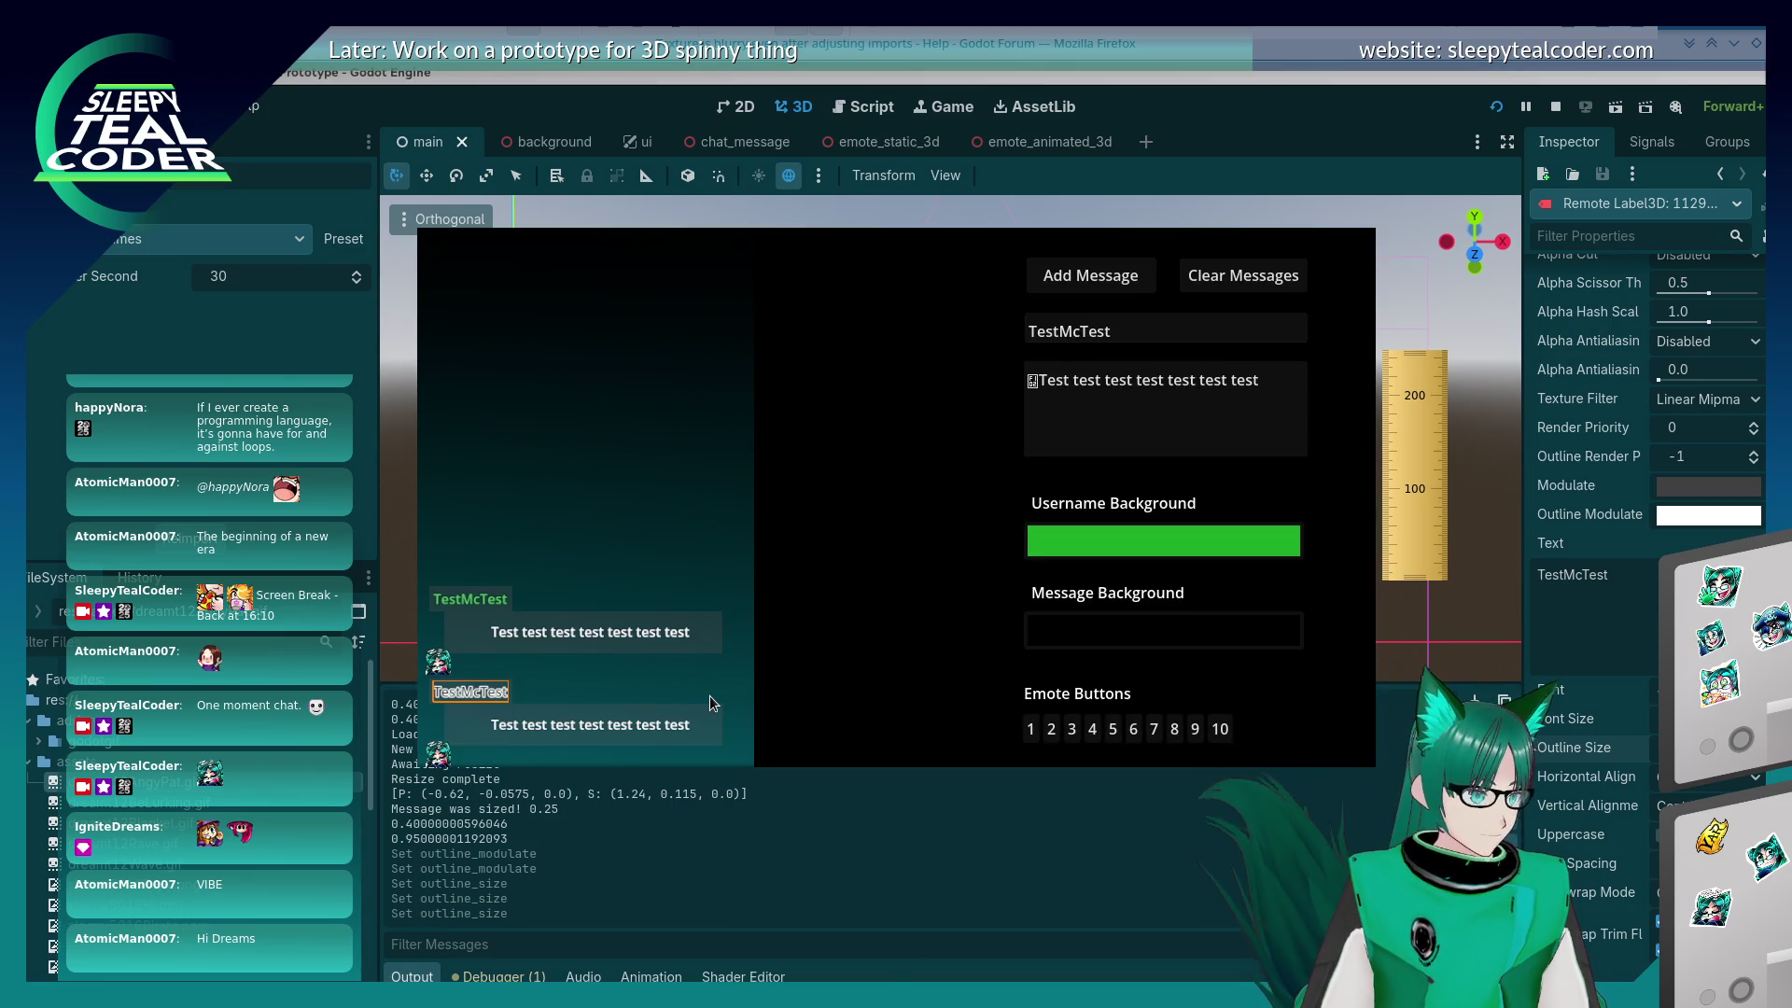
# Step: Reselect the TestMcTest Username label in the game and check the result
pyautogui.click(709, 696)
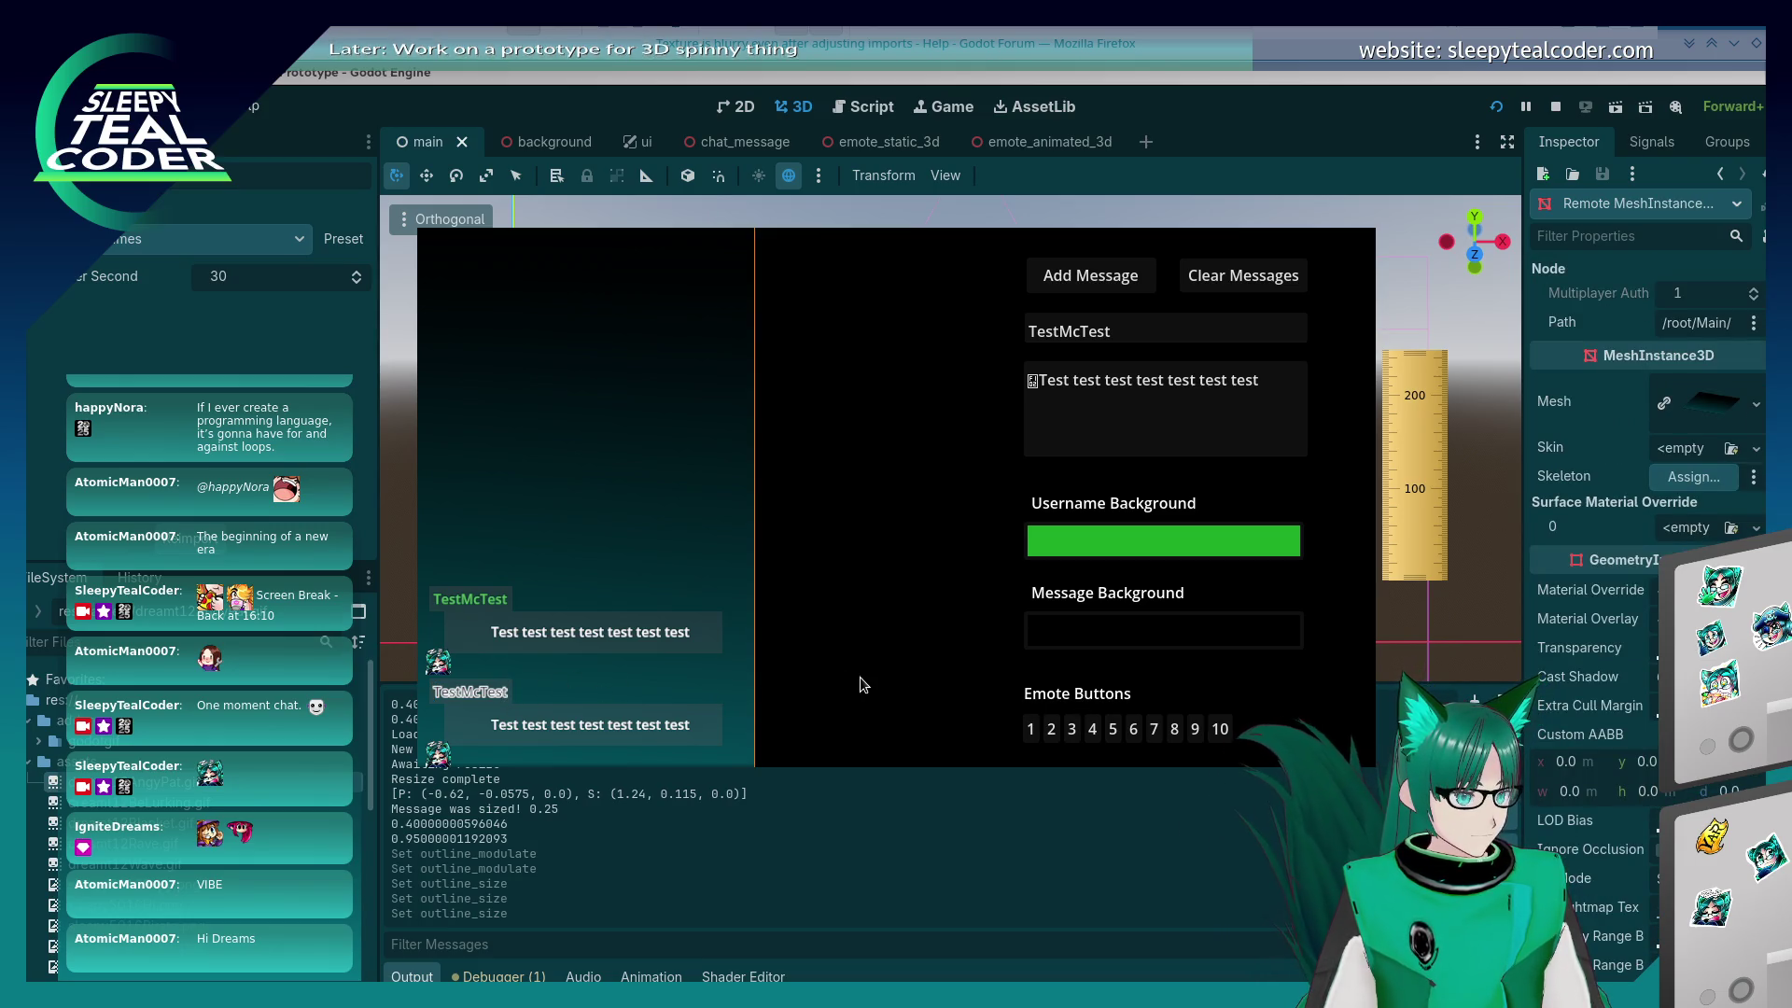
pyautogui.rightClick(502, 705)
pyautogui.click(508, 703)
pyautogui.rightClick(508, 703)
pyautogui.click(515, 702)
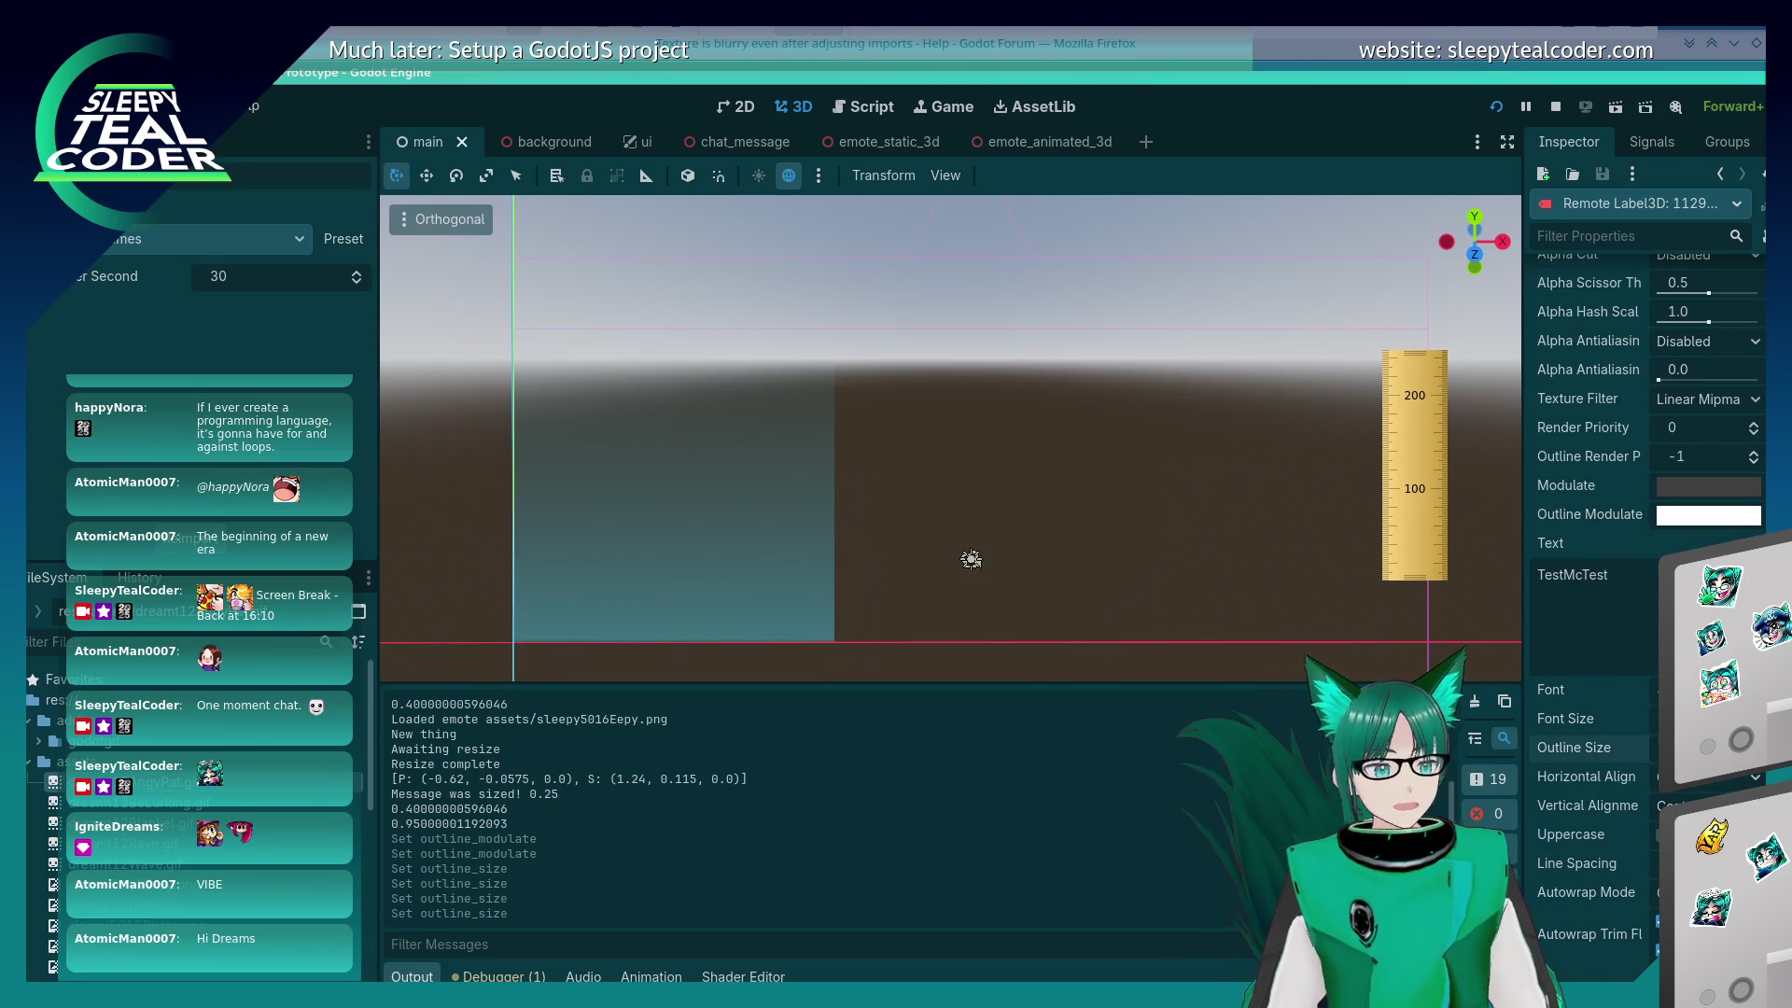
pyautogui.hotkey('alt', 'Tab')
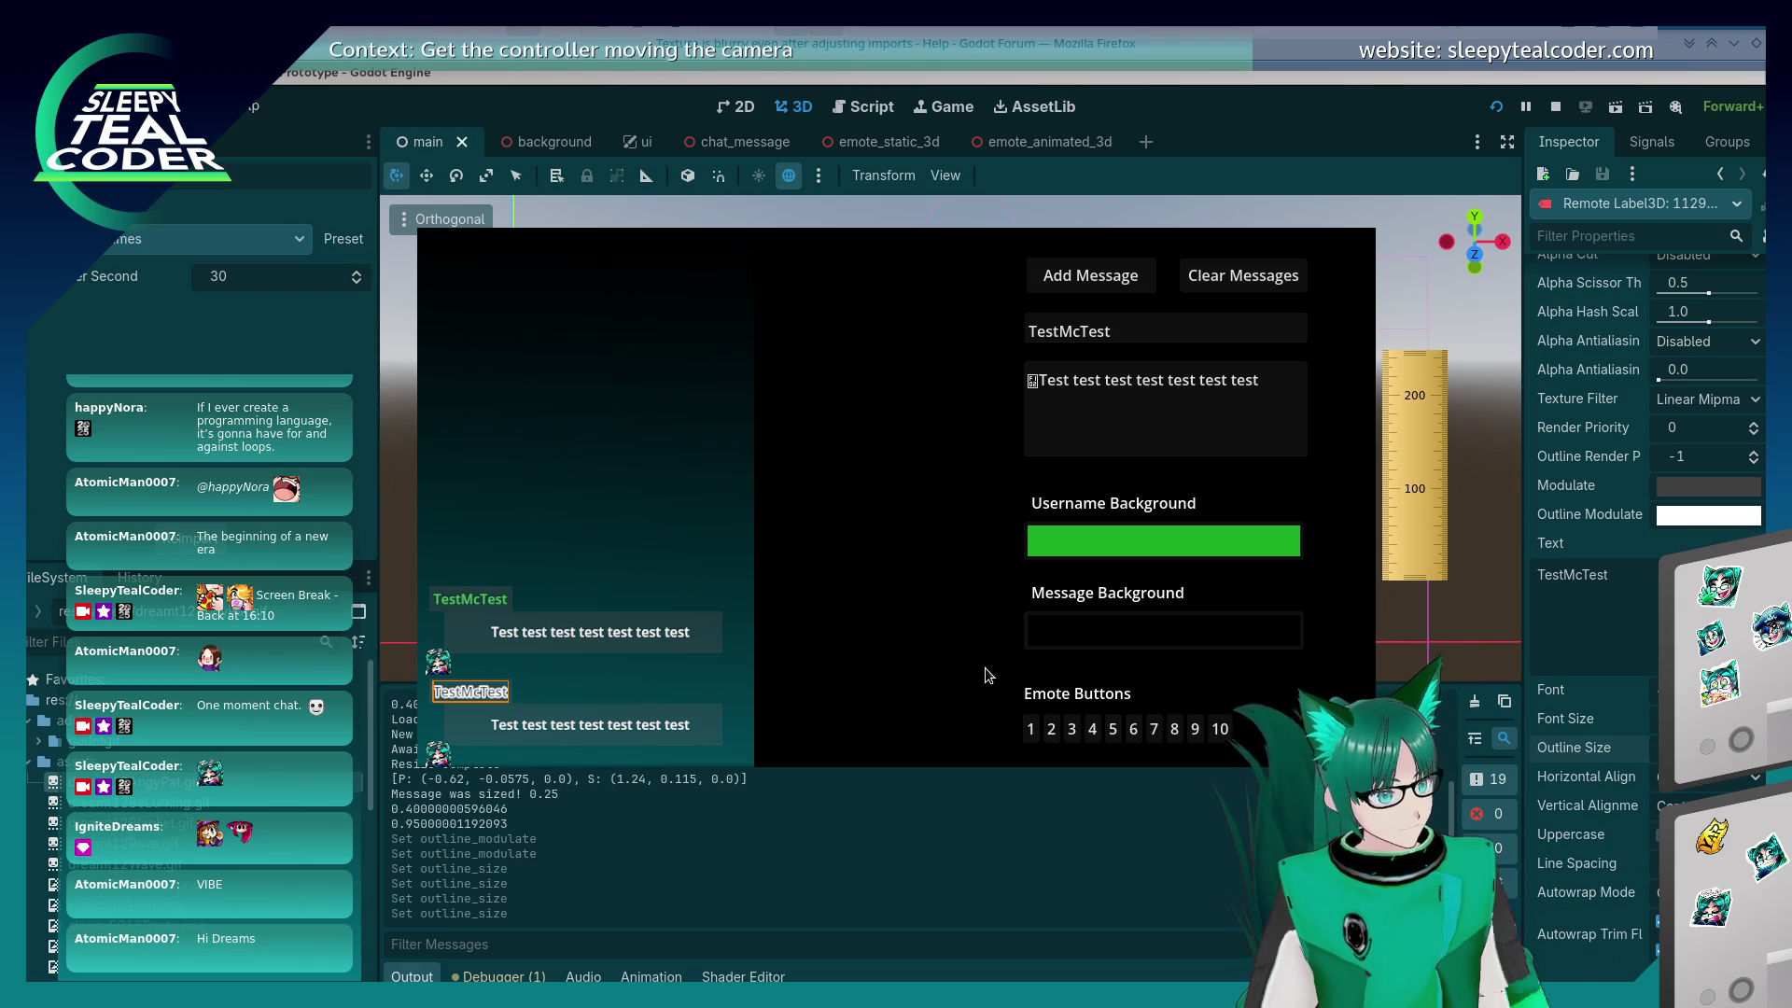
pyautogui.click(253, 467)
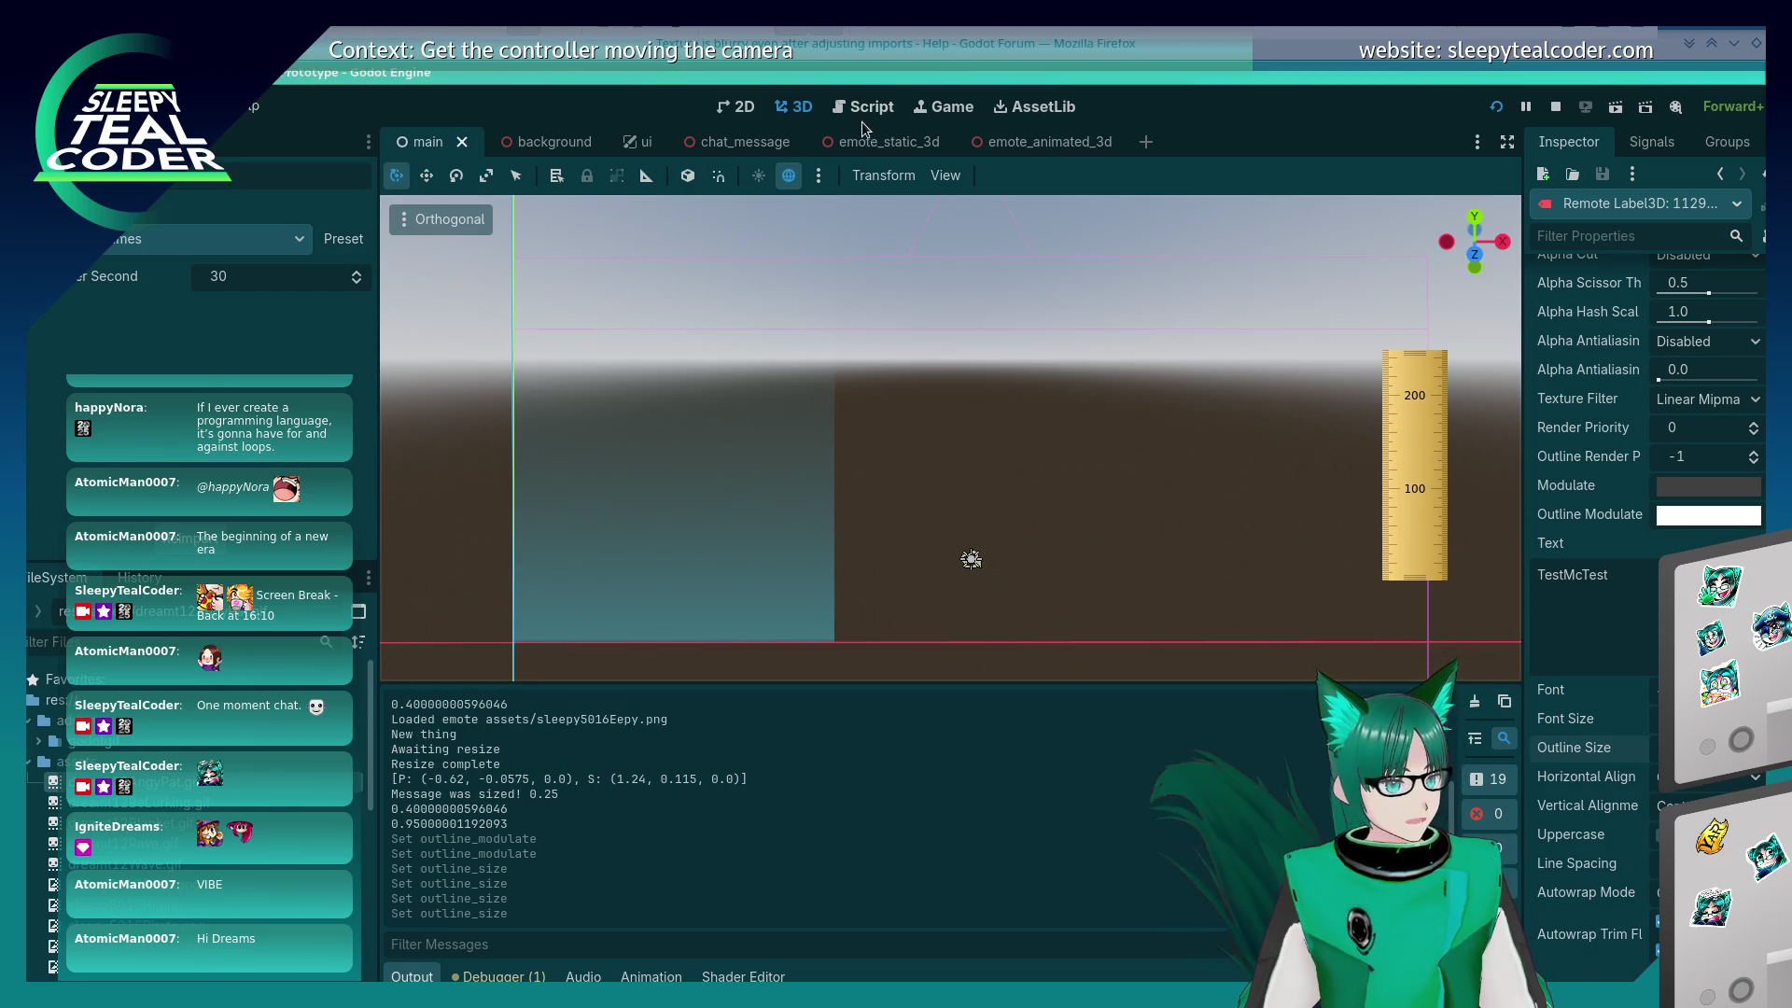
pyautogui.click(866, 109)
pyautogui.click(849, 442)
pyautogui.scroll(6, 864, 533)
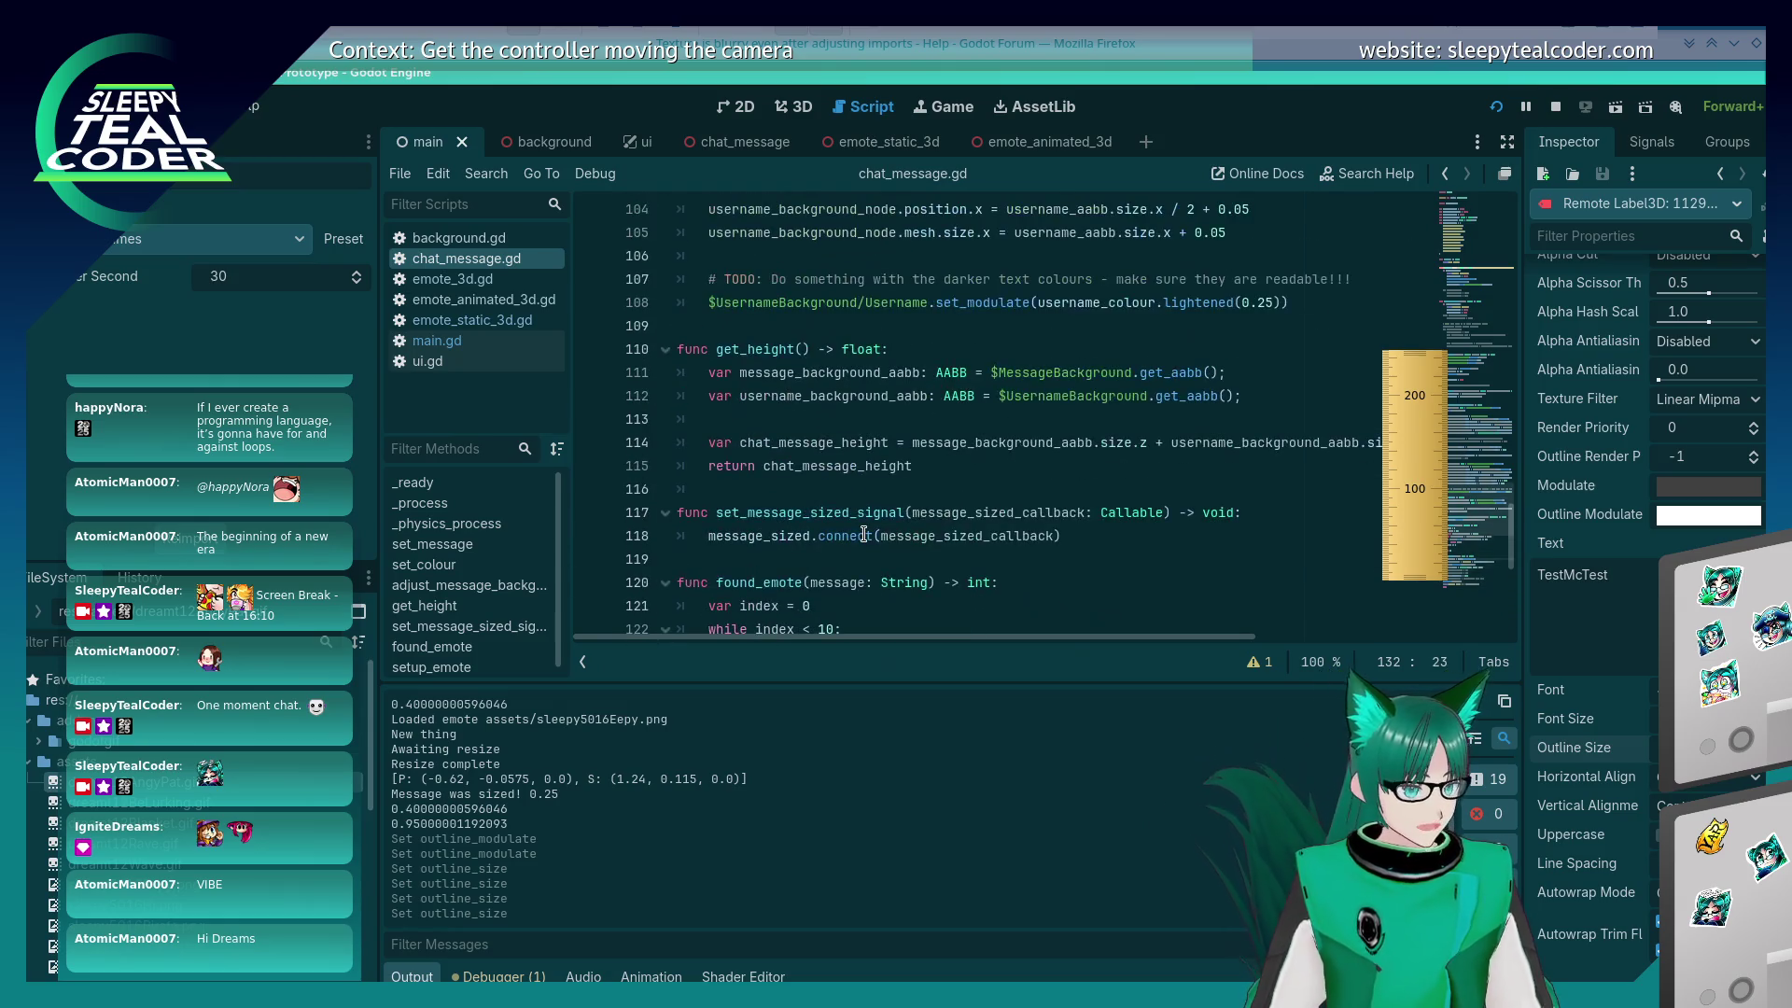
pyautogui.scroll(11, 861, 531)
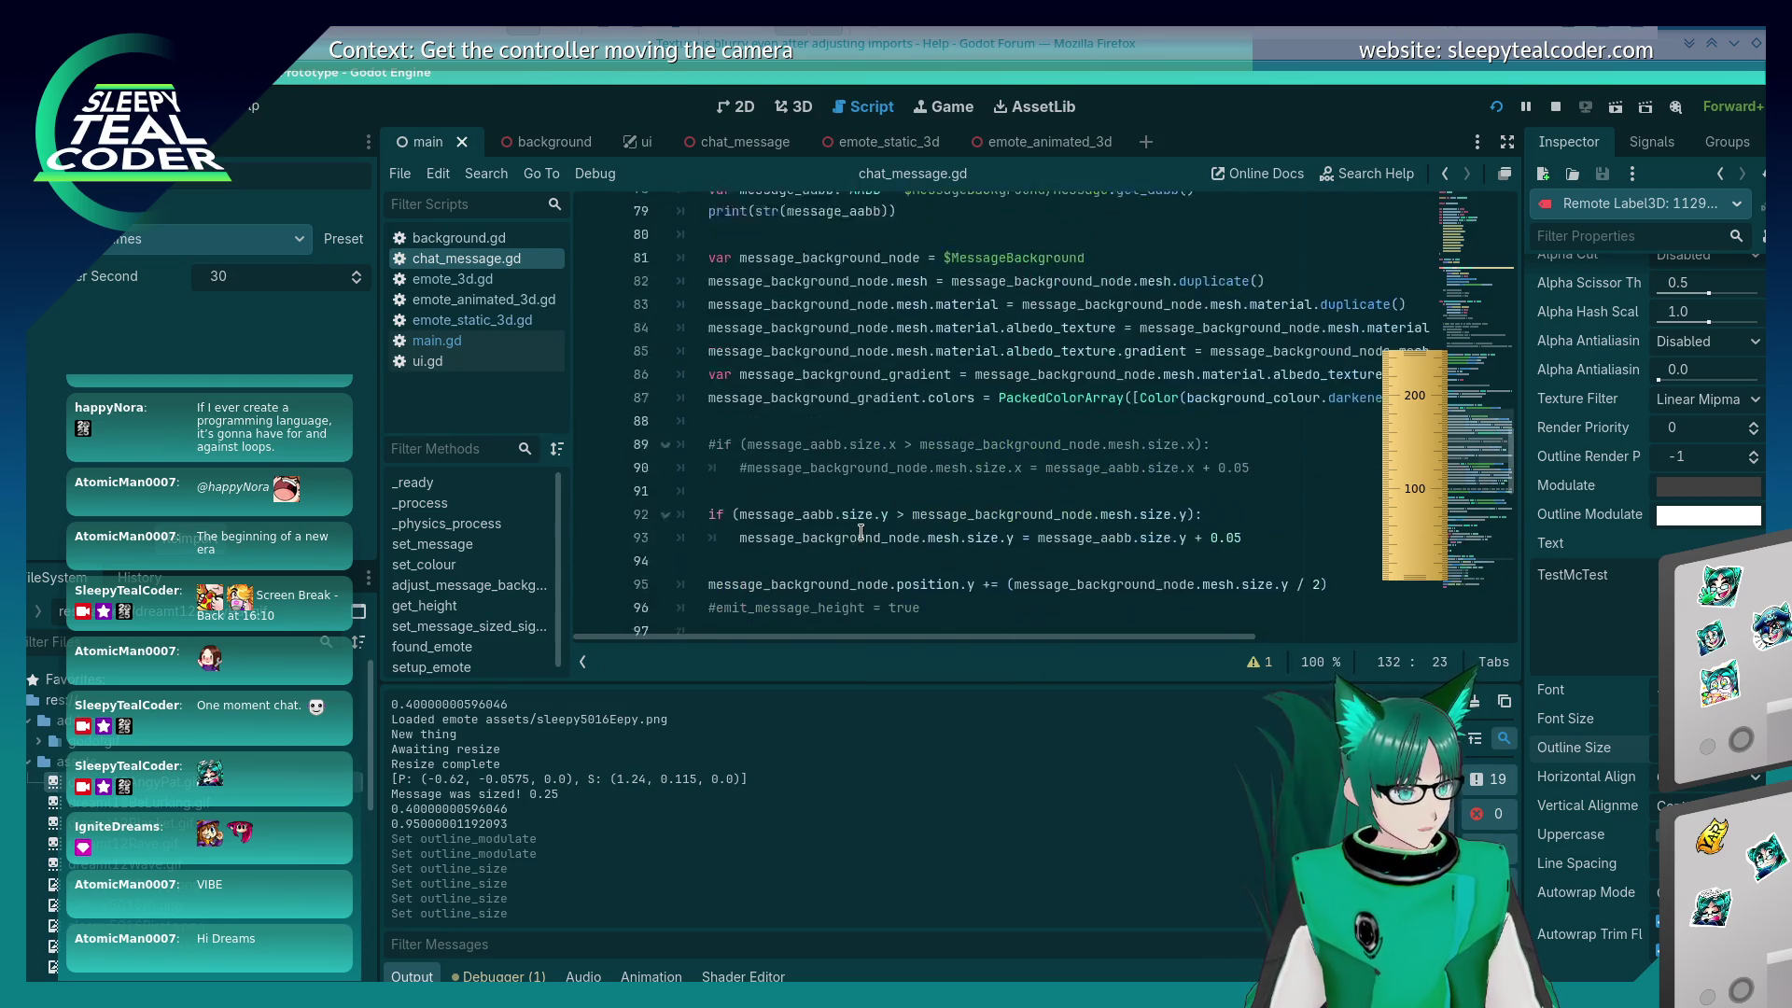
pyautogui.scroll(-13, 860, 532)
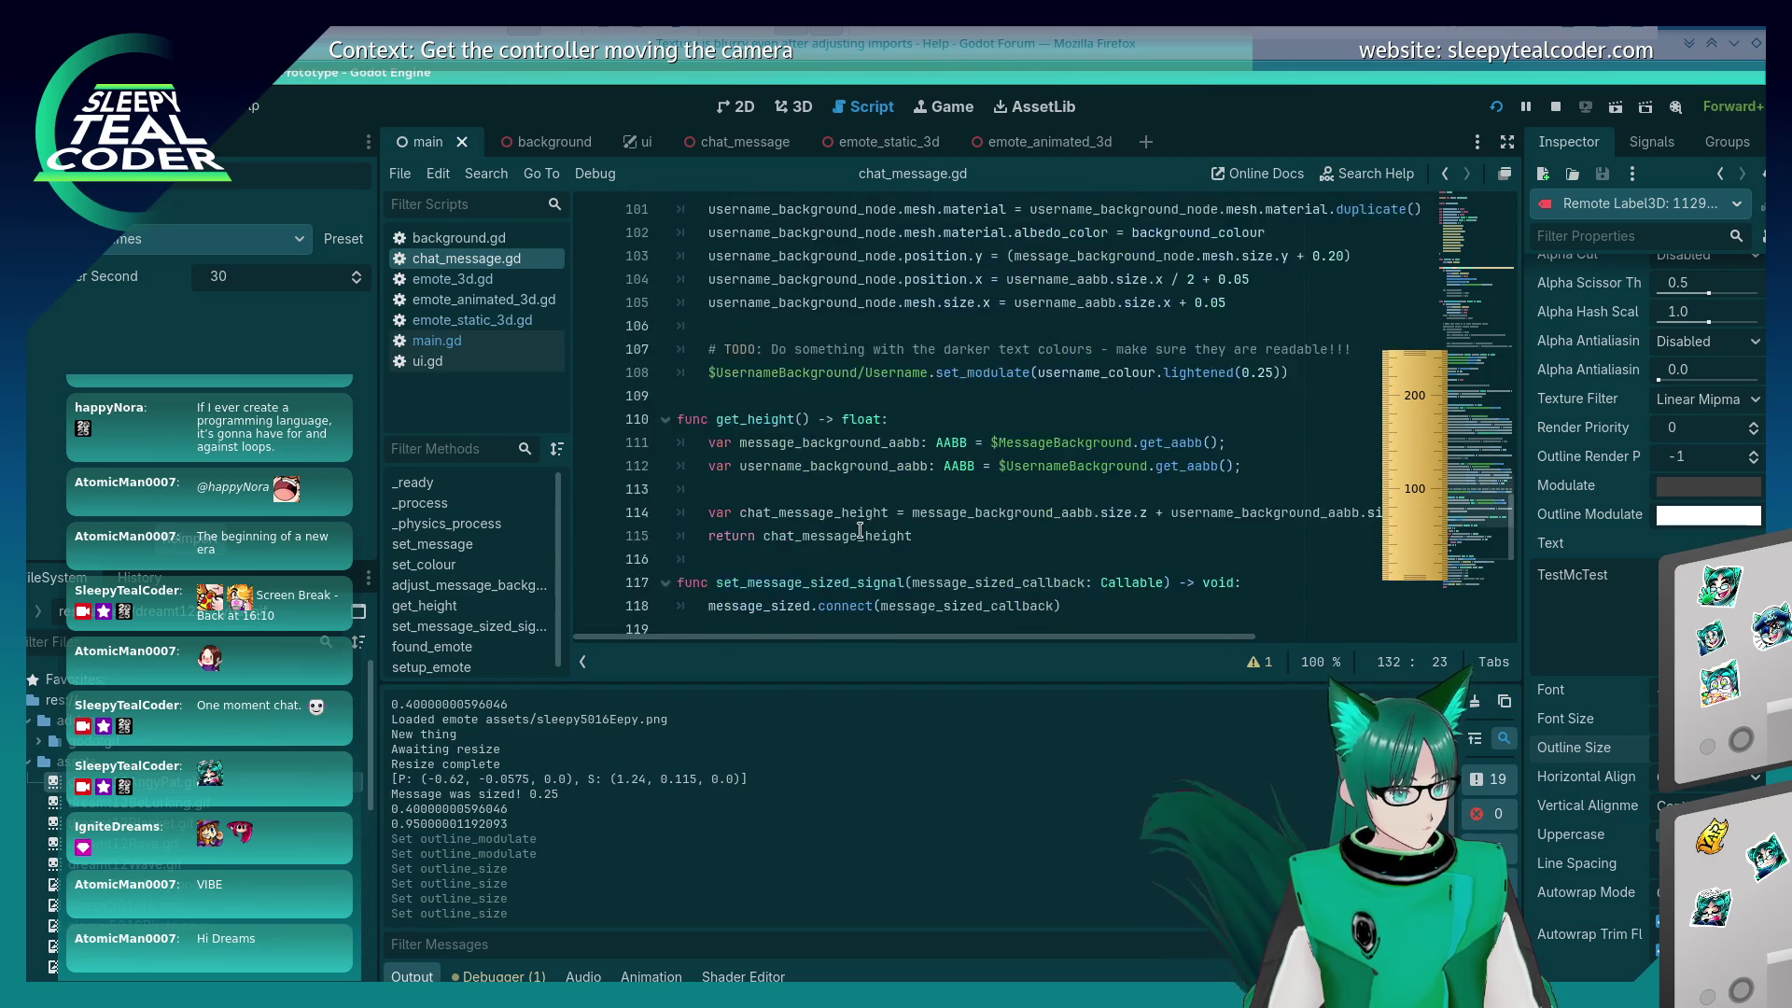
pyautogui.scroll(12, 1014, 519)
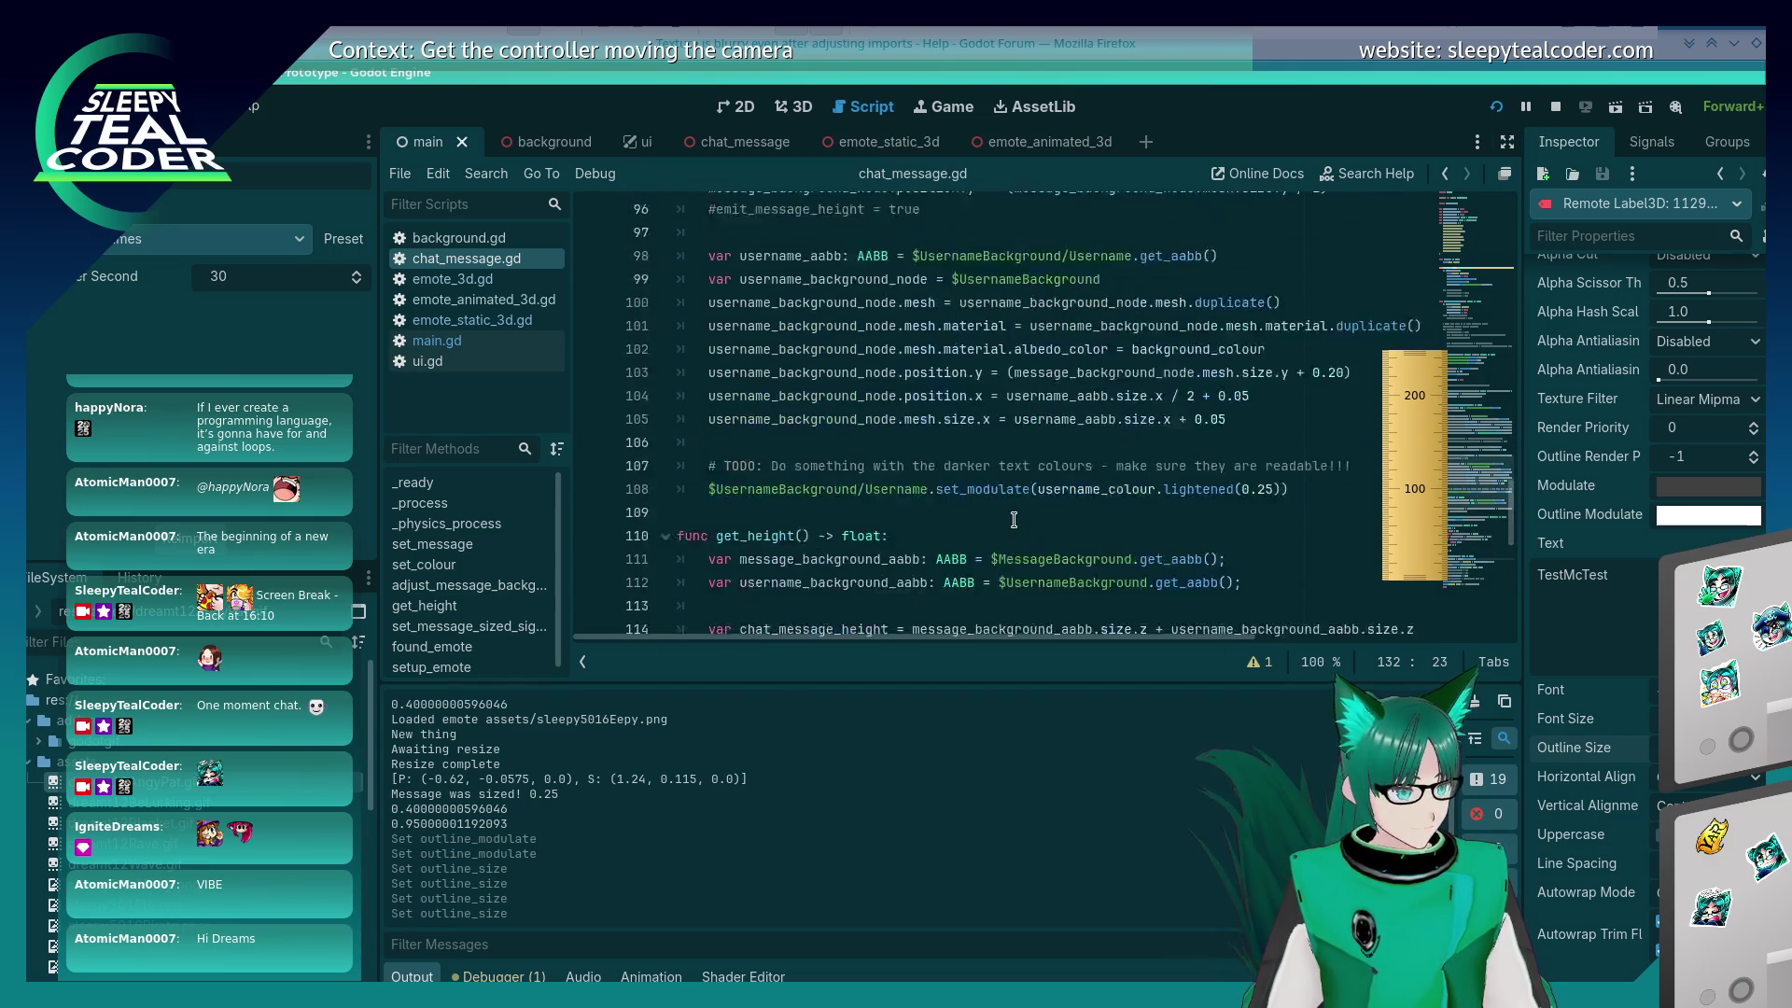
pyautogui.scroll(6, 1014, 519)
pyautogui.scroll(-4, 1013, 519)
pyautogui.scroll(-10, 1014, 518)
pyautogui.scroll(10, 1014, 523)
pyautogui.scroll(18, 1014, 524)
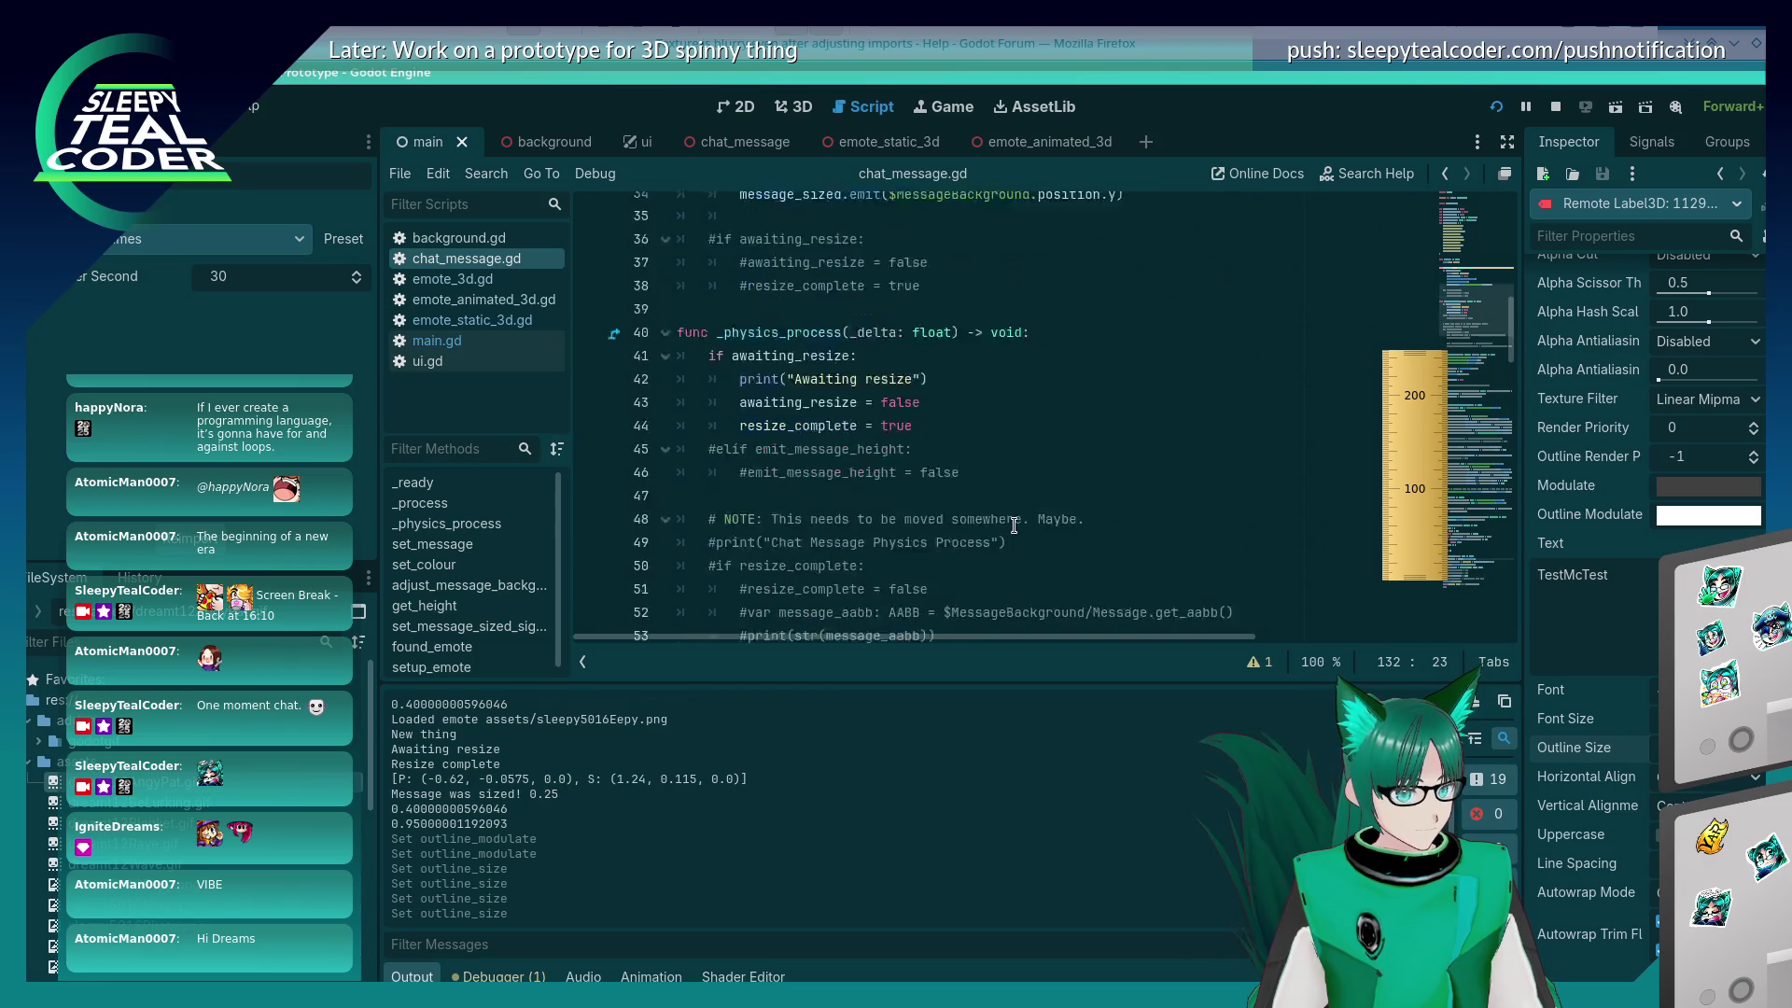
pyautogui.scroll(-3, 1014, 525)
pyautogui.click(1013, 525)
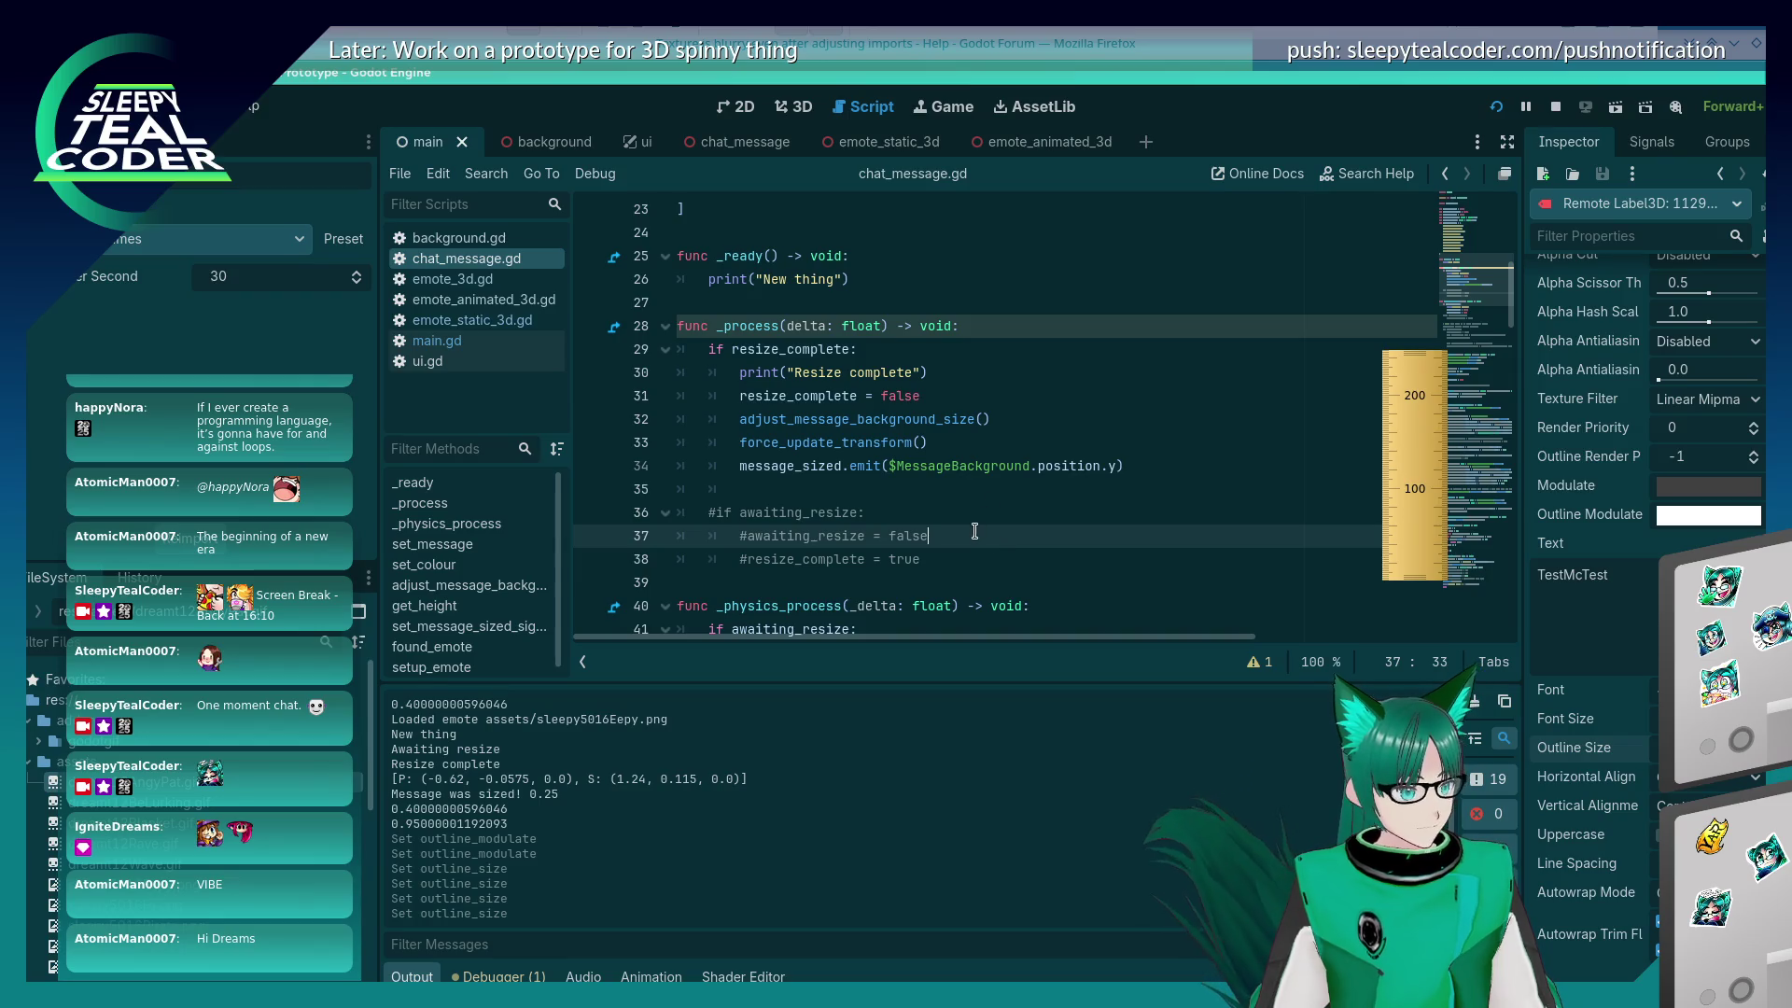
pyautogui.scroll(-5, 301, 829)
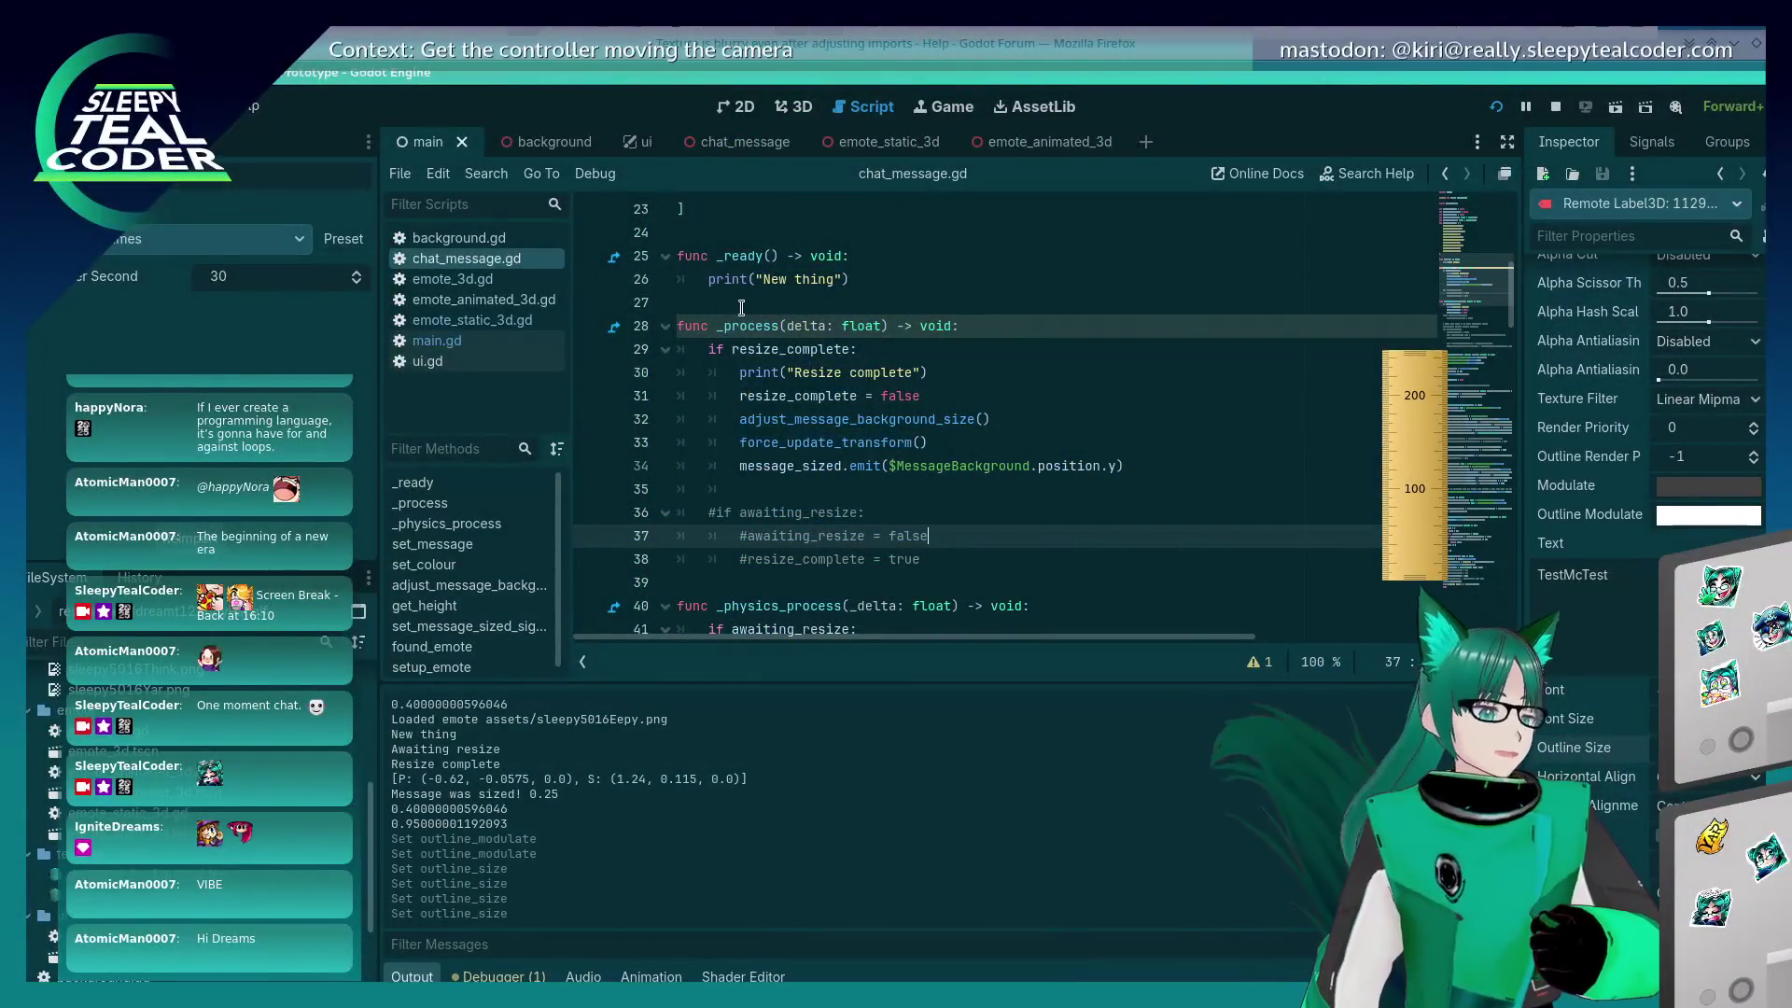
pyautogui.click(888, 442)
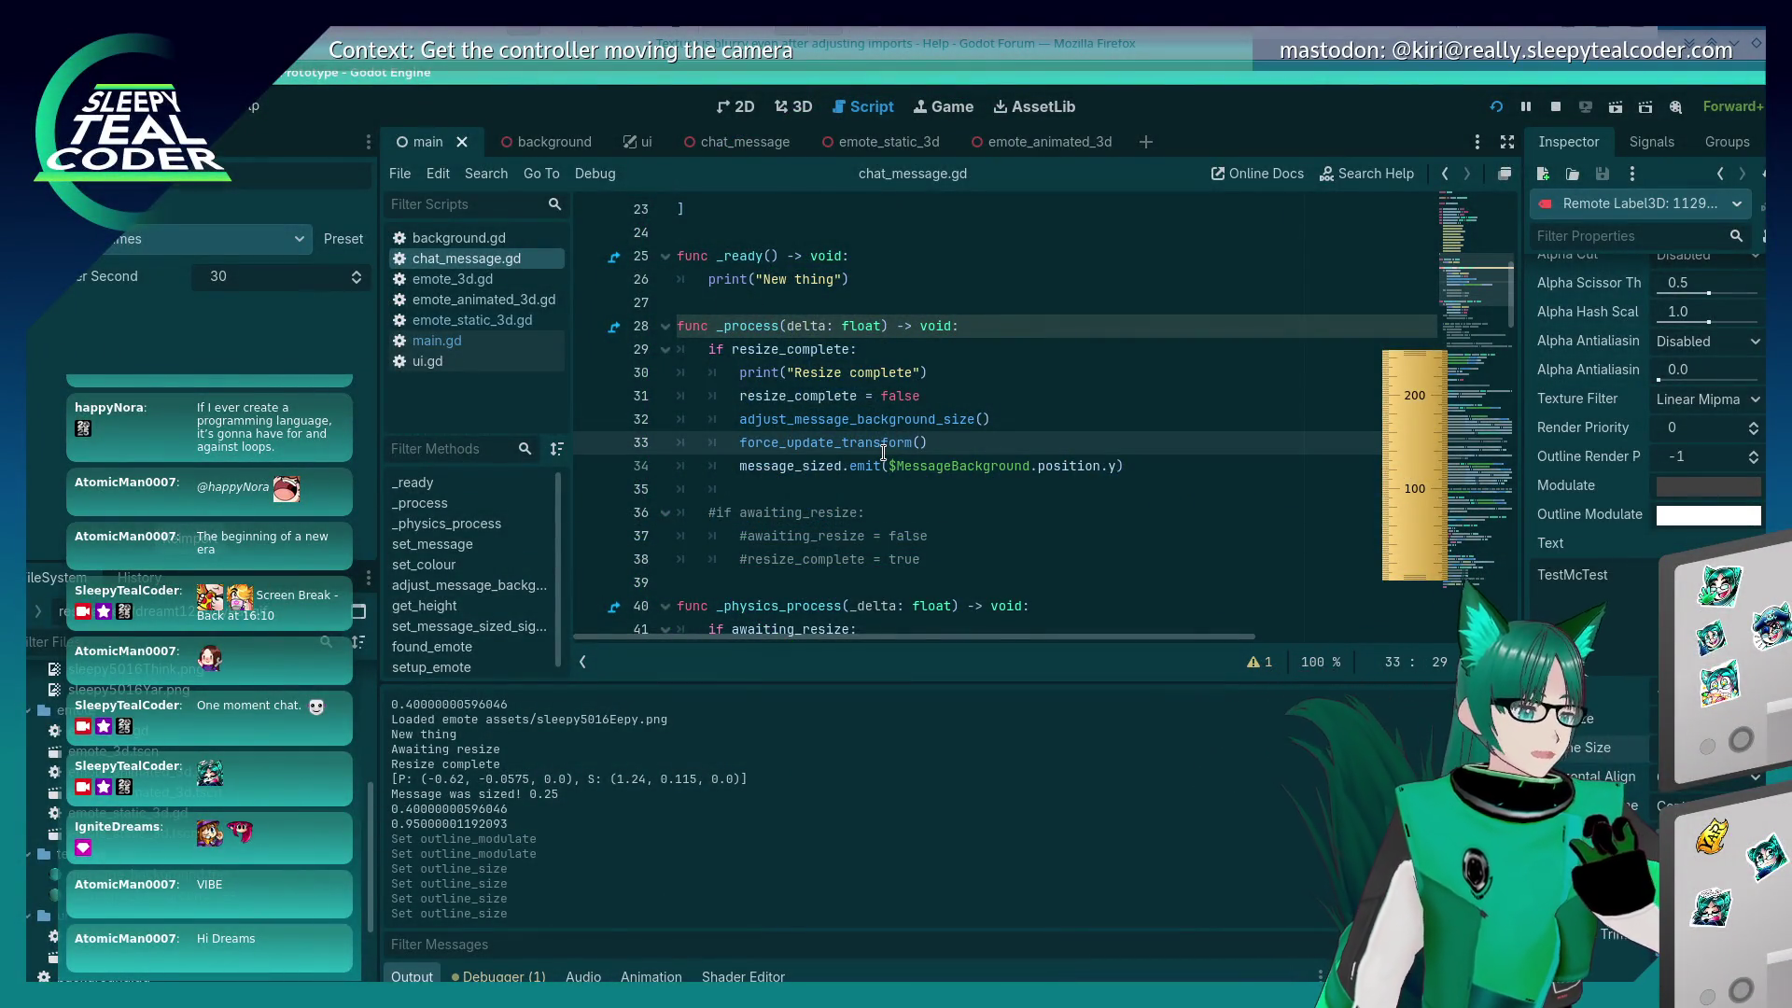
# Step: Run the chat prototype and let the running game receive input
pyautogui.scroll(-3, 883, 451)
pyautogui.click(1496, 106)
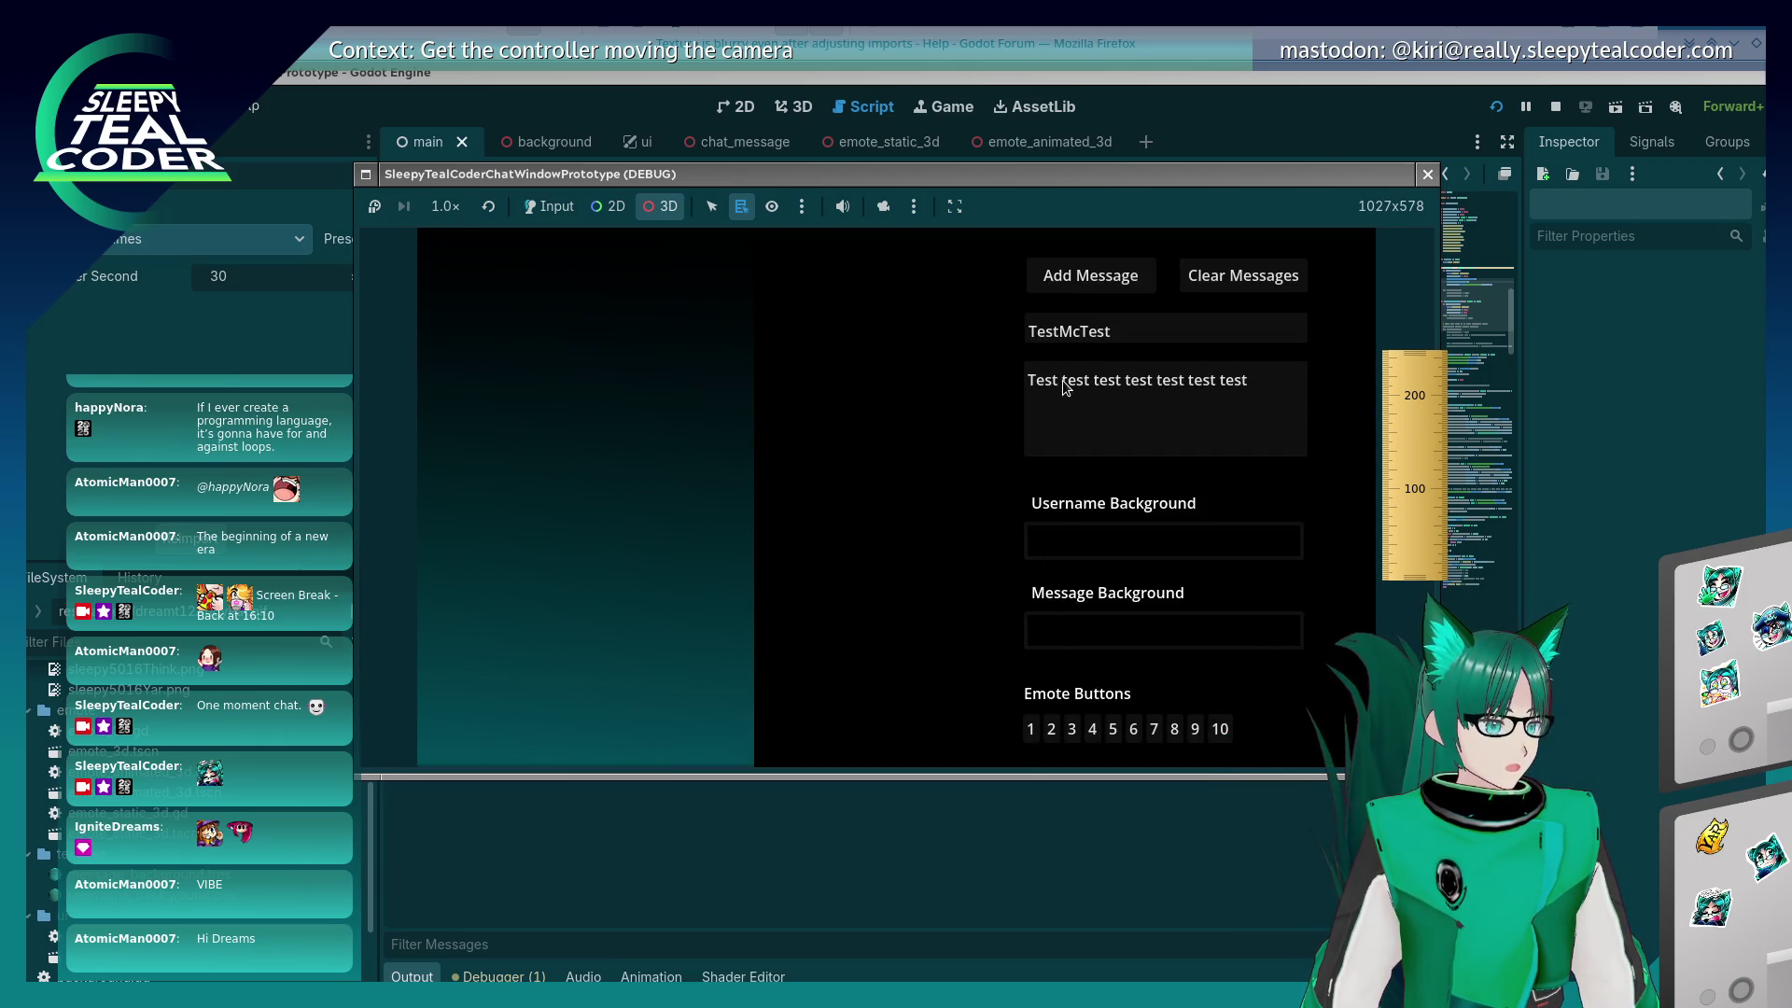
pyautogui.click(549, 207)
# Step: Insert emote glyphs into the message field after 'Test'
pyautogui.click(1062, 382)
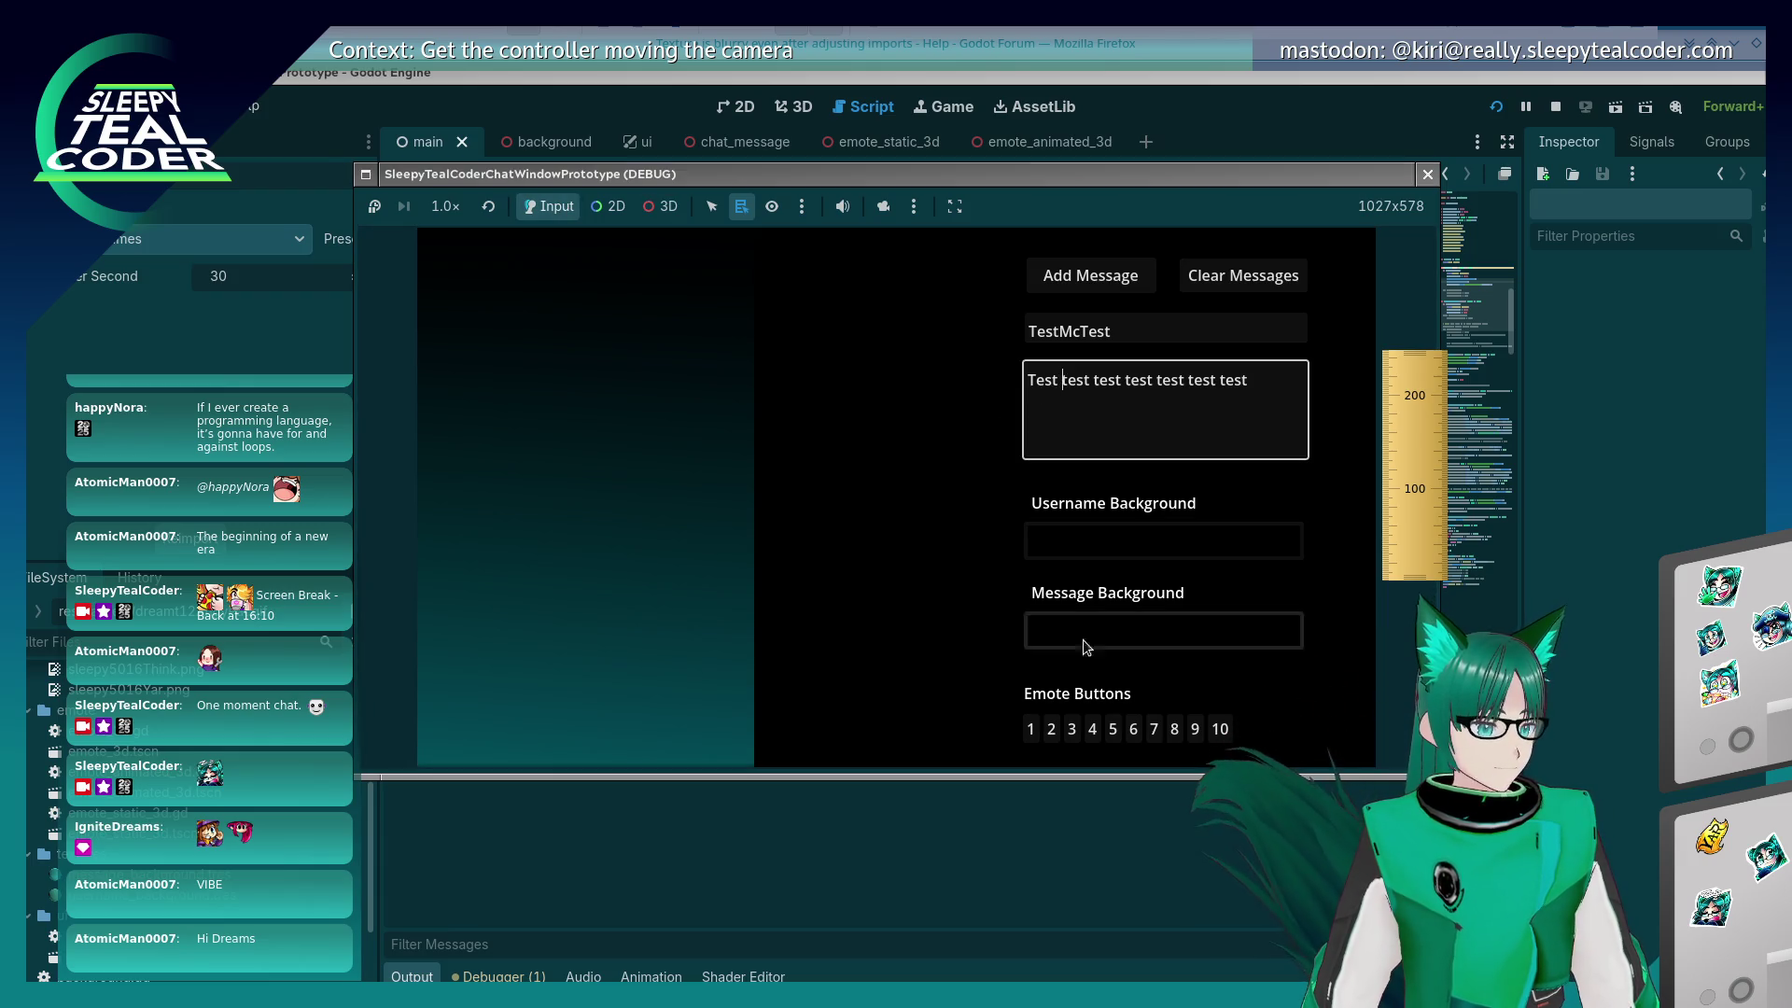
pyautogui.click(1030, 728)
pyautogui.click(1088, 385)
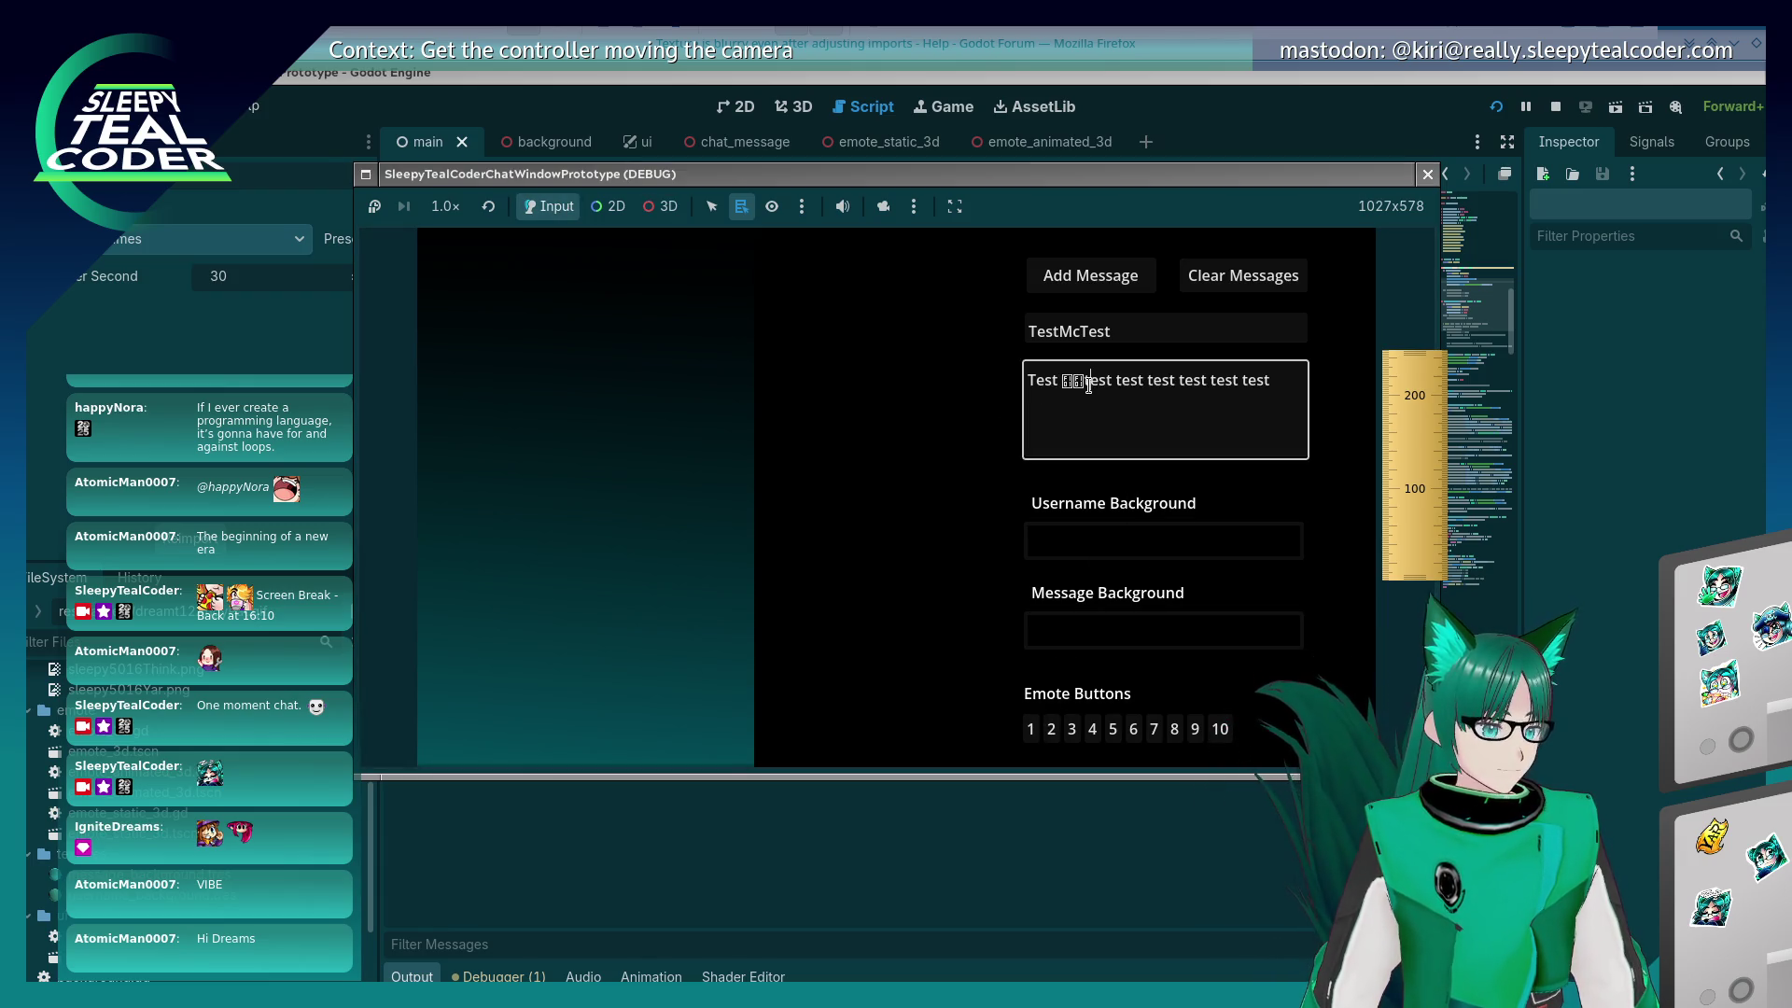
pyautogui.press('BackSpace')
pyautogui.click(1140, 380)
pyautogui.click(1049, 732)
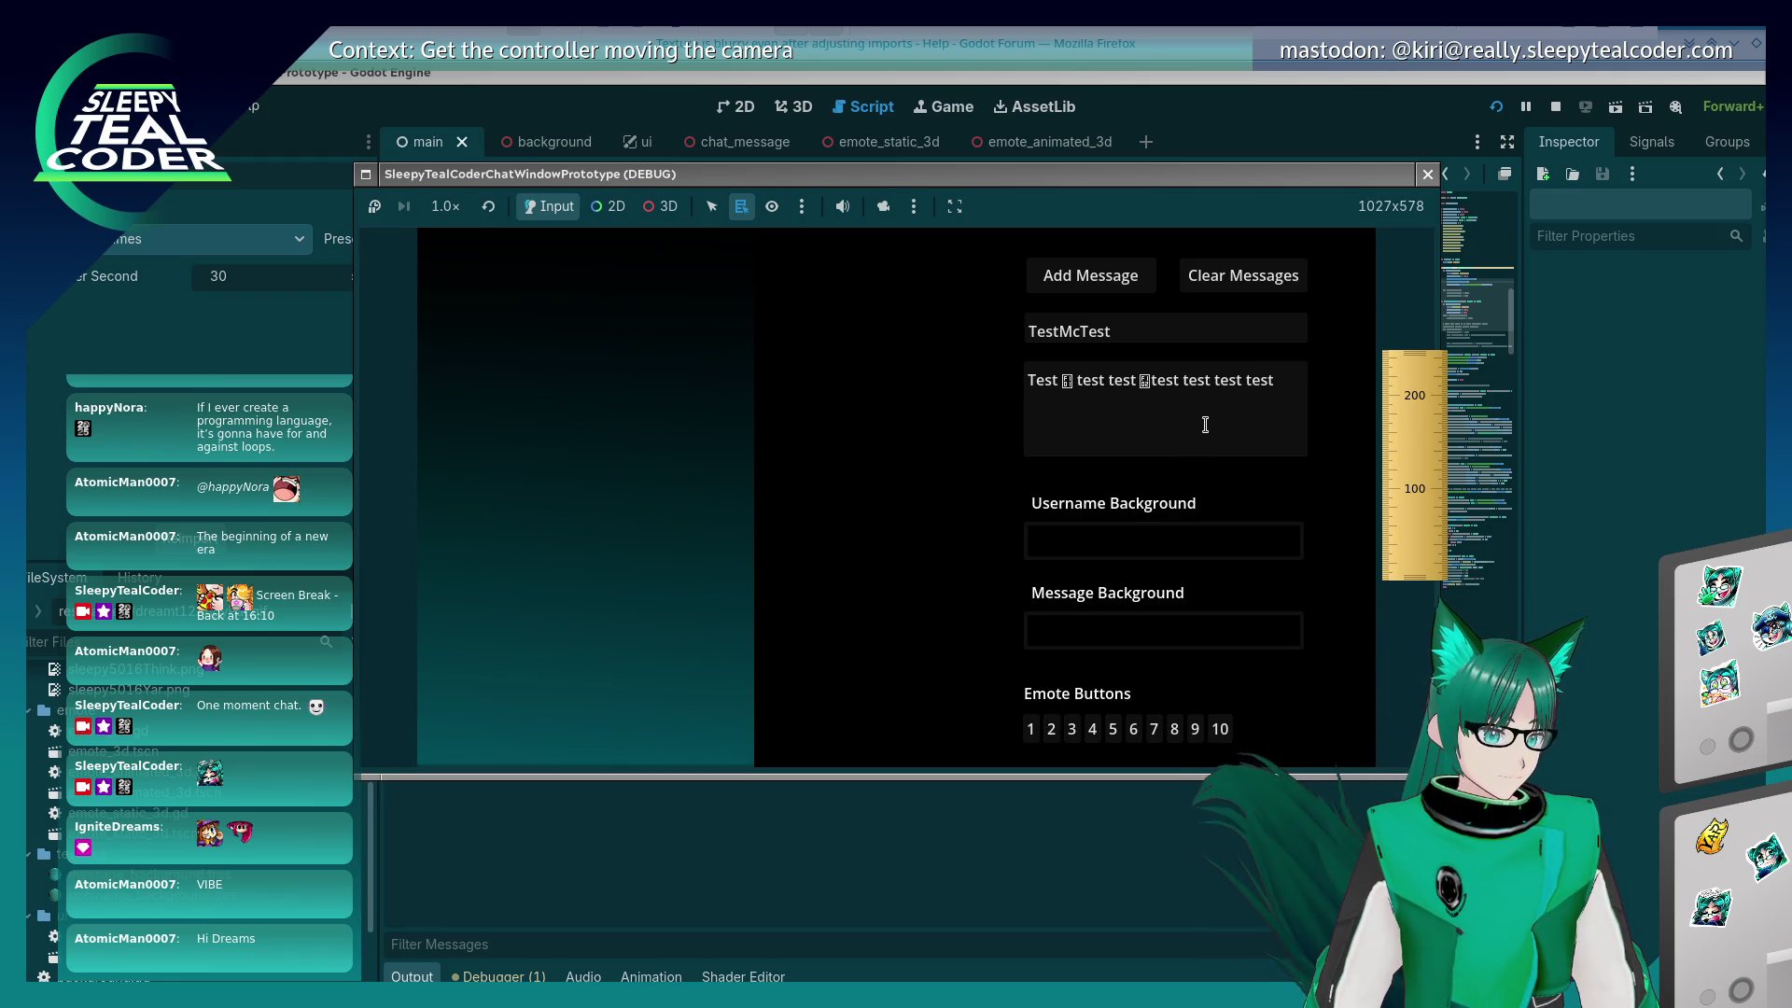
pyautogui.click(1218, 407)
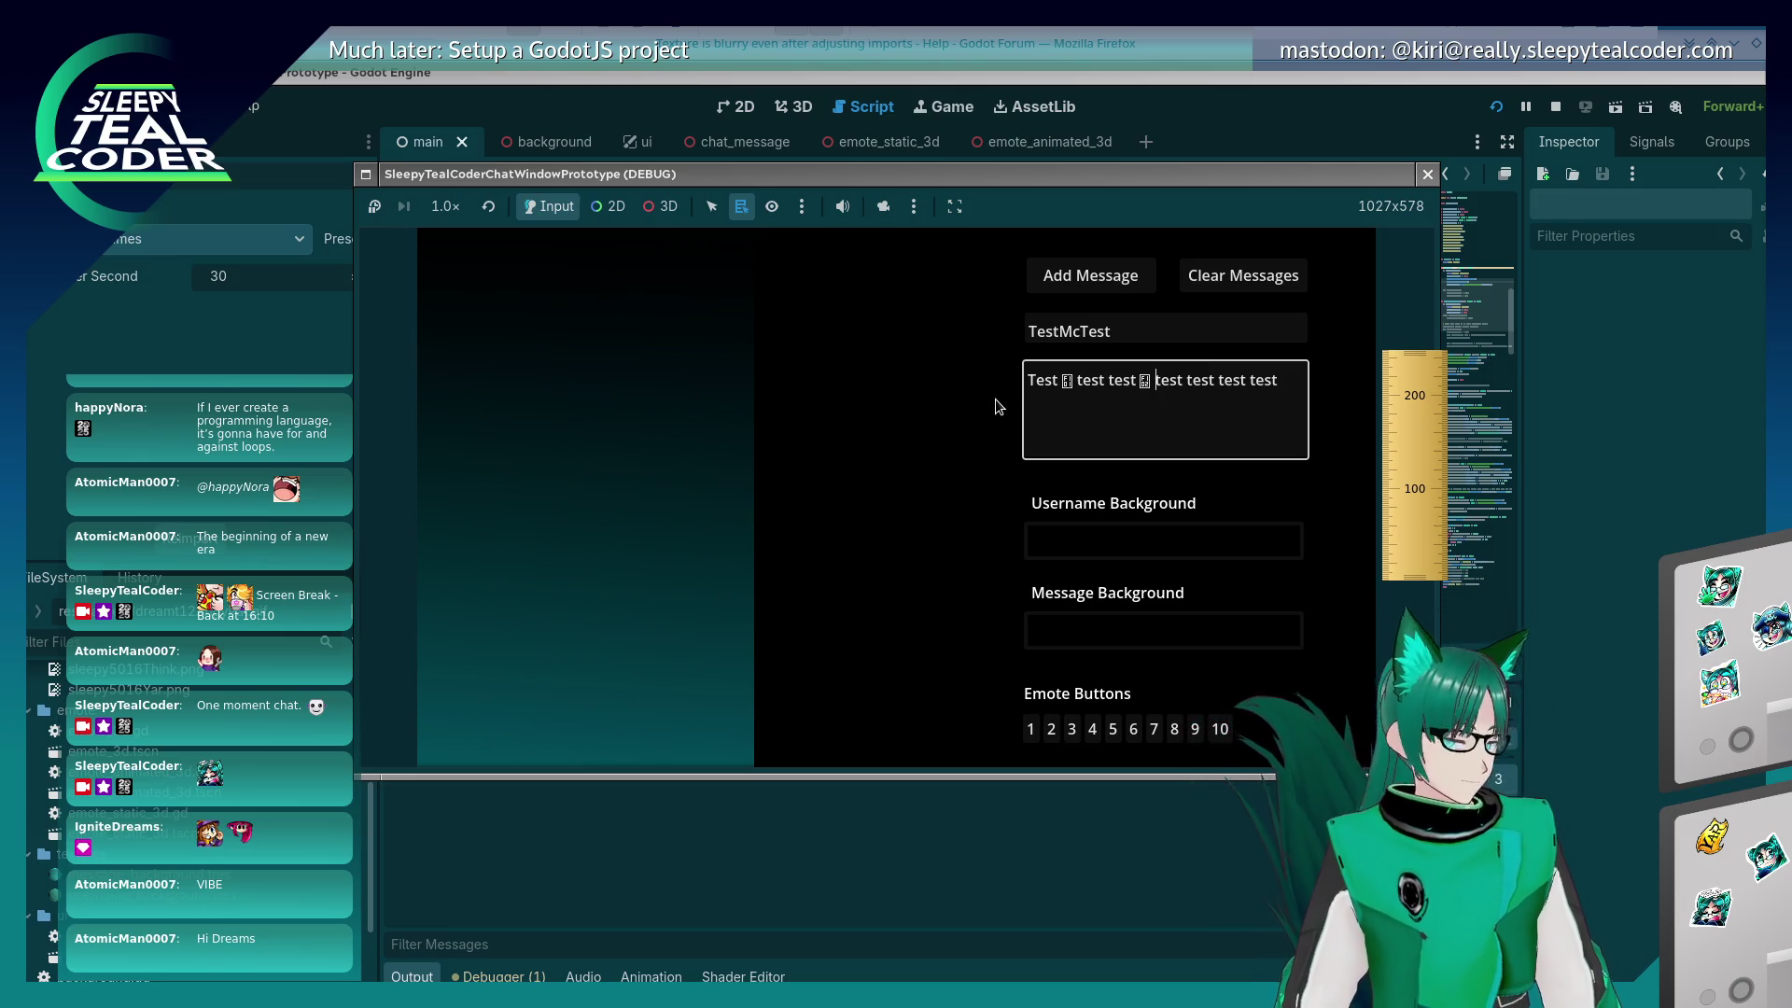
# Step: Close the running game window and return to line 45 of the script
pyautogui.click(1239, 105)
pyautogui.click(956, 509)
pyautogui.scroll(2, 956, 508)
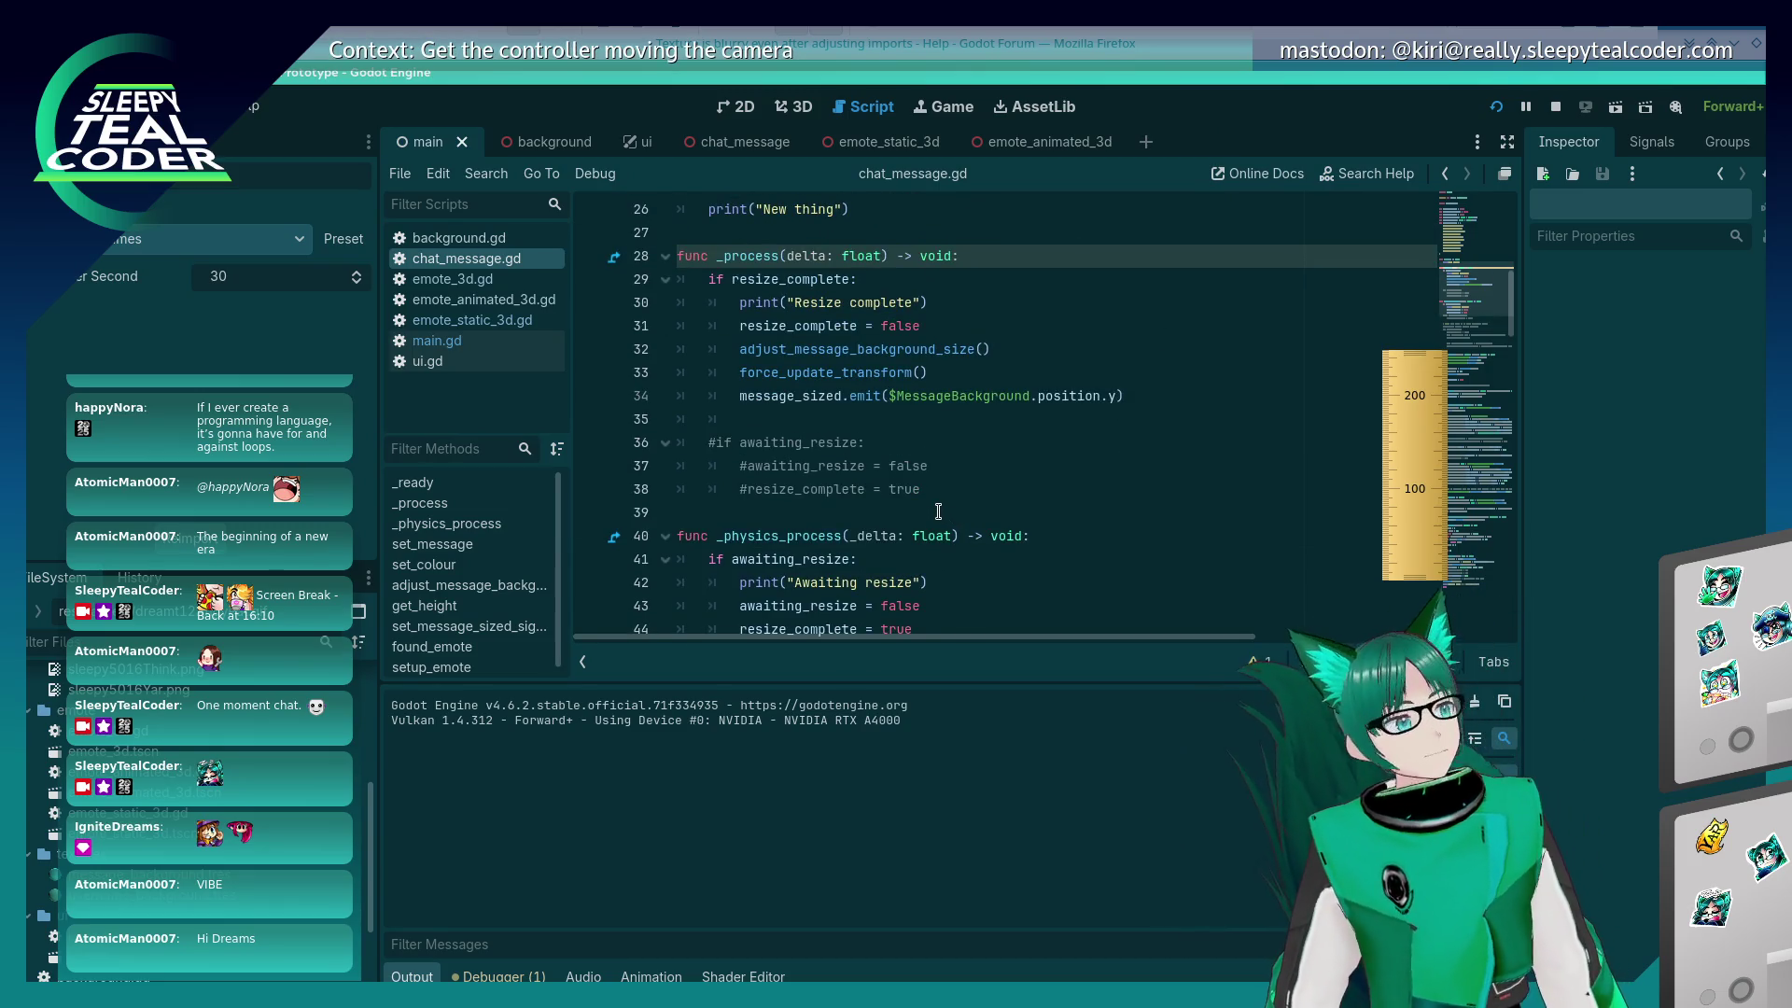
# Step: Add a new line after set_text(message) in set_message
pyautogui.scroll(2, 917, 512)
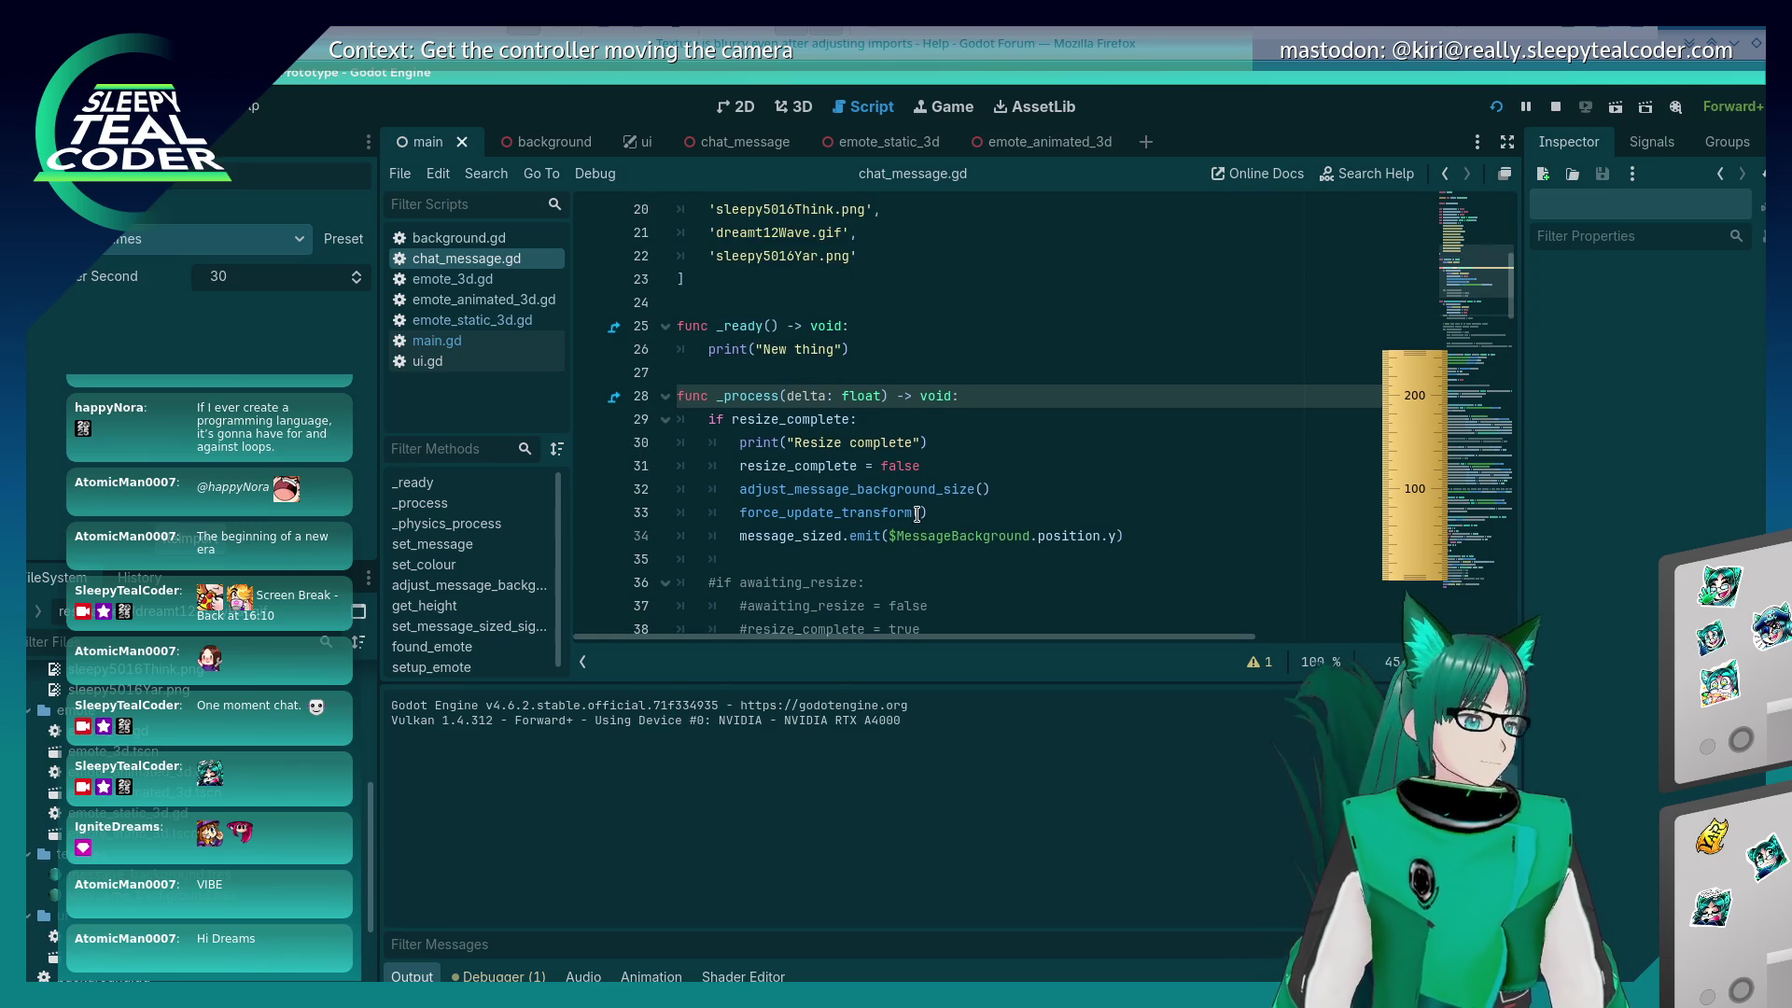
pyautogui.scroll(-4, 917, 512)
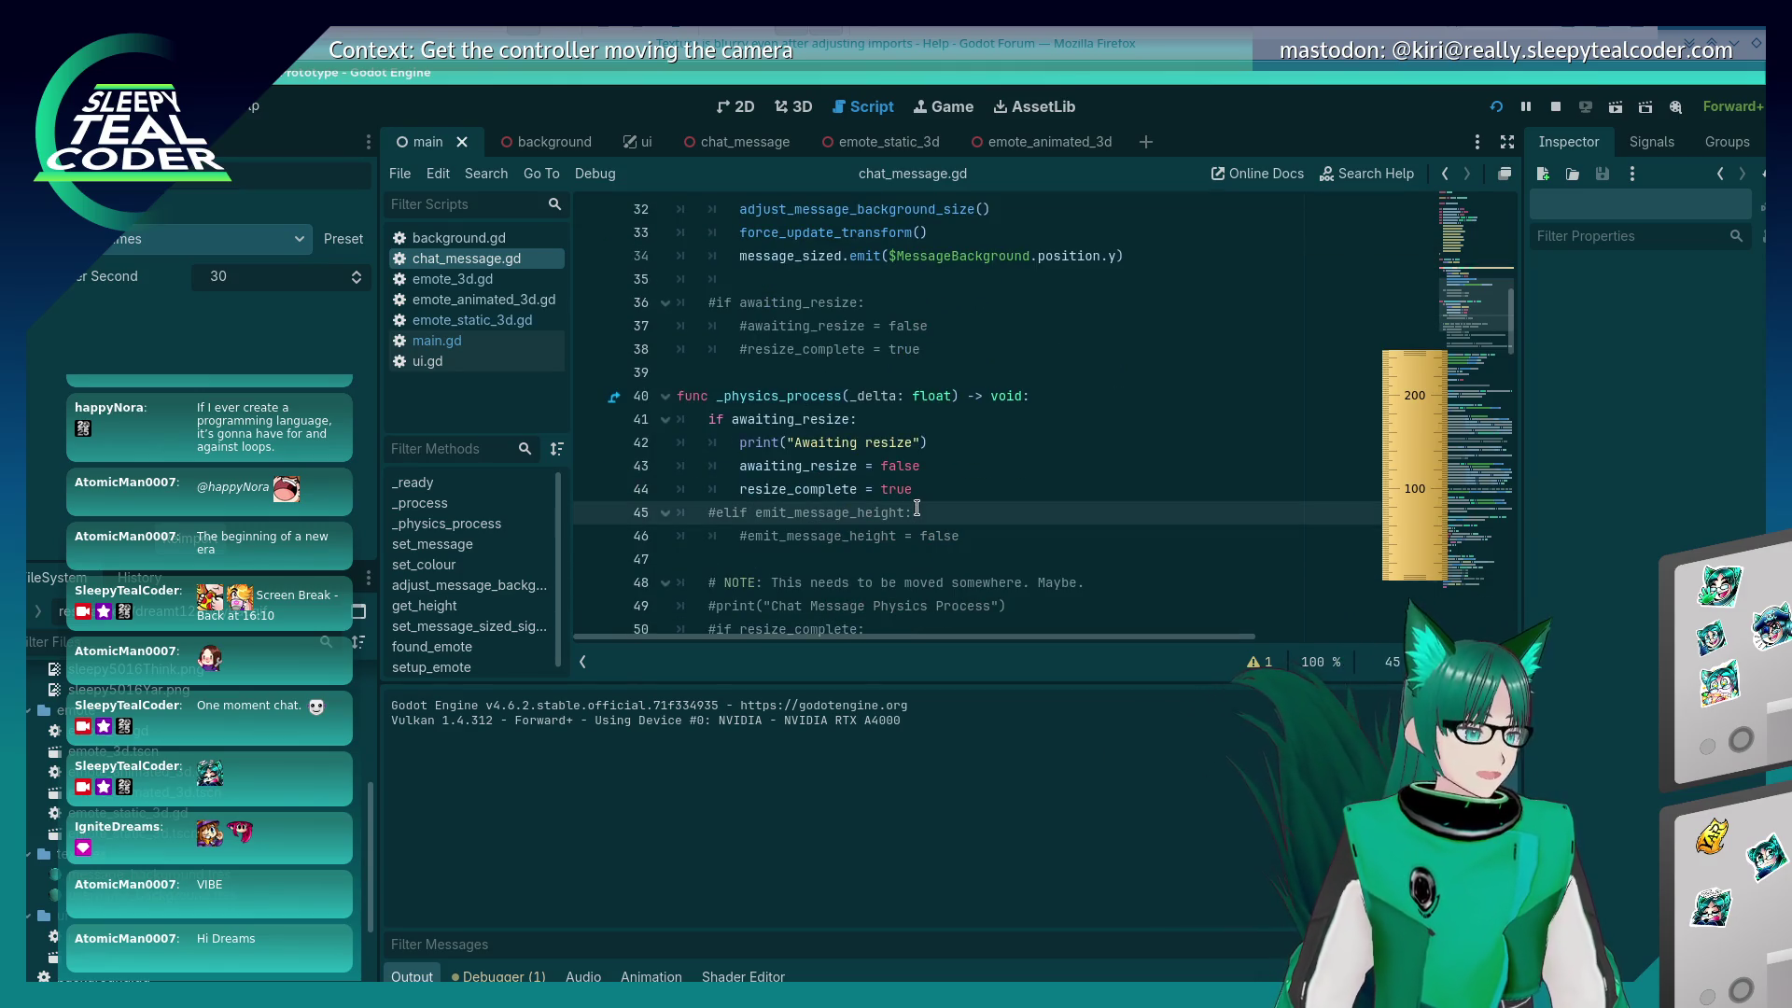
pyautogui.scroll(5, 917, 508)
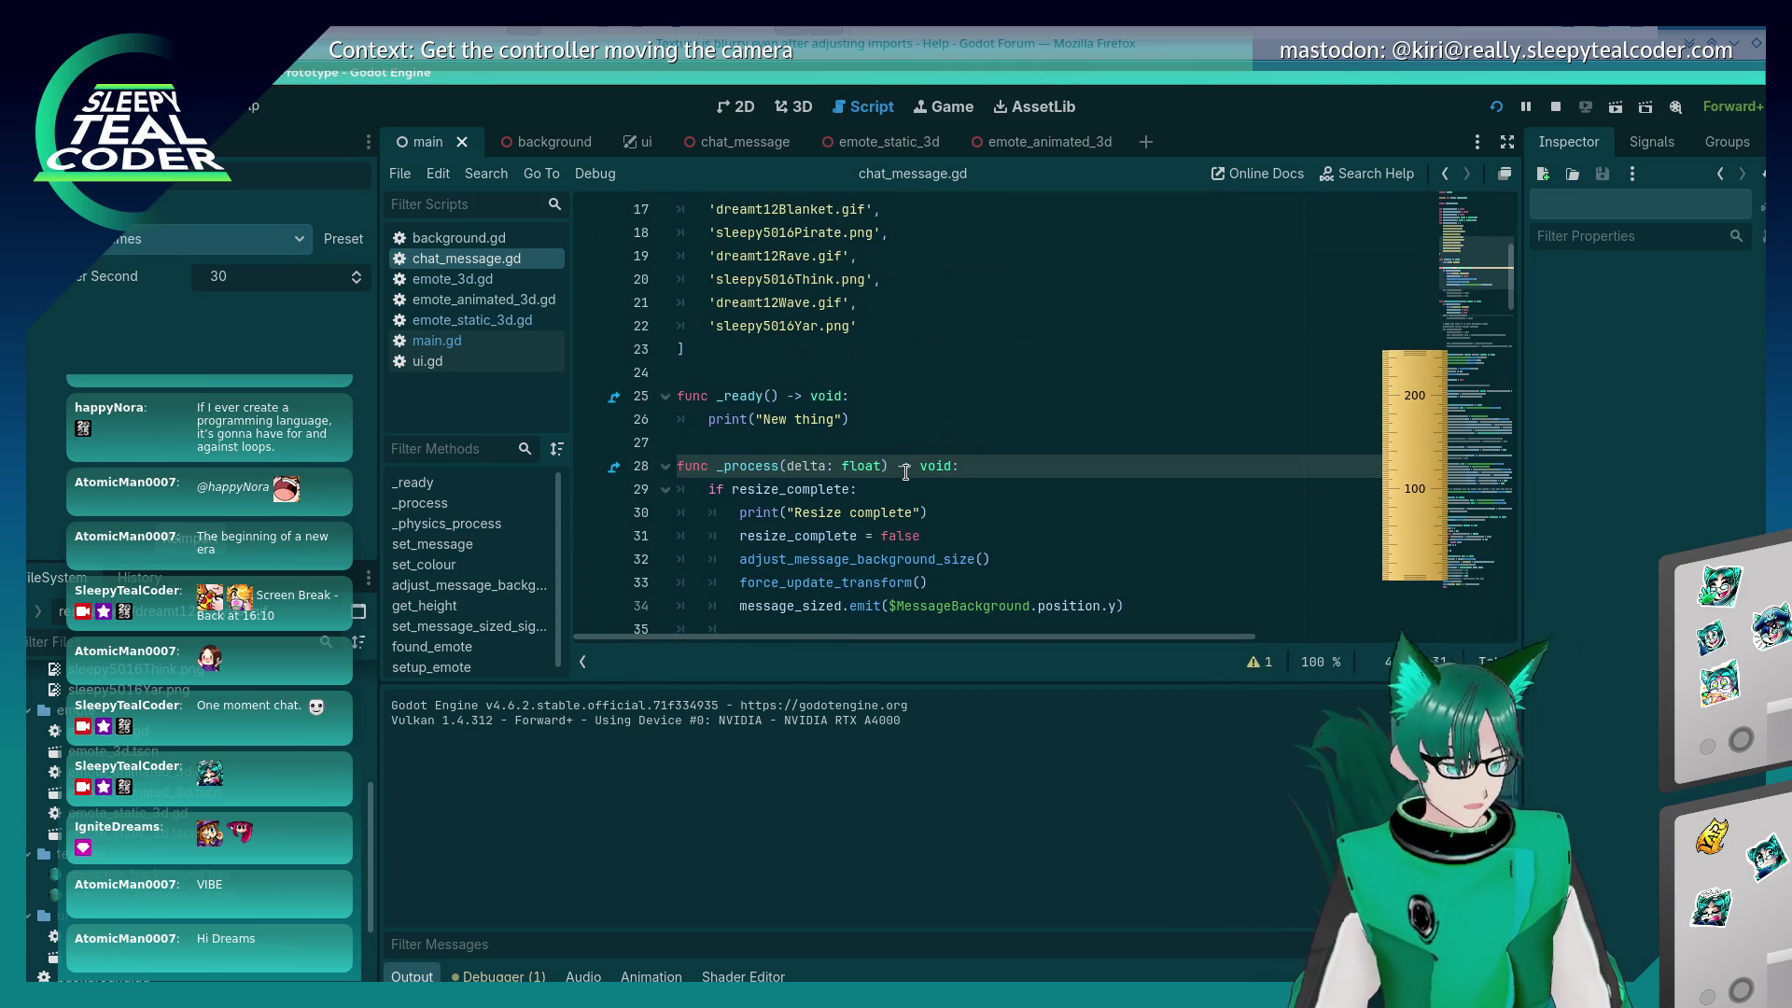
pyautogui.scroll(-9, 905, 473)
pyautogui.scroll(-5, 902, 483)
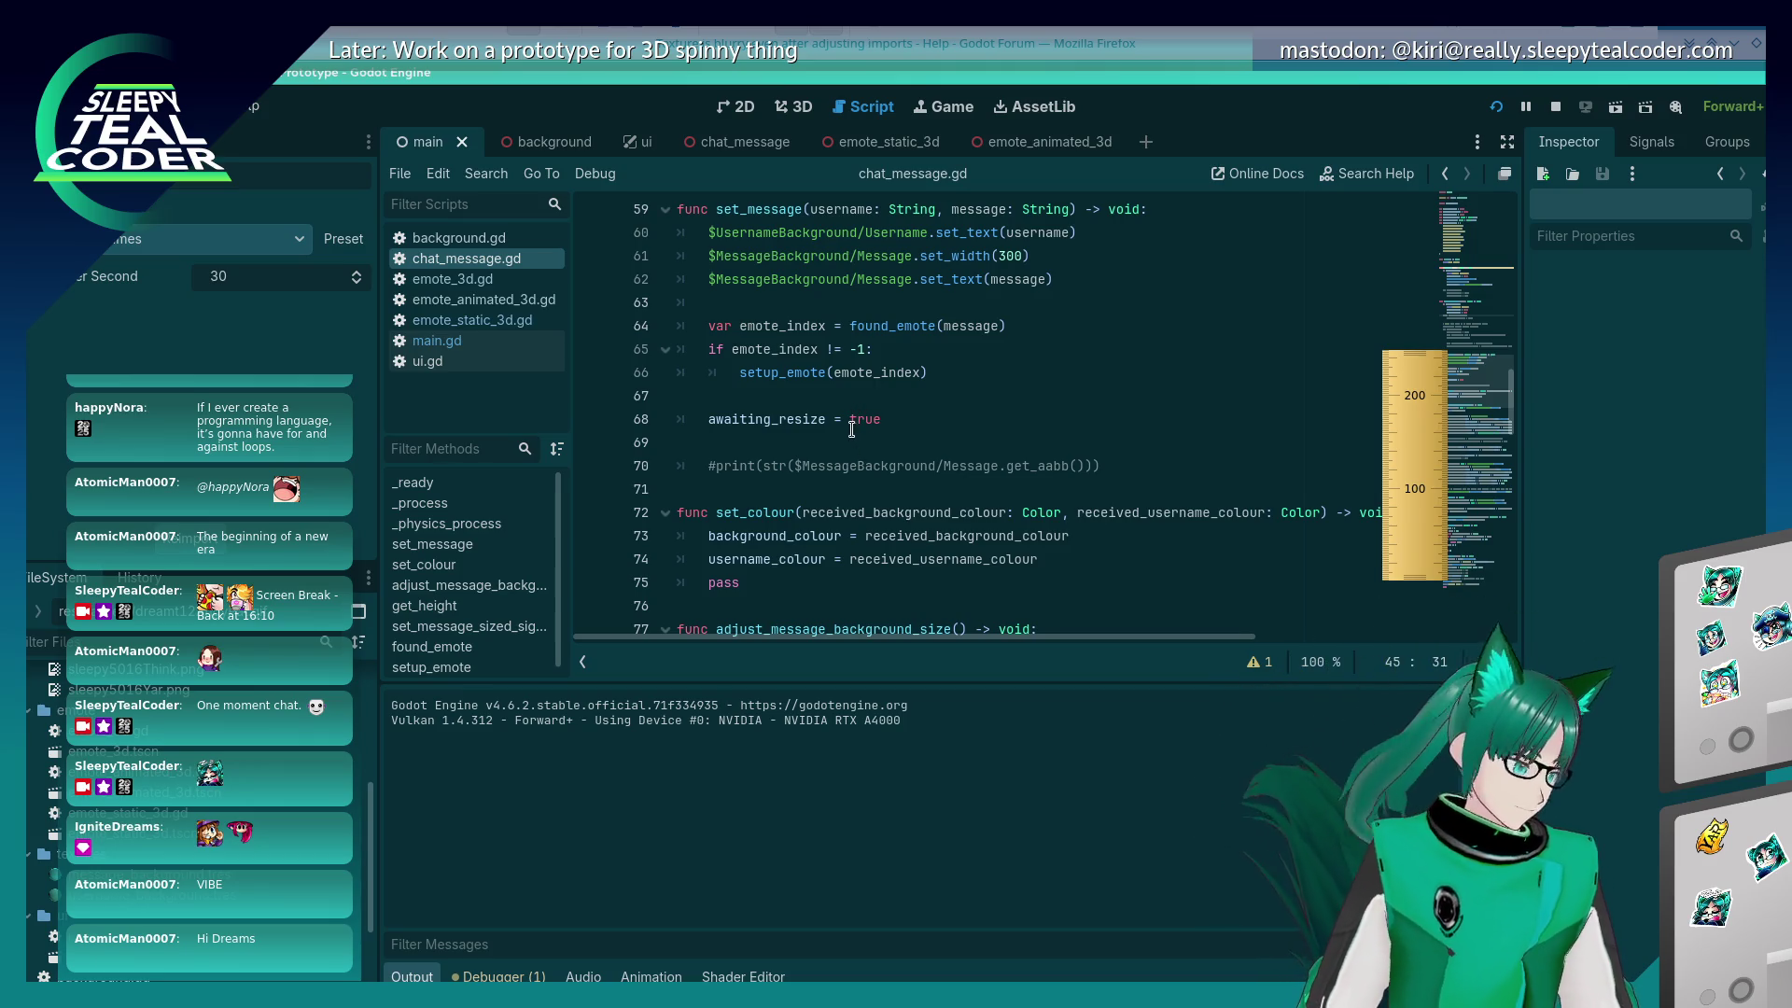
pyautogui.click(1098, 279)
pyautogui.scroll(2, 1085, 365)
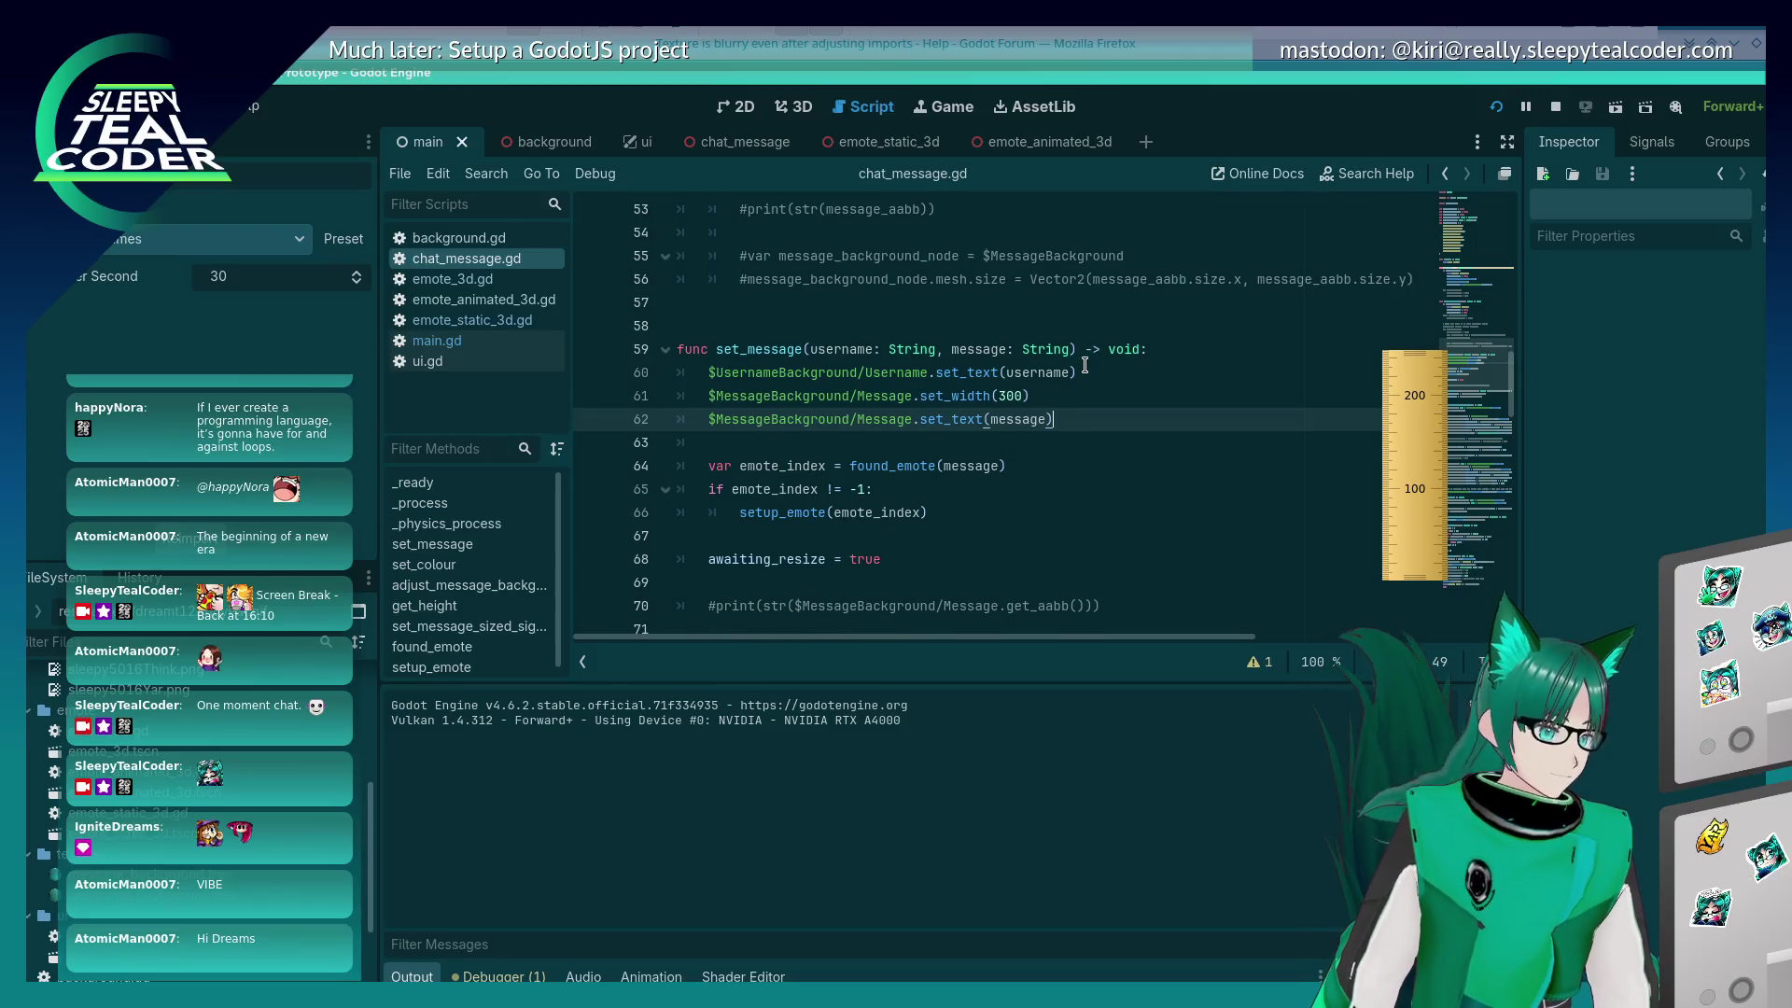
pyautogui.press('Return')
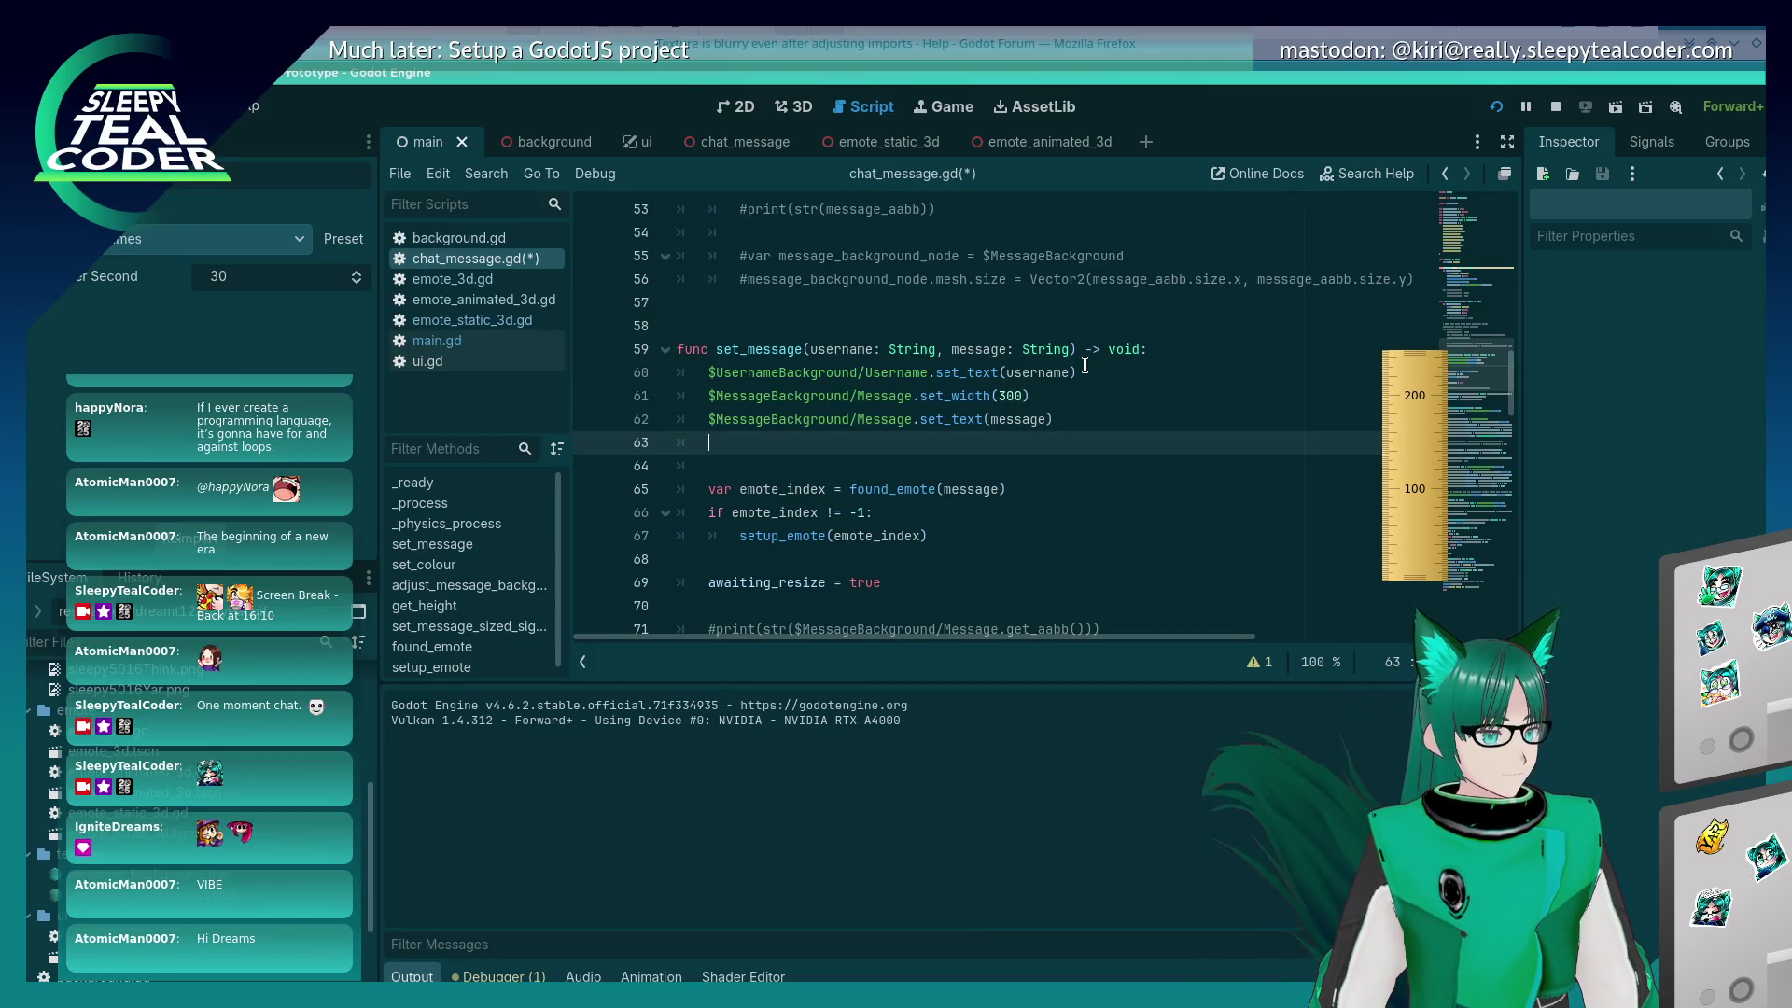
# Step: Add another line near the set_text call and undo the stray 'message' text
pyautogui.press('Up')
pyautogui.press('Up')
pyautogui.press('End')
pyautogui.press('Return')
pyautogui.write('message')
pyautogui.hotkey('ctrl', 'z')
pyautogui.press('Down')
pyautogui.press('Down')
pyautogui.press('Down')
pyautogui.scroll(-15, 1101, 354)
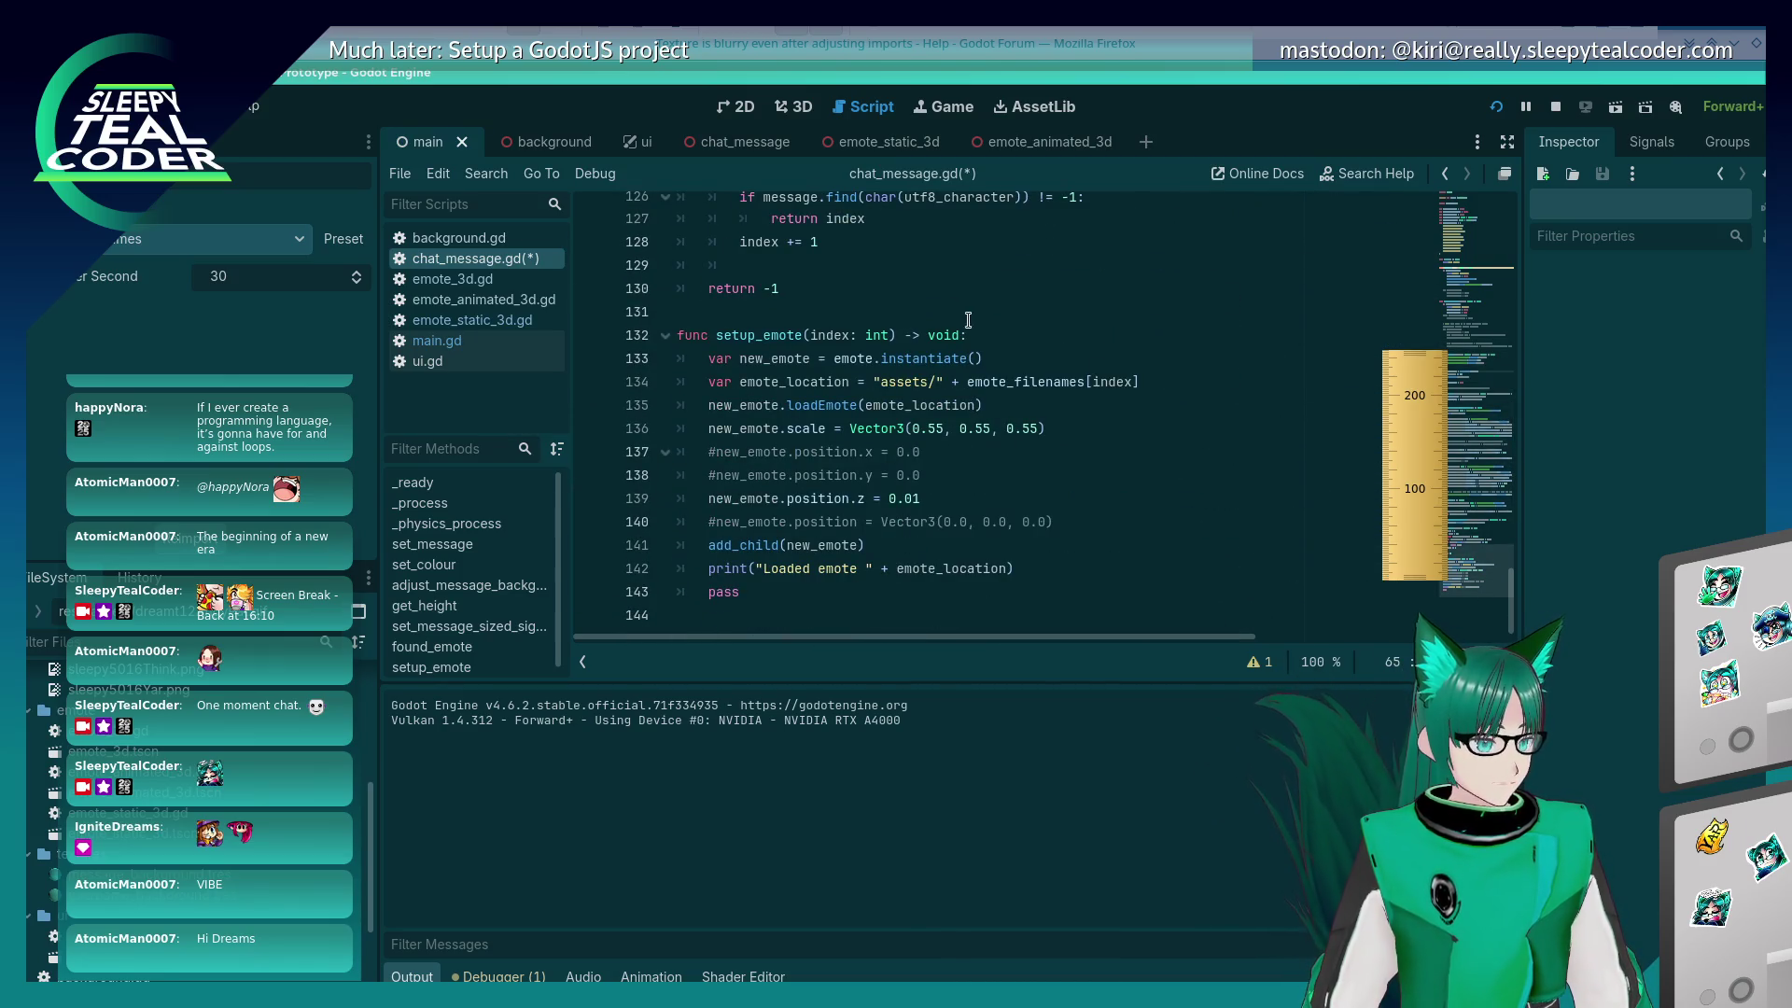
# Step: Duplicate the setup_emote declaration and rename the copy to get_character_index_at_emote
pyautogui.click(984, 335)
pyautogui.hotkey('shift', 'Home')
pyautogui.hotkey('ctrl', 'c')
pyautogui.press('Left')
pyautogui.press('Return')
pyautogui.press('Return')
pyautogui.press('Up')
pyautogui.press('Up')
pyautogui.hotkey('ctrl', 'v')
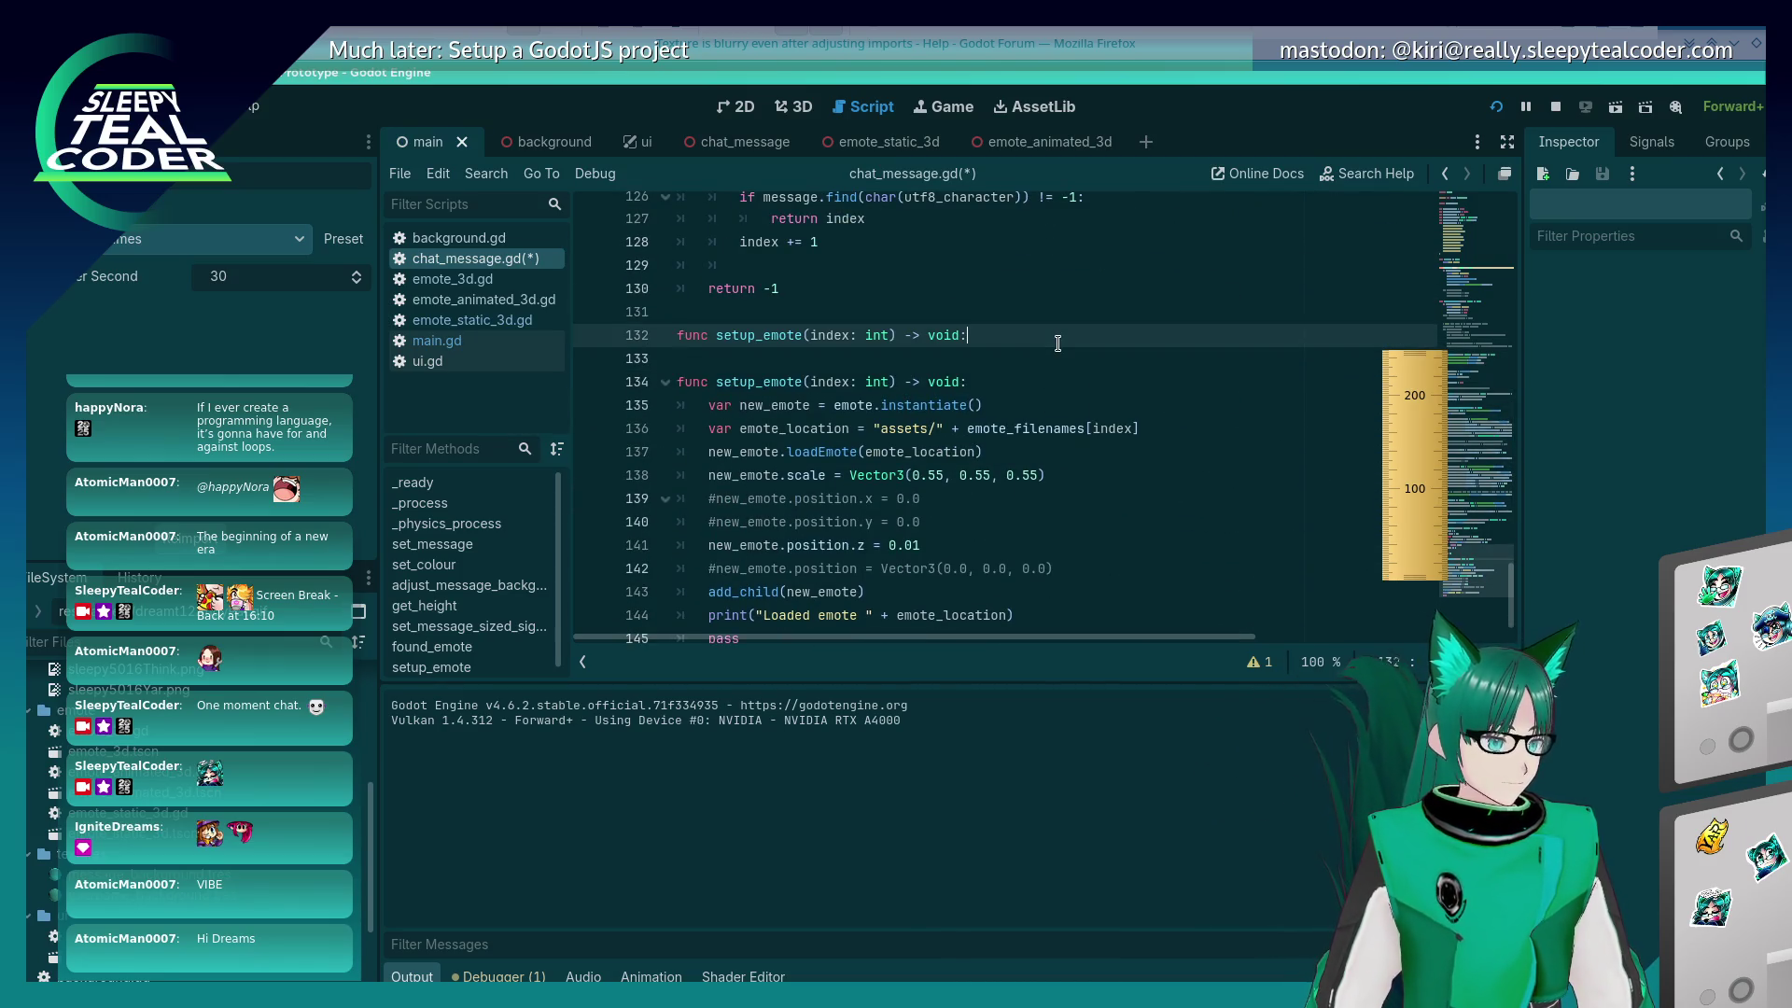
pyautogui.hotkey('ctrl', 'Right')
pyautogui.press('Right')
pyautogui.press('Delete')
pyautogui.press('Delete')
pyautogui.press('Delete')
pyautogui.write('get_cha')
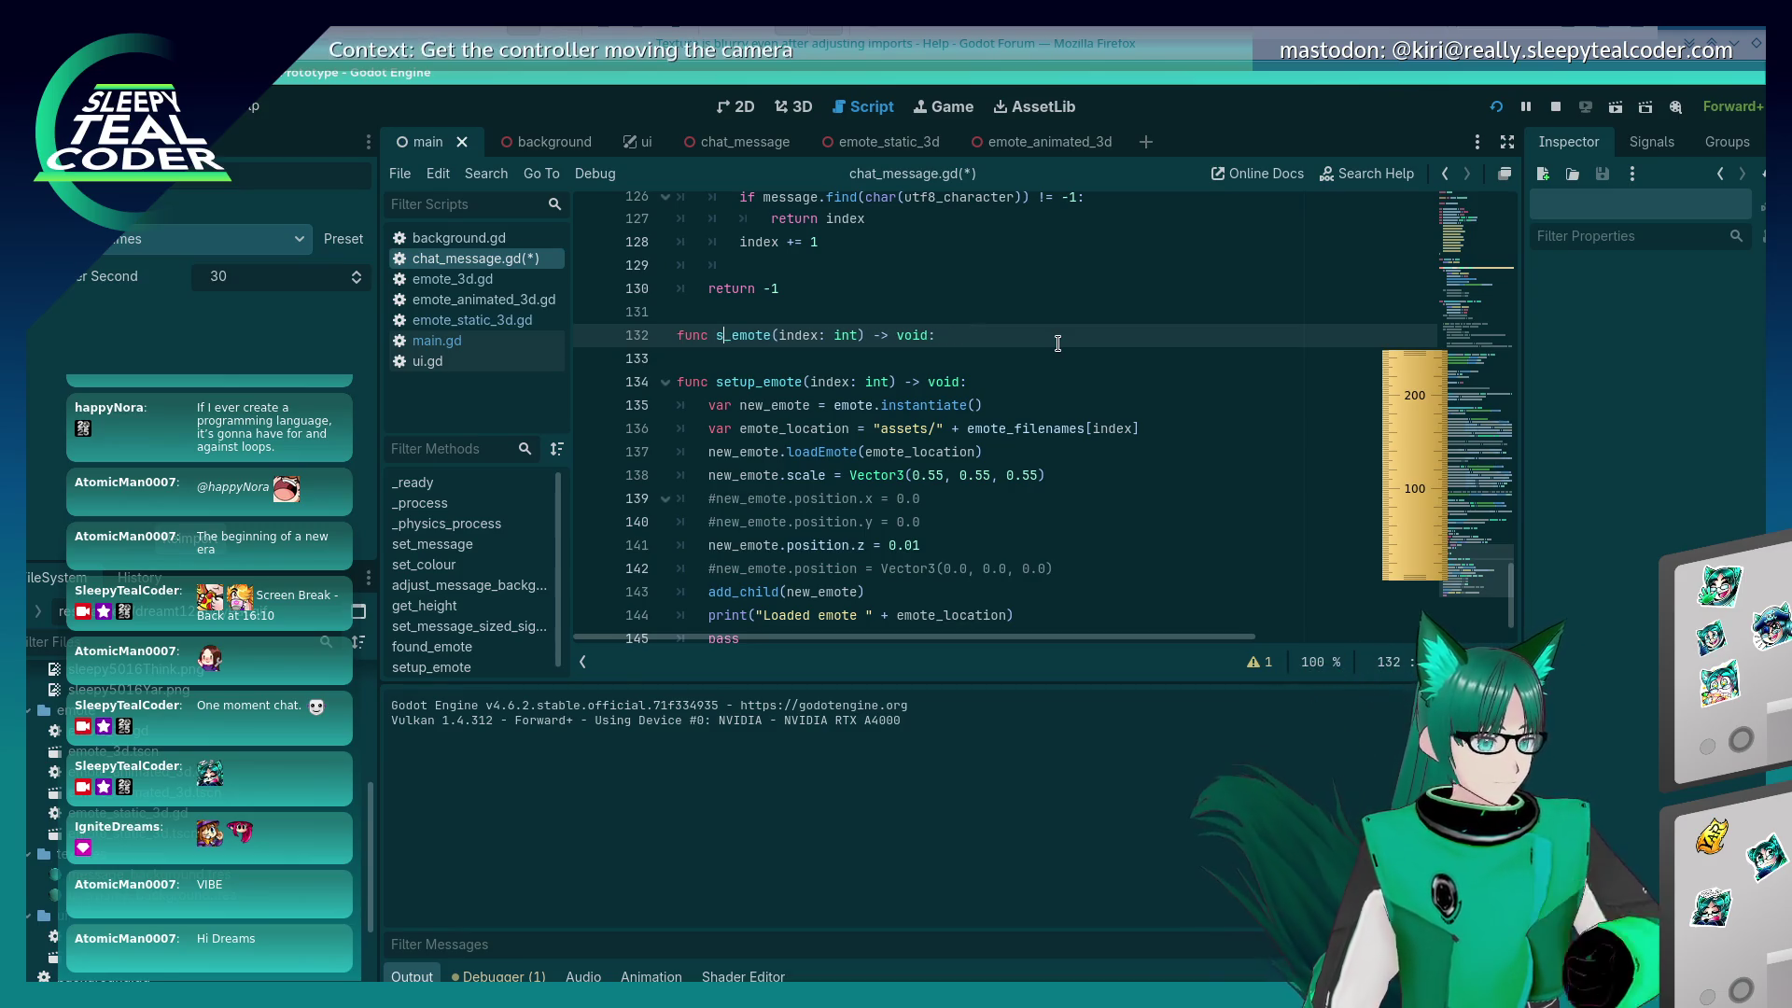
pyautogui.write('racter_index_at')
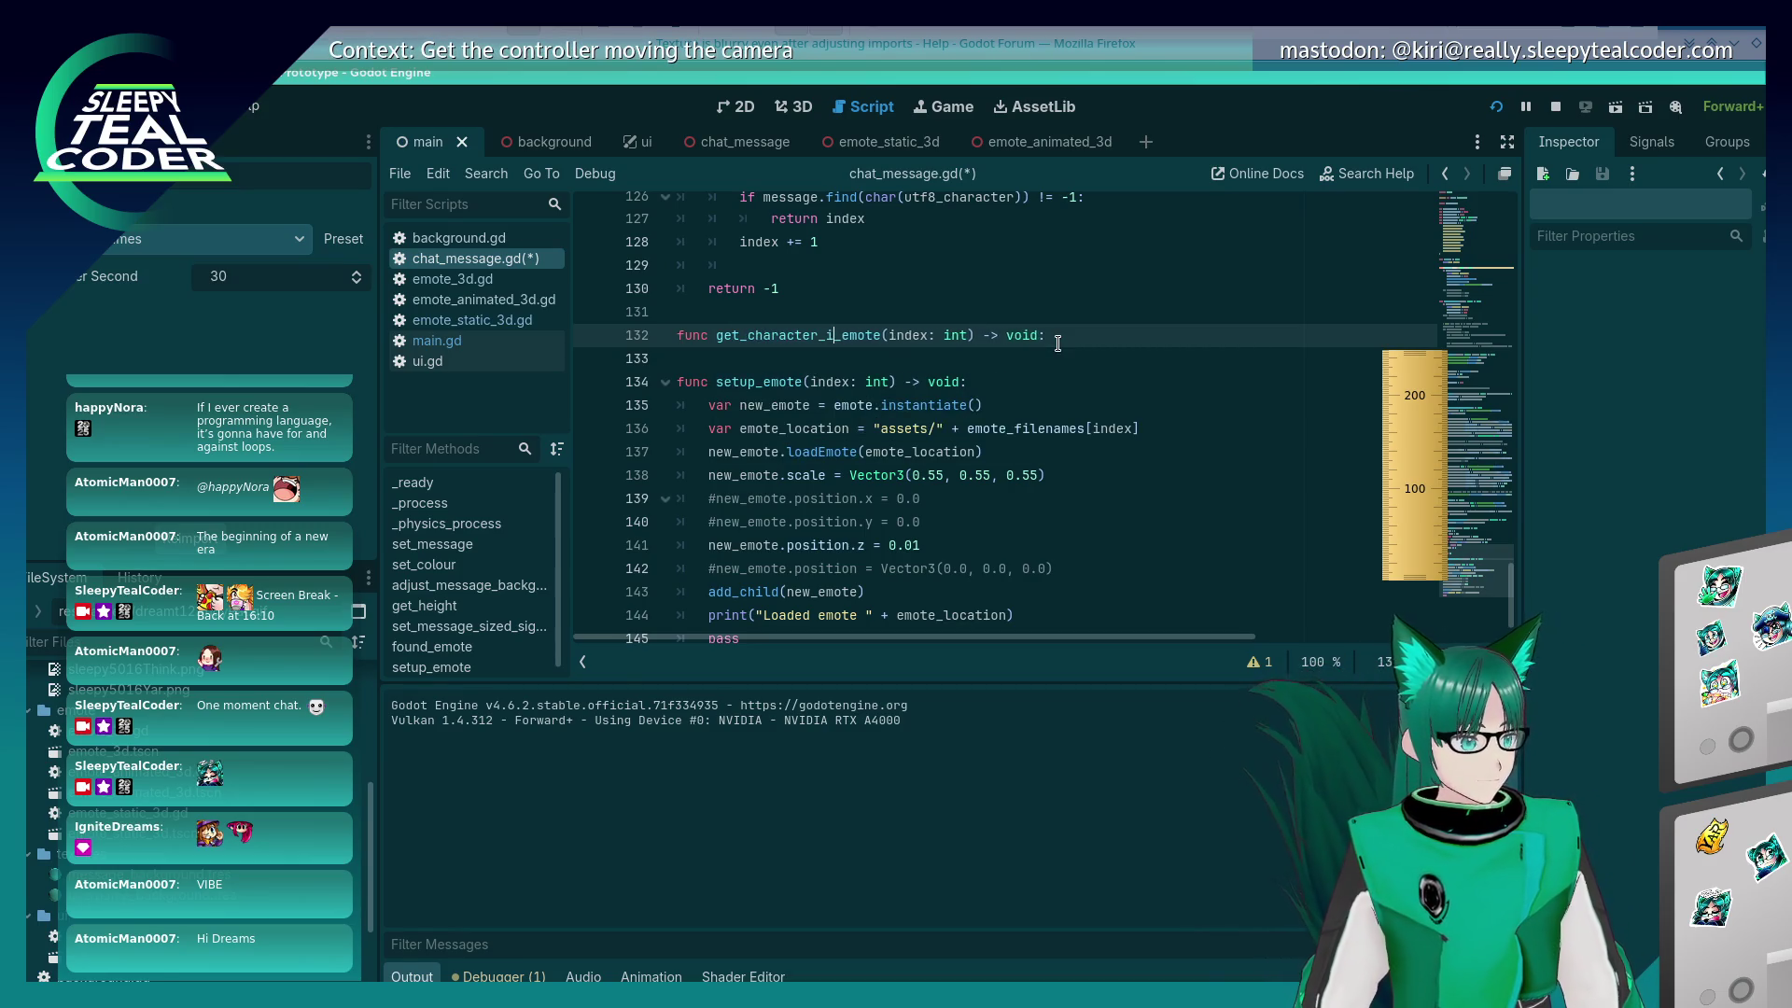
# Step: Paste found_emote's loop into the new function's body and save chat_message.gd
pyautogui.press('End')
pyautogui.press('Return')
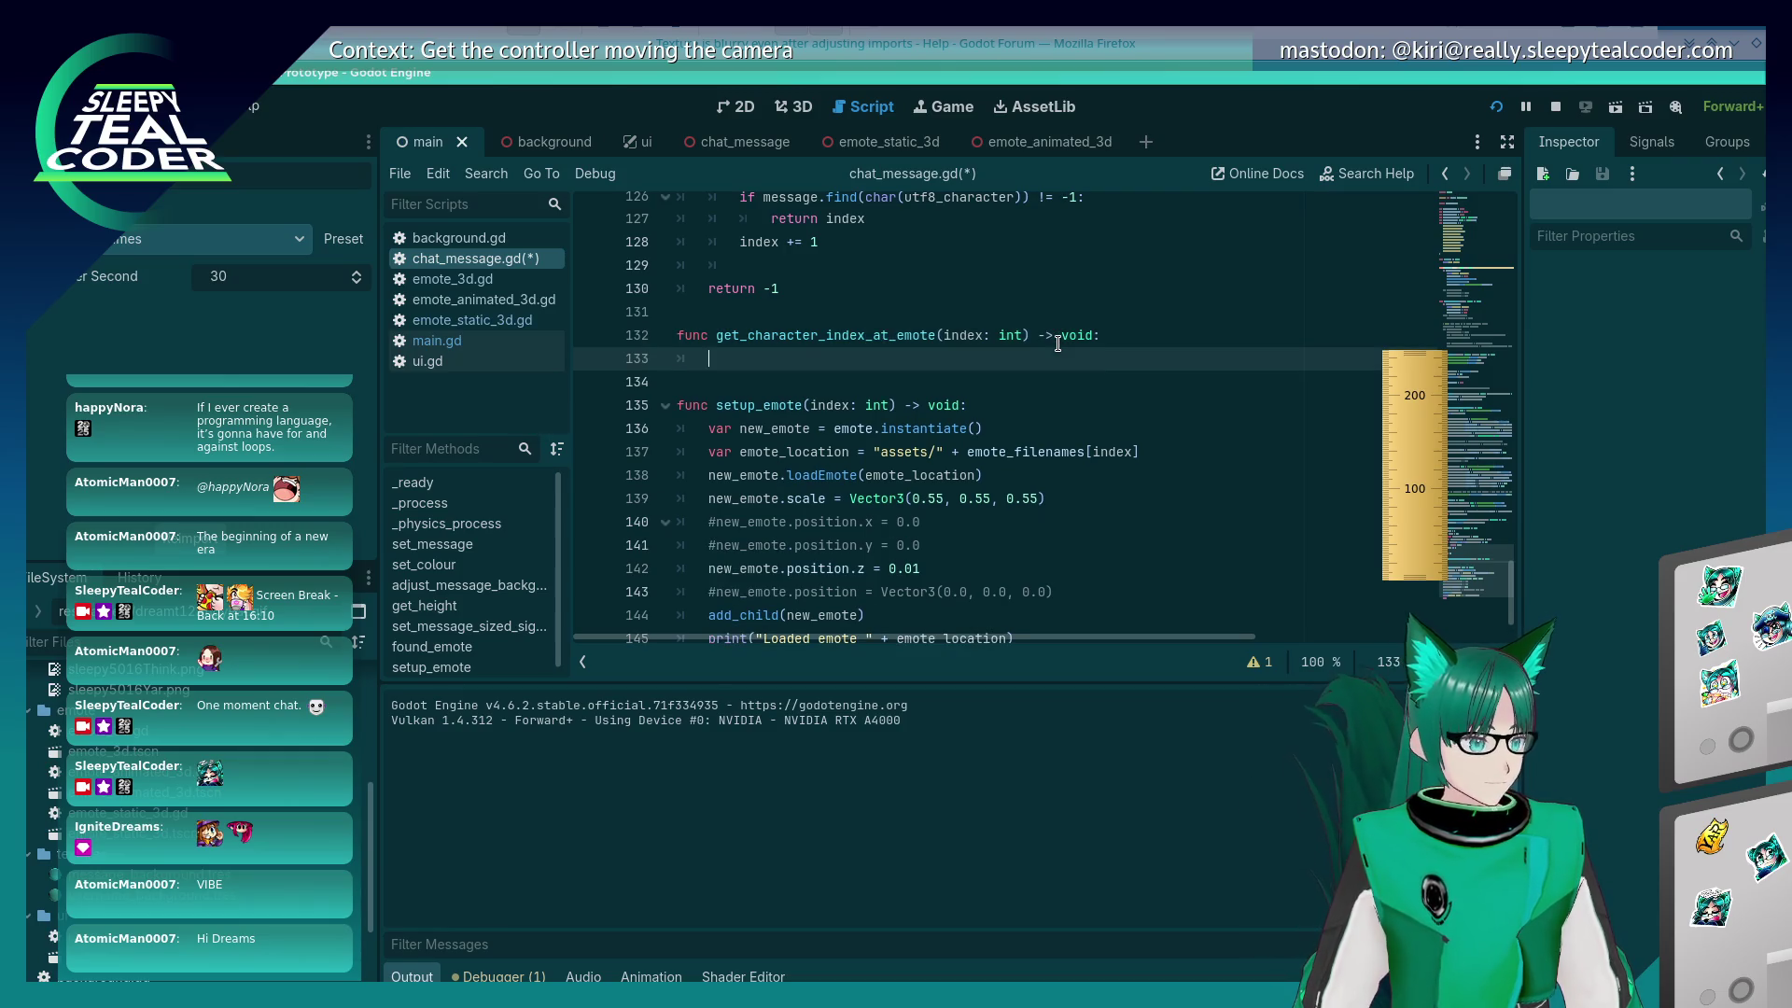
pyautogui.scroll(-1, 1084, 334)
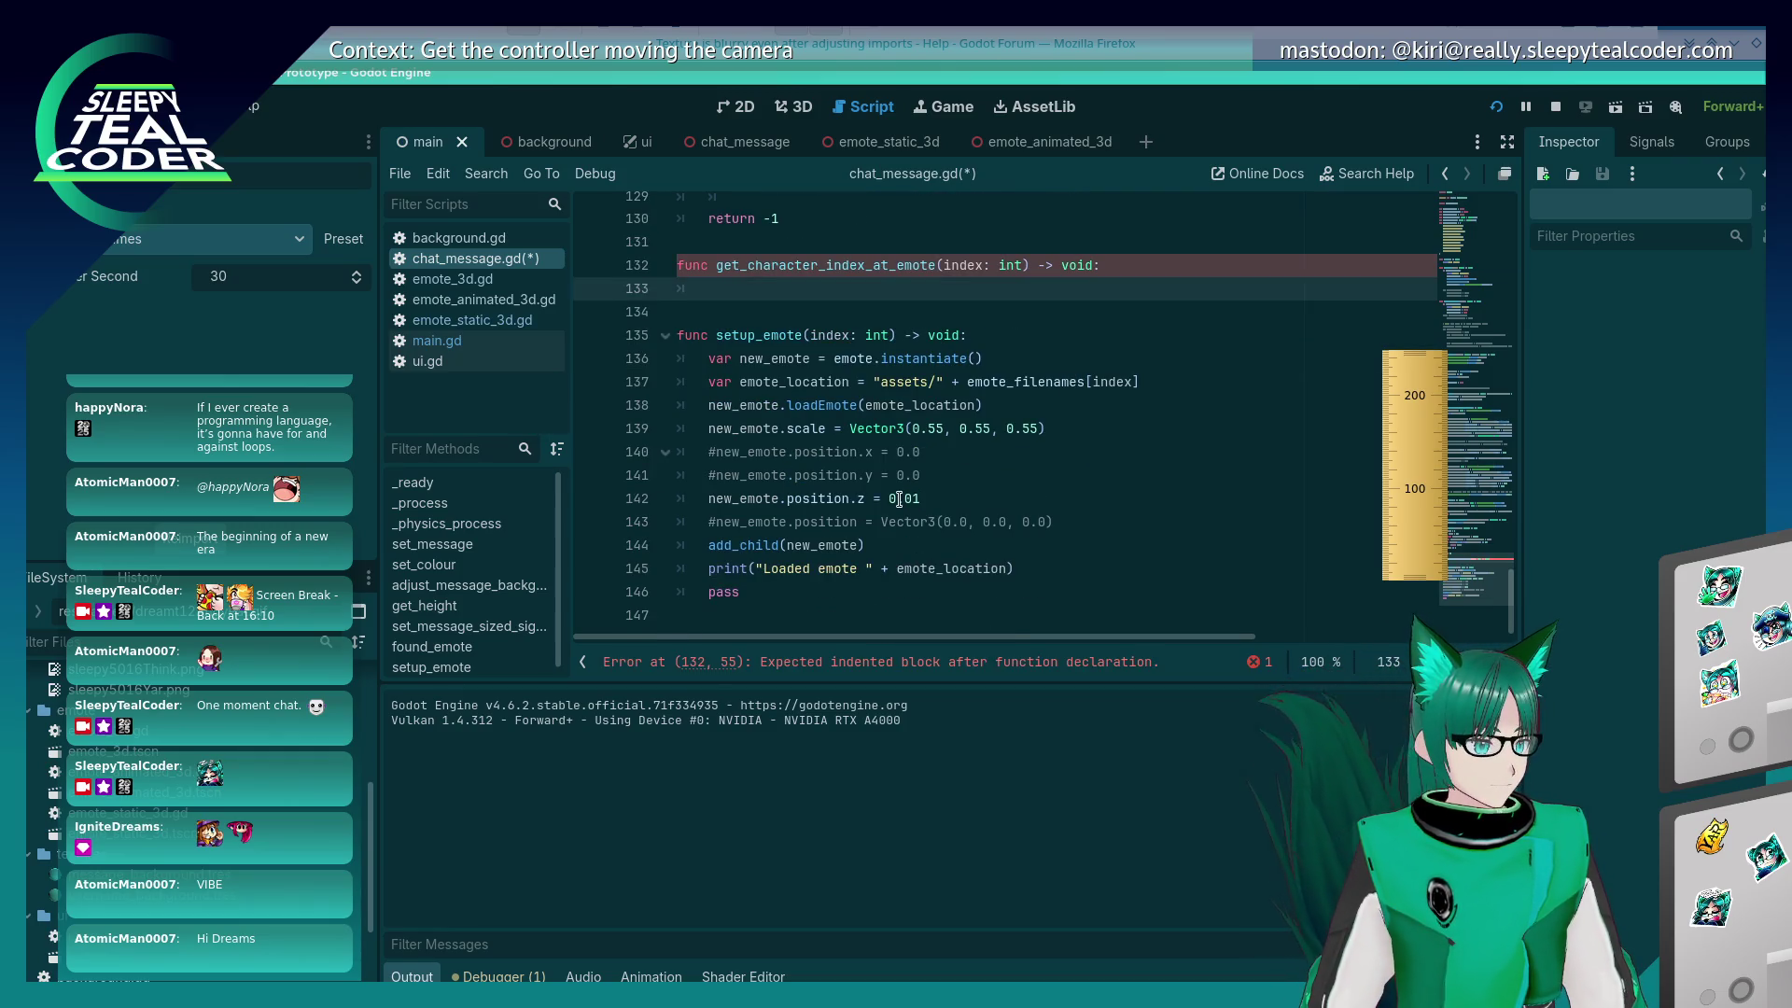
pyautogui.click(958, 457)
pyautogui.scroll(5, 896, 490)
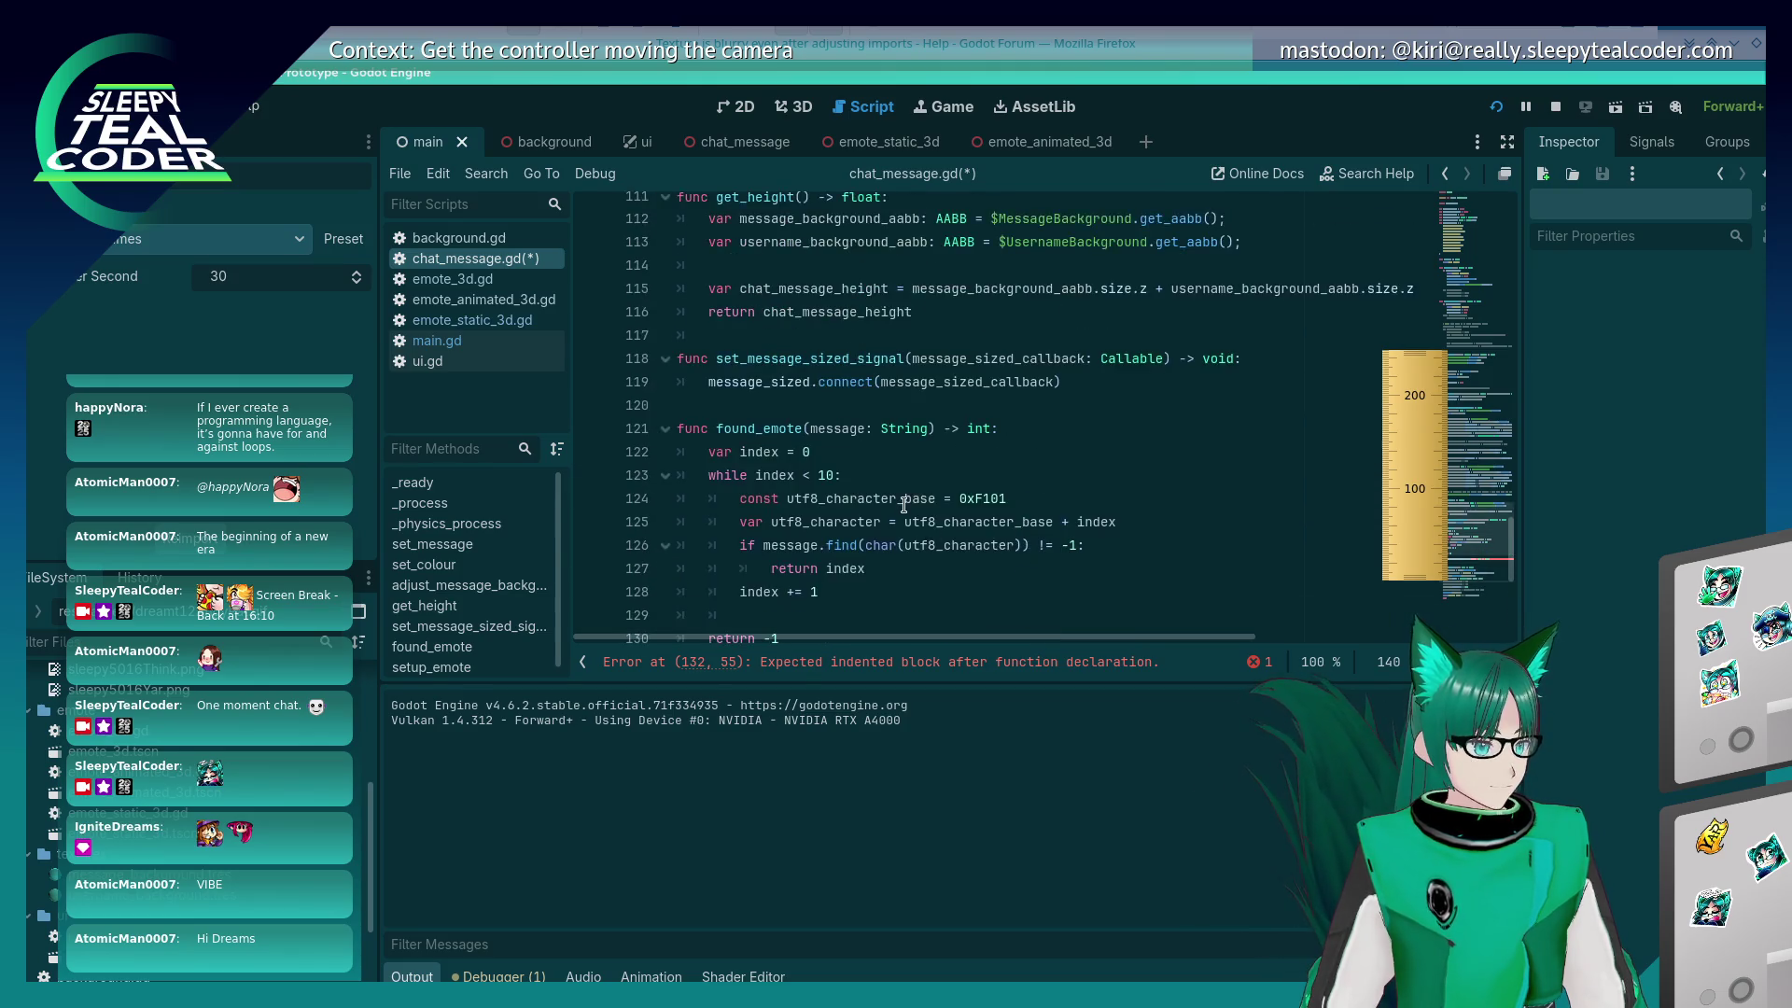
pyautogui.scroll(-1, 797, 497)
pyautogui.moveTo(796, 497); pyautogui.dragTo(789, 312)
pyautogui.hotkey('ctrl', 'c')
pyautogui.click(780, 569)
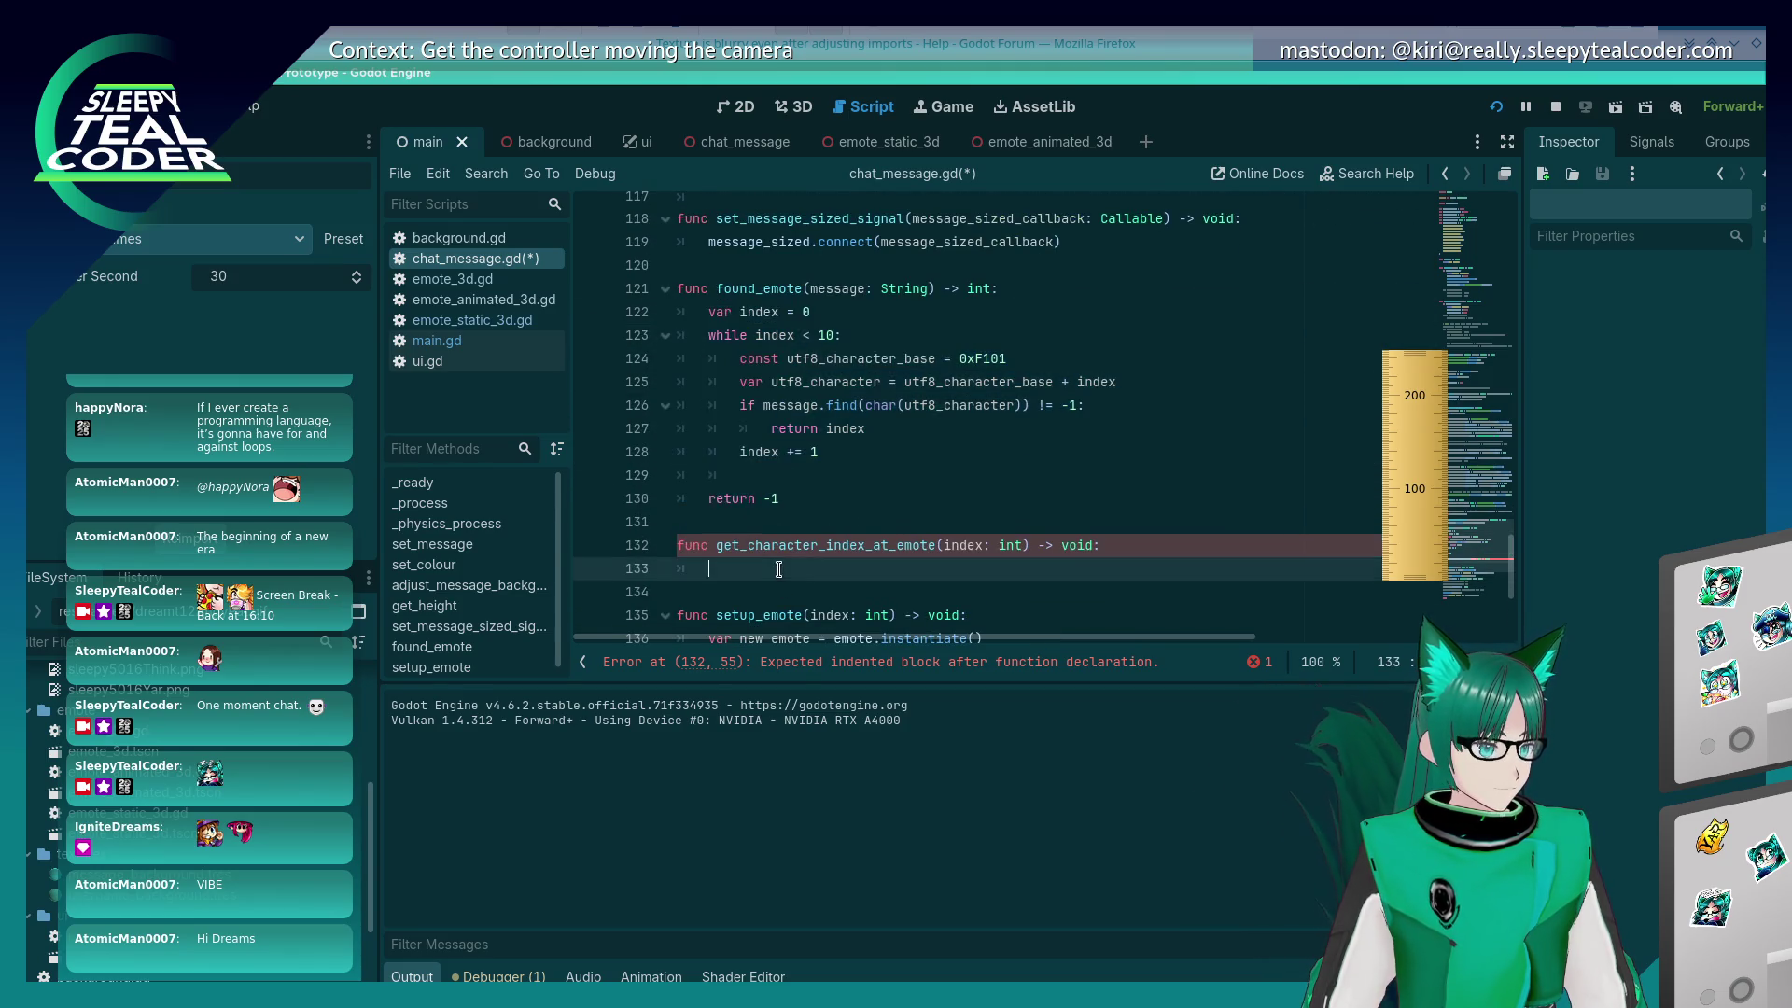
pyautogui.hotkey('ctrl', 'v')
pyautogui.hotkey('ctrl', 's')
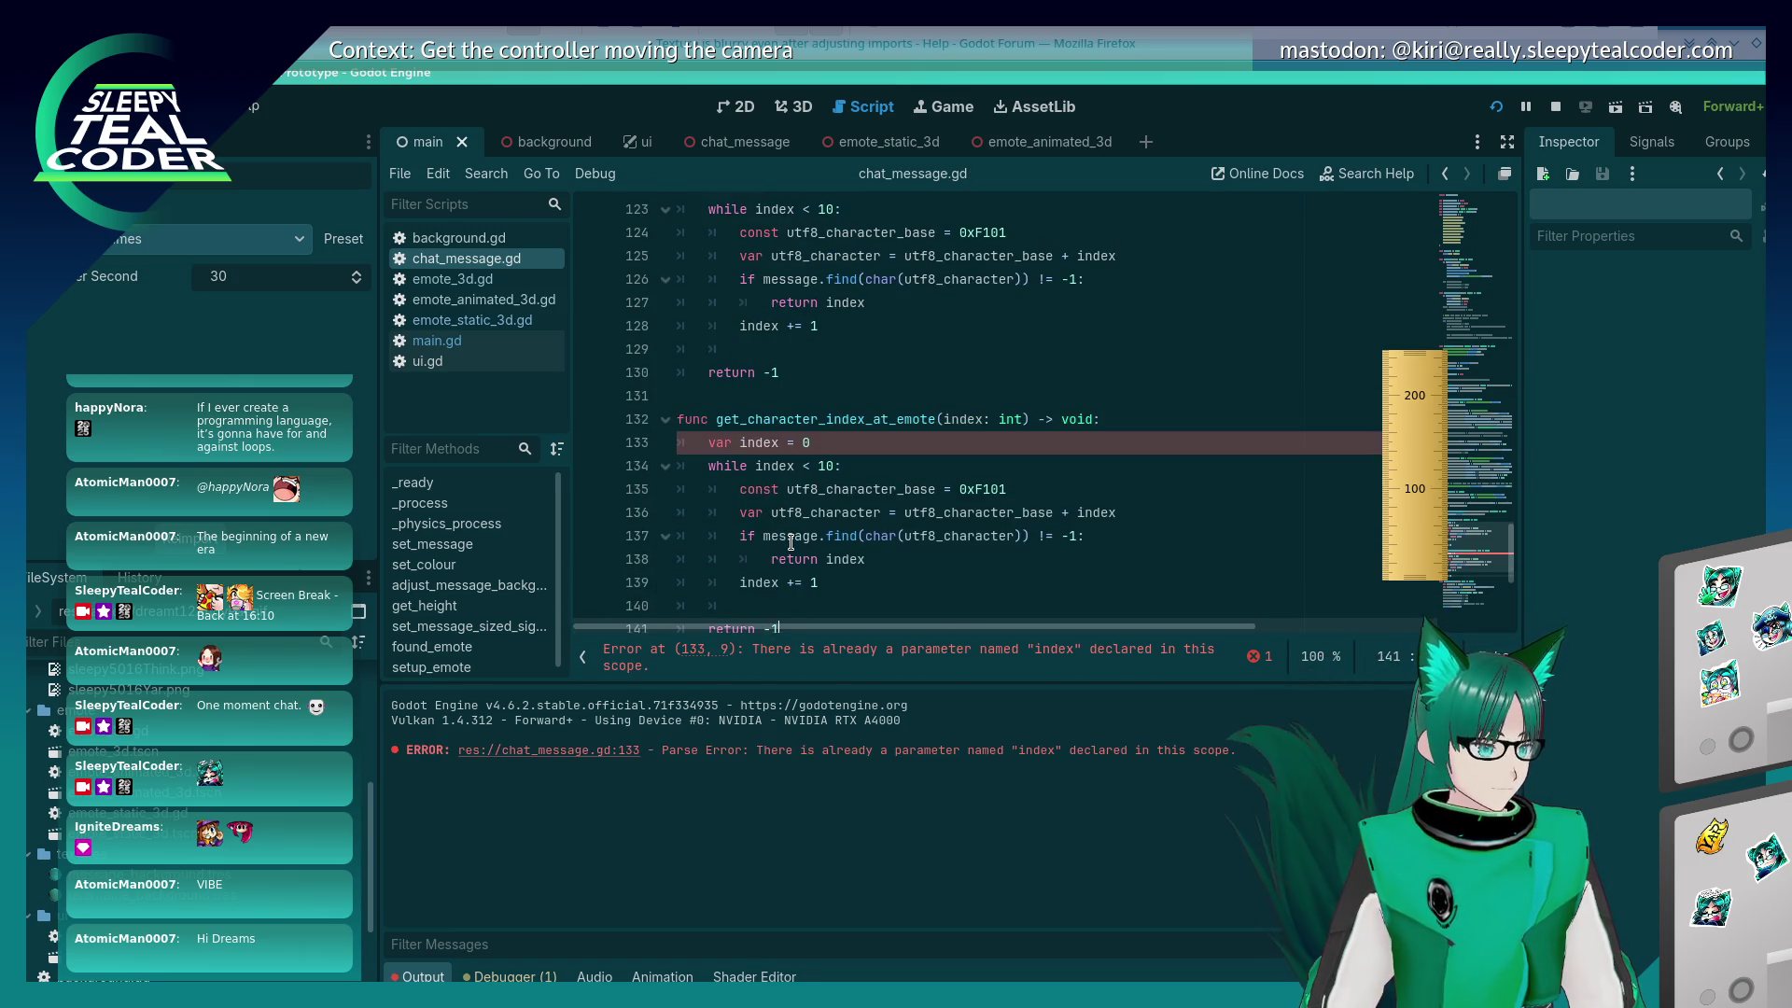
# Step: Remove 'find' from the copied message.find call in the new function
pyautogui.press('Up')
pyautogui.press('Up')
pyautogui.press('Up')
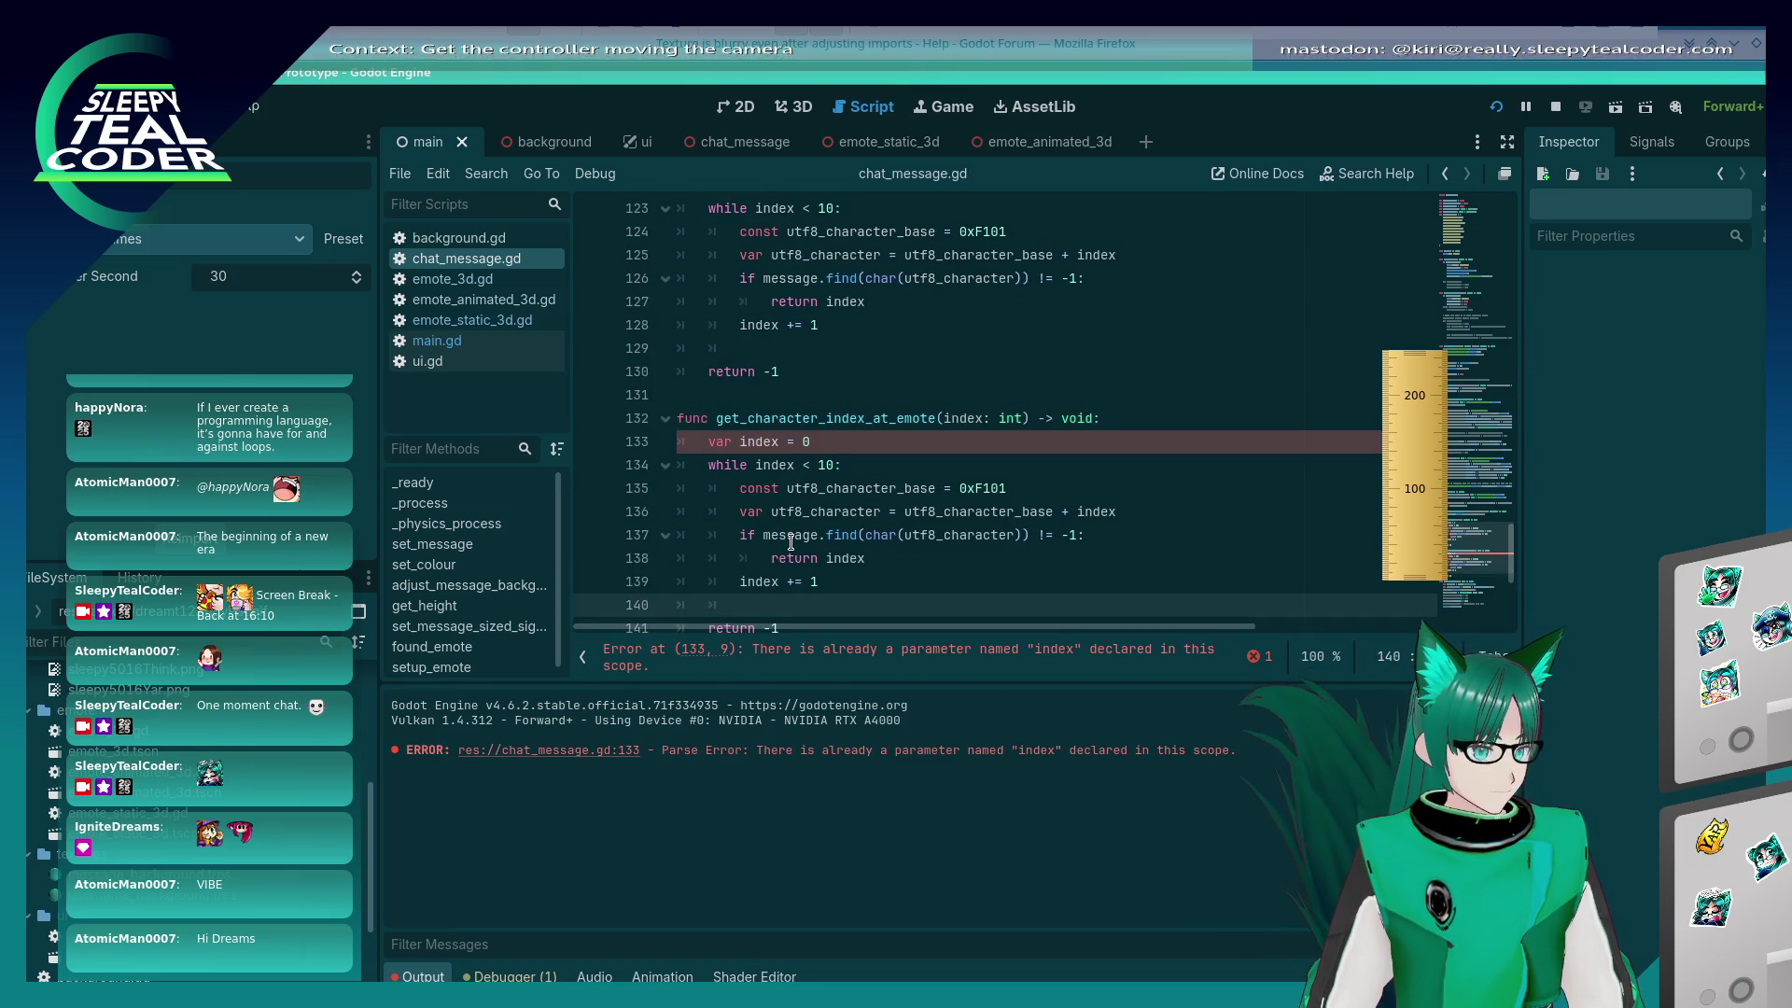
pyautogui.press('Up')
pyautogui.press('End')
pyautogui.hotkey('shift', 'Home')
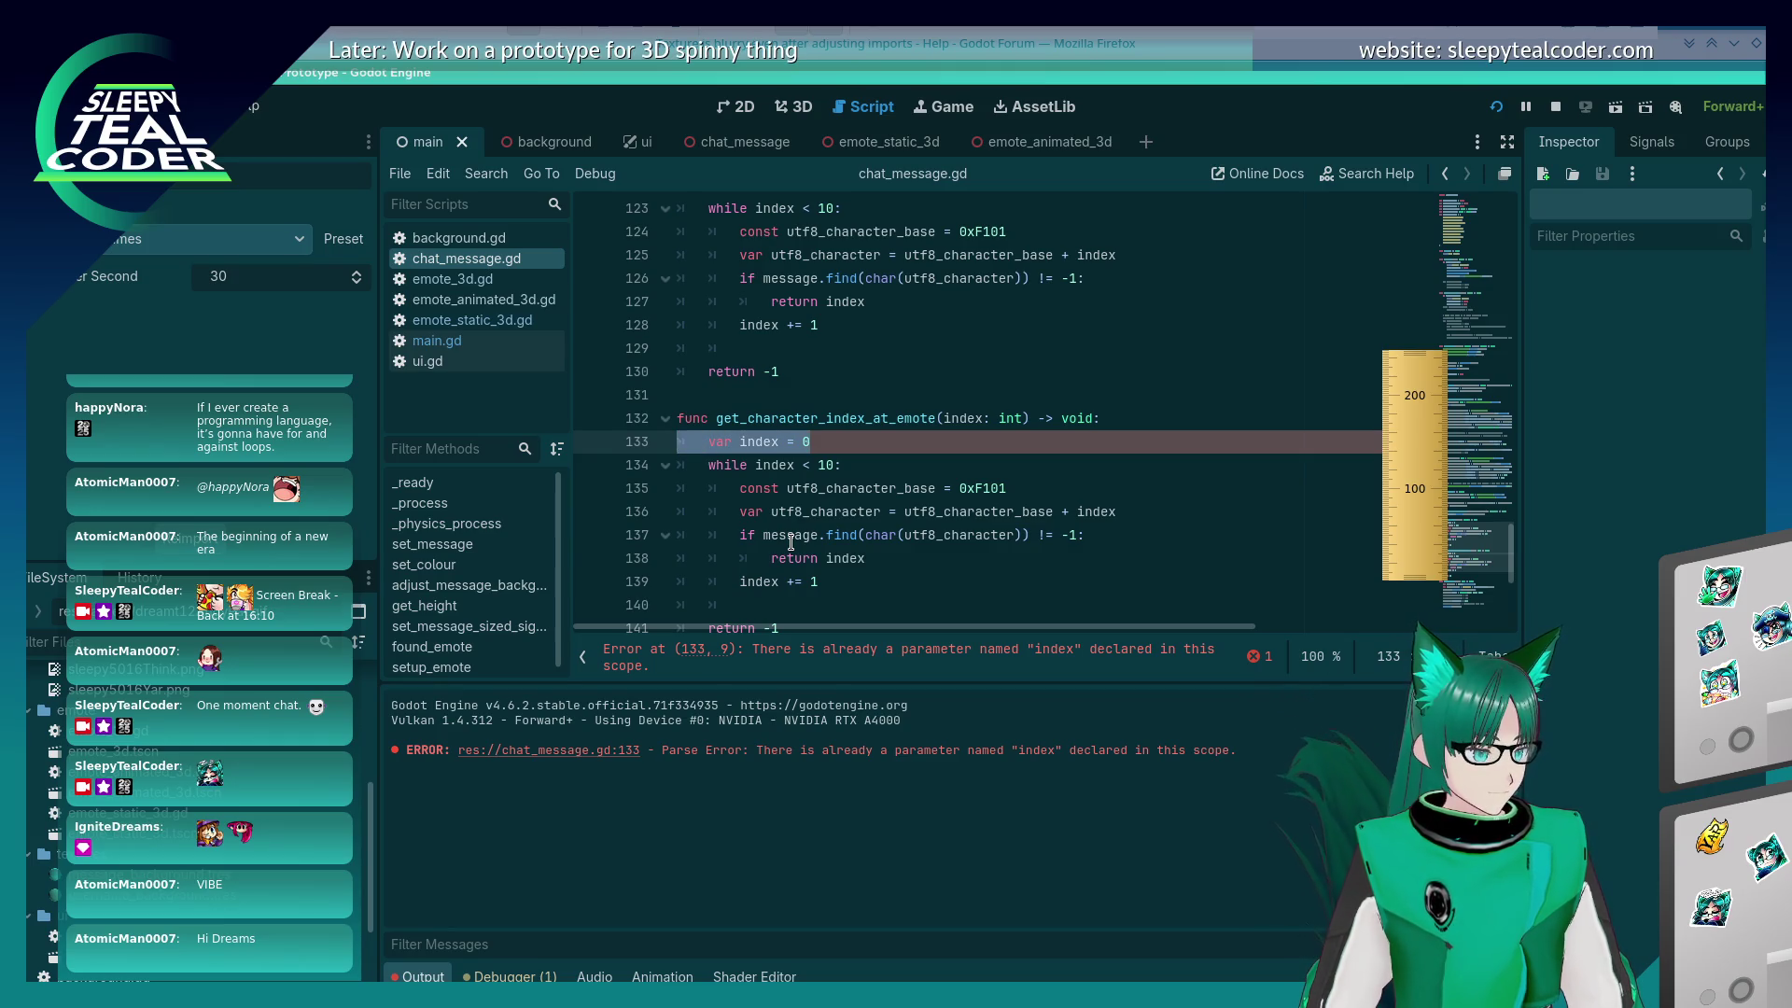
pyautogui.press('Down')
pyautogui.press('Down')
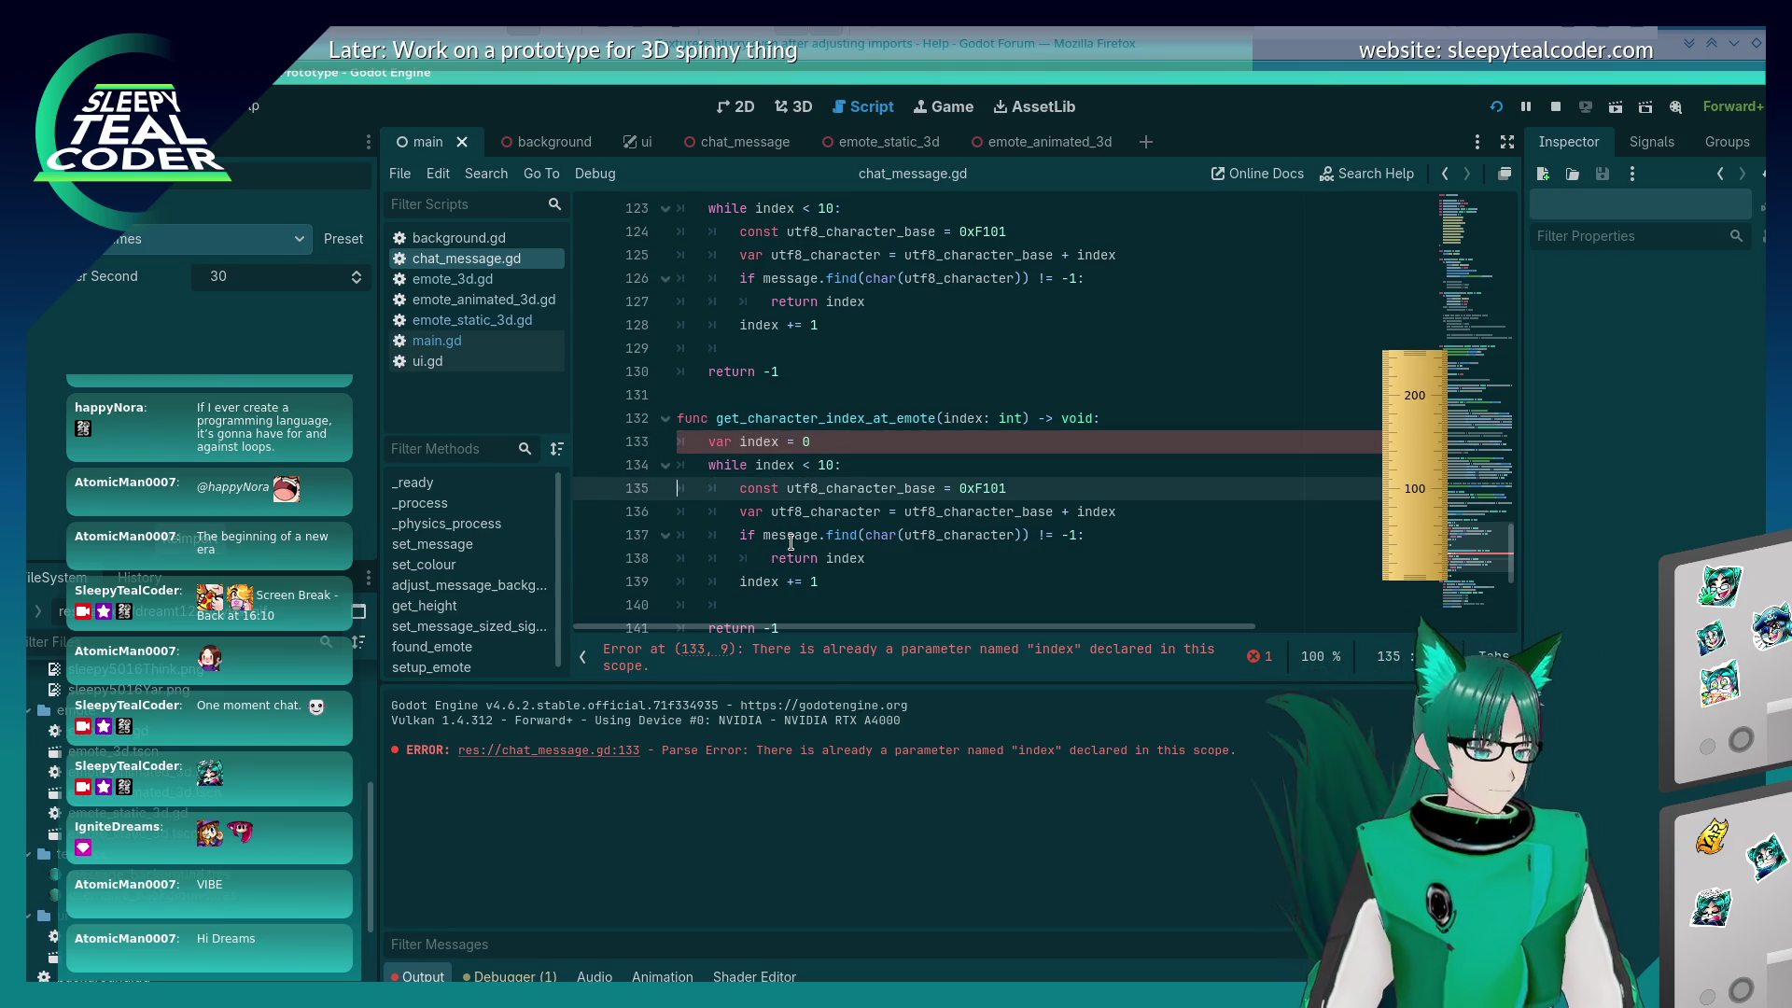
pyautogui.press('Down')
pyautogui.press('Down')
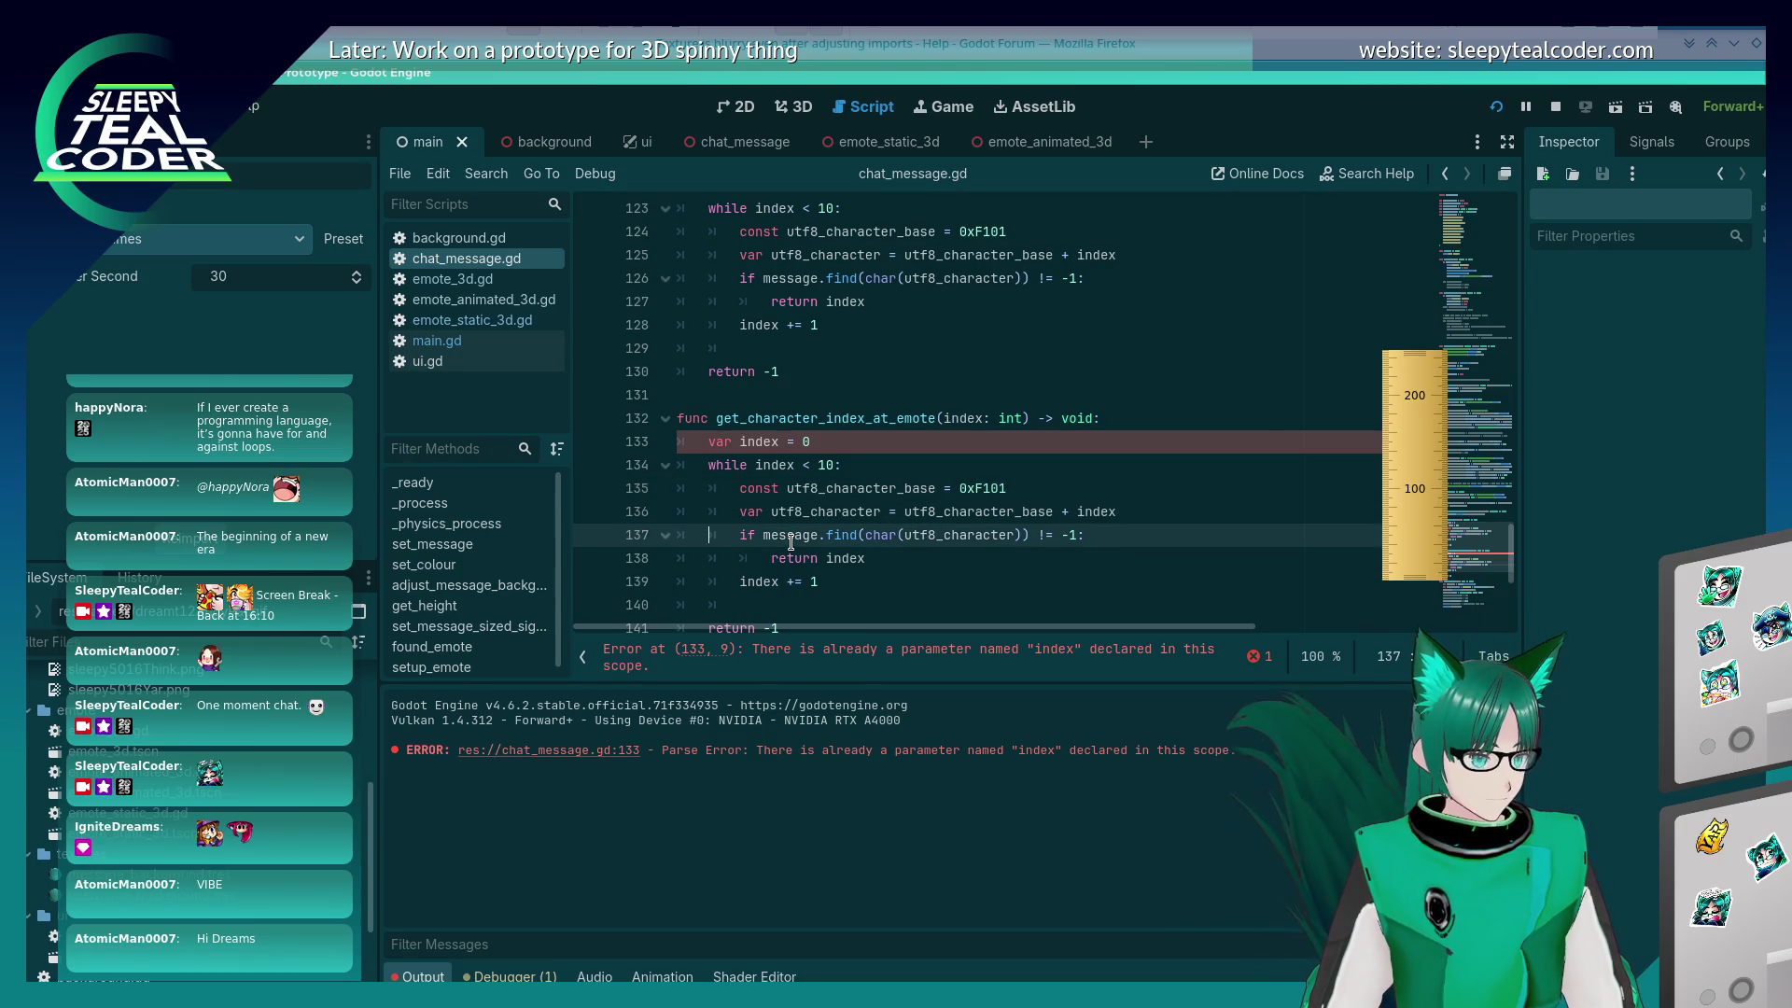
pyautogui.press('BackSpace')
pyautogui.press('BackSpace')
pyautogui.press('BackSpace')
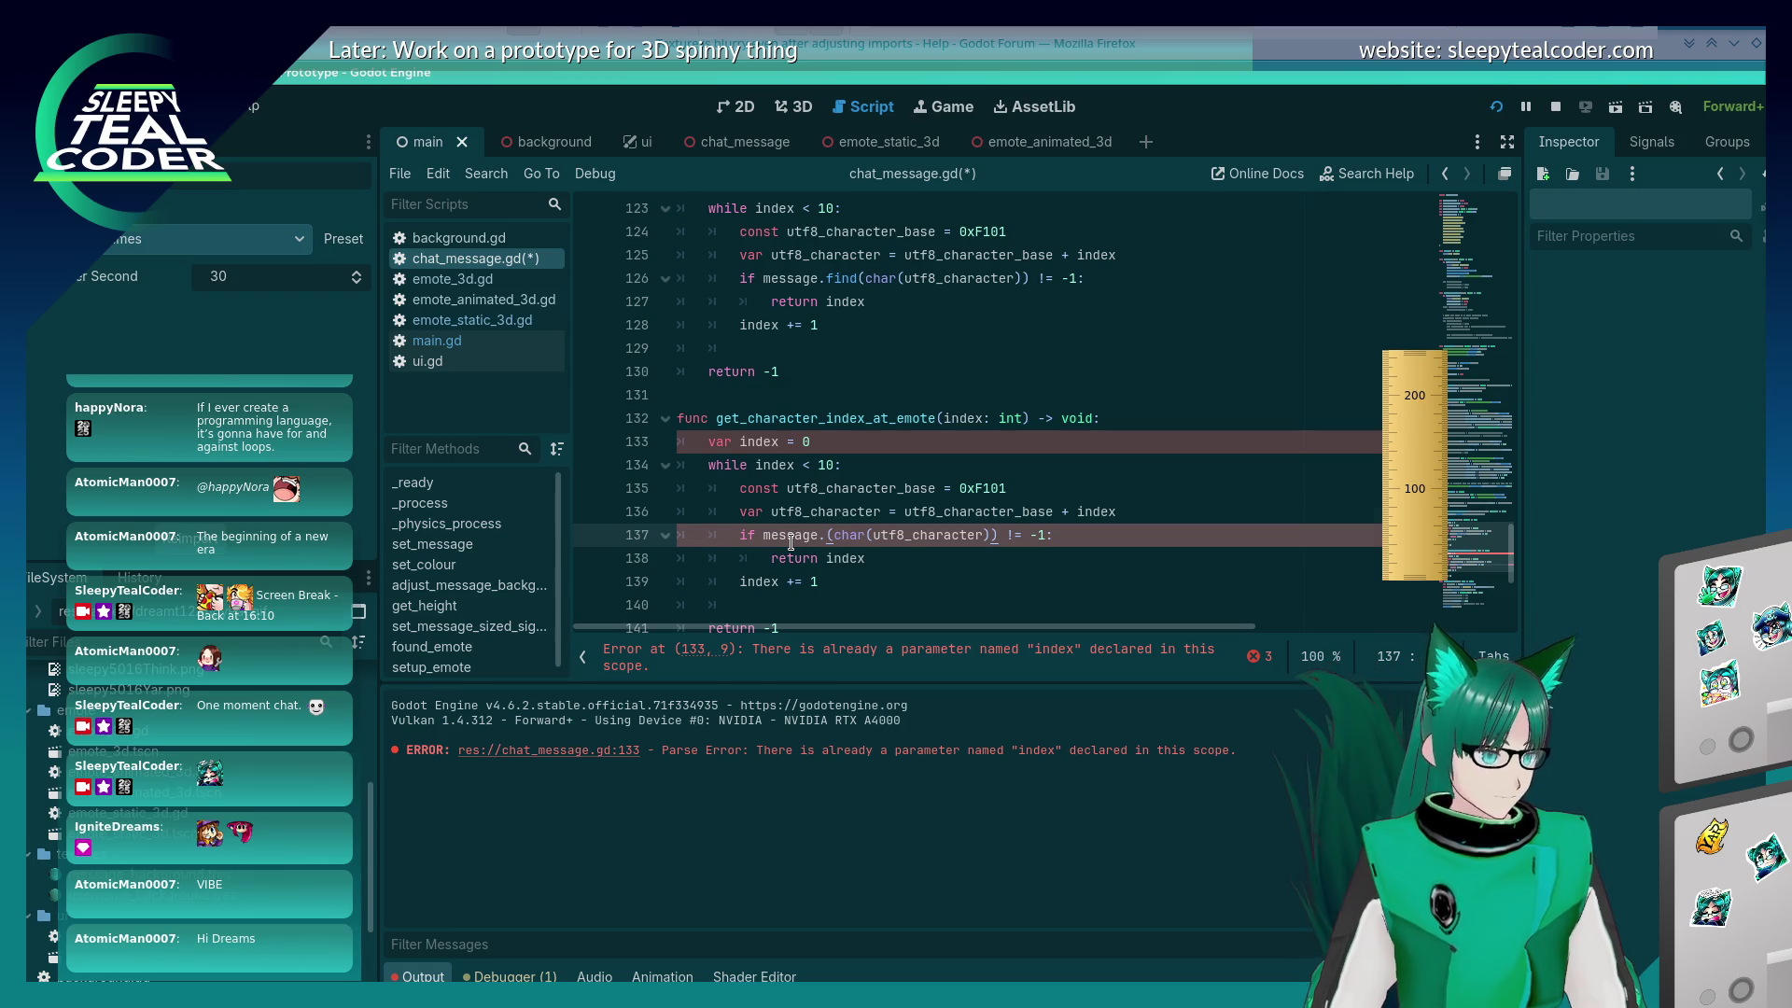
# Step: Delete the duplicate 'var index = 0' line so the body starts with the while loop
pyautogui.press('Up')
pyautogui.press('Up')
pyautogui.press('Up')
pyautogui.press('Down')
pyautogui.press('Down')
pyautogui.press('Down')
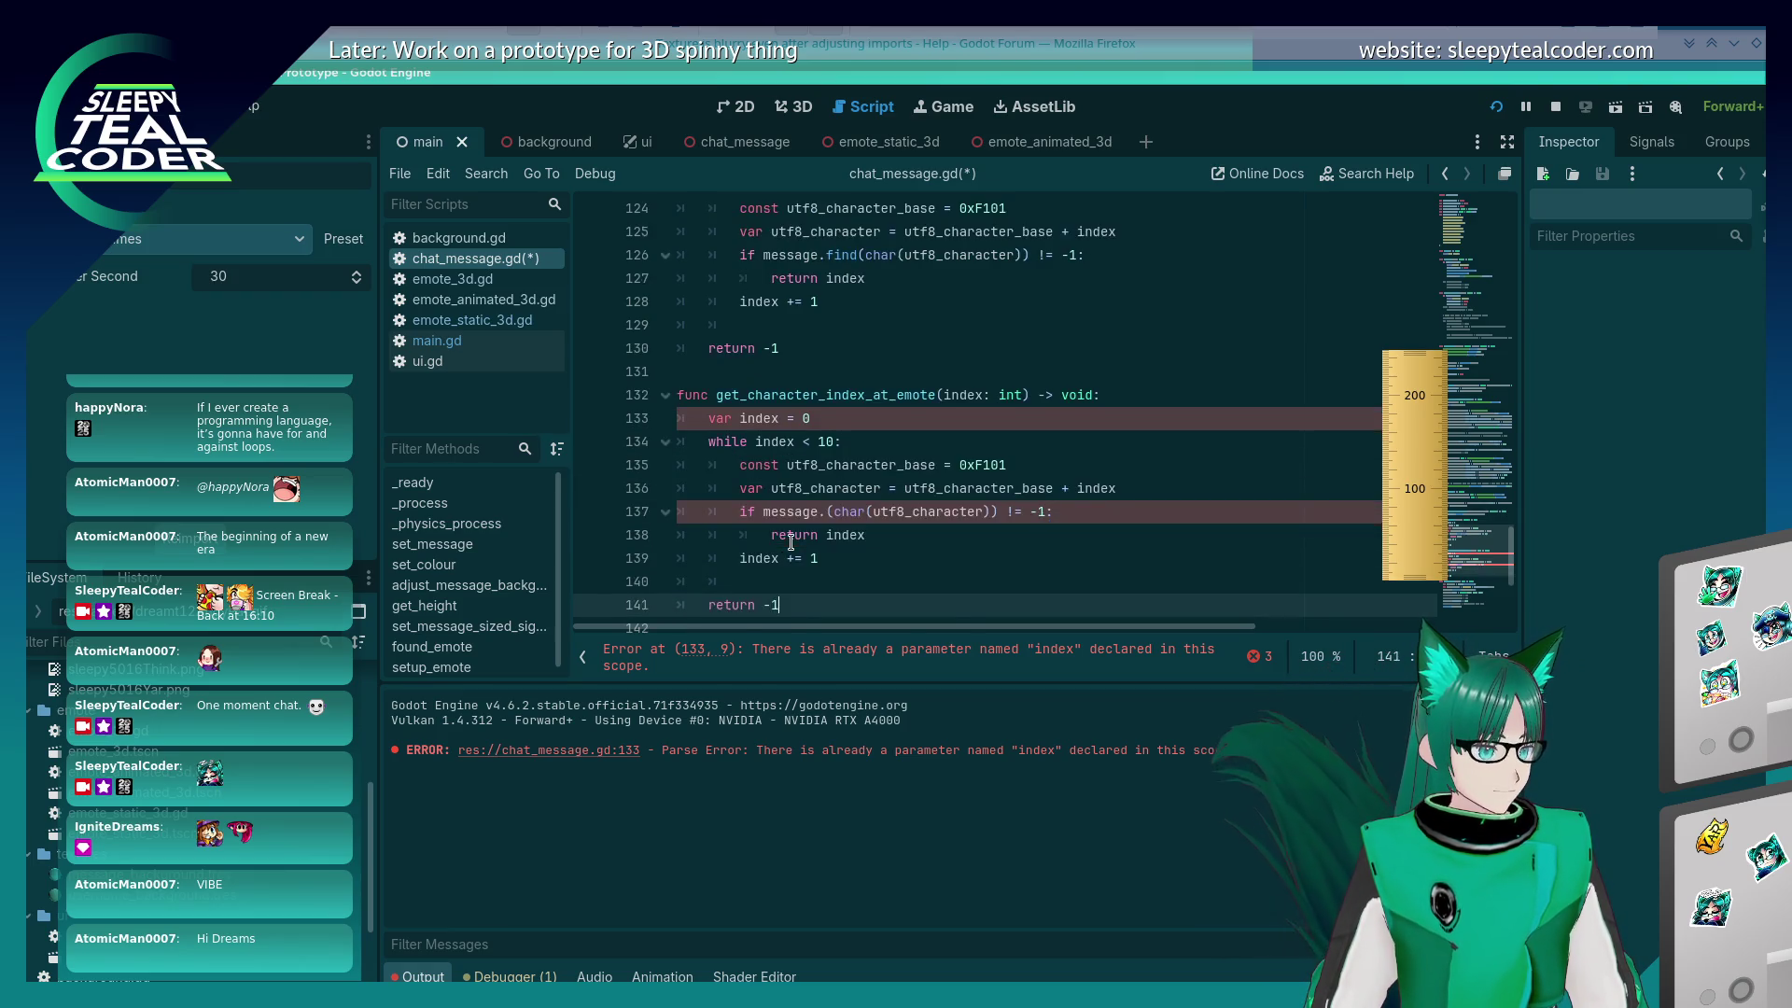
pyautogui.press('Down')
pyautogui.press('Up')
pyautogui.press('Up')
pyautogui.press('Up')
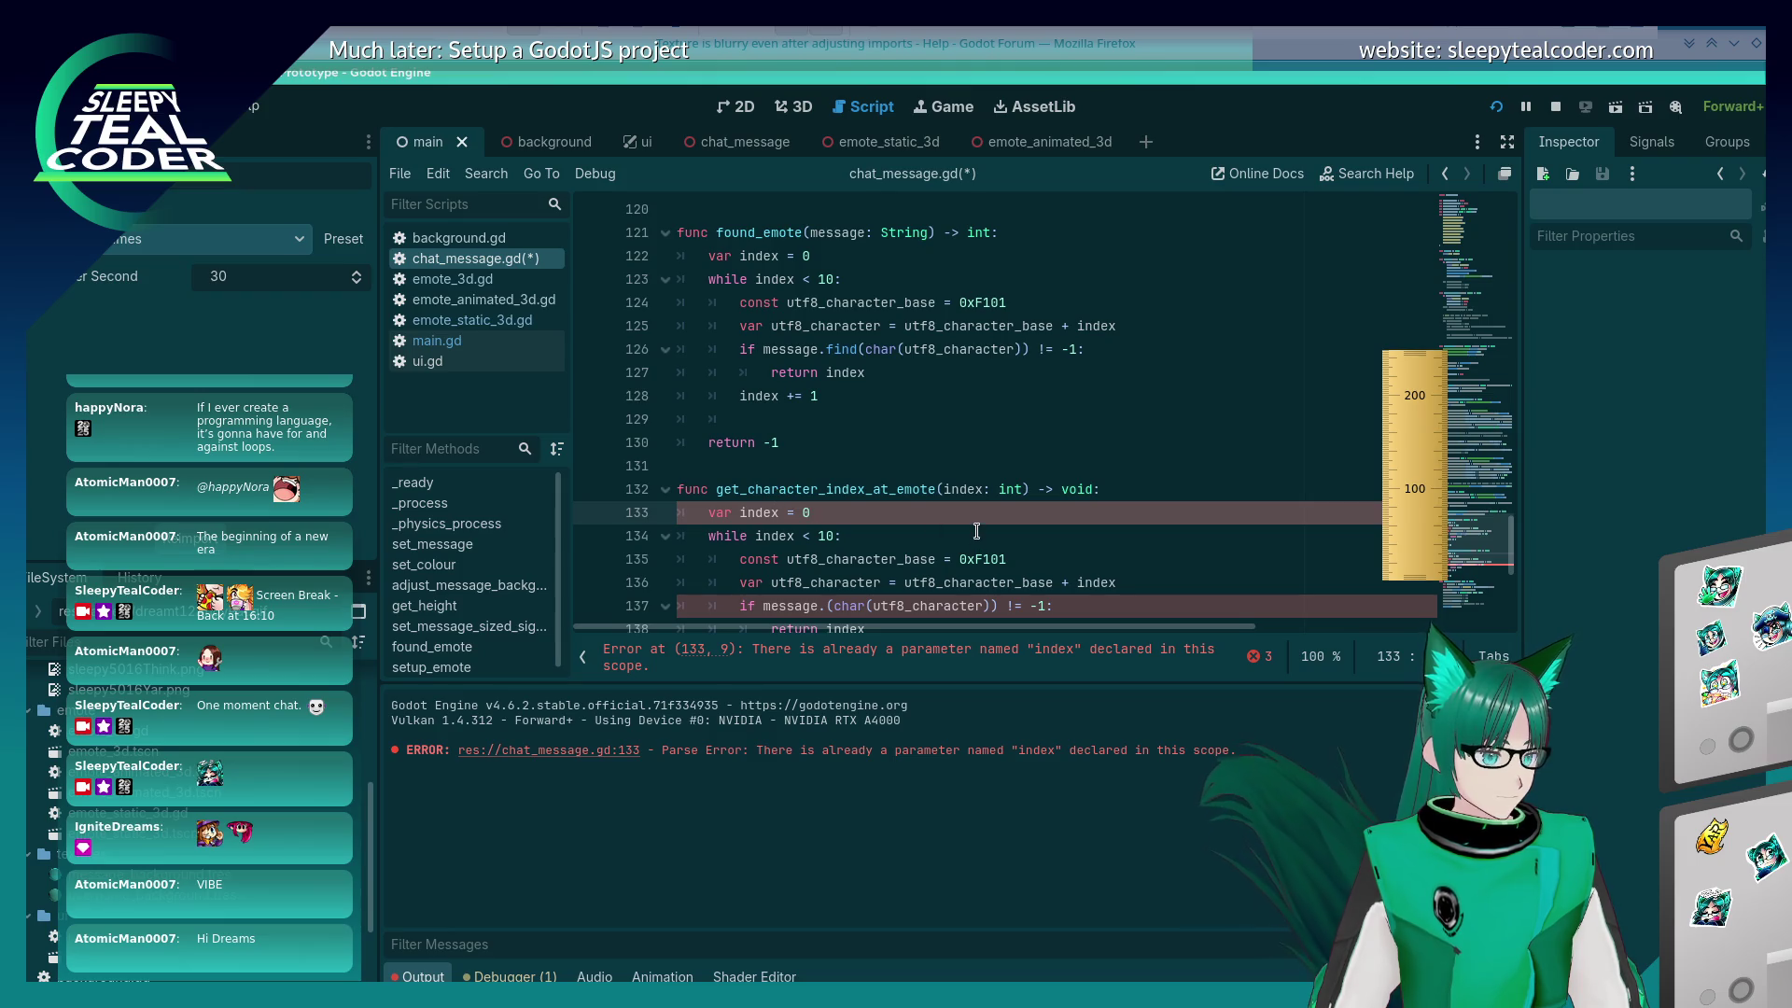
pyautogui.hotkey('shift', 'Home')
pyautogui.hotkey('shift', 'Home')
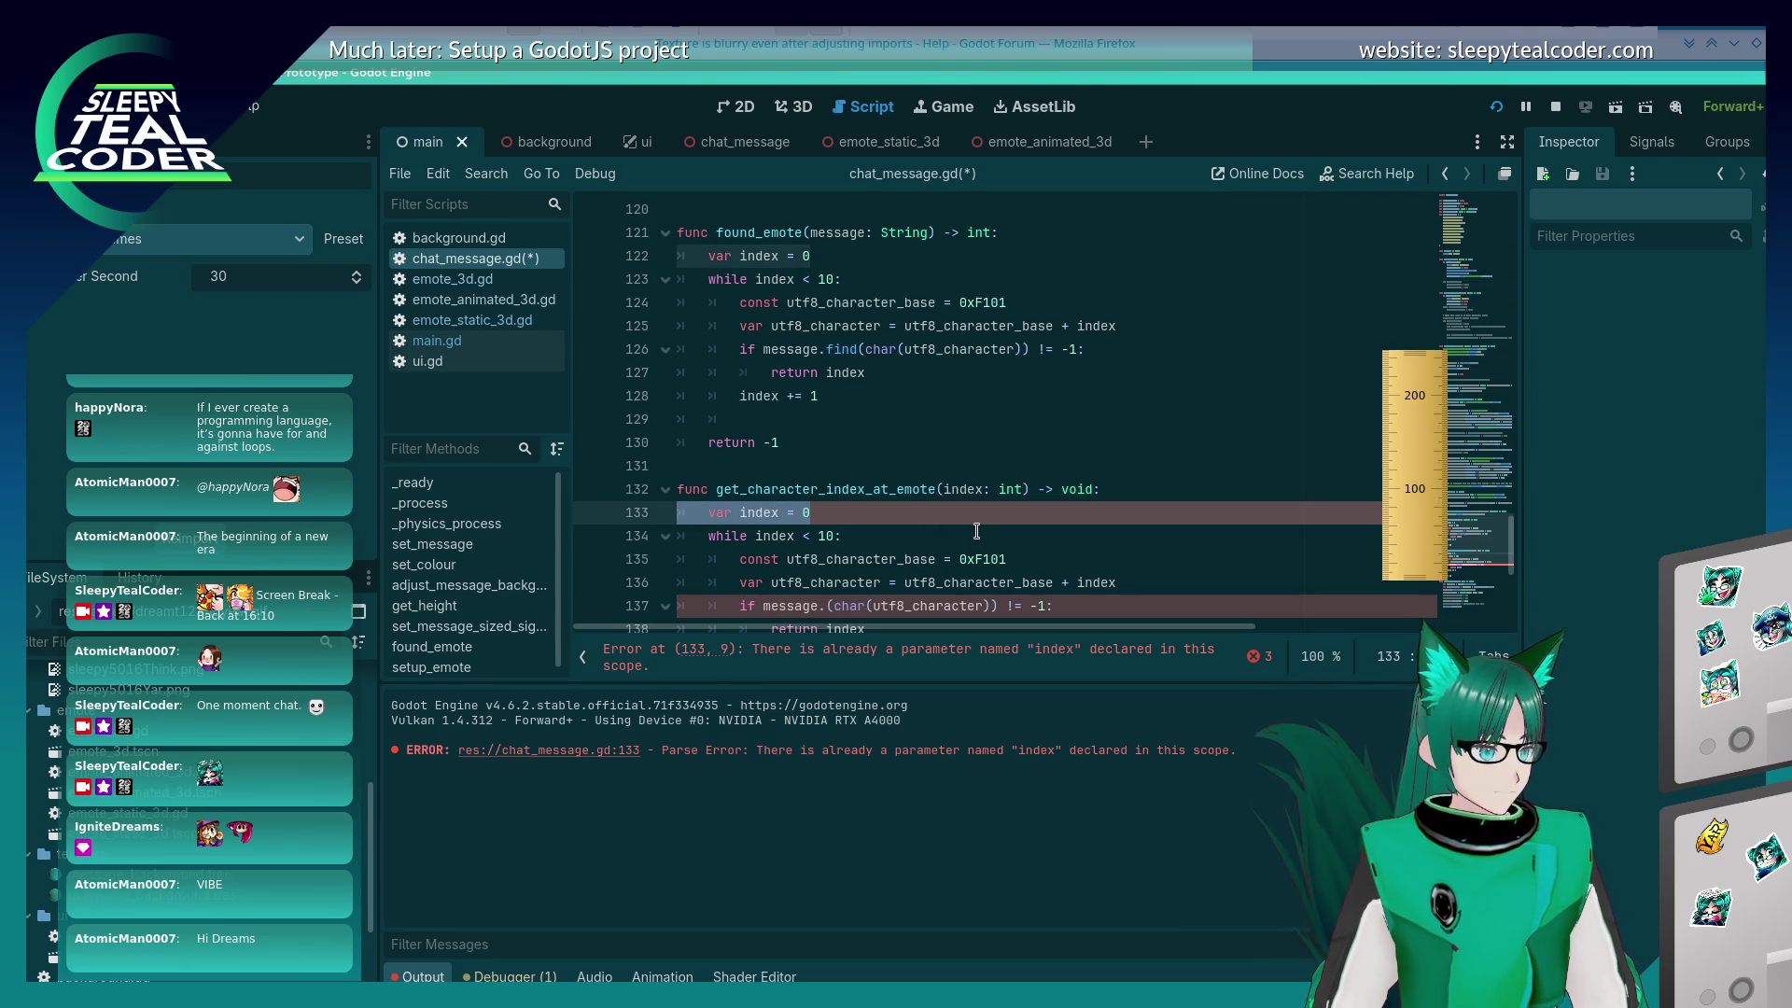
pyautogui.press('BackSpace')
pyautogui.press('BackSpace')
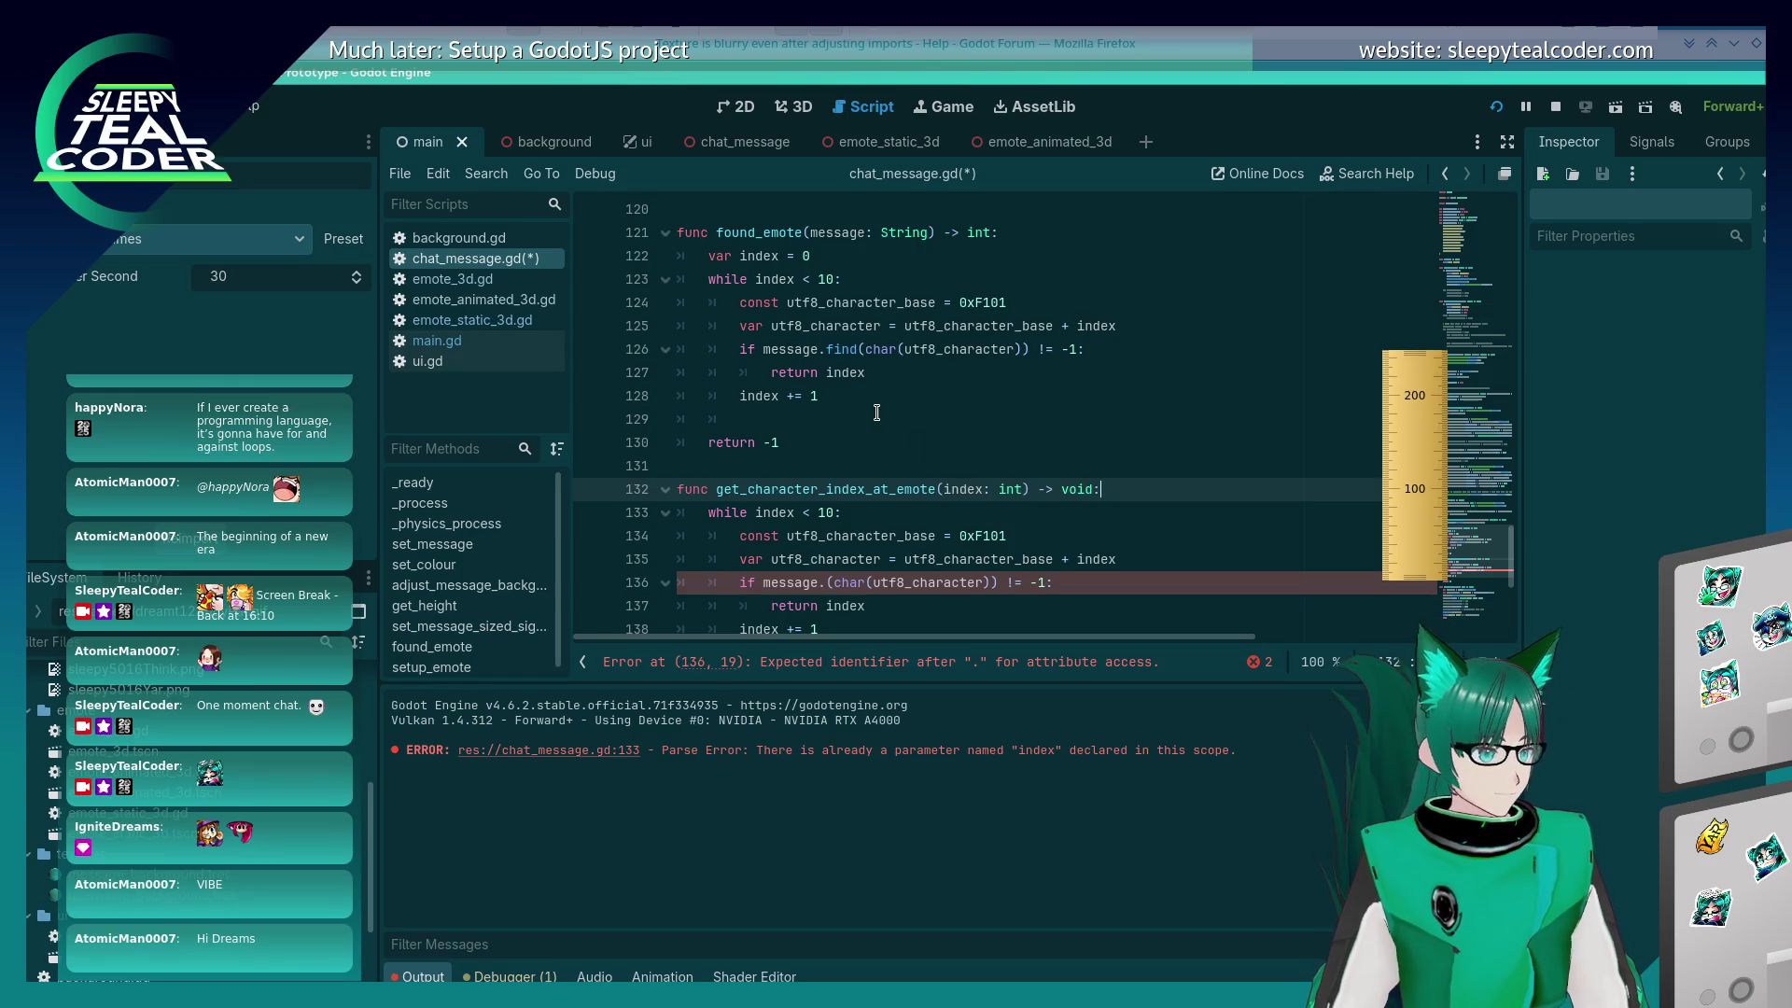
# Step: Add a local variable line 'var beep = 0' and save the script
pyautogui.scroll(-1, 876, 412)
pyautogui.press('Return')
pyautogui.write('var be')
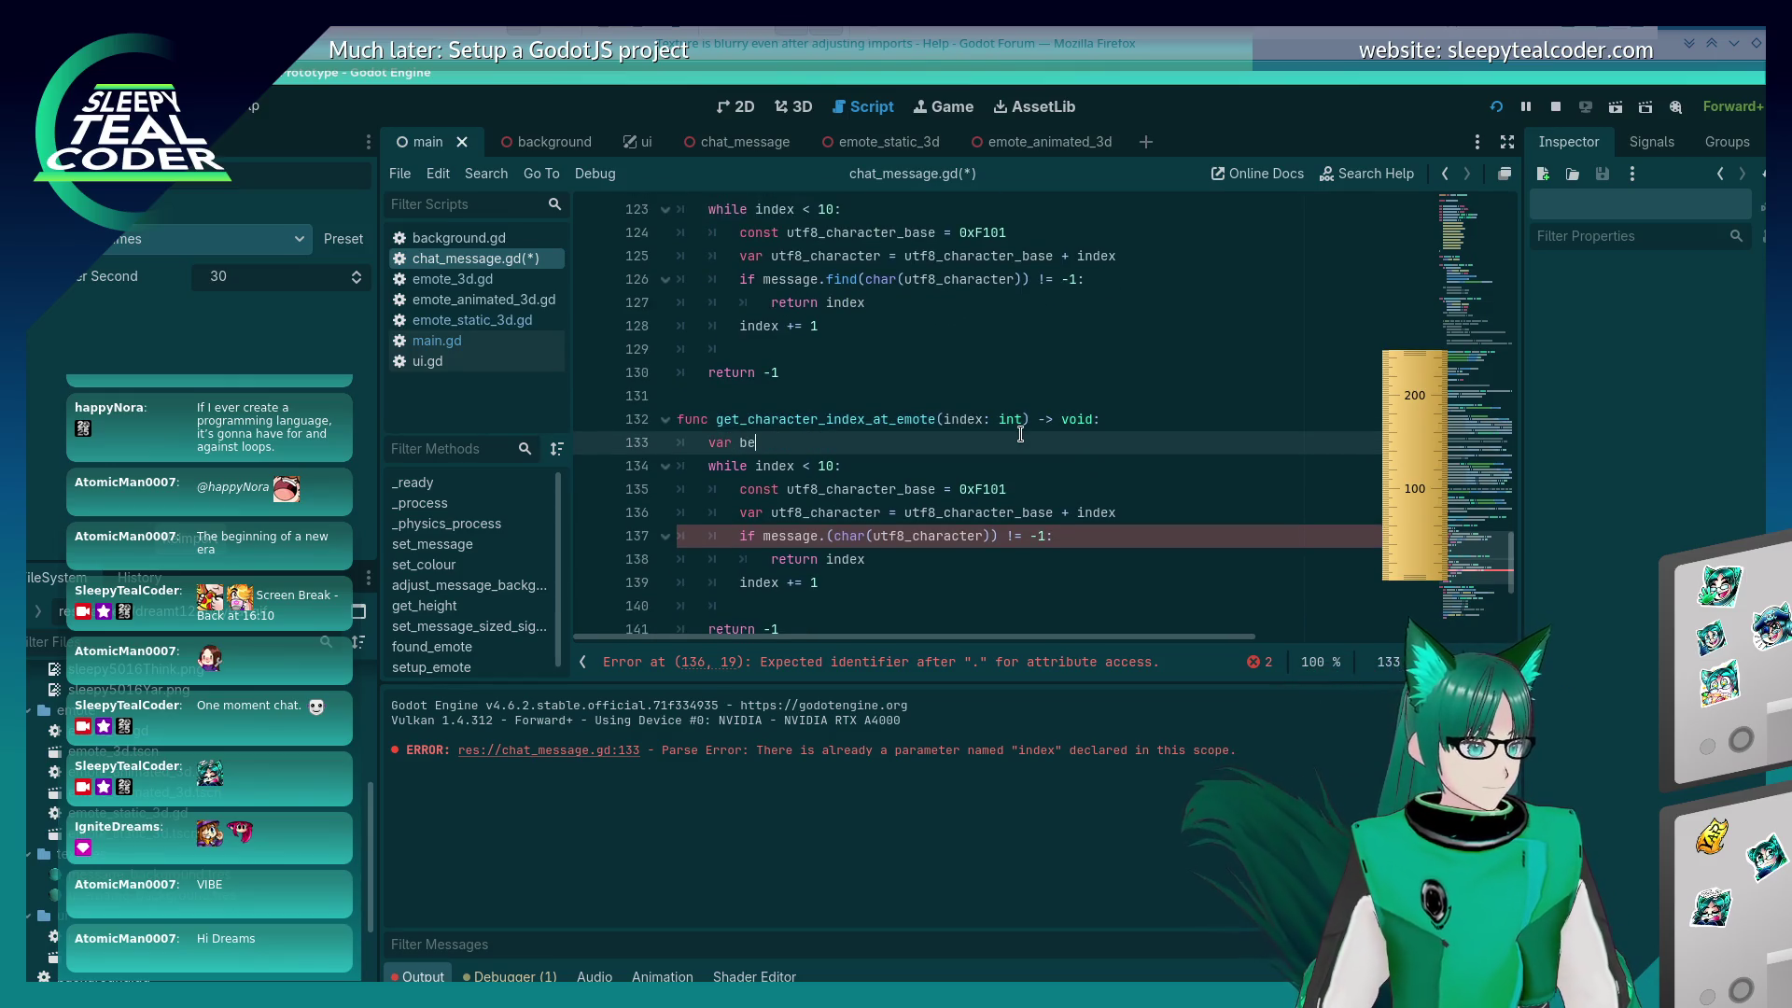
pyautogui.write('ep = 0')
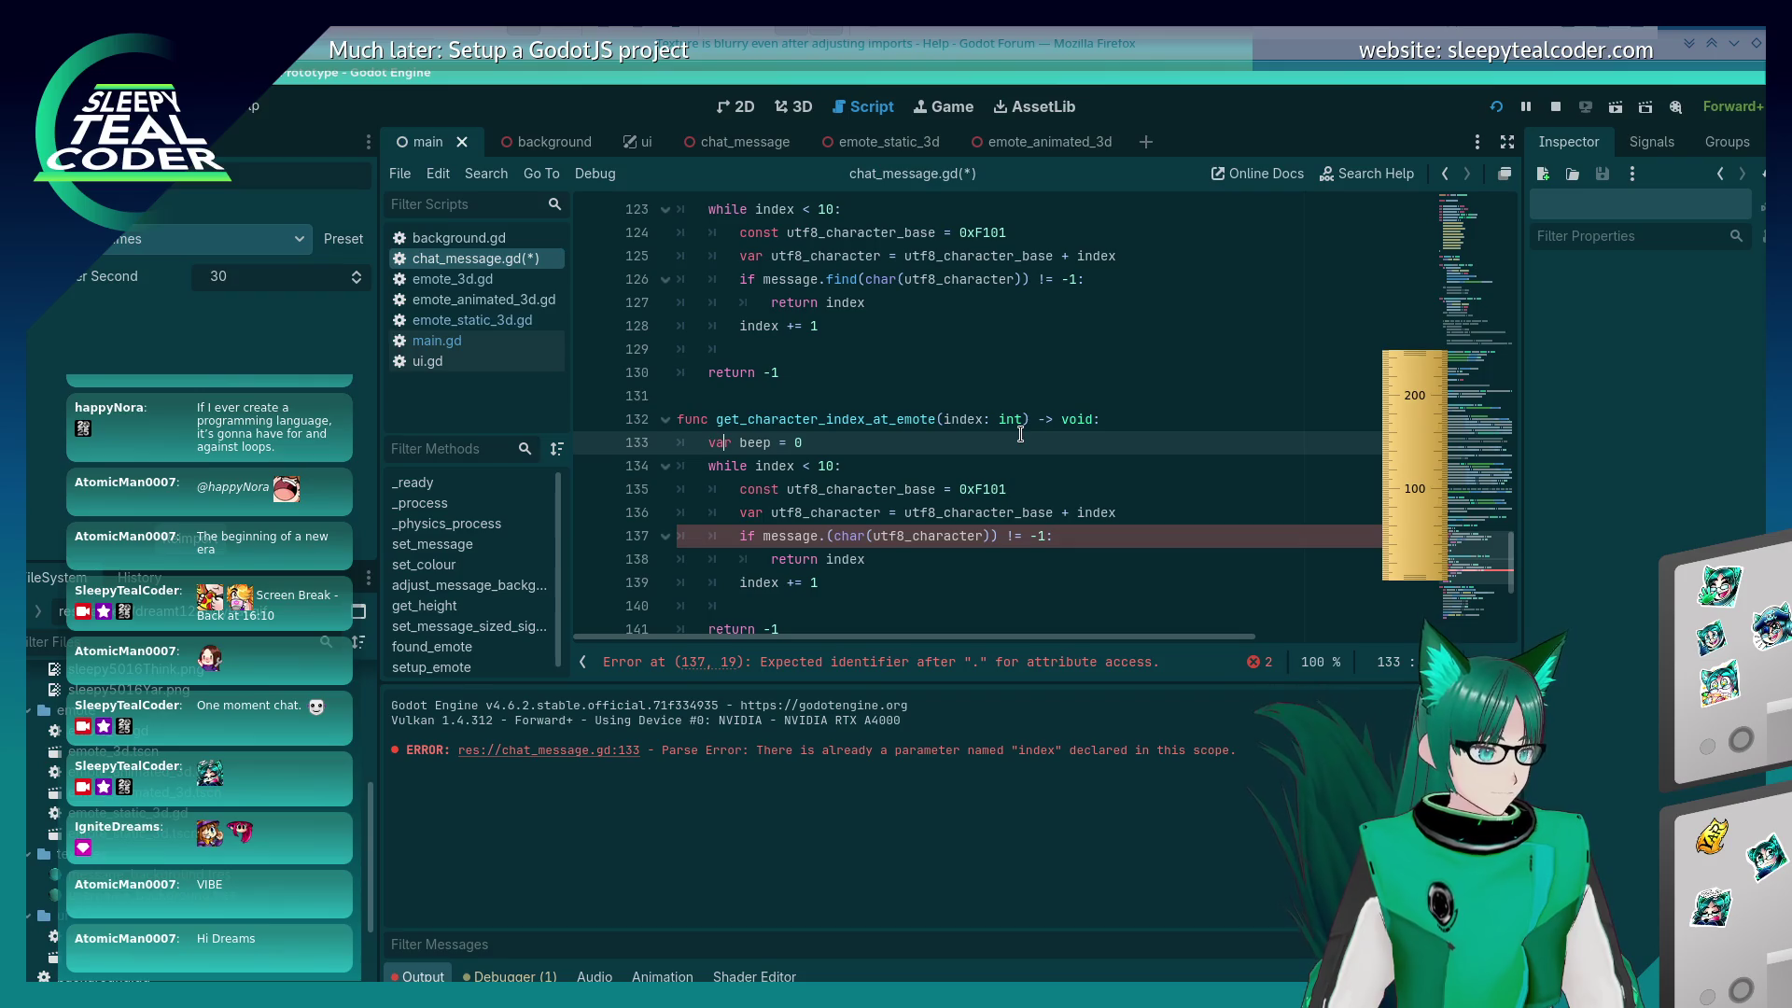
pyautogui.hotkey('ctrl', 's')
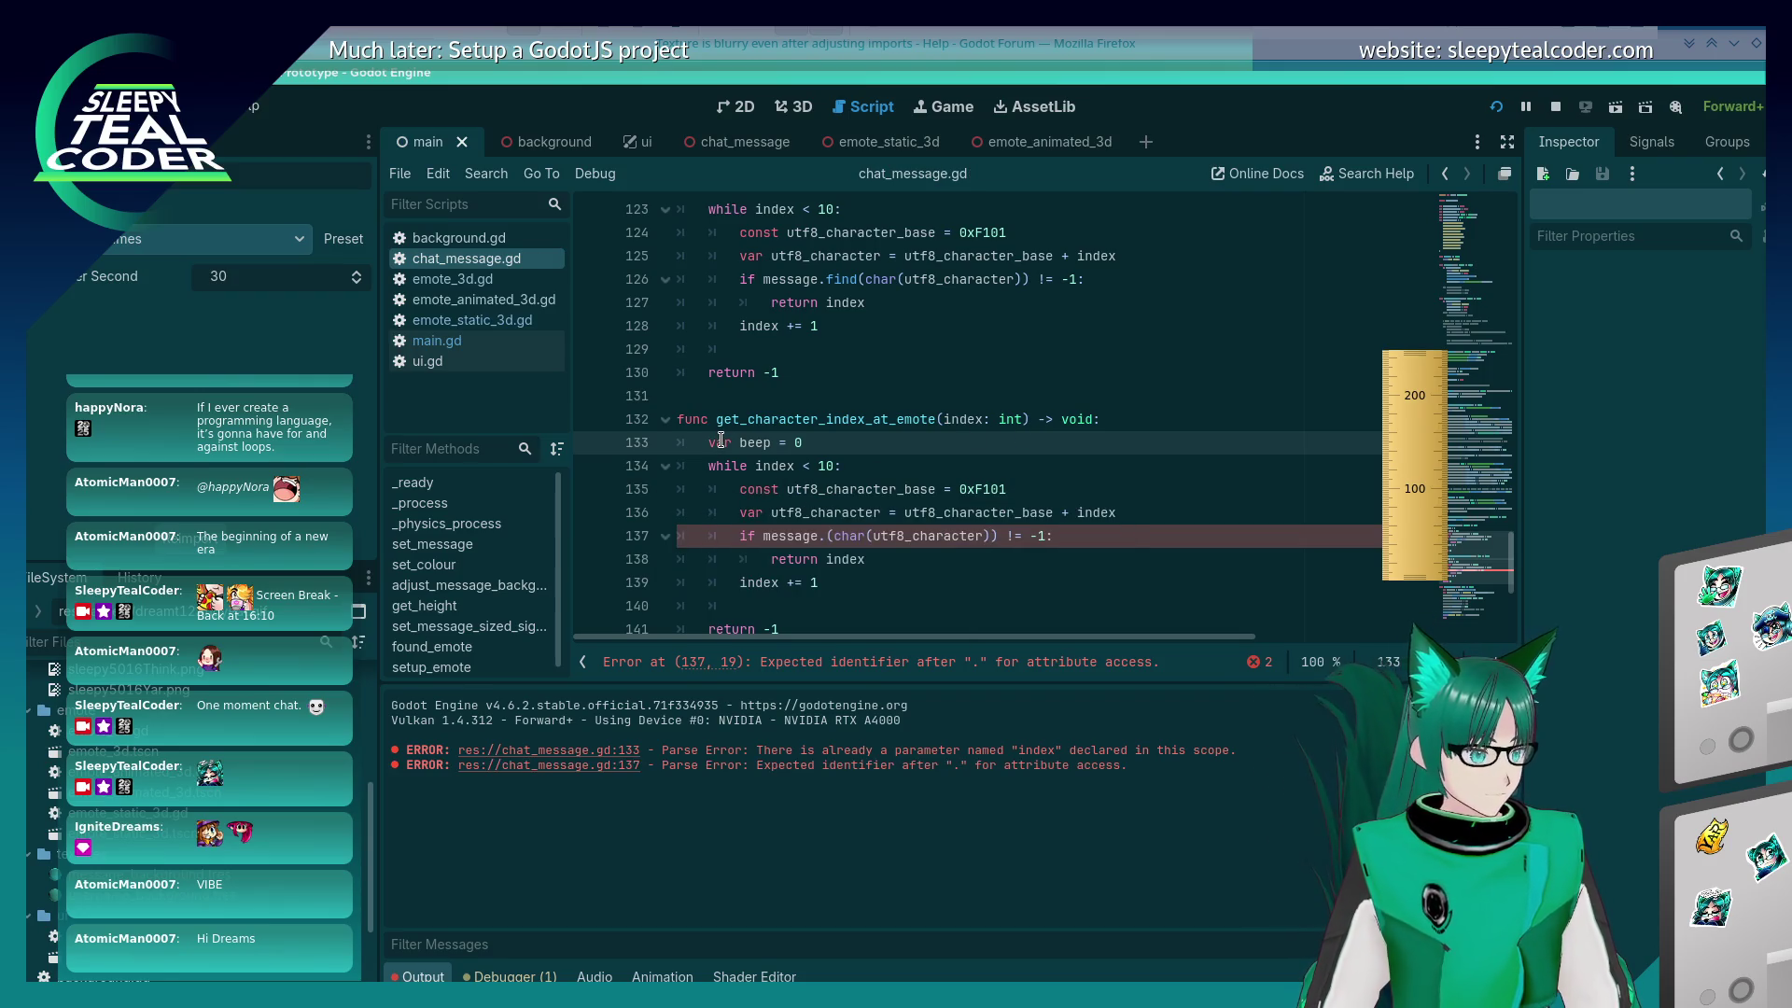
# Step: Stop the running game
pyautogui.scroll(-1, 782, 457)
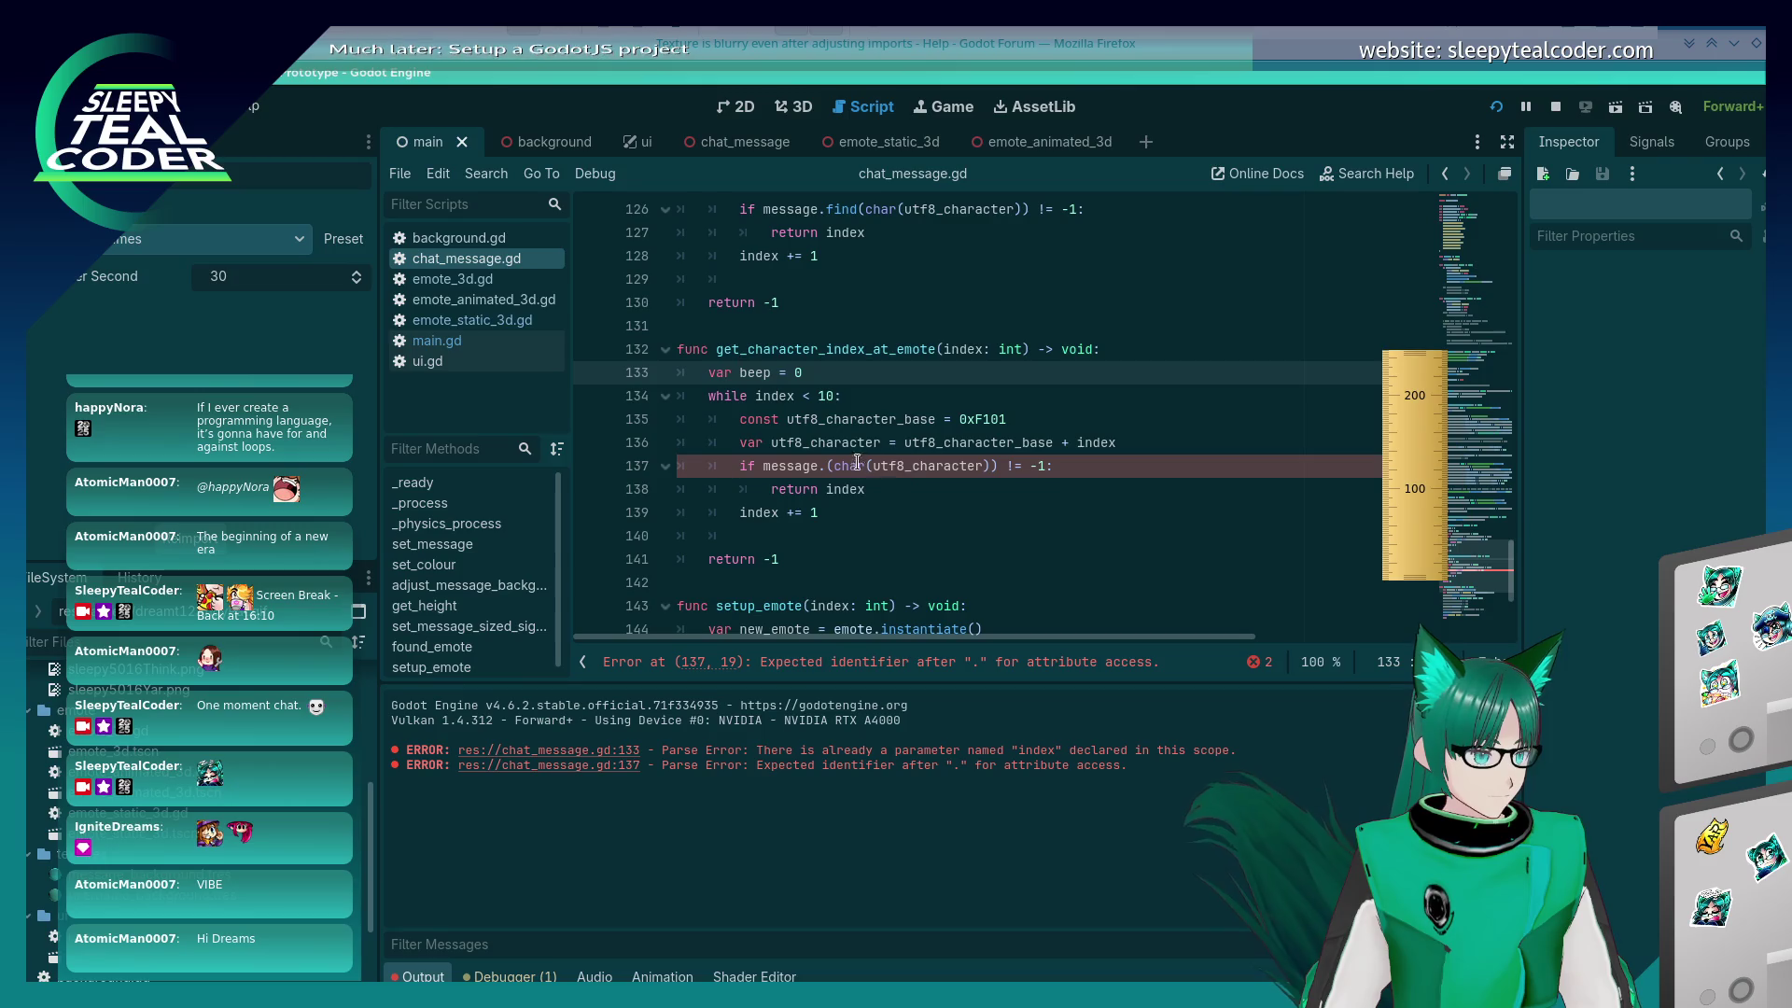
pyautogui.click(809, 443)
pyautogui.press('Down')
pyautogui.press('Right')
pyautogui.press('Right')
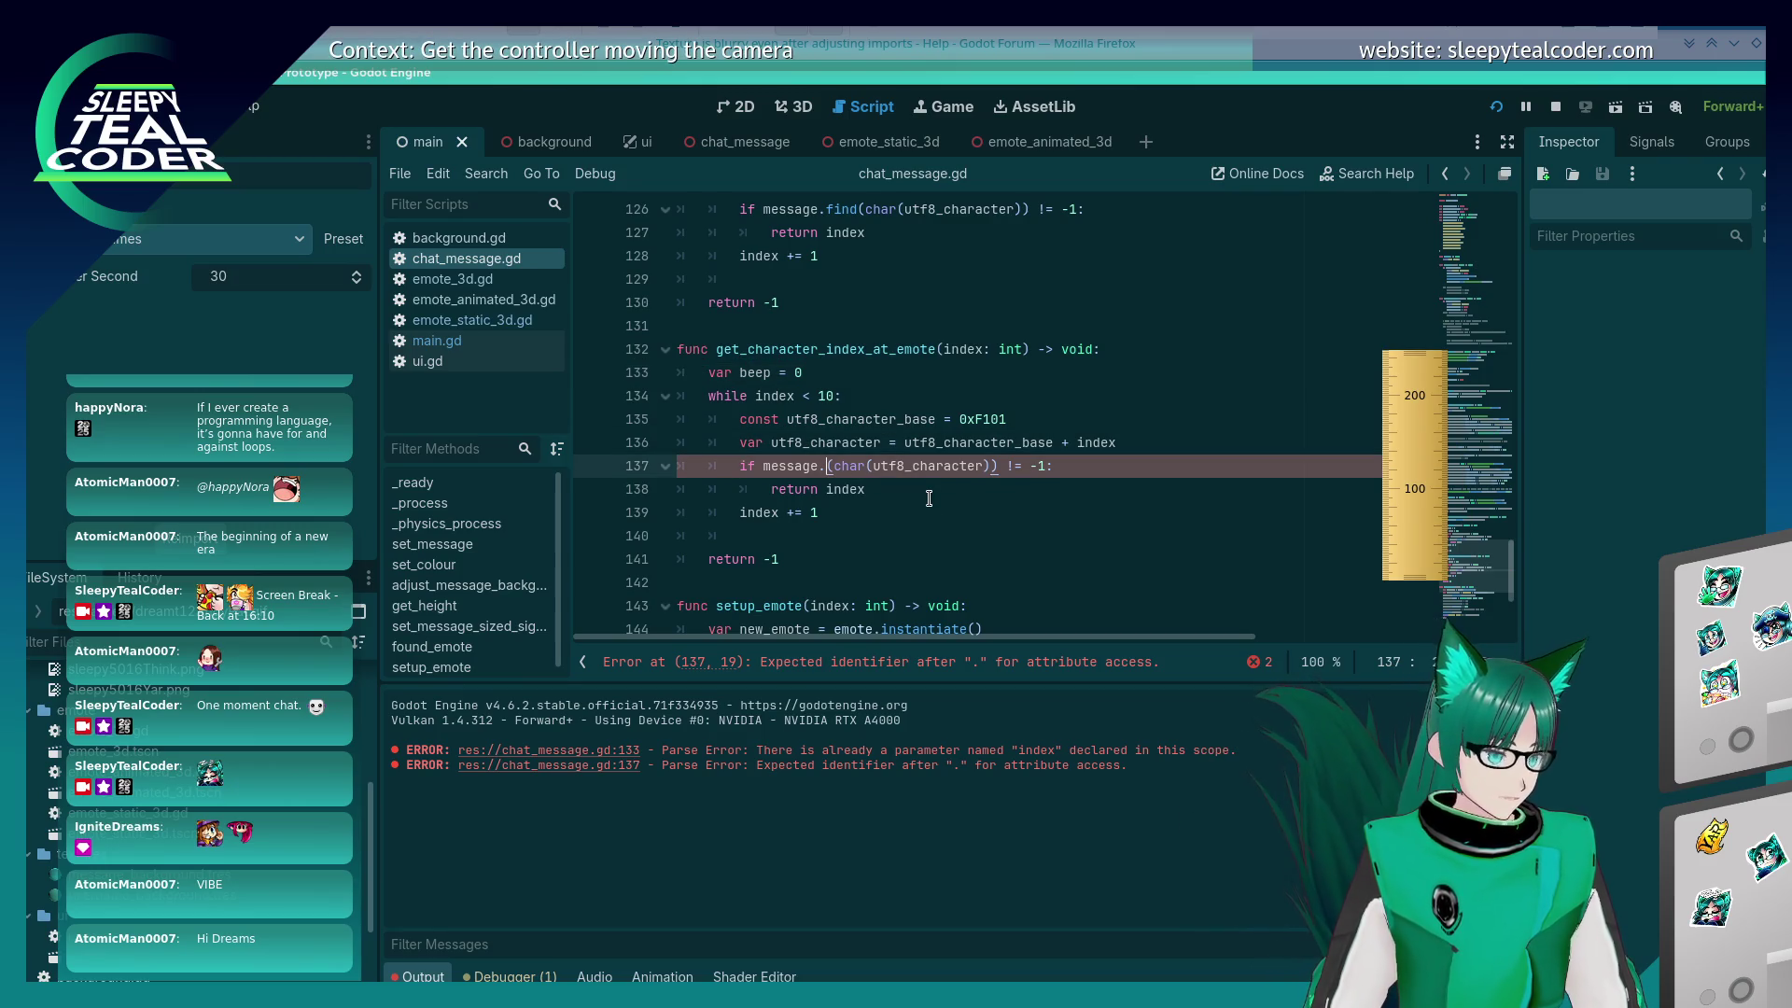
pyautogui.click(1571, 106)
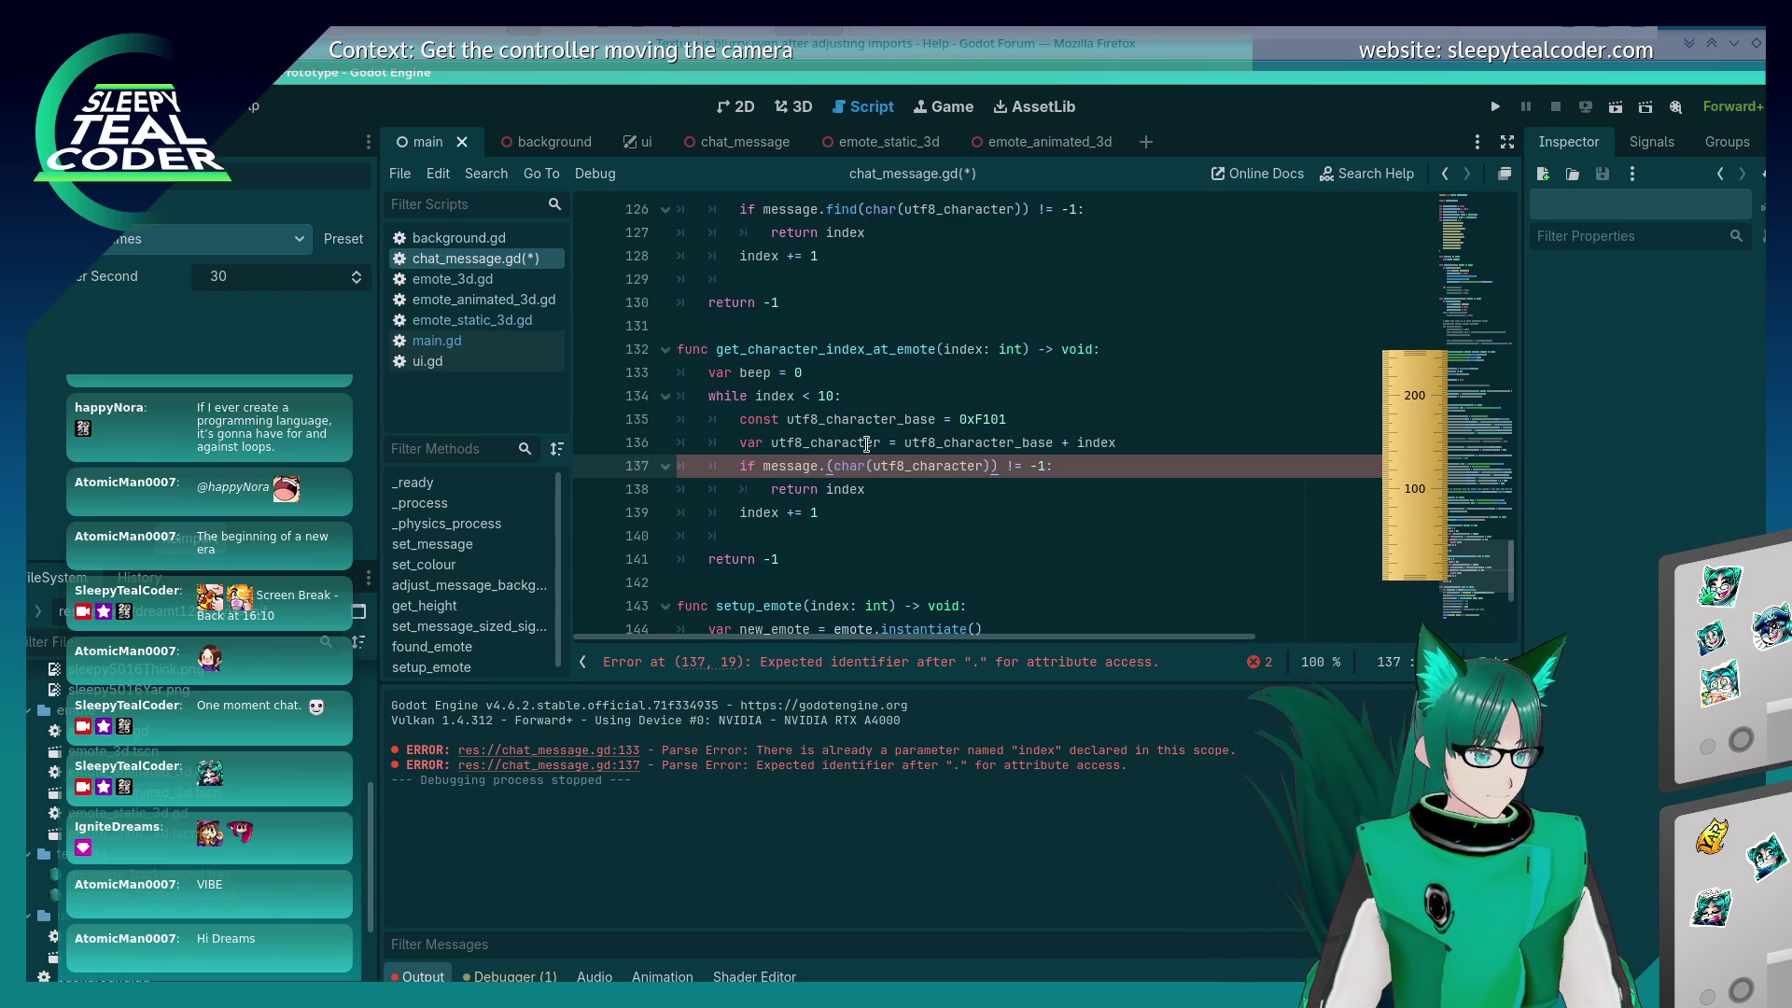
# Step: Comment out the var beep line, type 'find' after message. on line 137, and insert a blank line above the if check
pyautogui.press('Up')
pyautogui.press('Up')
pyautogui.press('Up')
pyautogui.press('Home')
pyautogui.write('#')
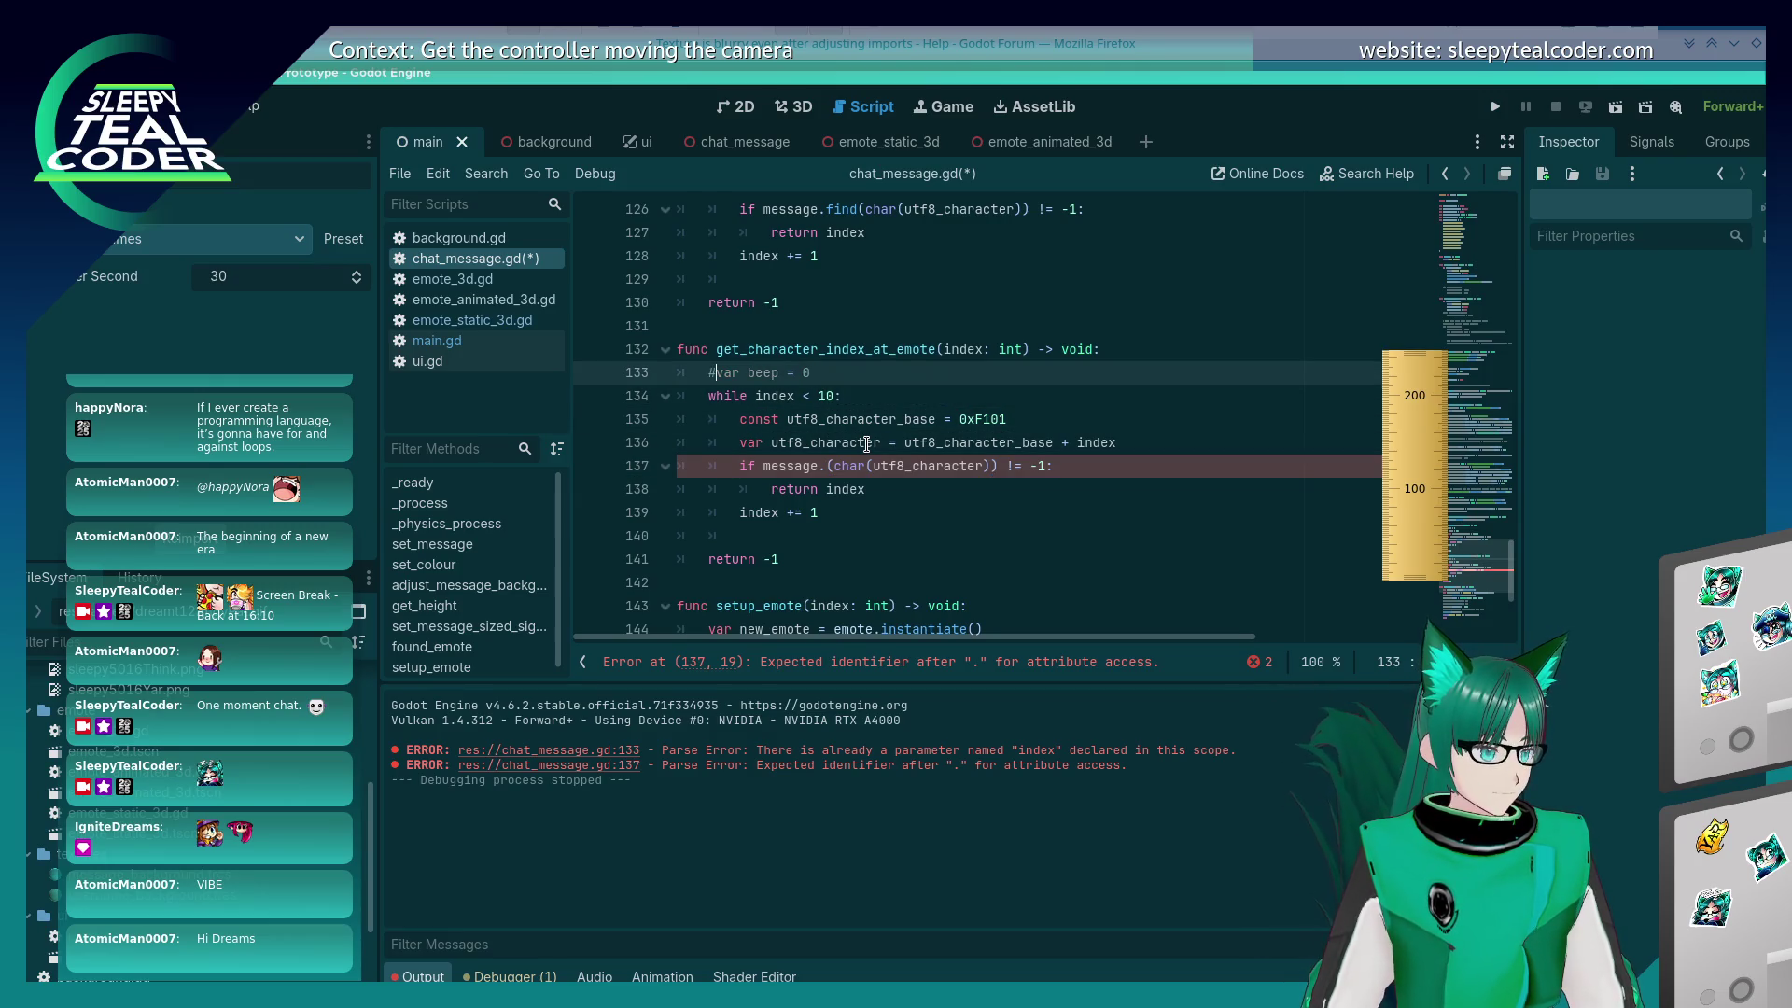
pyautogui.press('Down')
pyautogui.press('Down')
pyautogui.press('Down')
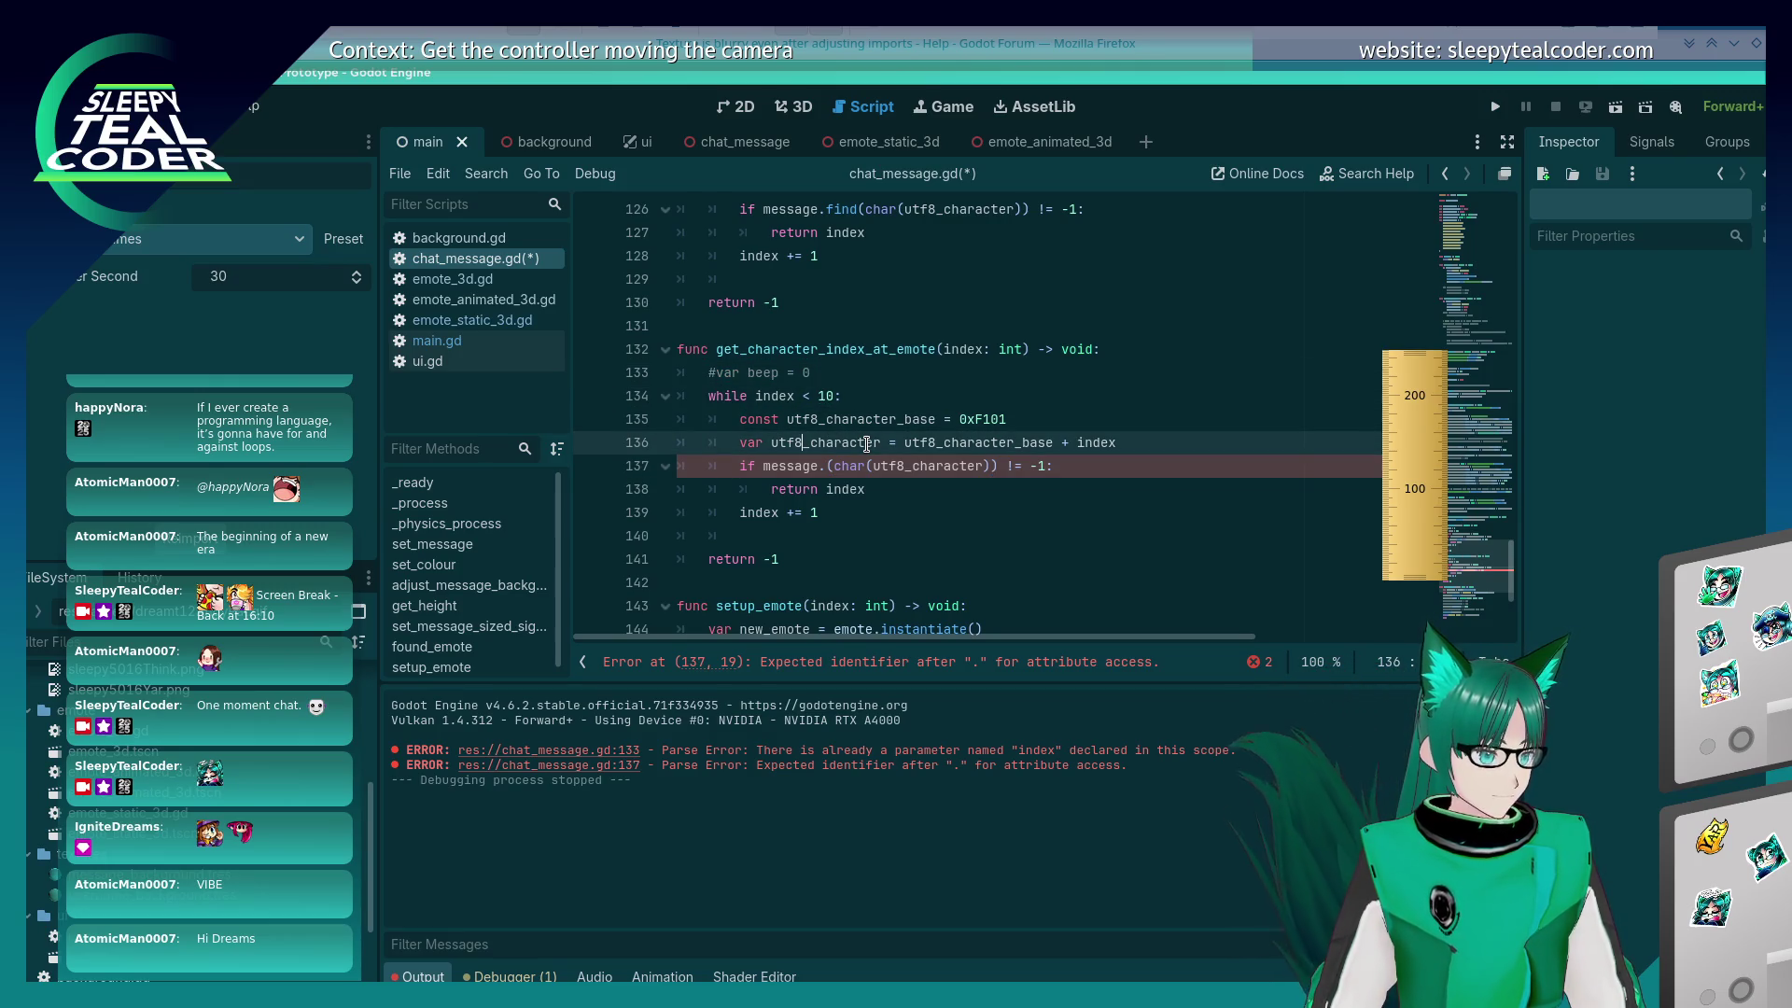
pyautogui.press('Down')
pyautogui.press('Down')
pyautogui.press('Up')
pyautogui.press('Right')
pyautogui.press('Right')
pyautogui.press('Right')
pyautogui.write('find')
pyautogui.hotkey('ctrl', 'shift', 'Return')
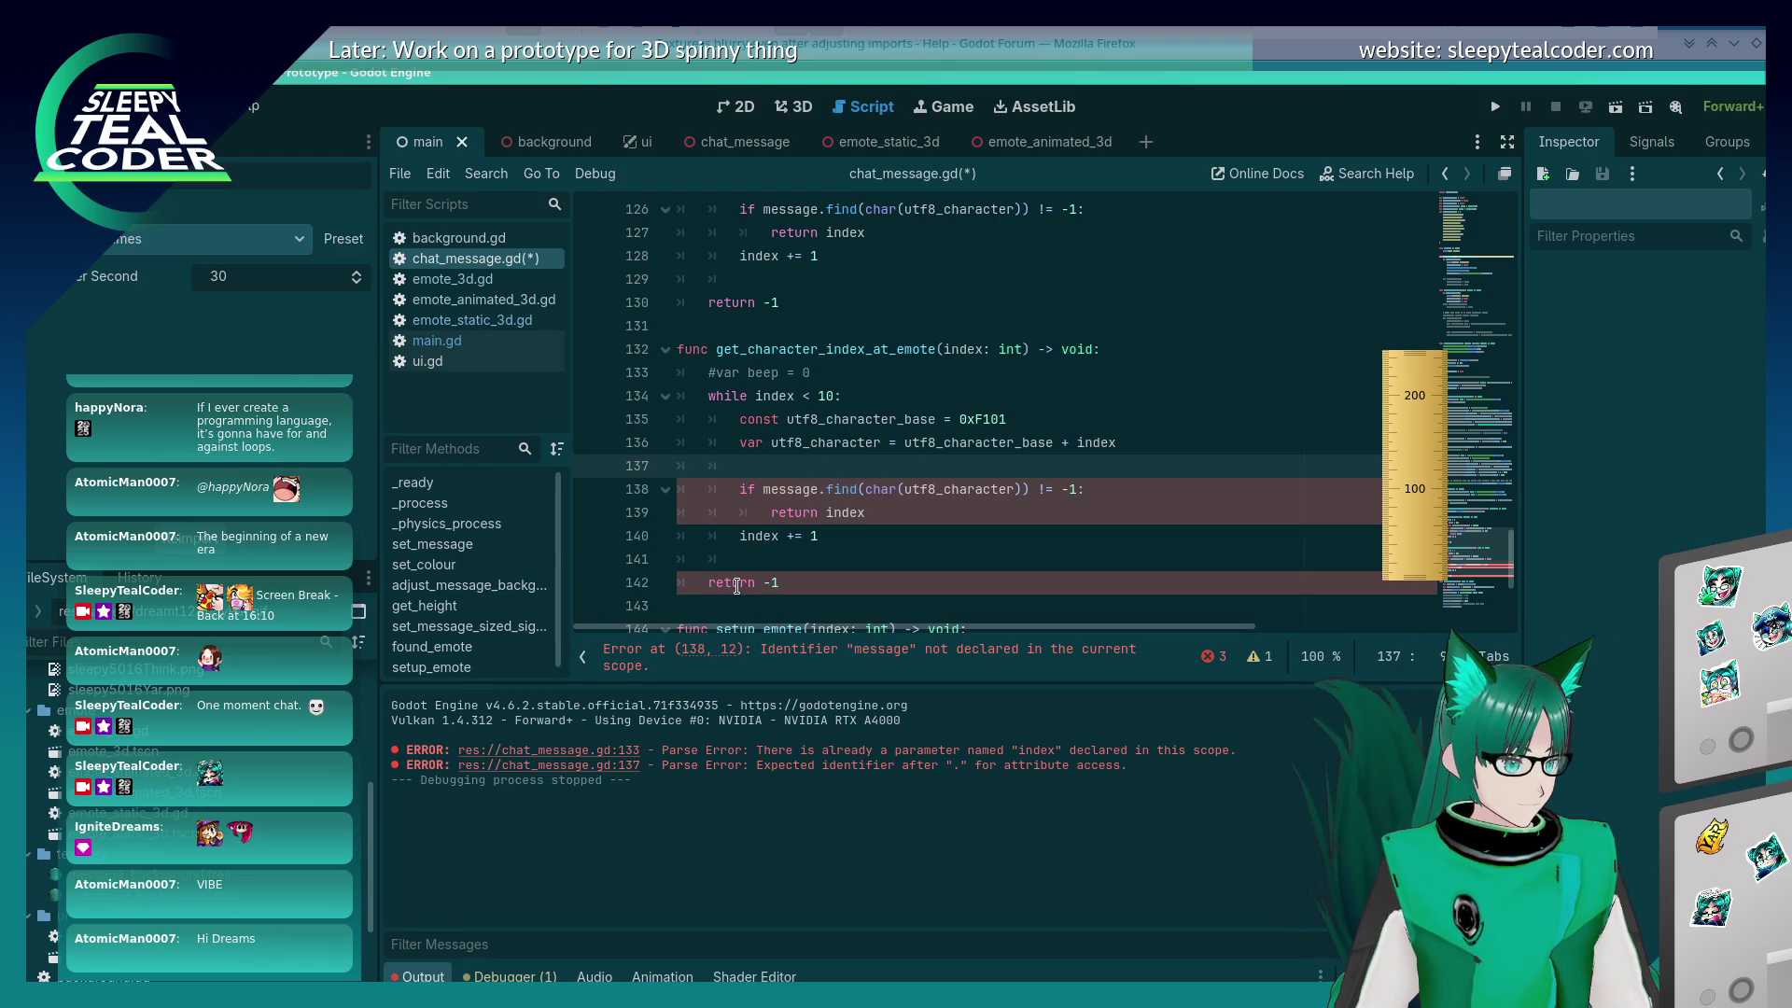
# Step: Change the function's return type from void to int and begin a 'message.' call on line 137
pyautogui.scroll(-2, 736, 585)
pyautogui.scroll(5, 736, 585)
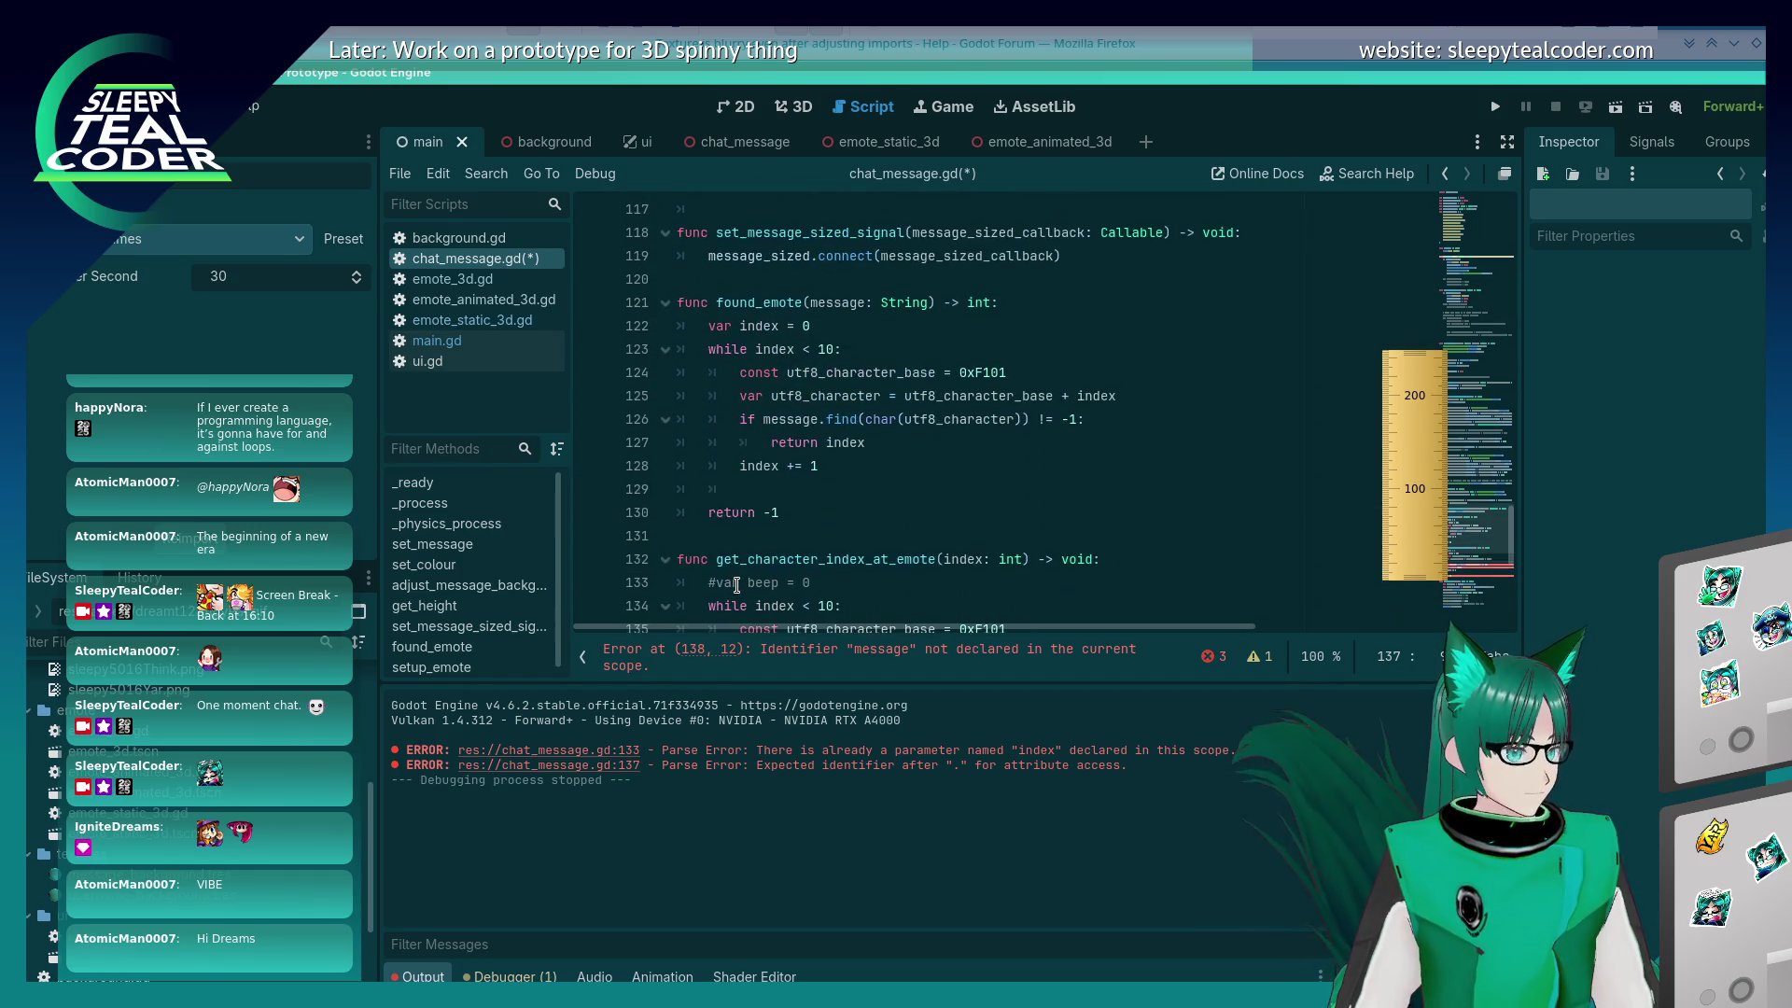
pyautogui.scroll(-3, 735, 574)
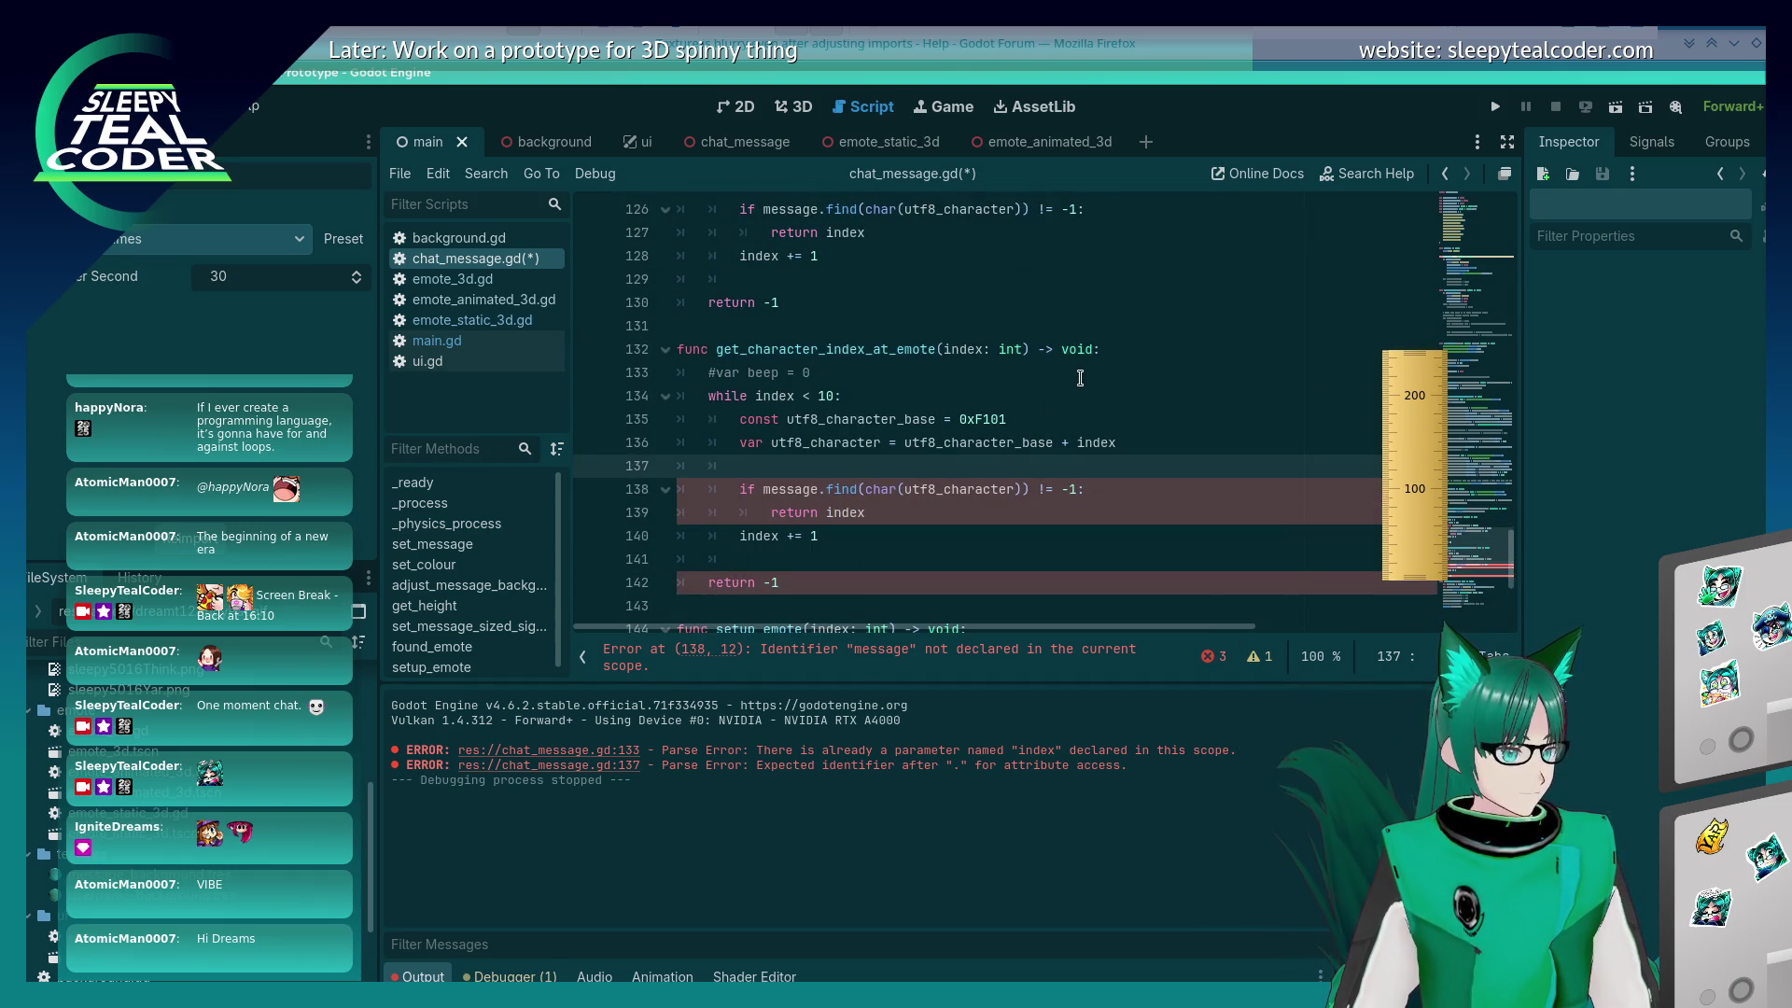
pyautogui.click(1069, 347)
pyautogui.doubleClick(1069, 348)
pyautogui.scroll(3, 1073, 374)
pyautogui.write('int')
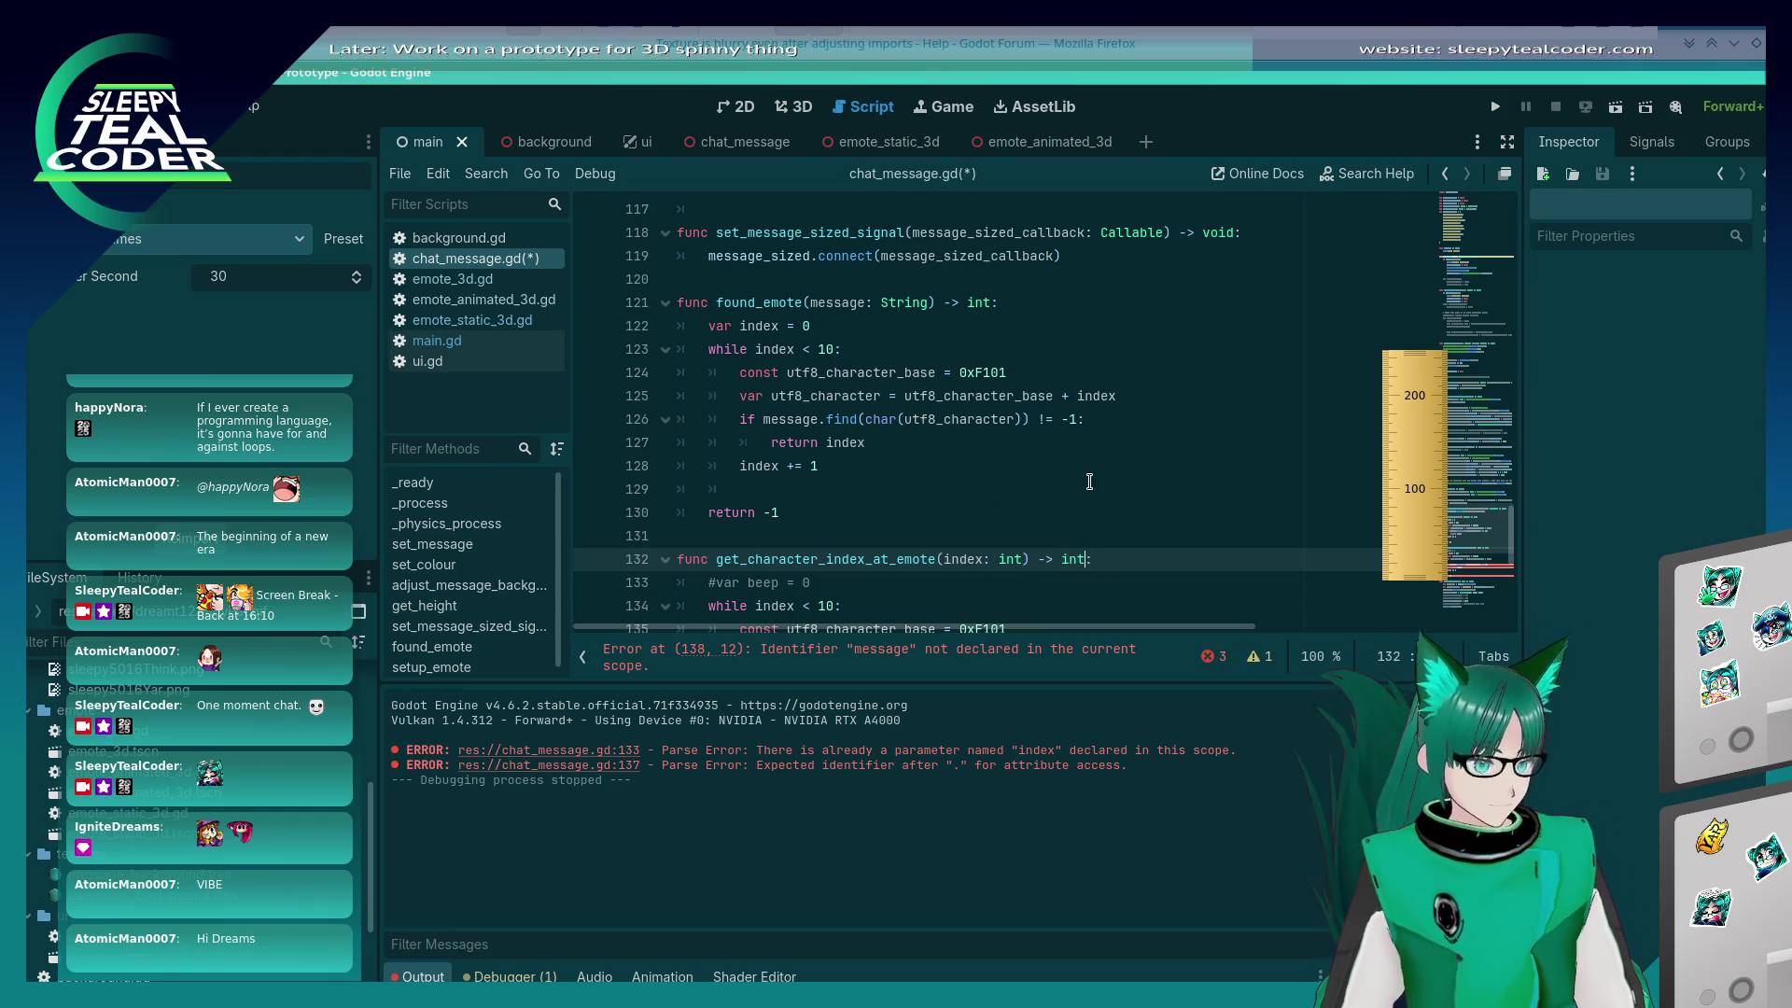
pyautogui.scroll(-3, 1092, 488)
pyautogui.click(863, 465)
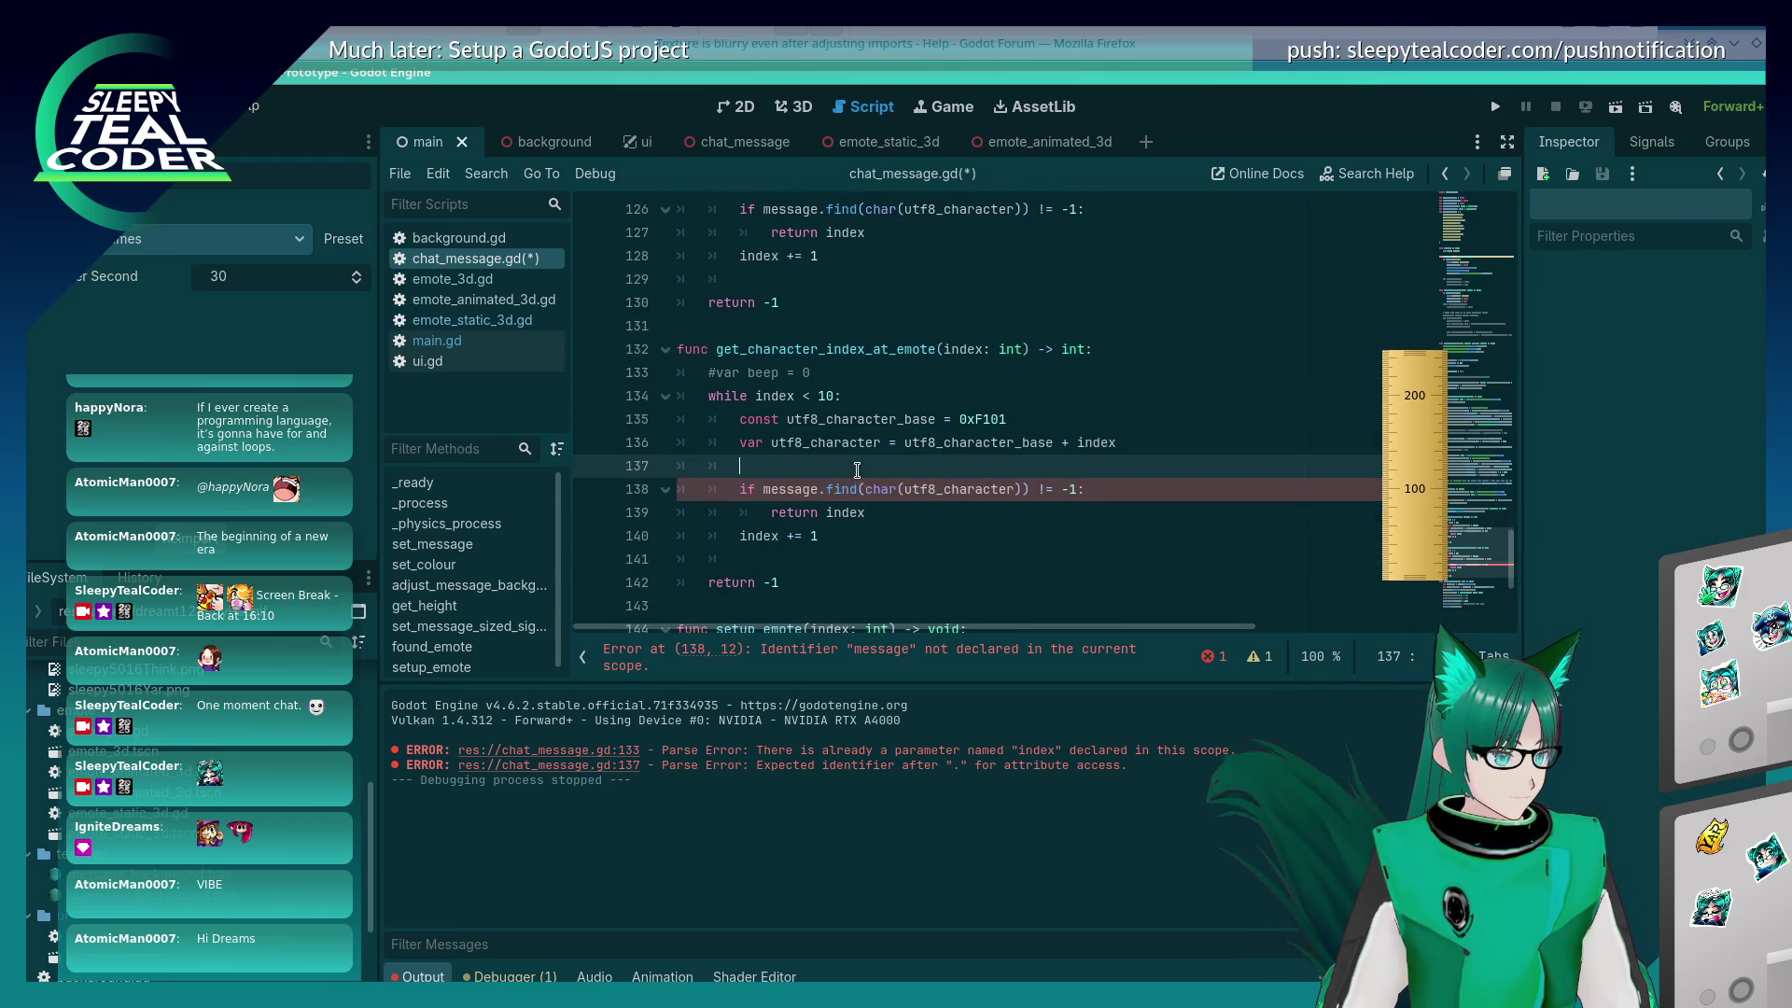
pyautogui.press('Return')
pyautogui.write('message.')
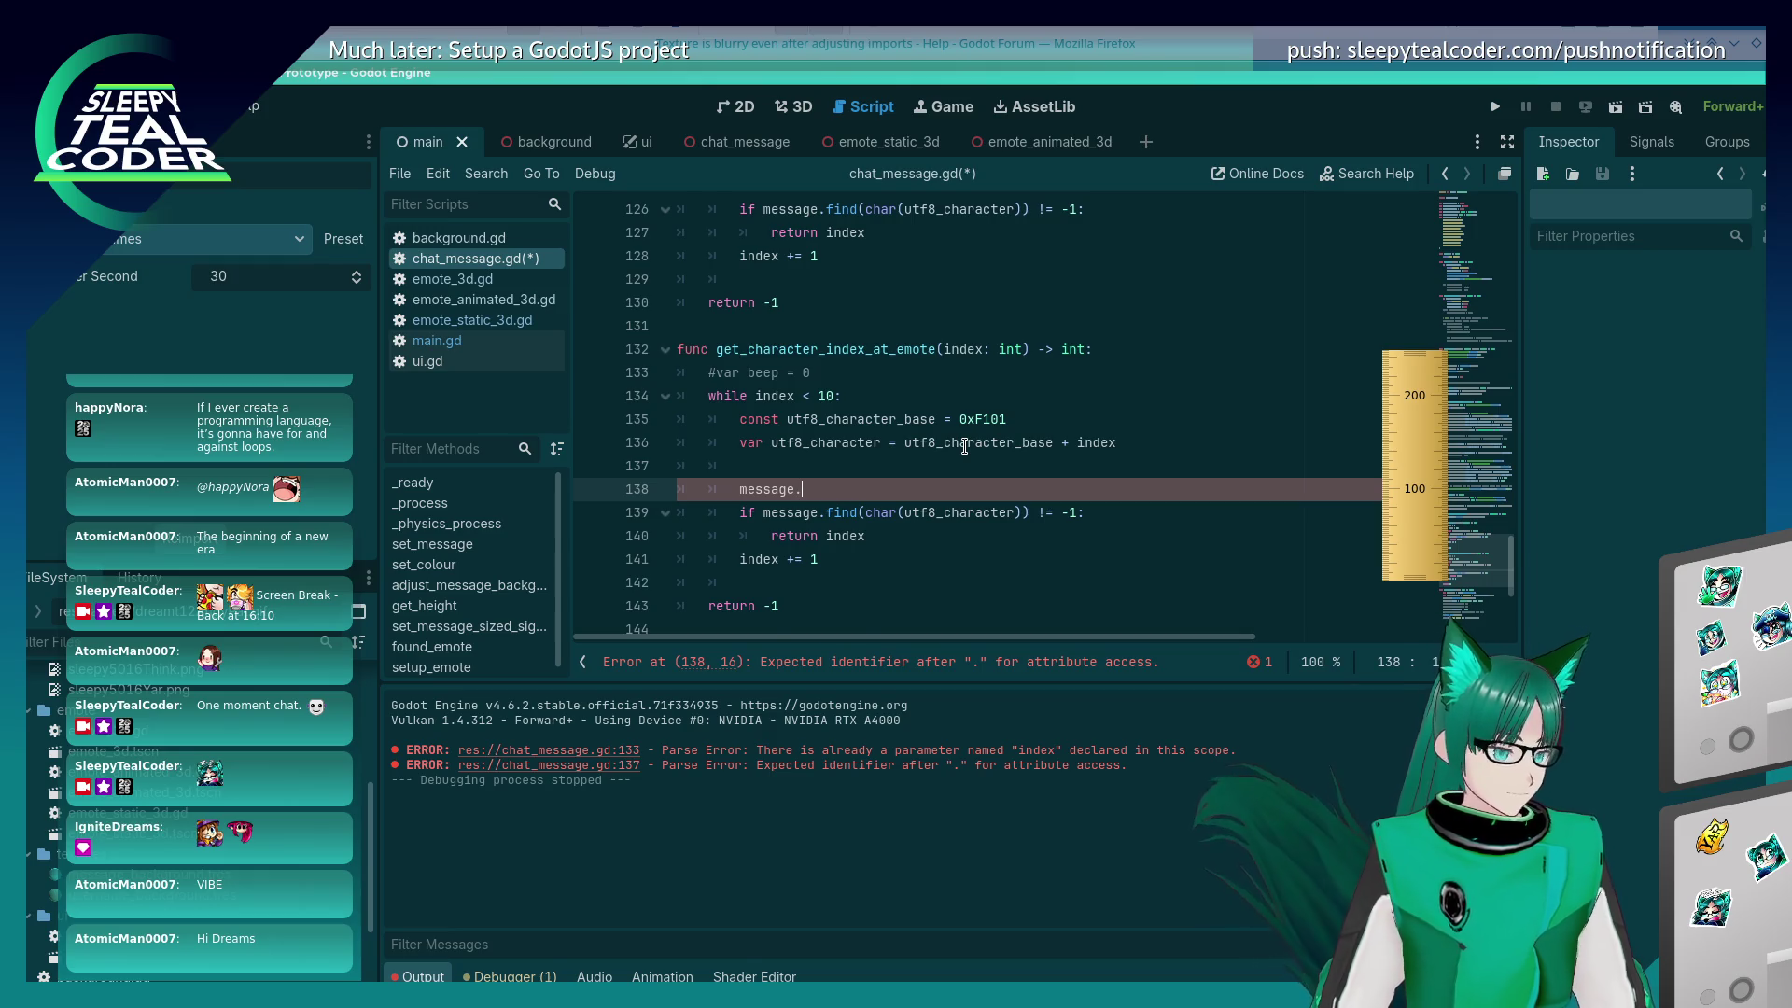
# Step: Delete the entire get_character_index_at_emote function
pyautogui.scroll(4, 961, 445)
pyautogui.scroll(-4, 950, 444)
pyautogui.moveTo(775, 611)
pyautogui.mouseDown()
pyautogui.moveTo(821, 363)
pyautogui.moveTo(709, 347)
pyautogui.moveTo(784, 302)
pyautogui.mouseUp()
pyautogui.press('BackSpace')
# Step: Insert a message.rfind call in found_emote's loop, then remove the rfind call again
pyautogui.scroll(2, 885, 401)
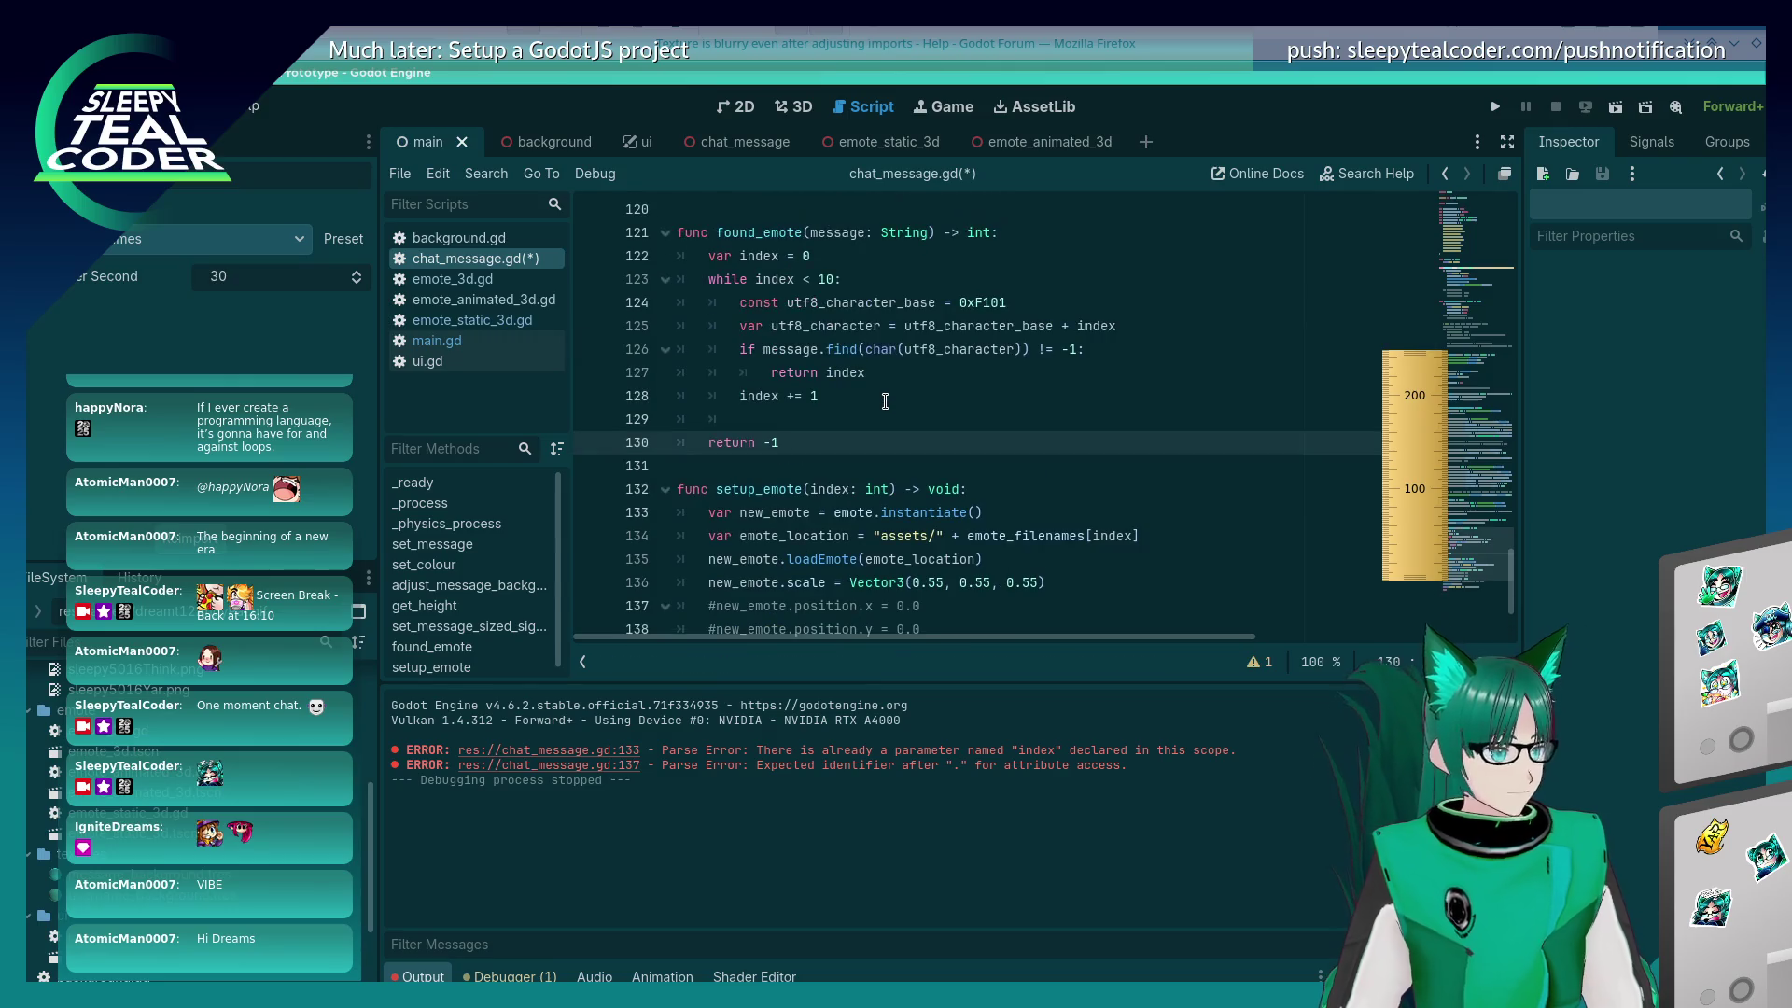
pyautogui.click(1127, 327)
pyautogui.press('Return')
pyautogui.write('message.')
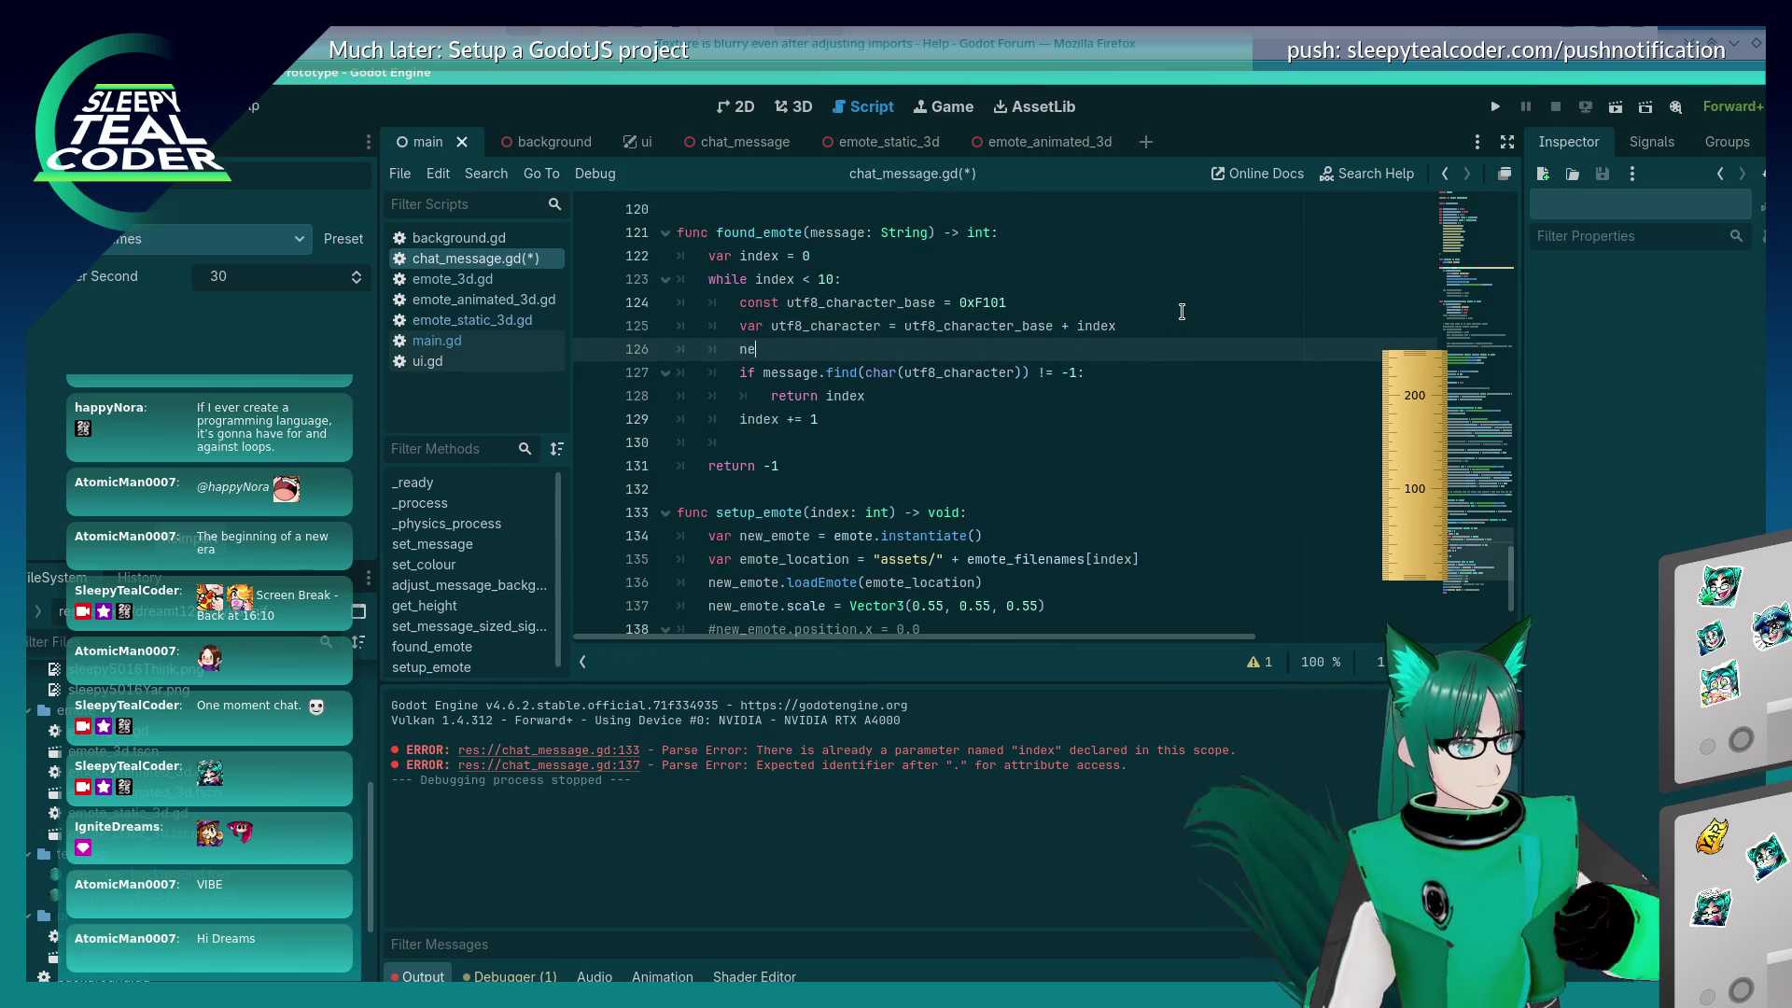
pyautogui.write('fi')
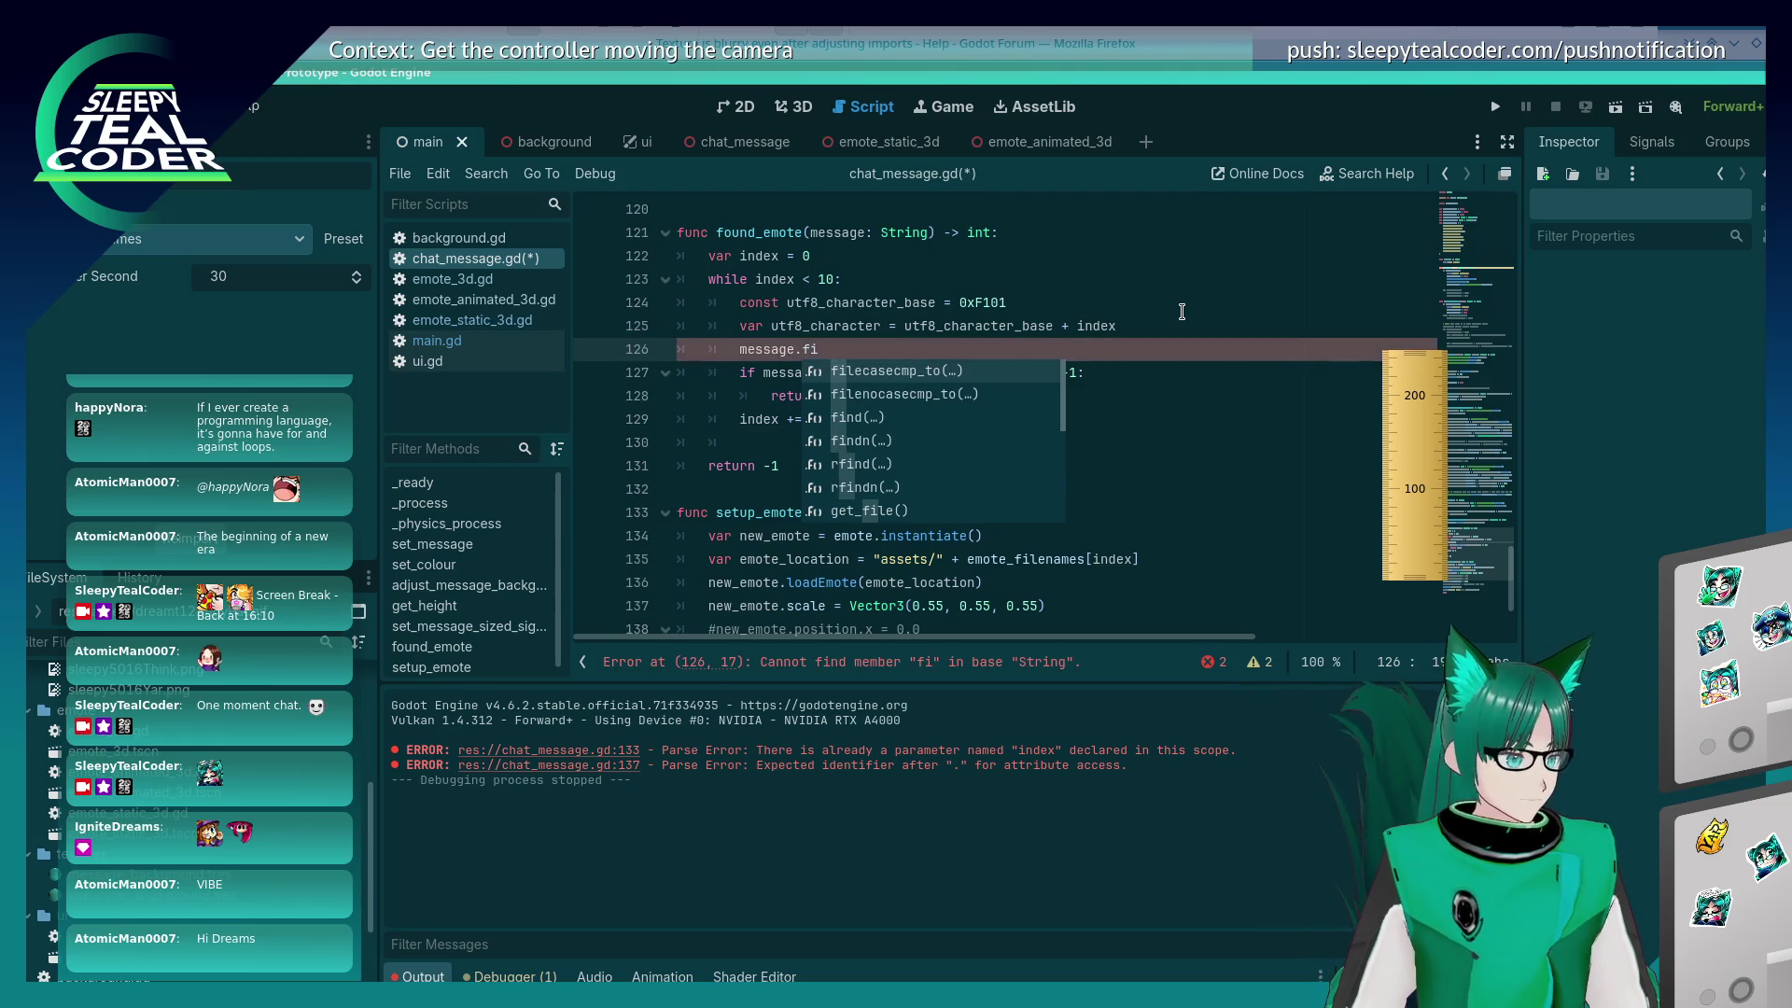
pyautogui.press('Down')
pyautogui.press('Down')
pyautogui.press('Down')
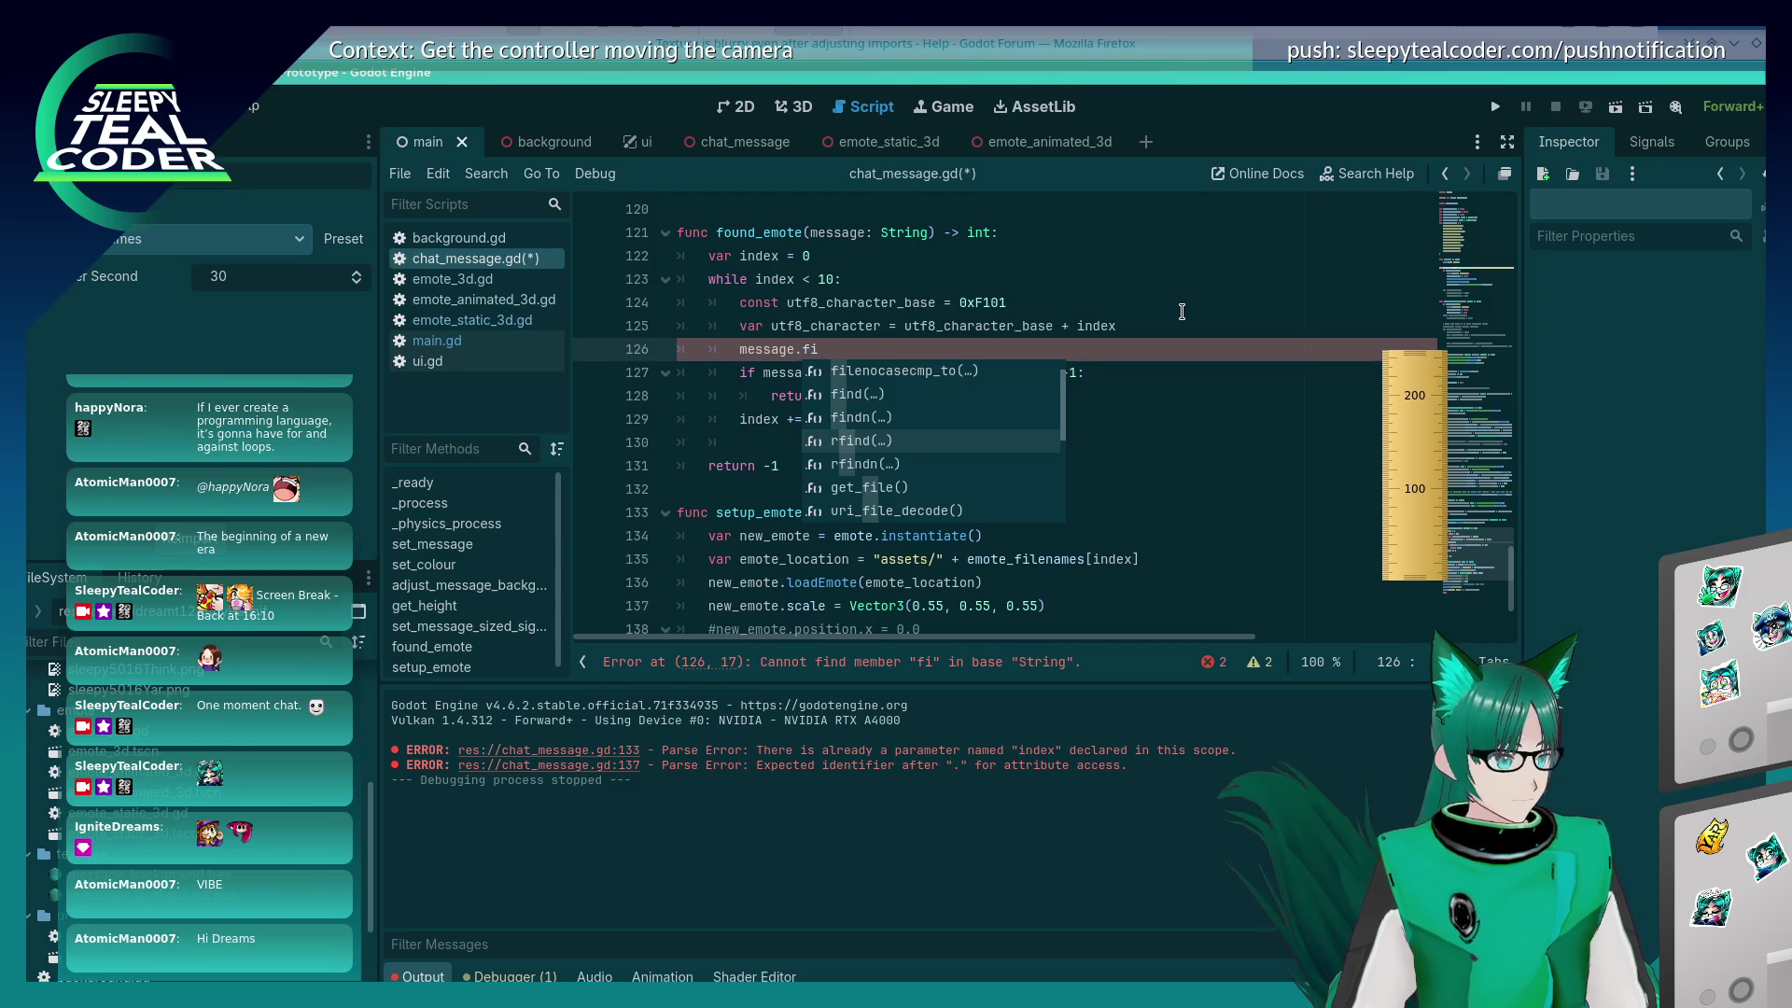
pyautogui.press('Return')
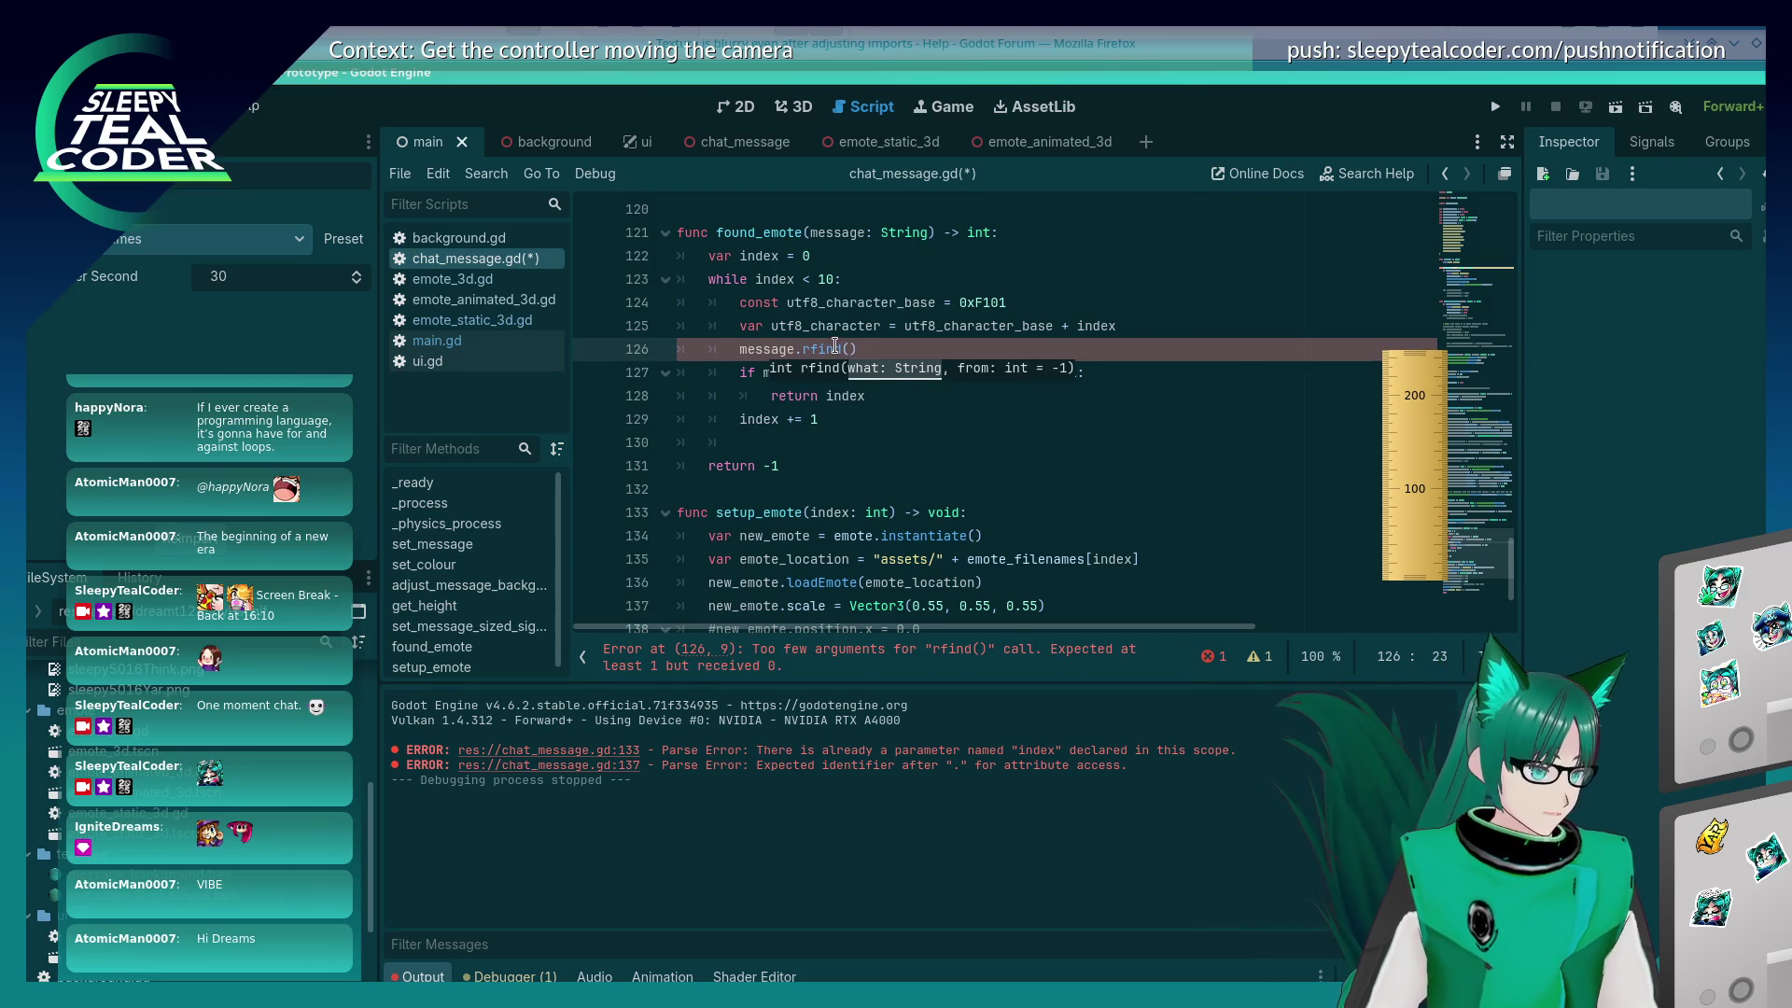
pyautogui.moveTo(835, 347)
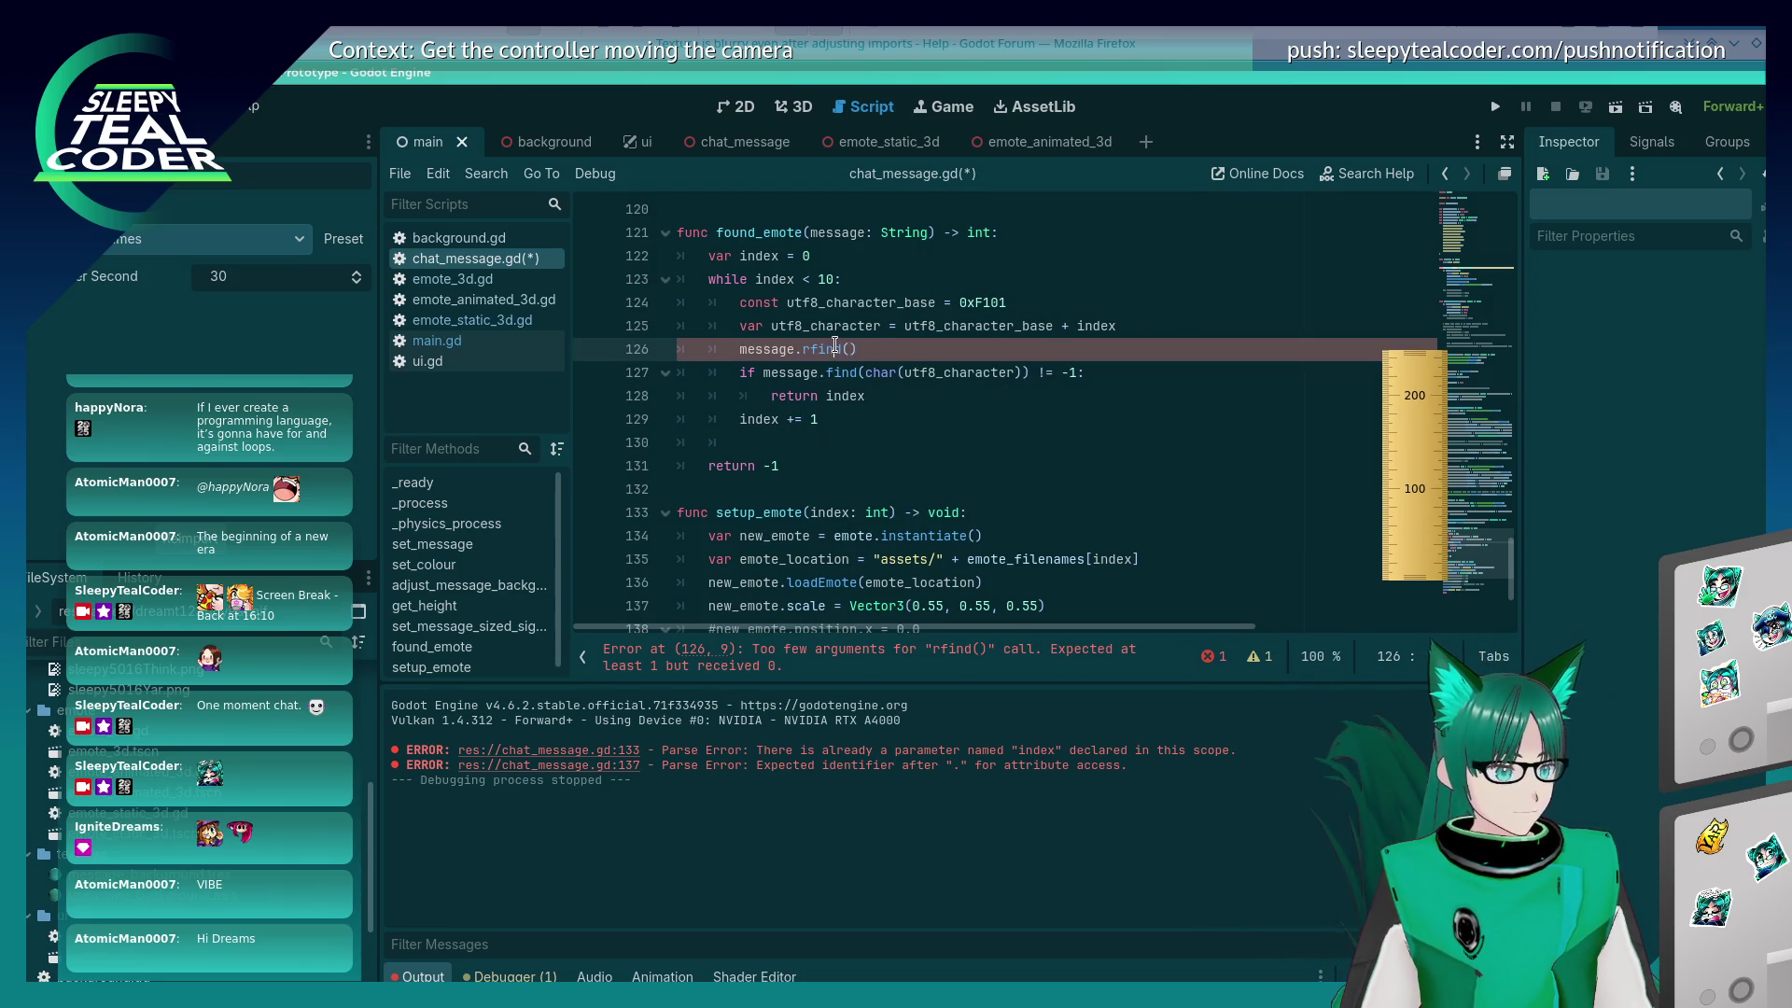
pyautogui.press('BackSpace')
pyautogui.press('BackSpace')
pyautogui.press('BackSpace')
pyautogui.press('Delete')
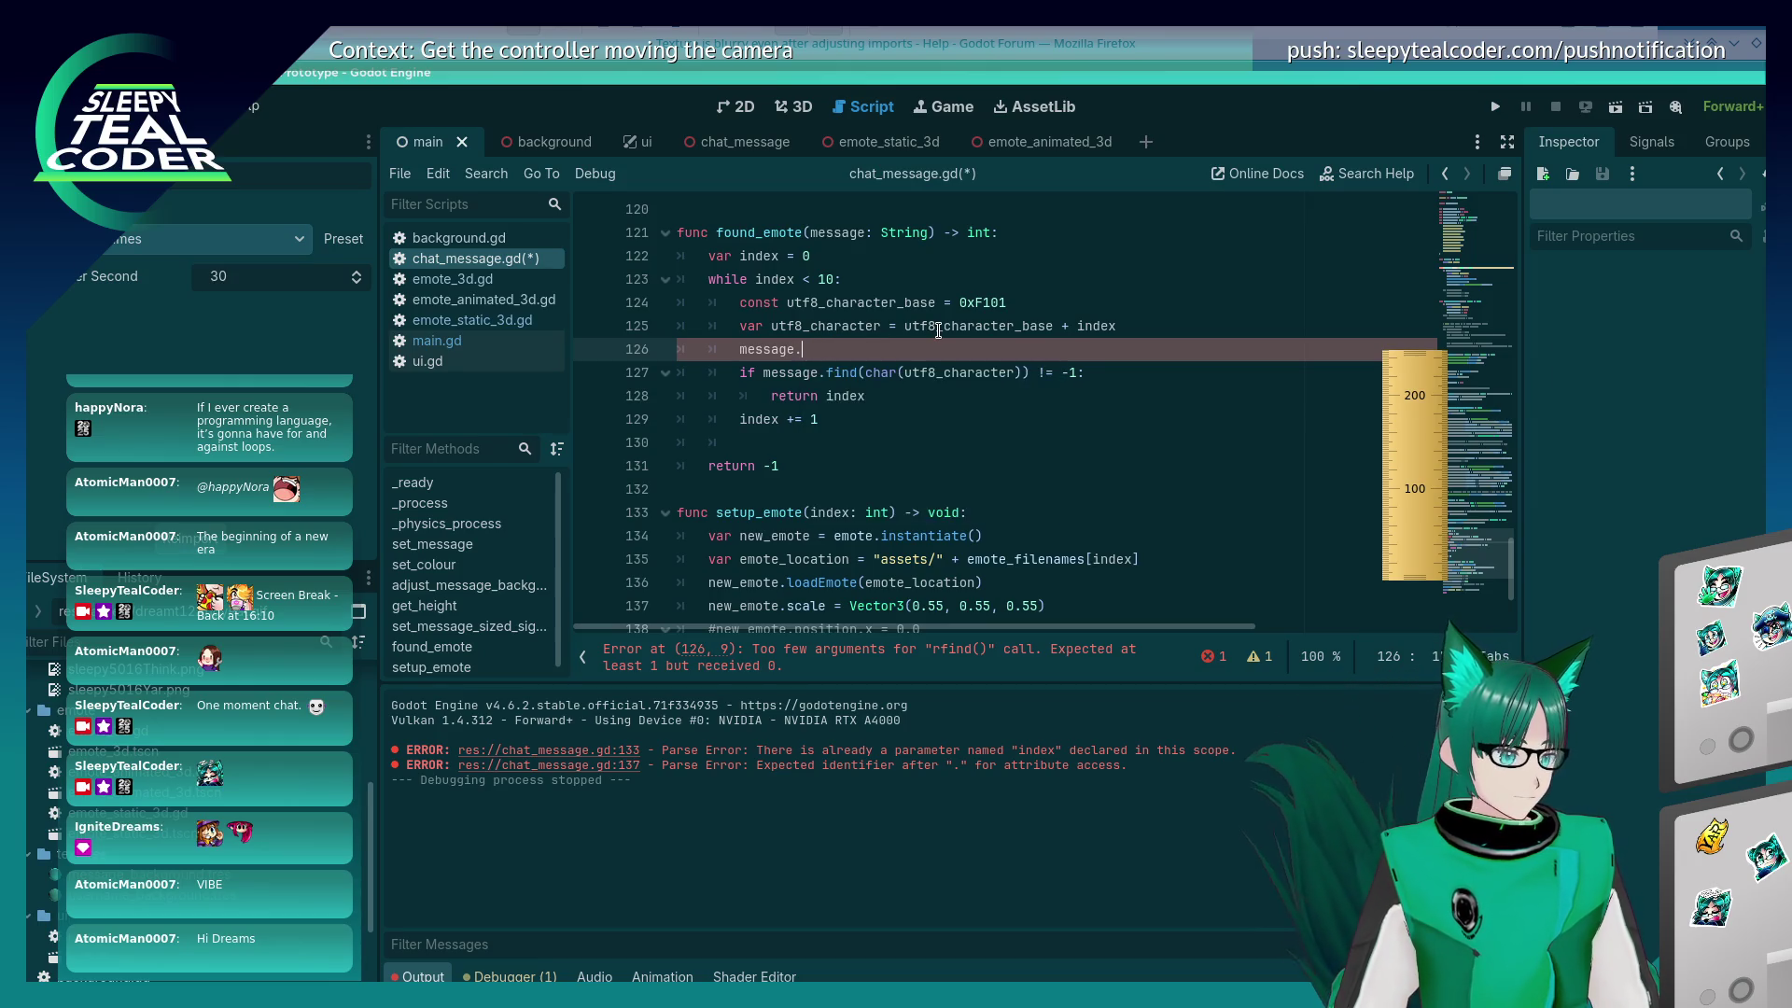
# Step: Delete the unfinished message.f line and save chat_message.gd
pyautogui.write('f')
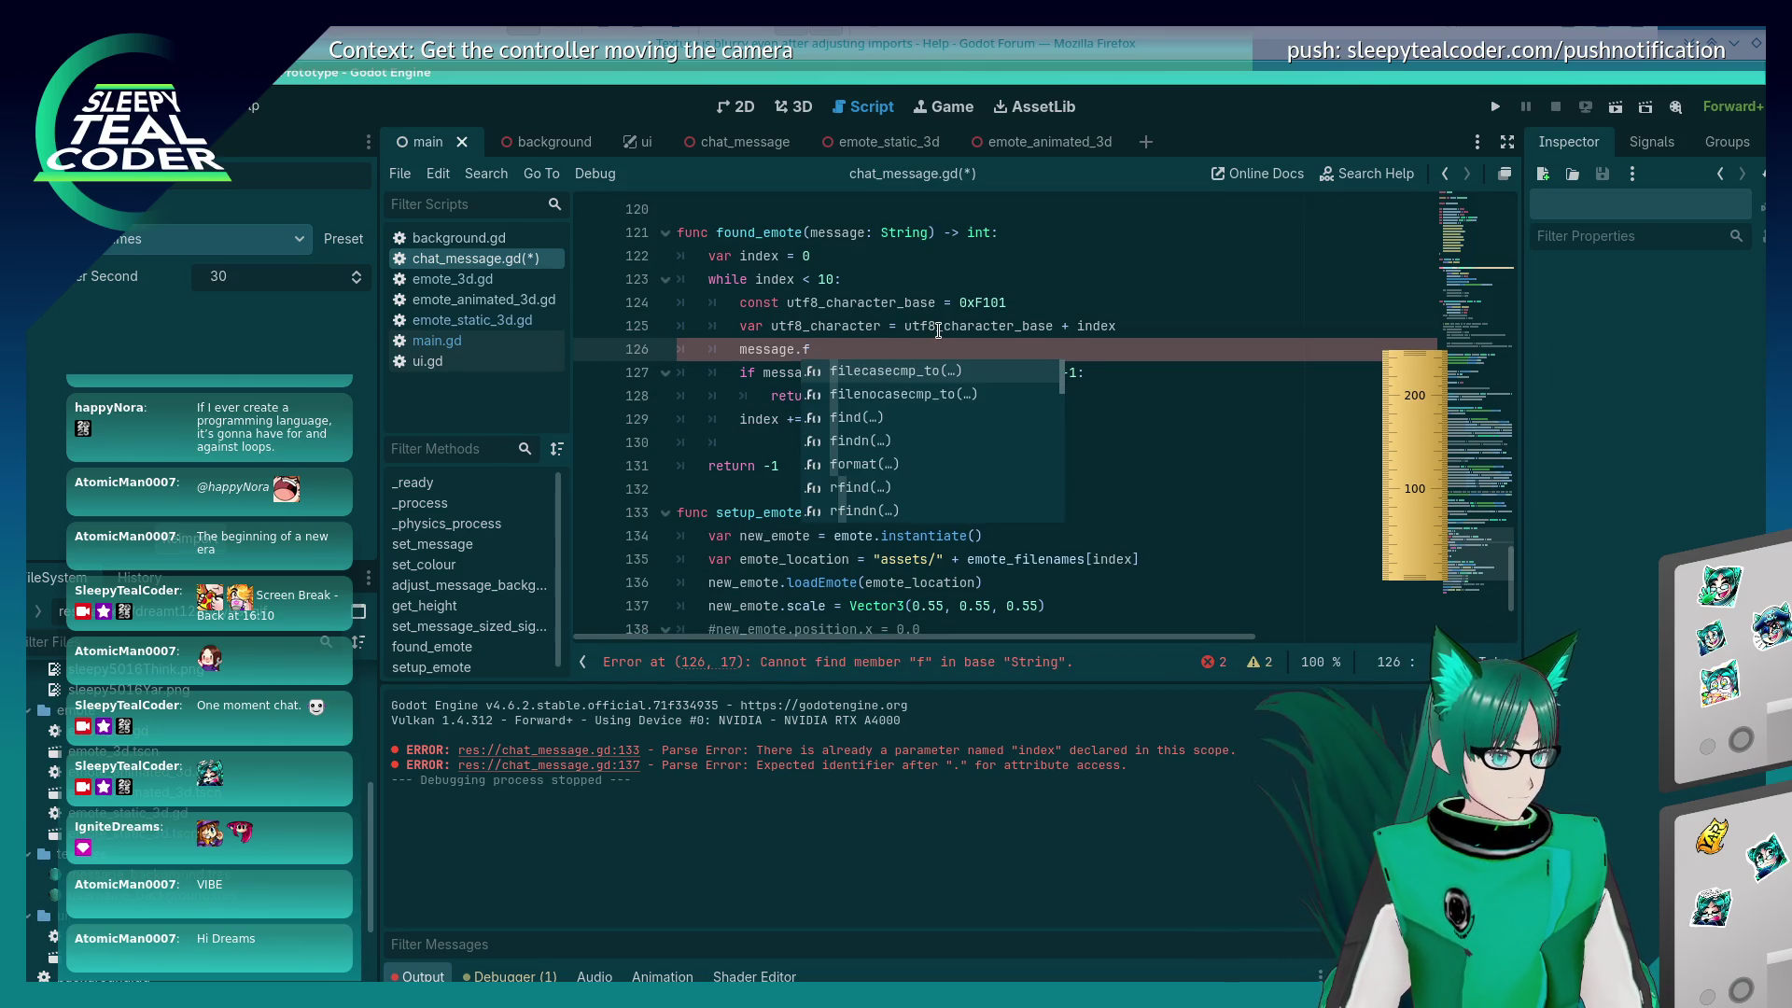
pyautogui.press('Down')
pyautogui.press('Down')
pyautogui.press('Down')
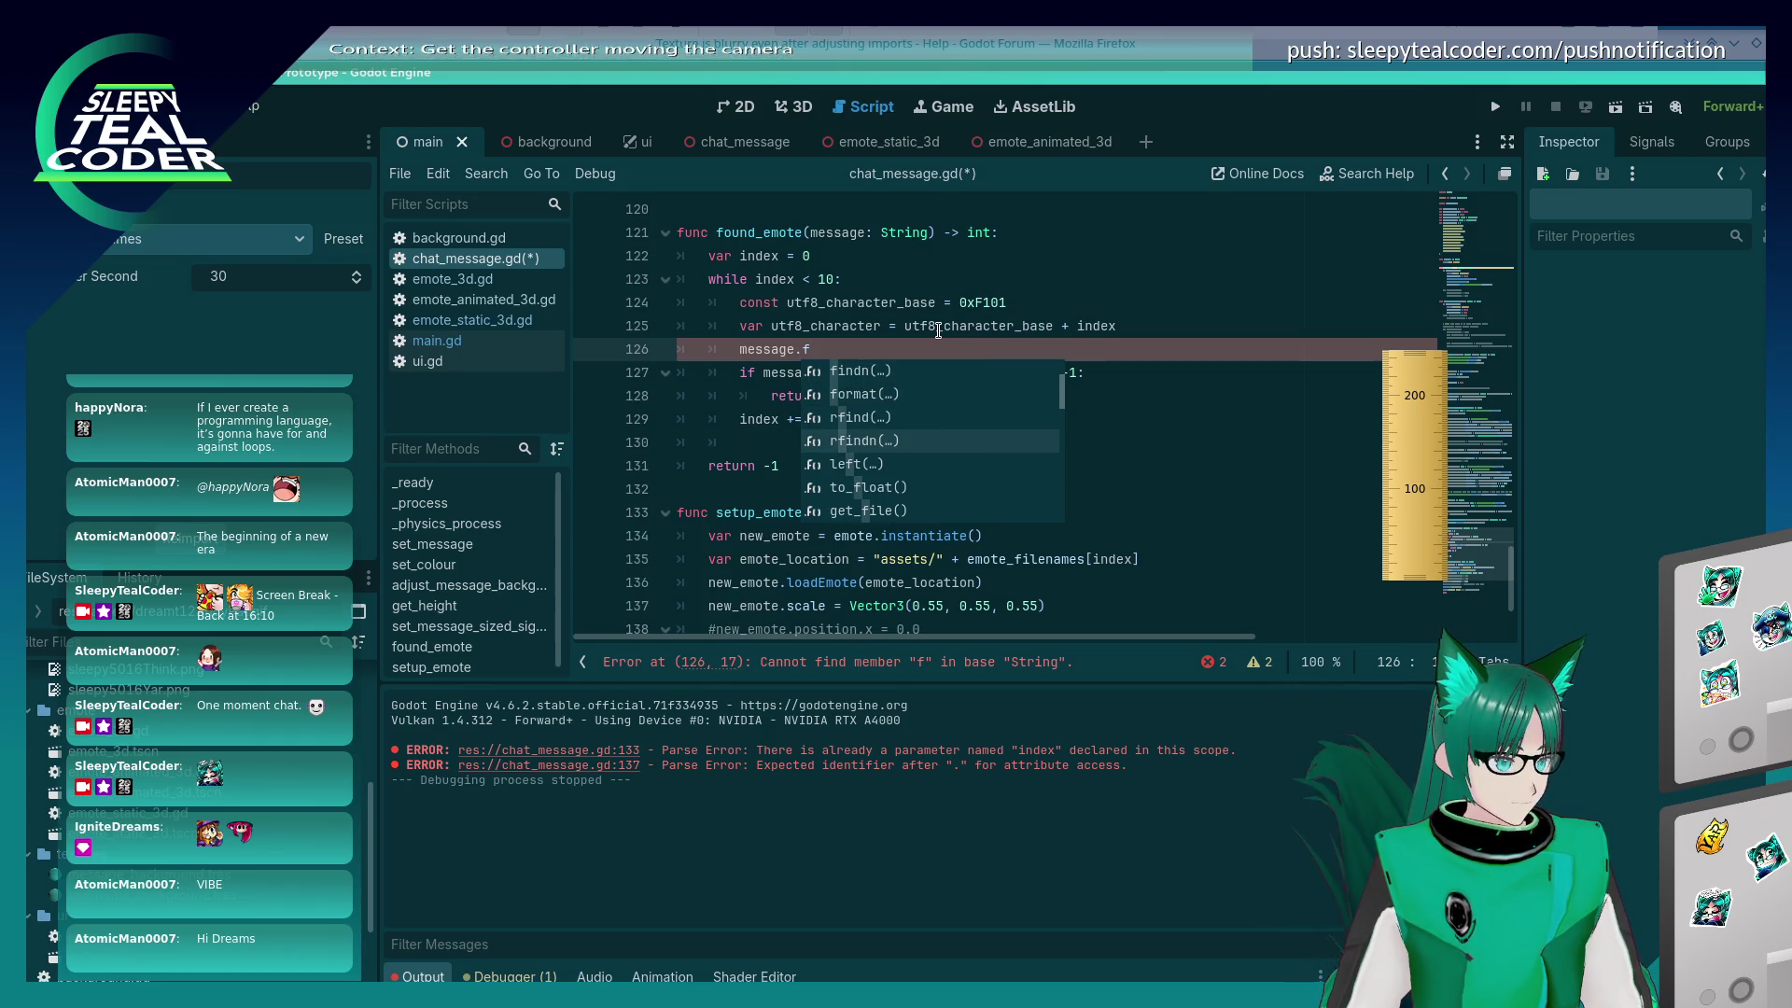
pyautogui.press('Down')
pyautogui.press('Down')
pyautogui.press('Down')
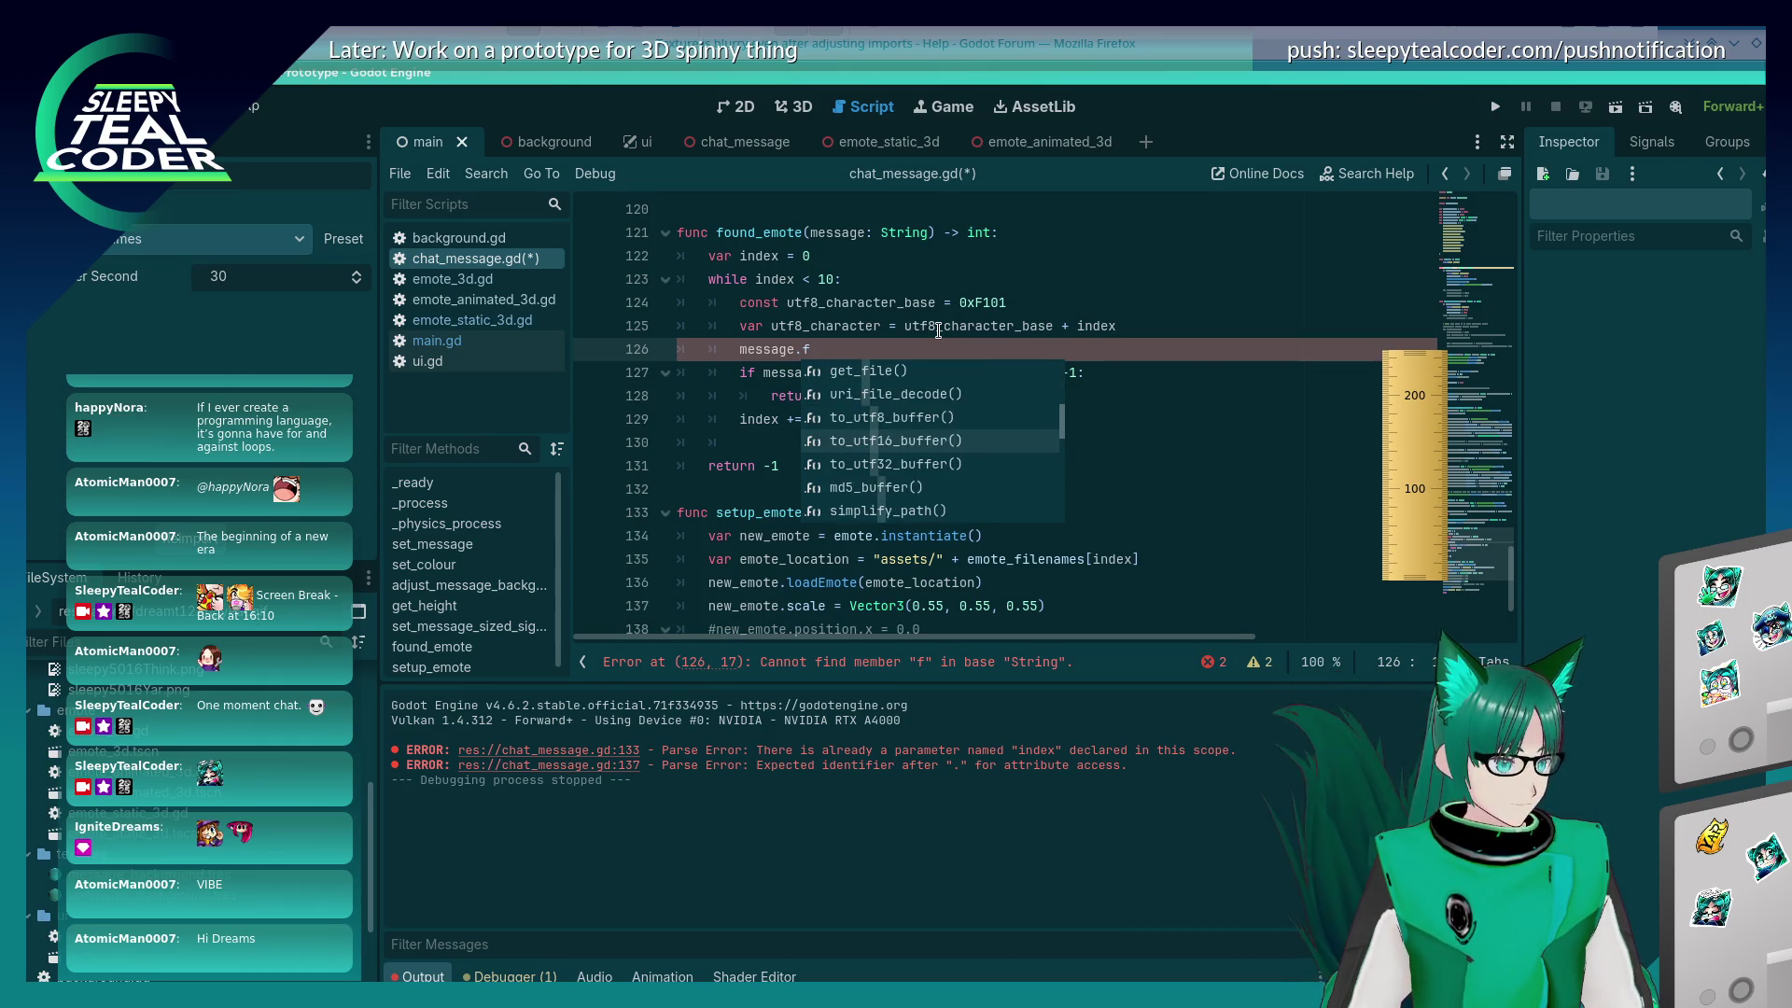
pyautogui.press('Escape')
pyautogui.hotkey('shift', 'Home')
pyautogui.hotkey('shift', 'Home')
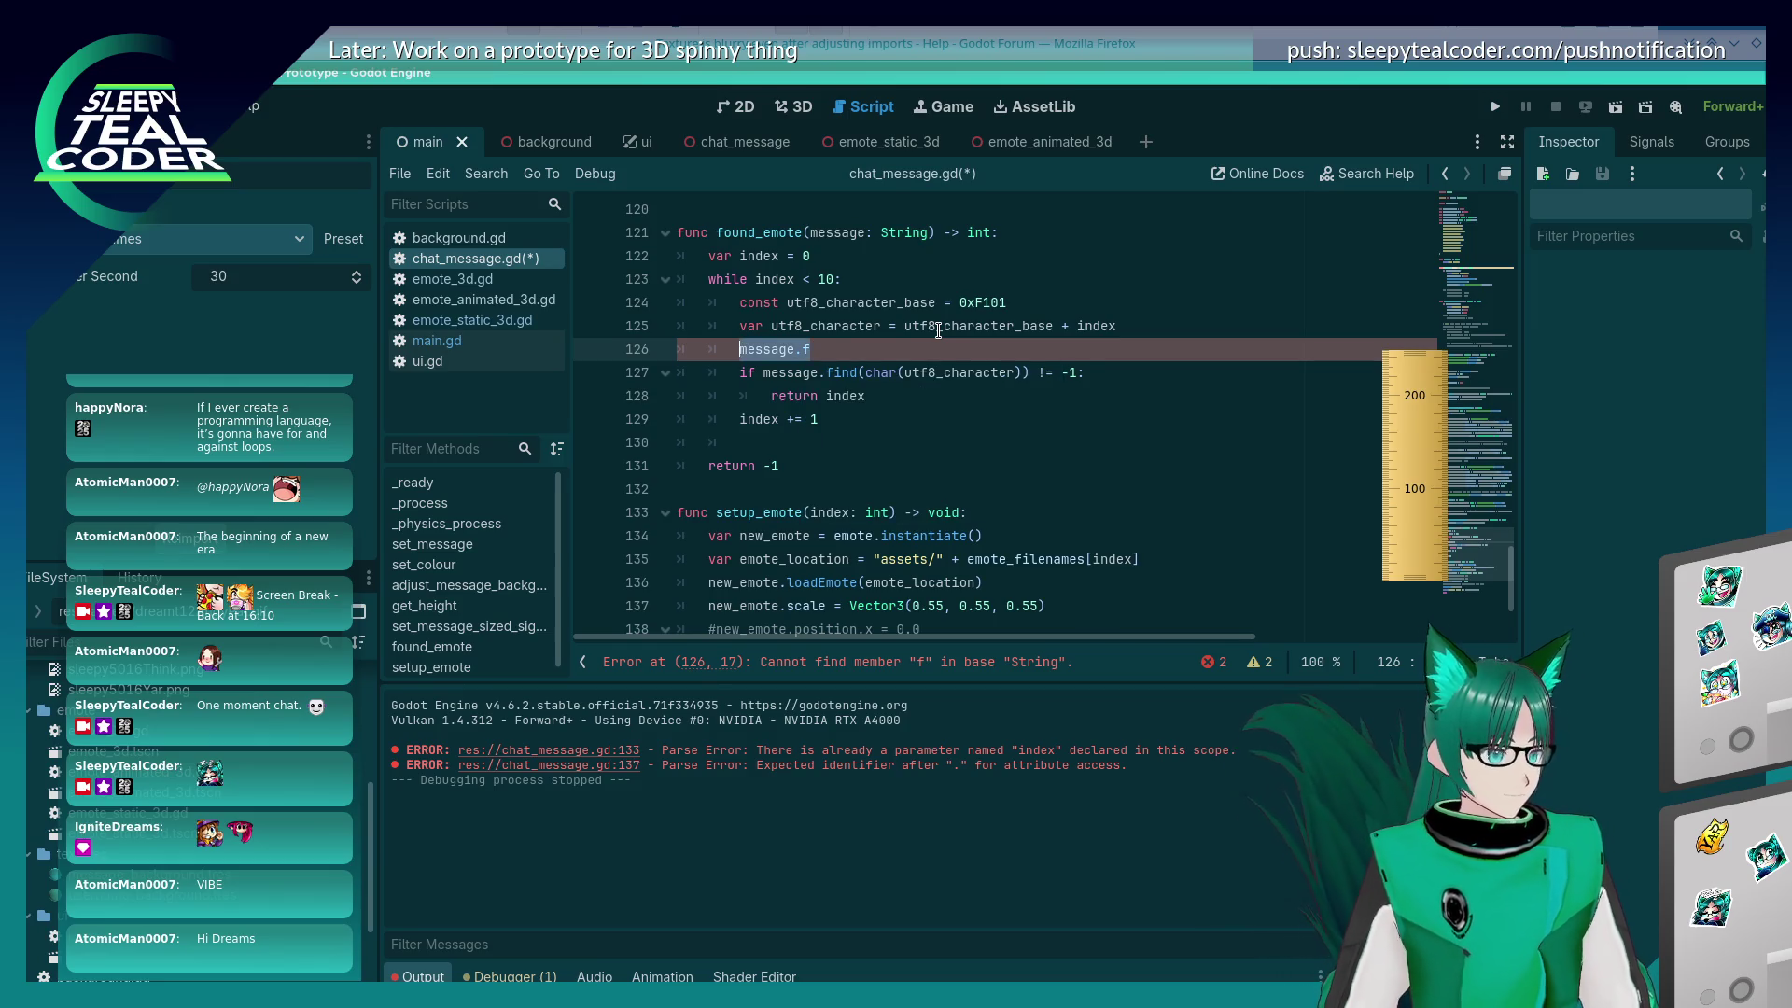
pyautogui.press('BackSpace')
pyautogui.press('BackSpace')
pyautogui.hotkey('ctrl', 's')
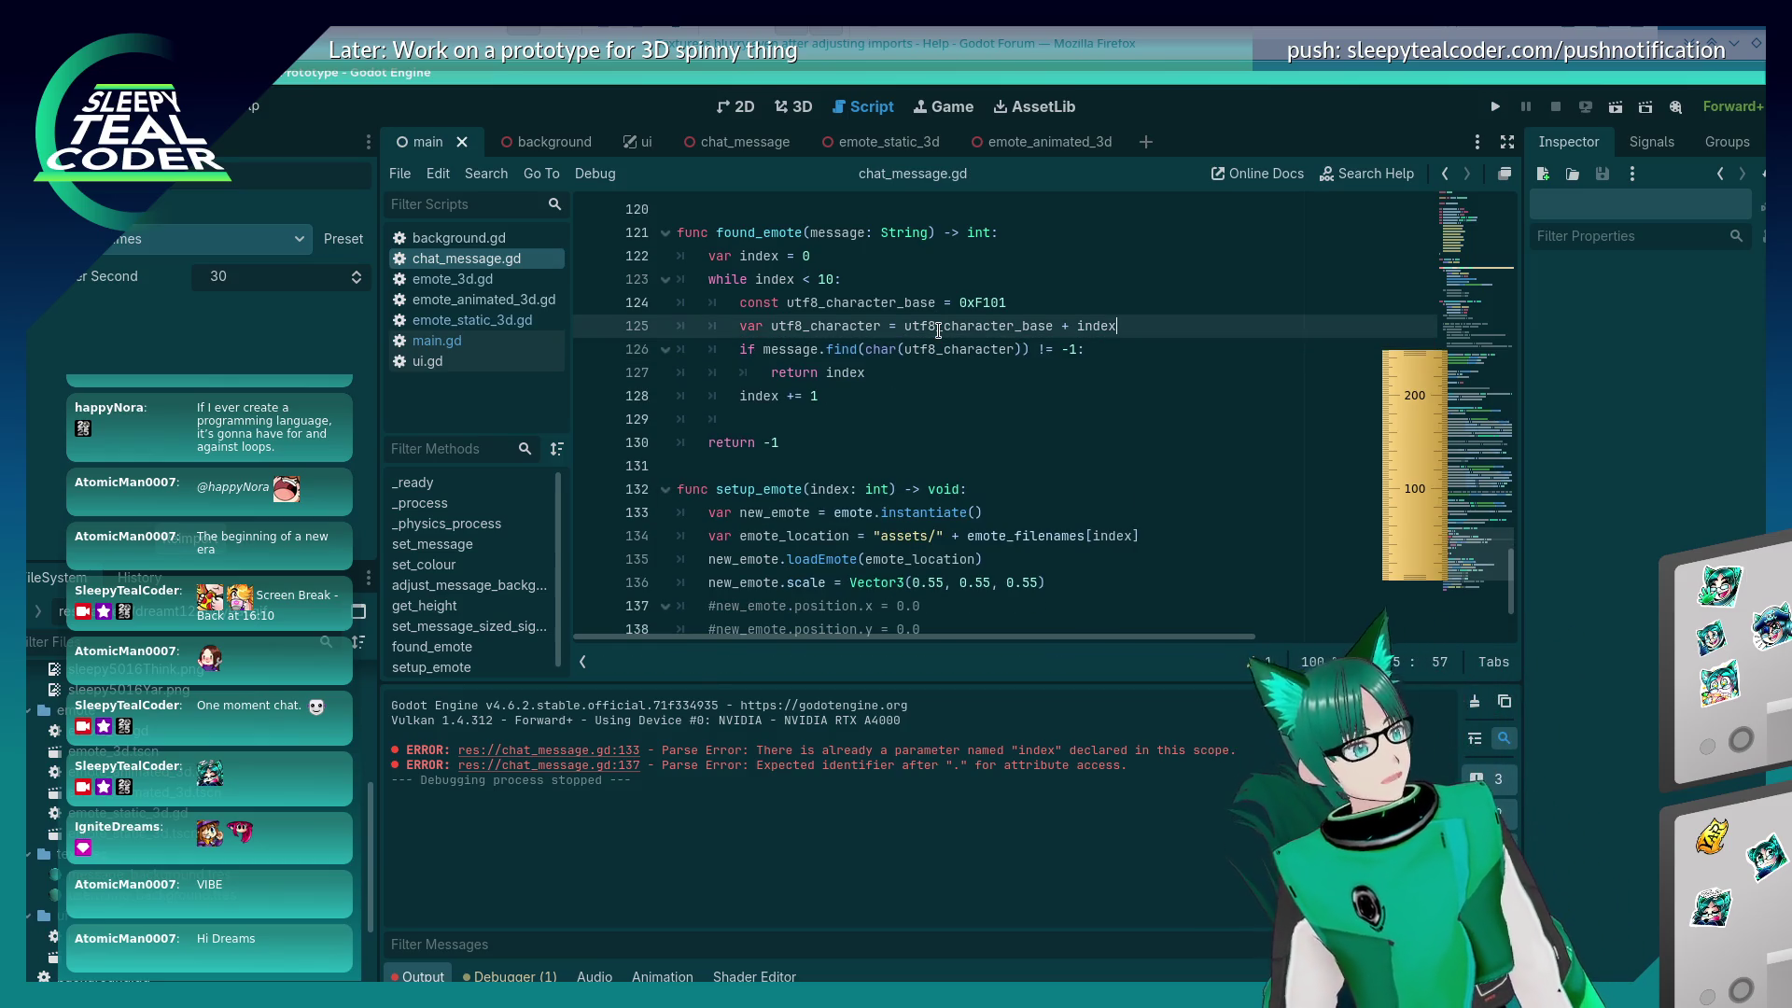
pyautogui.press('Down')
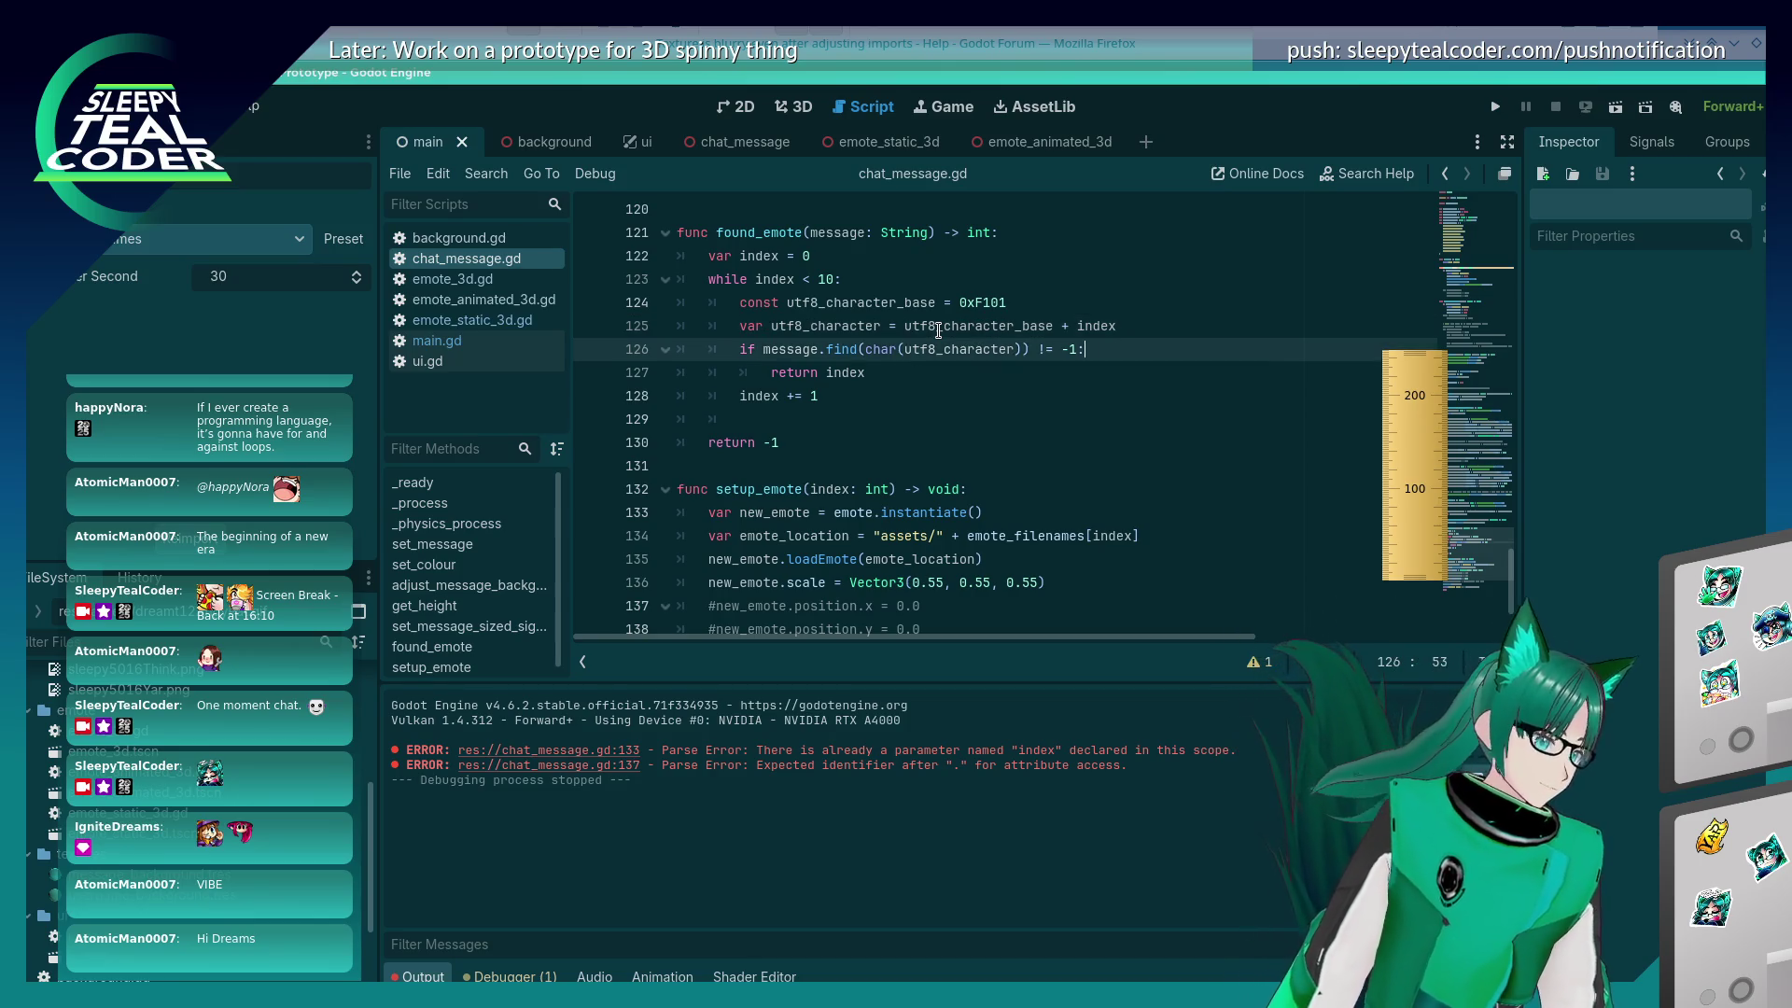
# Step: Select the found_emote function and paste a copy of it below the original
pyautogui.press('Down')
pyautogui.press('Down')
pyautogui.press('Down')
pyautogui.hotkey('shift', 'Home')
pyautogui.hotkey('shift', 'Up')
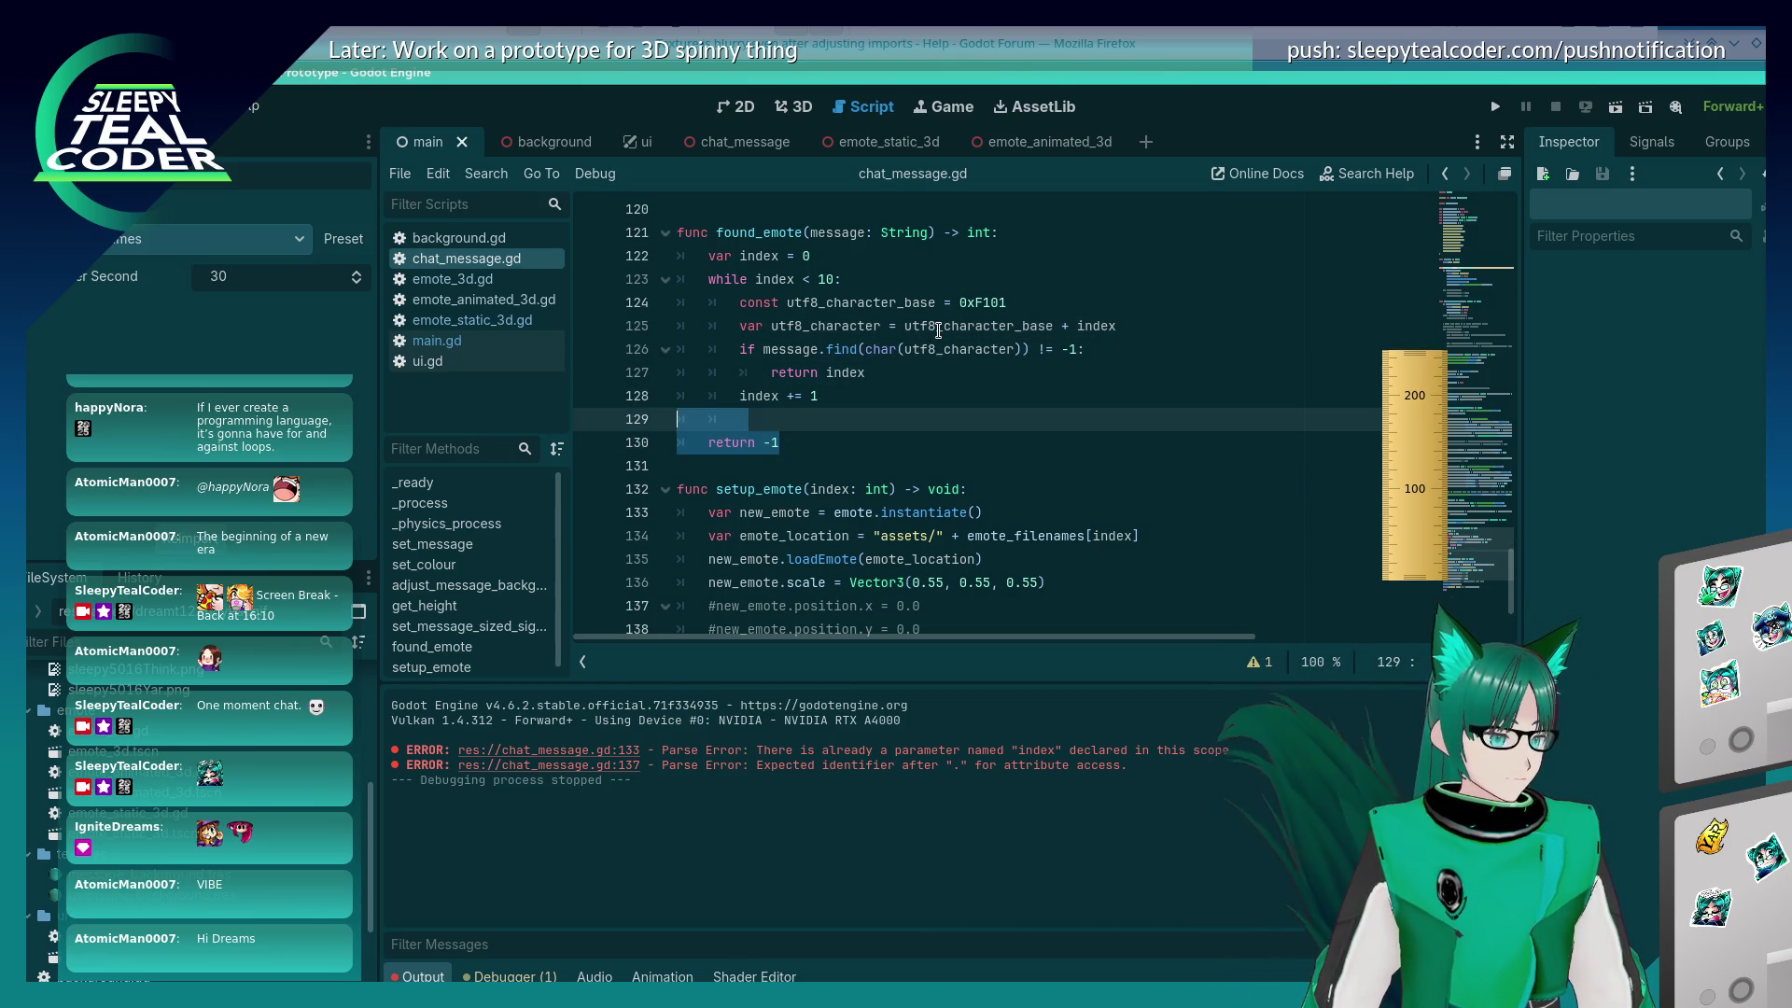
pyautogui.hotkey('shift', 'Up')
pyautogui.hotkey('shift', 'Up')
pyautogui.hotkey('shift', 'Up')
pyautogui.press('Down')
pyautogui.press('Down')
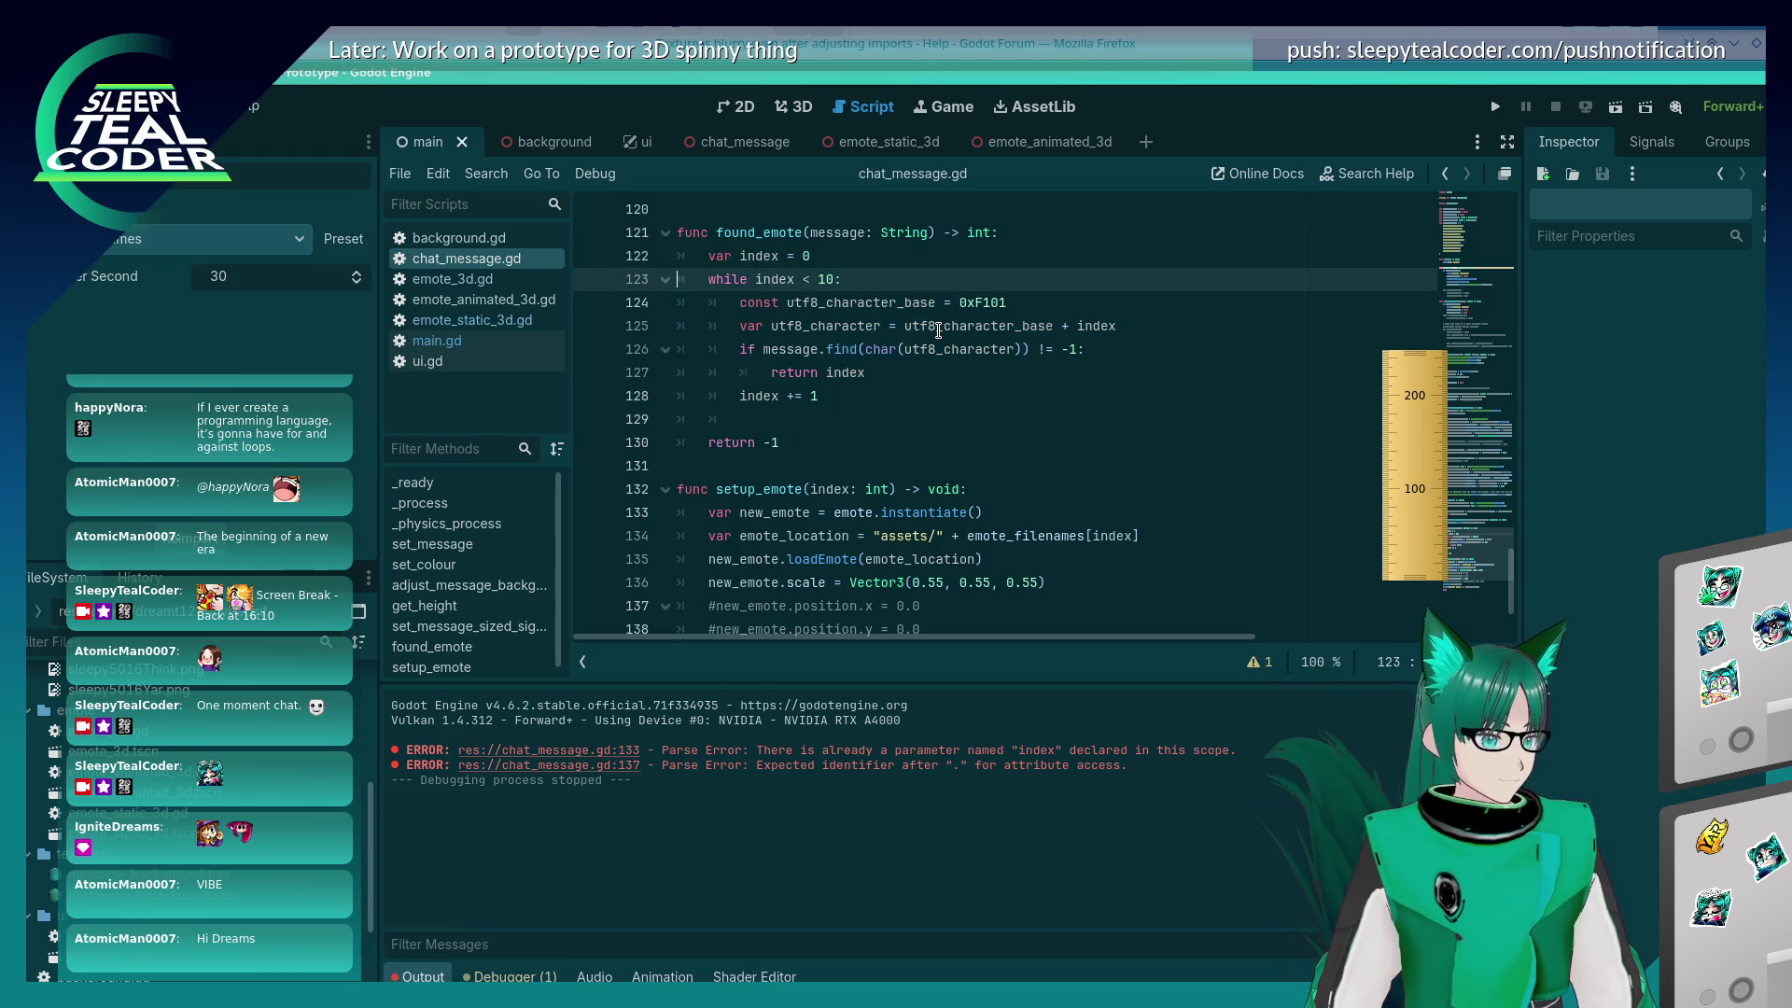
pyautogui.press('Down')
pyautogui.press('Down')
pyautogui.press('Down')
pyautogui.press('Return')
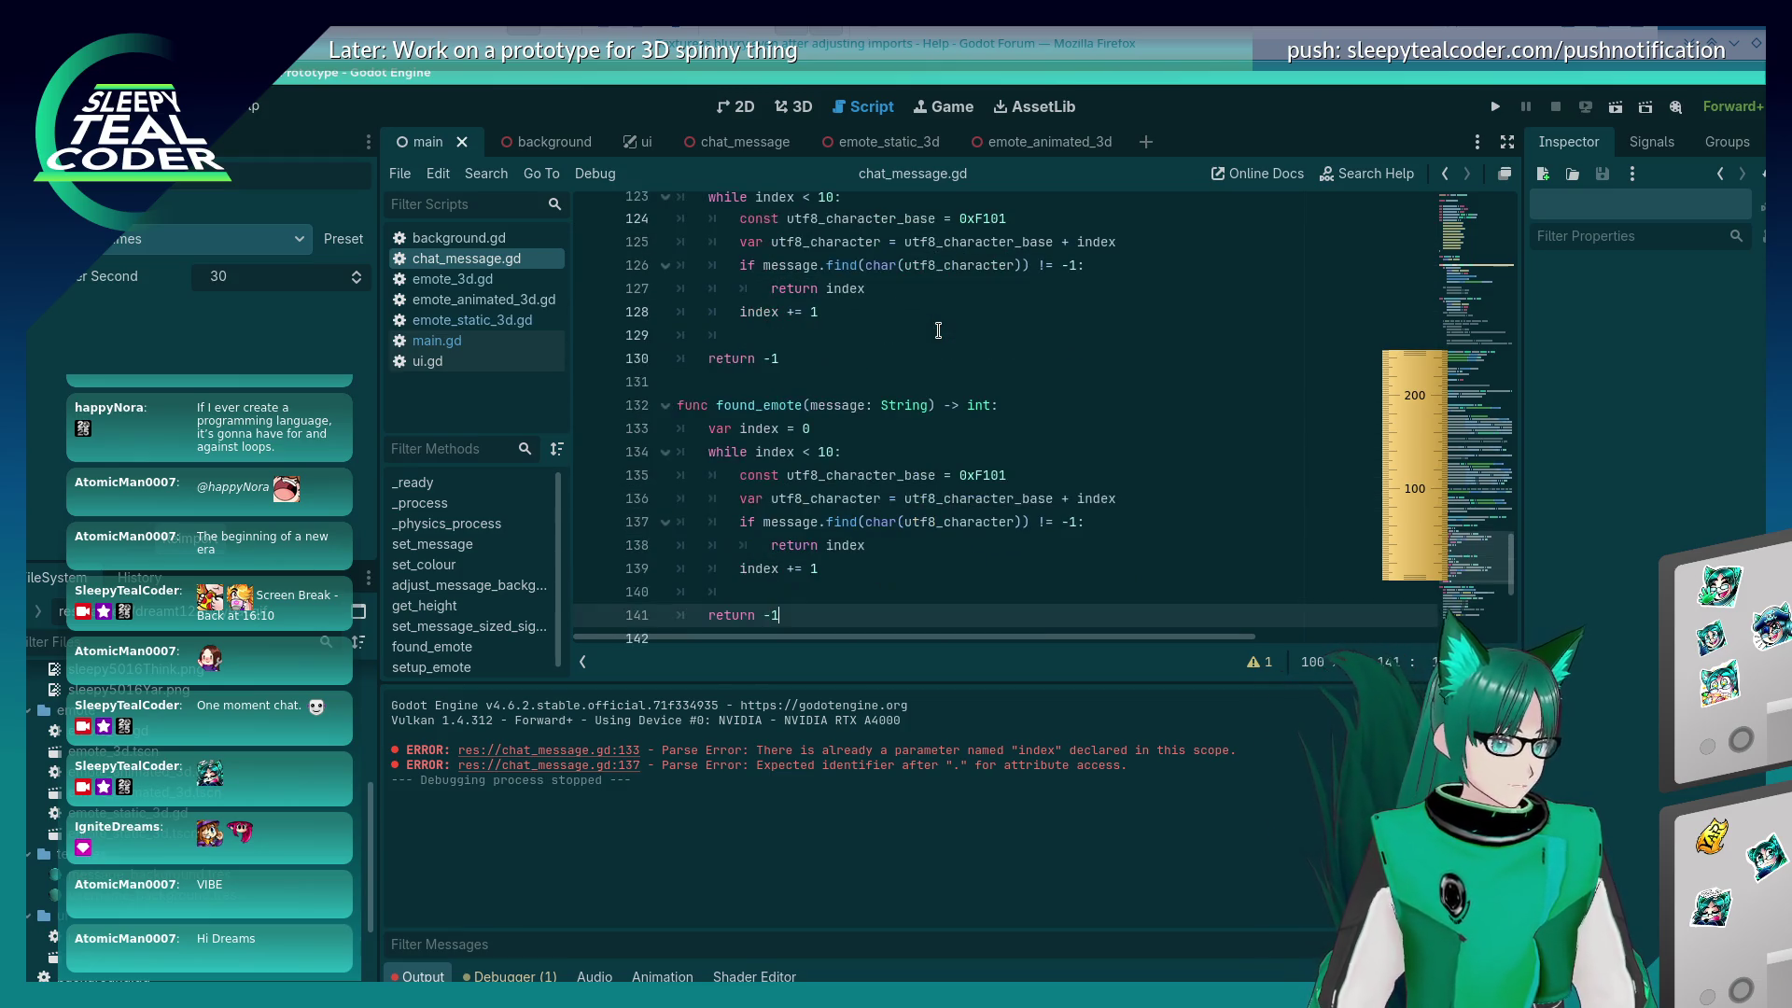
pyautogui.hotkey('ctrl', 'v')
# Step: Rename the copied function to get_character_index_at_emote
pyautogui.doubleClick(759, 419)
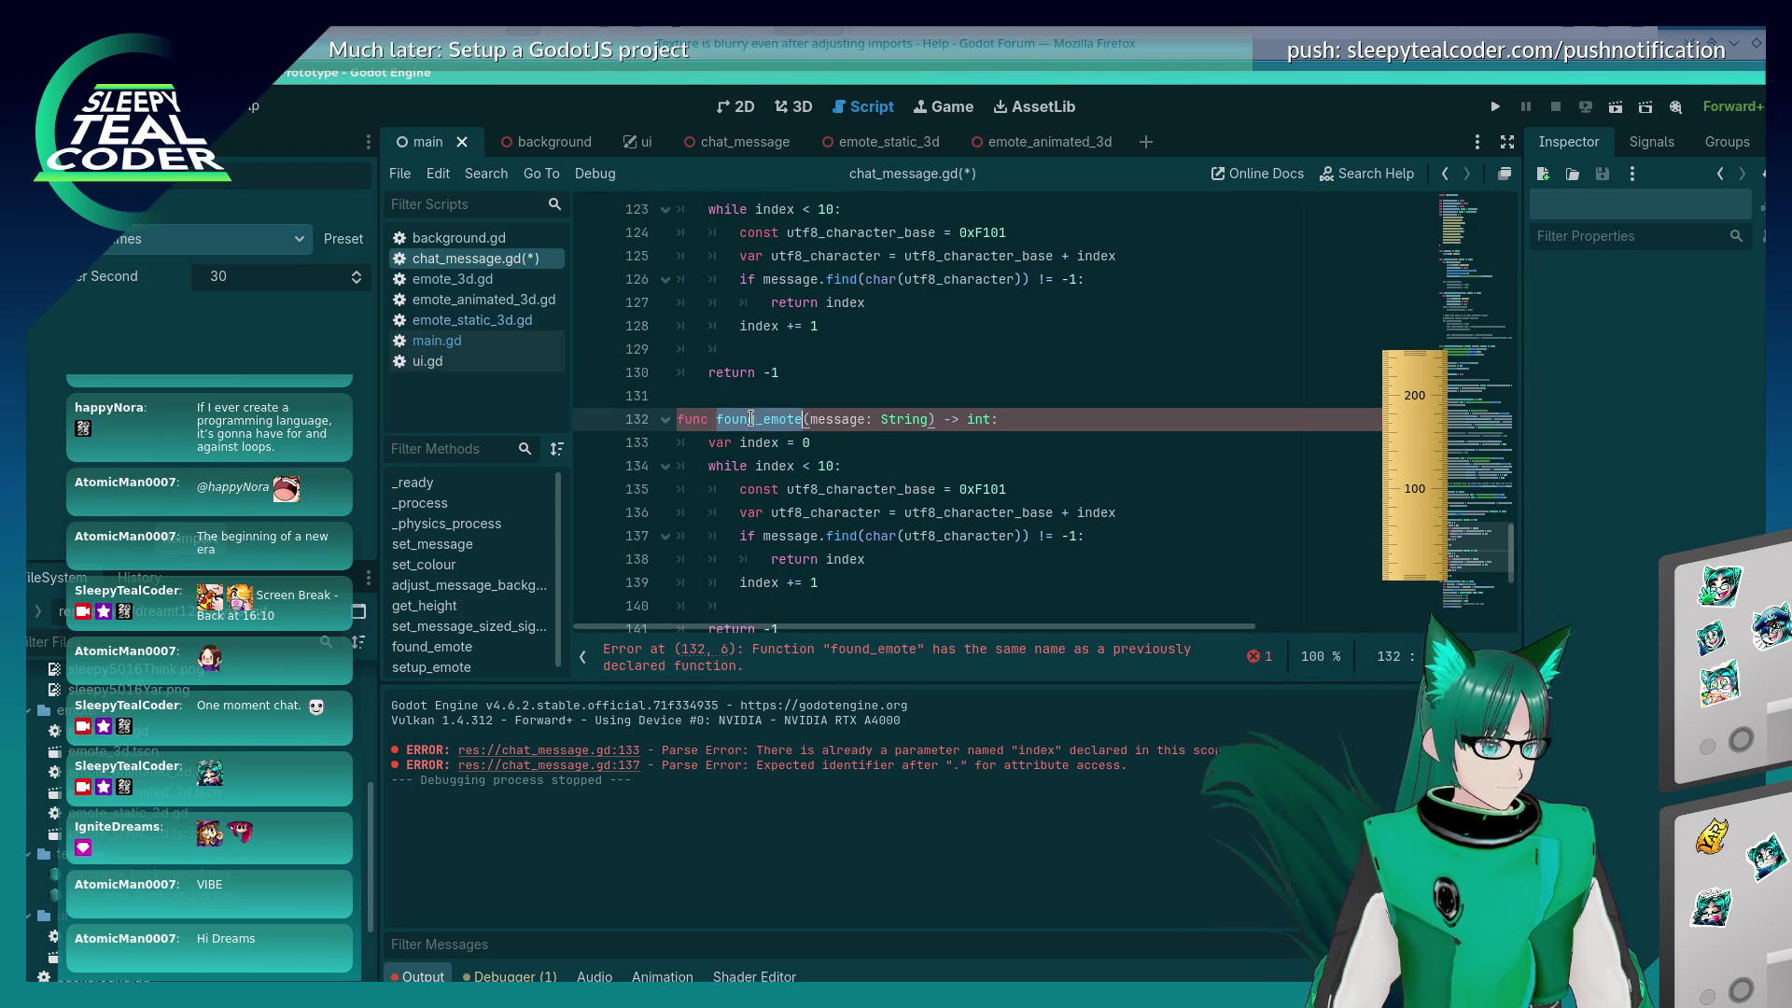
pyautogui.write('get_chara_ind')
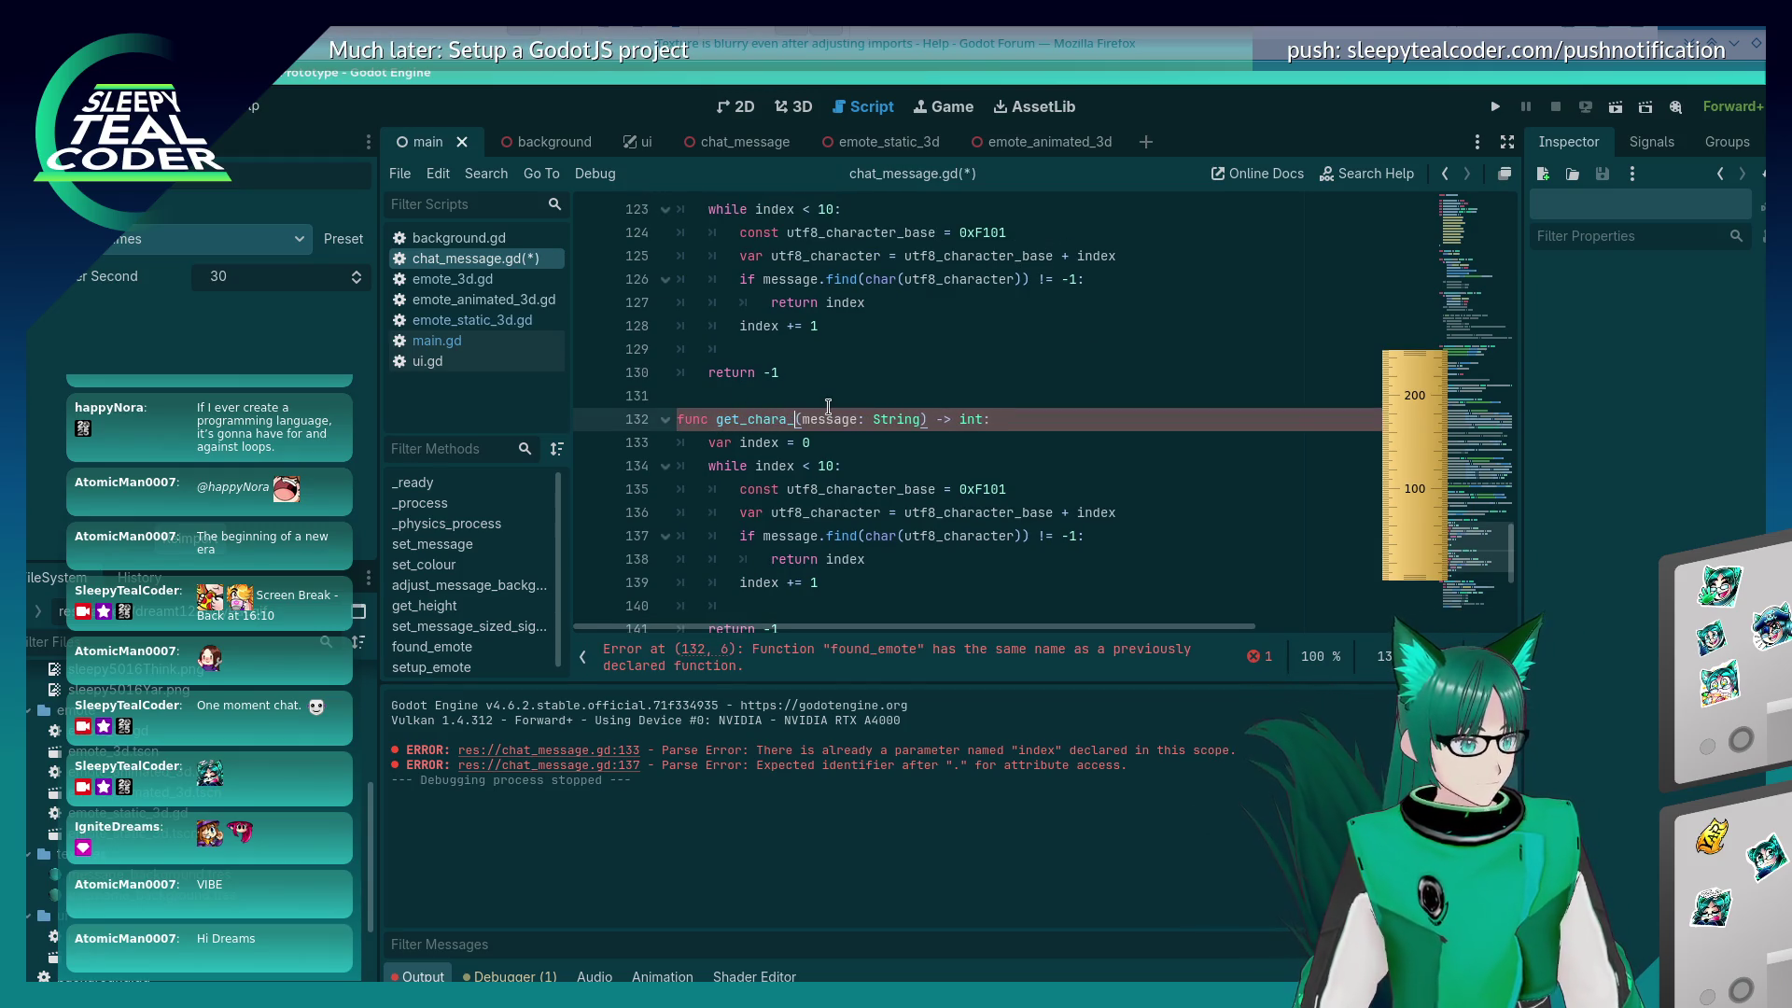
pyautogui.press('BackSpace')
pyautogui.press('BackSpace')
pyautogui.press('BackSpace')
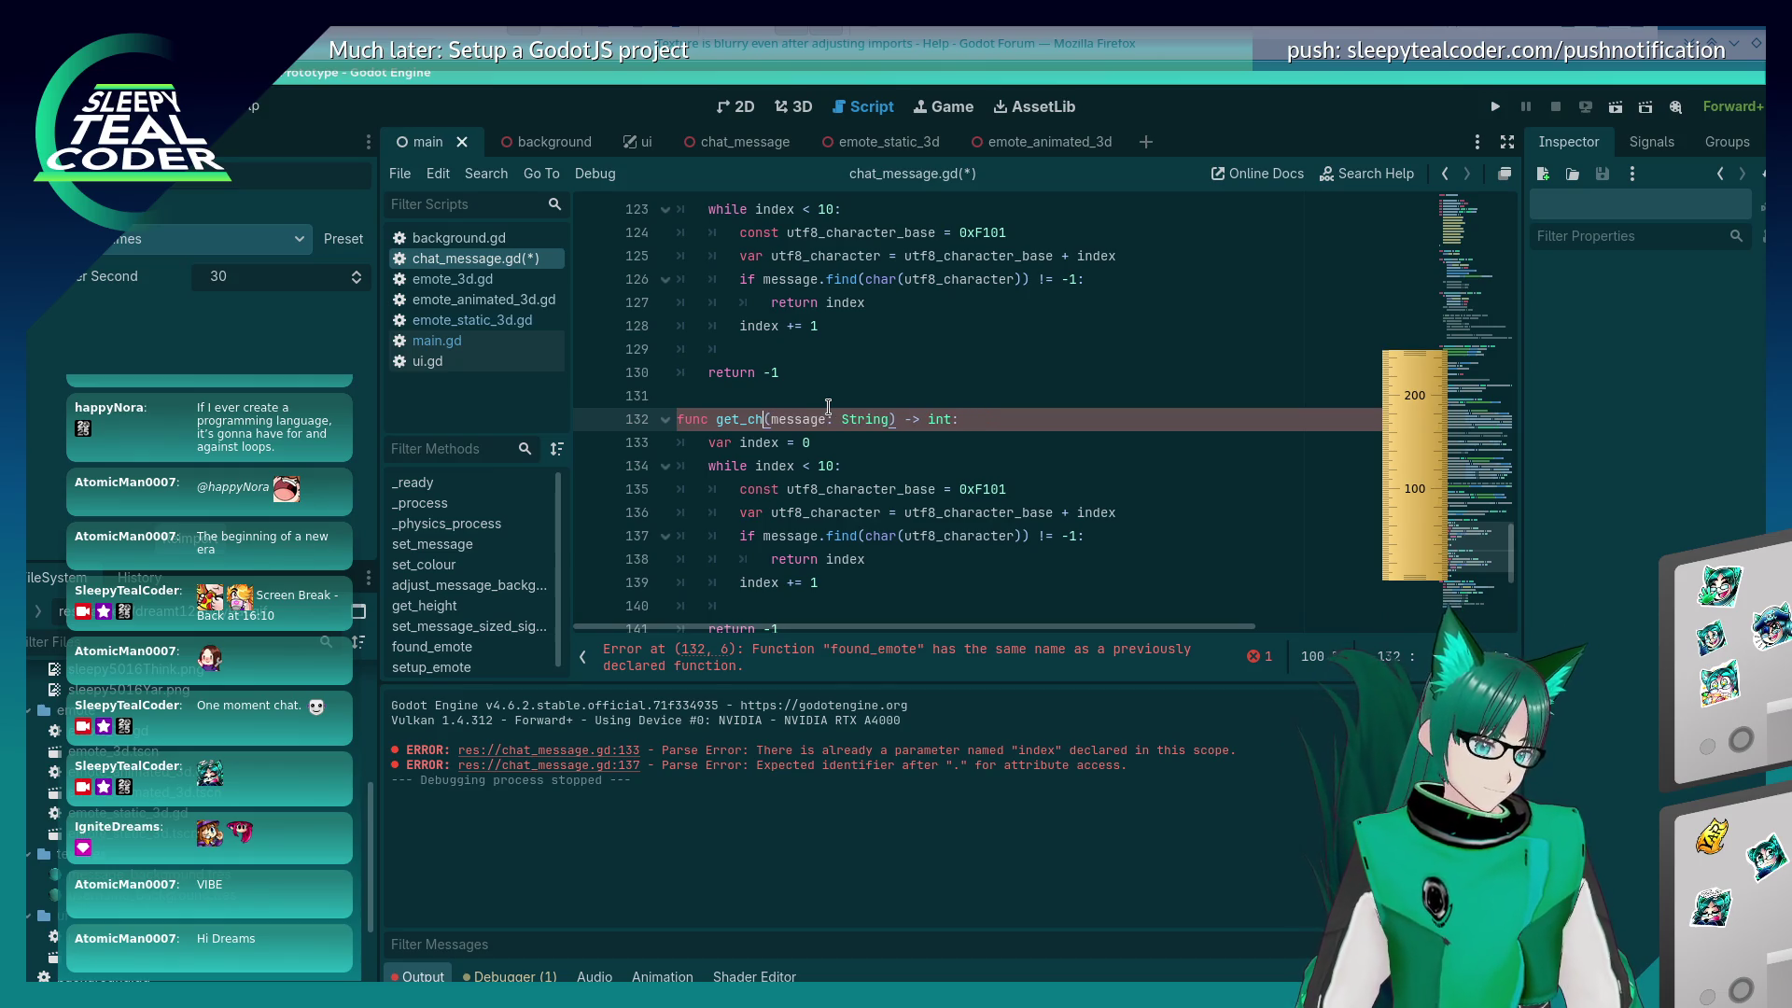
pyautogui.write('character_i')
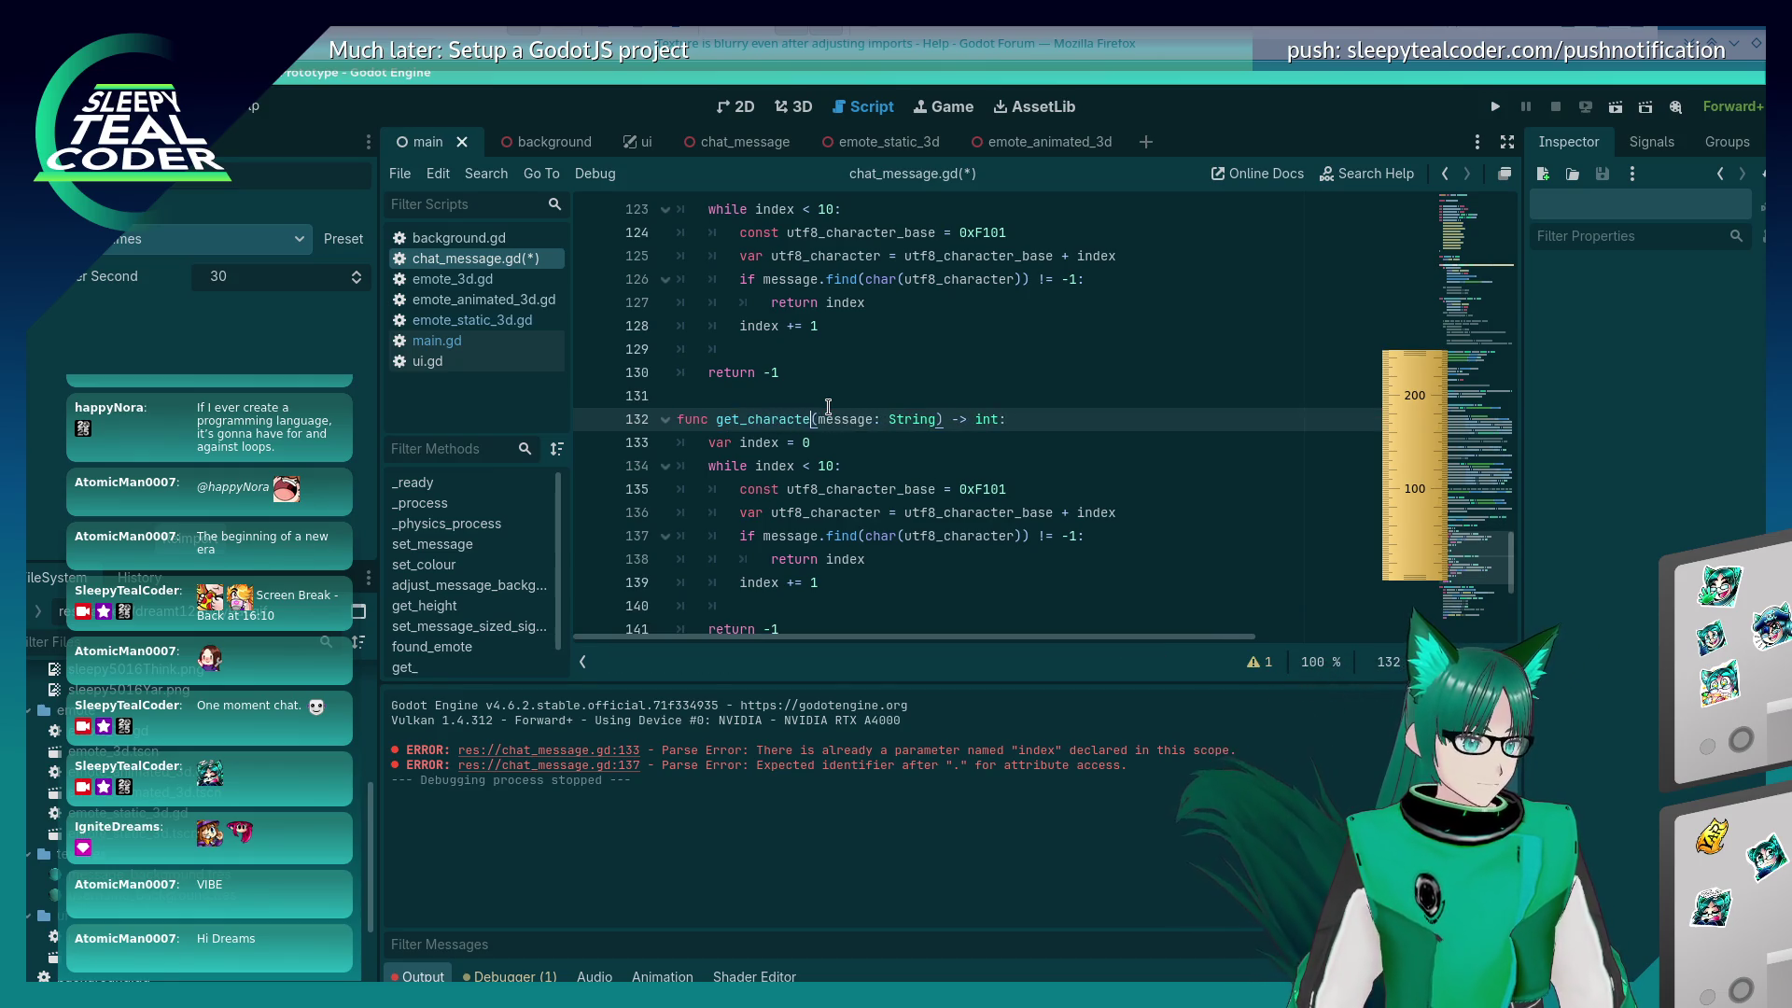
pyautogui.write('ndex_at_emote')
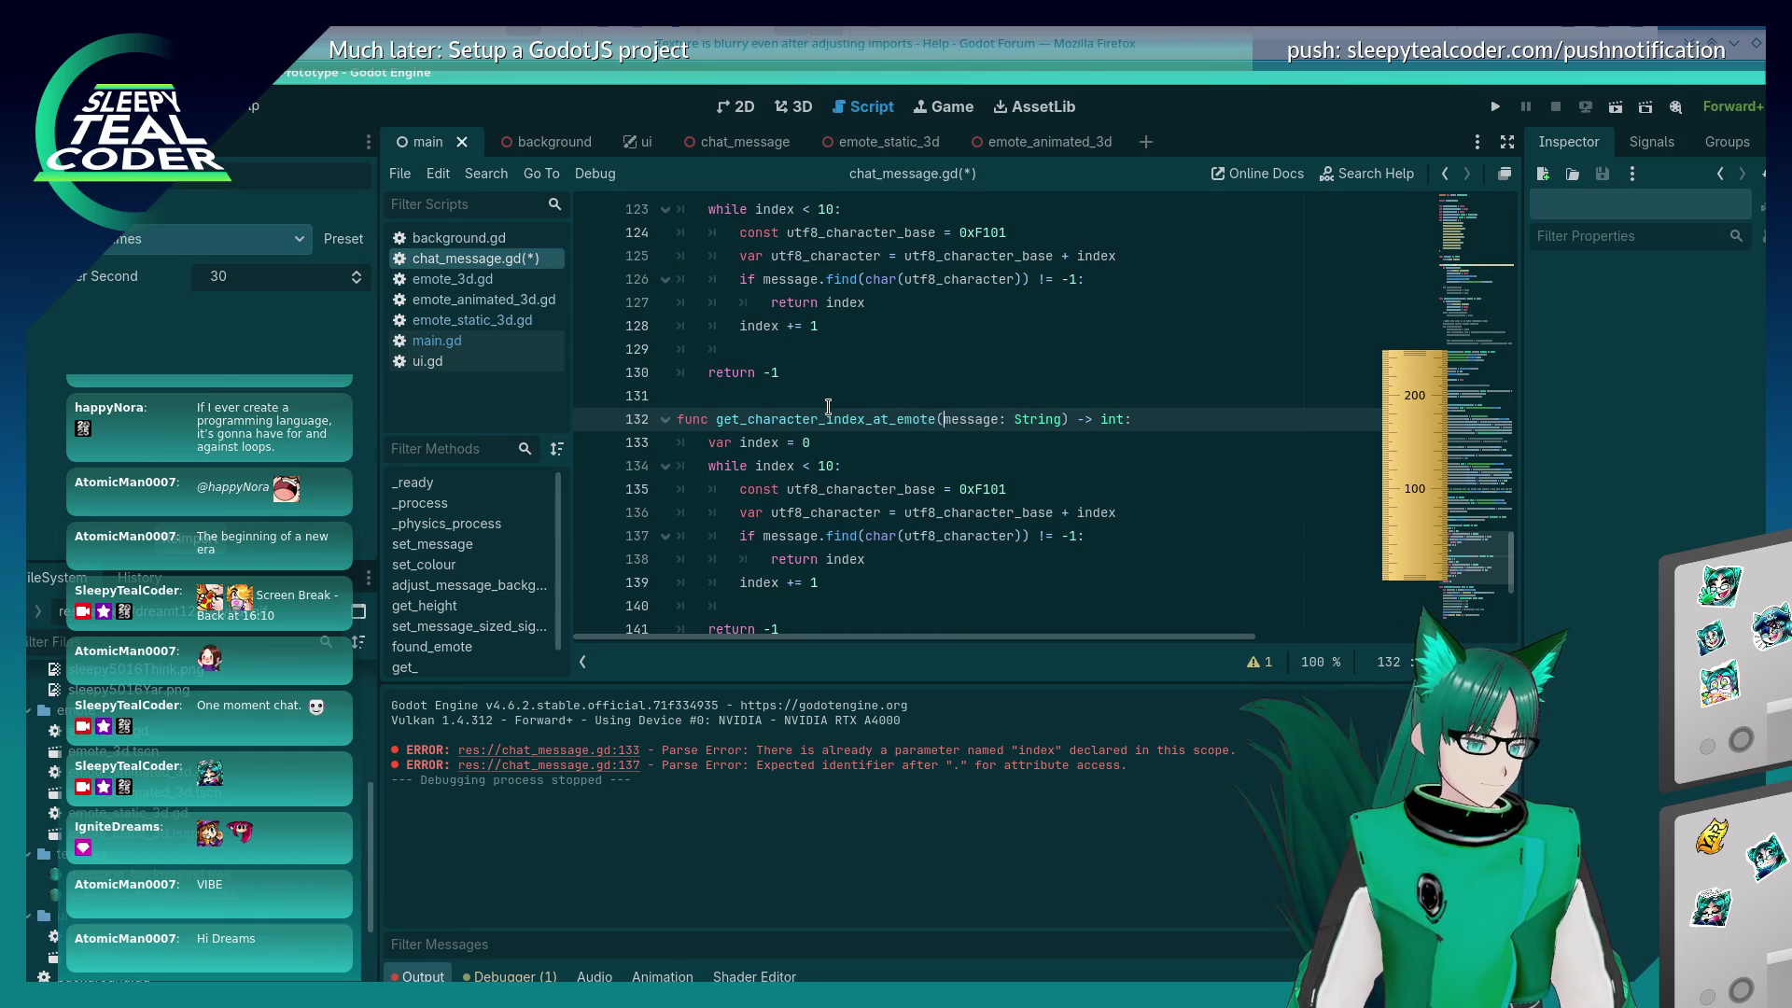
pyautogui.press('Delete')
pyautogui.write('m')
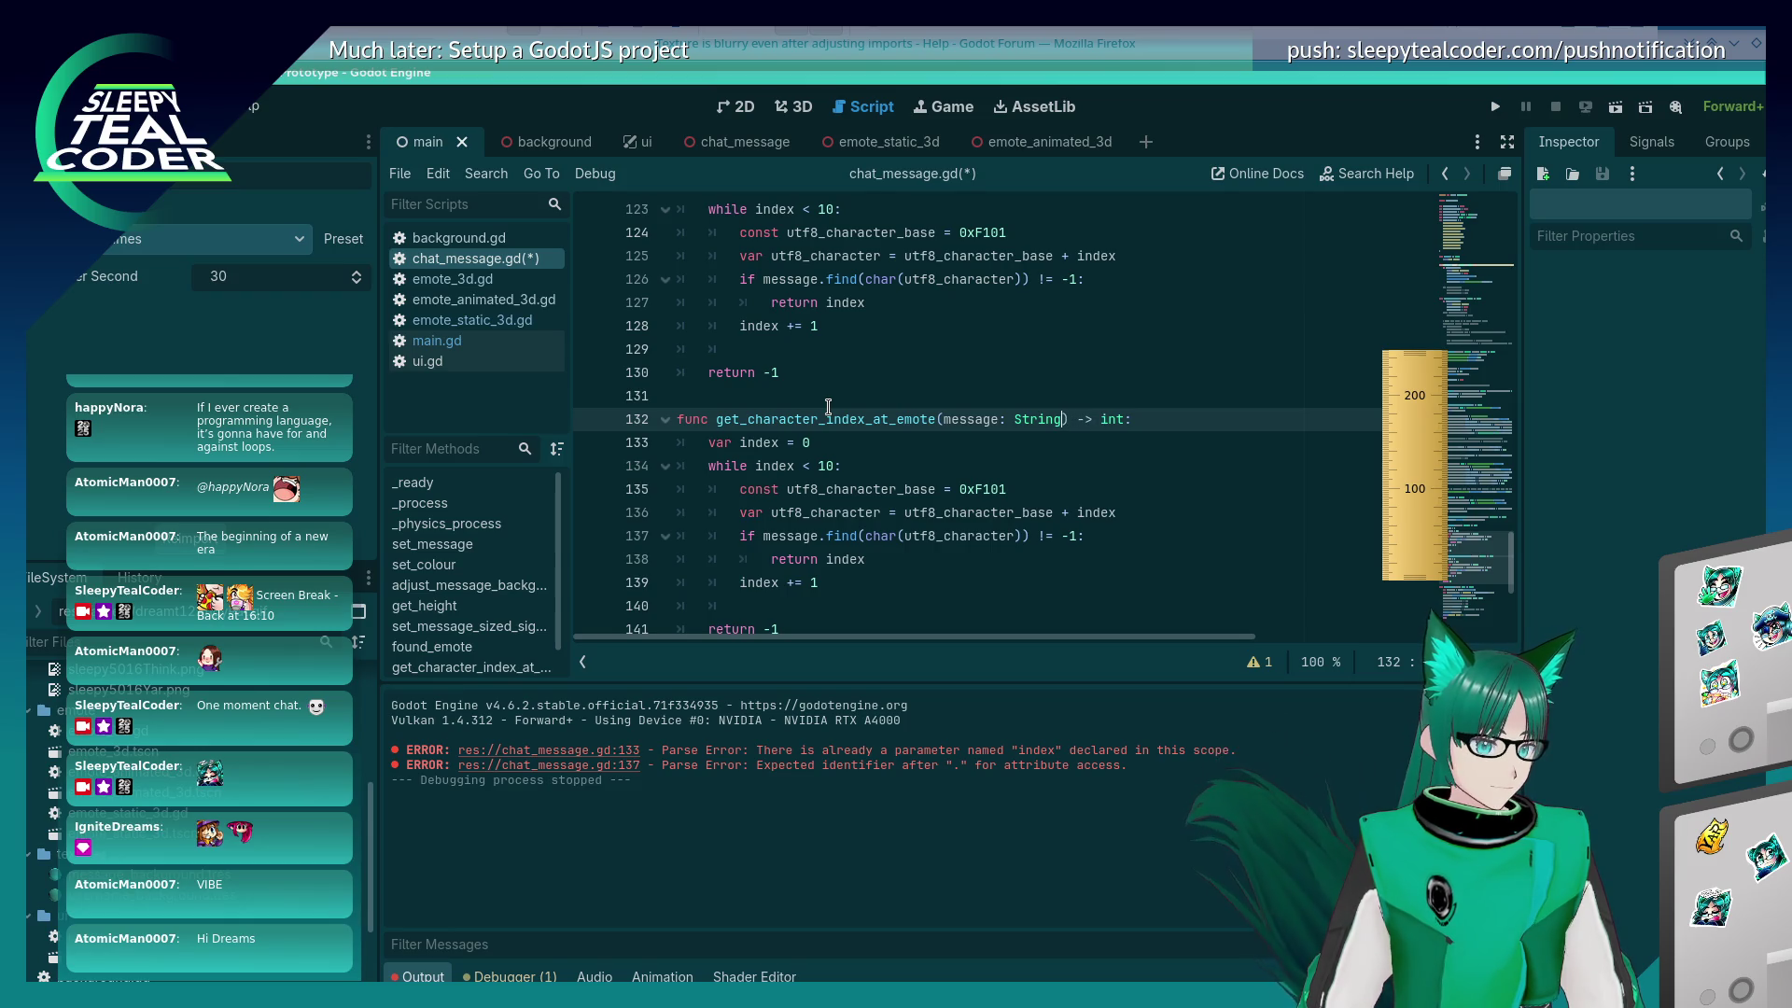
# Step: Add a 'start_index: int' parameter to the new function and save chat_message.gd
pyautogui.press('Left')
pyautogui.press('Left')
pyautogui.press('Left')
pyautogui.write(', start_index: int')
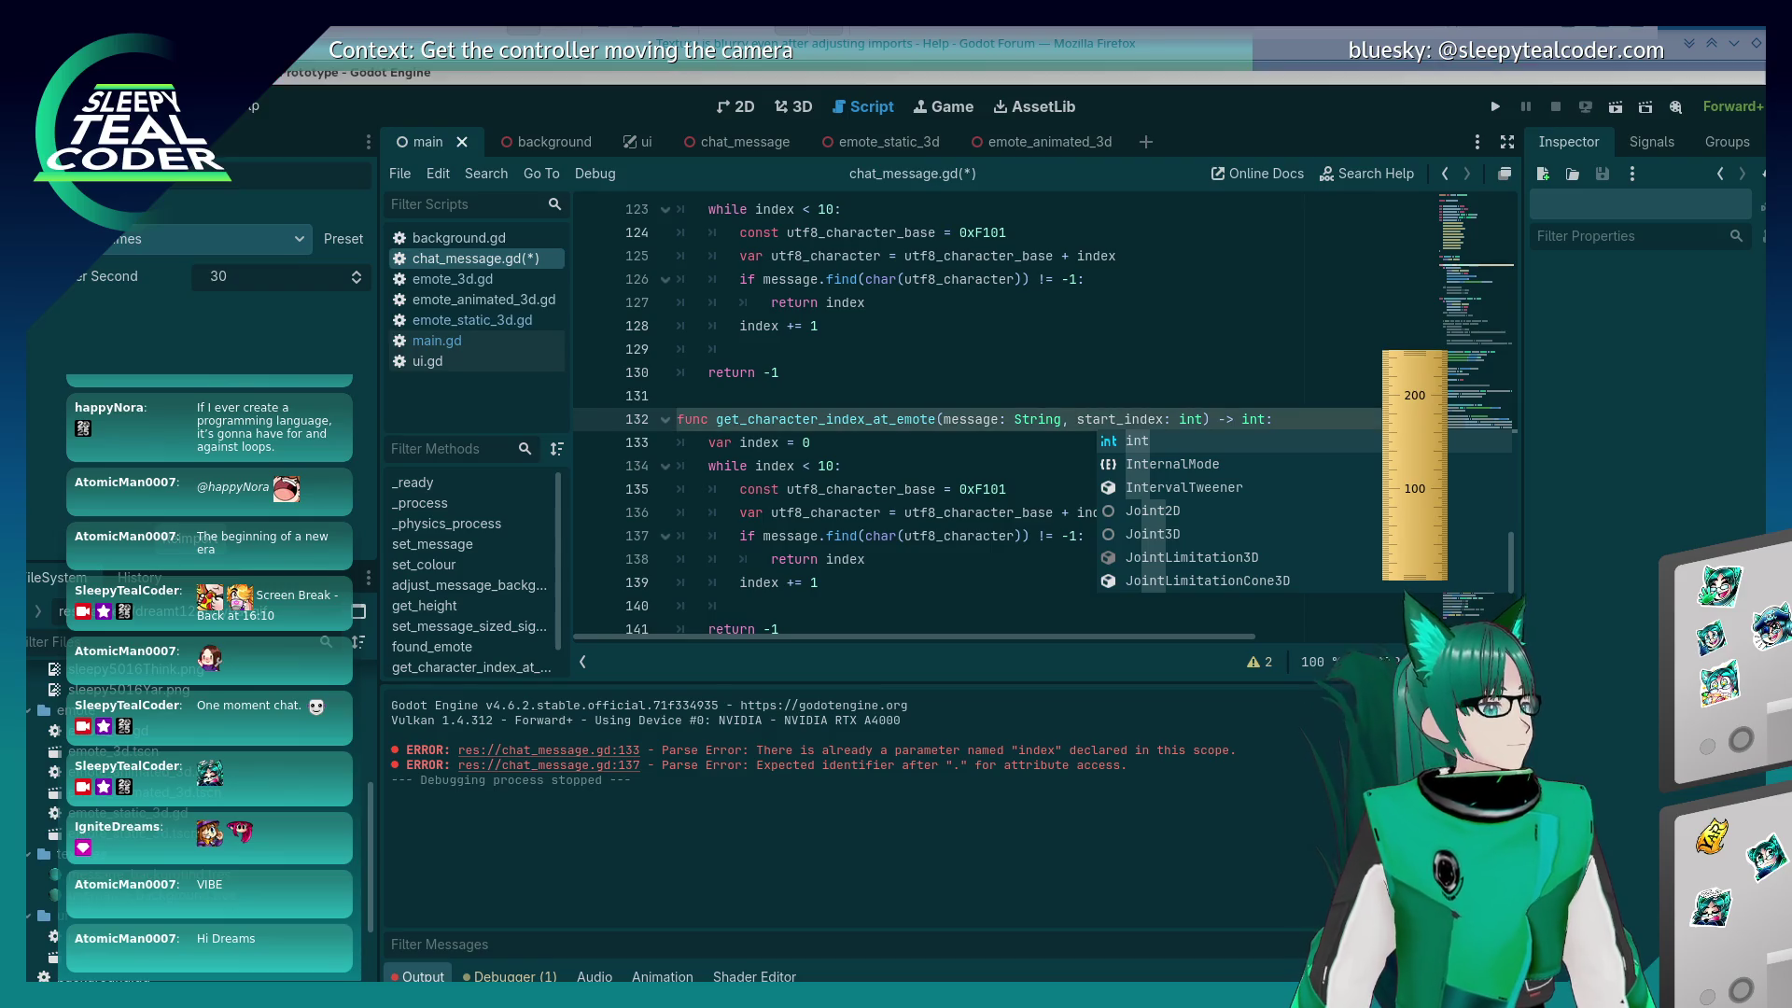
pyautogui.click(931, 379)
pyautogui.click(1116, 419)
pyautogui.hotkey('ctrl', 's')
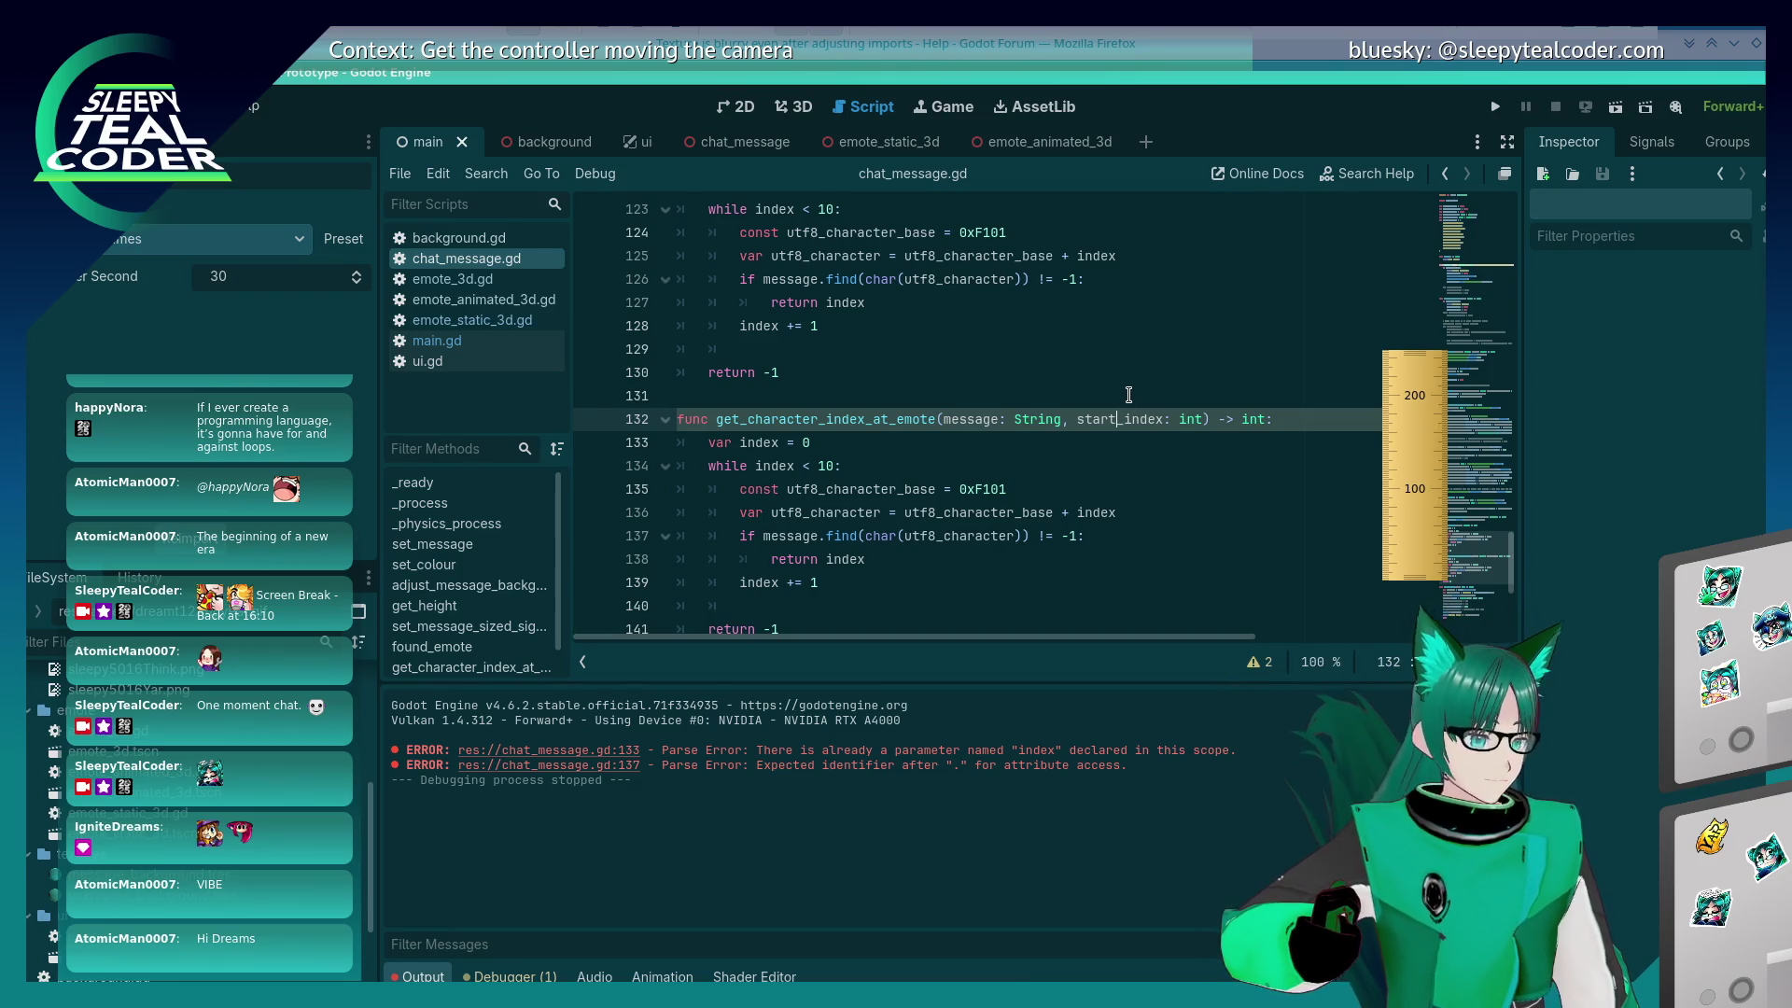
pyautogui.click(897, 474)
pyautogui.click(892, 455)
pyautogui.scroll(-1, 893, 453)
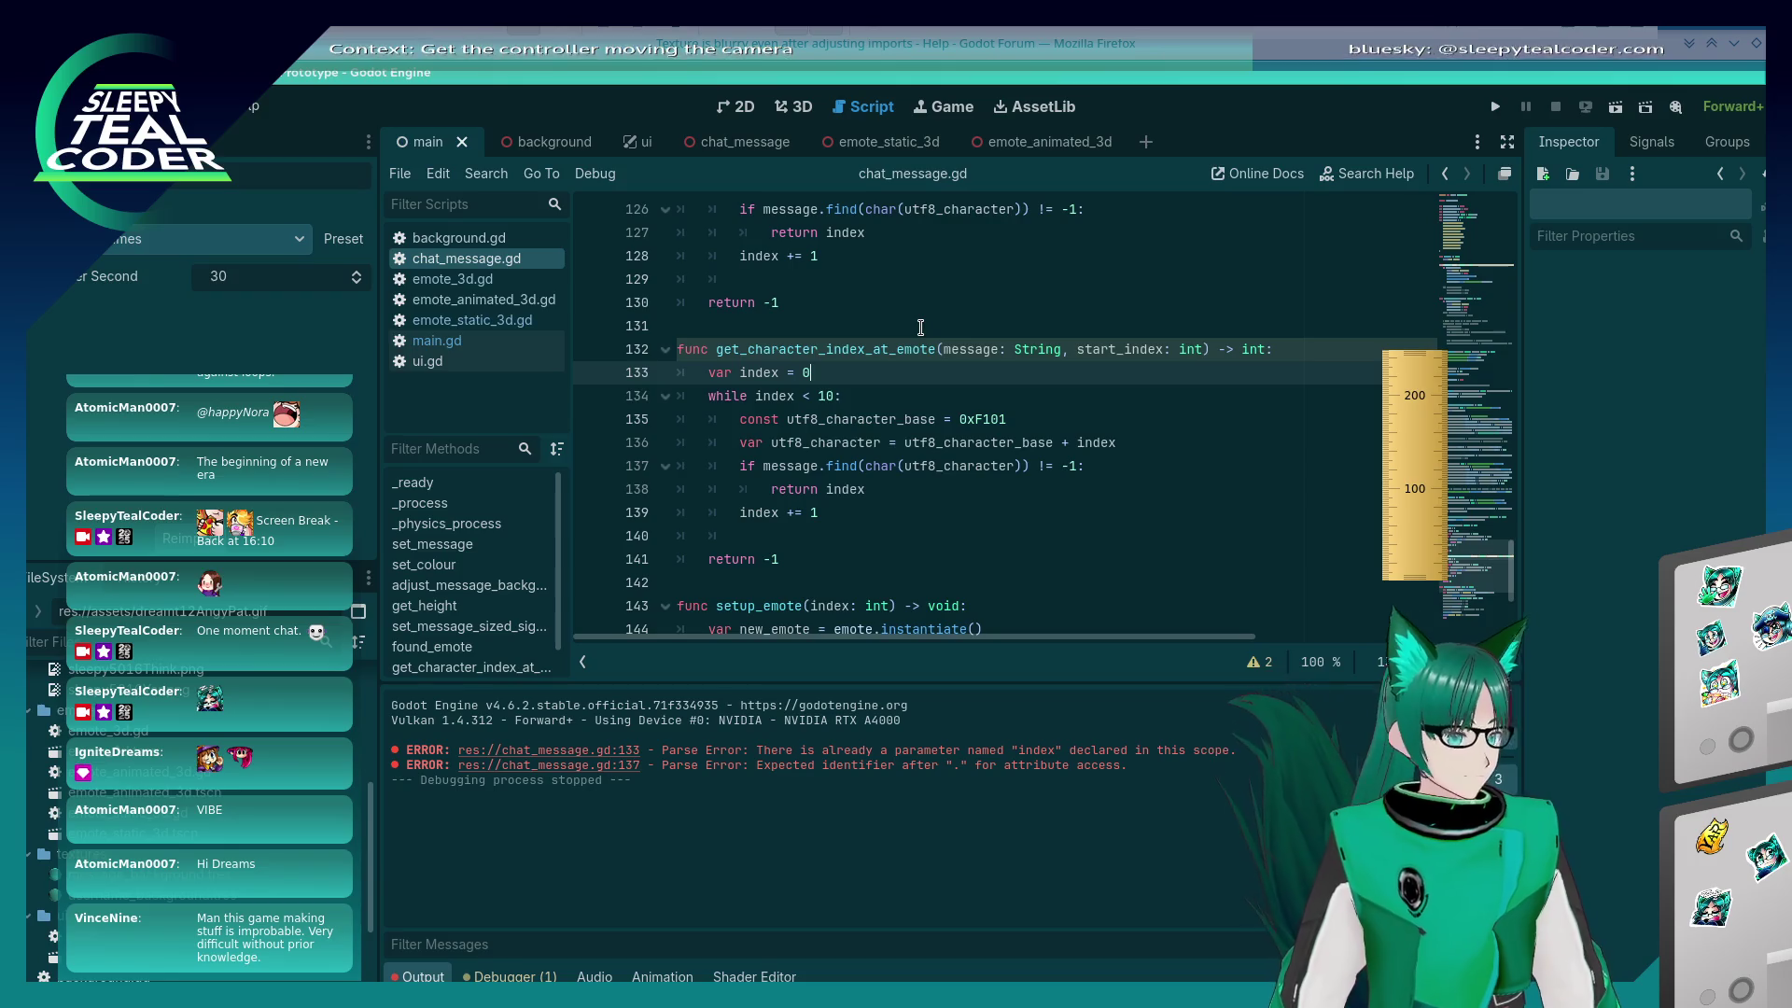
# Step: Initialize index to start_index, replace the loop limit 10 with message.length(), and save
pyautogui.press('Down')
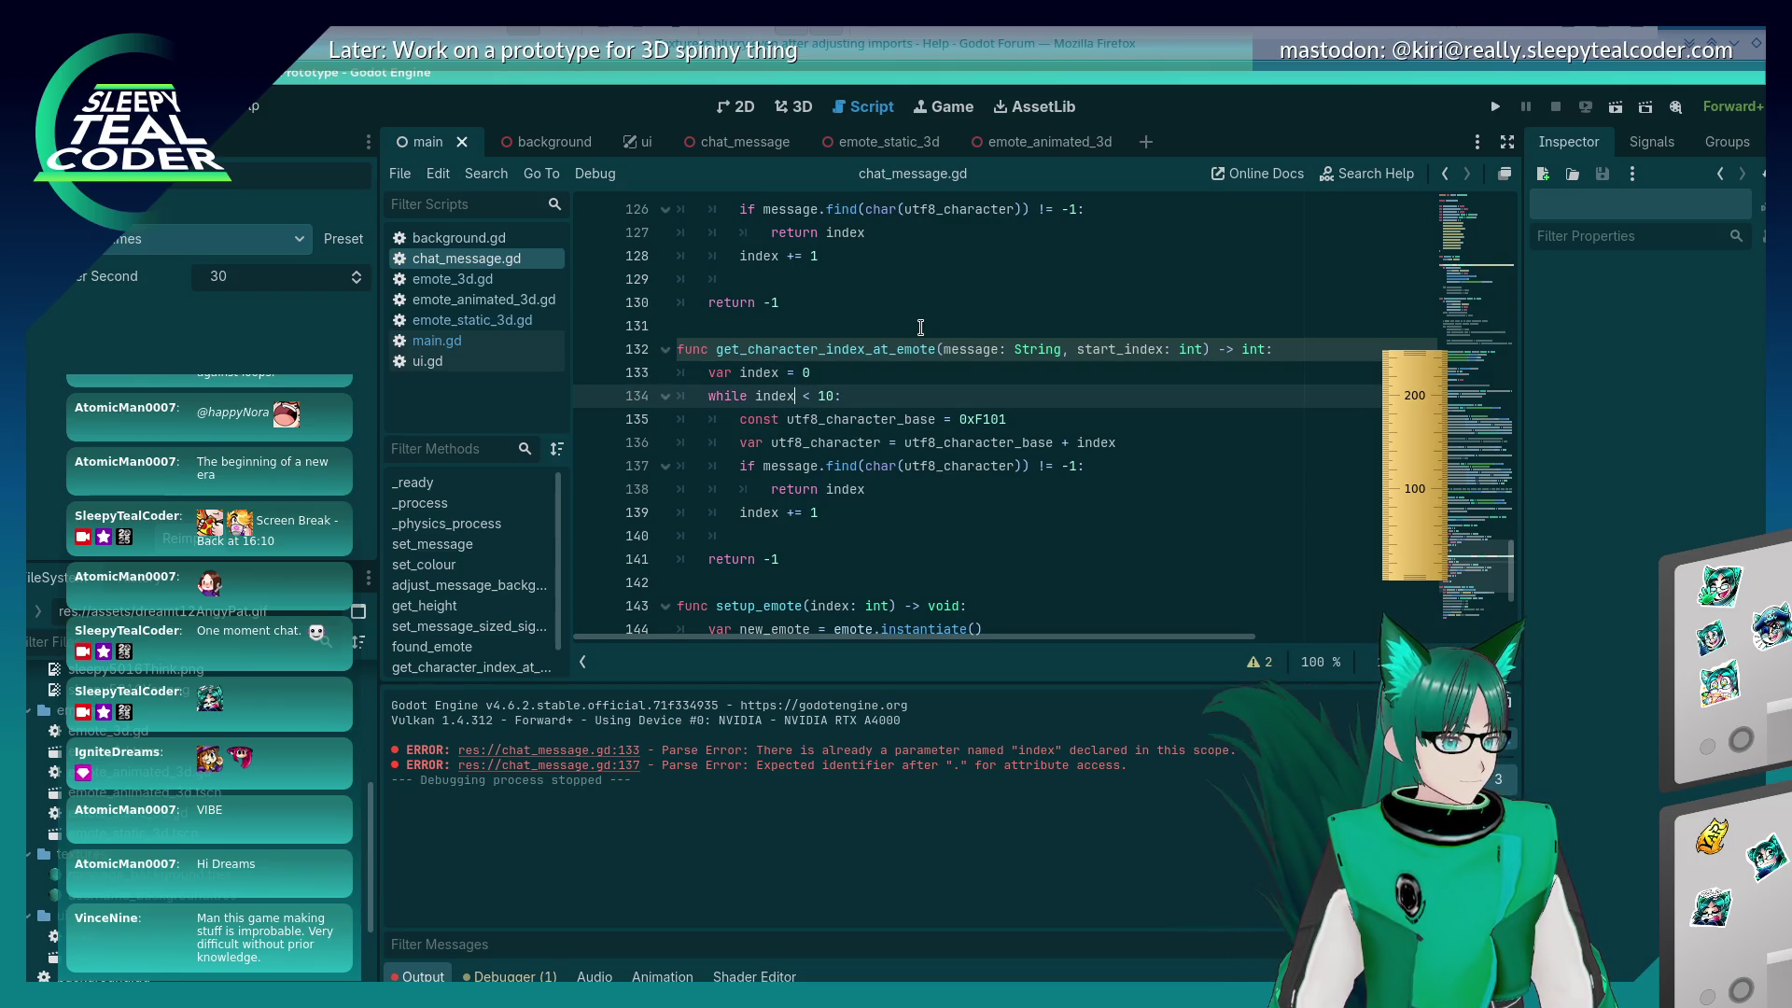
pyautogui.press('BackSpace')
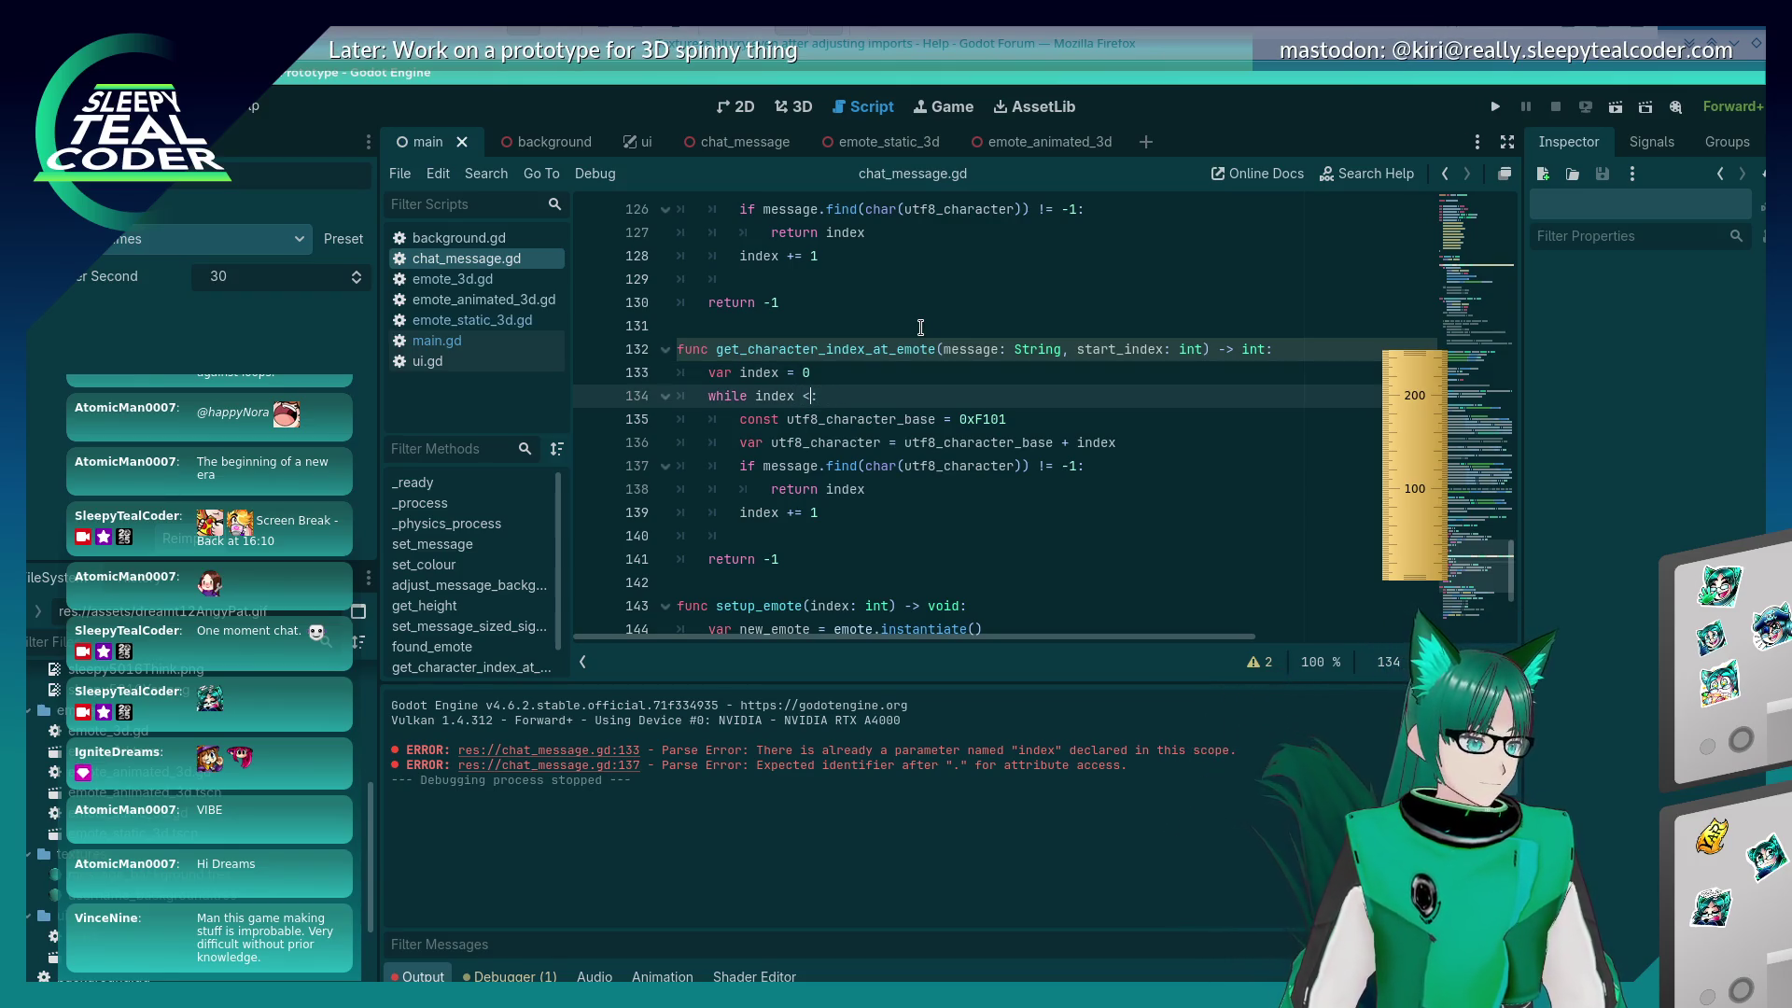
pyautogui.press('Up')
pyautogui.press('BackSpace')
pyautogui.write('start_index')
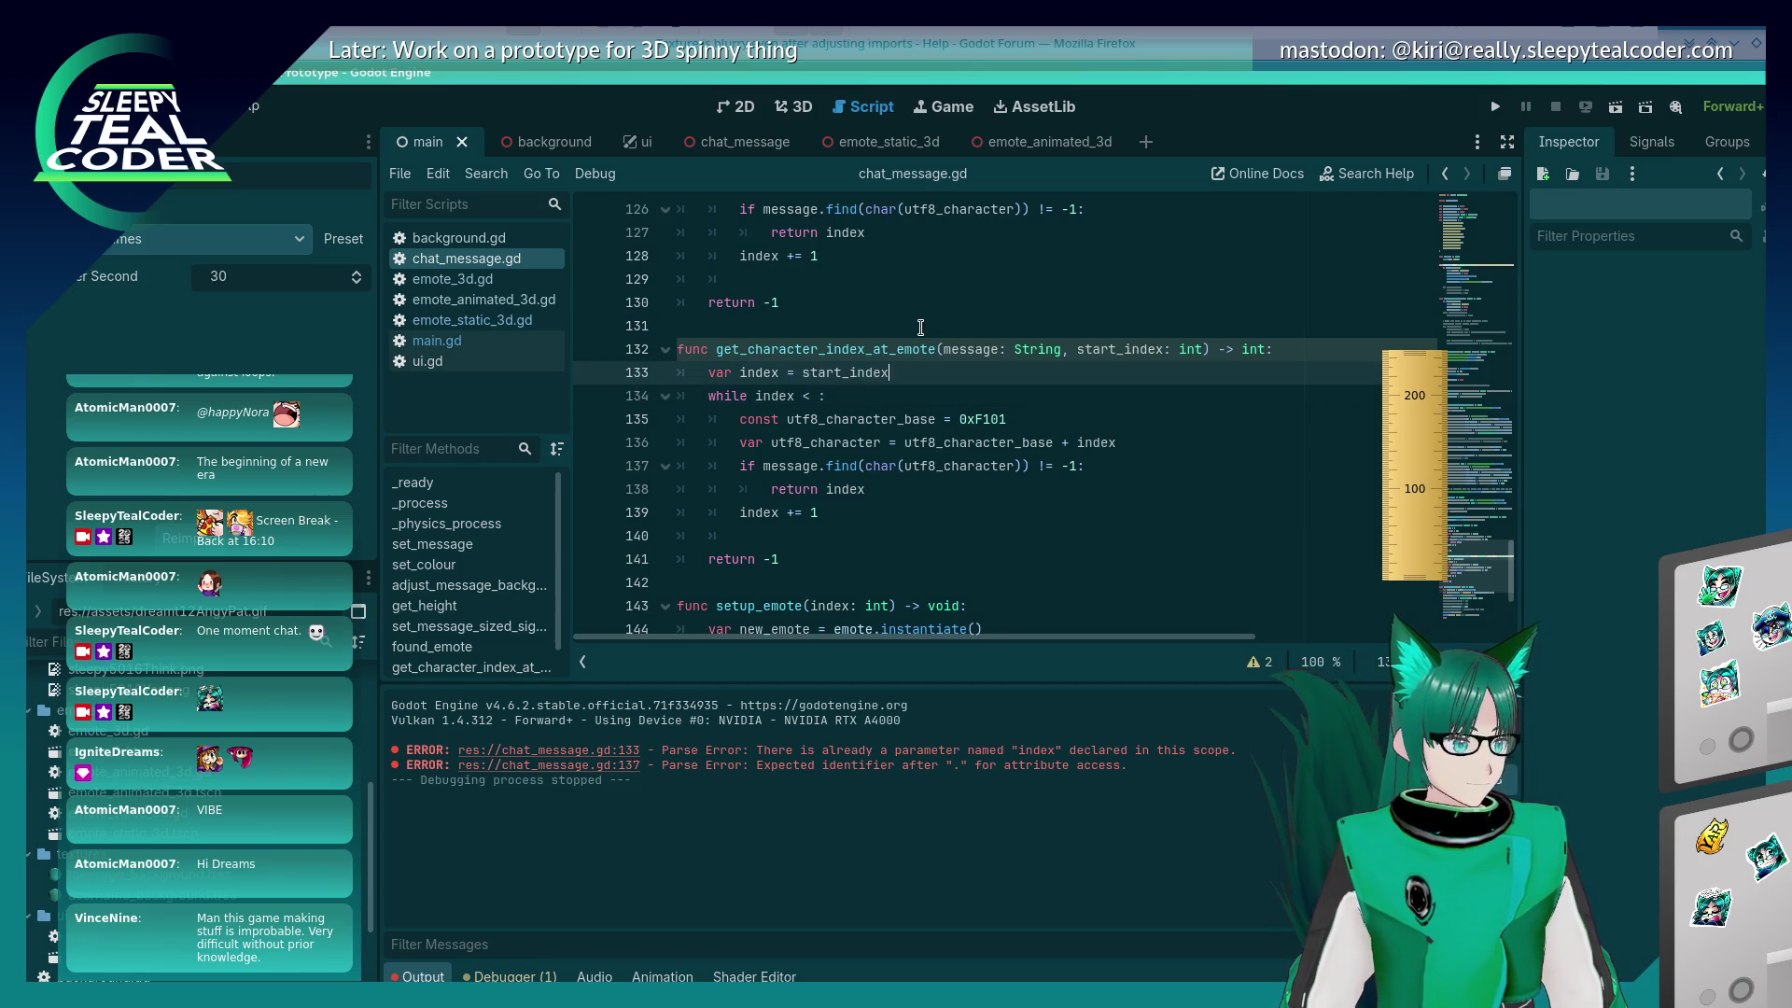
pyautogui.press('Down')
pyautogui.write('message.')
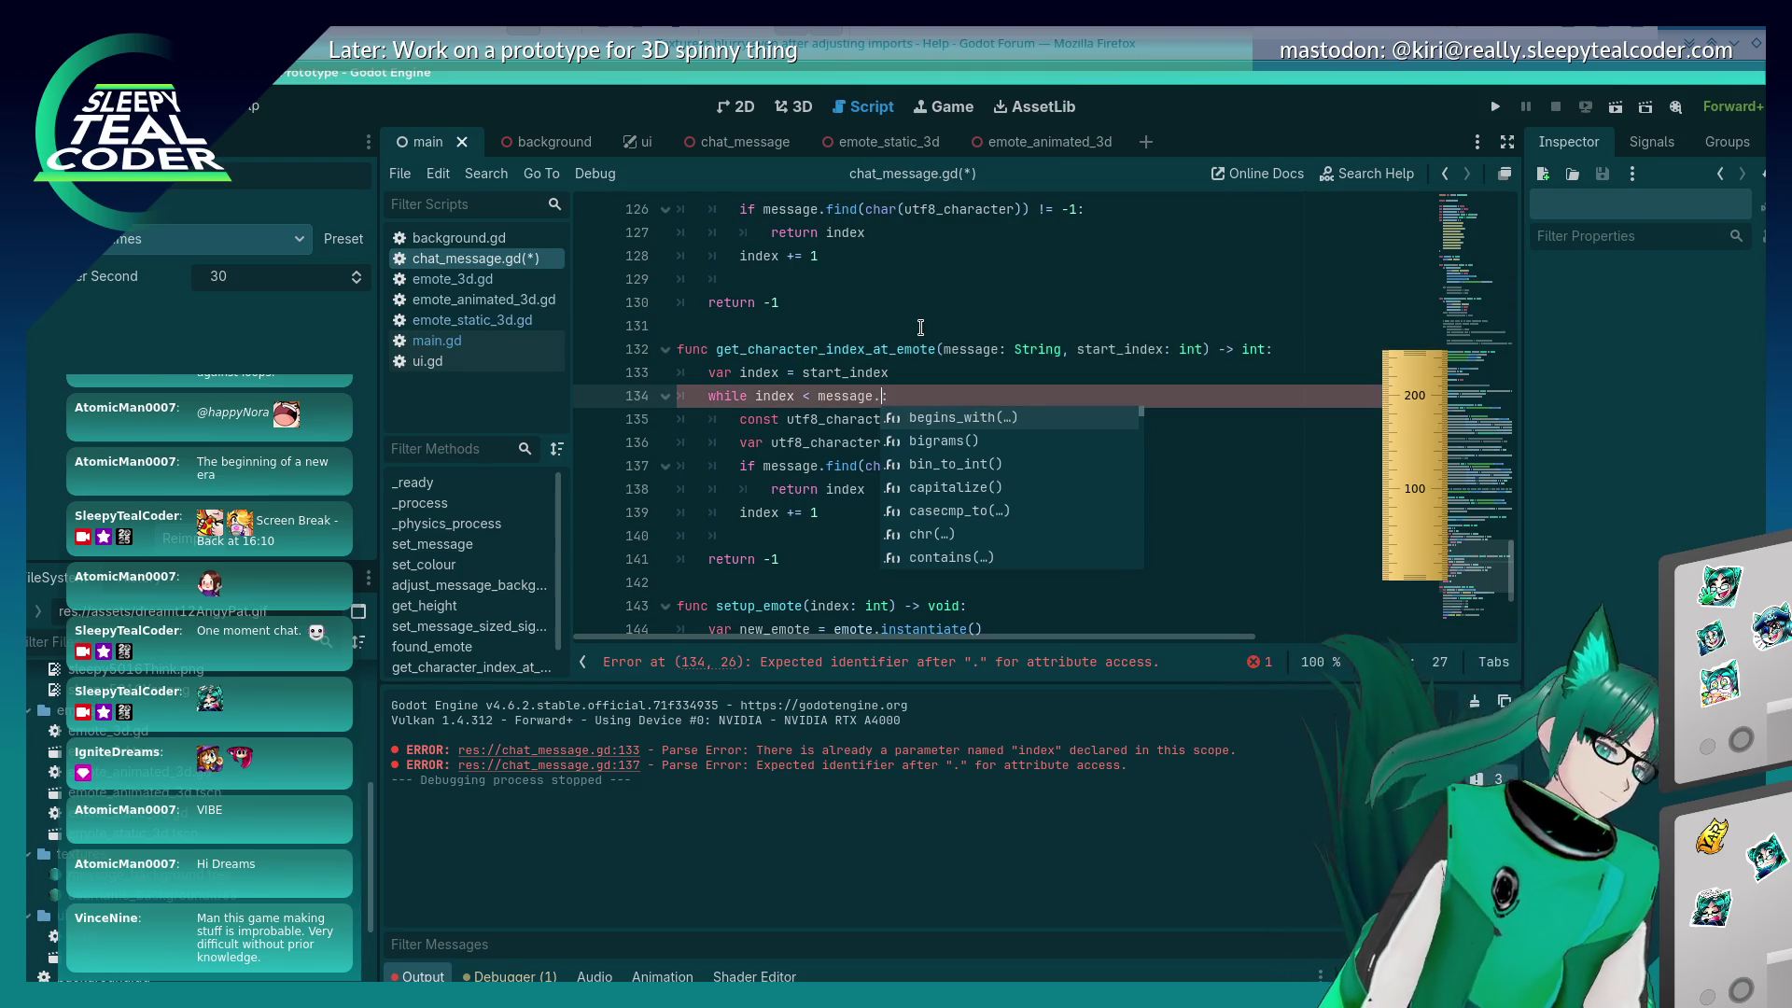
pyautogui.write('siz')
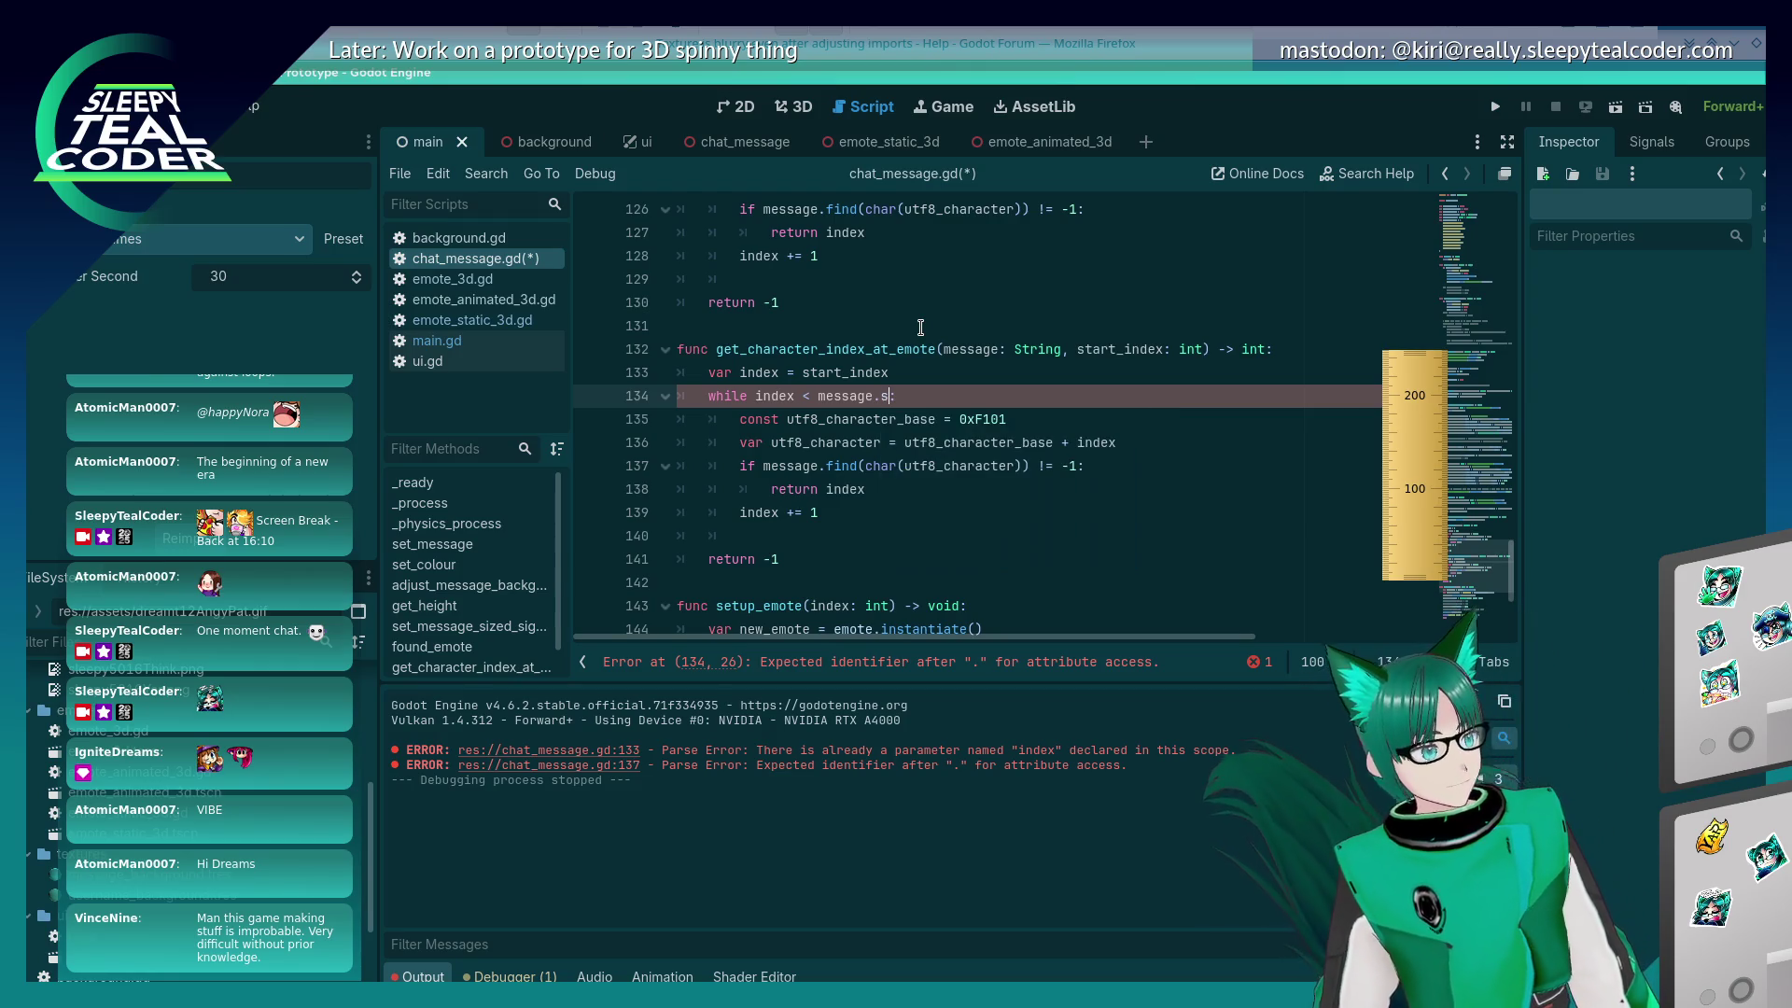
pyautogui.press('BackSpace')
pyautogui.press('BackSpace')
pyautogui.press('BackSpace')
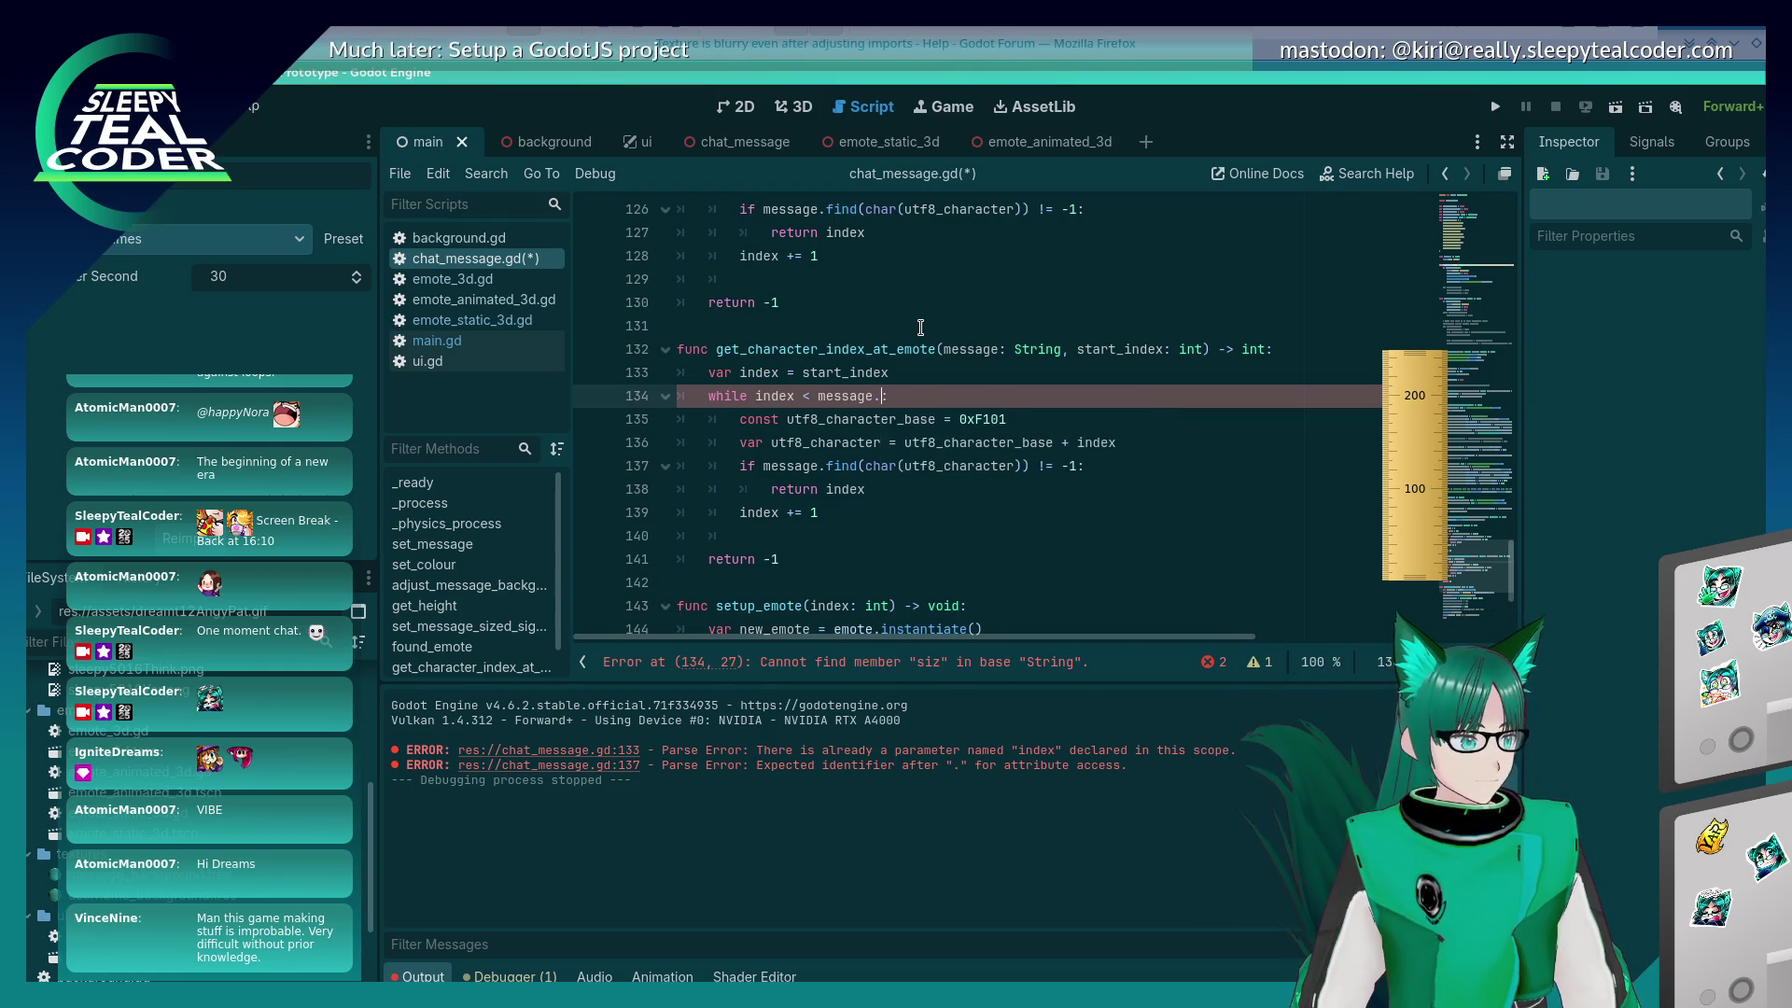
pyautogui.write('le')
pyautogui.click(938, 441)
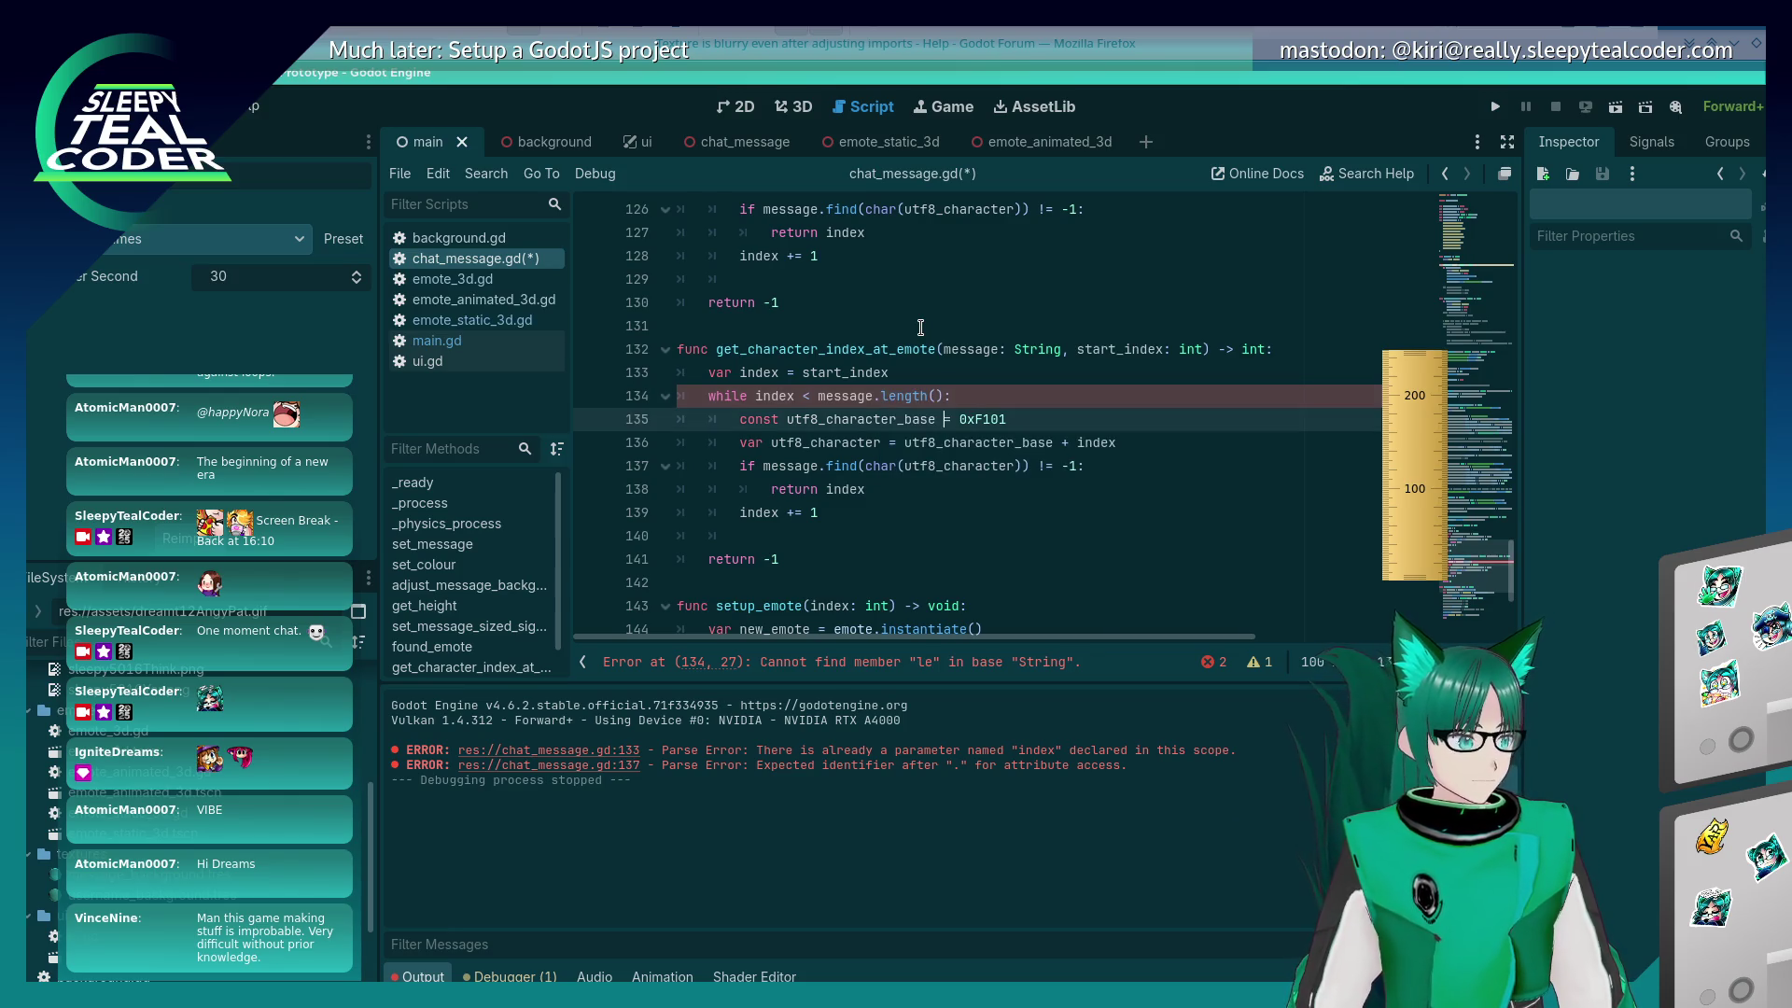
pyautogui.hotkey('ctrl', 's')
# Step: Add a '# Another while loop' comment line inside the while loop
pyautogui.click(902, 465)
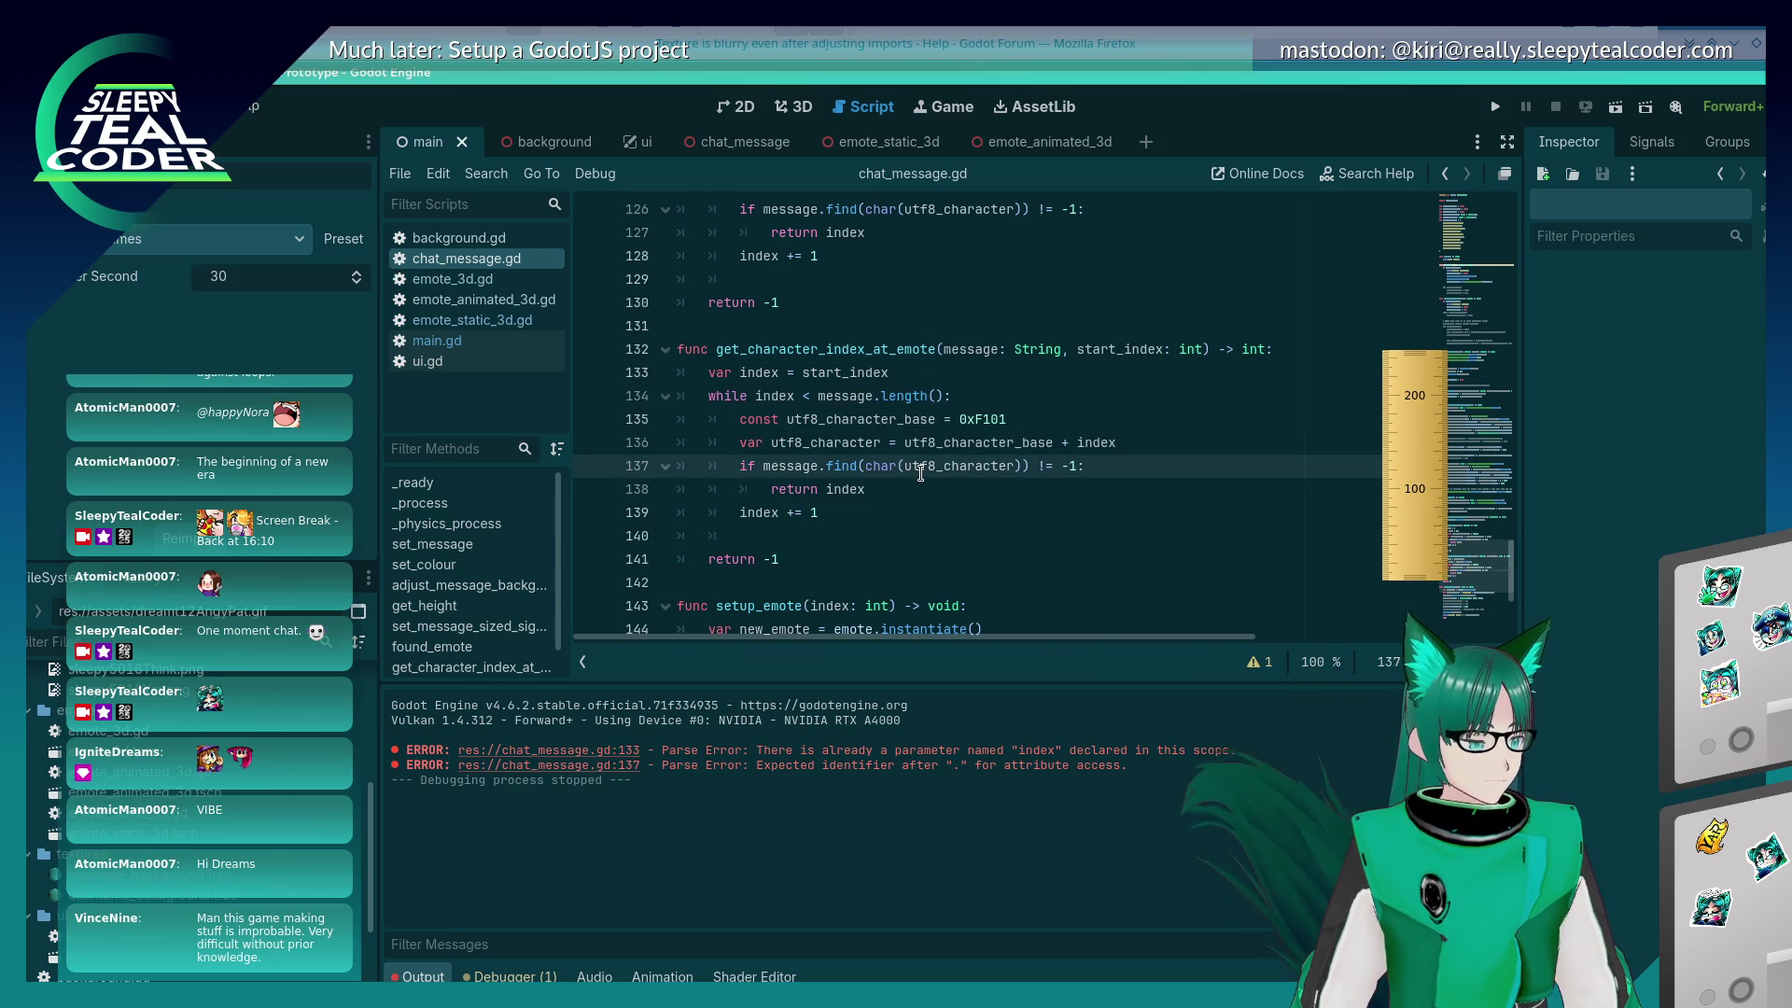
pyautogui.click(922, 489)
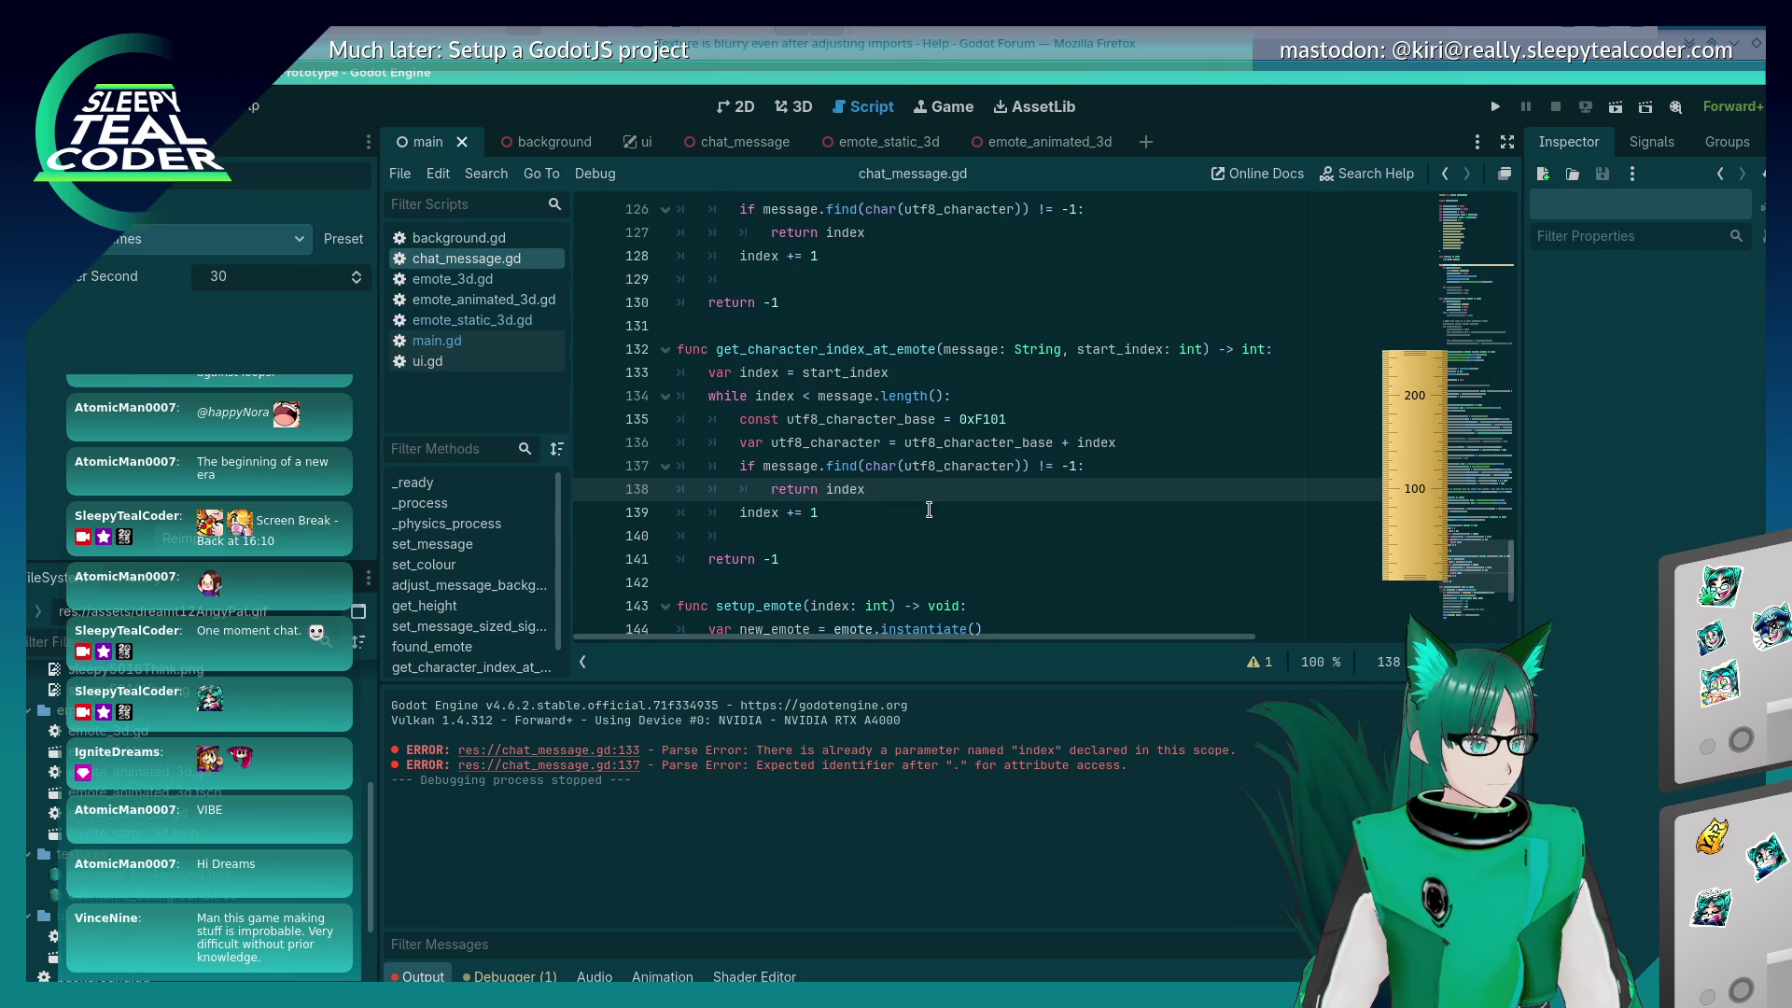
pyautogui.scroll(-1, 929, 509)
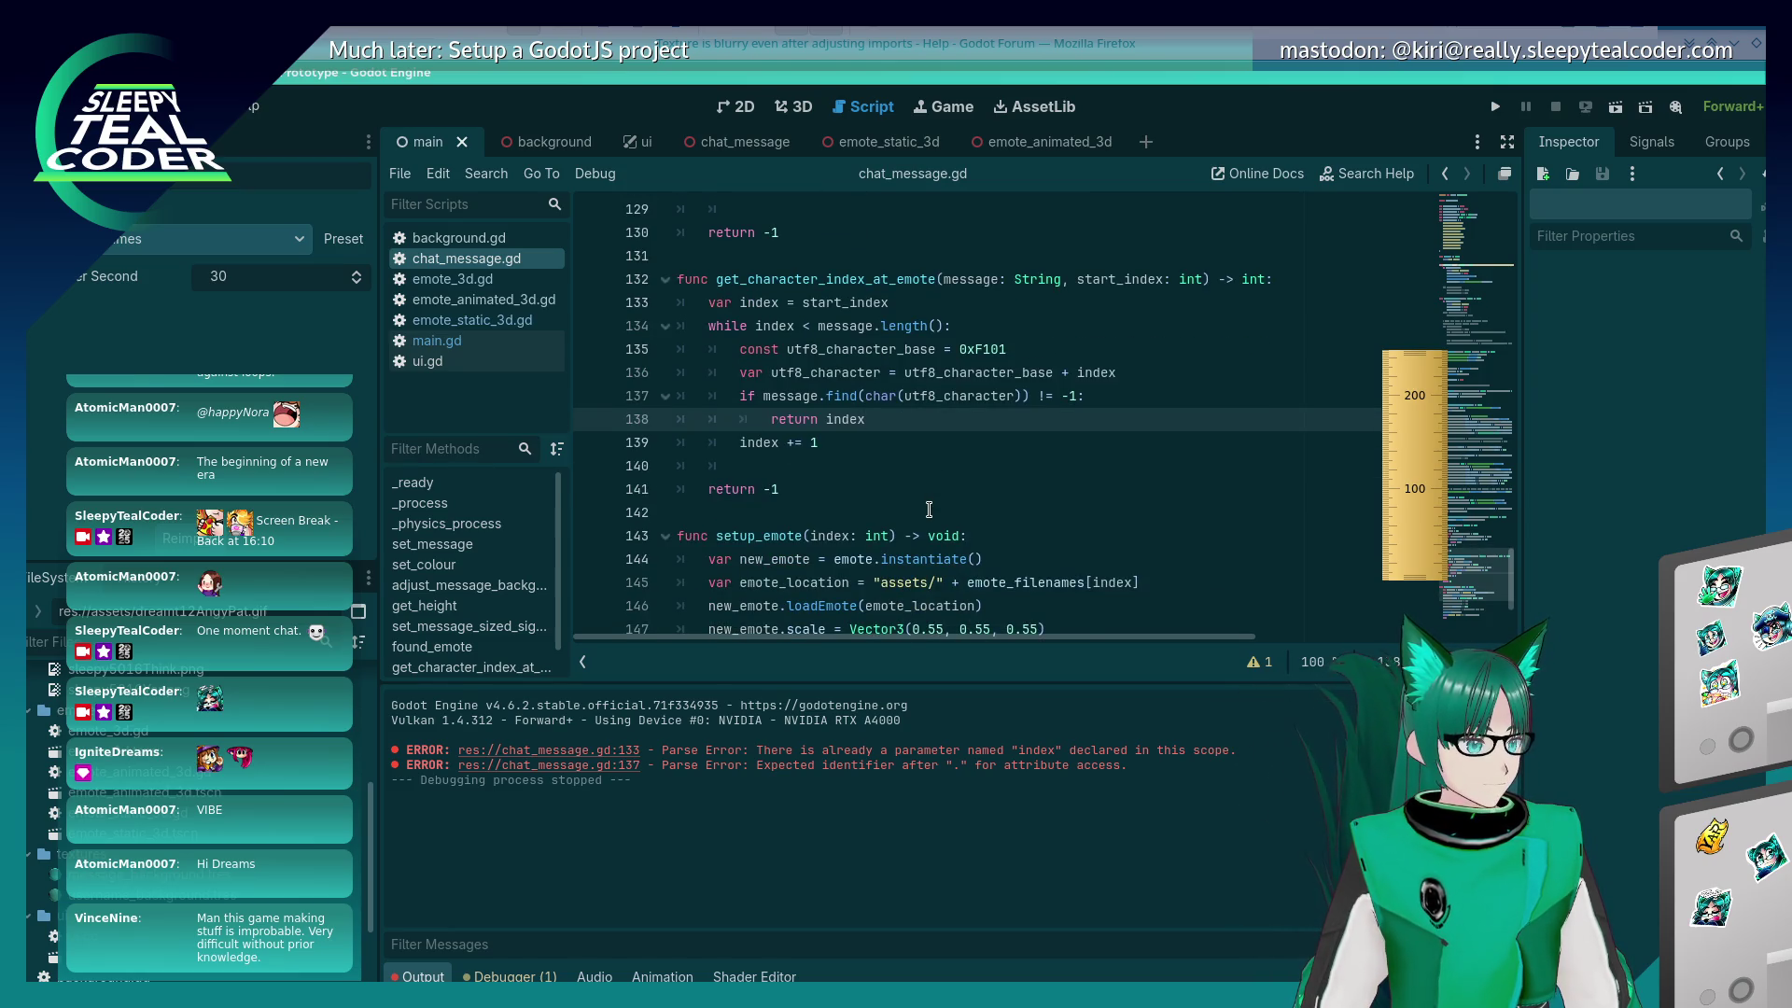
pyautogui.scroll(2, 929, 508)
pyautogui.scroll(-2, 933, 466)
pyautogui.click(1011, 322)
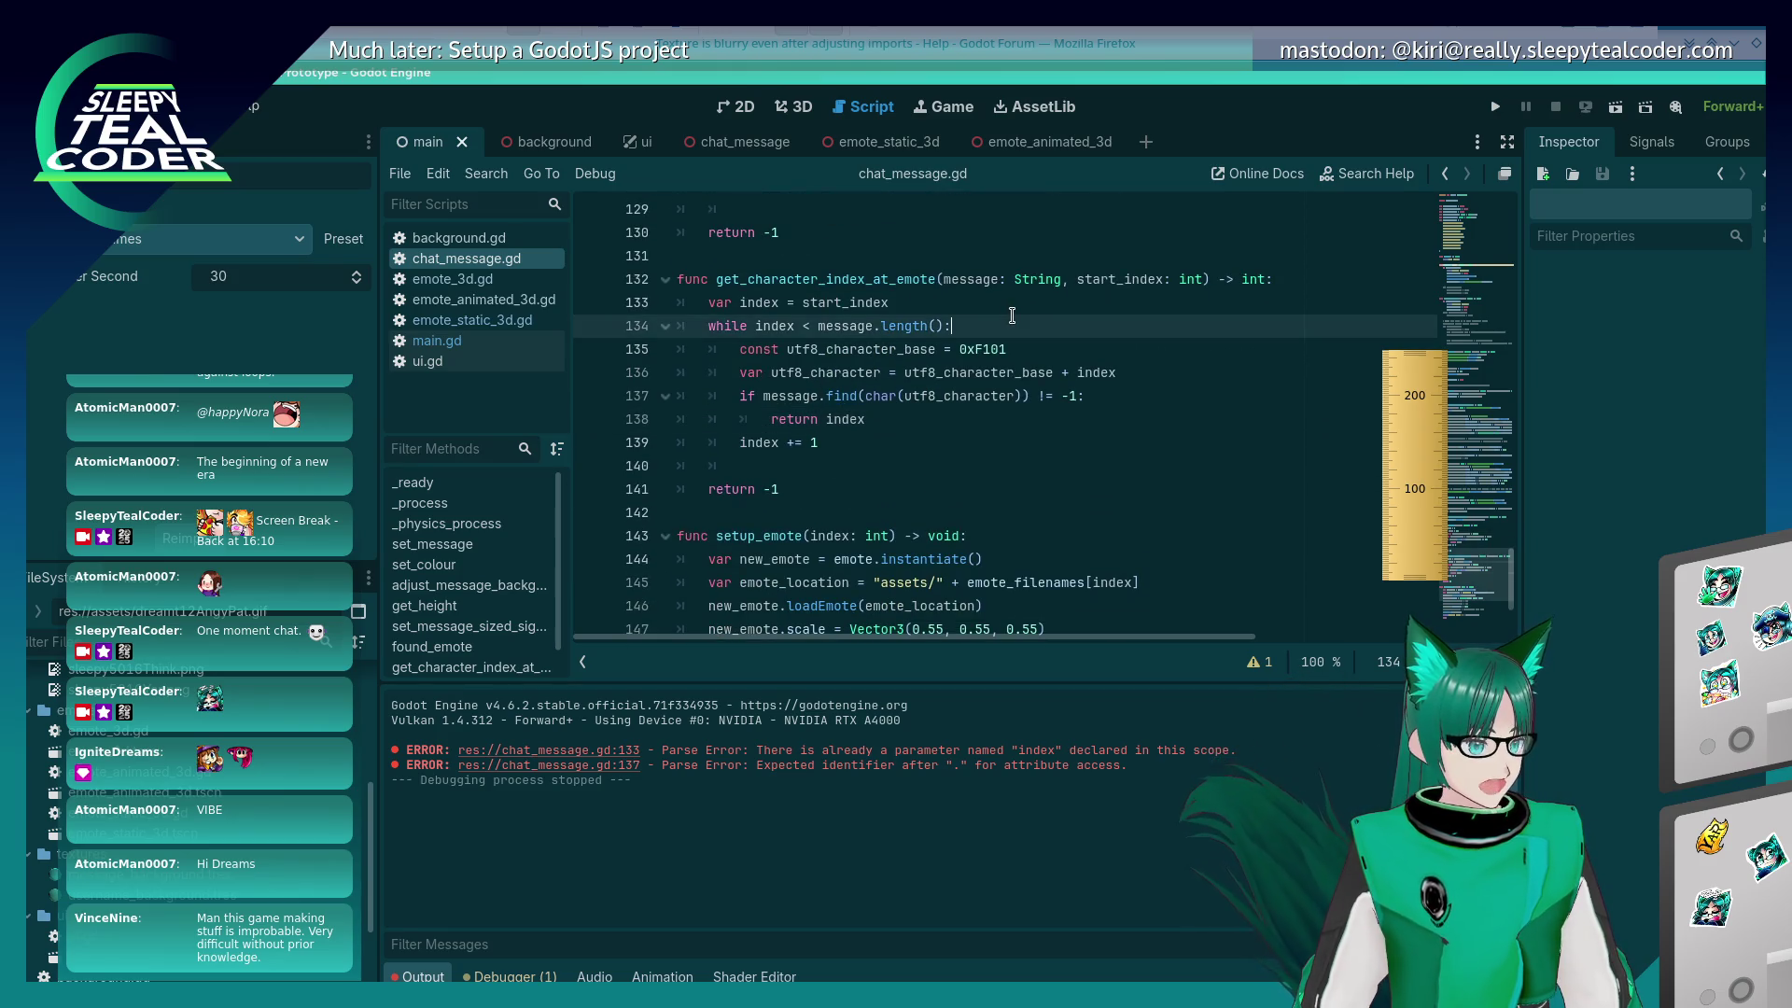
pyautogui.press('Return')
pyautogui.write('# Another ')
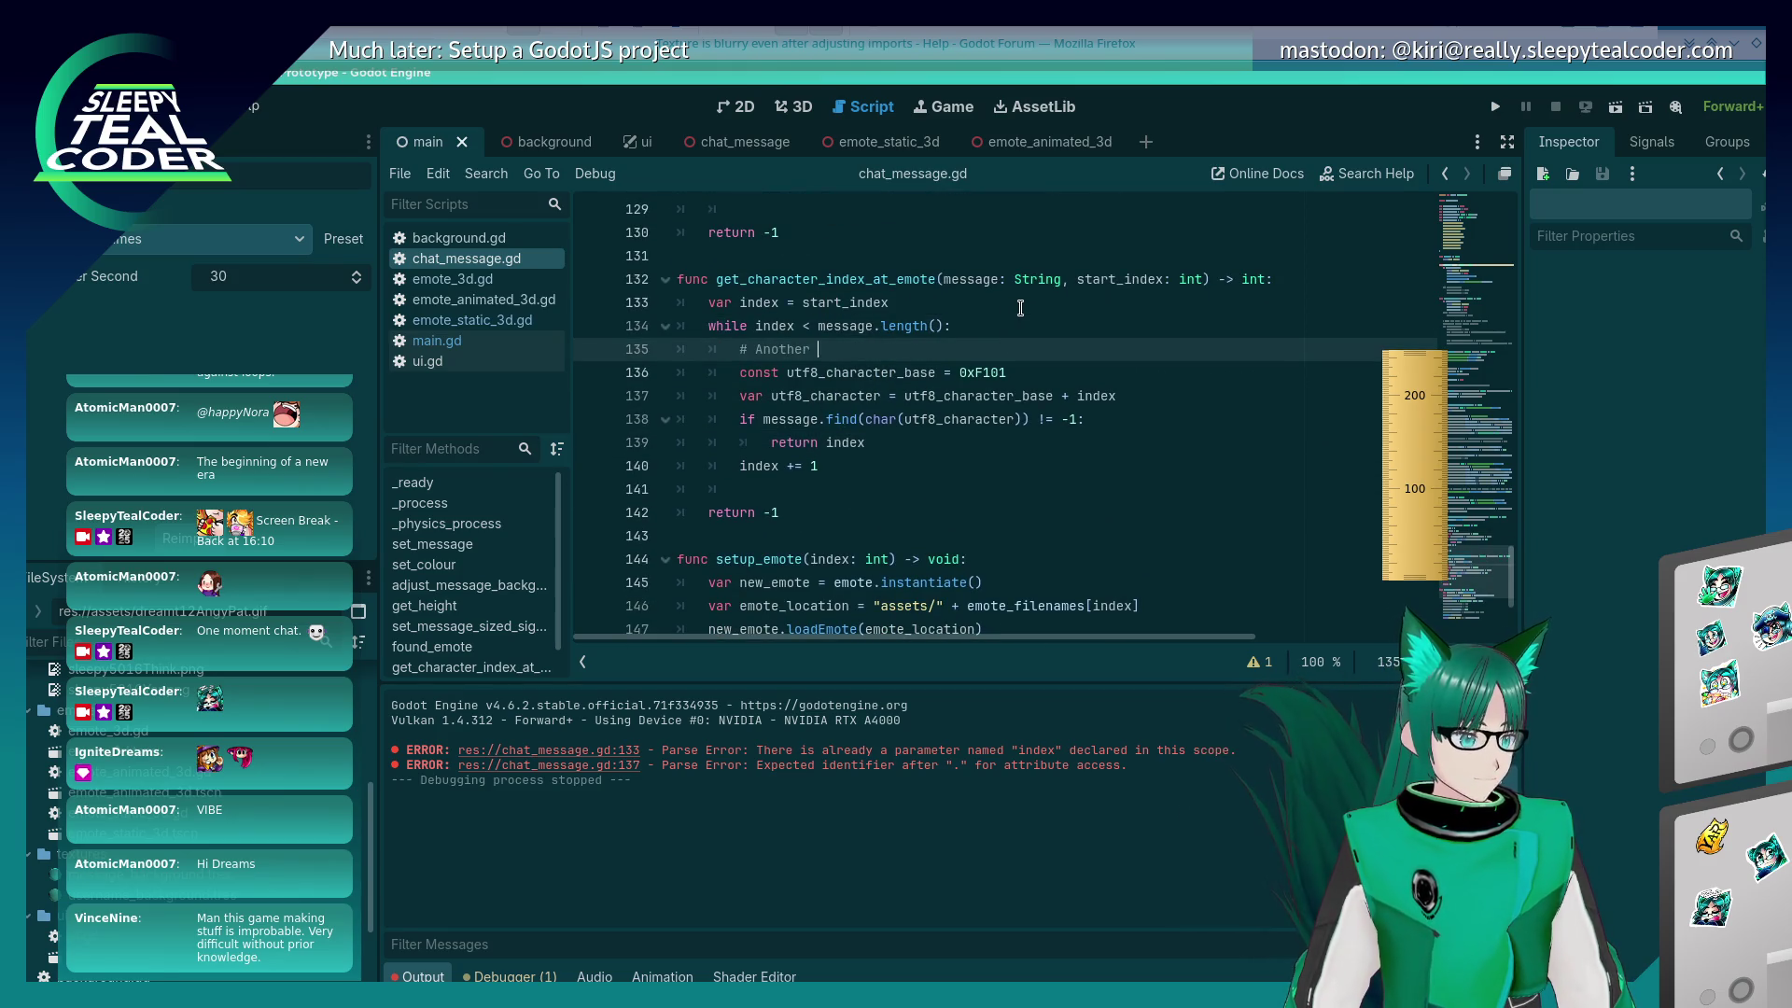
pyautogui.write('while loop')
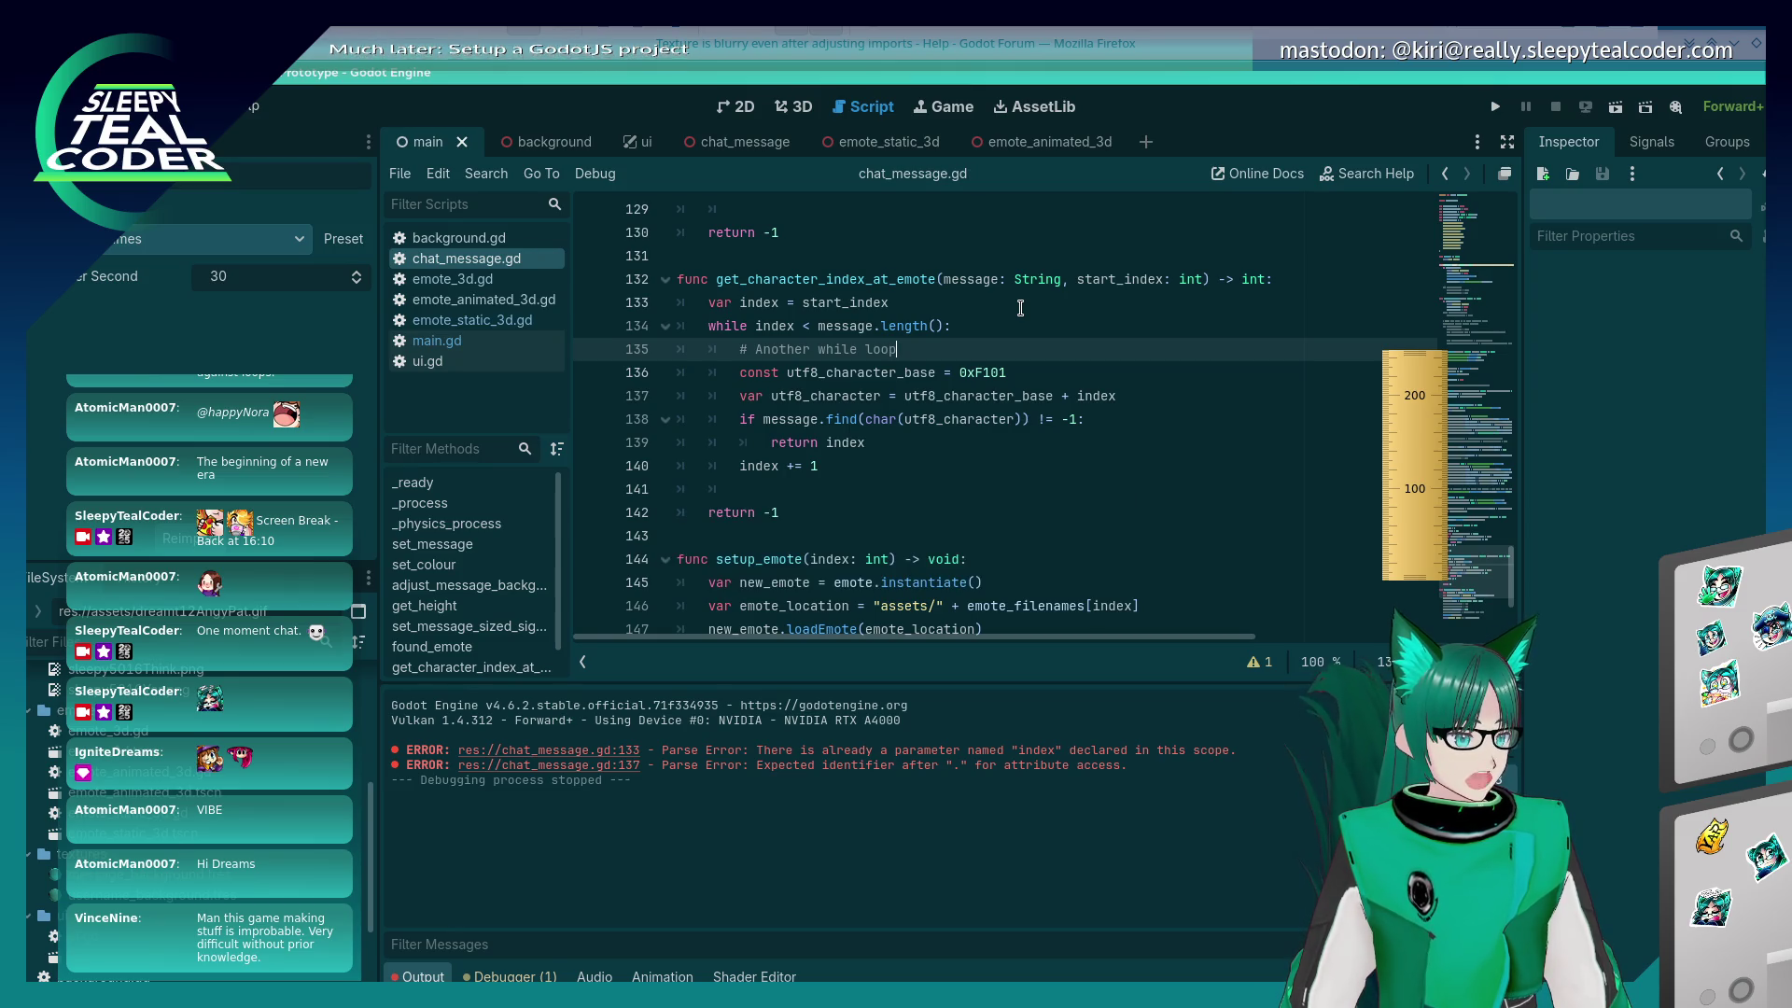
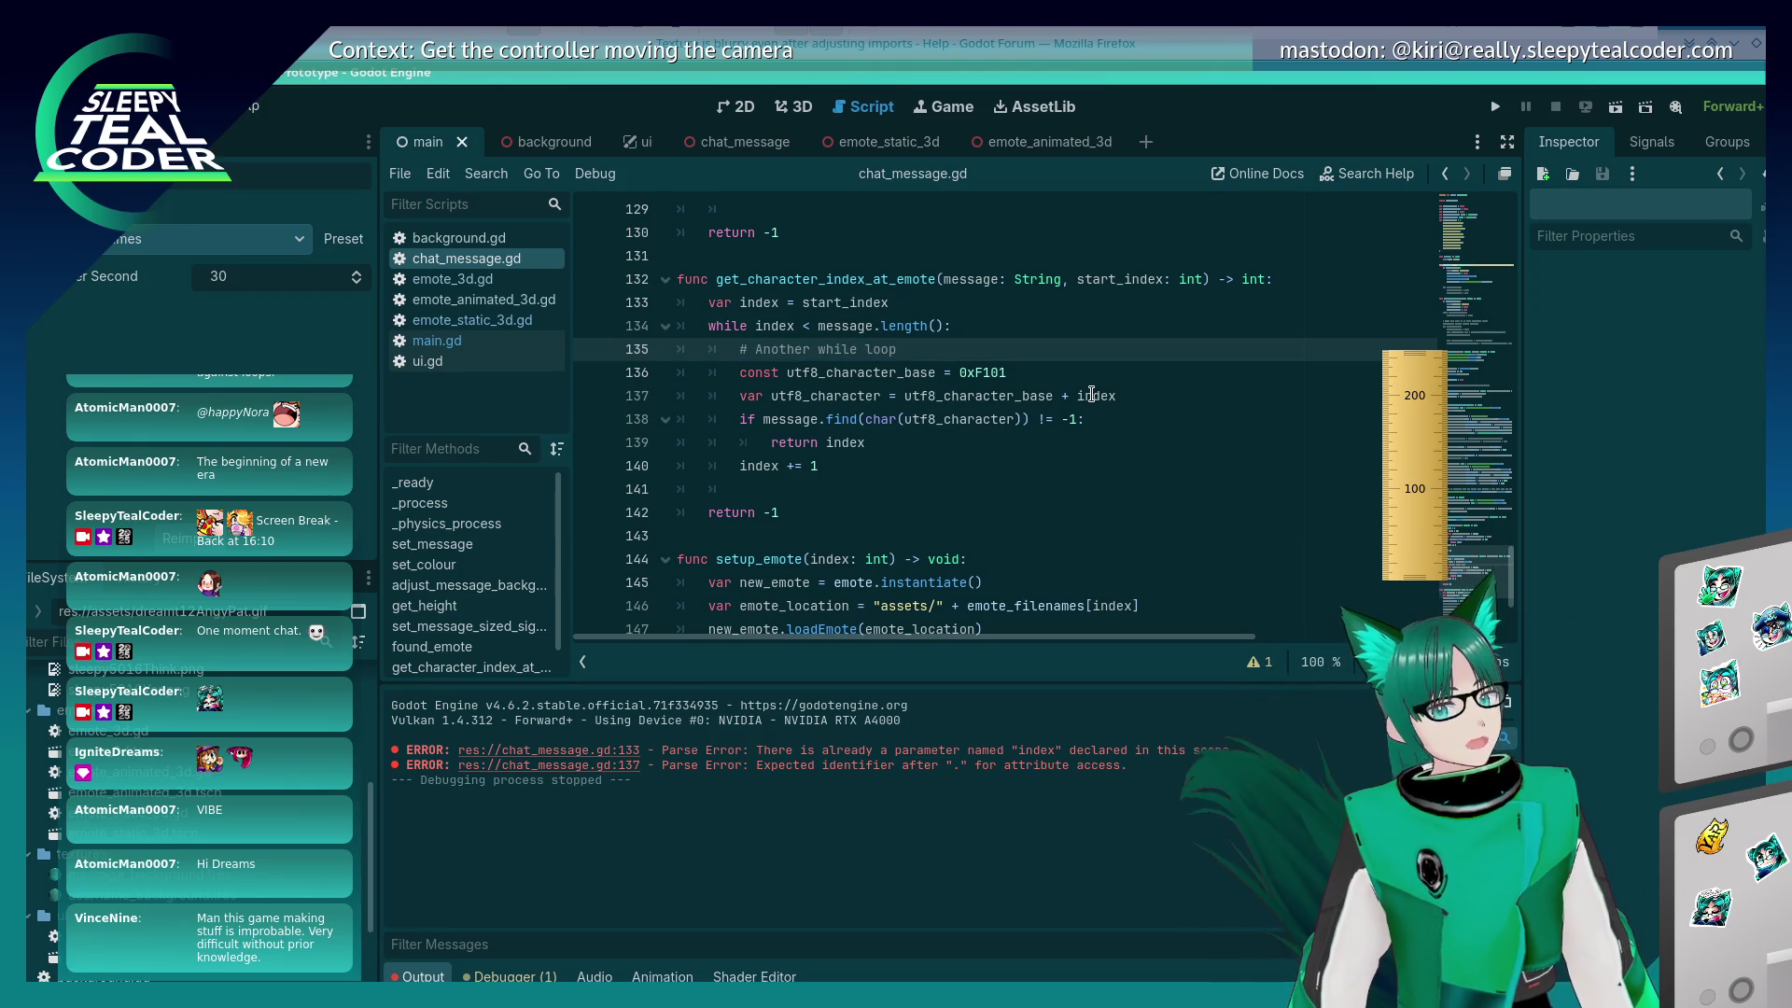
# Step: Replace the placeholder comment with a 'while index < 10:' line copied from found_emote
pyautogui.hotkey('shift', 'Home')
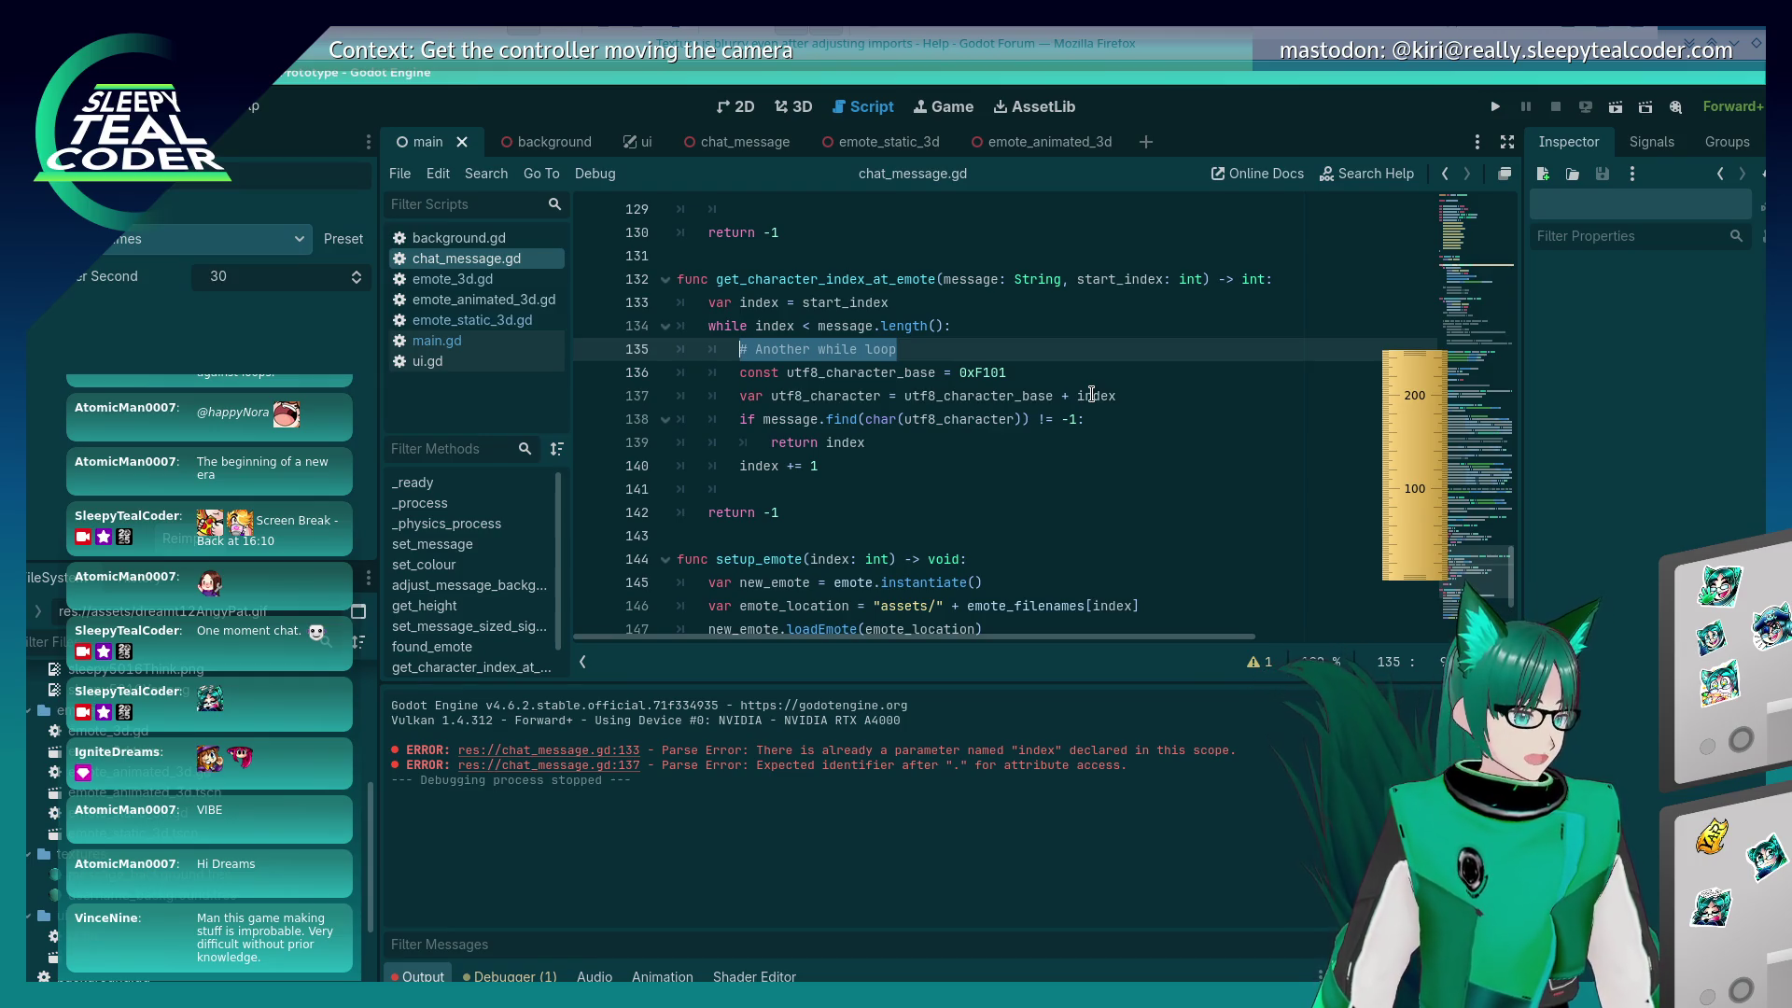
pyautogui.write('while')
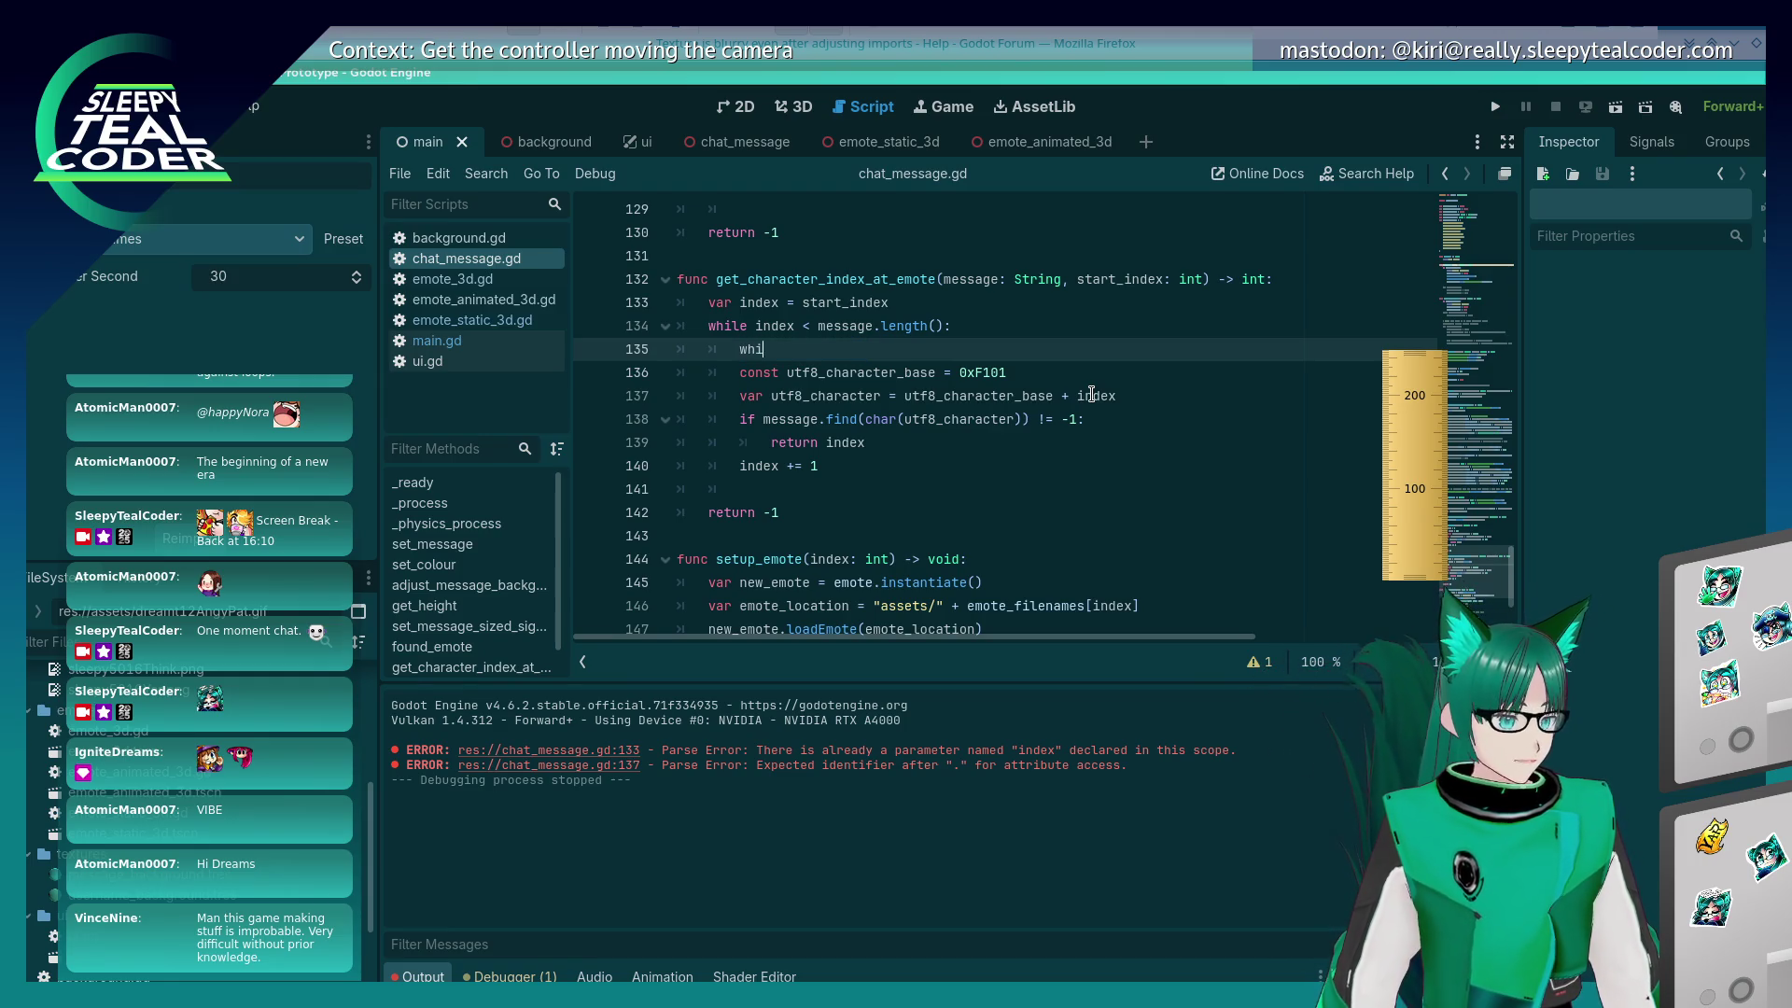
pyautogui.scroll(-3, 1090, 385)
pyautogui.scroll(6, 1089, 384)
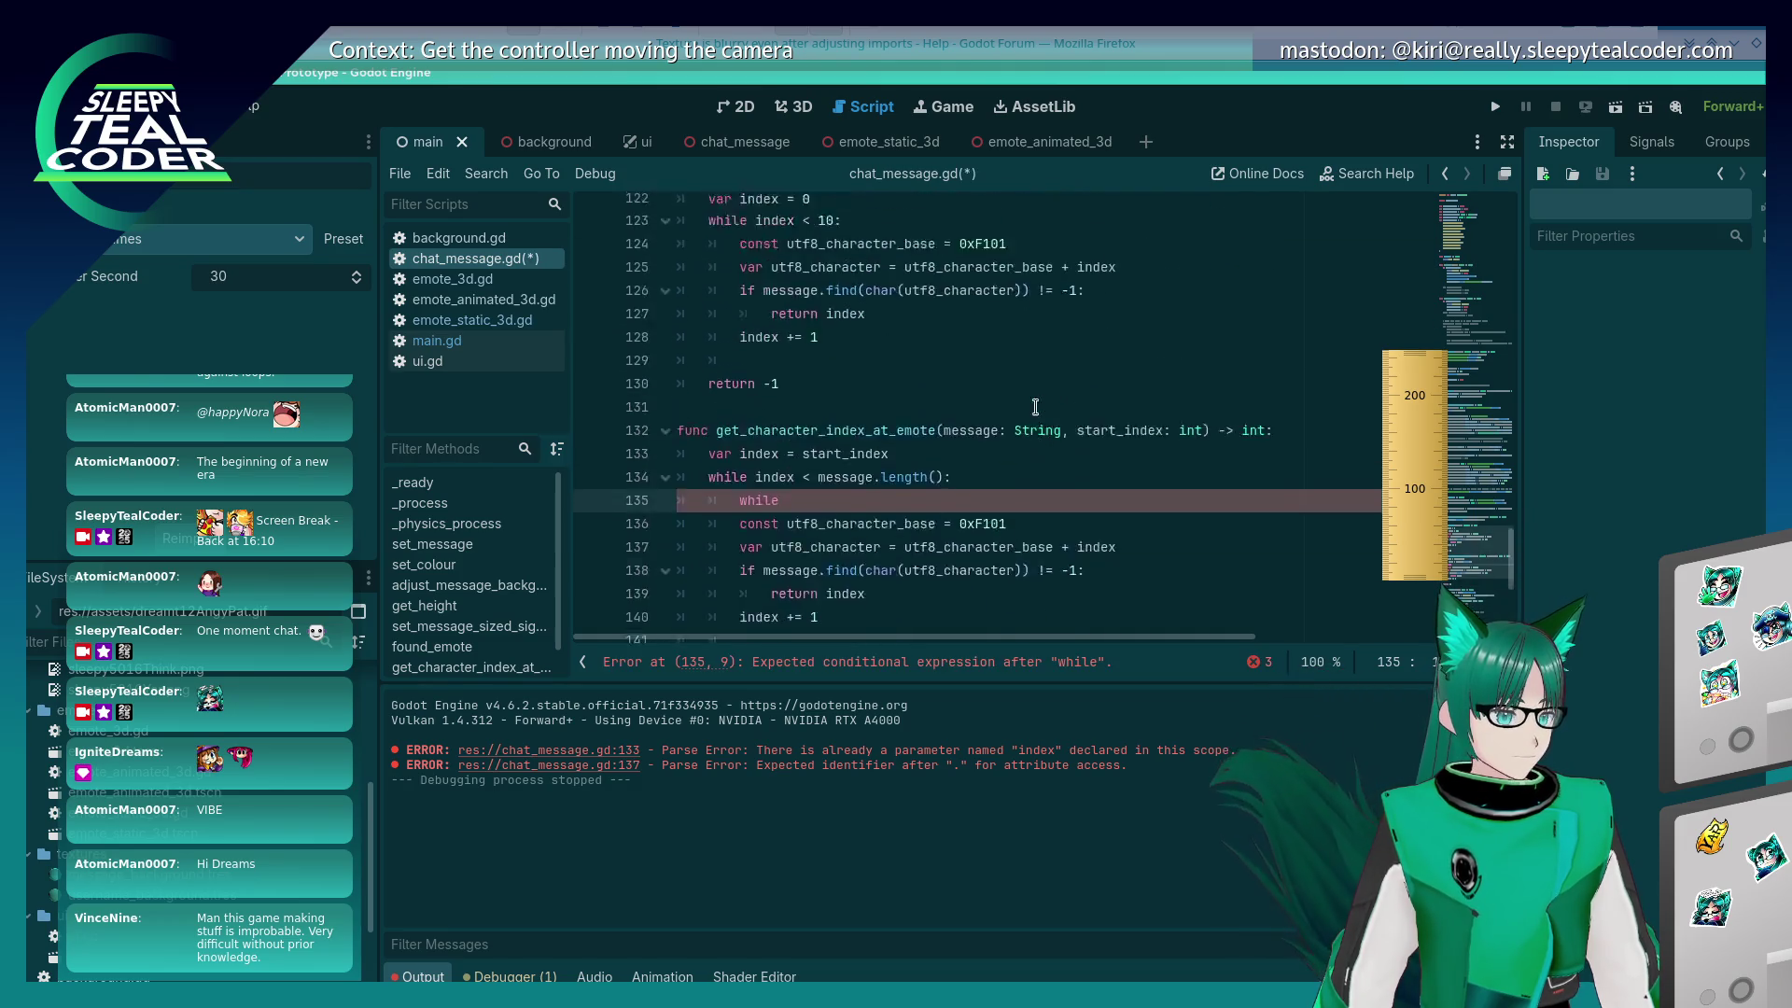
pyautogui.click(1027, 297)
pyautogui.click(941, 264)
pyautogui.hotkey('shift', 'Home')
pyautogui.hotkey('ctrl', 'c')
pyautogui.scroll(-2, 929, 266)
pyautogui.click(836, 404)
pyautogui.hotkey('shift', 'Home')
pyautogui.hotkey('ctrl', 'v')
# Step: Rename the outer counter and its while condition to message_index
pyautogui.press('Up')
pyautogui.press('Up')
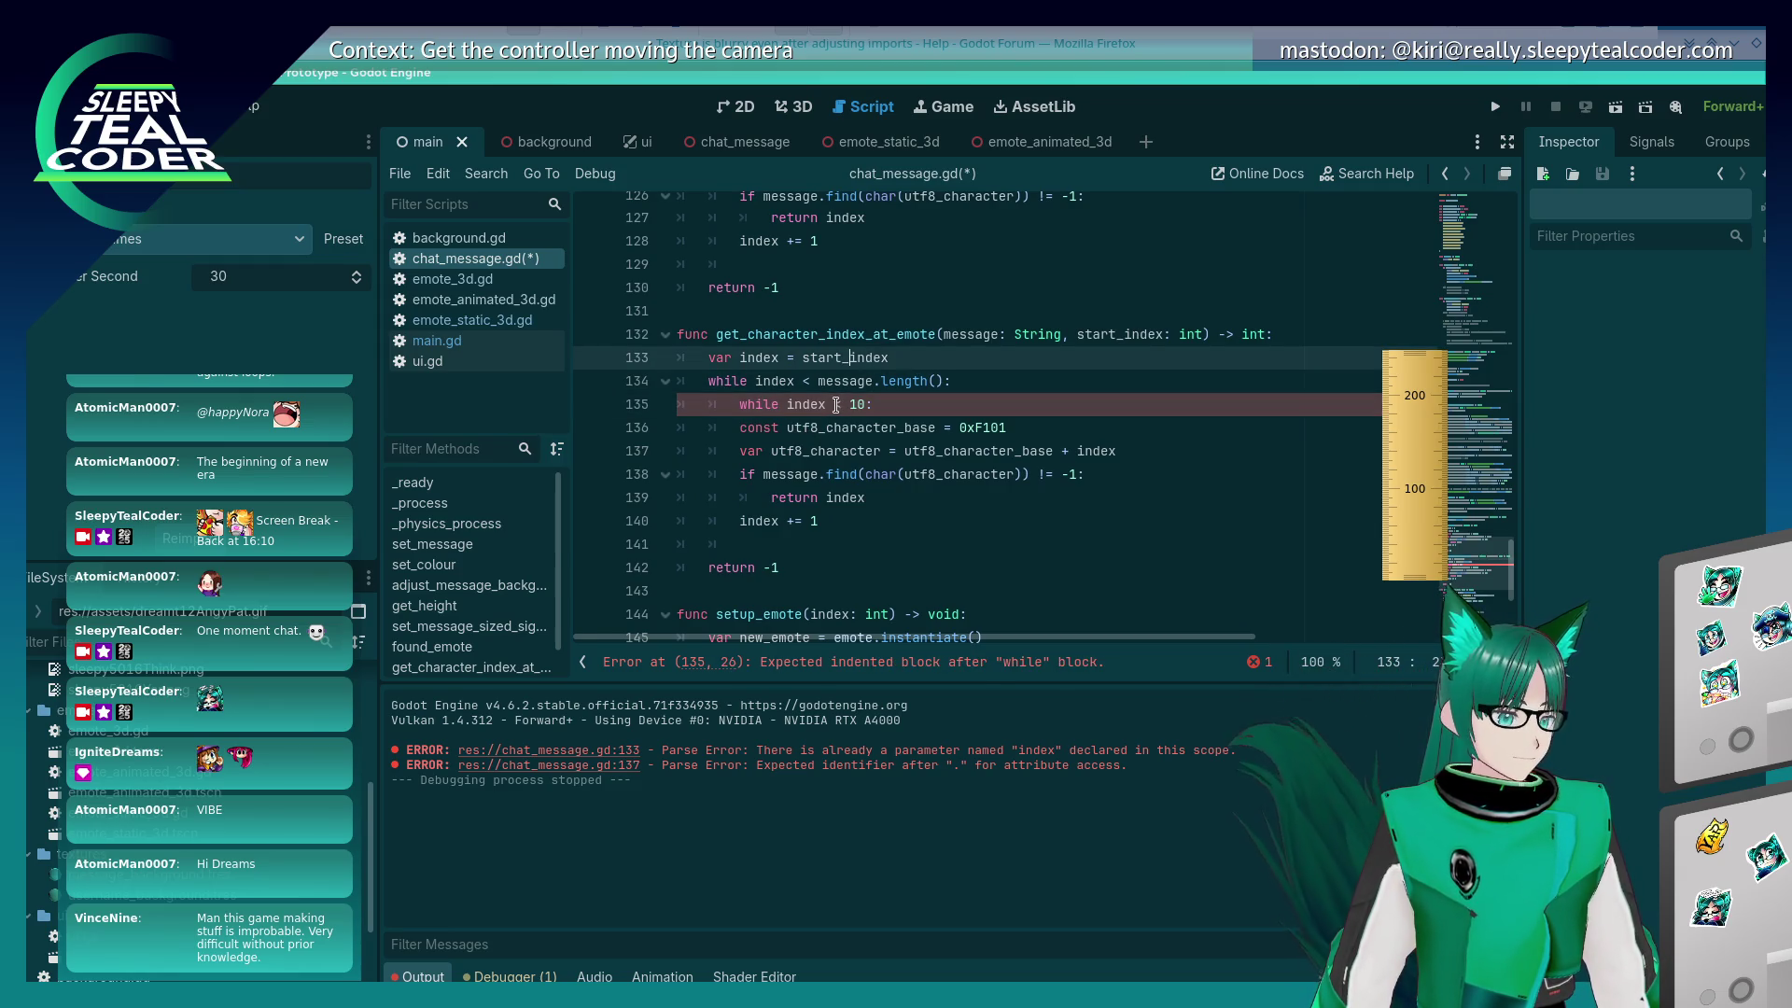
pyautogui.write('message_')
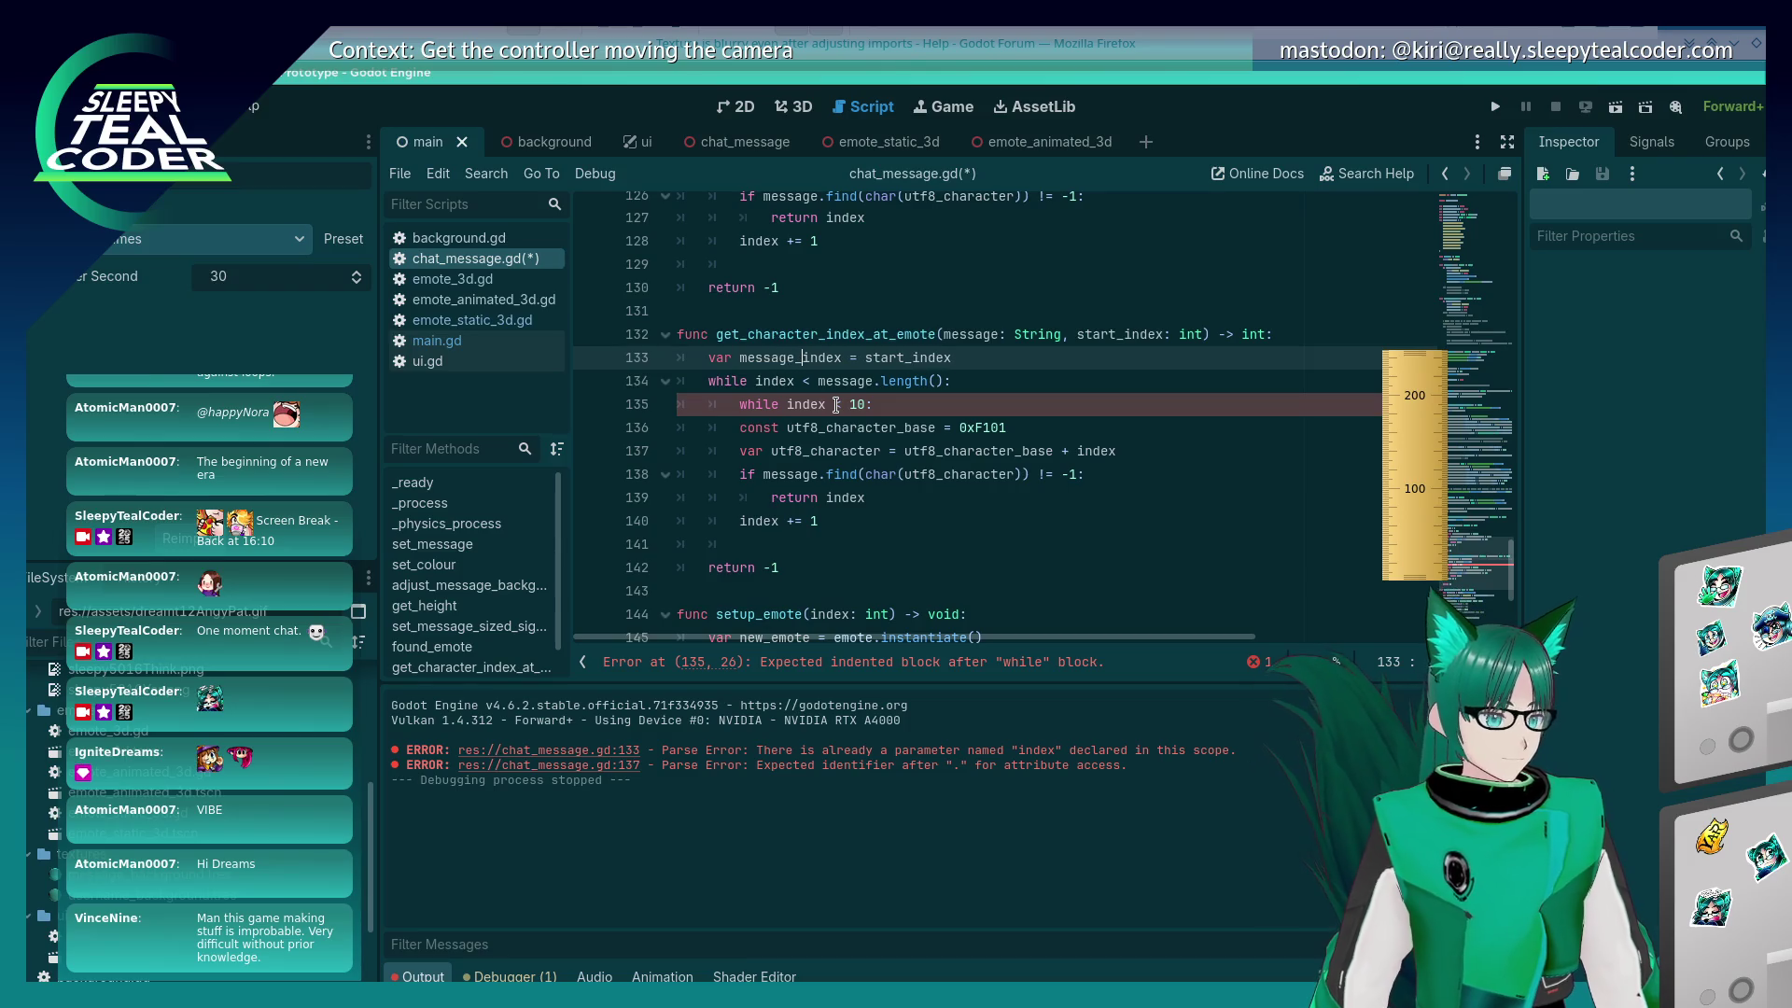
pyautogui.press('Down')
pyautogui.write('message_')
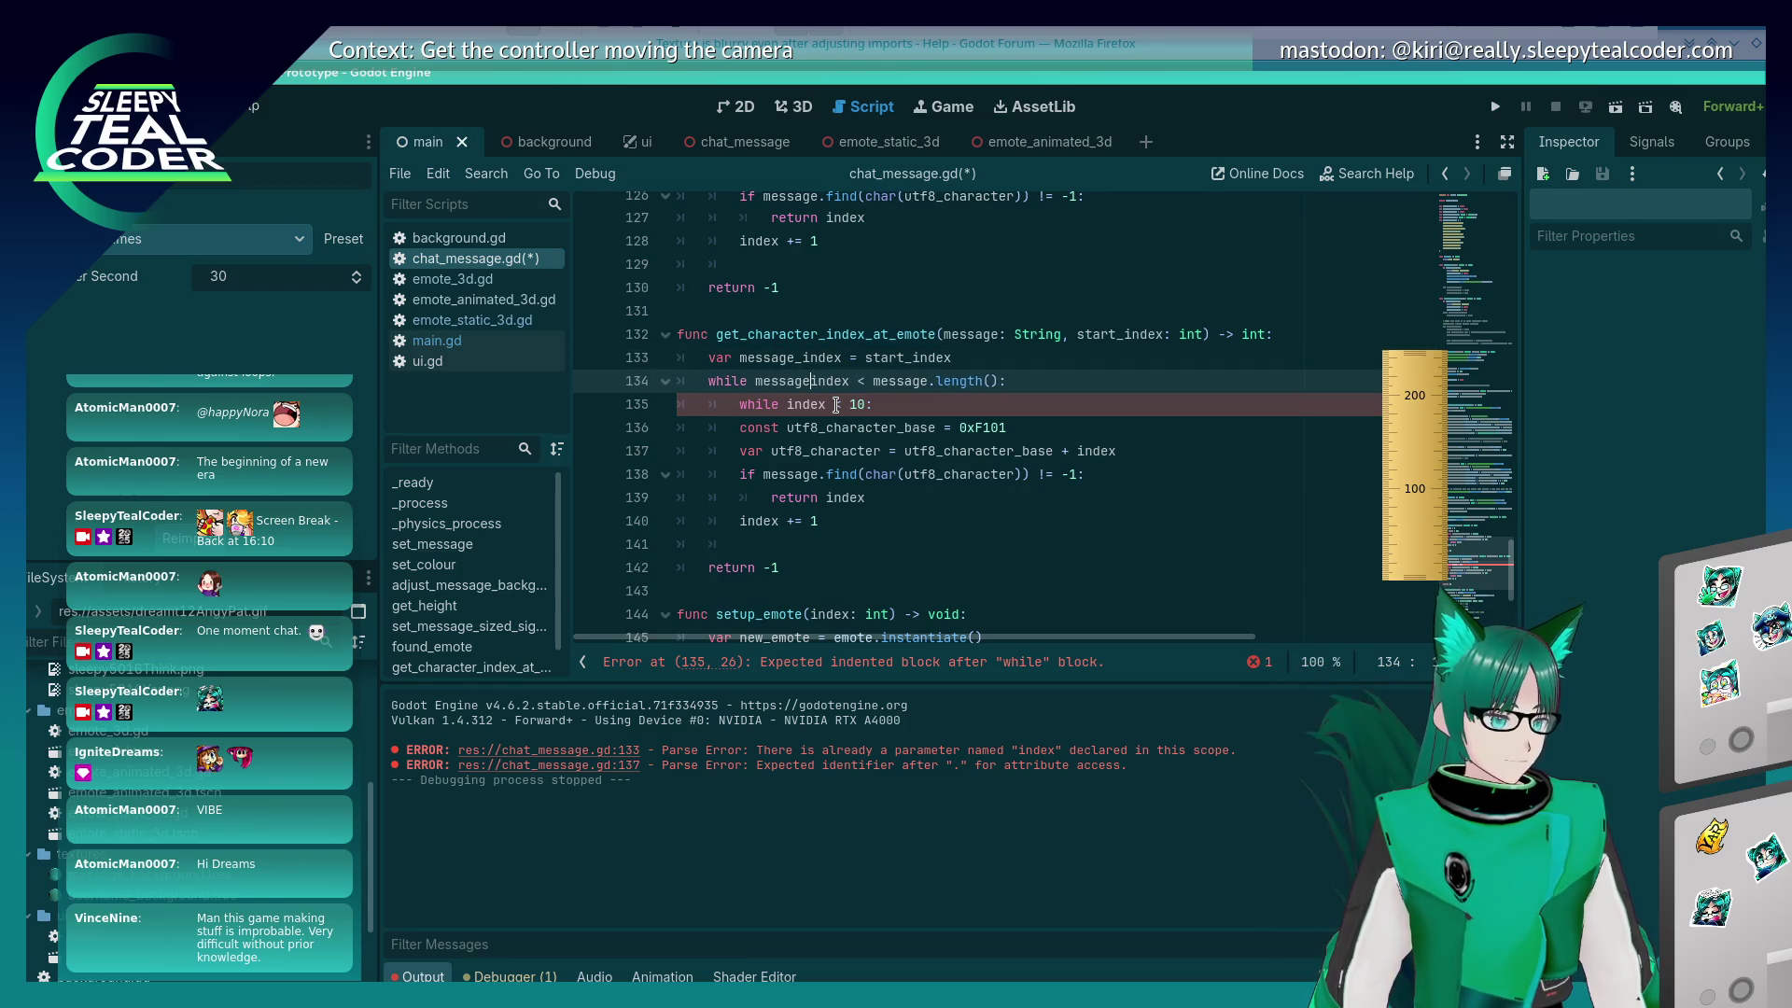
pyautogui.press('Escape')
pyautogui.press('Down')
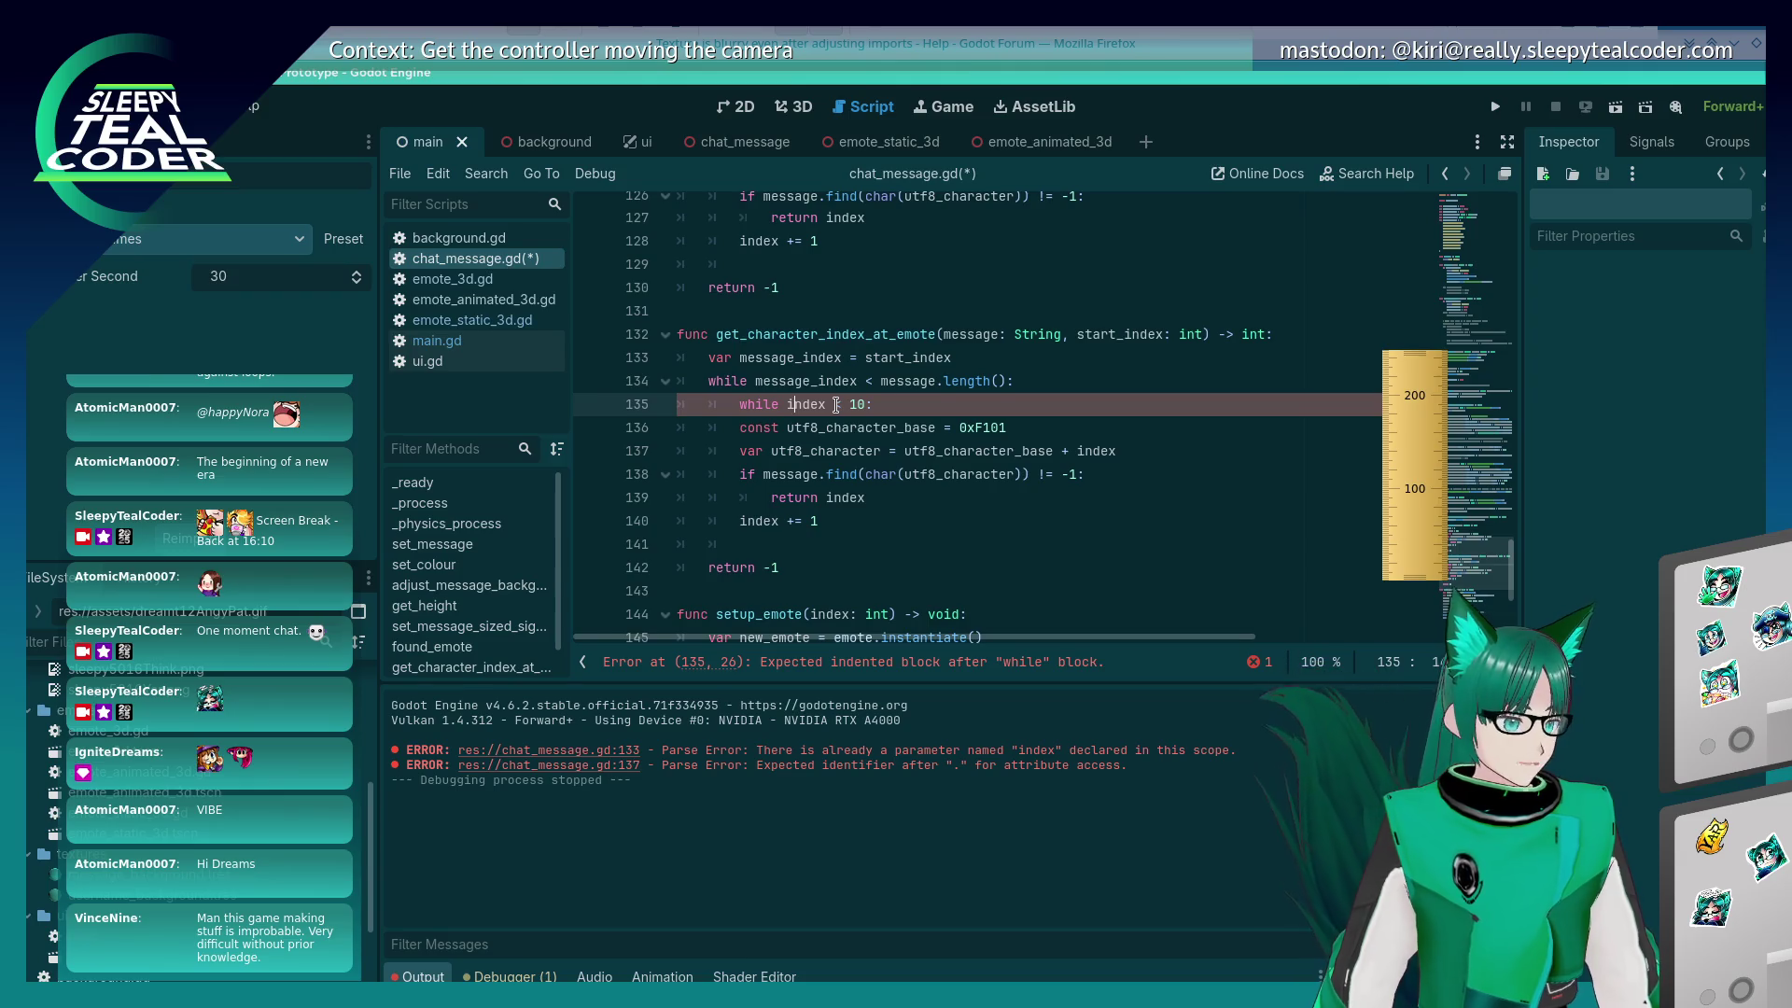
# Step: Add 'var index = 0' at the start of the outer loop body
pyautogui.scroll(-4, 836, 404)
pyautogui.scroll(8, 837, 398)
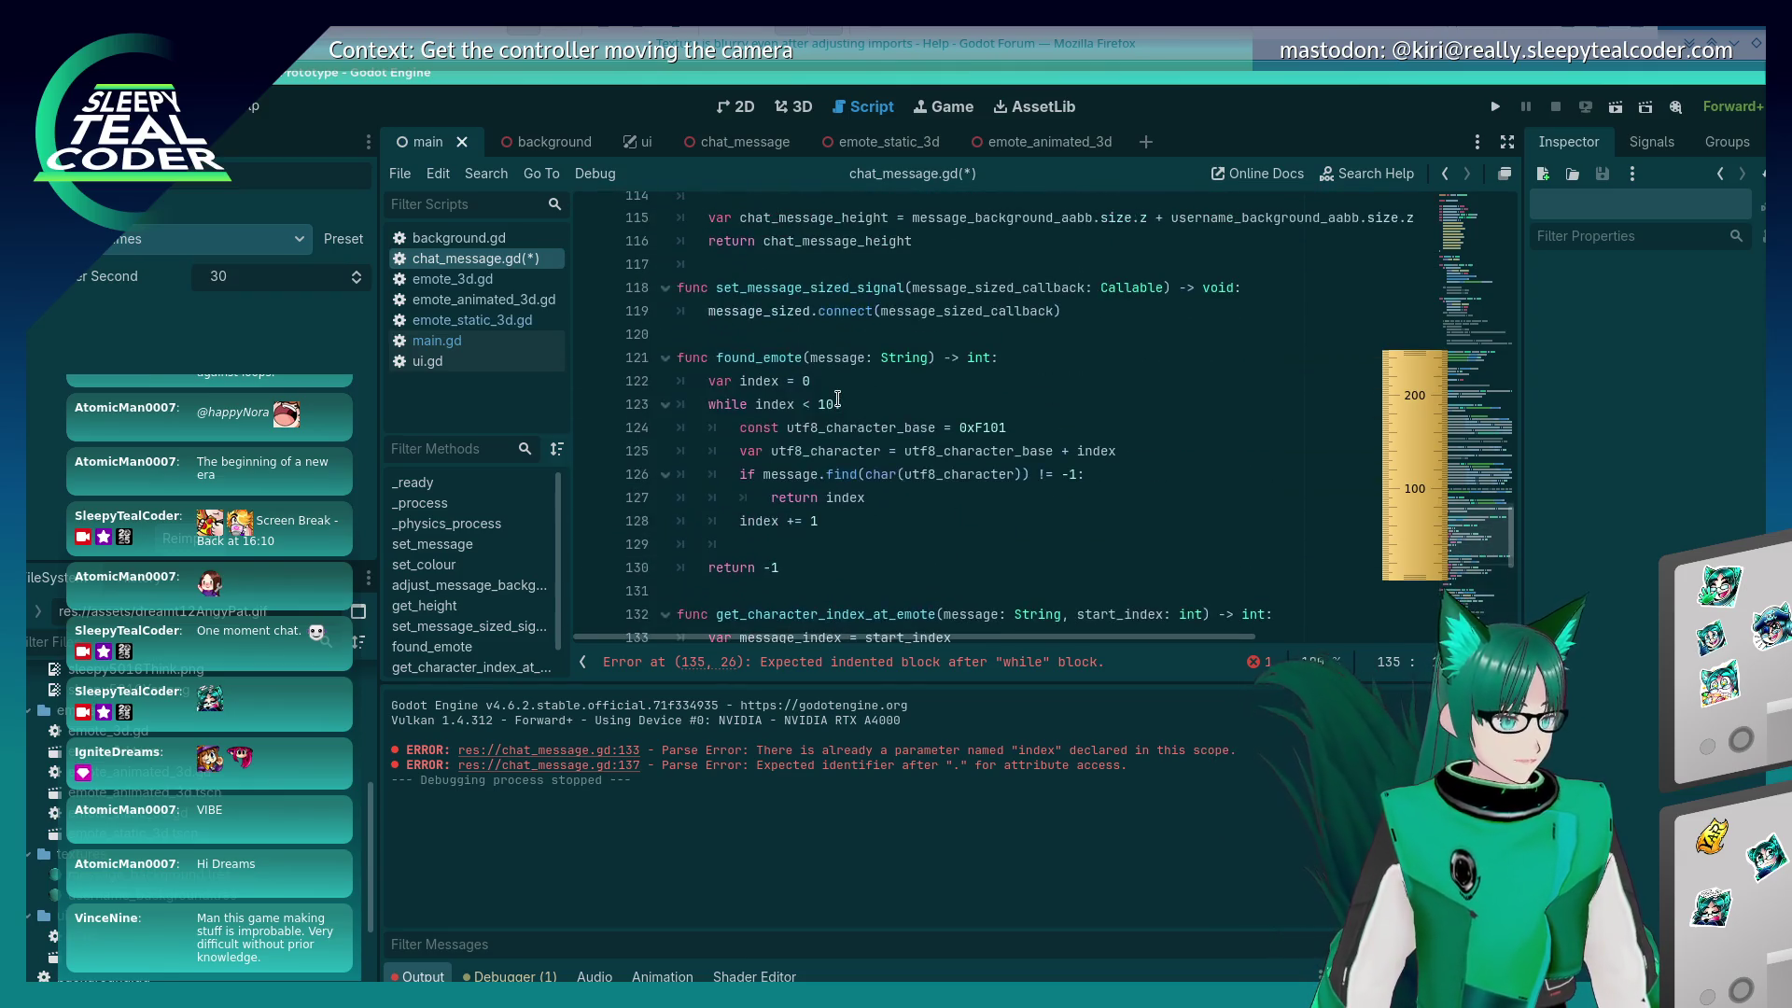
pyautogui.scroll(-4, 896, 392)
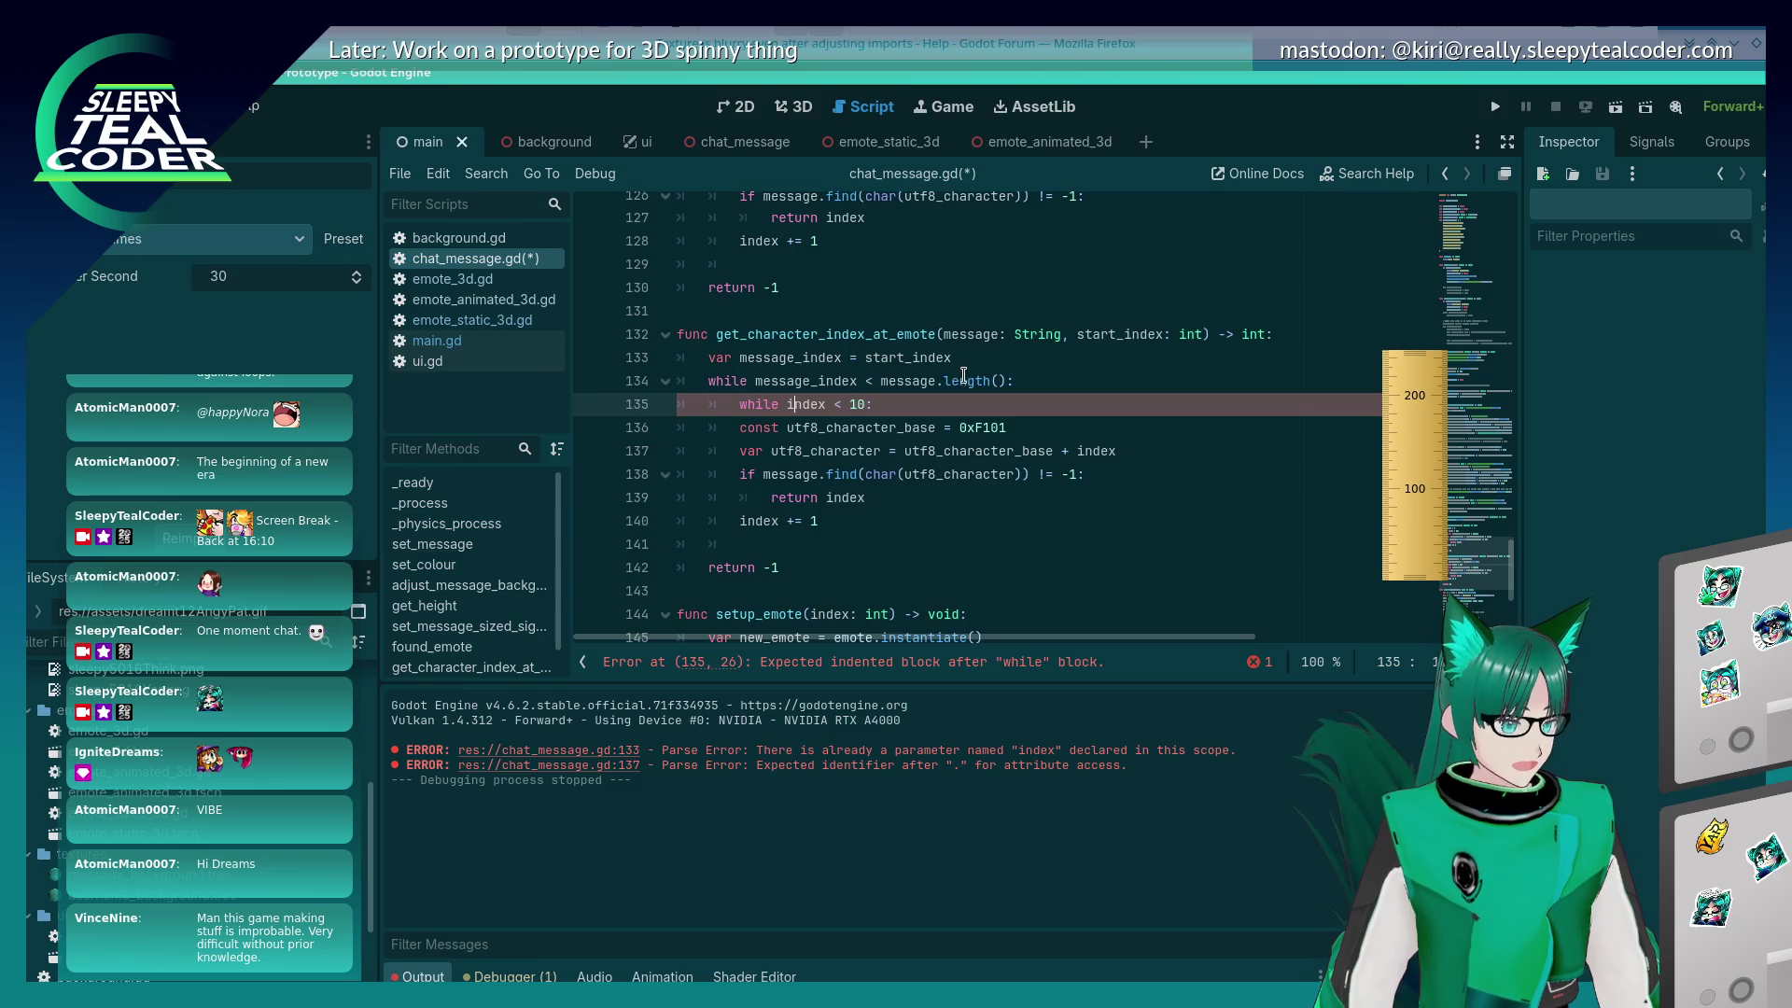
pyautogui.click(1017, 379)
pyautogui.press('Return')
pyautogui.write('var')
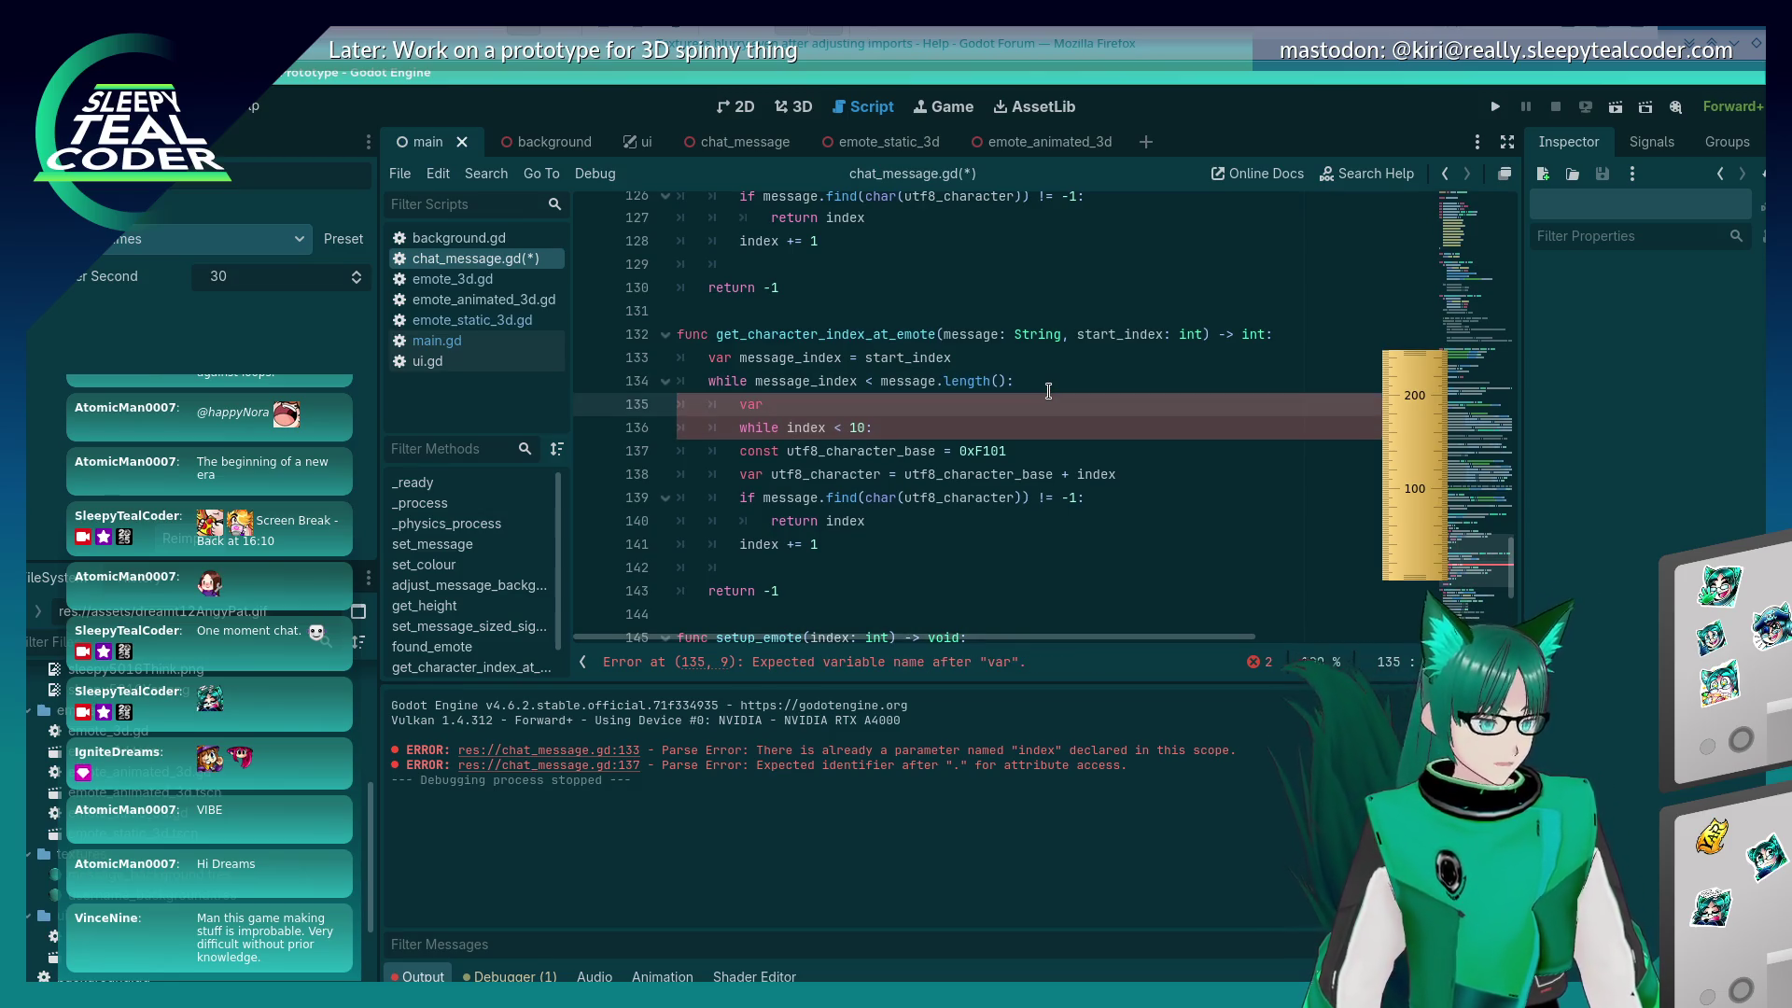
pyautogui.write(' index = 0')
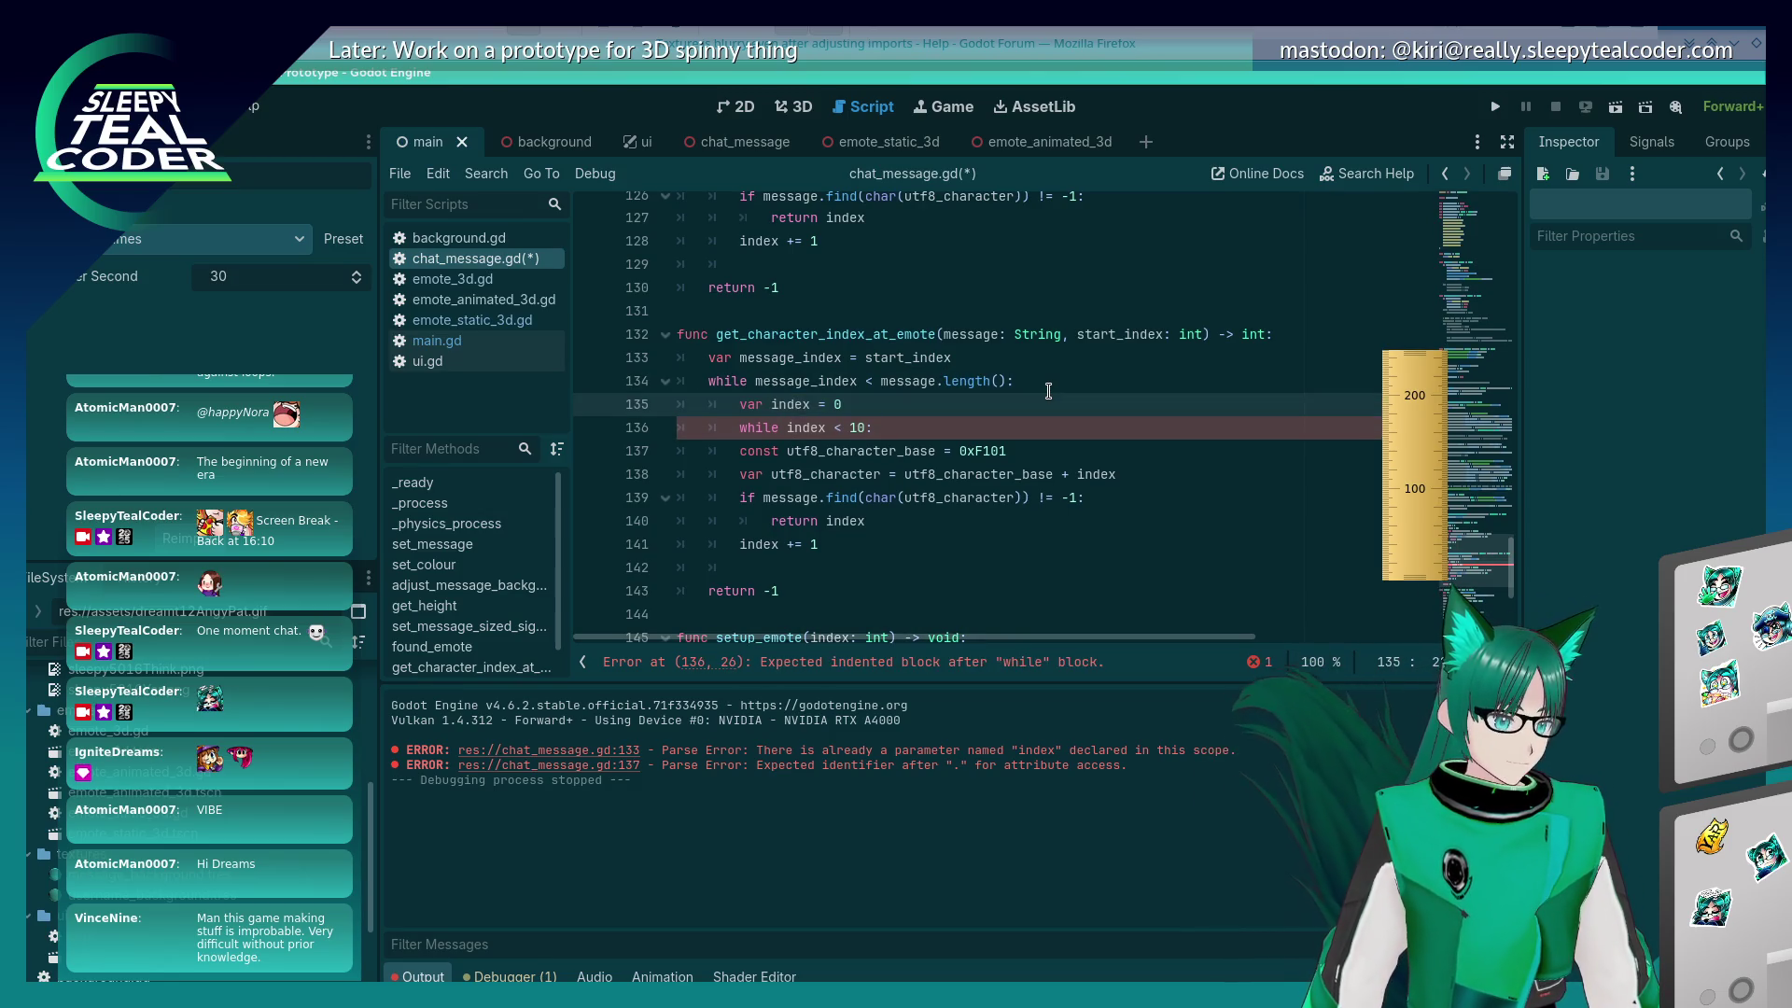
# Step: Indent the constant, character variable, match check and increment into the inner while loop
pyautogui.press('Down')
pyautogui.press('Down')
pyautogui.press('Home')
pyautogui.press('Tab')
pyautogui.press('Down')
pyautogui.press('Home')
pyautogui.press('Tab')
pyautogui.press('Down')
pyautogui.press('Home')
pyautogui.press('Tab')
pyautogui.press('Down')
pyautogui.press('Home')
pyautogui.press('Tab')
pyautogui.press('Down')
pyautogui.press('Home')
pyautogui.press('Tab')
pyautogui.press('Up')
pyautogui.press('Up')
pyautogui.press('Up')
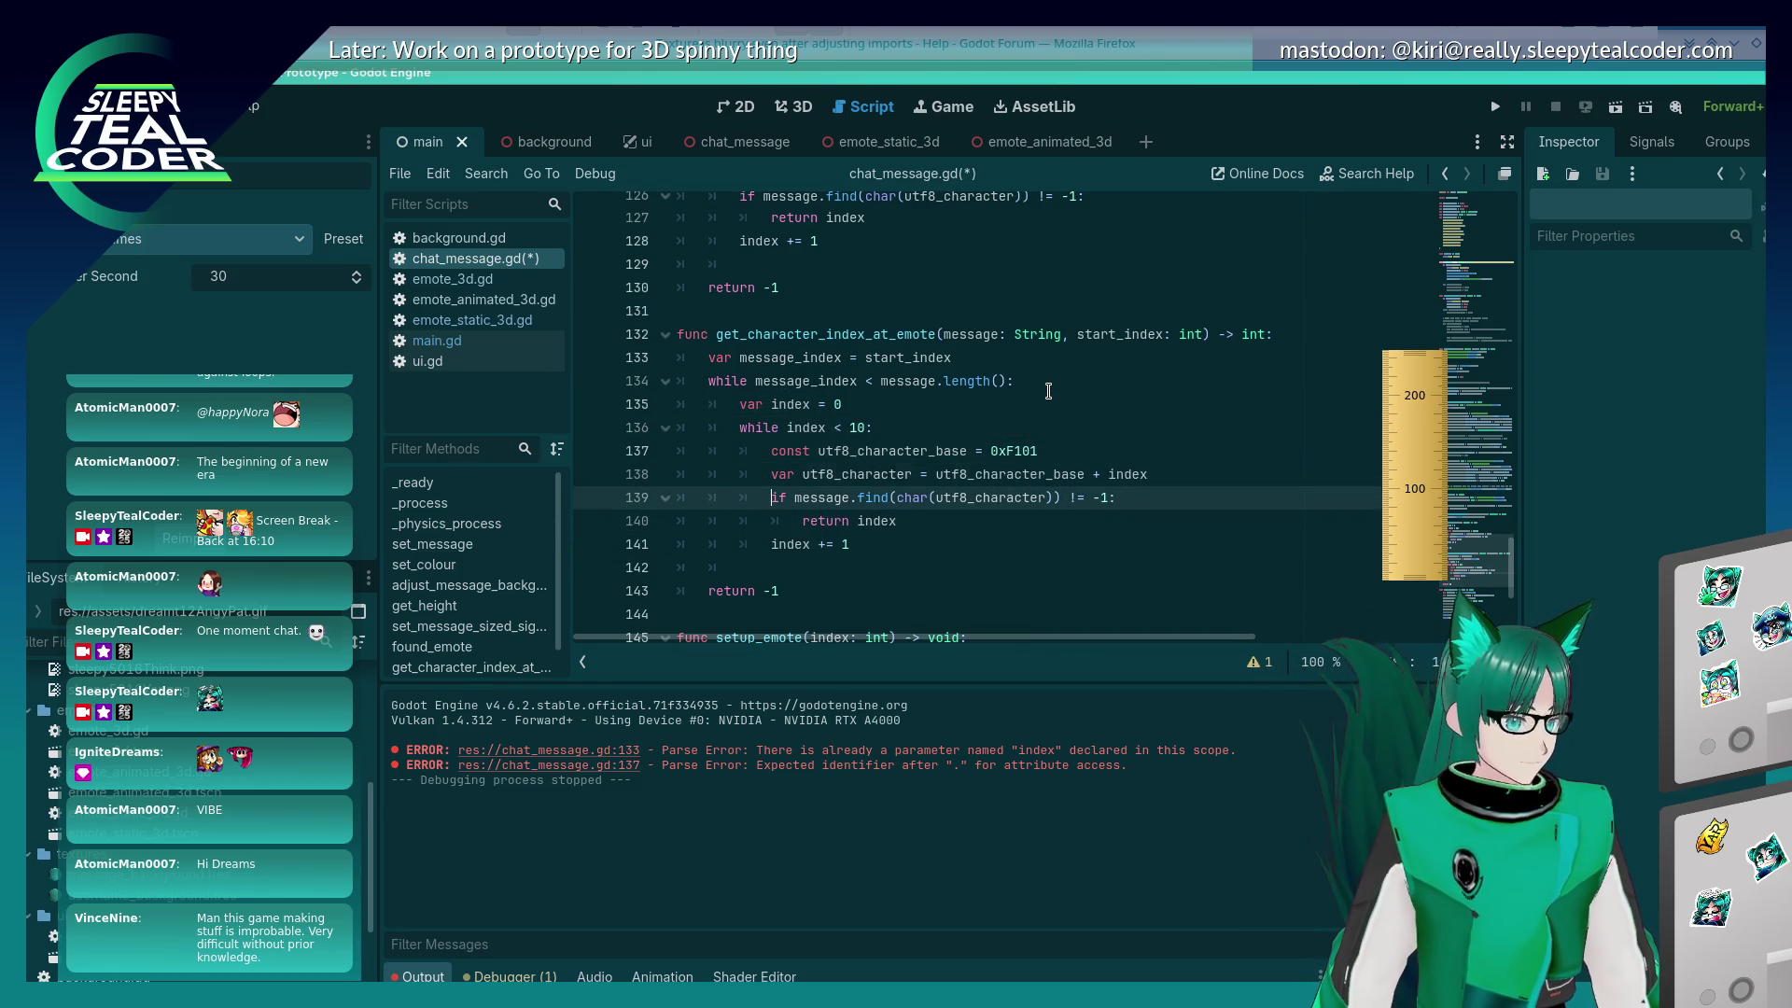
pyautogui.press('Down')
pyautogui.press('Down')
pyautogui.press('Down')
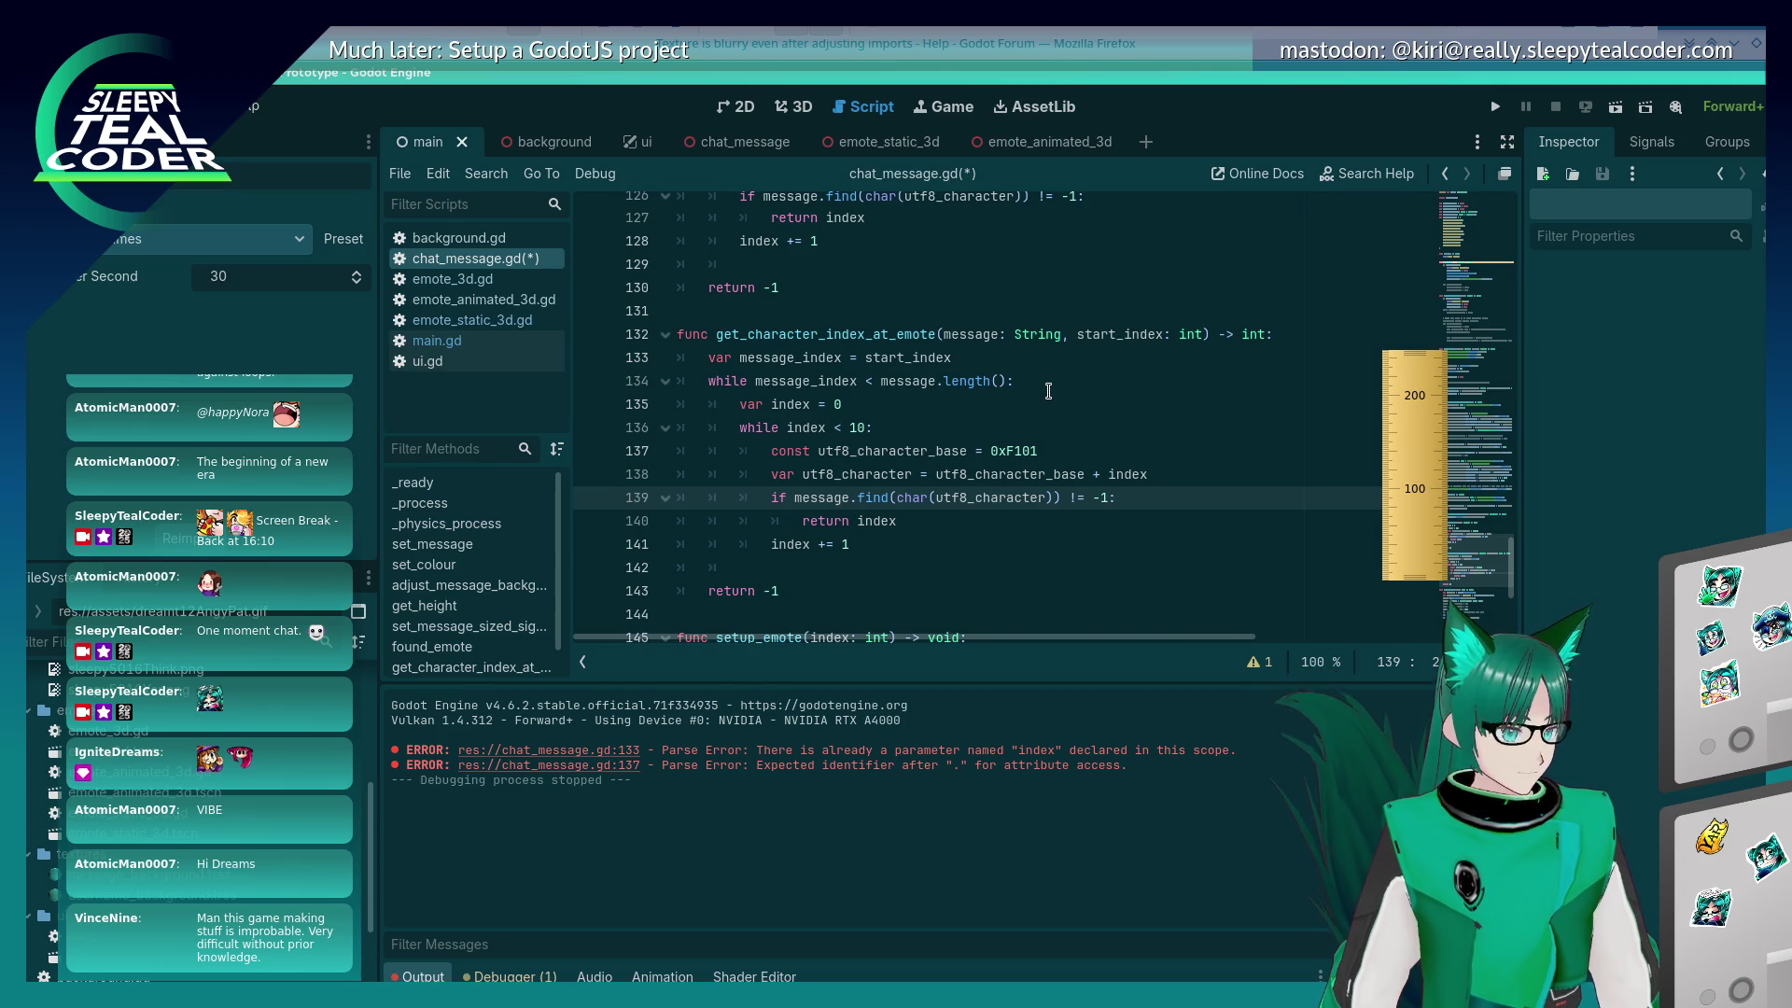
pyautogui.press('BackSpace')
pyautogui.press('BackSpace')
pyautogui.press('BackSpace')
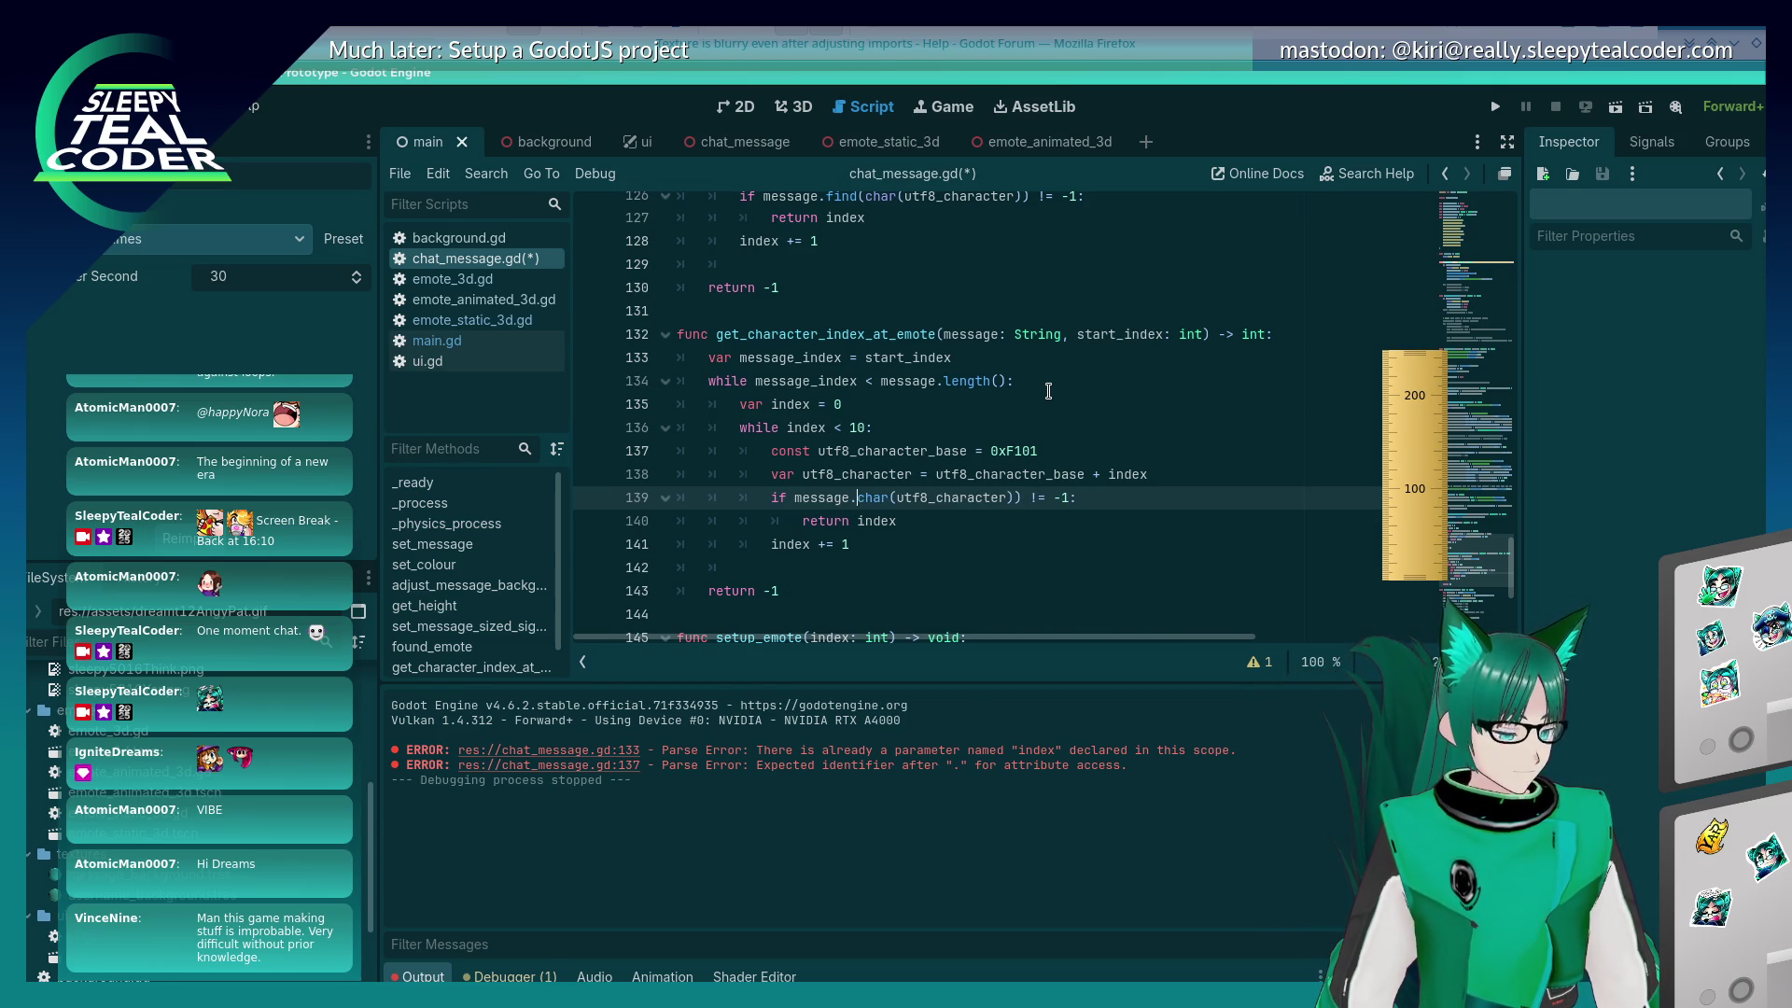
# Step: Replace the find() test with message[message_index] and drop the '!= -1' comparison
pyautogui.press('BackSpace')
pyautogui.write('[')
pyautogui.press('Right')
pyautogui.write('=')
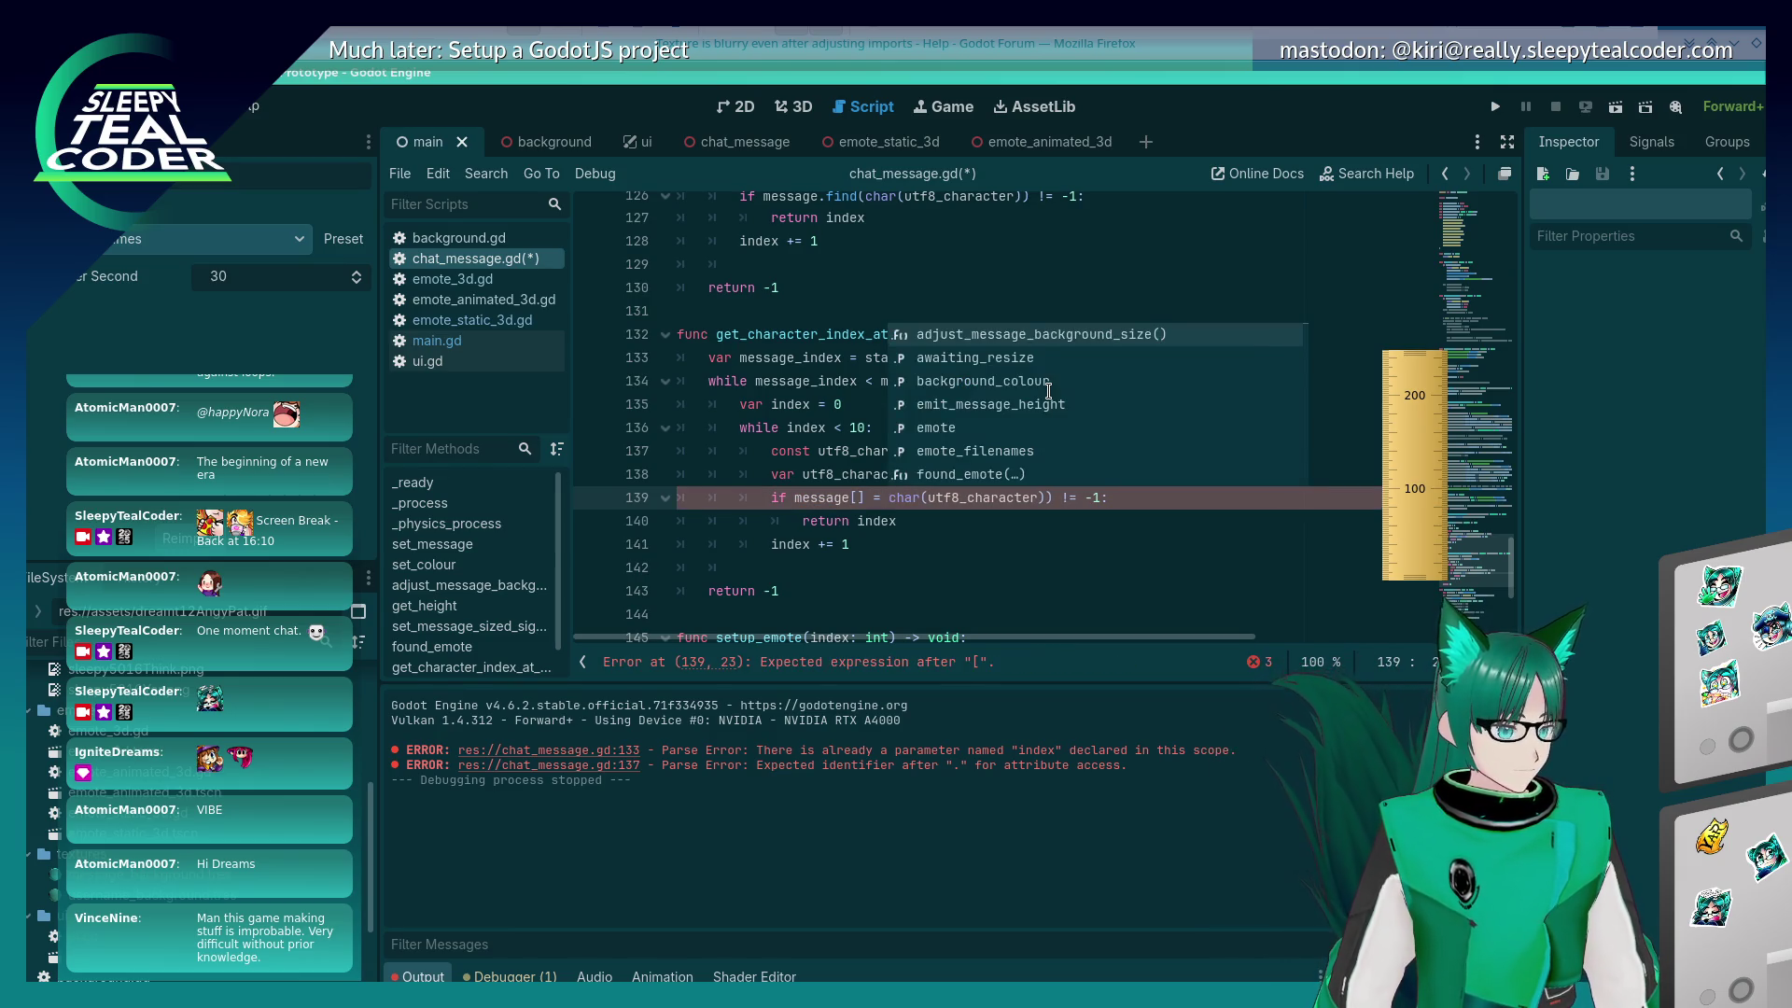
pyautogui.press('End')
pyautogui.press('Left')
pyautogui.press('Left')
pyautogui.press('BackSpace')
pyautogui.press('BackSpace')
pyautogui.press('BackSpace')
pyautogui.press('BackSpace')
pyautogui.press('BackSpace')
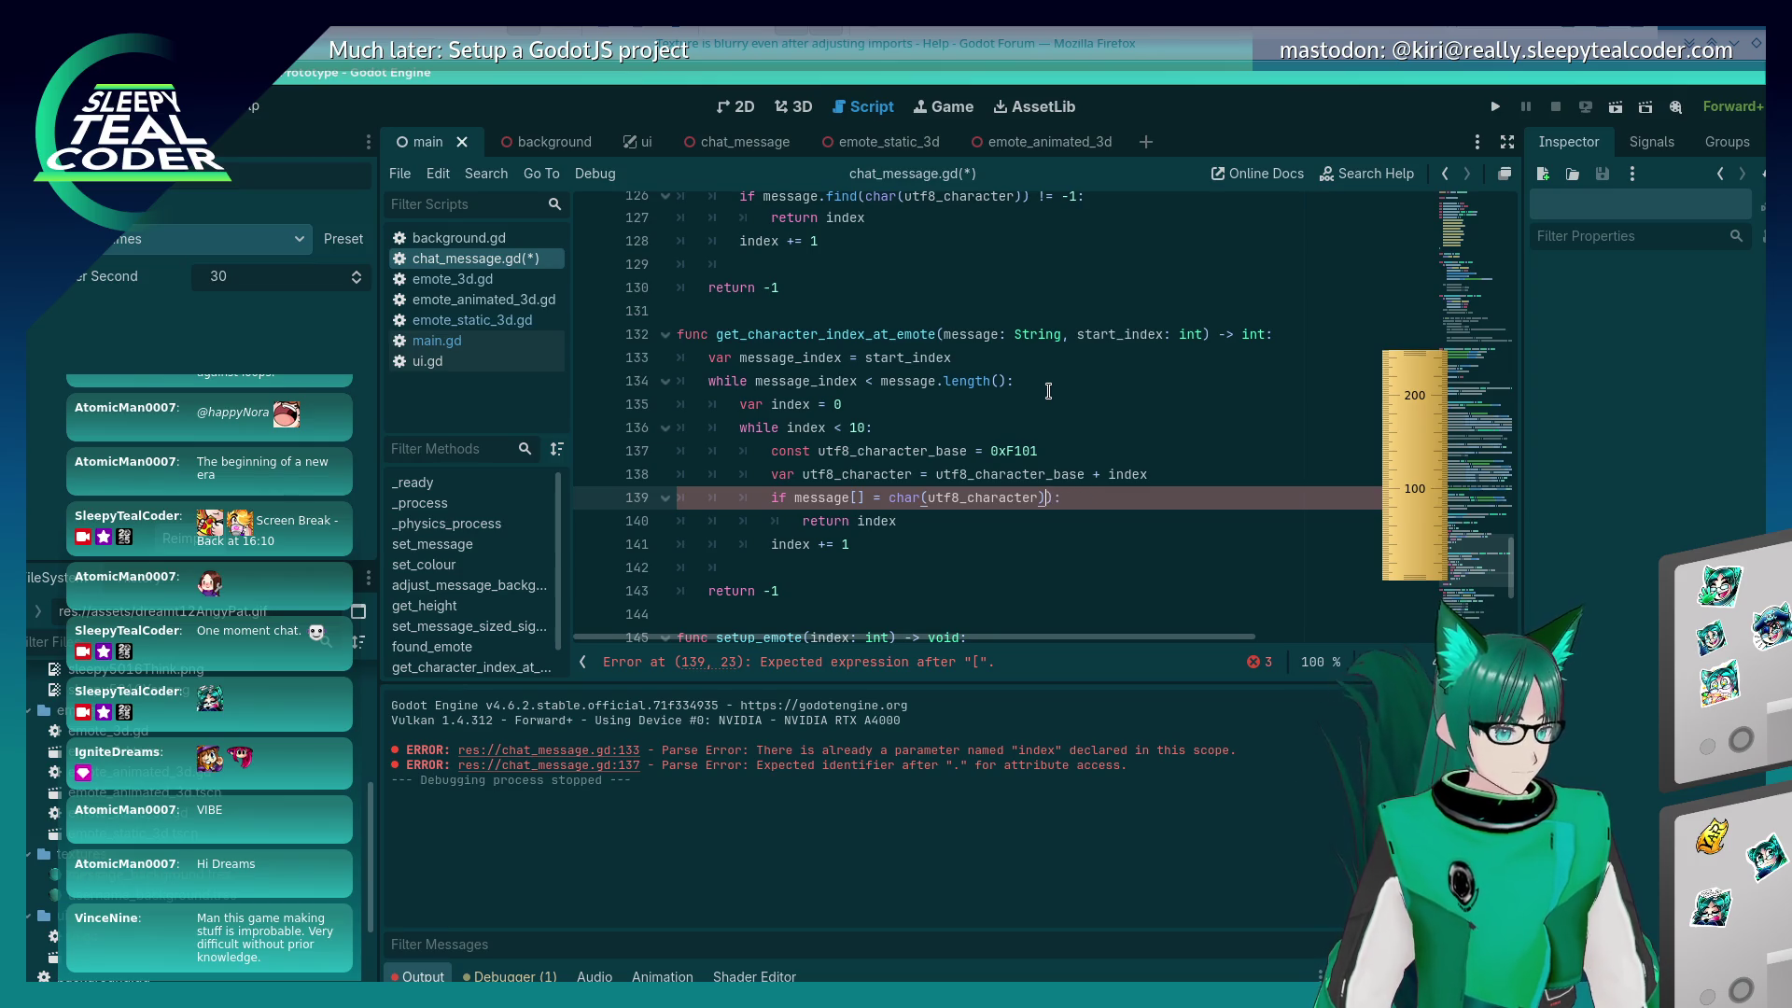
pyautogui.press('Left')
pyautogui.press('Left')
pyautogui.press('Left')
pyautogui.write('message_index')
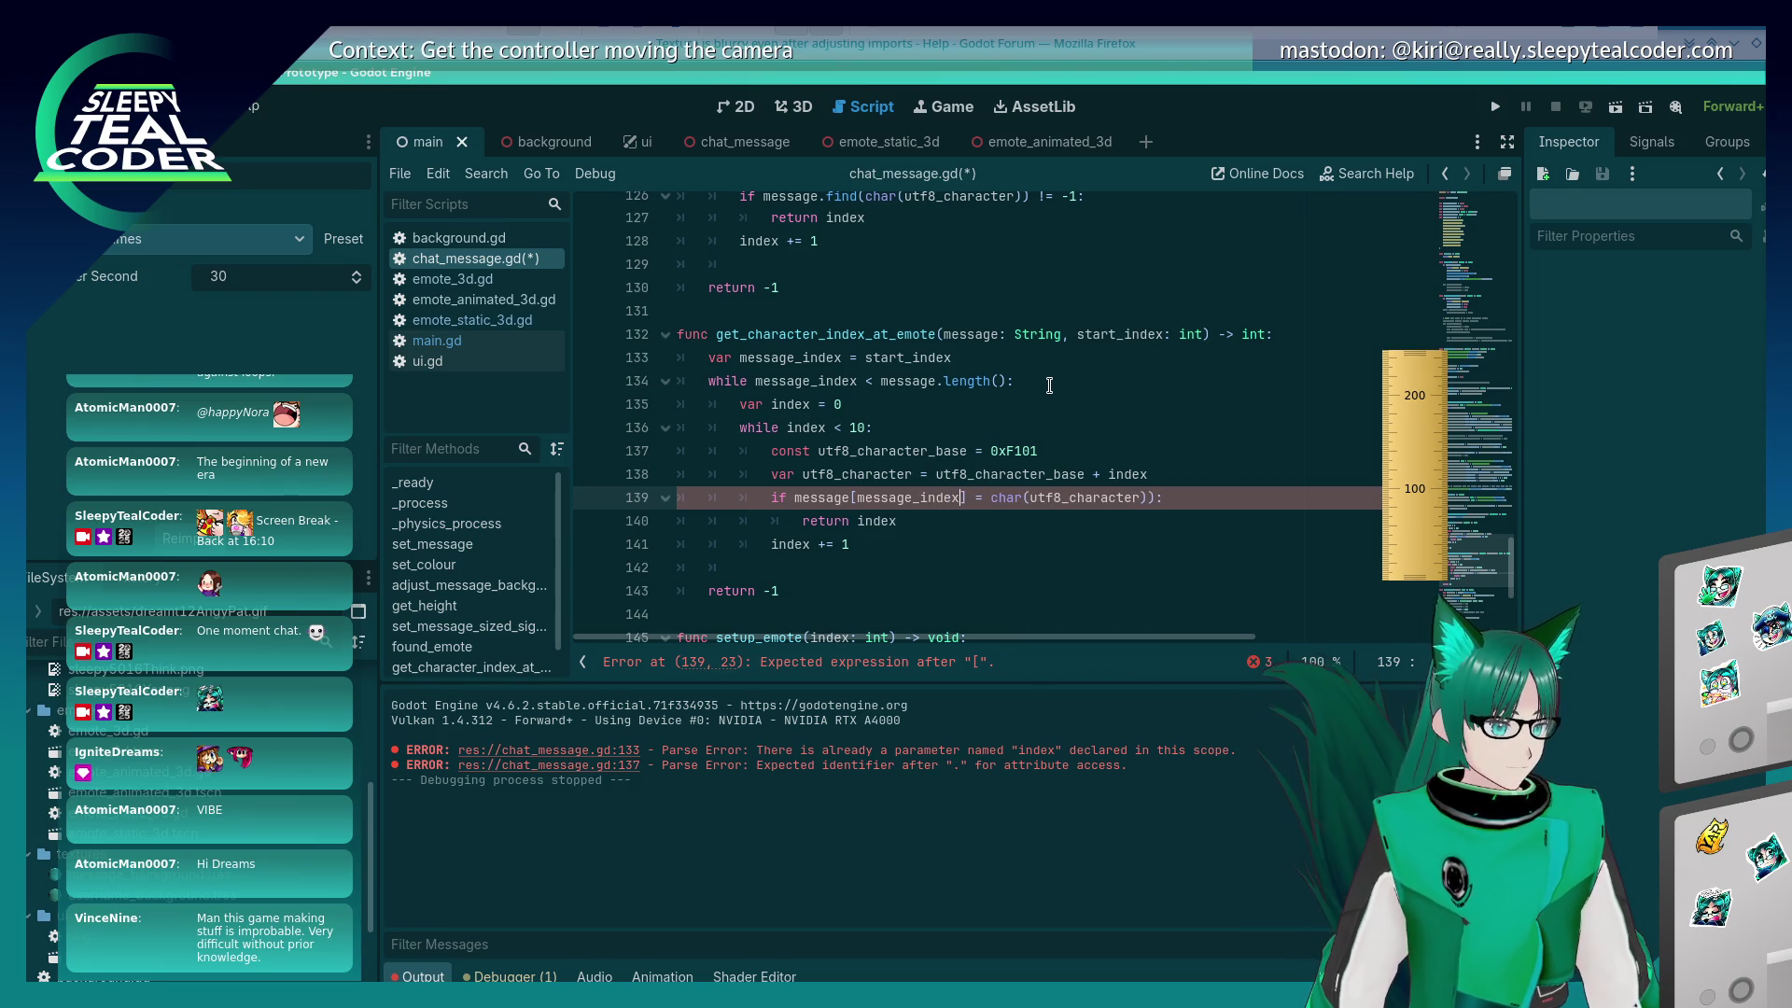
# Step: Fix the comparison to read 'message[message_index] == char(utf8_character):'
pyautogui.click(1002, 413)
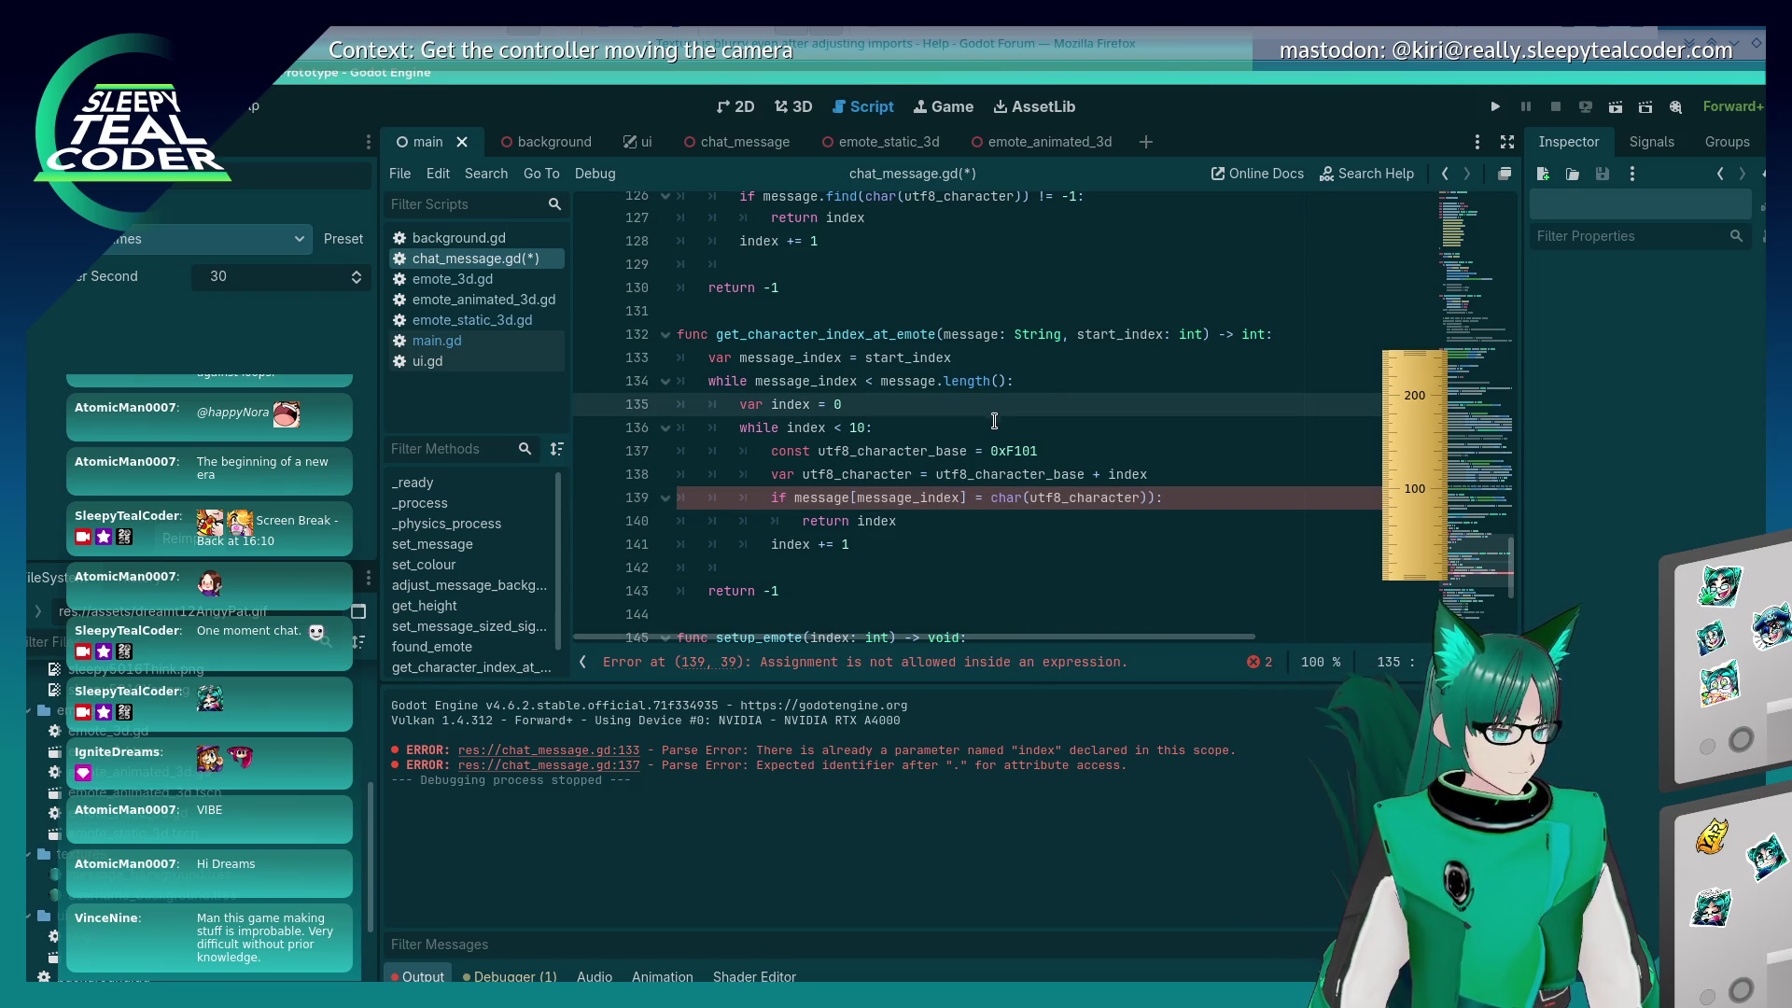
pyautogui.moveTo(1015, 491)
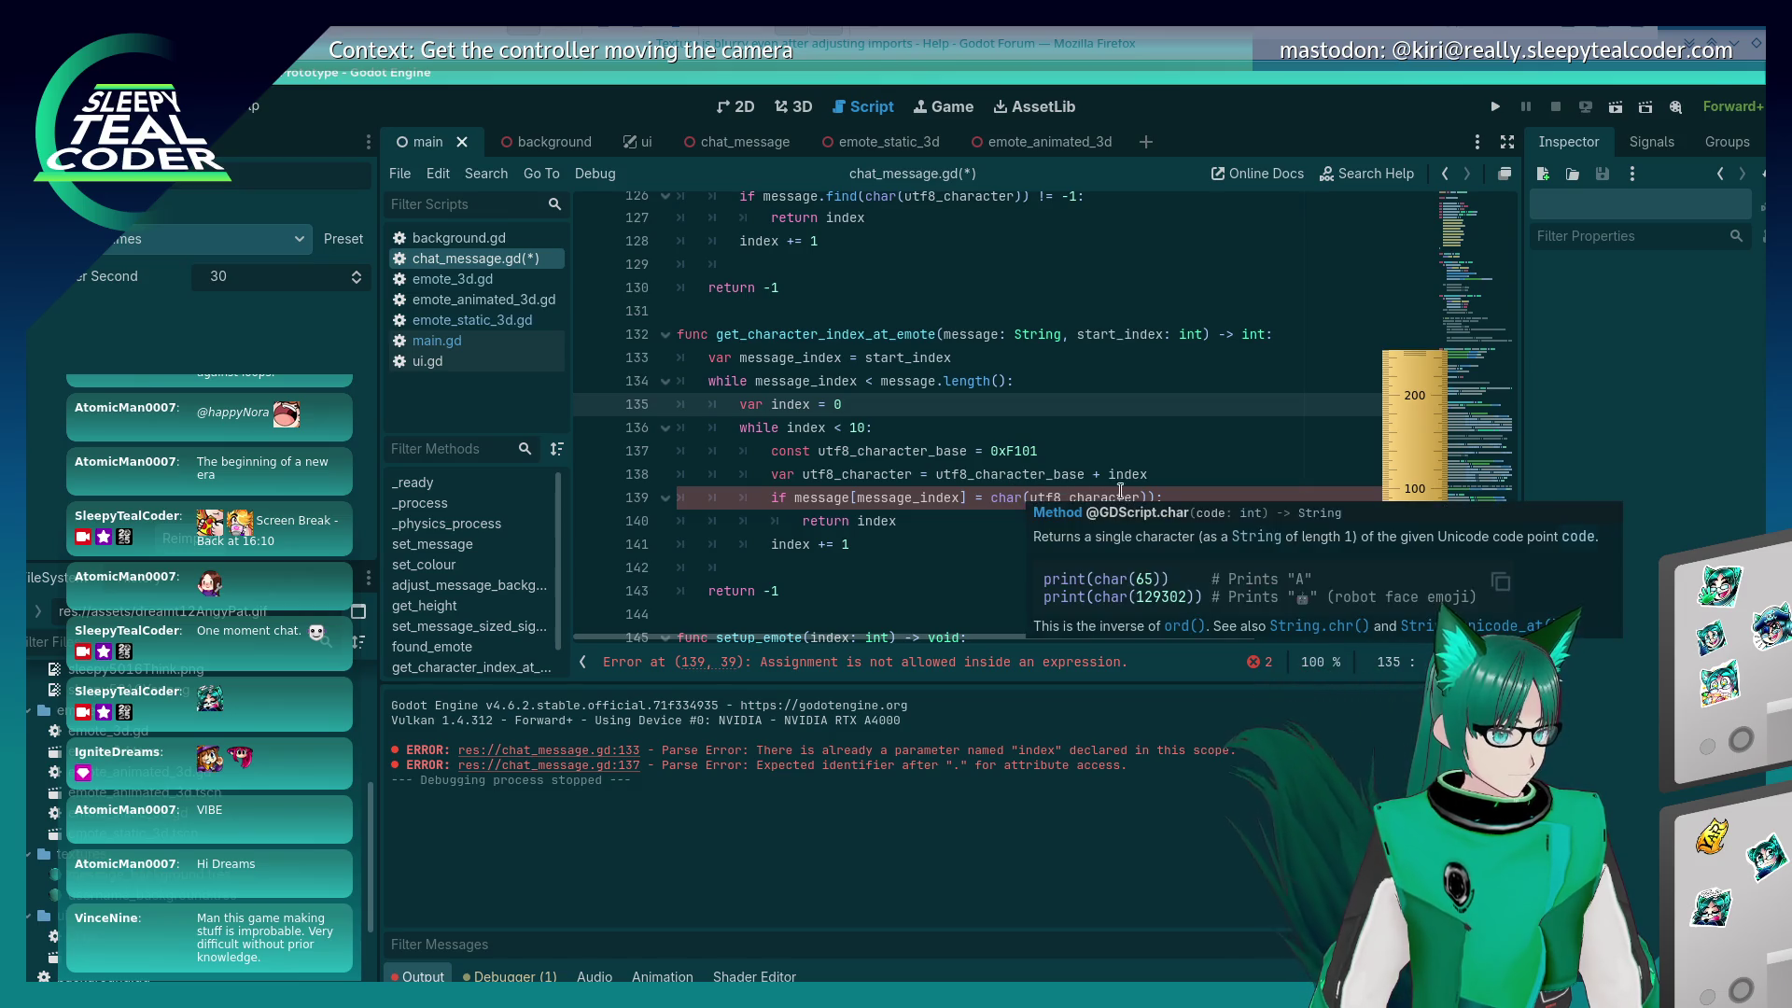
pyautogui.click(1134, 494)
pyautogui.press('Up')
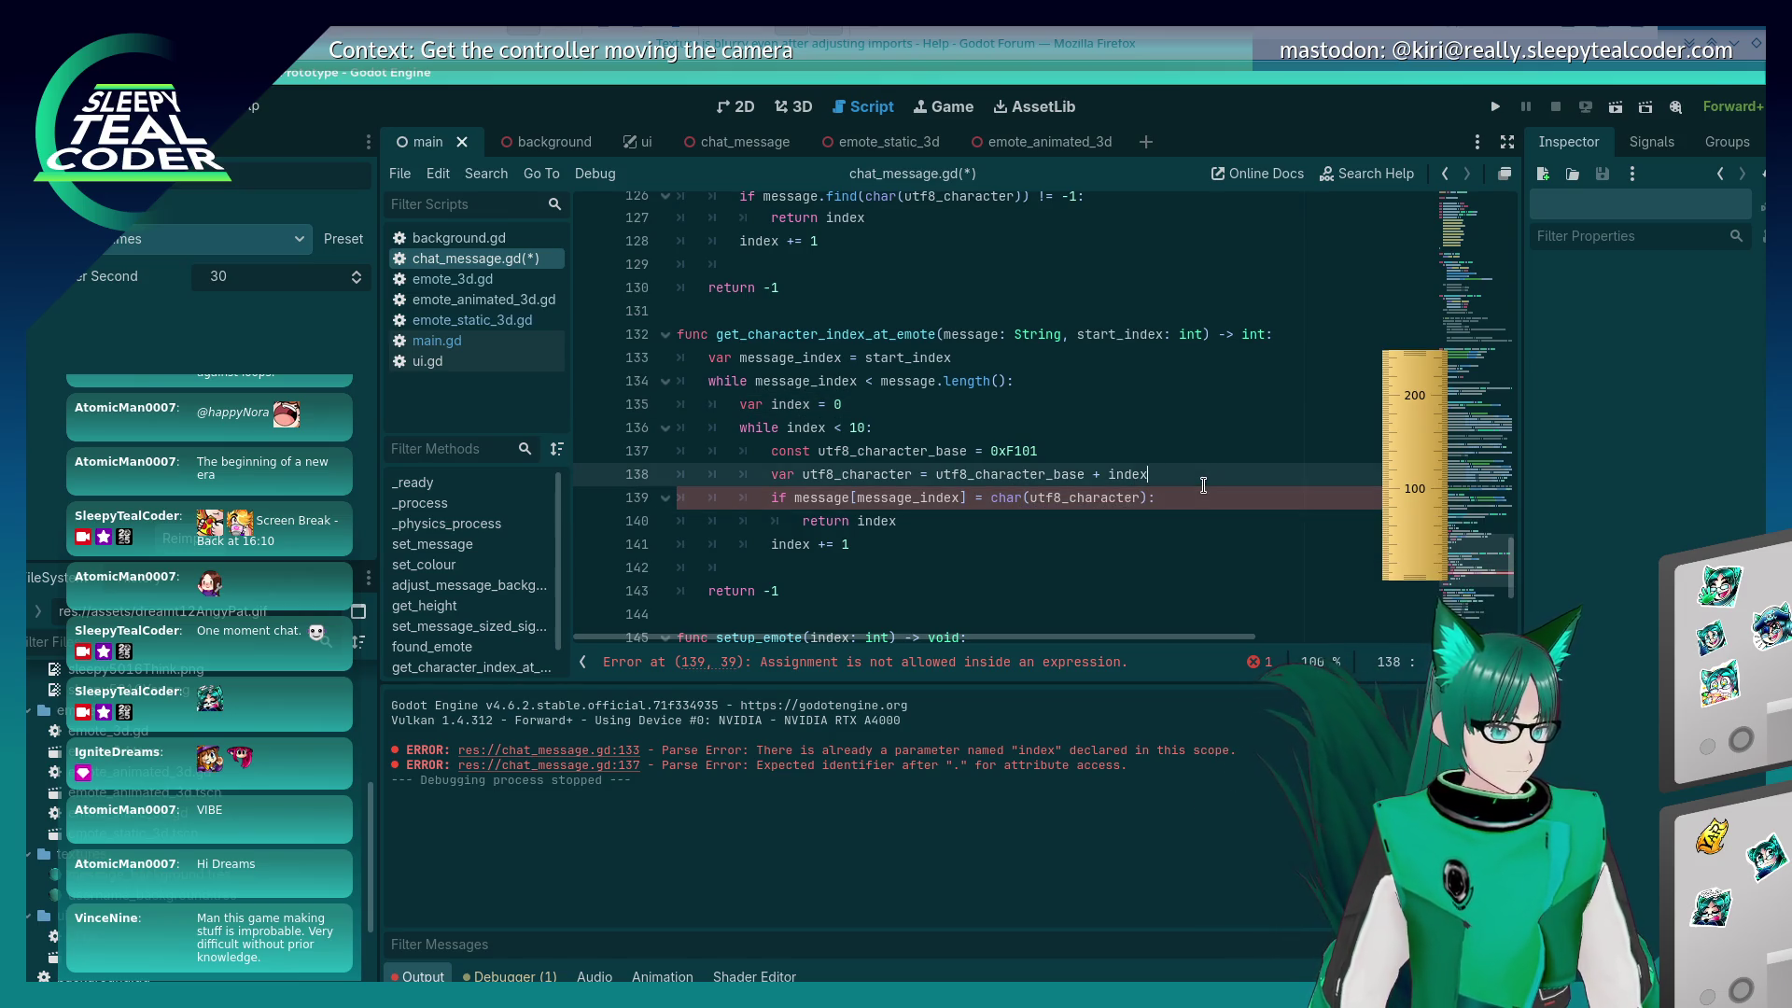
pyautogui.press('Down')
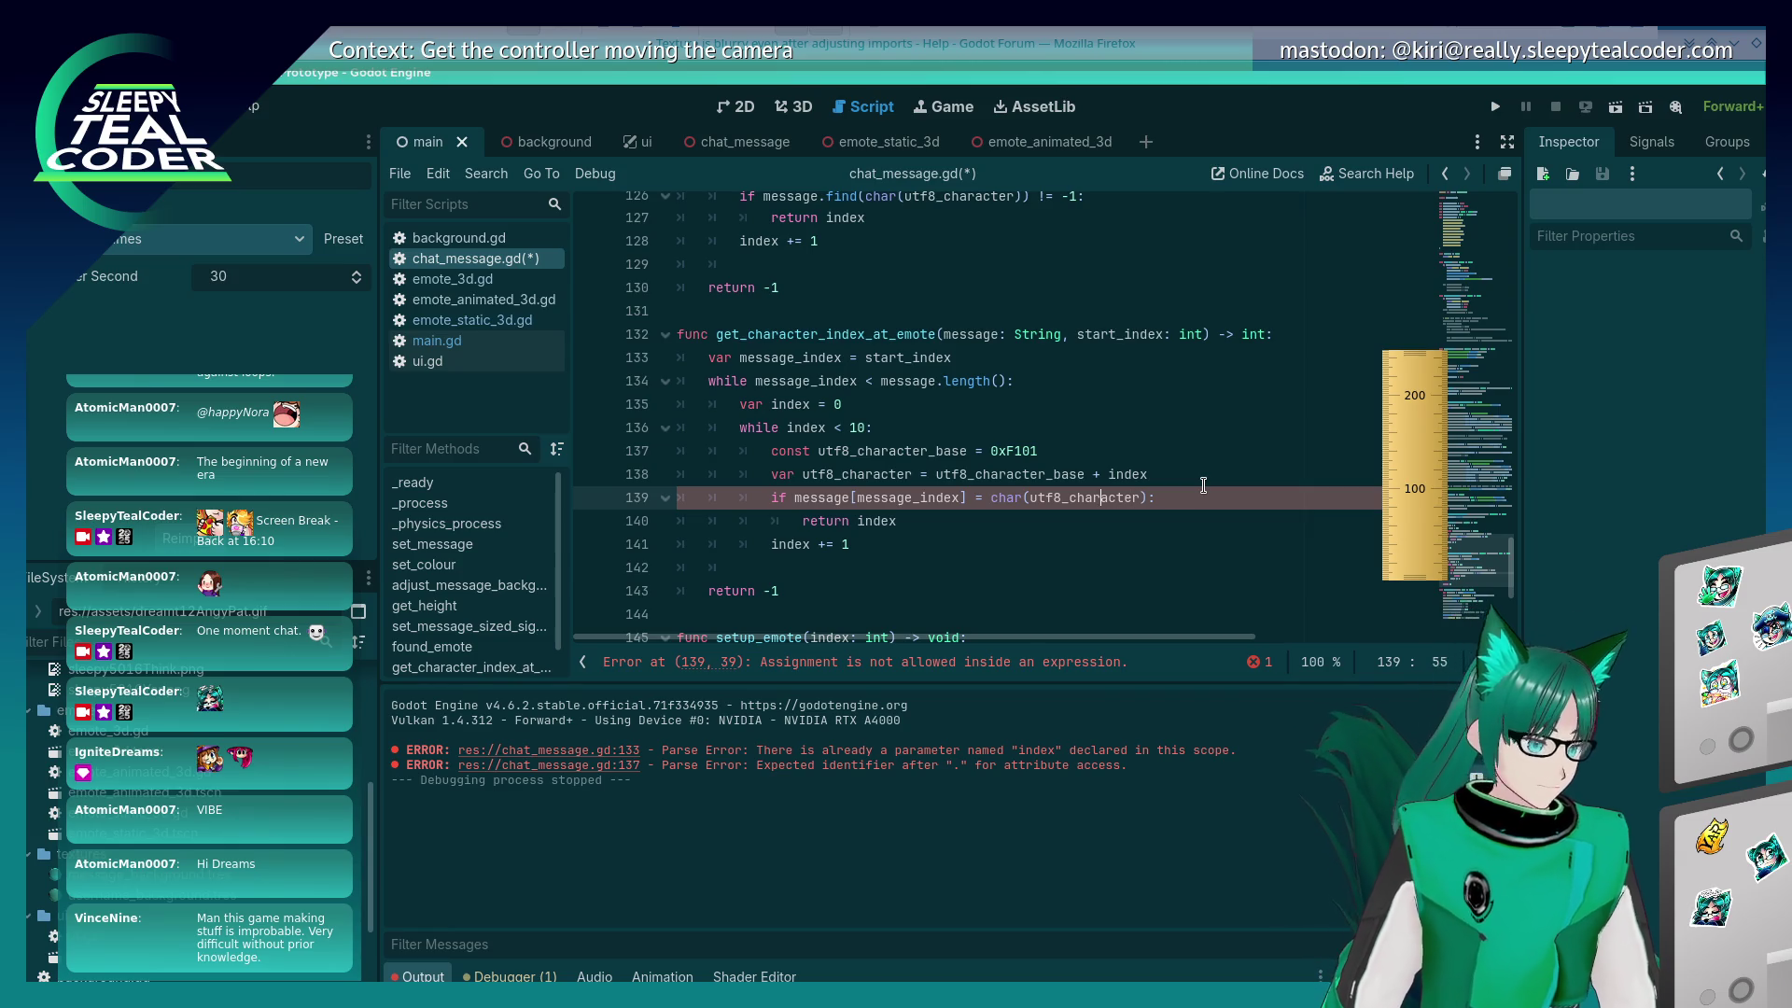
pyautogui.write('=')
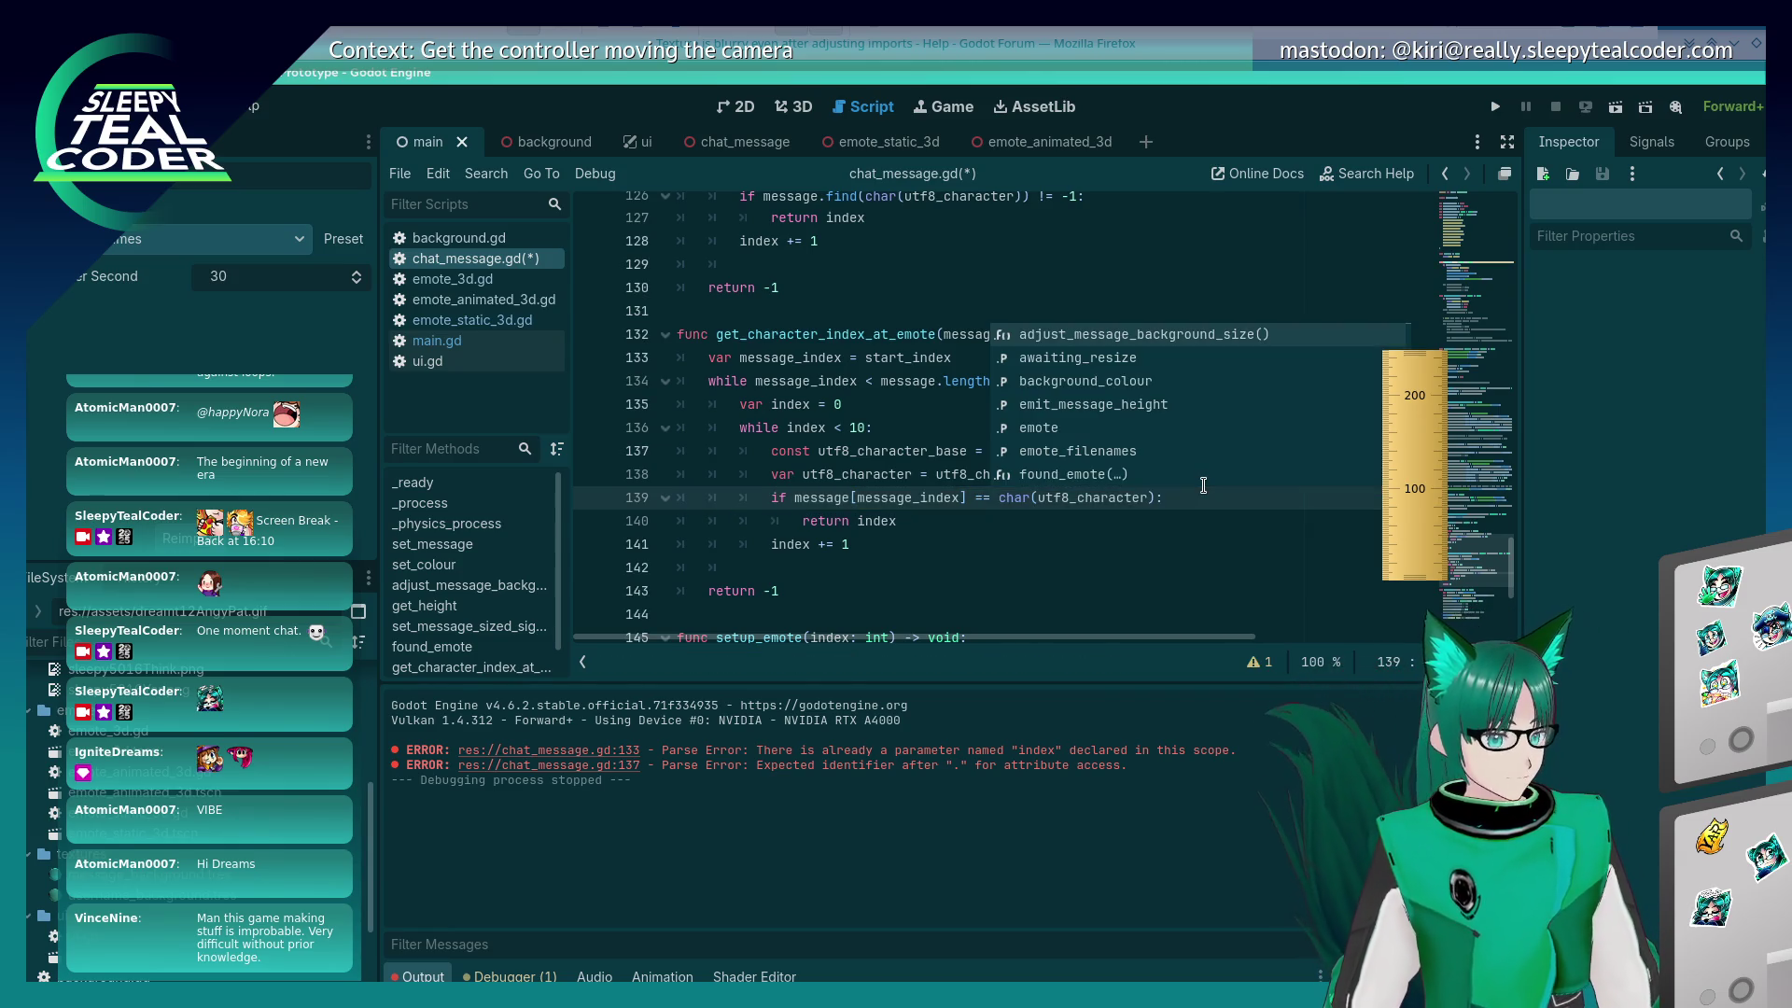
pyautogui.press('Escape')
pyautogui.press('Up')
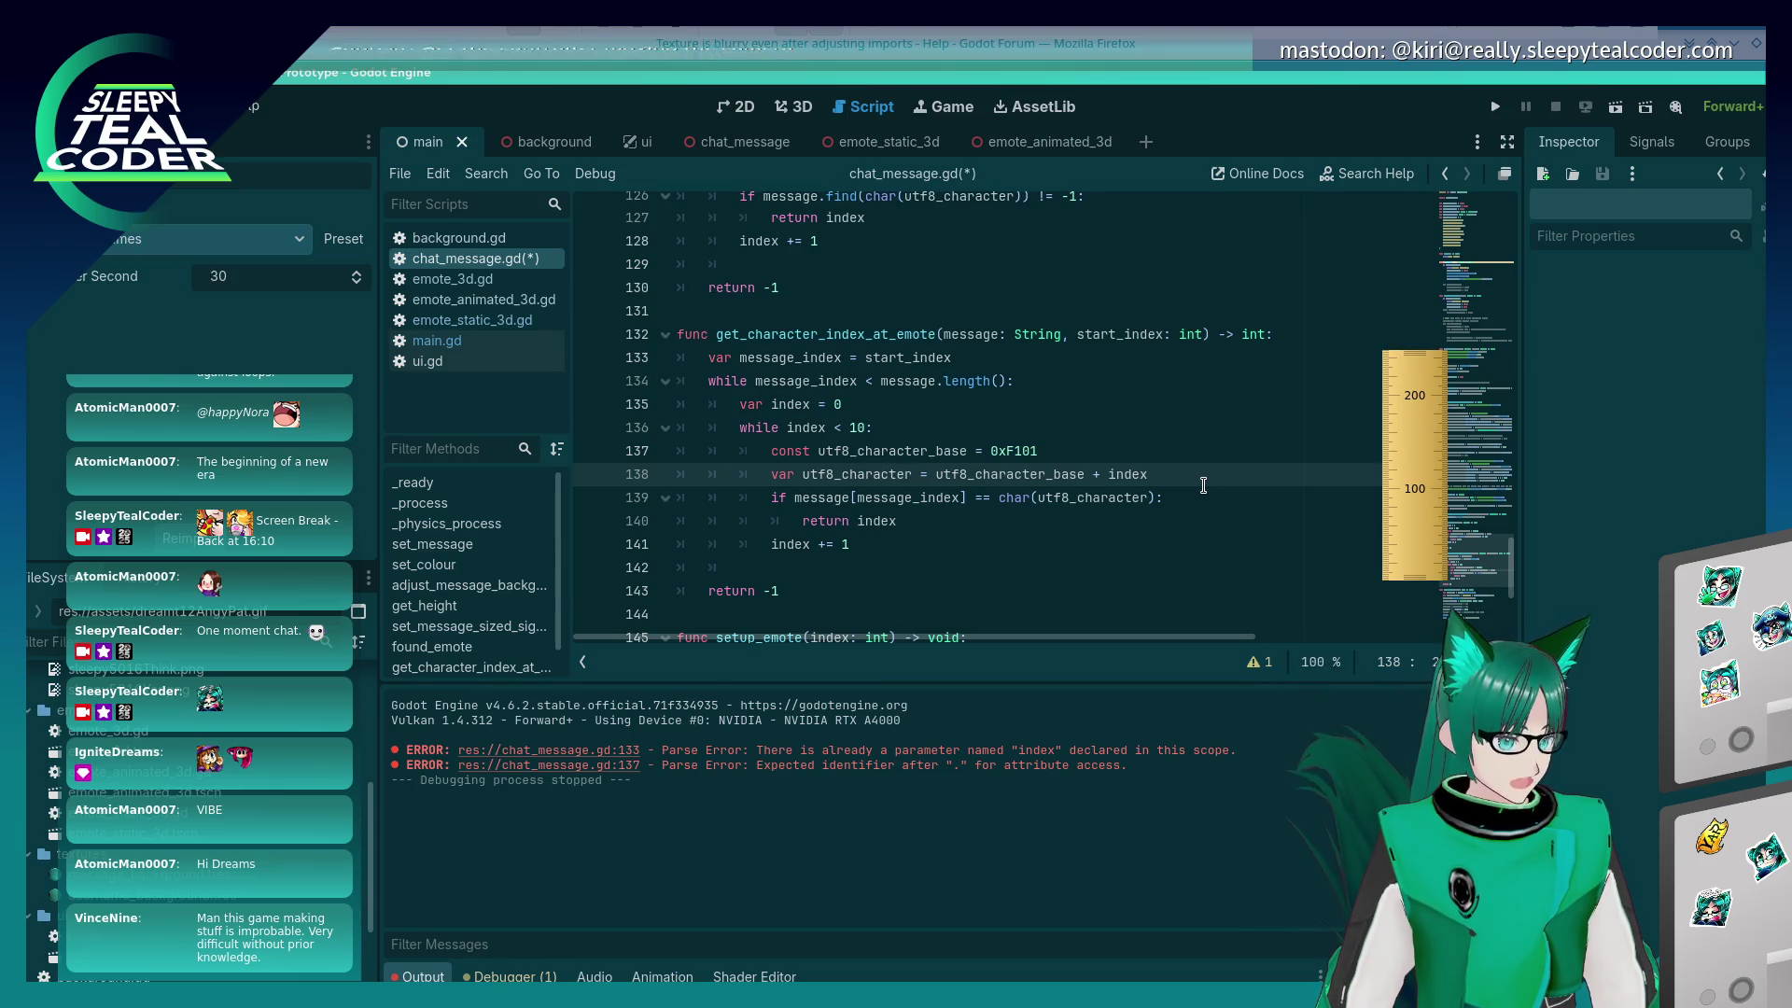
pyautogui.press('Up')
pyautogui.press('Up')
pyautogui.press('Up')
pyautogui.press('Left')
pyautogui.press('Left')
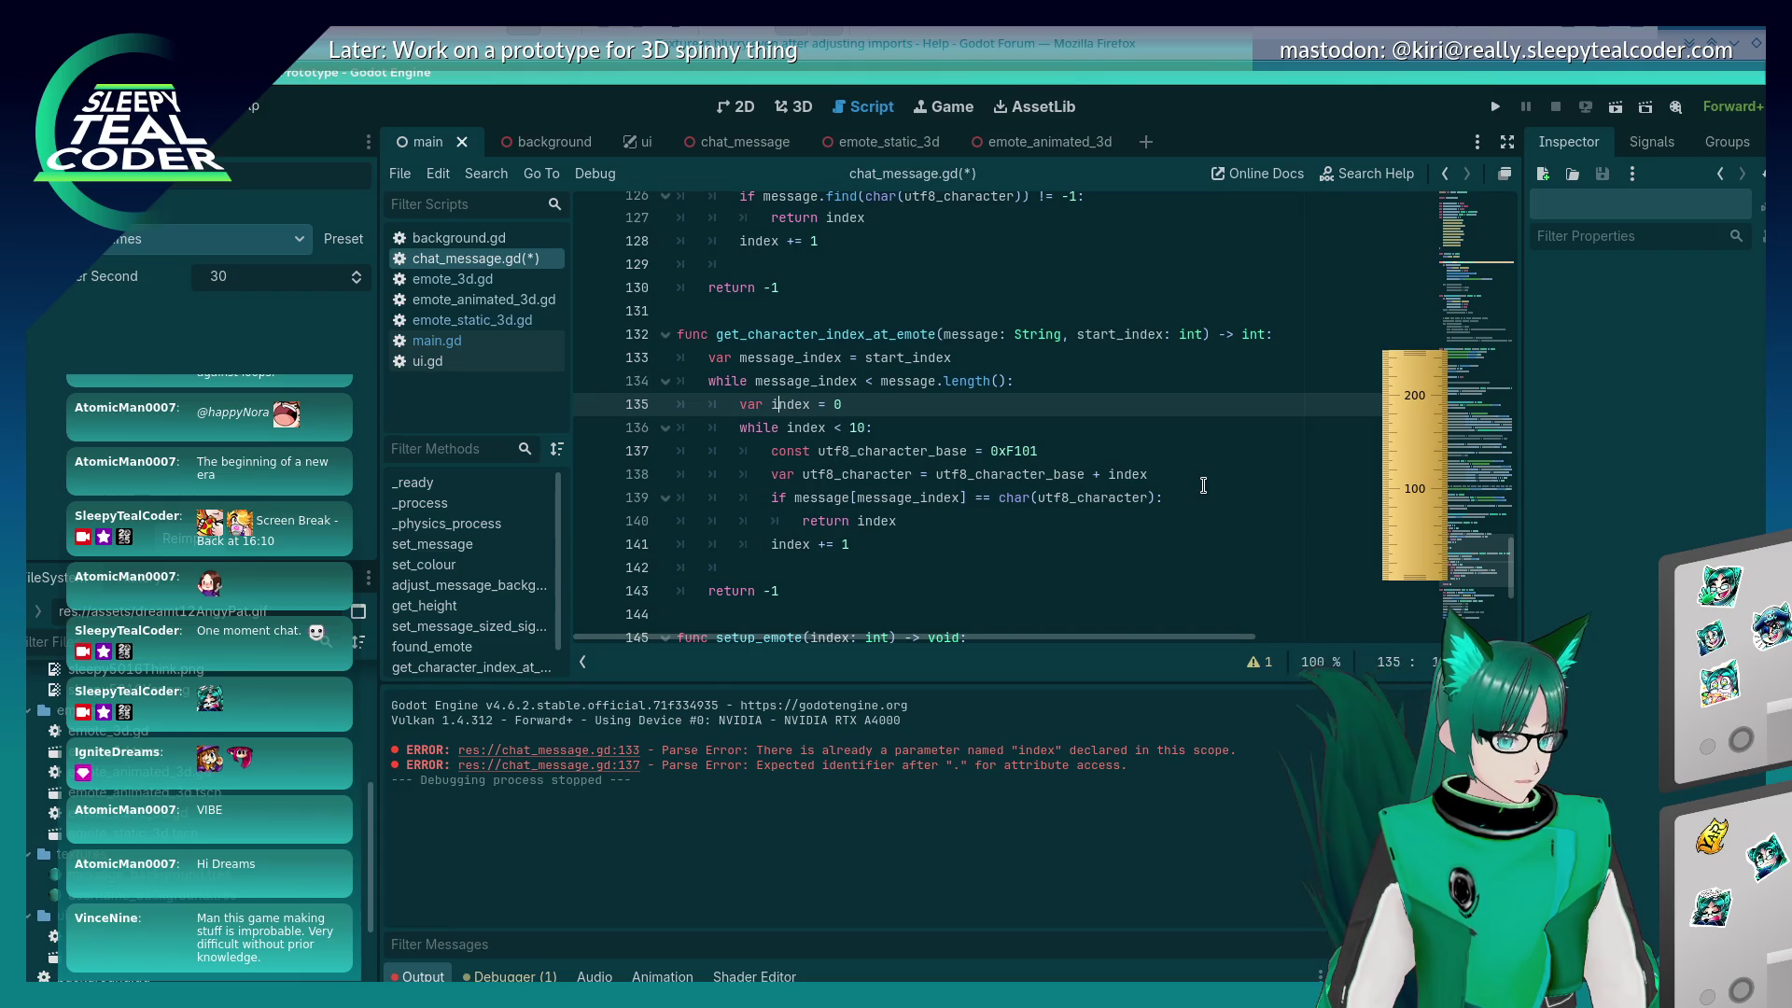
# Step: Rename index to emote_index in the declaration, inner while condition and utf8_character line
pyautogui.write('emote_')
pyautogui.press('Down')
pyautogui.hotkey('ctrl', 'Left')
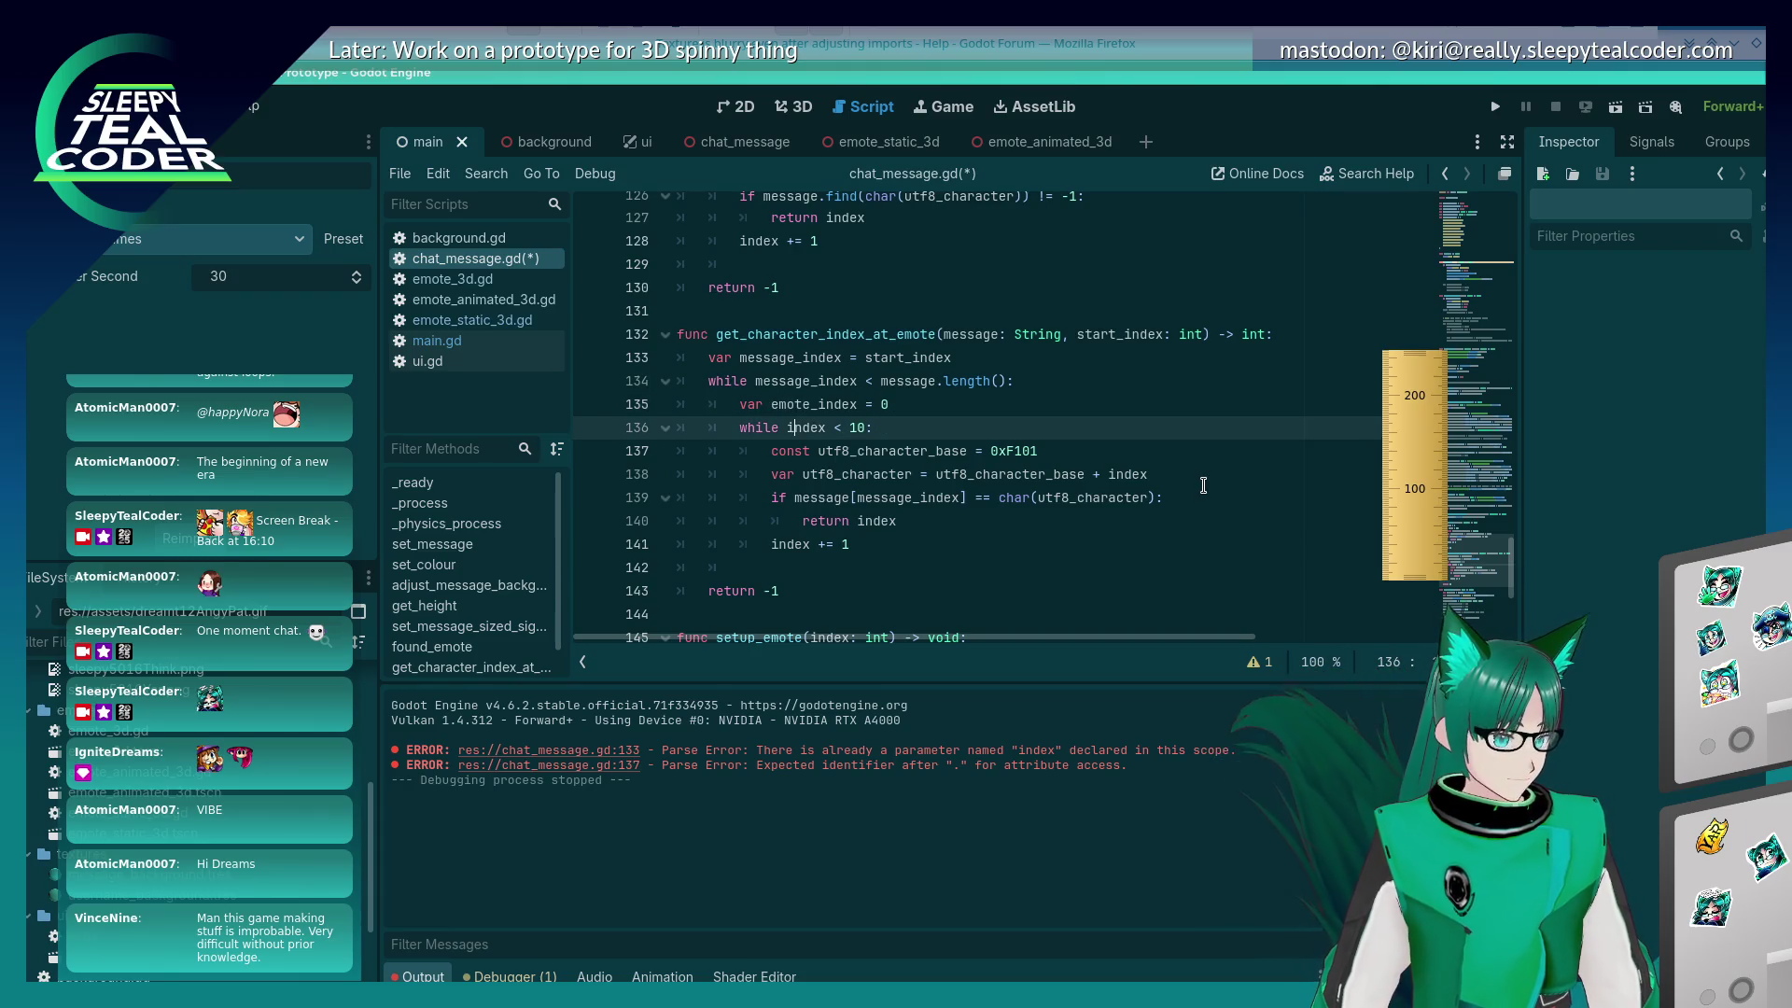
pyautogui.write('emote_')
pyautogui.press('End')
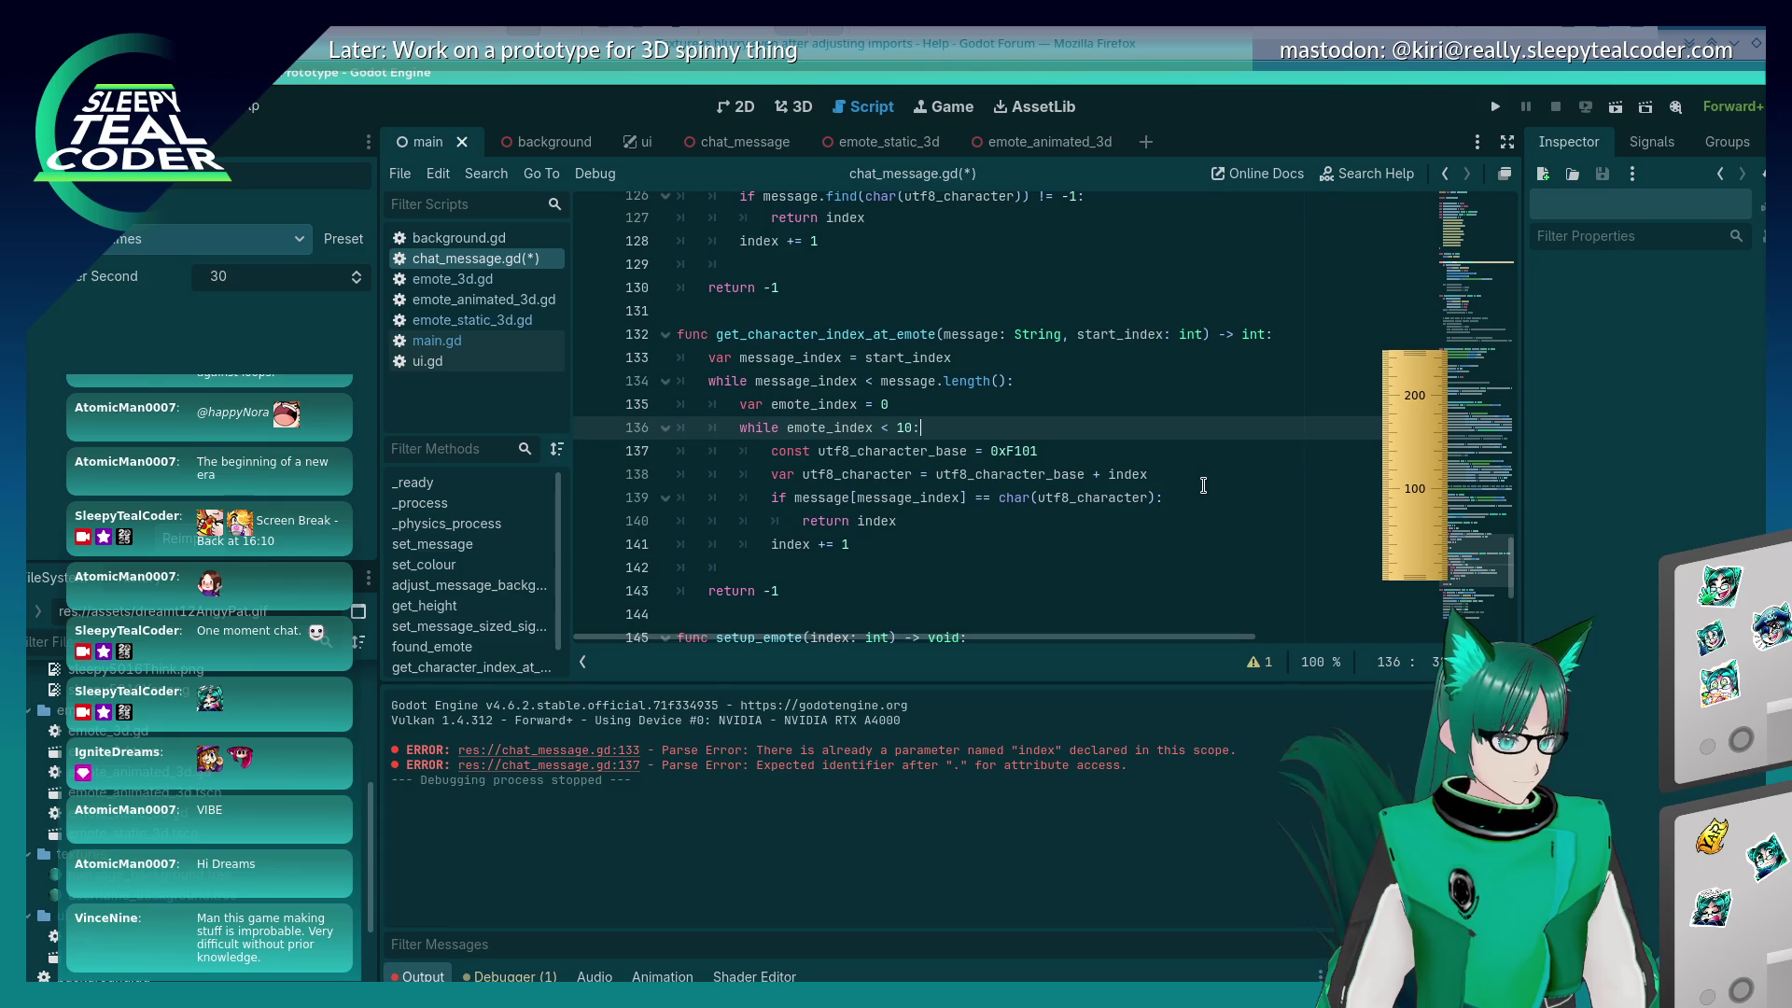
pyautogui.click(1204, 485)
pyautogui.write('emote_')
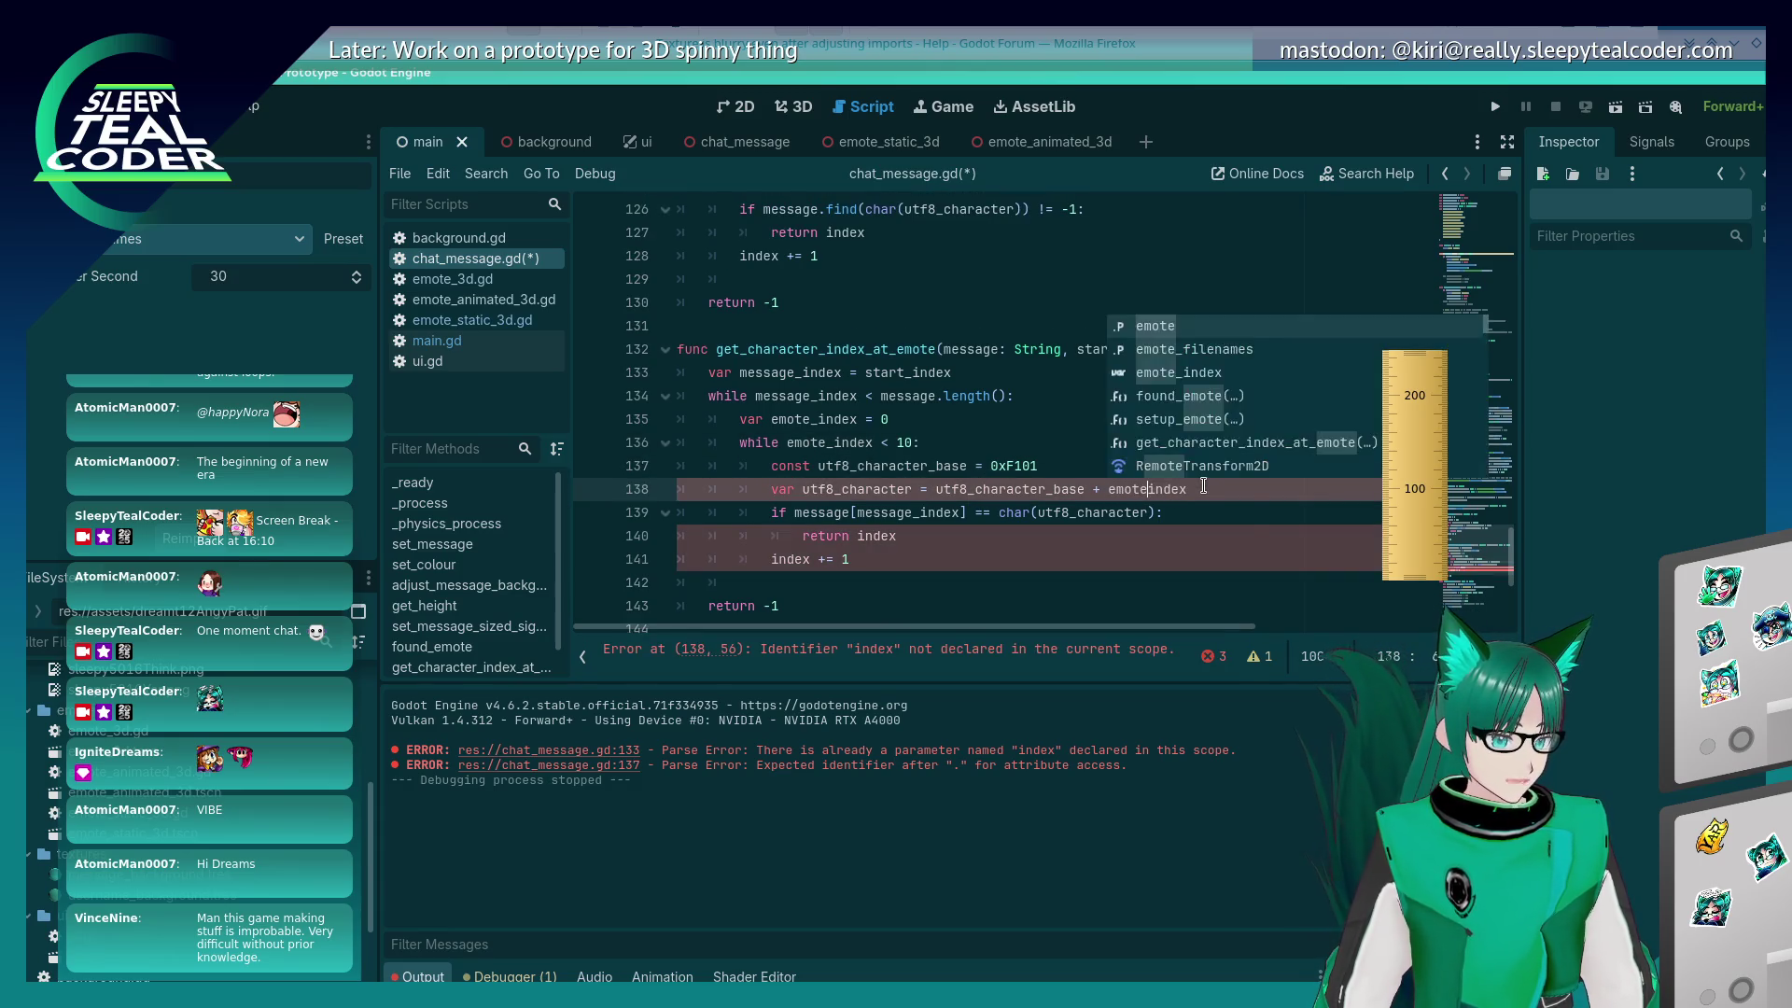
pyautogui.press('Escape')
pyautogui.press('Down')
pyautogui.press('Down')
# Step: Return message_index on a match and increment emote_index instead of index
pyautogui.press('BackSpace')
pyautogui.press('BackSpace')
pyautogui.press('BackSpace')
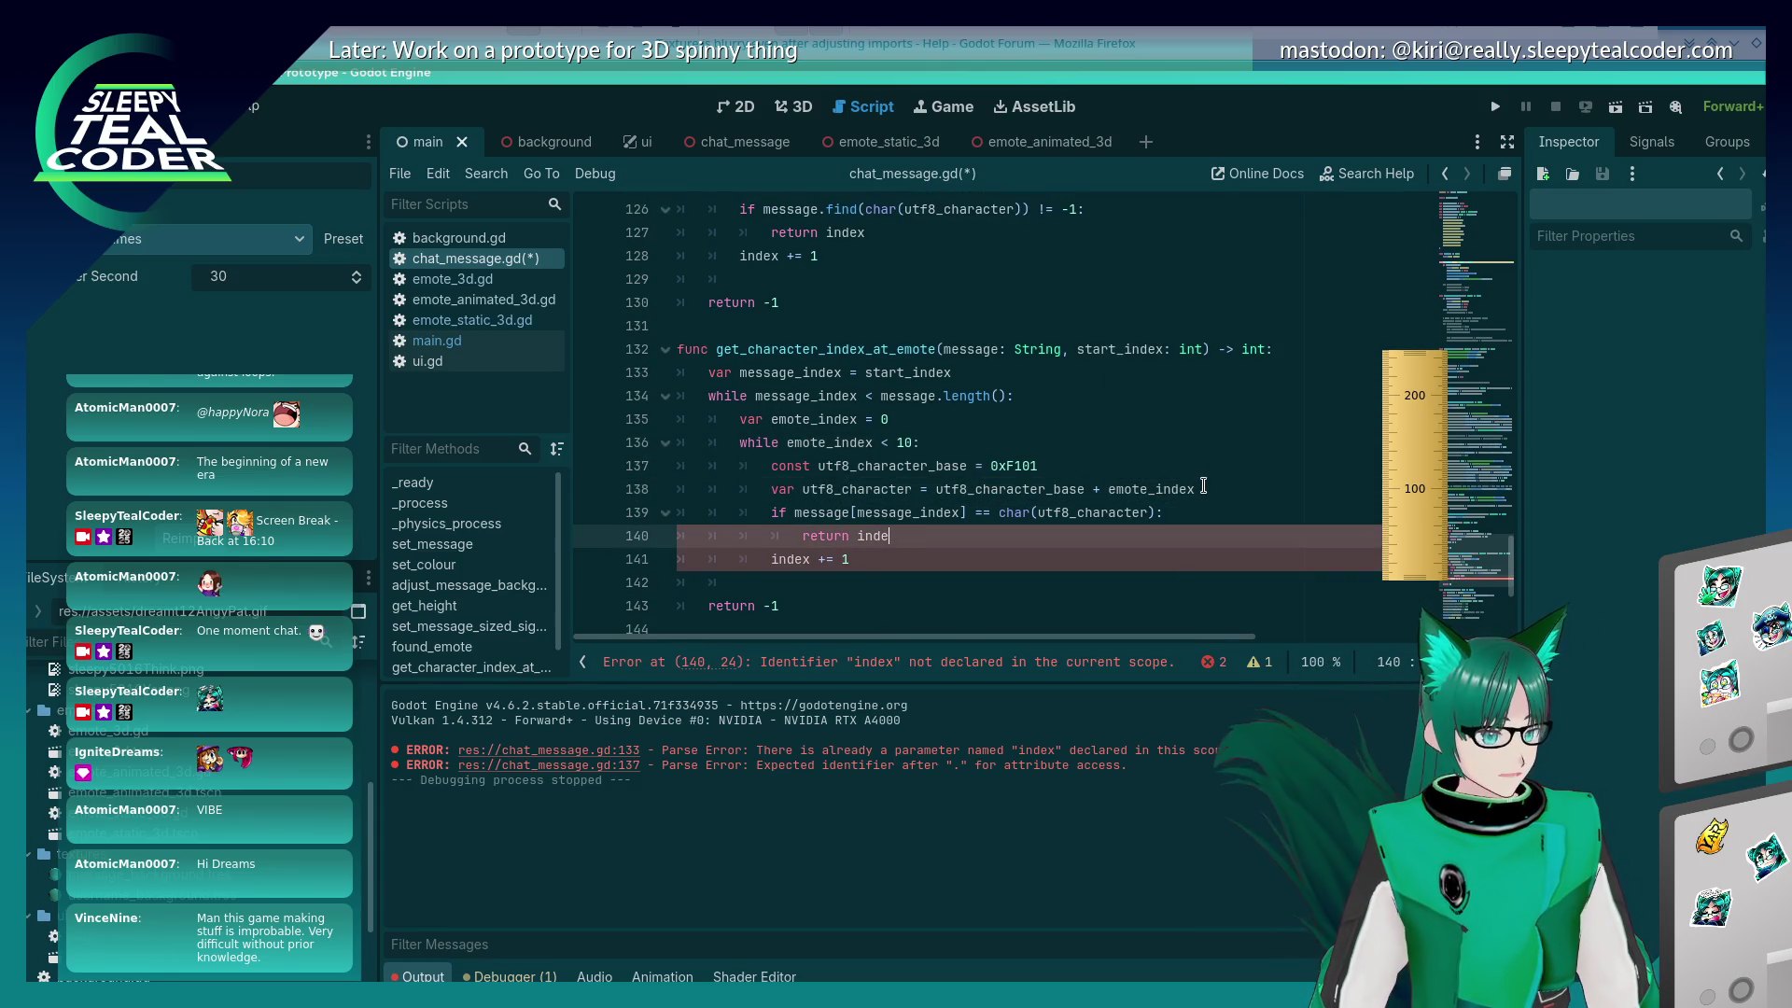
pyautogui.write('message_index')
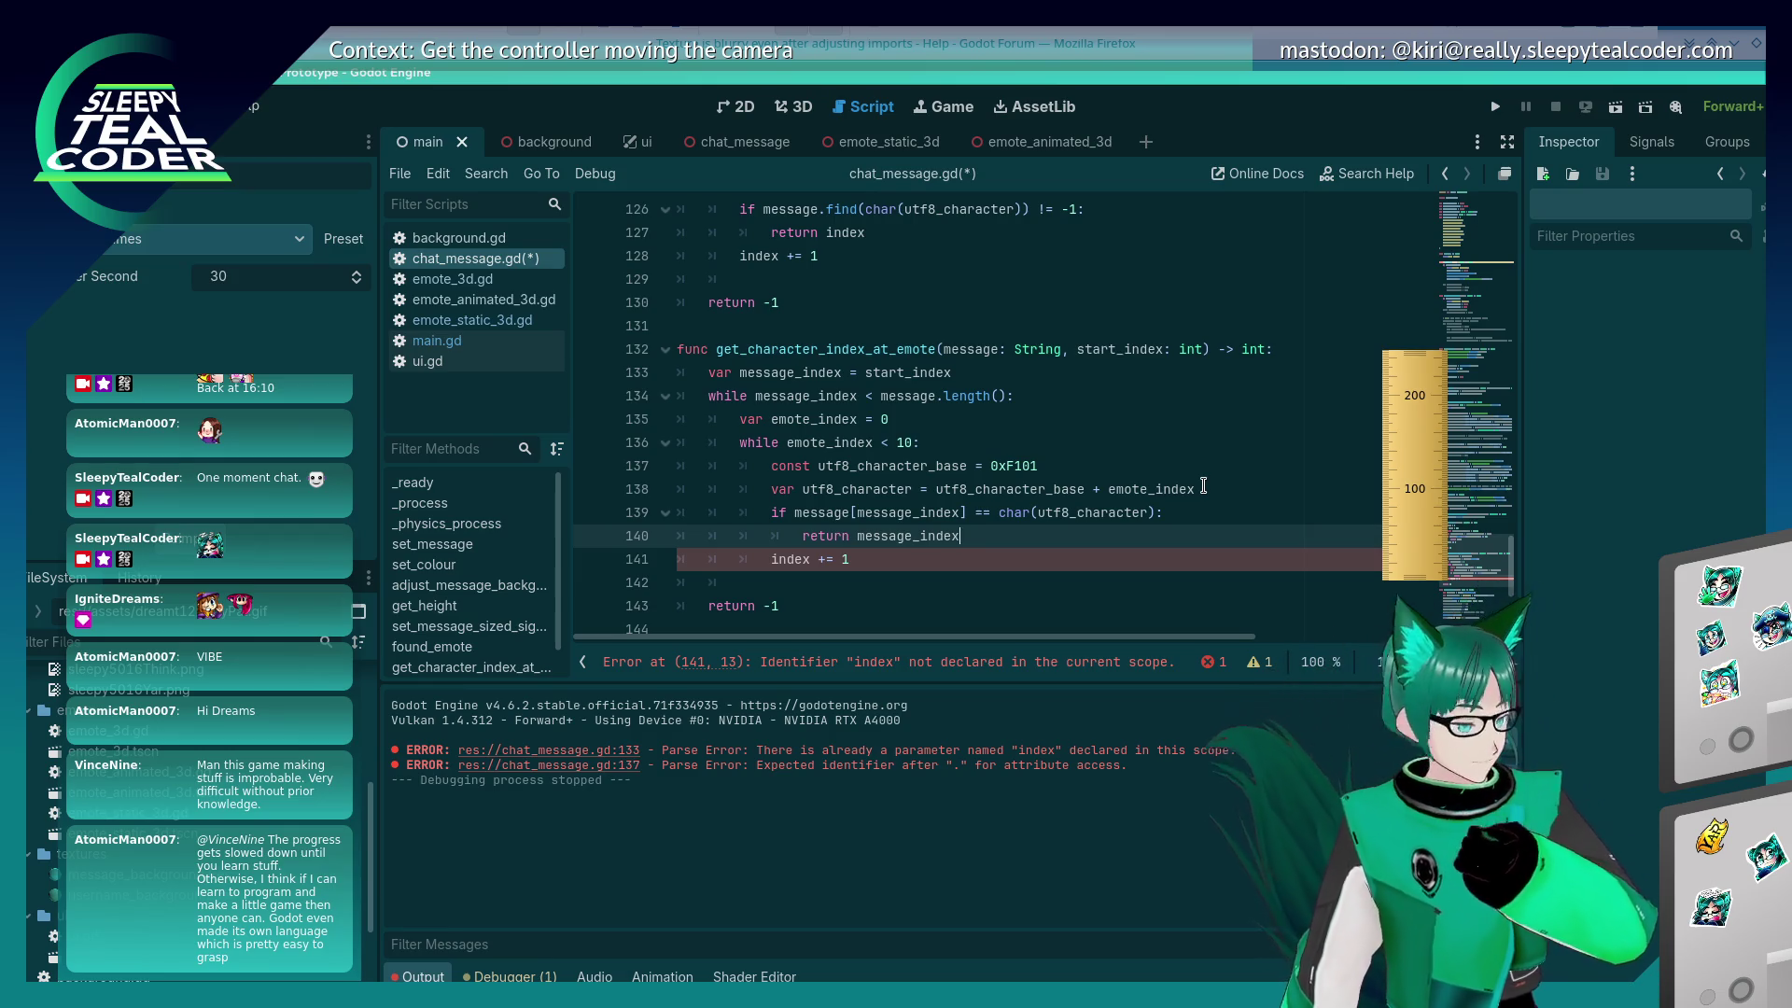
pyautogui.press('Down')
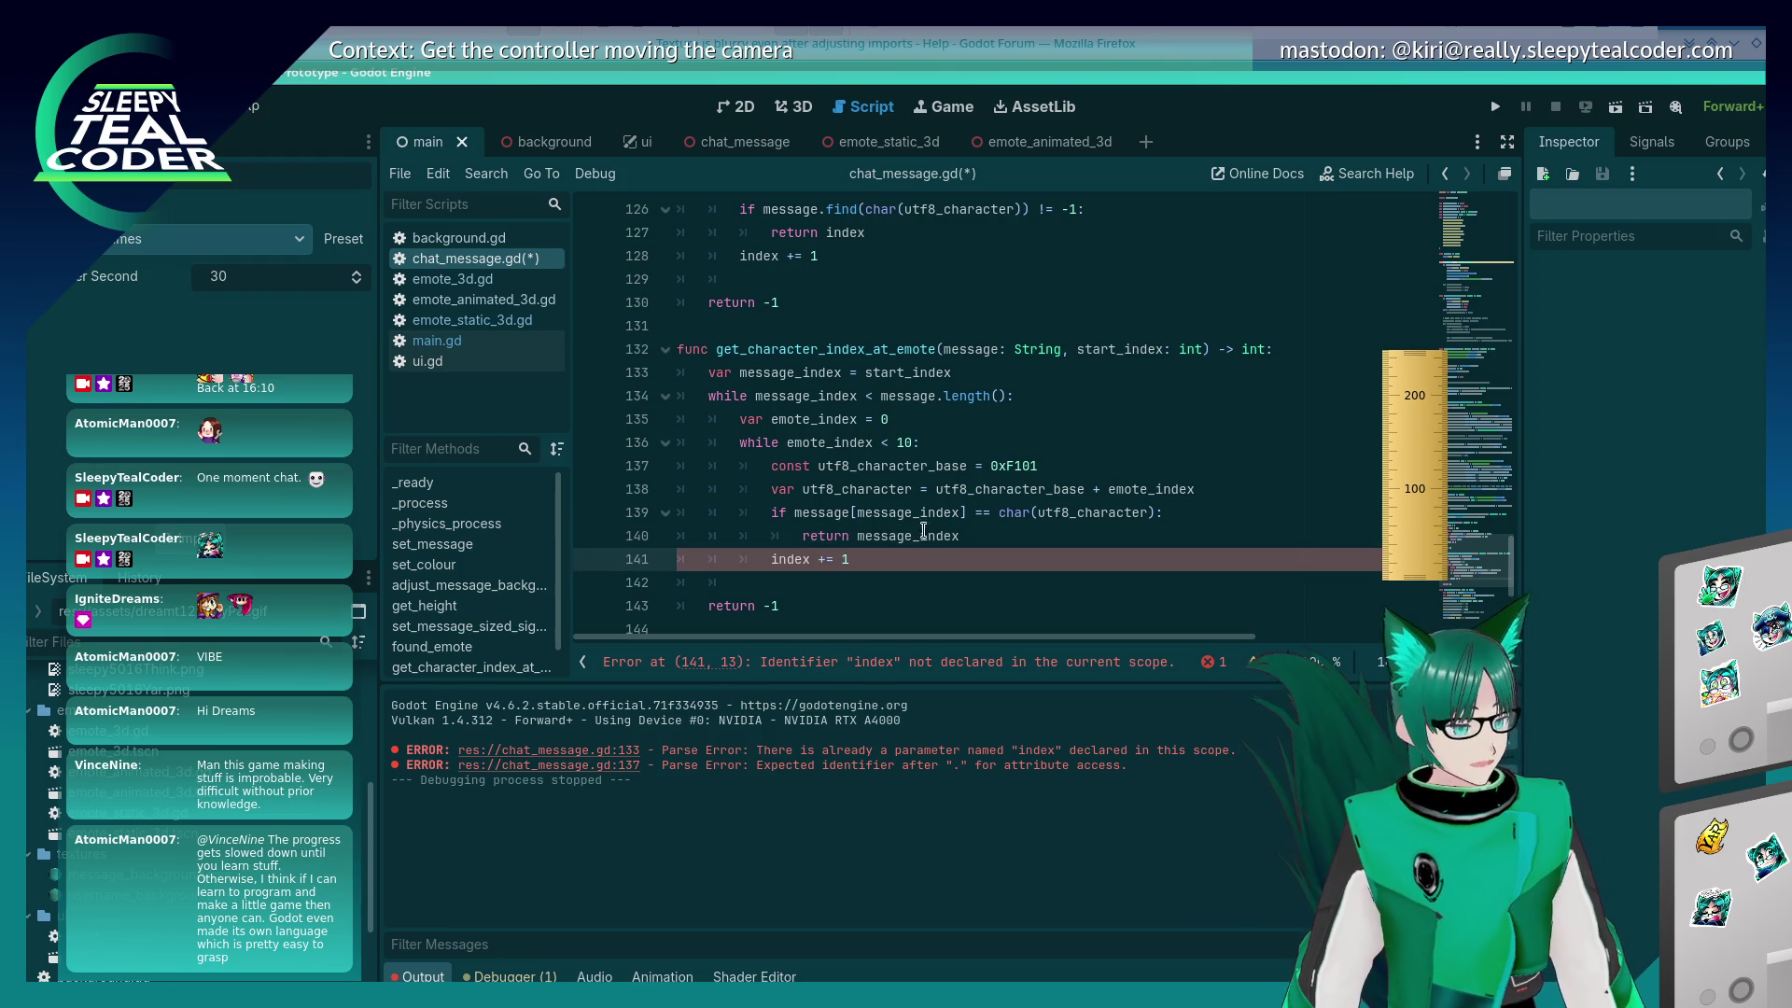
pyautogui.doubleClick(786, 559)
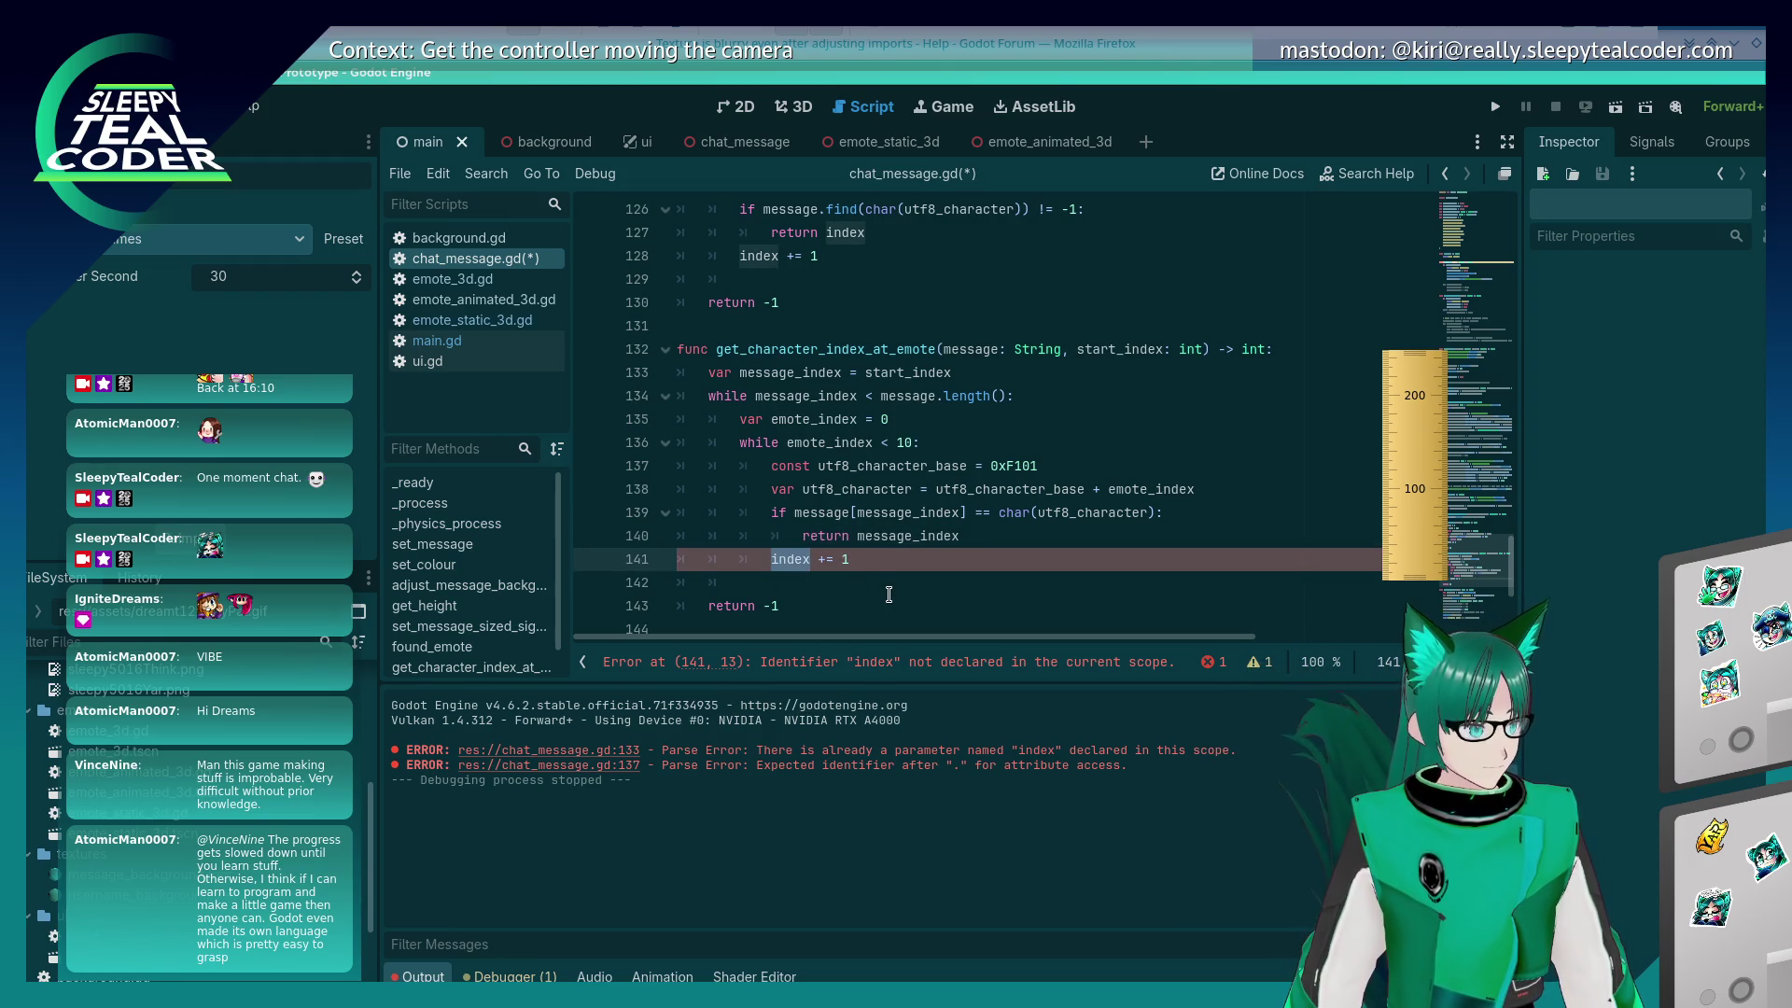
pyautogui.write('emote_index')
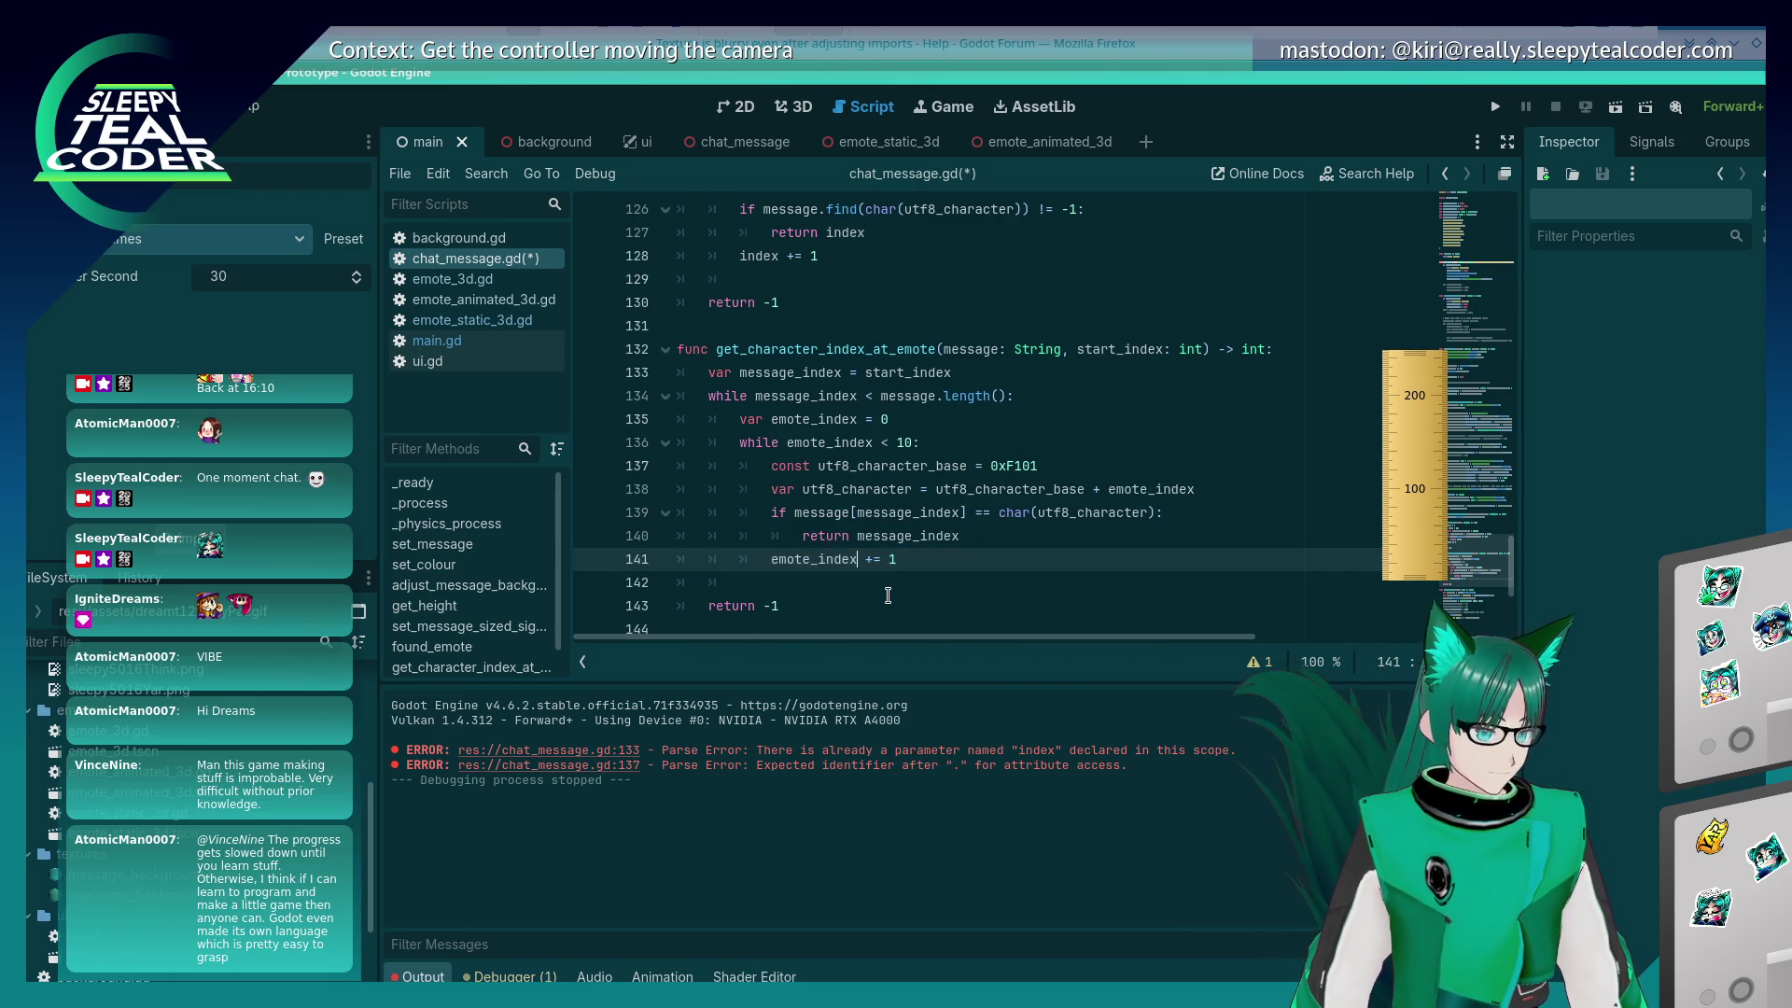
# Step: Add 'message_index += 1' after the inner loop, remove the blank line, and save
pyautogui.press('End')
pyautogui.press('Return')
pyautogui.write('message')
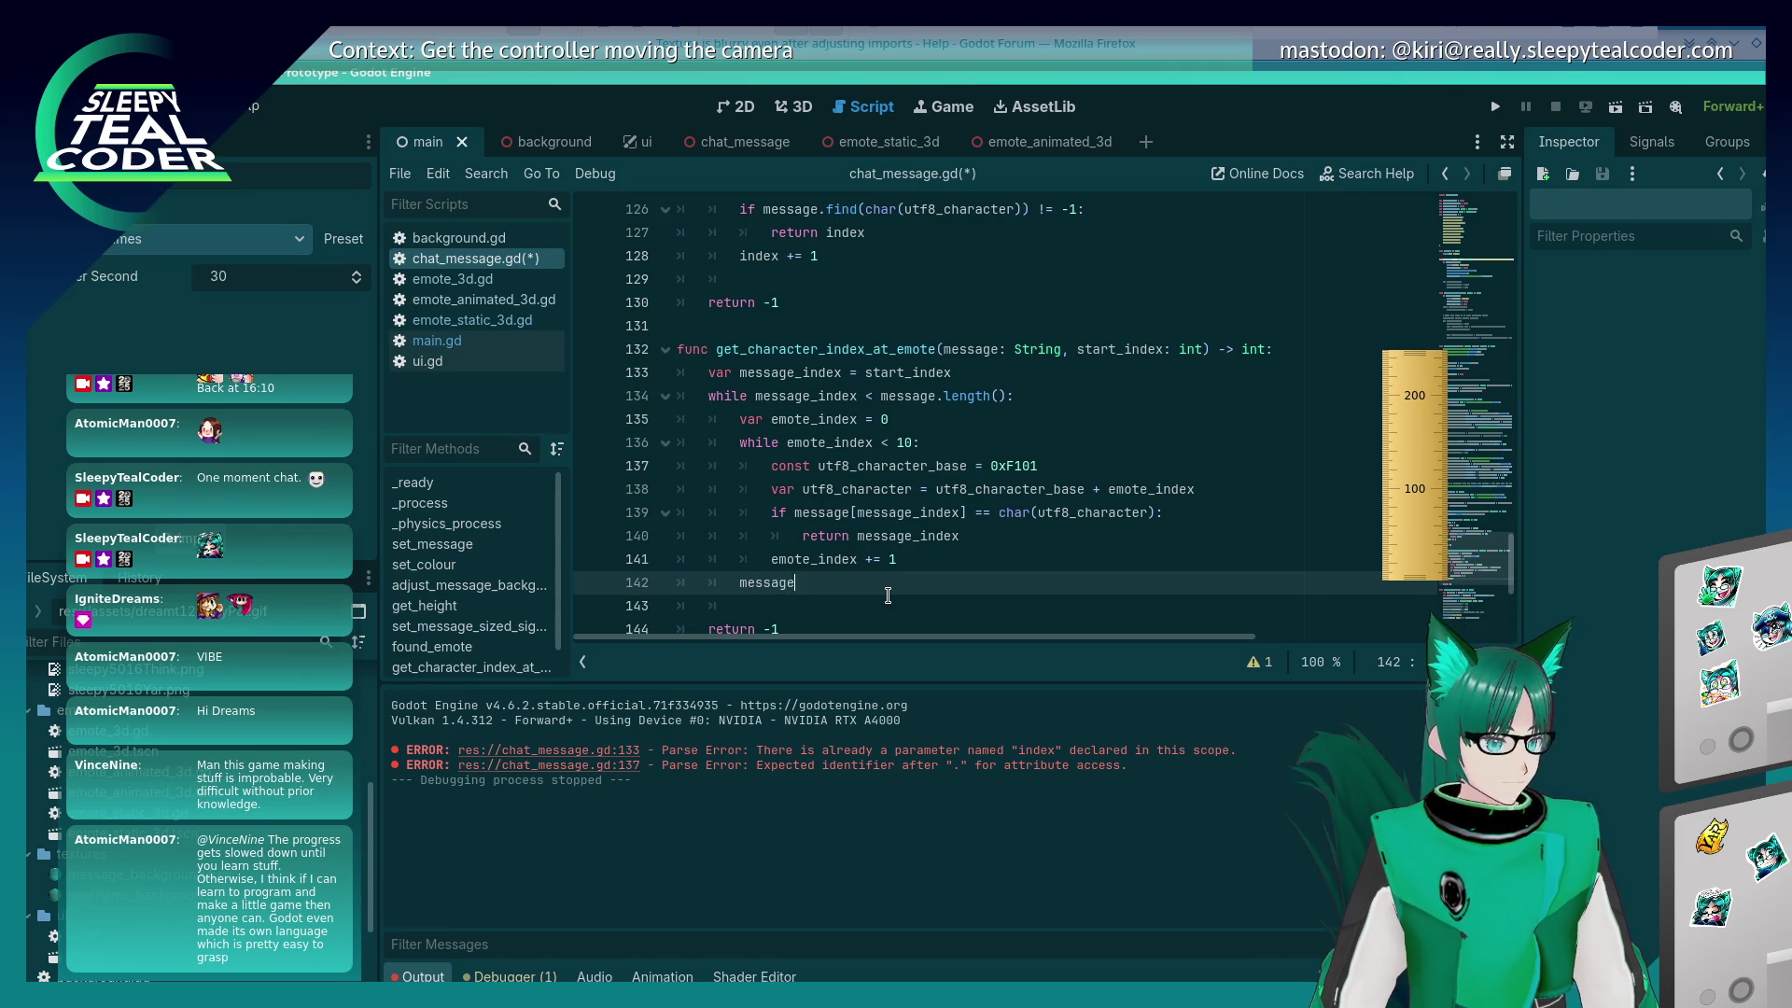
pyautogui.write('_index += 1')
pyautogui.press('Down')
pyautogui.press('Down')
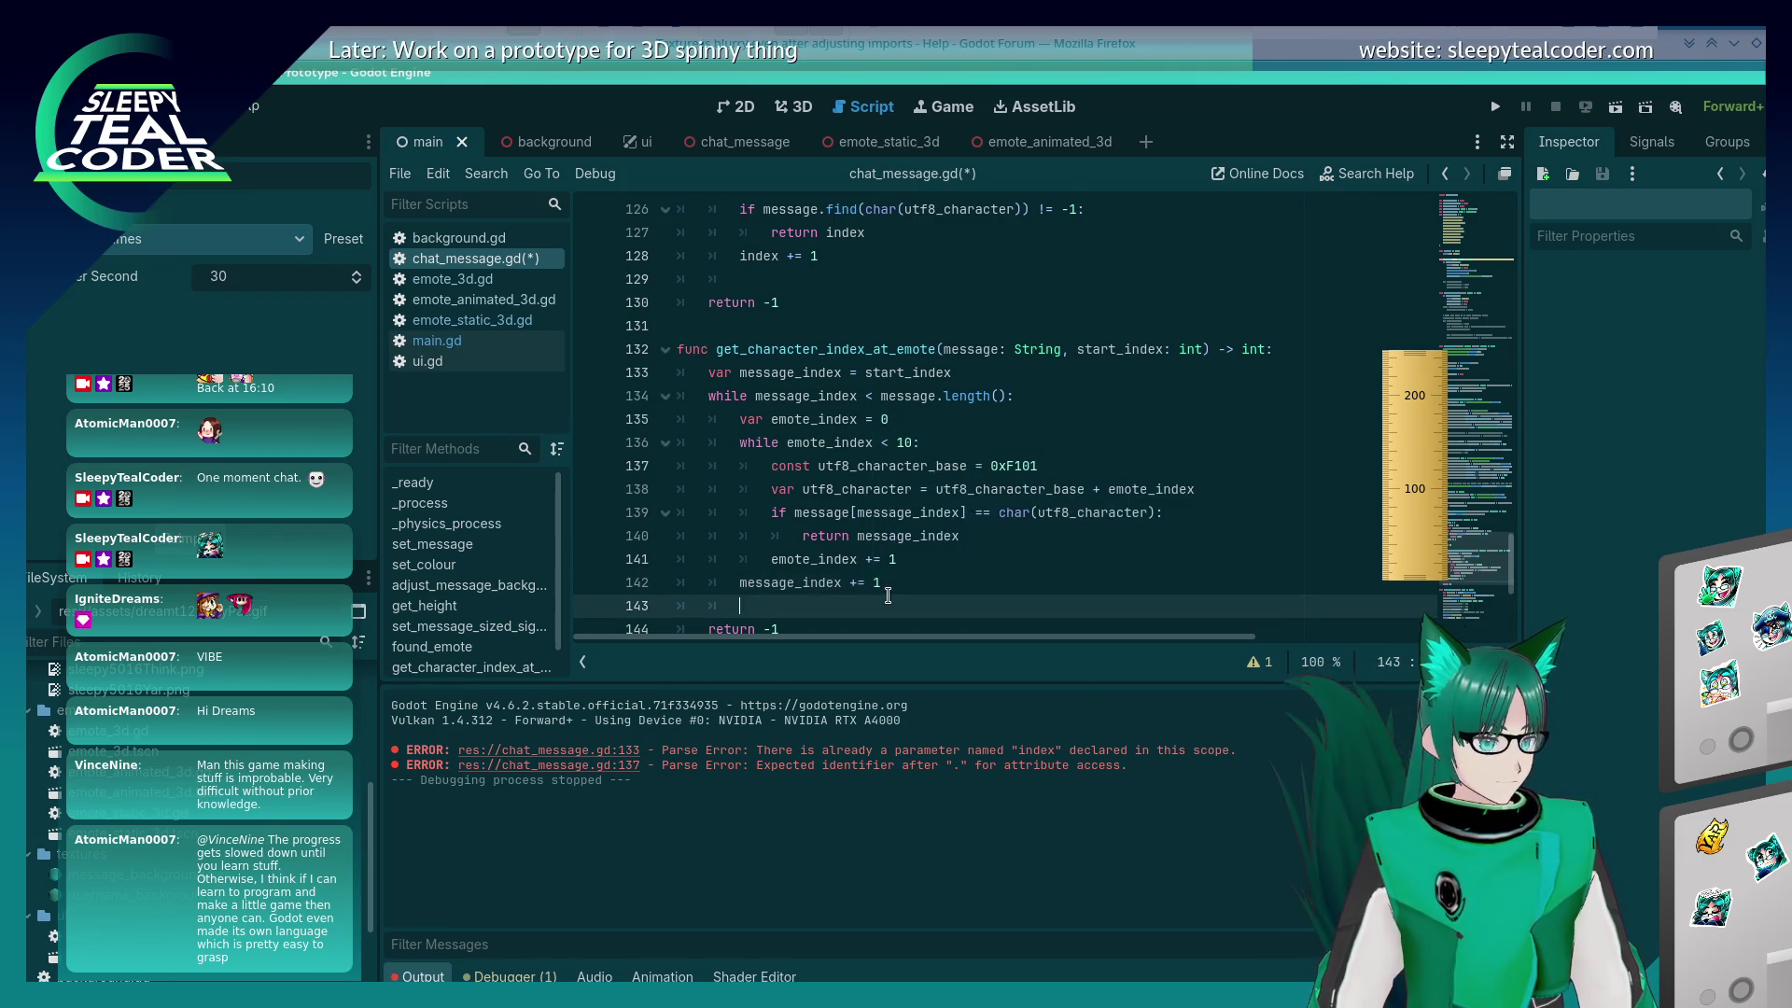
pyautogui.press('Up')
pyautogui.press('BackSpace')
pyautogui.press('BackSpace')
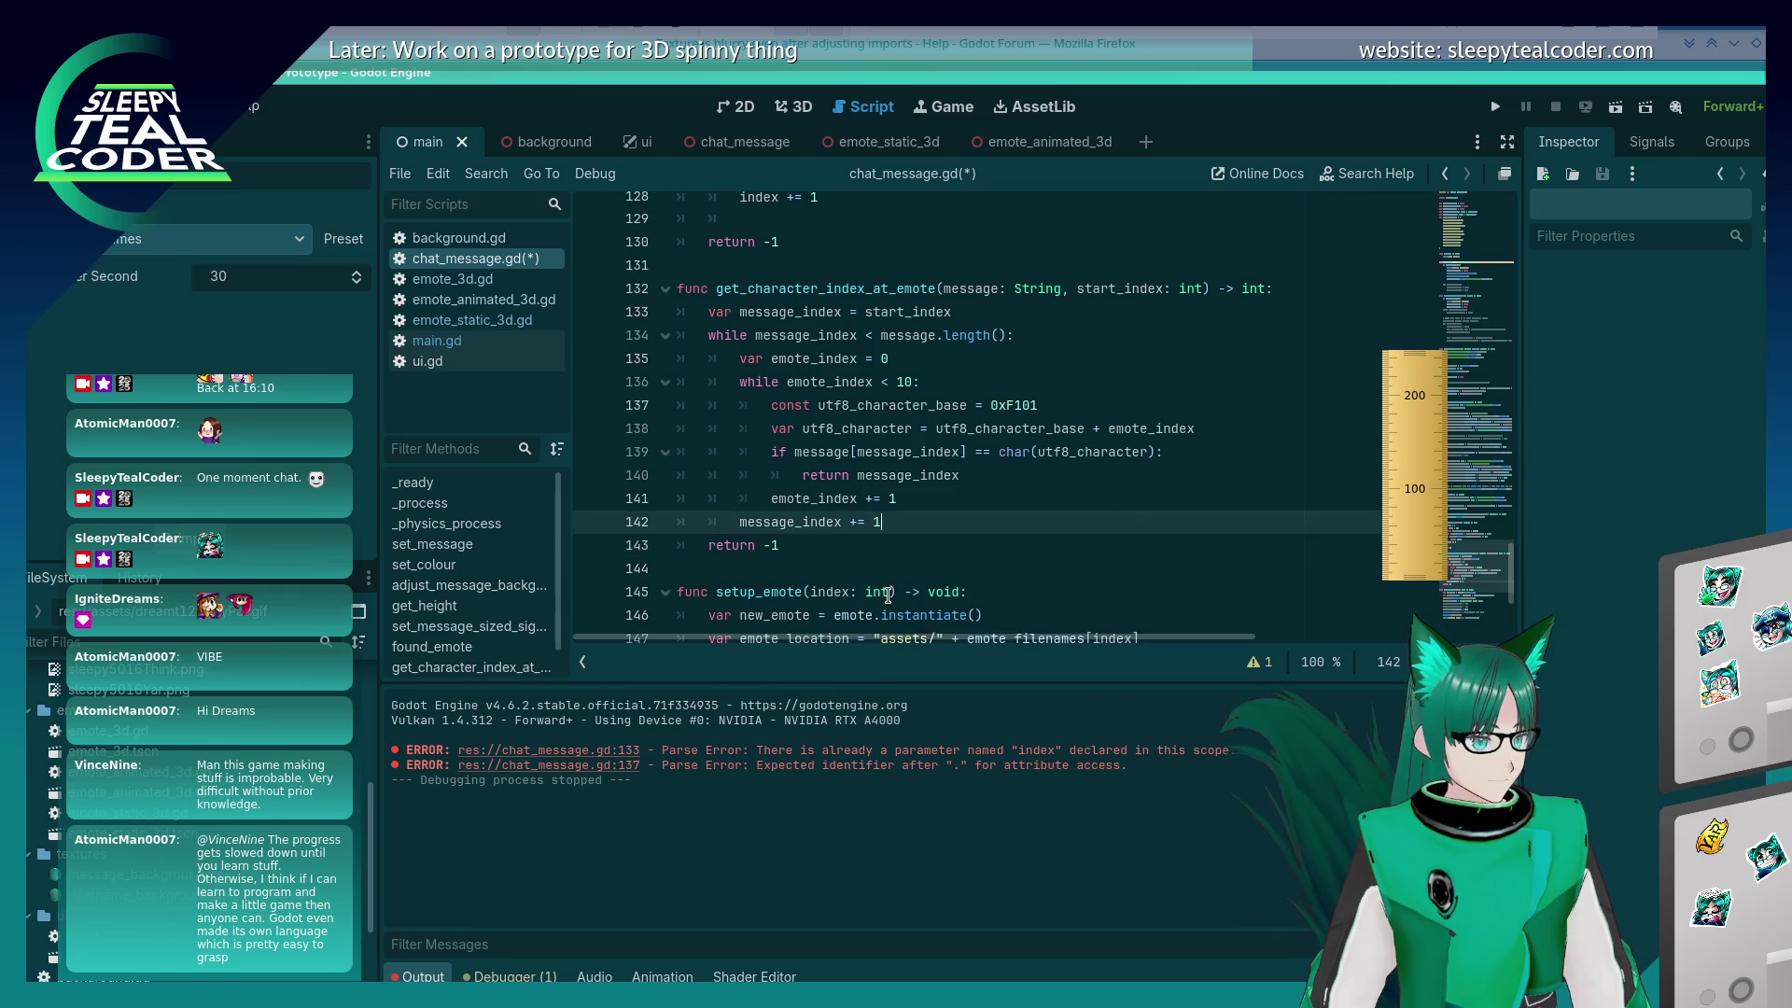
pyautogui.hotkey('ctrl', 's')
pyautogui.scroll(-3, 892, 588)
pyautogui.scroll(4, 895, 569)
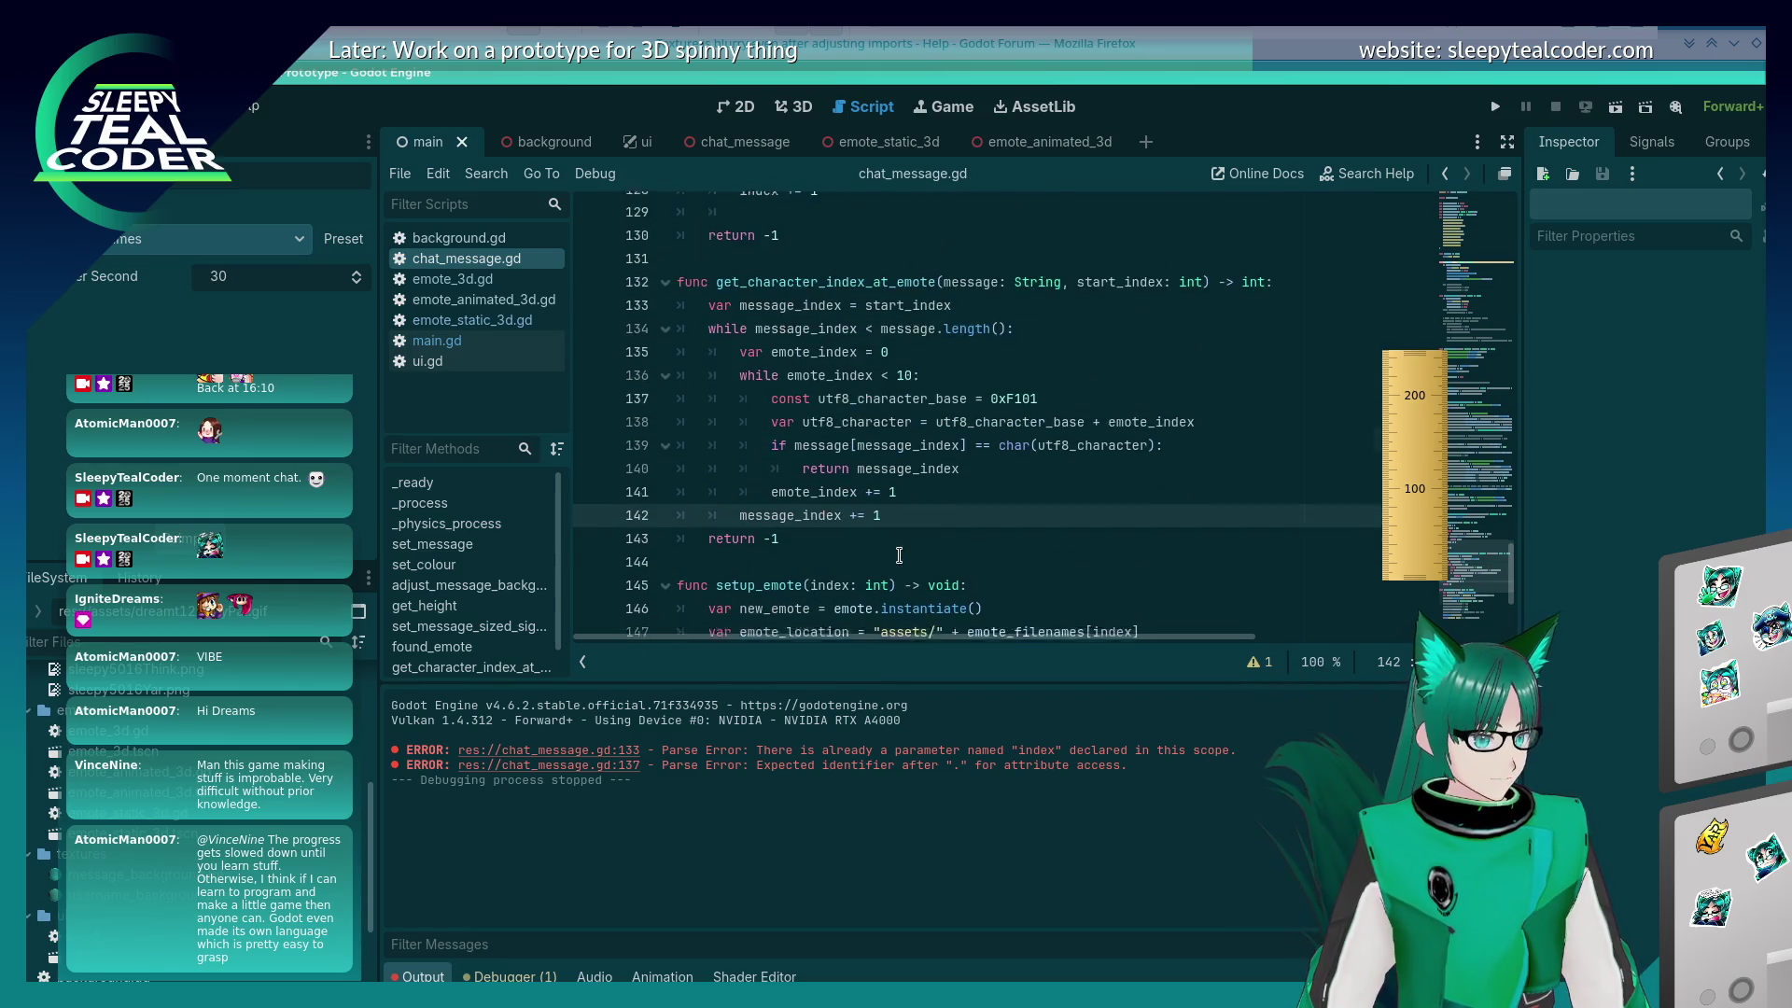
pyautogui.scroll(3, 898, 556)
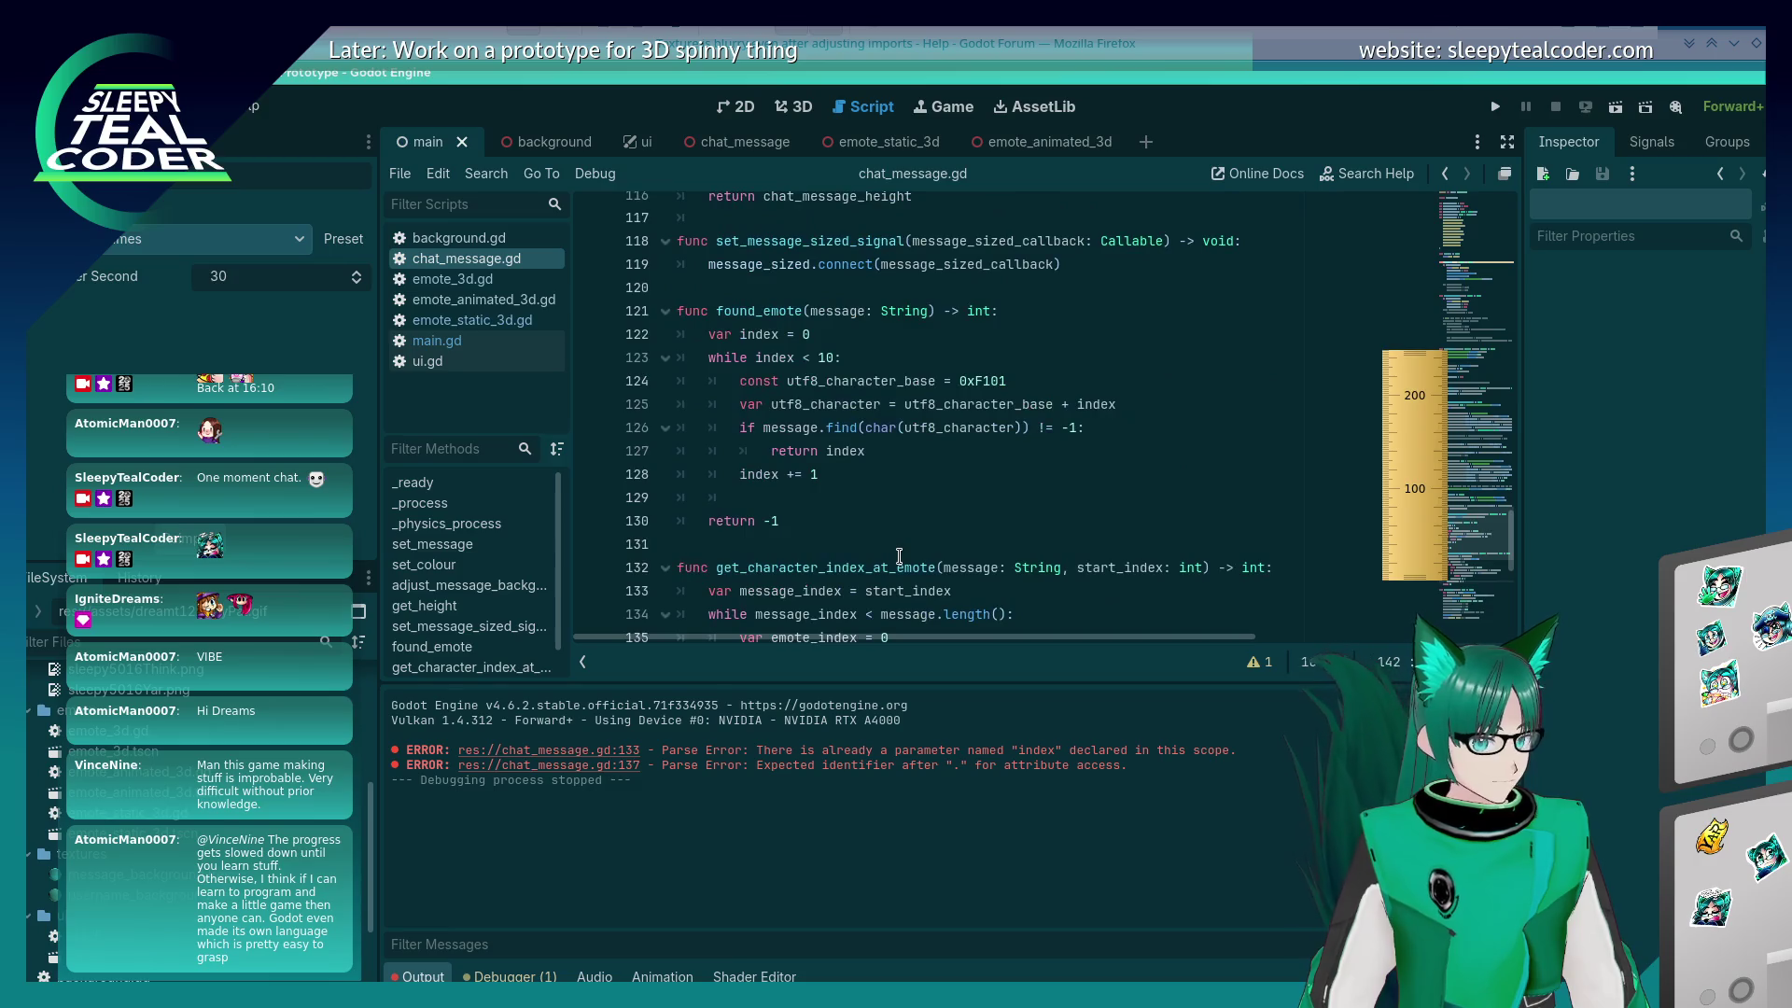
pyautogui.scroll(1, 899, 557)
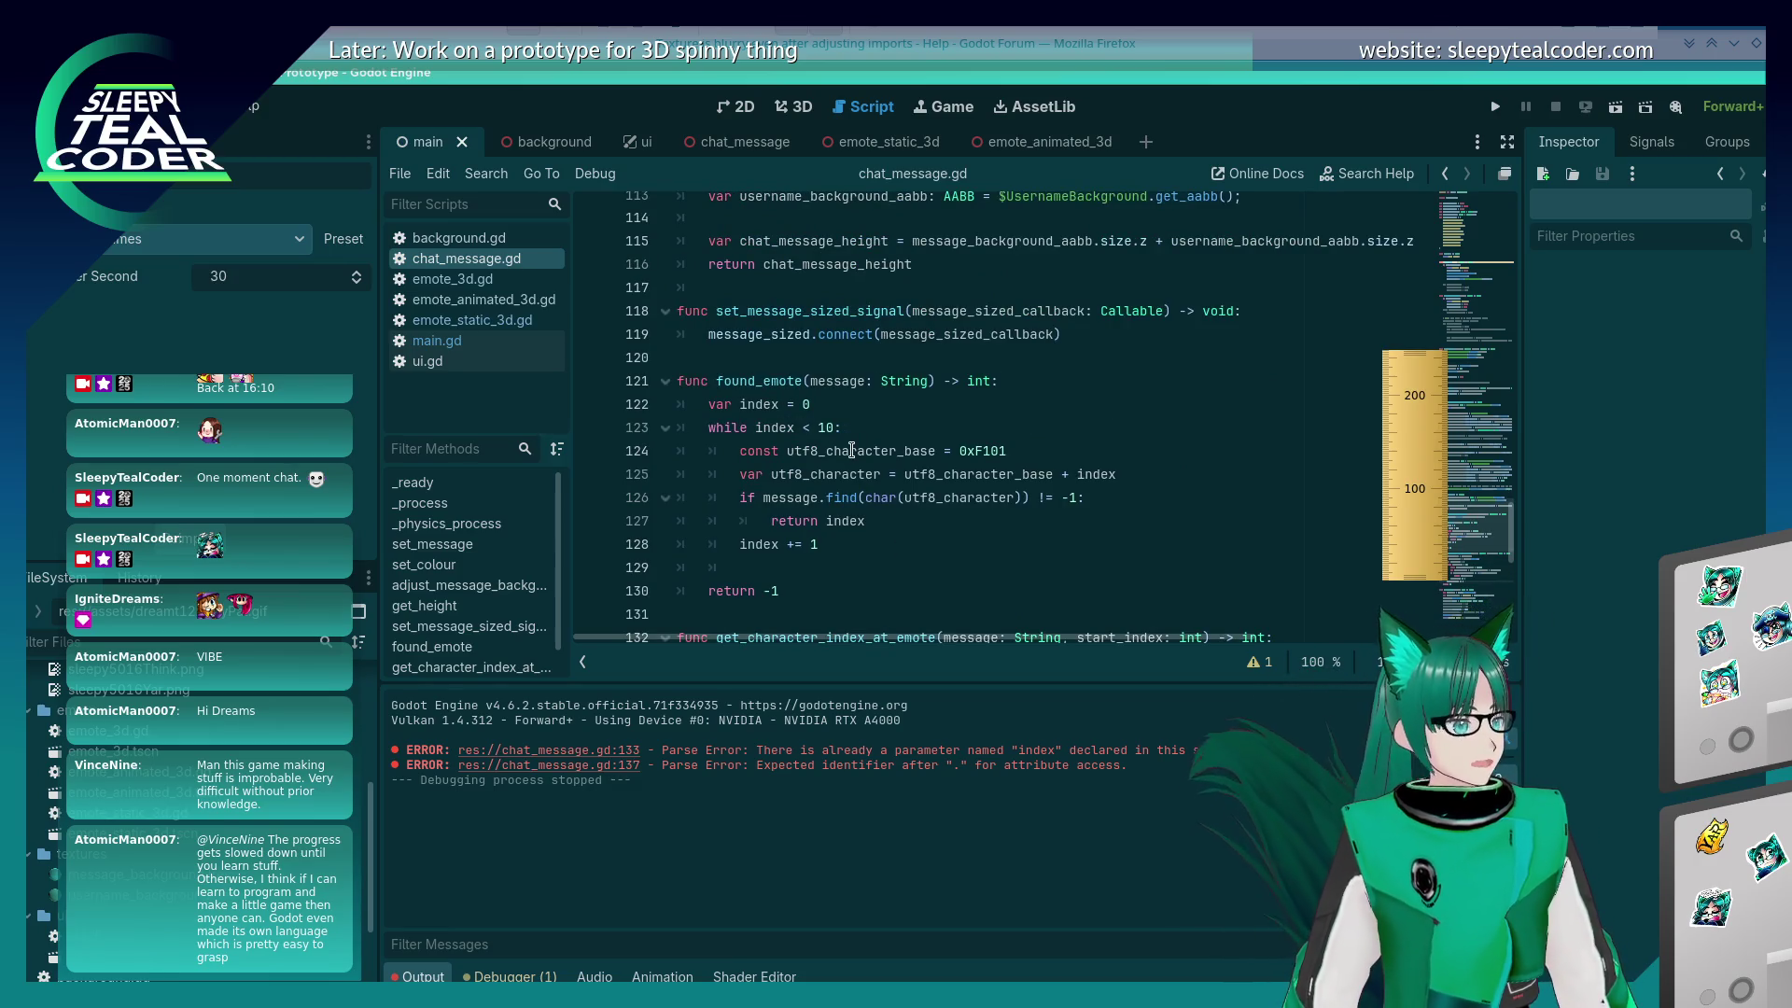
pyautogui.scroll(1, 852, 503)
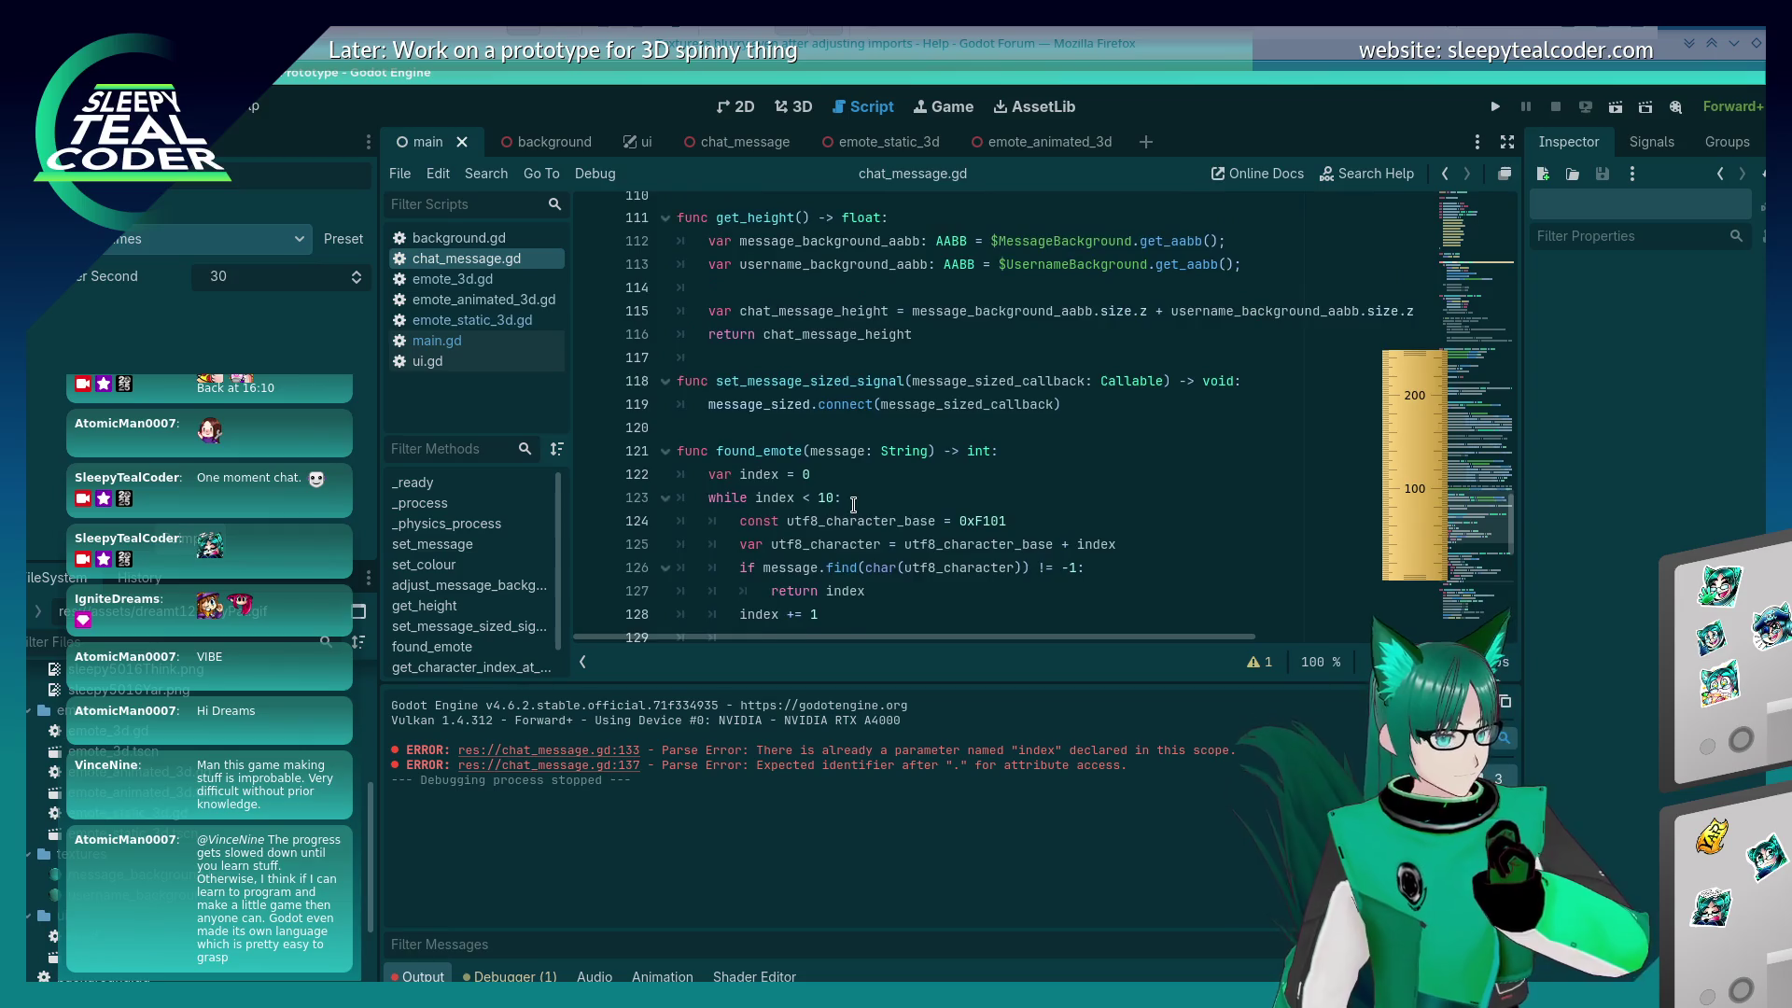
pyautogui.scroll(-2, 852, 504)
pyautogui.scroll(3, 852, 504)
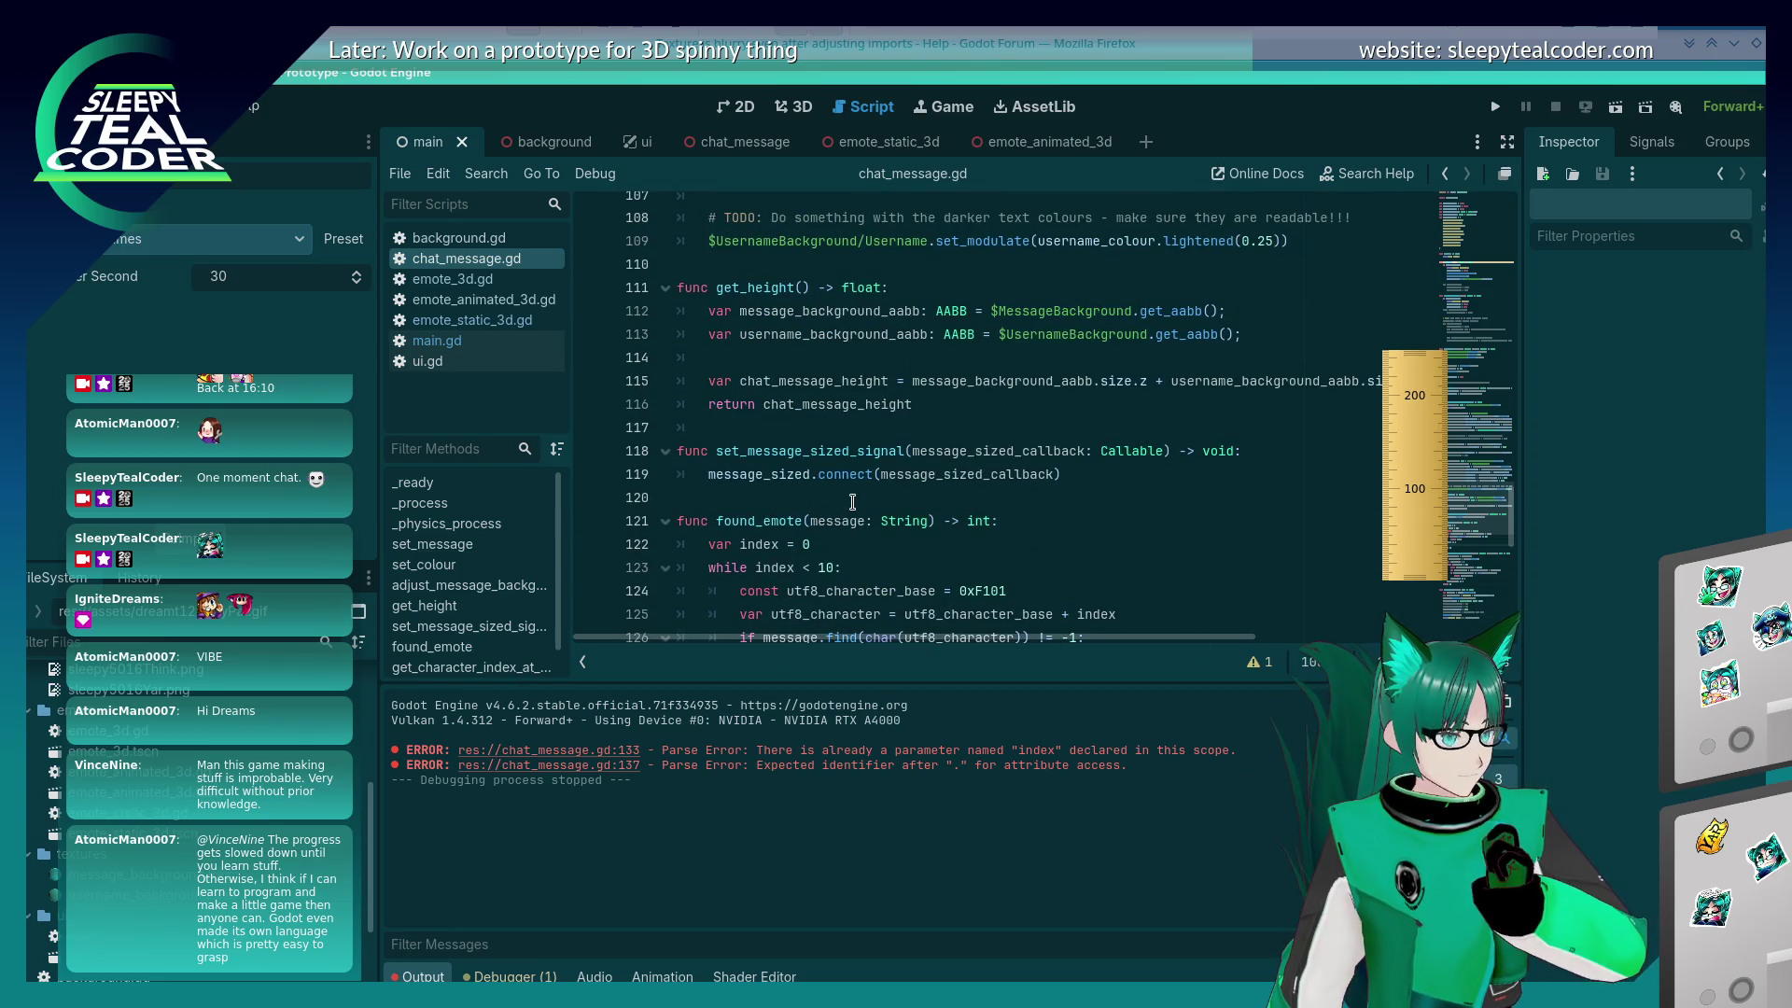
pyautogui.scroll(9, 852, 502)
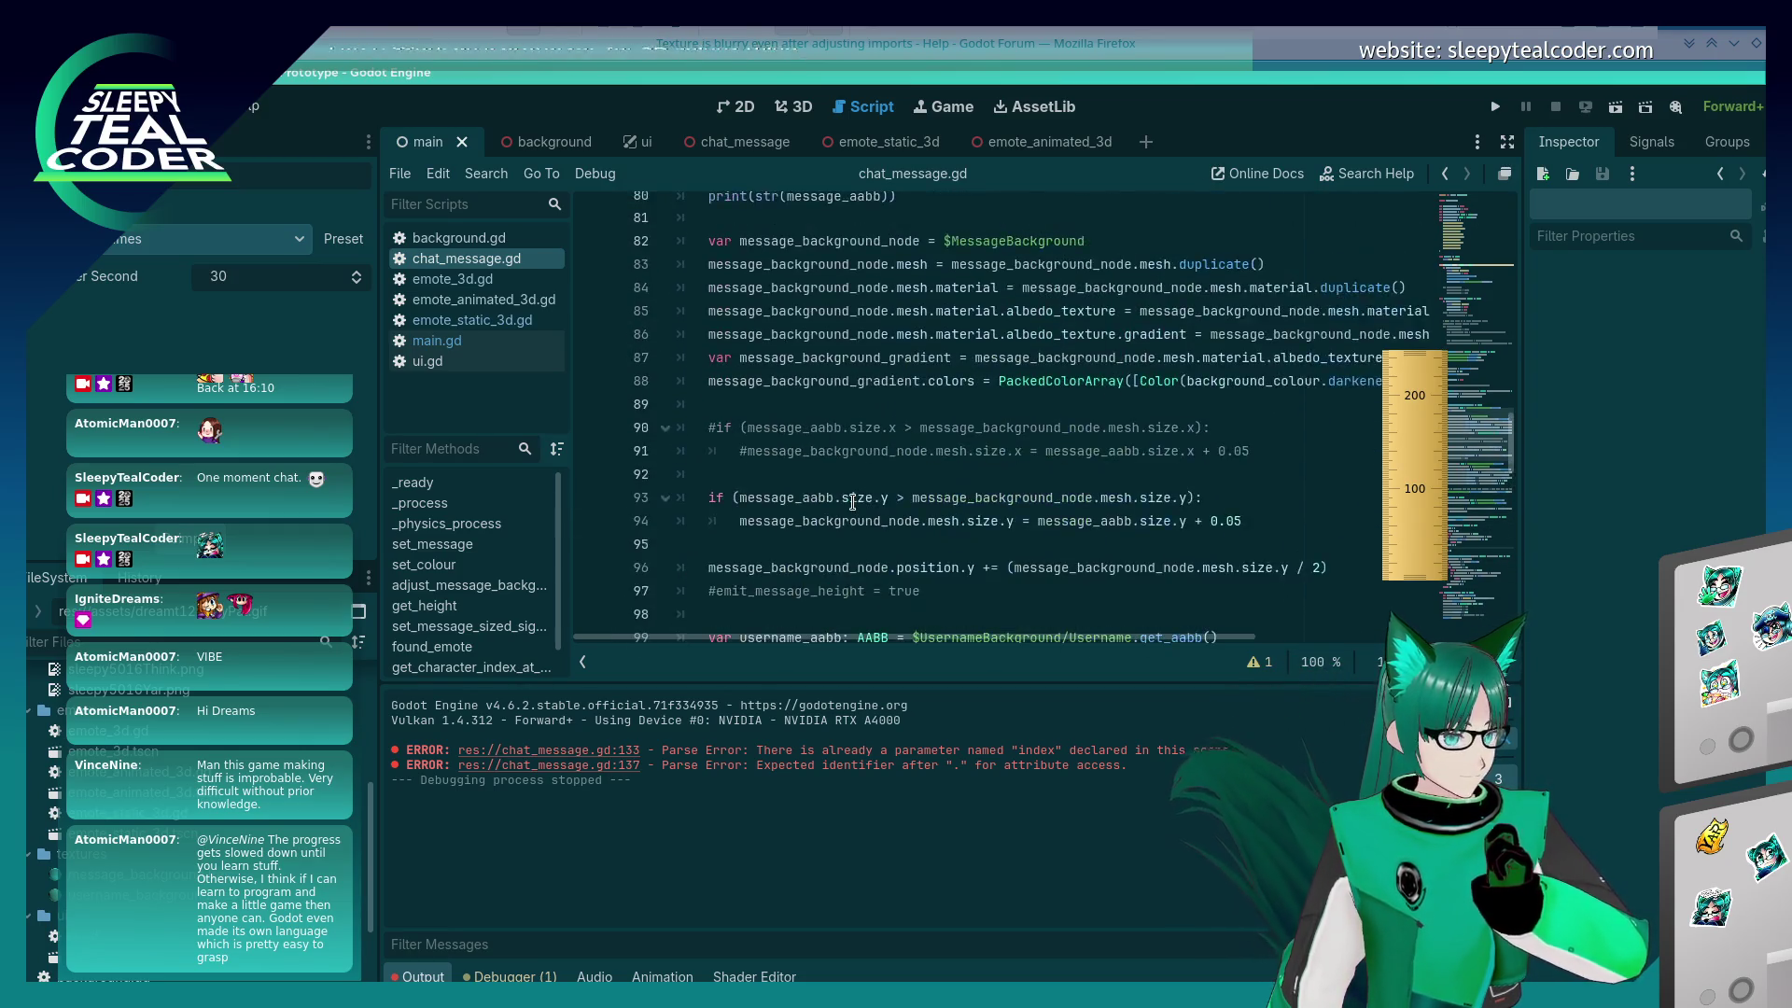
pyautogui.scroll(6, 852, 502)
pyautogui.scroll(-10, 852, 502)
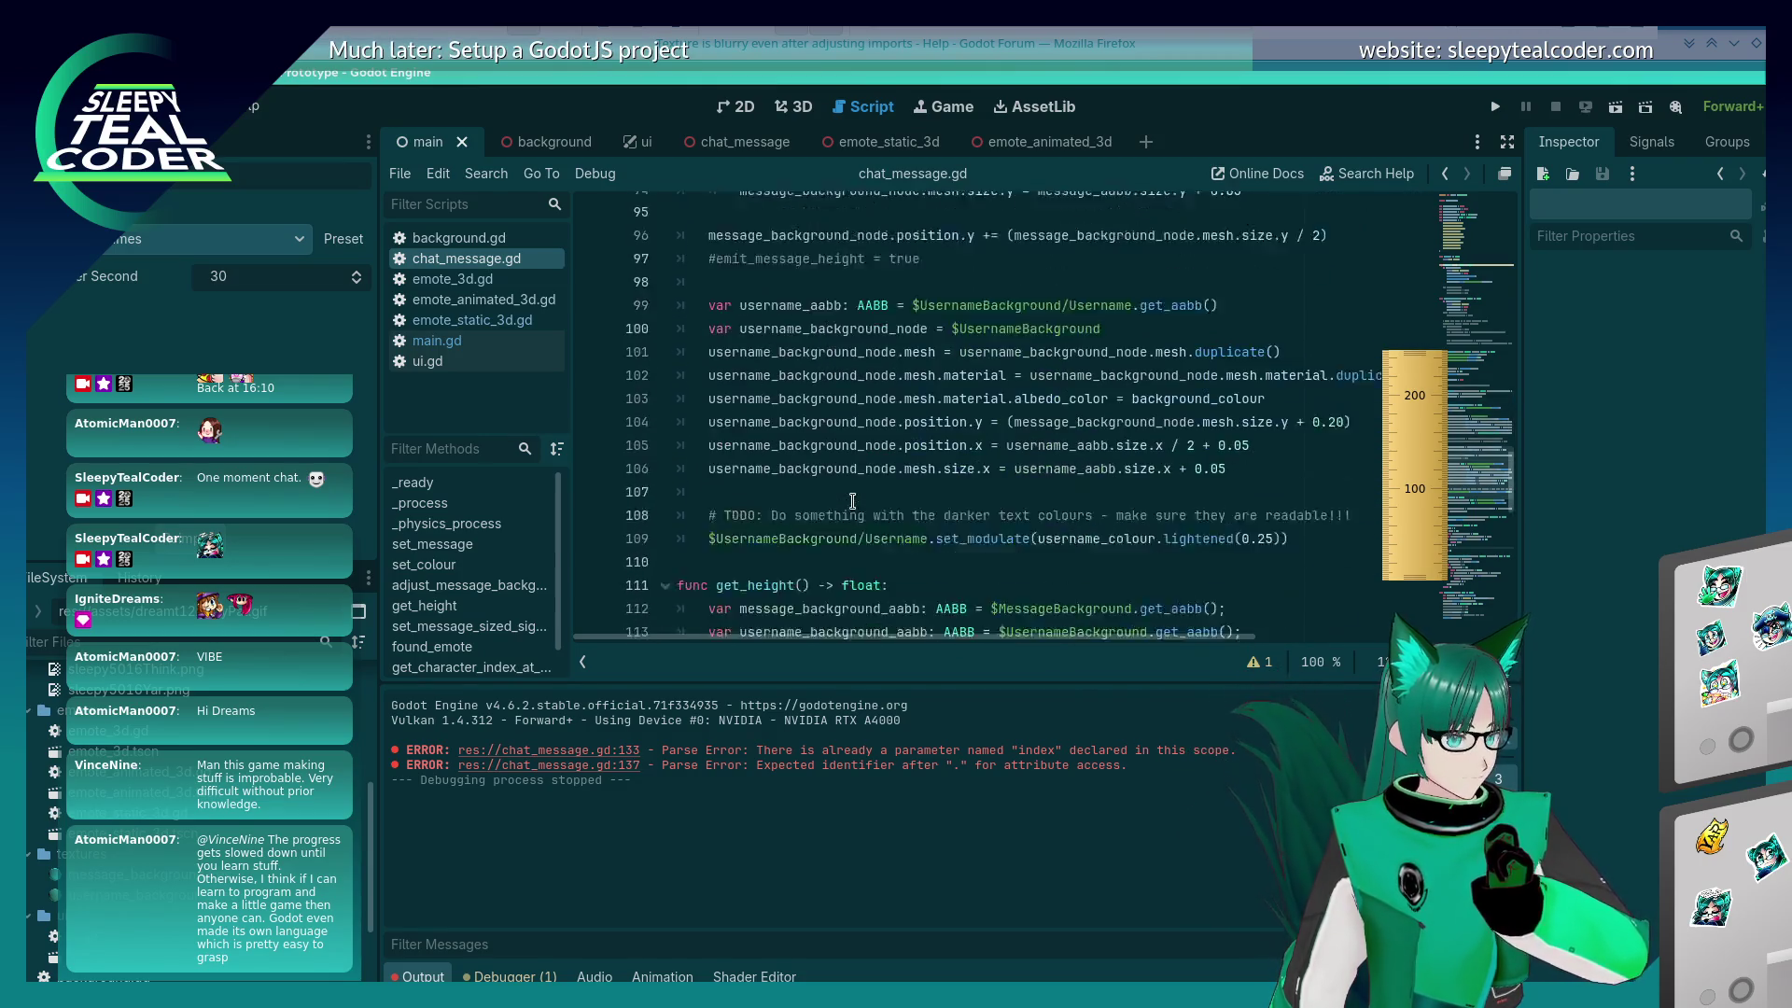
pyautogui.scroll(-15, 852, 502)
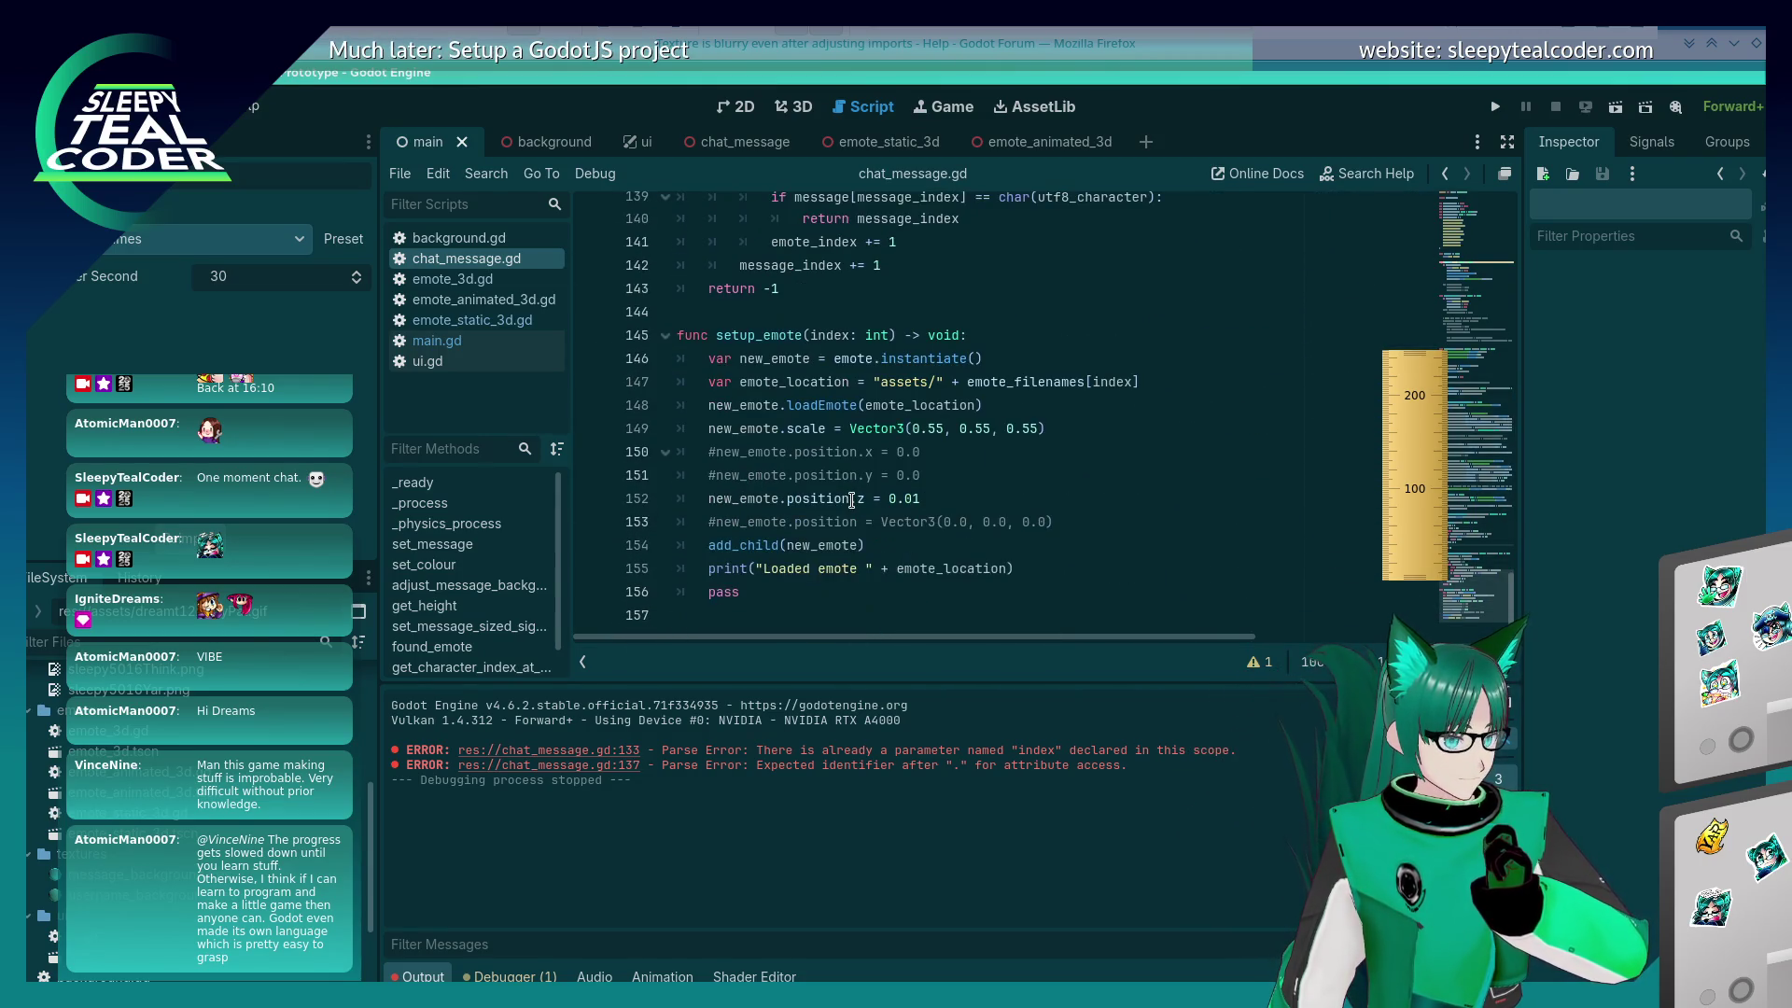
pyautogui.scroll(3, 852, 501)
pyautogui.scroll(5, 852, 501)
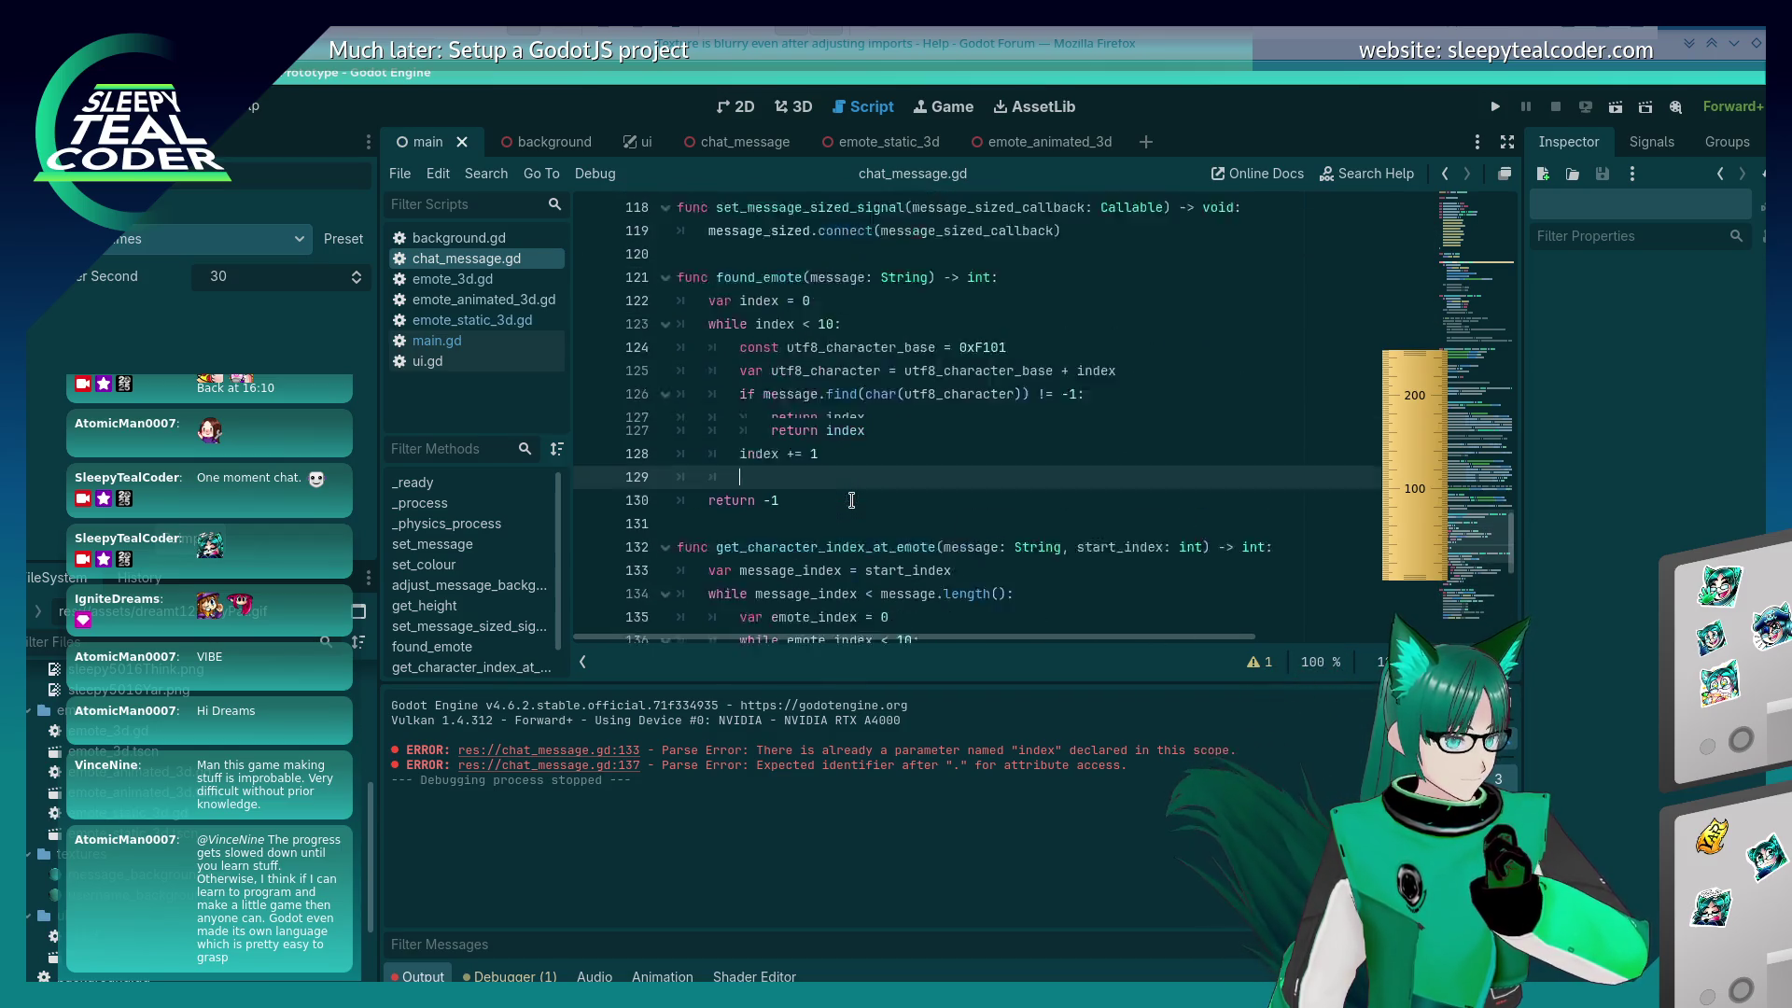
pyautogui.scroll(18, 852, 501)
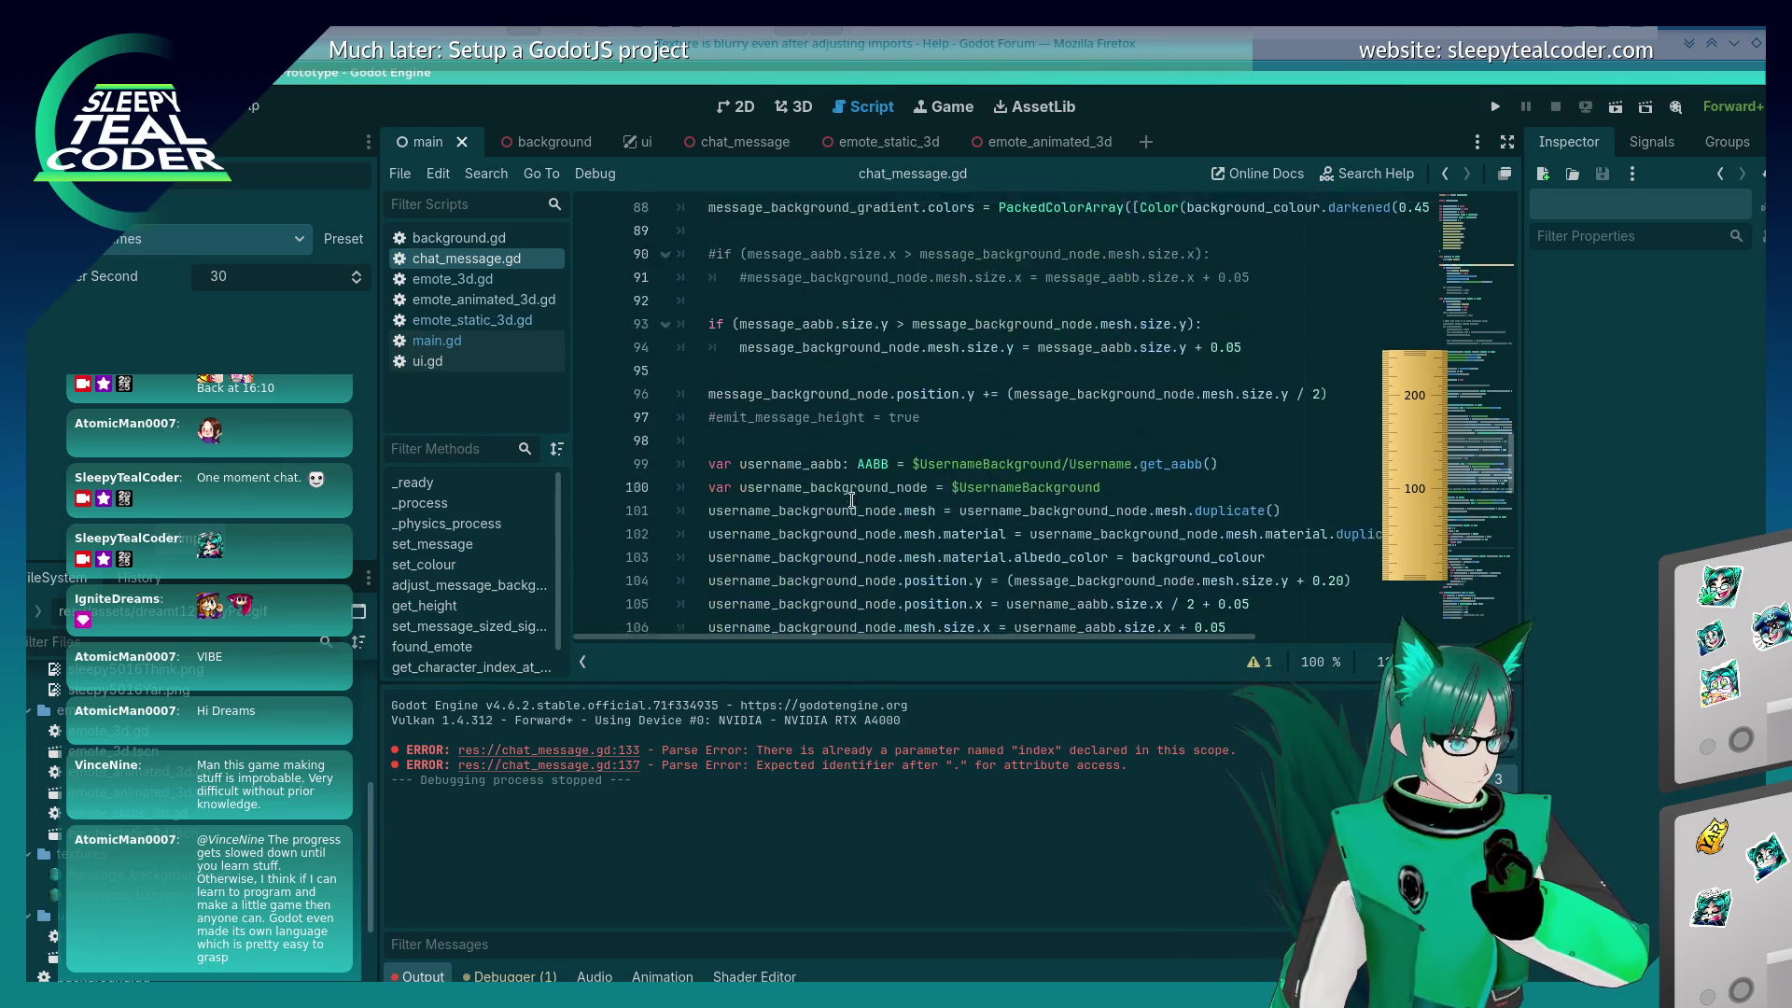
pyautogui.scroll(3, 852, 501)
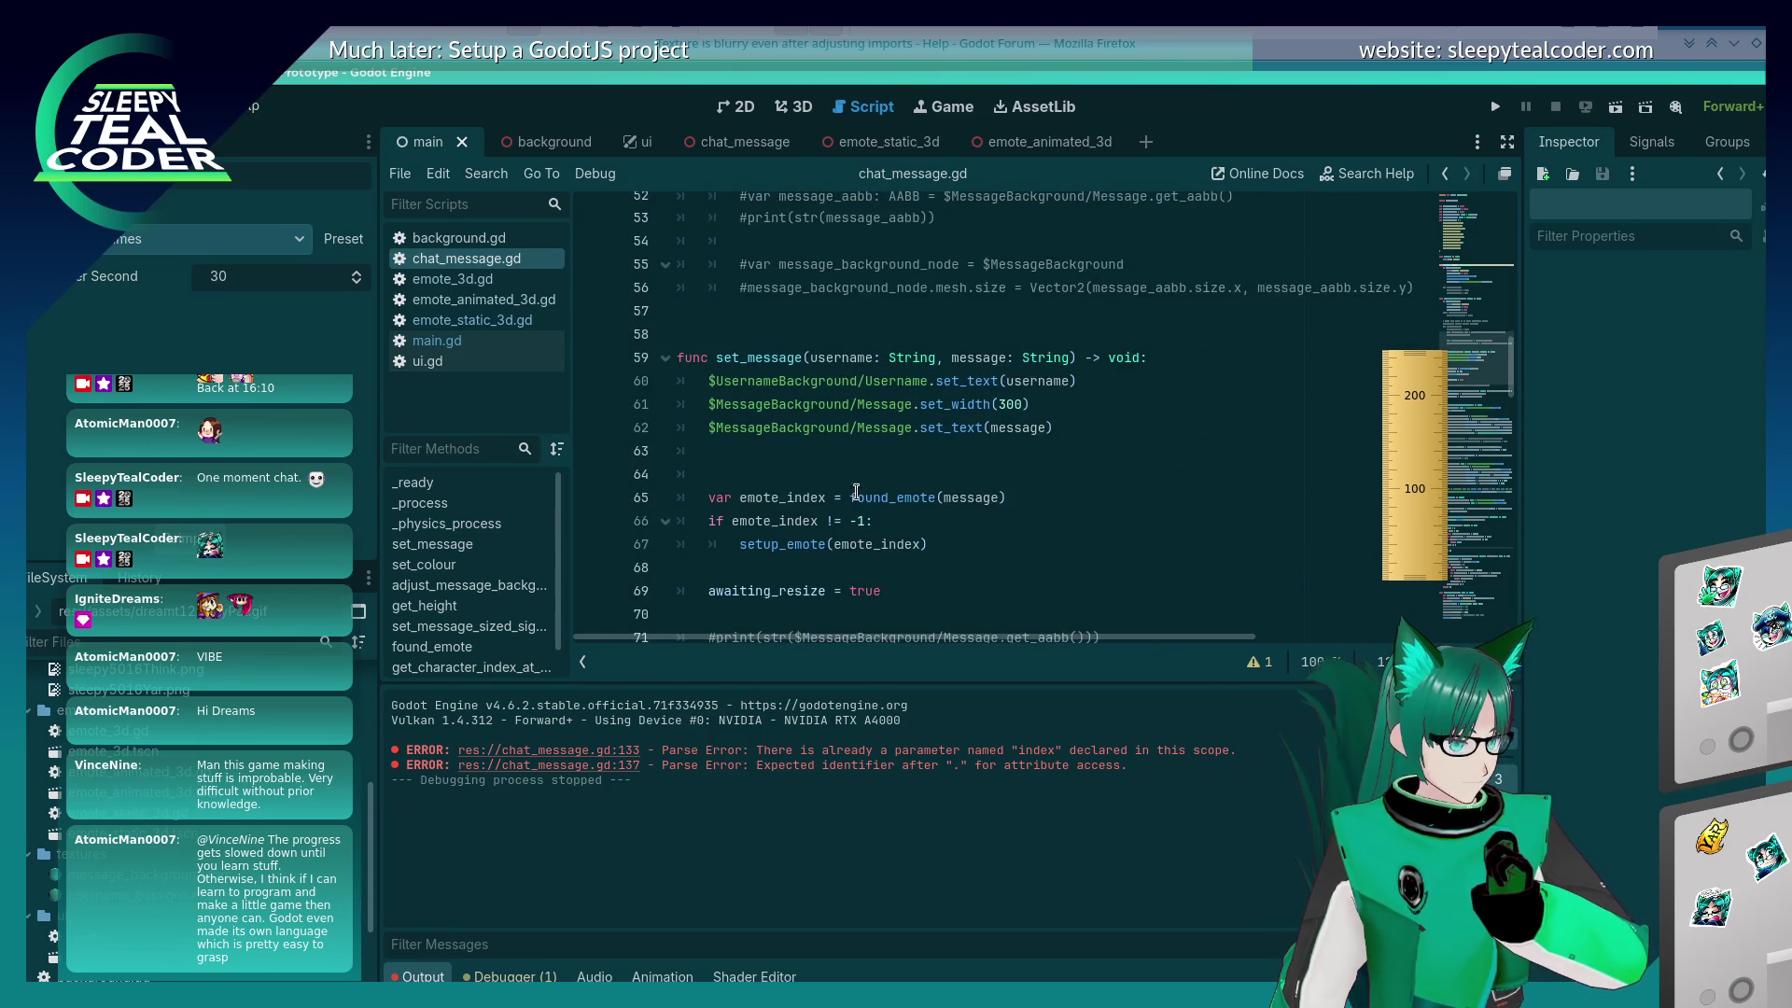
pyautogui.click(875, 449)
pyautogui.click(1070, 398)
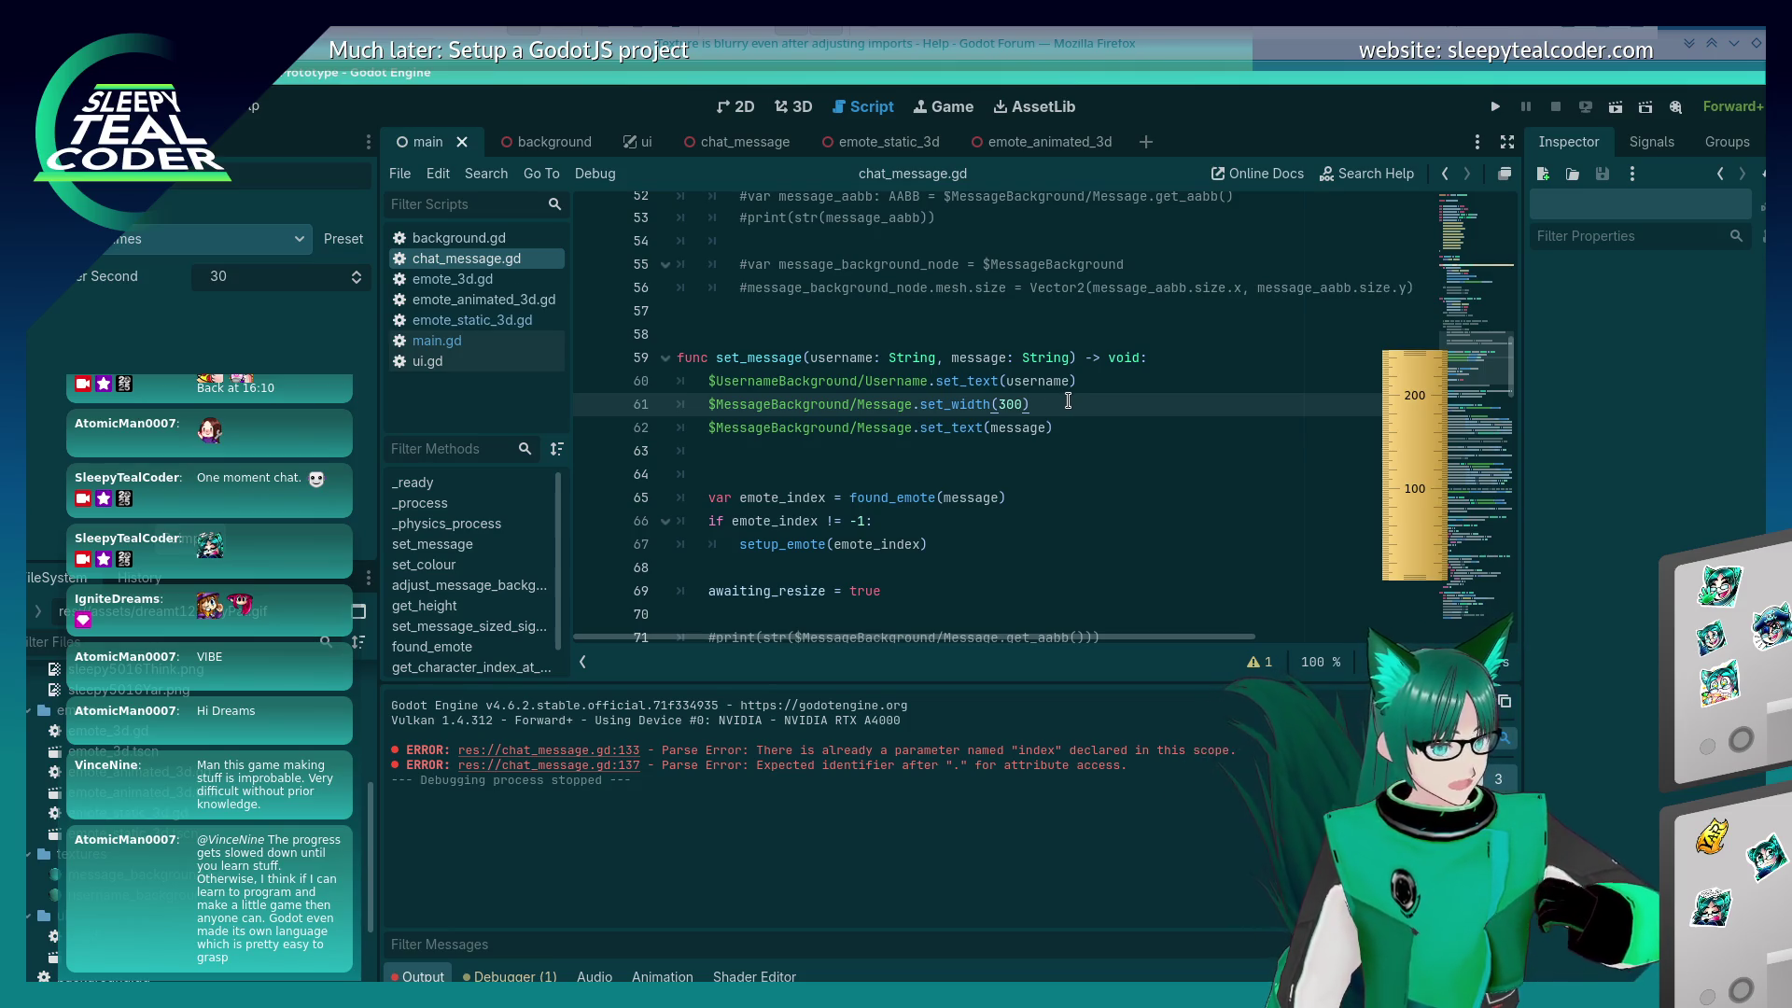
# Step: Add 'var index = get_character_index_at_emote(message, 0)' above a new actual_message line
pyautogui.press('Return')
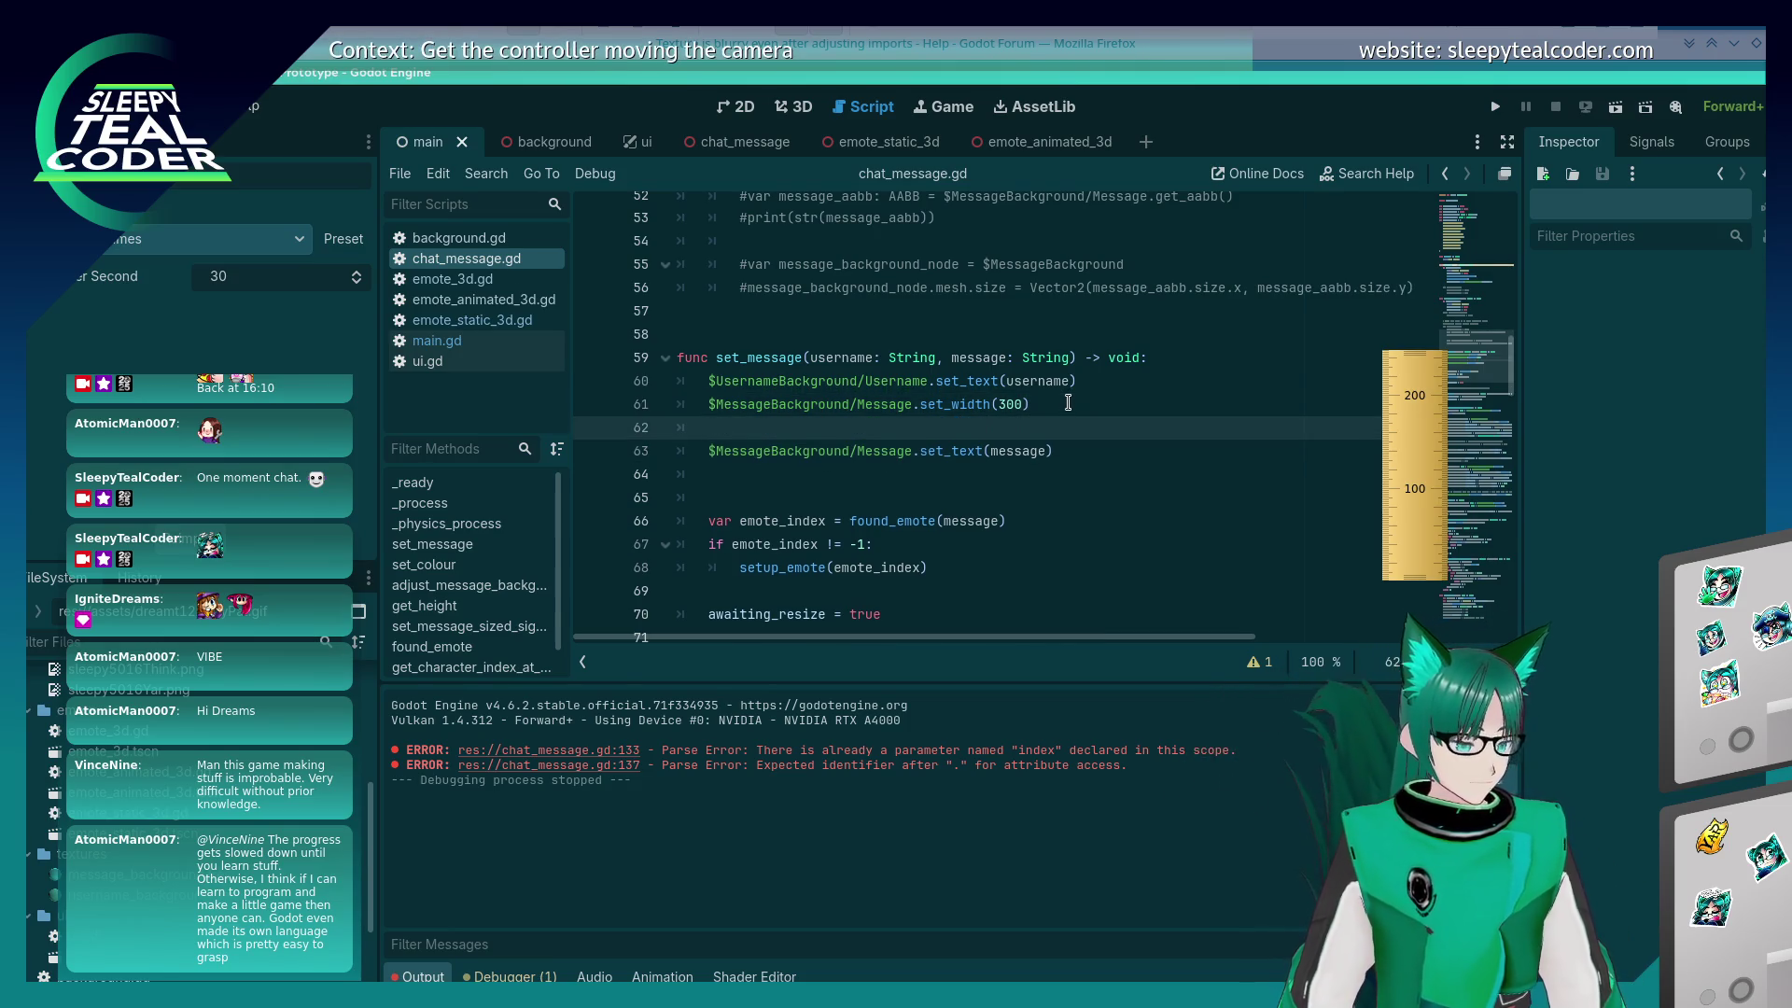
pyautogui.write('message.')
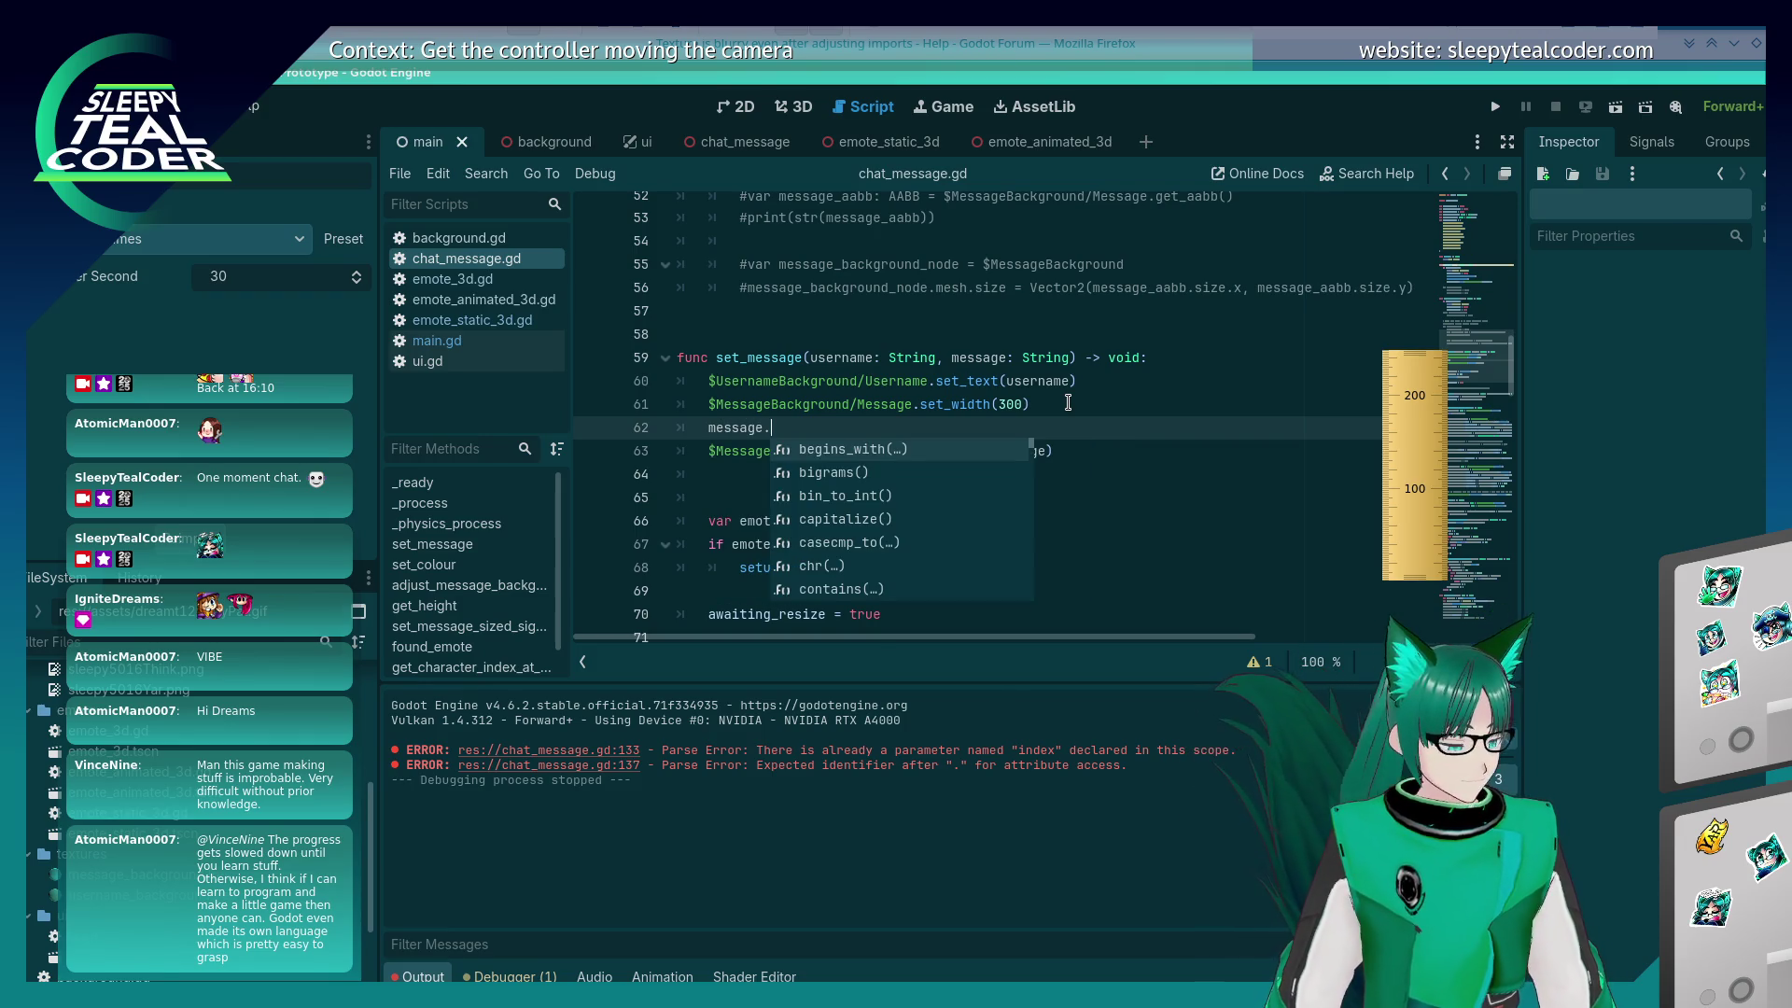
pyautogui.press('BackSpace')
pyautogui.press('BackSpace')
pyautogui.press('BackSpace')
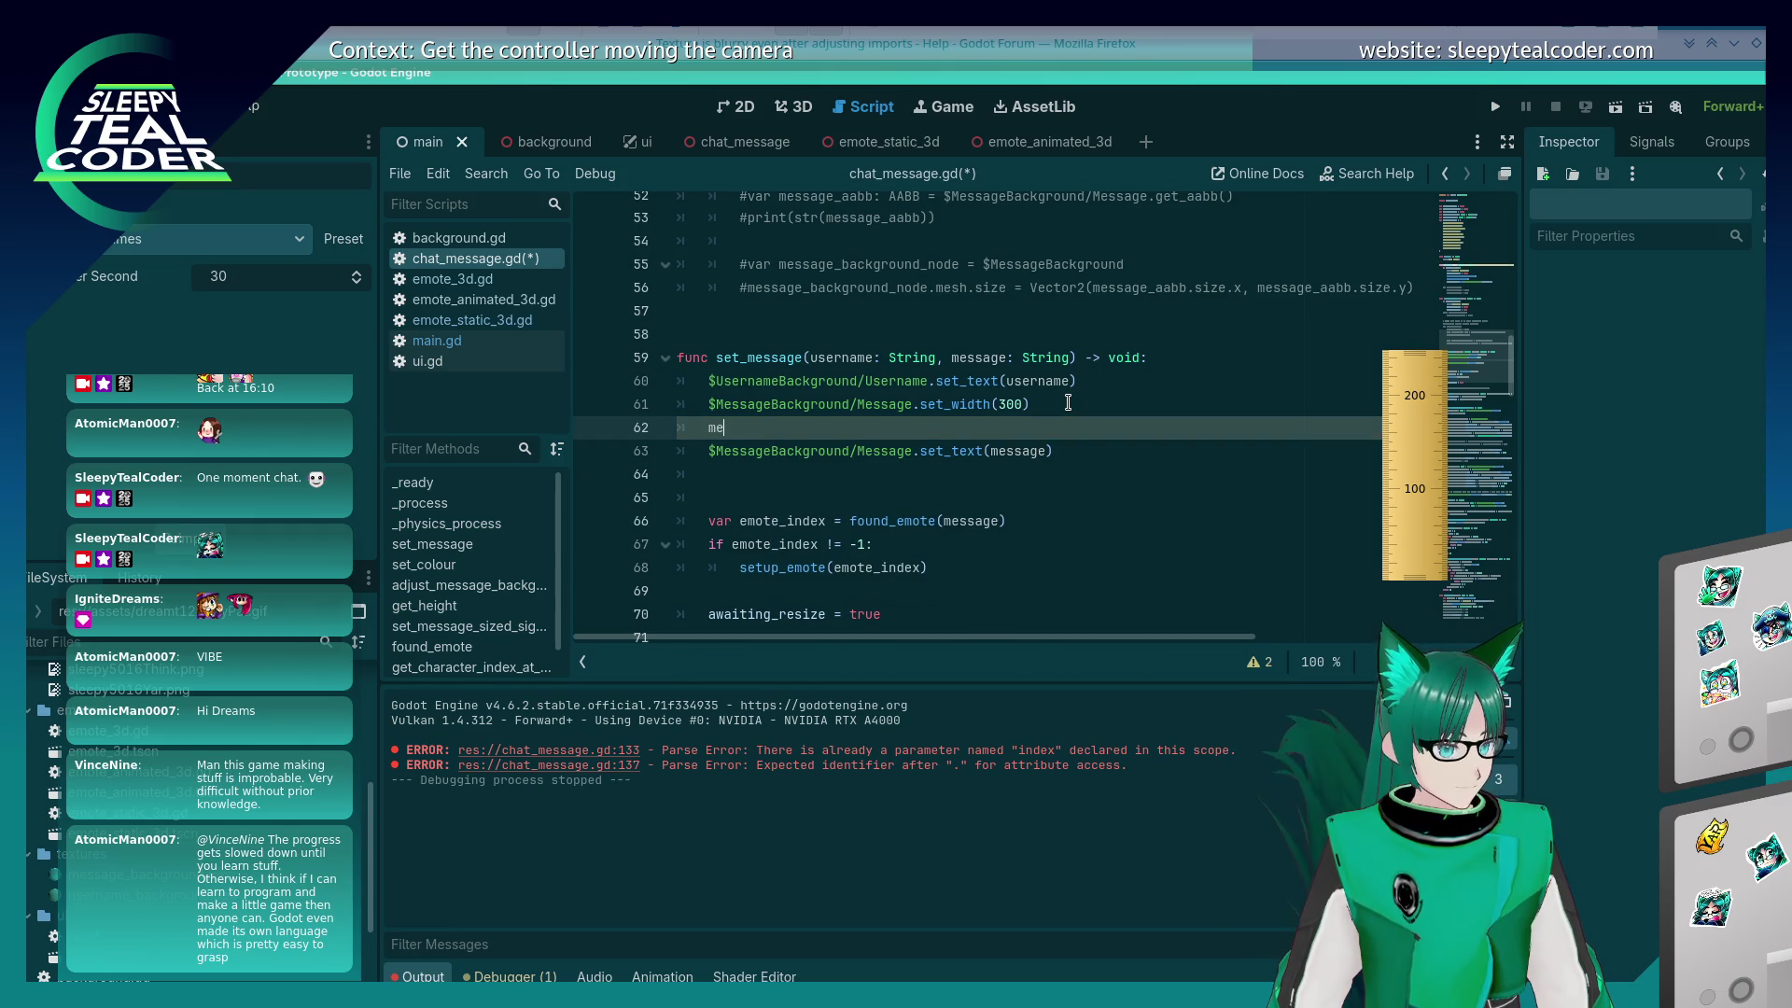
pyautogui.press('BackSpace')
pyautogui.press('BackSpace')
pyautogui.write('actual_')
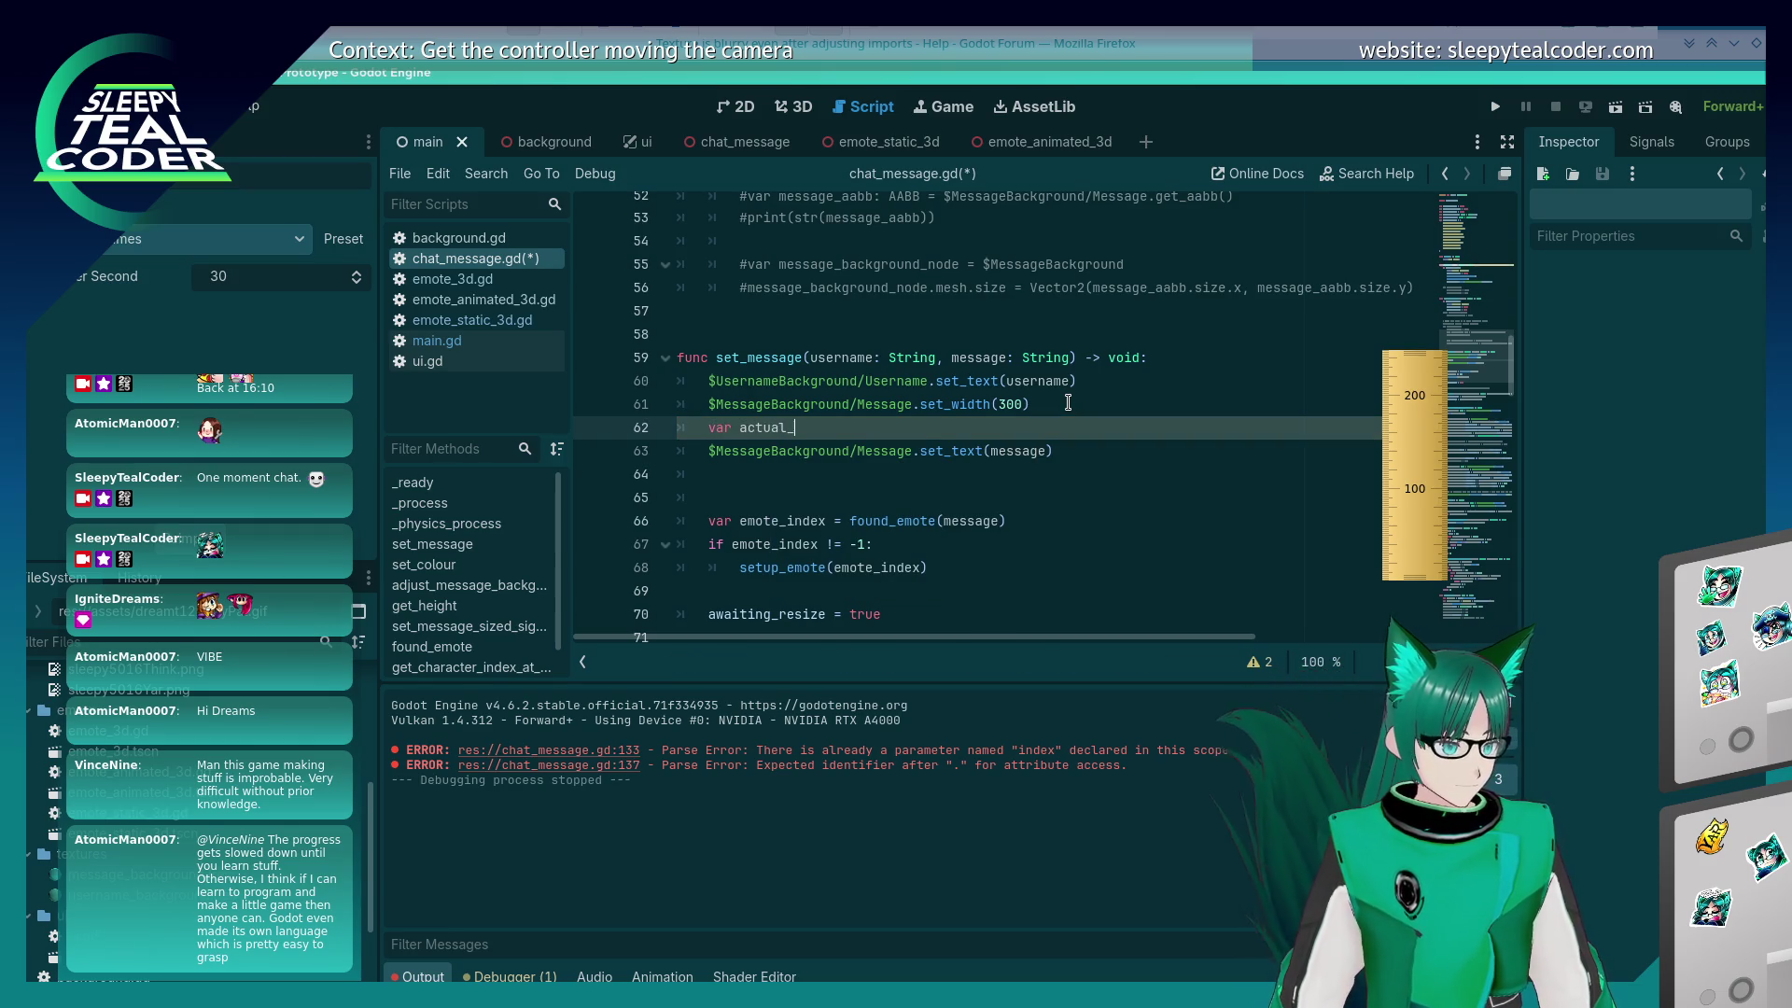
pyautogui.write('message =')
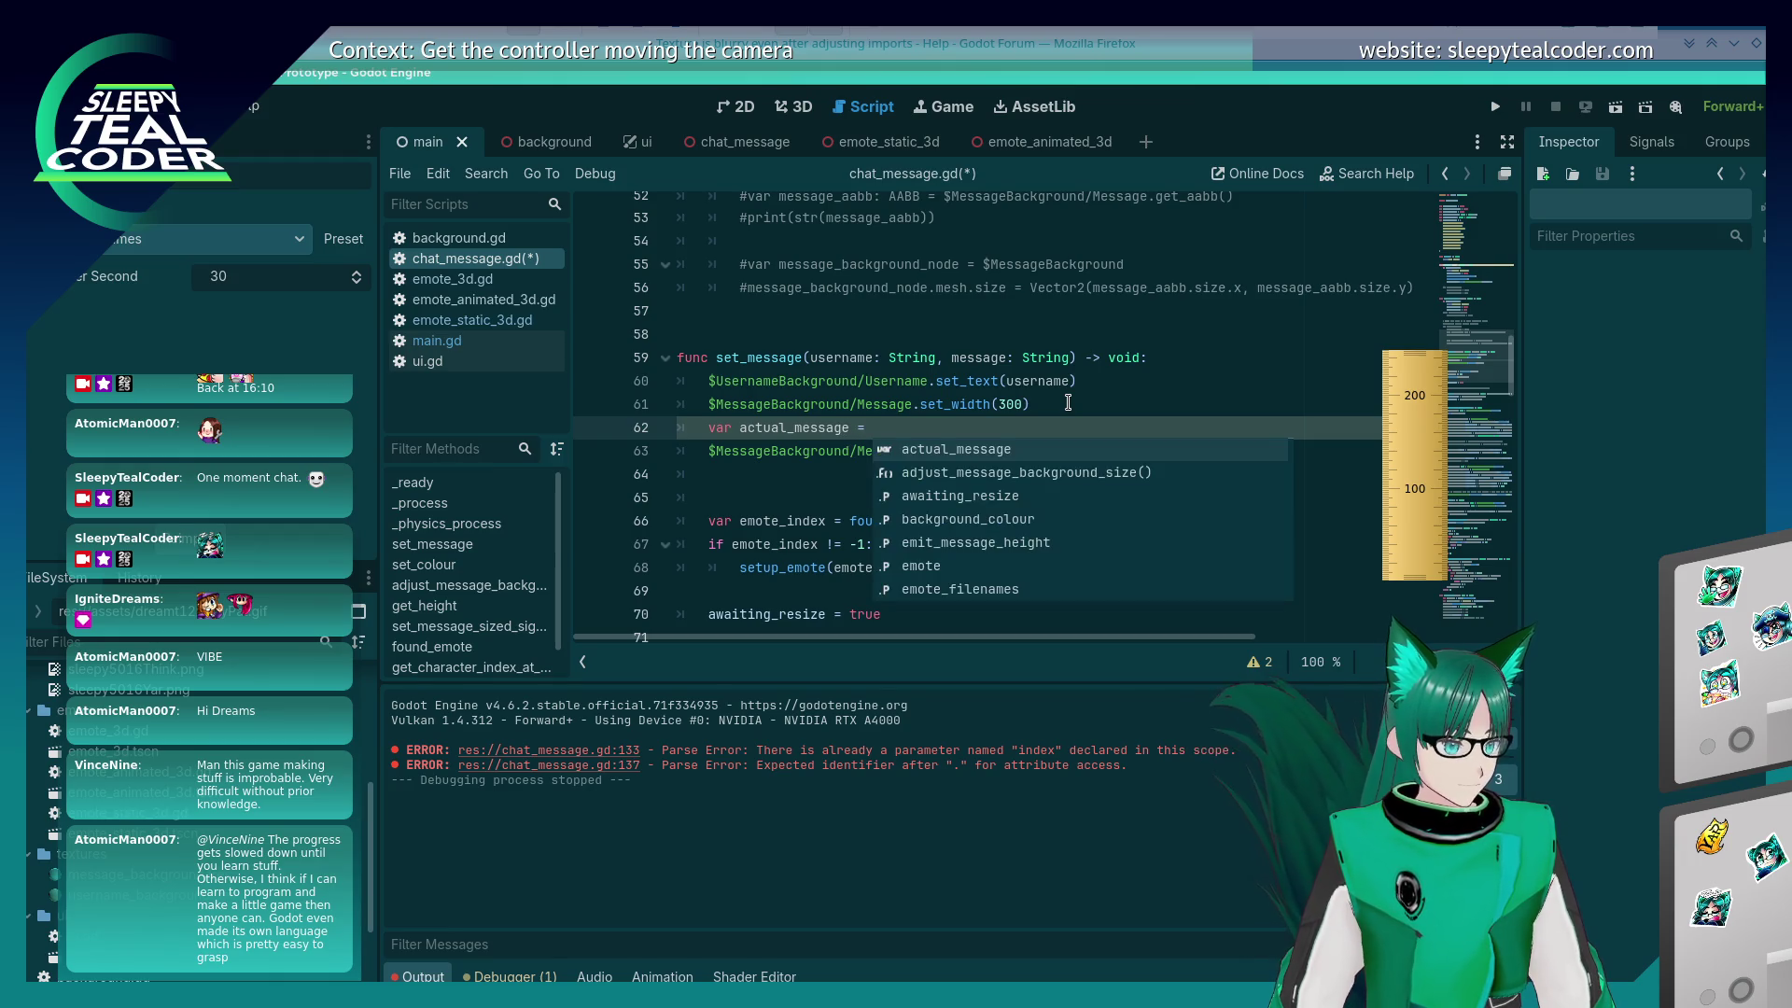
pyautogui.hotkey('ctrl', 'shift', 'Return')
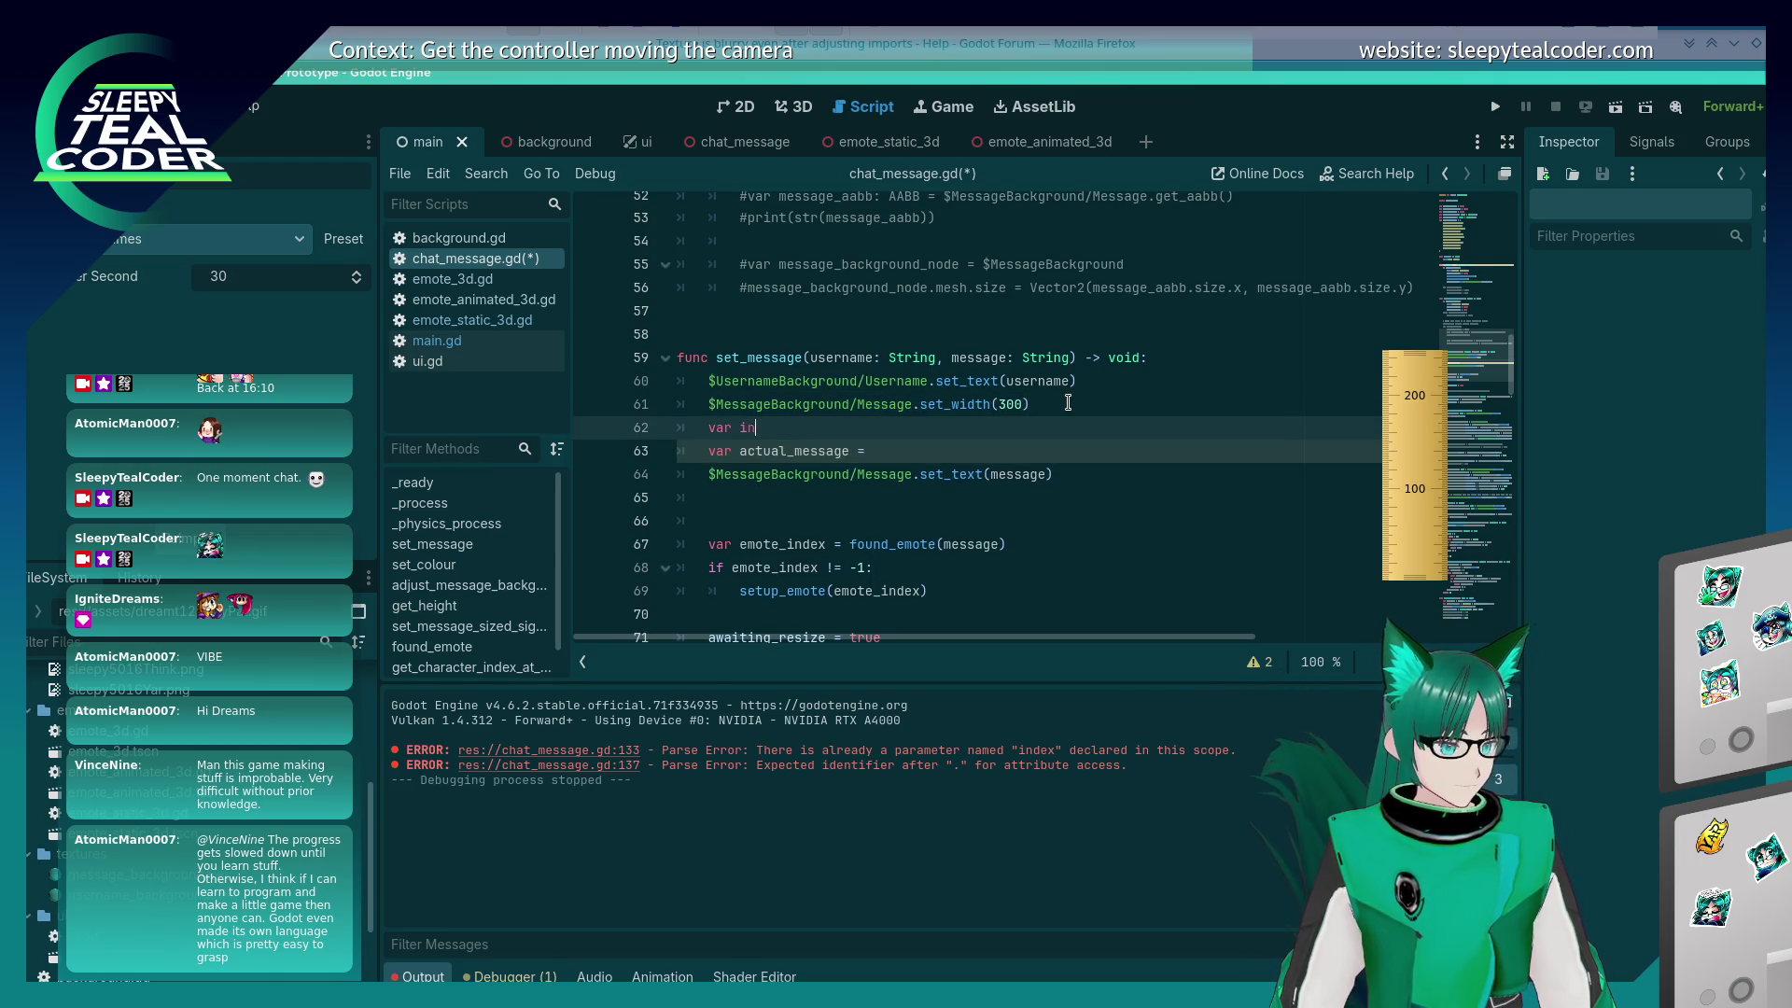
pyautogui.write('ndex = get')
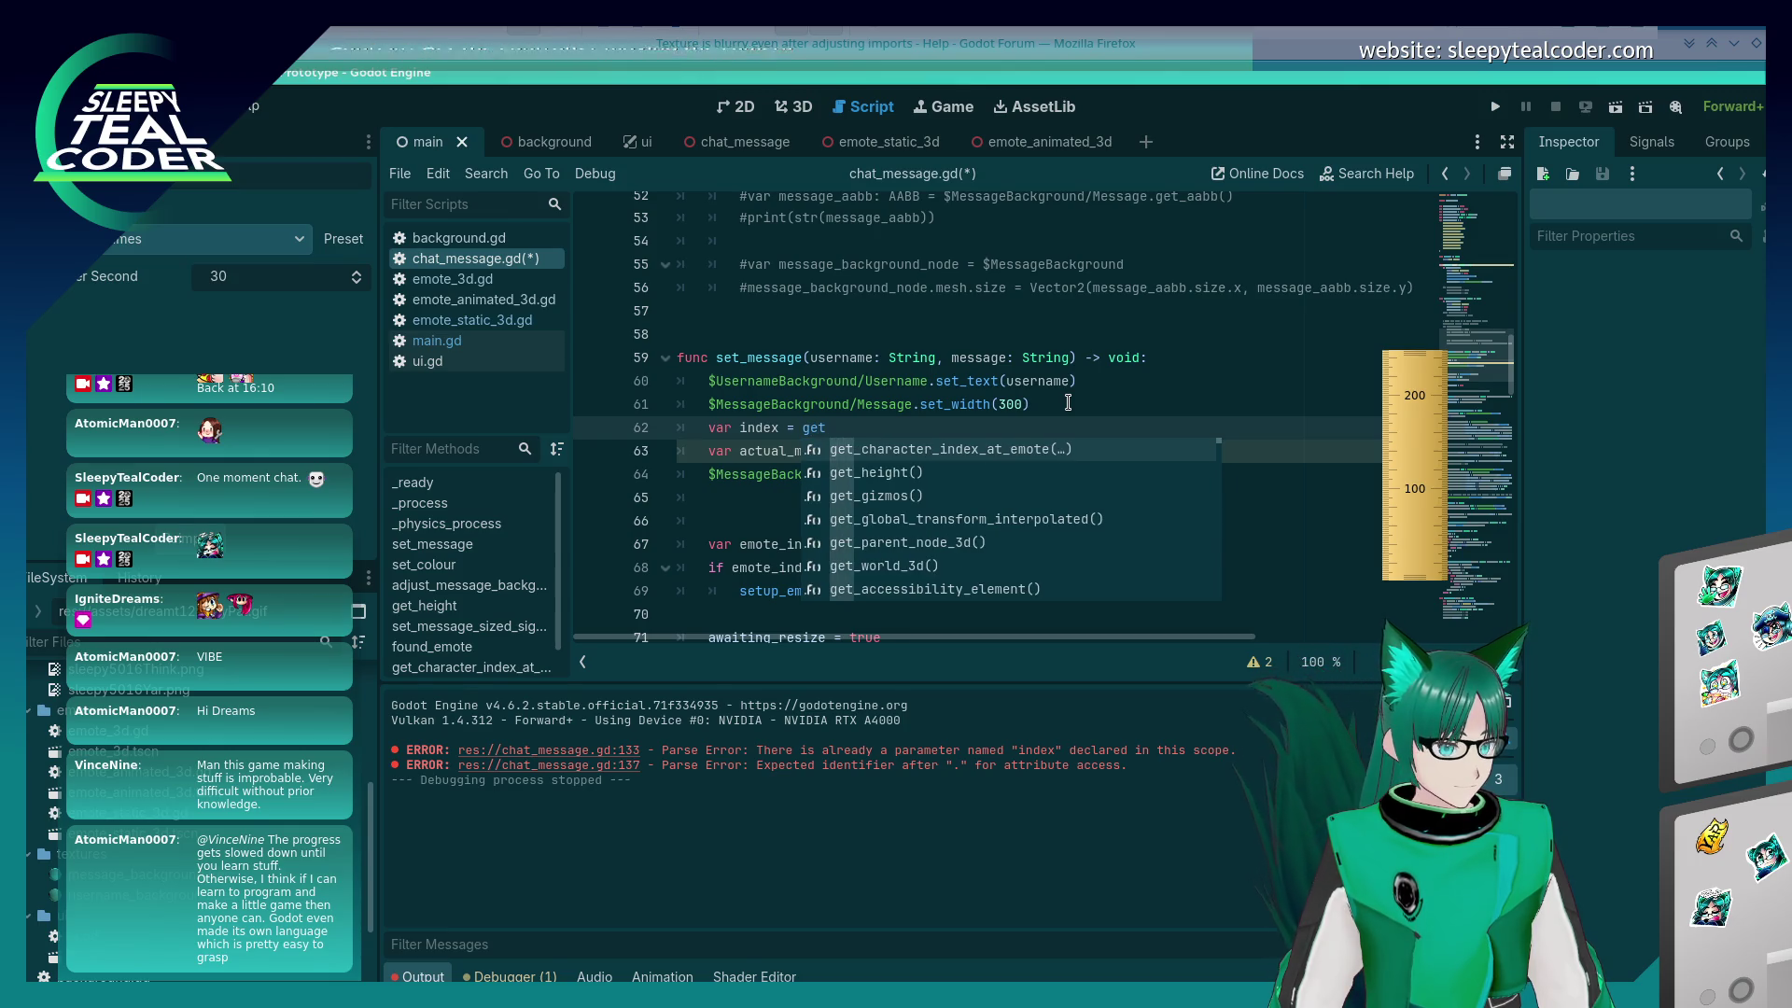
pyautogui.press('Return')
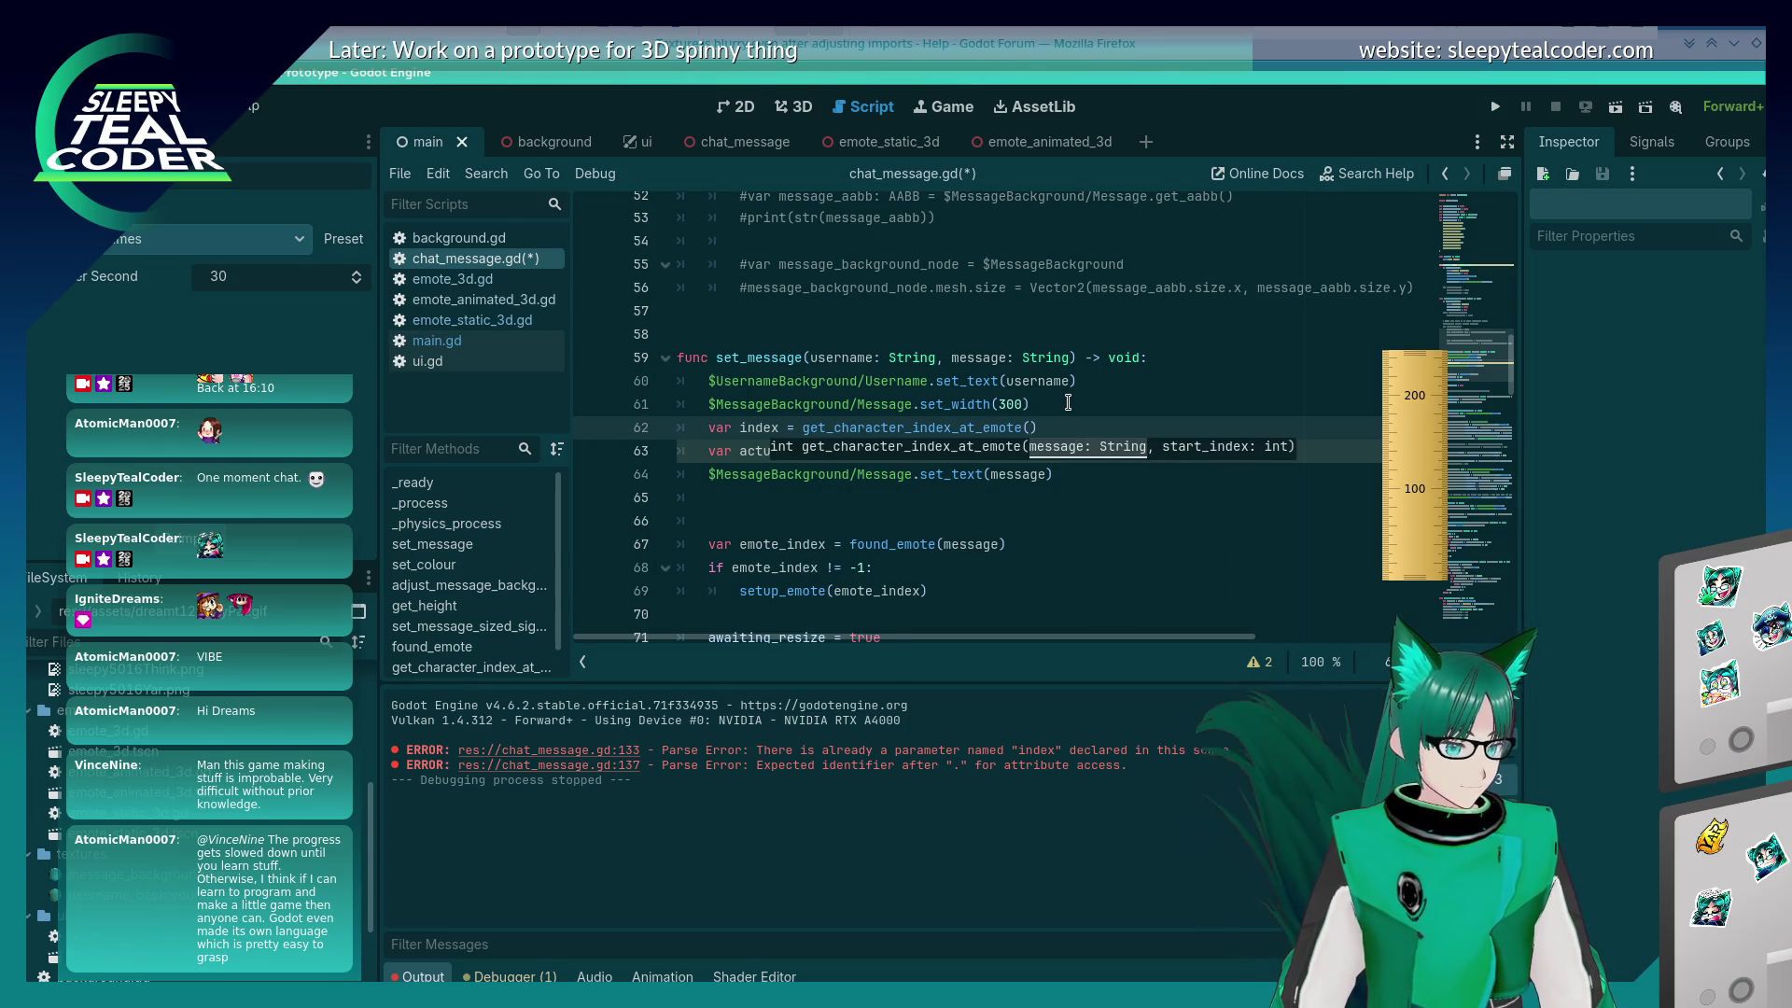
pyautogui.write('message, 0')
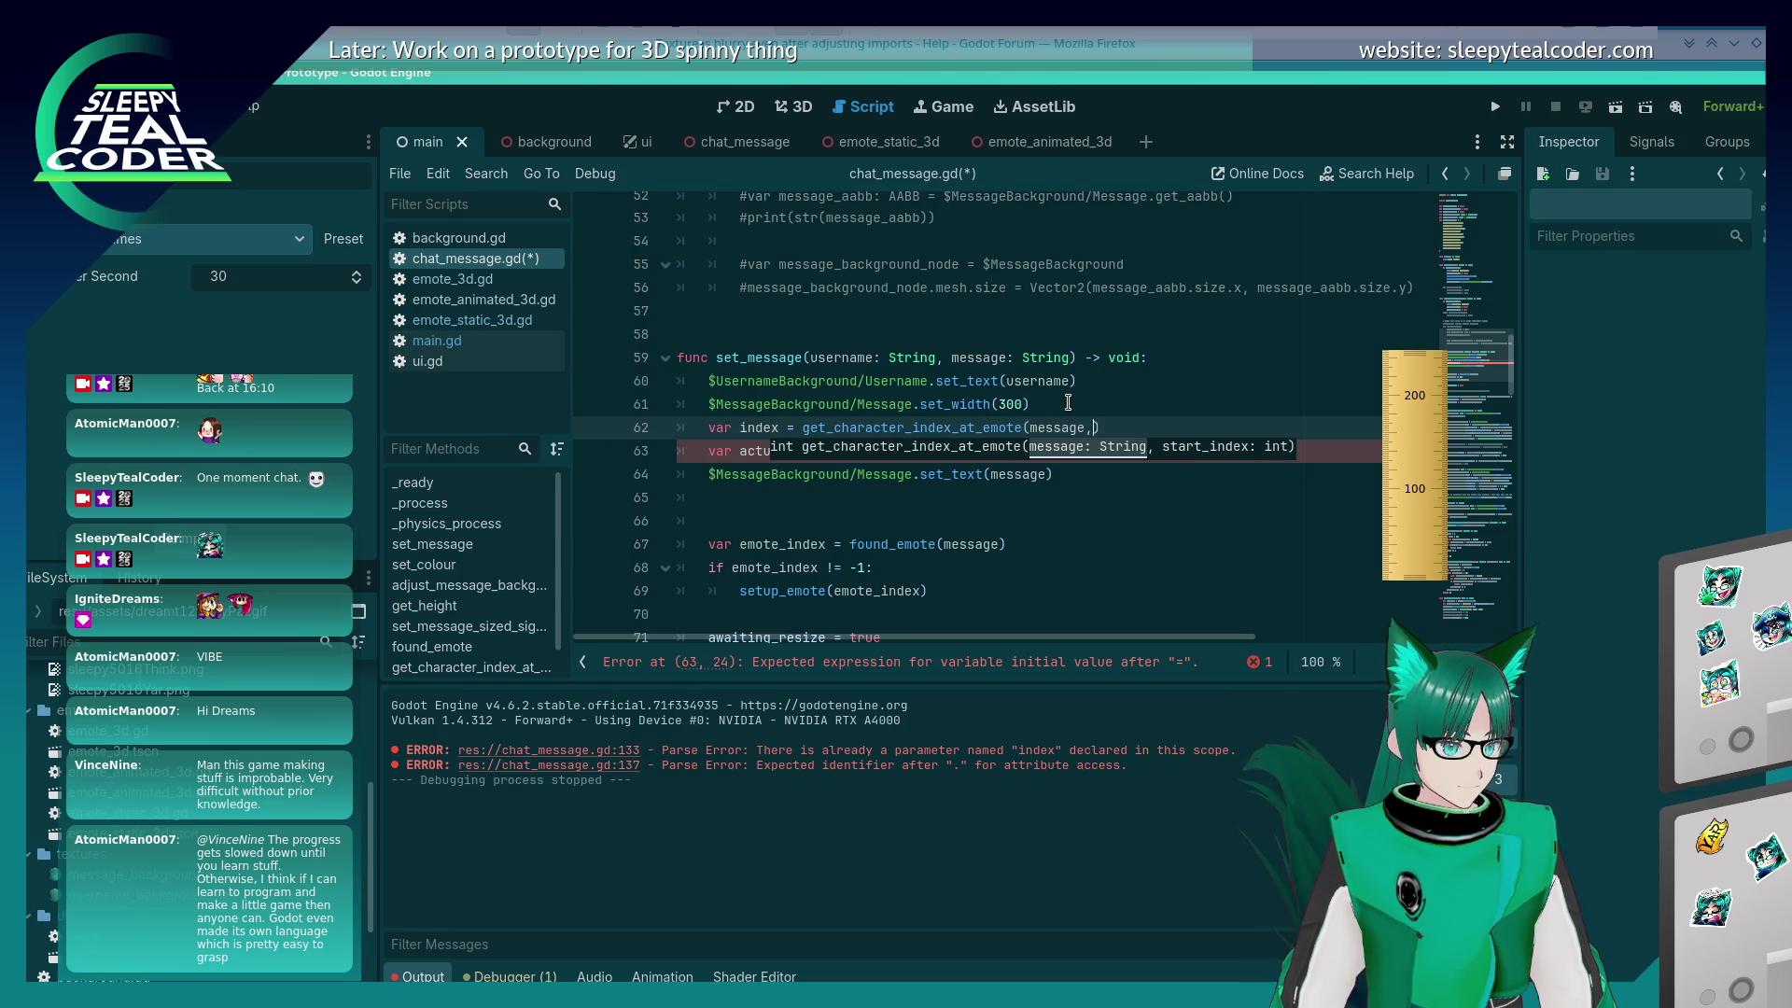
# Step: Set actual_message to message.substr(0, index) and save the script
pyautogui.doubleClick(759, 427)
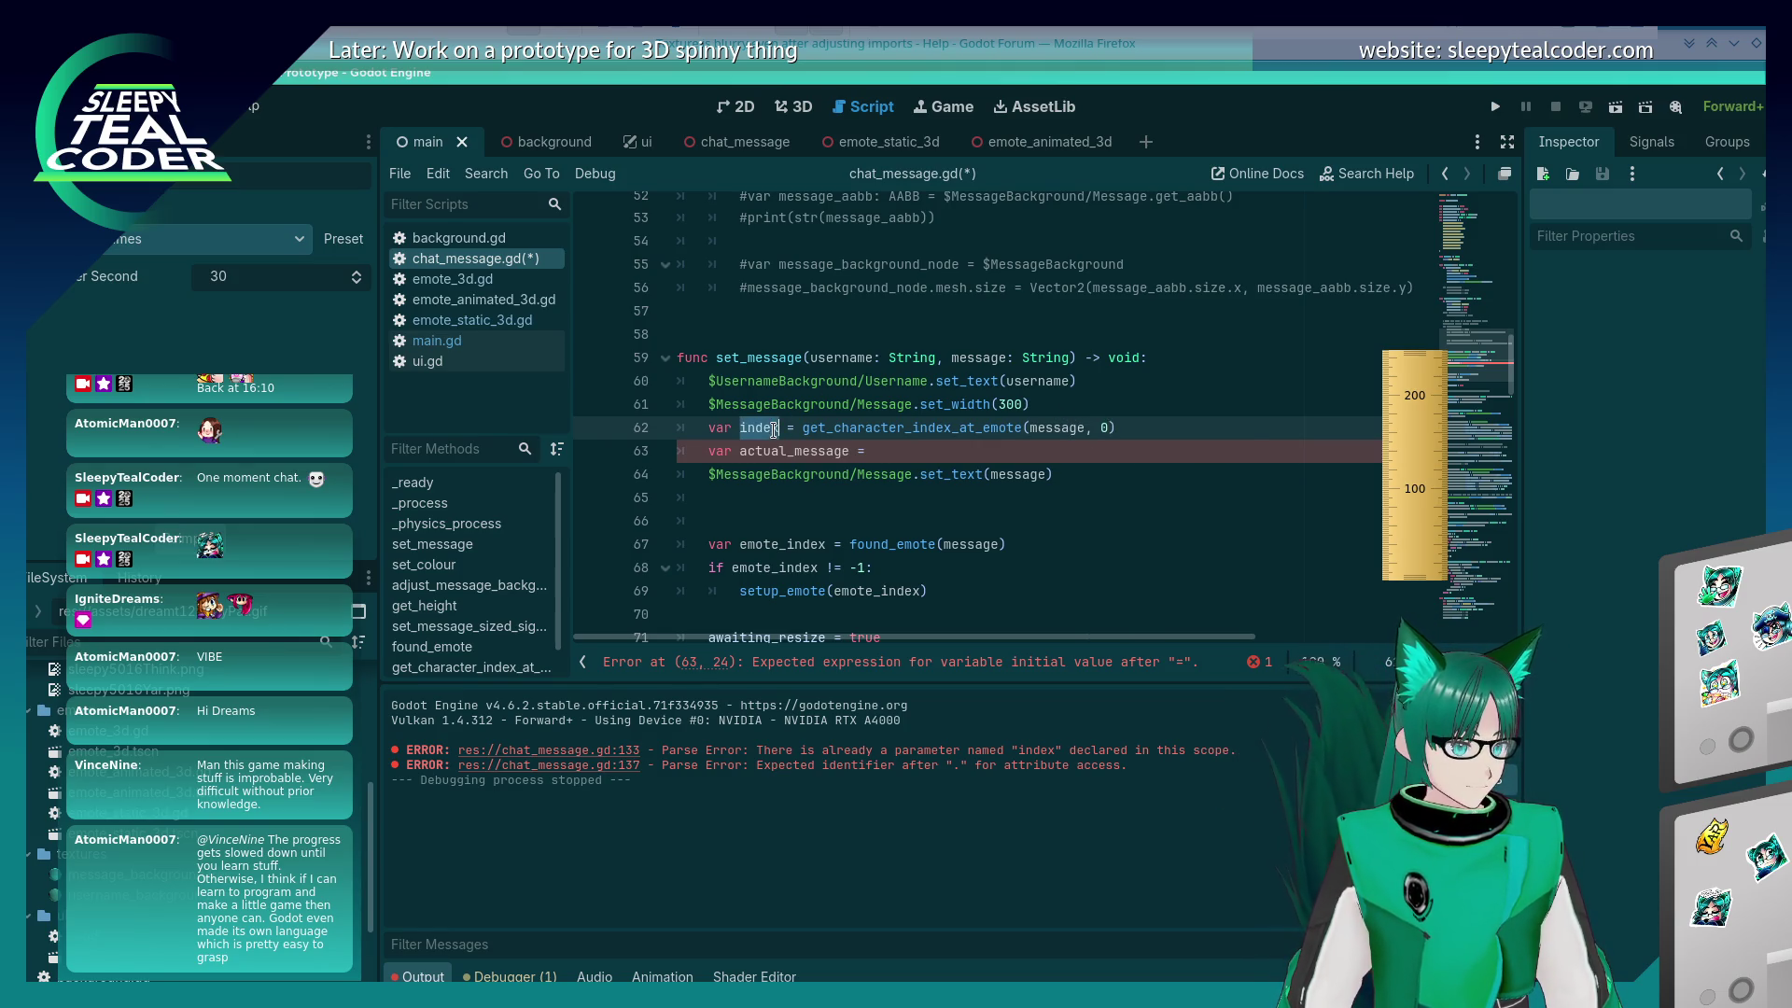
pyautogui.click(896, 451)
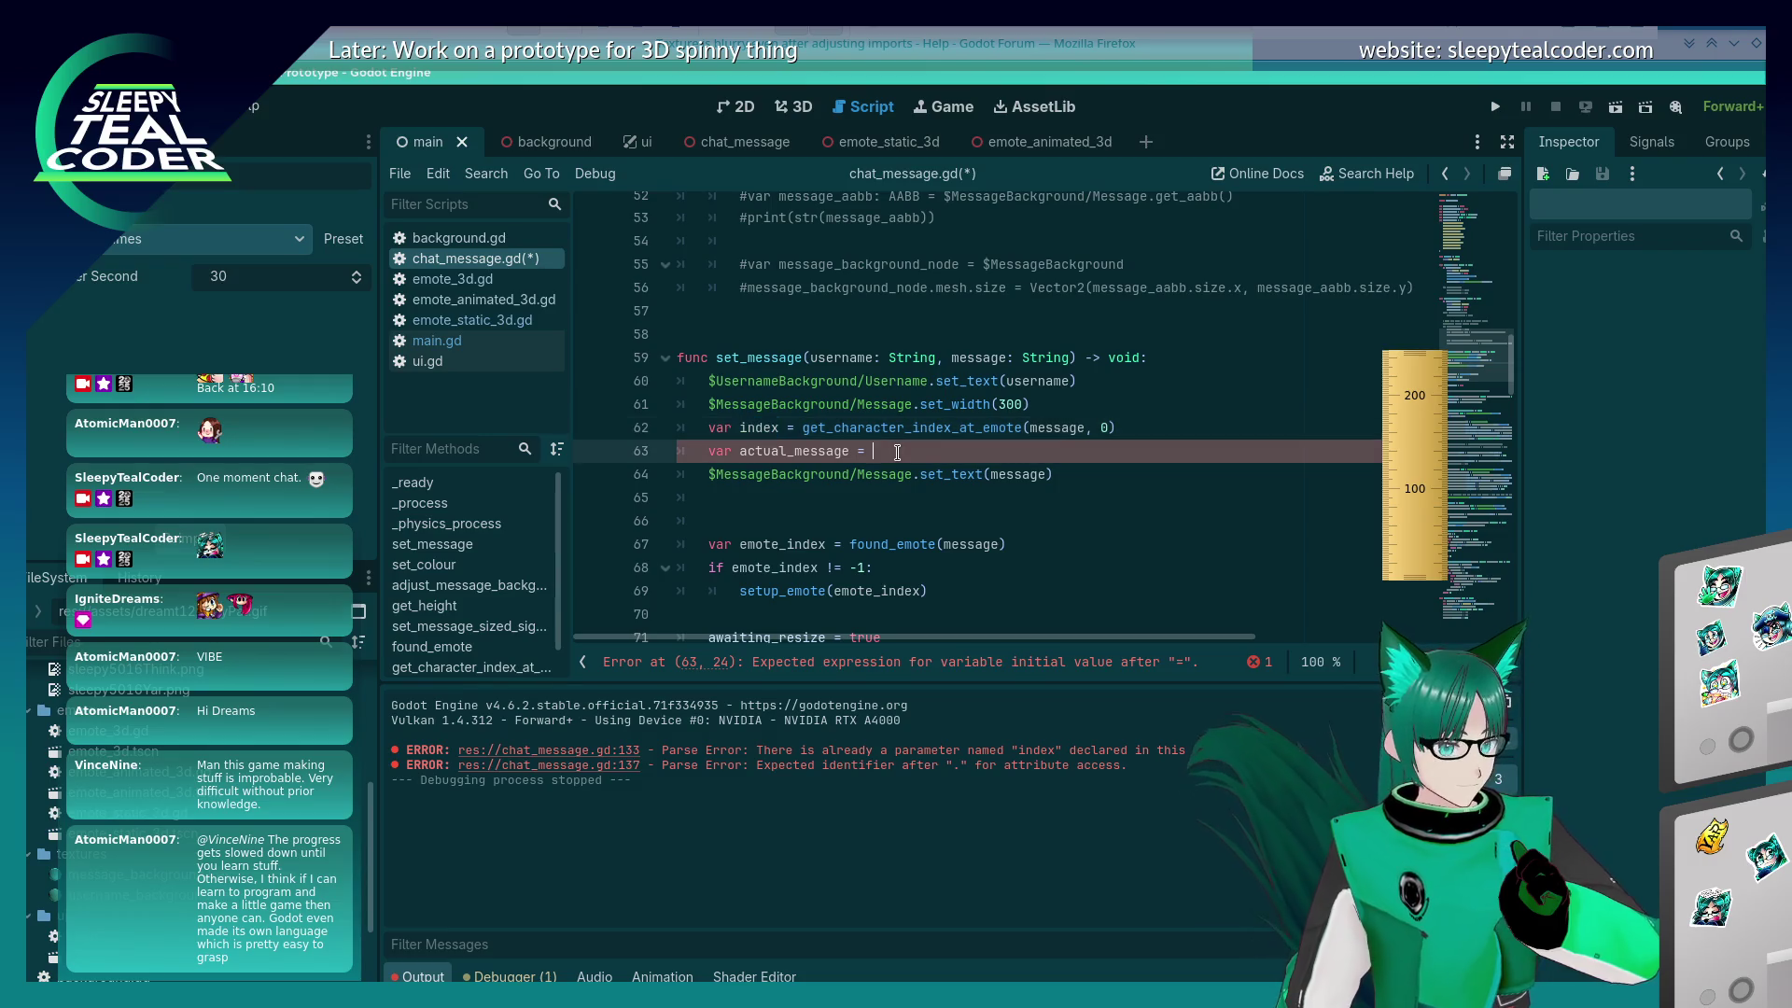
pyautogui.write('message')
pyautogui.write('.sub')
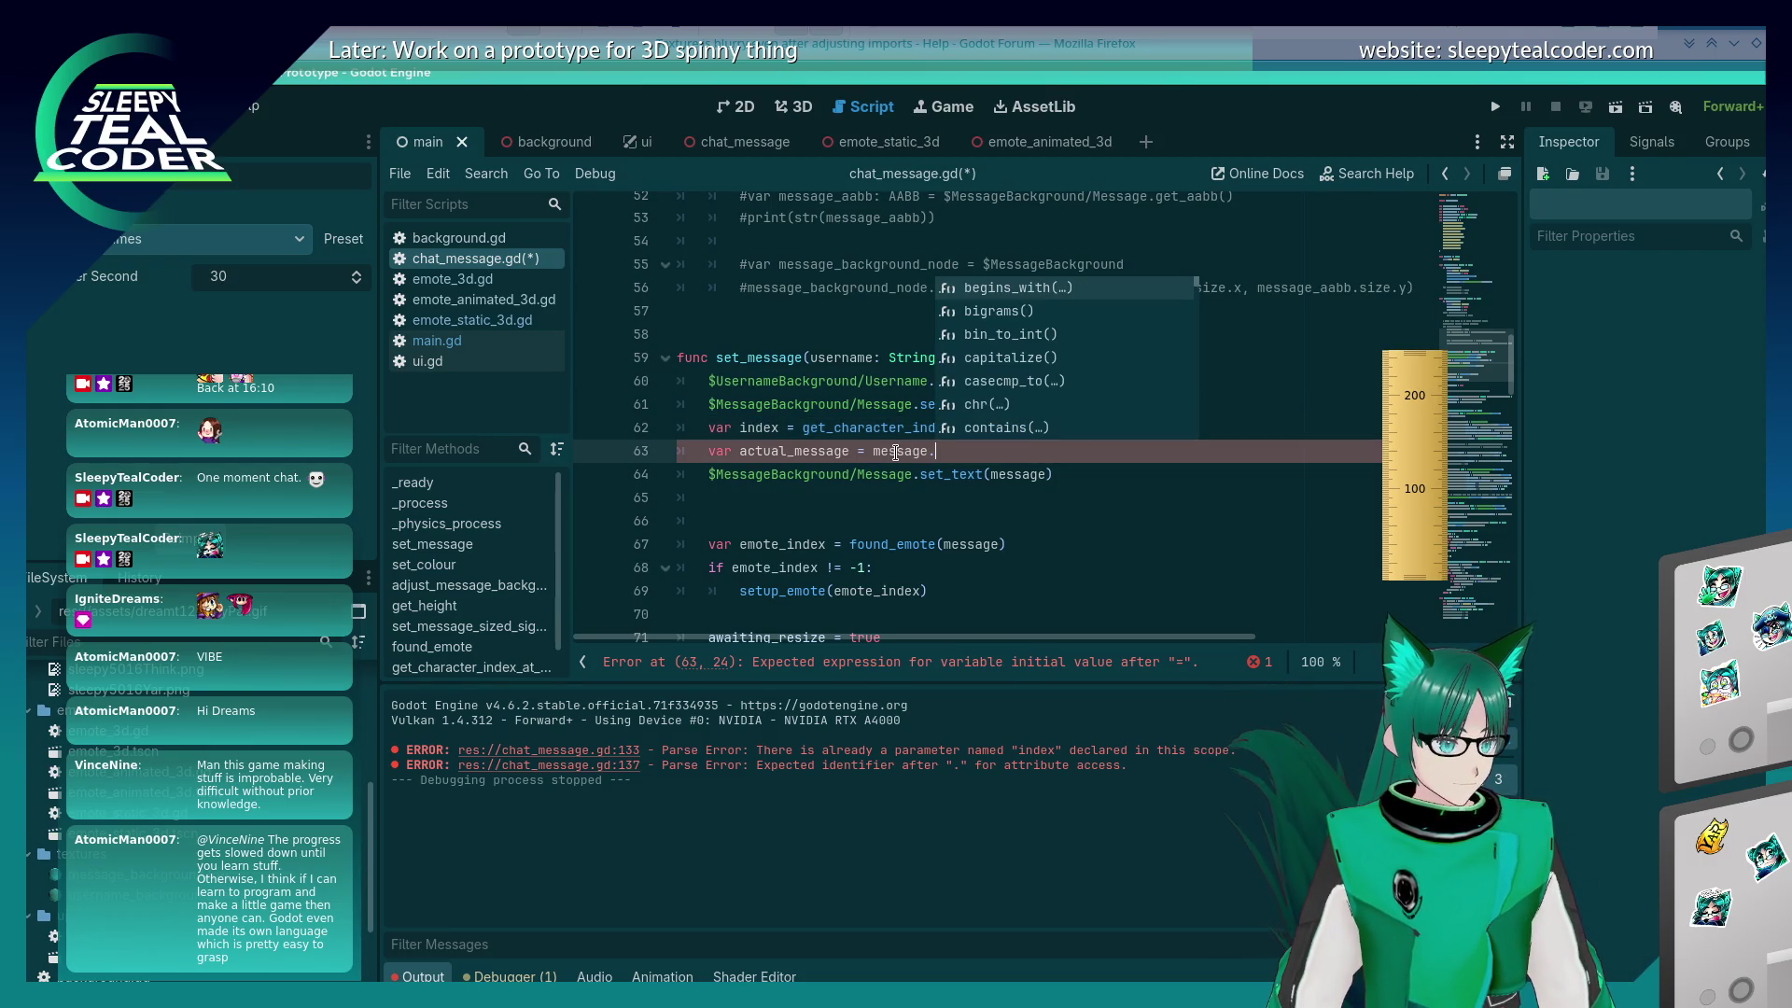
pyautogui.press('Return')
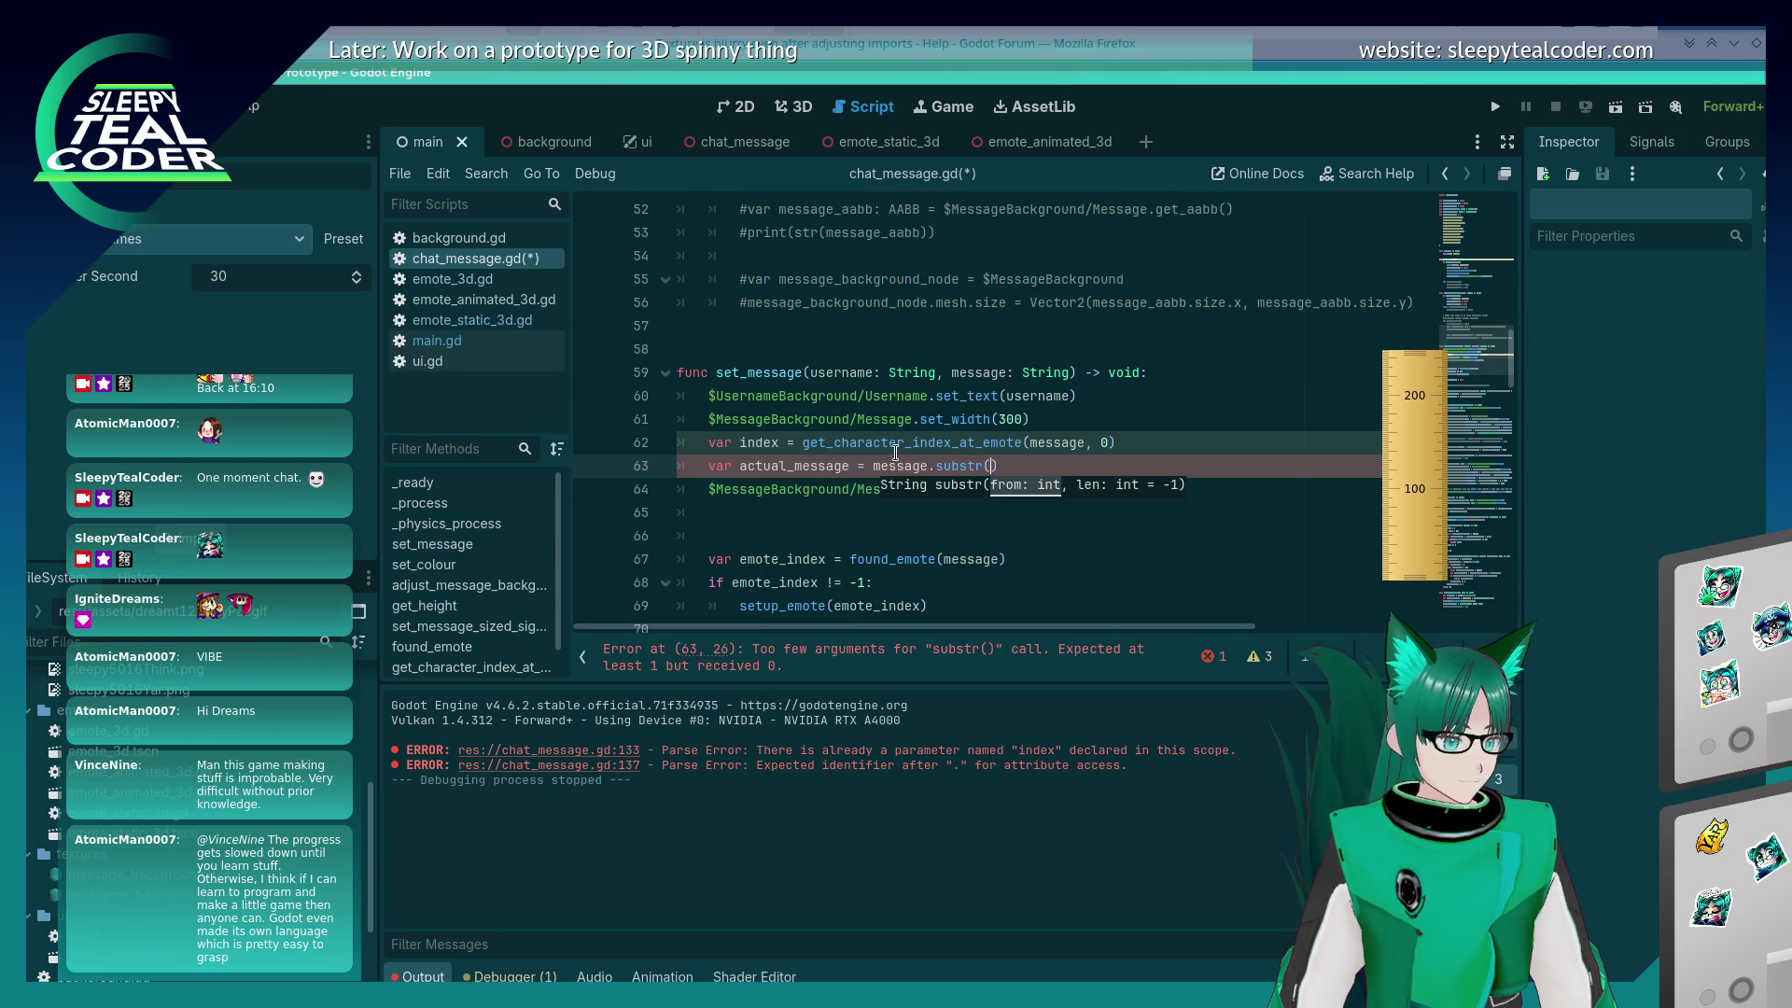
pyautogui.press('BackSpace')
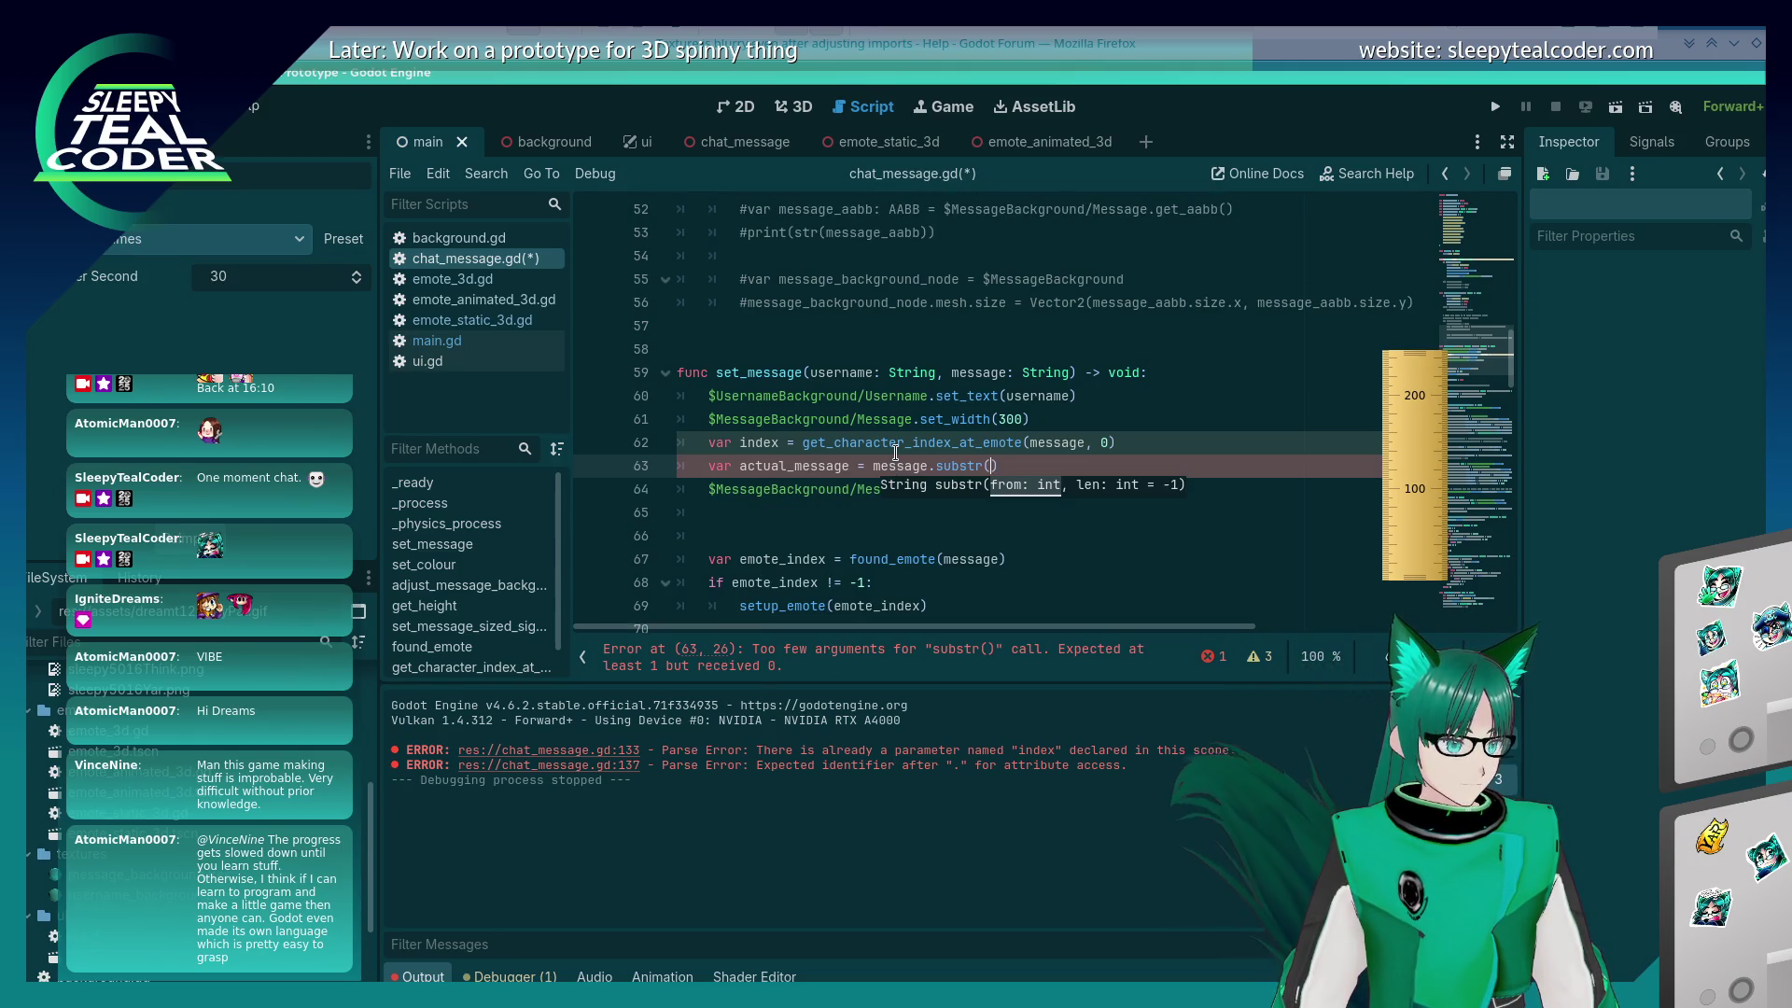
pyautogui.write('(')
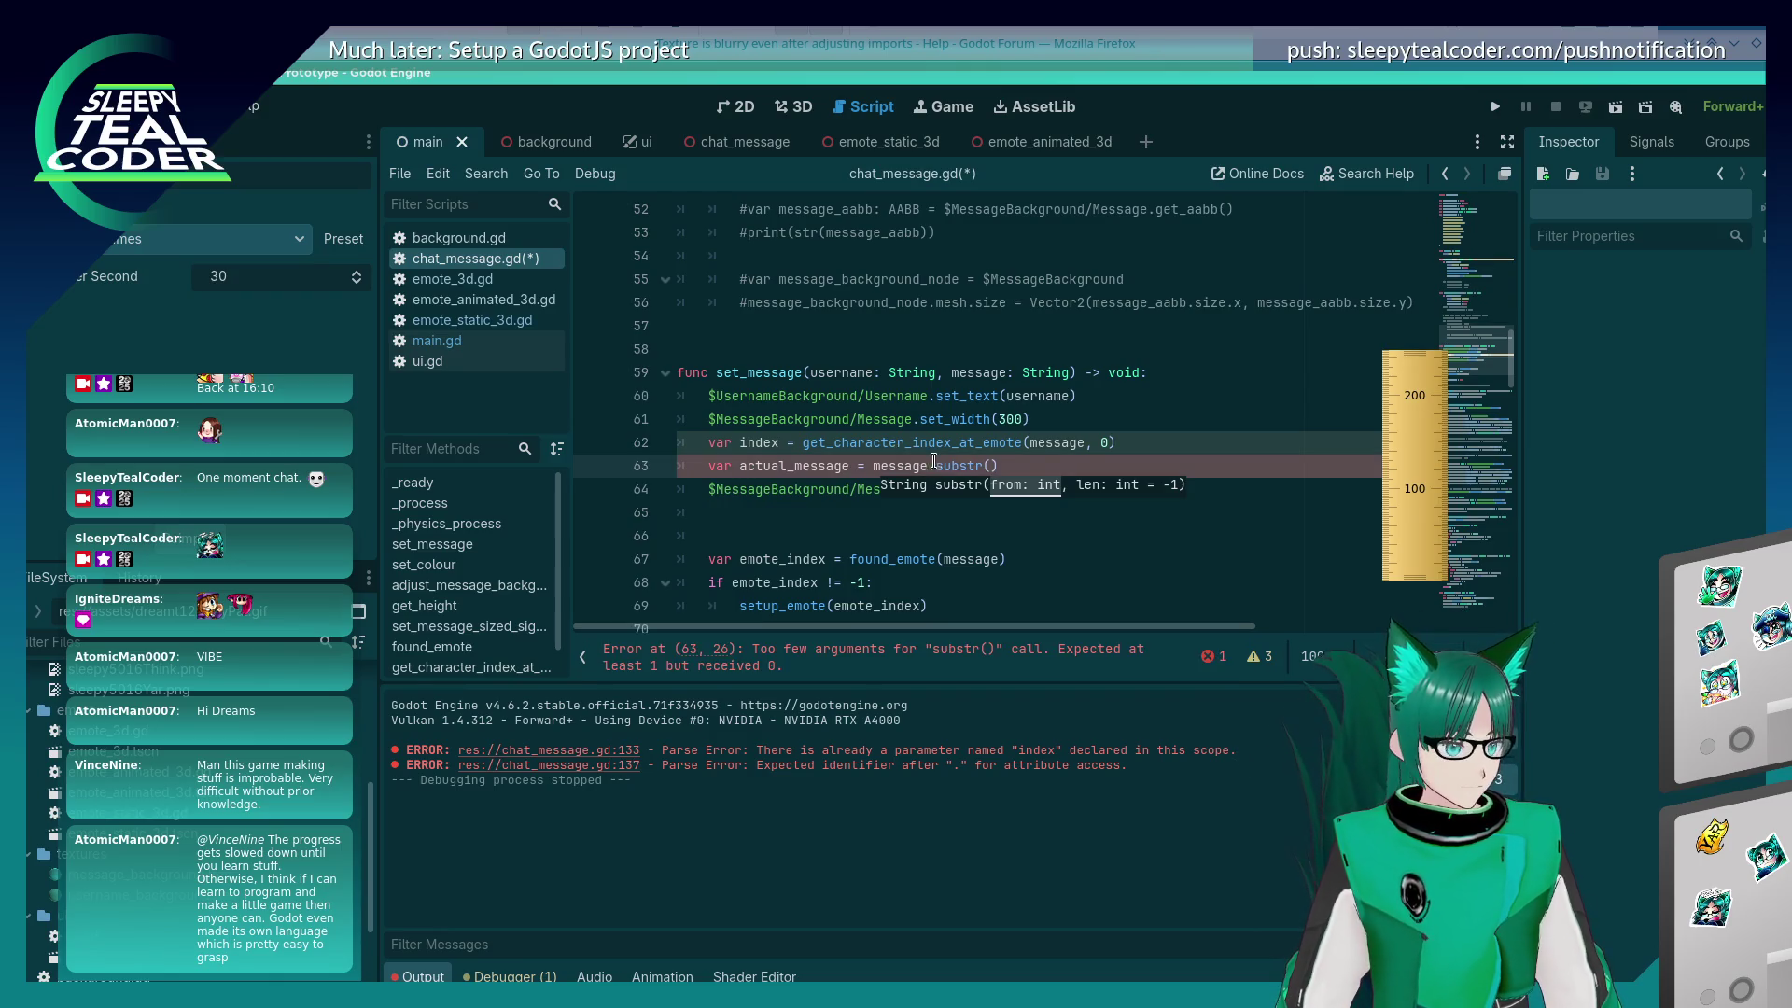
pyautogui.moveTo(962, 460)
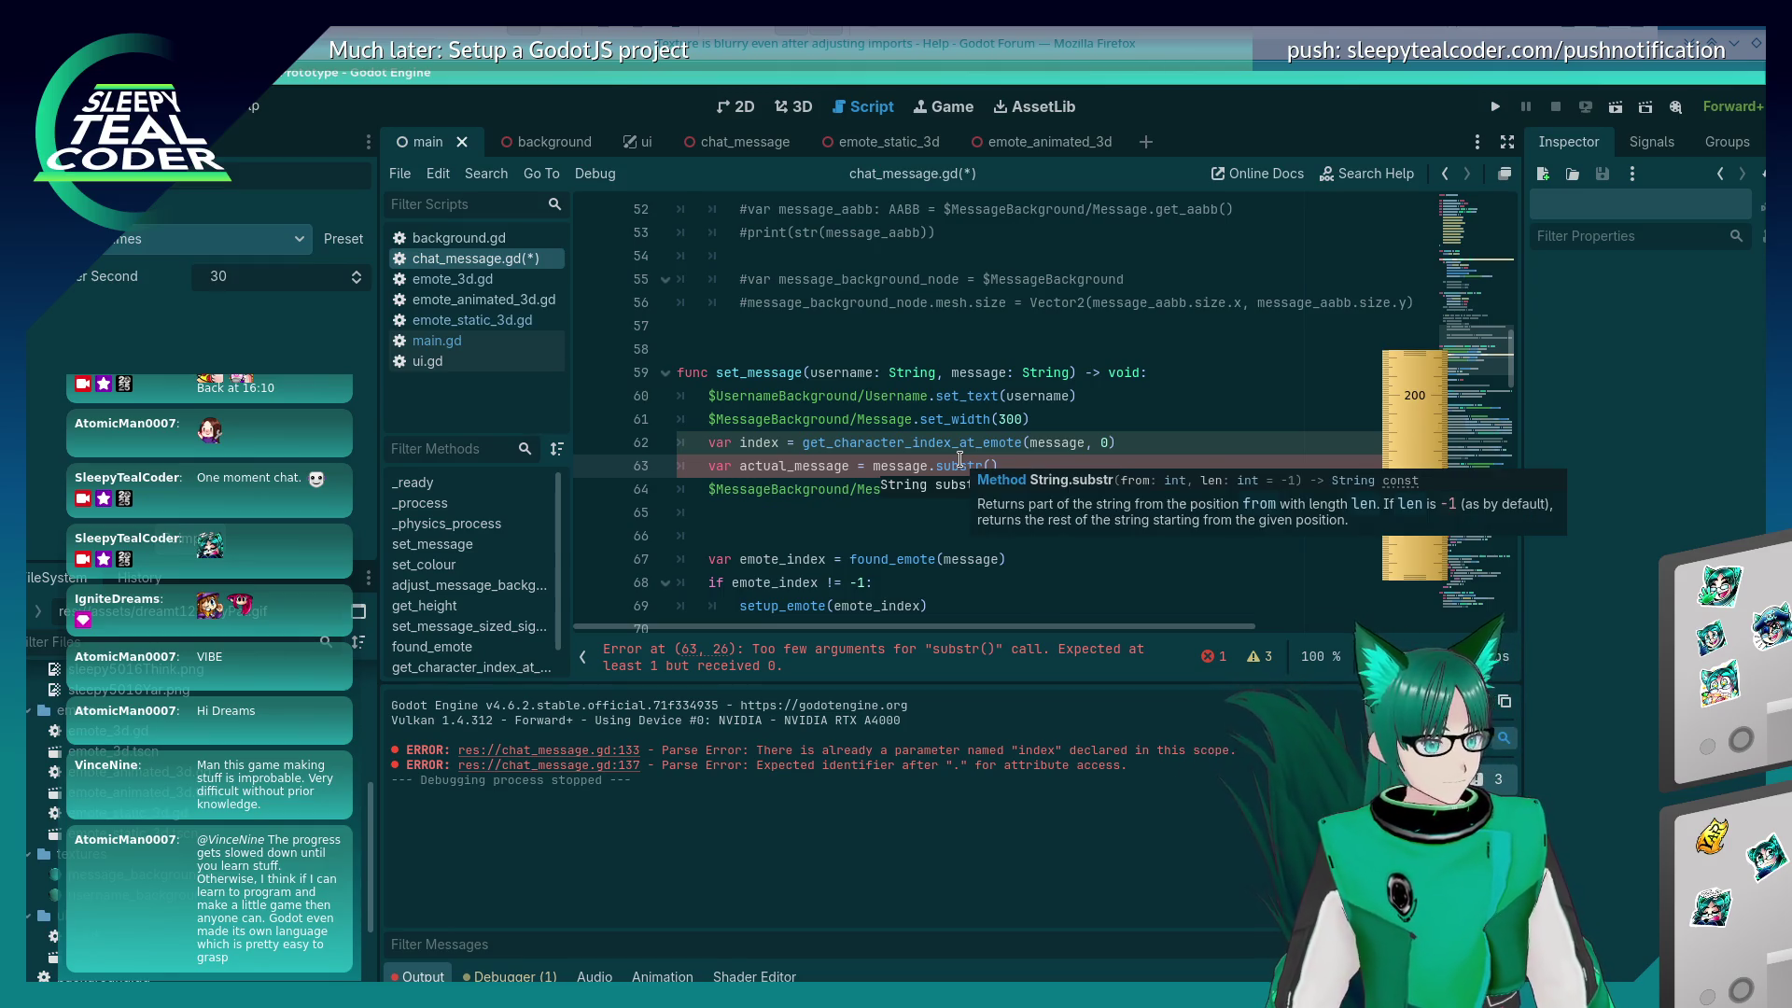
pyautogui.write('0, index')
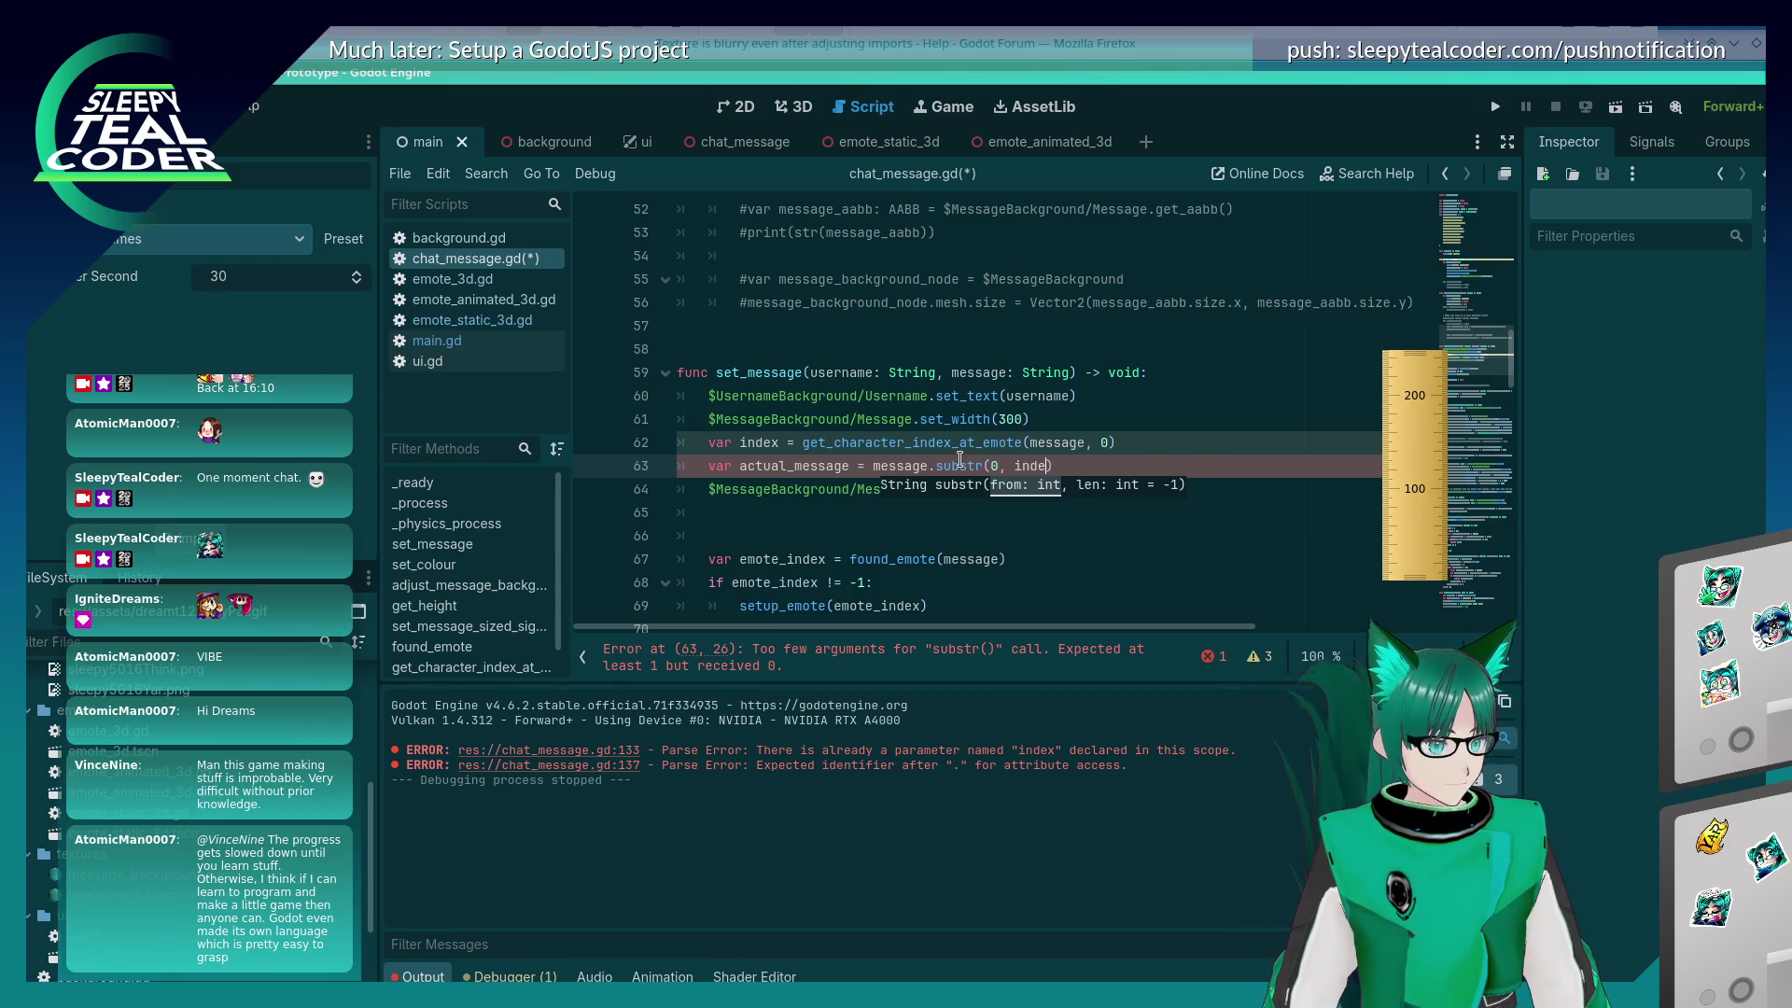
pyautogui.hotkey('ctrl', 's')
# Step: Pass actual_message to set_text instead of message and run the project with F5
pyautogui.press('Down')
pyautogui.press('Down')
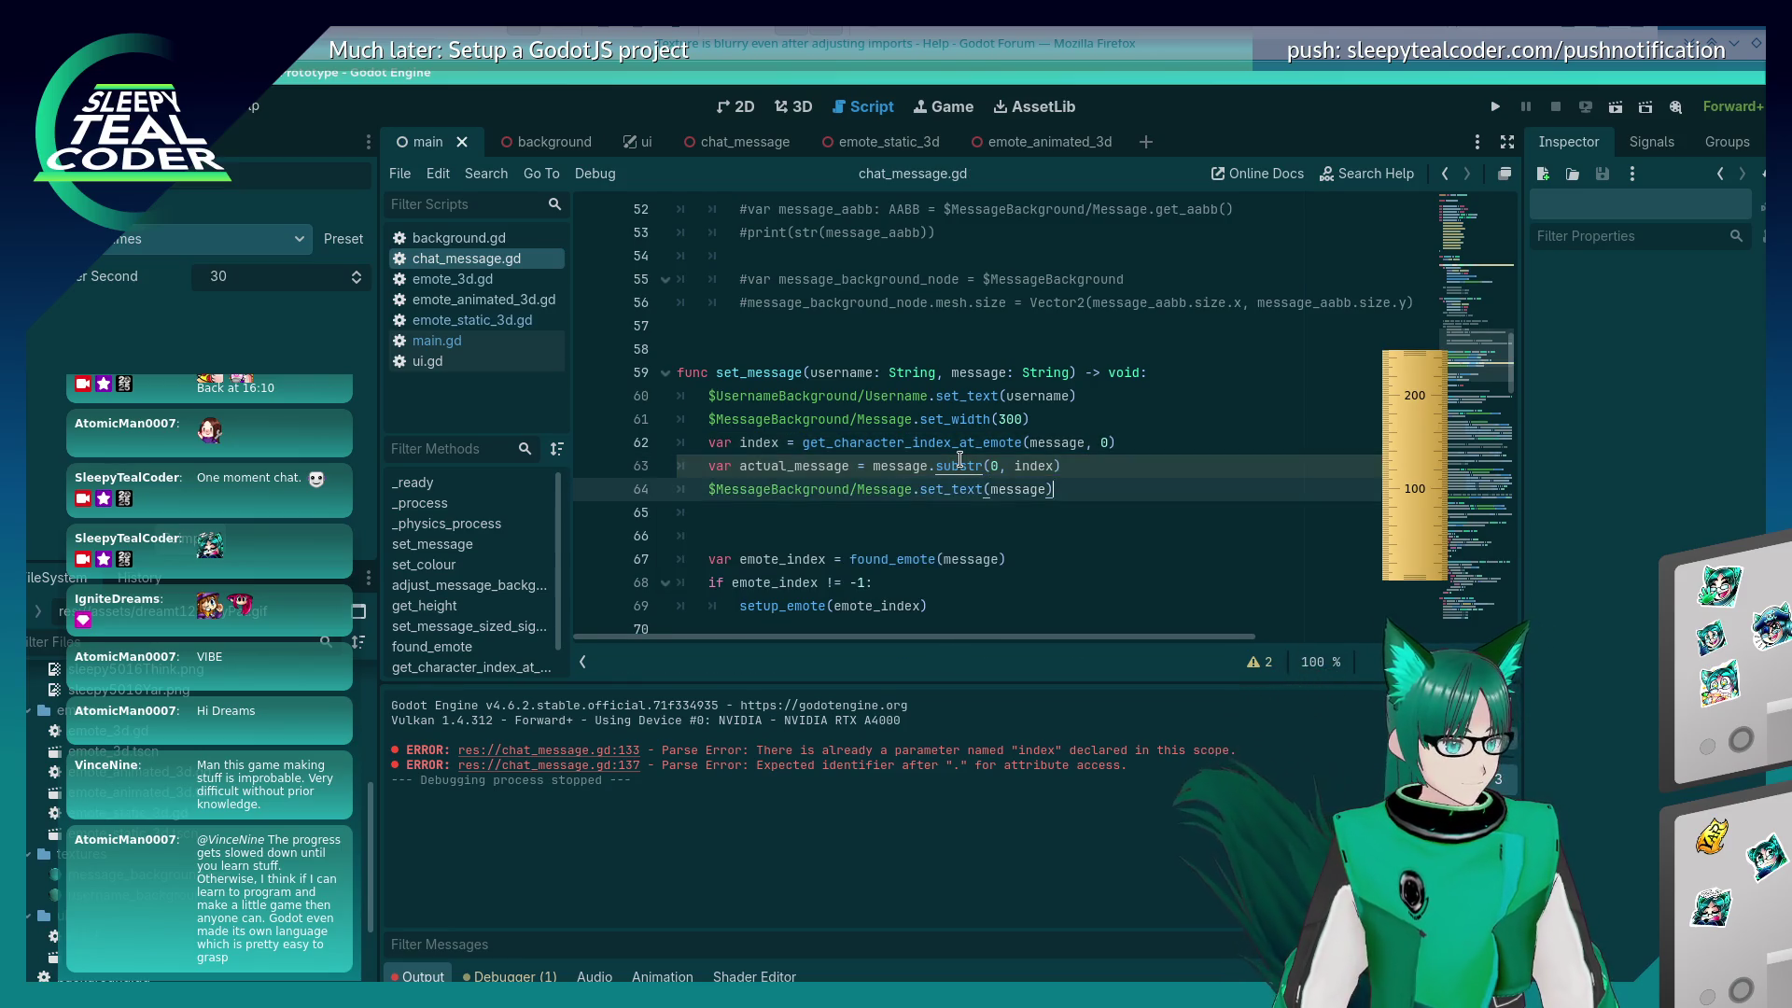
pyautogui.doubleClick(816, 466)
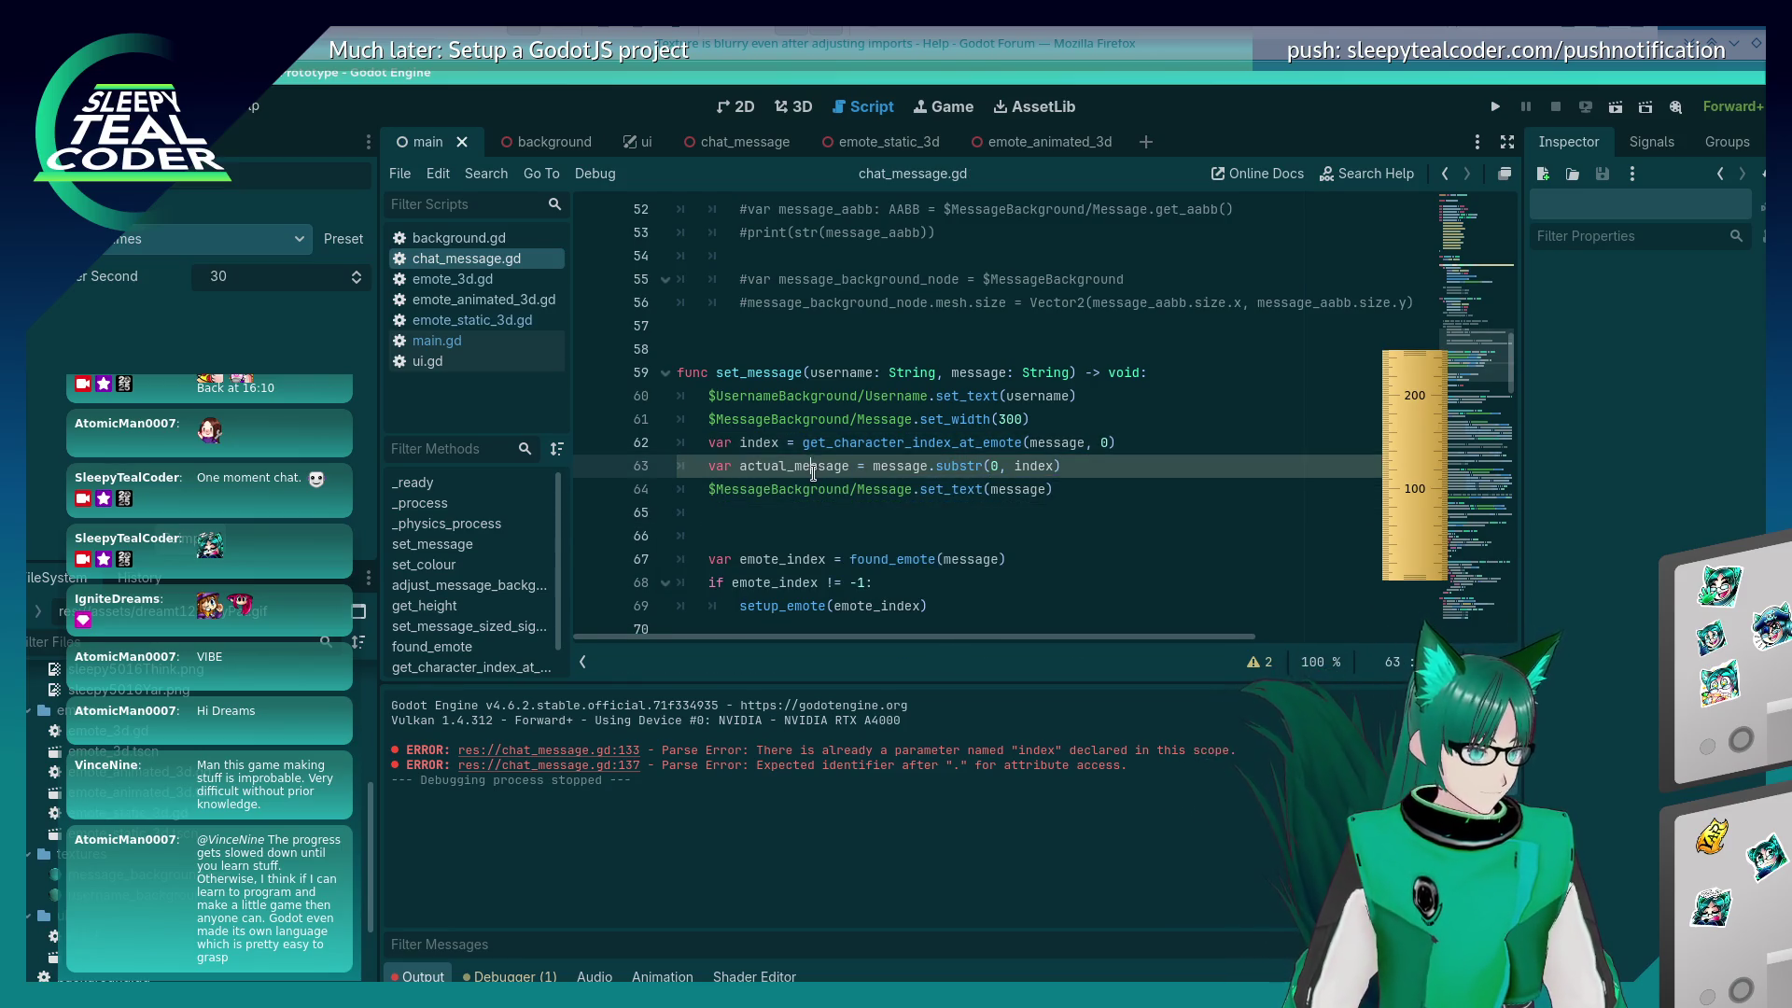
pyautogui.doubleClick(1024, 489)
pyautogui.write('actual_message')
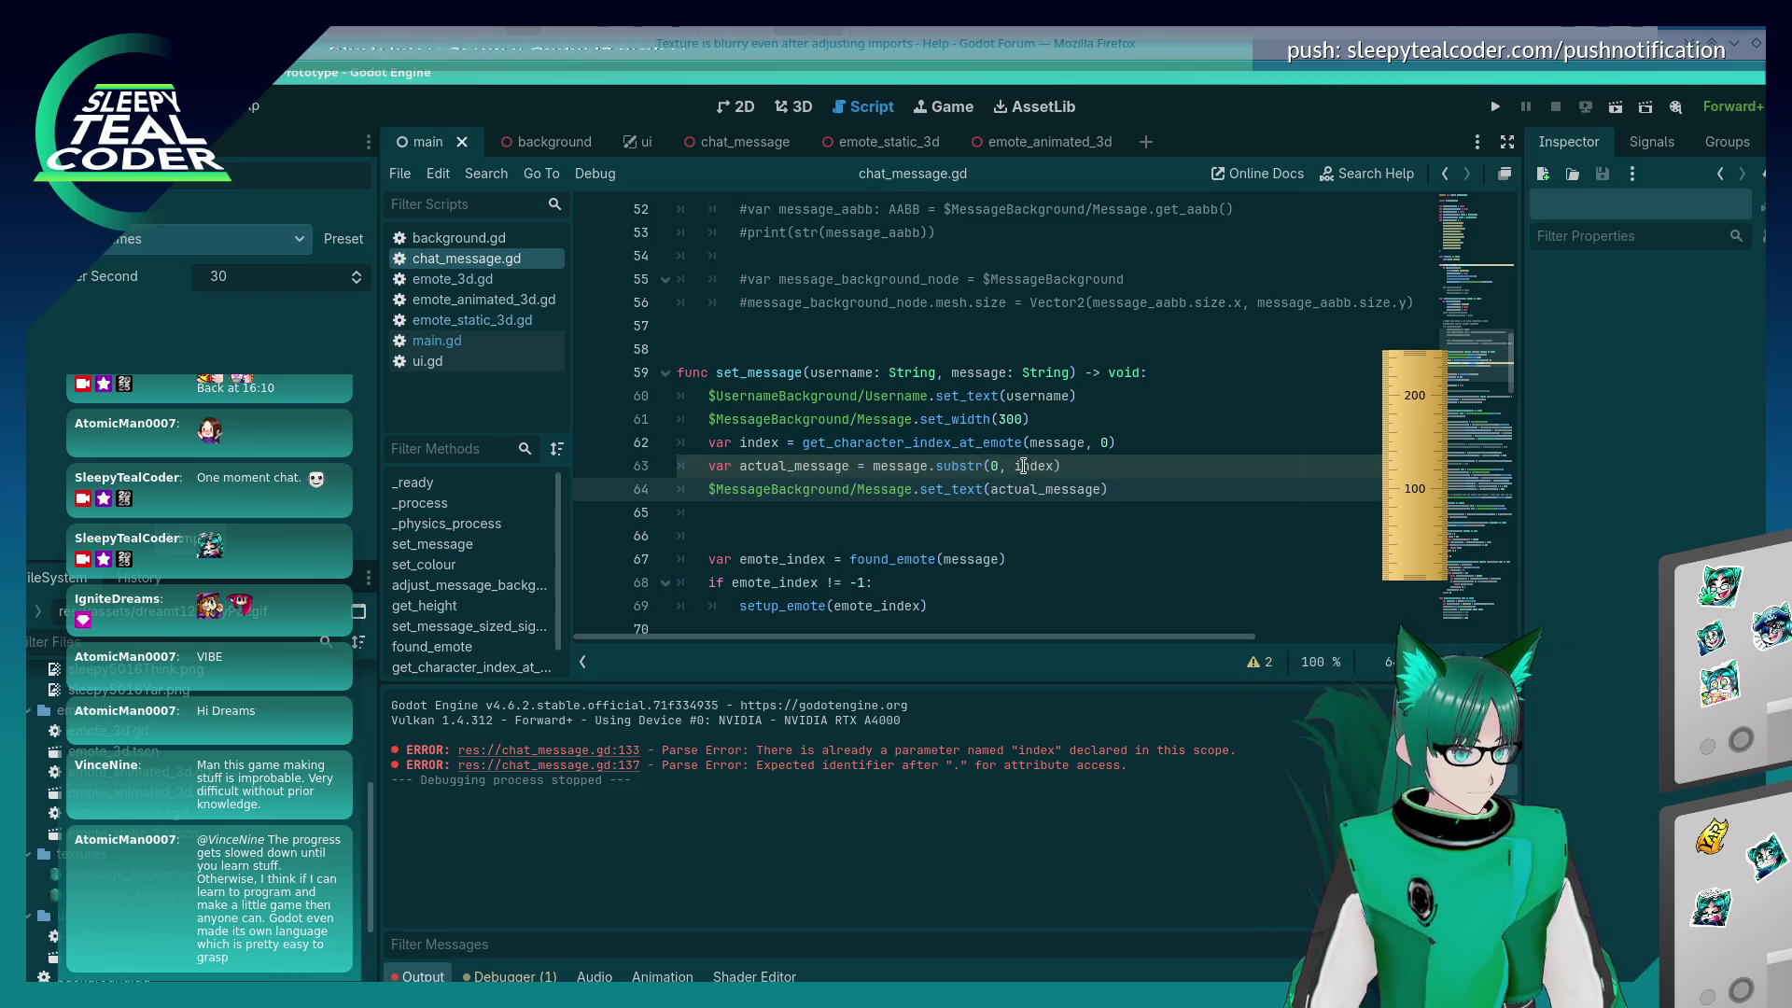
pyautogui.scroll(-2, 983, 430)
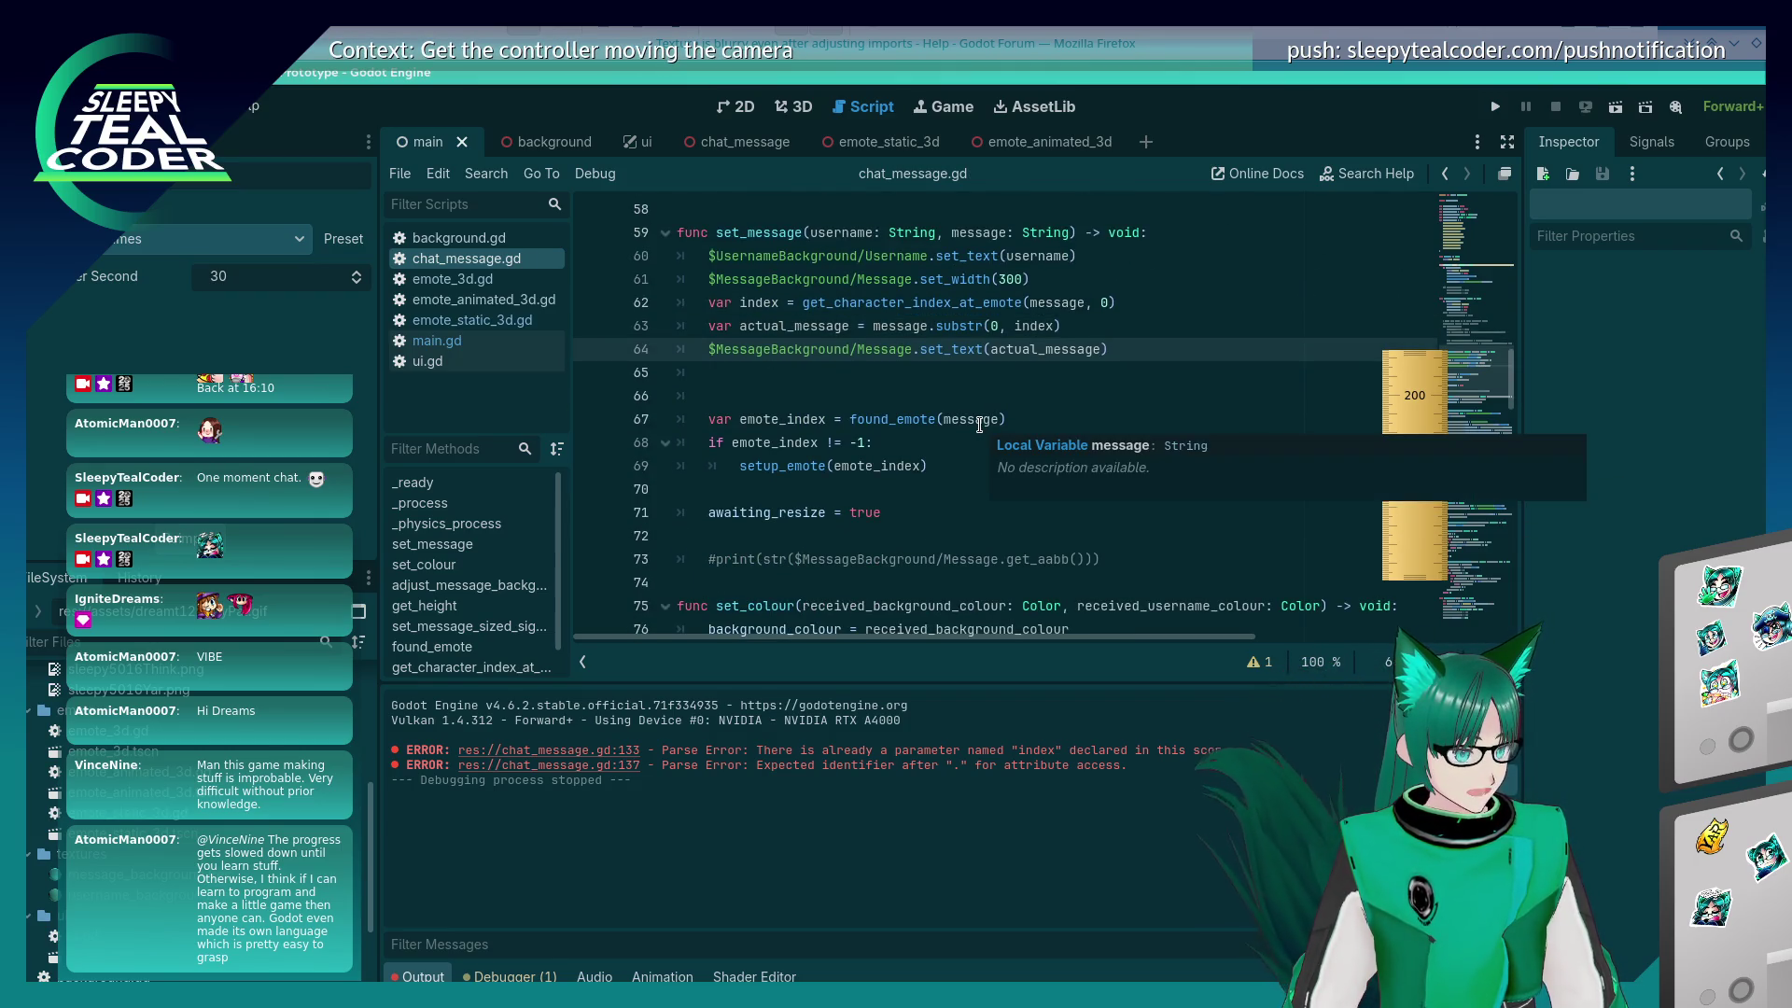
pyautogui.press('F5')
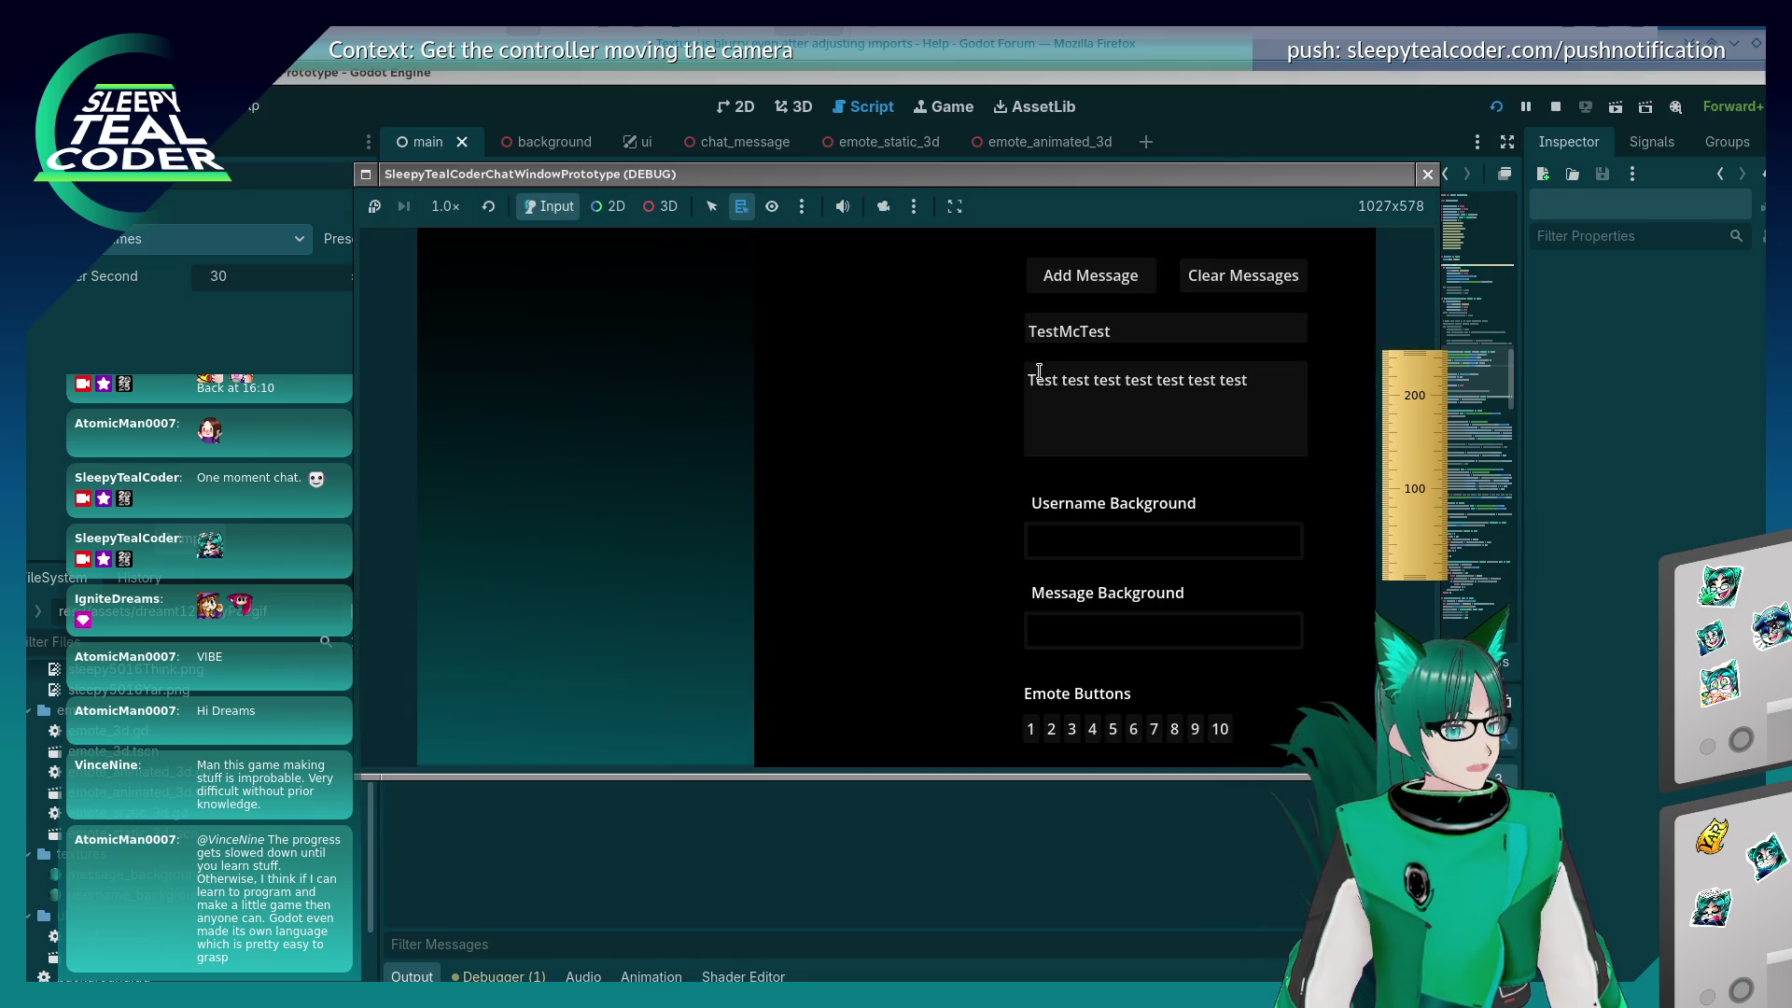
# Step: Insert emote 1 after 'Test ' and post the message to the test chat
pyautogui.click(1059, 380)
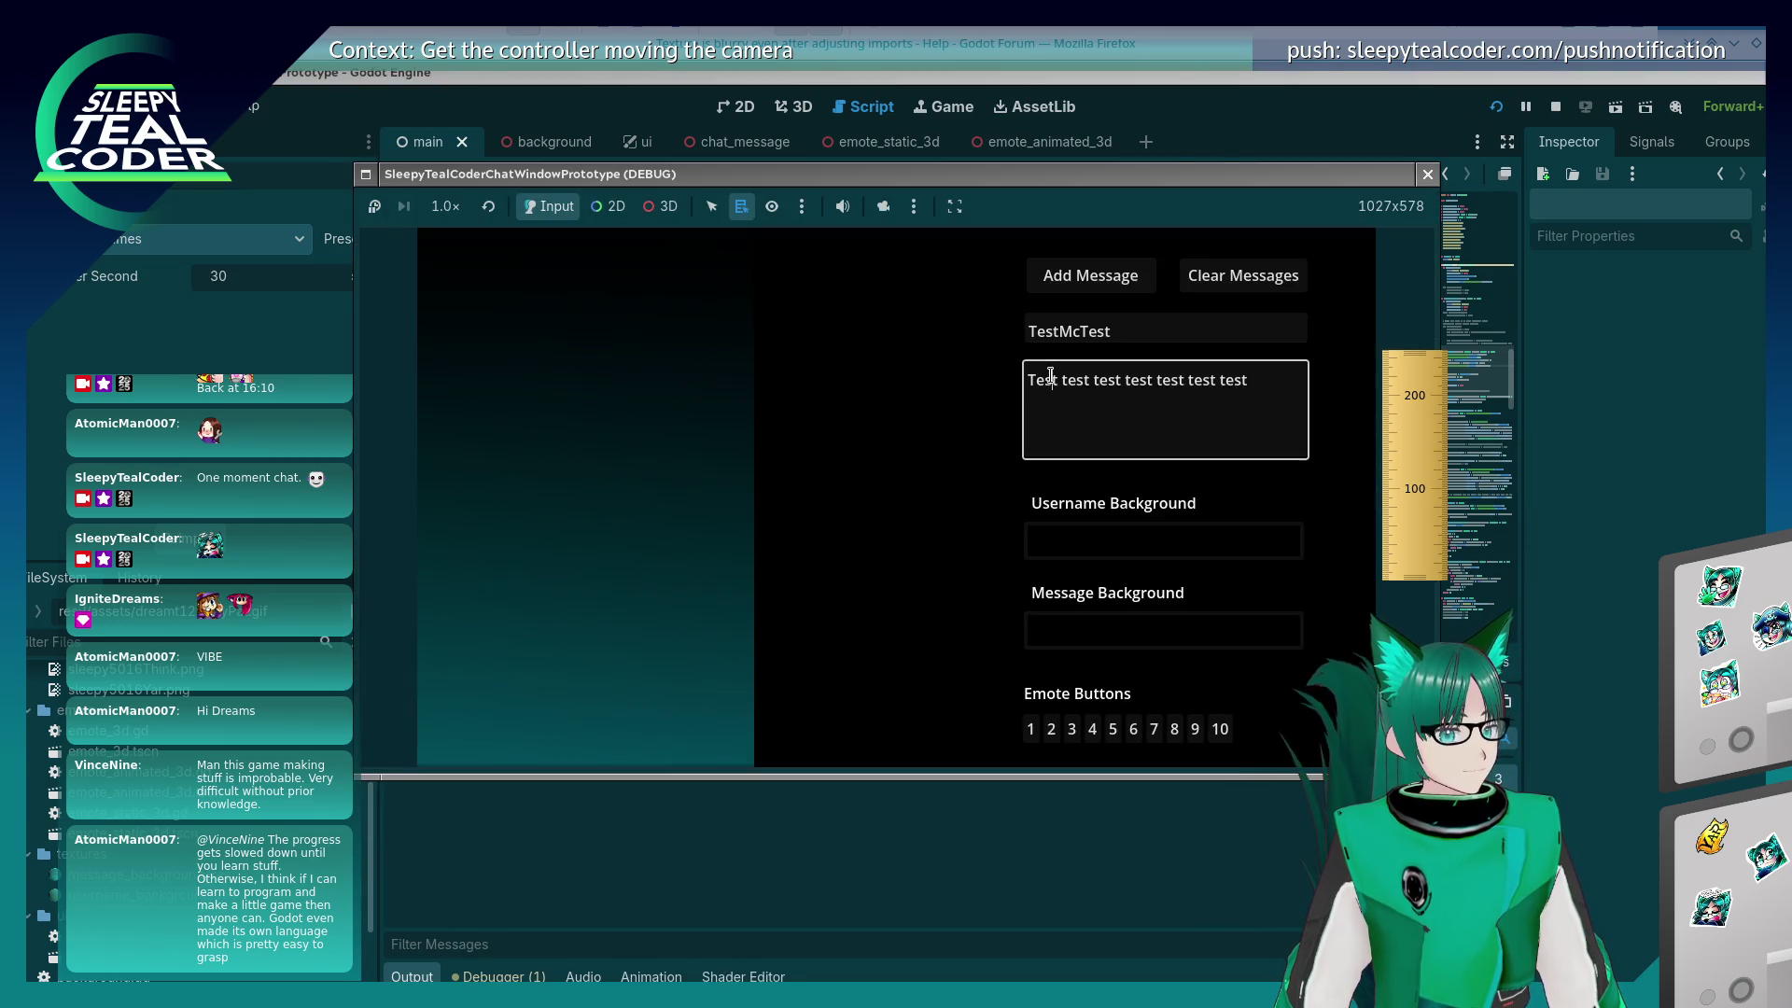
pyautogui.click(1032, 718)
pyautogui.click(1076, 368)
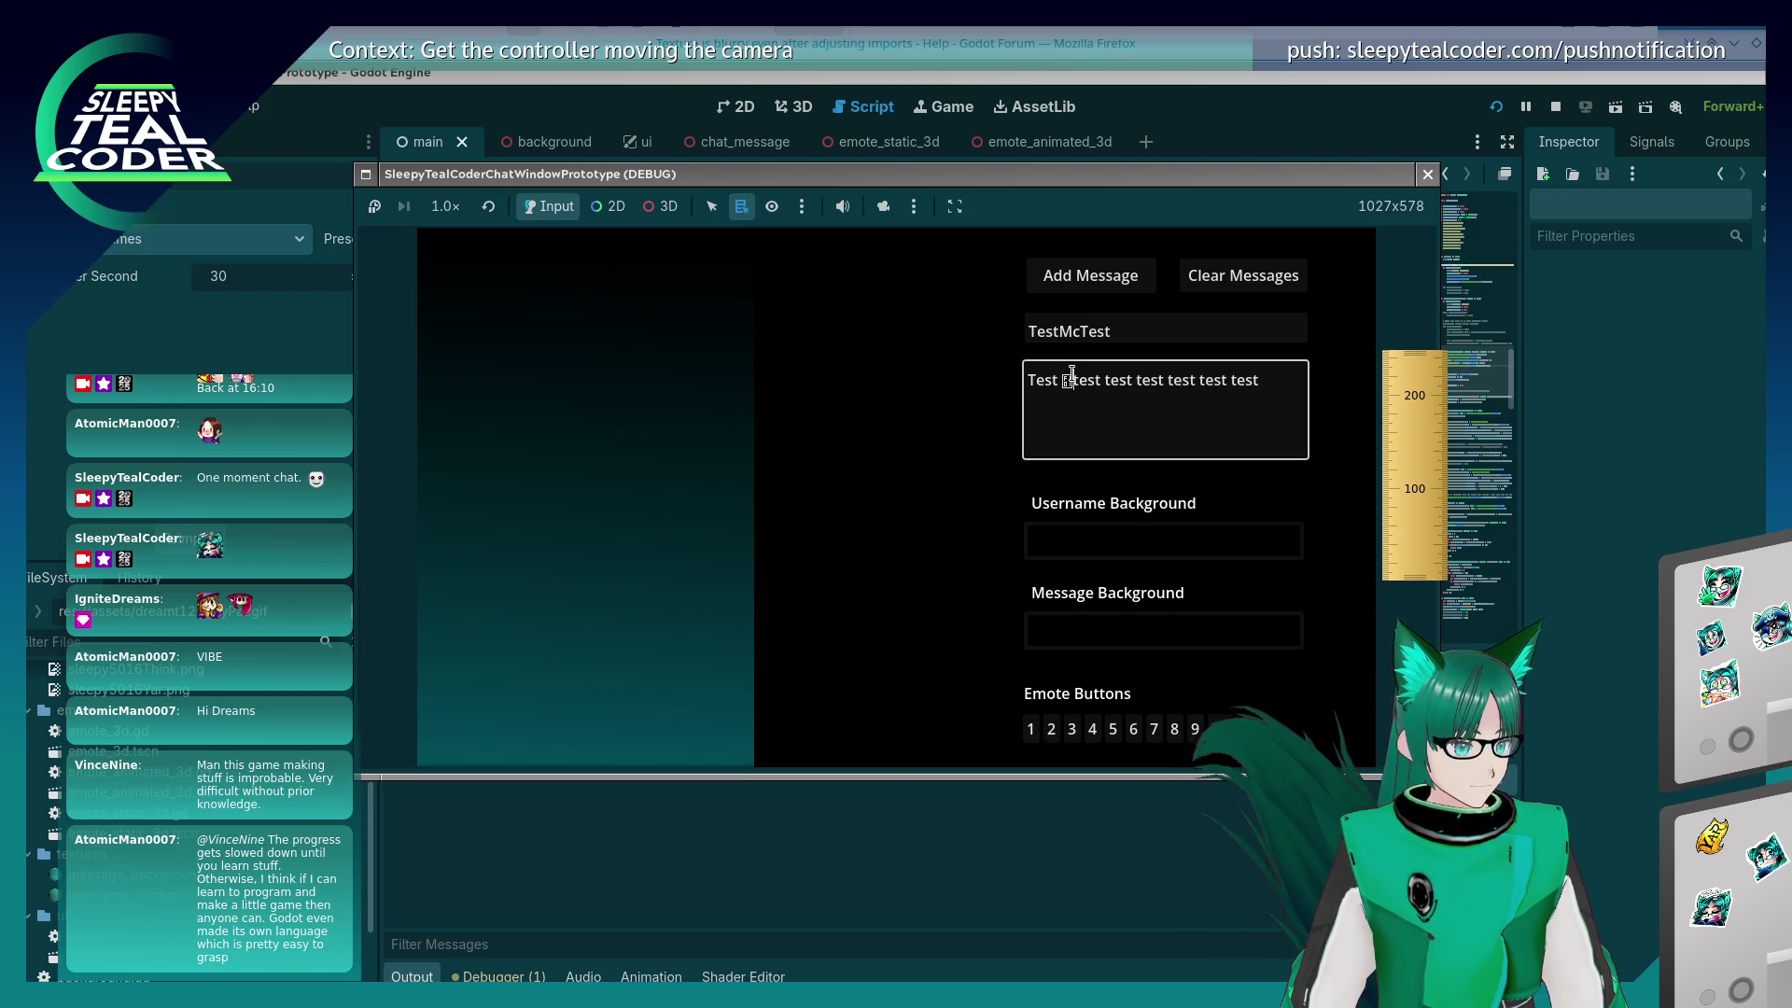
pyautogui.click(1077, 278)
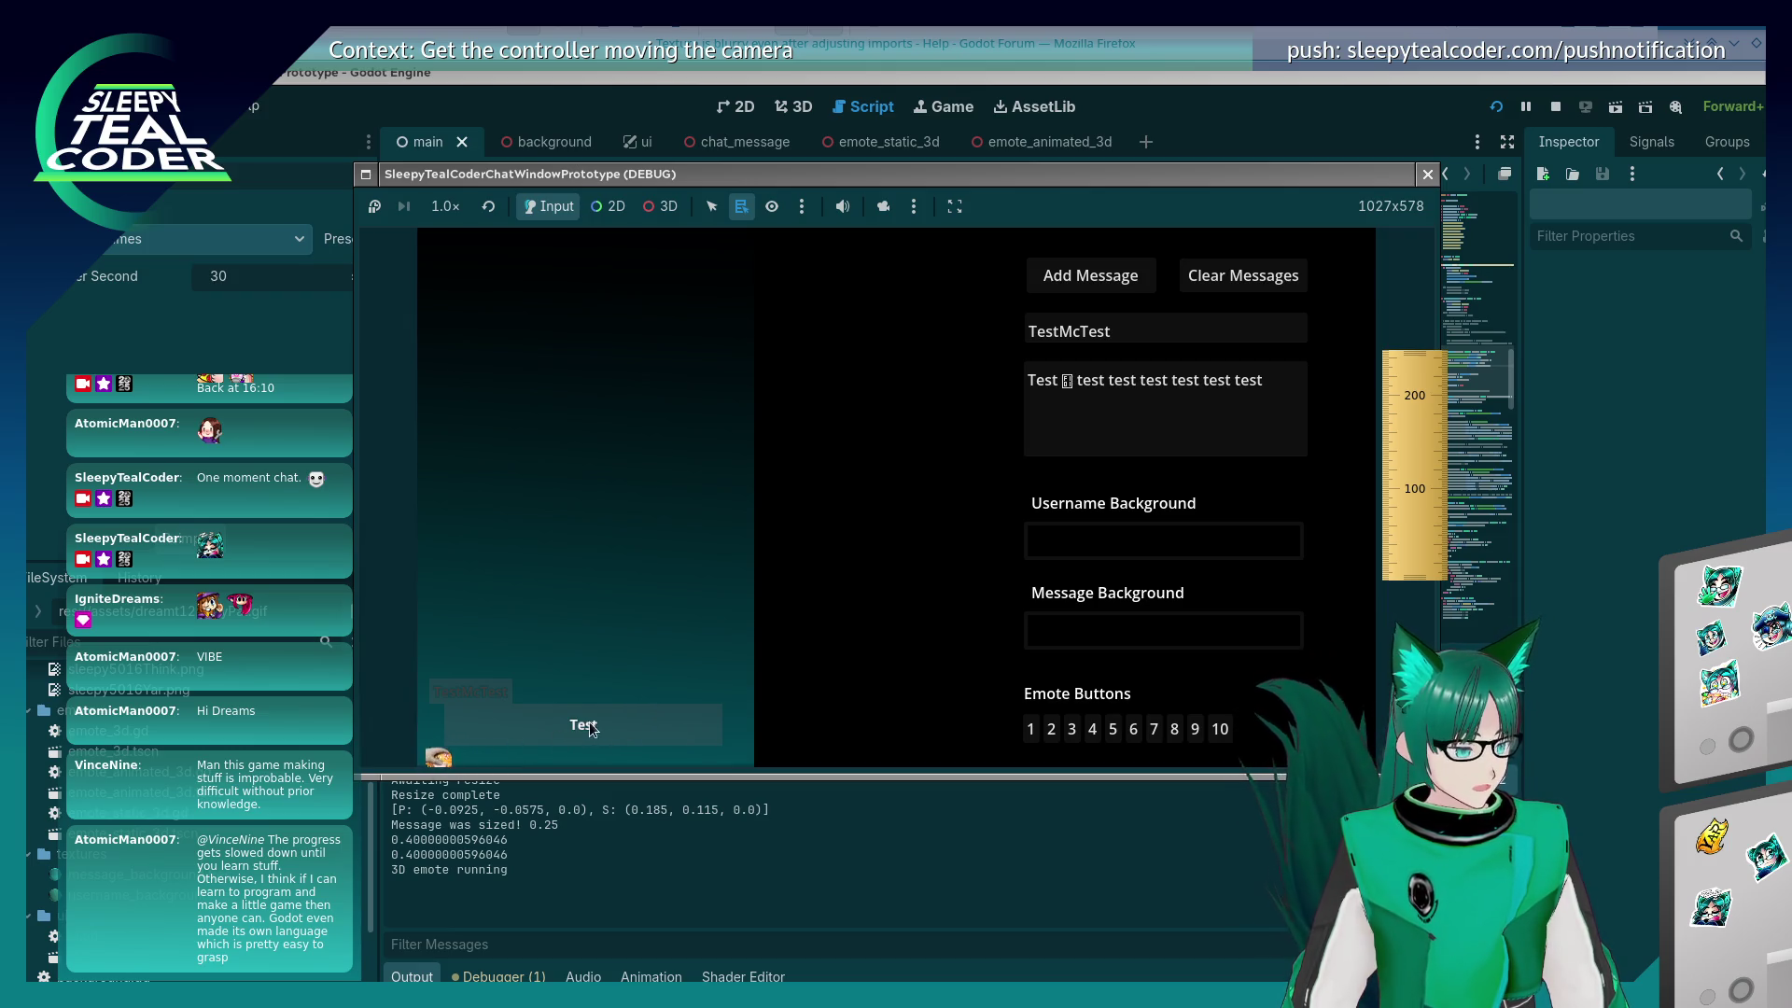
# Step: Return to chat_message.gd in the script editor at line 63
pyautogui.click(1243, 110)
pyautogui.scroll(2, 1006, 489)
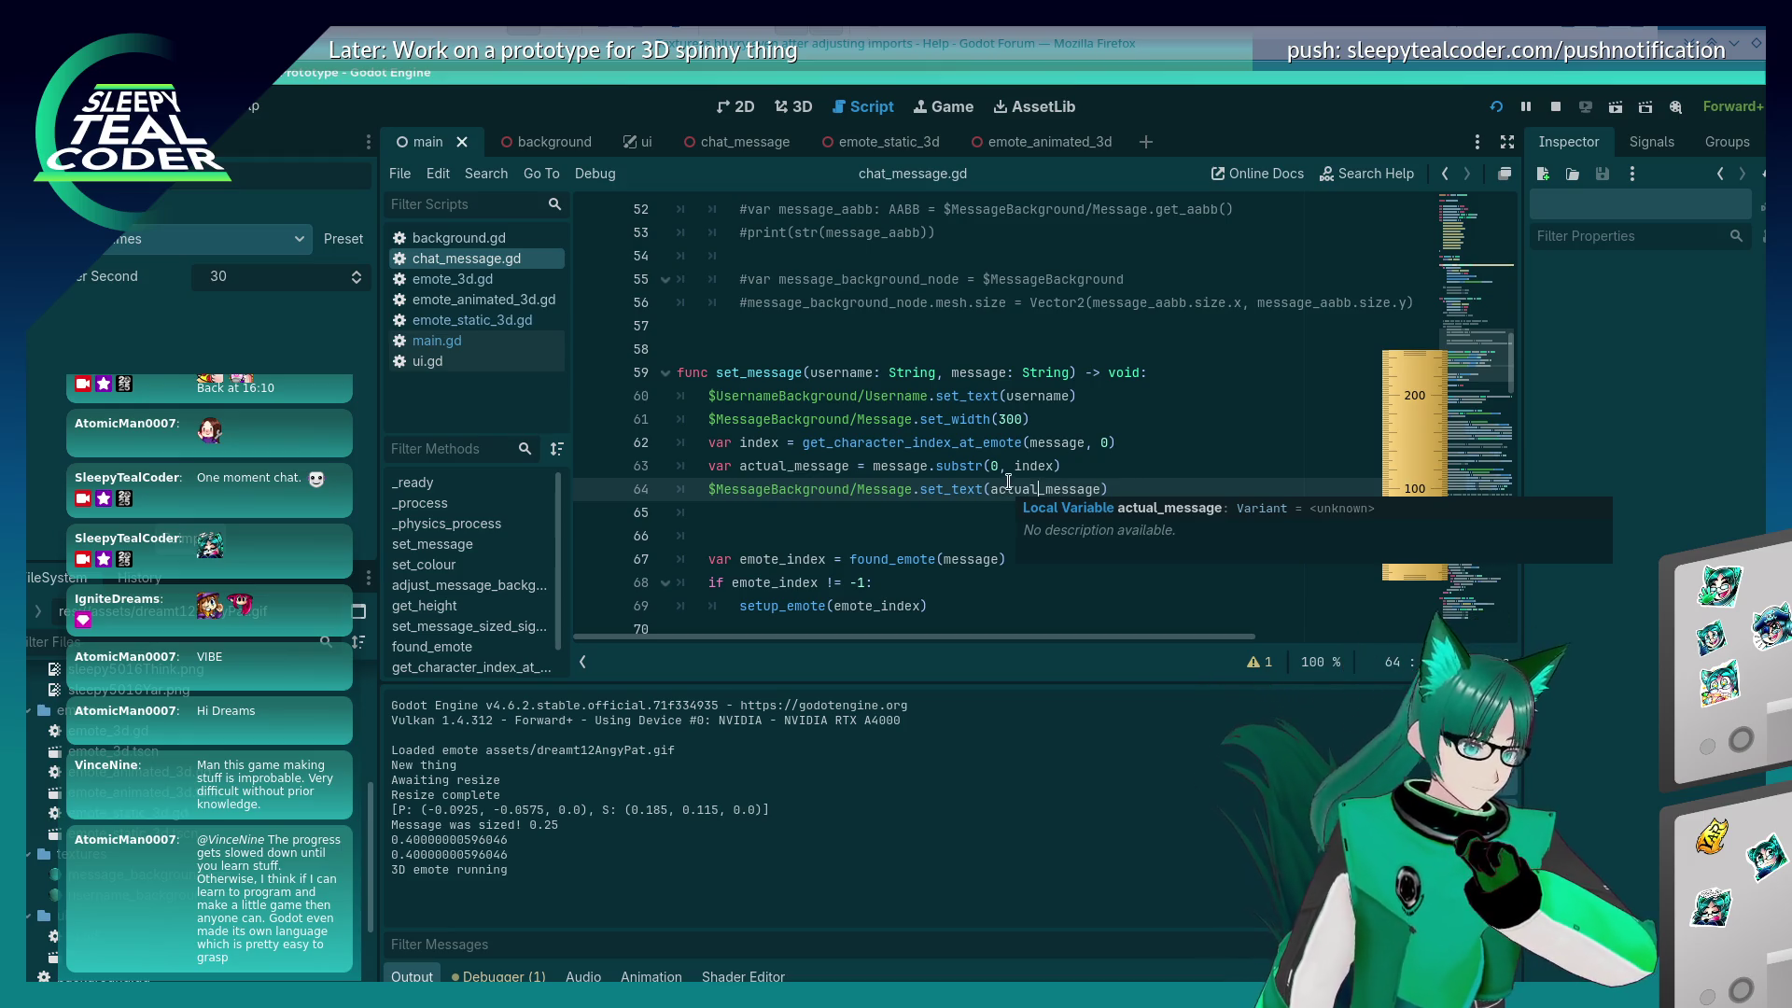
pyautogui.click(1053, 422)
# Step: Add the comment '# TODO: Setup a text, emote, text etc placement setup' below the substr line
pyautogui.click(1204, 460)
pyautogui.press('Return')
pyautogui.write('# TODO: ')
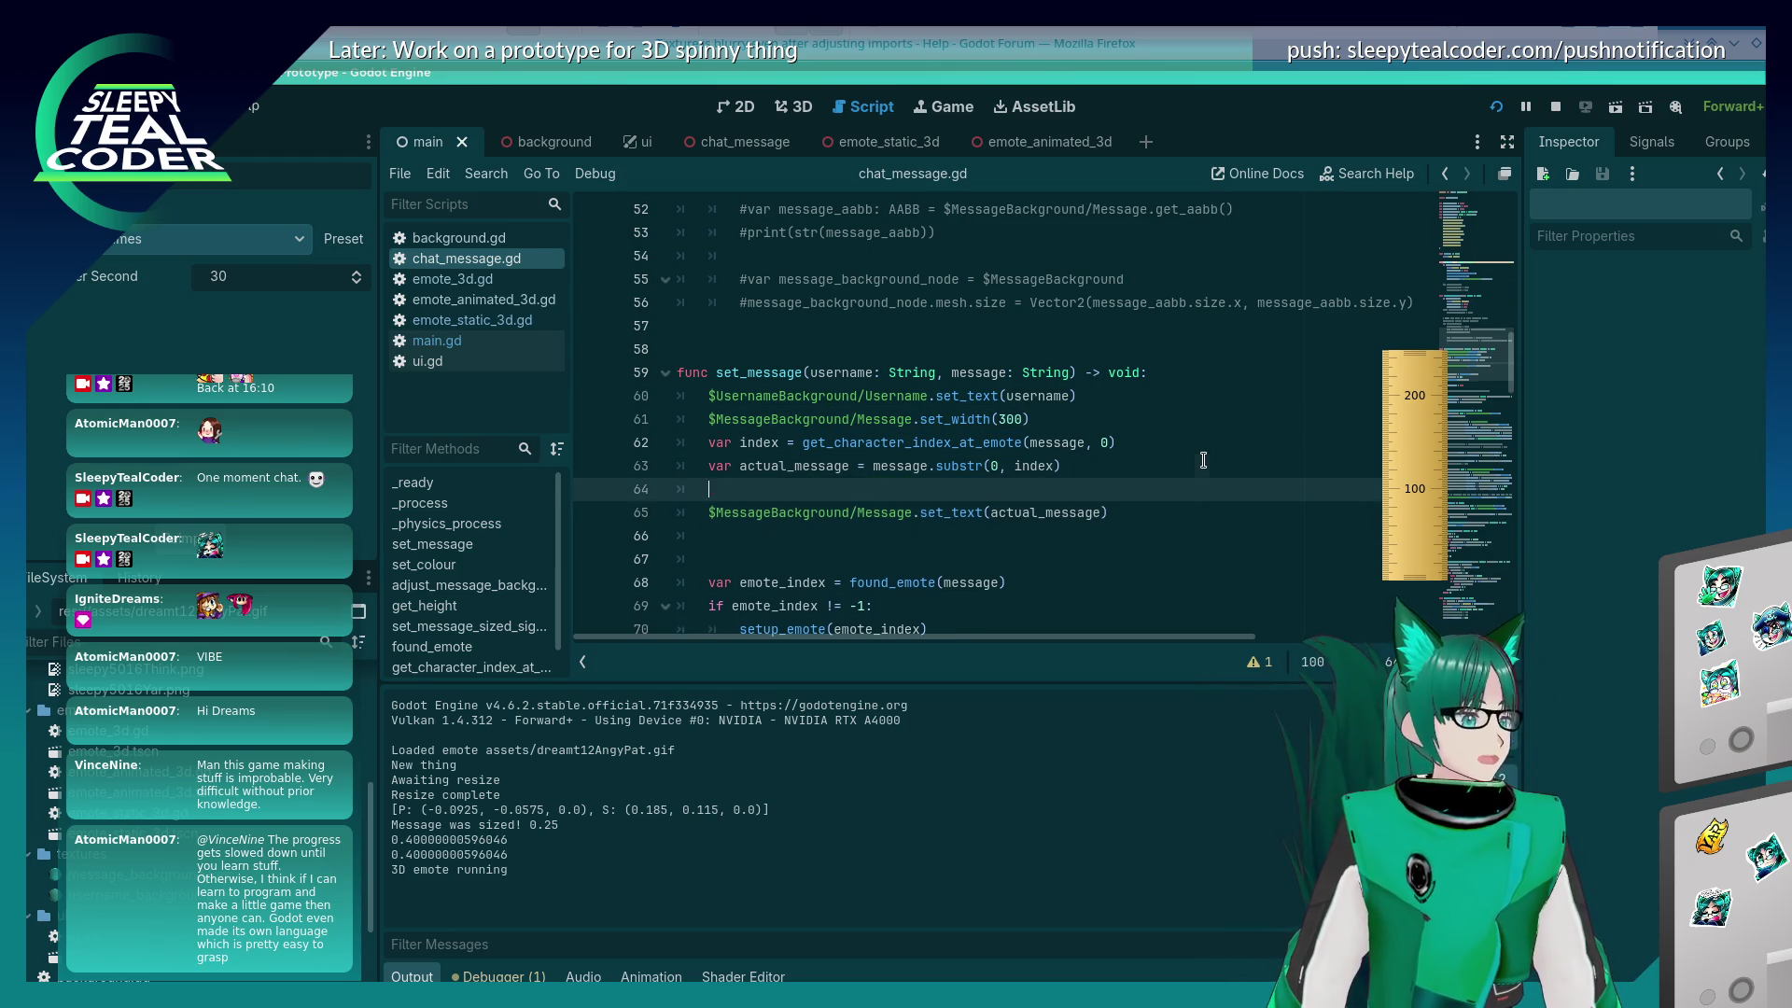
pyautogui.write('Mar')
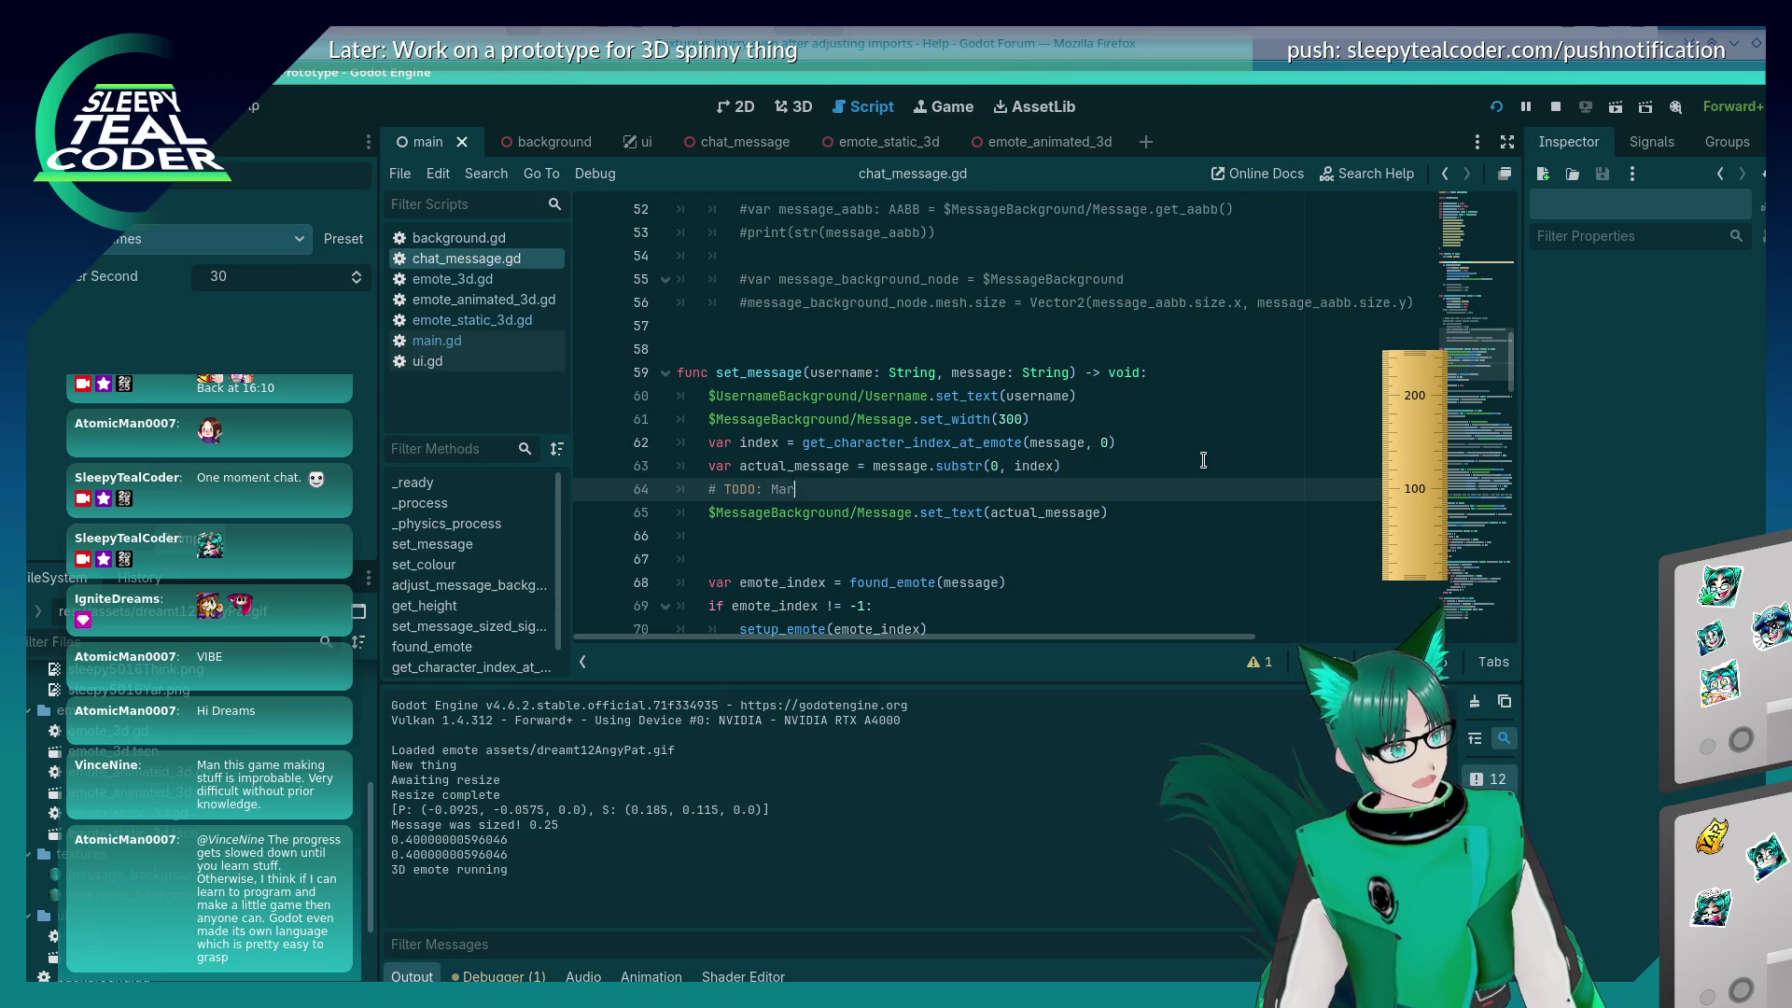
pyautogui.press('BackSpace')
pyautogui.press('BackSpace')
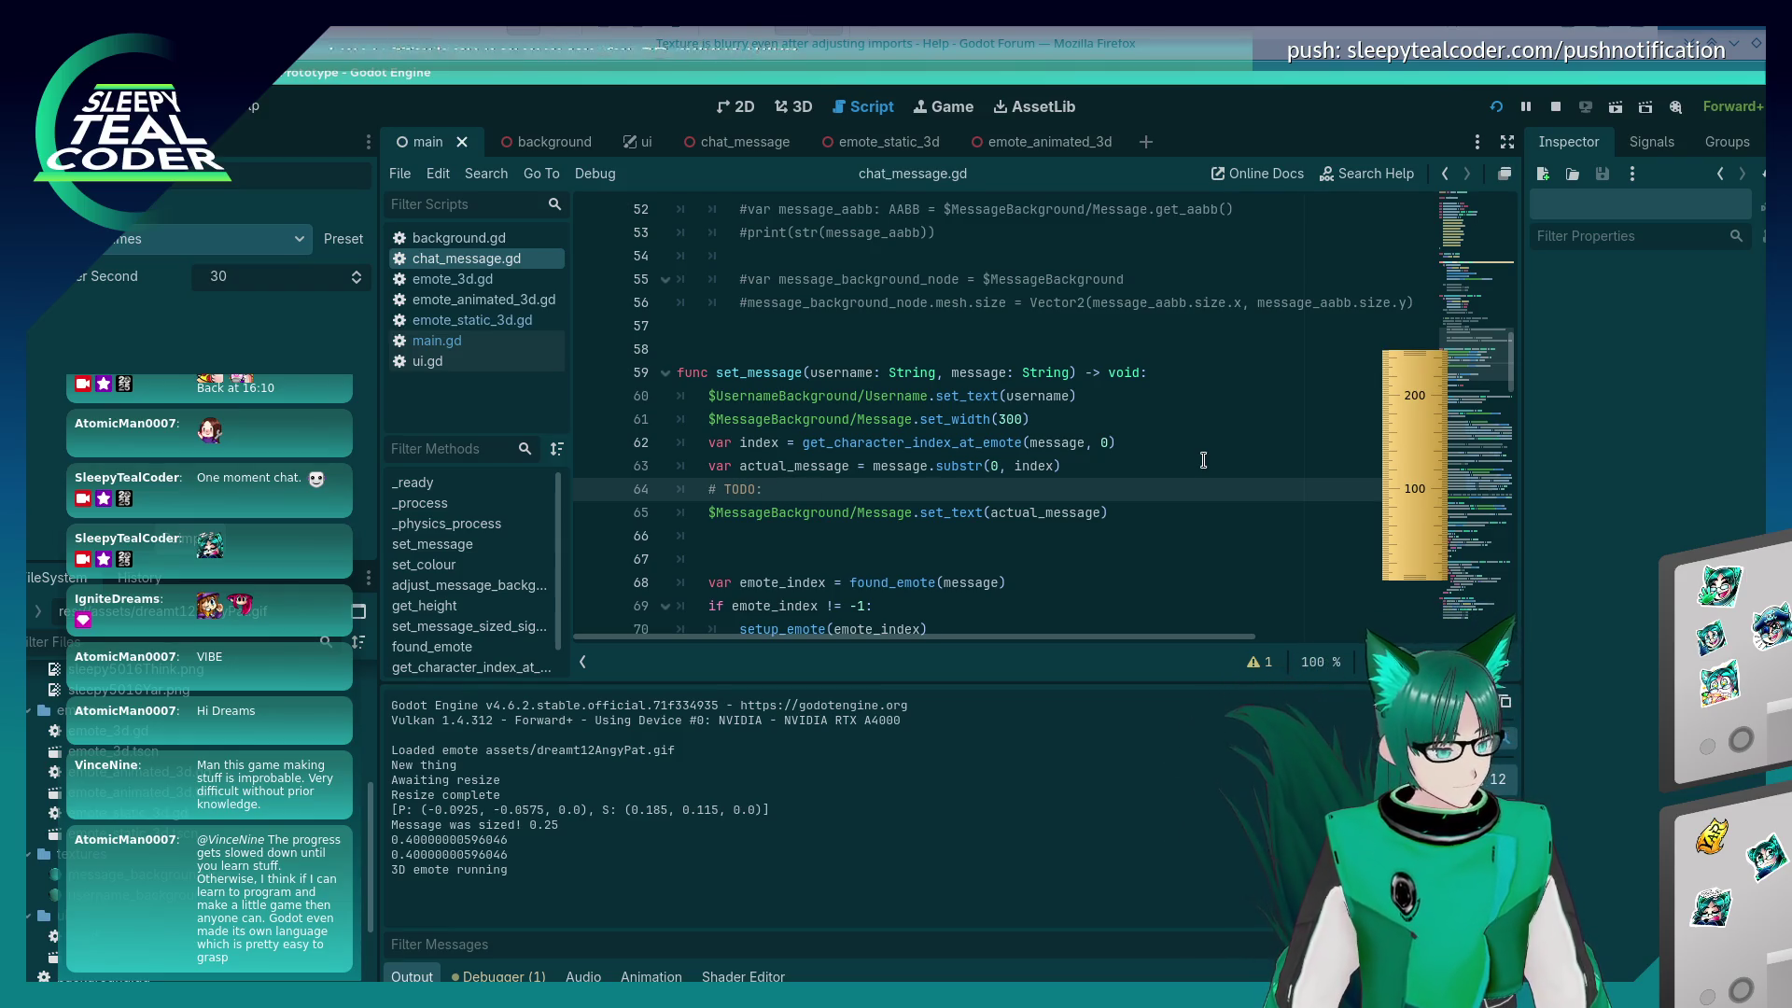
pyautogui.write(' Investigate a')
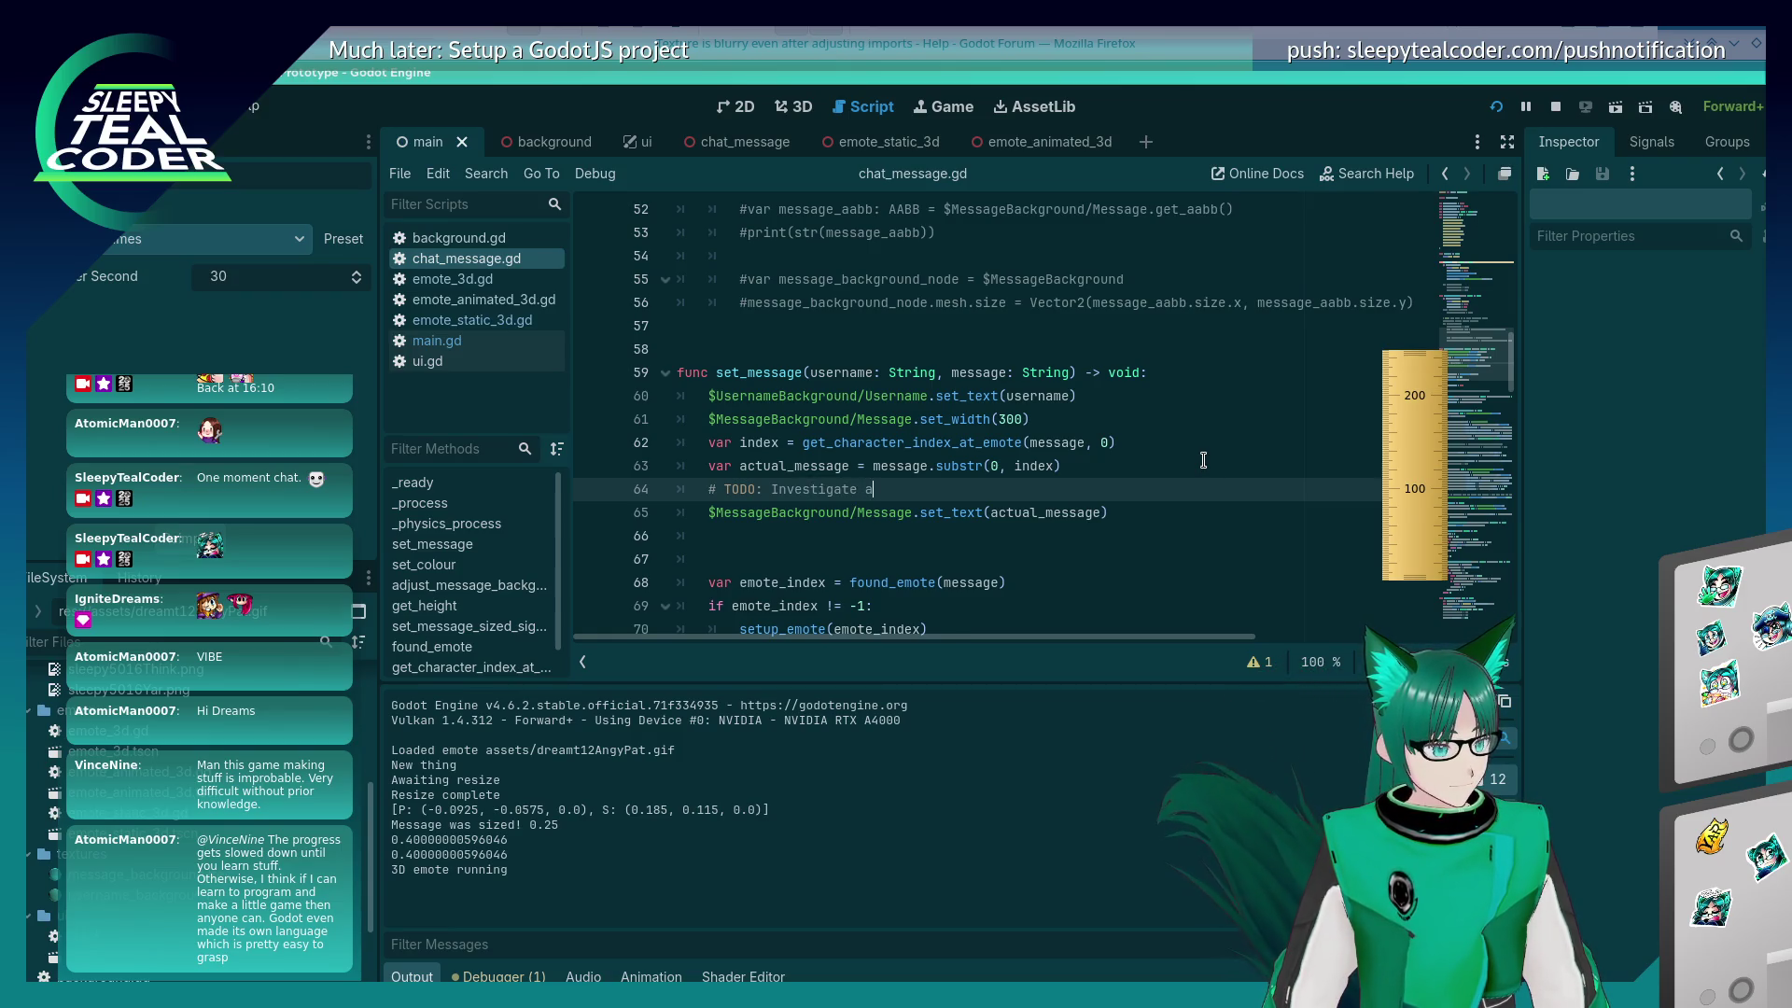
pyautogui.press('BackSpace')
pyautogui.press('BackSpace')
pyautogui.press('BackSpace')
pyautogui.write('Setup a ')
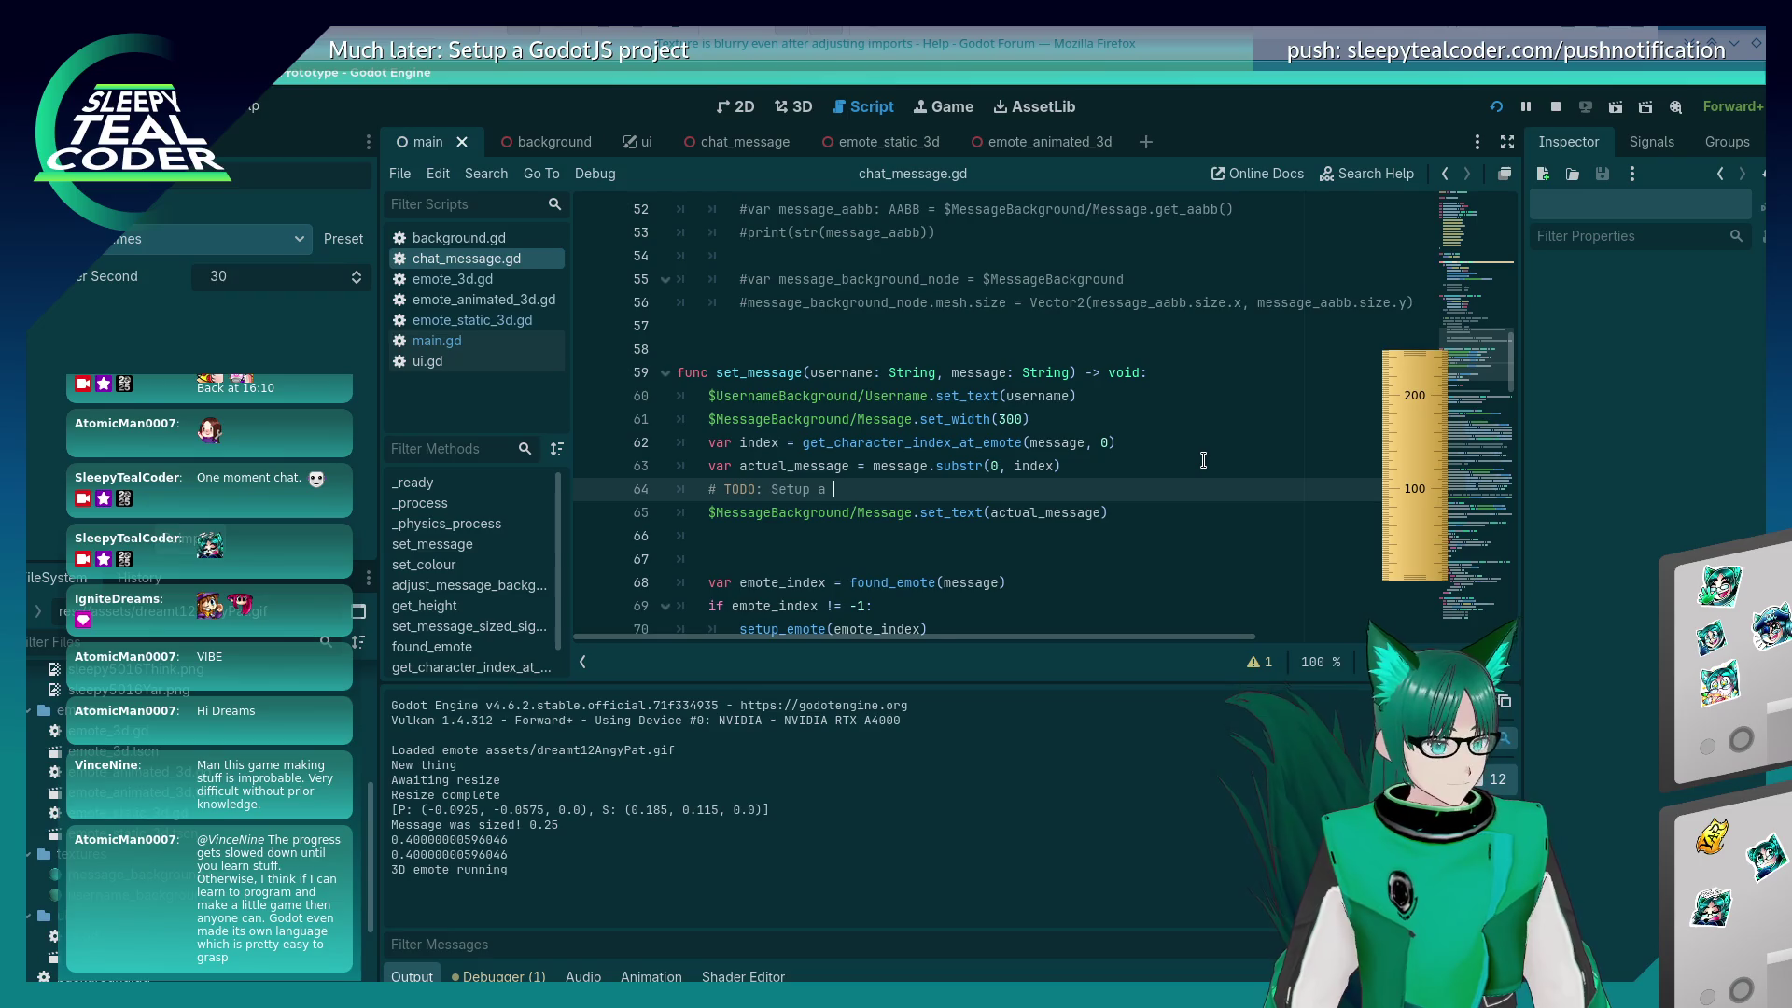
pyautogui.write('text, emote, text ')
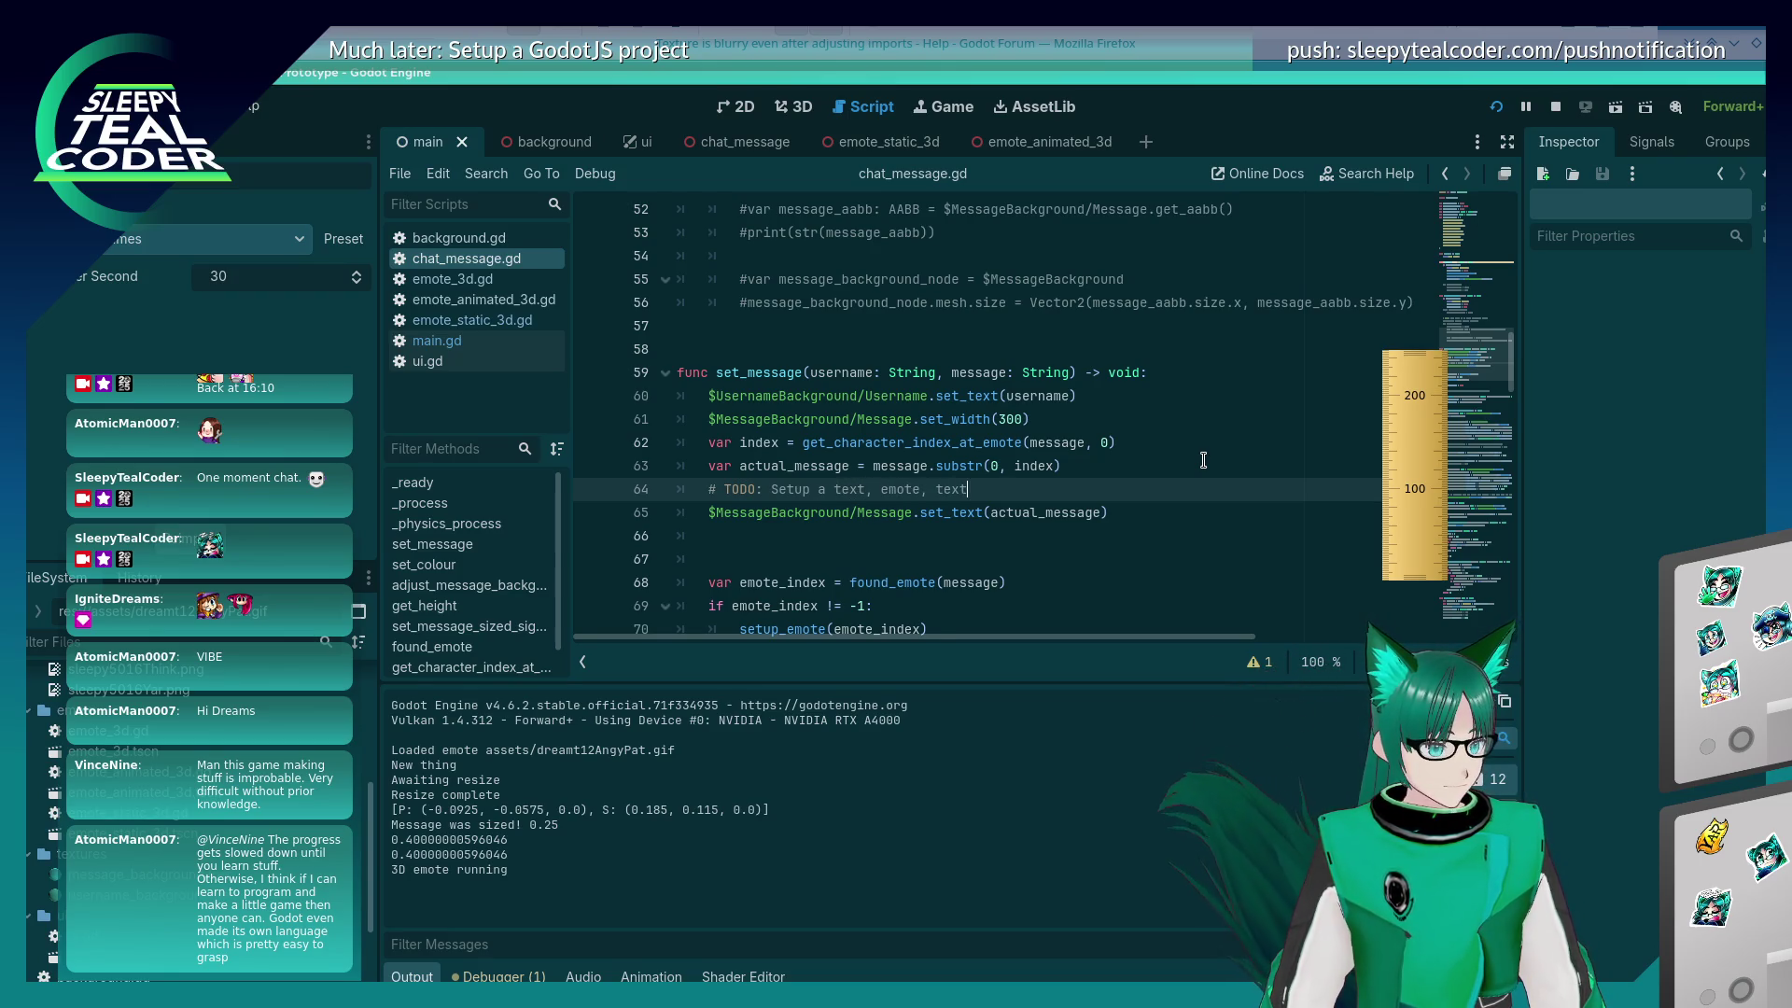
pyautogui.write('etc ')
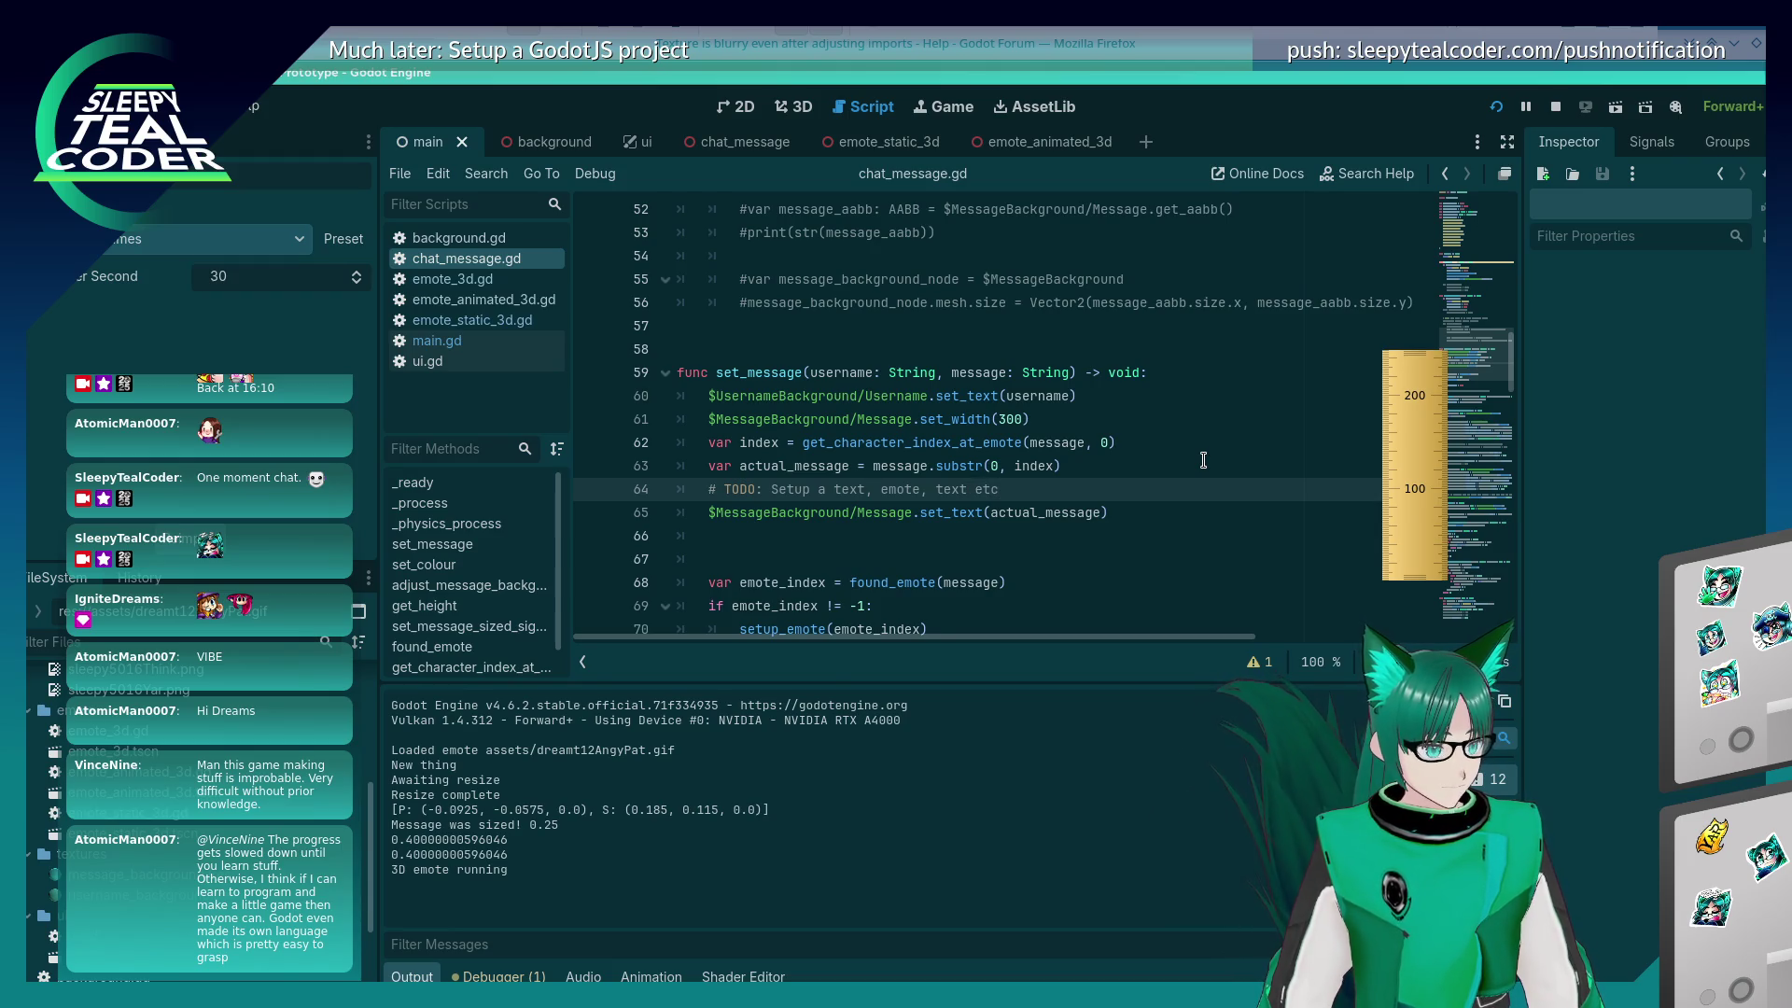
pyautogui.write('placement setup')
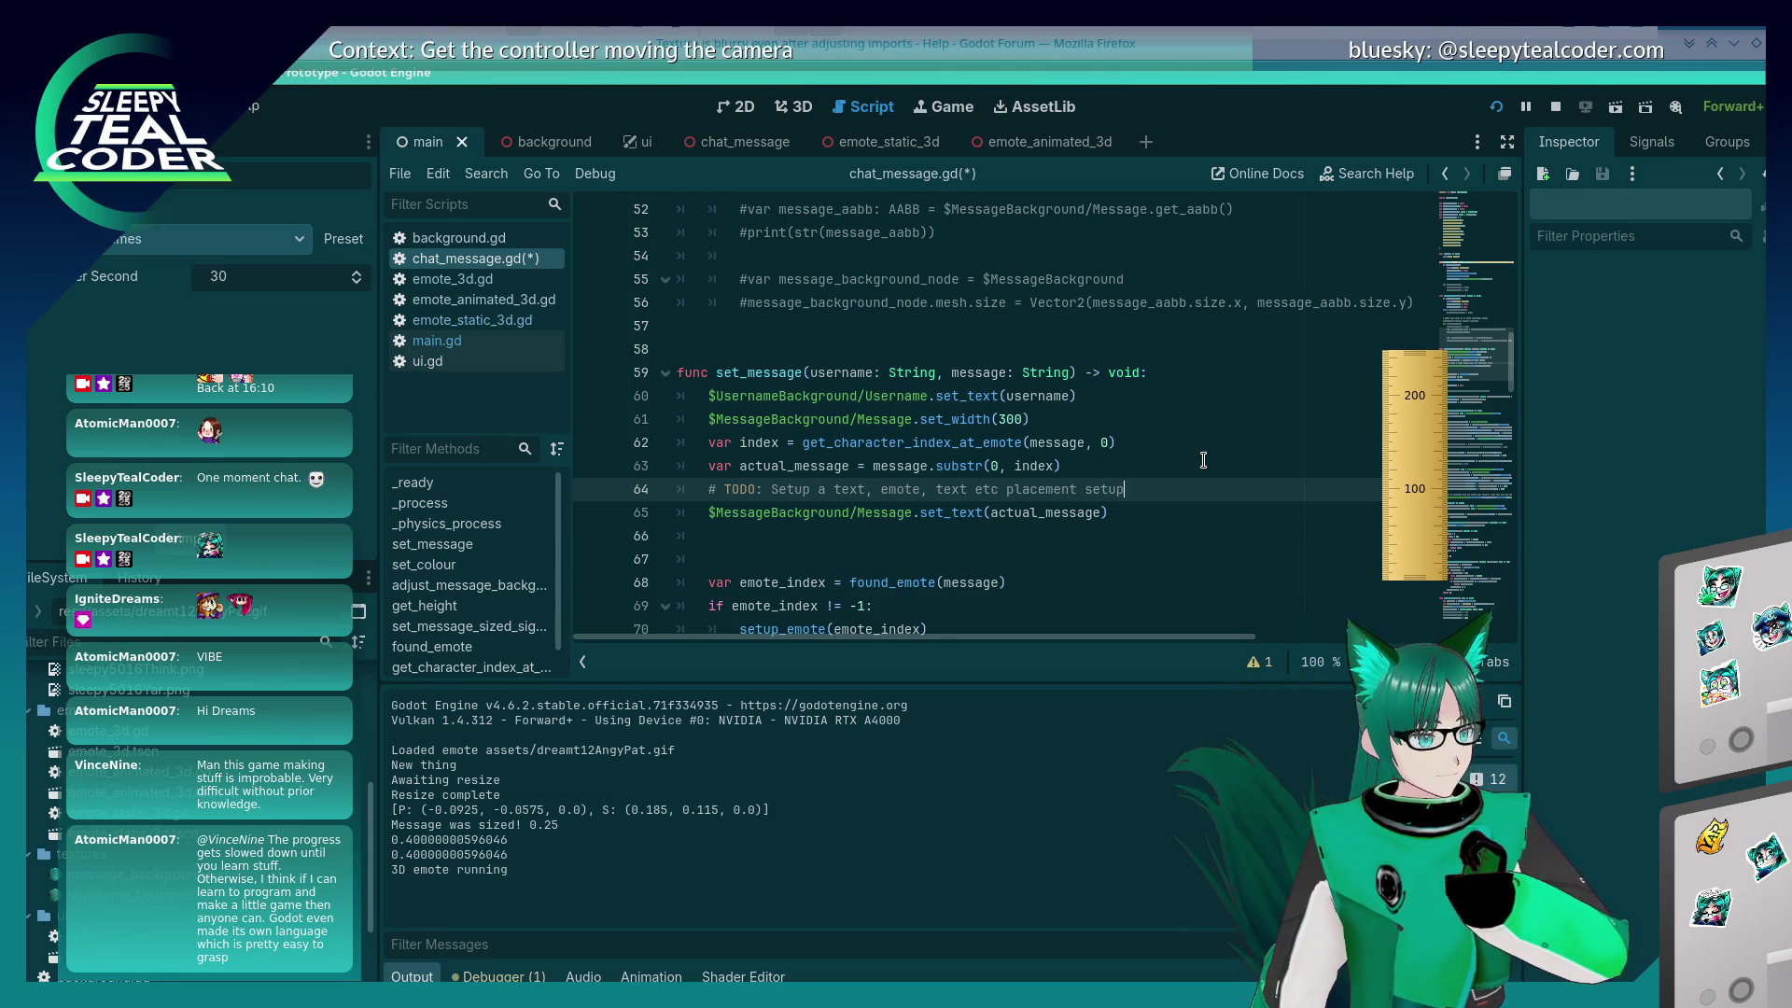
# Step: Add the comment '# Also put all of this inside a node for aabb purposes?'
pyautogui.press('Return')
pyautogui.write('#')
pyautogui.press('BackSpace')
pyautogui.press('BackSpace')
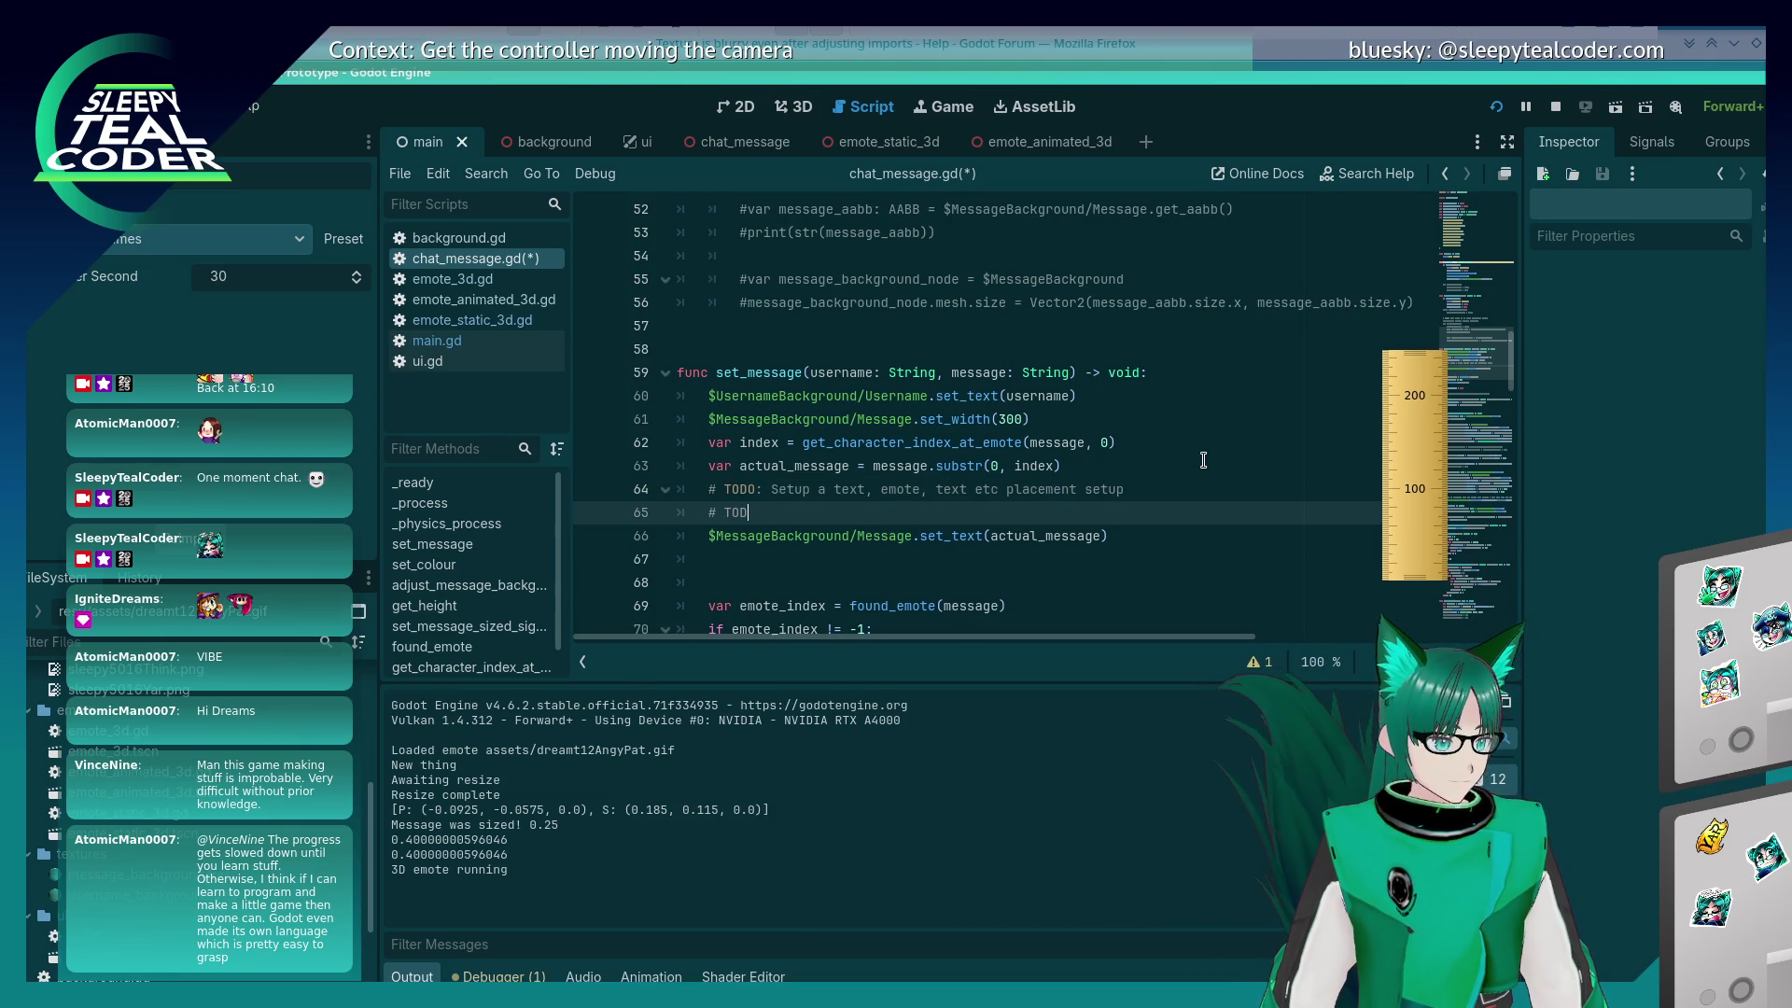
pyautogui.write('Also put a')
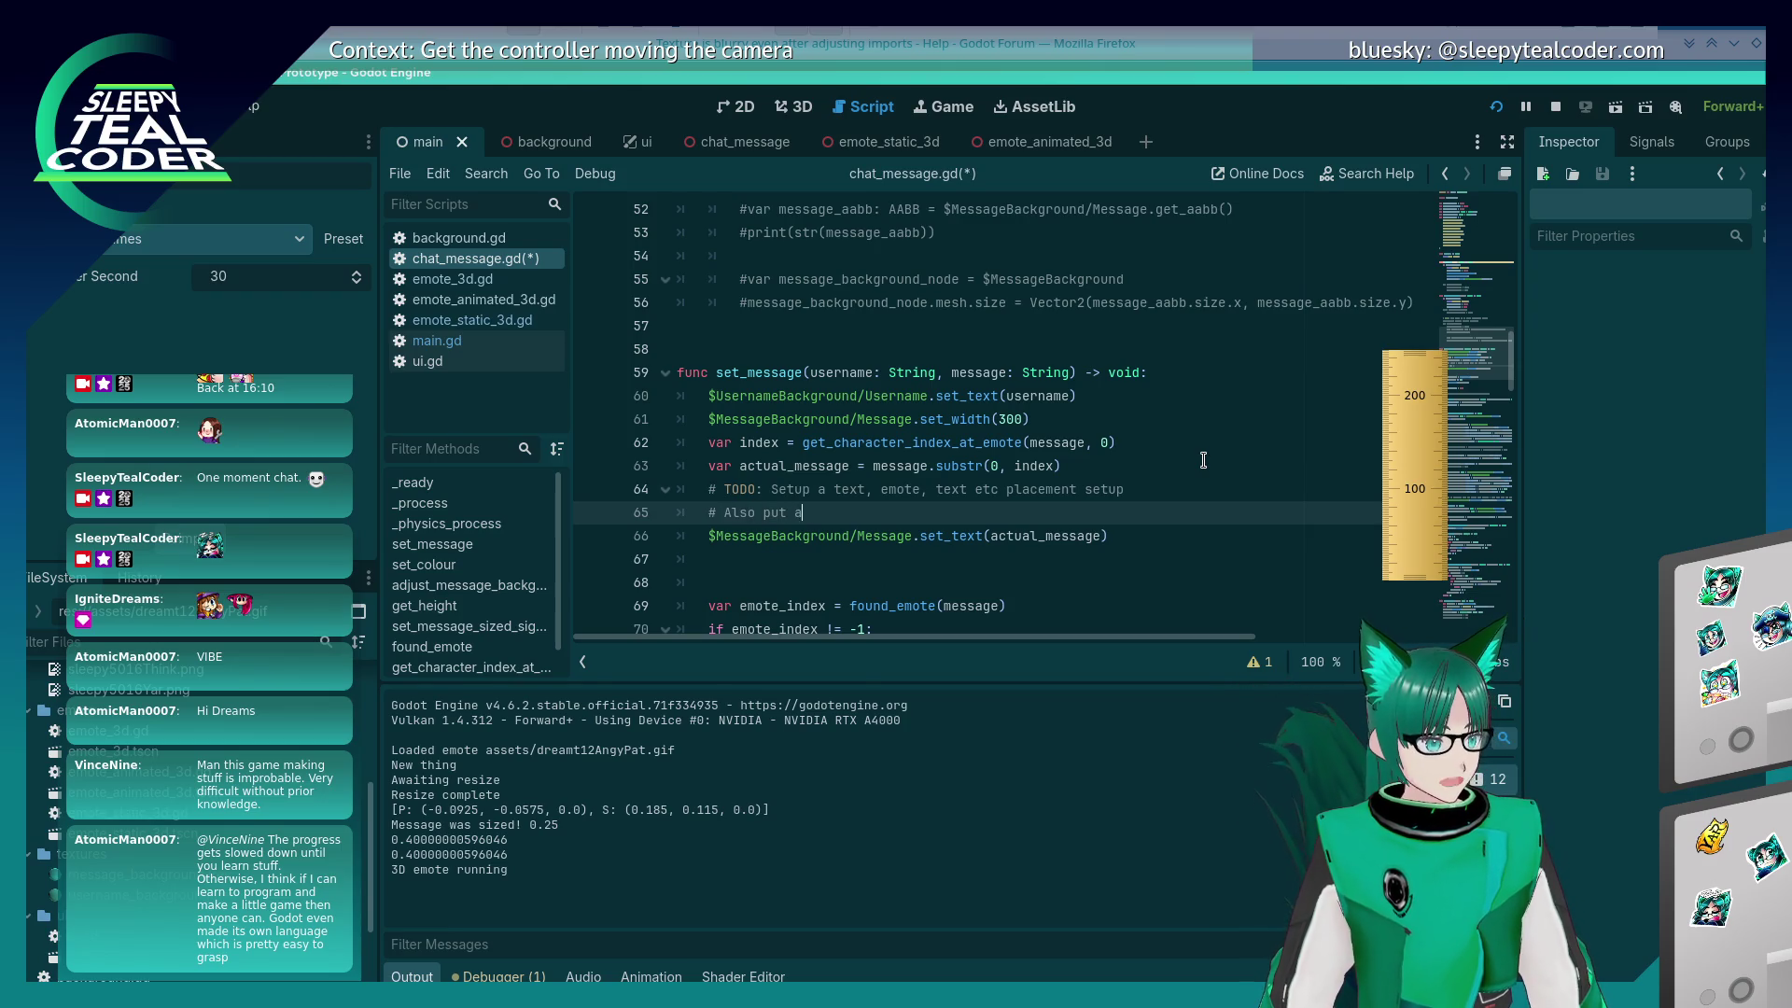
pyautogui.write('ll of this inside ')
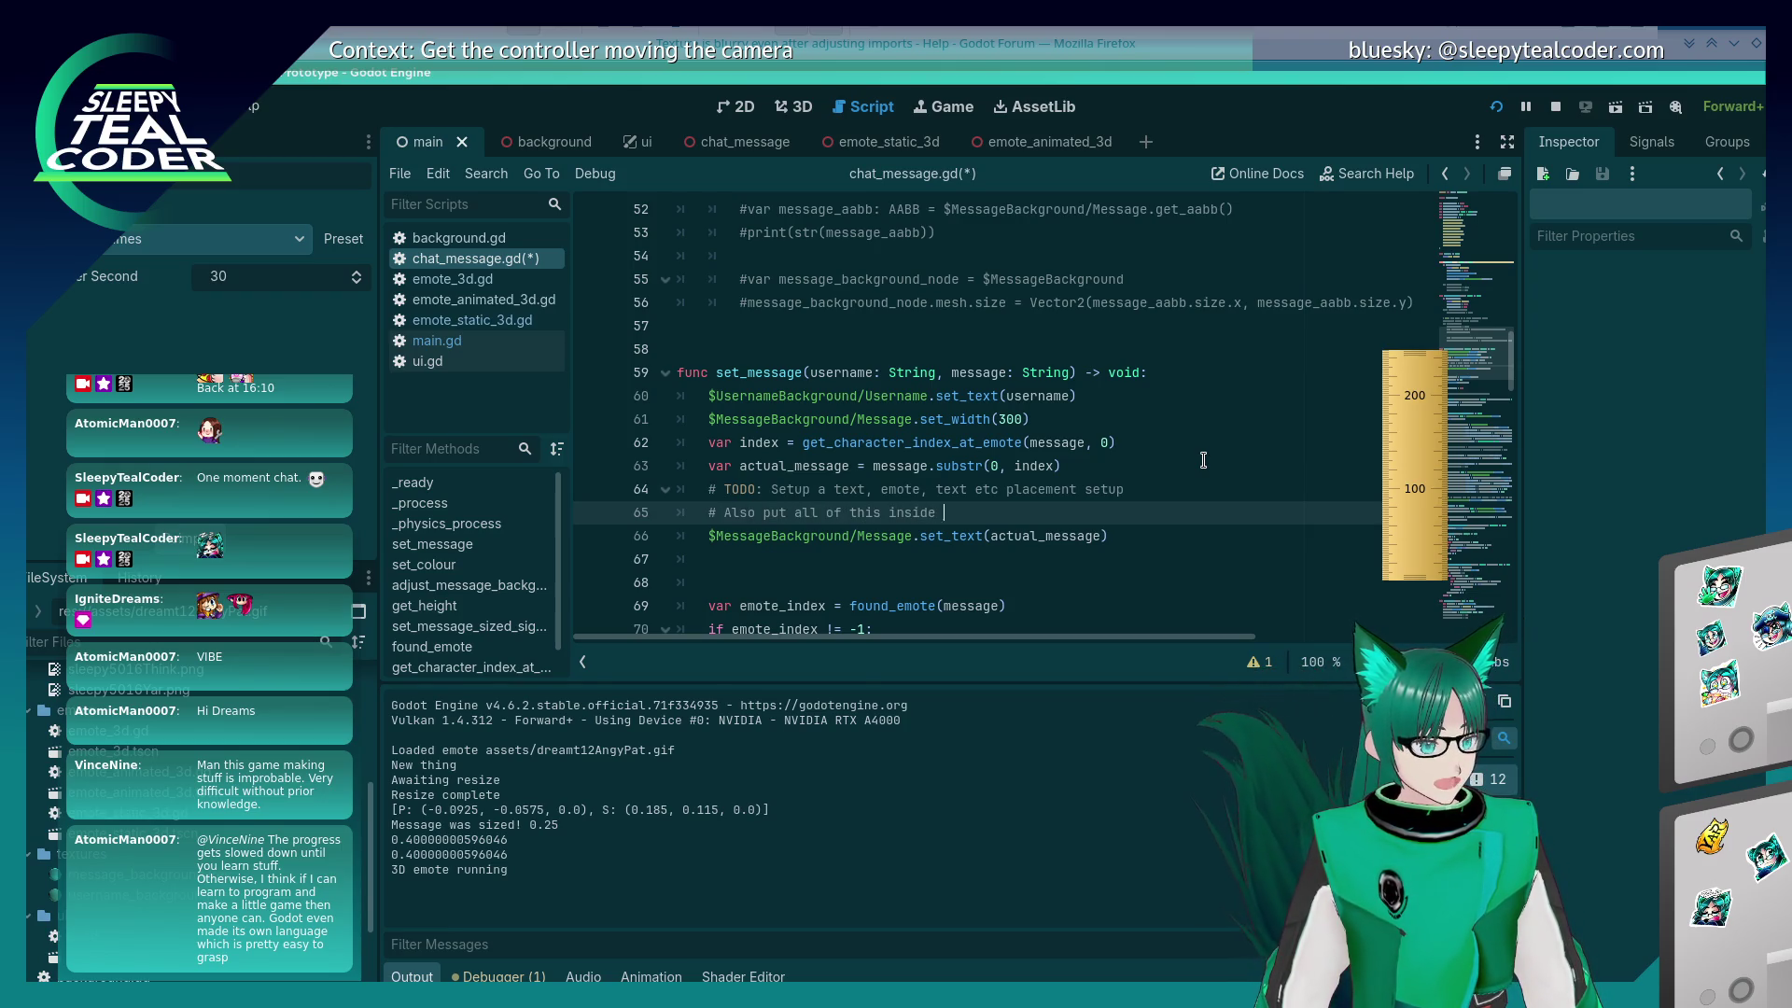
pyautogui.write('a node')
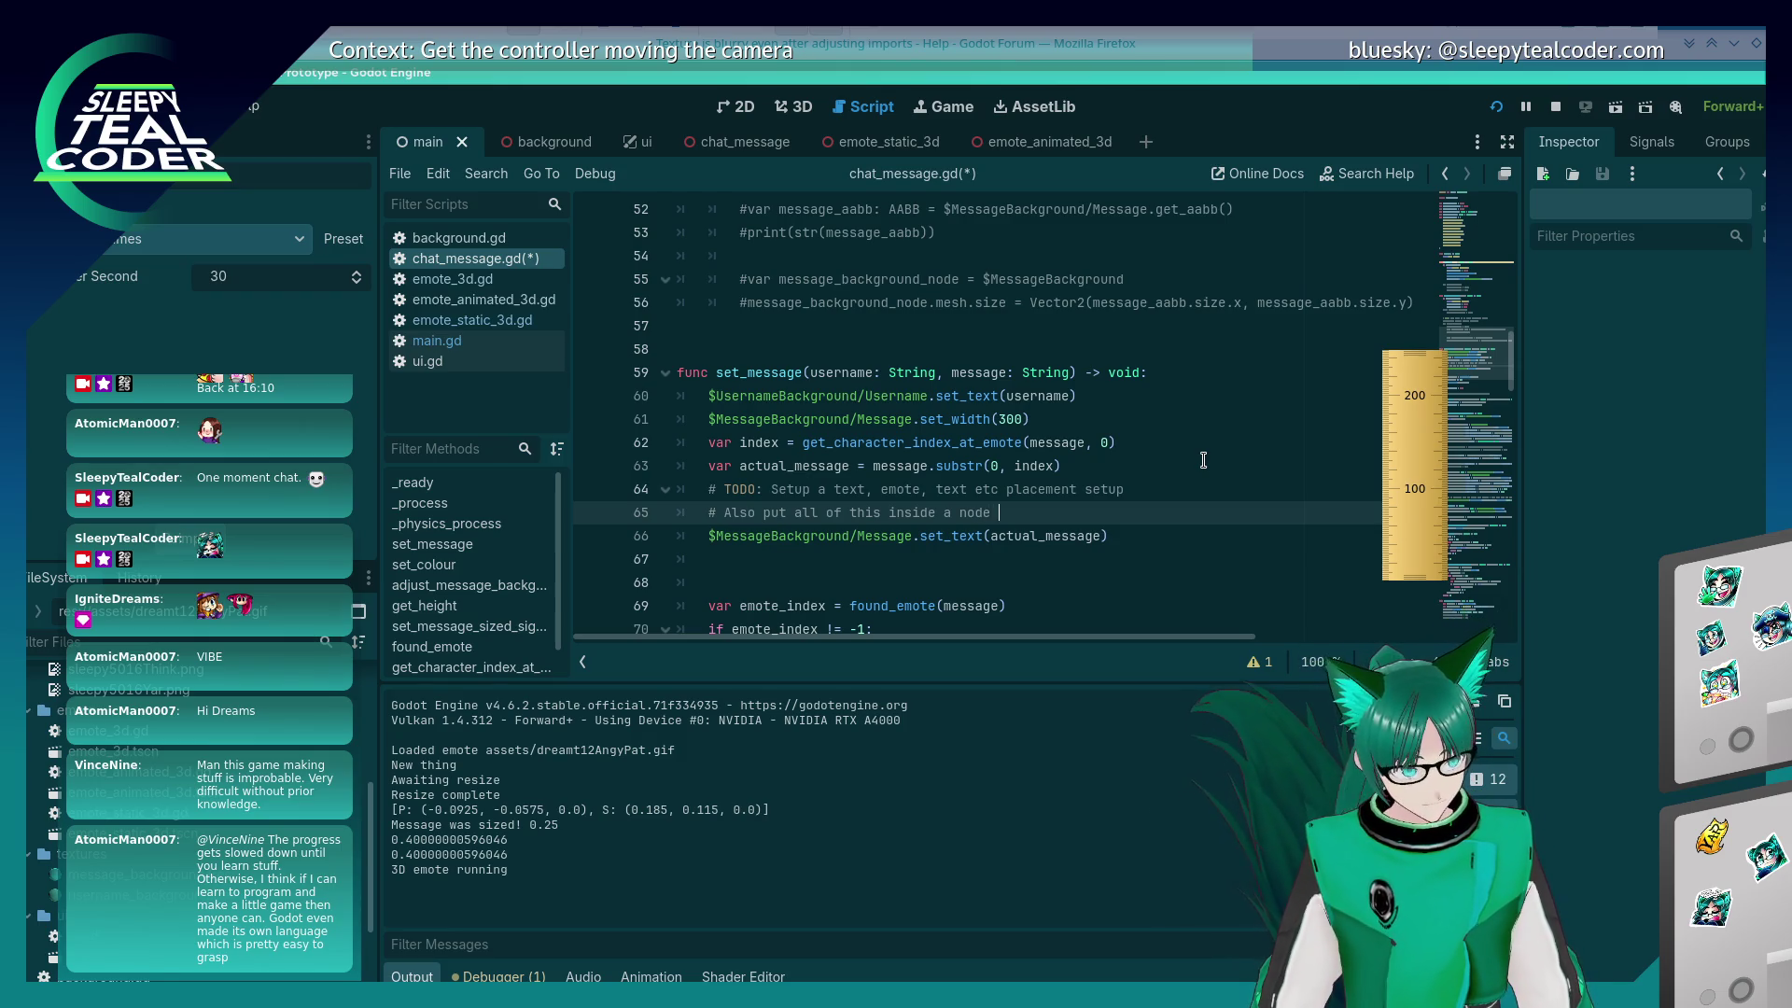
pyautogui.write('?for ')
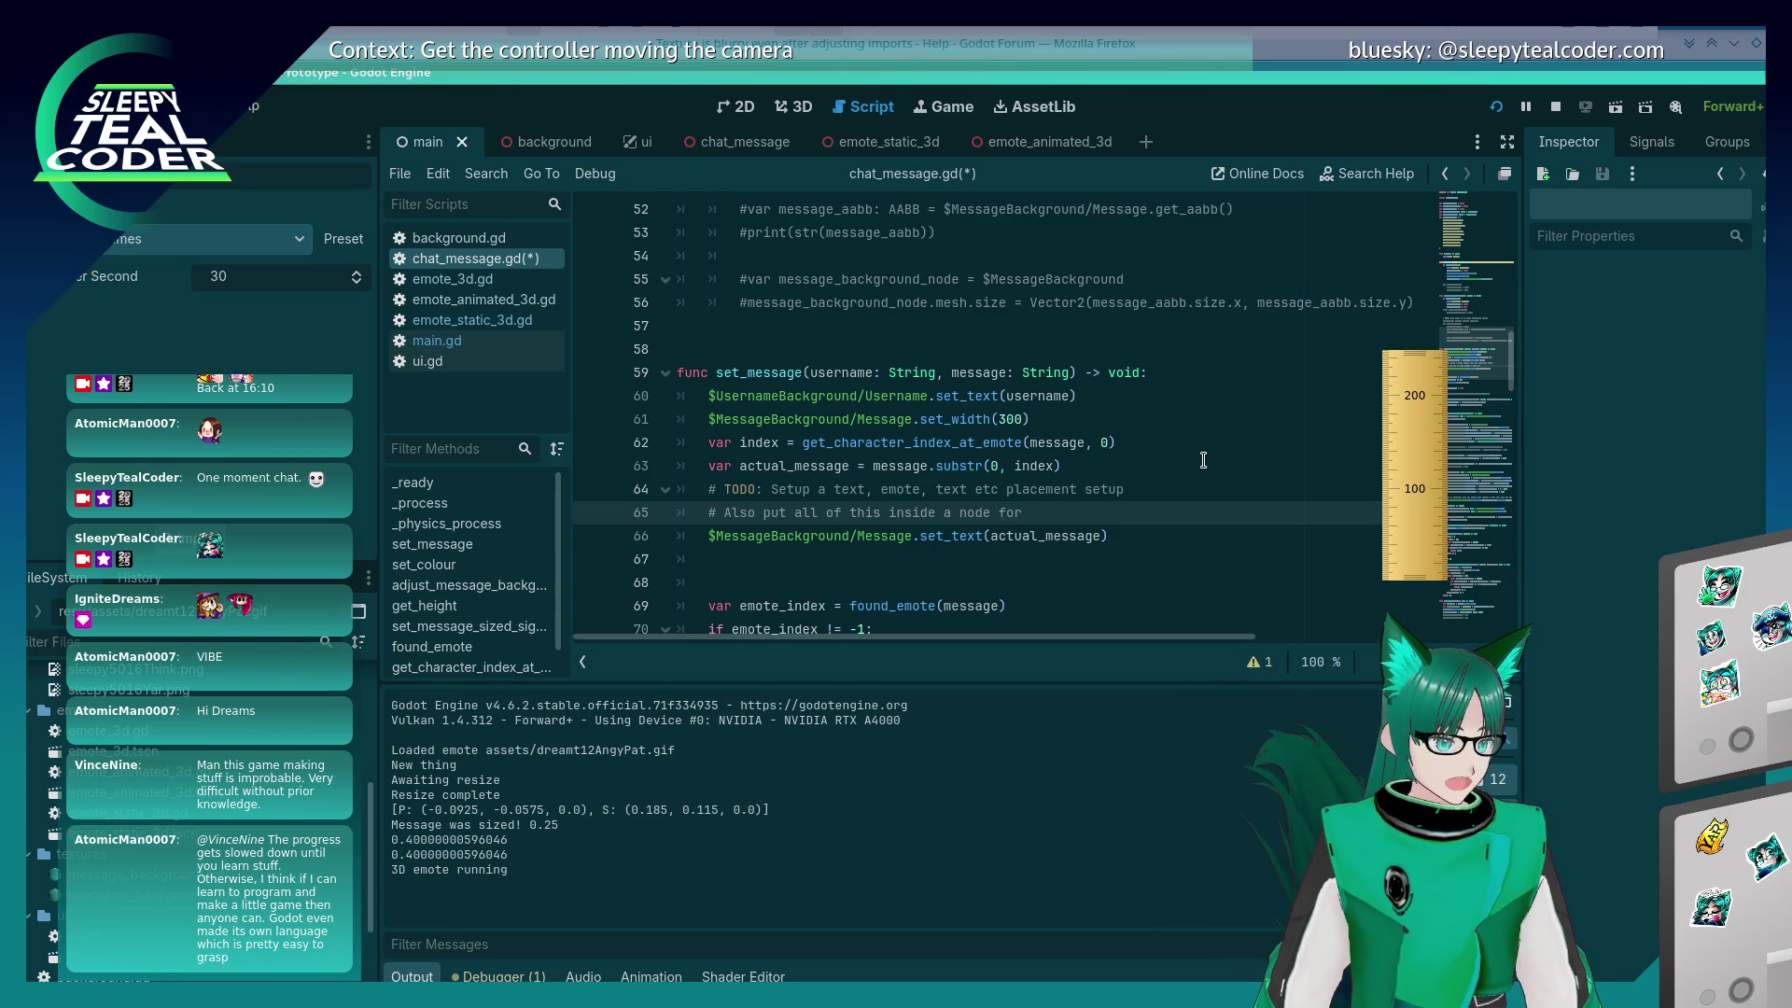
pyautogui.write('urposes?')
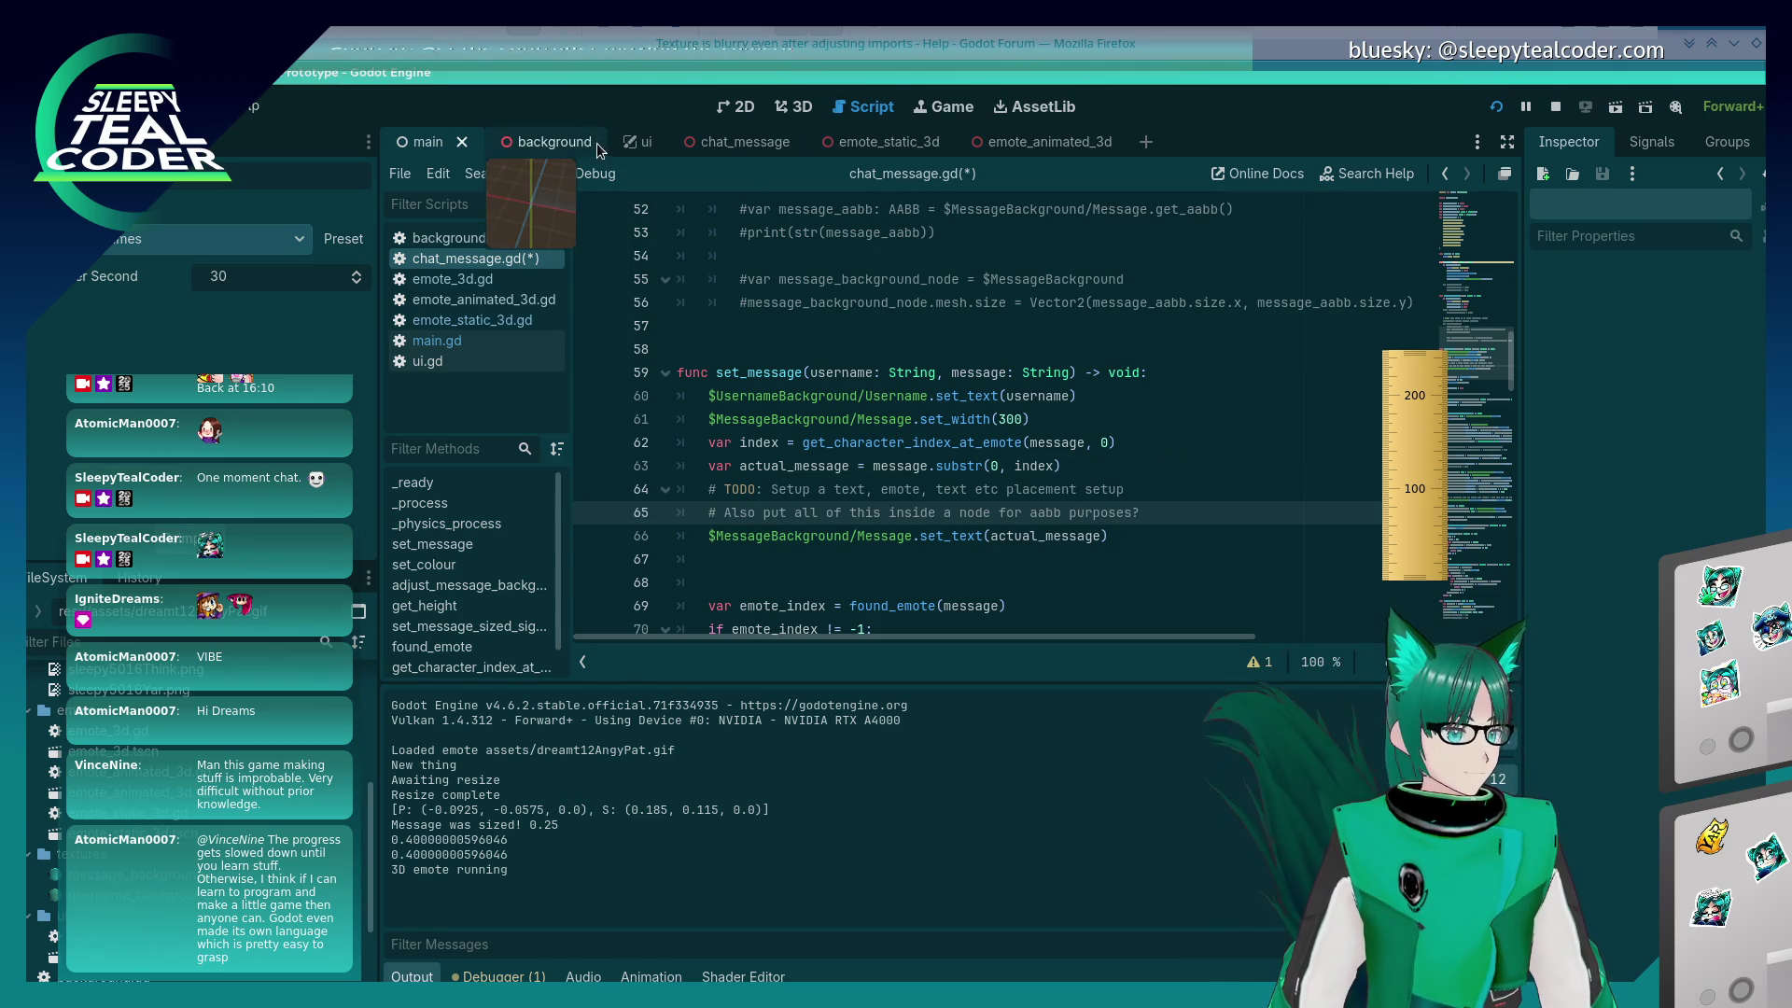
pyautogui.click(726, 144)
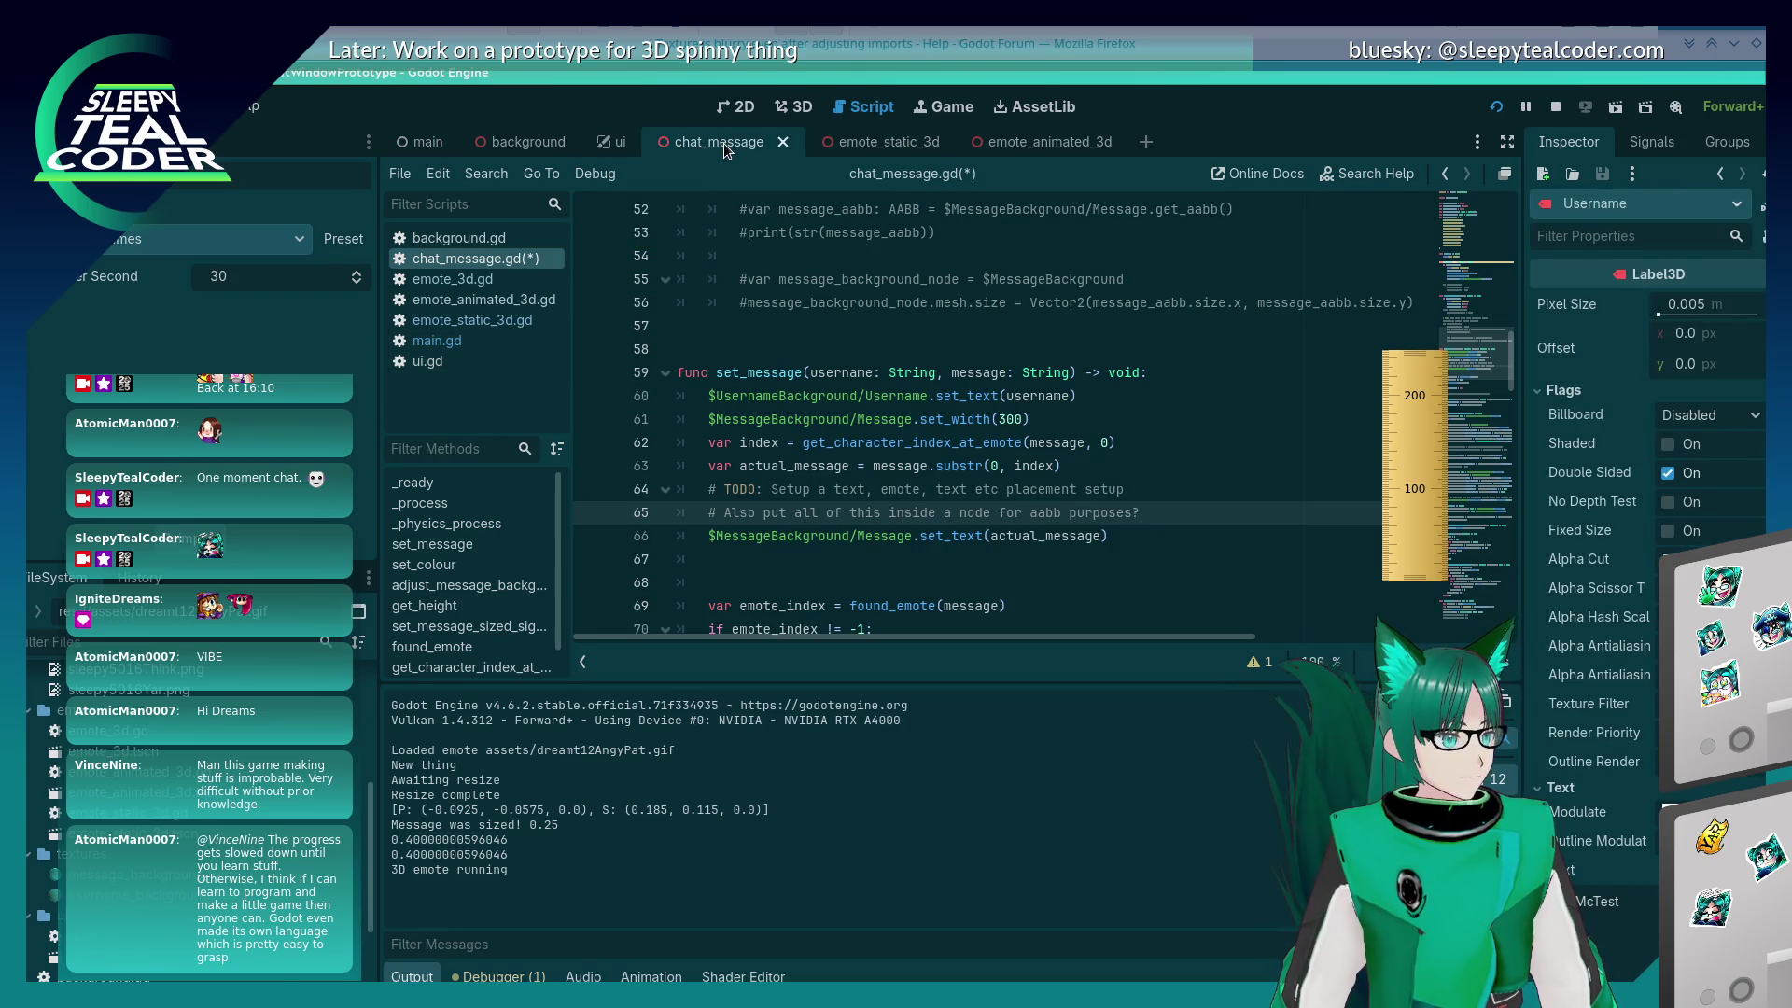
# Step: Inspect the chat_message scene in 3D with its node tree and the Evaluator, then return to chat_message.gd
pyautogui.click(788, 107)
pyautogui.click(70, 142)
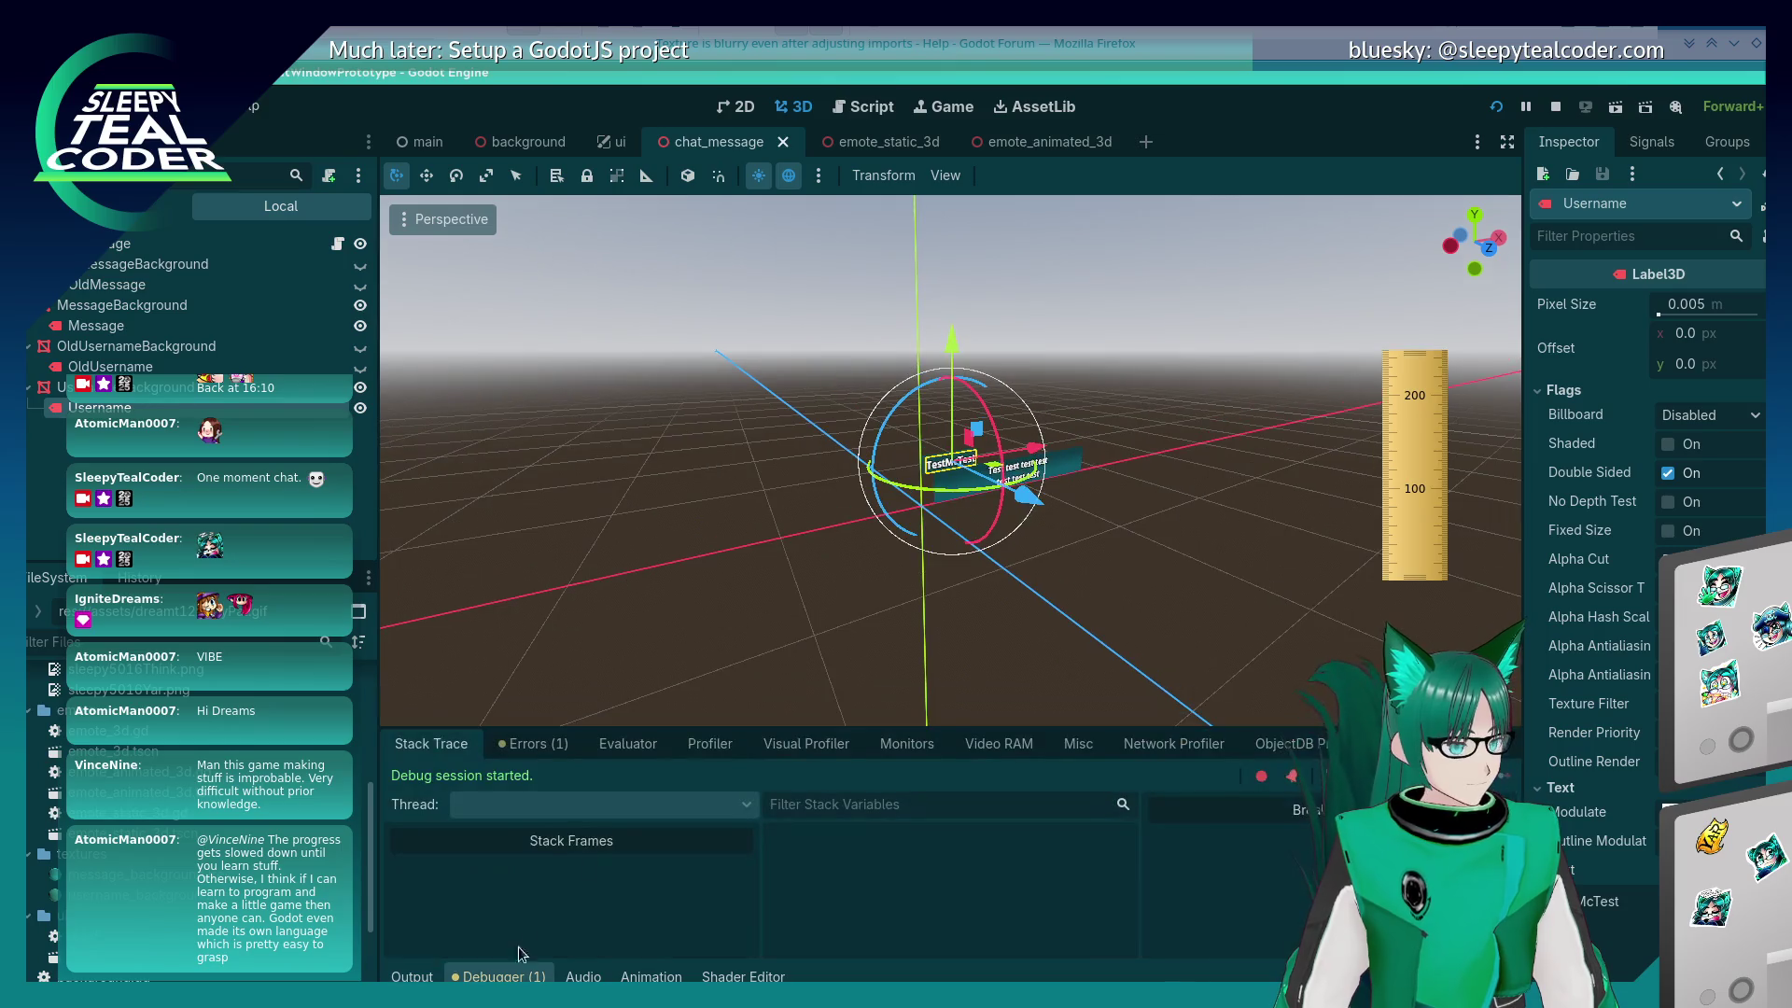
pyautogui.click(647, 745)
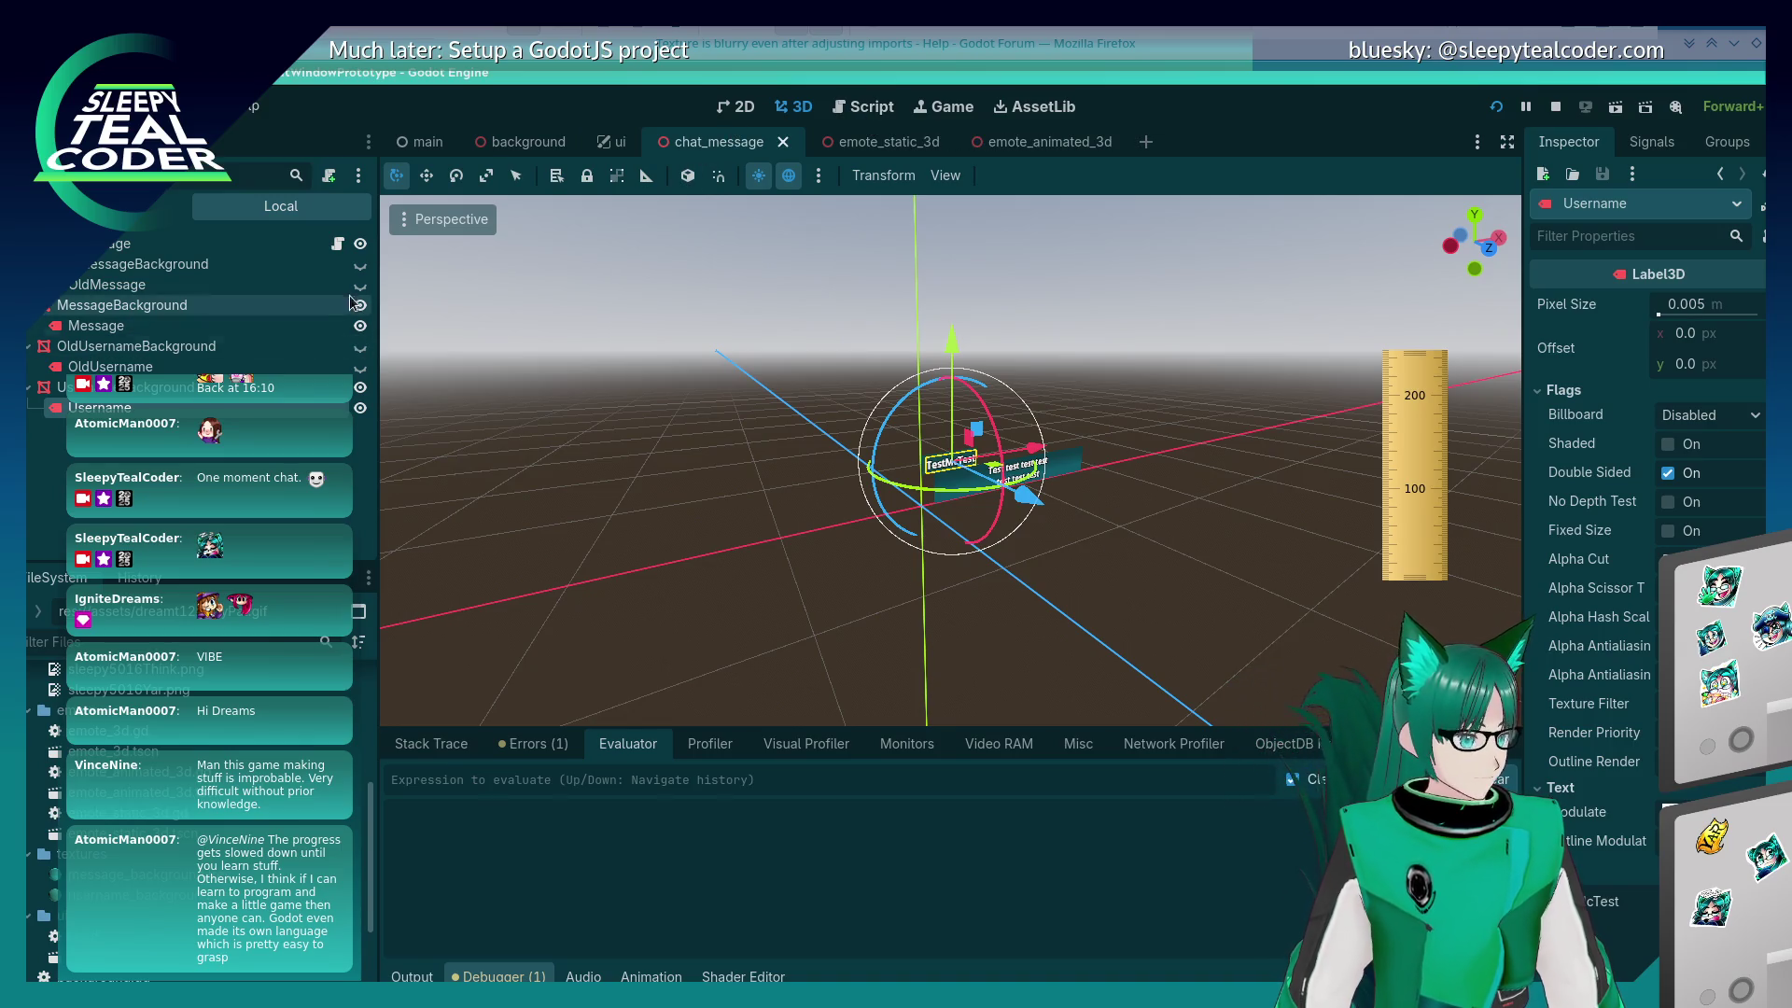
pyautogui.click(337, 244)
pyautogui.click(896, 568)
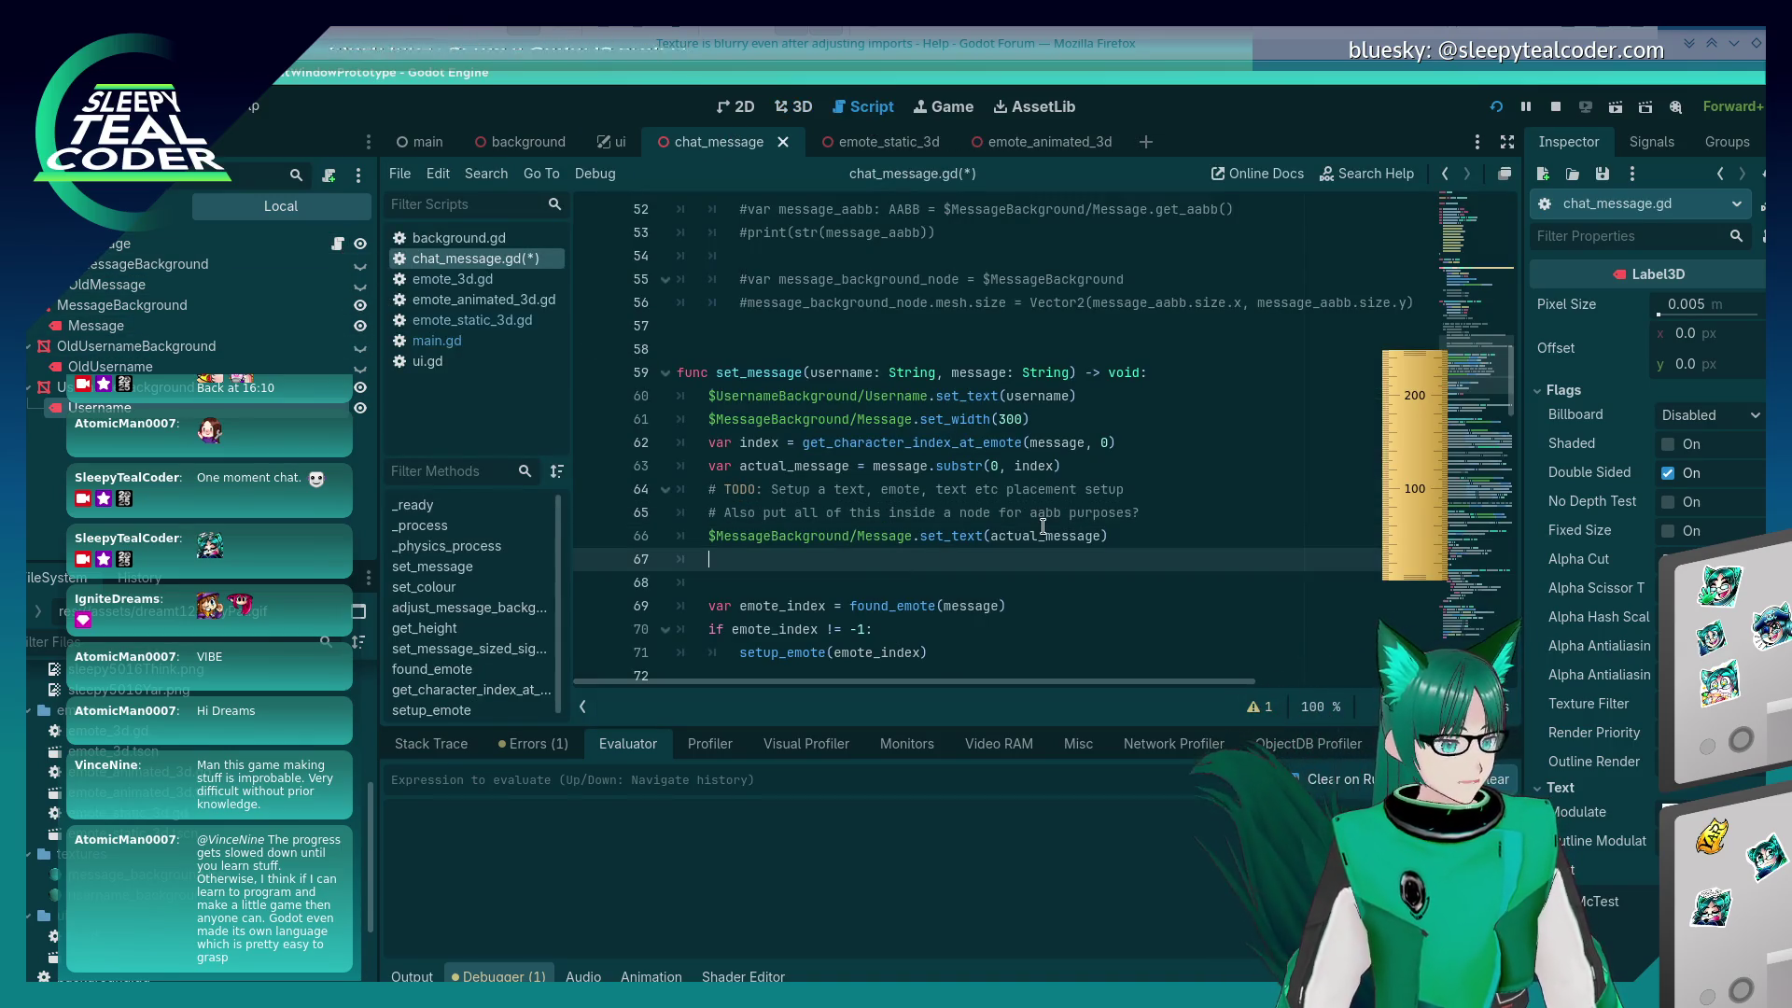
# Step: Write '$MessageBackground.get_aabb()' on line 67 and check its documentation
pyautogui.write('$U')
pyautogui.press('BackSpace')
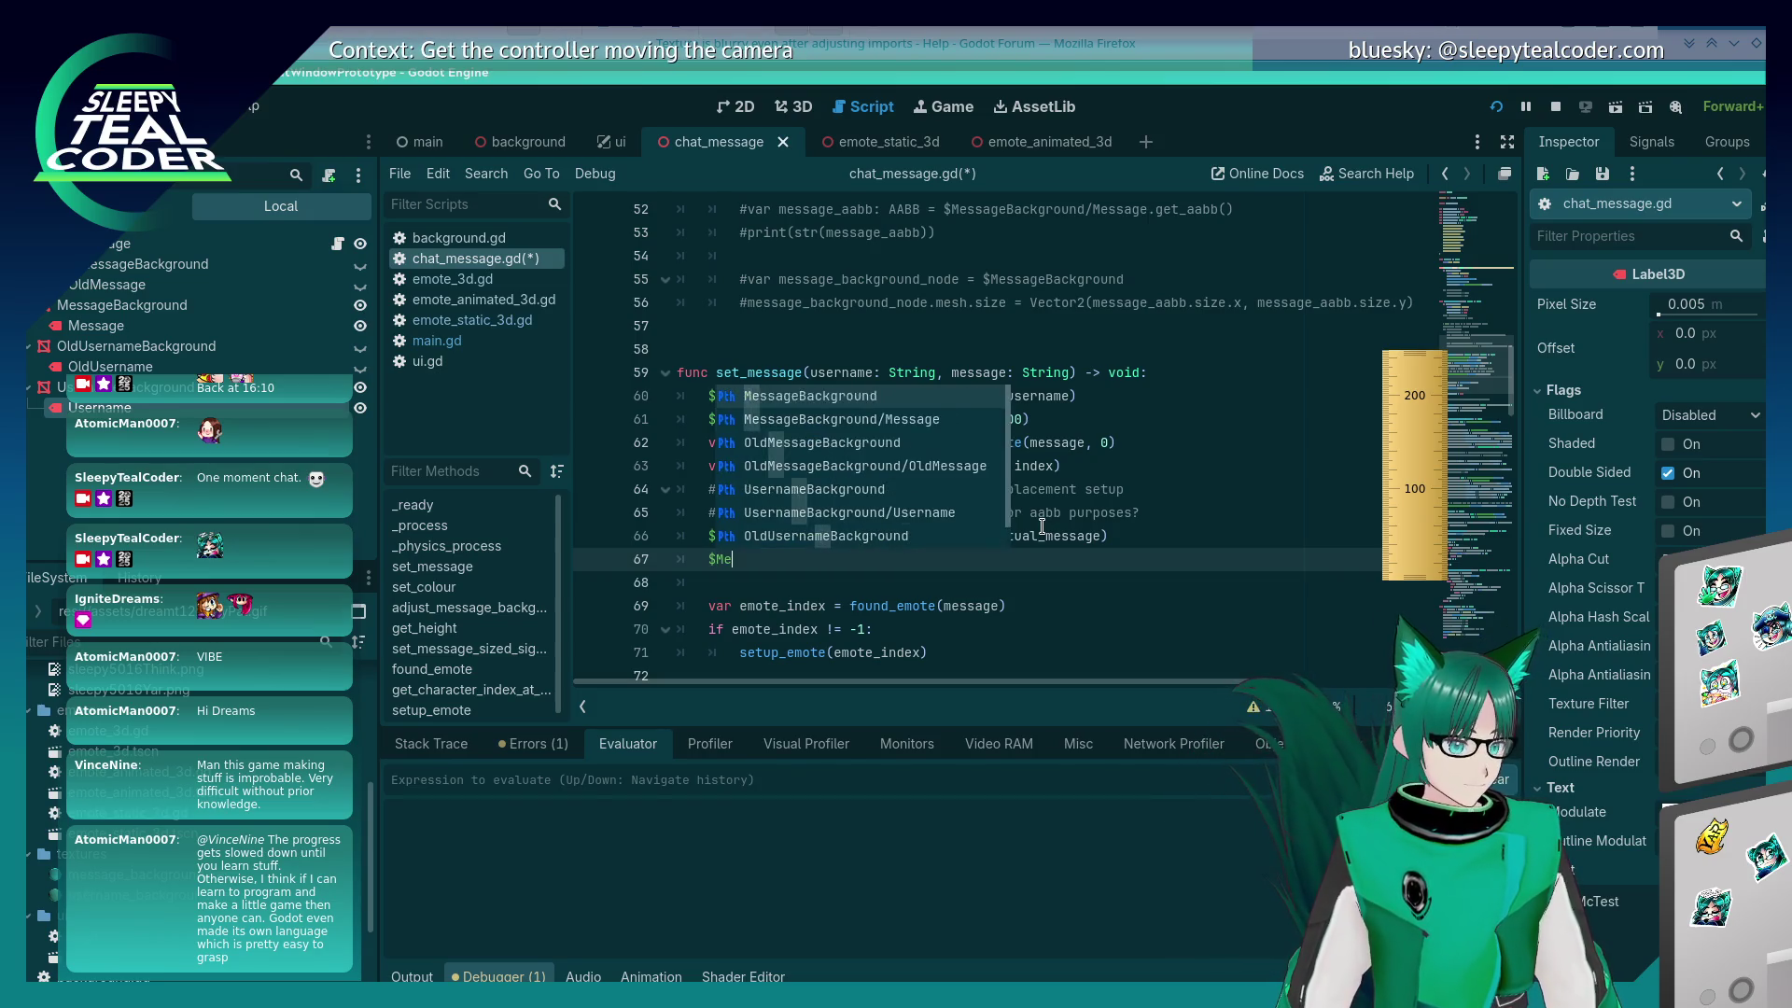
pyautogui.write('Message')
pyautogui.press('Return')
pyautogui.write('.get_aabb')
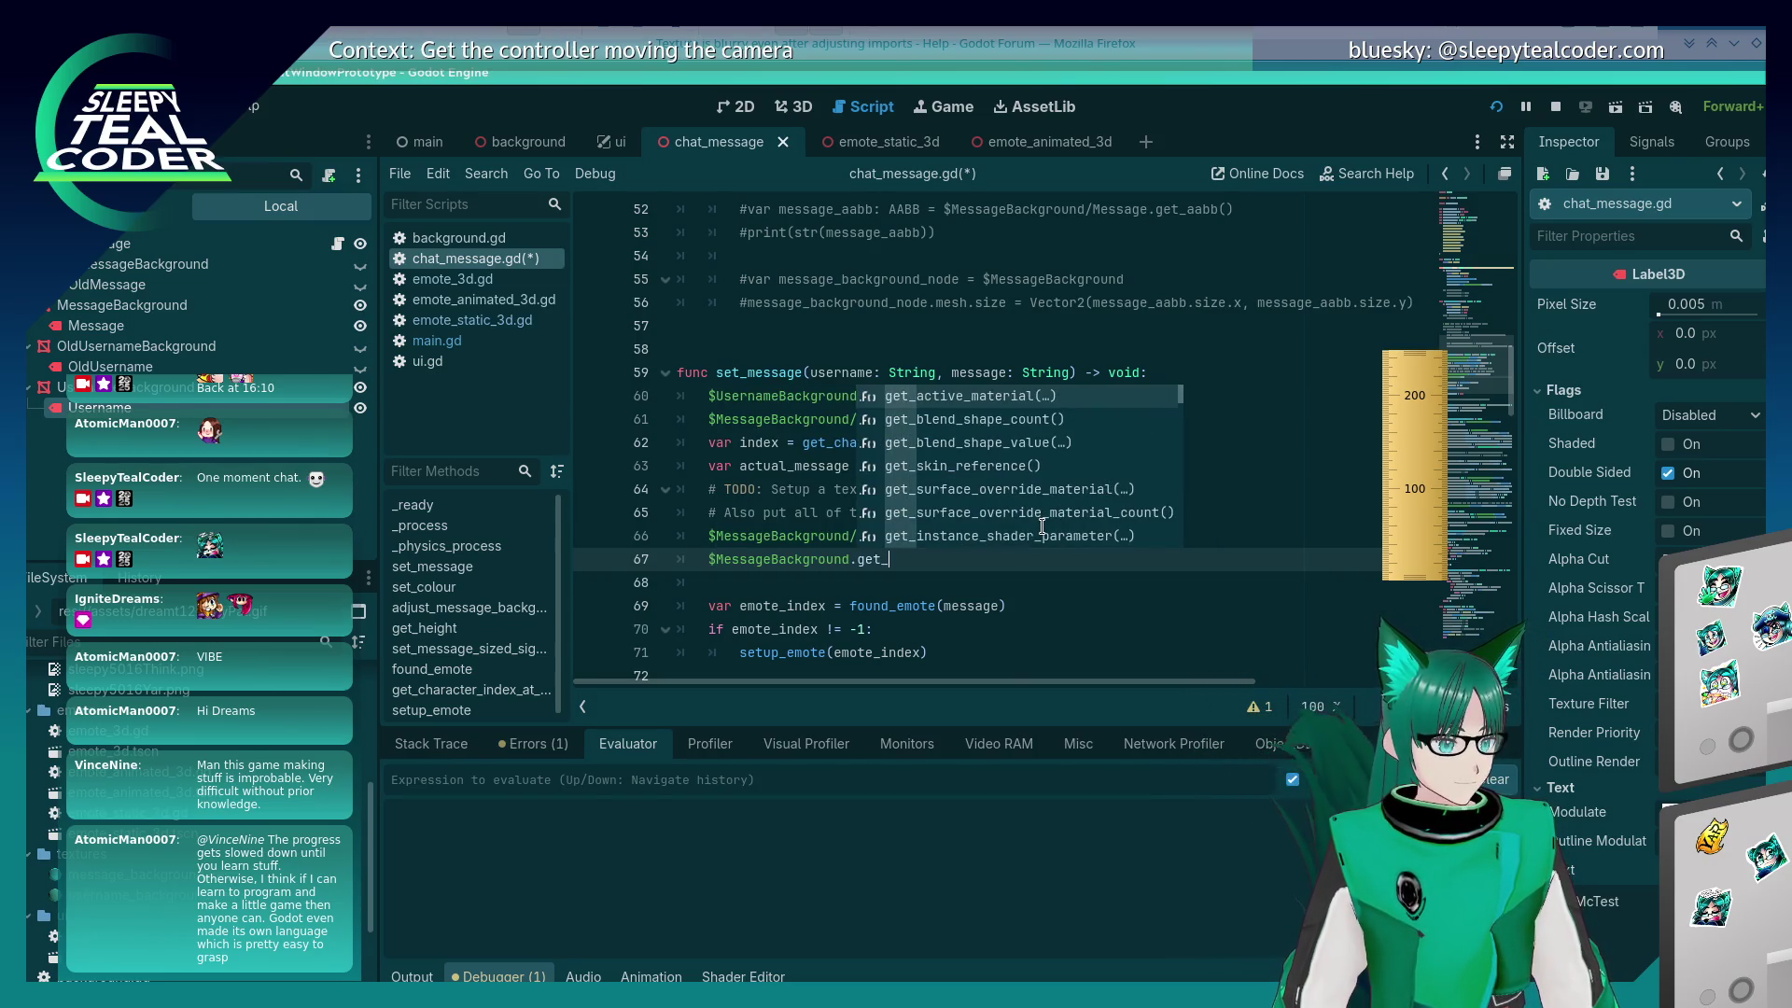
pyautogui.press('Return')
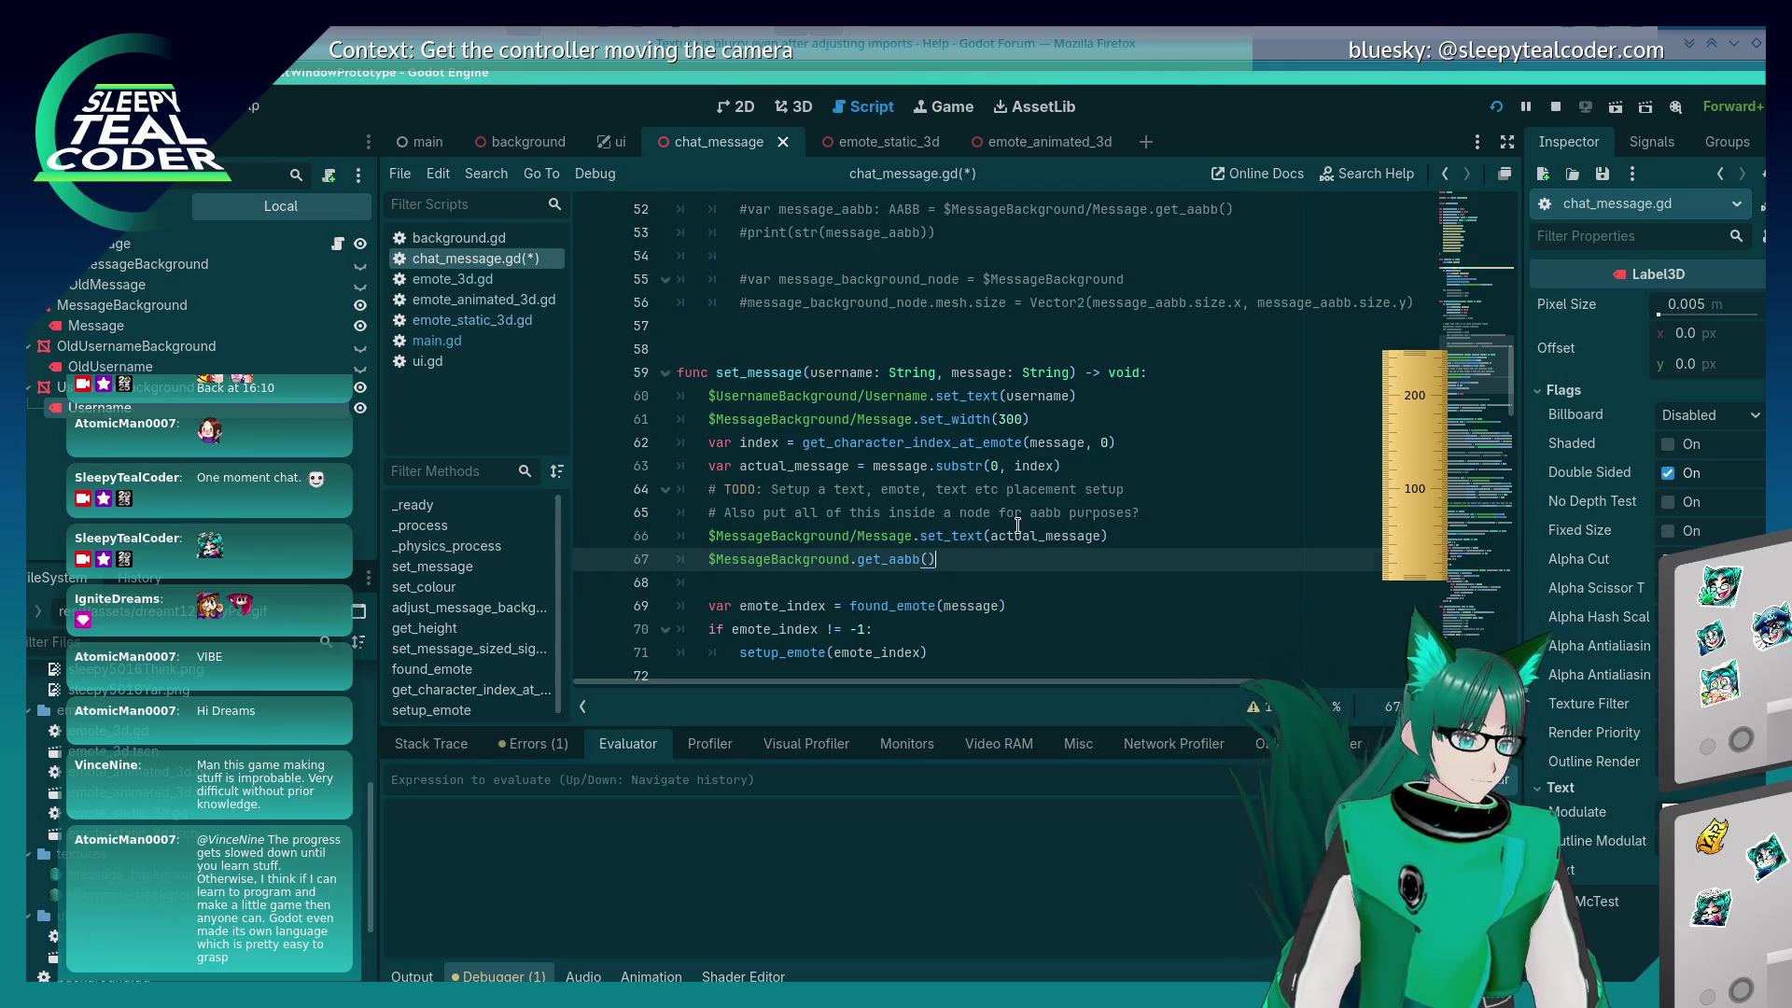
pyautogui.click(1019, 530)
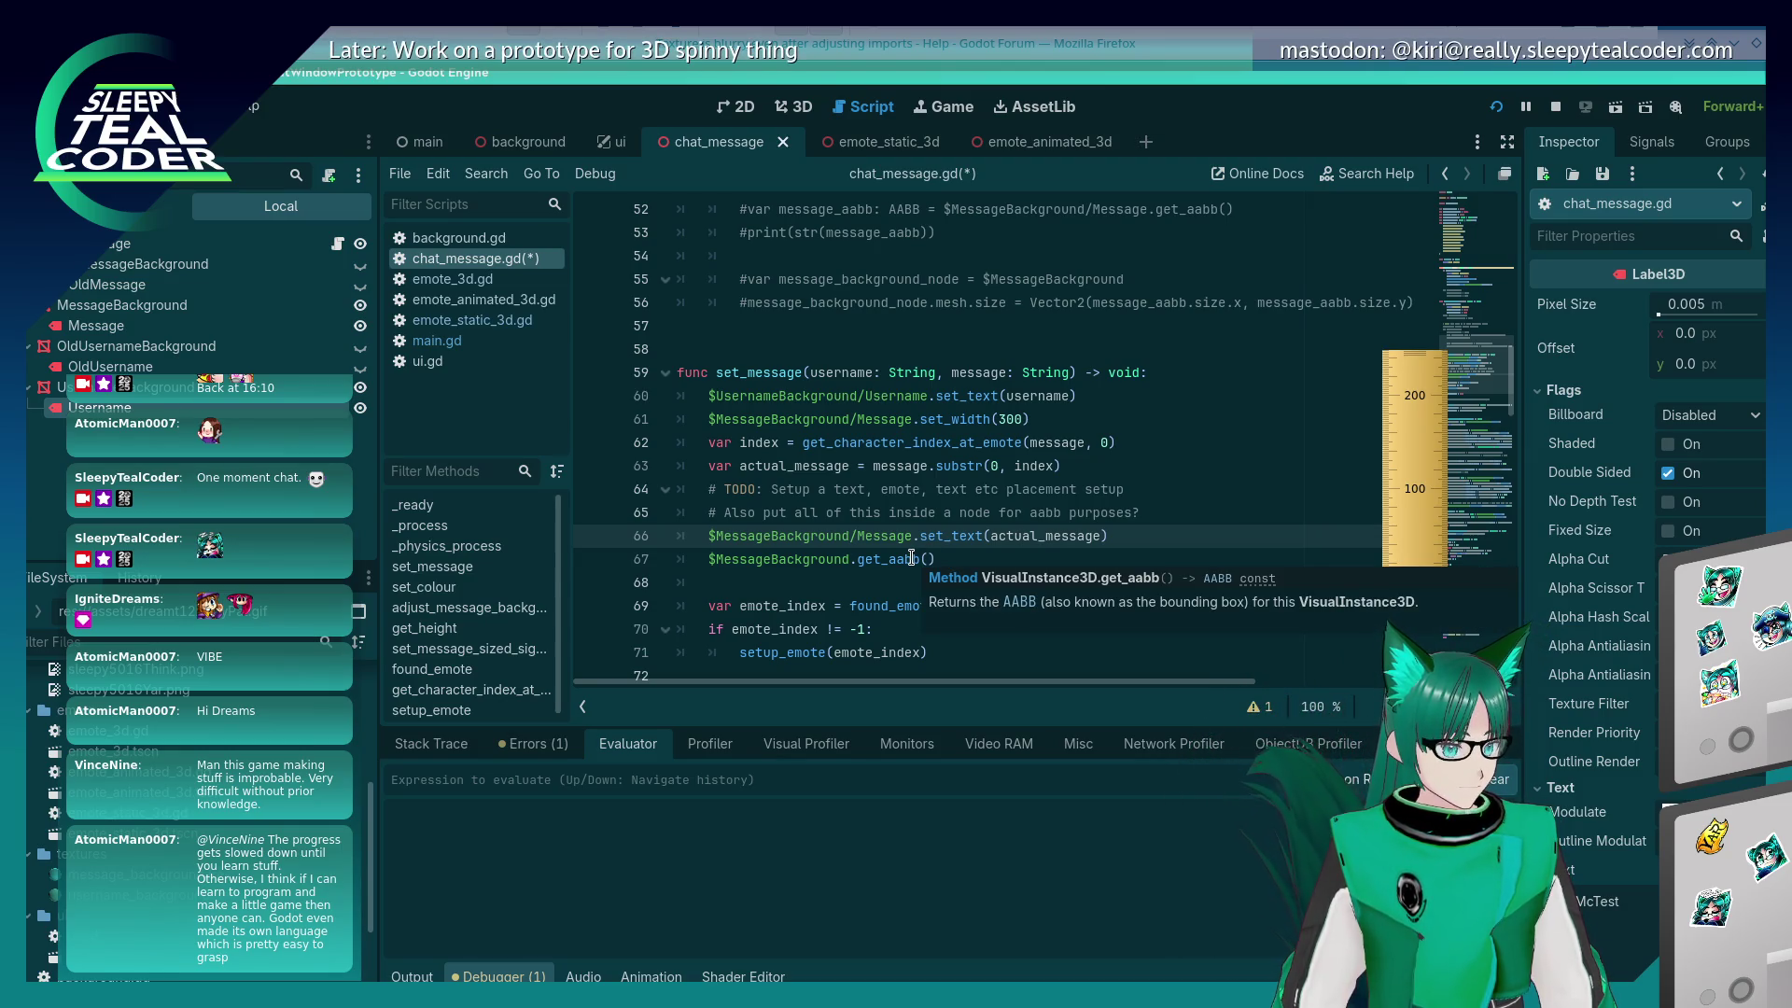
# Step: Delete the get_aabb line and save chat_message.gd
pyautogui.click(980, 558)
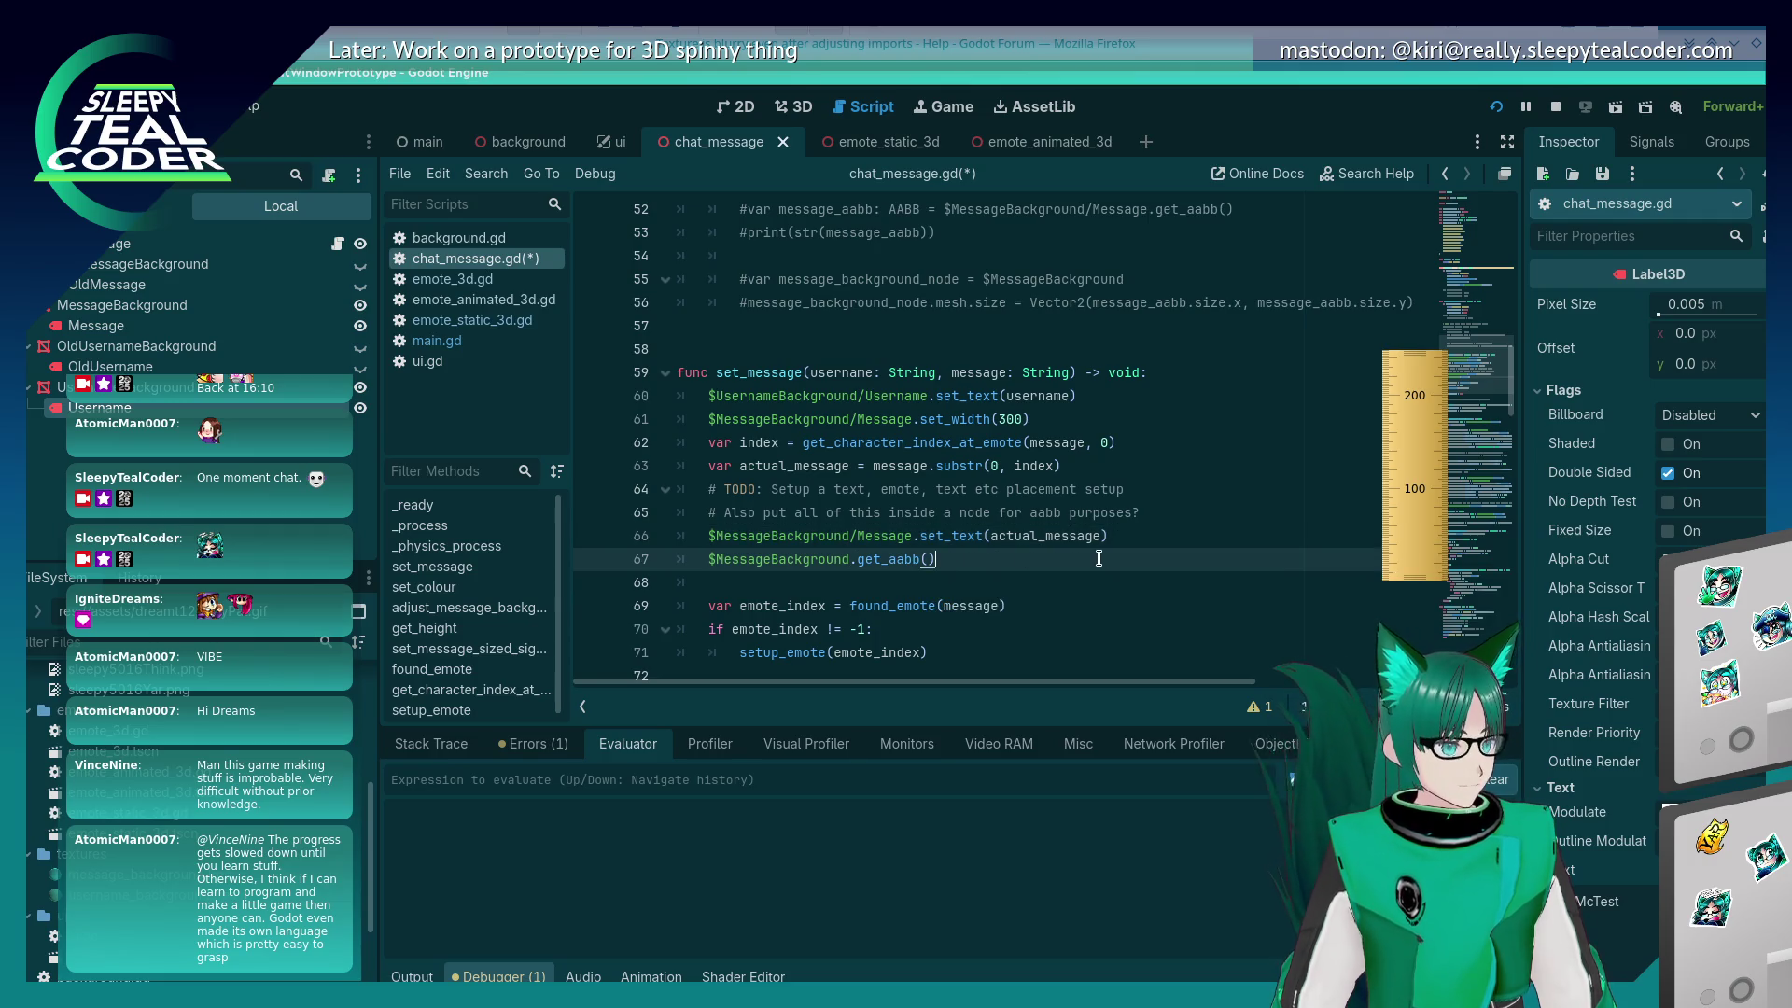
pyautogui.hotkey('shift', 'Home')
pyautogui.hotkey('shift', 'Home')
pyautogui.press('BackSpace')
pyautogui.press('BackSpace')
pyautogui.hotkey('ctrl', 's')
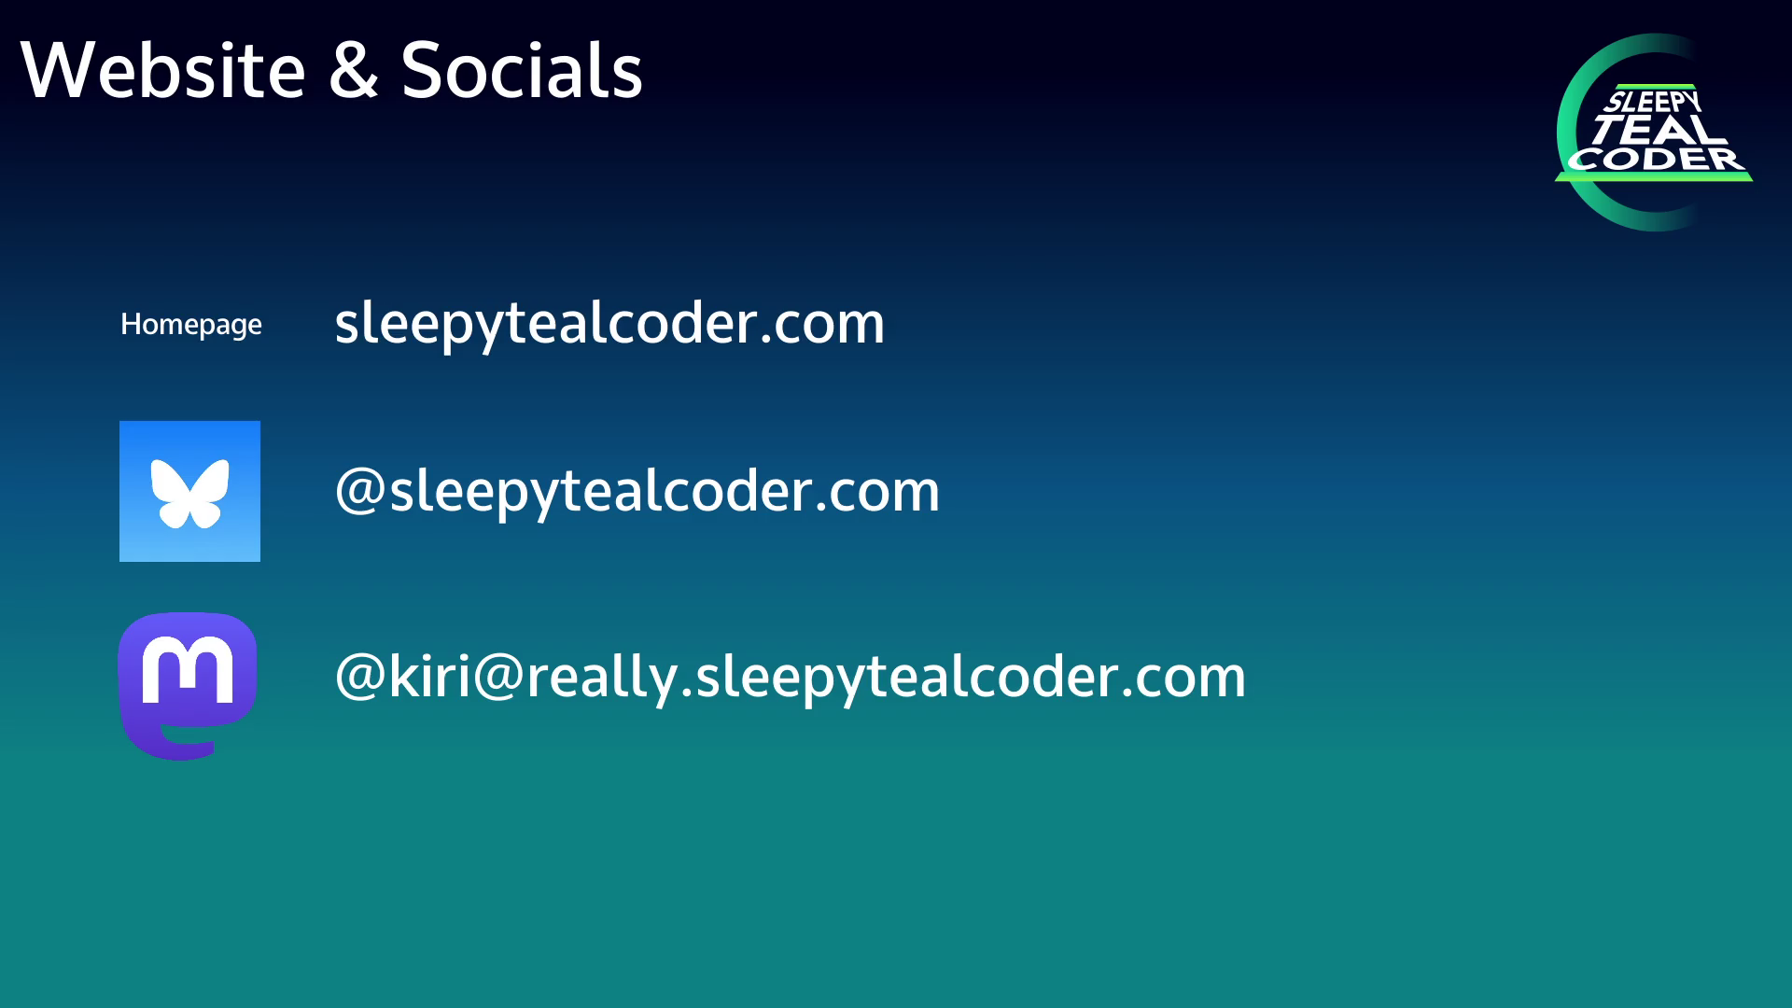
# Step: Advance from the Website & Socials slide to the thank-you slide with four supporters' avatars
pyautogui.press('Right')
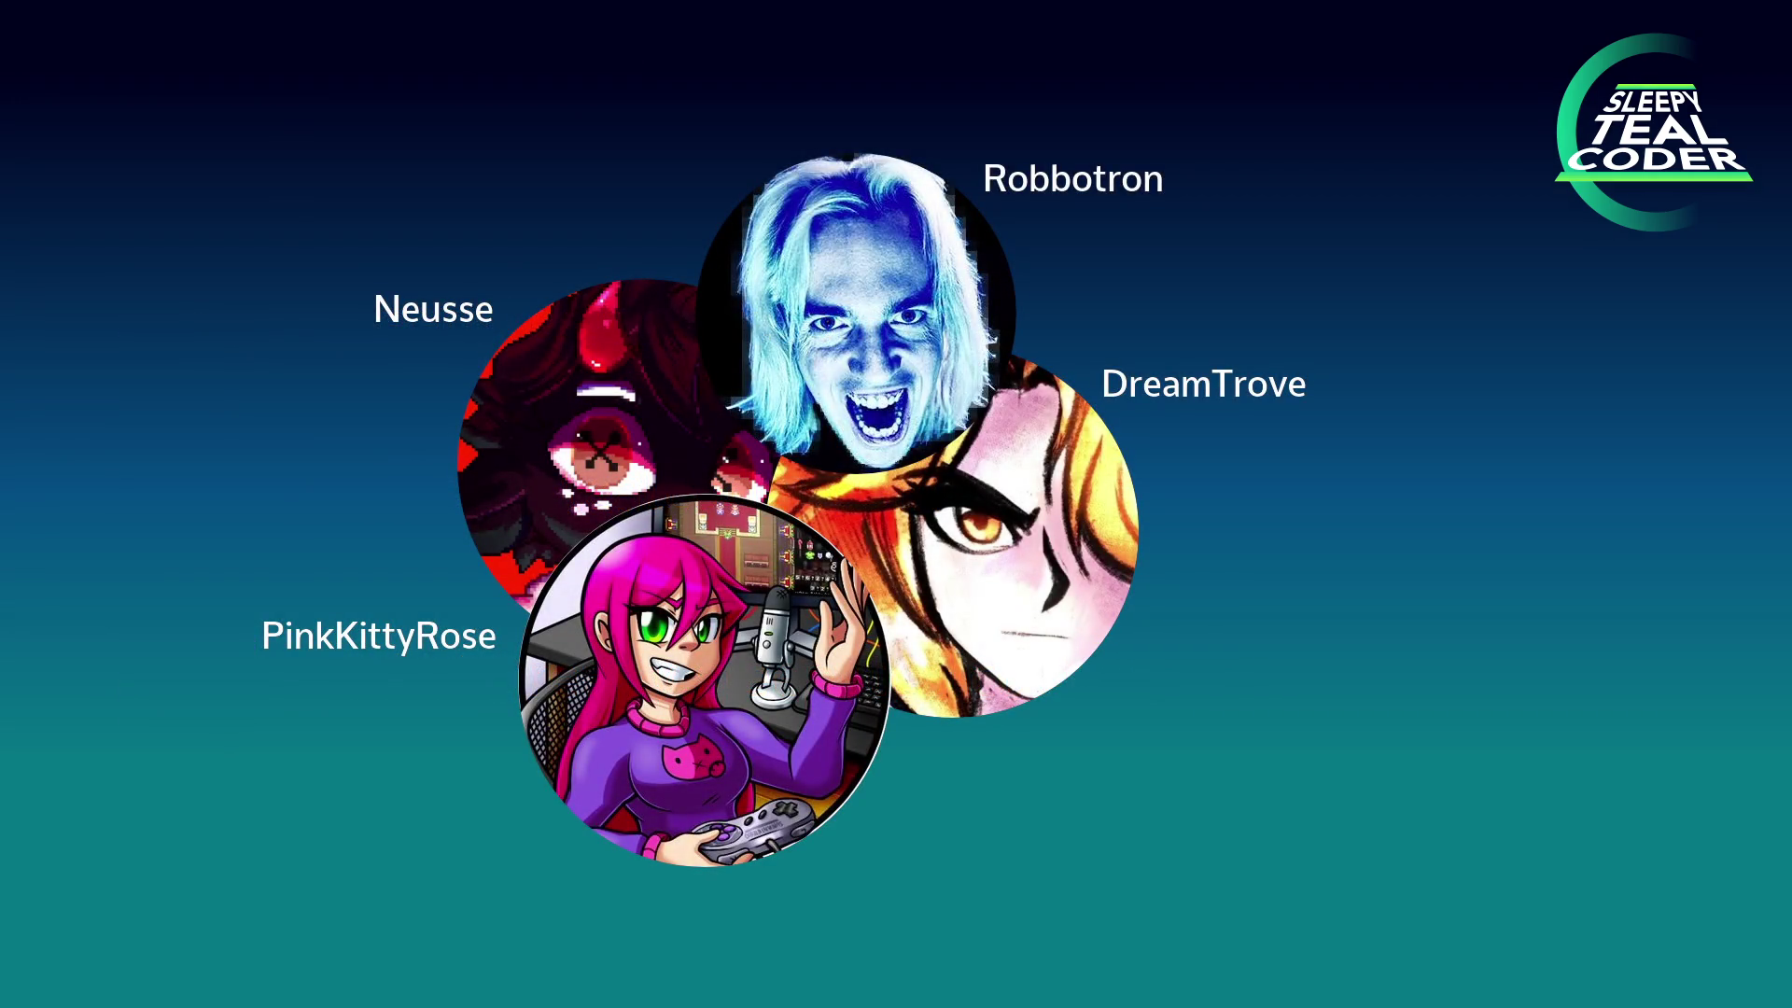